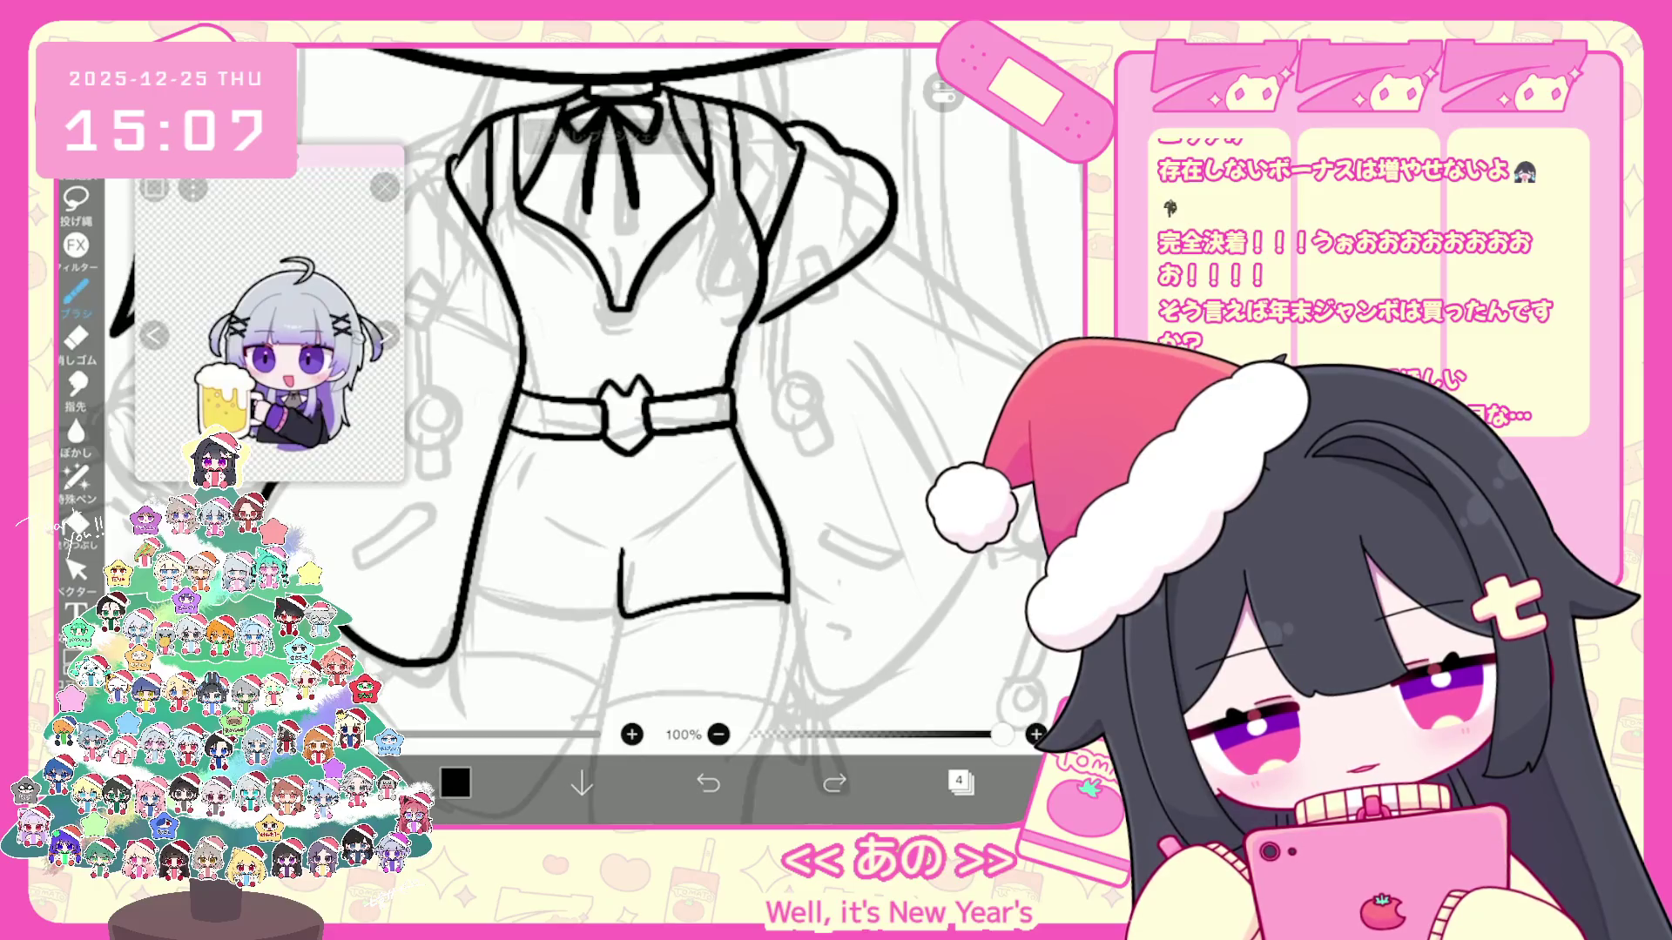
# Step: Rework the shorts' hem, undoing bad strokes until a clean black curve follows the sketch
pyautogui.hotkey('ctrl', 'z')
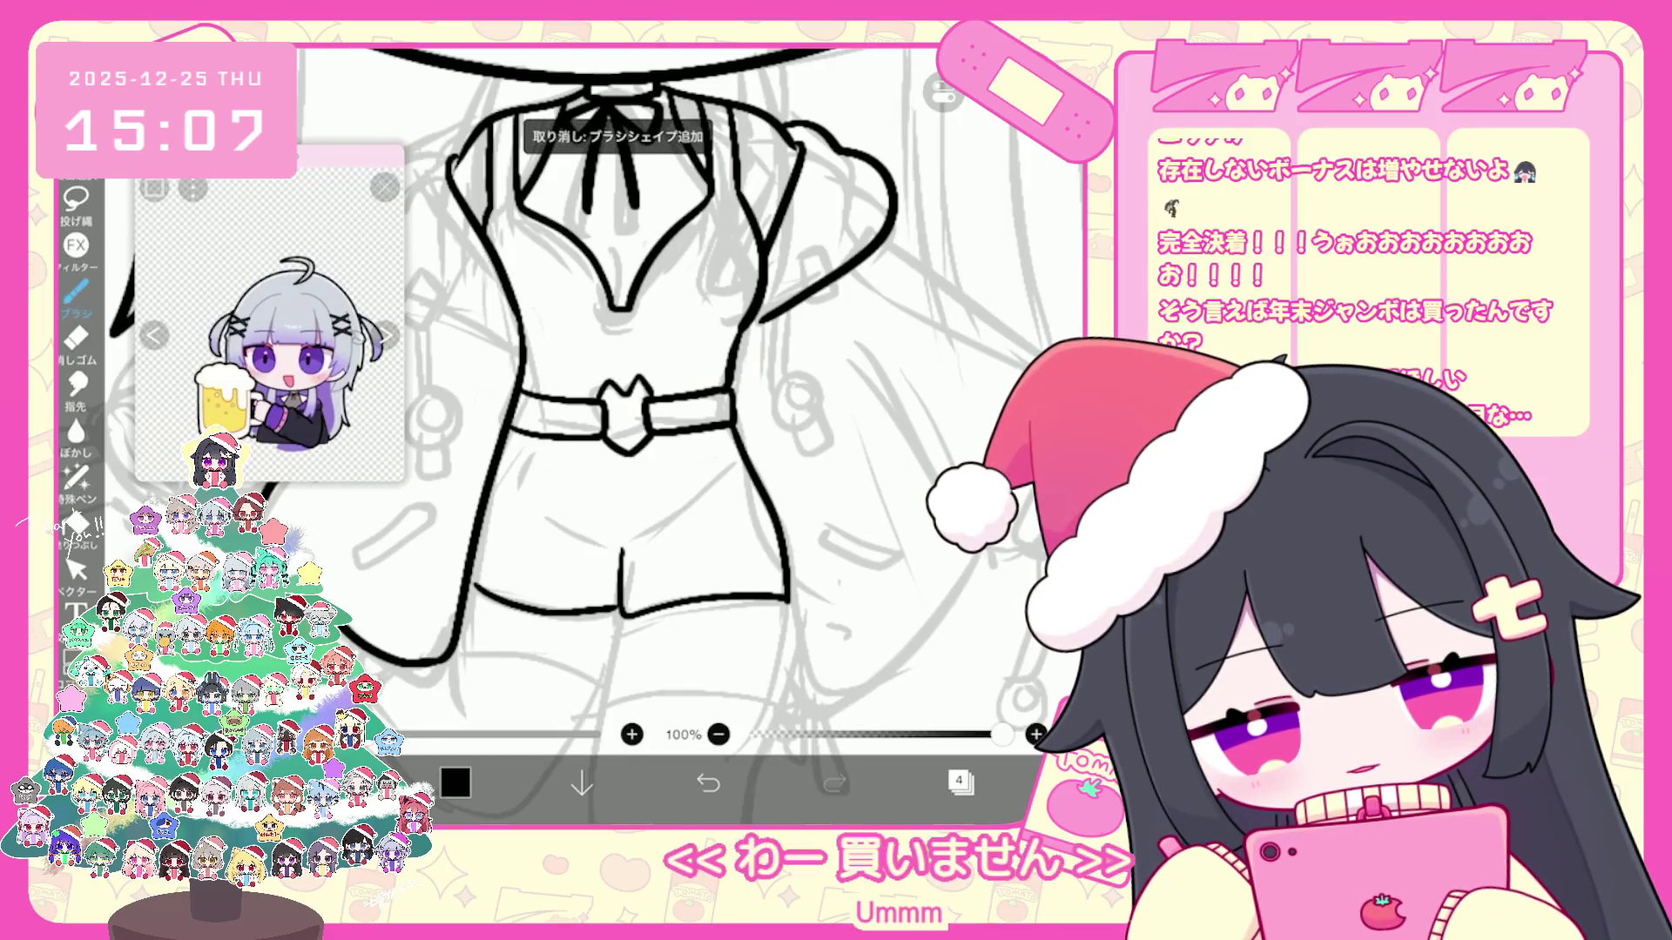
pyautogui.hotkey('ctrl', 'z')
pyautogui.hotkey('ctrl', 'z')
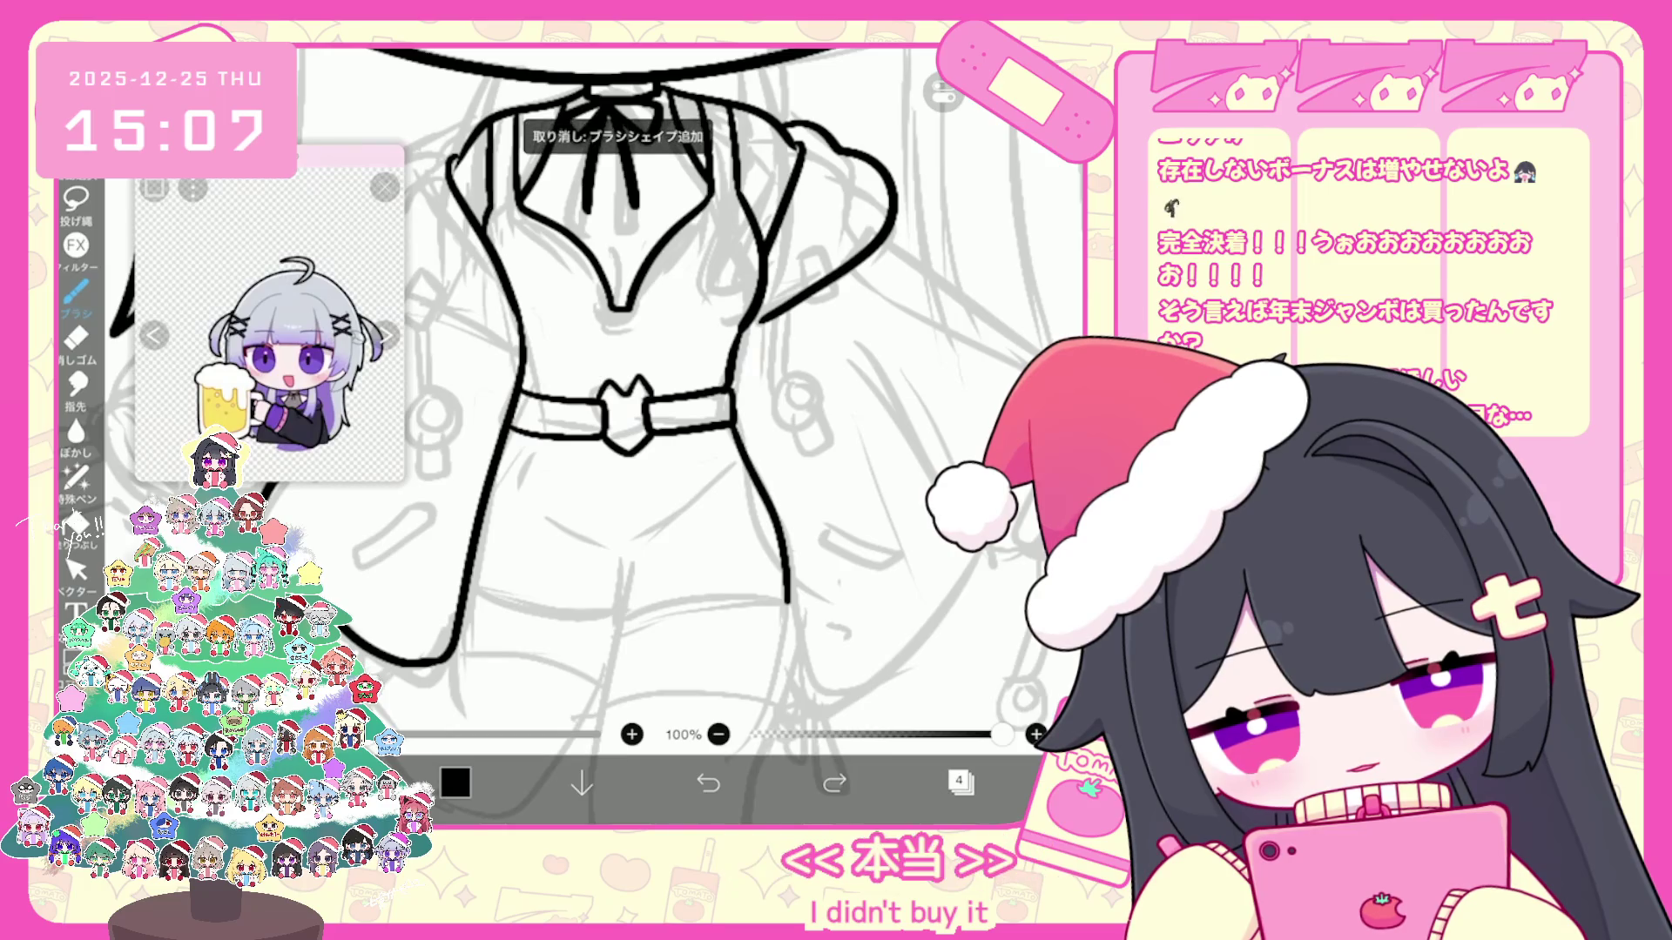
pyautogui.moveTo(621, 573)
pyautogui.mouseDown()
pyautogui.moveTo(622, 616)
pyautogui.moveTo(766, 595)
pyautogui.mouseUp()
pyautogui.moveTo(628, 611); pyautogui.dragTo(781, 595)
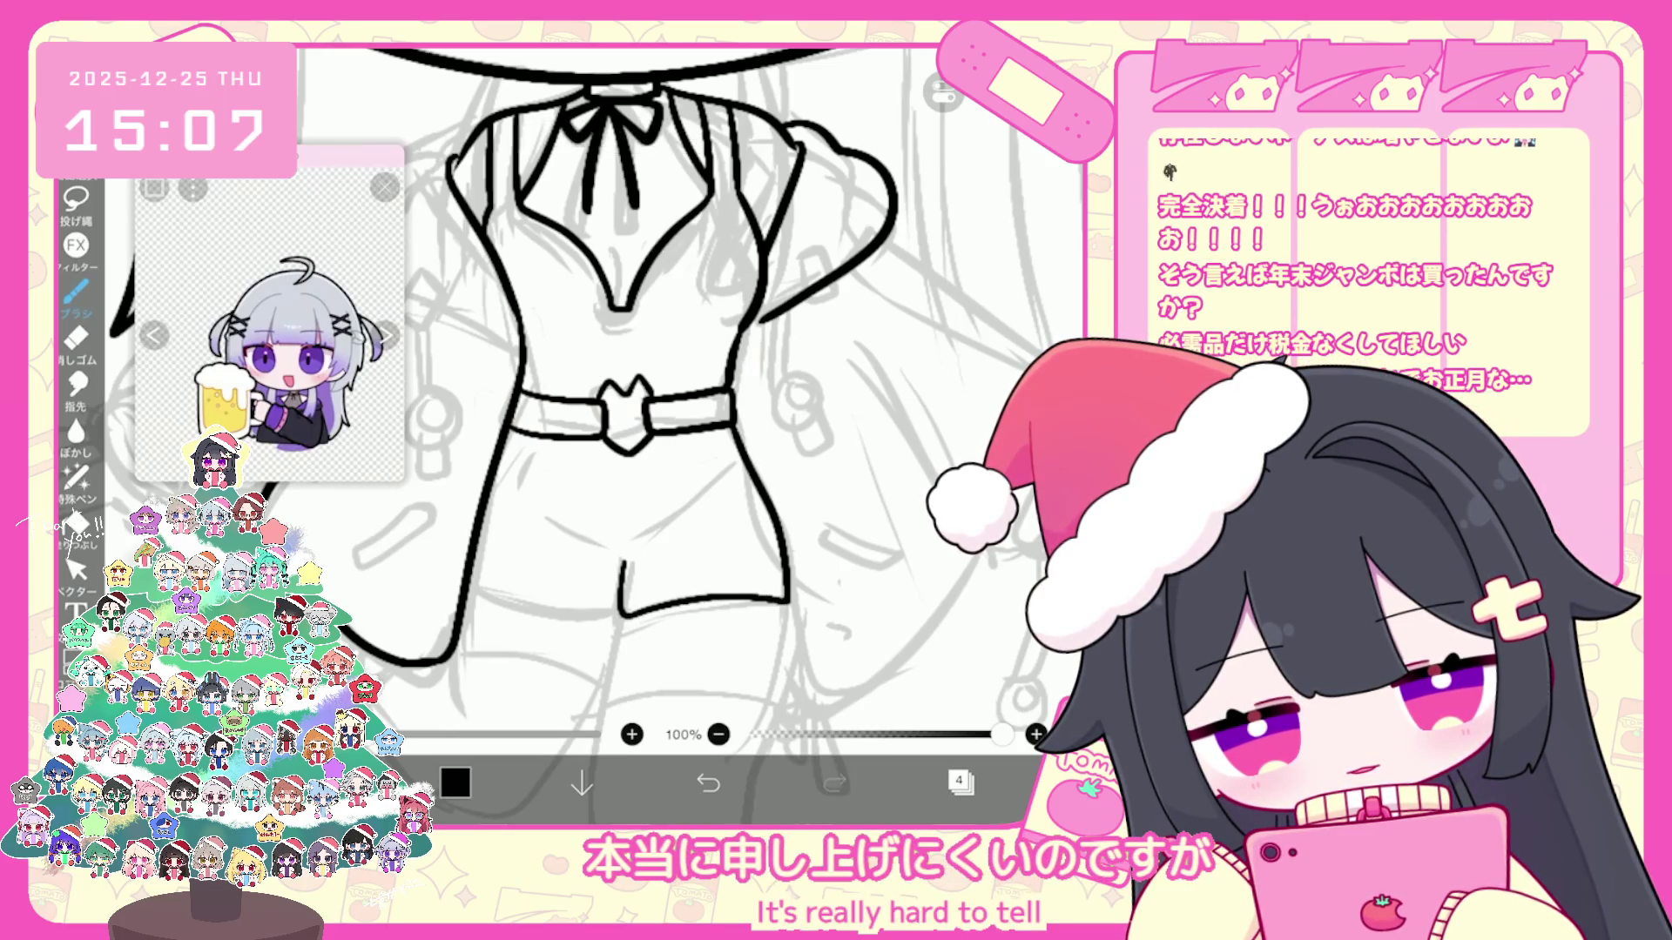
pyautogui.hotkey('ctrl', 'z')
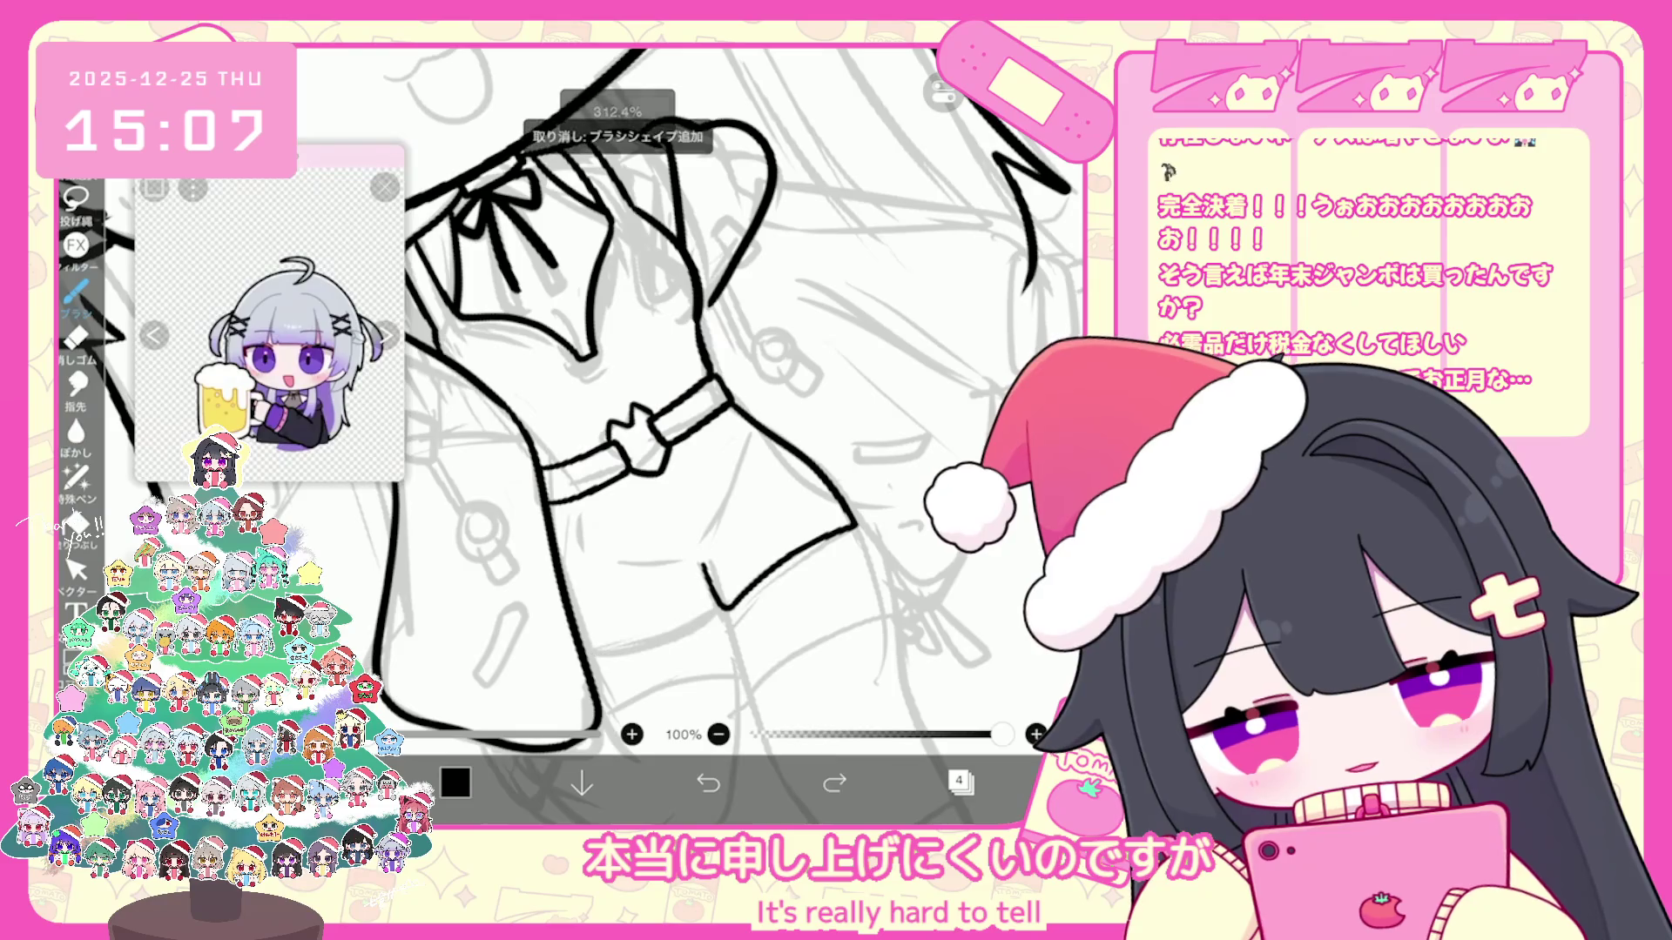
pyautogui.hotkey('ctrl', 'z')
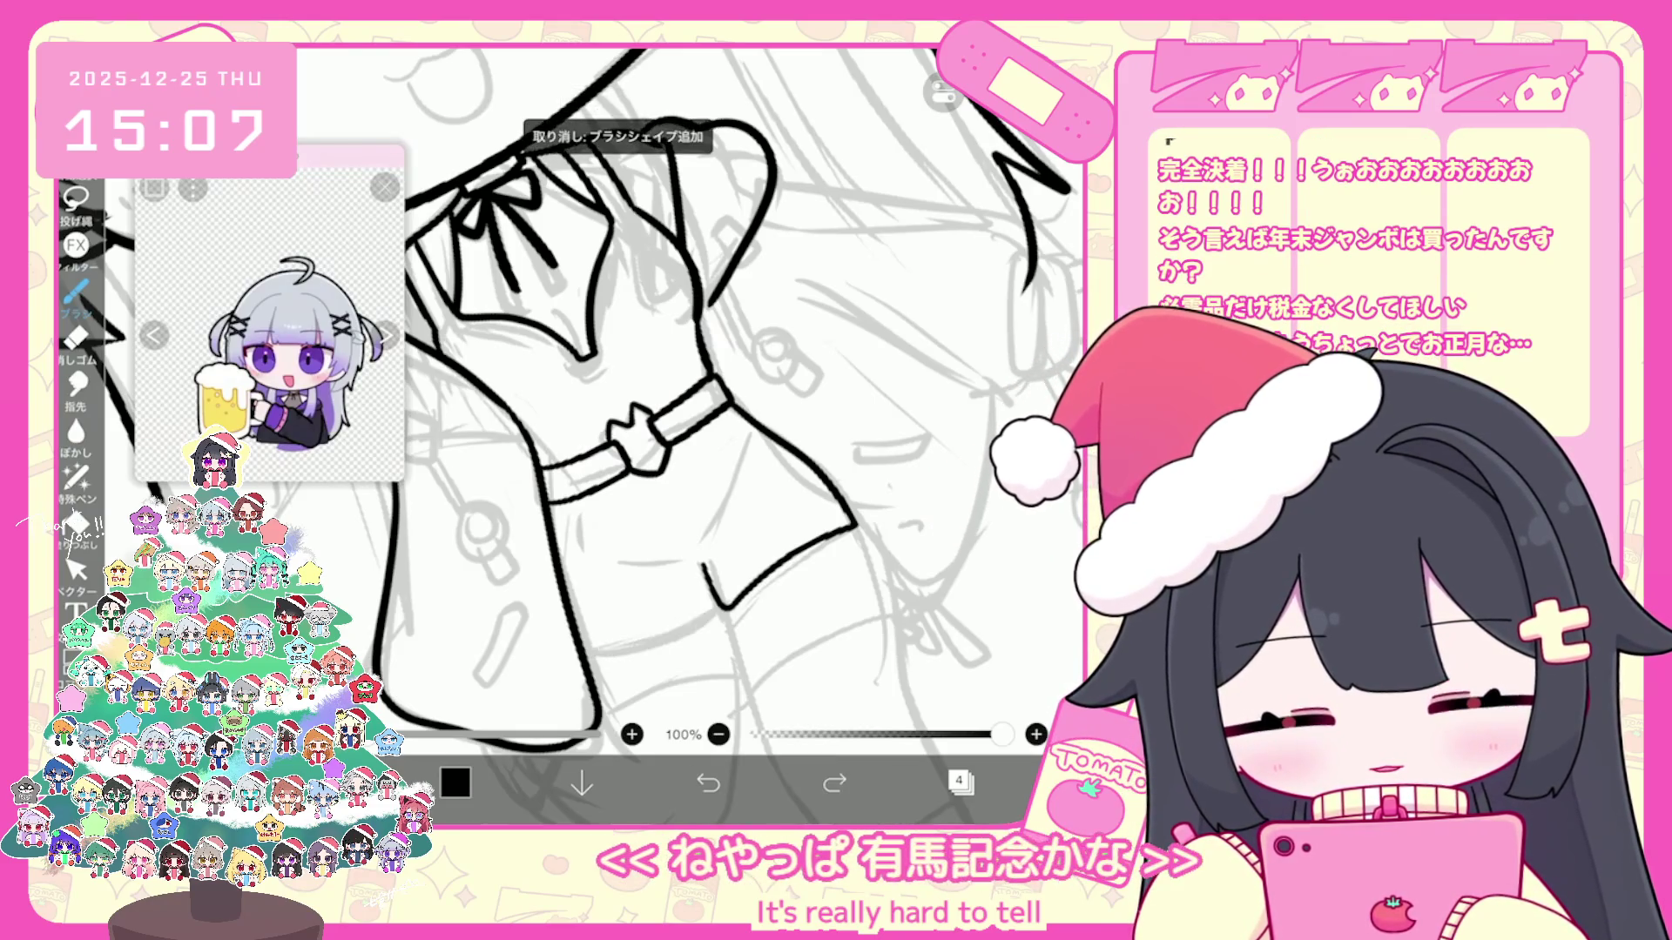
pyautogui.moveTo(584, 654); pyautogui.dragTo(721, 606)
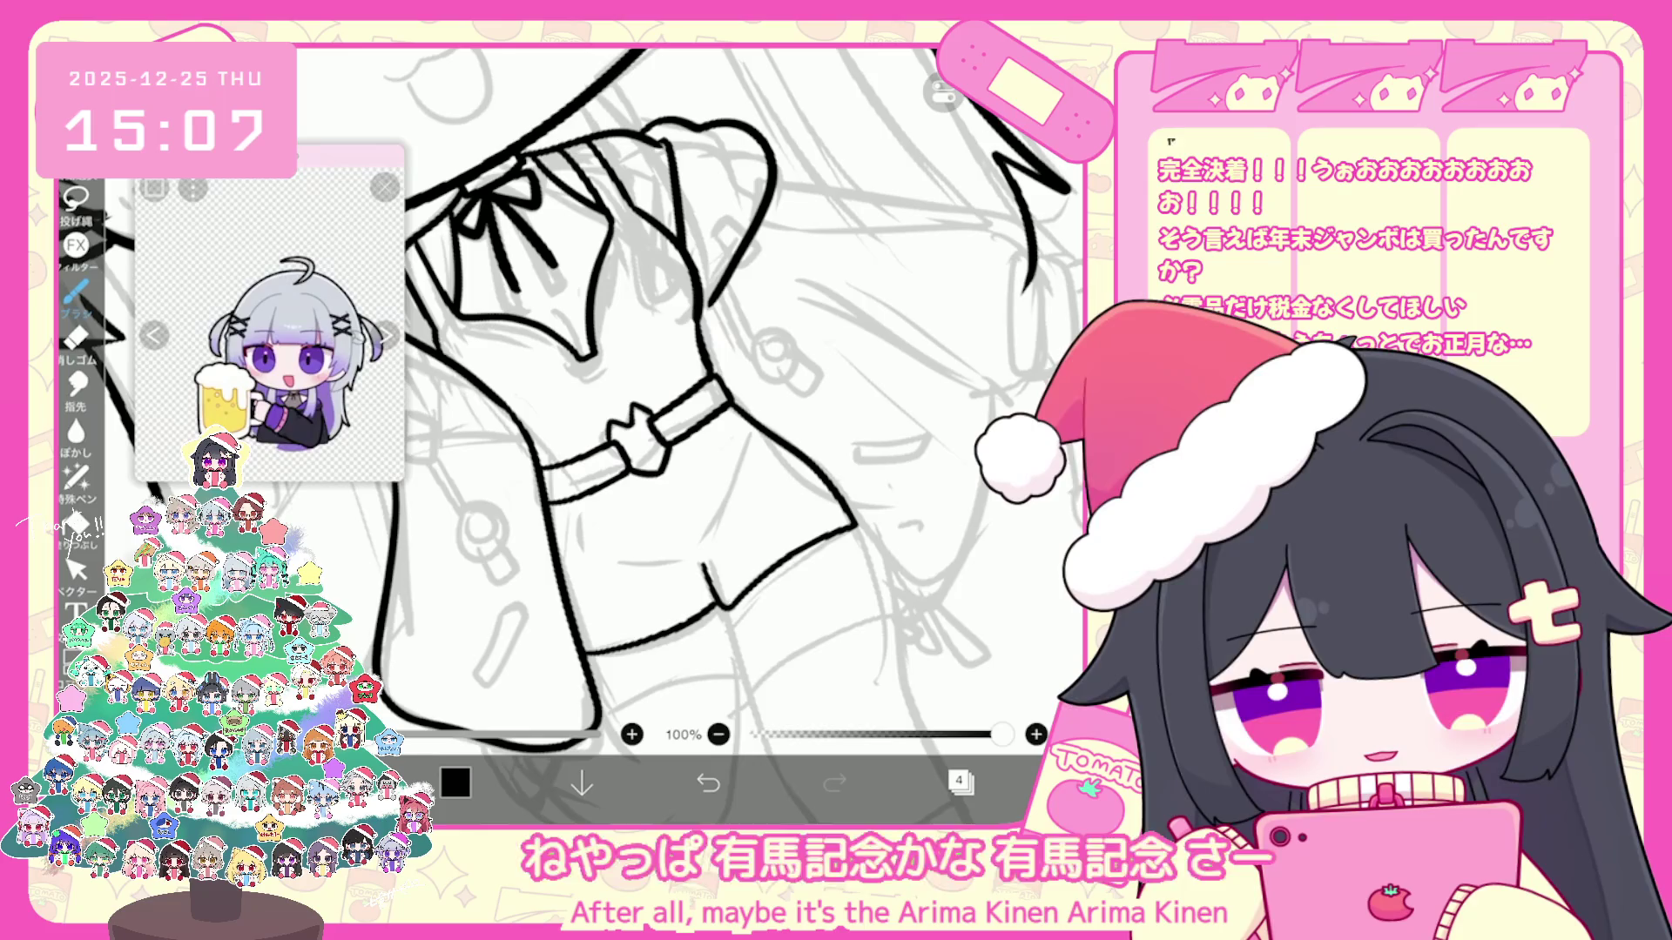
pyautogui.hotkey('ctrl', 'z')
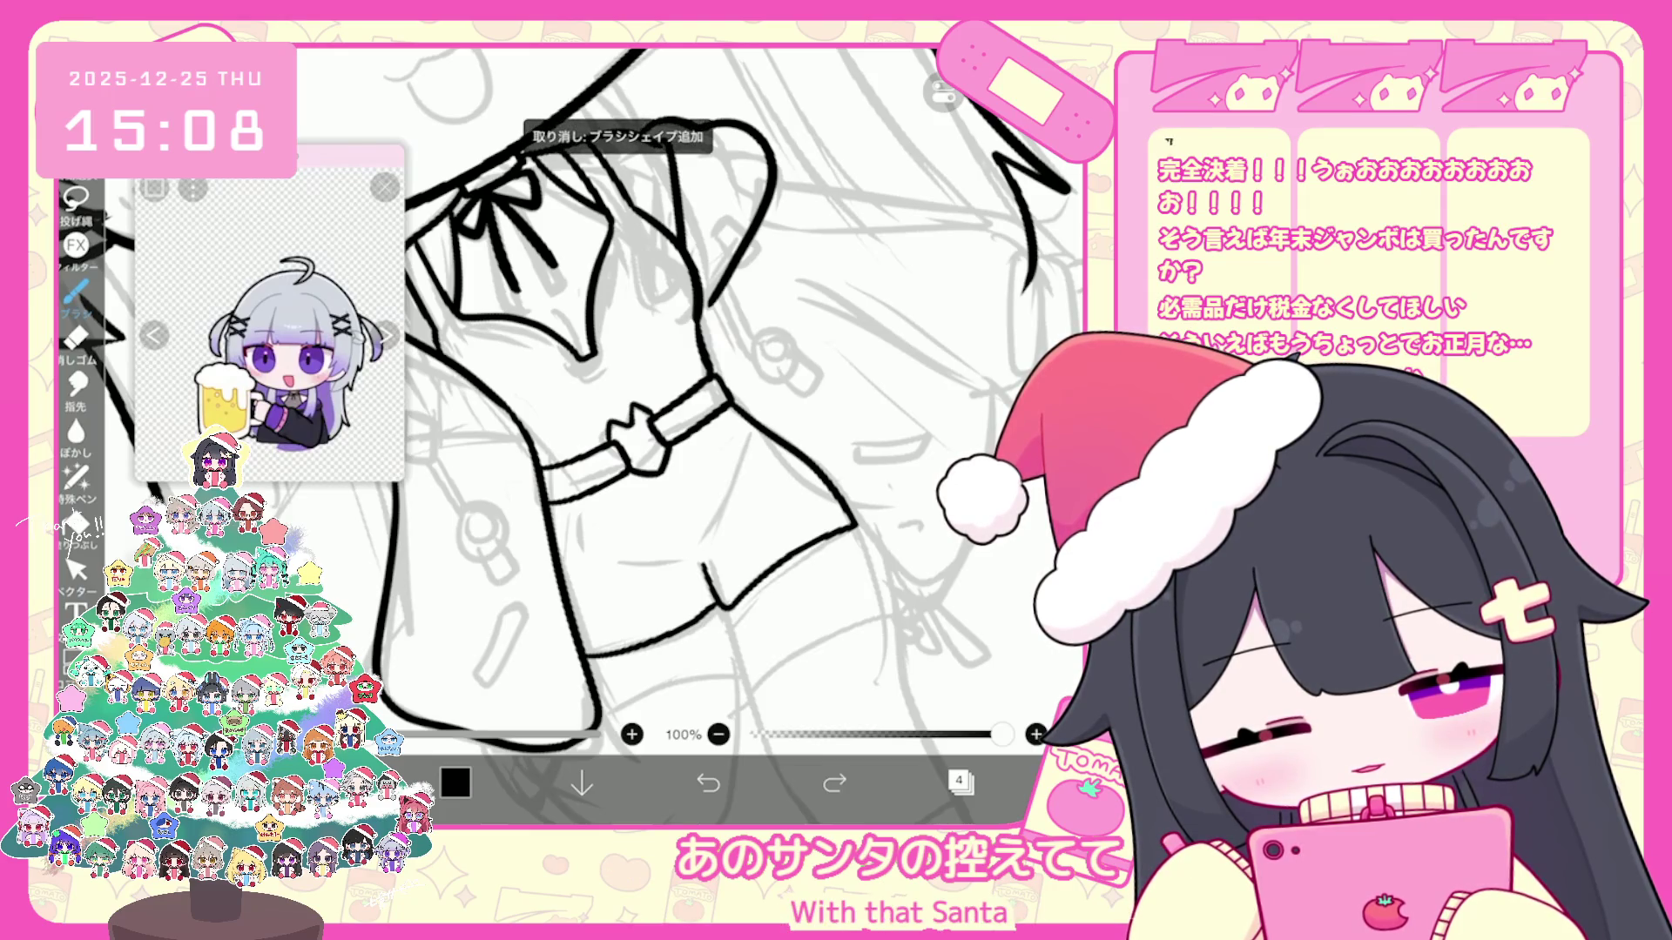
pyautogui.moveTo(616, 562); pyautogui.dragTo(684, 560)
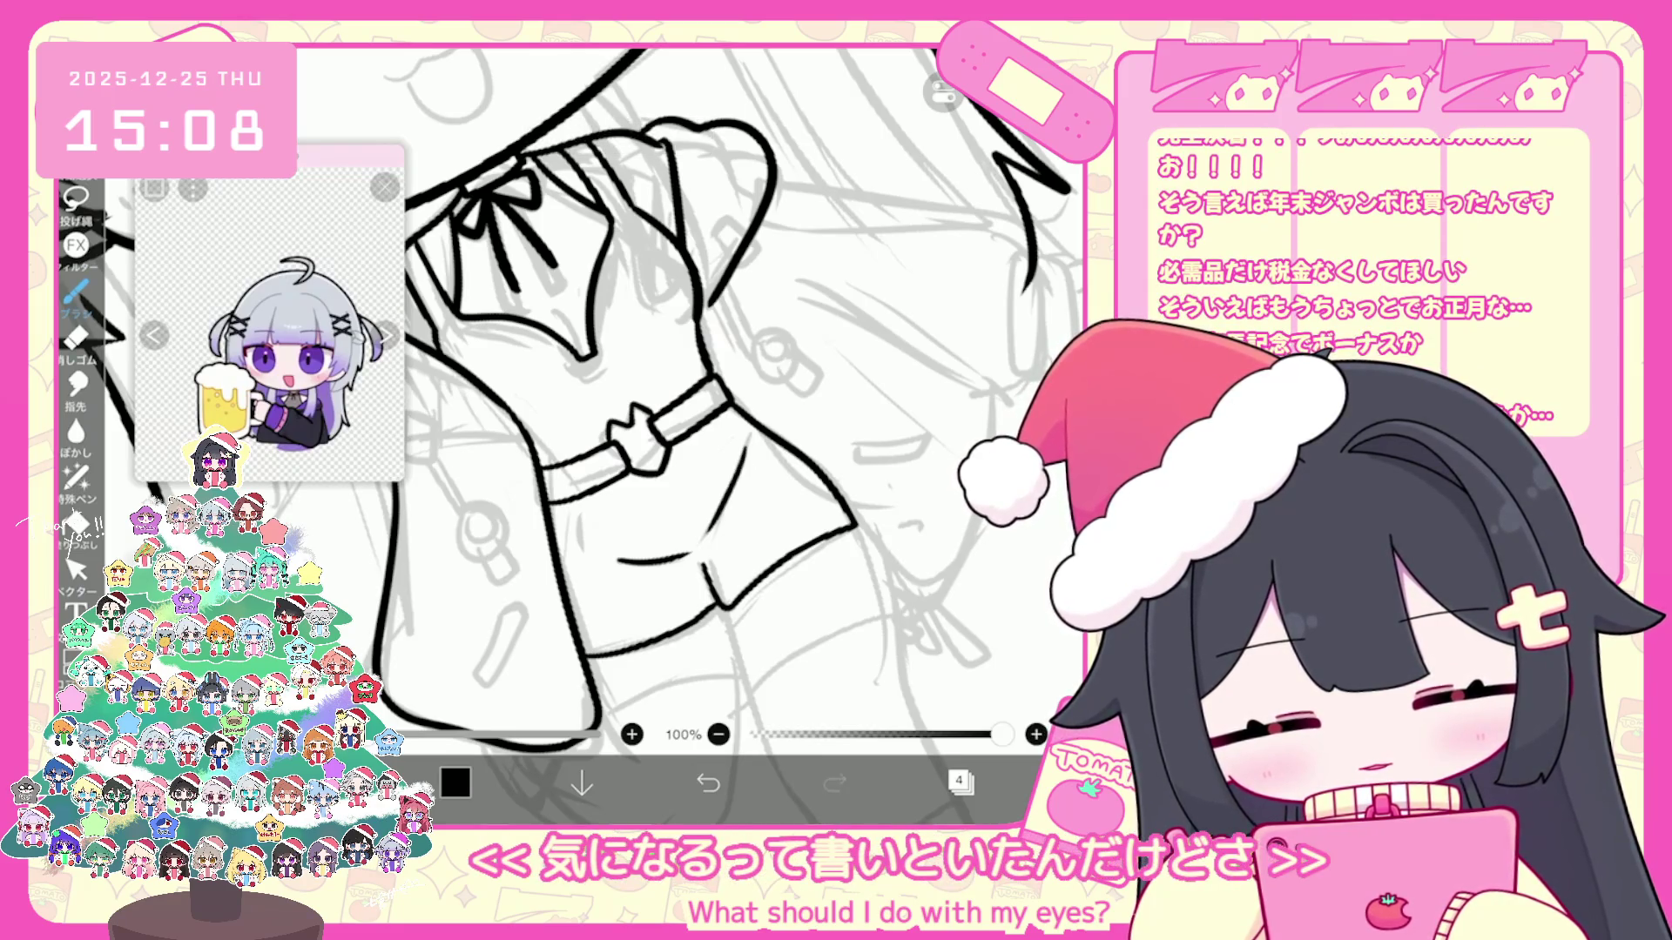
pyautogui.scroll(-5, 725, 392)
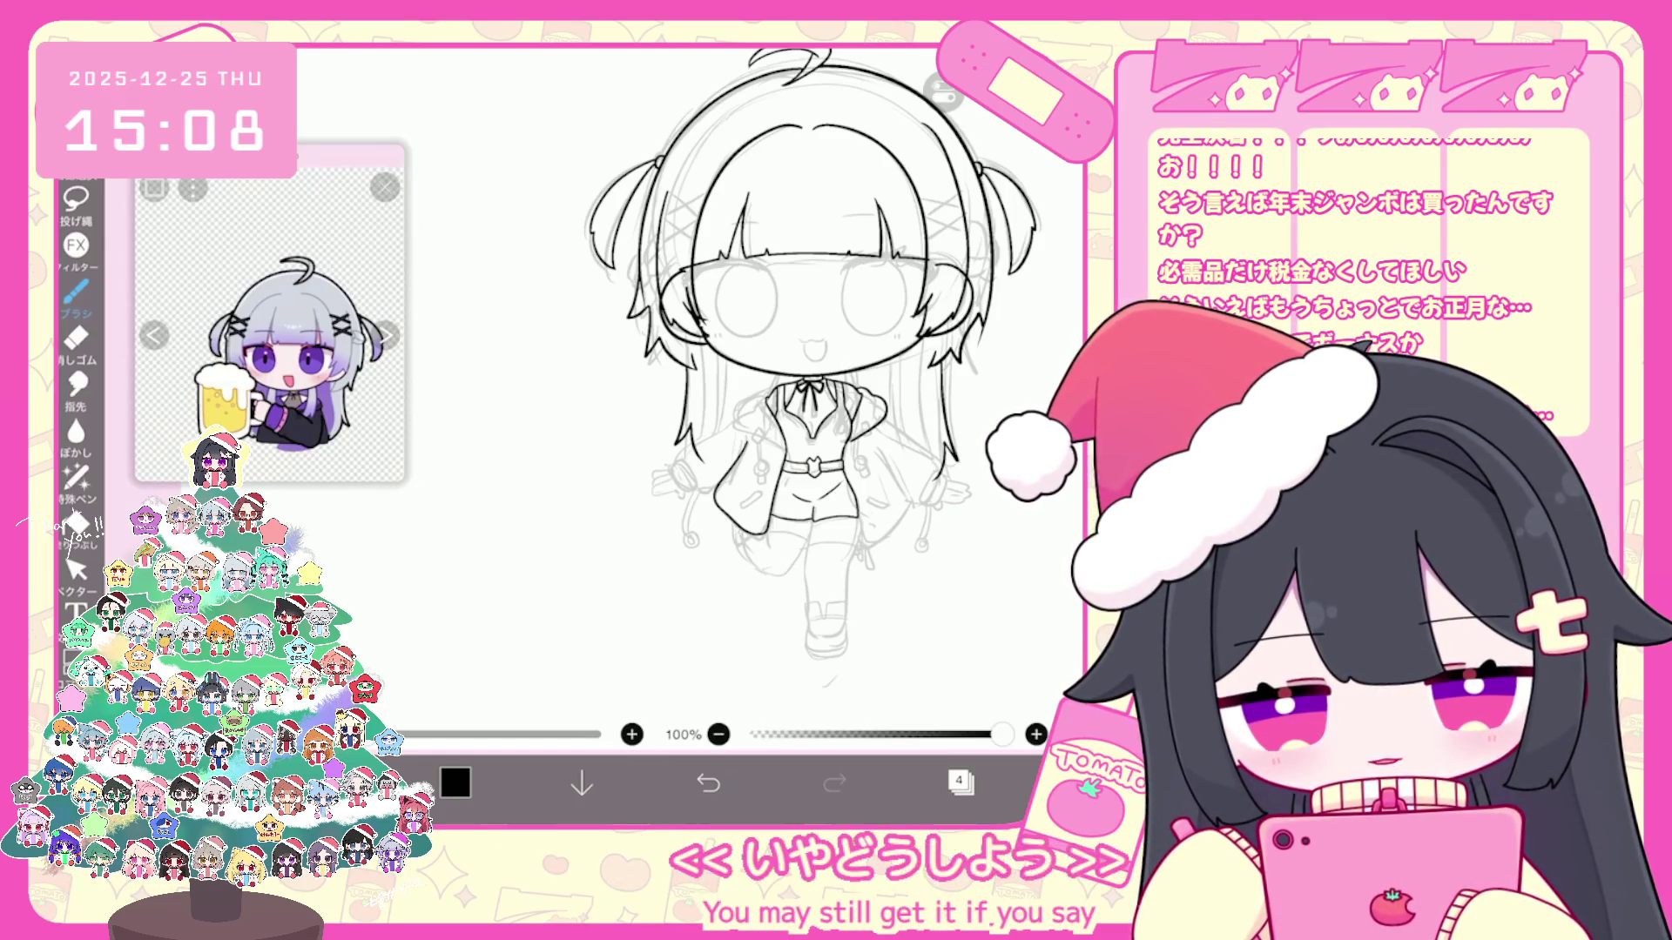
pyautogui.scroll(5, 809, 444)
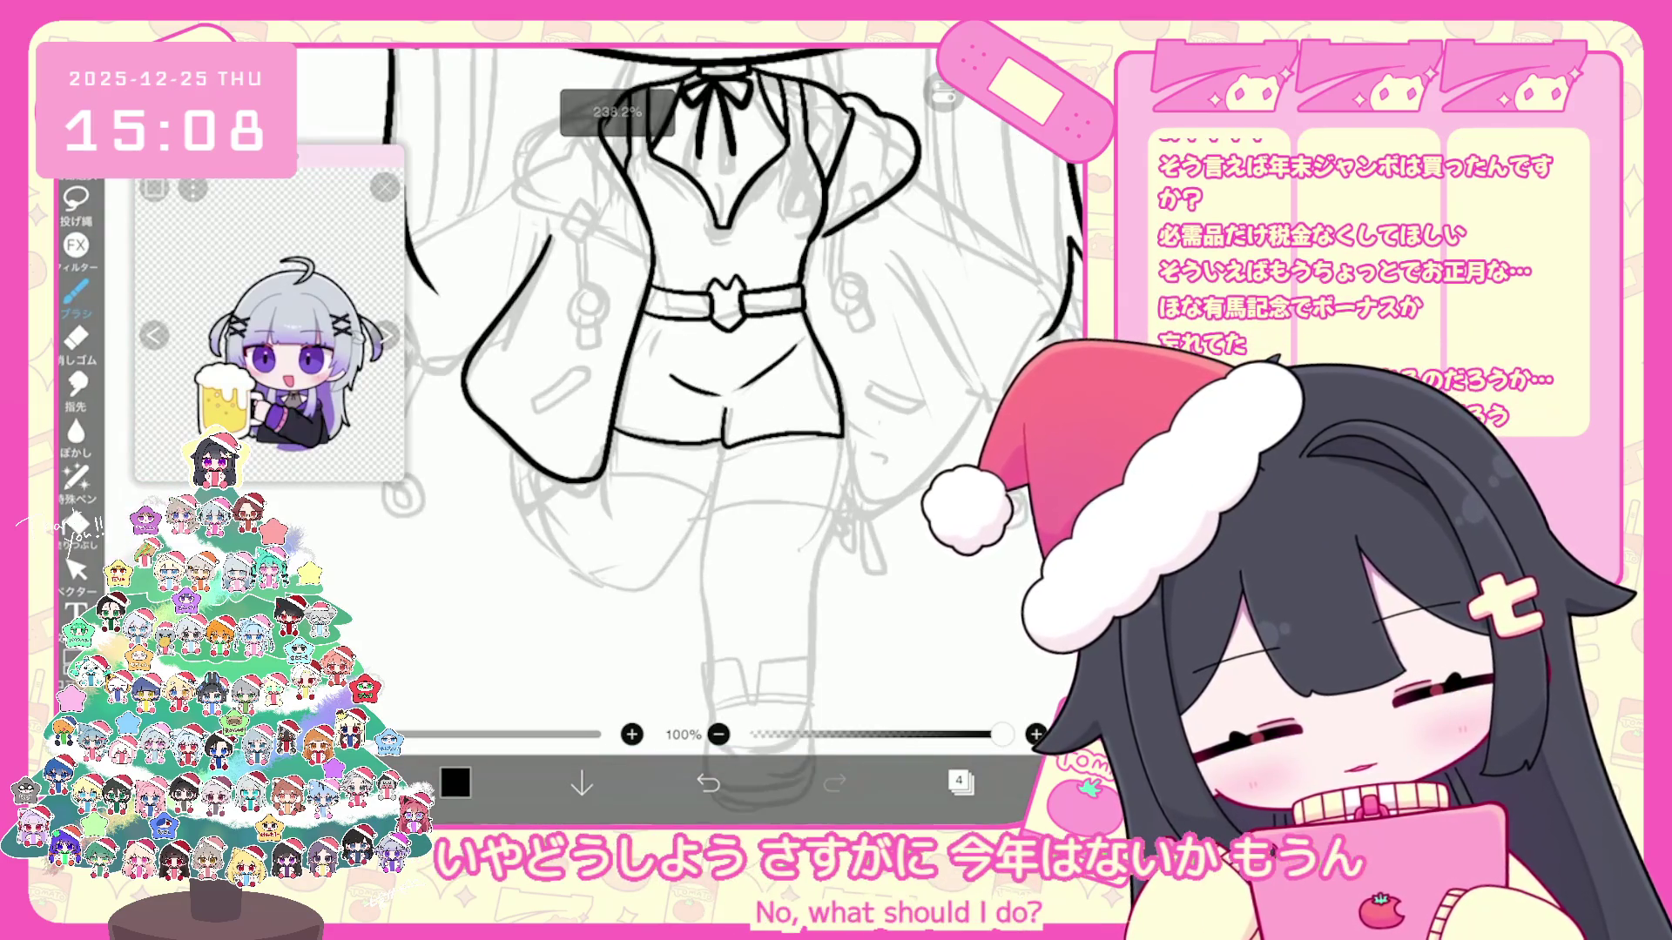
# Step: Retry the left leg outline below the shorts, undoing strokes that miss the sketch
pyautogui.hotkey('ctrl', 'z')
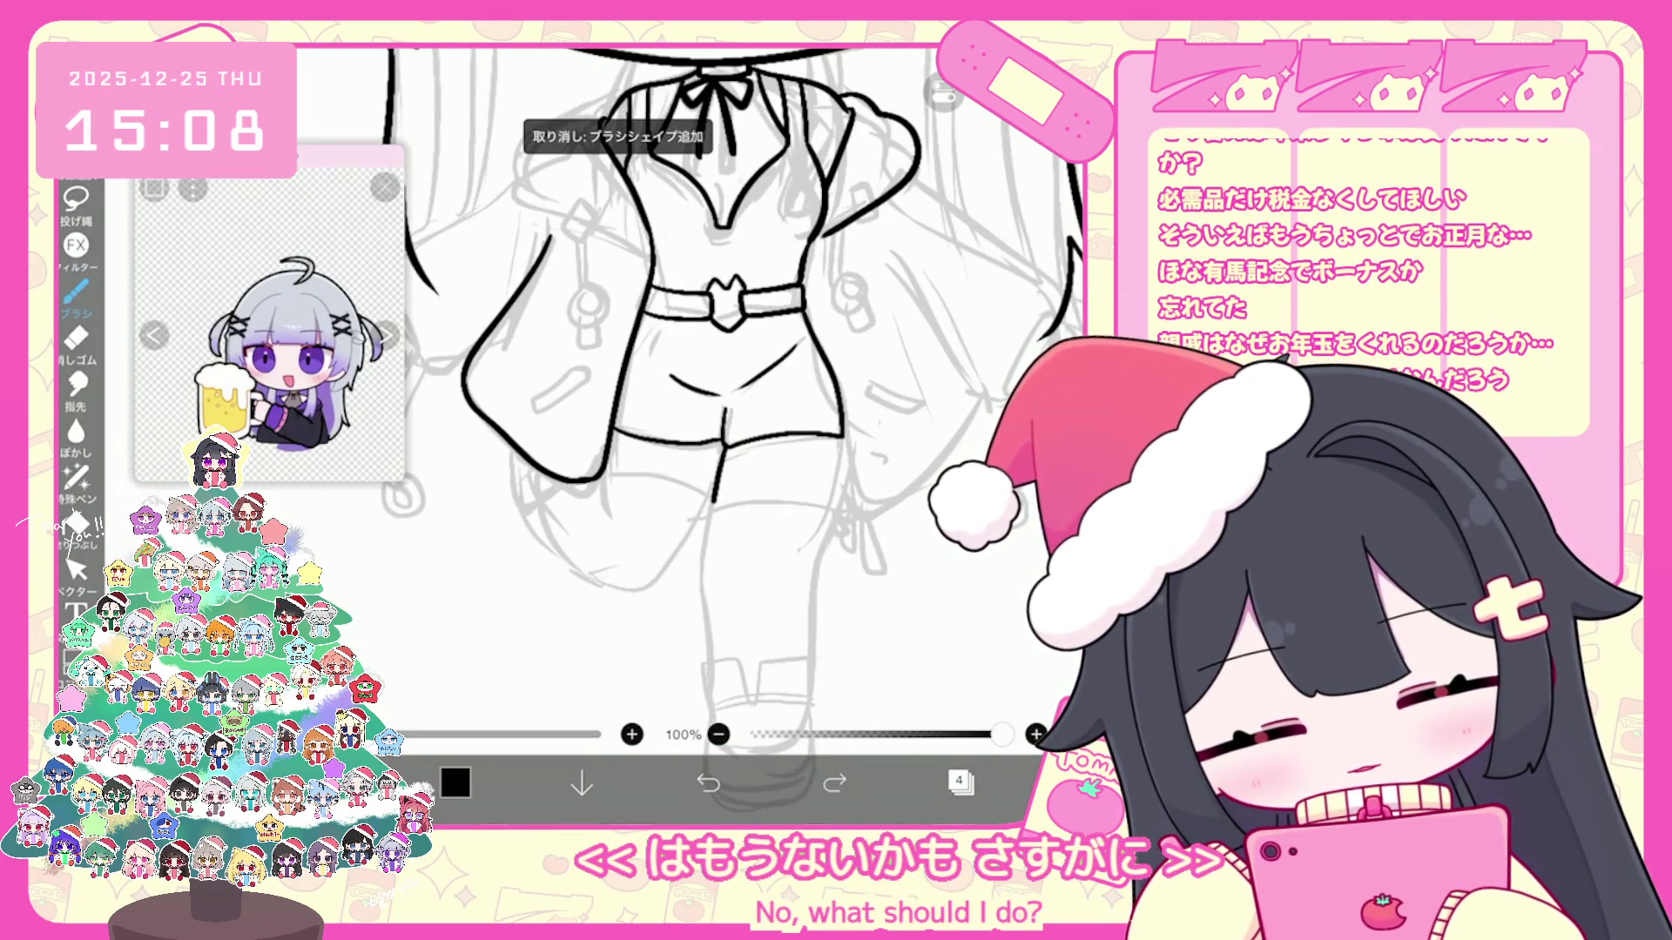
pyautogui.moveTo(715, 450); pyautogui.dragTo(711, 503)
pyautogui.hotkey('ctrl', 'z')
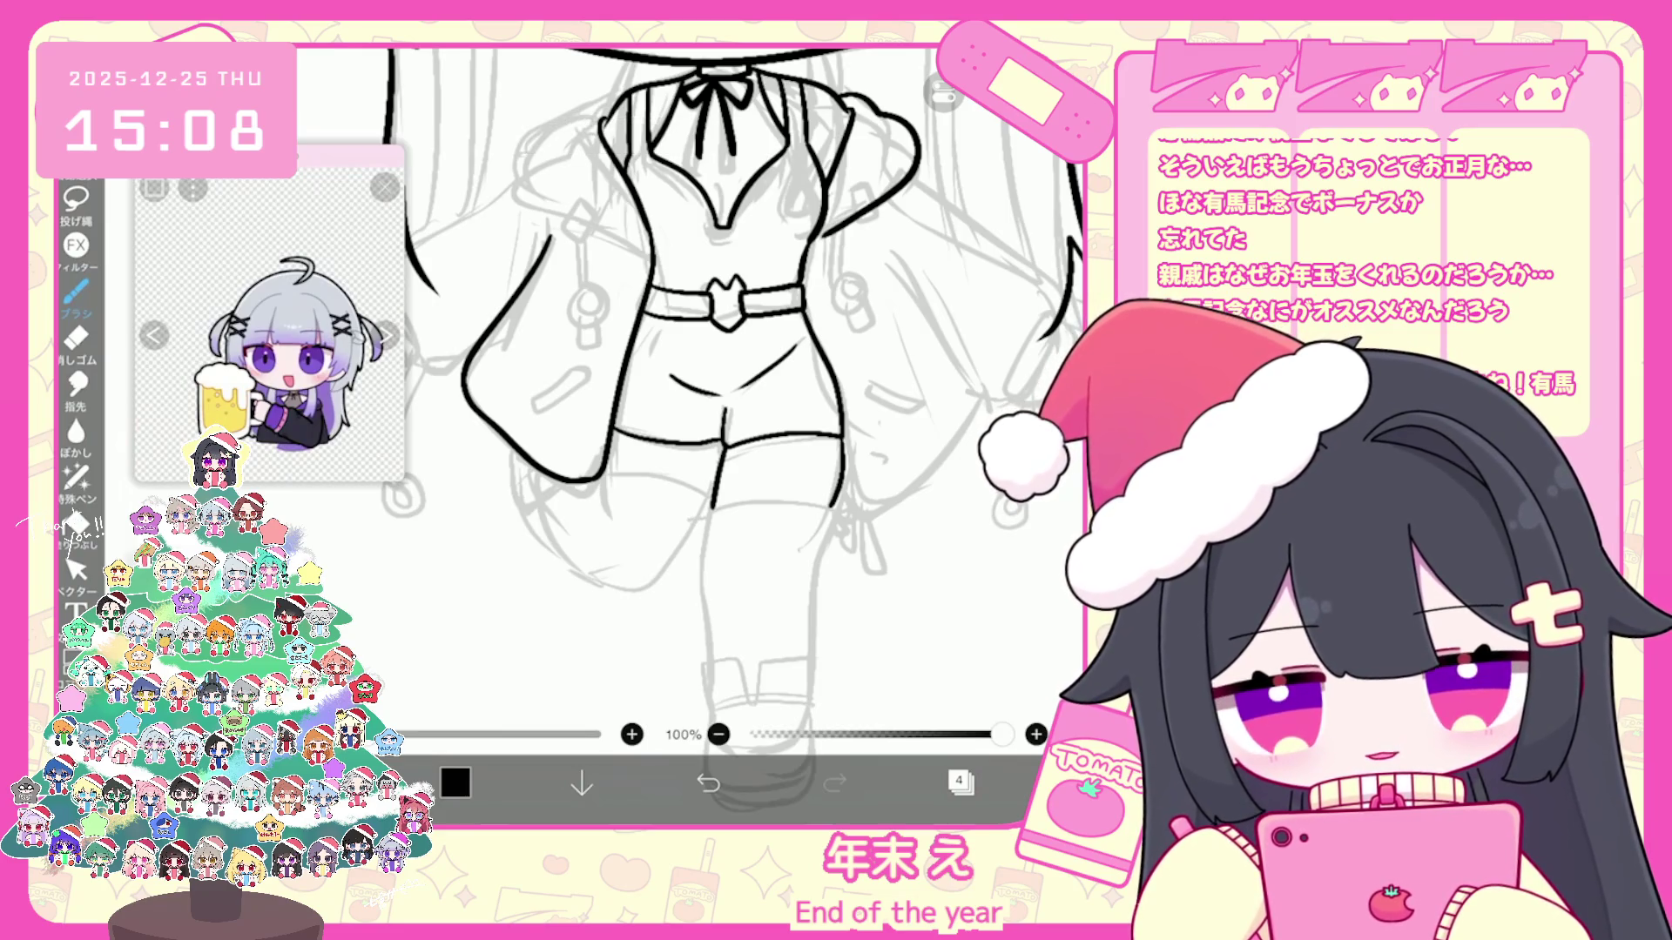
pyautogui.scroll(2, 719, 431)
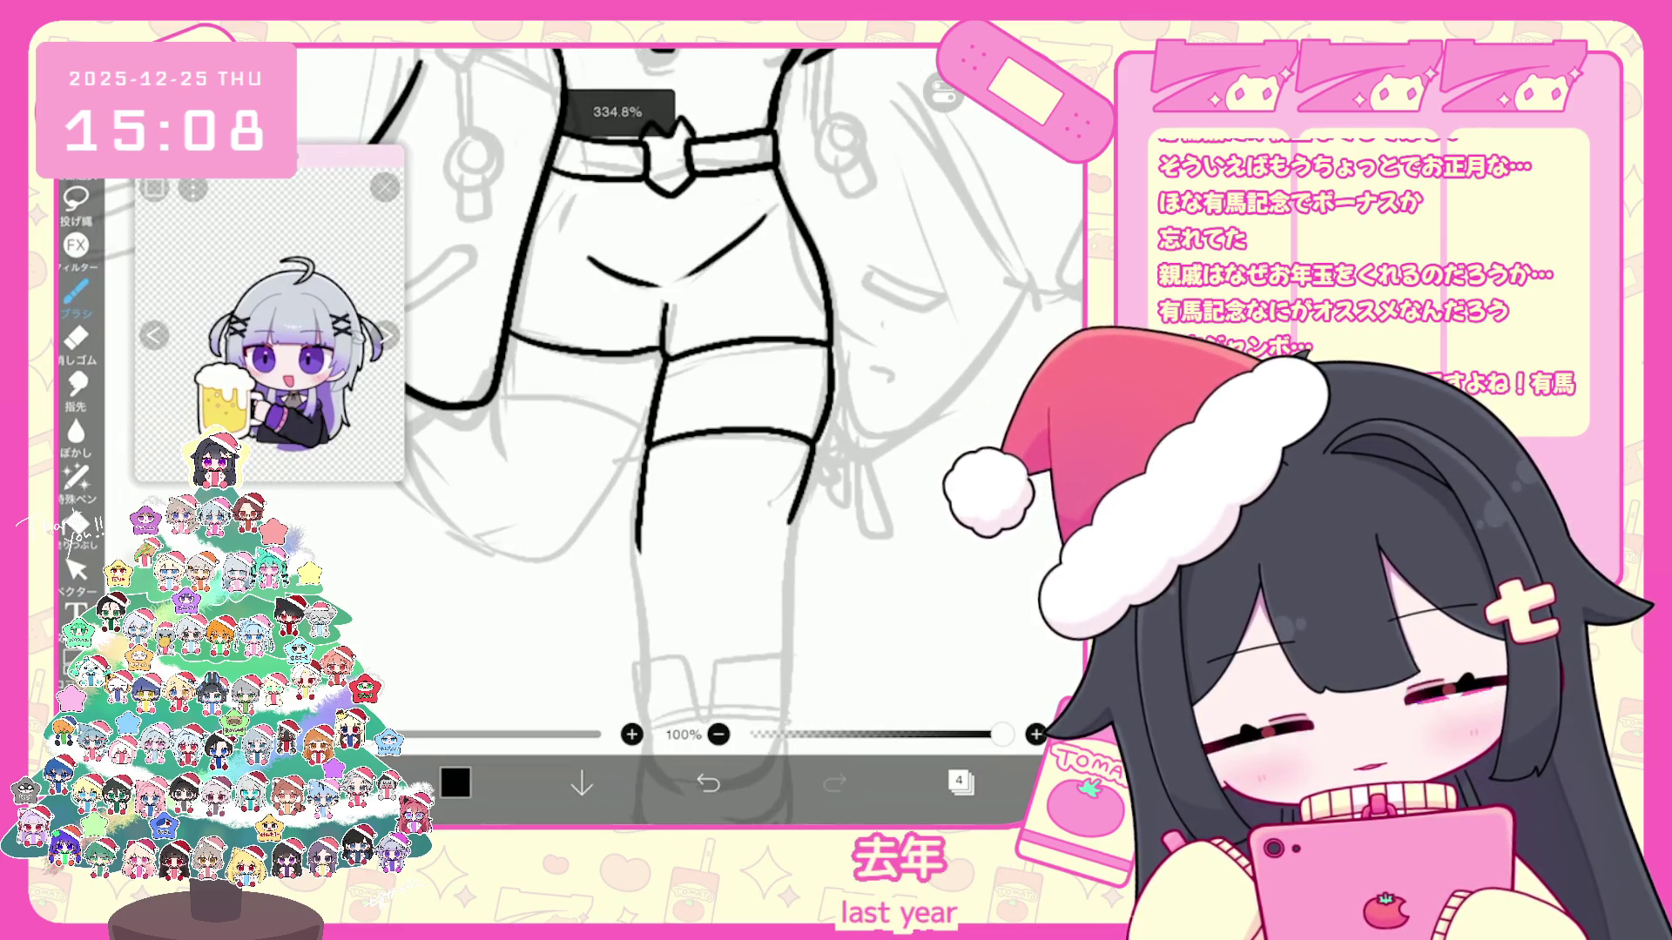
pyautogui.hotkey('ctrl', 'z')
pyautogui.moveTo(640, 611); pyautogui.dragTo(652, 686)
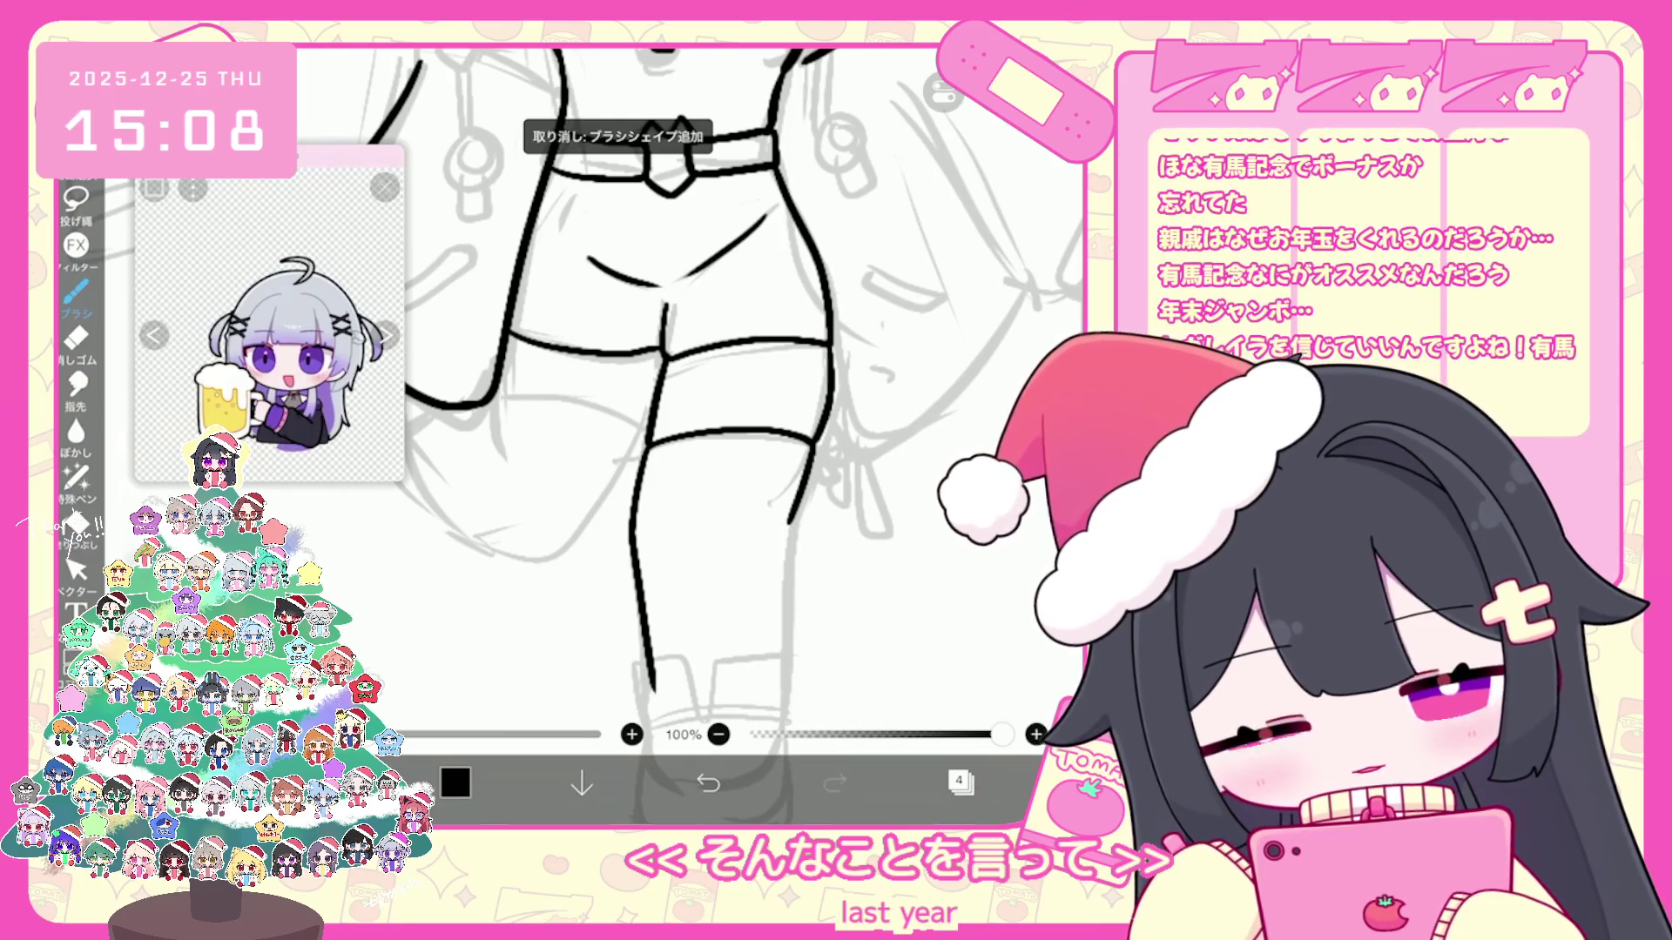
pyautogui.hotkey('ctrl', 'z')
pyautogui.hotkey('ctrl', 'z')
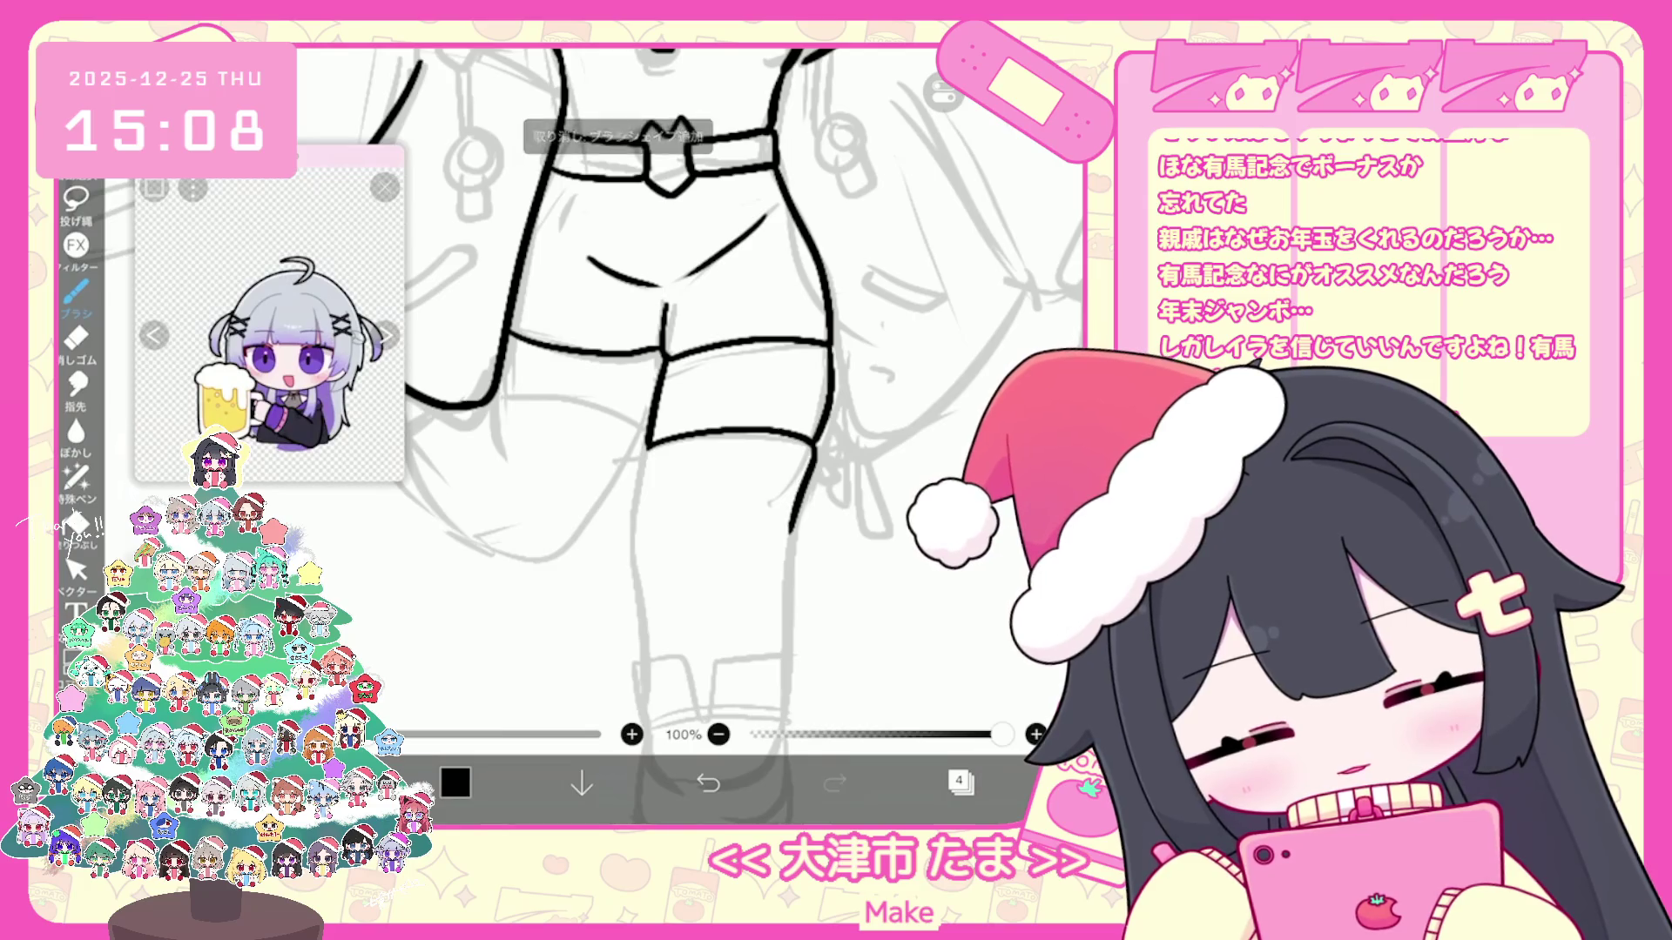
# Step: Extend the right leg outline downward in black, undoing a faint stray and the left leg's end
pyautogui.hotkey('ctrl', 'z')
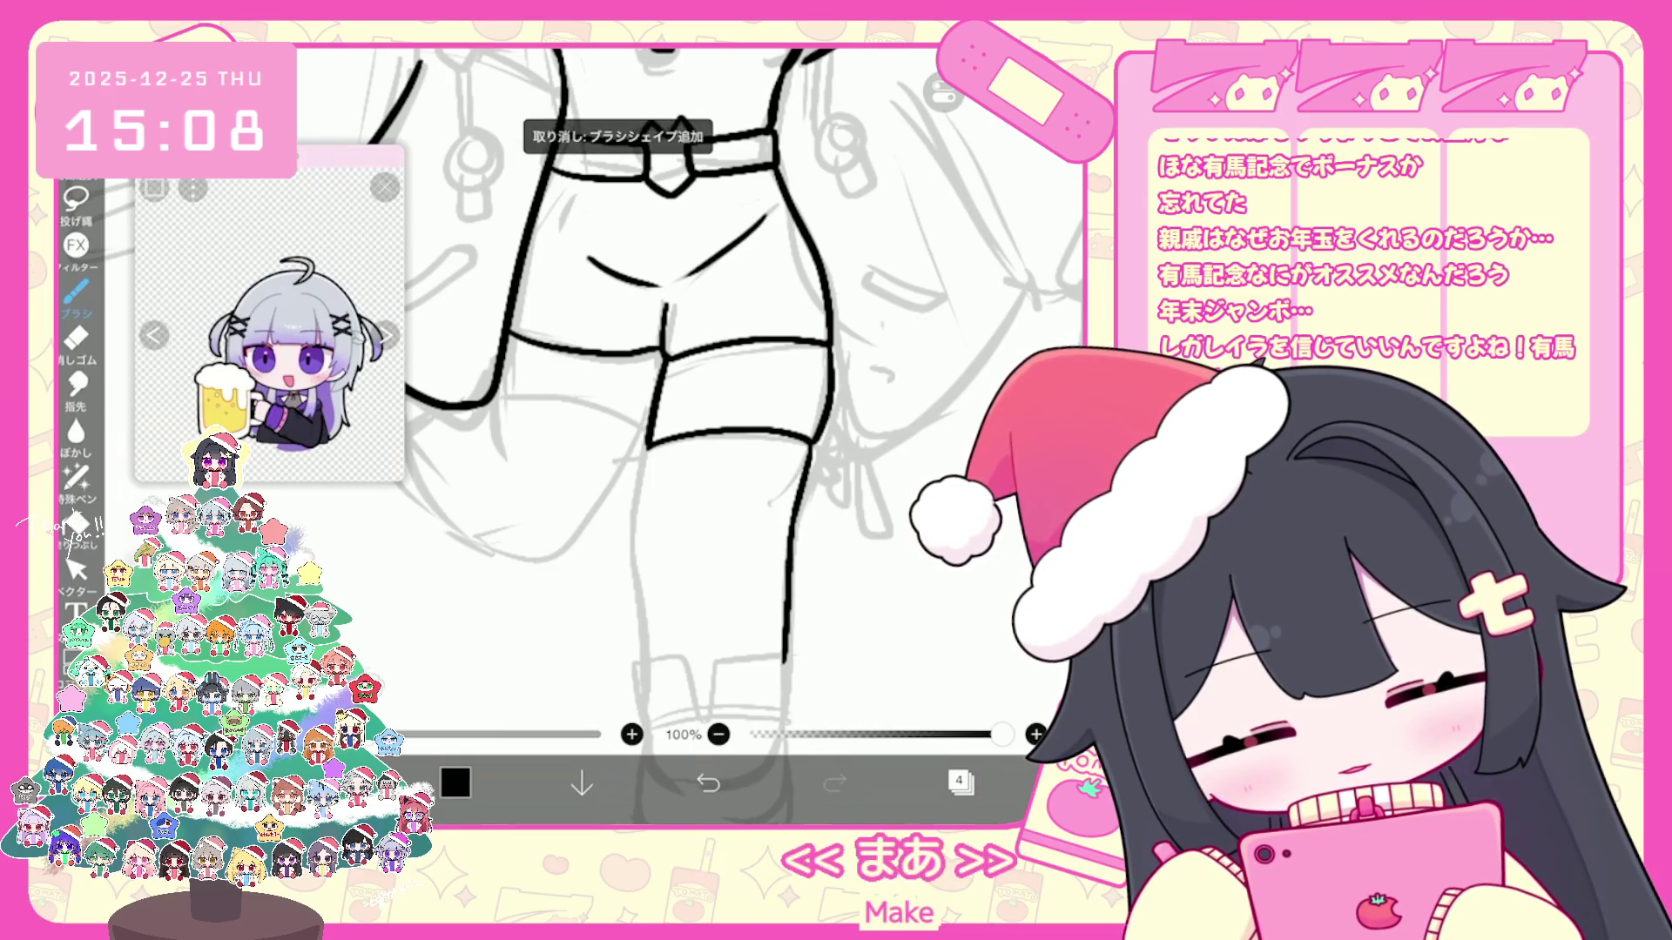
pyautogui.moveTo(811, 464); pyautogui.dragTo(789, 572)
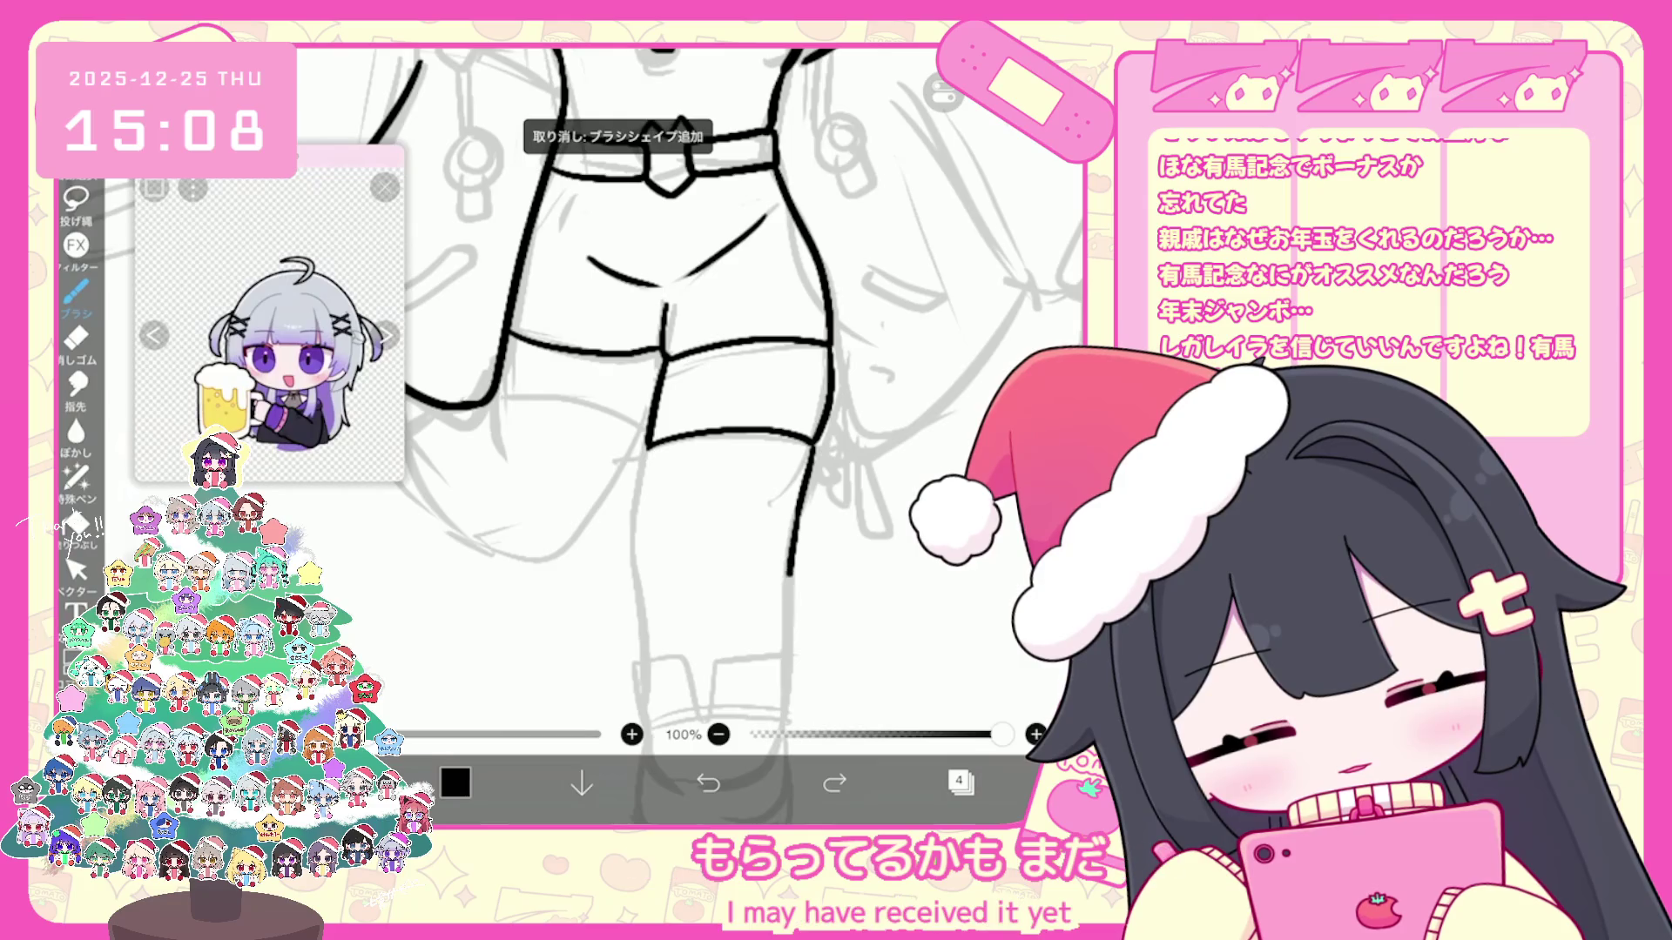
pyautogui.hotkey('ctrl', 'z')
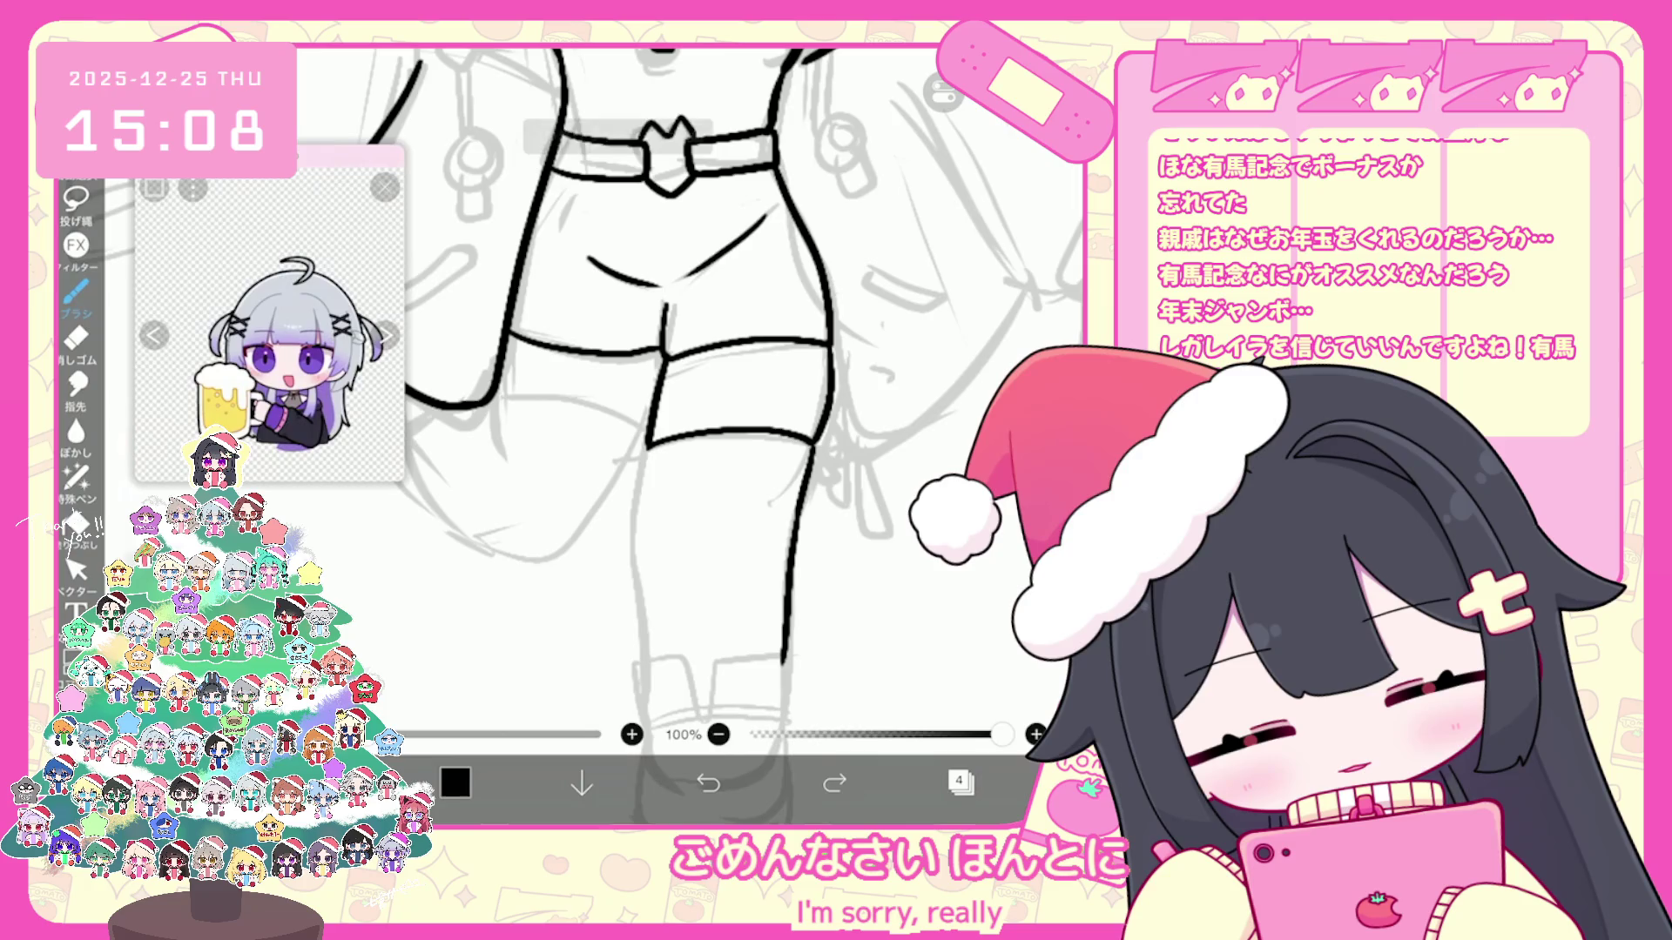
pyautogui.hotkey('ctrl', 'z')
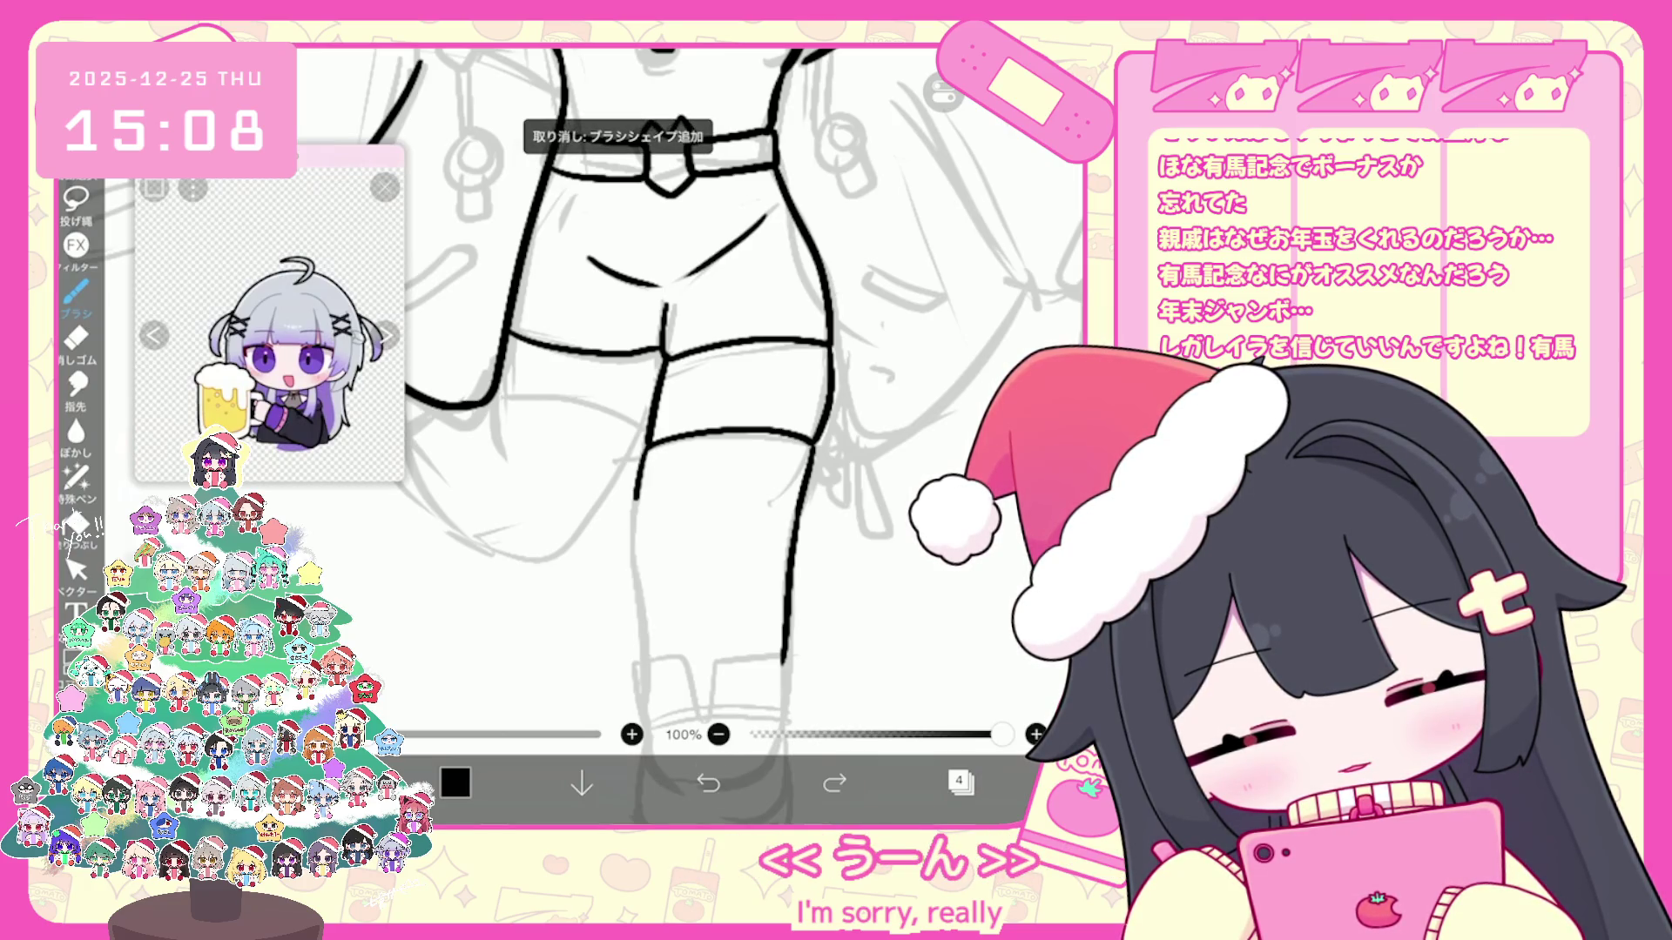
pyautogui.scroll(-3, 725, 392)
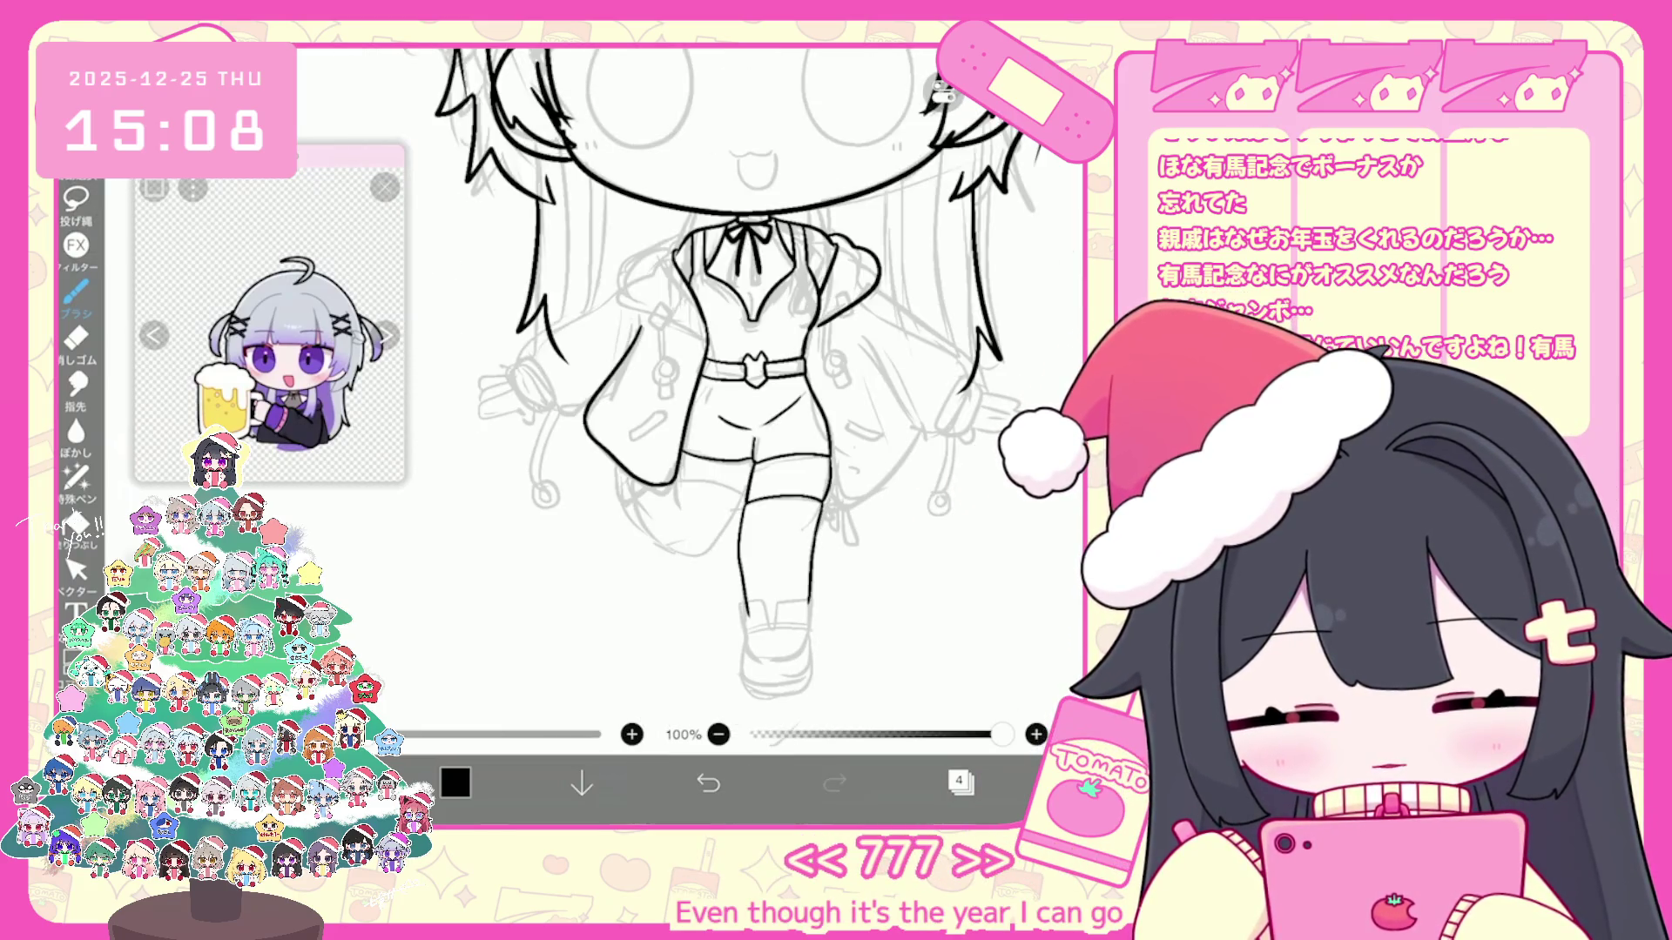
pyautogui.scroll(5, 790, 409)
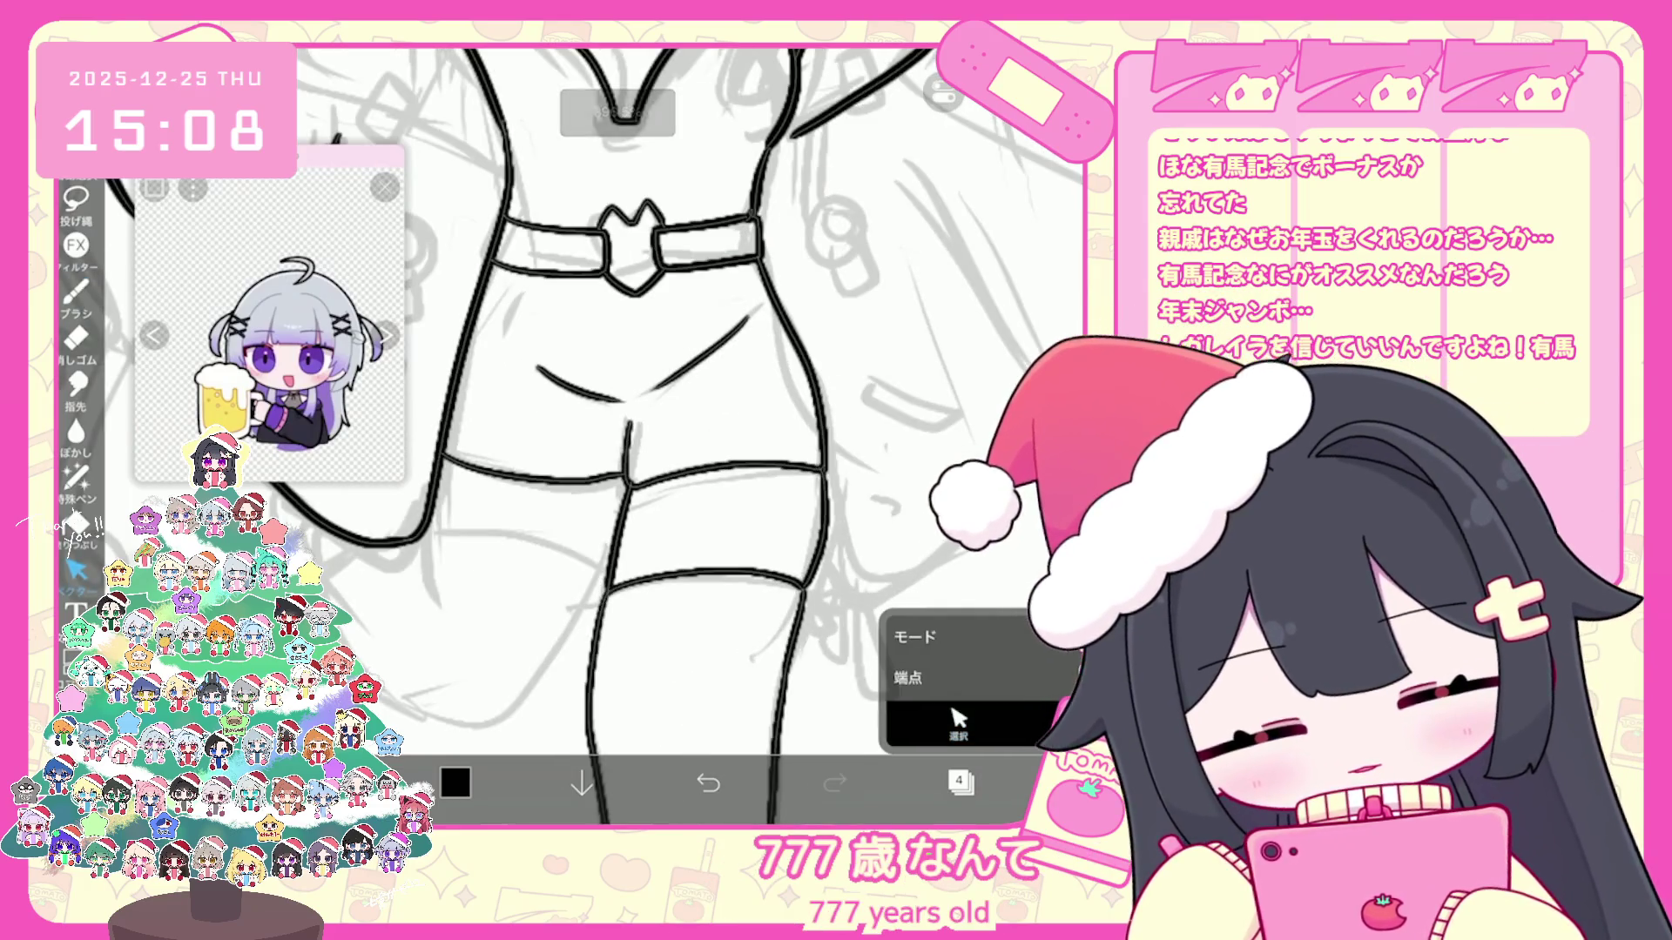
# Step: Delete the stray inner-thigh vector stroke via the Select tool and return to the brush
pyautogui.click(653, 615)
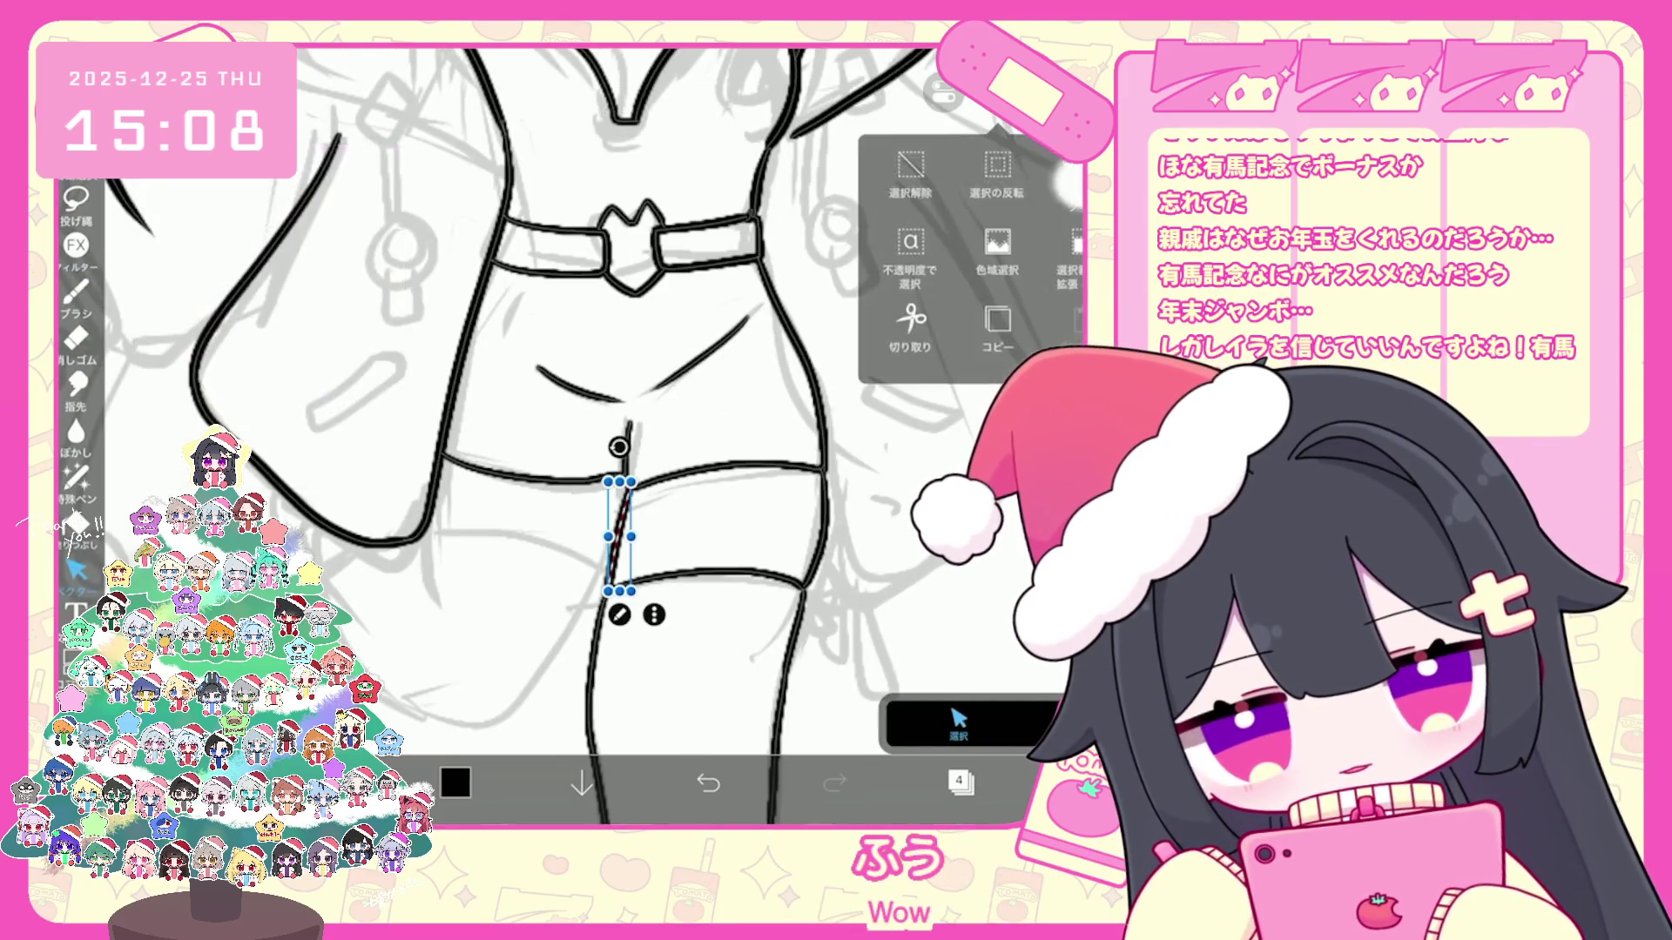
pyautogui.click(914, 170)
pyautogui.click(76, 294)
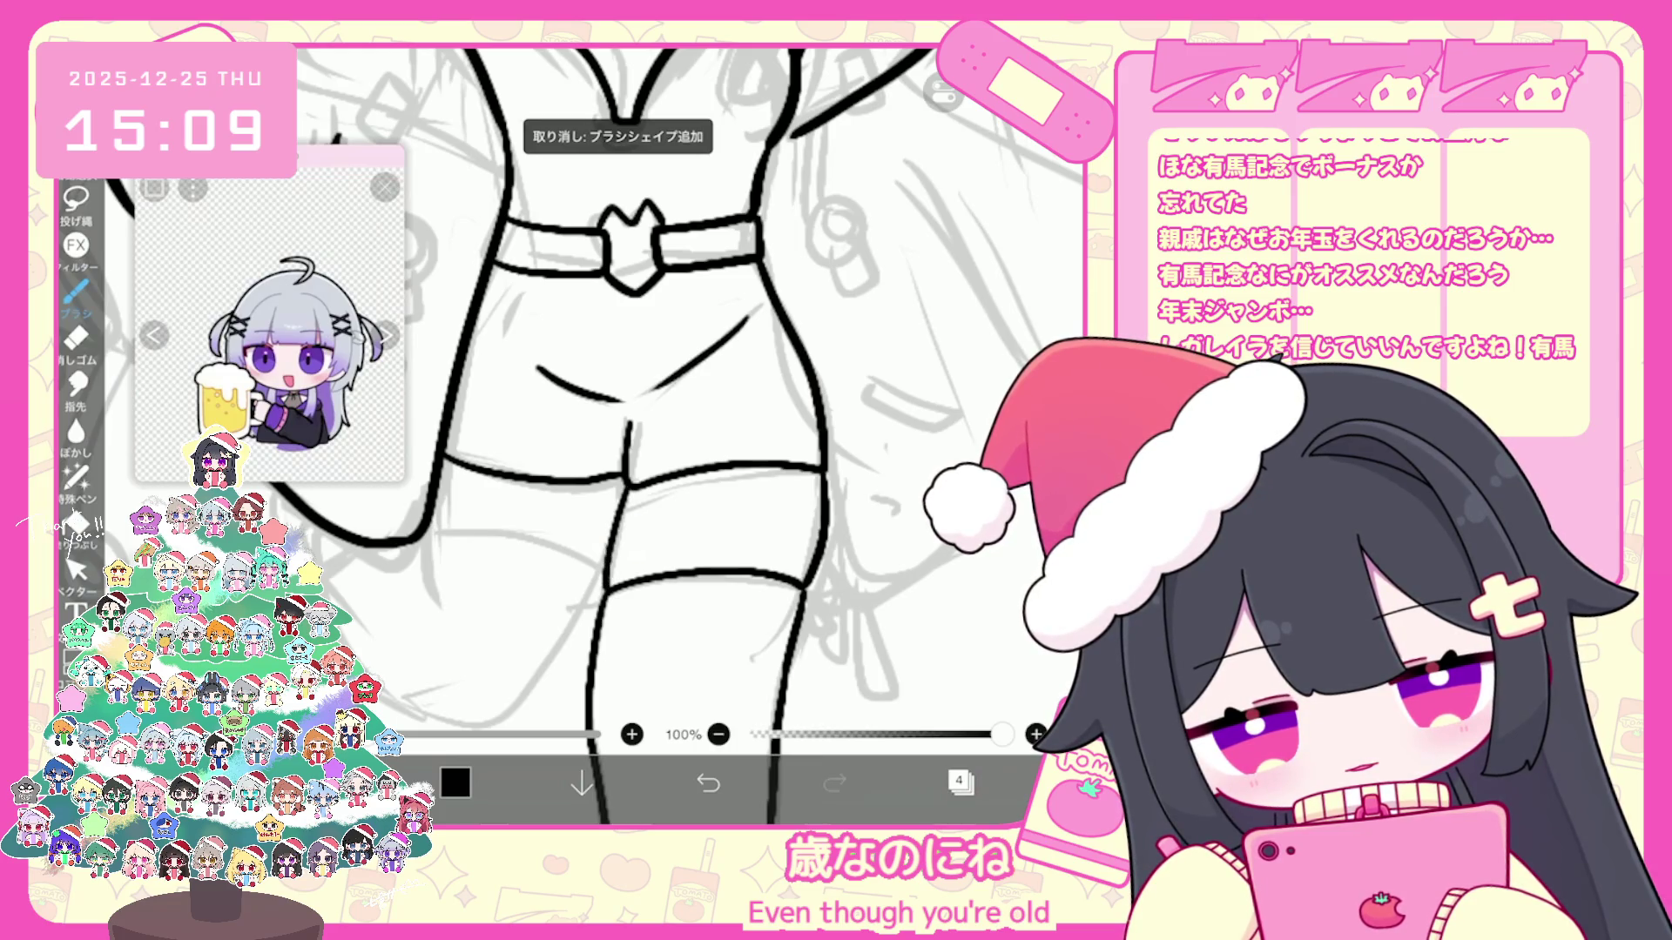
# Step: Select the thigh band stroke for editing, return to inking, and undo the last stroke
pyautogui.click(77, 568)
pyautogui.click(724, 467)
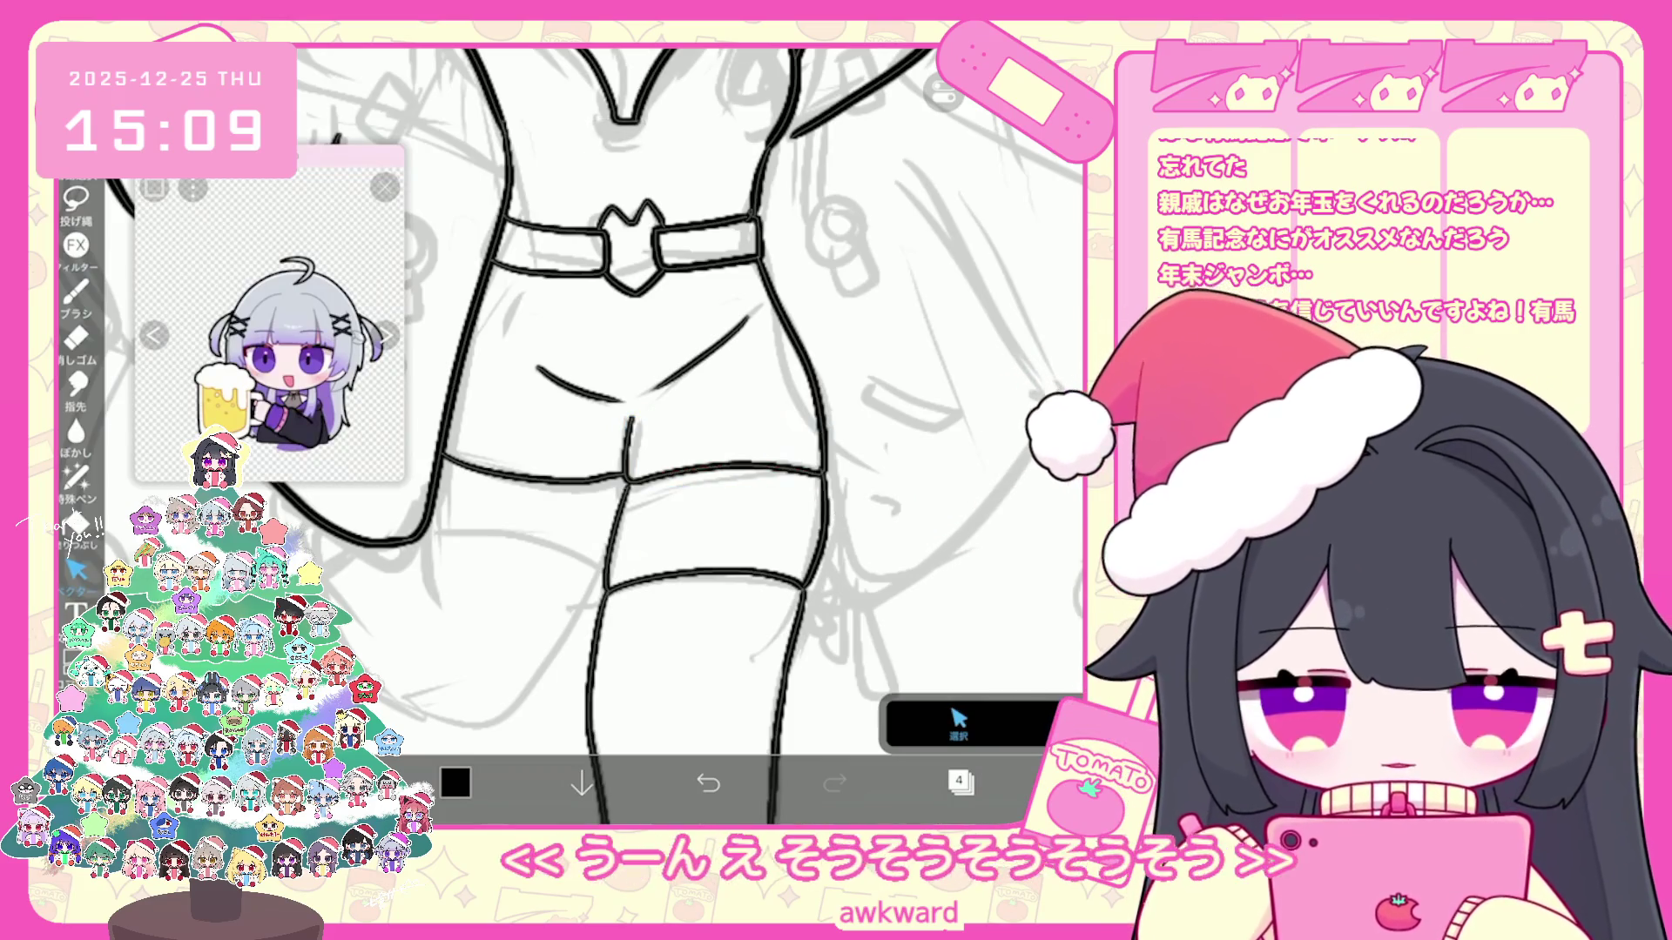
pyautogui.click(77, 293)
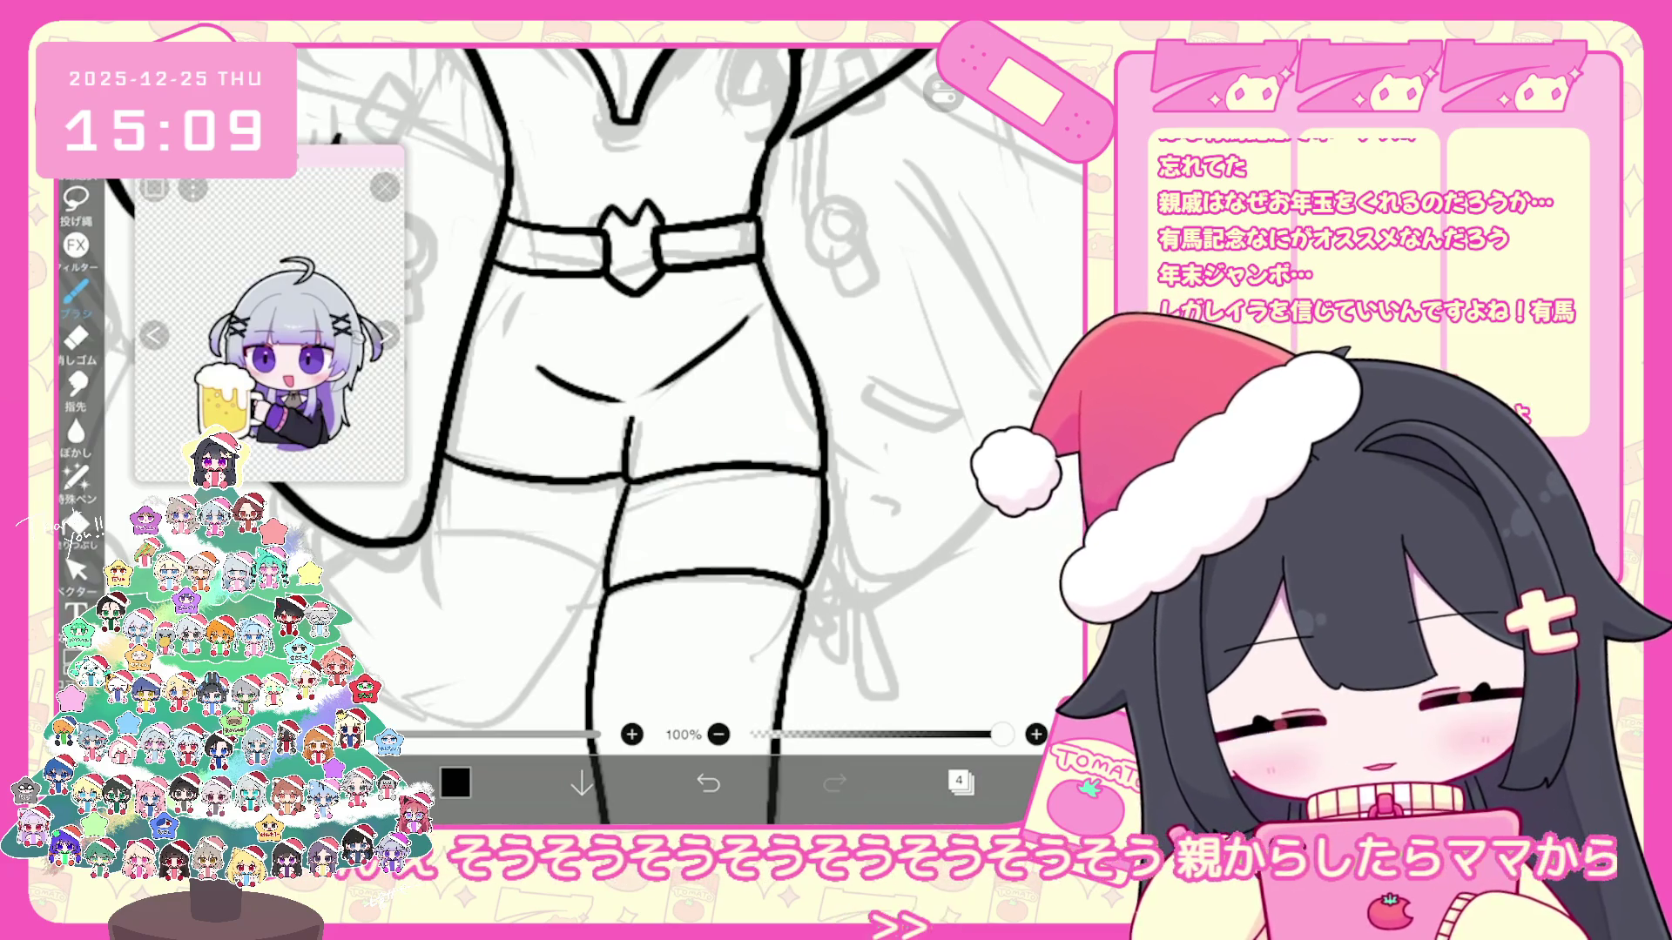
pyautogui.hotkey('ctrl', 'z')
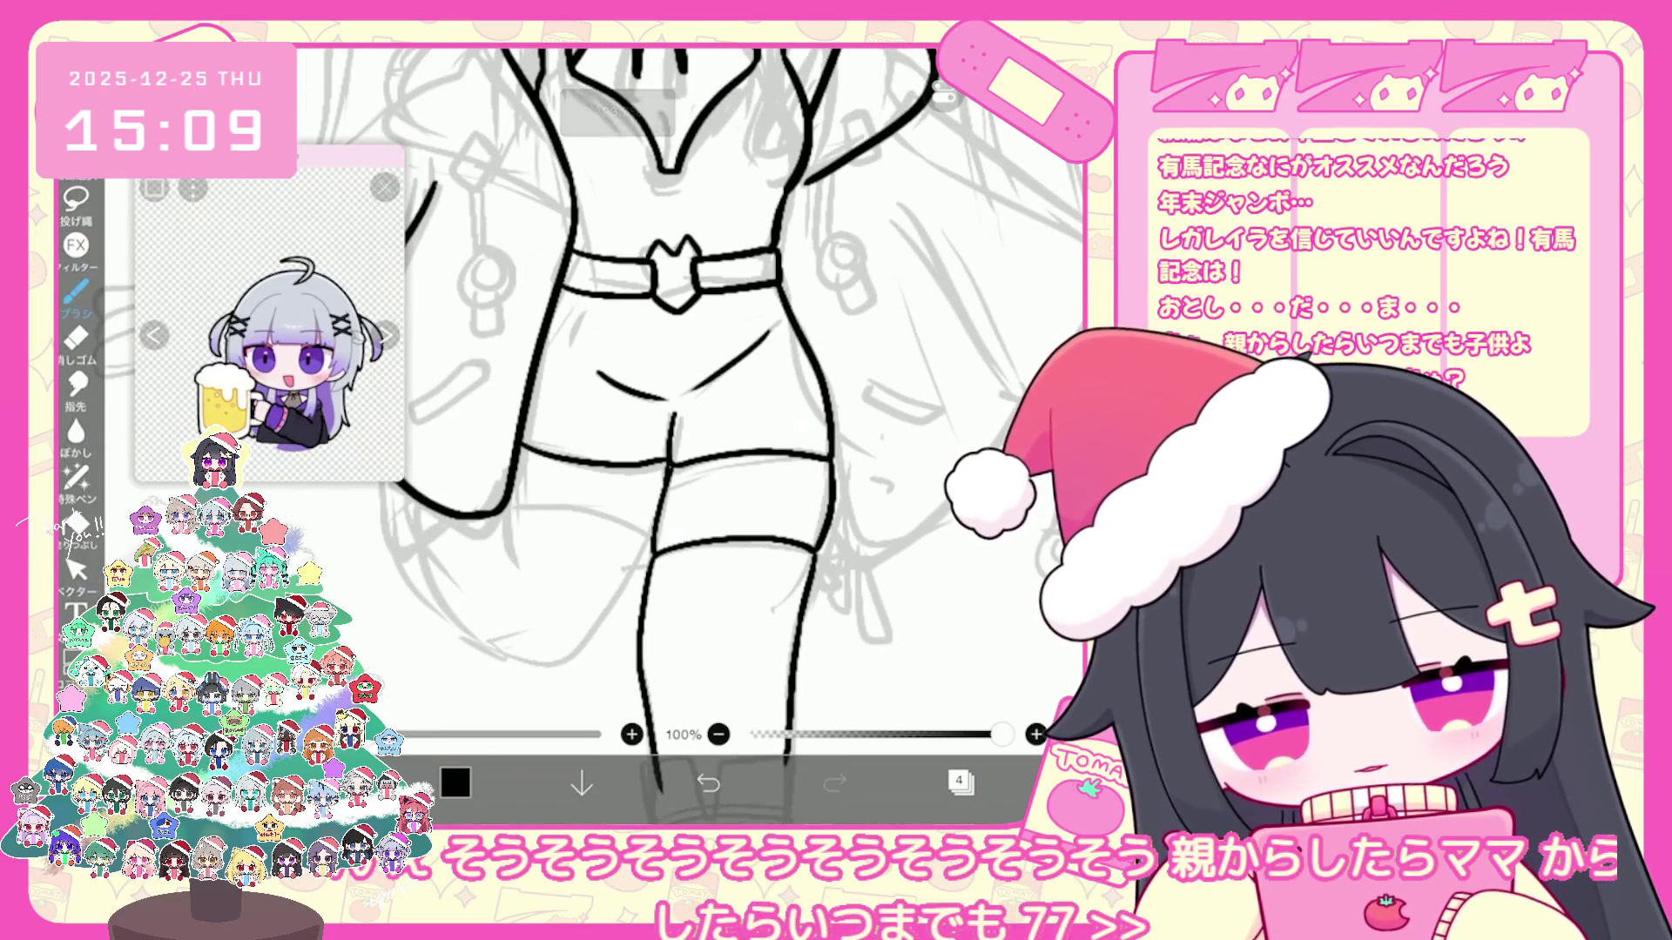
# Step: Try short thigh and lower-leg strokes and a curved leg line, undoing each misfire
pyautogui.moveTo(664, 455); pyautogui.dragTo(664, 497)
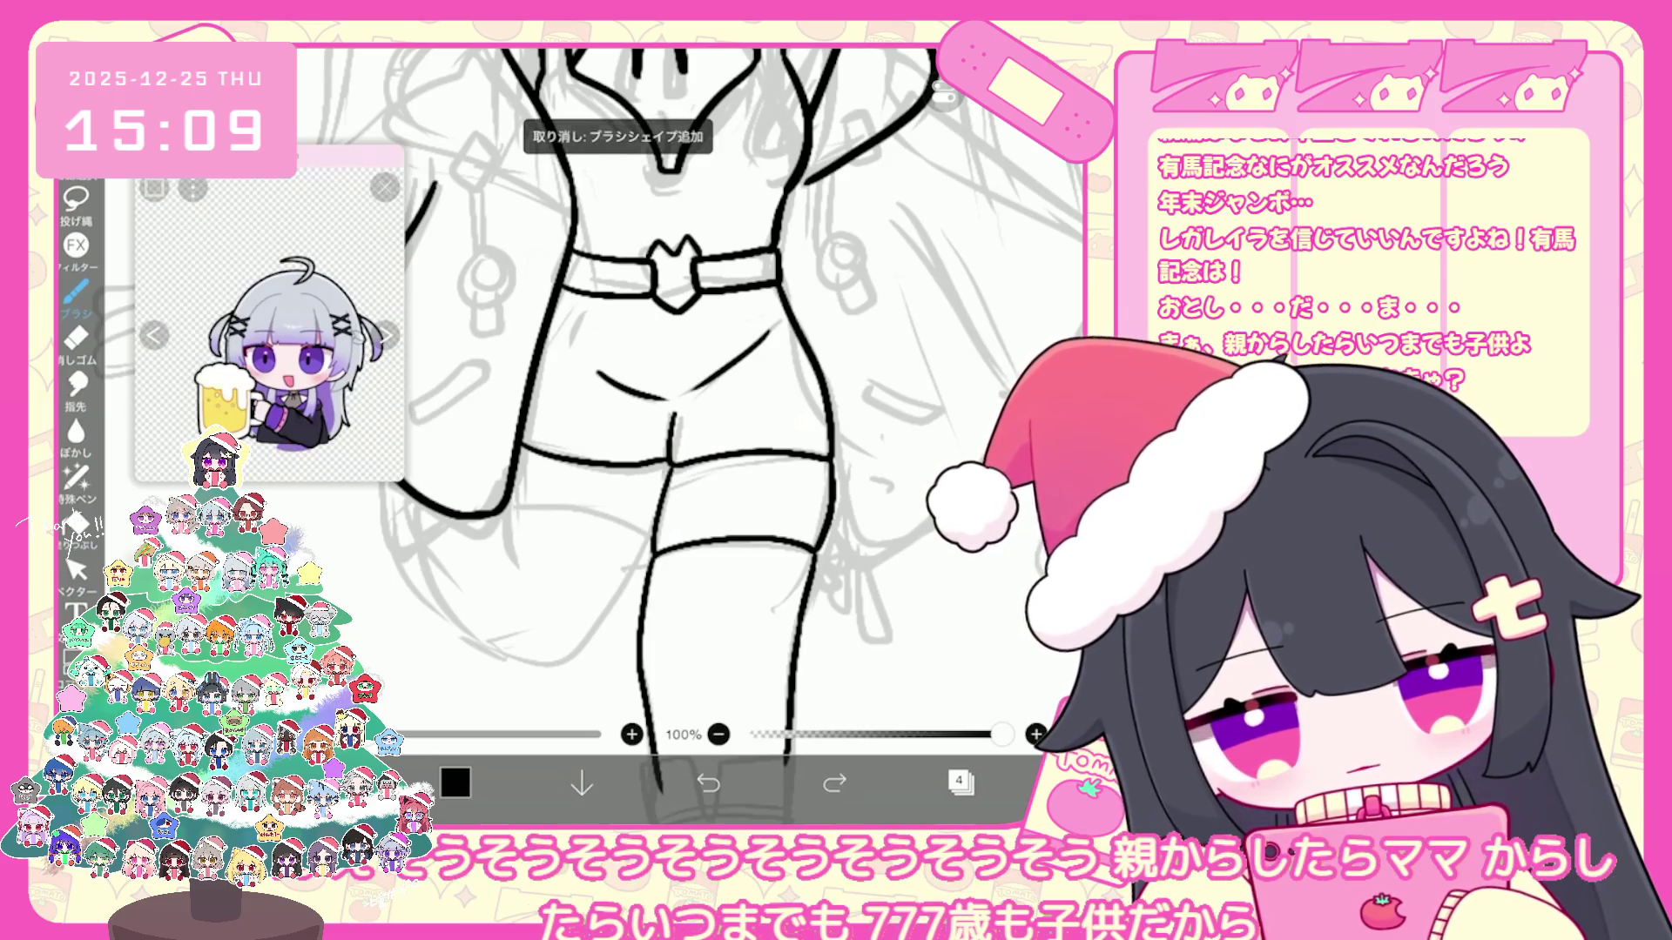
pyautogui.scroll(2, 691, 437)
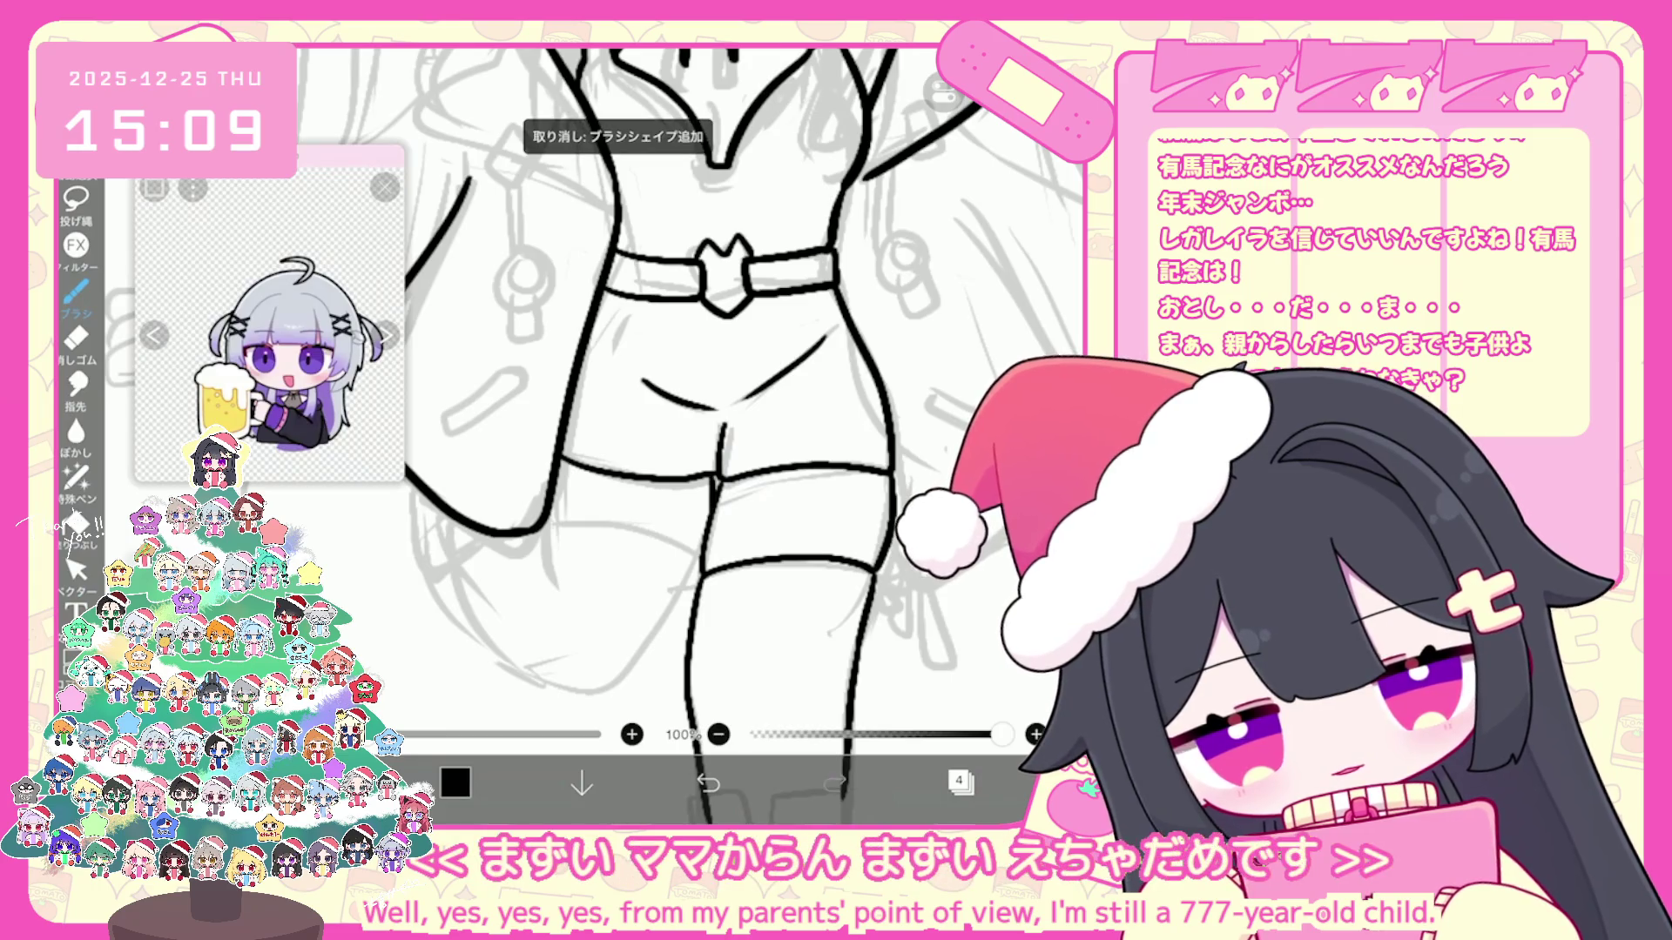
pyautogui.scroll(-2, 671, 436)
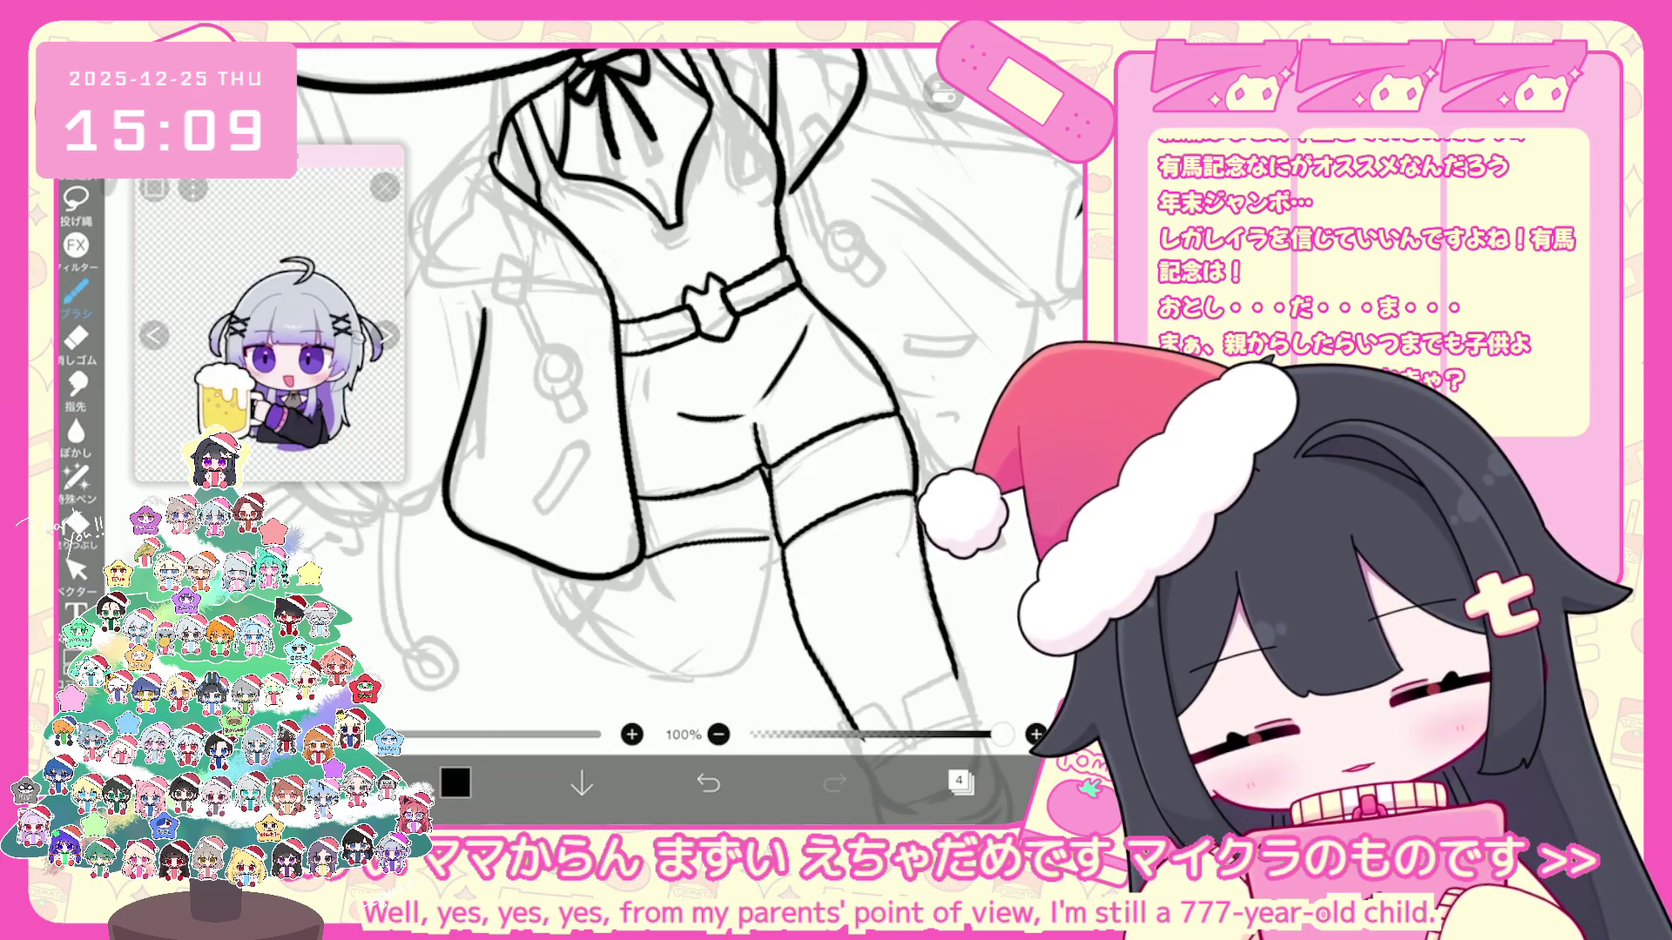
pyautogui.click(708, 783)
pyautogui.moveTo(757, 545)
pyautogui.mouseDown()
pyautogui.moveTo(774, 539)
pyautogui.moveTo(777, 562)
pyautogui.mouseUp()
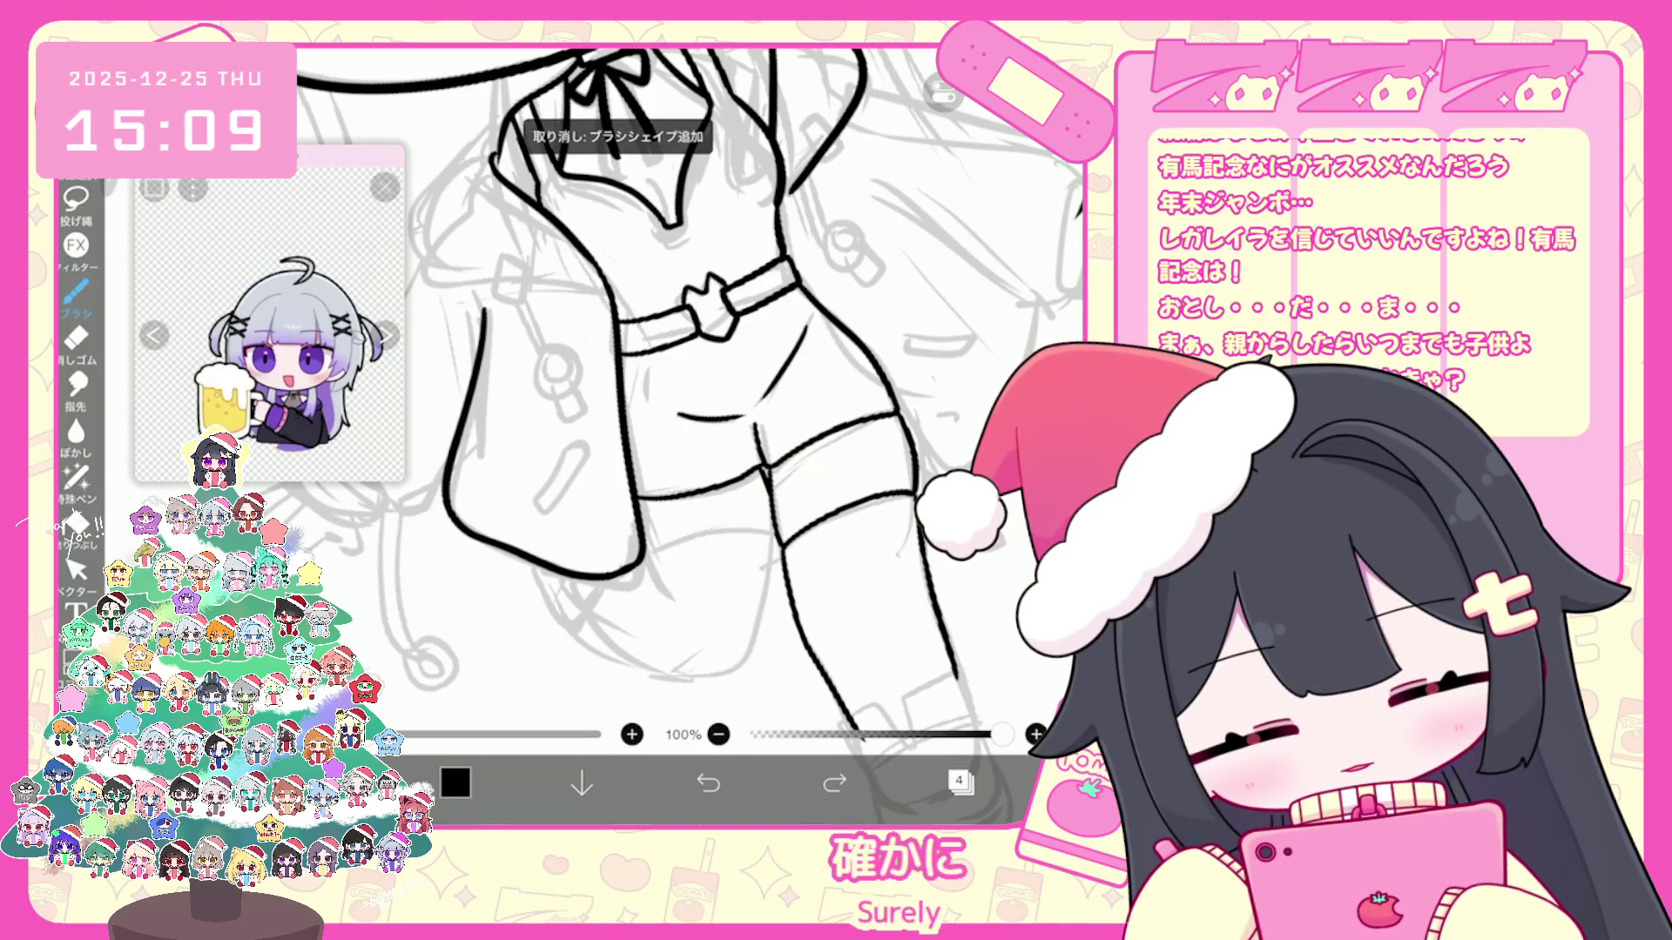
pyautogui.hotkey('ctrl', 'z')
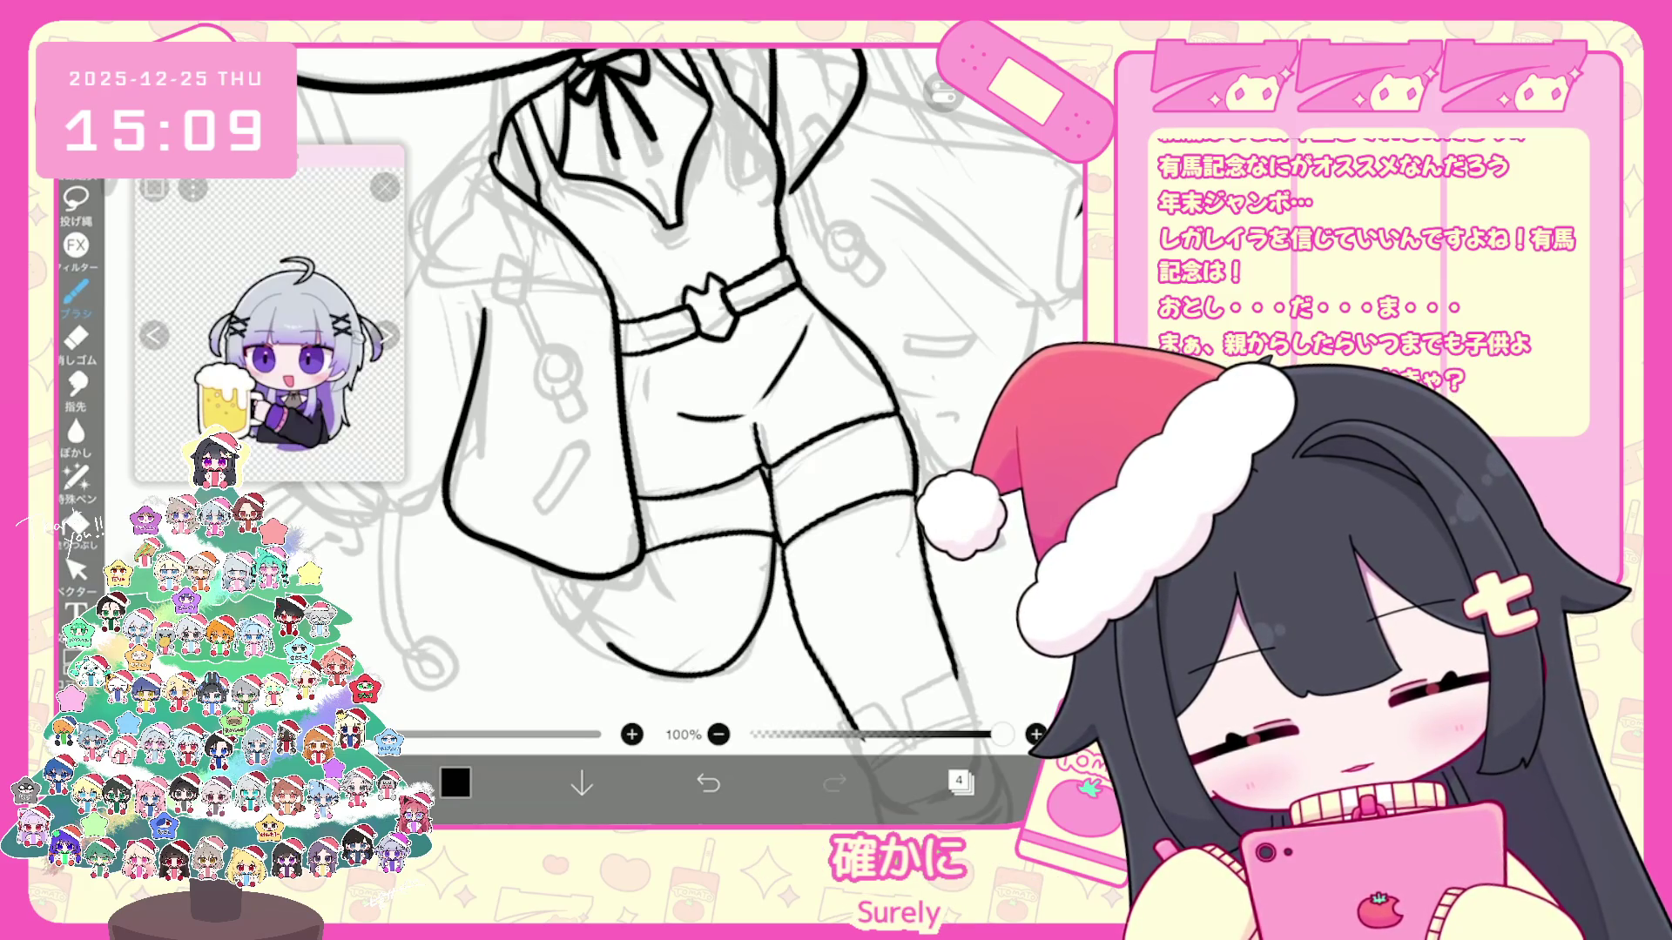
pyautogui.scroll(3, 673, 393)
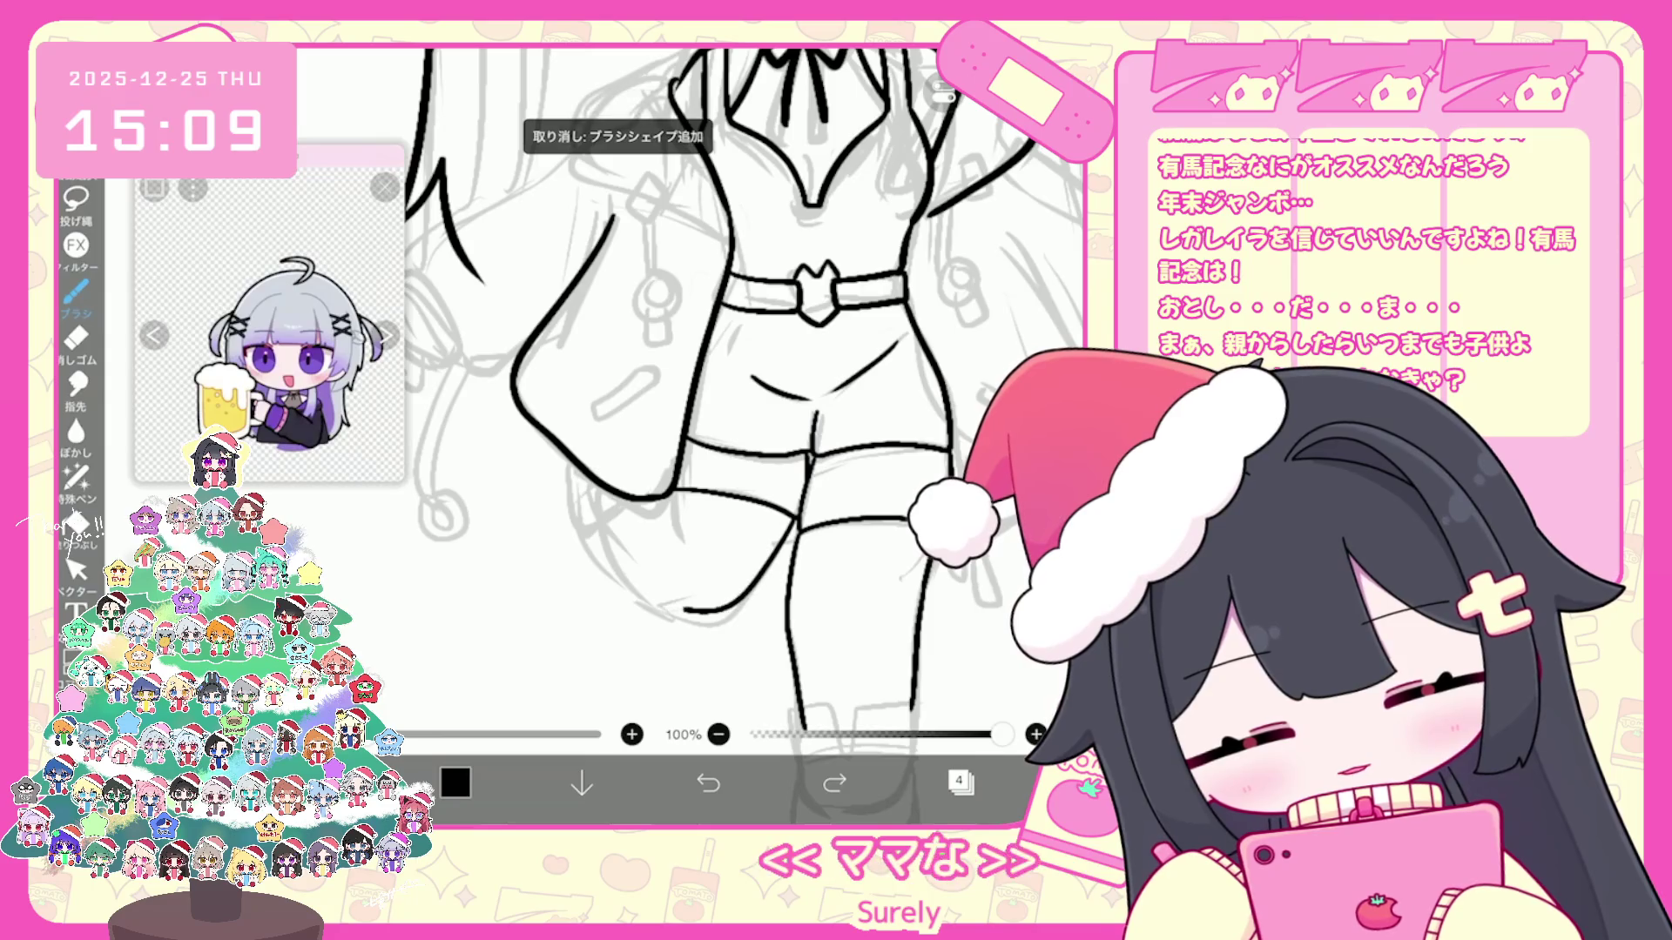
pyautogui.hotkey('ctrl', 'z')
pyautogui.moveTo(595, 536); pyautogui.dragTo(731, 621)
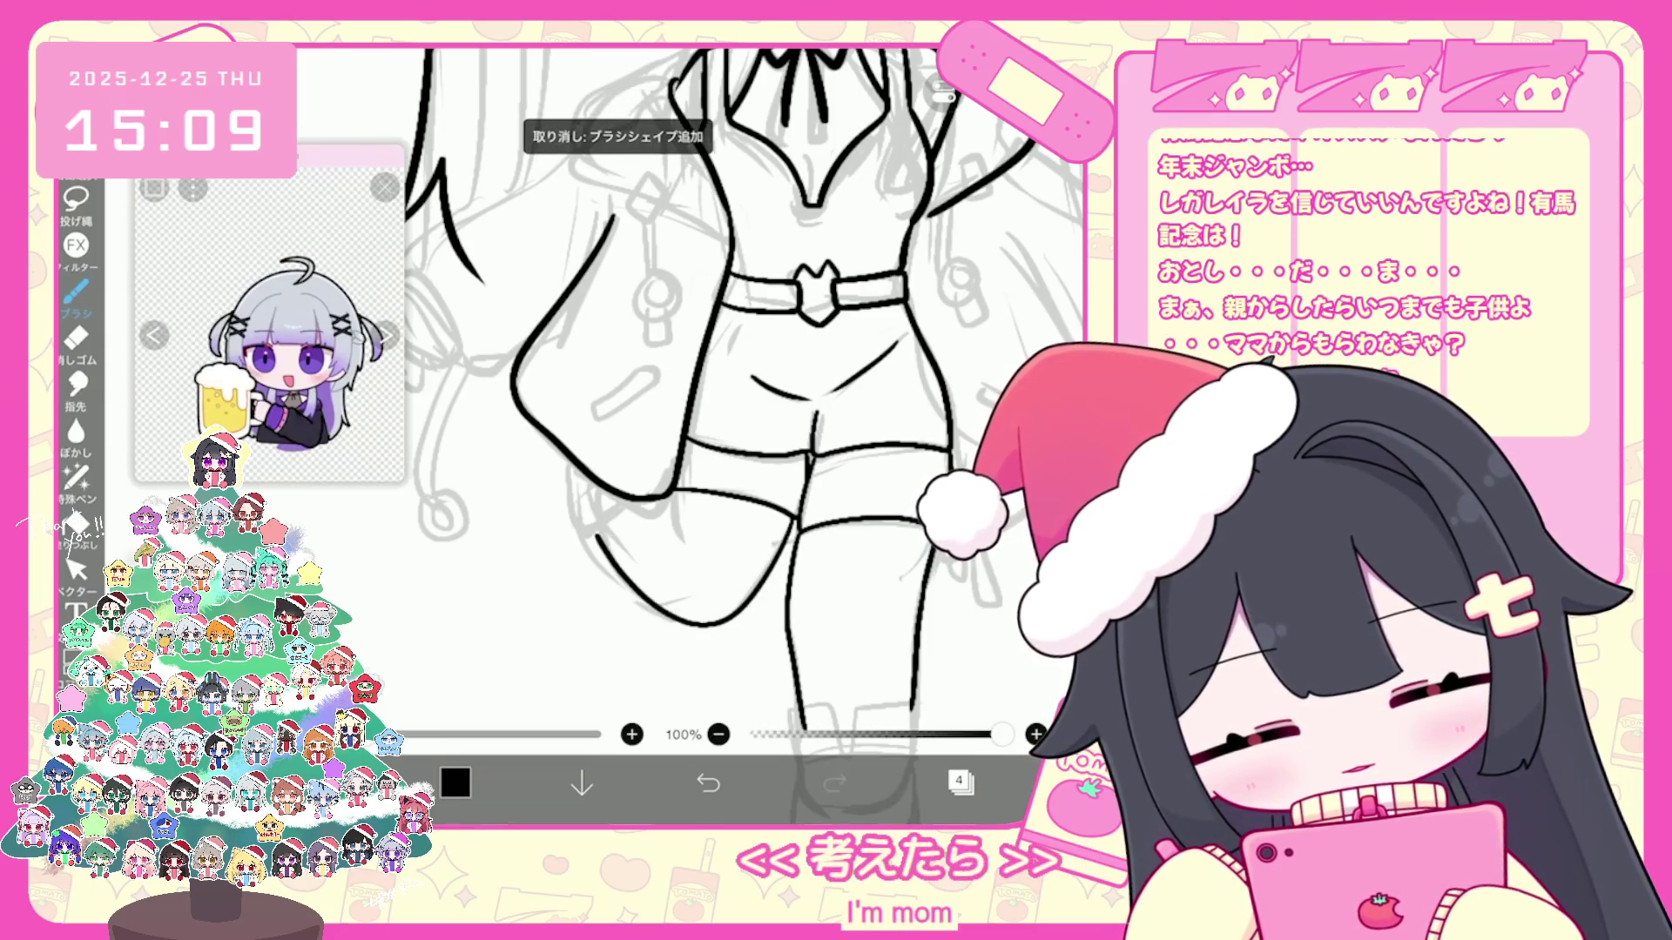
pyautogui.scroll(-2, 689, 393)
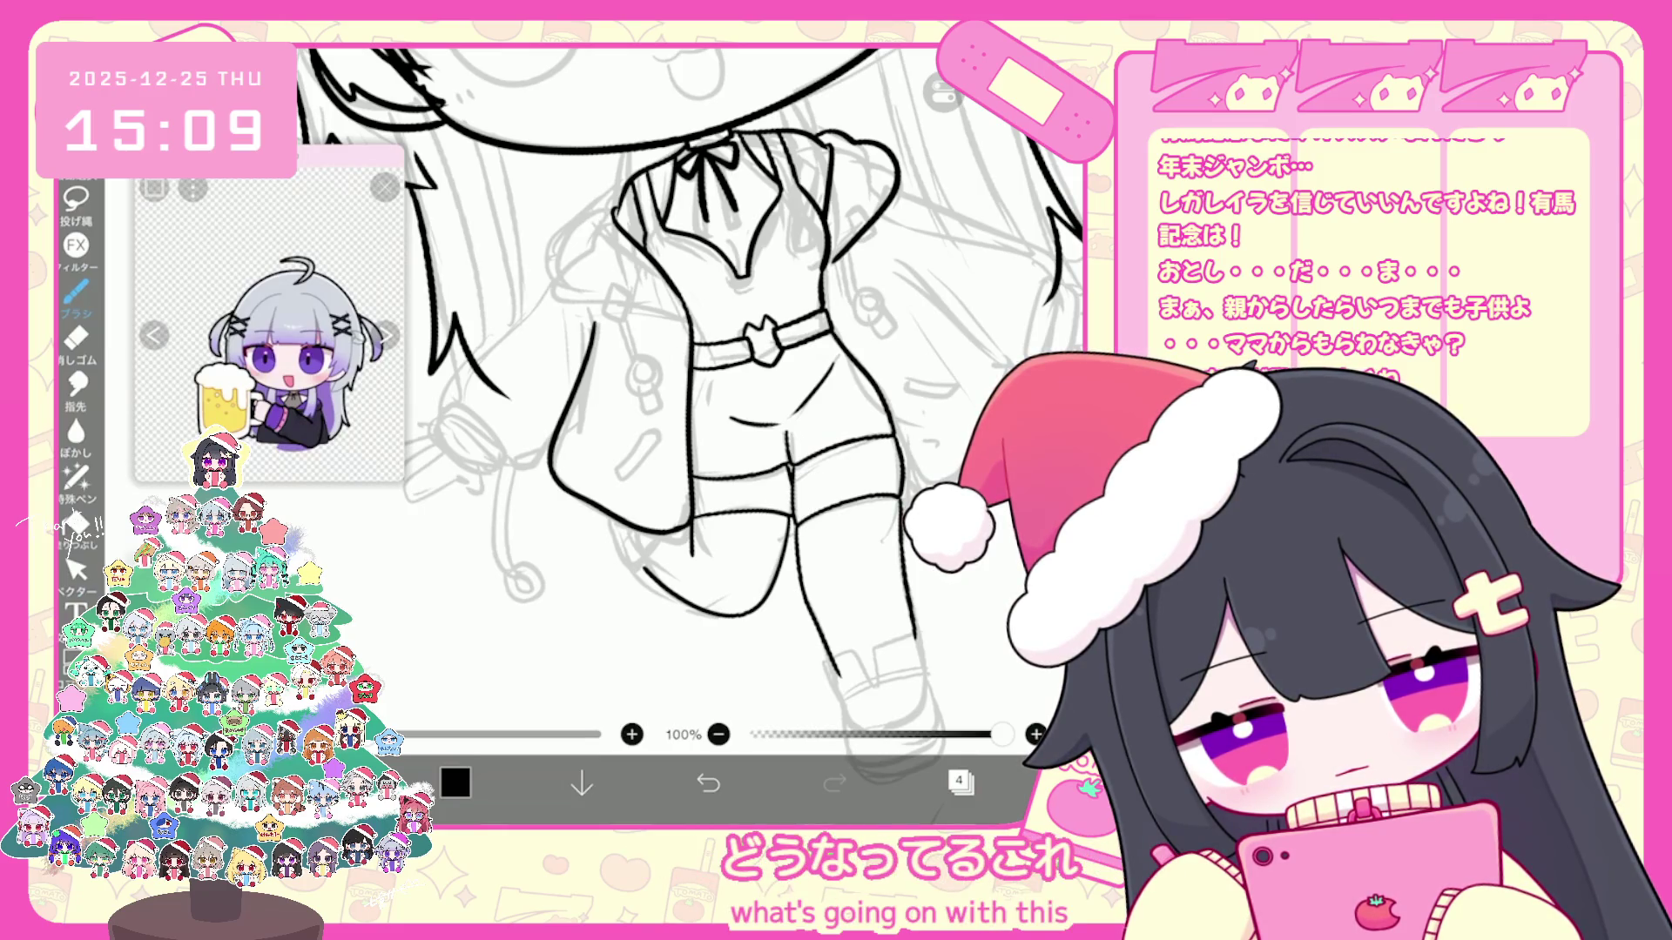
pyautogui.hotkey('ctrl', 'z')
pyautogui.scroll(3, 689, 436)
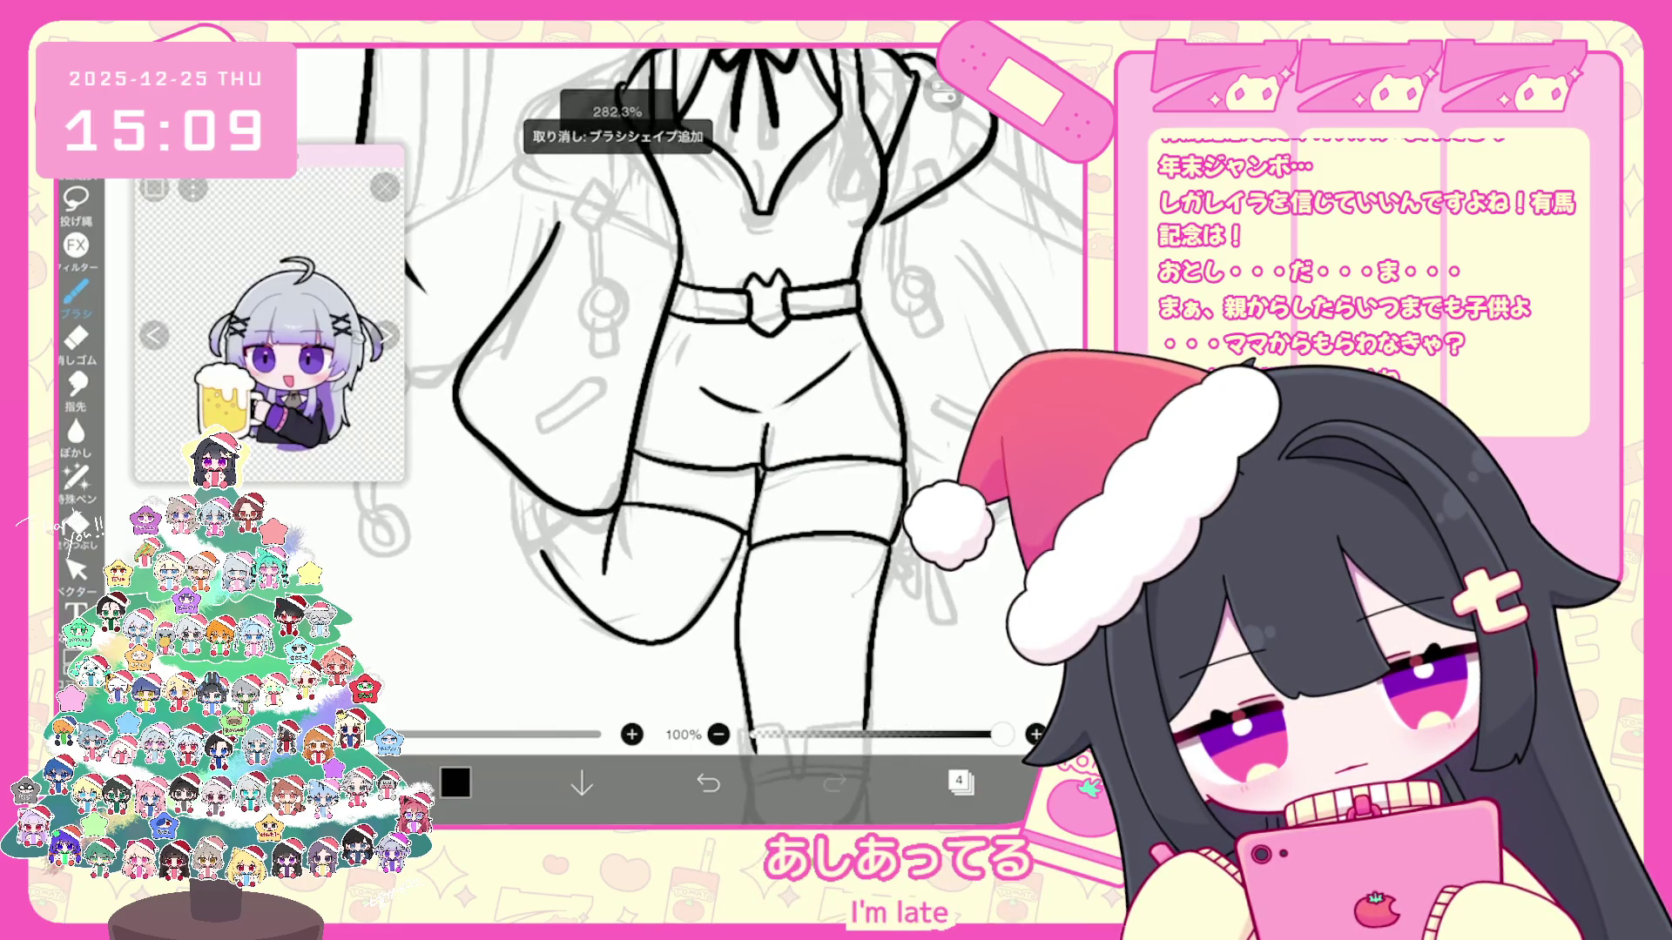
pyautogui.scroll(1, 742, 393)
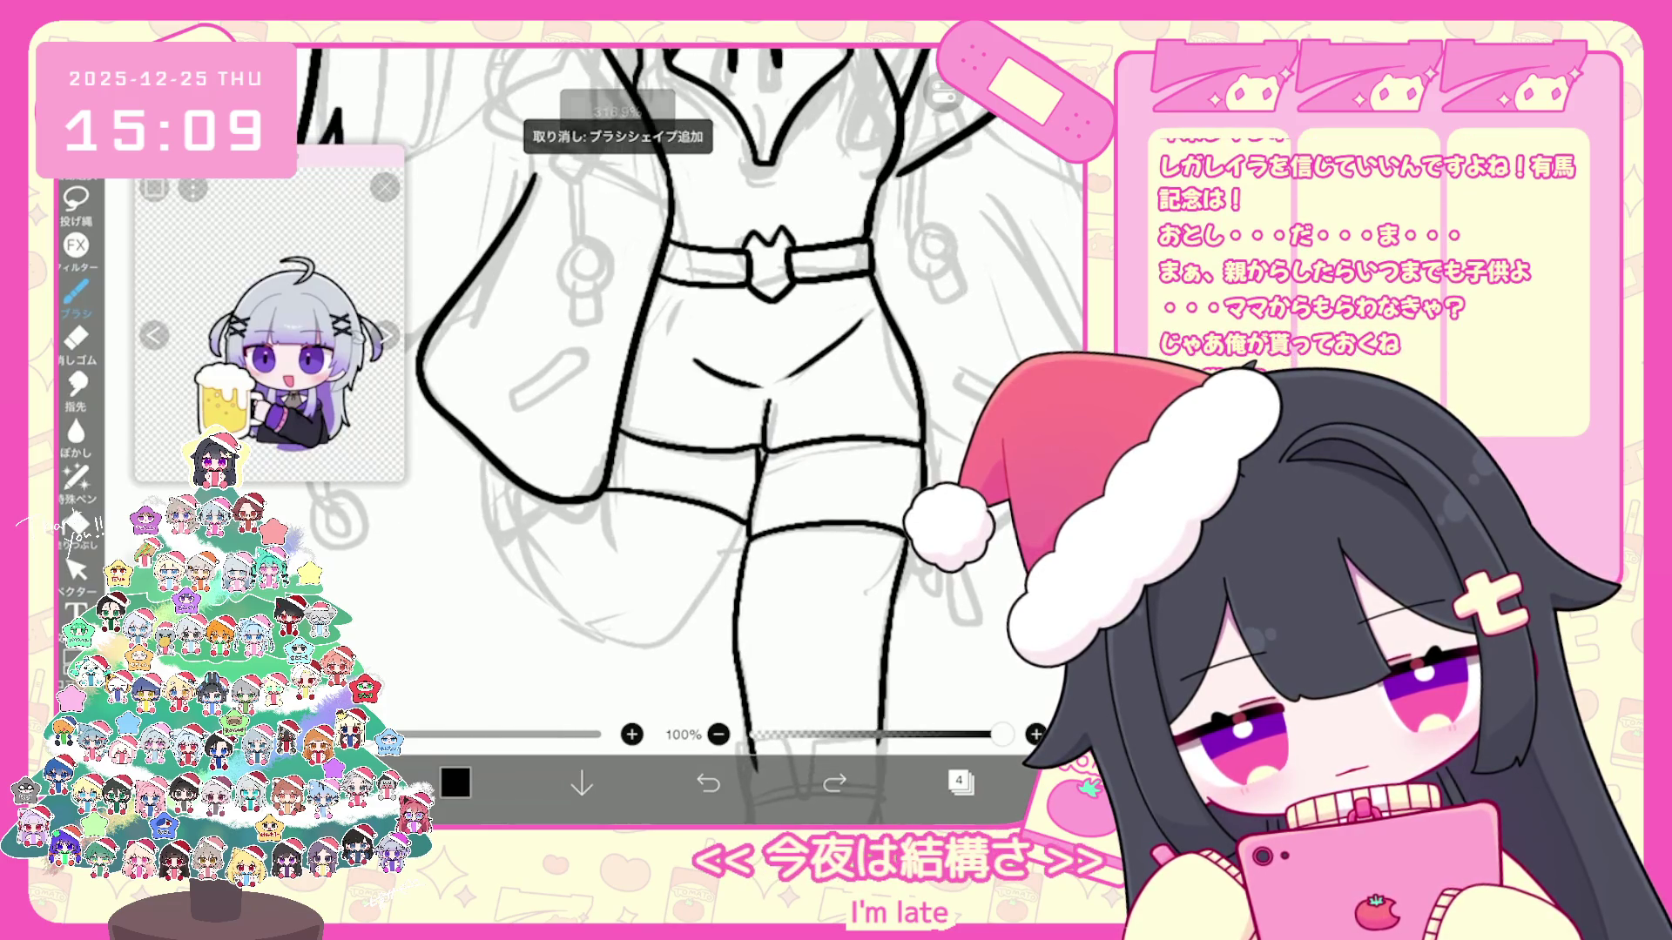
# Step: Reposition the view around the shorts, clear the bad leg strokes, and ink a short thigh line
pyautogui.moveTo(758, 392); pyautogui.dragTo(731, 366)
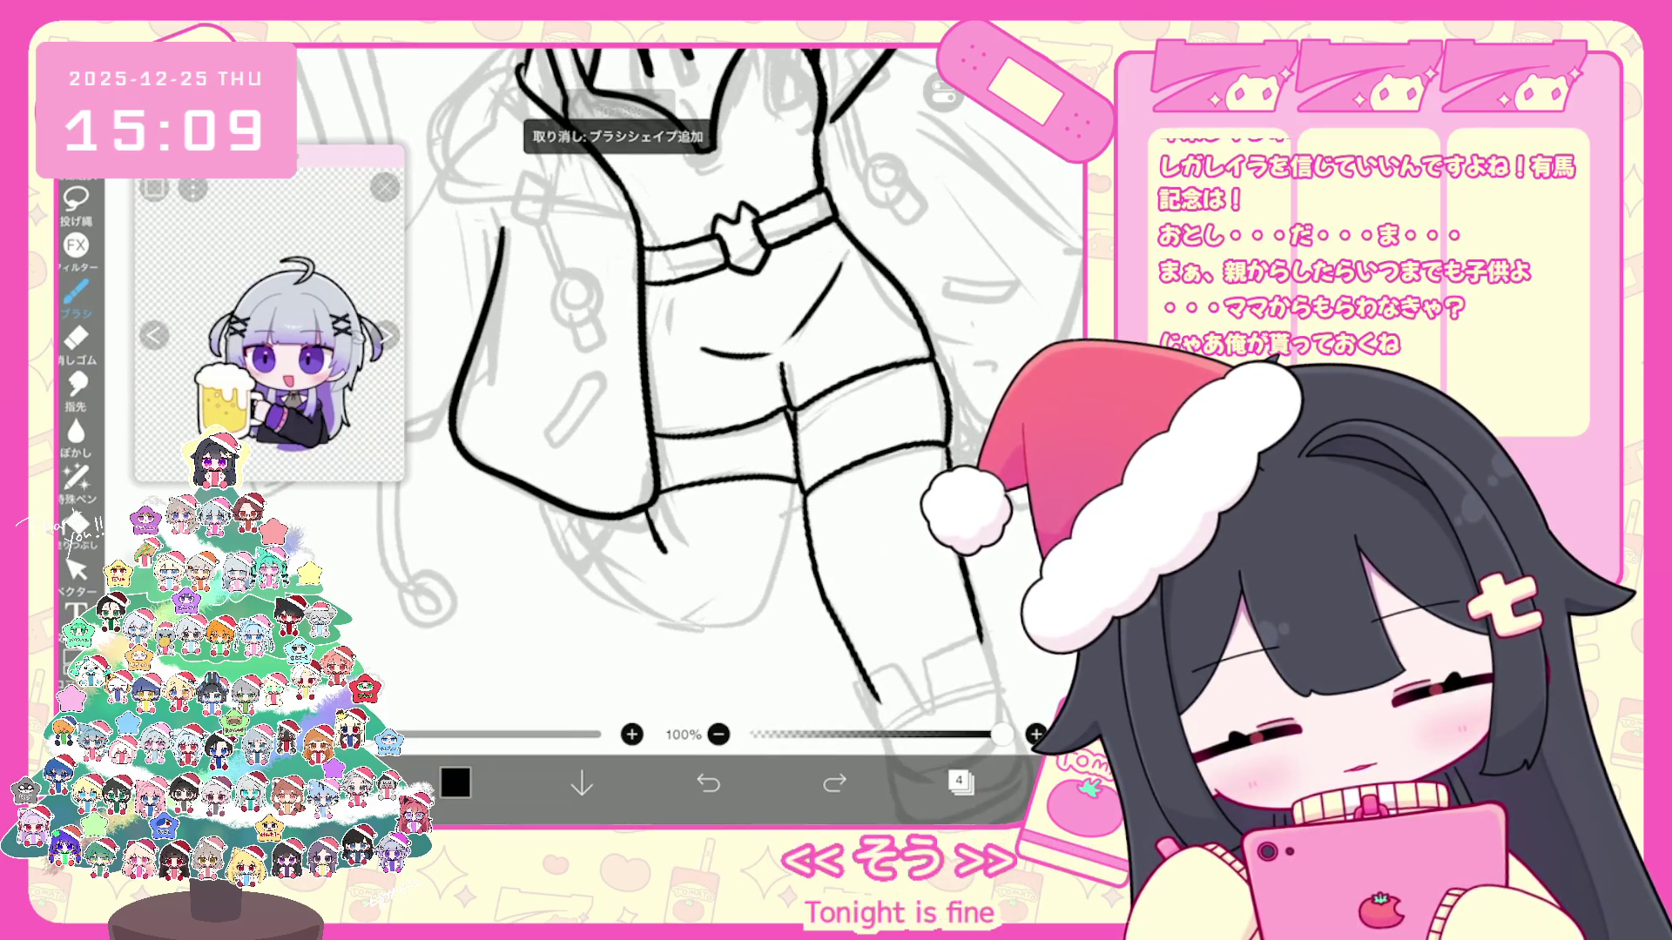
pyautogui.moveTo(588, 543); pyautogui.dragTo(673, 621)
pyautogui.hotkey('ctrl', 'z')
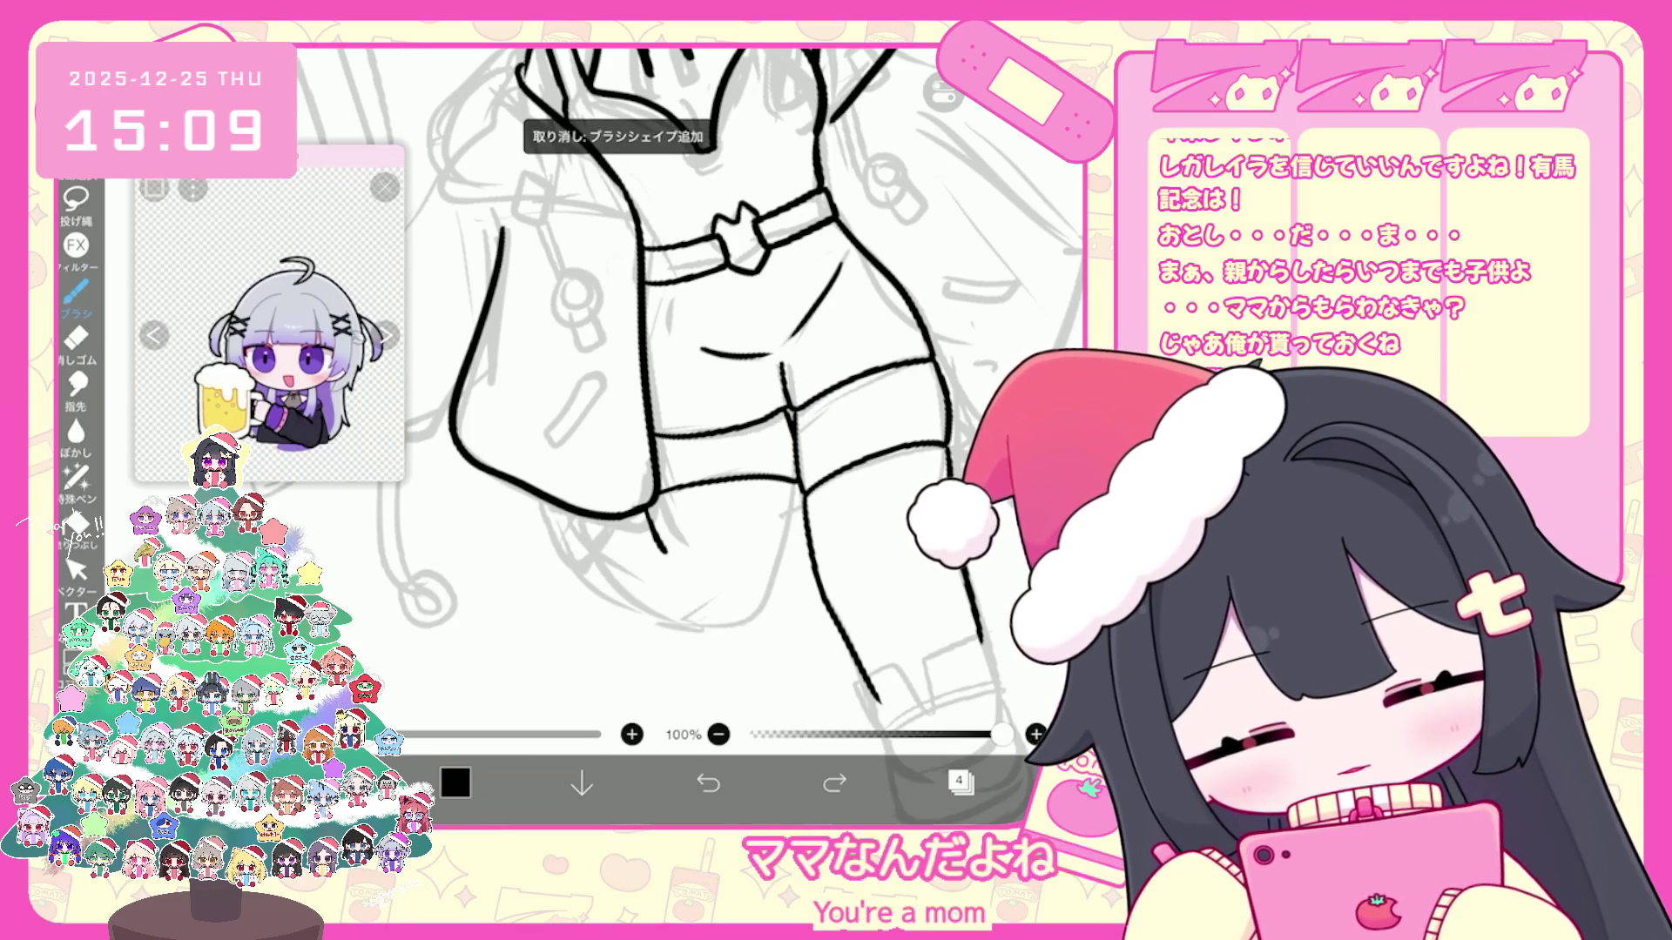
pyautogui.hotkey('ctrl', 'z')
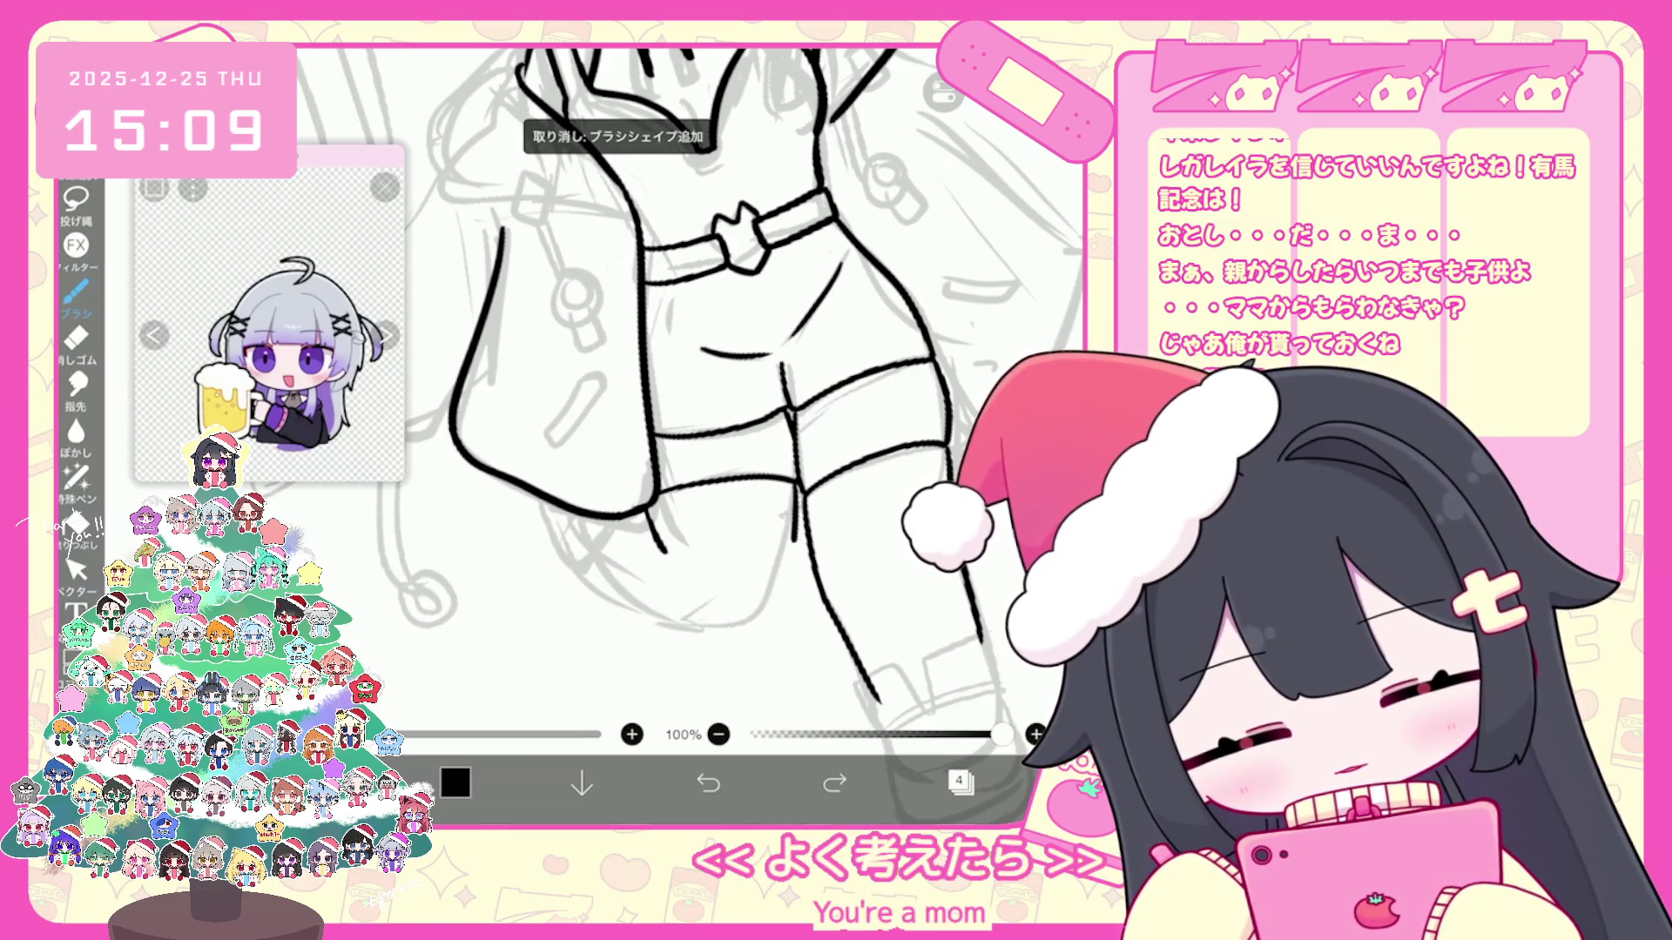
pyautogui.scroll(-5, 690, 391)
pyautogui.scroll(-2, 691, 392)
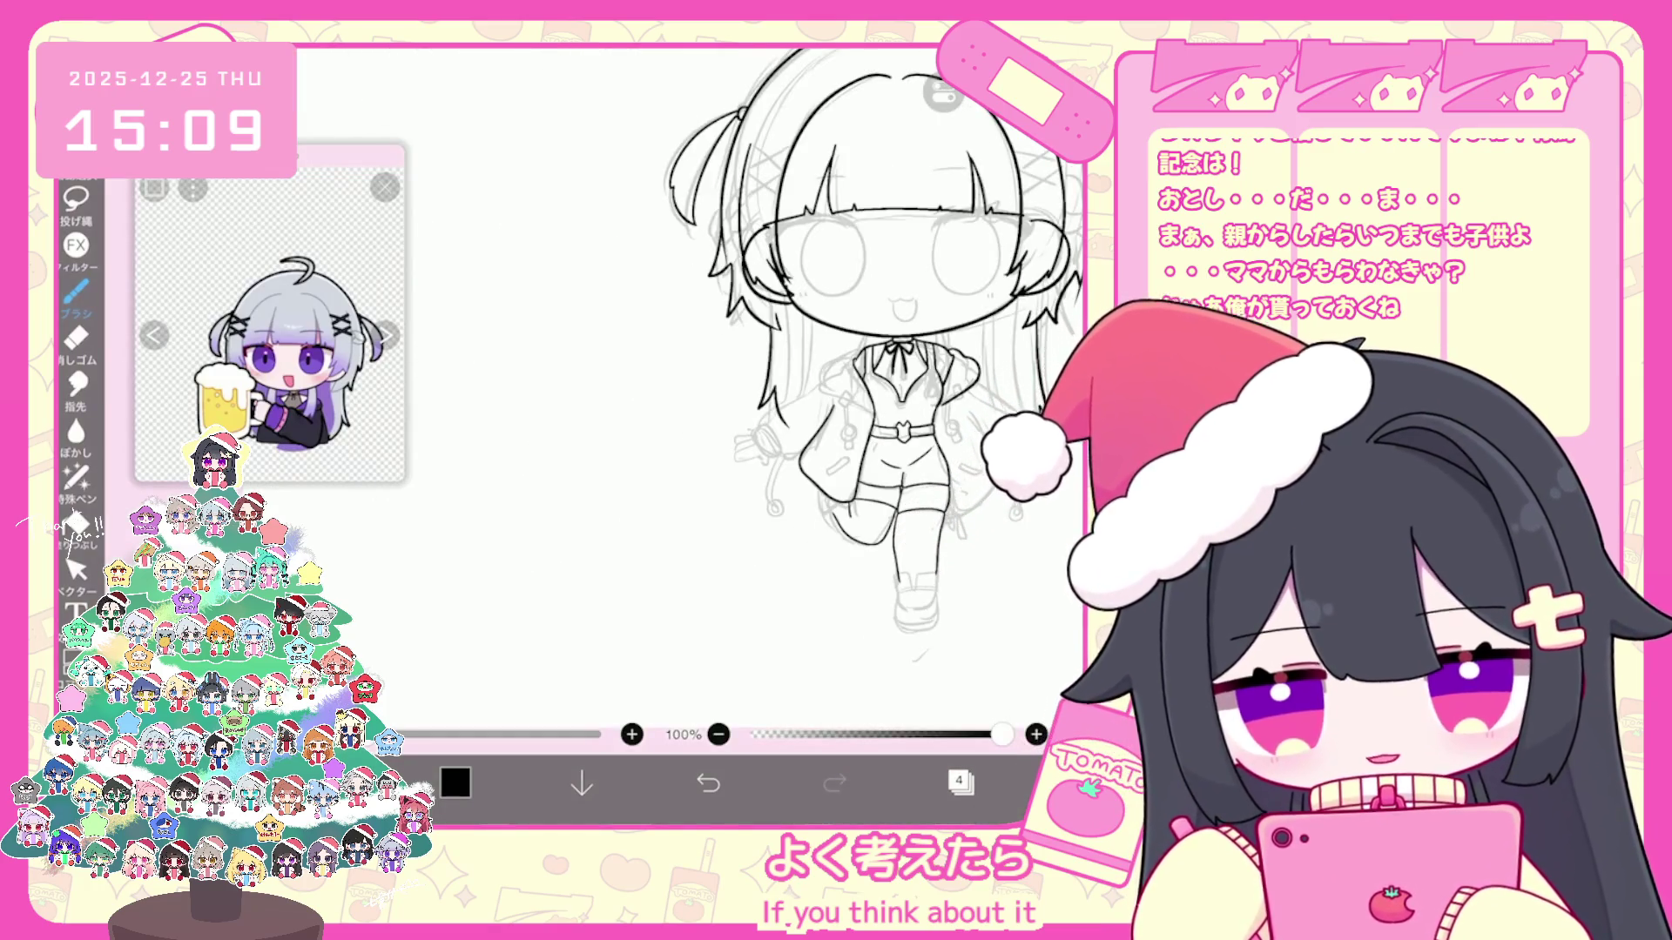
pyautogui.scroll(3, 732, 393)
pyautogui.scroll(3, 732, 392)
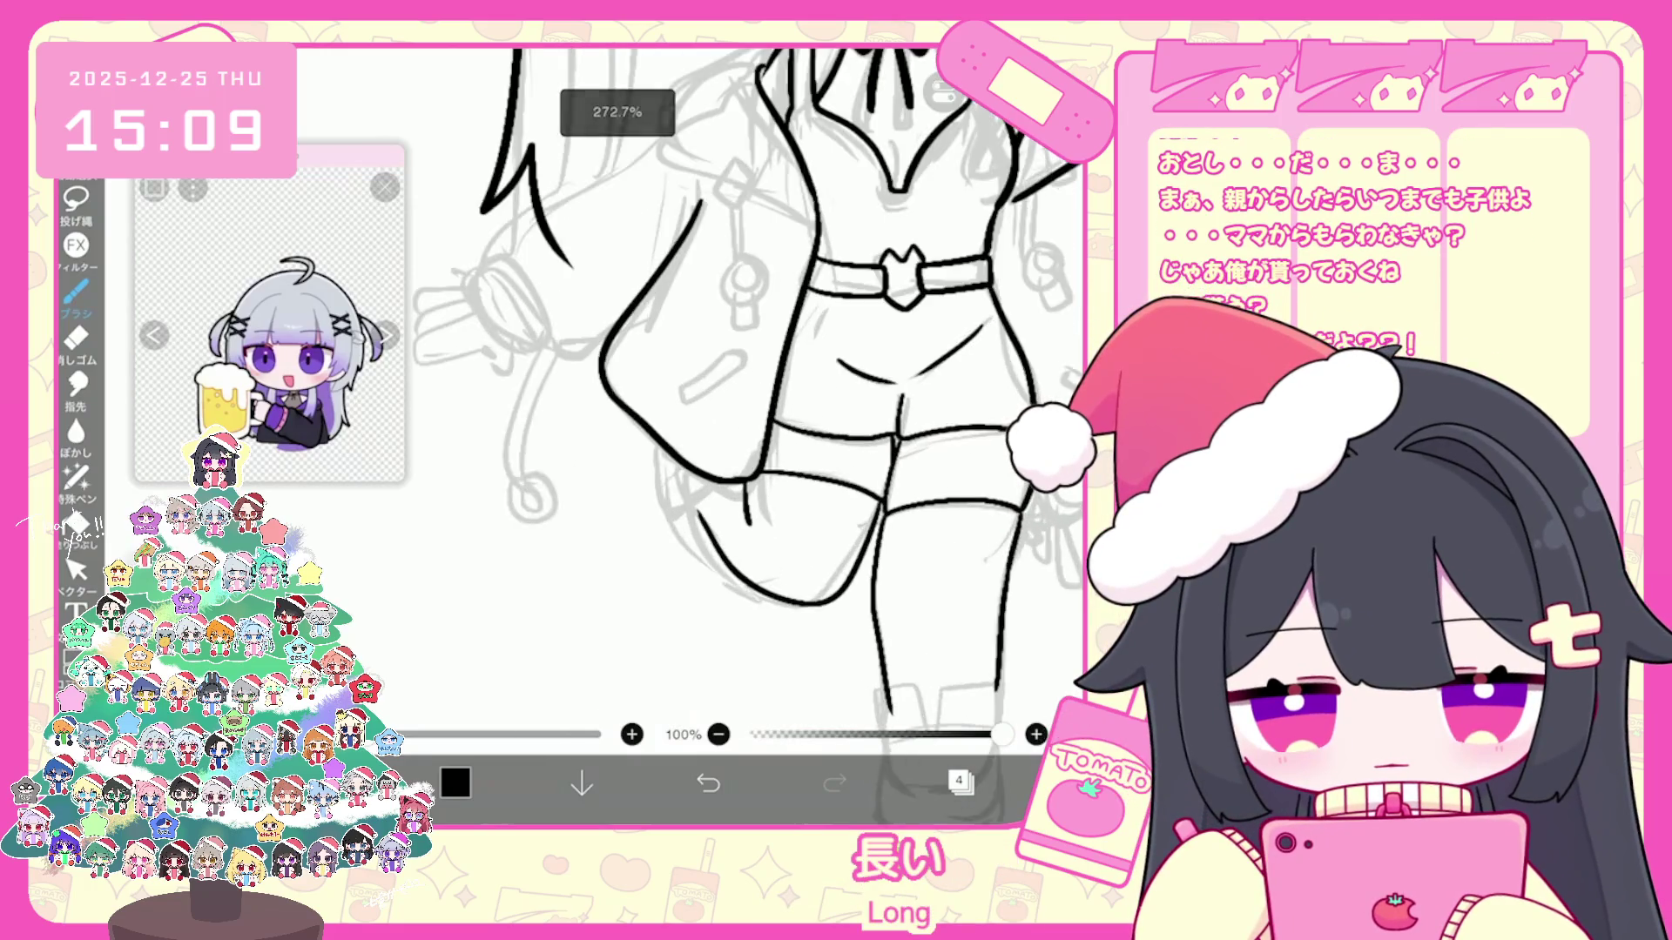
pyautogui.scroll(2, 728, 390)
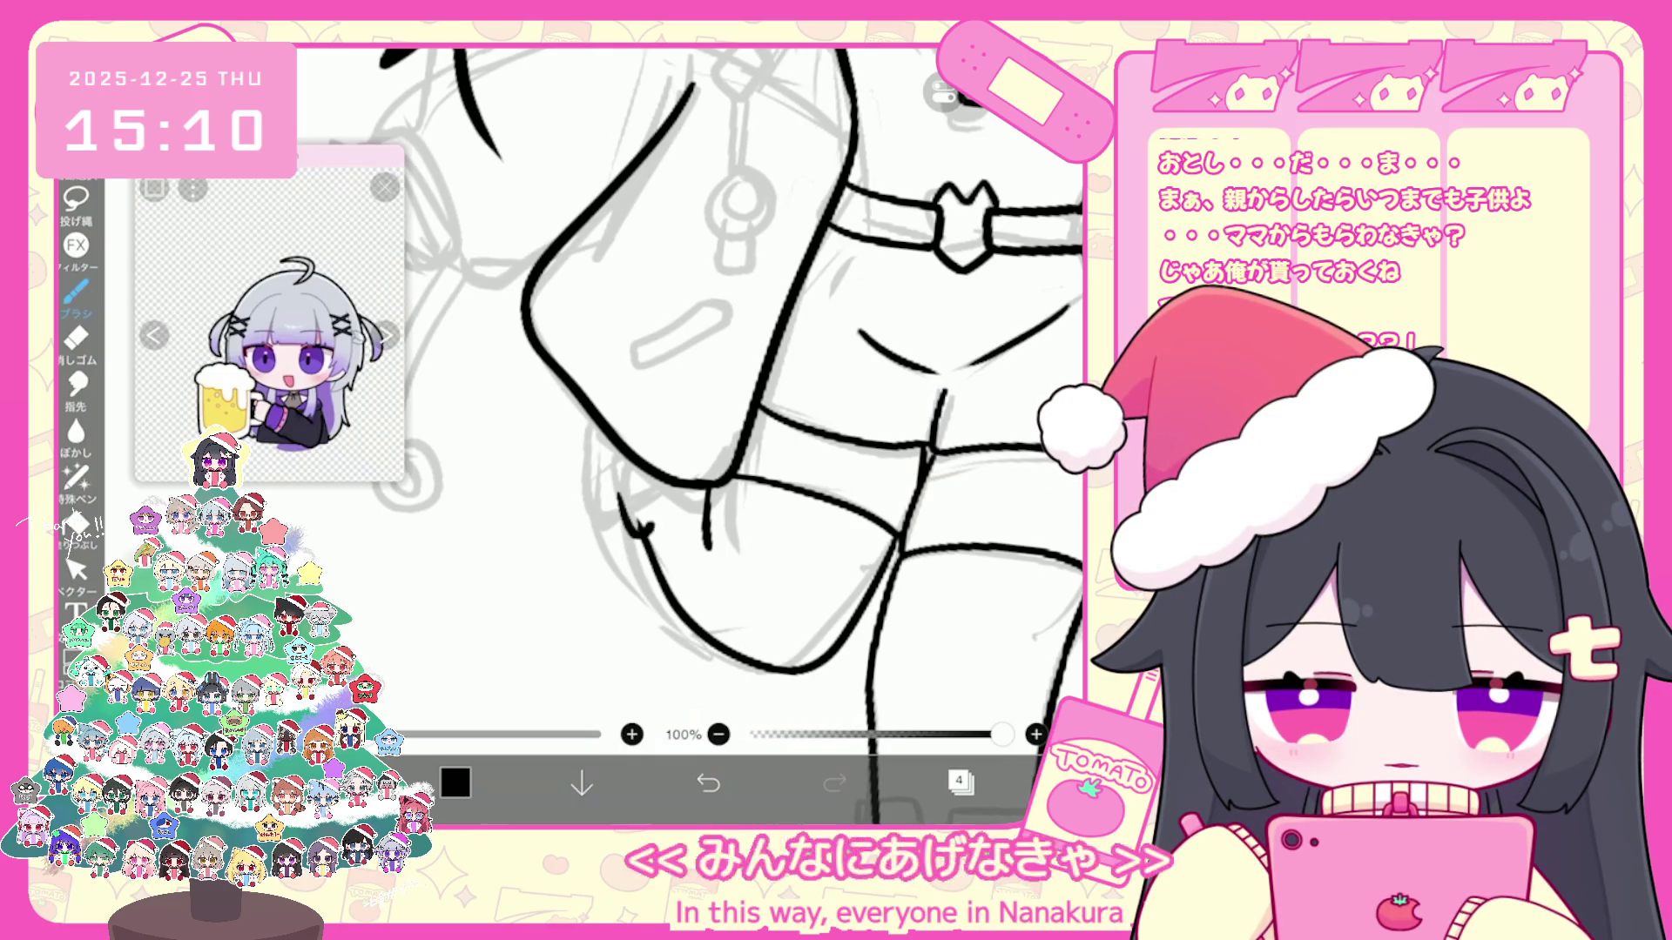
pyautogui.moveTo(682, 489); pyautogui.dragTo(640, 532)
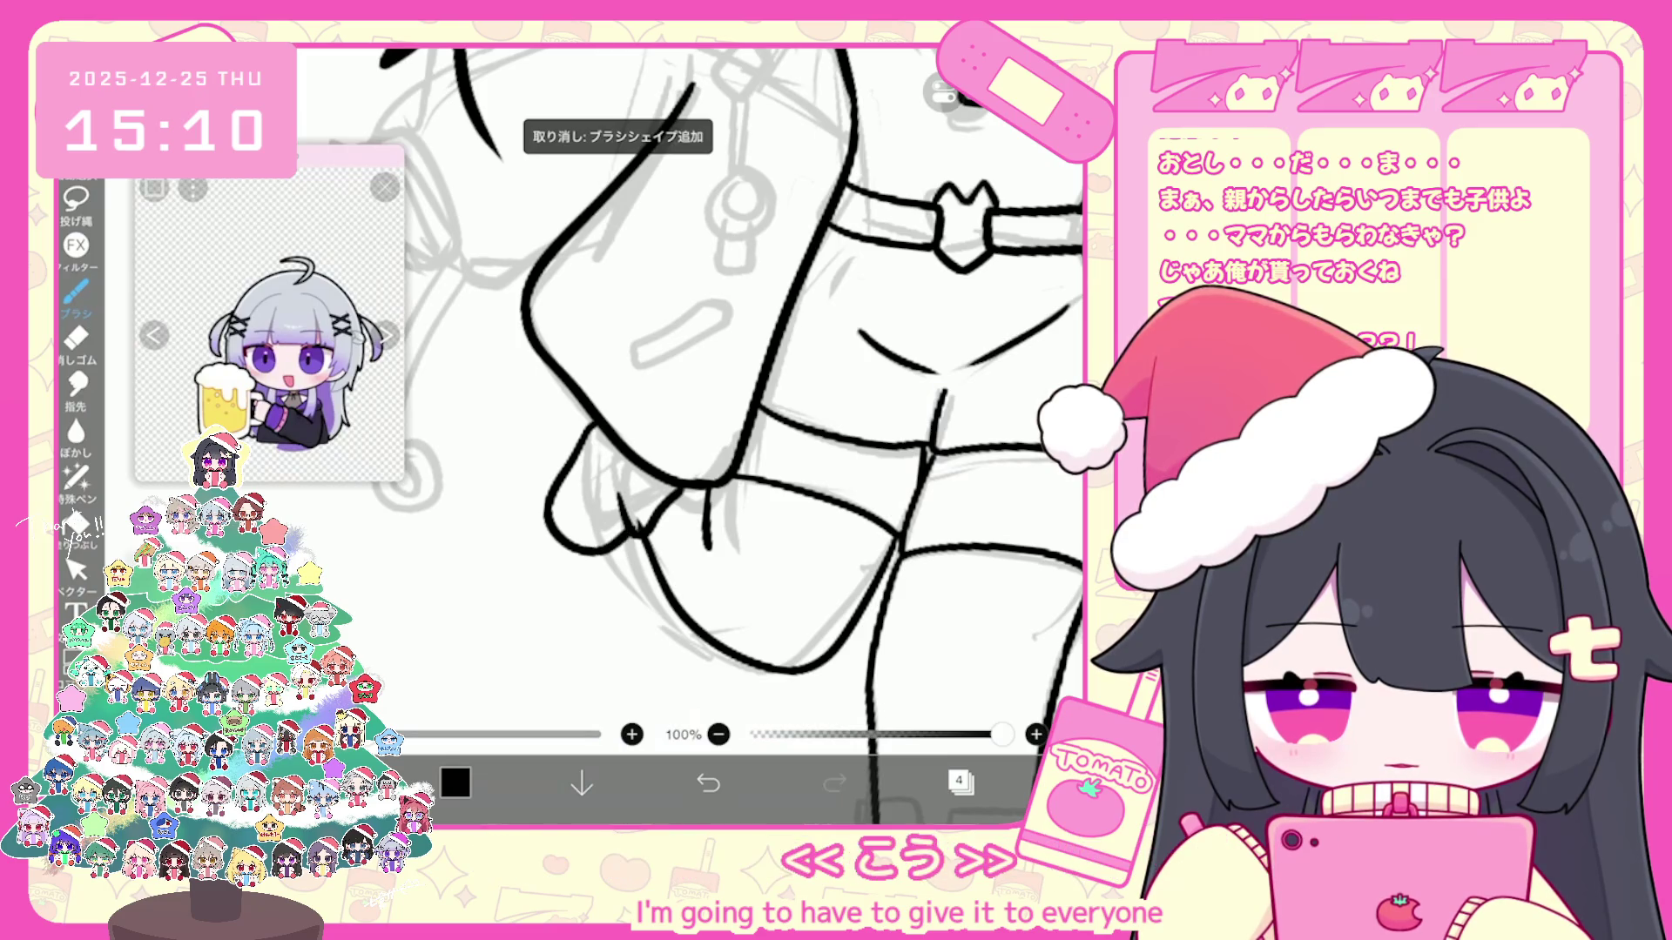
pyautogui.scroll(-5, 718, 392)
pyautogui.scroll(5, 744, 392)
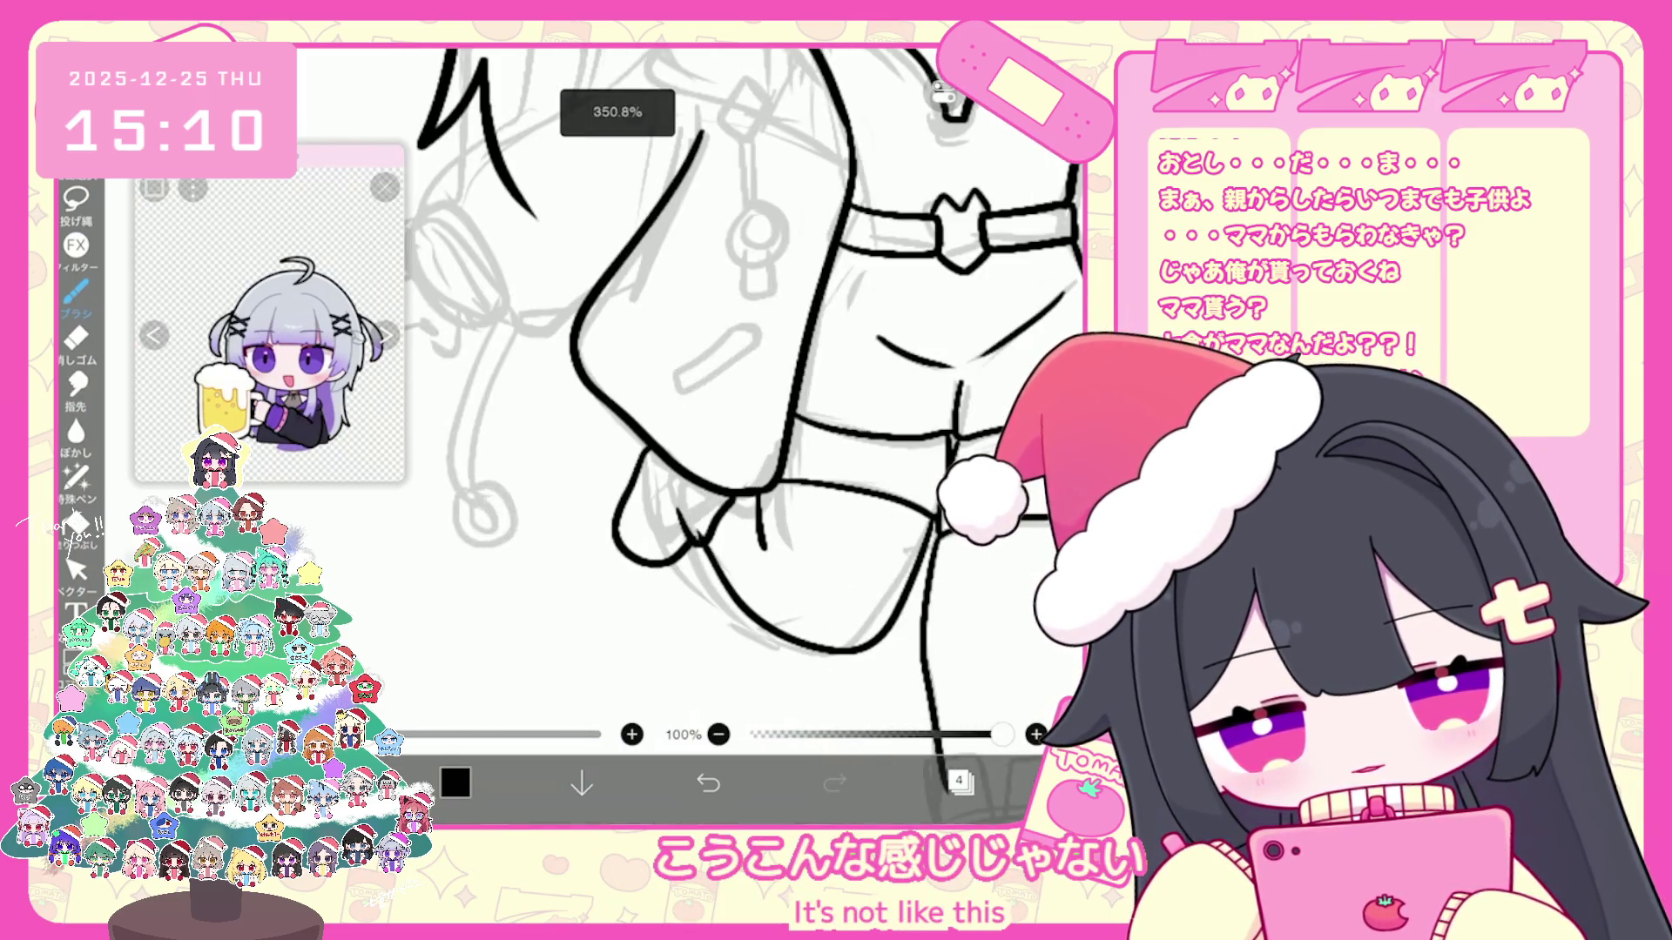
# Step: Ink the raised leg's knee and thigh edge shorter and straighter, undoing the curved attempts
pyautogui.hotkey('ctrl', 'z')
pyautogui.moveTo(615, 497); pyautogui.dragTo(649, 578)
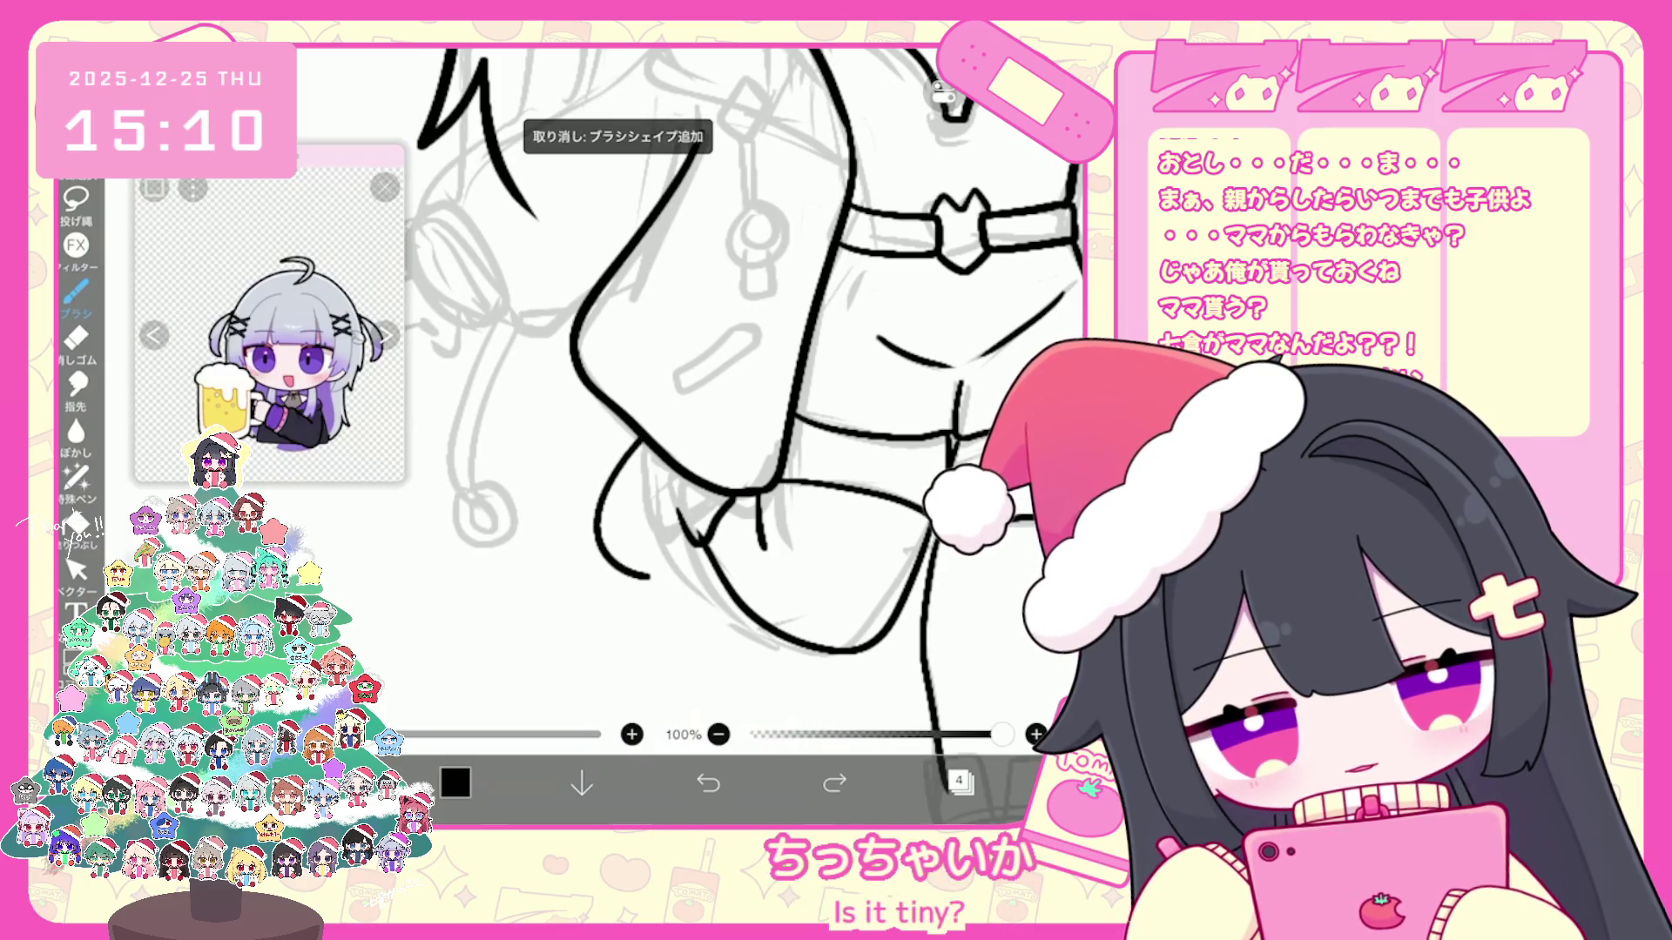
pyautogui.hotkey('ctrl', 'z')
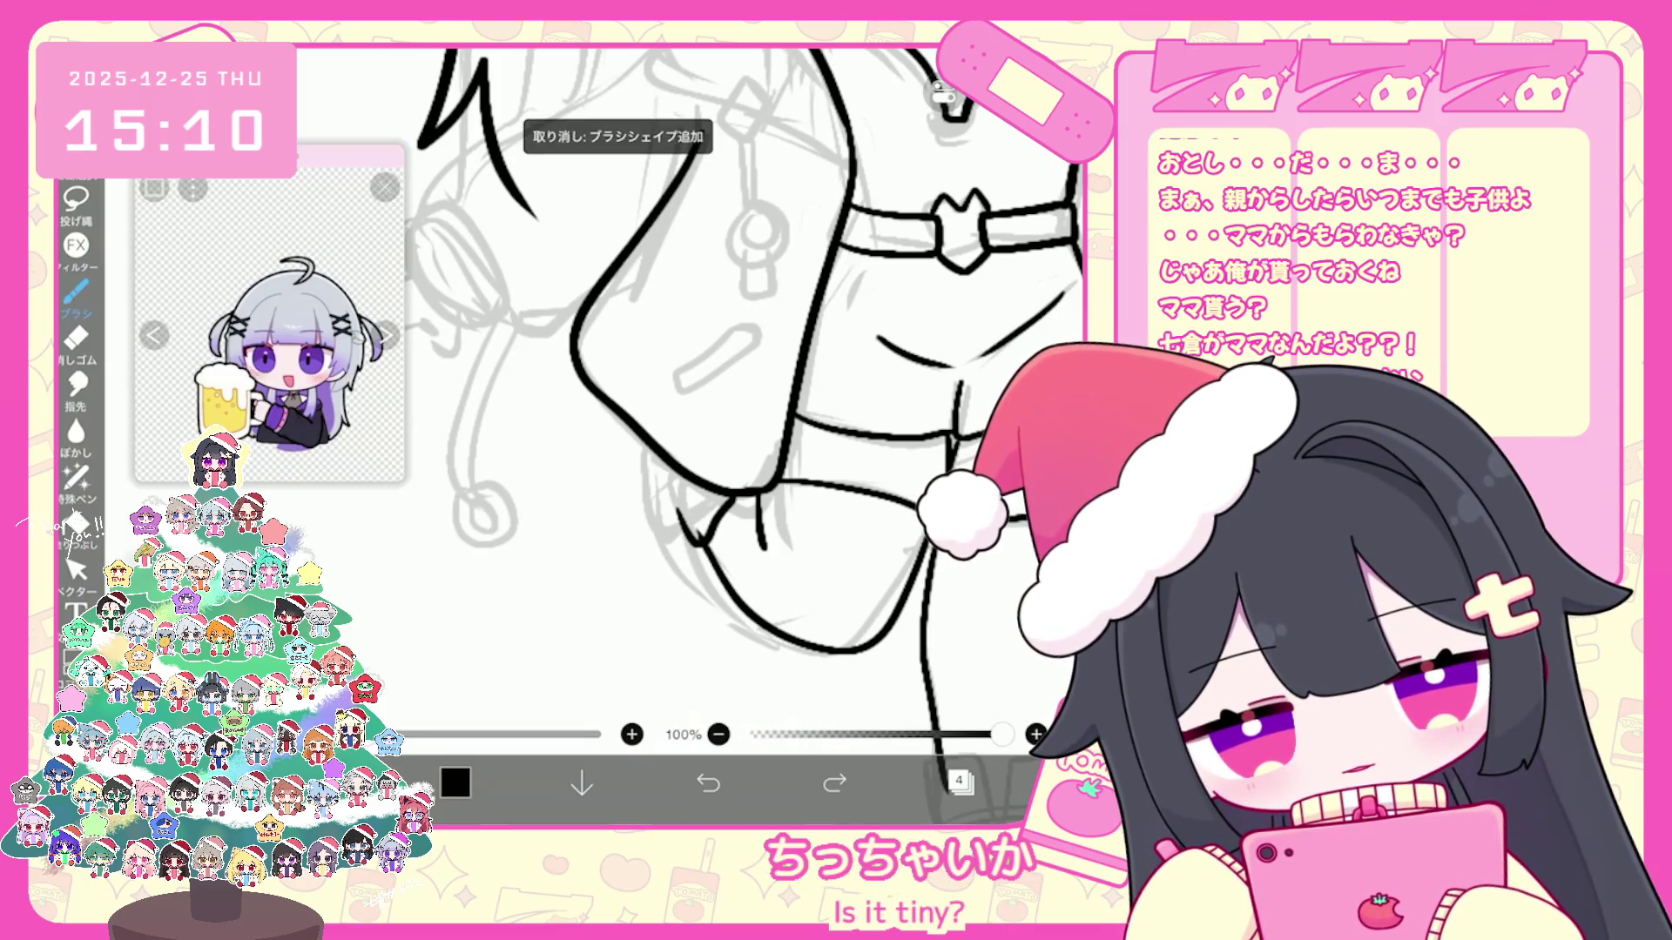
pyautogui.moveTo(640, 444); pyautogui.dragTo(607, 543)
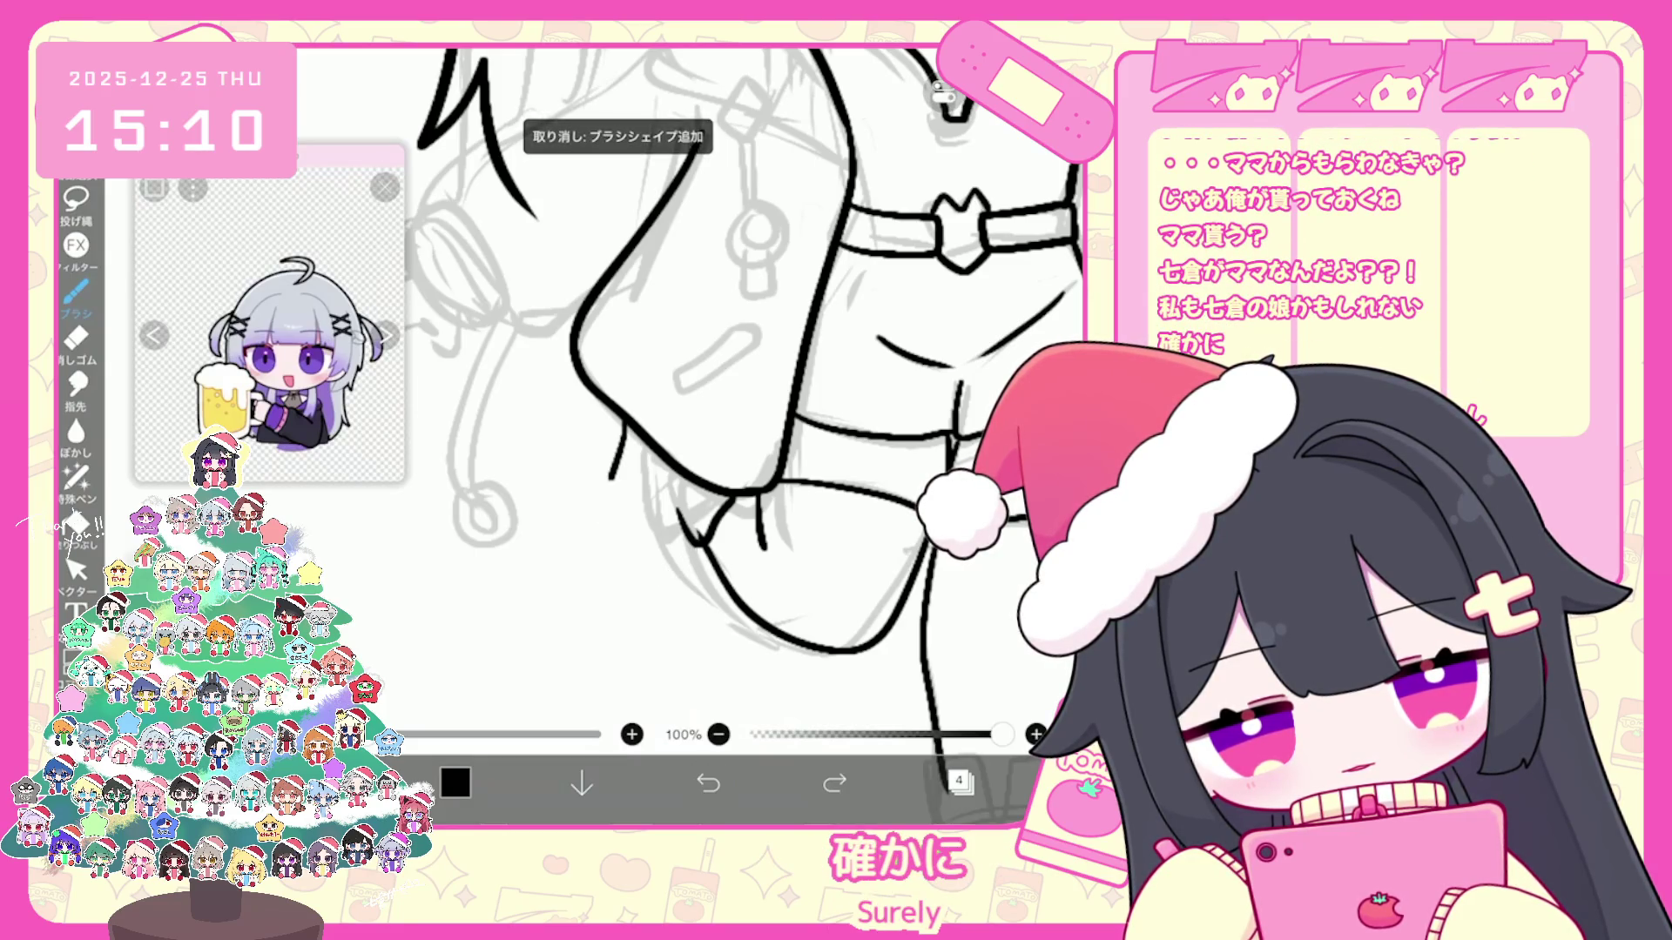
pyautogui.moveTo(614, 450); pyautogui.dragTo(606, 543)
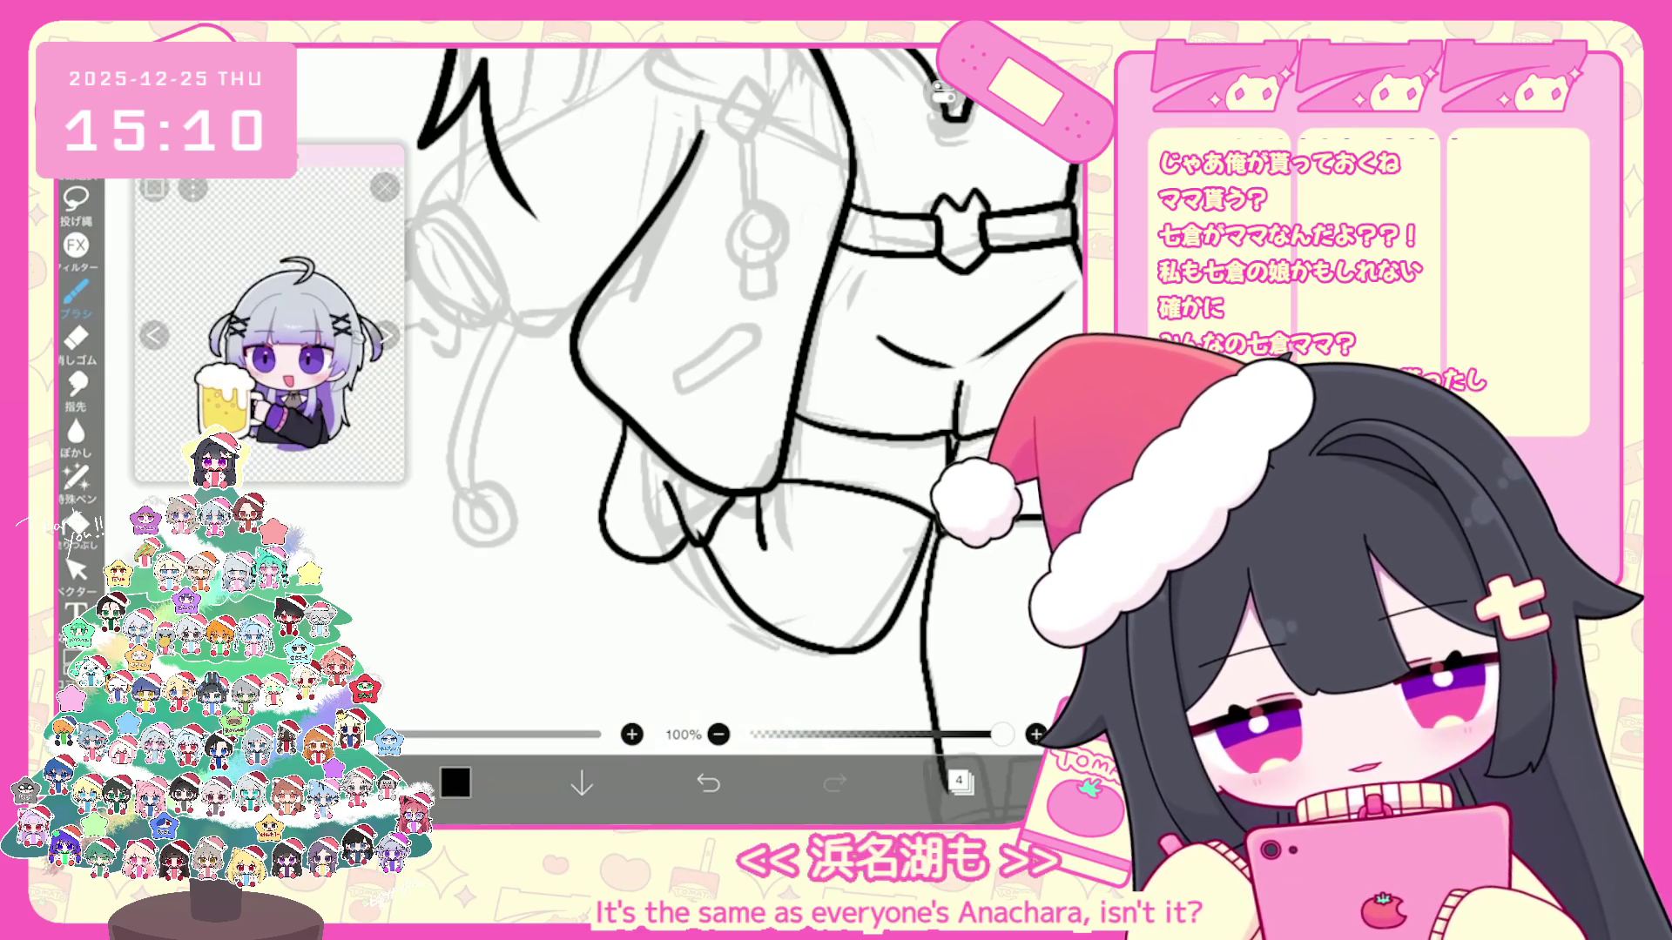
pyautogui.scroll(3, 692, 524)
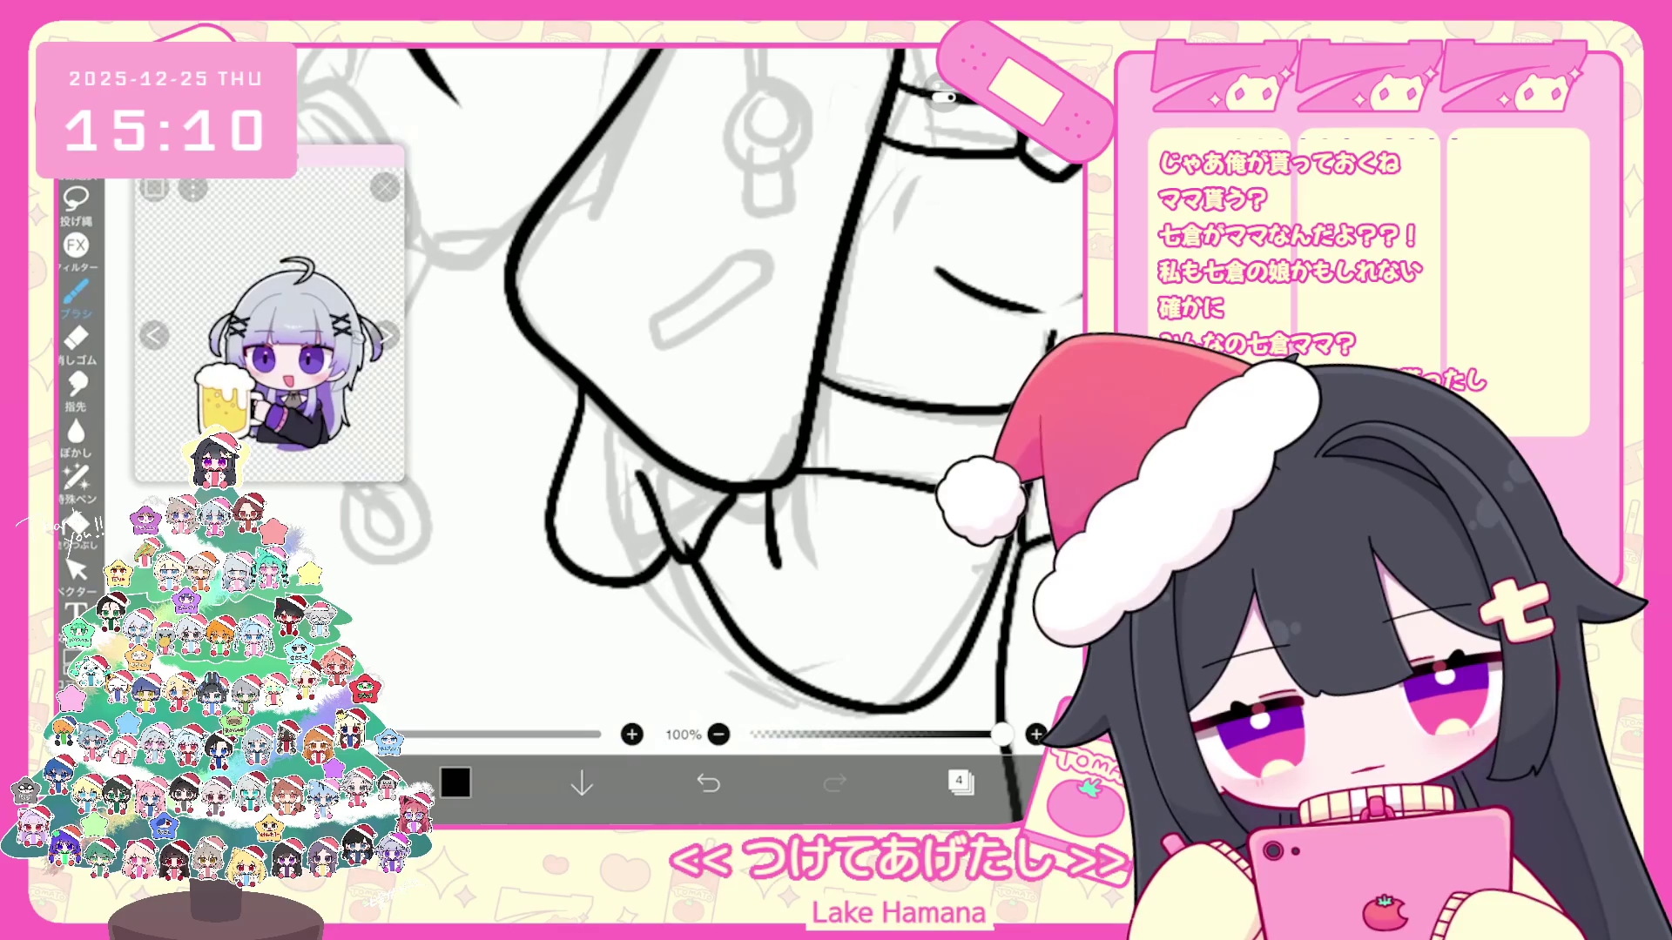
pyautogui.hotkey('ctrl', 'z')
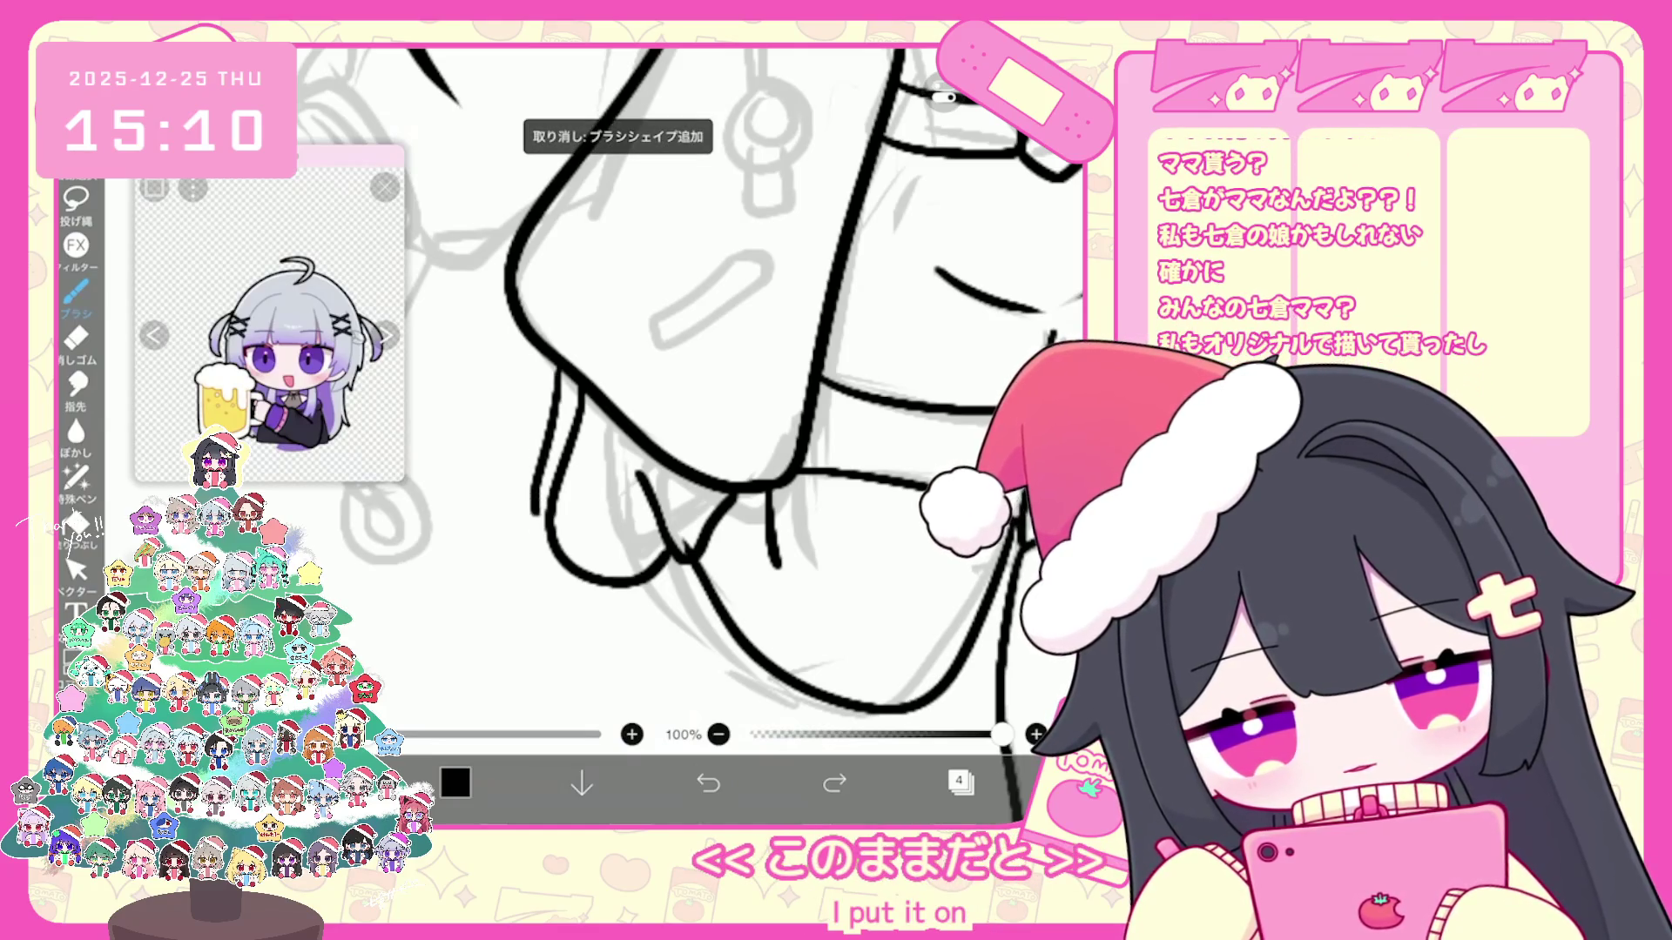
pyautogui.hotkey('ctrl', 'z')
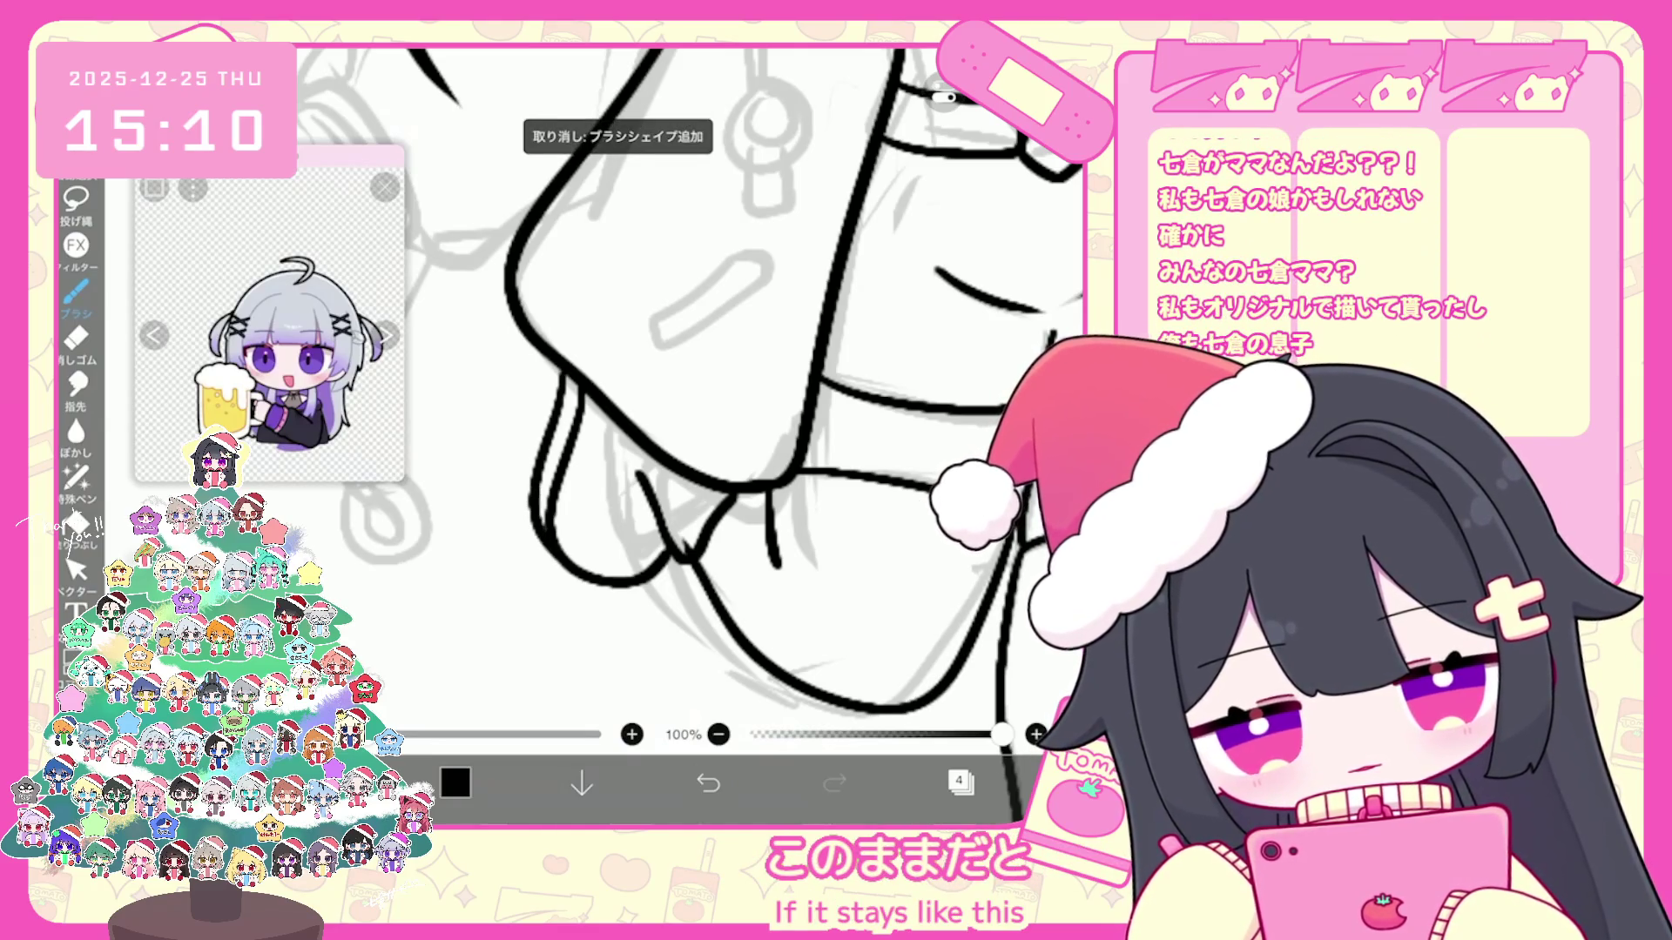
pyautogui.scroll(-3, 691, 393)
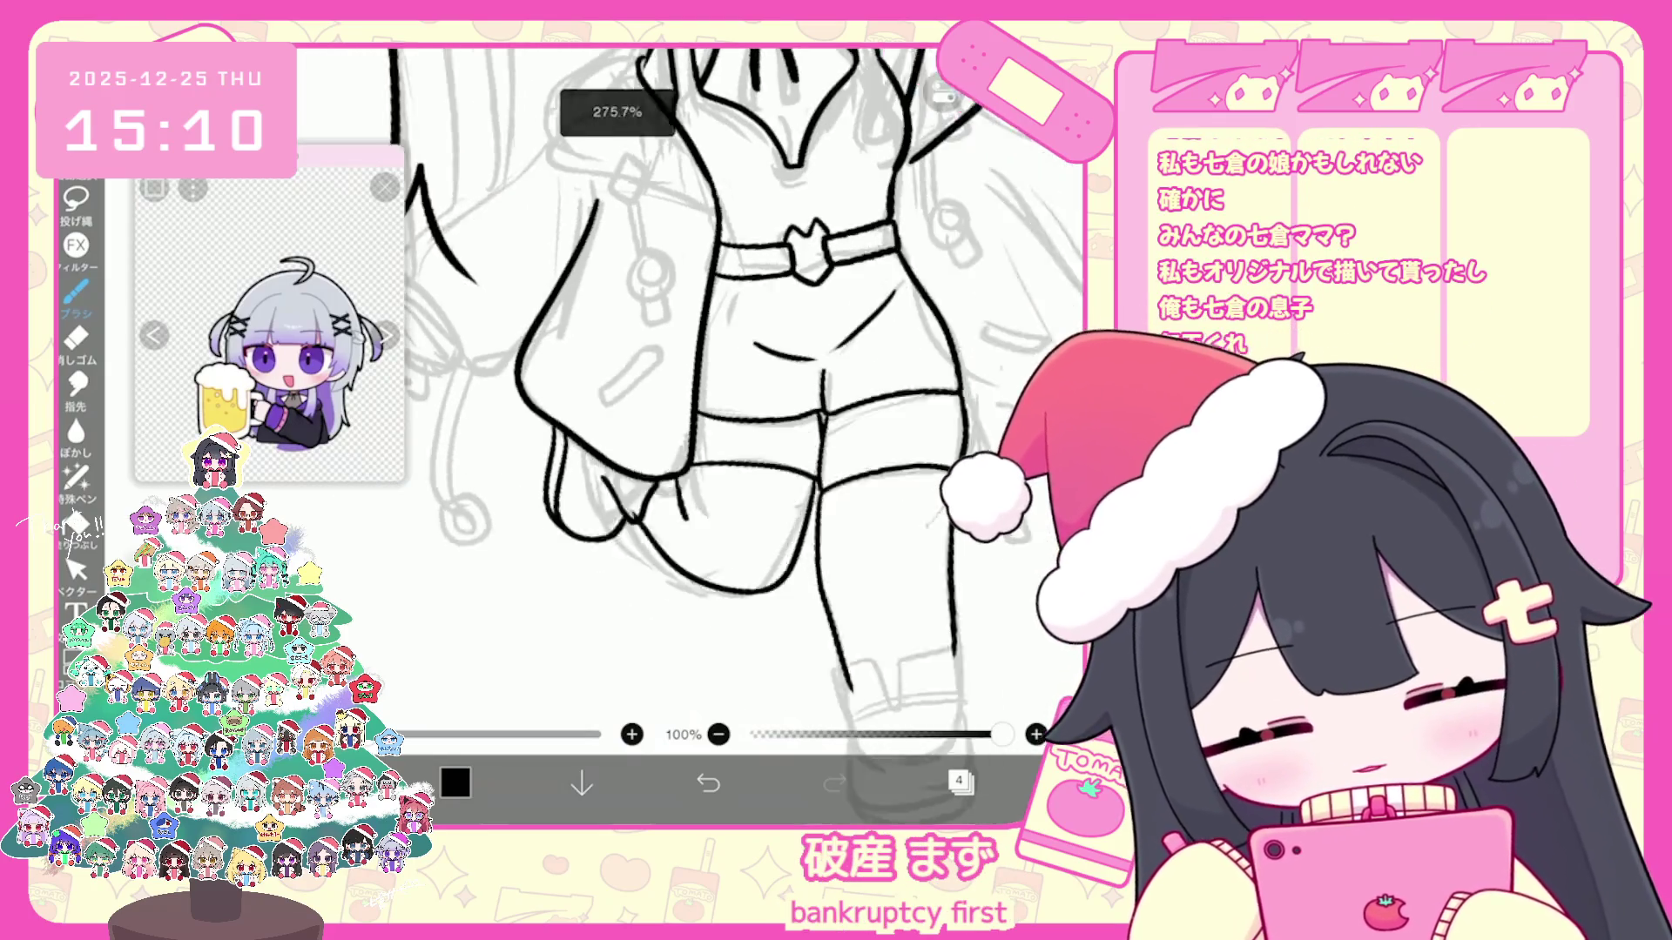
pyautogui.scroll(-5, 731, 392)
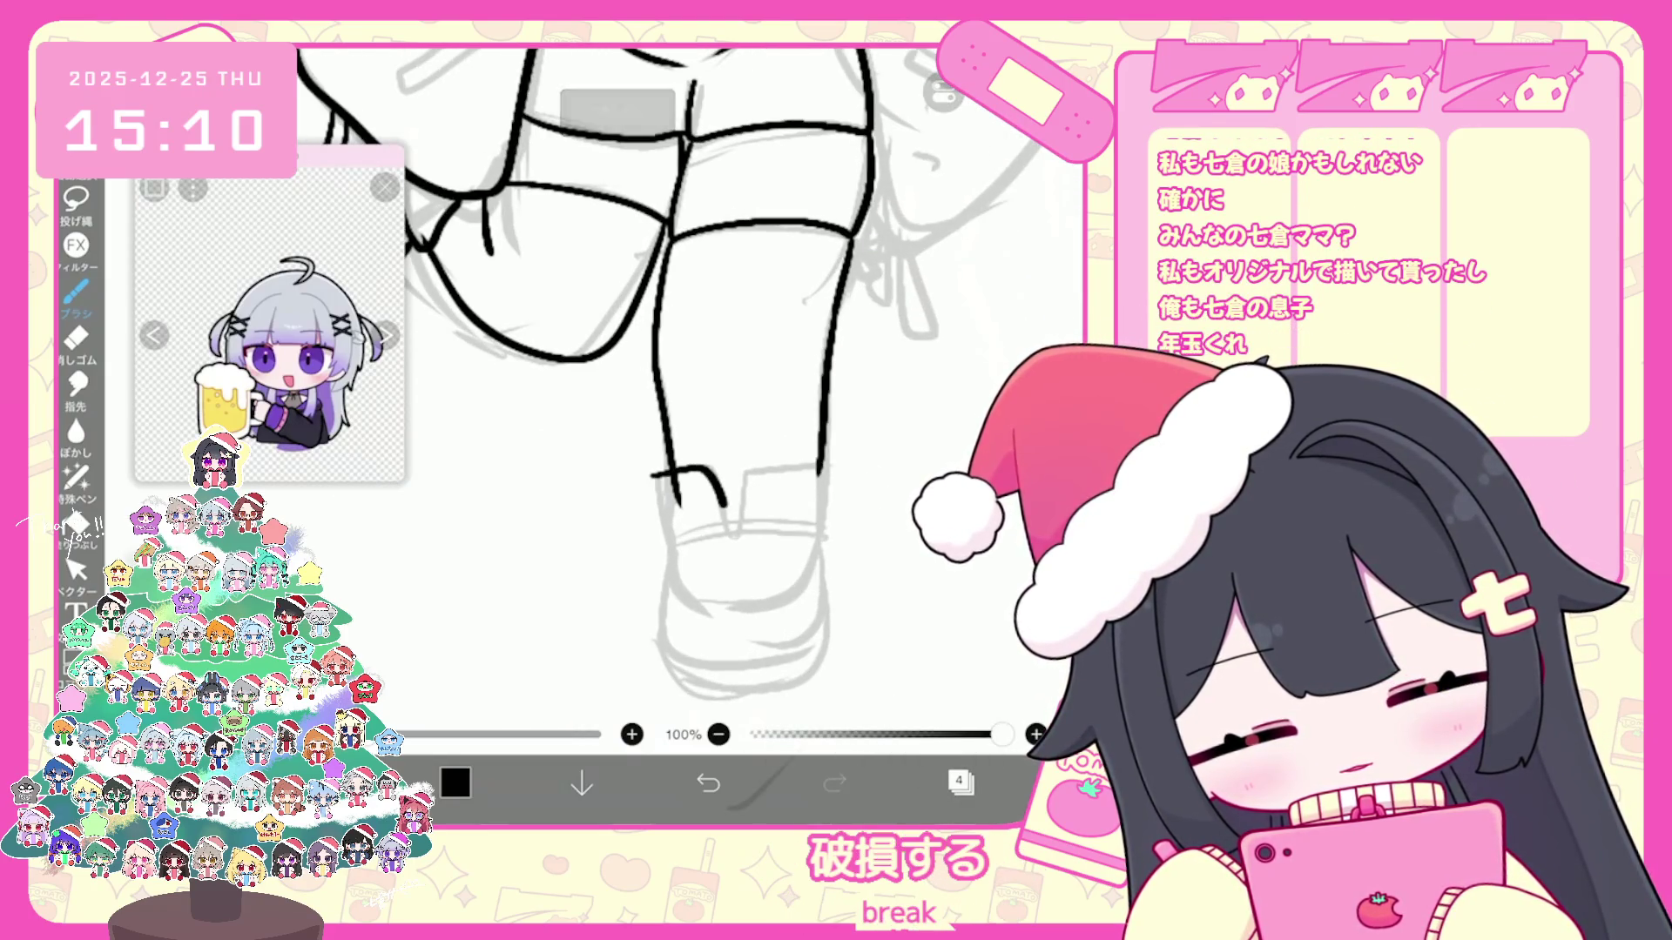
# Step: Ink the lower leg line, boot's left edge and top fold, undoing the stray and the bad bottom curve
pyautogui.hotkey('ctrl', 'z')
pyautogui.scroll(2, 692, 391)
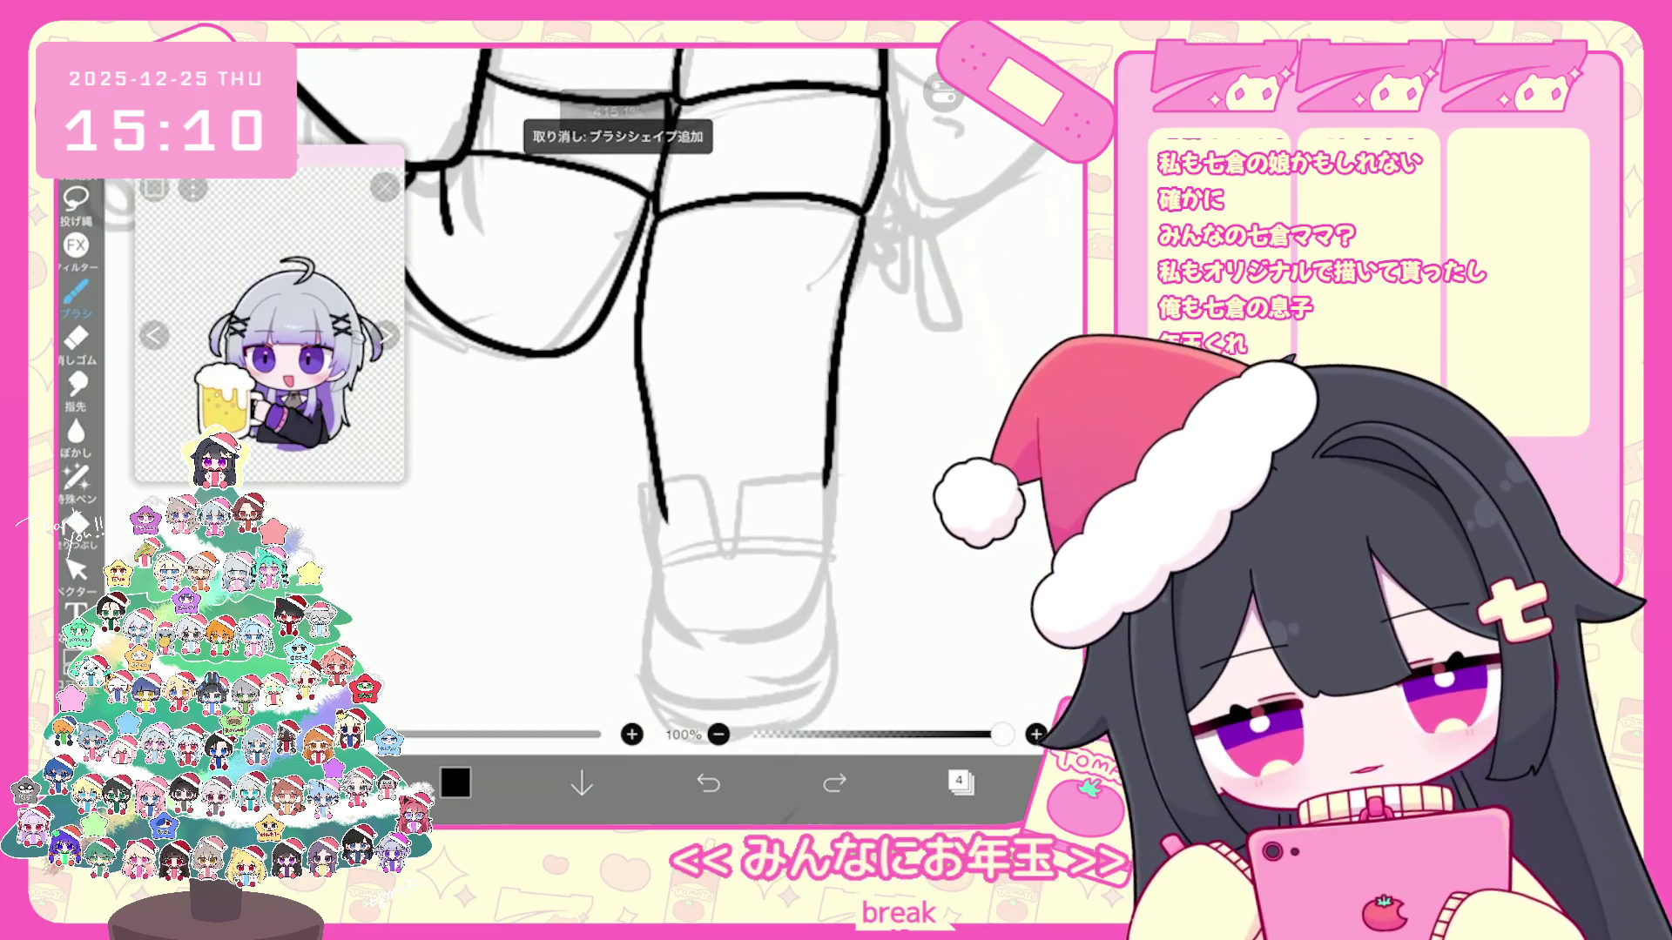
pyautogui.moveTo(637, 484); pyautogui.dragTo(727, 562)
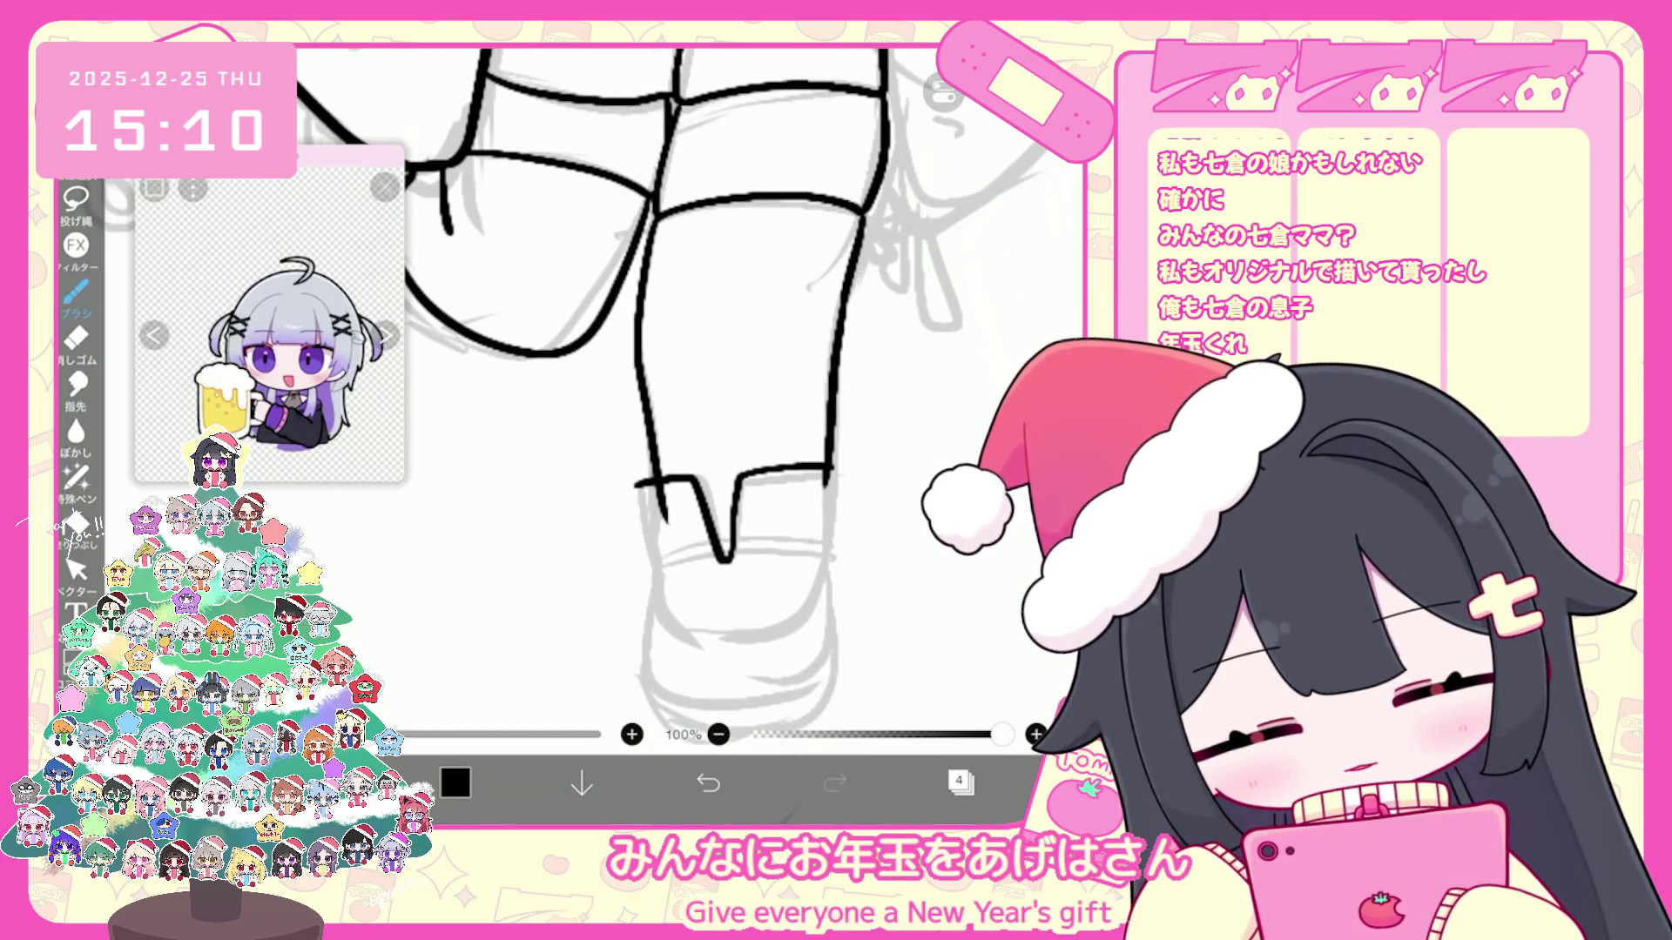
pyautogui.moveTo(647, 552); pyautogui.dragTo(657, 574)
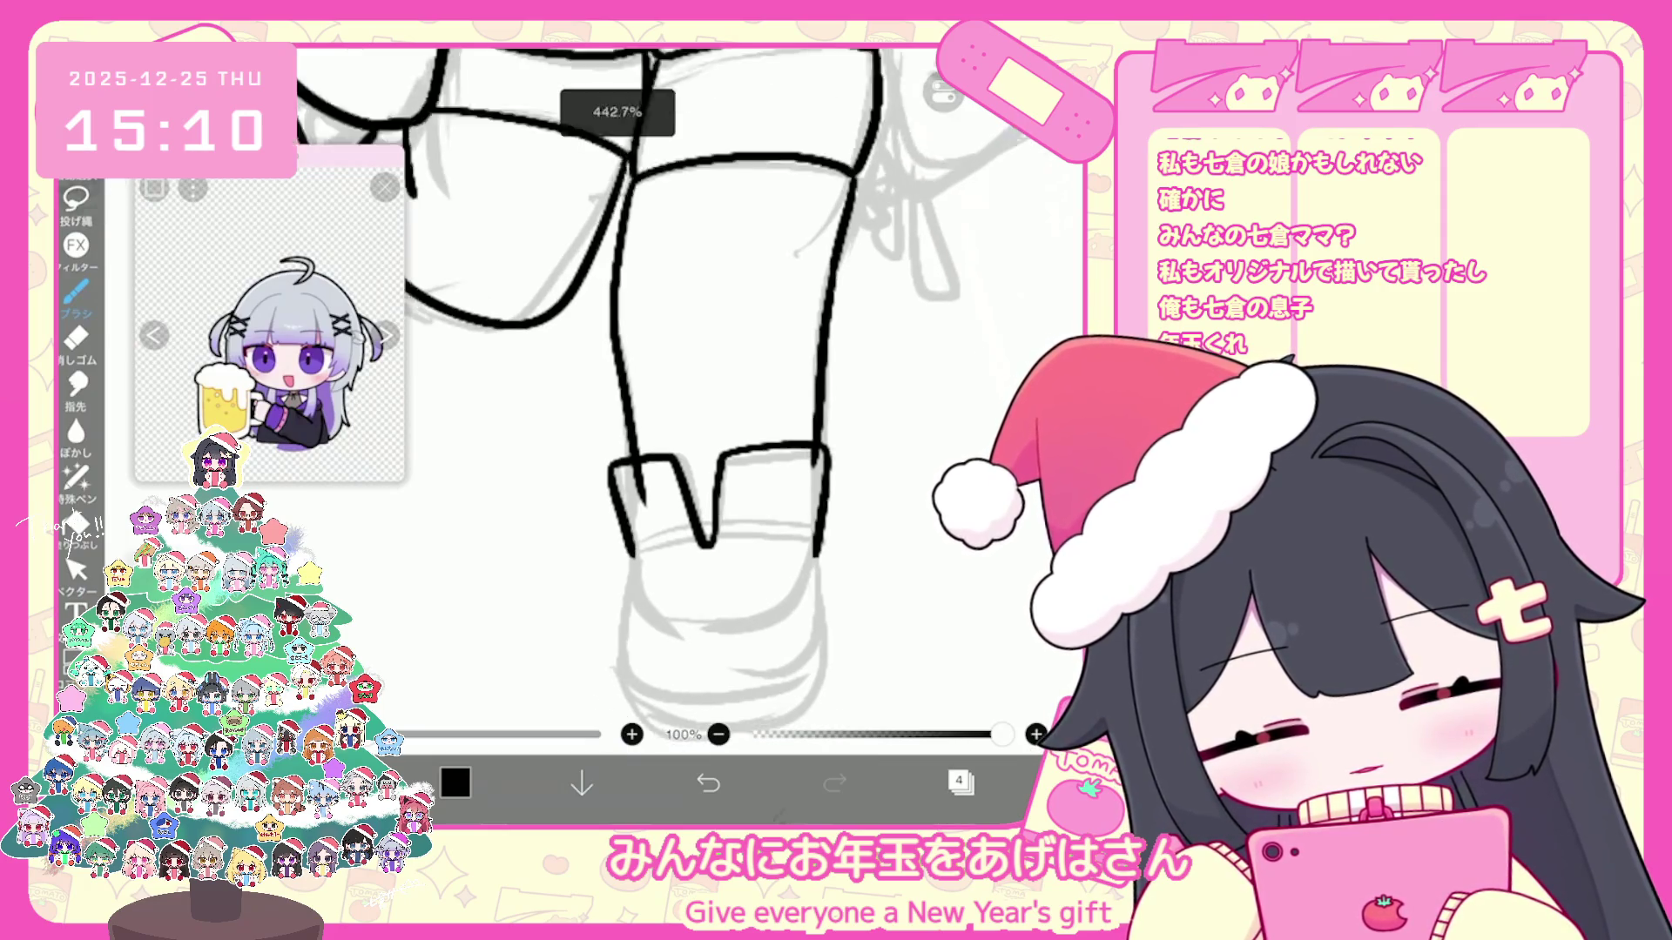
pyautogui.scroll(-3, 692, 393)
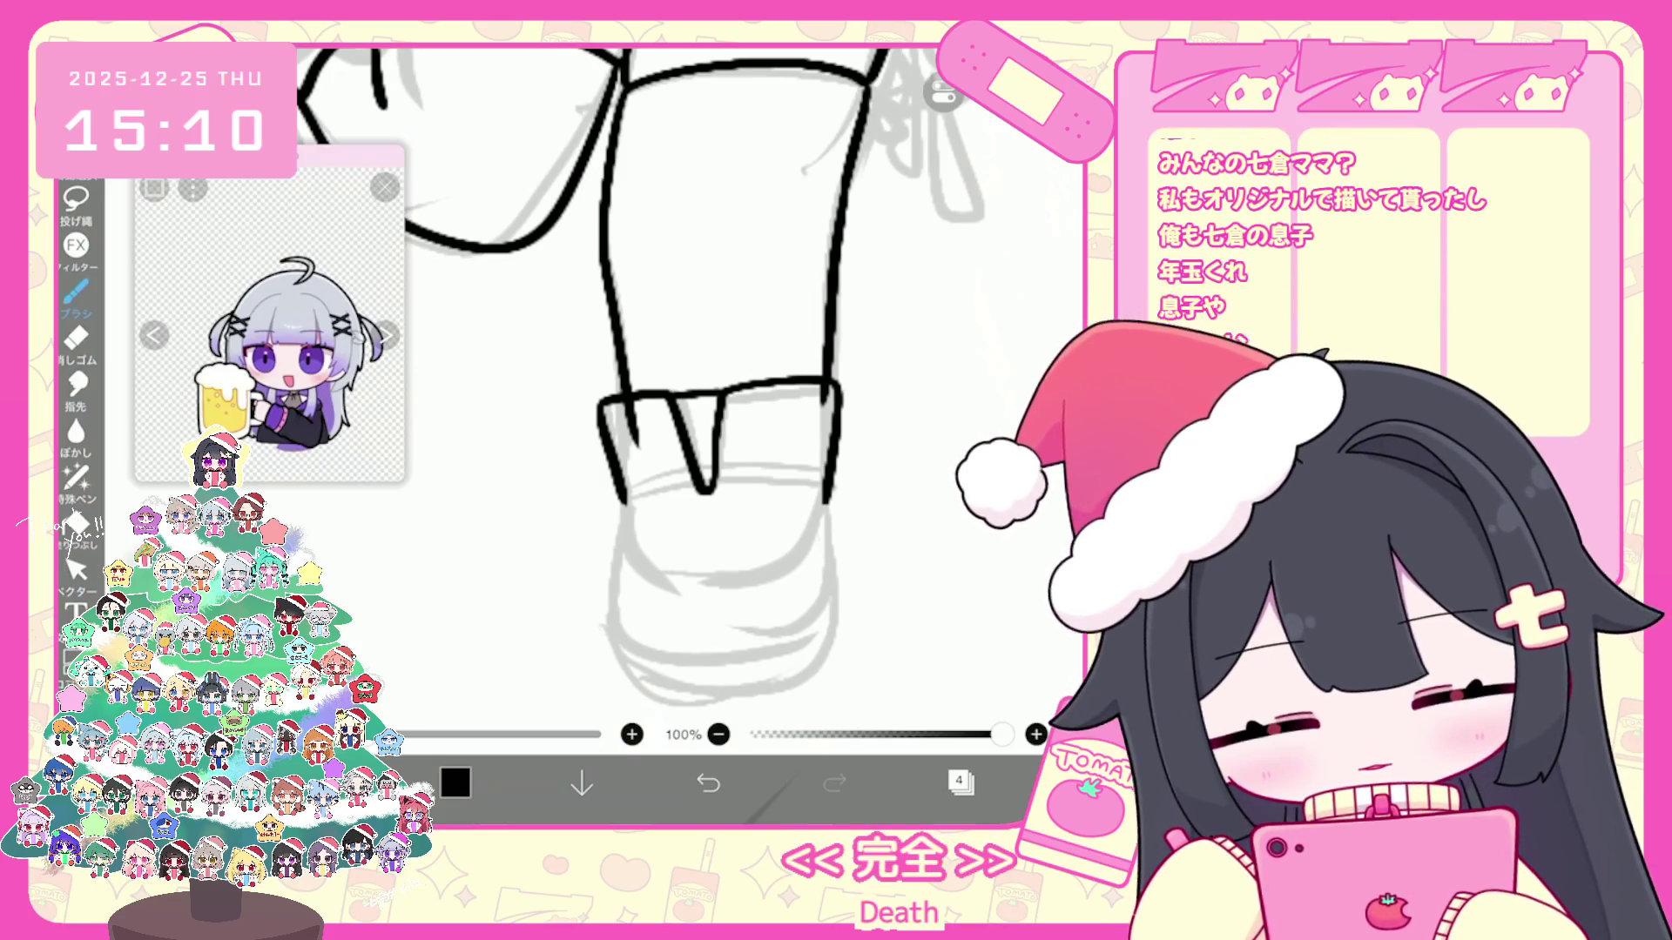
pyautogui.moveTo(622, 460); pyautogui.dragTo(828, 452)
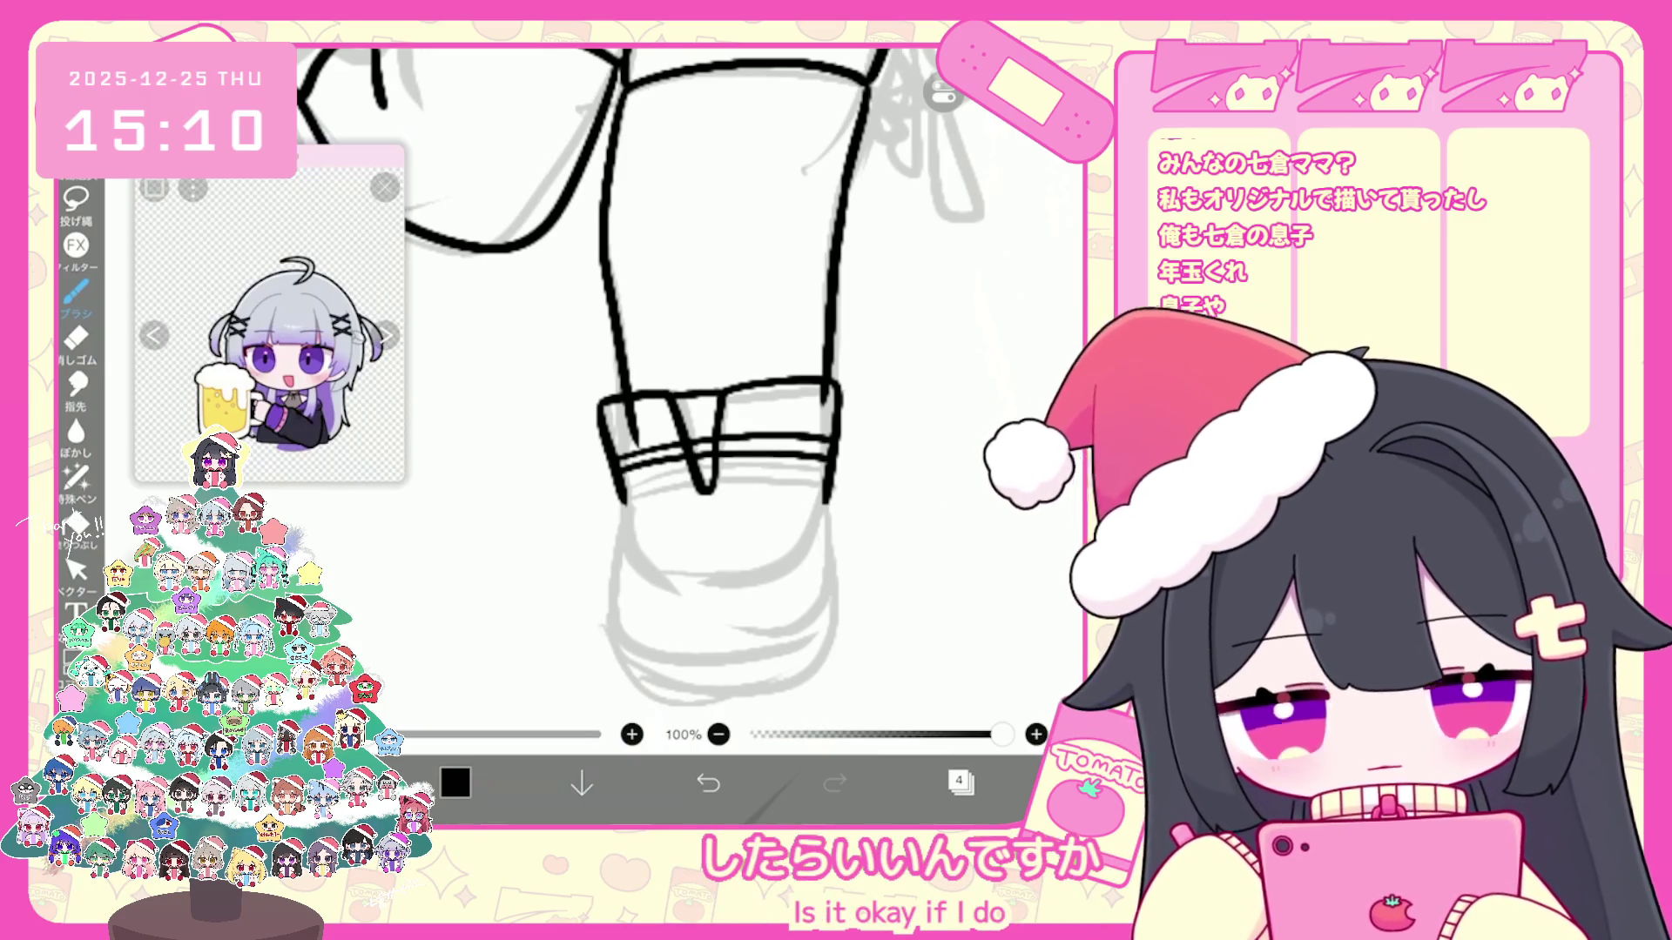
pyautogui.moveTo(626, 498); pyautogui.dragTo(648, 622)
pyautogui.click(708, 783)
pyautogui.moveTo(617, 503); pyautogui.dragTo(634, 624)
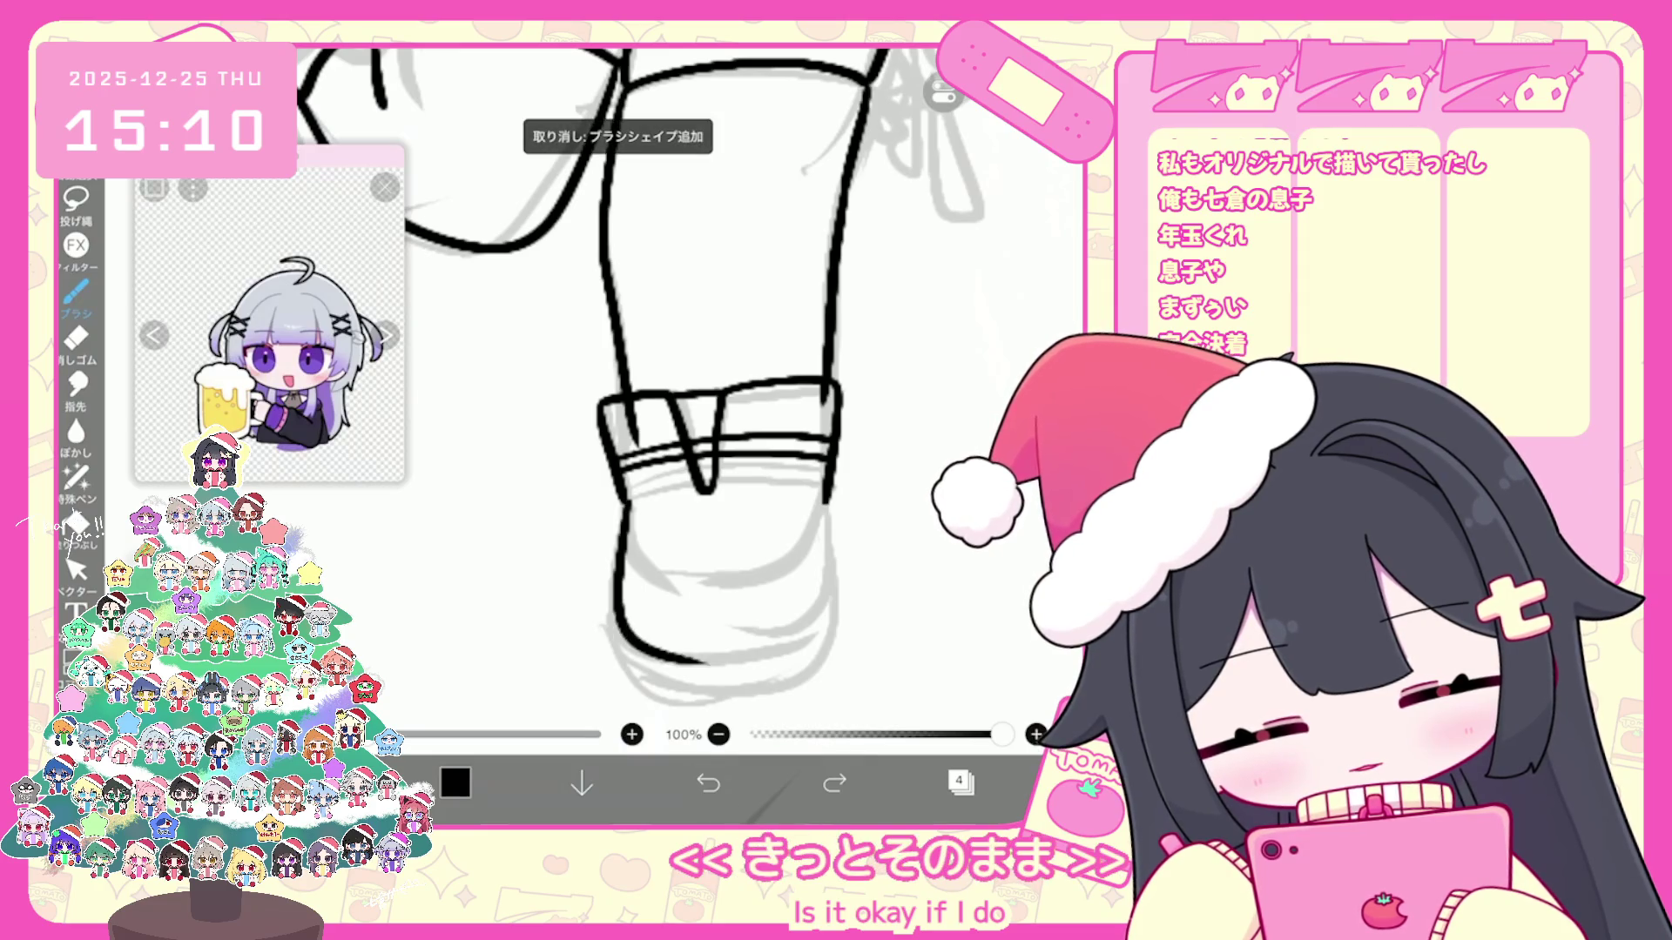
pyautogui.click(708, 781)
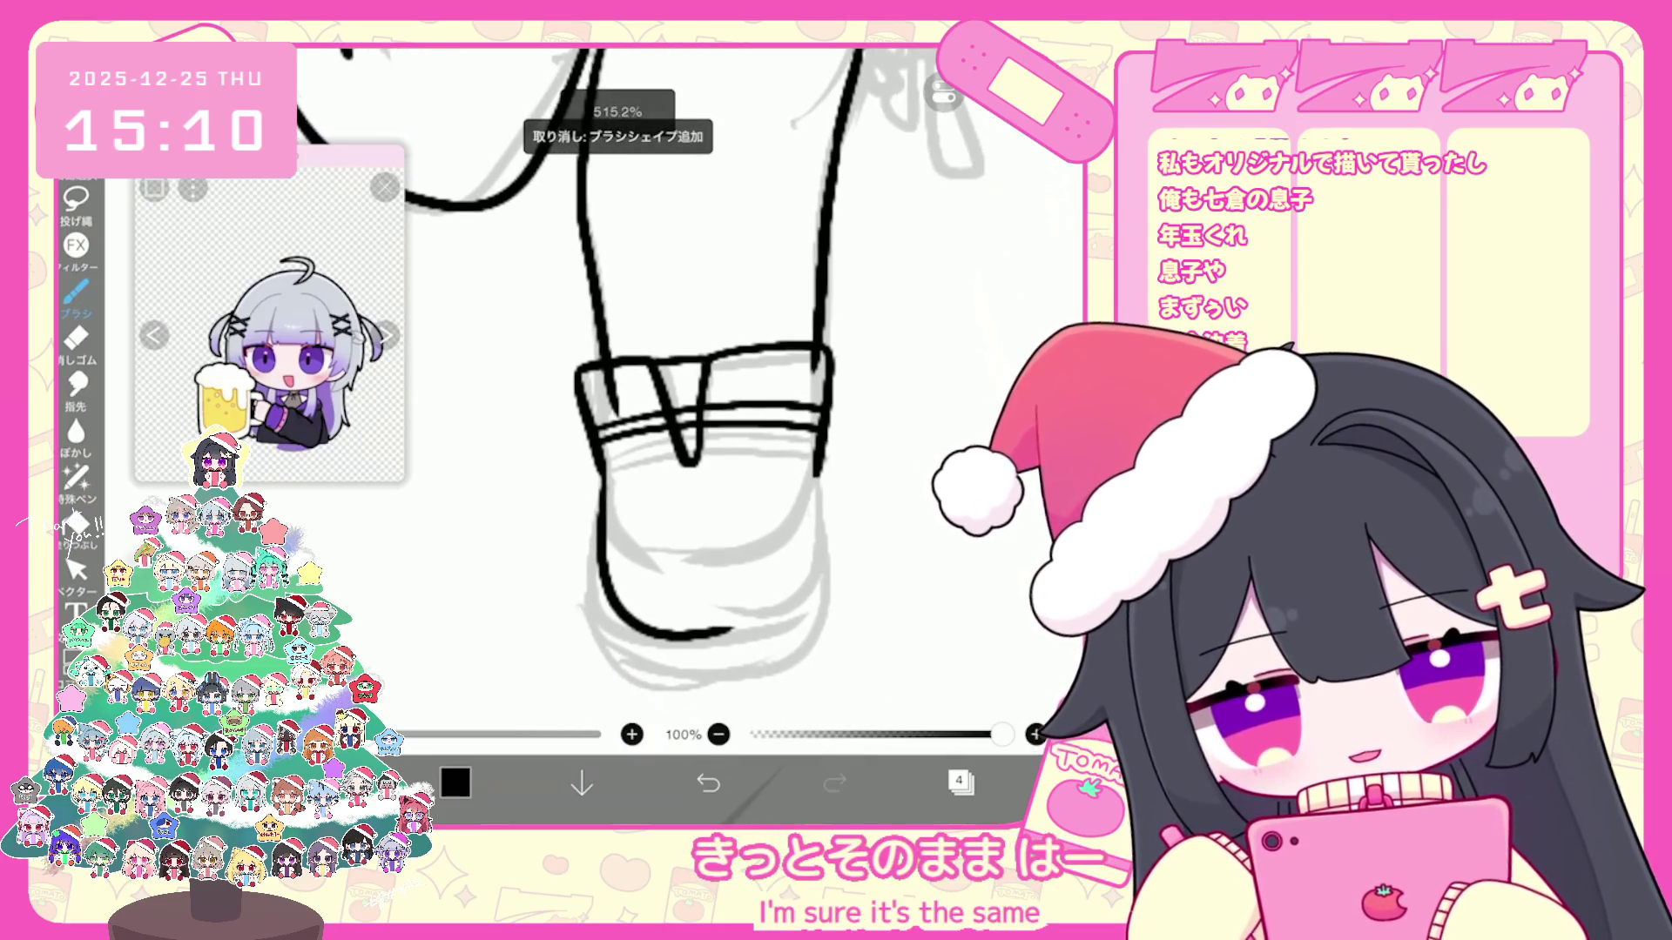
# Step: Redraw the boot's left side, sole curve and right side, undoing the off strokes along the bottom
pyautogui.moveTo(589, 471); pyautogui.dragTo(604, 578)
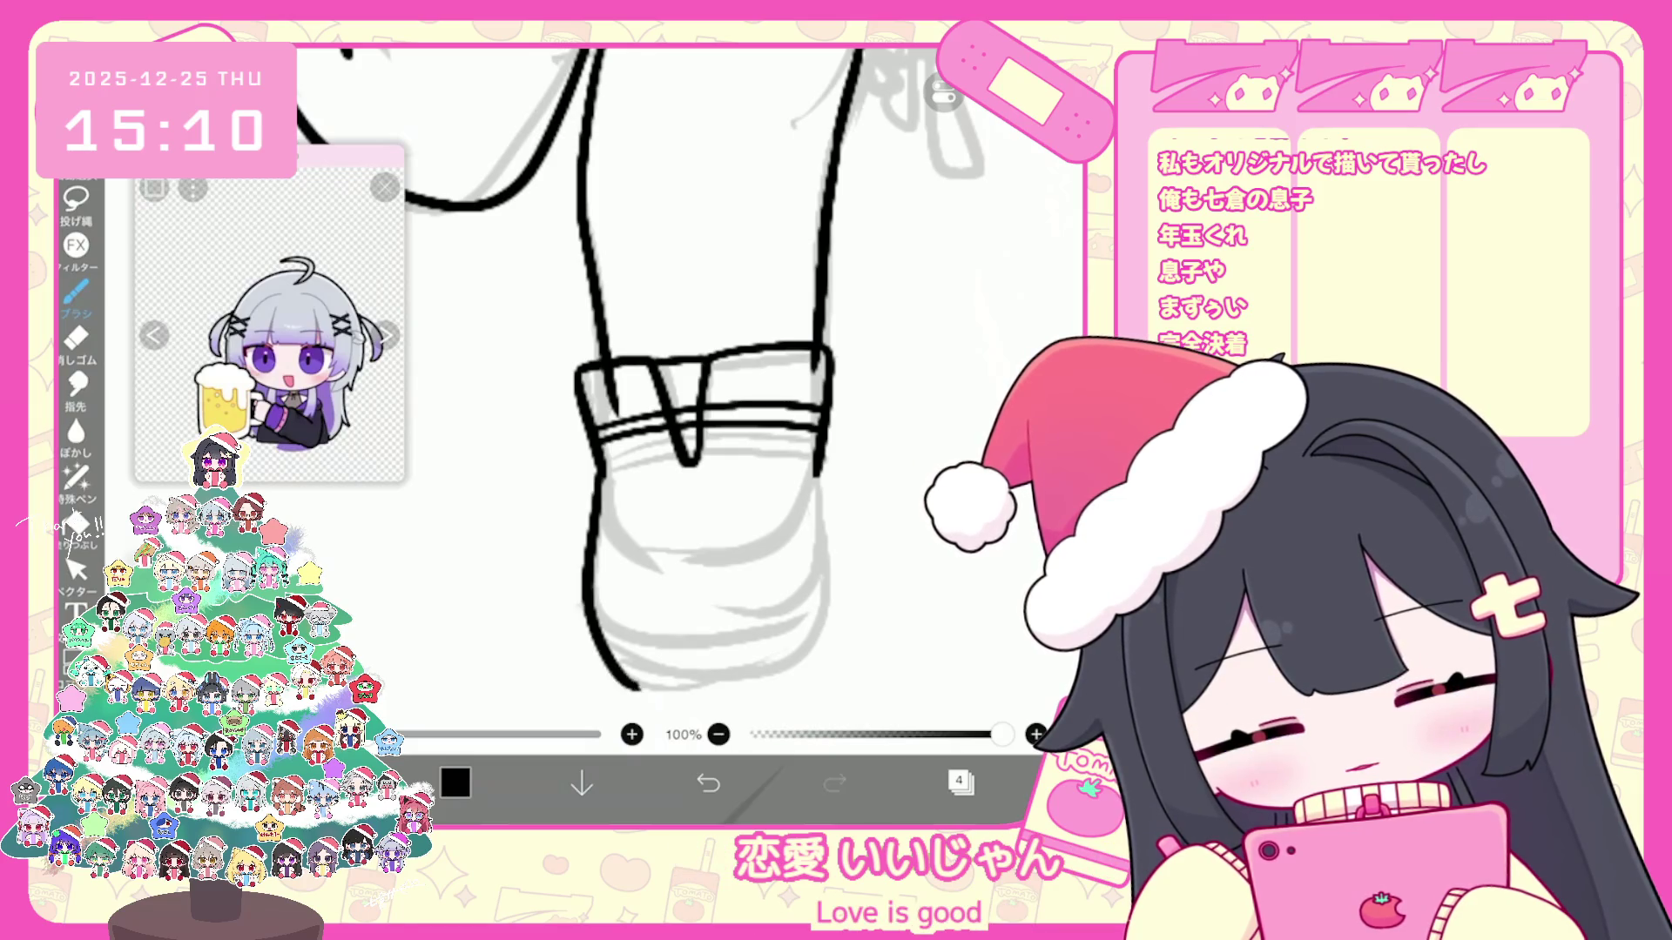
pyautogui.moveTo(595, 480); pyautogui.dragTo(816, 660)
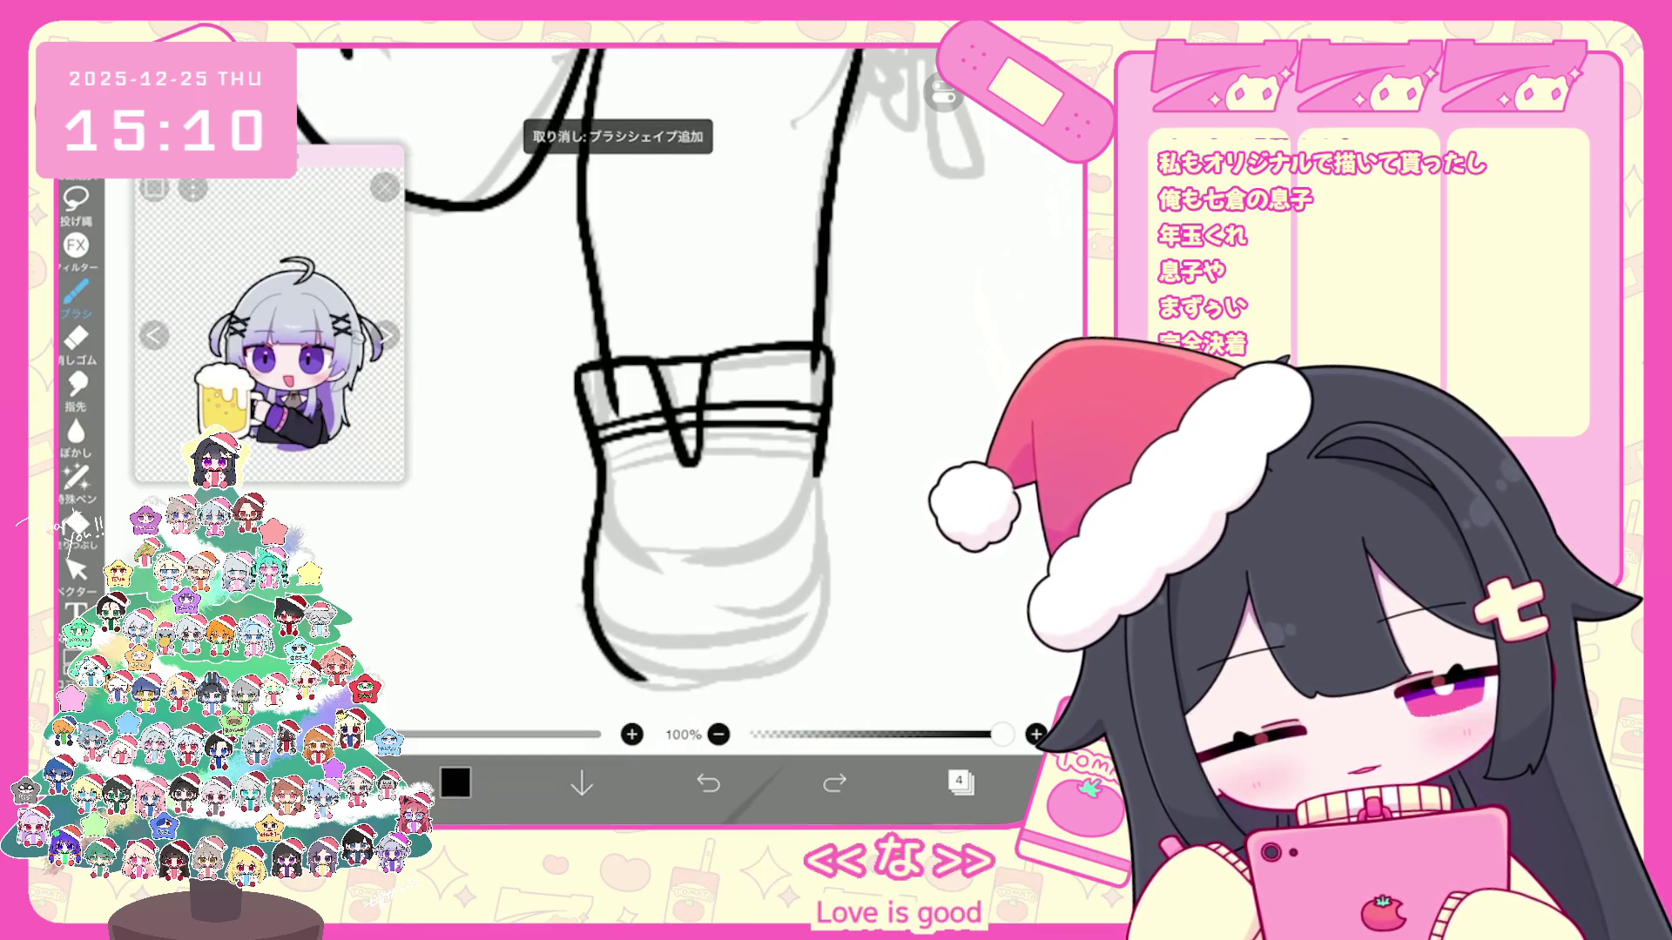
pyautogui.moveTo(820, 478); pyautogui.dragTo(818, 666)
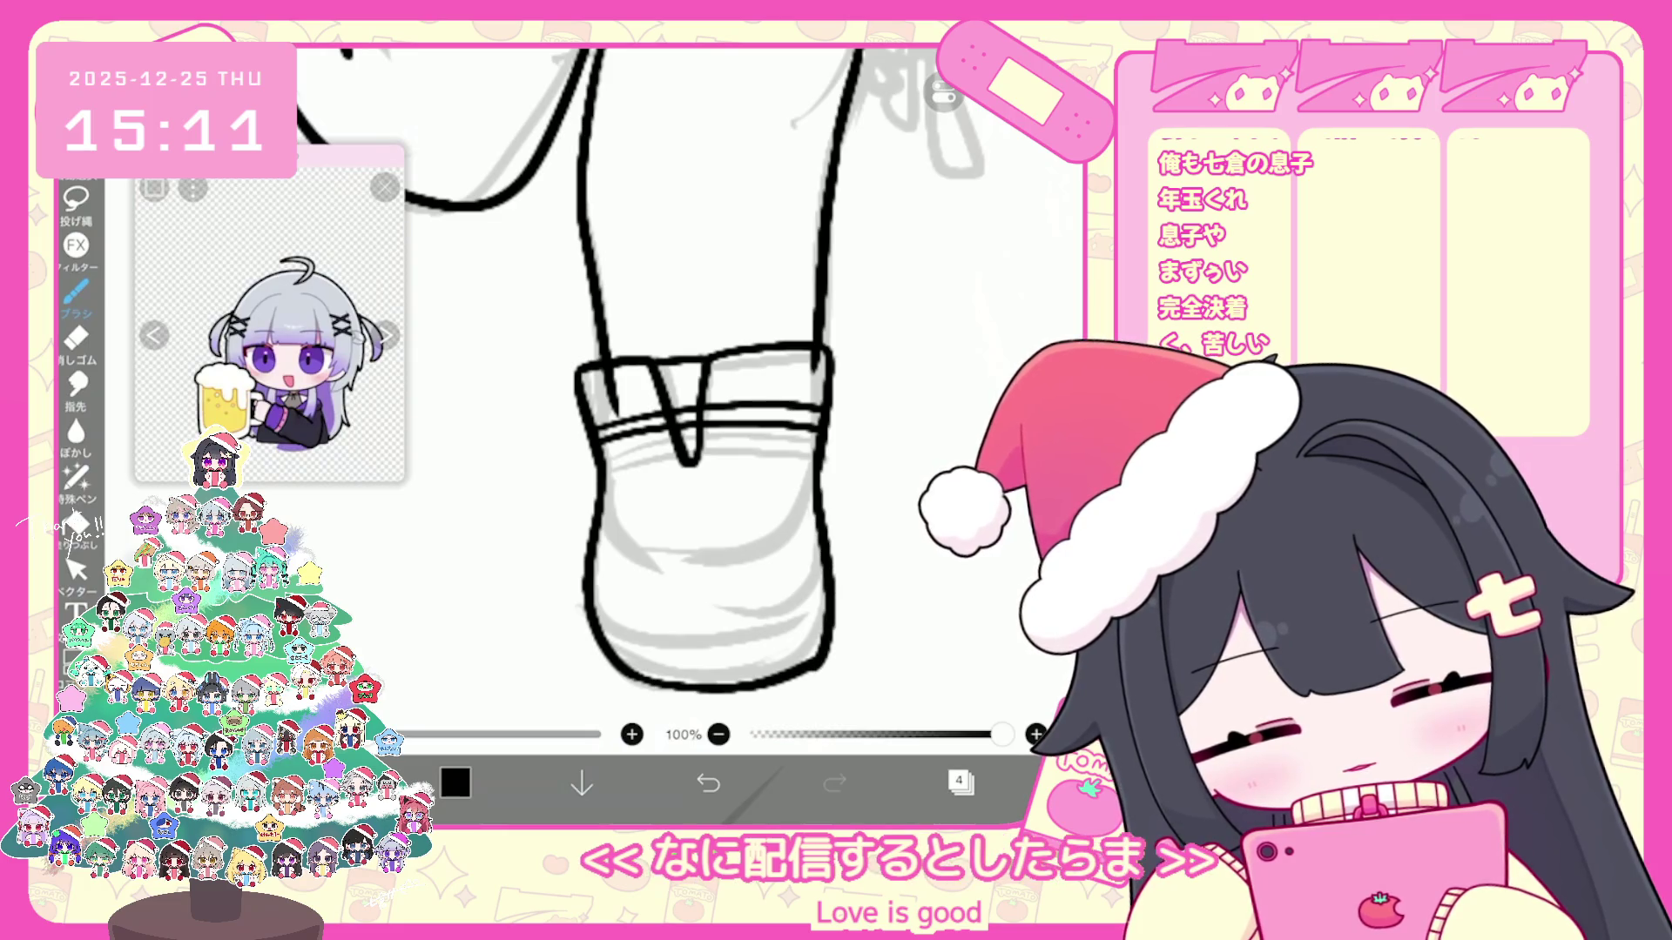
pyautogui.hotkey('ctrl', 'z')
pyautogui.moveTo(821, 478); pyautogui.dragTo(820, 659)
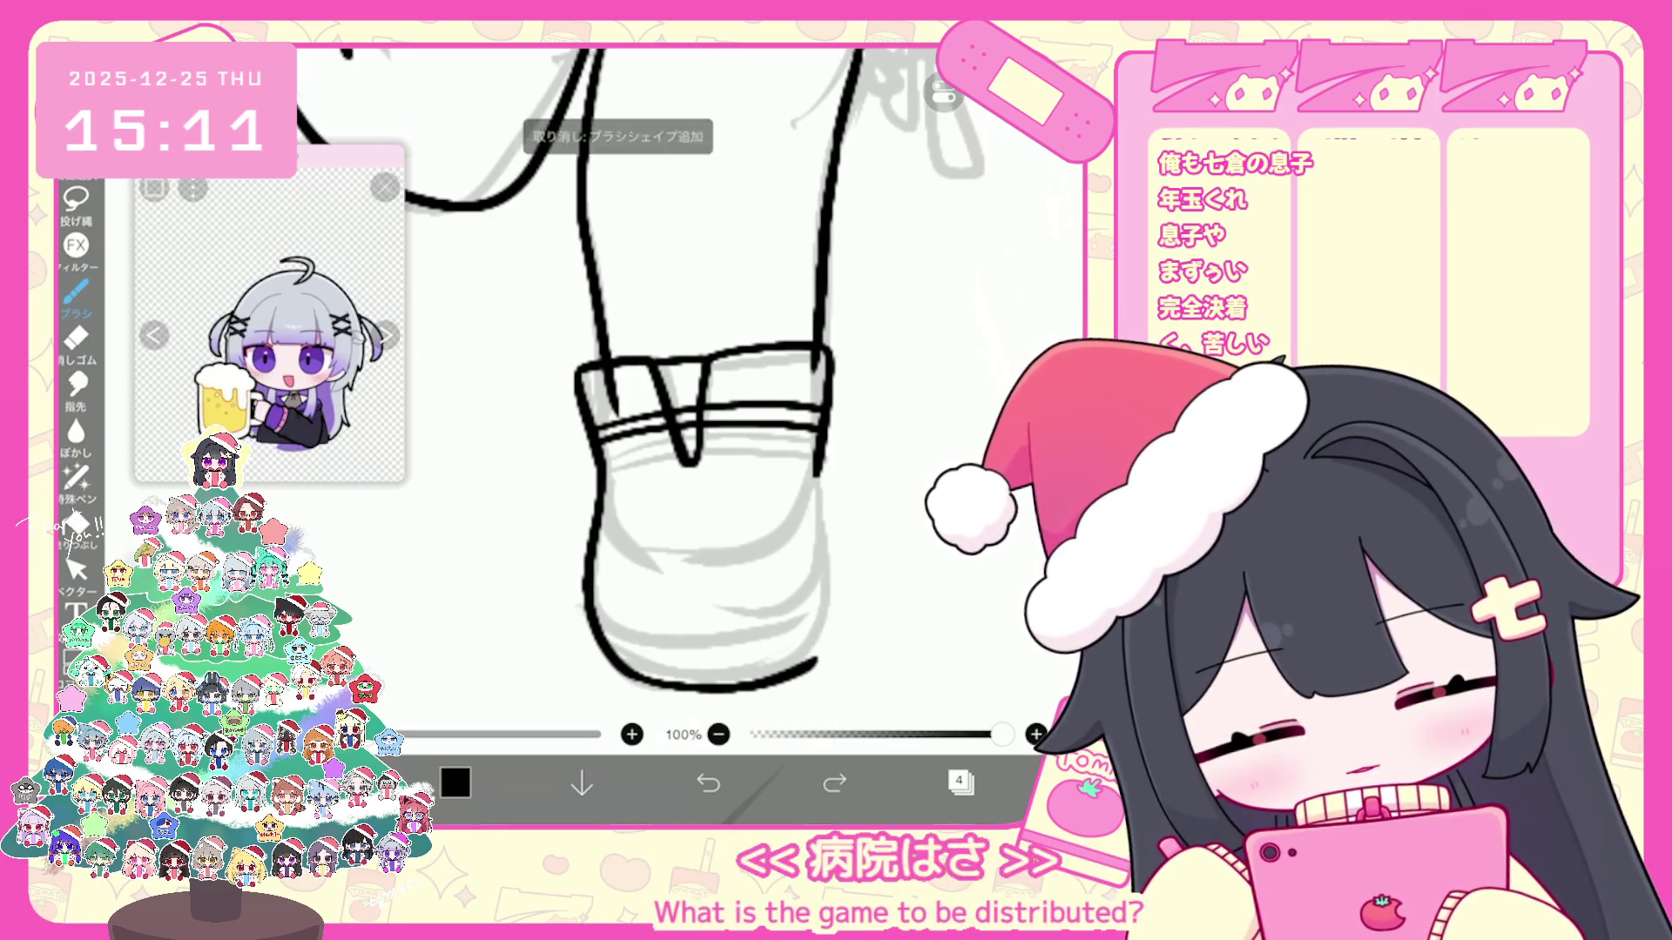
pyautogui.moveTo(821, 479); pyautogui.dragTo(821, 659)
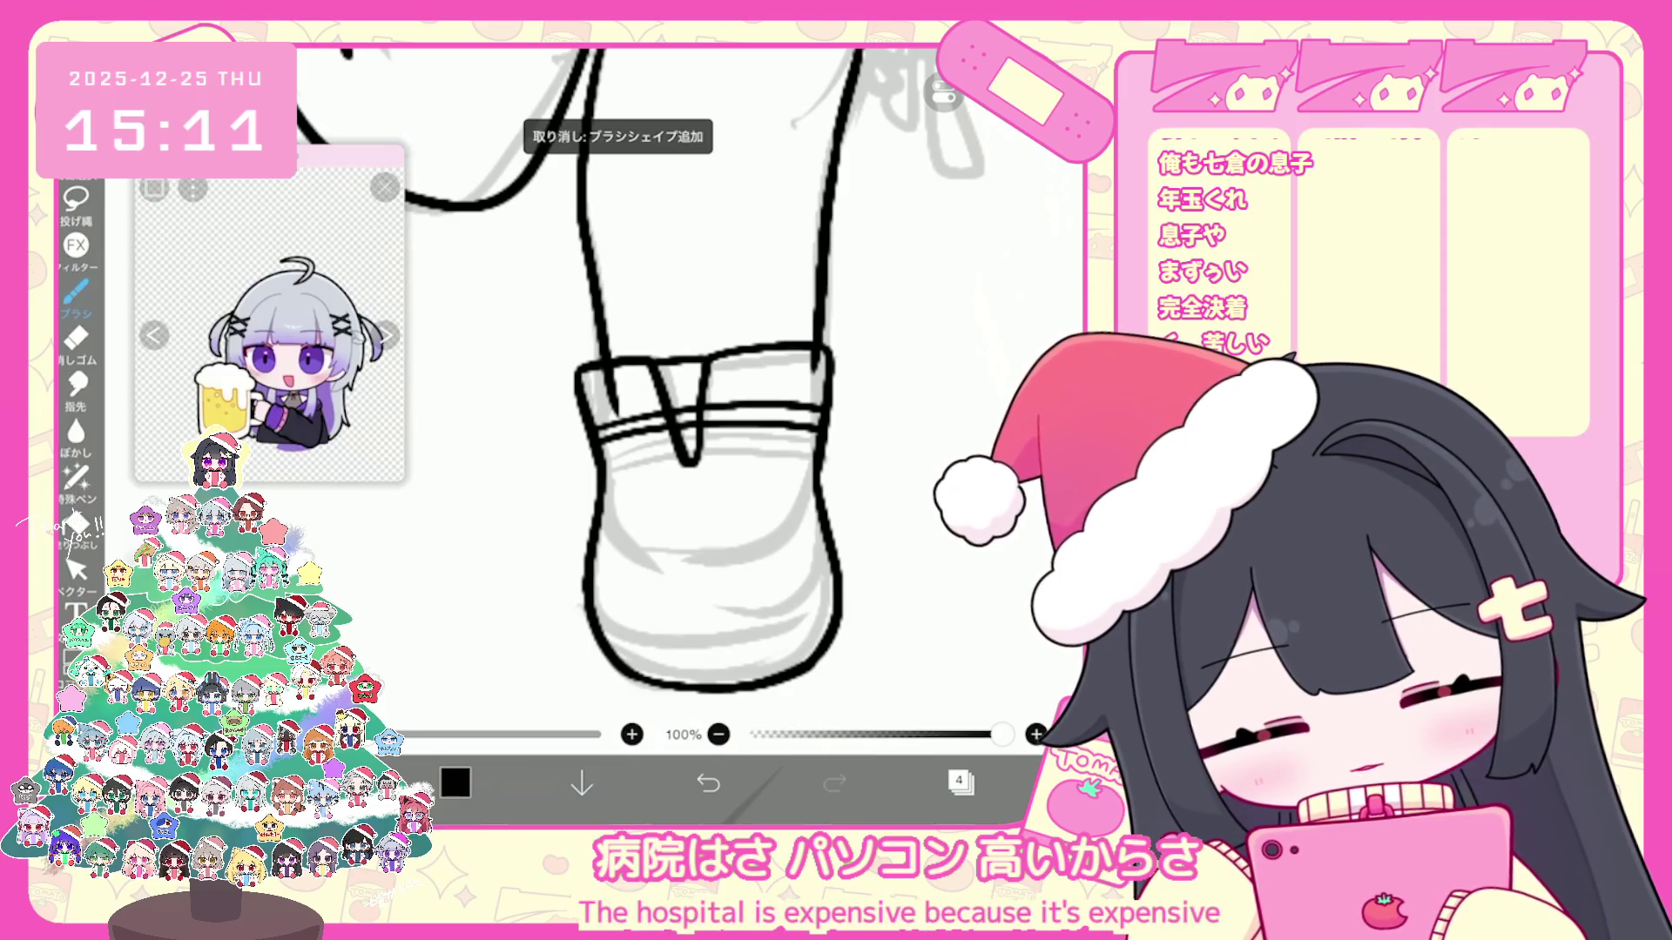
pyautogui.hotkey('ctrl', 'z')
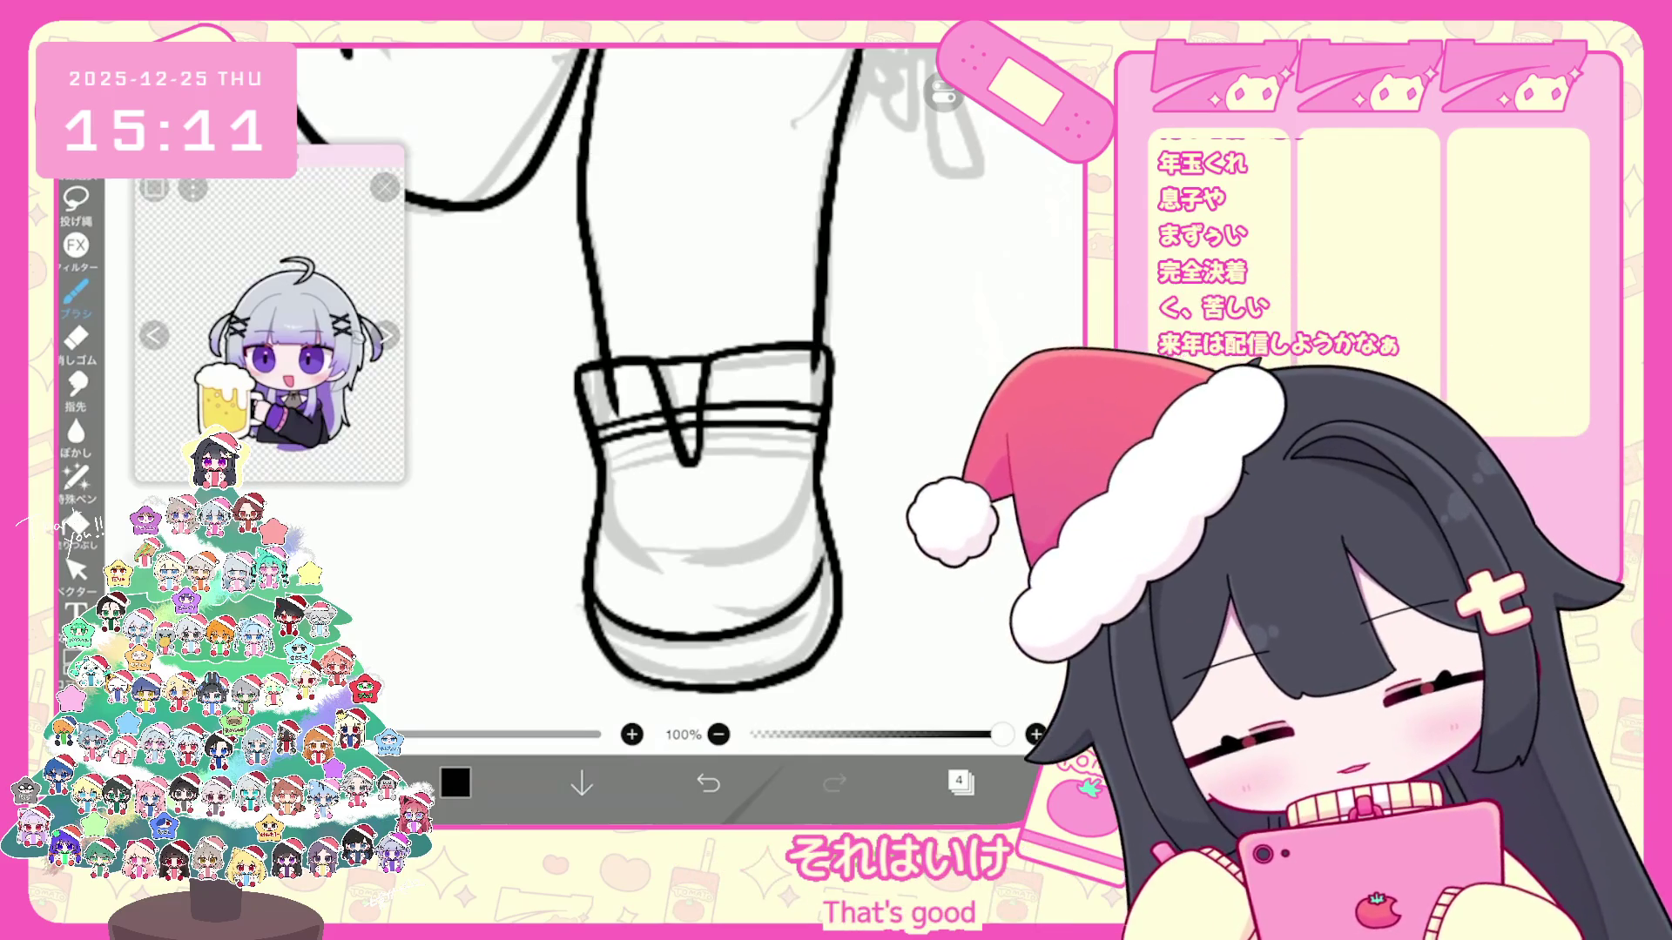
pyautogui.hotkey('ctrl', 'z')
pyautogui.scroll(-5, 640, 392)
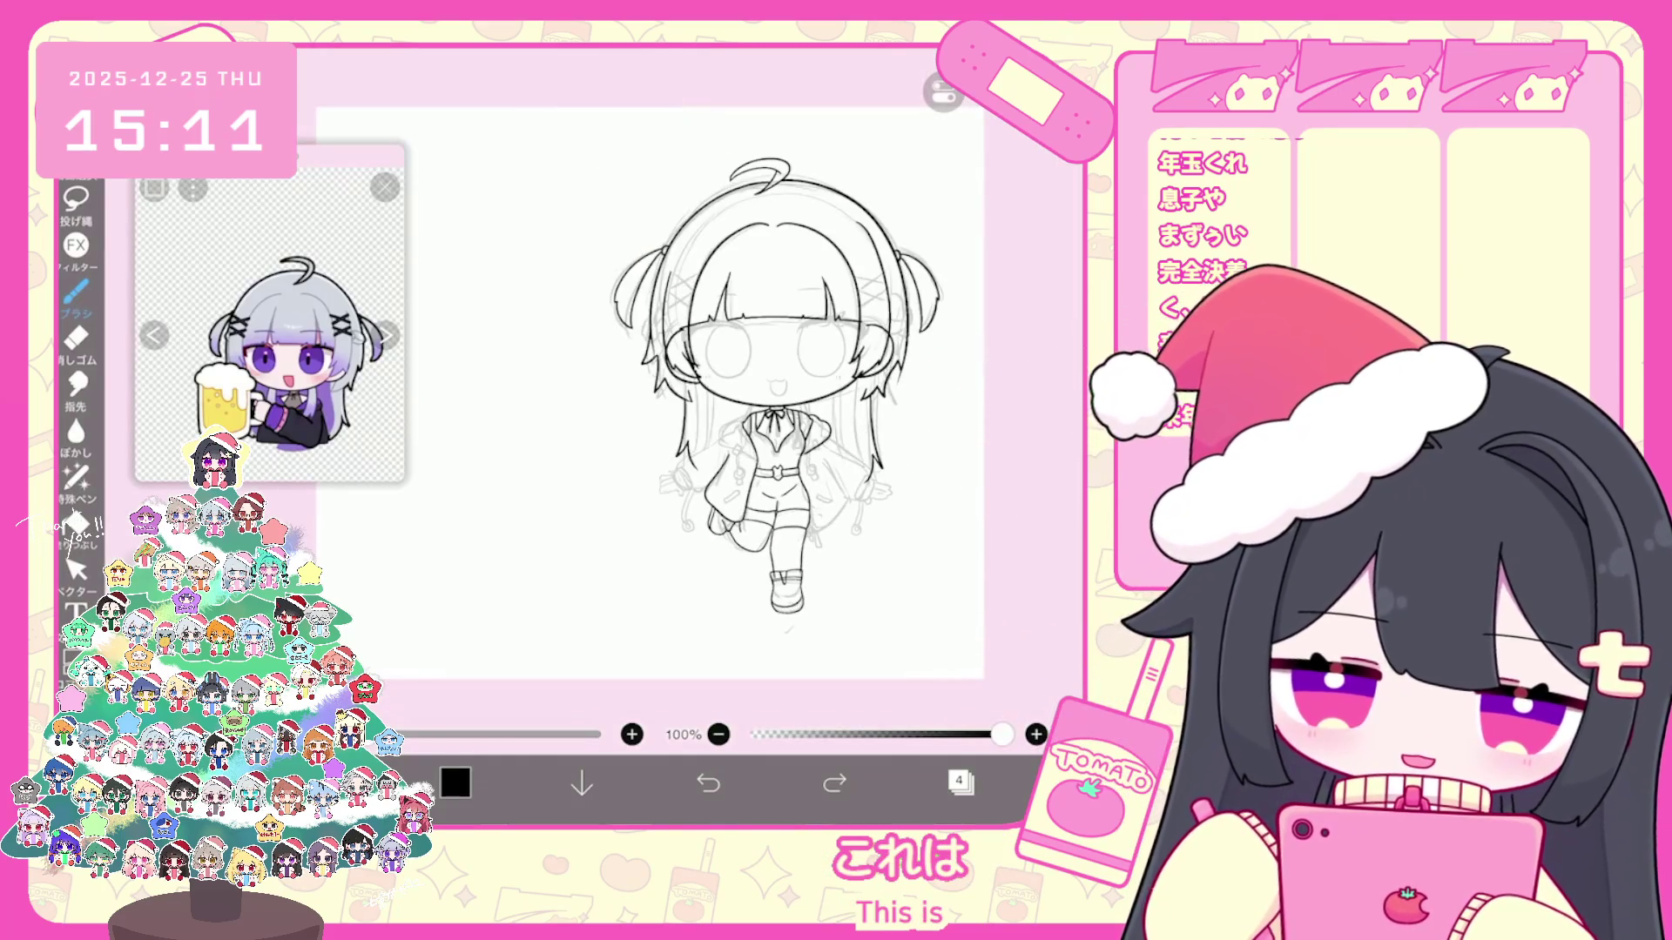
pyautogui.scroll(2, 640, 392)
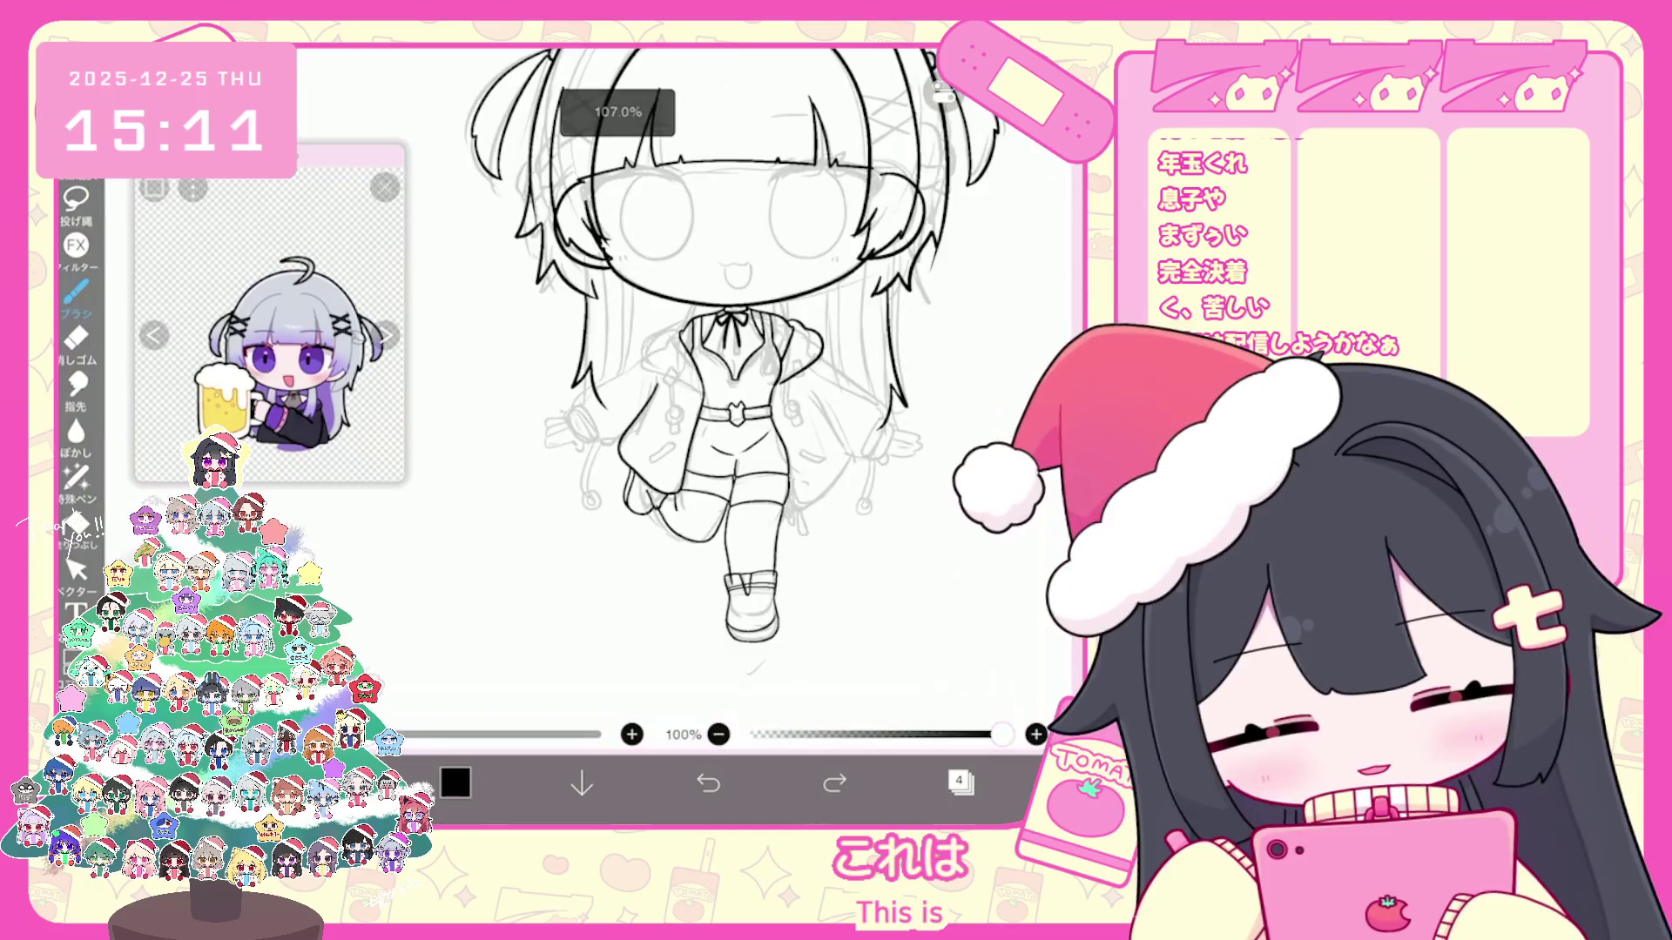
pyautogui.scroll(-1, 731, 391)
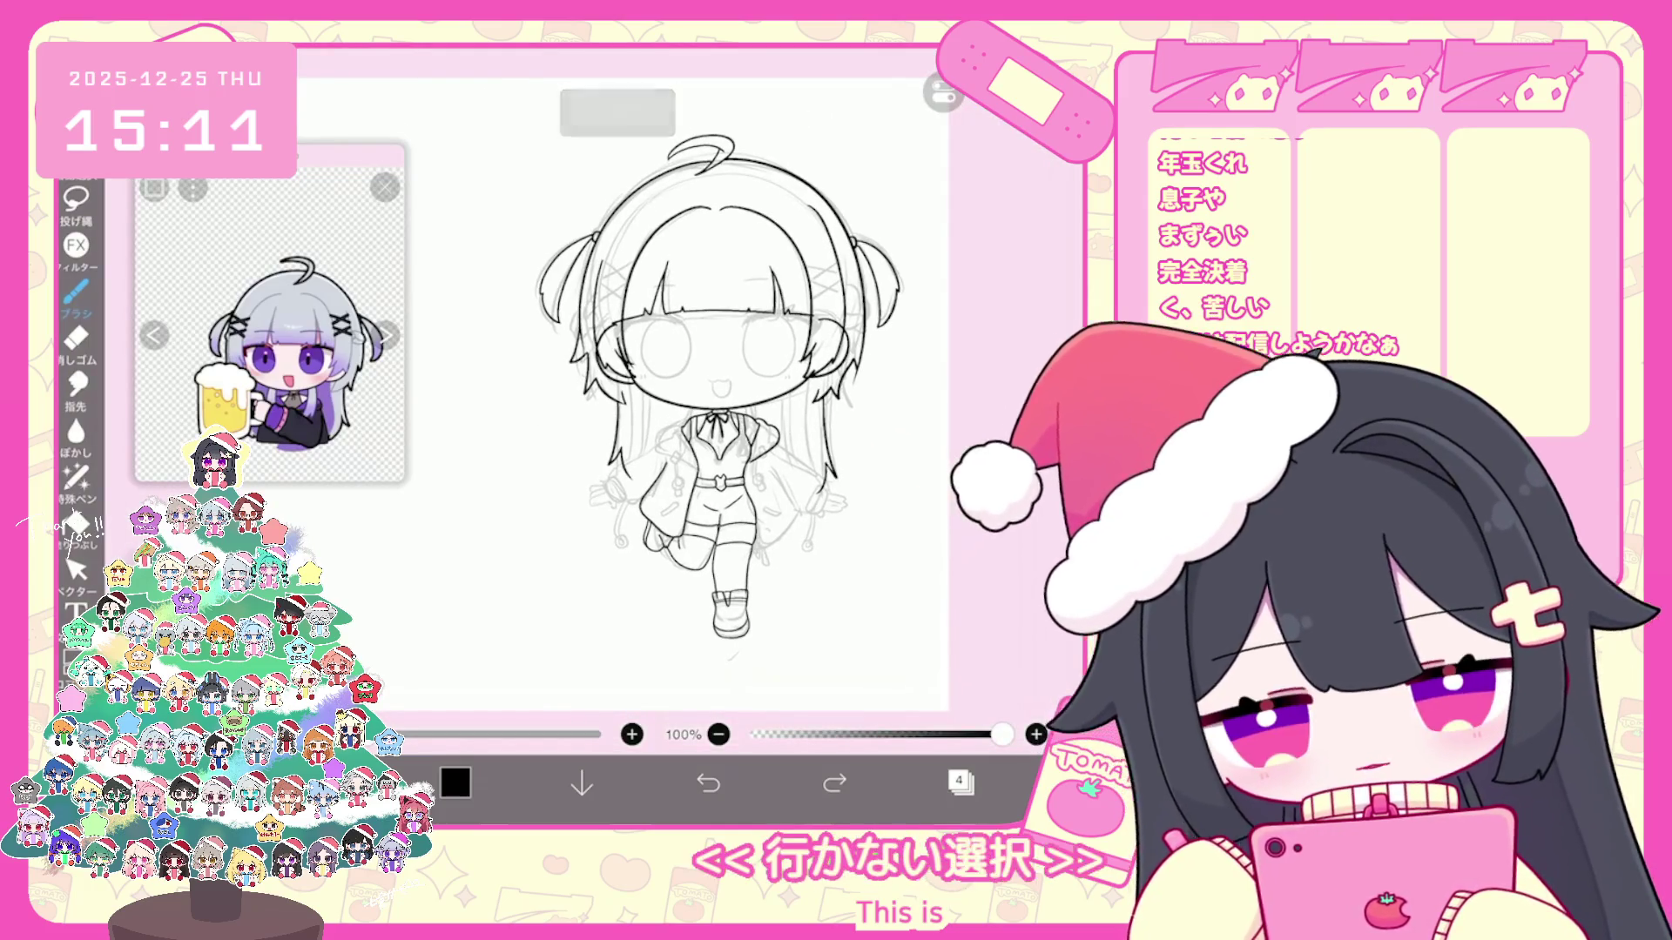
pyautogui.scroll(3, 288, 392)
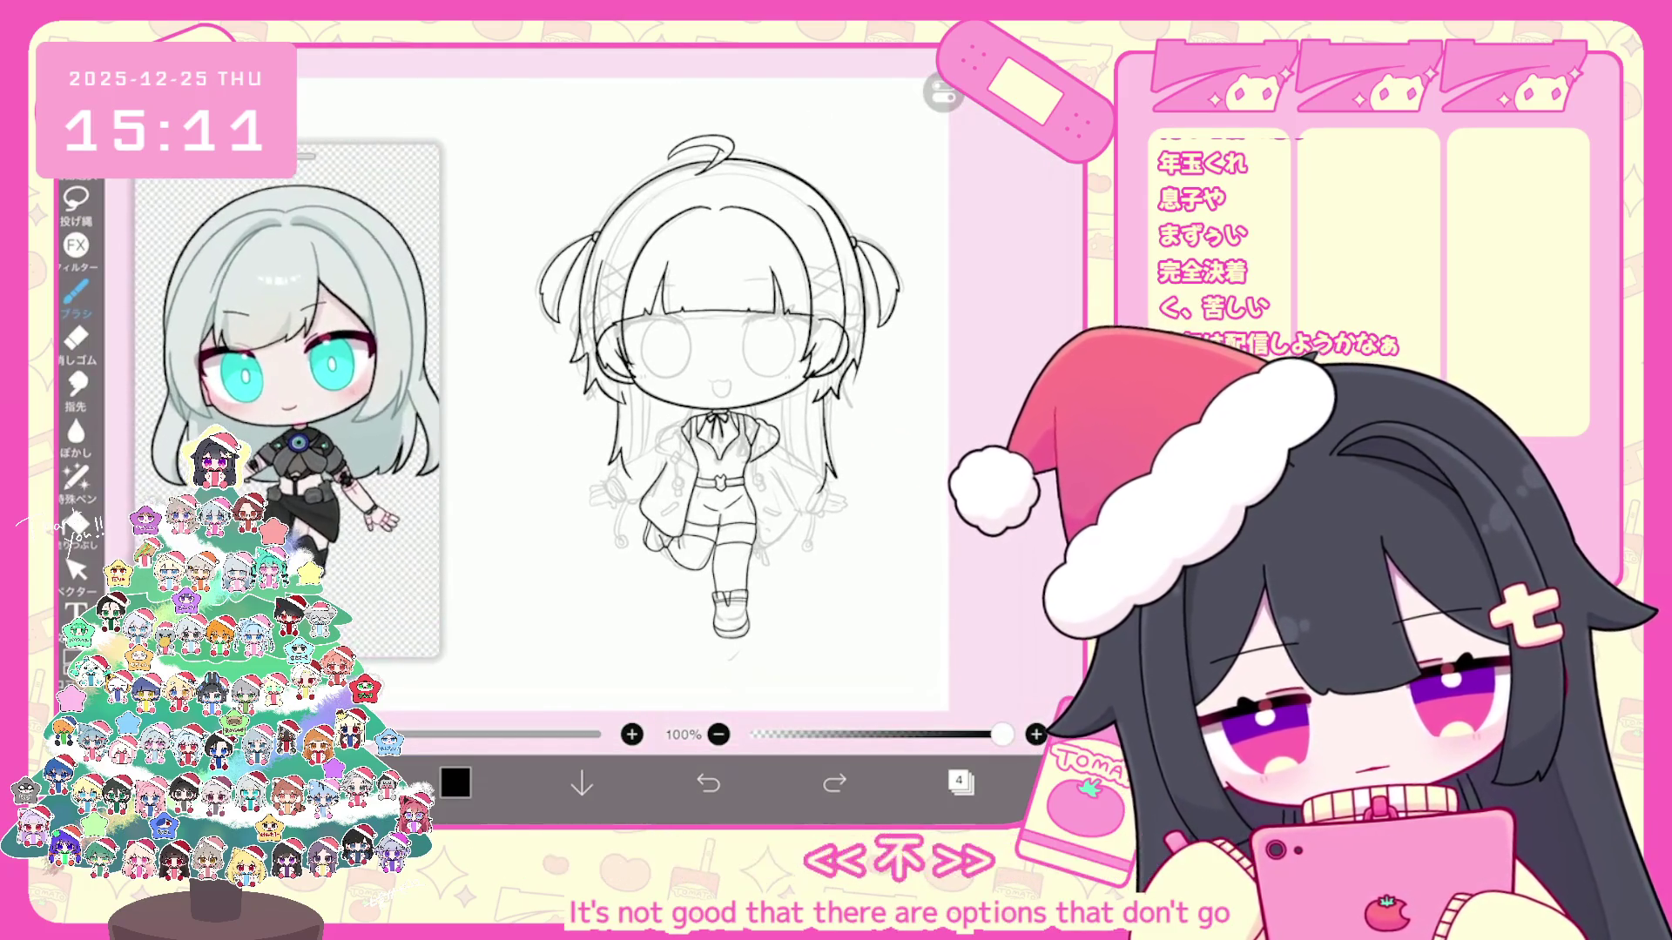
pyautogui.scroll(2, 628, 392)
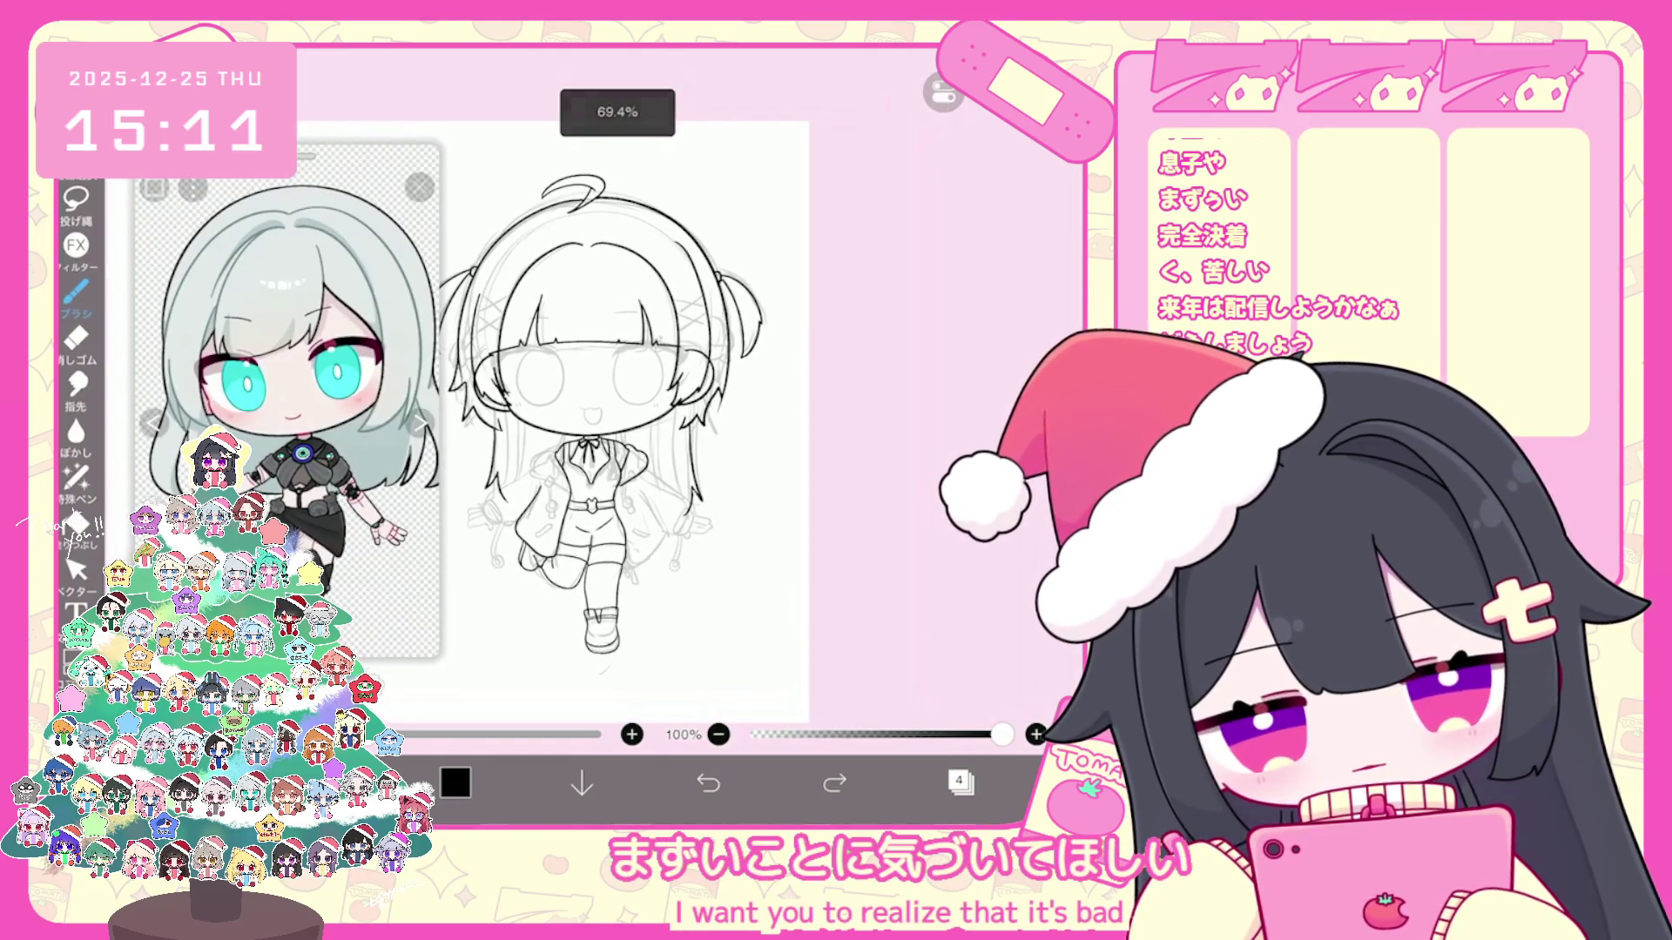
pyautogui.click(418, 421)
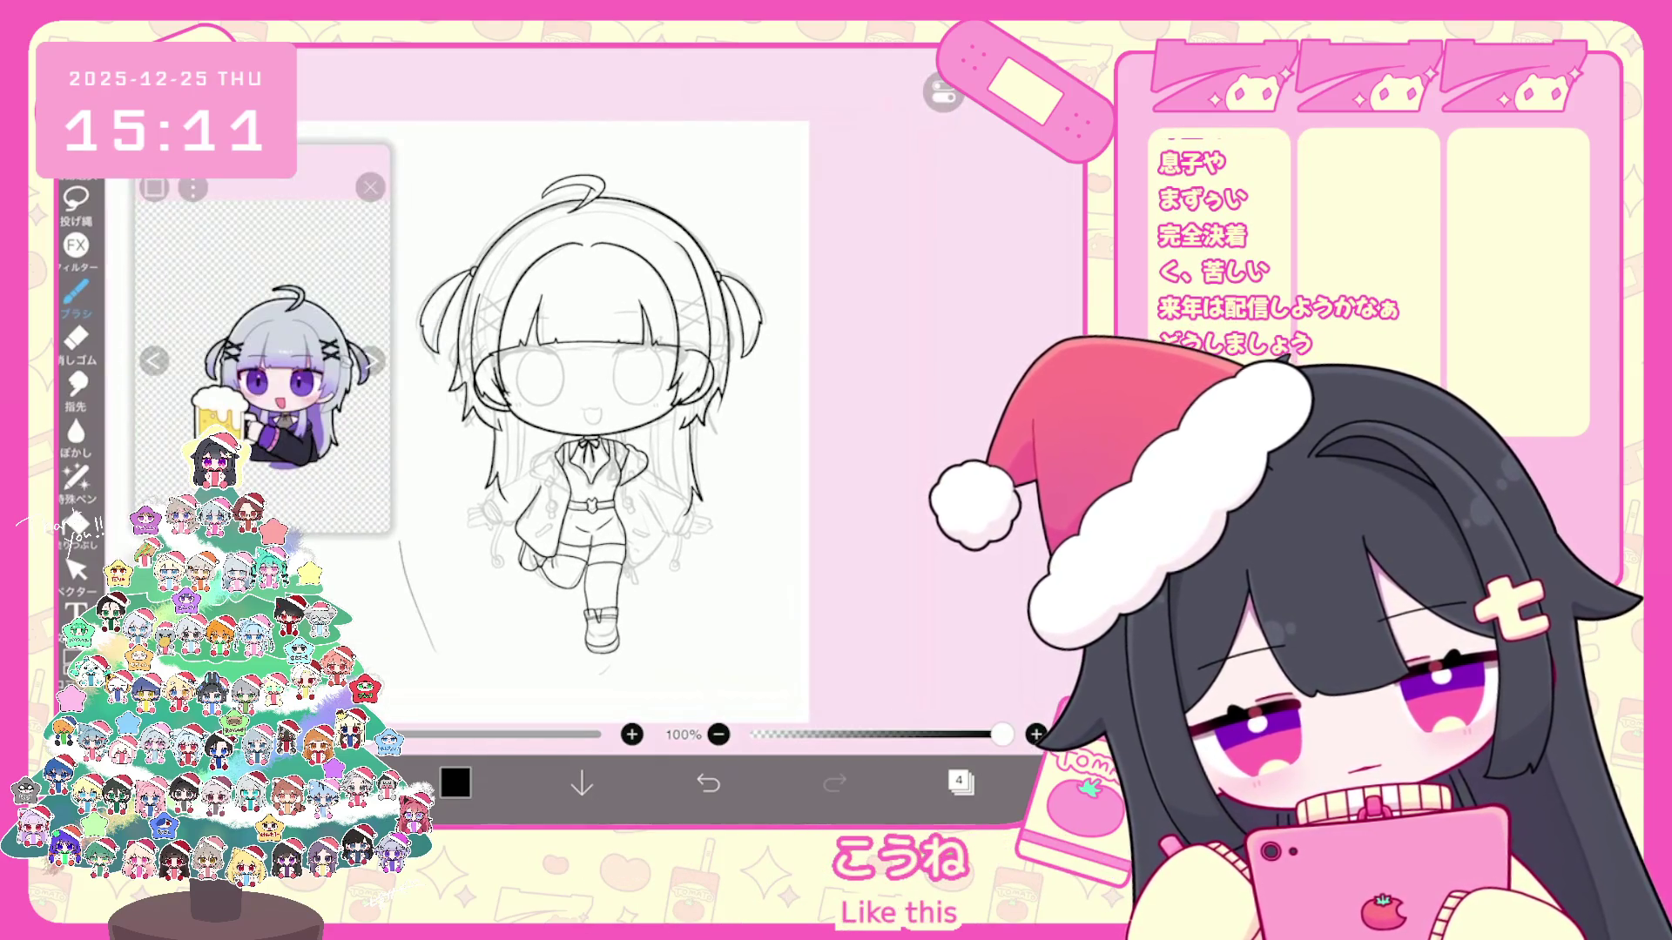
pyautogui.scroll(2, 614, 418)
pyautogui.scroll(1, 640, 392)
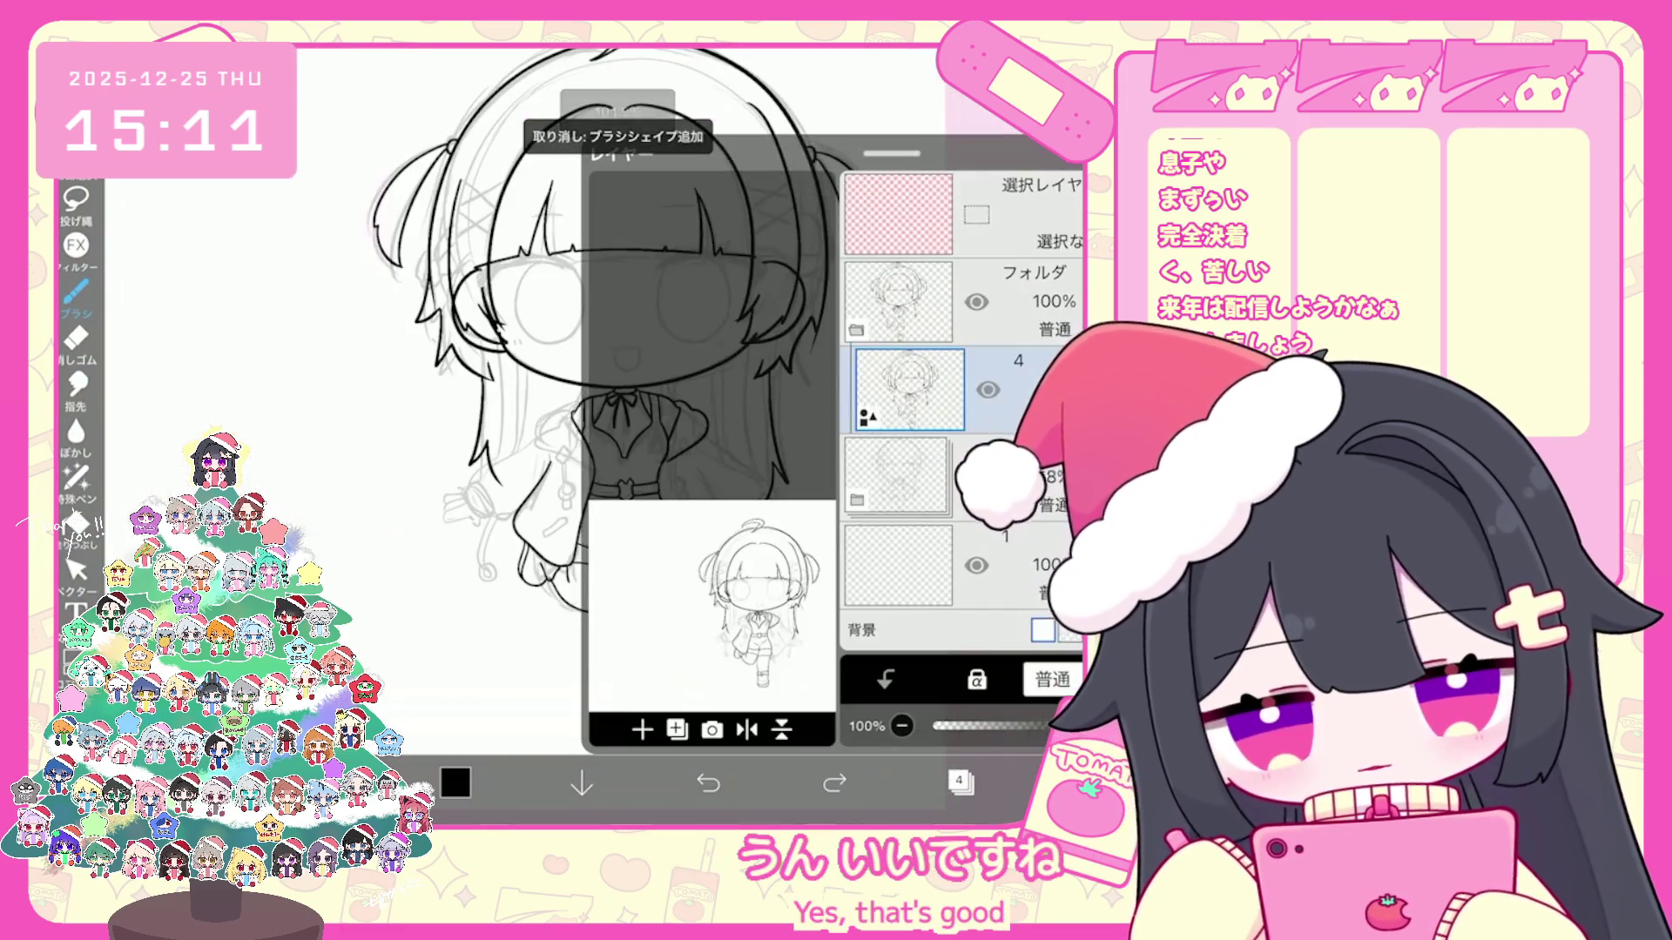
pyautogui.scroll(2, 626, 392)
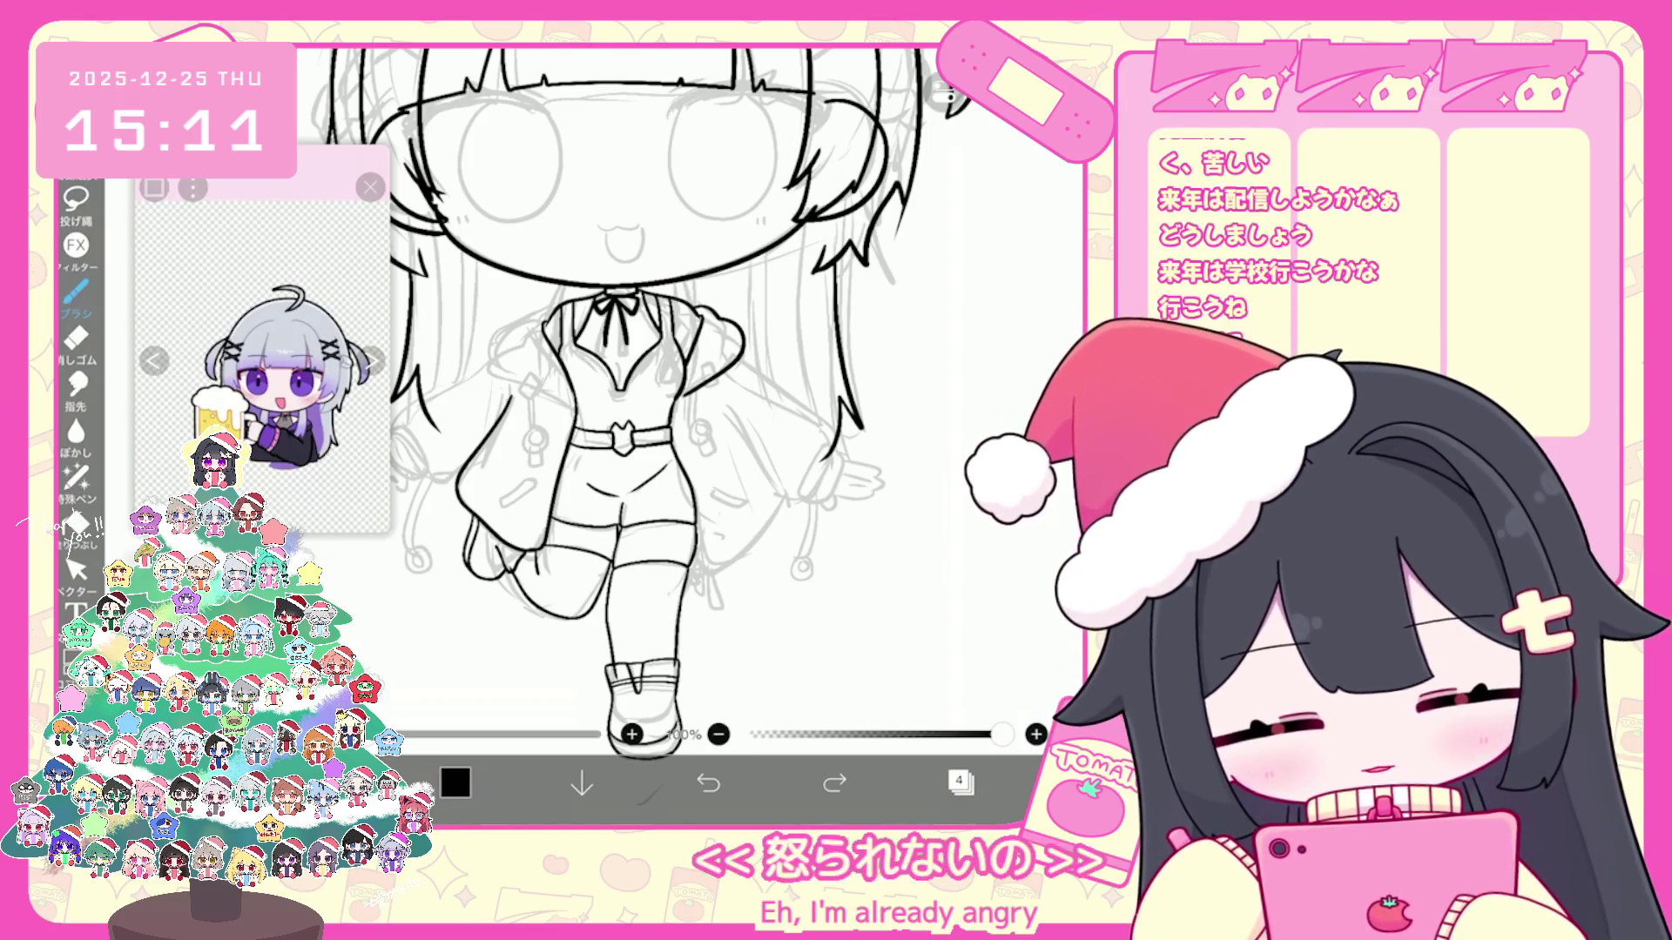
pyautogui.scroll(3, 627, 392)
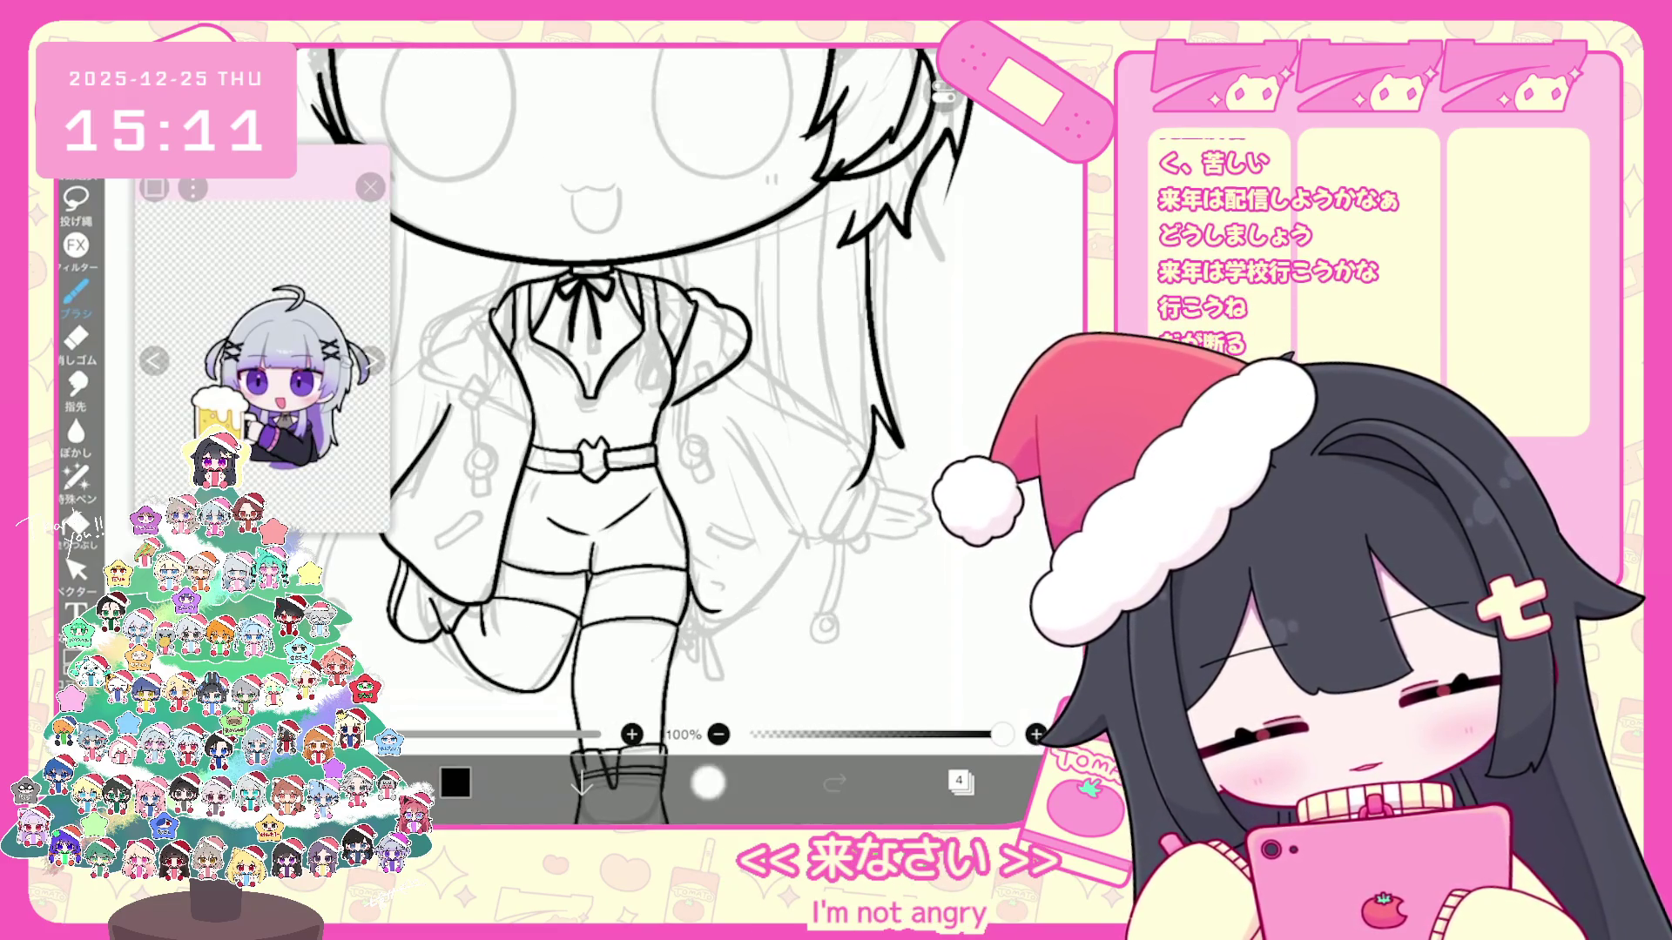
# Step: Take back the last brush stroke on the figure
pyautogui.hotkey('ctrl', 'z')
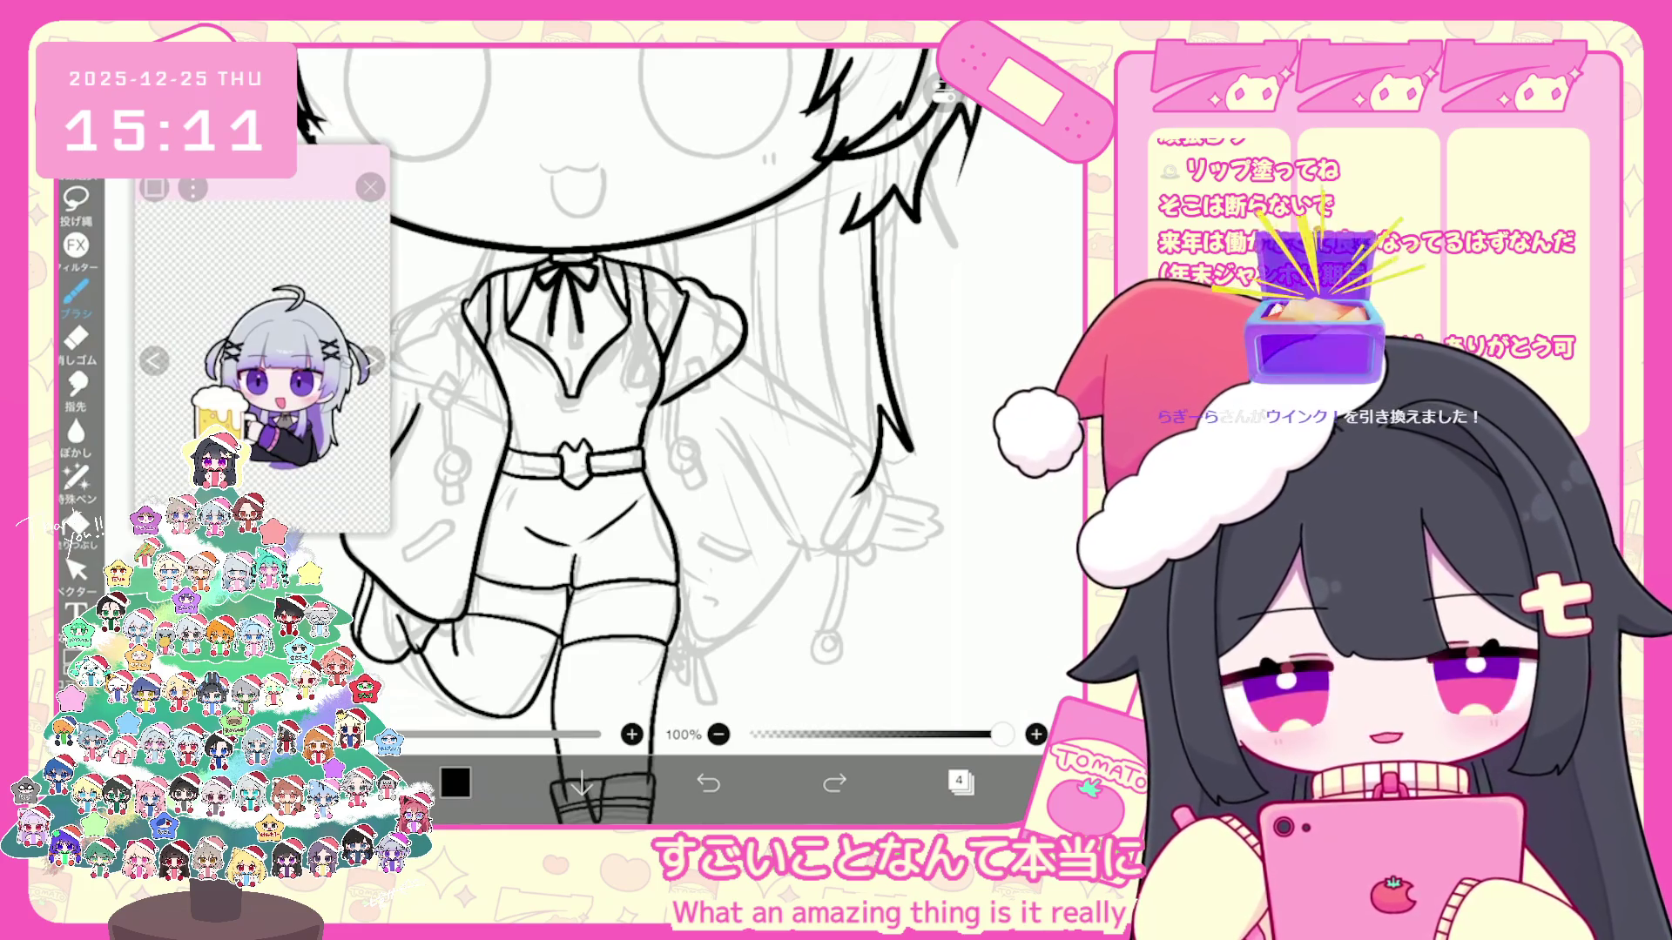
pyautogui.scroll(-5, 706, 392)
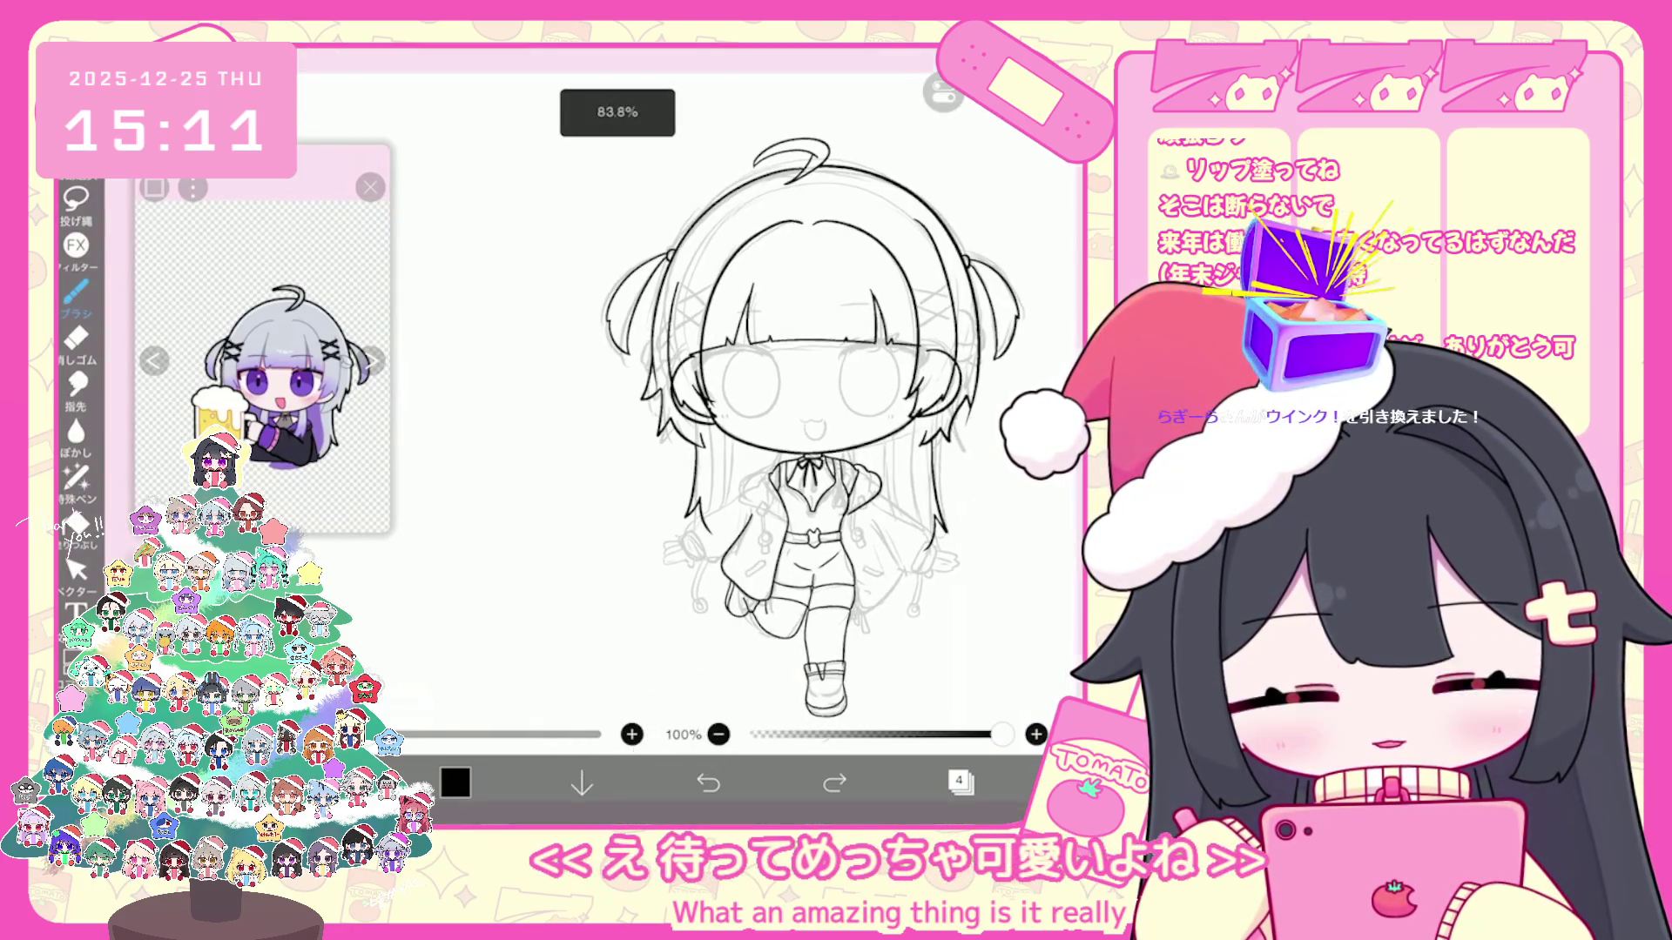
pyautogui.scroll(2, 836, 419)
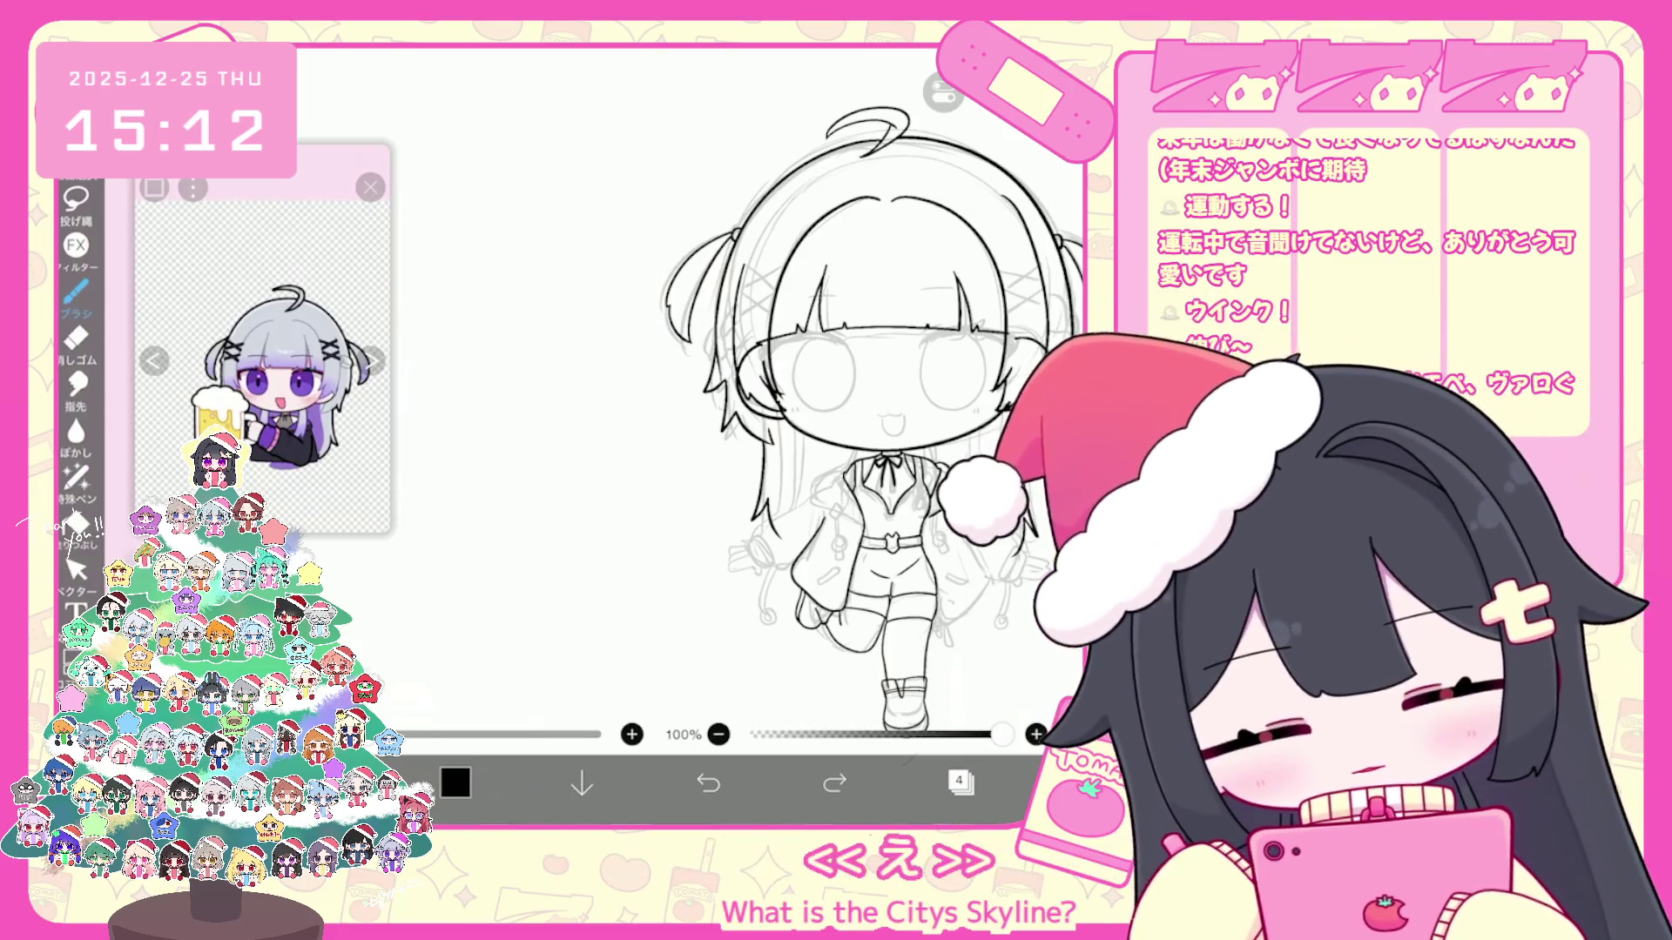
pyautogui.scroll(2, 693, 392)
pyautogui.scroll(2, 692, 392)
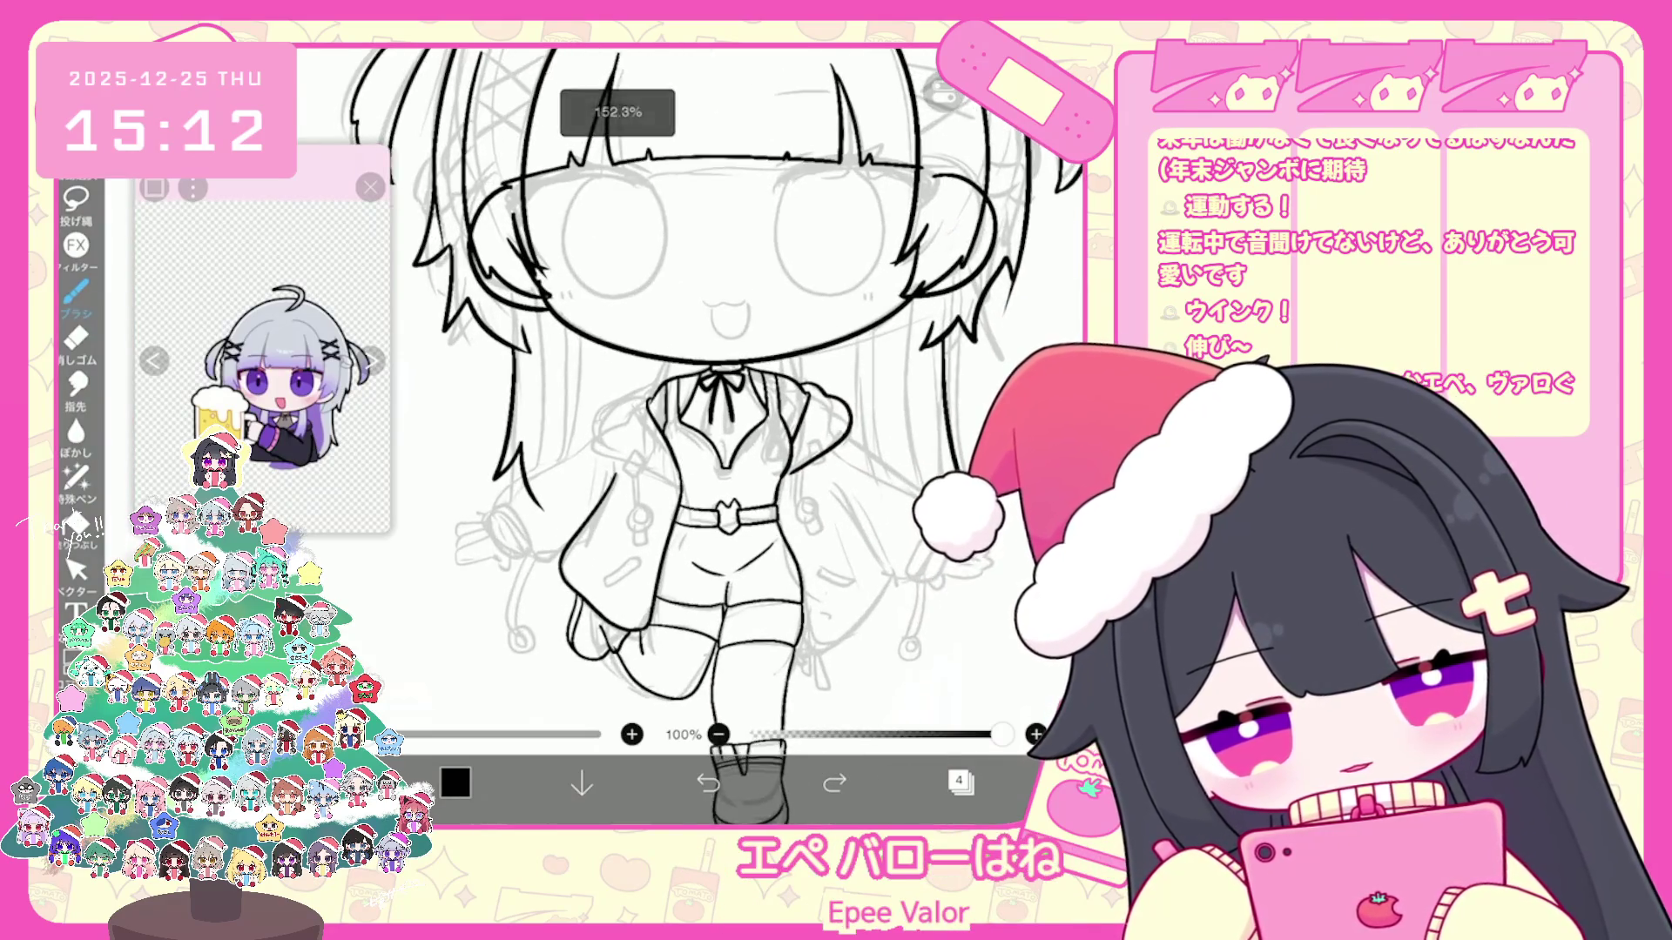
pyautogui.scroll(2, 693, 392)
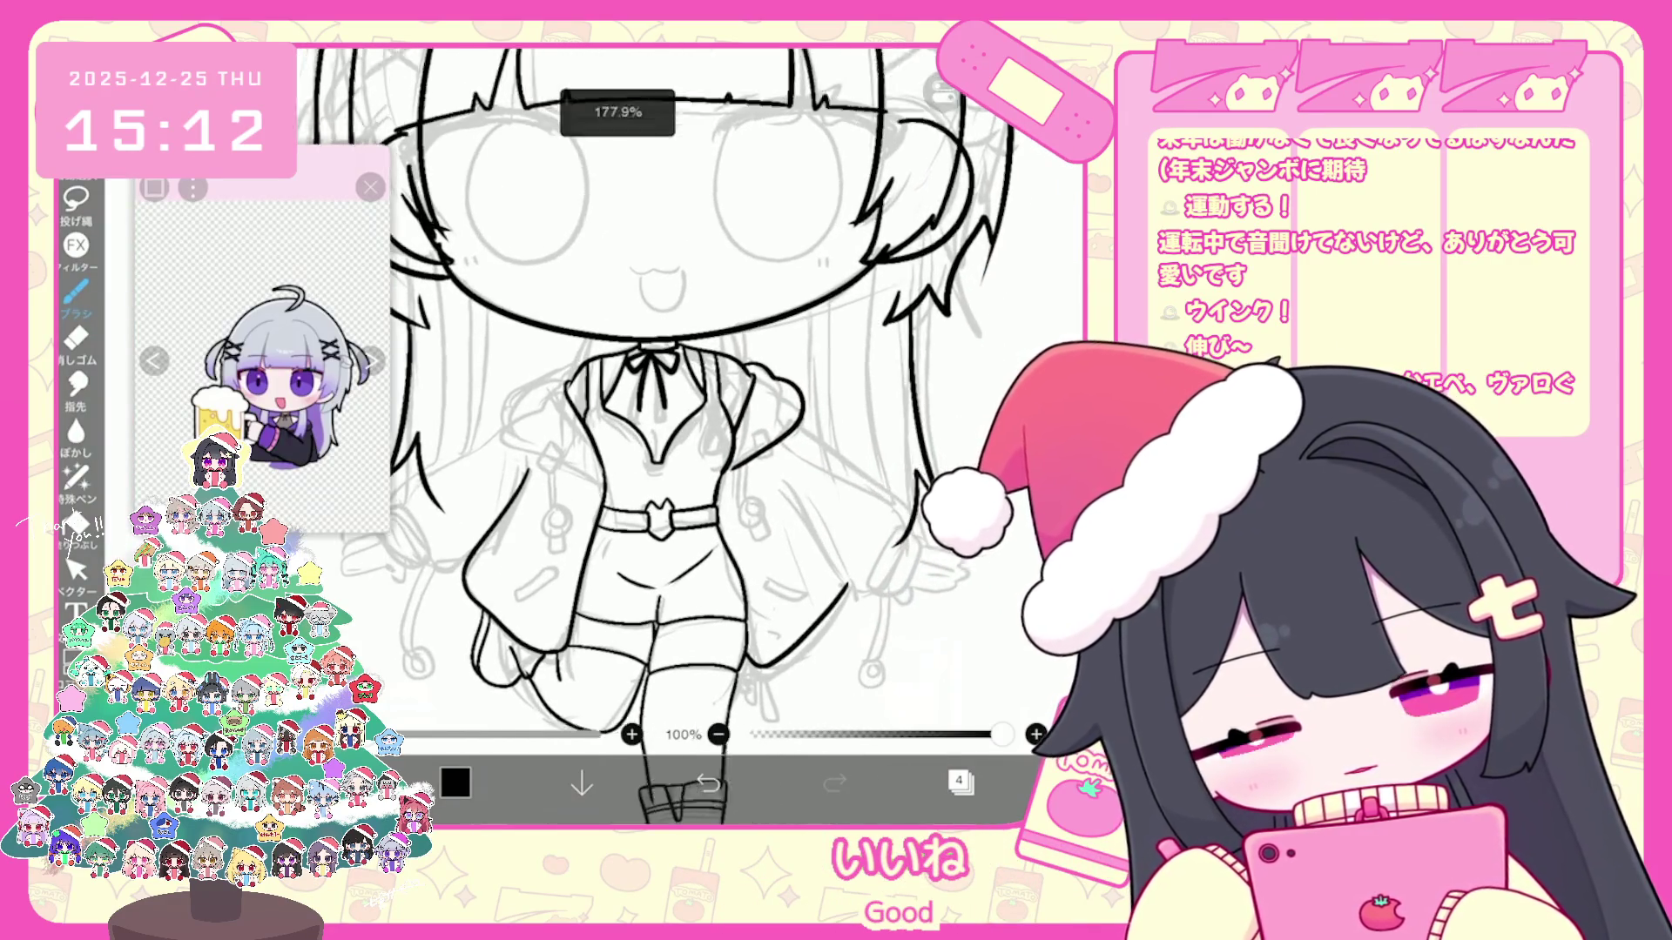
pyautogui.scroll(-2, 692, 432)
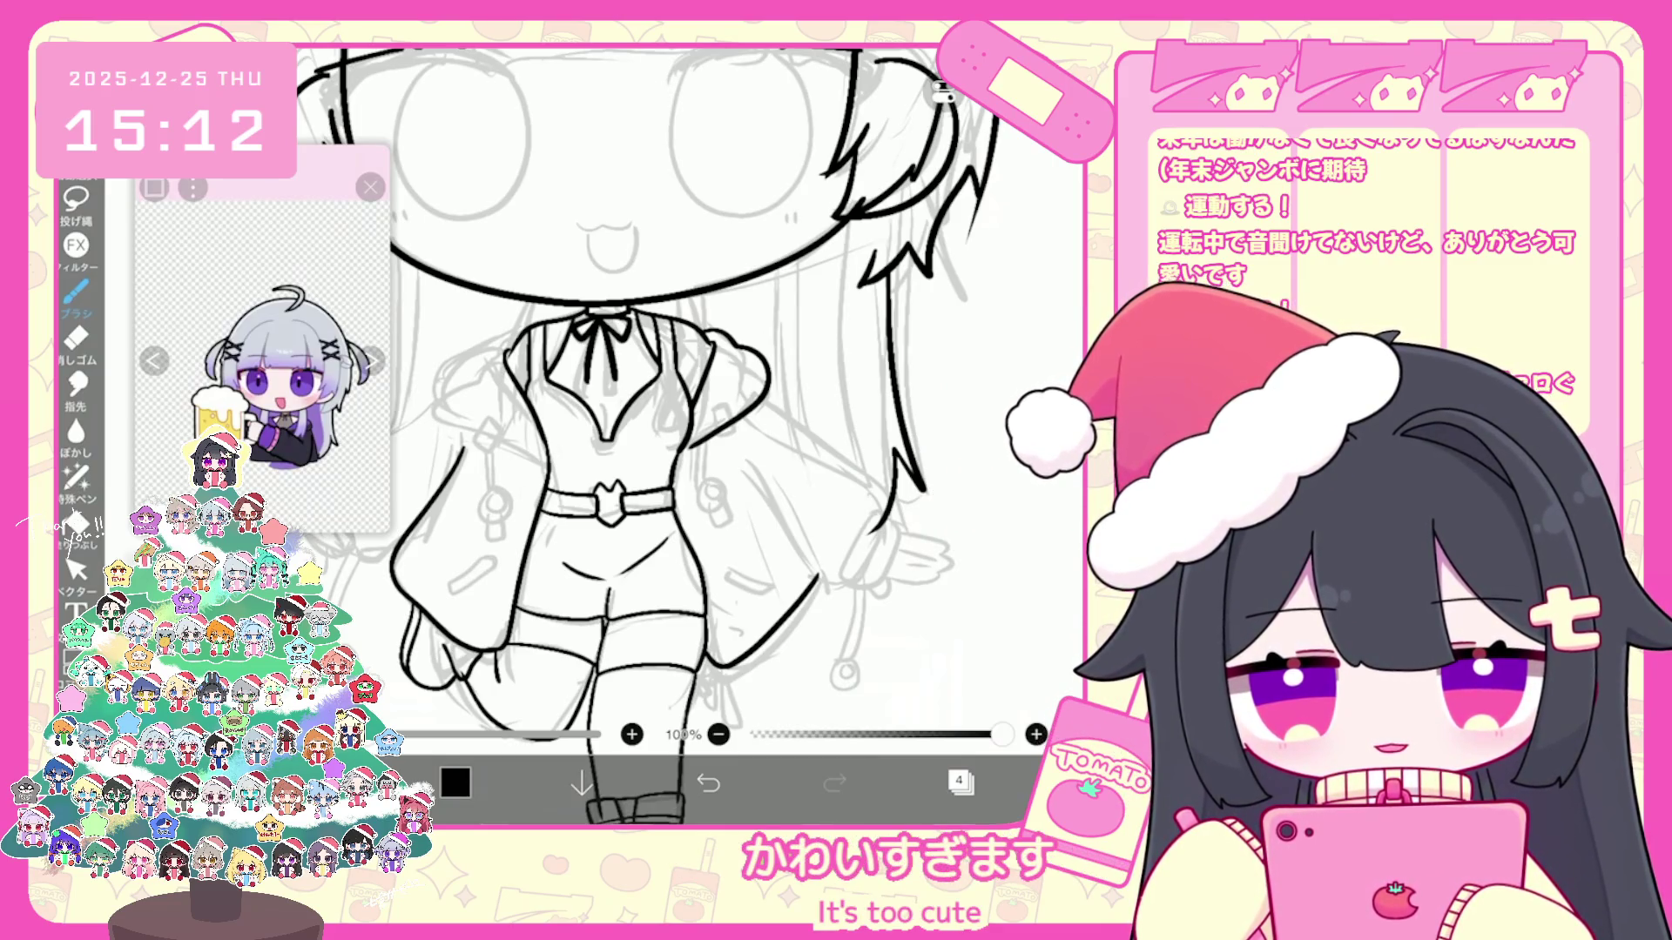
# Step: Undo stray torso strokes and redraw the right sleeve outline beside the torso
pyautogui.hotkey('ctrl', 'z')
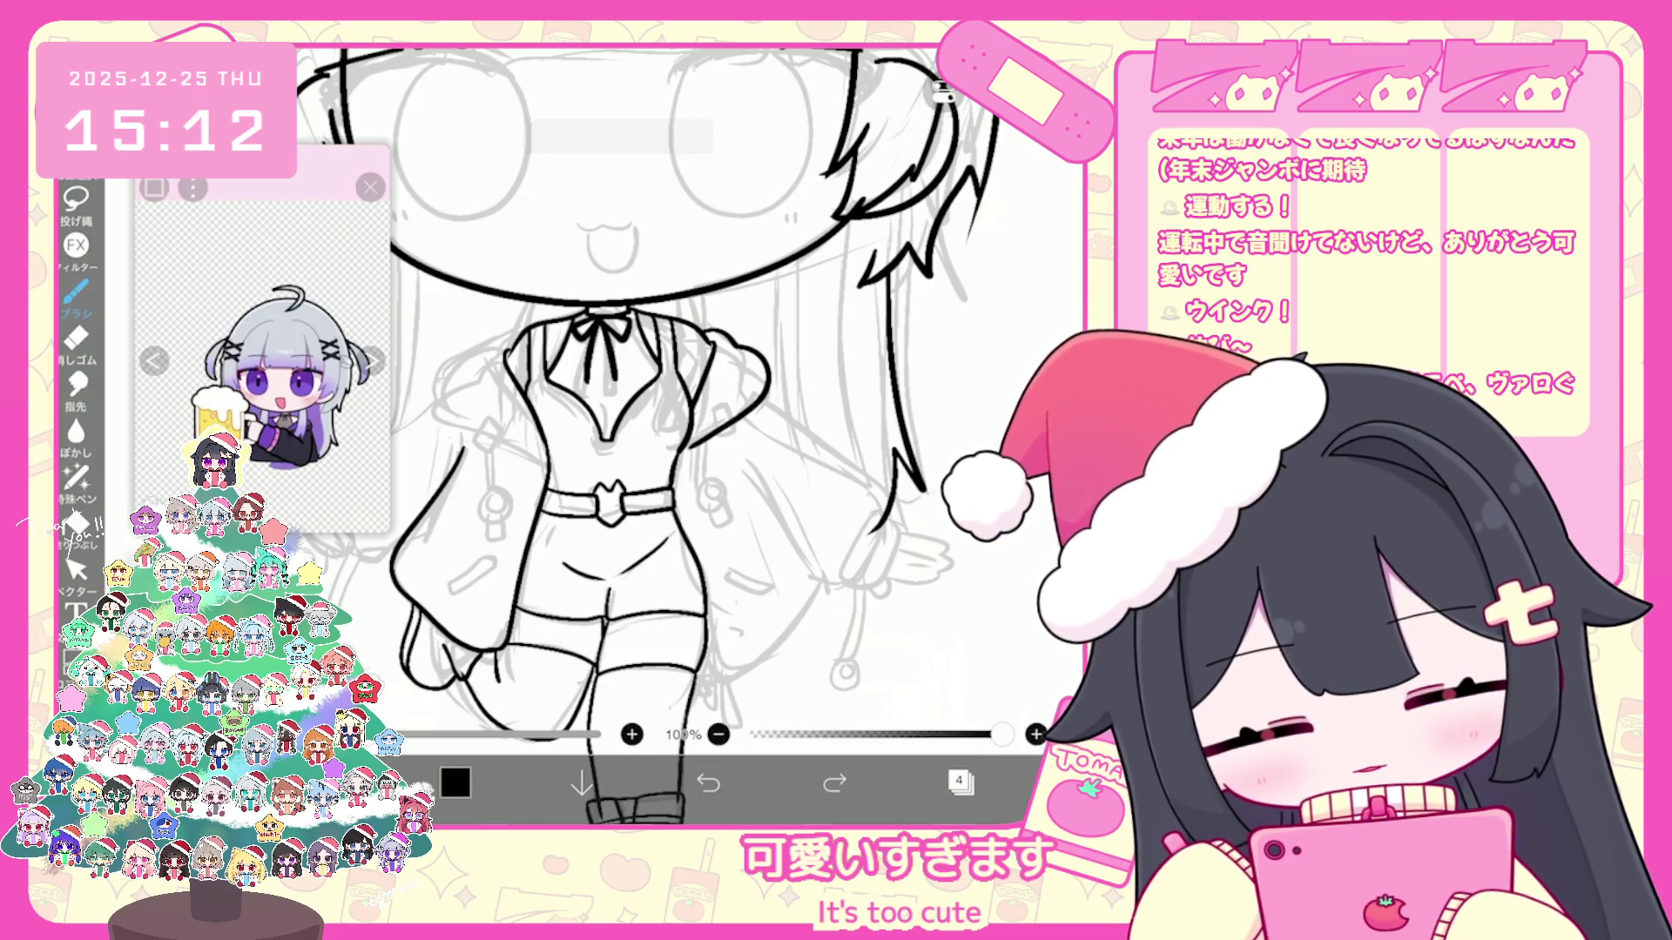
pyautogui.hotkey('ctrl', 'z')
pyautogui.scroll(2, 680, 431)
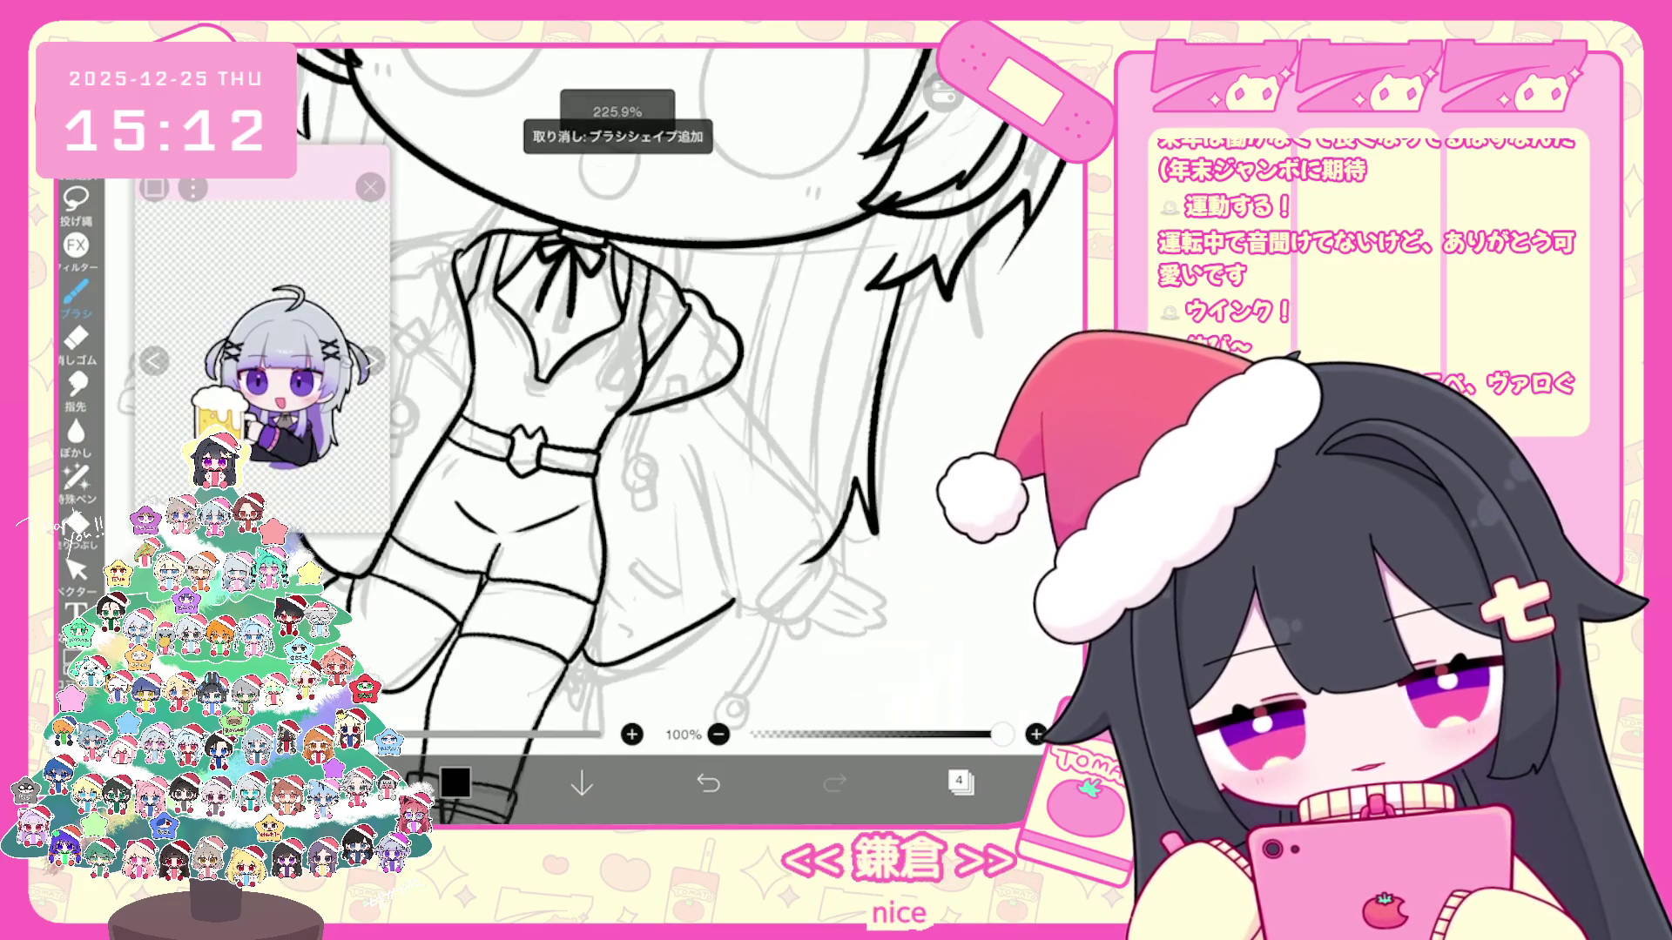
pyautogui.moveTo(738, 380); pyautogui.dragTo(803, 457)
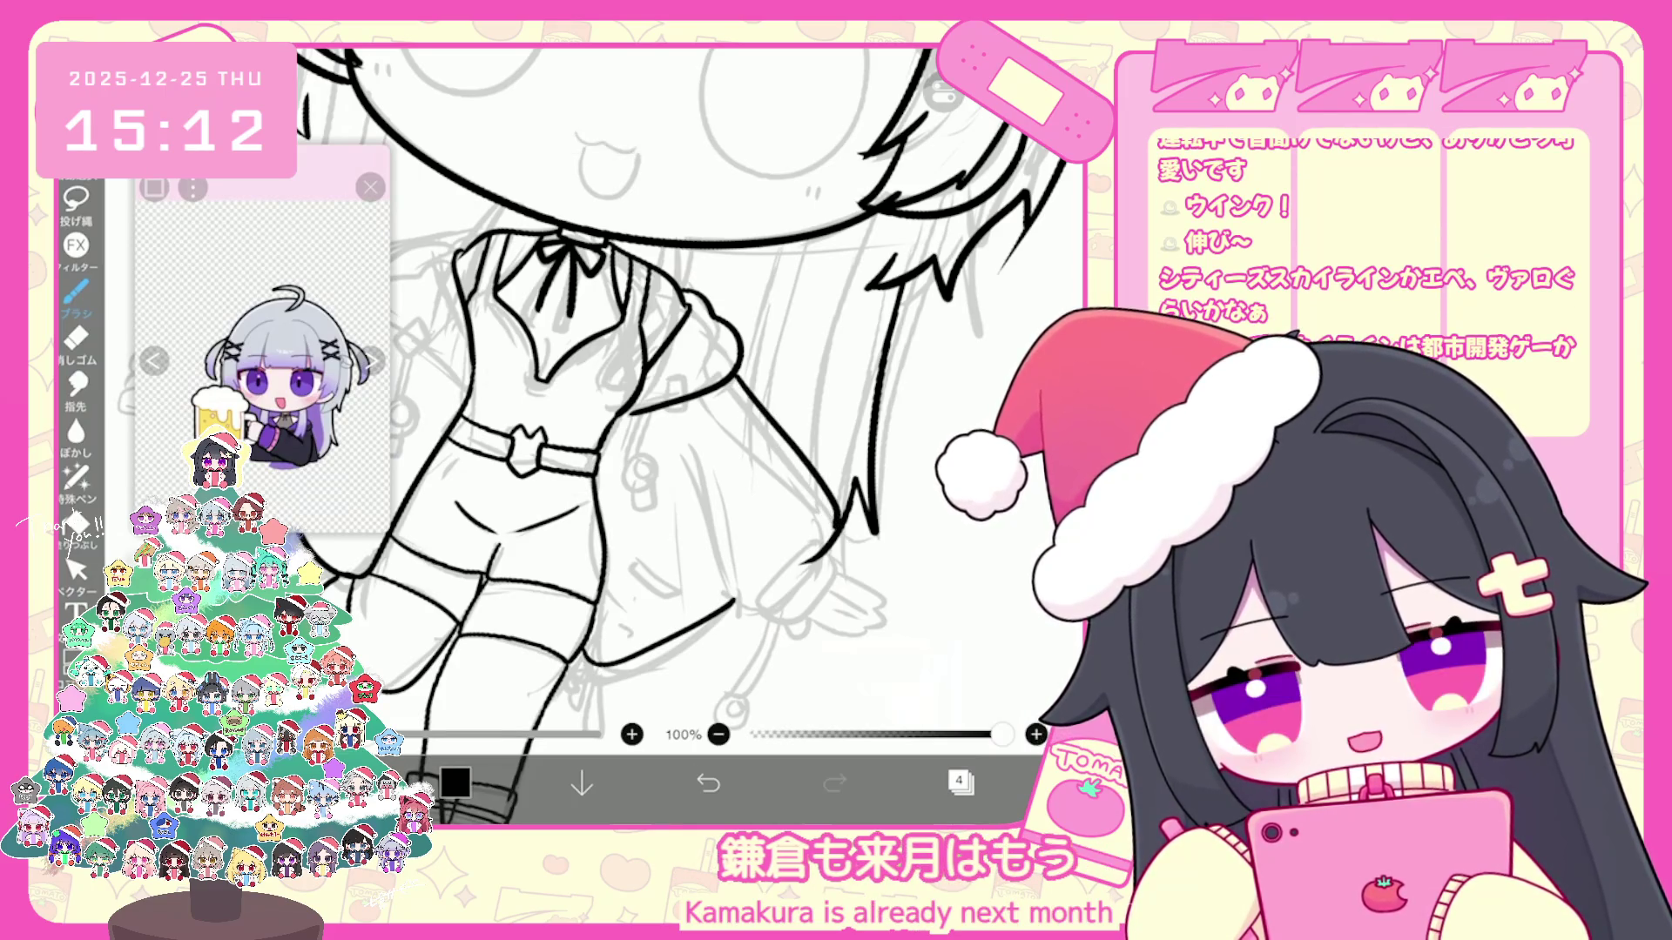
pyautogui.hotkey('ctrl', 'z')
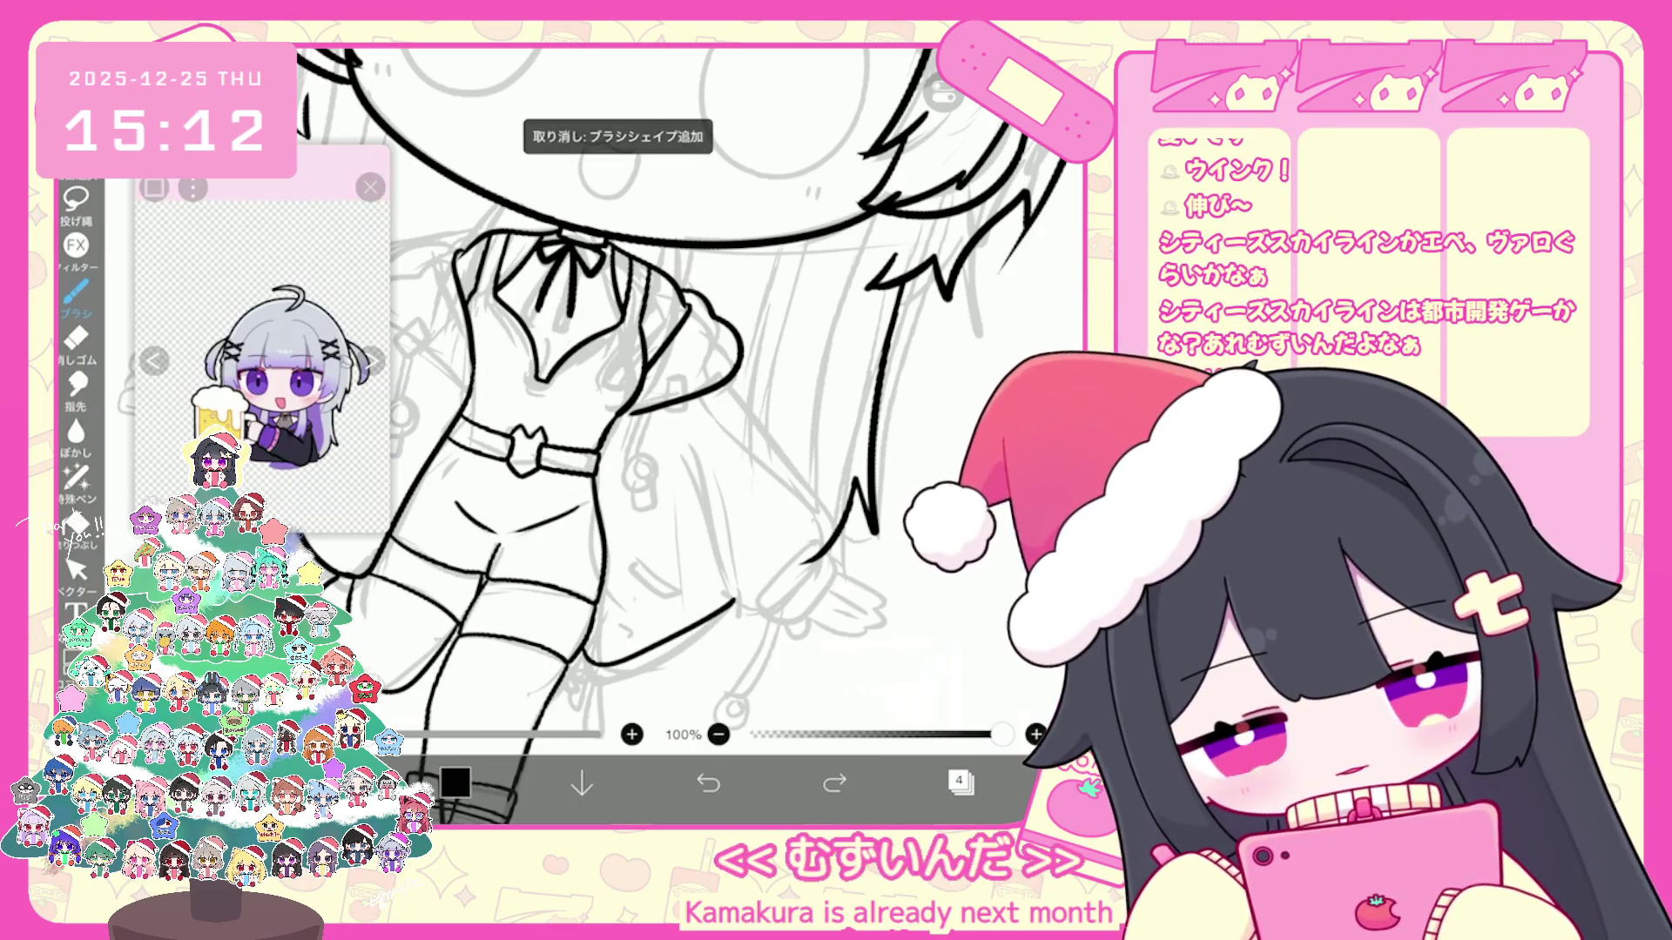
pyautogui.moveTo(770, 399); pyautogui.dragTo(799, 451)
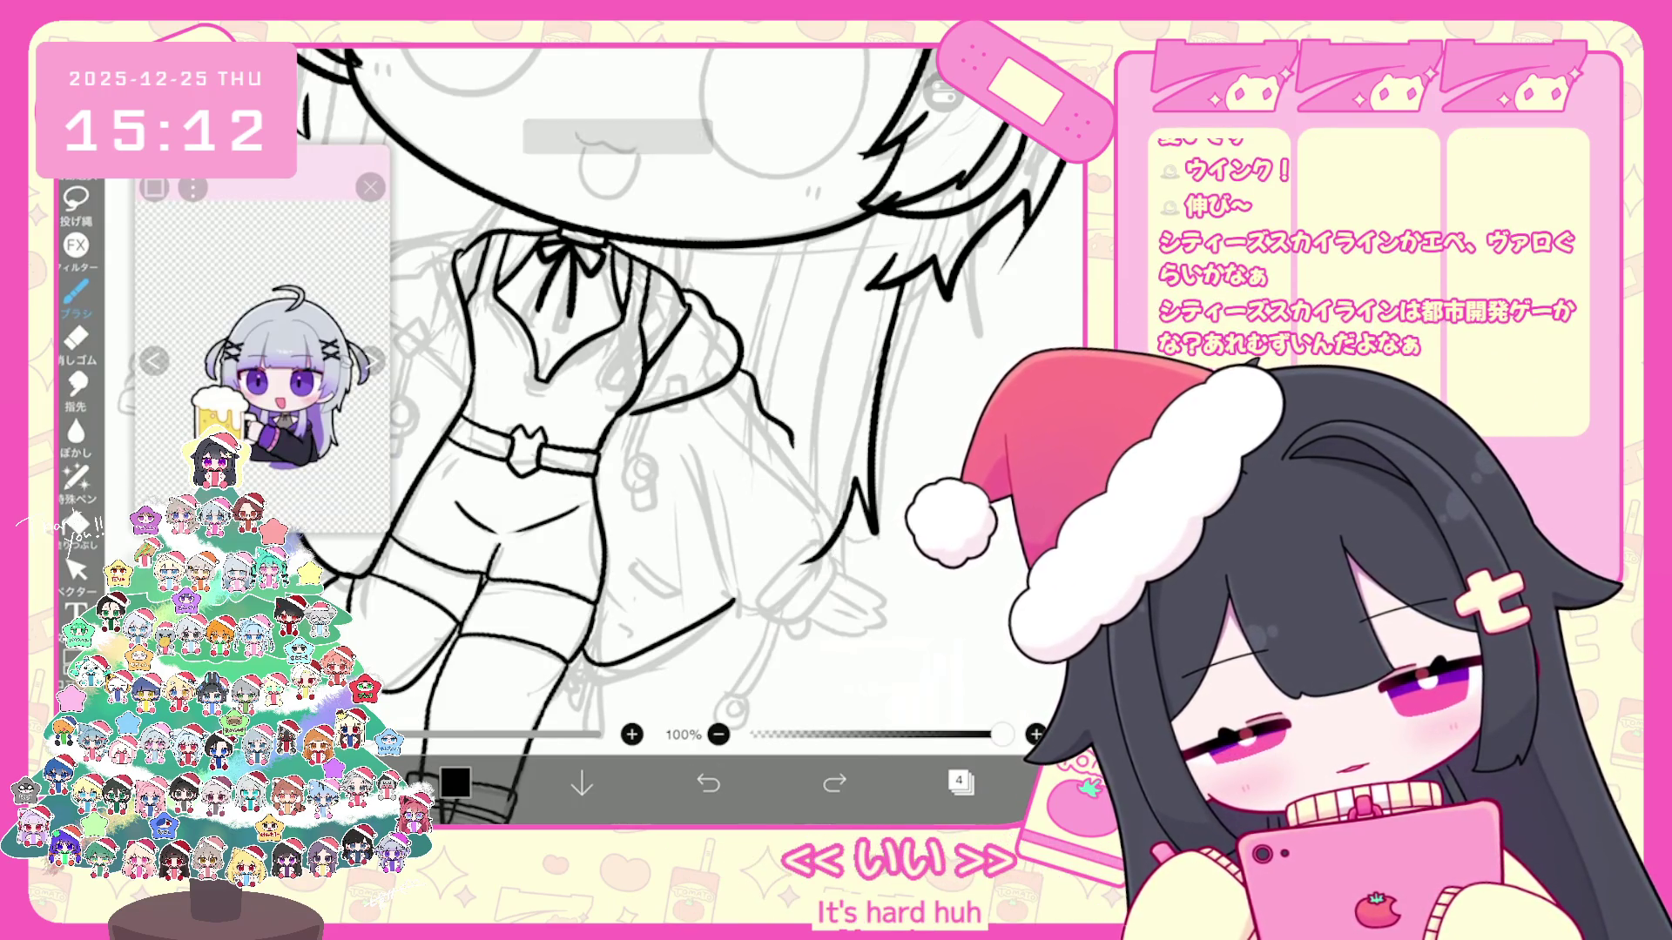
pyautogui.hotkey('ctrl', 'z')
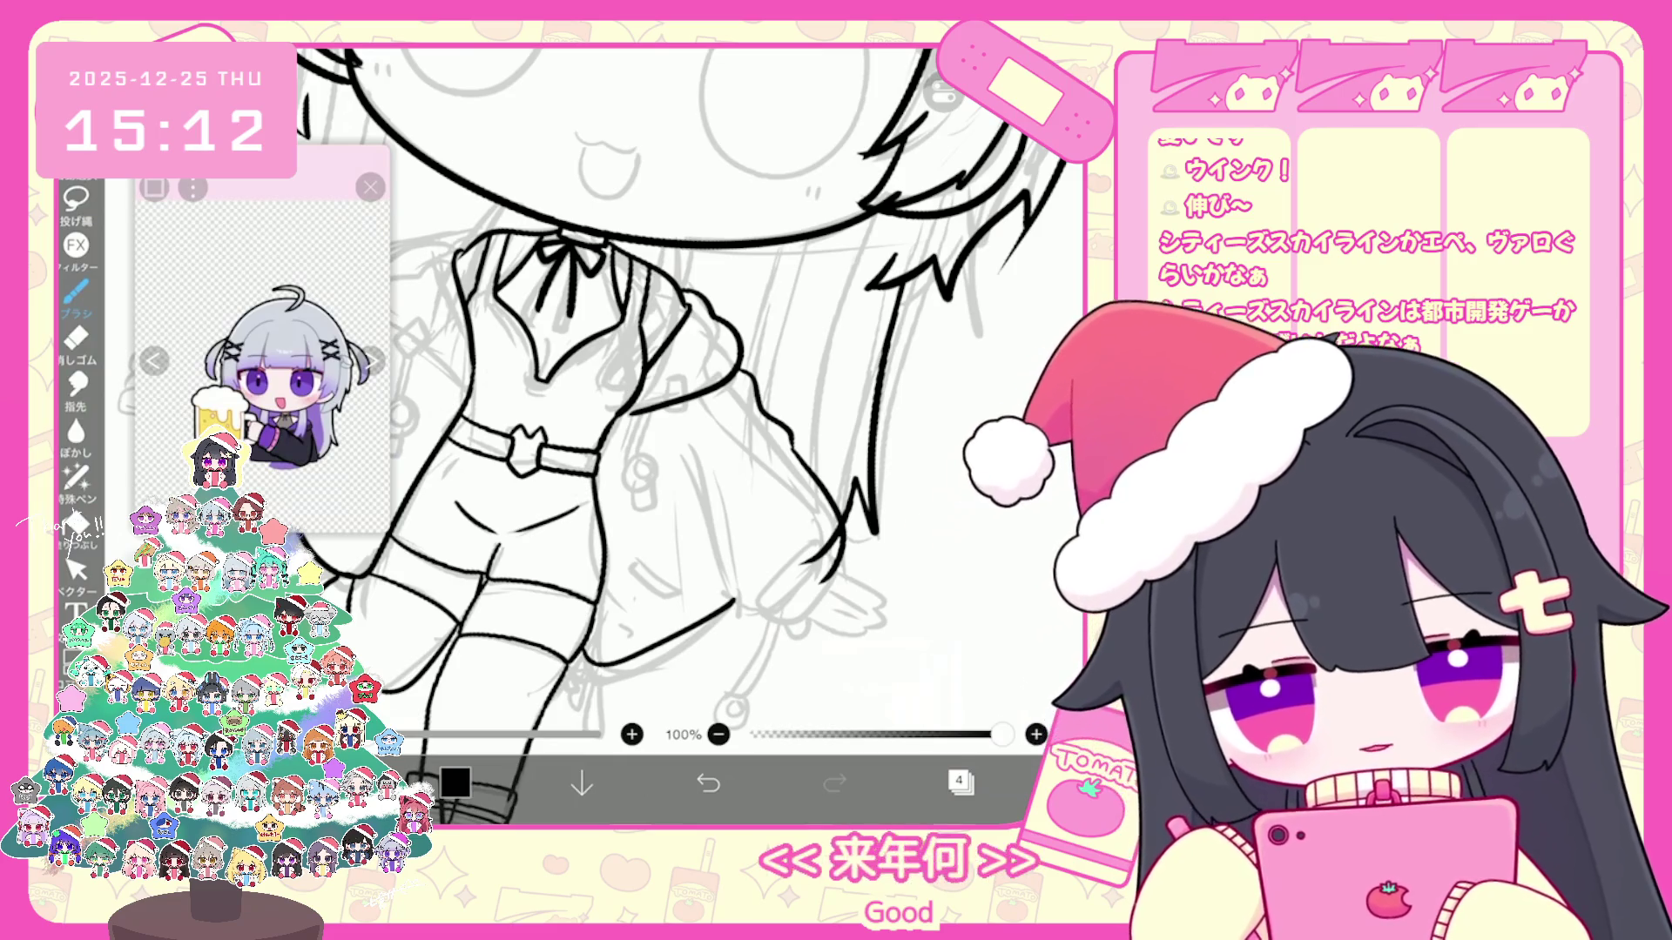
pyautogui.hotkey('ctrl', 'z')
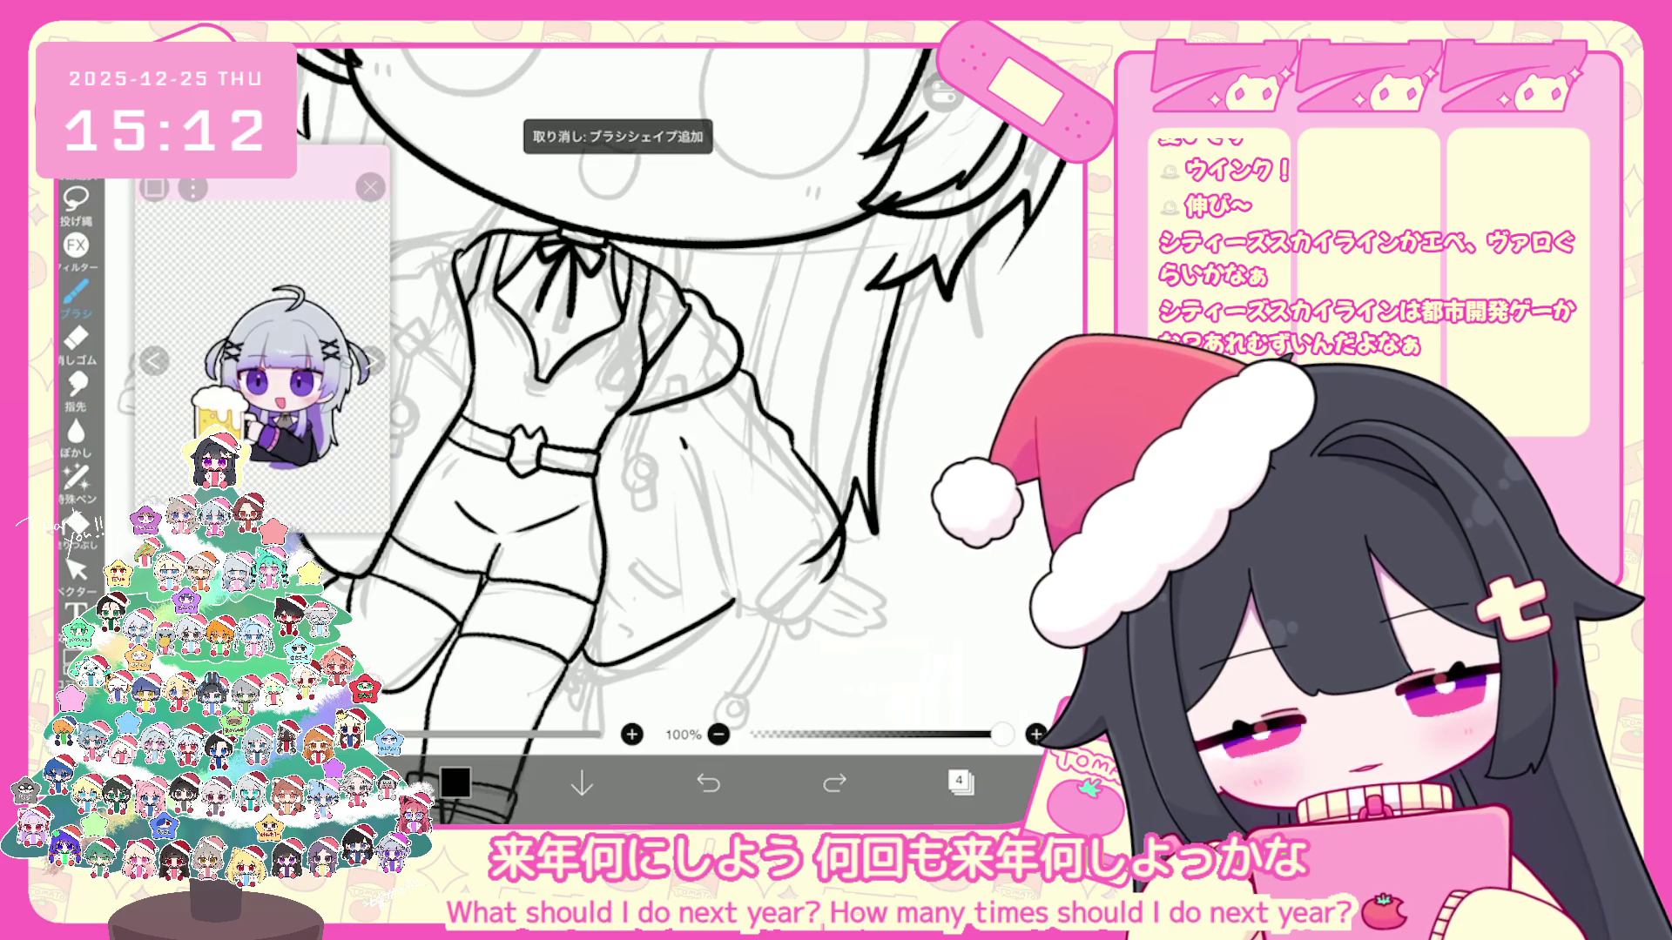
# Step: Retrace the lower sleeve edge line, undoing the attempts that miss the sketch
pyautogui.moveTo(719, 570); pyautogui.dragTo(755, 603)
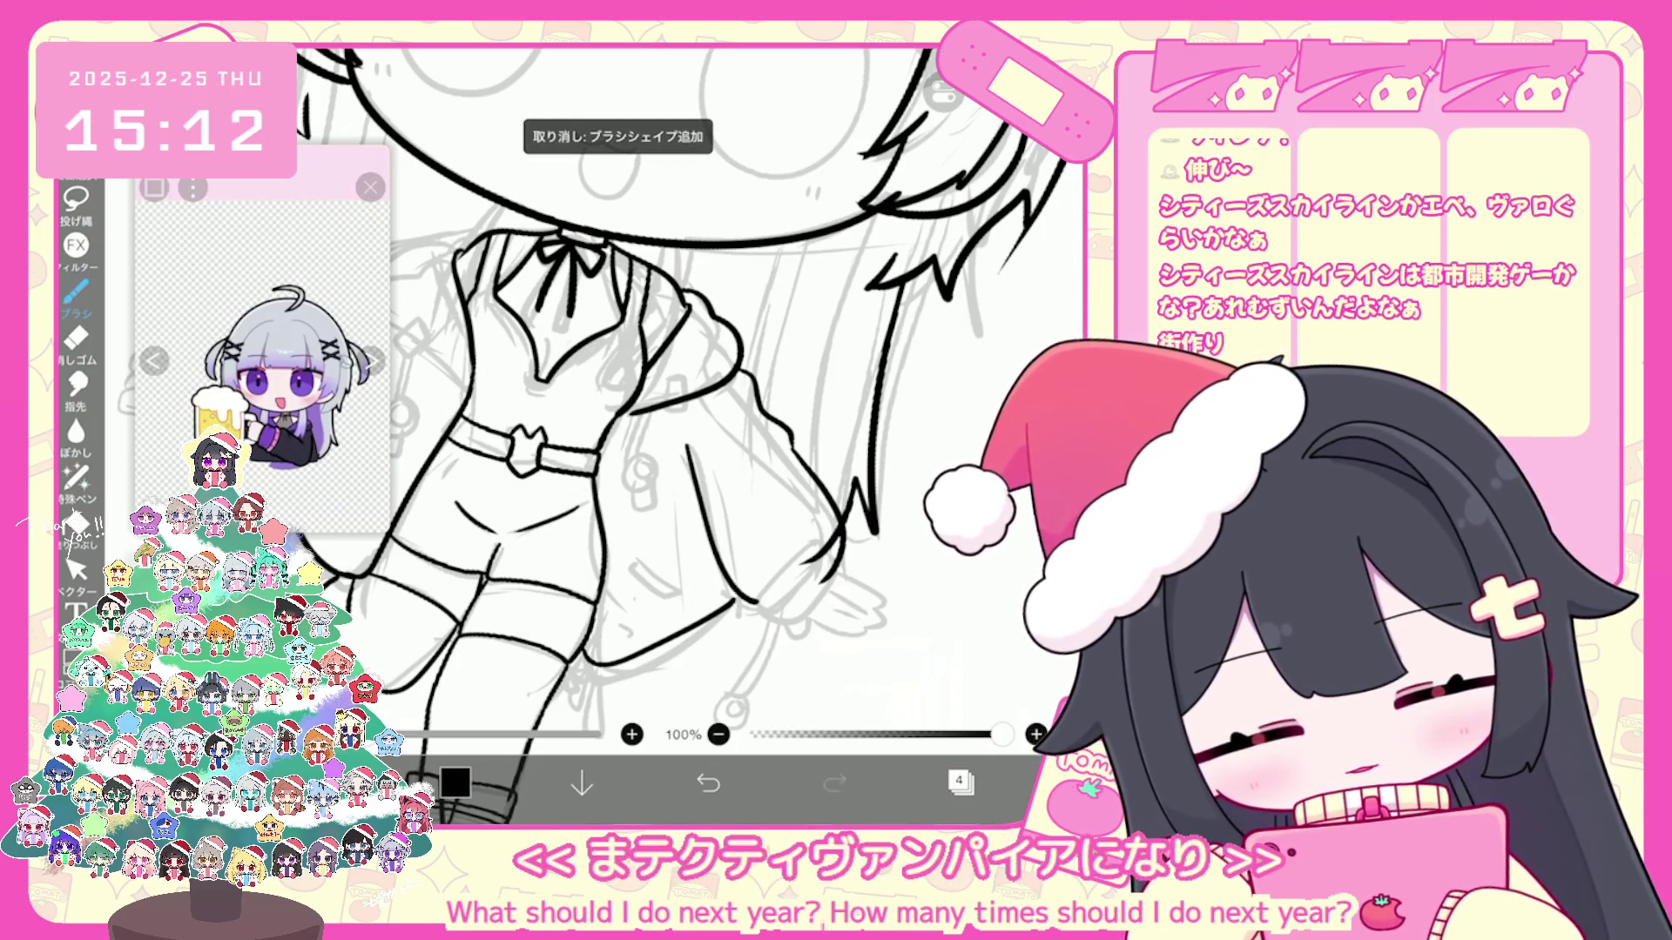
pyautogui.scroll(3, 680, 405)
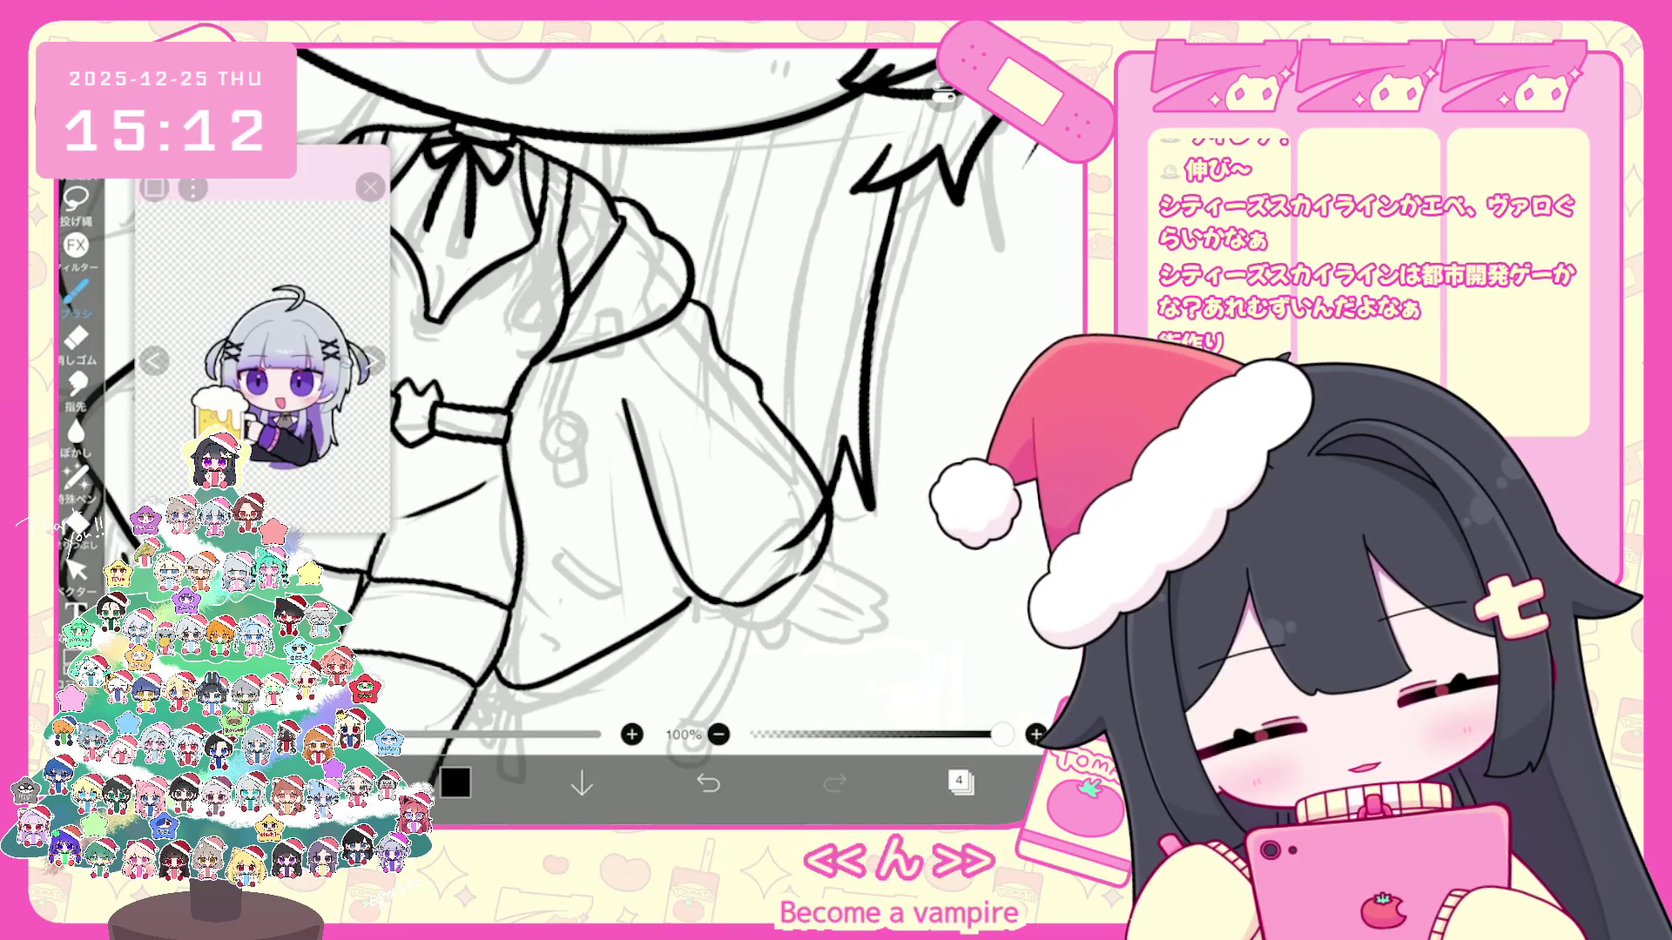
pyautogui.scroll(1, 653, 405)
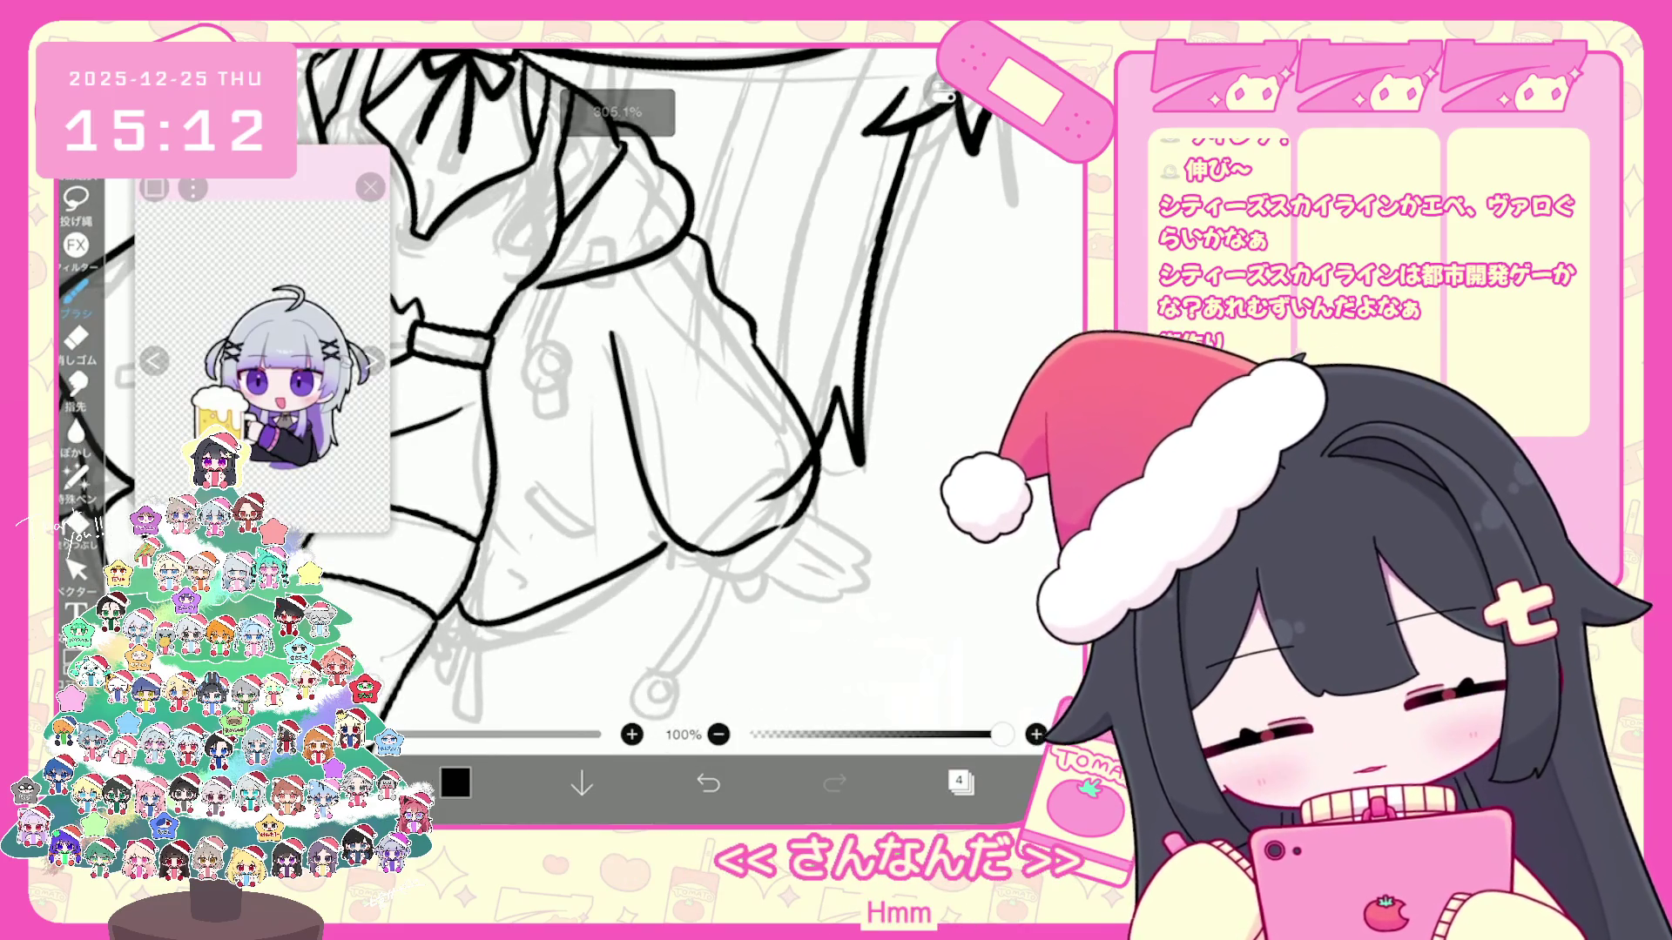
pyautogui.hotkey('ctrl', 'z')
pyautogui.moveTo(706, 559); pyautogui.dragTo(752, 521)
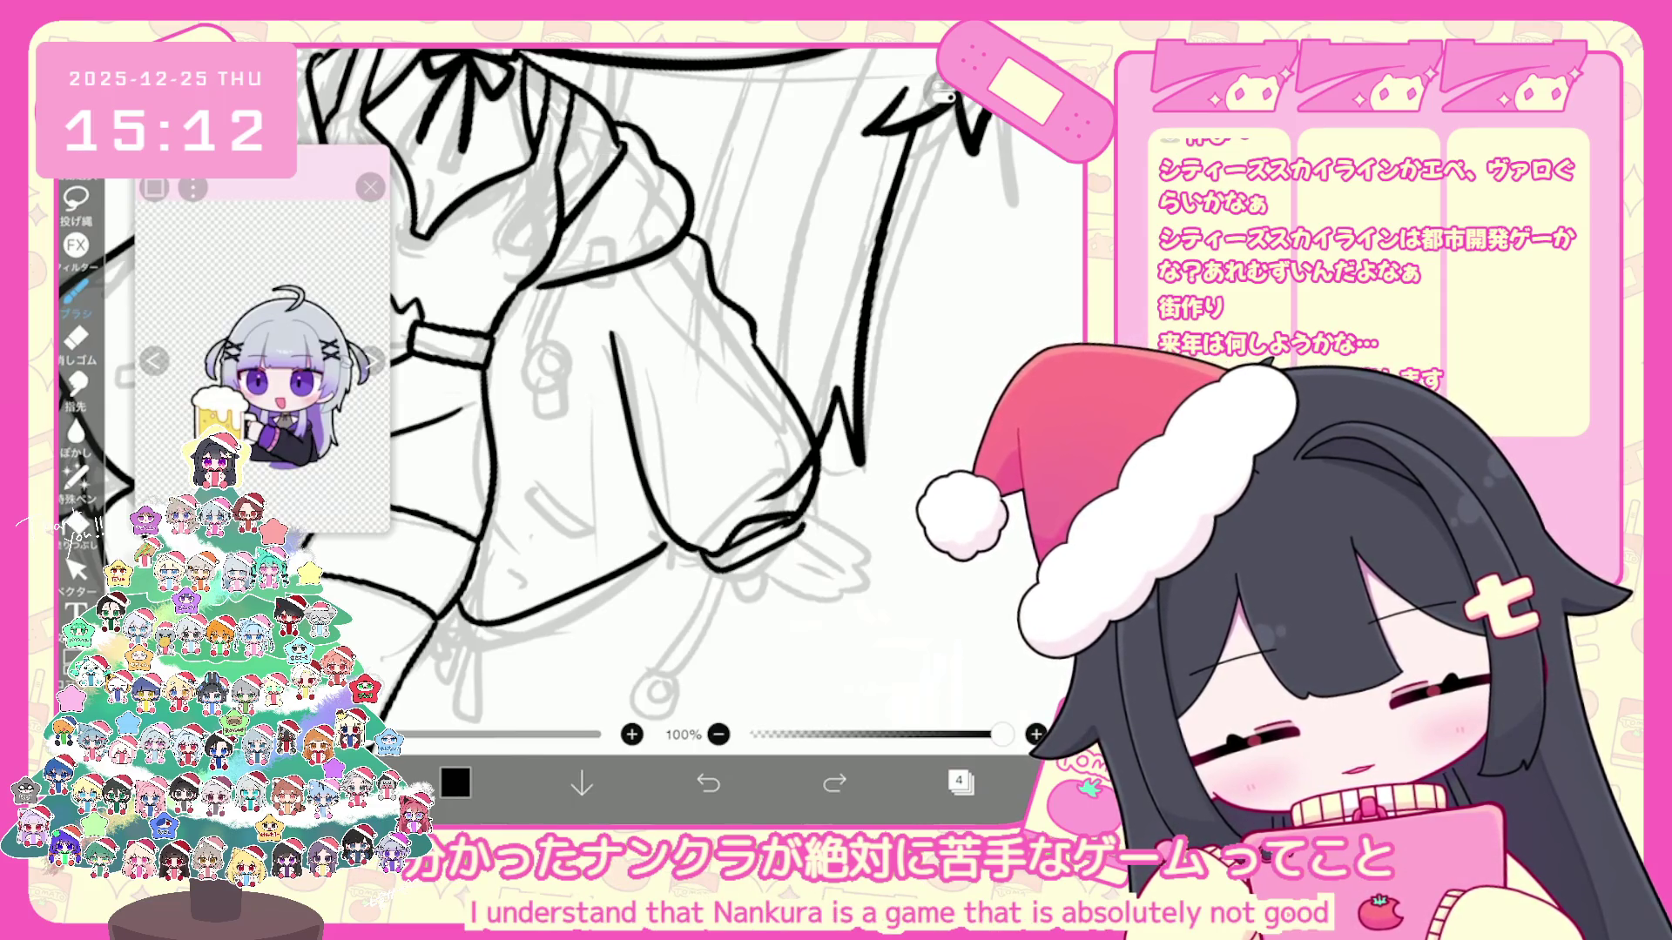
pyautogui.scroll(3, 653, 431)
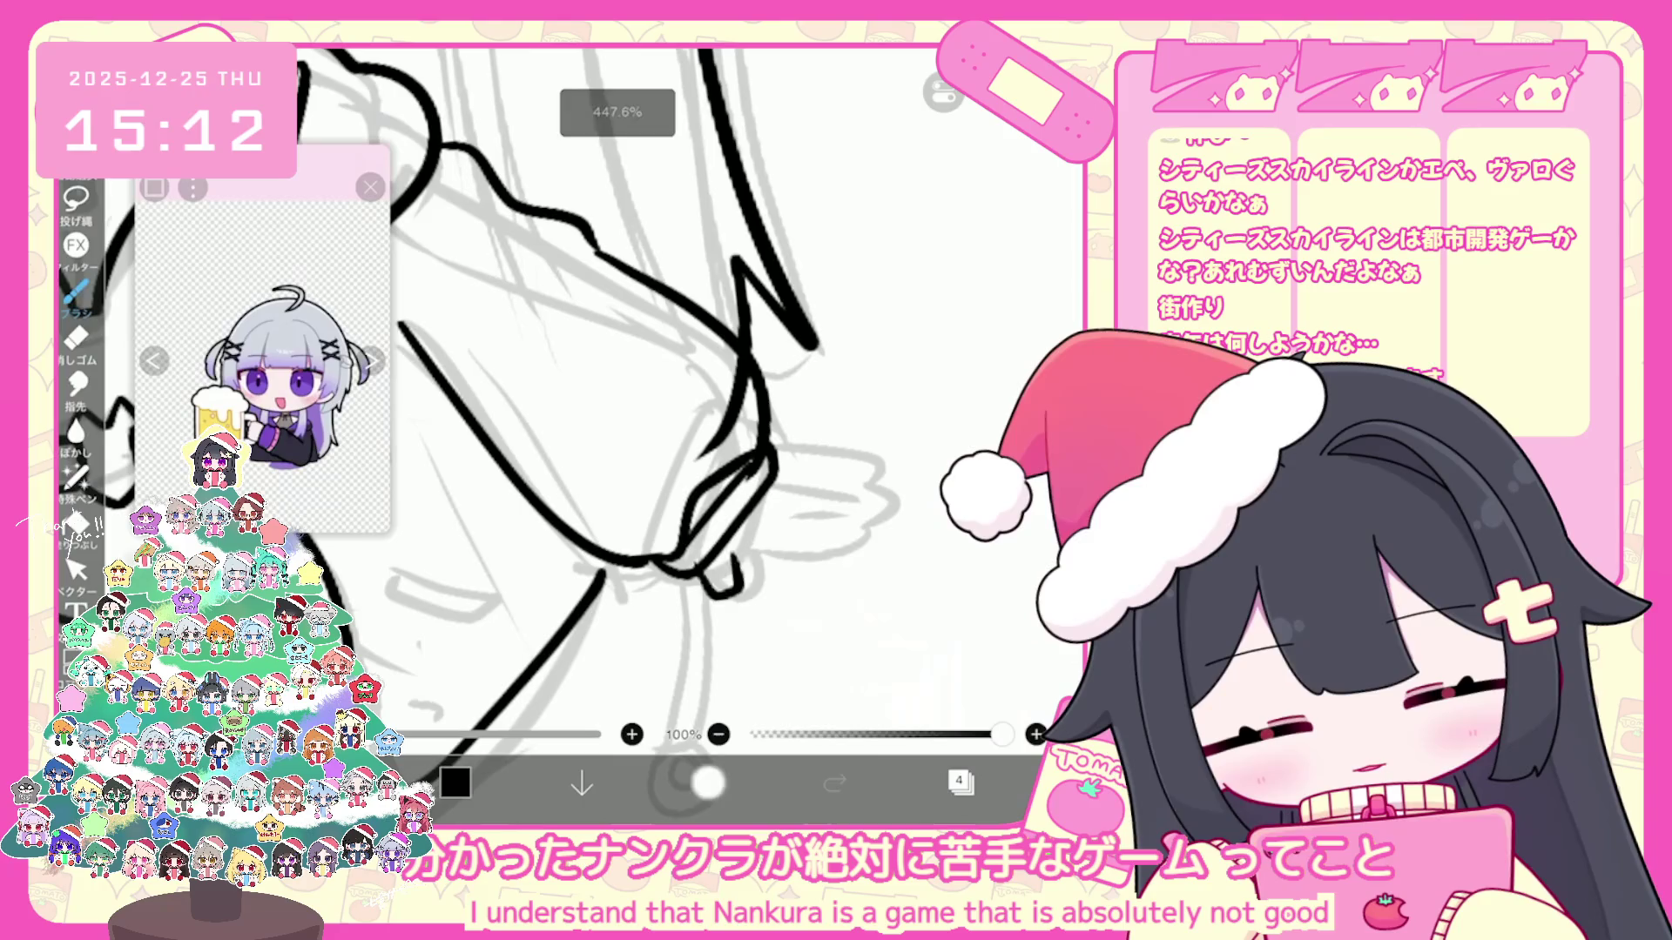
pyautogui.hotkey('ctrl', 'z')
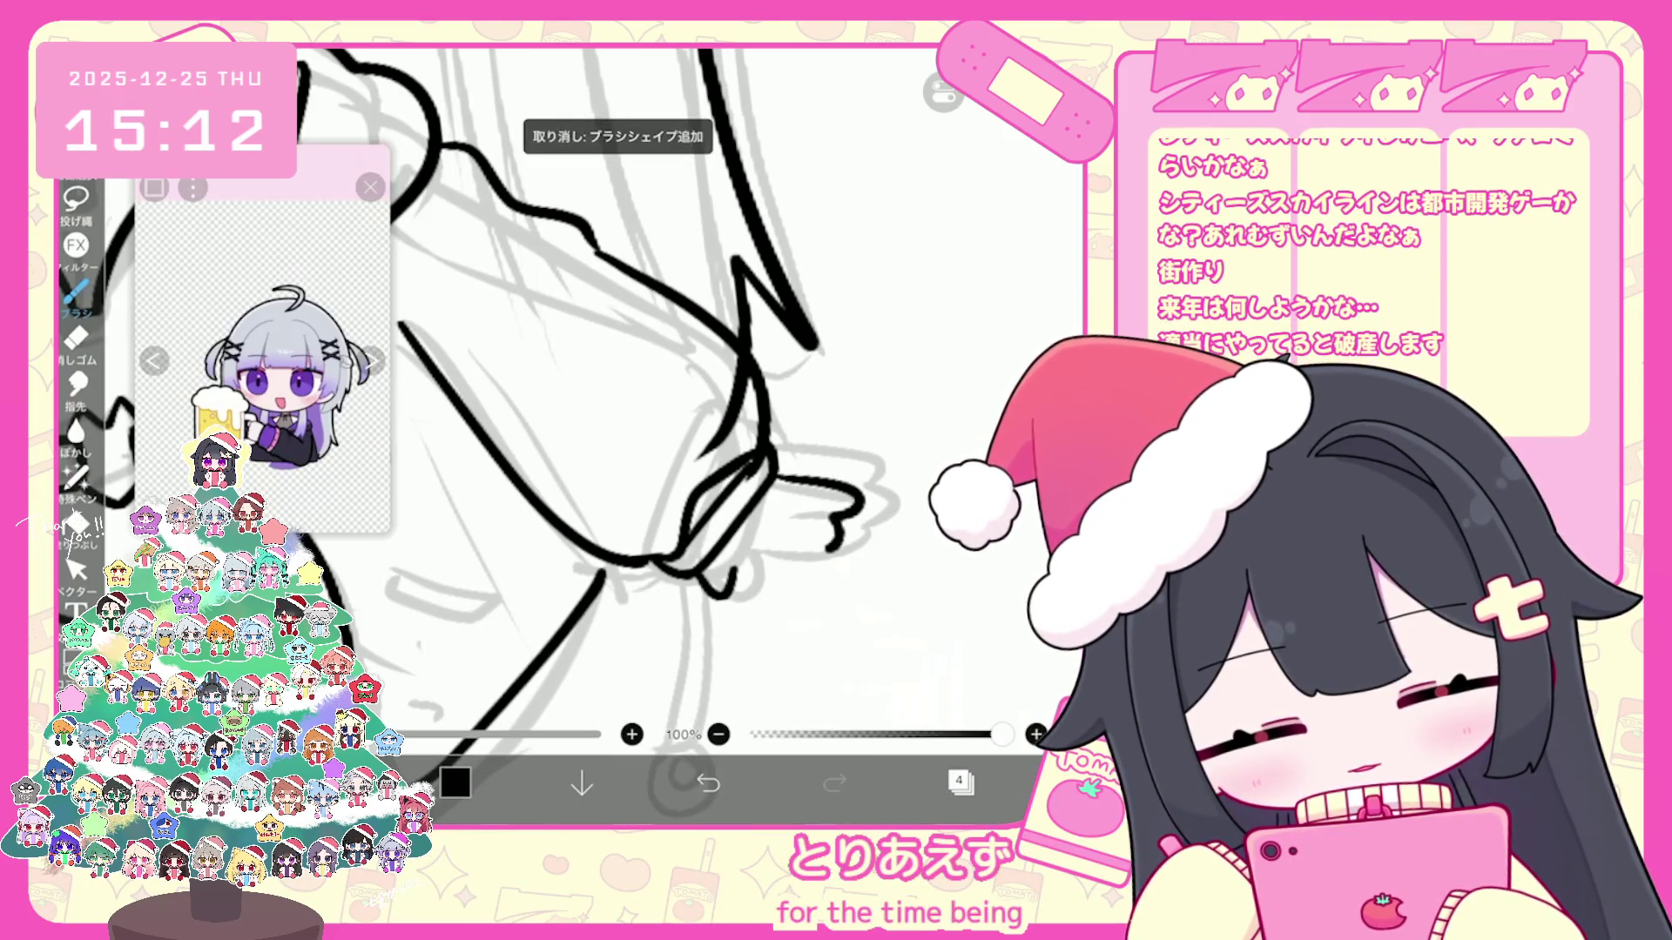
# Step: Ink the cuff beside the hand, undo it, rotate the view and draw the sleeve-end curve
pyautogui.moveTo(774, 477); pyautogui.dragTo(852, 501)
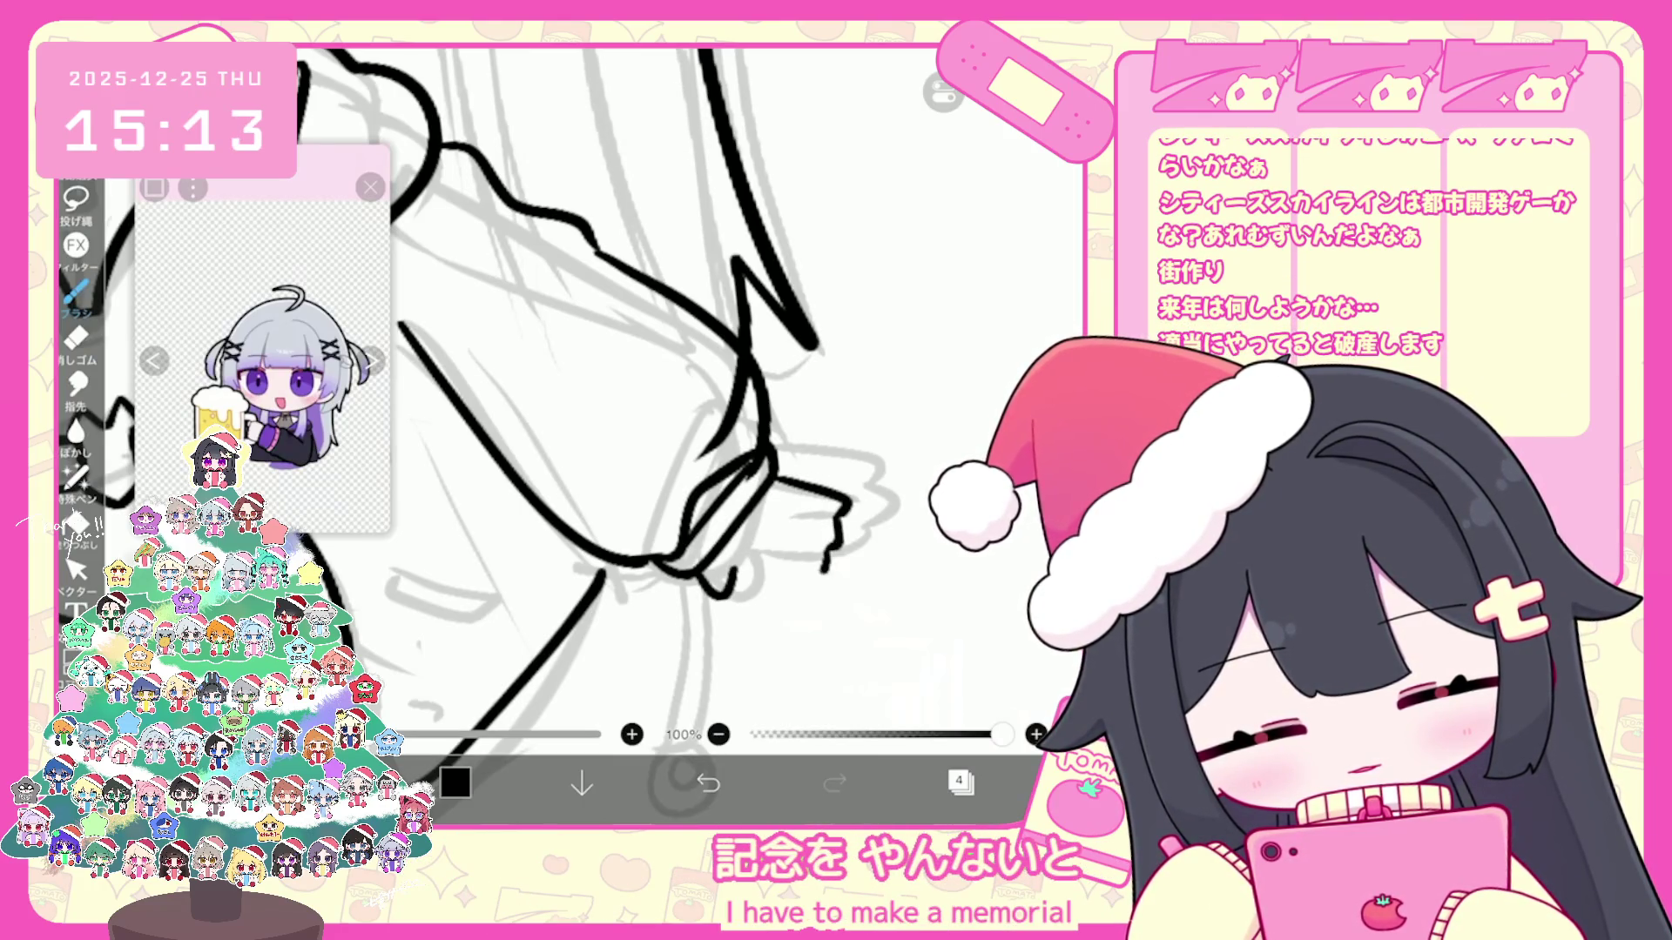
pyautogui.hotkey('ctrl', 'z')
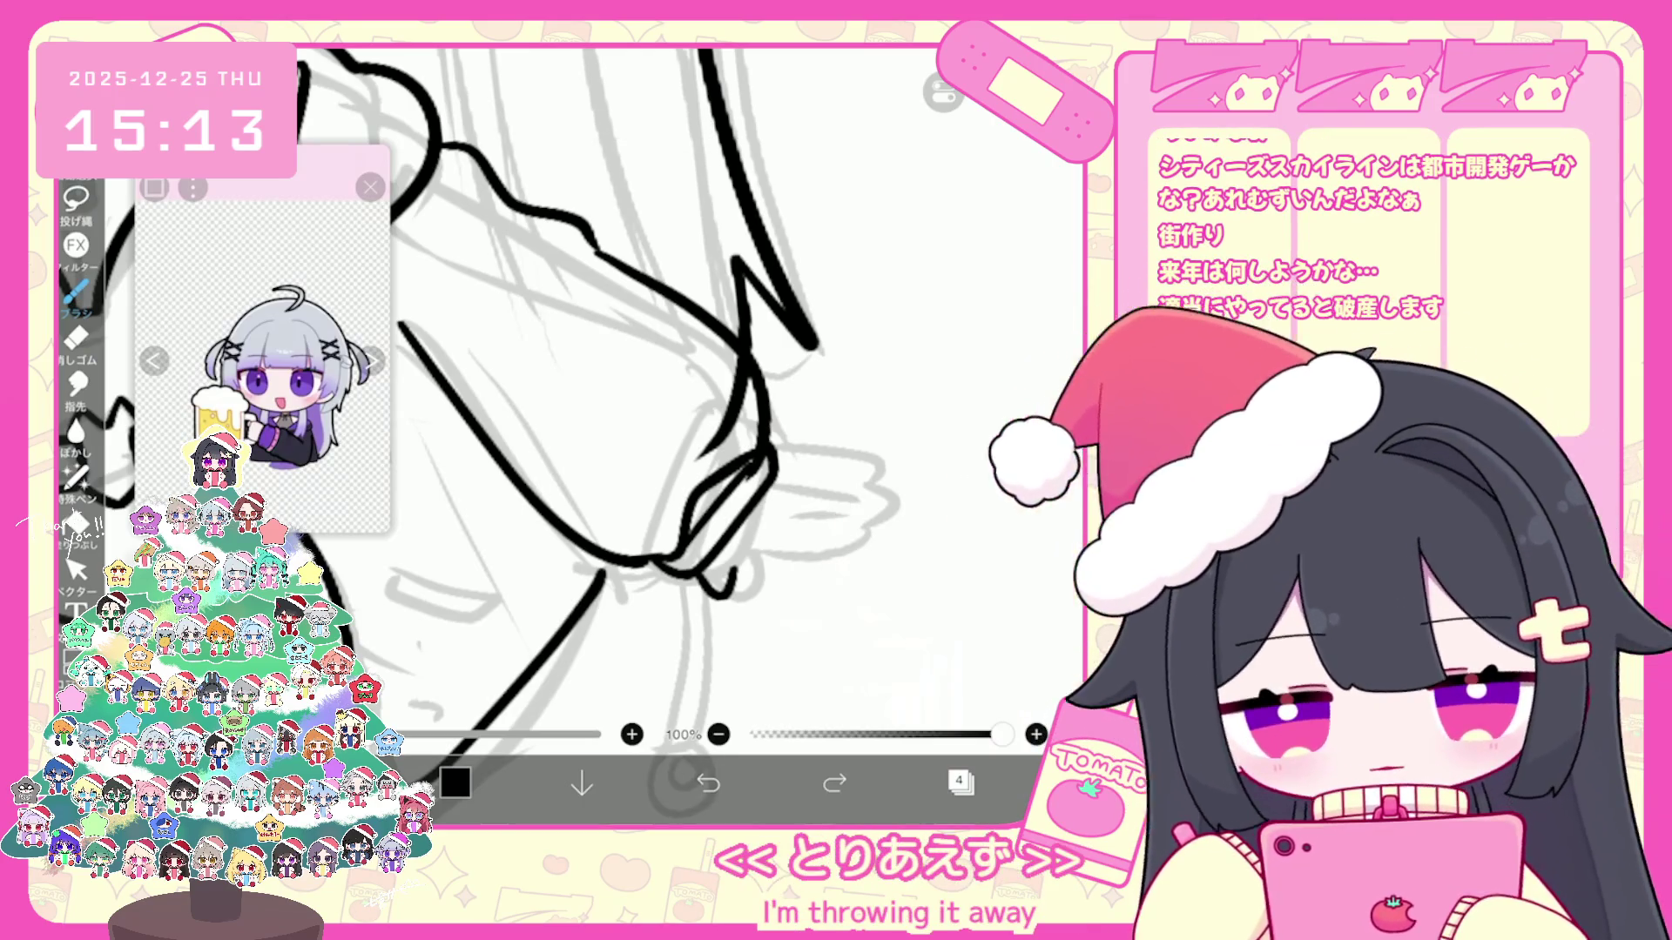
pyautogui.hotkey('ctrl', 'z')
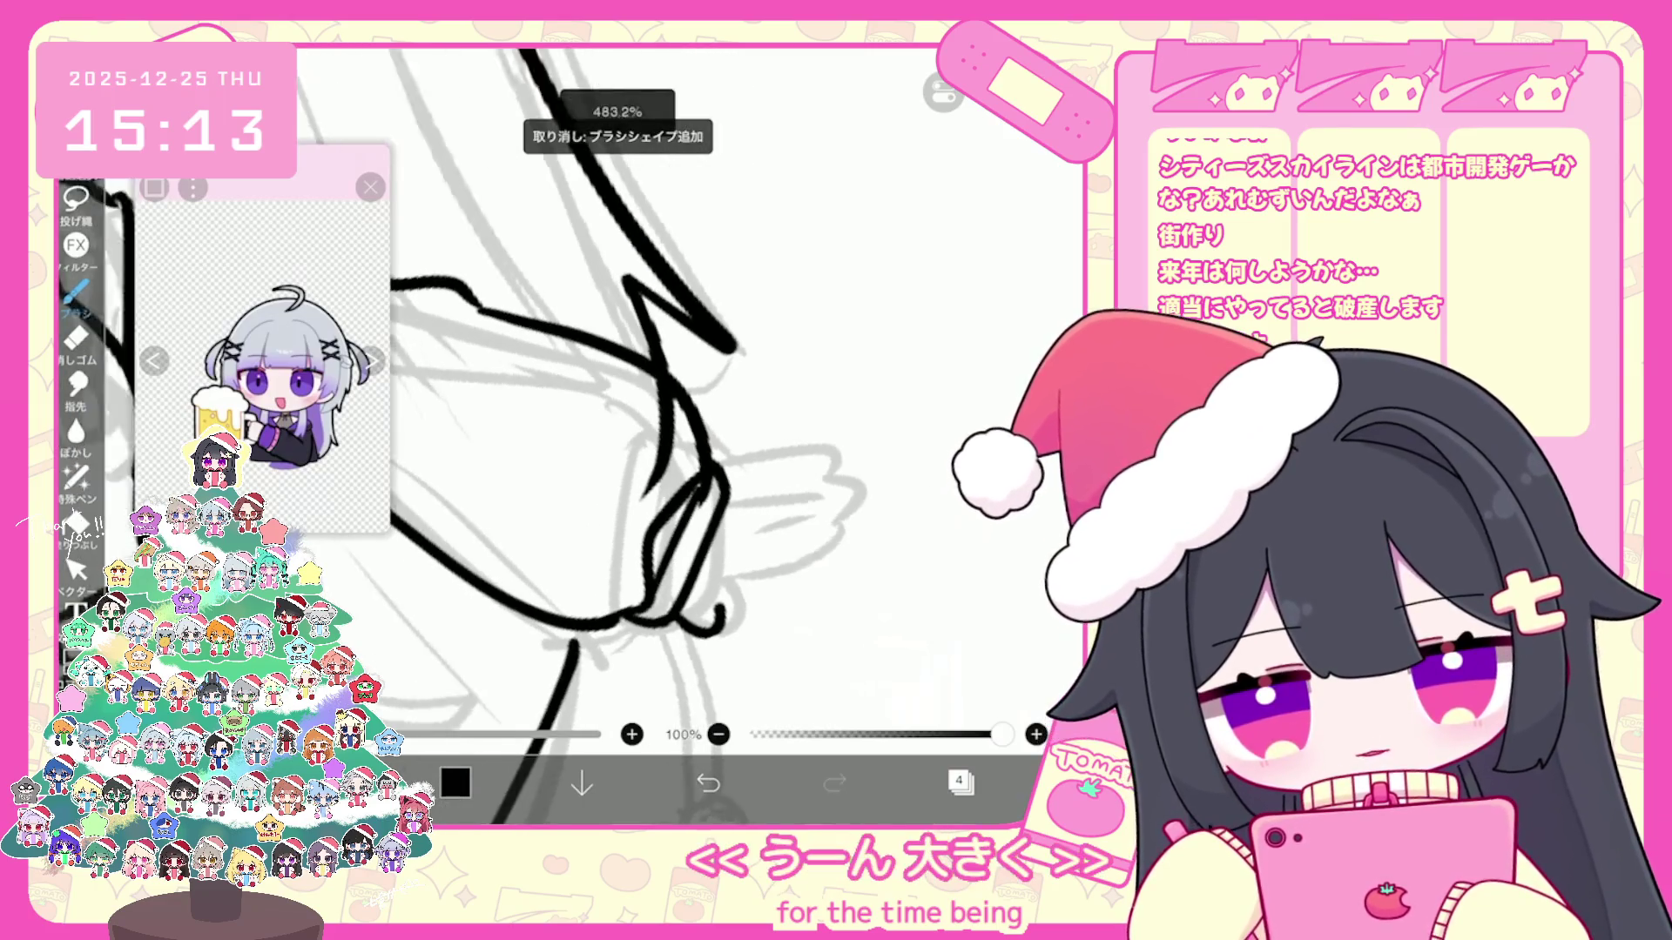
pyautogui.moveTo(732, 391); pyautogui.dragTo(653, 418)
pyautogui.moveTo(815, 581); pyautogui.dragTo(718, 621)
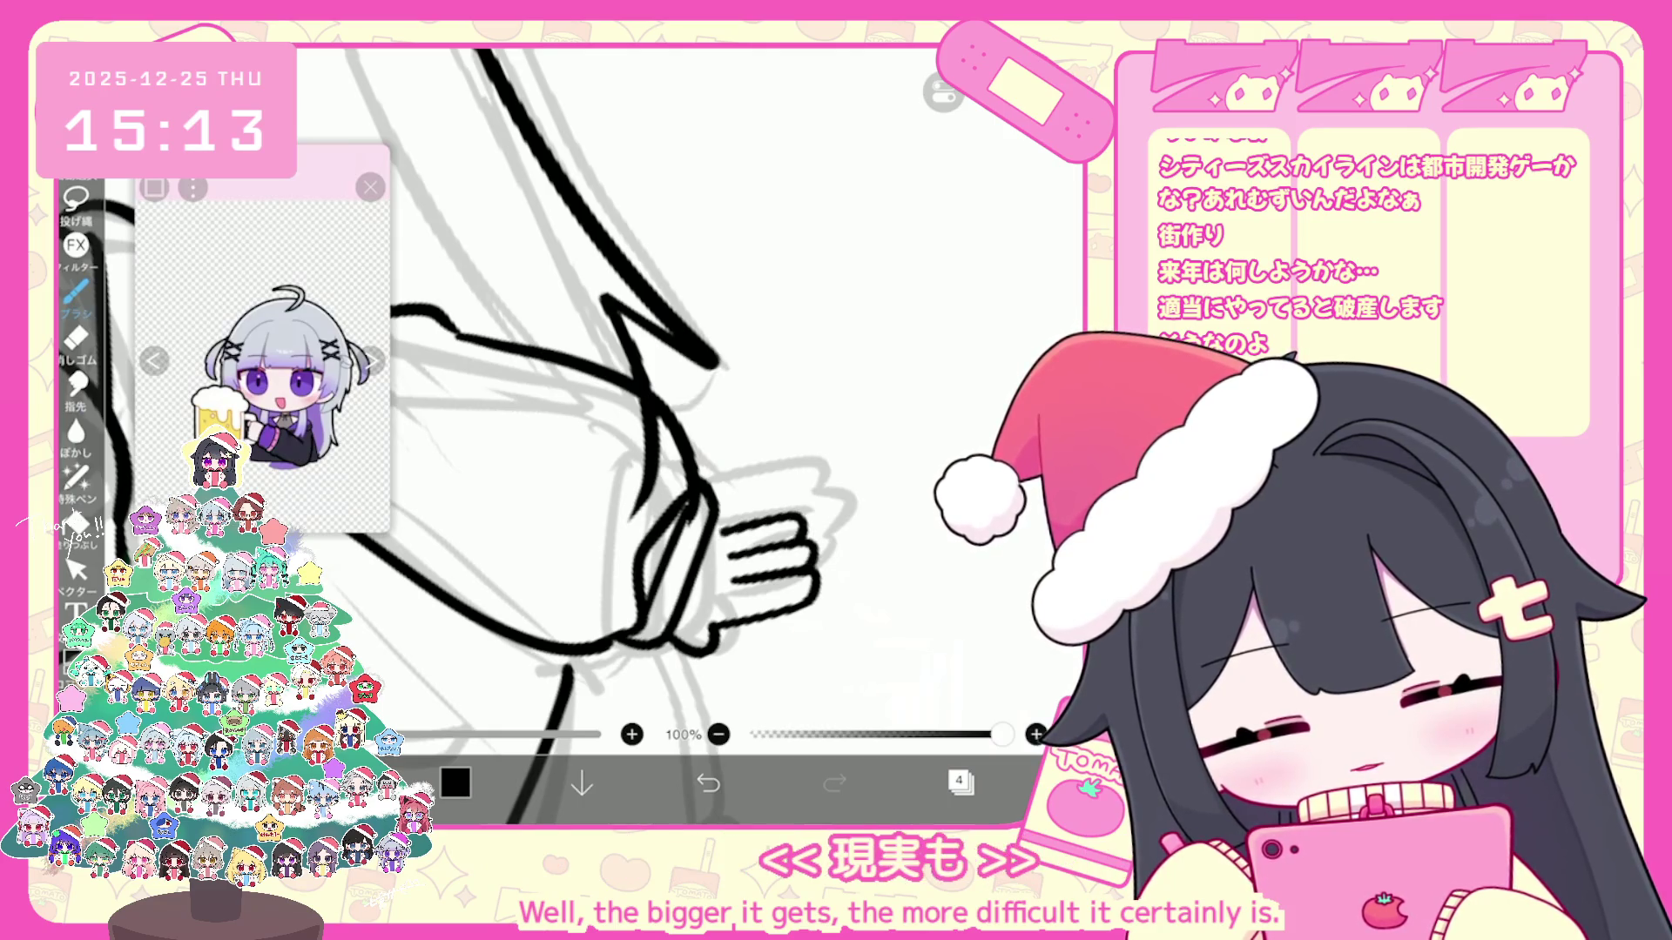
pyautogui.scroll(-5, 584, 436)
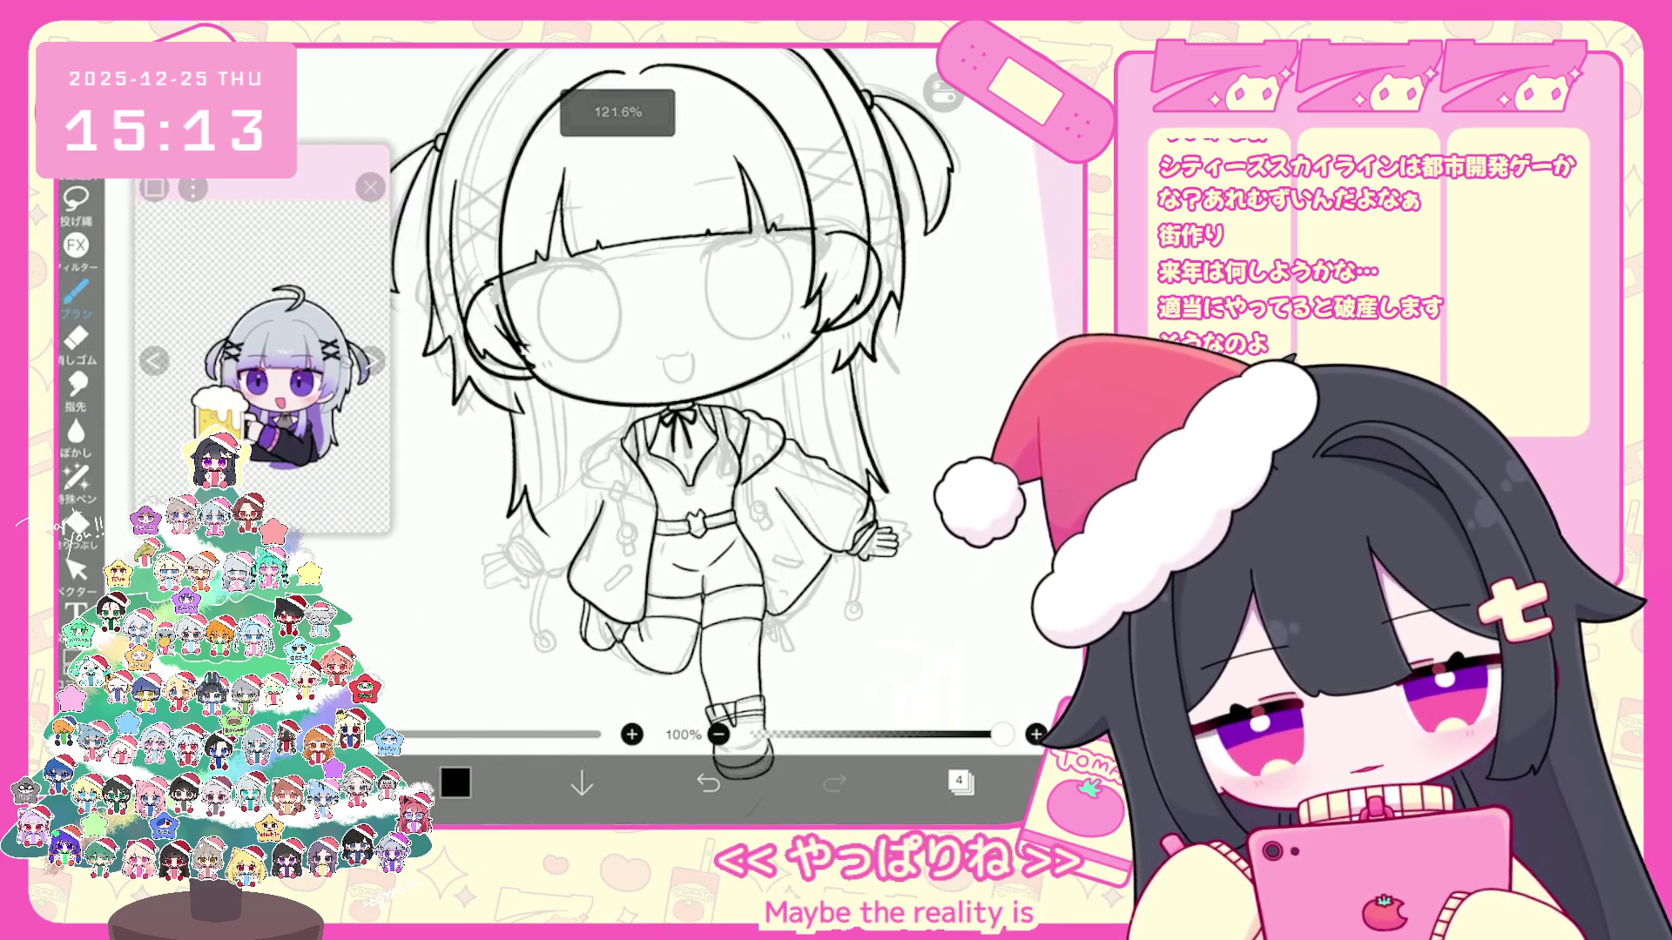
pyautogui.scroll(-2, 692, 392)
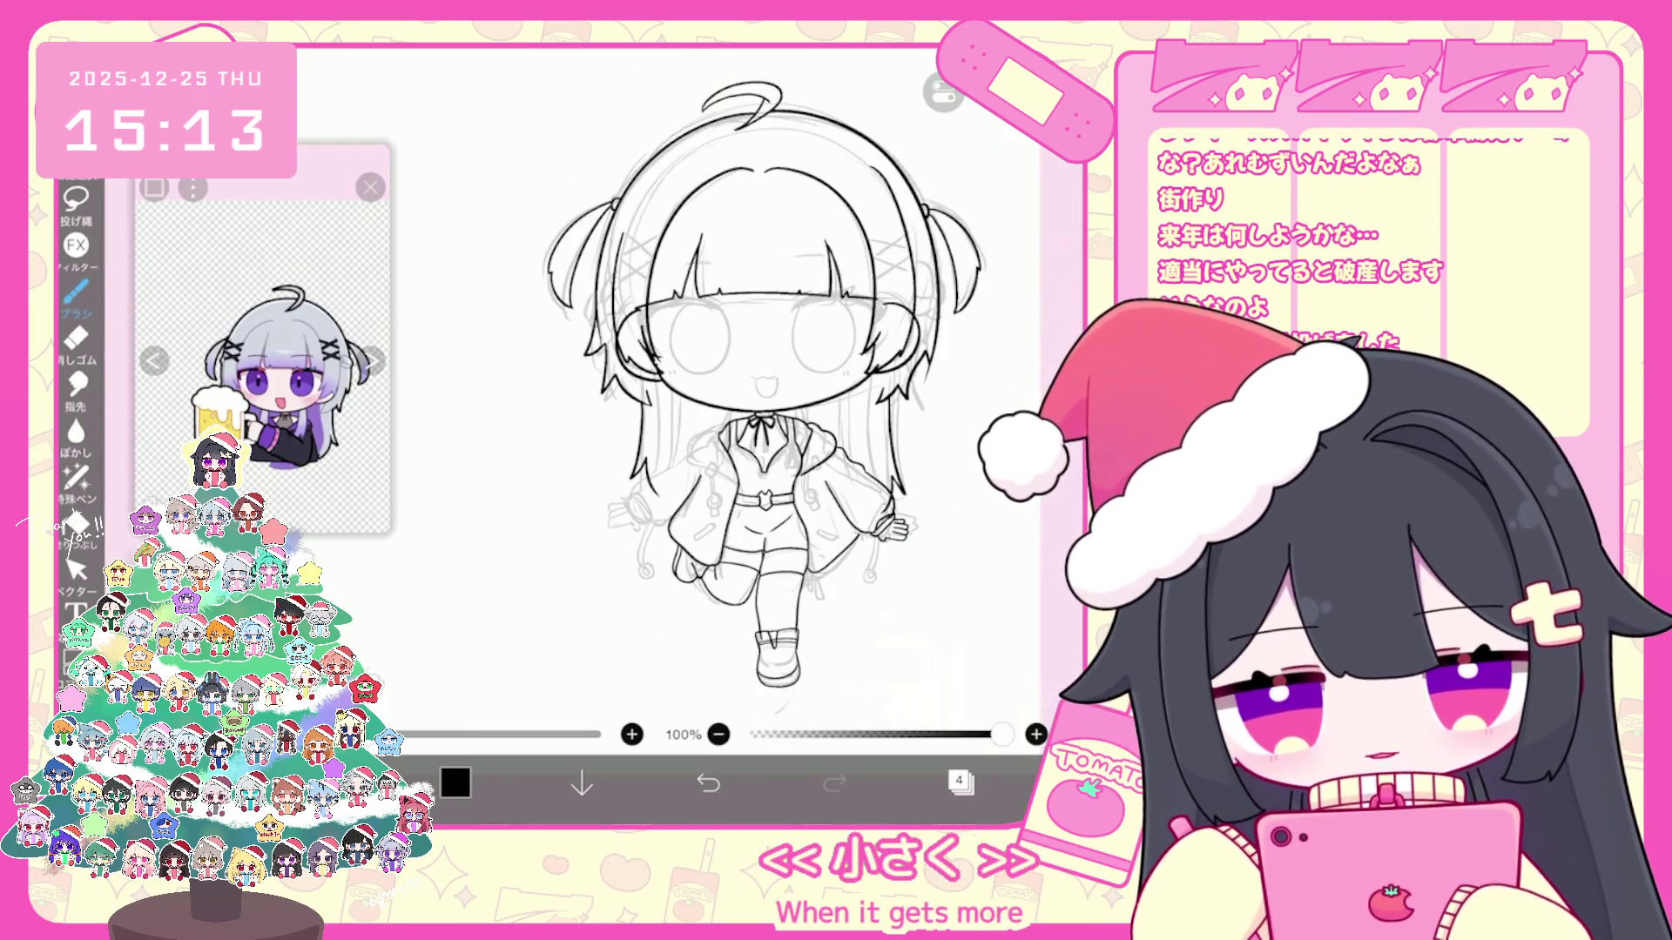
pyautogui.scroll(2, 729, 443)
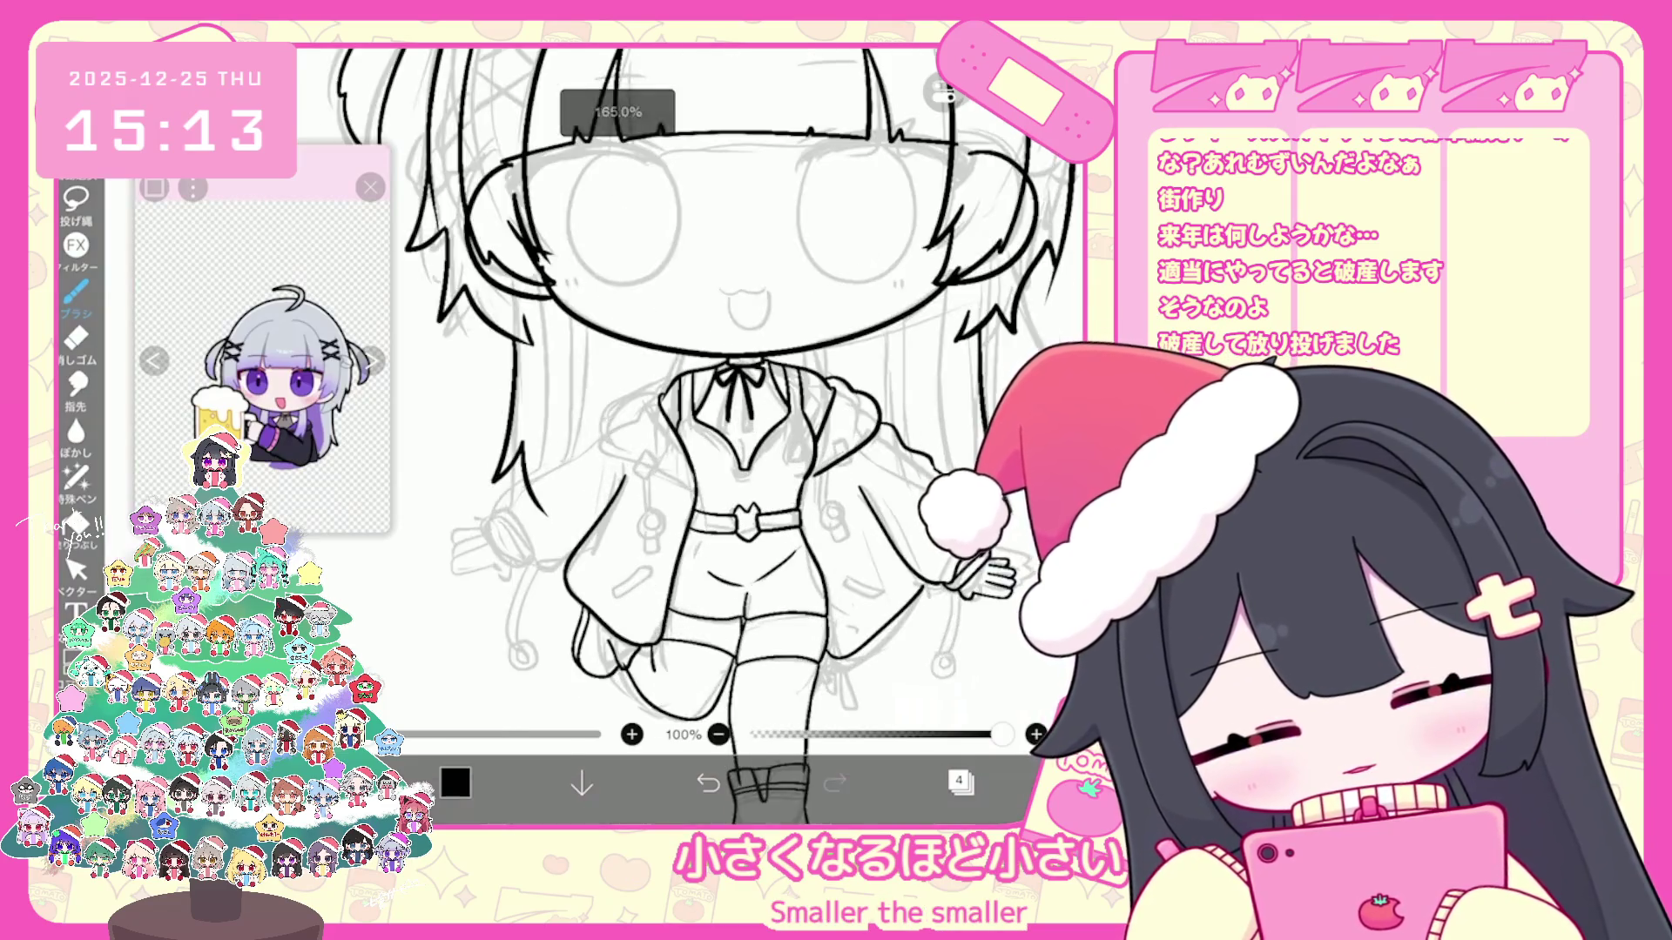
pyautogui.scroll(2, 729, 443)
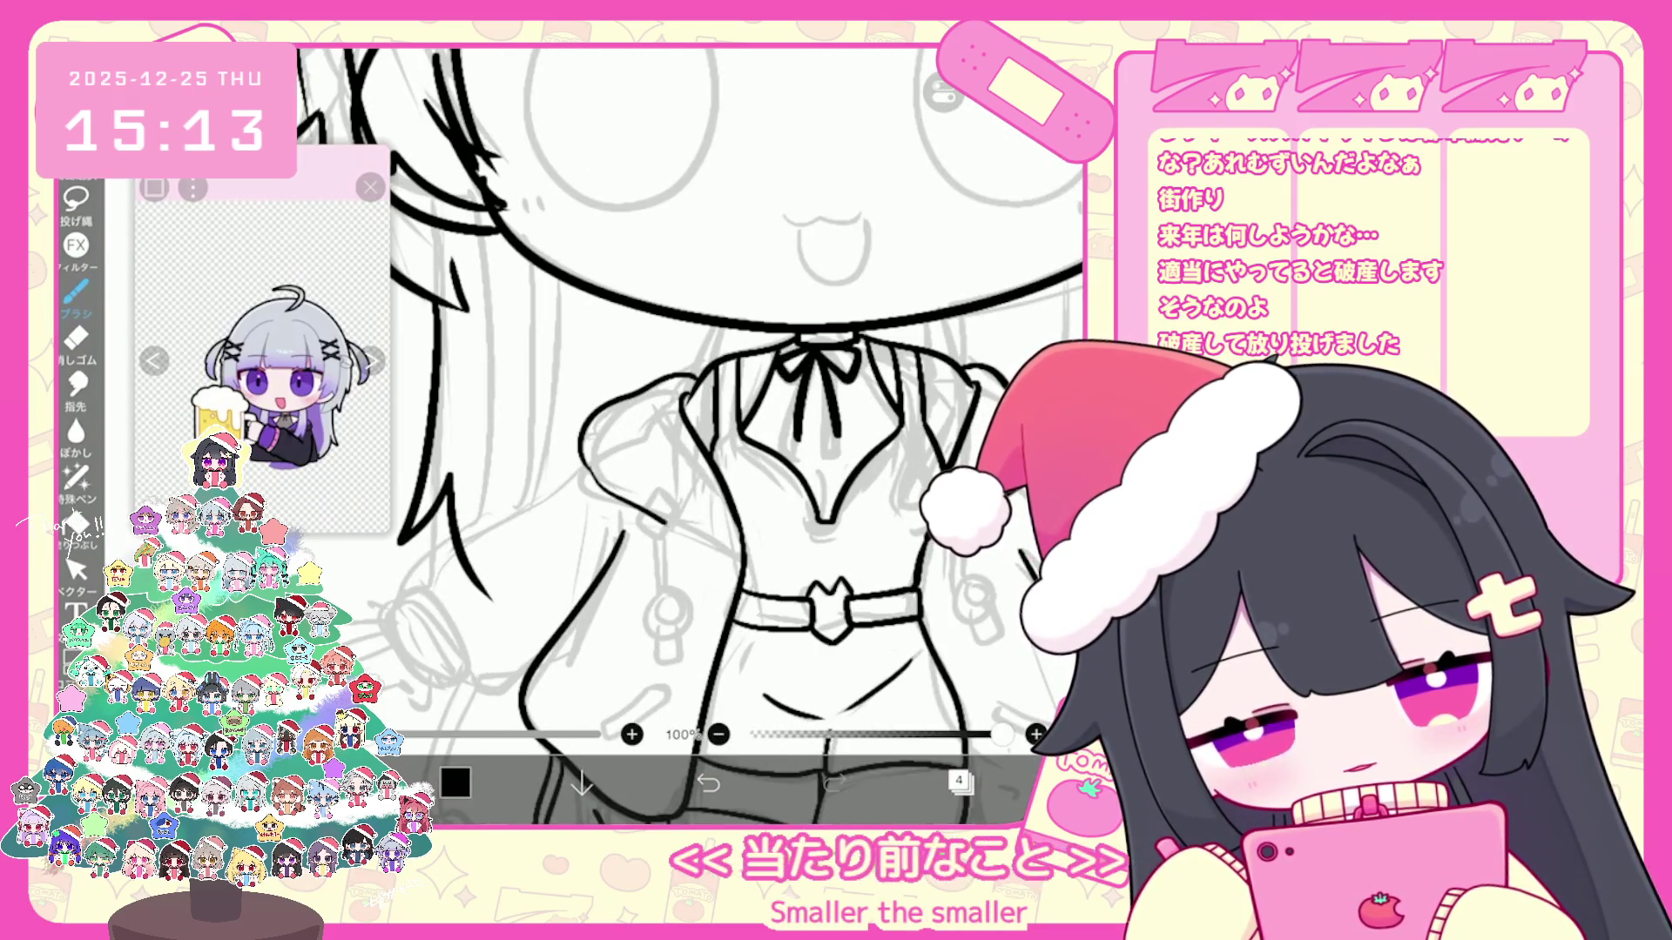
# Step: Undo stray jacket strokes while rotating toward the sleeve, then restore the last good one
pyautogui.hotkey('ctrl', 'z')
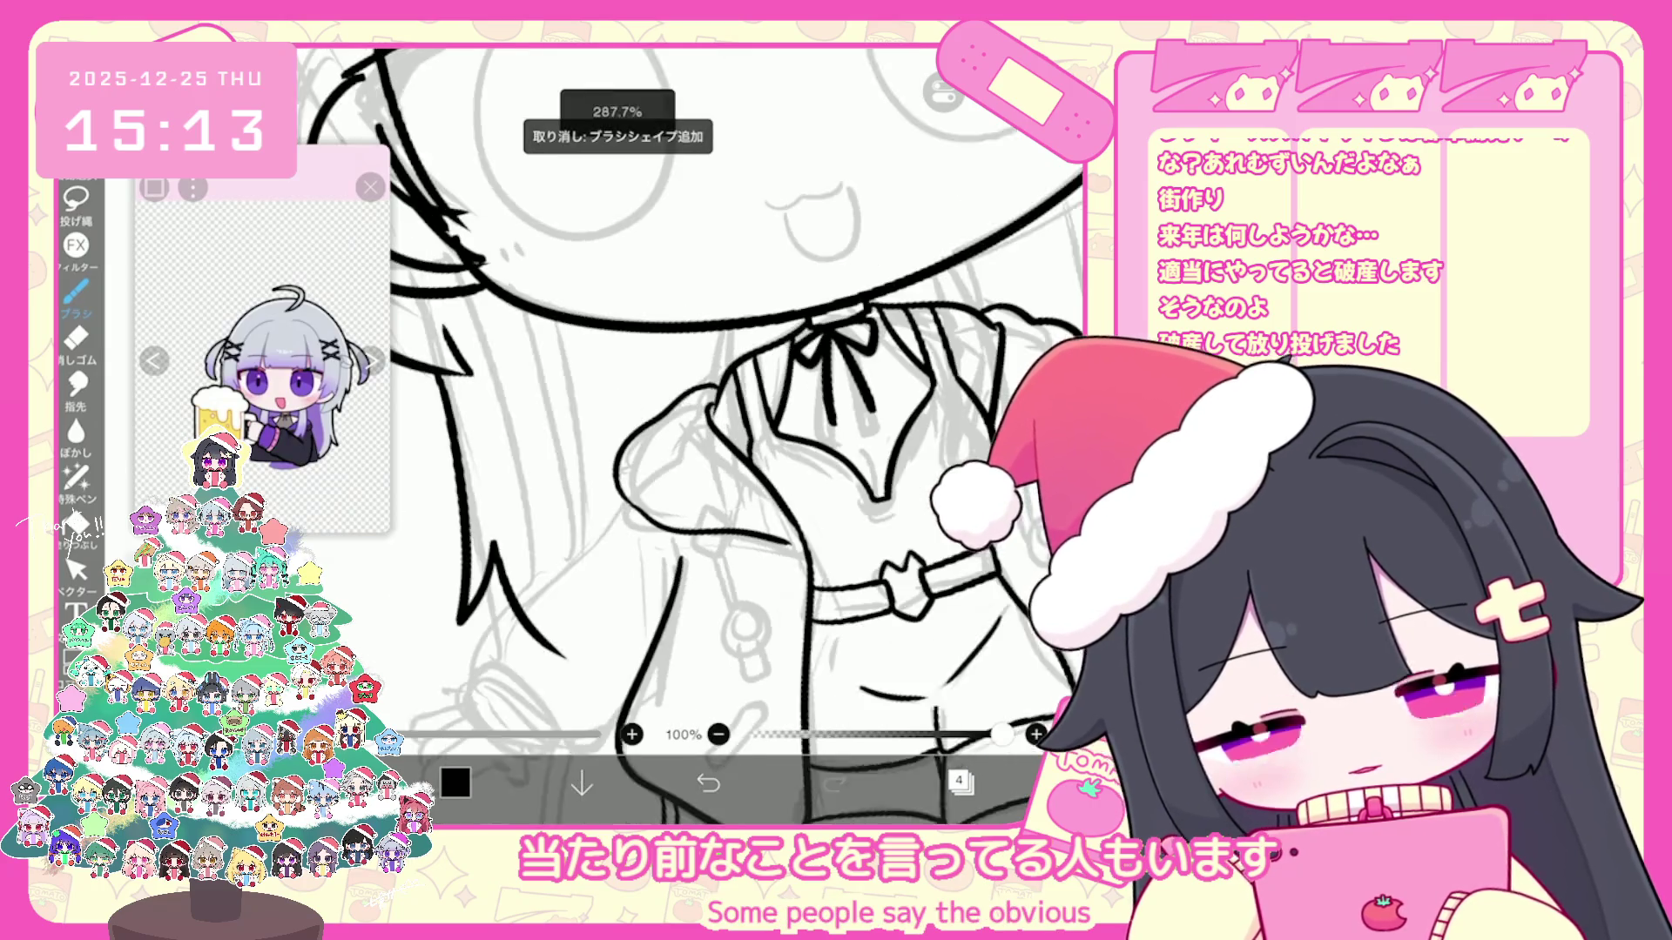
pyautogui.moveTo(826, 614); pyautogui.dragTo(922, 575)
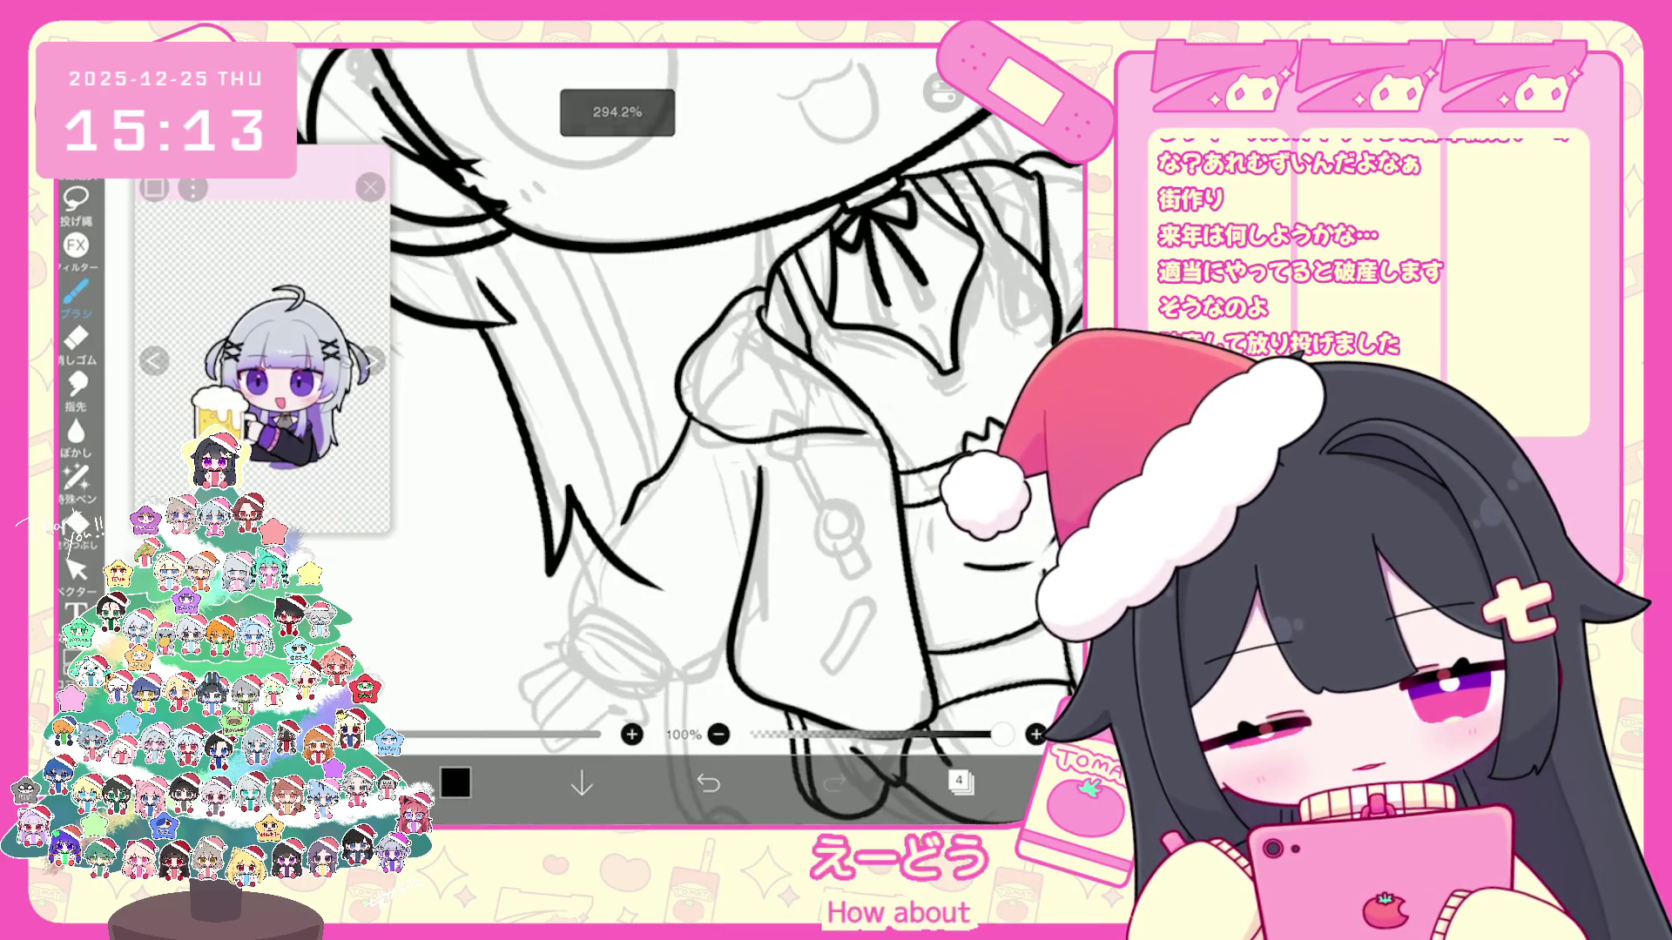
pyautogui.hotkey('ctrl', 'z')
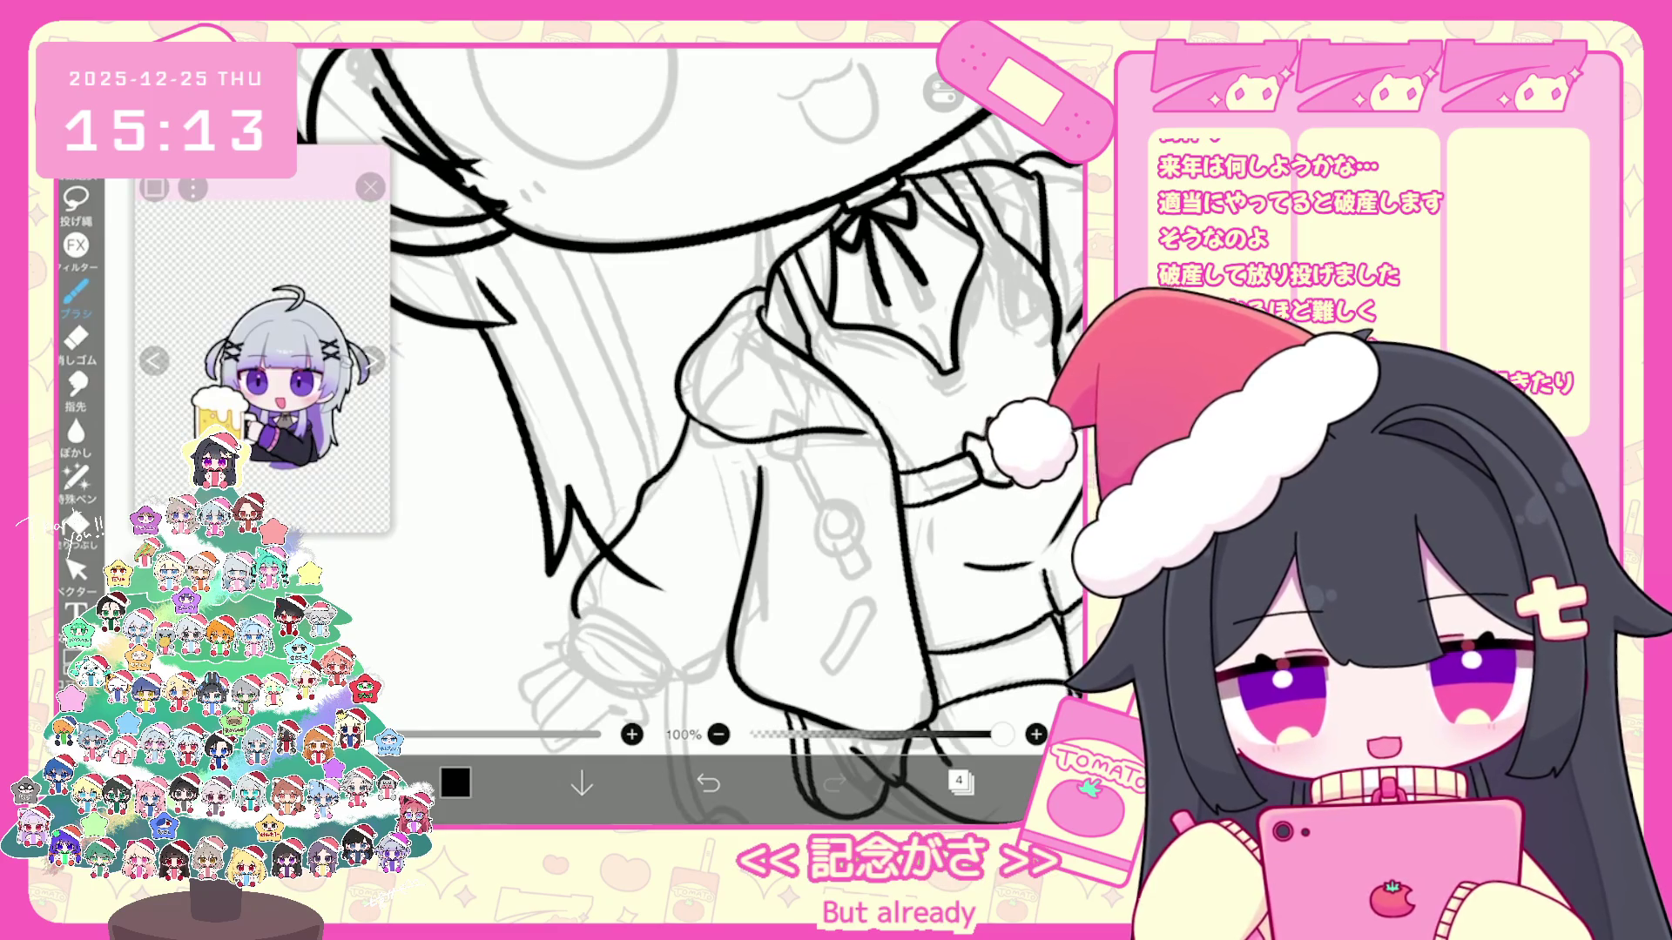
pyautogui.hotkey('ctrl', 'z')
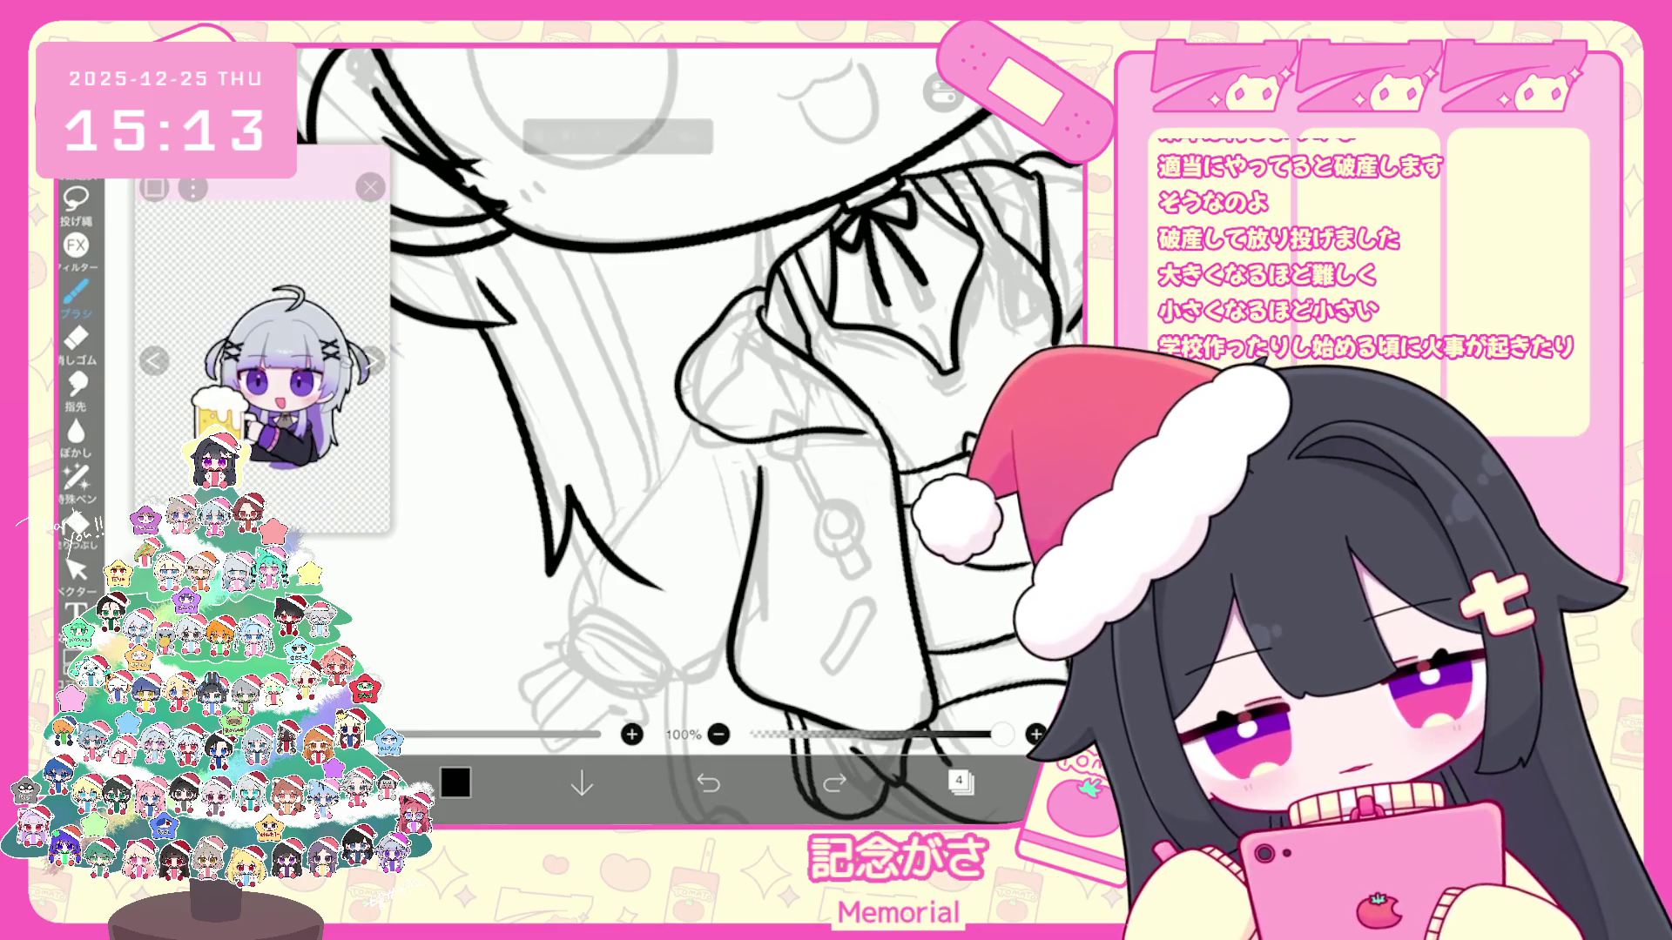
pyautogui.hotkey('ctrl', 'y')
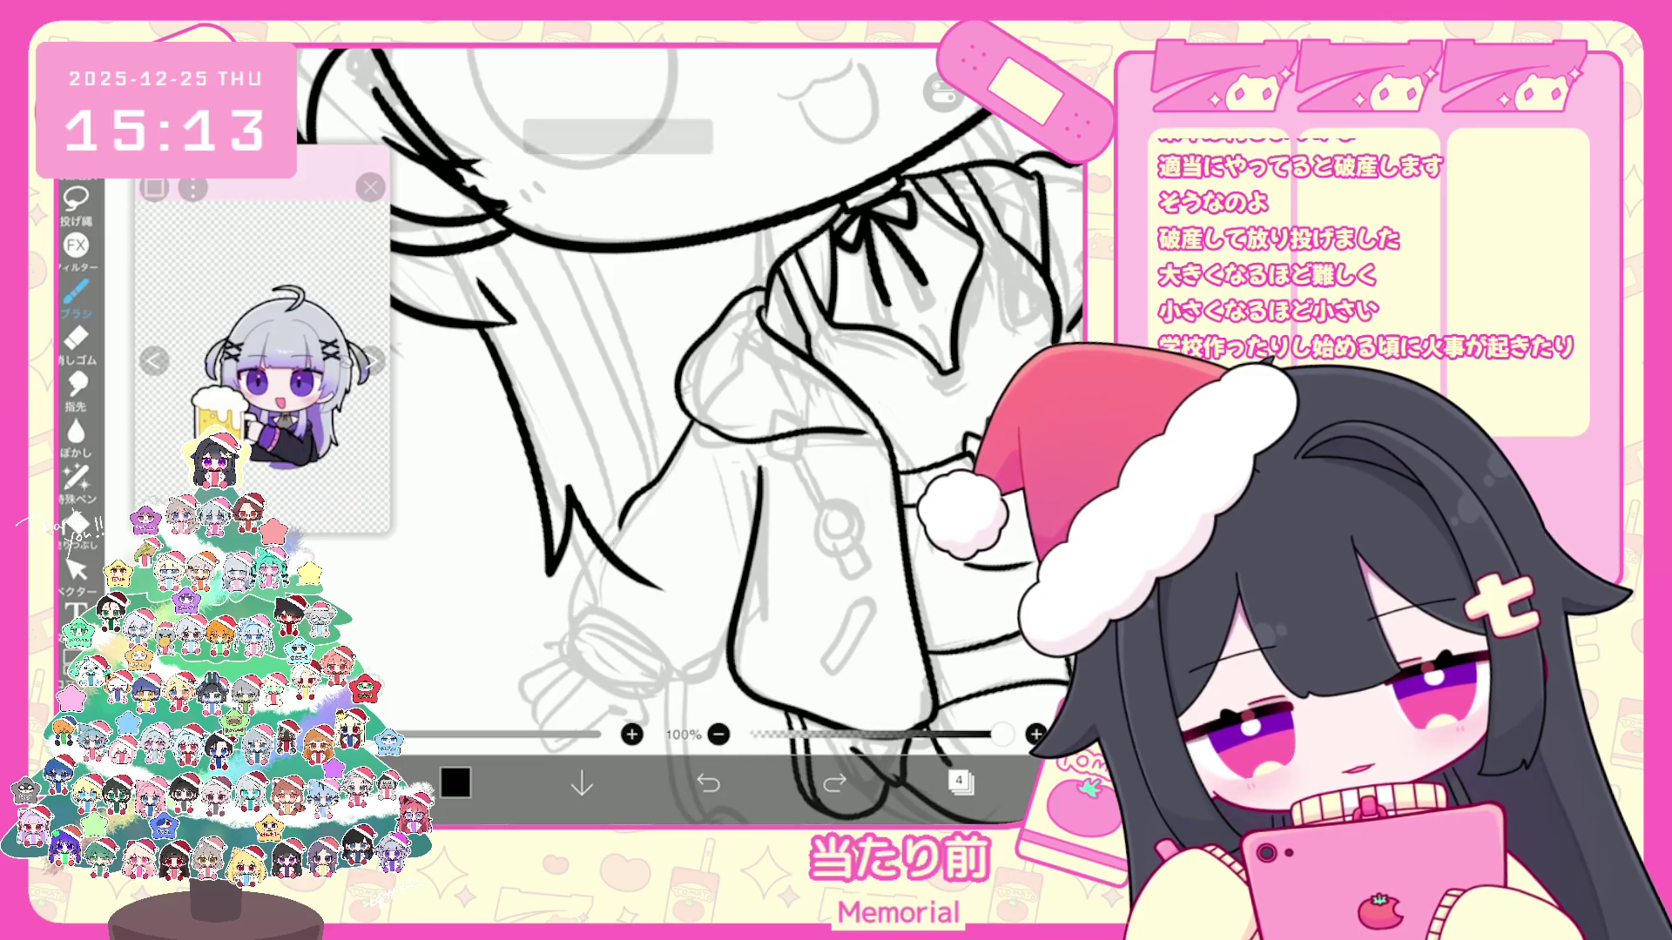
pyautogui.scroll(2, 690, 430)
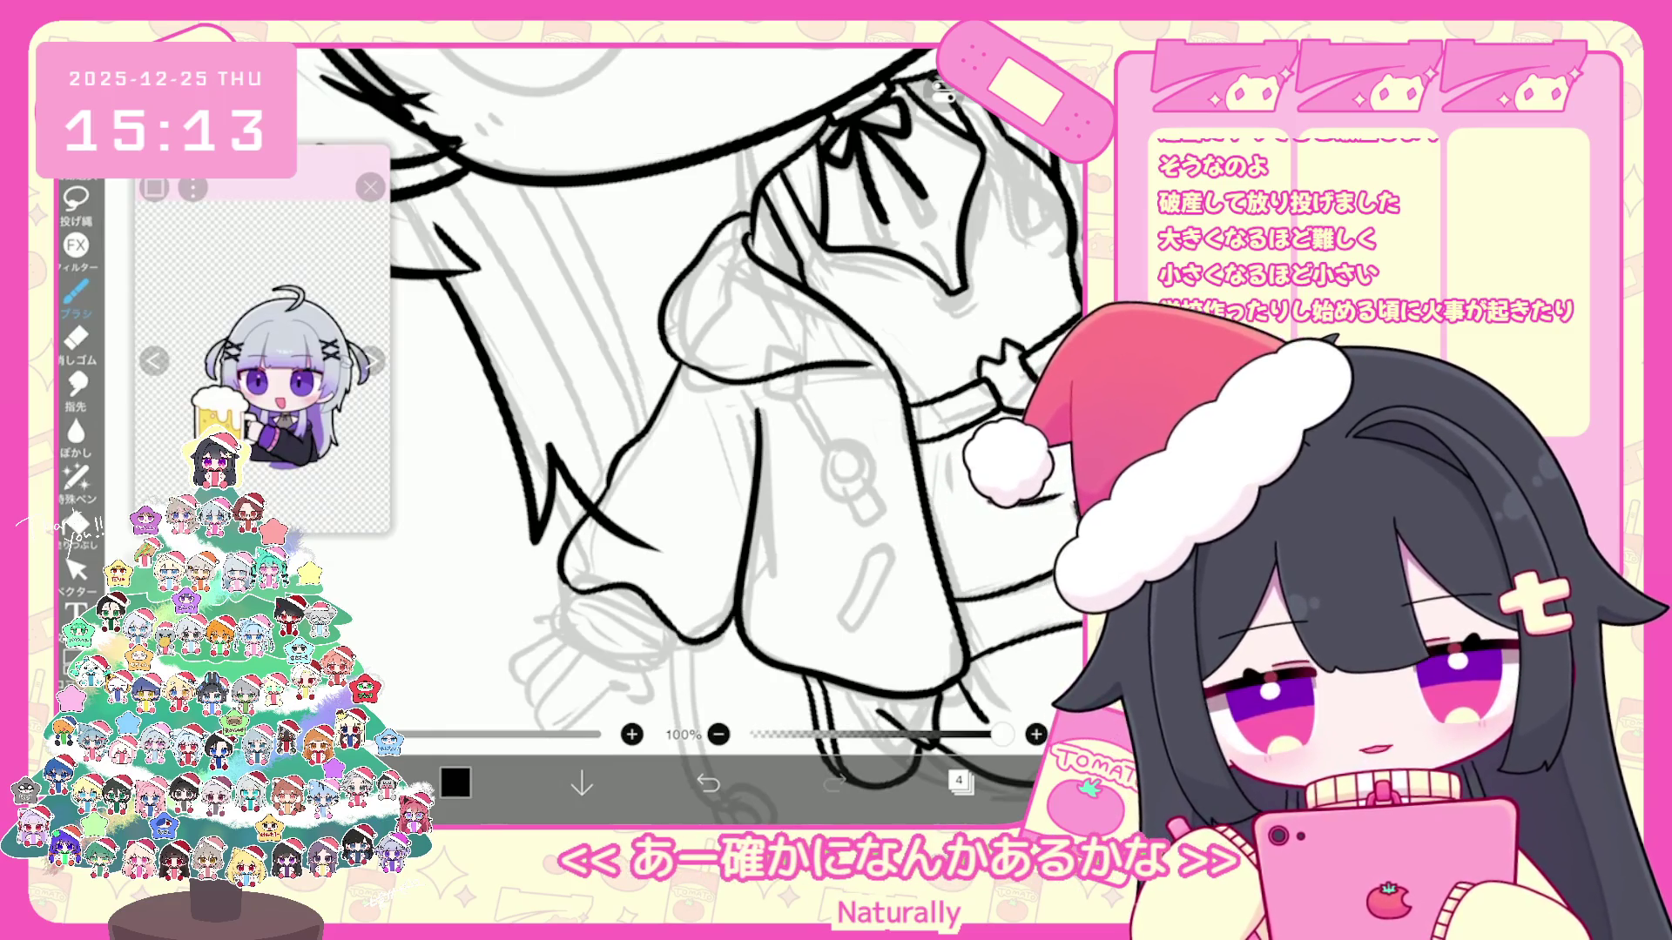
# Step: Ink the jacket sleeve's bottom edge, undoing and redrawing until the line sits right
pyautogui.moveTo(689, 432); pyautogui.dragTo(670, 408)
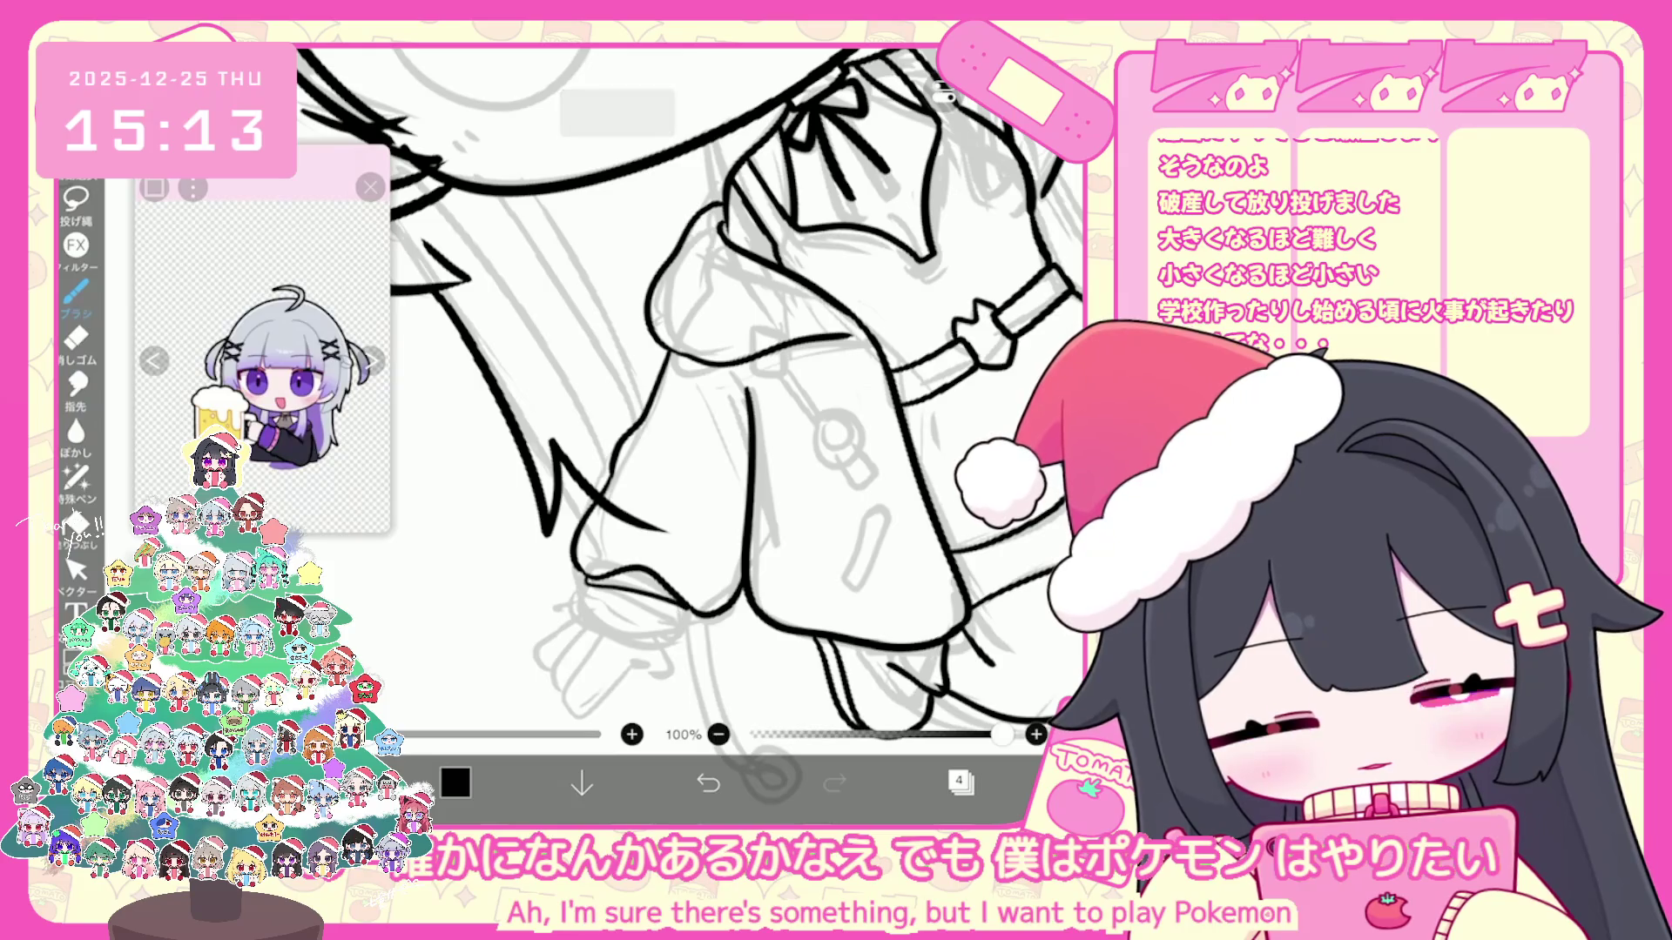
pyautogui.hotkey('ctrl', 'z')
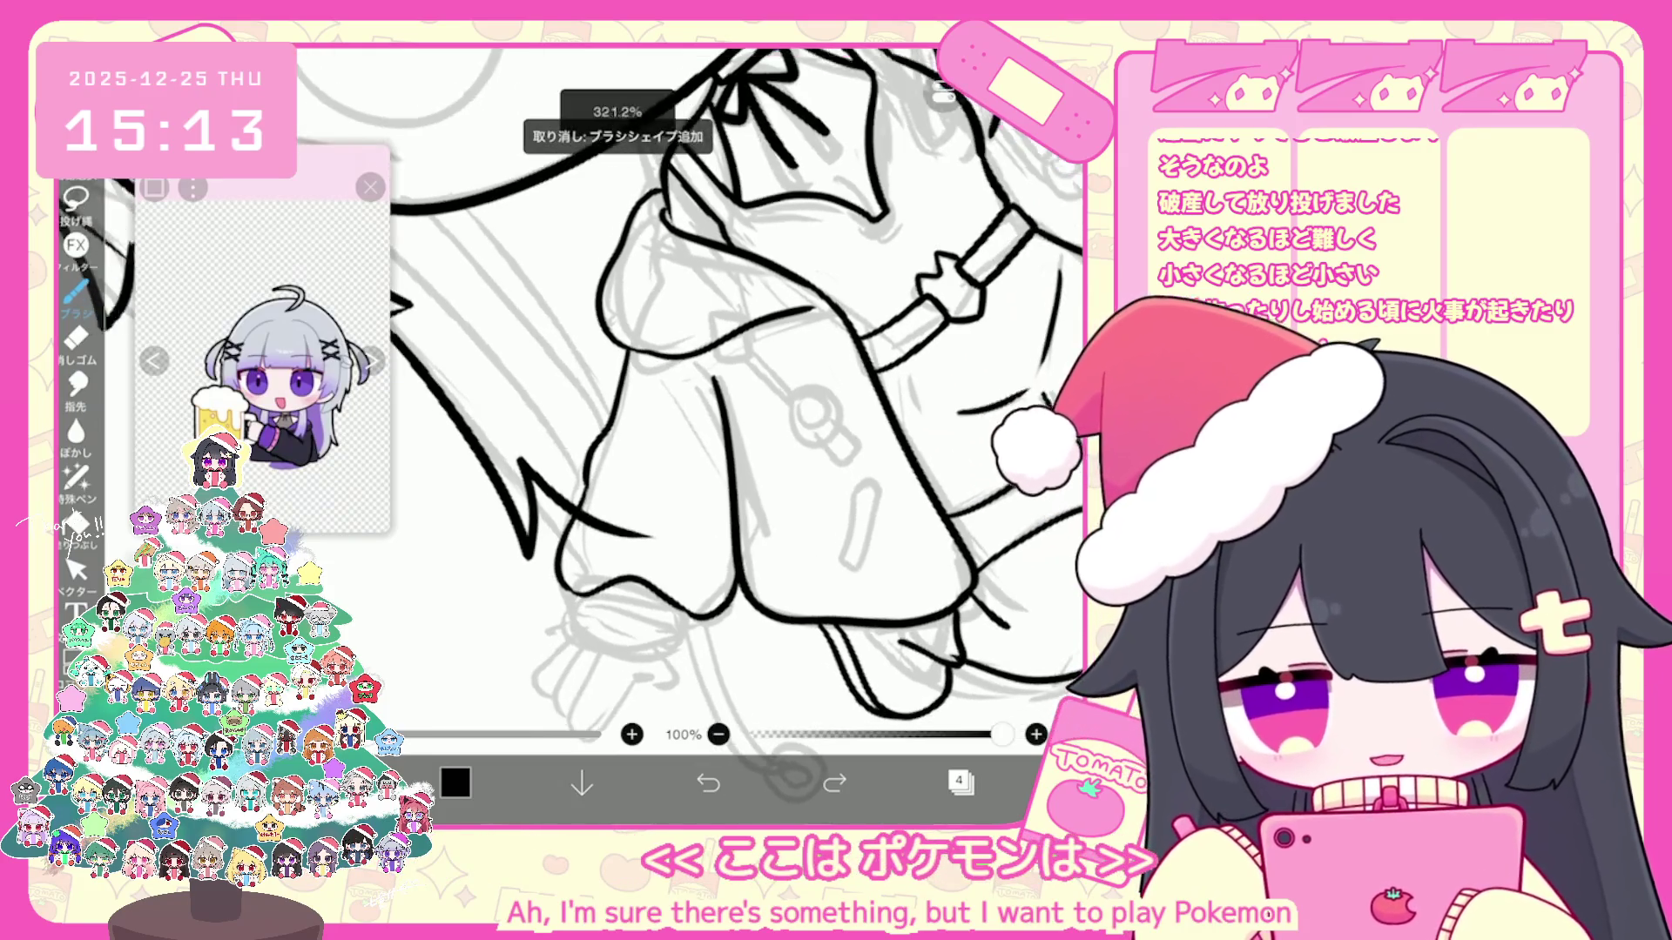
pyautogui.moveTo(564, 586); pyautogui.dragTo(679, 616)
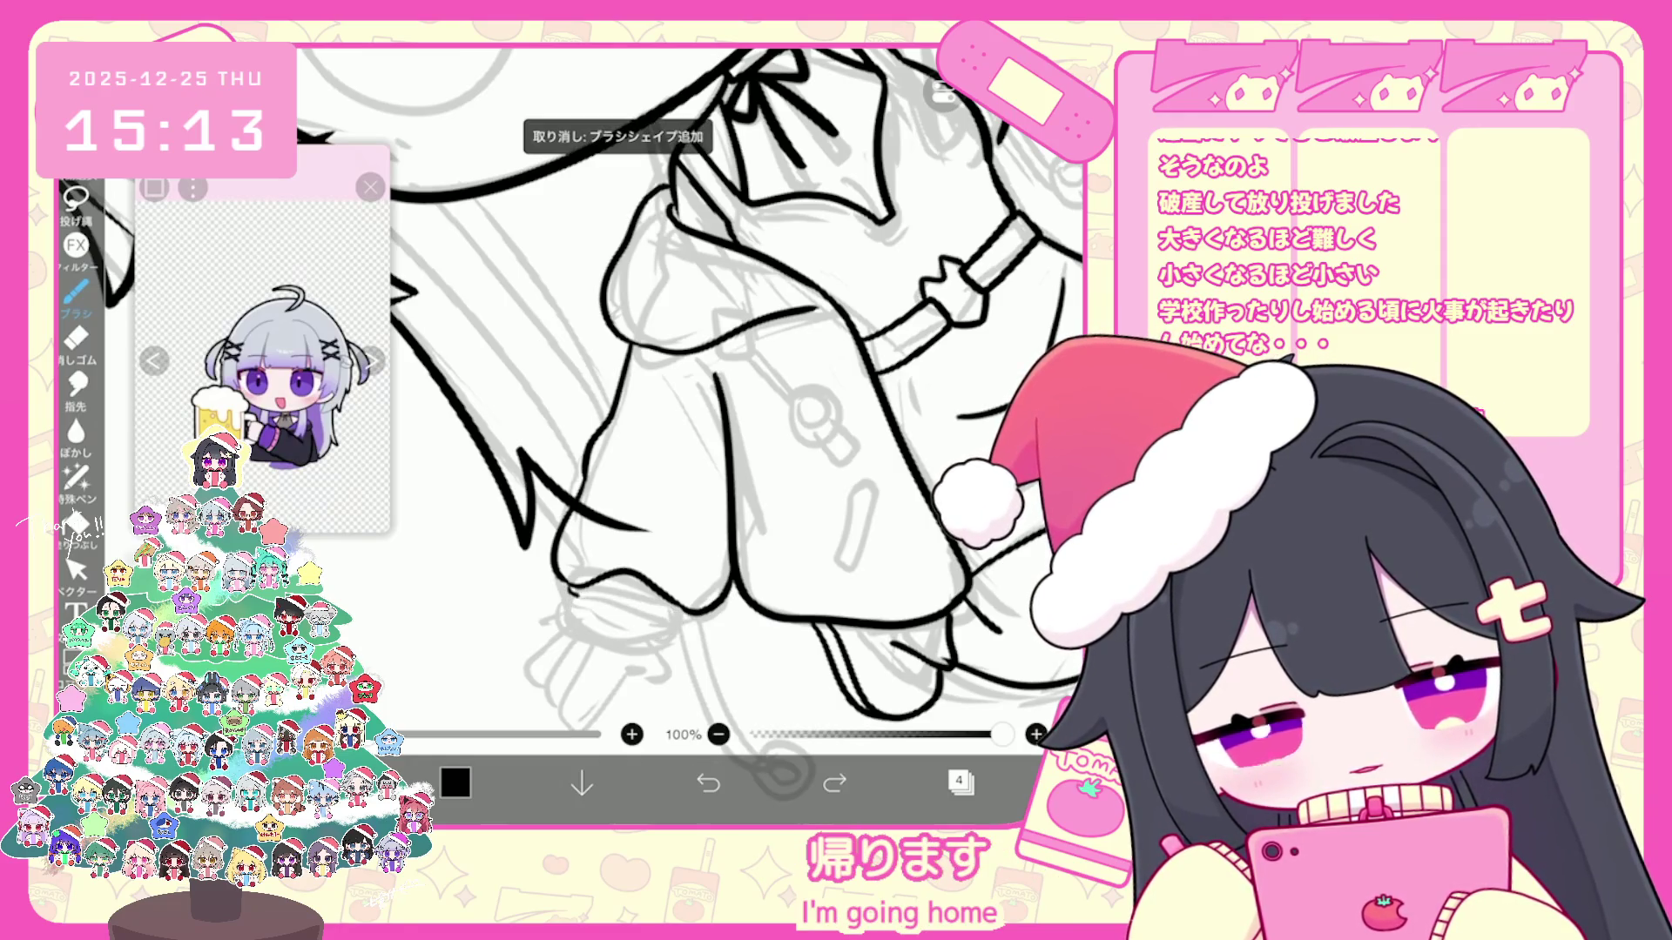
pyautogui.moveTo(565, 584); pyautogui.dragTo(685, 617)
pyautogui.click(707, 781)
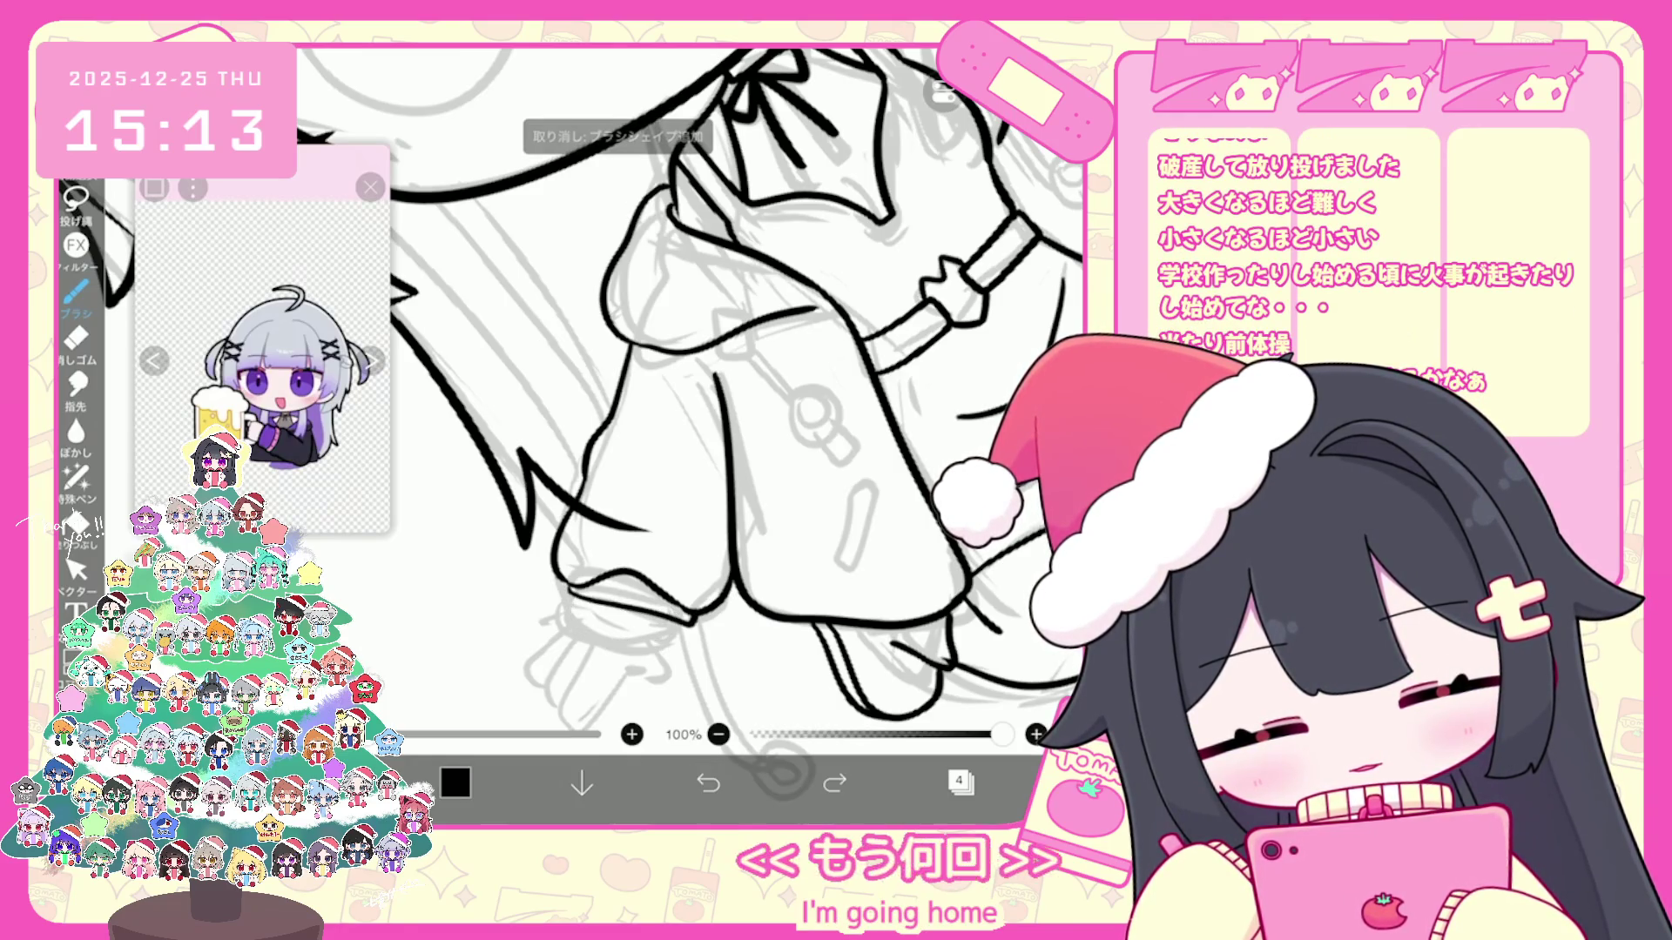
pyautogui.moveTo(573, 596)
pyautogui.mouseDown()
pyautogui.moveTo(632, 641)
pyautogui.moveTo(685, 651)
pyautogui.mouseUp()
pyautogui.scroll(-3, 692, 392)
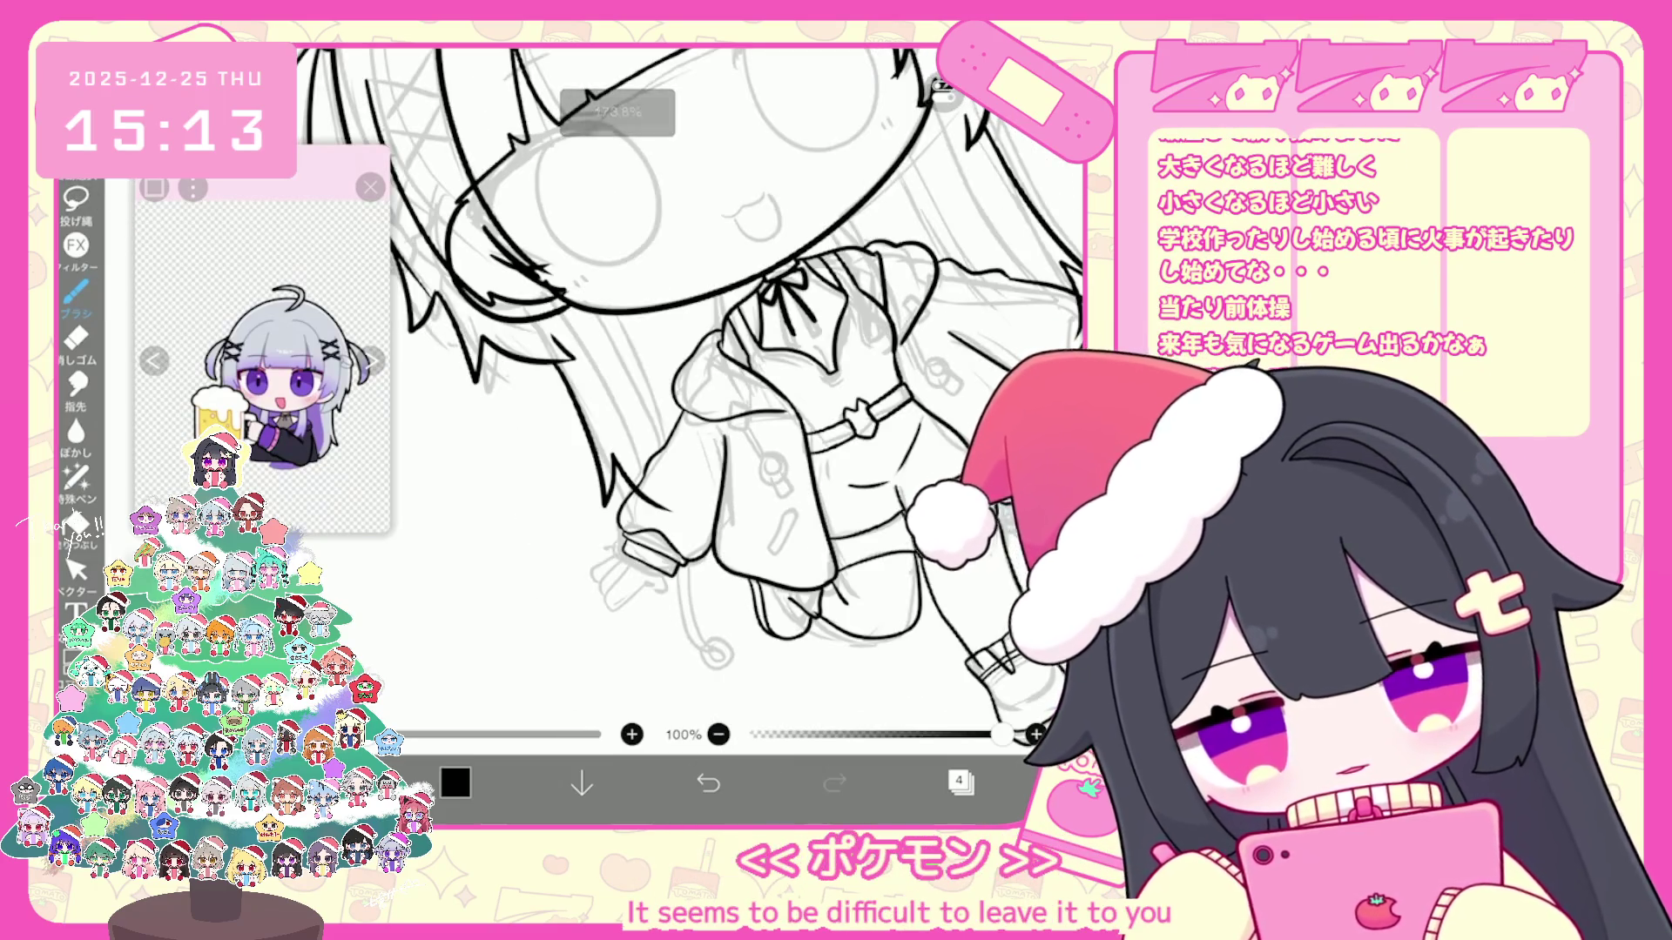
pyautogui.scroll(5, 731, 523)
# Step: Undo stray strokes near the sleeve and ink a first finger of the hand
pyautogui.hotkey('ctrl', 'z')
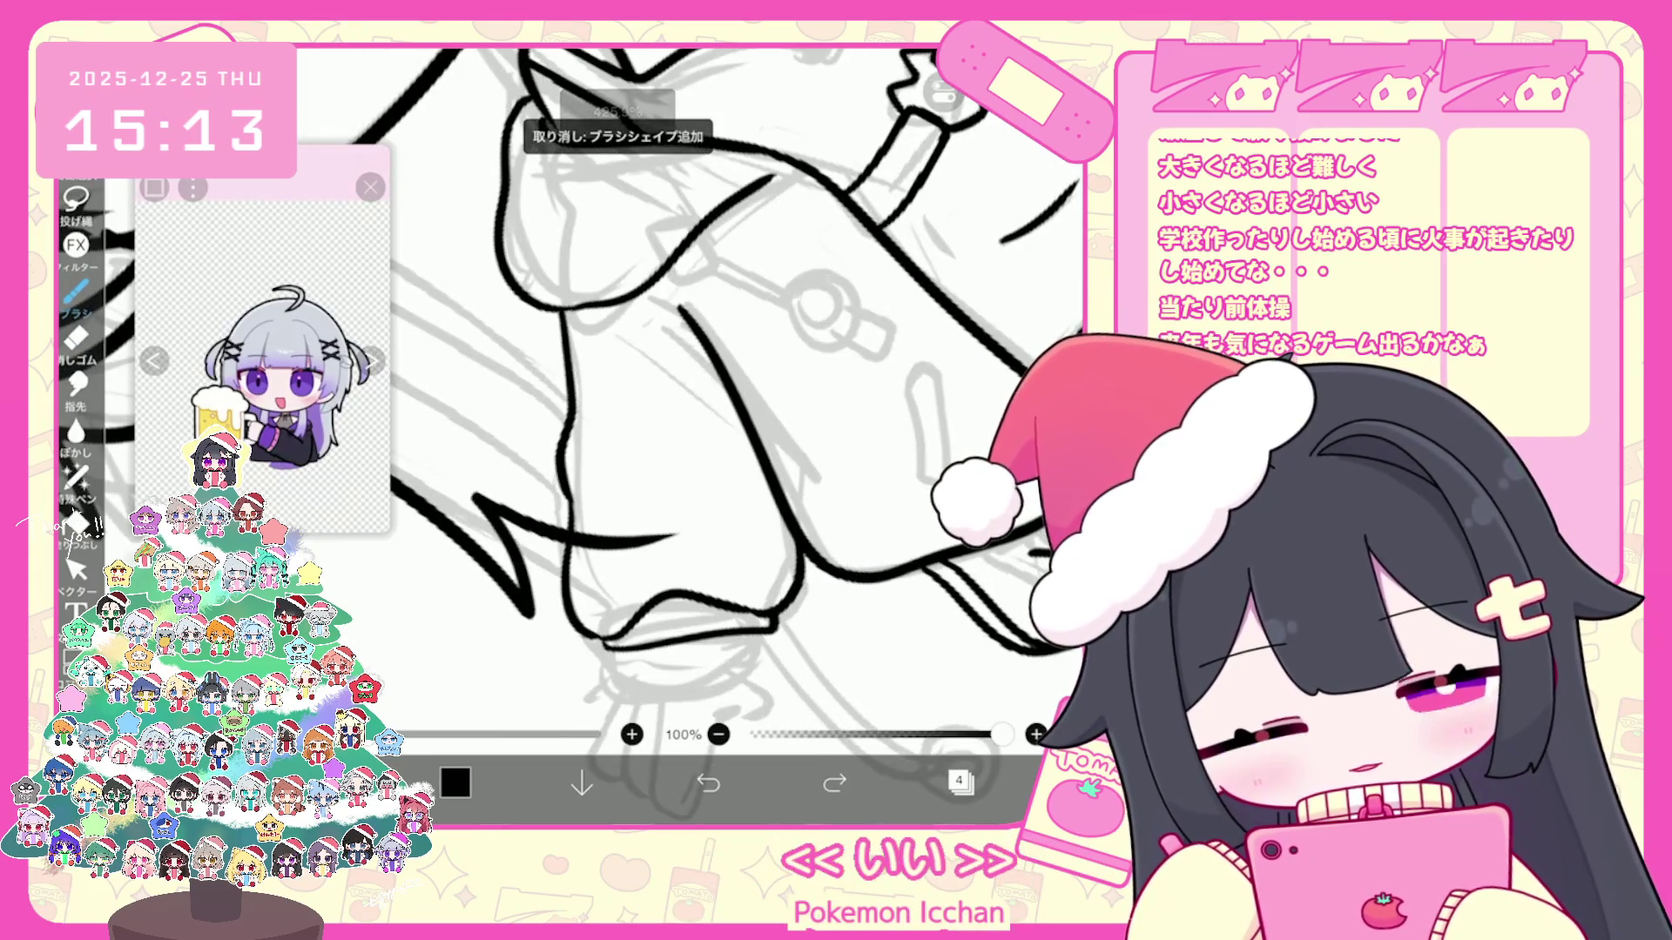
pyautogui.scroll(1, 692, 432)
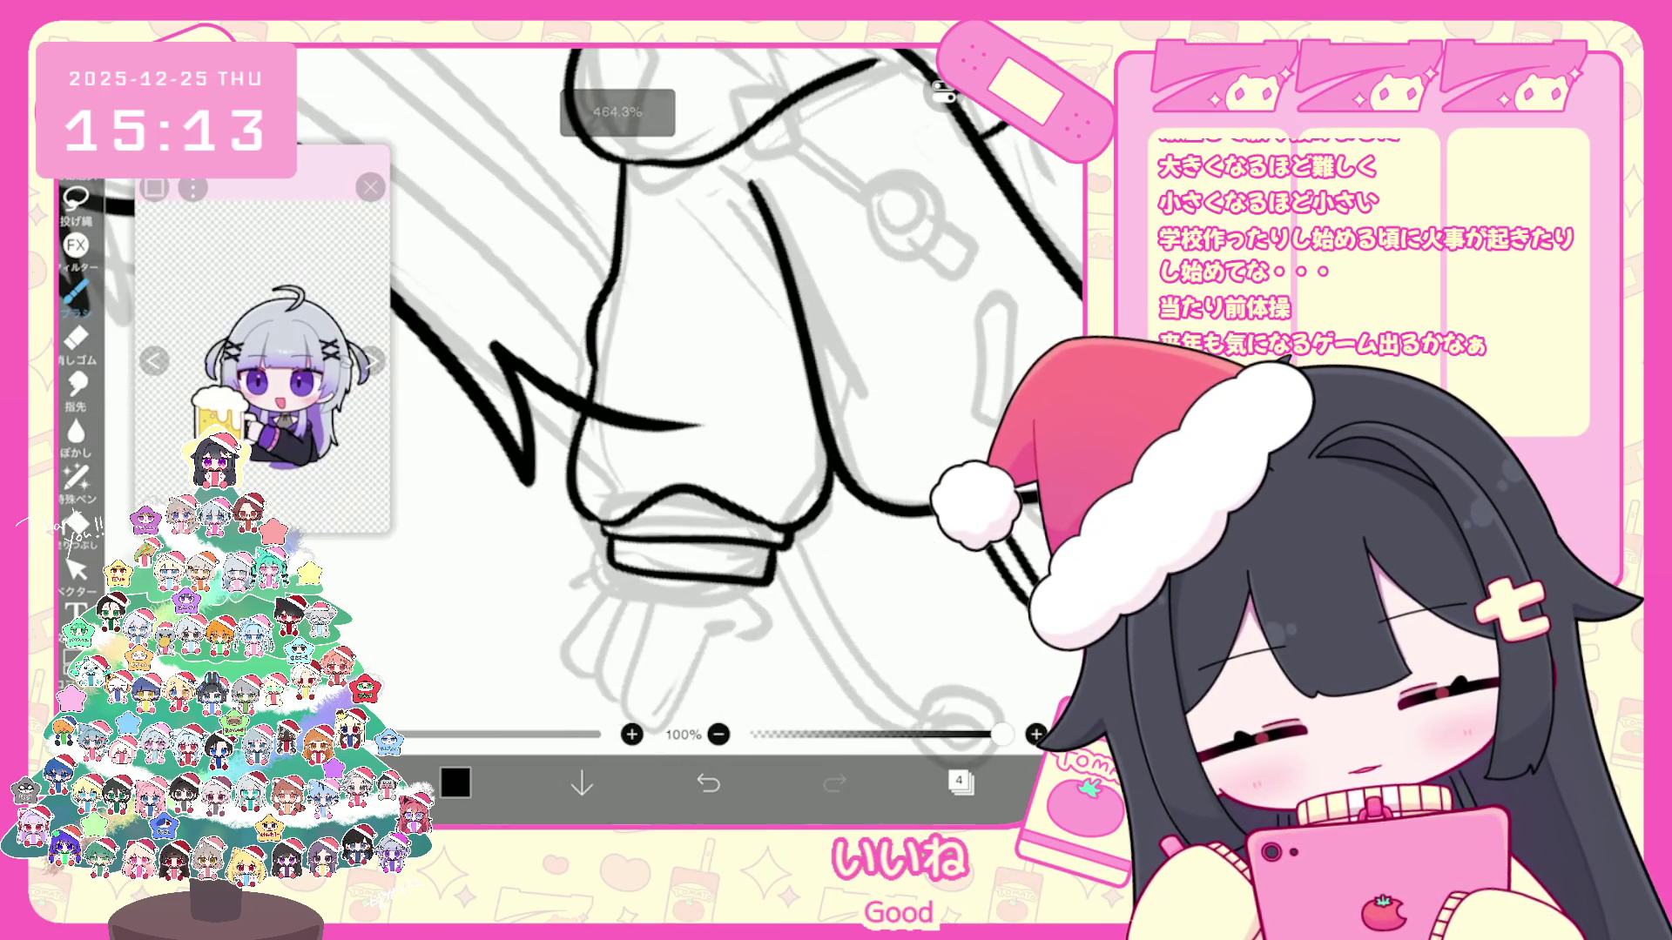
pyautogui.scroll(1, 718, 392)
pyautogui.hotkey('ctrl', 'z')
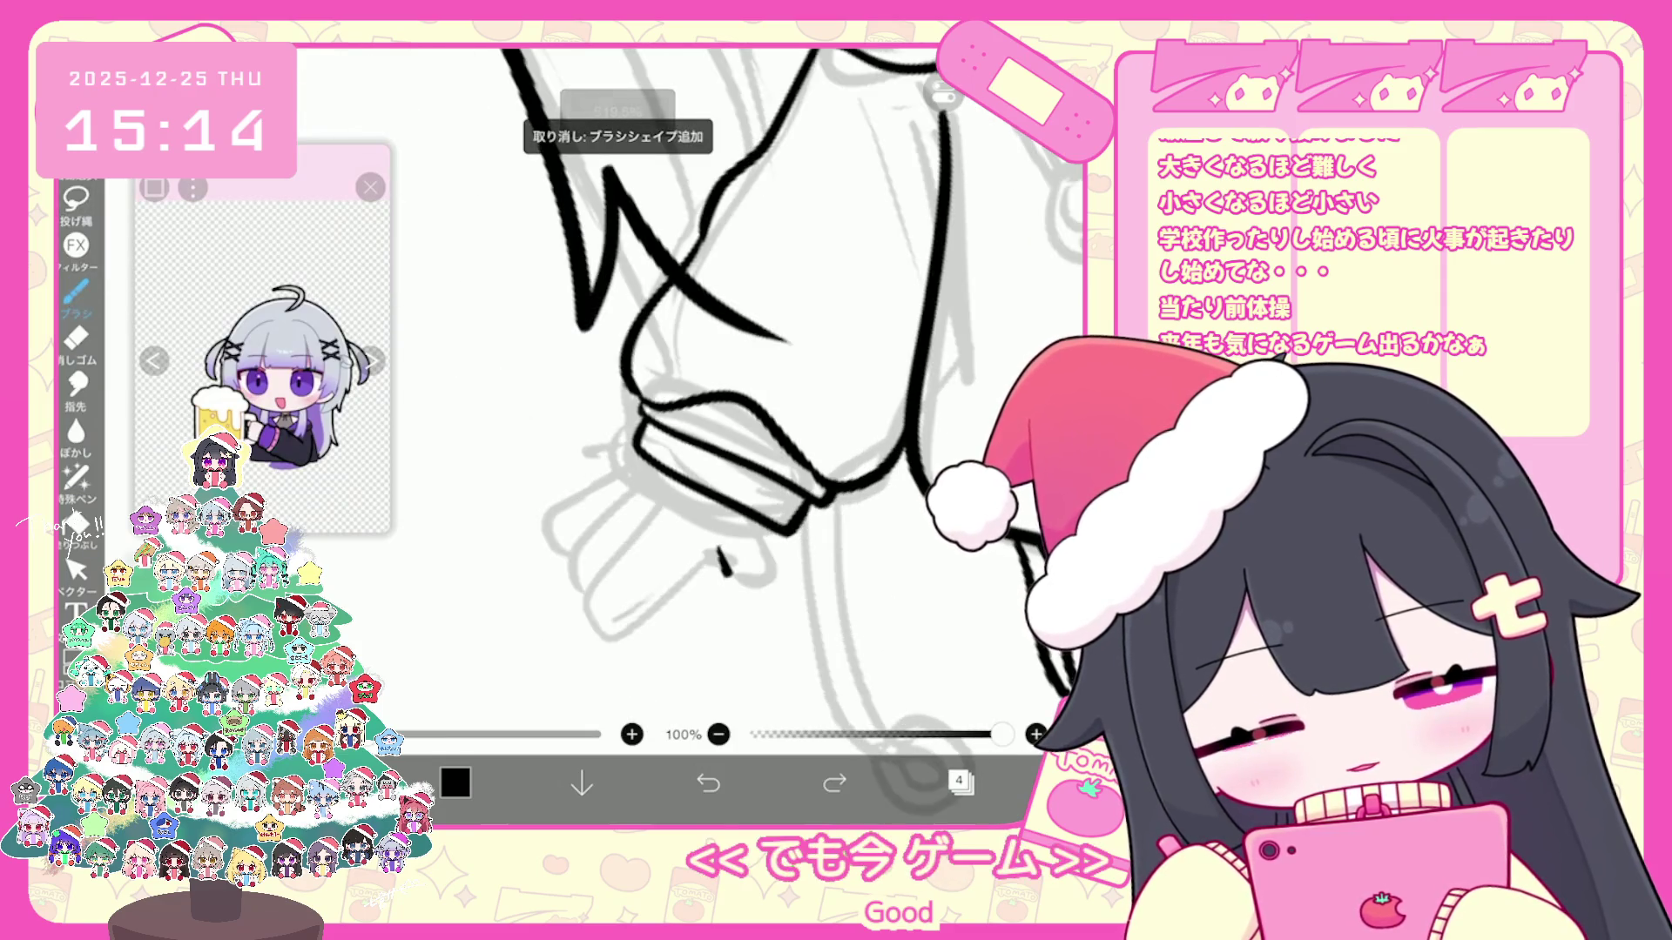
pyautogui.hotkey('ctrl', 'z')
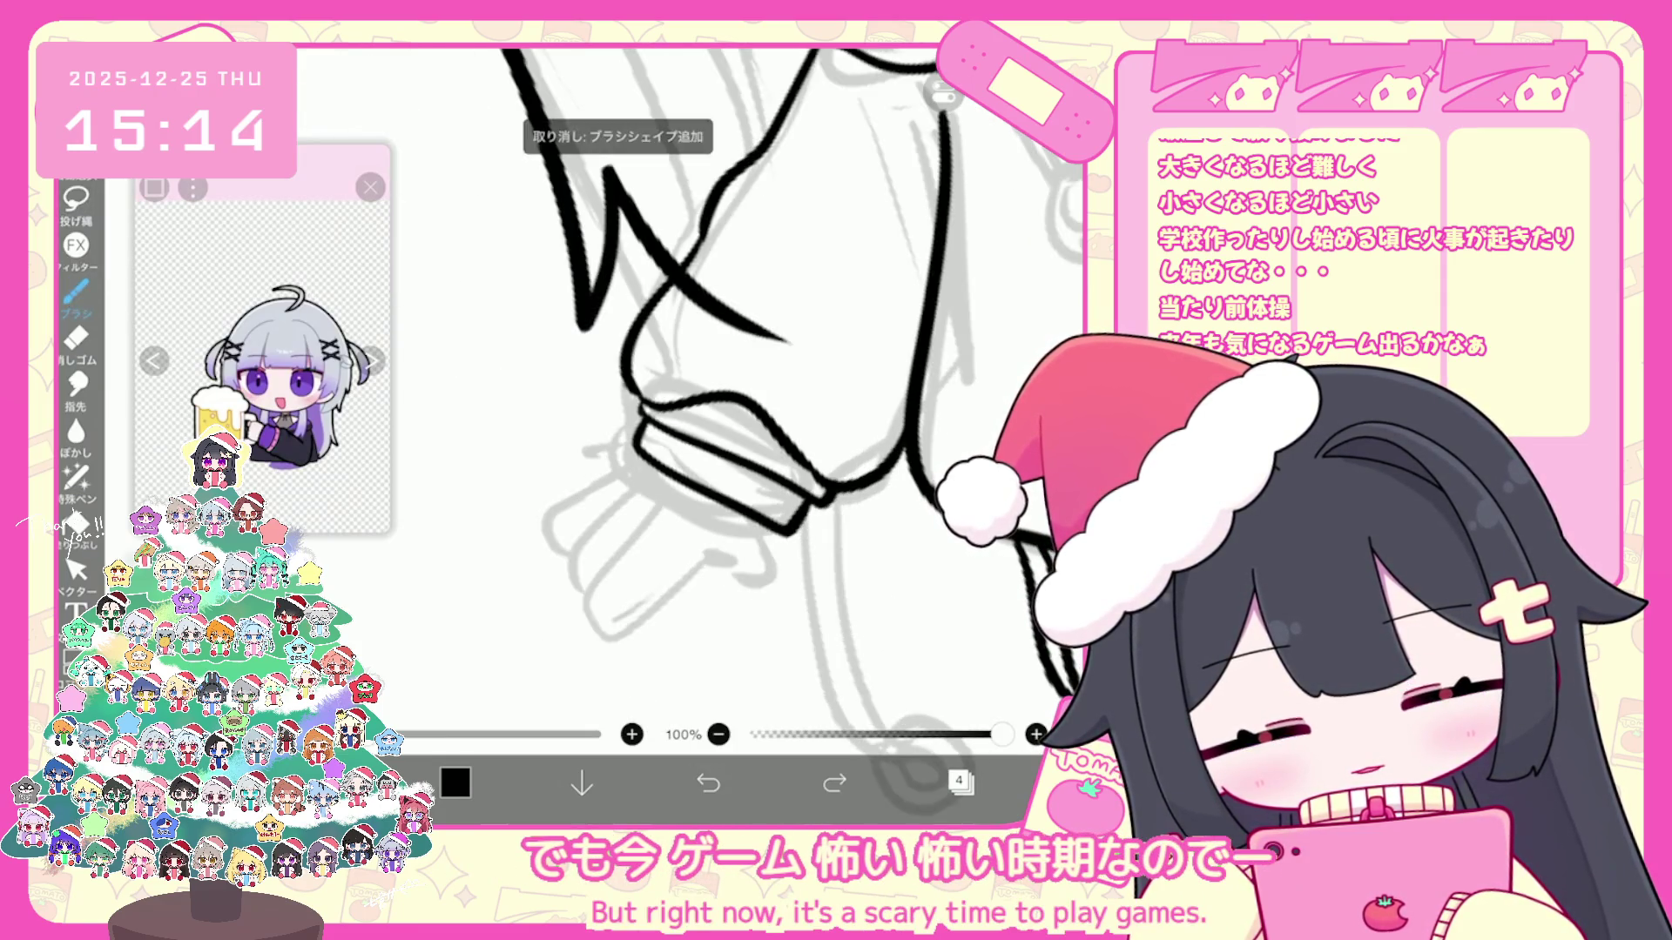
pyautogui.hotkey('ctrl', 'z')
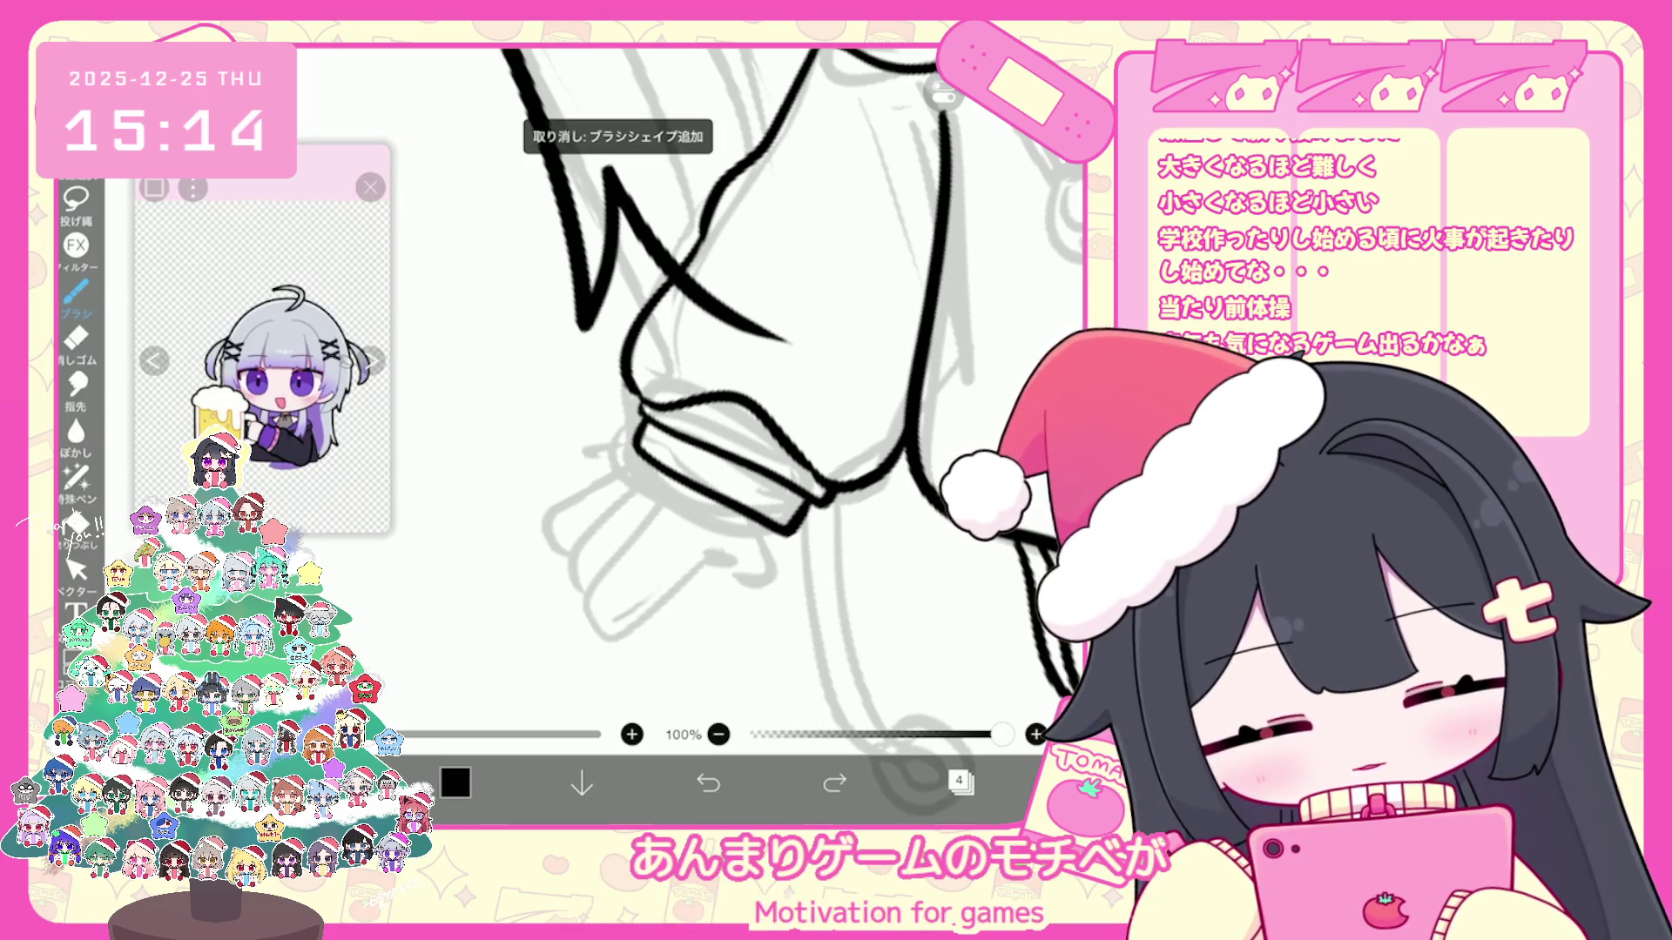
pyautogui.moveTo(719, 549); pyautogui.dragTo(595, 627)
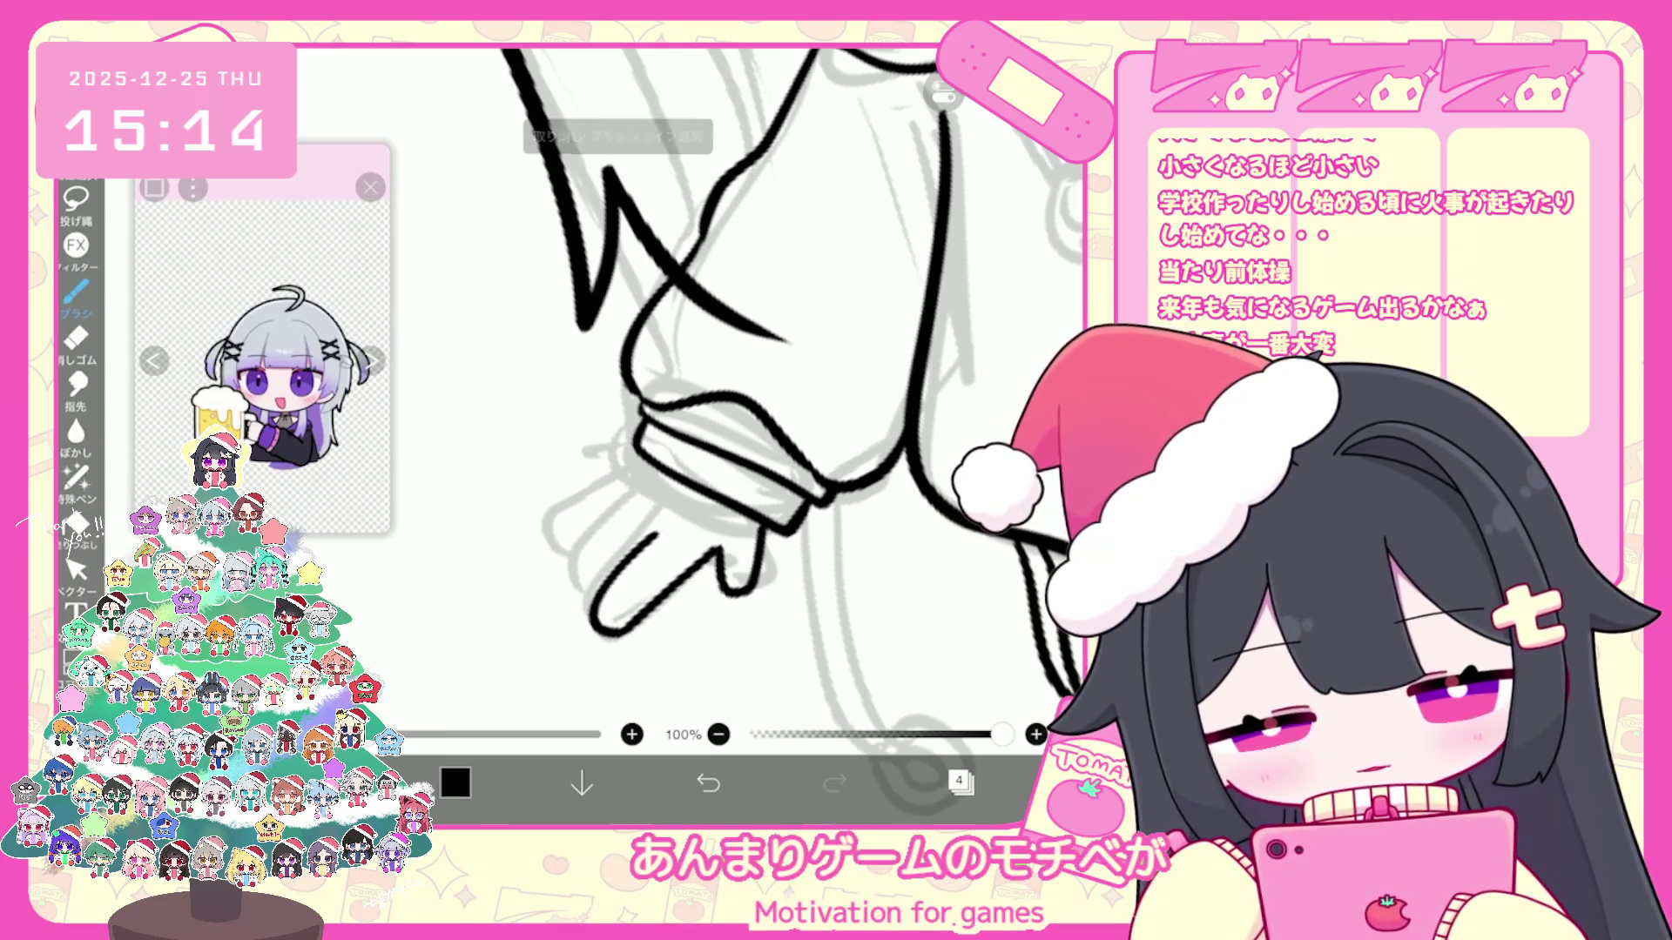
pyautogui.scroll(1, 784, 391)
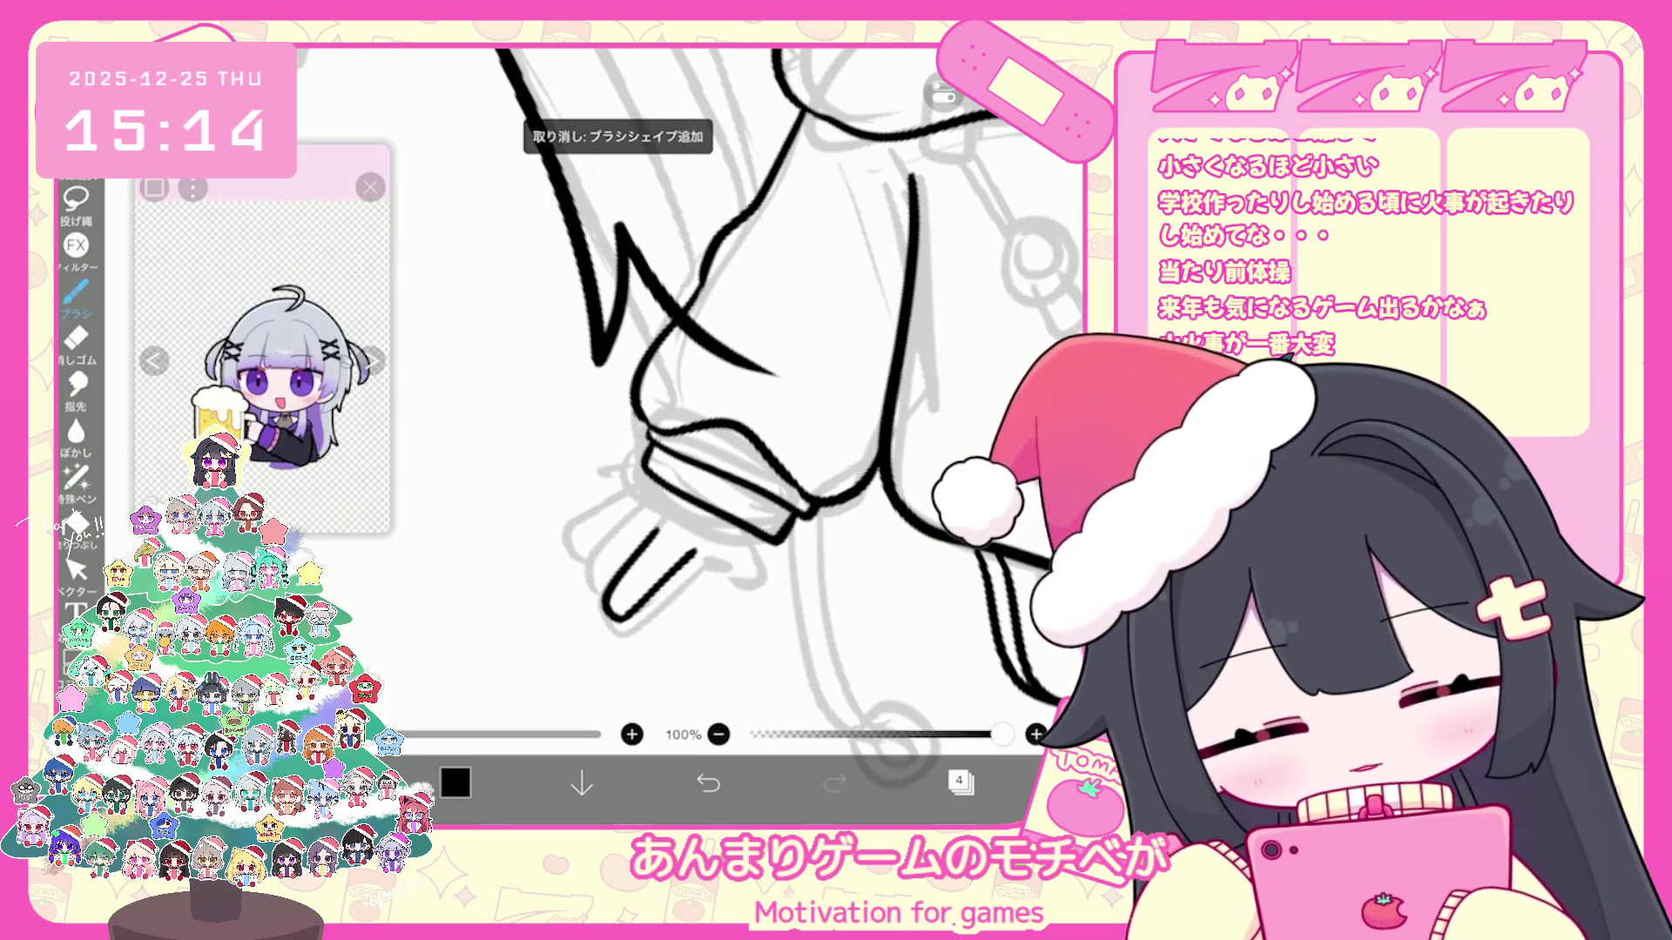
# Step: Redraw the fingers of the hand with black outlines over the sketch
pyautogui.hotkey('ctrl', 'z')
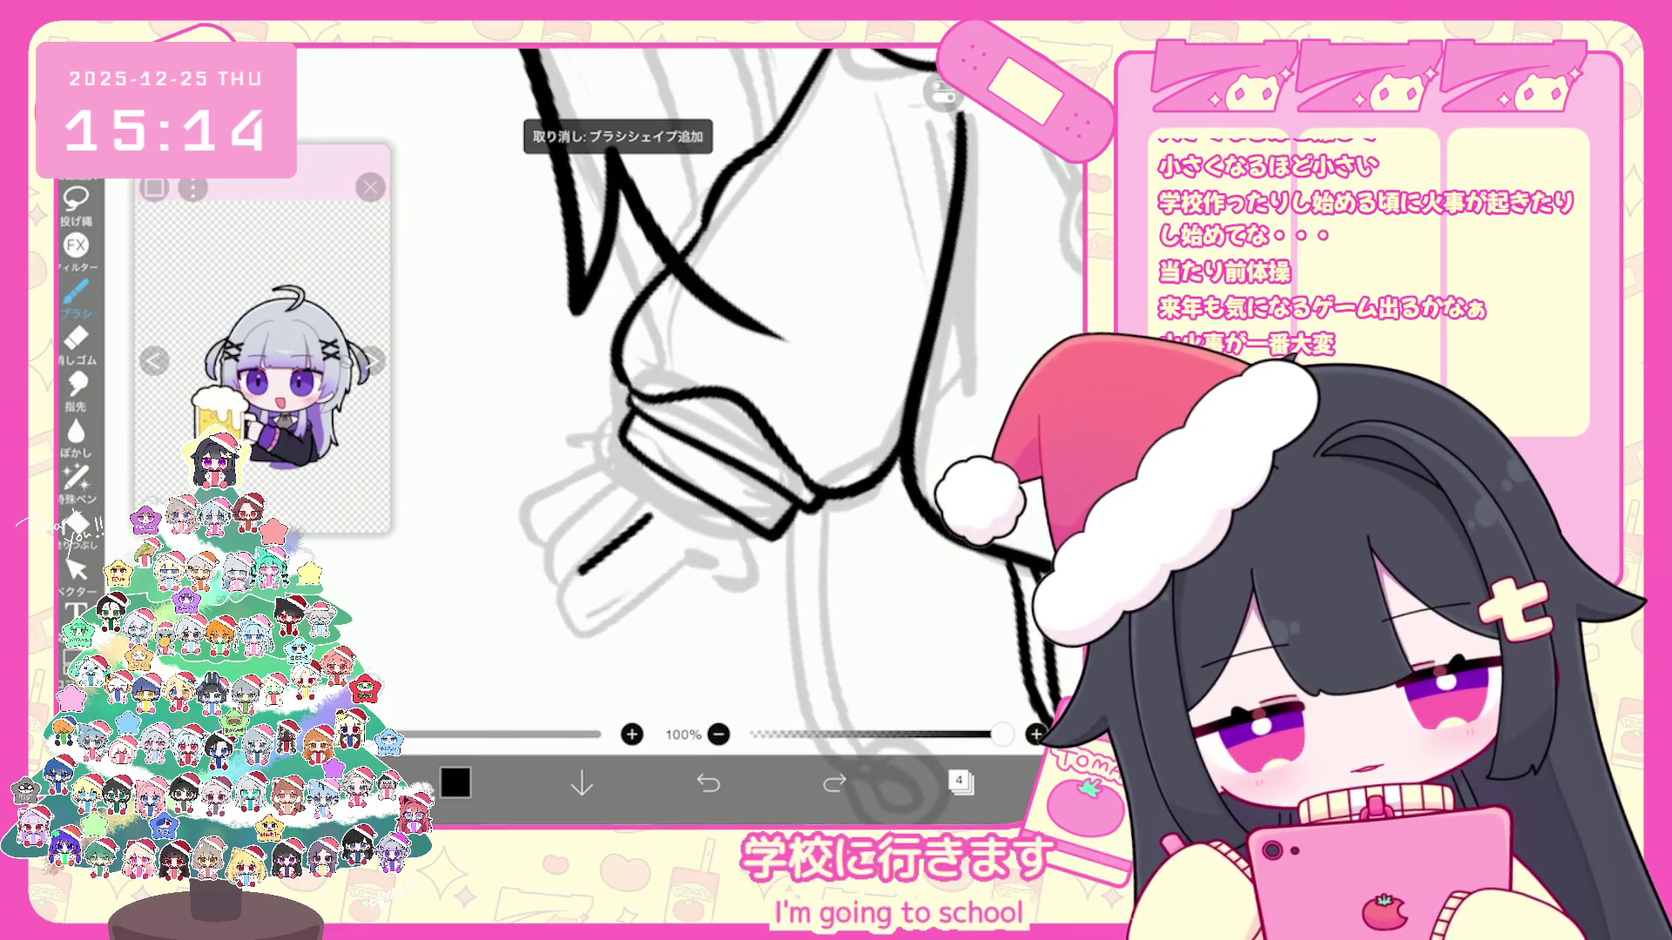
pyautogui.moveTo(653, 512); pyautogui.dragTo(542, 549)
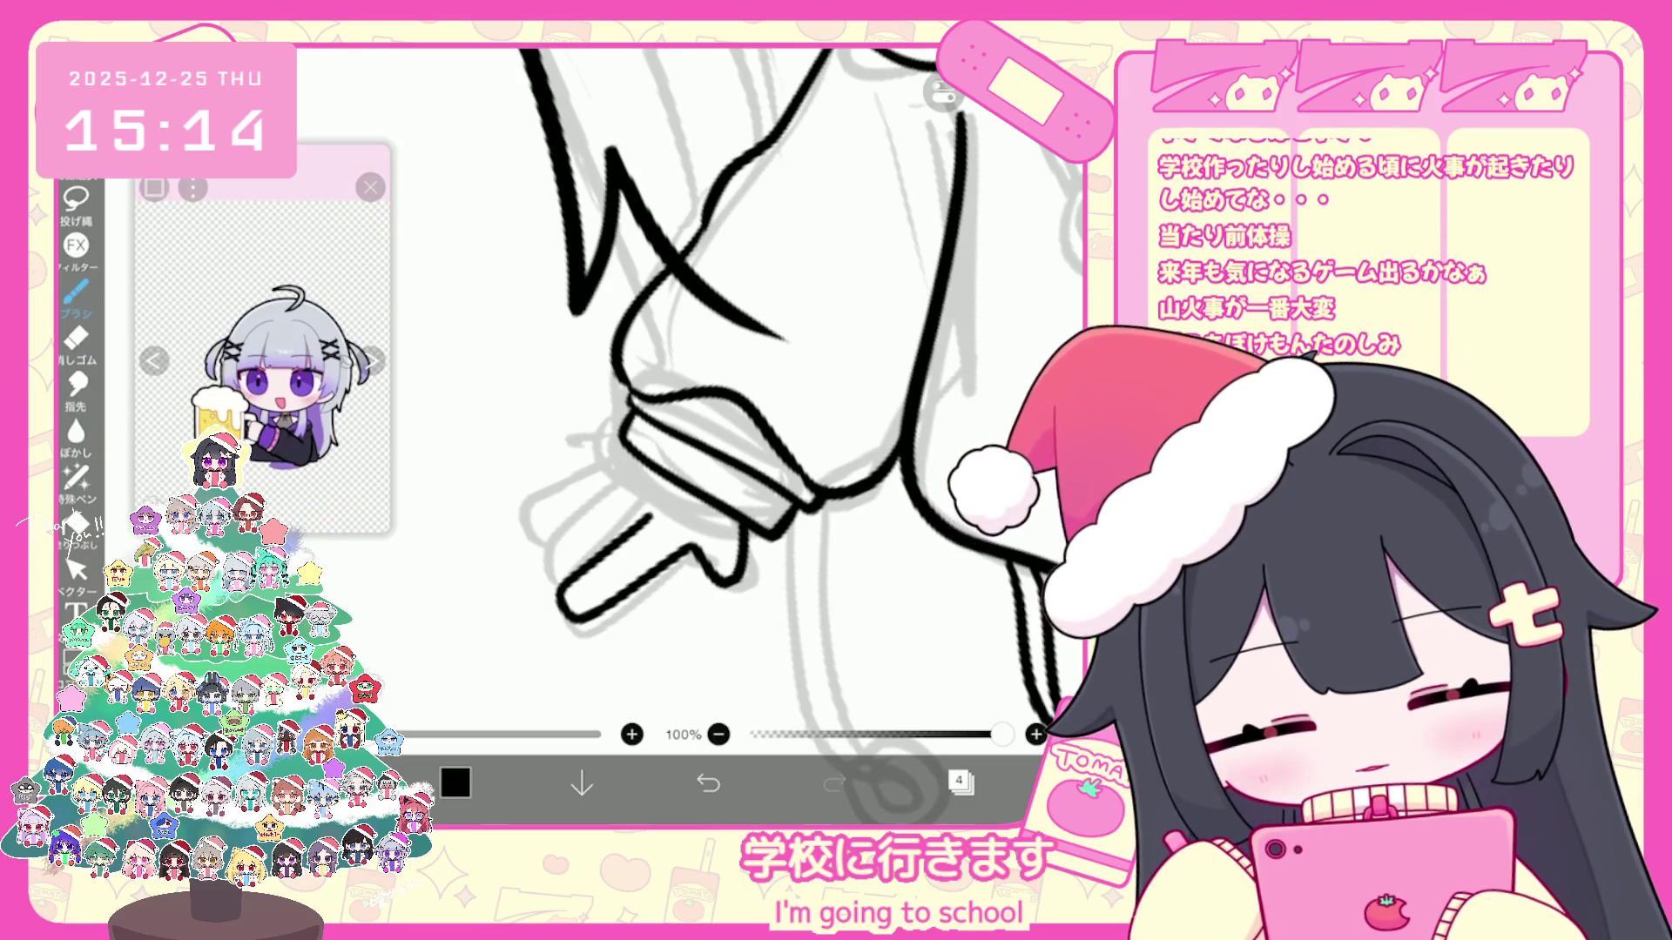
pyautogui.moveTo(627, 479); pyautogui.dragTo(535, 522)
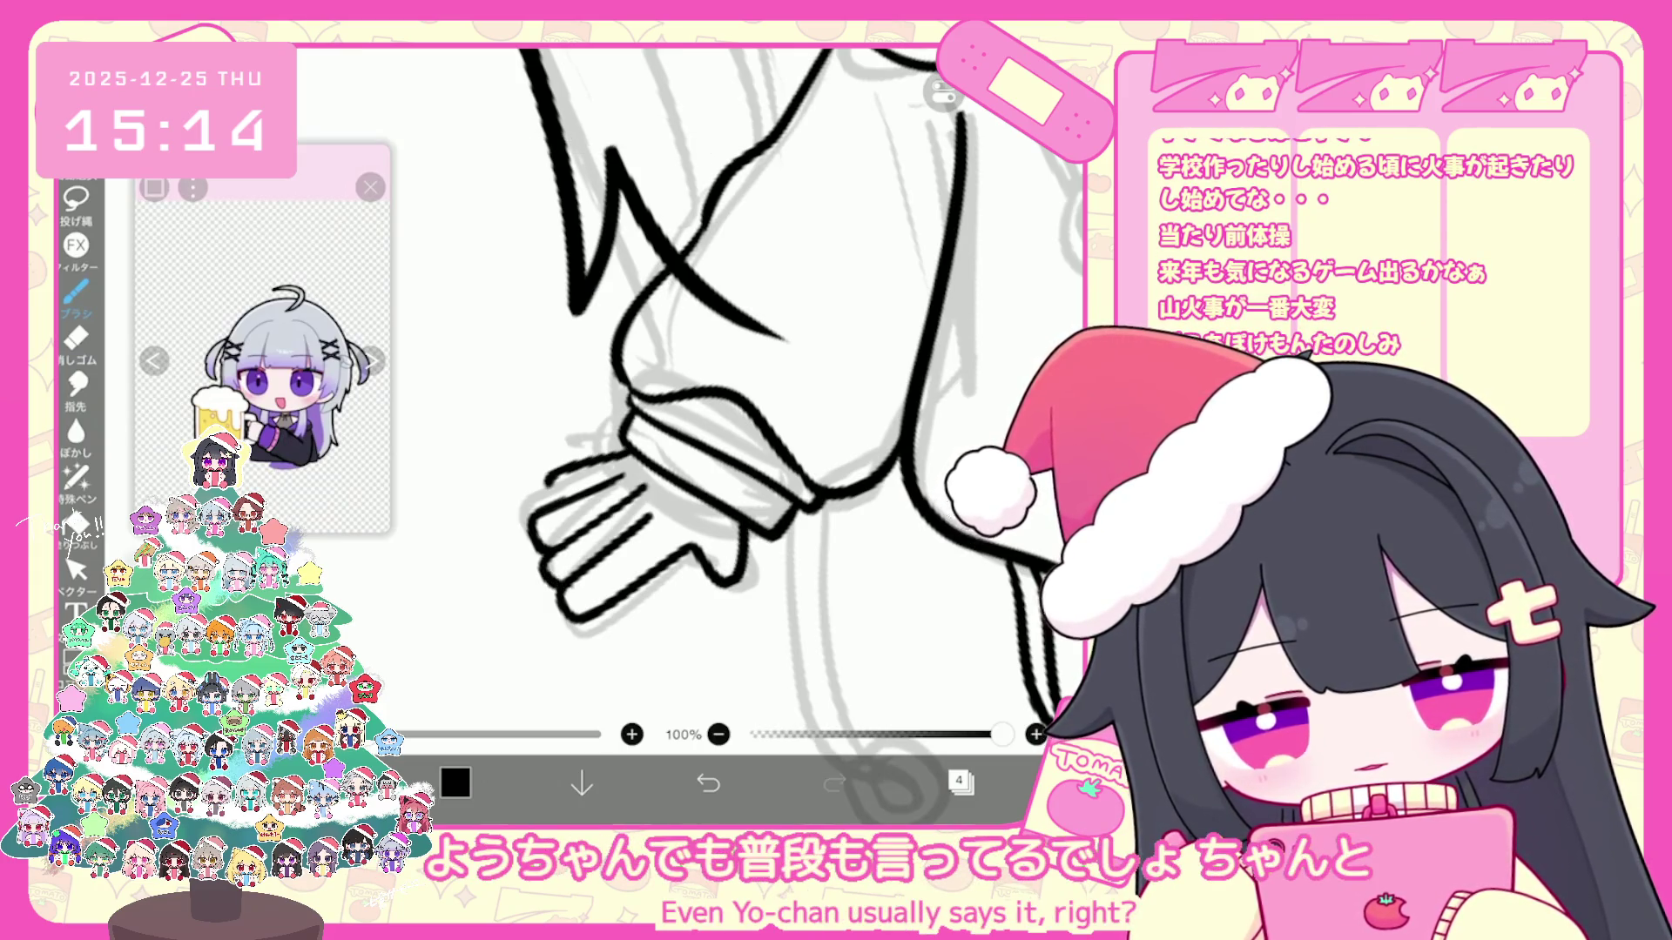
pyautogui.scroll(-3, 757, 392)
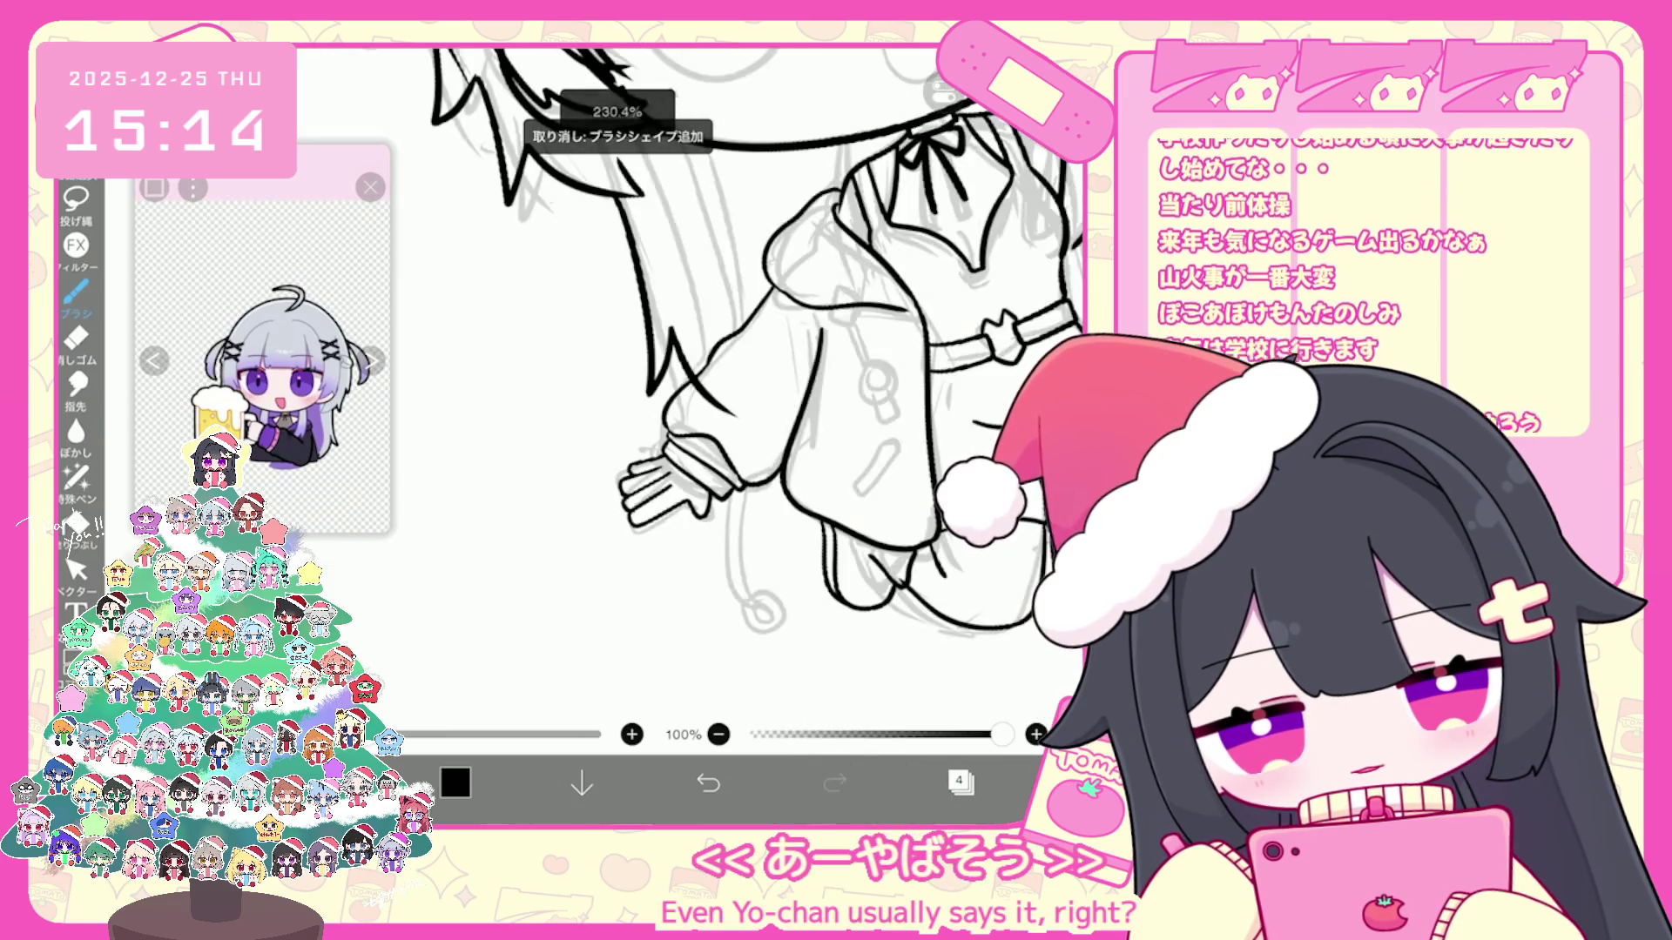
pyautogui.scroll(-2, 759, 392)
pyautogui.scroll(-1, 758, 393)
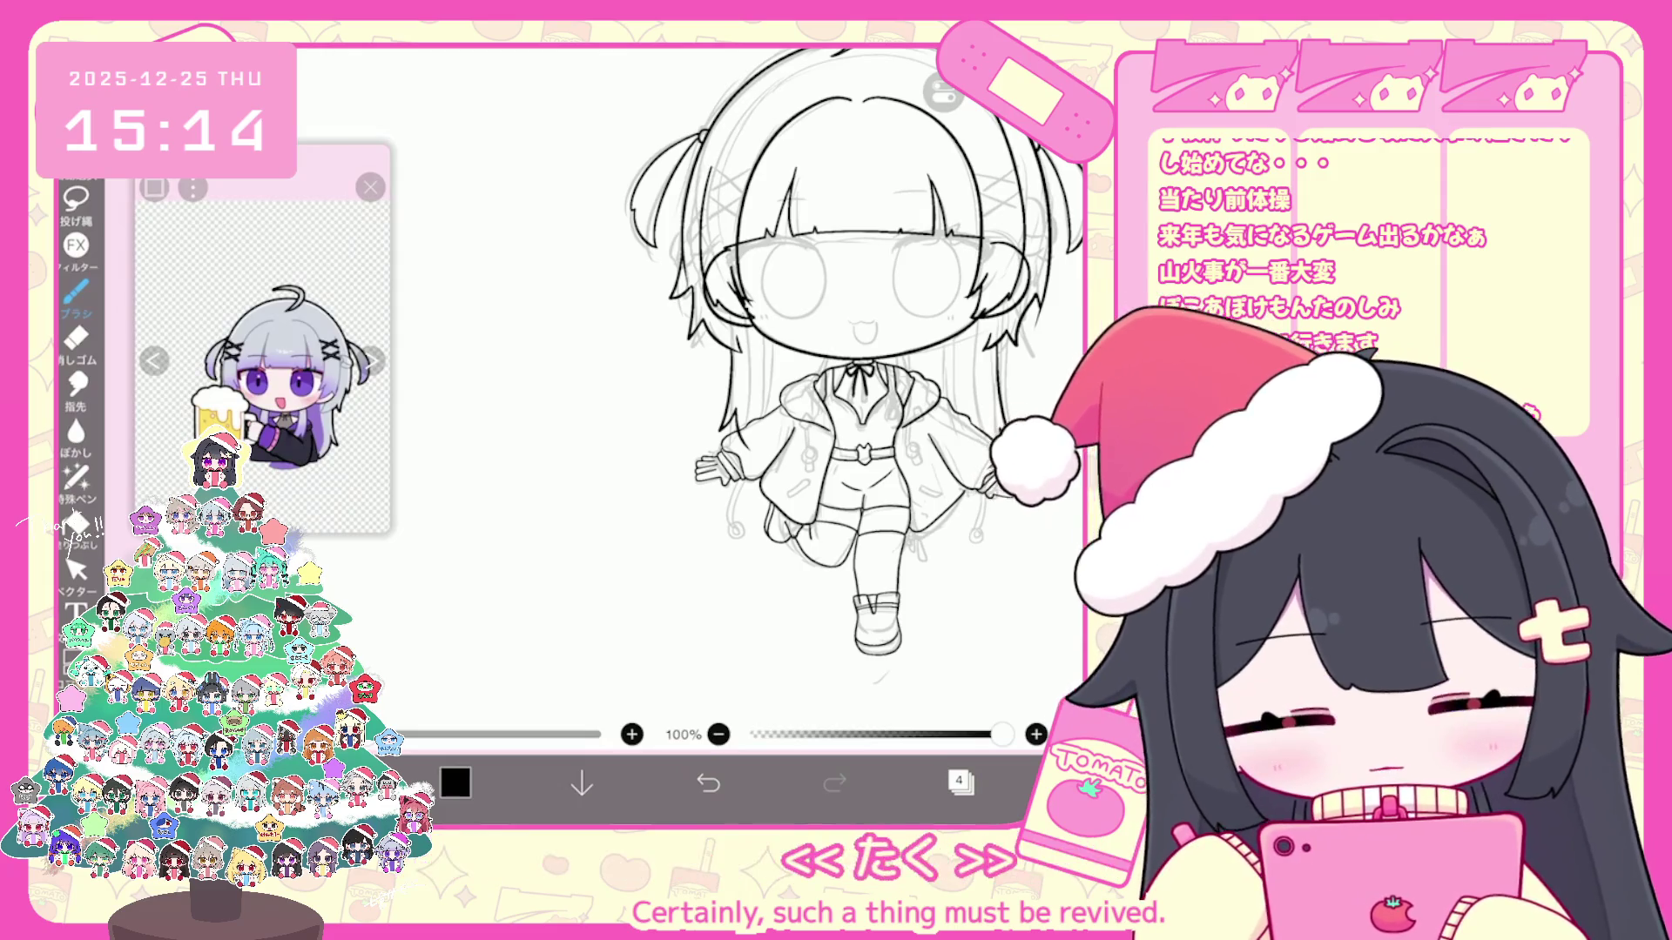
pyautogui.press('v')
pyautogui.scroll(4, 731, 392)
pyautogui.scroll(2, 692, 391)
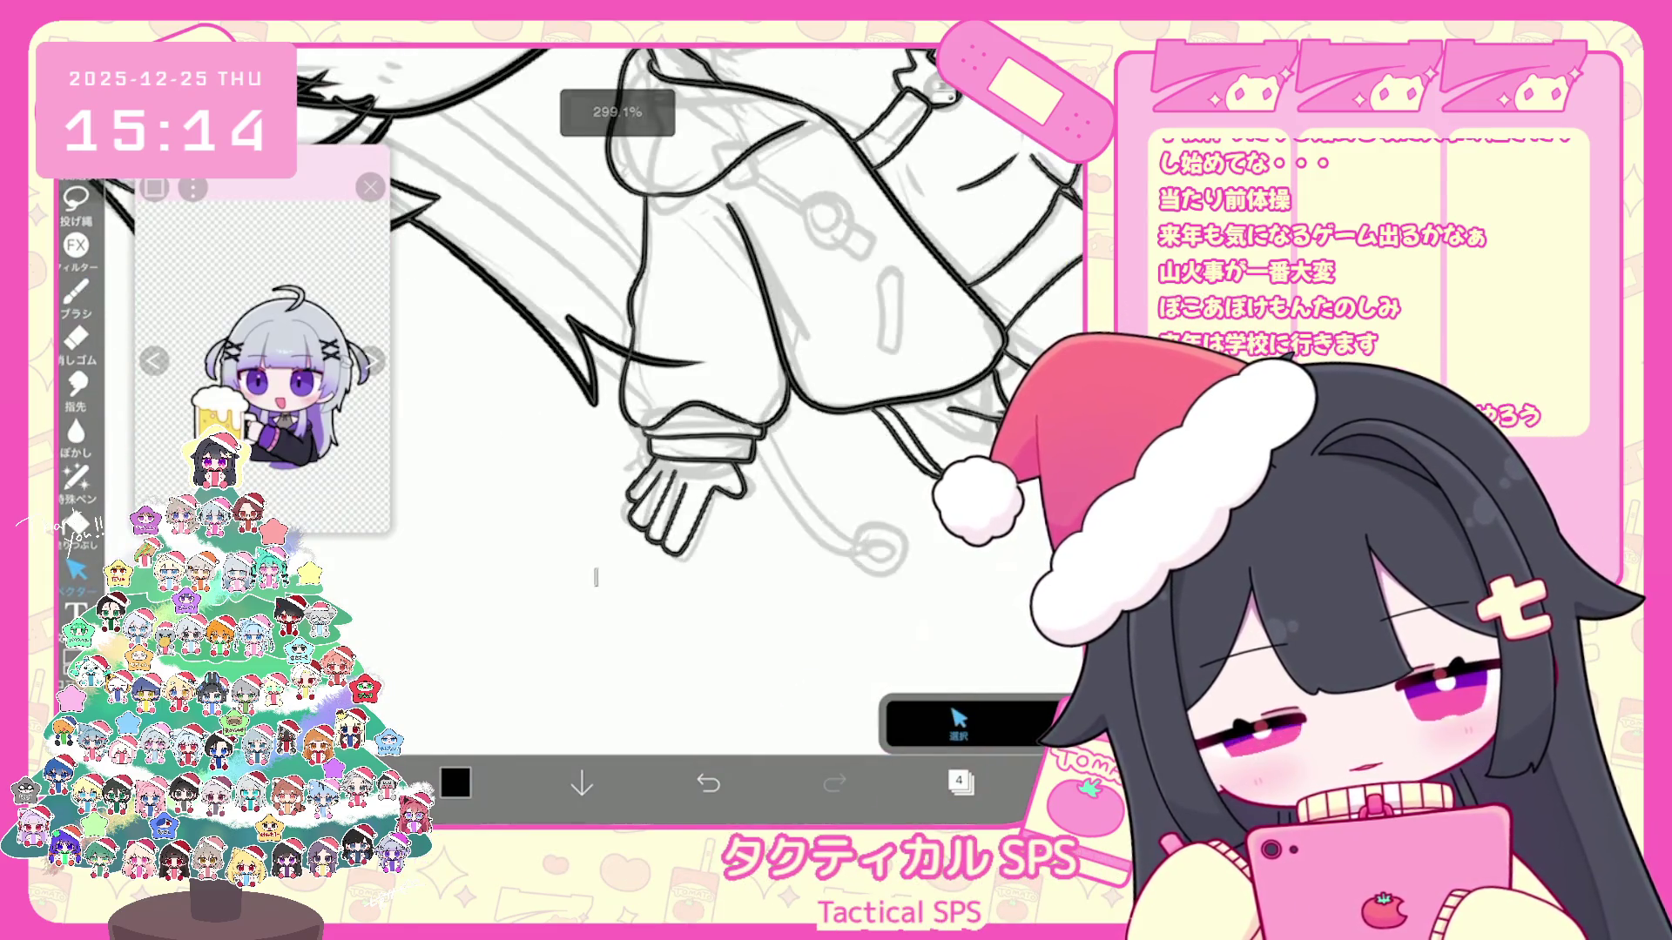
# Step: Rotate the selected inked hand slightly, clear the selection and return to the brush
pyautogui.click(685, 507)
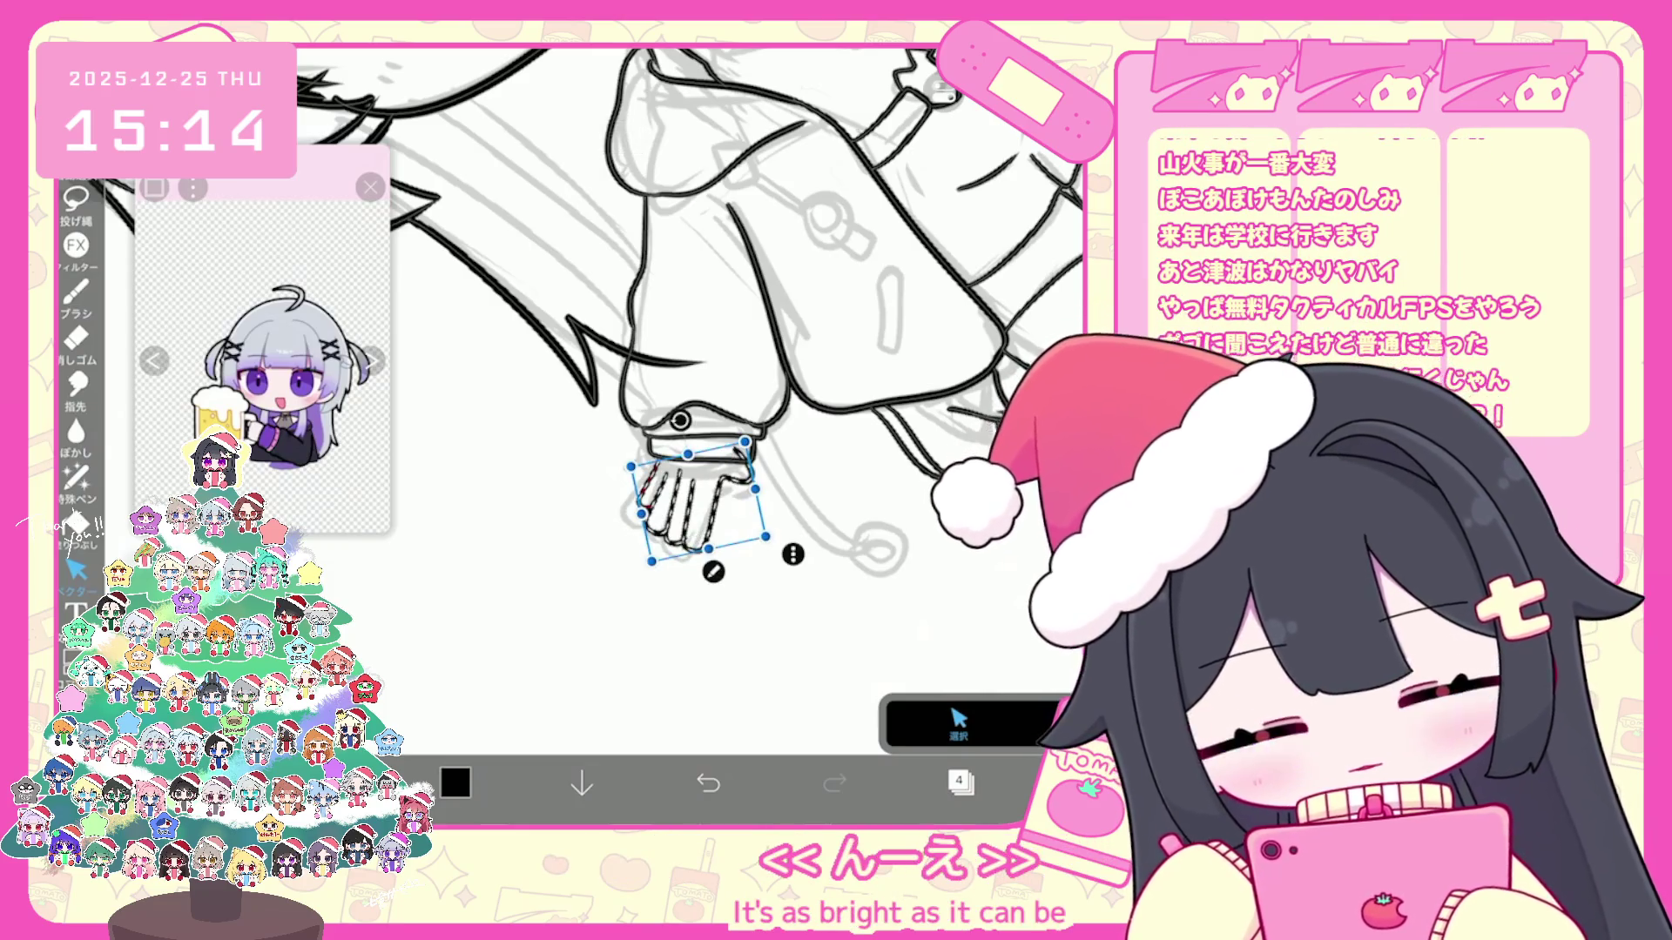
pyautogui.moveTo(699, 503); pyautogui.dragTo(701, 507)
pyautogui.click(967, 721)
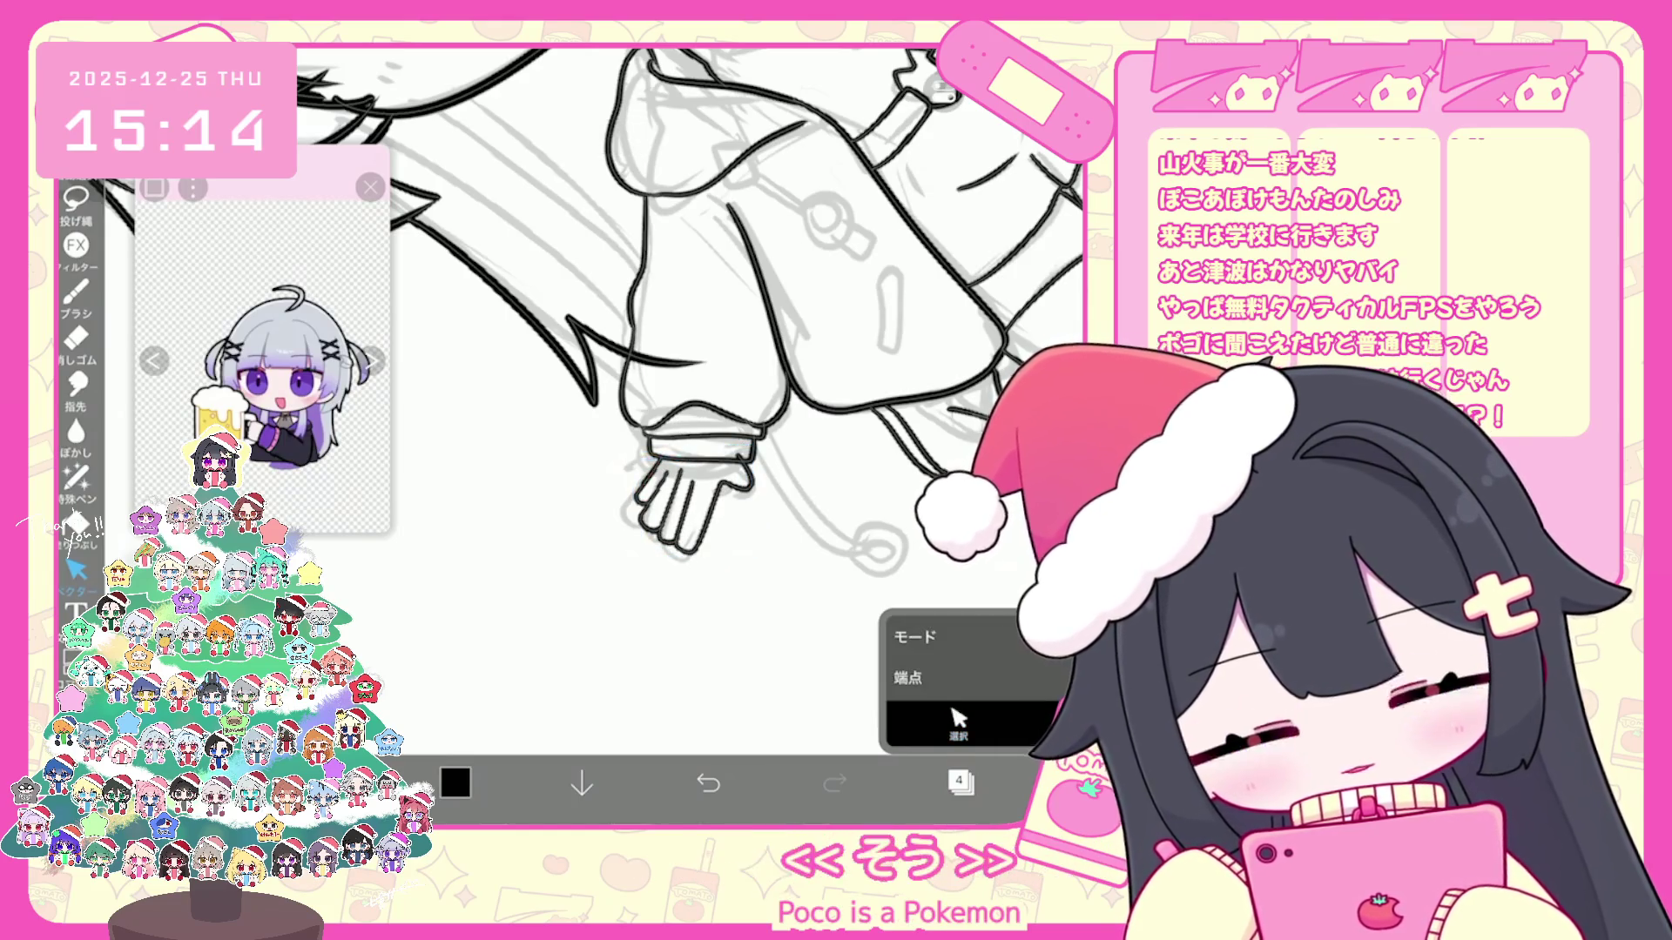
pyautogui.scroll(3, 692, 496)
pyautogui.scroll(-5, 692, 392)
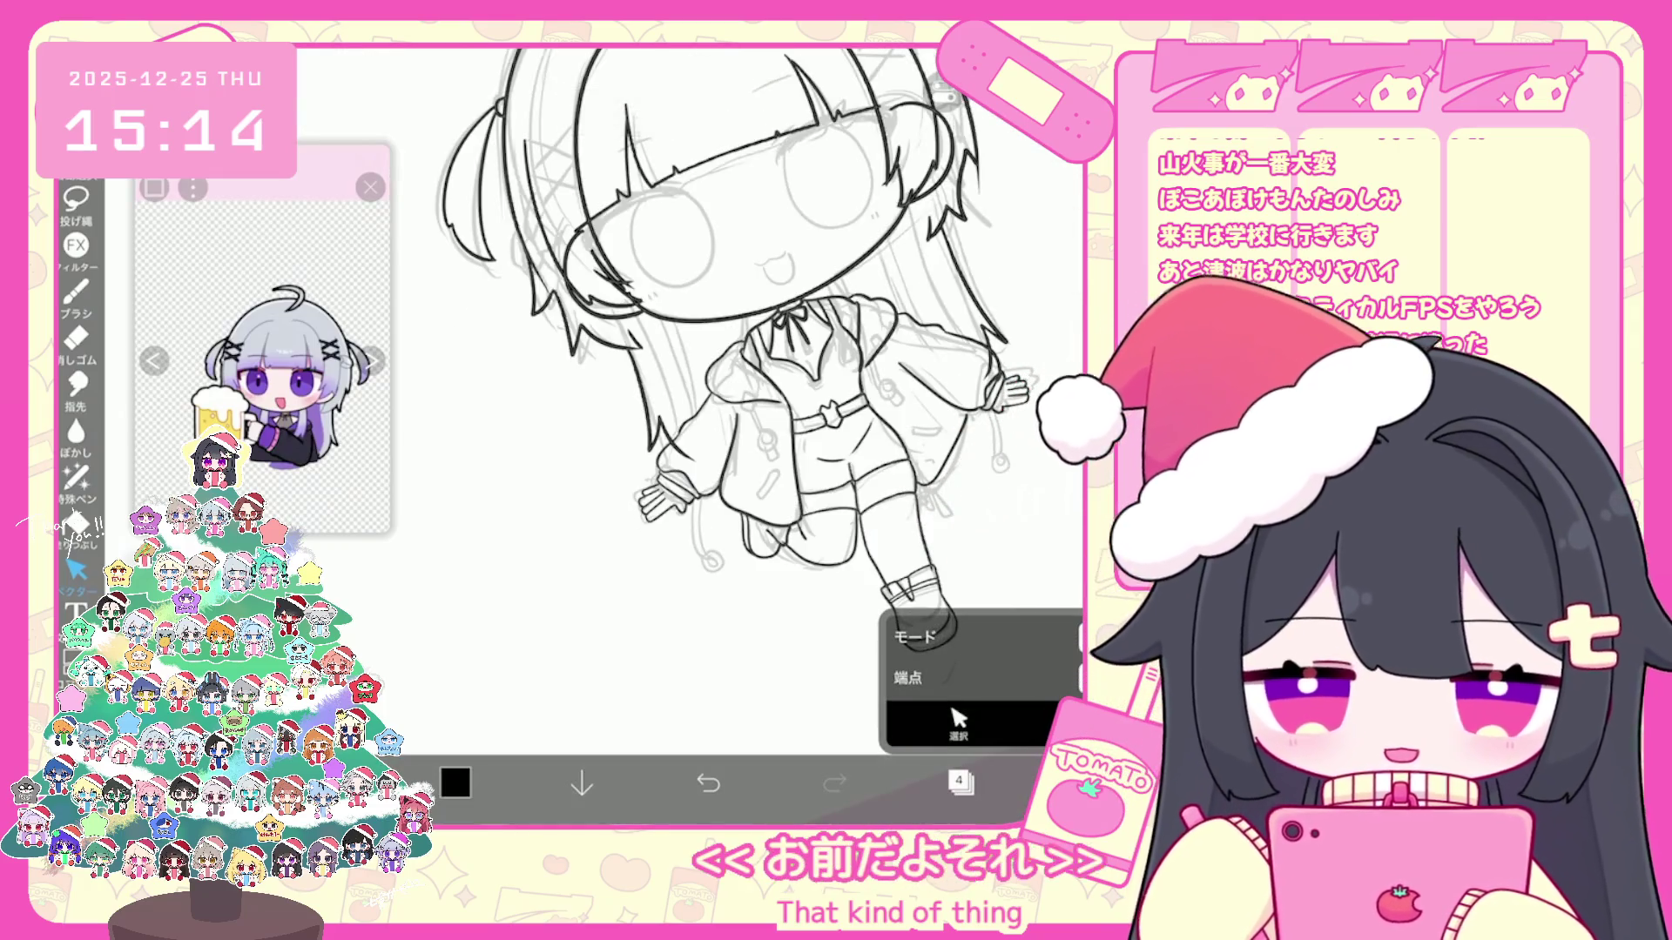
pyautogui.press('b')
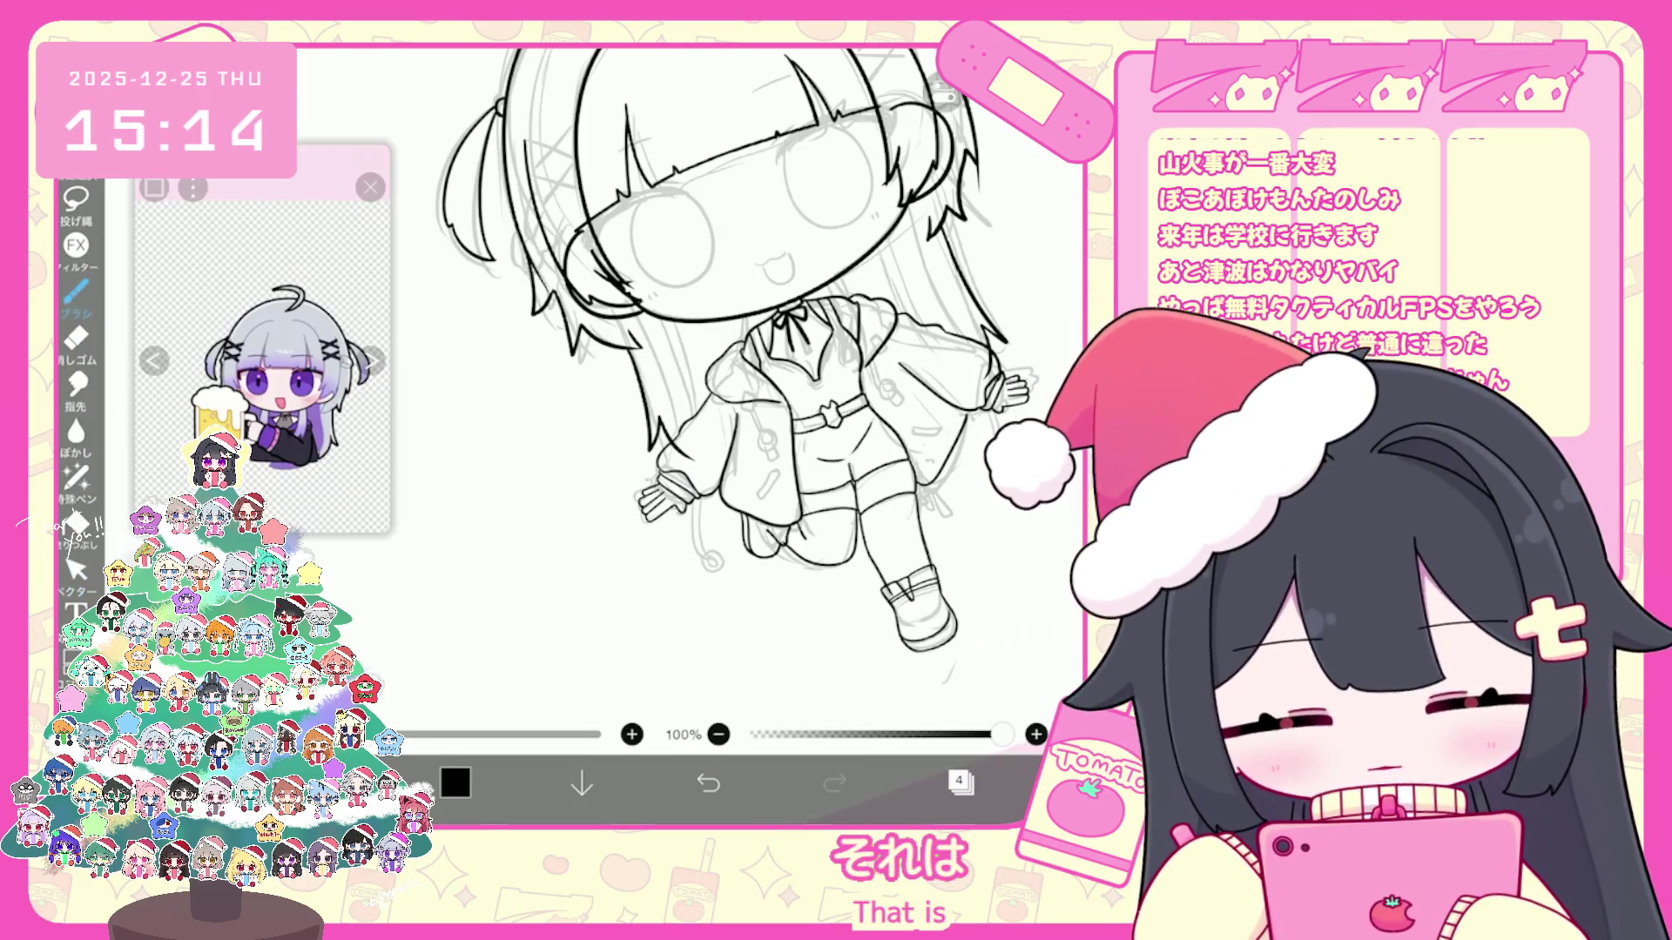
pyautogui.scroll(3, 705, 392)
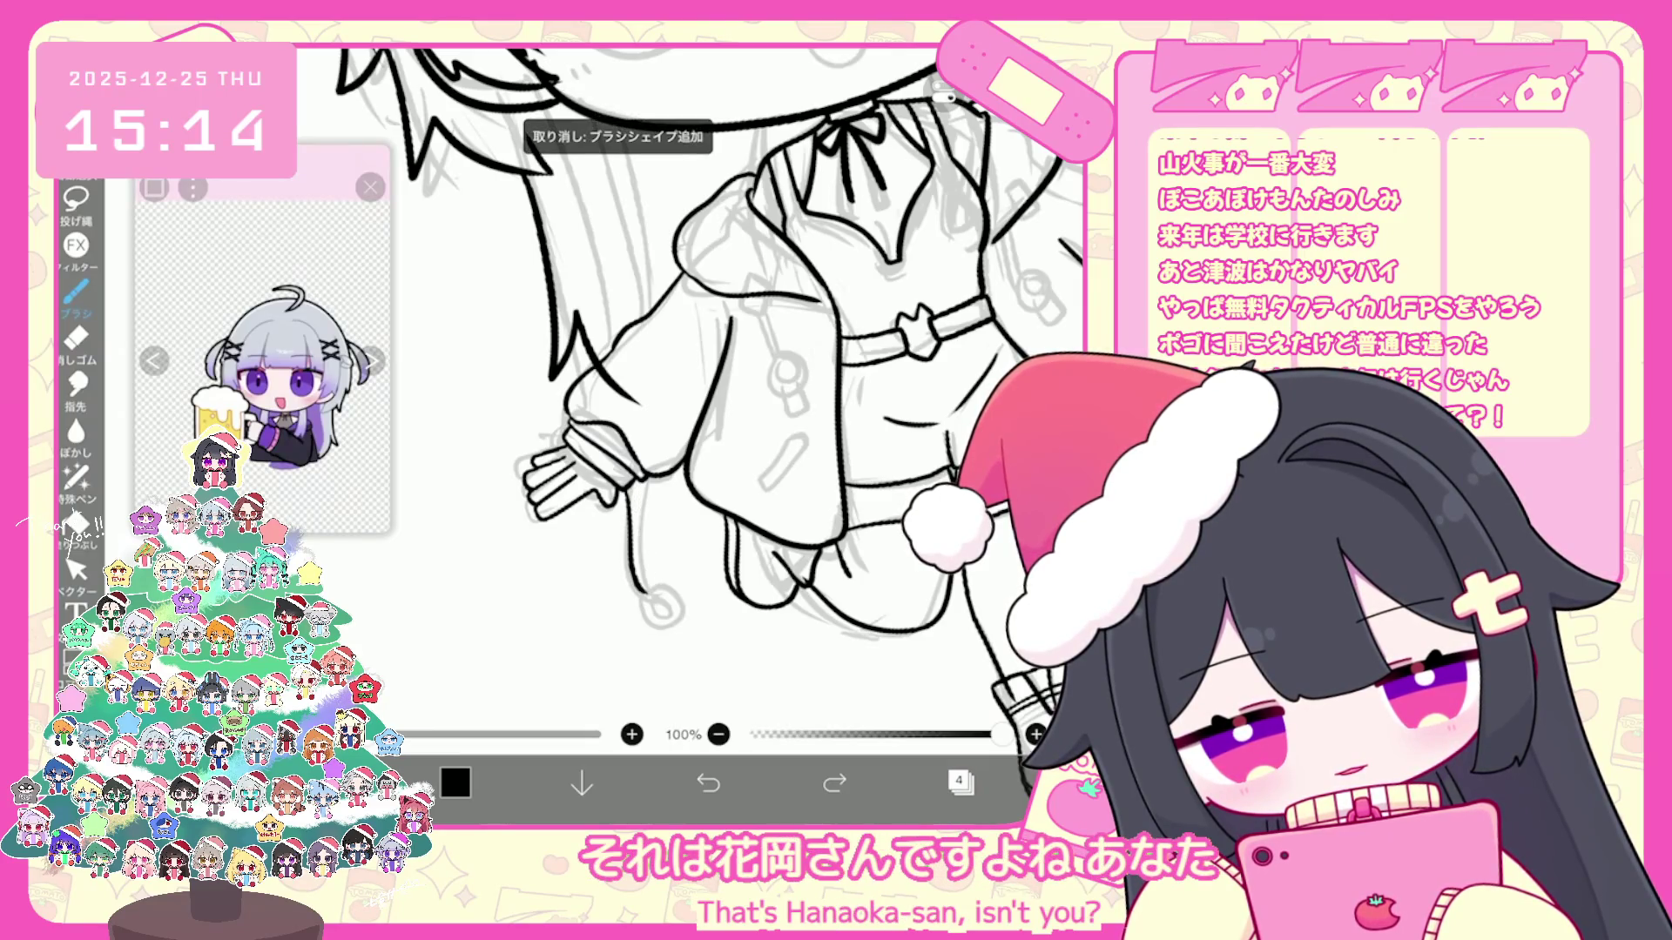
# Step: Ink a short sleeve line and the two hanging drawstring lines
pyautogui.moveTo(638, 478); pyautogui.dragTo(645, 523)
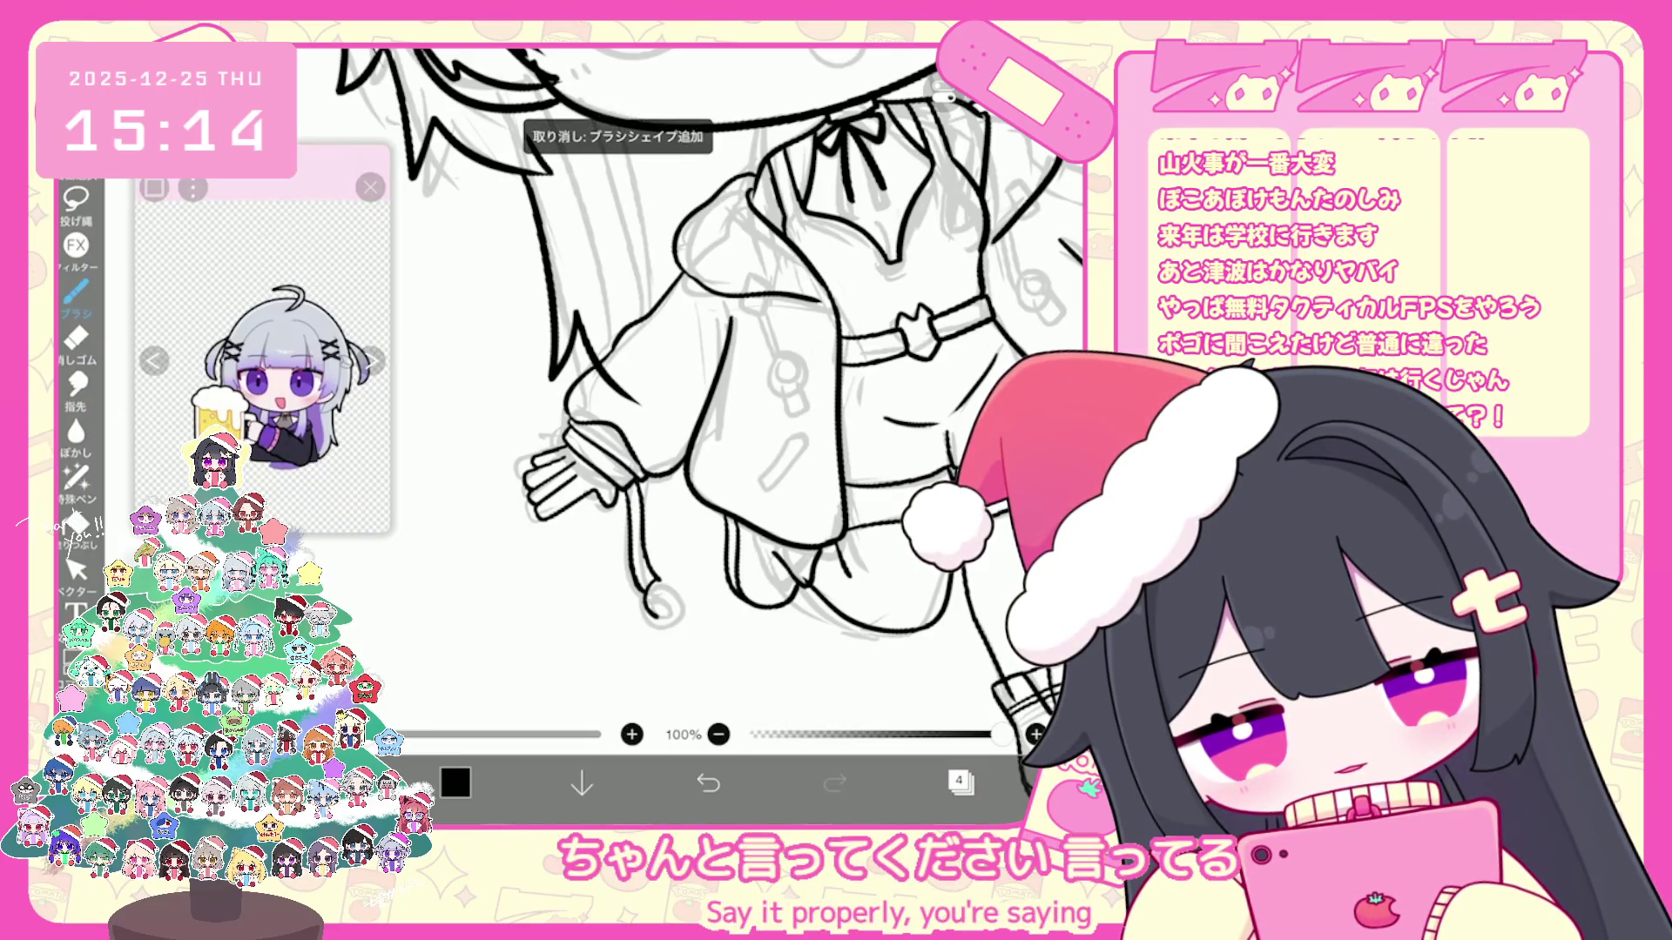
pyautogui.scroll(3, 706, 392)
pyautogui.hotkey('ctrl', 'z')
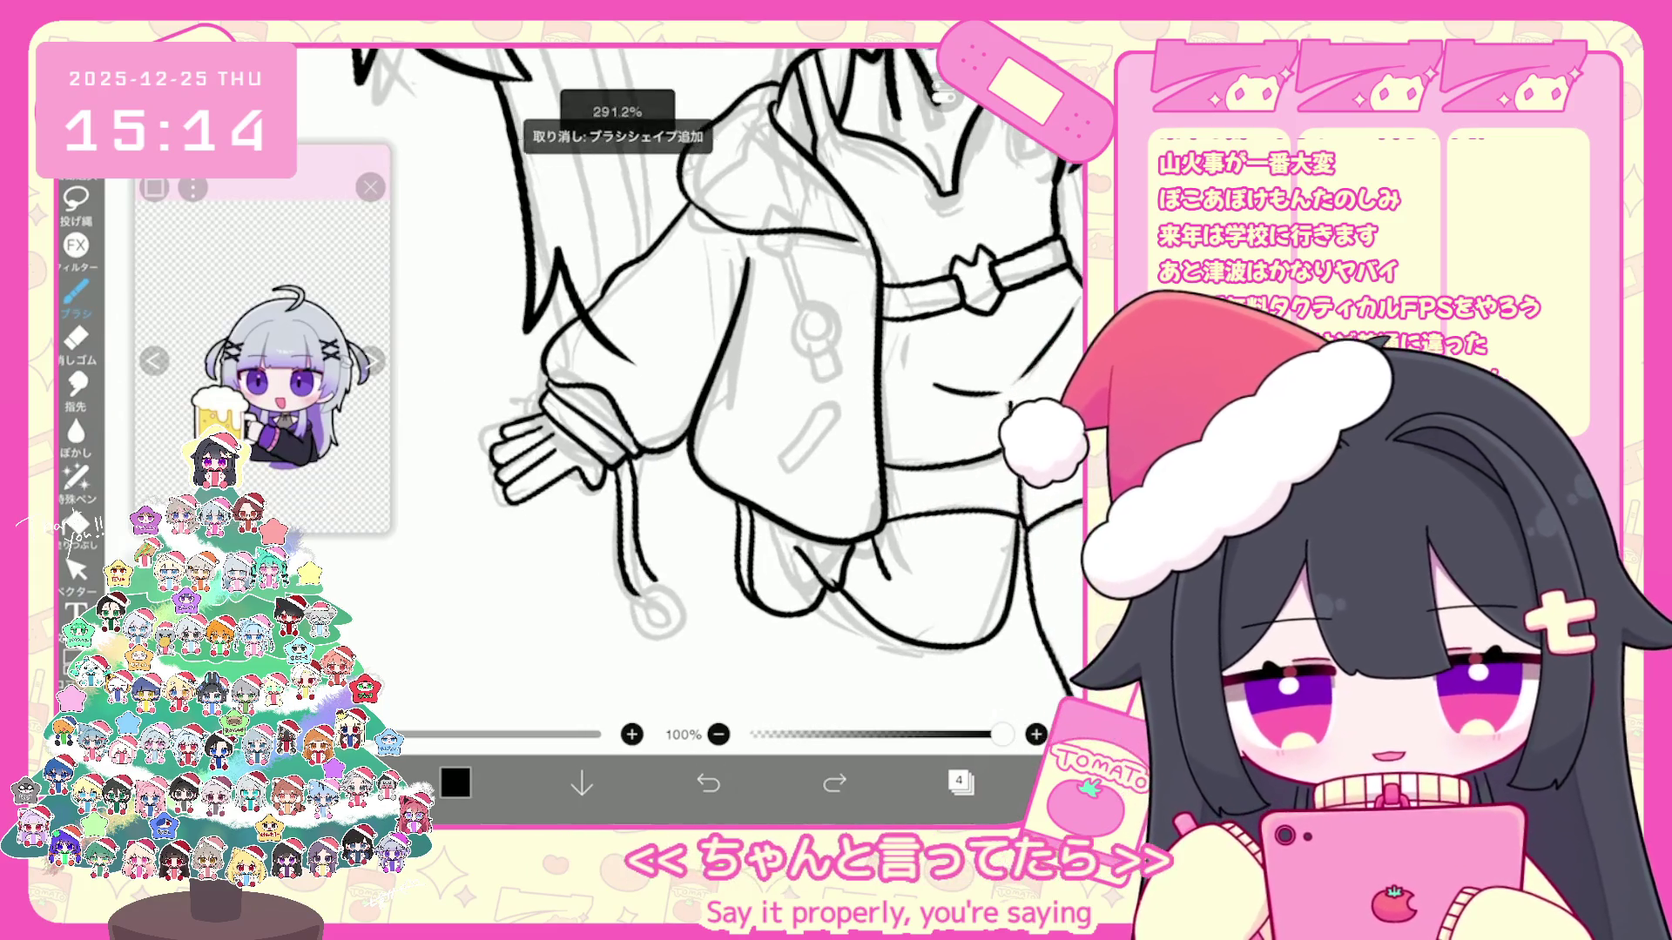
pyautogui.moveTo(617, 552); pyautogui.dragTo(651, 591)
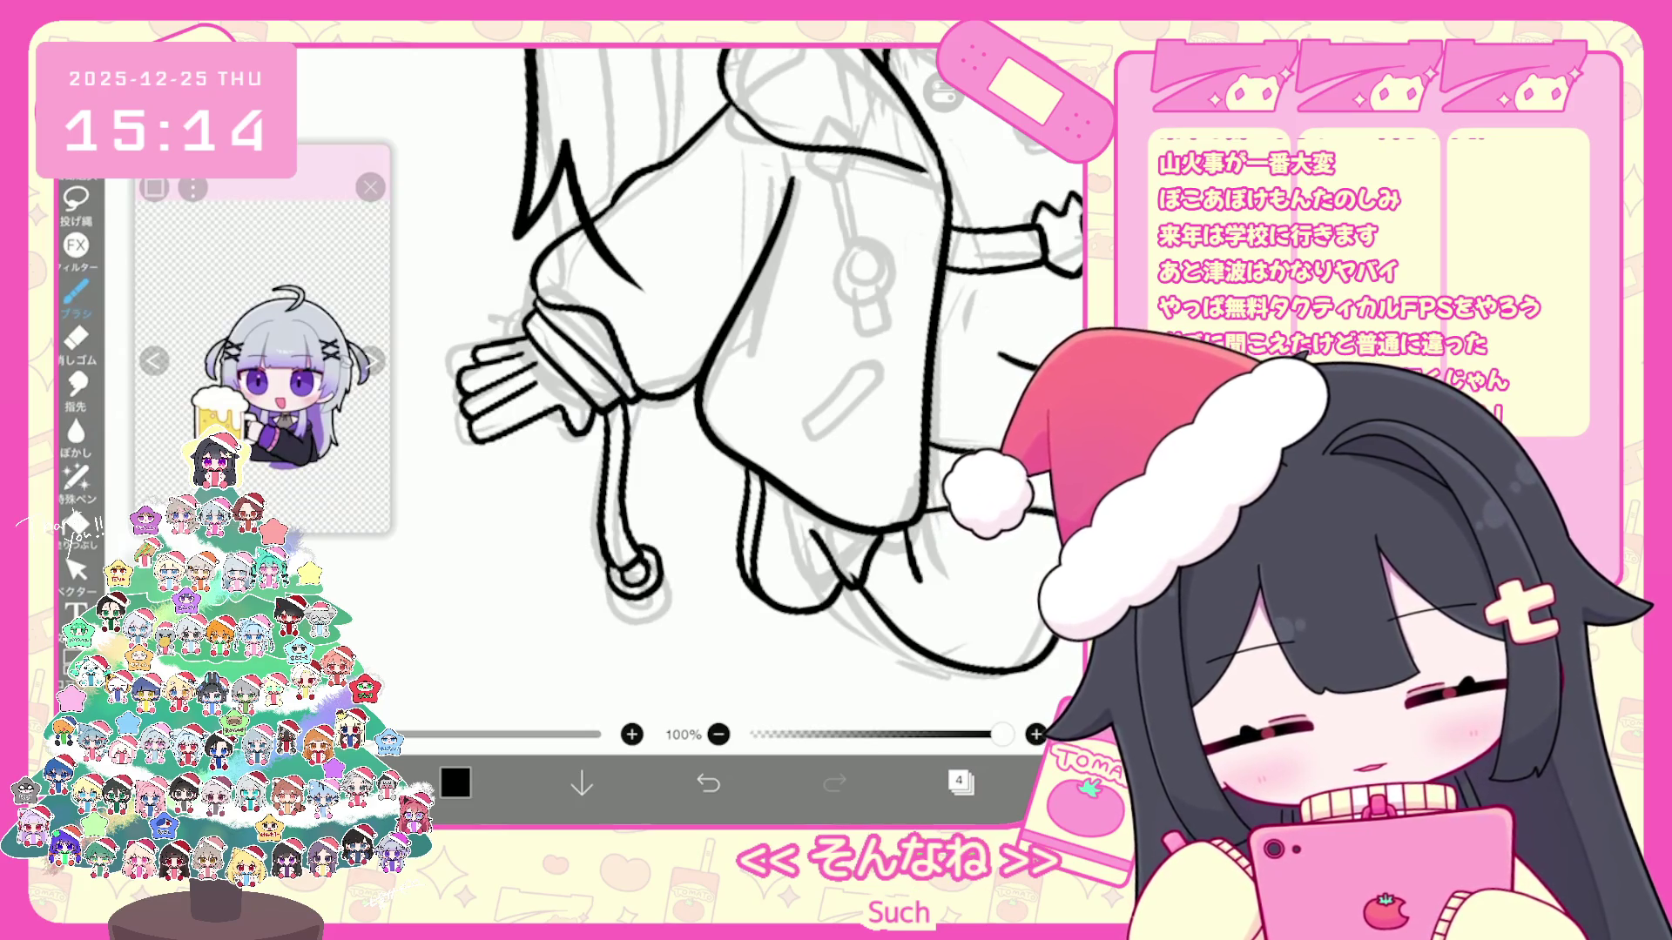
pyautogui.scroll(-2, 705, 392)
pyautogui.scroll(-2, 706, 391)
pyautogui.scroll(-1, 706, 392)
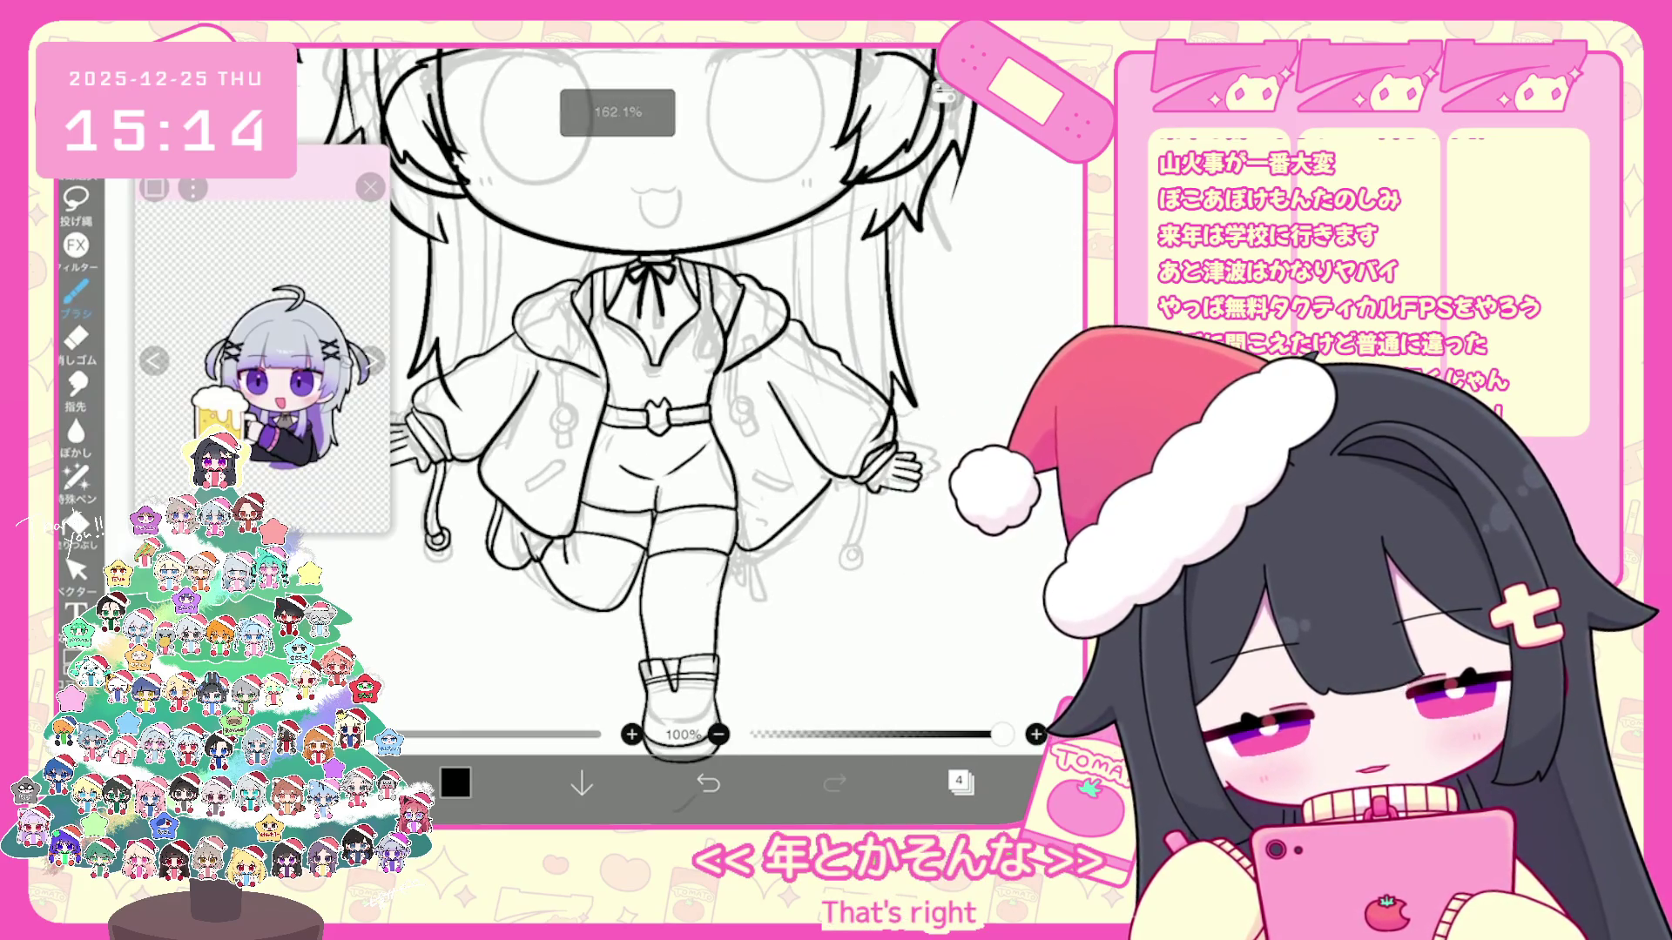
pyautogui.scroll(1, 640, 418)
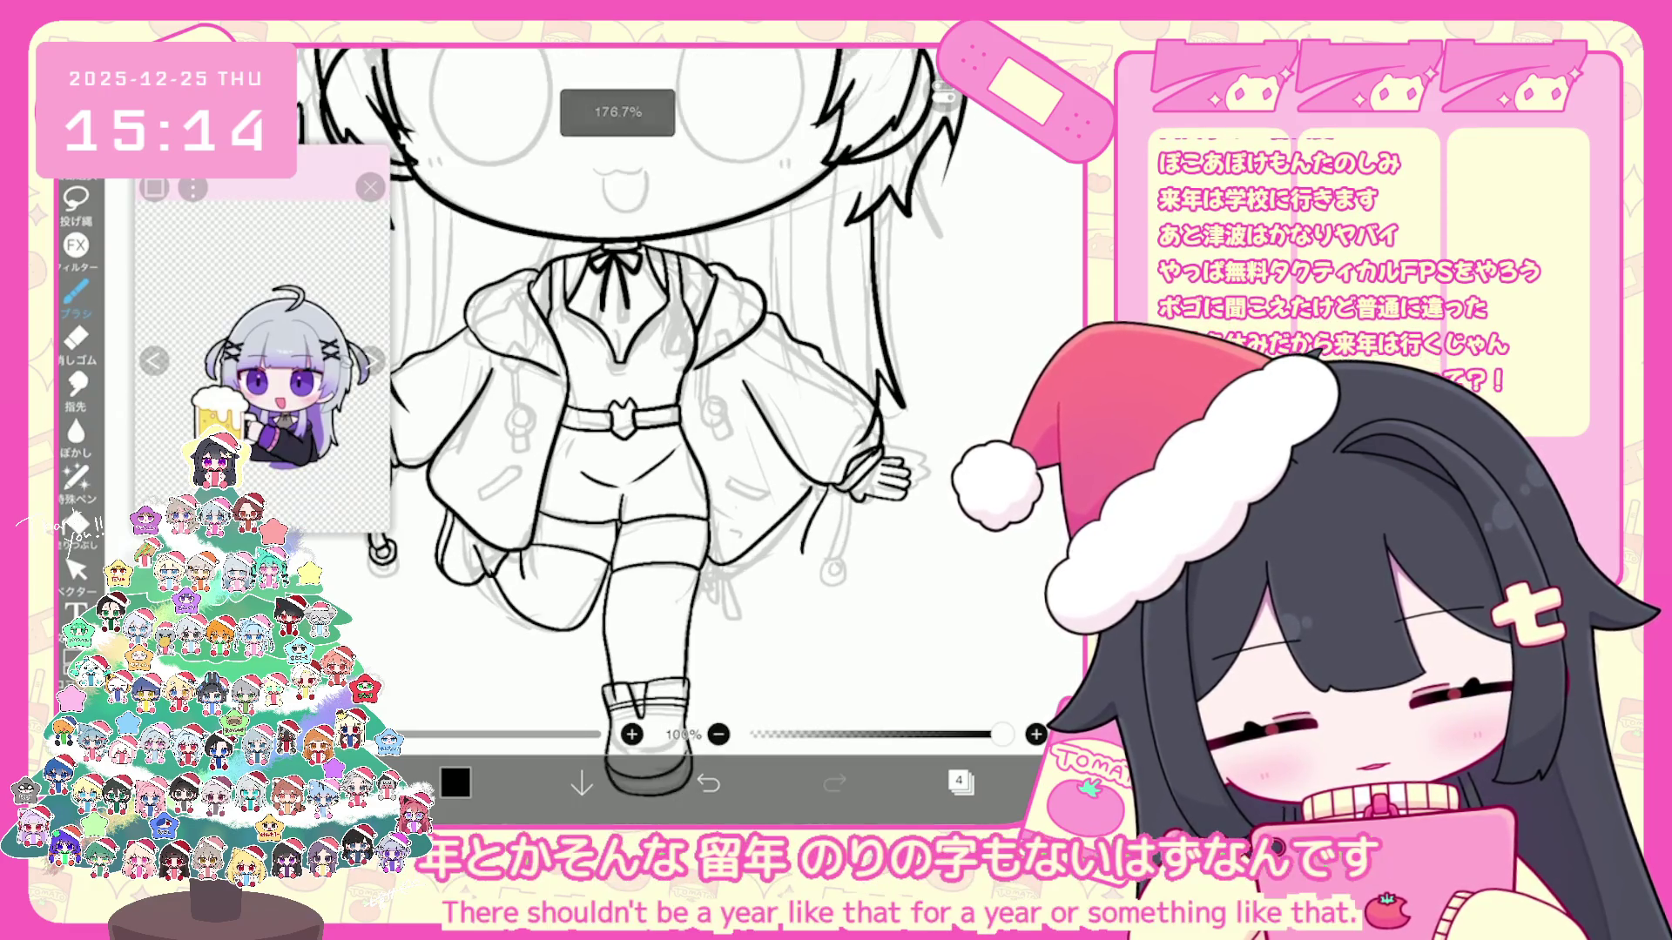
pyautogui.scroll(1, 640, 418)
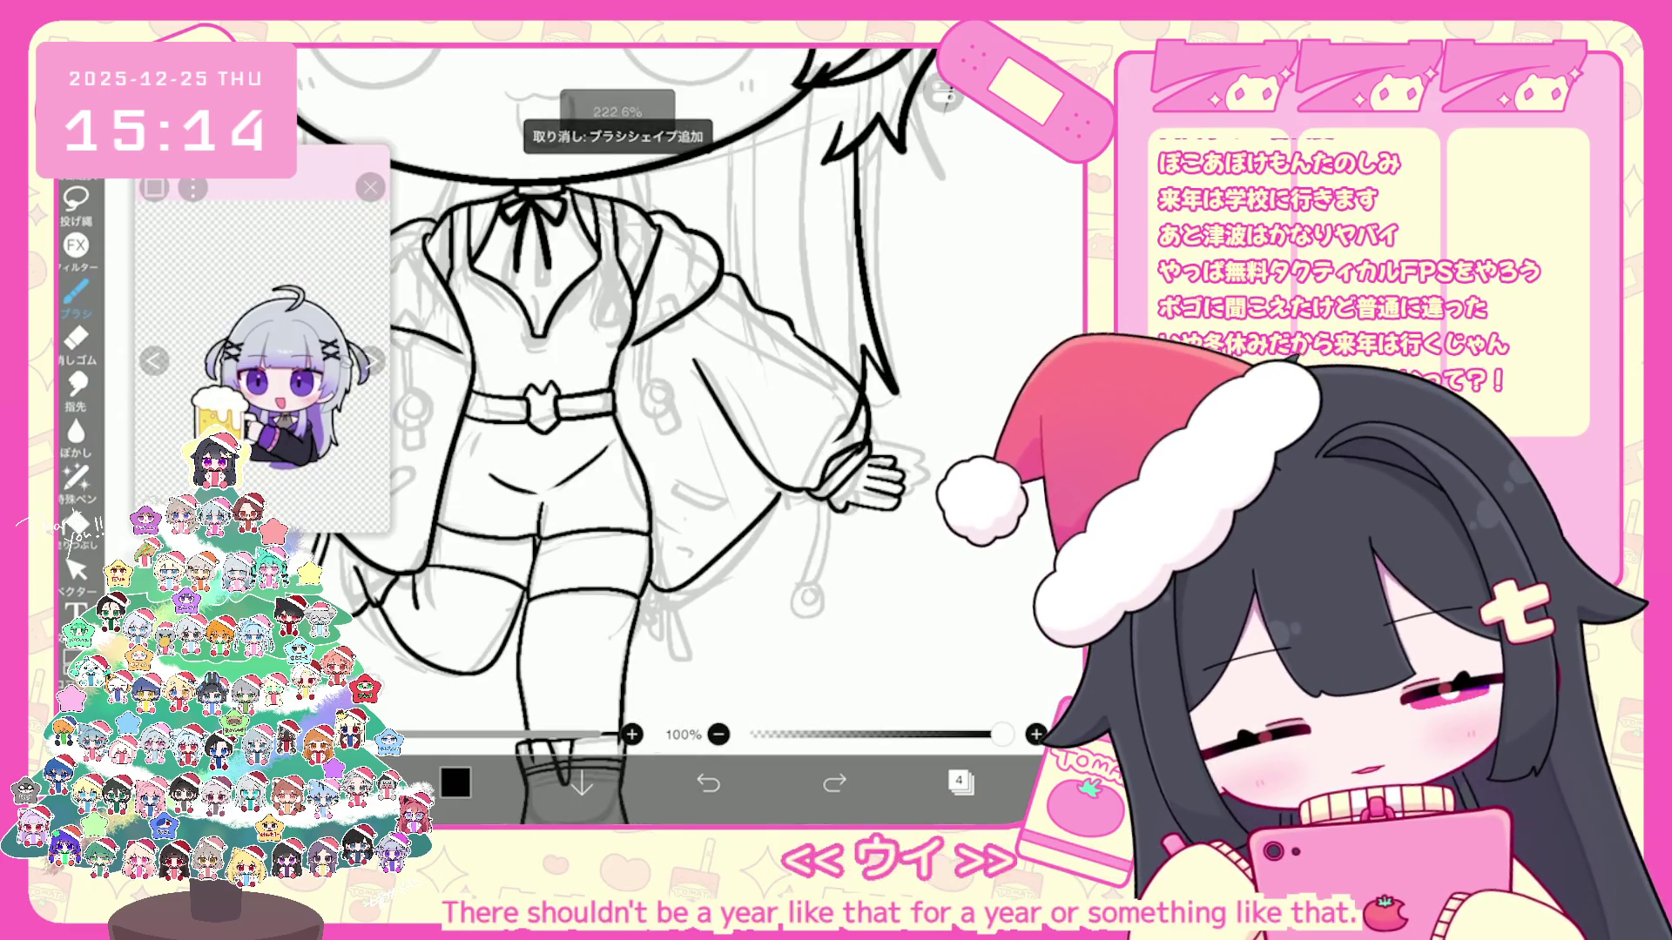
pyautogui.moveTo(787, 494); pyautogui.dragTo(797, 576)
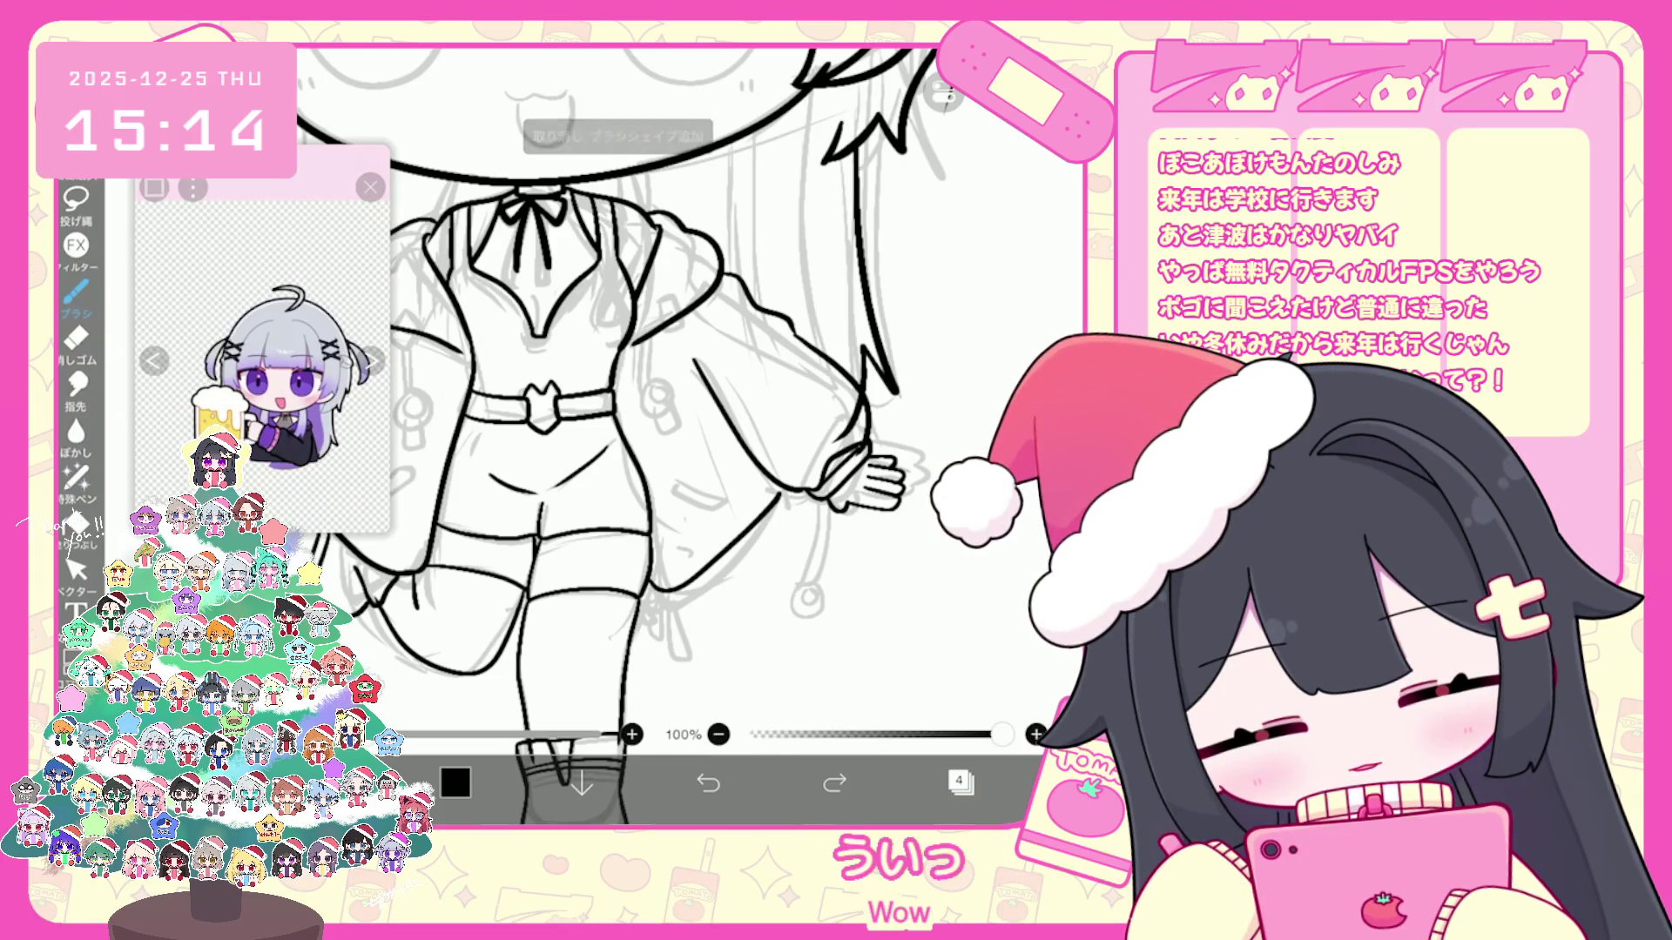
pyautogui.moveTo(789, 496); pyautogui.dragTo(798, 574)
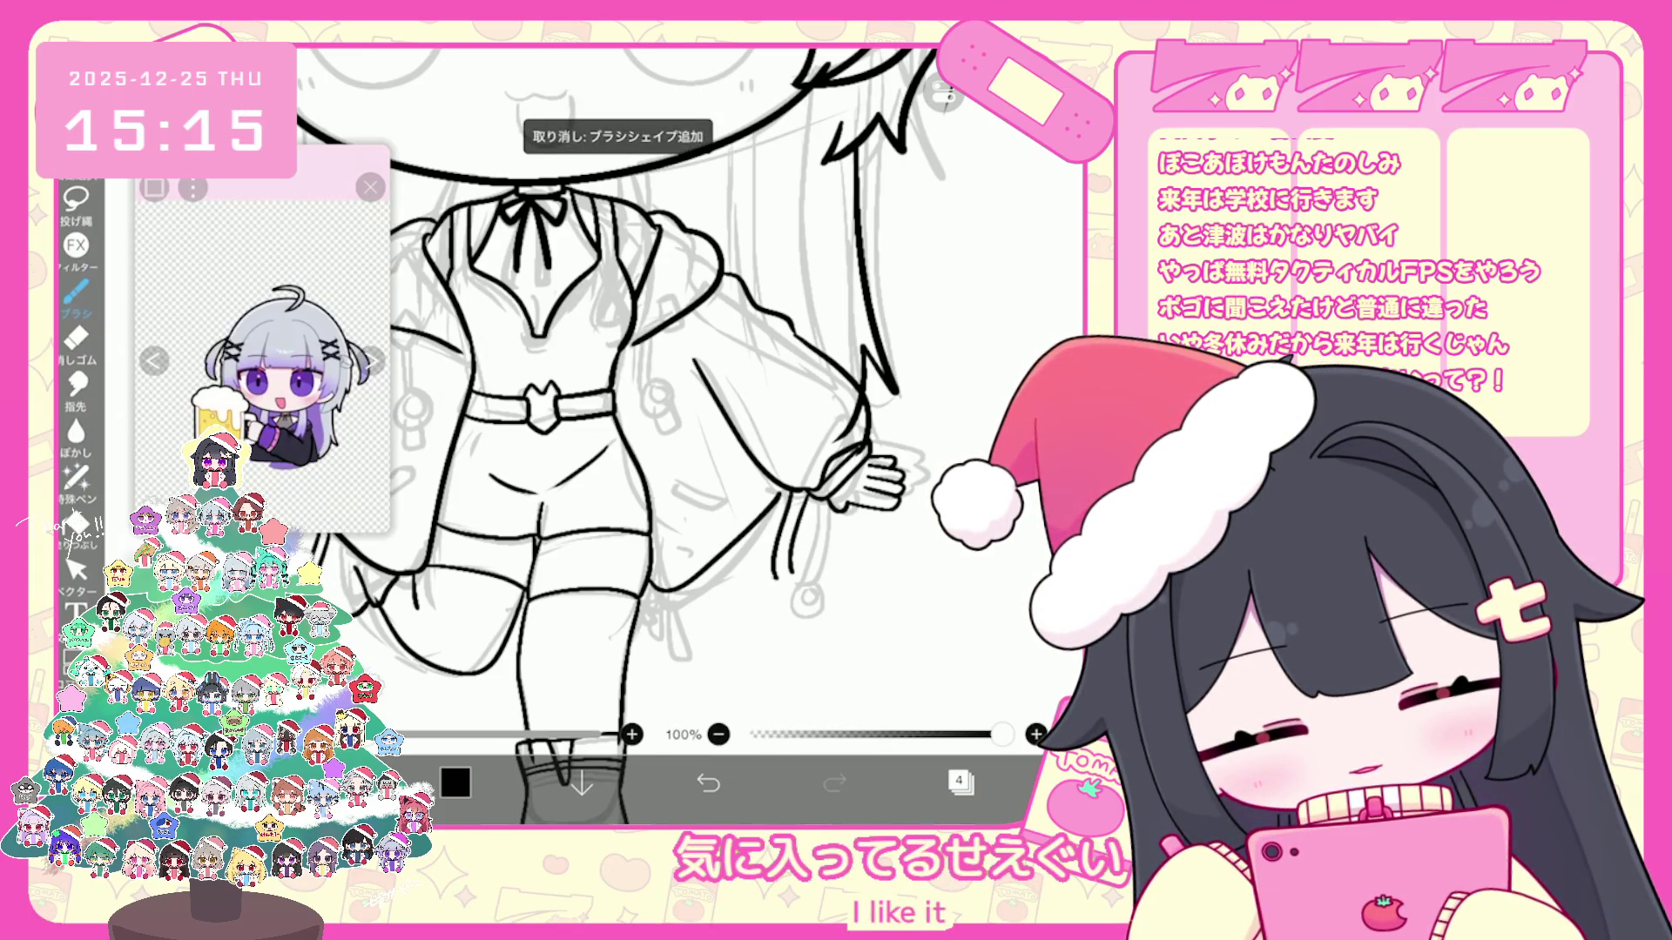
pyautogui.scroll(1, 784, 498)
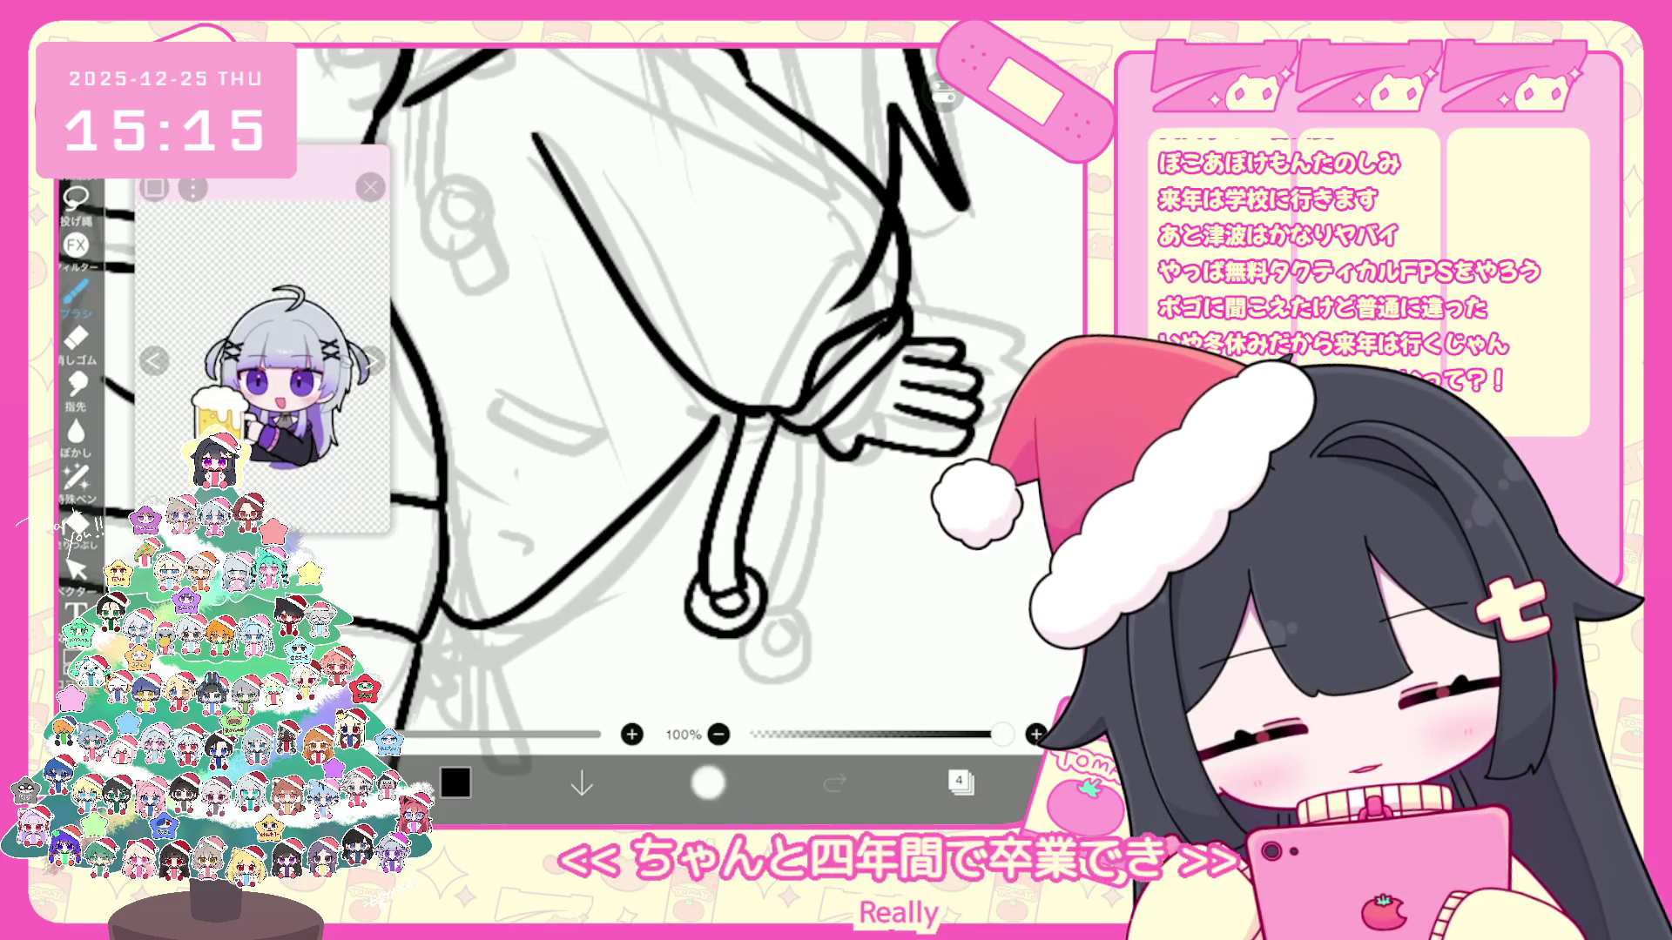
# Step: Undo the curled drawstring and ring strokes and redraw the ring at the strap end
pyautogui.hotkey('ctrl', 'z')
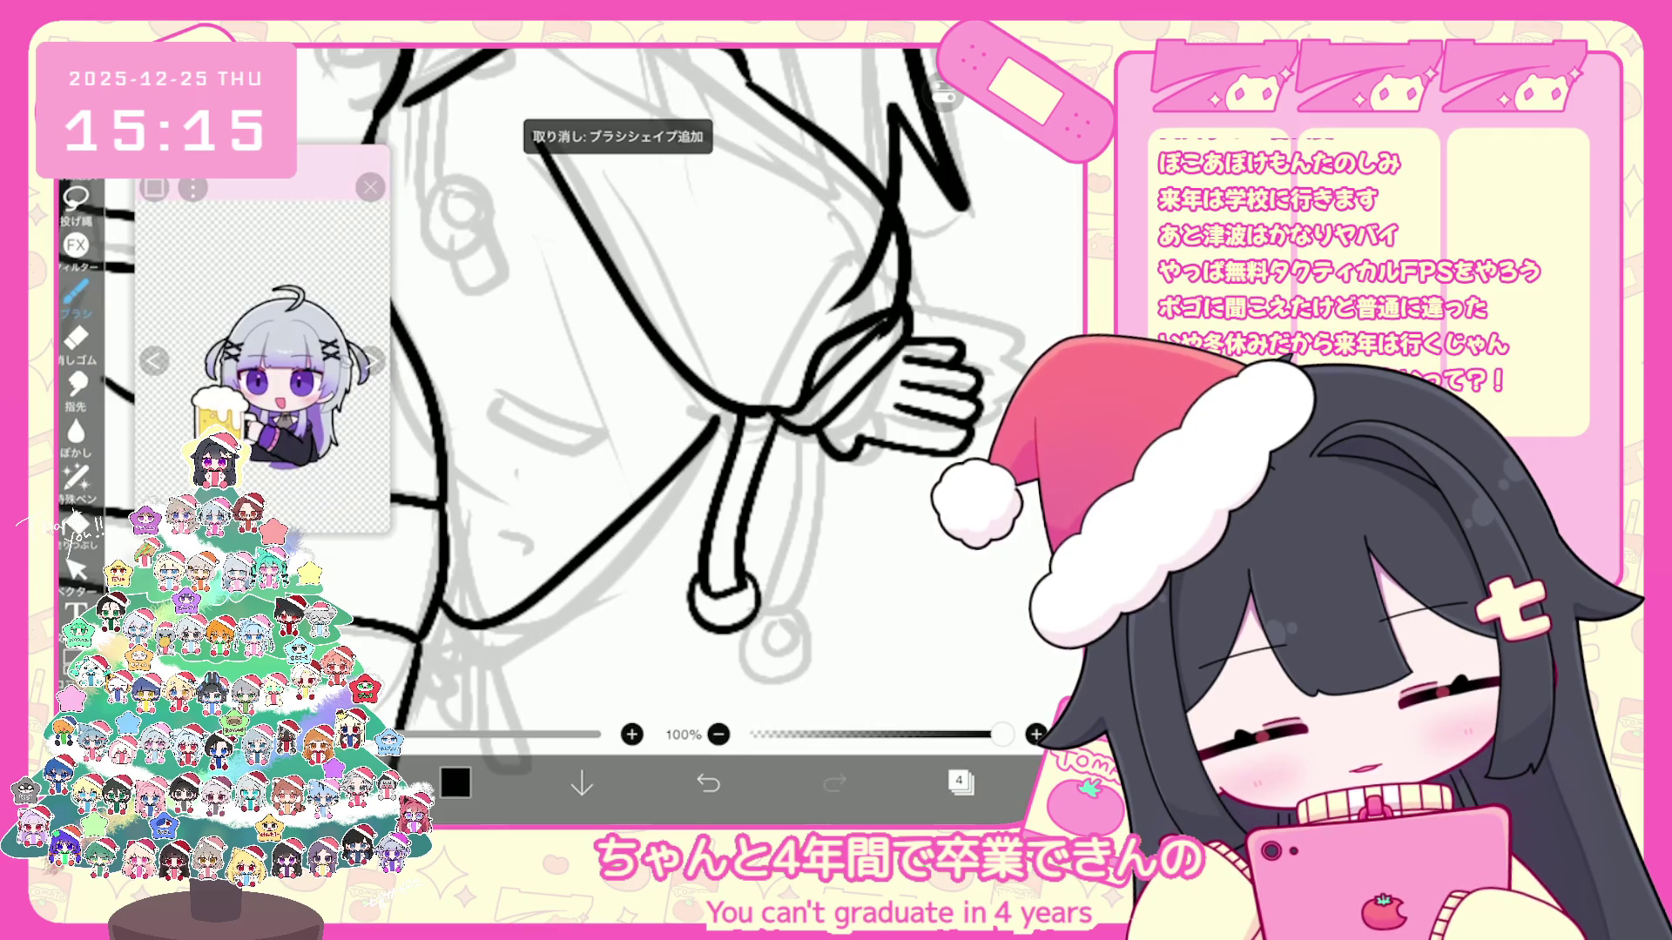
pyautogui.scroll(-3, 653, 432)
pyautogui.scroll(3, 653, 431)
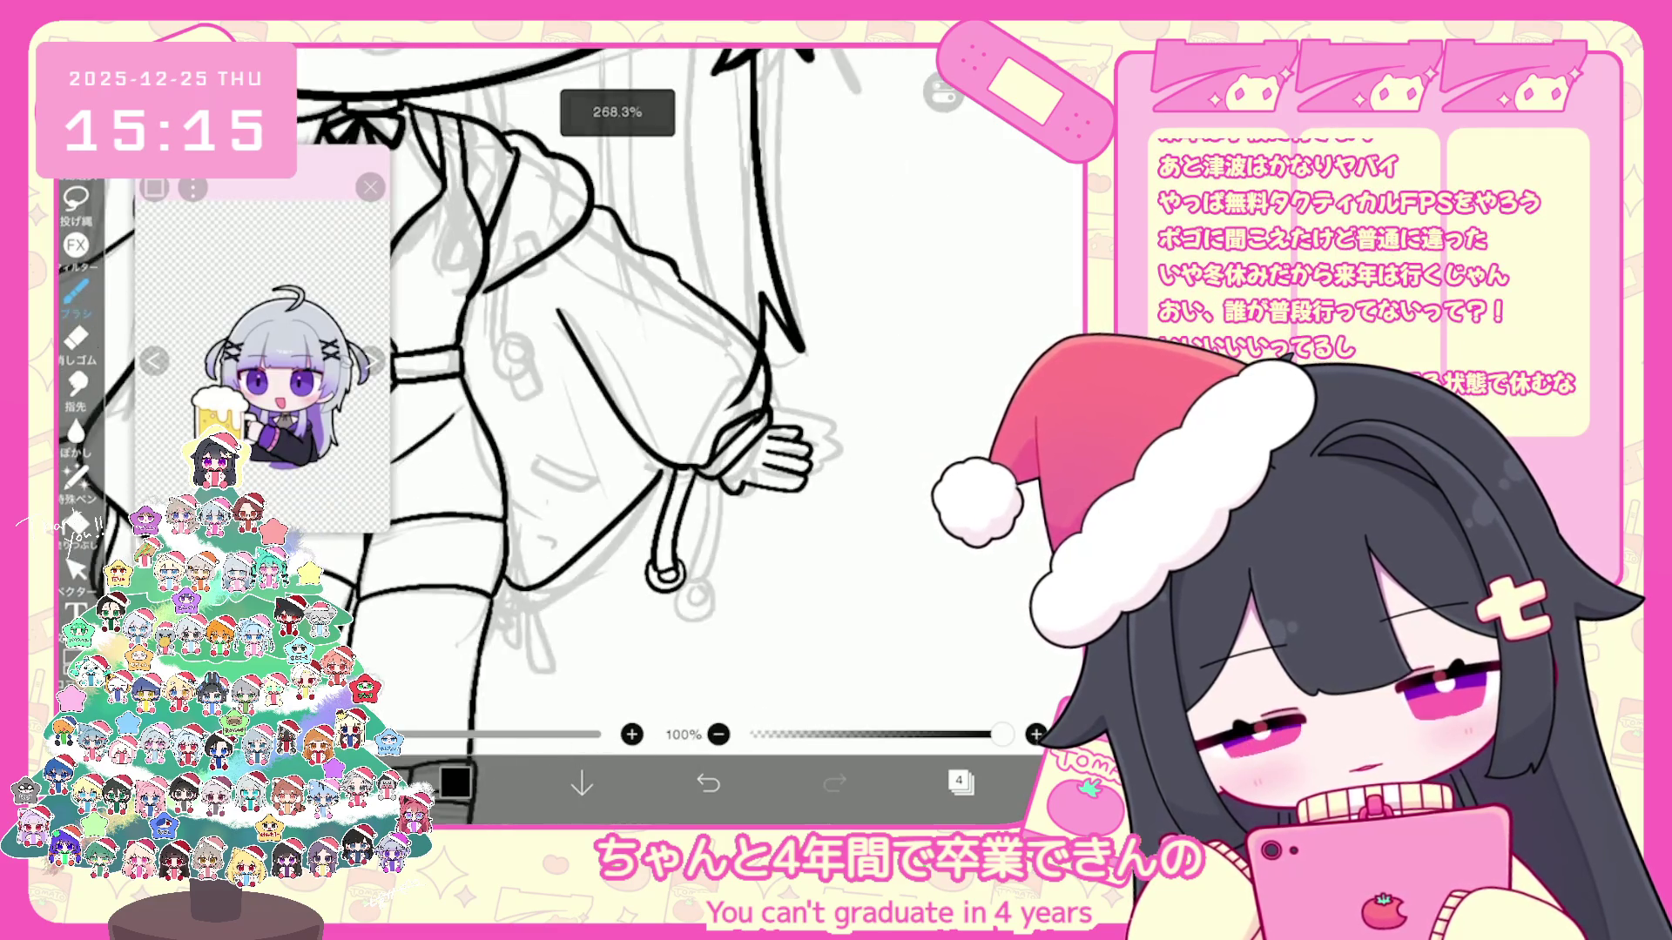
pyautogui.hotkey('ctrl', 'z')
pyautogui.scroll(-1, 641, 369)
pyautogui.hotkey('ctrl', 'z')
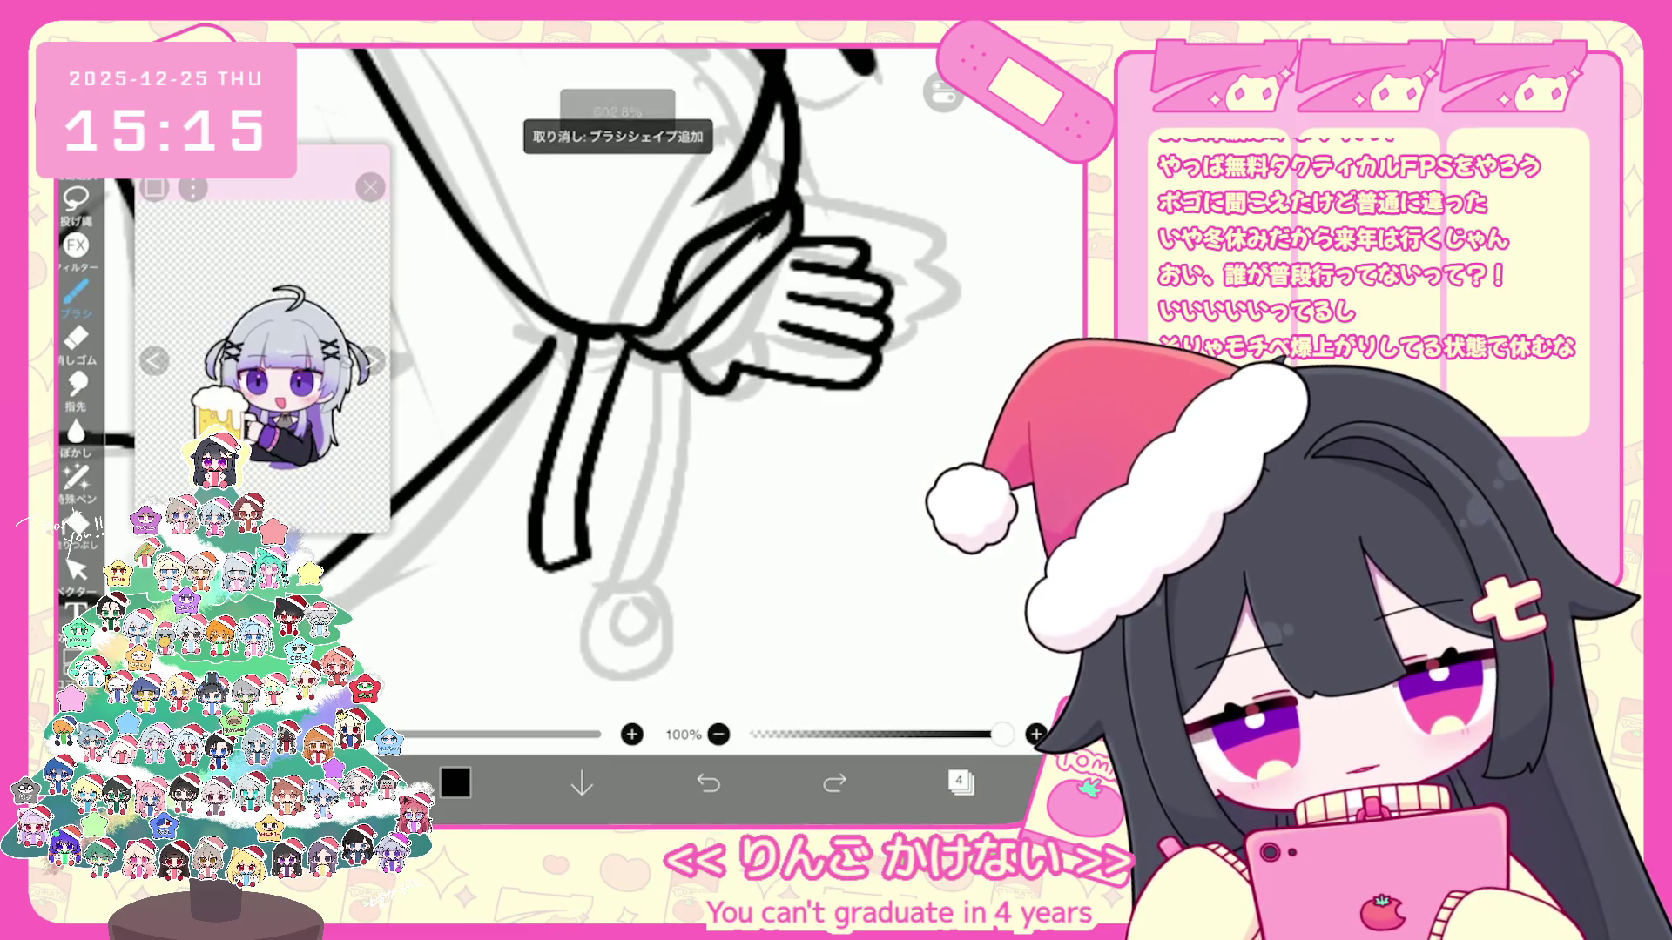
pyautogui.moveTo(561, 542); pyautogui.dragTo(576, 630)
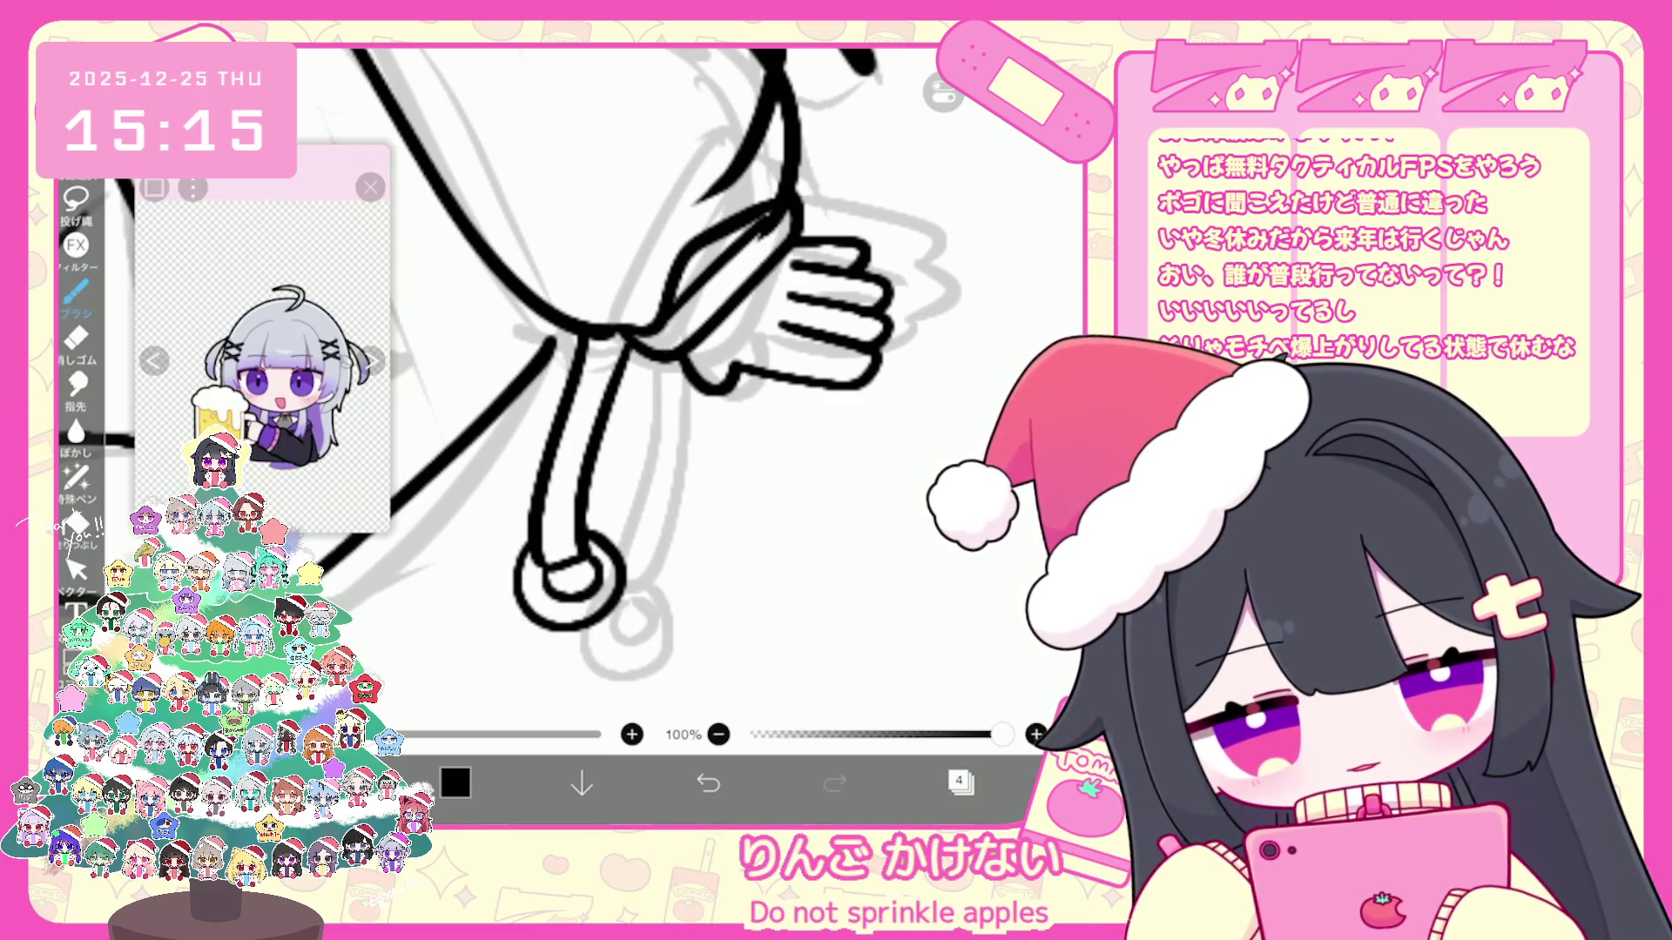
pyautogui.hscroll(-2, 653, 393)
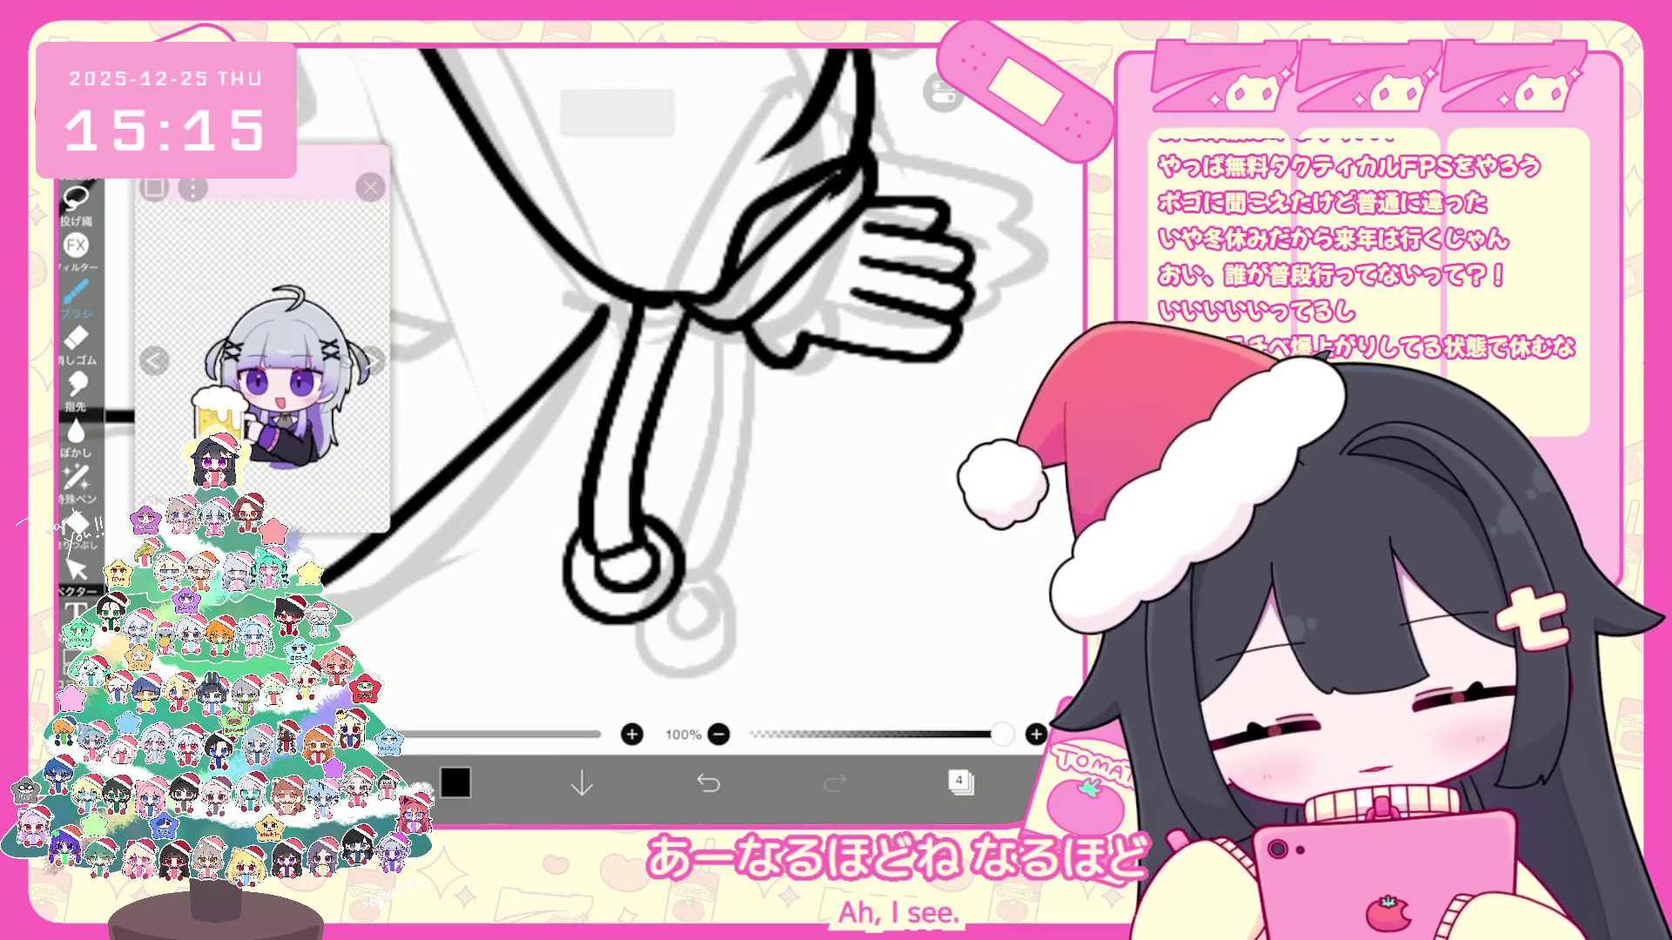
pyautogui.hotkey('ctrl', 'z')
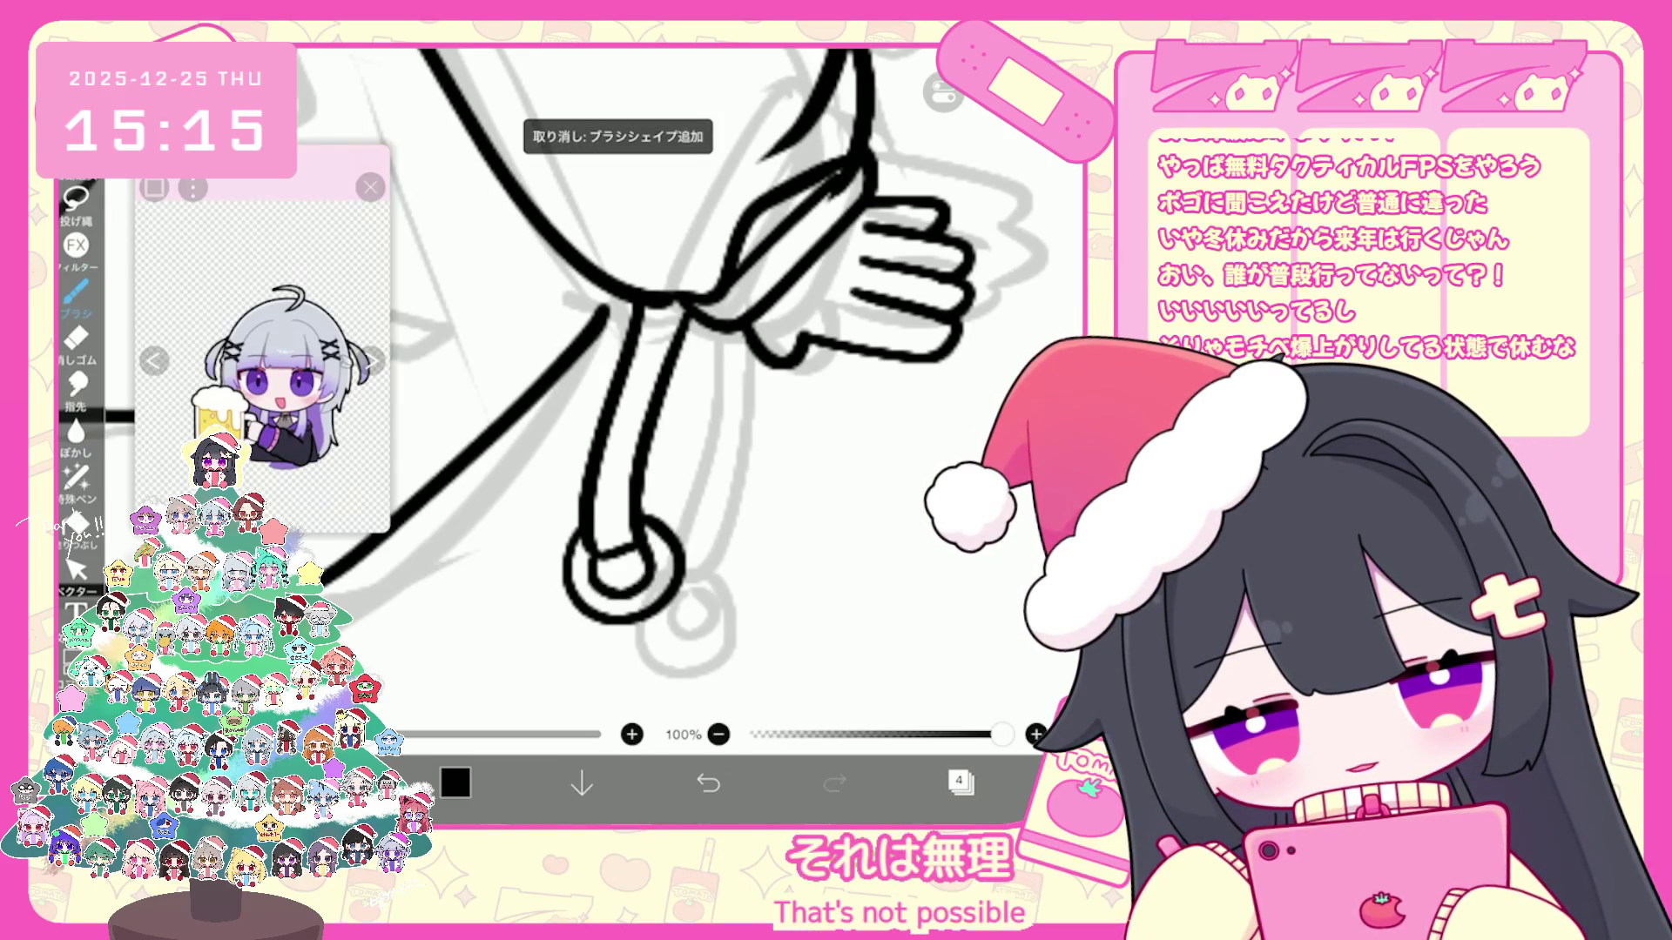
pyautogui.scroll(-3, 627, 392)
pyautogui.scroll(-3, 628, 391)
pyautogui.scroll(-2, 627, 392)
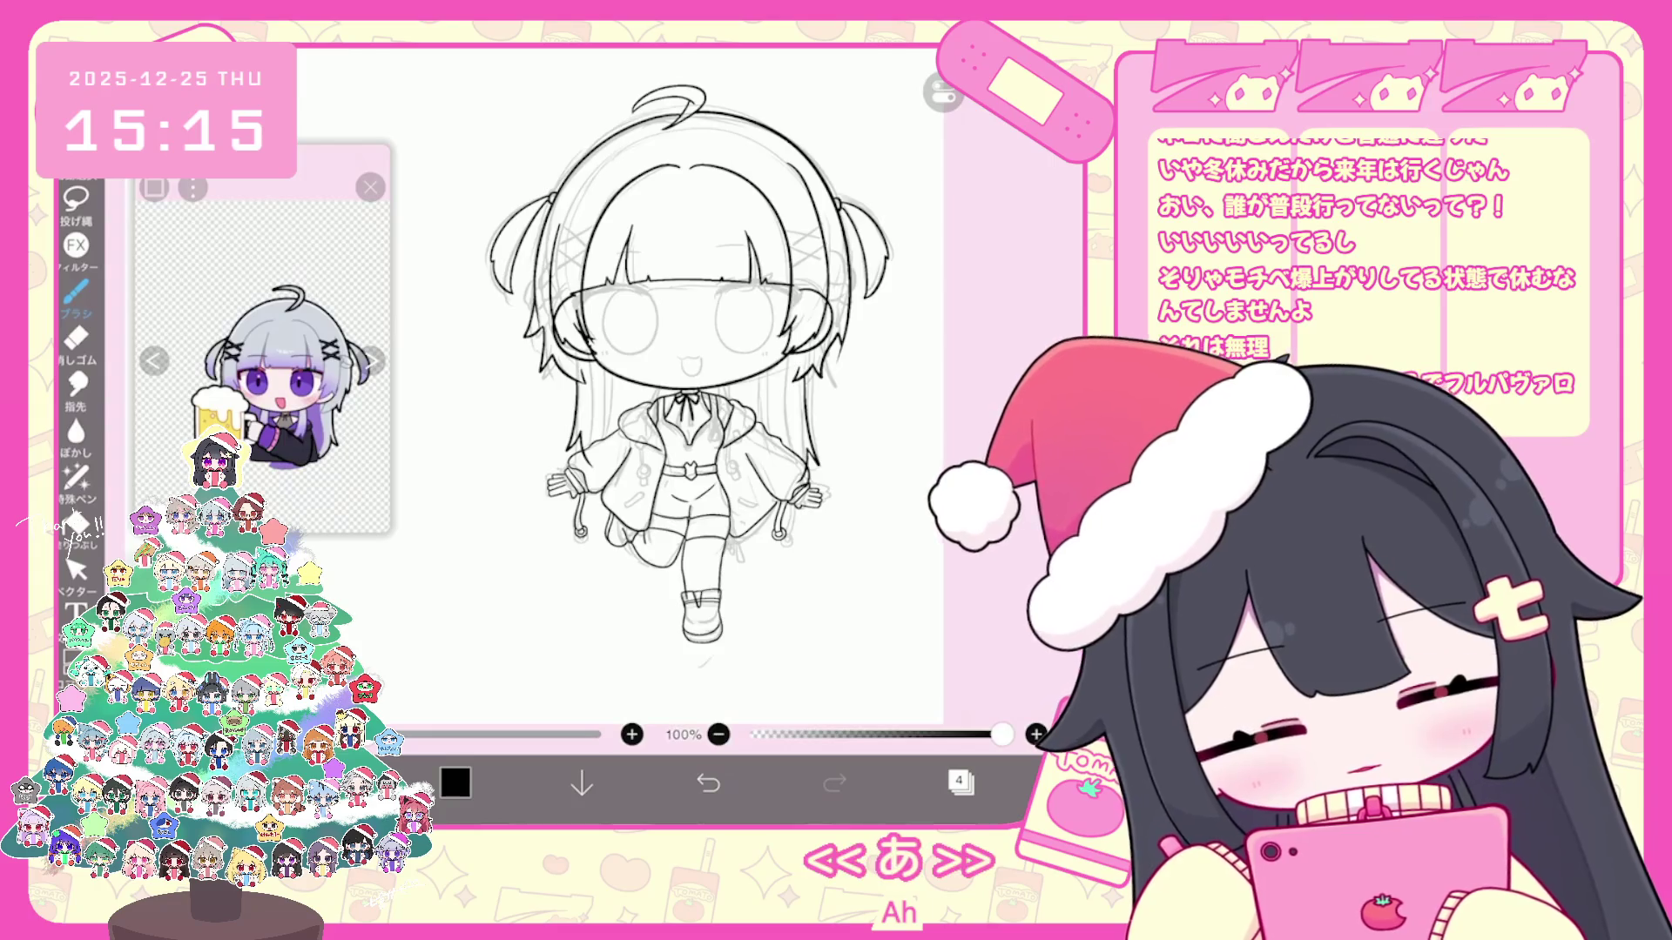
pyautogui.scroll(2, 653, 392)
pyautogui.scroll(2, 653, 392)
pyautogui.scroll(2, 653, 392)
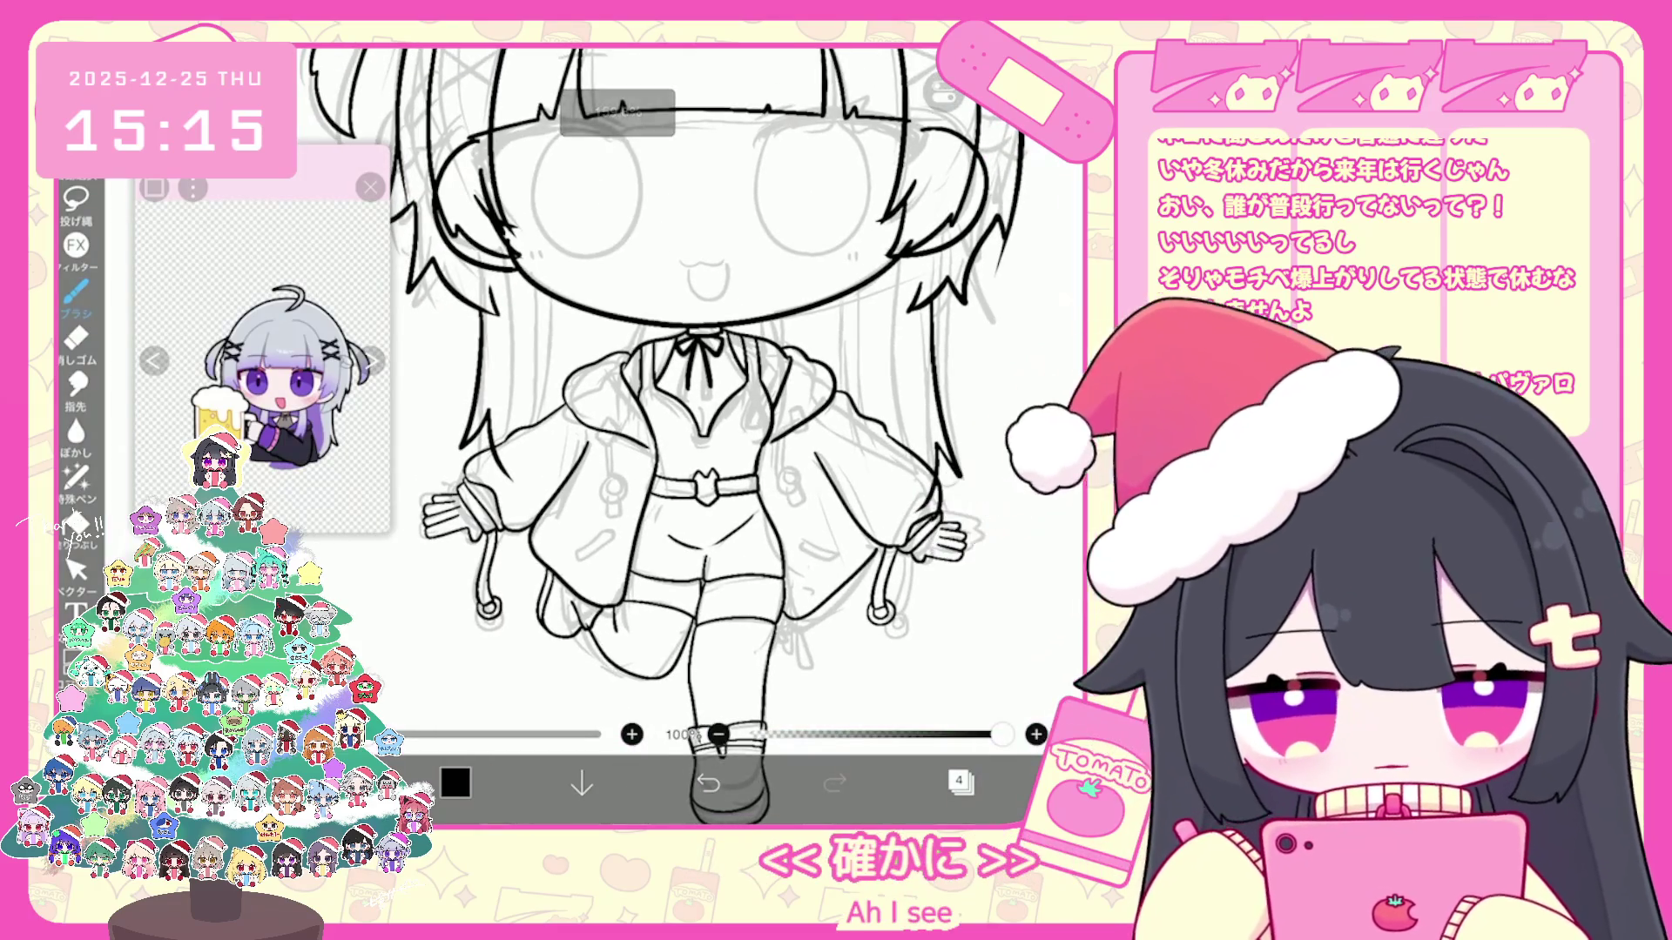
pyautogui.scroll(2, 679, 432)
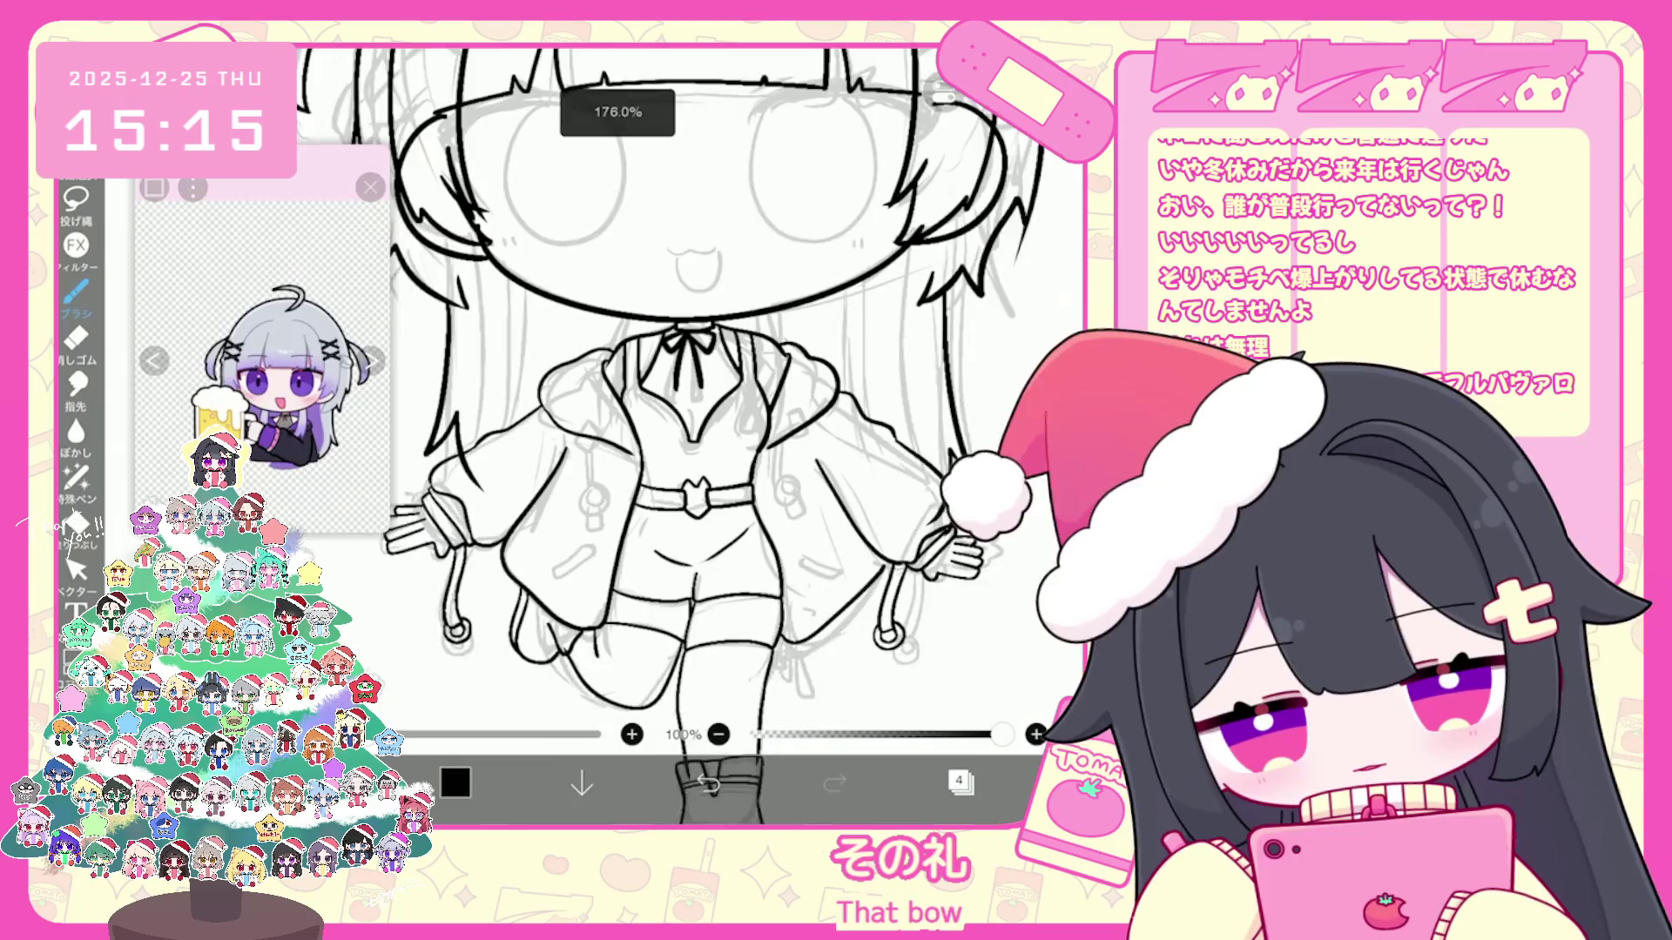
pyautogui.scroll(2, 679, 431)
# Step: Ink the jacket lapels and V-neckline, then switch to vector line editing
pyautogui.hotkey('ctrl', 'z')
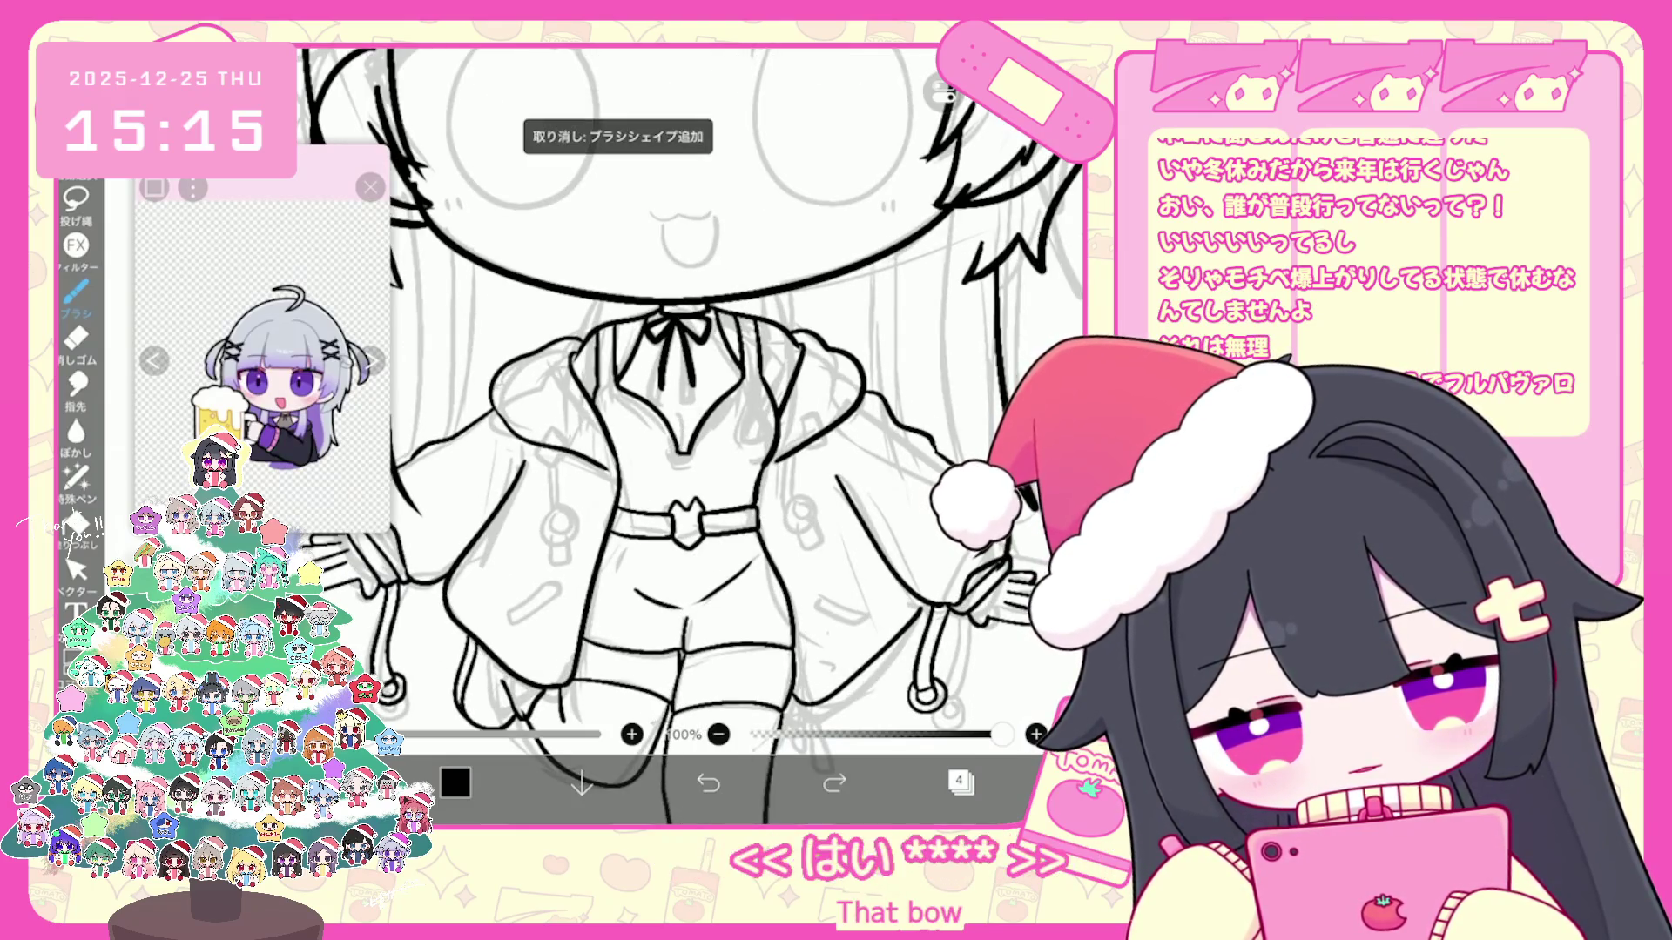
pyautogui.scroll(-2, 692, 431)
pyautogui.scroll(3, 693, 431)
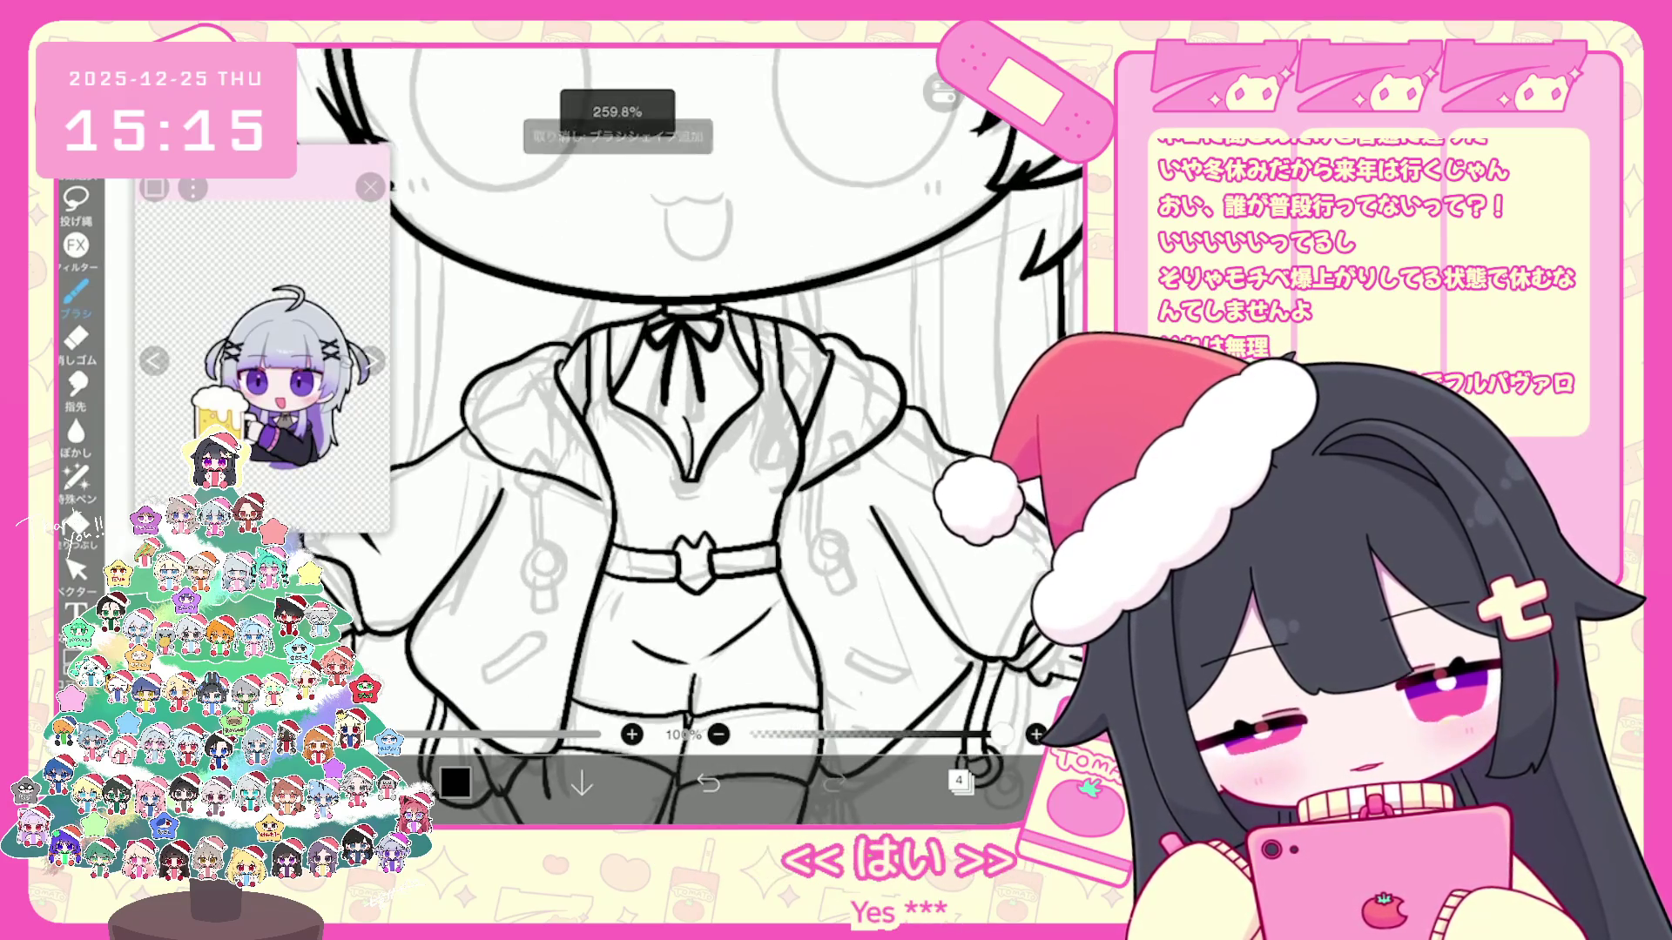
pyautogui.scroll(-2, 688, 437)
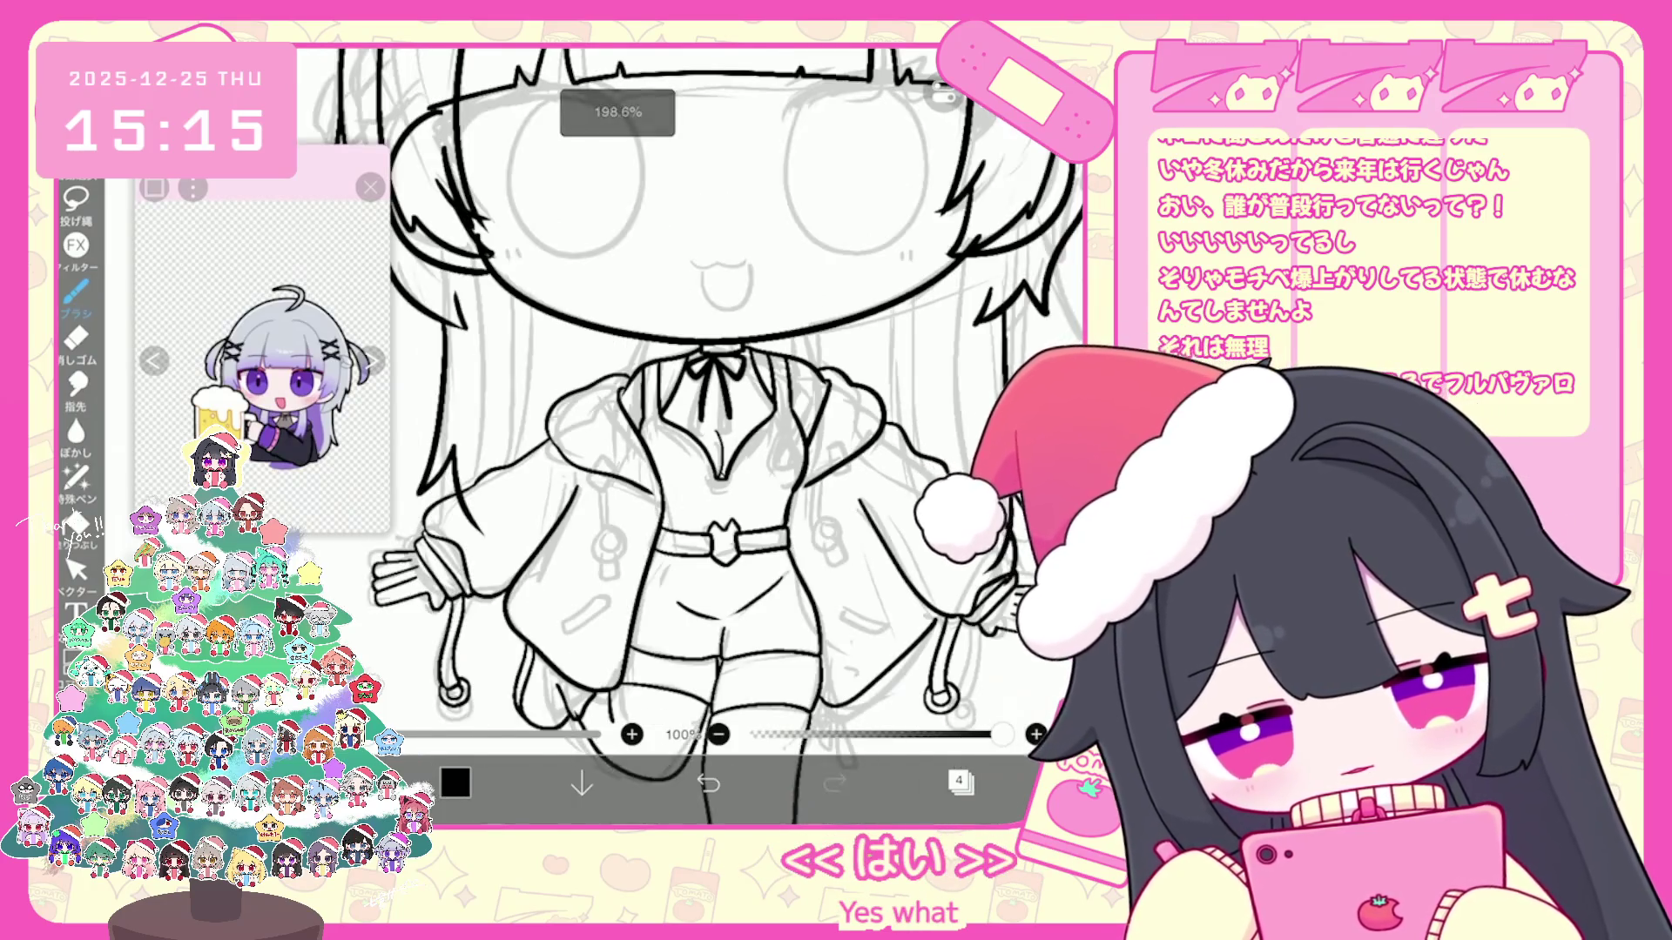
pyautogui.scroll(2, 688, 436)
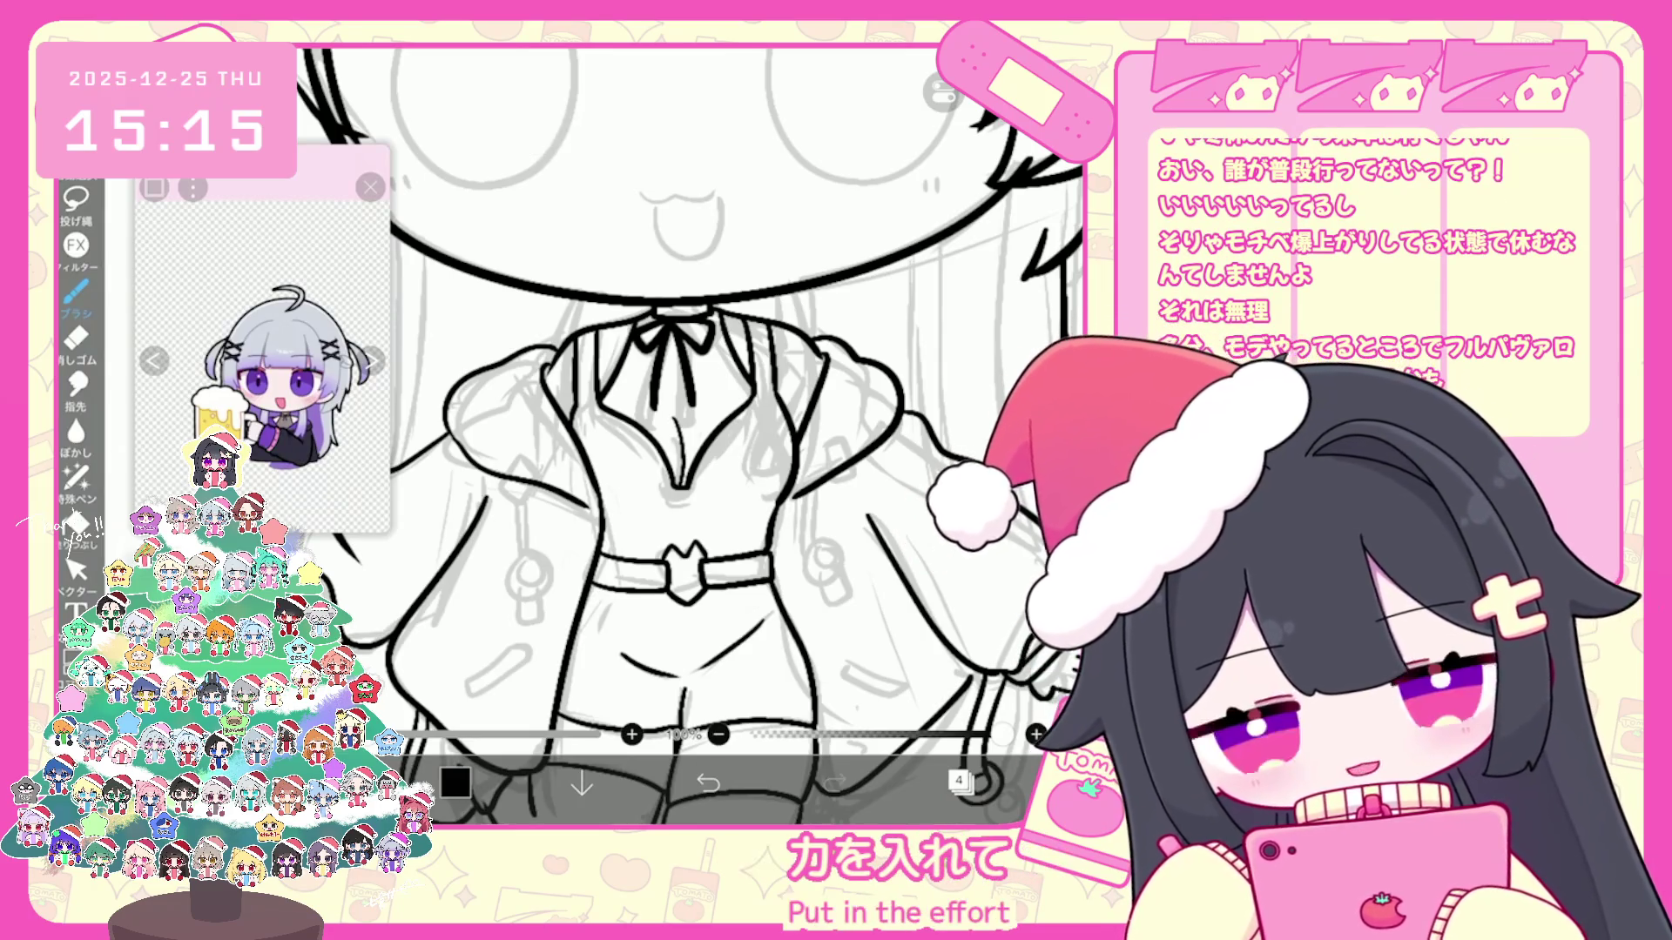
pyautogui.scroll(-5, 690, 436)
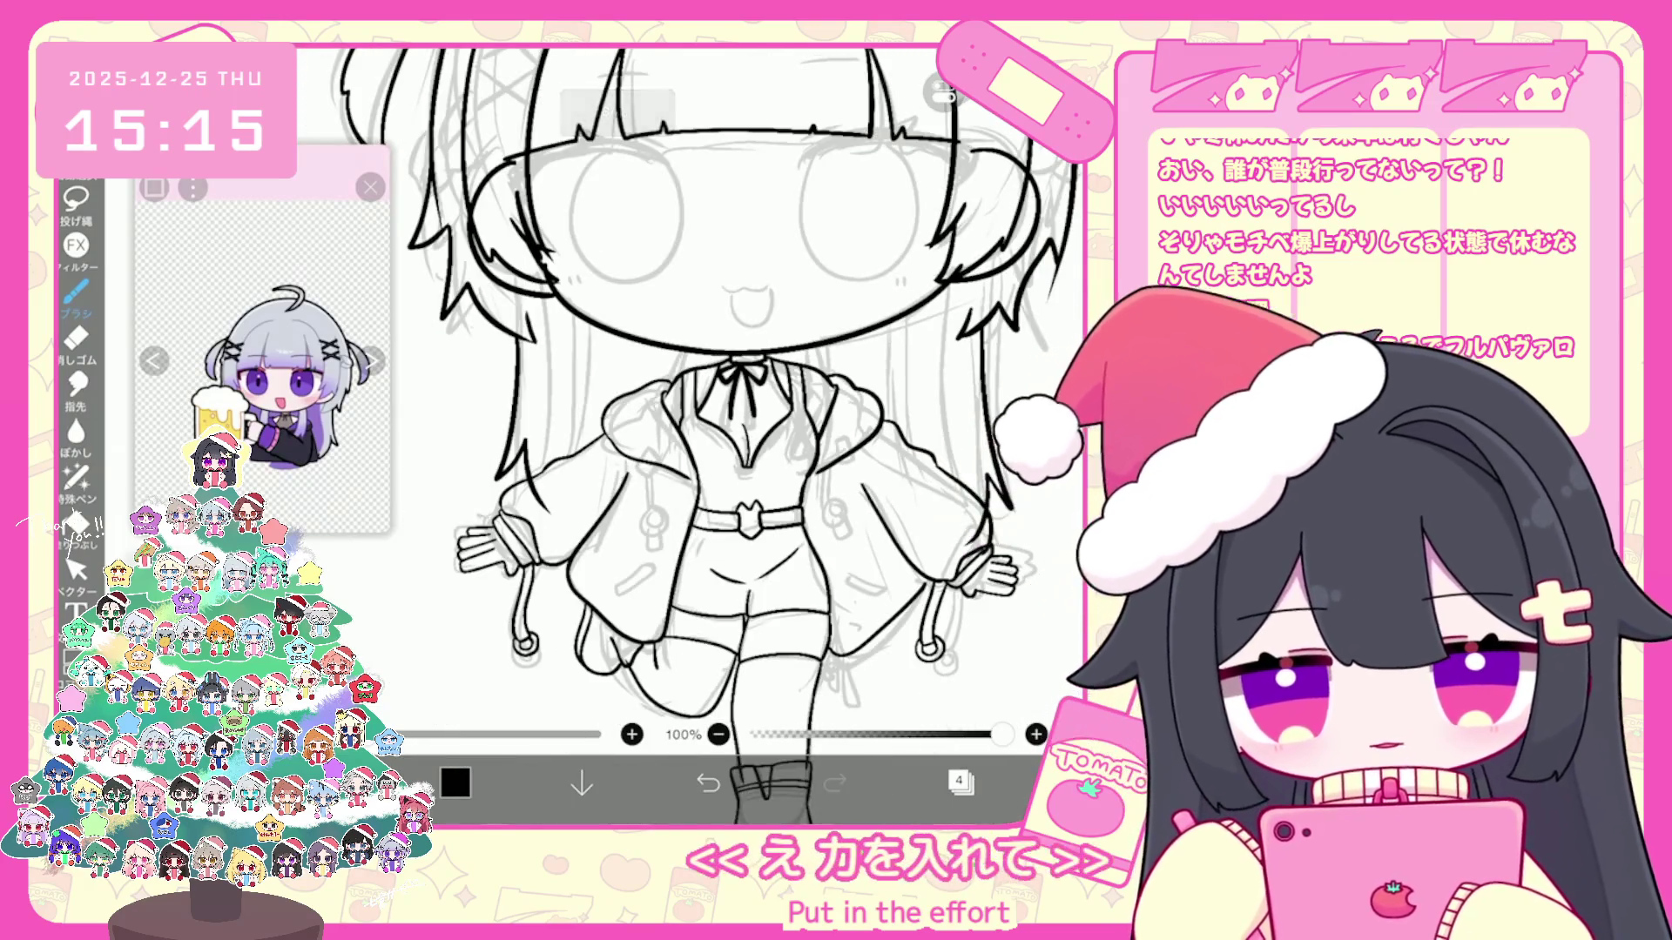
pyautogui.scroll(-1, 690, 437)
pyautogui.scroll(2, 732, 432)
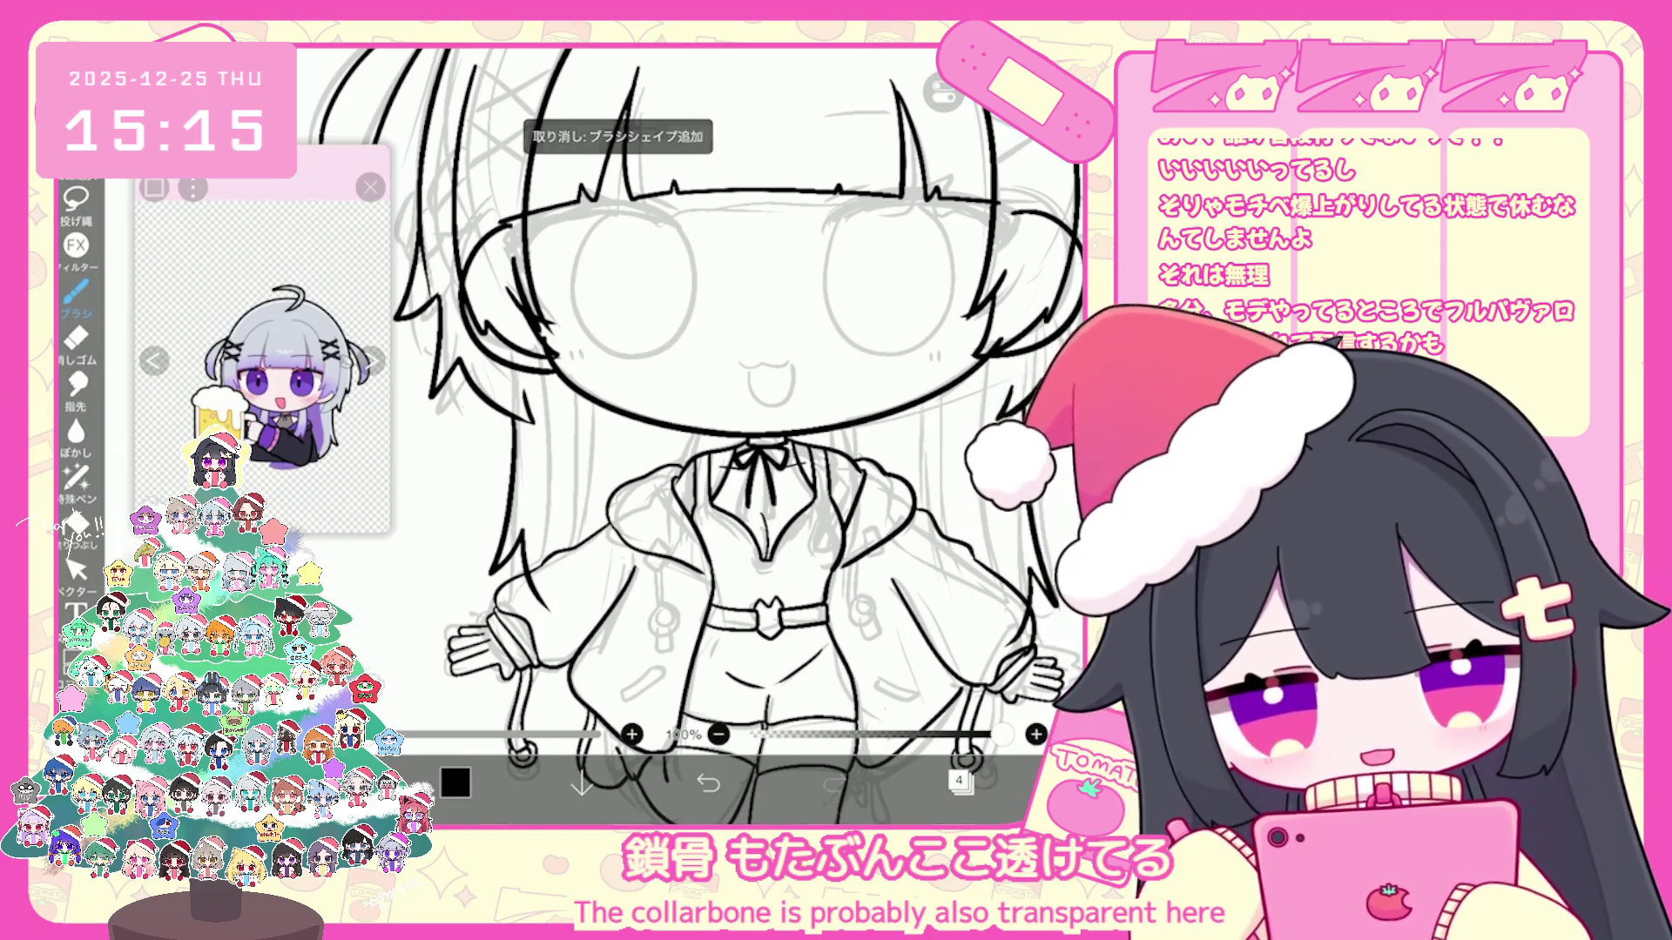
pyautogui.scroll(5, 828, 608)
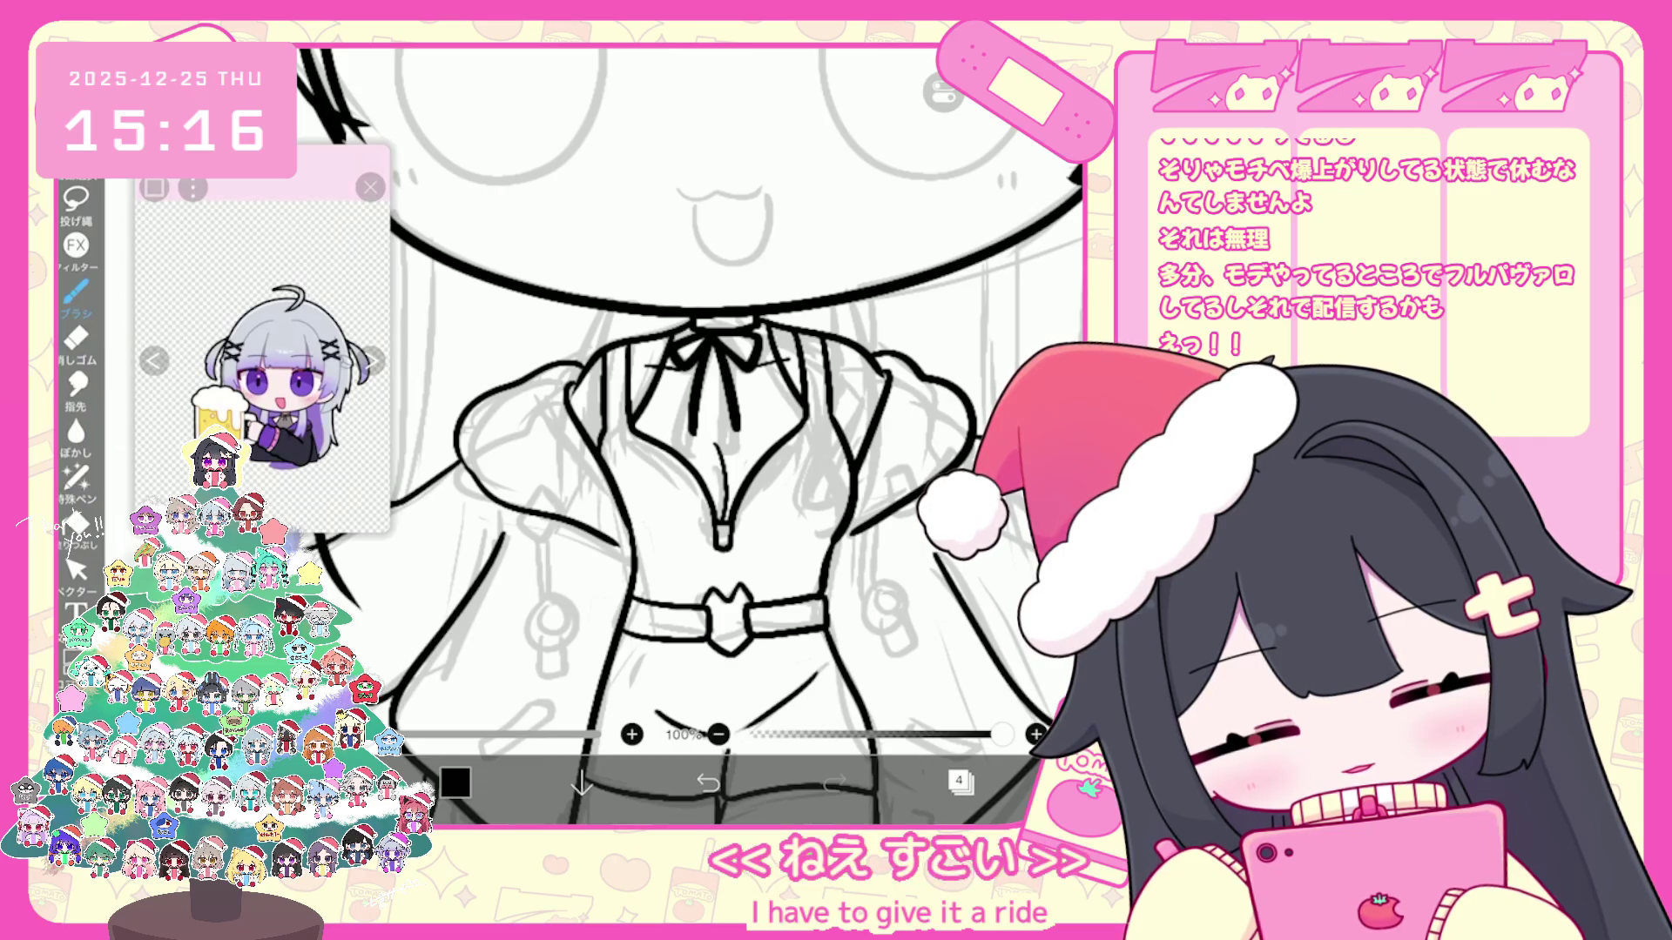
pyautogui.click(76, 571)
pyautogui.scroll(3, 705, 522)
pyautogui.scroll(3, 705, 522)
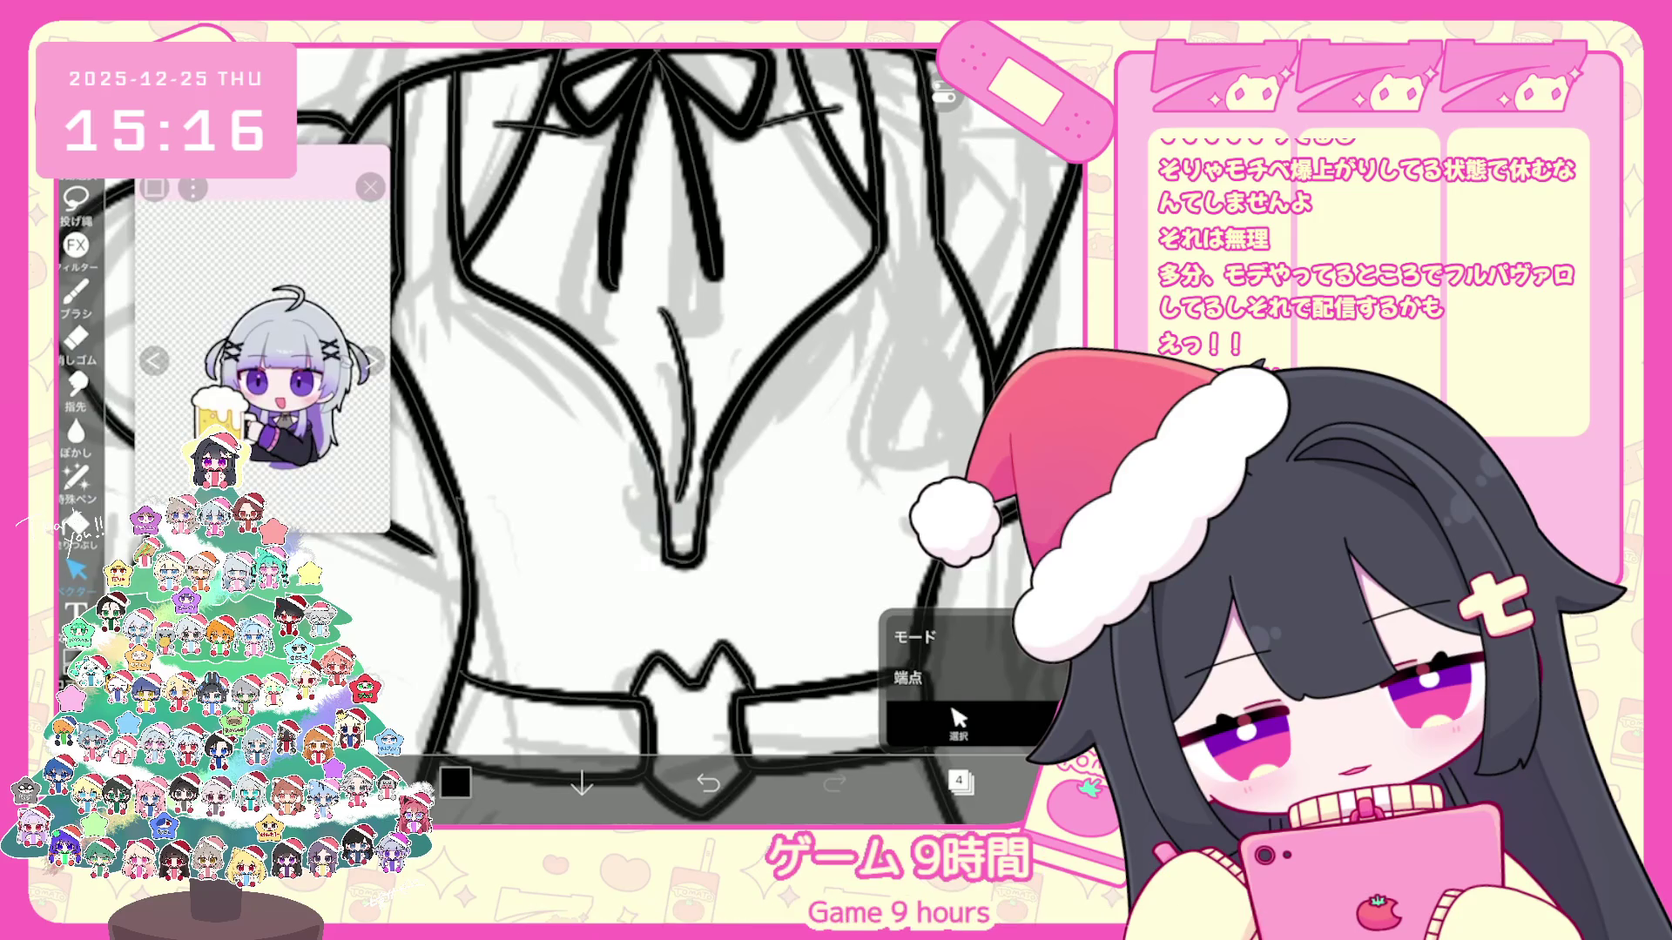
# Step: Return to the brush and ink the shirt front, undoing the button loops once
pyautogui.click(76, 290)
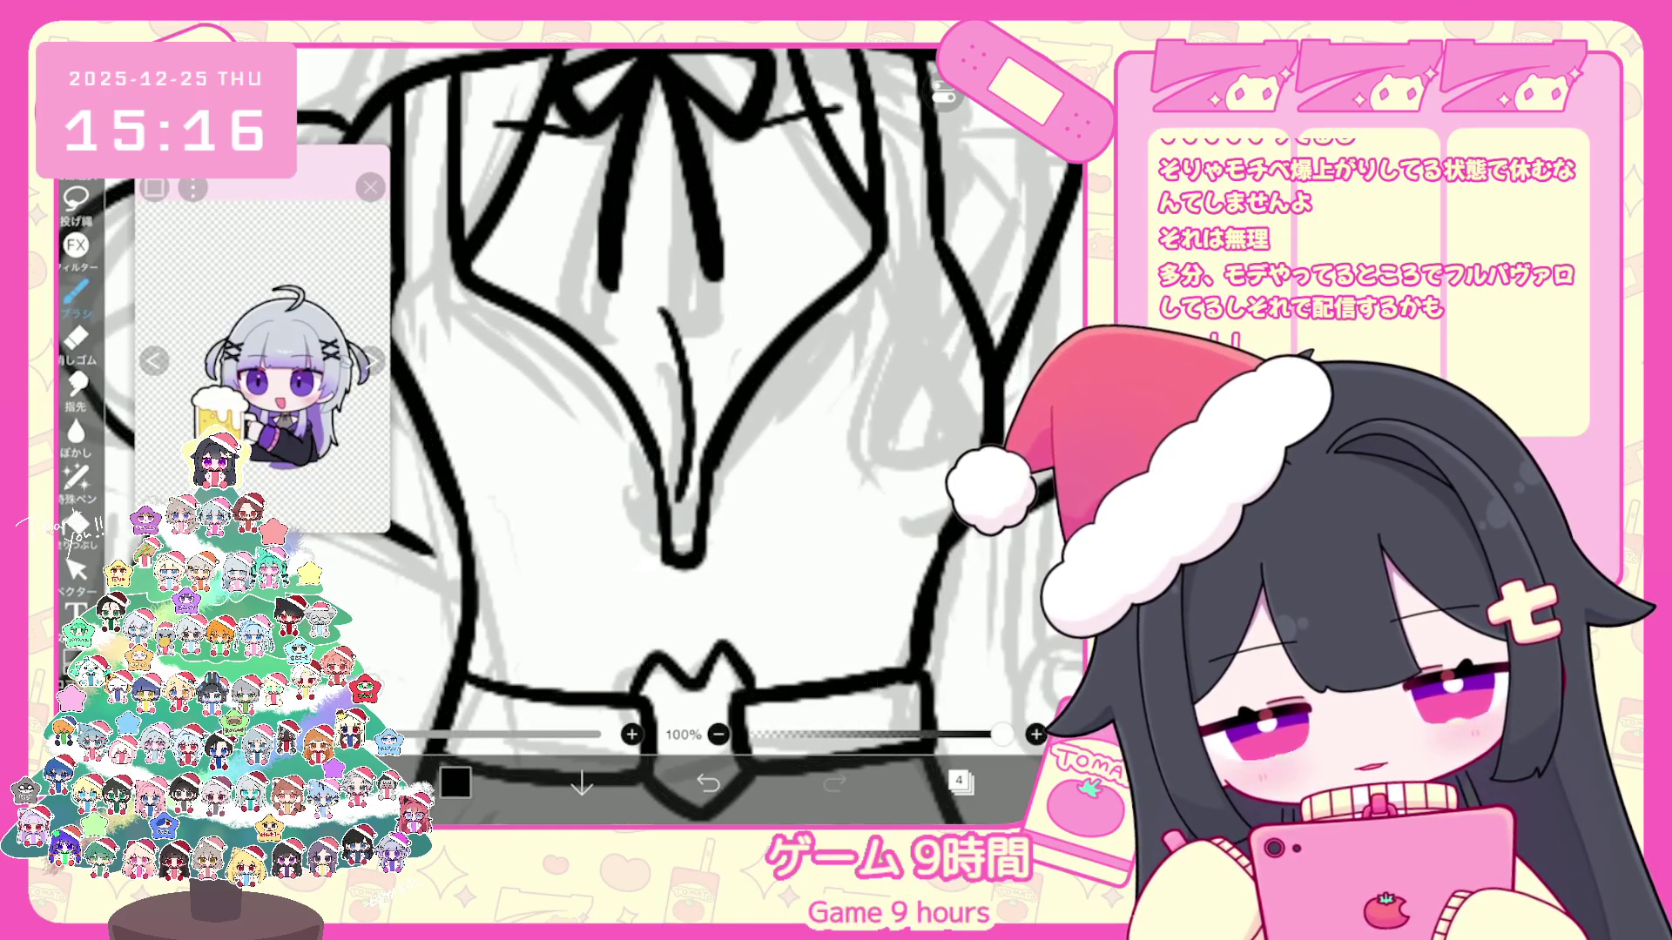
pyautogui.scroll(1, 692, 432)
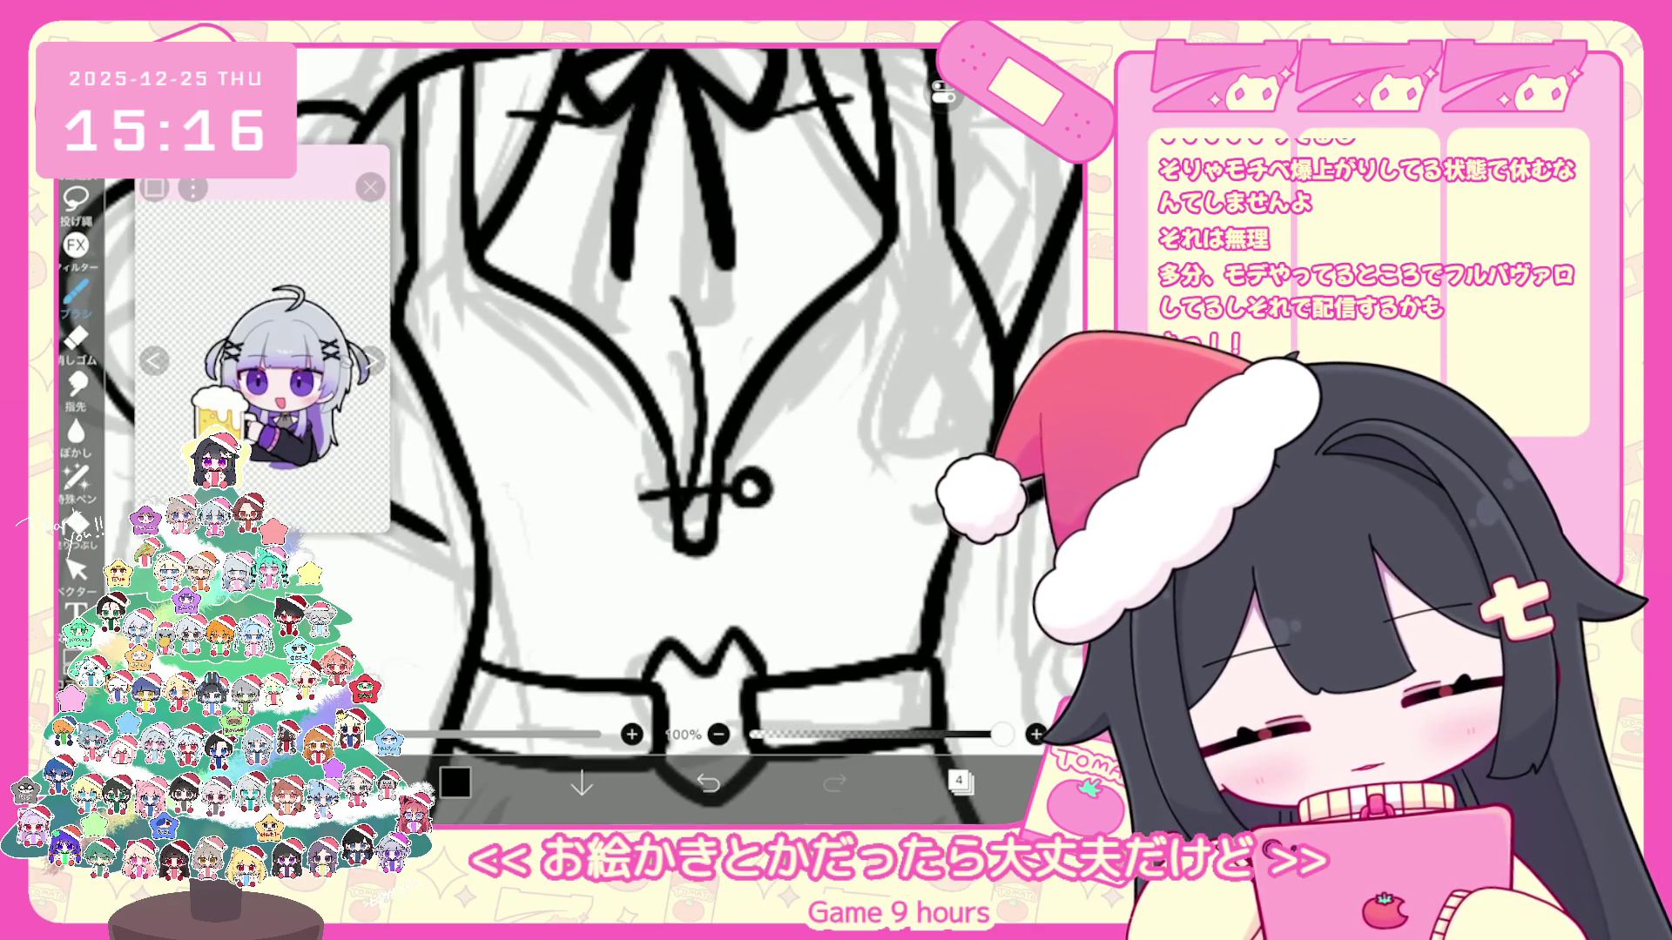
pyautogui.click(707, 781)
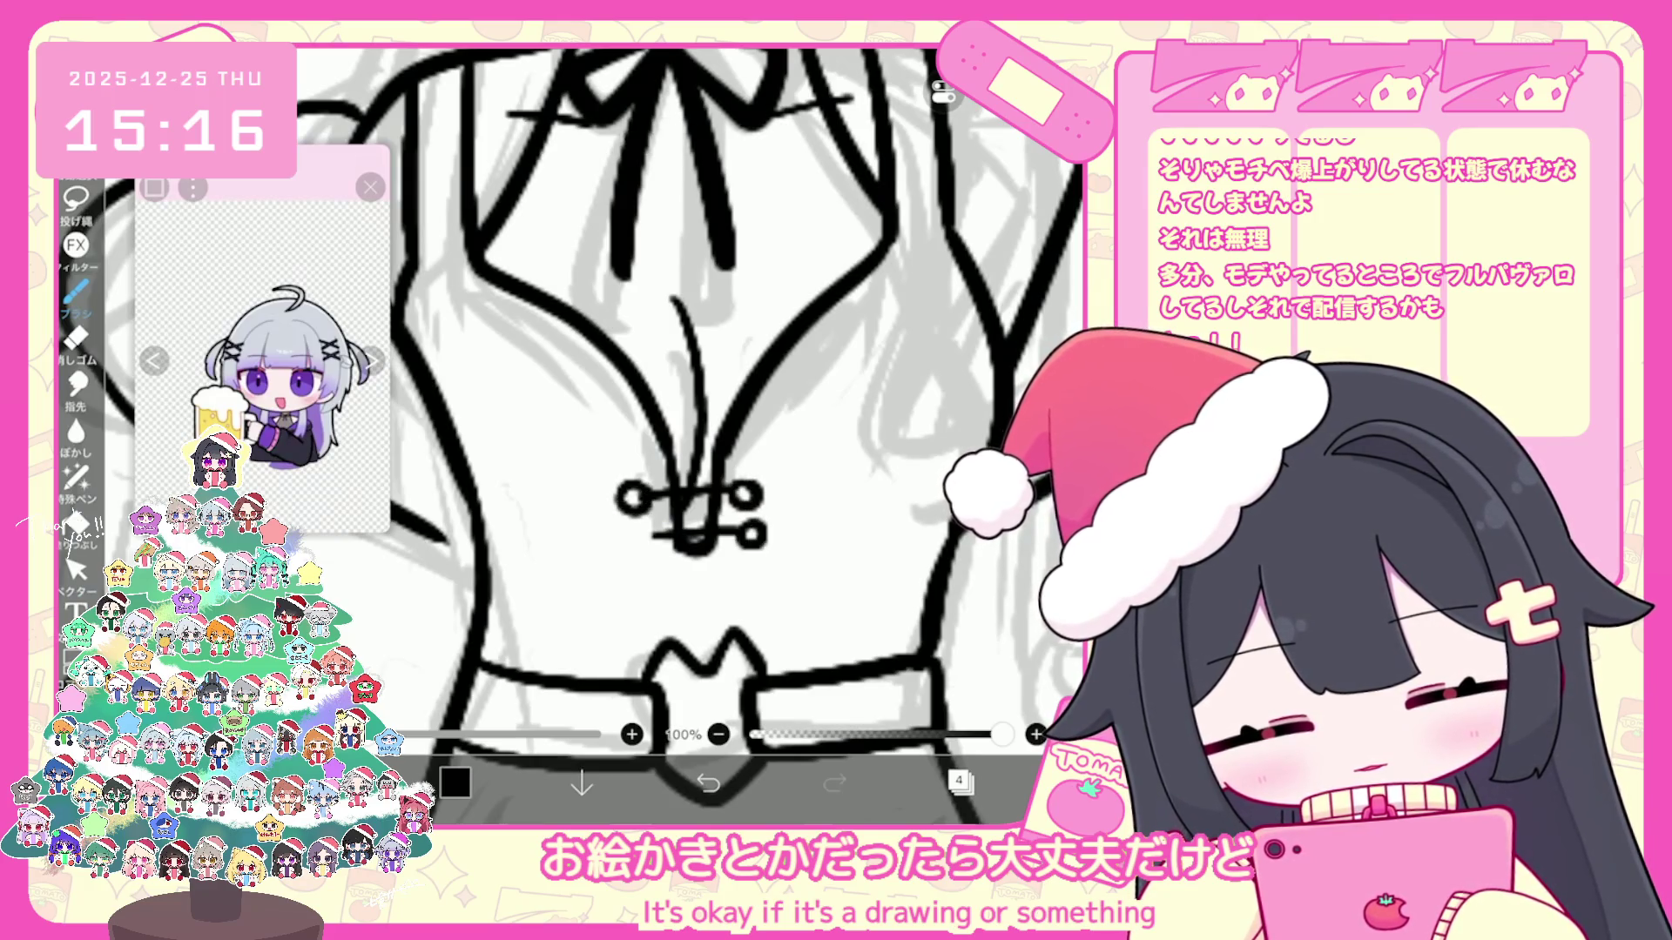
pyautogui.scroll(-5, 689, 431)
pyautogui.scroll(-2, 689, 432)
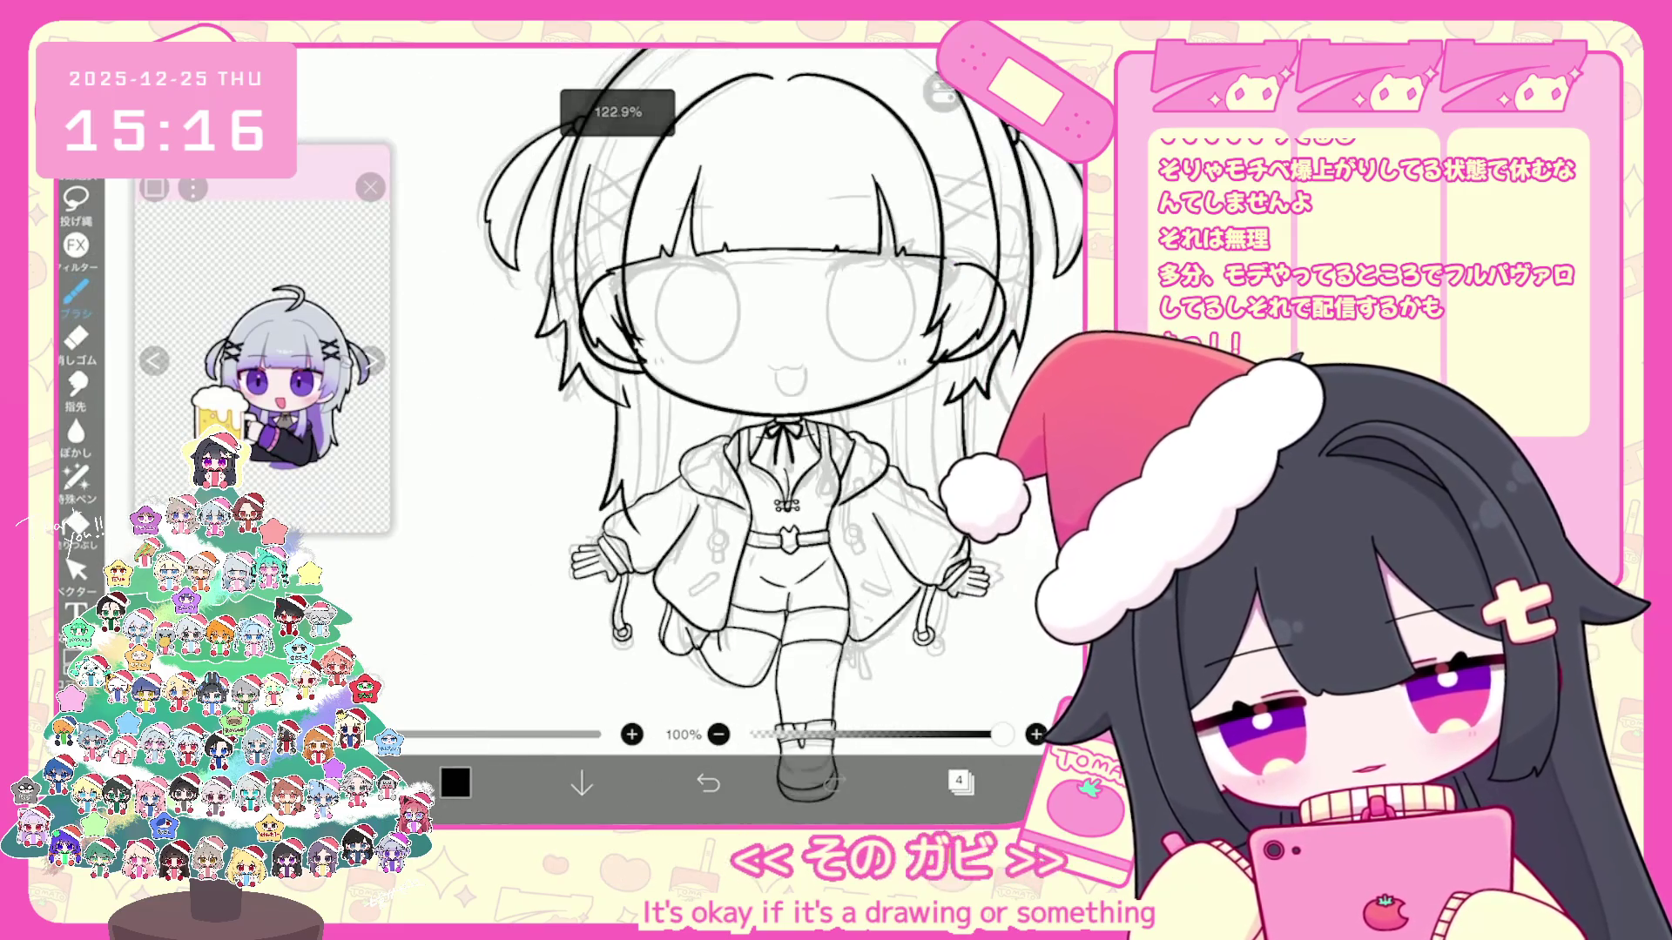
pyautogui.scroll(-2, 690, 431)
pyautogui.scroll(-1, 783, 418)
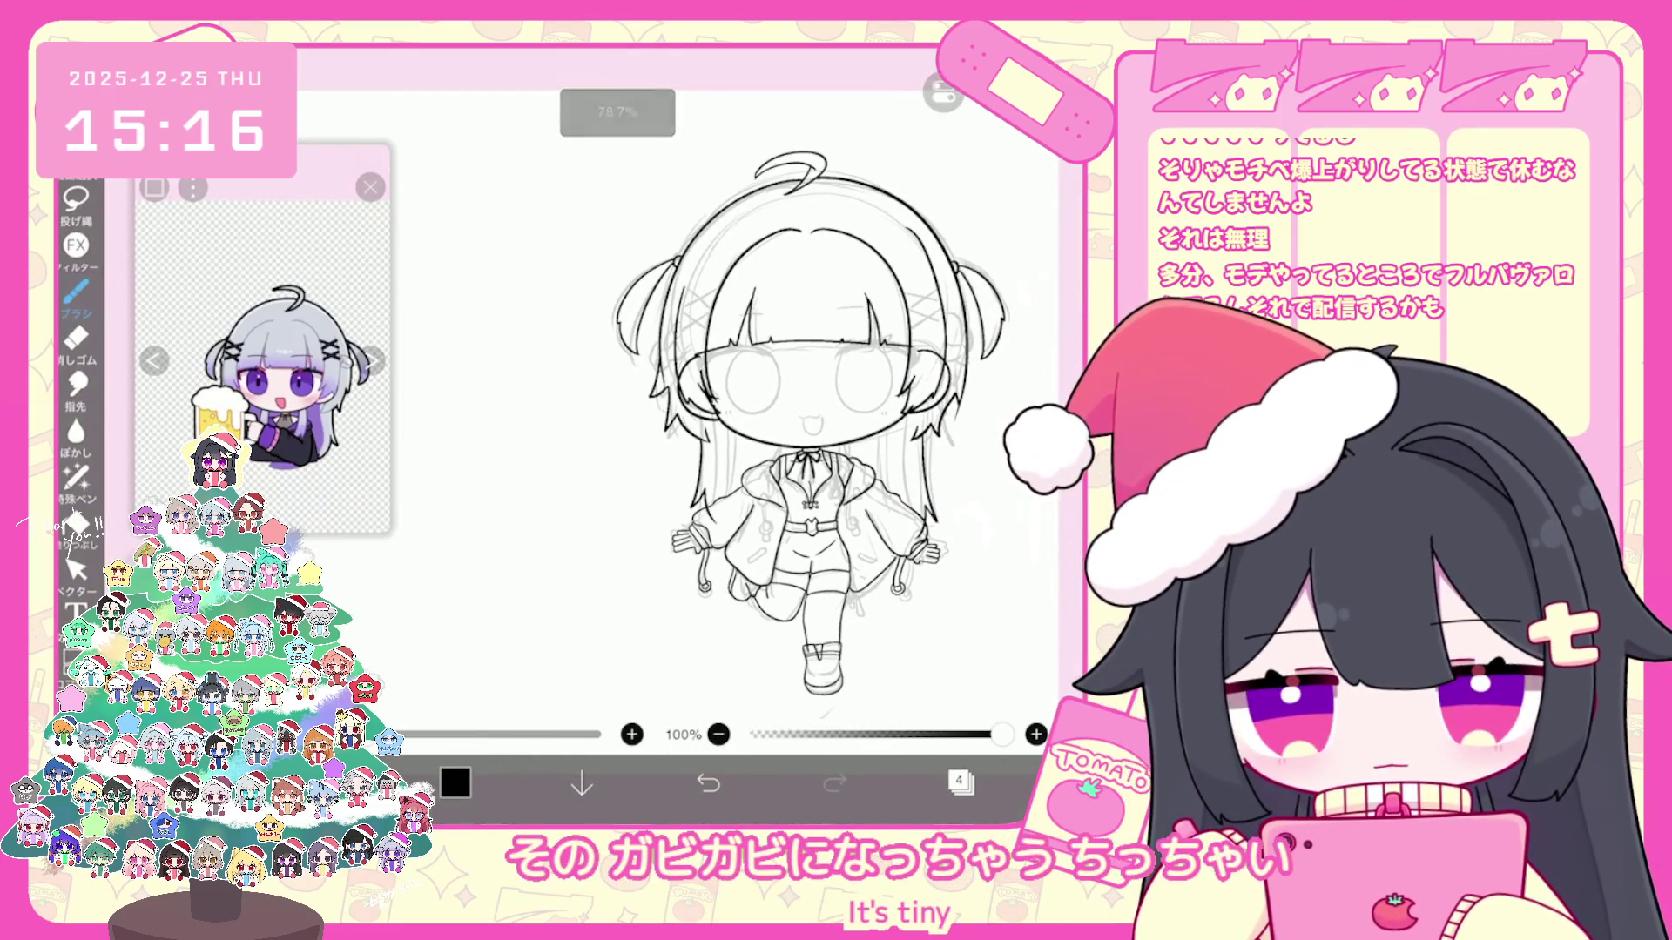
pyautogui.scroll(3, 783, 417)
pyautogui.scroll(3, 690, 432)
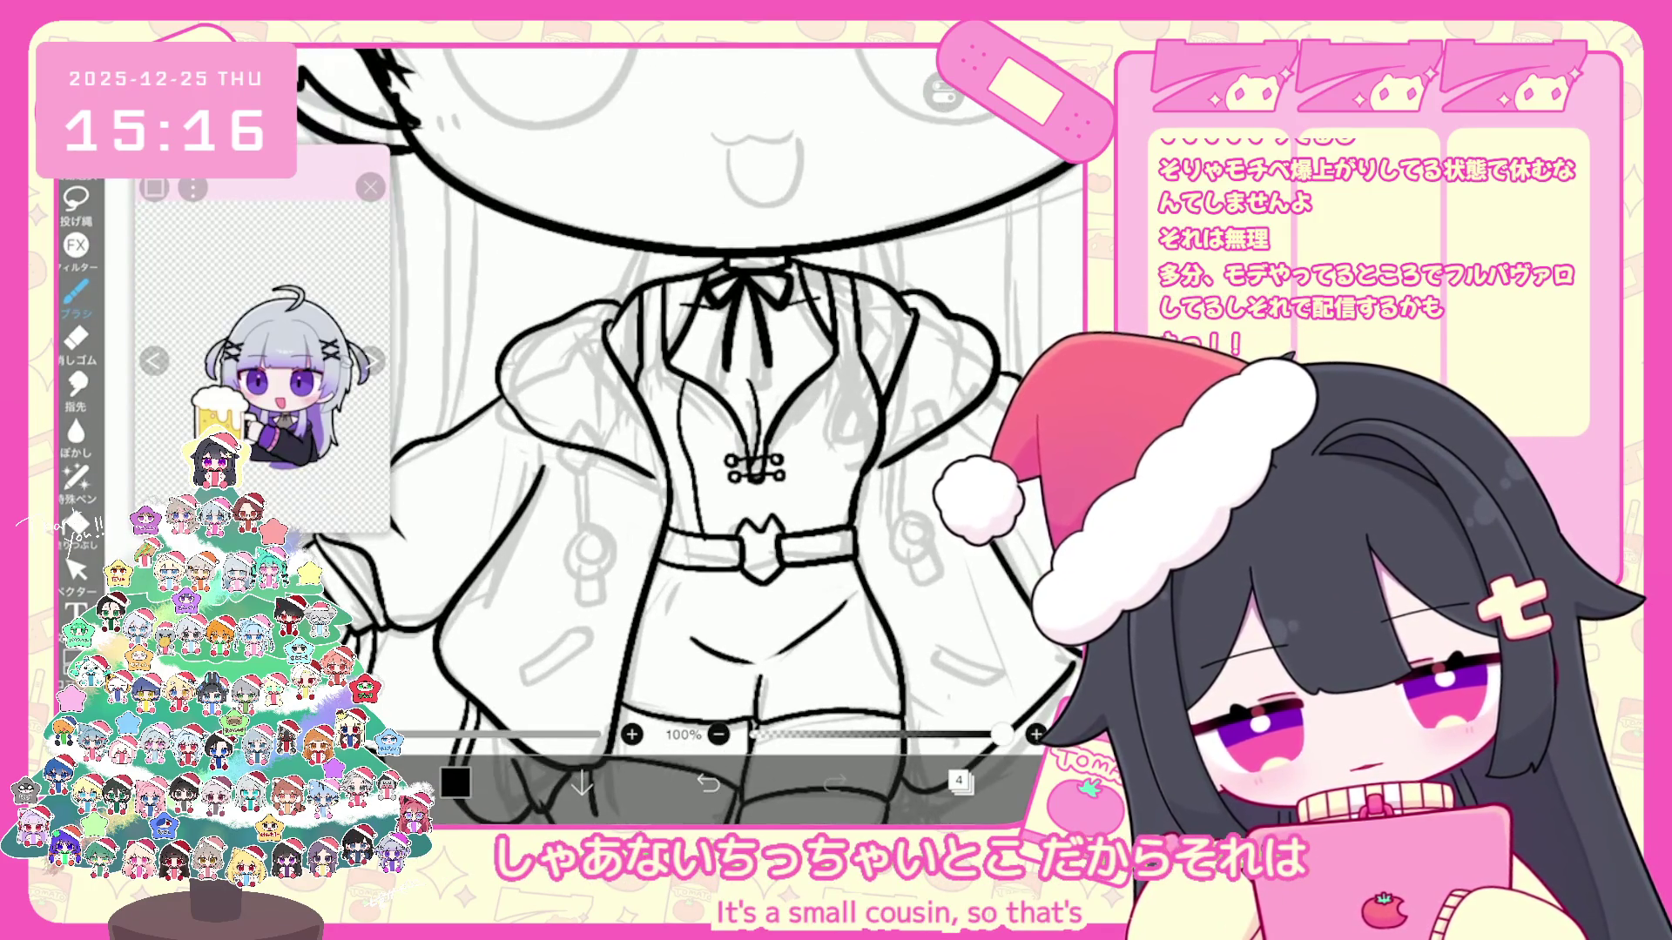
# Step: Re-ink the short torso line and redraw the shorts' hem line, undoing unwanted strokes
pyautogui.hotkey('ctrl', 'z')
pyautogui.hotkey('ctrl', 'z')
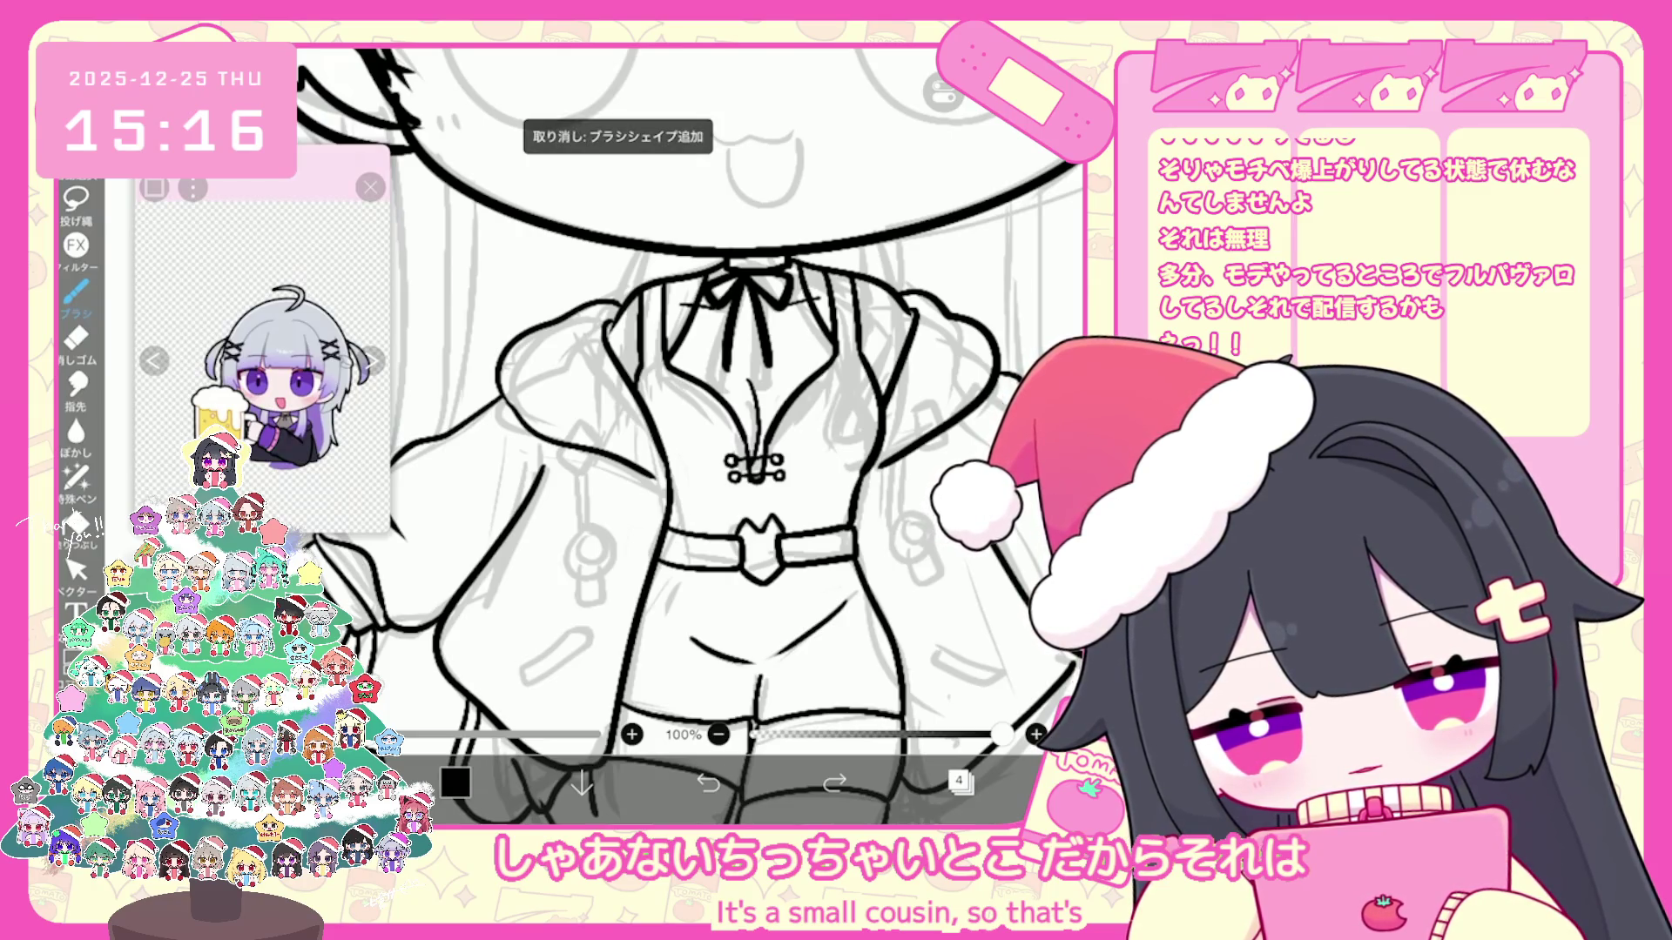
pyautogui.moveTo(693, 474); pyautogui.dragTo(697, 534)
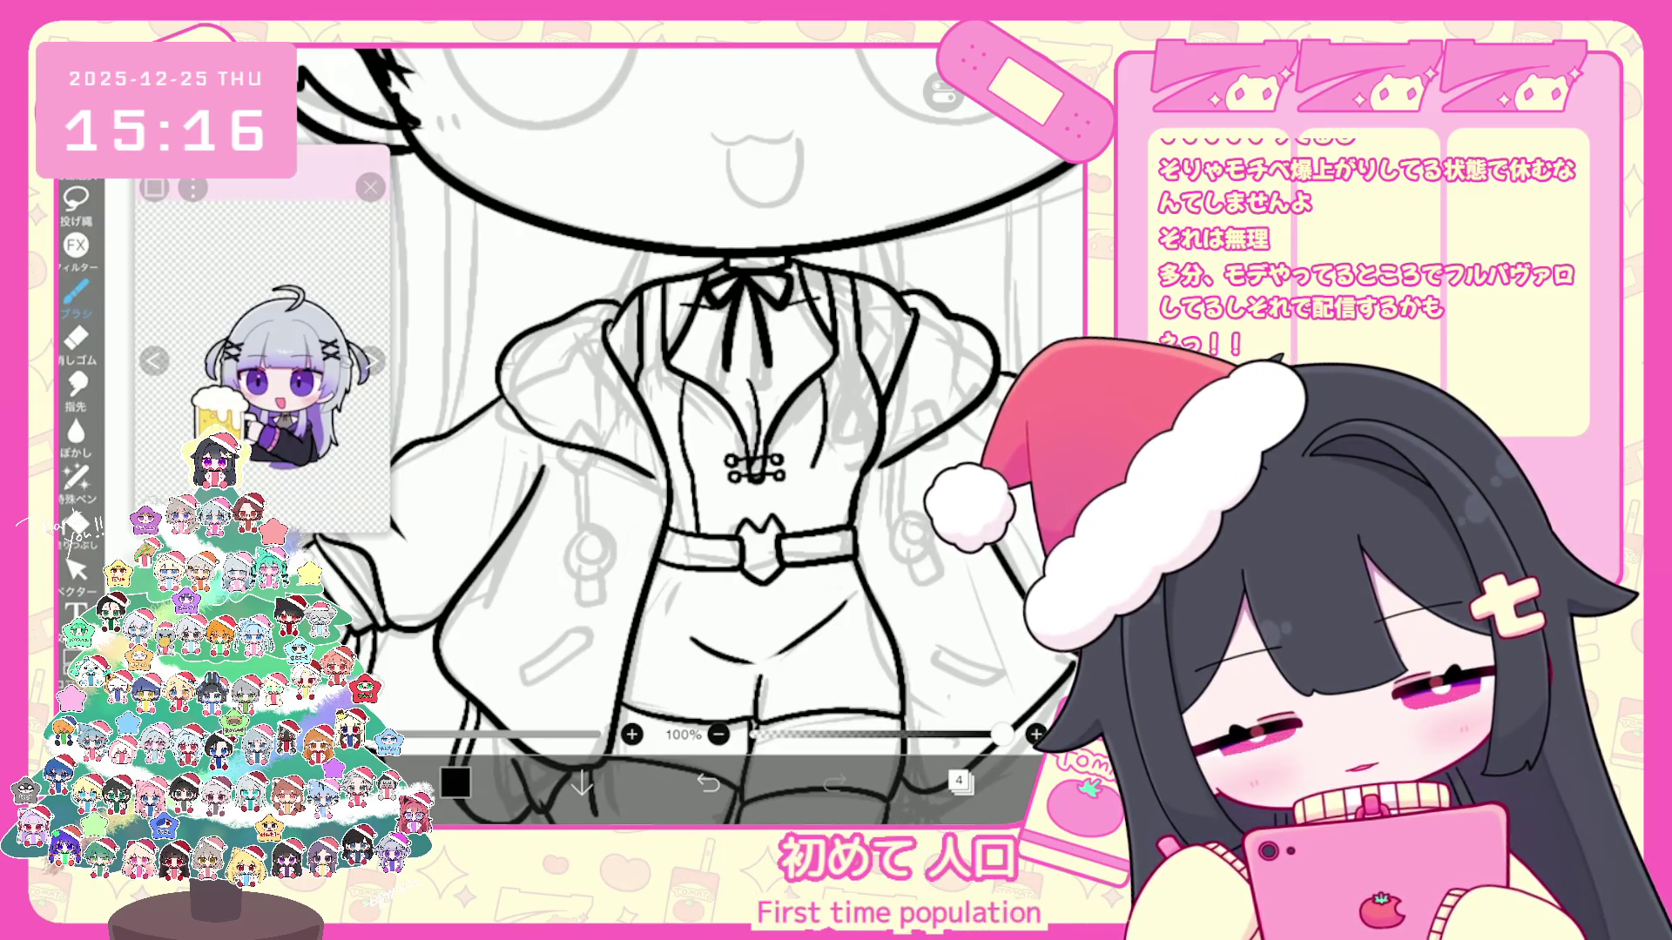
pyautogui.scroll(-2, 690, 431)
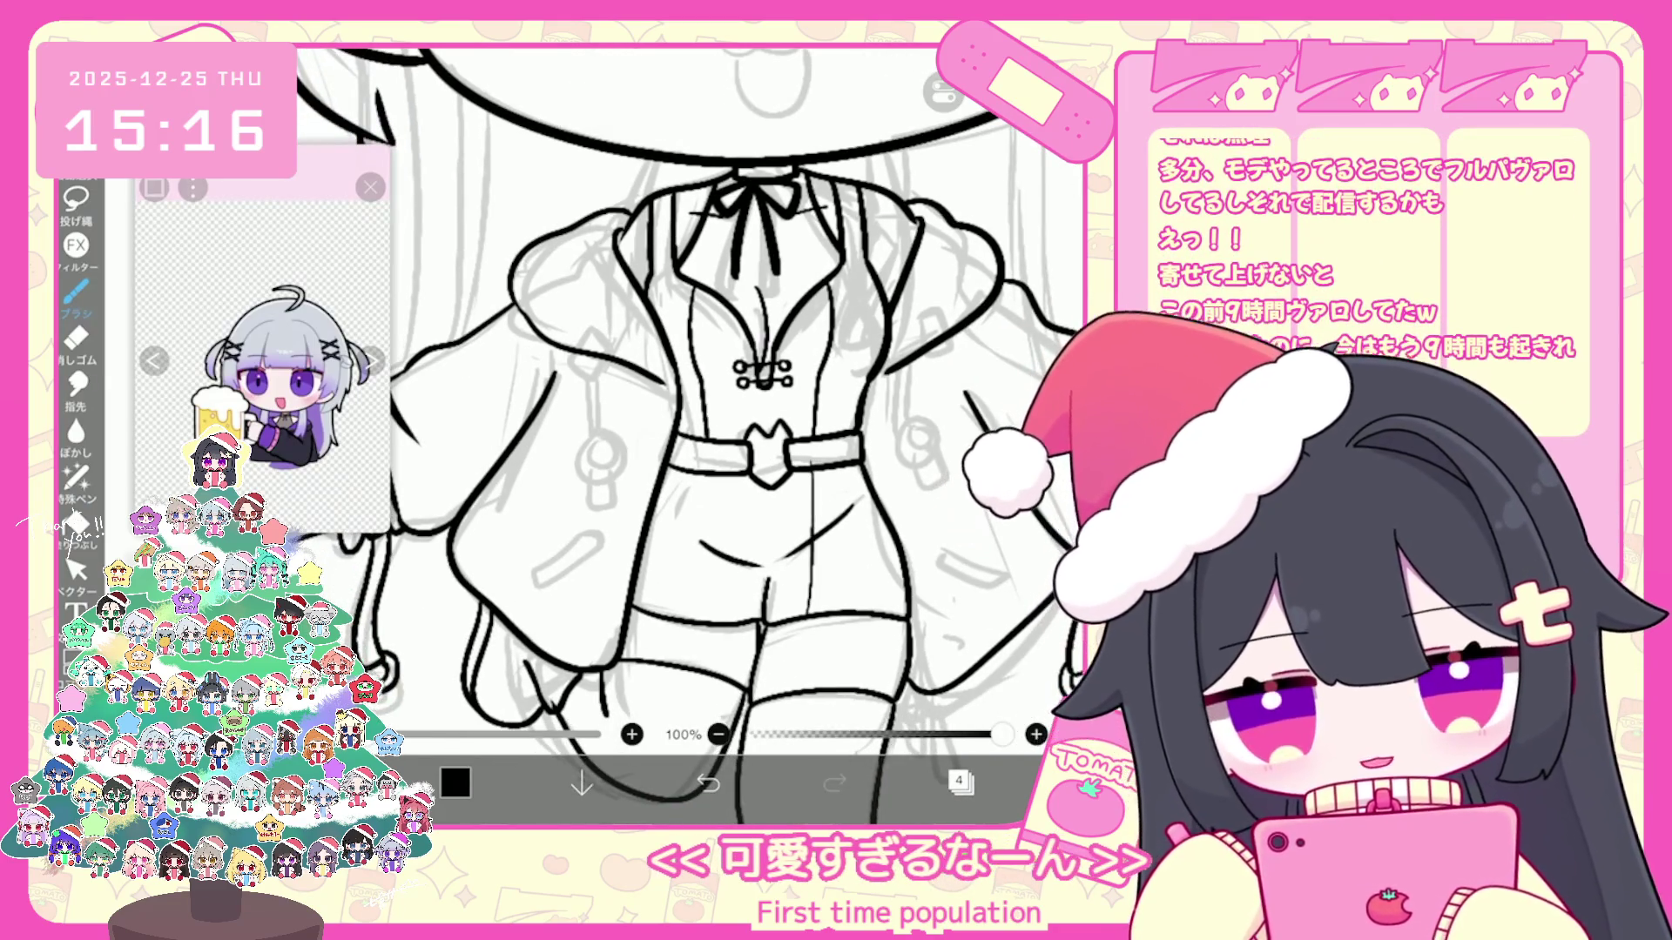
pyautogui.scroll(2, 687, 431)
pyautogui.hotkey('ctrl', 'z')
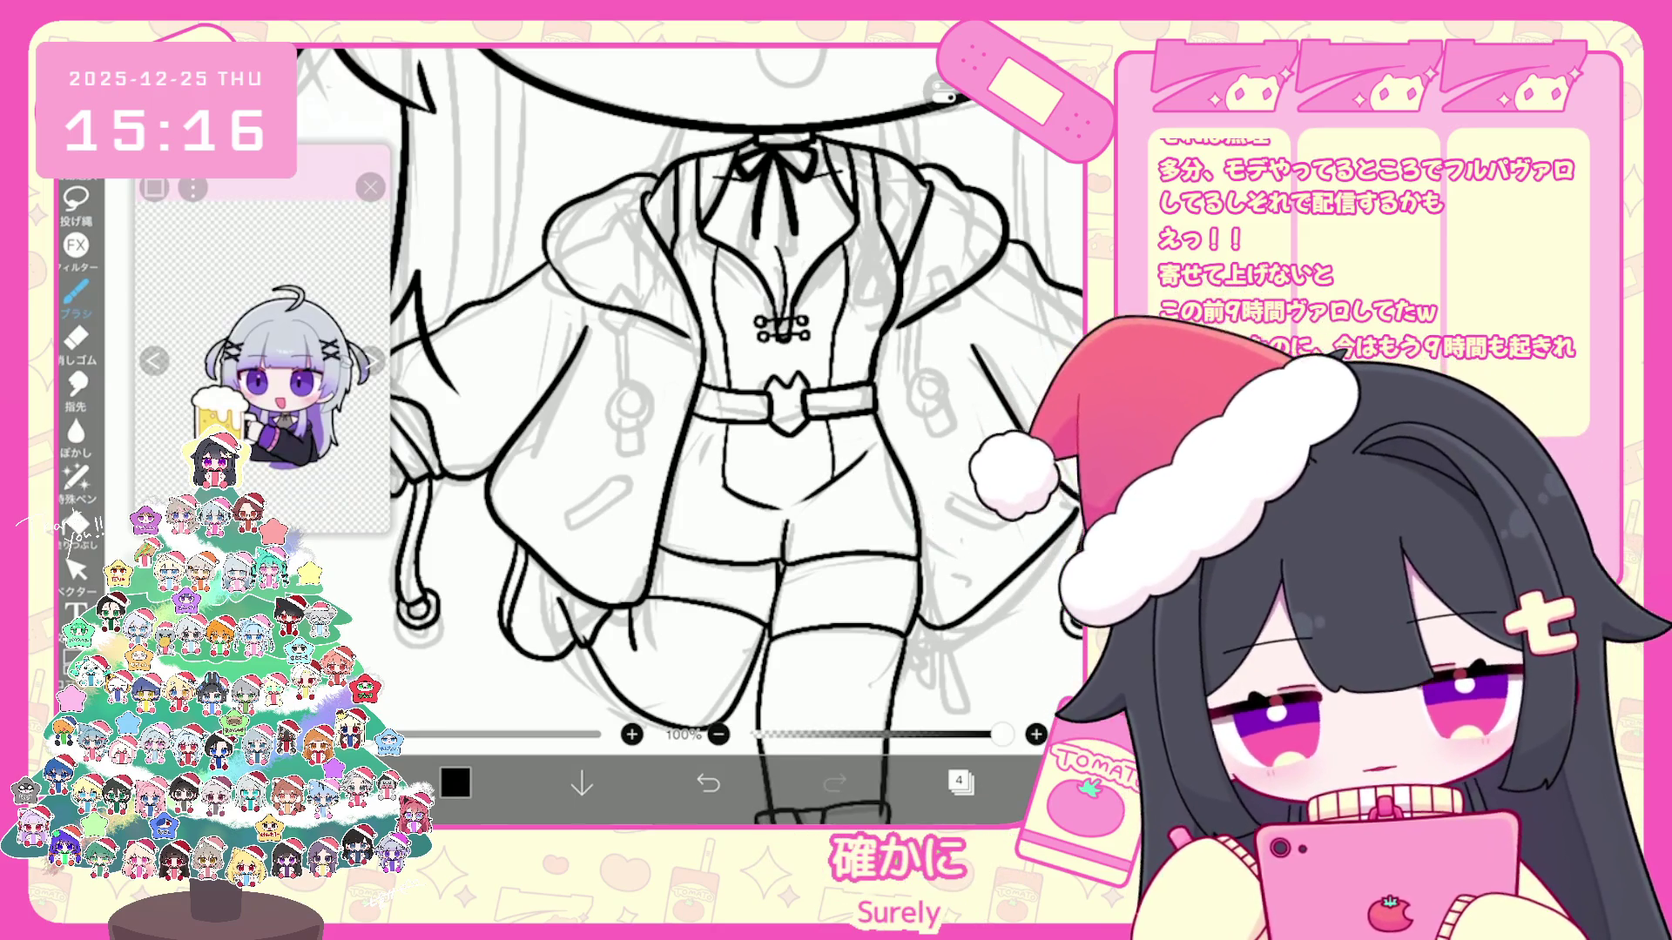
pyautogui.hotkey('ctrl', 'z')
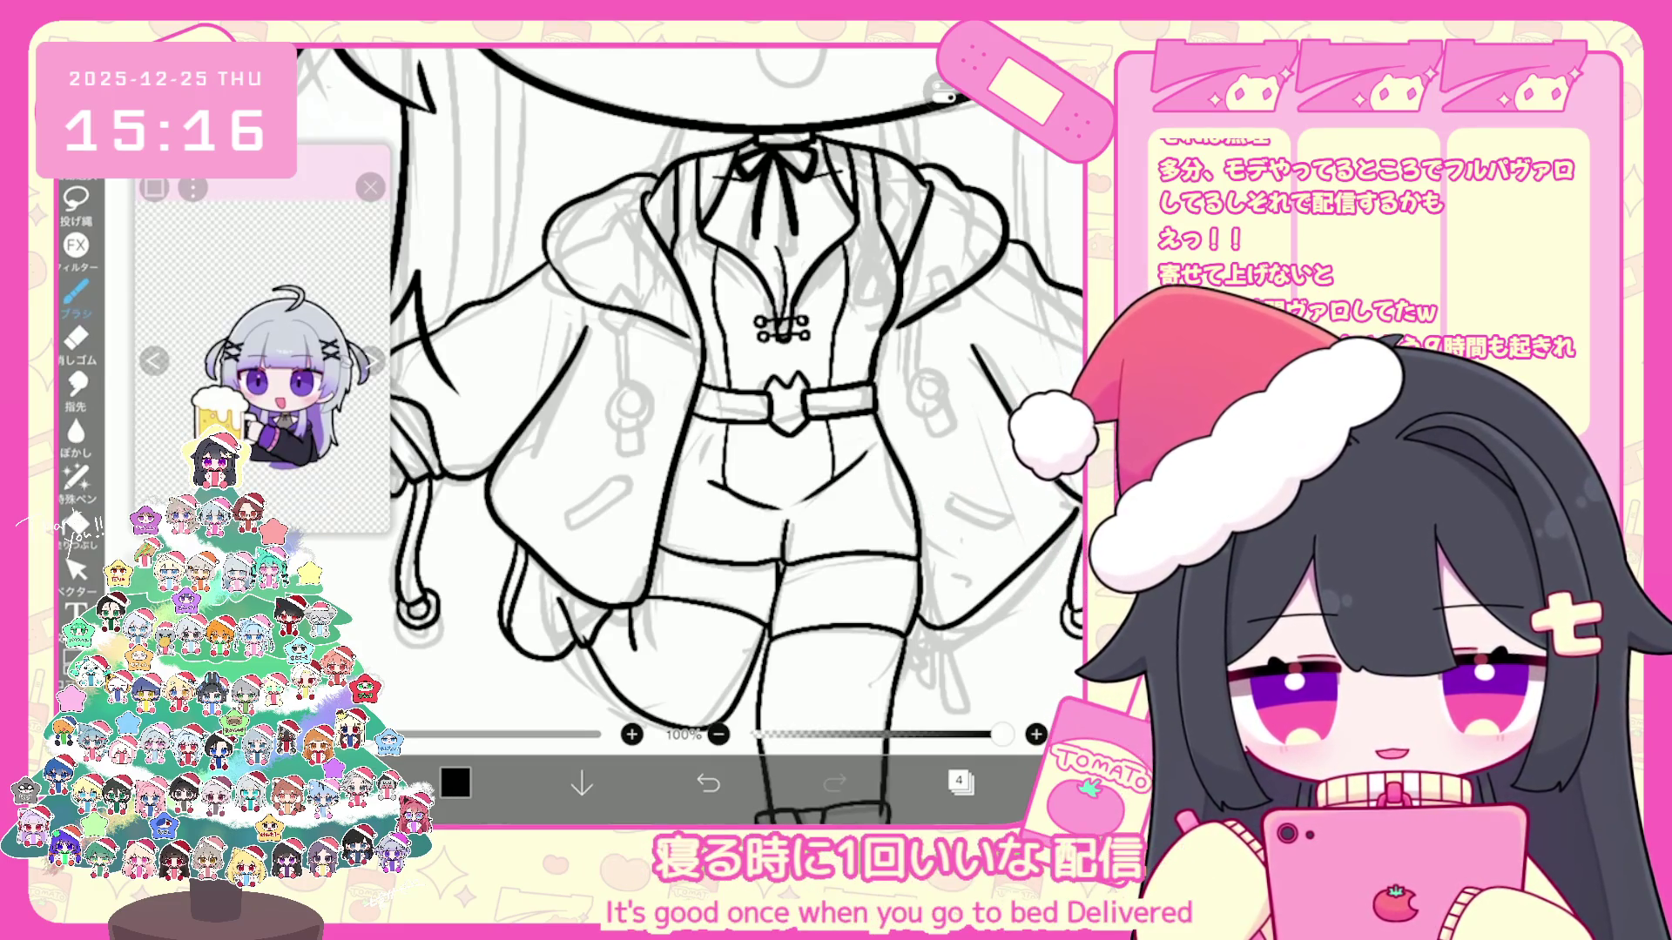
pyautogui.scroll(3, 693, 431)
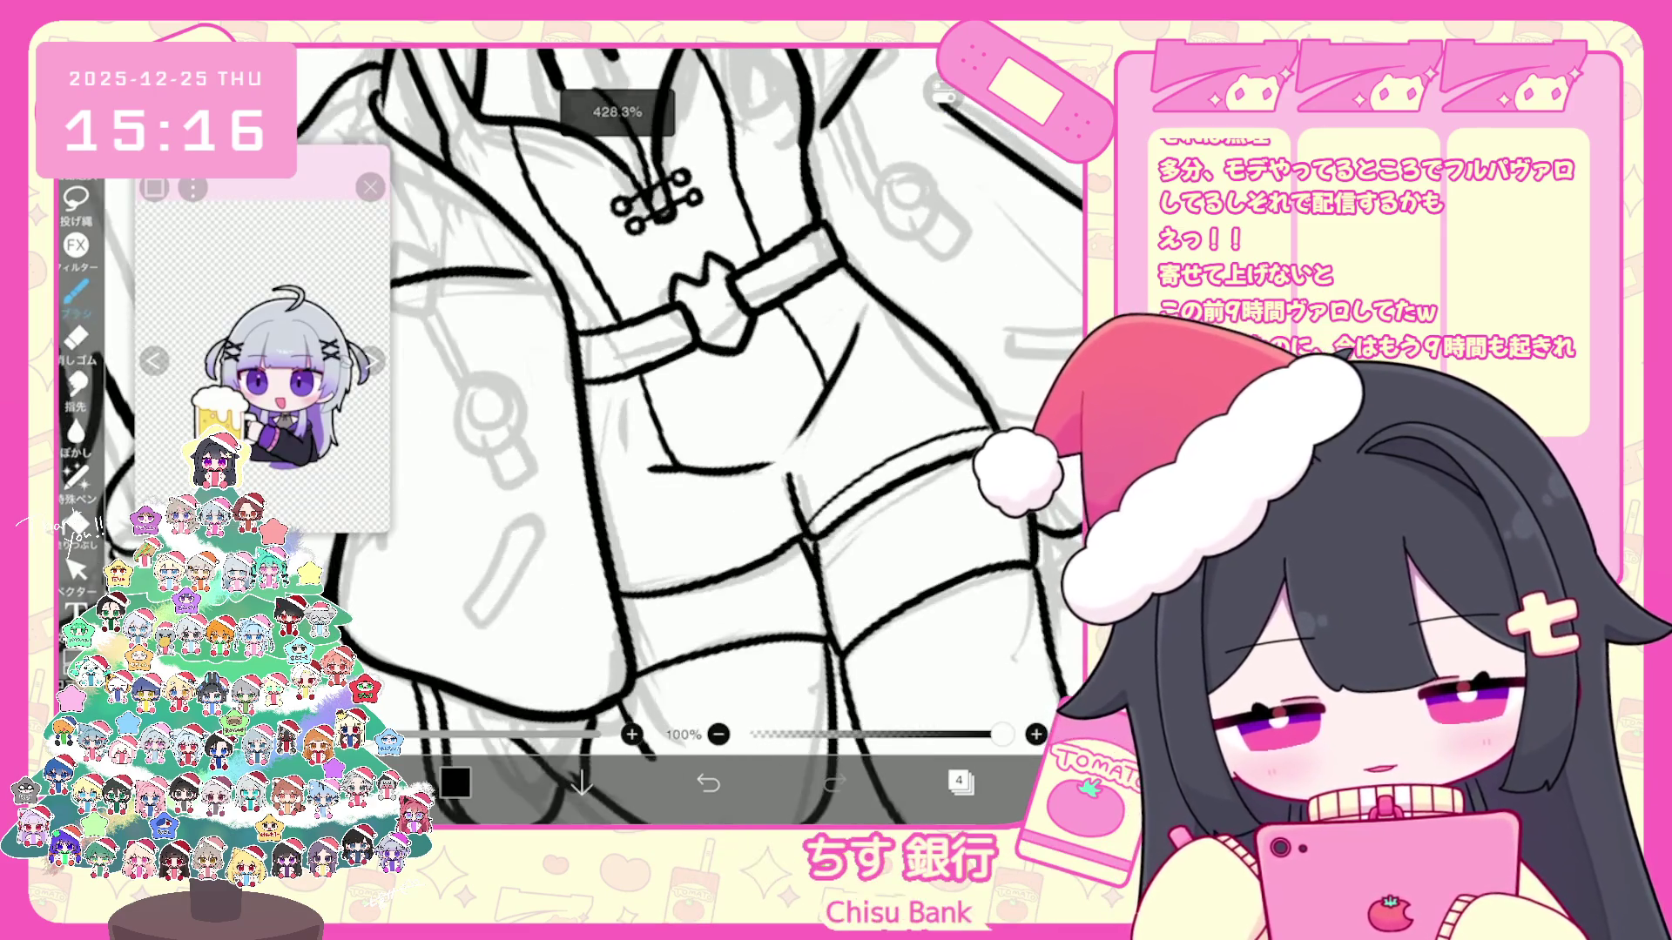
pyautogui.hotkey('ctrl', 'z')
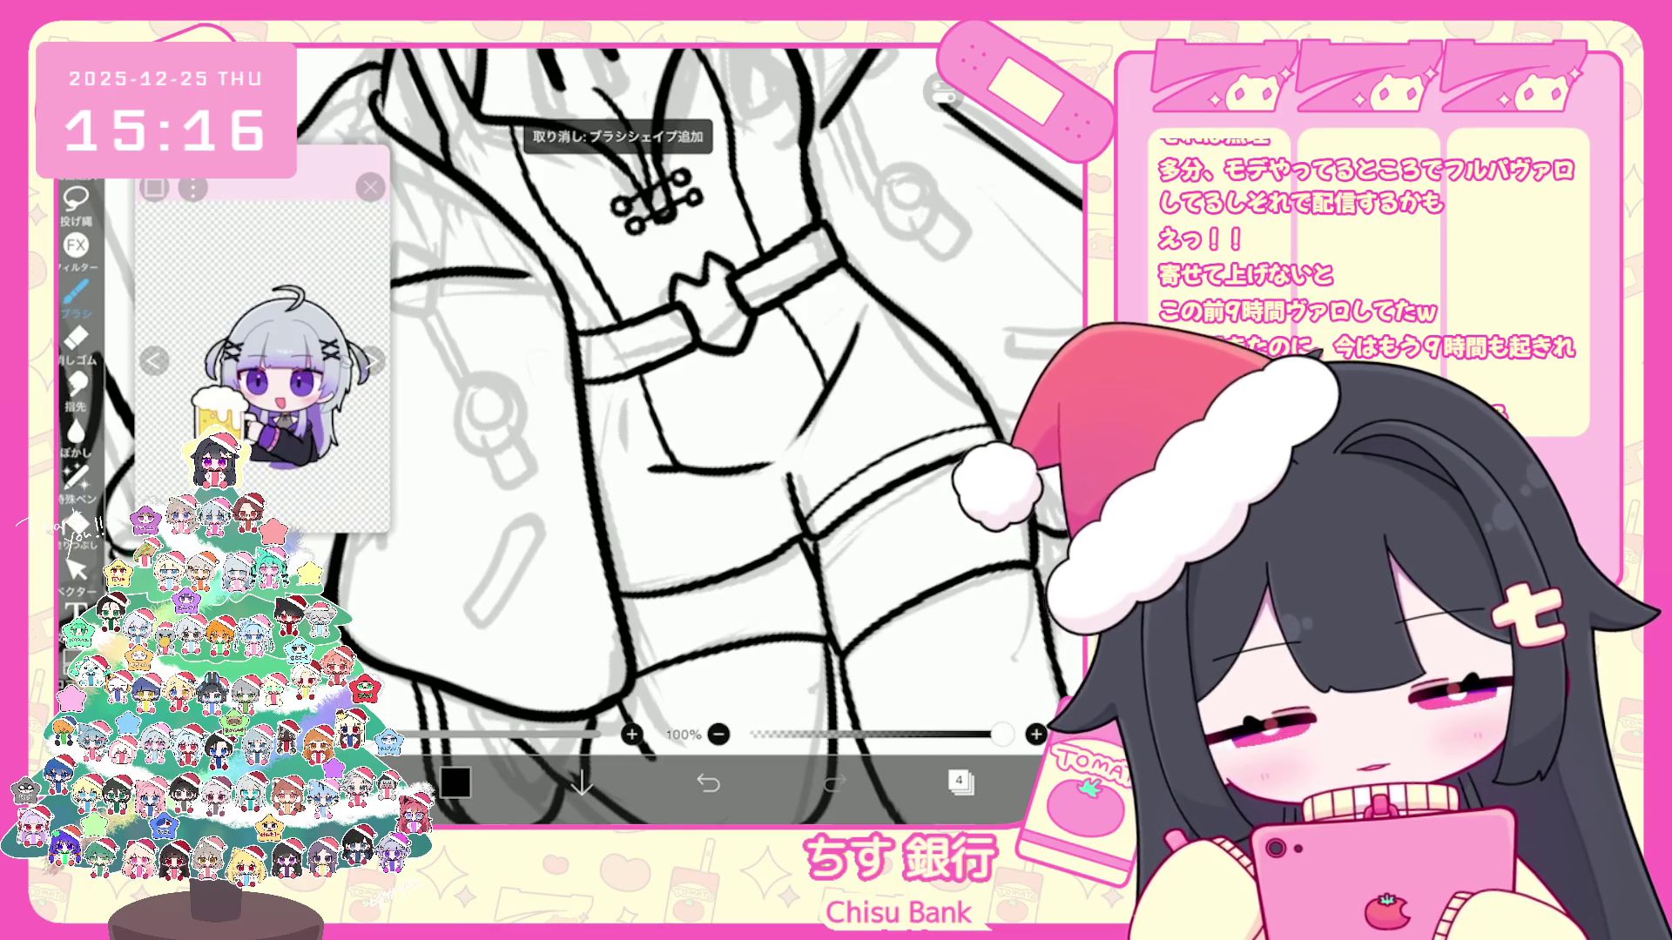
pyautogui.moveTo(614, 572); pyautogui.dragTo(797, 525)
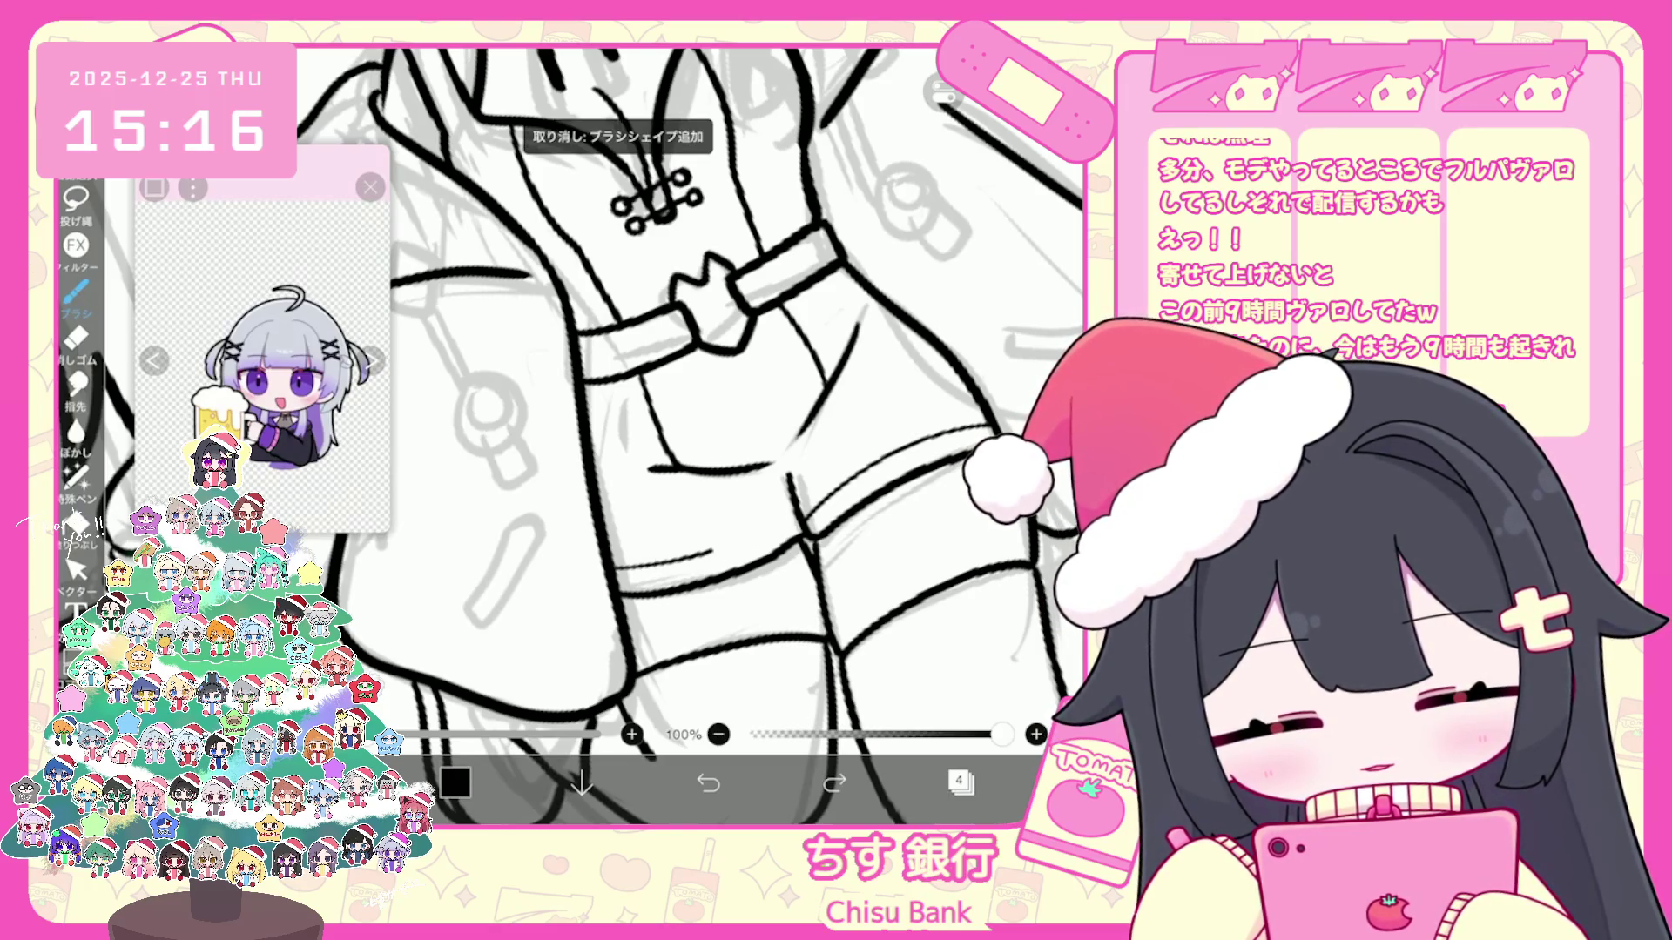
pyautogui.scroll(-5, 692, 393)
pyautogui.scroll(-3, 692, 393)
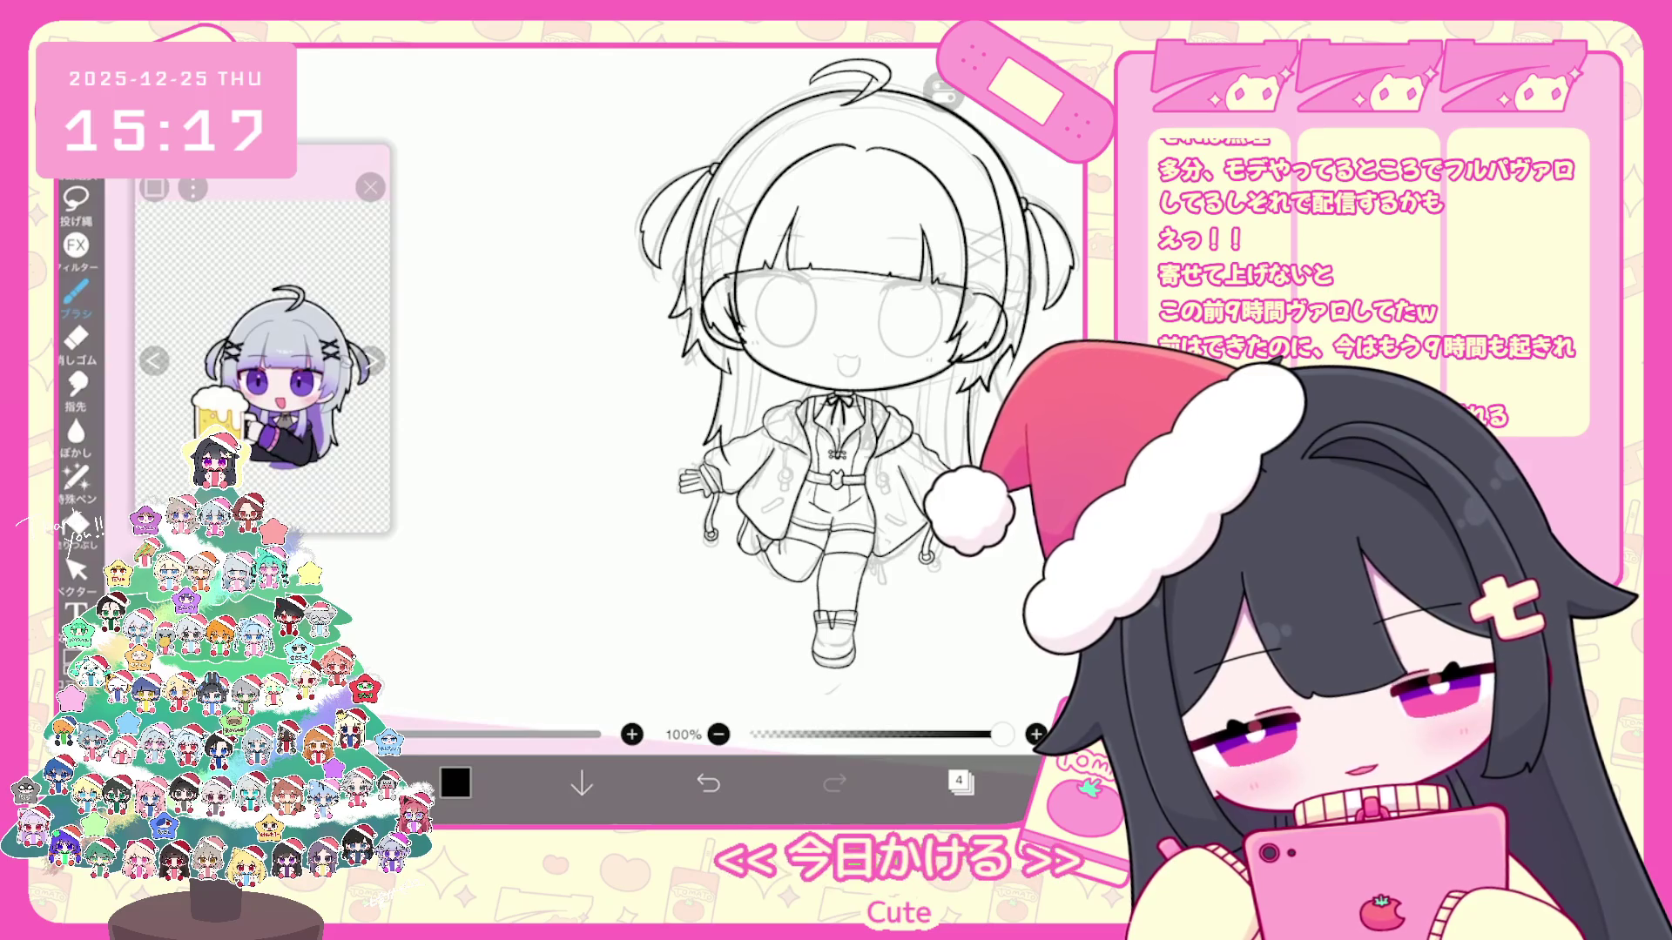
pyautogui.scroll(3, 785, 391)
pyautogui.scroll(3, 731, 431)
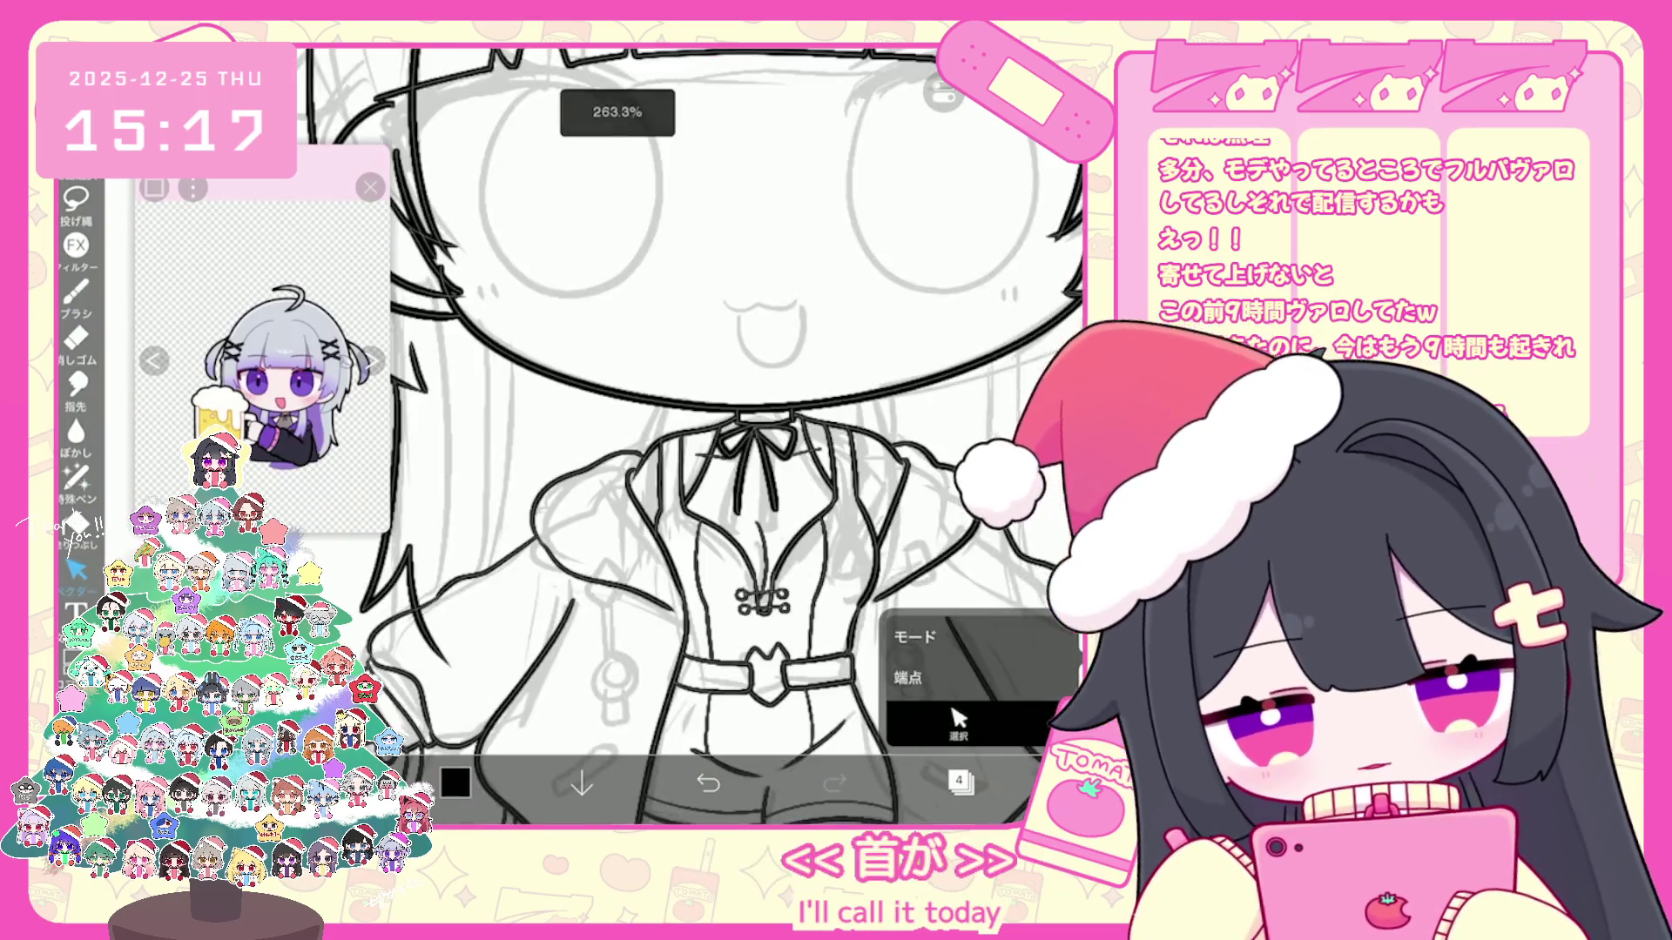
pyautogui.scroll(3, 733, 431)
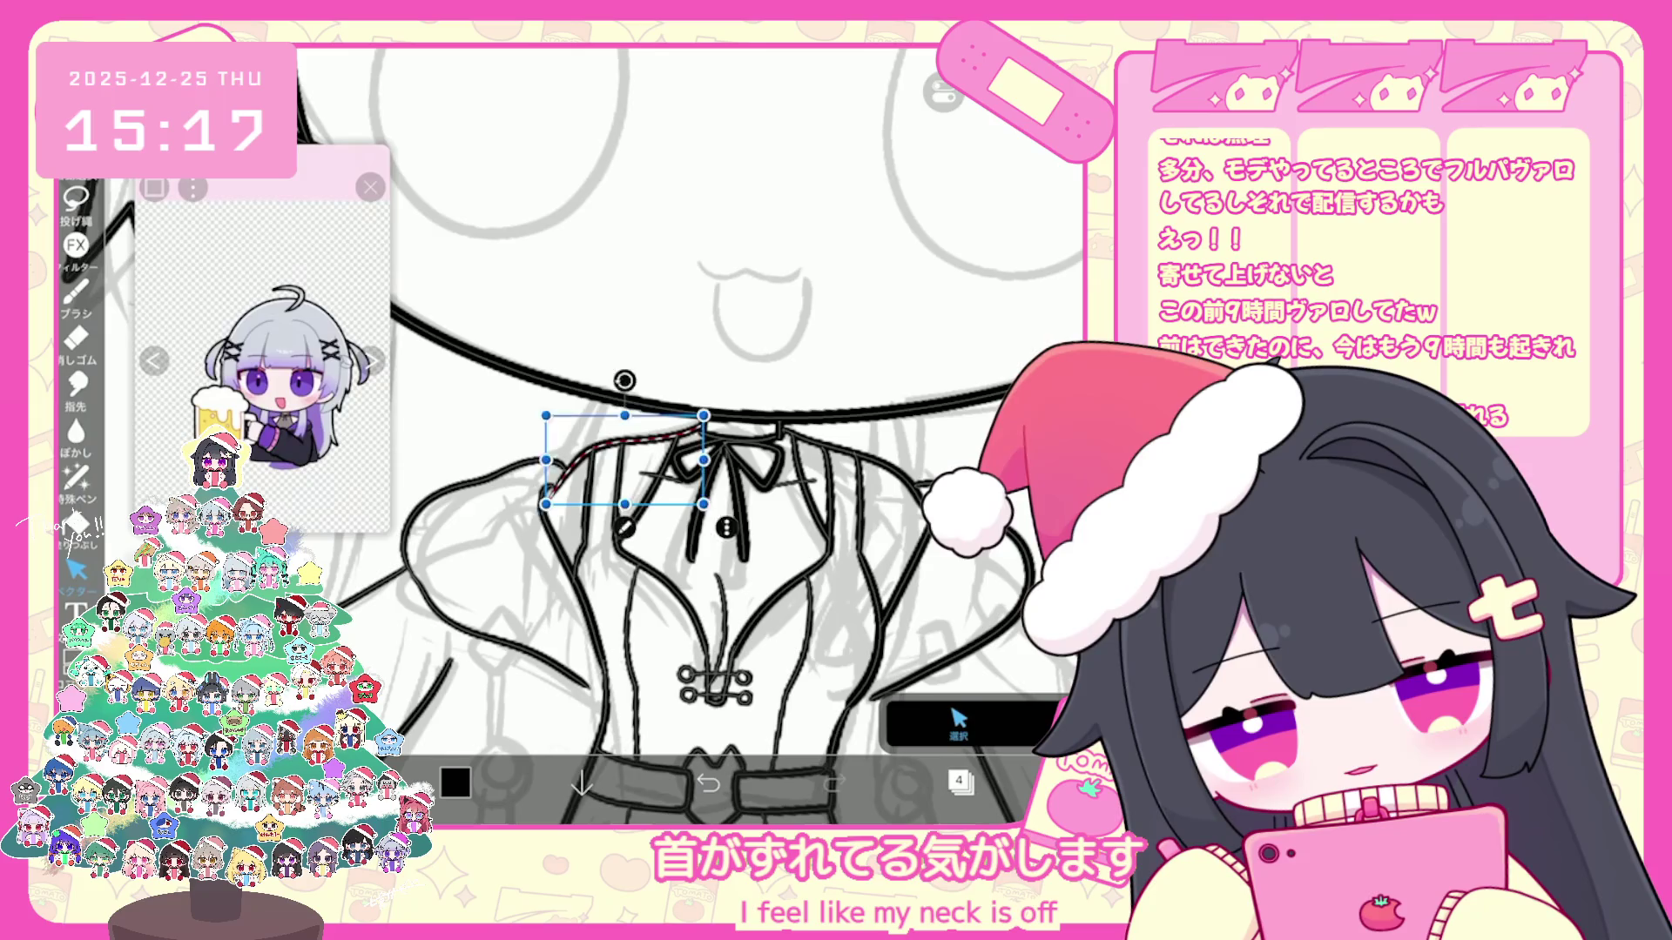
# Step: Select the neck and collar strokes and shift the short neck stroke to the left
pyautogui.click(705, 391)
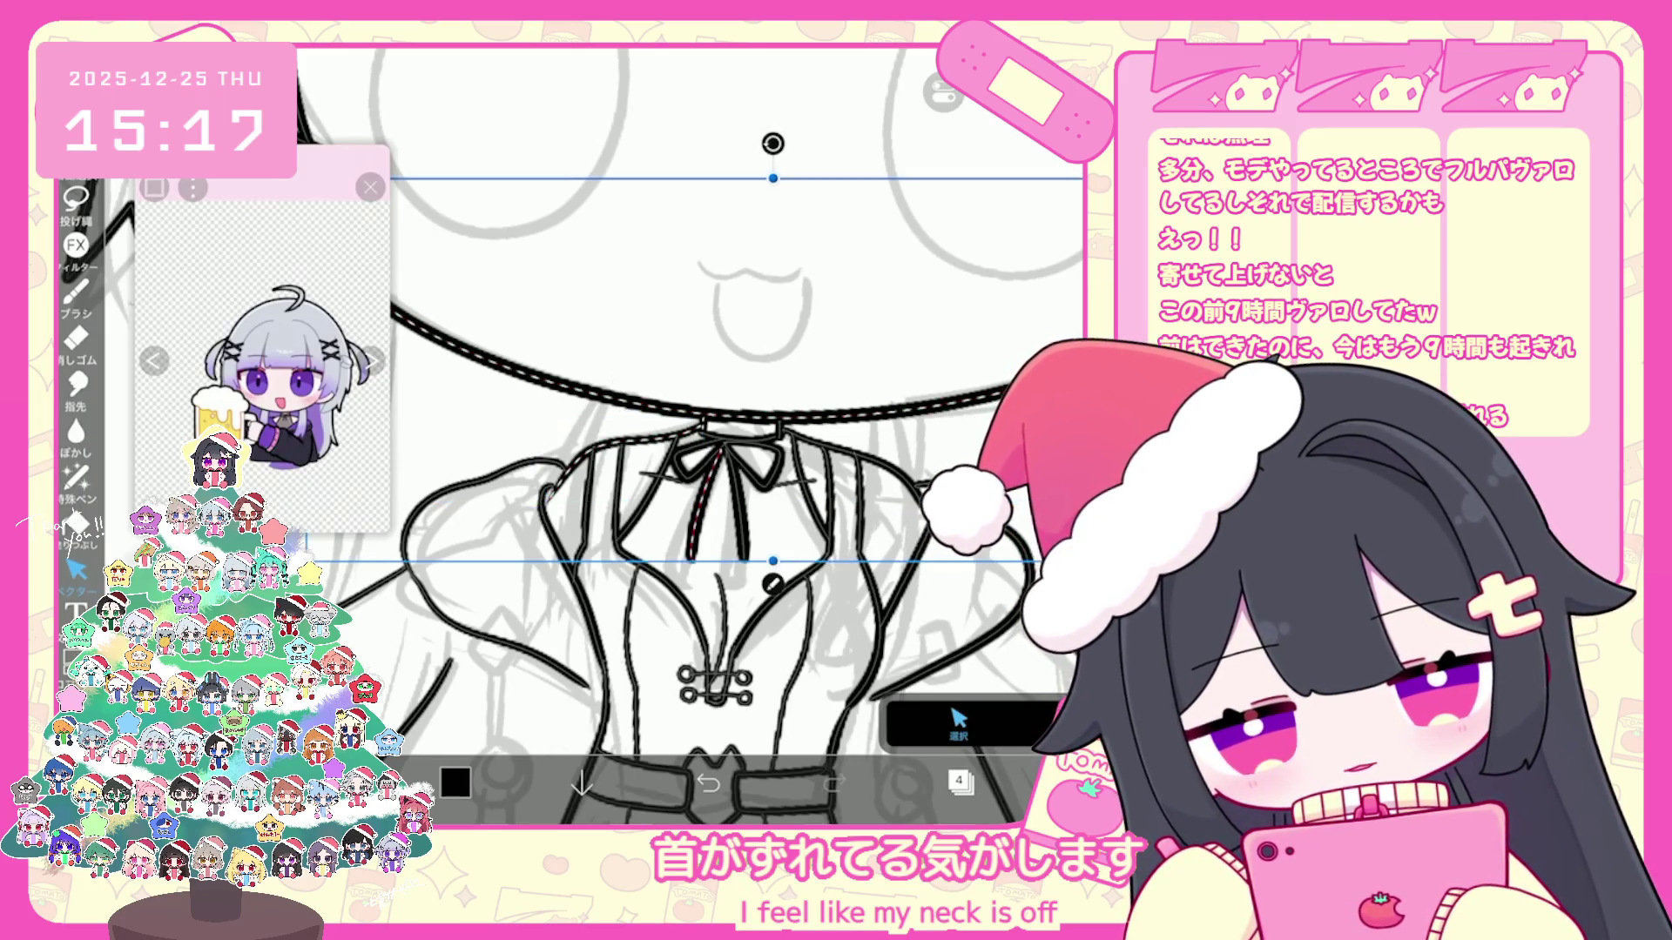
pyautogui.scroll(3, 731, 432)
pyautogui.click(574, 416)
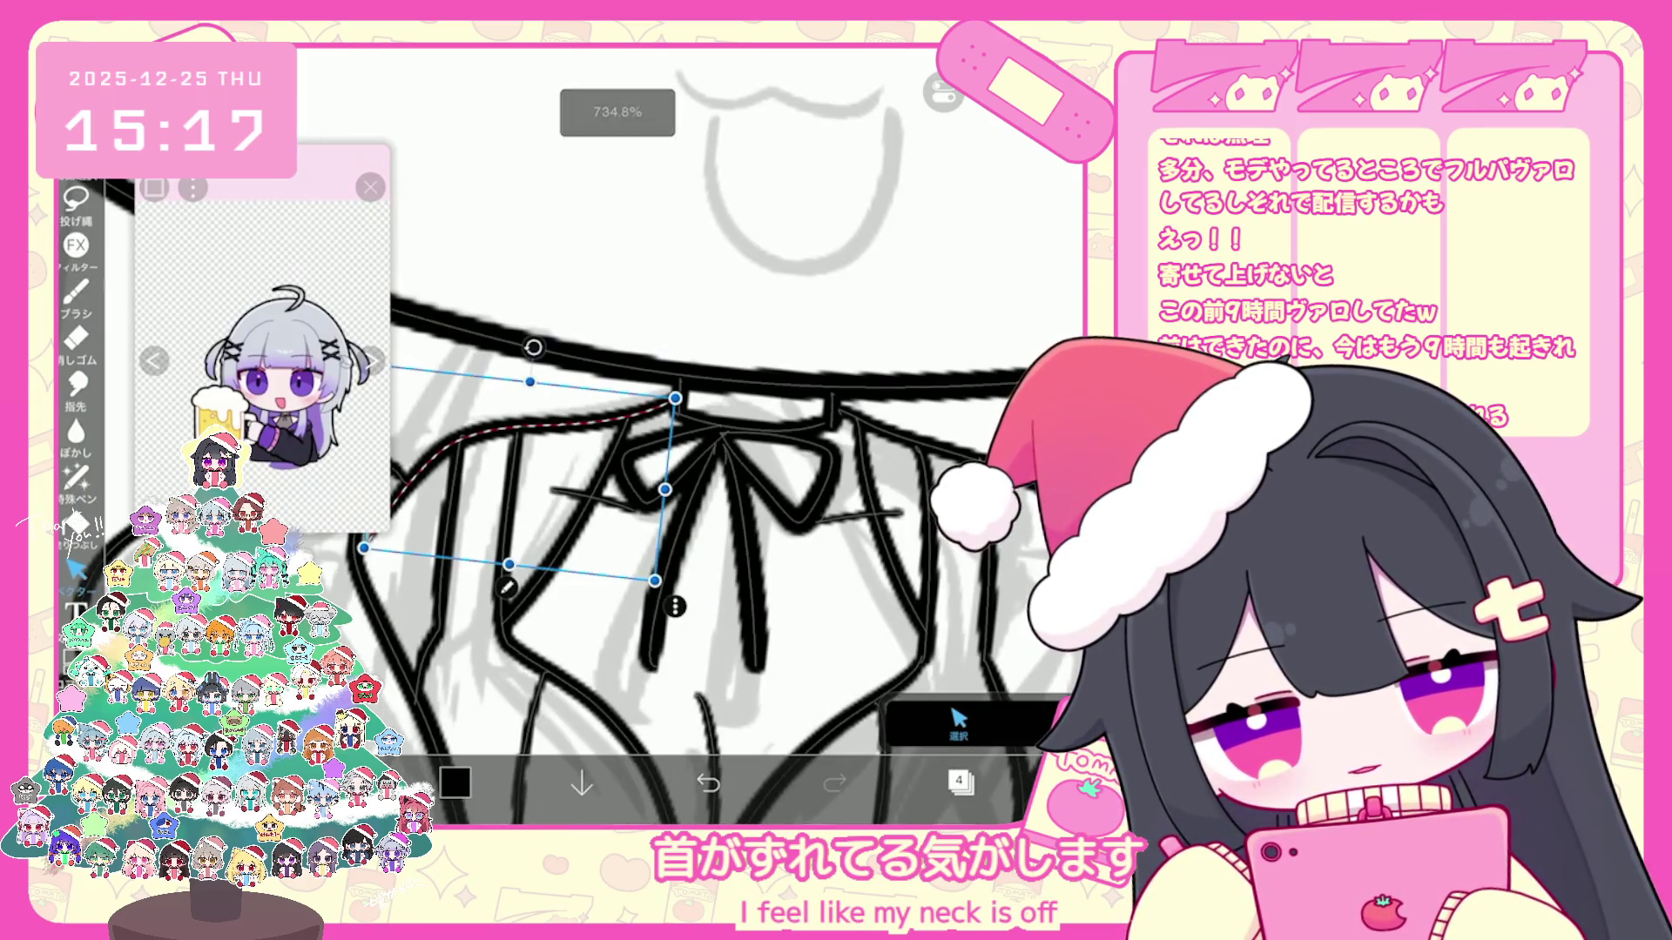
pyautogui.scroll(3, 731, 522)
pyautogui.click(773, 382)
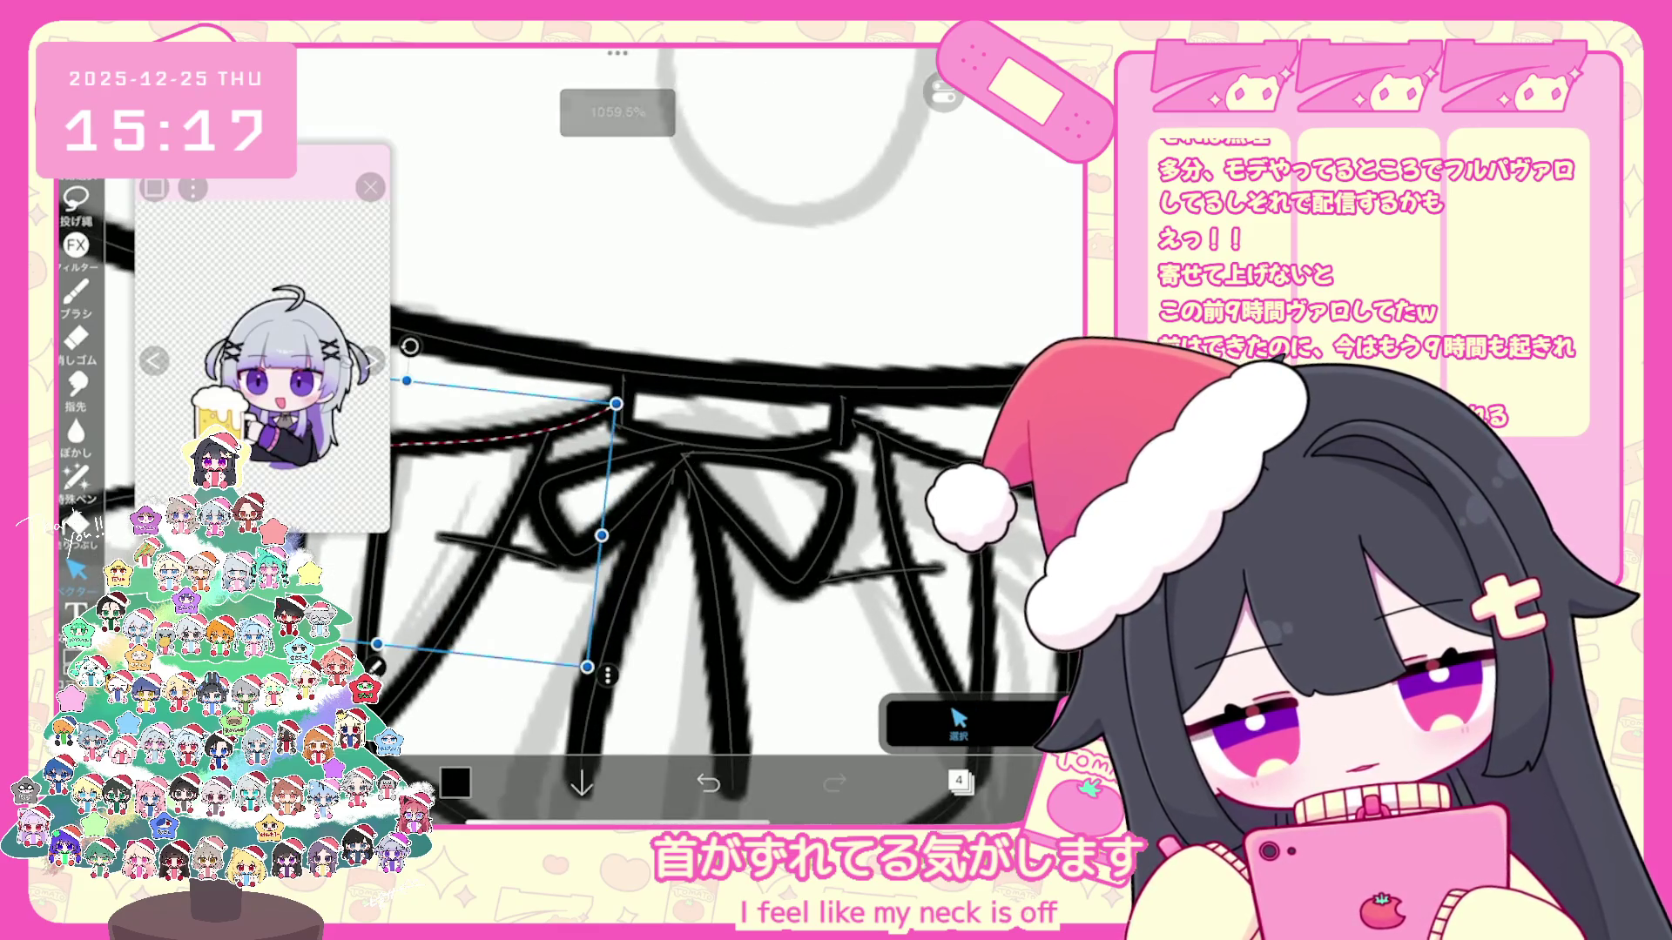
pyautogui.click(624, 386)
pyautogui.click(623, 402)
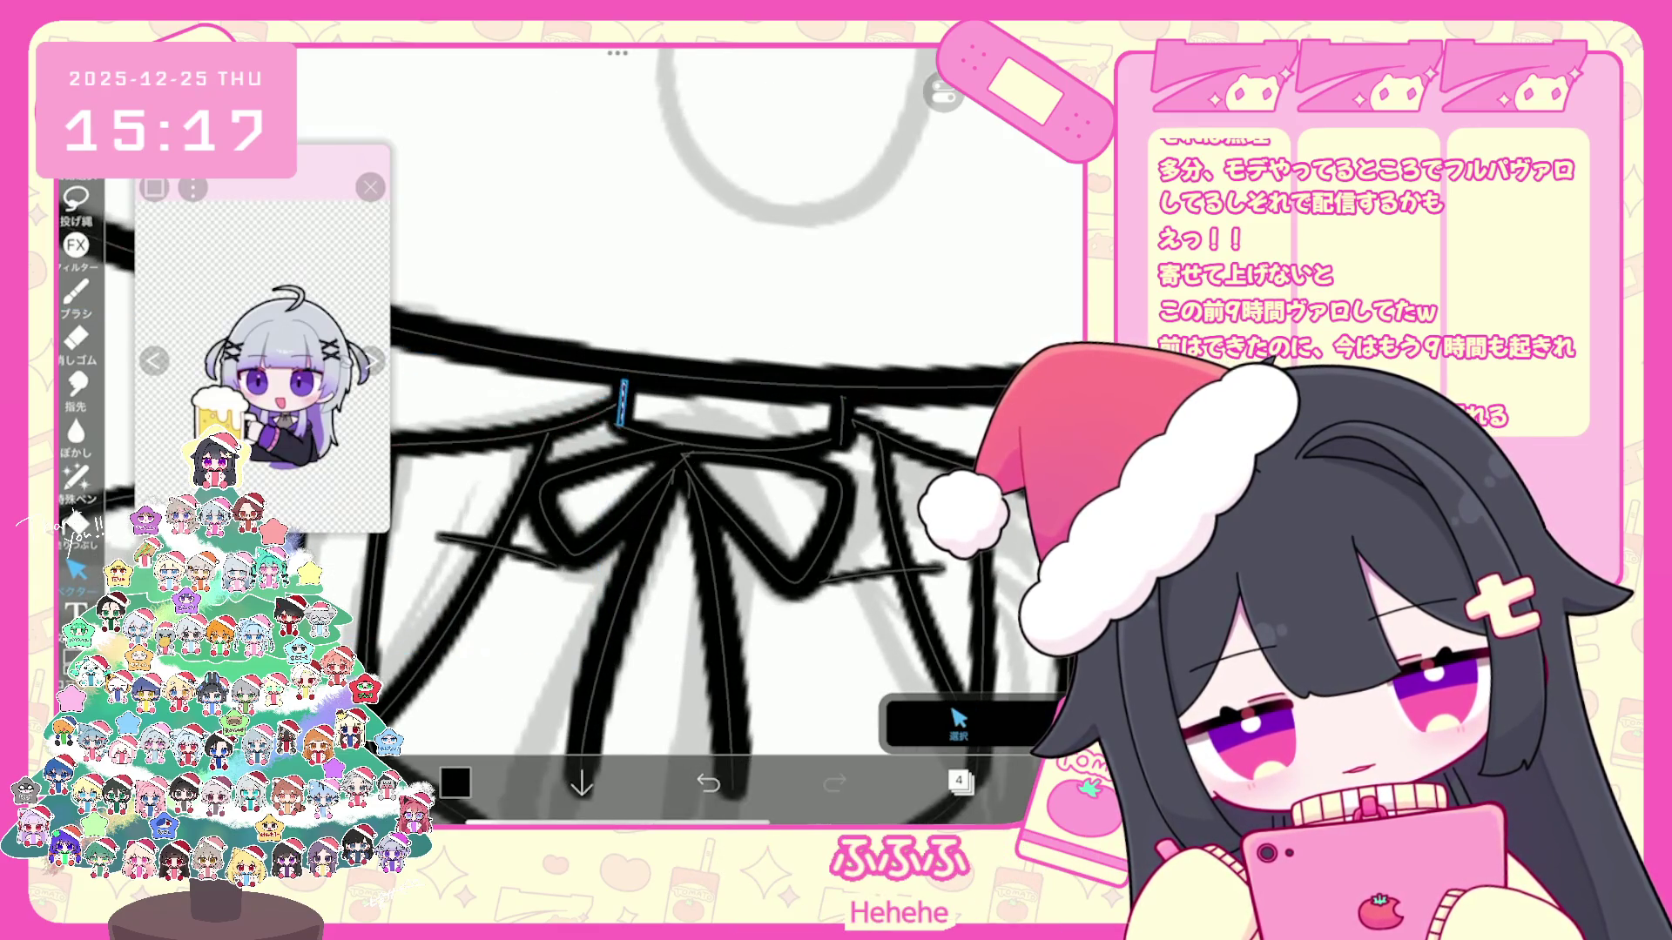
pyautogui.click(622, 395)
pyautogui.moveTo(622, 396); pyautogui.dragTo(579, 389)
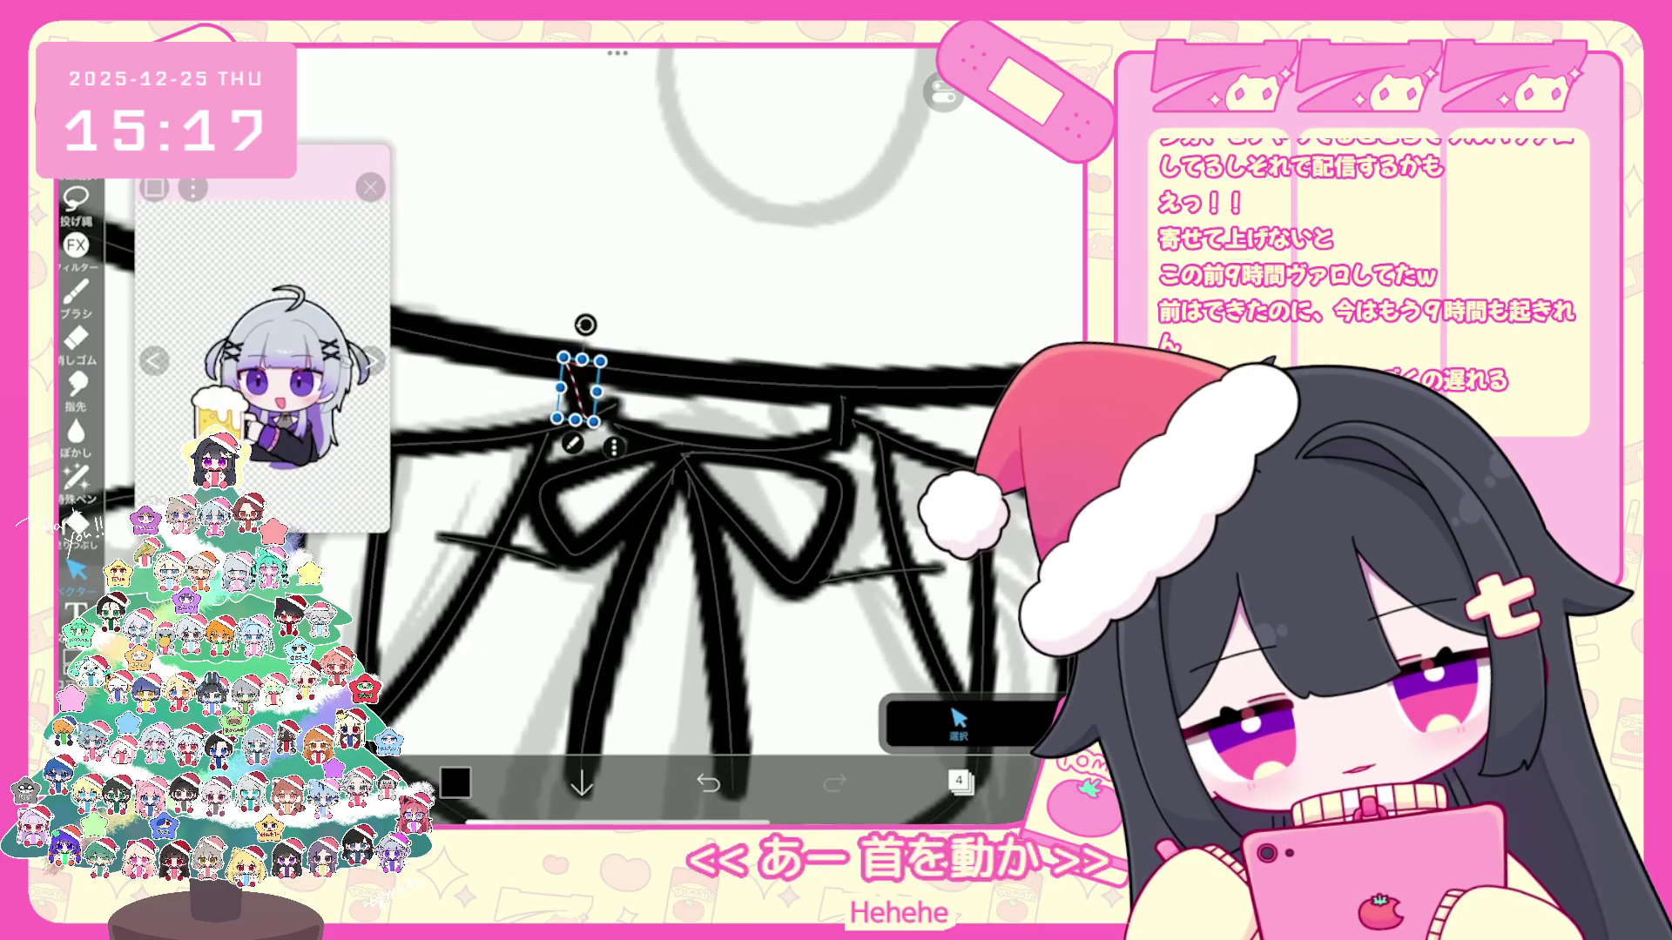
pyautogui.click(483, 442)
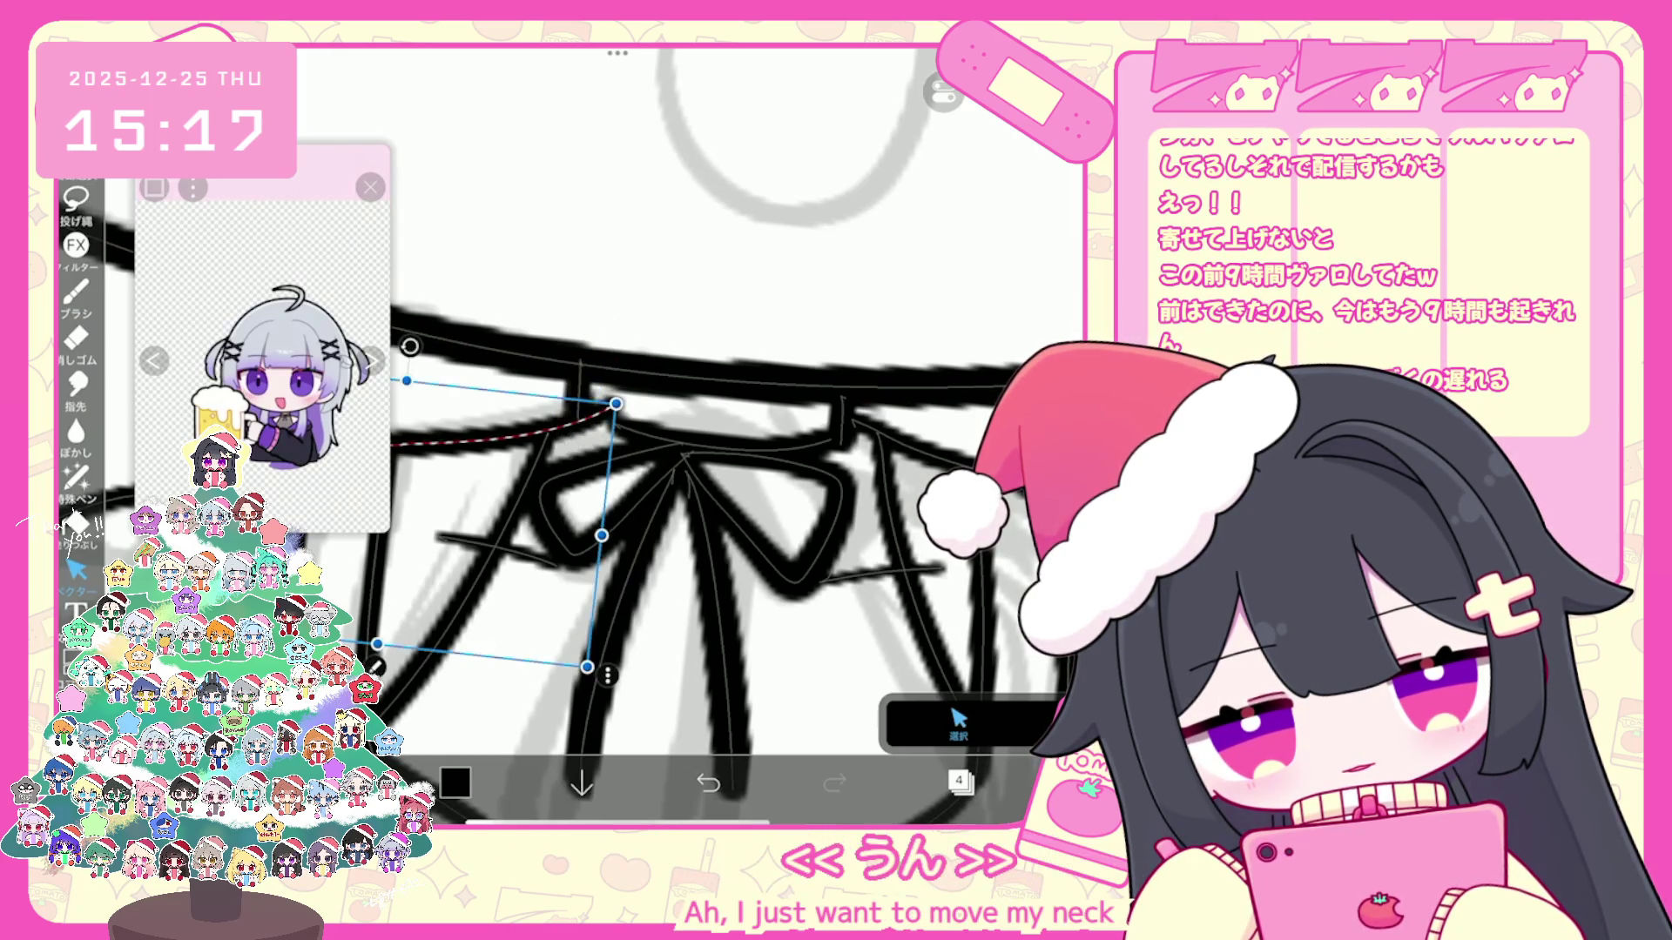
pyautogui.scroll(-3, 706, 496)
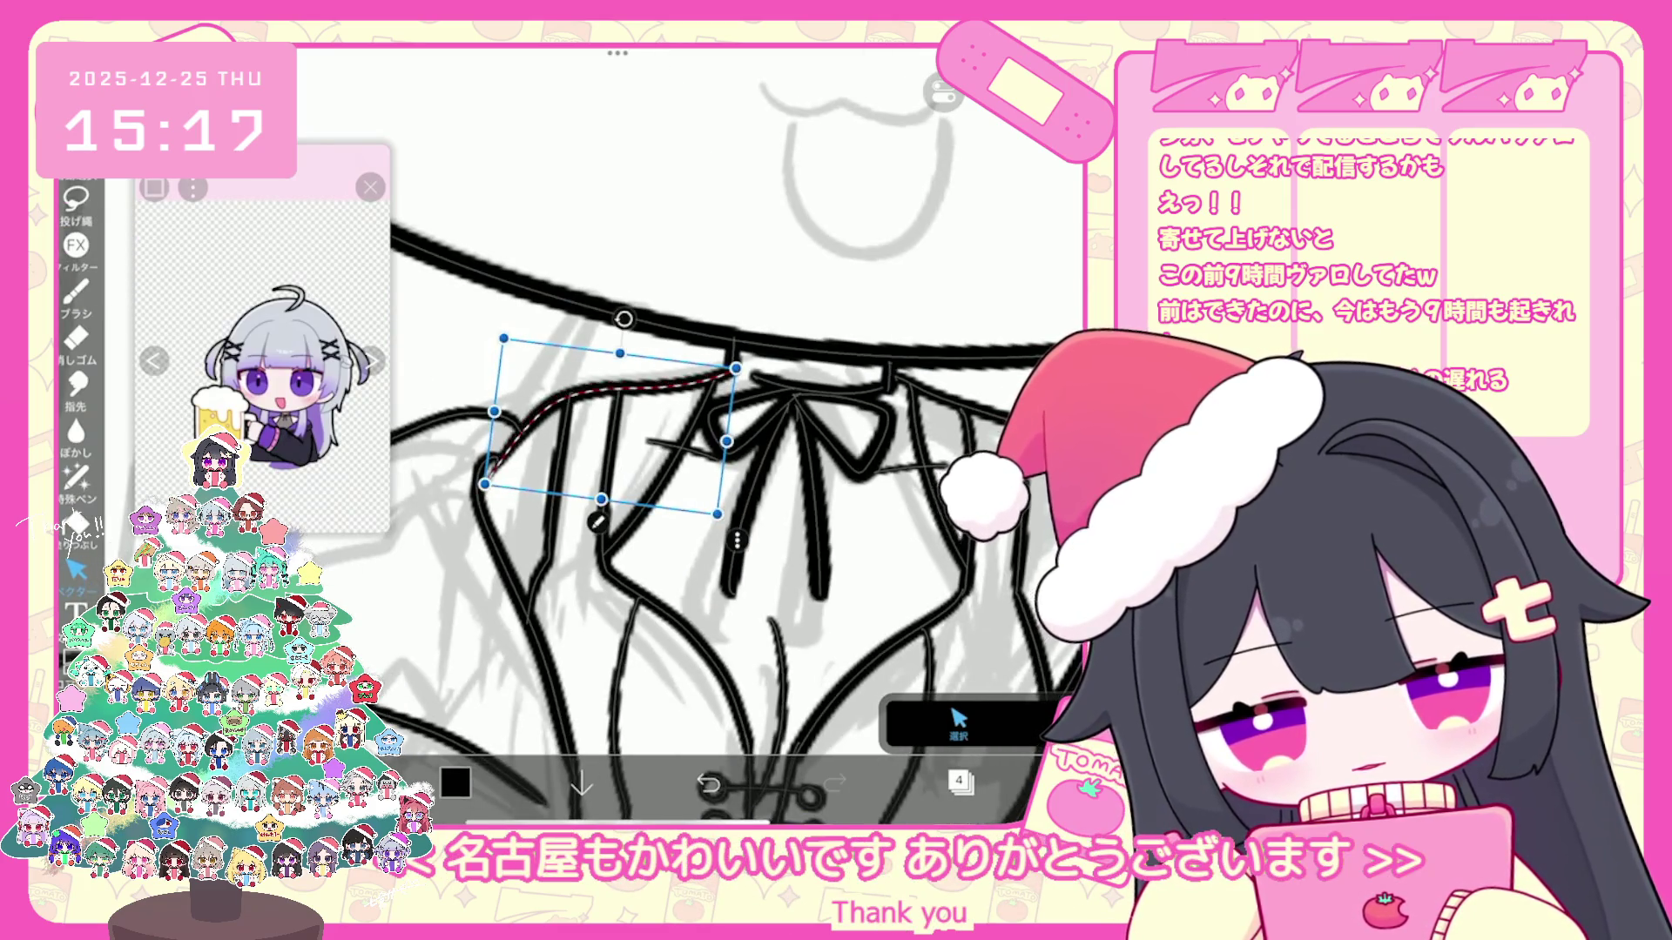
# Step: Lengthen the small neck stroke upward and lower the collar stroke's top edge slightly
pyautogui.click(849, 353)
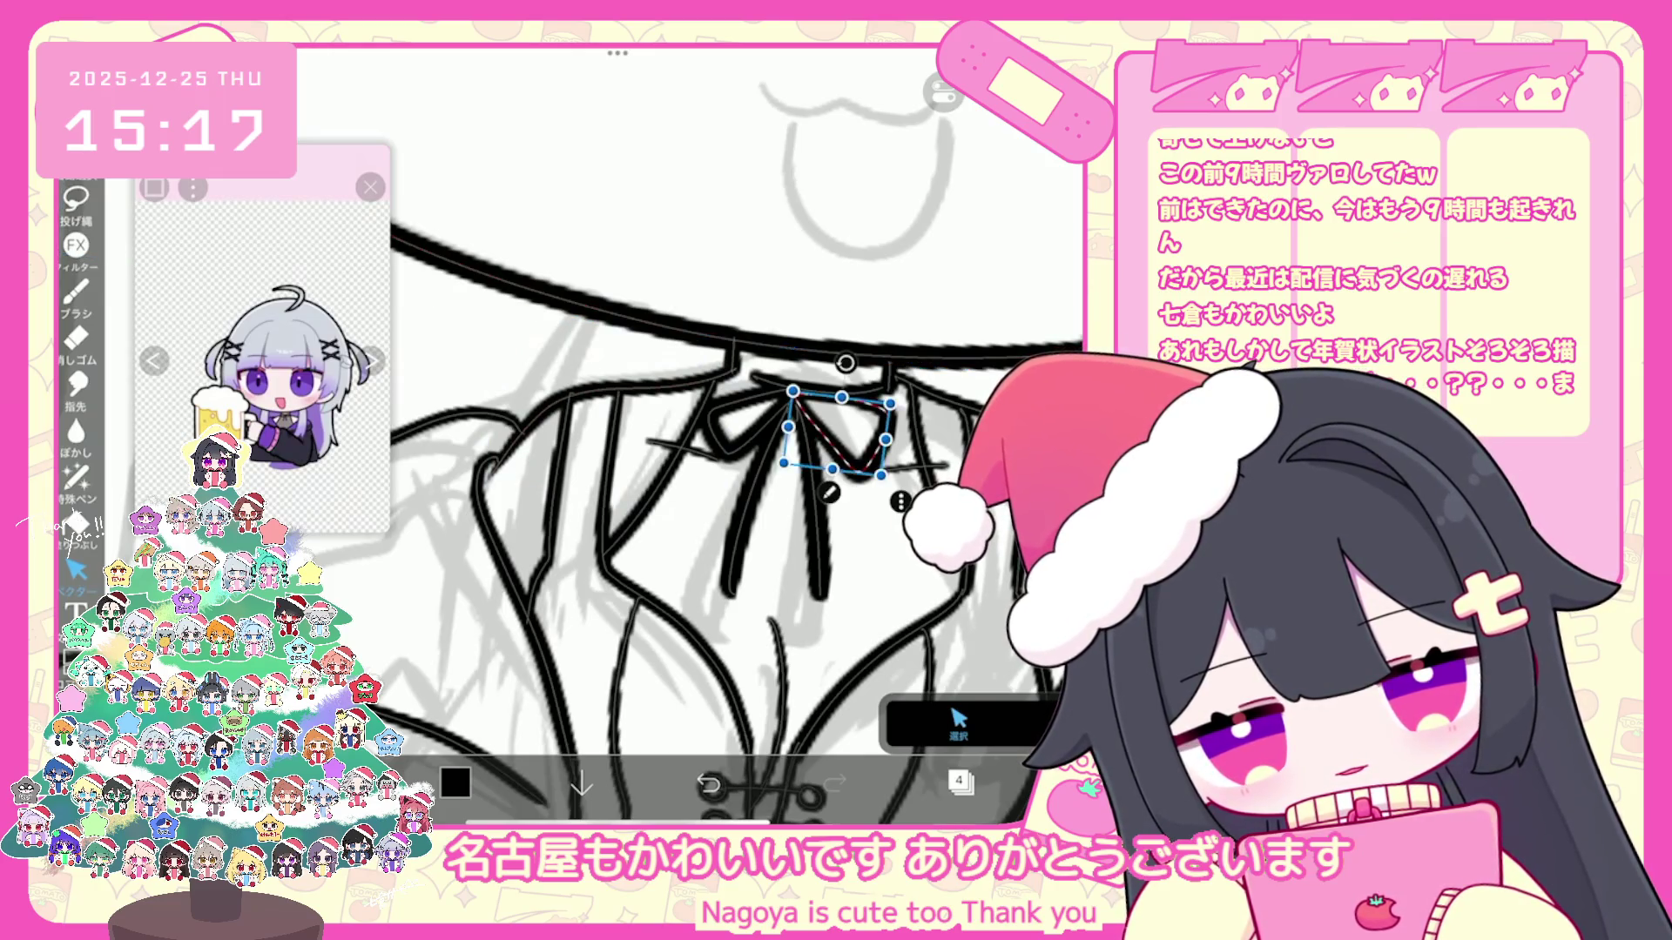
pyautogui.click(744, 391)
pyautogui.click(692, 523)
pyautogui.click(816, 385)
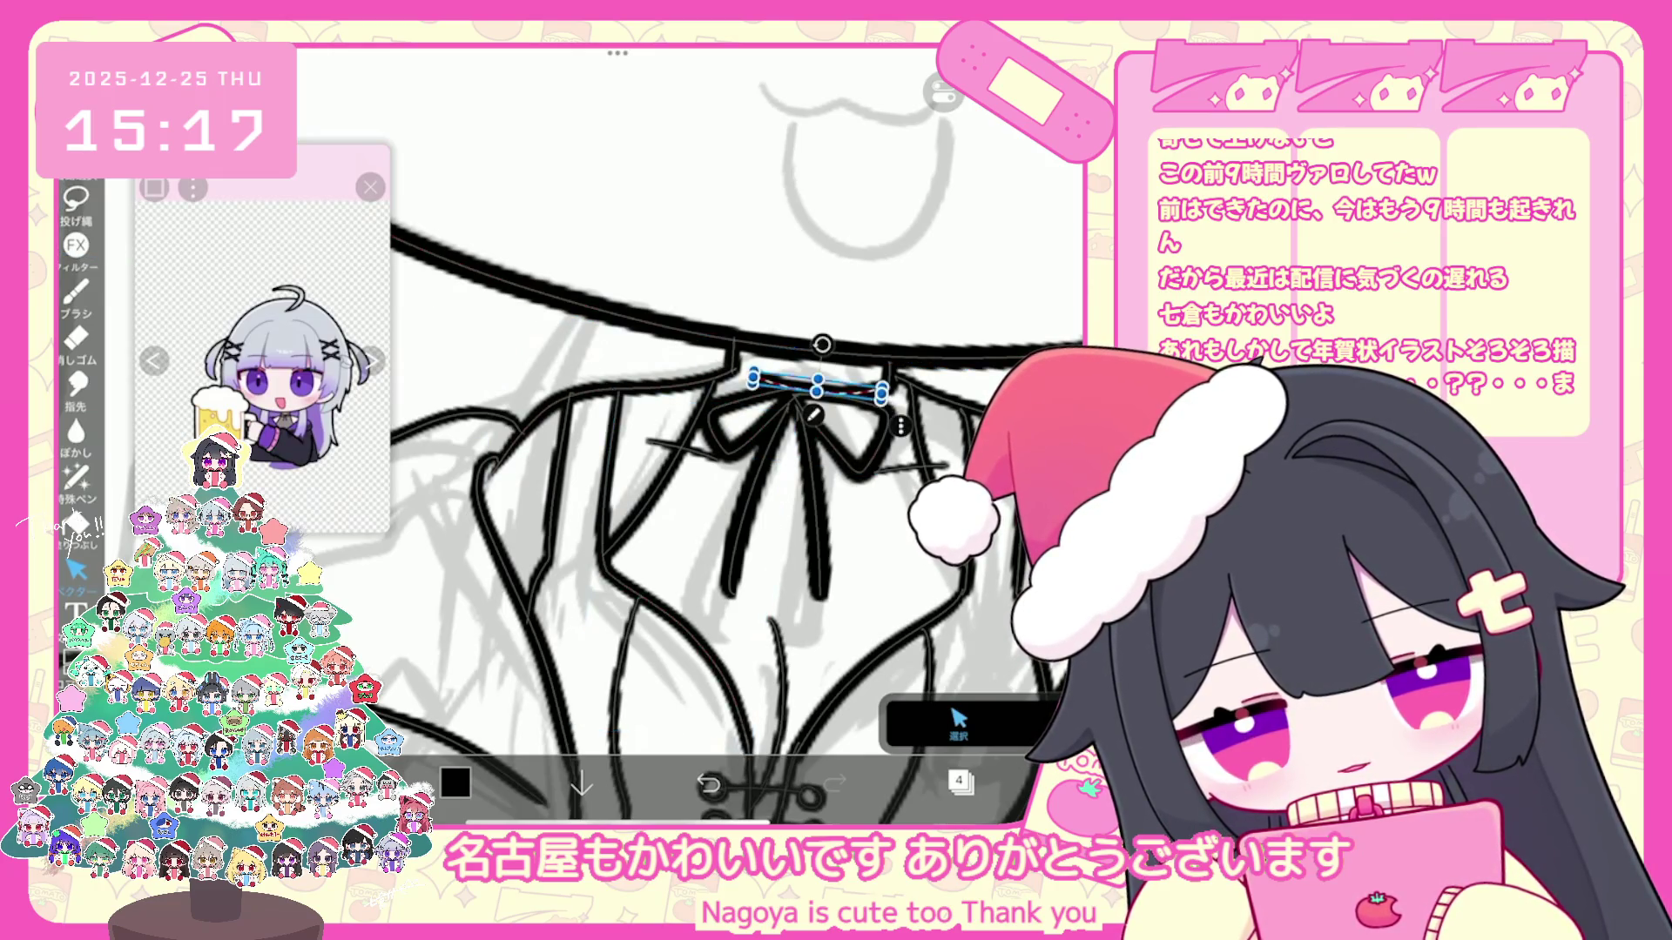
pyautogui.click(811, 382)
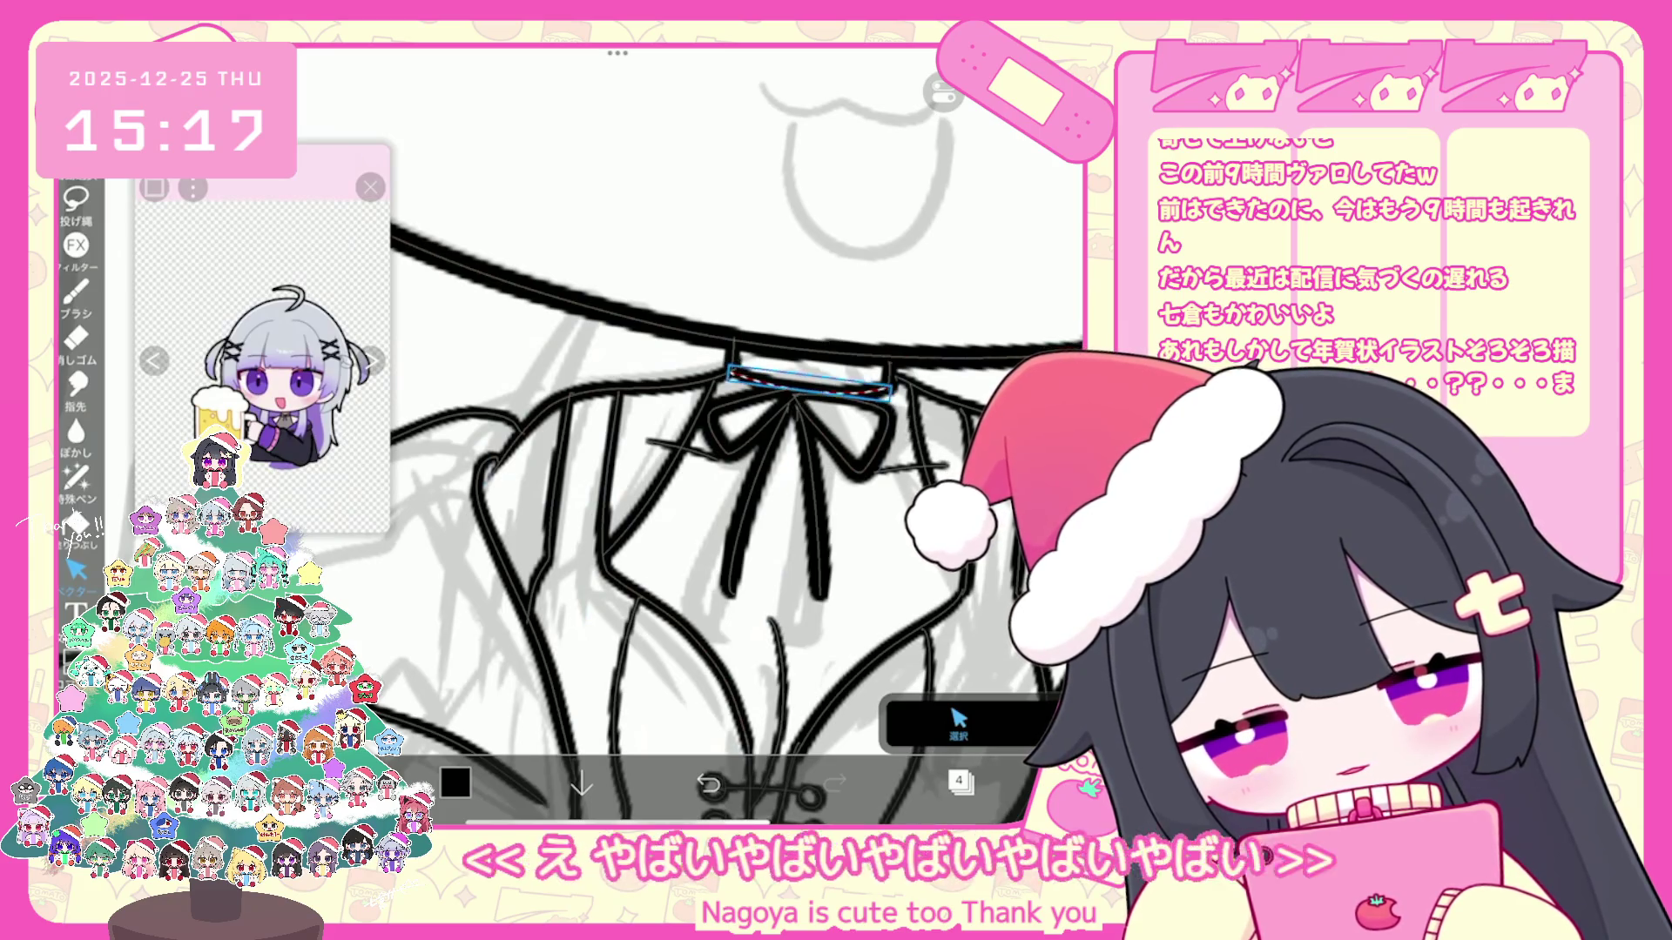
pyautogui.scroll(-5, 693, 431)
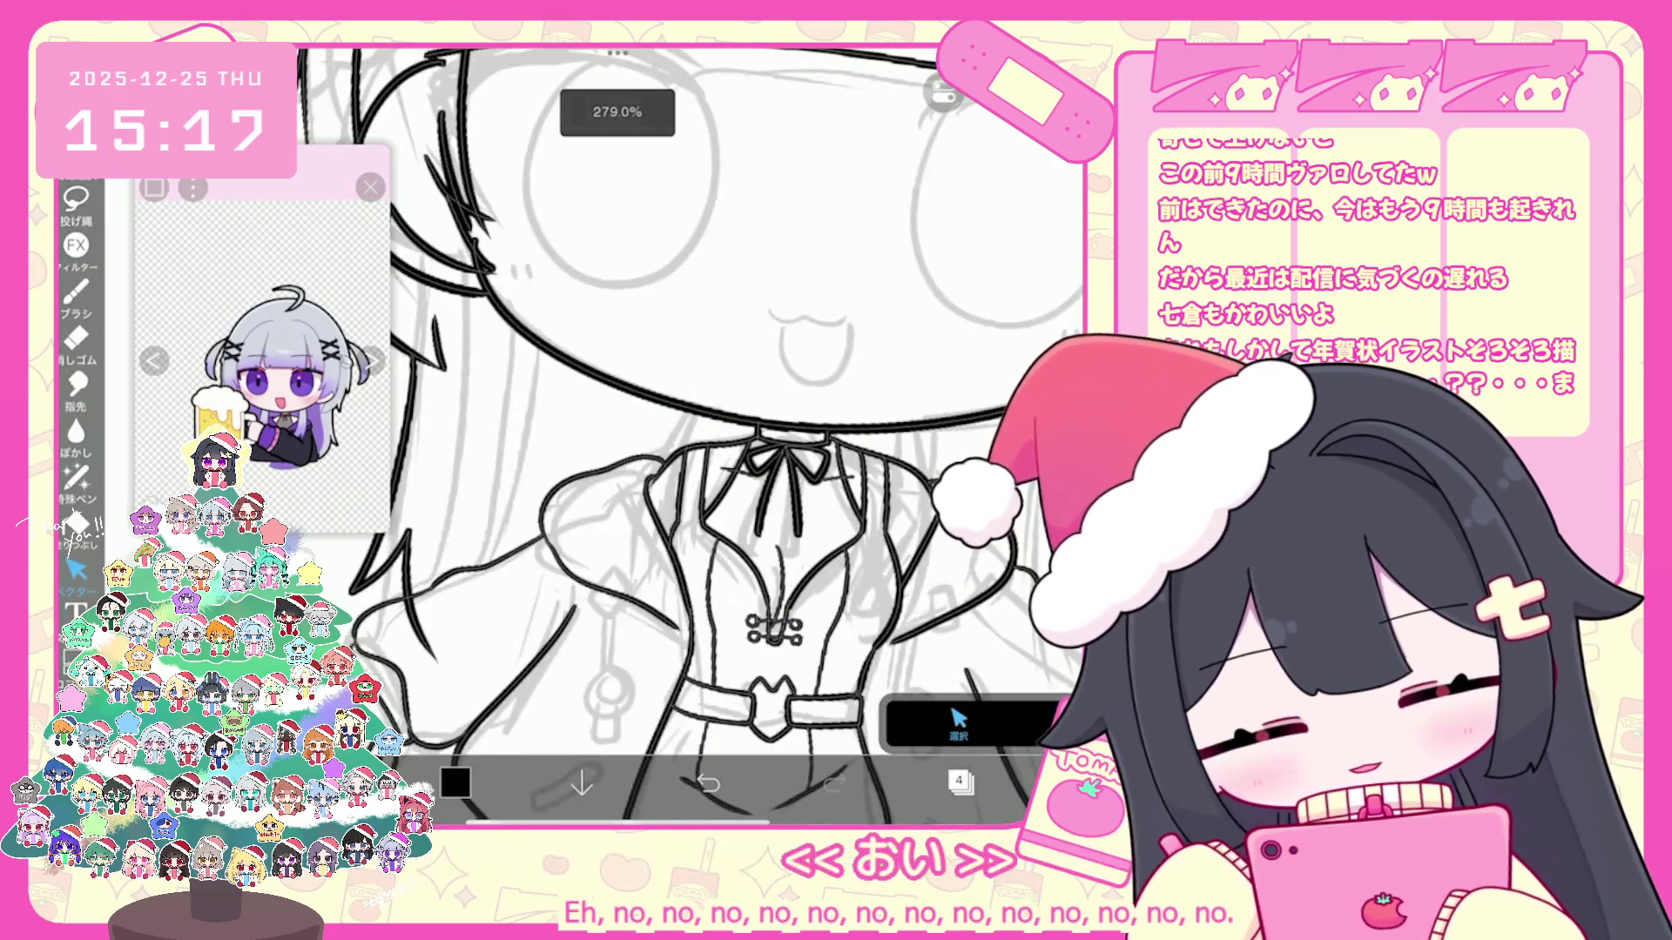
pyautogui.scroll(-3, 692, 432)
pyautogui.scroll(-3, 784, 431)
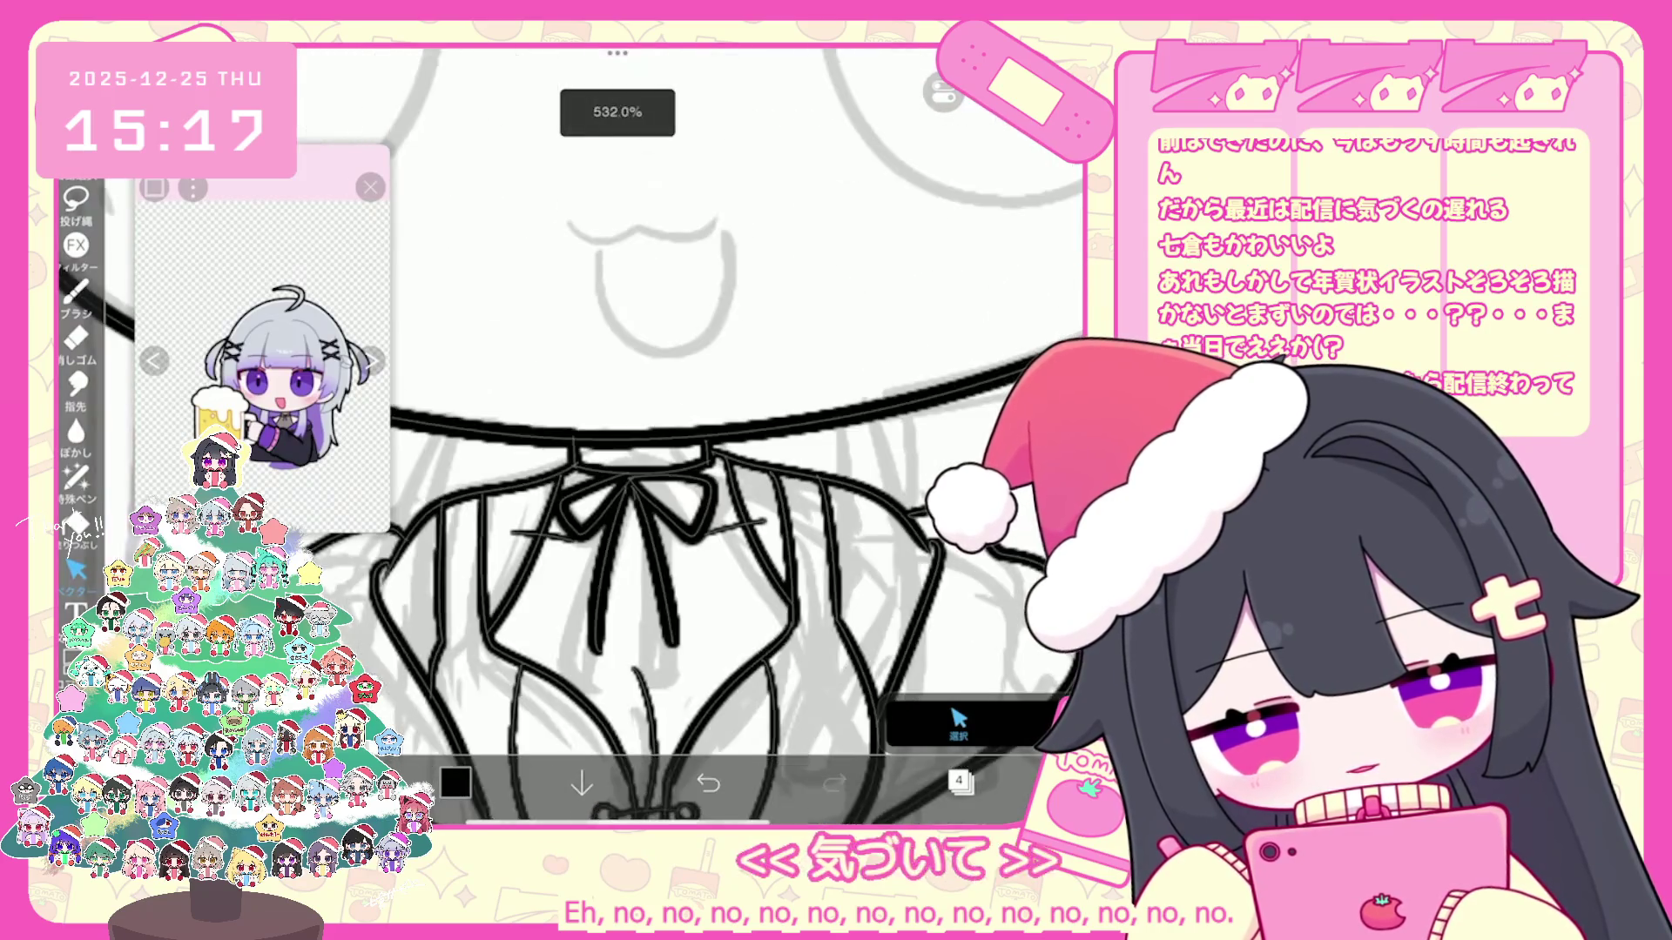
pyautogui.scroll(10, 791, 503)
pyautogui.click(842, 502)
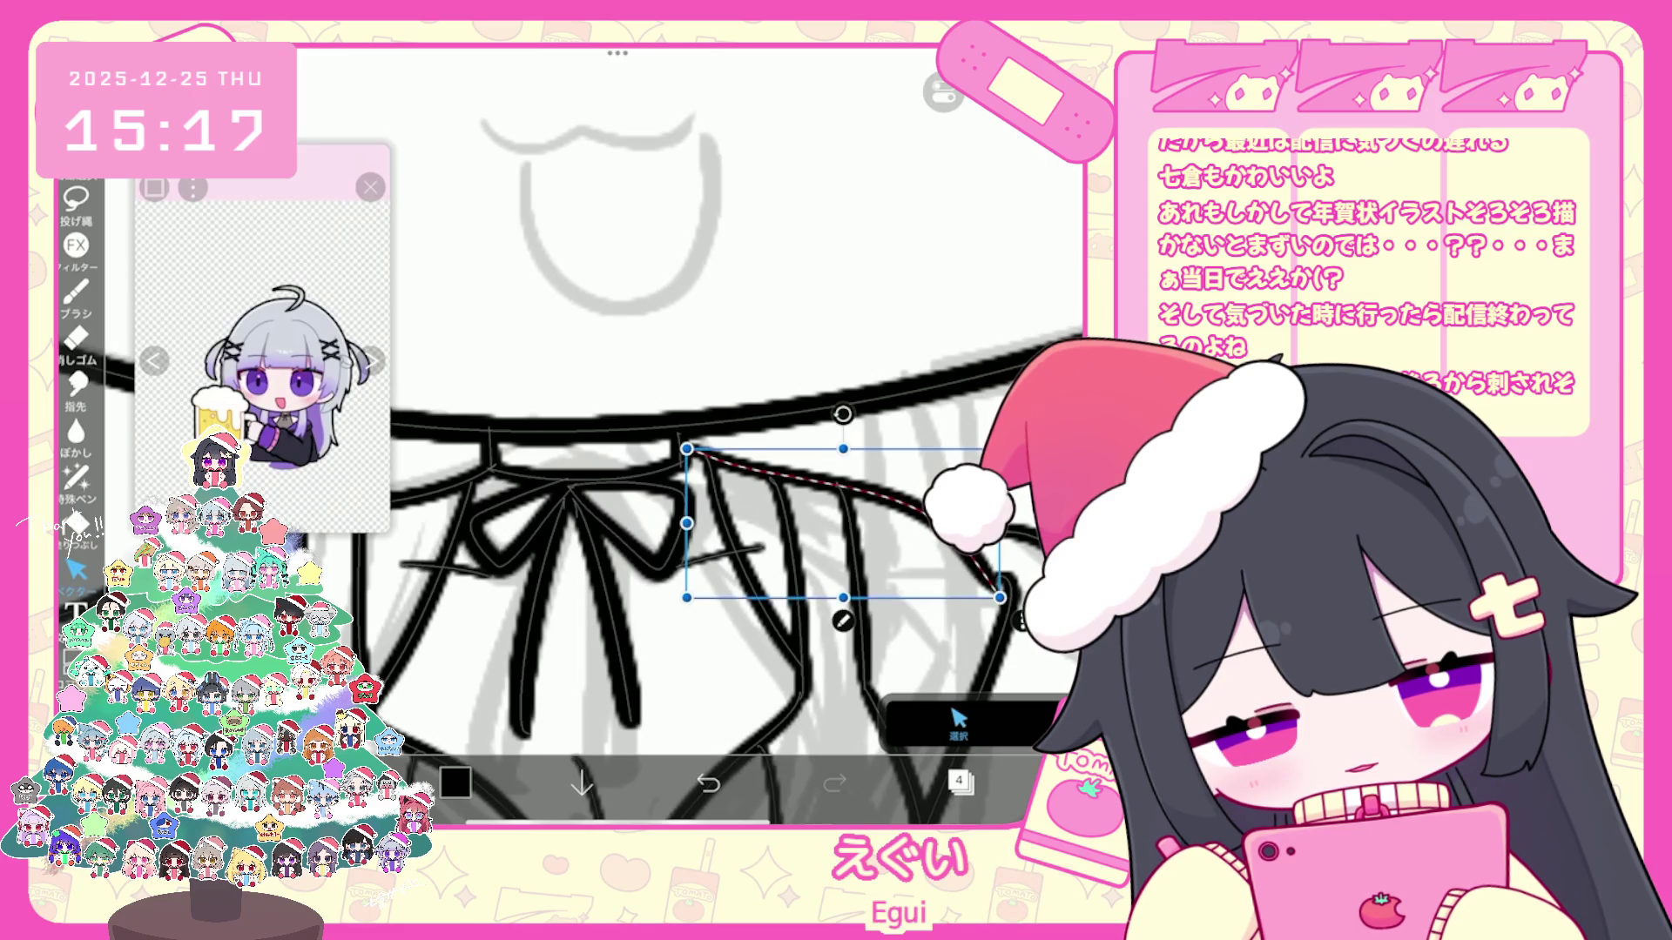
pyautogui.click(678, 444)
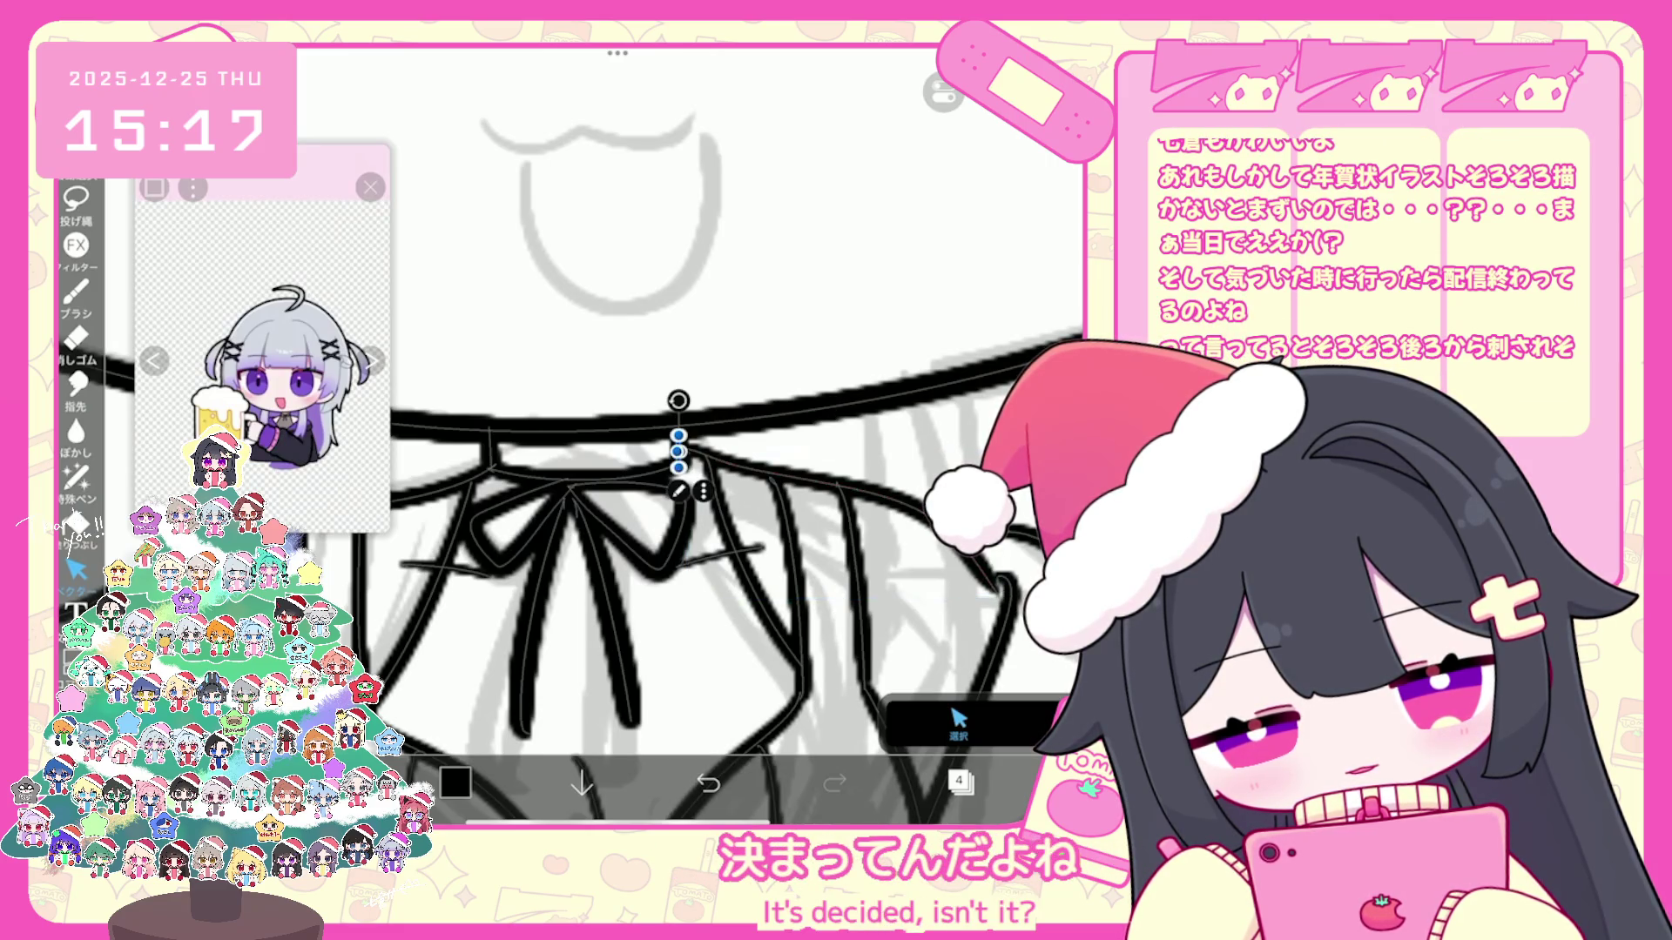
pyautogui.moveTo(677, 435); pyautogui.dragTo(681, 388)
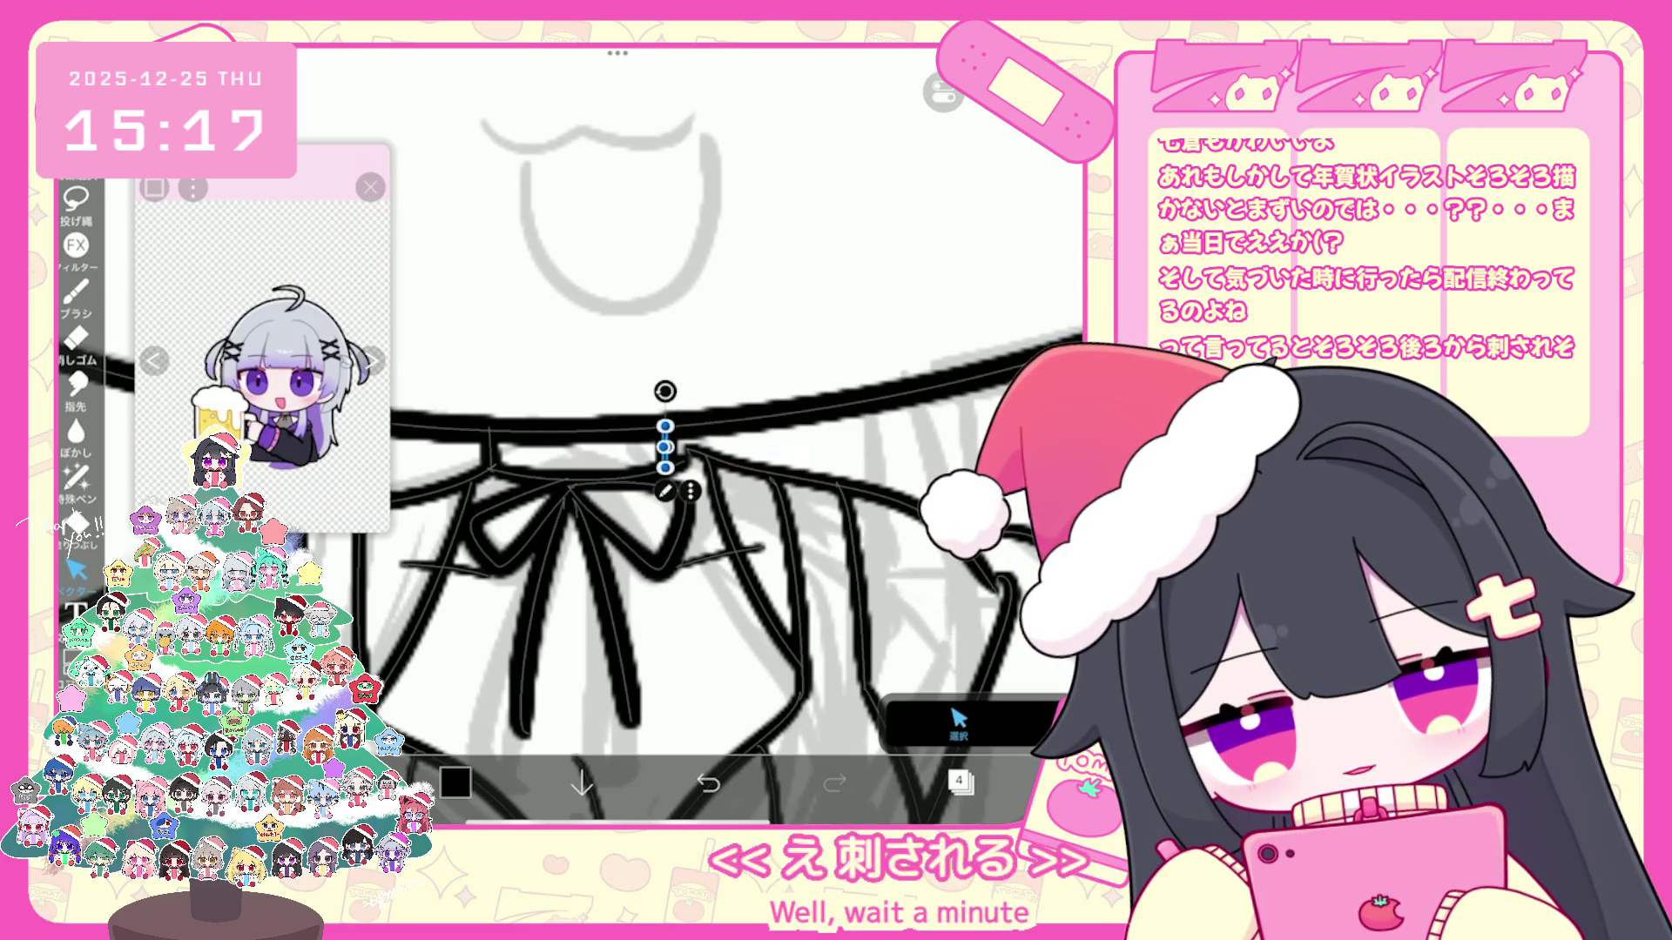
pyautogui.click(836, 473)
pyautogui.moveTo(842, 448); pyautogui.dragTo(843, 457)
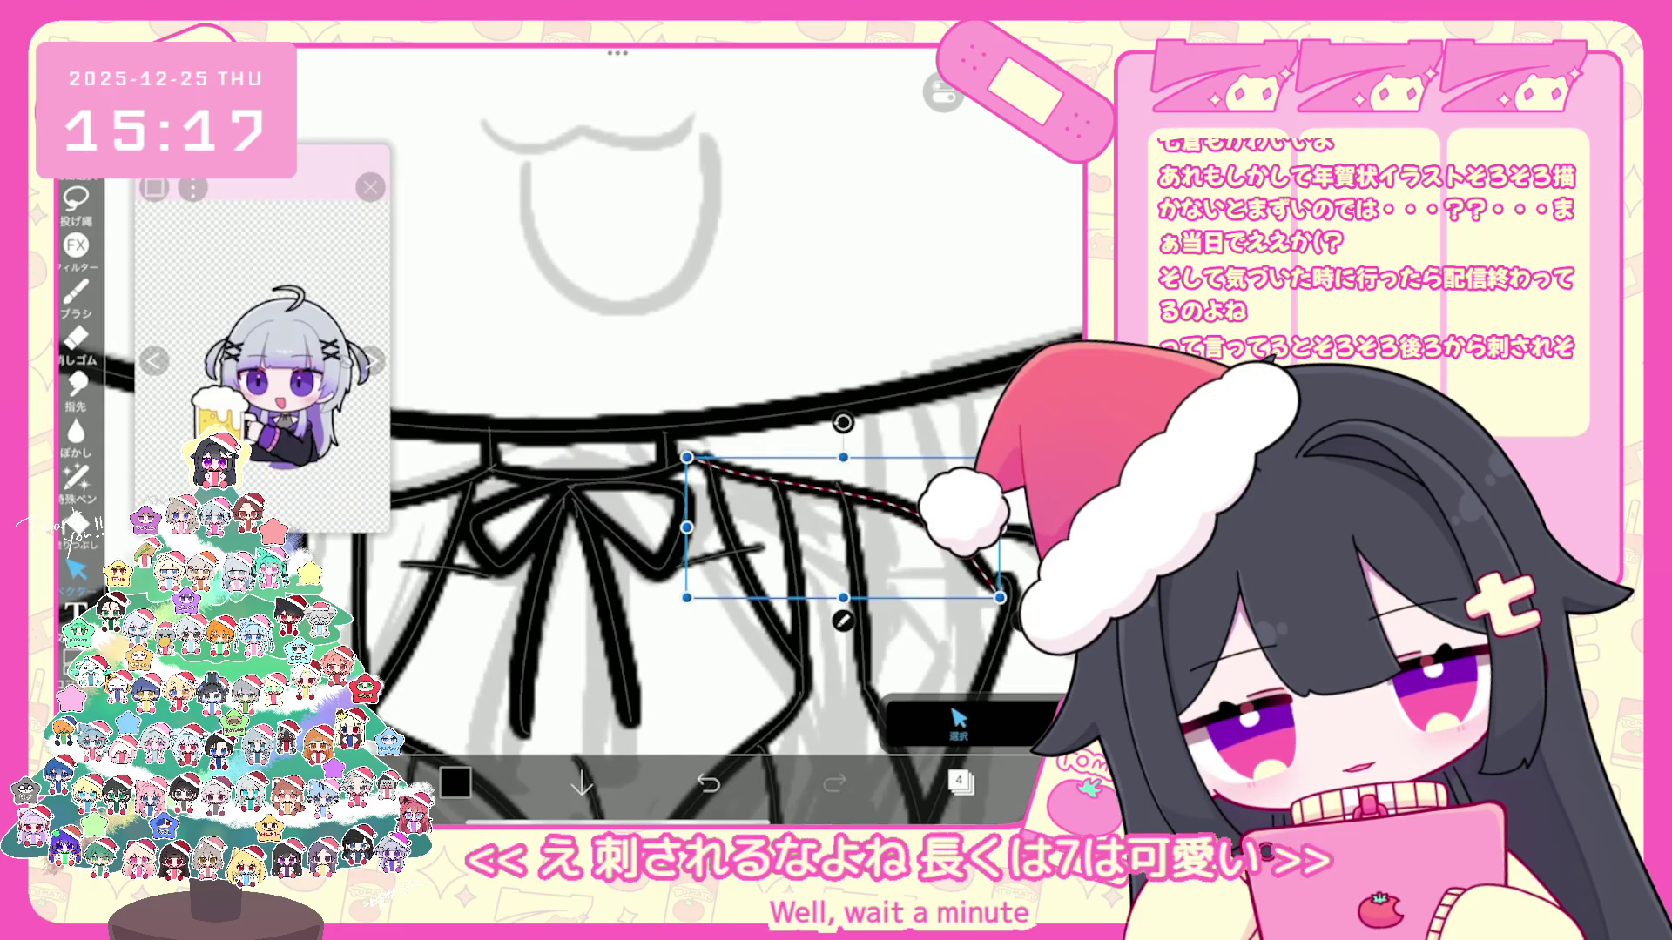
pyautogui.scroll(-3, 705, 431)
pyautogui.scroll(-2, 706, 431)
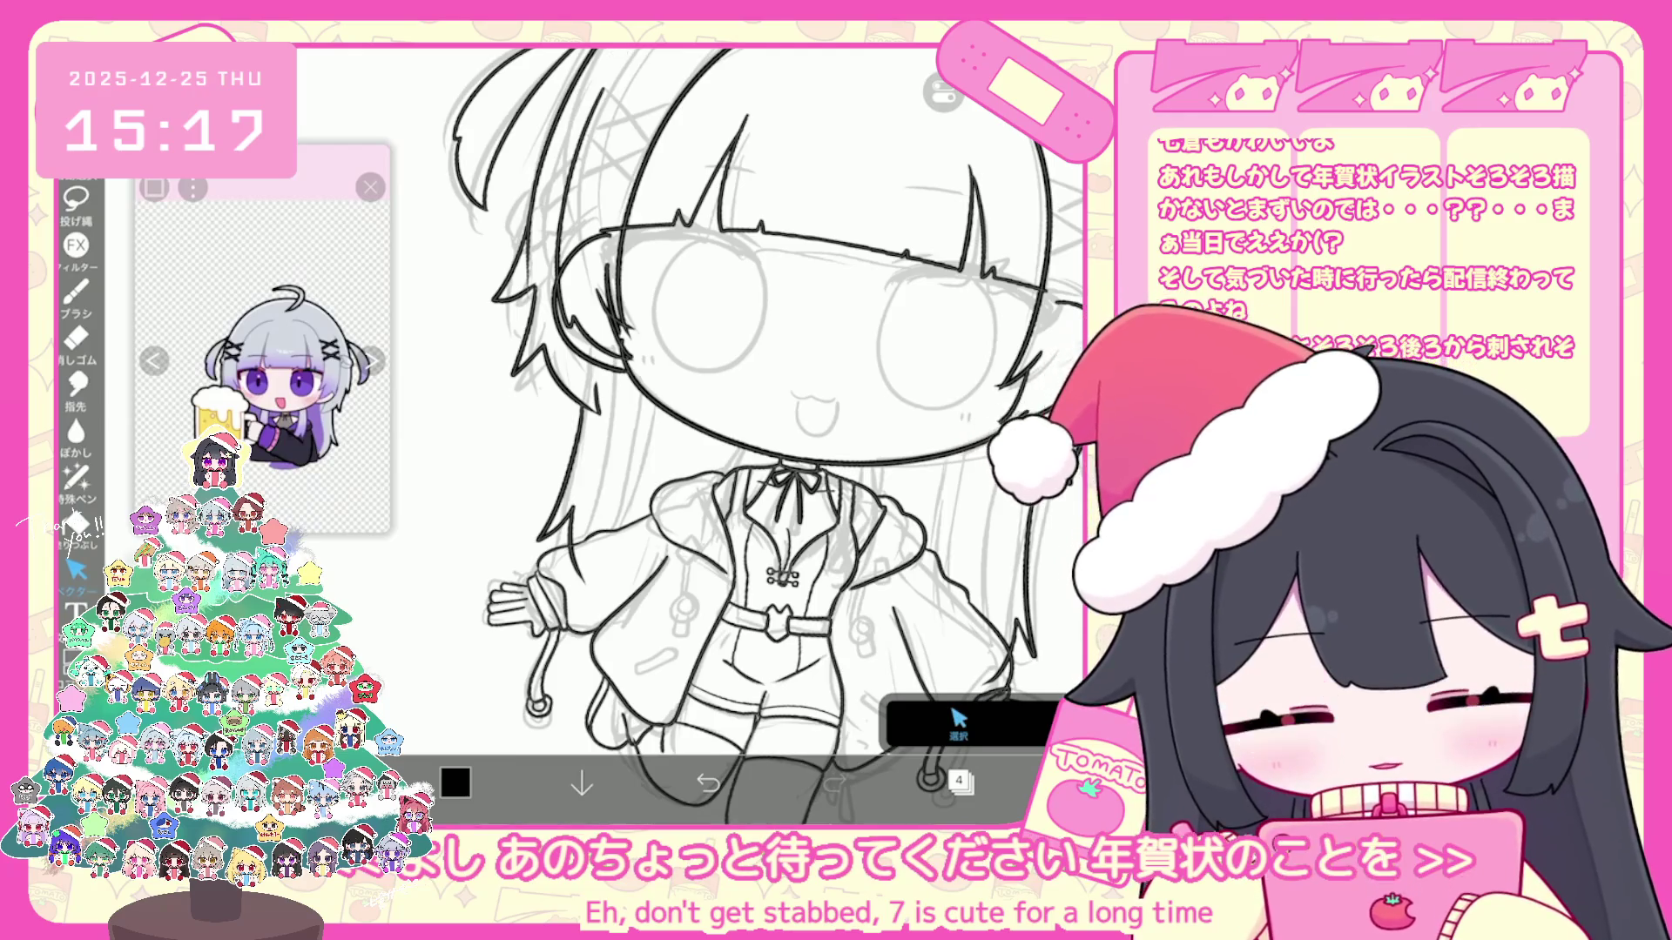
pyautogui.scroll(-2, 785, 432)
pyautogui.scroll(2, 706, 431)
# Step: Select the outstretched hand, rotate it about -34°, return to the brush and show the layers
pyautogui.click(75, 290)
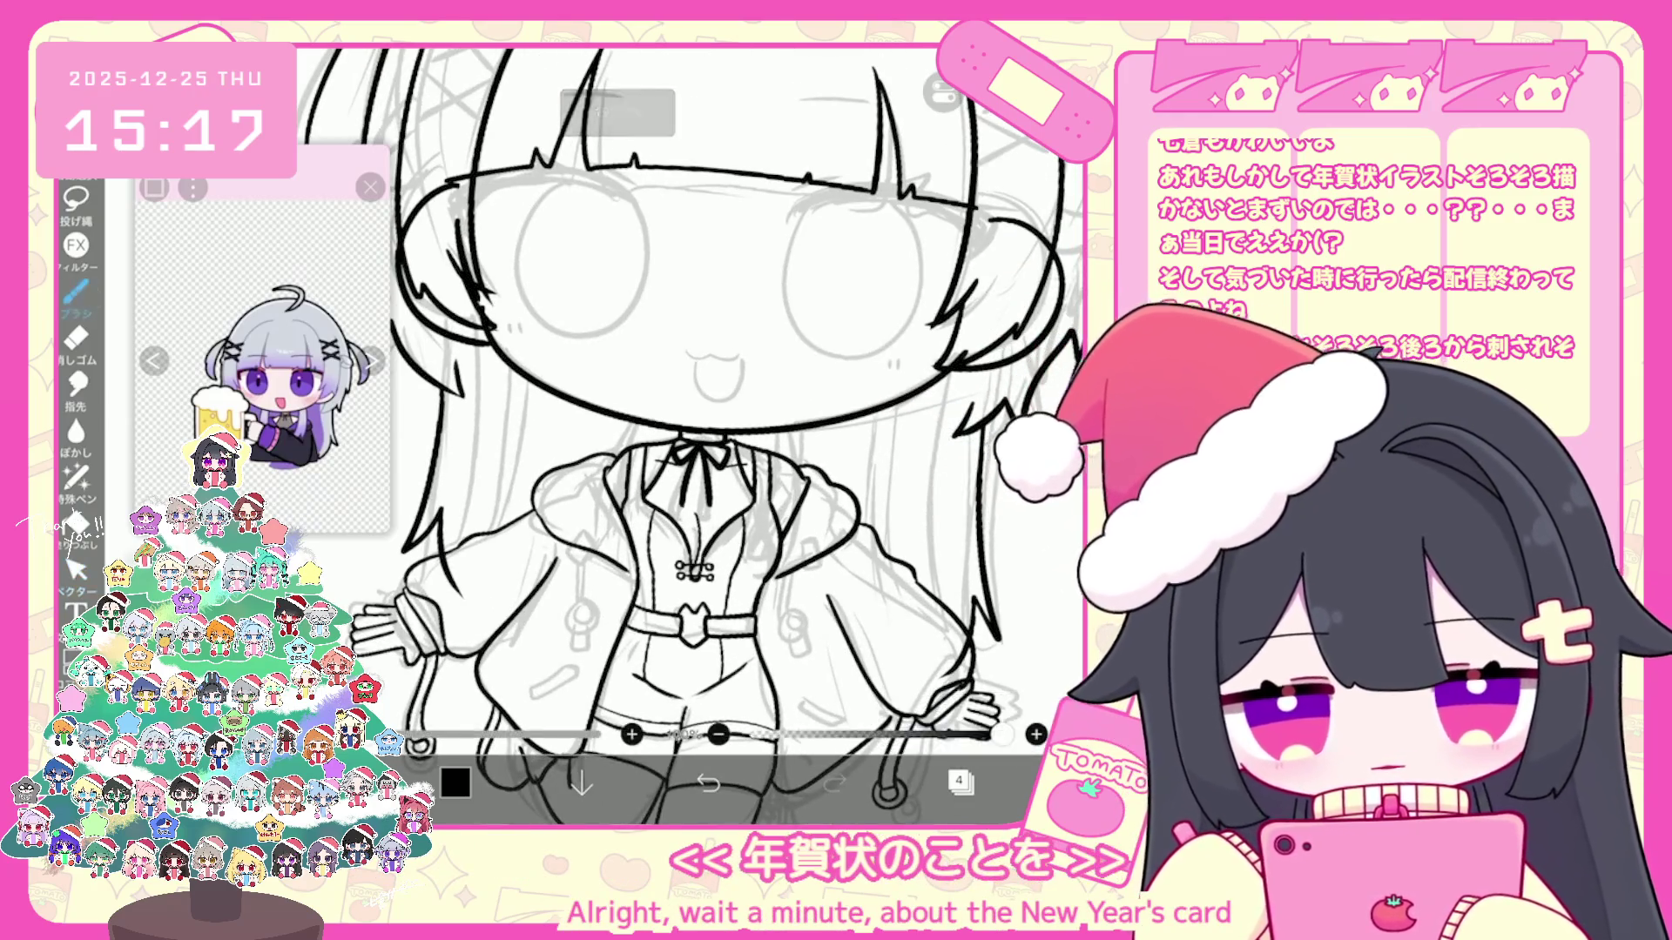
pyautogui.scroll(3, 706, 431)
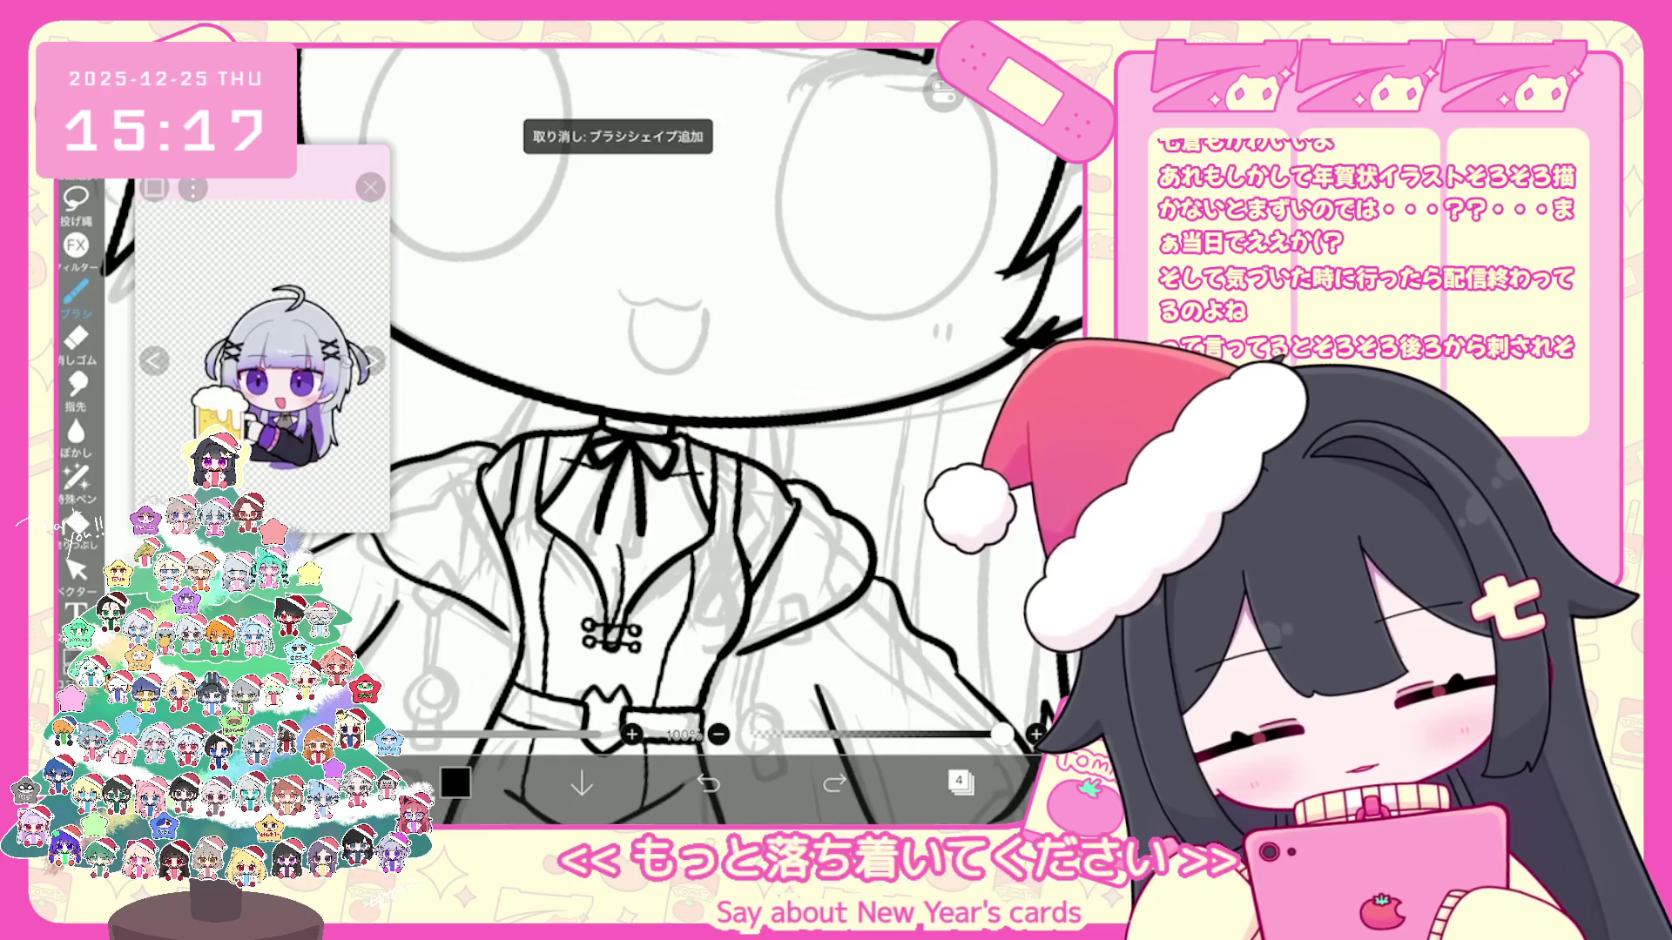
pyautogui.scroll(-3, 692, 431)
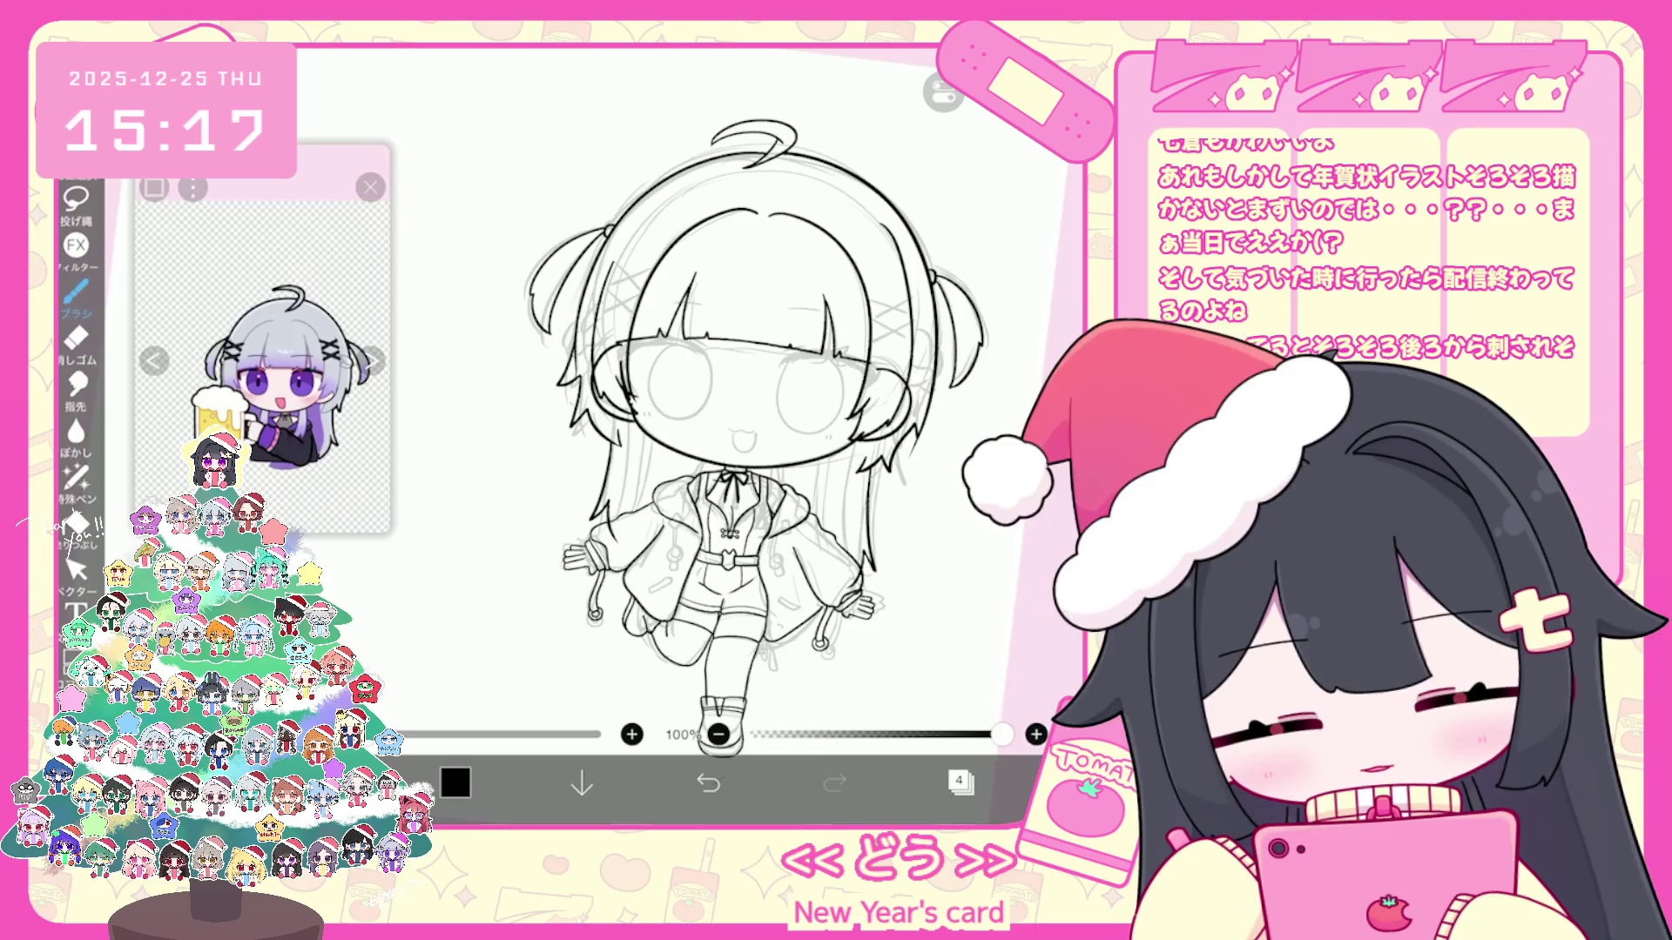
pyautogui.scroll(2, 692, 431)
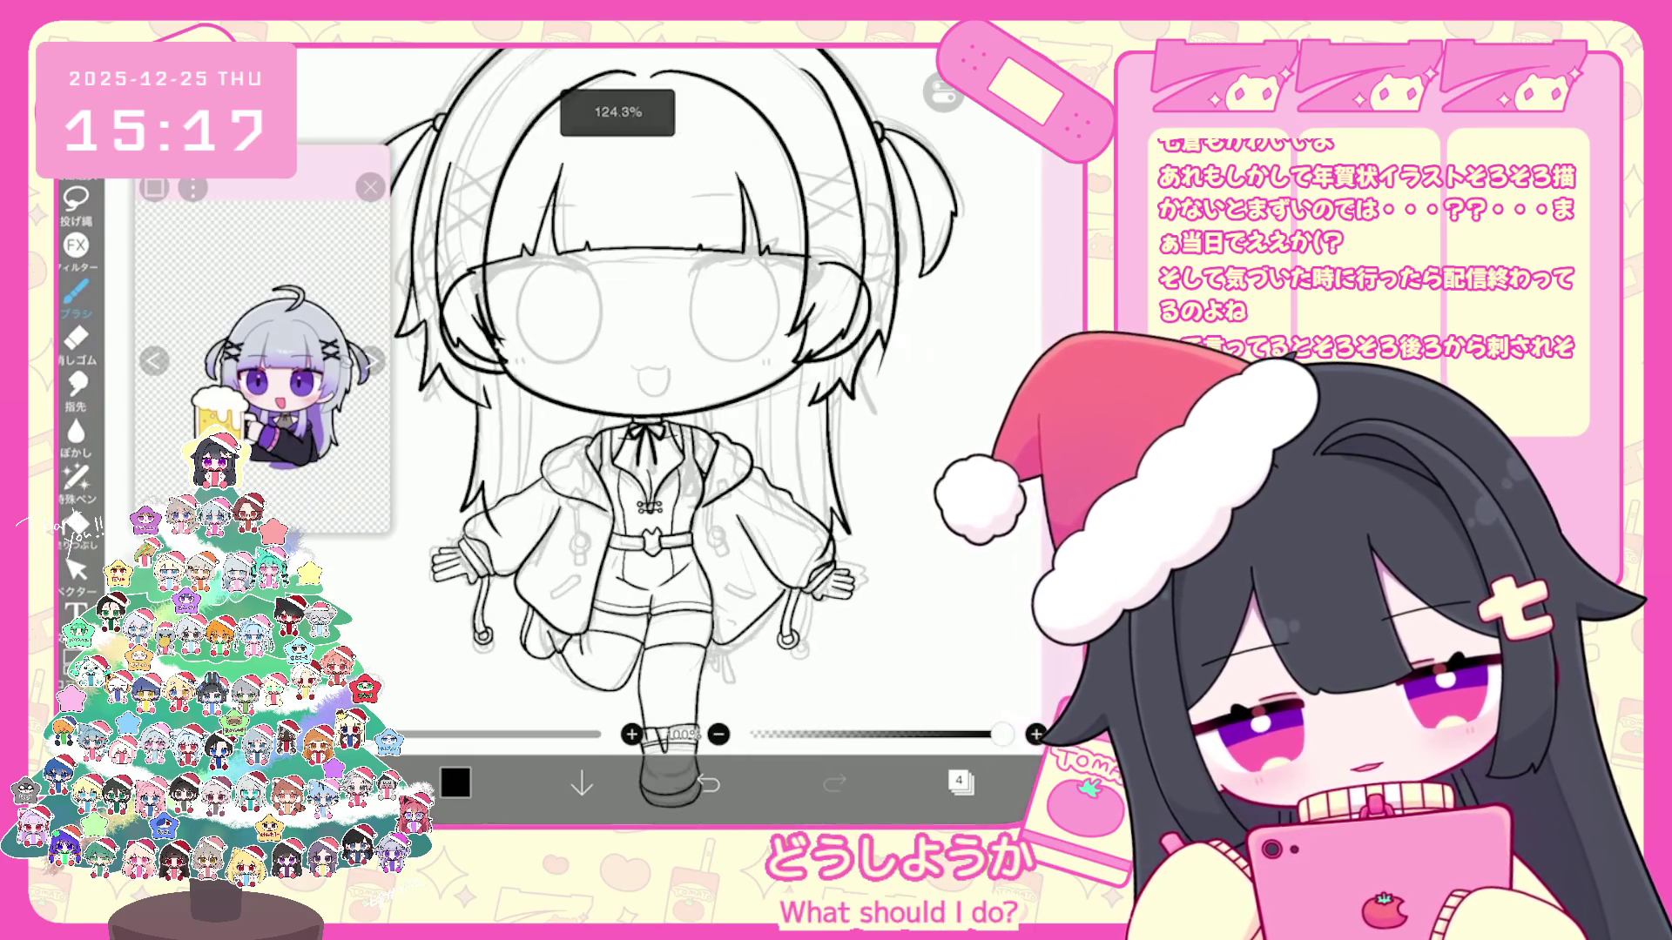
pyautogui.click(75, 568)
pyautogui.scroll(2, 693, 431)
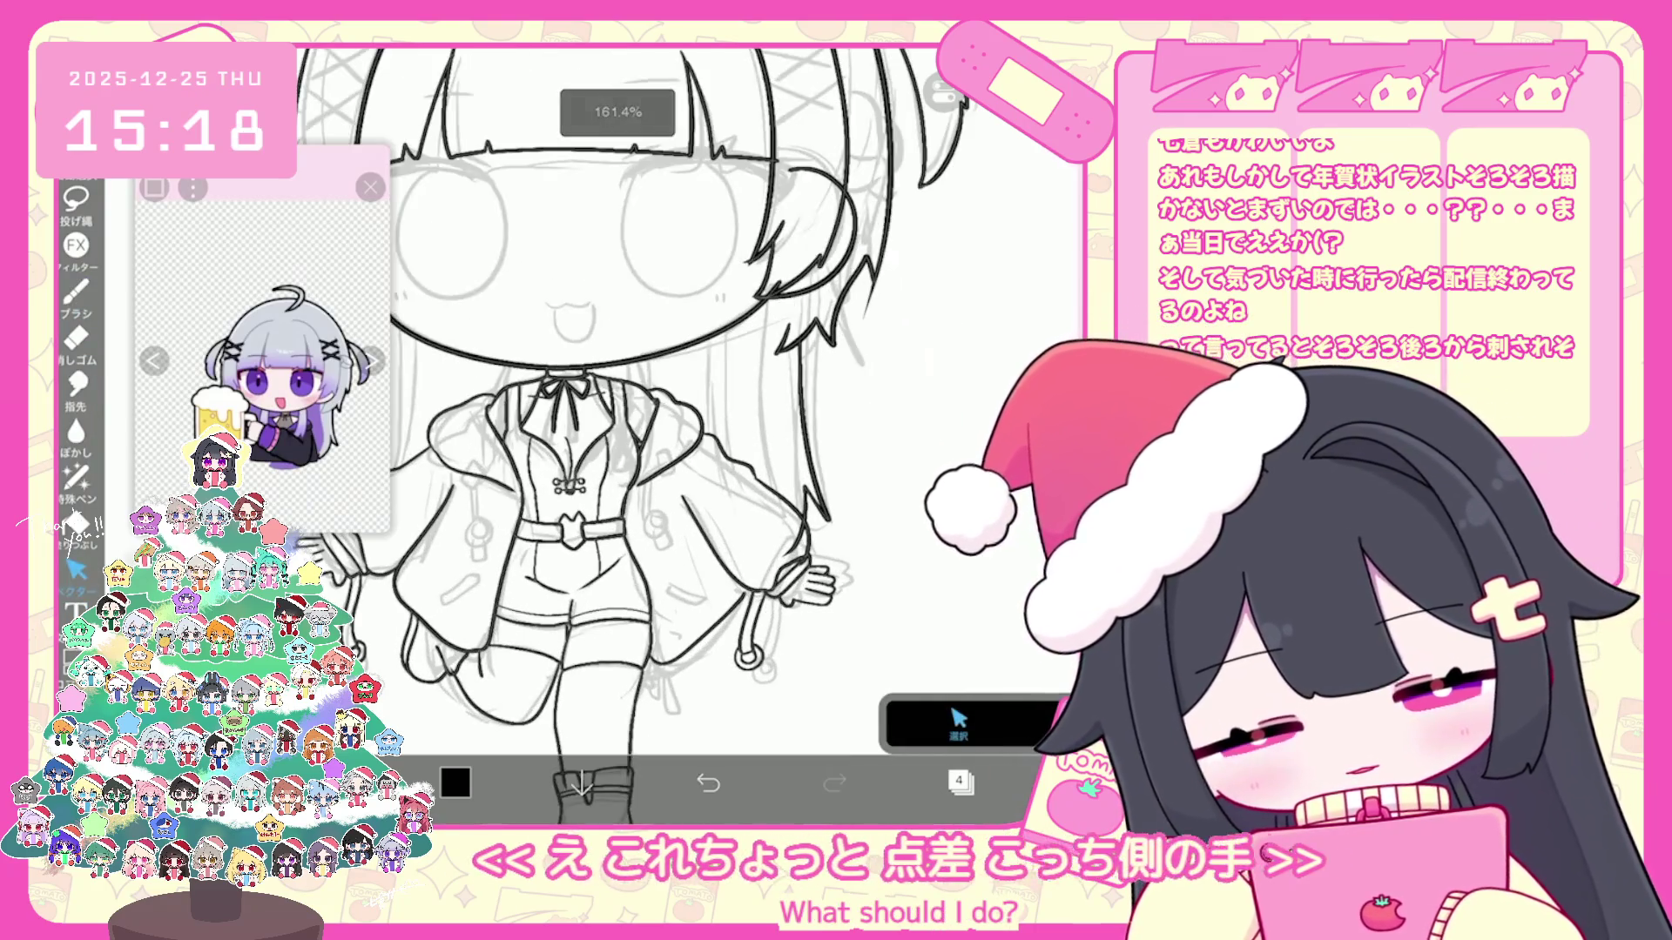
pyautogui.scroll(2, 747, 520)
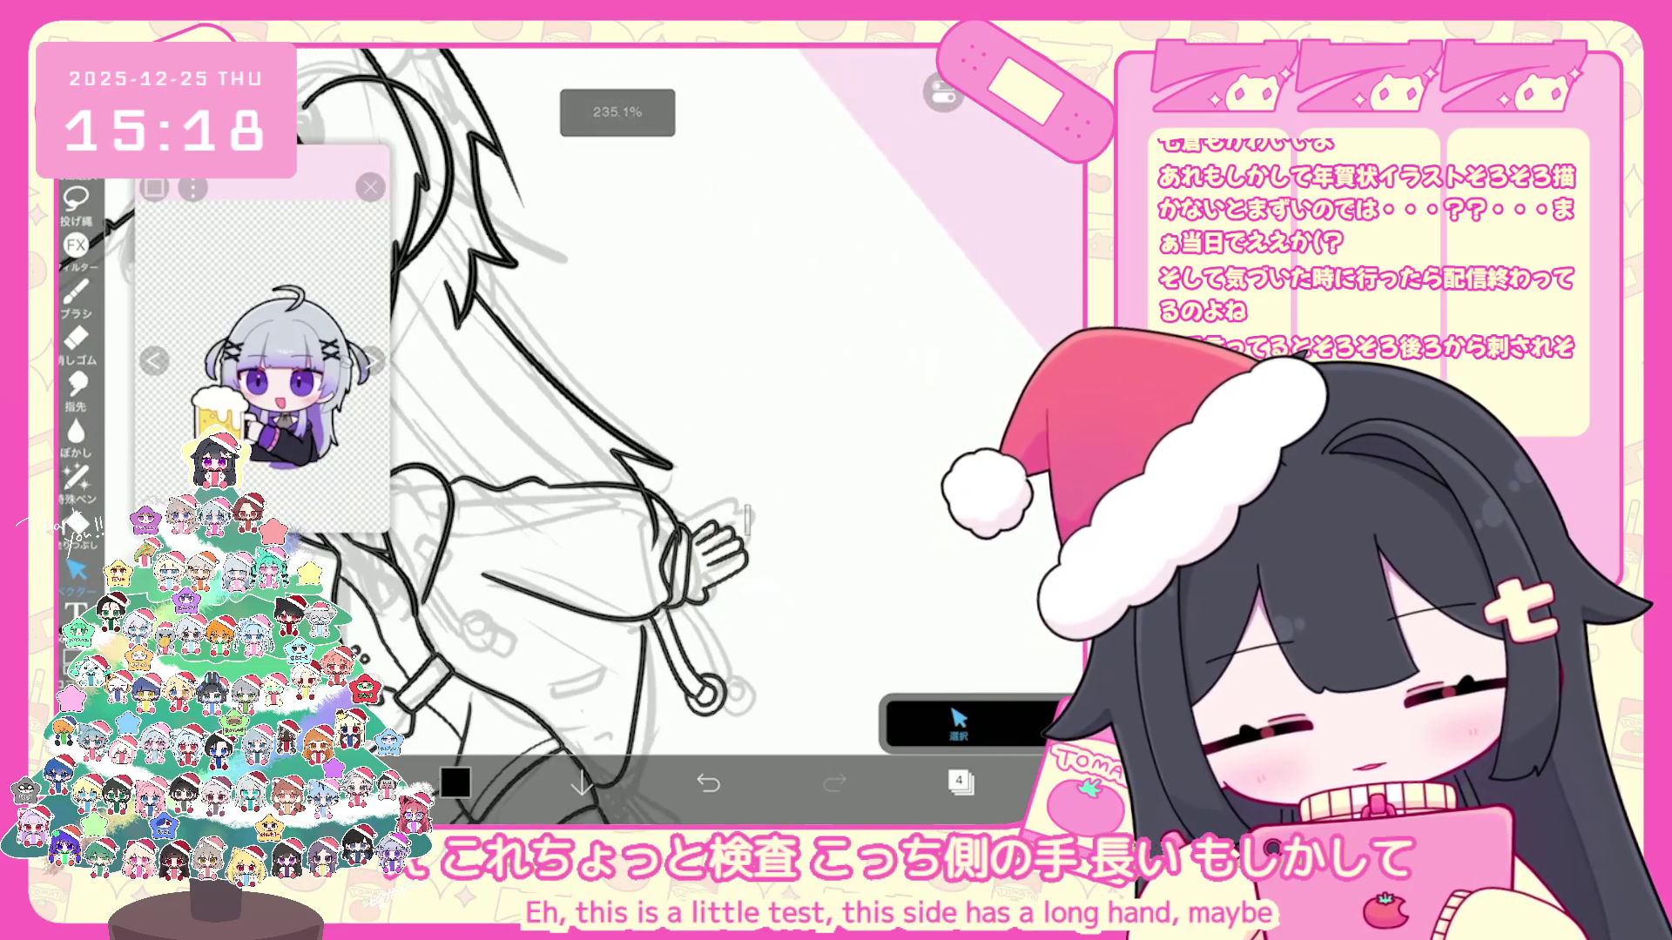
pyautogui.click(729, 566)
pyautogui.moveTo(714, 485); pyautogui.dragTo(764, 516)
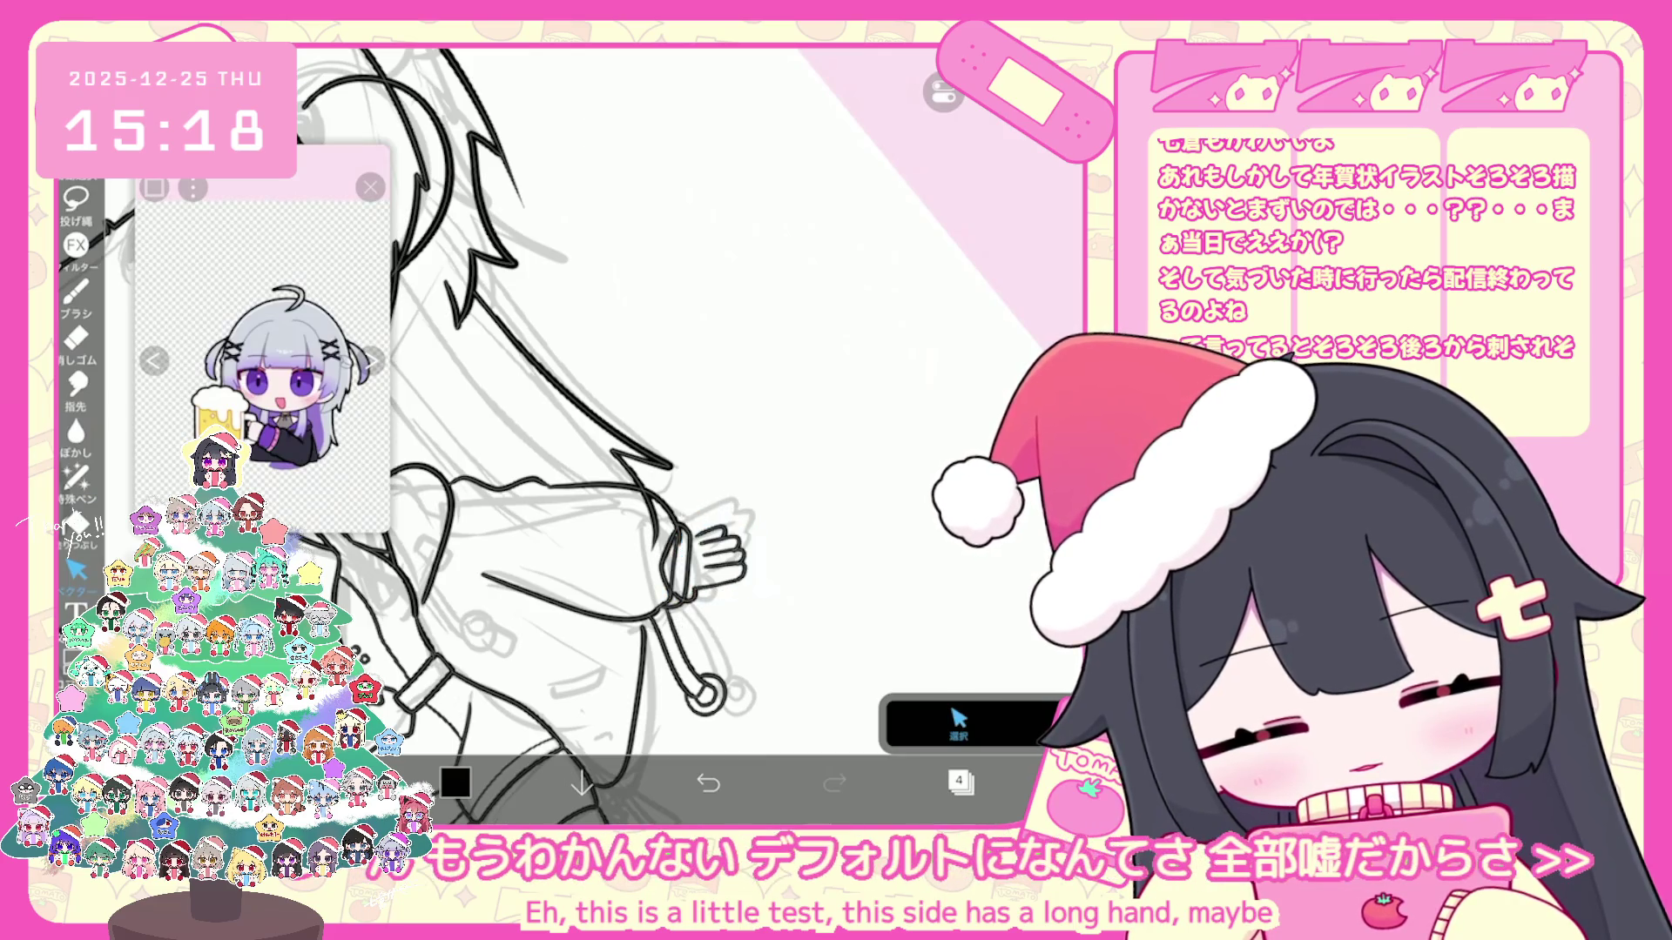
pyautogui.scroll(-3, 679, 431)
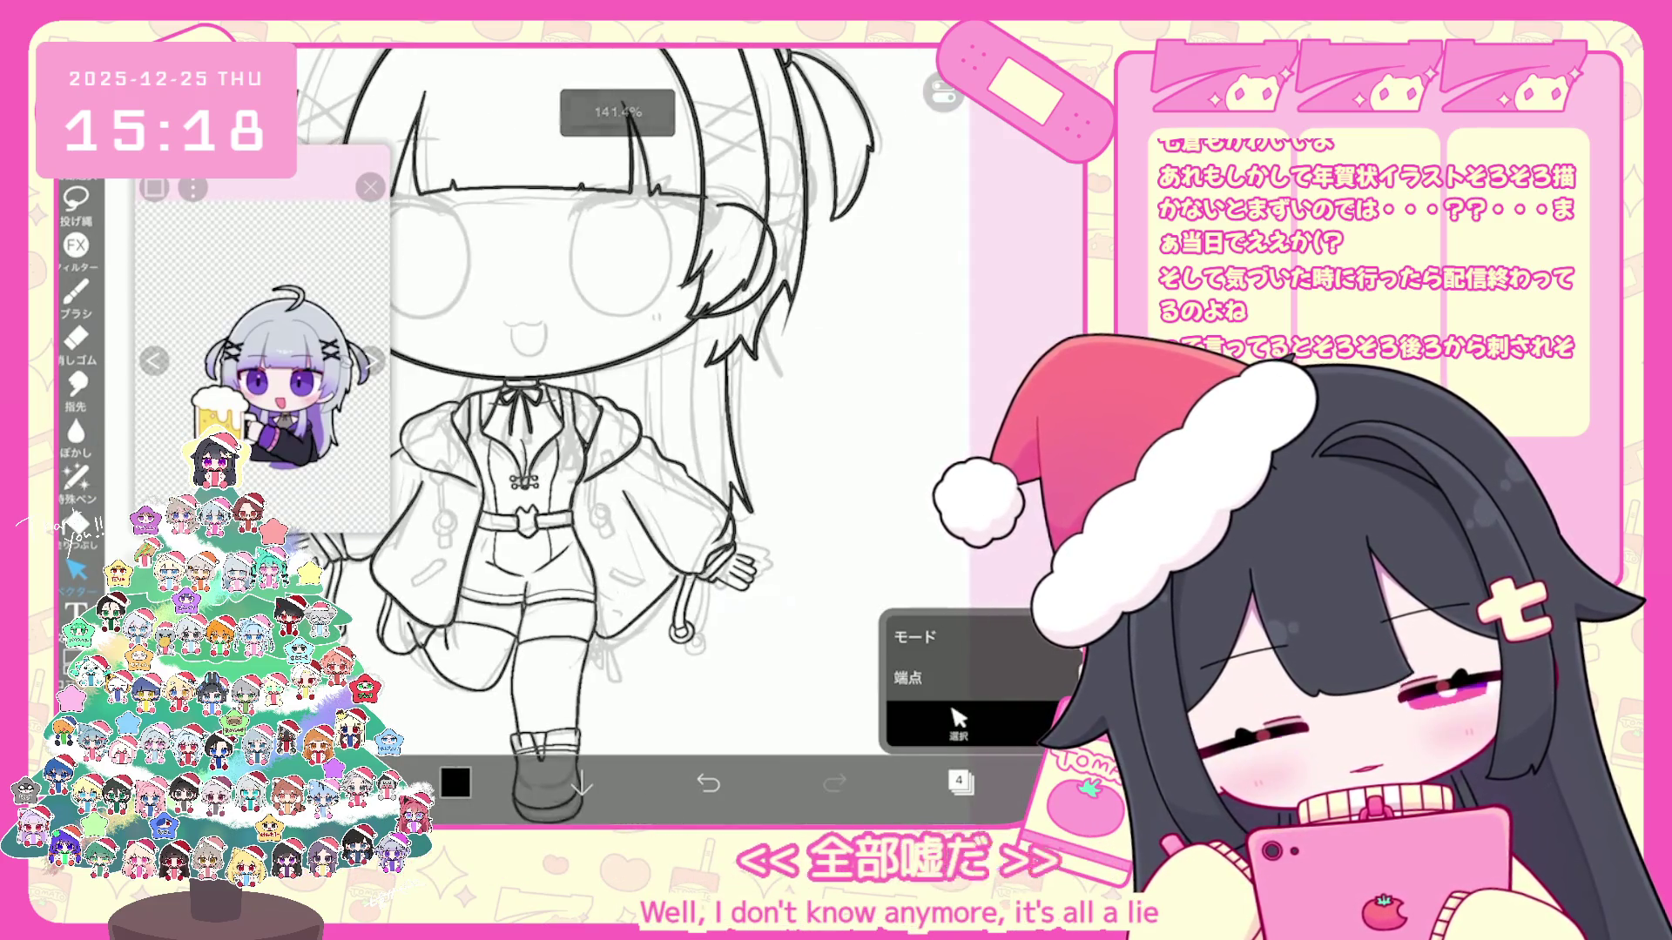
pyautogui.scroll(-1, 679, 430)
pyautogui.scroll(-2, 673, 432)
pyautogui.scroll(-2, 673, 432)
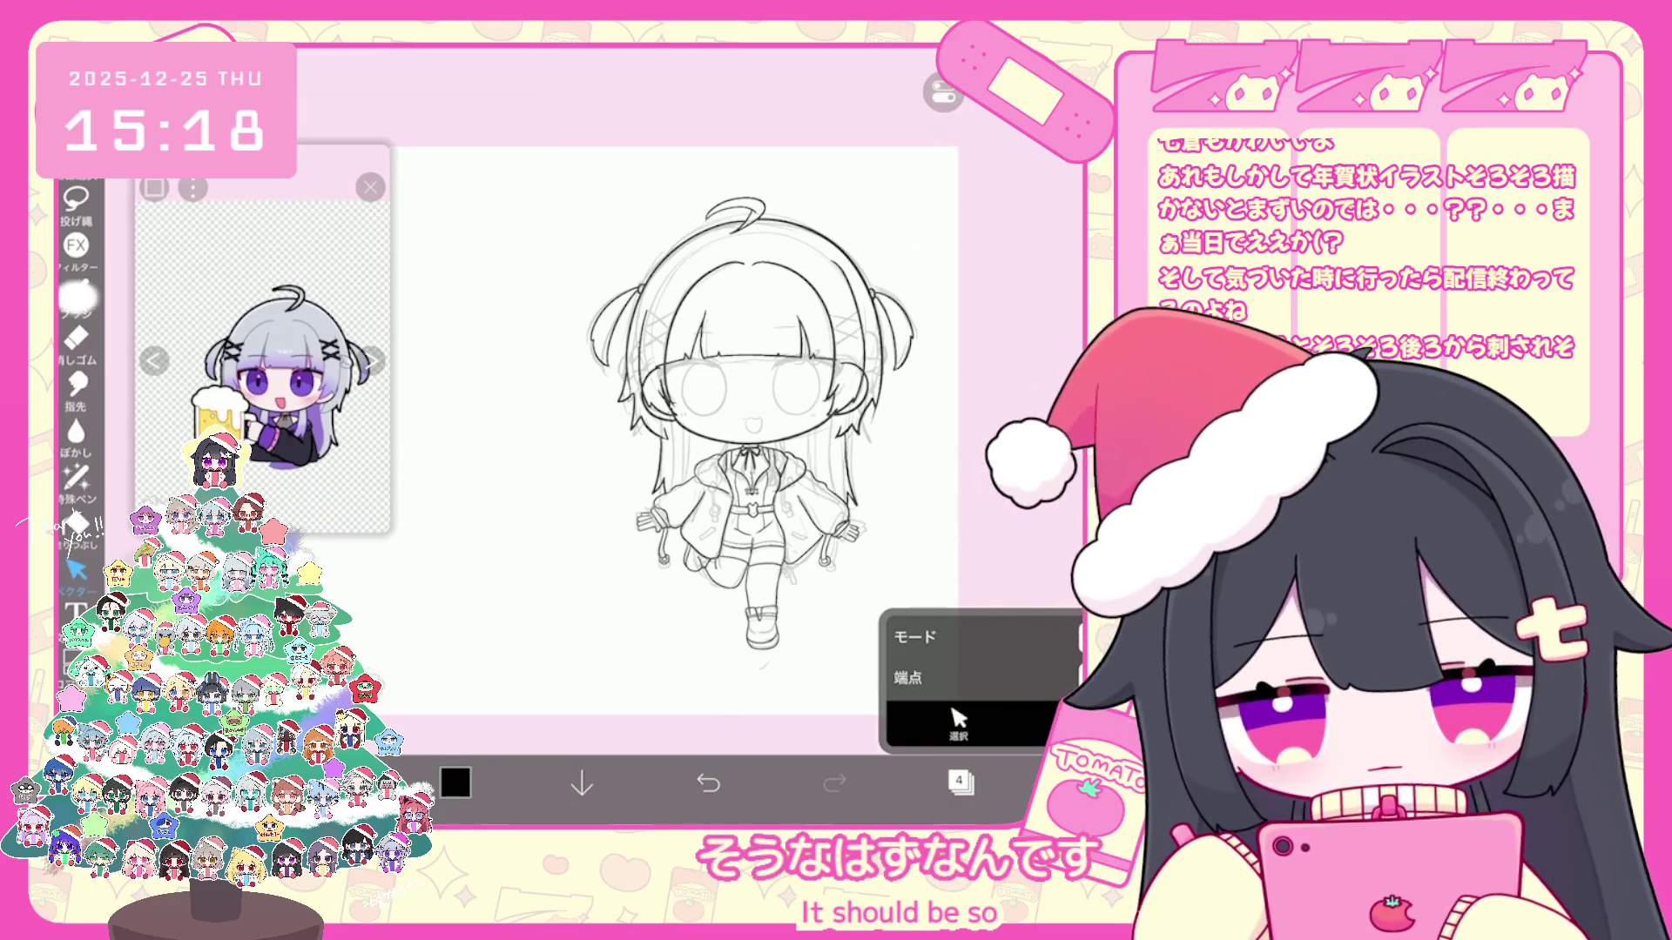
pyautogui.press('b')
pyautogui.scroll(1, 672, 431)
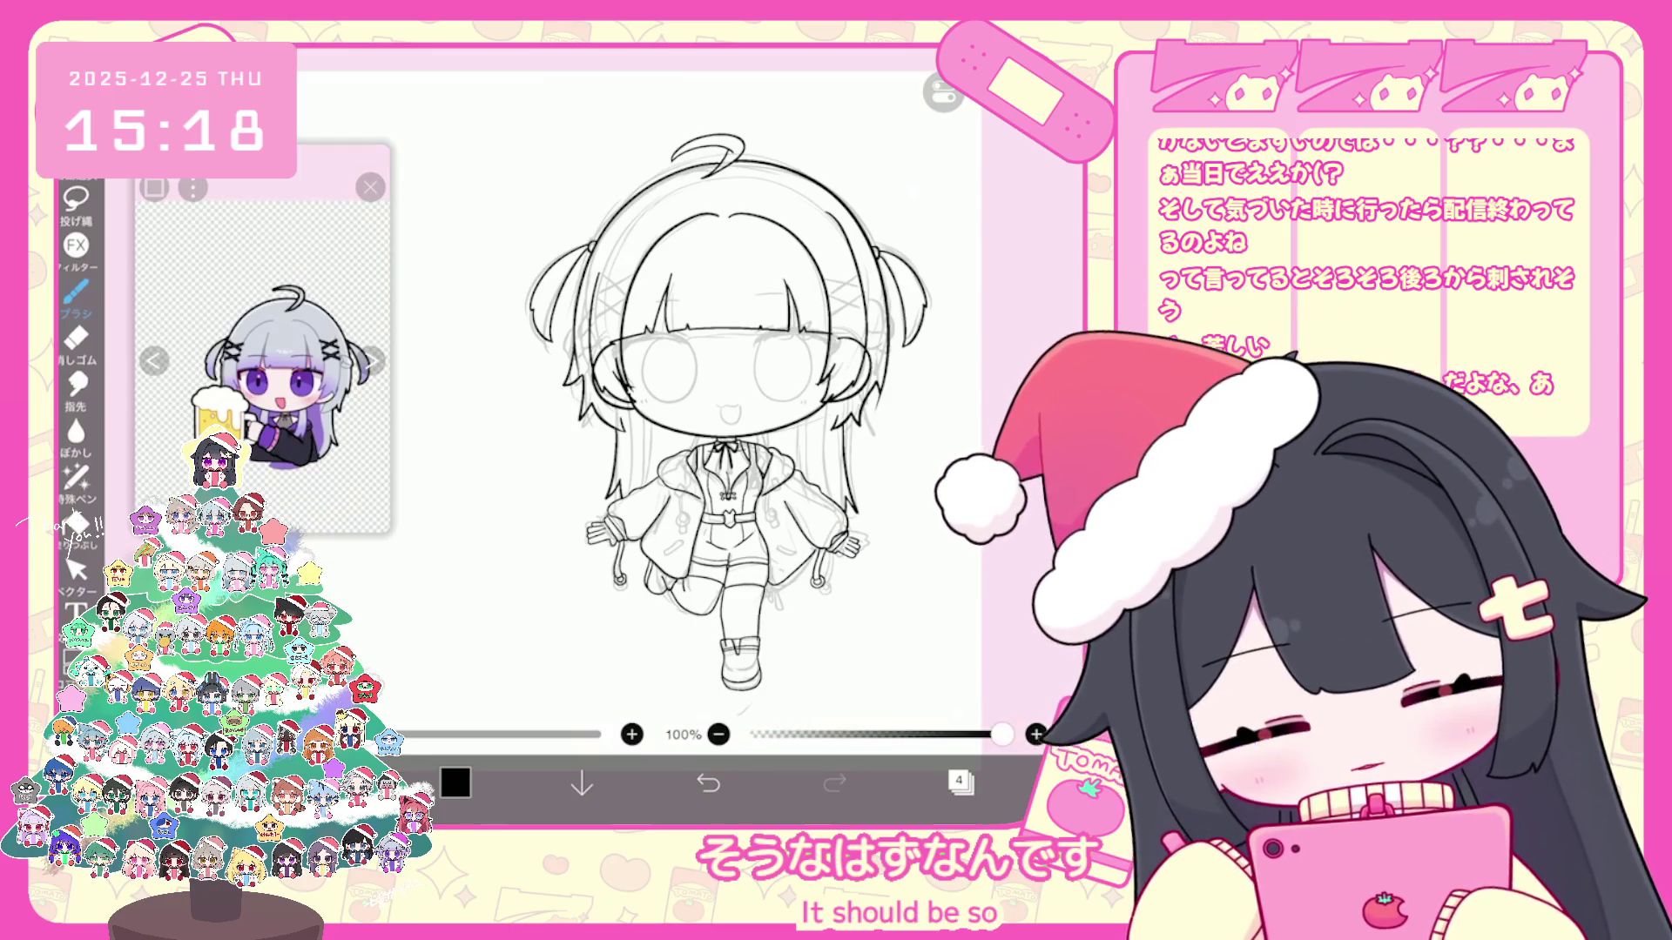
pyautogui.click(960, 781)
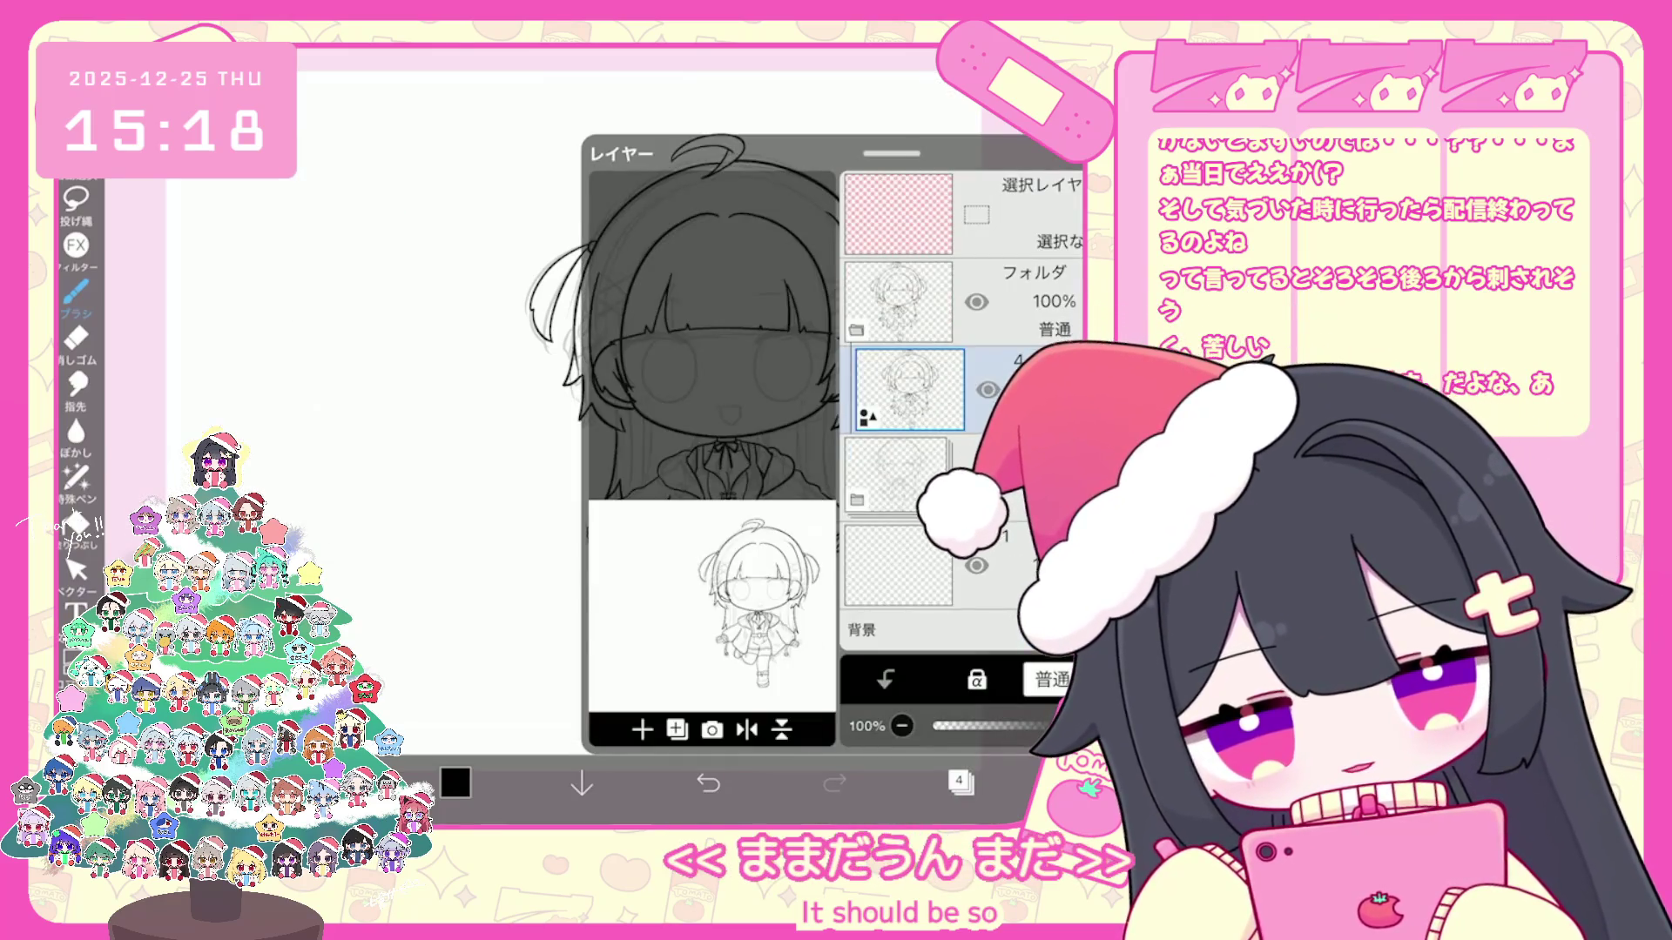
# Step: Add a fifth layer for the eye lineart and return to the canvas
pyautogui.click(641, 729)
pyautogui.click(680, 636)
pyautogui.click(959, 781)
pyautogui.scroll(2, 673, 431)
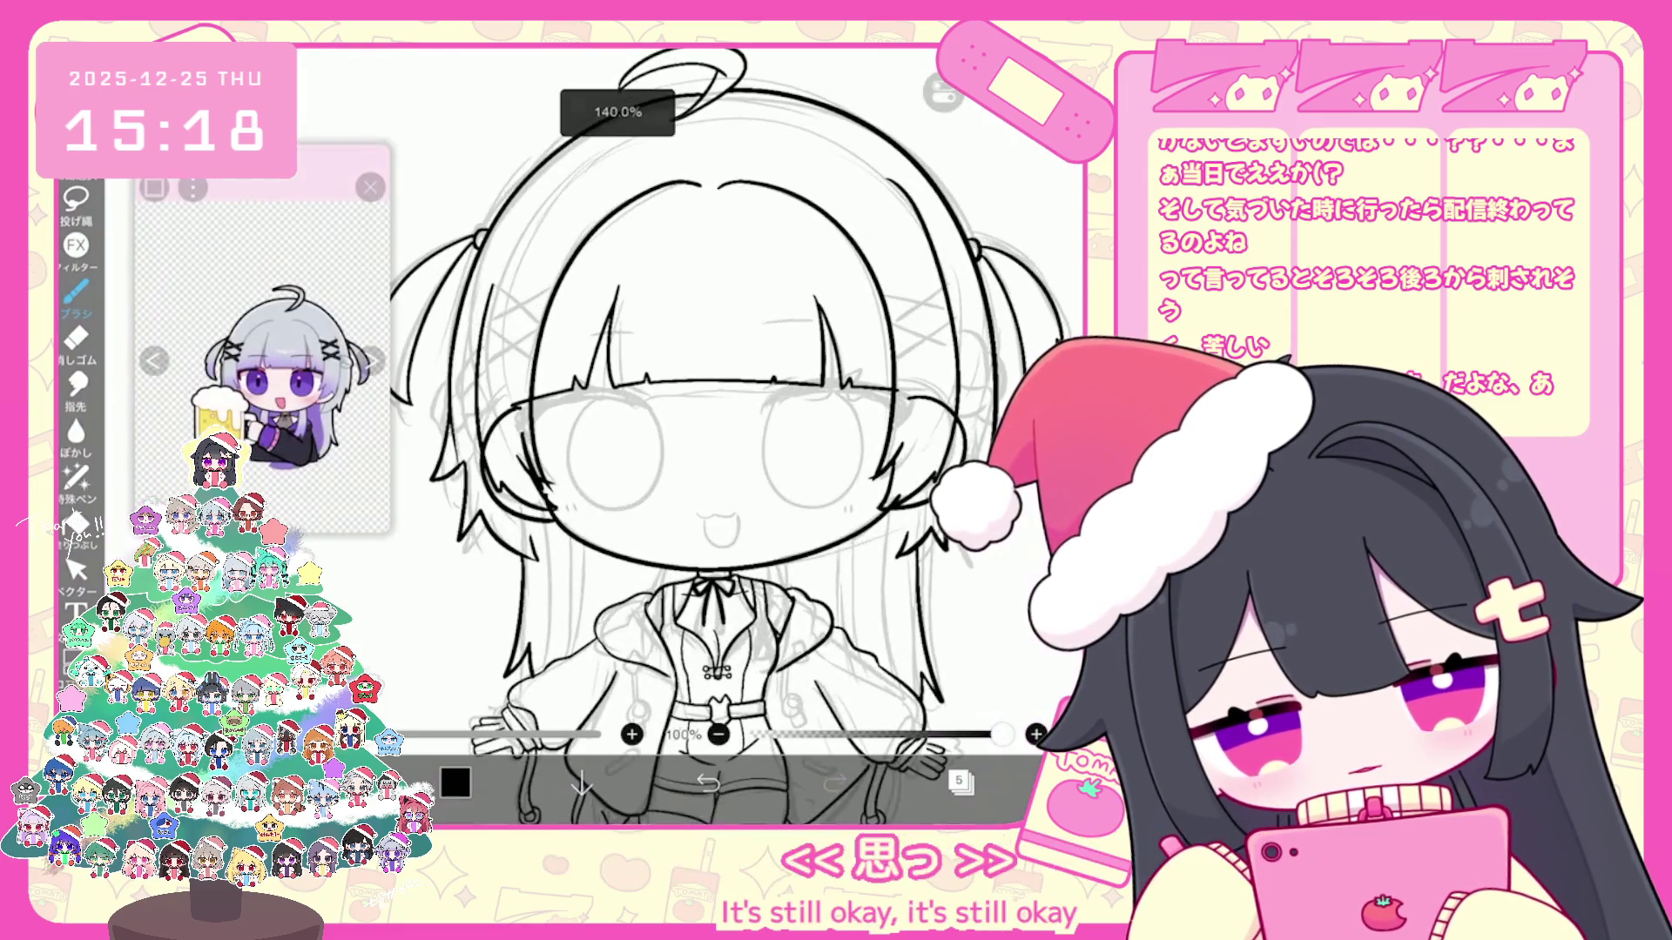
pyautogui.scroll(3, 673, 432)
pyautogui.scroll(1, 673, 431)
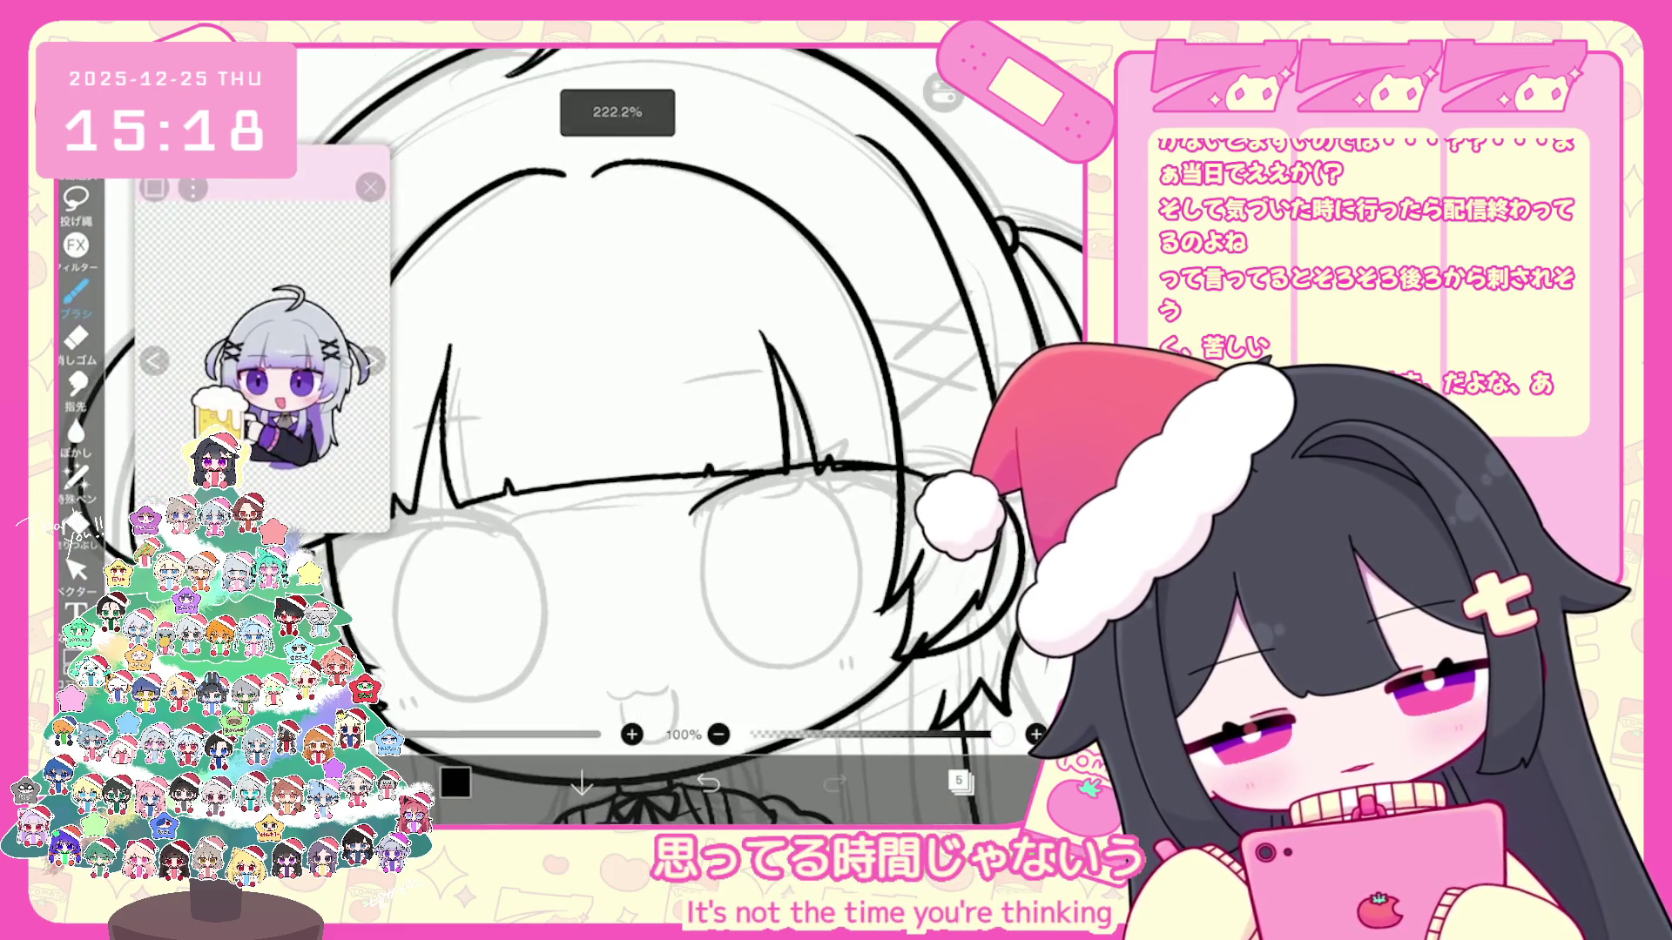
pyautogui.scroll(2, 936, 478)
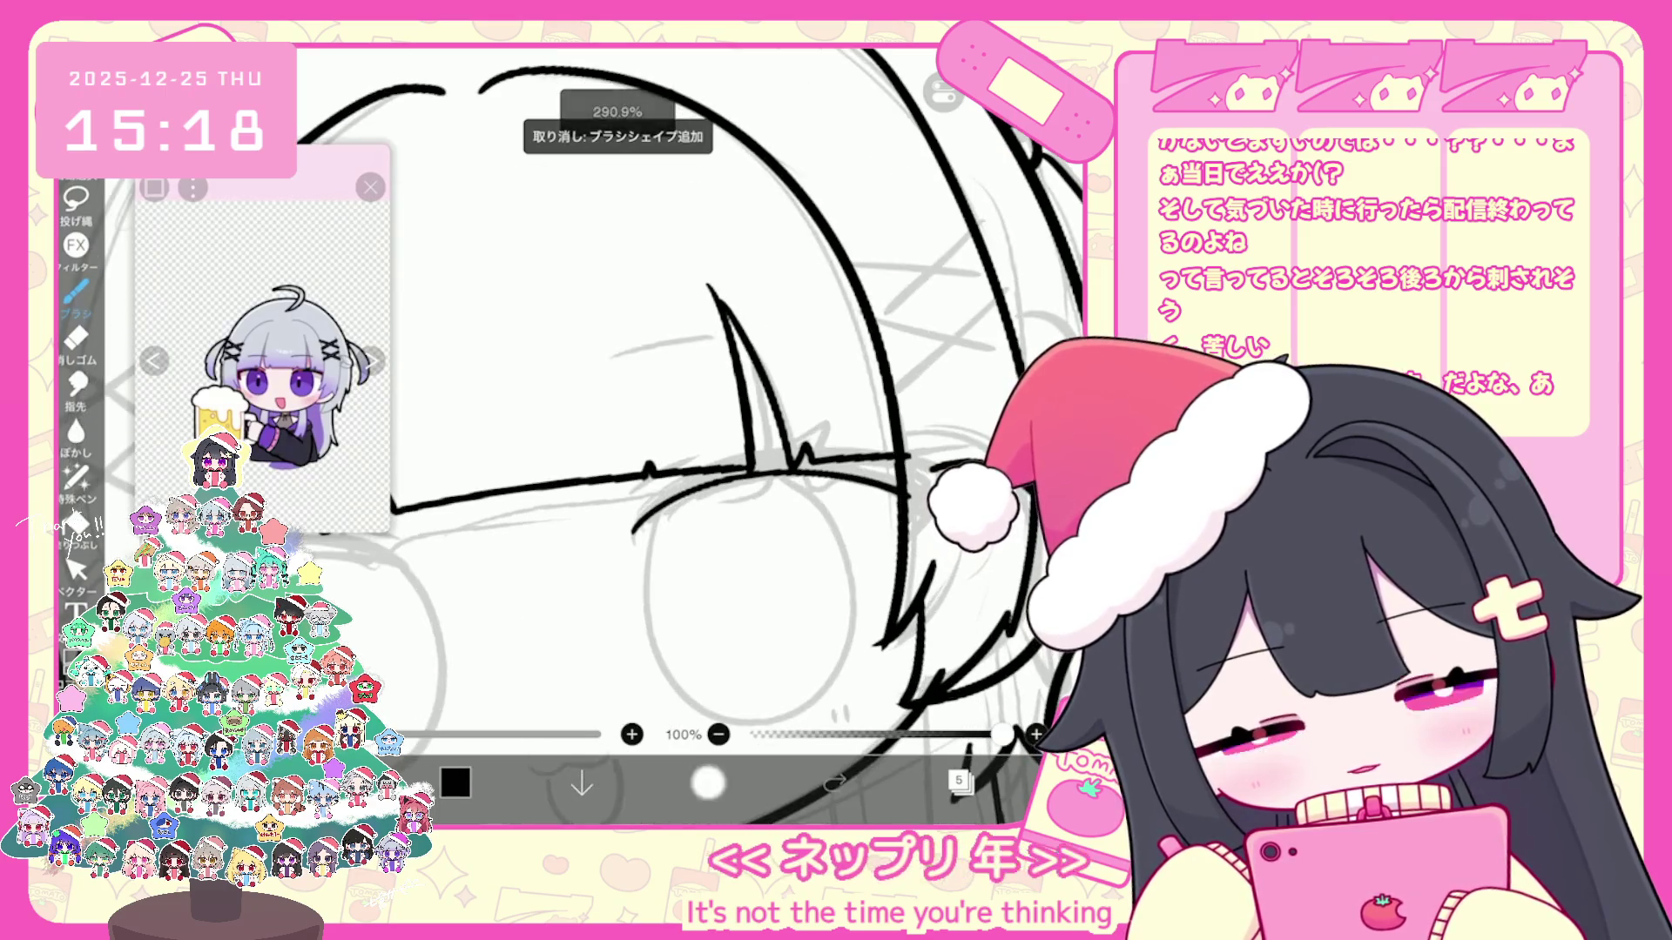
# Step: Ink the upper eyelid line and a short lash stroke, undoing bad attempts
pyautogui.moveTo(628, 539); pyautogui.dragTo(901, 489)
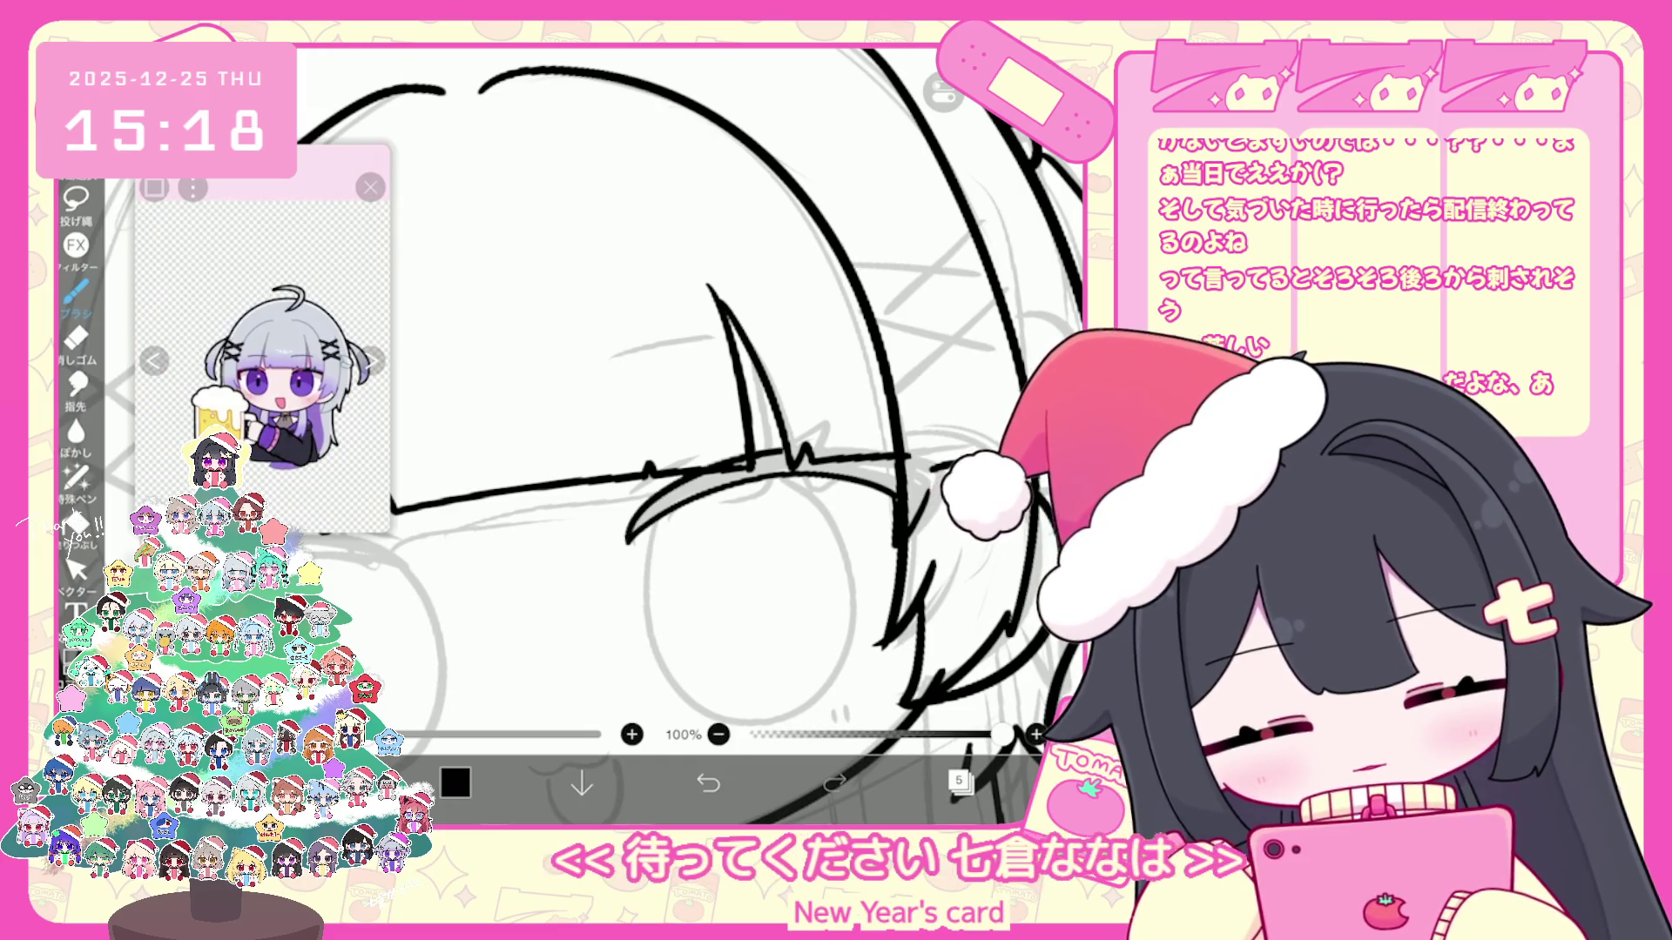
pyautogui.hotkey('ctrl', 'z')
pyautogui.hotkey('ctrl', 'z')
pyautogui.moveTo(786, 447); pyautogui.dragTo(835, 415)
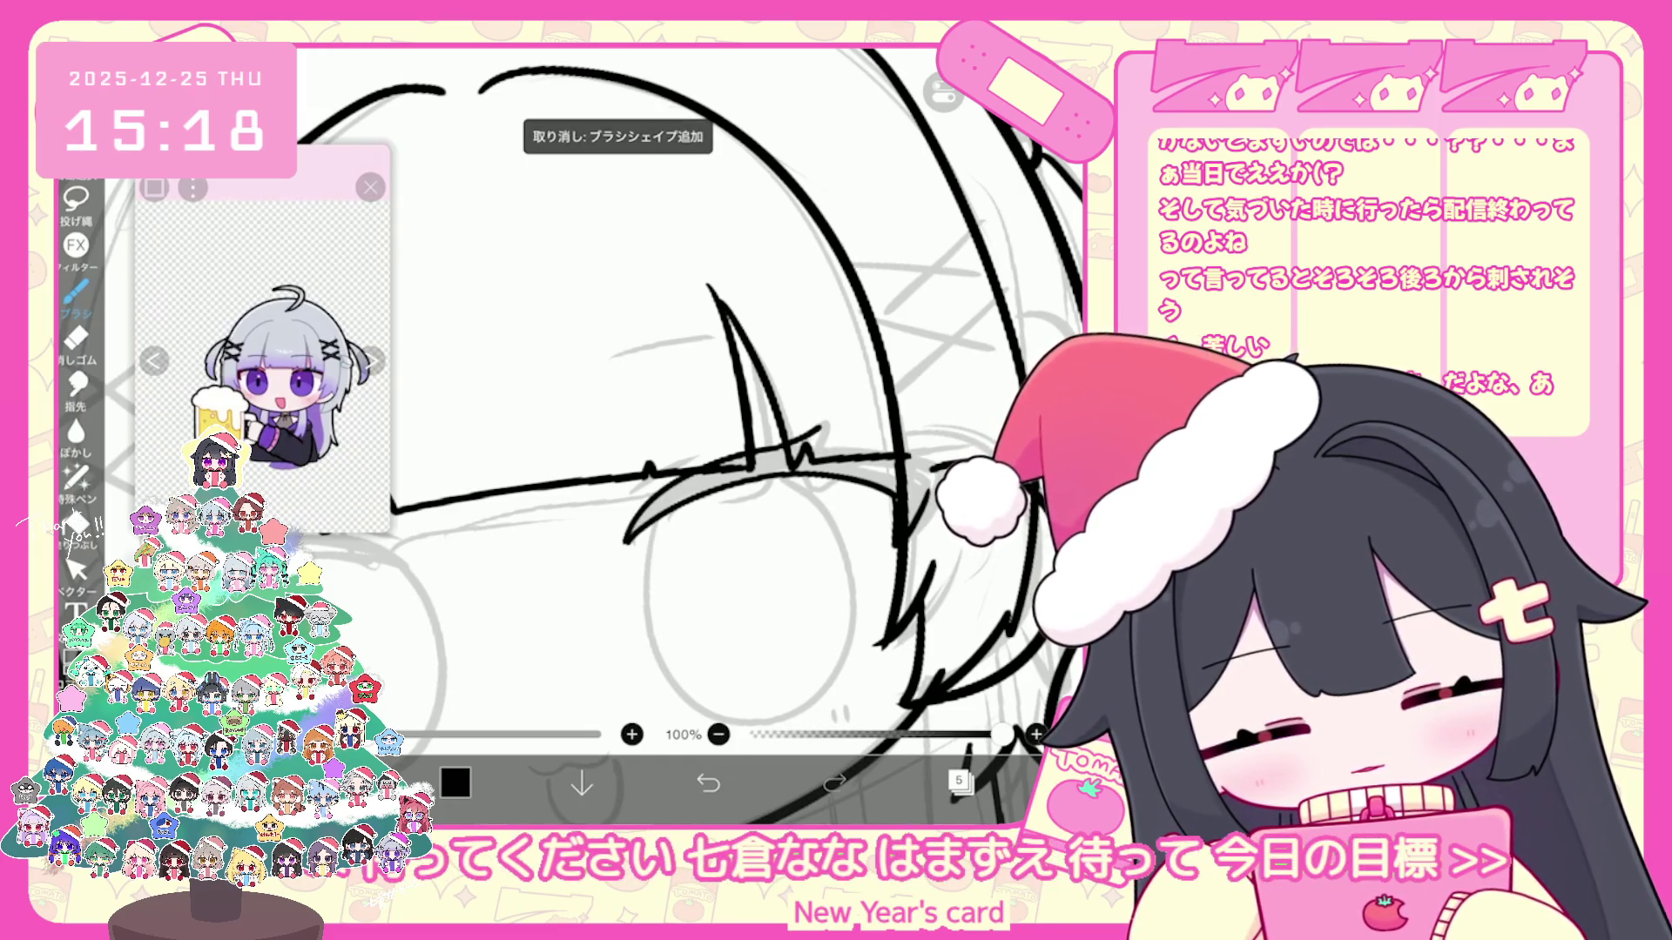
pyautogui.scroll(2, 680, 432)
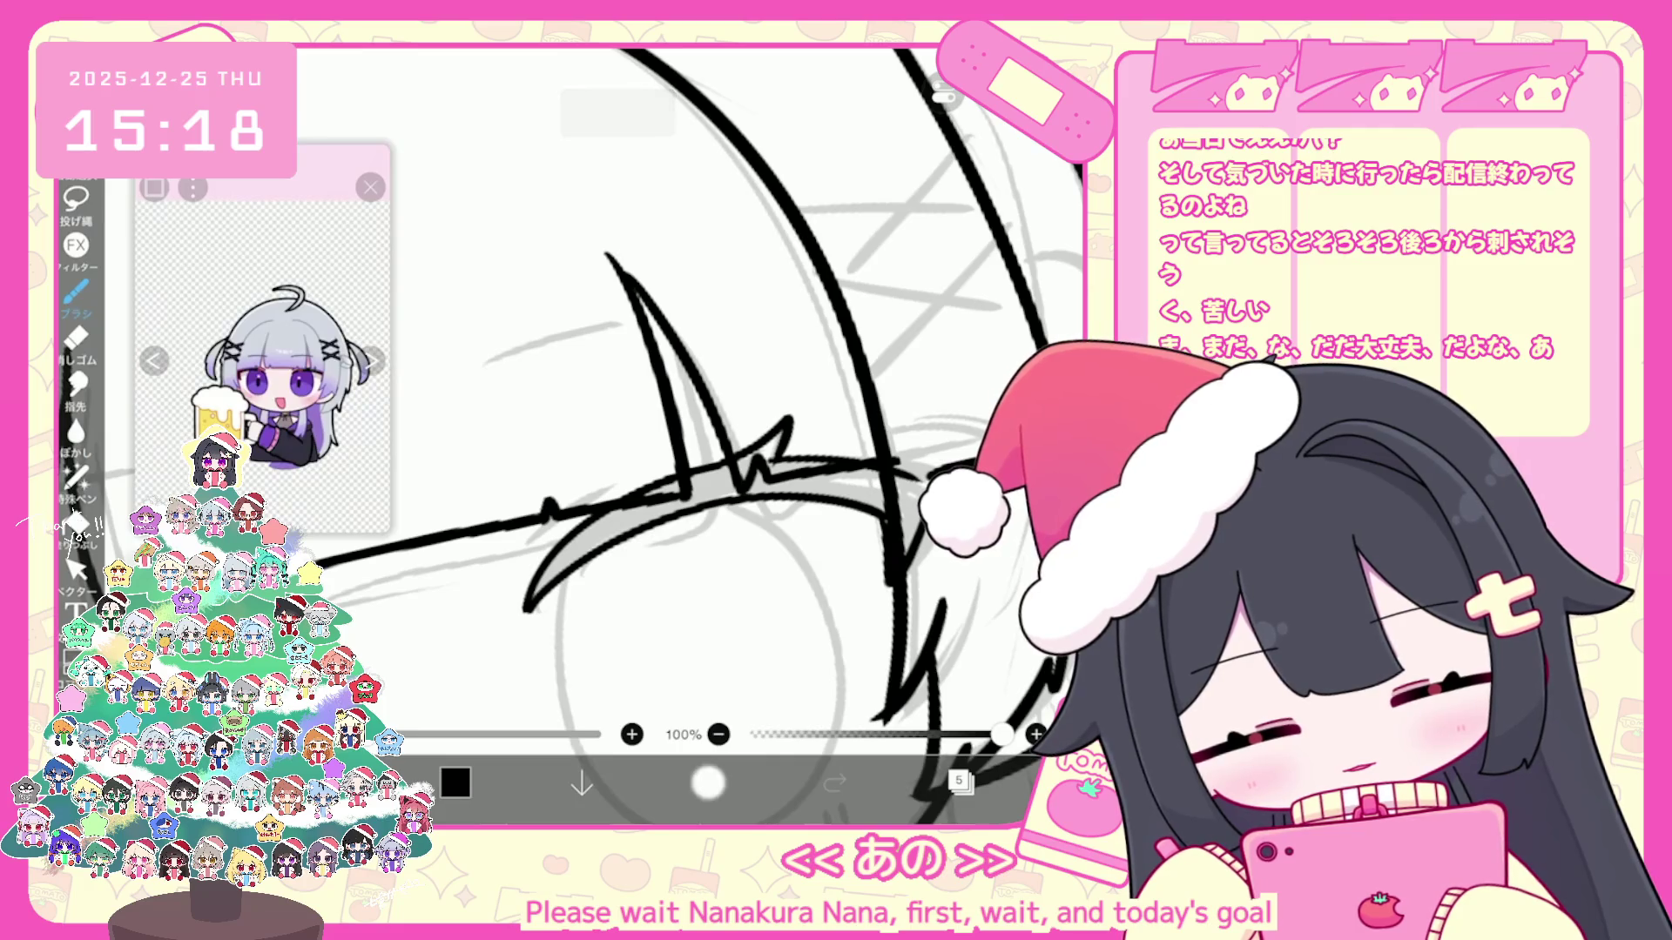
pyautogui.click(706, 780)
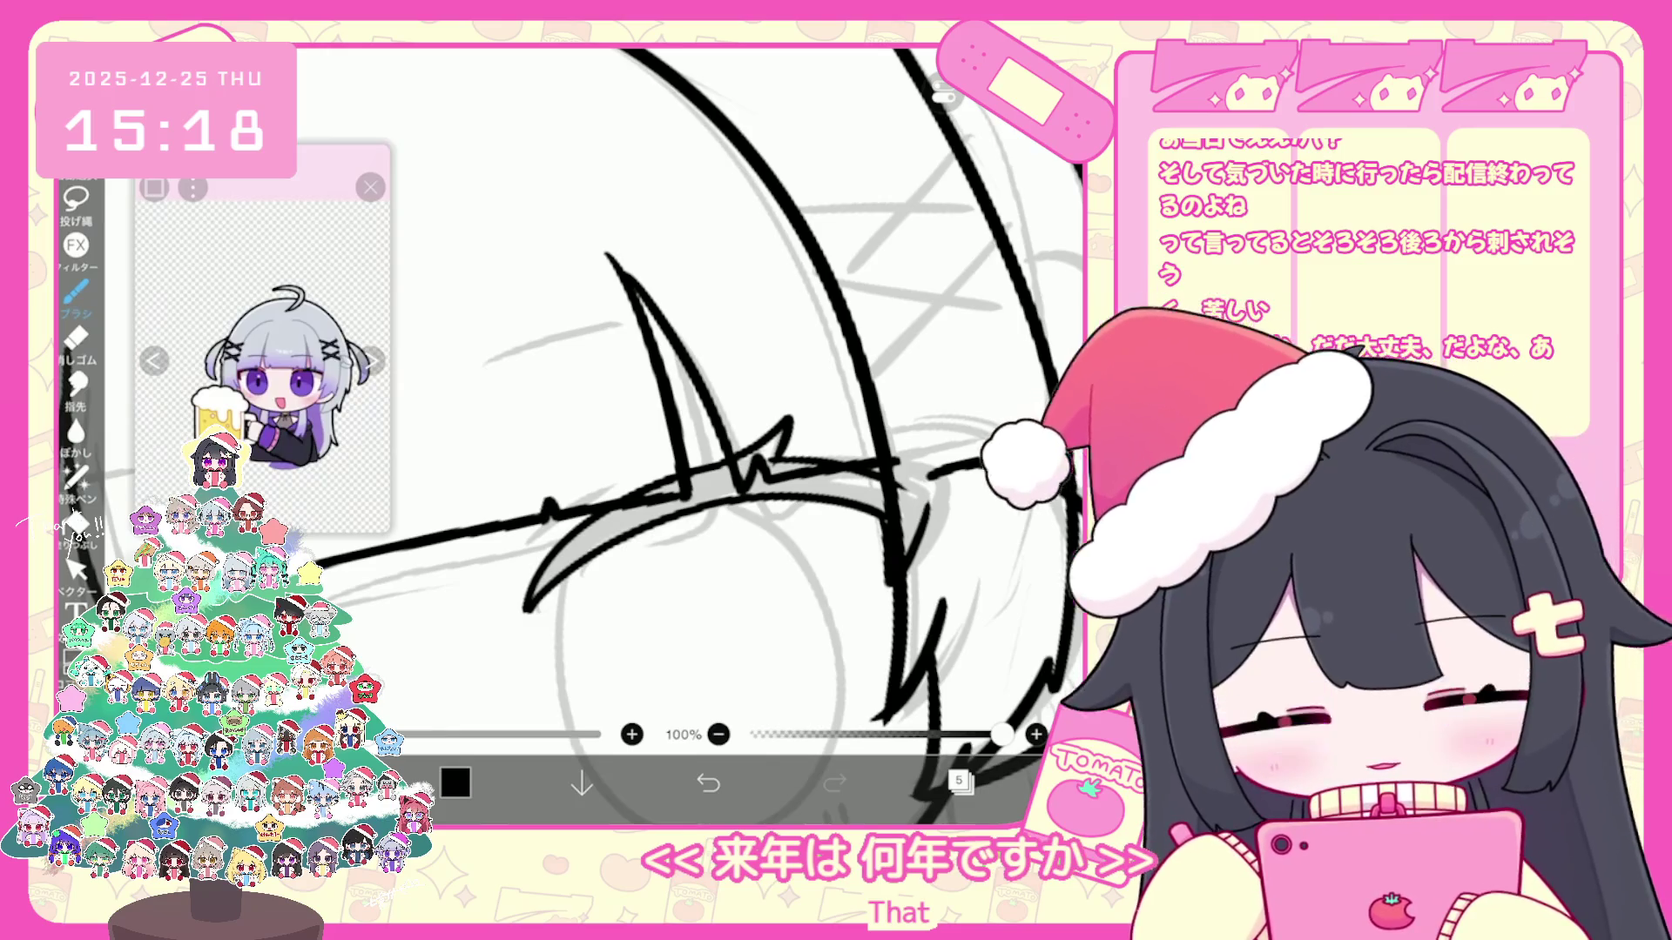
pyautogui.click(706, 781)
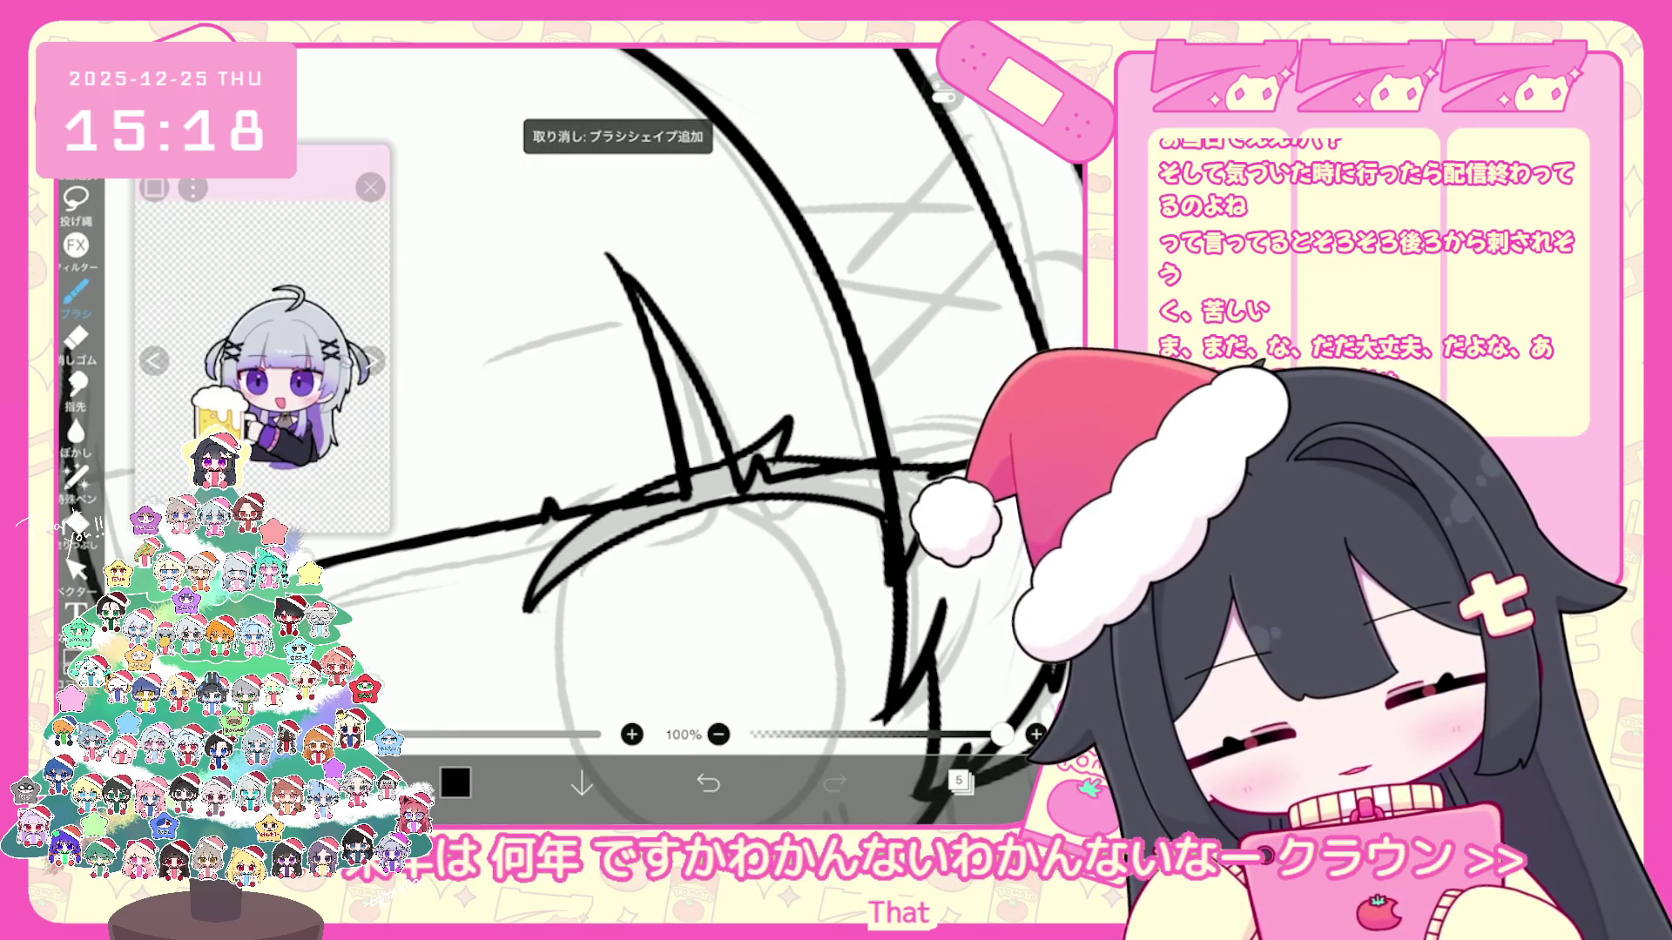
# Step: Redraw the lash stroke along the left upper eyelid, undoing strays and checking with vector edit
pyautogui.hotkey('ctrl', 'z')
pyautogui.hotkey('ctrl', 'shift', 'z')
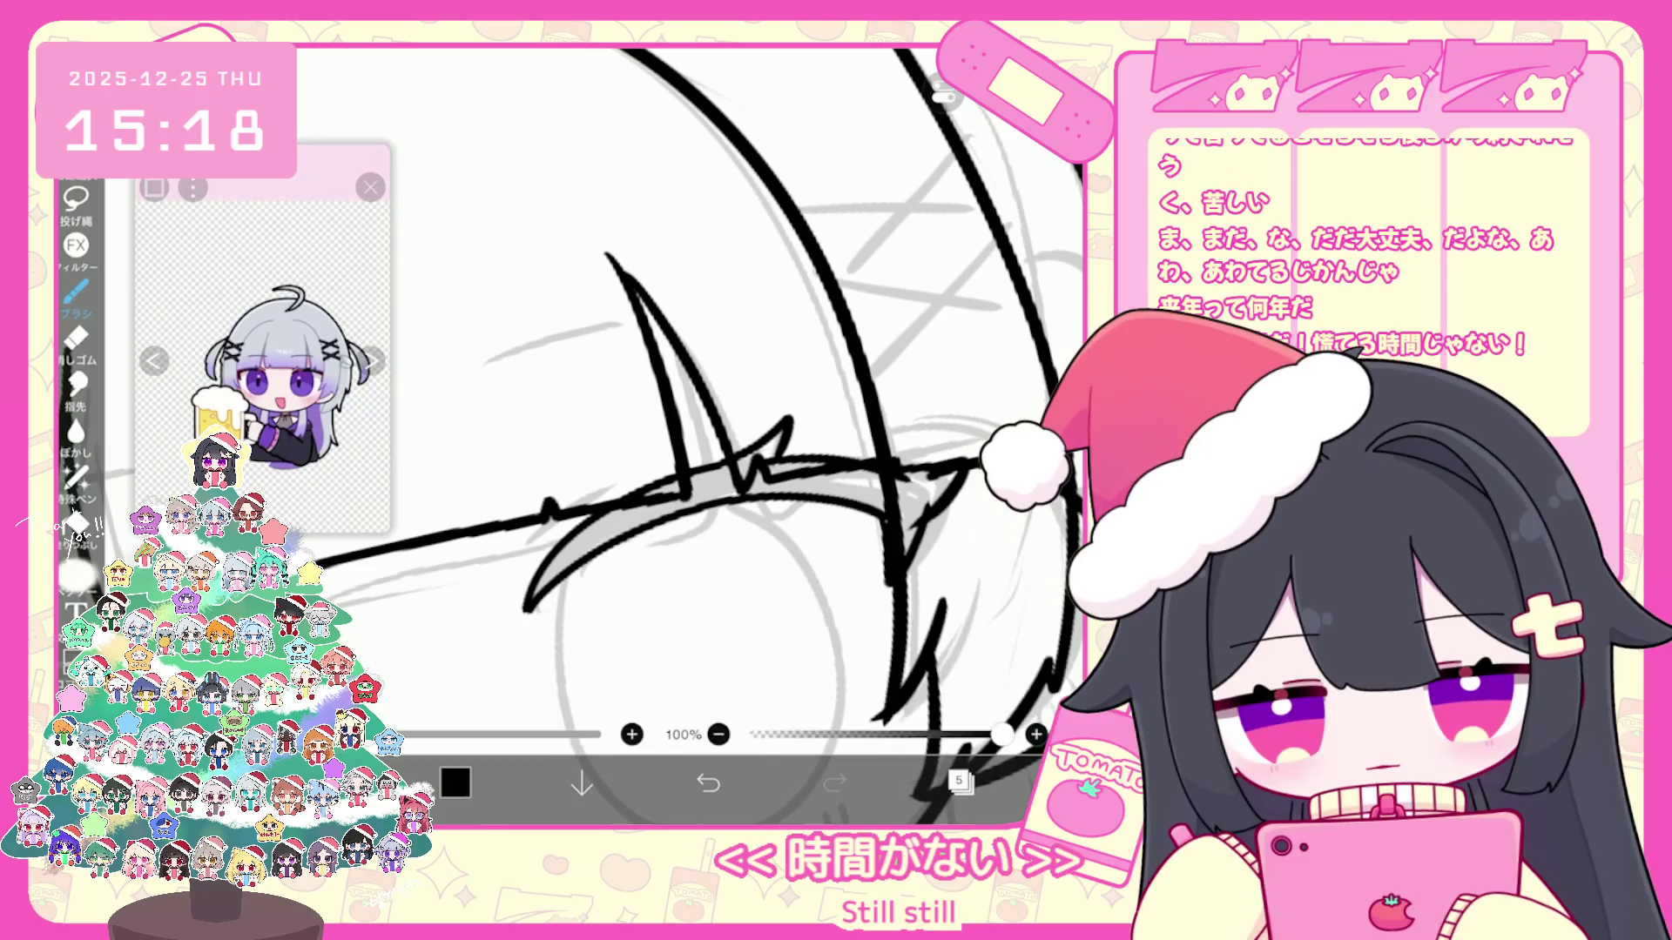
pyautogui.click(74, 567)
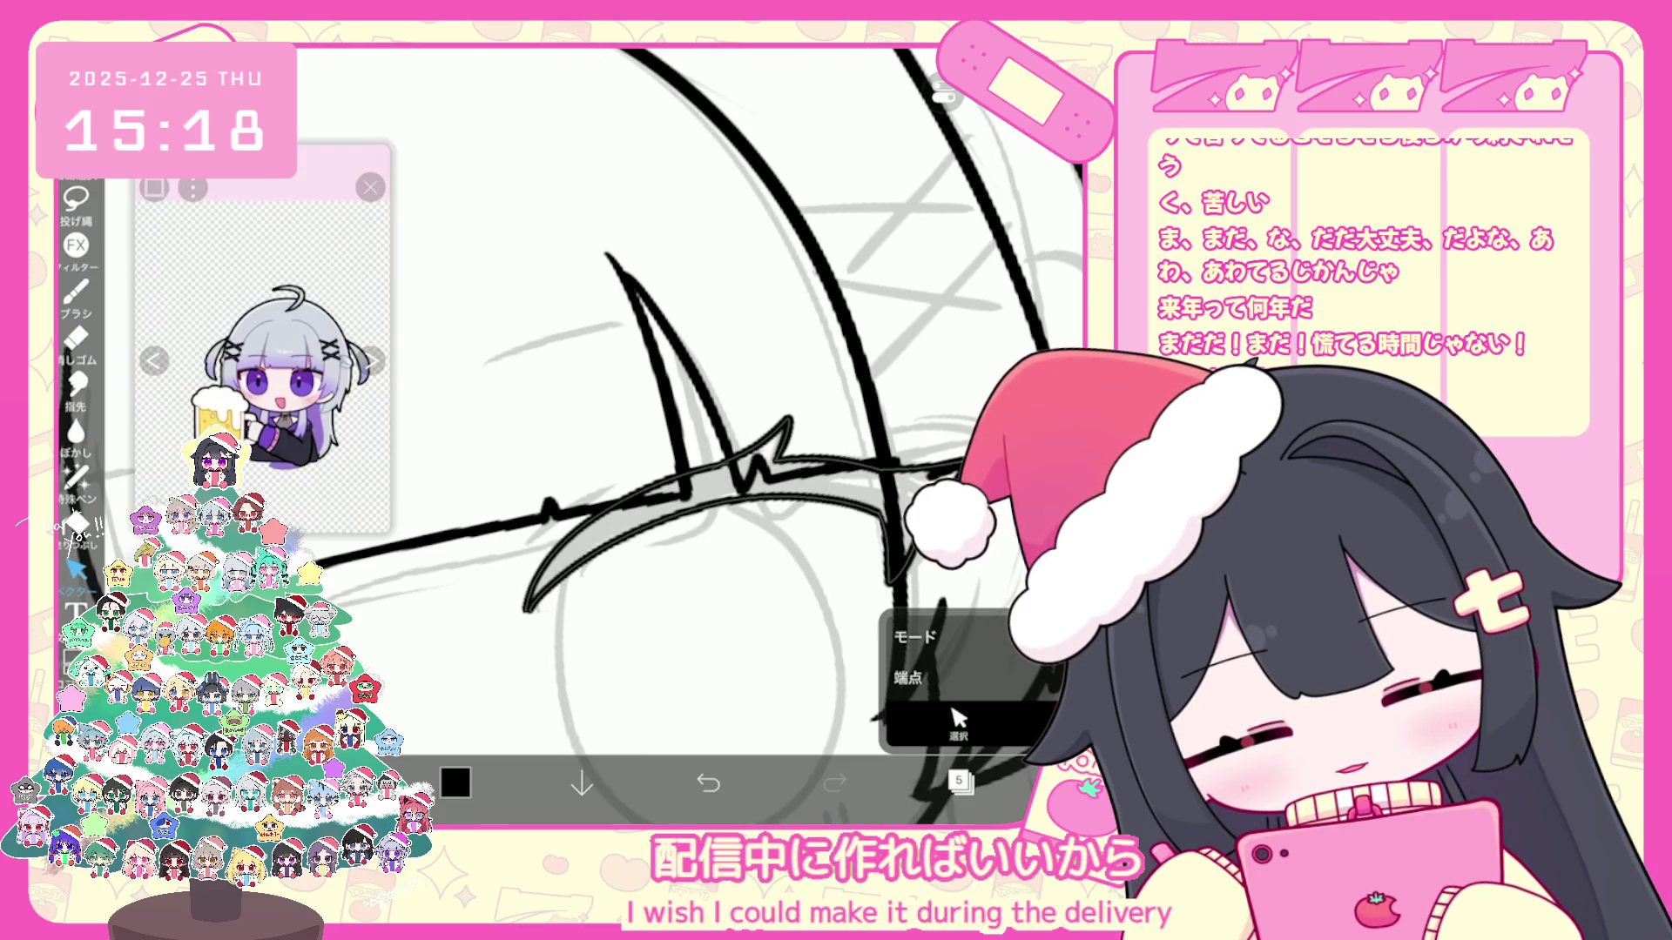
pyautogui.scroll(2, 679, 432)
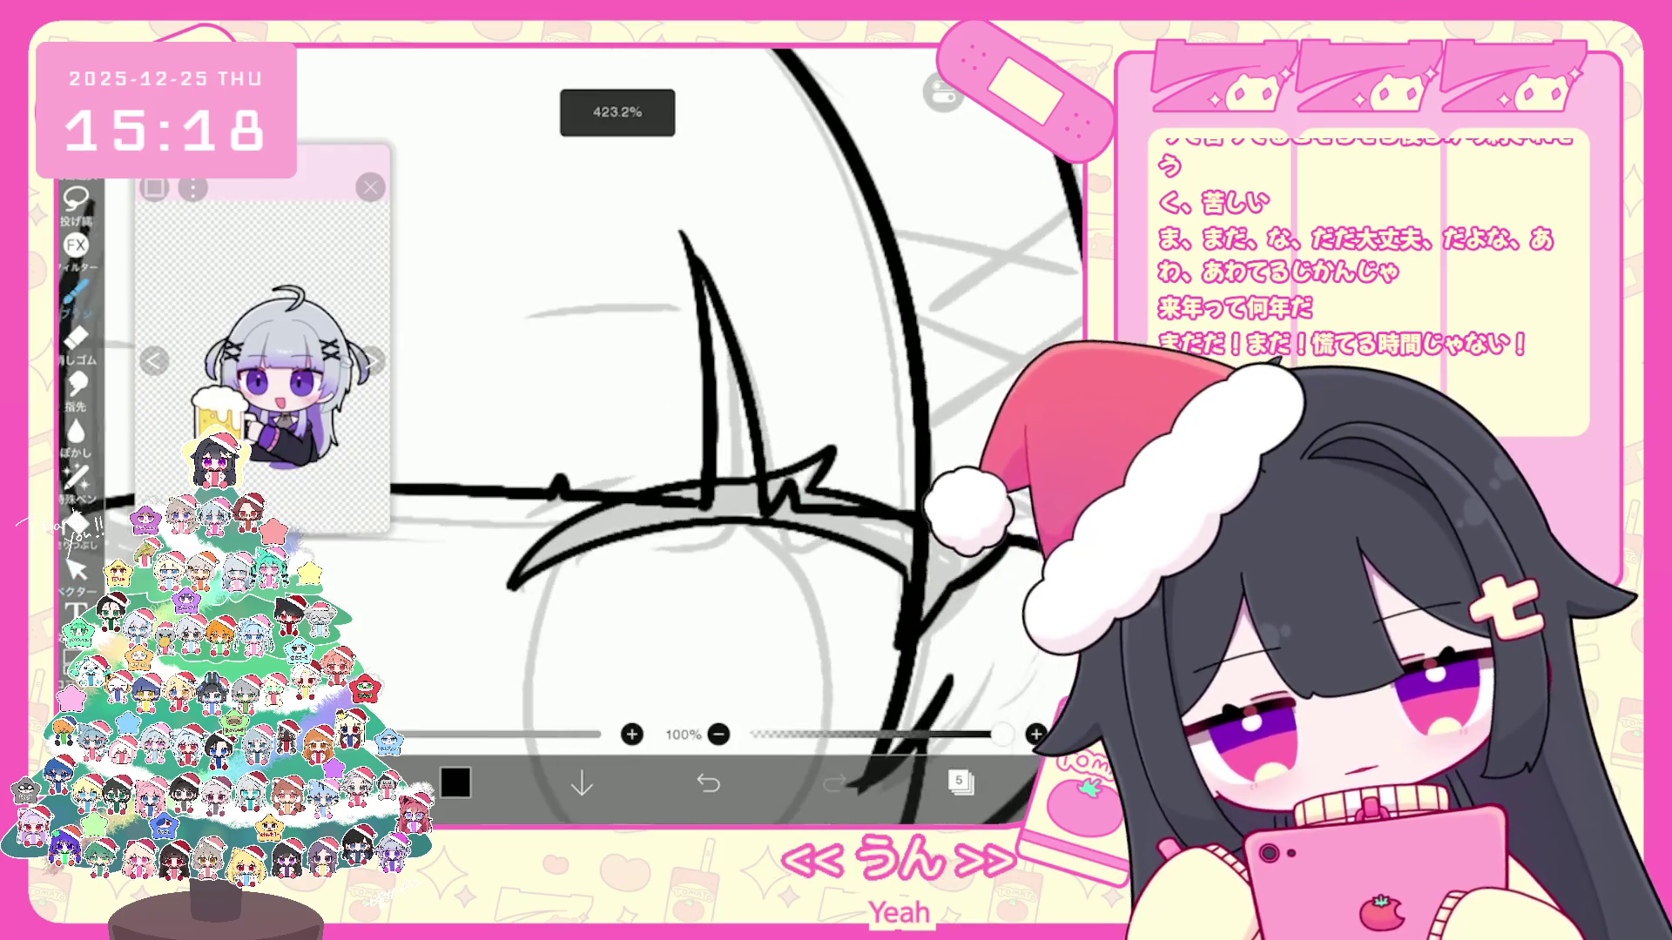
pyautogui.hotkey('ctrl', 'z')
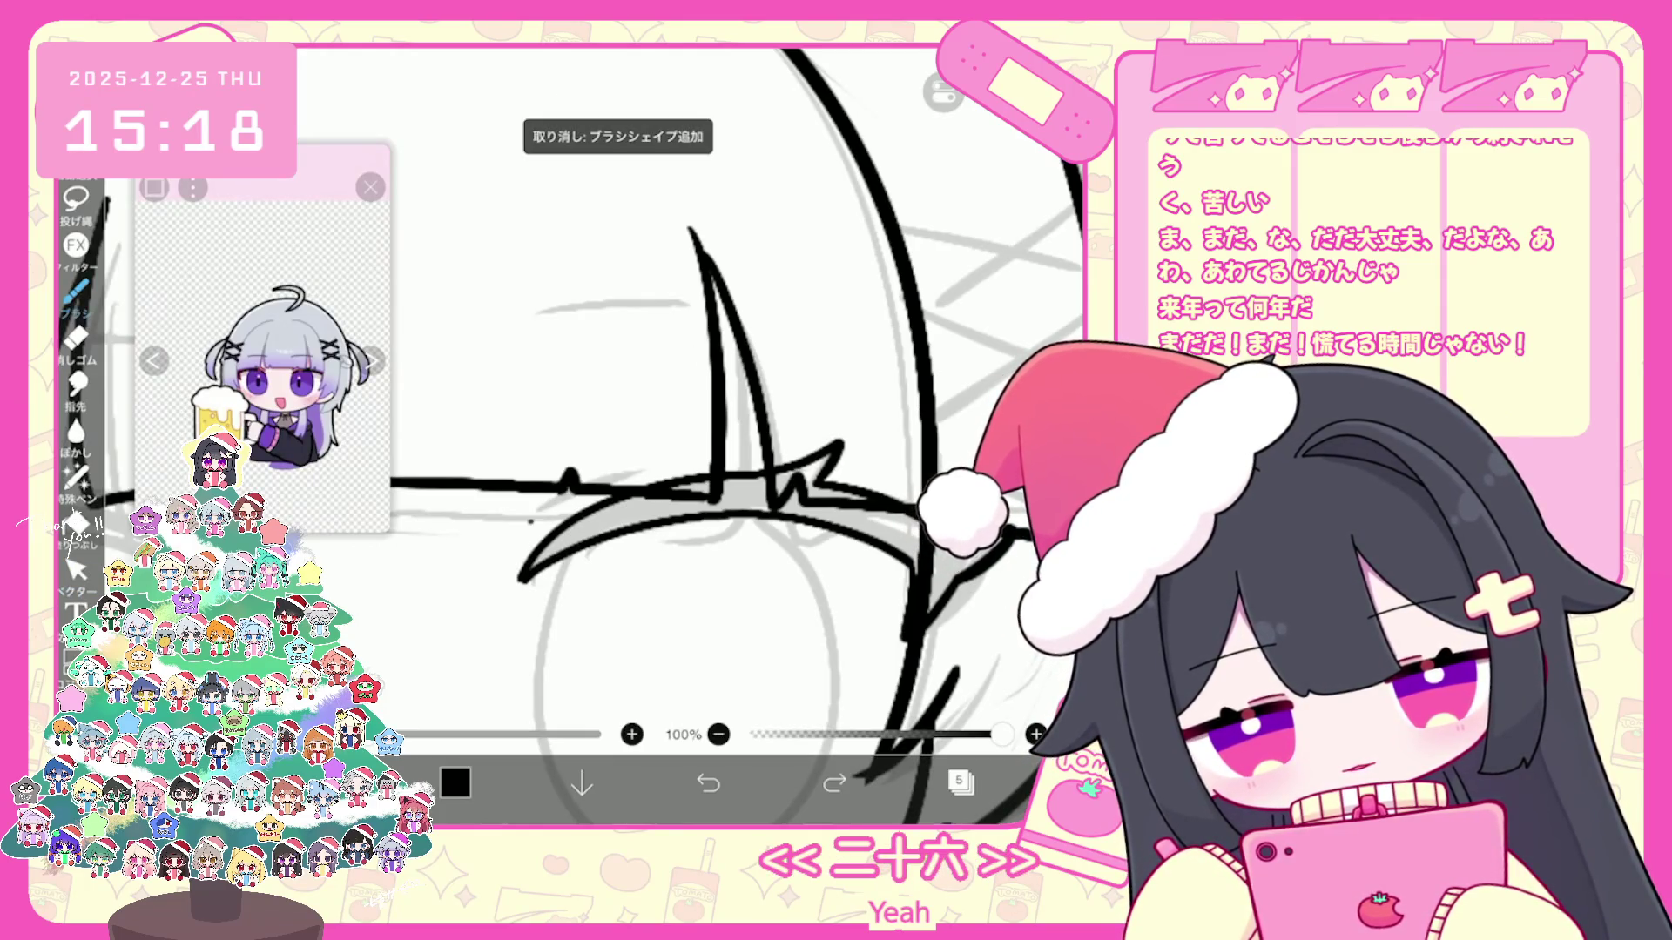
pyautogui.moveTo(640, 465); pyautogui.dragTo(528, 520)
pyautogui.scroll(-3, 728, 458)
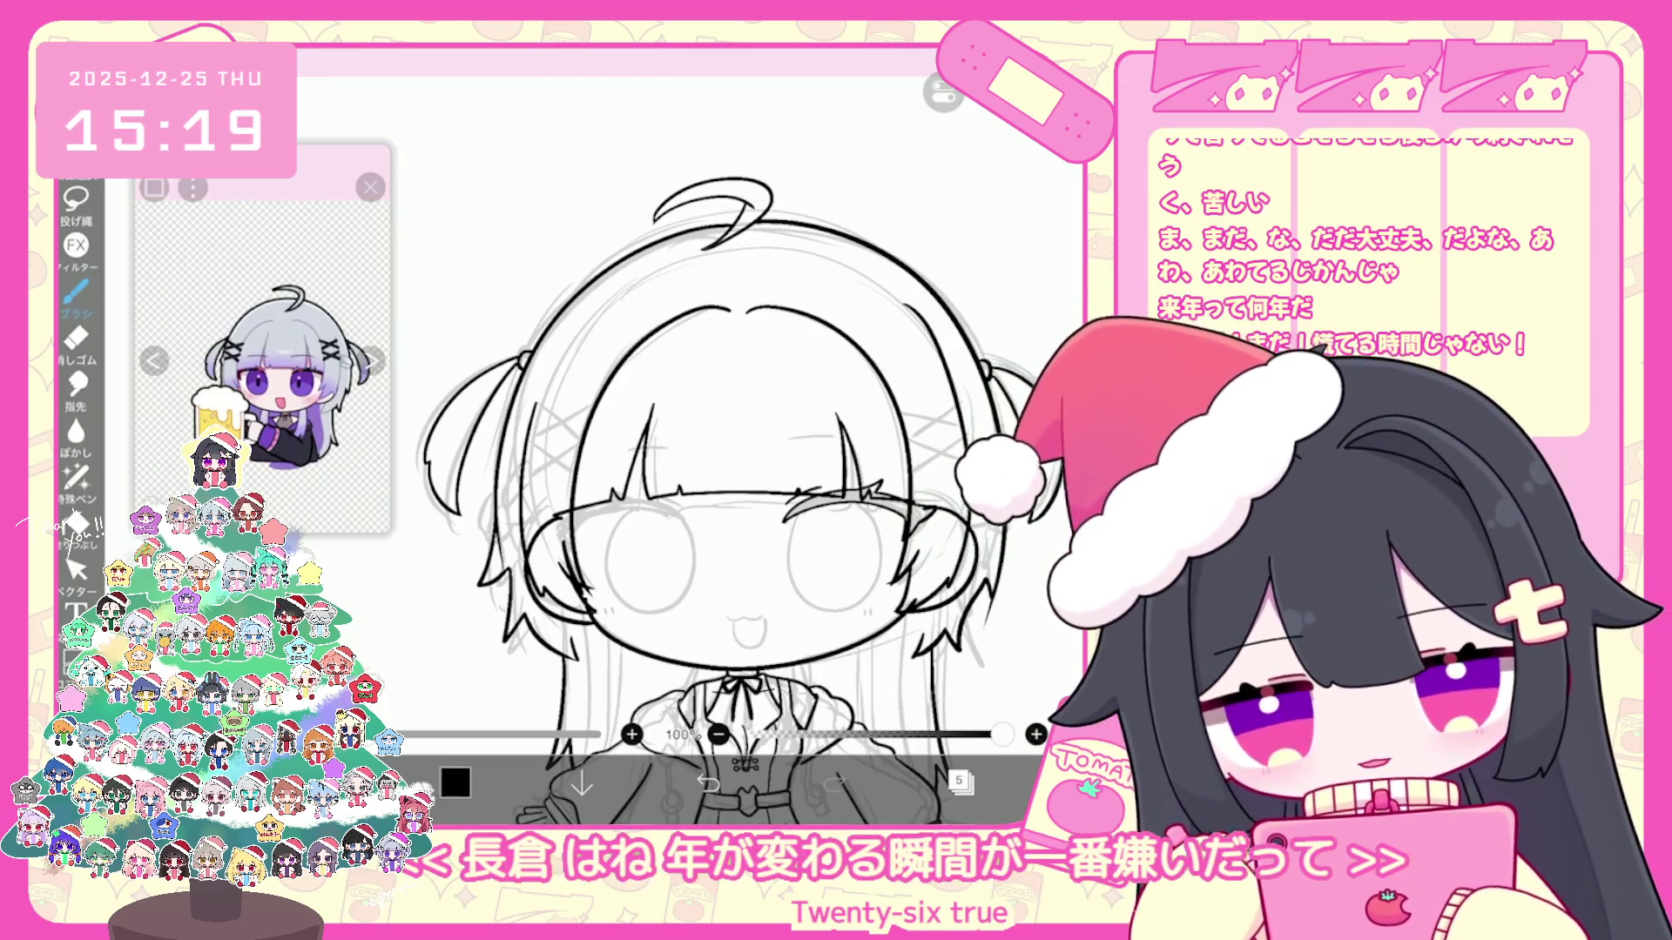
pyautogui.scroll(3, 783, 510)
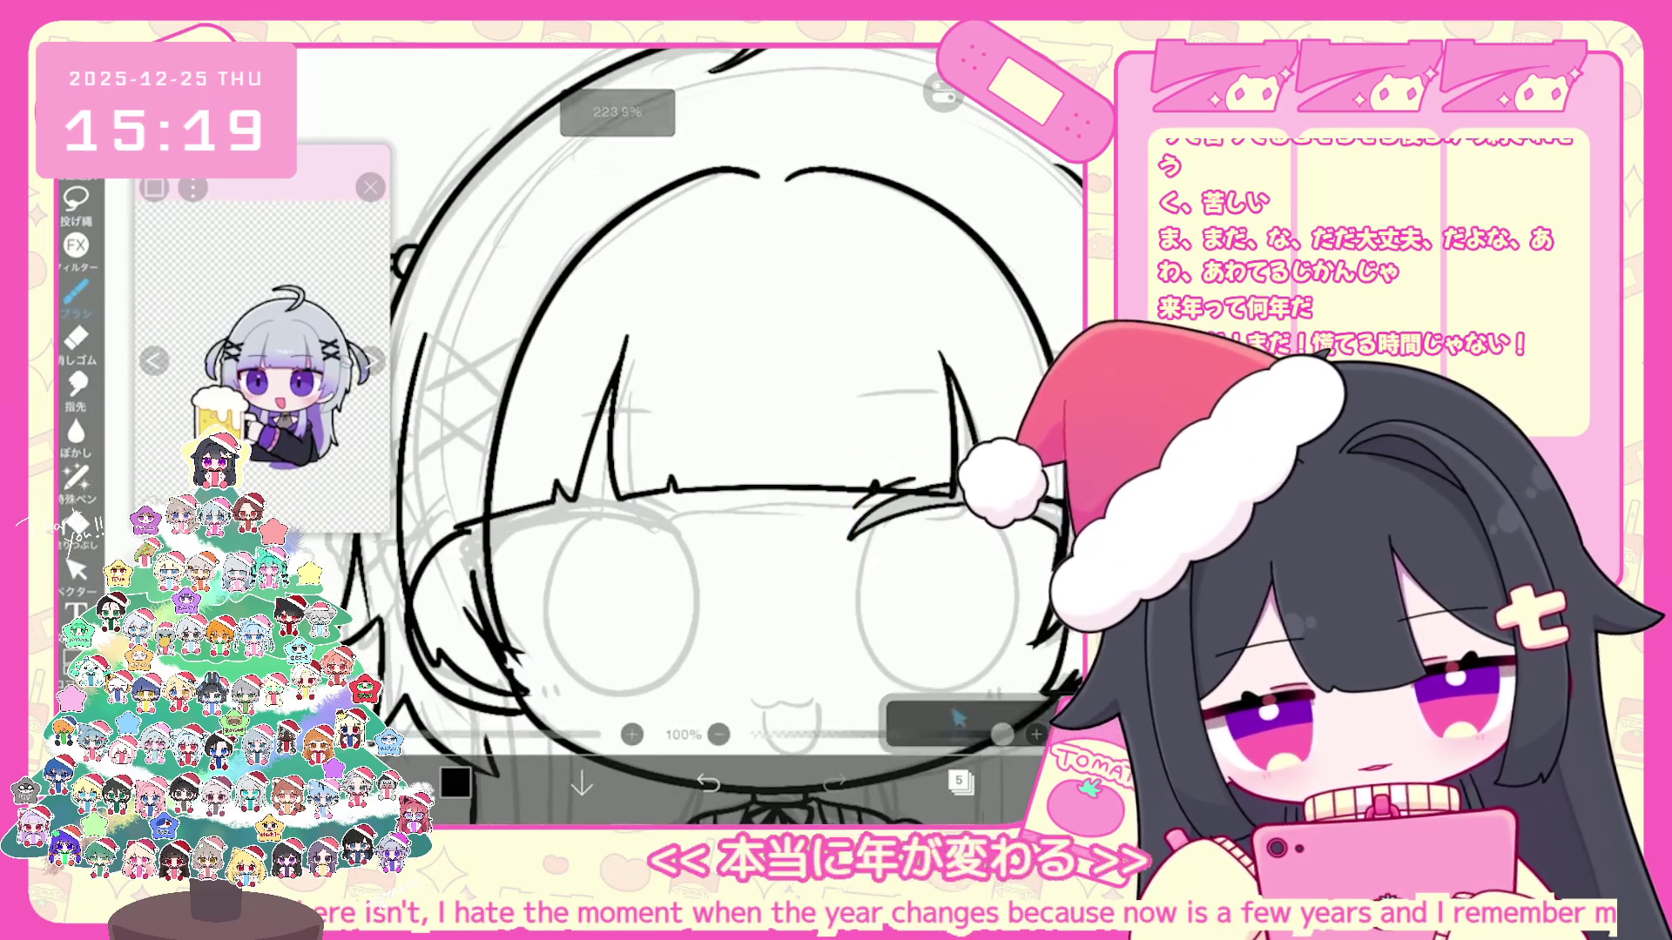
pyautogui.press('b')
pyautogui.scroll(2, 732, 431)
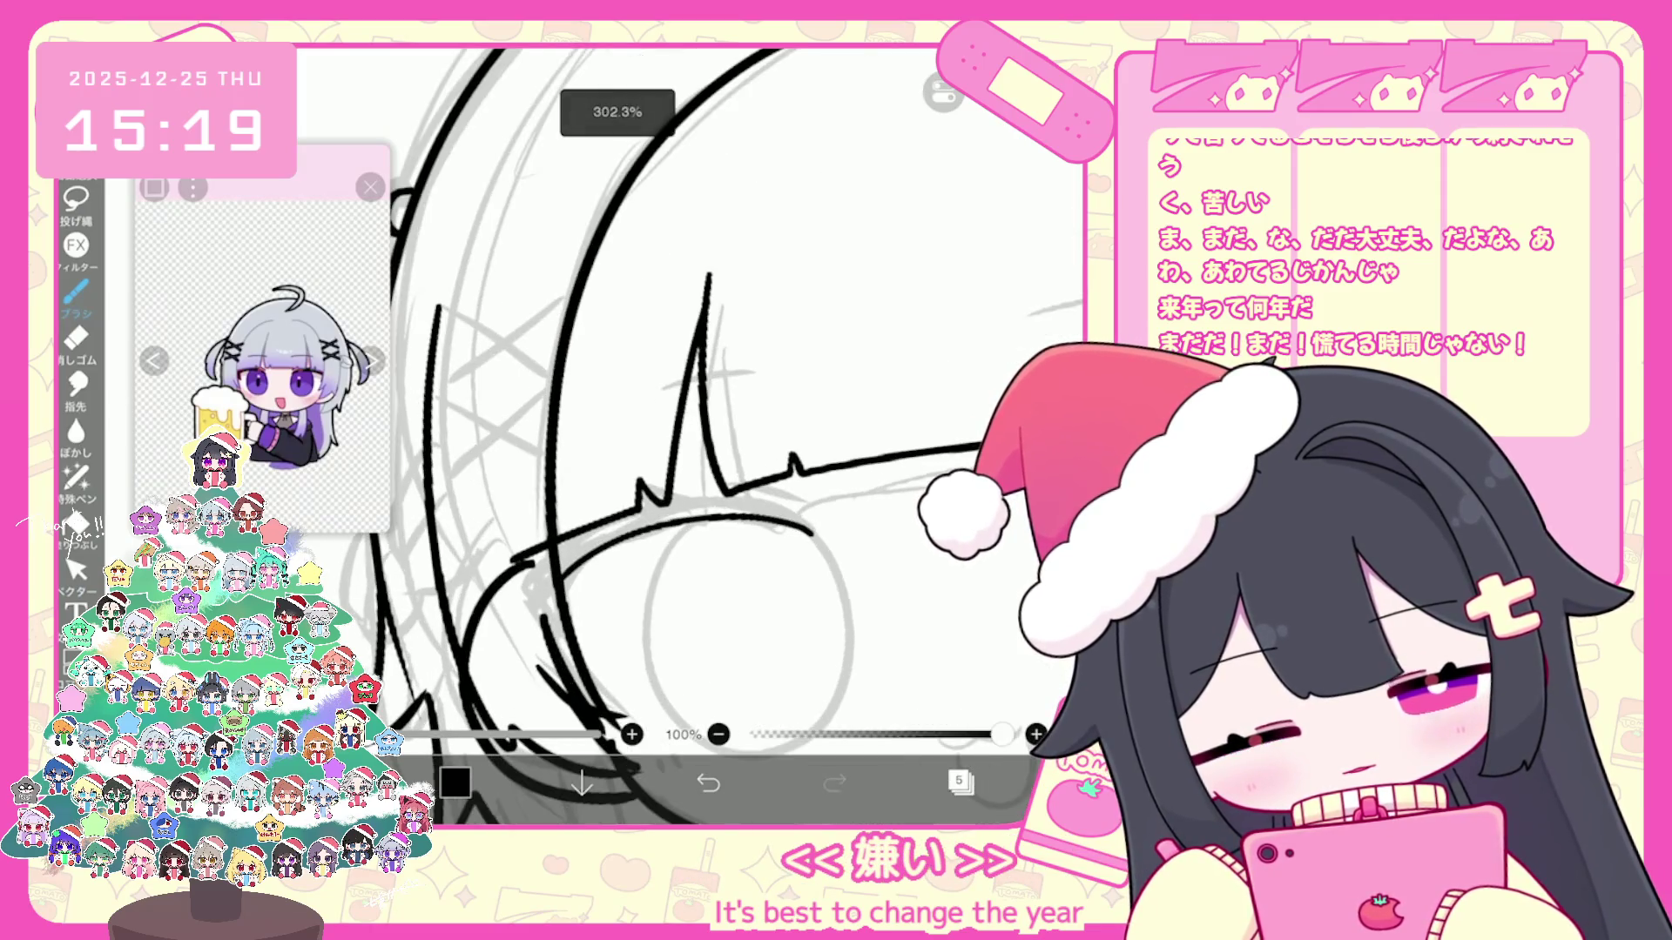
pyautogui.hotkey('ctrl', 'z')
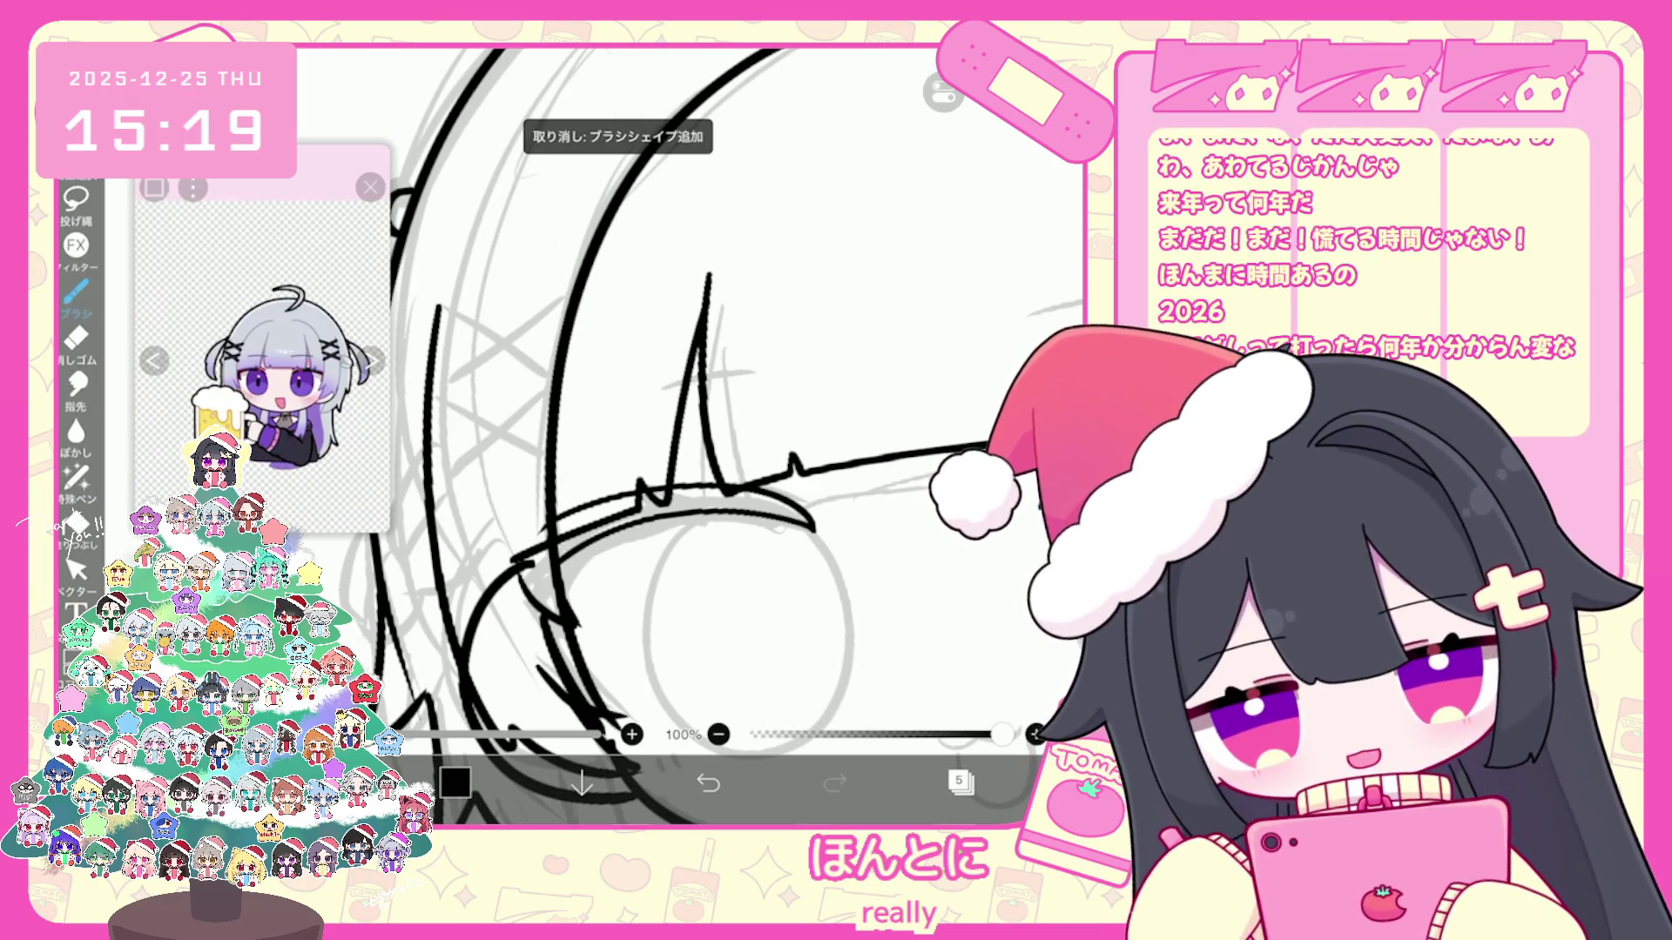
pyautogui.scroll(-1, 627, 431)
# Step: Add short lash flicks near the eye, undo the small strays and pick the vector Select tool
pyautogui.hotkey('ctrl', 'z')
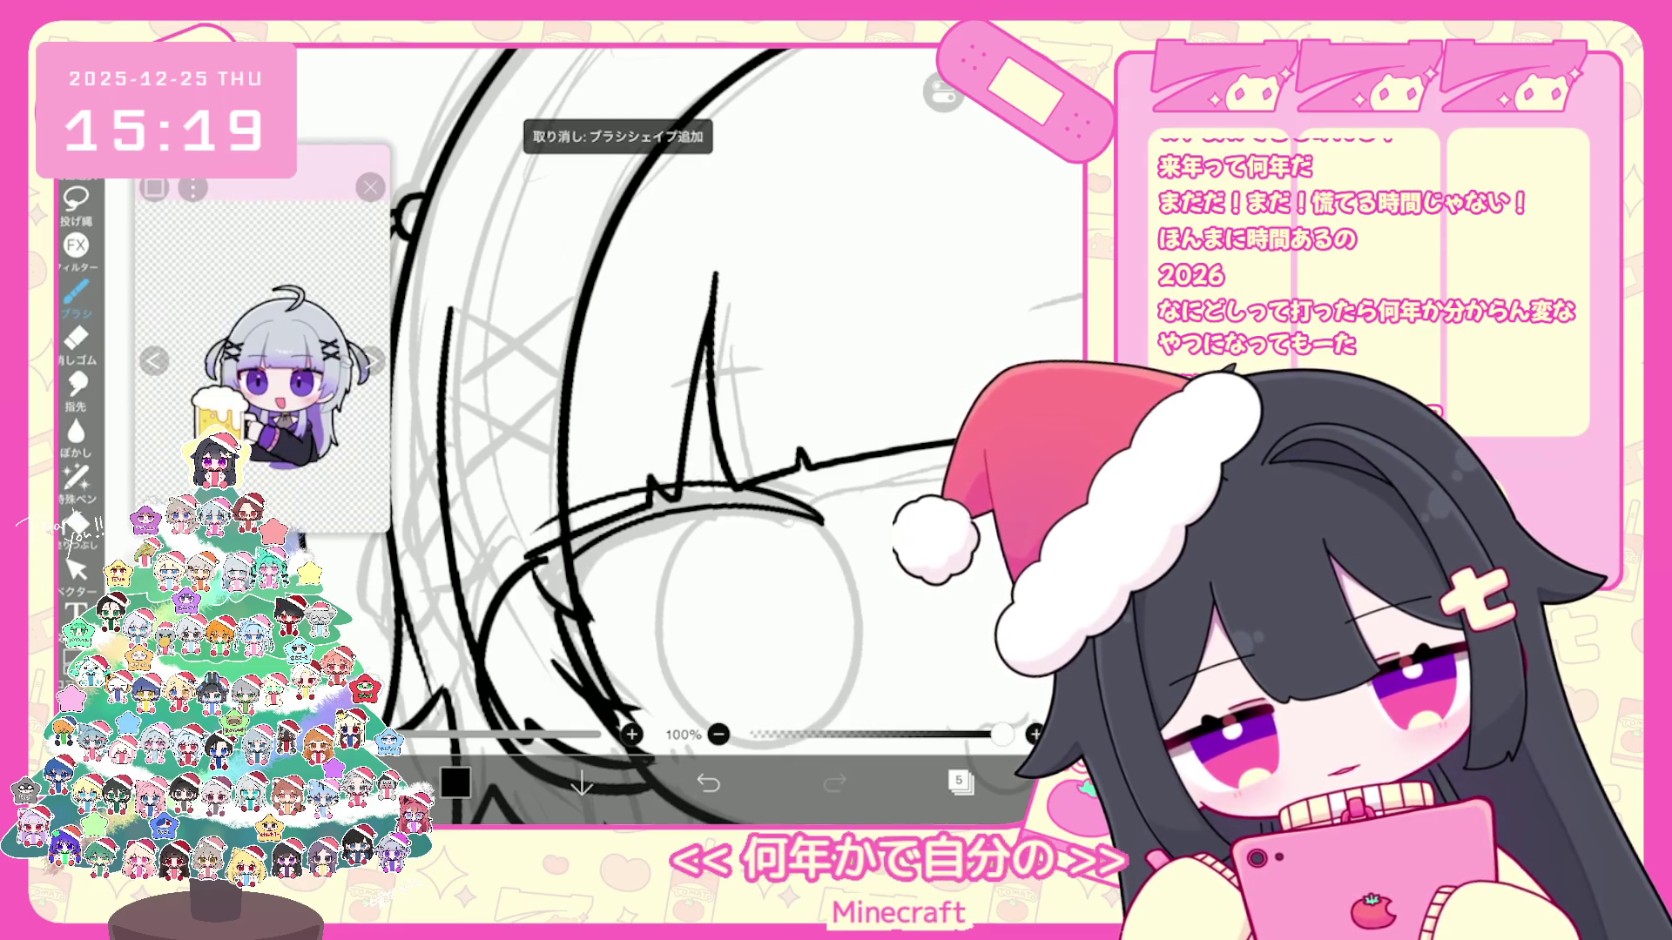
pyautogui.moveTo(498, 532); pyautogui.dragTo(526, 559)
pyautogui.scroll(-5, 719, 431)
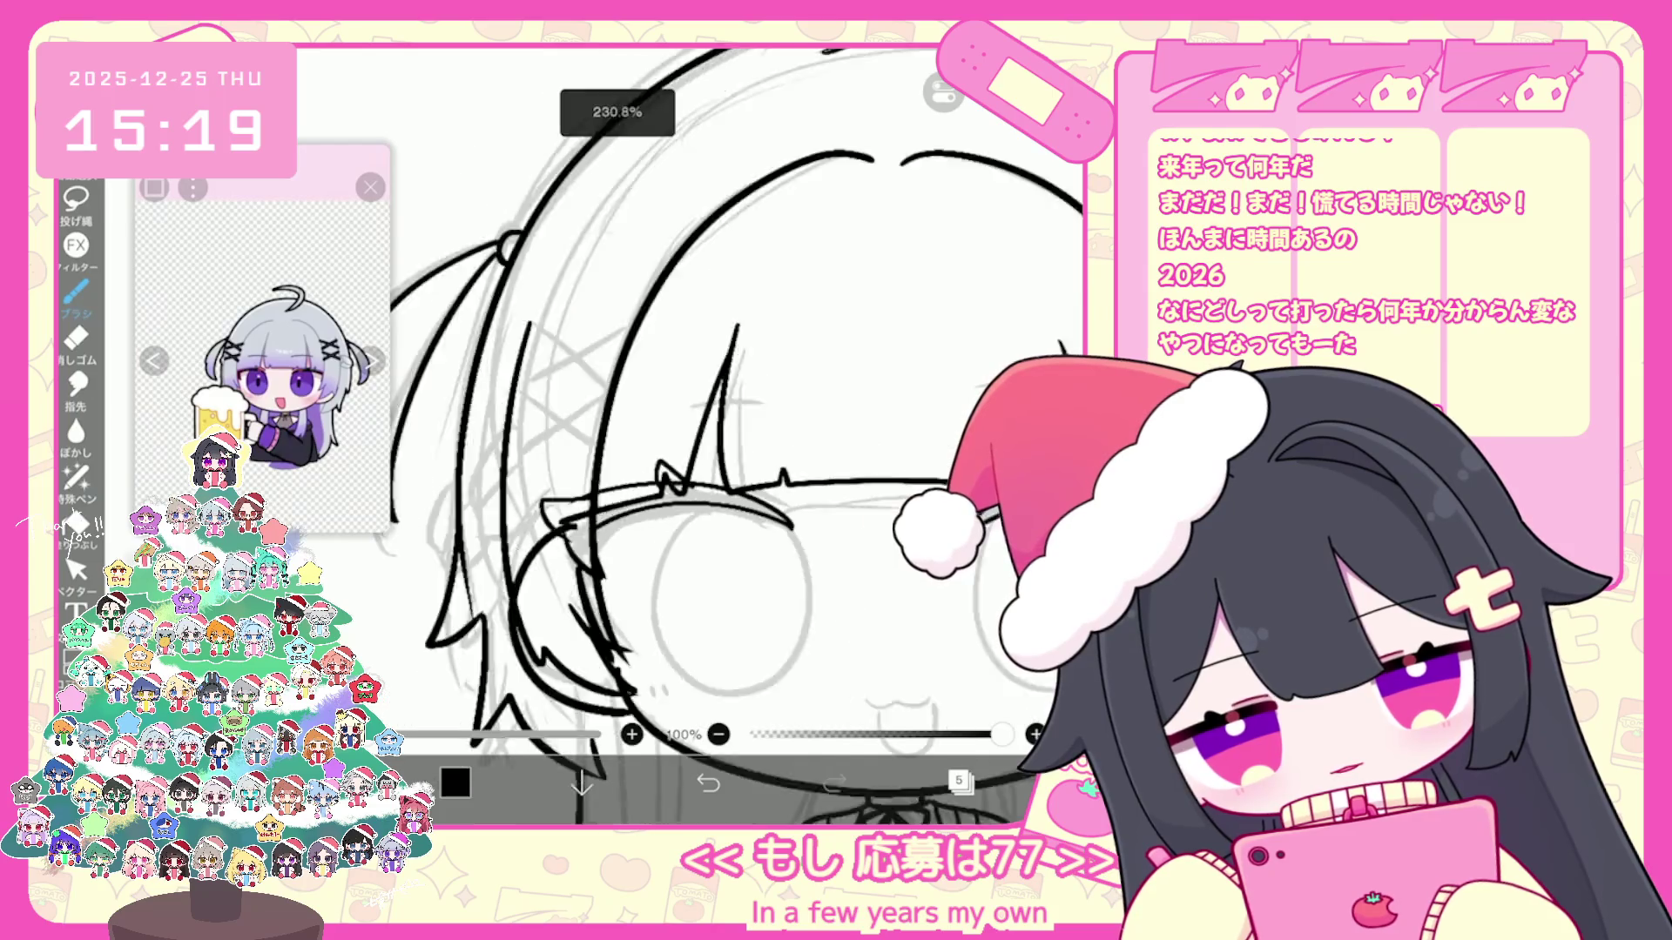
pyautogui.scroll(5, 719, 432)
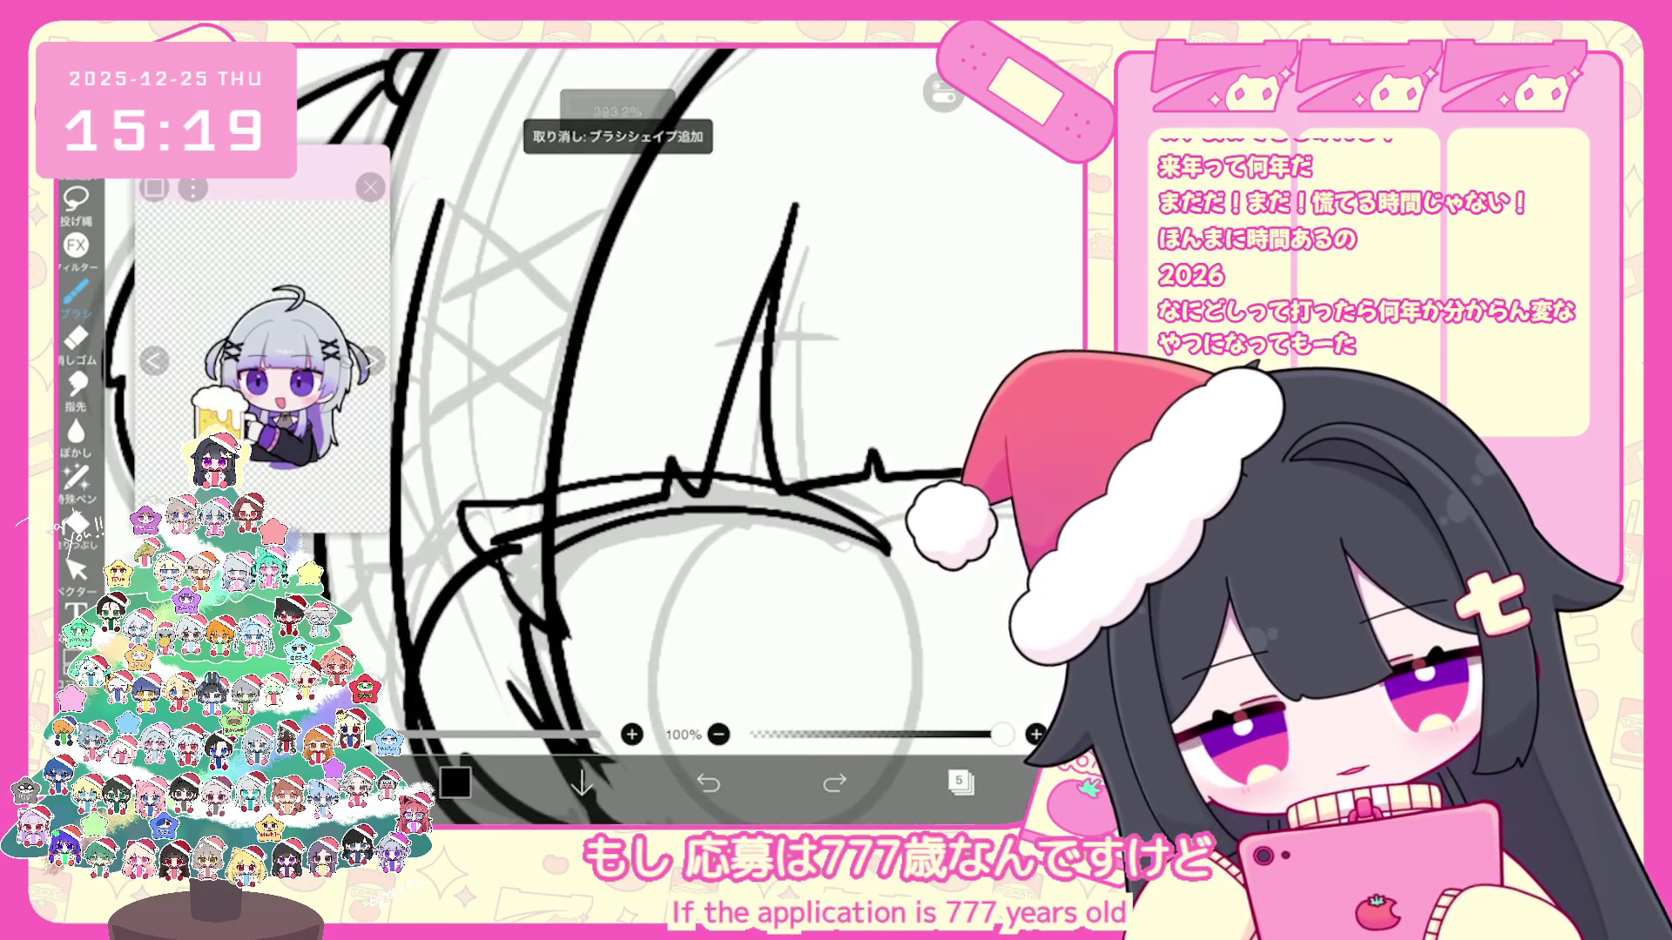
pyautogui.click(75, 570)
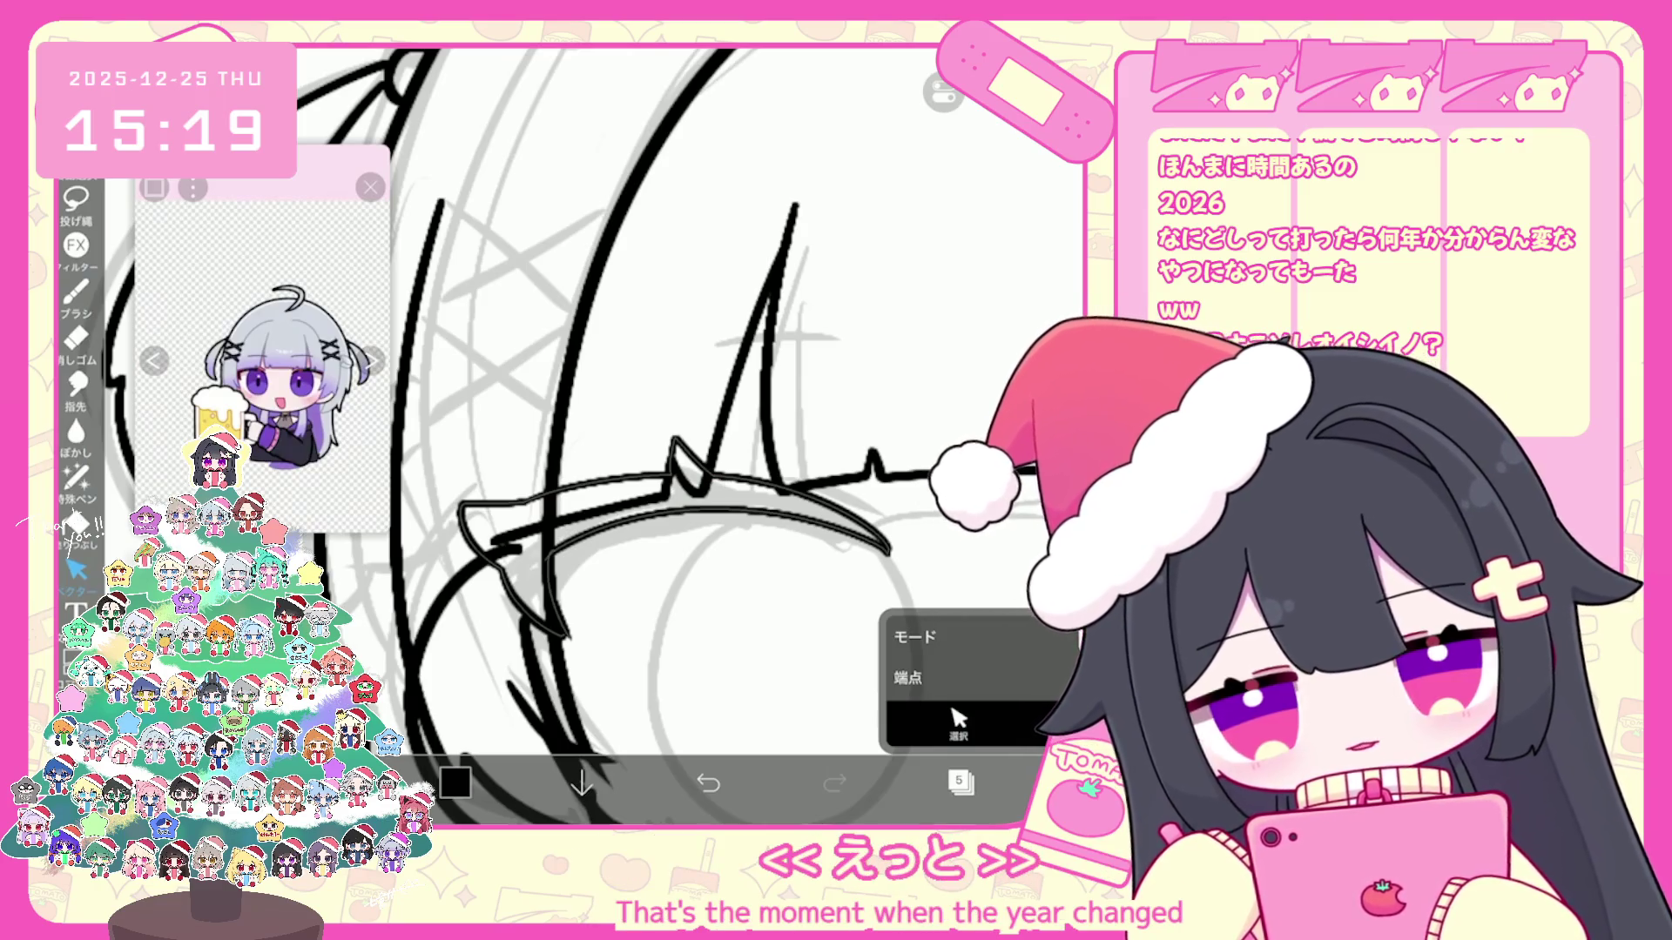
pyautogui.scroll(3, 679, 432)
pyautogui.hotkey('ctrl', 'z')
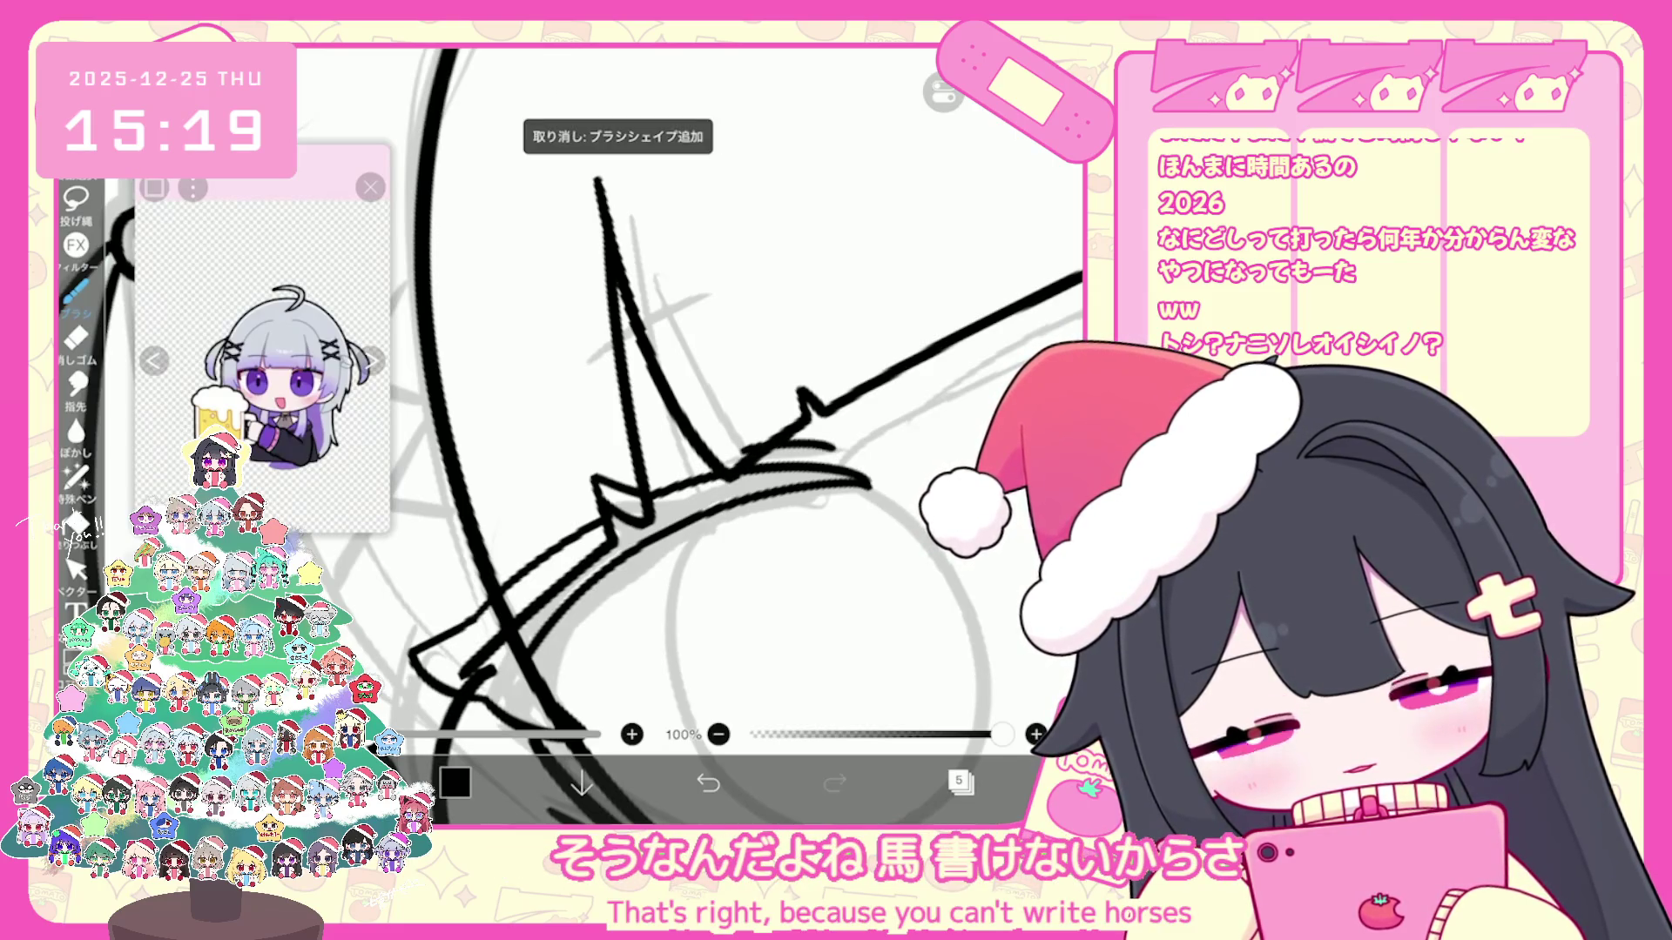
pyautogui.hotkey('ctrl', 'z')
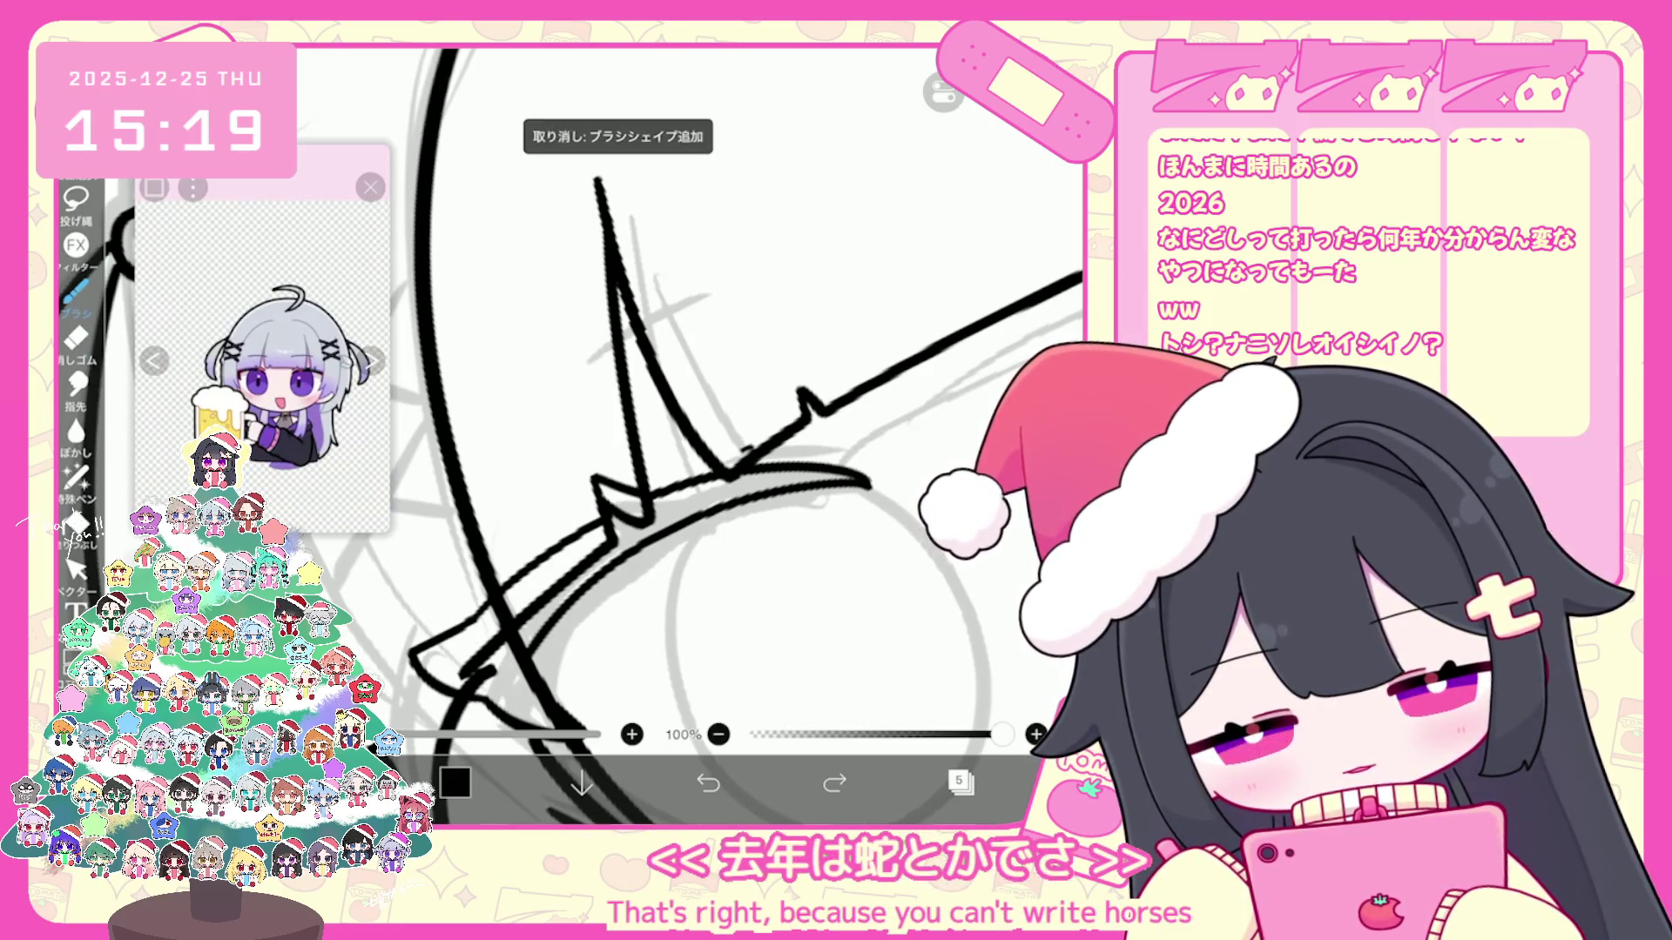
pyautogui.hotkey('ctrl', 'z')
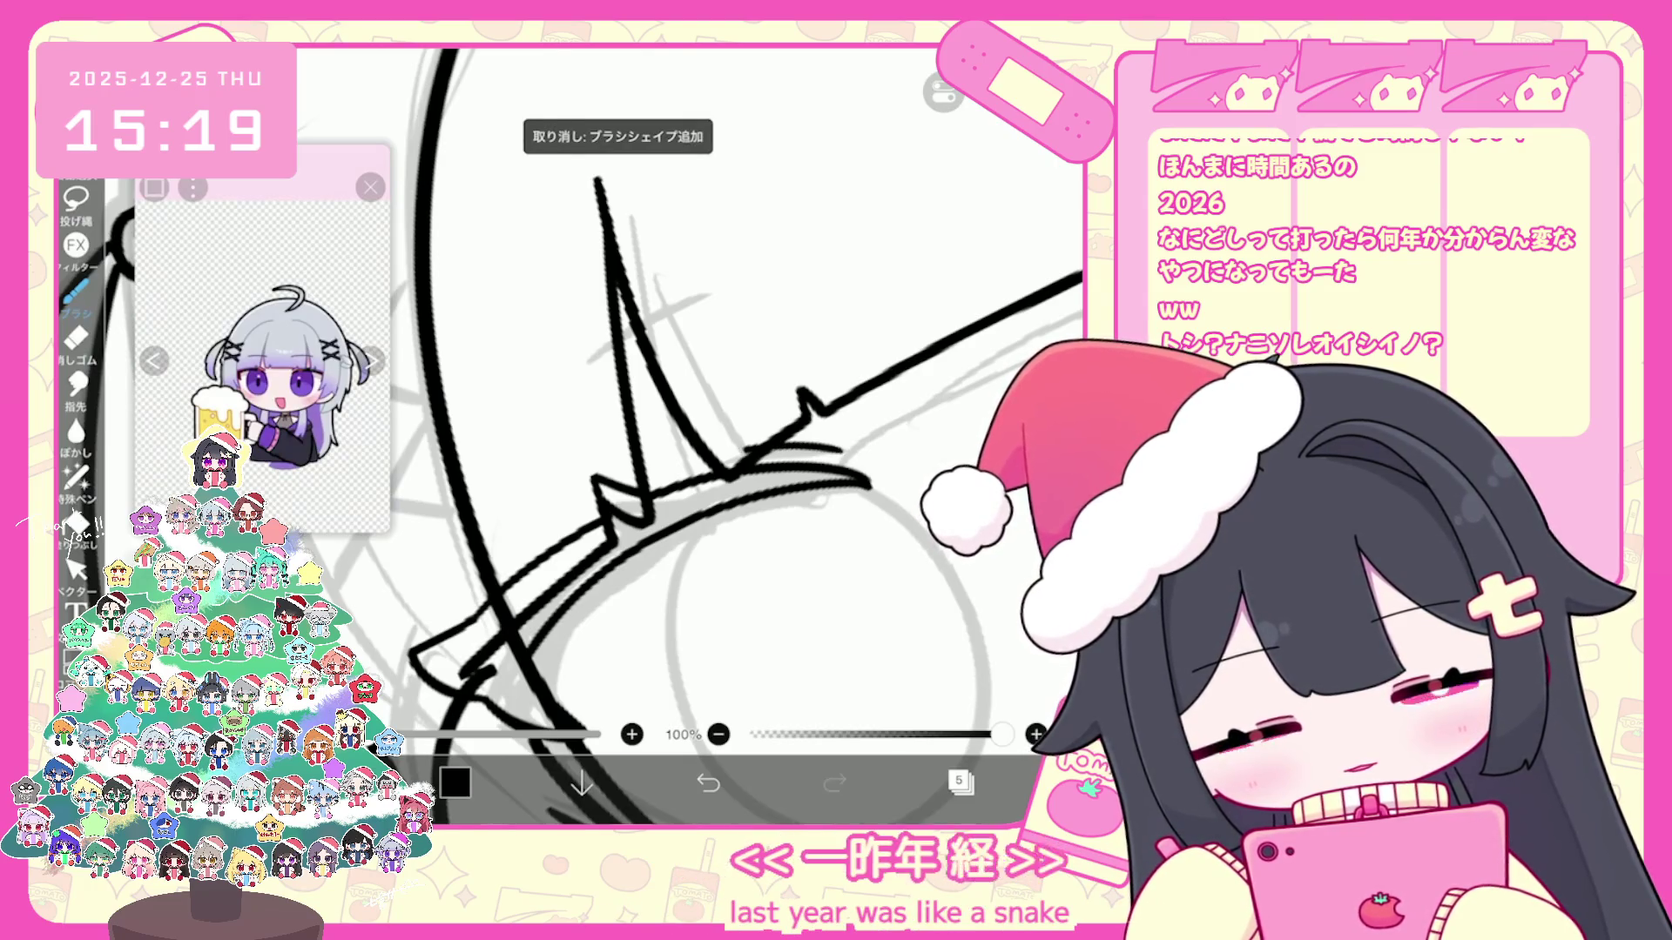
pyautogui.scroll(-3, 679, 432)
pyautogui.scroll(3, 679, 431)
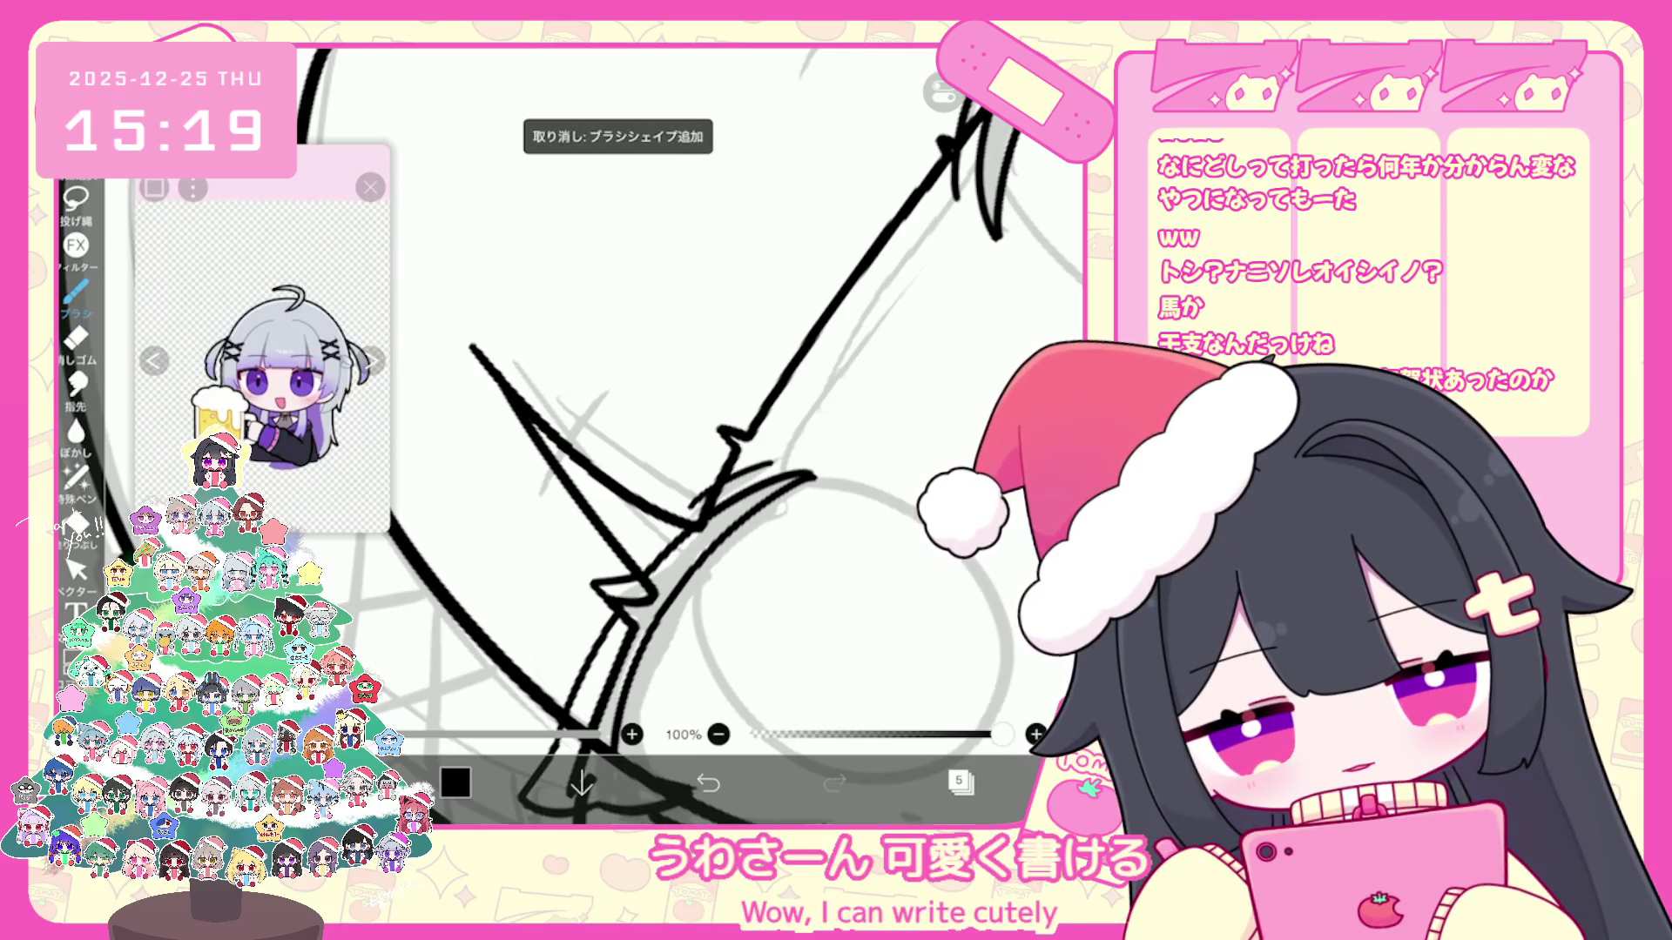
pyautogui.scroll(-3, 680, 431)
pyautogui.click(76, 569)
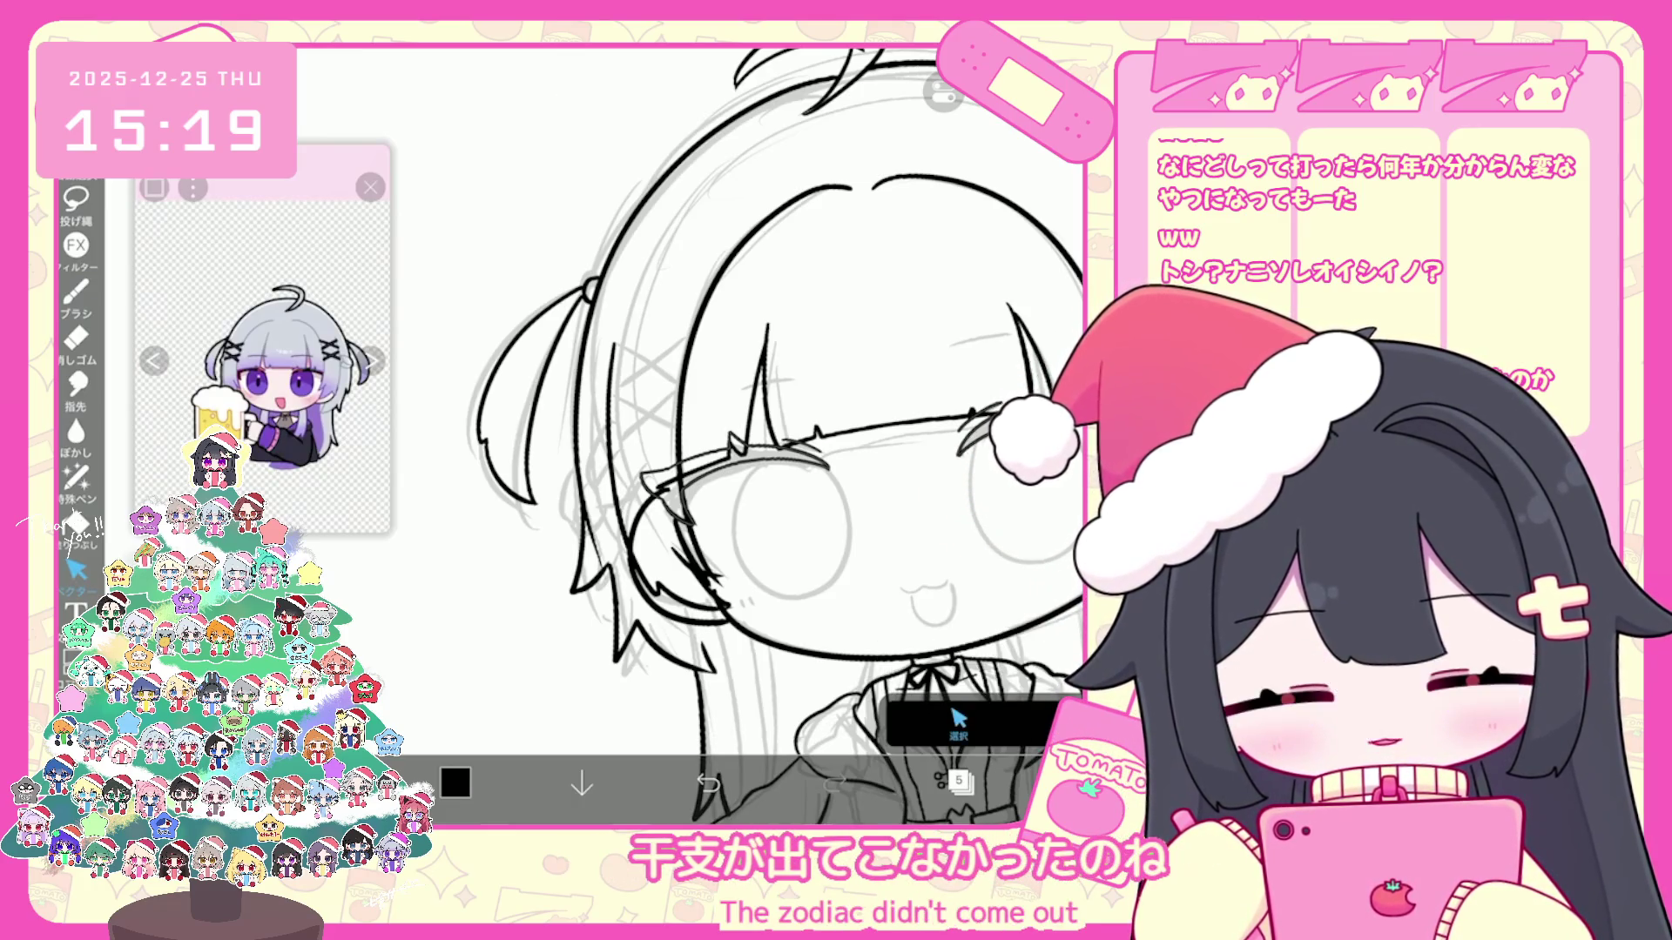
pyautogui.scroll(2, 731, 431)
# Step: Ink the left eye as a bold round circle, undoing and redoing it to settle the stroke
pyautogui.click(653, 408)
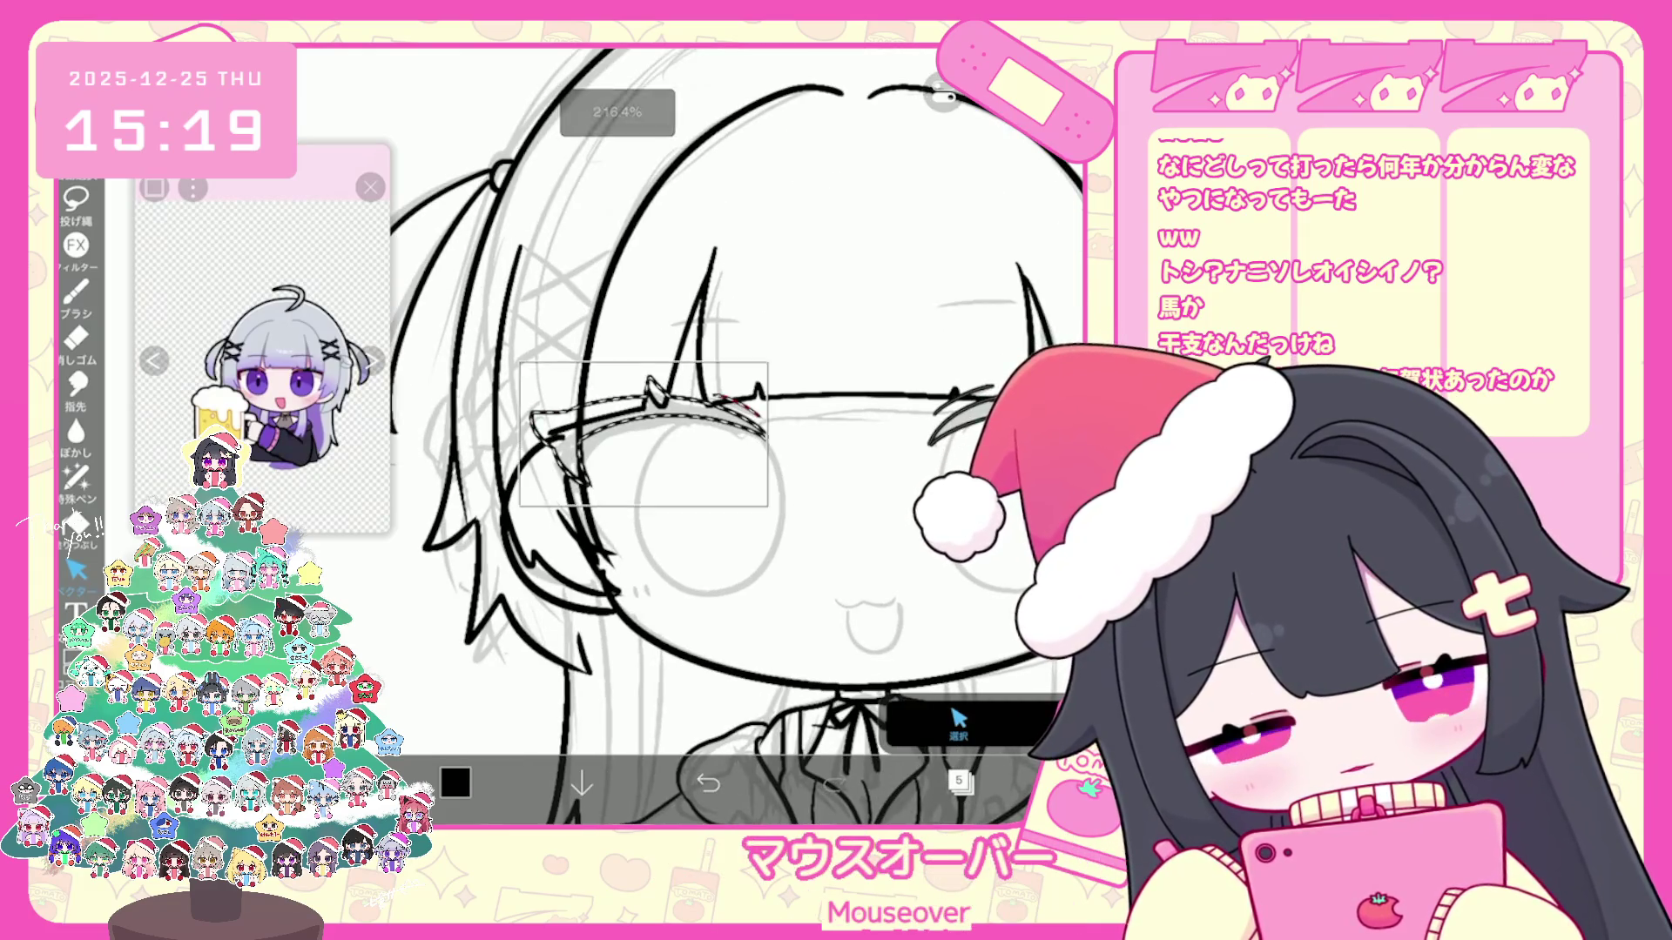
pyautogui.scroll(-3, 731, 432)
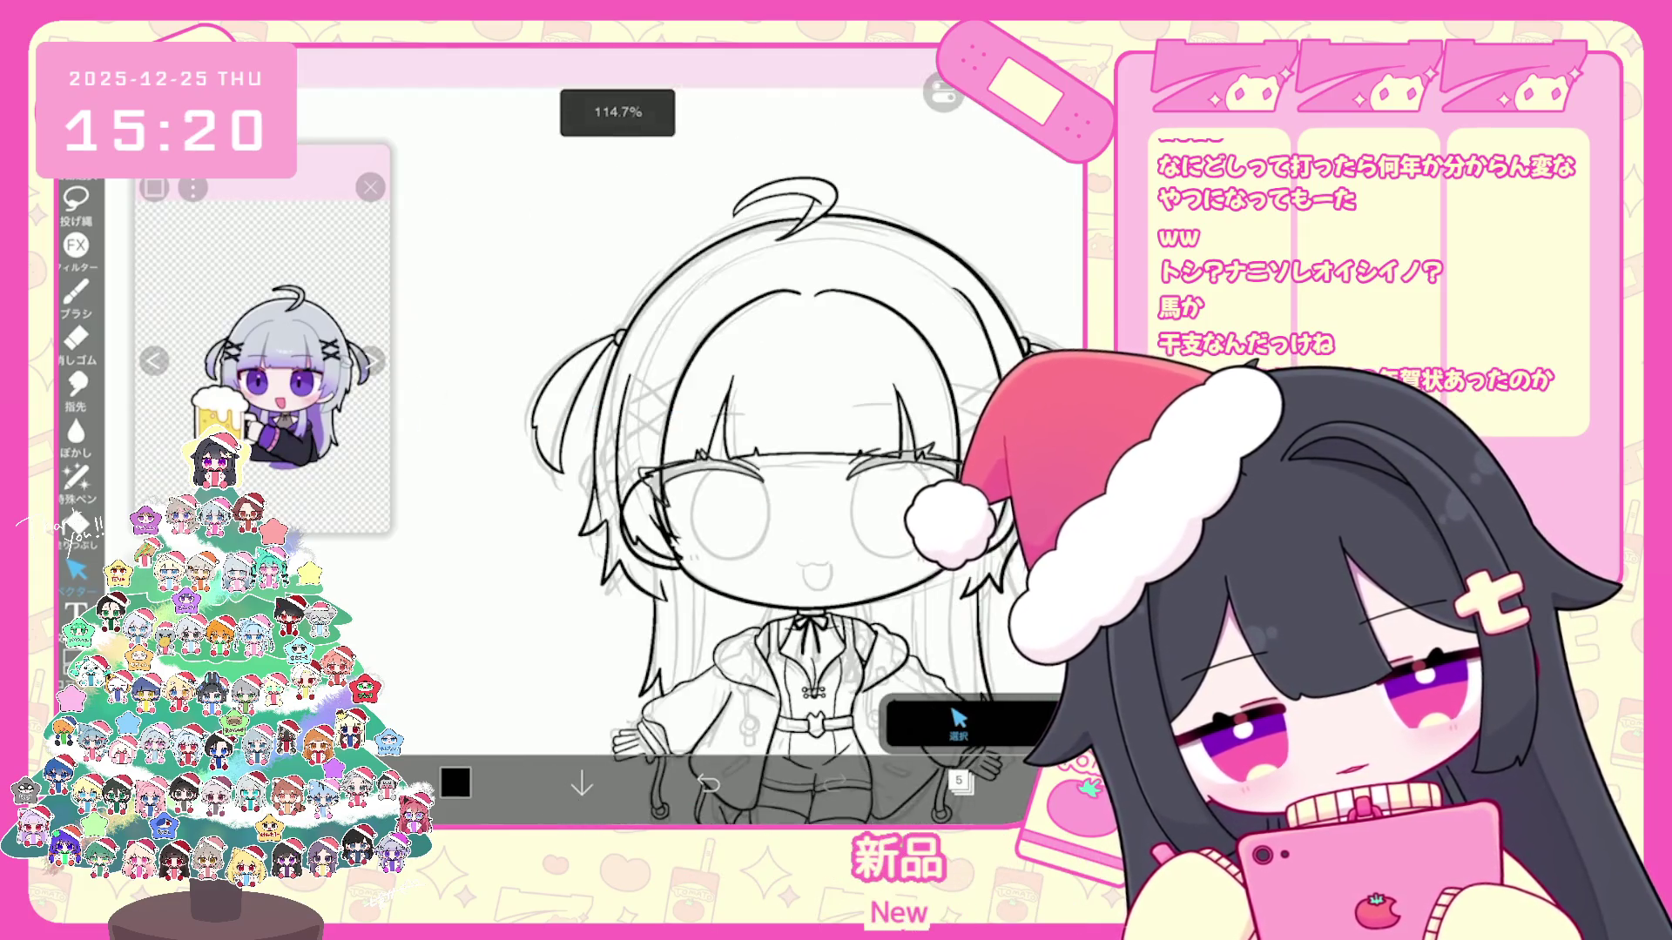
pyautogui.scroll(2, 732, 431)
pyautogui.scroll(-2, 731, 431)
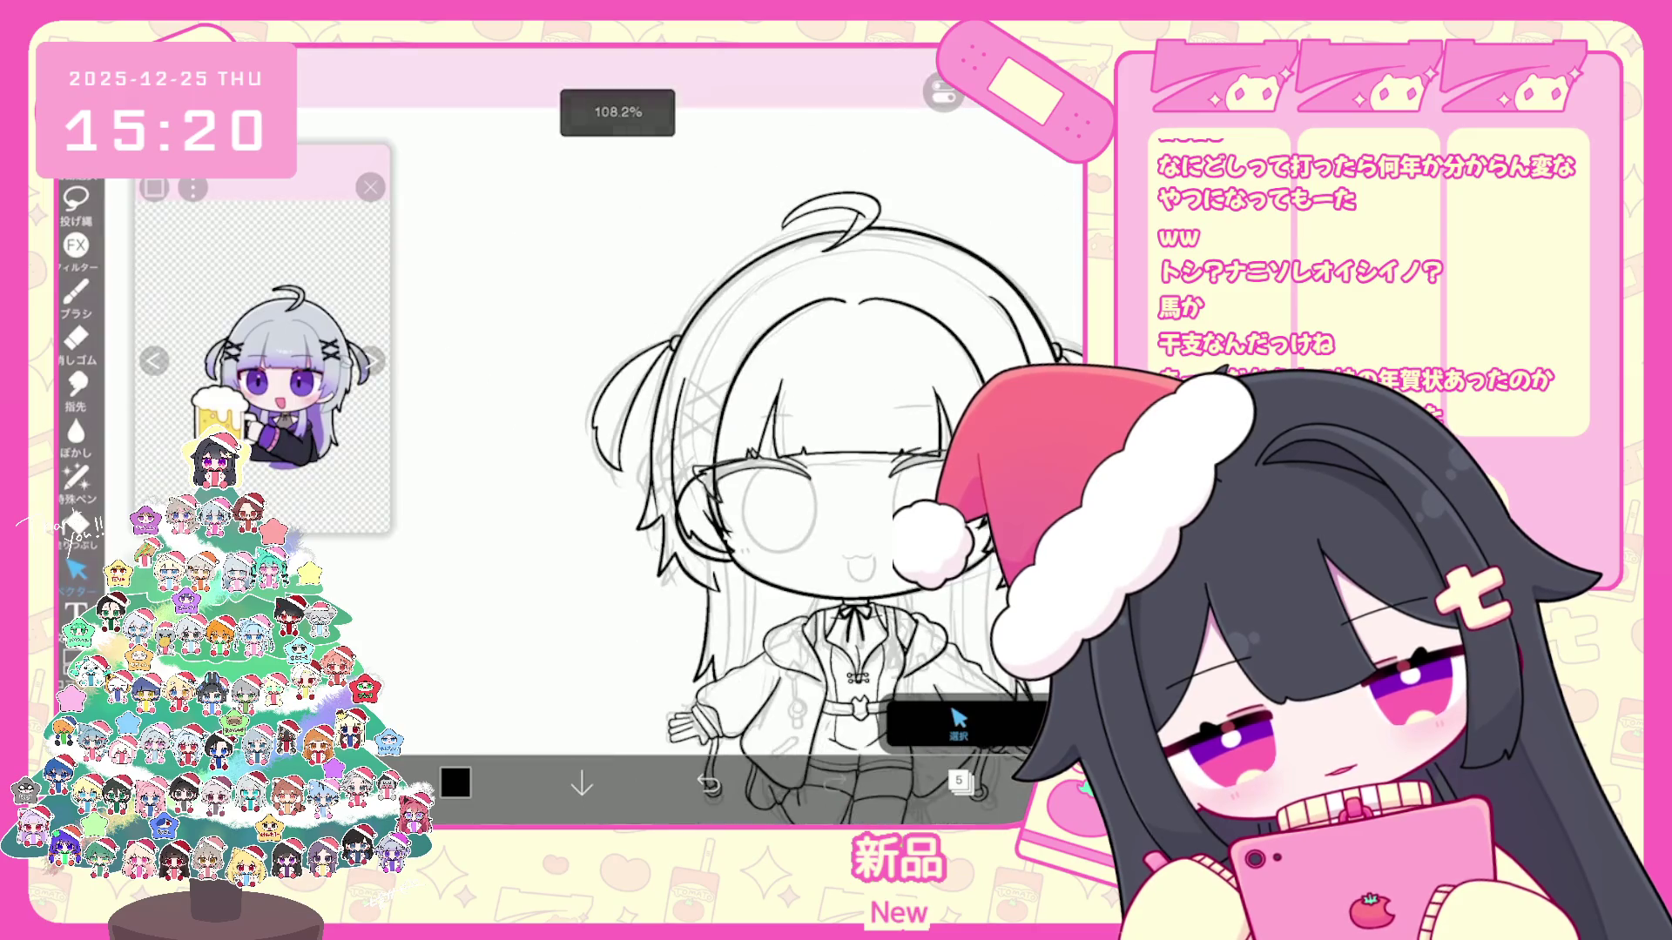
pyautogui.press('b')
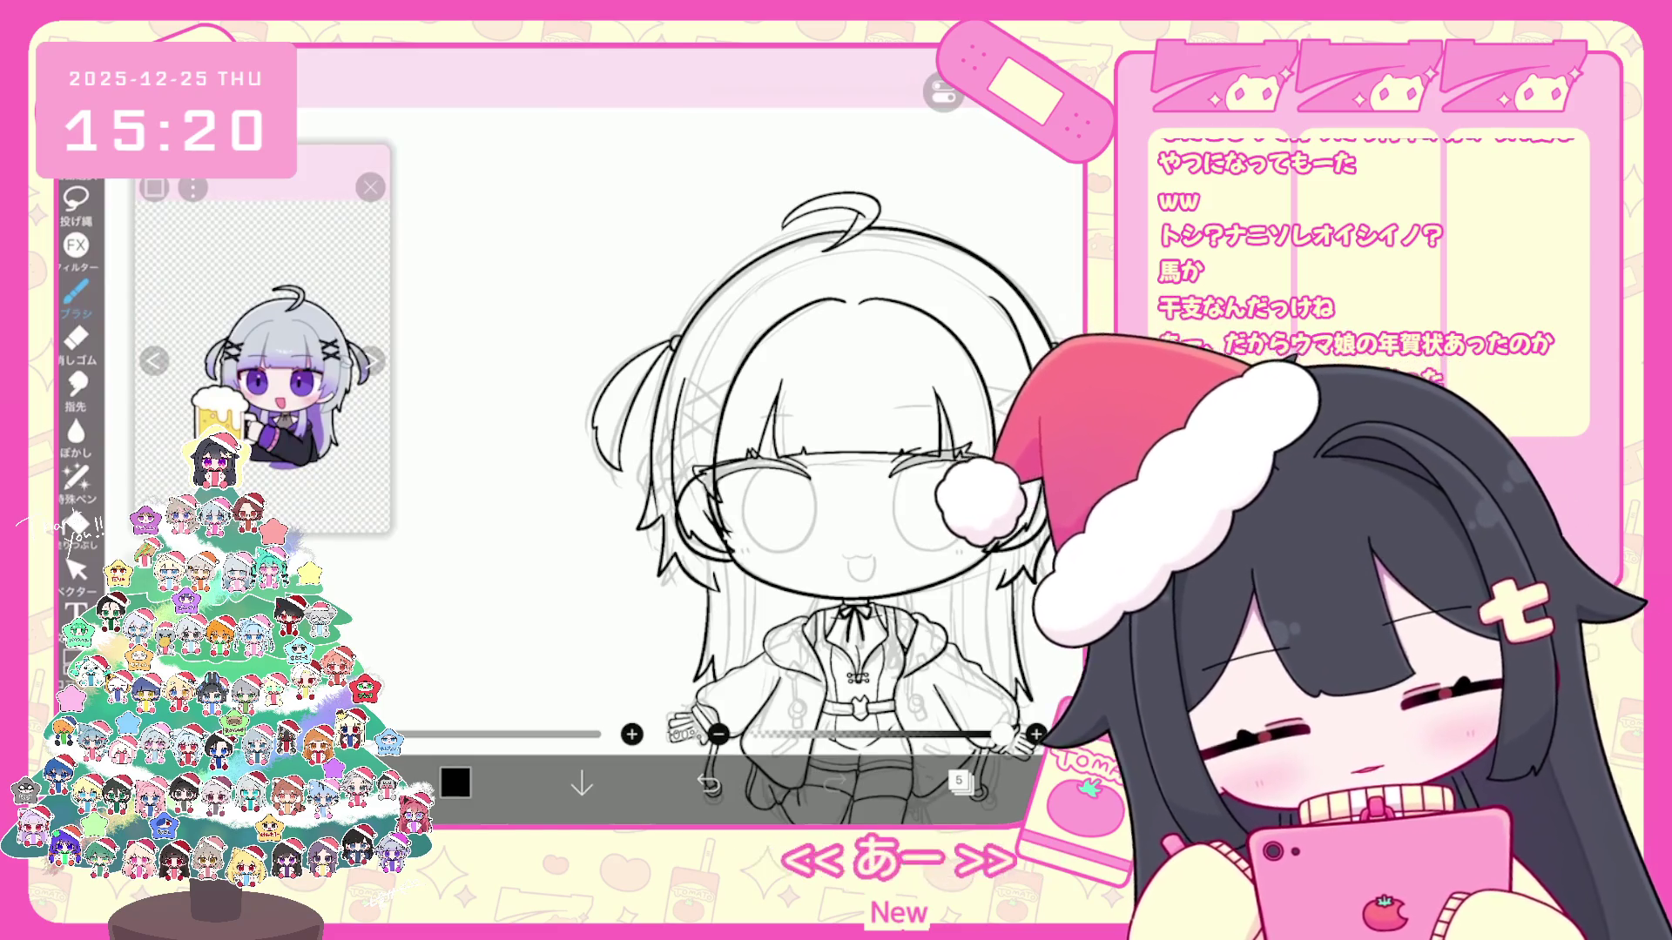
pyautogui.scroll(2, 785, 496)
pyautogui.scroll(2, 718, 431)
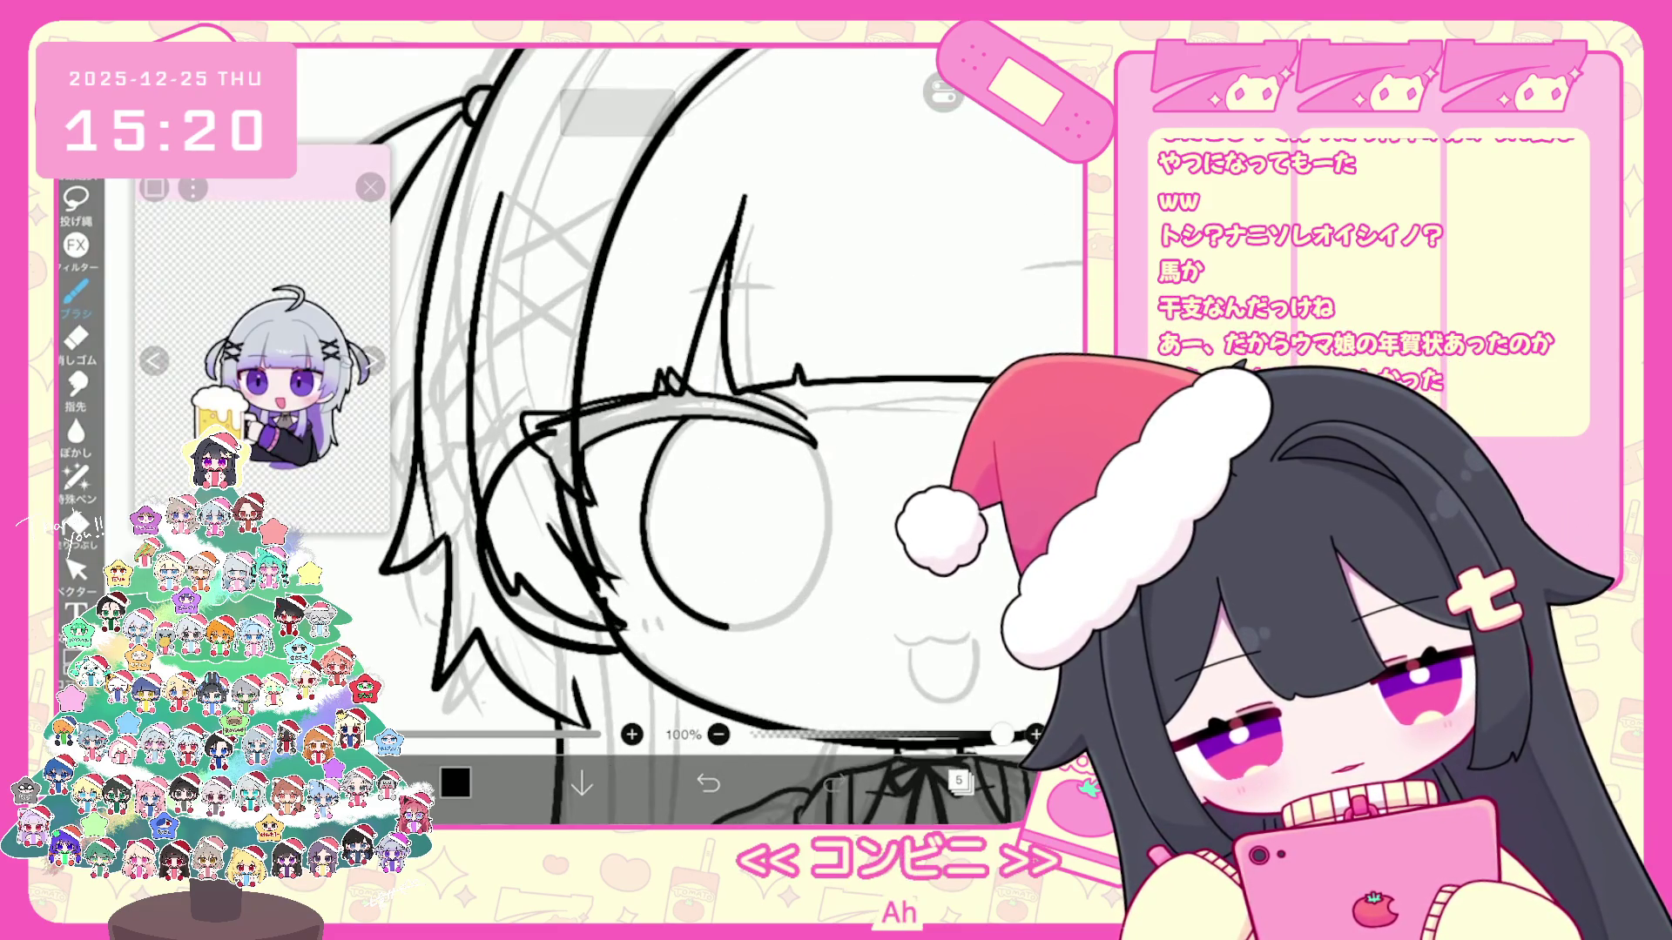
pyautogui.hotkey('ctrl', 'z')
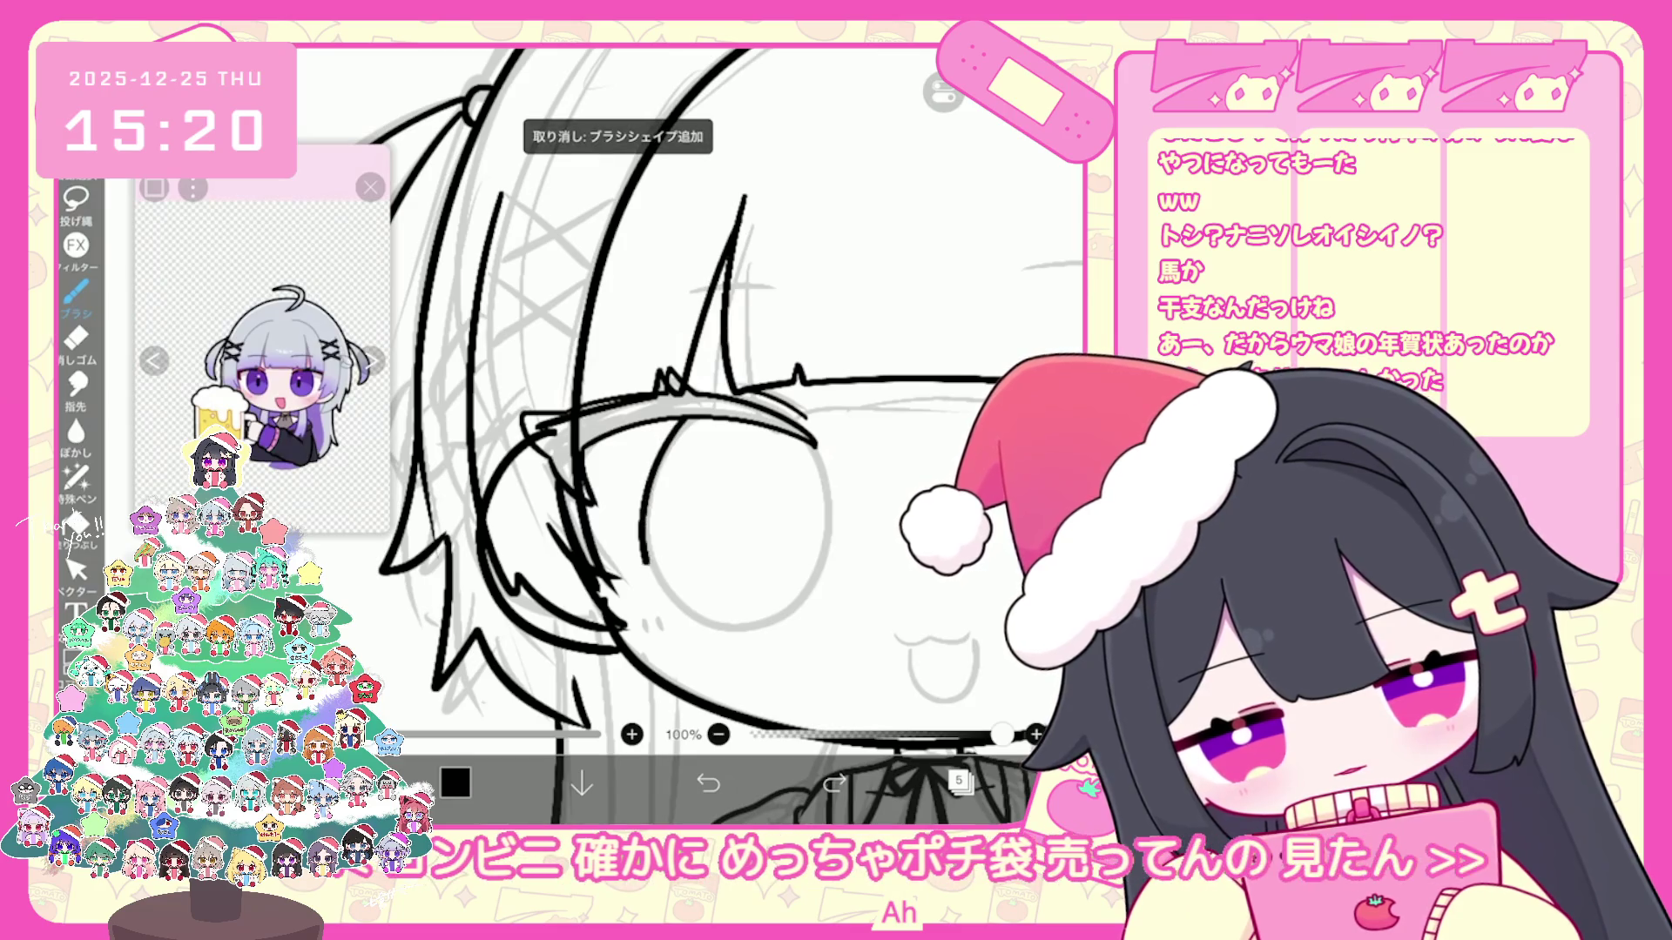
pyautogui.hotkey('ctrl', 'z')
pyautogui.hotkey('ctrl', 'y')
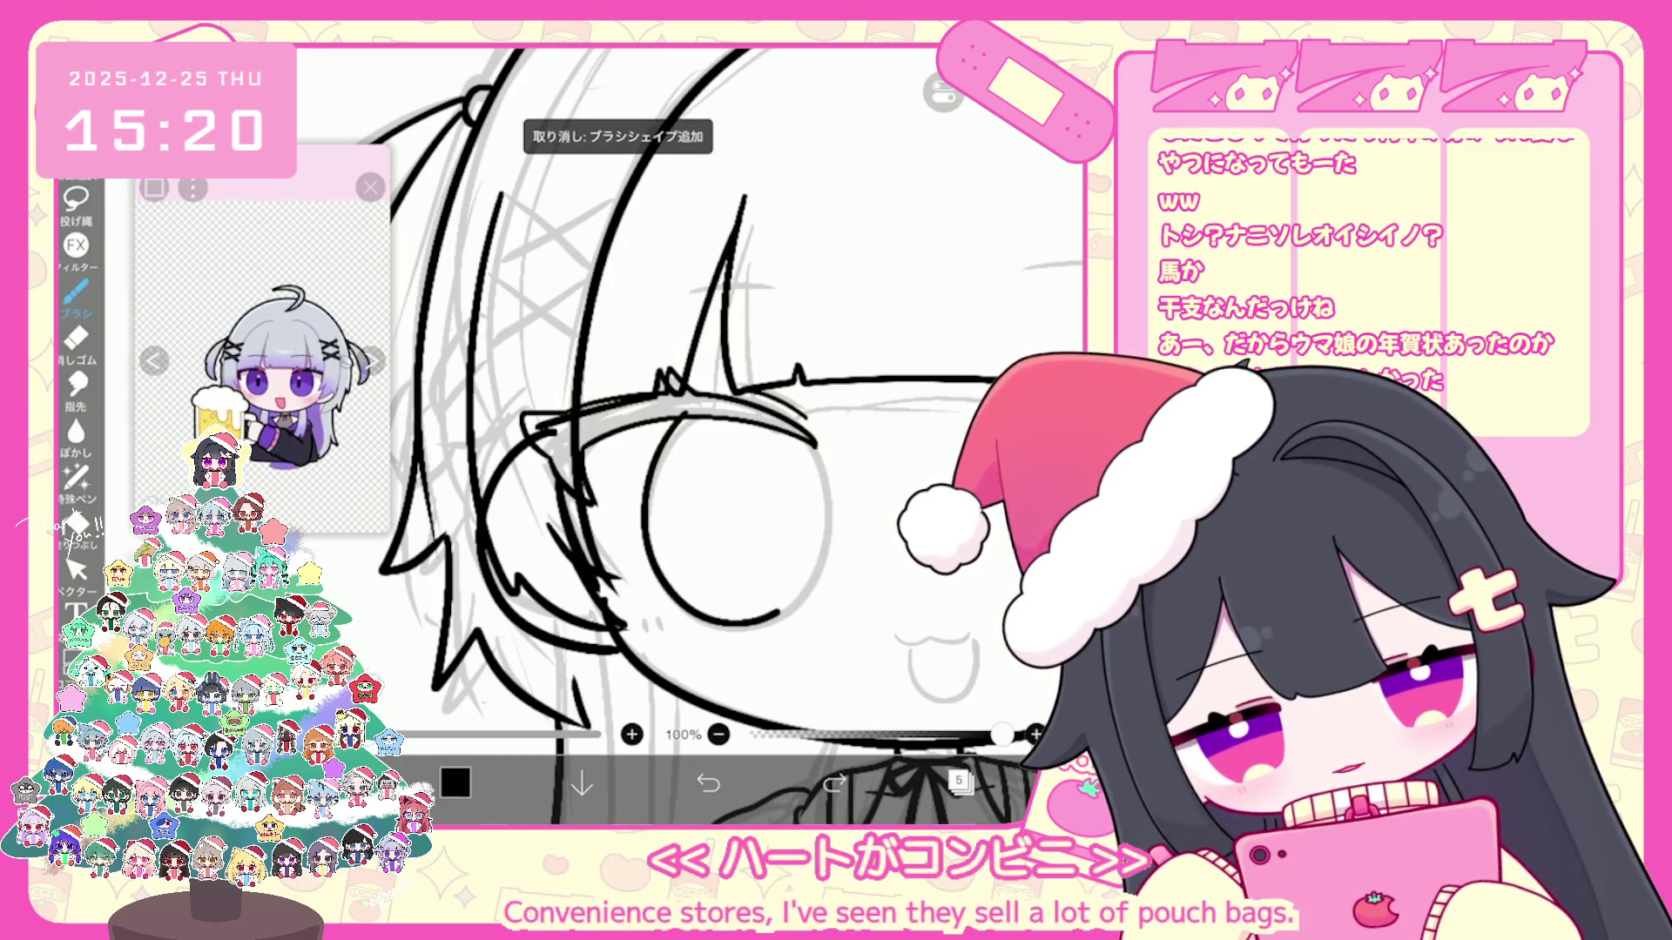
# Step: Check the left eye circle with the Select tool, then ink the right eye circle to match
pyautogui.click(76, 571)
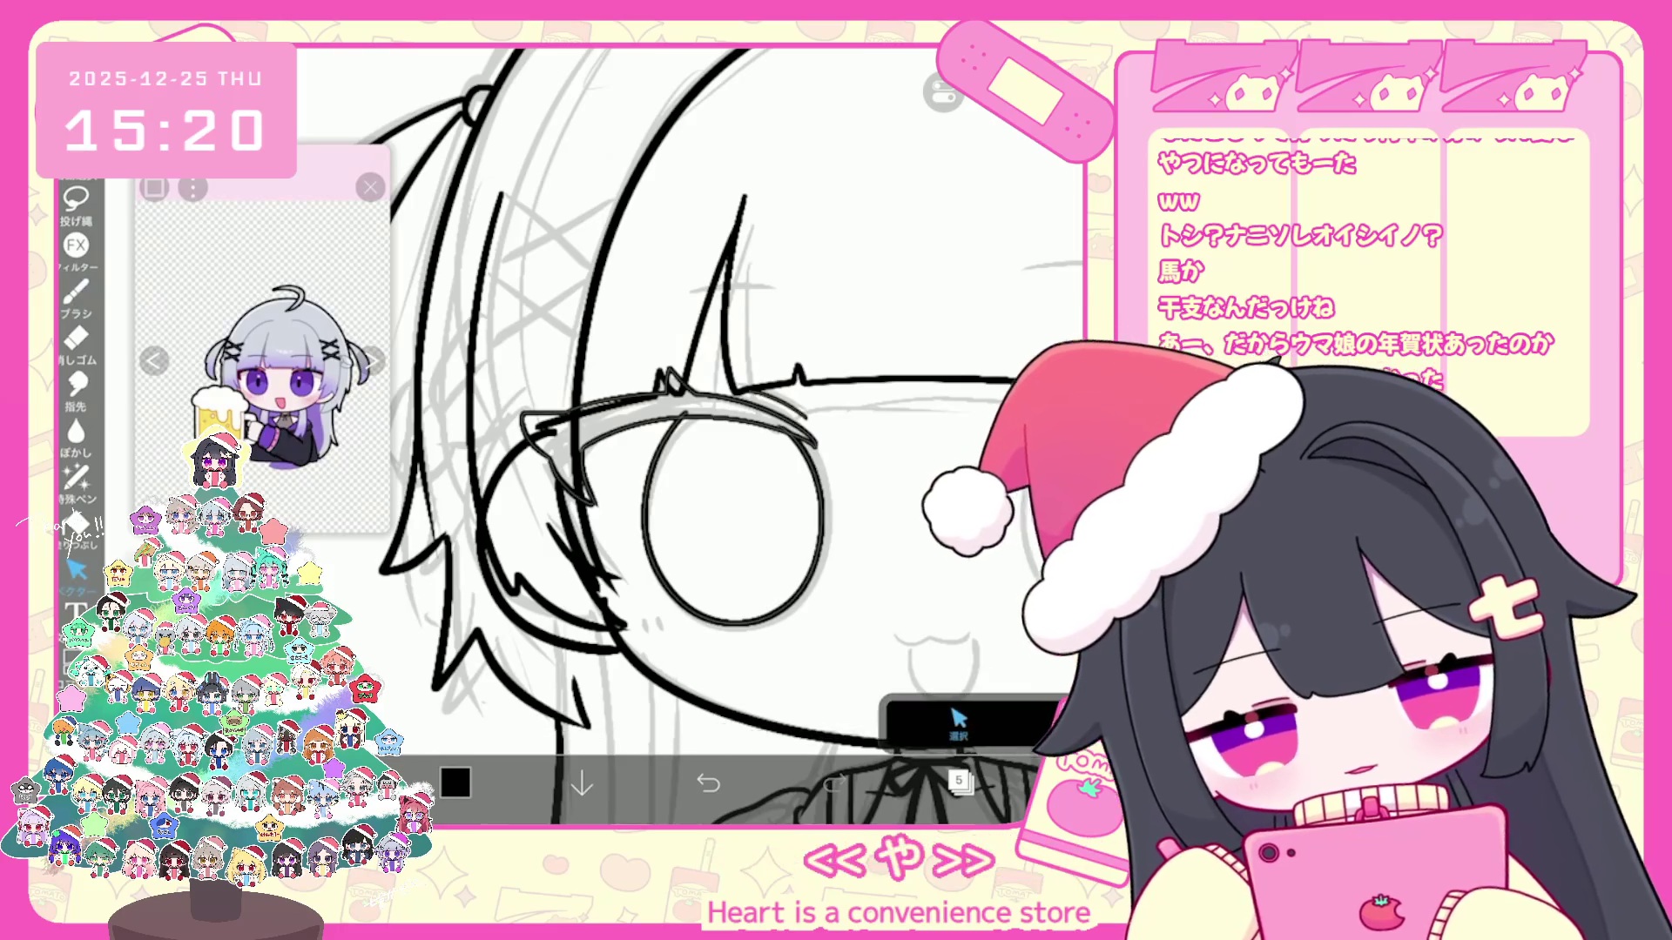
pyautogui.click(734, 421)
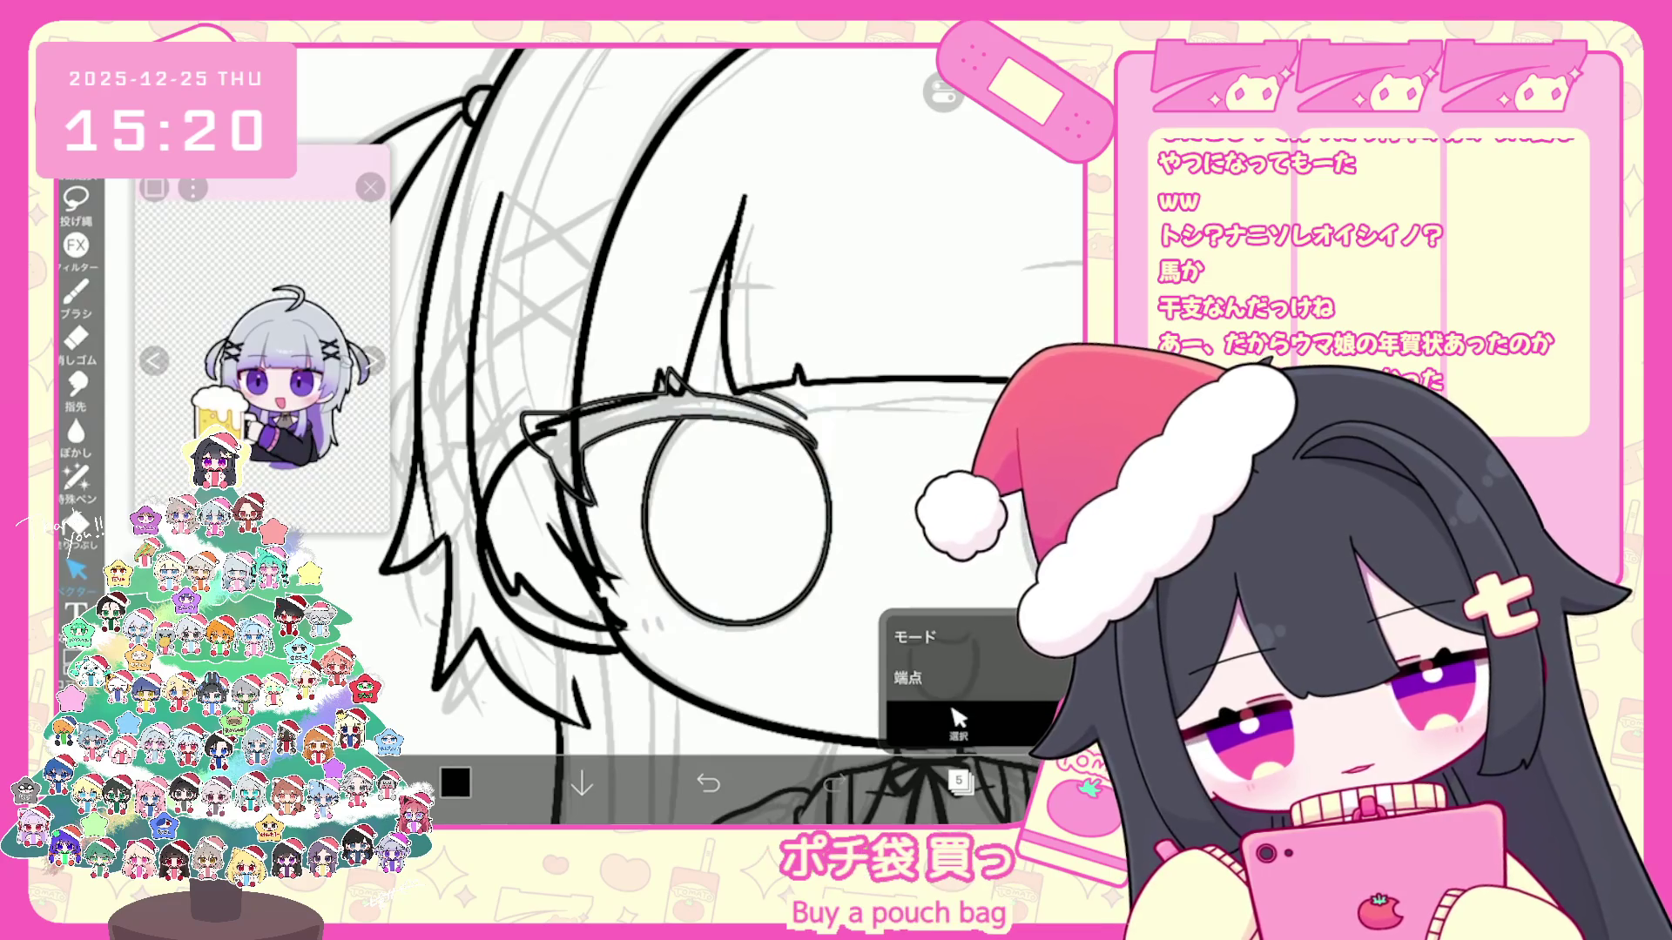
pyautogui.click(77, 294)
pyautogui.scroll(-3, 718, 430)
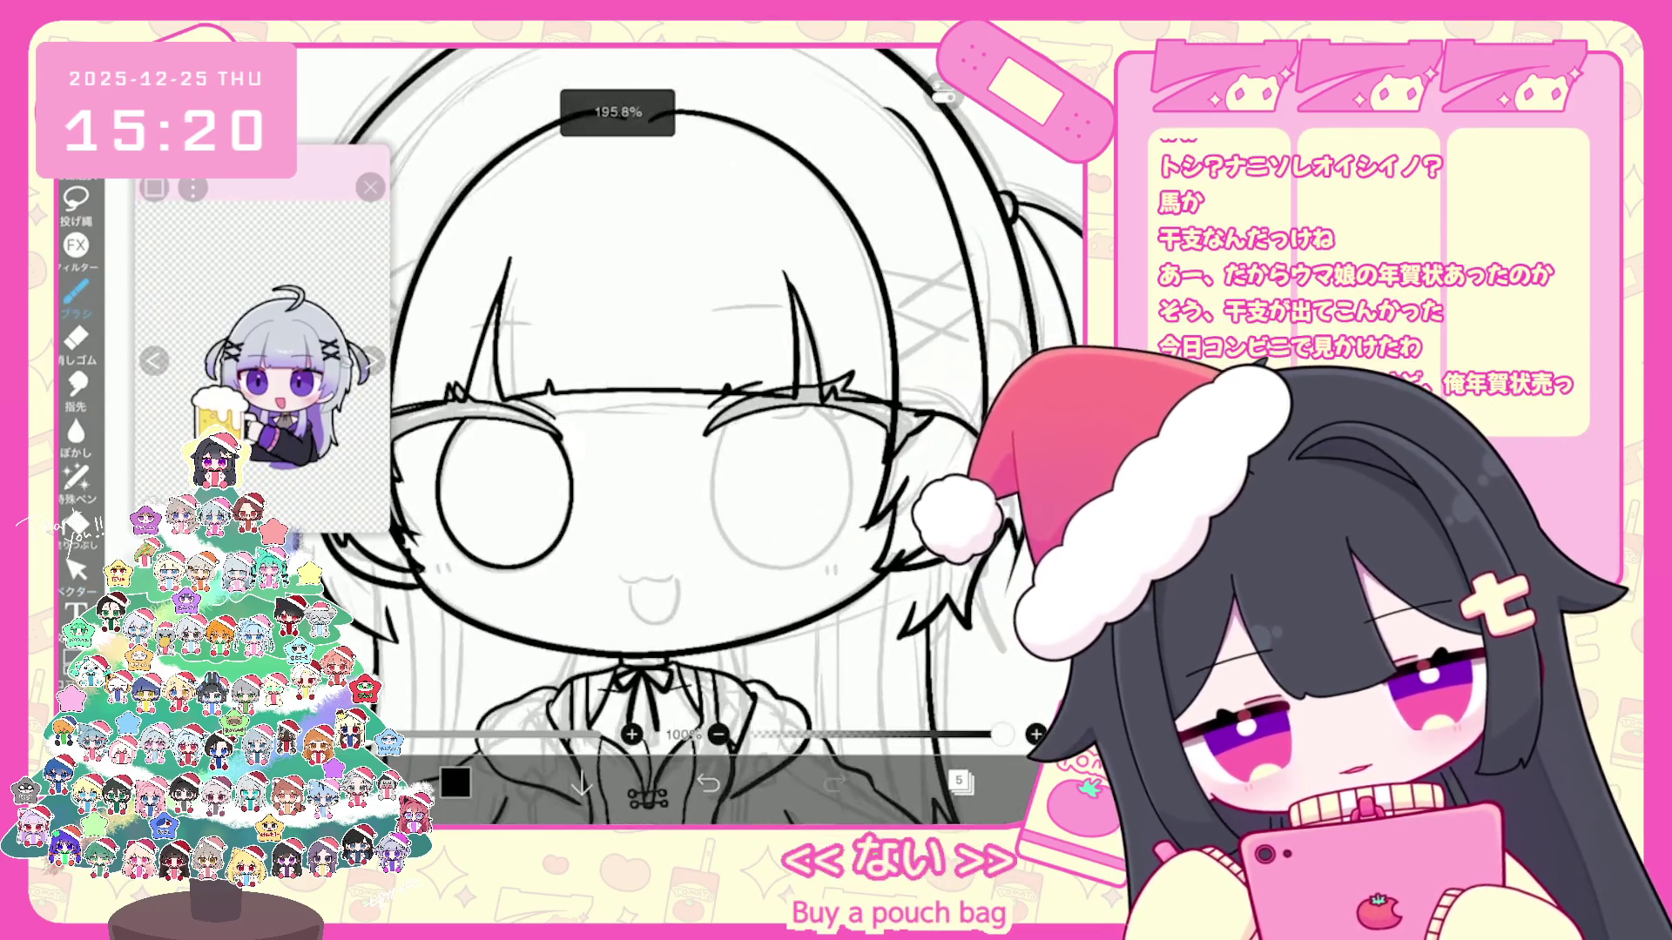
pyautogui.scroll(2, 940, 445)
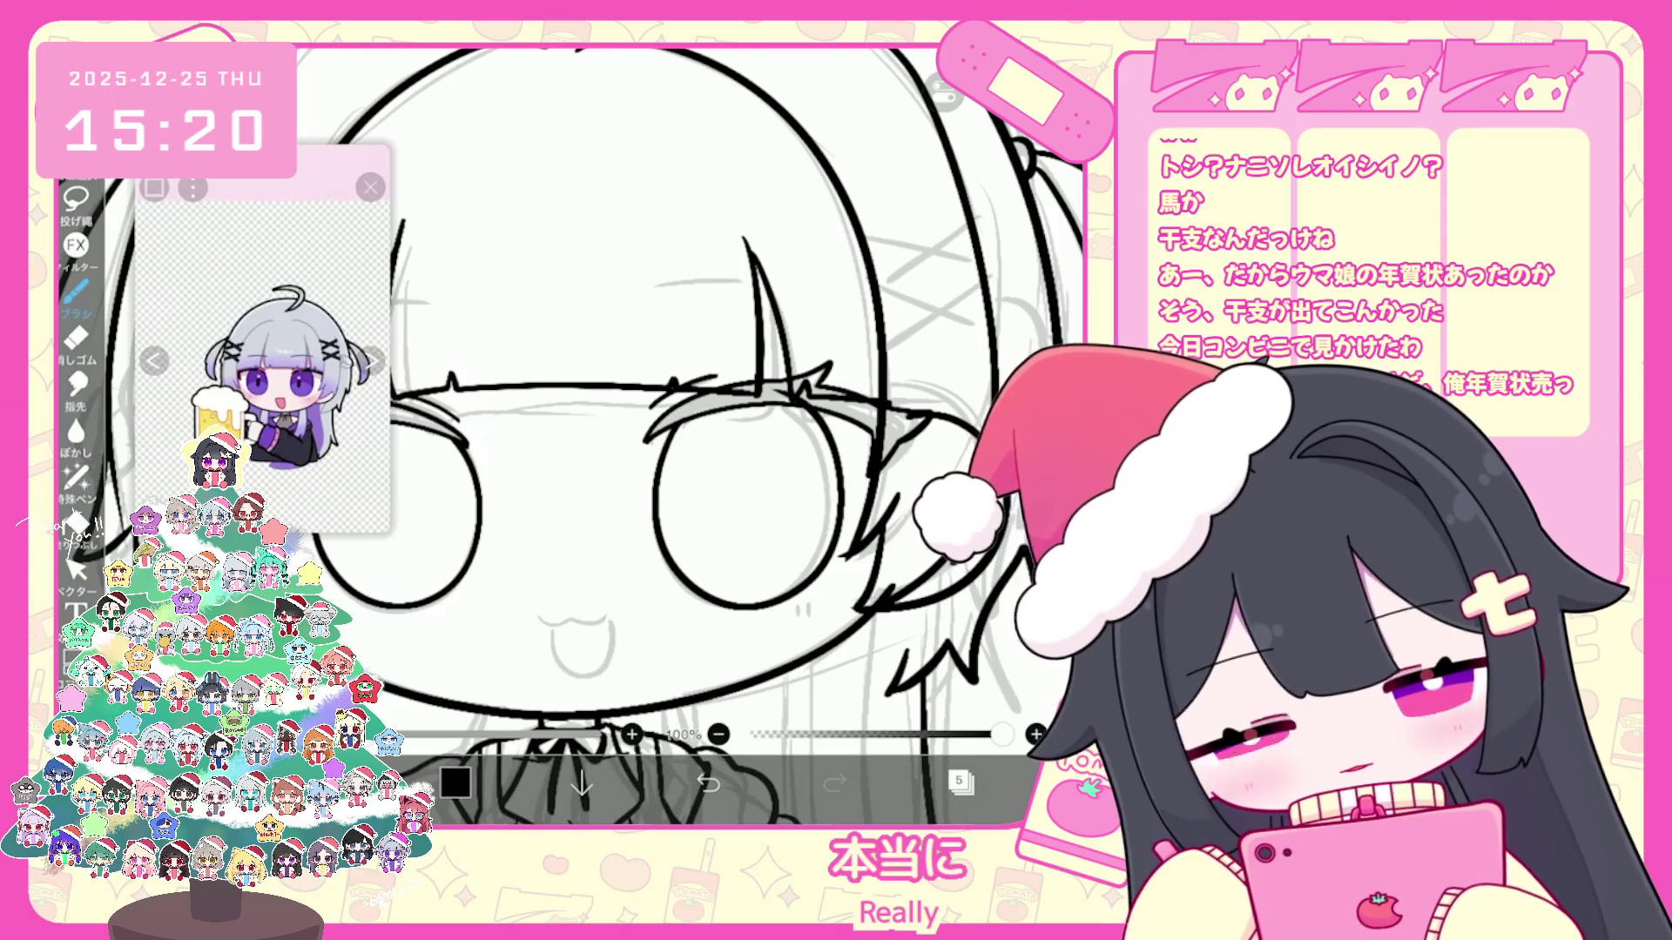
pyautogui.click(77, 571)
pyautogui.scroll(-1, 718, 431)
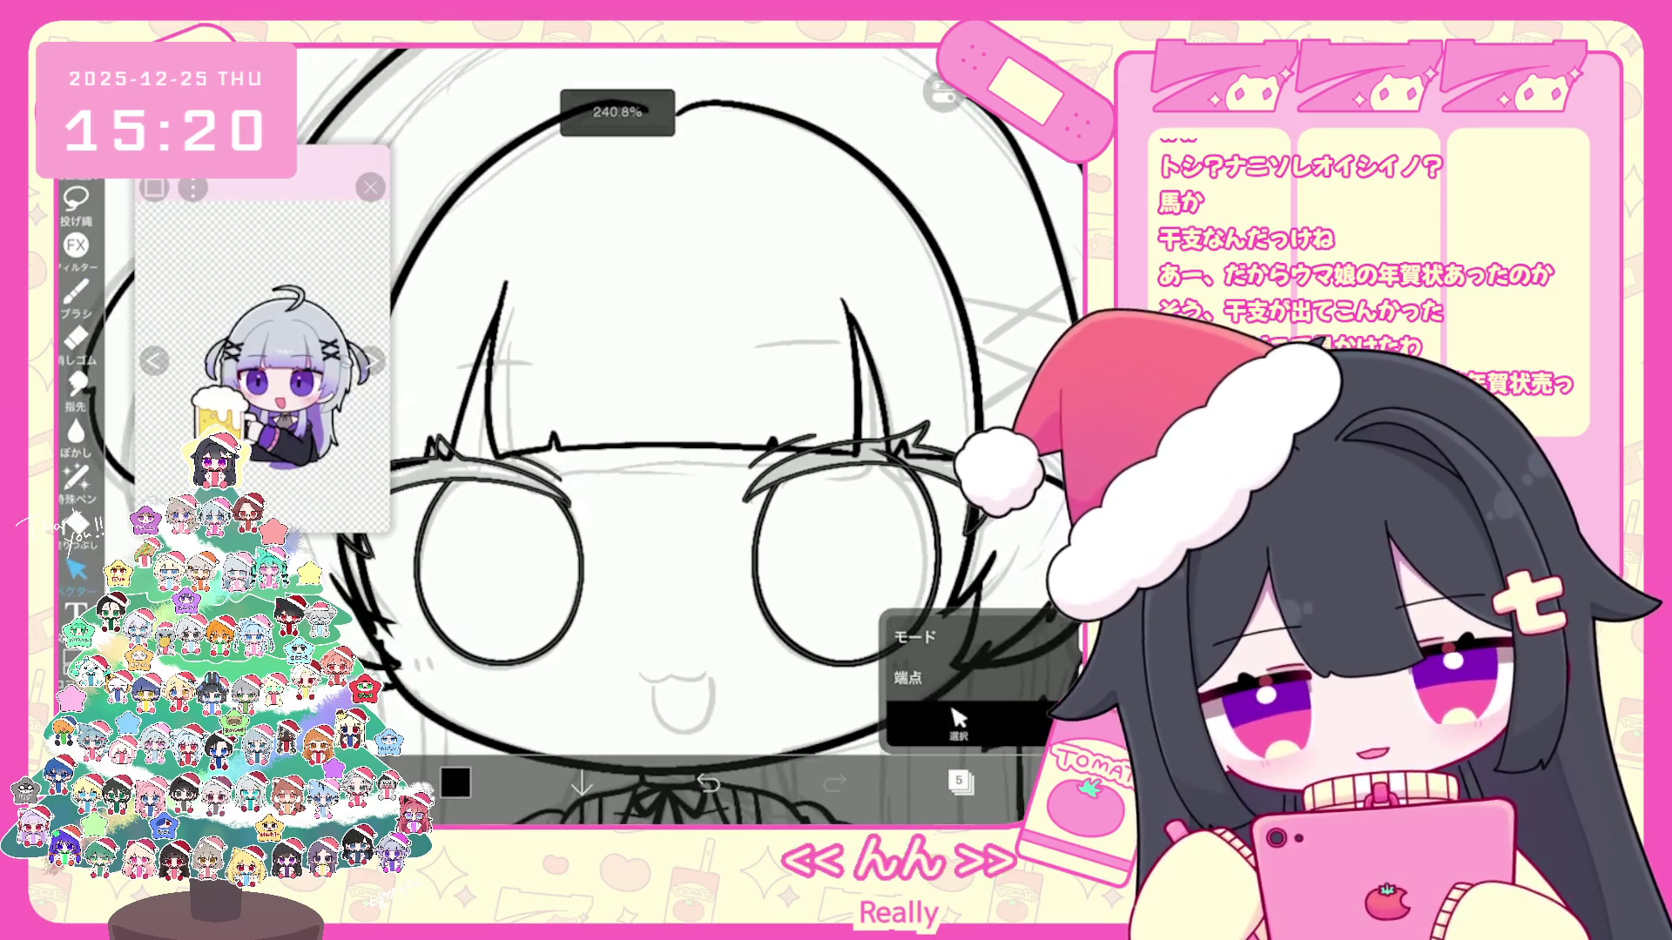
# Step: Nudge the right eye circle slightly left with vector Select and deselect it
pyautogui.moveTo(846, 555); pyautogui.dragTo(840, 555)
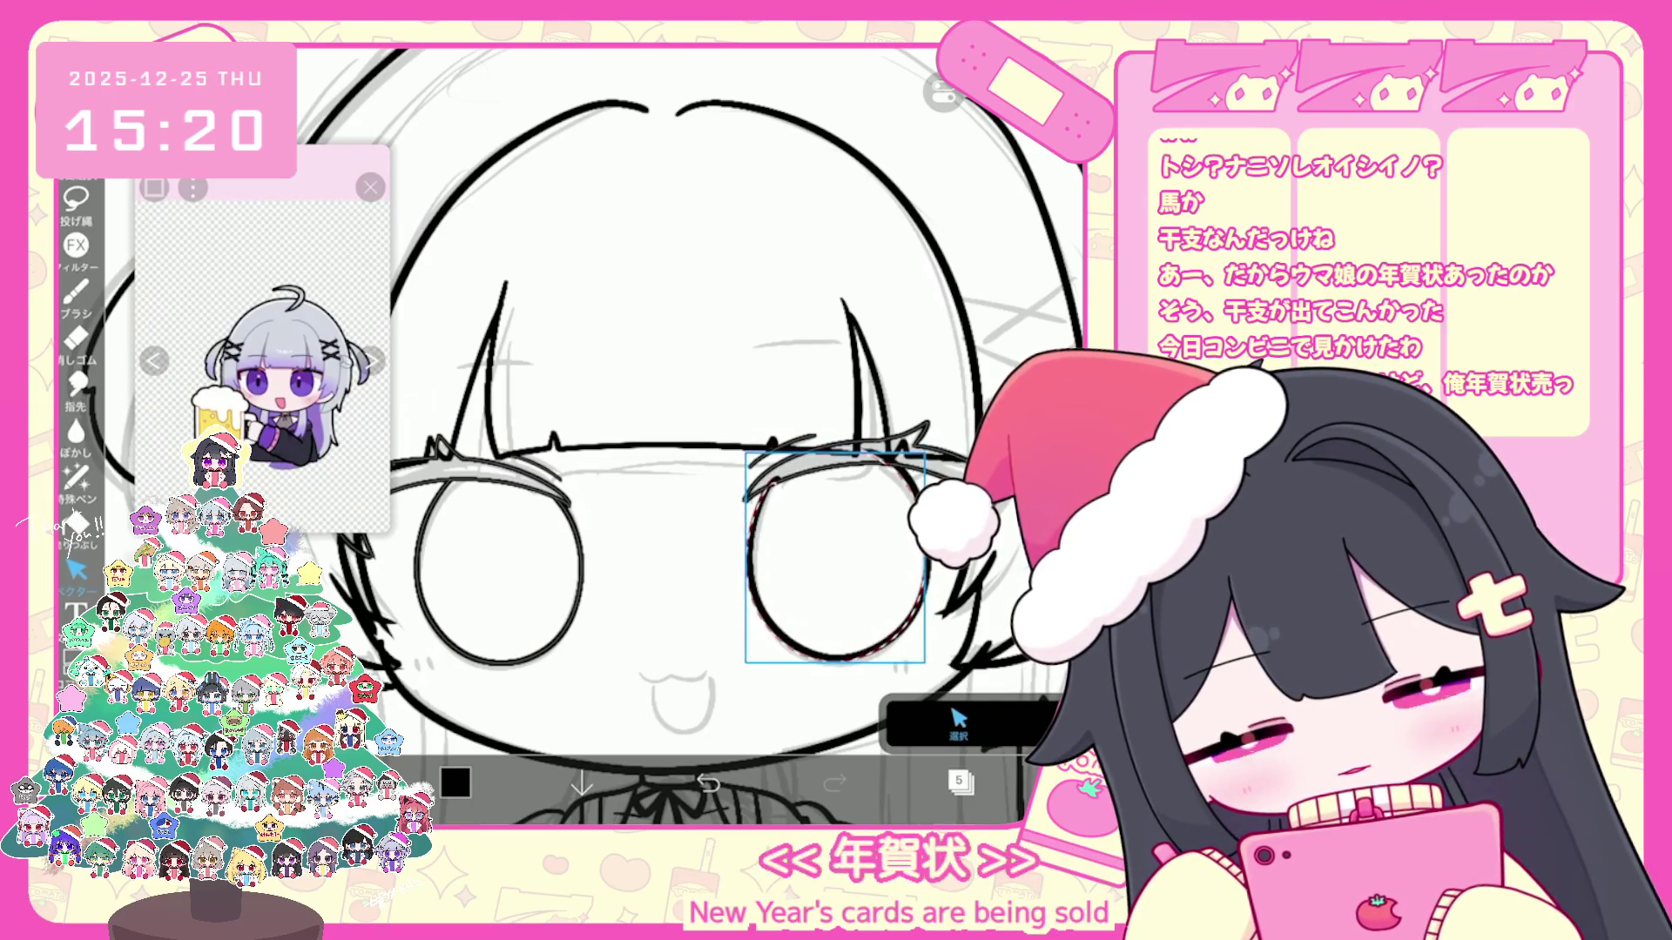
pyautogui.click(960, 718)
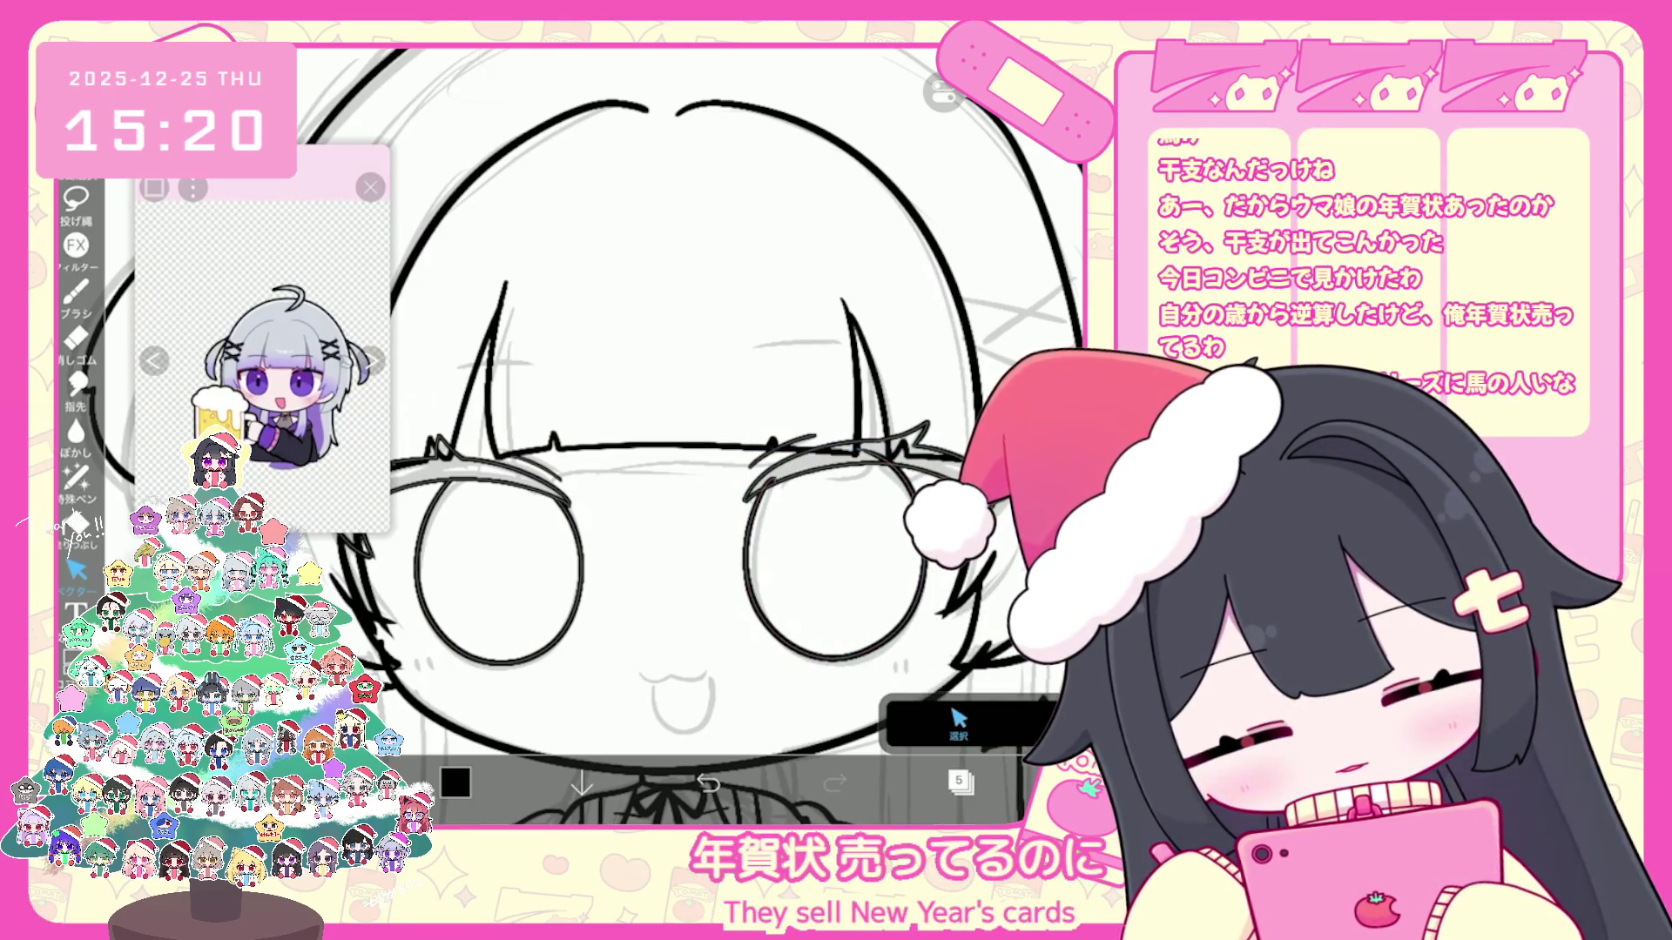
pyautogui.click(959, 719)
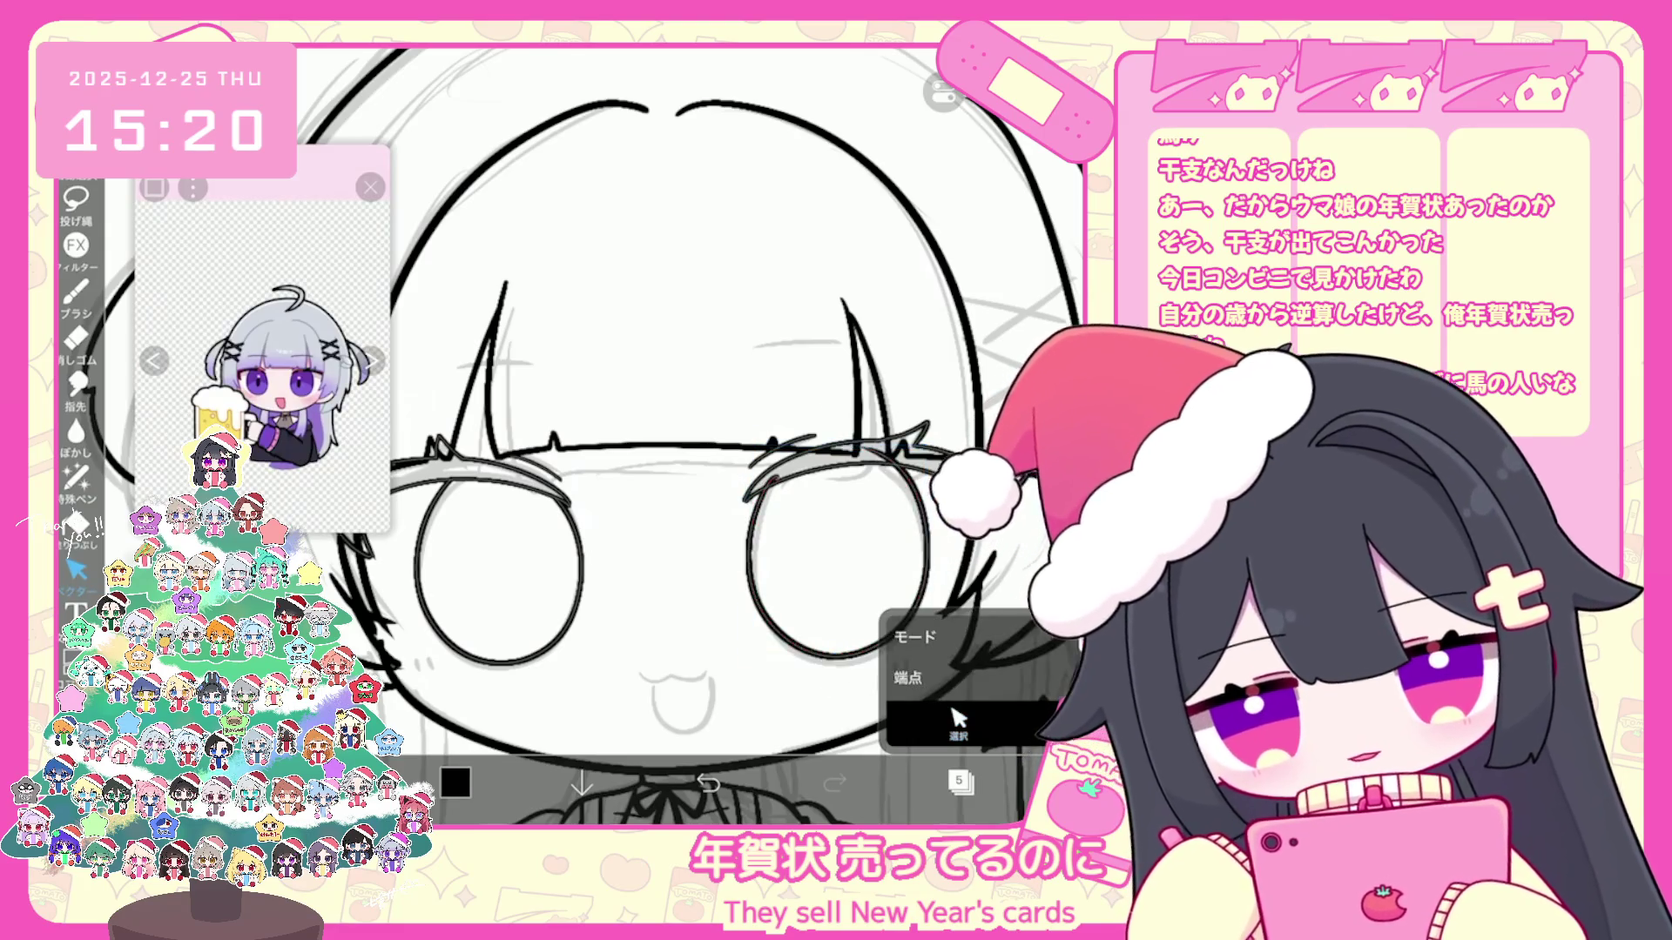
pyautogui.scroll(3, 940, 471)
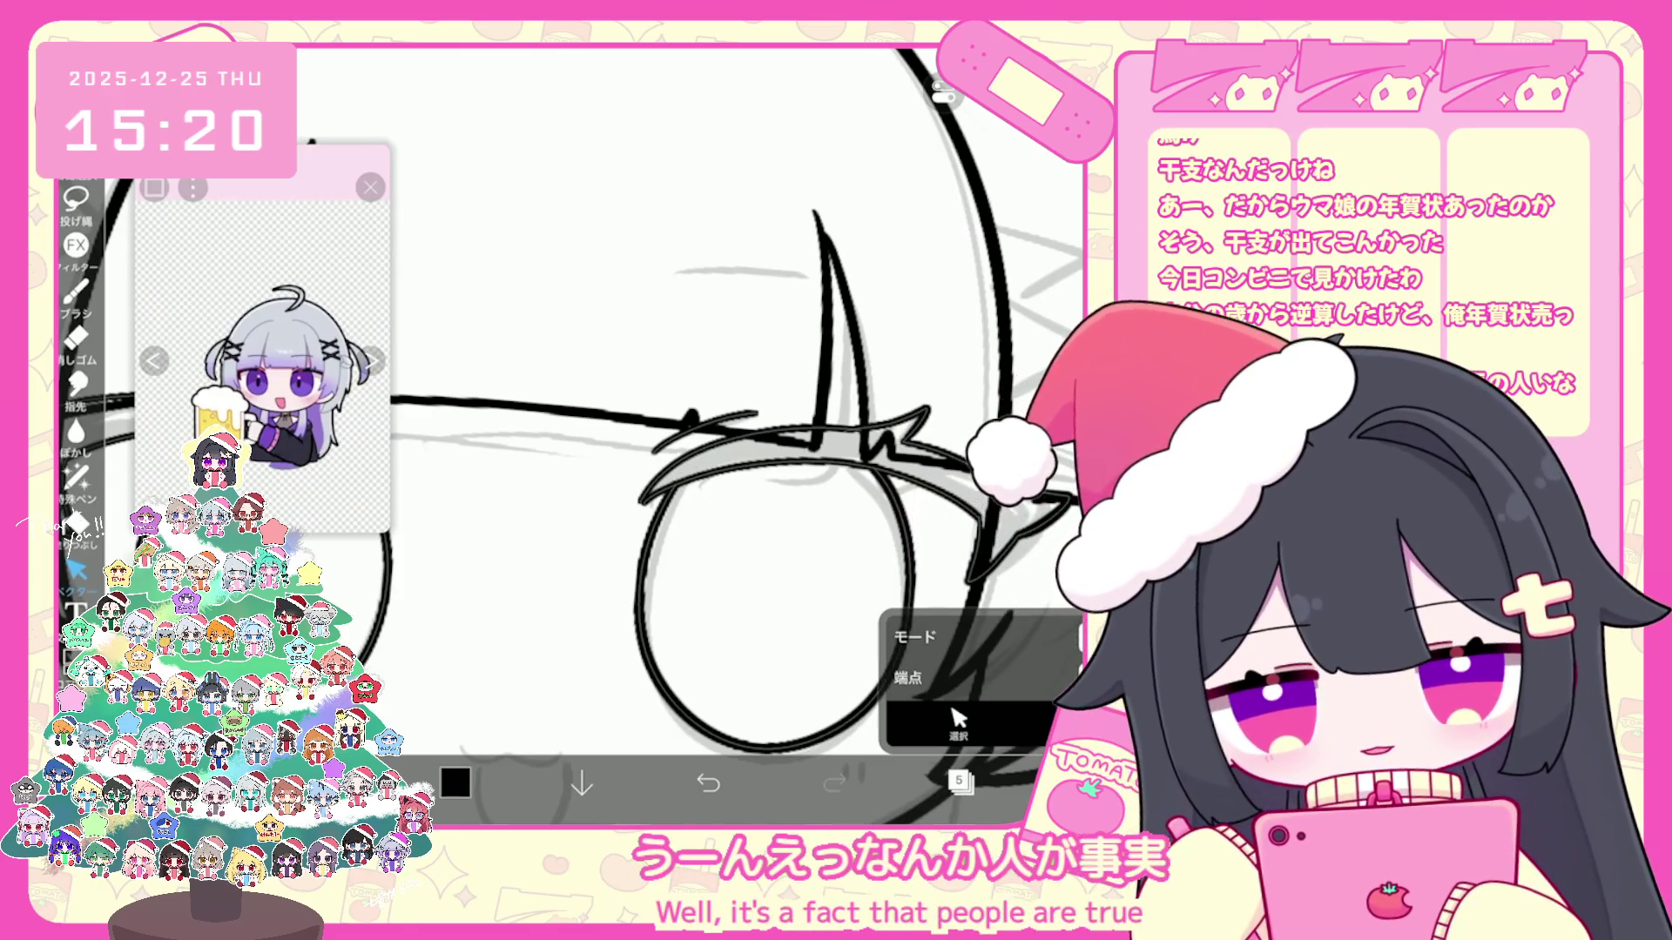
pyautogui.scroll(-3, 706, 432)
pyautogui.scroll(-1, 706, 431)
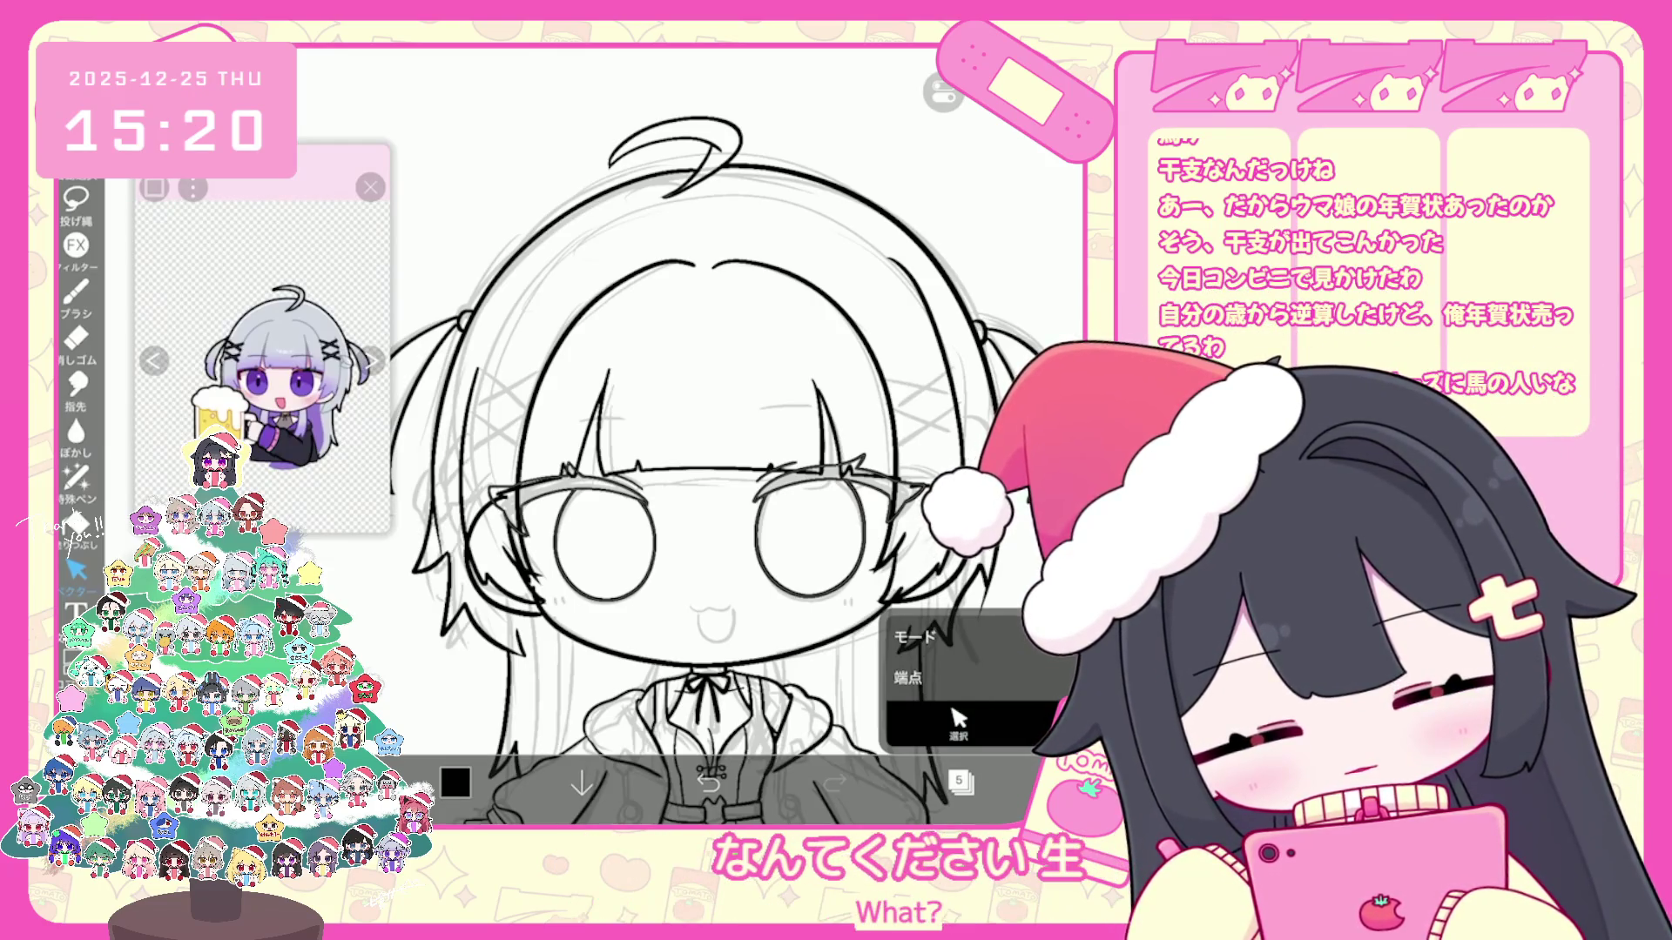
pyautogui.scroll(5, 710, 436)
pyautogui.click(77, 294)
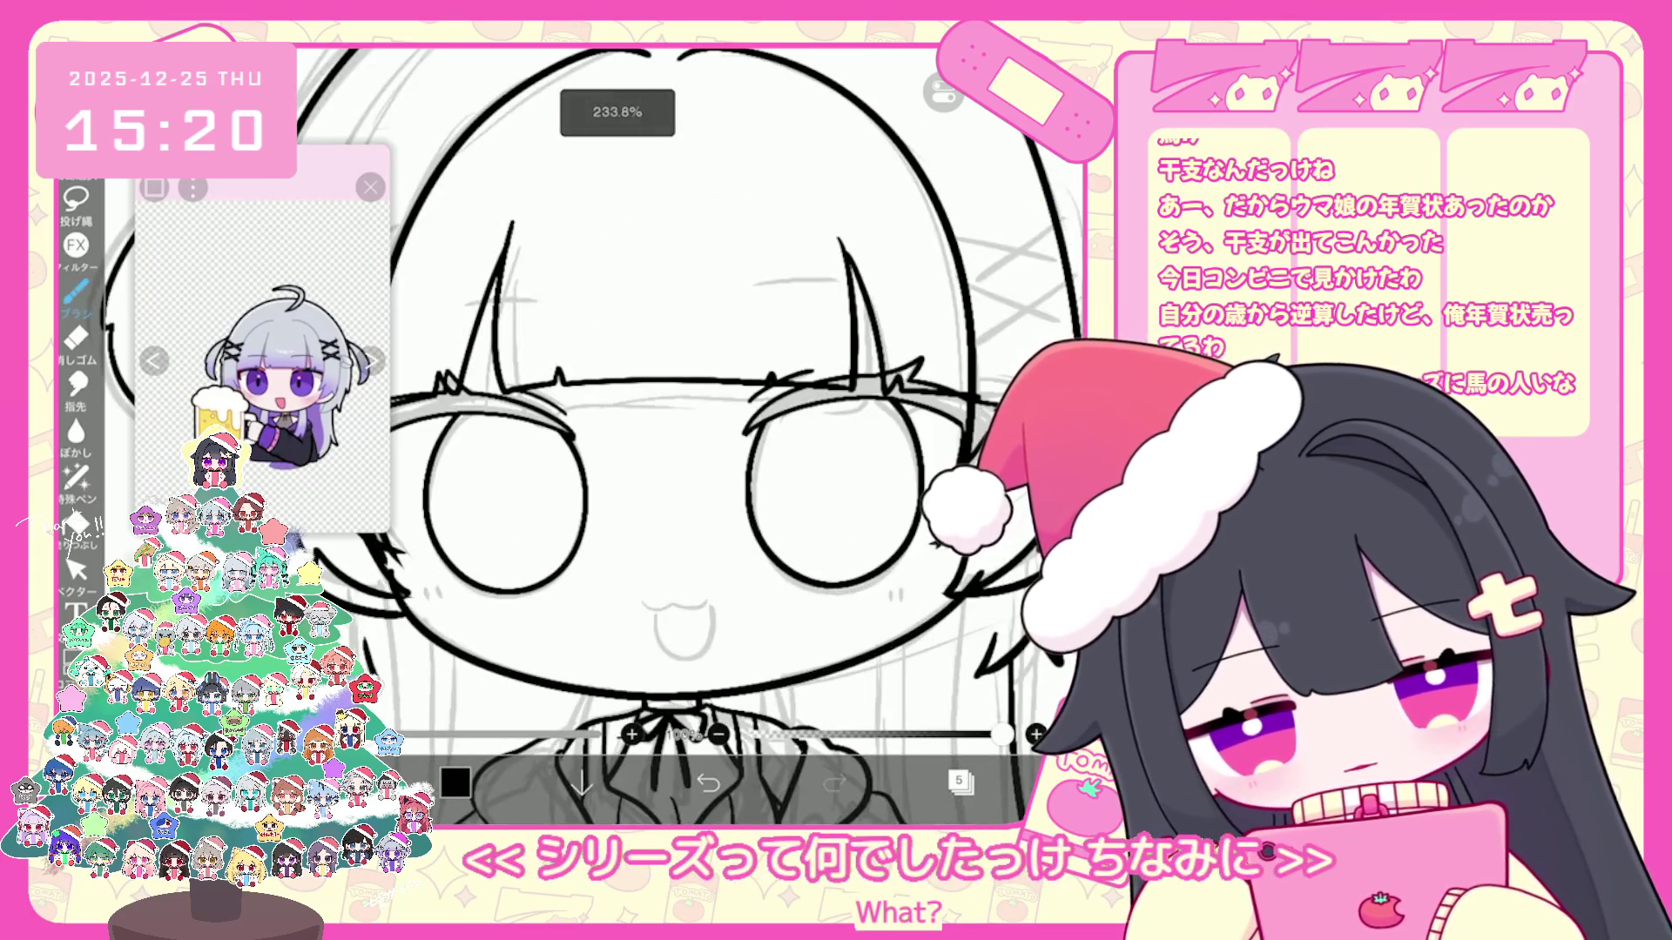
# Step: Ink the mouth as an open smile with a tongue over the cat-shaped sketch
pyautogui.moveTo(683, 609)
pyautogui.mouseDown()
pyautogui.moveTo(638, 645)
pyautogui.moveTo(668, 670)
pyautogui.mouseUp()
pyautogui.moveTo(634, 609); pyautogui.dragTo(679, 608)
pyautogui.moveTo(681, 610); pyautogui.dragTo(672, 664)
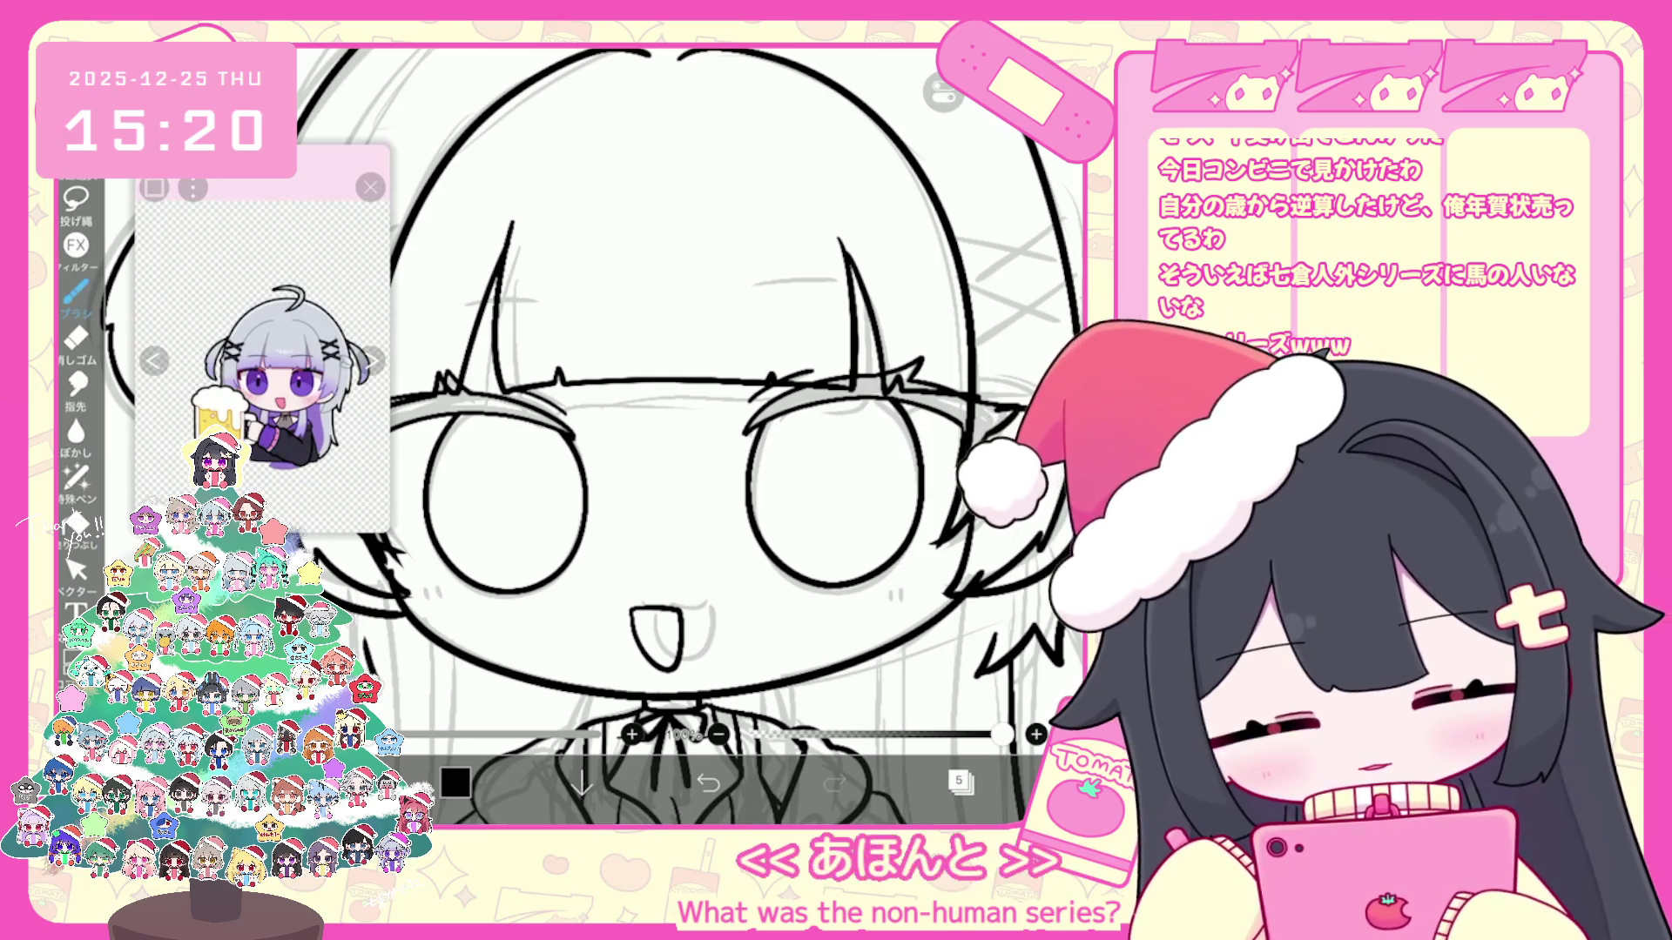
pyautogui.moveTo(635, 609); pyautogui.dragTo(680, 608)
pyautogui.moveTo(681, 610); pyautogui.dragTo(679, 661)
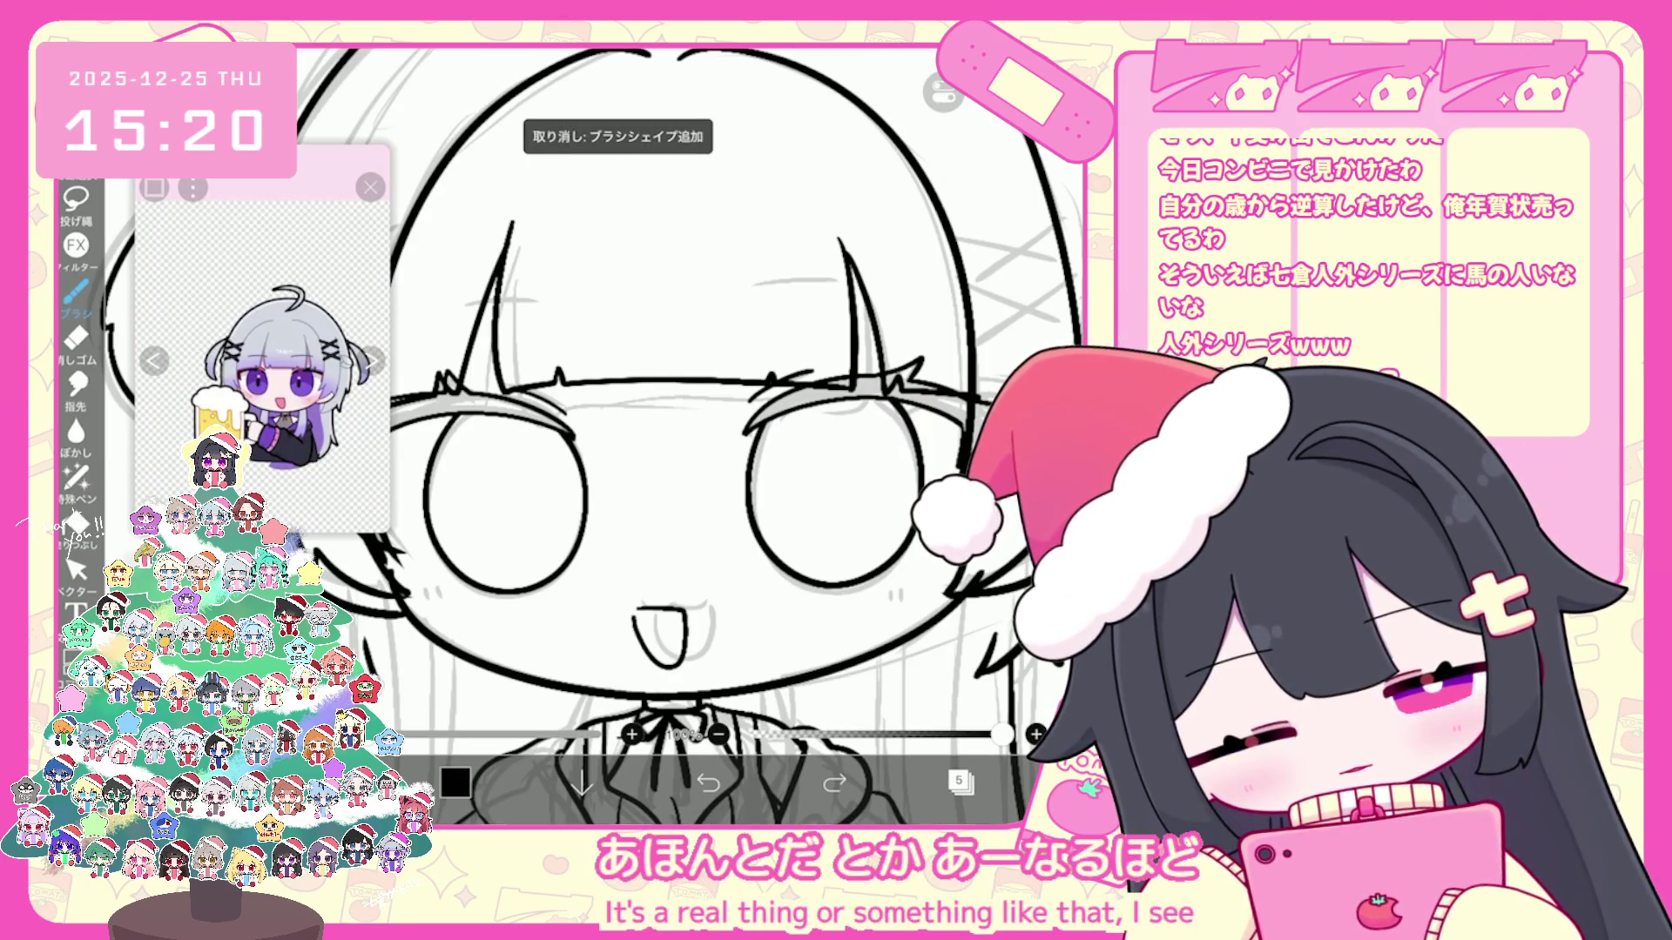
# Step: Undo the unsatisfactory mouth strokes to redraw them
pyautogui.hotkey('ctrl', 'z')
pyautogui.hotkey('ctrl', 'z')
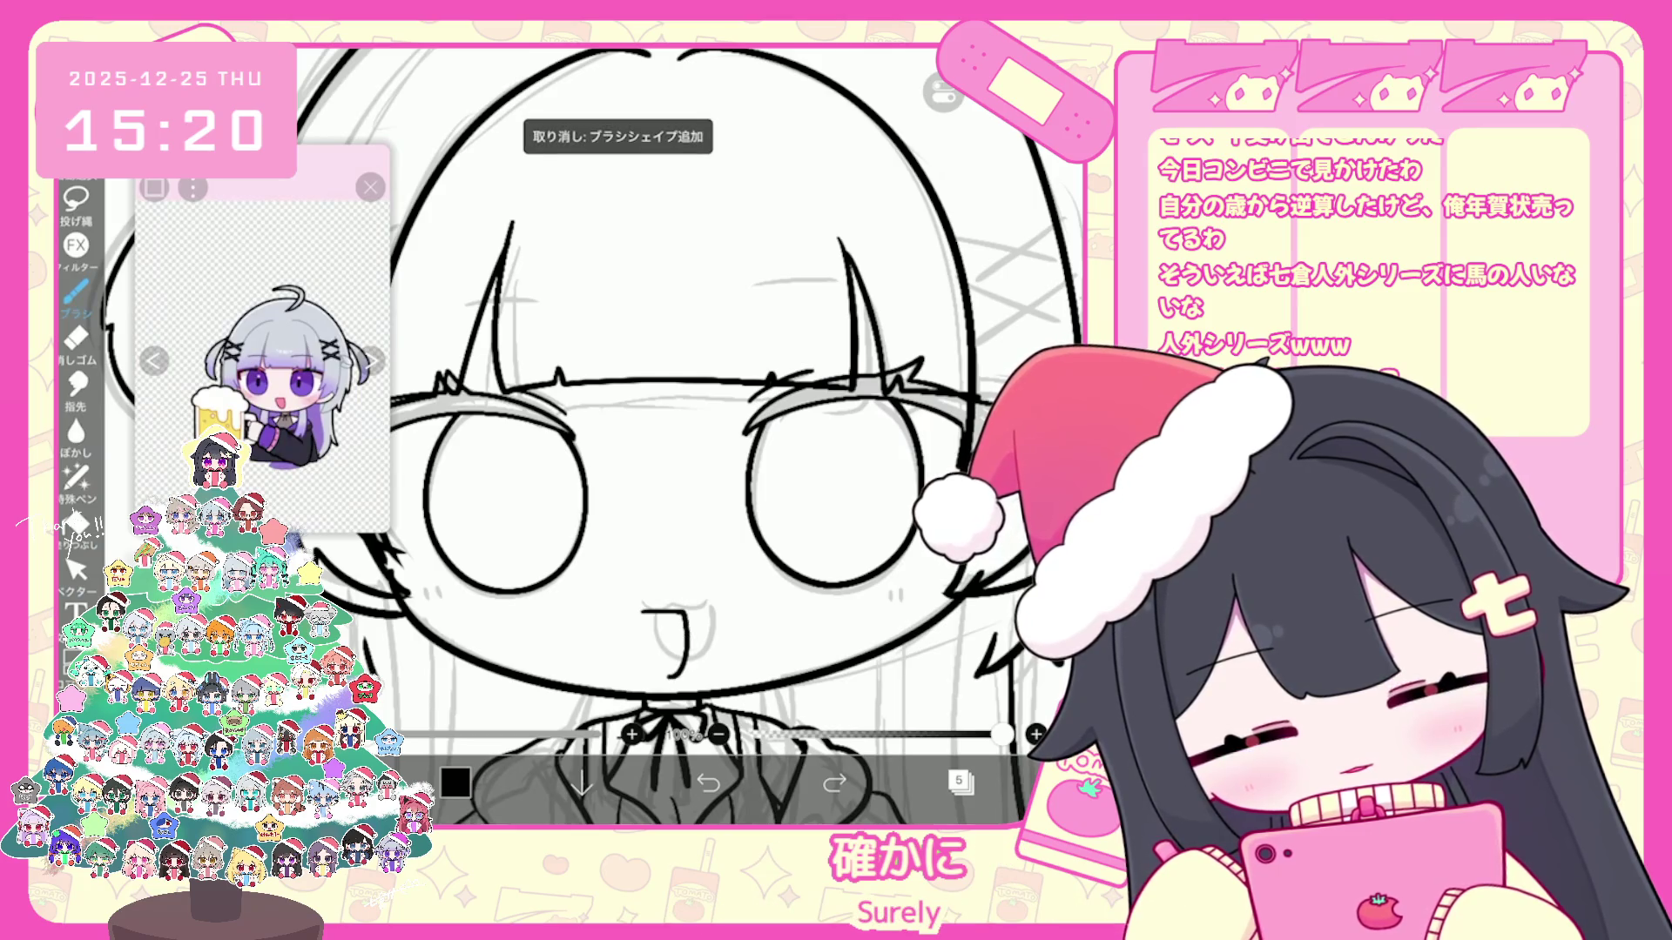
pyautogui.scroll(-2, 699, 432)
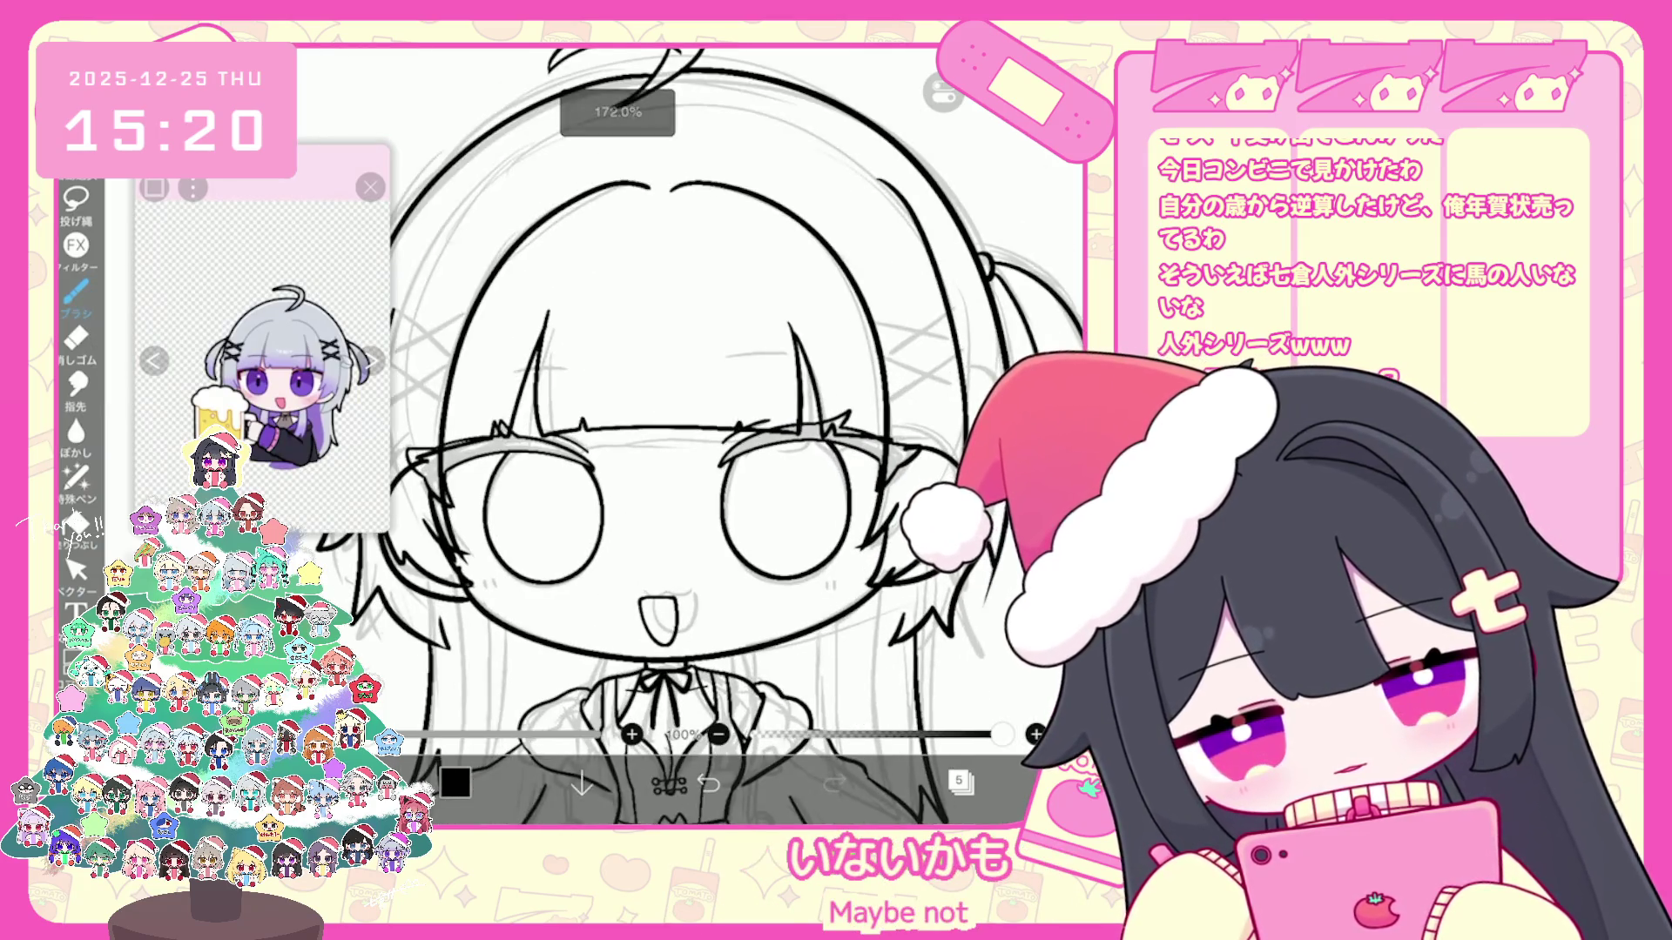
pyautogui.hotkey('ctrl', 'z')
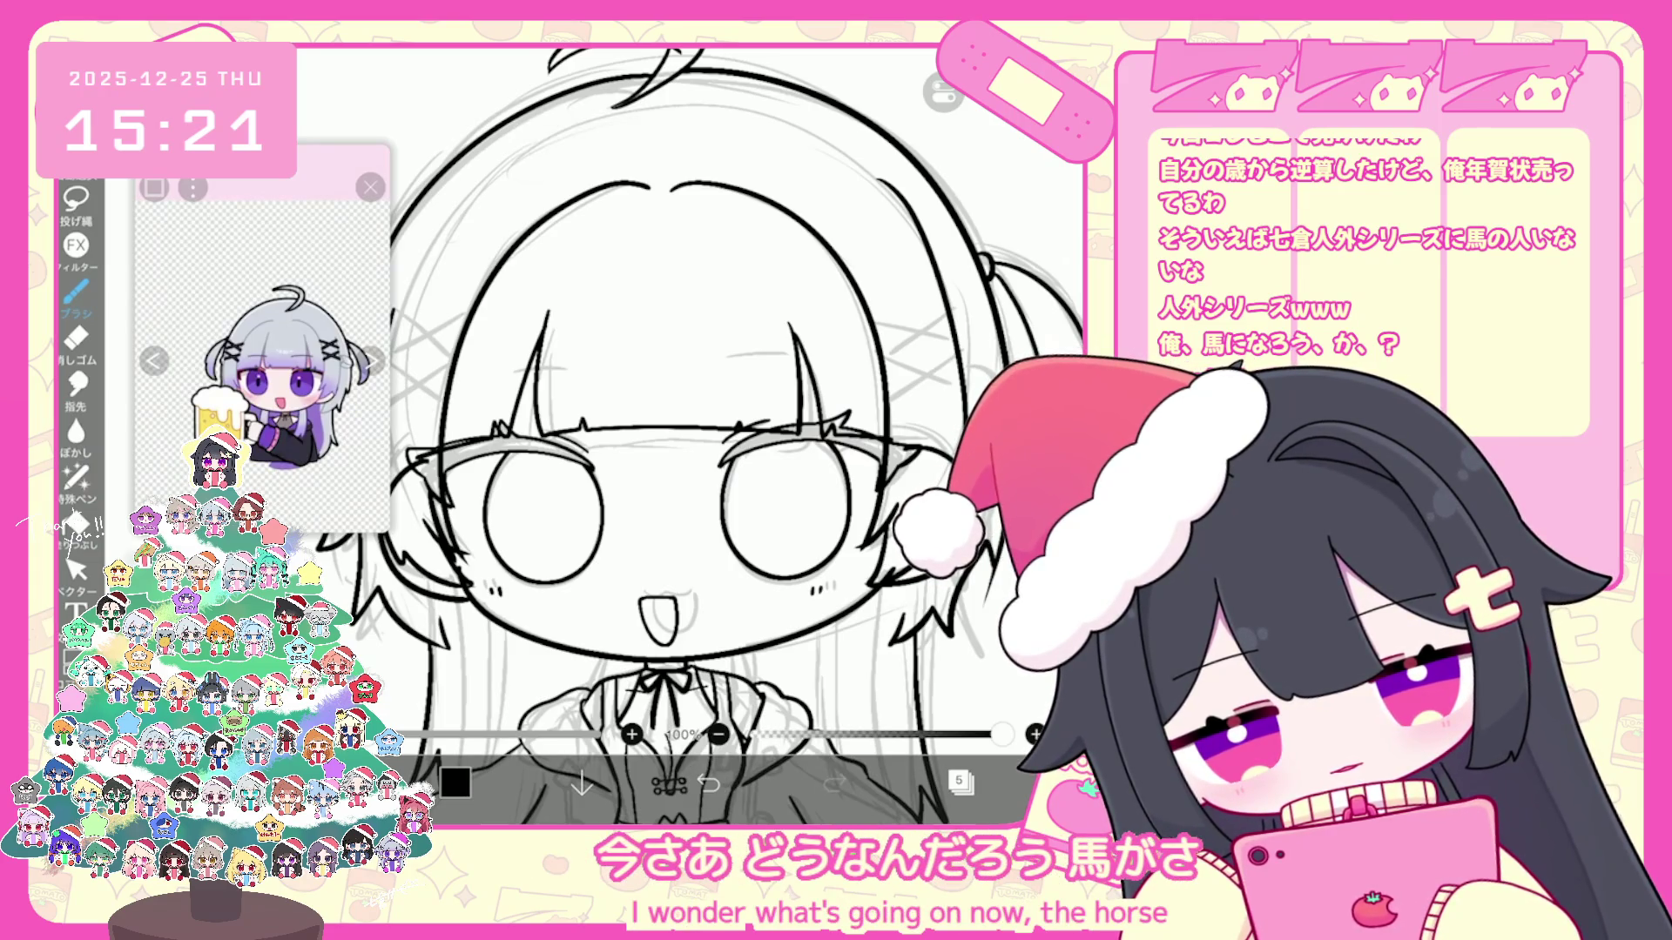
pyautogui.click(706, 782)
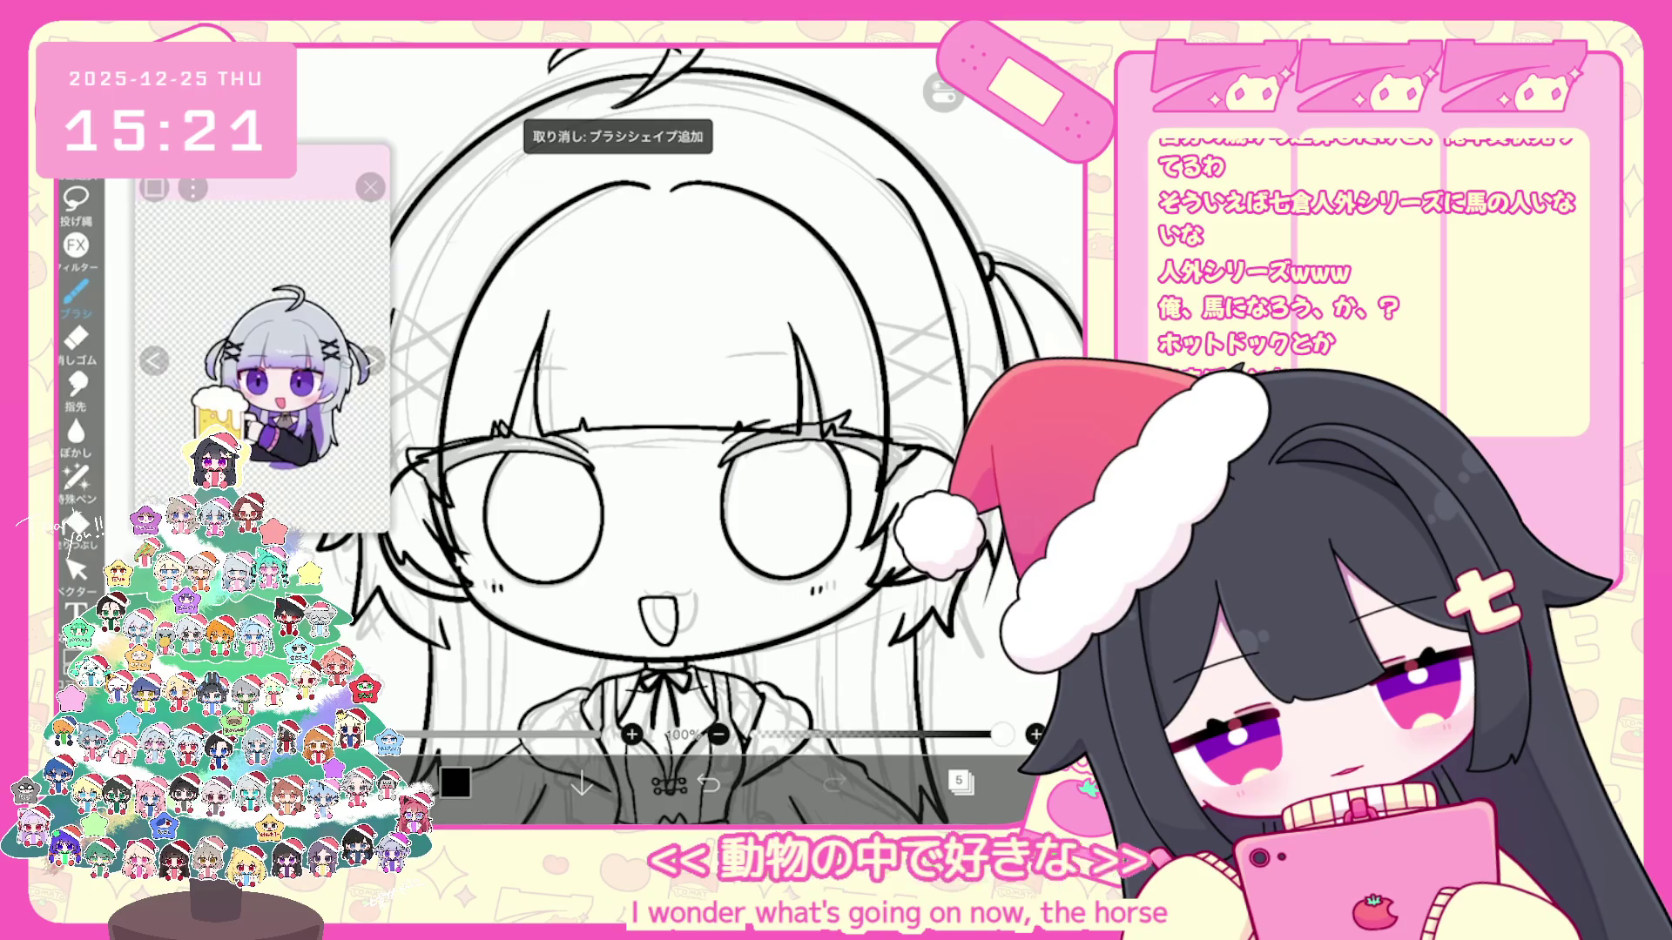
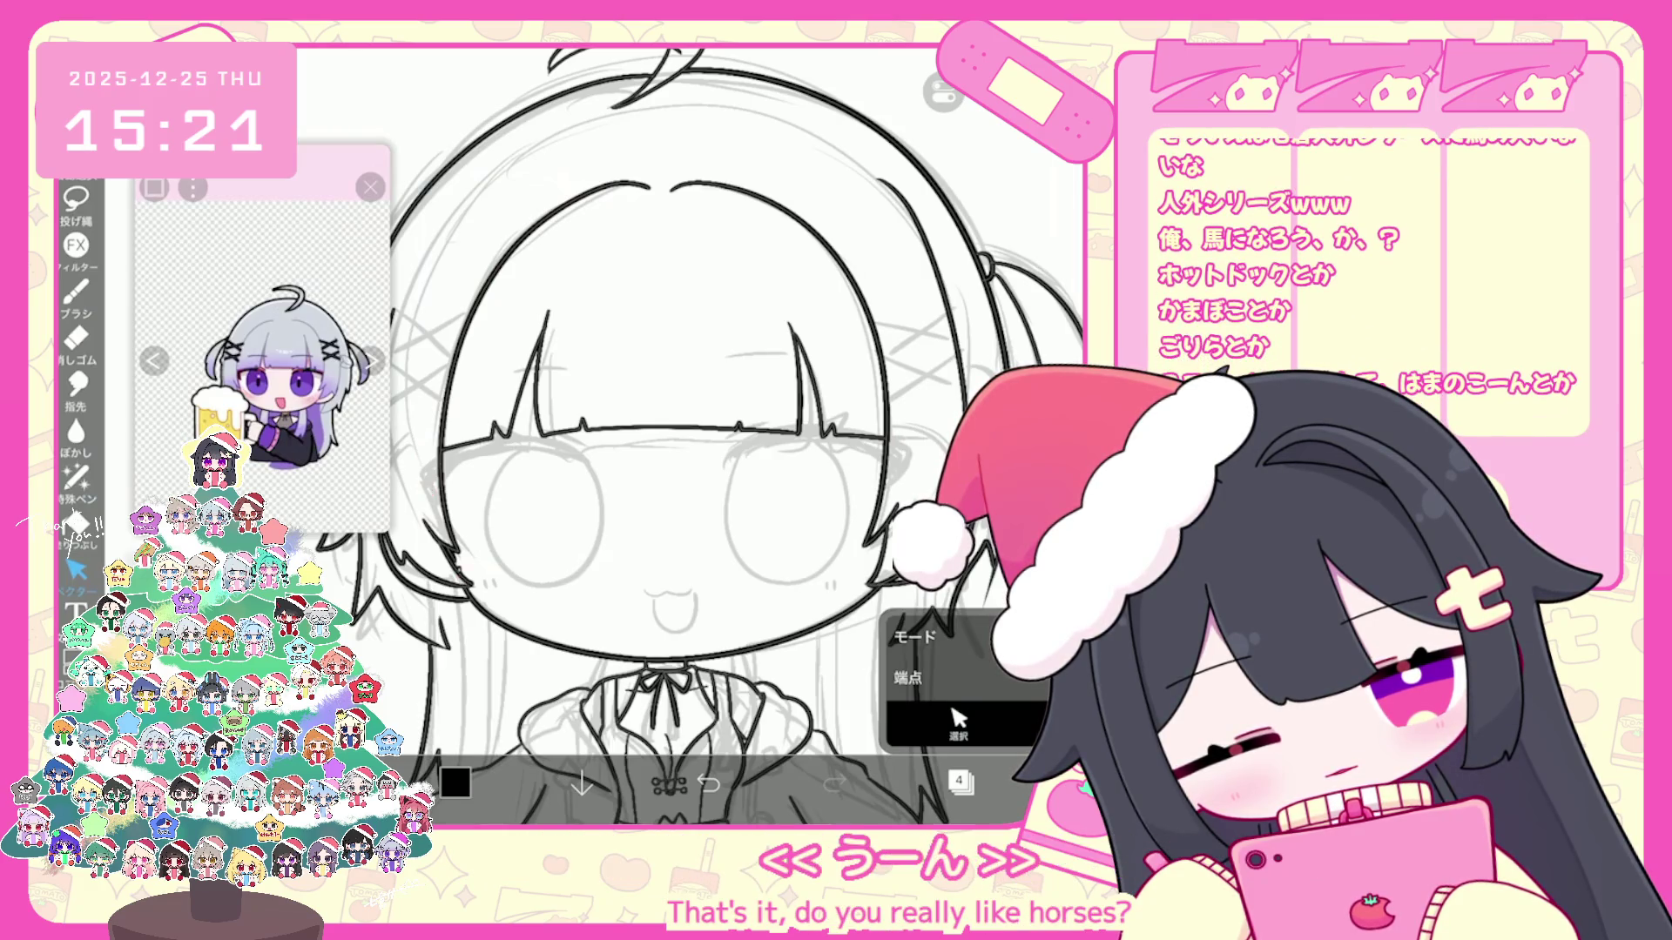
# Step: Undo the last line-art changes and return to the brush for inking
pyautogui.click(707, 781)
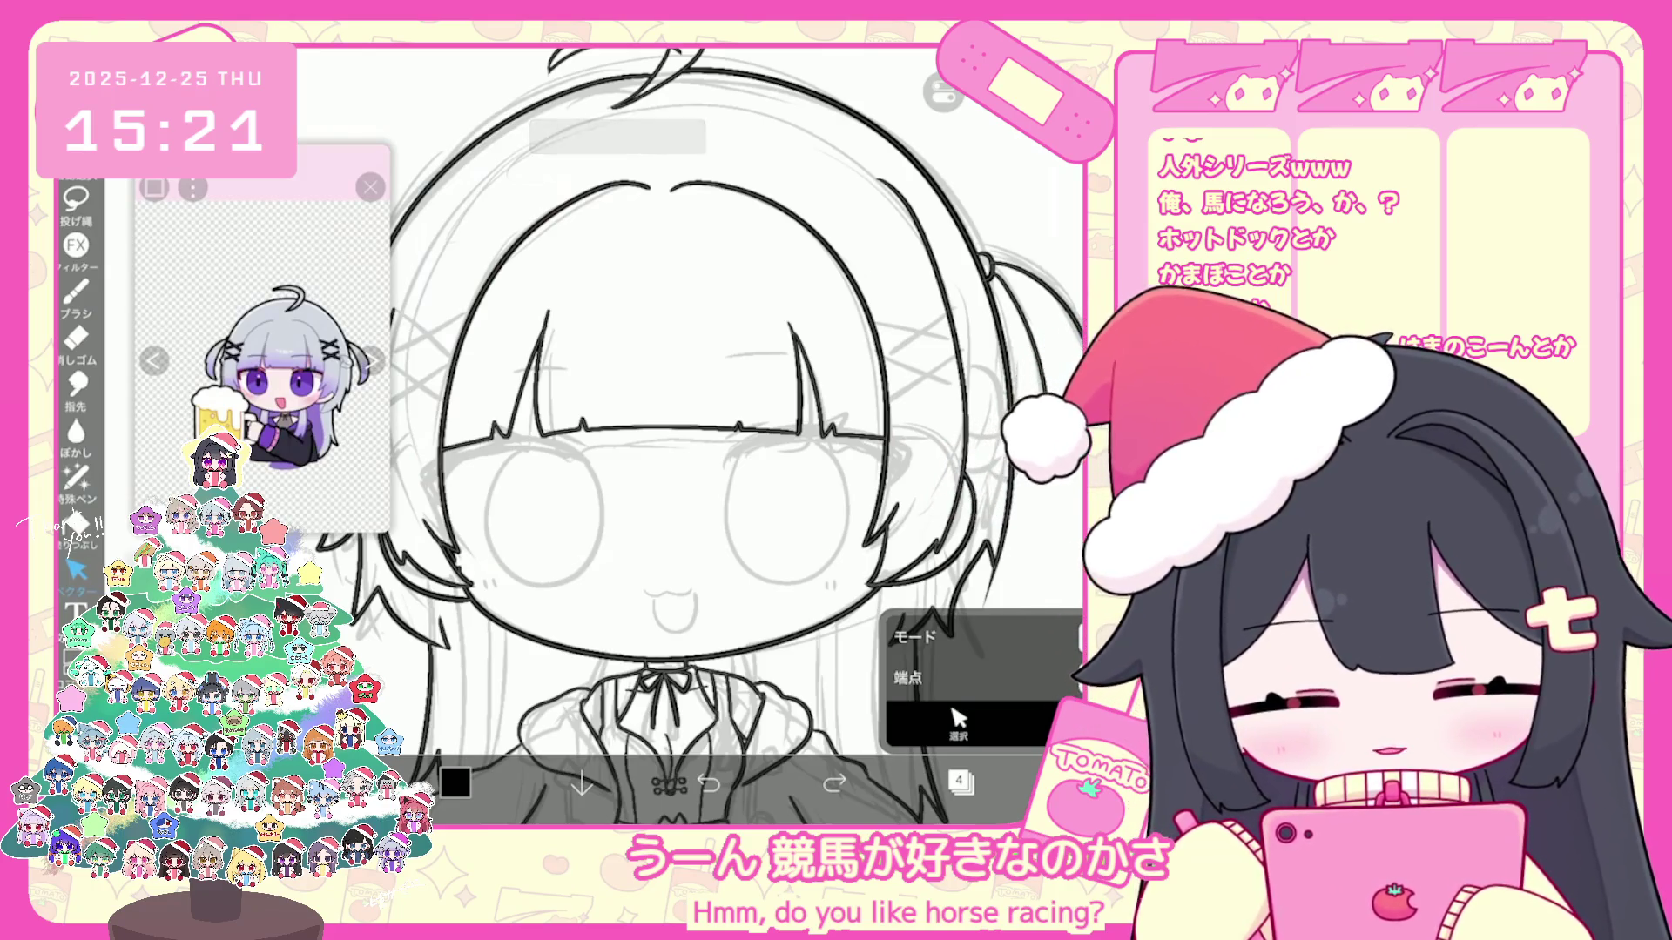
pyautogui.scroll(-3, 706, 431)
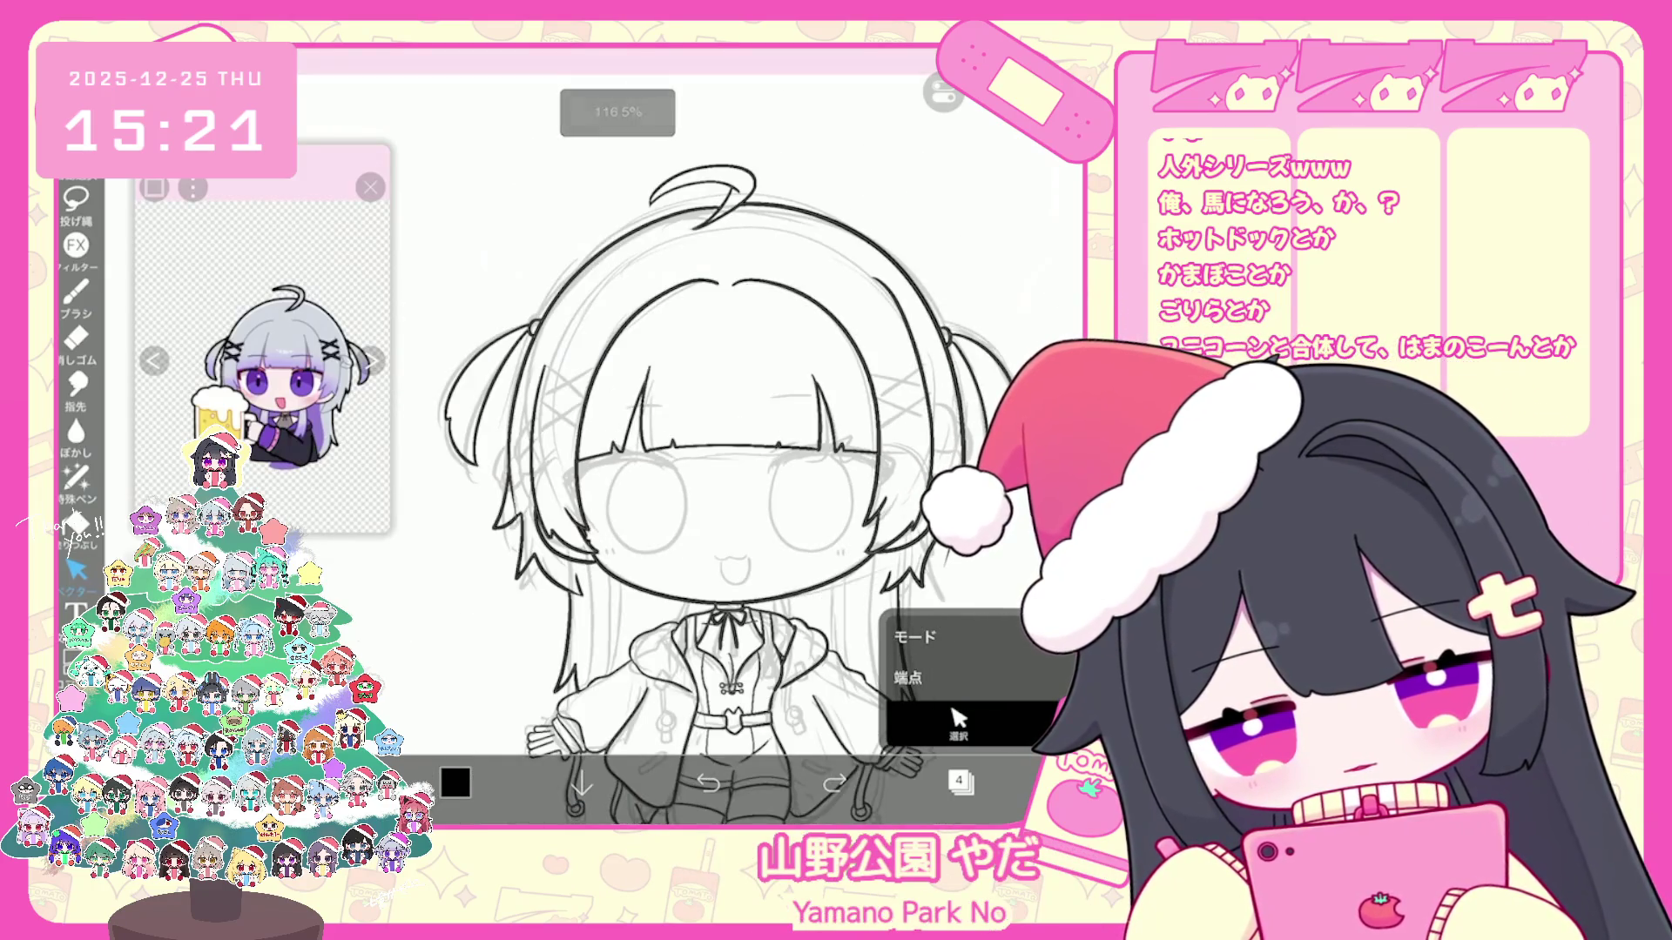
pyautogui.scroll(2, 705, 431)
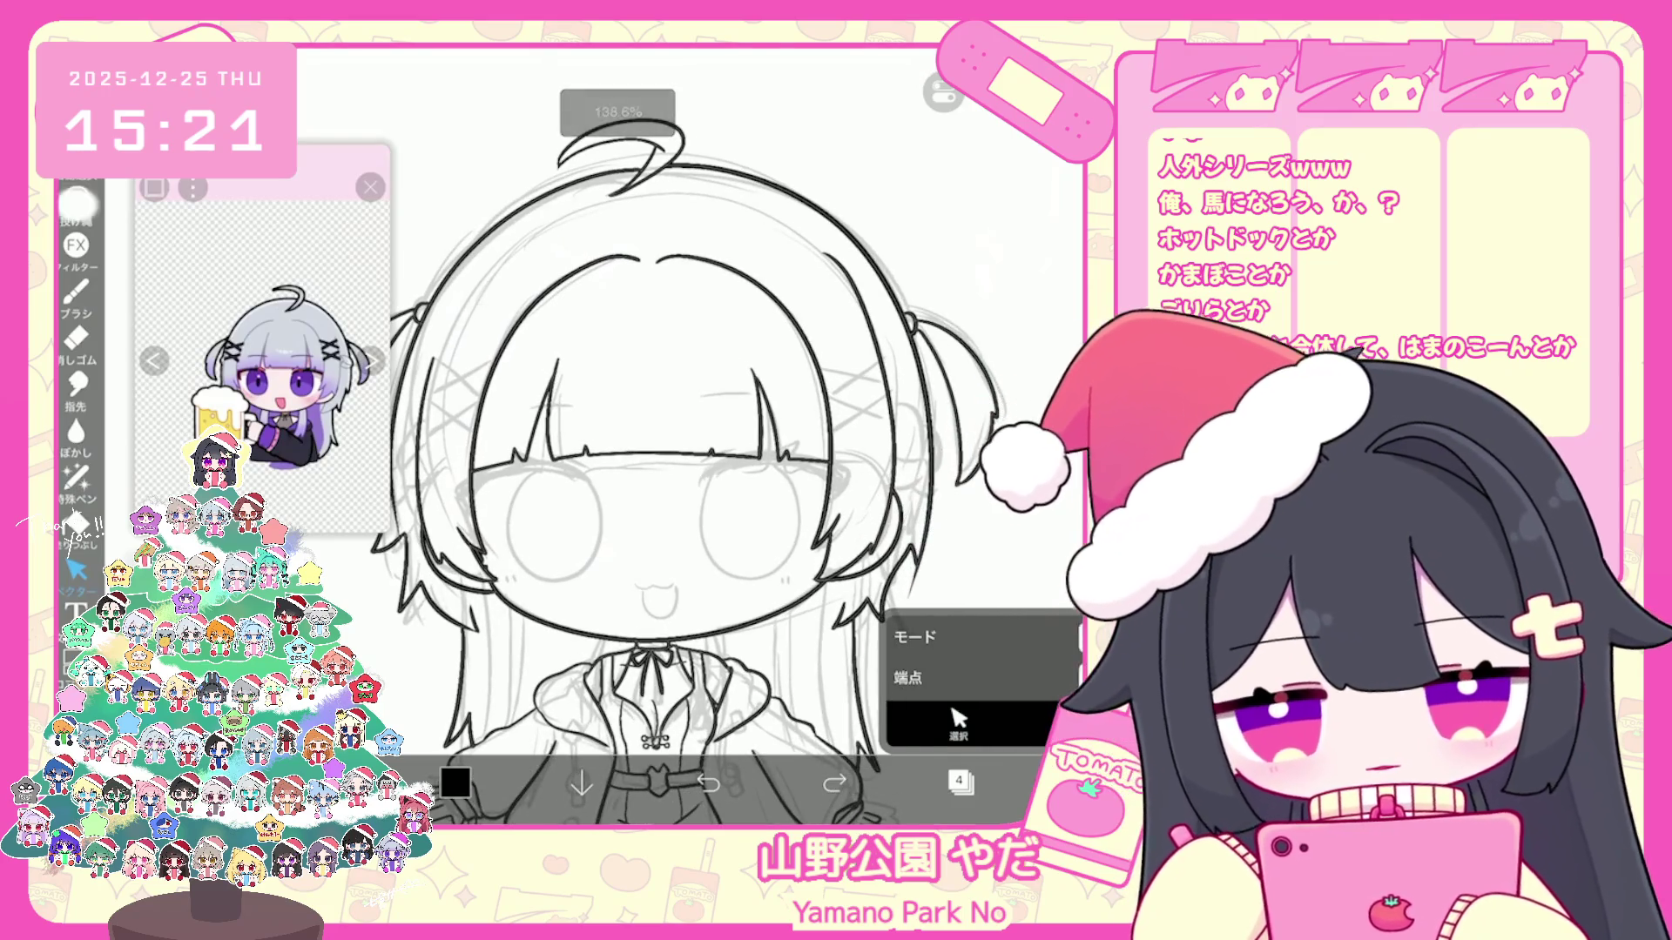
pyautogui.click(77, 200)
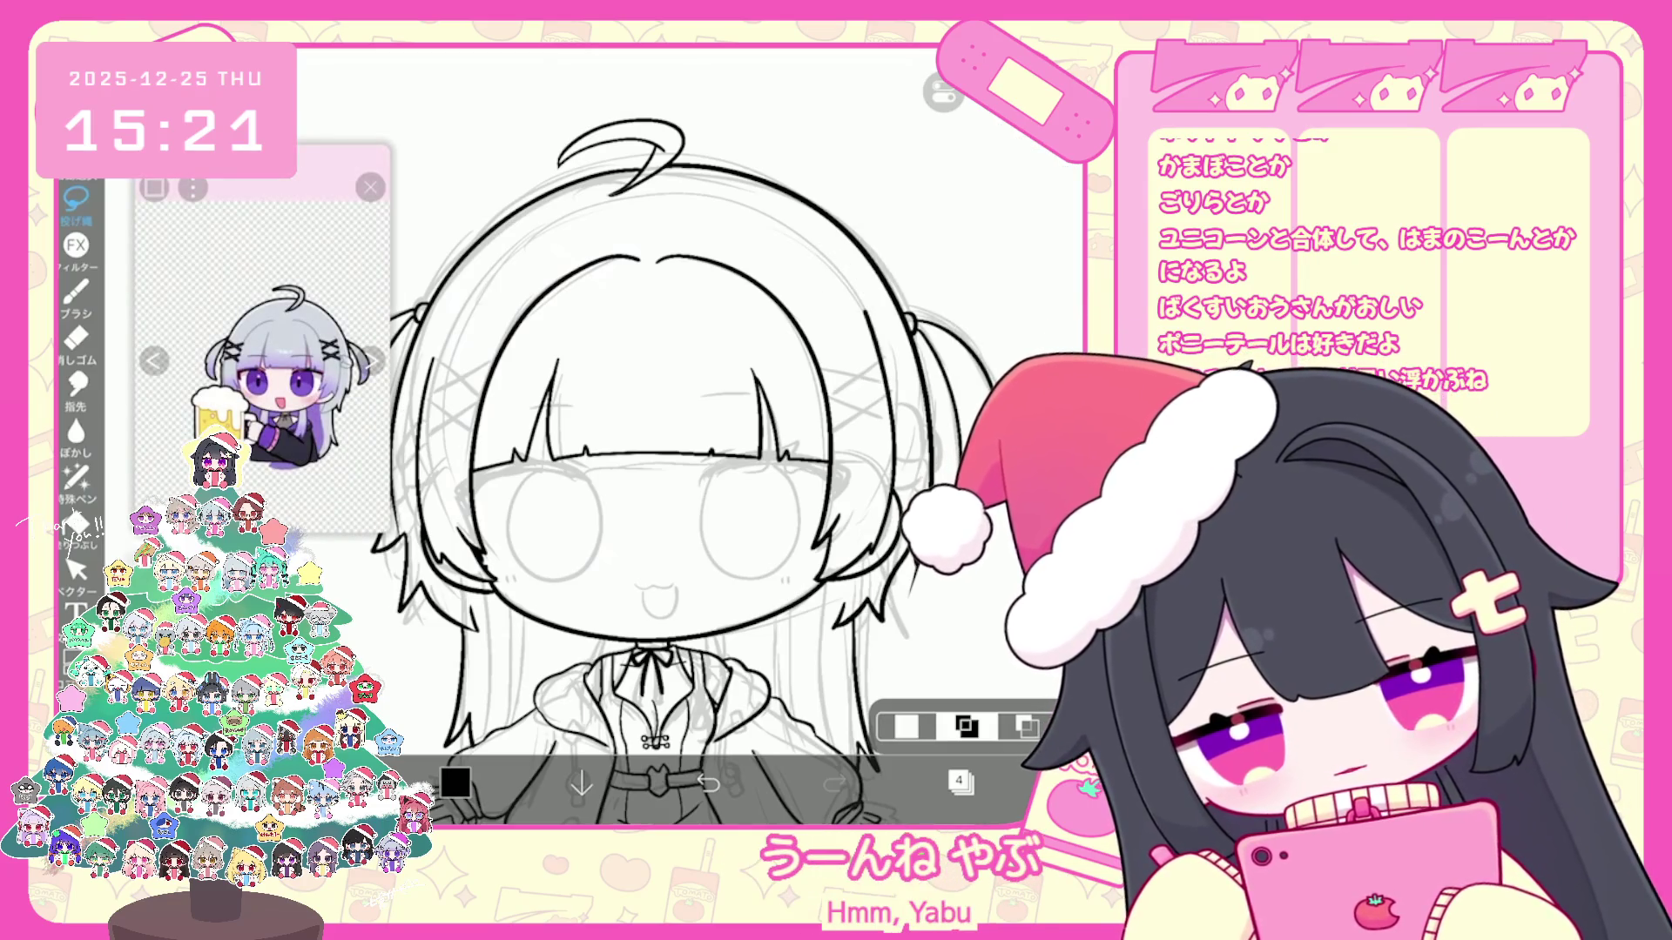
pyautogui.click(77, 295)
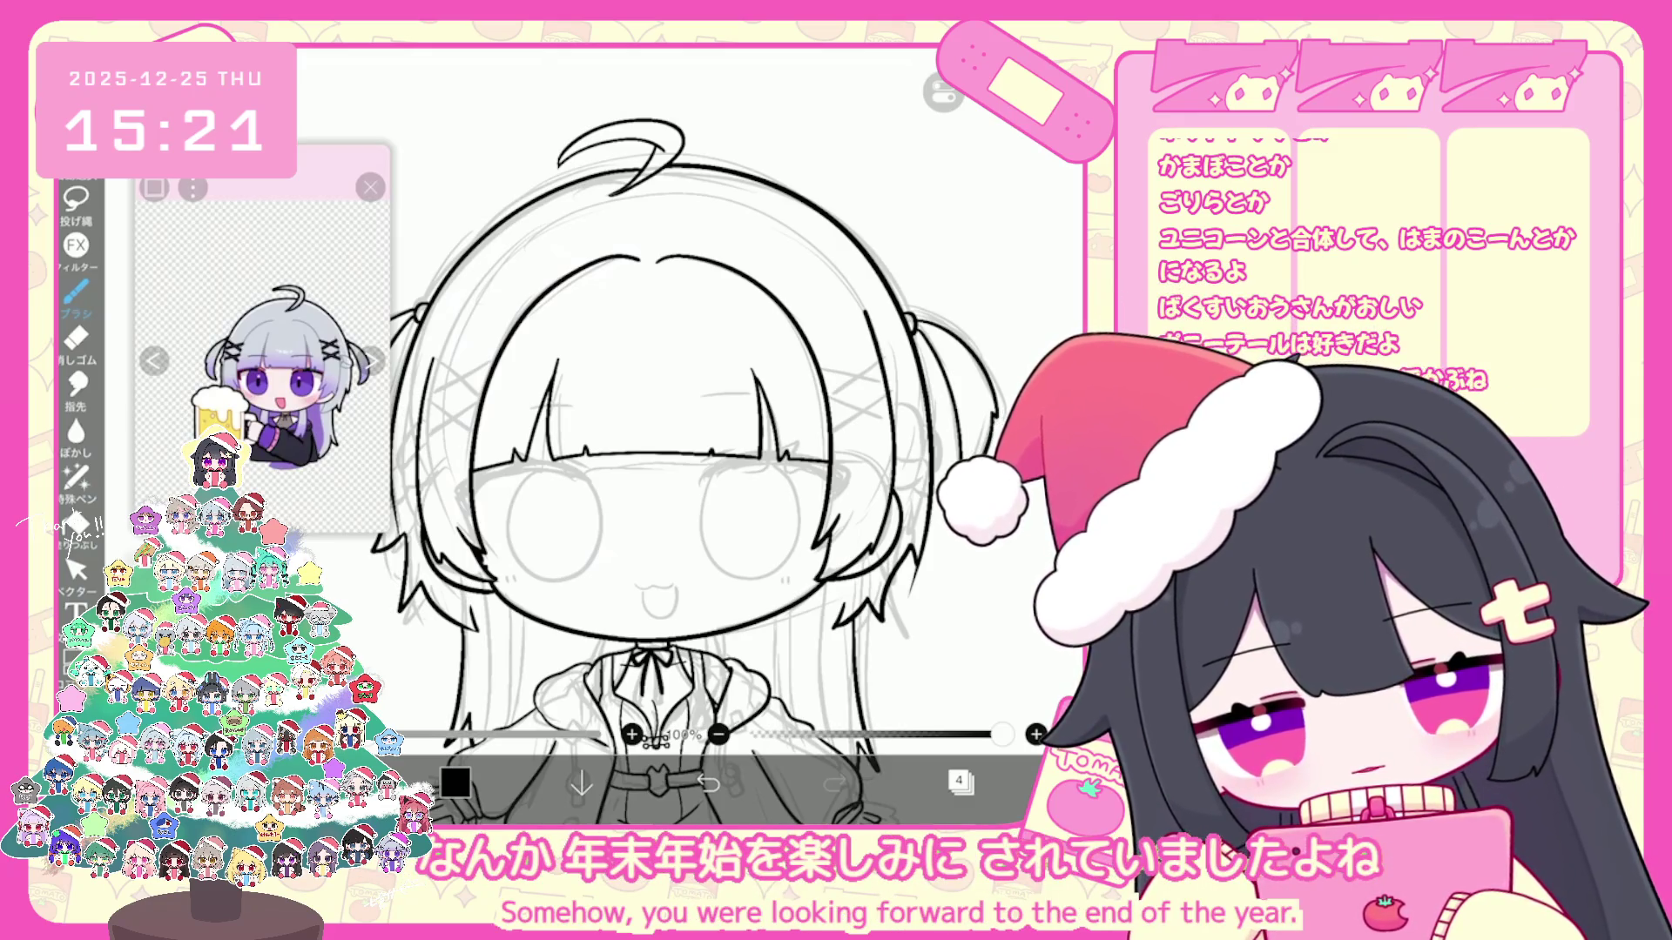
pyautogui.scroll(3, 675, 436)
pyautogui.scroll(2, 674, 437)
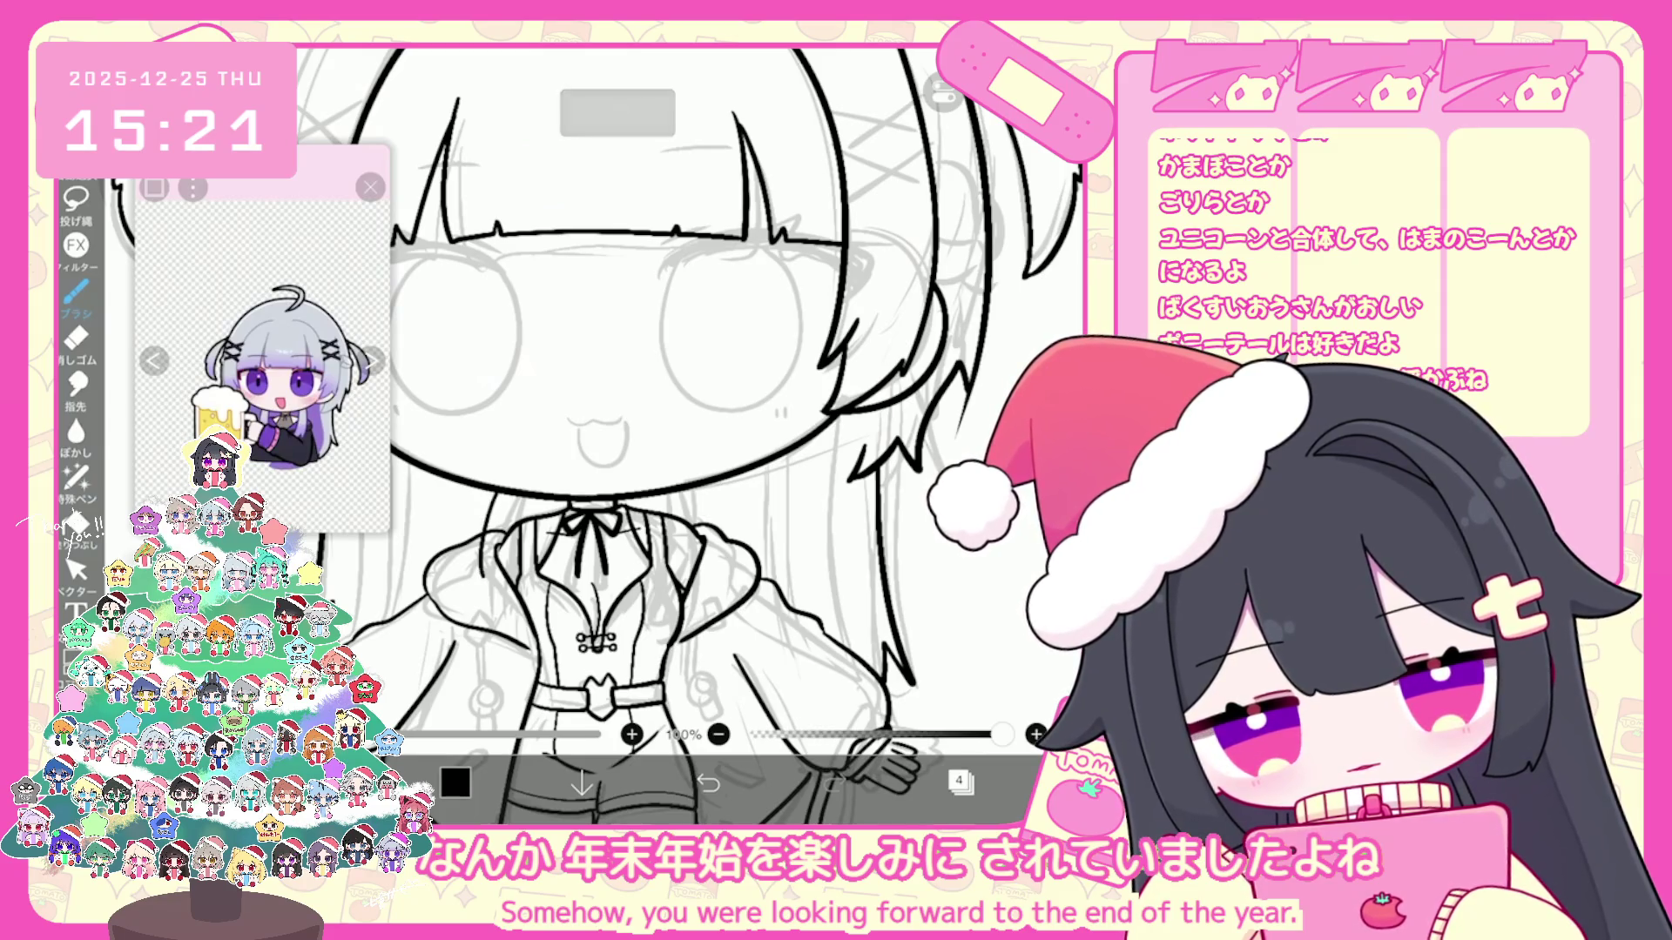
pyautogui.hotkey('ctrl', 'z')
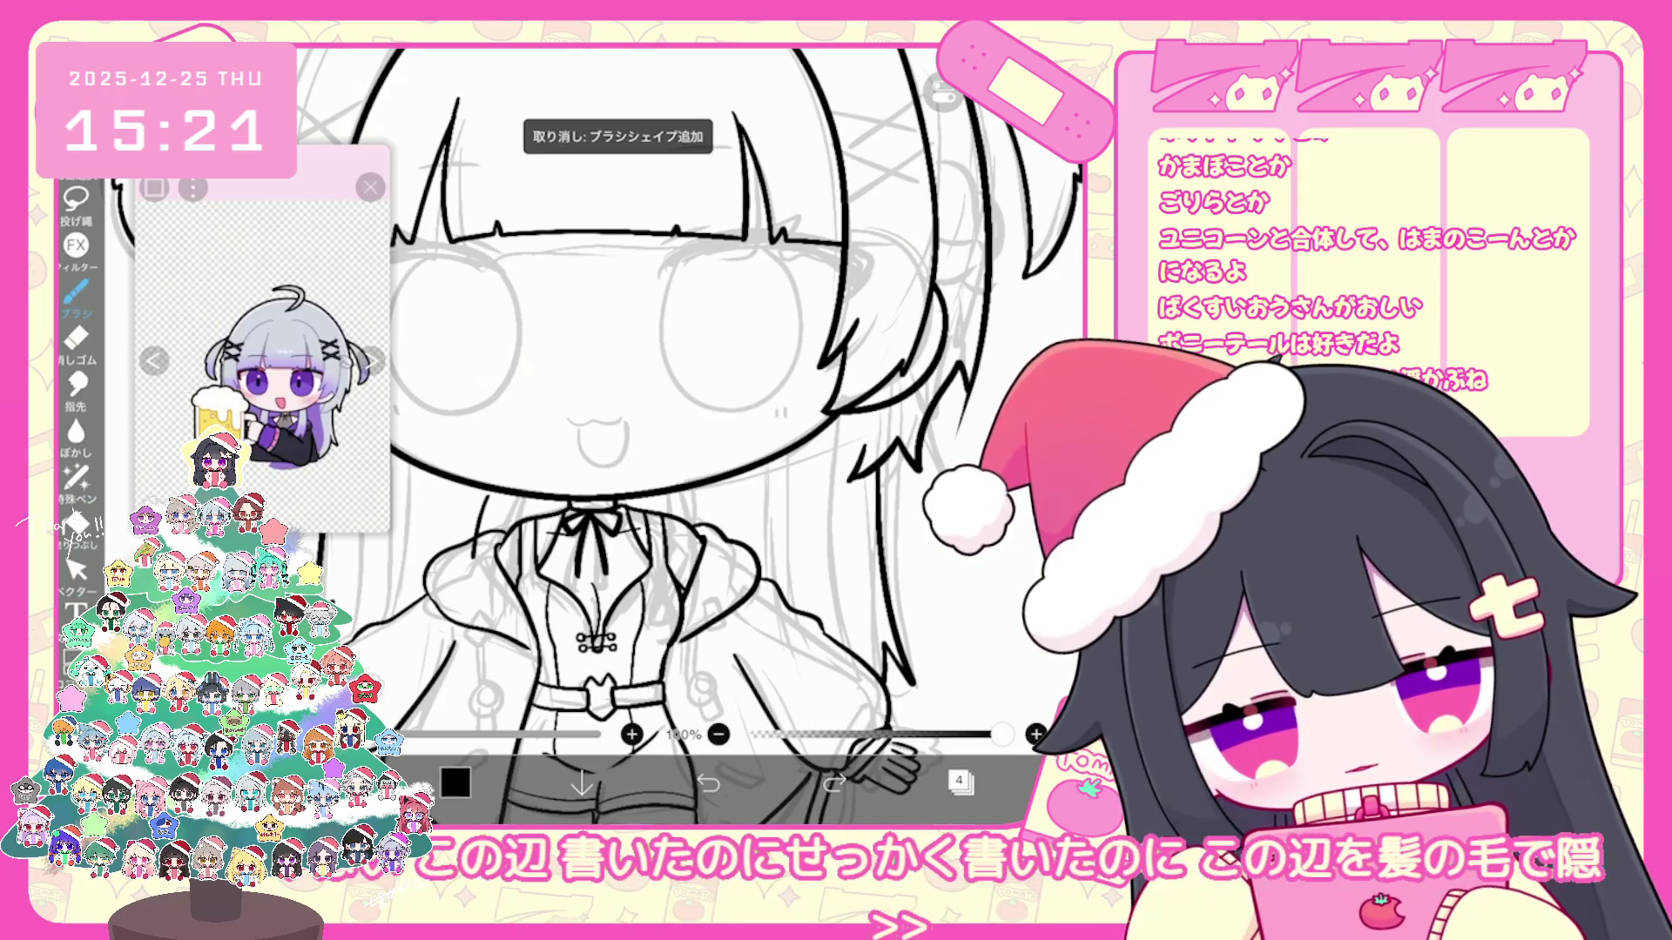
# Step: Ink a small mark and a short line on the jacket's right side, then show the layer list
pyautogui.click(503, 613)
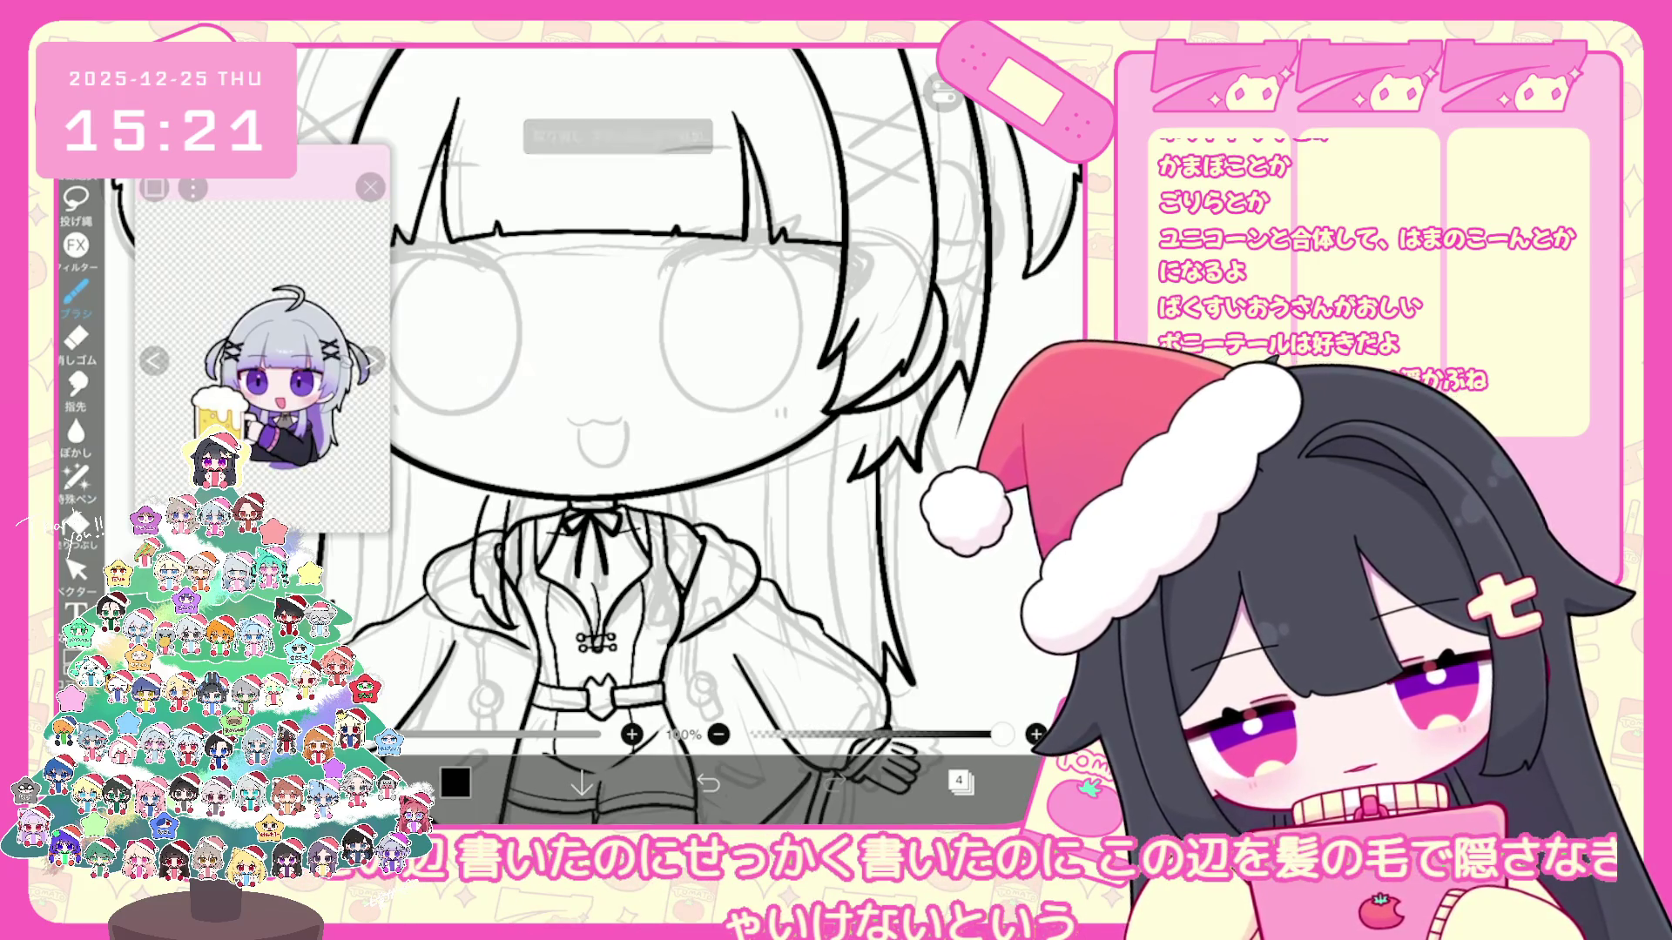
pyautogui.moveTo(723, 485); pyautogui.dragTo(737, 574)
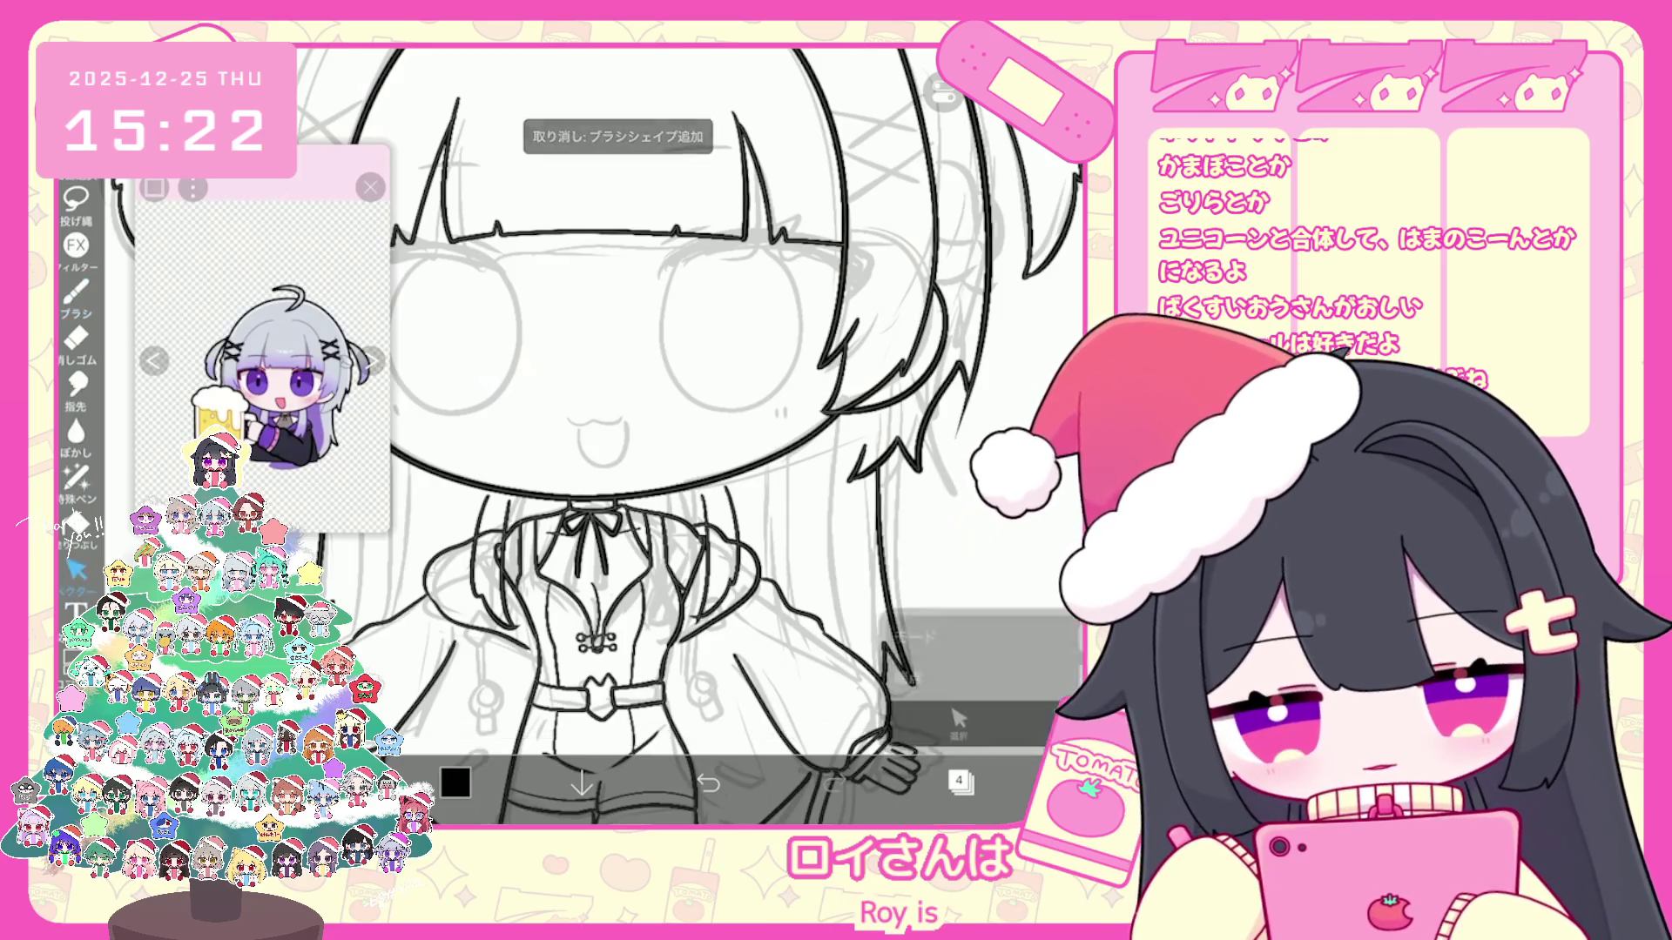
pyautogui.click(77, 571)
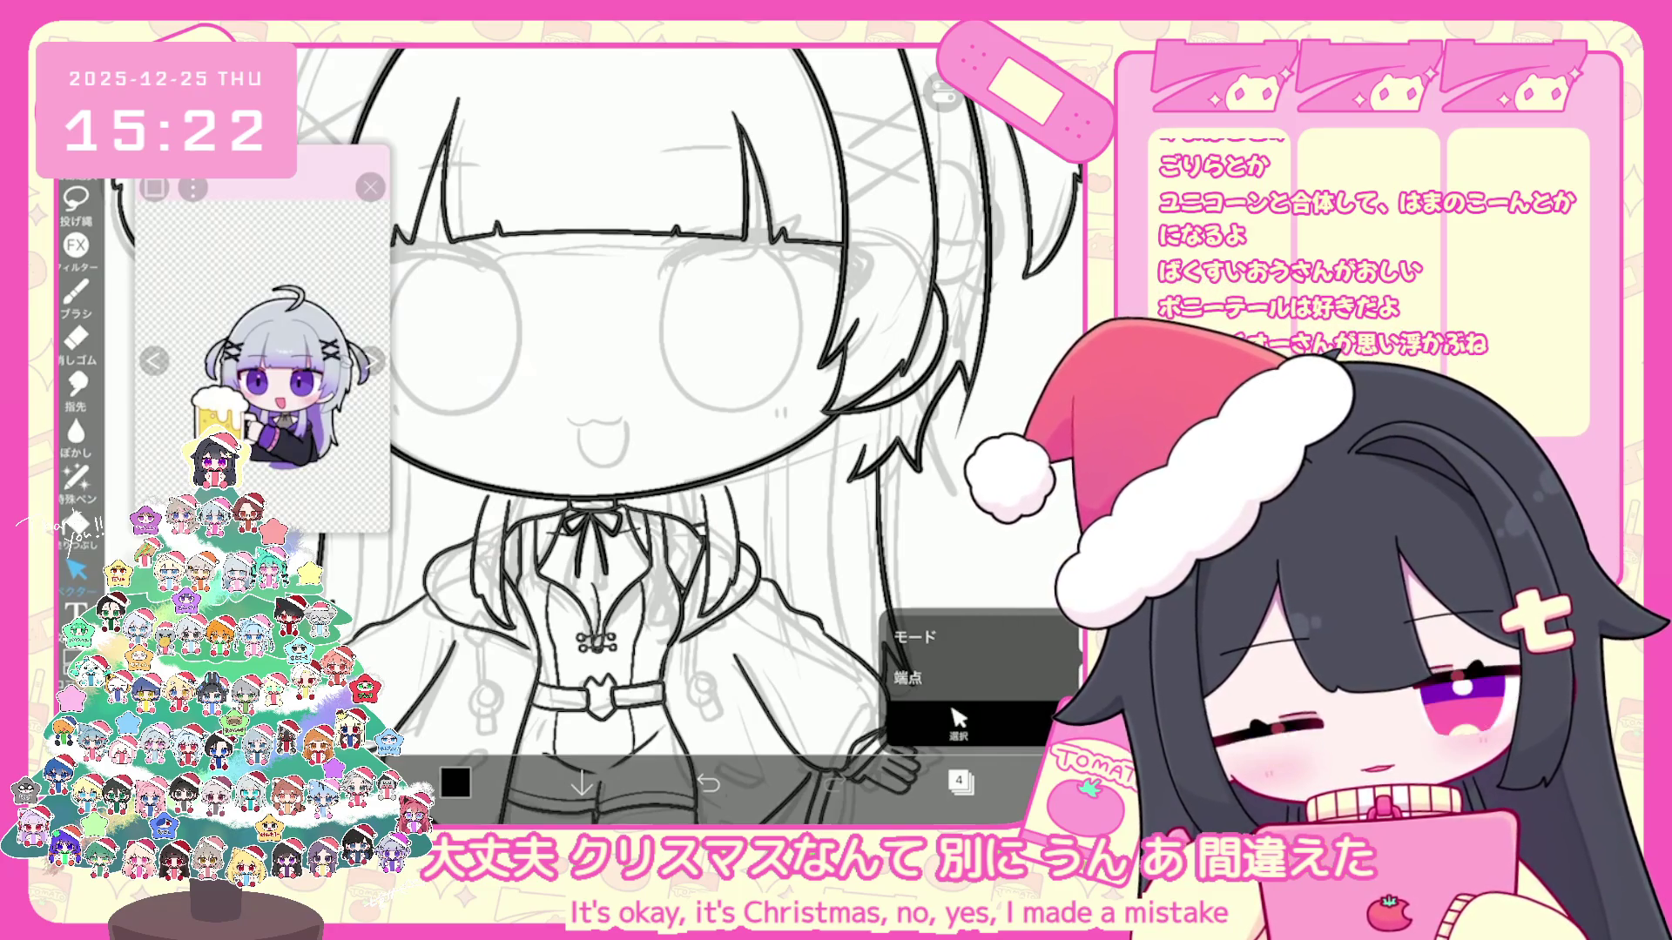
pyautogui.scroll(-5, 690, 431)
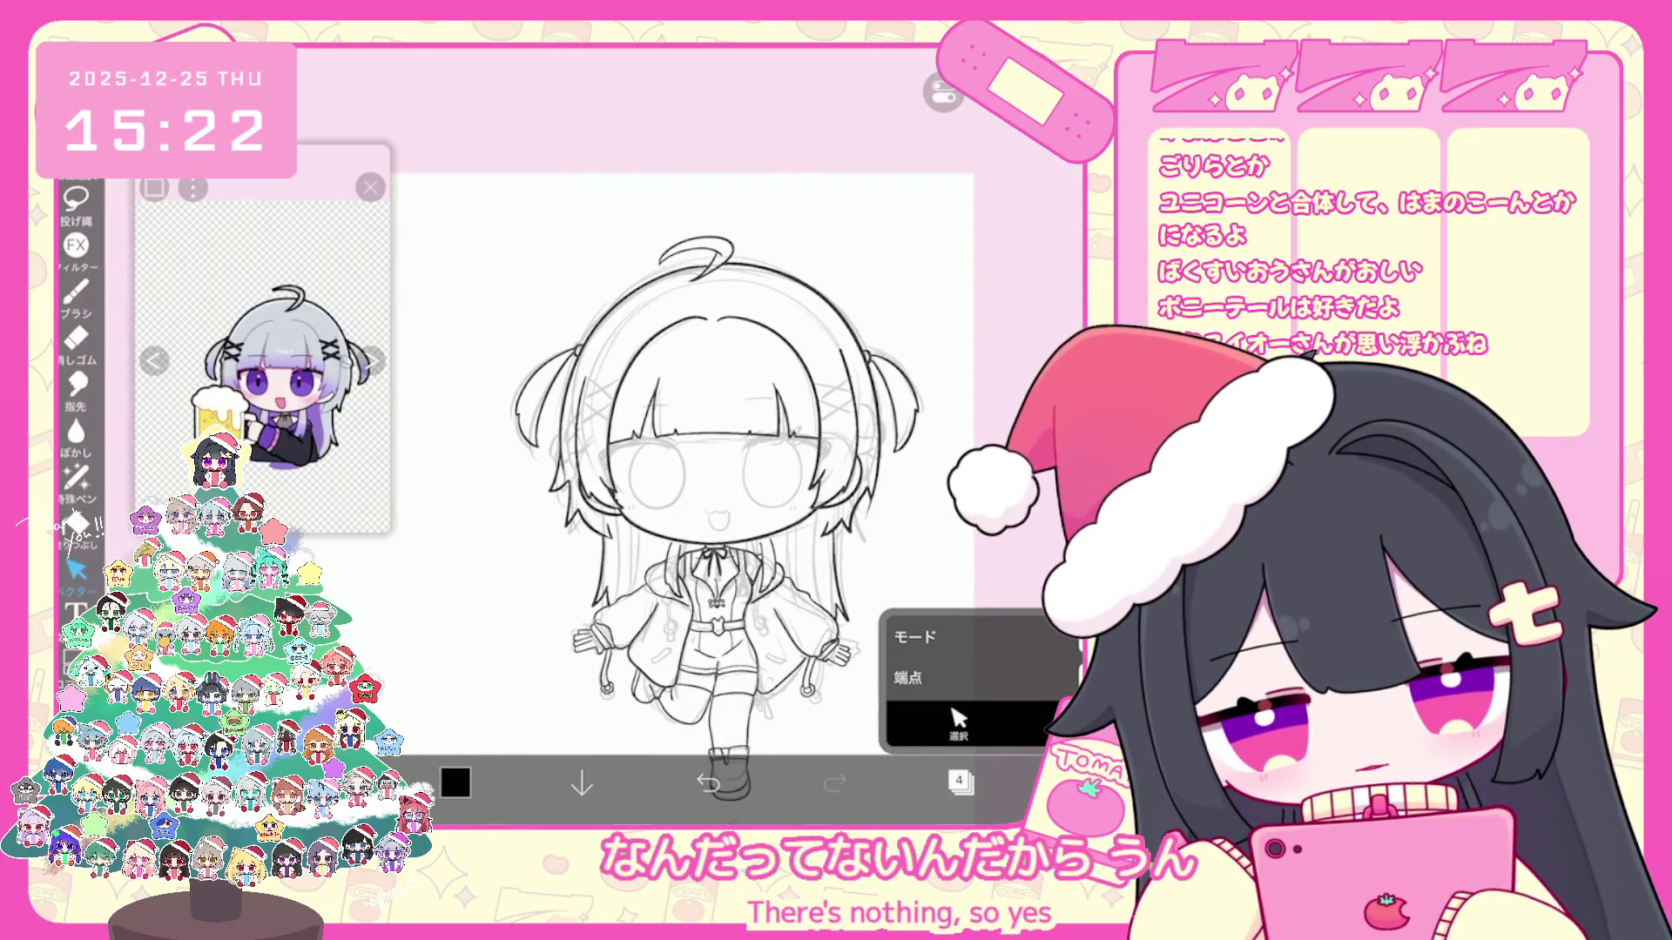
pyautogui.click(77, 293)
pyautogui.scroll(5, 689, 432)
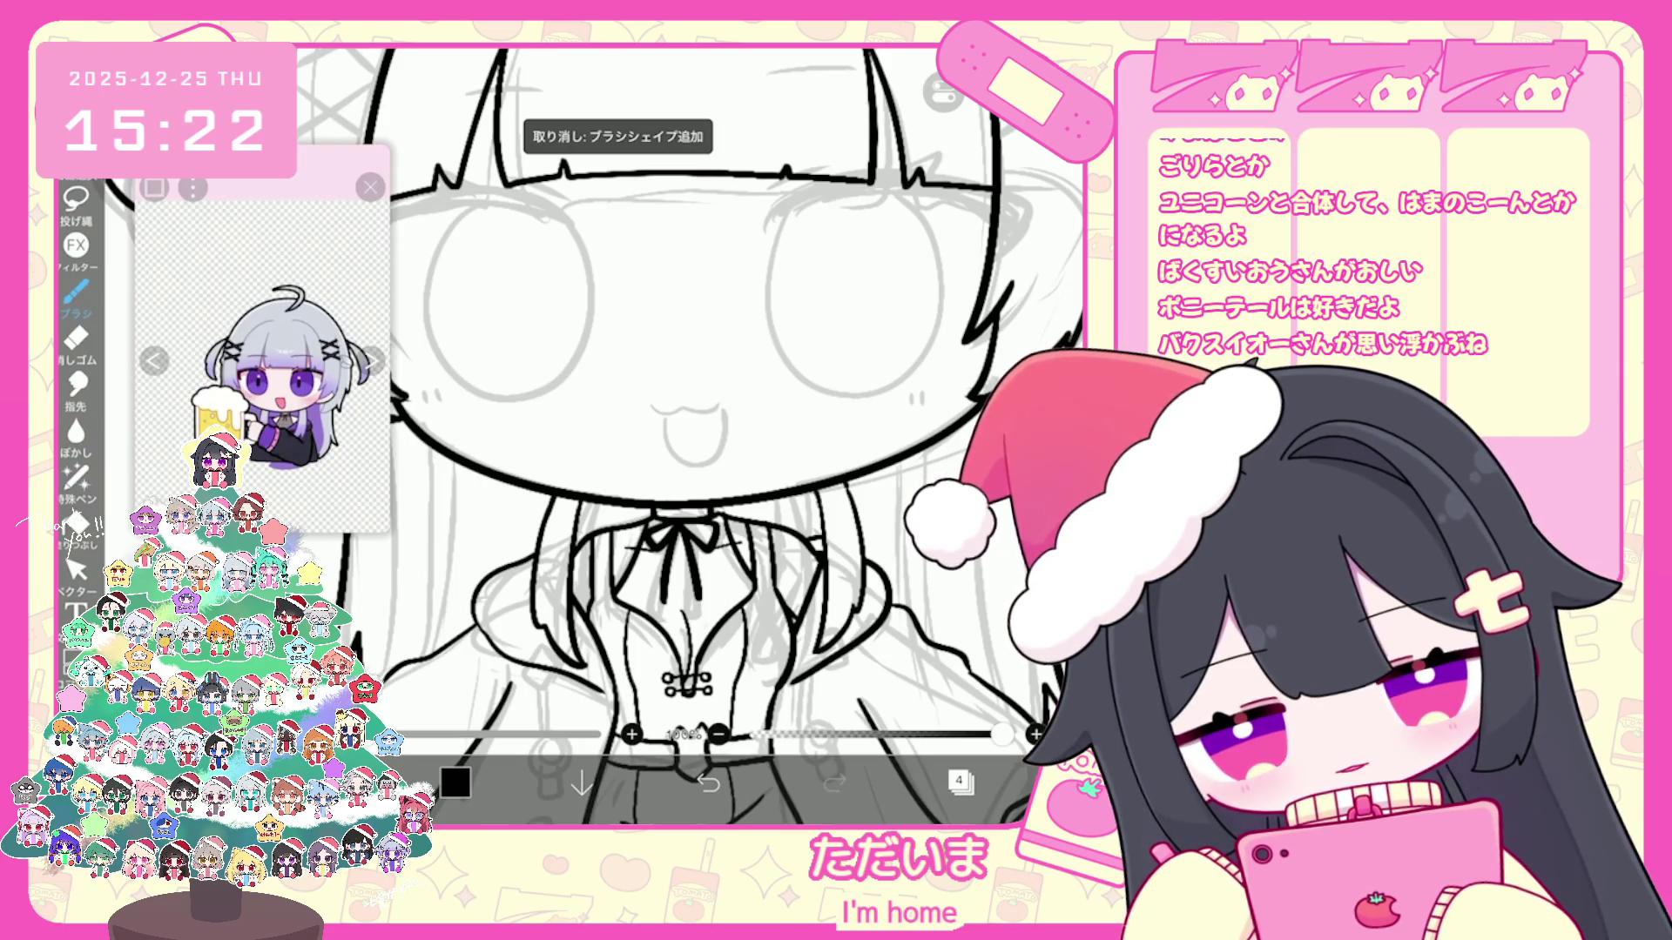
pyautogui.scroll(-5, 689, 431)
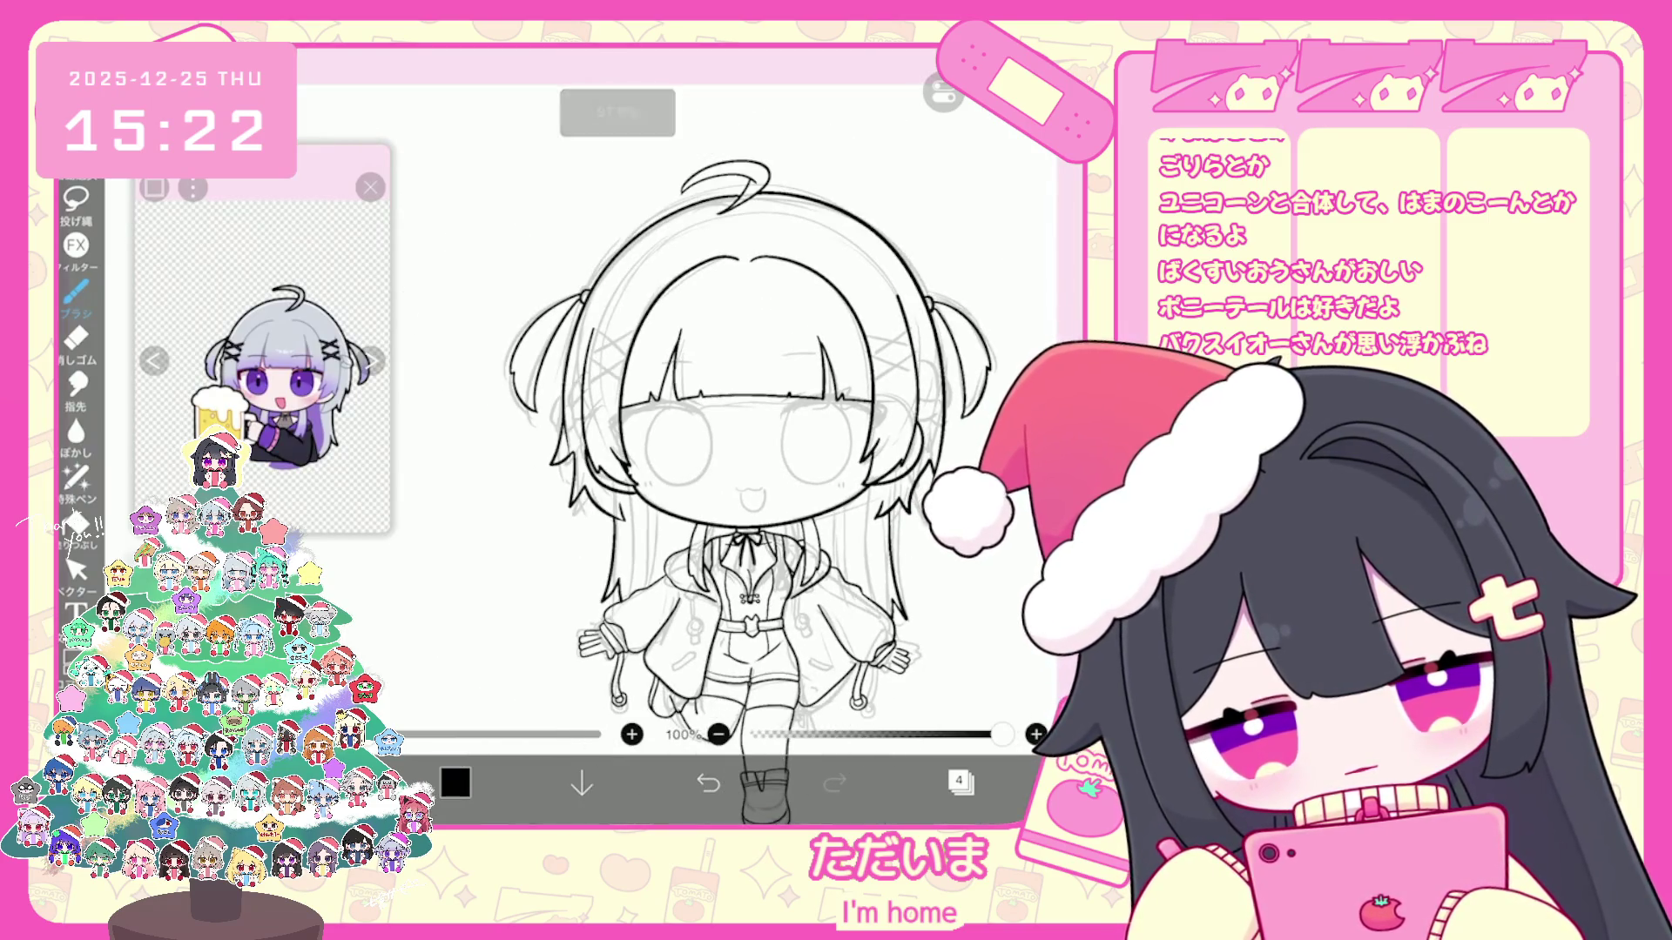
pyautogui.click(958, 781)
# Step: Toggle the eyes layer 5 off and on, then undo the stroke near the eyebrow
pyautogui.click(988, 302)
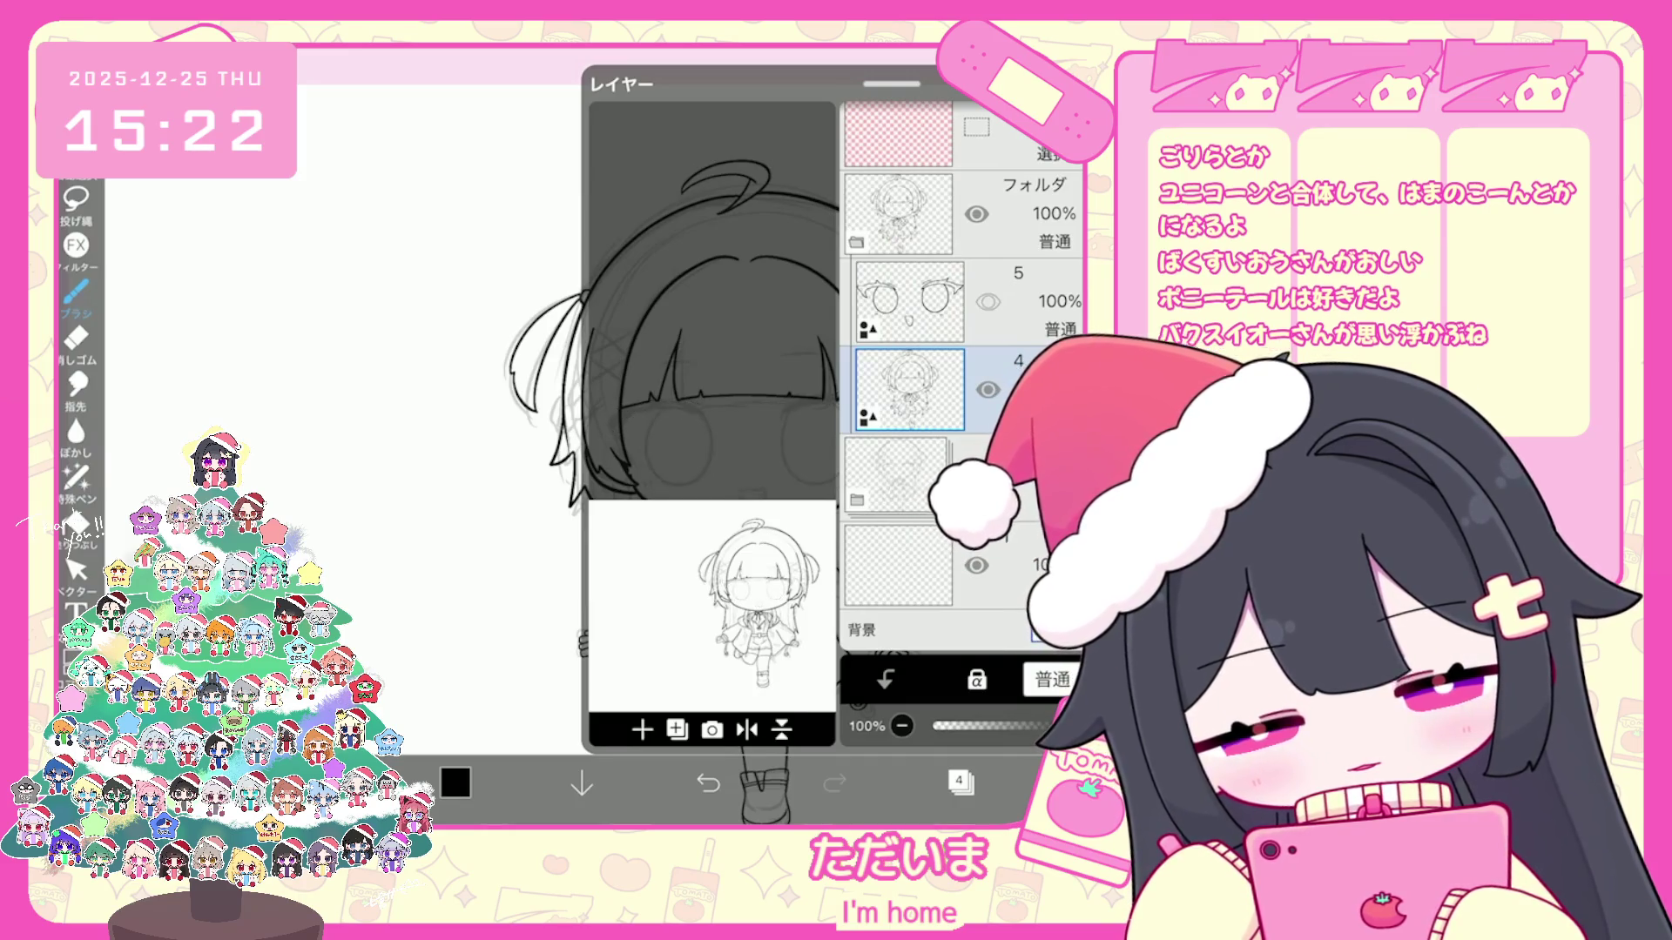
pyautogui.click(987, 302)
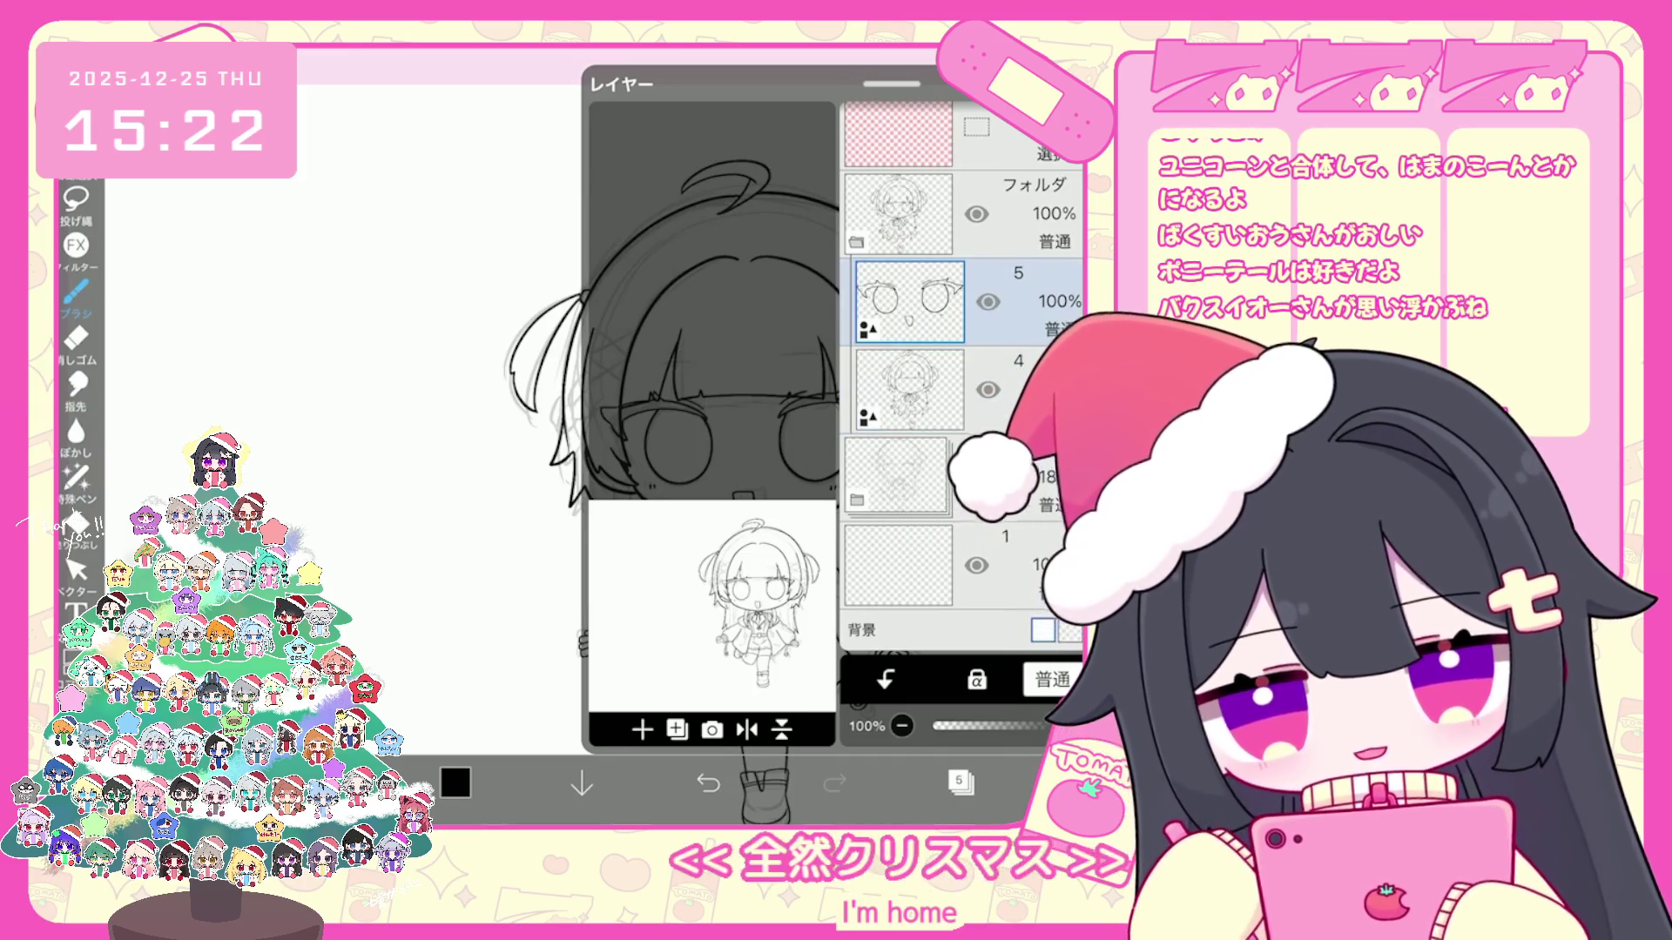
pyautogui.click(959, 782)
pyautogui.scroll(5, 693, 392)
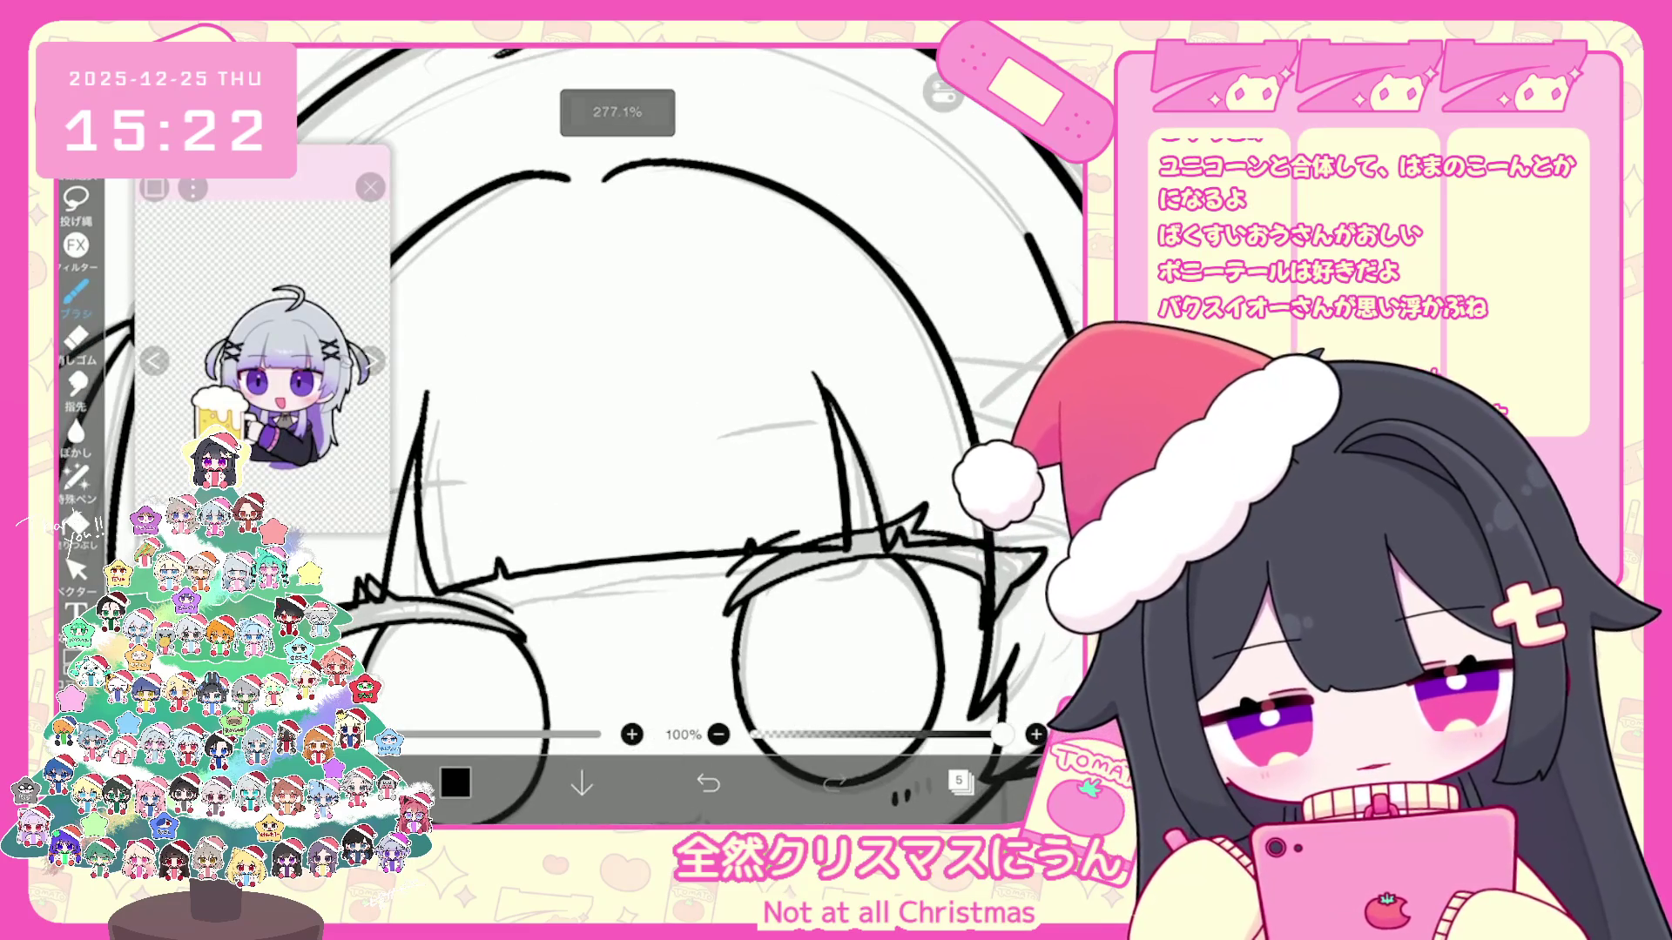
pyautogui.hotkey('ctrl', 'z')
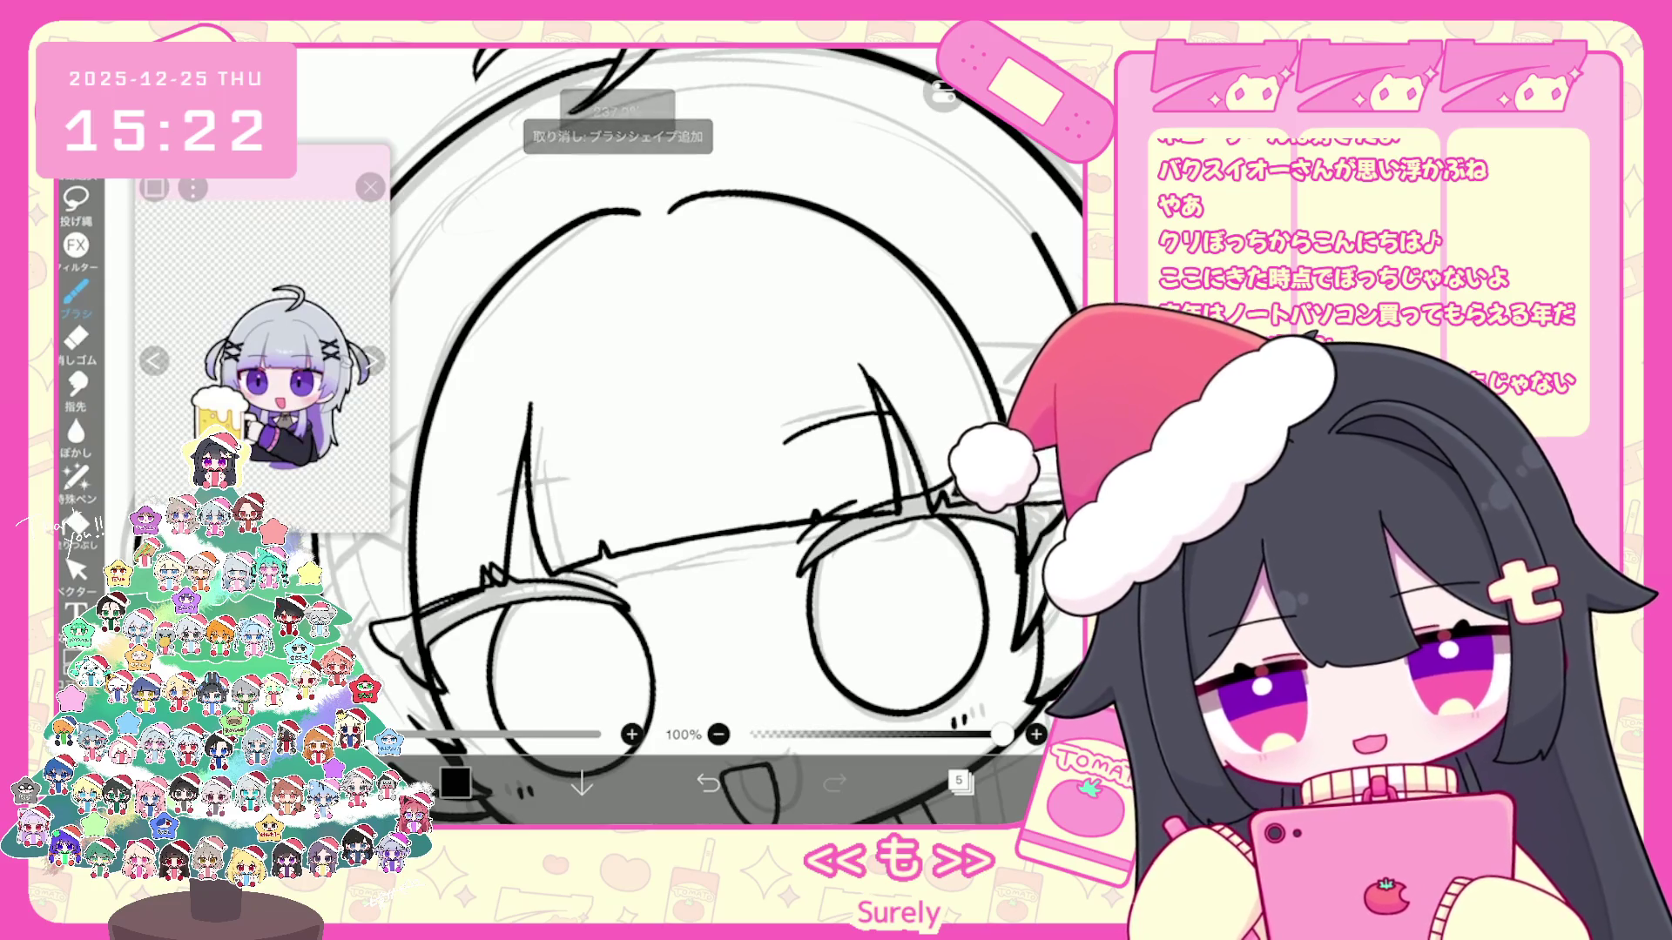
pyautogui.scroll(2, 693, 431)
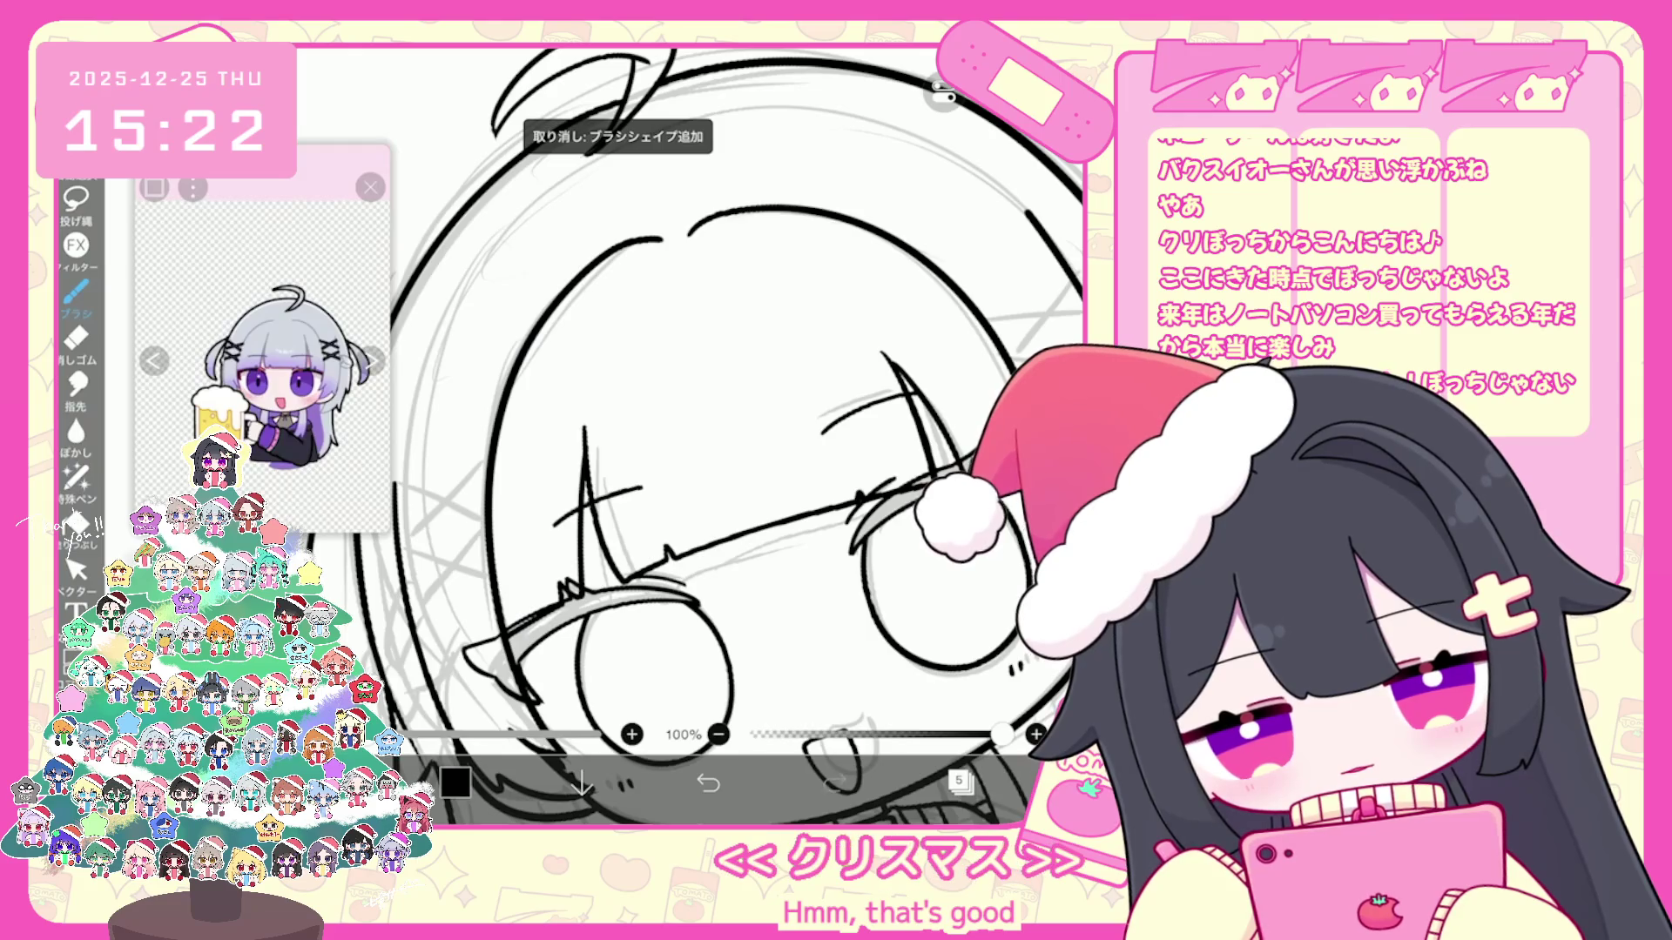
pyautogui.scroll(-2, 692, 431)
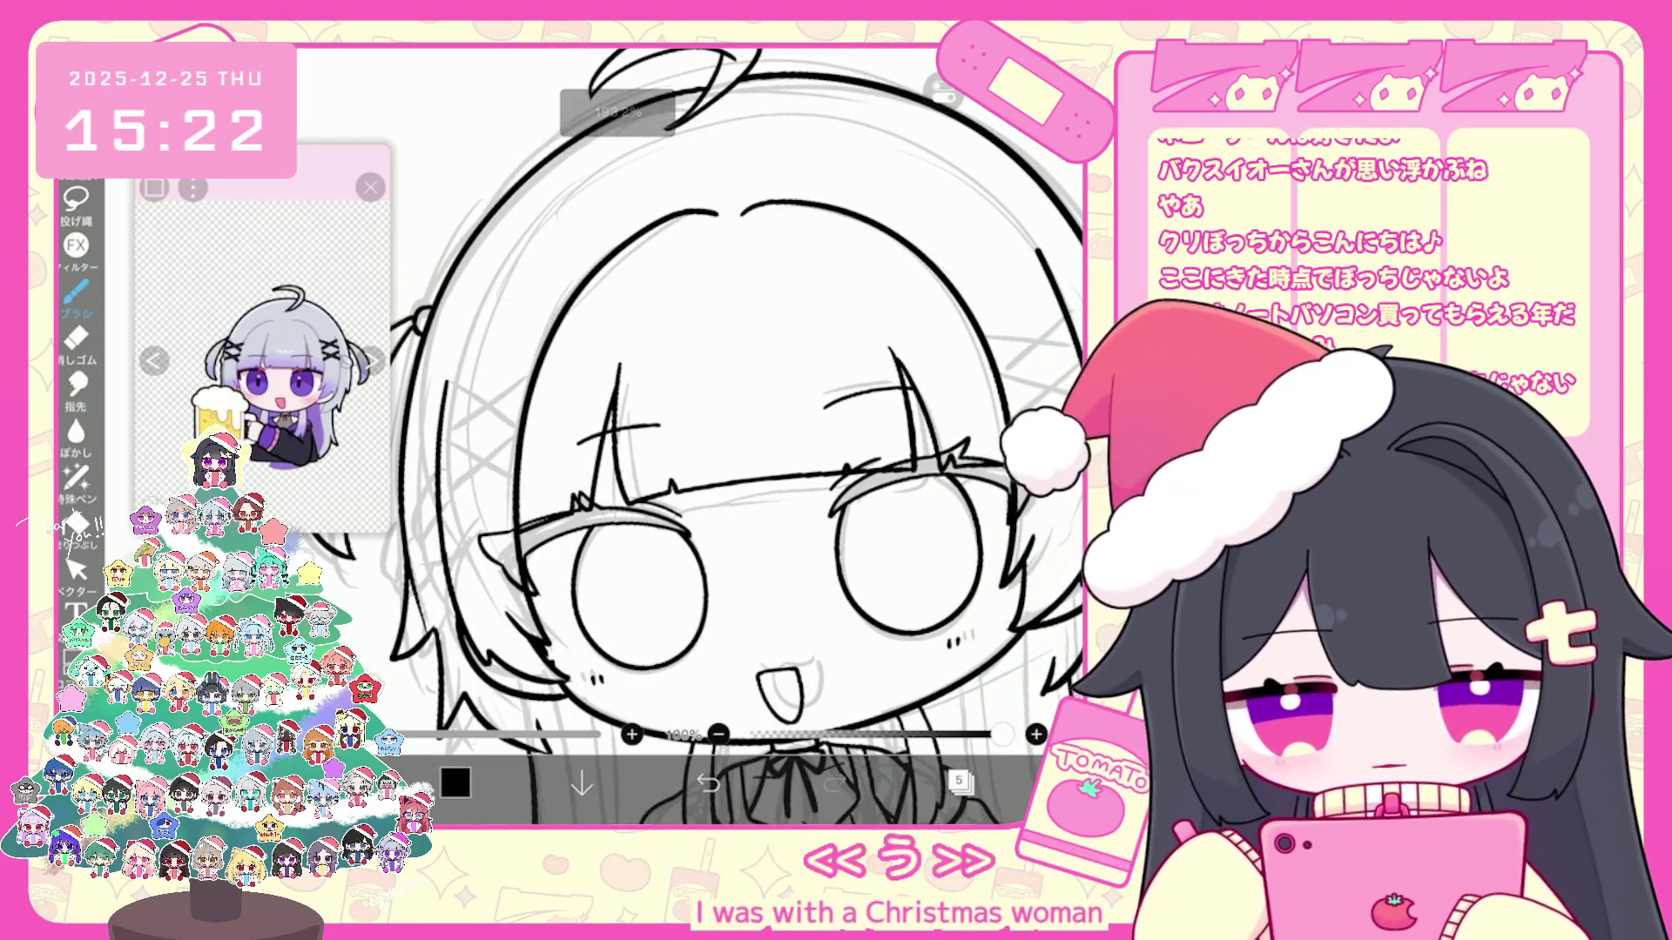
# Step: Rotate the vector stroke near the right eyebrow slightly and return to the brush
pyautogui.click(77, 568)
pyautogui.click(869, 398)
pyautogui.moveTo(866, 356); pyautogui.dragTo(876, 356)
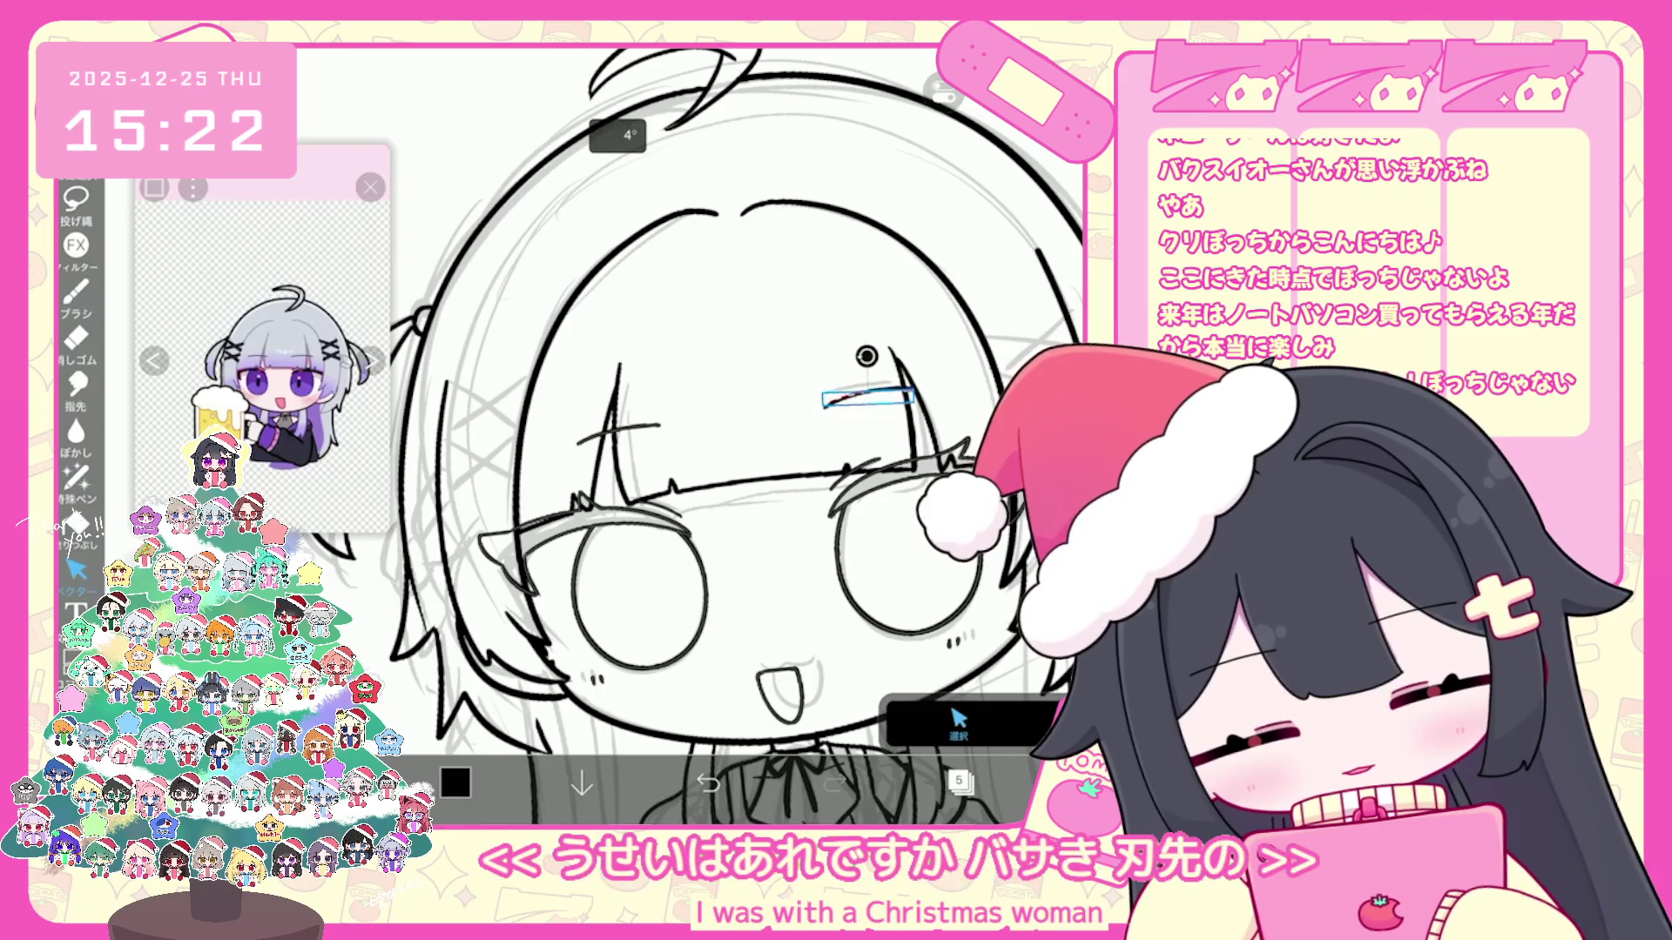
pyautogui.scroll(-3, 692, 431)
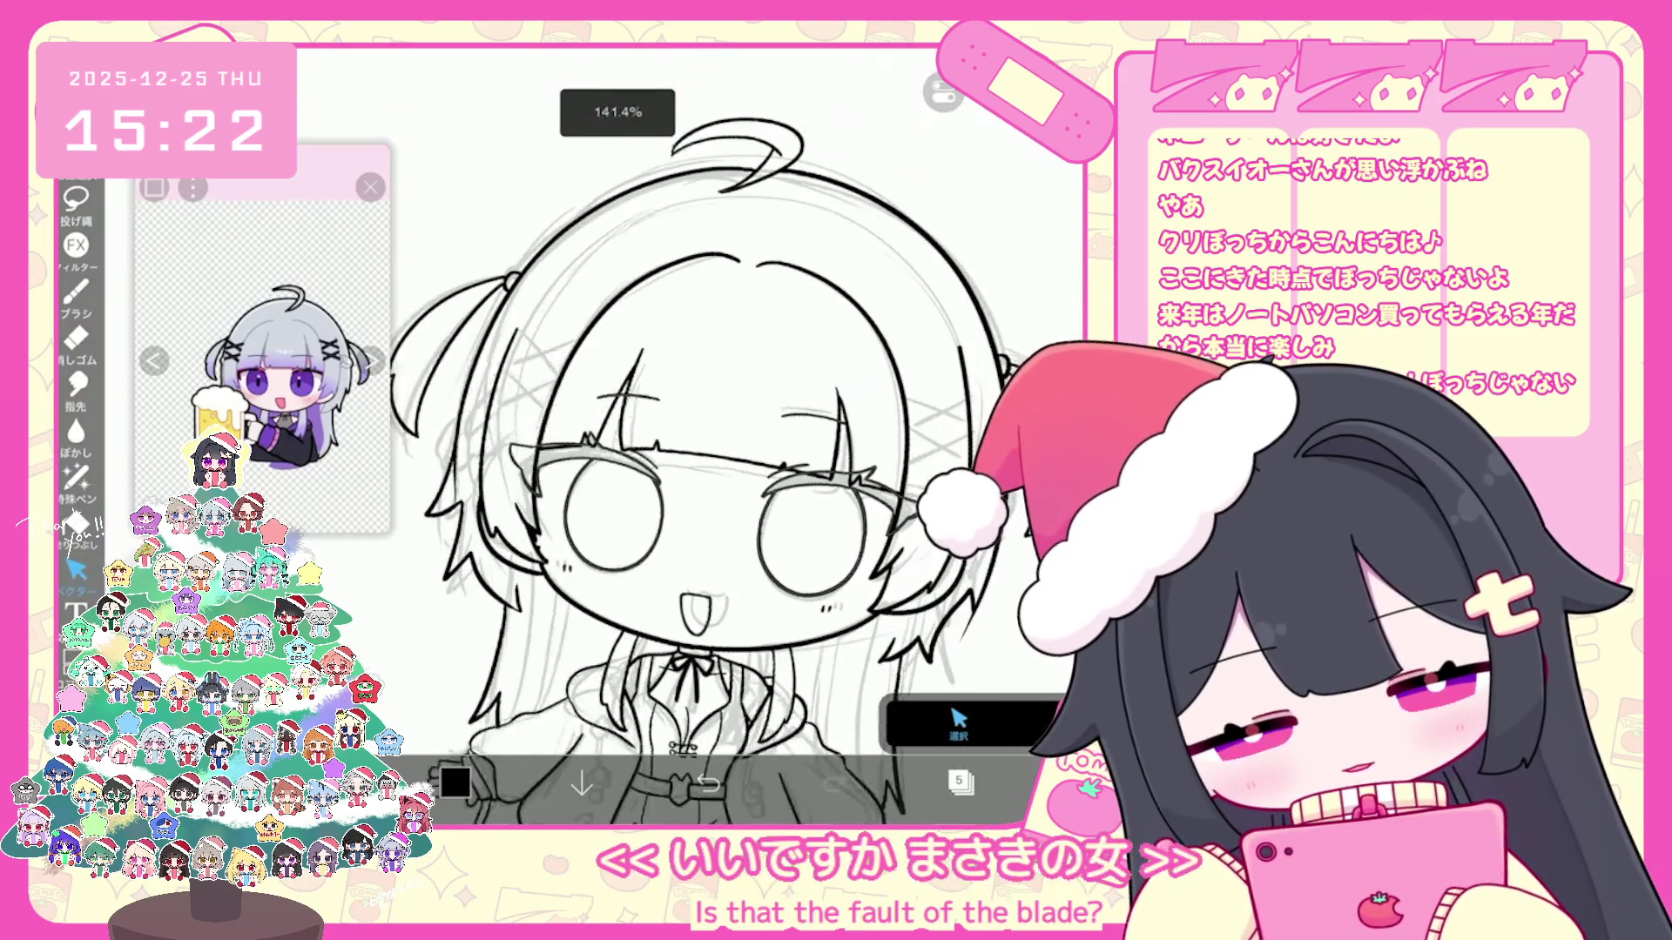
pyautogui.scroll(3, 850, 329)
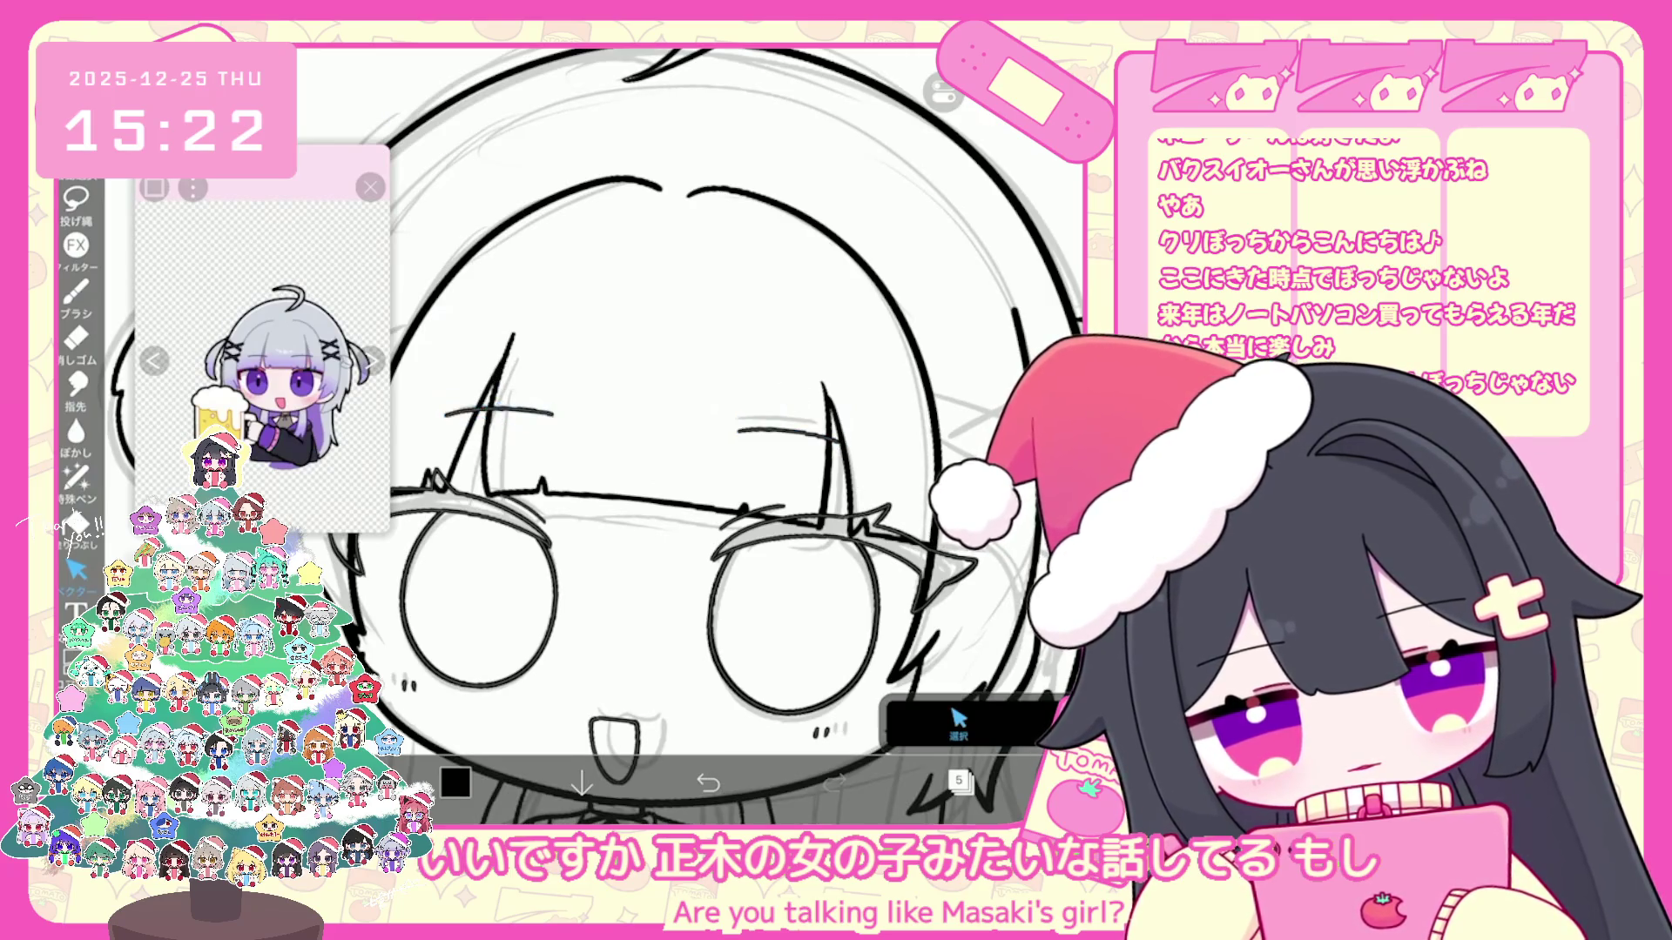
pyautogui.scroll(-3, 692, 431)
pyautogui.press('b')
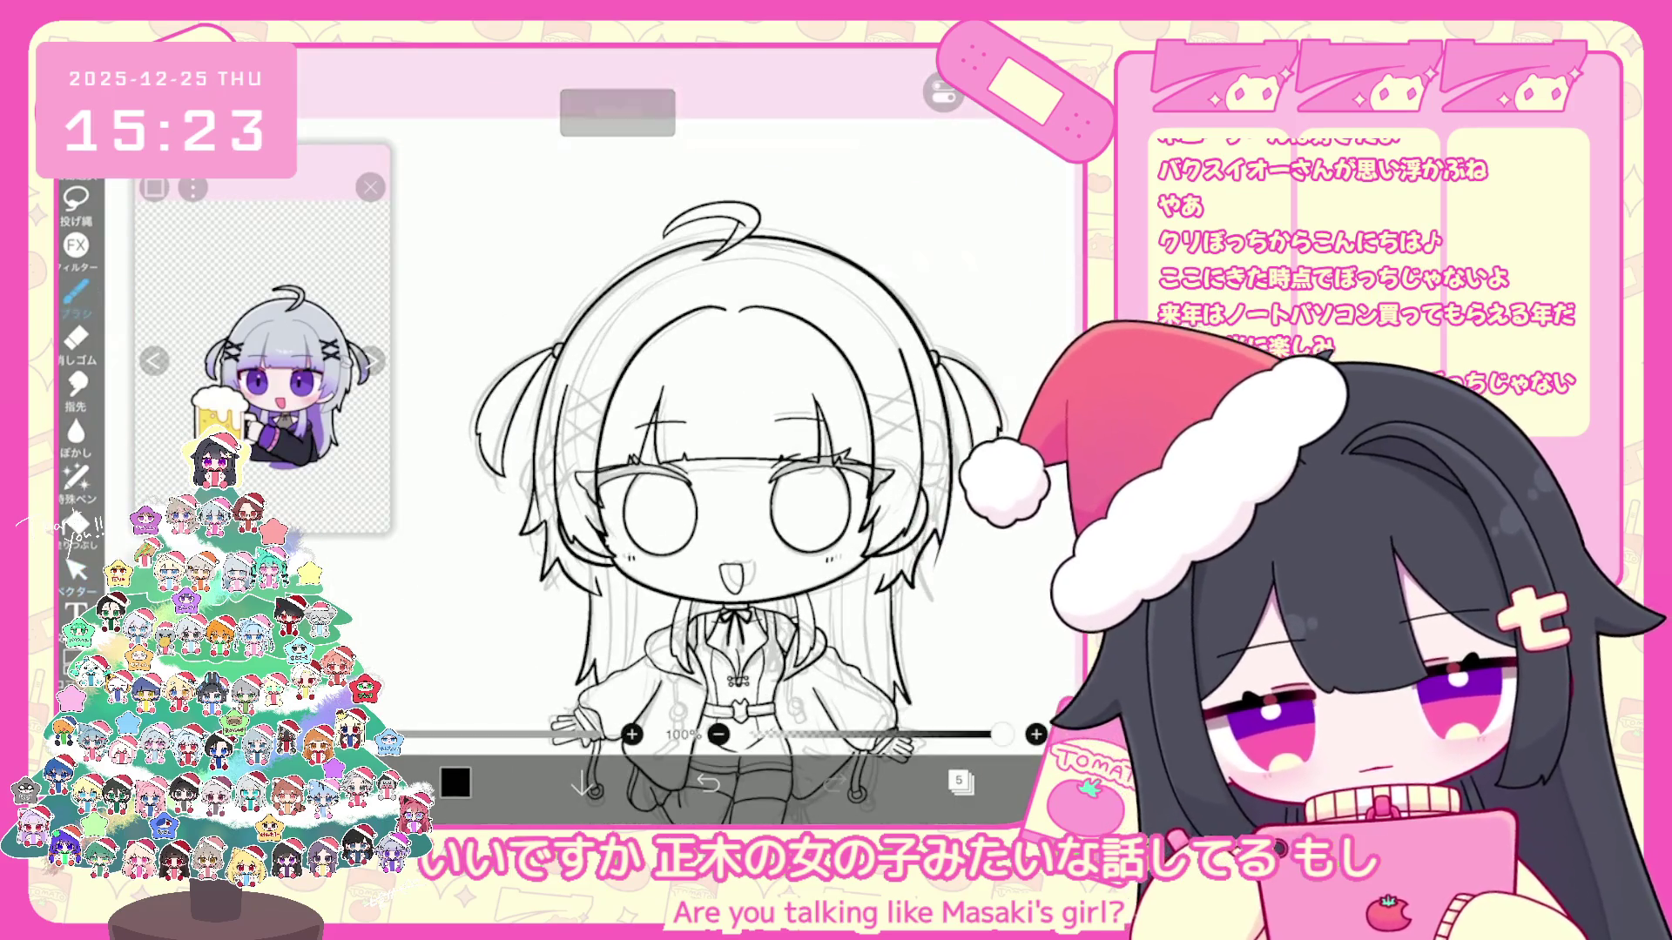
pyautogui.scroll(-2, 692, 458)
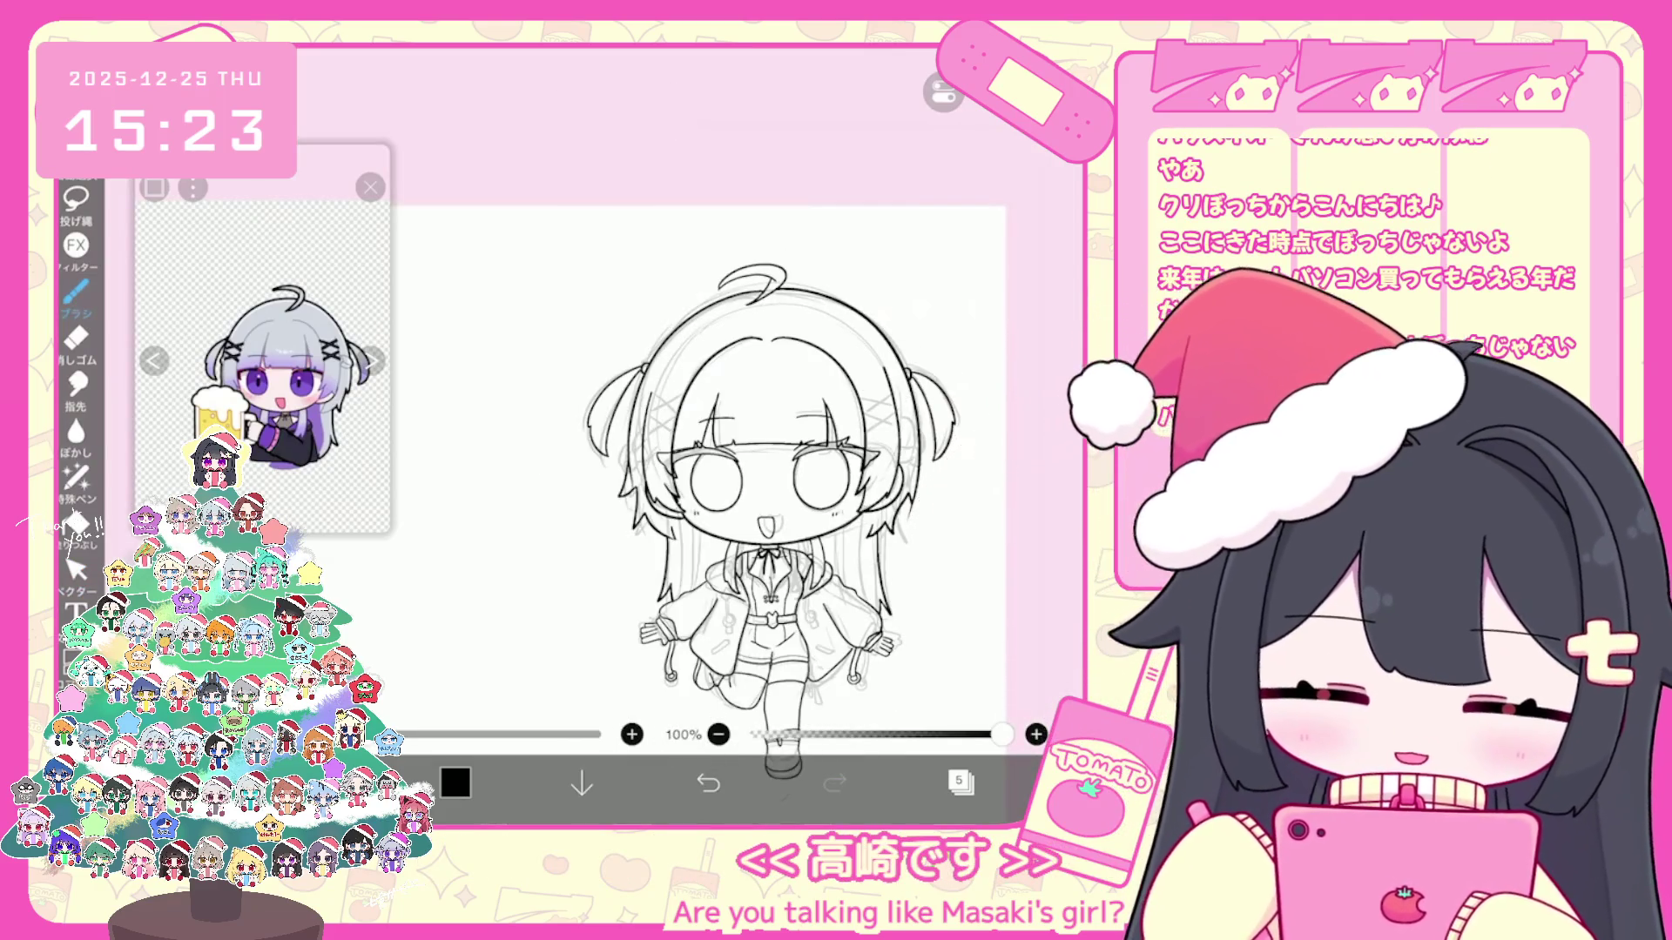
# Step: Bring the layer list back up to reach the special-layer choices
pyautogui.click(961, 781)
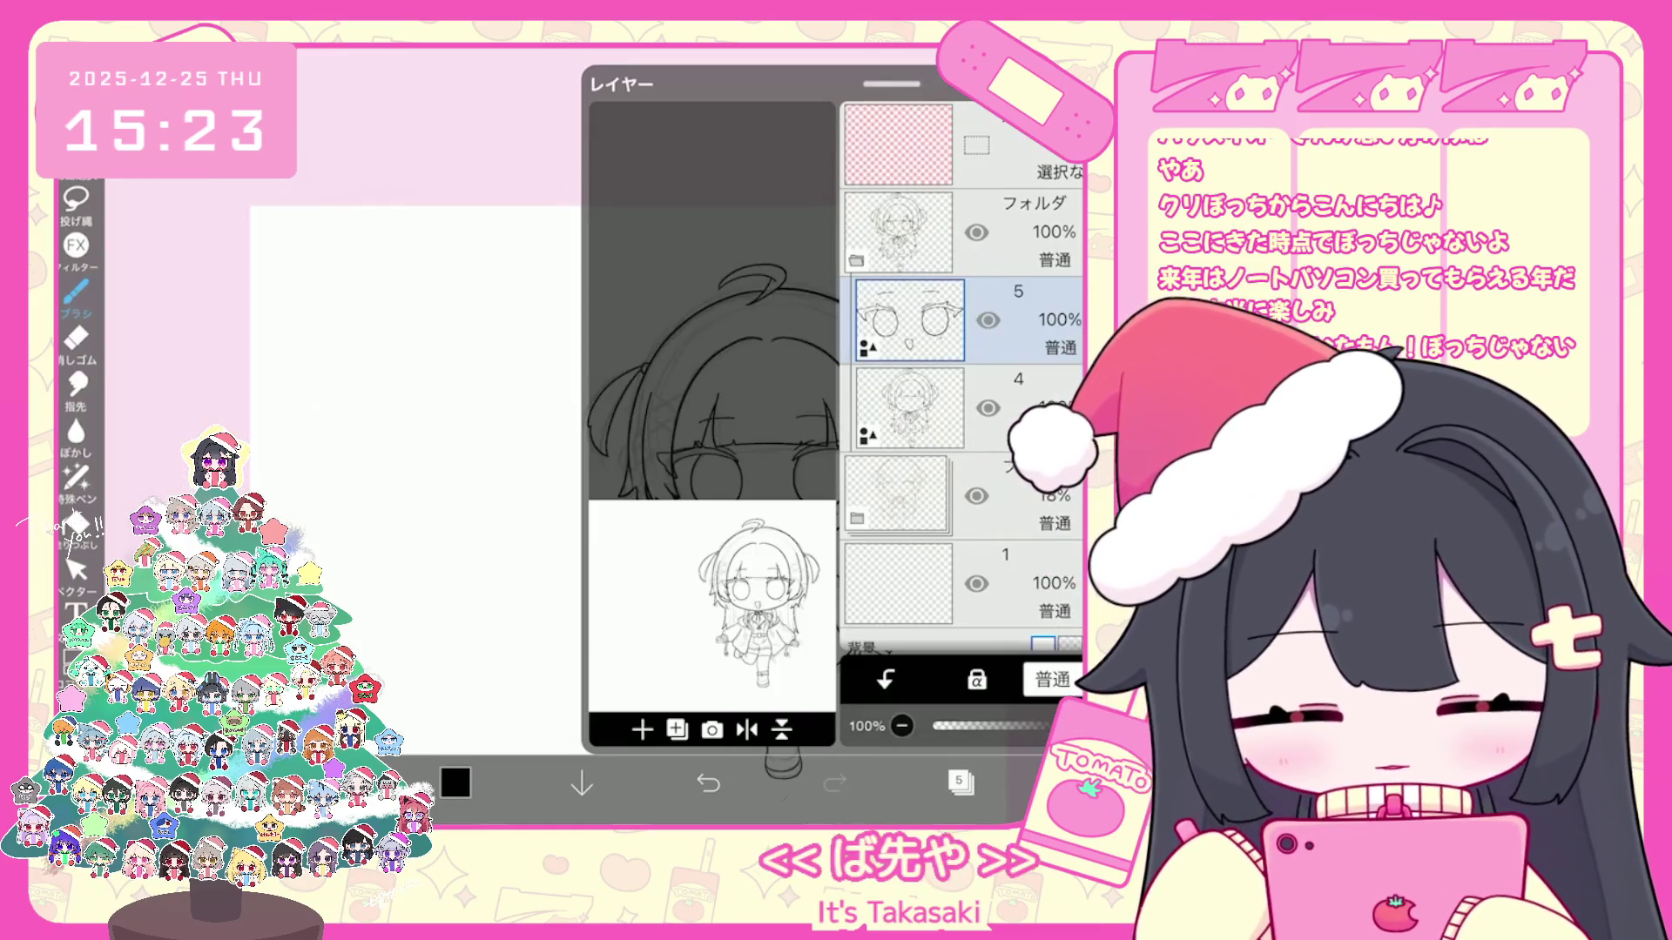
pyautogui.click(959, 782)
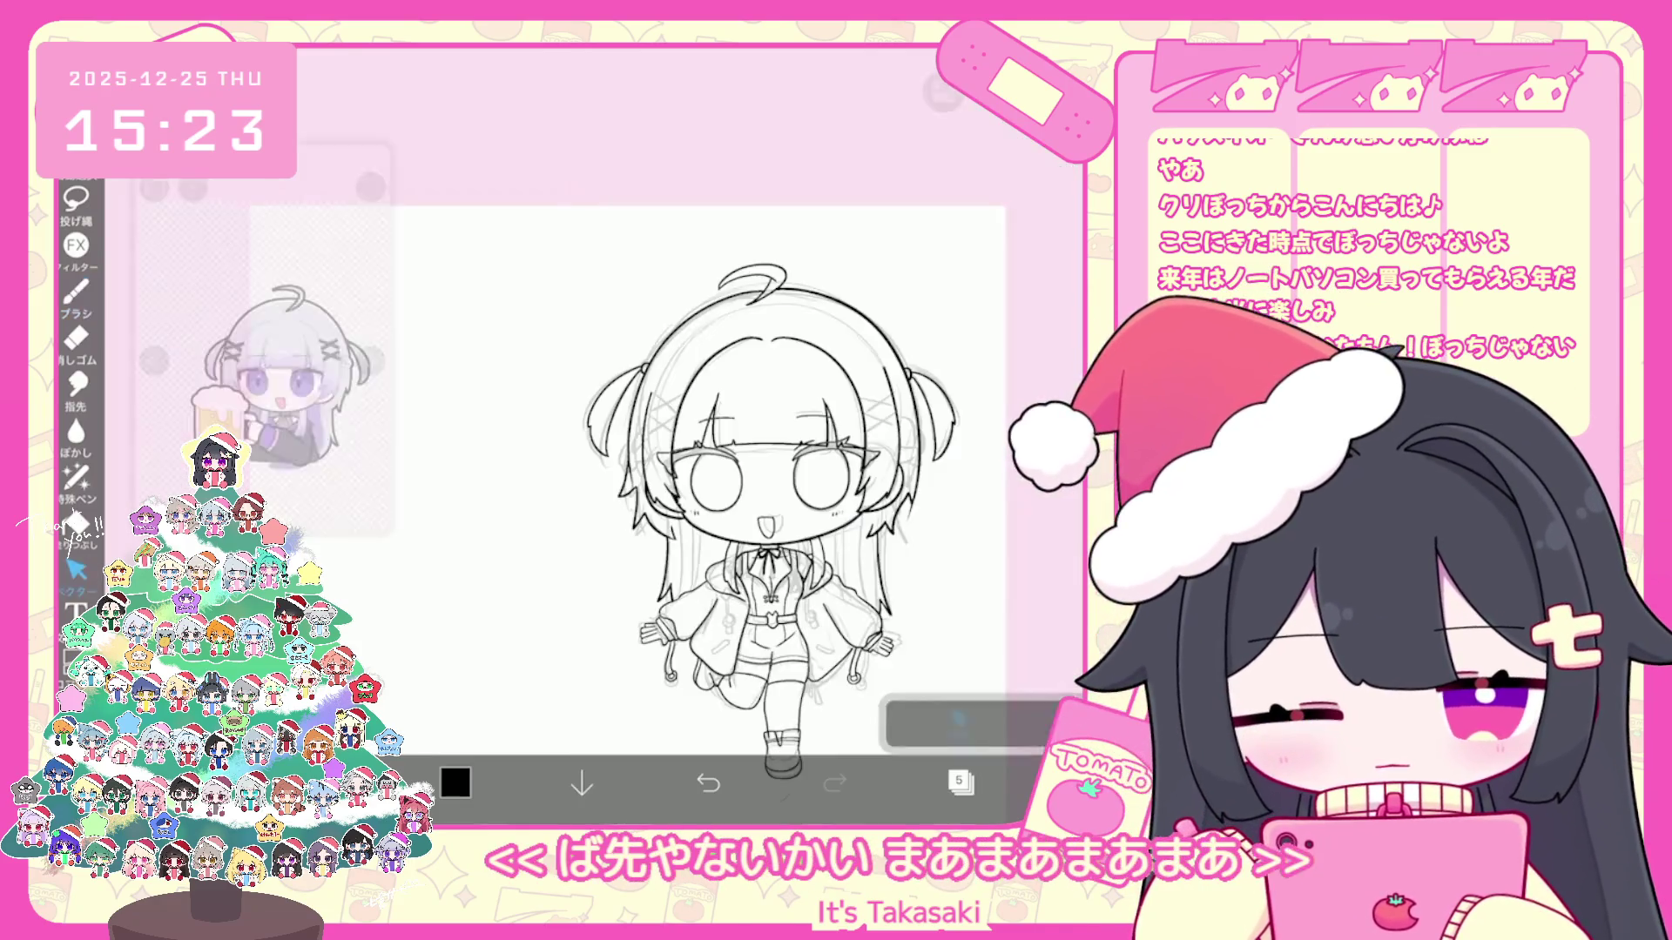
pyautogui.scroll(5, 679, 431)
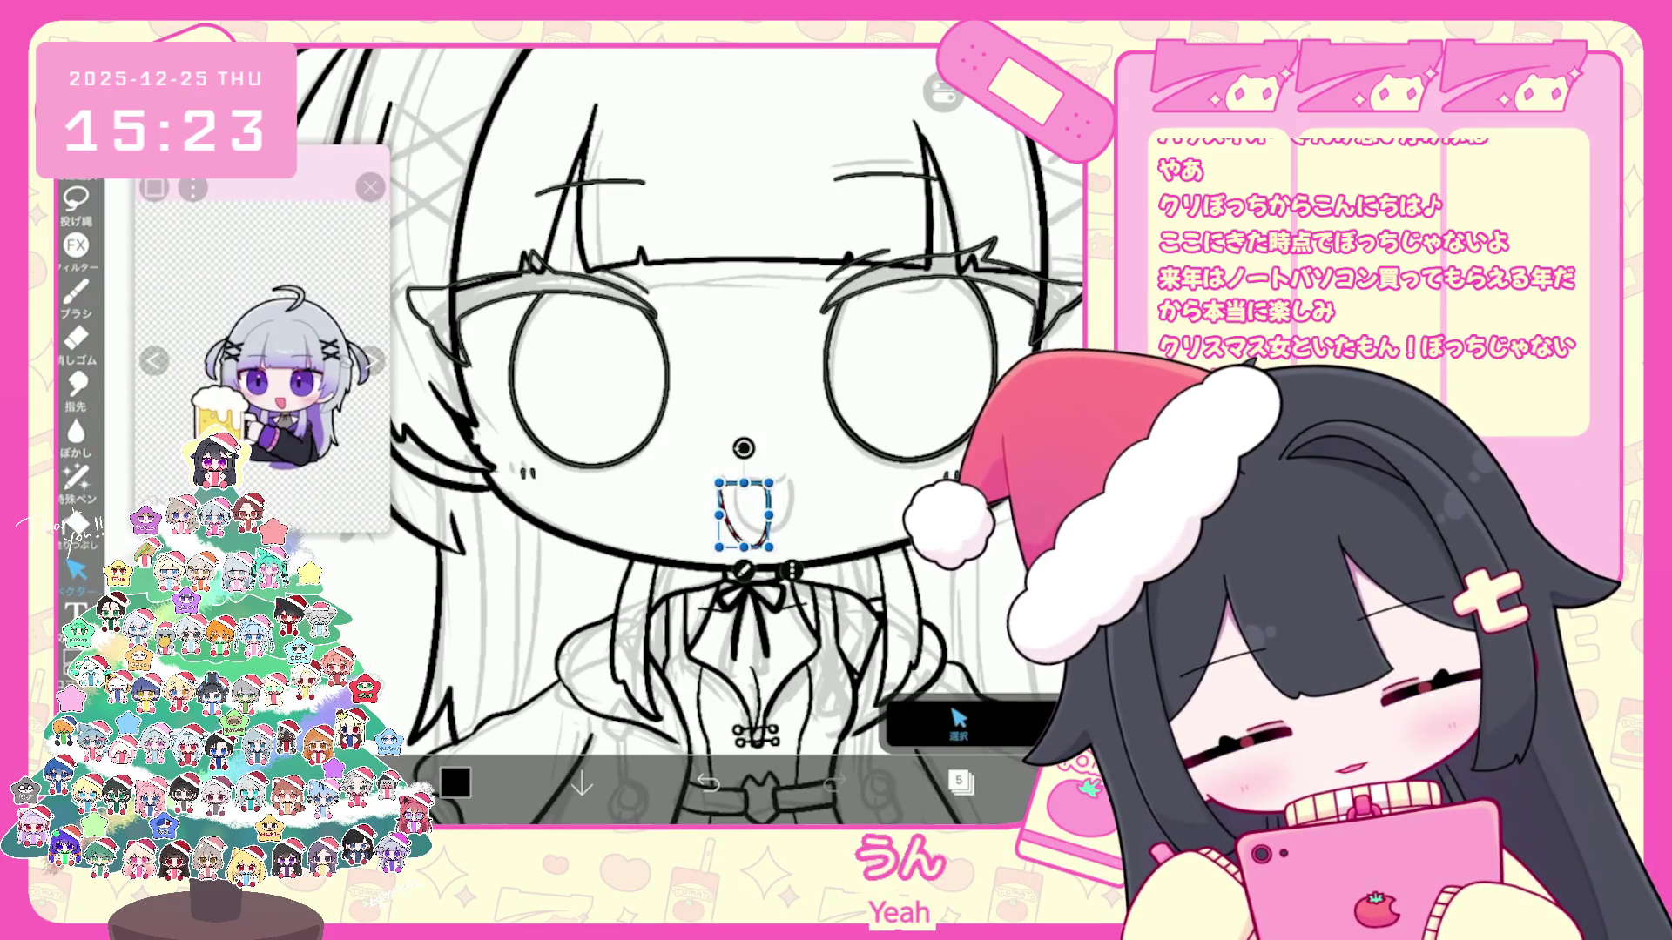
pyautogui.click(959, 781)
# Step: Dismiss the special-layer choices and redraw the short hair clip bar
pyautogui.click(677, 729)
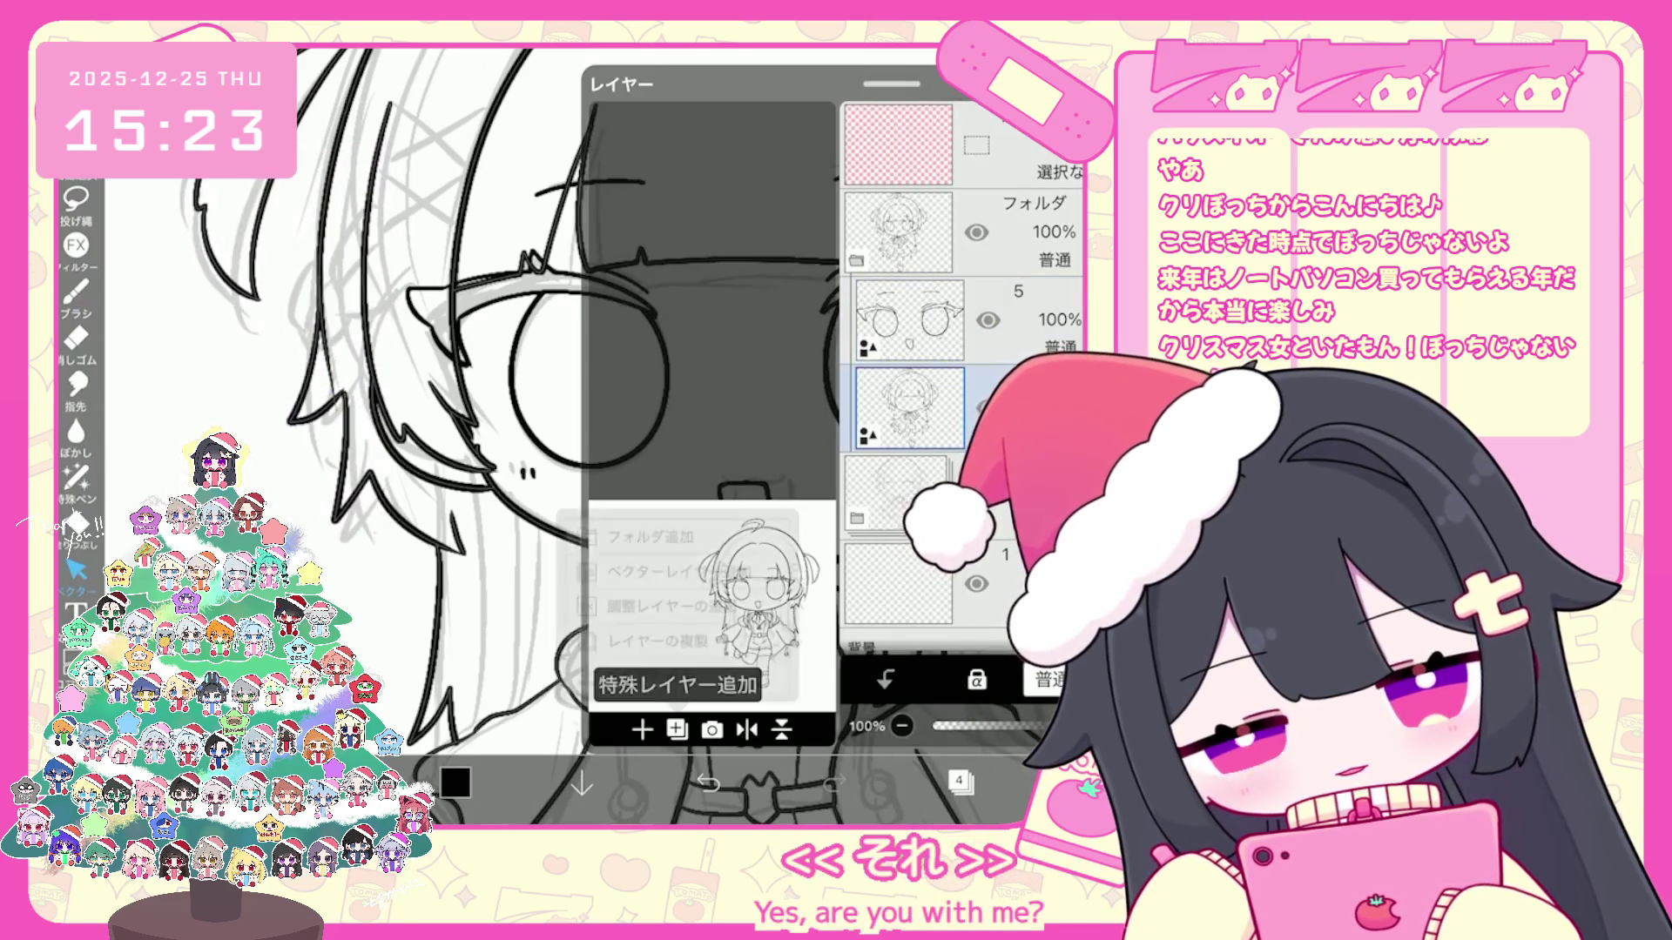
pyautogui.click(392, 392)
pyautogui.click(960, 781)
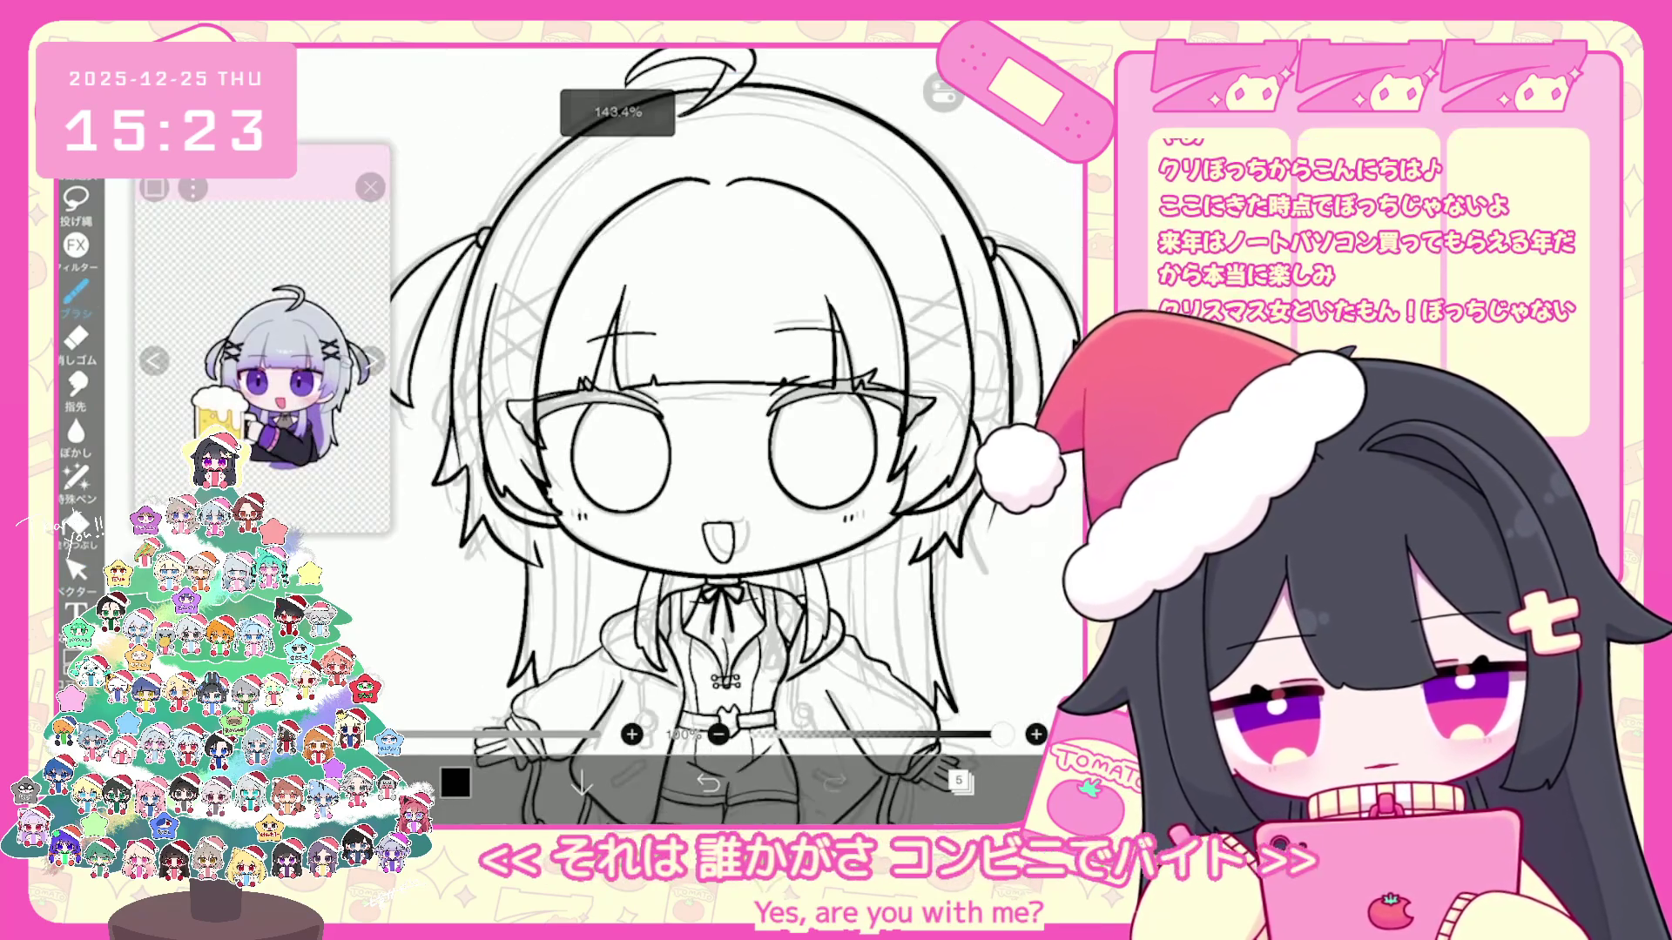
pyautogui.scroll(3, 679, 432)
pyautogui.scroll(1, 679, 431)
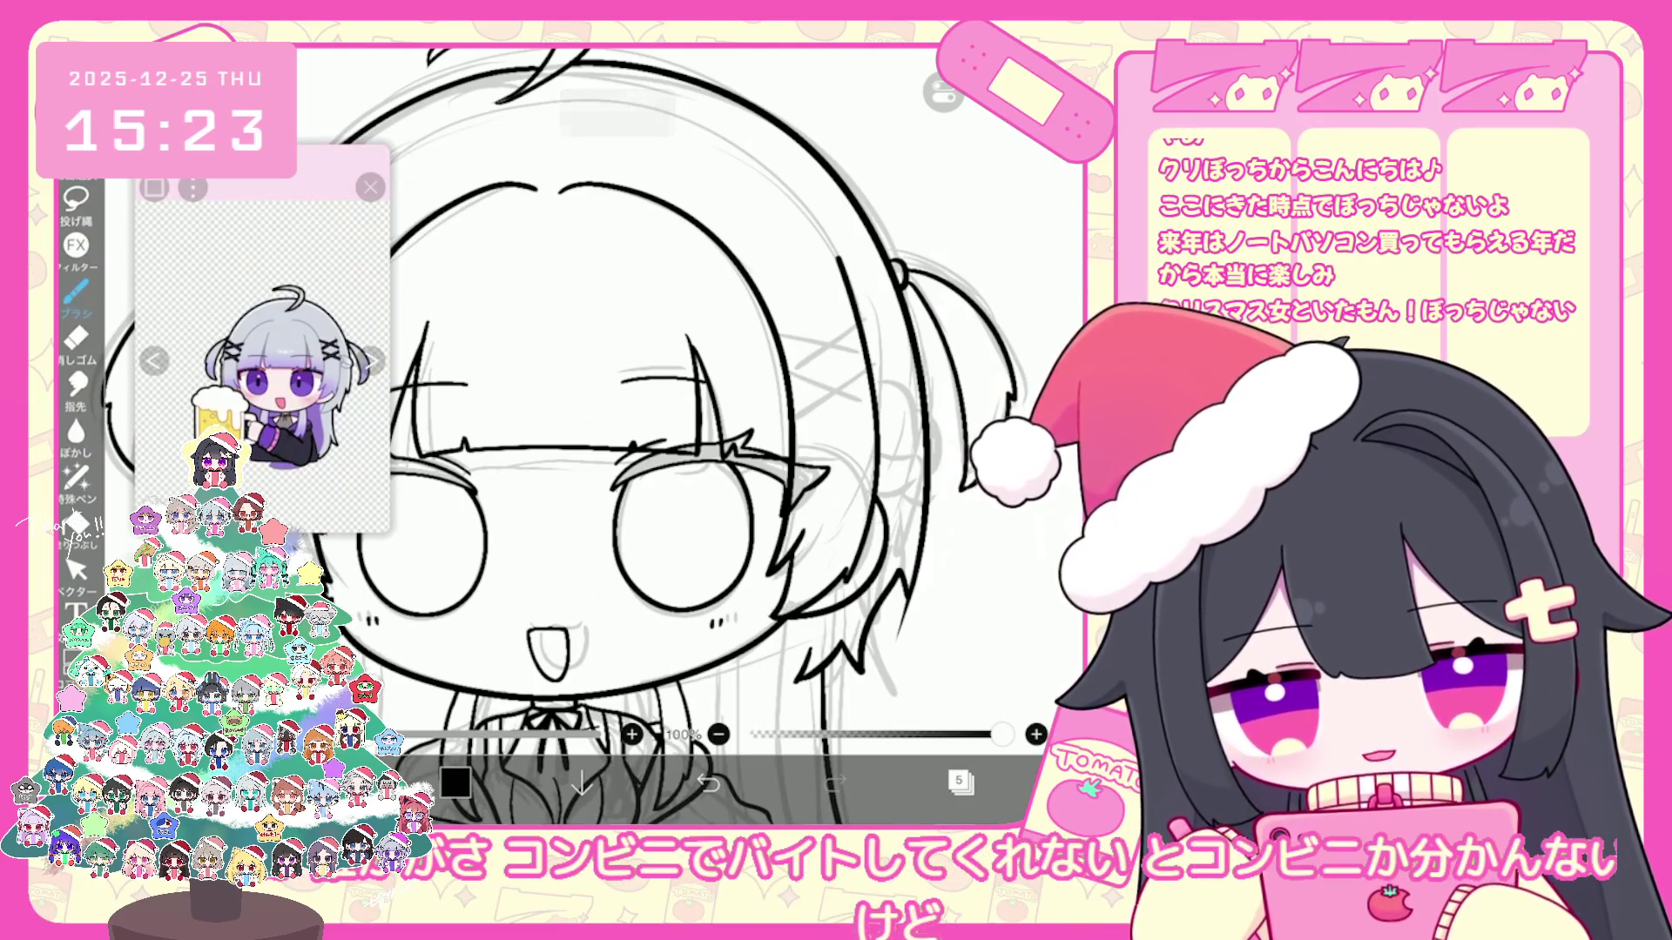
pyautogui.scroll(2, 693, 431)
pyautogui.scroll(2, 693, 431)
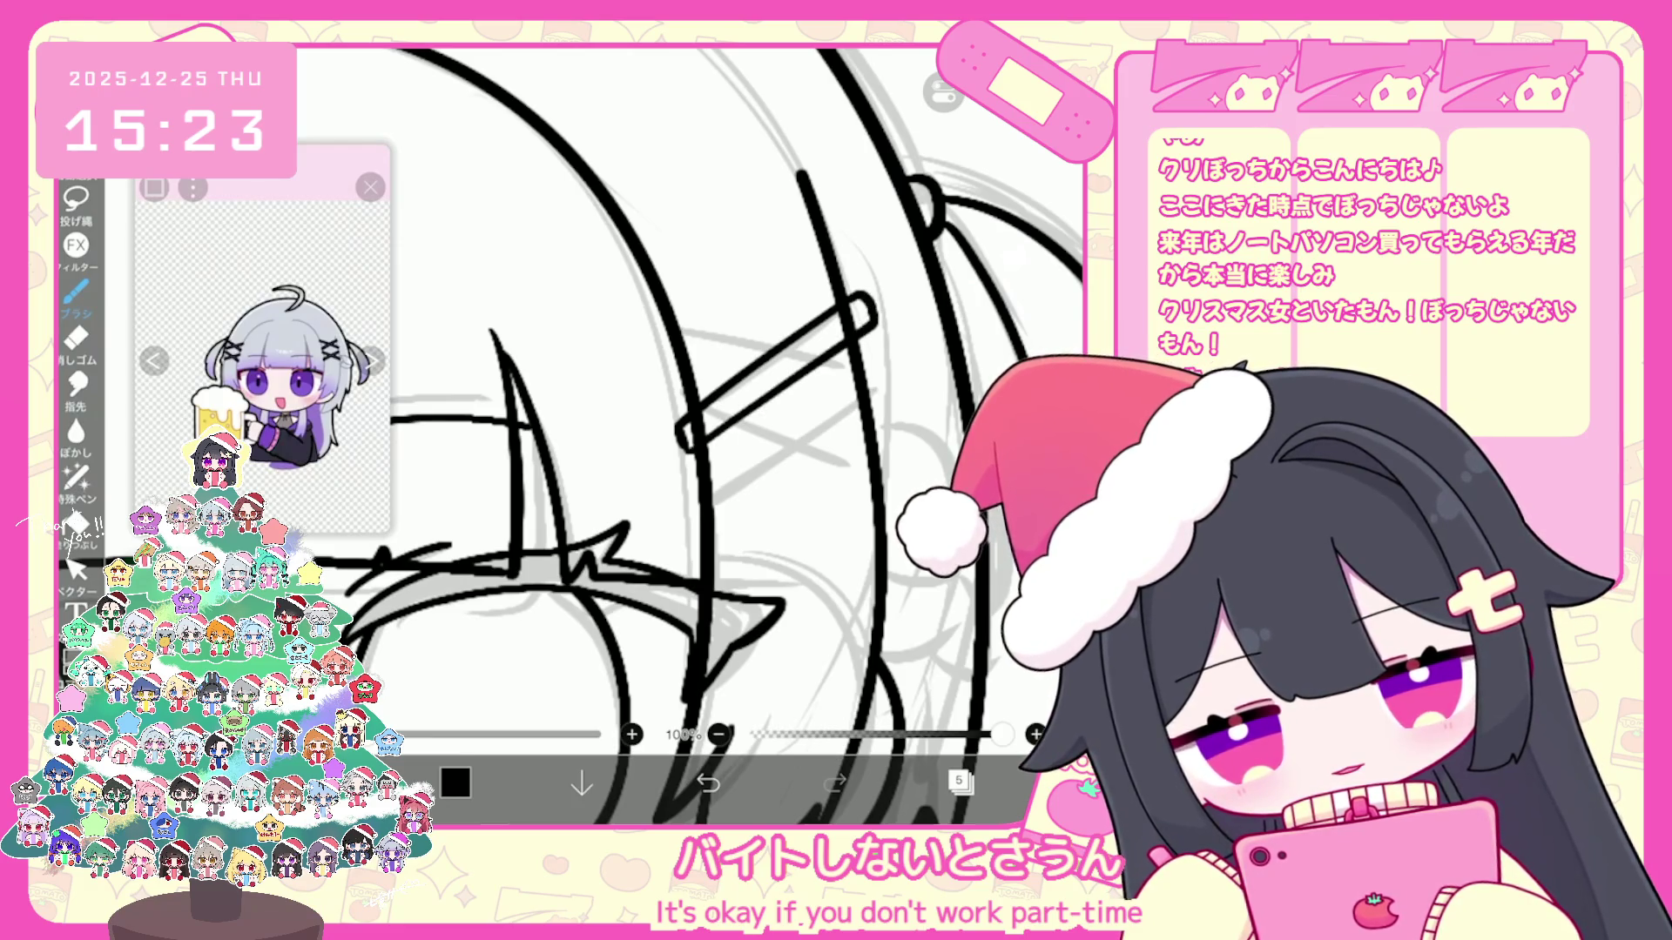
pyautogui.hotkey('ctrl', 'z')
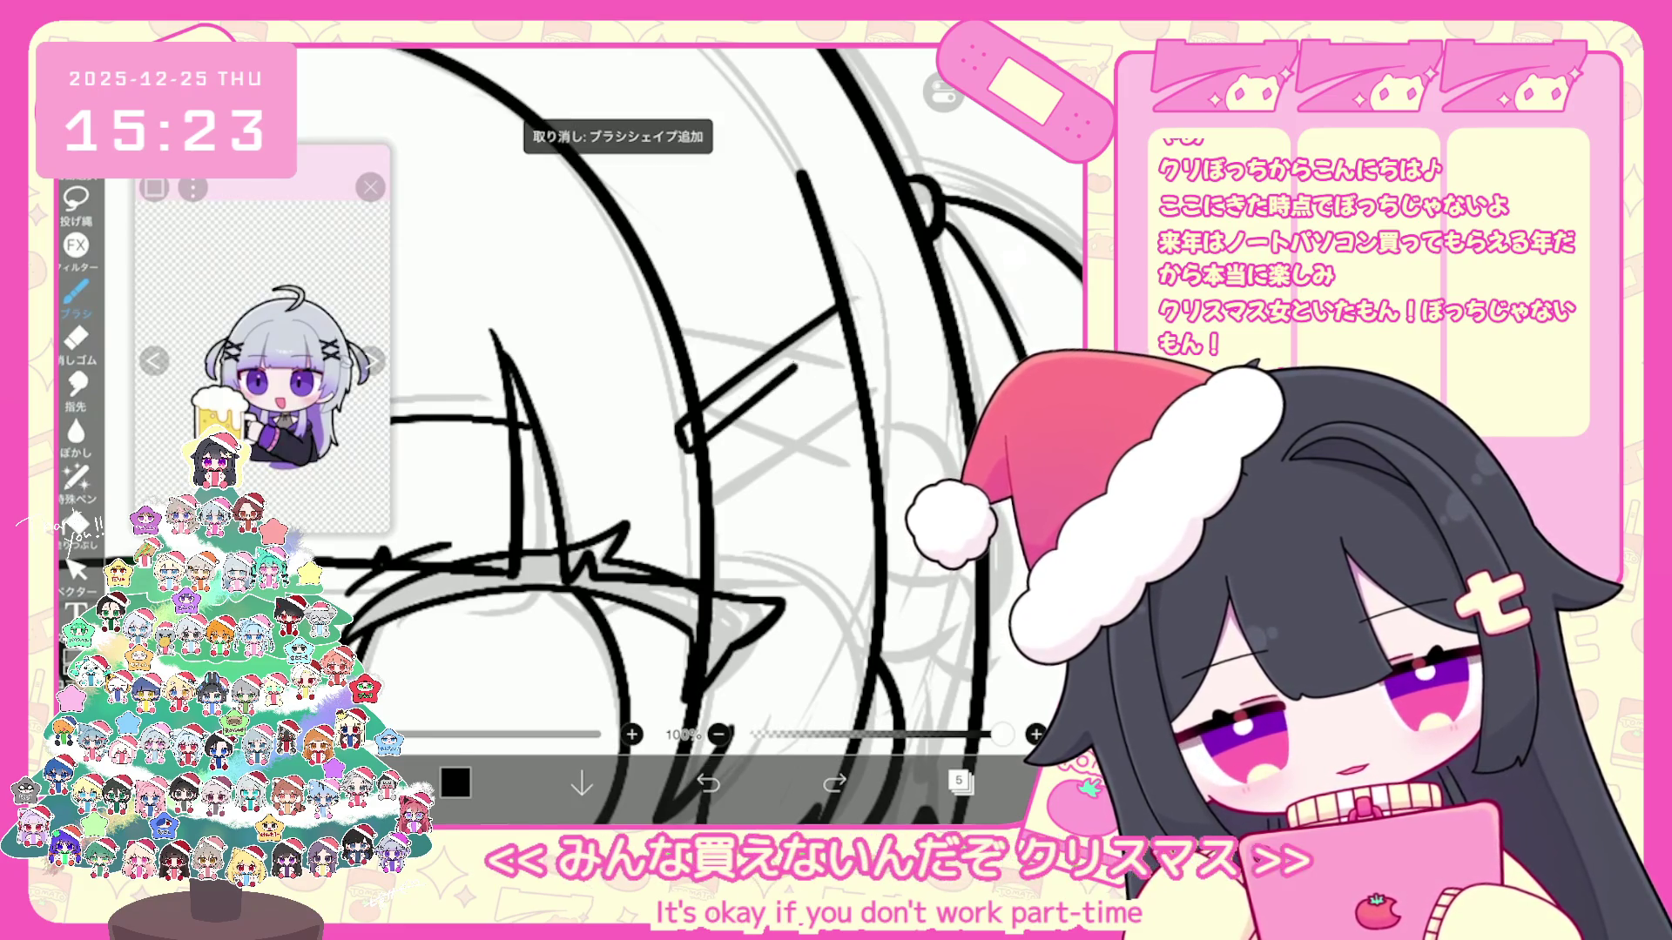
pyautogui.moveTo(770, 395); pyautogui.dragTo(686, 439)
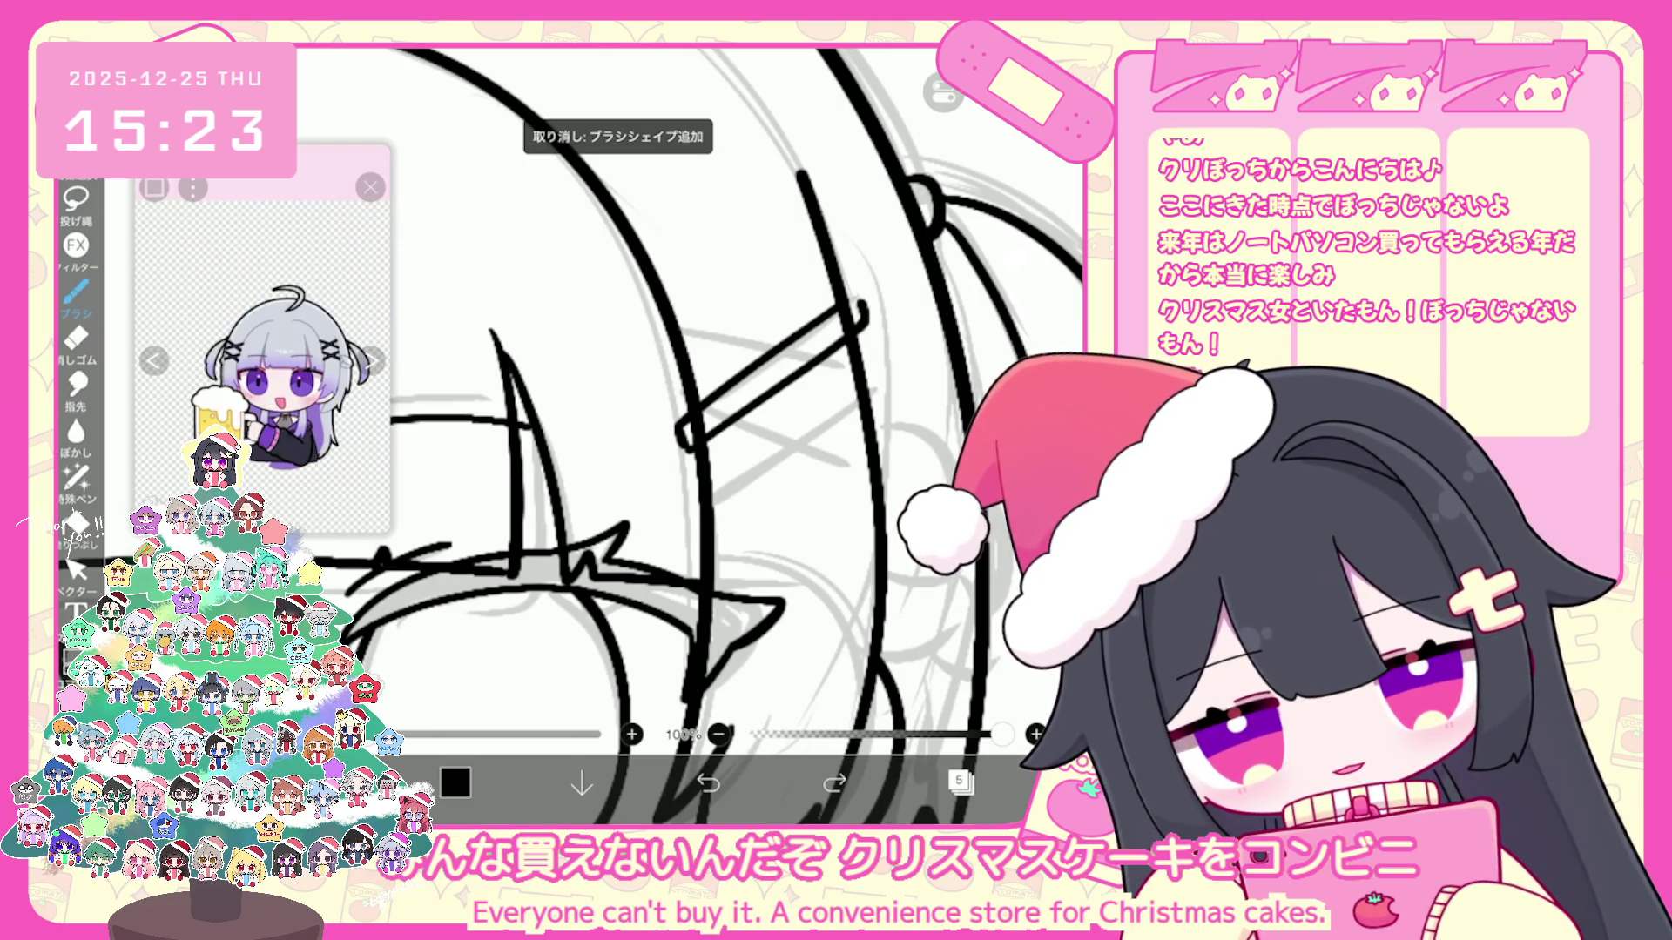
# Step: Move the X hair clip layer onto the girl's head and nudge it into position
pyautogui.click(960, 782)
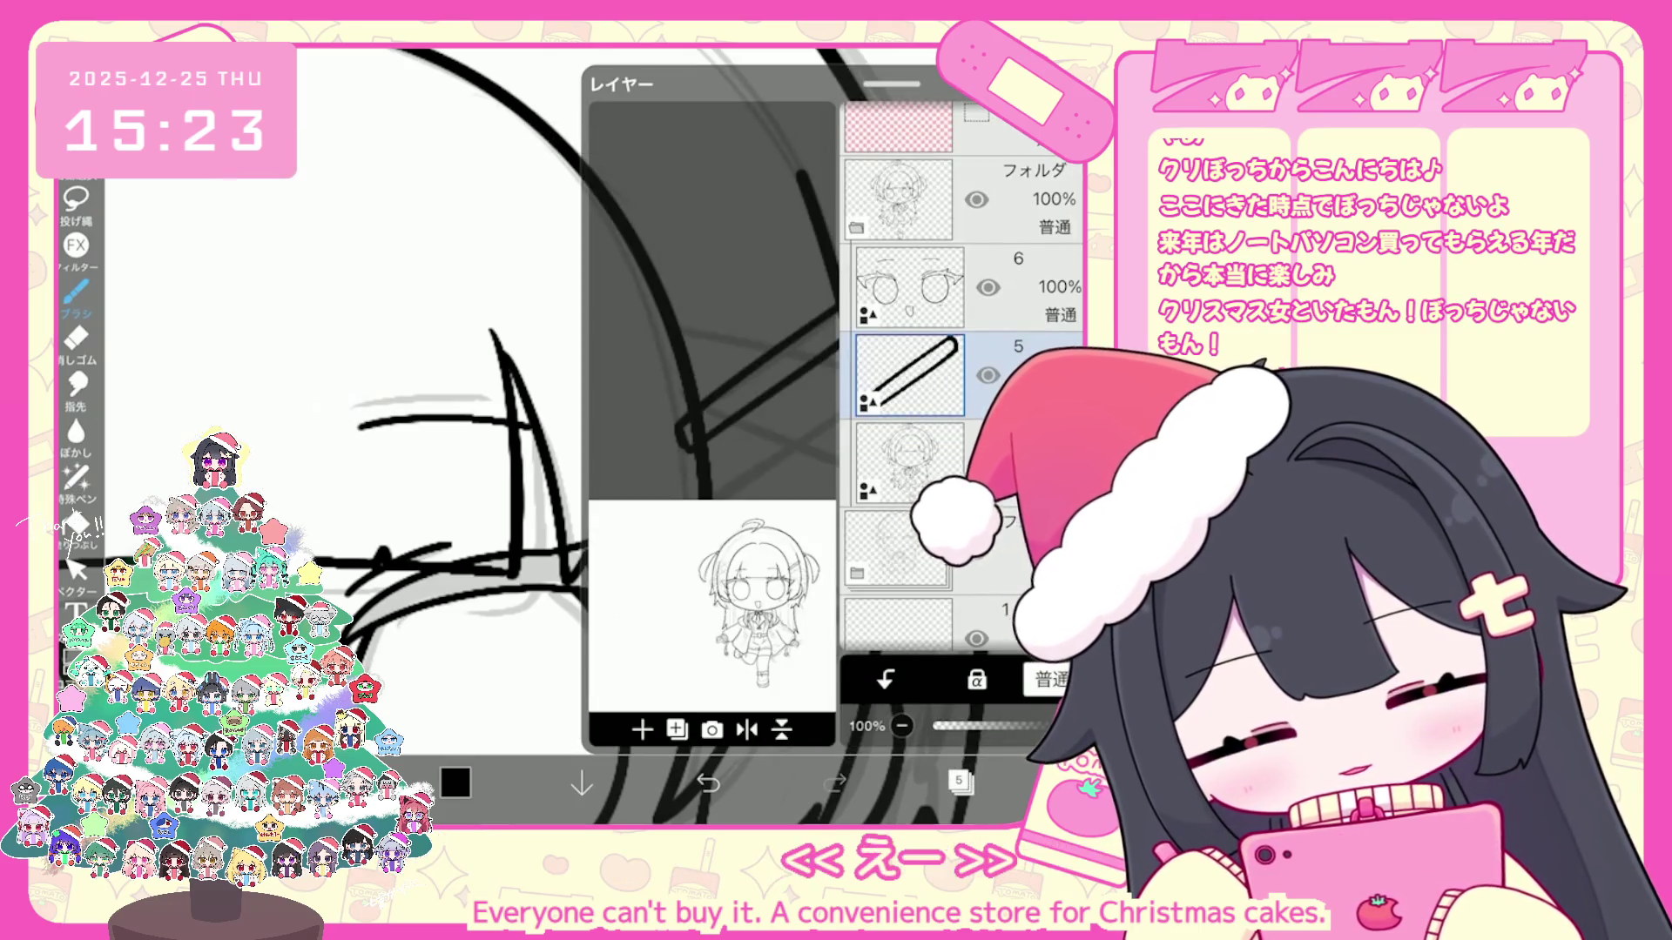
pyautogui.click(642, 730)
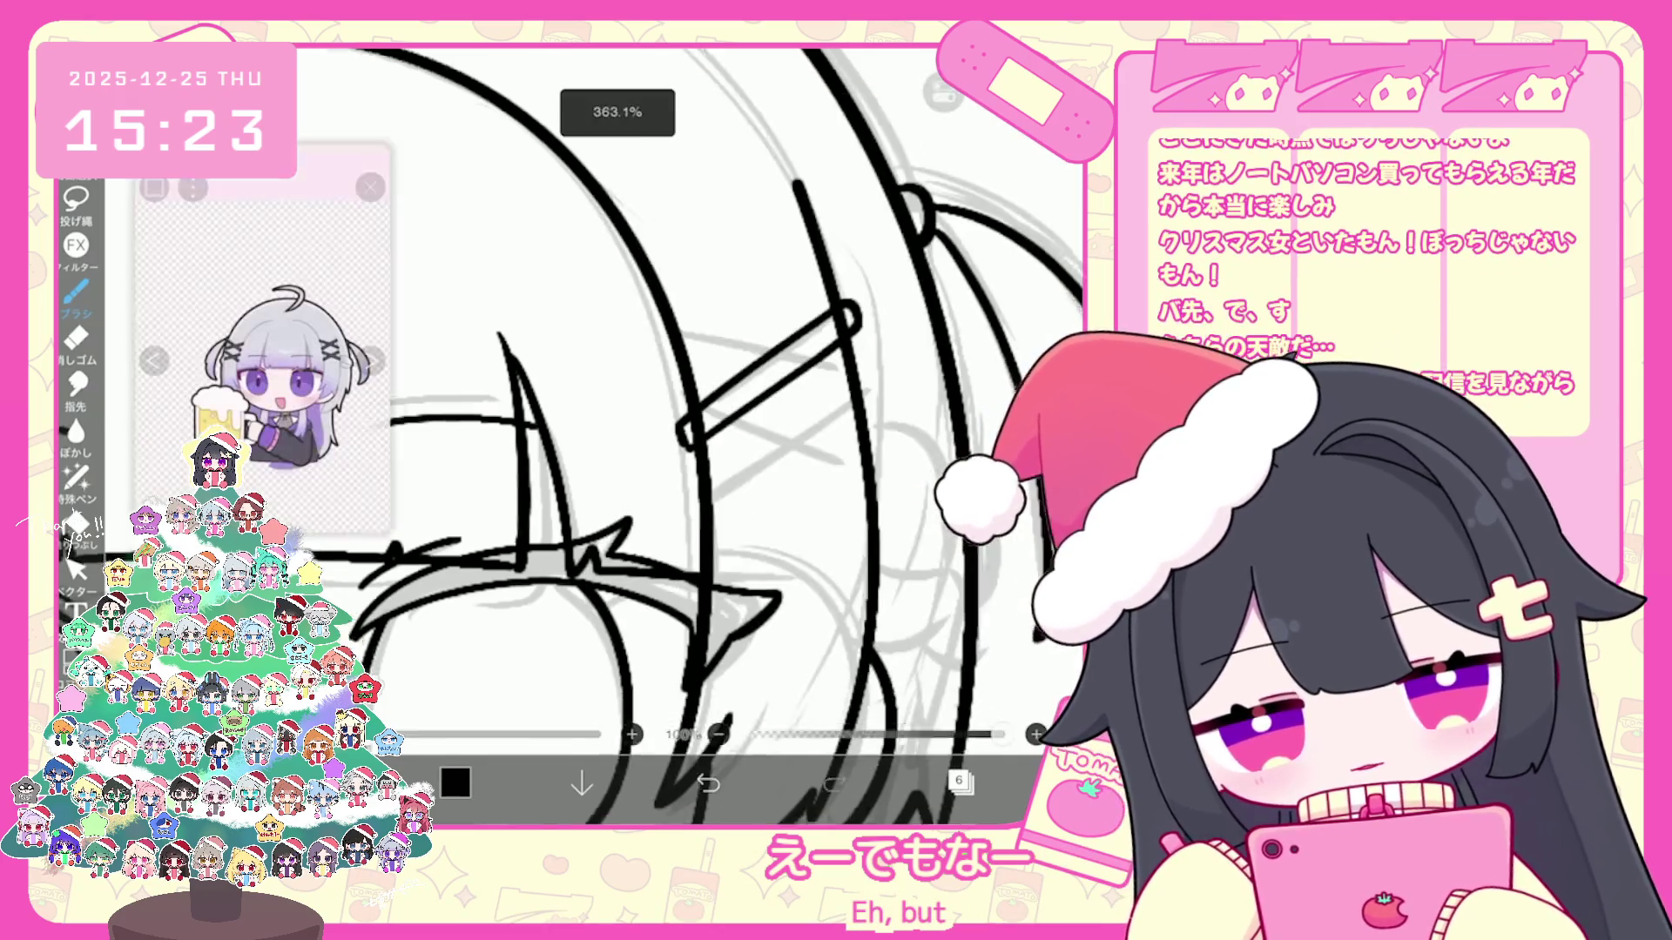
pyautogui.moveTo(336, 354); pyautogui.dragTo(809, 437)
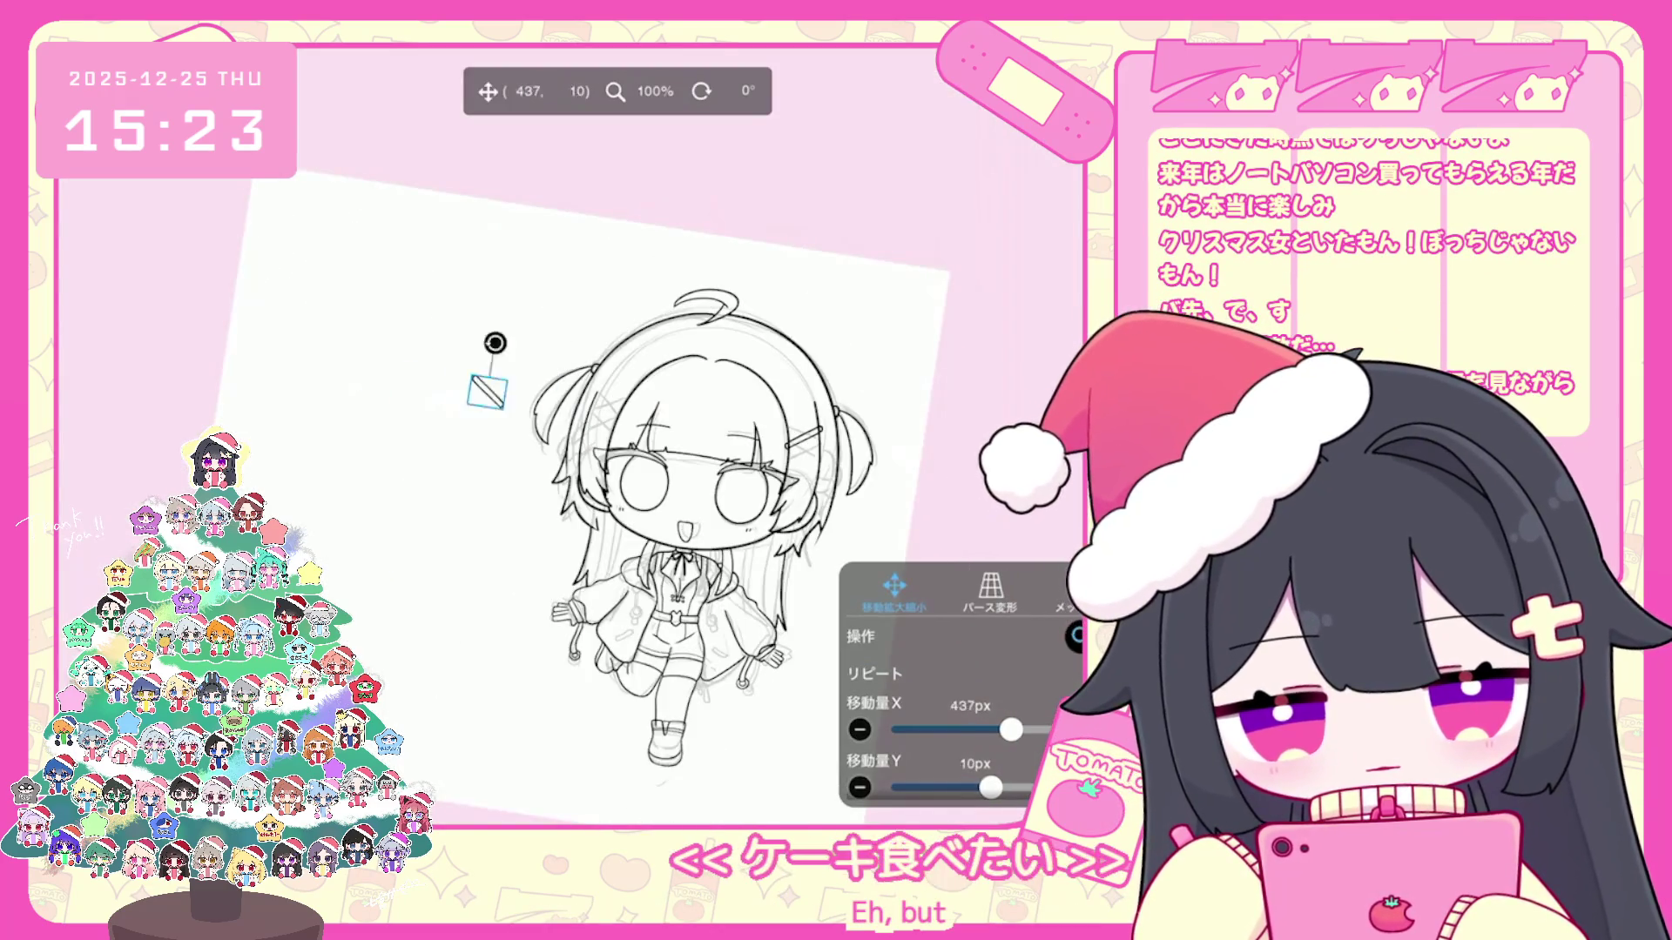
pyautogui.scroll(5, 597, 467)
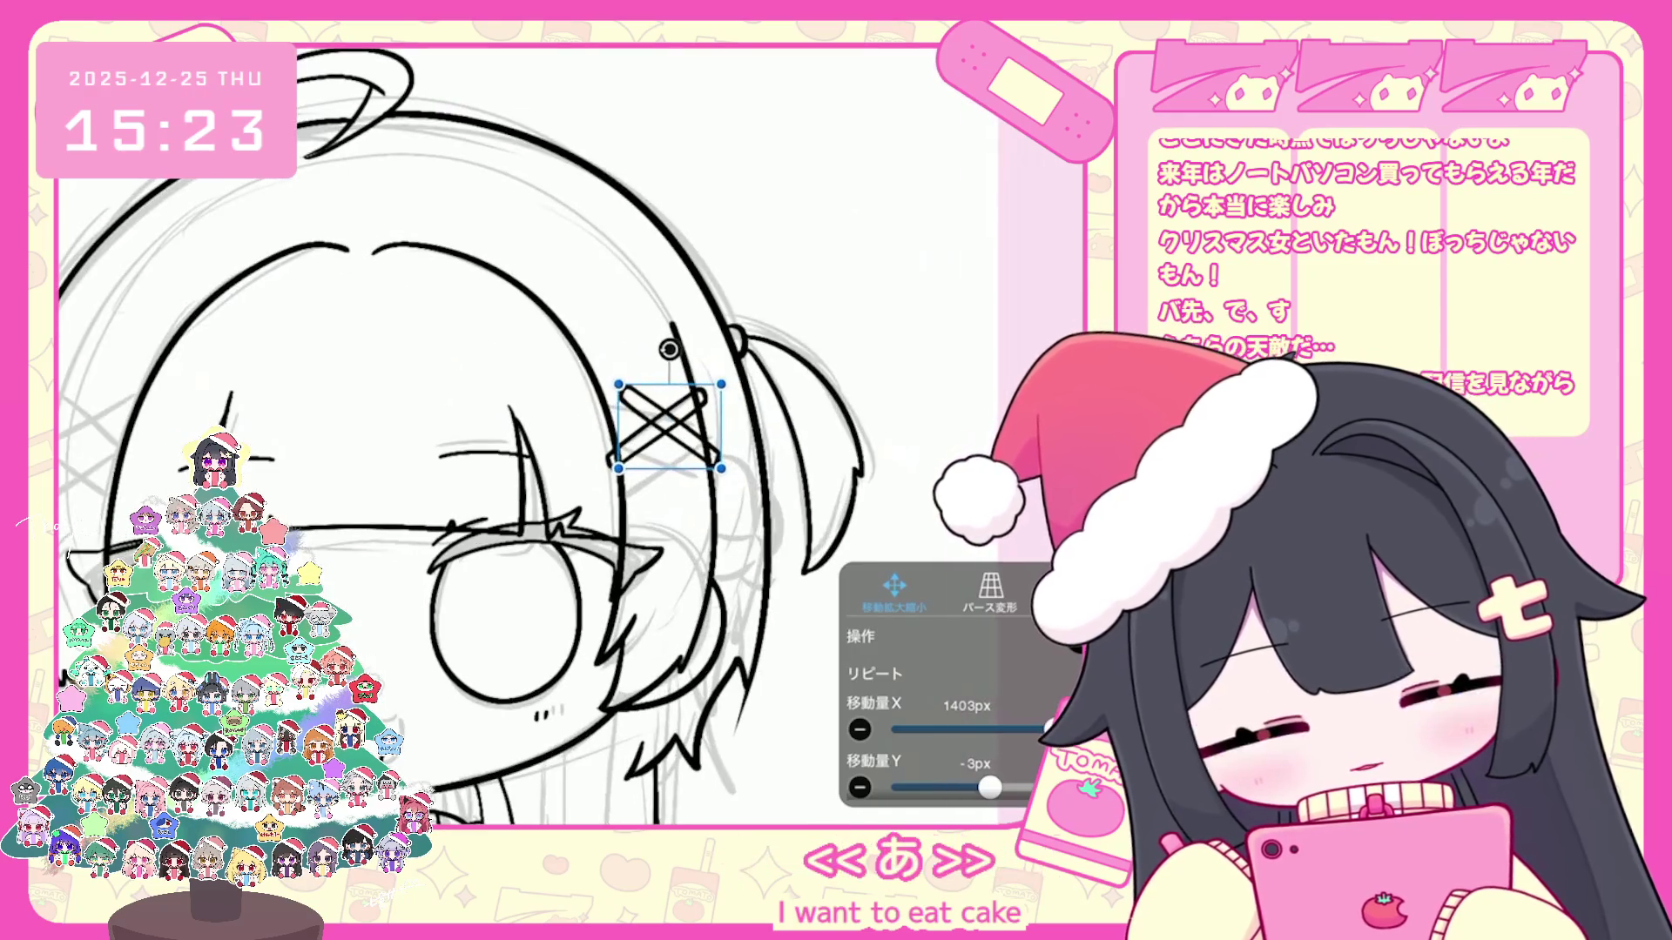
pyautogui.moveTo(660, 471); pyautogui.dragTo(660, 429)
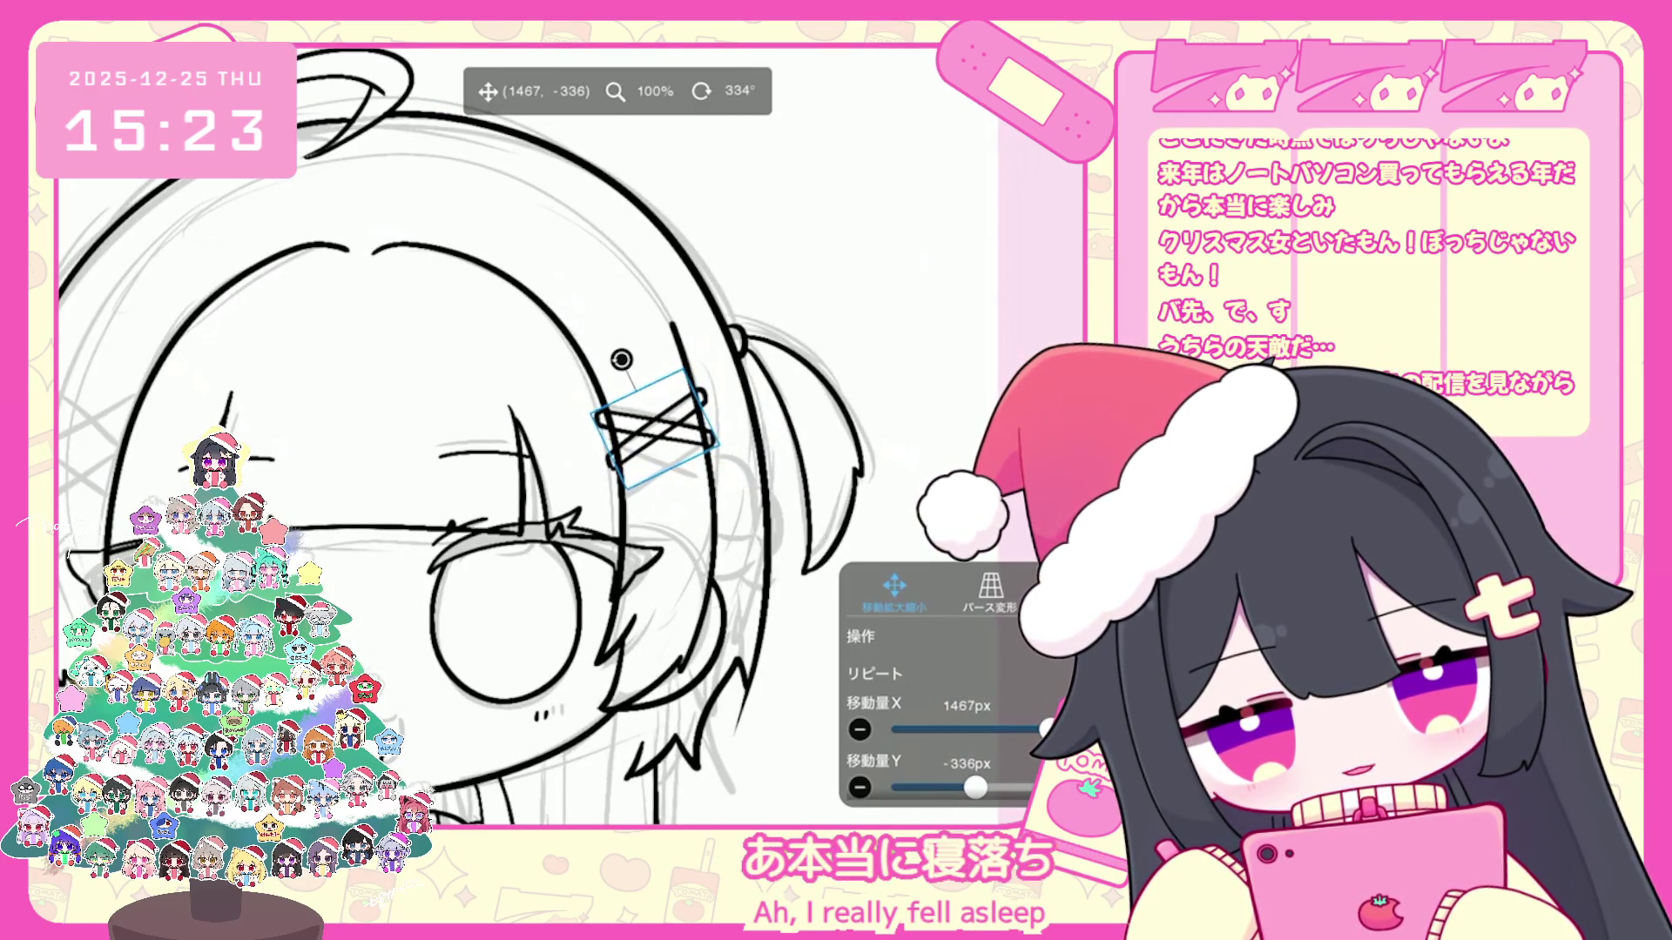
pyautogui.click(960, 781)
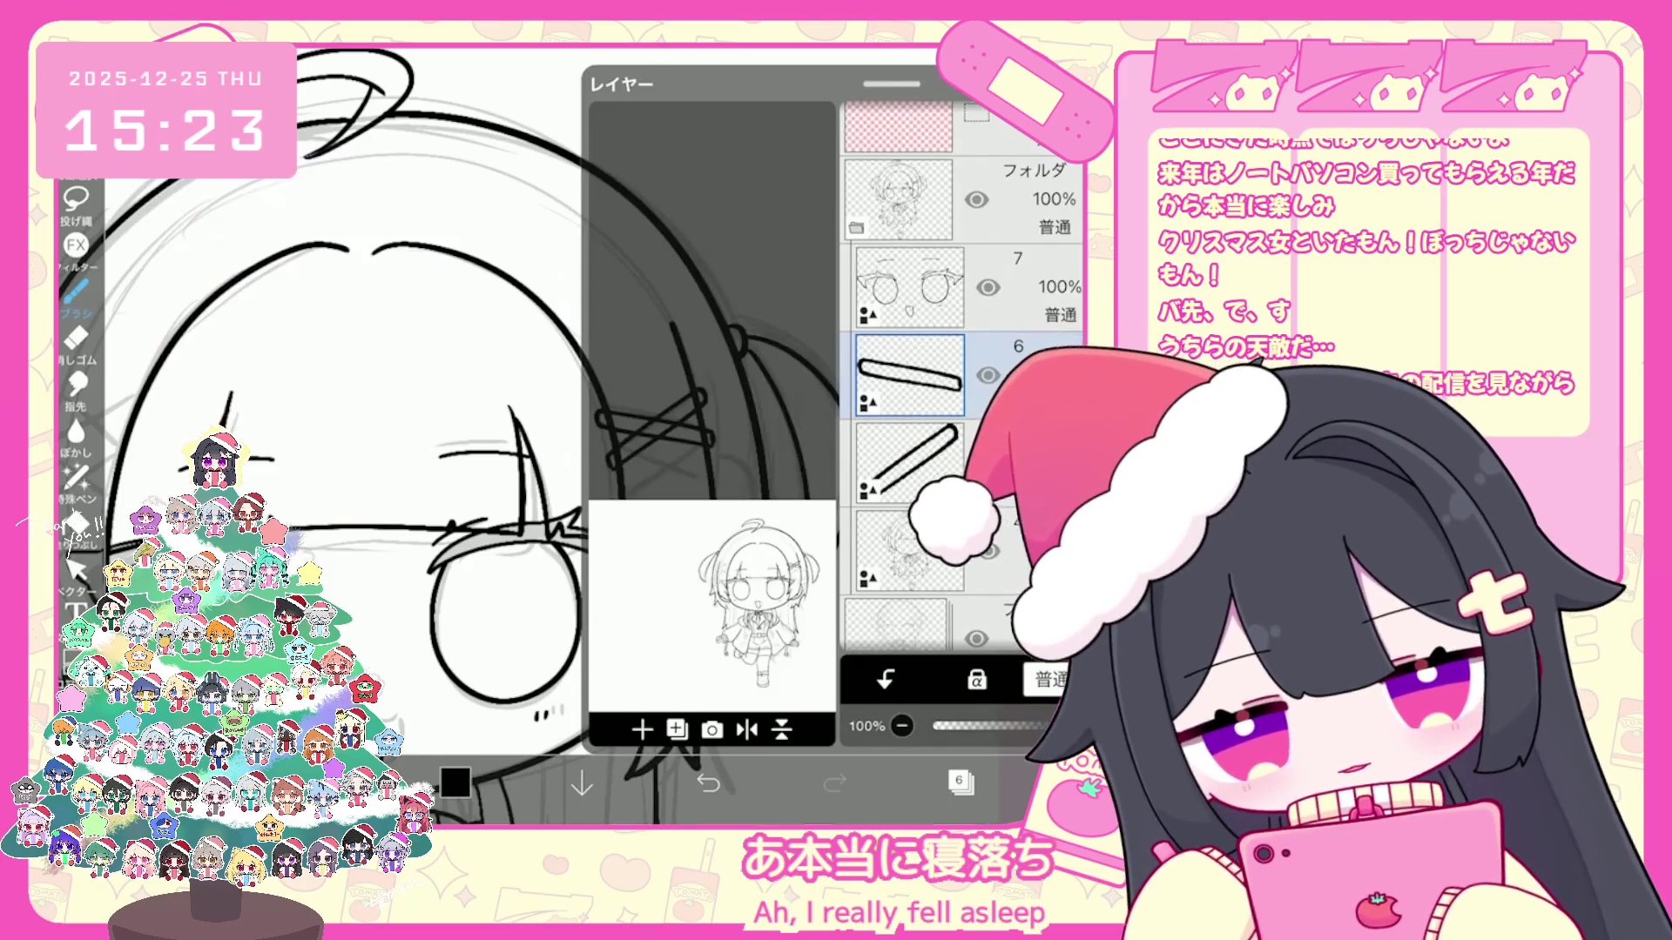
pyautogui.click(960, 781)
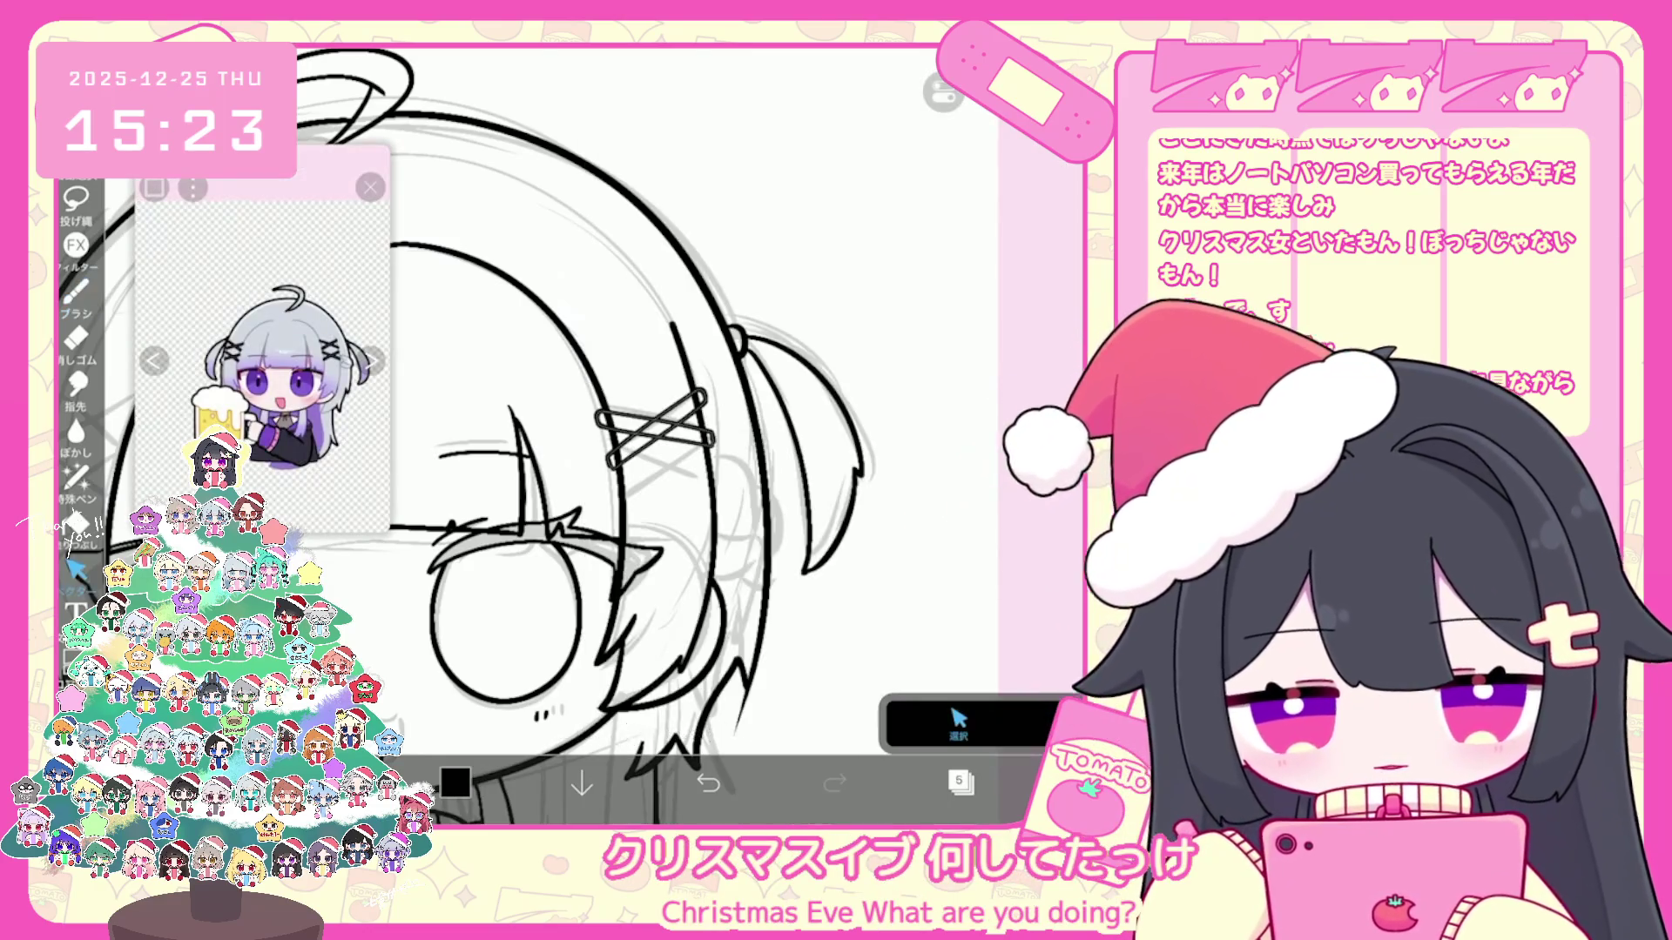
pyautogui.scroll(3, 653, 431)
pyautogui.click(958, 717)
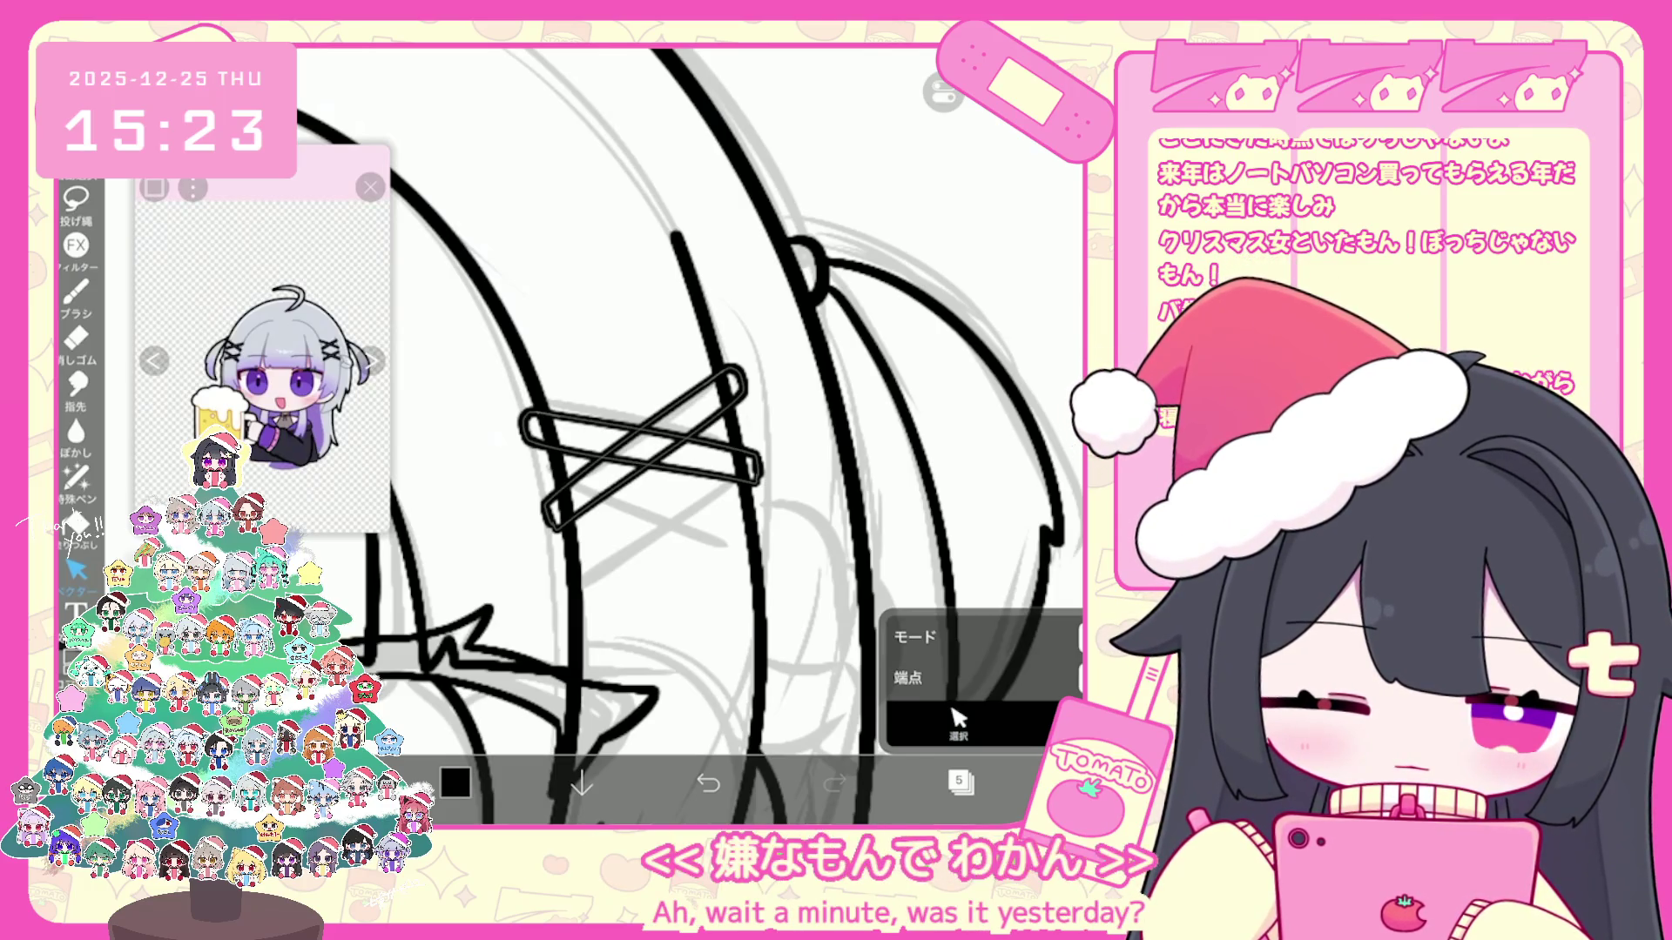
pyautogui.scroll(3, 262, 353)
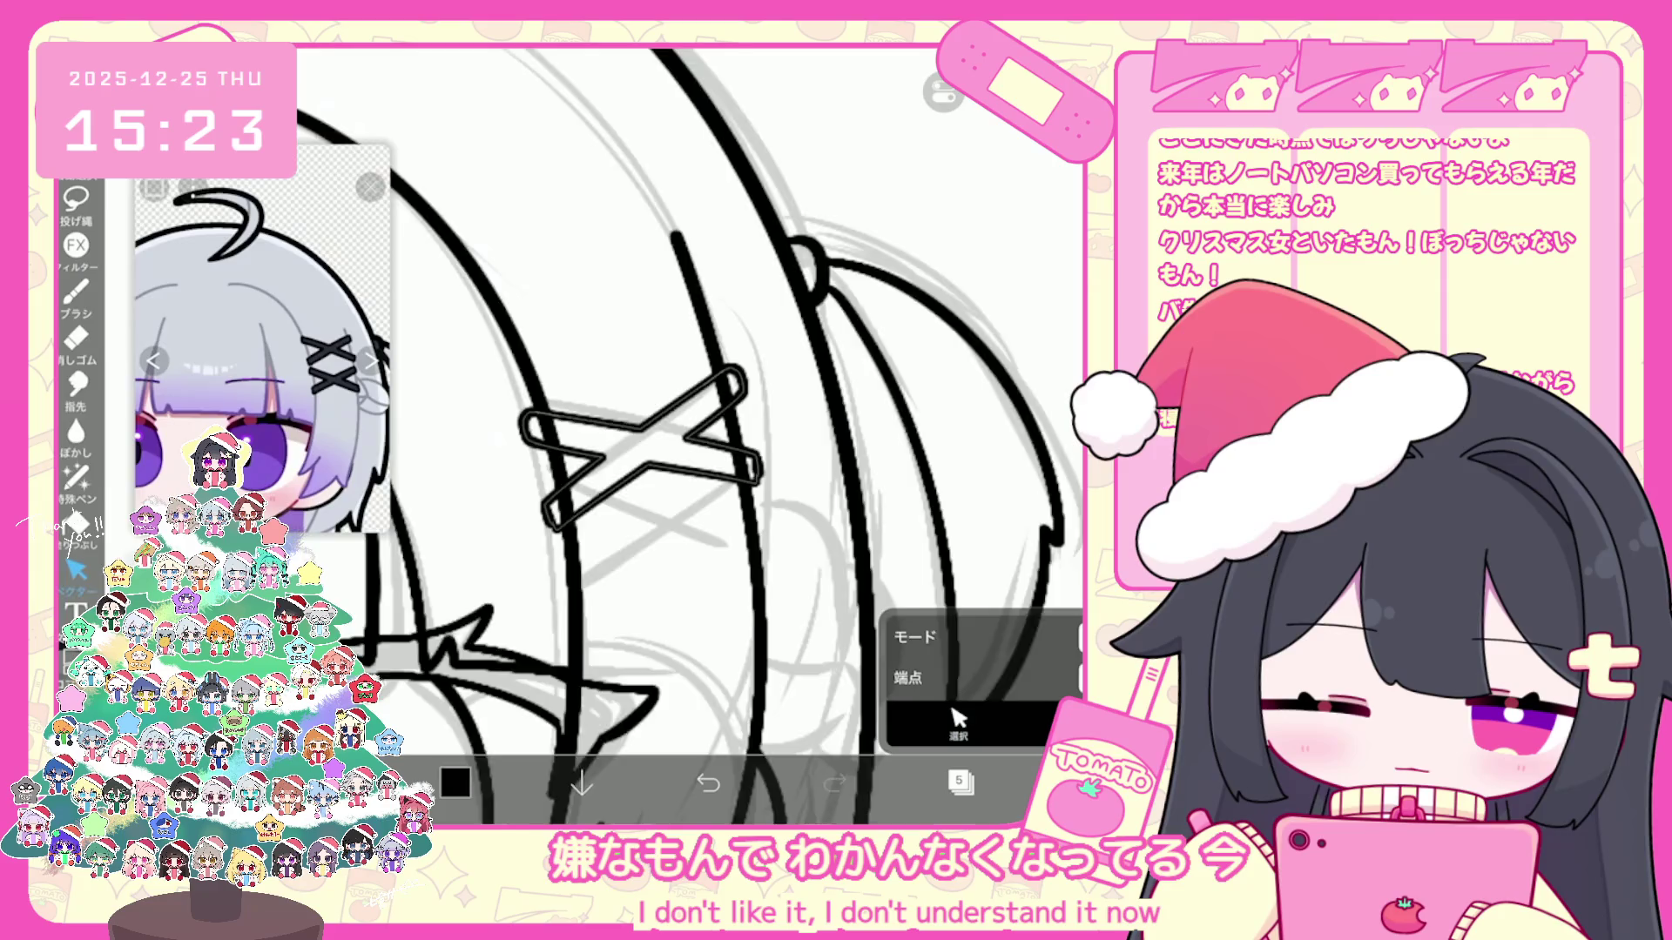
pyautogui.scroll(-3, 652, 432)
# Step: Duplicate the hair clip layer and place the copy just below the original
pyautogui.click(960, 782)
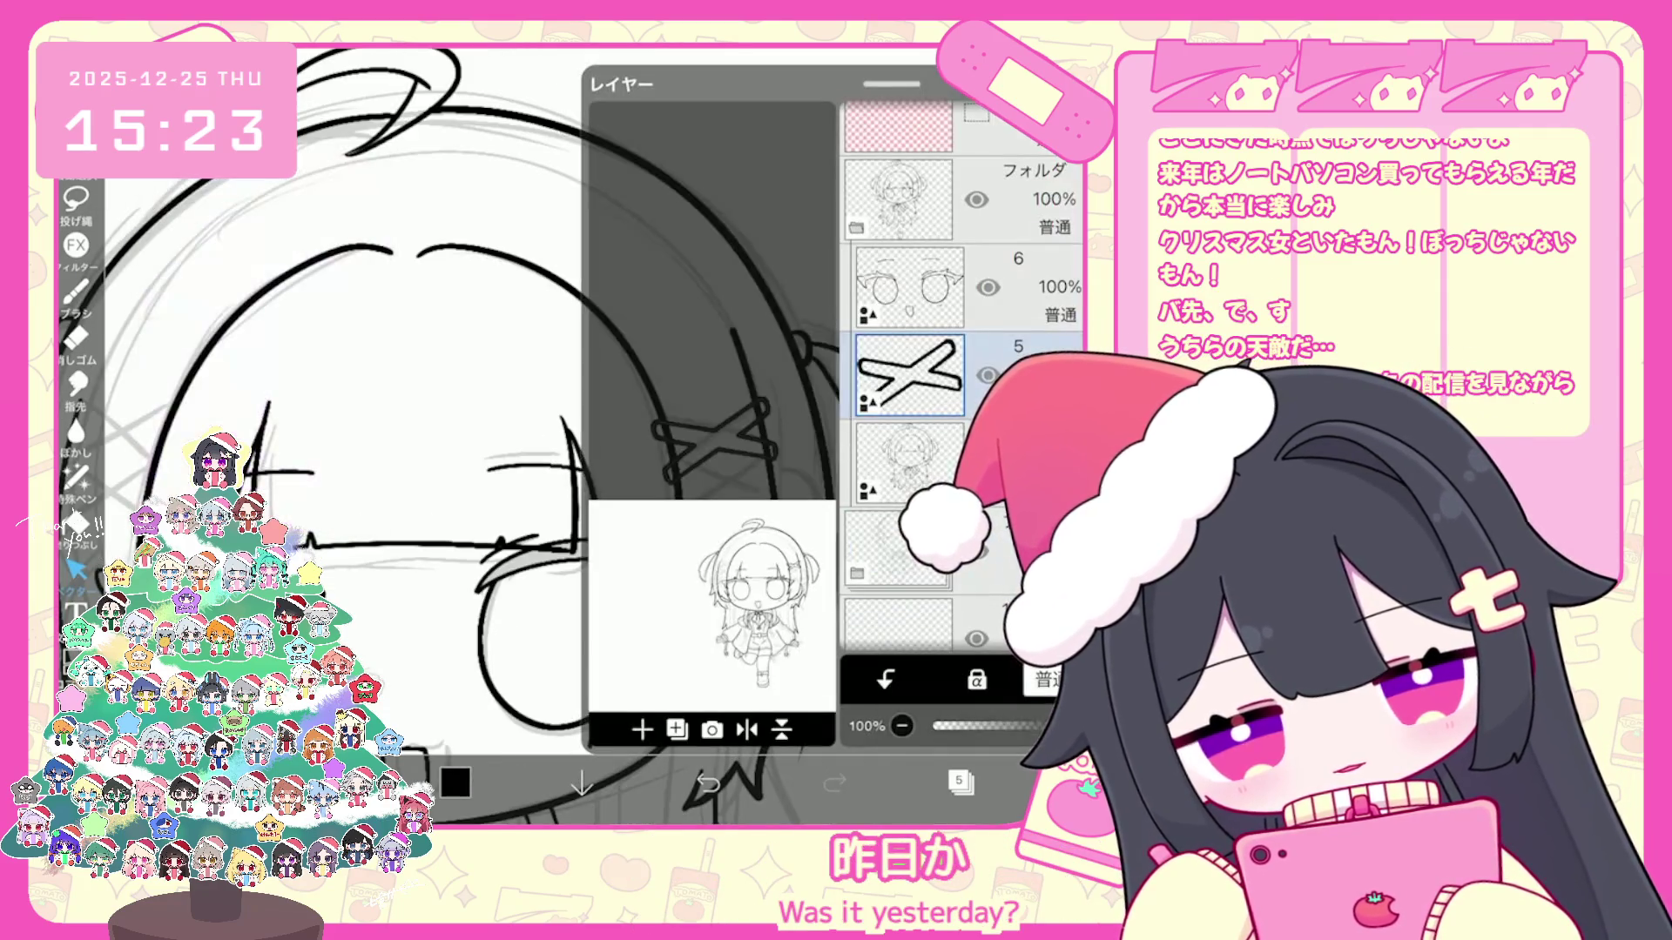
pyautogui.click(677, 729)
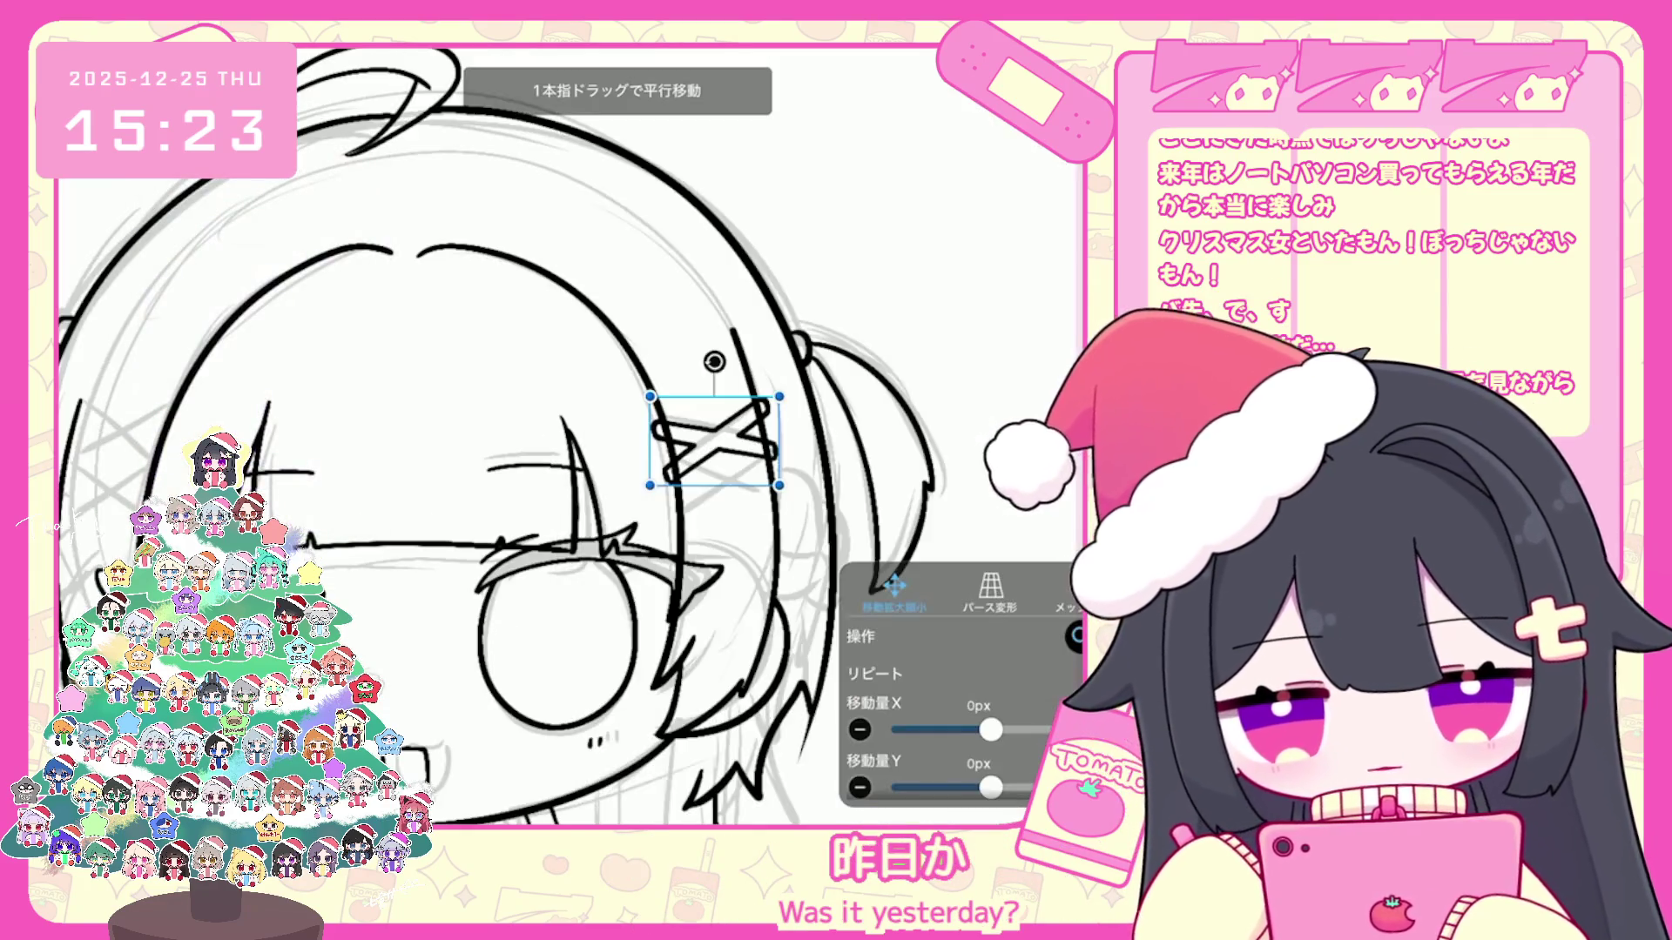
pyautogui.moveTo(715, 441); pyautogui.dragTo(726, 508)
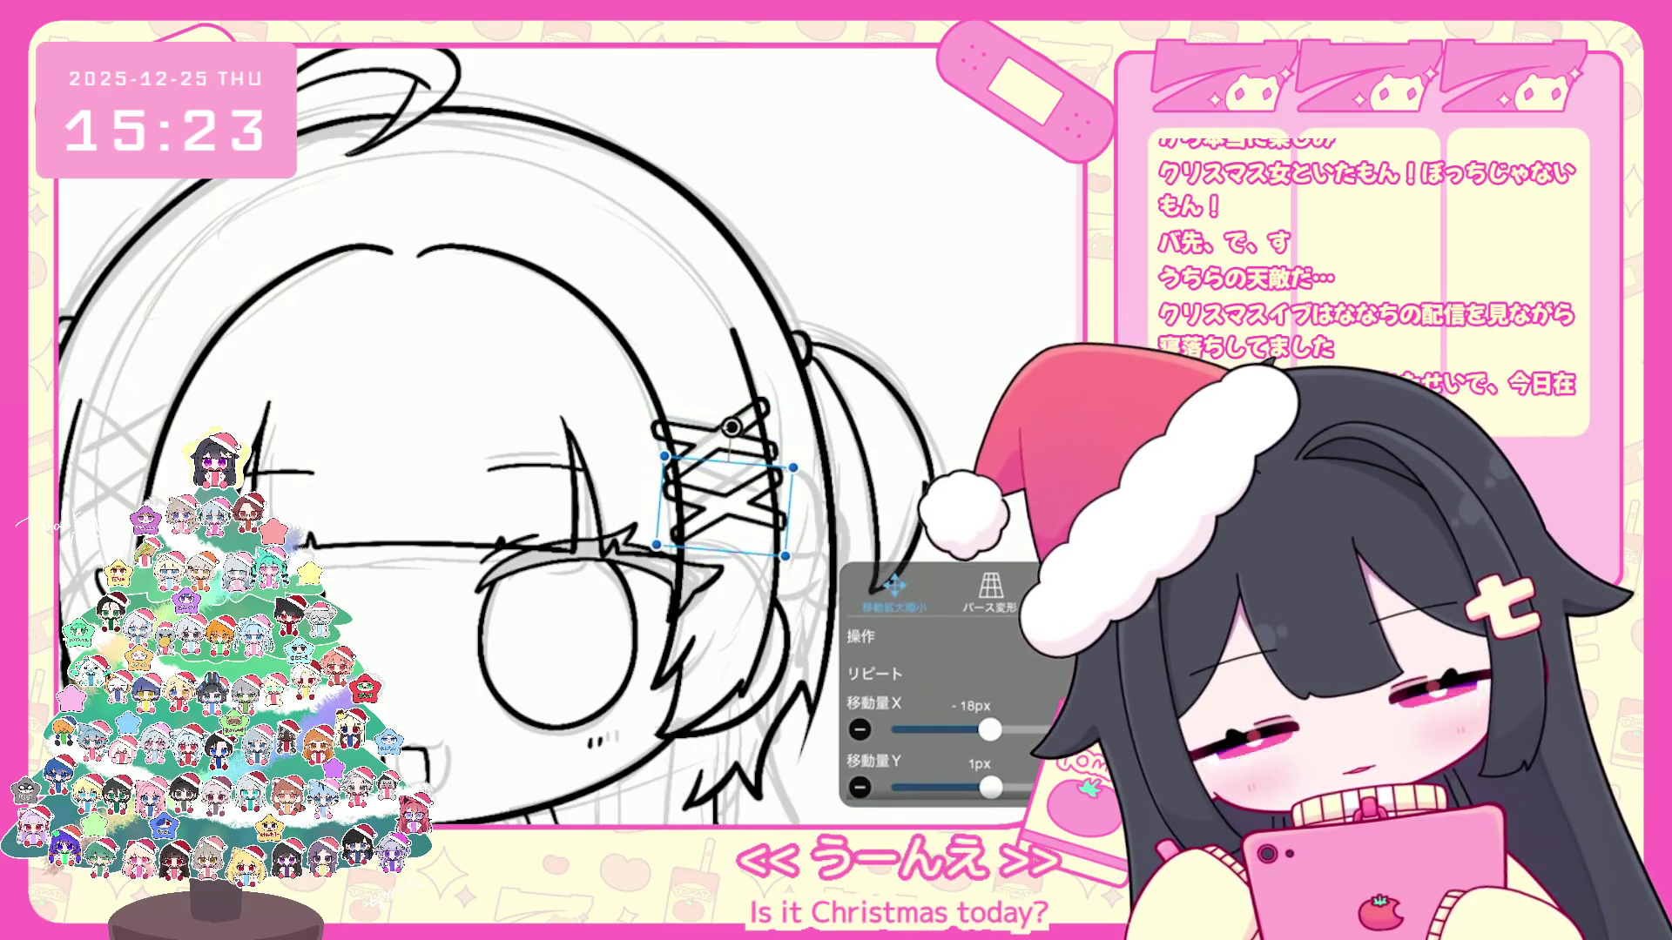
pyautogui.press('Return')
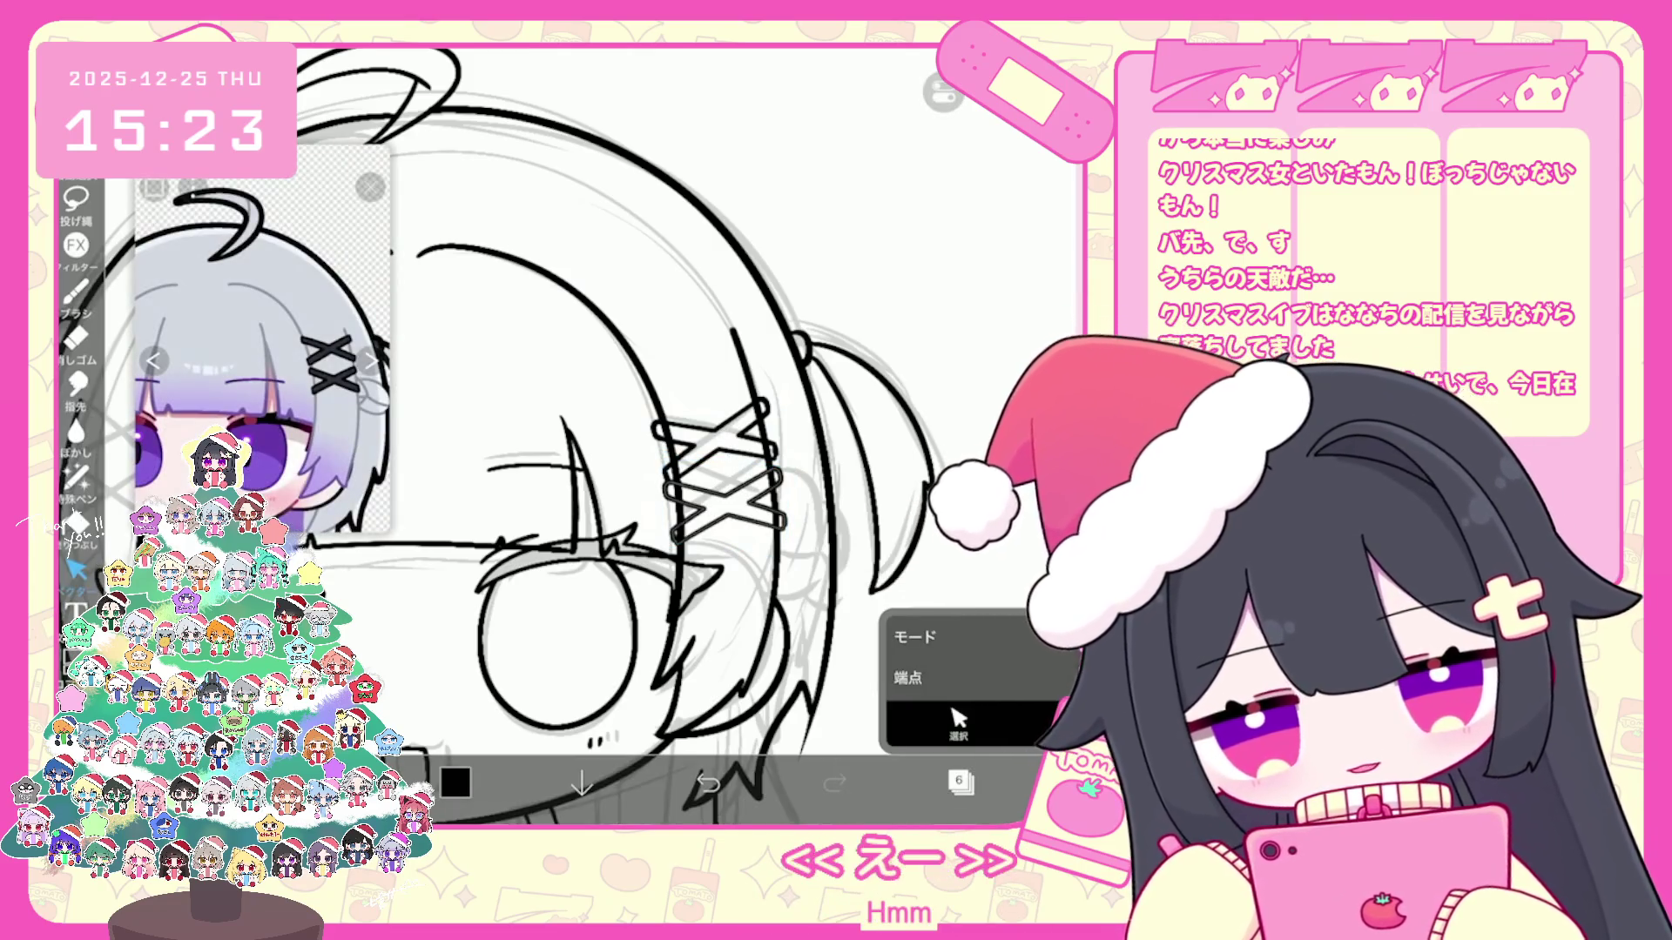
# Step: Nudge the copied clip up and left, then make layer 5 the active layer
pyautogui.click(960, 782)
pyautogui.click(76, 568)
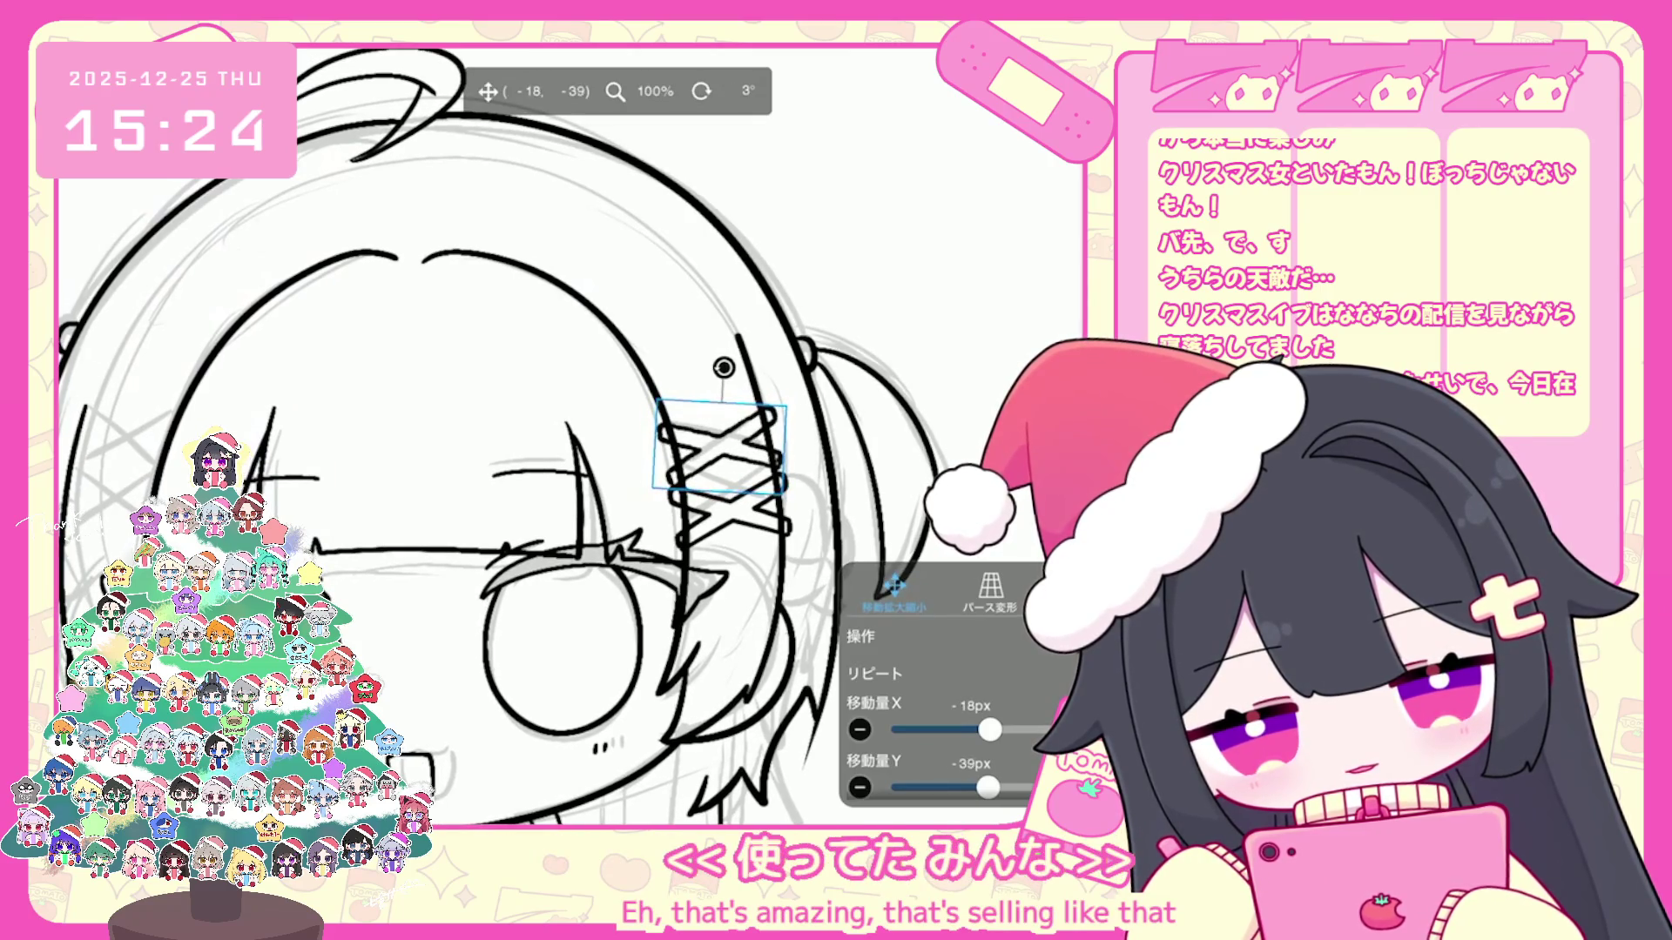
pyautogui.moveTo(720, 446); pyautogui.dragTo(716, 442)
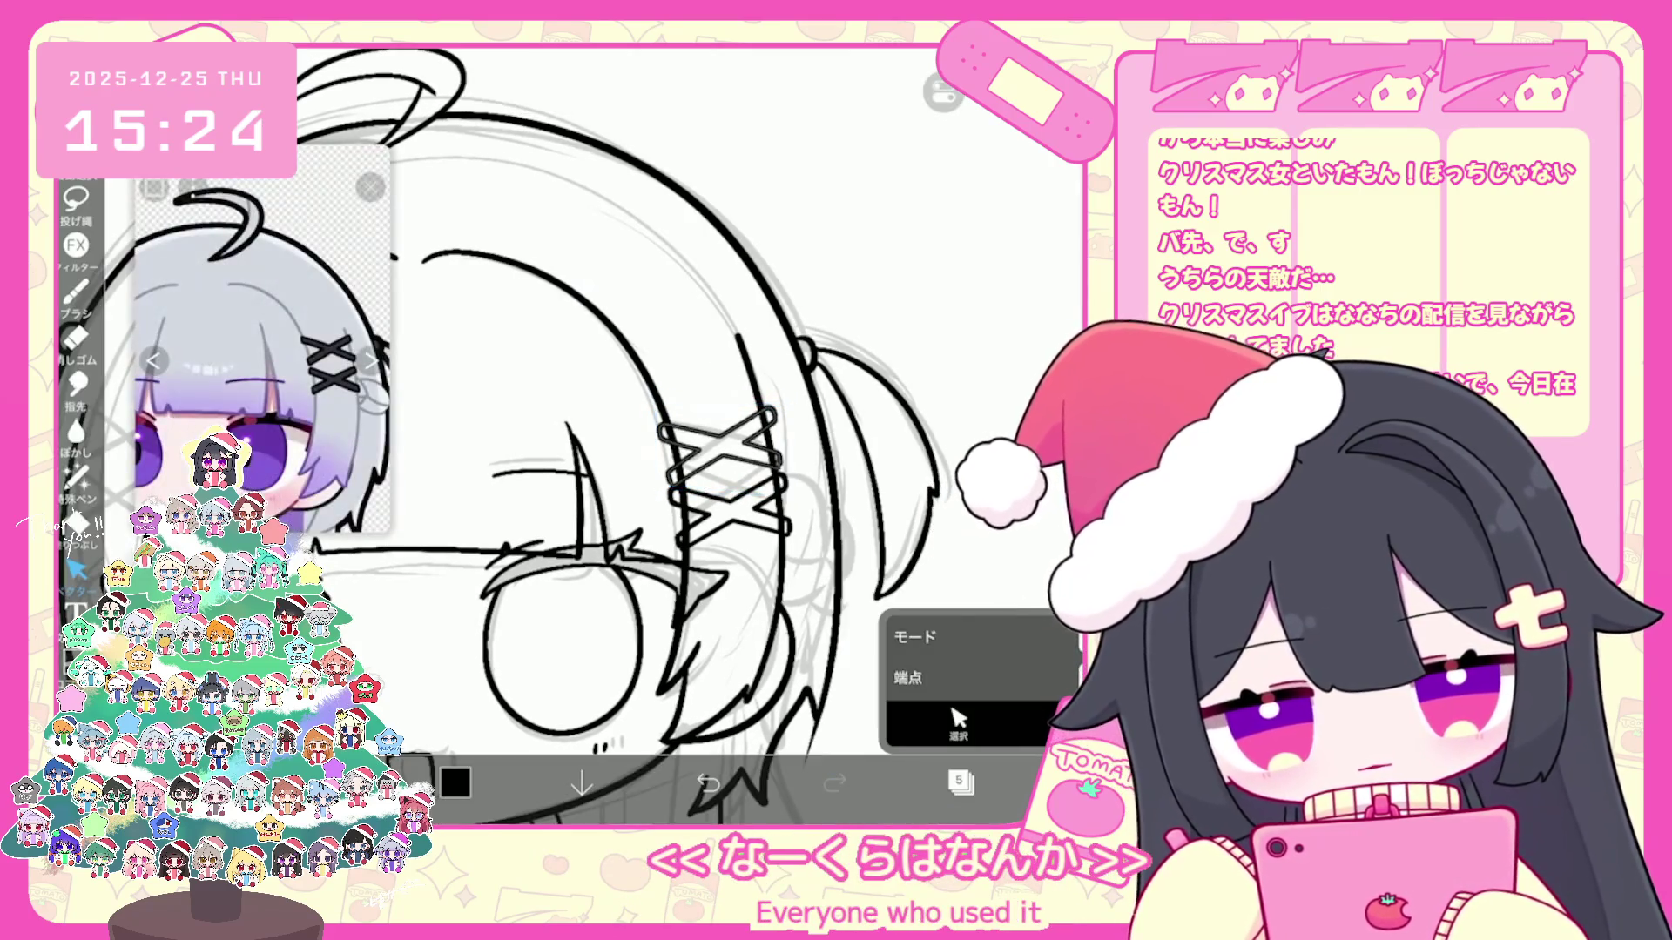
pyautogui.click(961, 781)
pyautogui.click(968, 287)
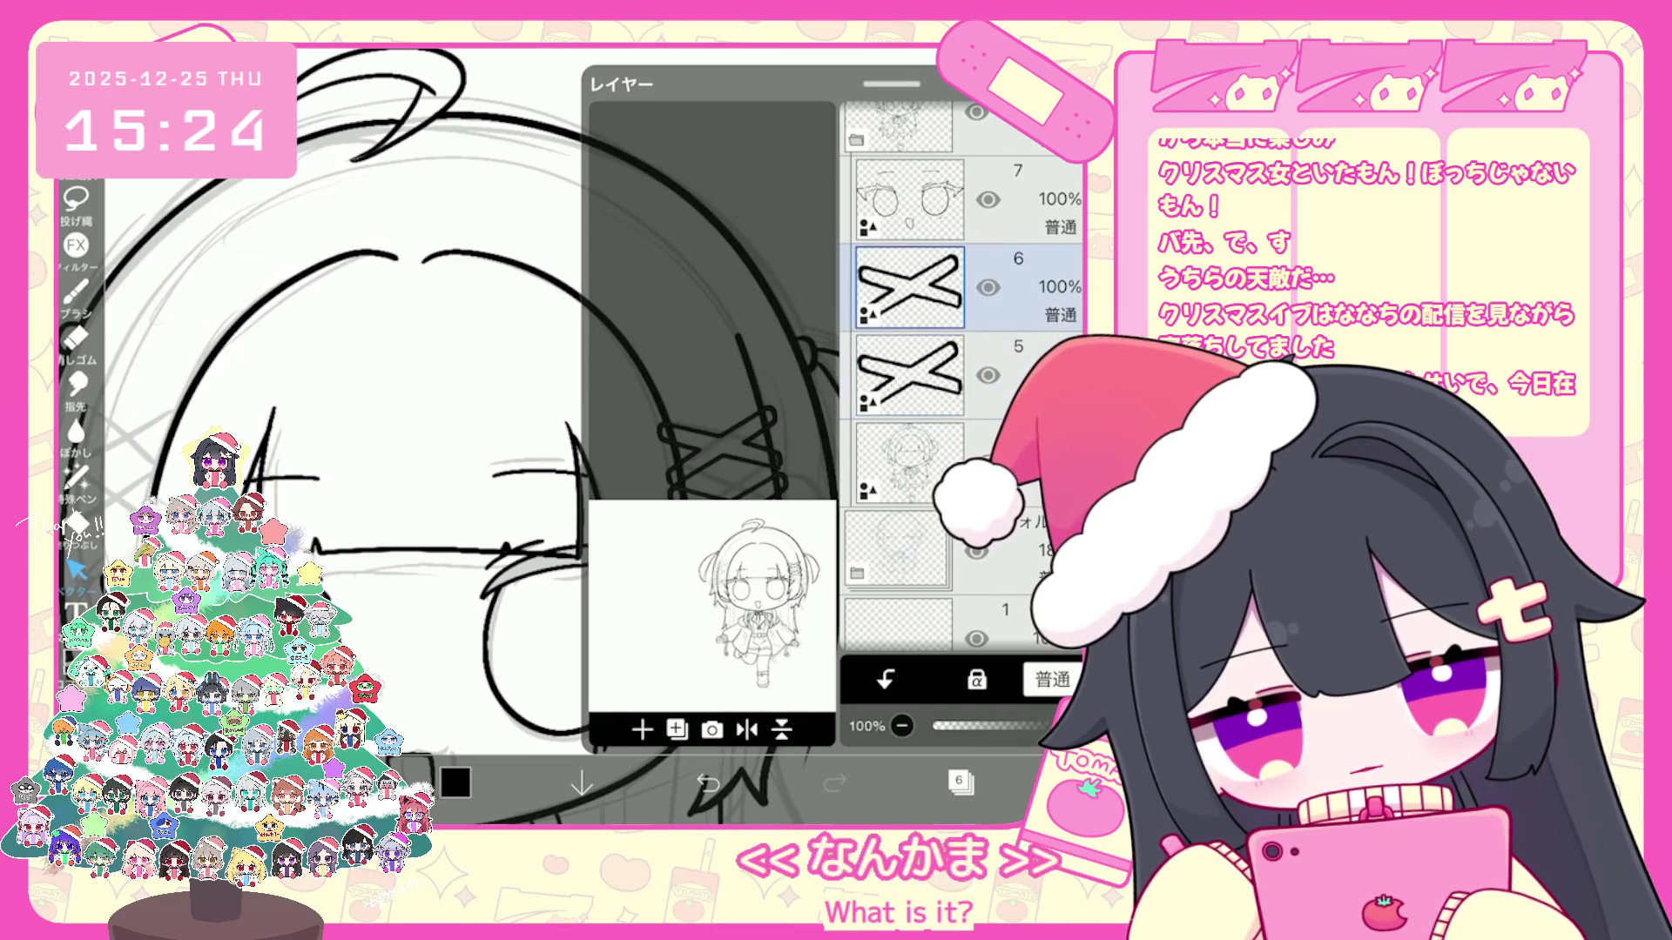
pyautogui.click(968, 375)
pyautogui.click(961, 782)
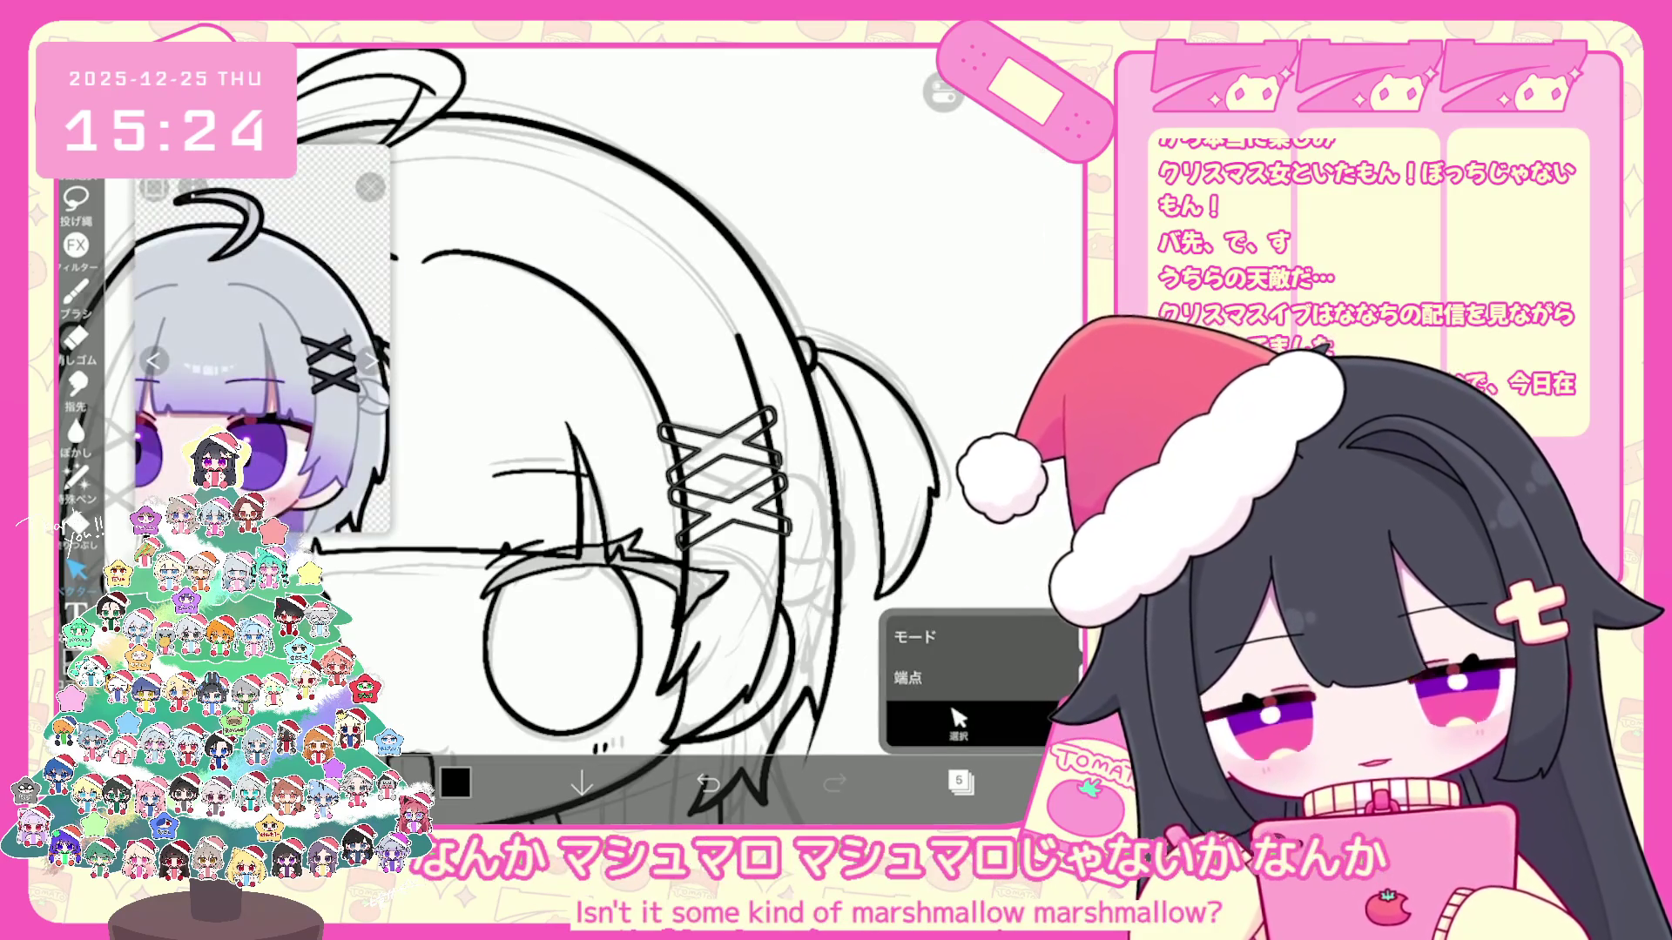
pyautogui.scroll(2, 956, 716)
pyautogui.click(960, 782)
# Step: Undo the eraser change, then shift, rotate and widen the double clip to follow the hair
pyautogui.click(640, 729)
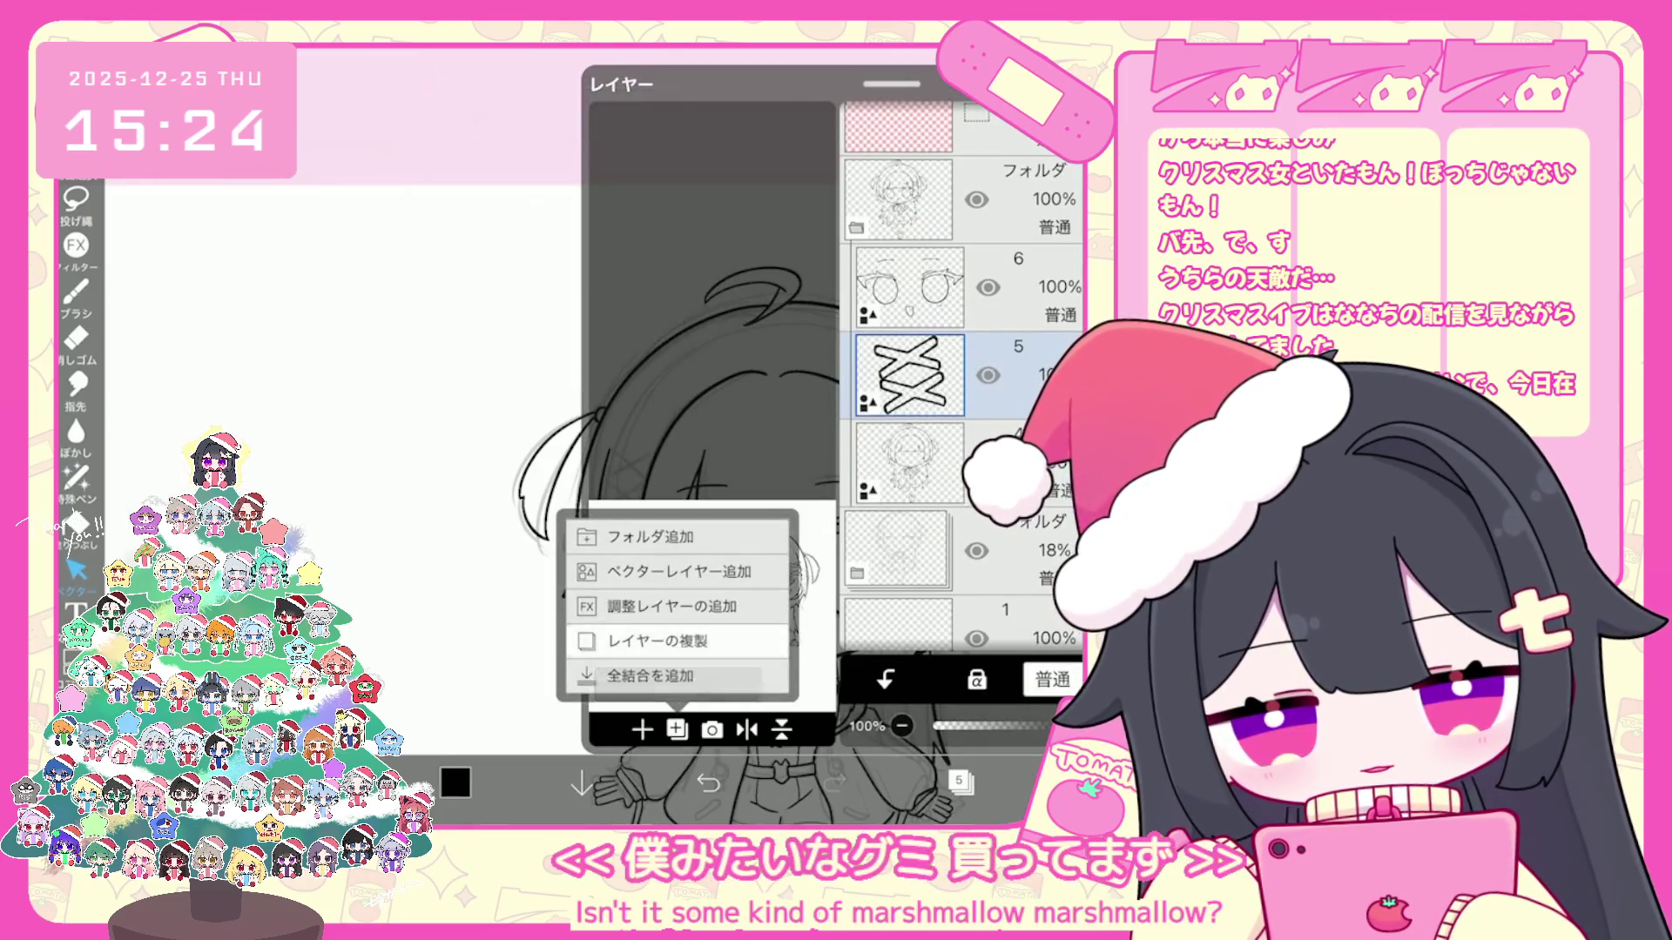
pyautogui.click(960, 781)
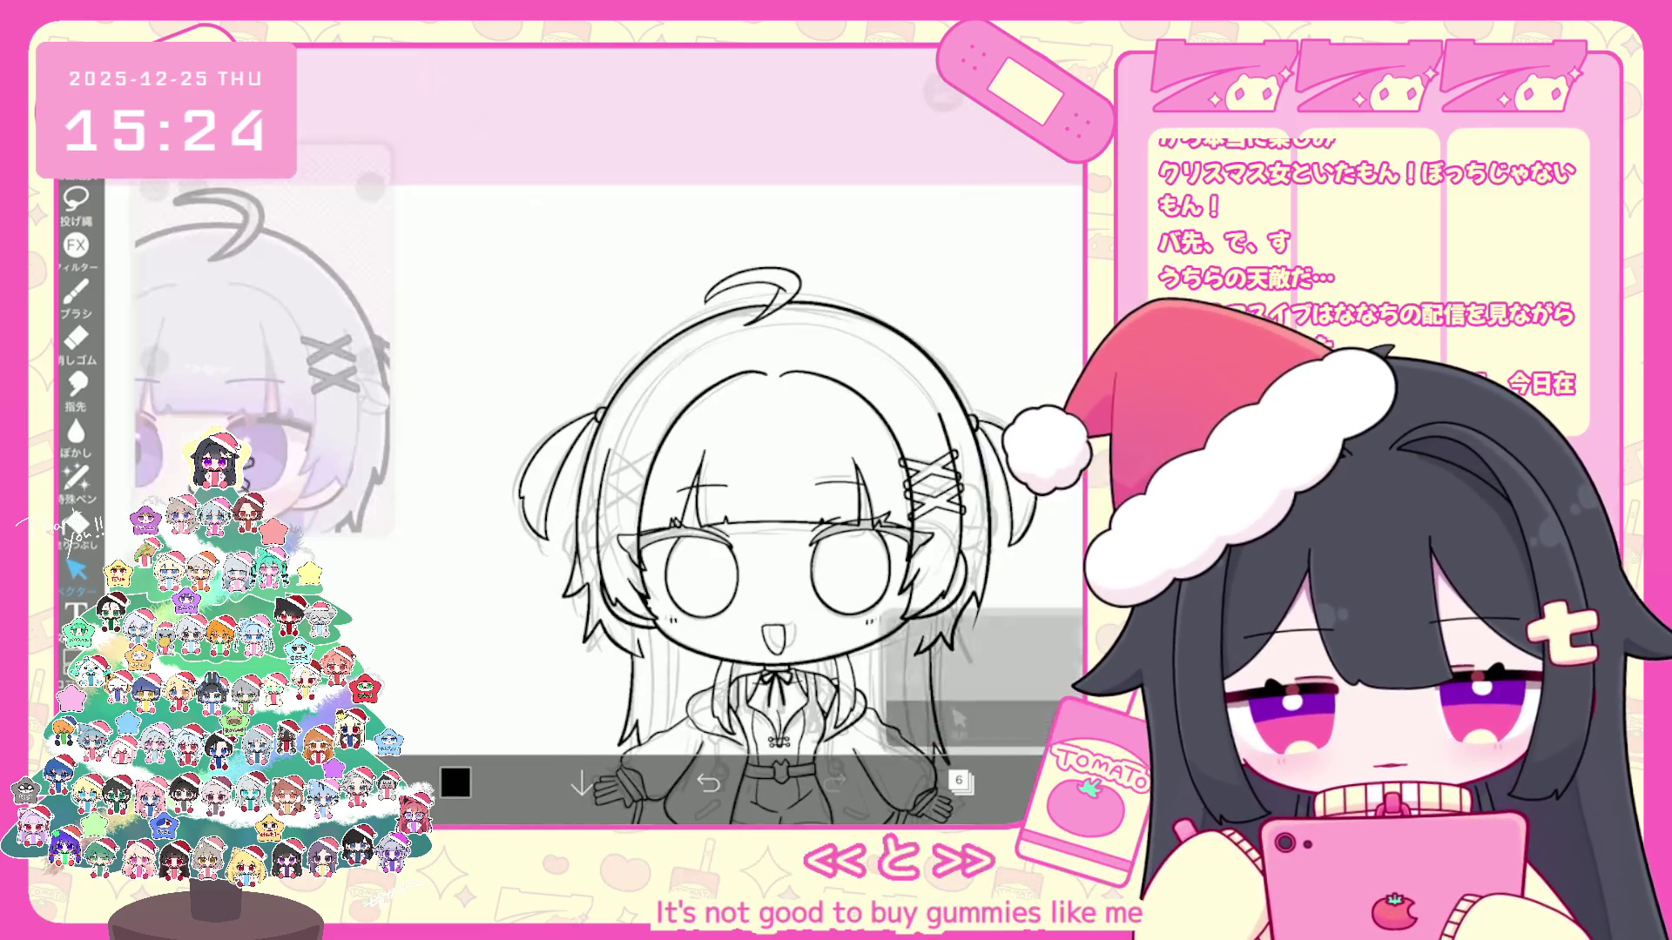
pyautogui.scroll(-2, 957, 717)
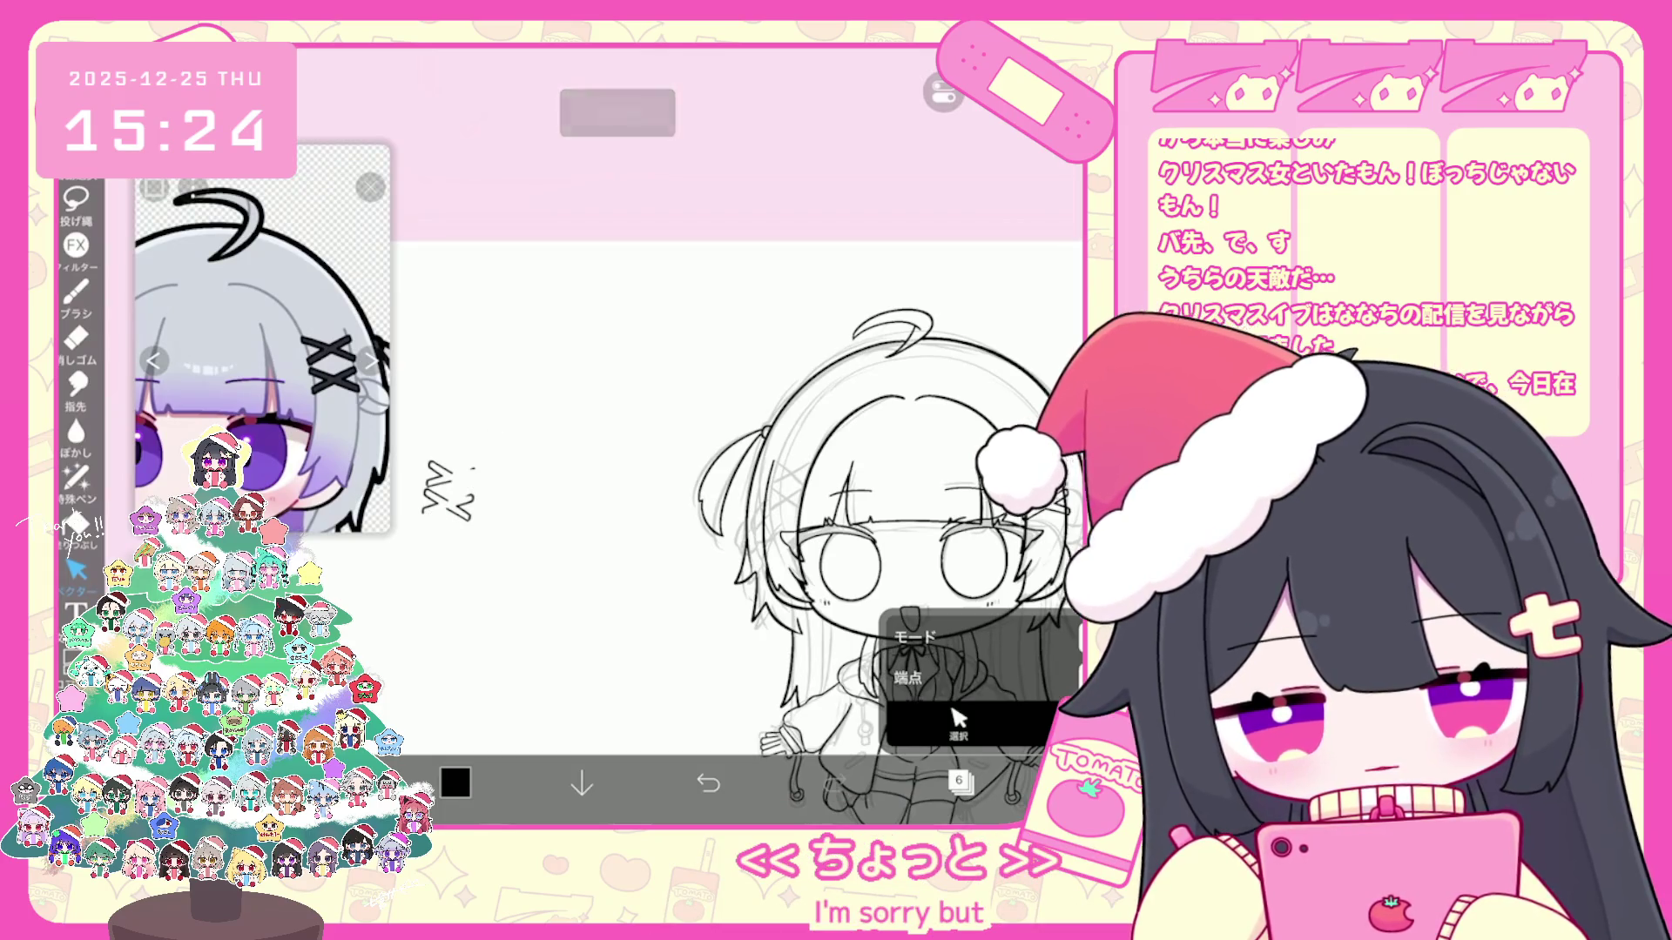
pyautogui.hotkey('ctrl', 'z')
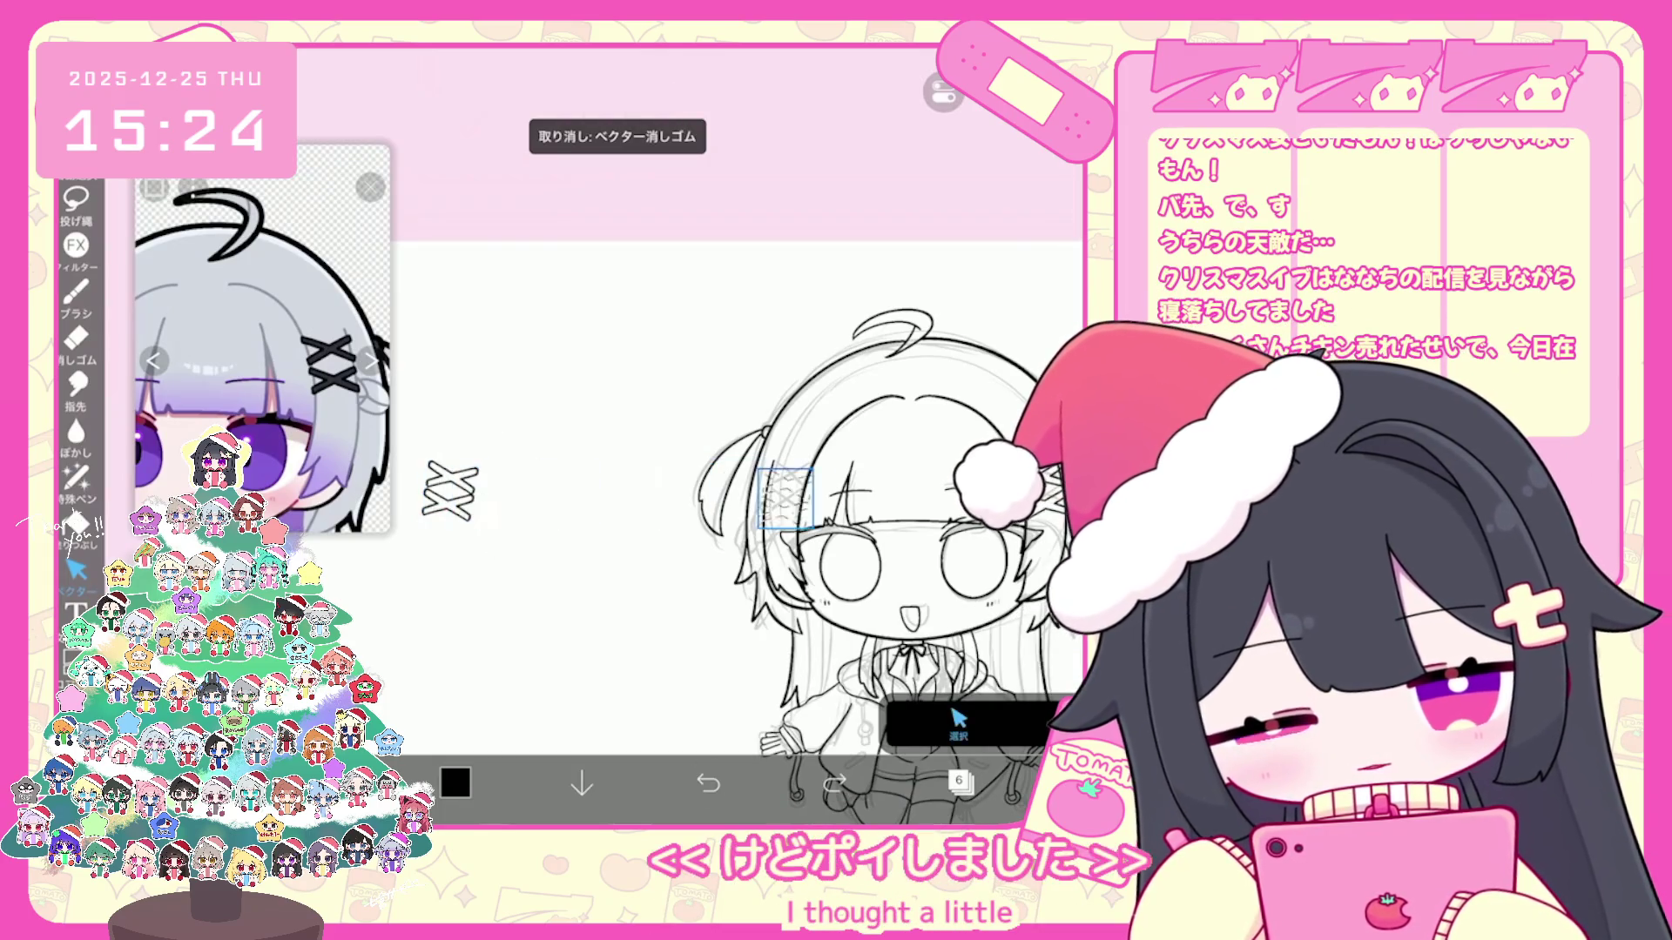
pyautogui.scroll(5, 931, 537)
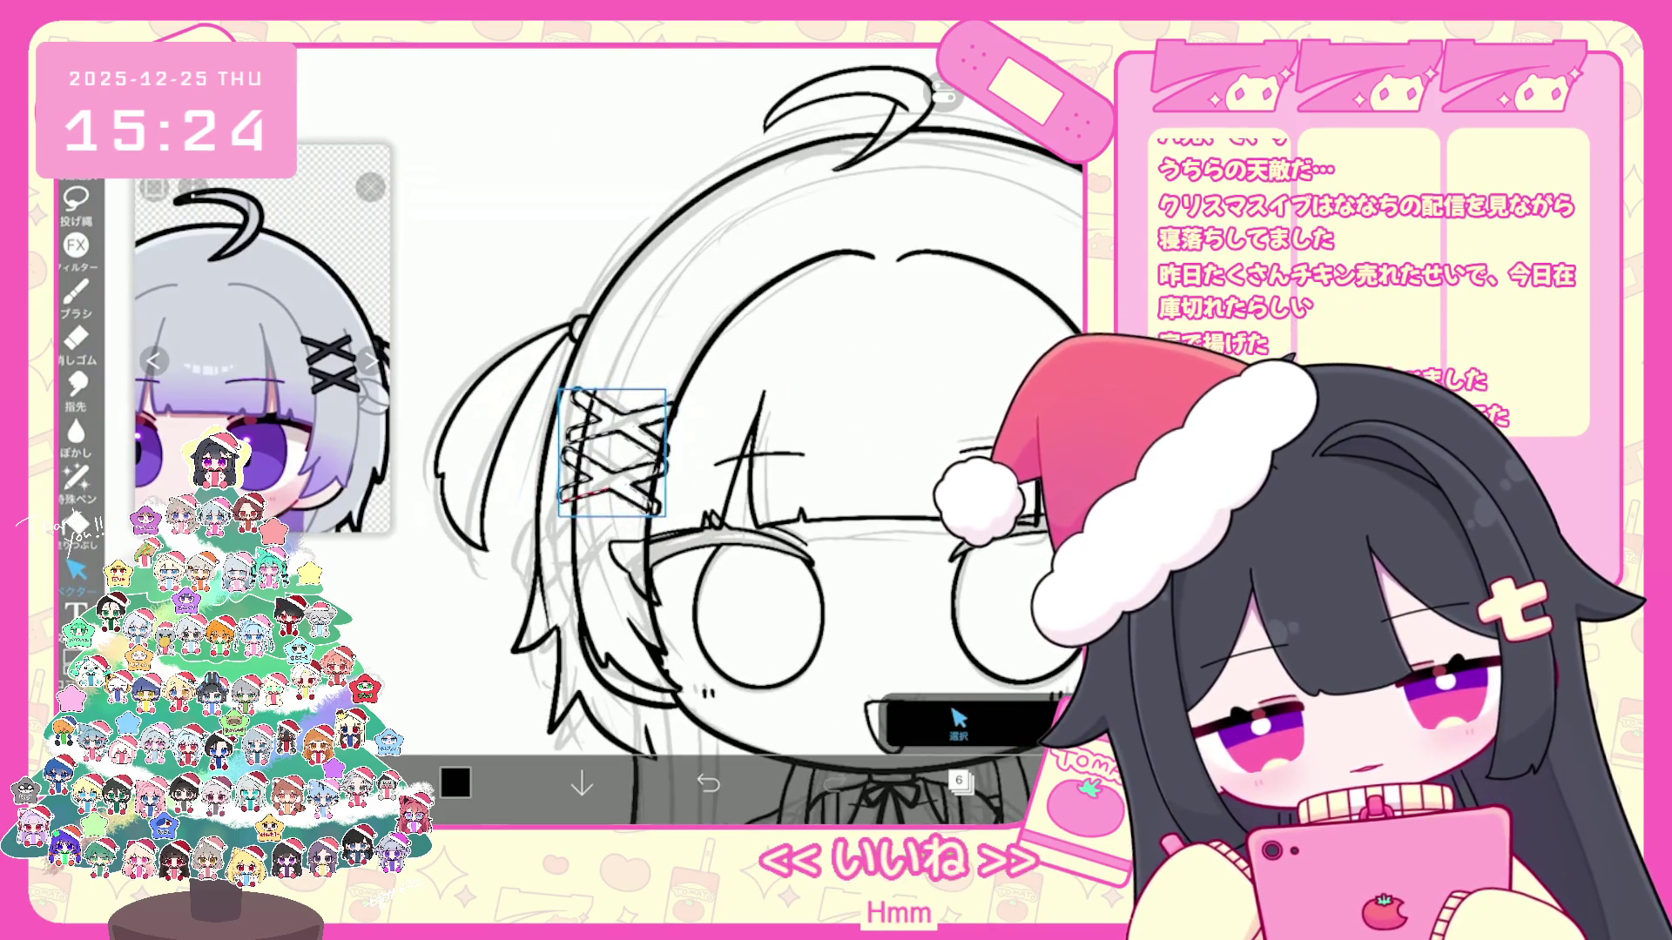
pyautogui.moveTo(608, 451); pyautogui.dragTo(623, 450)
pyautogui.moveTo(620, 353); pyautogui.dragTo(627, 353)
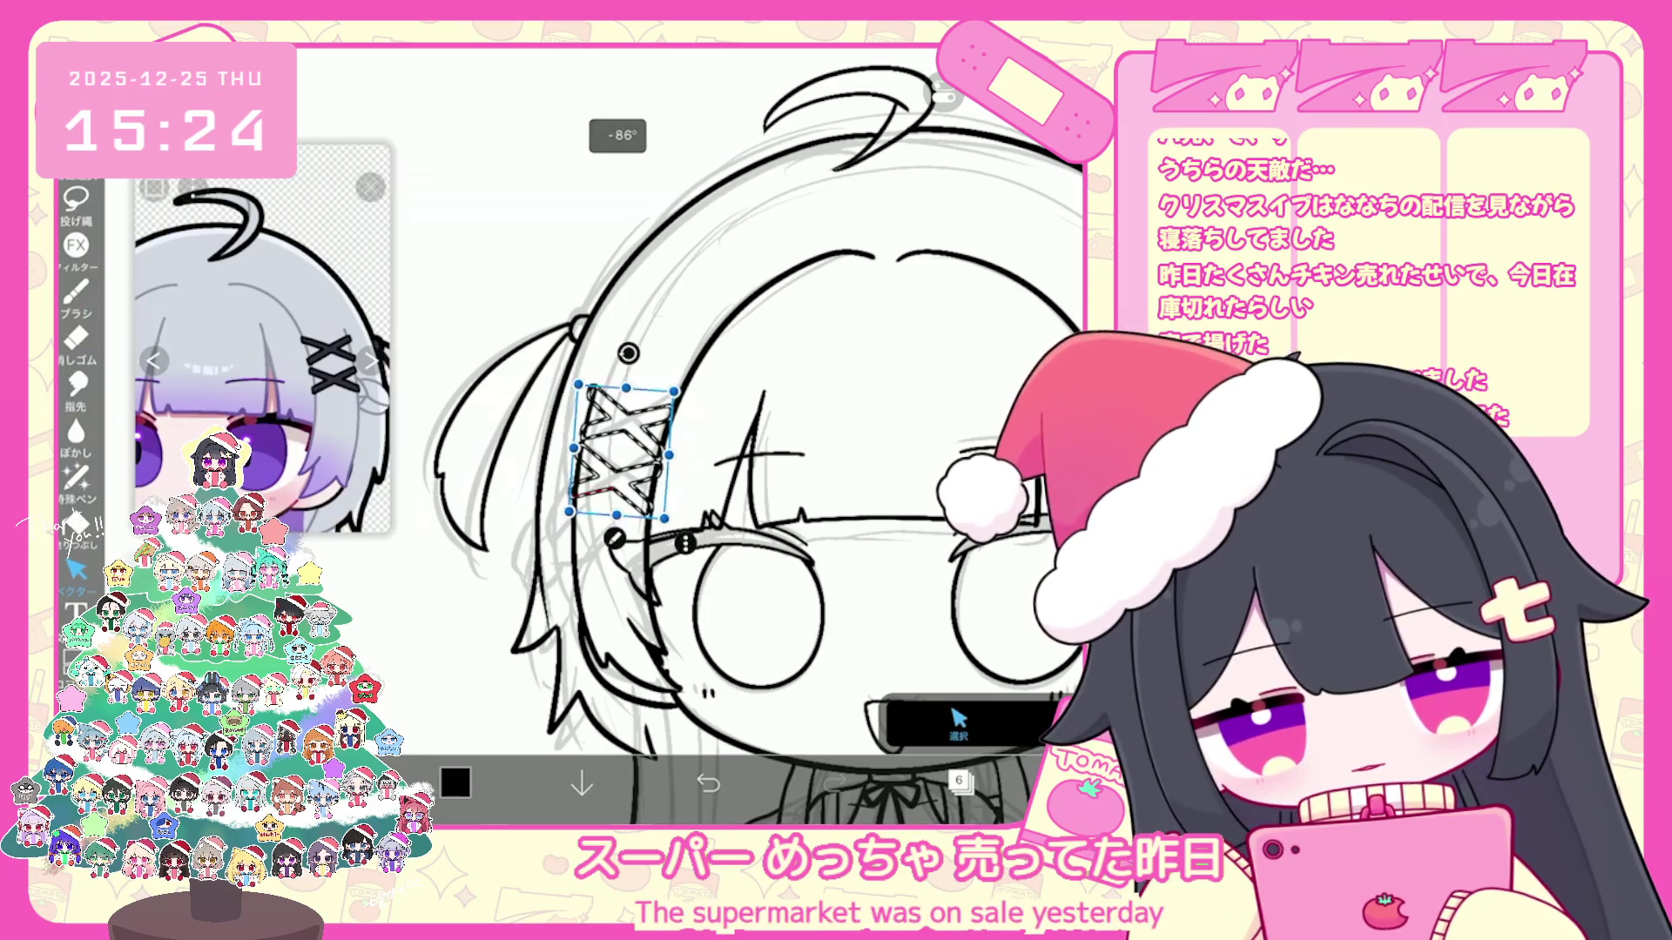
pyautogui.scroll(-5, 691, 436)
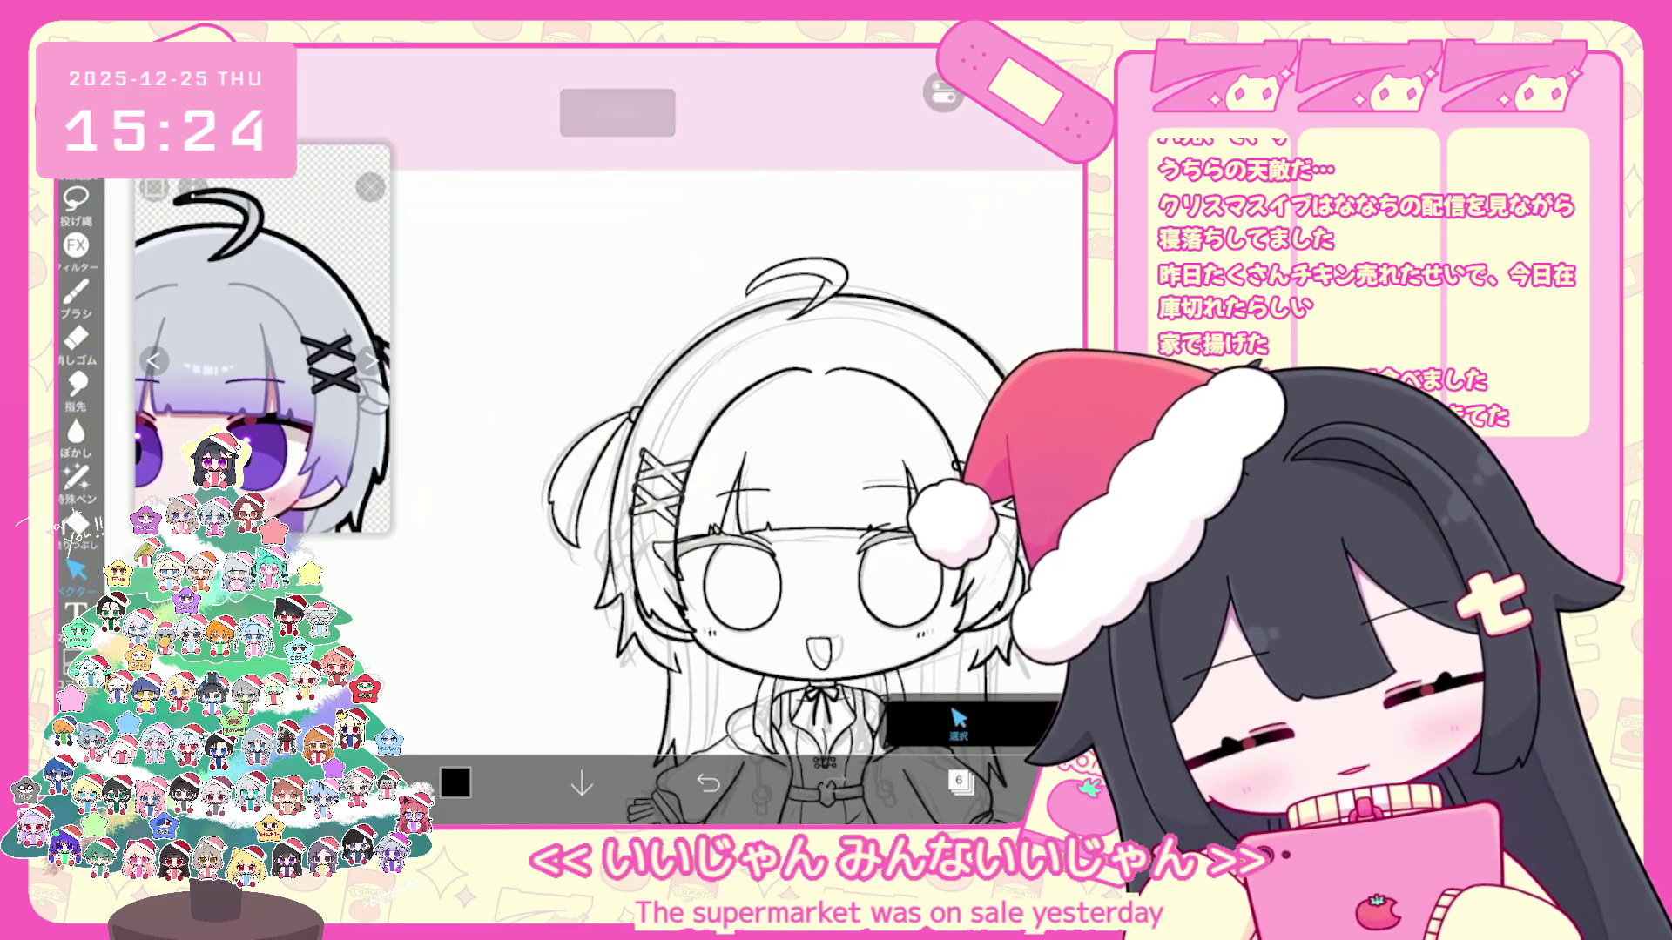
pyautogui.scroll(8, 691, 437)
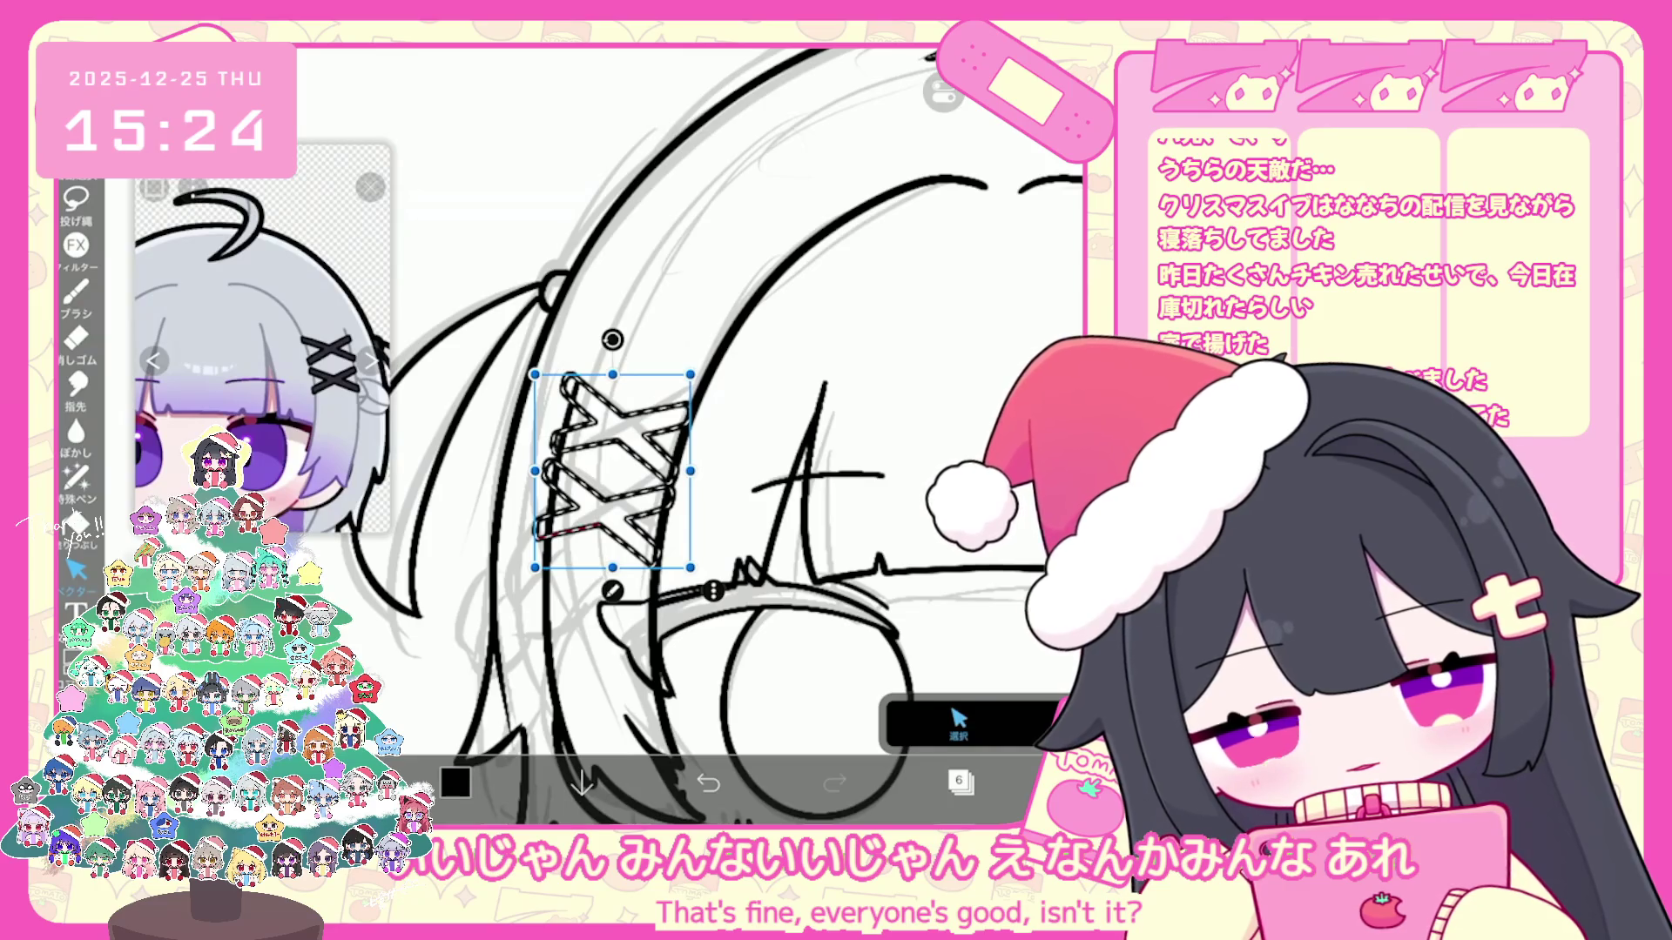
pyautogui.moveTo(690, 470); pyautogui.dragTo(699, 471)
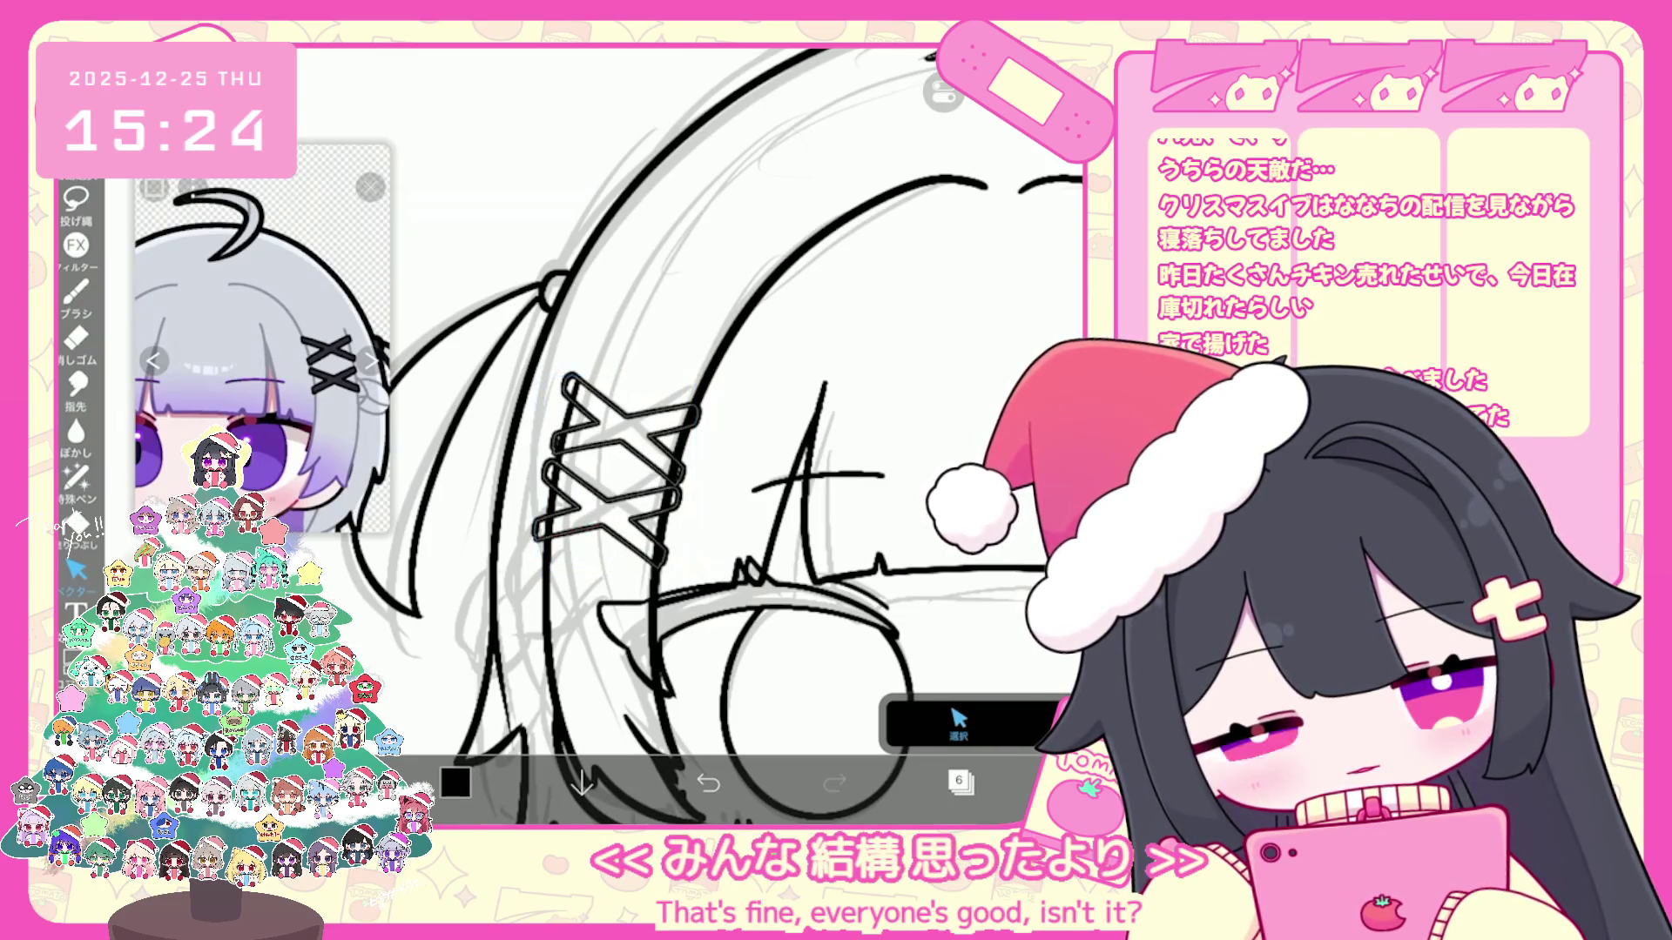
pyautogui.scroll(-5, 692, 431)
pyautogui.scroll(-2, 693, 431)
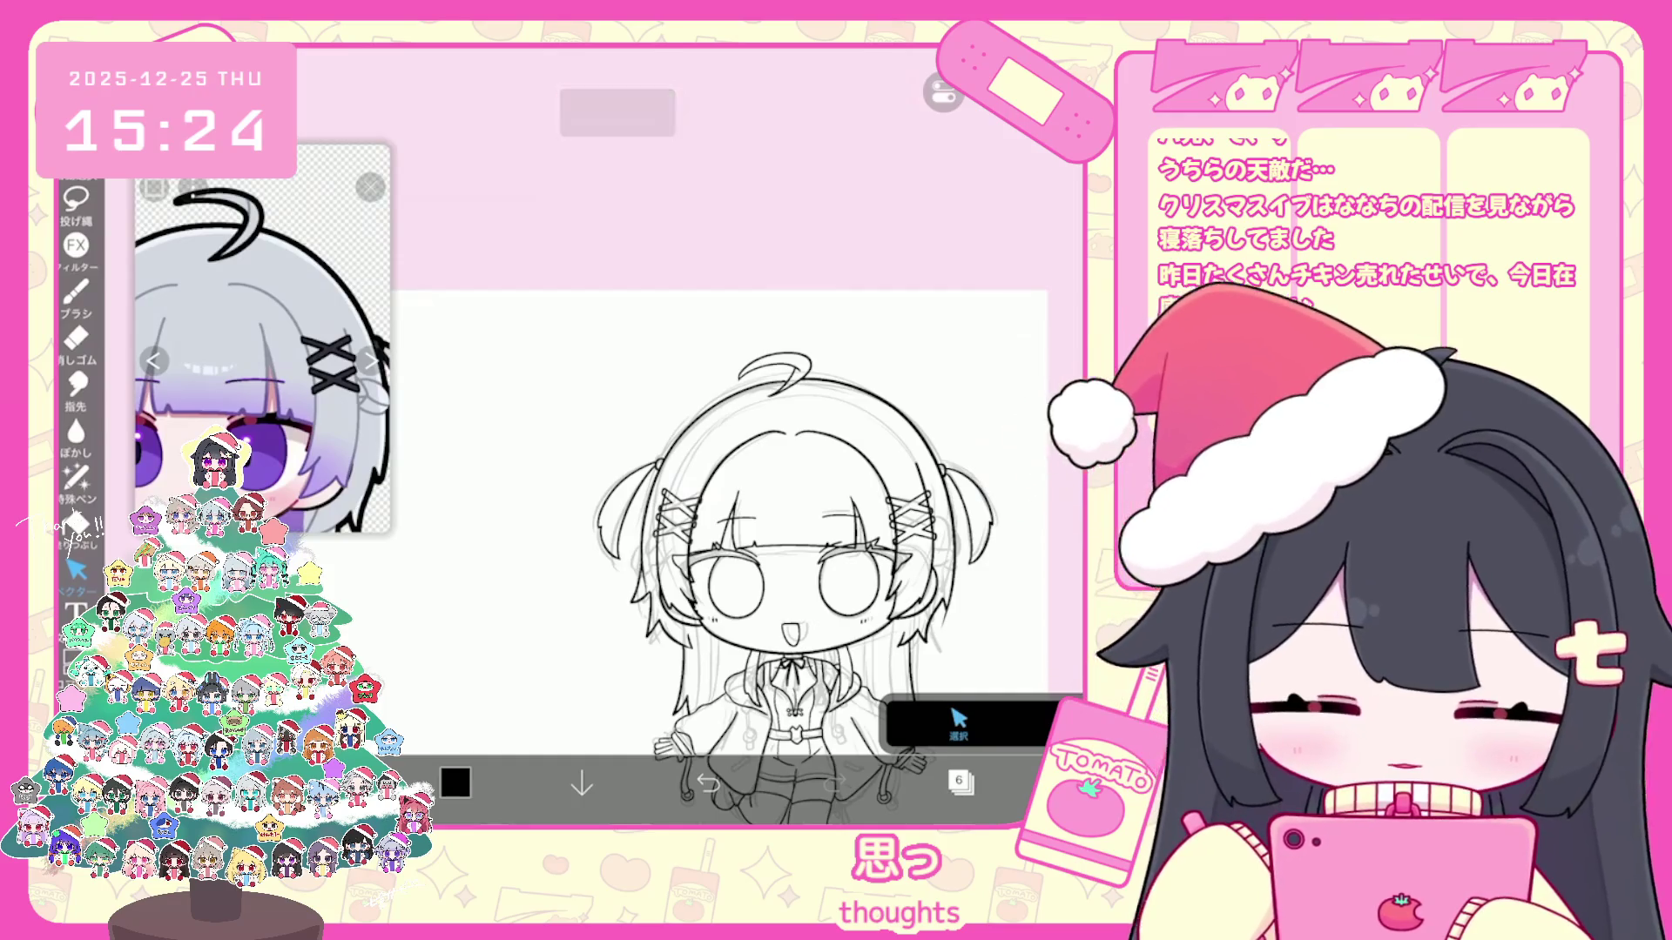
pyautogui.scroll(3, 732, 496)
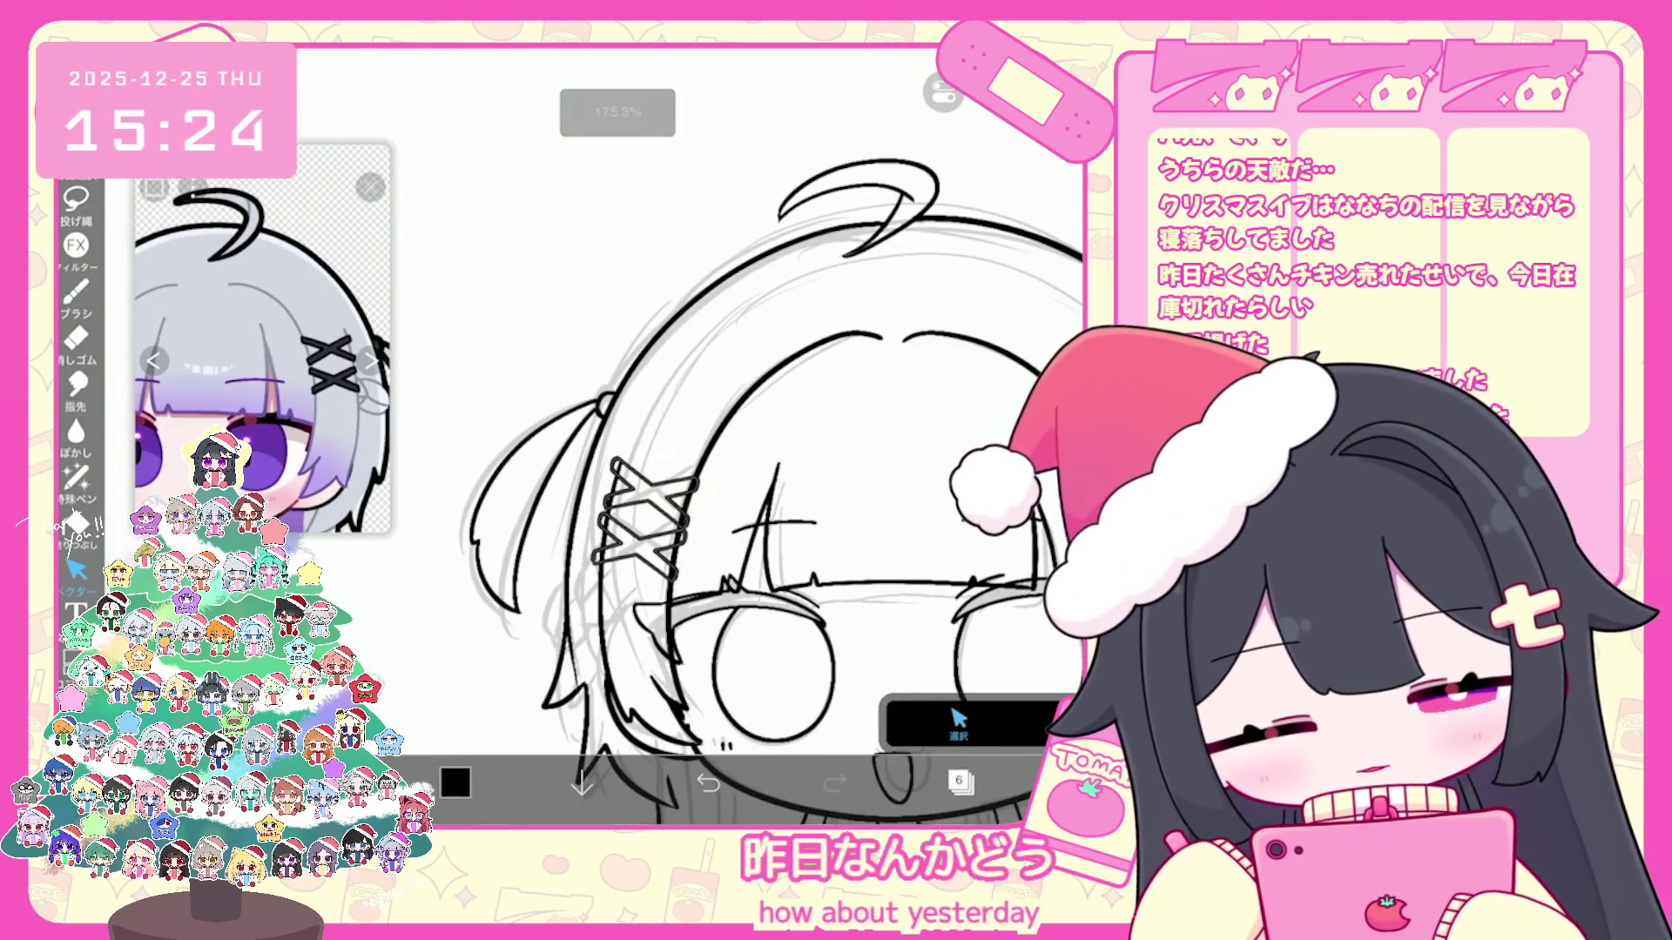
pyautogui.scroll(-3, 732, 496)
pyautogui.scroll(-2, 732, 497)
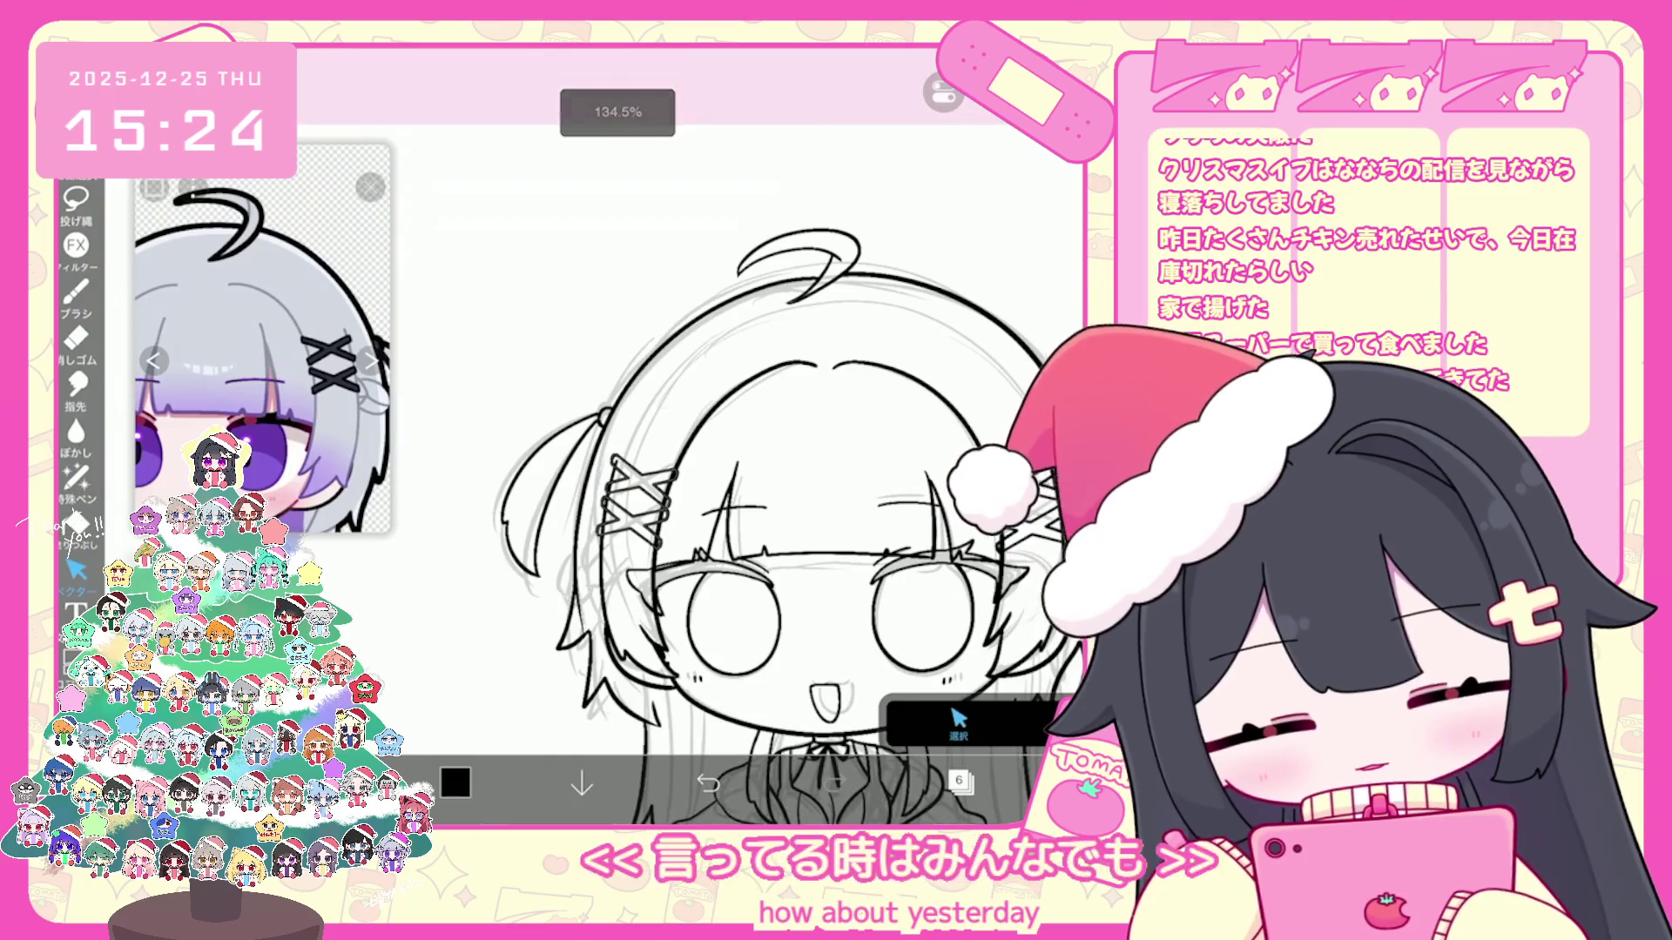
# Step: Select the X hair clip and make the sketch layer 4 active
pyautogui.click(960, 781)
pyautogui.click(960, 782)
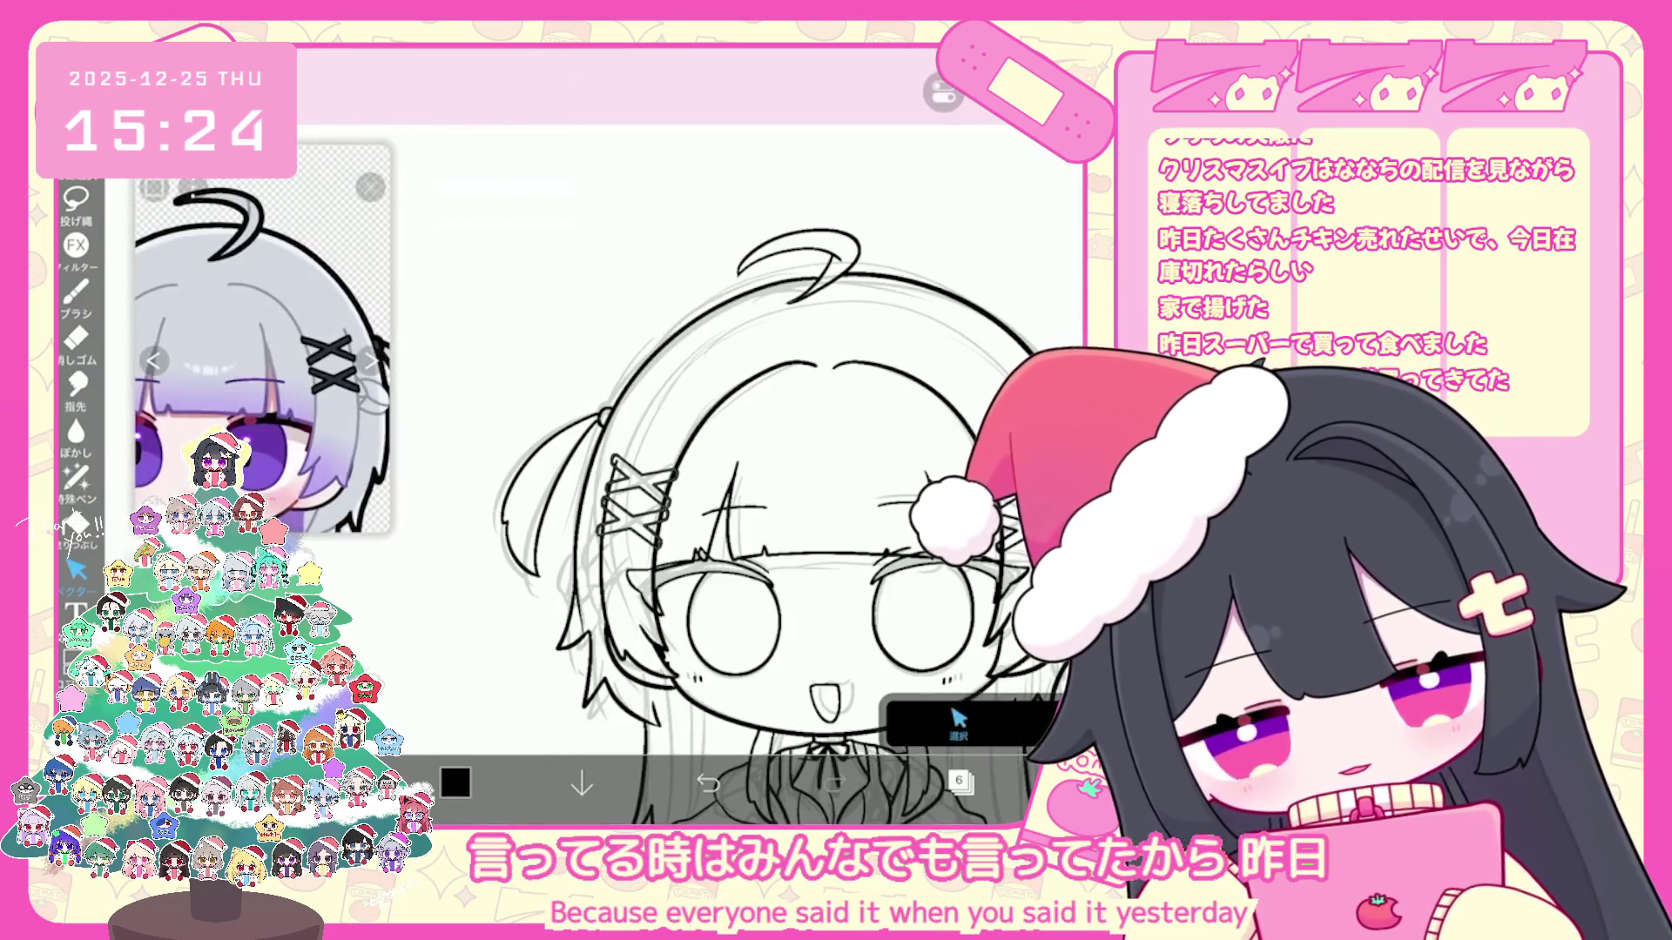
pyautogui.click(960, 781)
pyautogui.click(960, 781)
pyautogui.scroll(3, 731, 497)
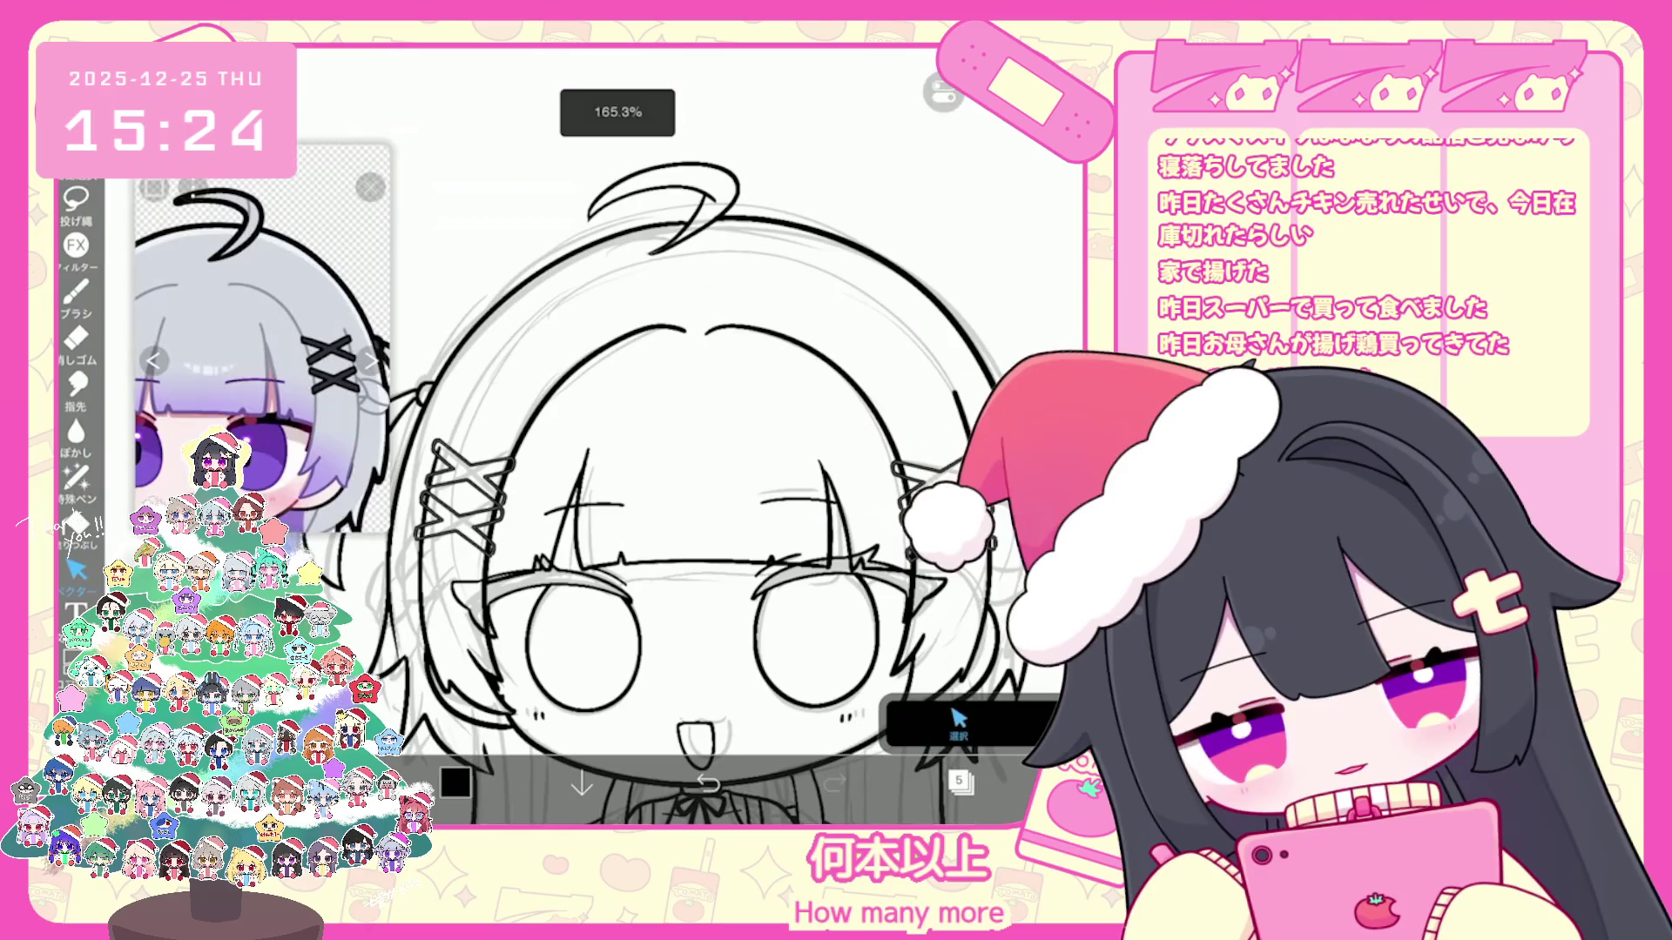
pyautogui.click(943, 499)
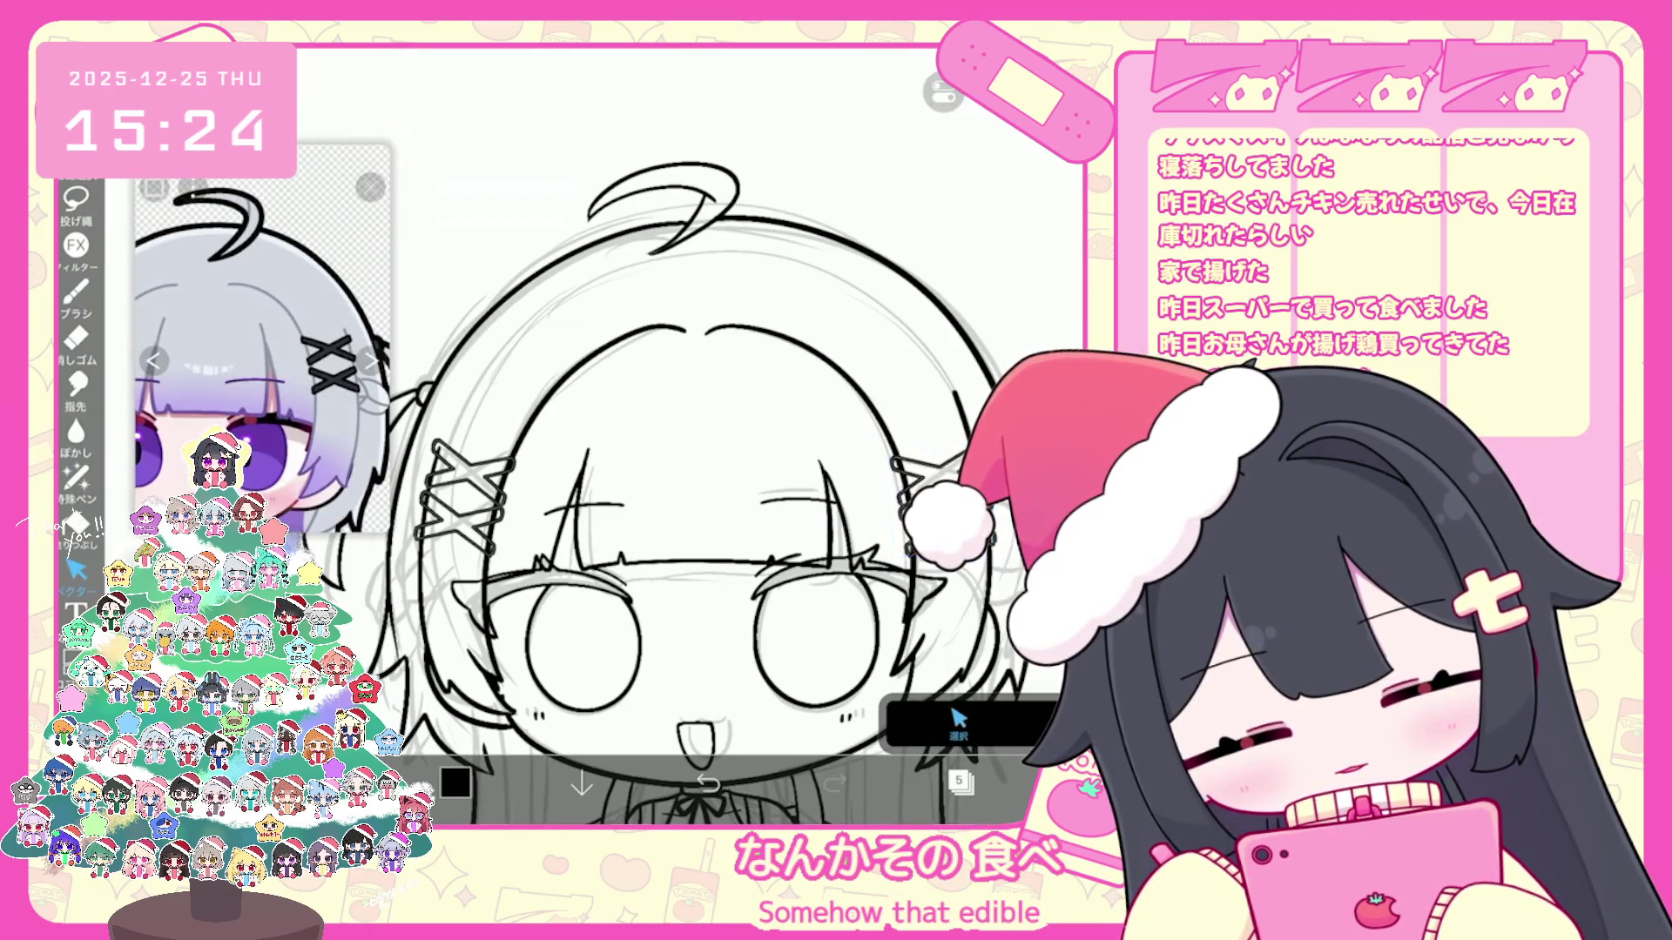
pyautogui.click(960, 780)
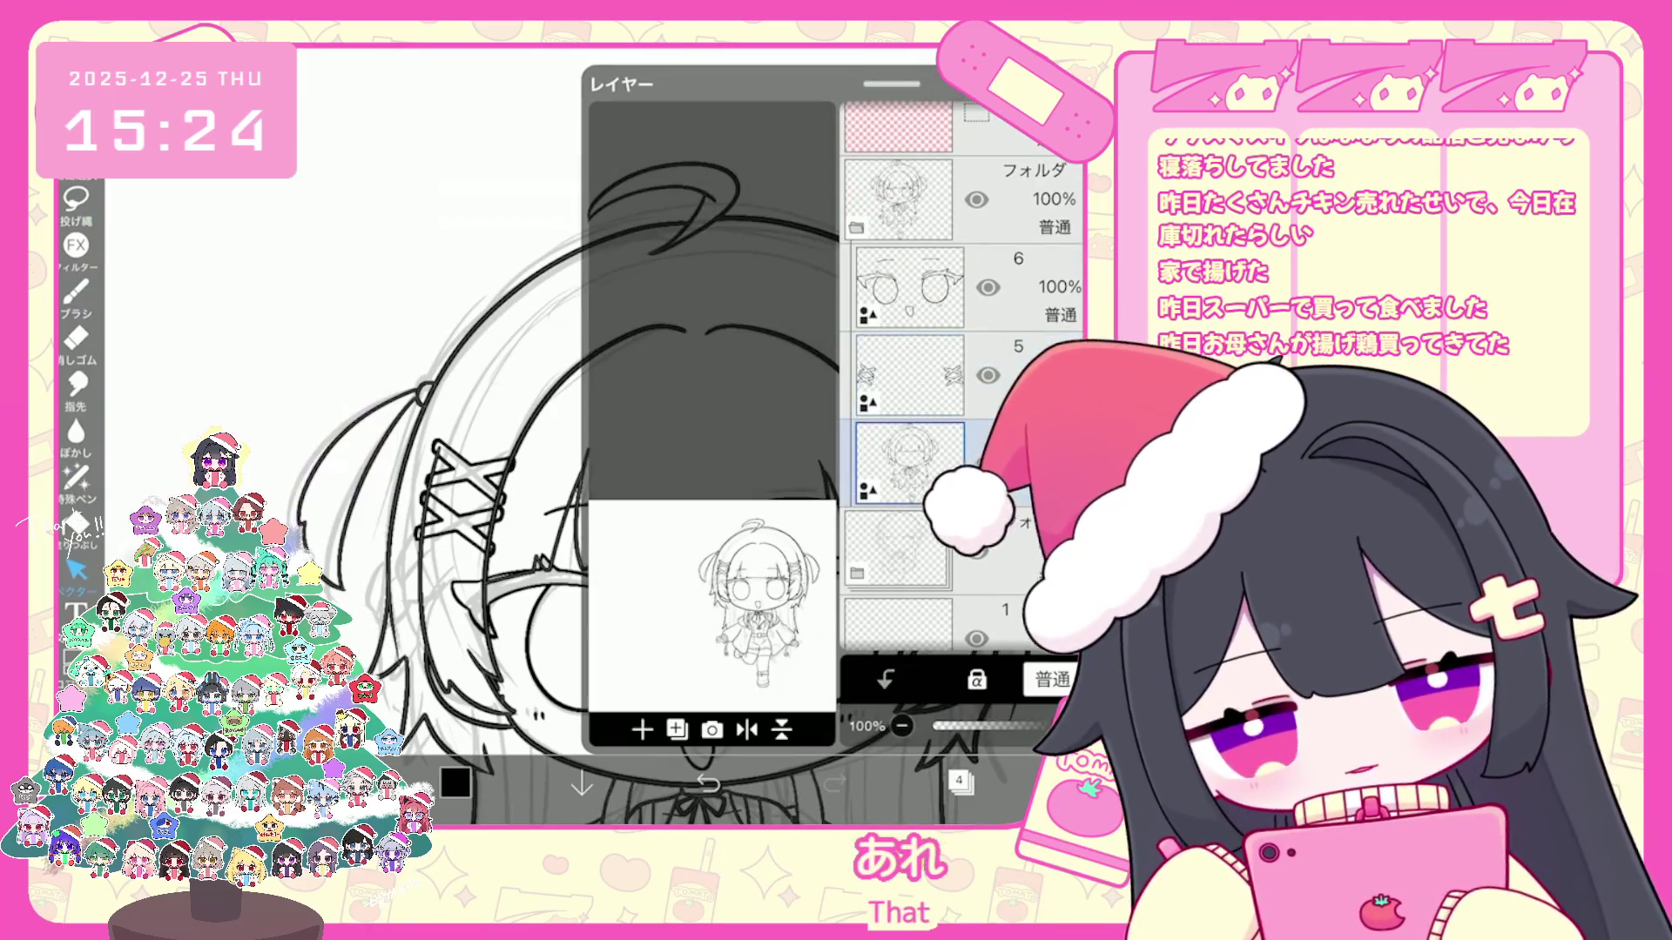
# Step: Return to layer 5 with the clips, switch back to the pen and close the layer list
pyautogui.click(911, 376)
pyautogui.click(960, 781)
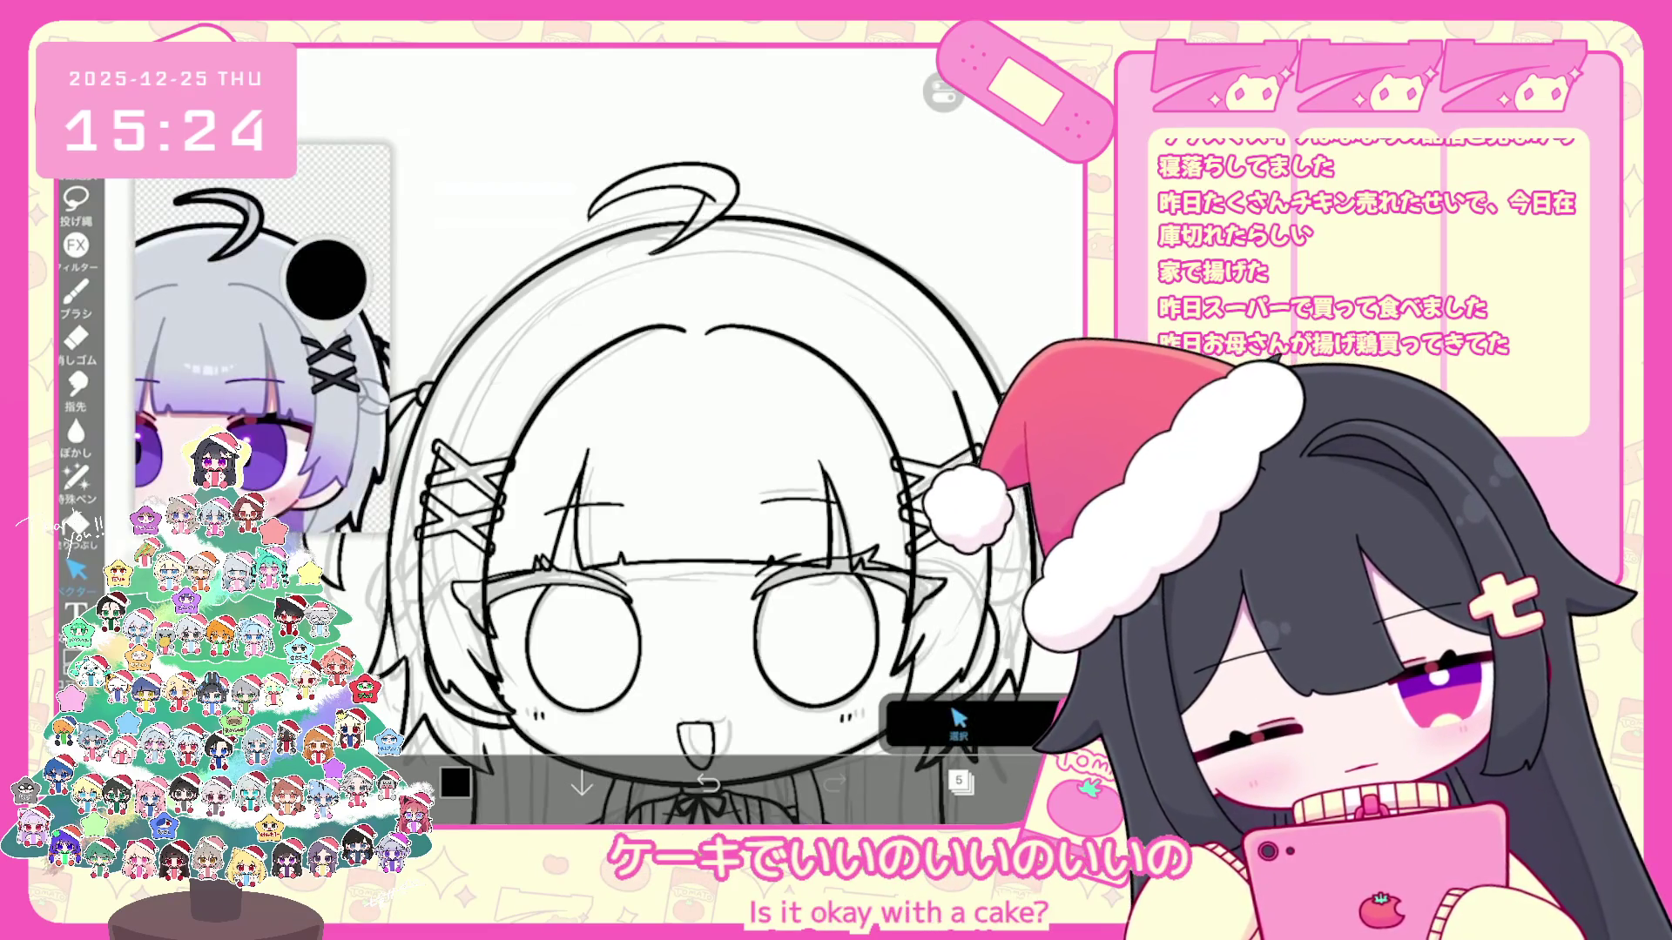
pyautogui.click(77, 525)
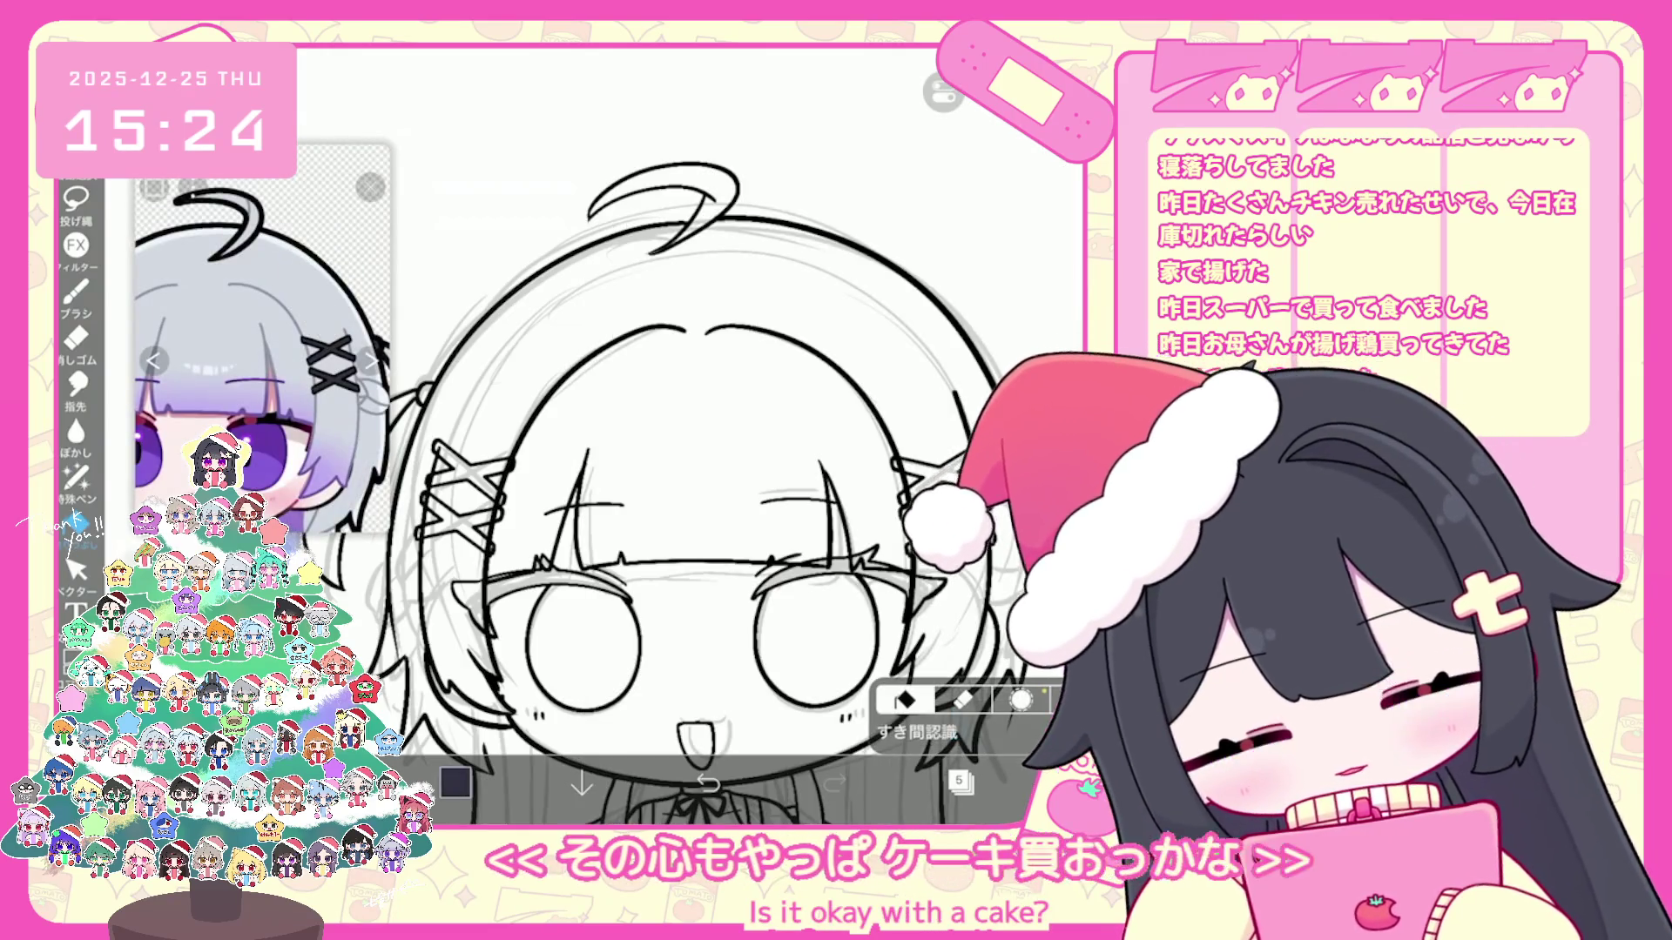
pyautogui.click(960, 781)
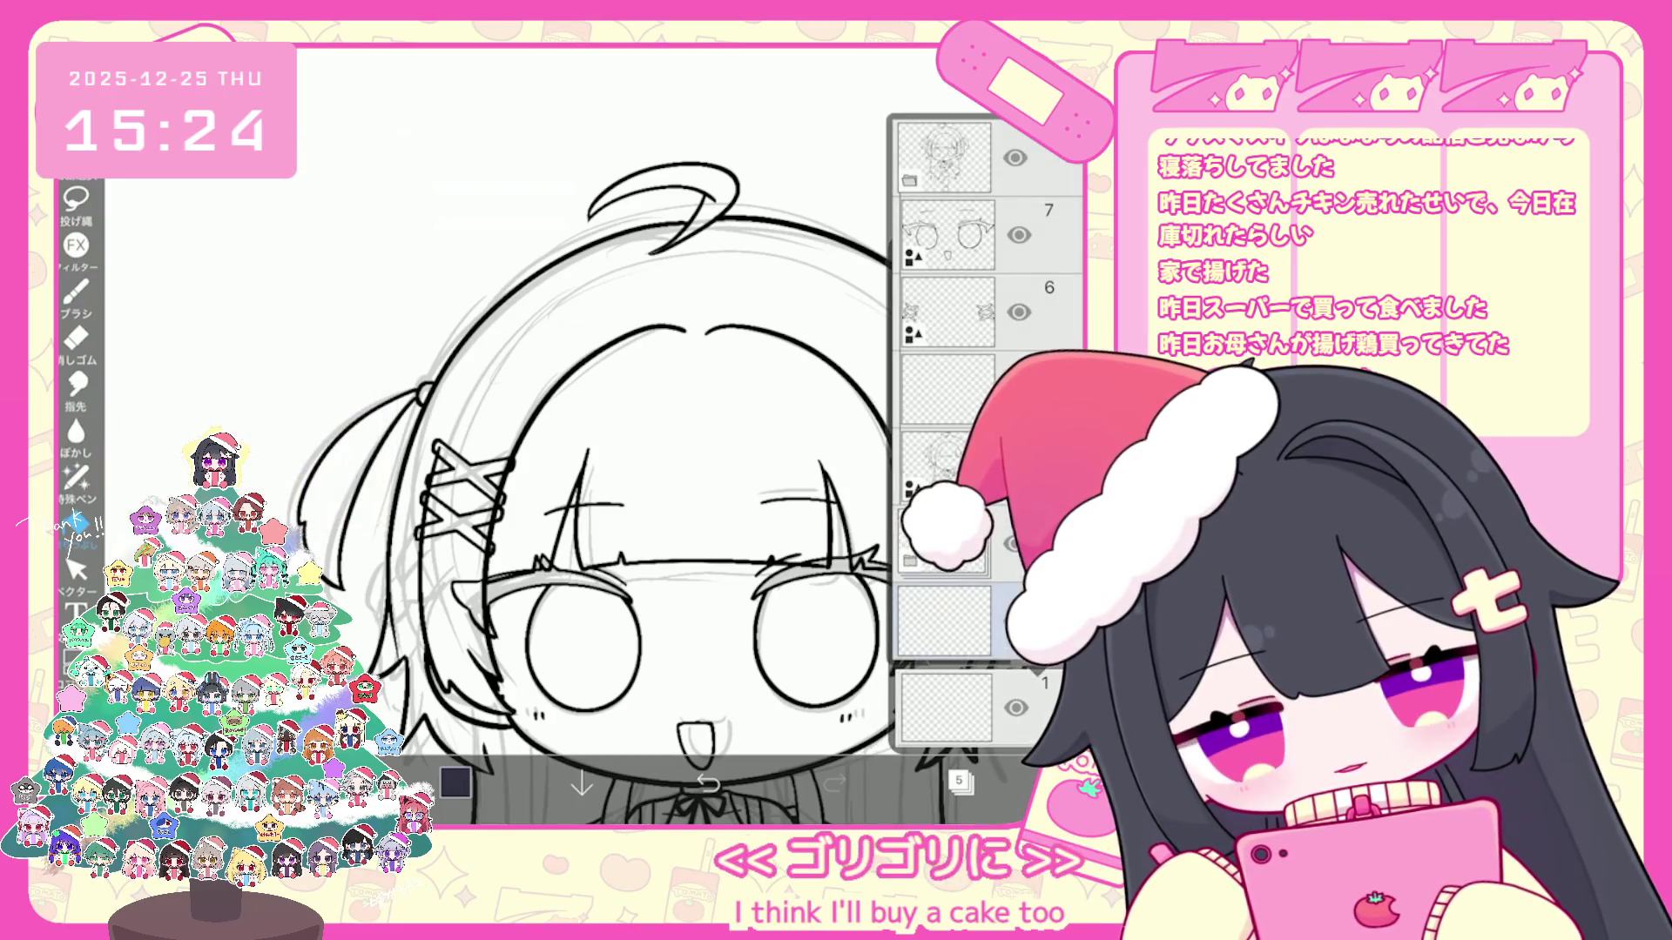
pyautogui.click(960, 781)
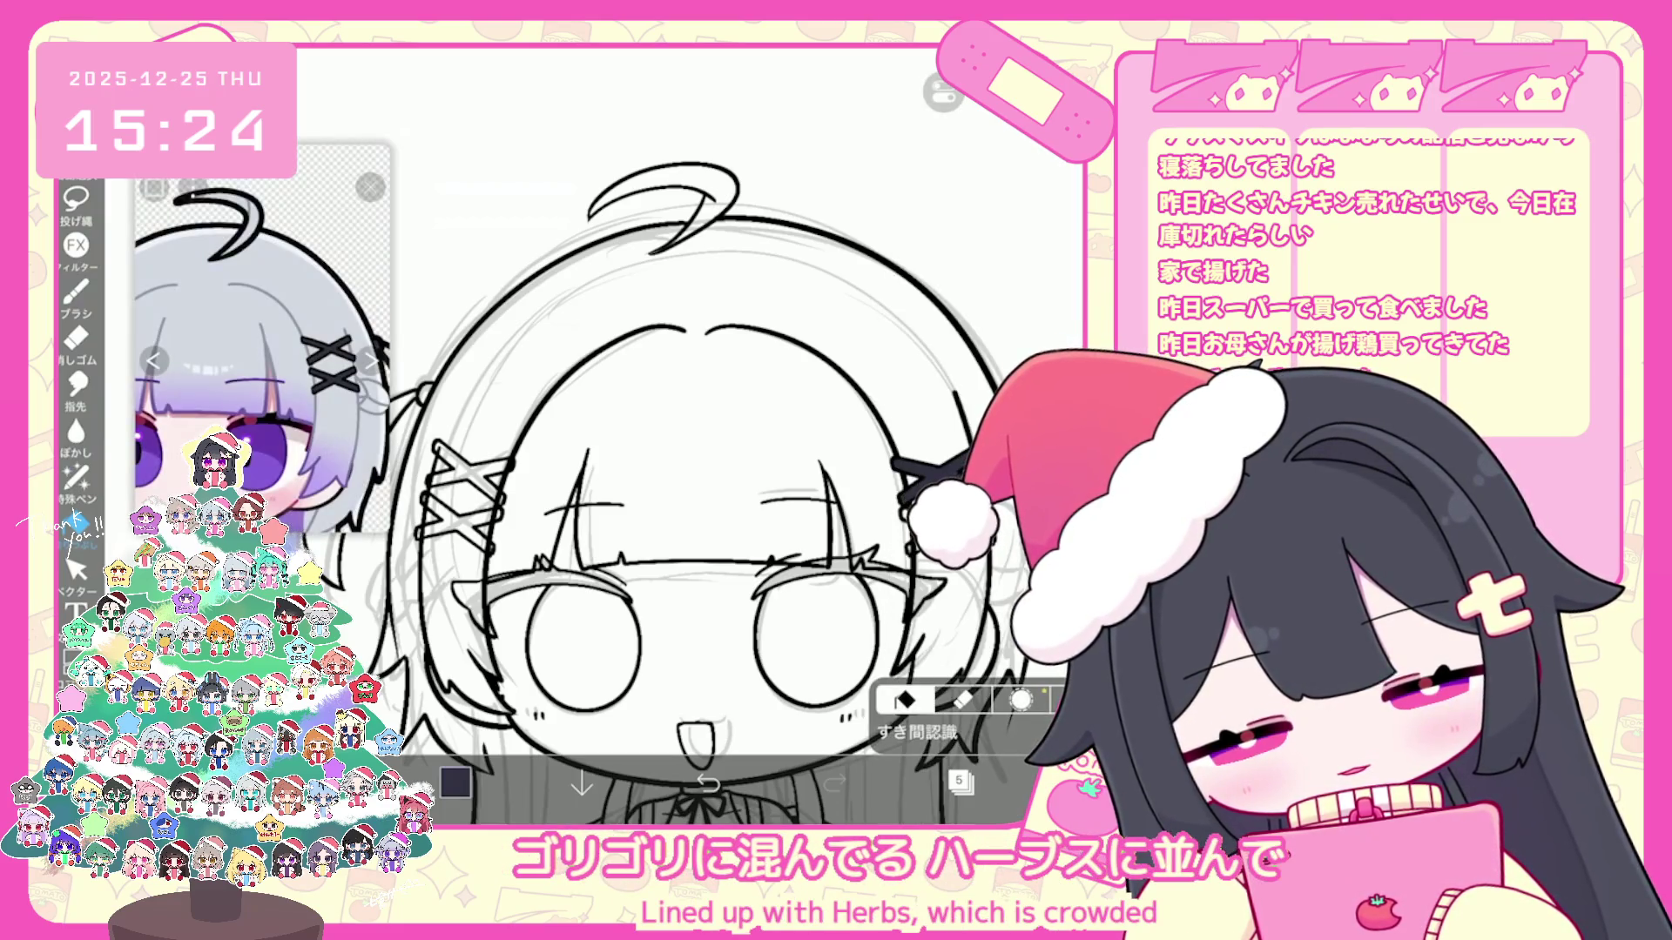
pyautogui.scroll(-5, 690, 430)
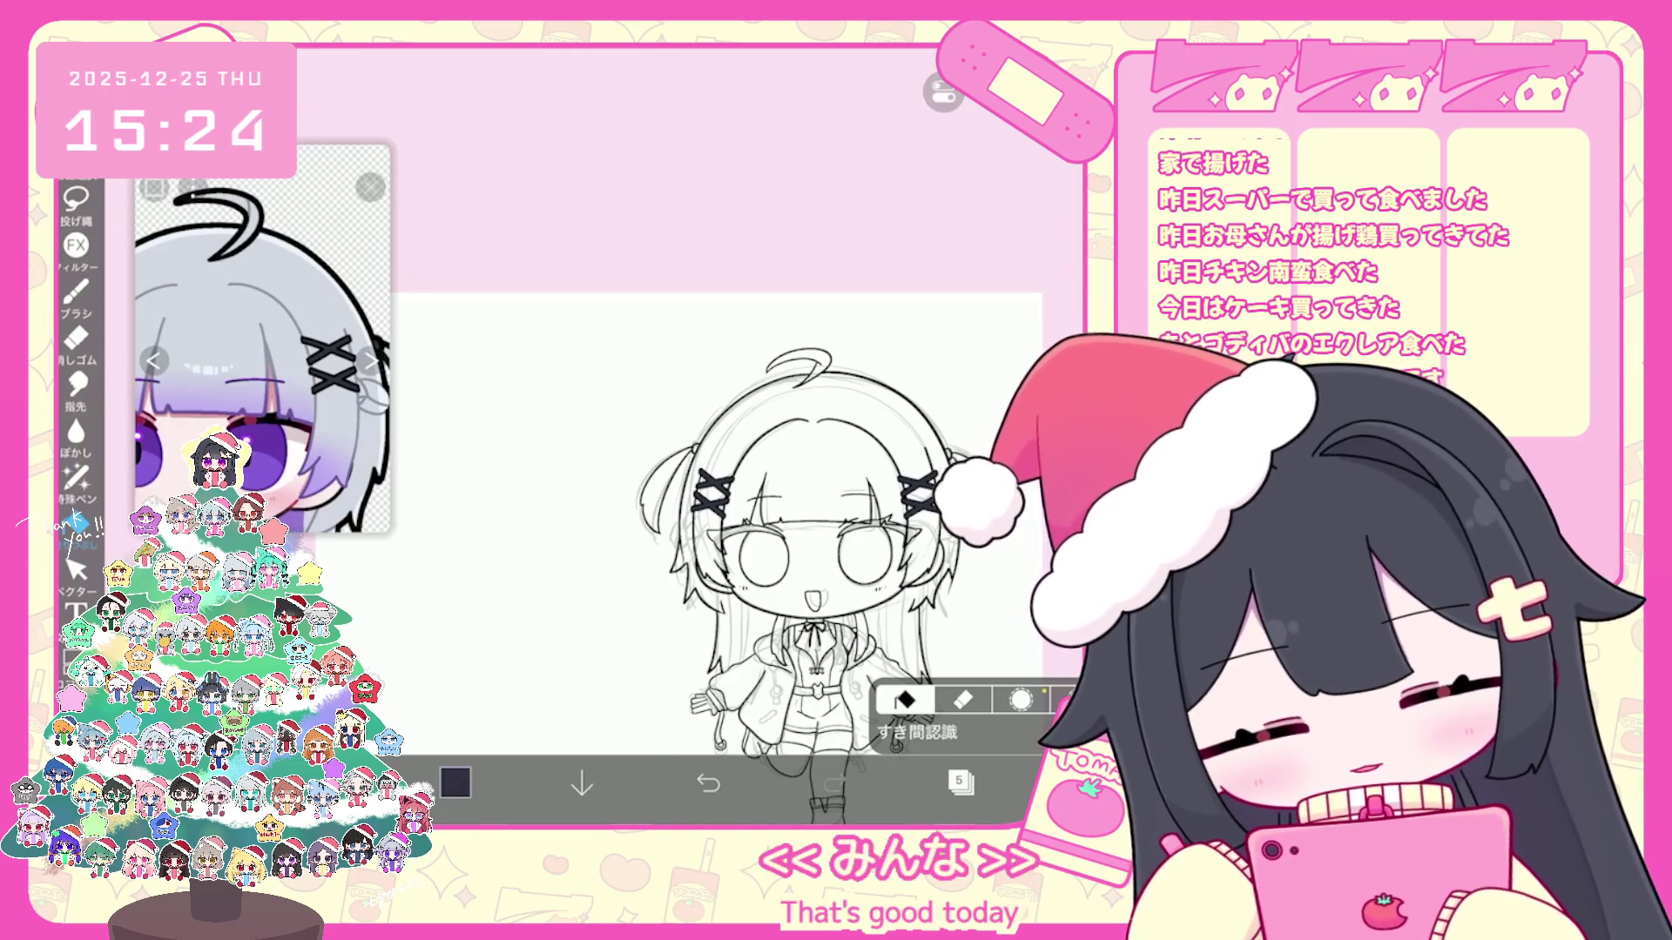
pyautogui.scroll(3, 718, 523)
pyautogui.click(959, 781)
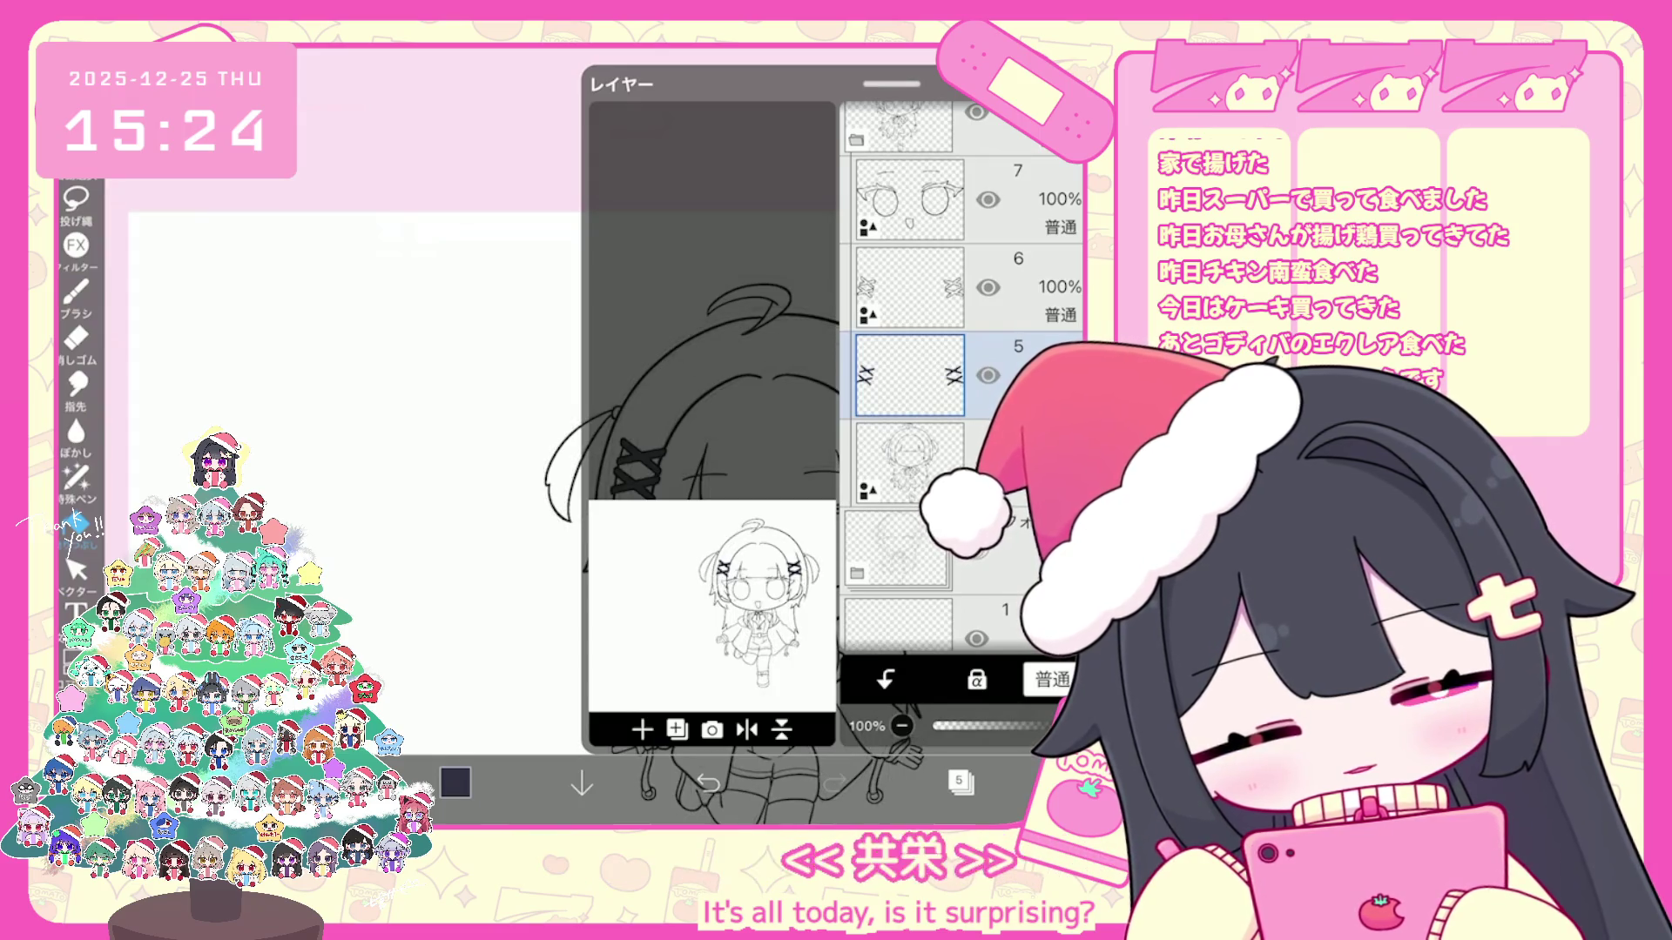
pyautogui.click(961, 781)
pyautogui.scroll(-3, 718, 457)
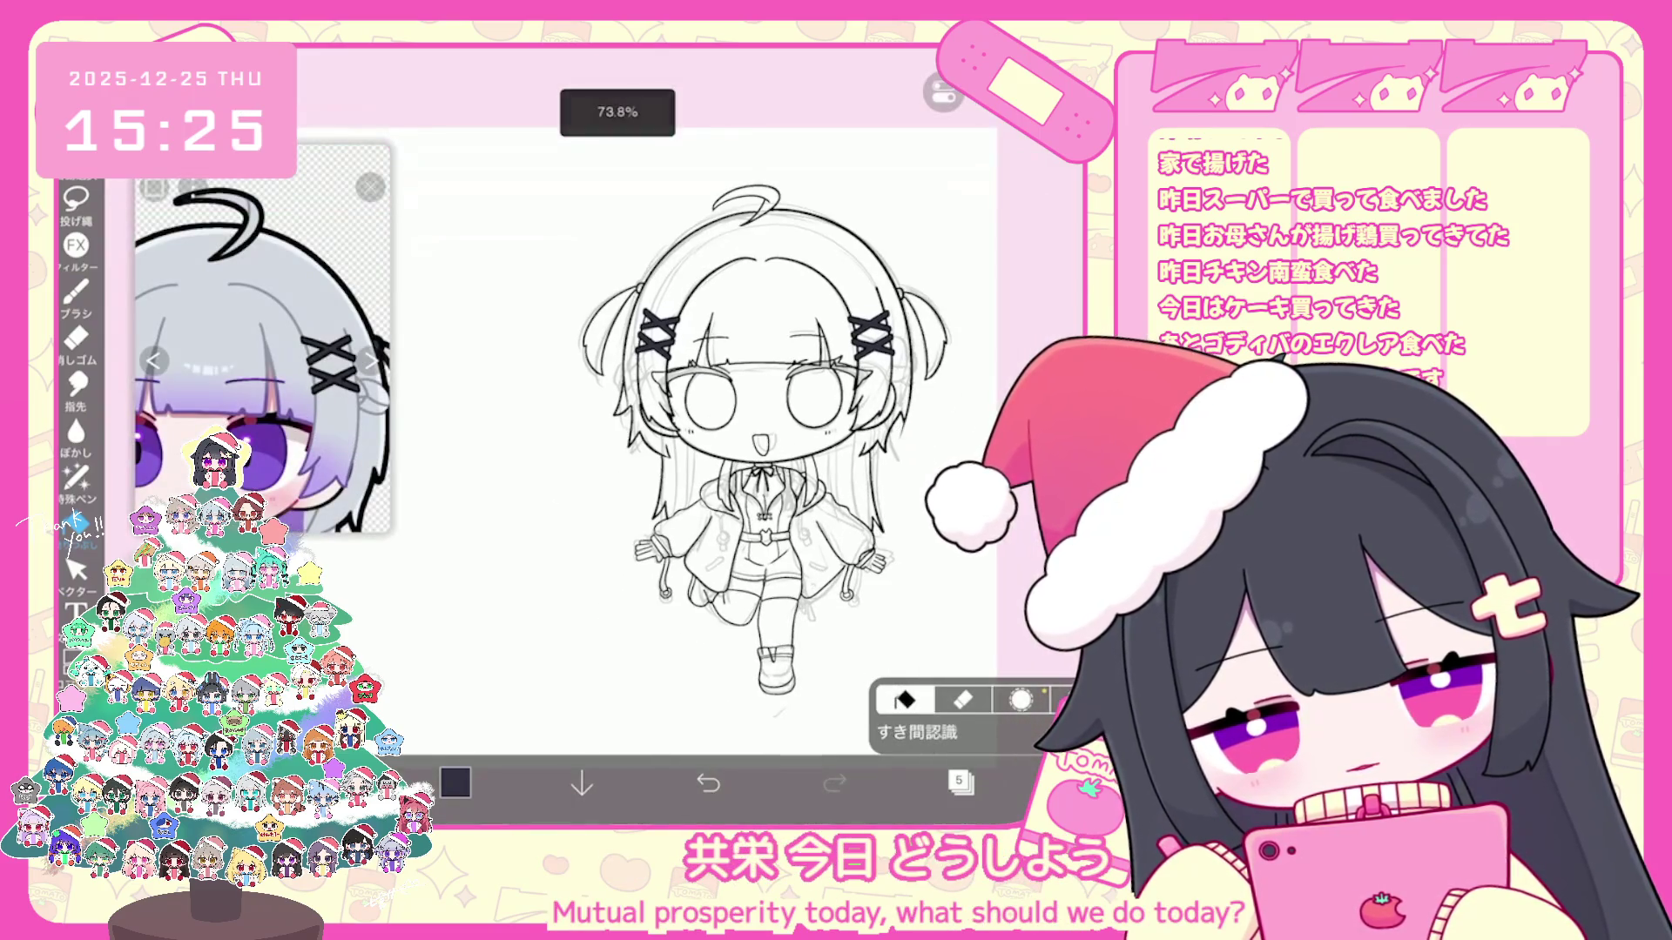
# Step: Make layer 4 active and check the colour and brush settings before inking
pyautogui.click(960, 781)
pyautogui.click(907, 269)
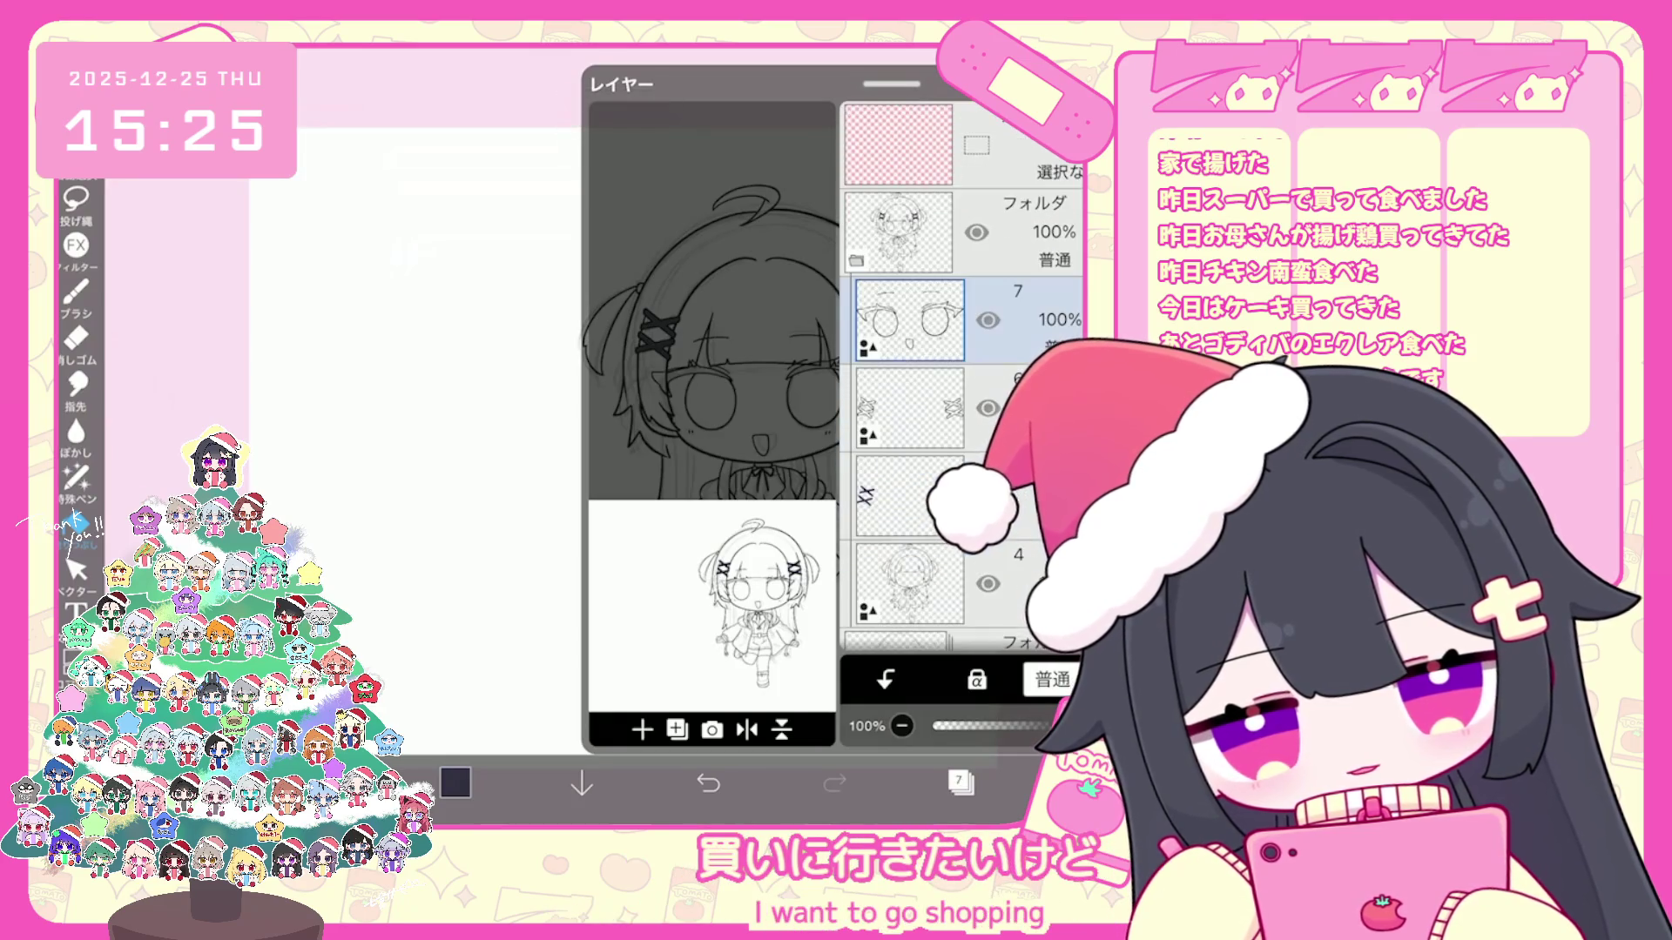
pyautogui.click(908, 581)
pyautogui.click(455, 782)
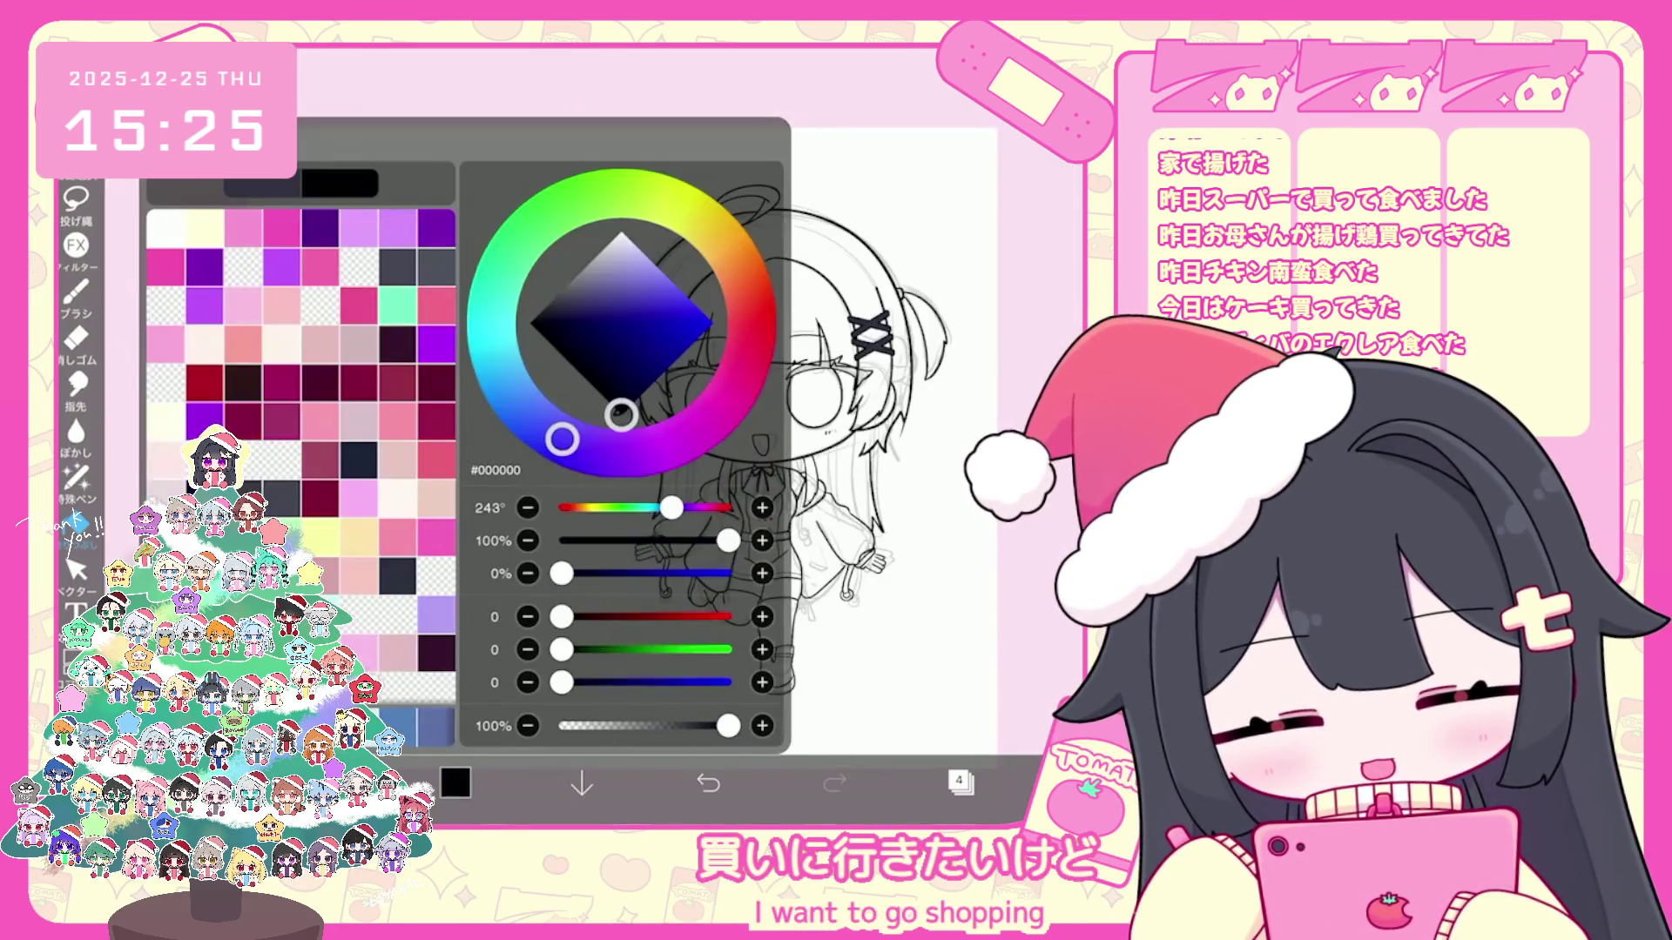
pyautogui.click(75, 294)
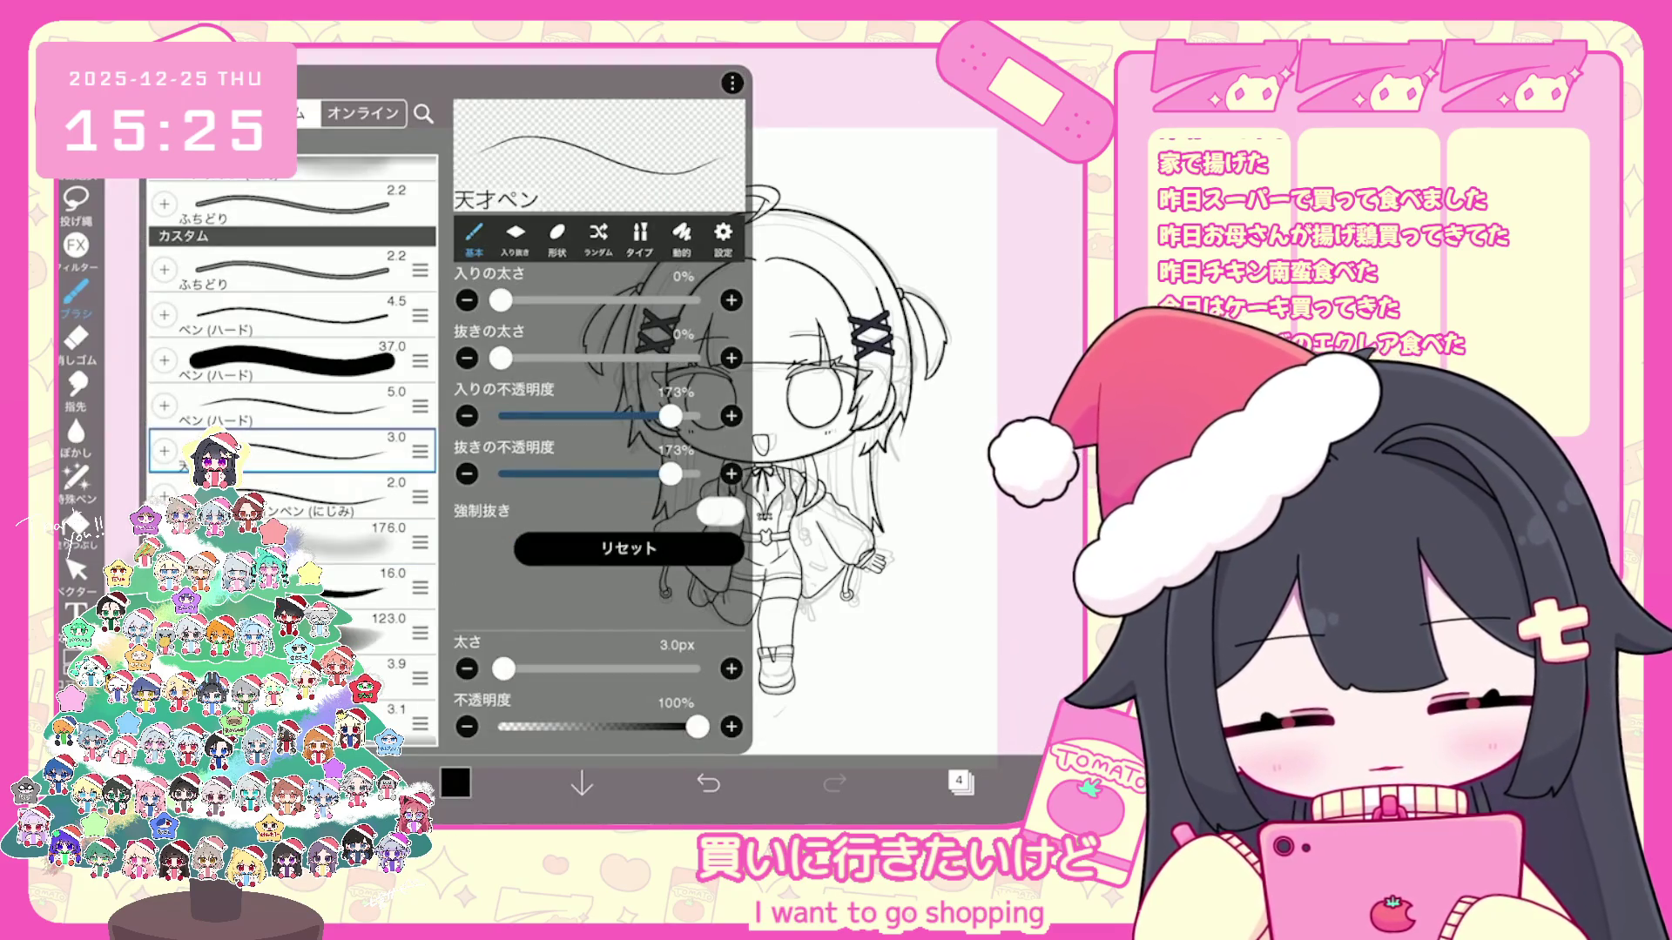
pyautogui.click(76, 293)
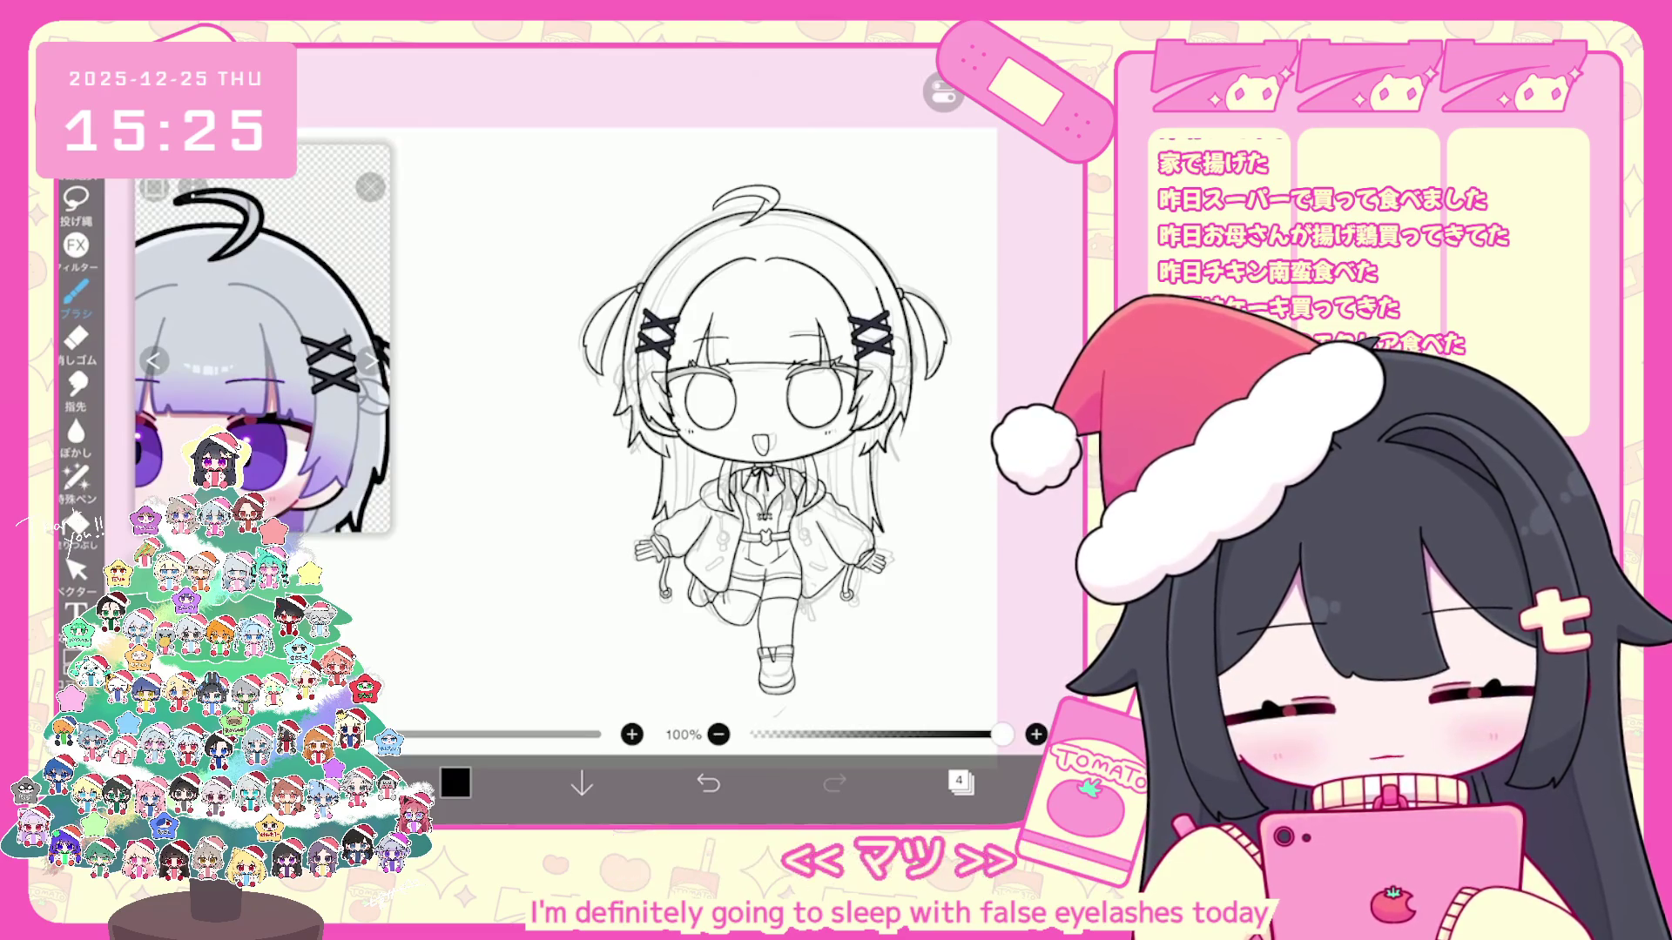
pyautogui.scroll(2, 732, 431)
pyautogui.scroll(2, 732, 432)
pyautogui.scroll(2, 684, 436)
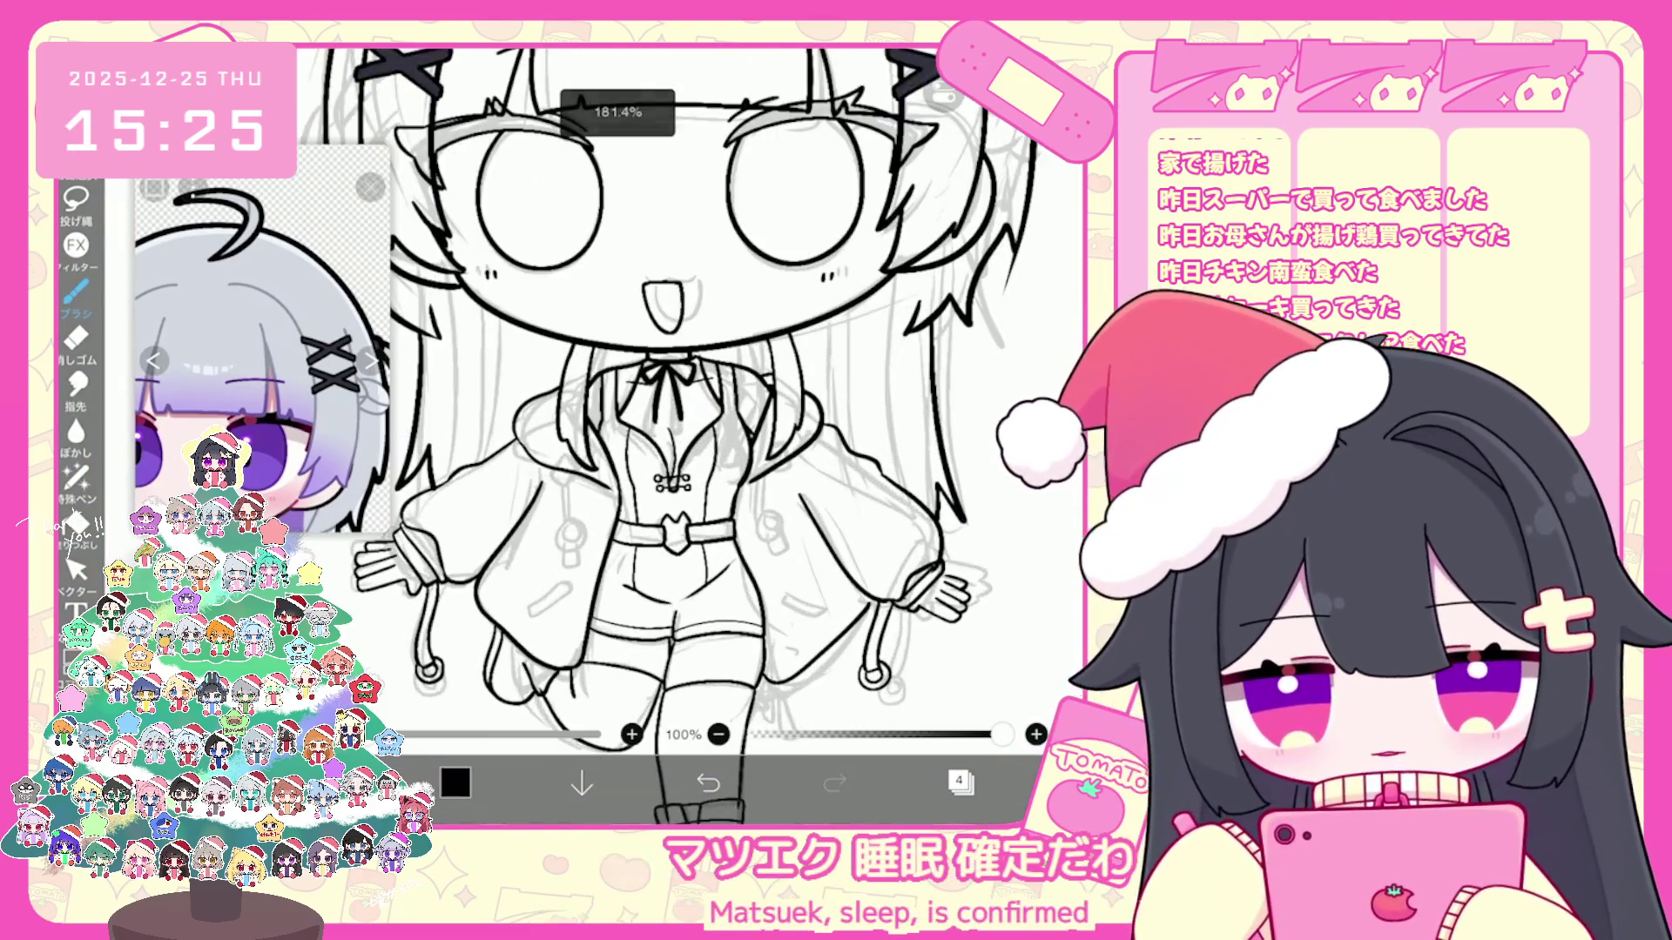
pyautogui.scroll(2, 685, 436)
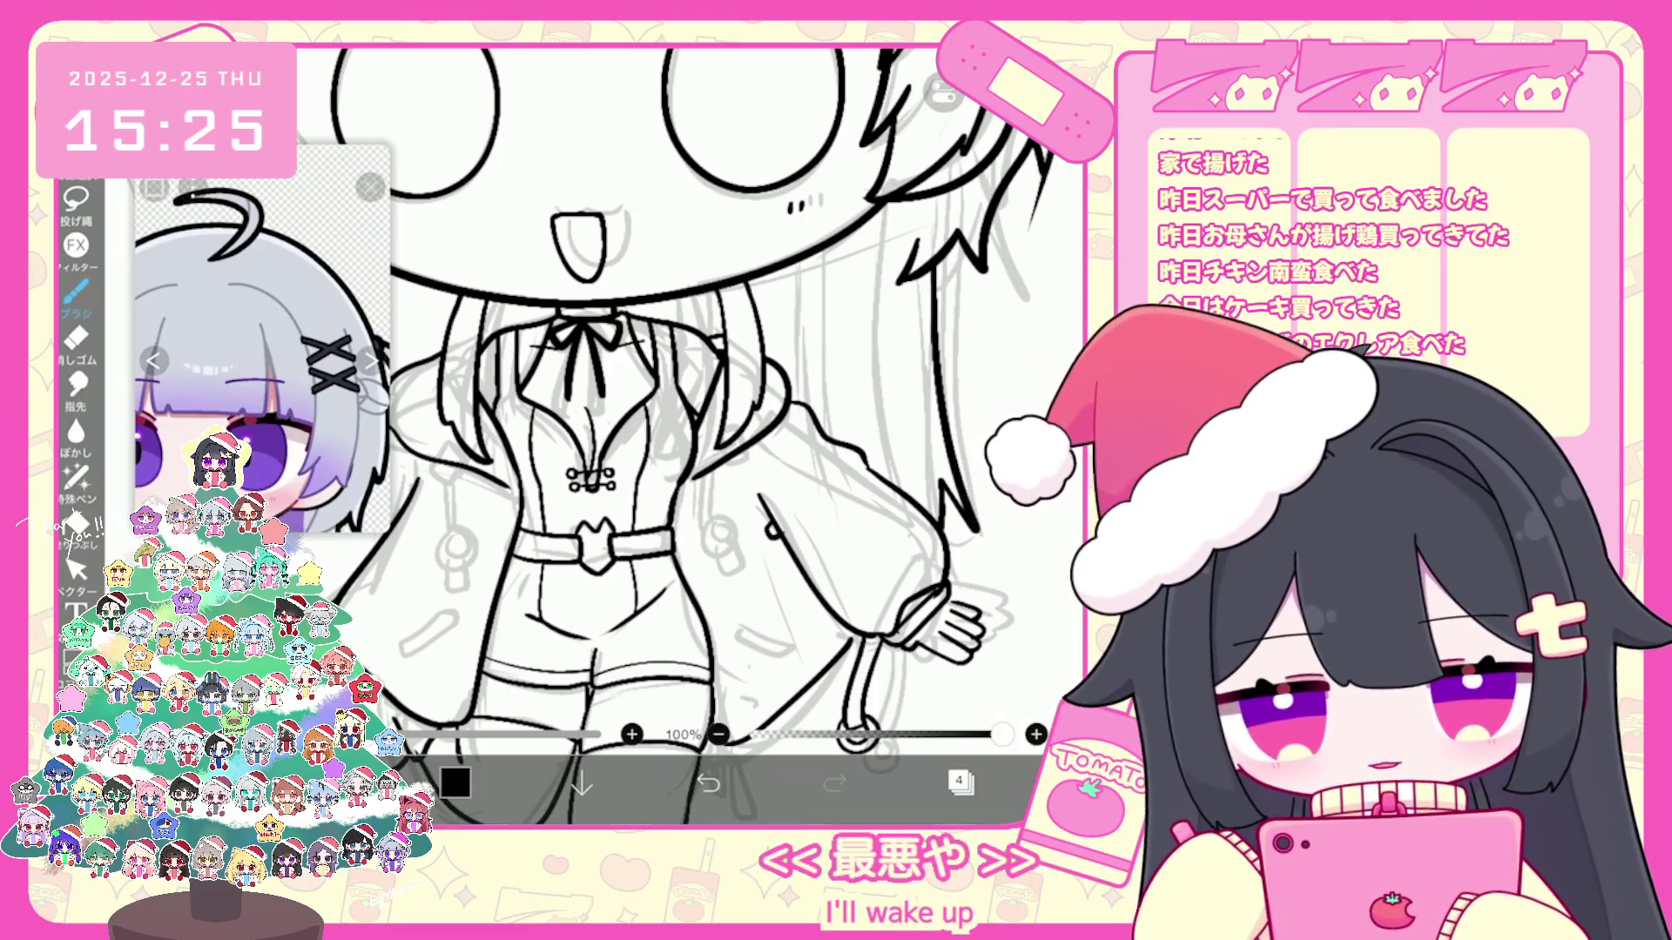
# Step: Ink the jacket ring and the drawstring hanging from it, fixing strokes with undo/redo
pyautogui.click(707, 783)
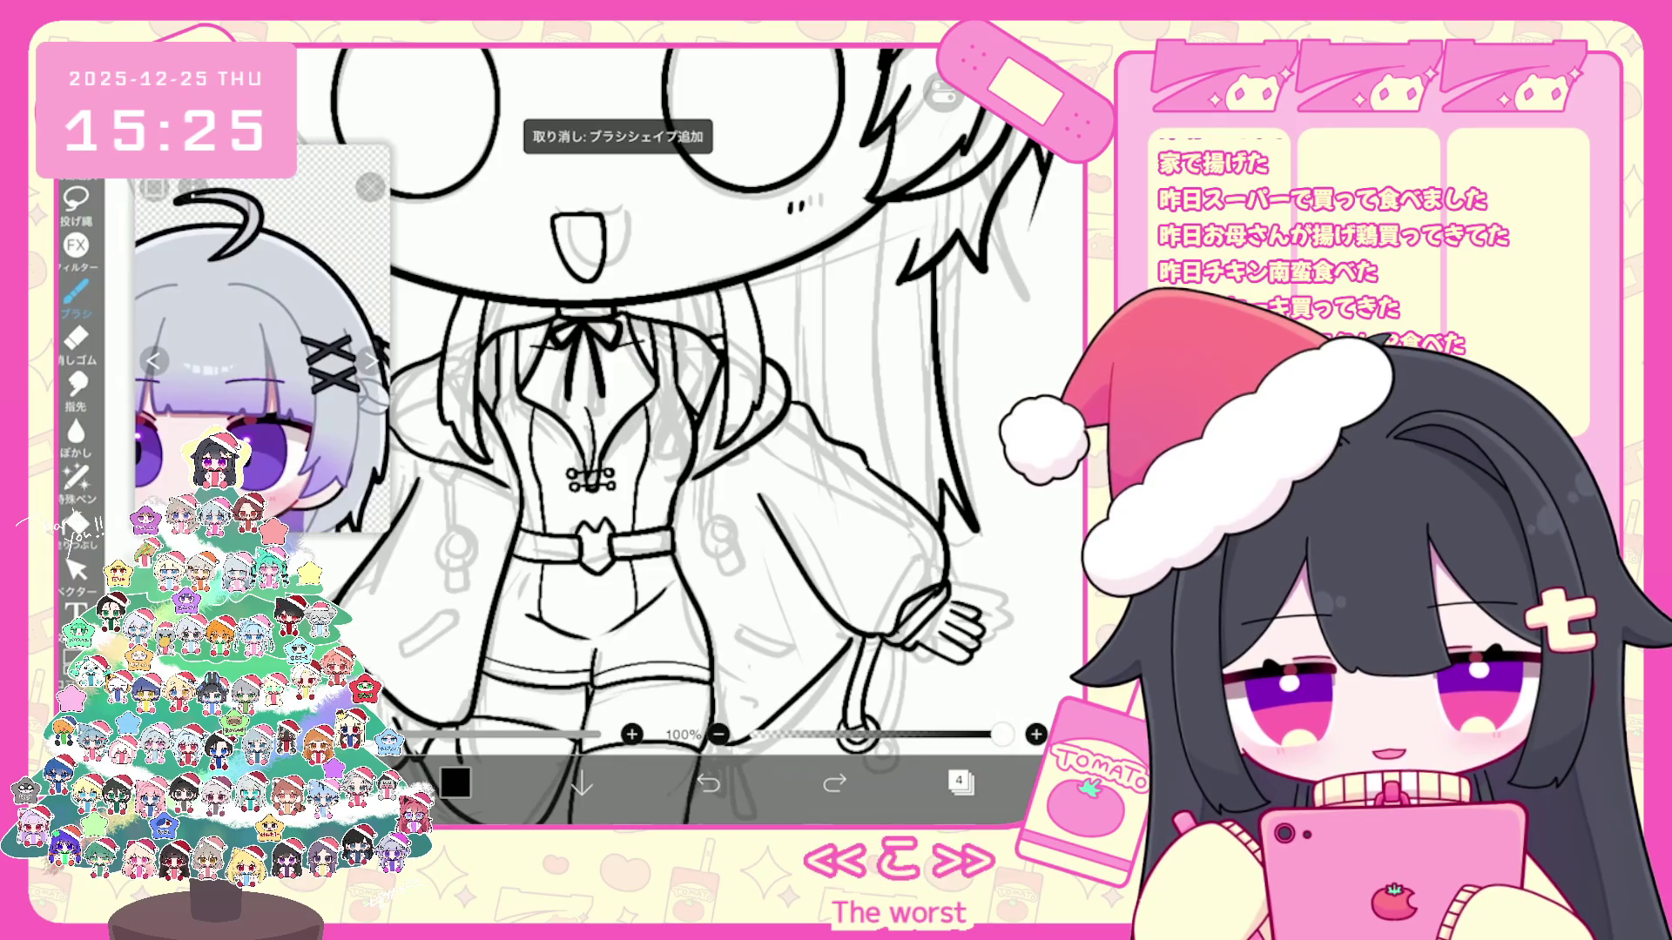
pyautogui.click(833, 785)
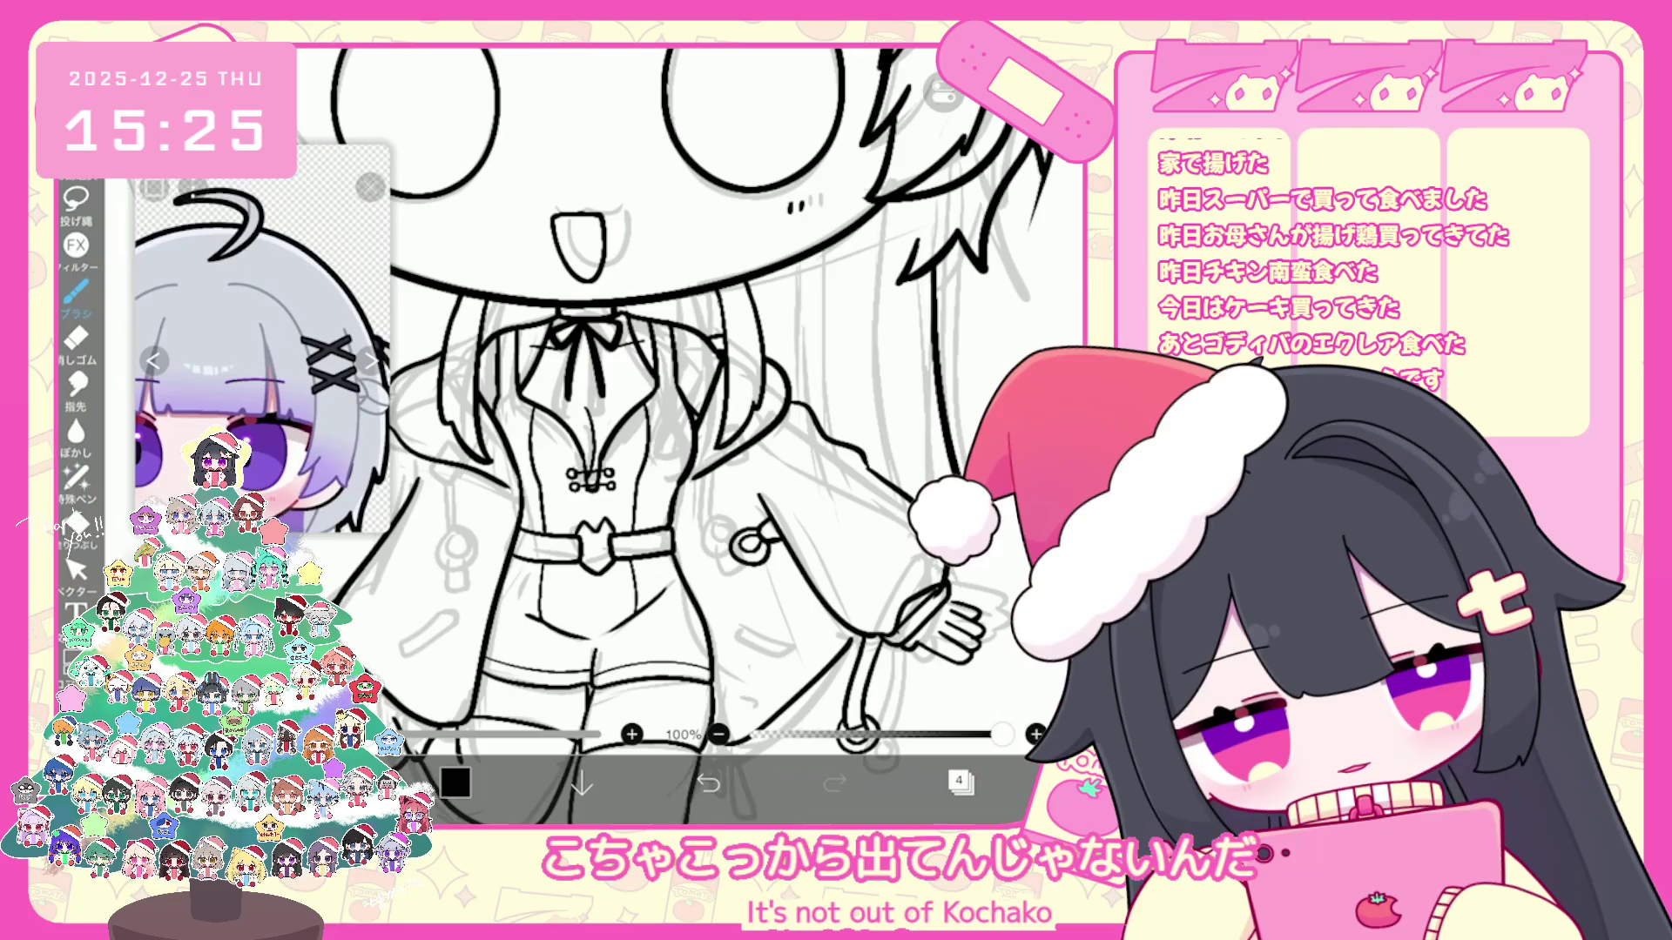
pyautogui.click(707, 783)
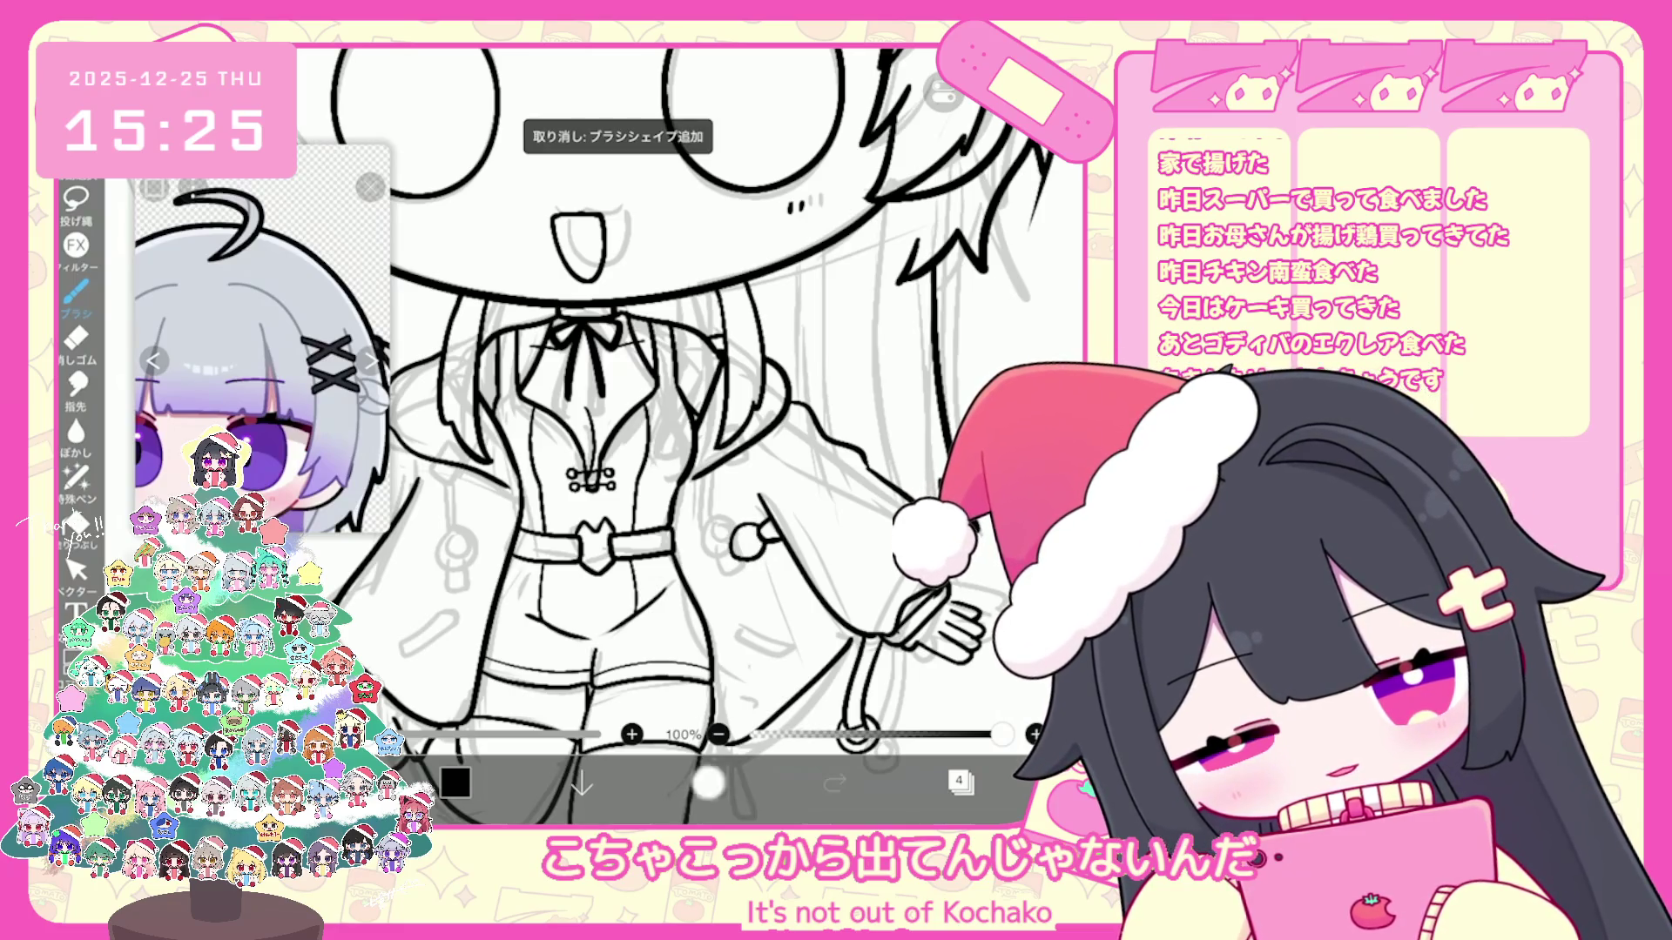
pyautogui.scroll(3, 685, 432)
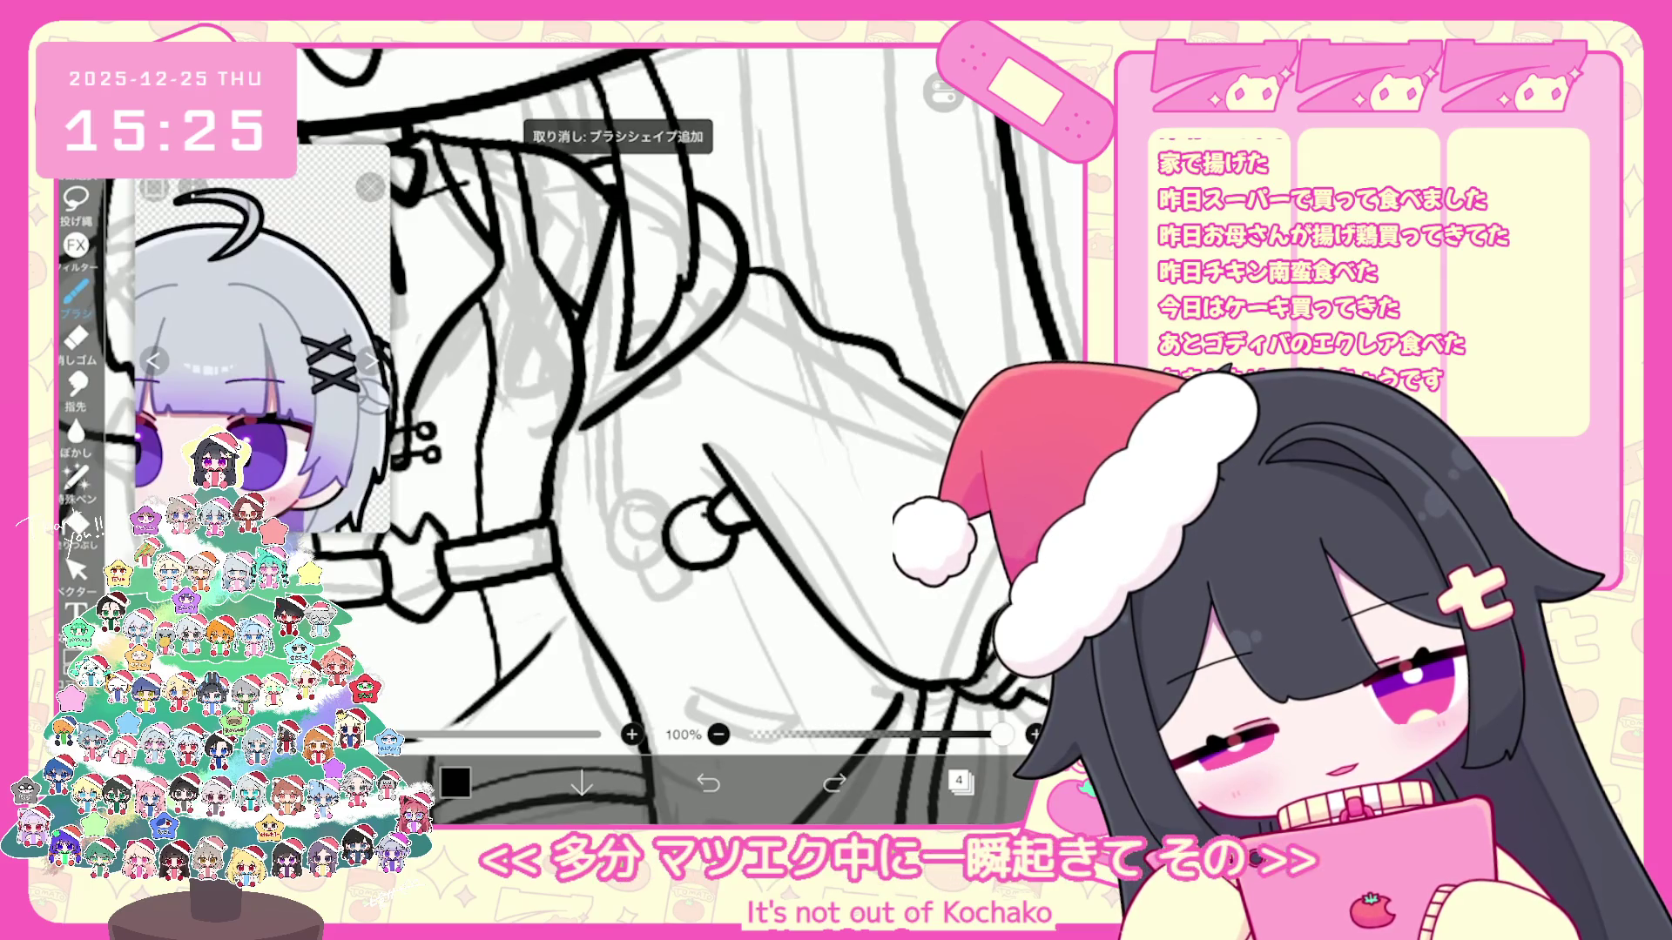
pyautogui.moveTo(682, 517); pyautogui.dragTo(702, 541)
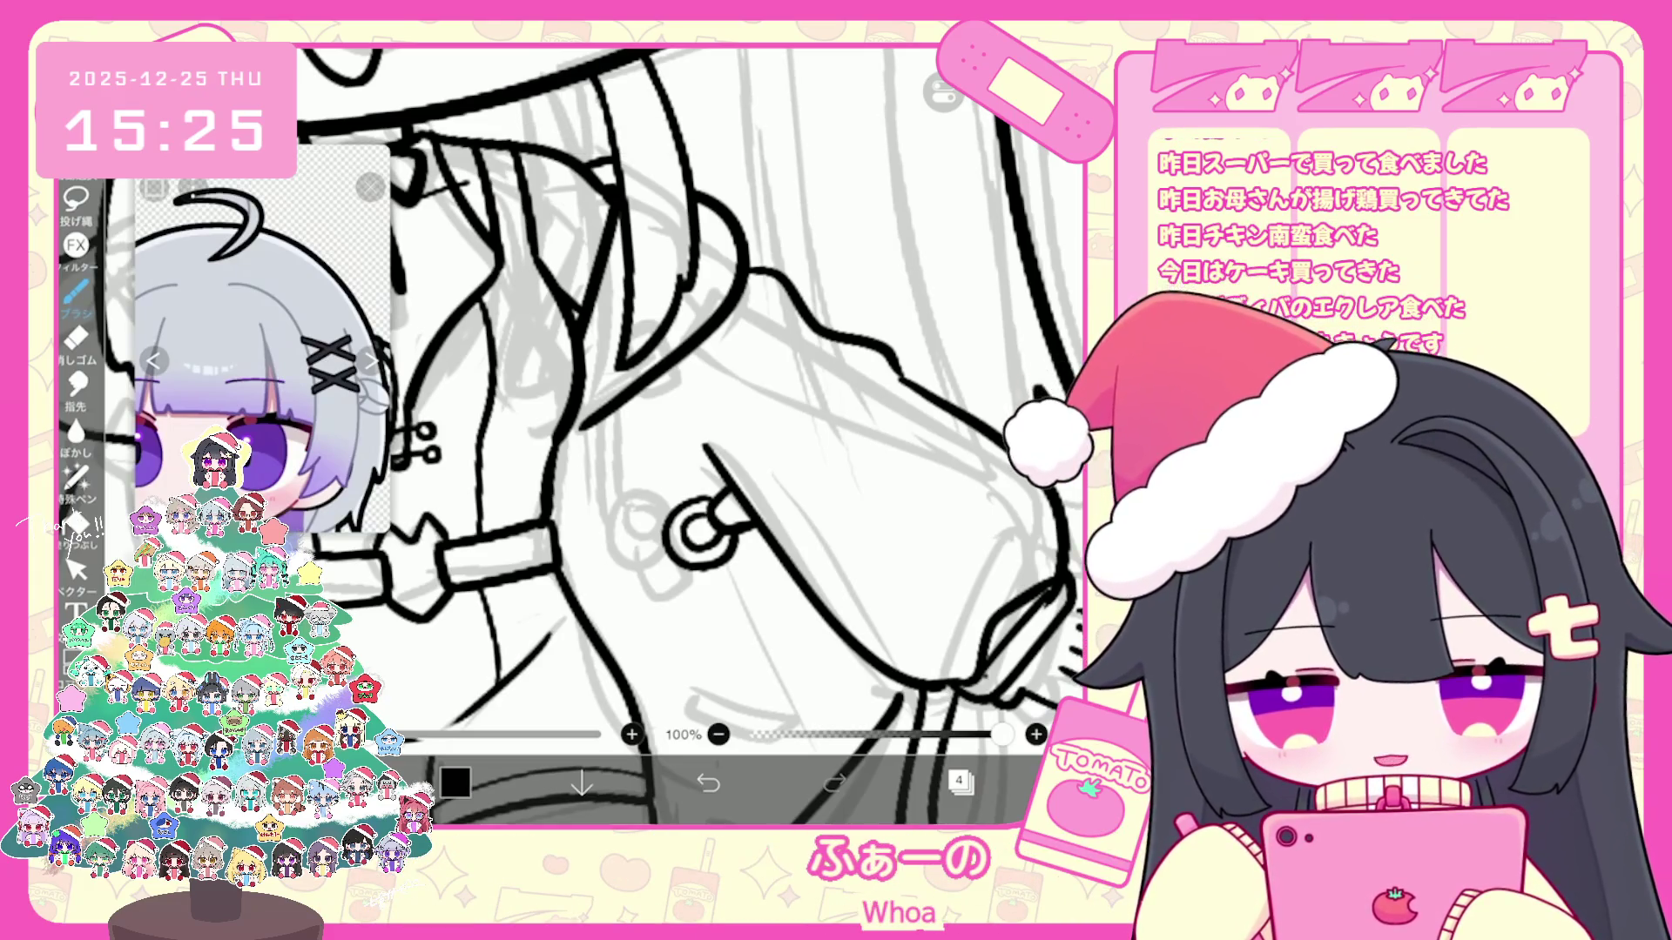
pyautogui.scroll(-2, 693, 431)
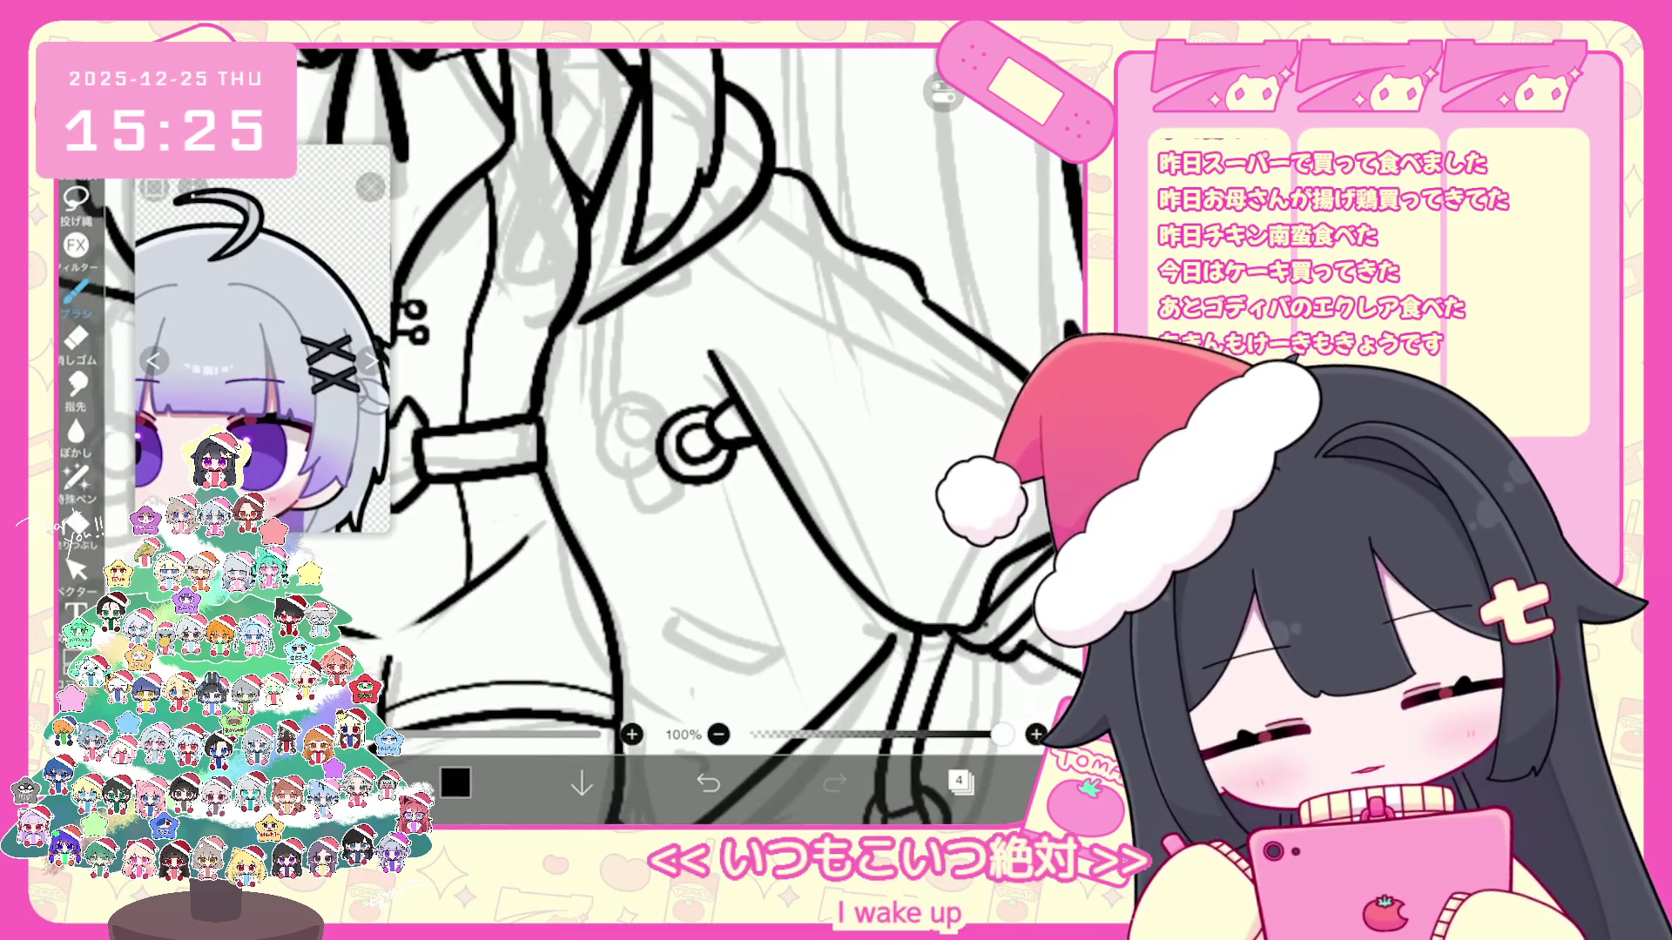
pyautogui.hotkey('ctrl', 'z')
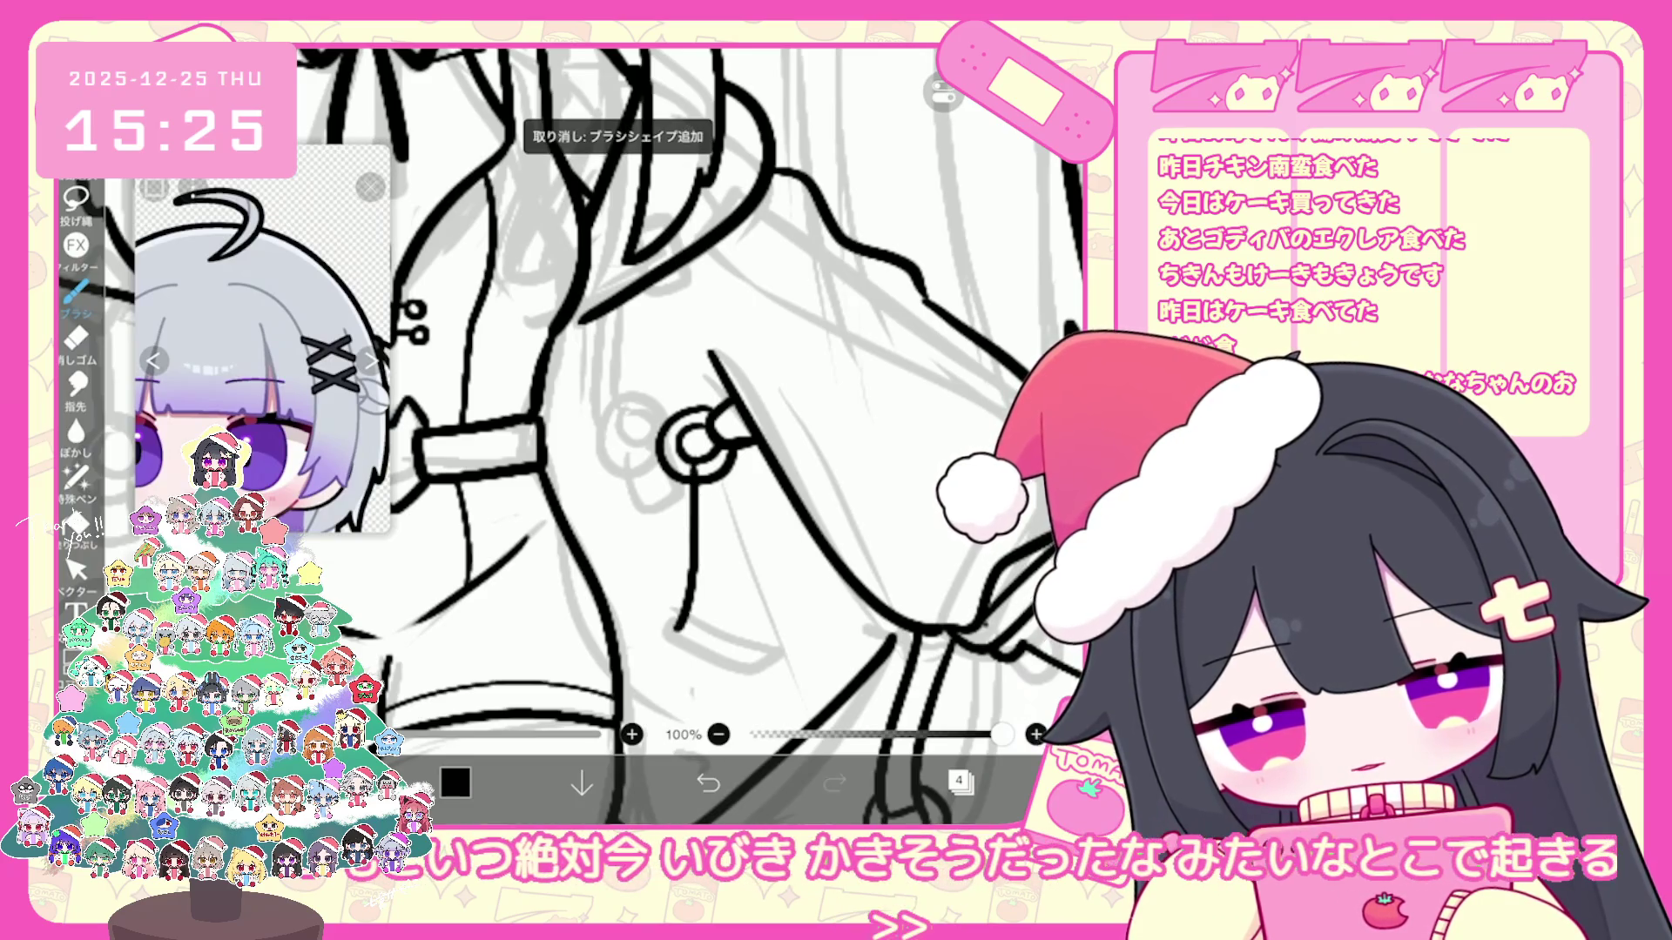
pyautogui.moveTo(714, 535); pyautogui.dragTo(681, 641)
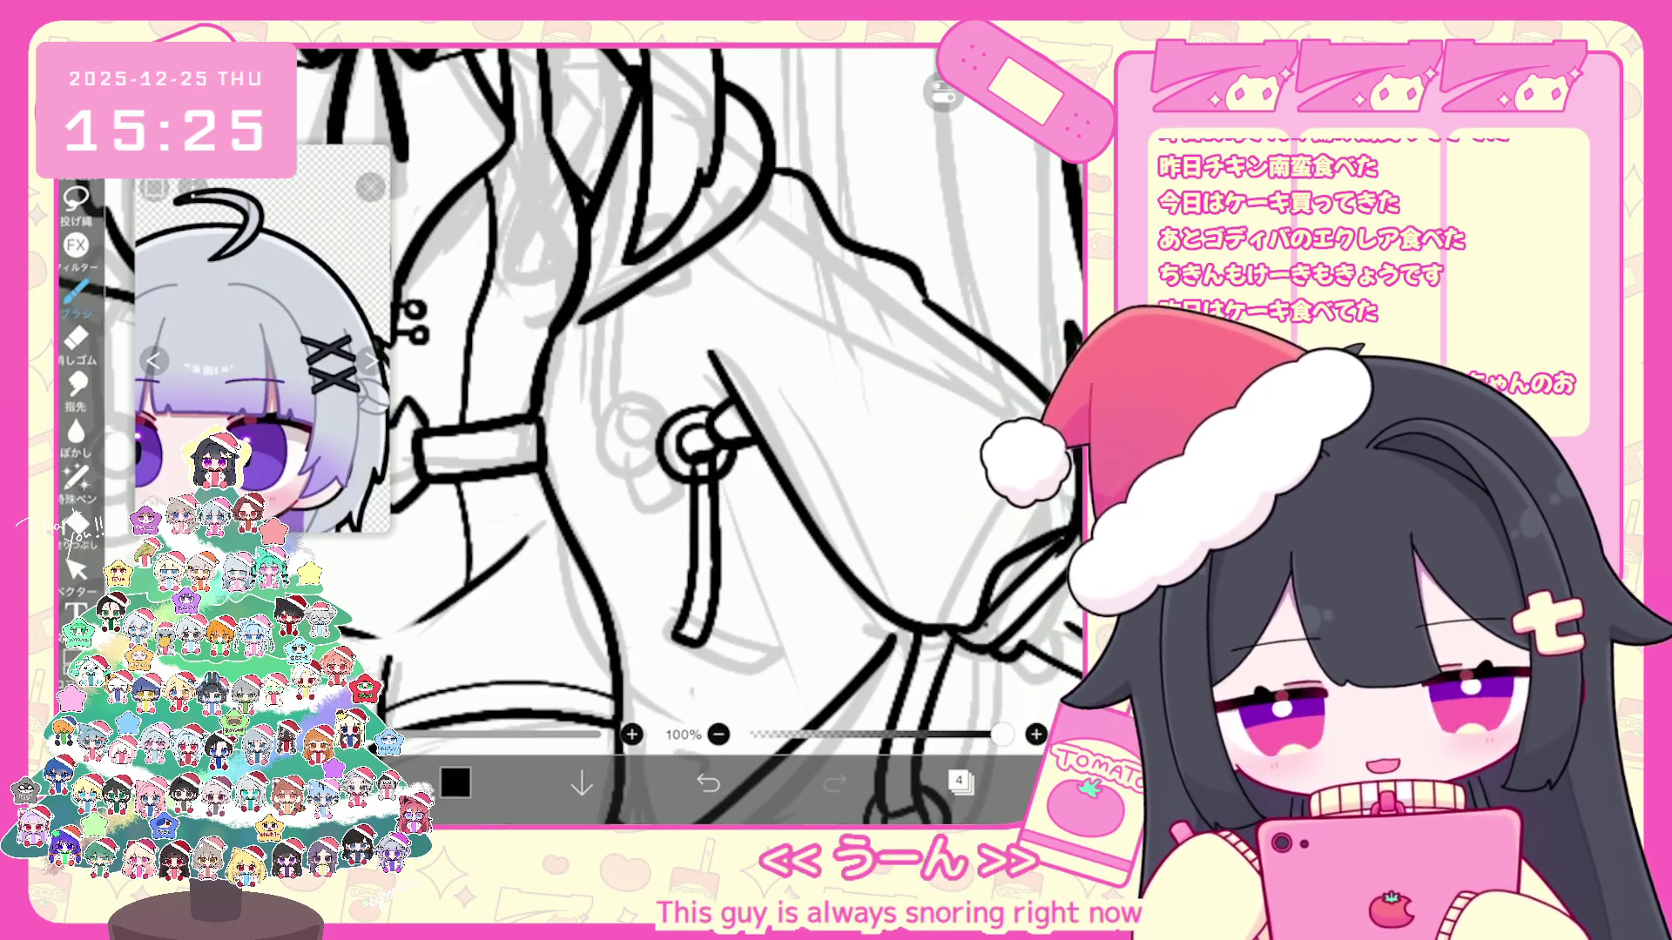
pyautogui.click(76, 568)
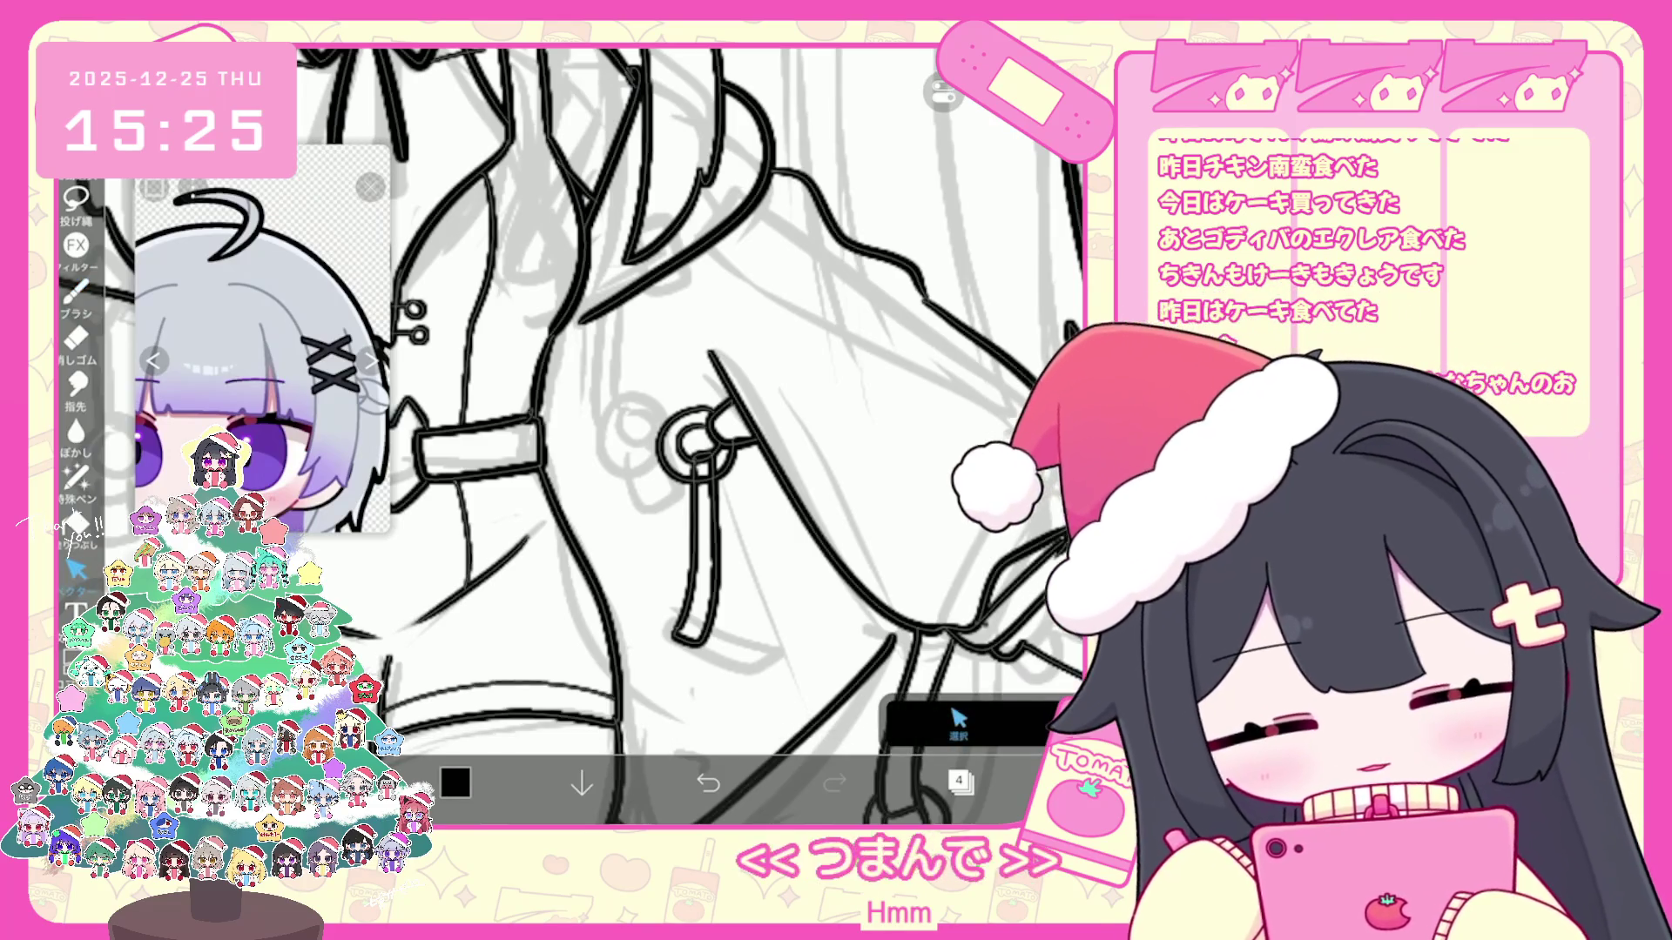
pyautogui.scroll(-3, 692, 431)
pyautogui.press('b')
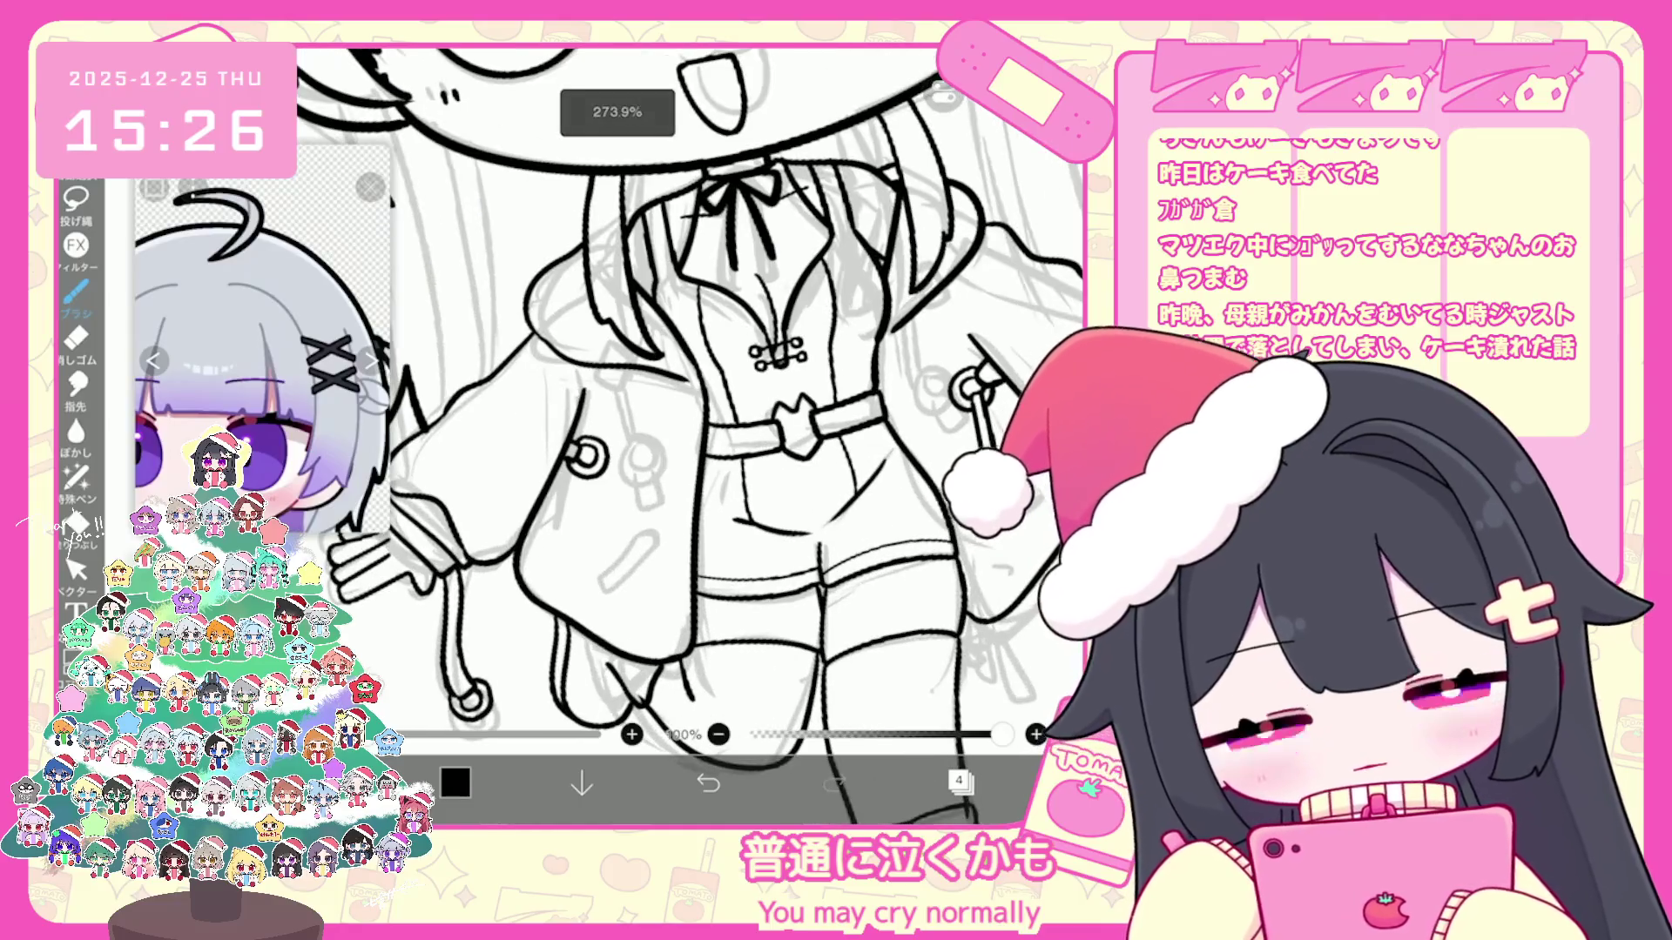
pyautogui.scroll(1, 693, 432)
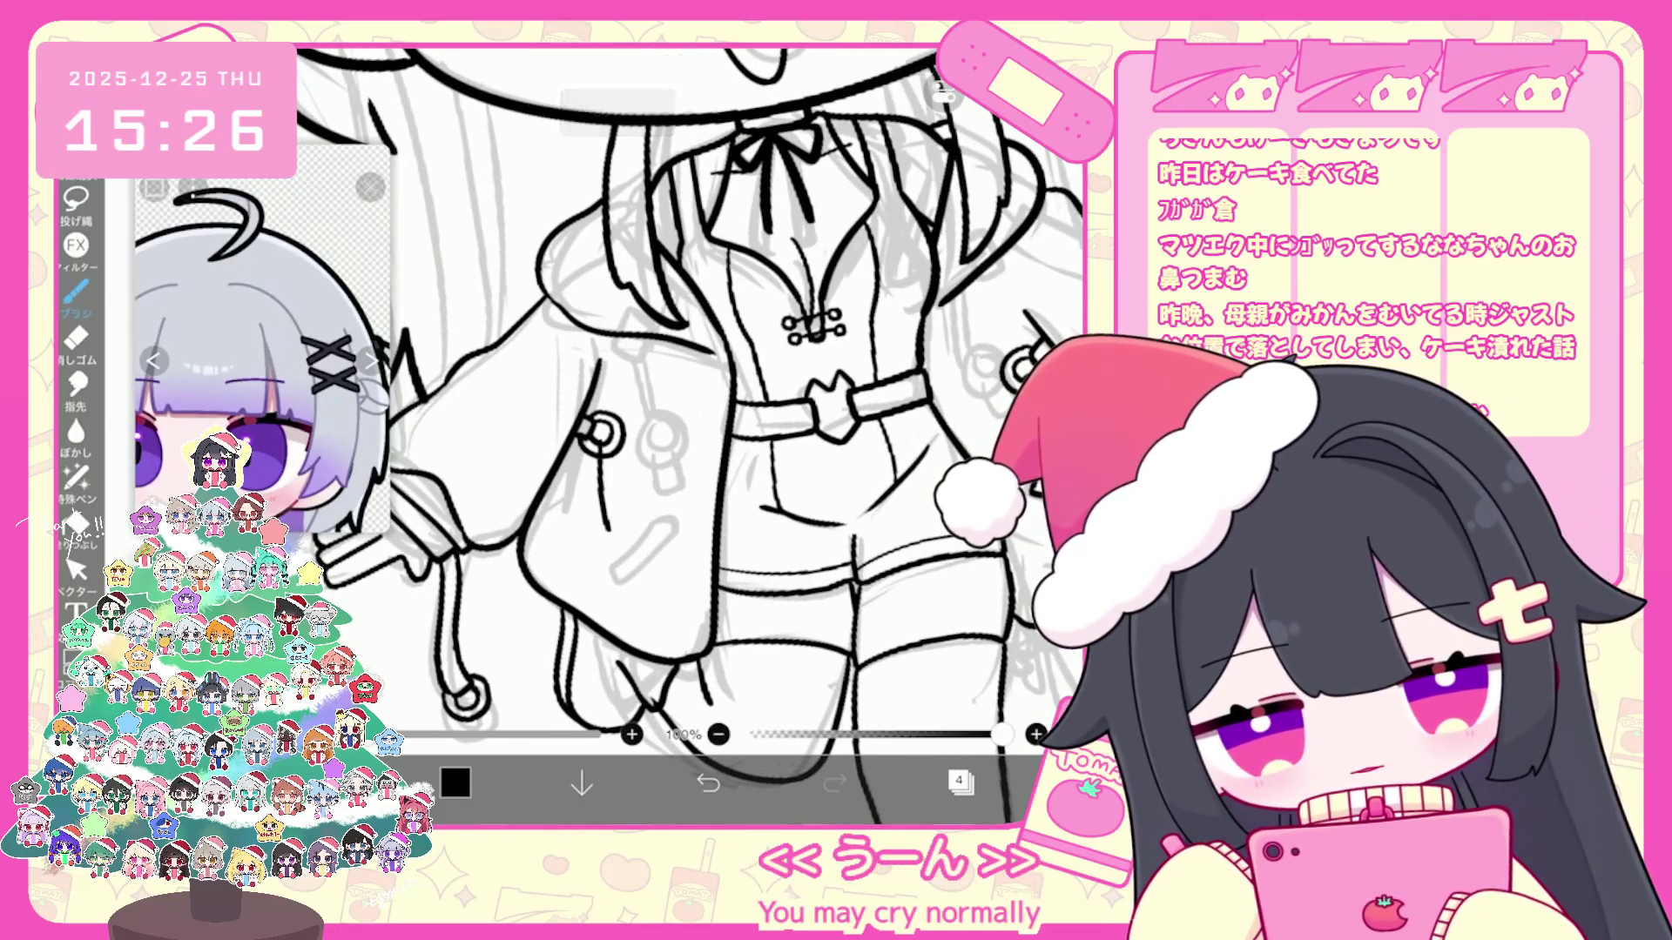
# Step: Redraw and extend the ink line down the jacket, checking it as a vector stroke
pyautogui.hotkey('ctrl', 'z')
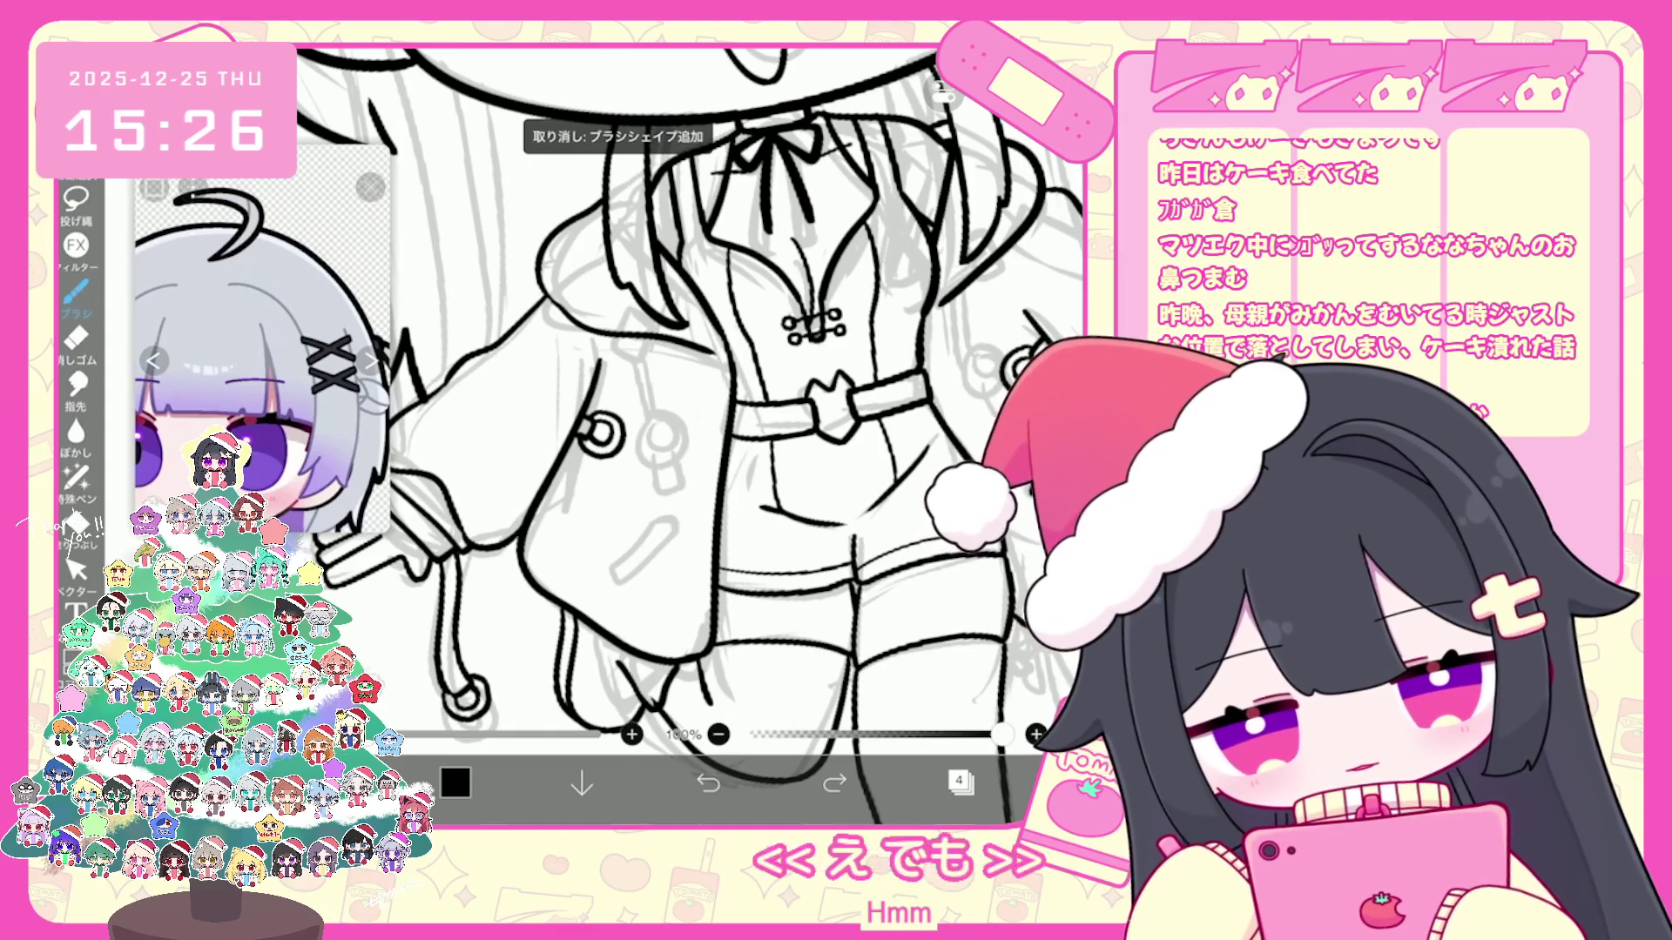
pyautogui.moveTo(609, 444); pyautogui.dragTo(636, 516)
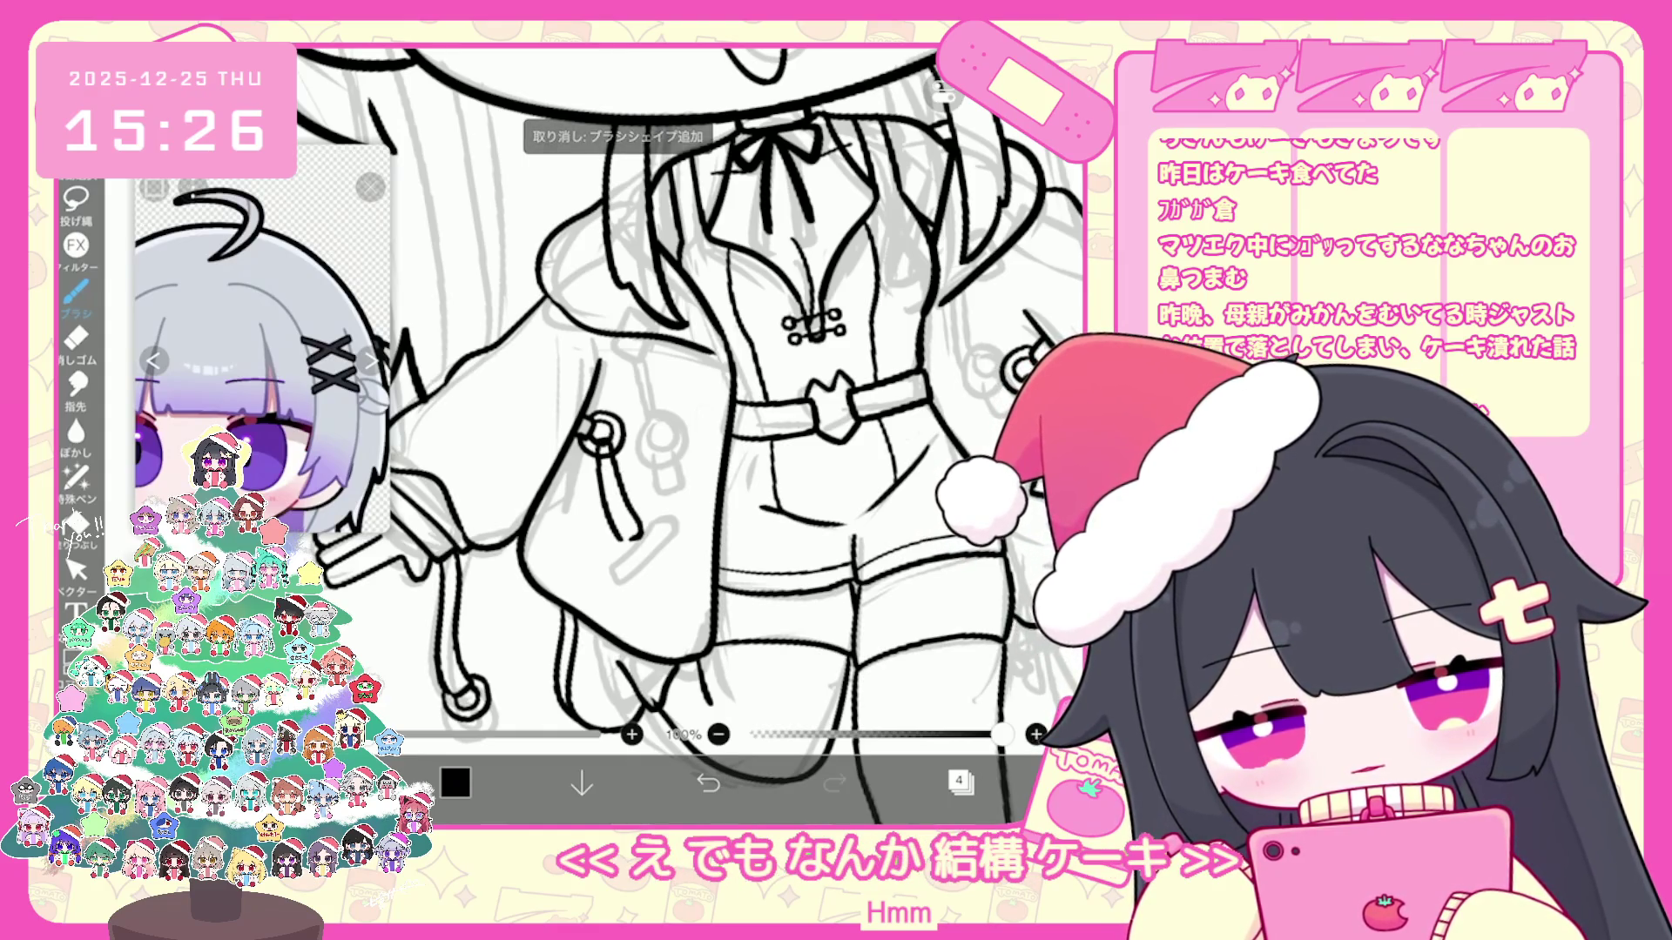
pyautogui.hotkey('ctrl', 'z')
pyautogui.moveTo(612, 458); pyautogui.dragTo(635, 536)
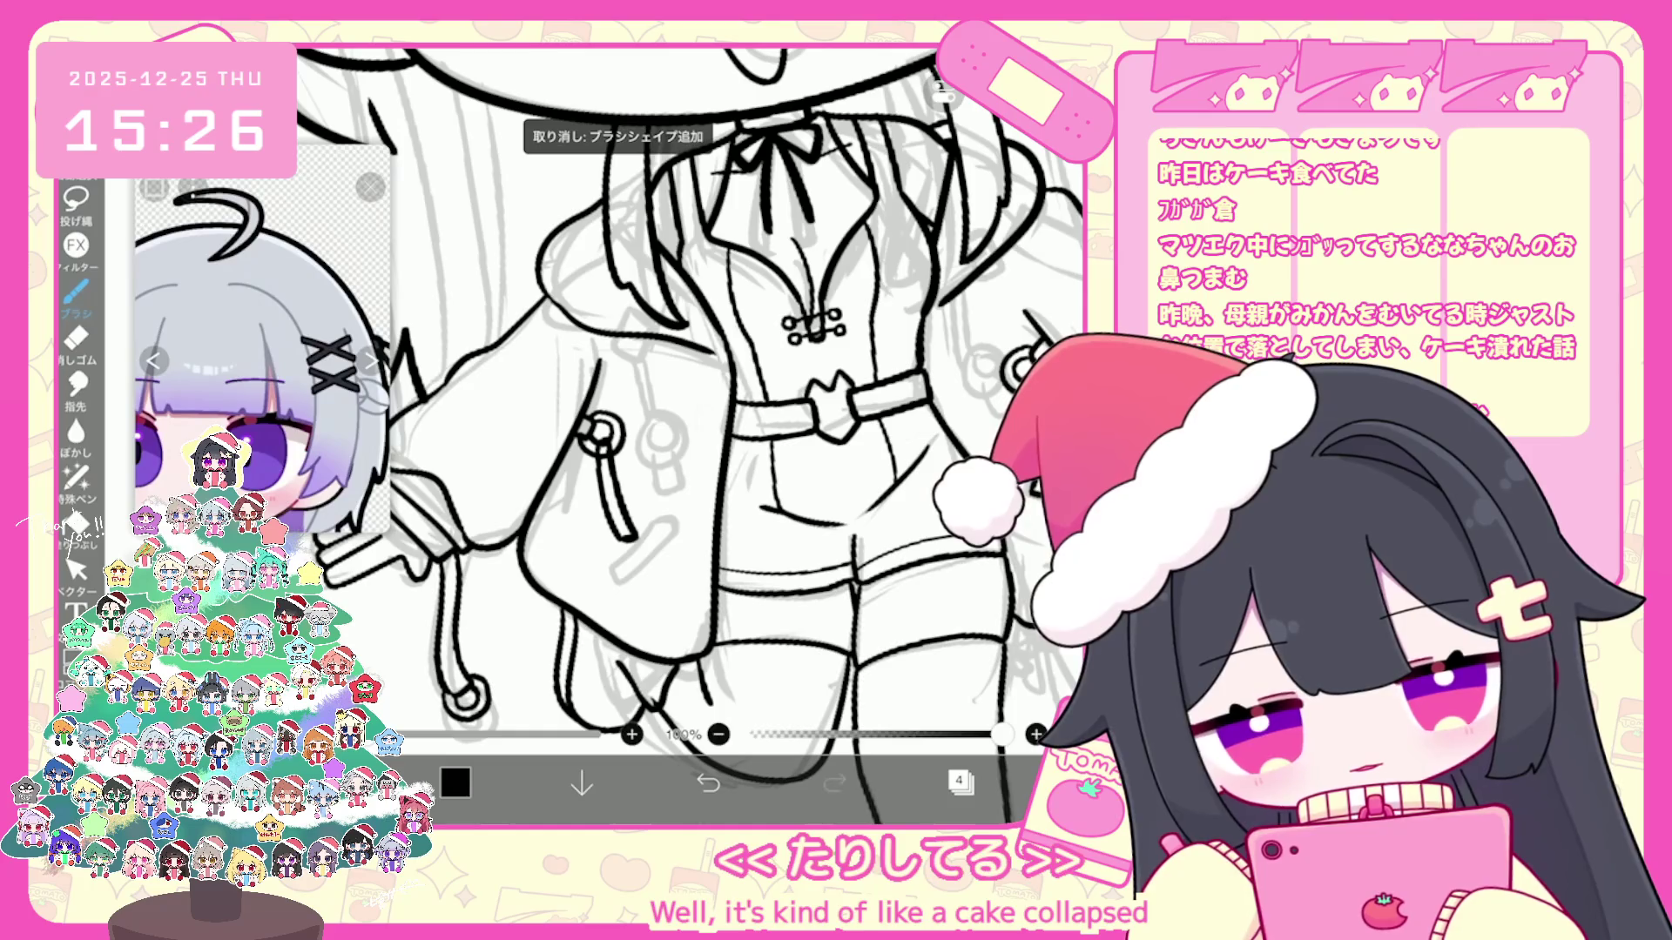
pyautogui.click(77, 567)
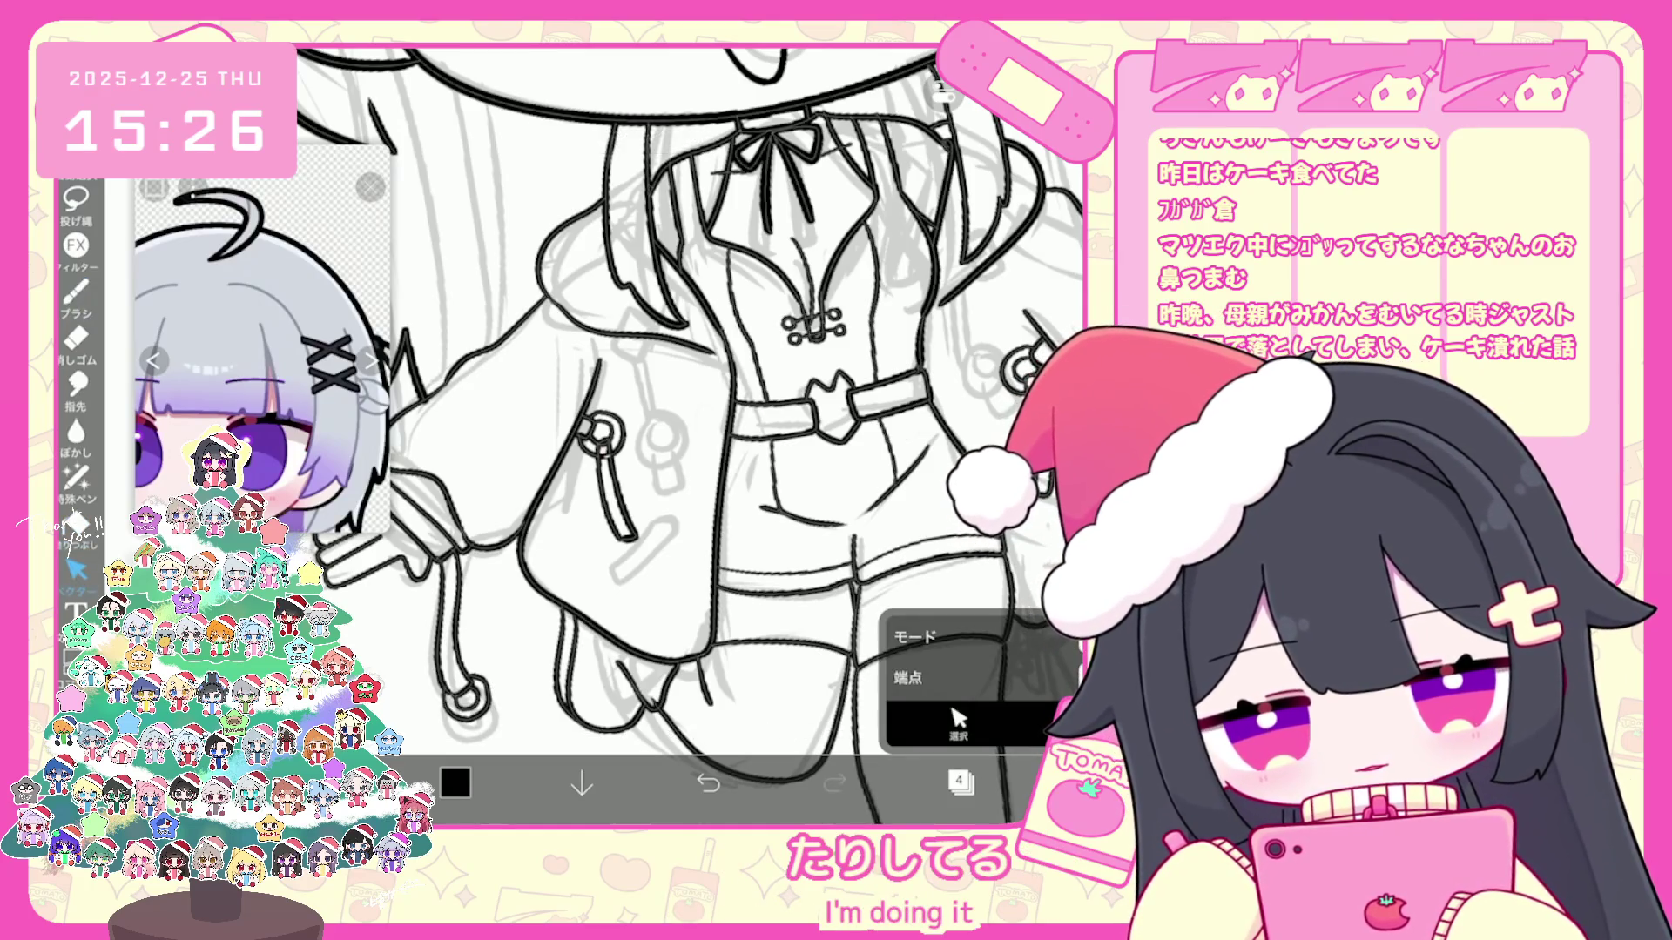
pyautogui.click(76, 291)
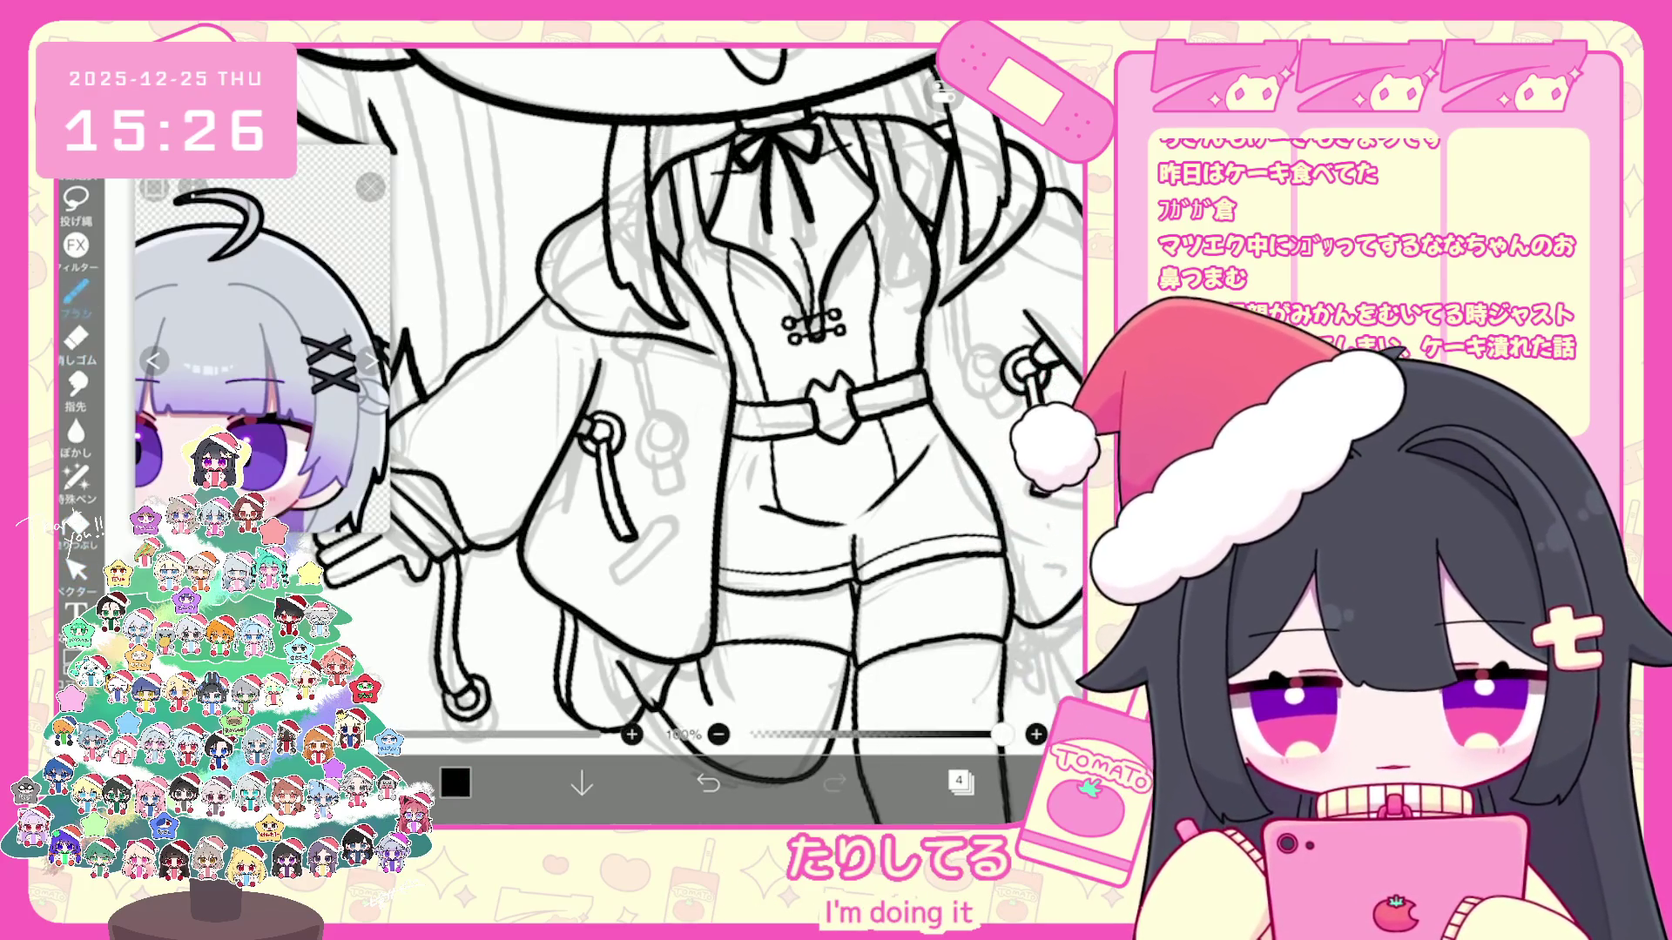
pyautogui.scroll(3, 689, 392)
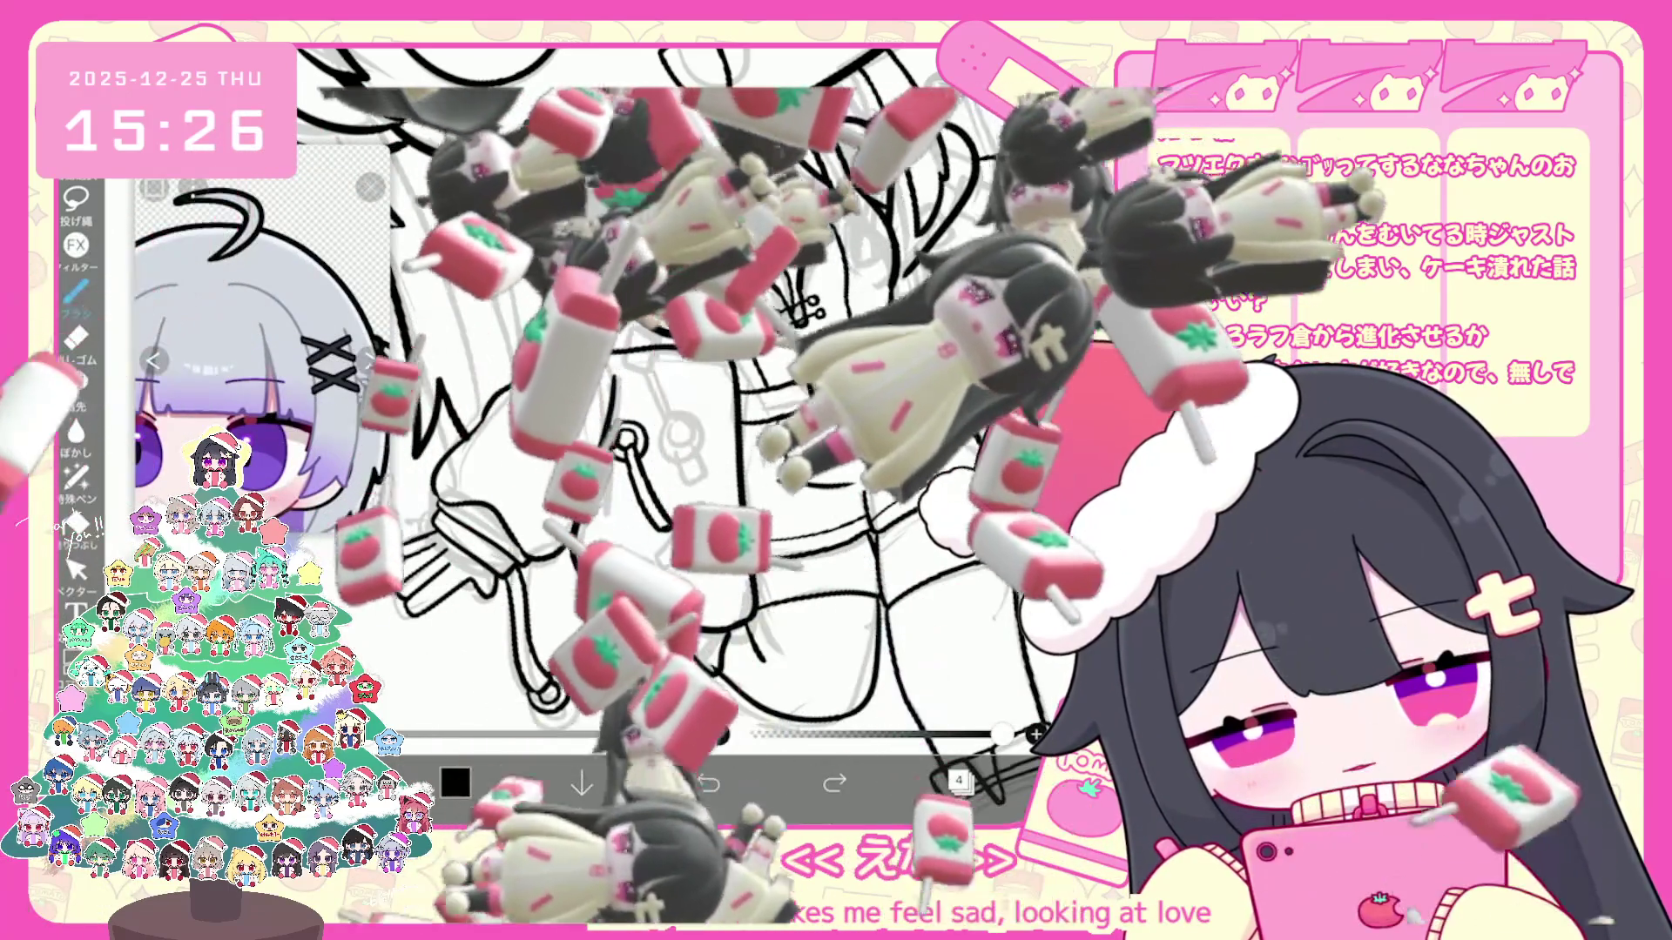
# Step: Rotate the canvas and settle the sleeve stroke with undo/redo, then show vector mode options
pyautogui.hotkey('ctrl', 'z')
pyautogui.moveTo(827, 379); pyautogui.dragTo(680, 346)
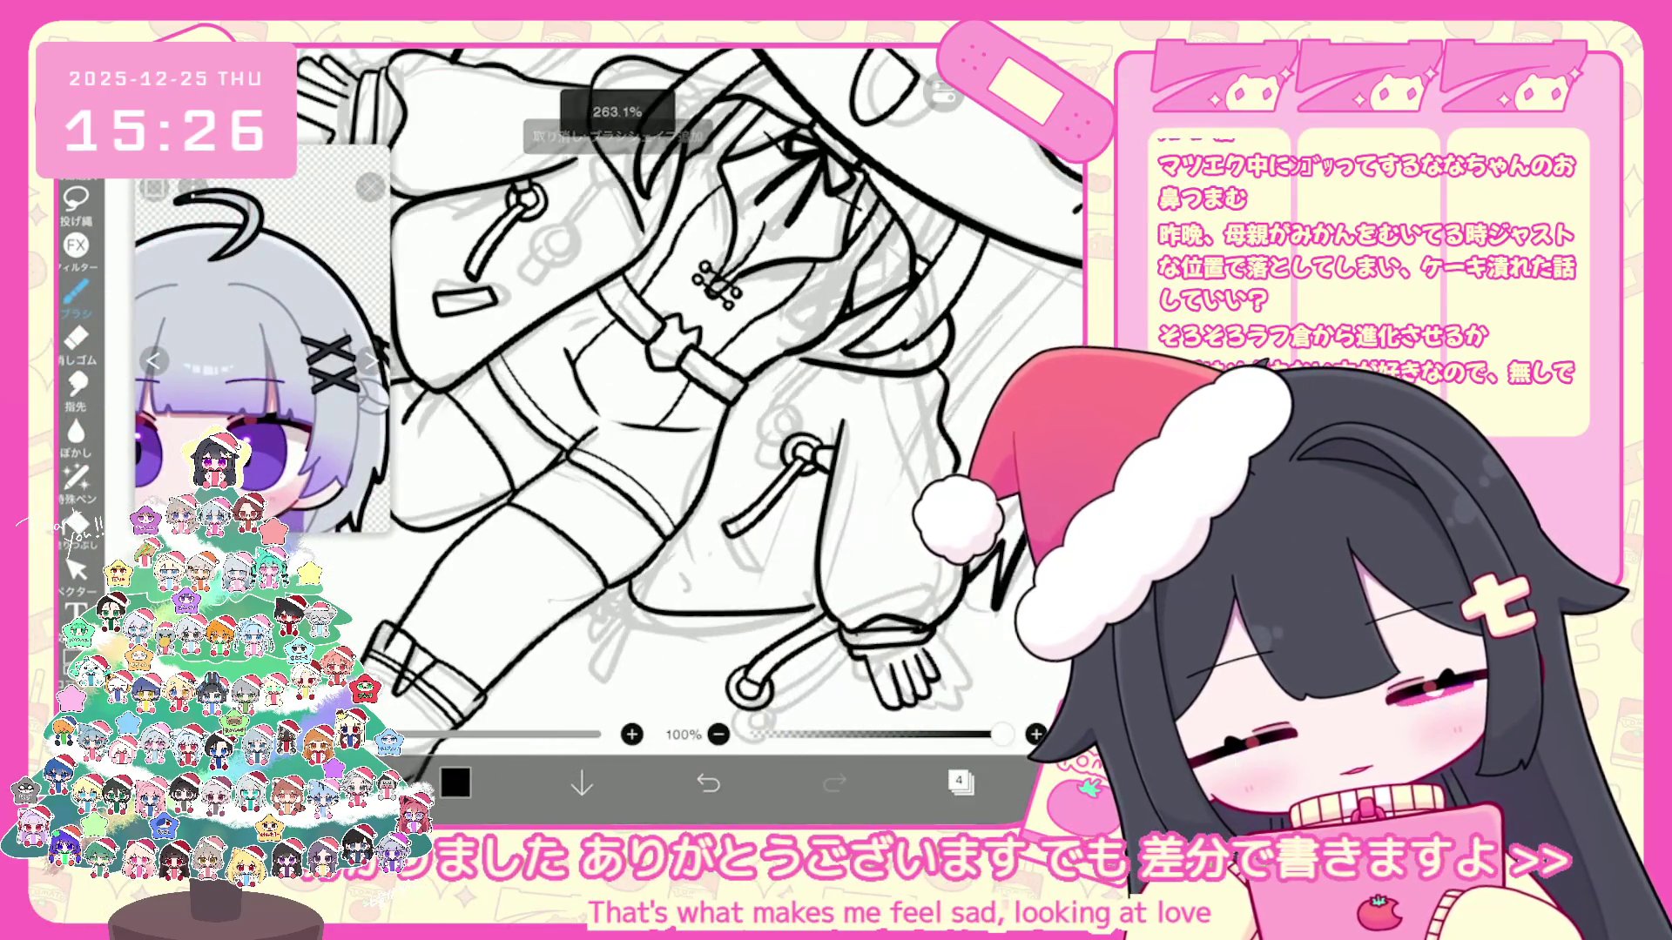
pyautogui.hotkey('ctrl', 'z')
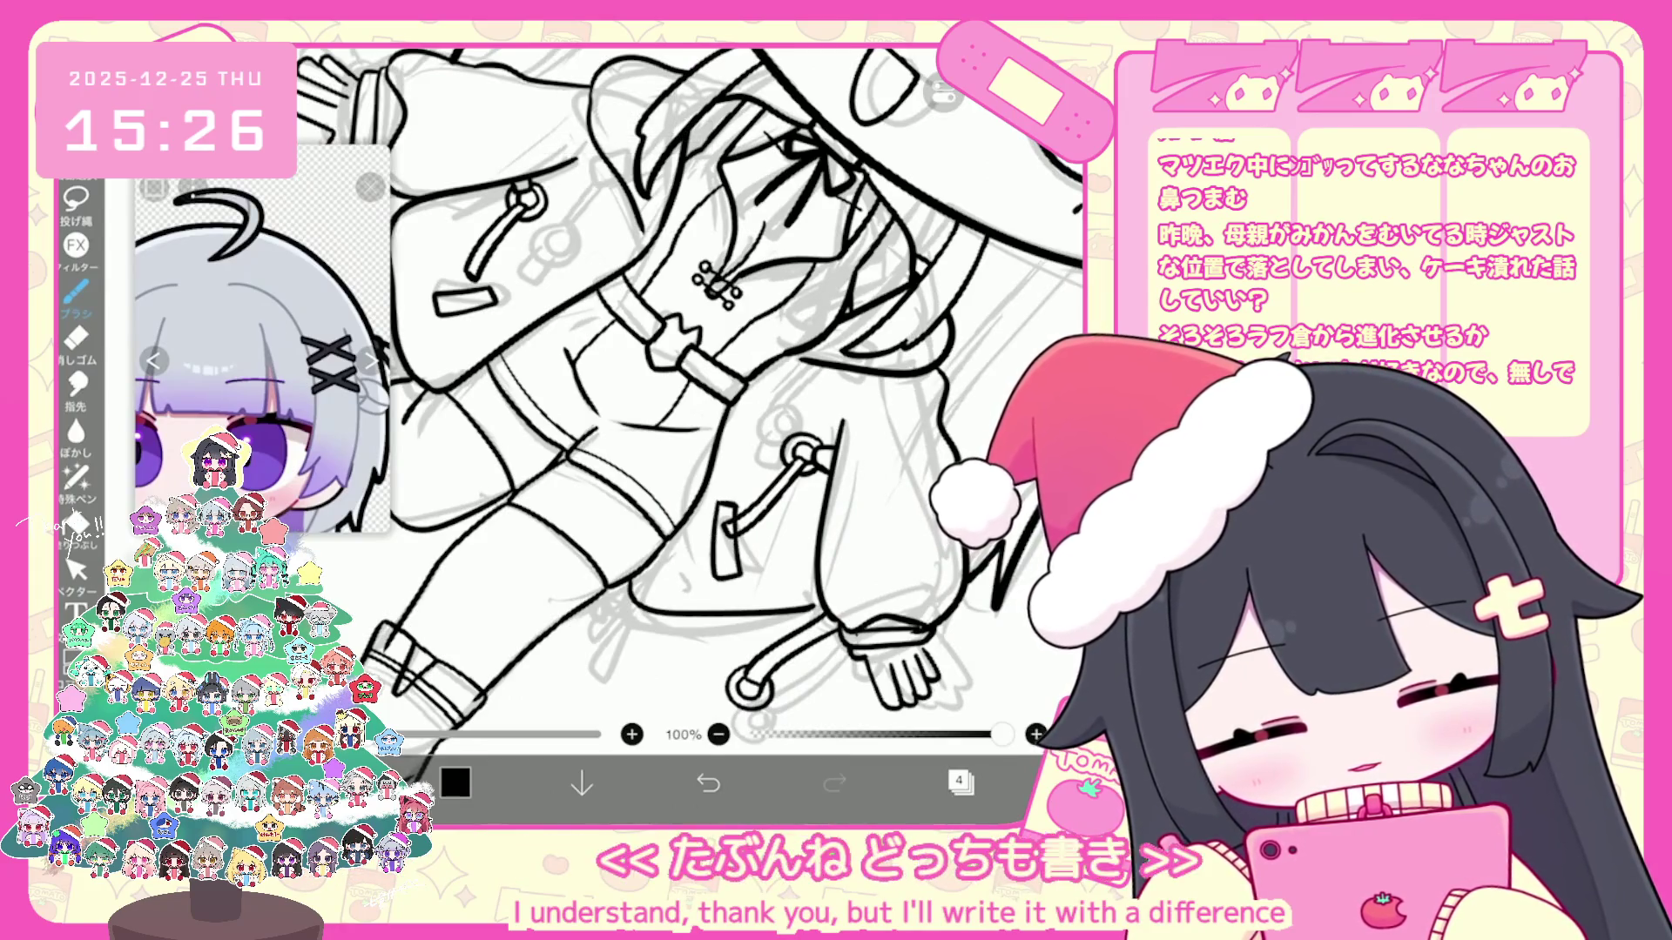
pyautogui.hotkey('ctrl', 'y')
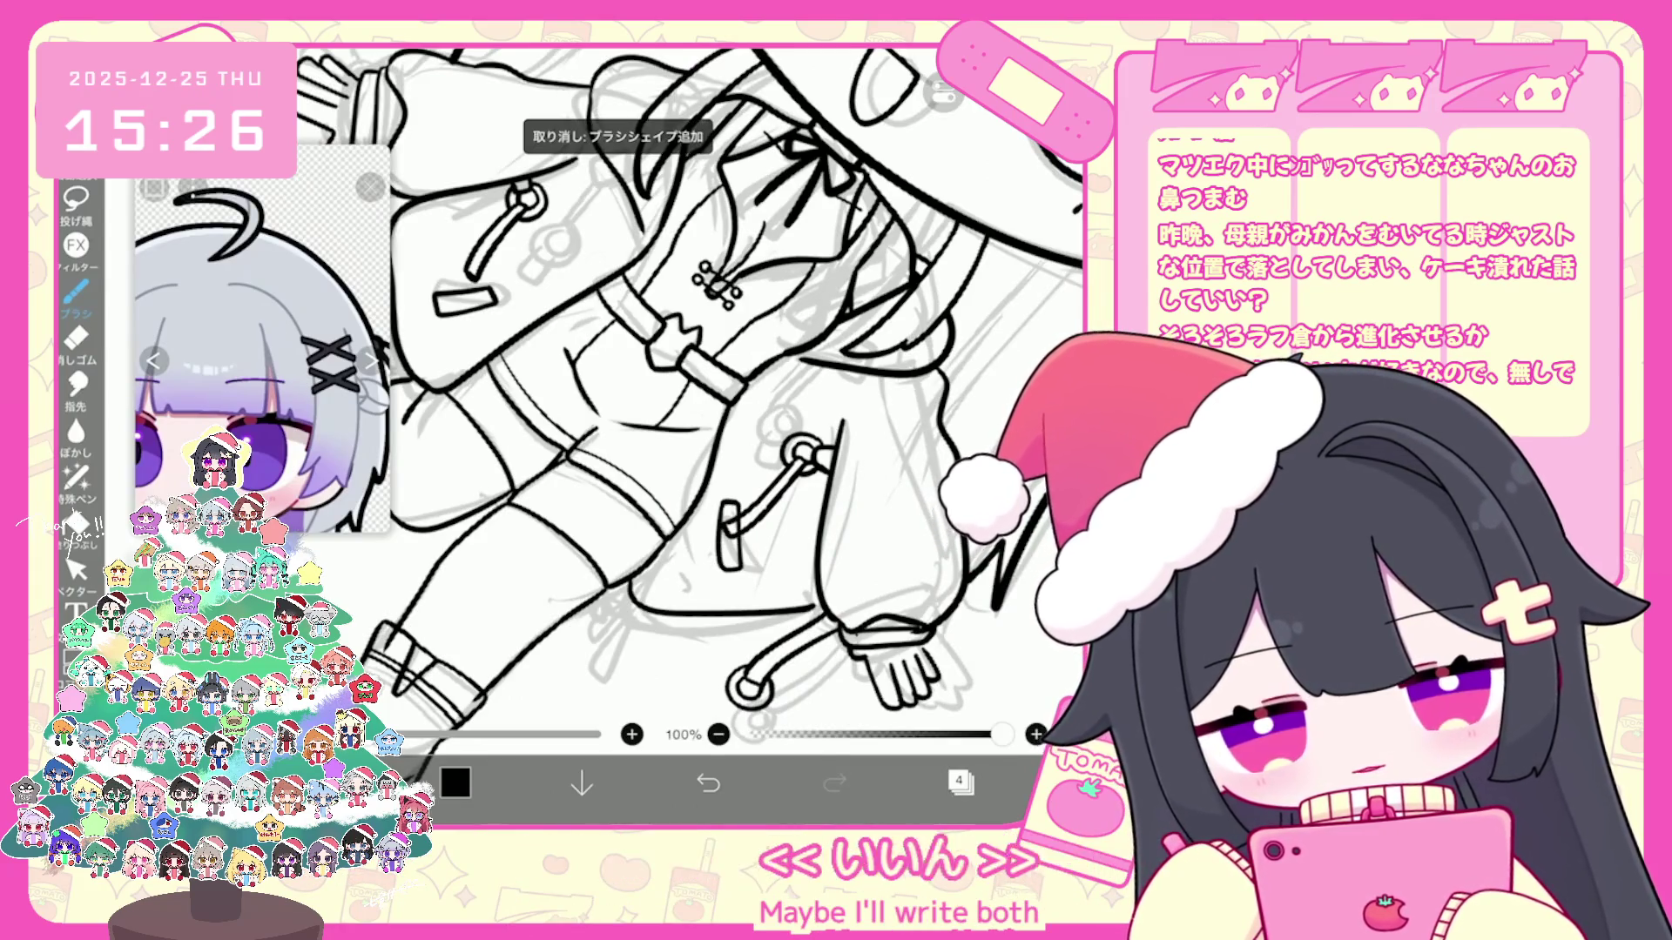
pyautogui.hotkey('ctrl', 'z')
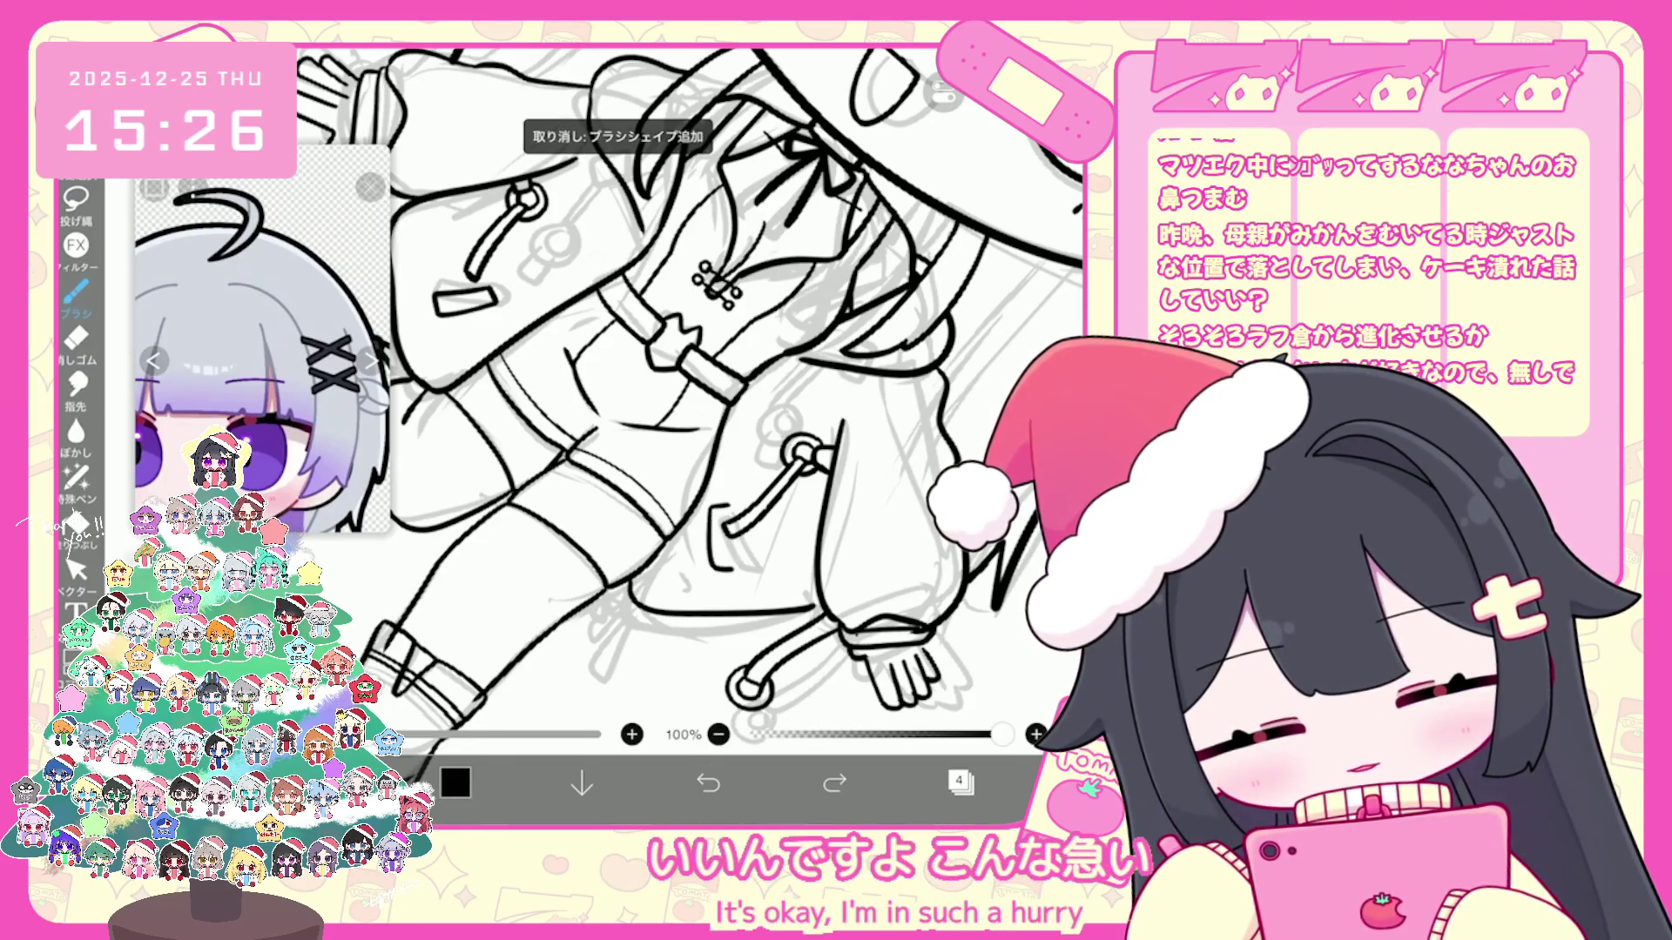
pyautogui.hotkey('ctrl', 'y')
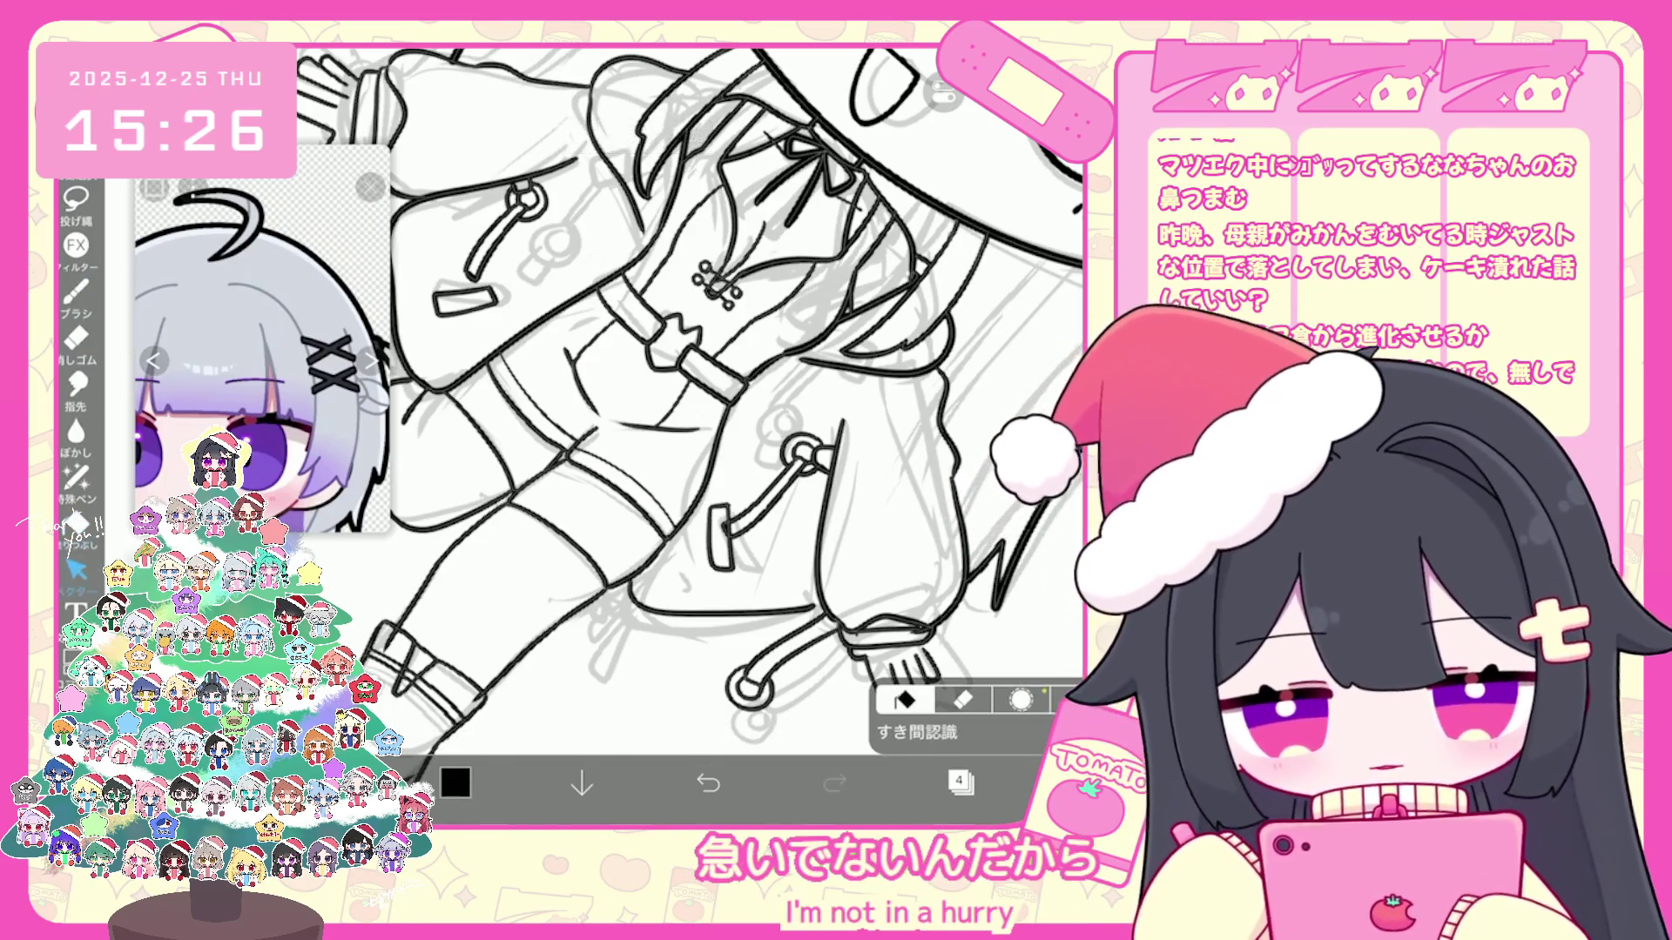
pyautogui.click(955, 715)
pyautogui.scroll(5, 689, 432)
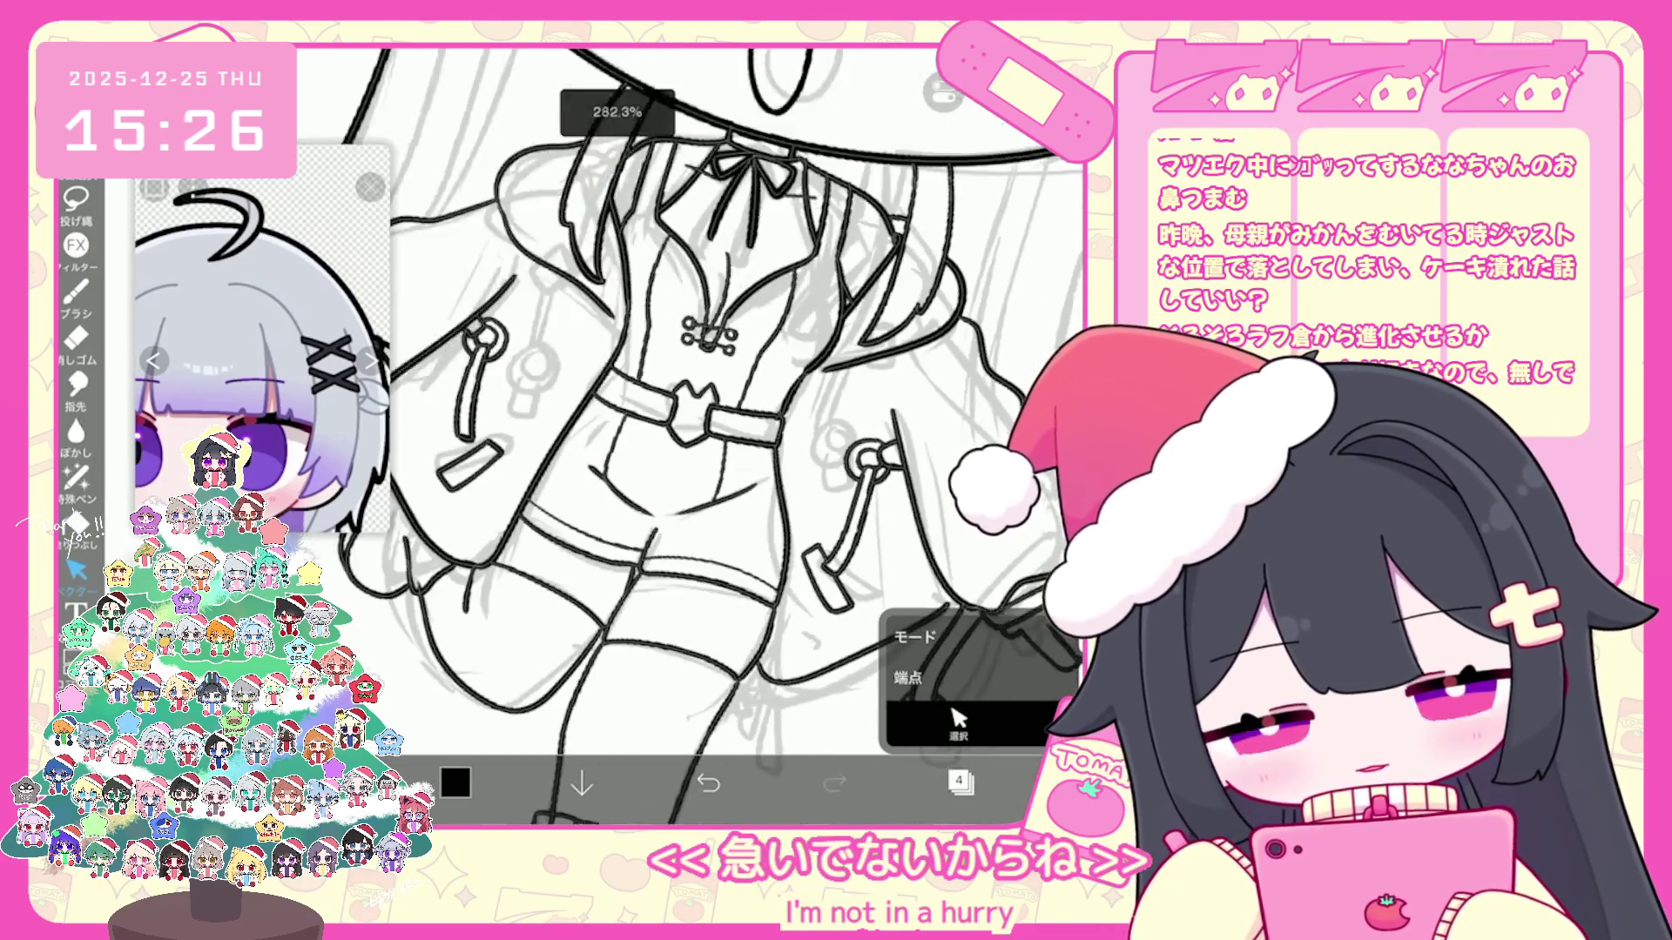
pyautogui.scroll(-5, 694, 436)
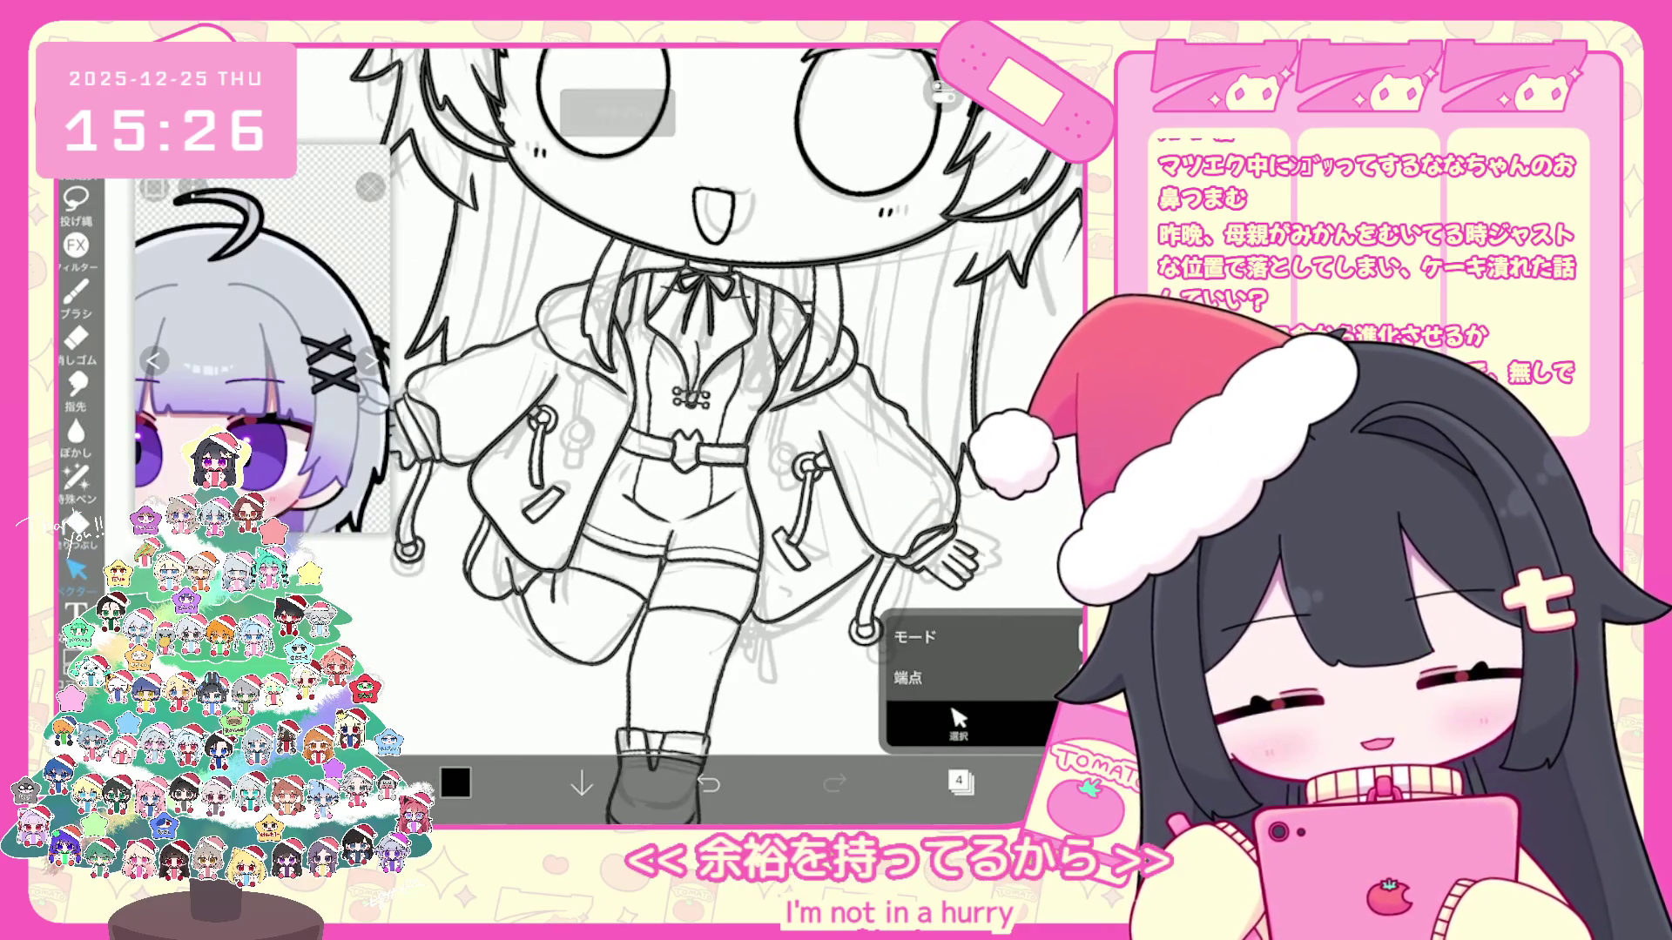
# Step: Ink the legs and boots, clear the vector selection, undo a stroke and tilt the view
pyautogui.press('b')
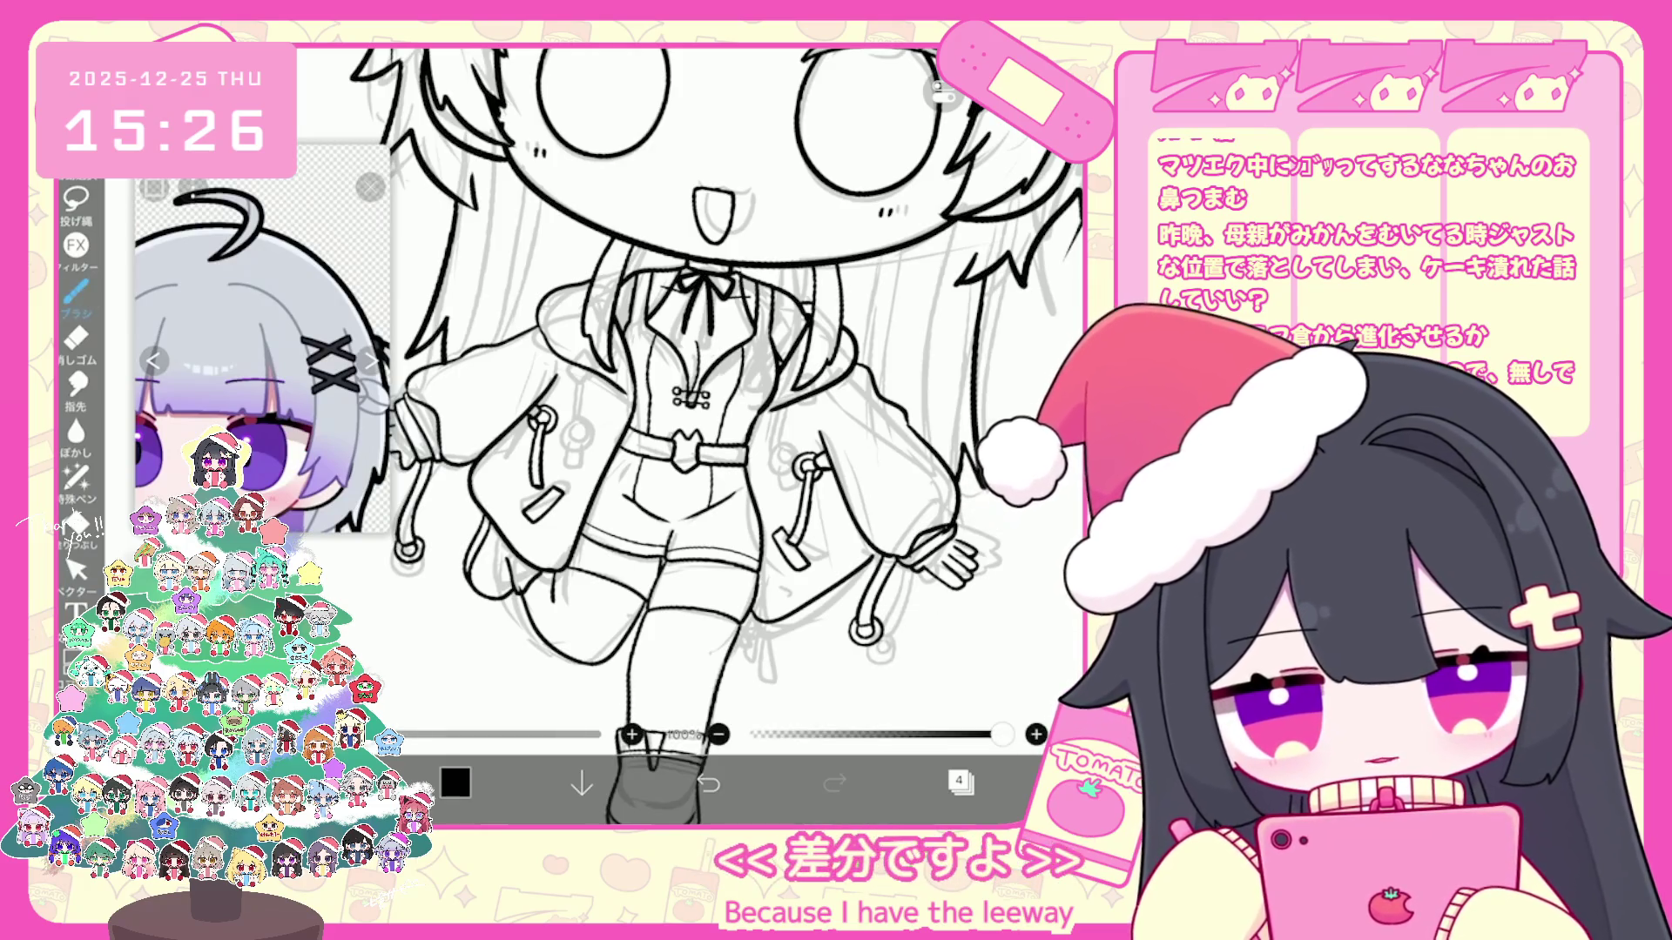
pyautogui.scroll(-2, 716, 431)
pyautogui.scroll(2, 692, 392)
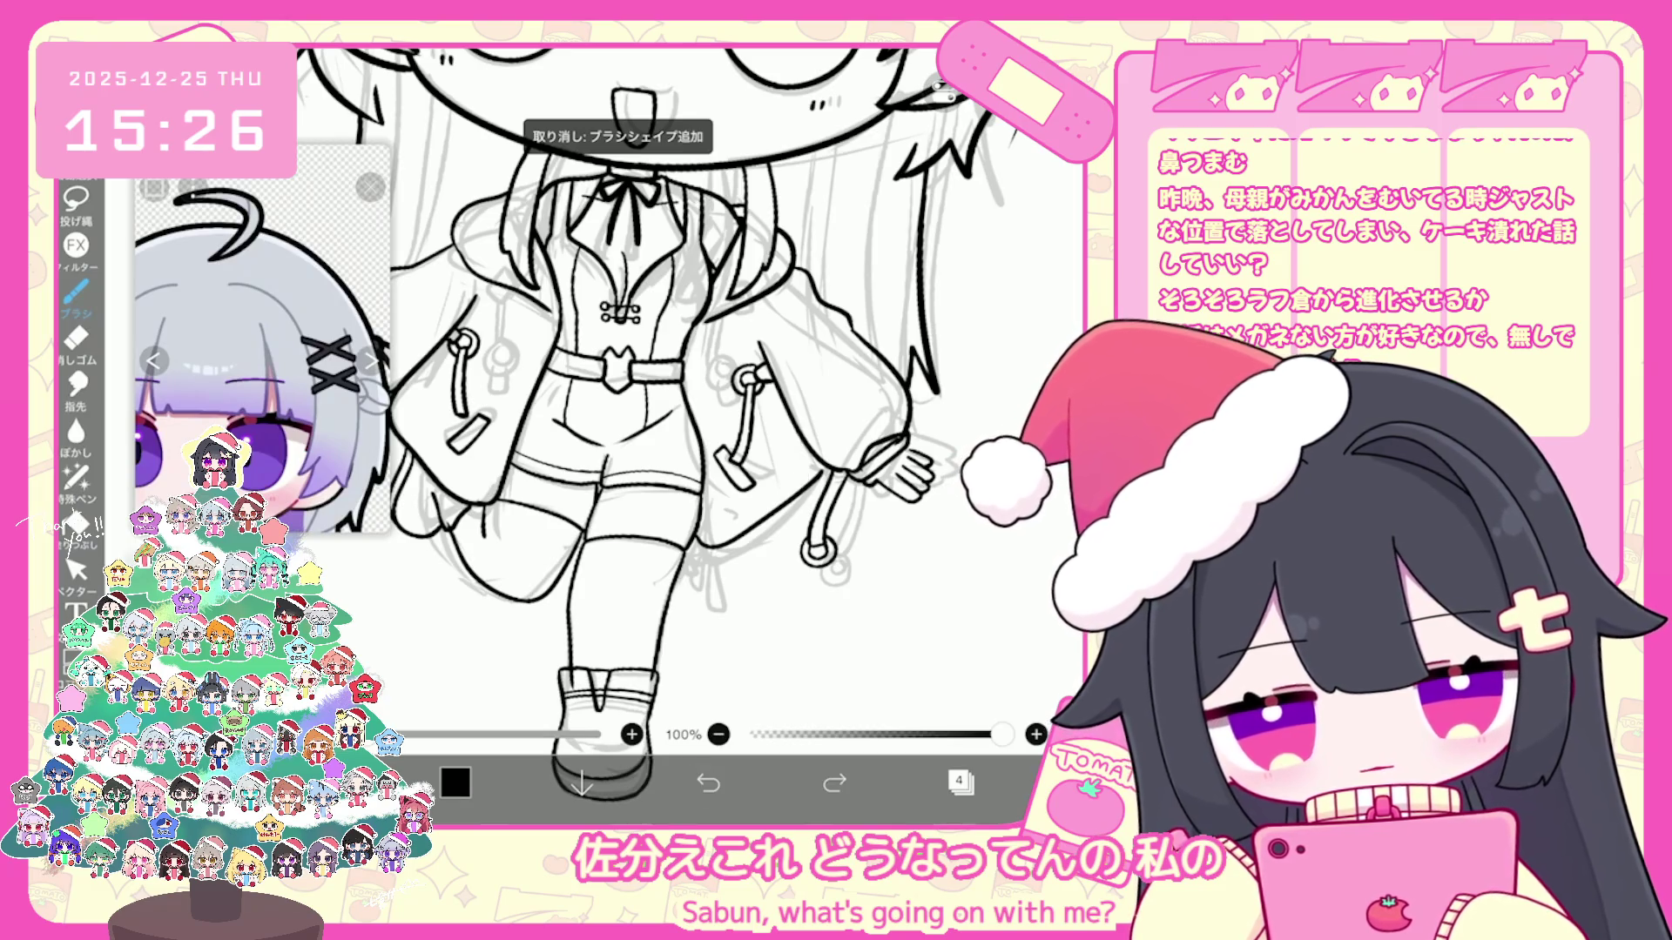
pyautogui.scroll(2, 692, 391)
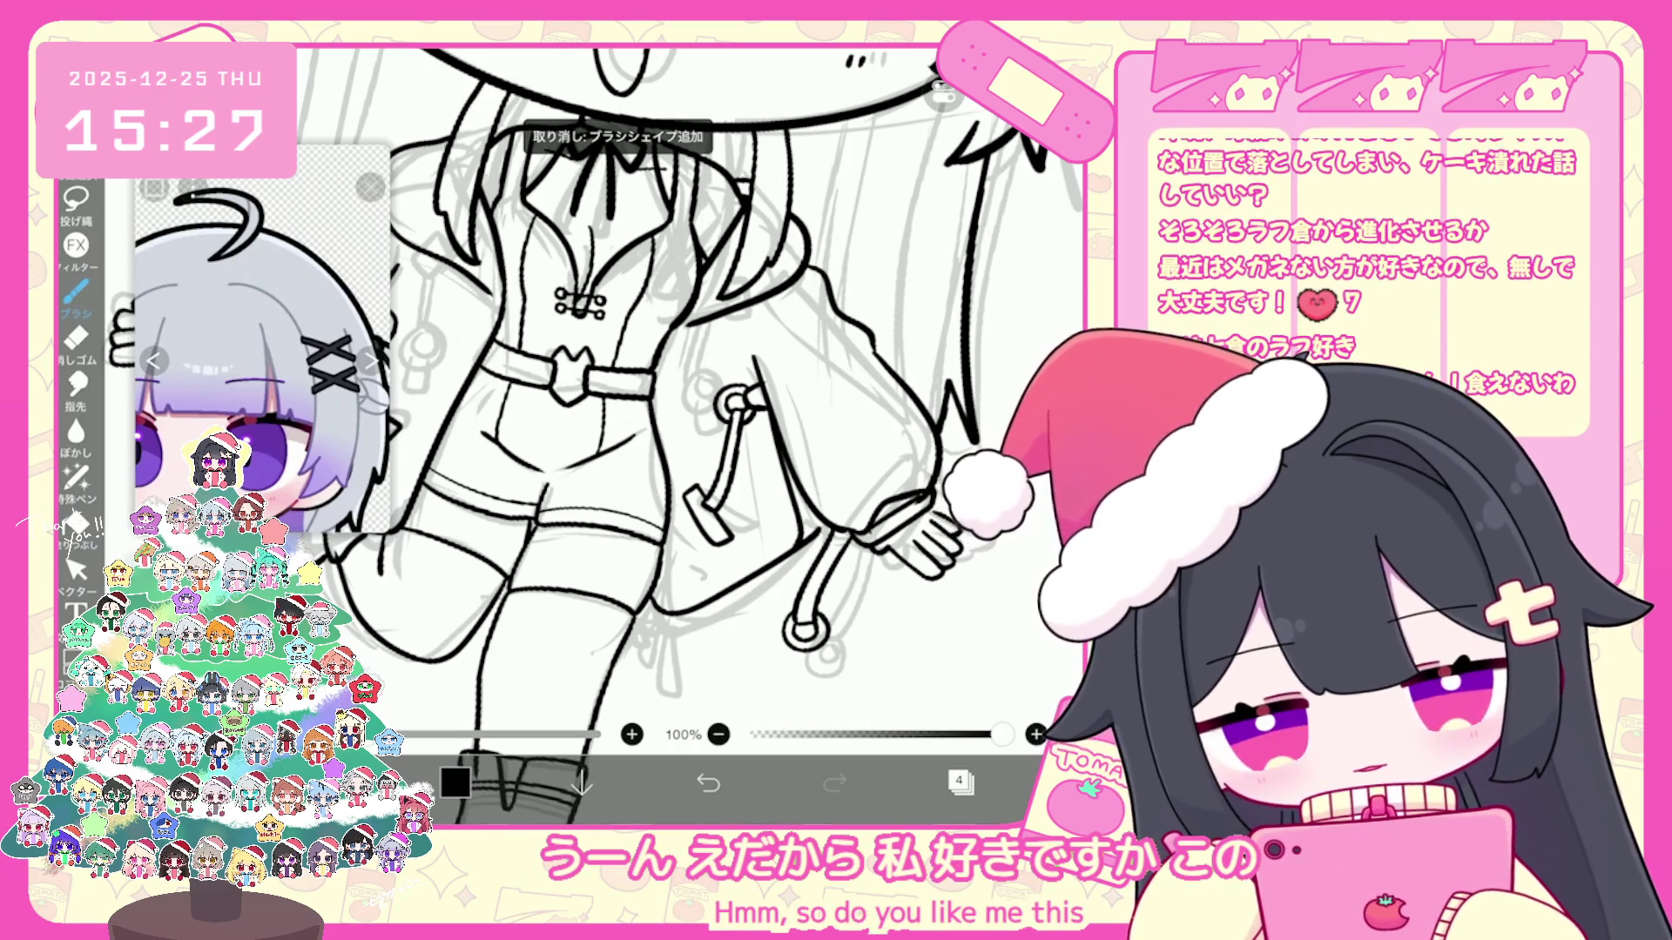
pyautogui.click(76, 571)
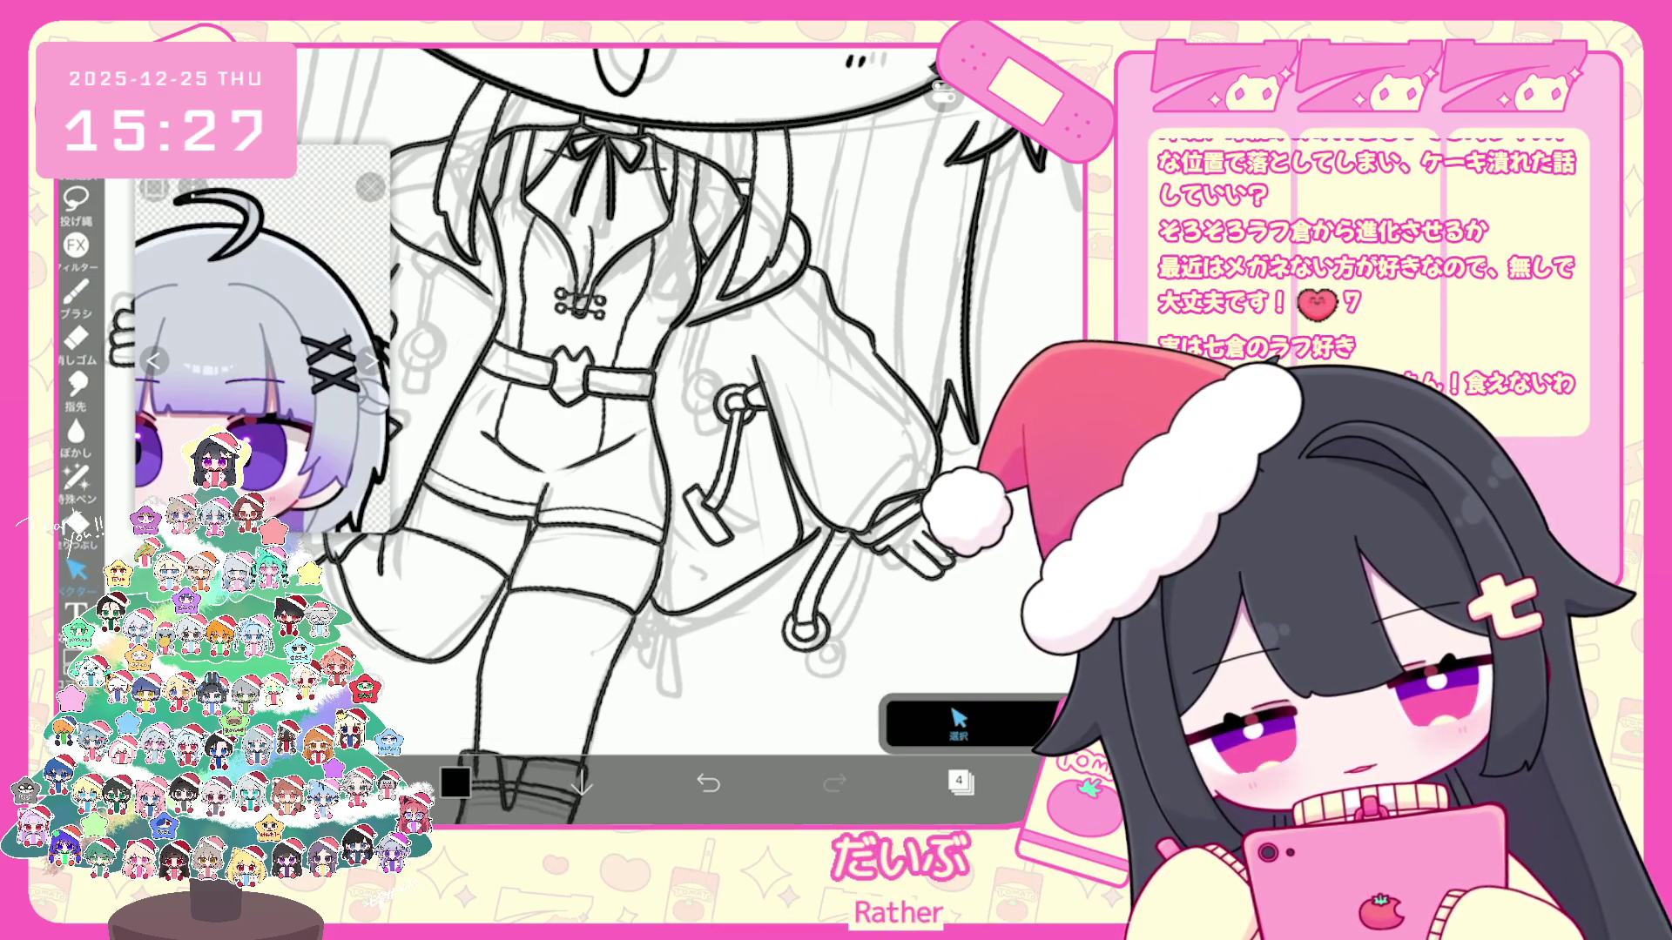
pyautogui.click(968, 719)
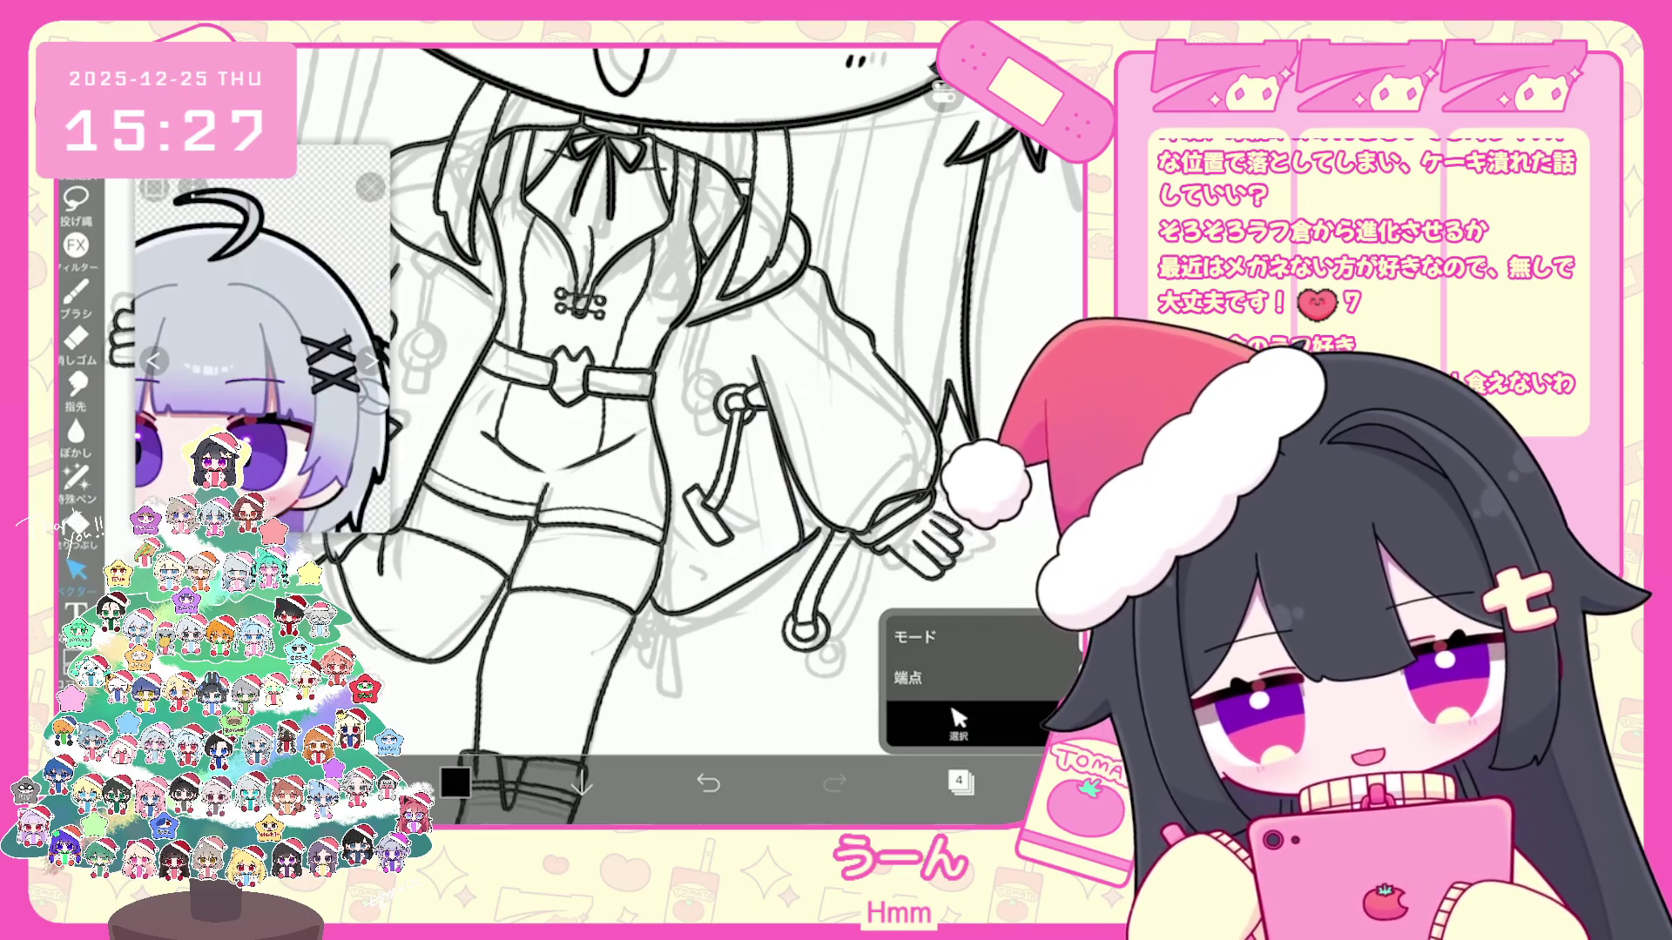
pyautogui.scroll(3, 680, 431)
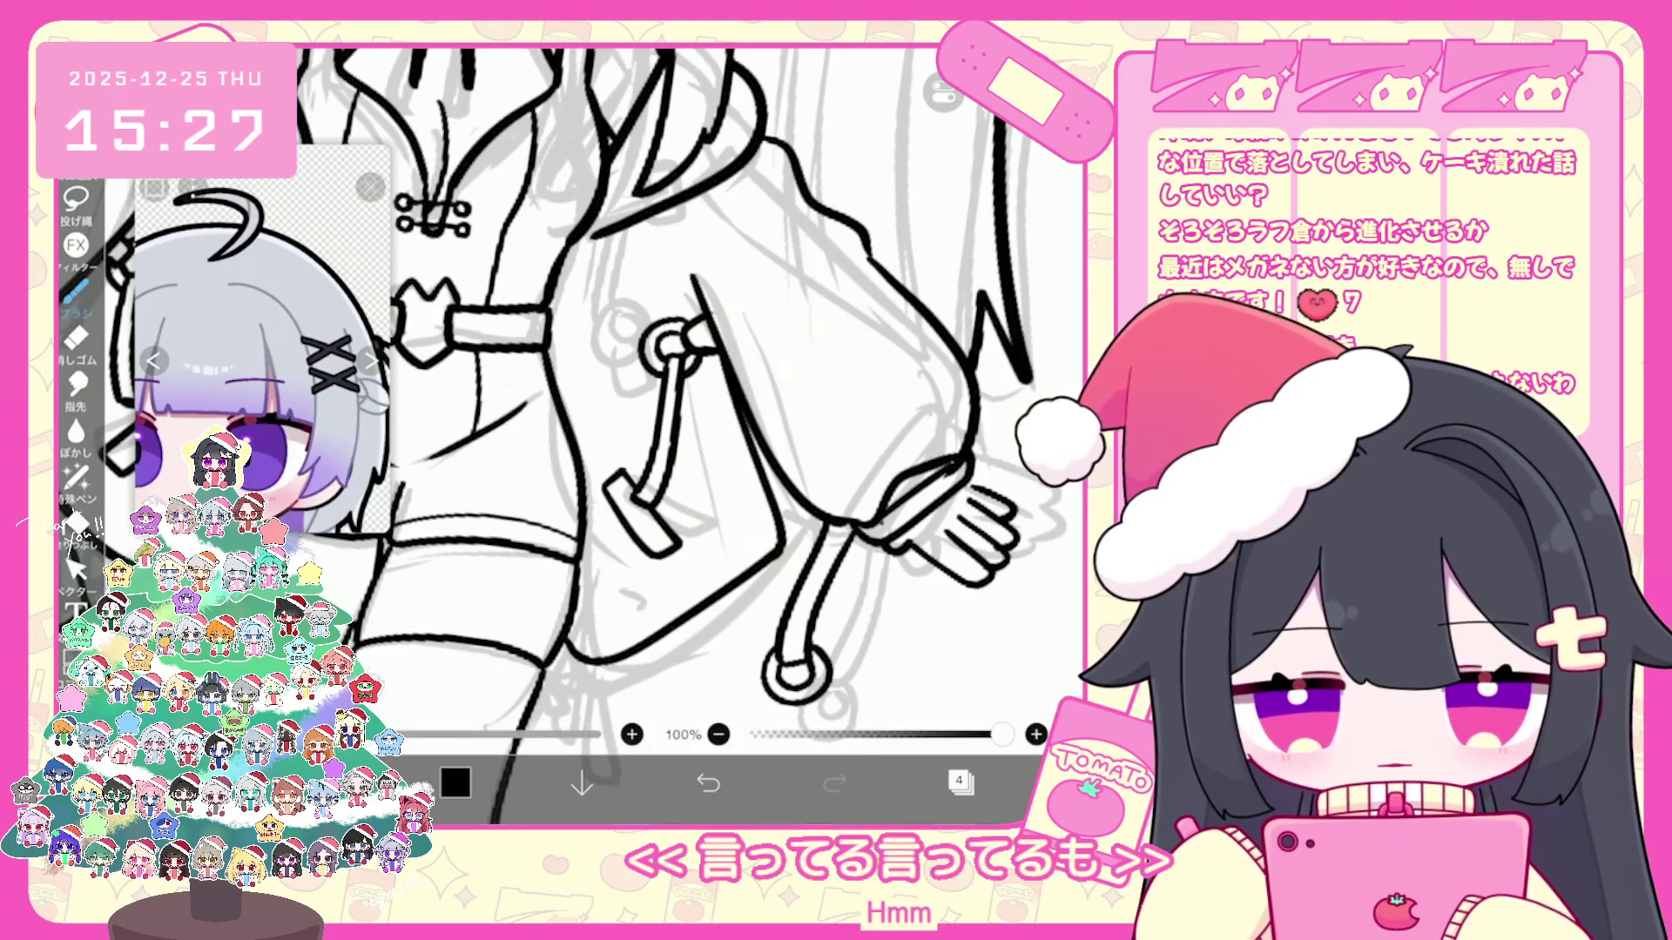
pyautogui.scroll(-3, 679, 431)
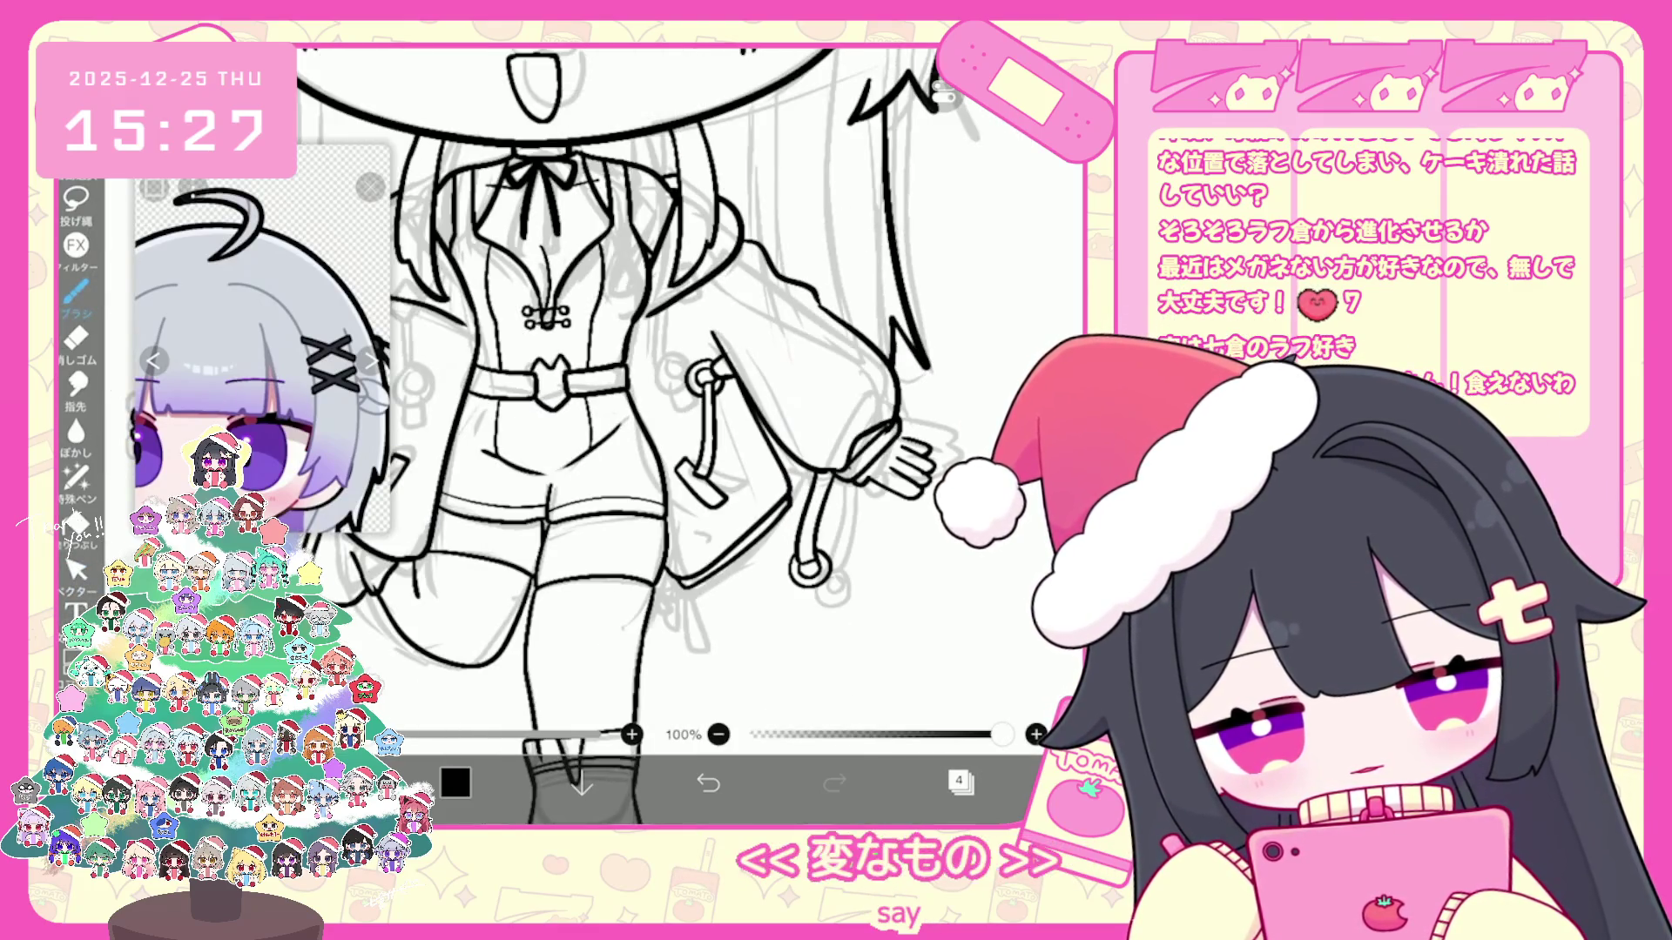
pyautogui.hotkey('ctrl', 'z')
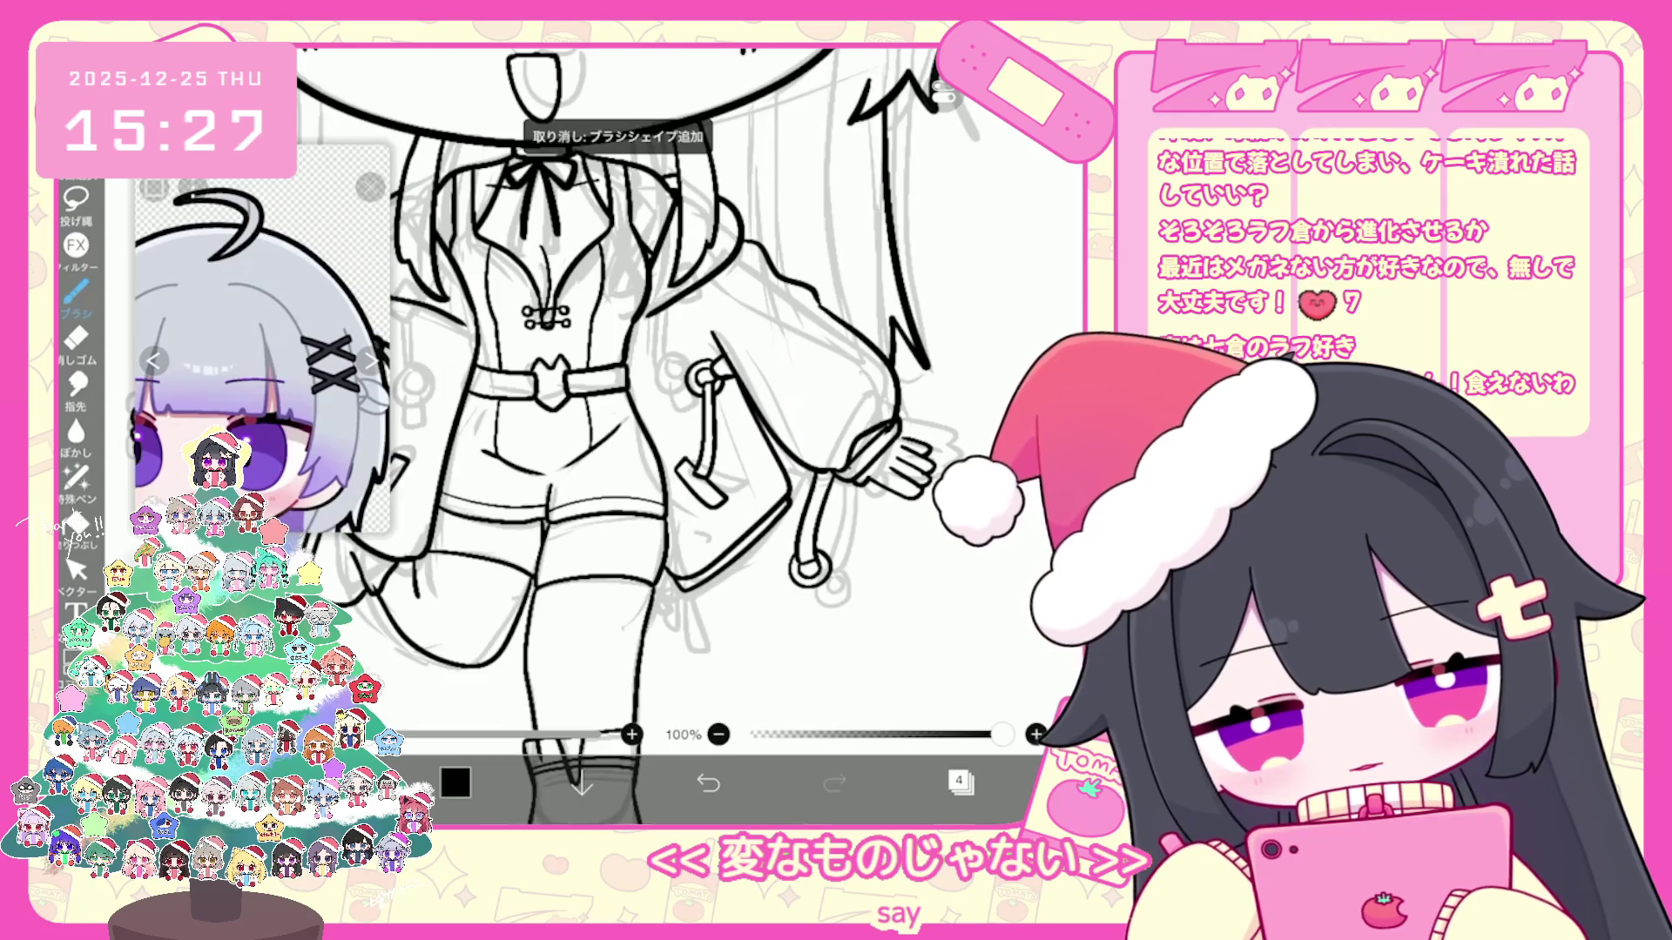
pyautogui.scroll(-2, 679, 392)
pyautogui.moveTo(680, 393); pyautogui.dragTo(732, 341)
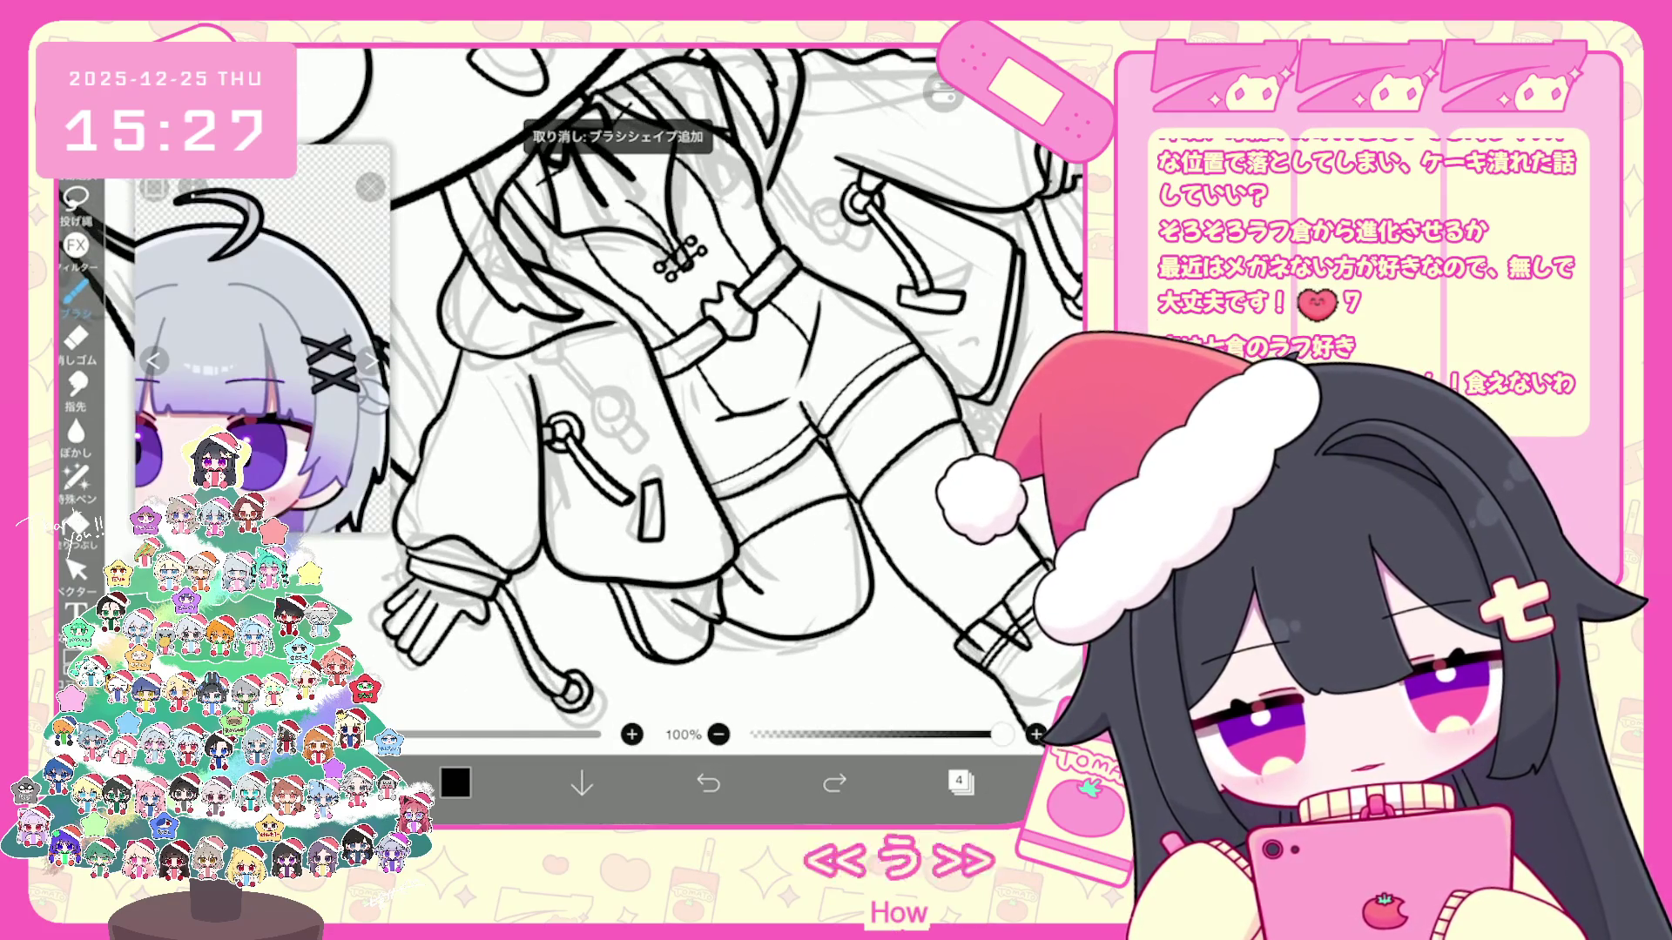
# Step: Check the vector strokes, undo one and ink another line on the outfit
pyautogui.click(76, 569)
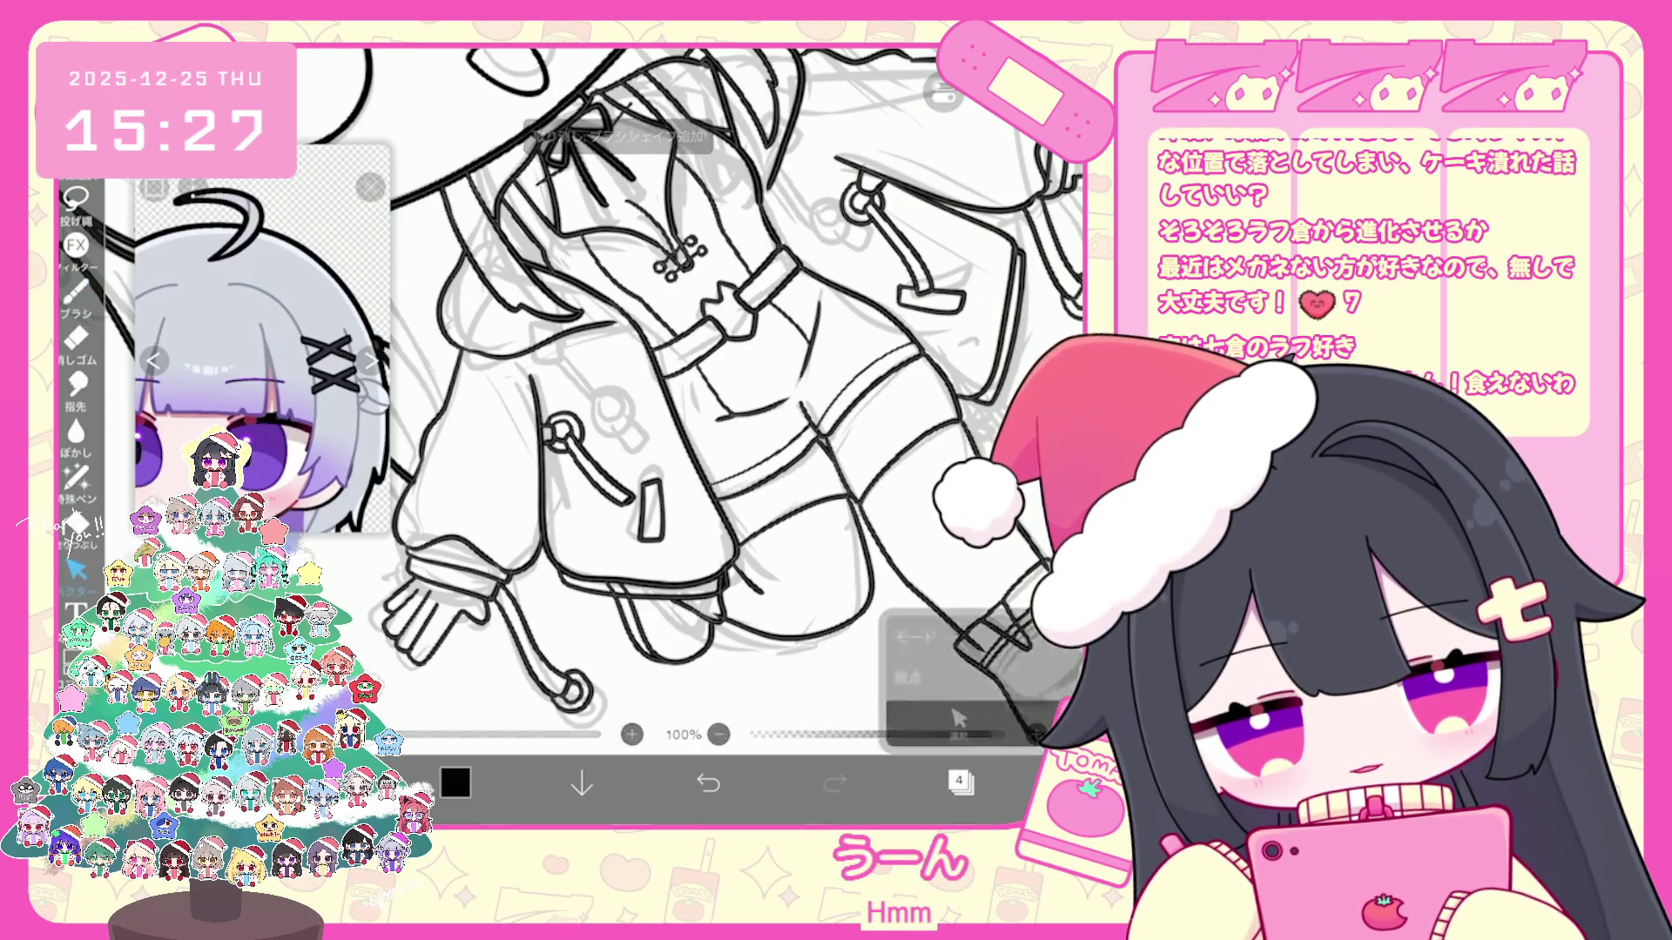
pyautogui.scroll(3, 690, 393)
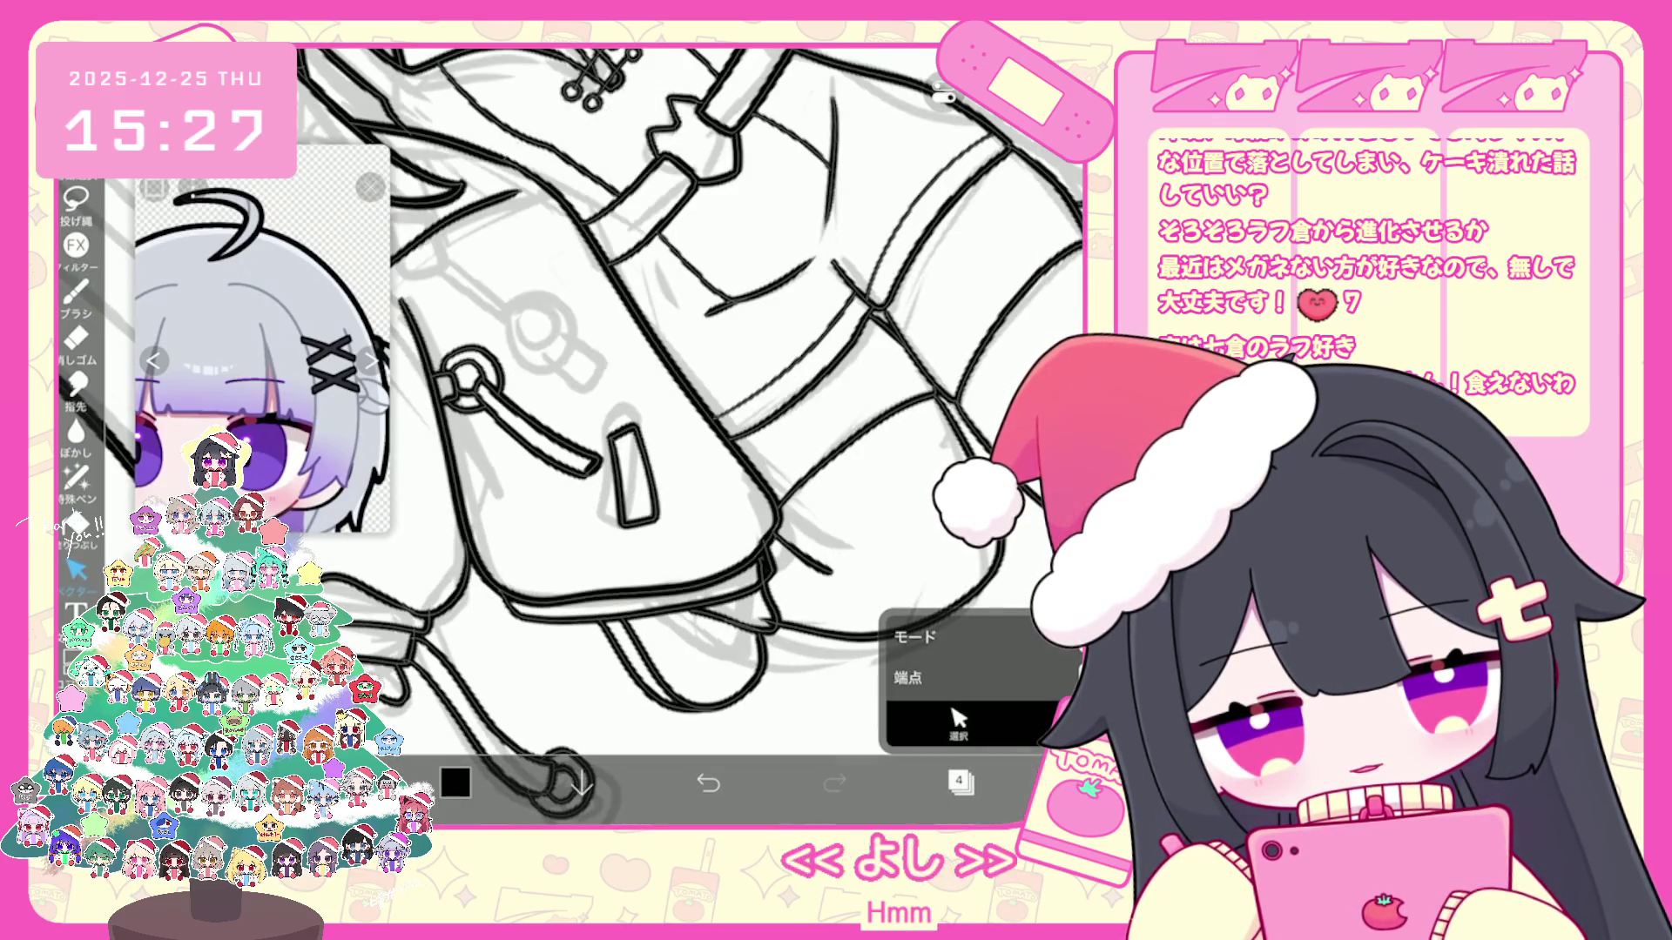
pyautogui.scroll(-5, 690, 431)
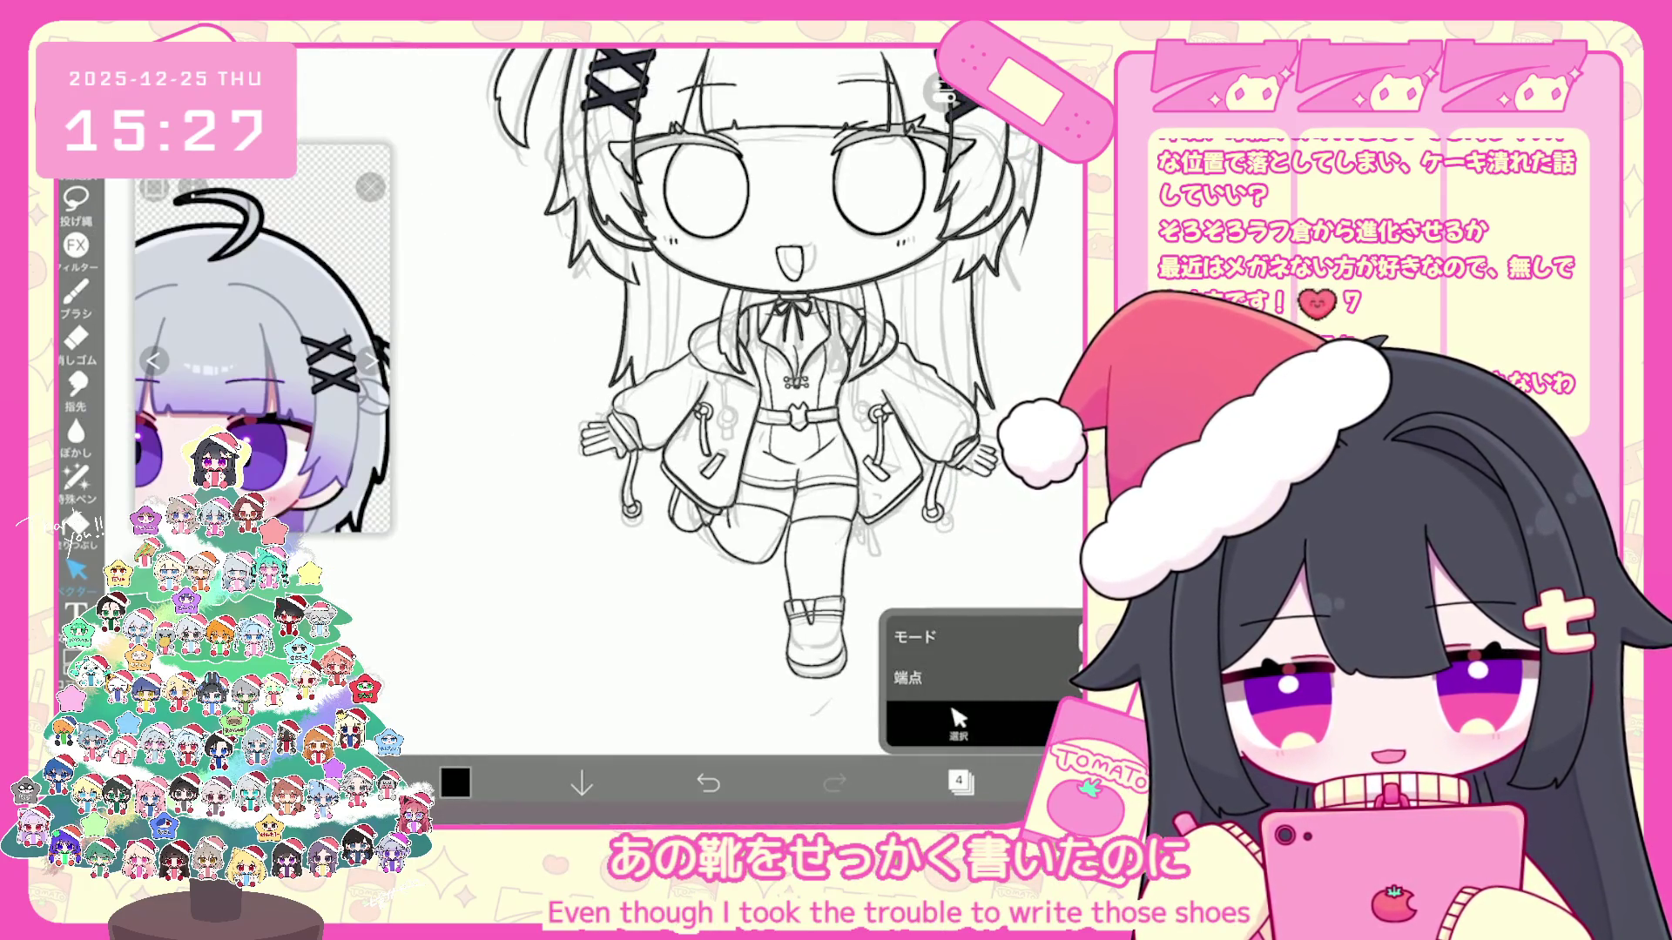
pyautogui.click(76, 294)
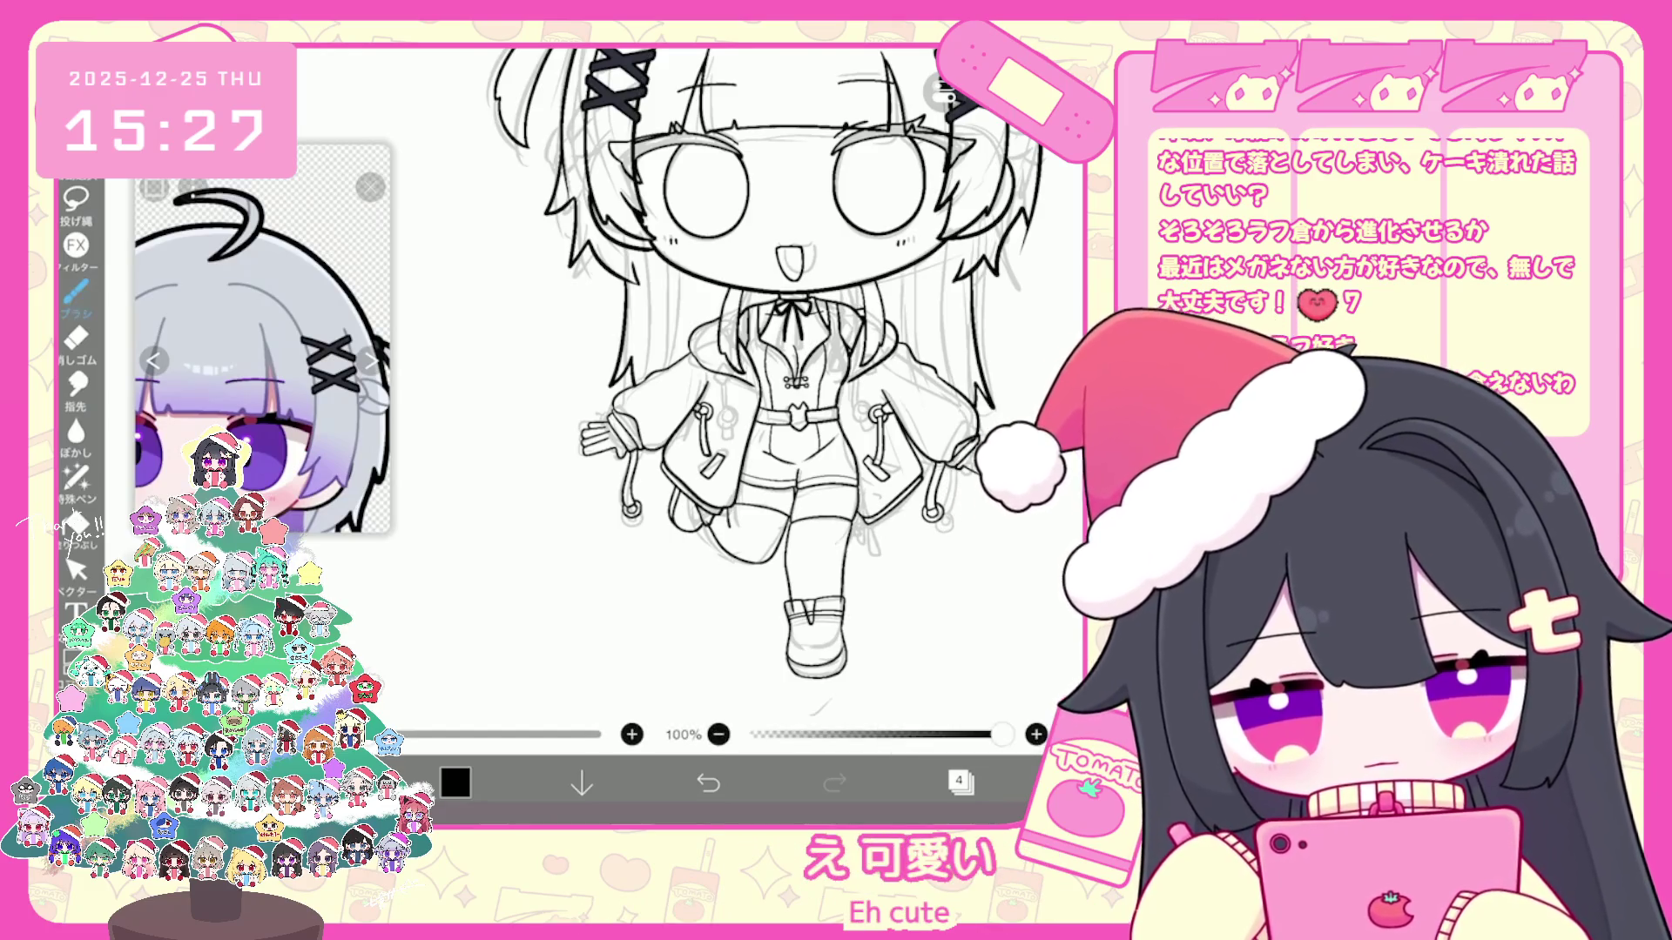
pyautogui.scroll(5, 690, 431)
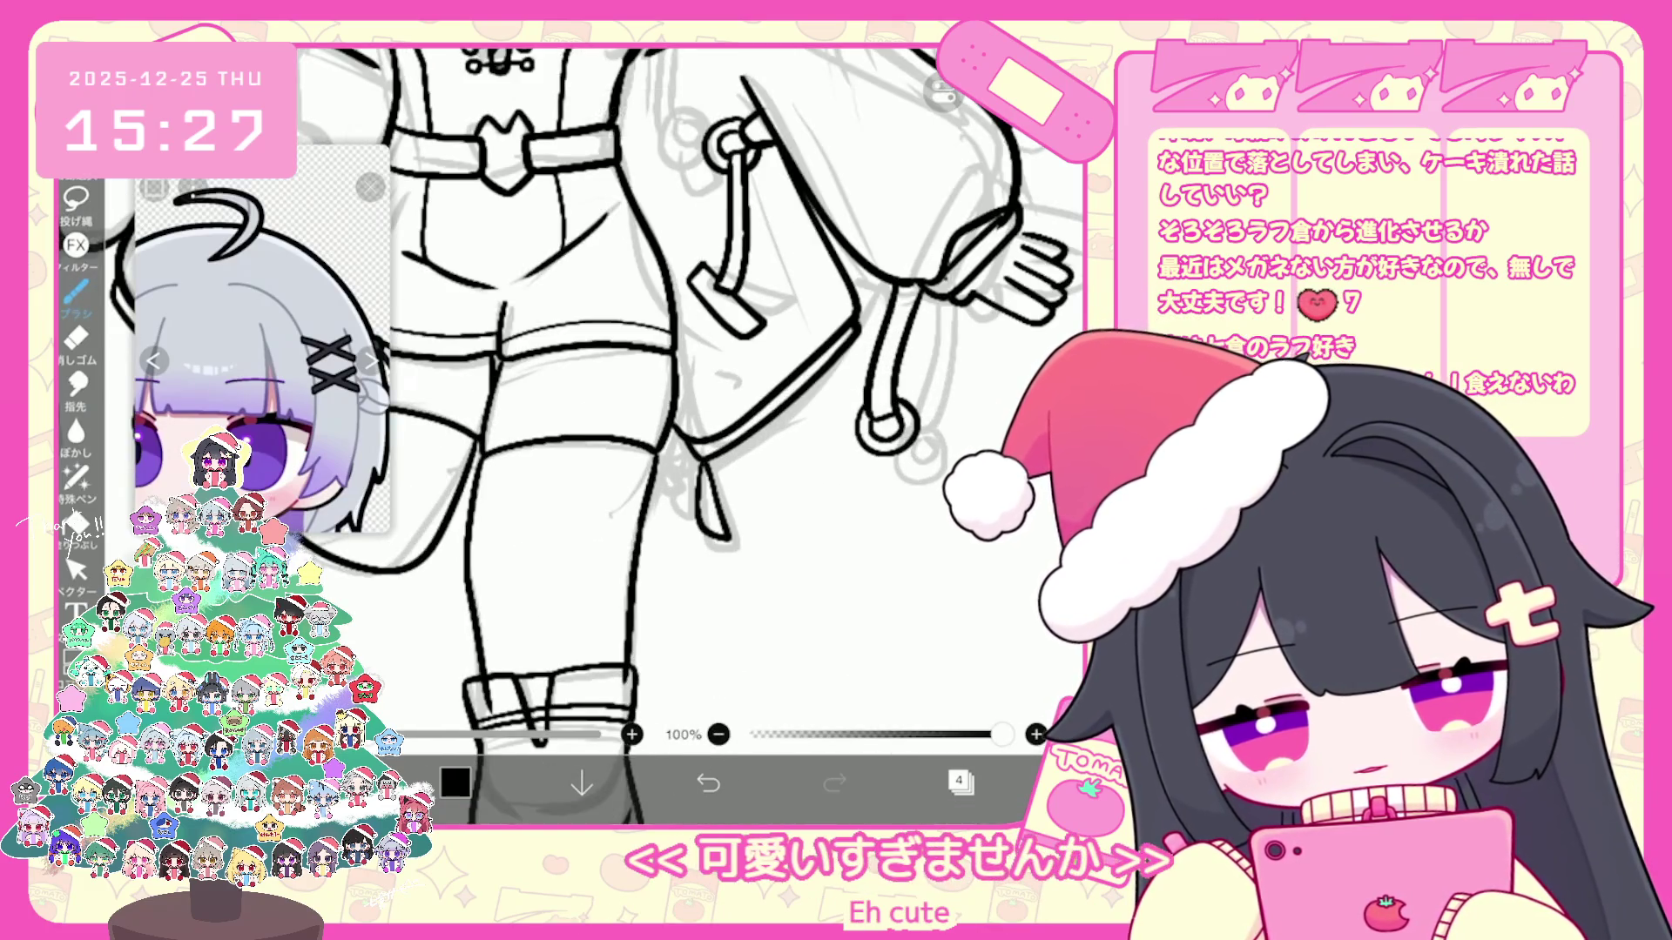
pyautogui.click(706, 783)
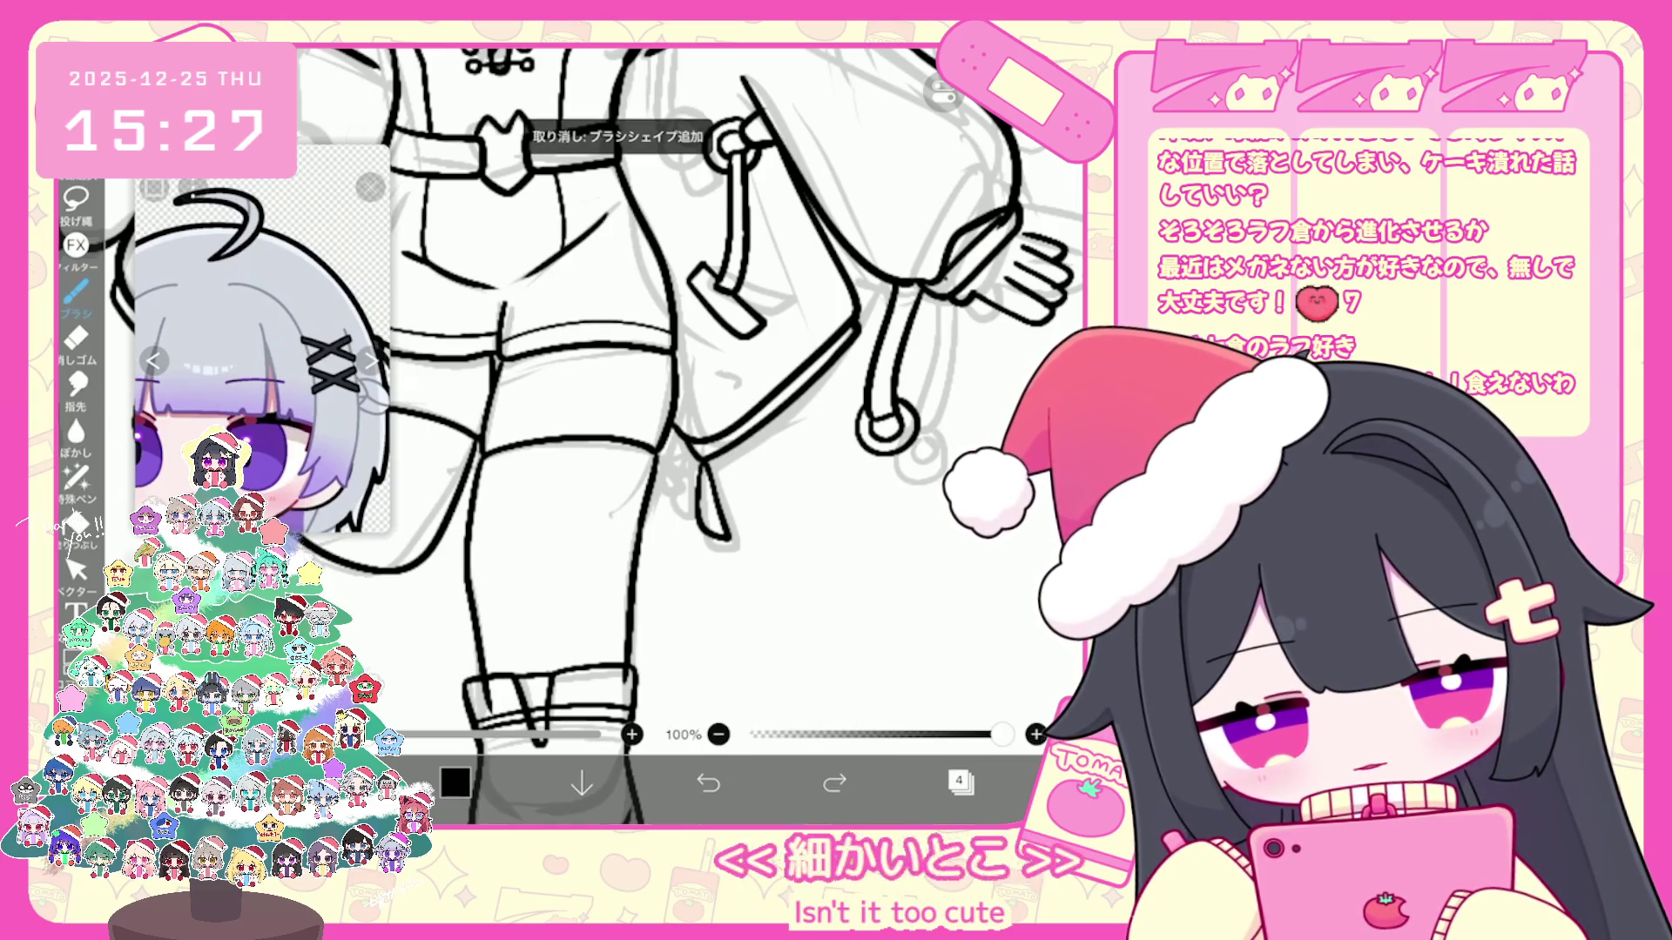
pyautogui.moveTo(687, 473); pyautogui.dragTo(706, 581)
pyautogui.scroll(-2, 685, 432)
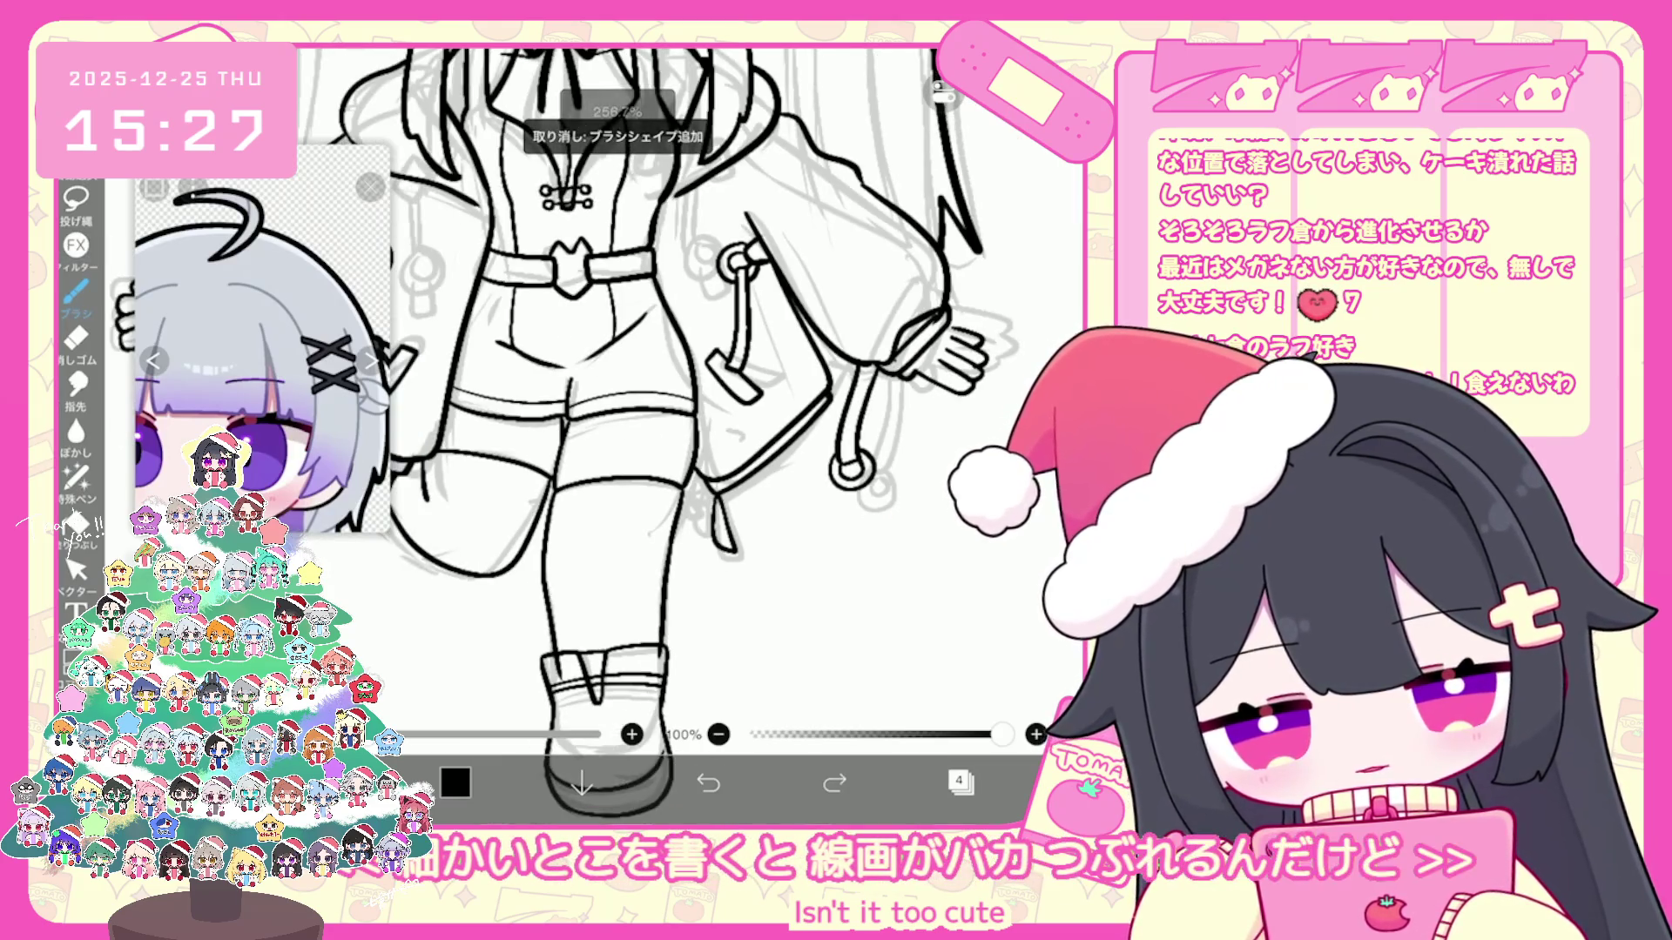
pyautogui.scroll(-3, 628, 431)
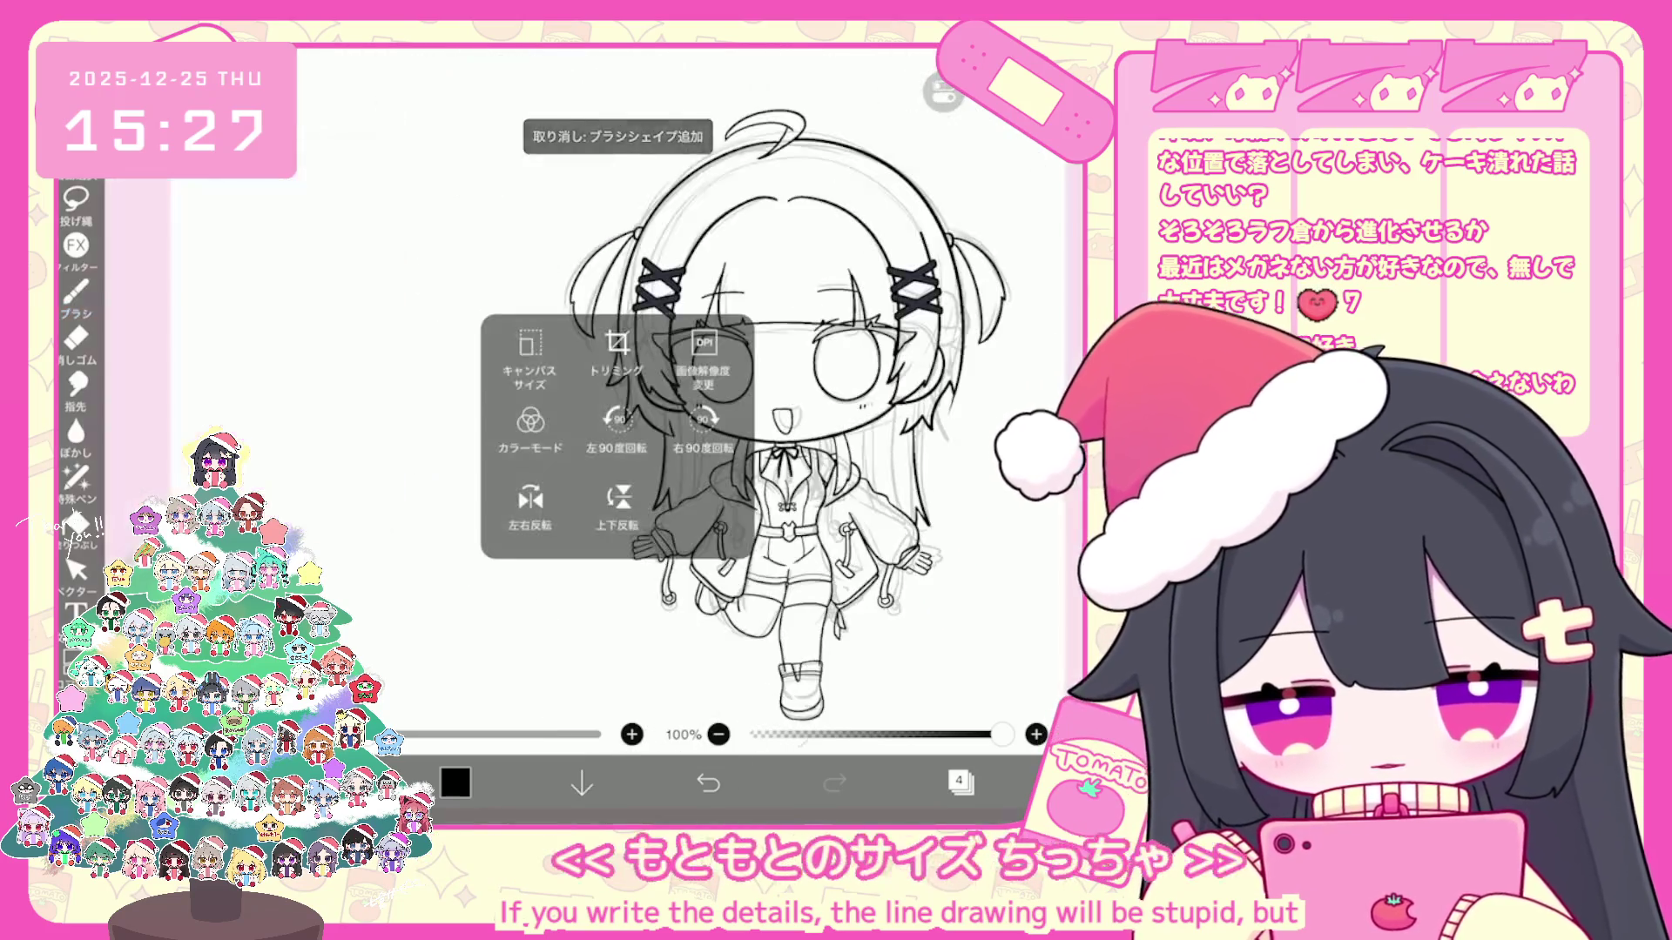
pyautogui.click(549, 391)
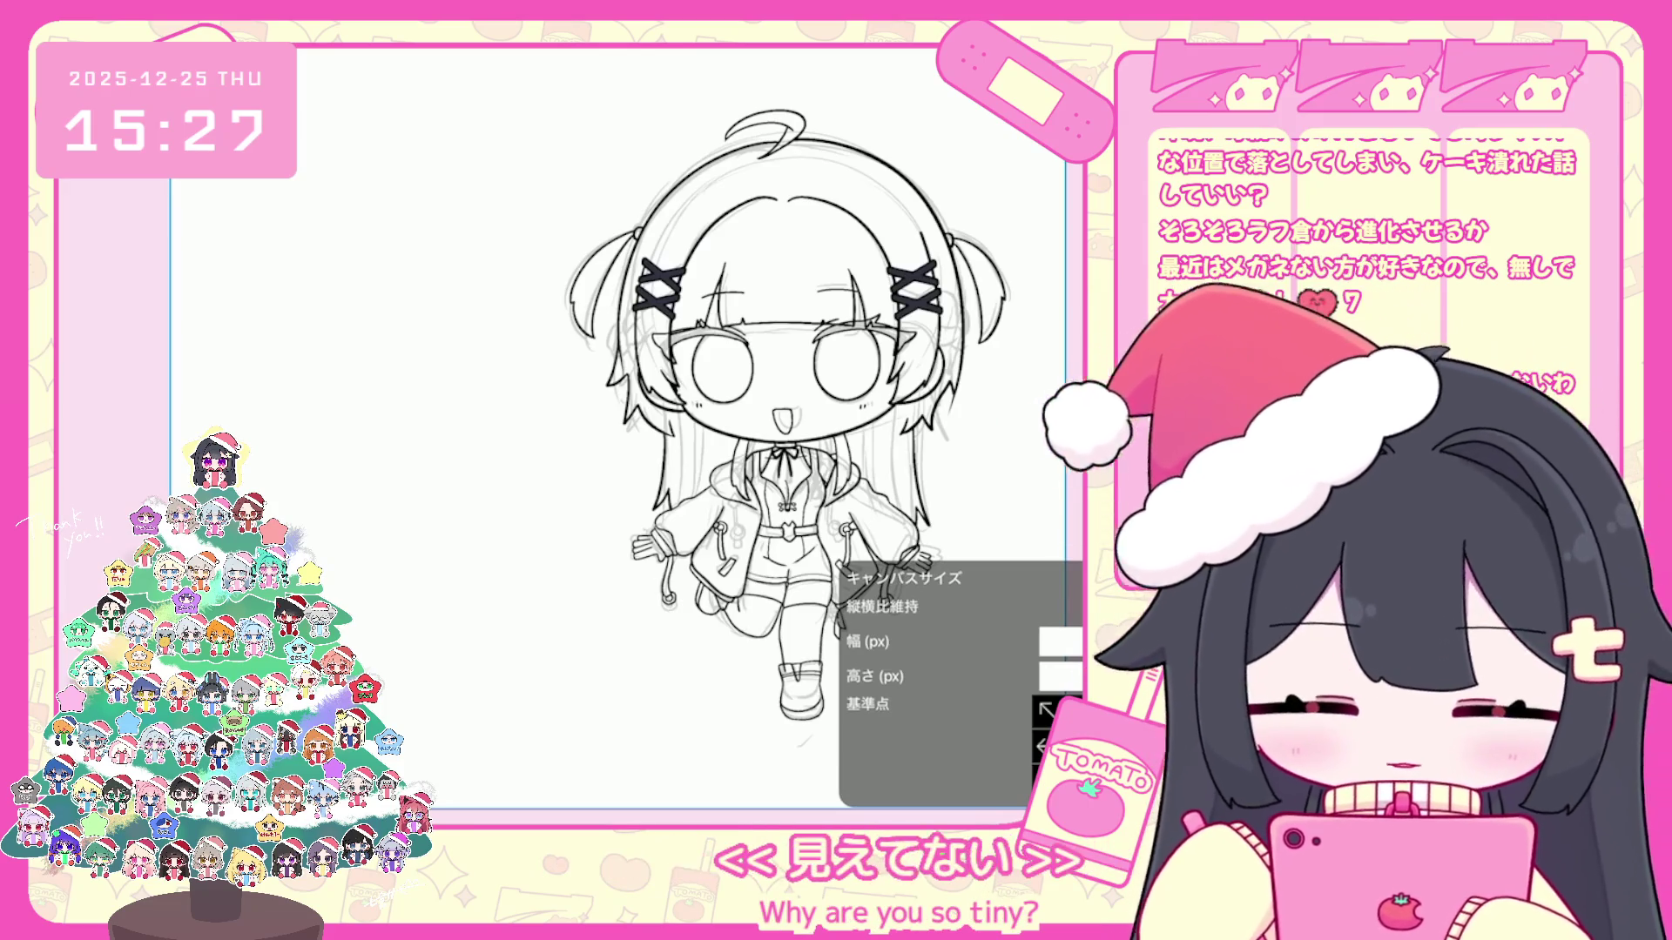
pyautogui.press('Escape')
pyautogui.scroll(-2, 689, 458)
pyautogui.scroll(1, 691, 458)
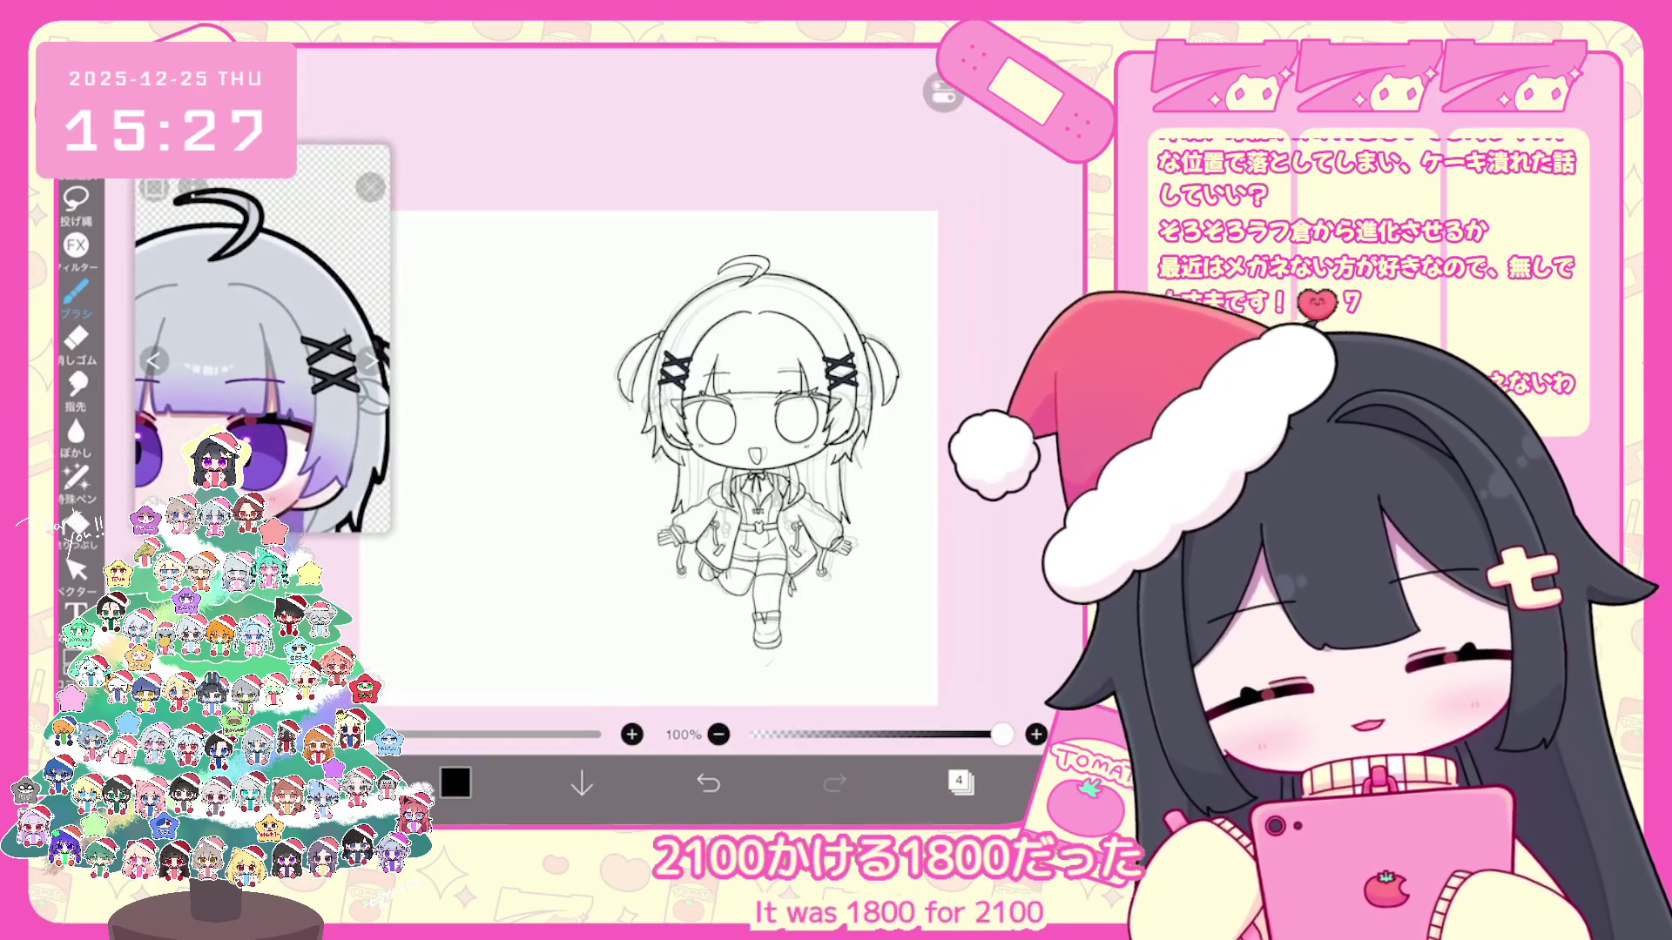
pyautogui.scroll(2, 689, 458)
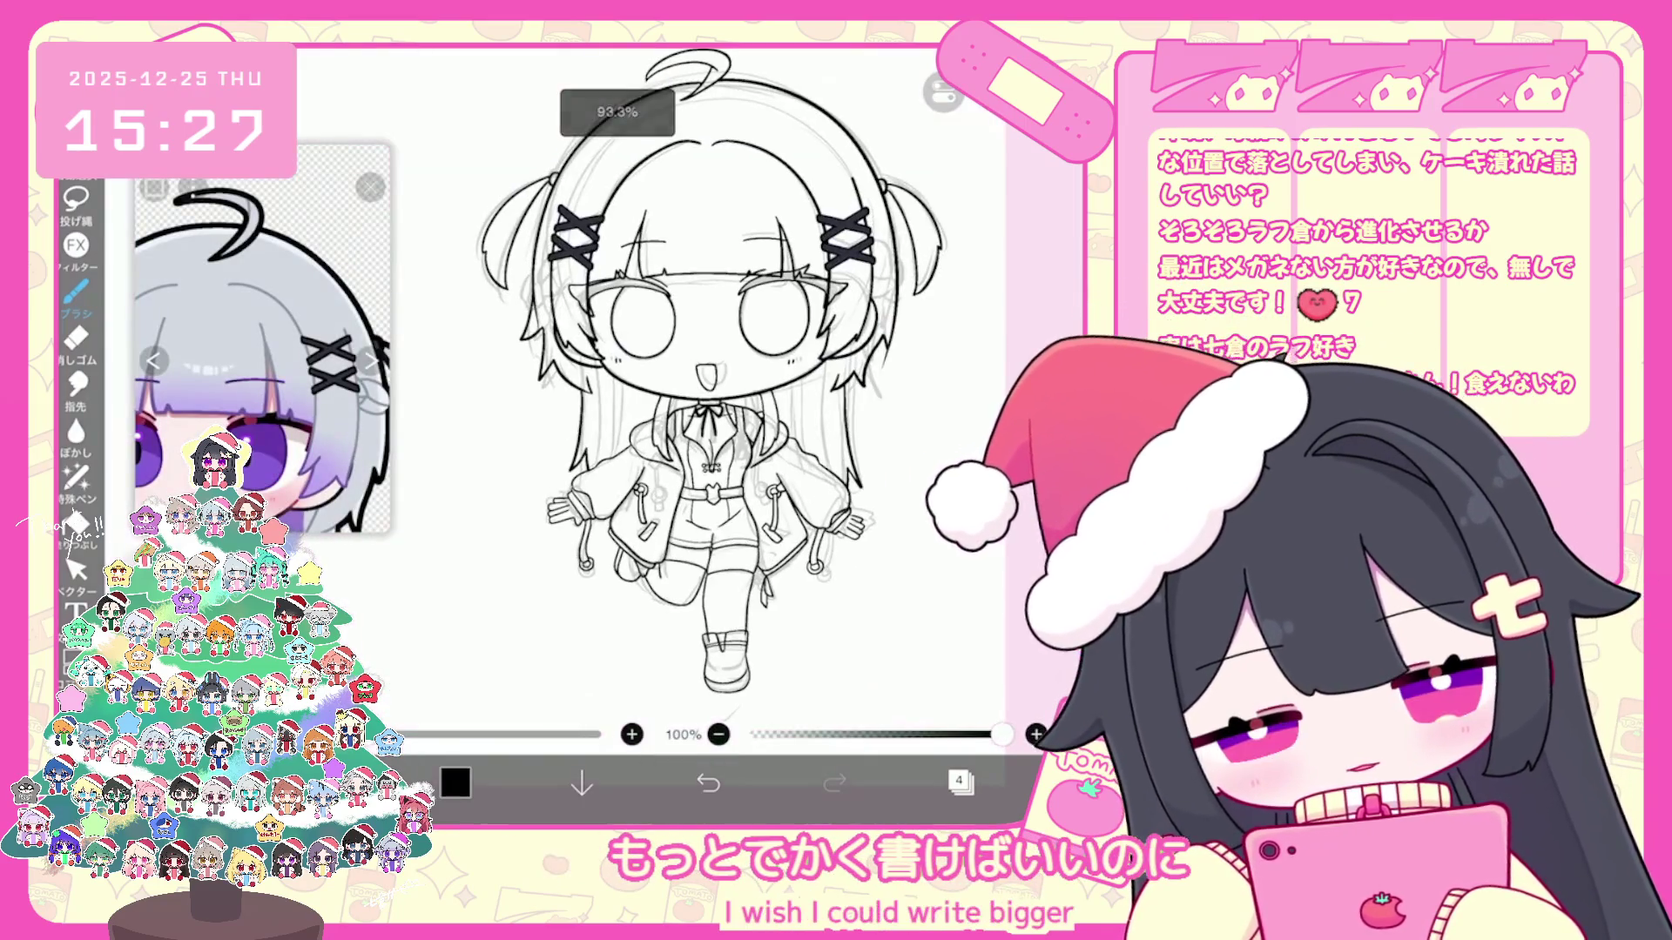
pyautogui.scroll(2, 689, 458)
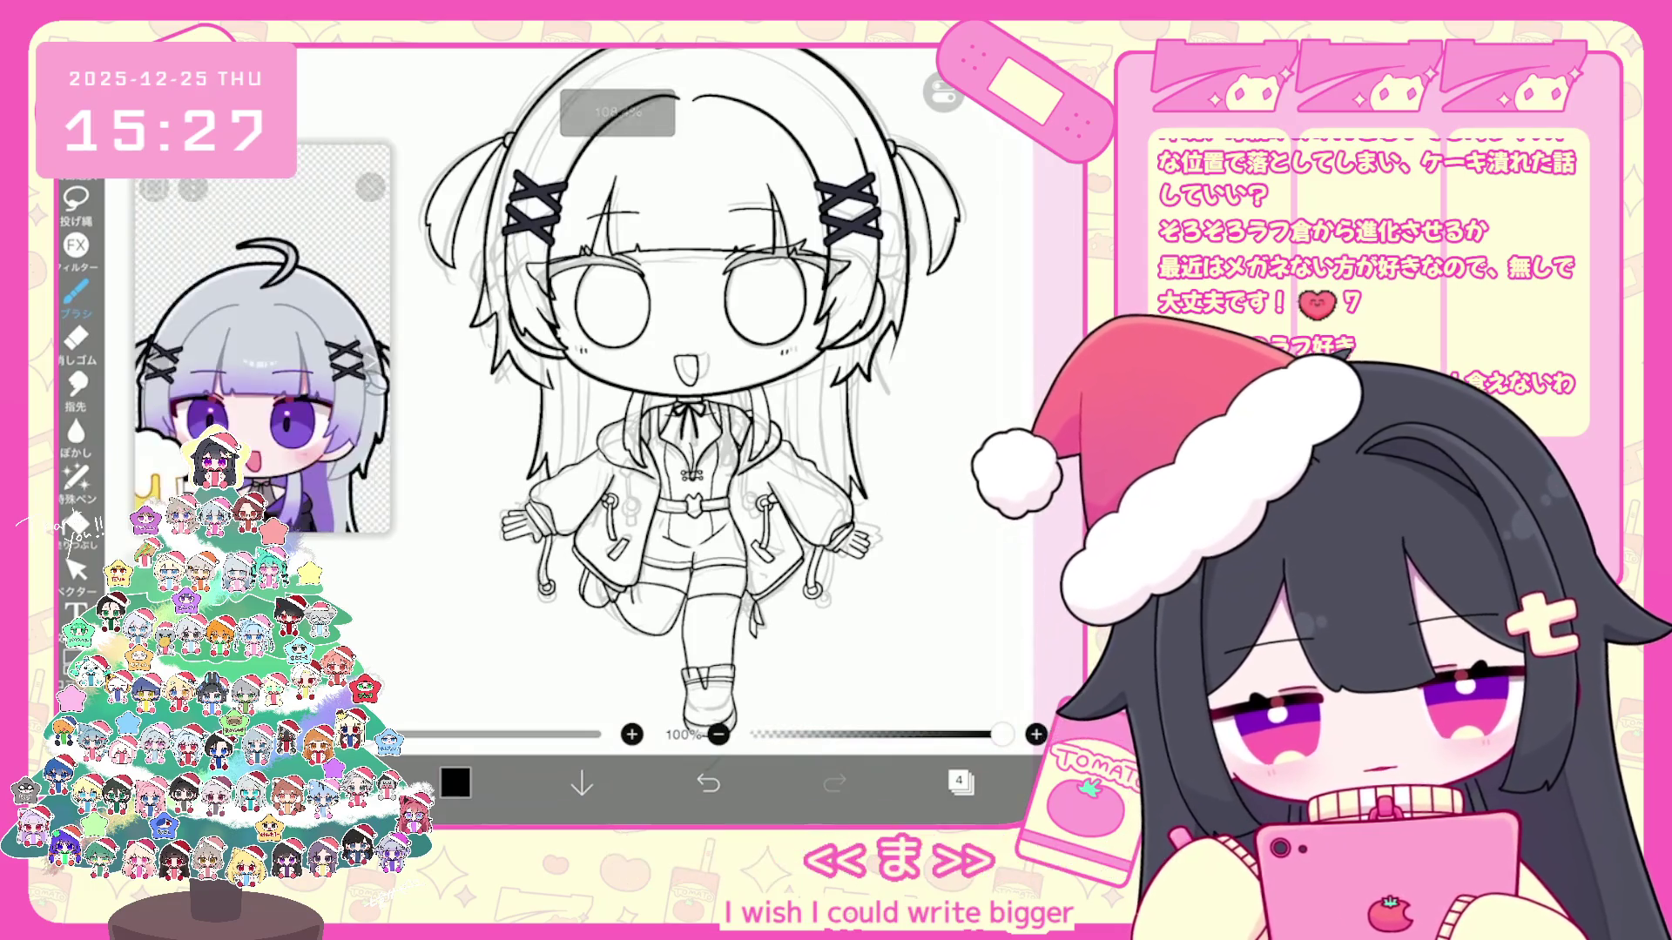
pyautogui.scroll(3, 690, 393)
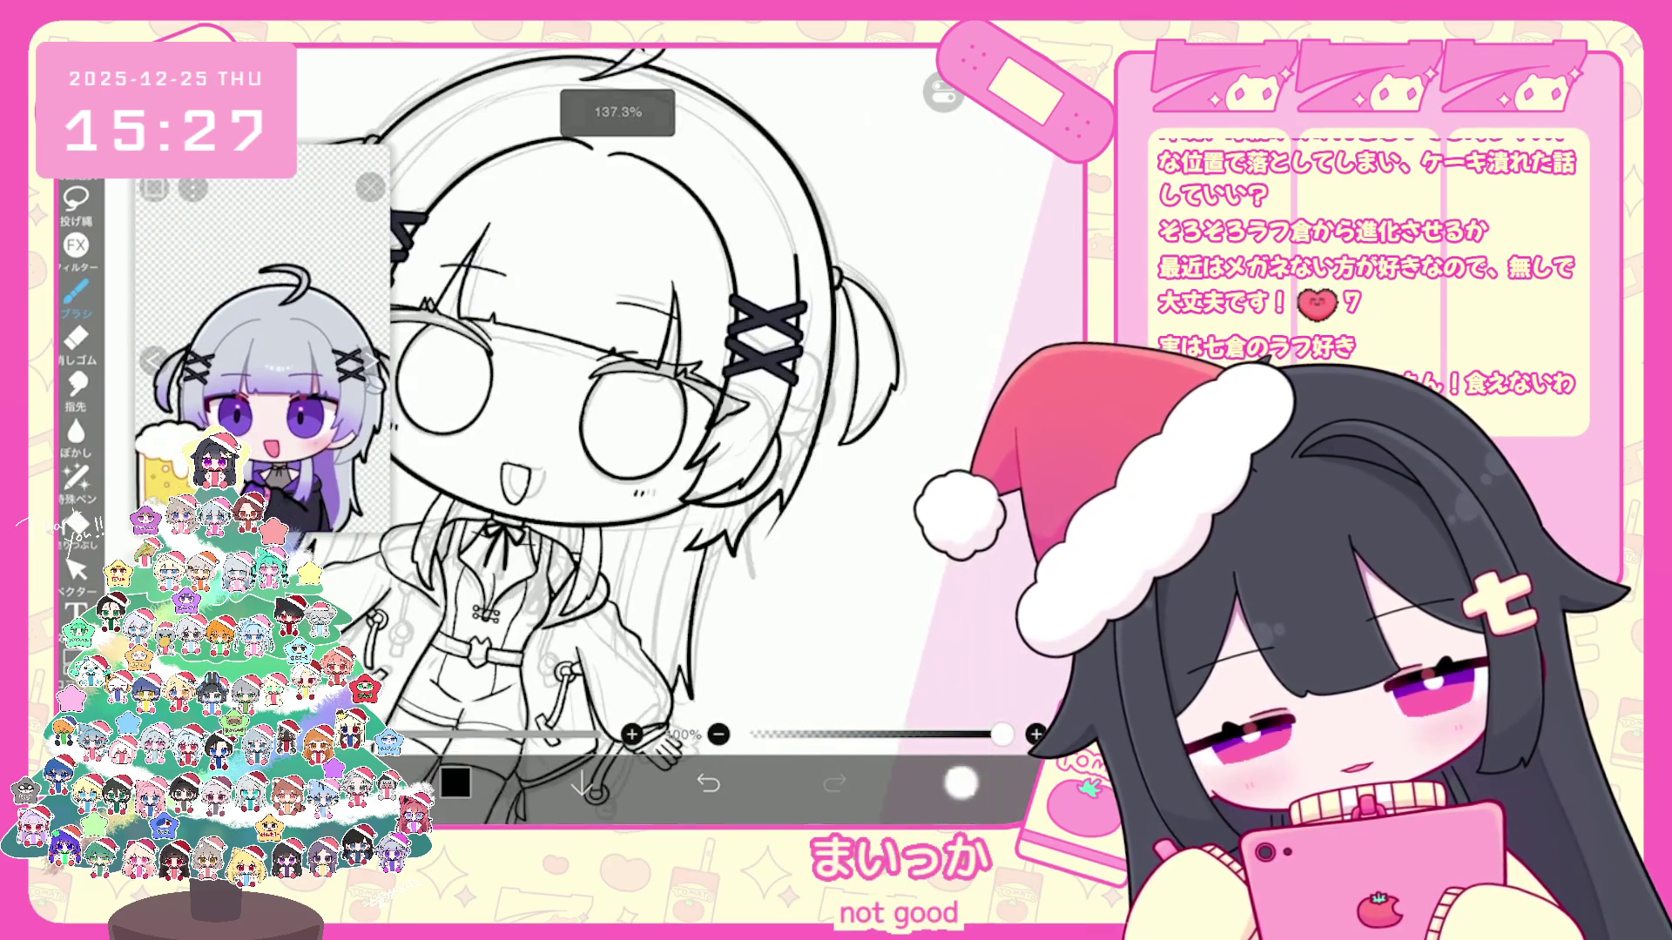
pyautogui.scroll(-1, 690, 393)
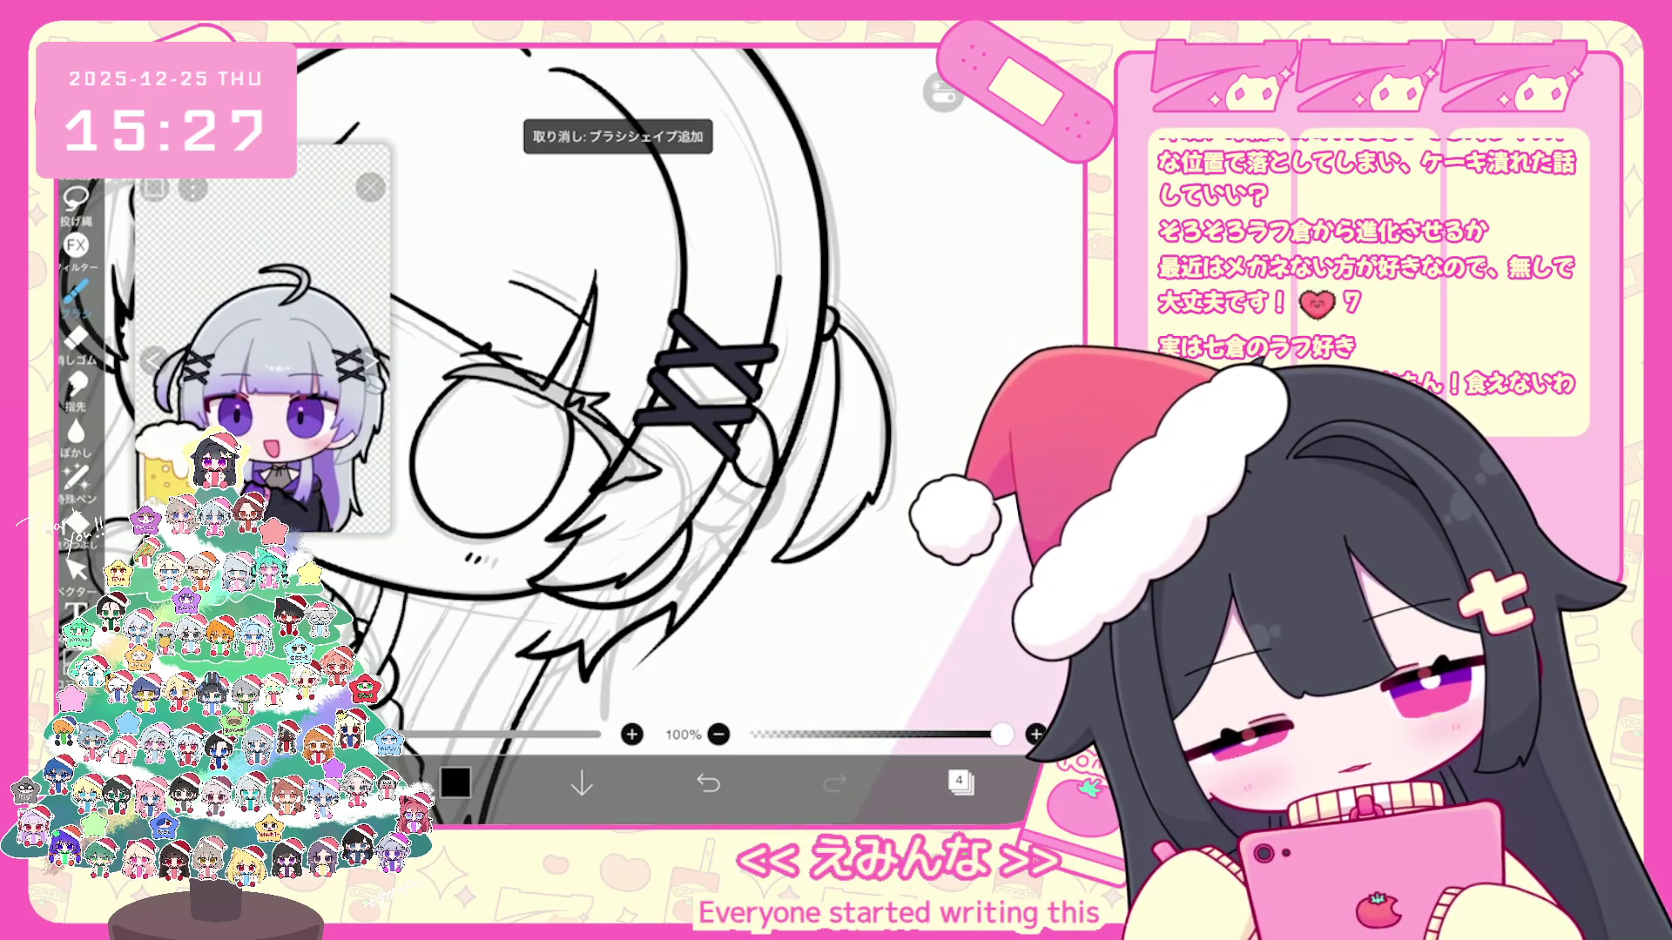
# Step: Add short touch-up strokes along the hair and around the hair clip
pyautogui.moveTo(719, 451); pyautogui.dragTo(783, 510)
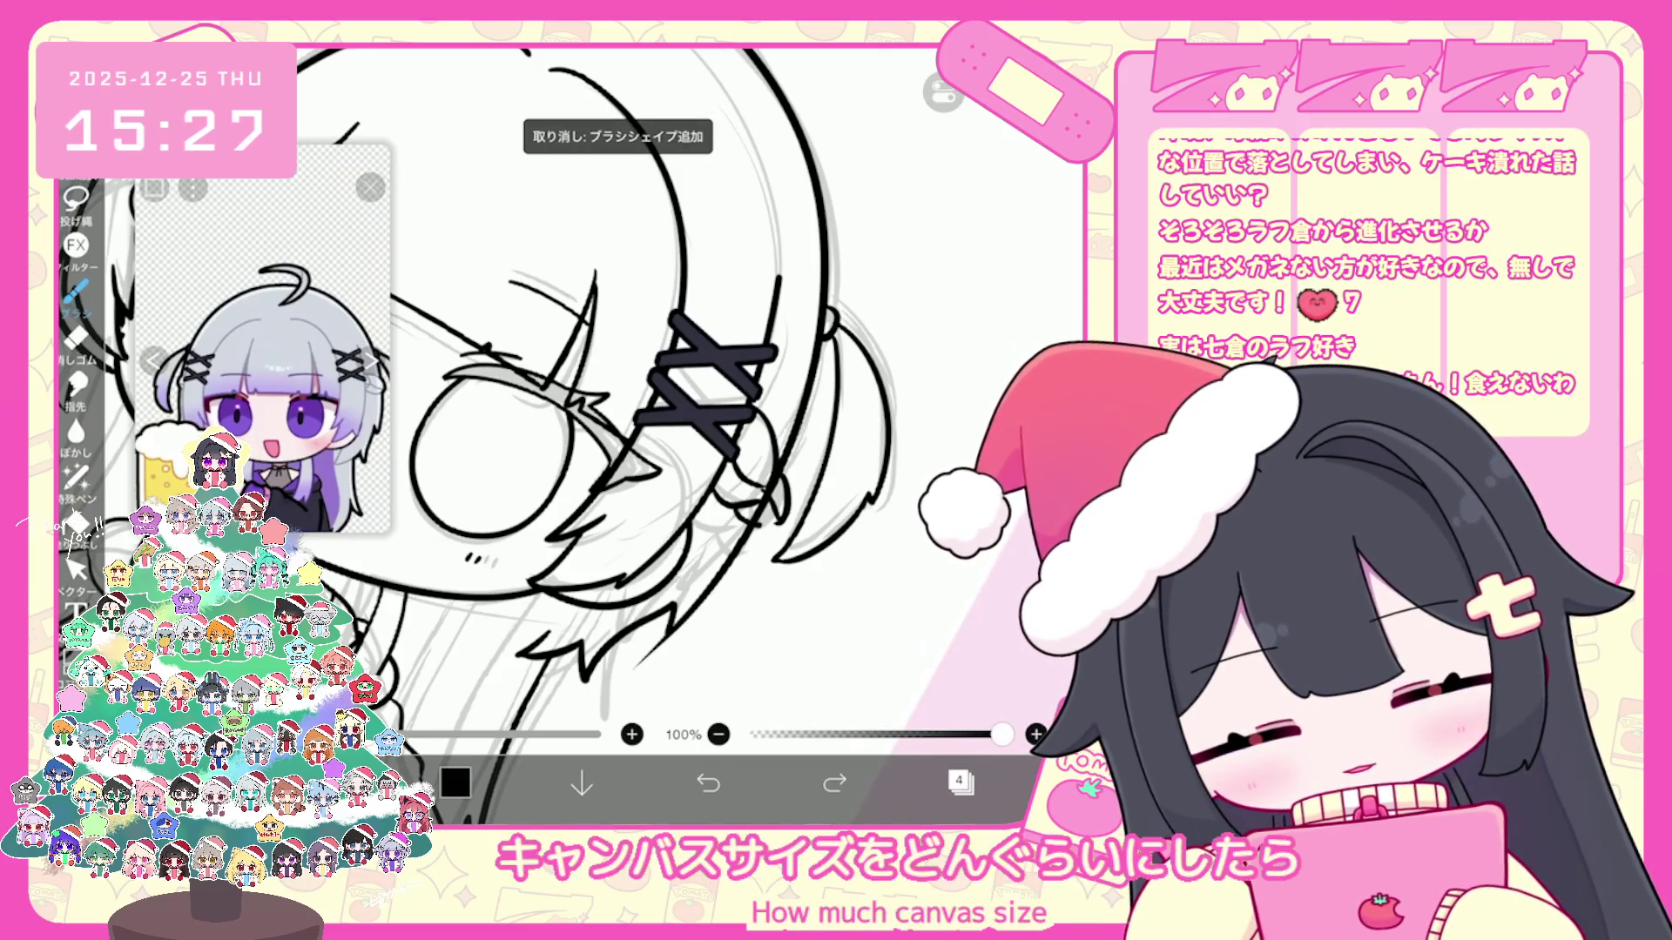
pyautogui.scroll(-1, 575, 392)
pyautogui.scroll(-3, 691, 432)
pyautogui.scroll(3, 690, 431)
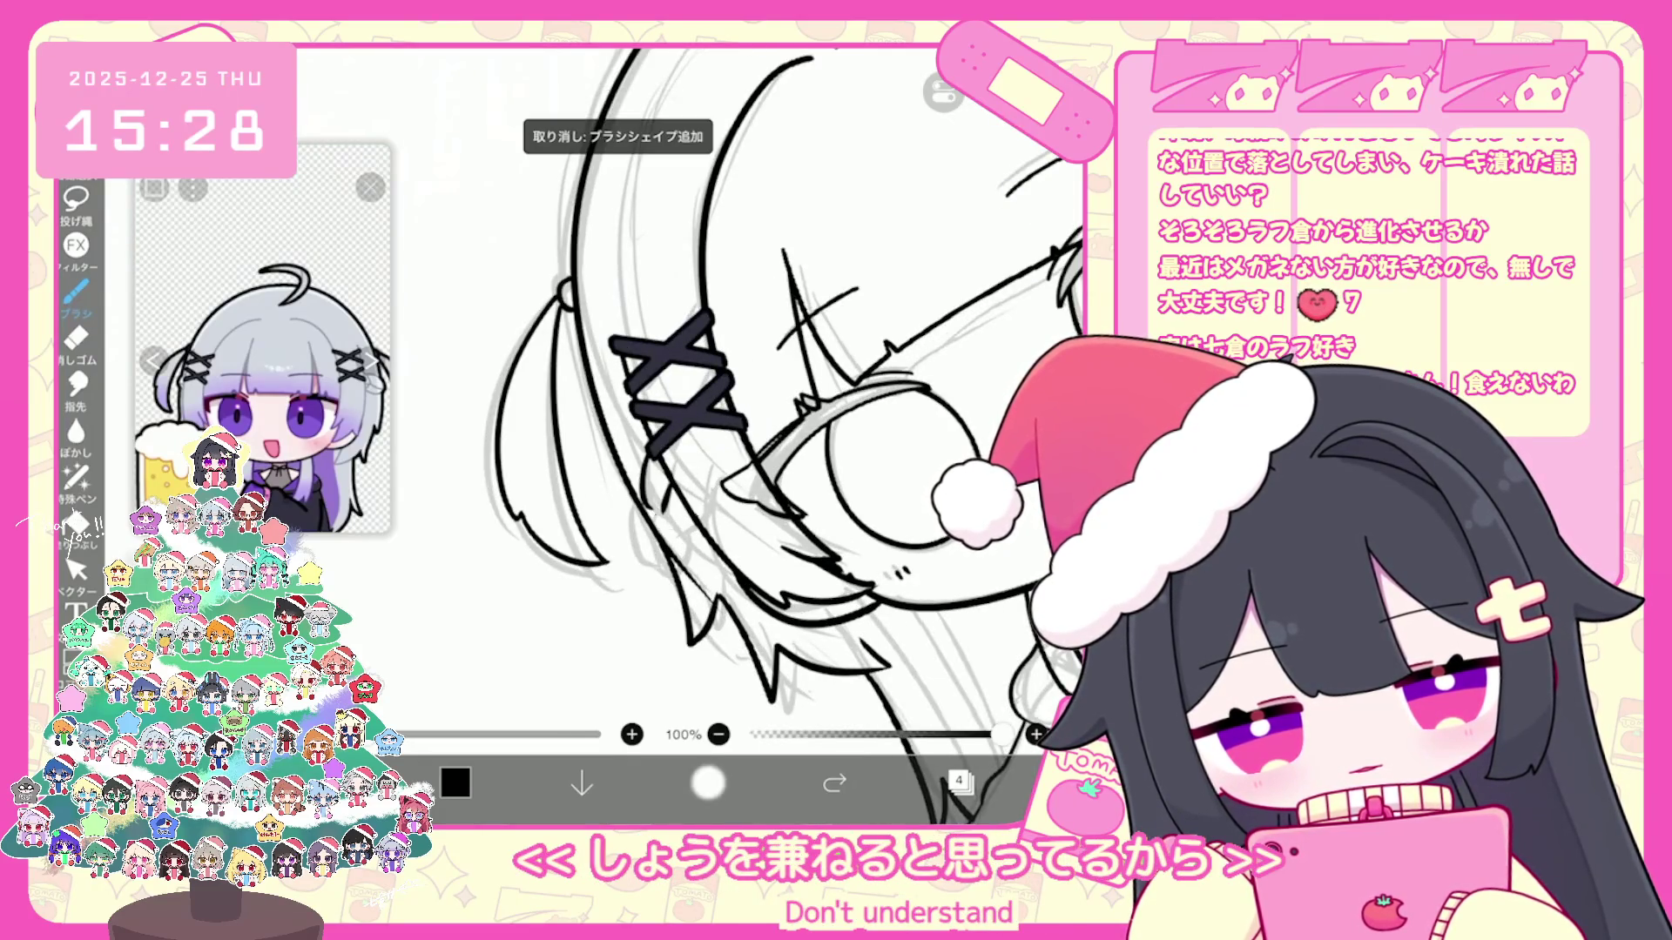
pyautogui.moveTo(659, 480); pyautogui.dragTo(666, 512)
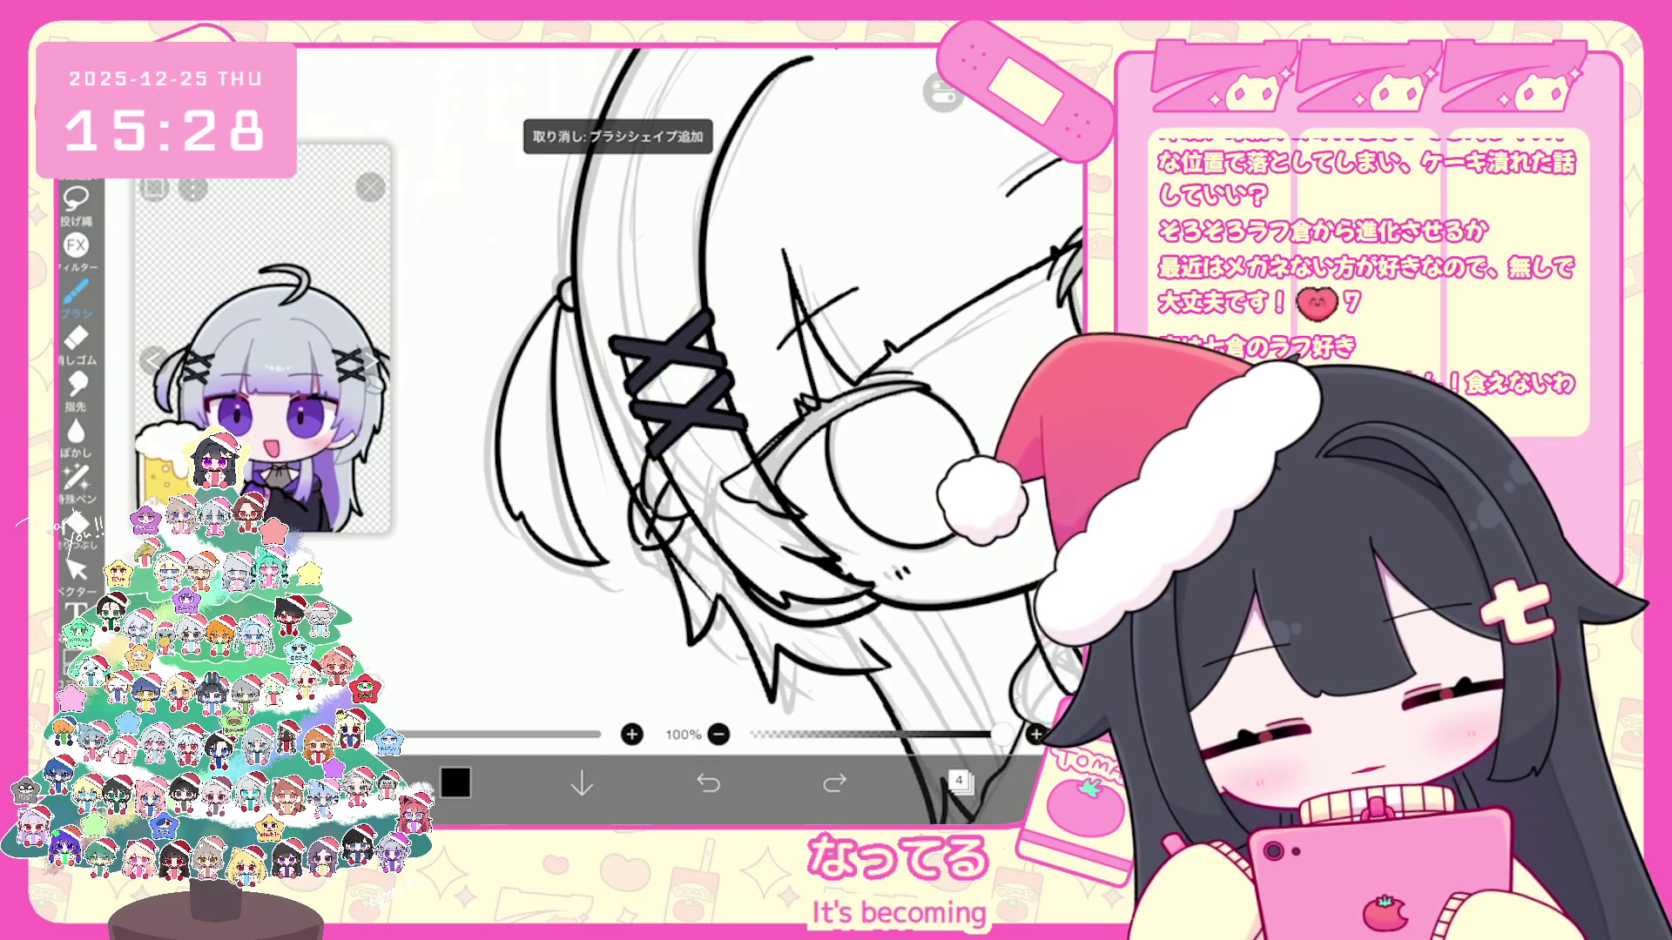
pyautogui.scroll(-5, 690, 431)
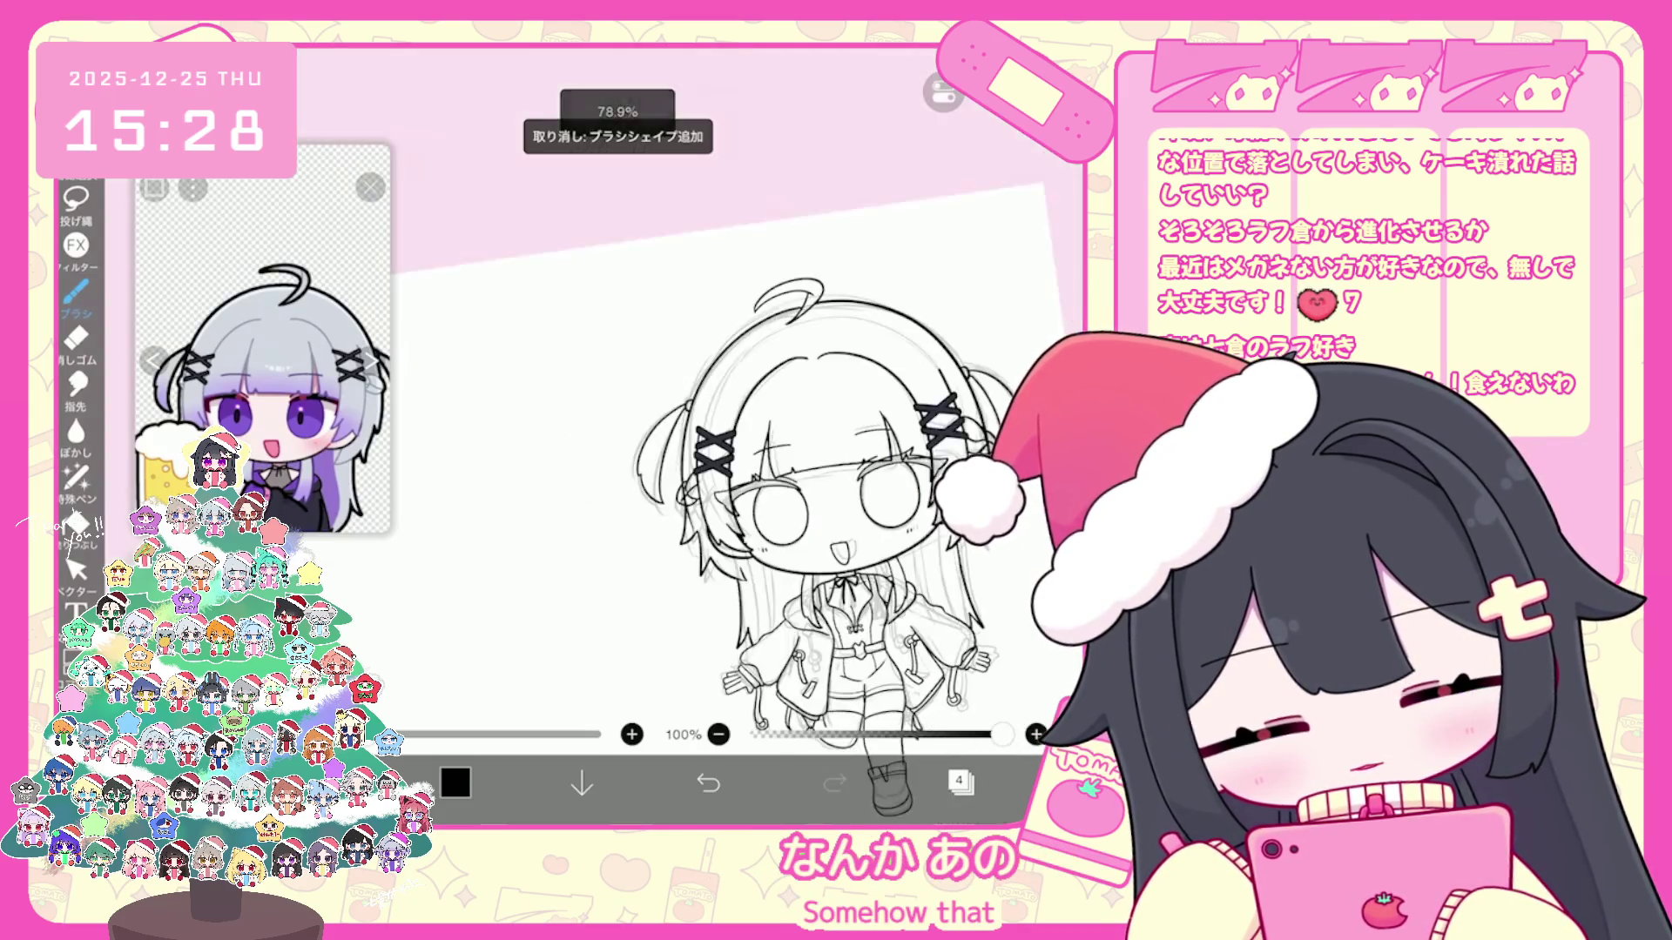
pyautogui.scroll(5, 692, 392)
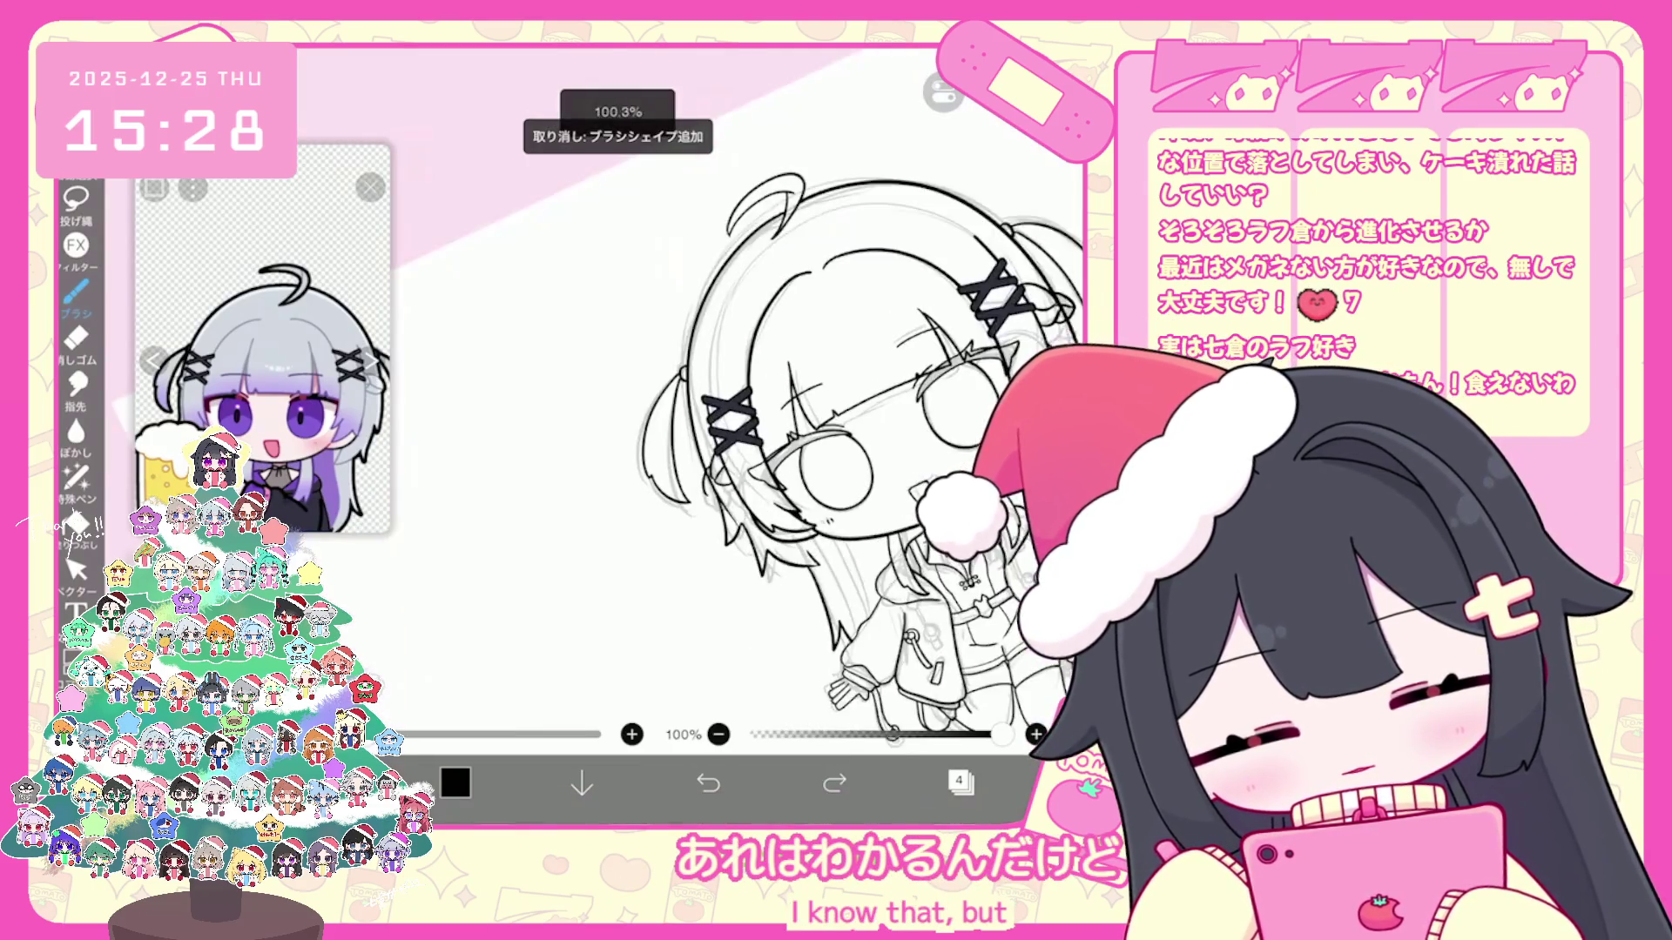
pyautogui.scroll(3, 693, 392)
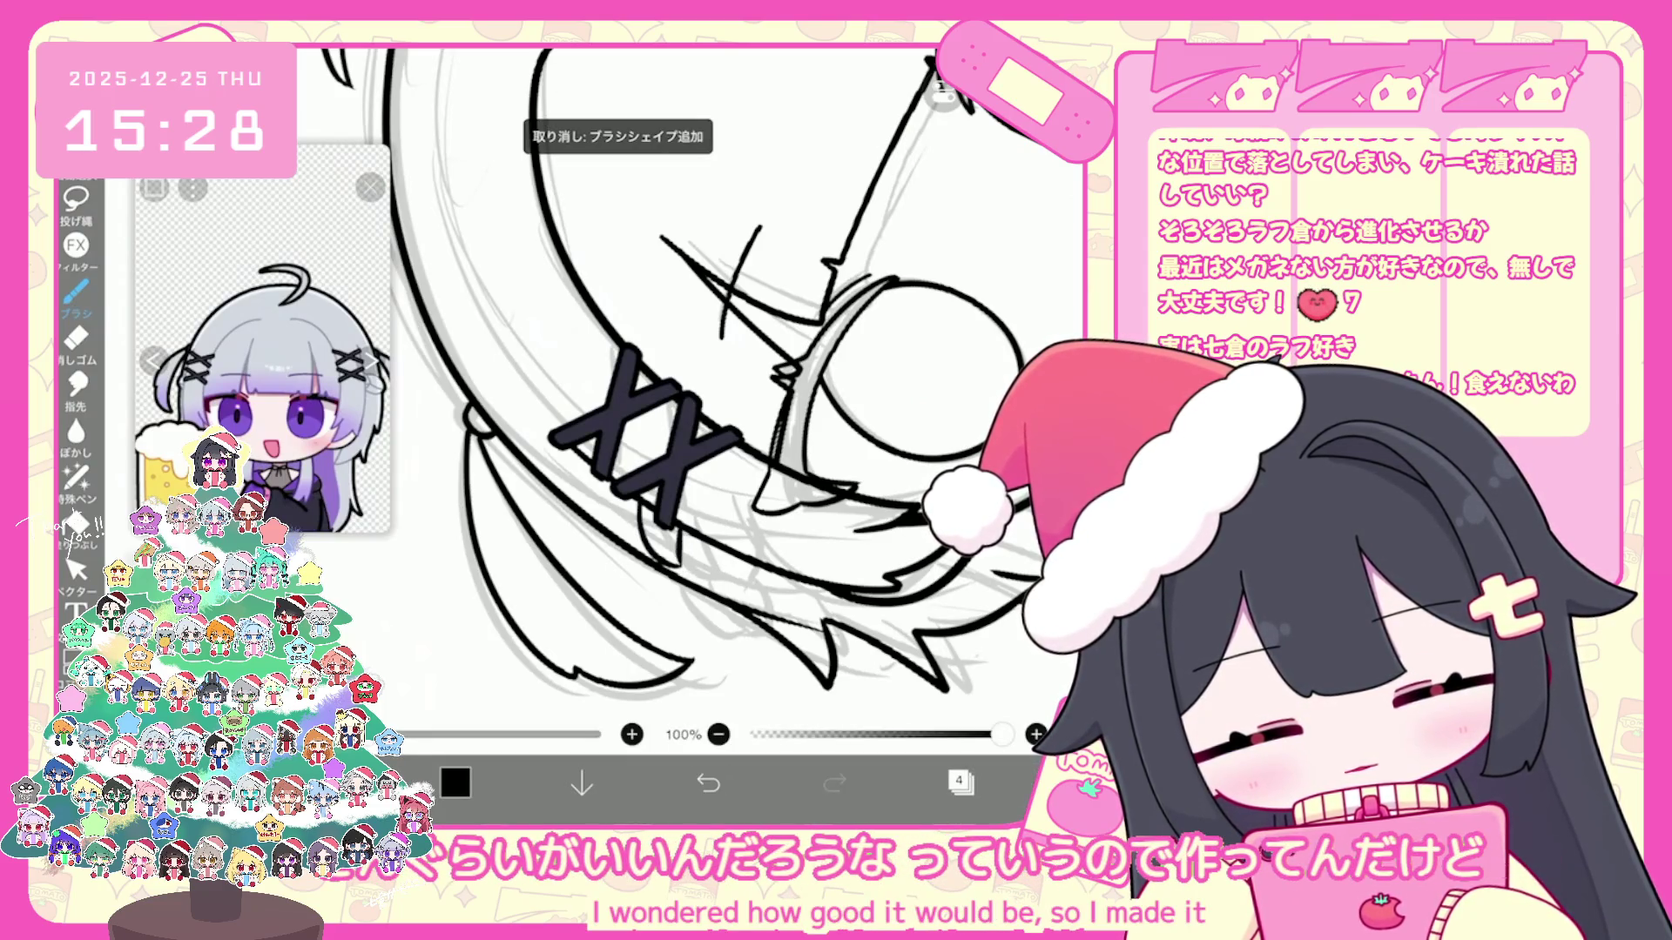
pyautogui.moveTo(637, 562); pyautogui.dragTo(684, 609)
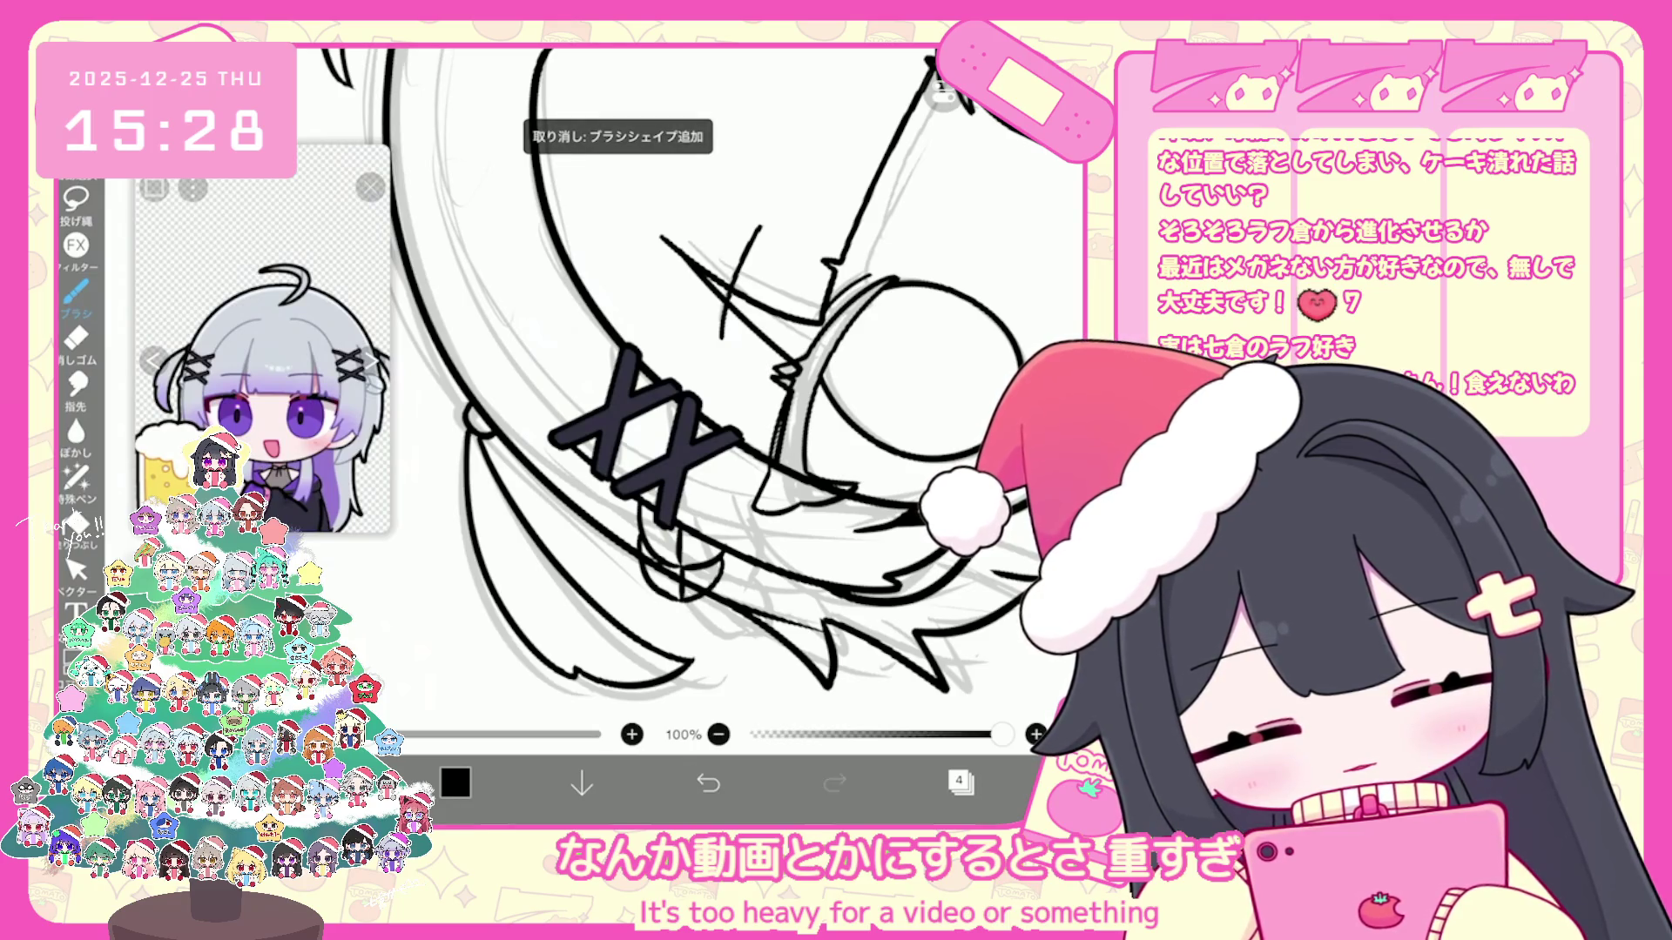
pyautogui.scroll(-5, 731, 392)
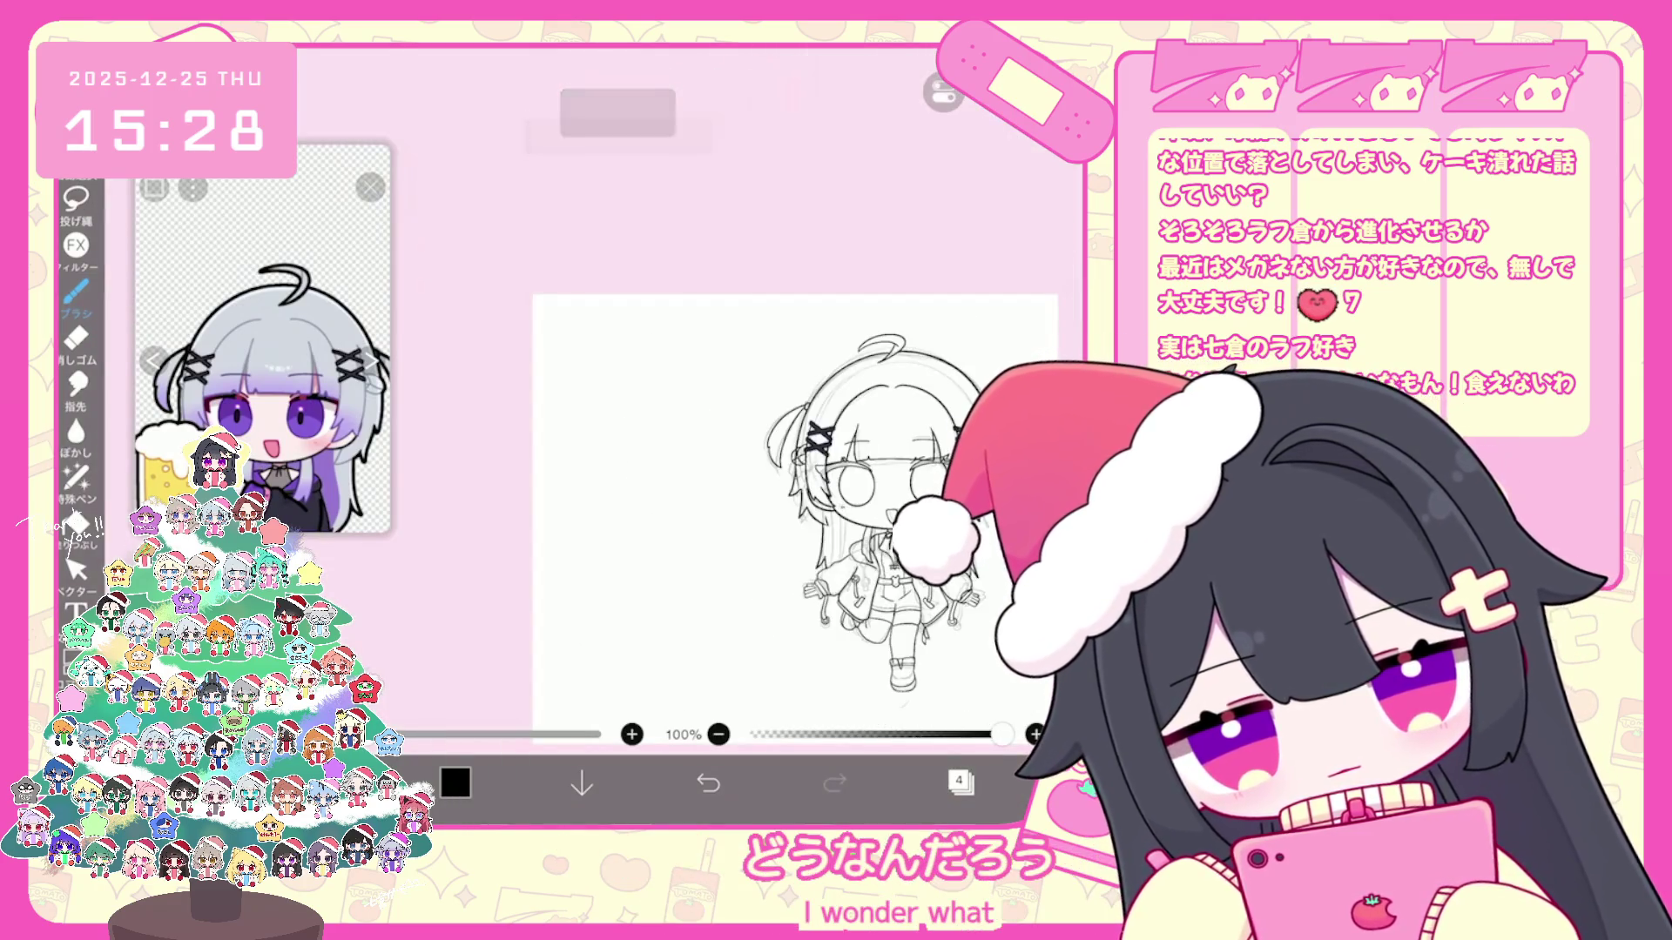
pyautogui.scroll(4, 957, 719)
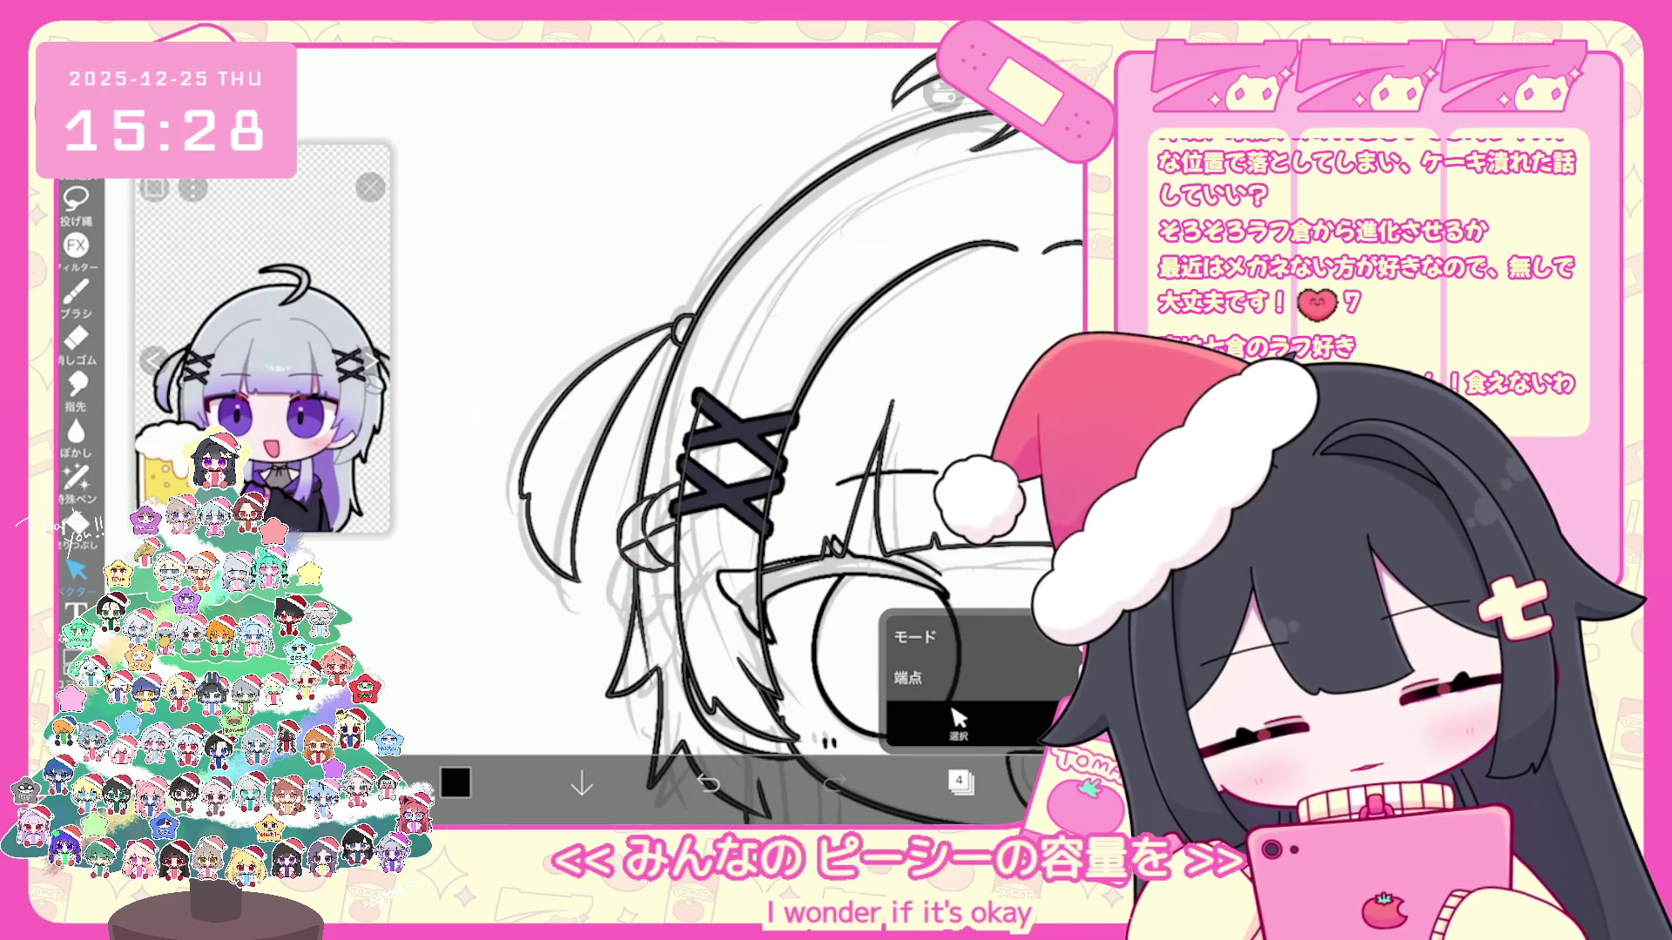
pyautogui.scroll(-3, 958, 718)
pyautogui.scroll(2, 957, 718)
pyautogui.scroll(2, 957, 718)
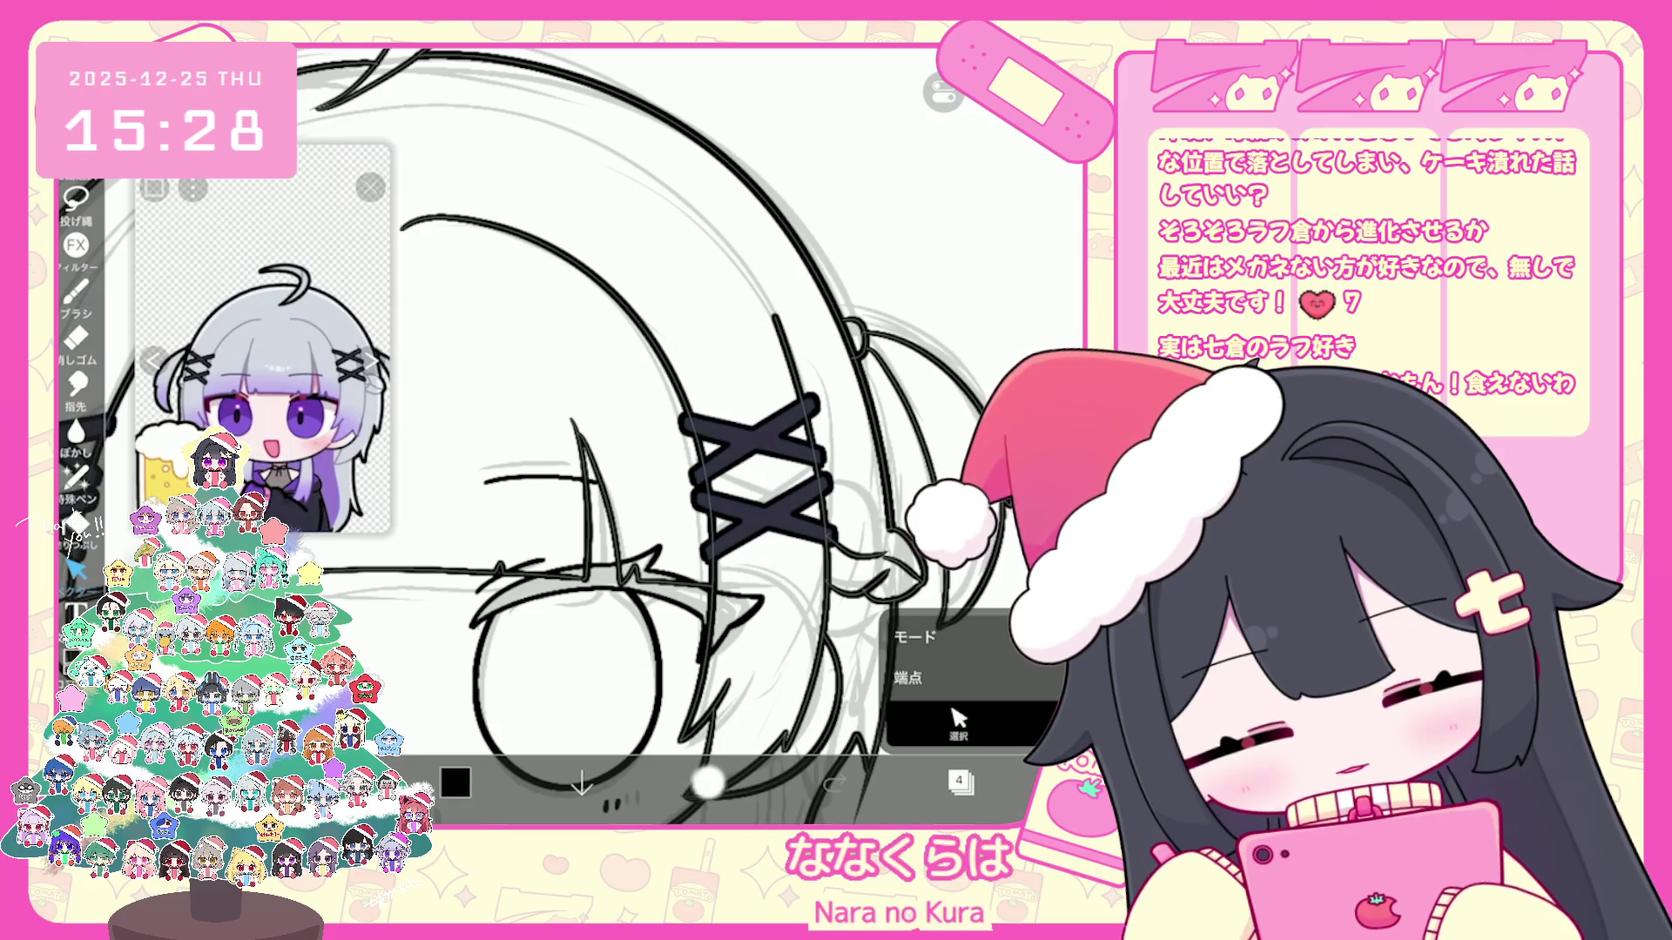
pyautogui.scroll(-3, 690, 431)
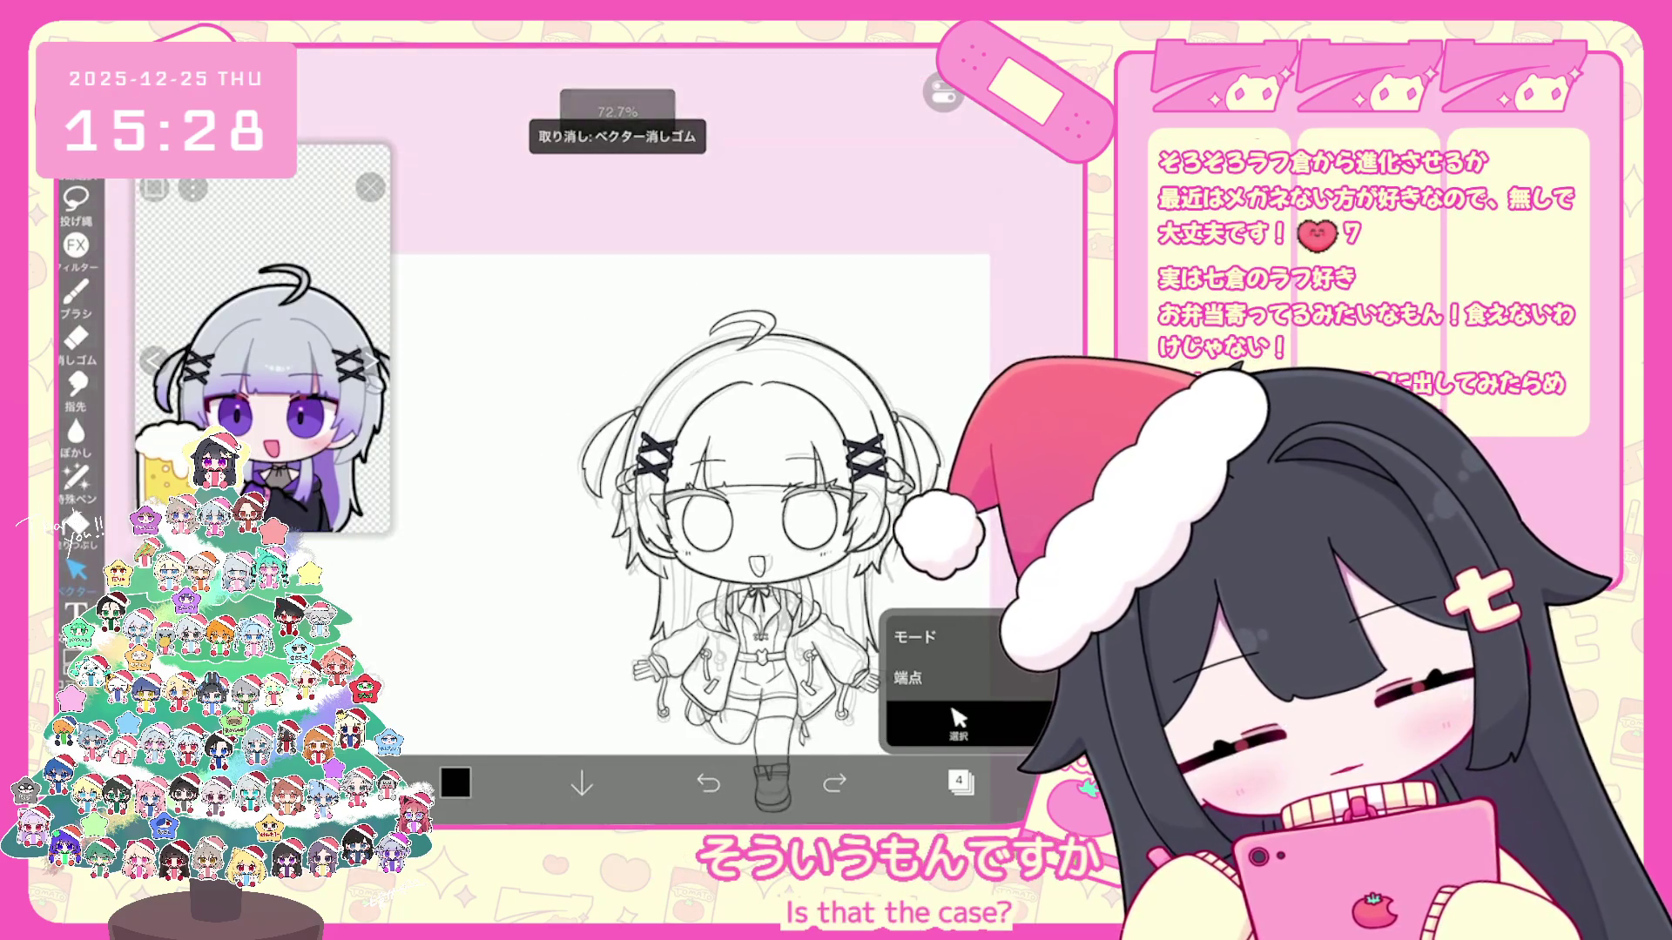
pyautogui.scroll(4, 689, 431)
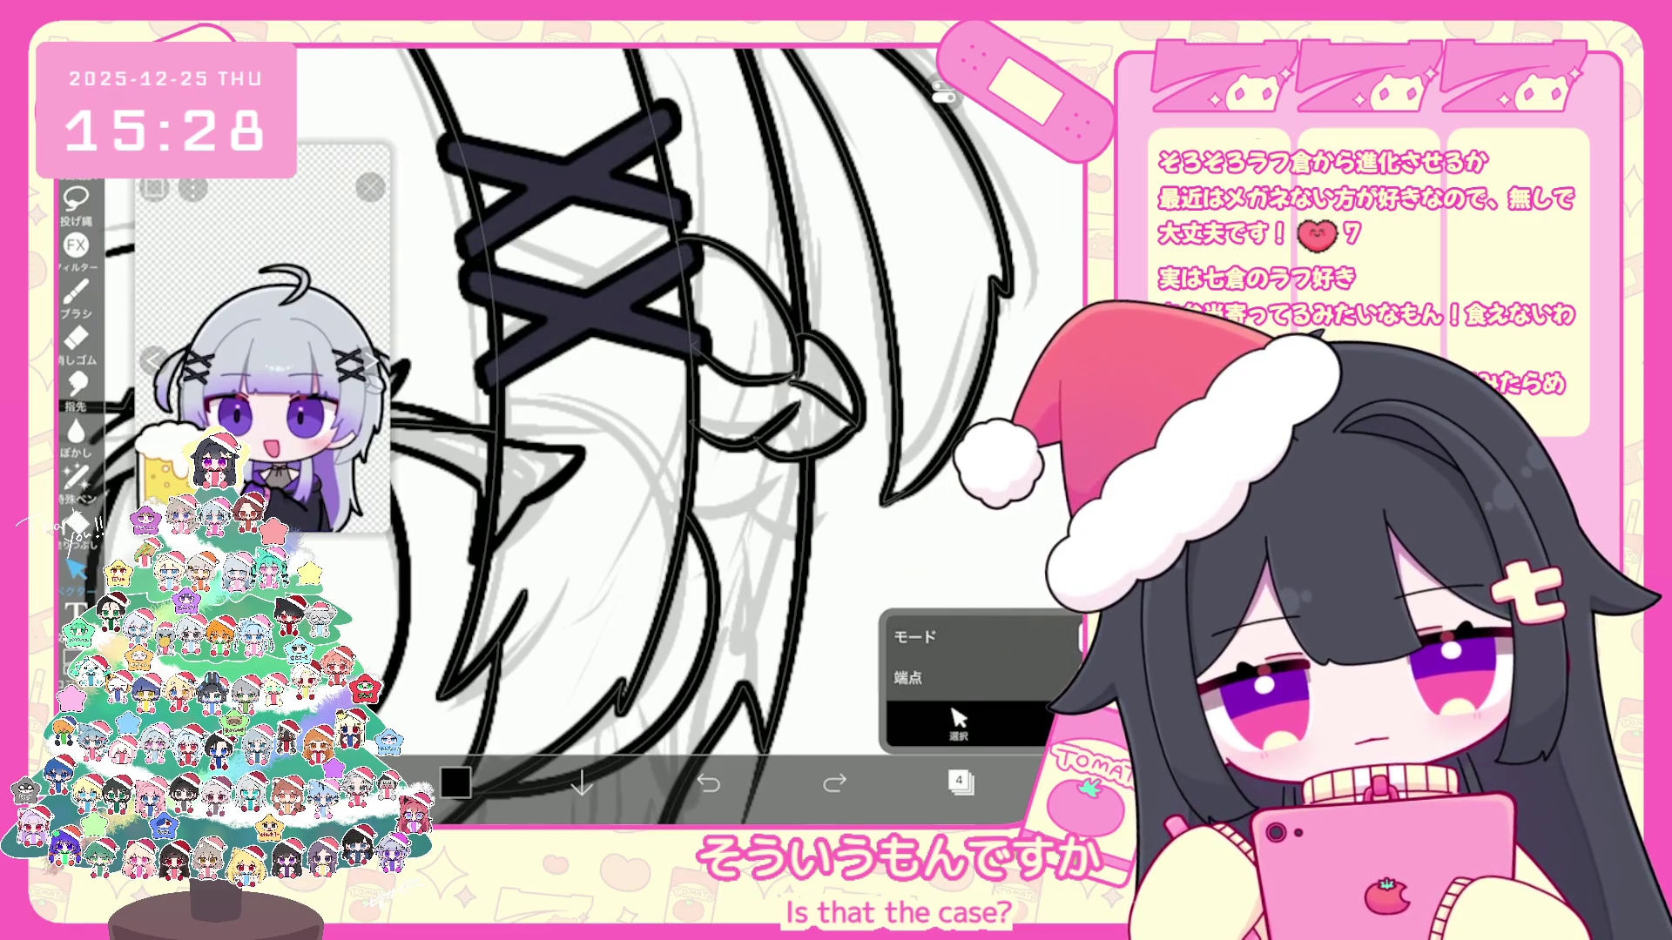
pyautogui.scroll(-5, 691, 432)
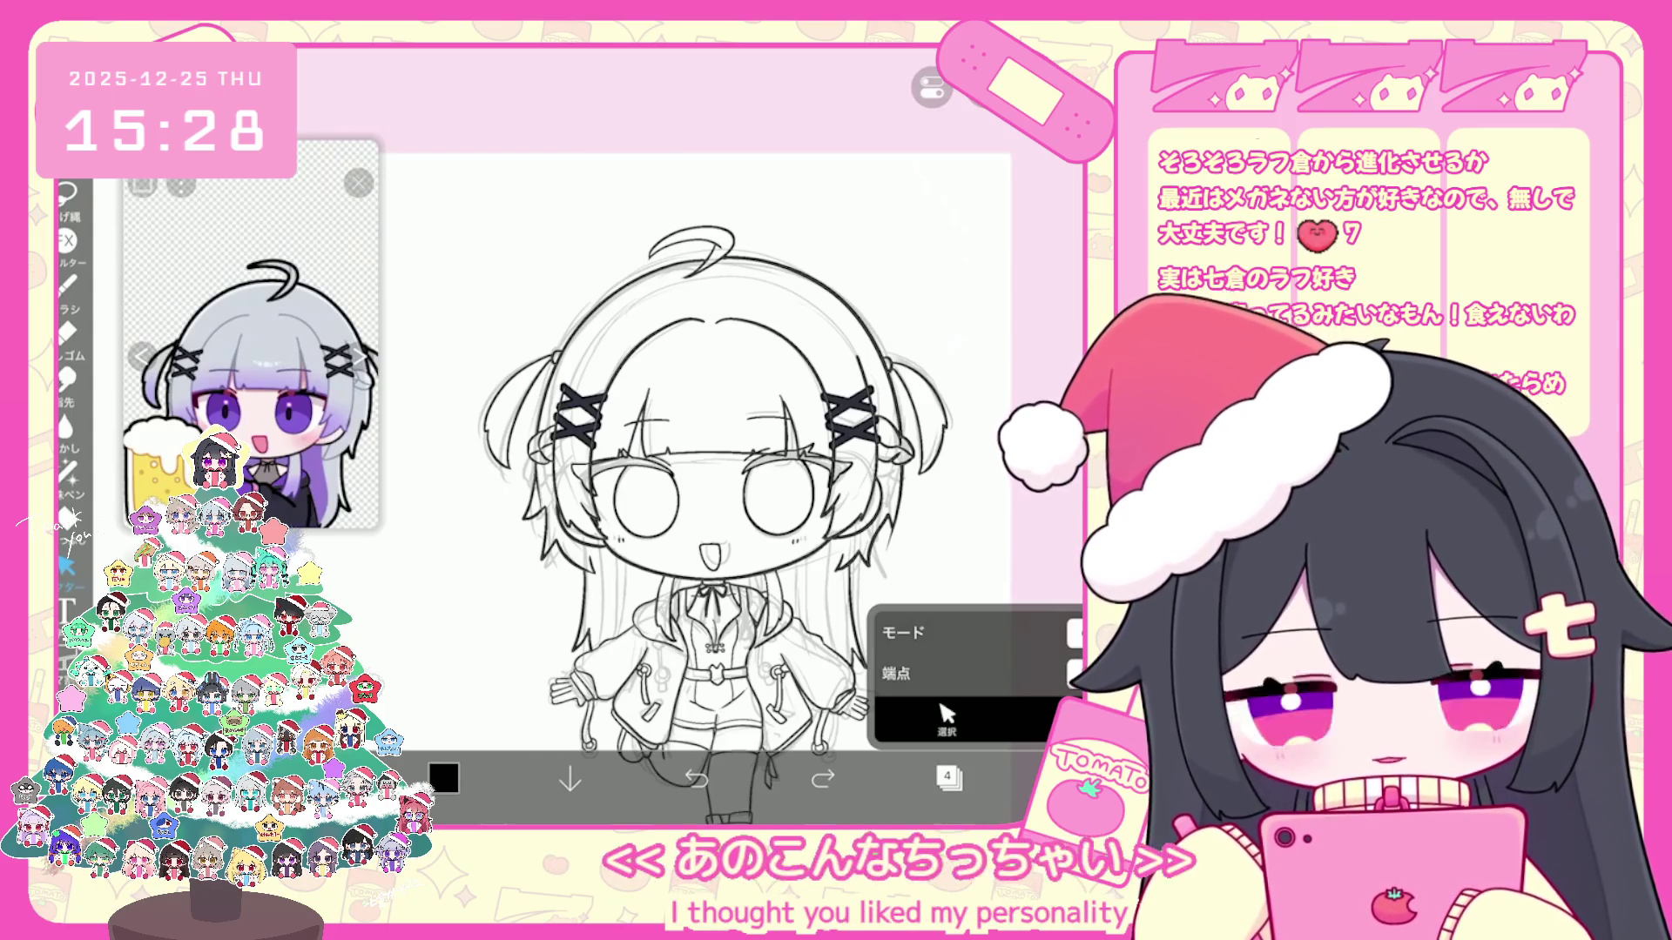
# Step: Move layer 7 above the folder and add two new layers, 4 and 5
pyautogui.click(949, 779)
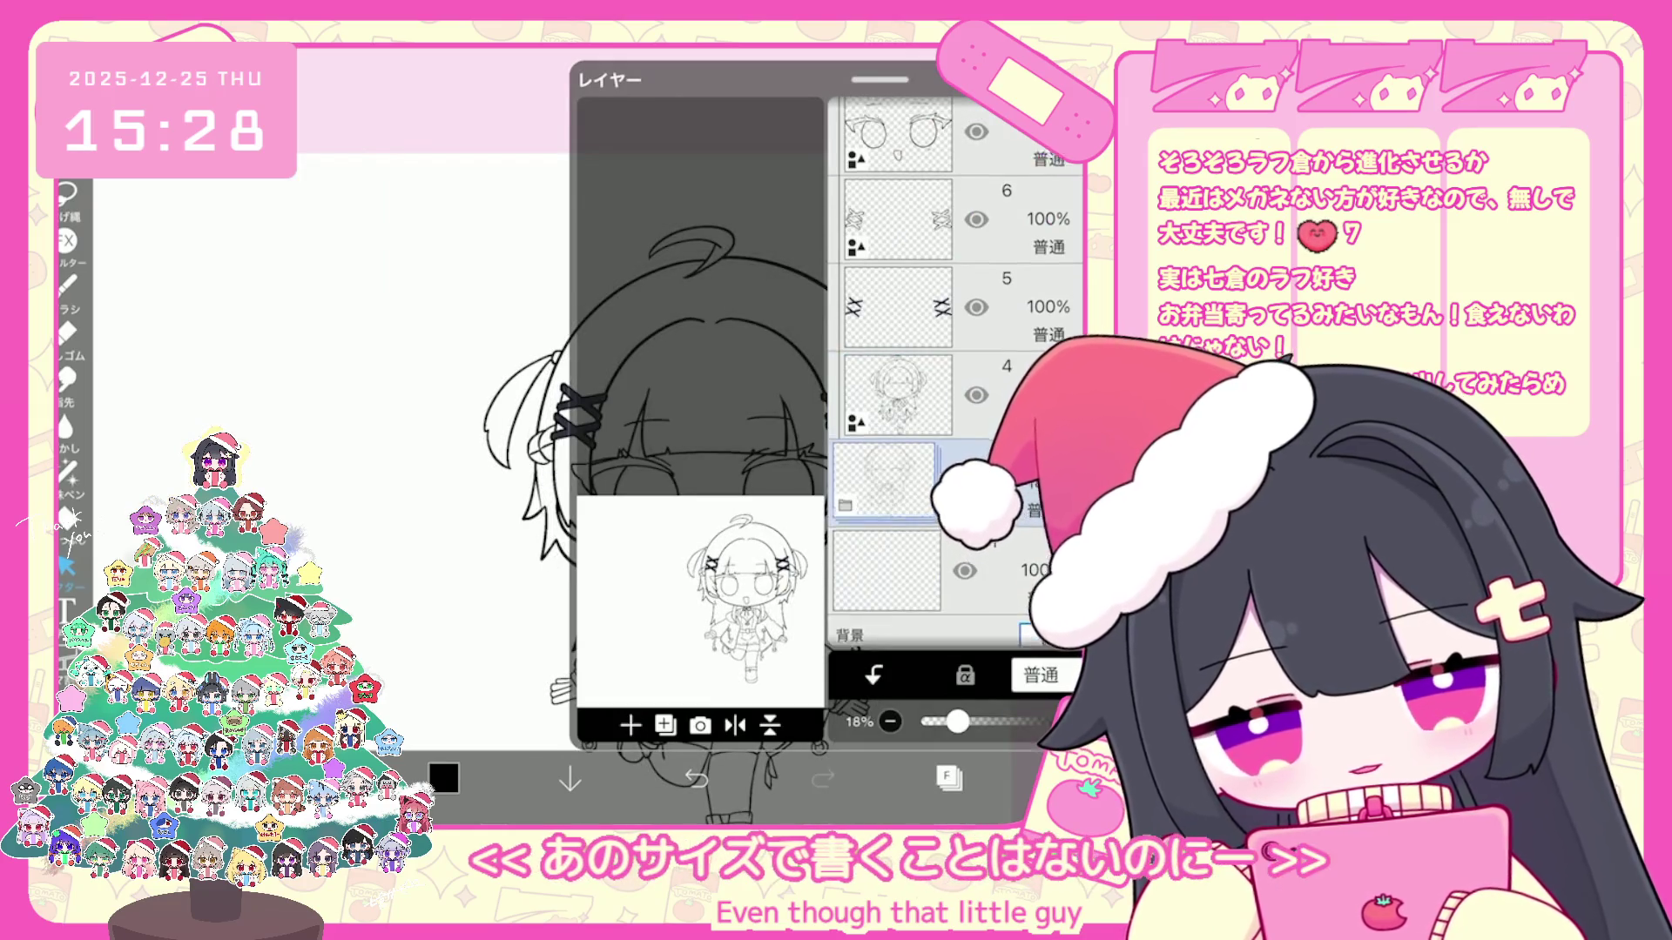
pyautogui.scroll(2, 955, 372)
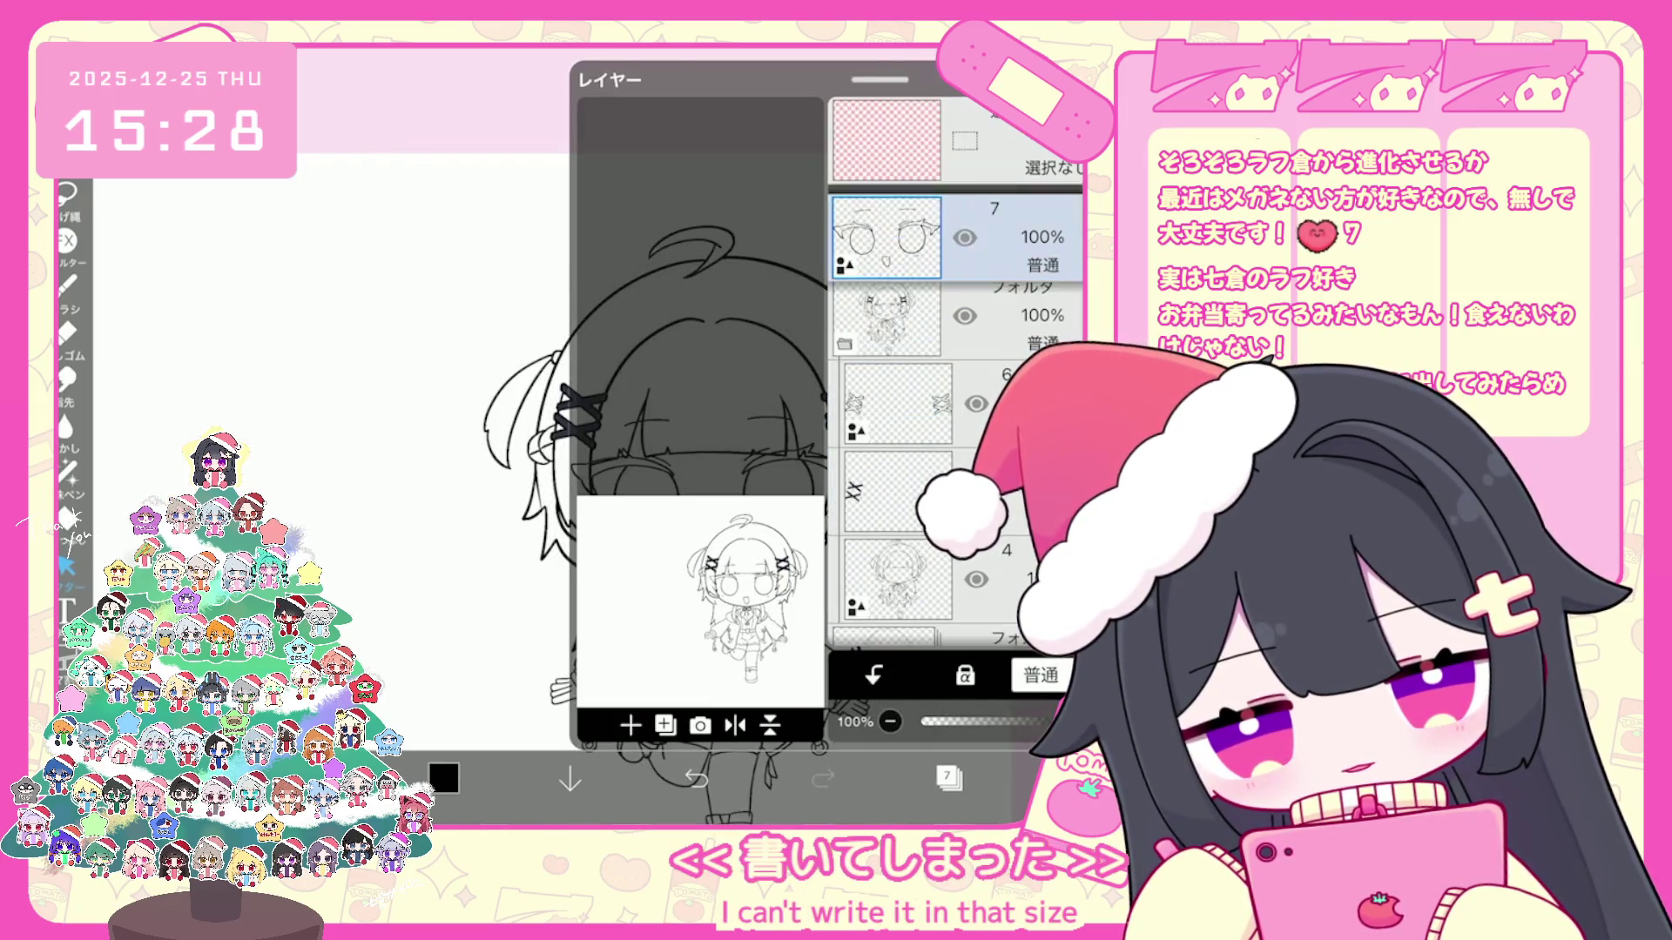
pyautogui.moveTo(1019, 315); pyautogui.dragTo(1018, 222)
pyautogui.click(630, 724)
pyautogui.click(666, 567)
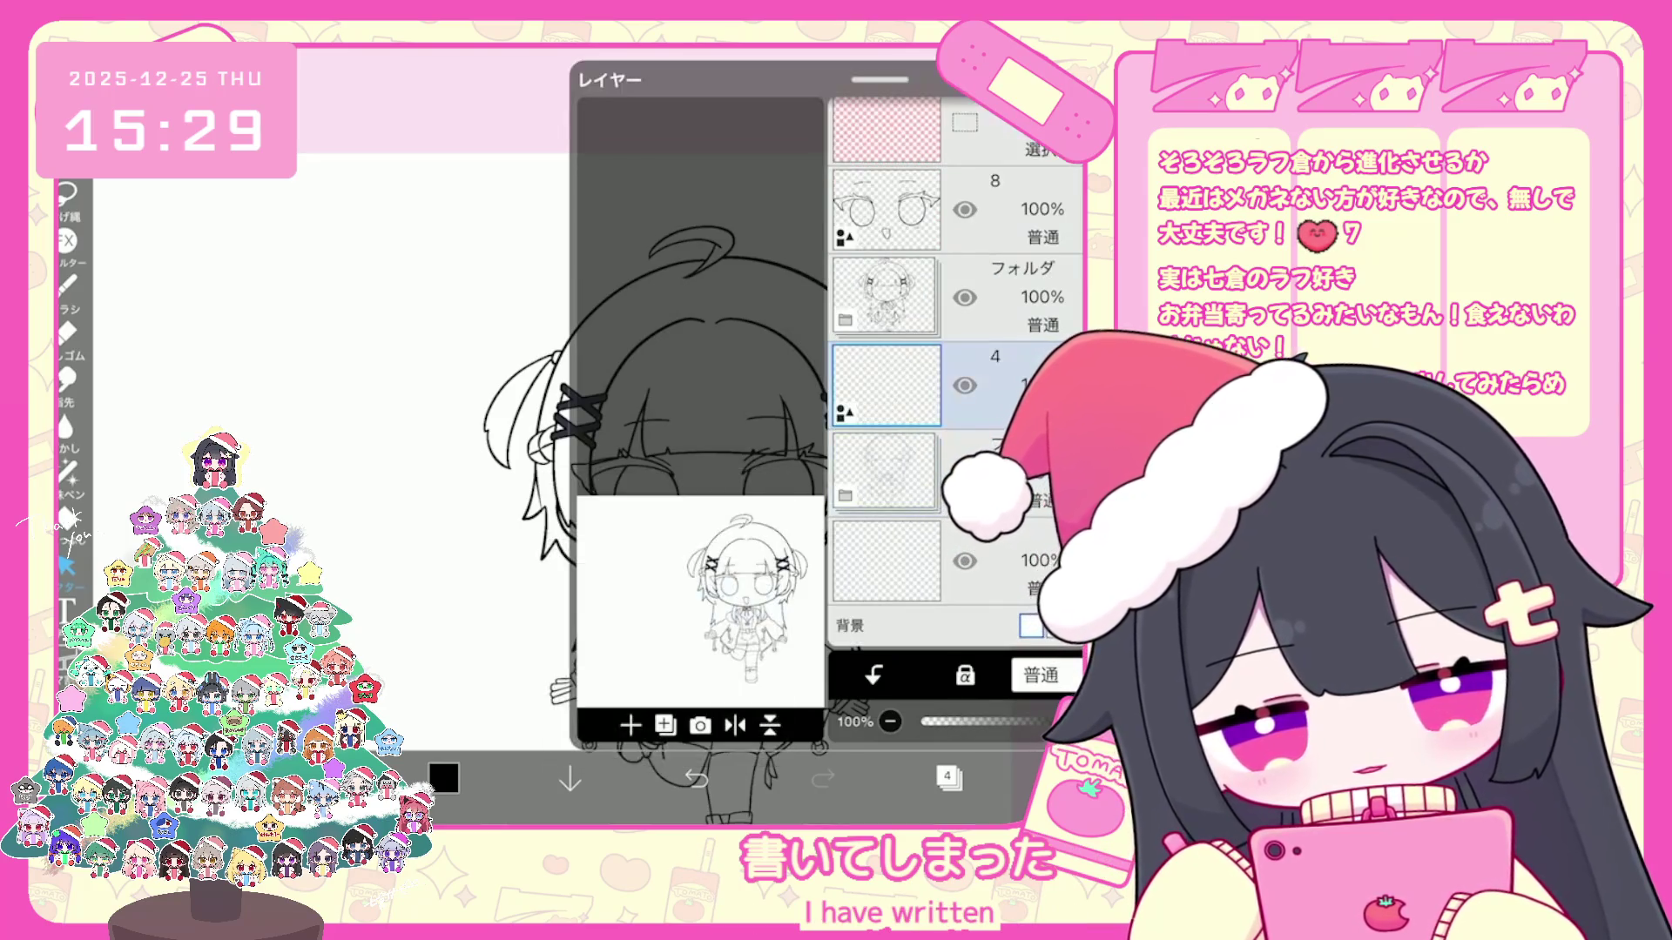
pyautogui.click(629, 725)
pyautogui.click(706, 556)
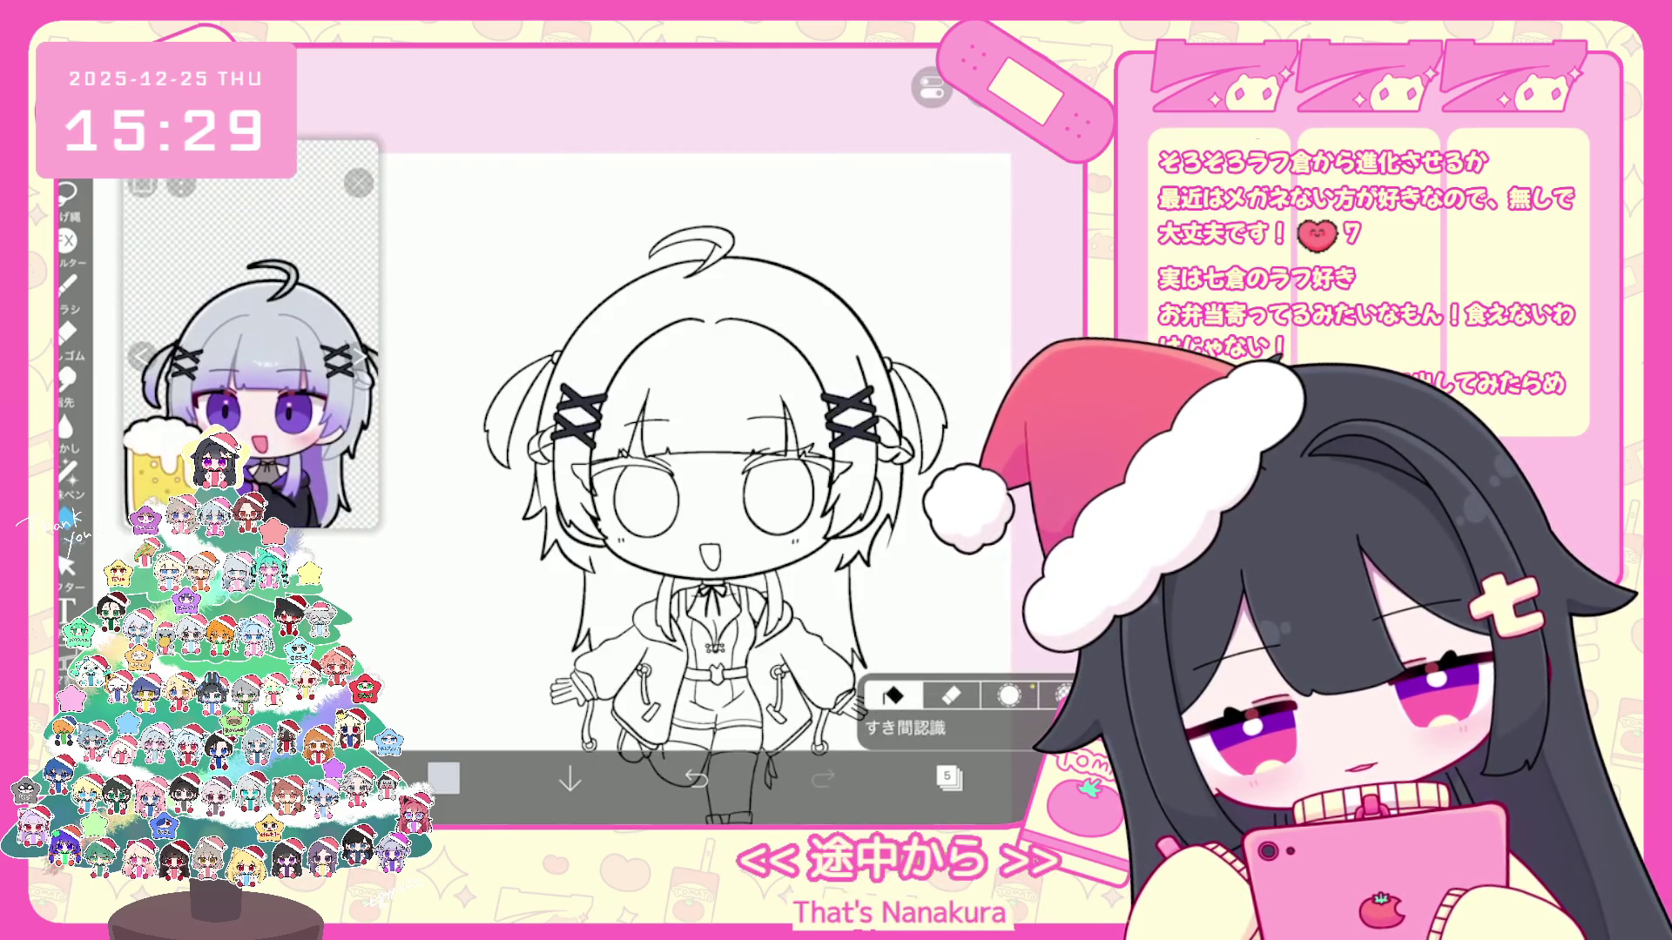
# Step: Set layer 8 as the fill reference, fill the hair flat grey and add another blank layer
pyautogui.click(948, 778)
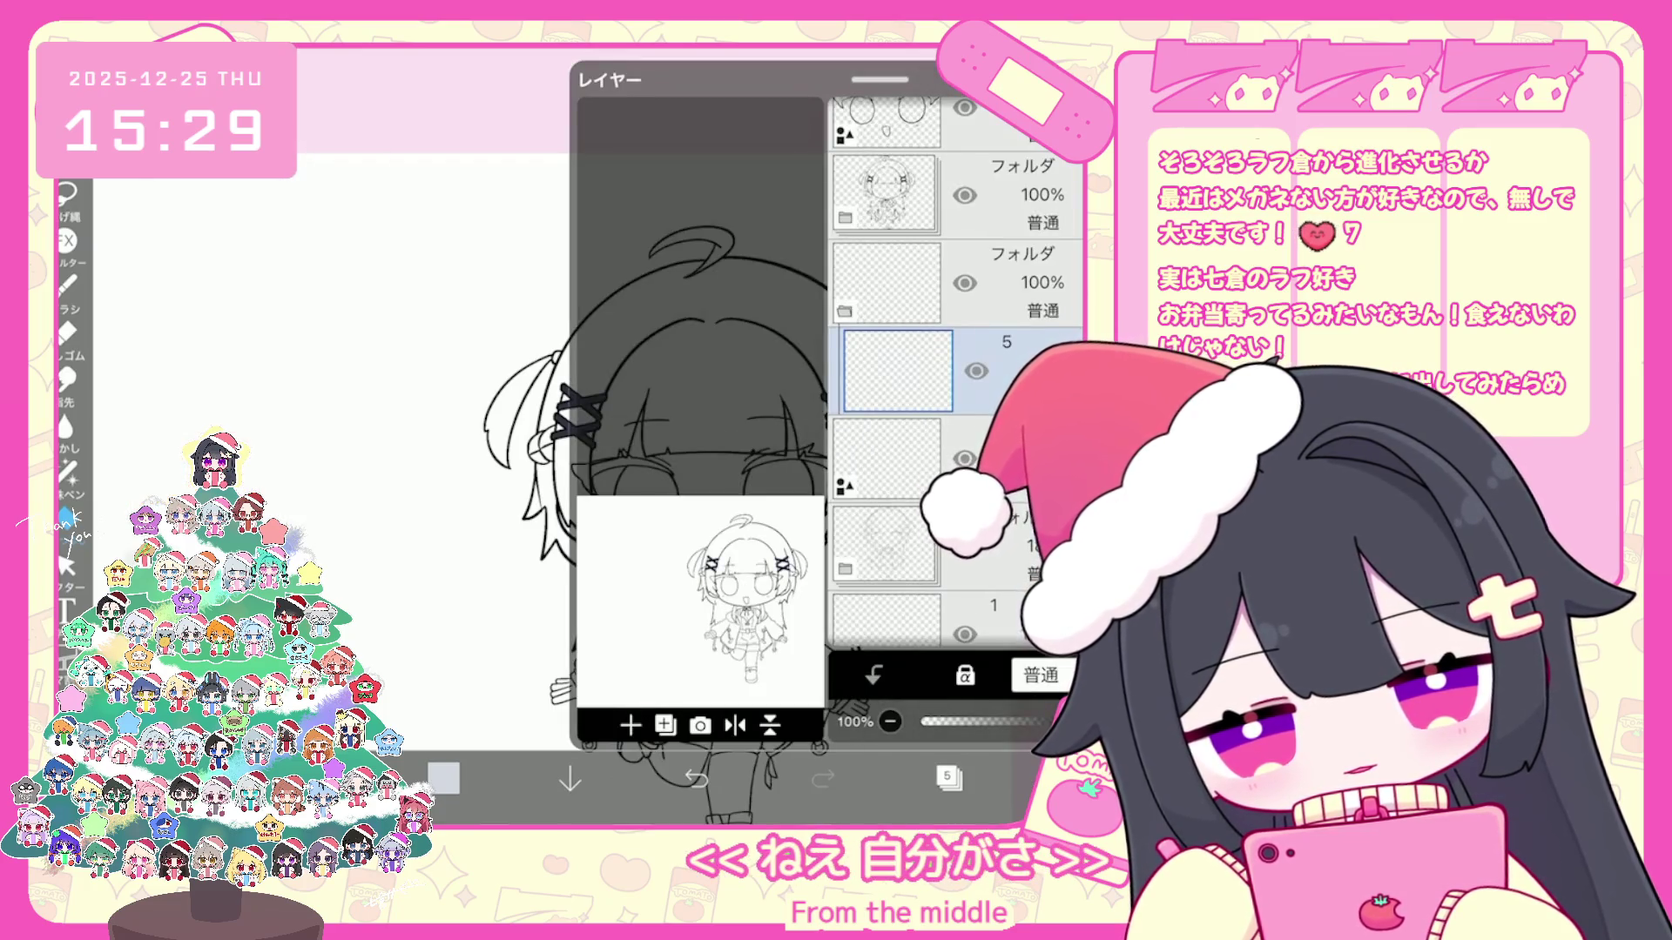
pyautogui.click(949, 779)
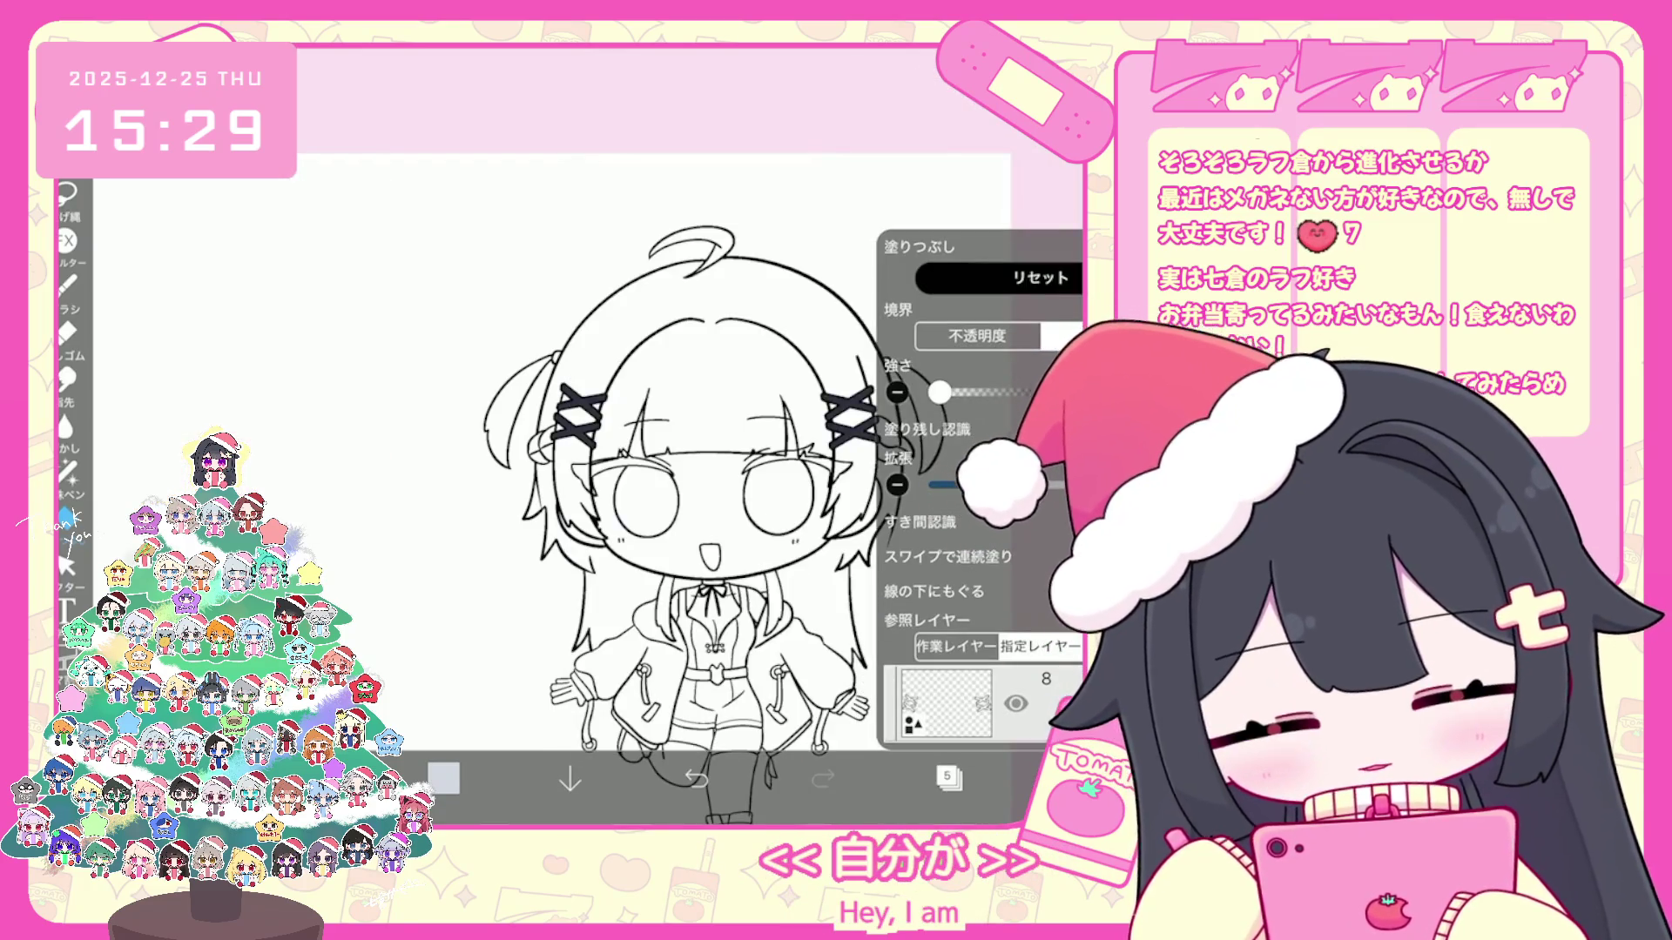
pyautogui.click(941, 703)
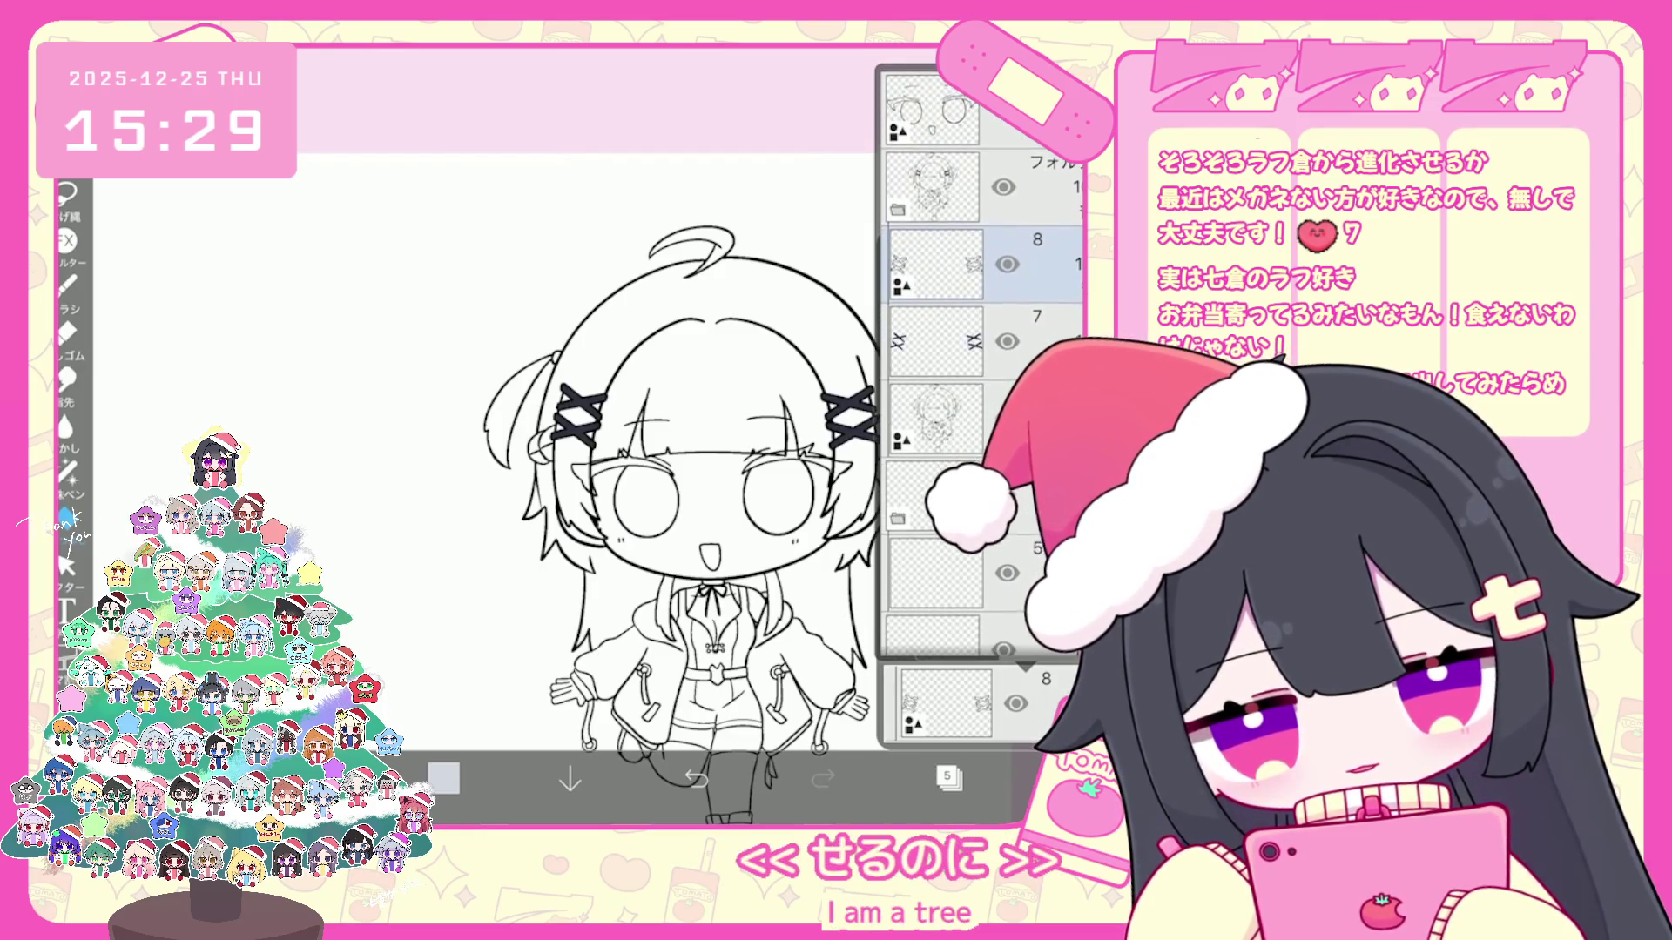
pyautogui.scroll(1, 980, 365)
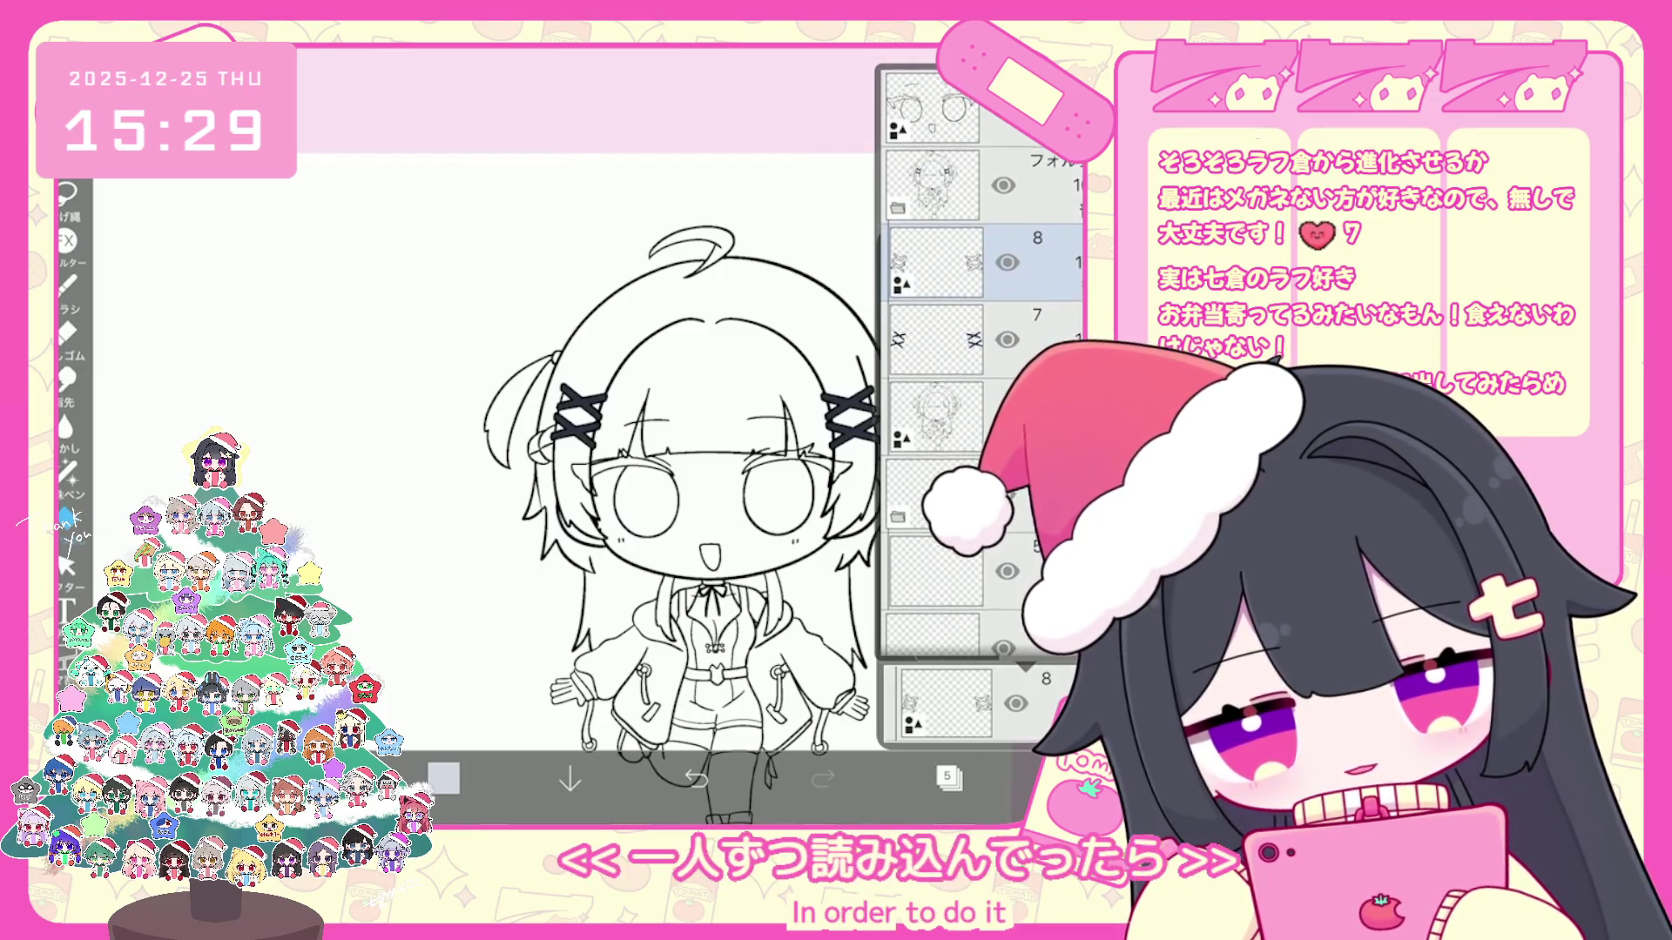
pyautogui.click(949, 779)
pyautogui.click(719, 327)
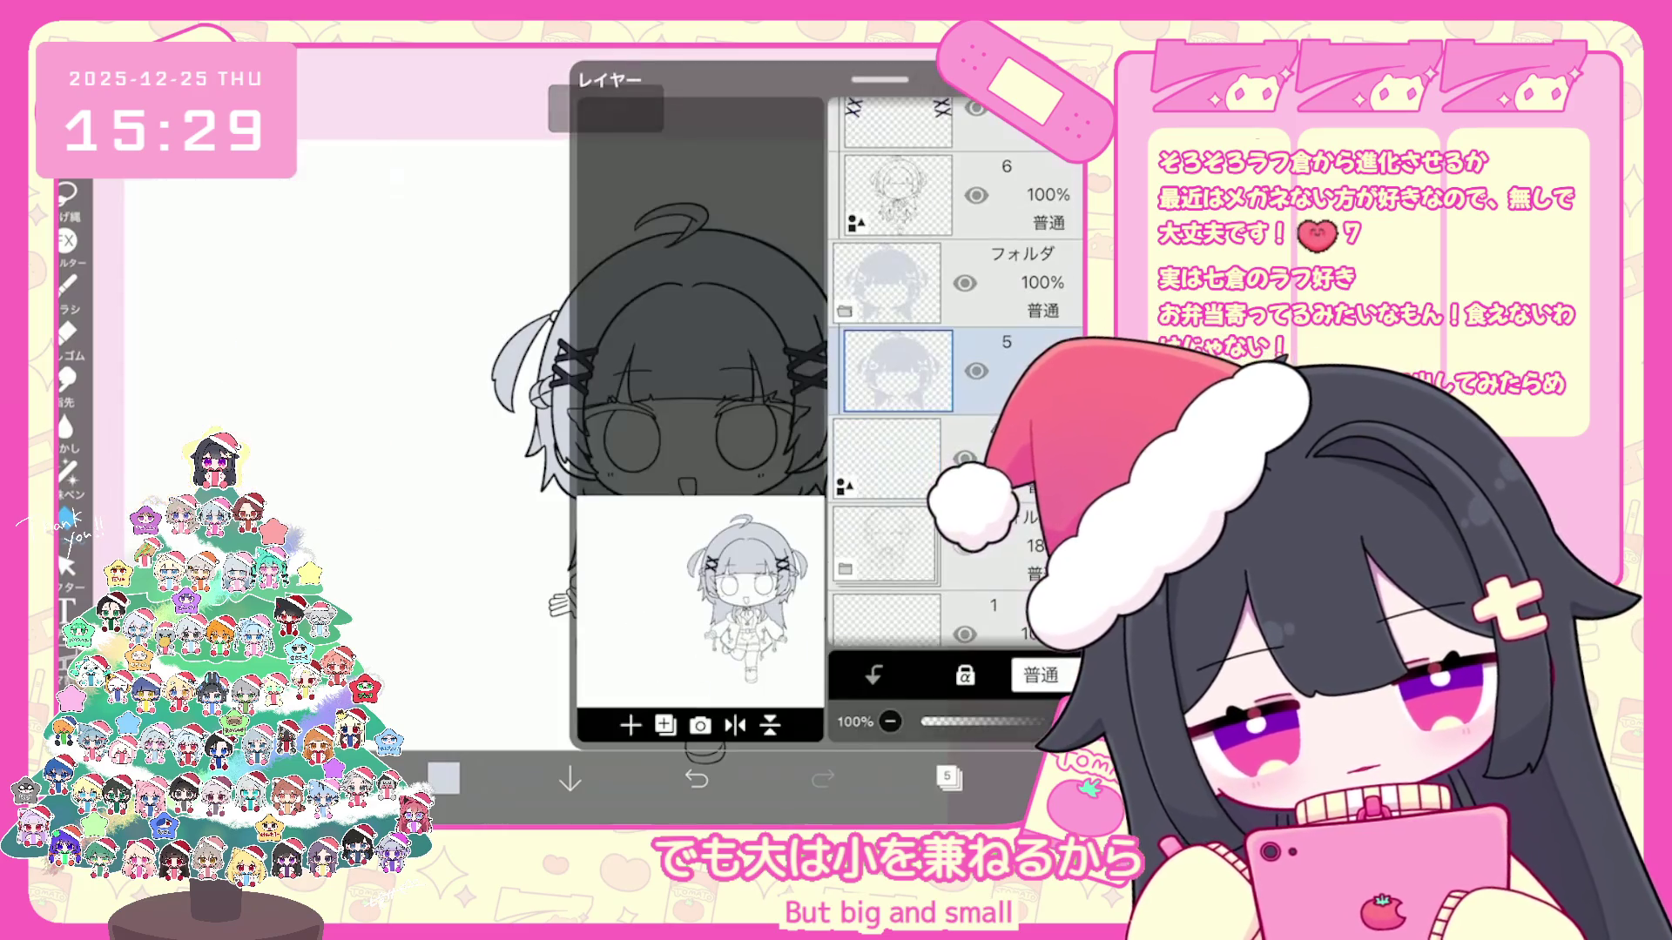
pyautogui.click(629, 725)
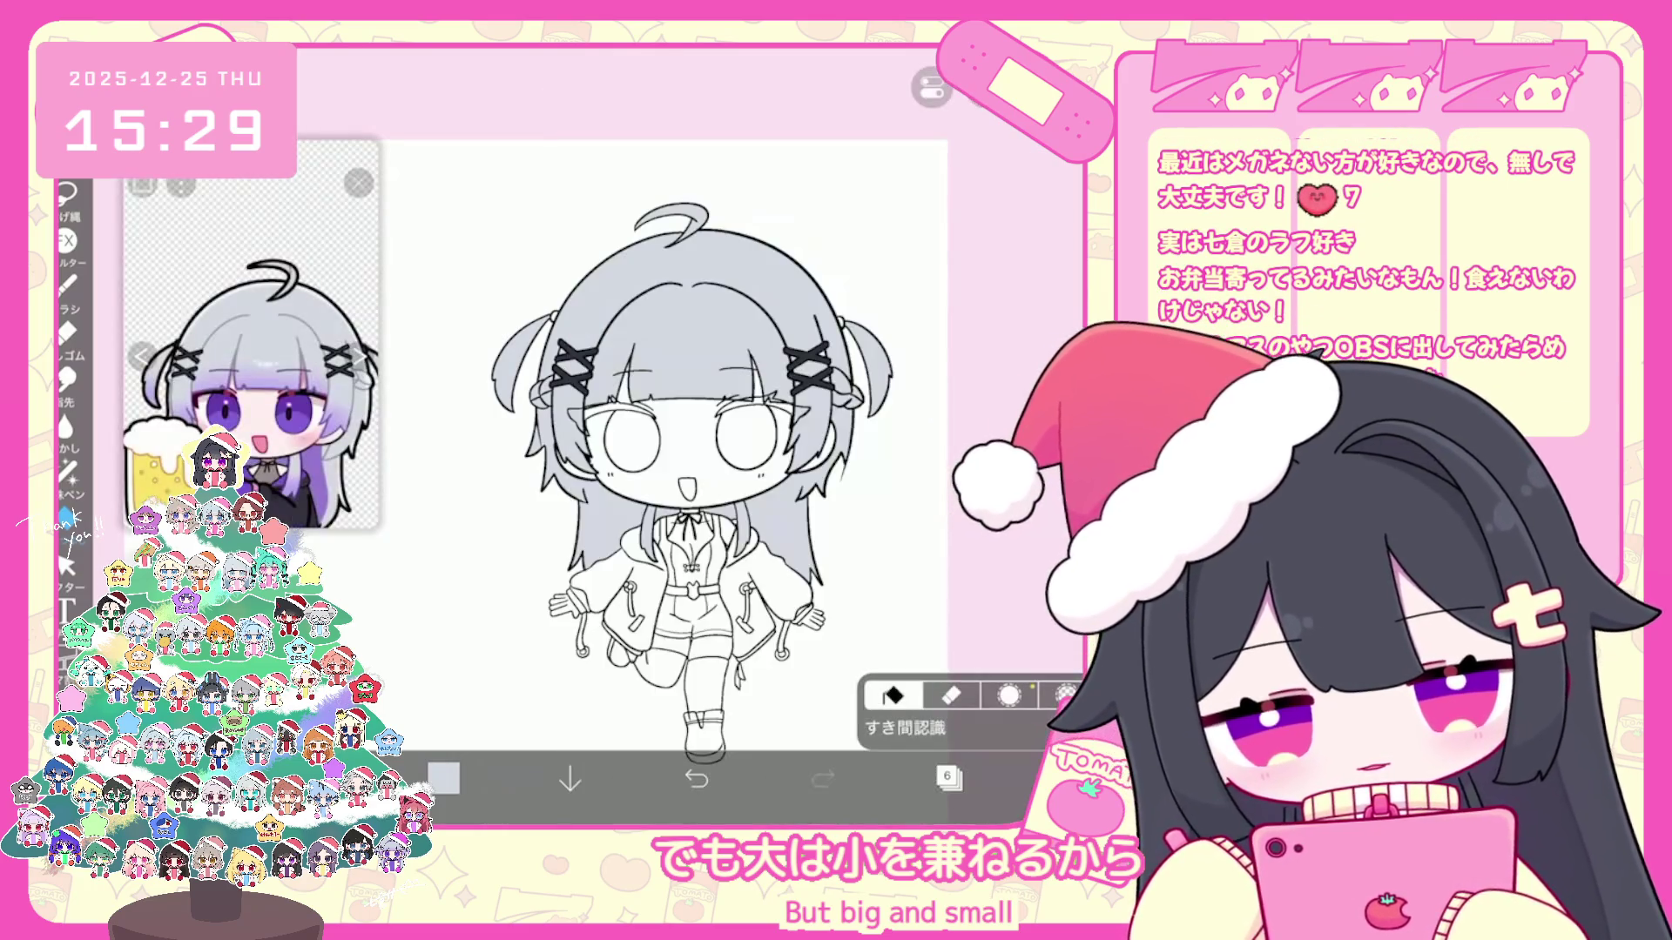
# Step: Fill both eyes pale pink and undo the stray pink fills
pyautogui.click(641, 437)
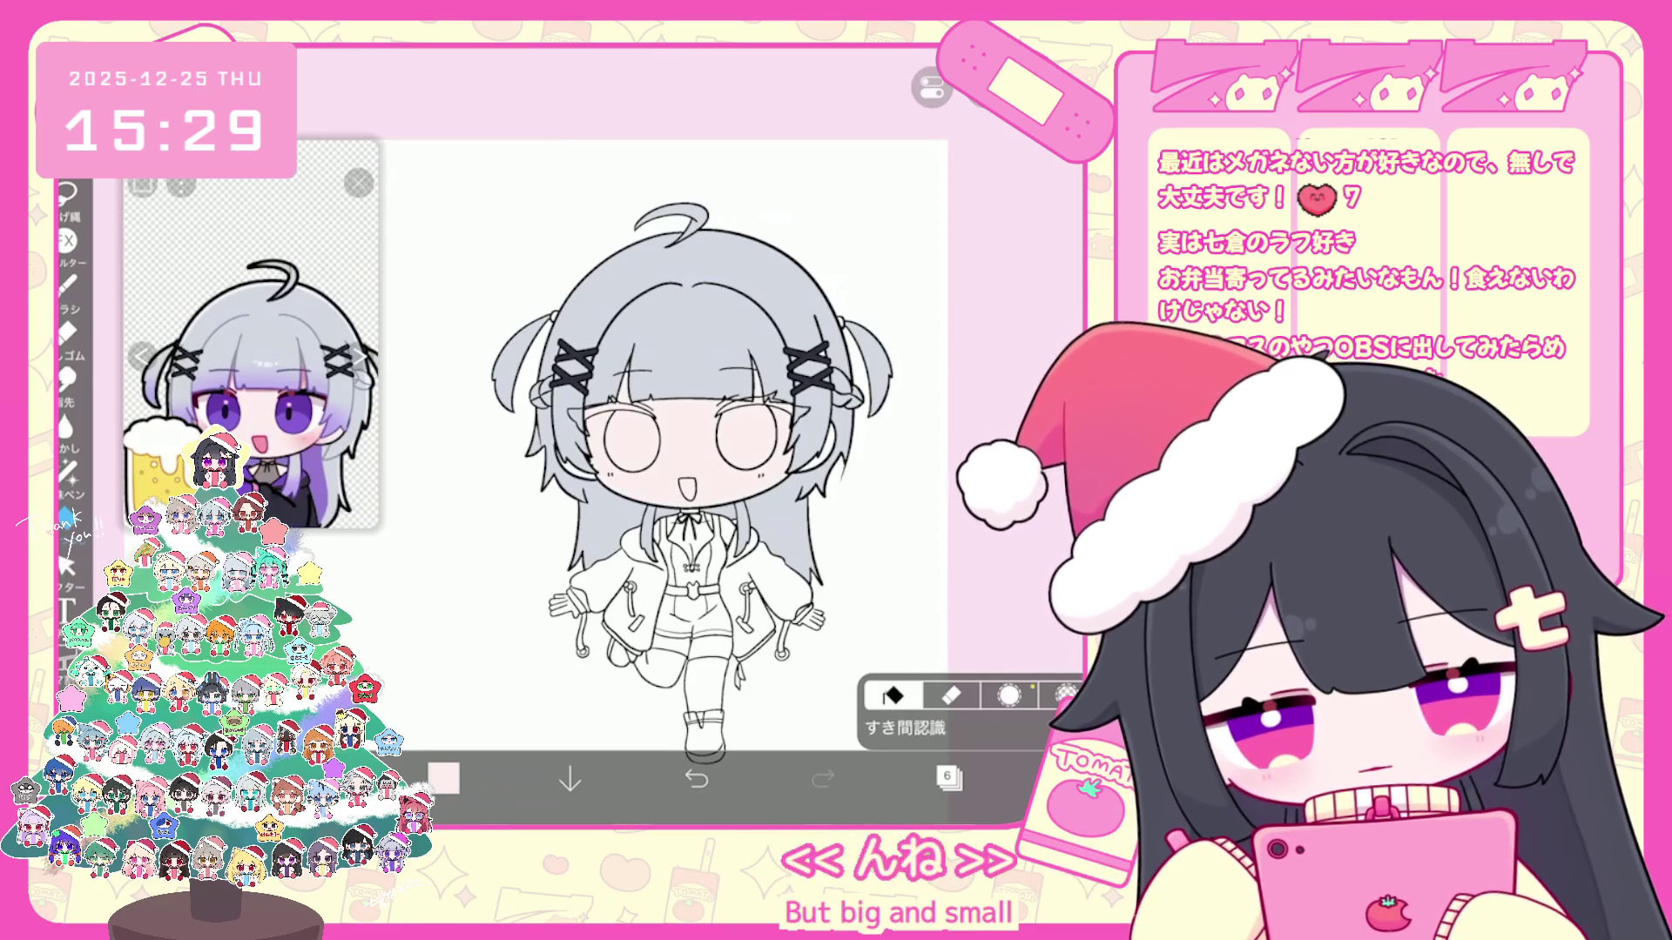
pyautogui.click(693, 300)
pyautogui.click(696, 780)
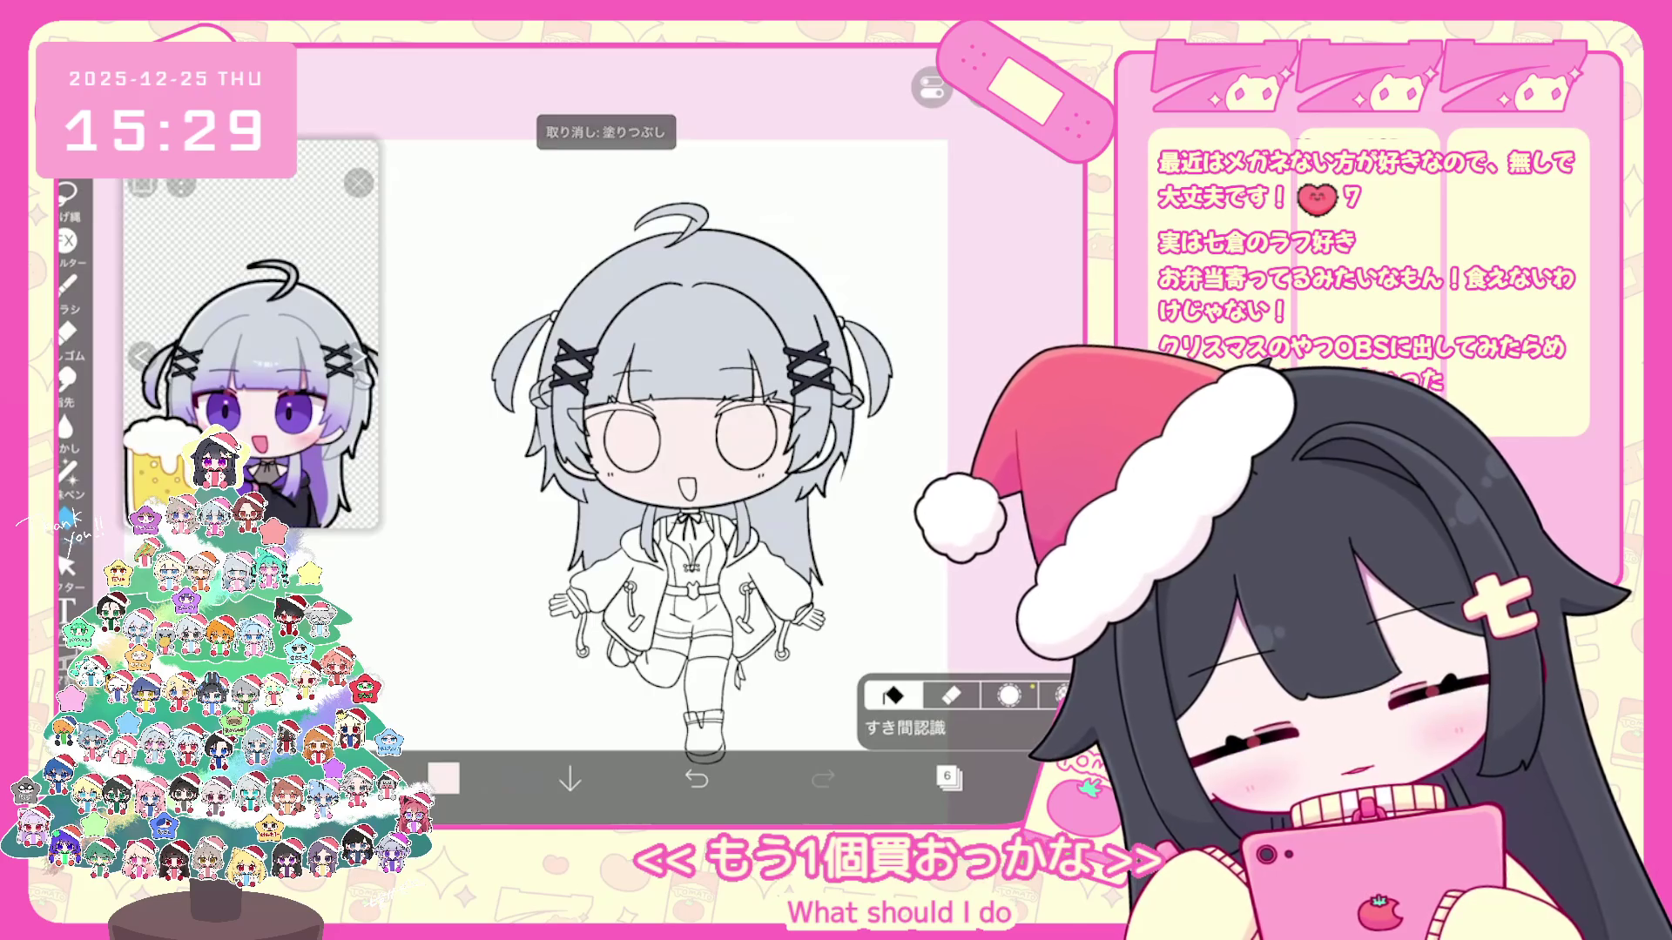
pyautogui.click(695, 780)
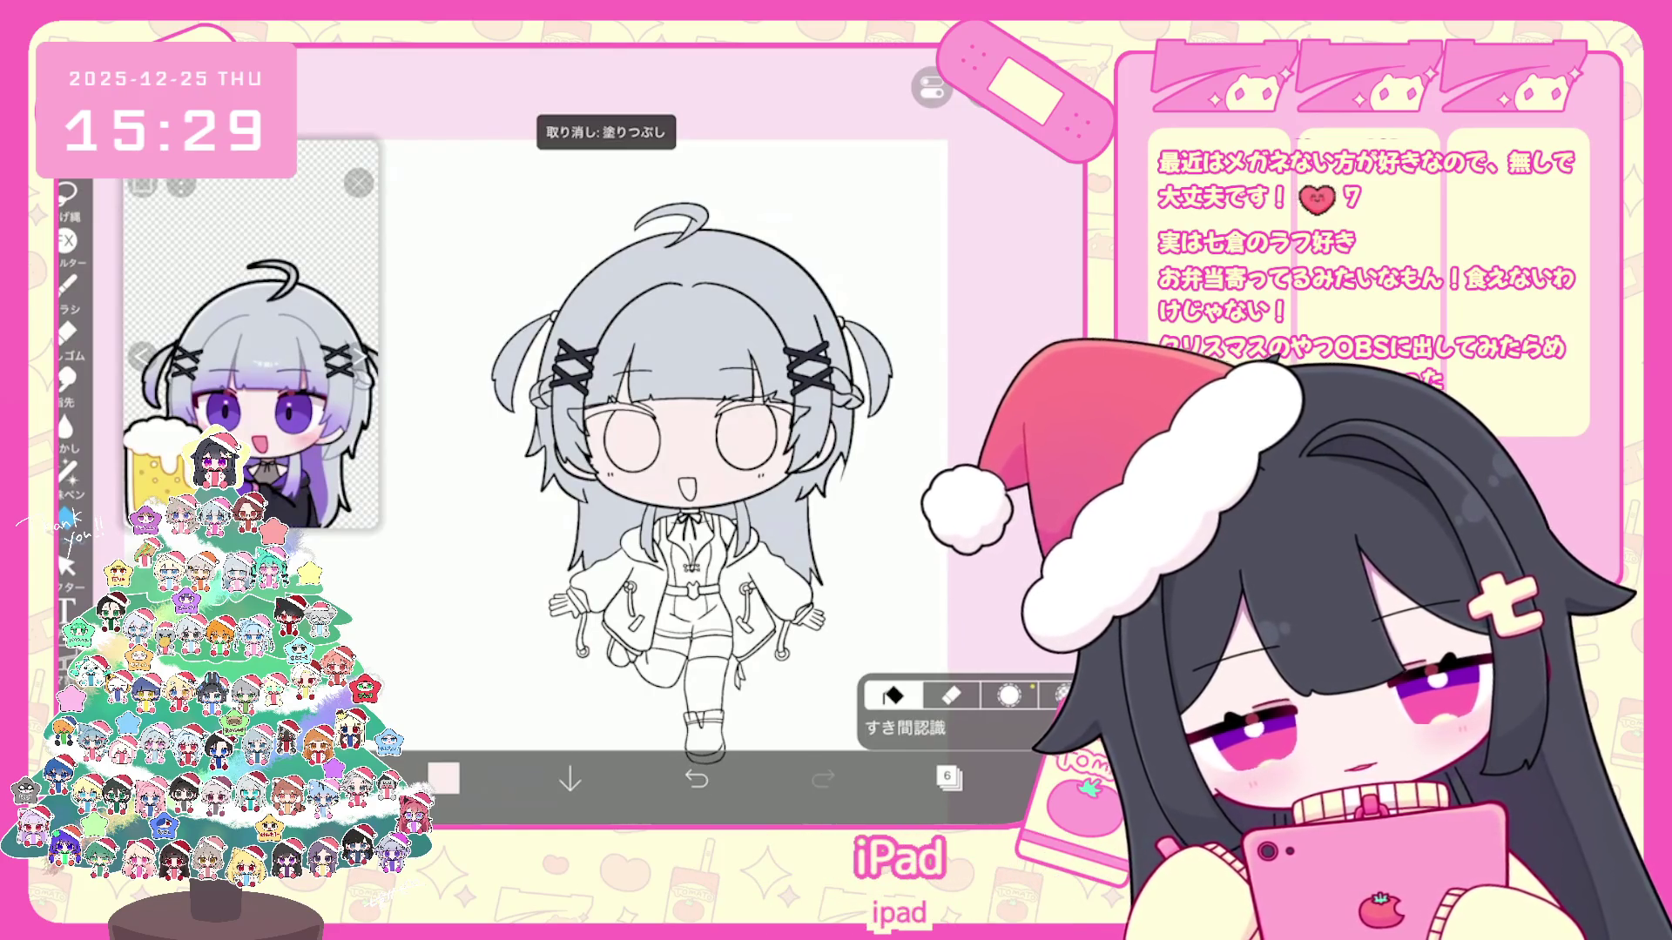
pyautogui.scroll(3, 692, 431)
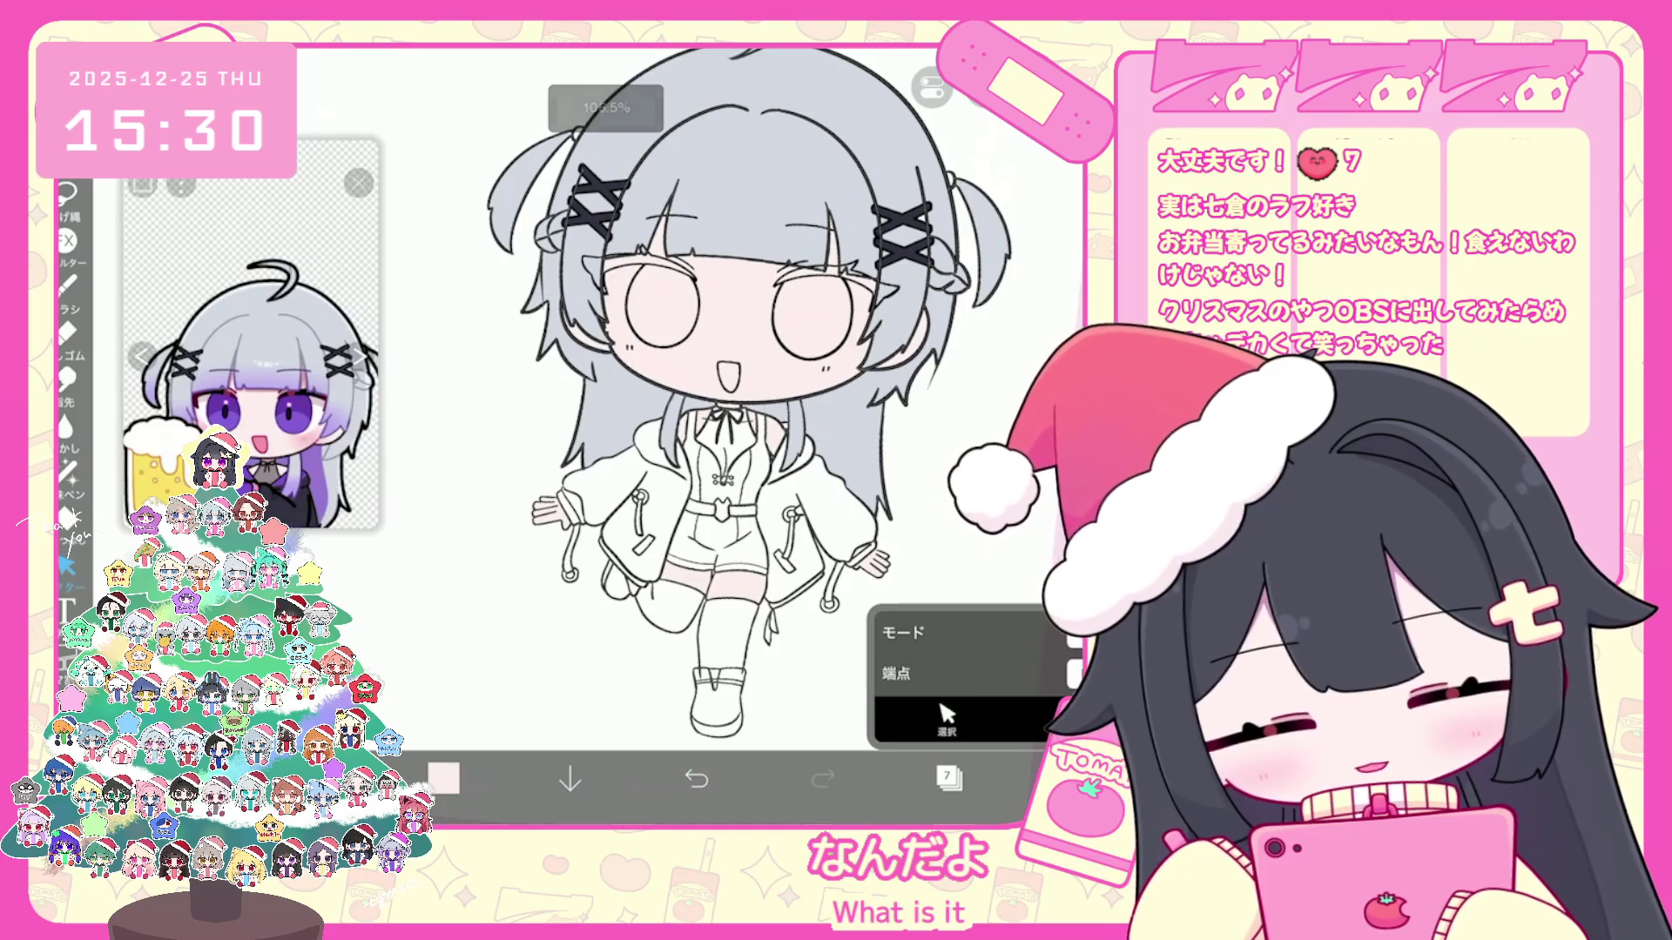
# Step: Add a new empty layer above the pink skin layer and return to the canvas
pyautogui.click(948, 779)
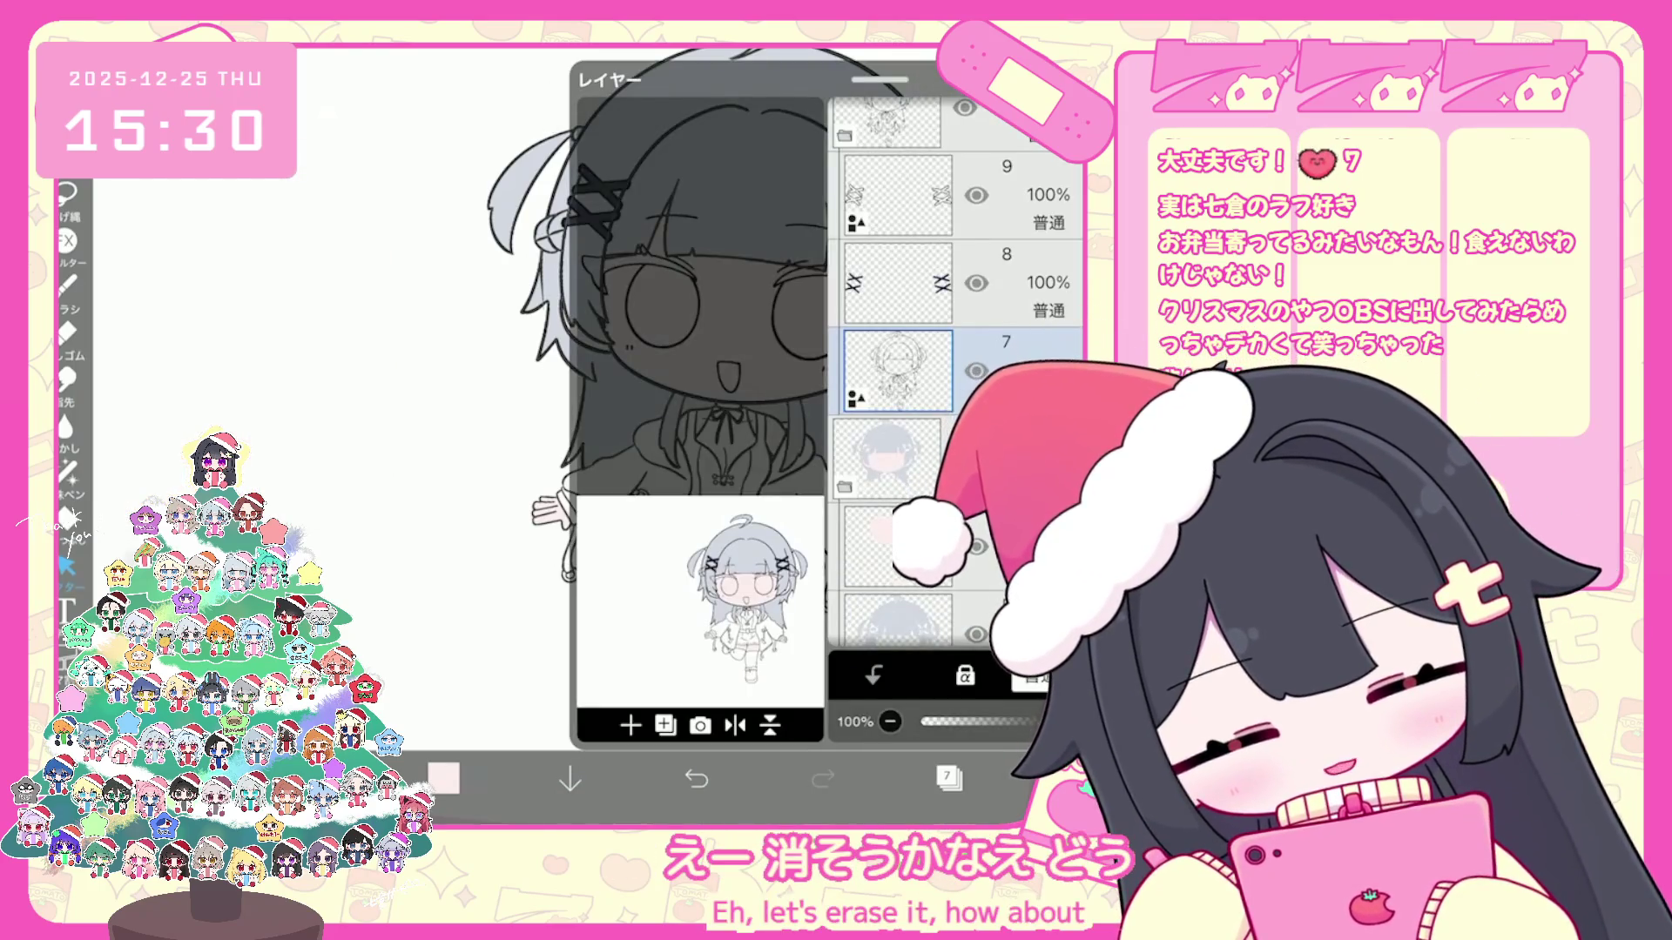
pyautogui.scroll(-3, 954, 393)
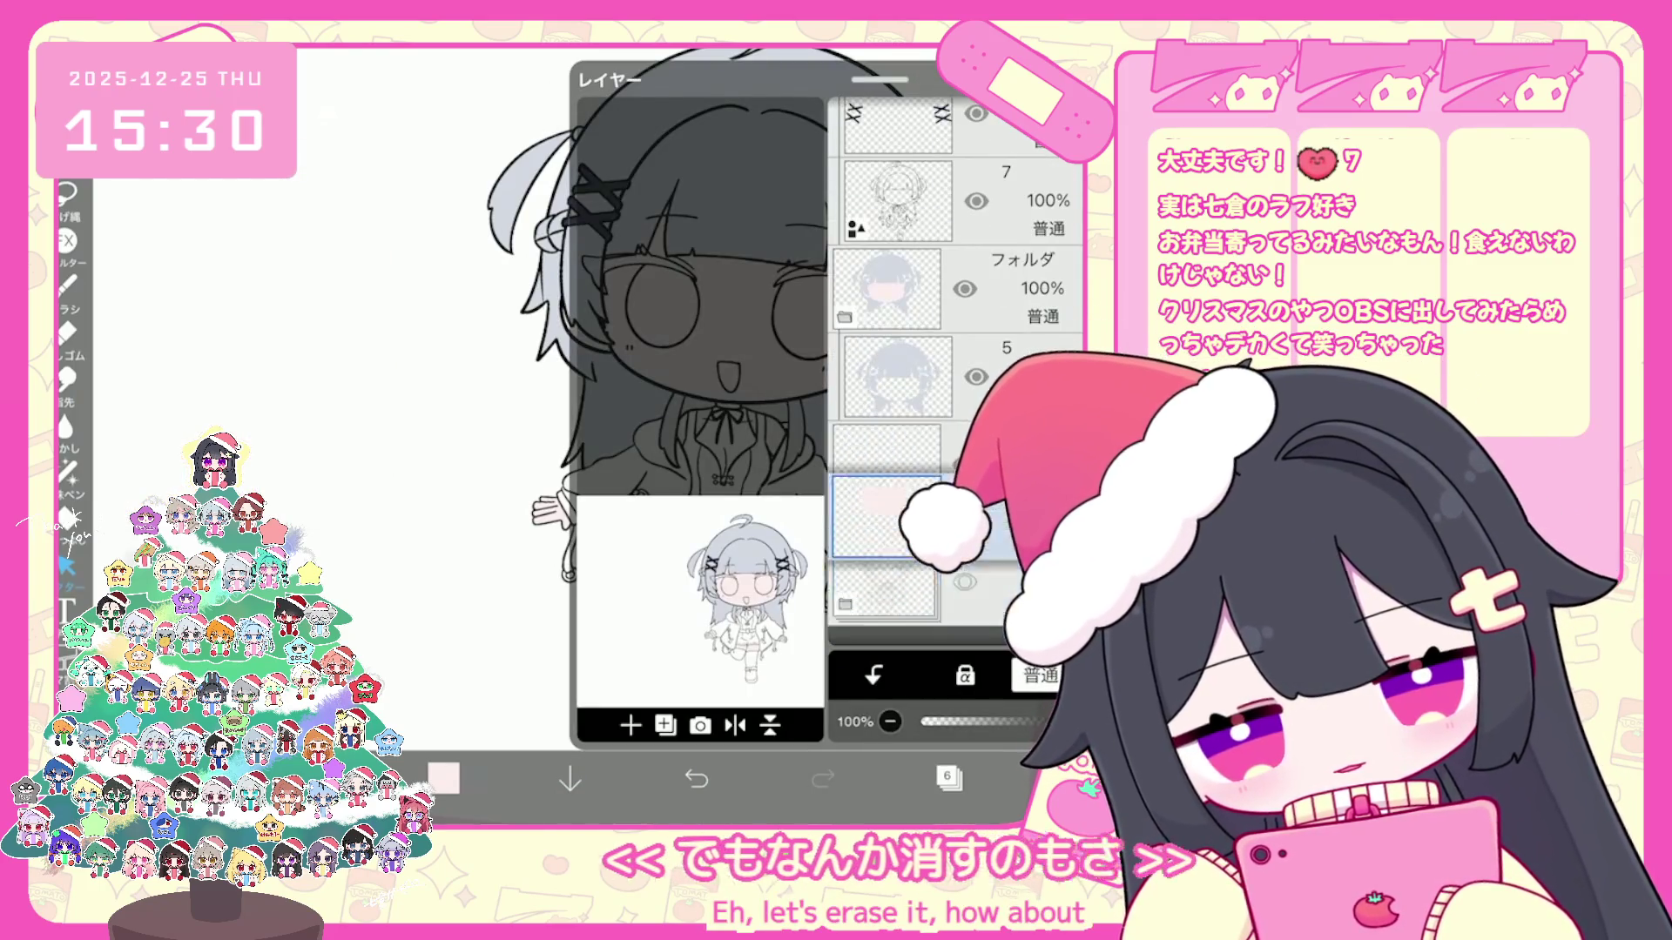
pyautogui.click(899, 464)
pyautogui.click(630, 725)
pyautogui.click(948, 779)
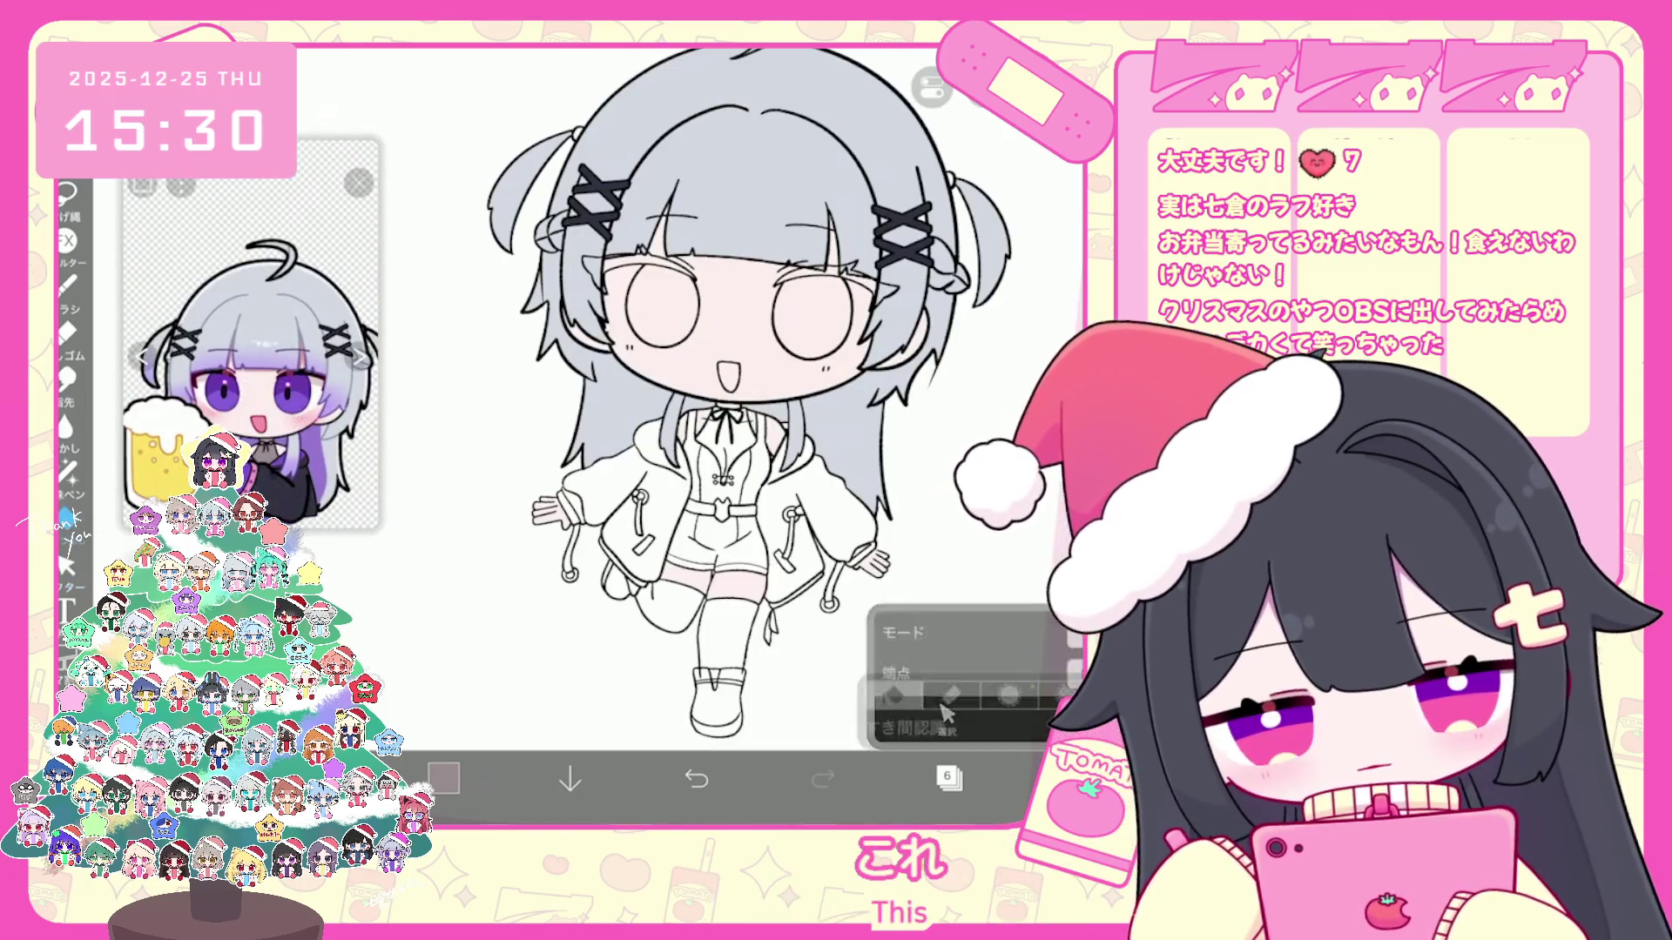
# Step: Lasso-fill the see-through chest area grey, then add a new layer for the clothing
pyautogui.click(67, 473)
pyautogui.scroll(5, 693, 431)
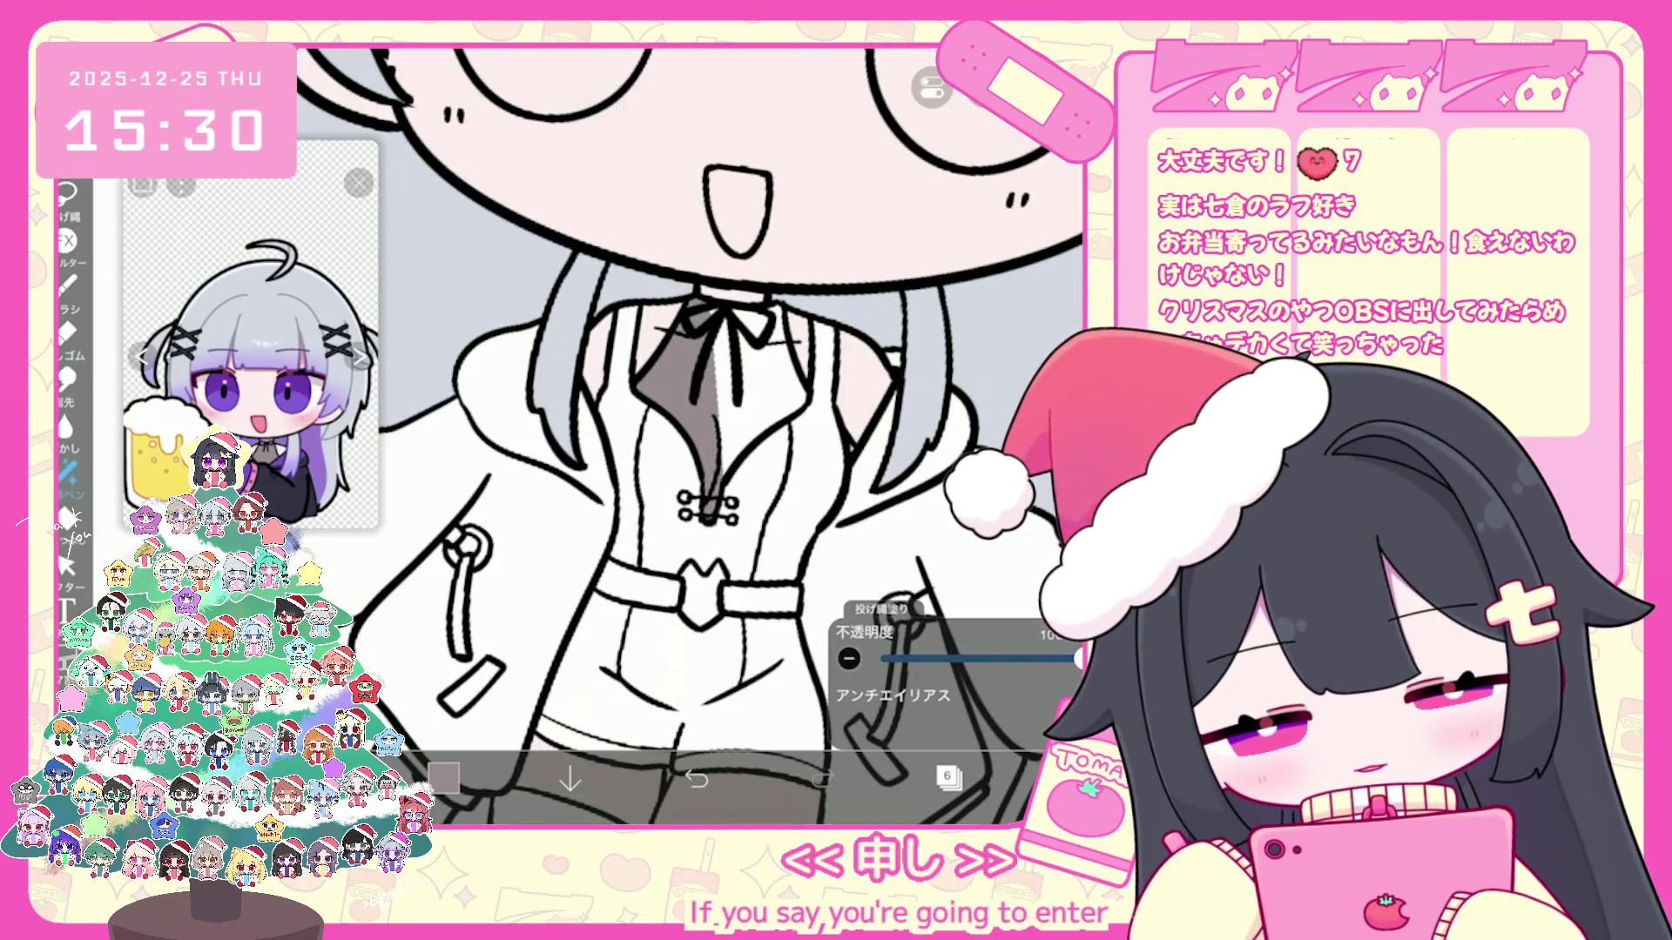
pyautogui.moveTo(707, 510); pyautogui.dragTo(790, 353)
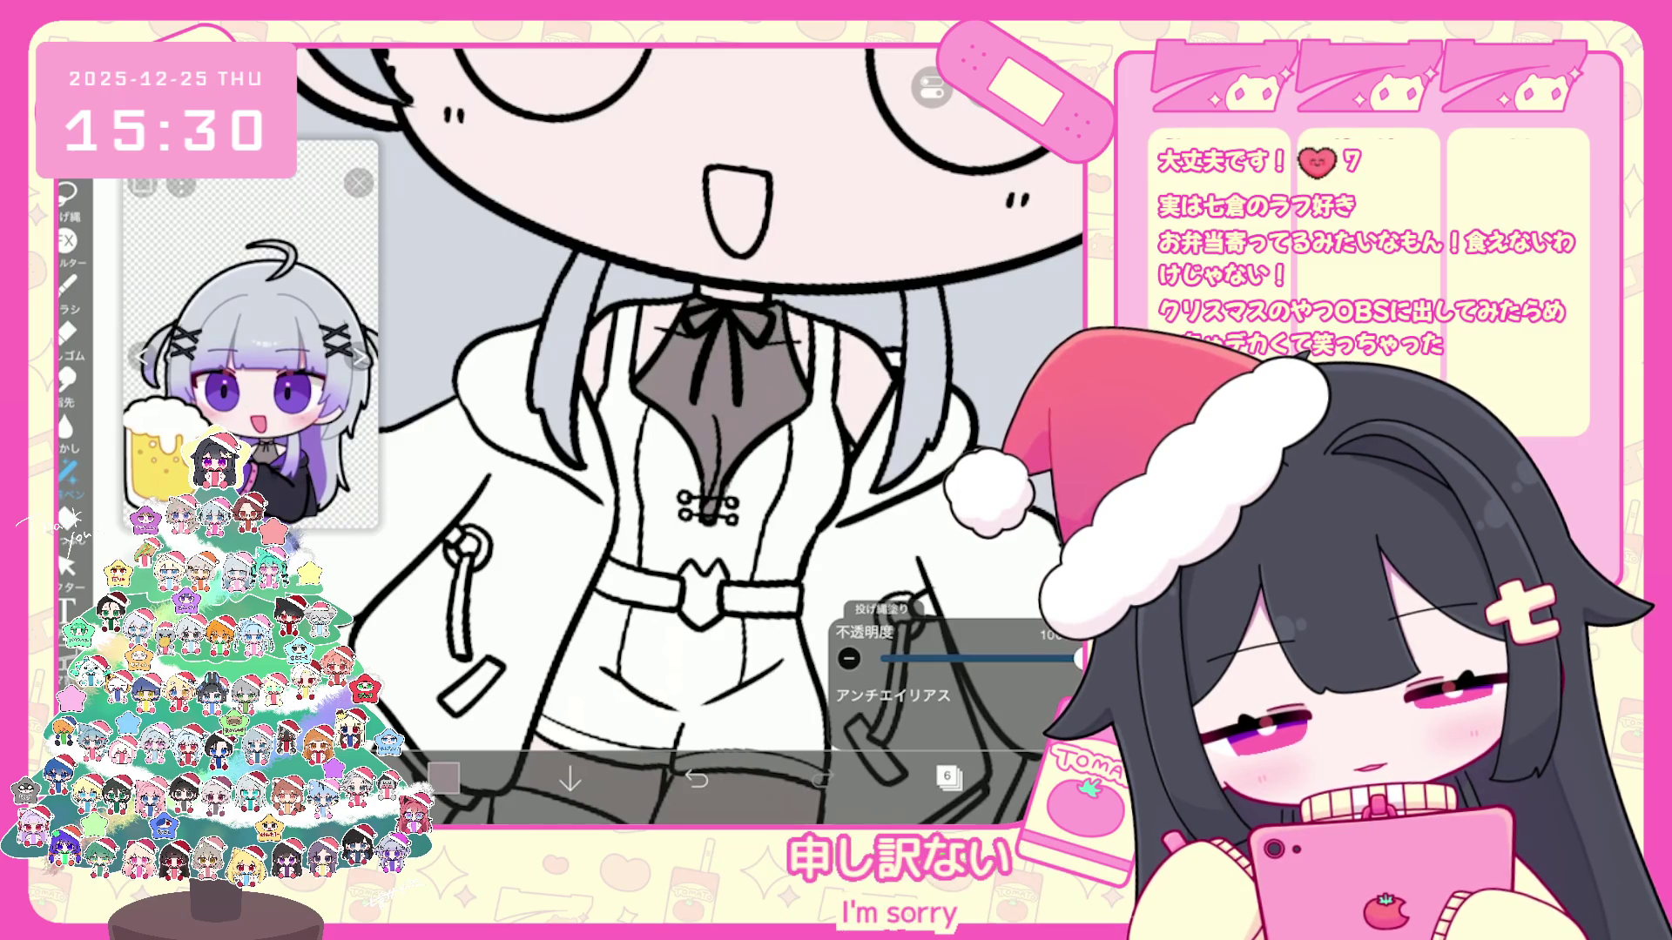
pyautogui.scroll(-5, 693, 431)
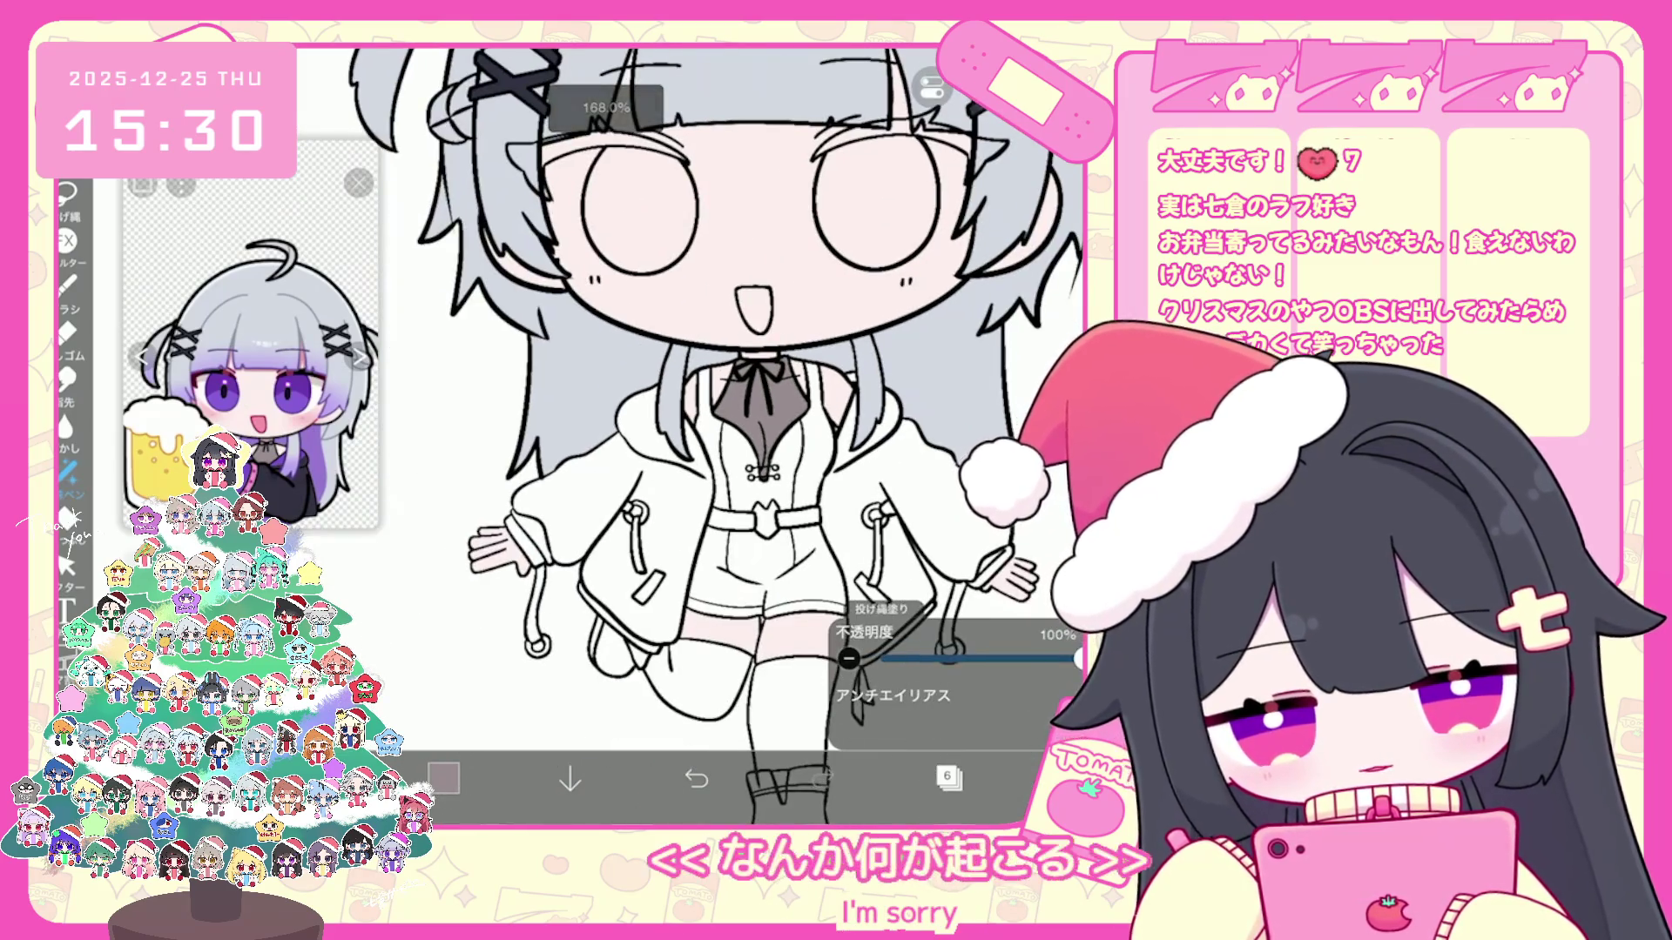
pyautogui.click(948, 779)
pyautogui.click(948, 780)
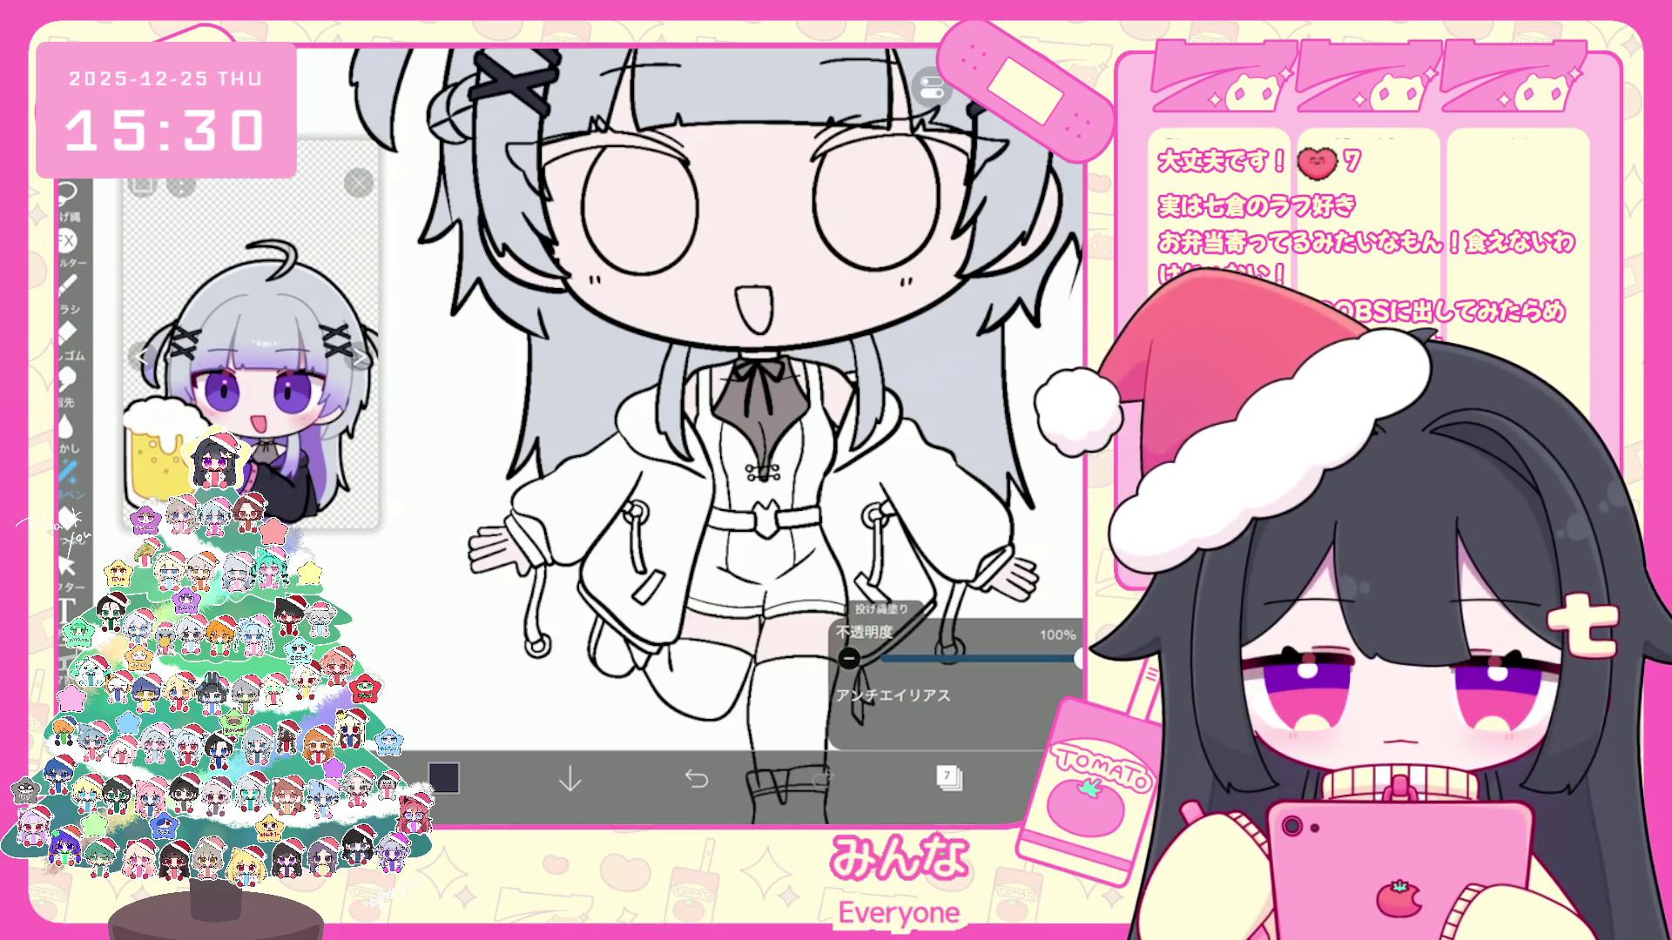
pyautogui.scroll(3, 717, 432)
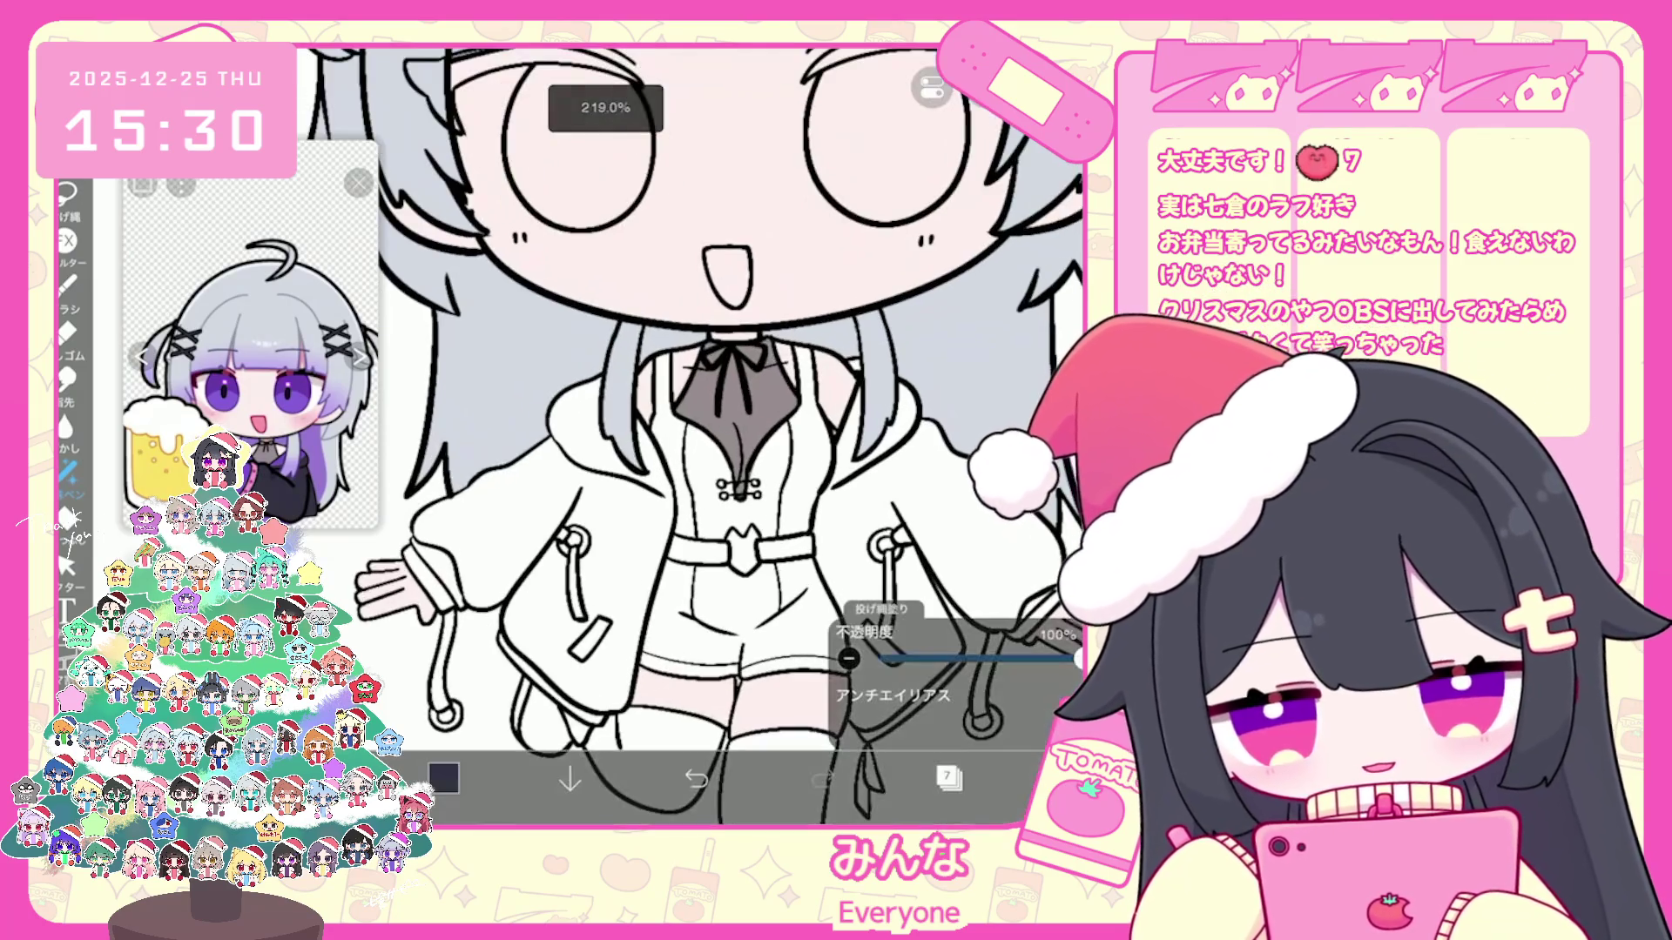
# Step: Fill the bodysuit top and shorts dark navy, and start filling the jacket's right half
pyautogui.click(731, 470)
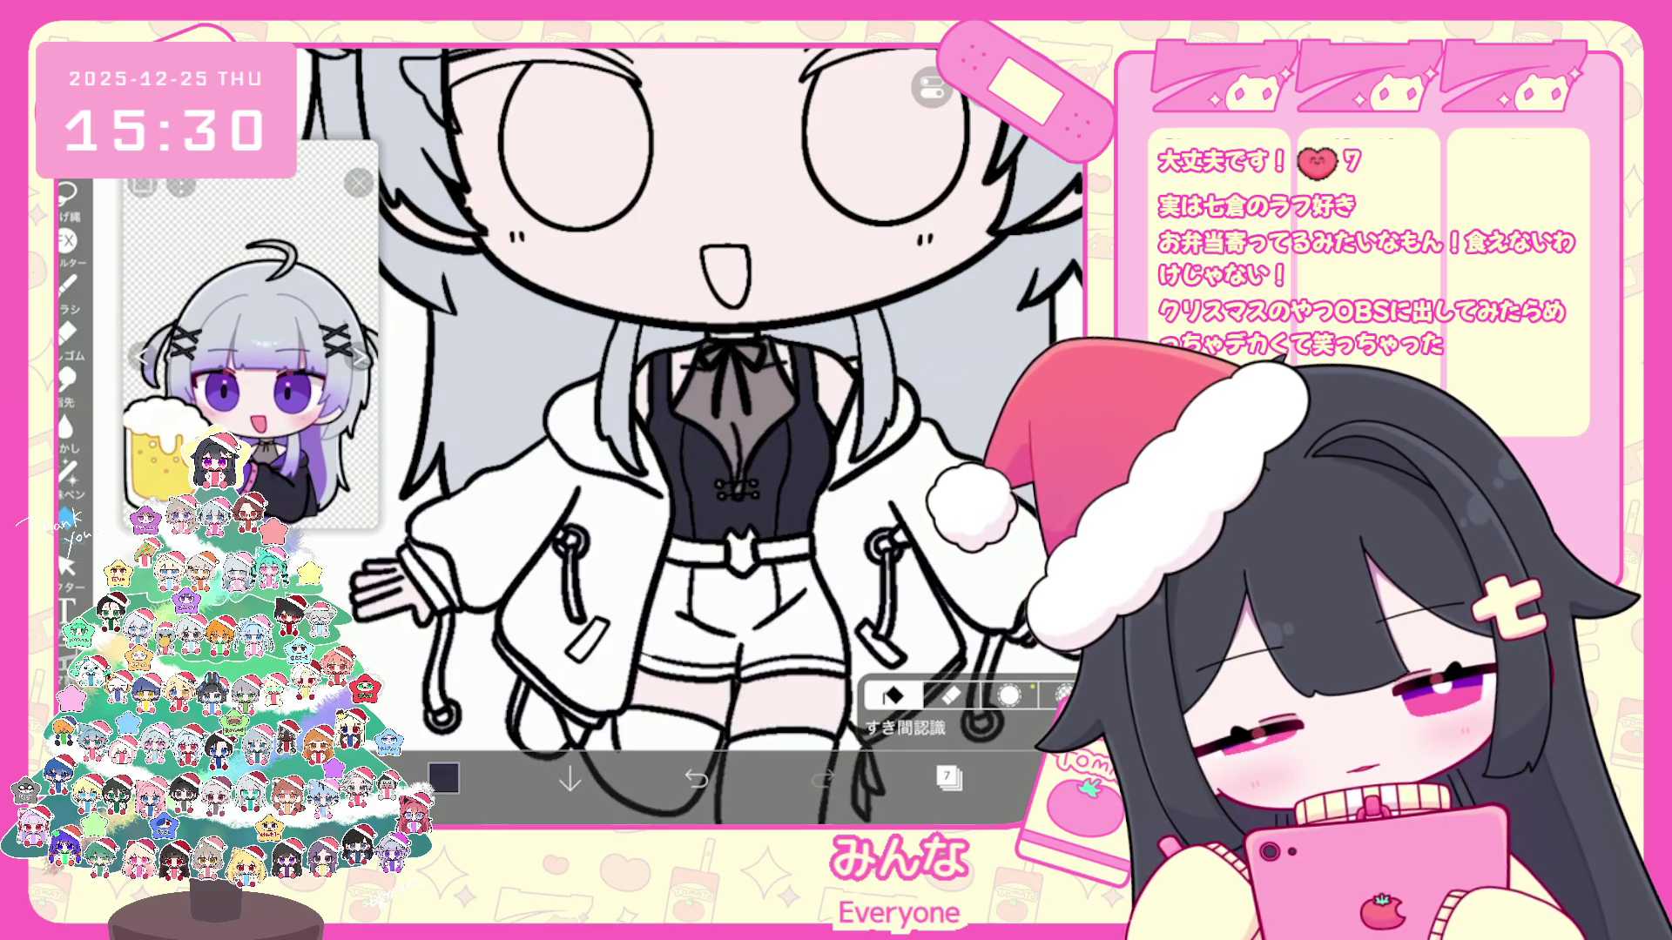
pyautogui.hotkey('ctrl', 'z')
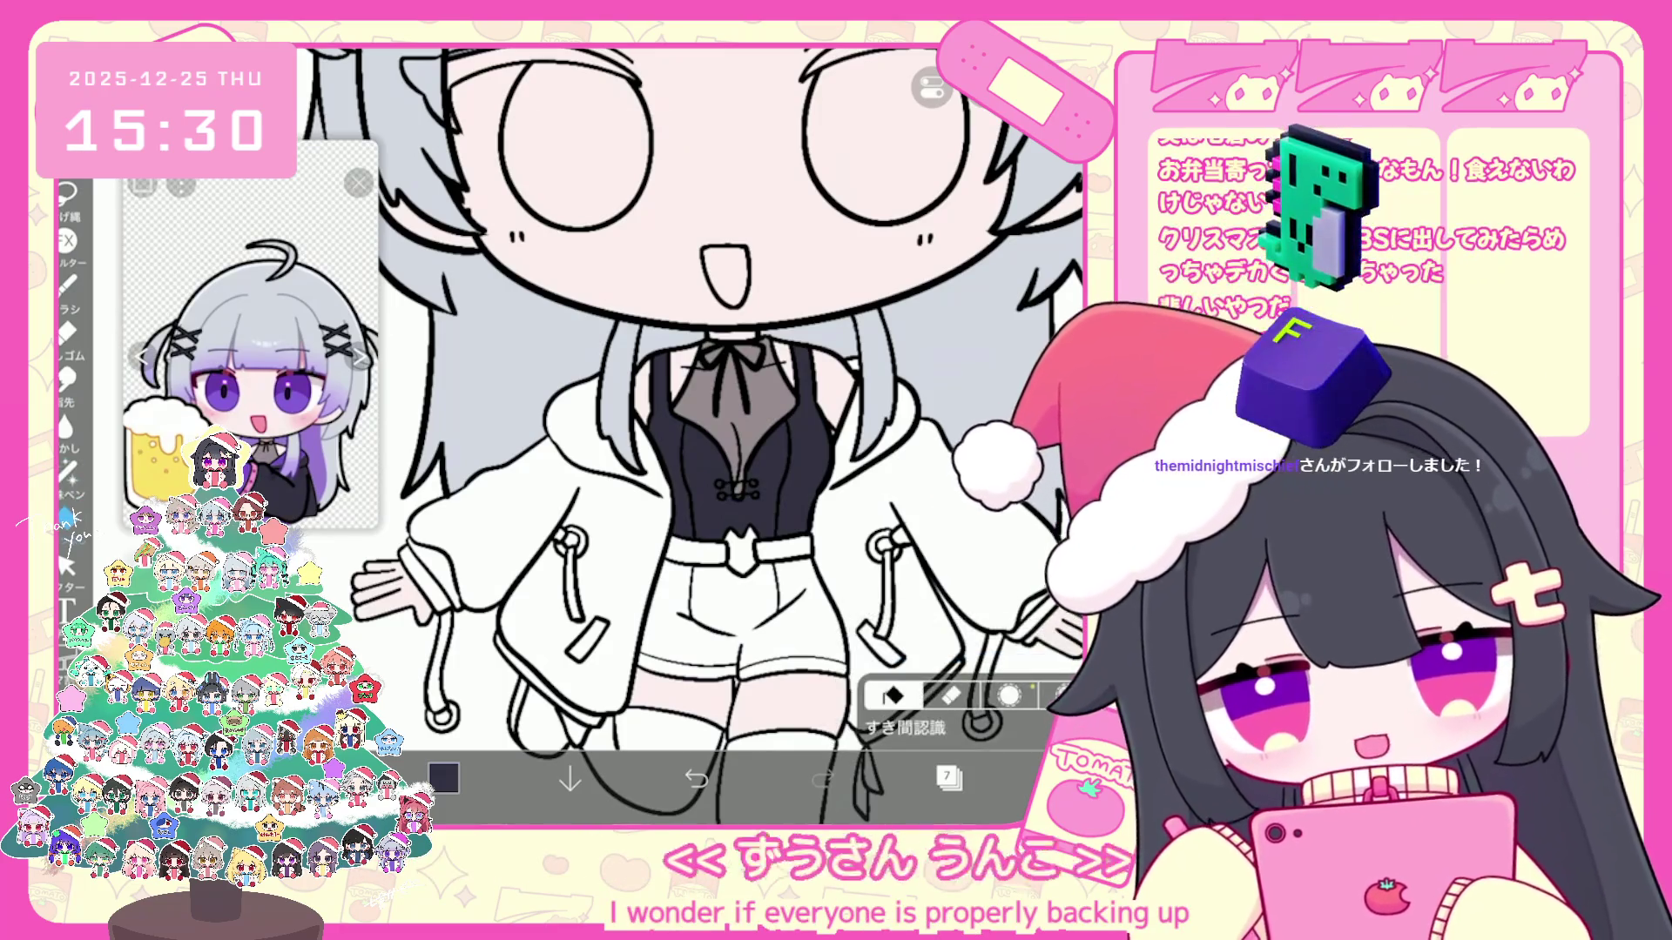
pyautogui.scroll(-2, 692, 431)
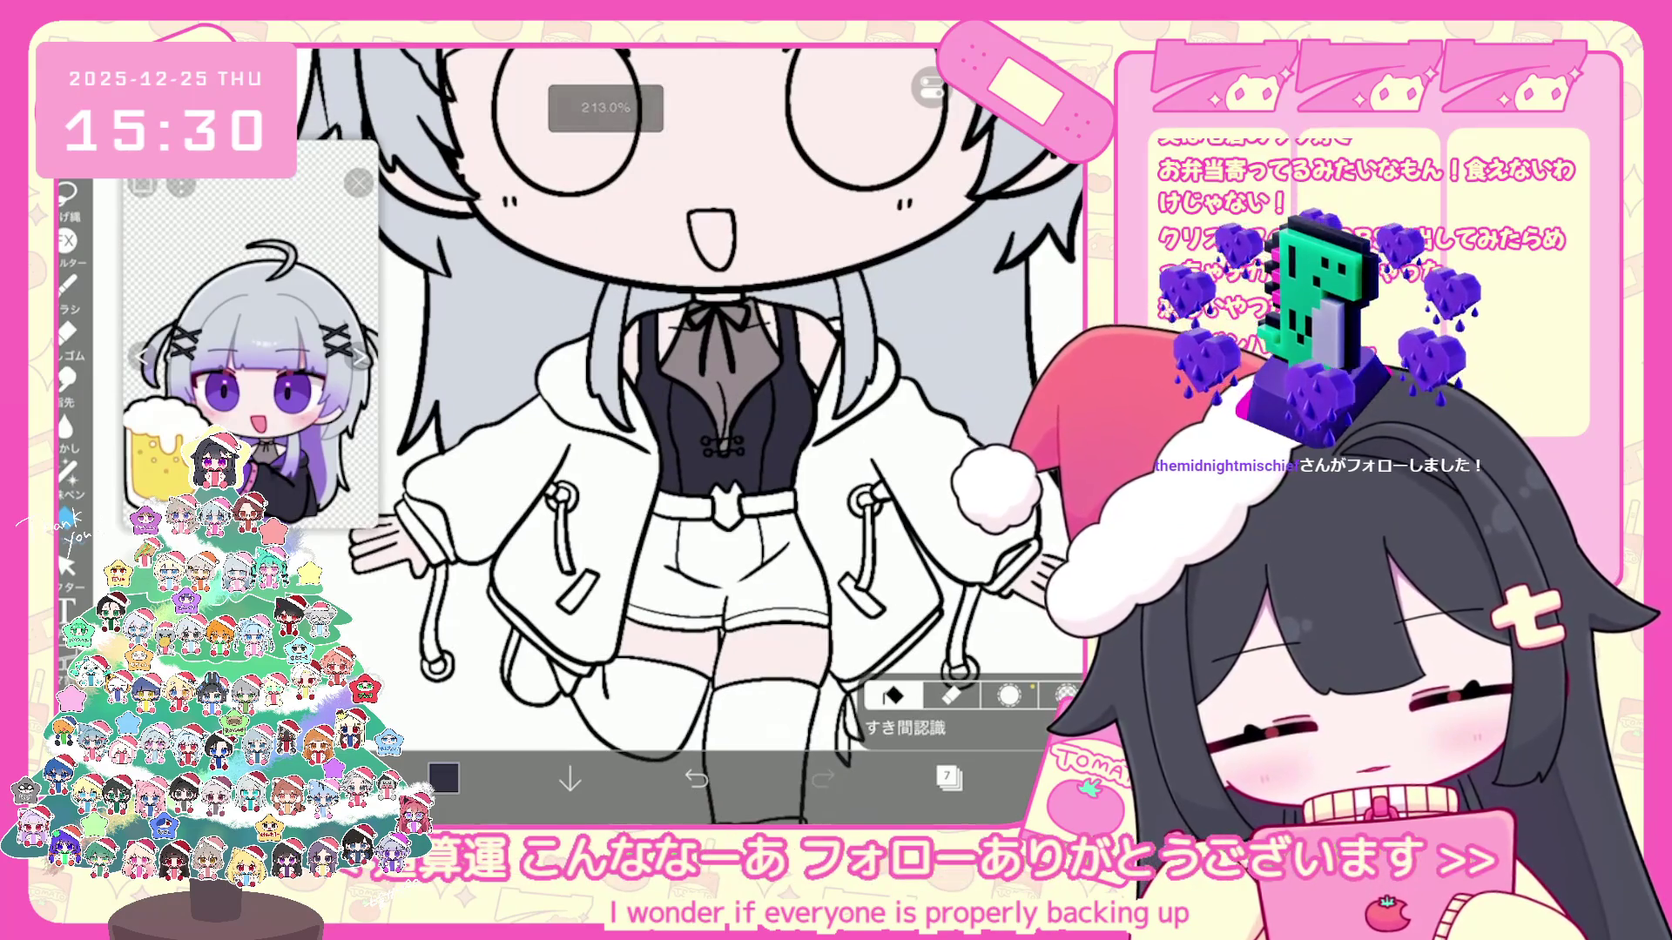
pyautogui.click(724, 562)
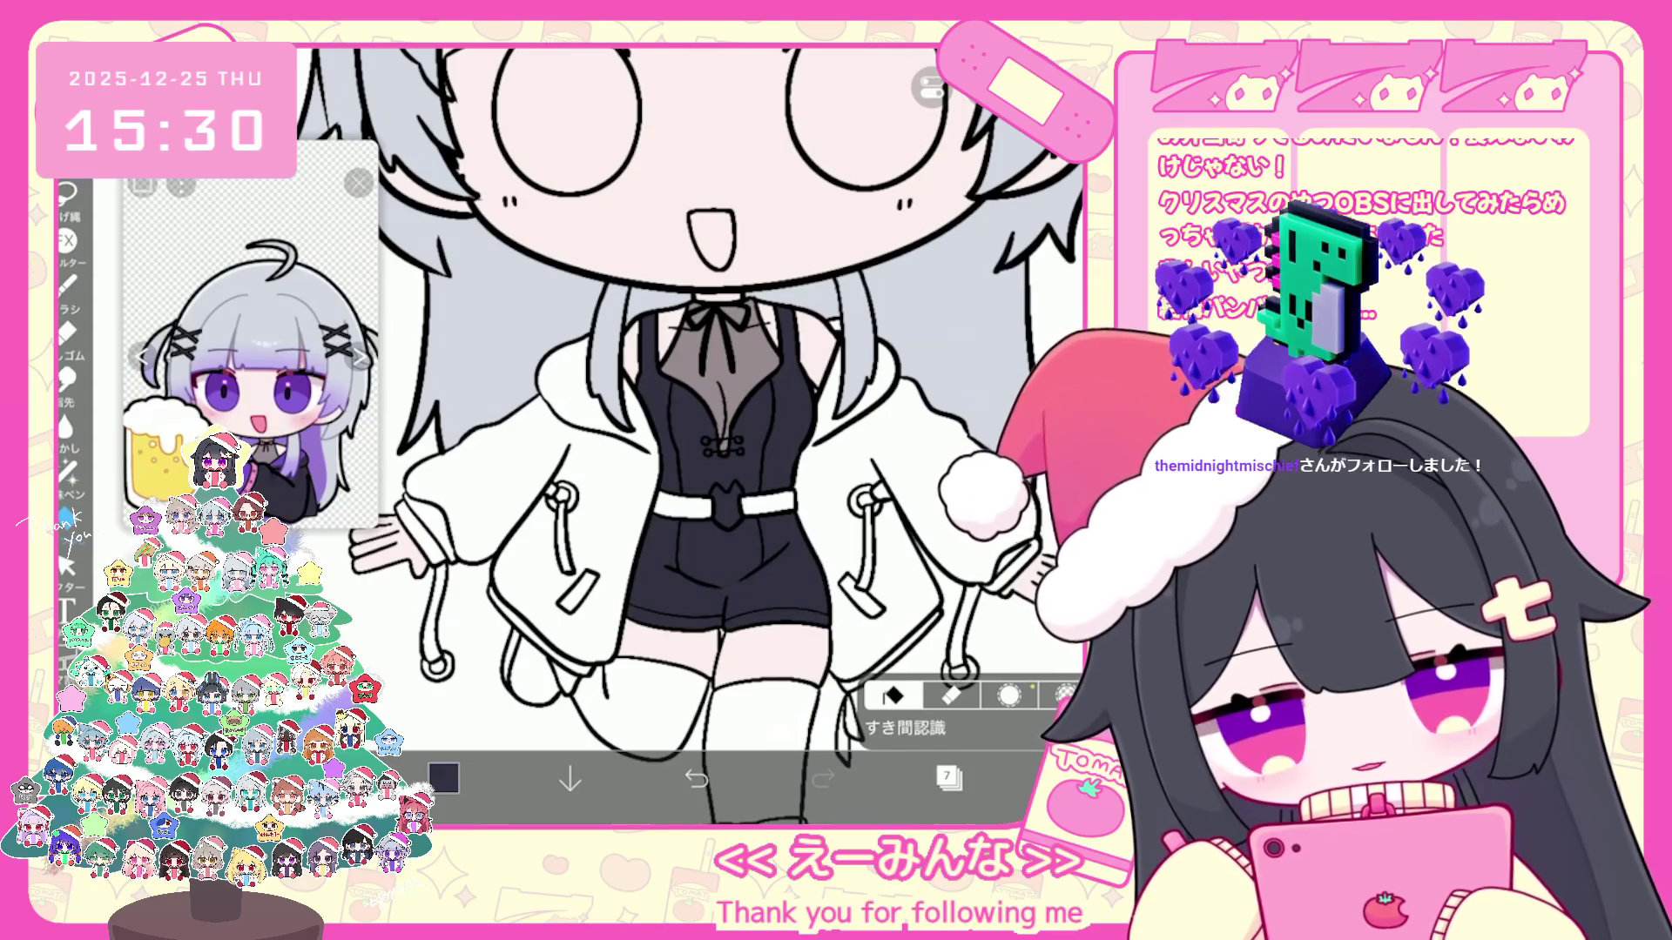
pyautogui.scroll(-1, 689, 436)
pyautogui.click(889, 431)
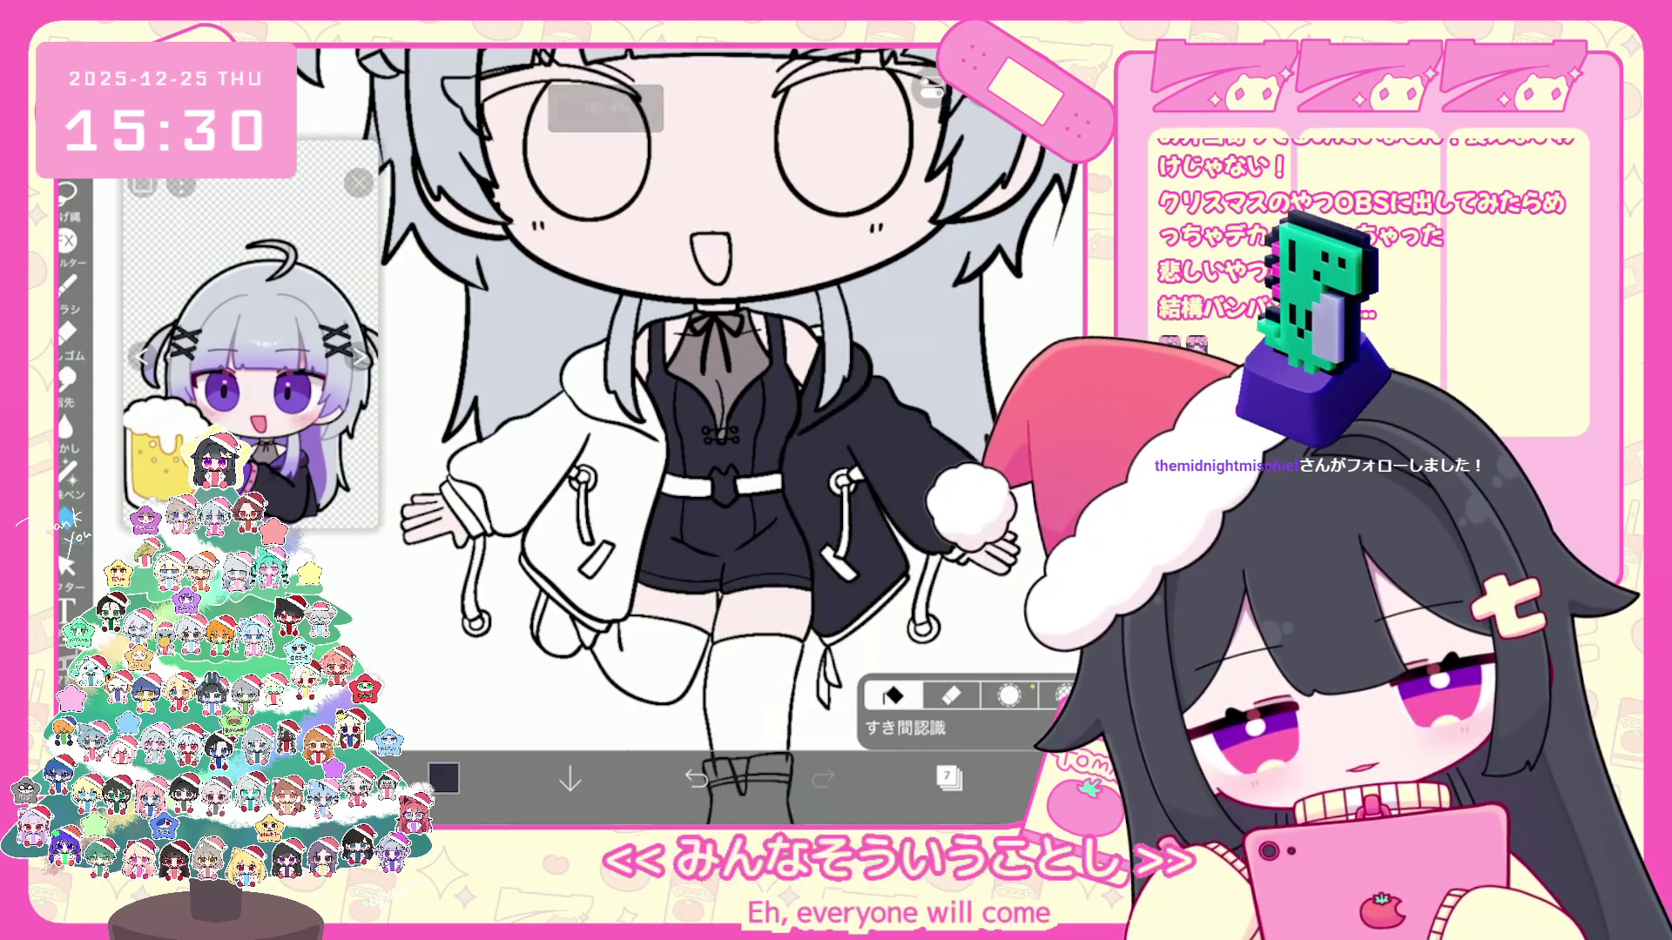
# Step: Undo the jacket fill and add a separate layer for the jacket
pyautogui.hotkey('ctrl', 'z')
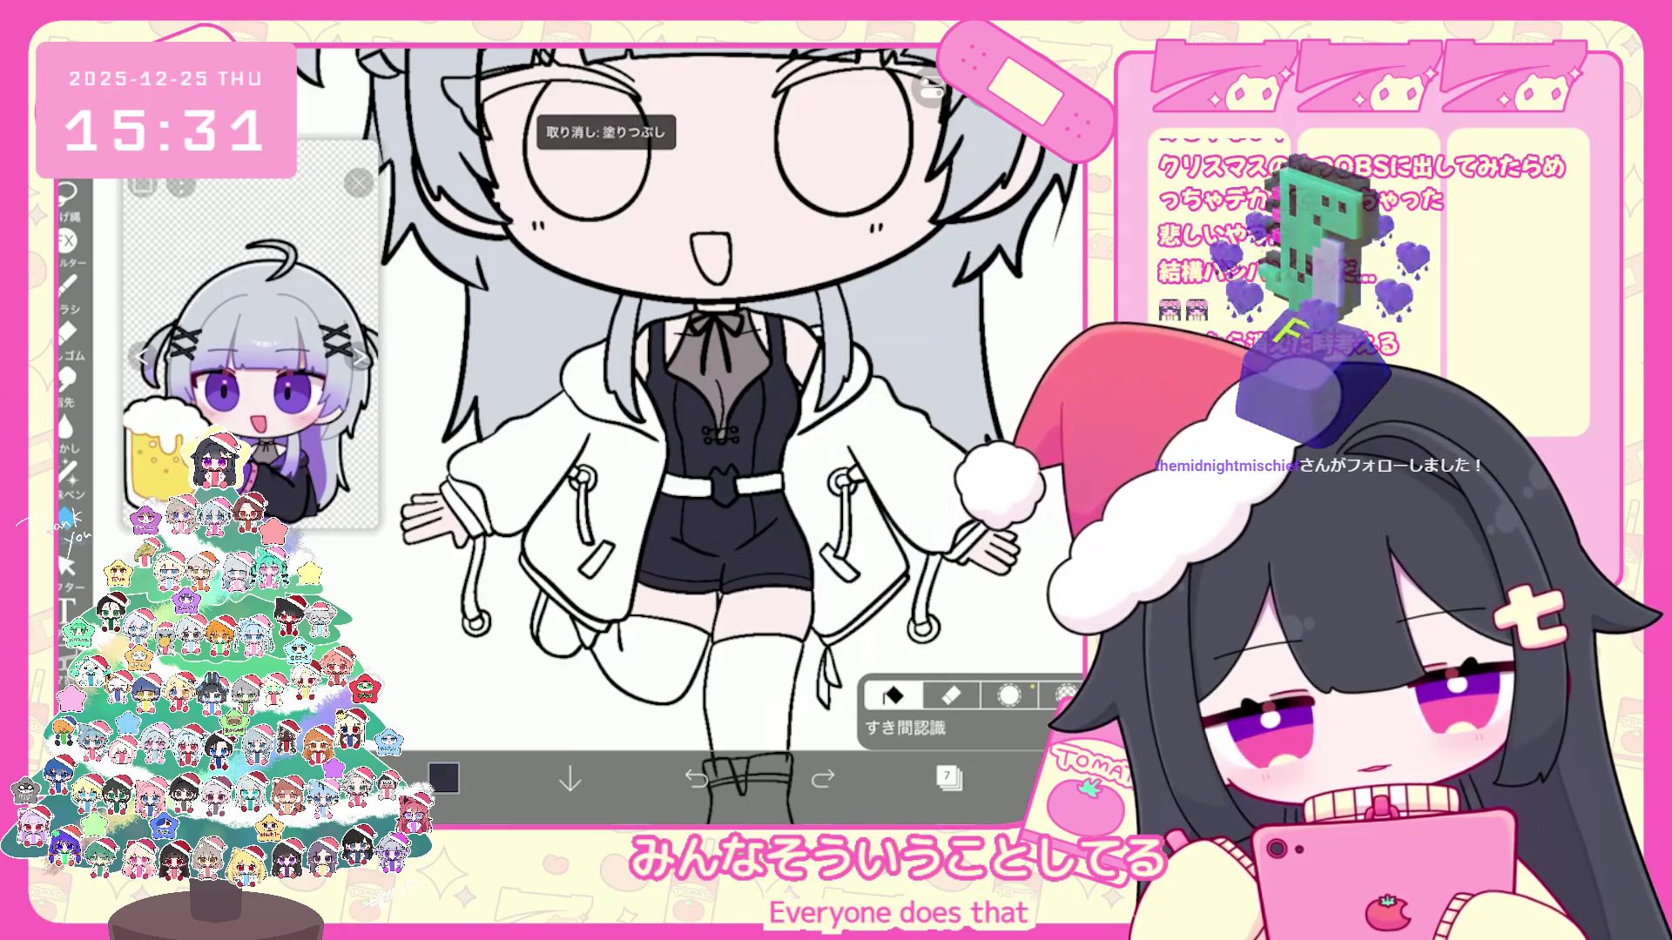
pyautogui.click(948, 778)
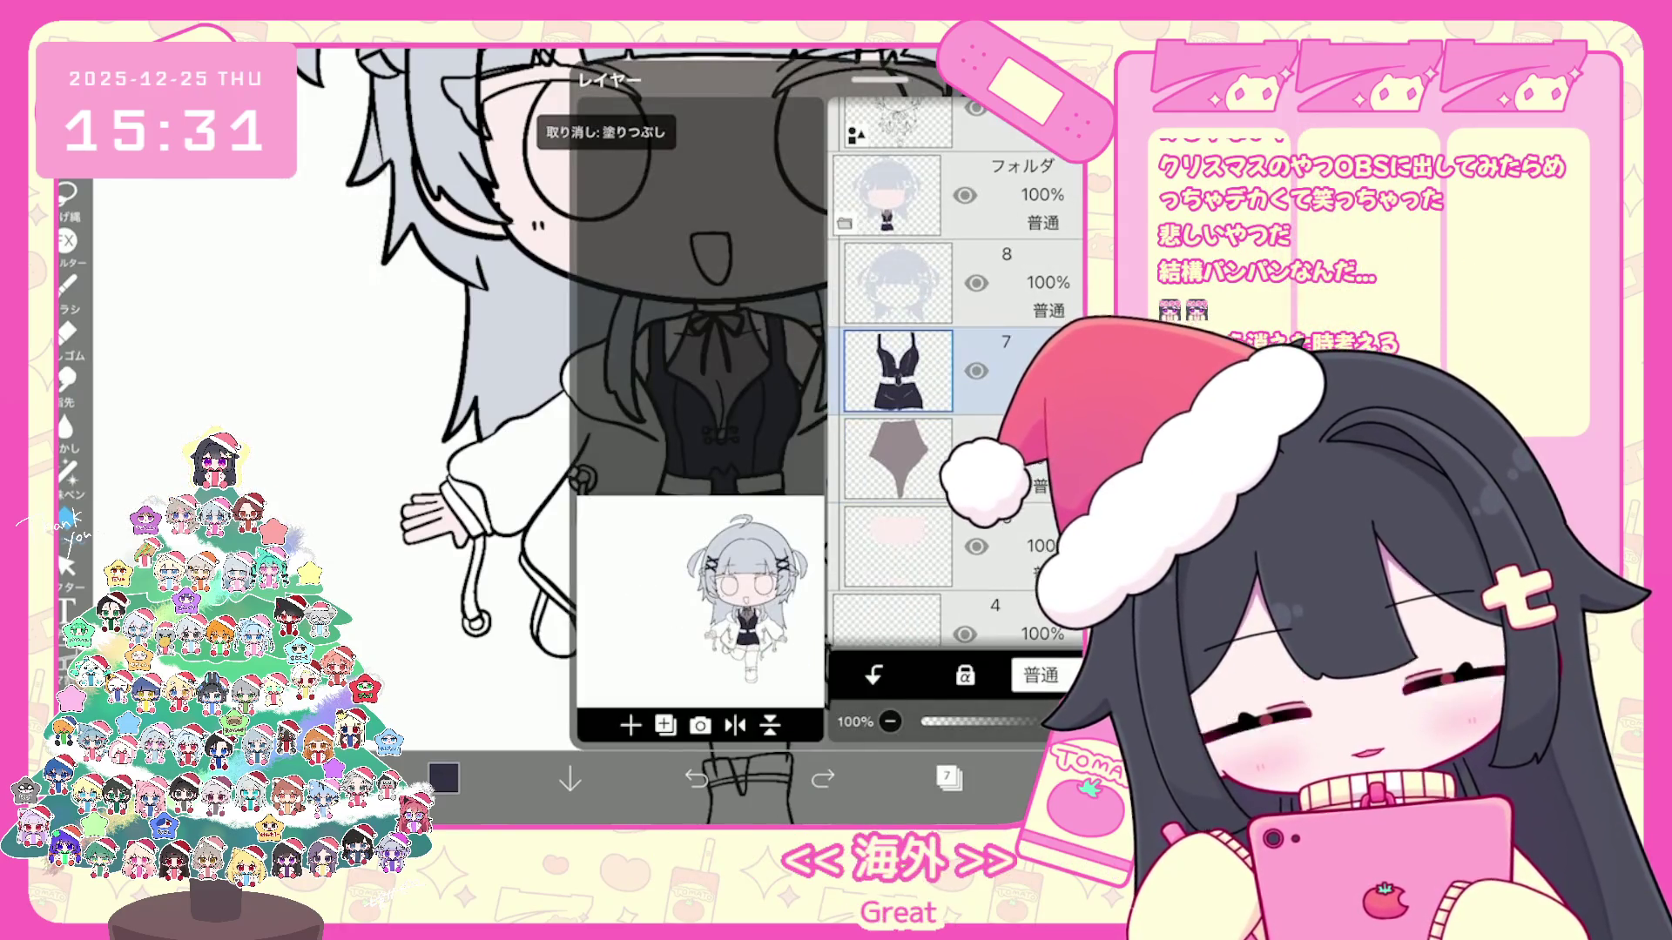
pyautogui.click(901, 285)
pyautogui.click(948, 778)
# Step: Fill both halves of the hooded jacket black, undoing one stray fill
pyautogui.click(863, 522)
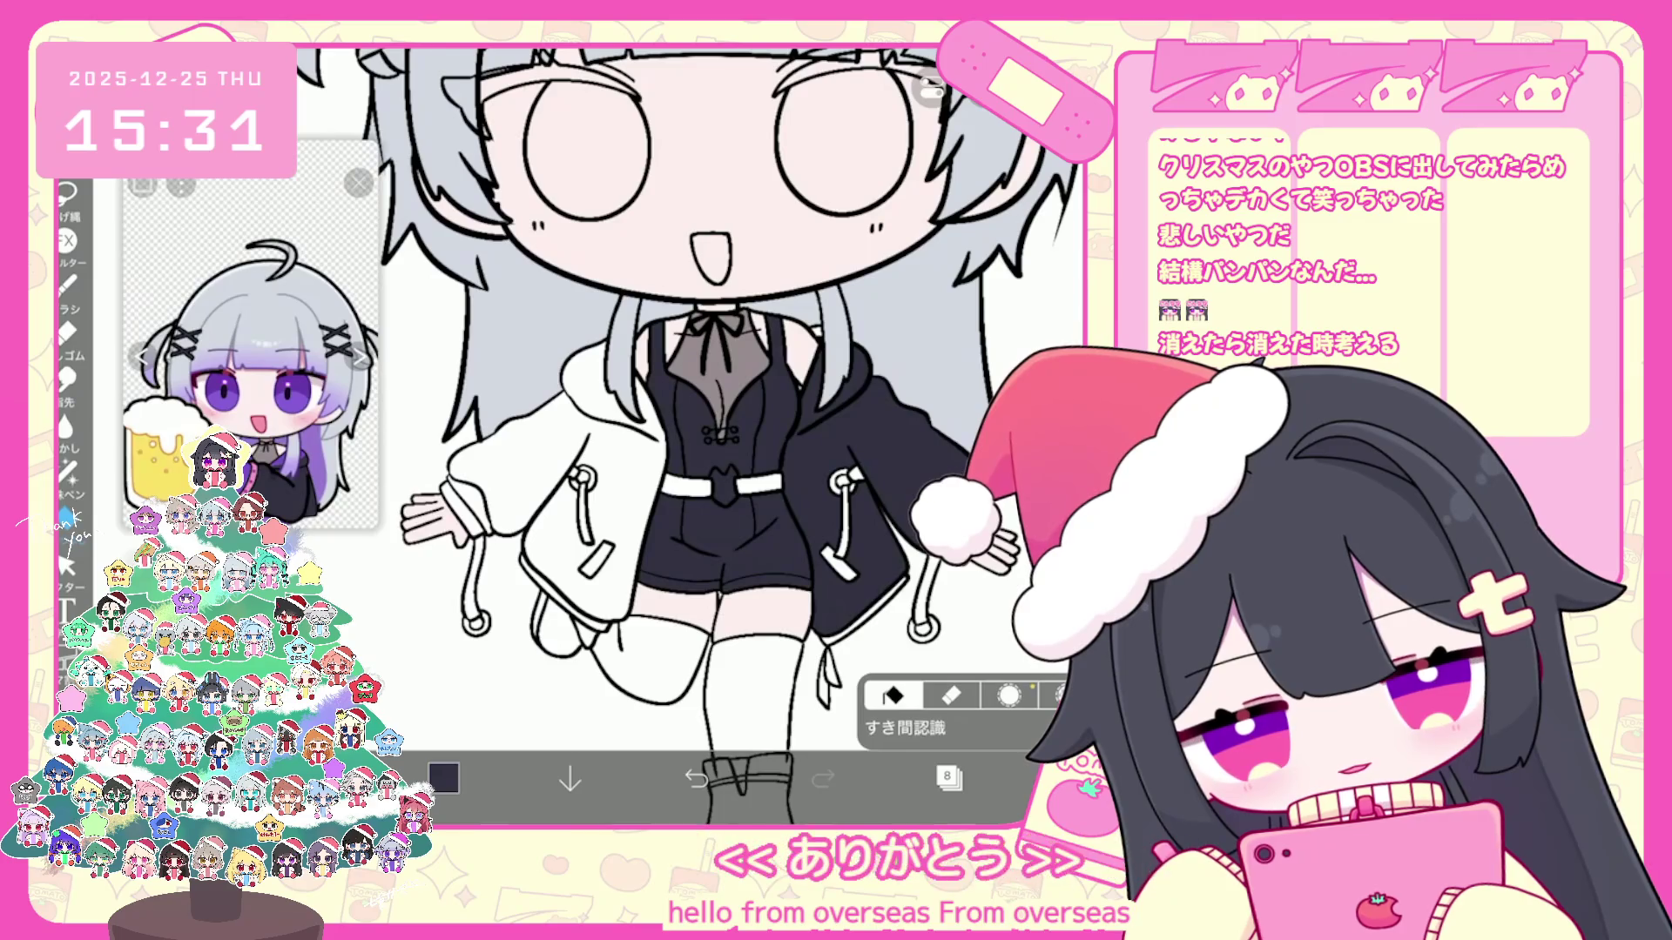
pyautogui.click(549, 431)
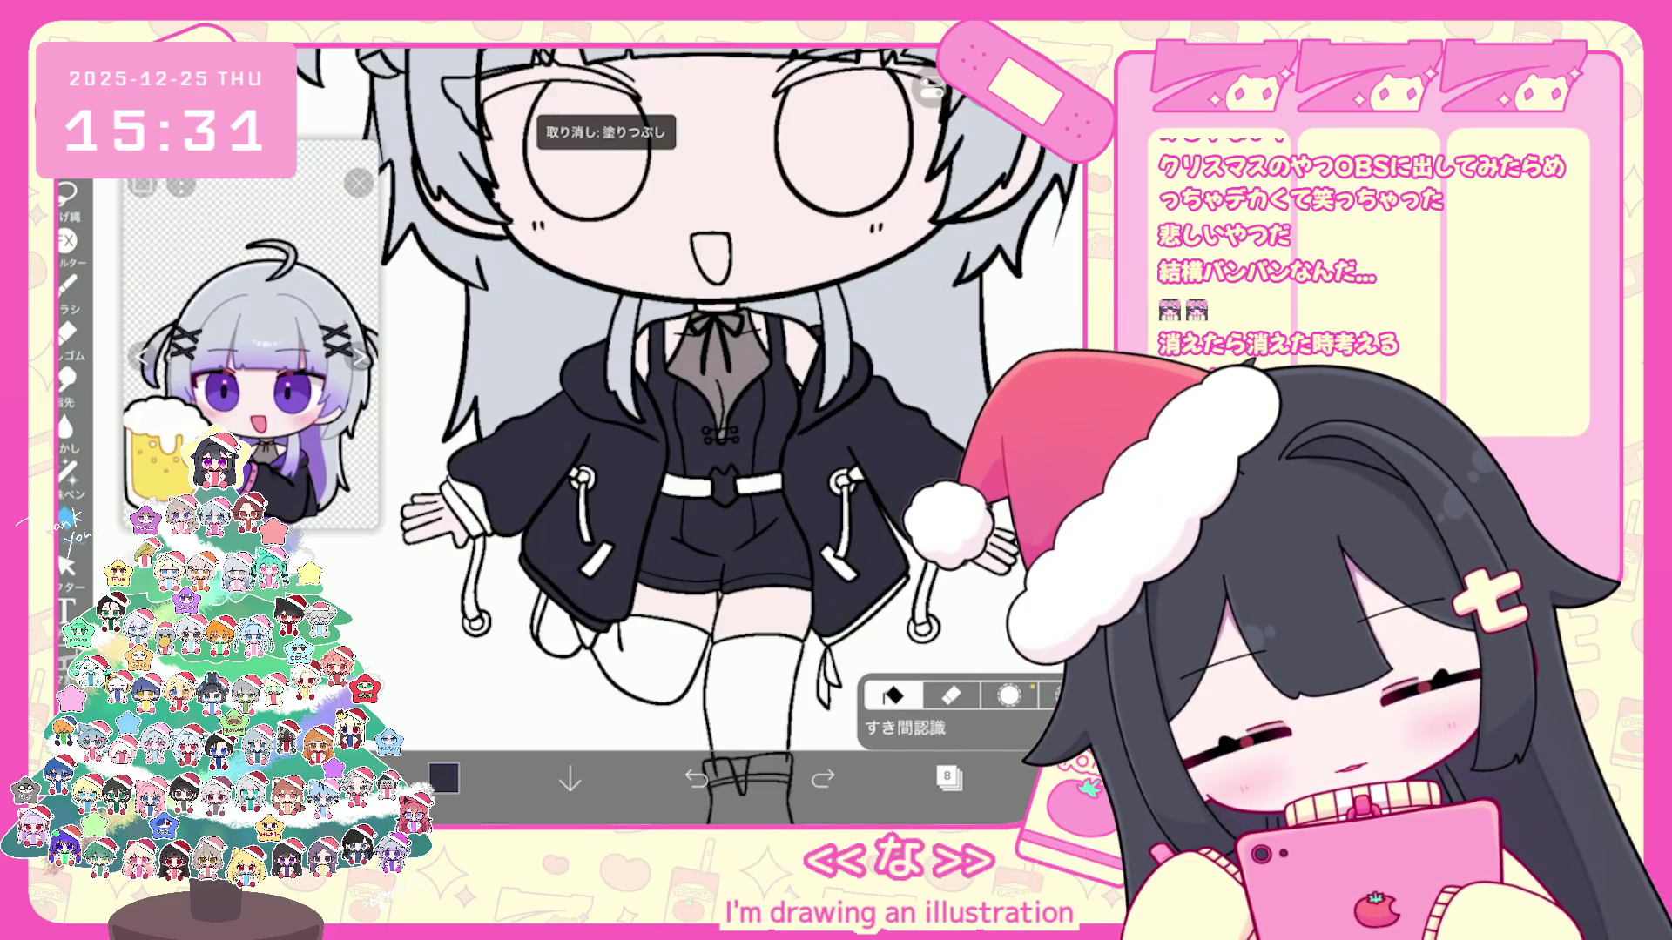
pyautogui.hotkey('ctrl', 'z')
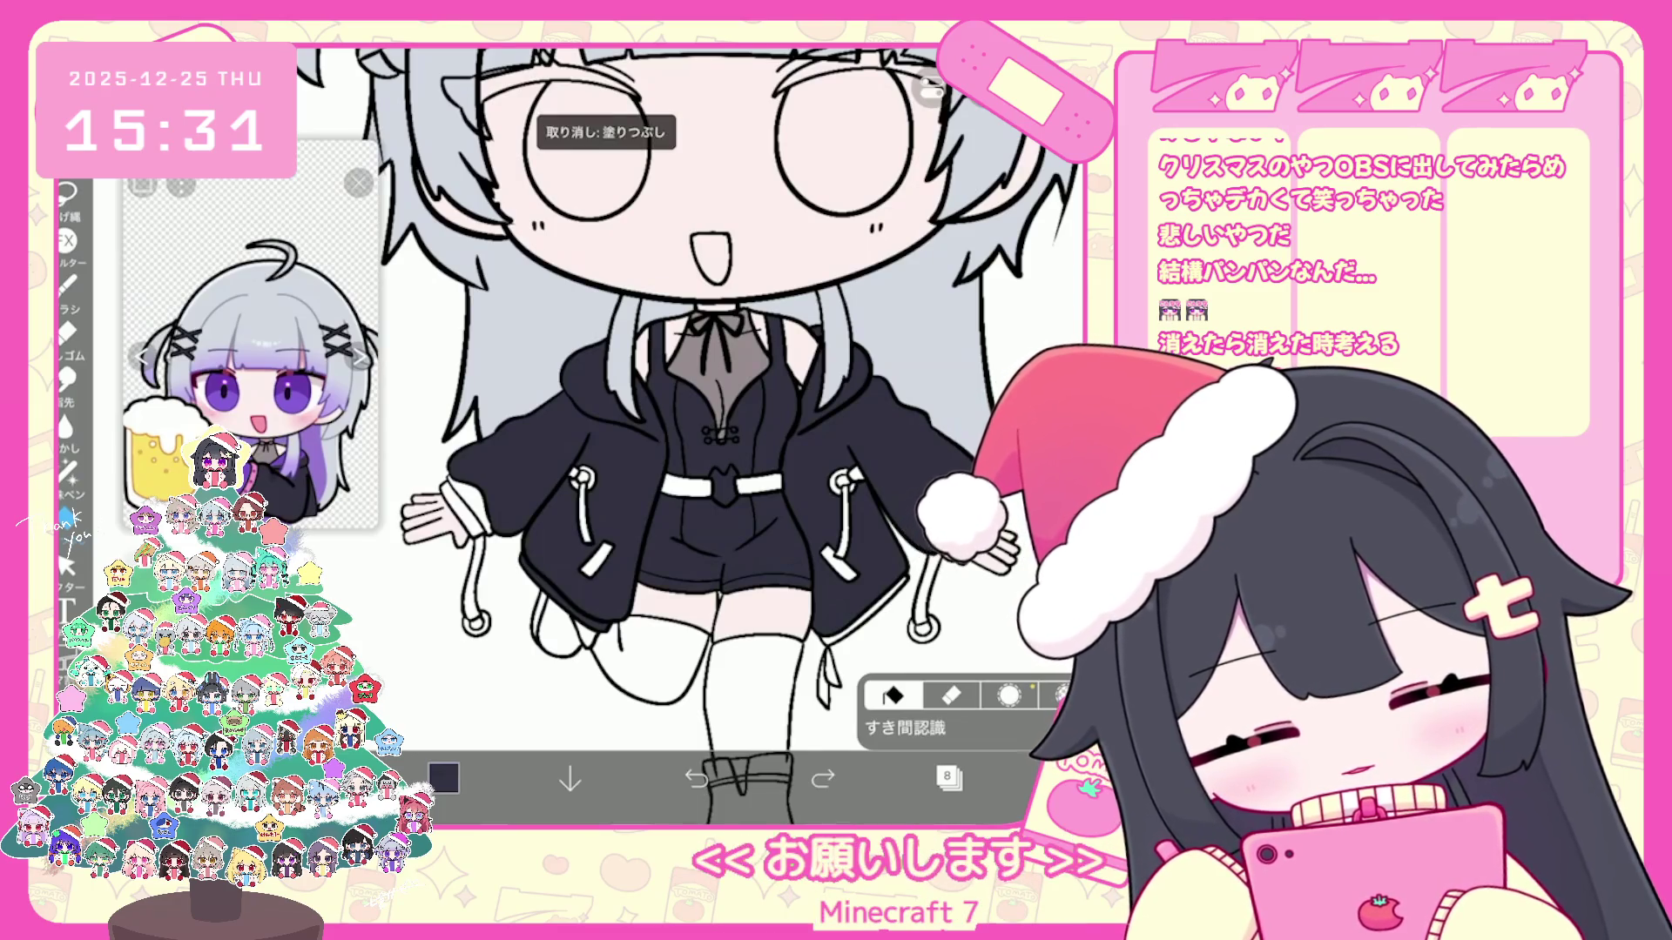
pyautogui.scroll(-3, 719, 432)
pyautogui.scroll(2, 719, 431)
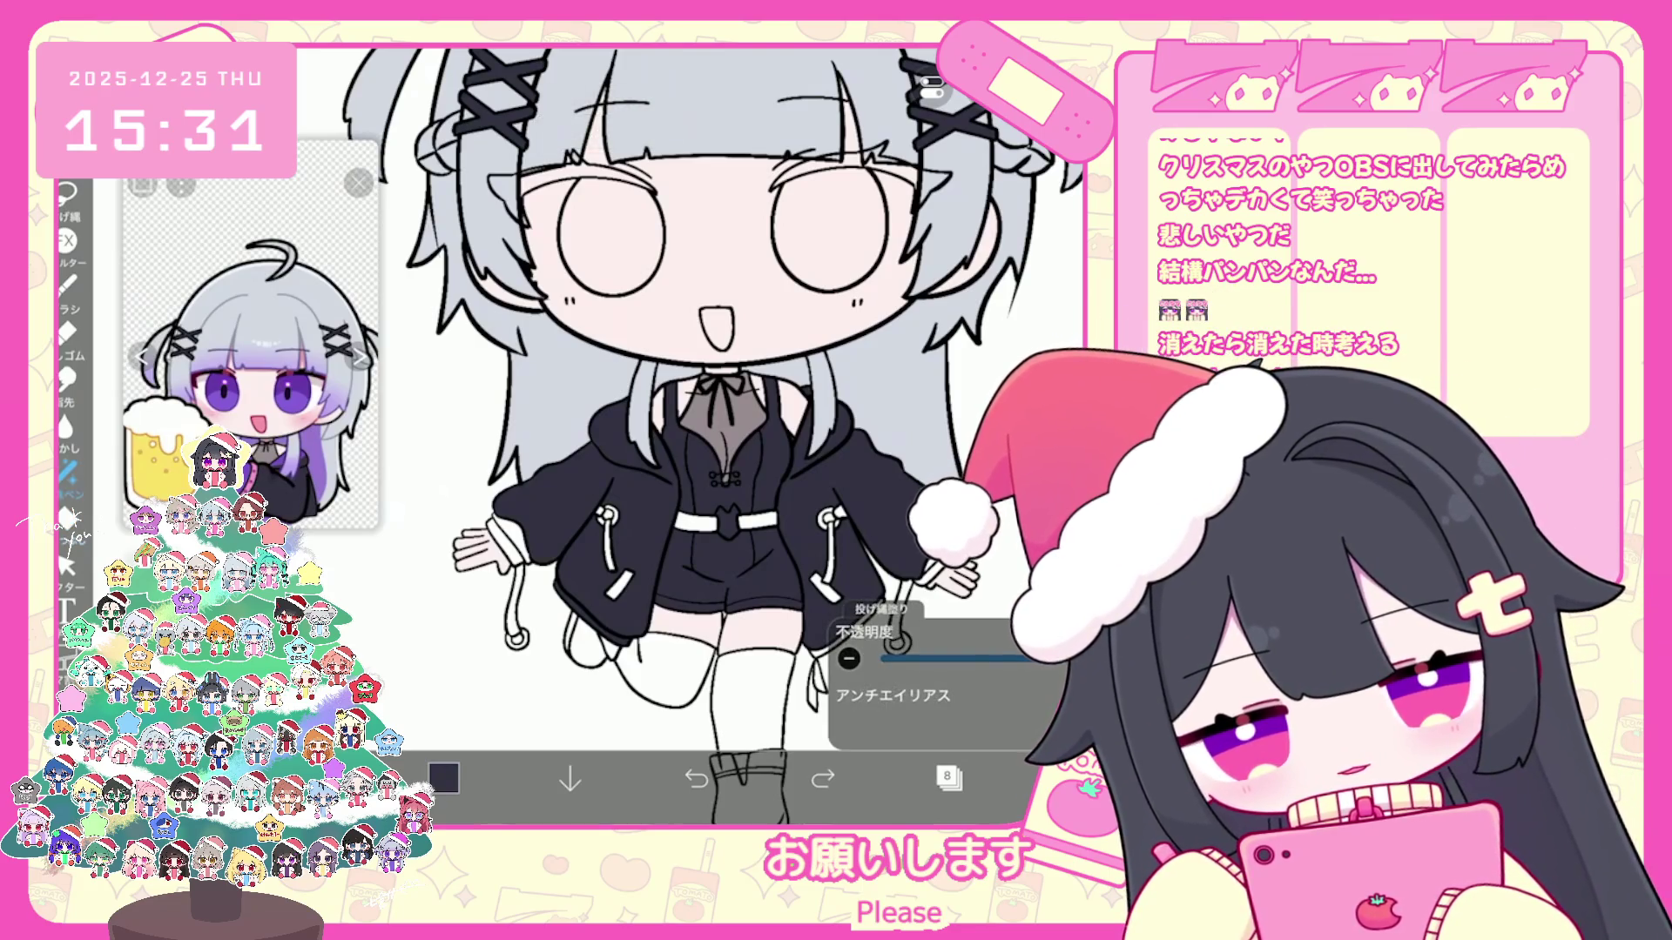
pyautogui.scroll(3, 679, 444)
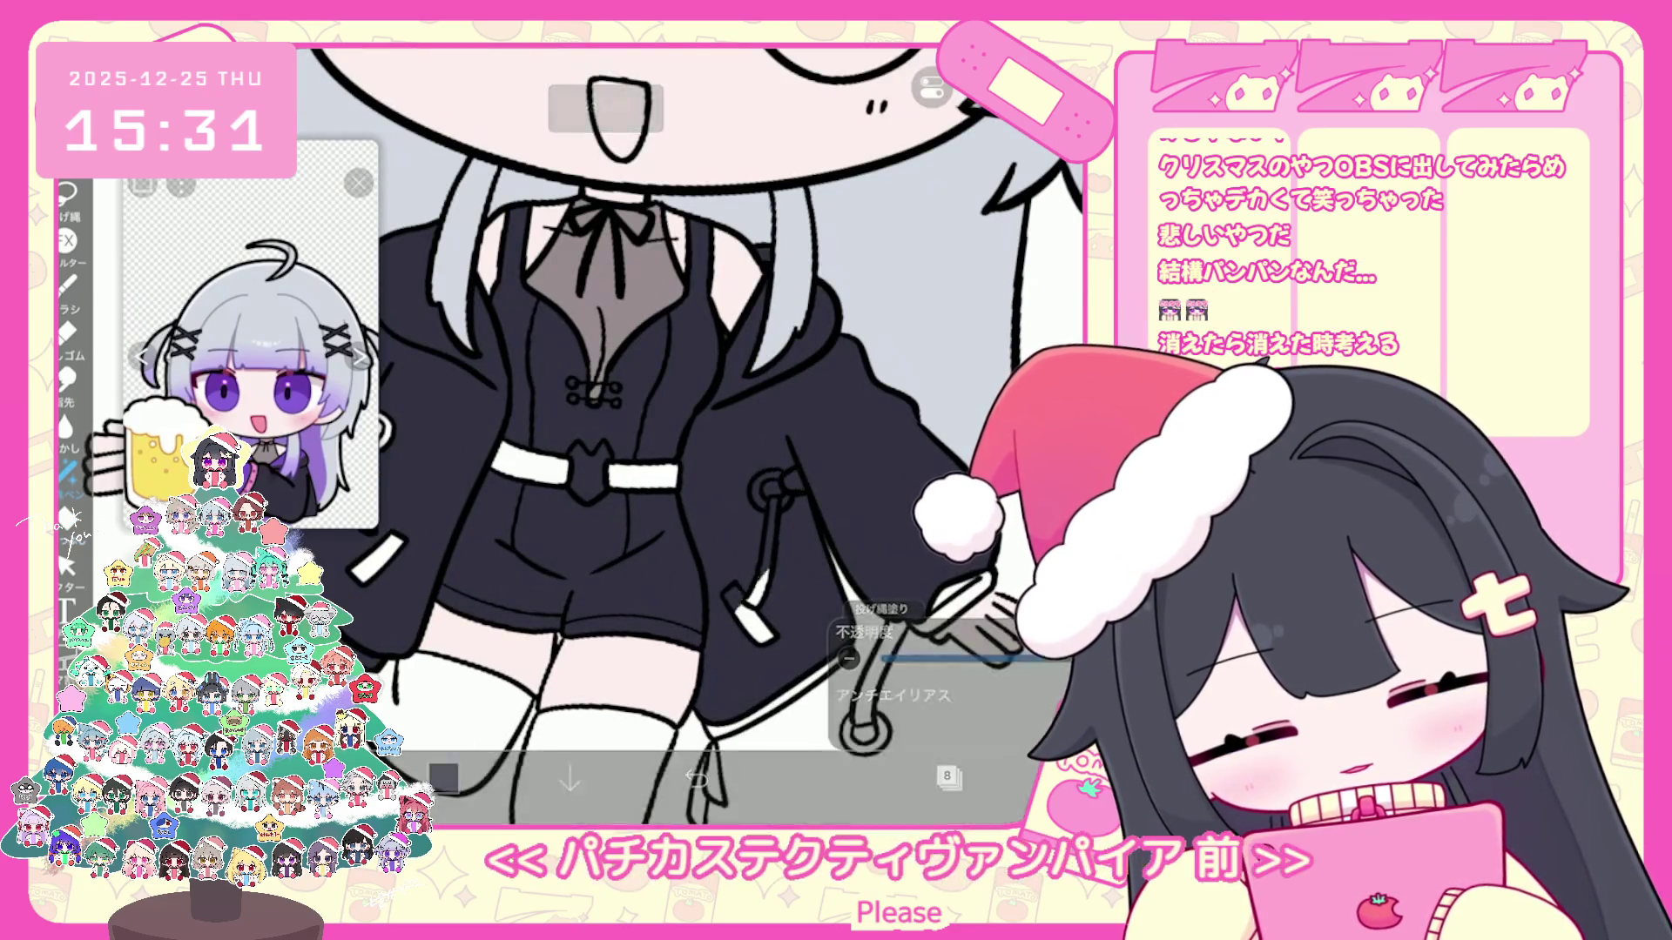
pyautogui.scroll(-2, 679, 444)
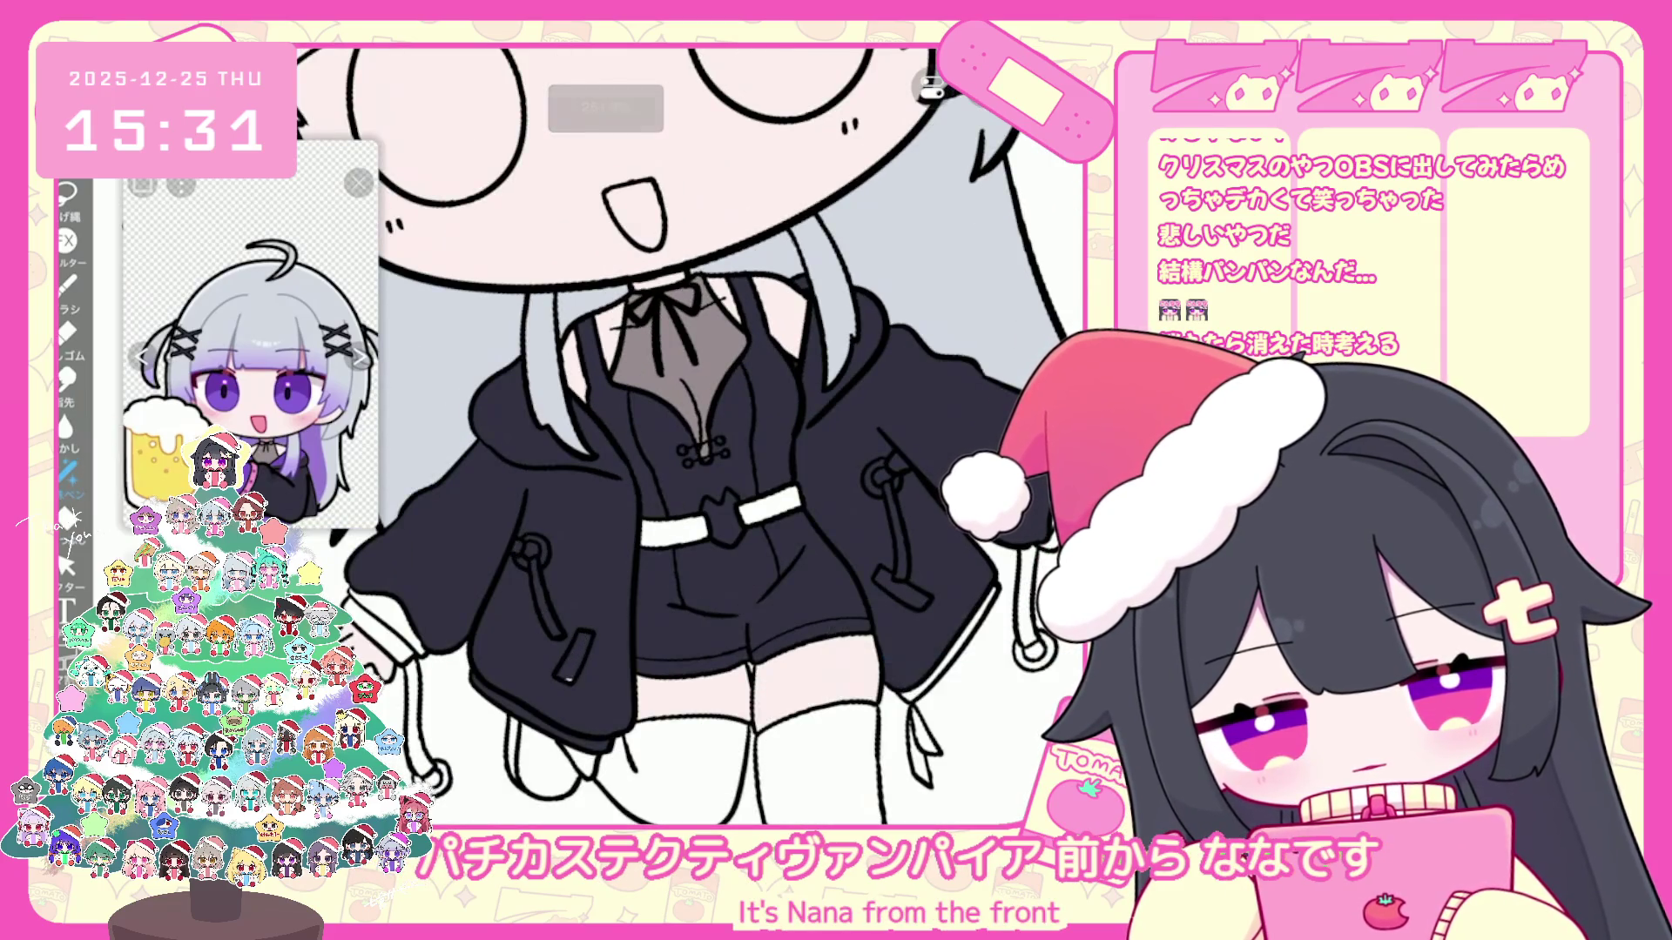
pyautogui.scroll(-2, 679, 444)
# Step: Add a new layer above the jacket for the purple accents
pyautogui.click(948, 779)
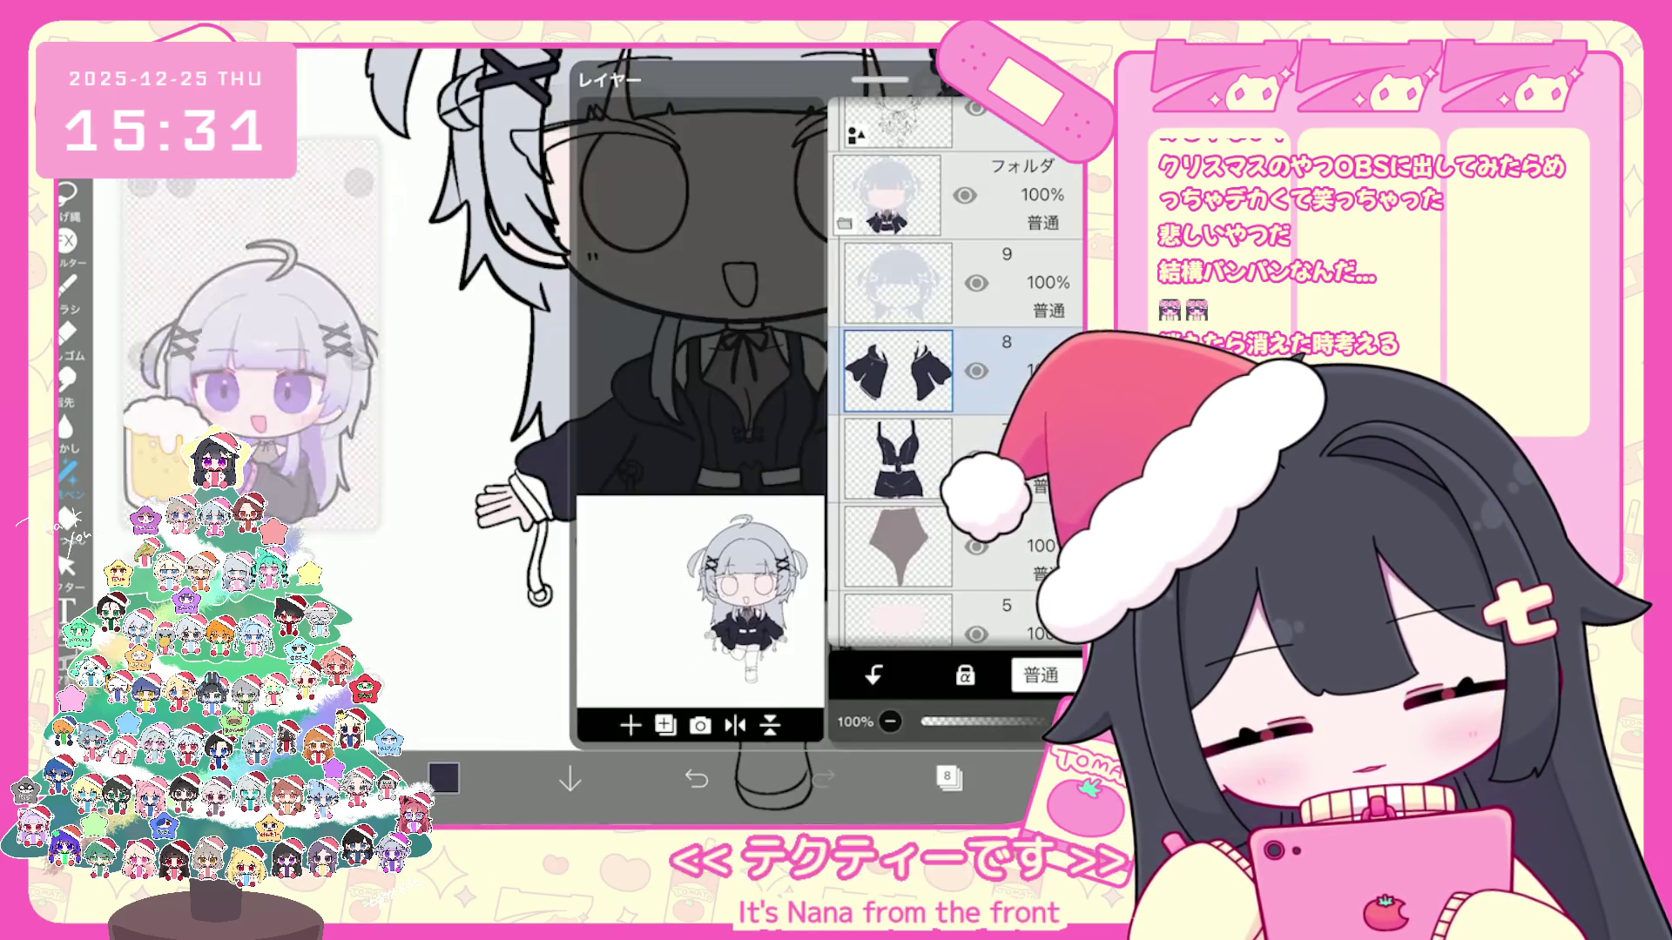
pyautogui.click(630, 725)
pyautogui.click(949, 779)
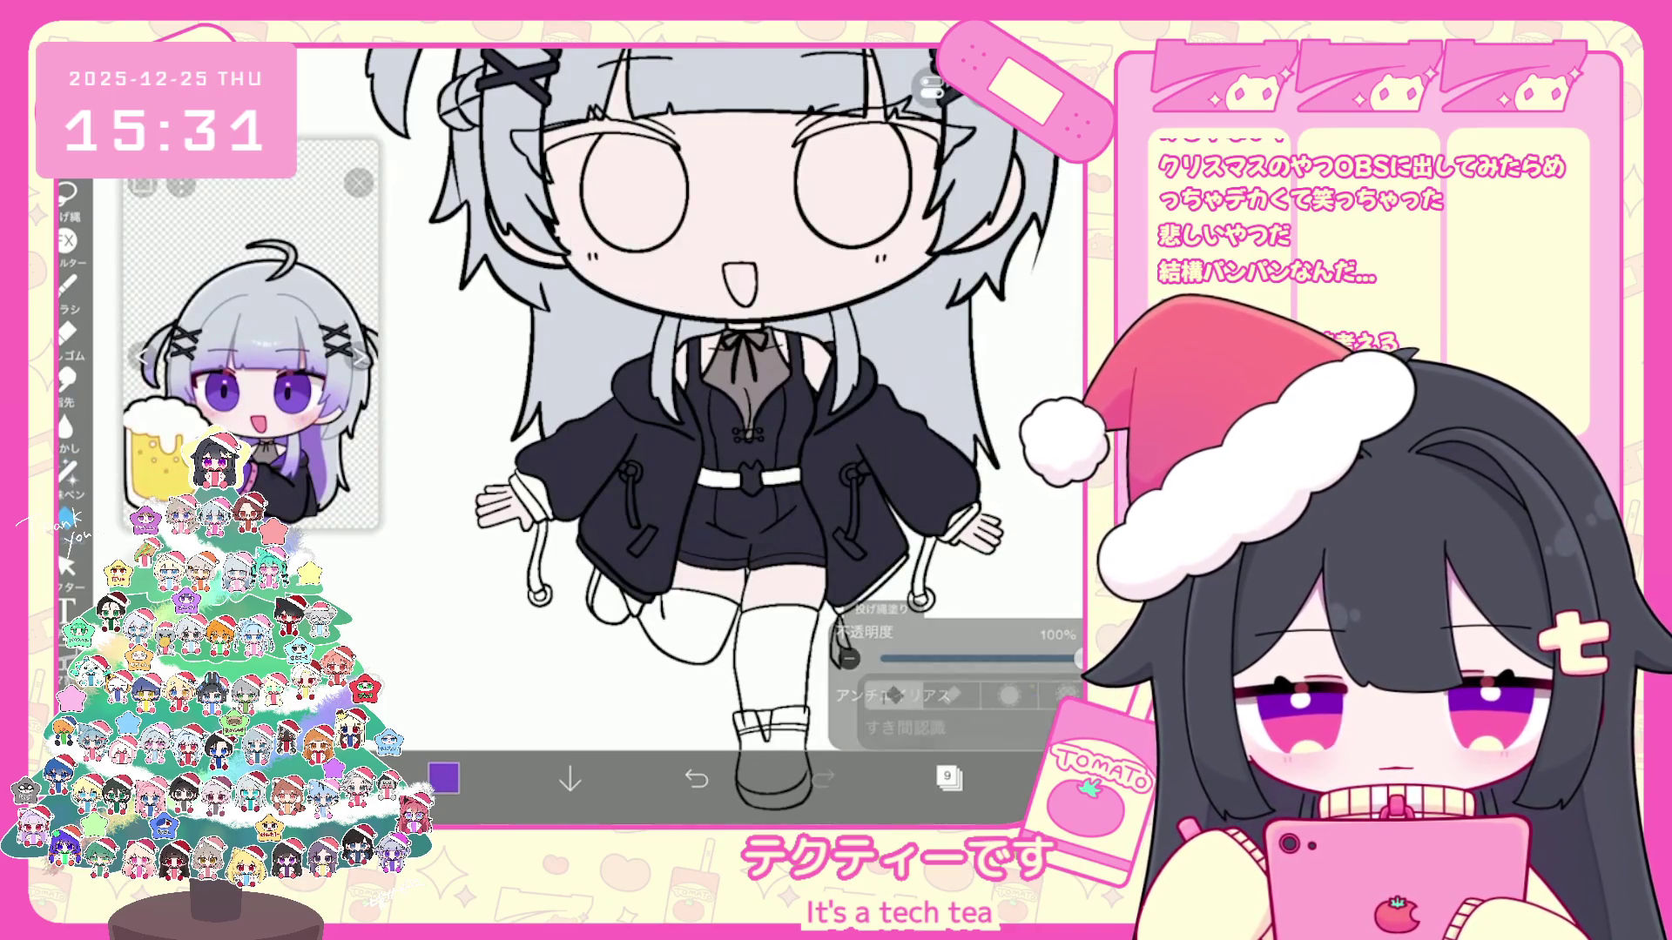
# Step: Fill the belt, both drawstring tabs and the lower-right tie purple, undoing one stray fill
pyautogui.click(757, 477)
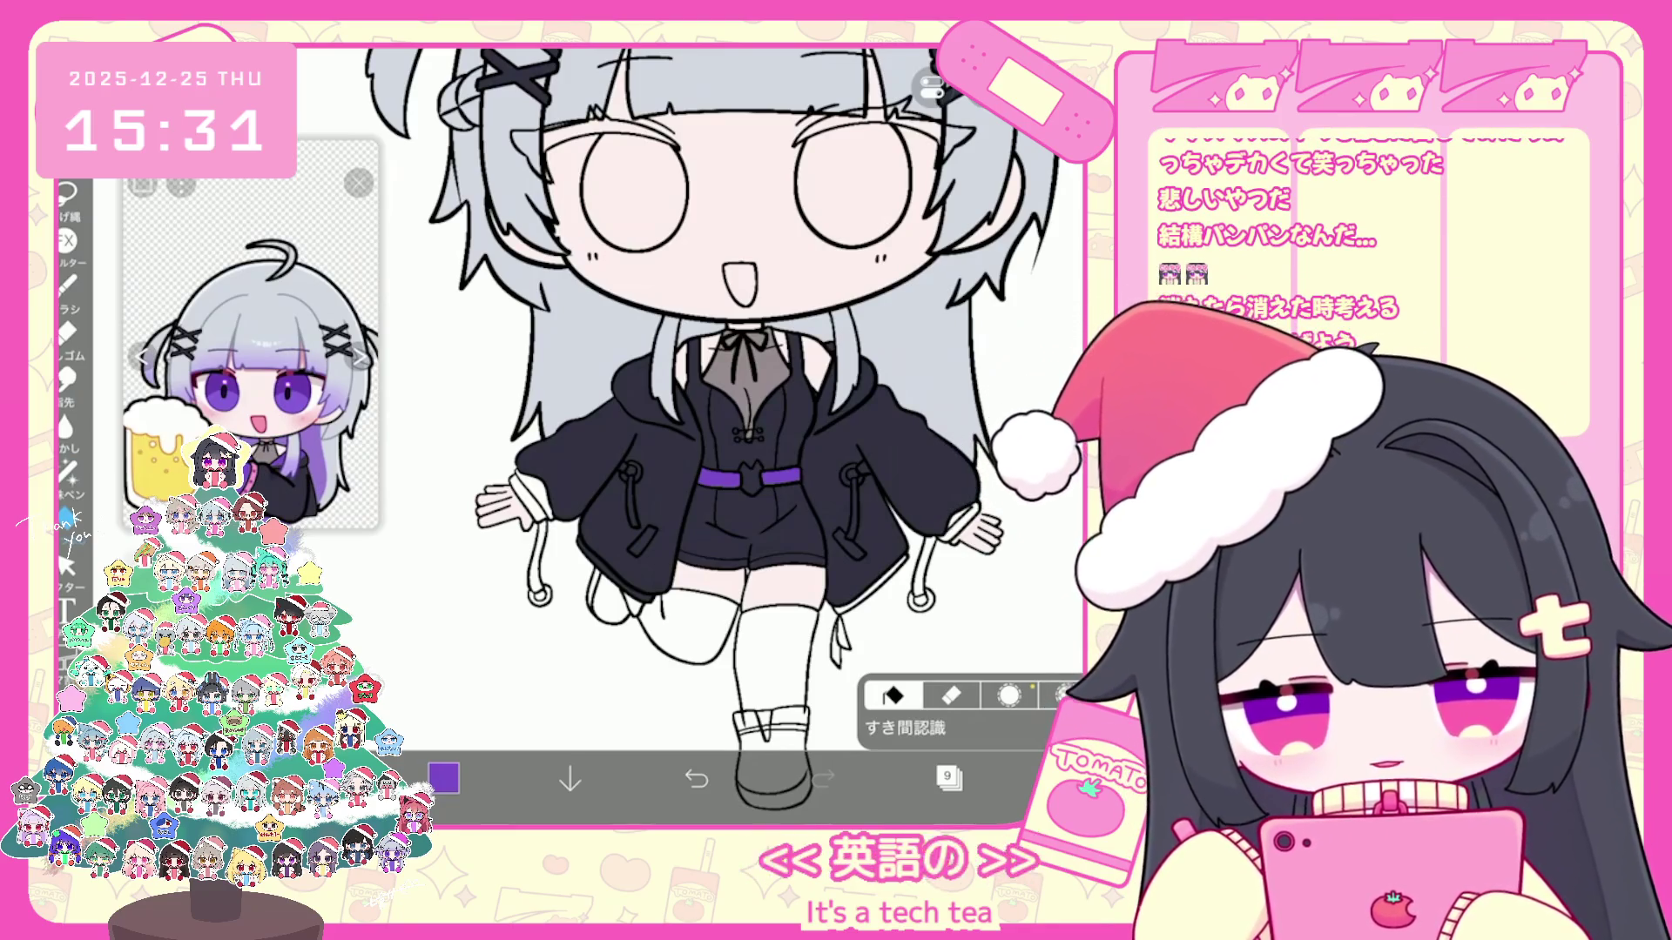
pyautogui.click(639, 538)
pyautogui.click(848, 543)
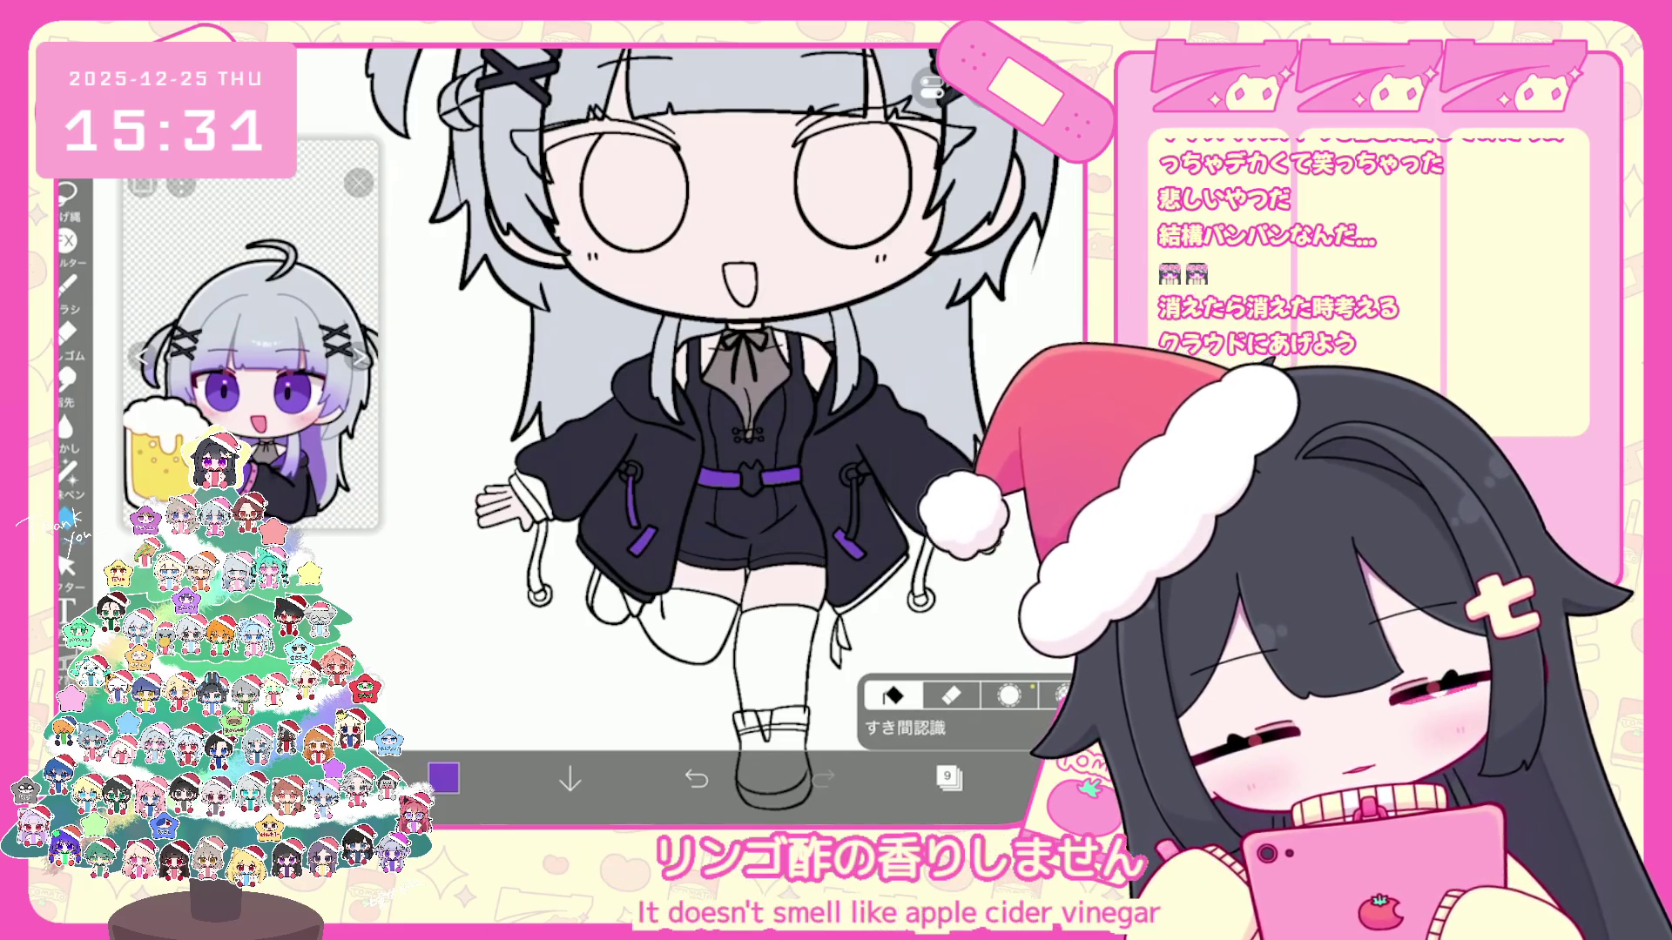
pyautogui.click(837, 629)
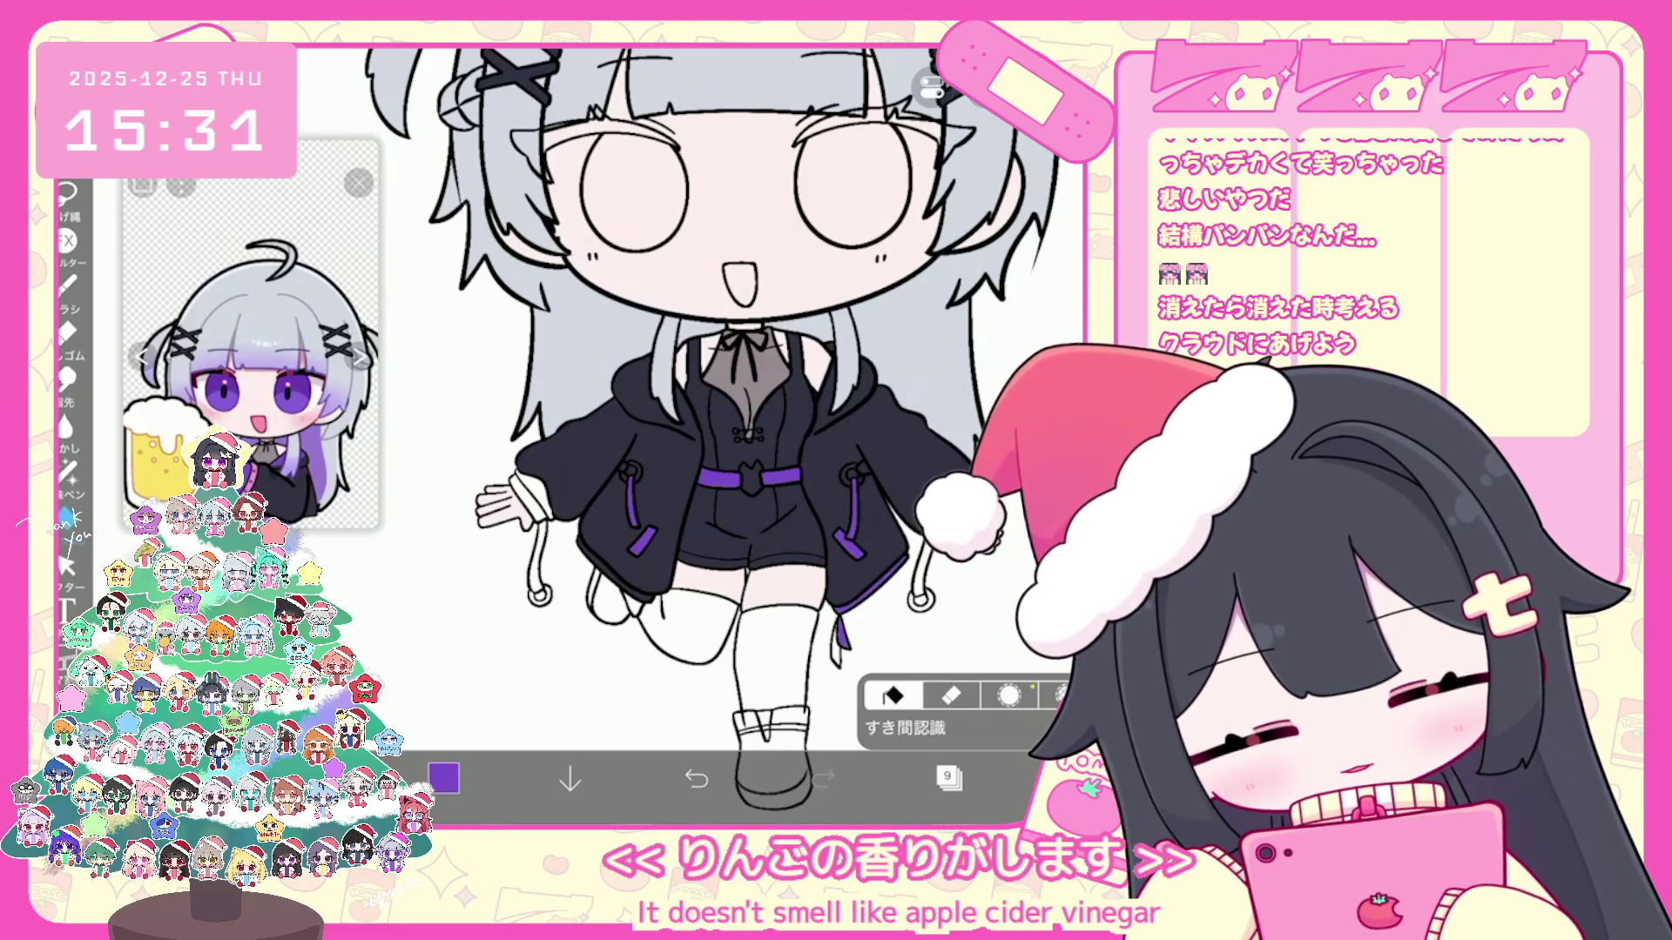
pyautogui.scroll(5, 733, 548)
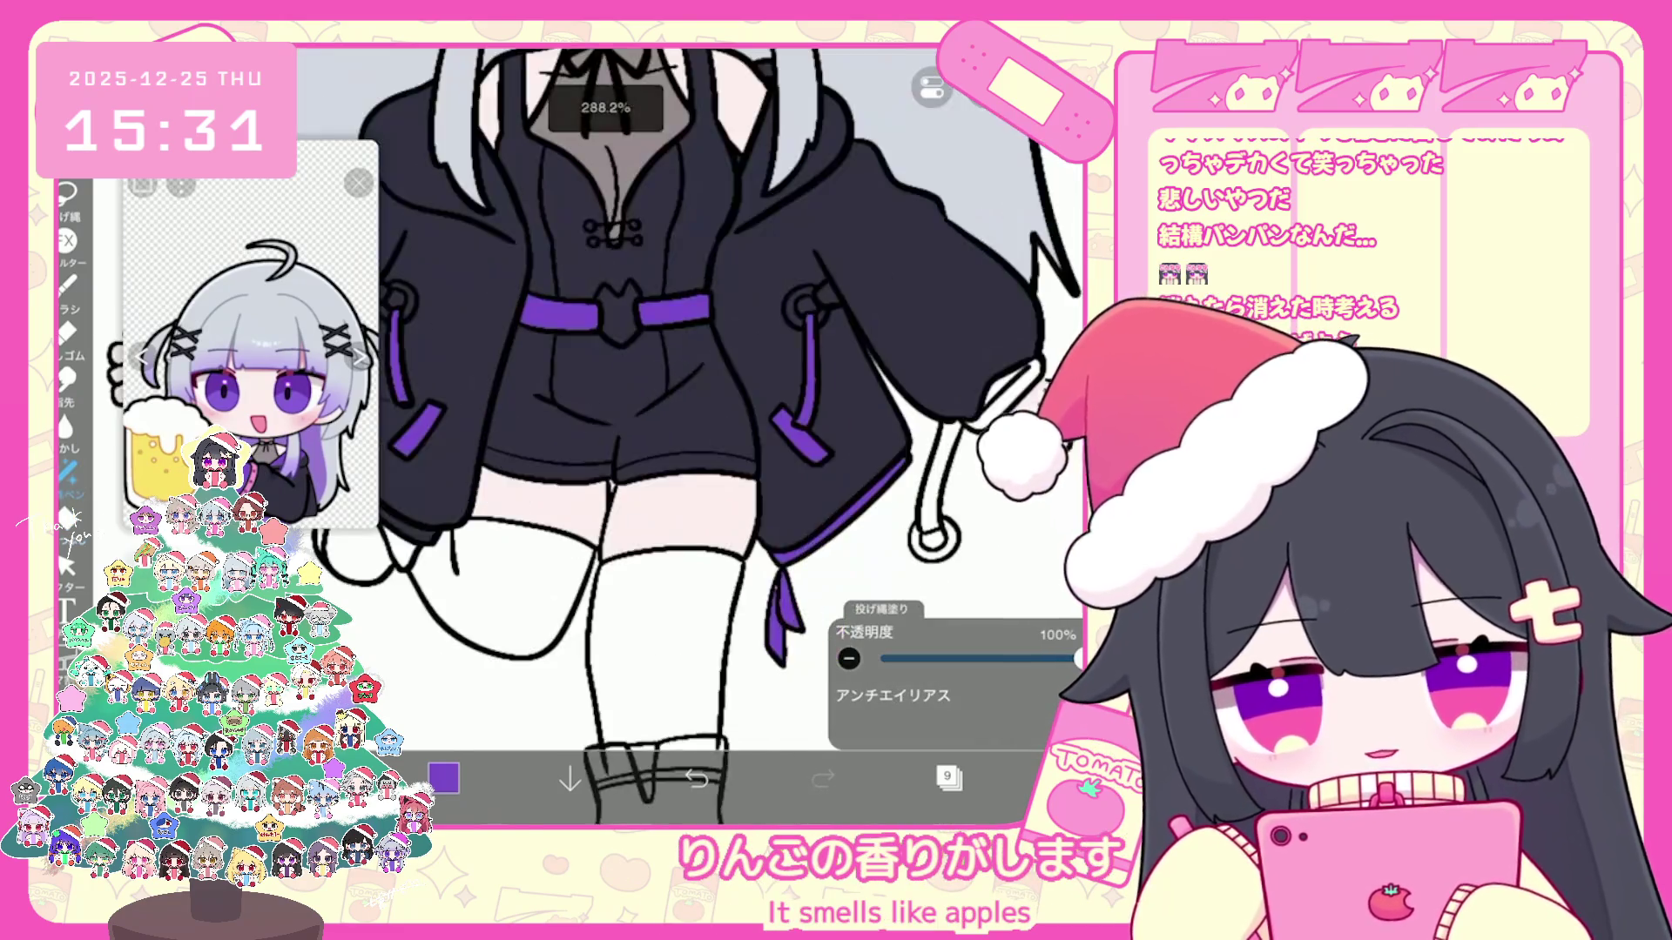
pyautogui.scroll(-5, 719, 431)
pyautogui.scroll(-3, 718, 432)
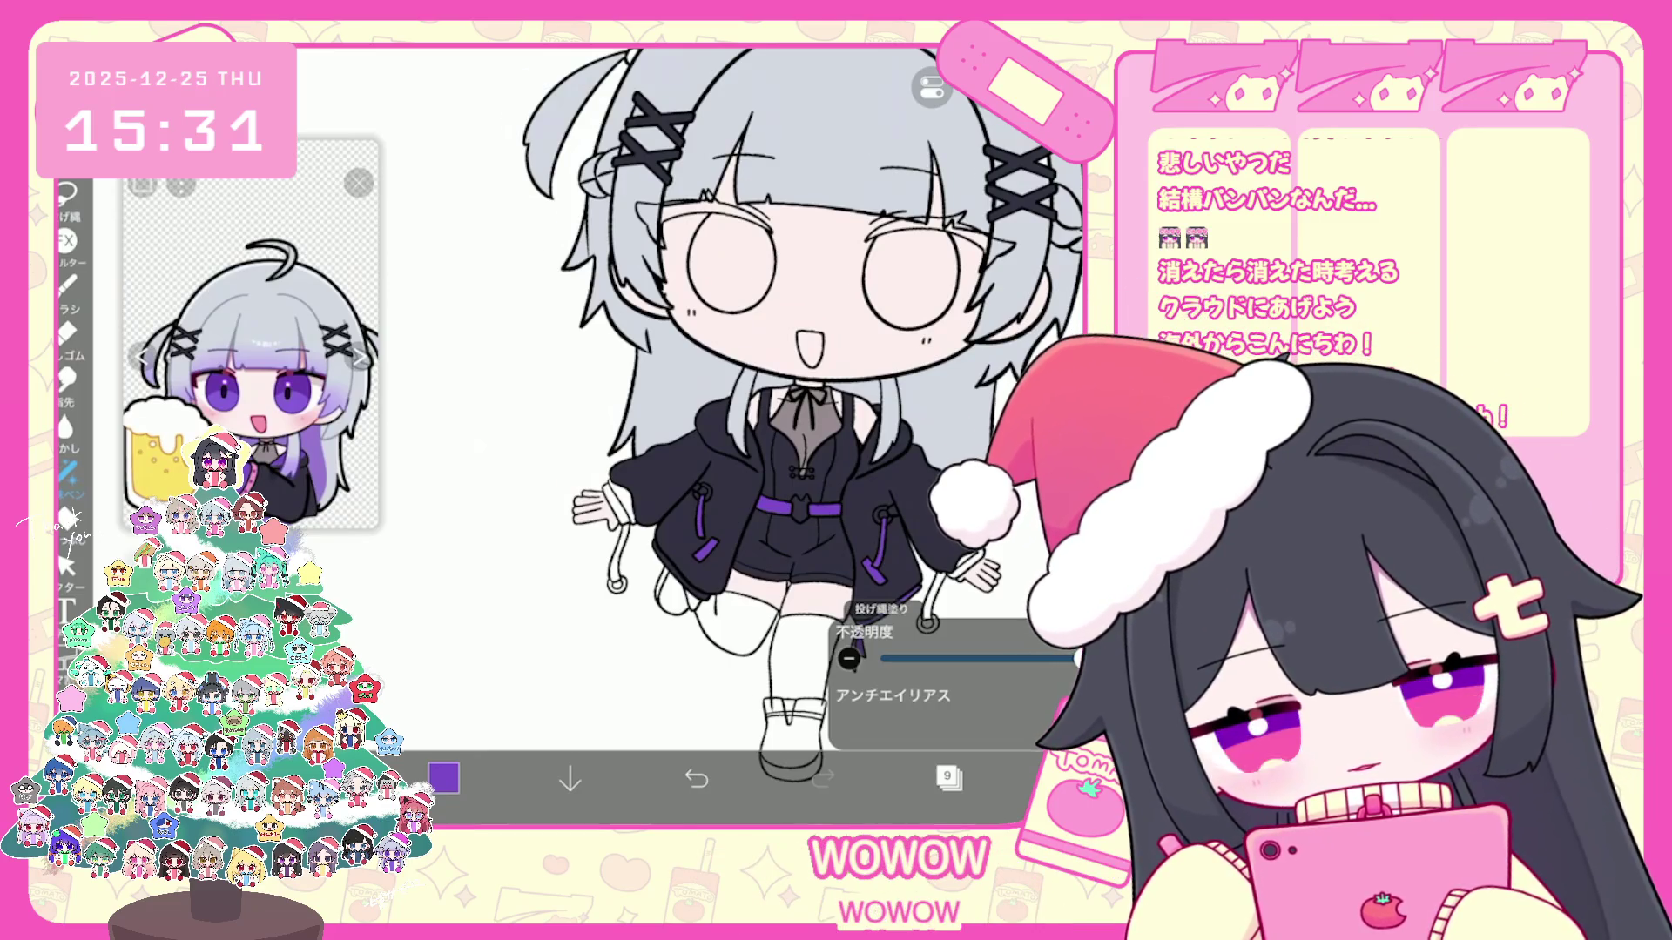
pyautogui.scroll(3, 901, 659)
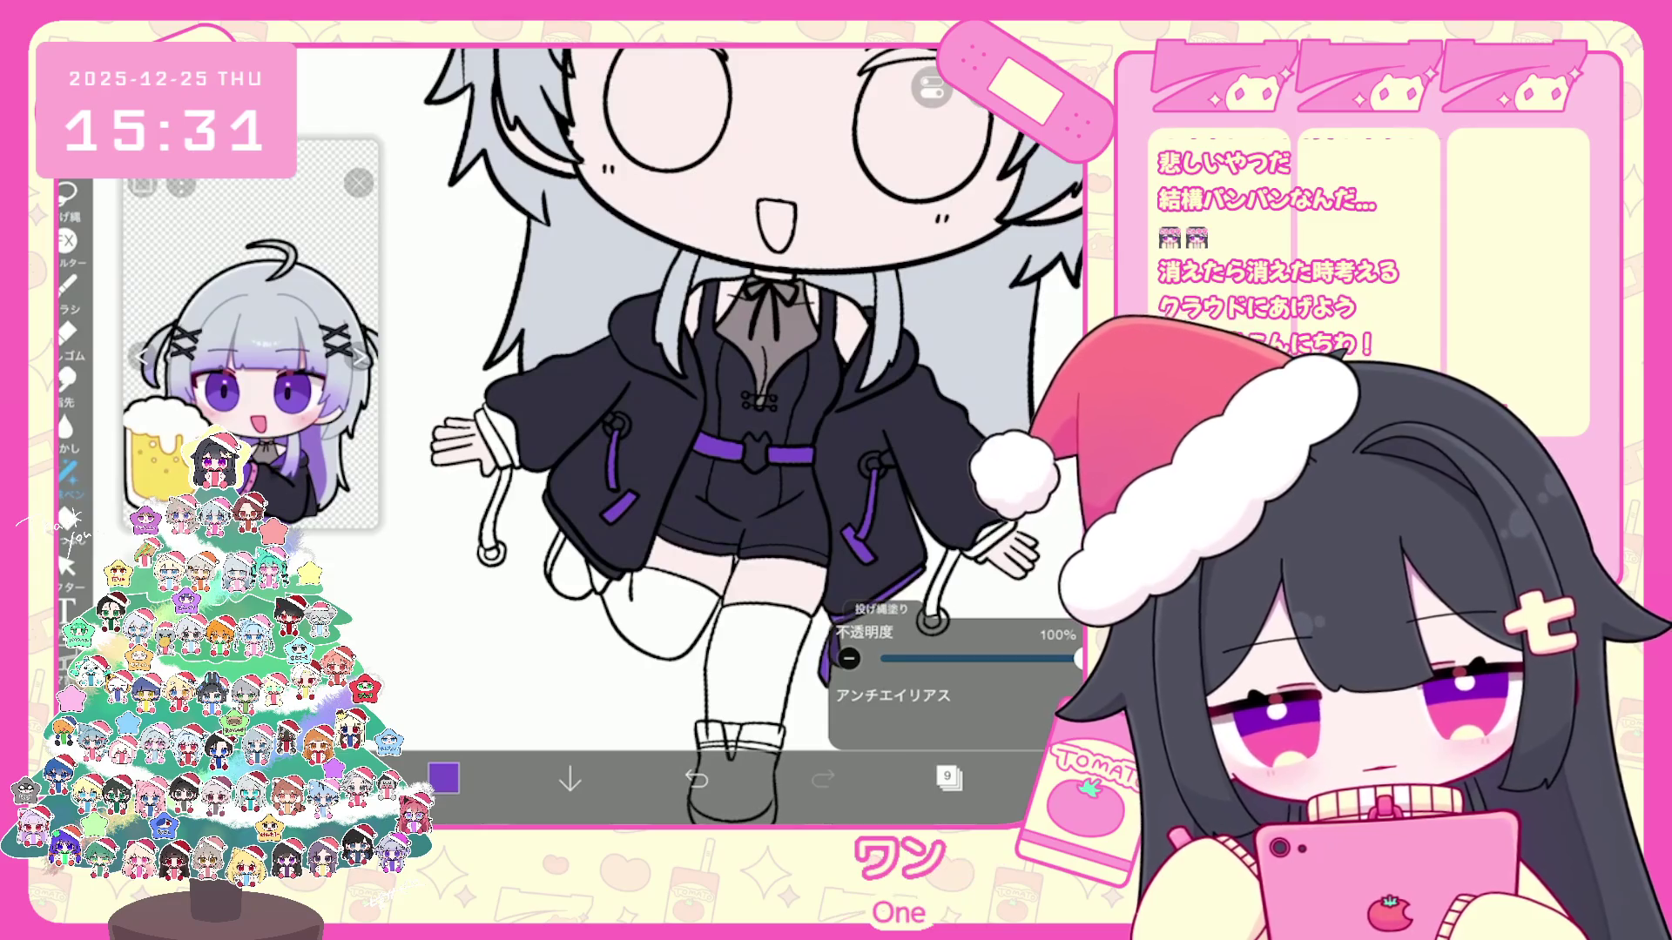
pyautogui.hotkey('ctrl', 'z')
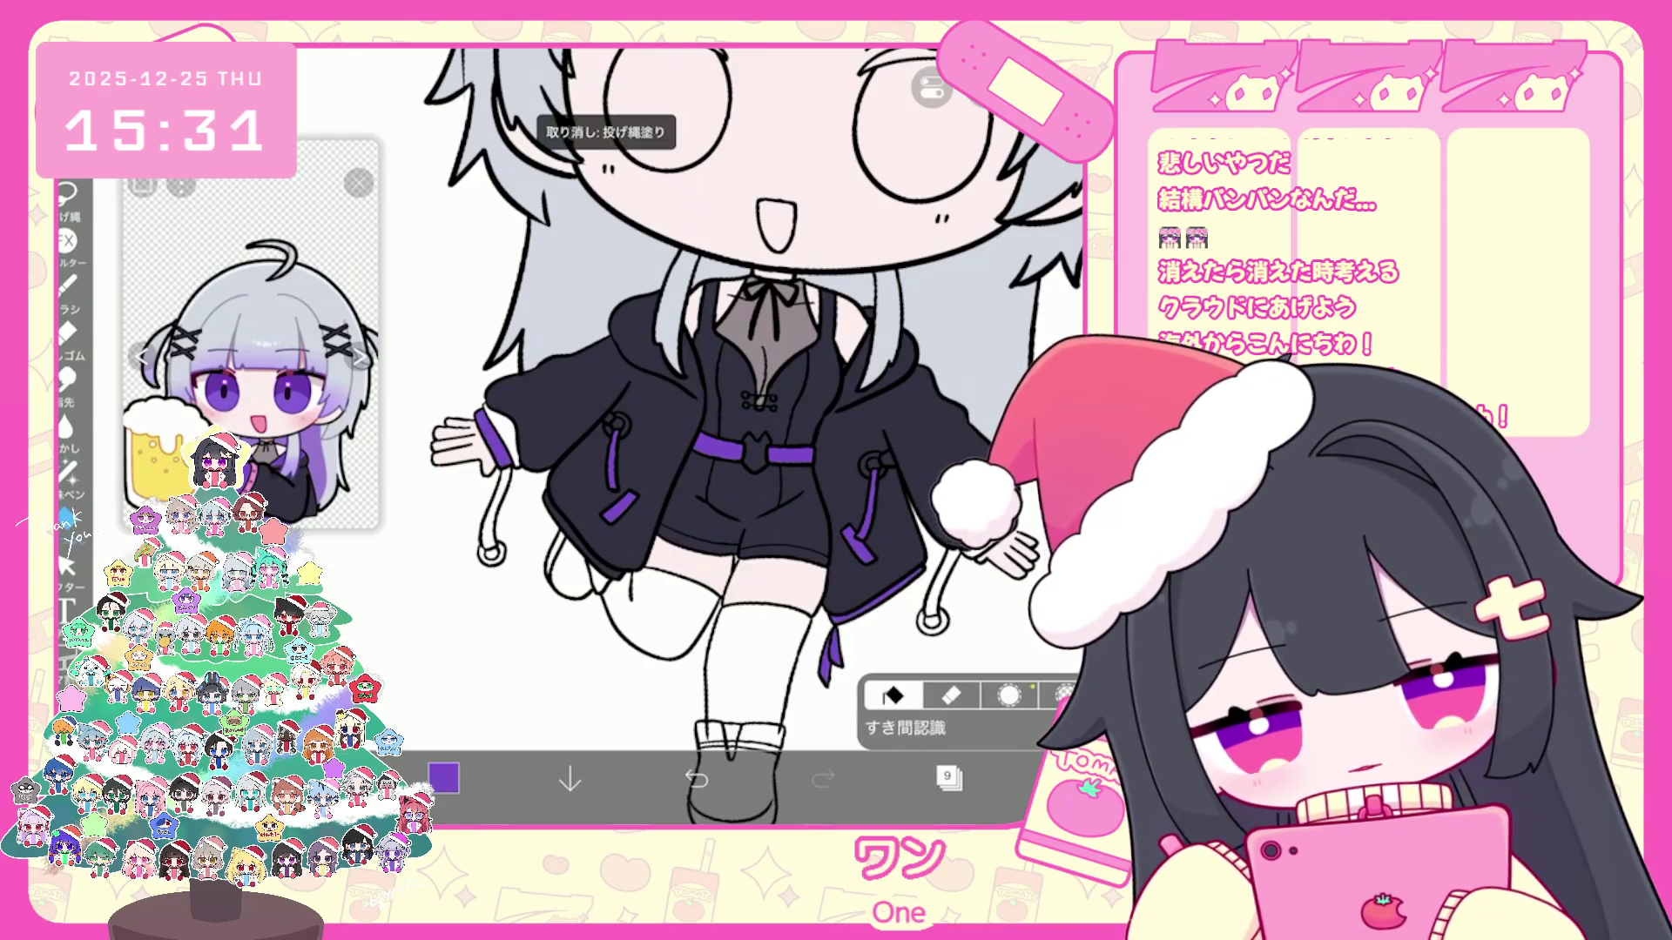
pyautogui.scroll(-2, 738, 436)
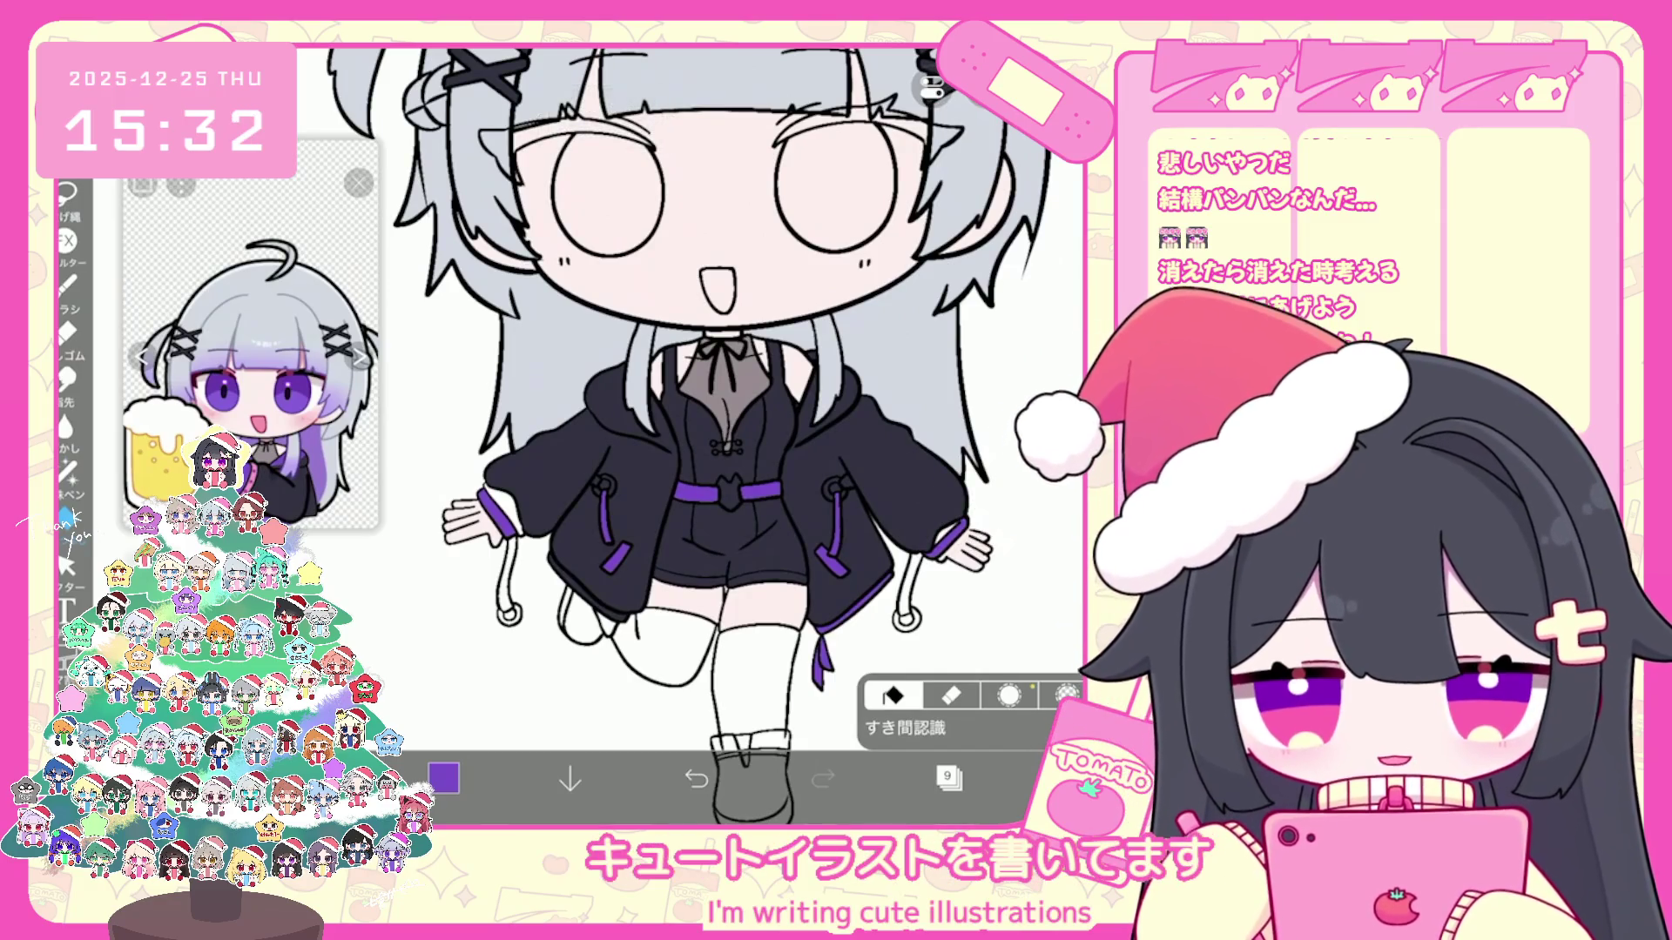
# Step: Undo the last purple fill, add a new layer and choose pink for the cuff linings
pyautogui.hotkey('ctrl', 'z')
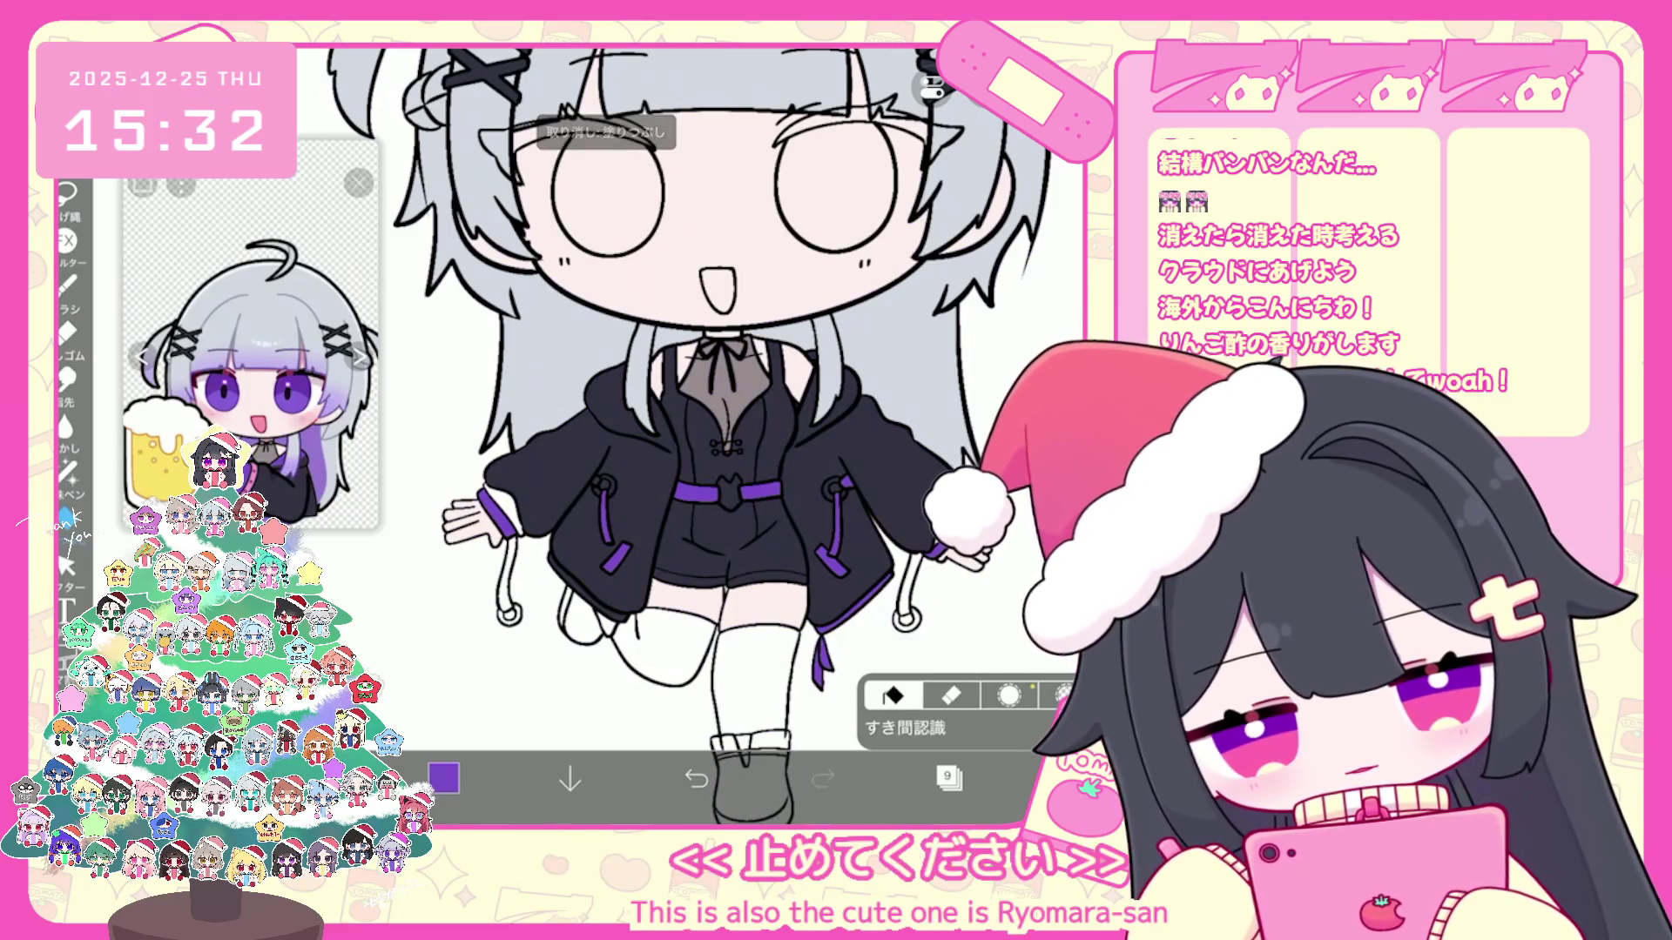
pyautogui.click(949, 778)
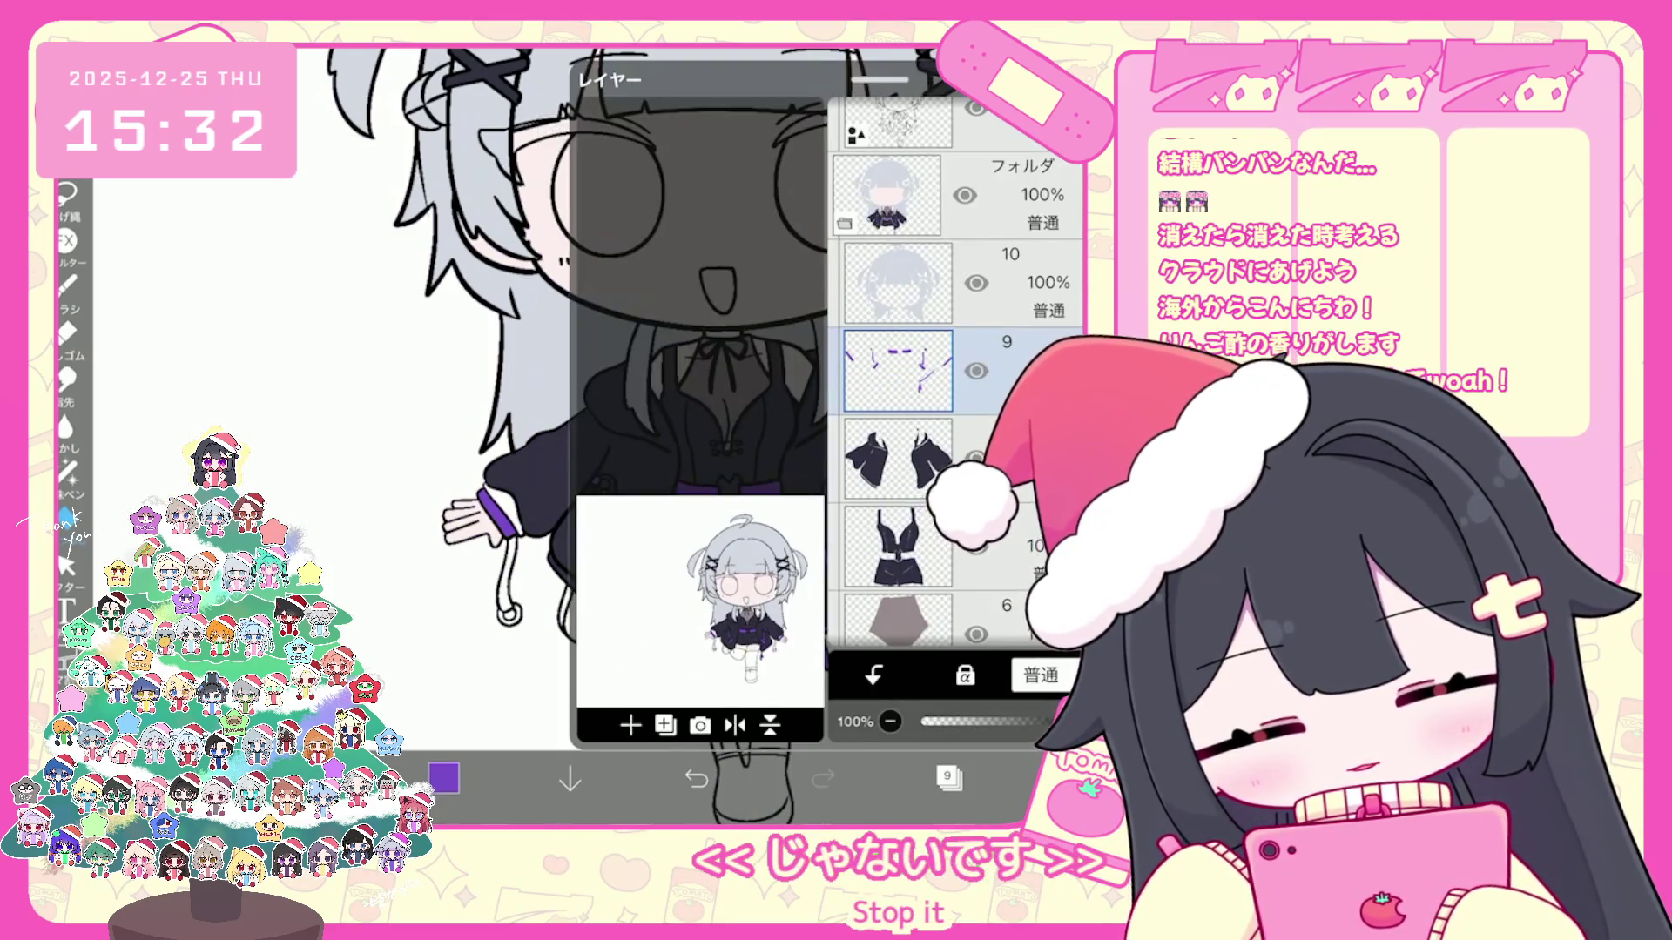
pyautogui.click(609, 680)
pyautogui.click(948, 780)
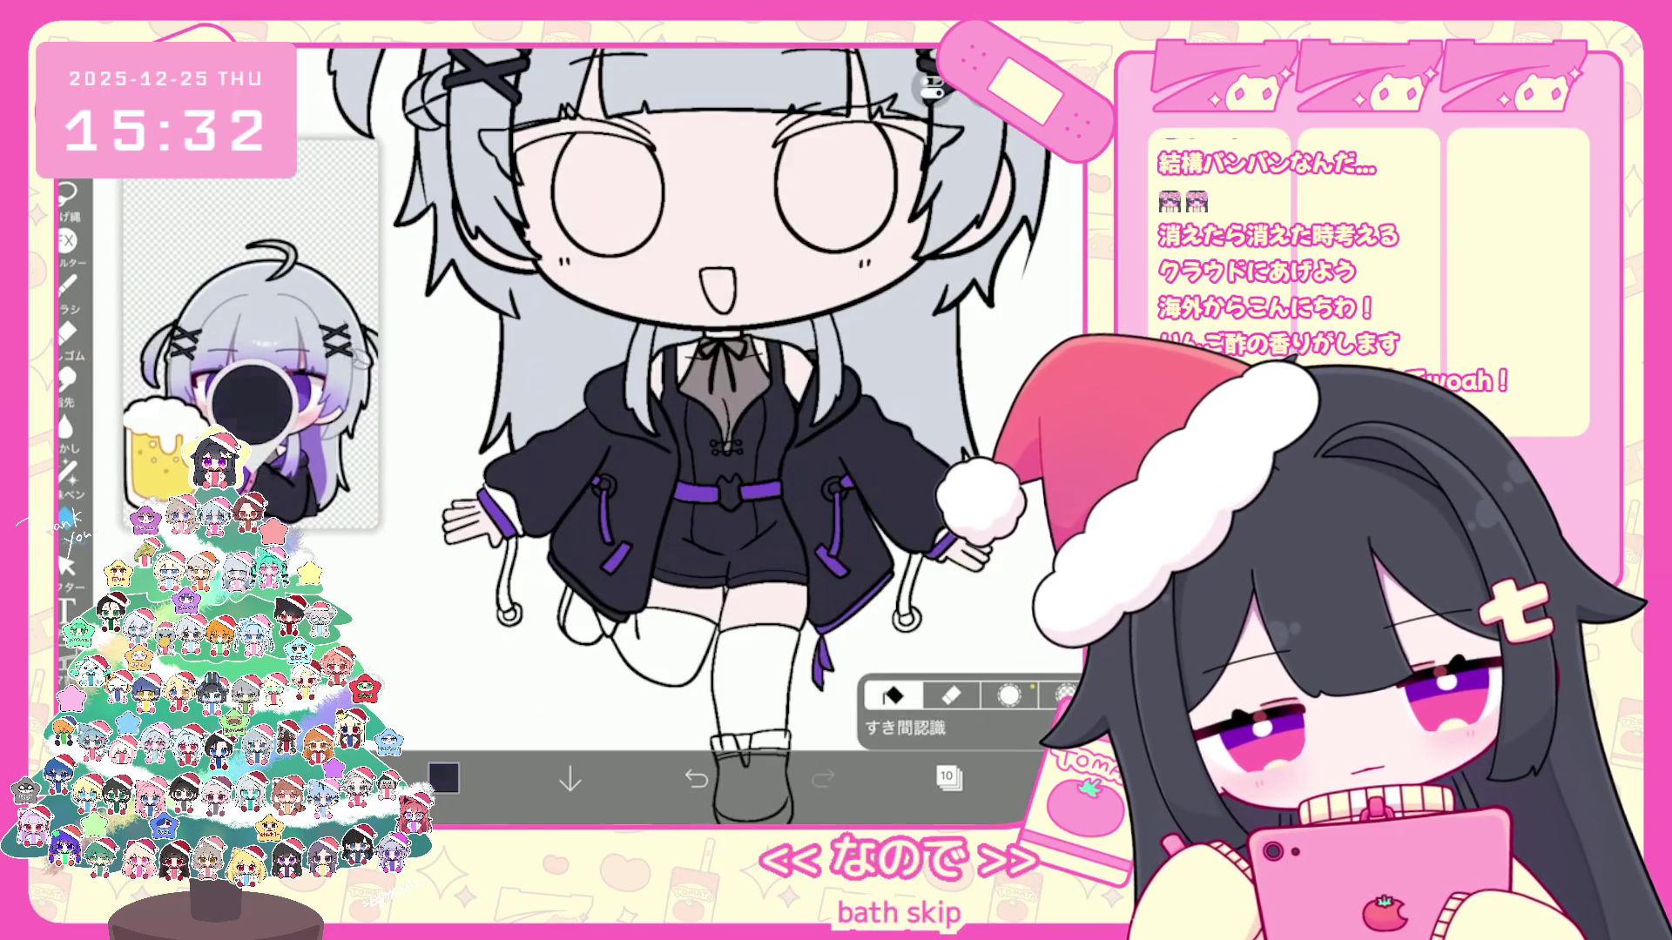
pyautogui.click(249, 398)
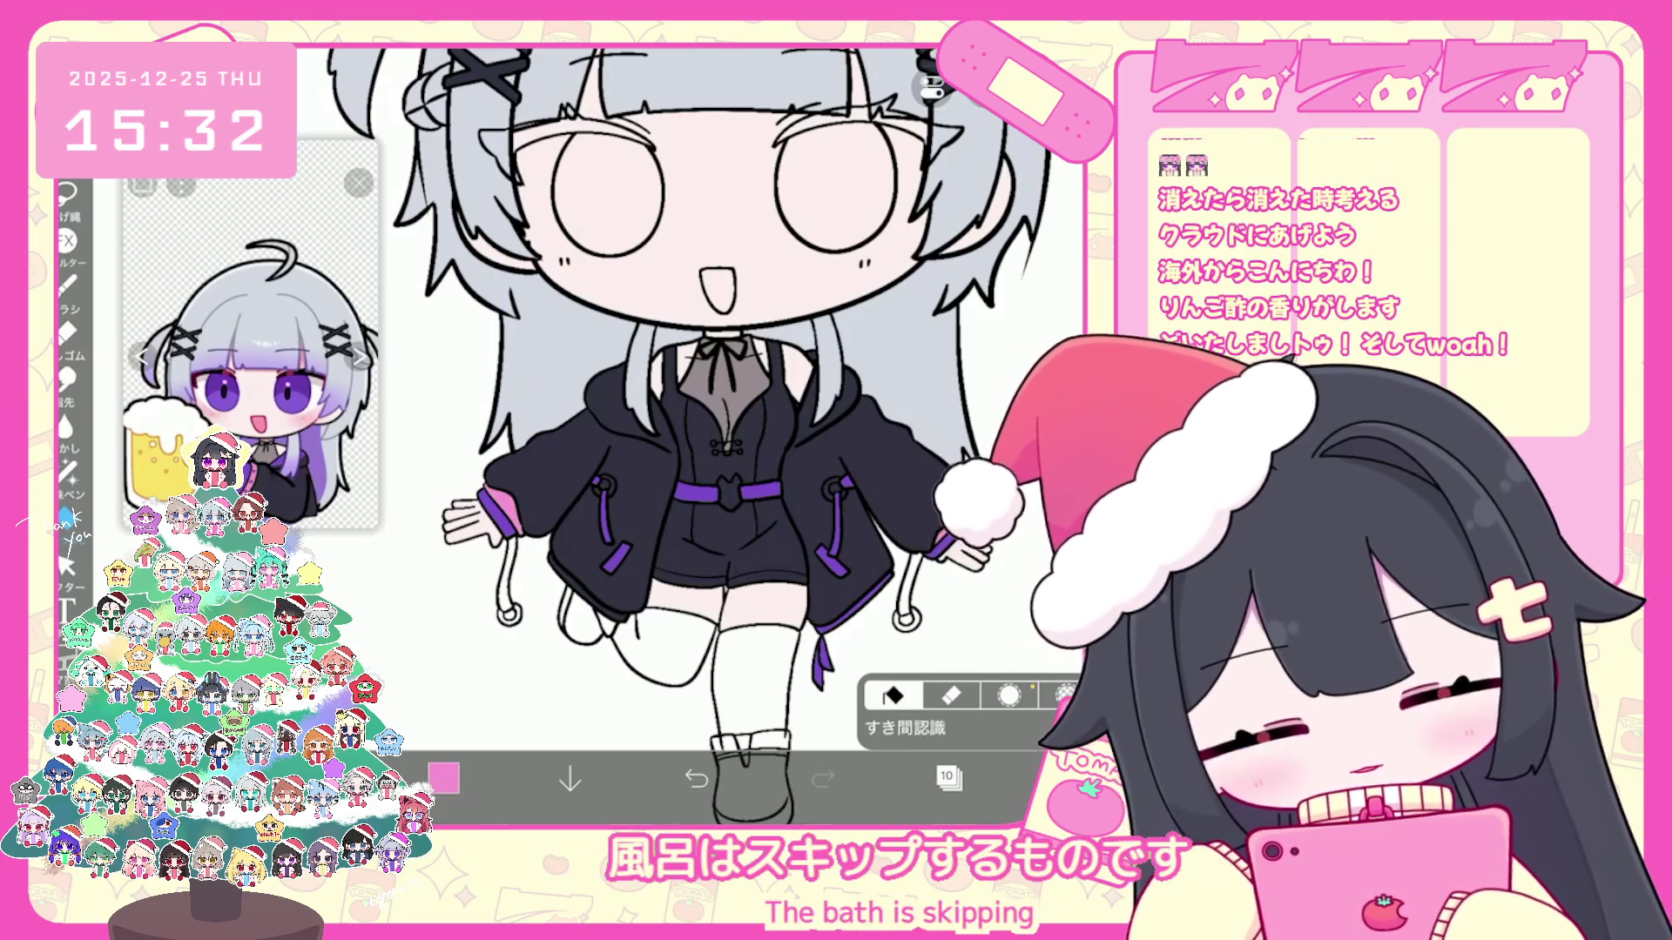
pyautogui.scroll(5, 680, 431)
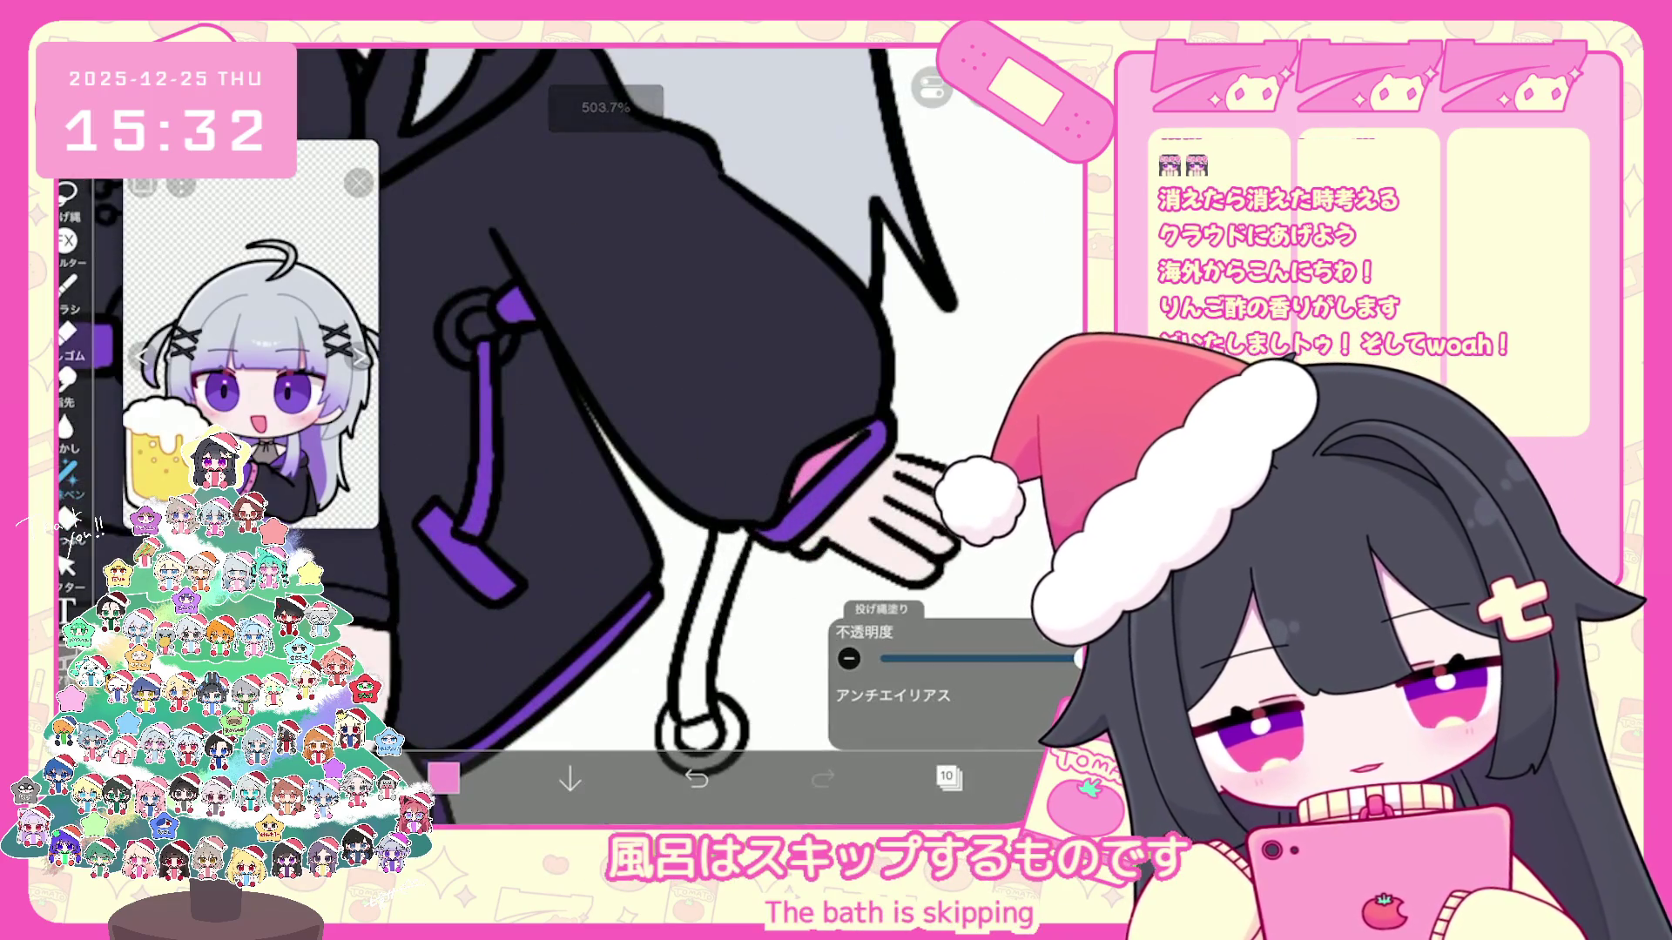
pyautogui.scroll(-5, 679, 431)
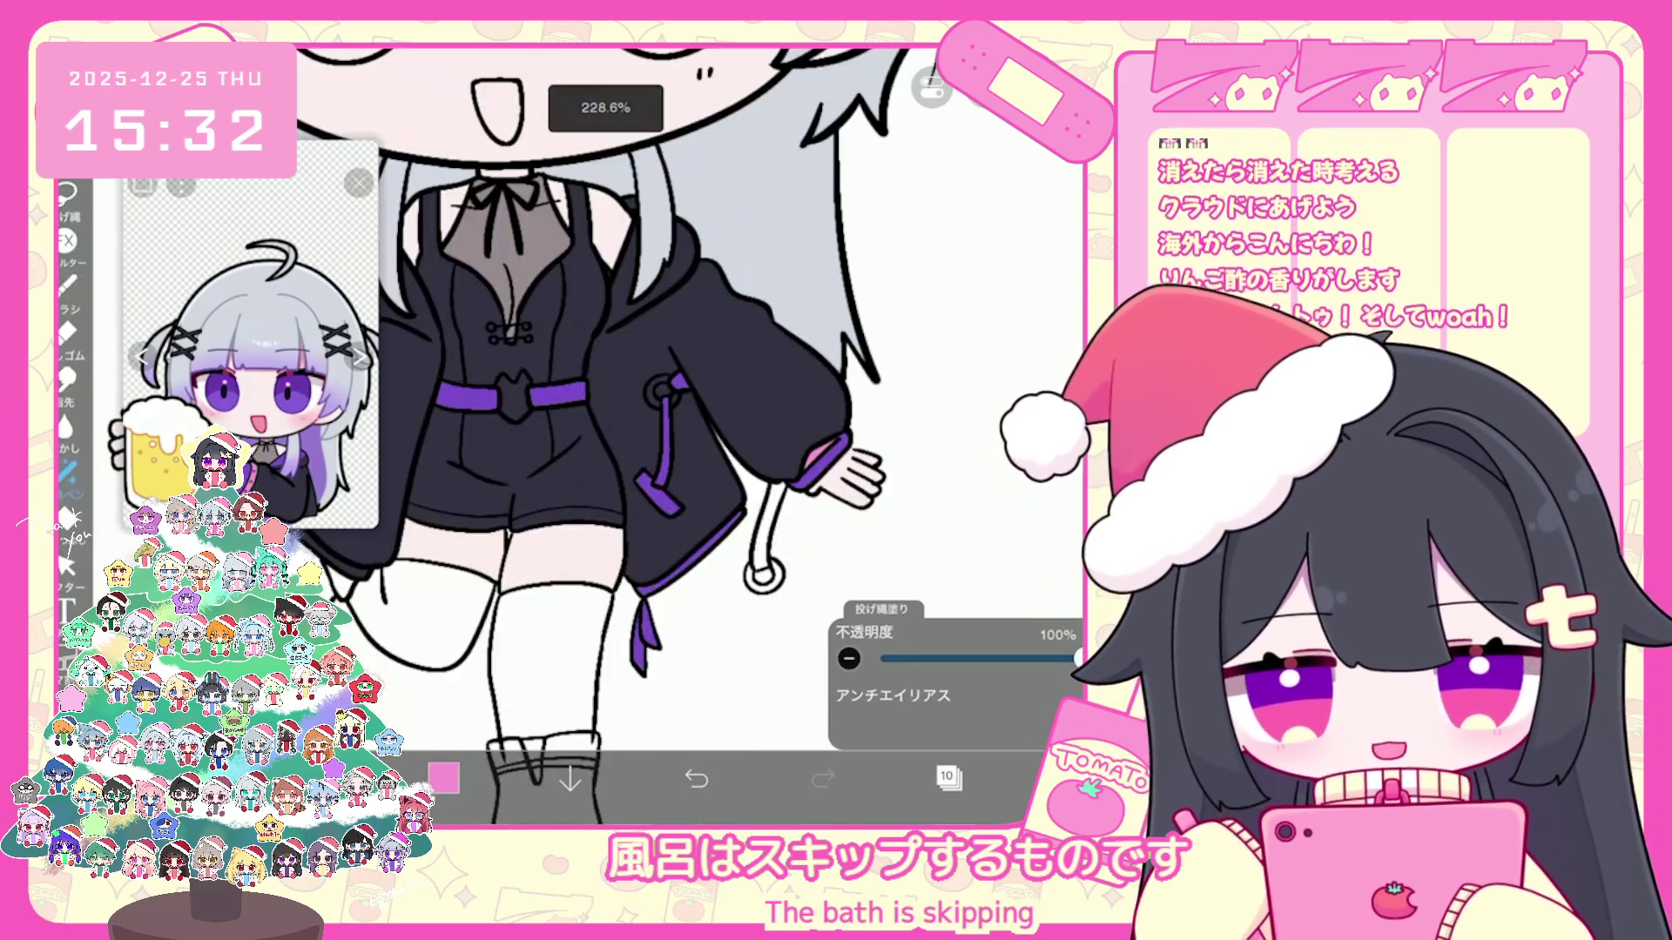
pyautogui.scroll(1, 679, 432)
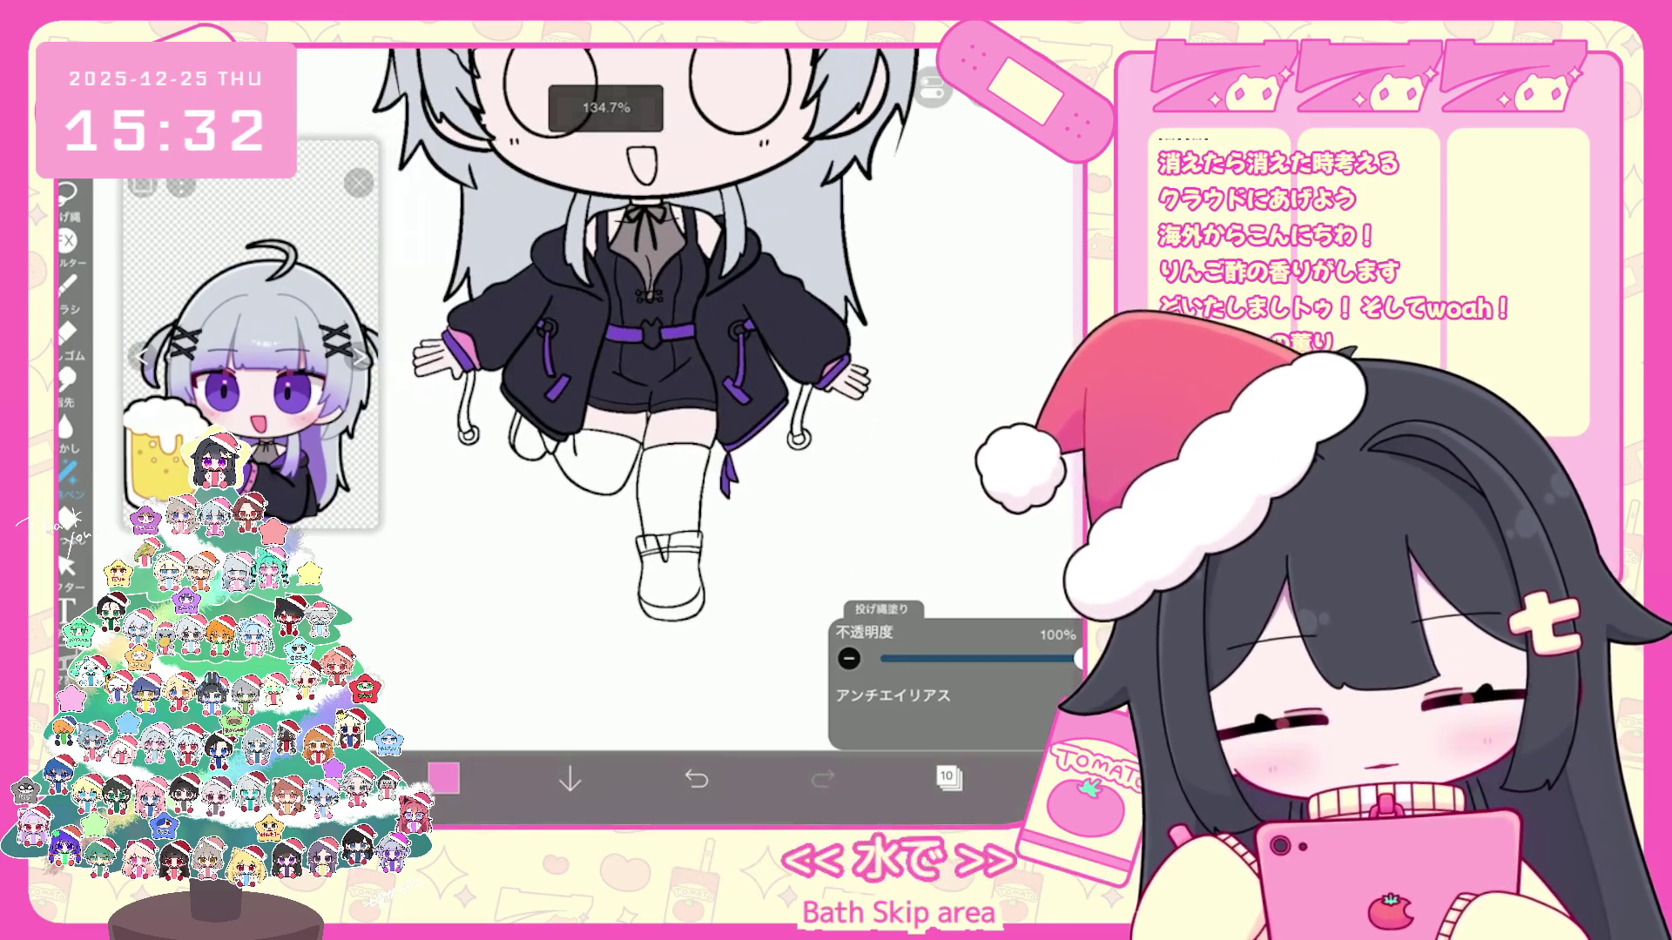
# Step: Add a stockings layer and set light pink for the raised leg's stocking
pyautogui.click(949, 778)
pyautogui.click(630, 726)
pyautogui.click(444, 779)
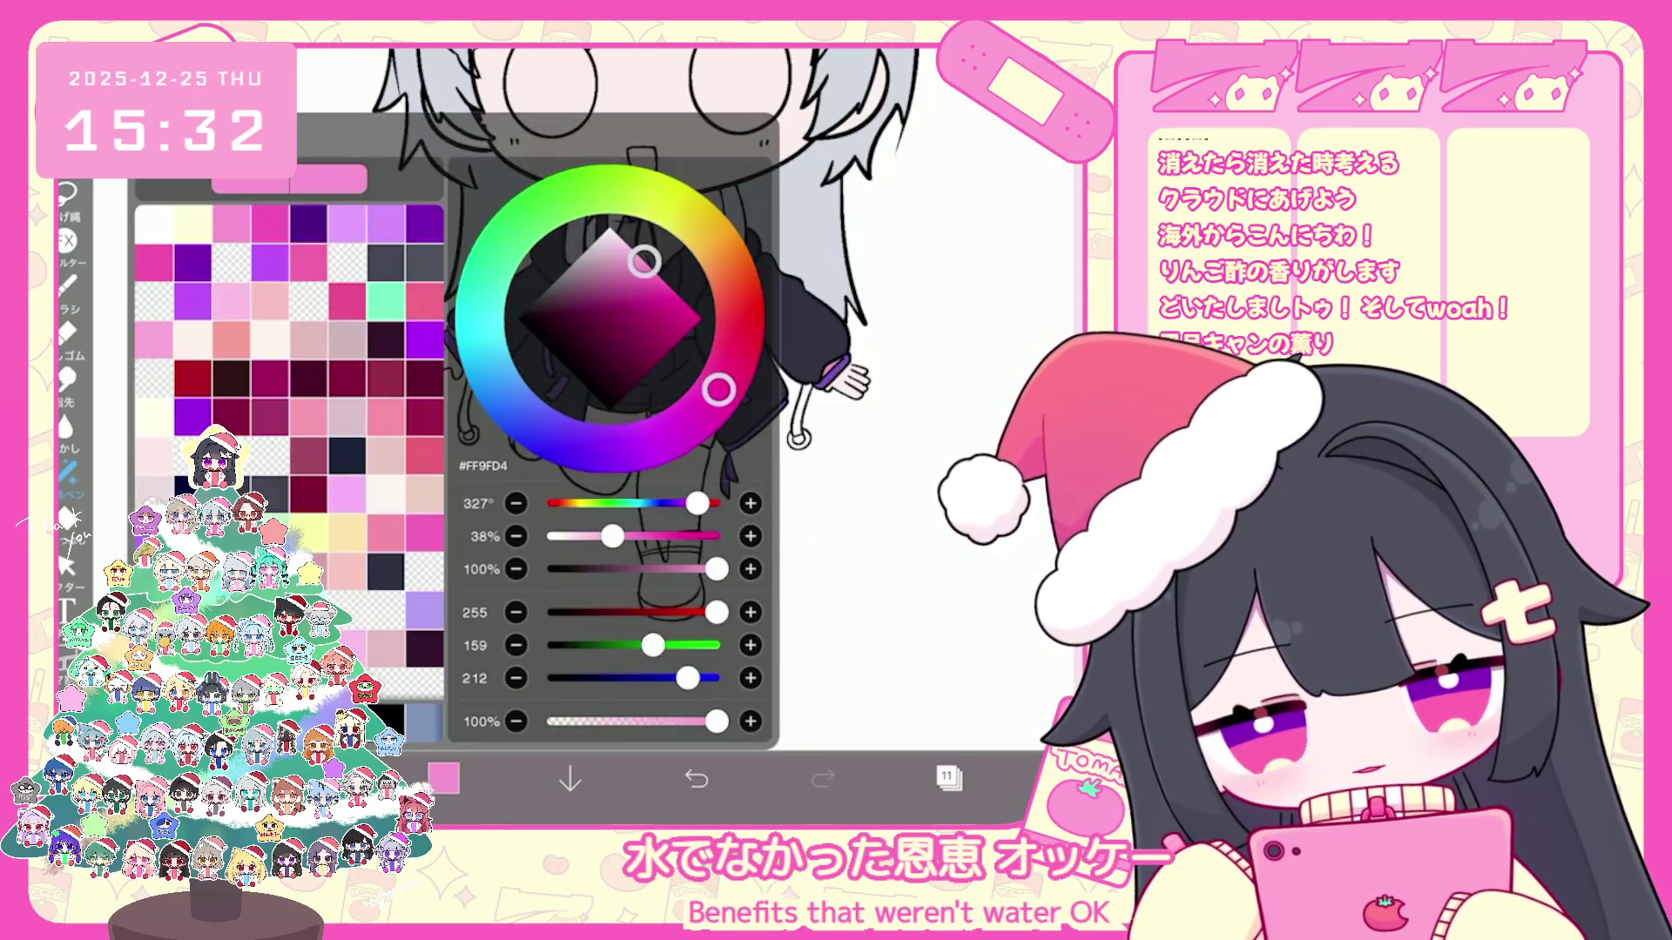
pyautogui.click(444, 778)
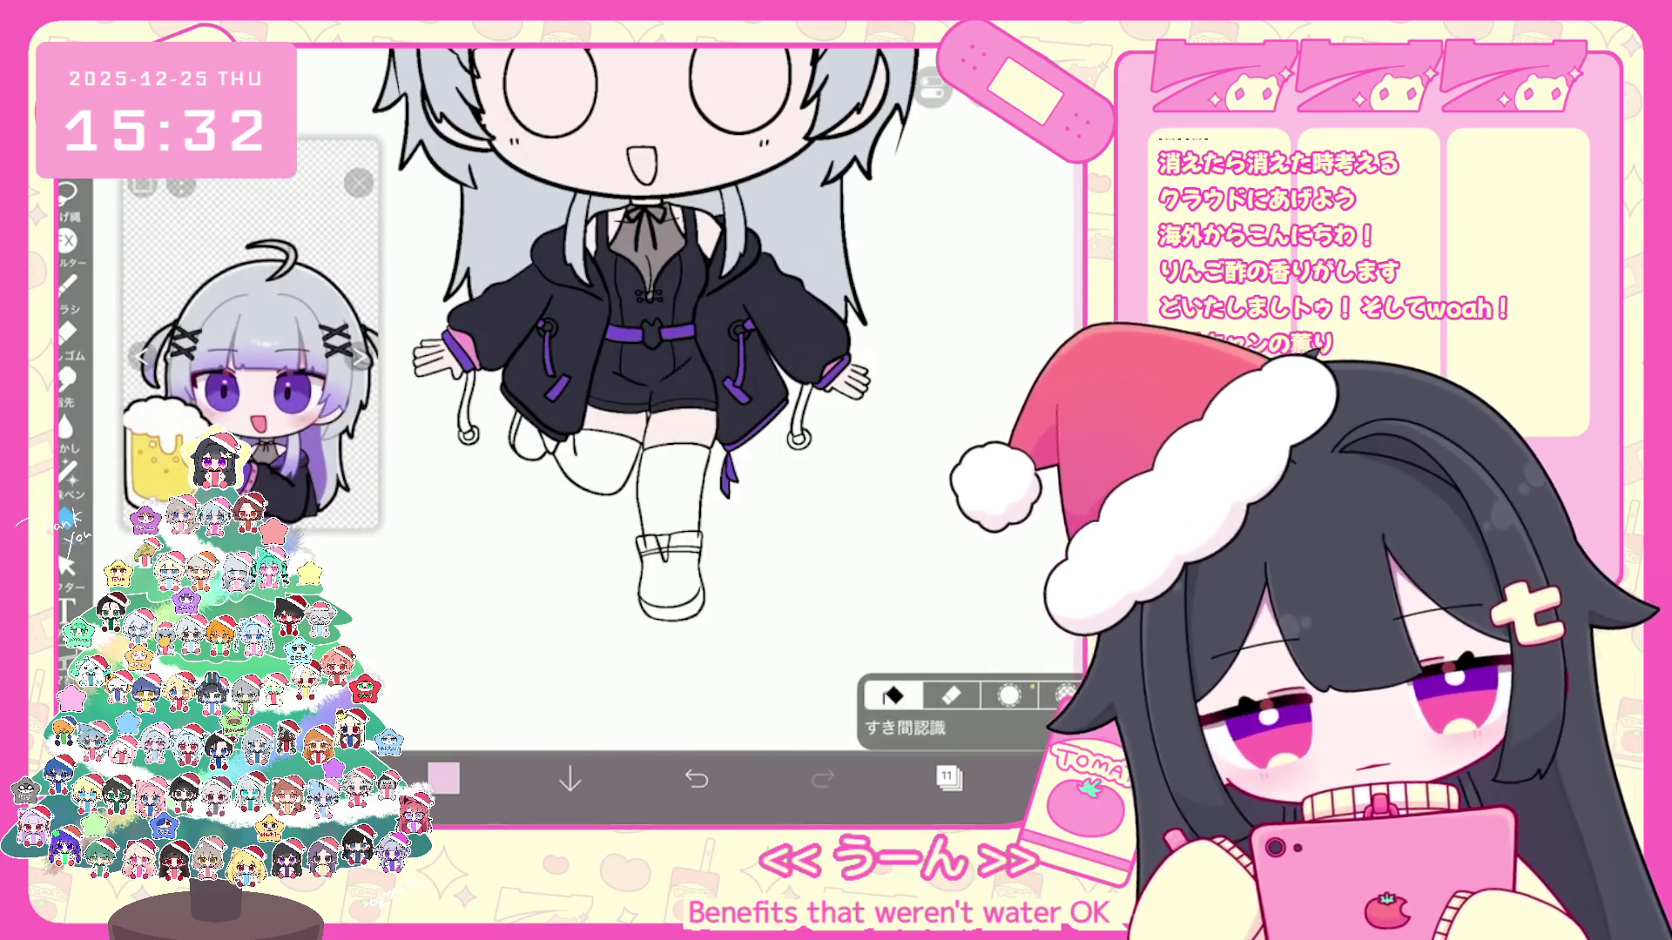
# Step: Switch to a grey colour and fill the standing leg's stocking grey
pyautogui.click(444, 779)
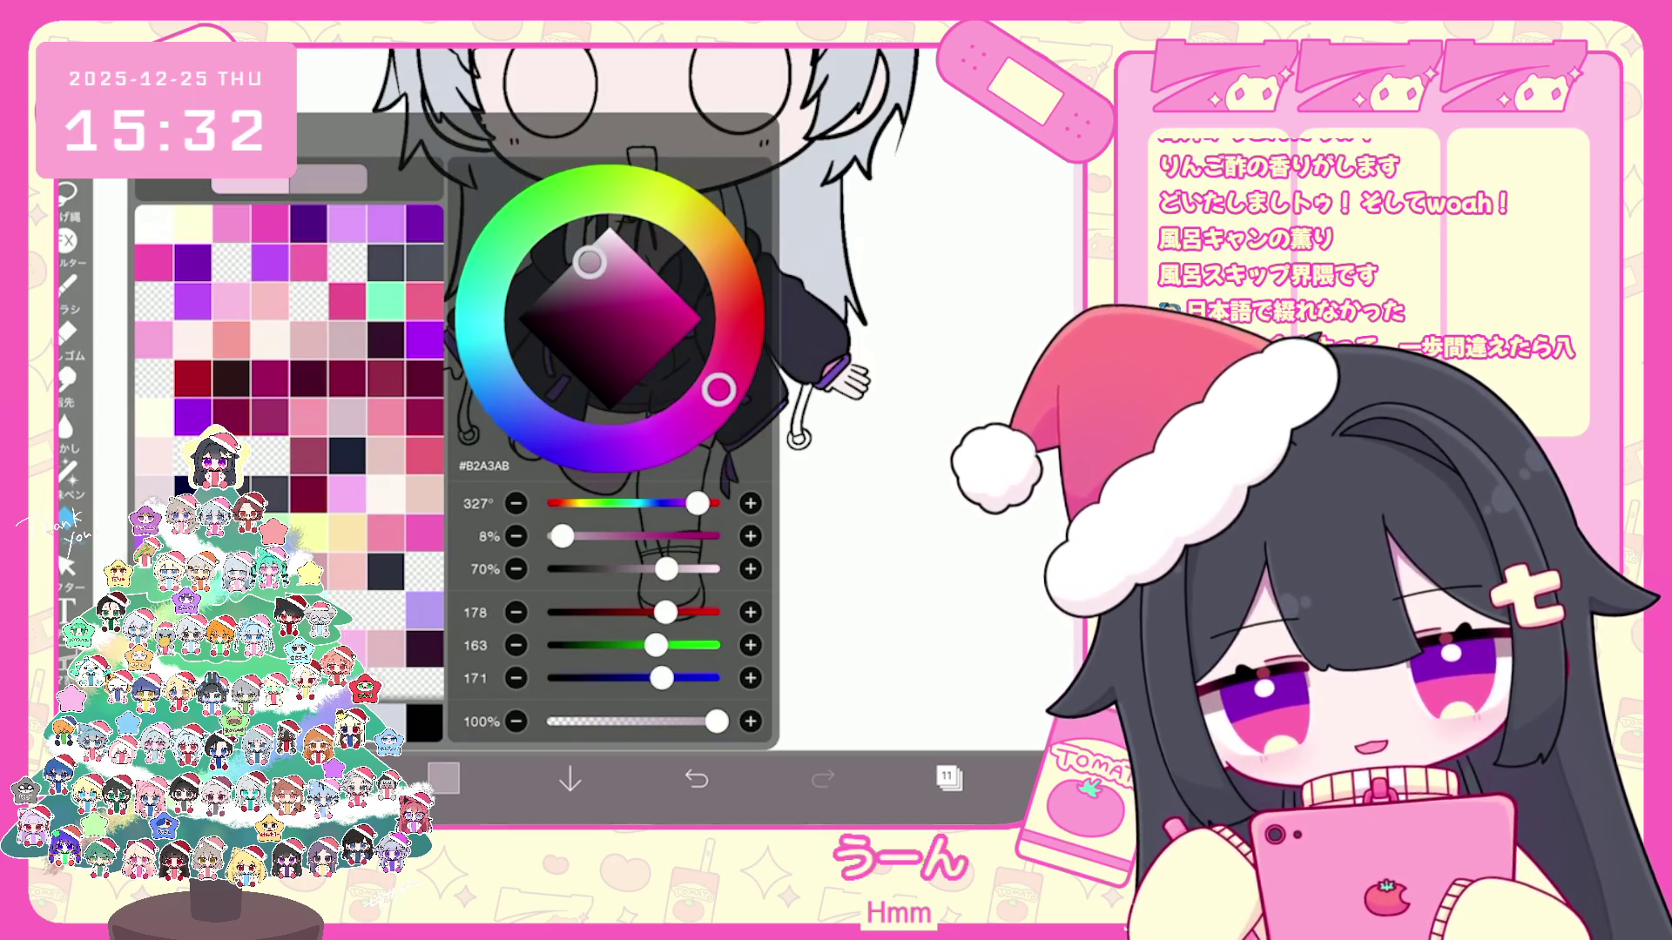
pyautogui.click(444, 778)
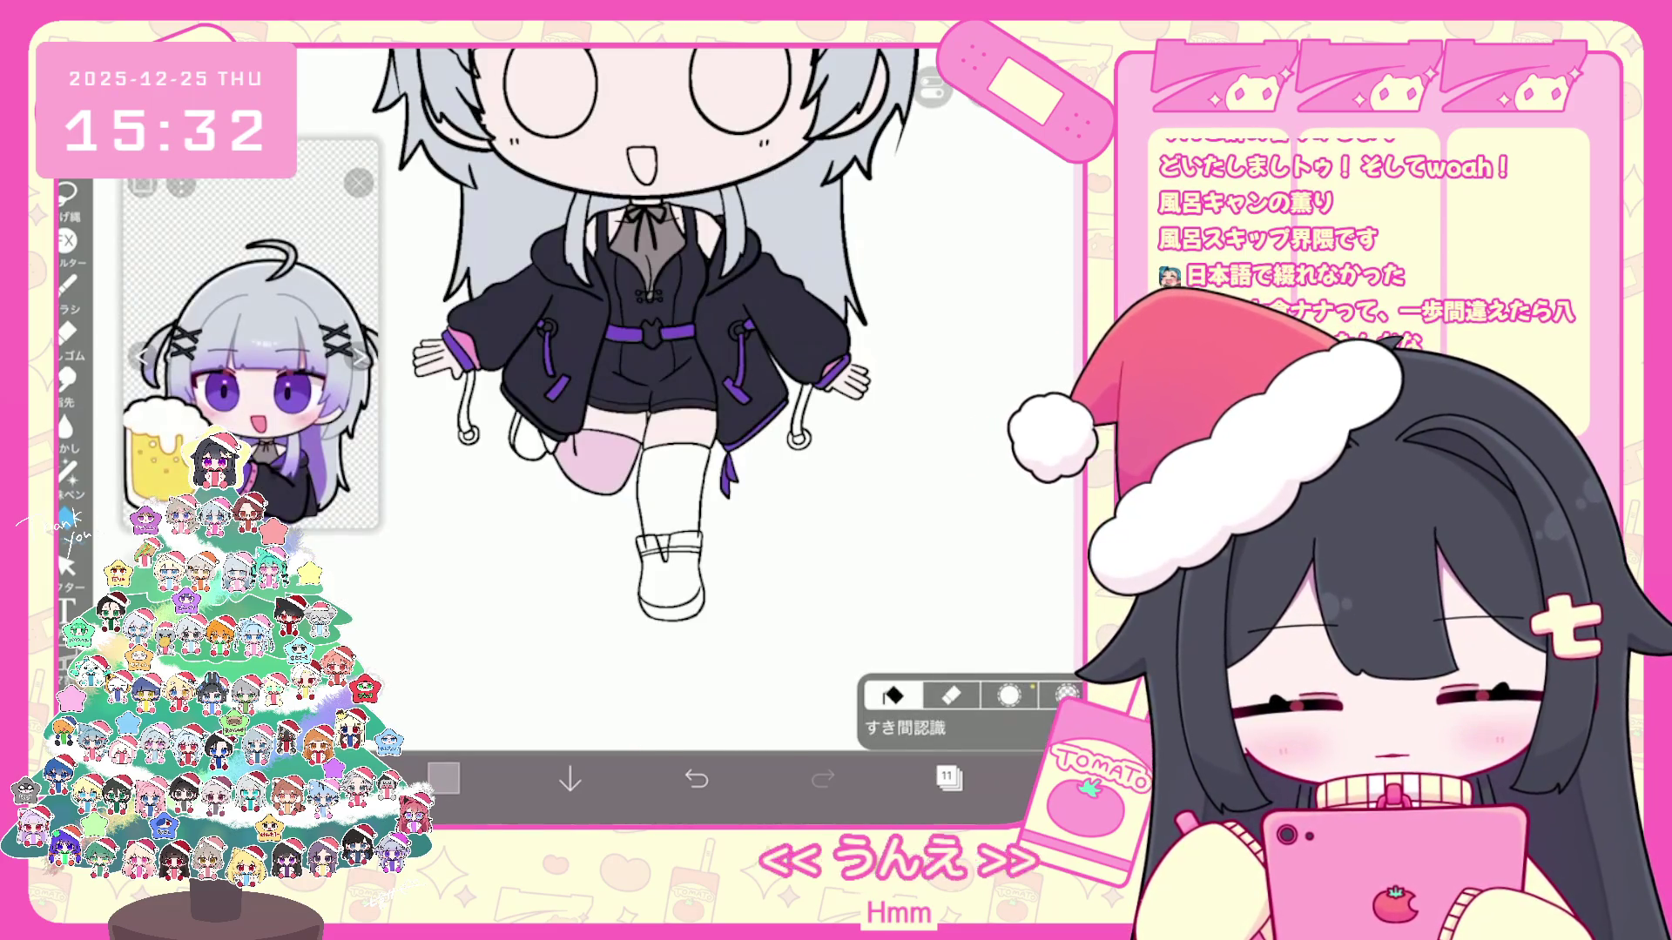
pyautogui.click(674, 487)
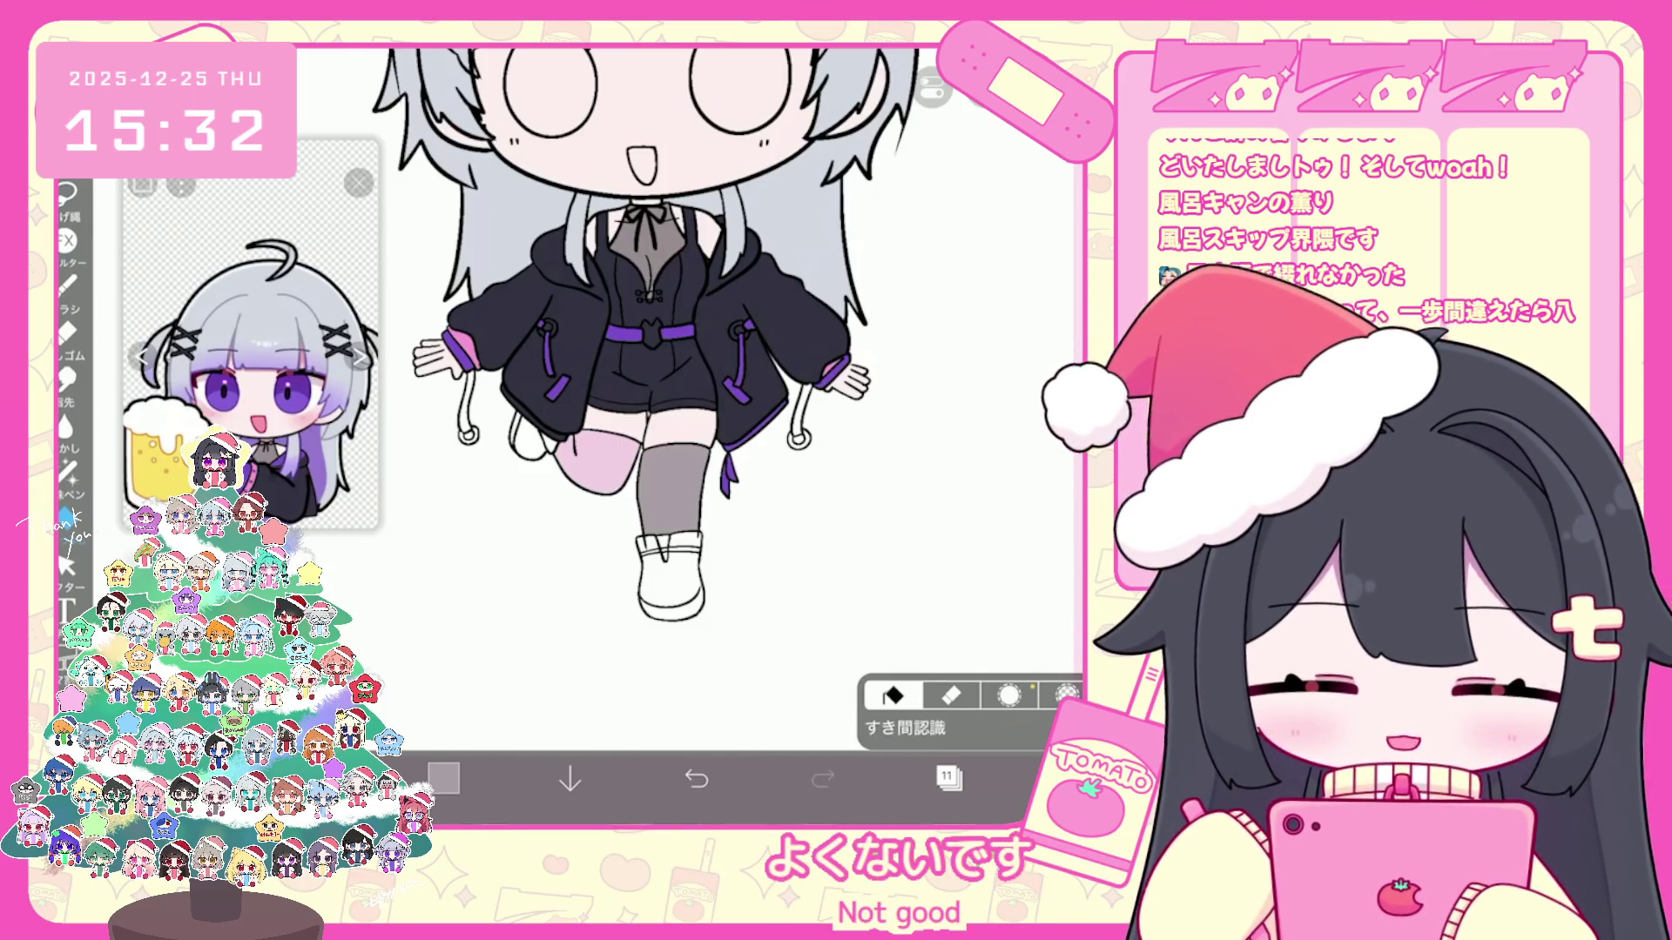
# Step: Add a layer for the stocking lines, pick black and choose a brush
pyautogui.click(948, 777)
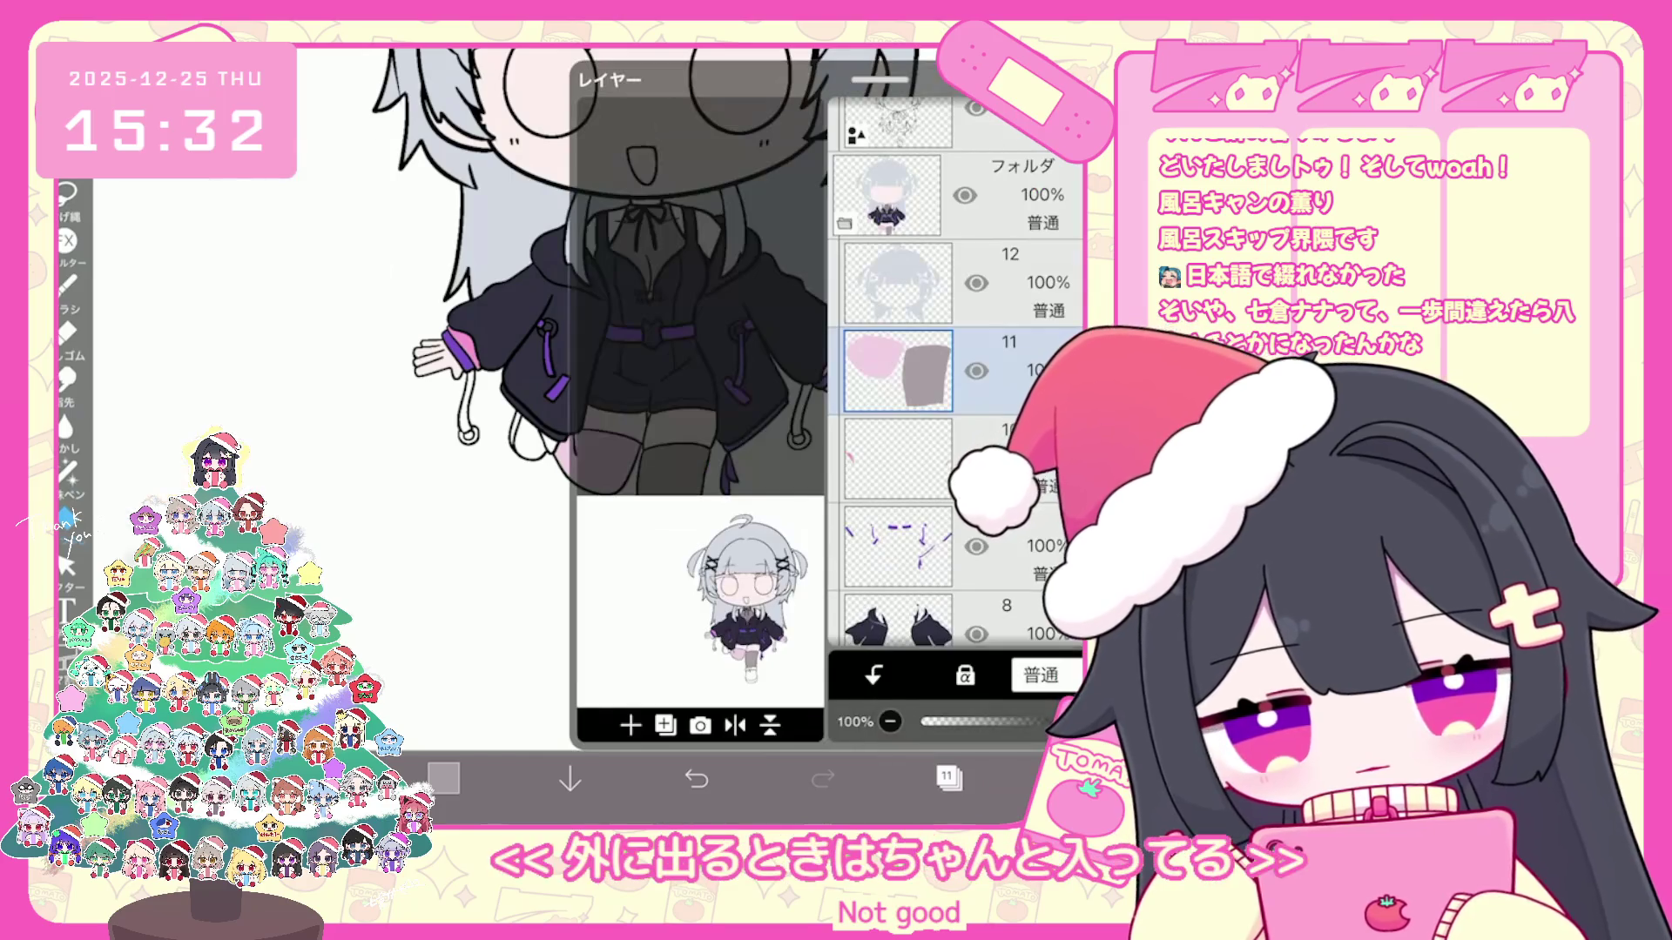
pyautogui.click(901, 431)
pyautogui.click(444, 779)
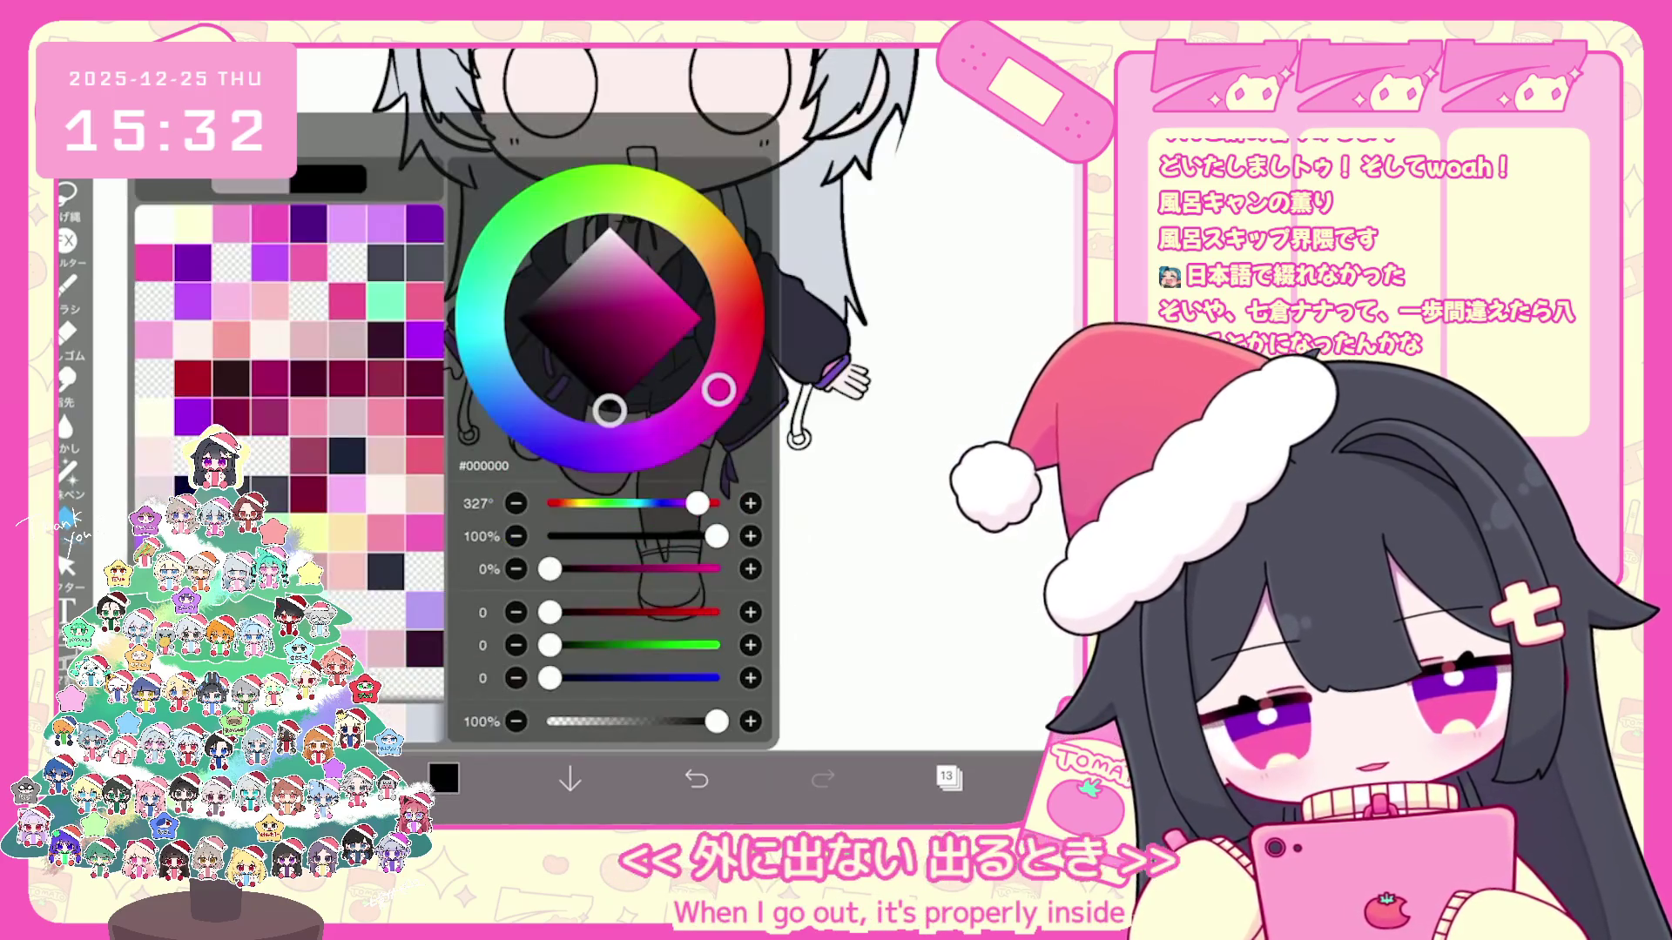
pyautogui.click(444, 779)
pyautogui.click(68, 283)
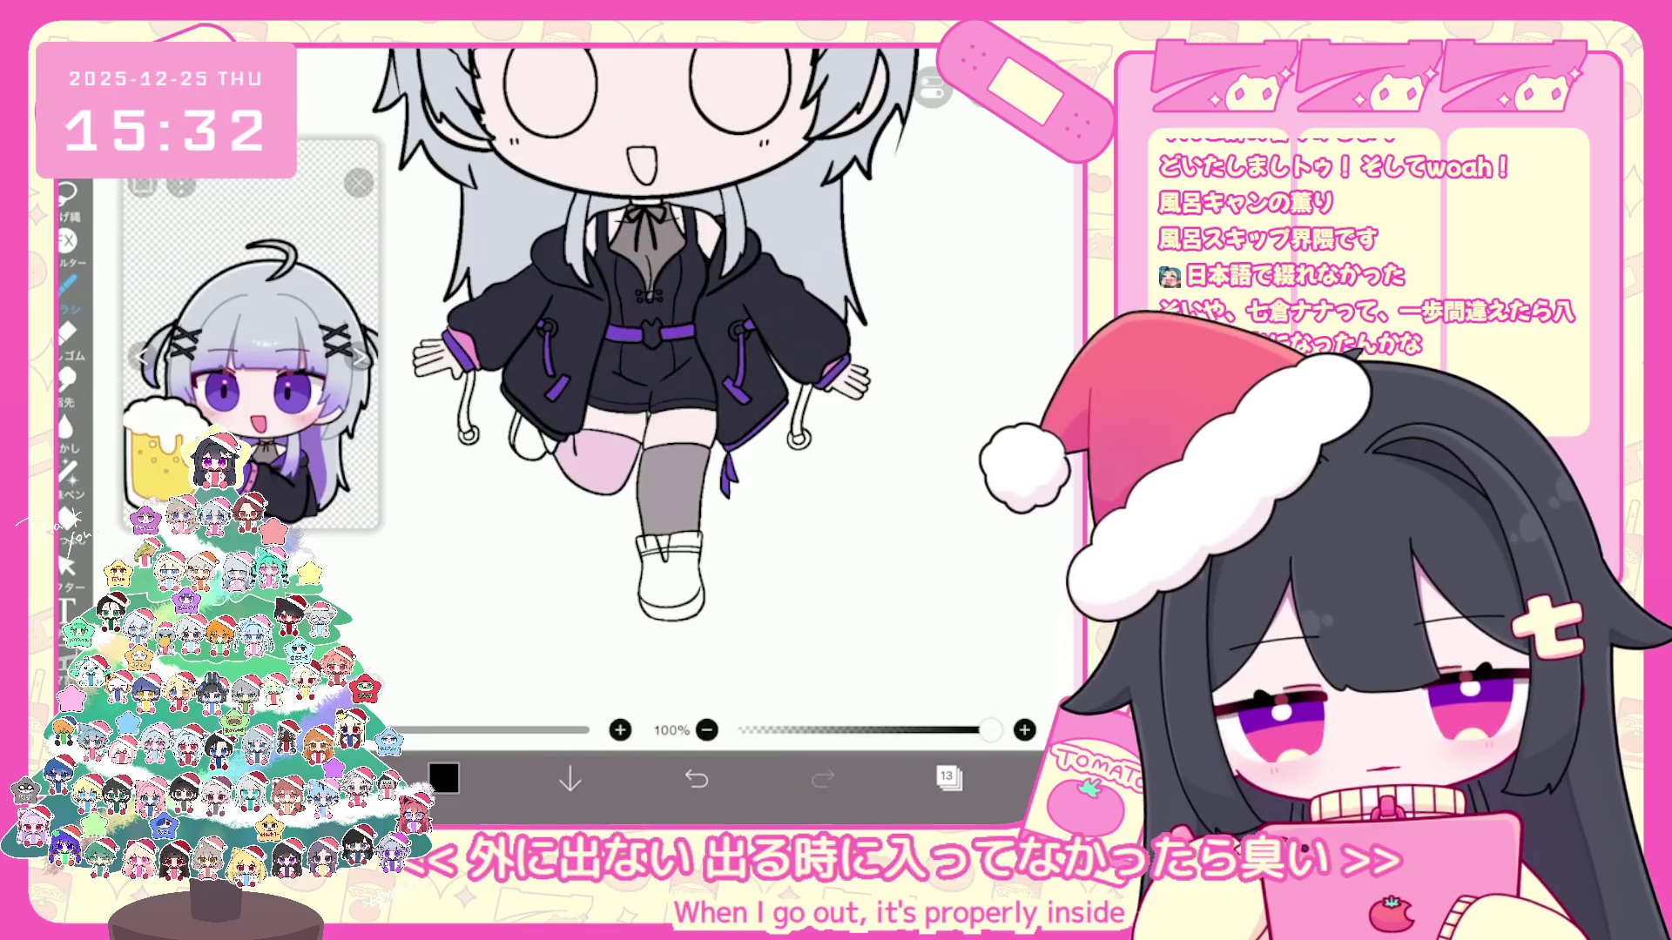
pyautogui.click(68, 282)
pyautogui.click(849, 522)
pyautogui.scroll(5, 660, 457)
pyautogui.scroll(2, 660, 458)
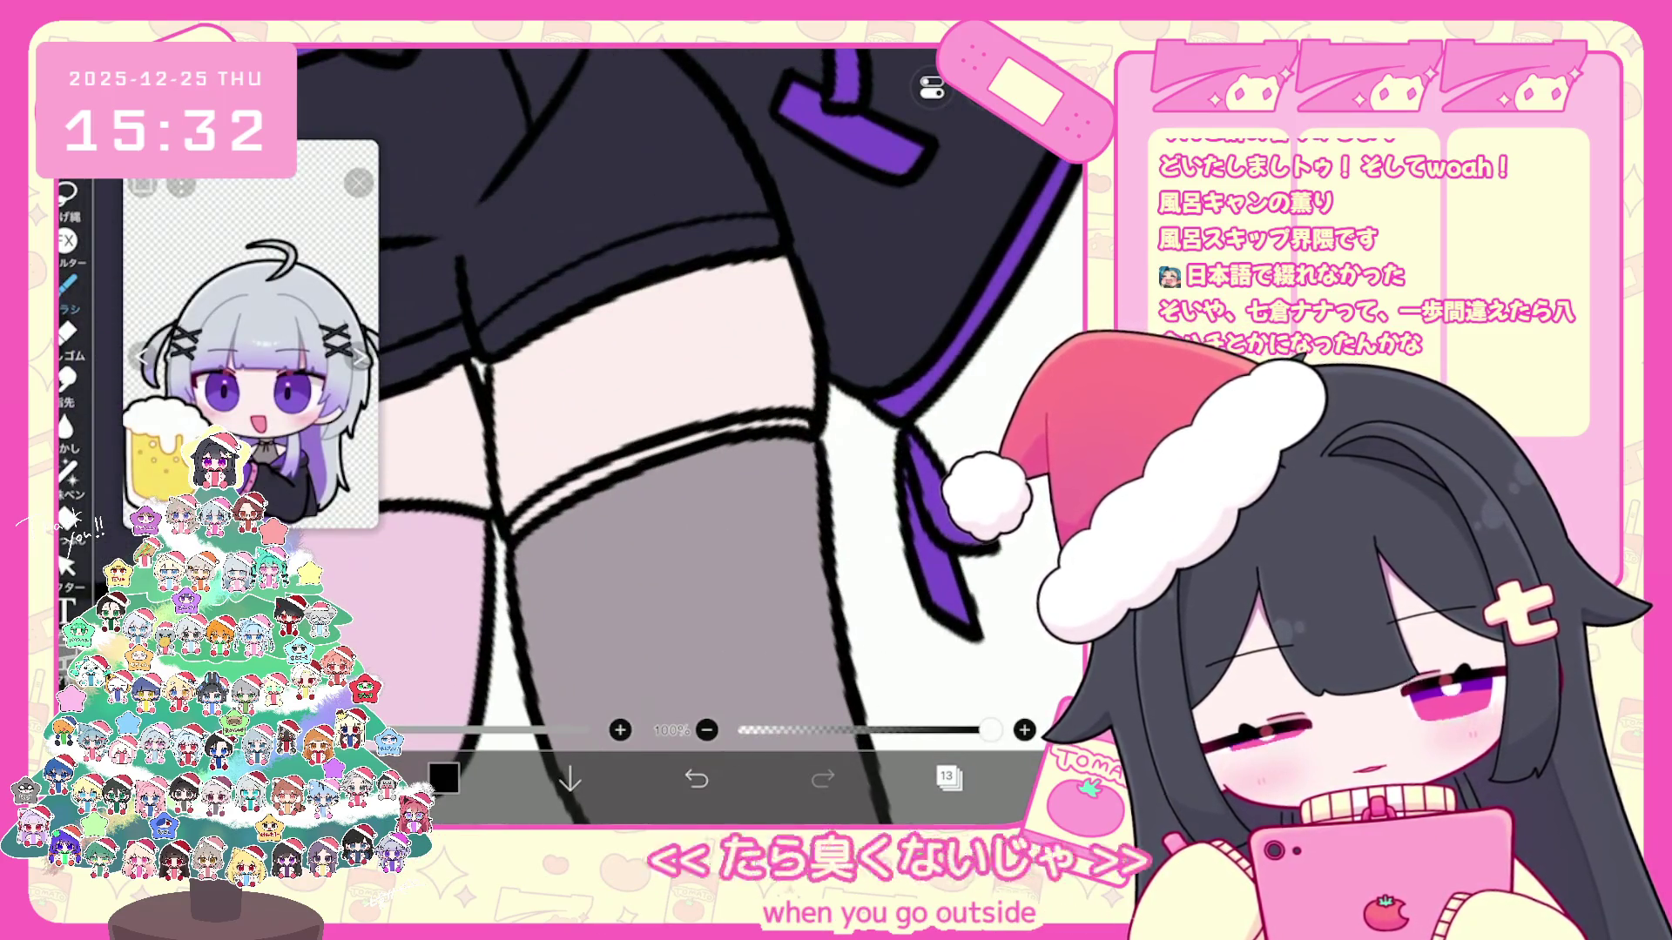
# Step: Draw along the stocking tops and undo the extra and doubled brush strokes
pyautogui.moveTo(588, 458); pyautogui.dragTo(783, 393)
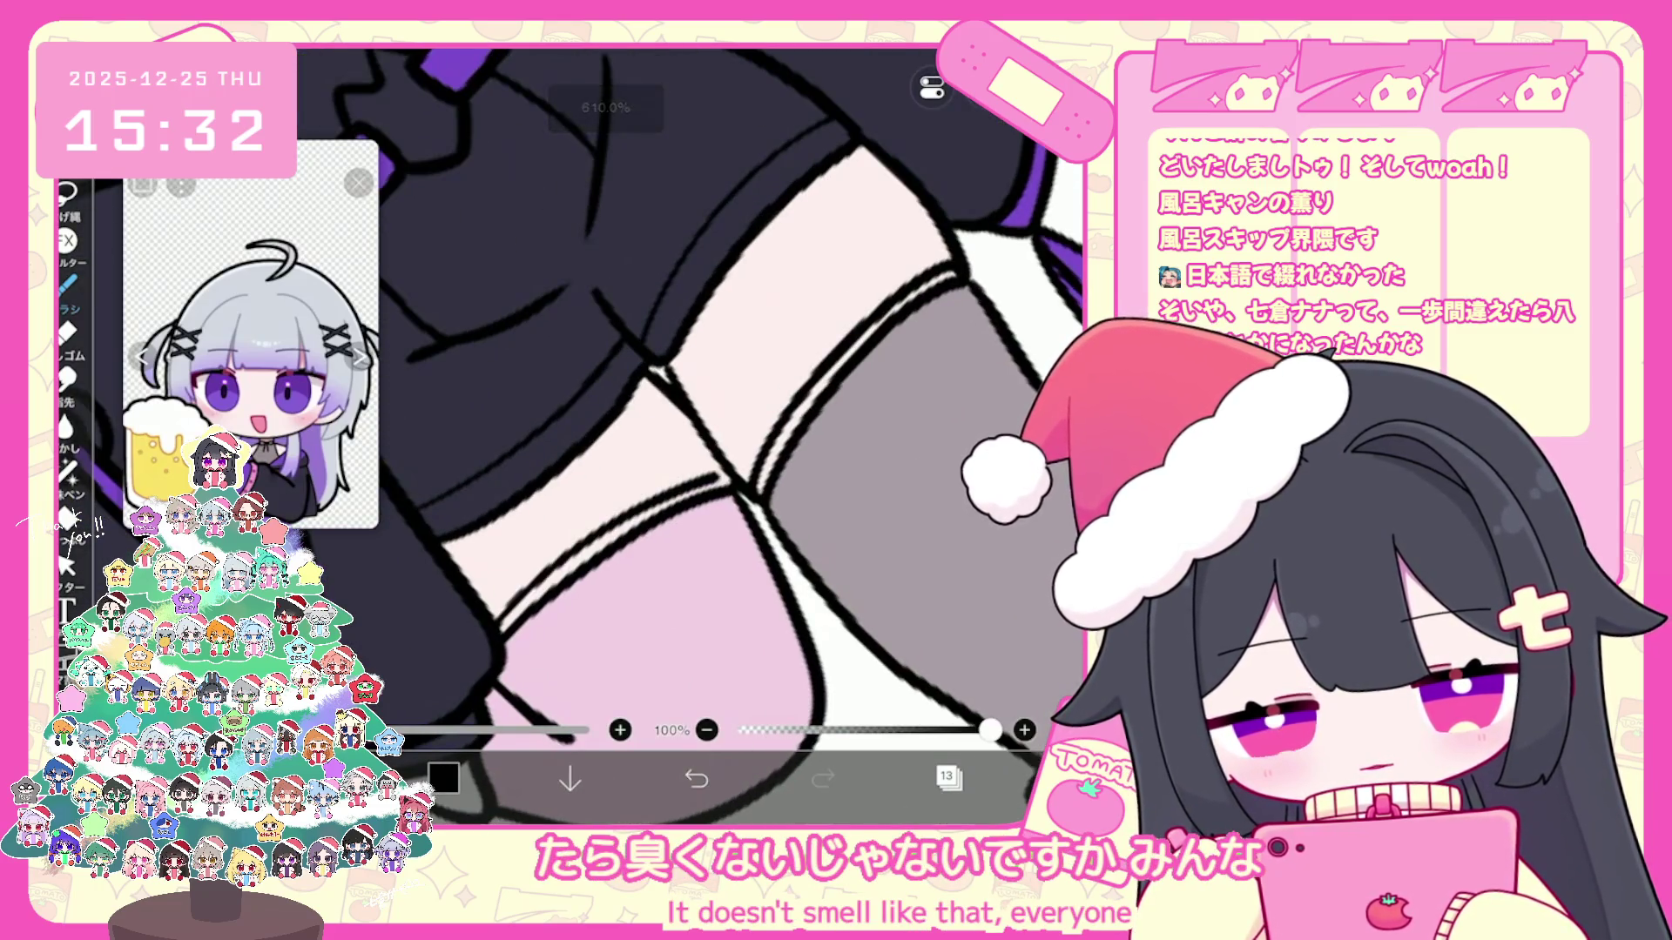
pyautogui.click(695, 778)
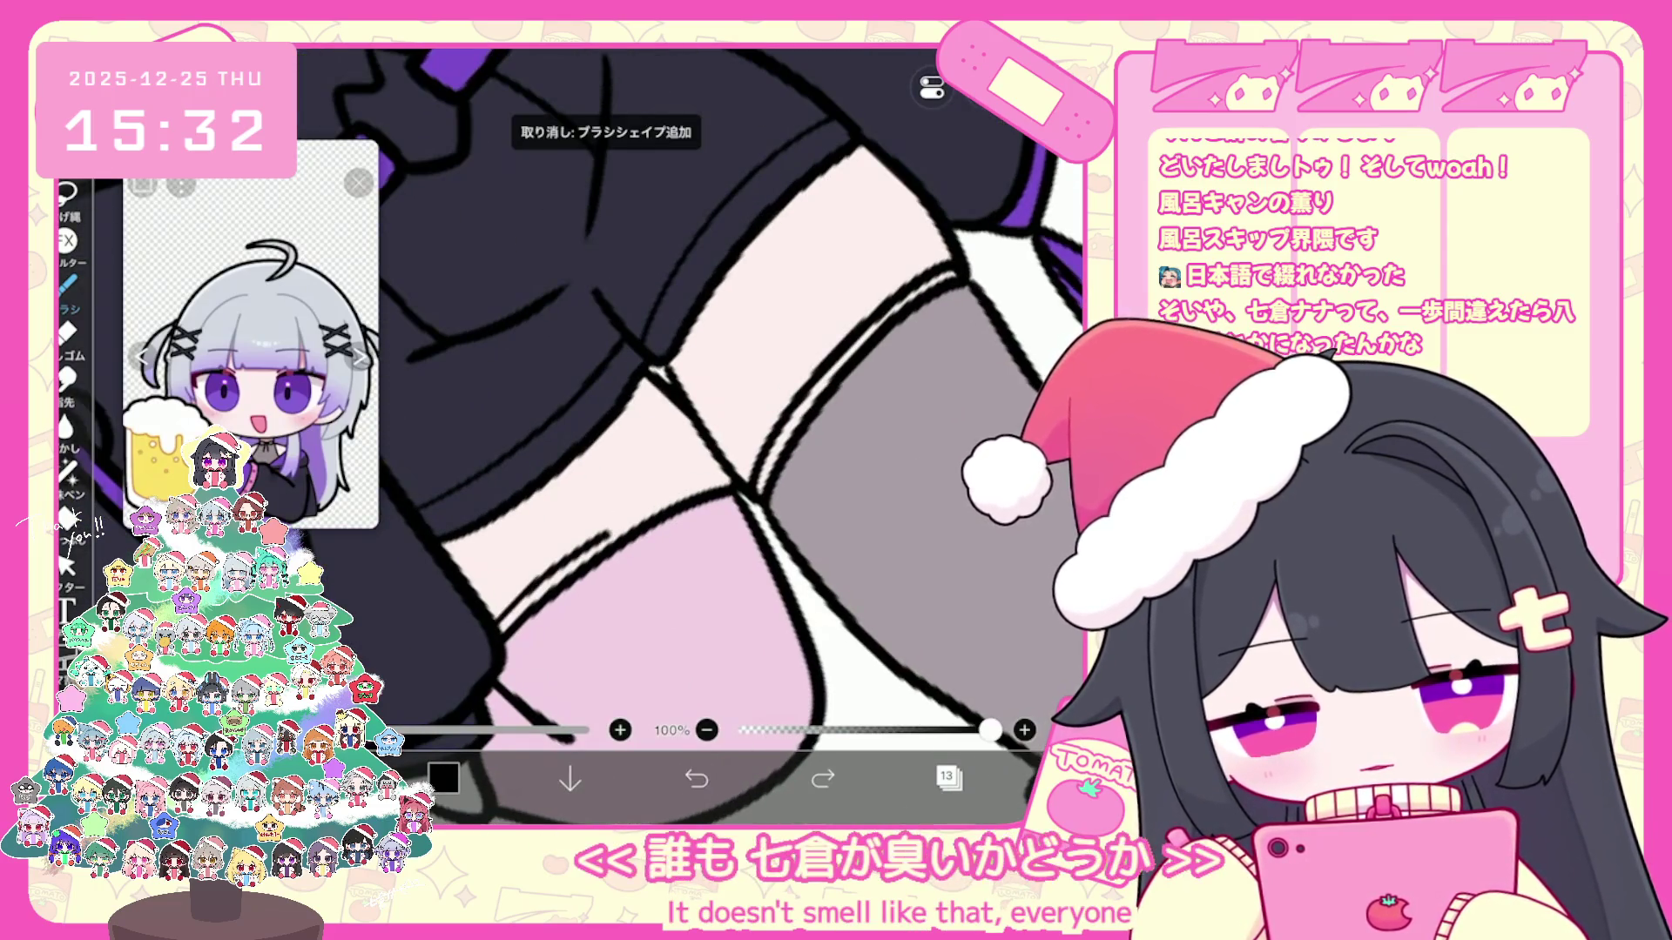
pyautogui.click(695, 778)
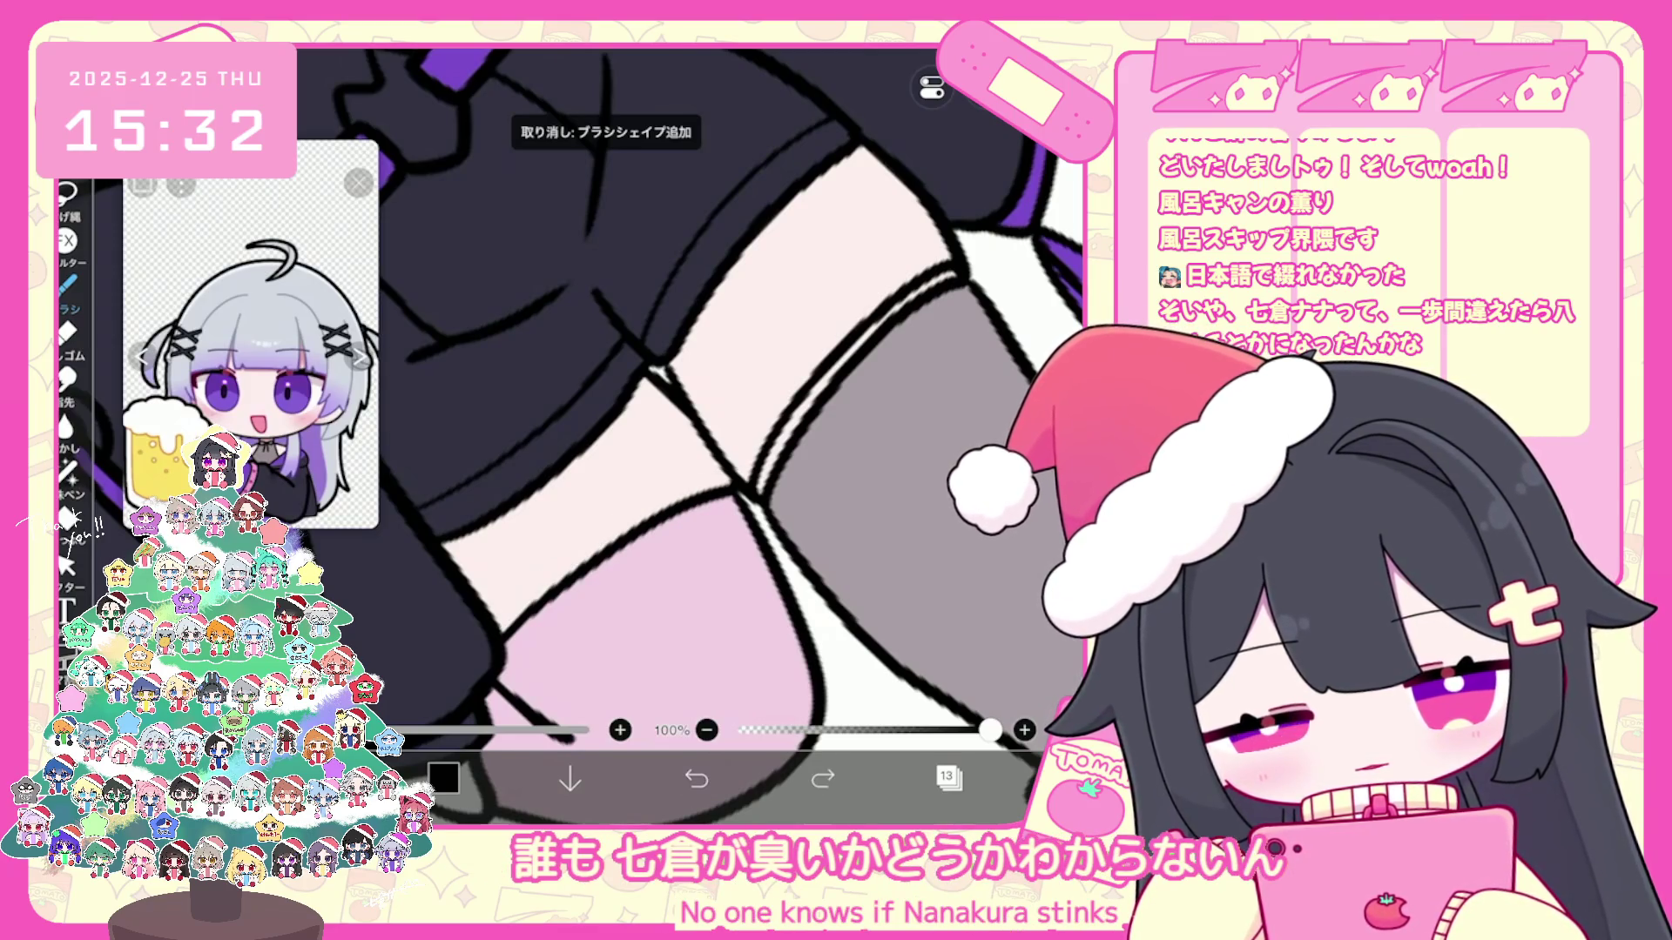
pyautogui.click(695, 778)
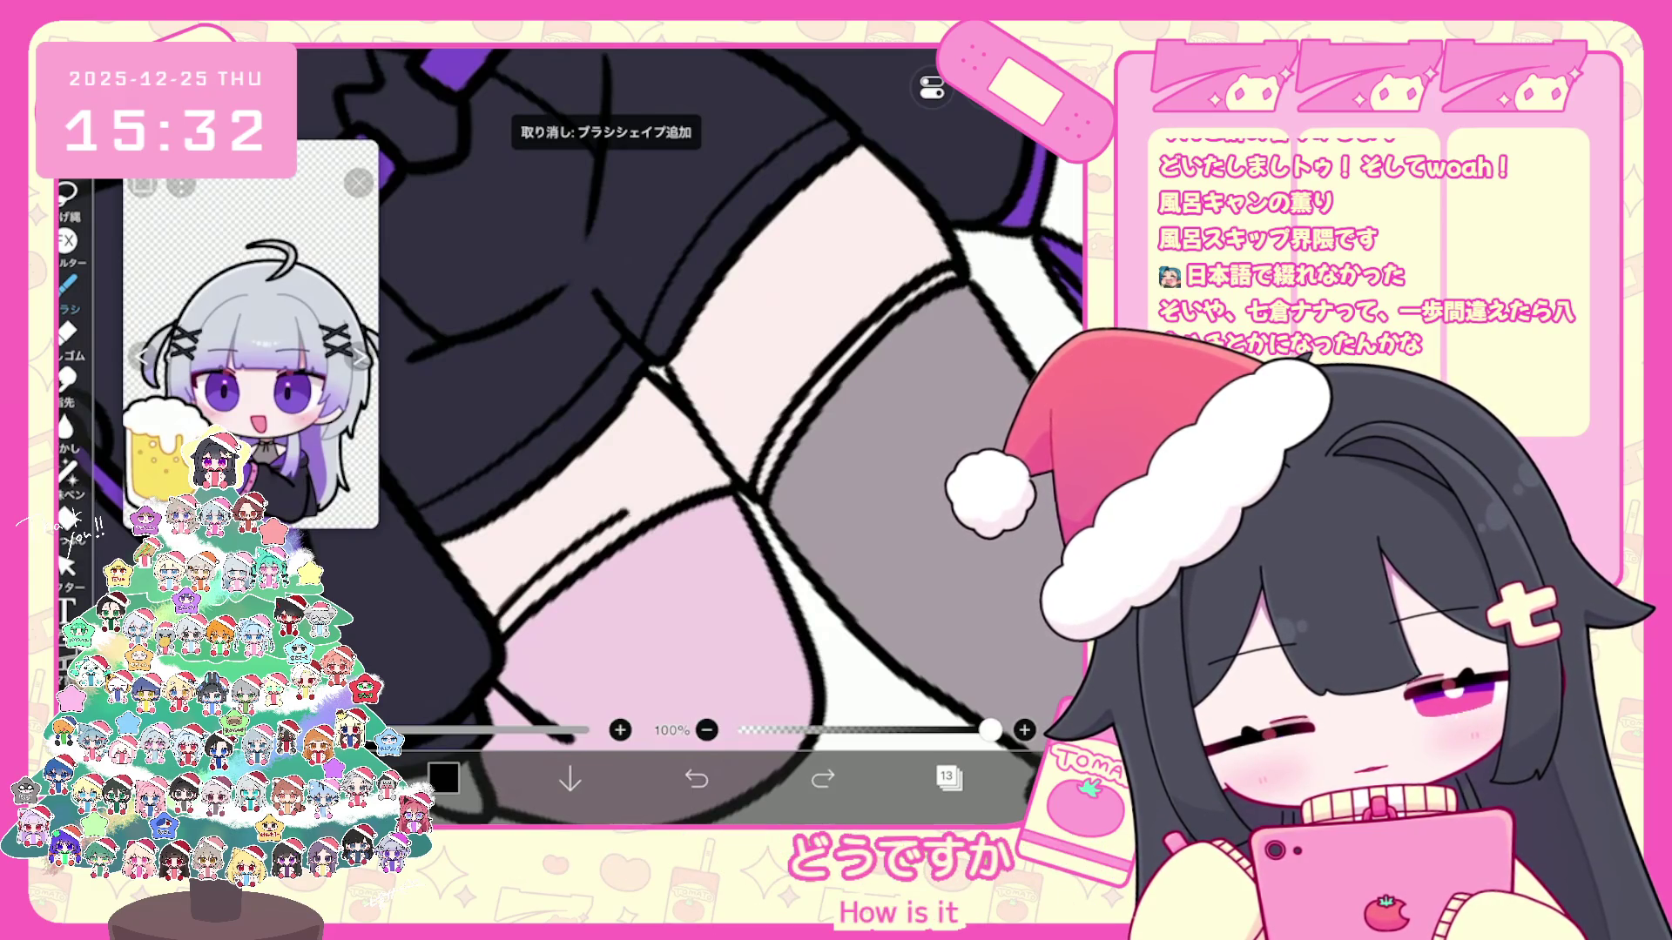
pyautogui.click(697, 778)
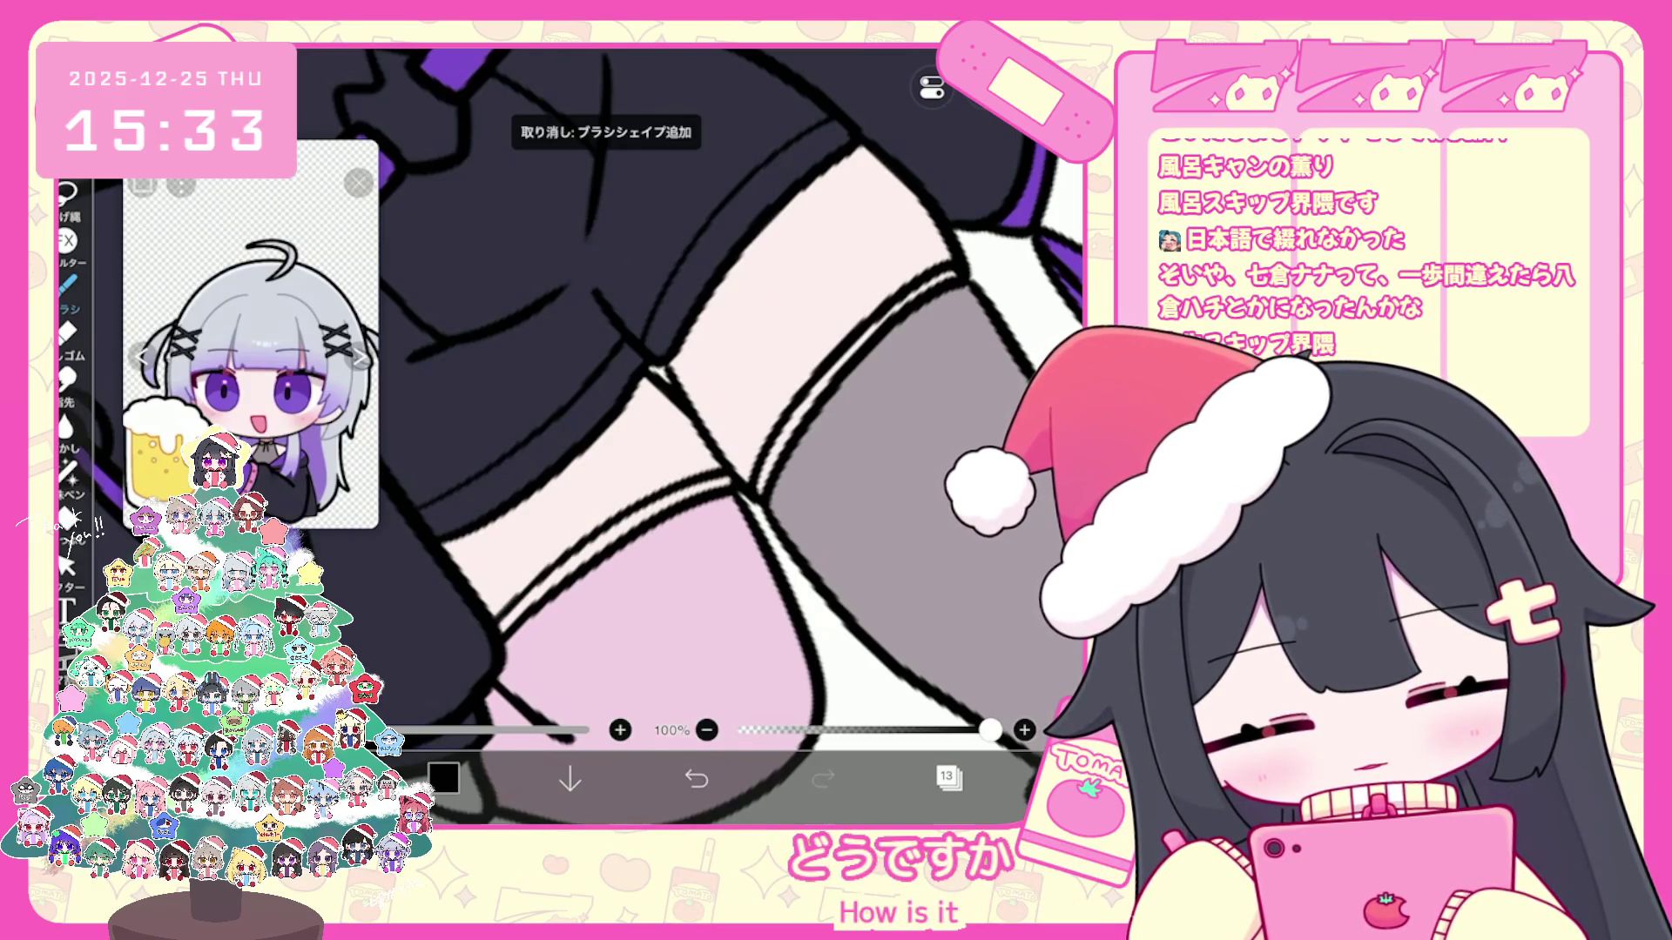
pyautogui.scroll(-5, 686, 438)
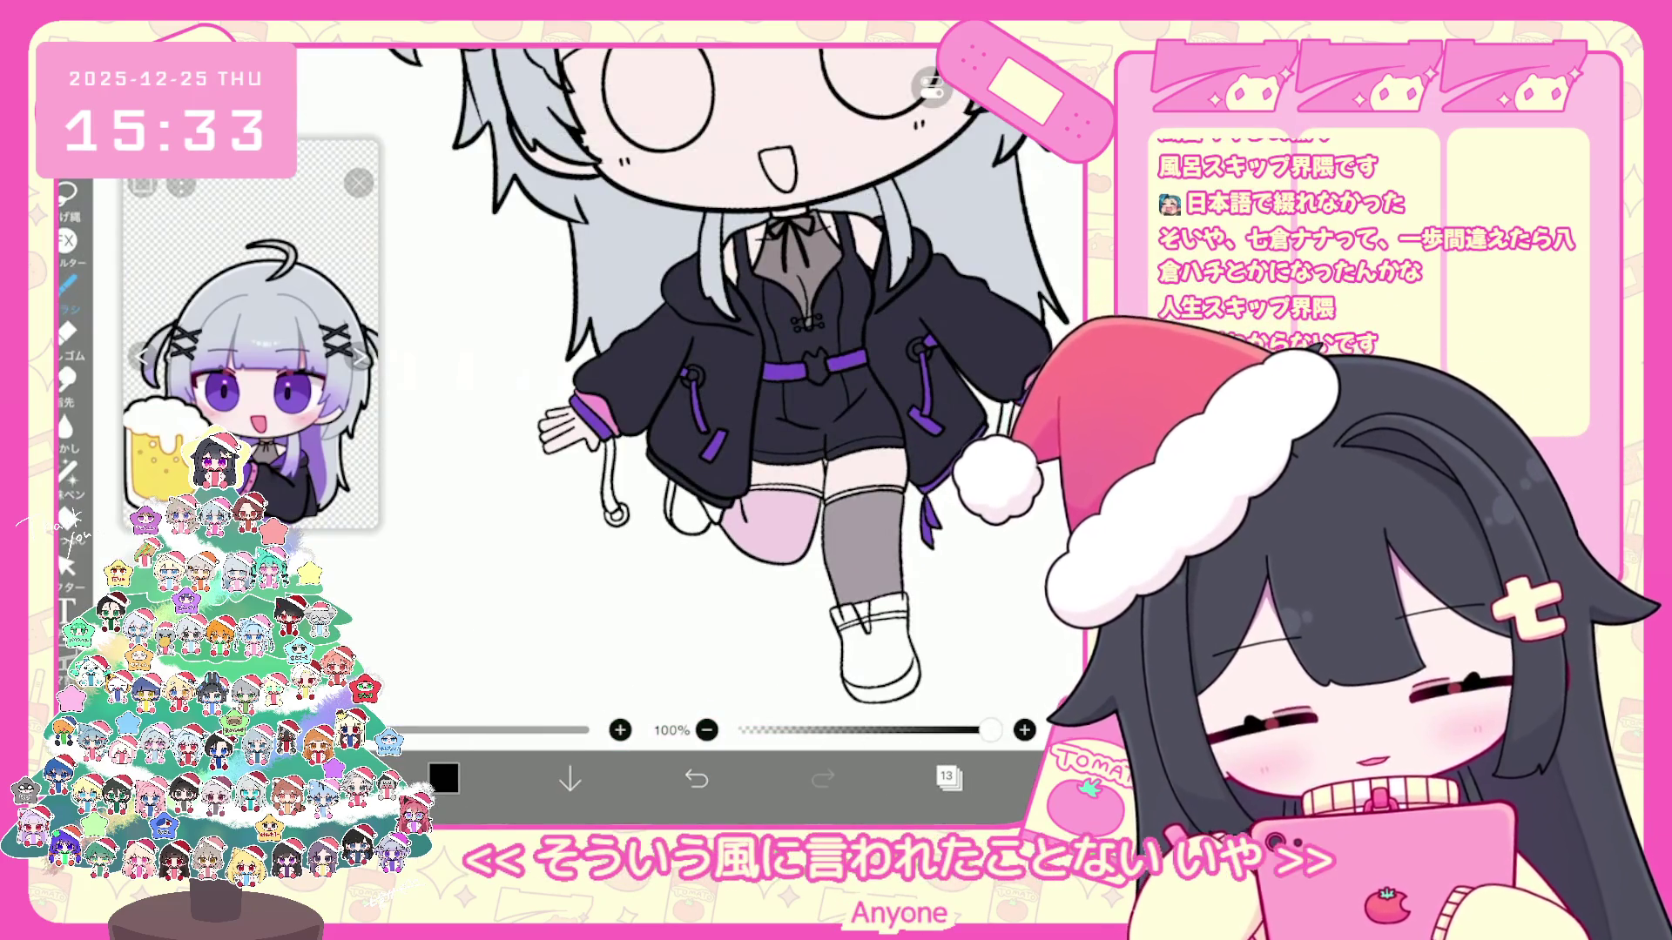
# Step: Select layer 8 and lasso-fill the gap at the shorts' hem with dark colour
pyautogui.click(946, 778)
pyautogui.scroll(-3, 953, 391)
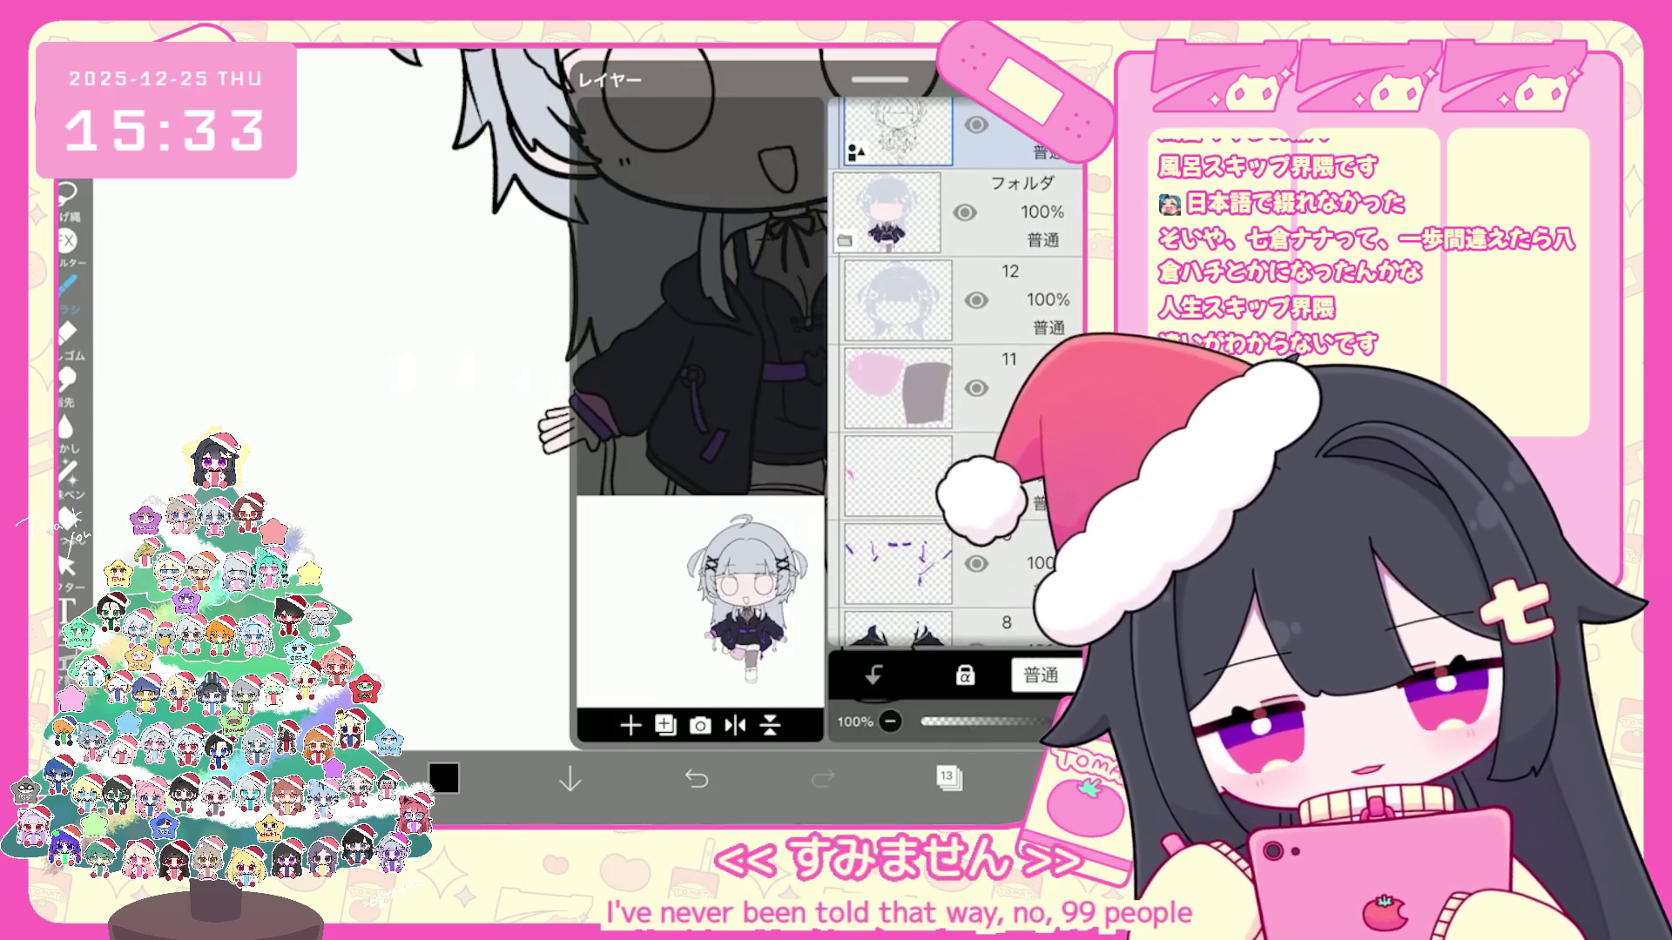
pyautogui.scroll(-1, 954, 392)
pyautogui.scroll(-2, 953, 393)
pyautogui.click(899, 464)
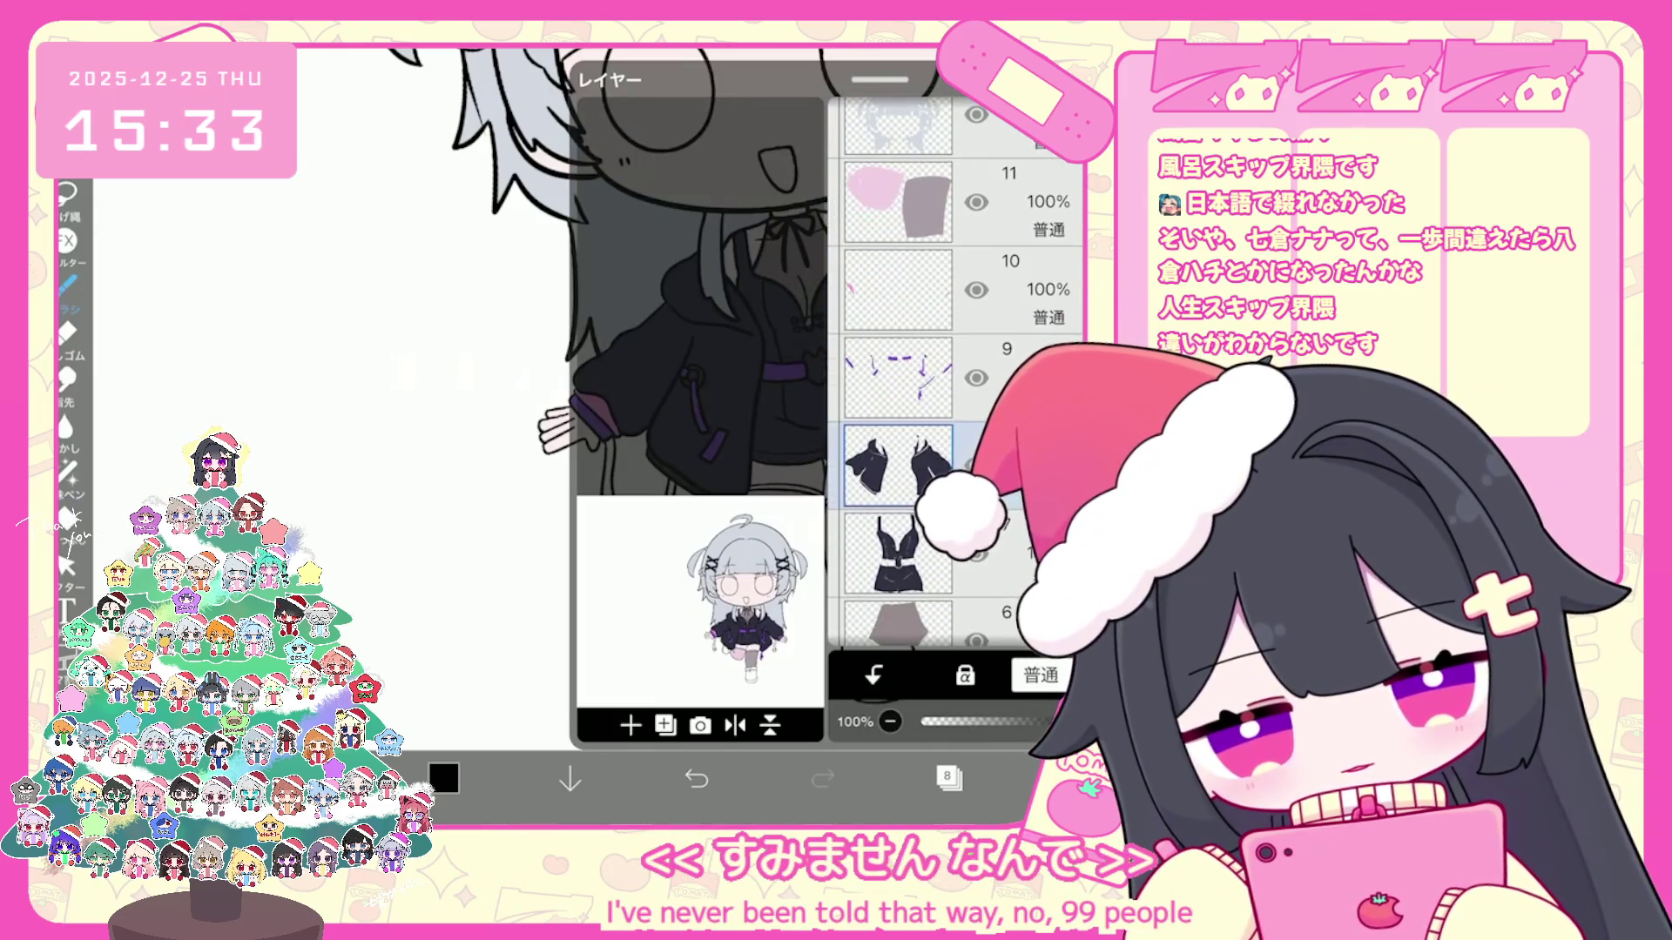
pyautogui.click(946, 778)
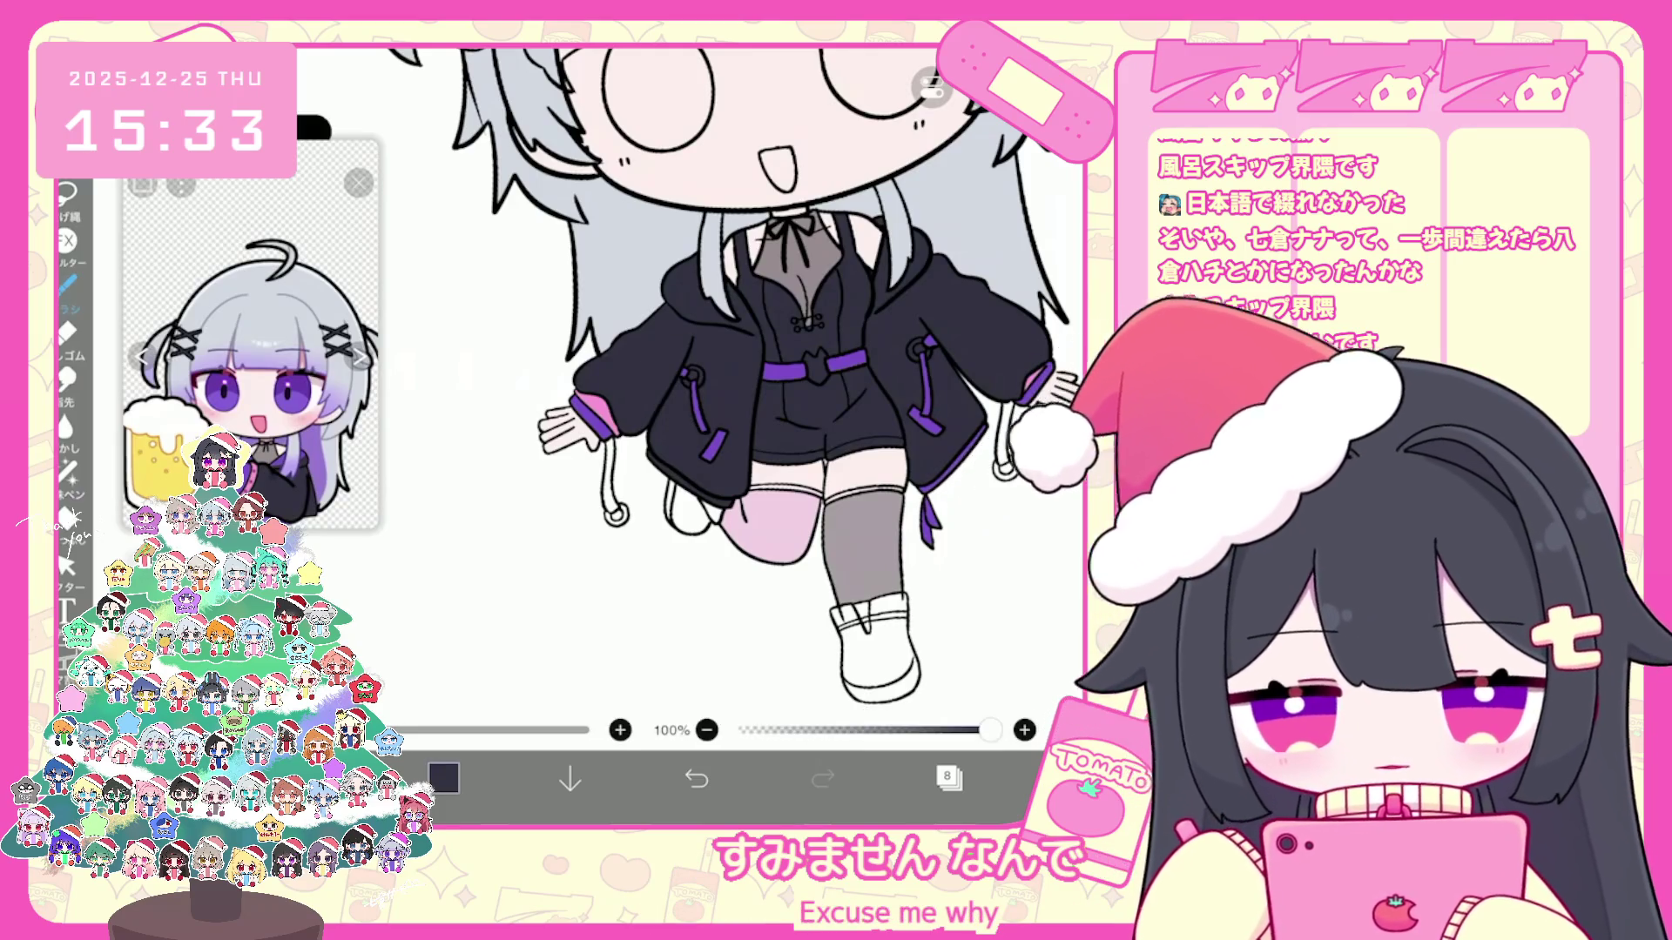
pyautogui.scroll(5, 692, 392)
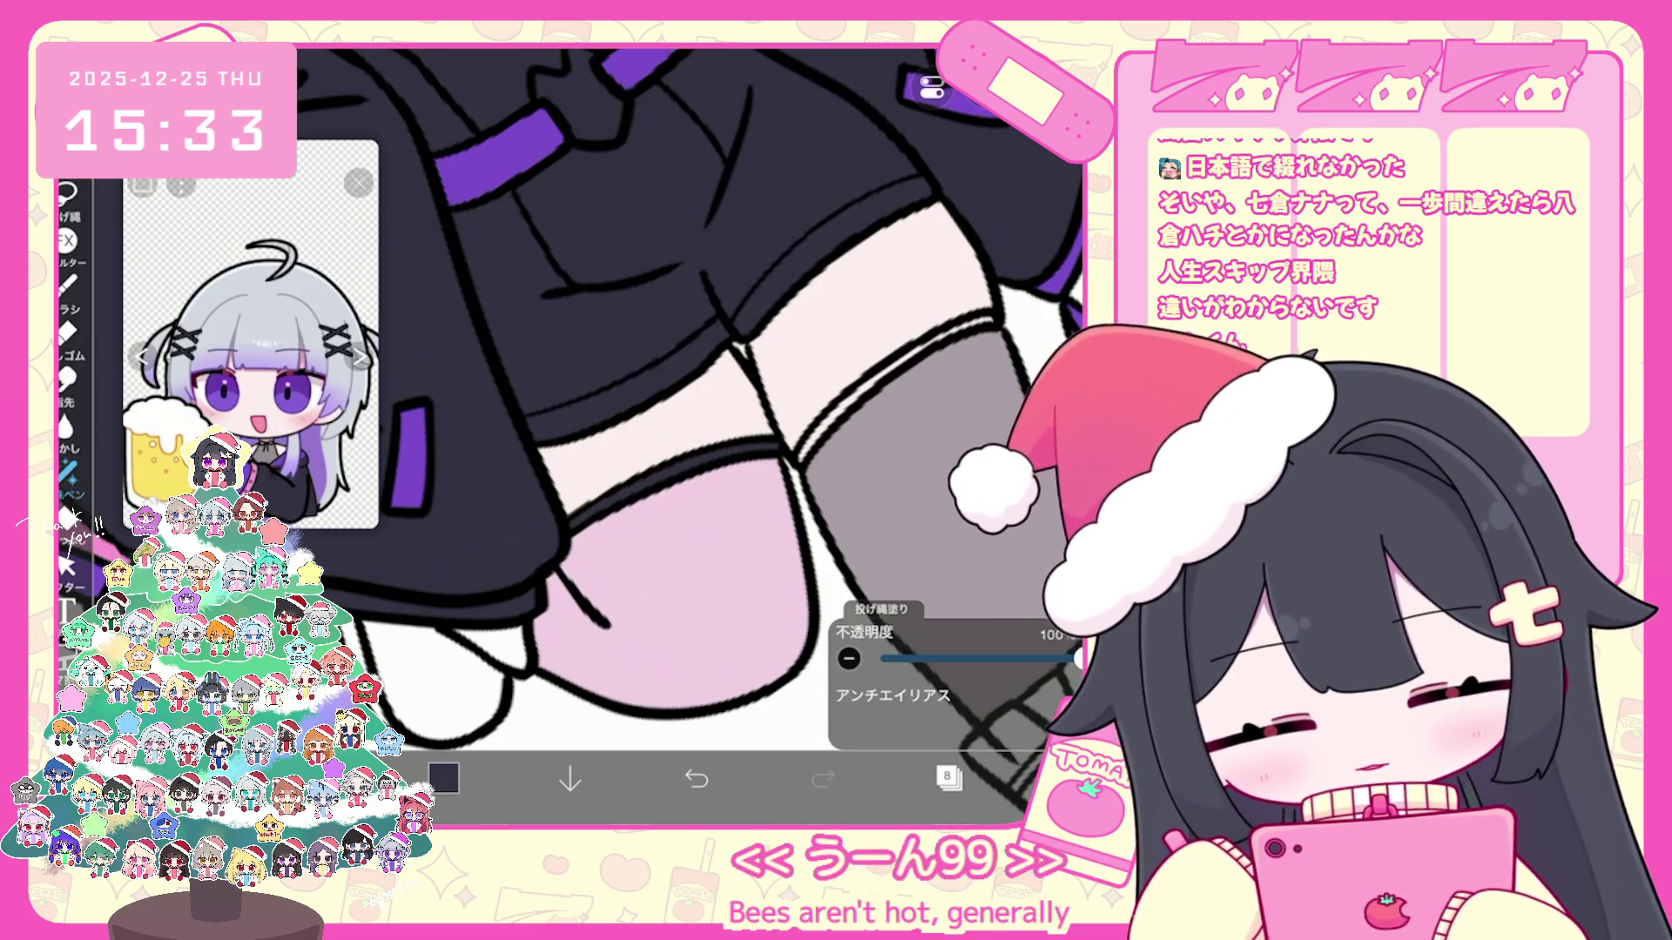
pyautogui.scroll(1, 693, 392)
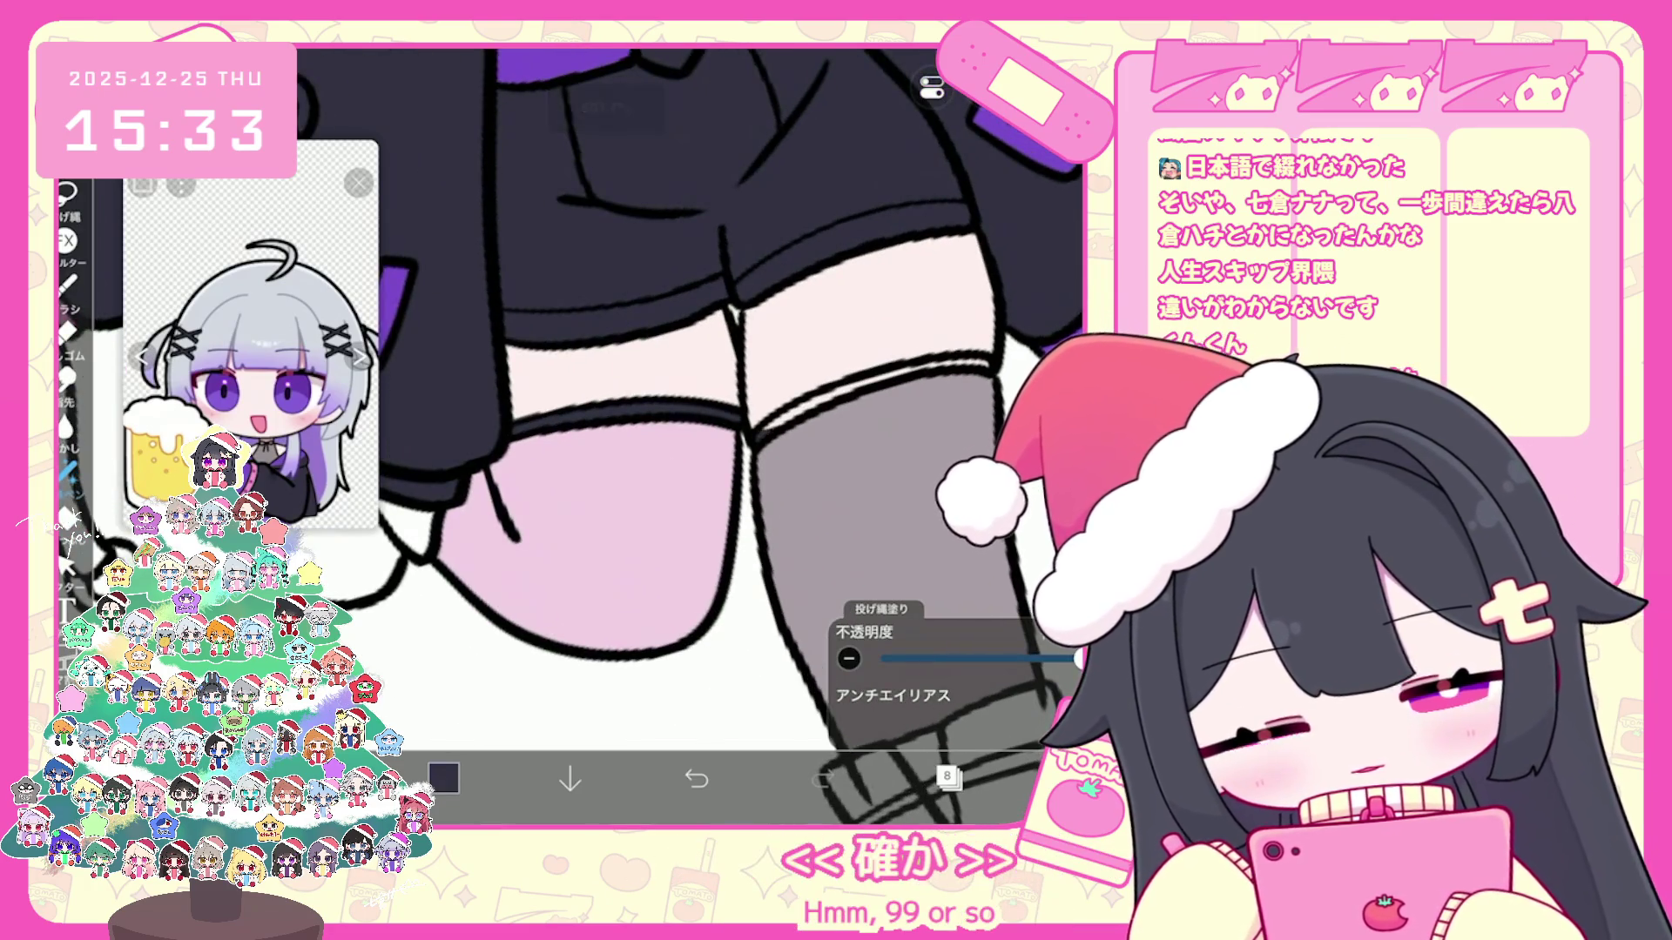
pyautogui.moveTo(763, 420); pyautogui.dragTo(920, 379)
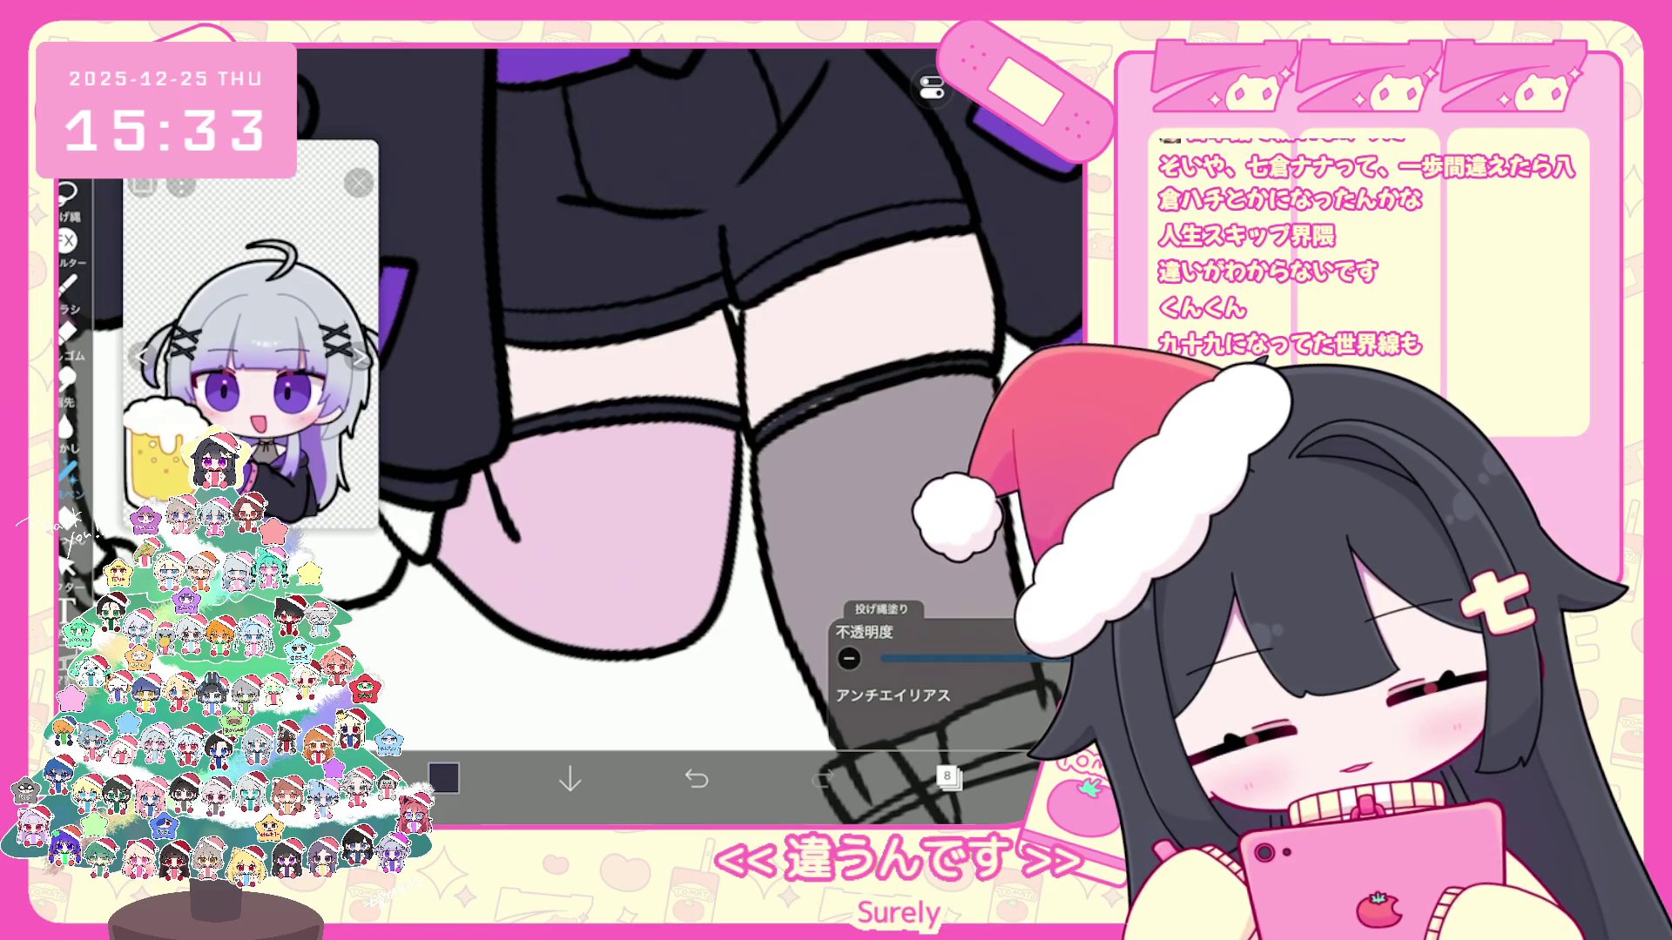
pyautogui.scroll(-5, 693, 391)
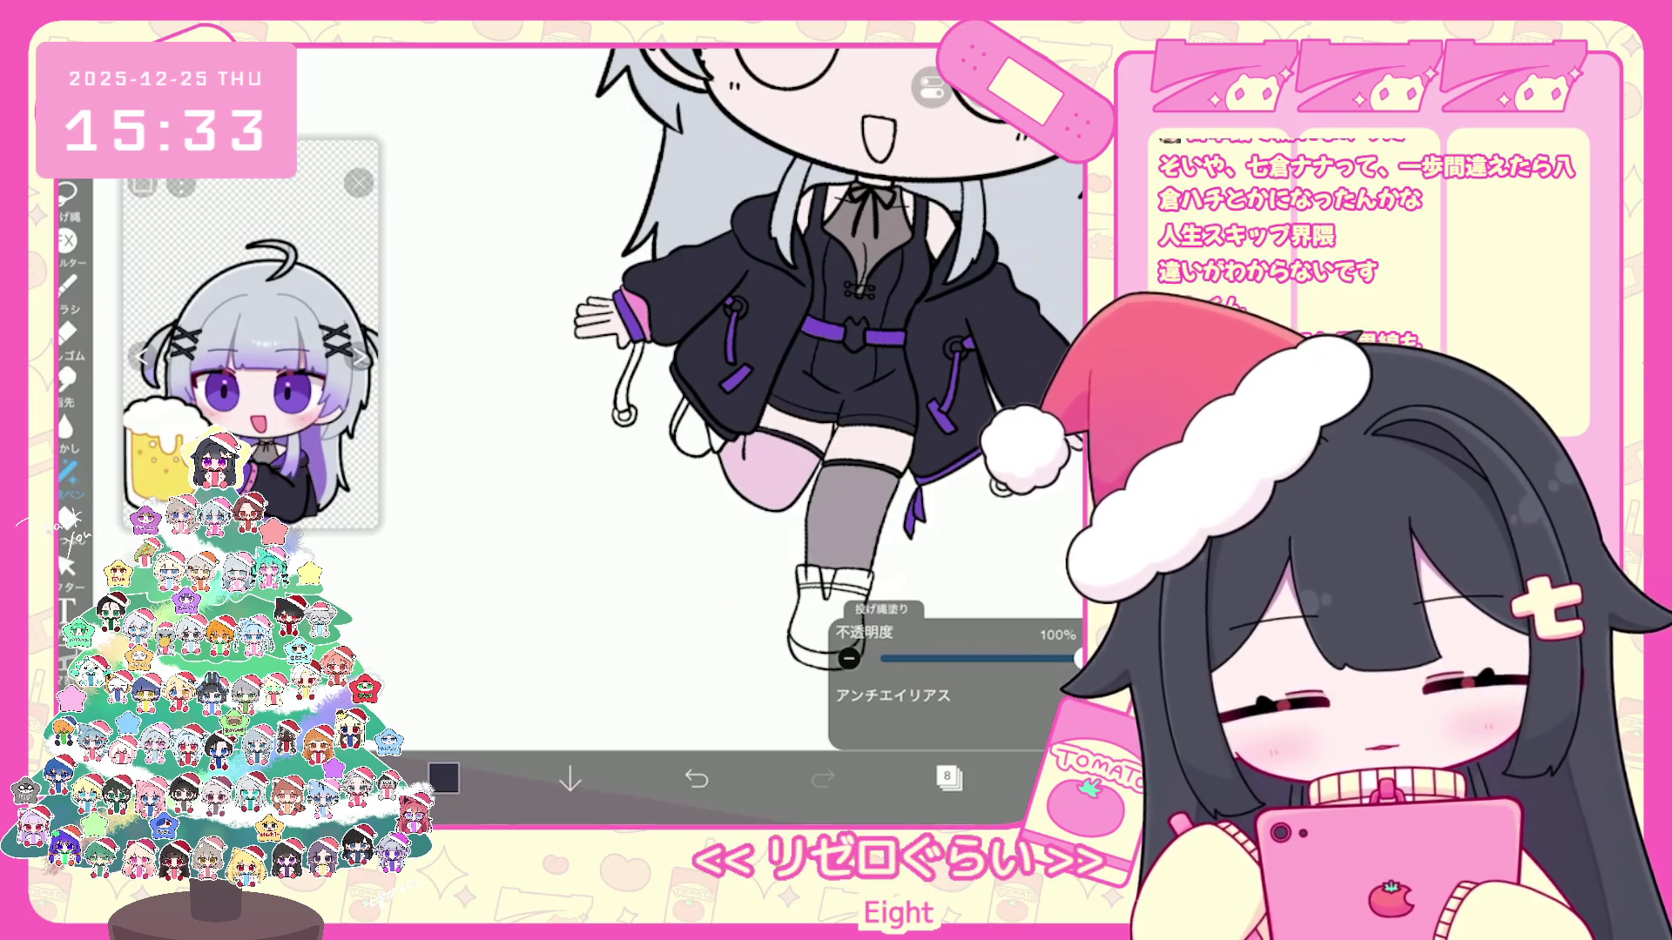
pyautogui.click(948, 777)
pyautogui.scroll(5, 953, 393)
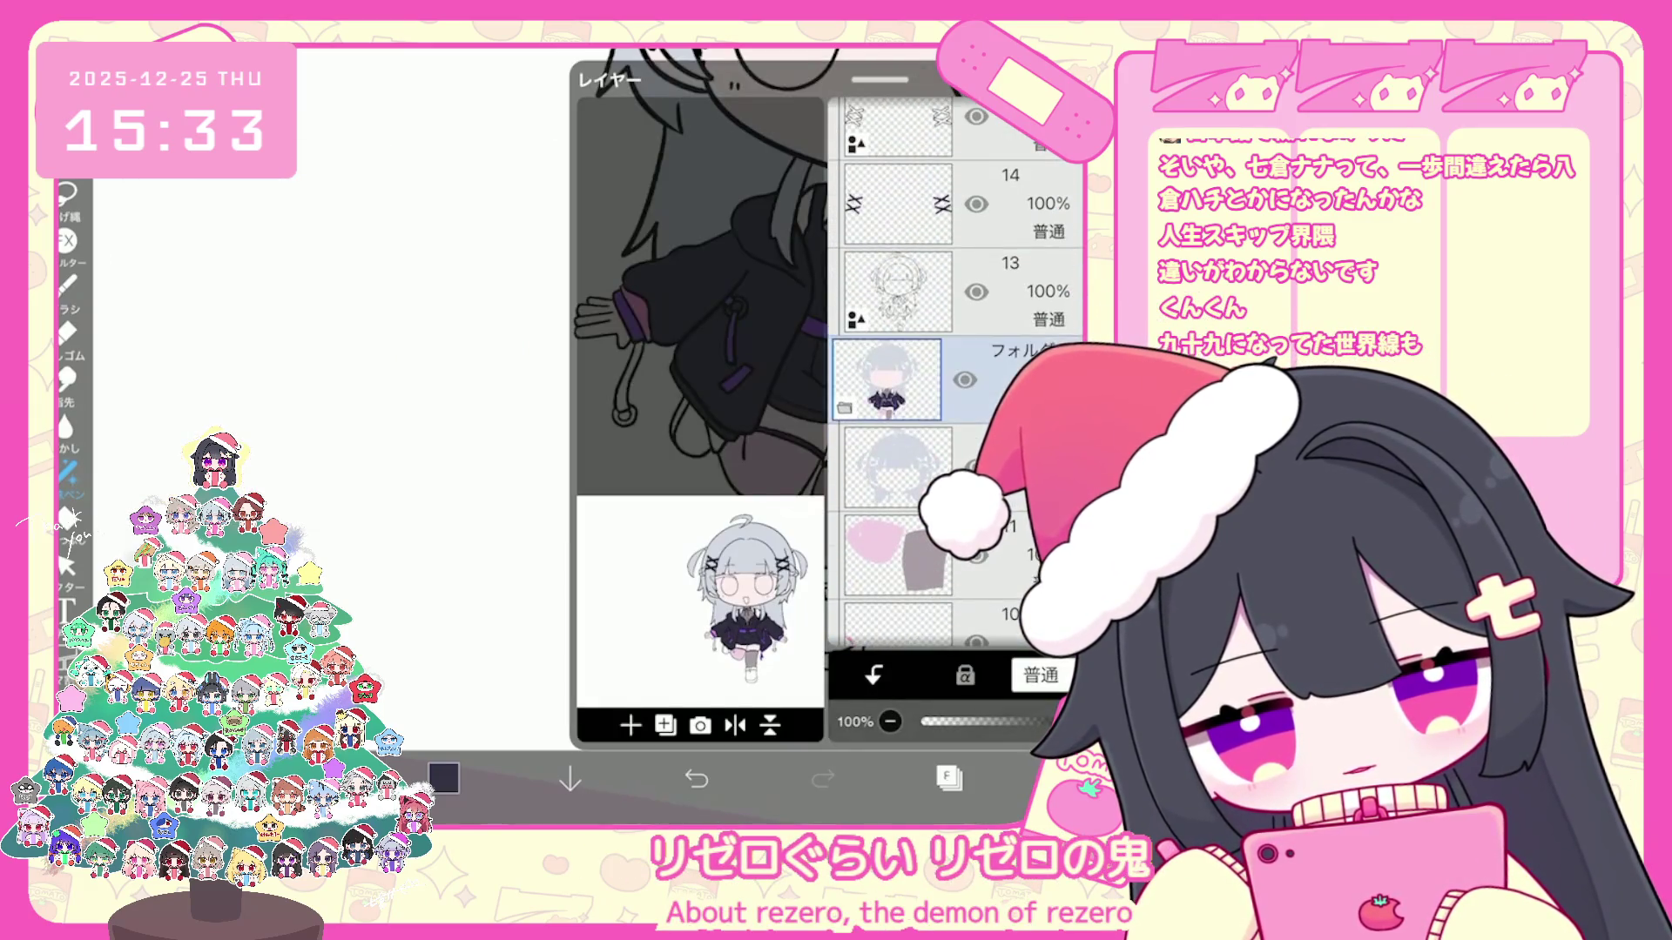
# Step: On layer 13, undo a stray shape and draw a small black bow on the grey stocking band
pyautogui.click(953, 327)
pyautogui.click(444, 778)
pyautogui.click(444, 778)
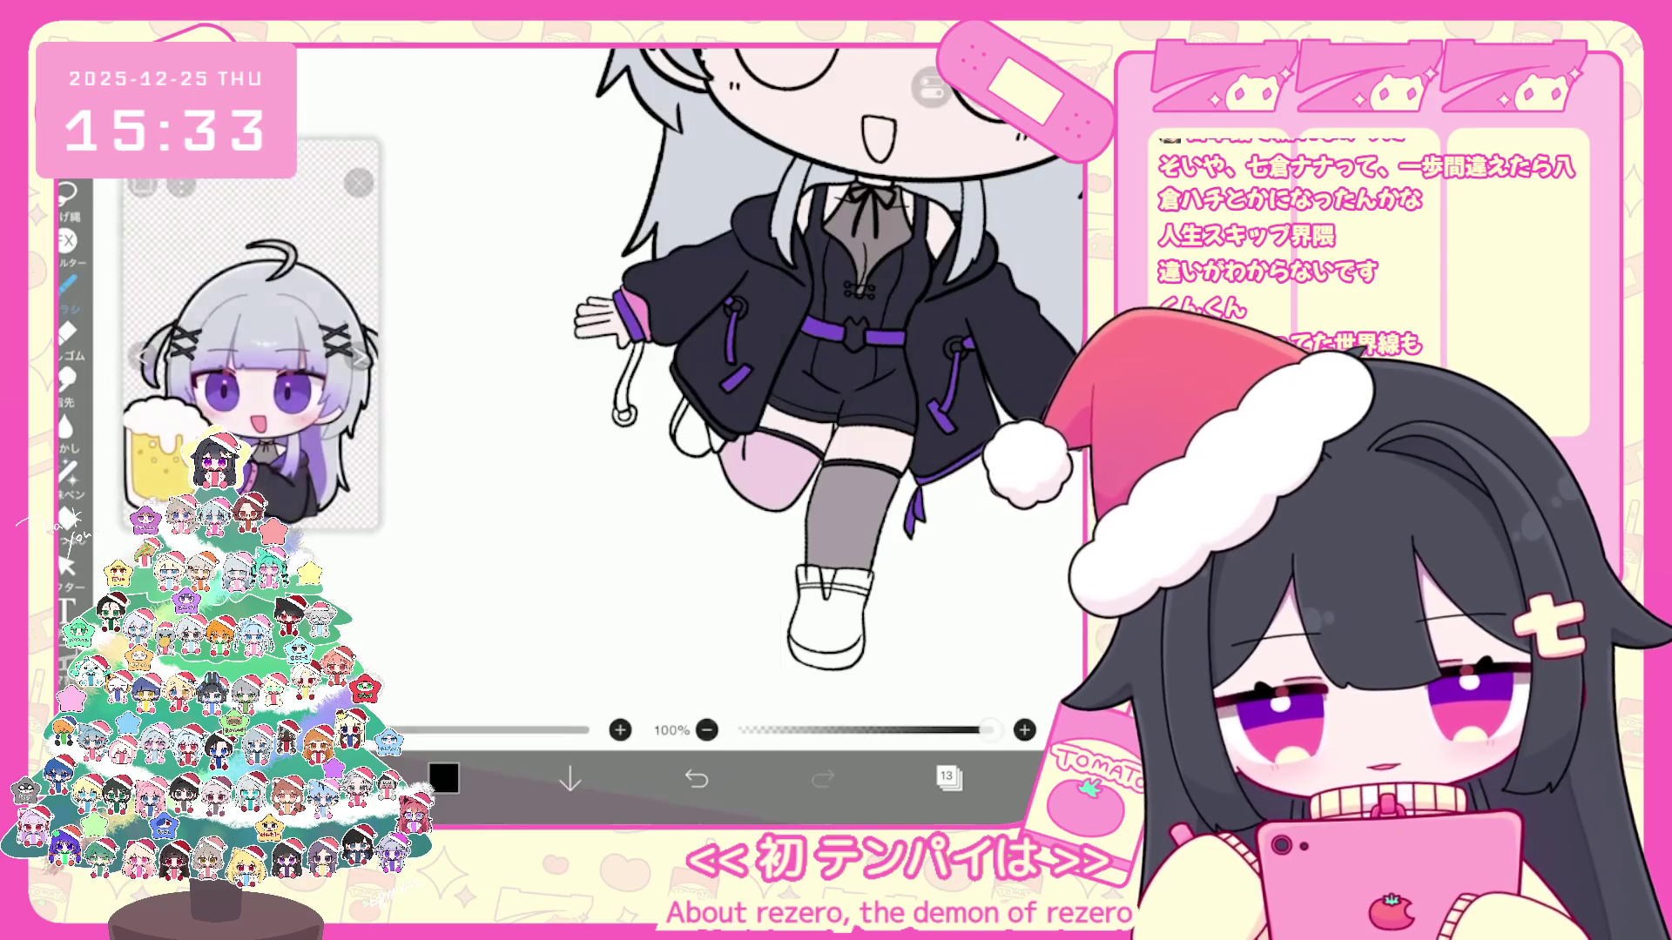
pyautogui.scroll(5, 693, 393)
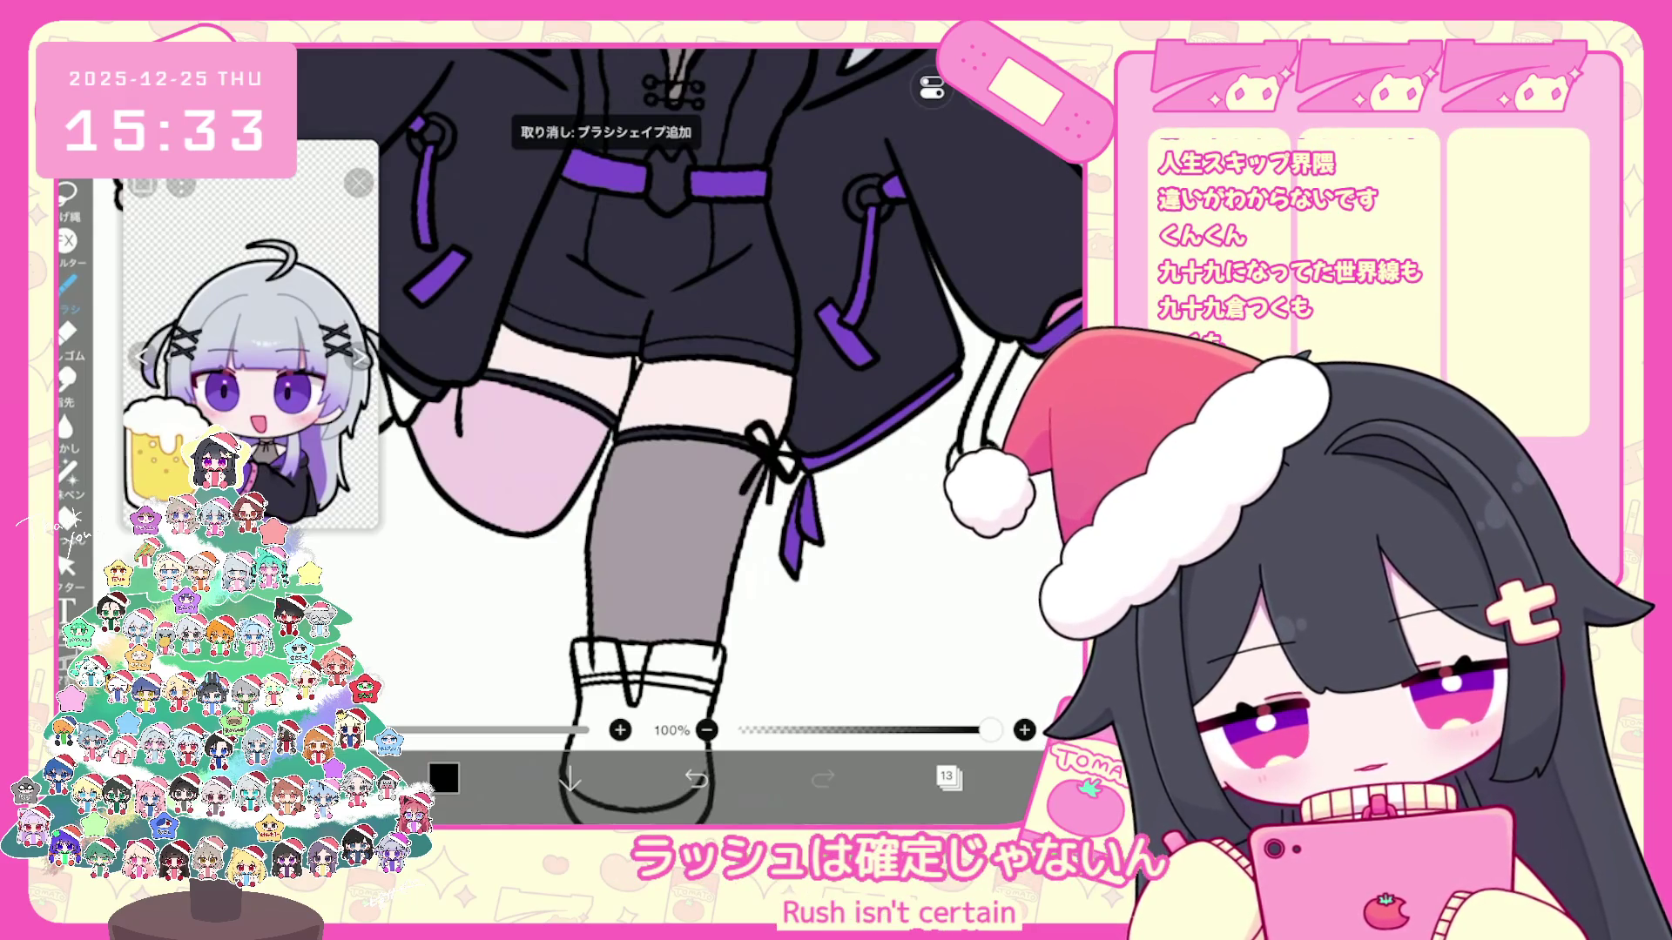
pyautogui.scroll(-3, 690, 391)
pyautogui.scroll(3, 731, 393)
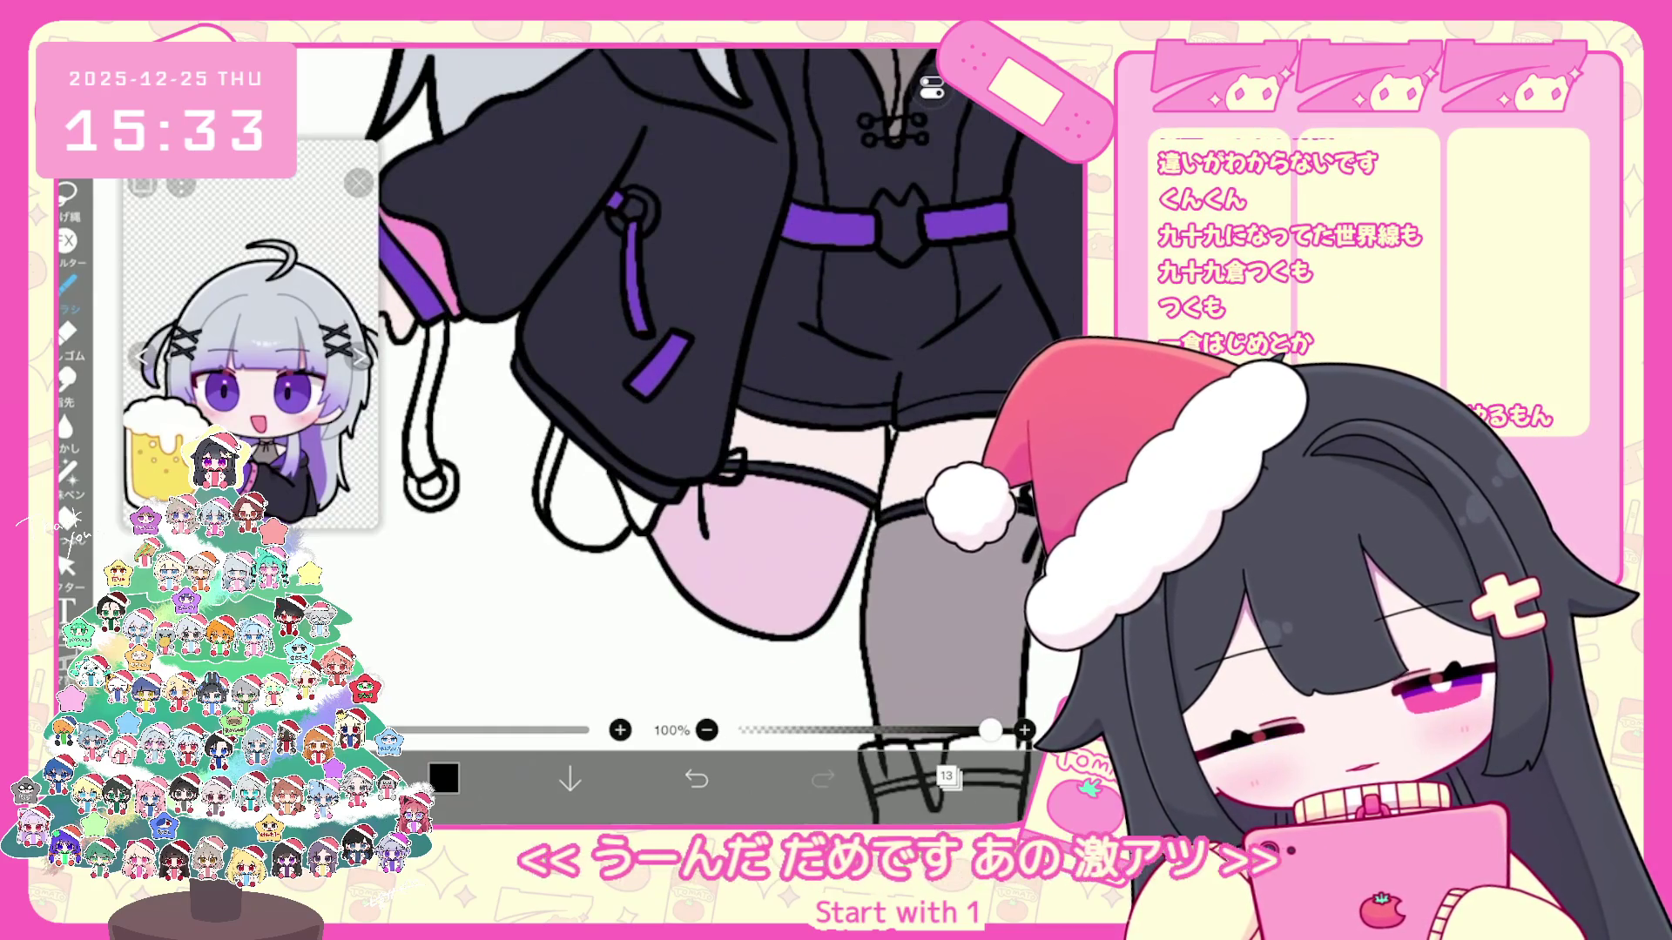
pyautogui.hotkey('ctrl', 'z')
pyautogui.moveTo(716, 478); pyautogui.dragTo(734, 510)
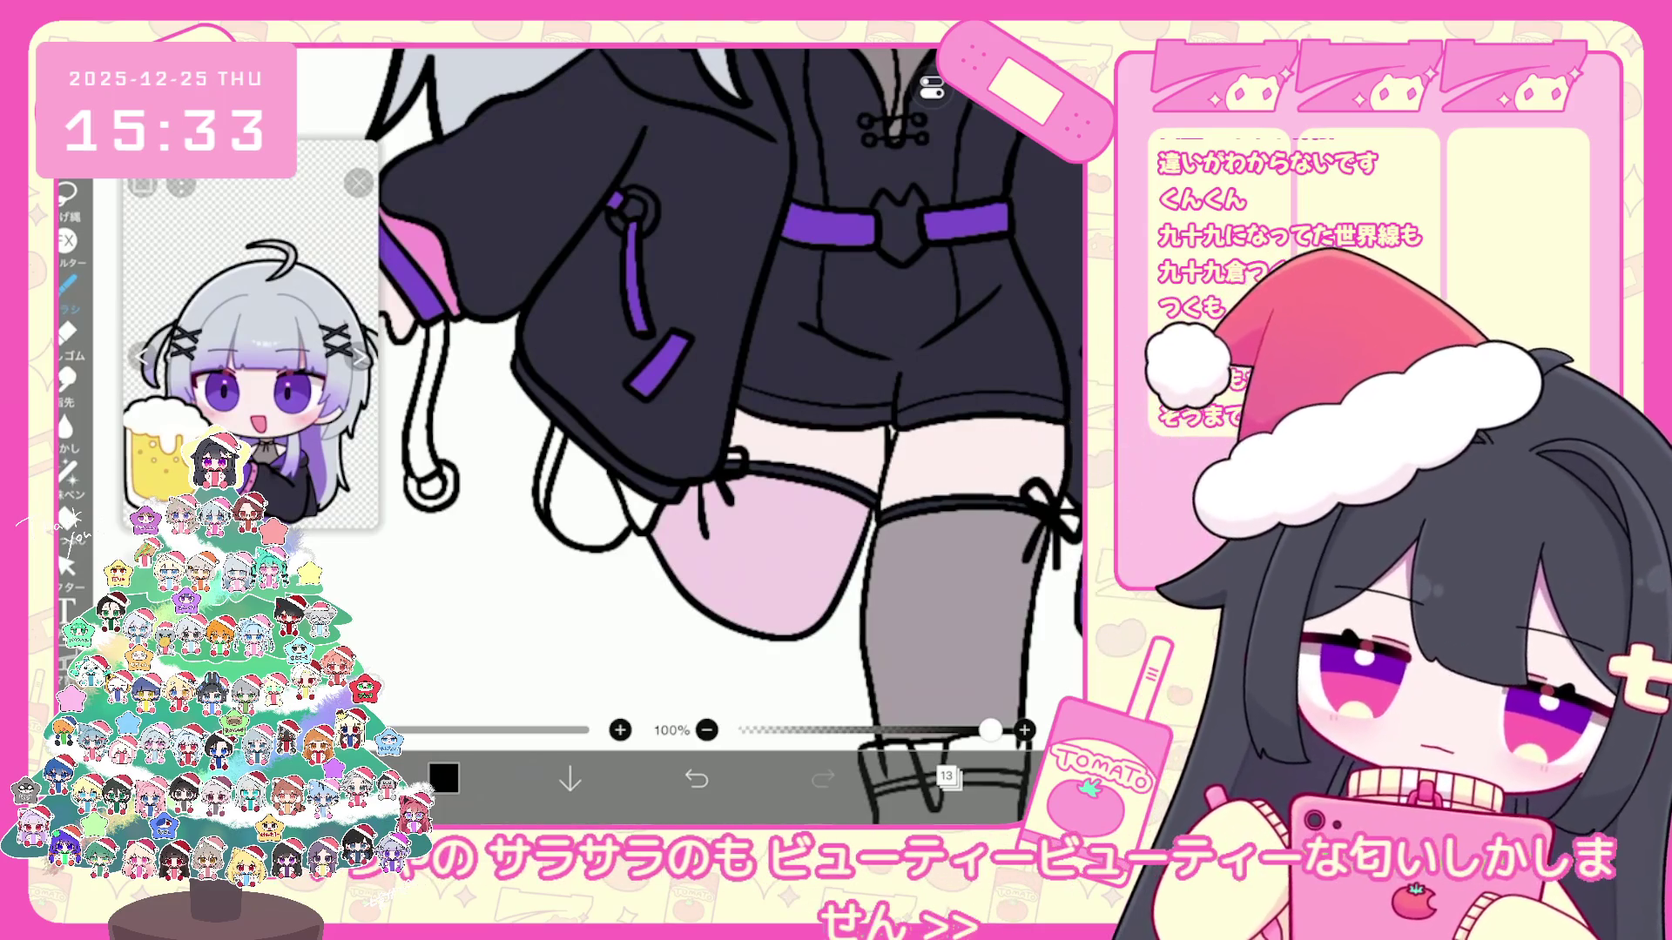
pyautogui.scroll(-5, 731, 391)
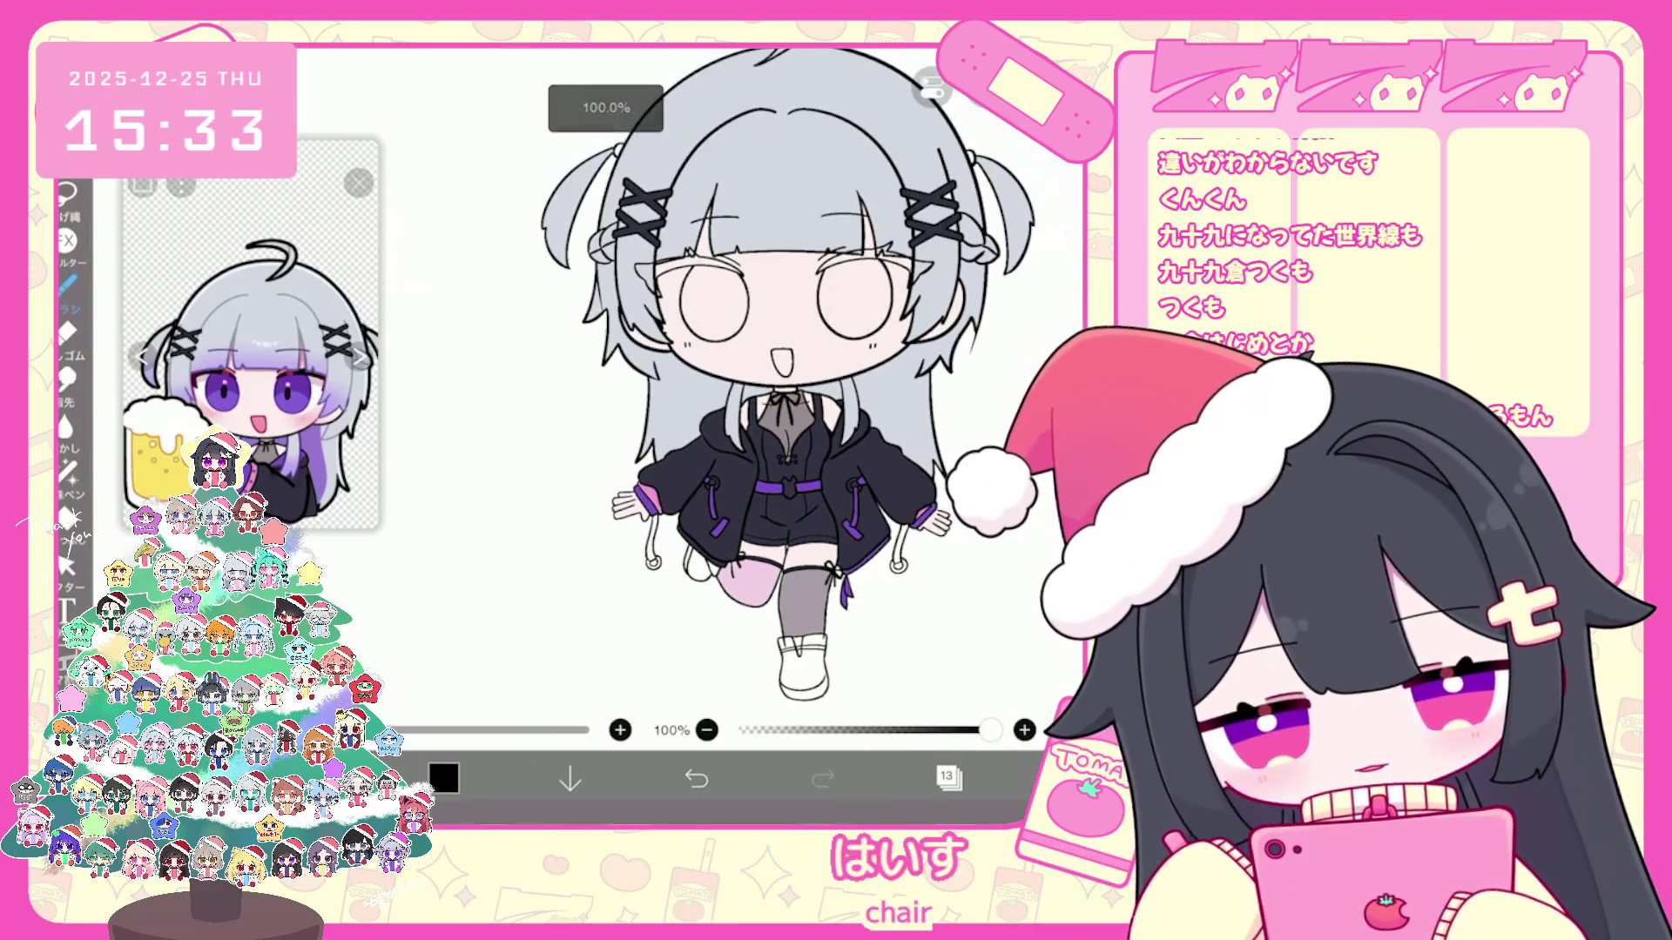
# Step: Select layer 12 and bucket-fill the bent back leg's shoe dark
pyautogui.click(946, 779)
pyautogui.click(898, 441)
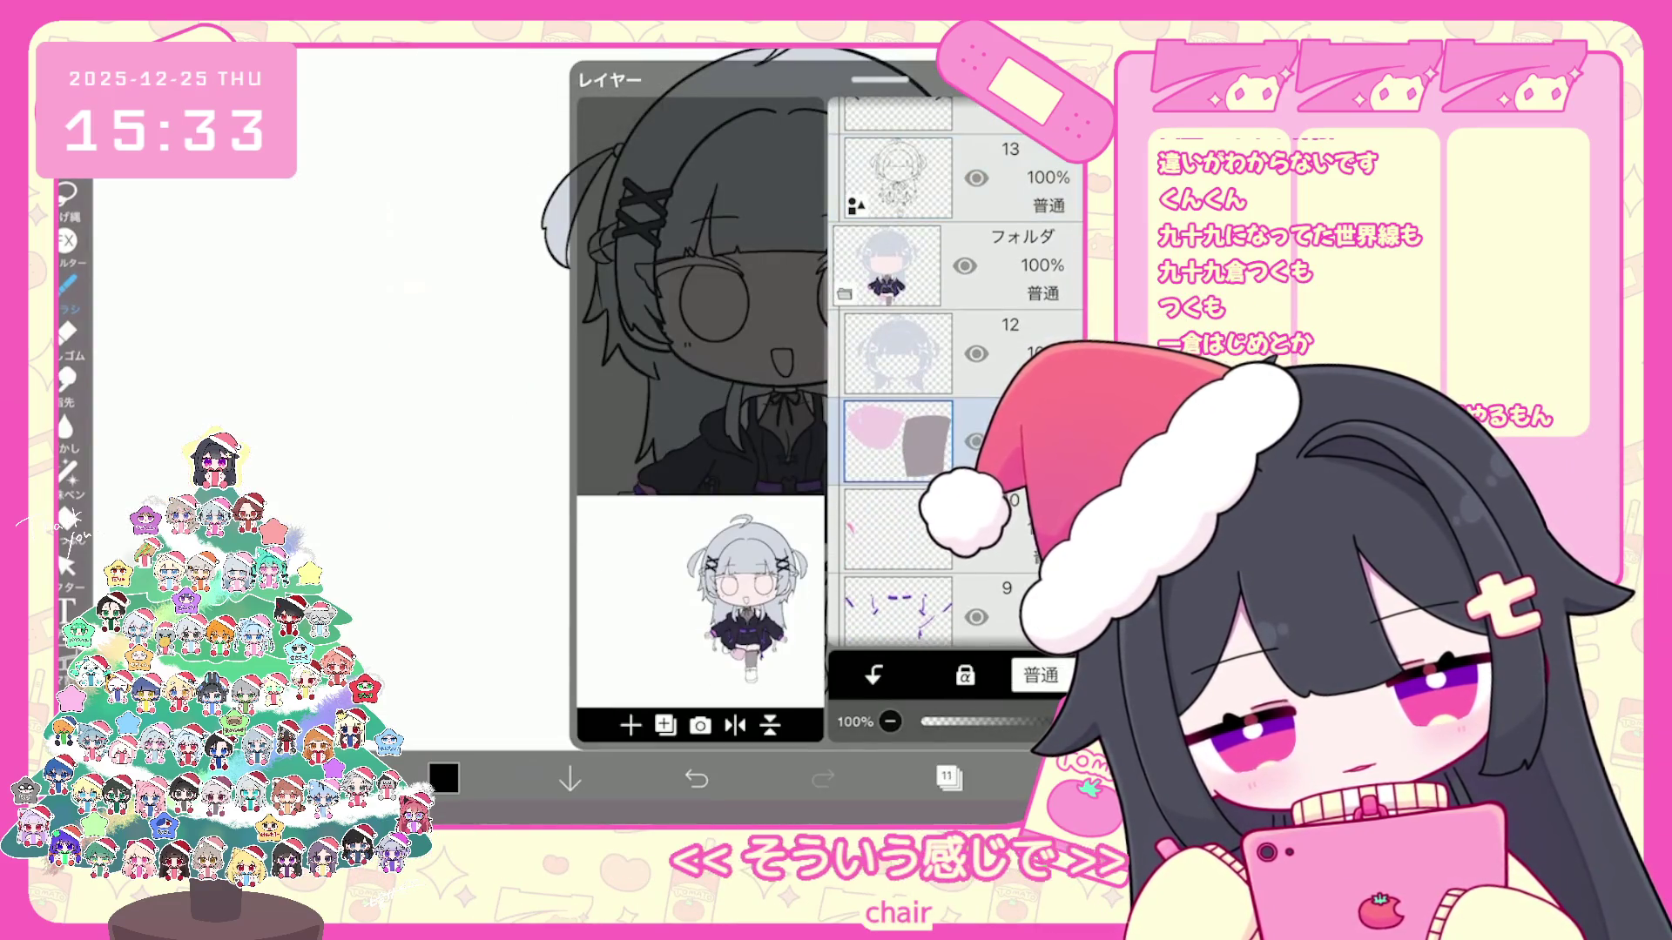
pyautogui.scroll(-2, 953, 327)
pyautogui.click(898, 261)
pyautogui.click(947, 778)
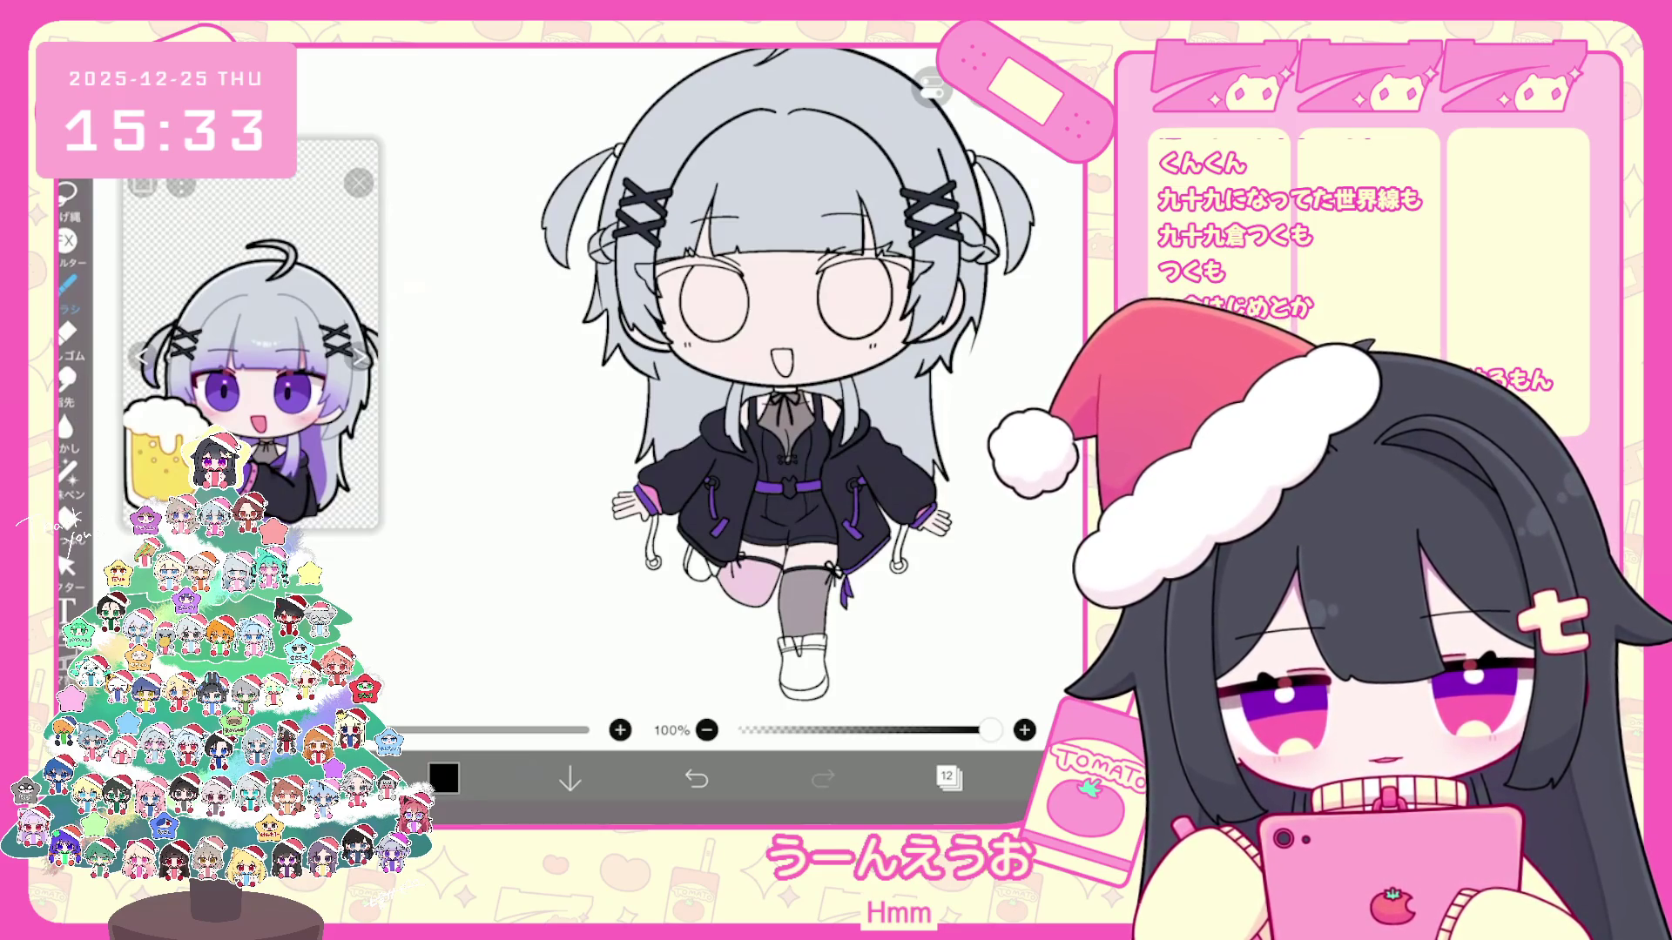
pyautogui.click(65, 379)
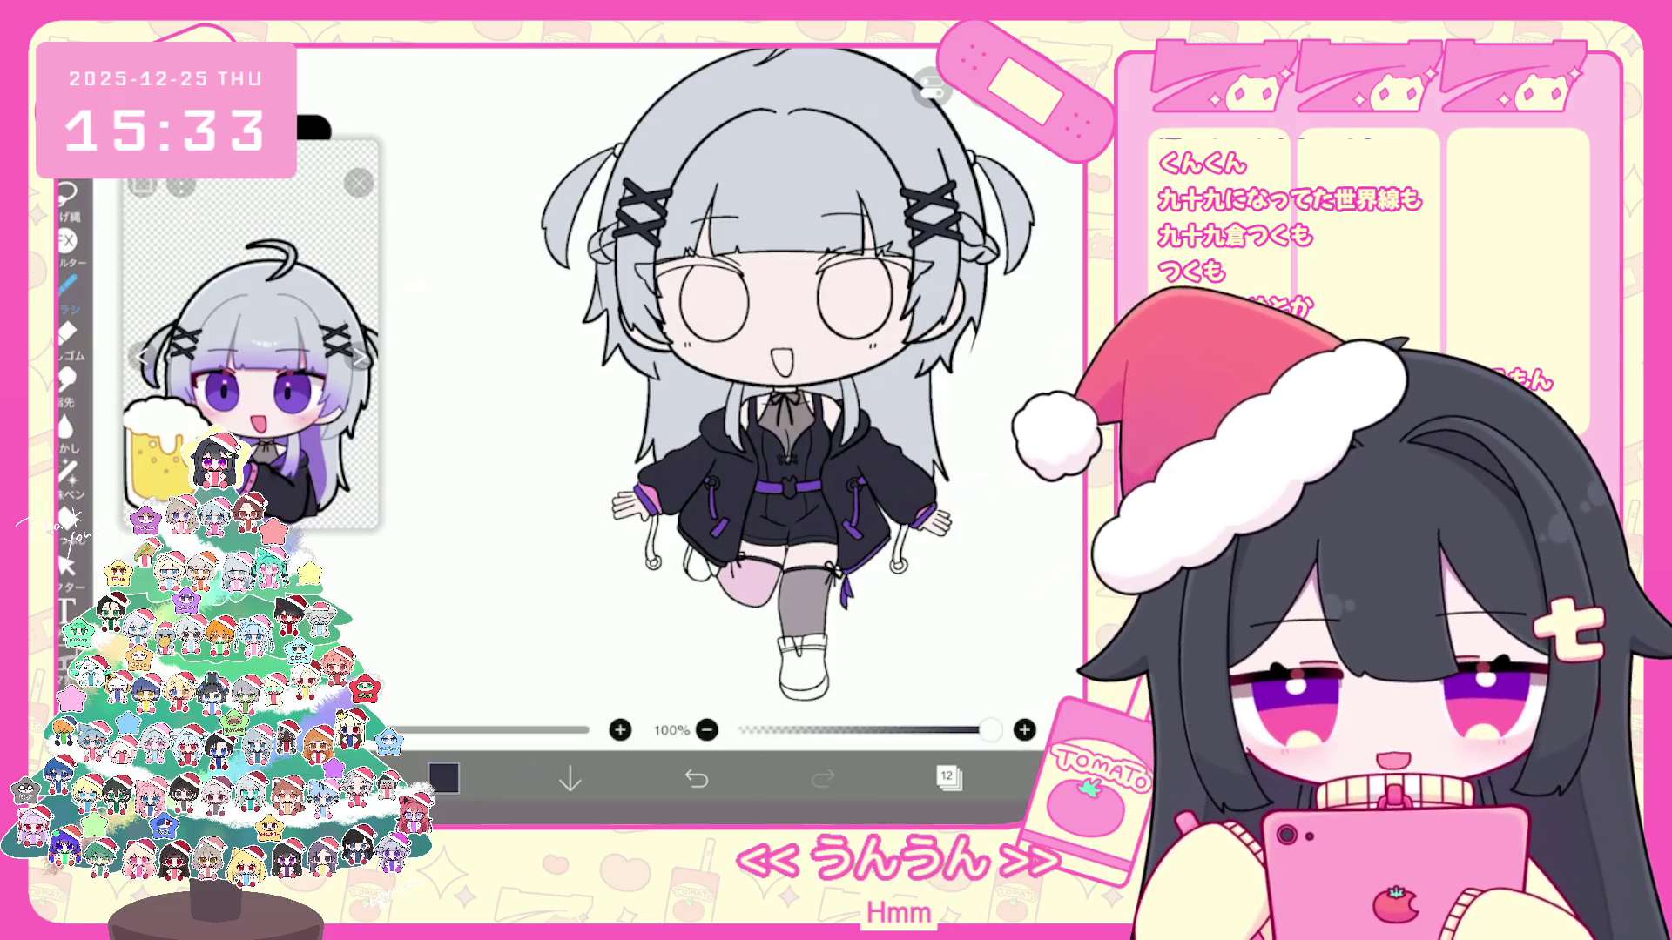
pyautogui.scroll(5, 731, 391)
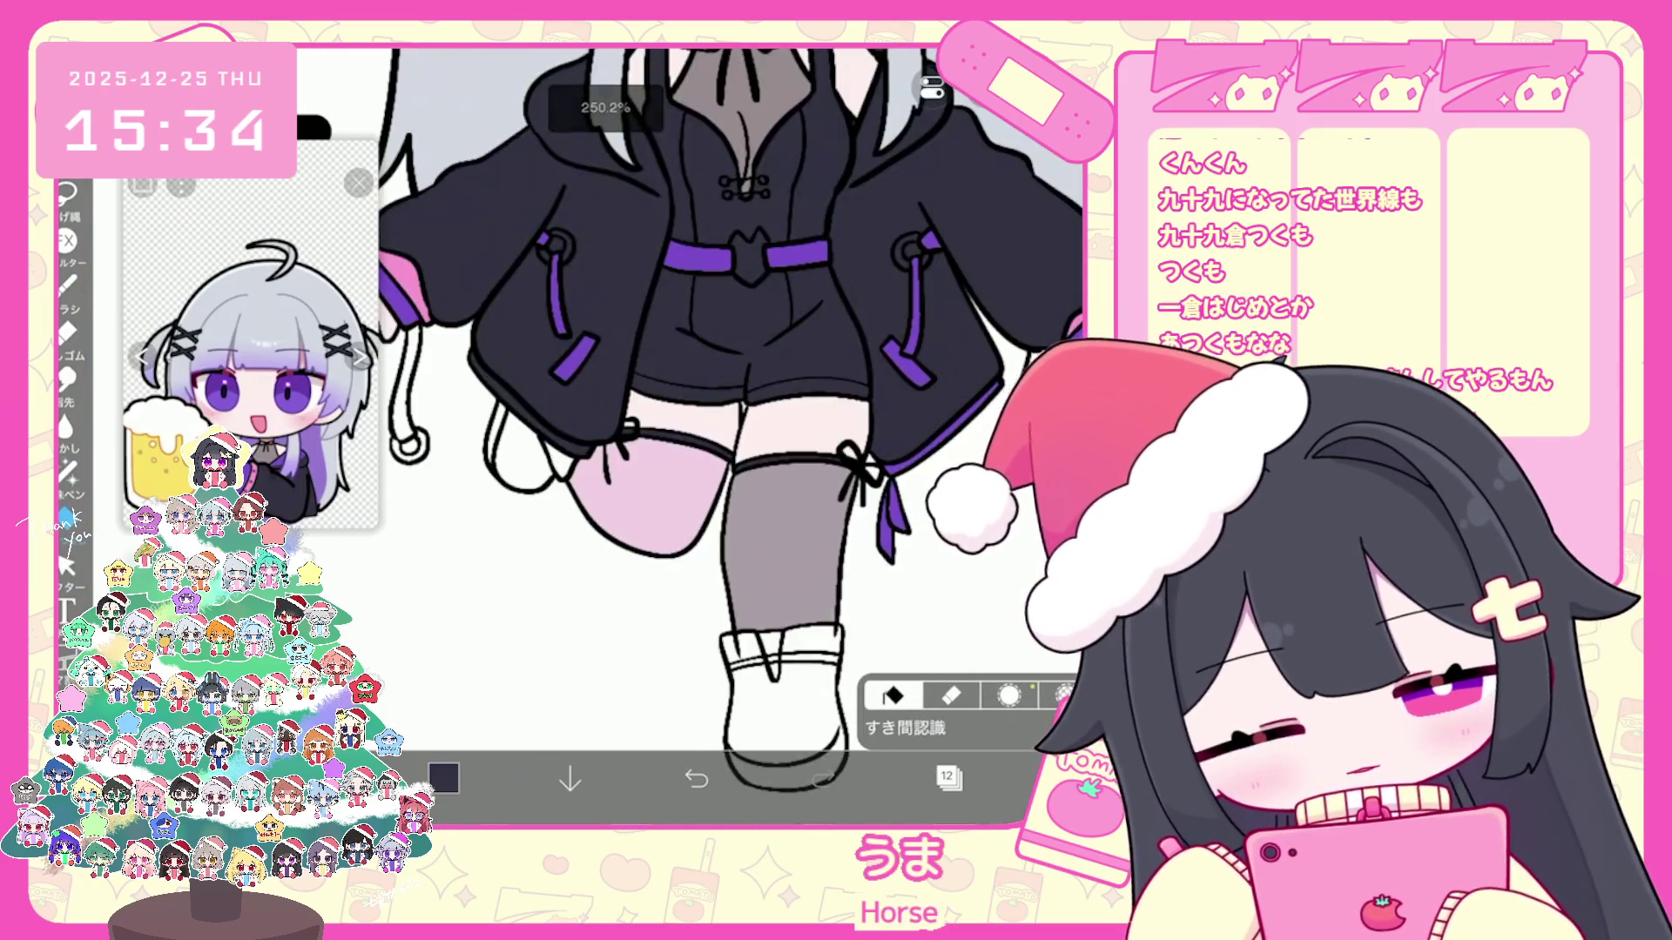
pyautogui.click(523, 451)
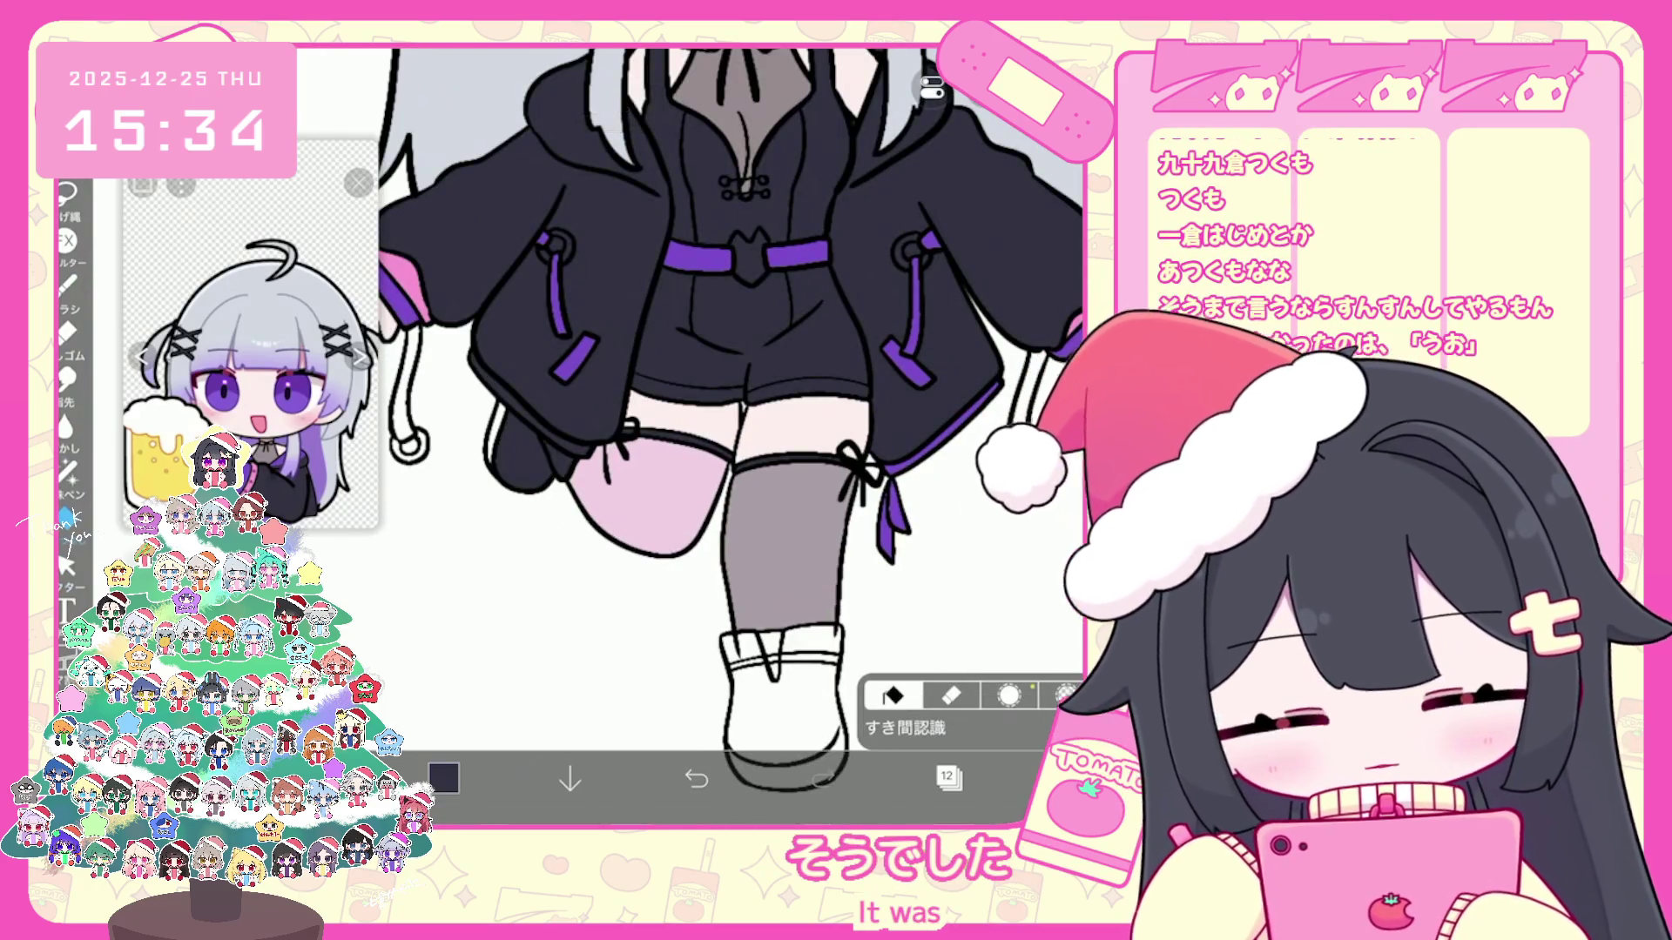
# Step: Toggle between lasso and bucket fill, check the layers and undo a vector eraser stroke
pyautogui.click(67, 474)
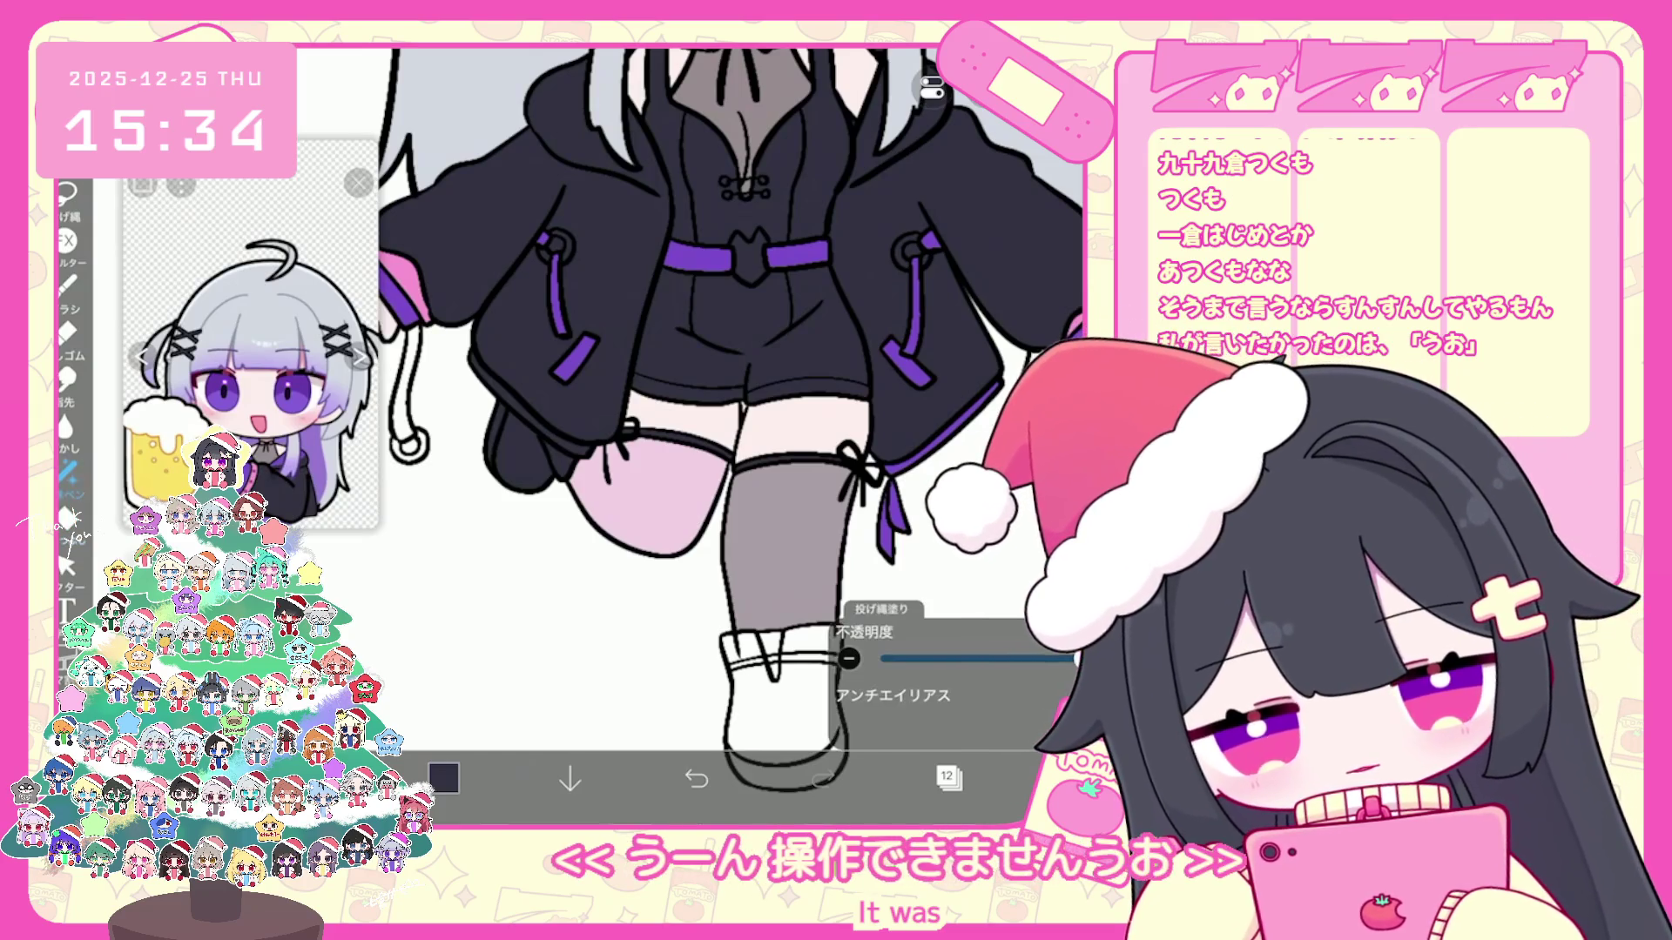
pyautogui.scroll(-1, 733, 392)
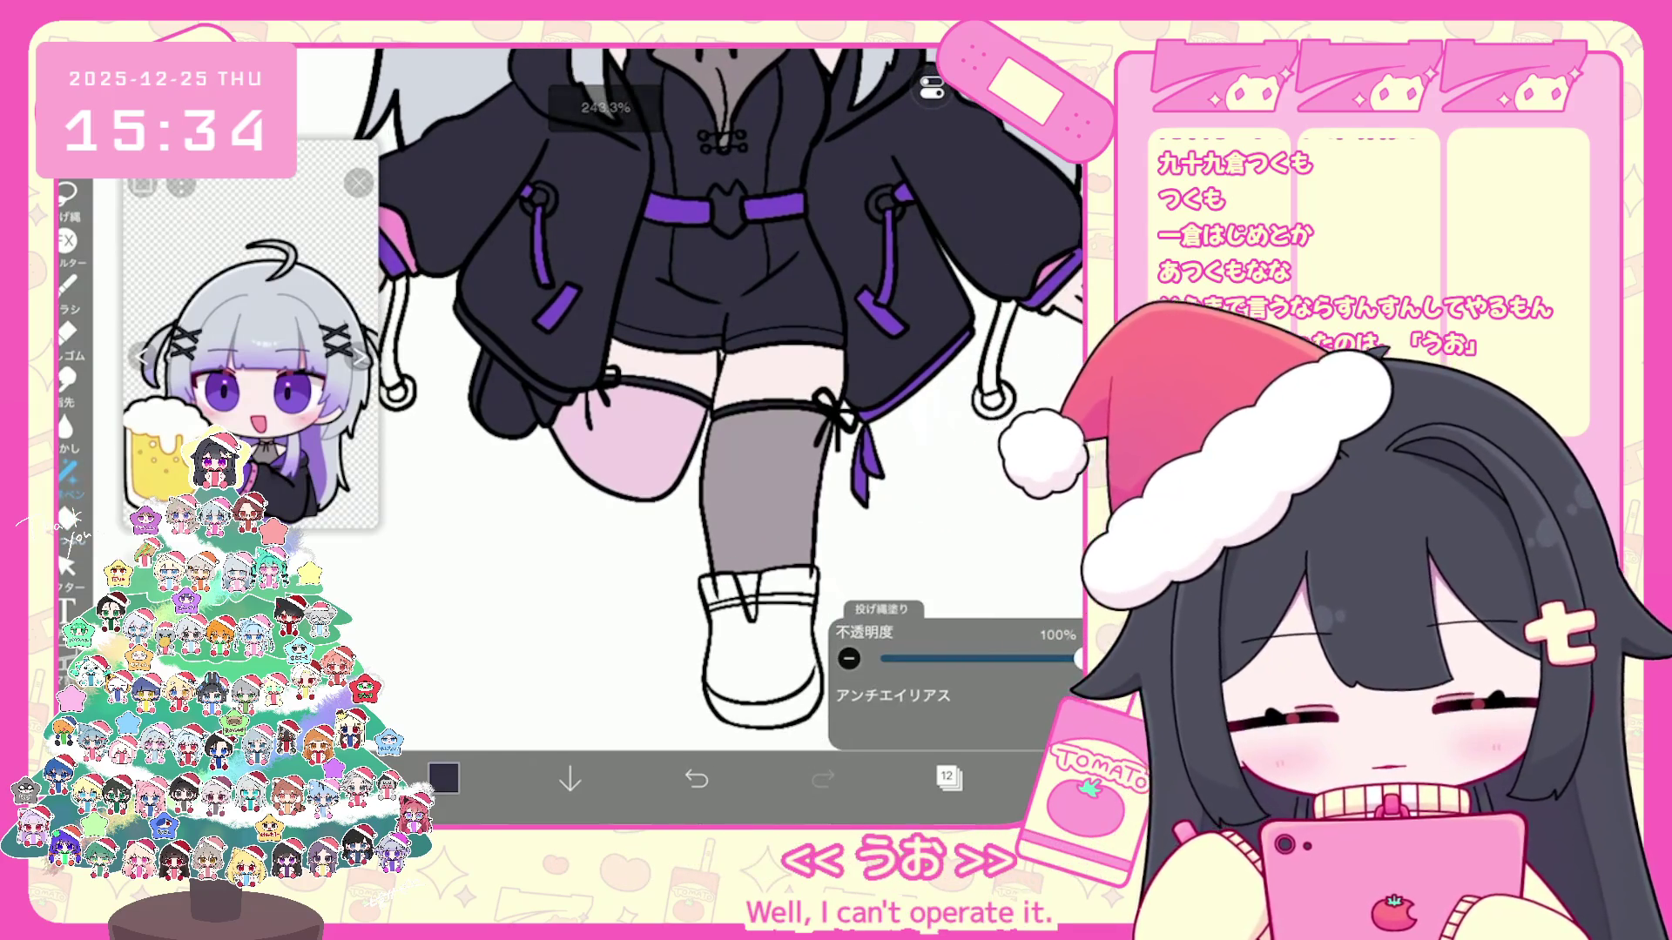
pyautogui.click(65, 379)
pyautogui.click(949, 777)
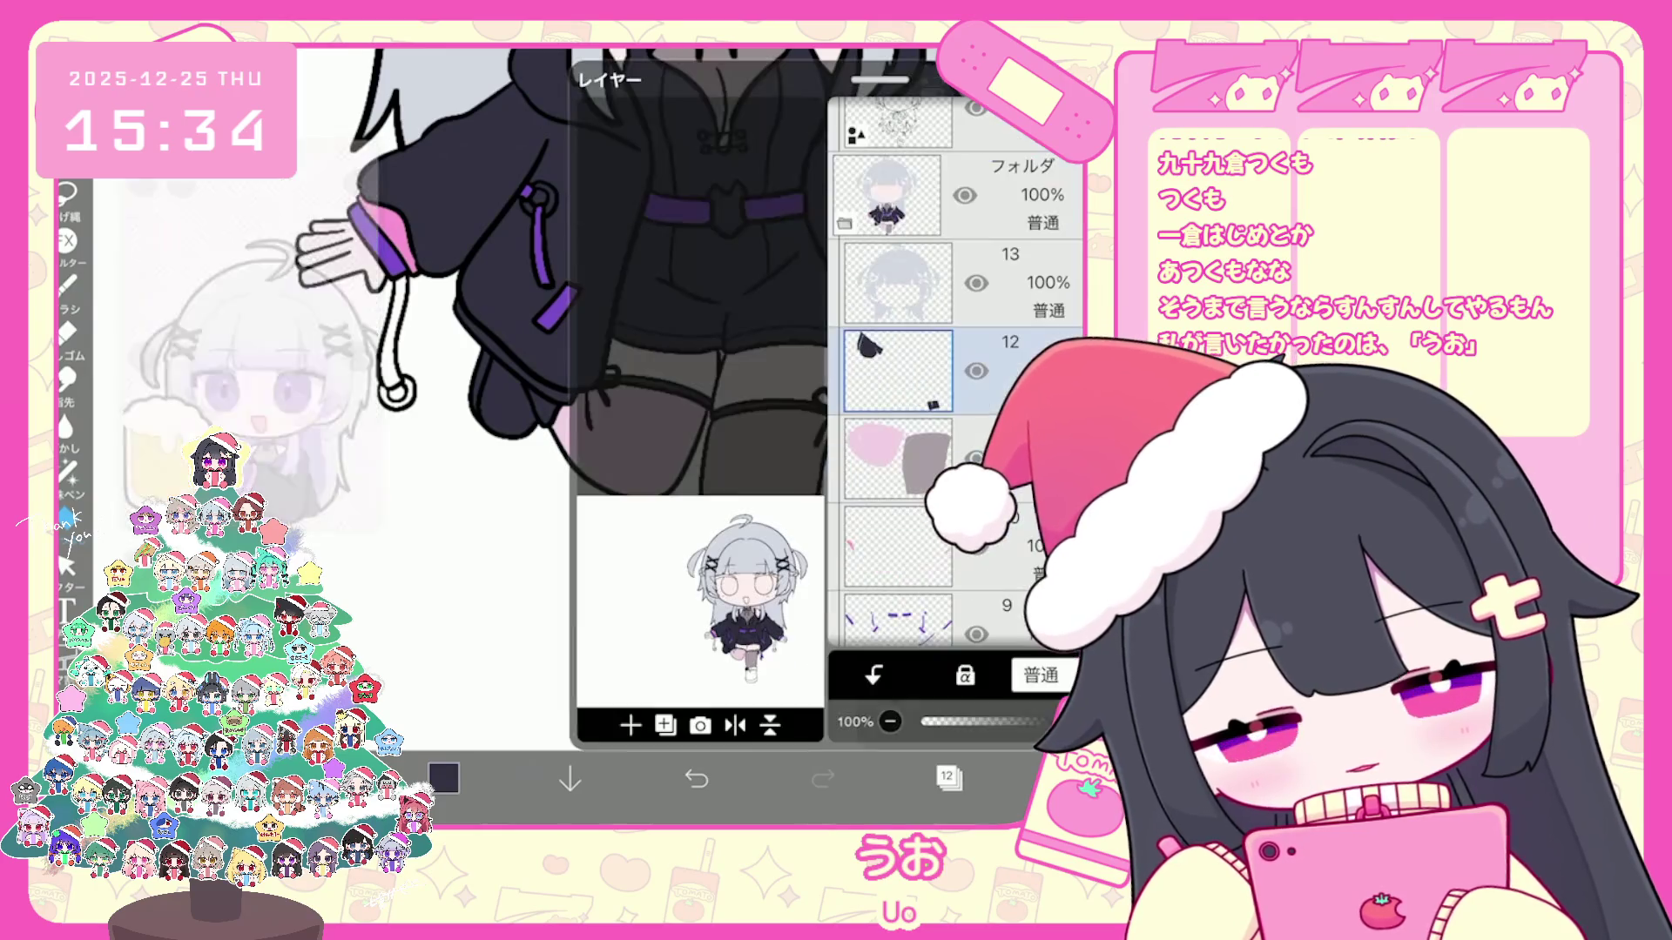
pyautogui.click(949, 778)
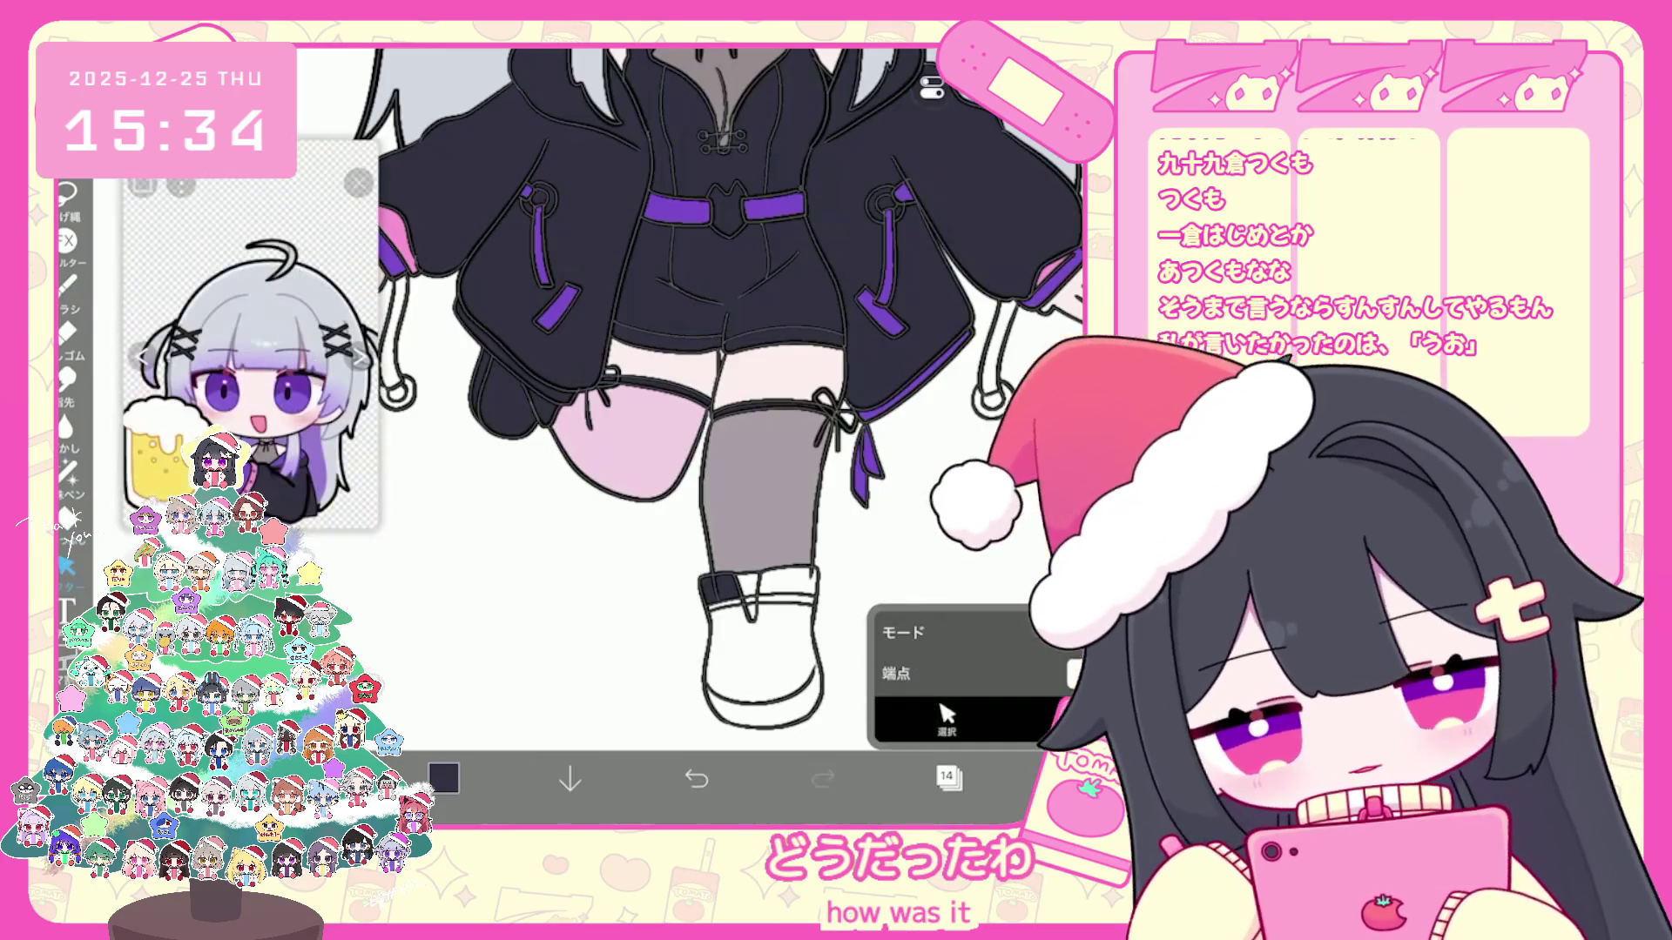
pyautogui.click(695, 779)
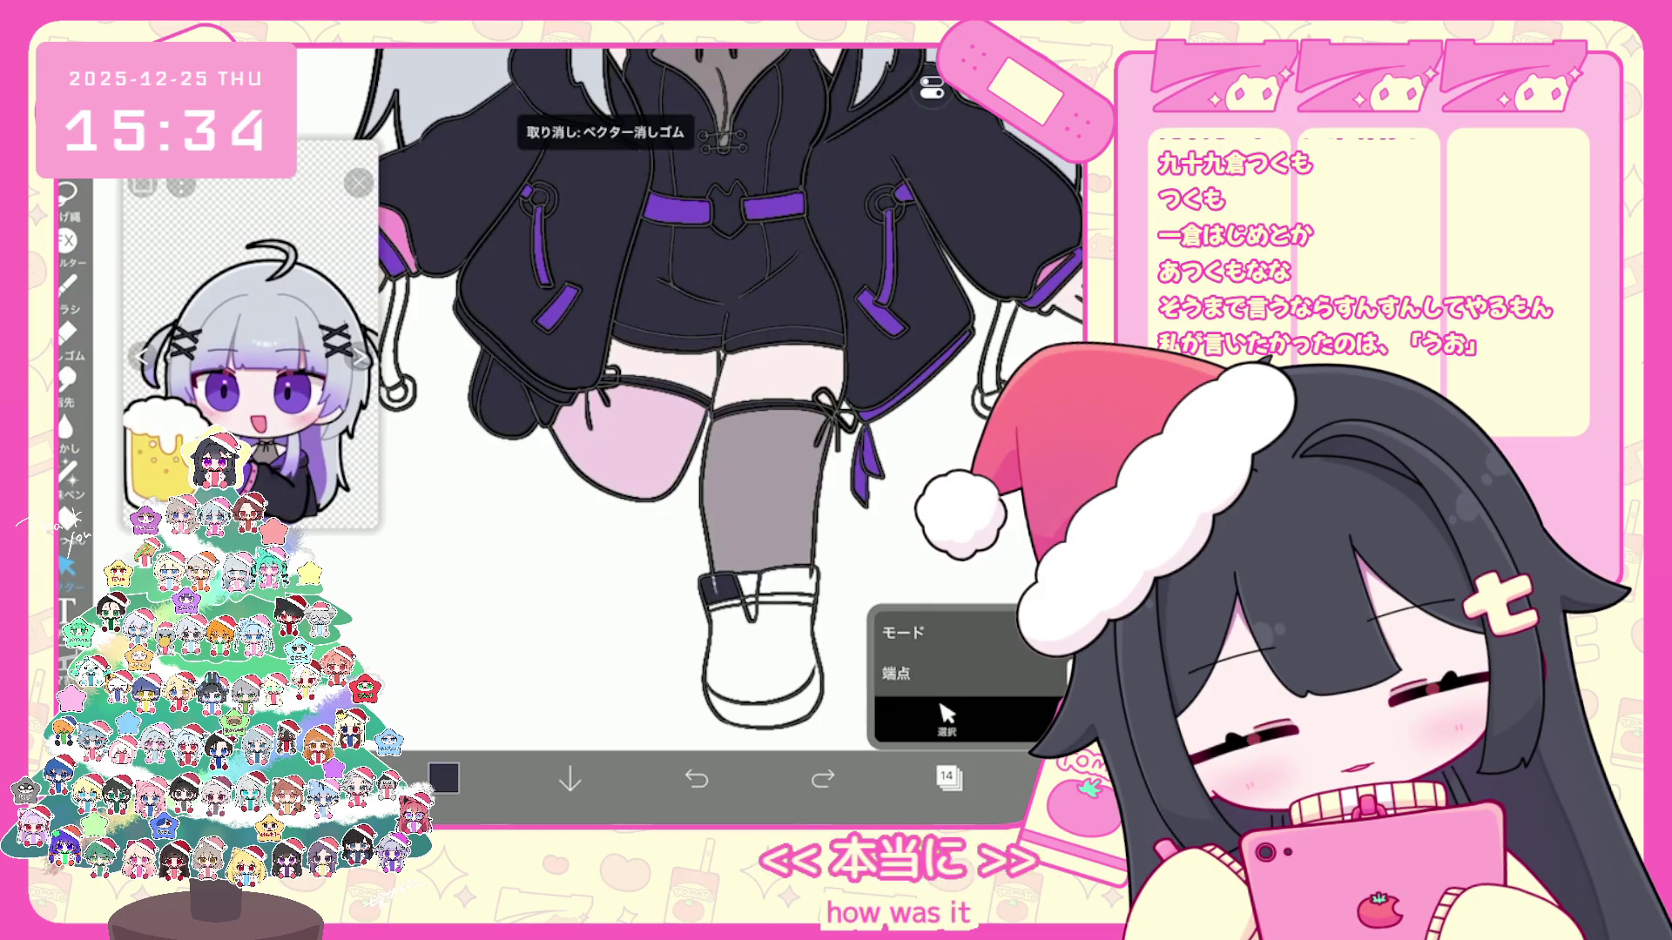
pyautogui.click(948, 778)
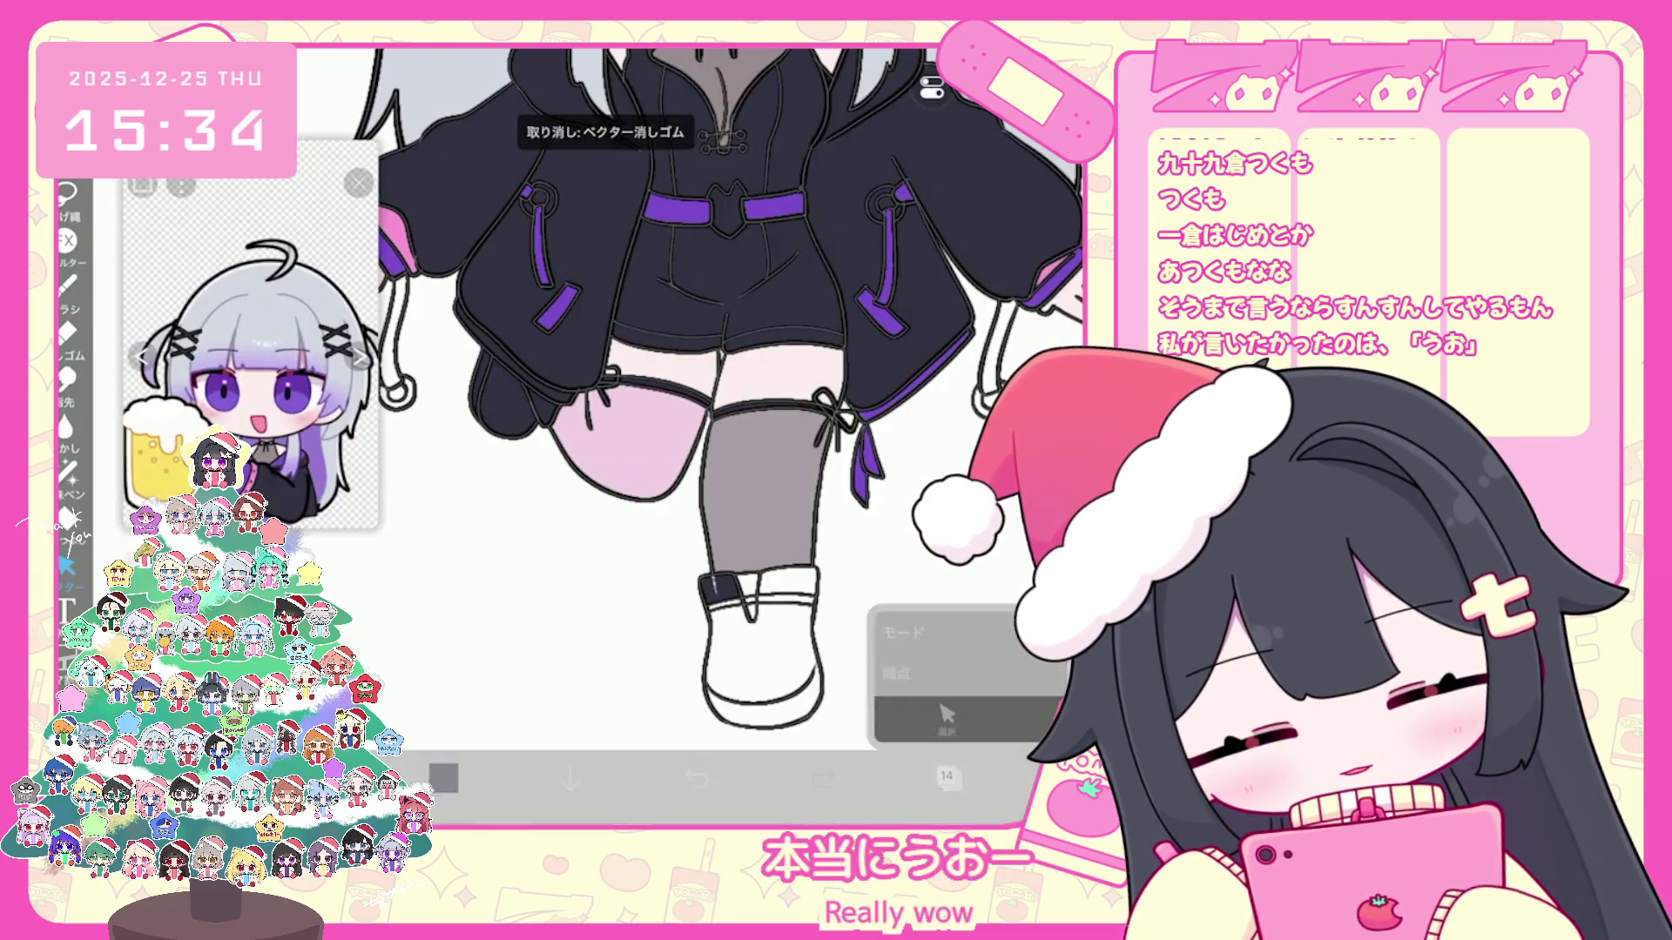
# Step: Lasso-fill the front shoe dark navy, covering its edges, corner and white diagonal stripe
pyautogui.click(948, 778)
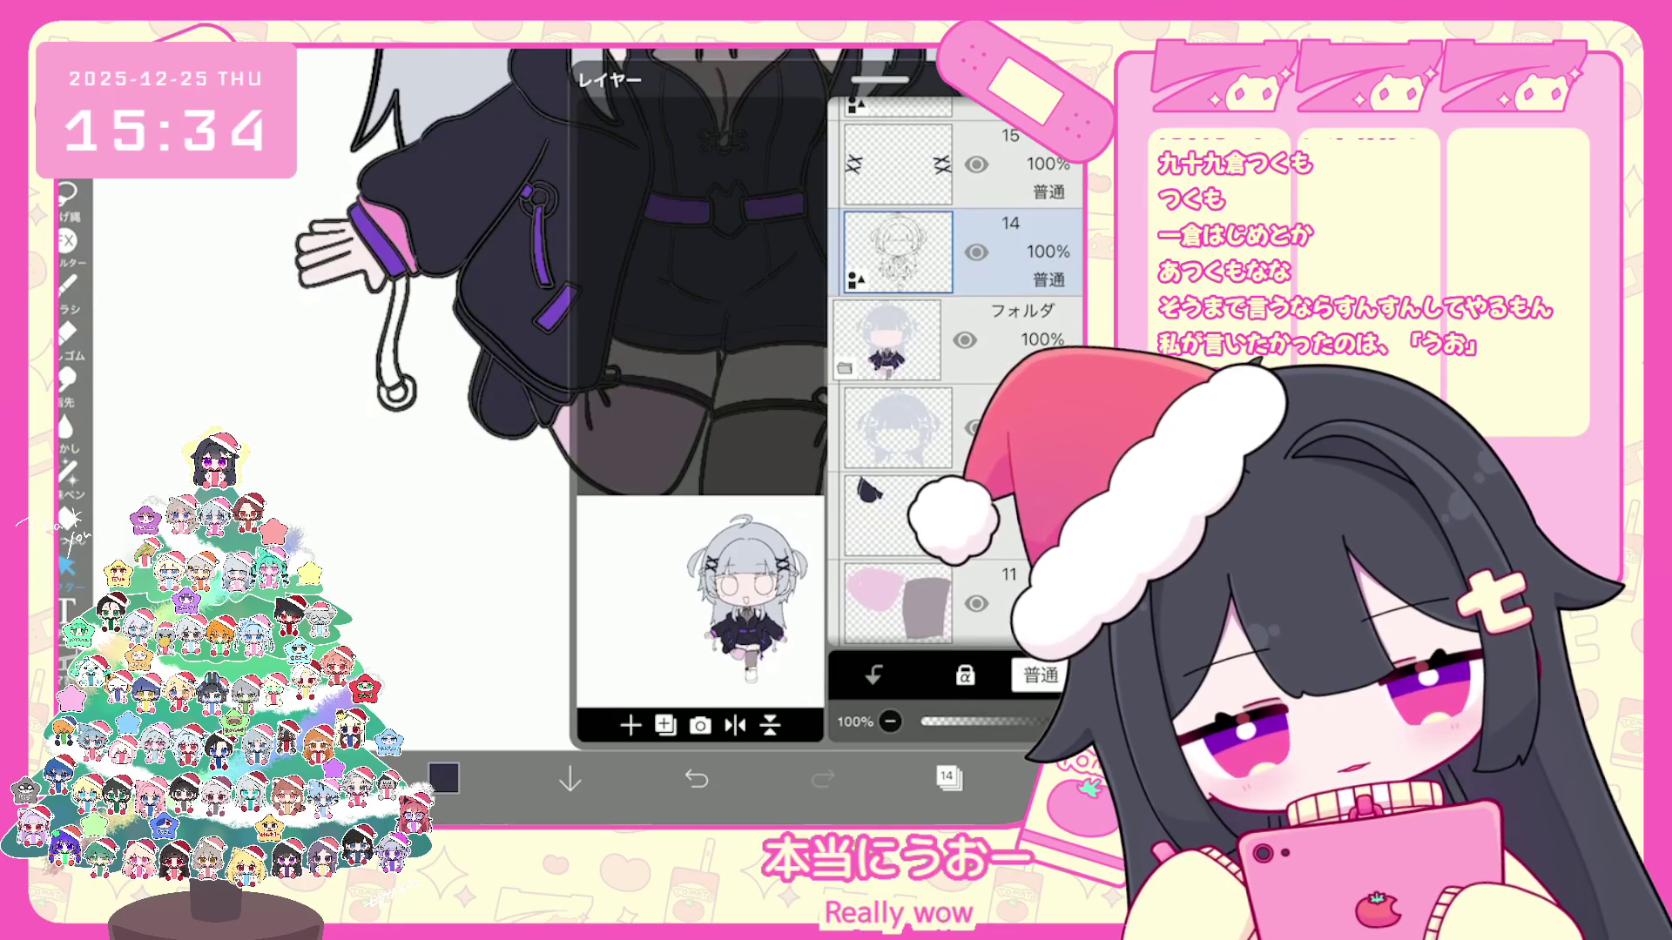
pyautogui.click(948, 779)
pyautogui.scroll(3, 692, 431)
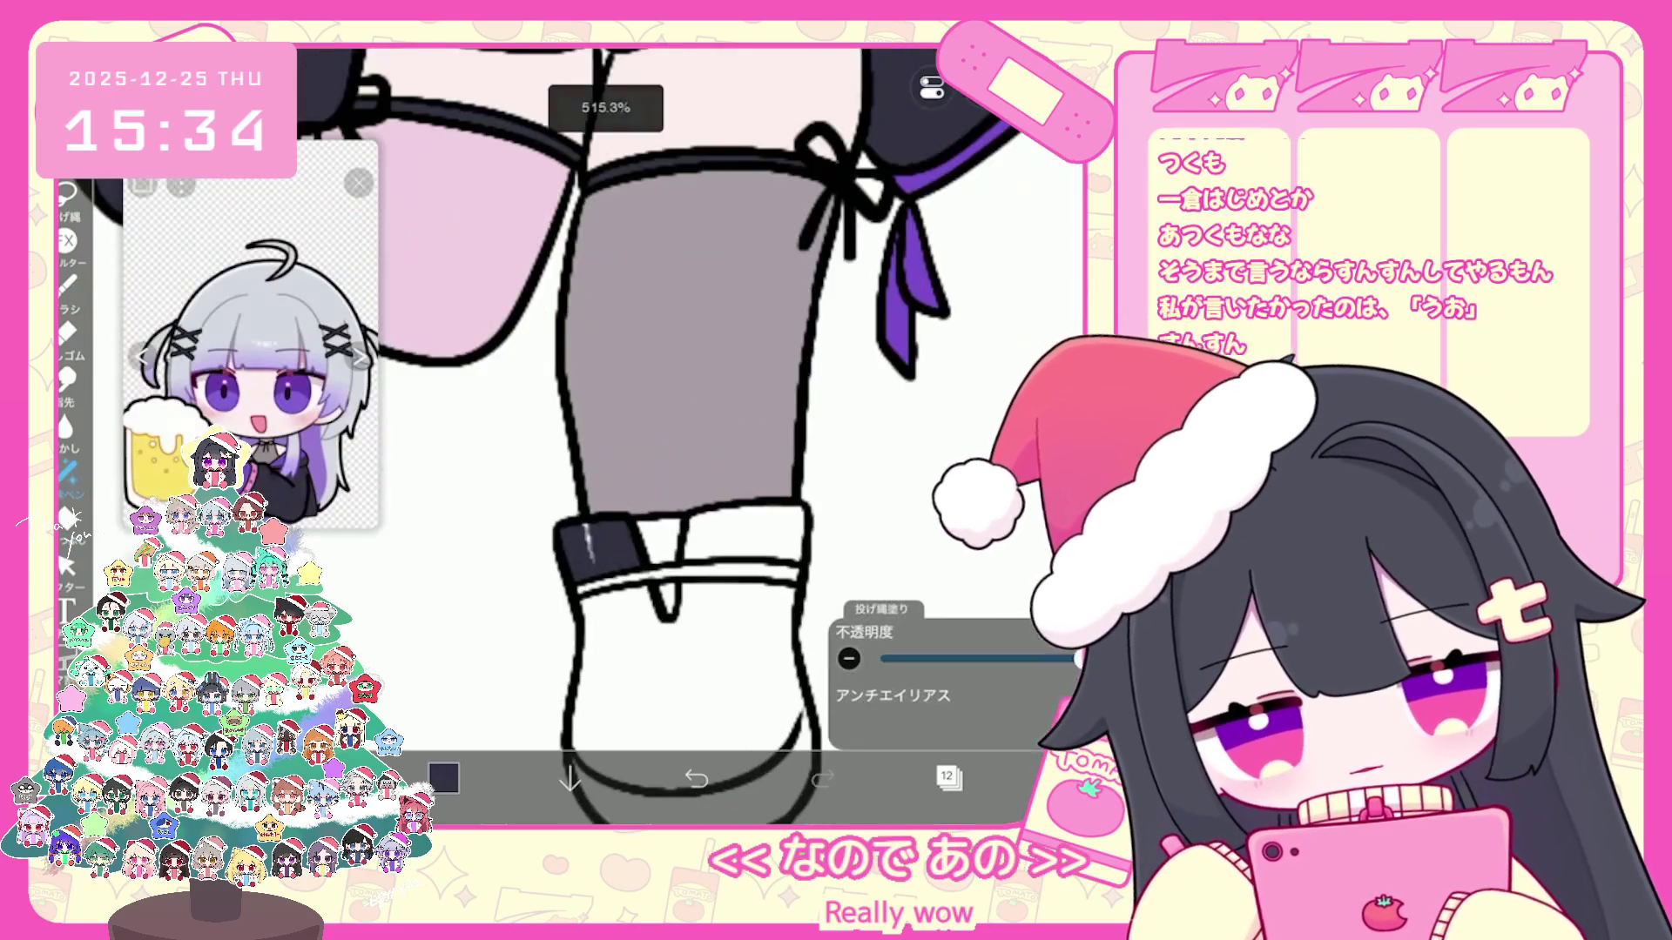
pyautogui.moveTo(576, 536); pyautogui.dragTo(608, 757)
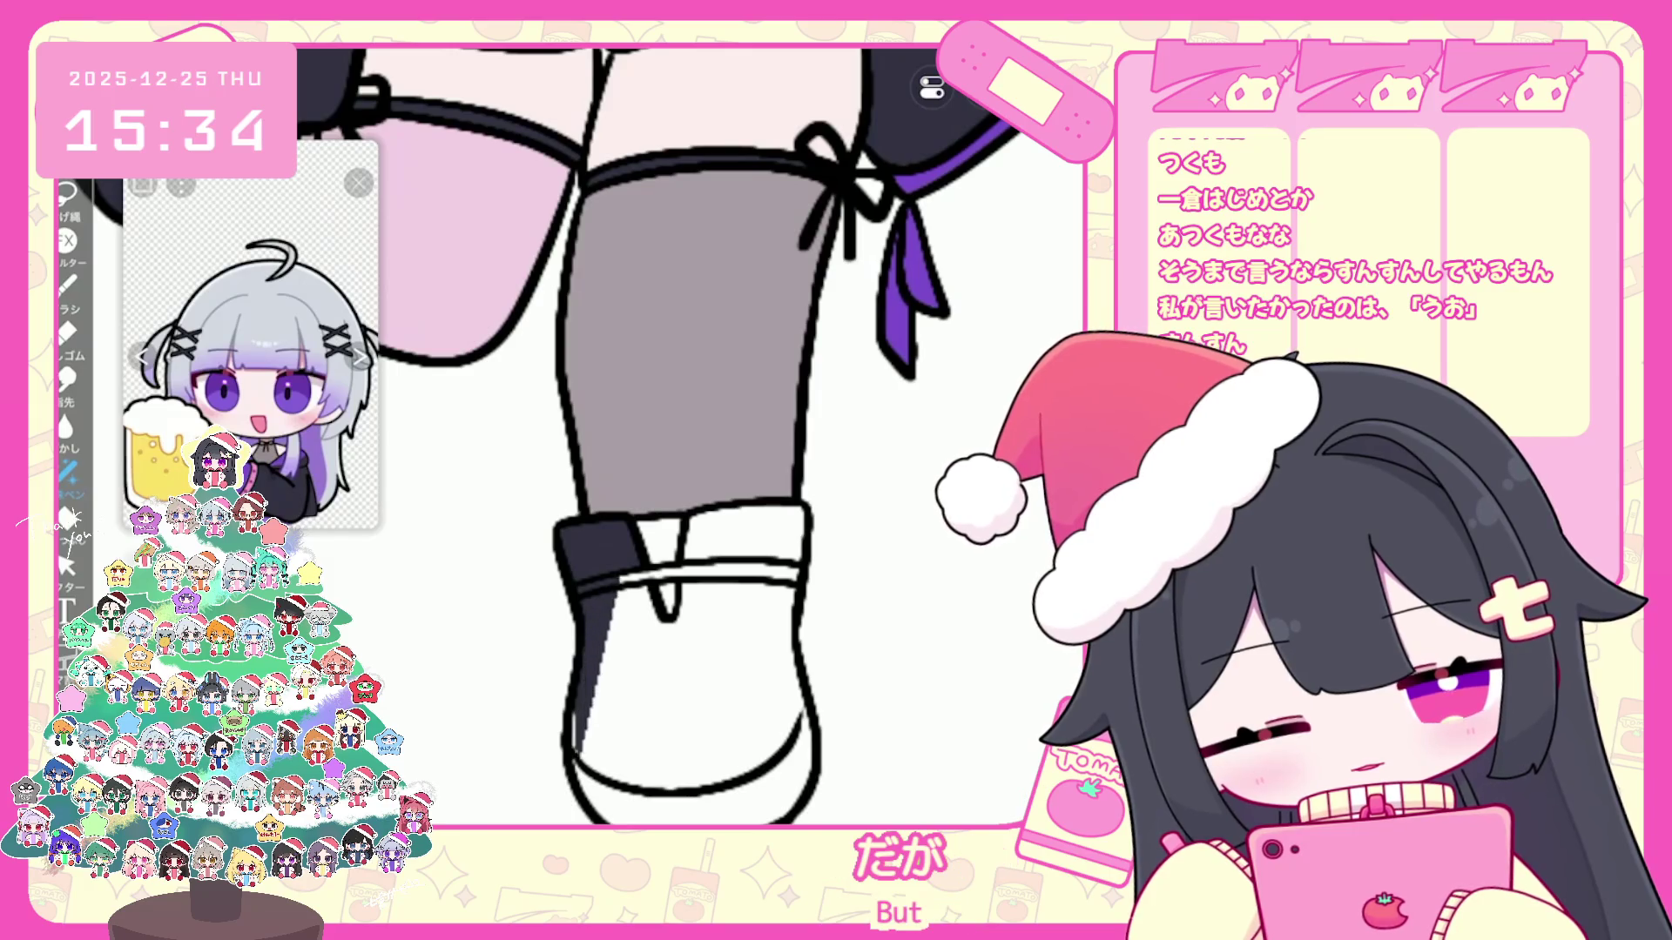
pyautogui.moveTo(680, 615); pyautogui.dragTo(764, 771)
pyautogui.scroll(2, 653, 431)
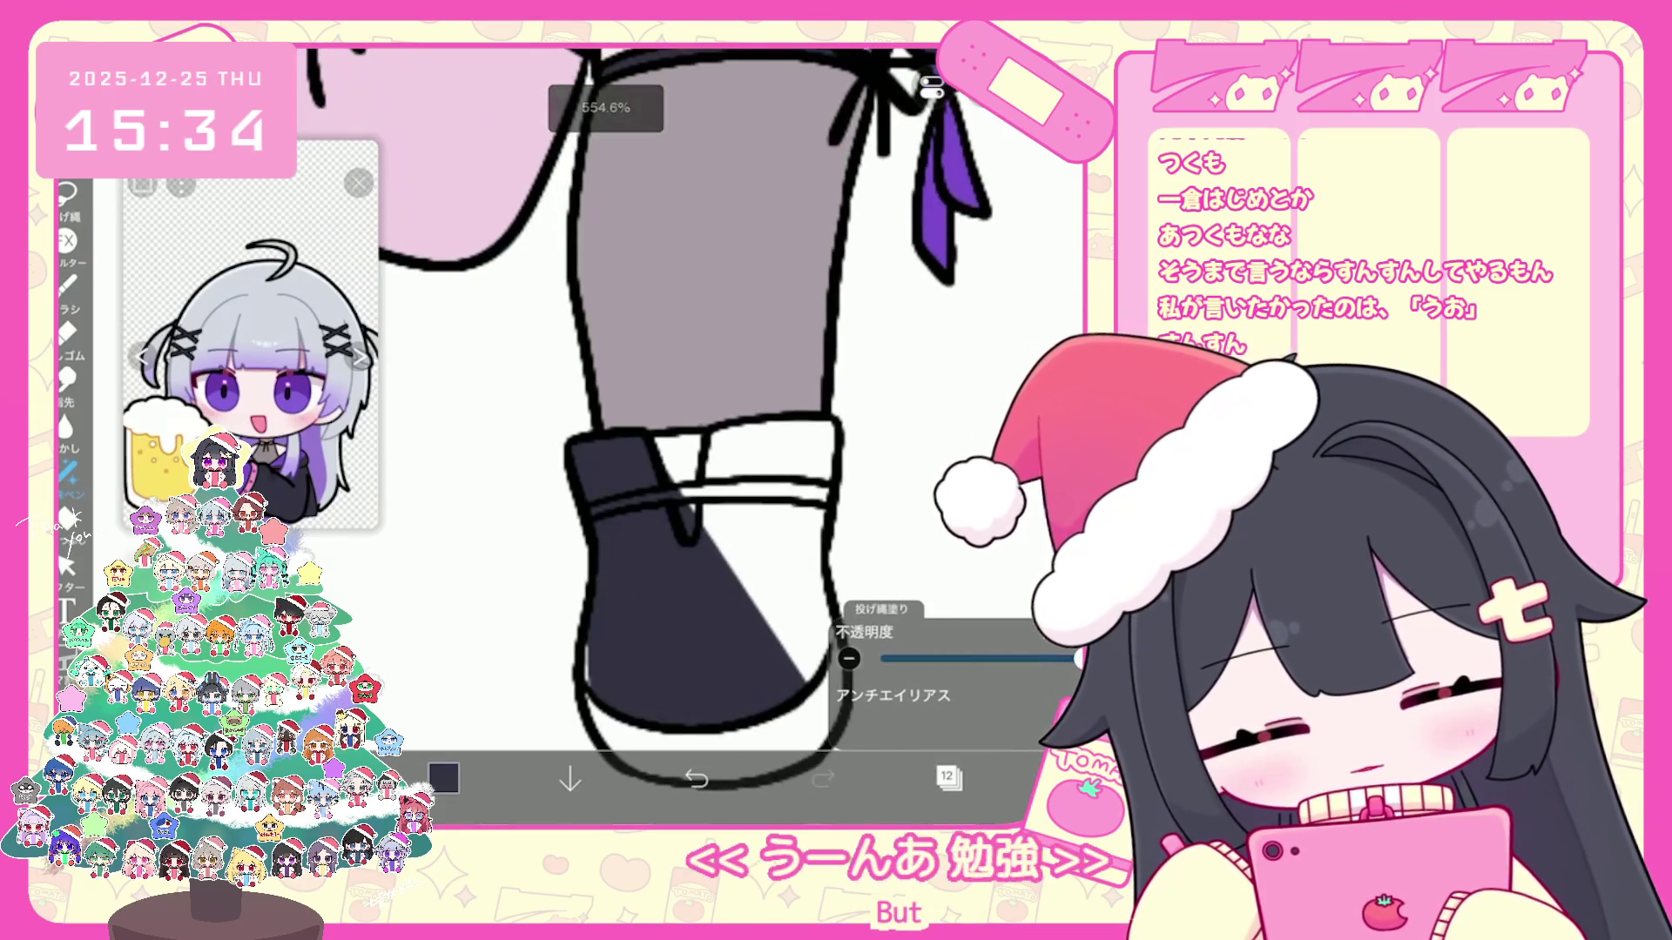
pyautogui.moveTo(574, 574); pyautogui.dragTo(607, 627)
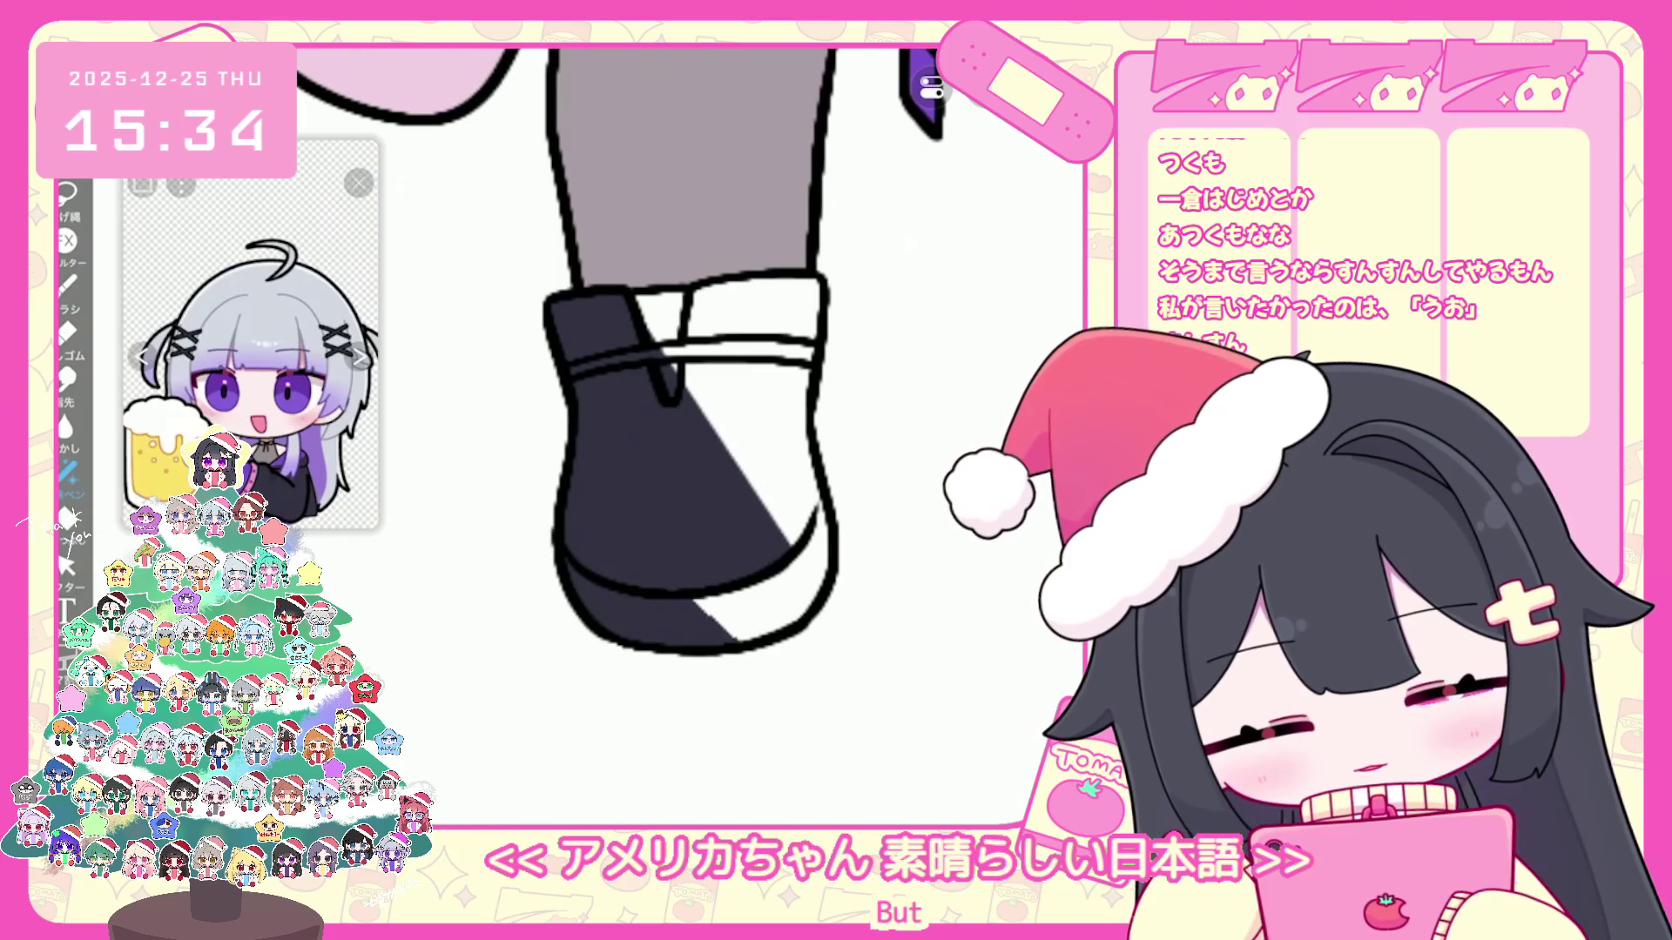
pyautogui.moveTo(783, 613)
pyautogui.mouseDown()
pyautogui.moveTo(803, 561)
pyautogui.moveTo(750, 392)
pyautogui.moveTo(797, 314)
pyautogui.moveTo(699, 293)
pyautogui.mouseUp()
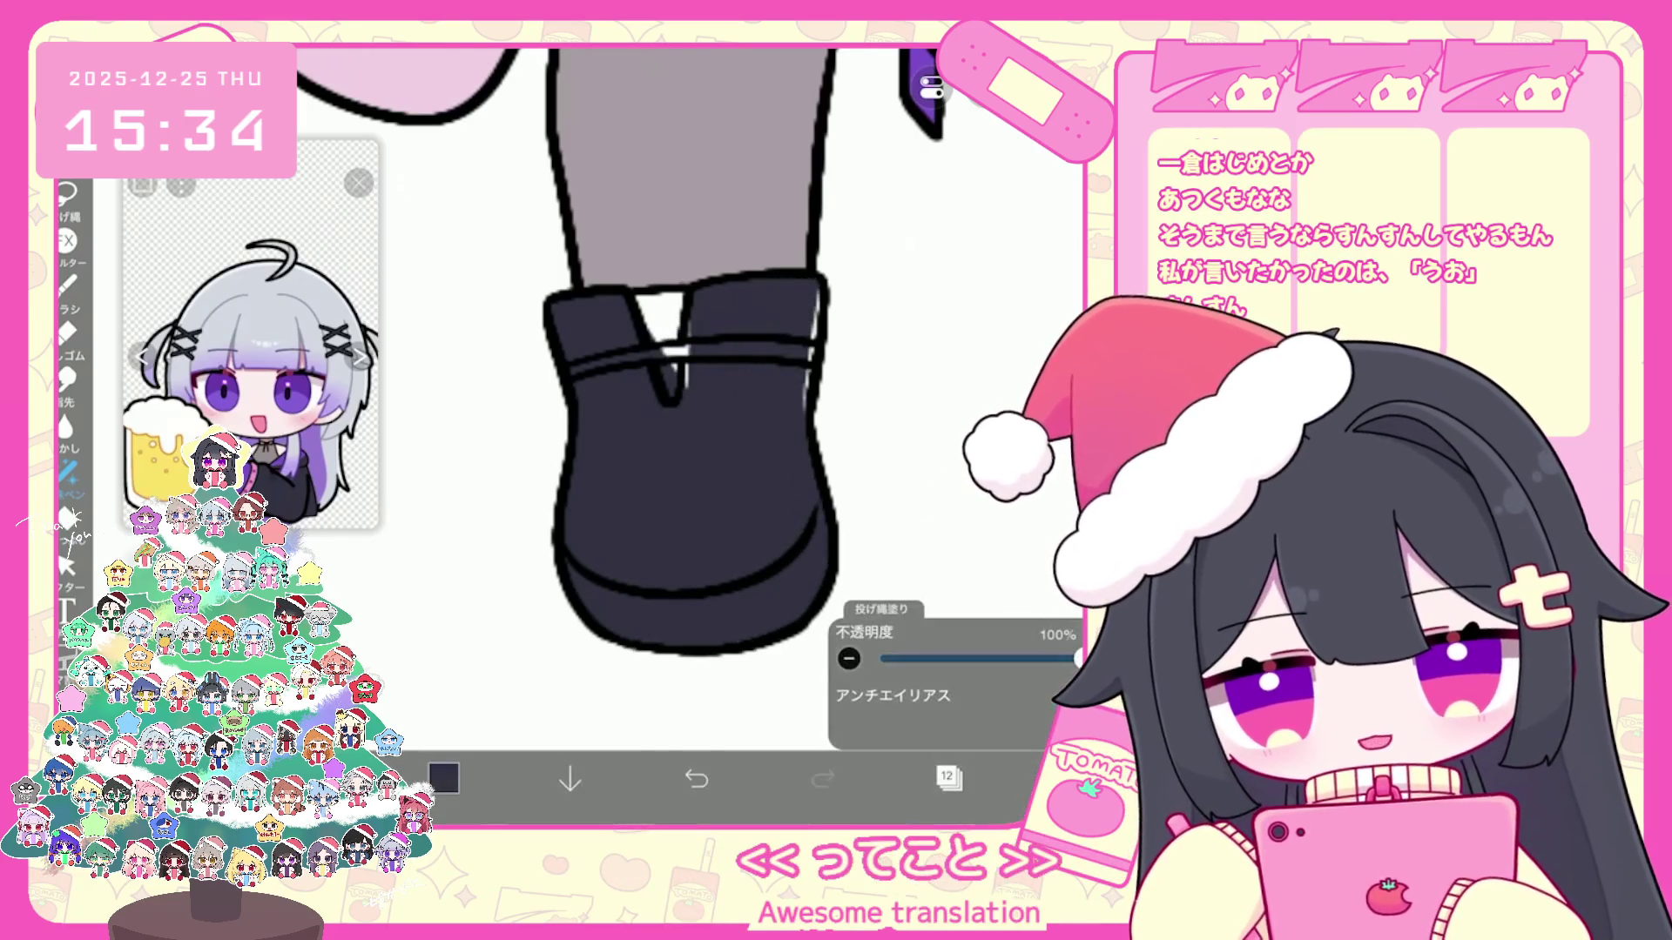
pyautogui.moveTo(679, 392); pyautogui.dragTo(679, 464)
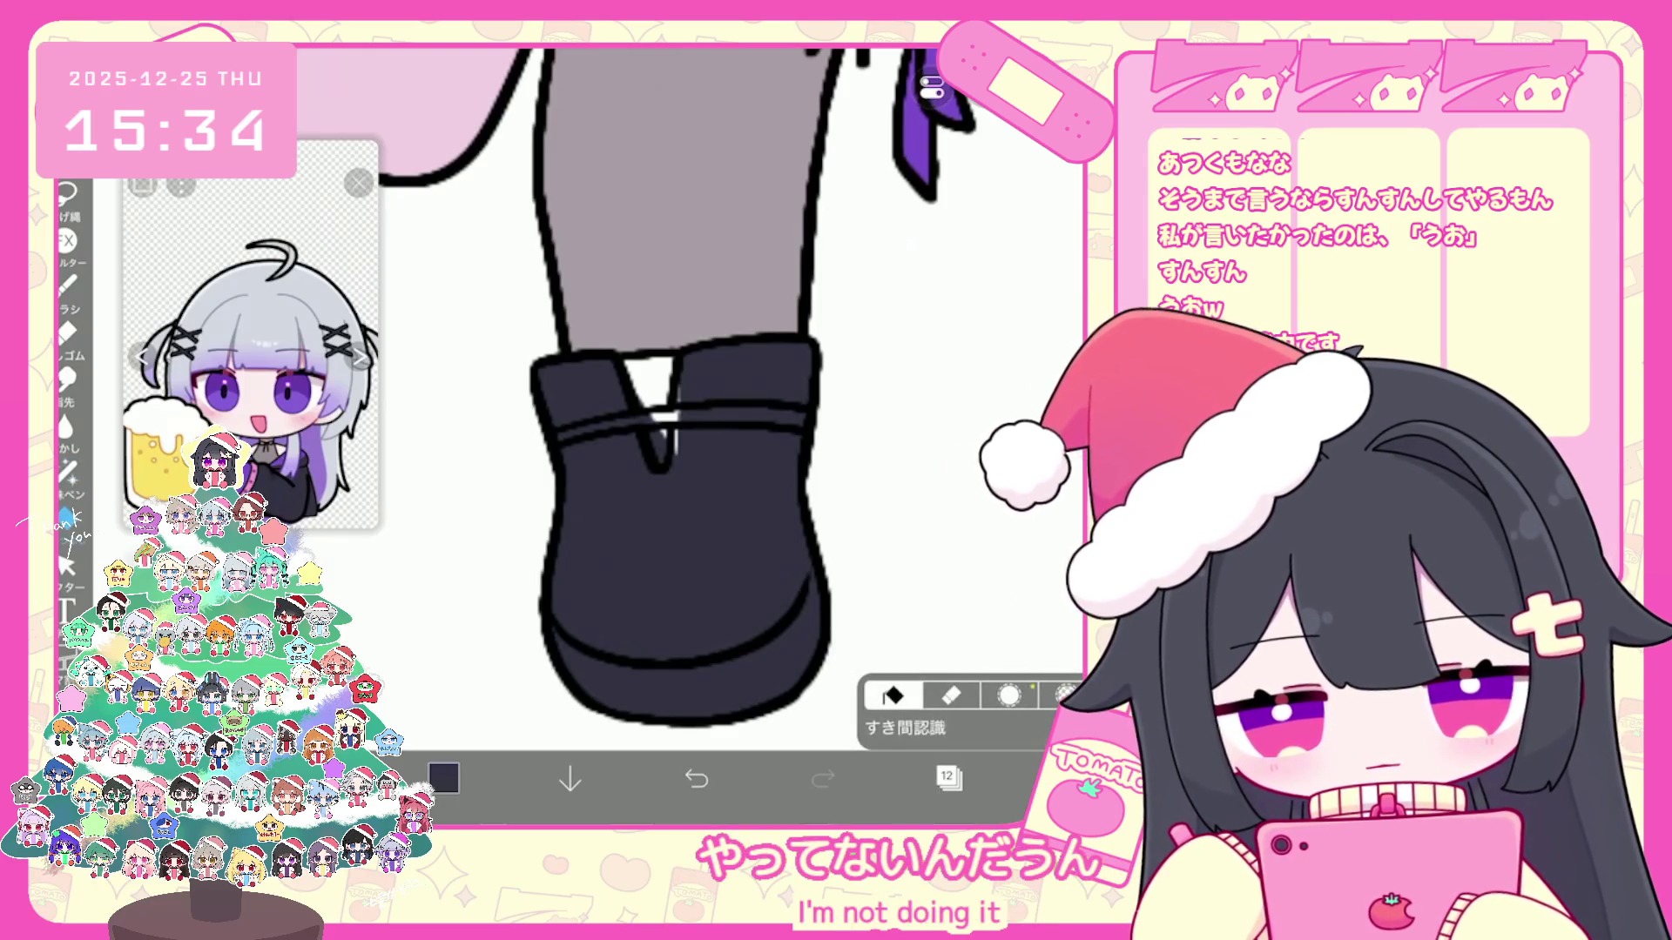
# Step: Fill the leftover grey gap inside the shoe and select layer 13
pyautogui.click(69, 337)
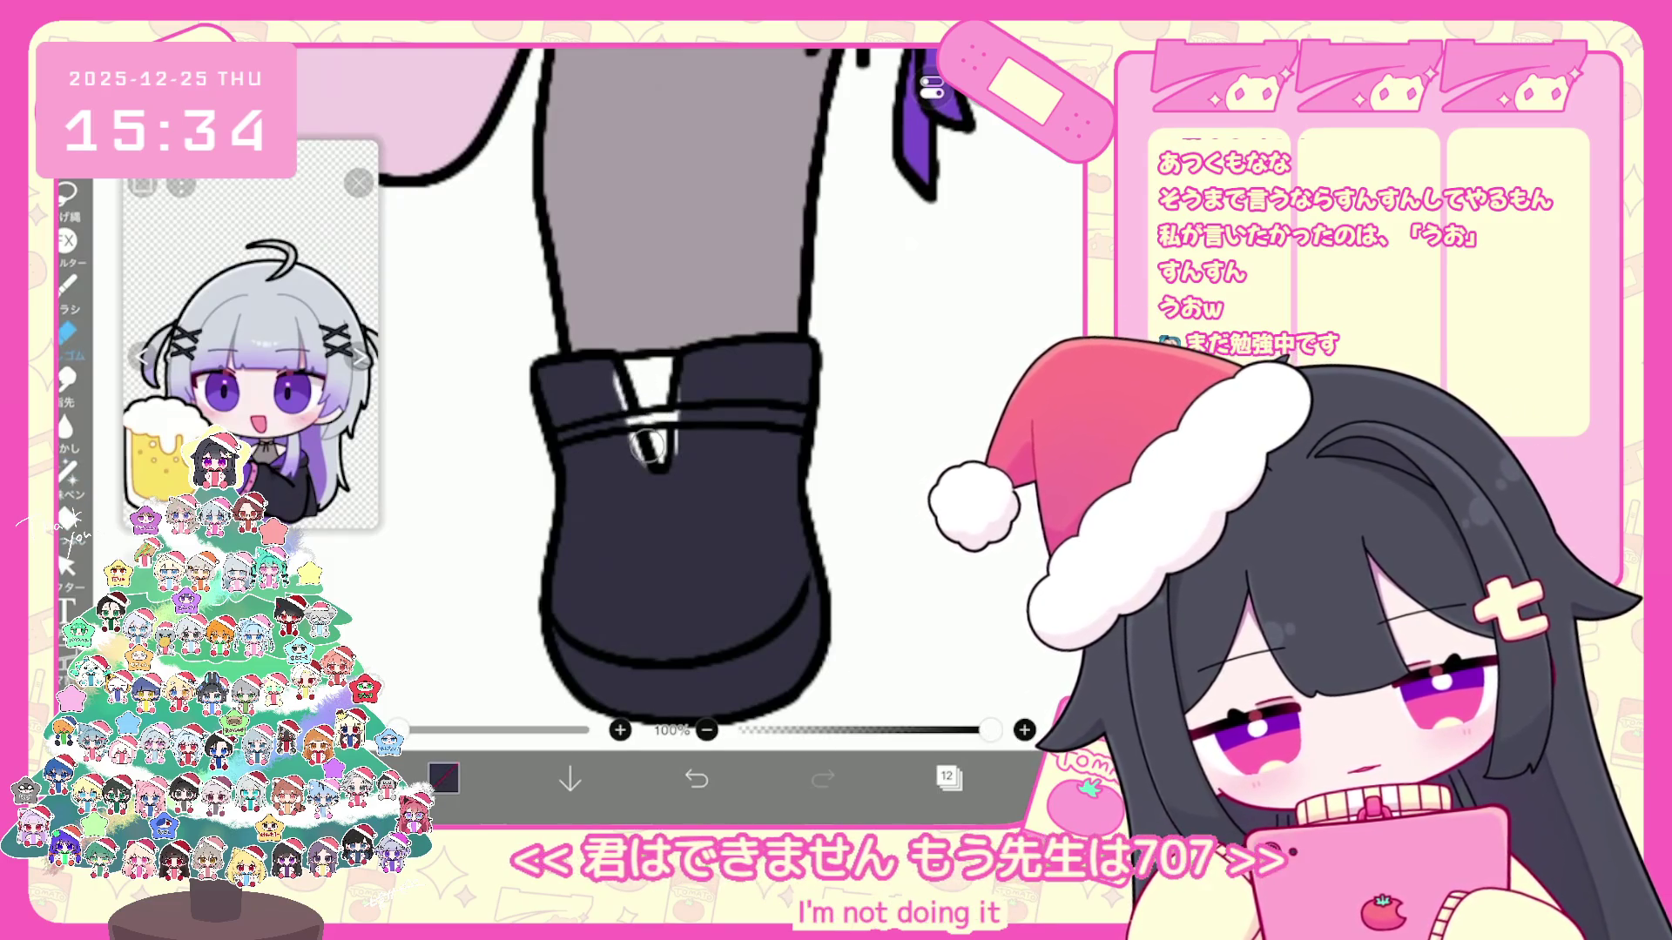
pyautogui.click(67, 471)
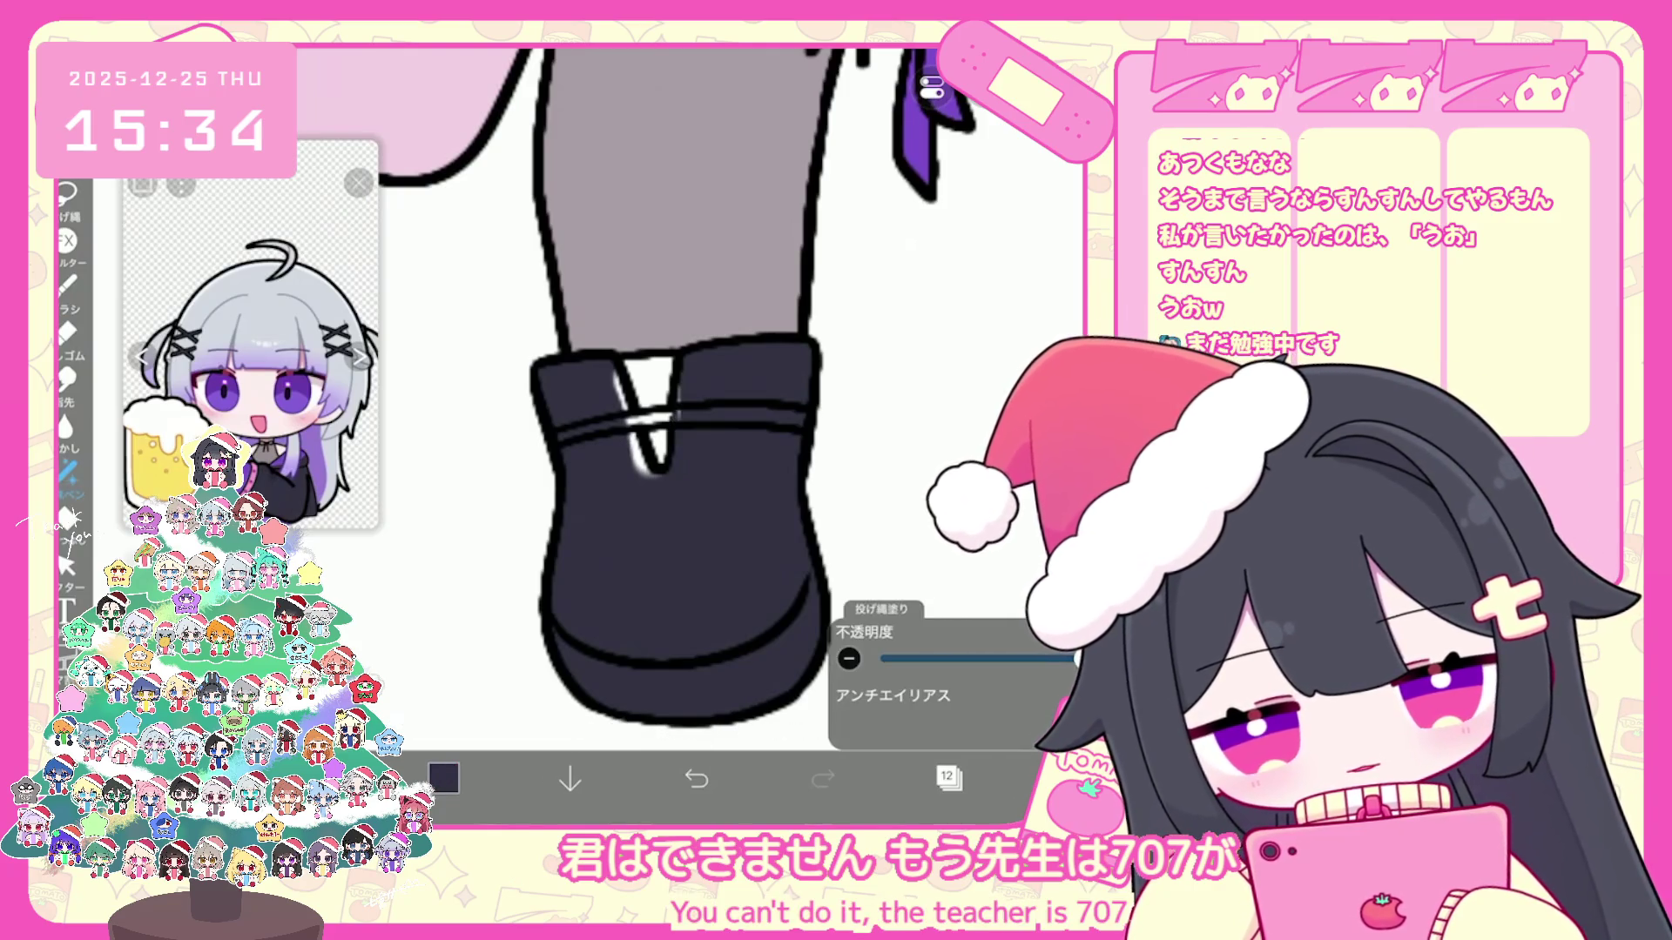
pyautogui.moveTo(629, 431); pyautogui.dragTo(653, 478)
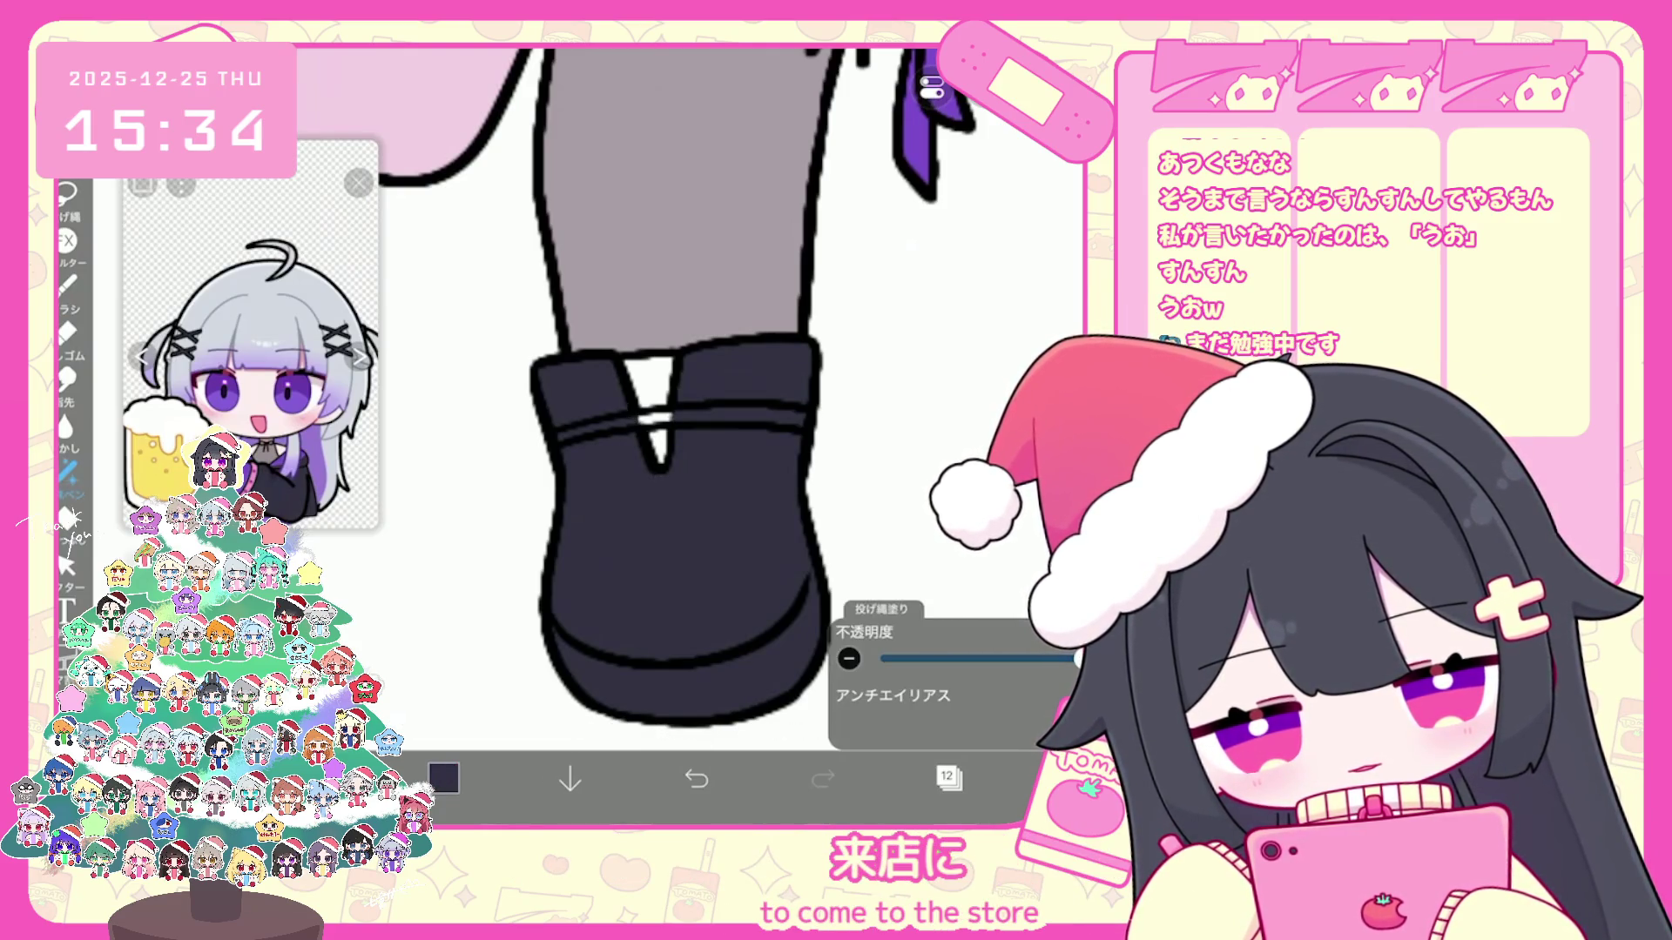
pyautogui.click(949, 779)
pyautogui.click(609, 714)
pyautogui.click(948, 778)
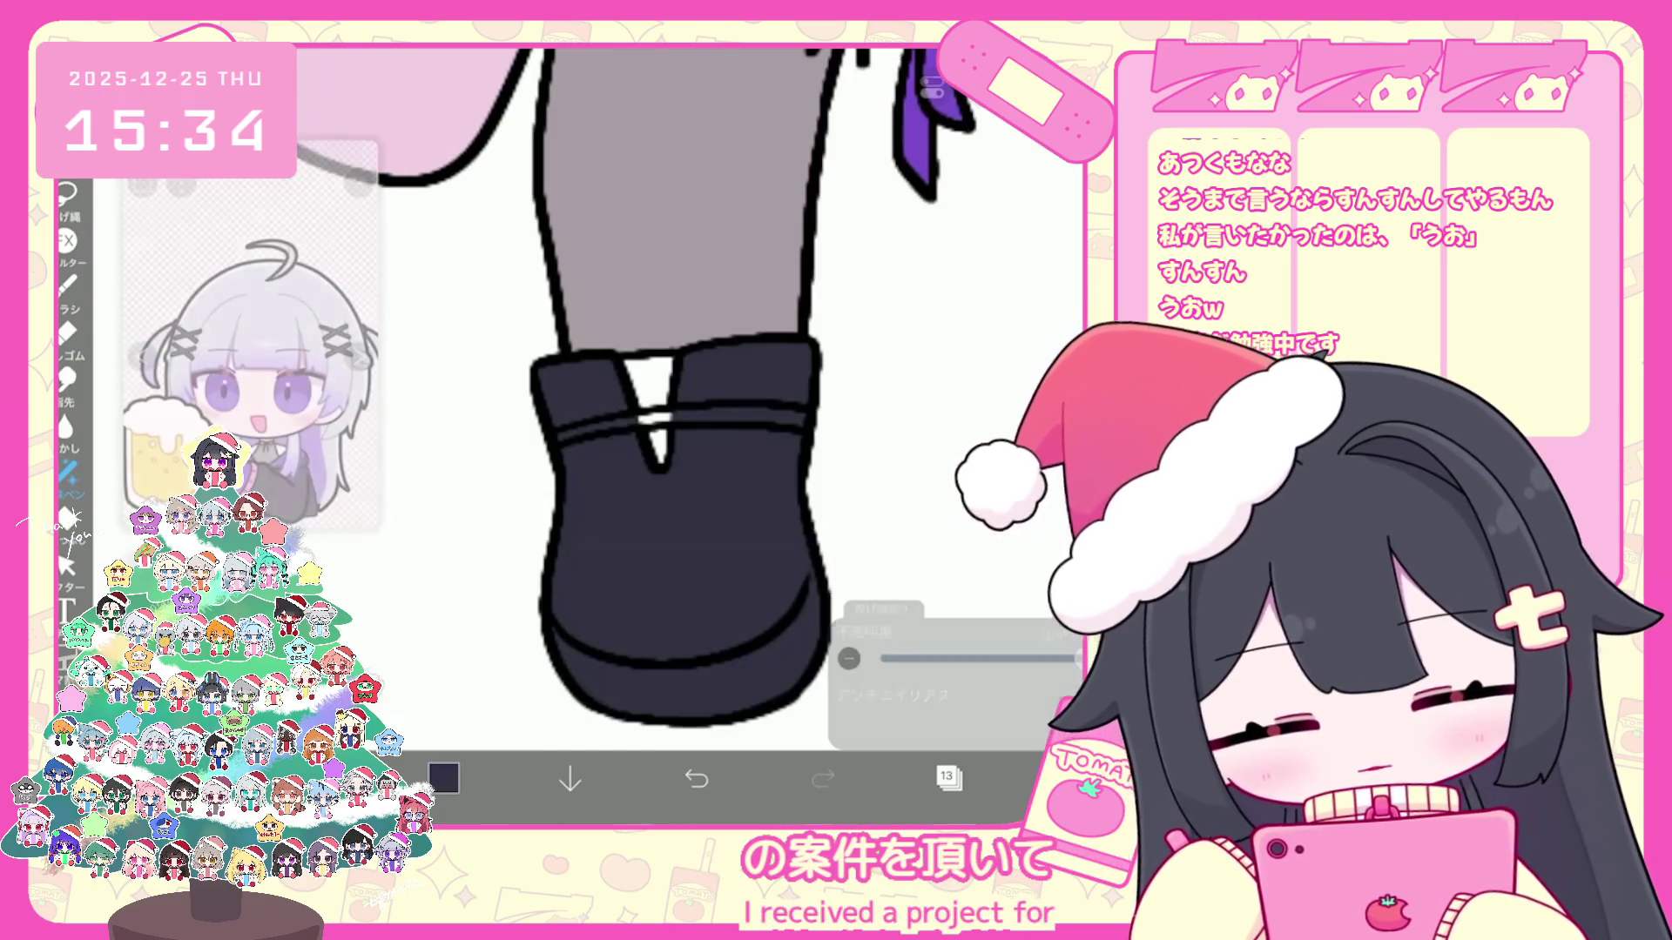
pyautogui.scroll(-5, 621, 379)
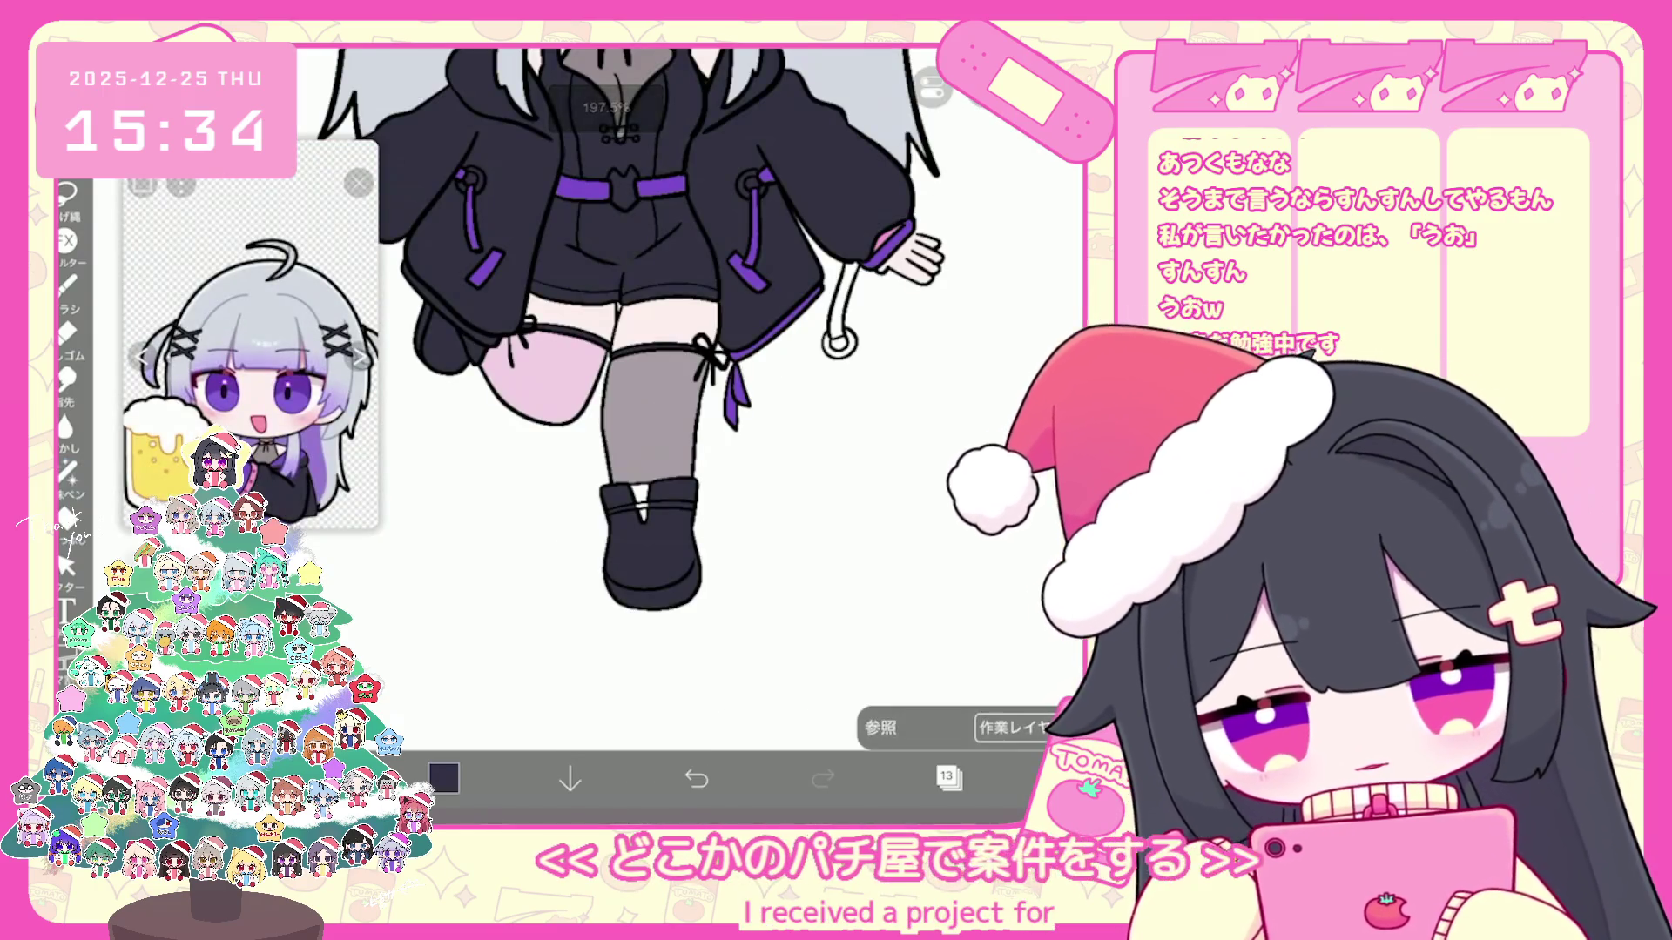
# Step: Pick pink and fill the small gap at the top of the shoe
pyautogui.click(1012, 727)
pyautogui.click(914, 679)
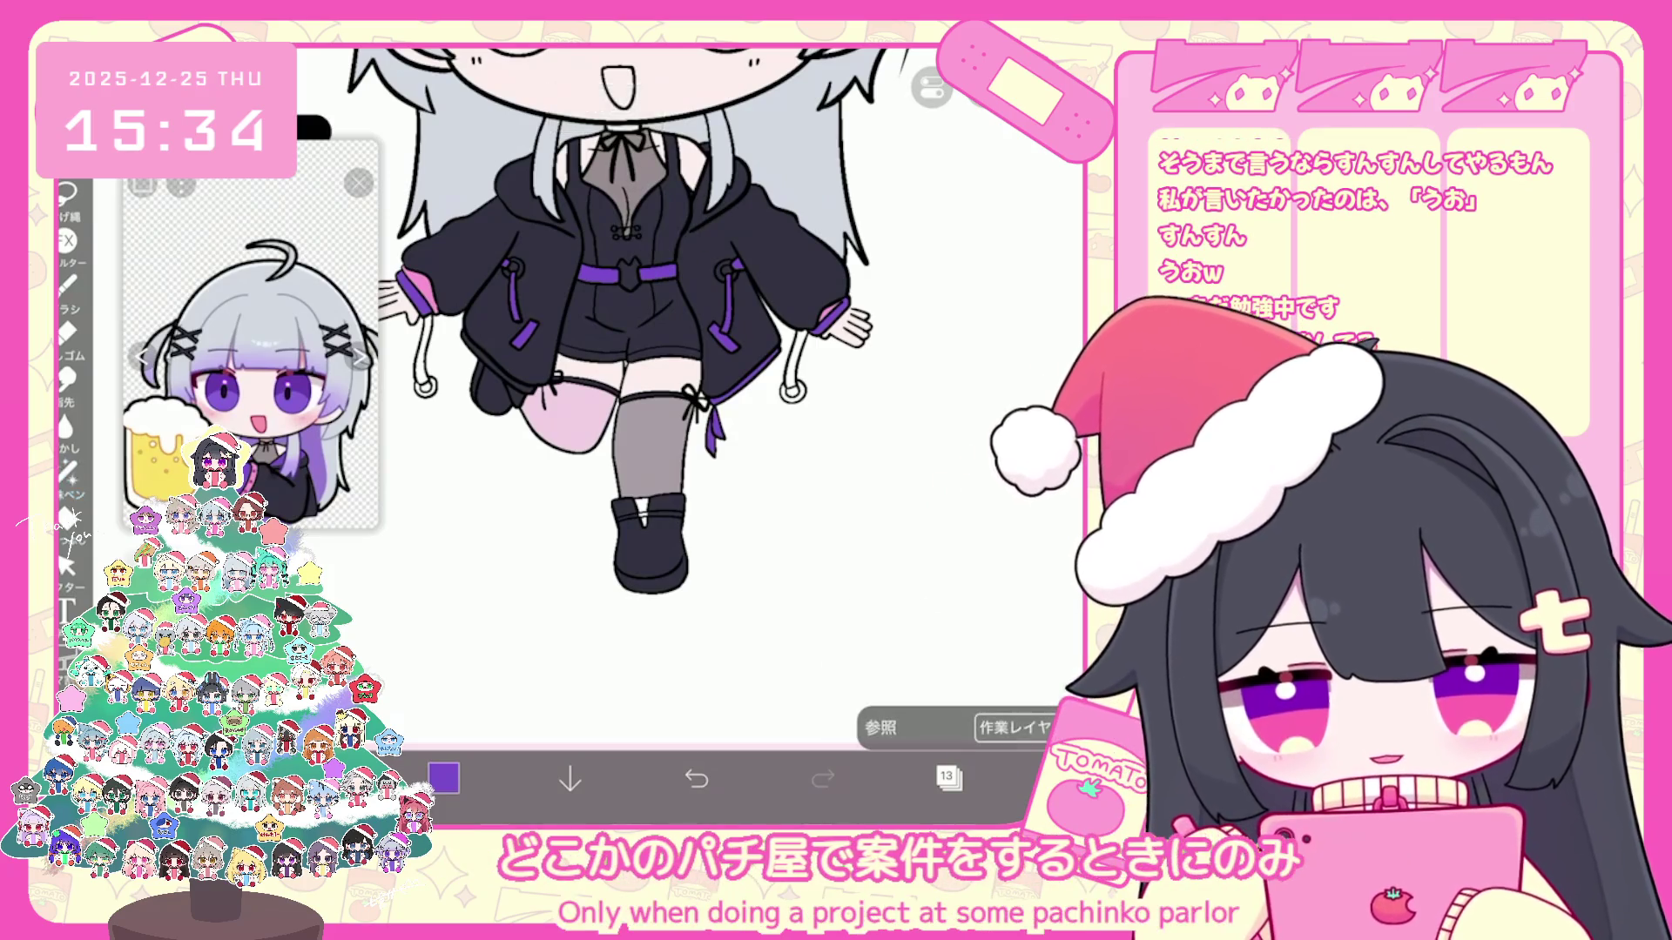
pyautogui.click(548, 418)
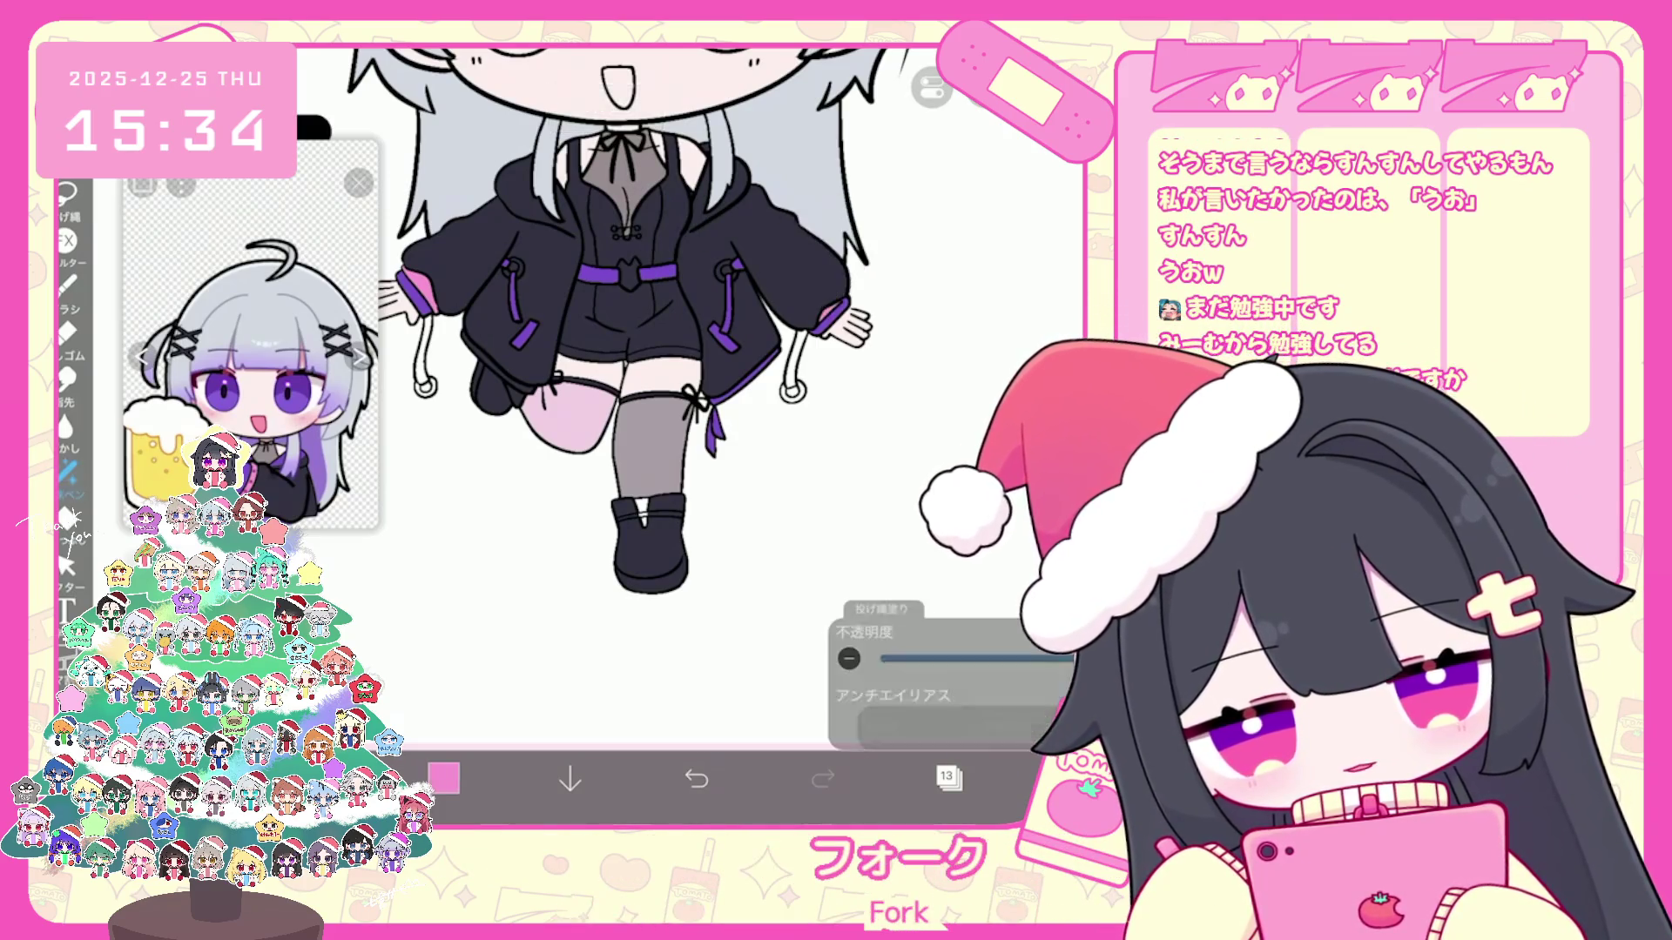
pyautogui.scroll(5, 621, 392)
pyautogui.moveTo(628, 481); pyautogui.dragTo(666, 504)
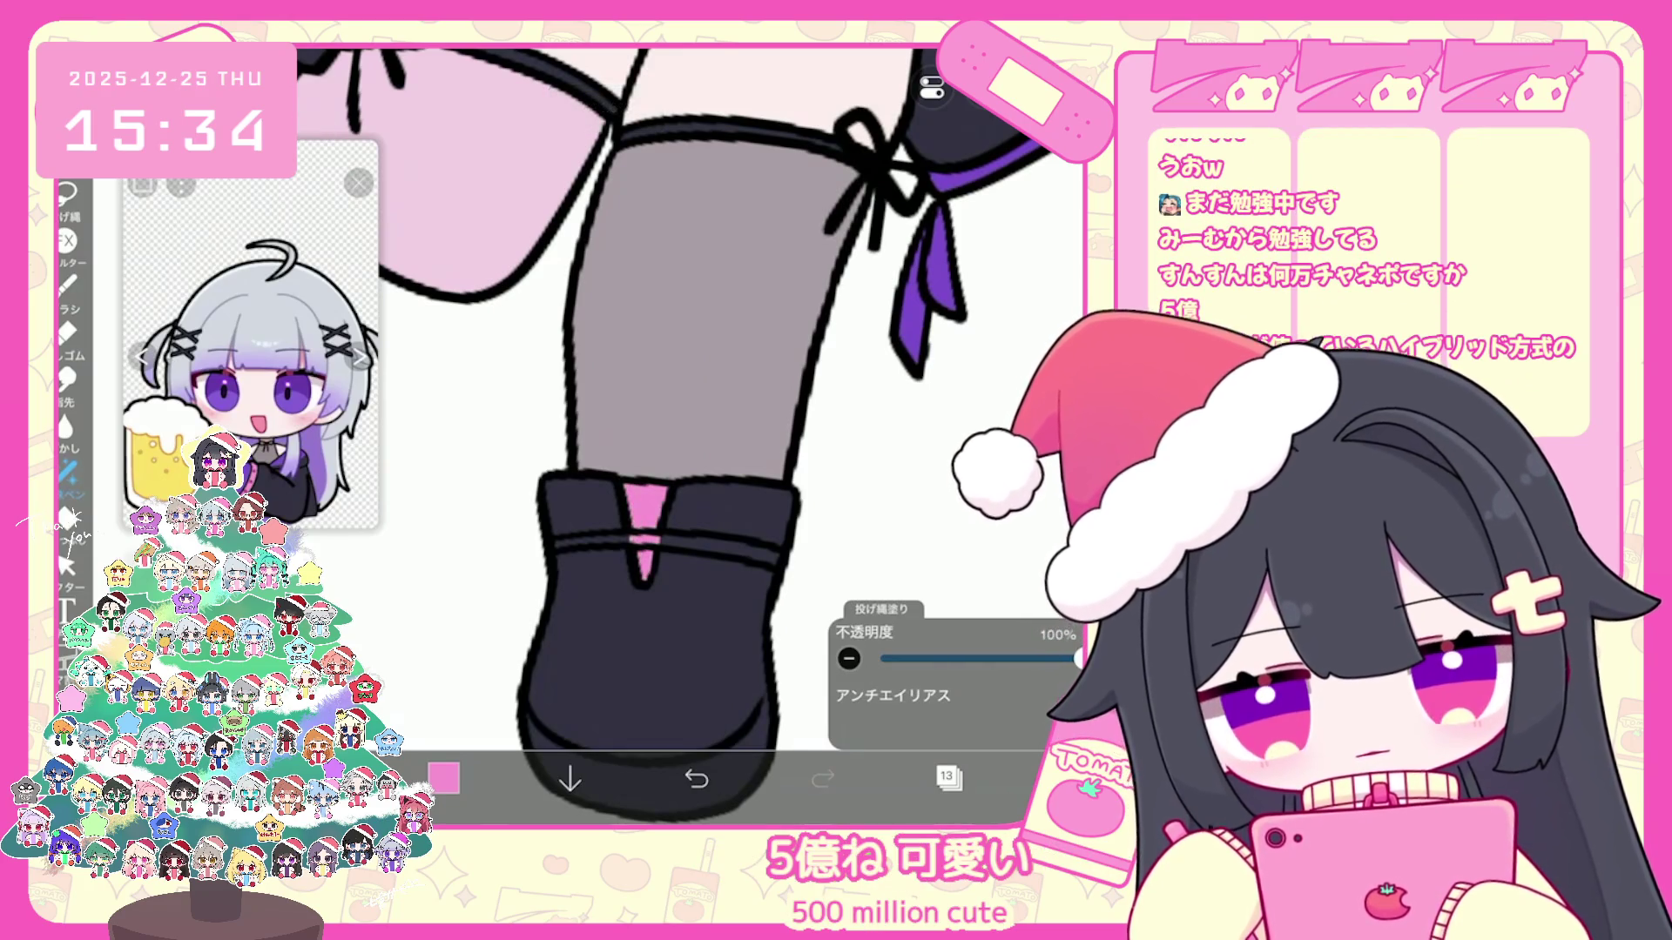
pyautogui.scroll(-2, 674, 436)
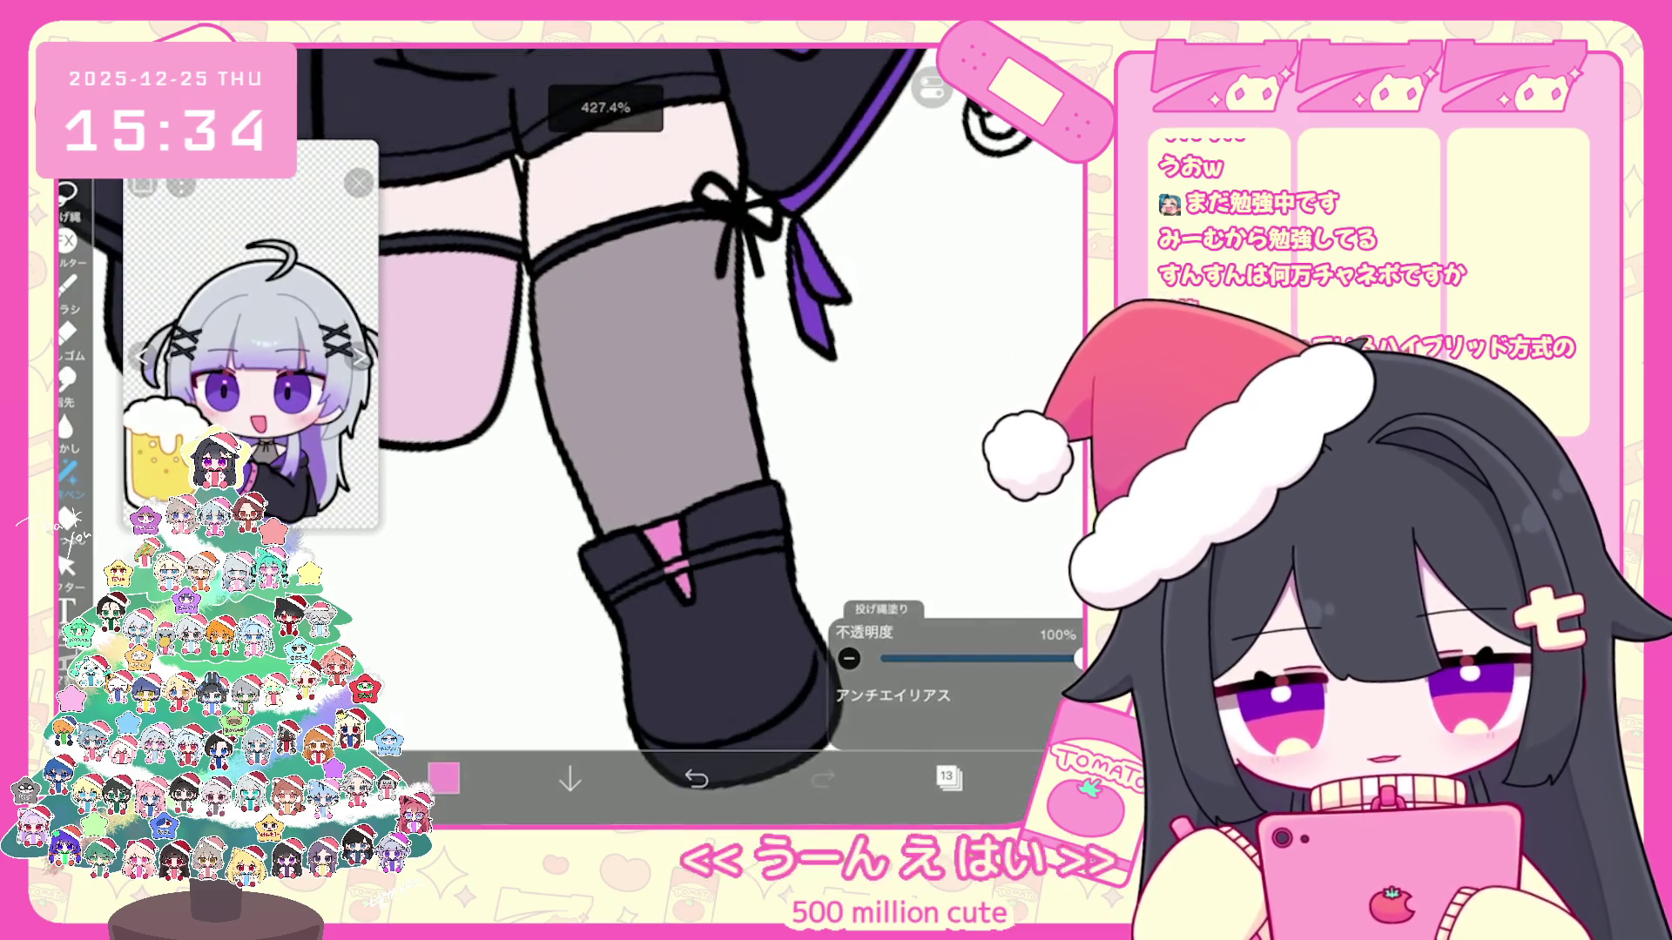
# Step: Redraw the light cuff highlight and refill the pink boot cuff stripe thicker
pyautogui.click(444, 780)
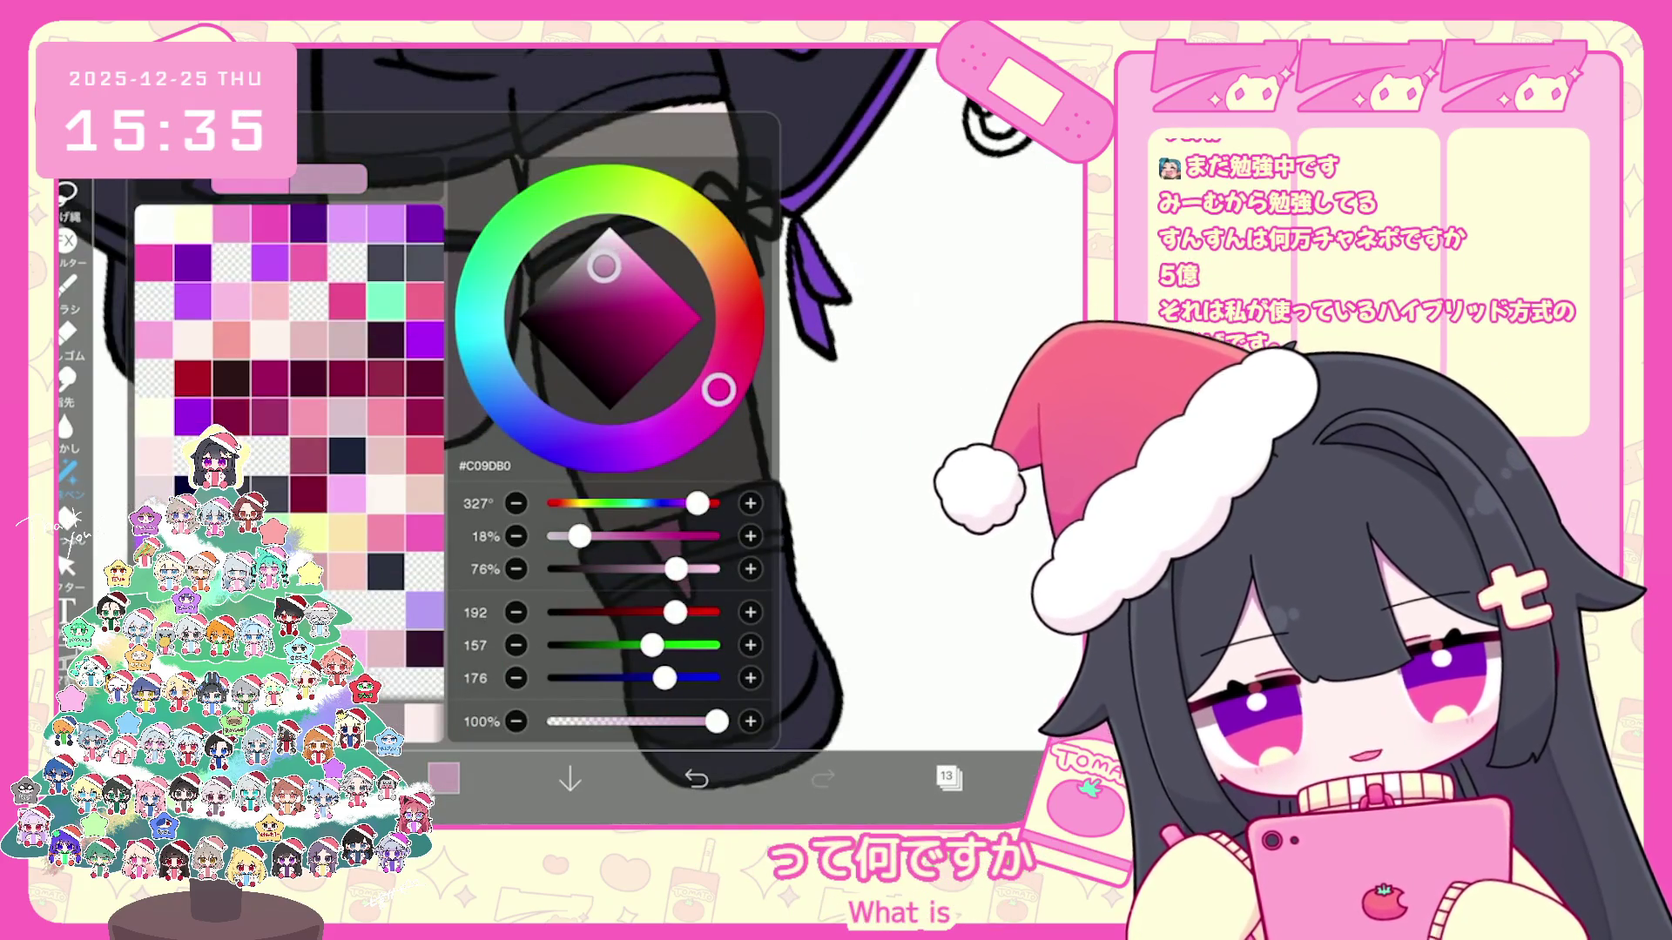
pyautogui.click(444, 780)
pyautogui.scroll(2, 675, 436)
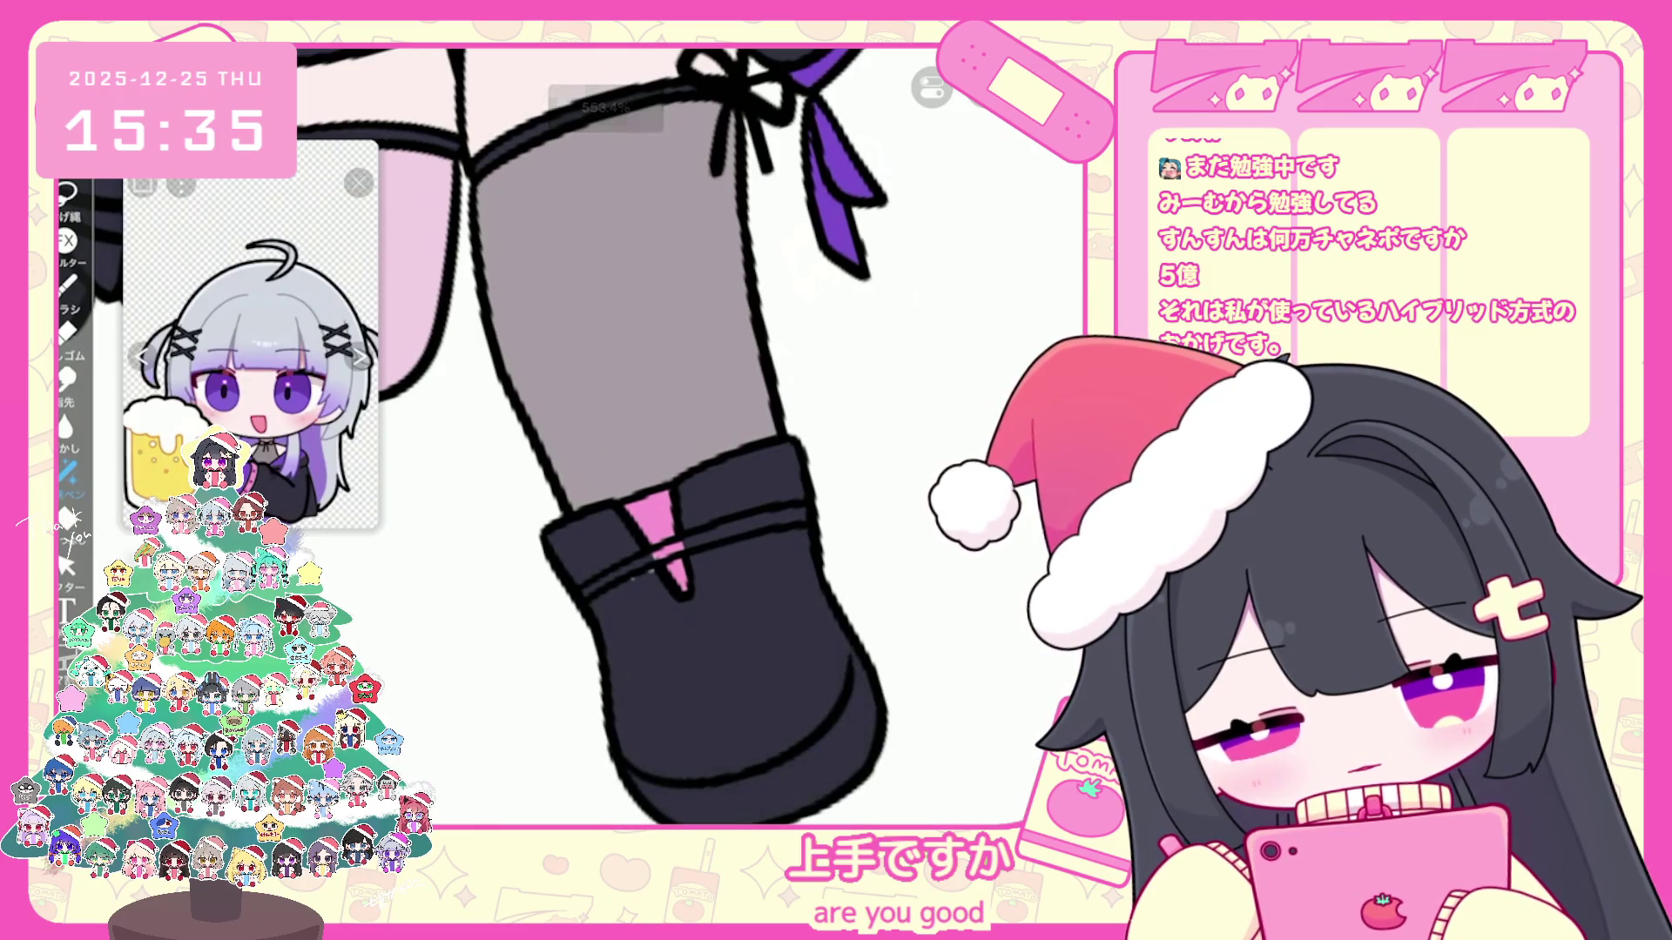
pyautogui.moveTo(565, 577); pyautogui.dragTo(800, 524)
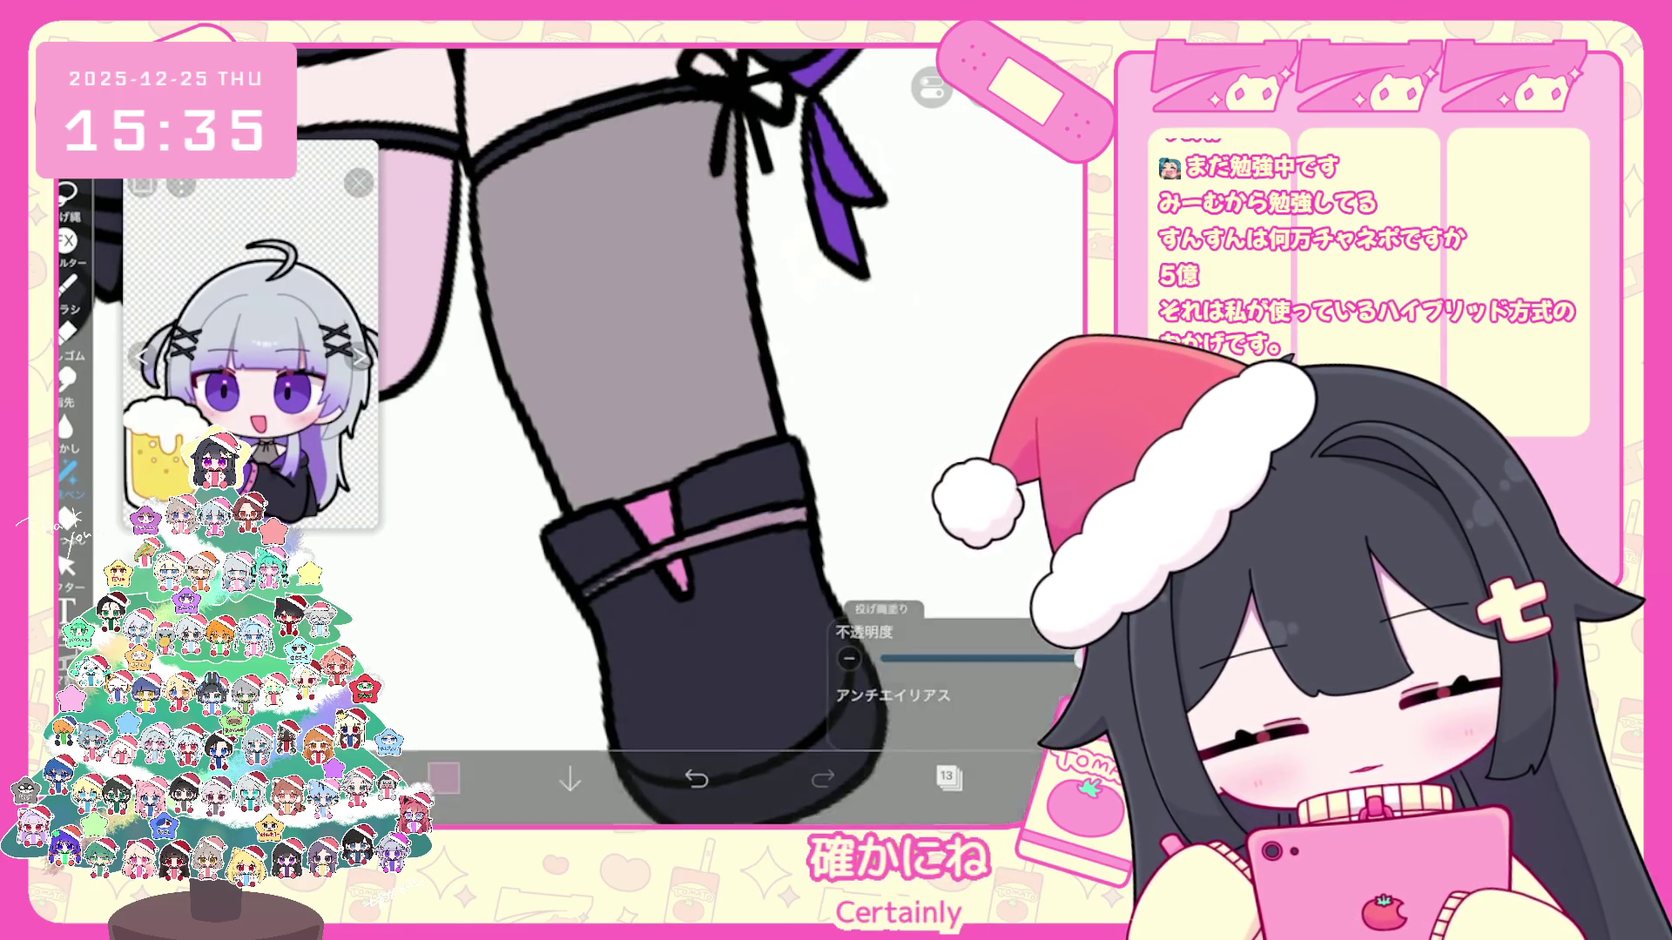
pyautogui.moveTo(580, 594); pyautogui.dragTo(799, 520)
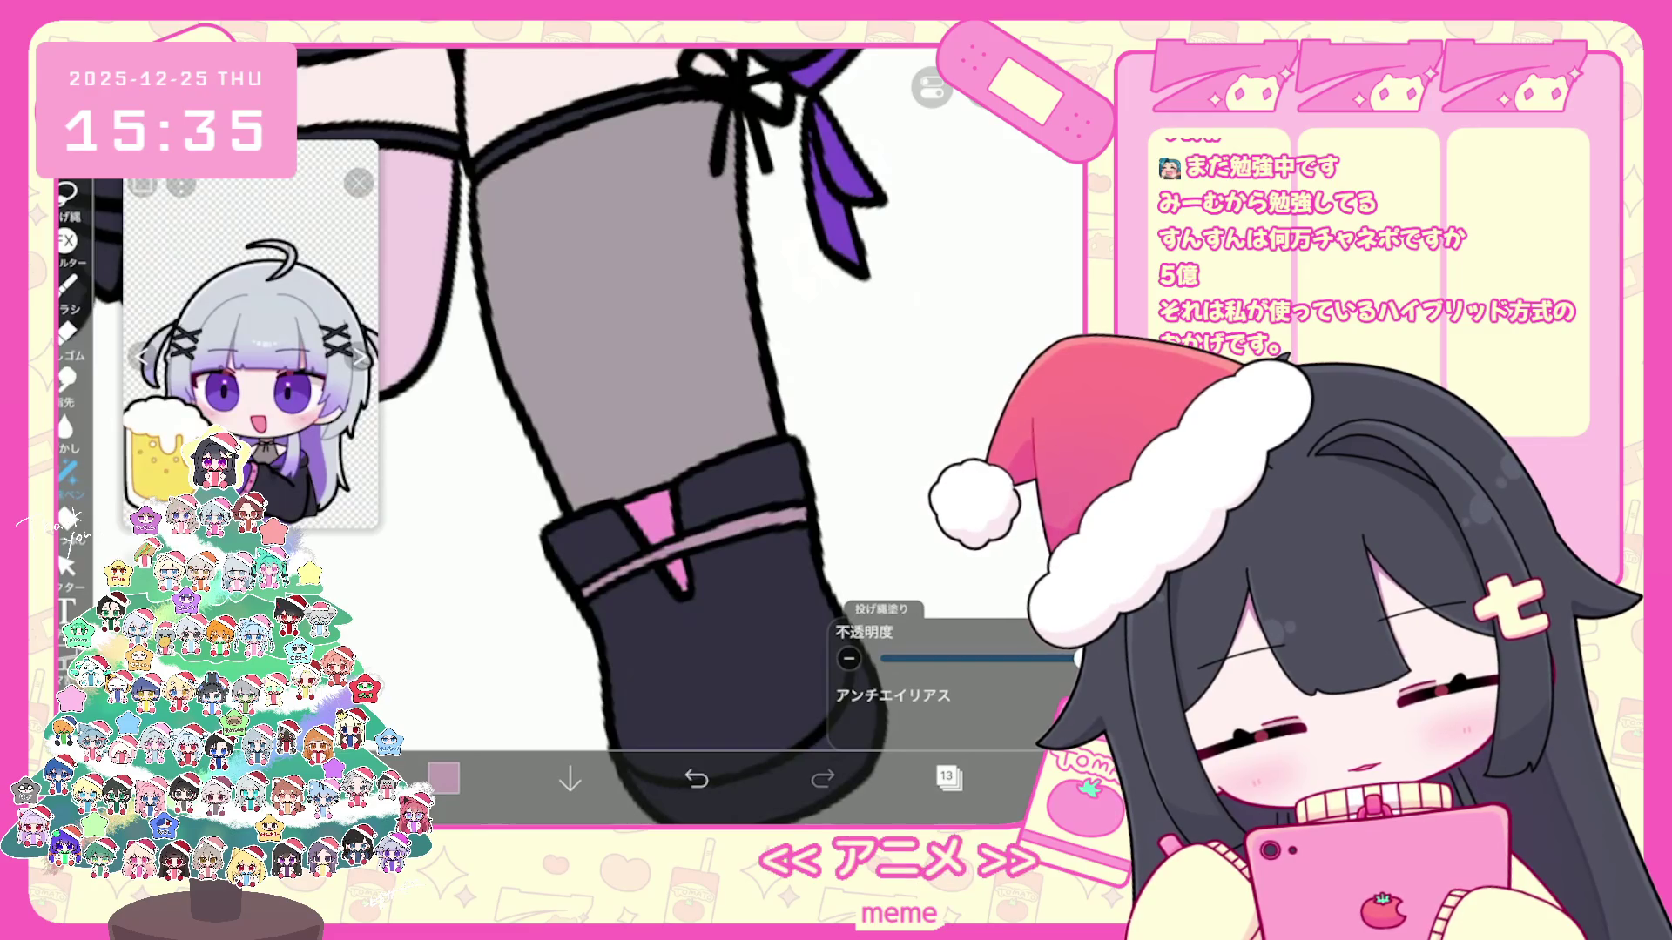
pyautogui.scroll(-5, 684, 437)
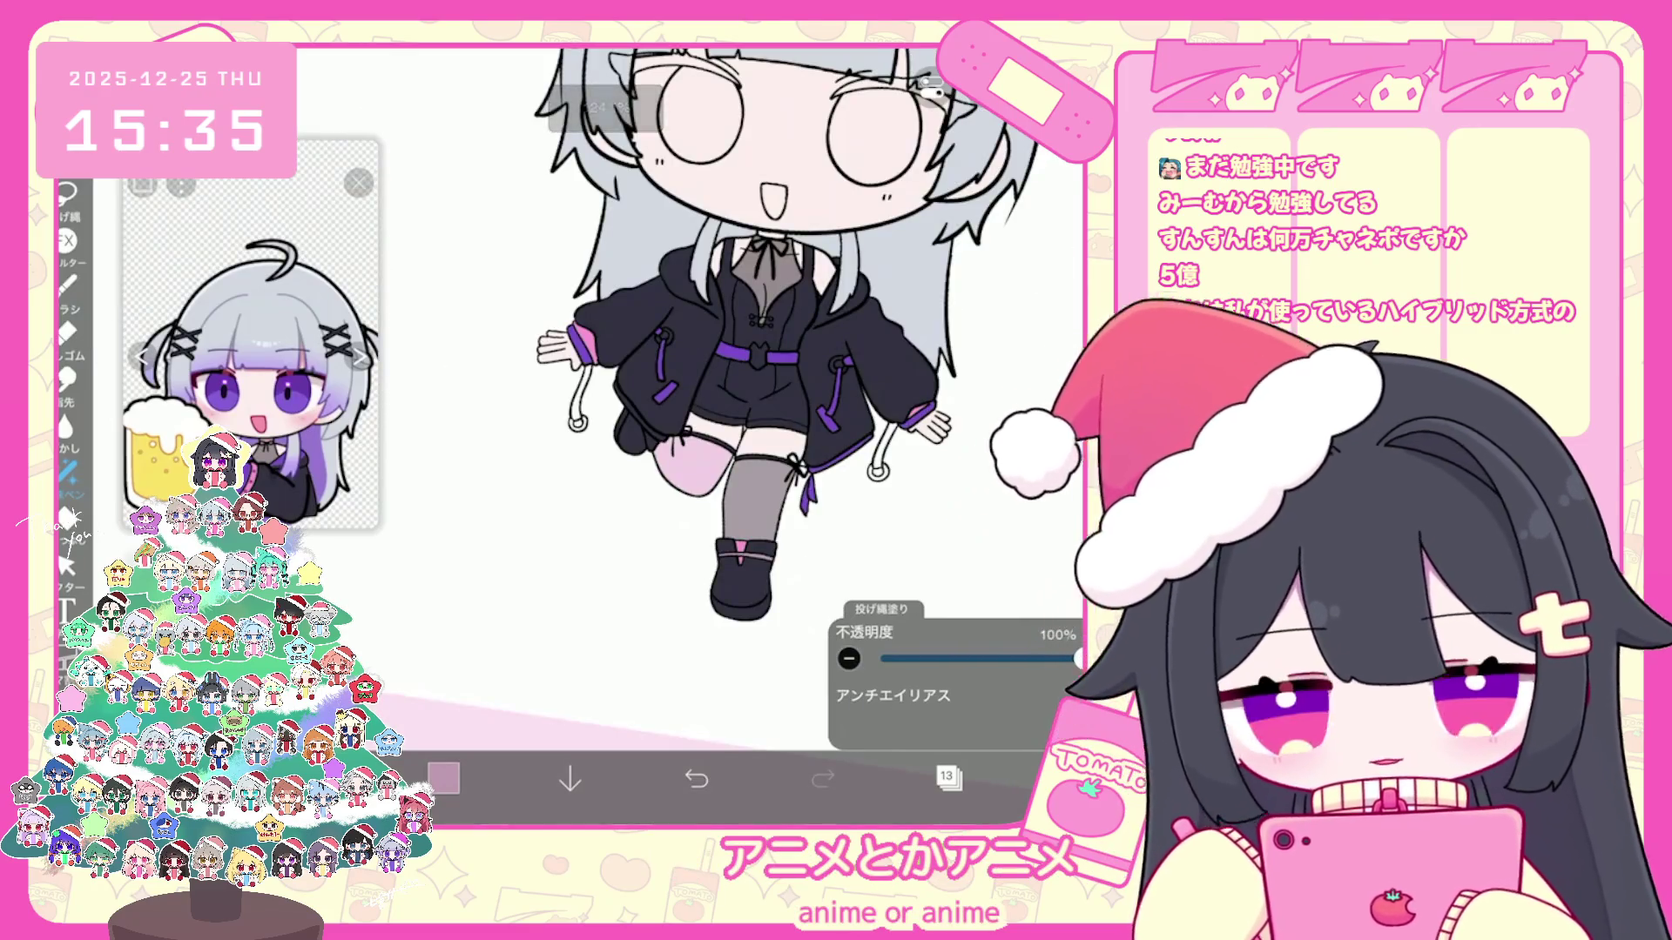
pyautogui.scroll(-3, 791, 341)
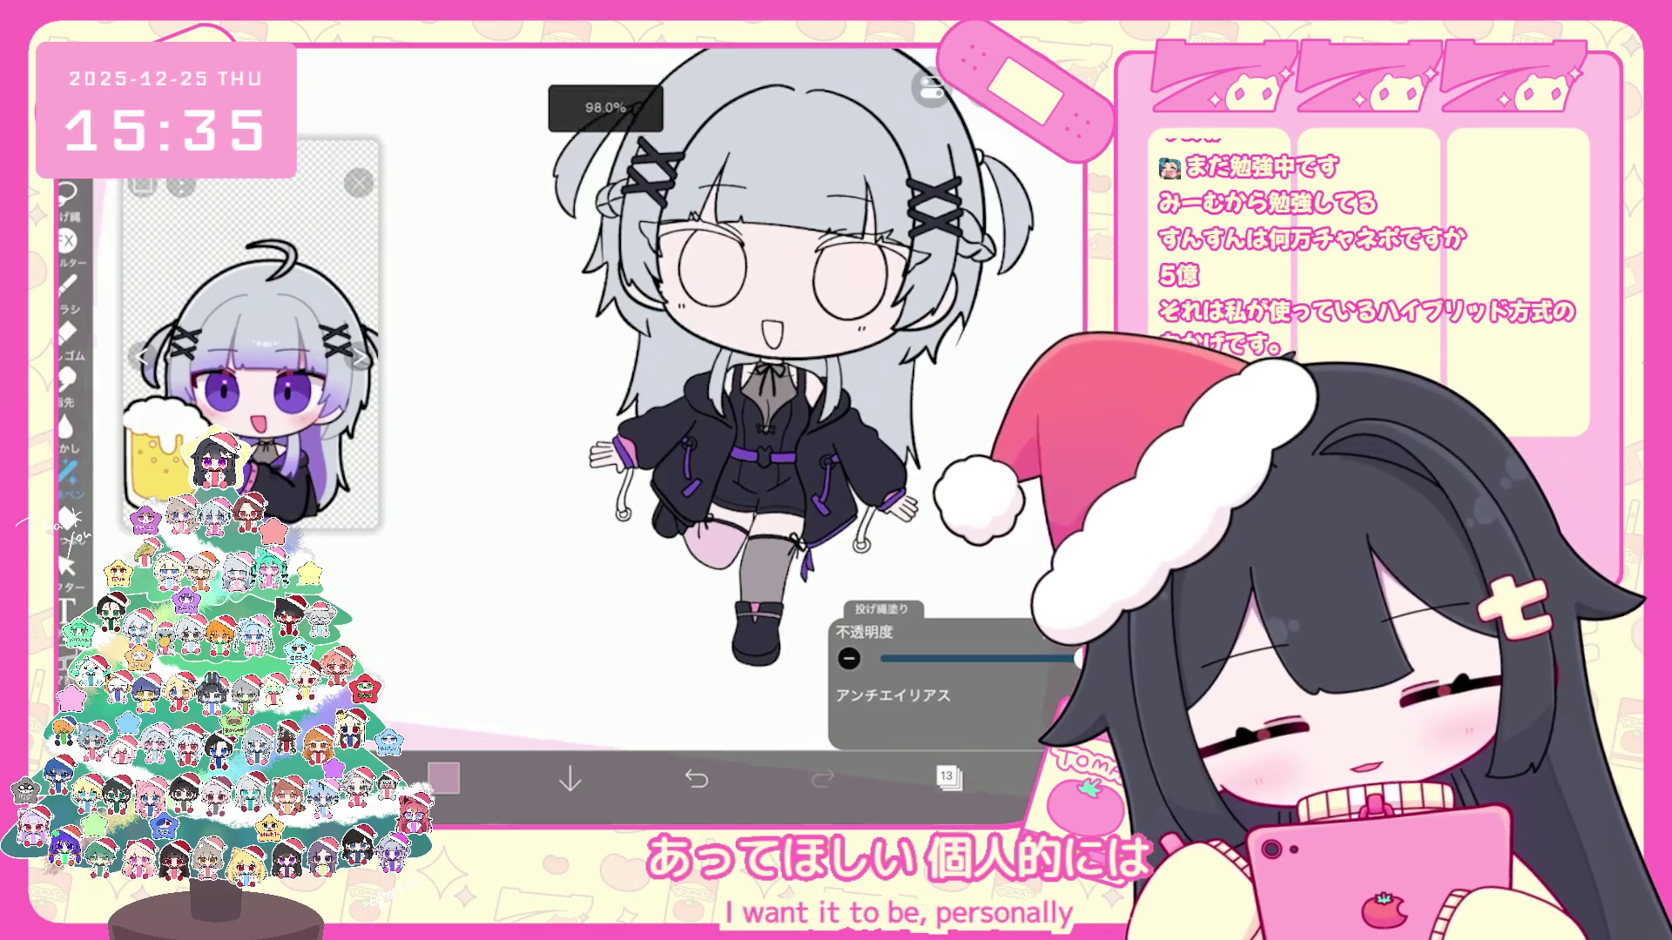
pyautogui.click(949, 778)
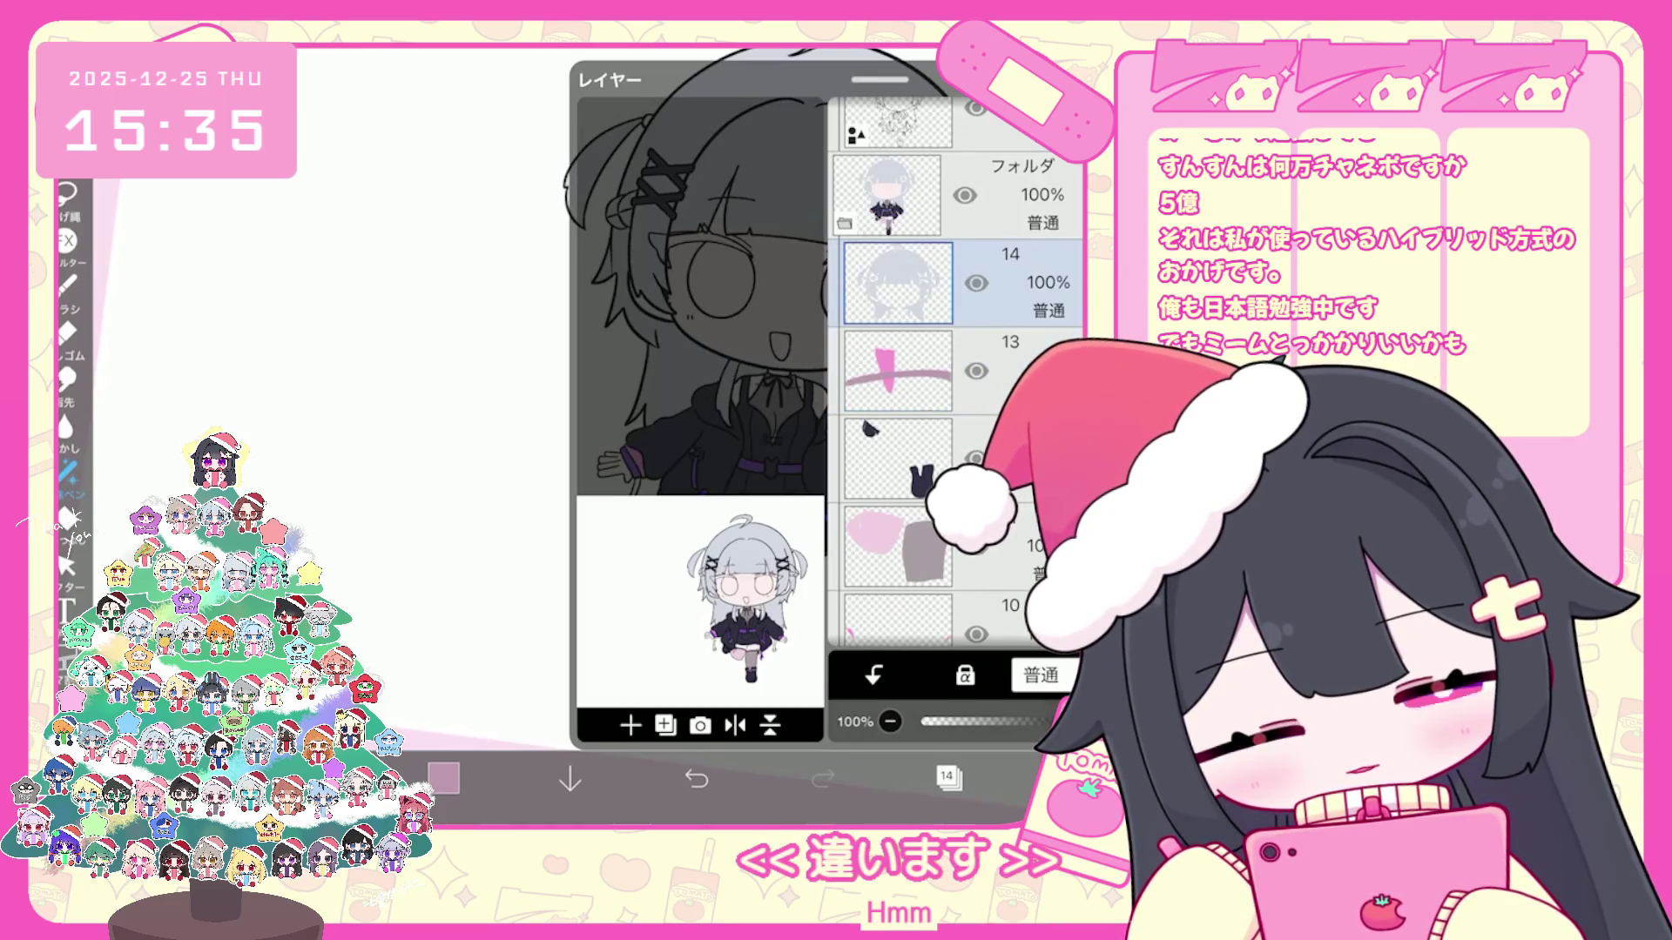
# Step: Lasso-fill purple tips onto the long hair strands on a new layer, undoing one bad fill
pyautogui.click(630, 725)
pyautogui.click(949, 778)
pyautogui.scroll(2, 740, 480)
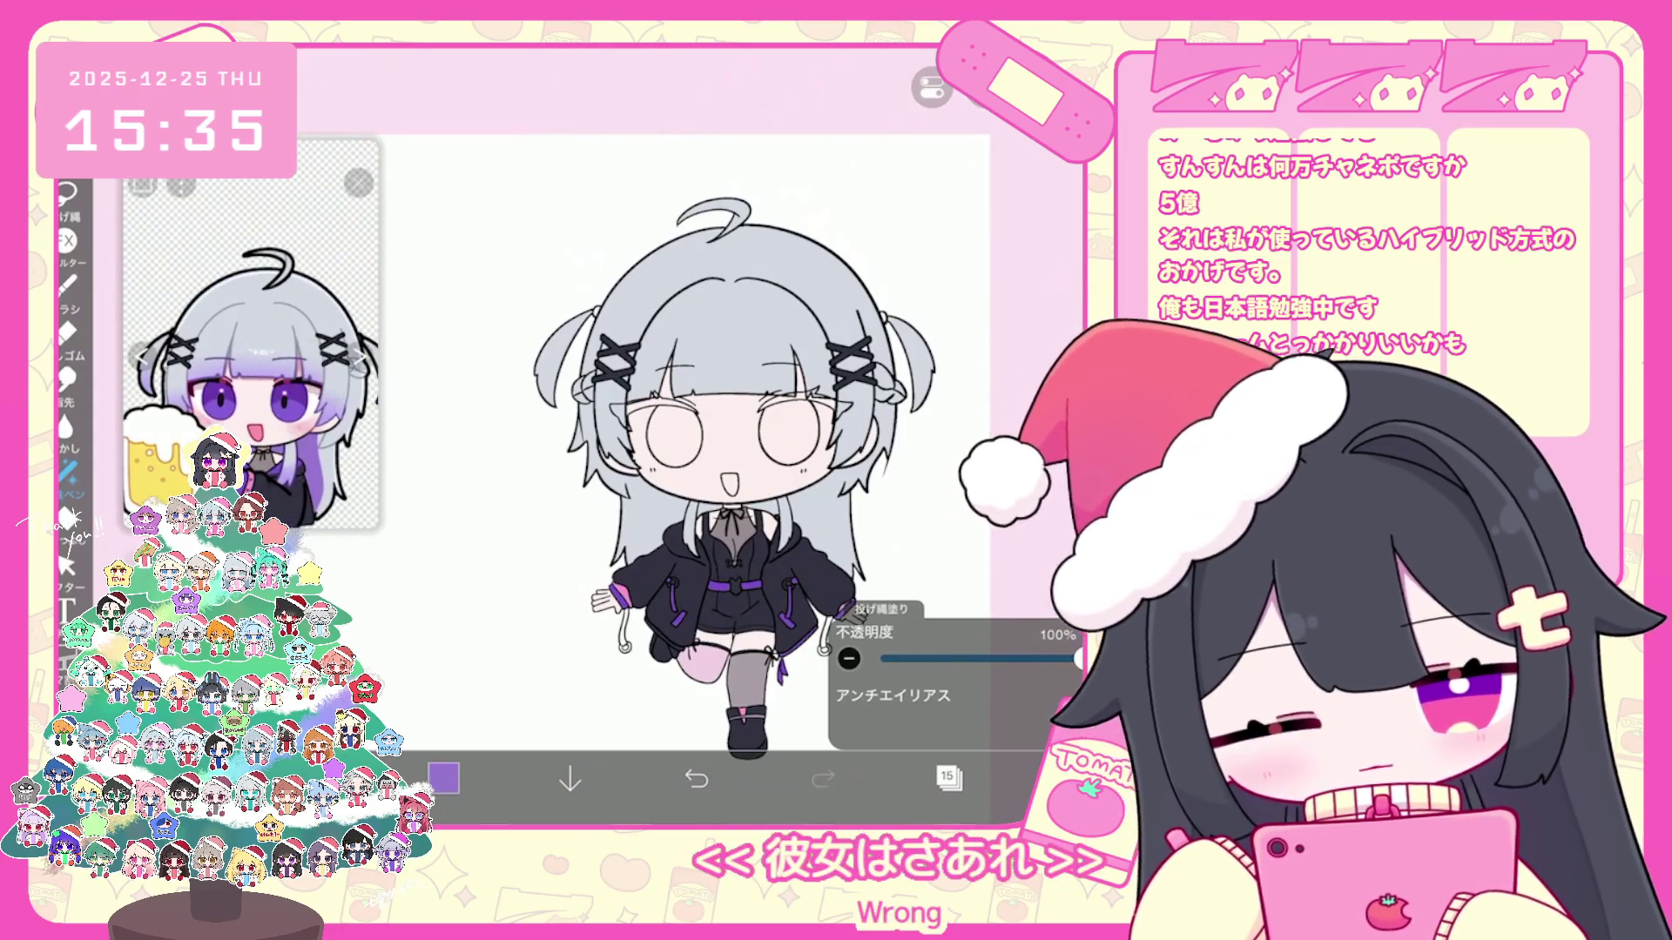
pyautogui.scroll(2, 677, 437)
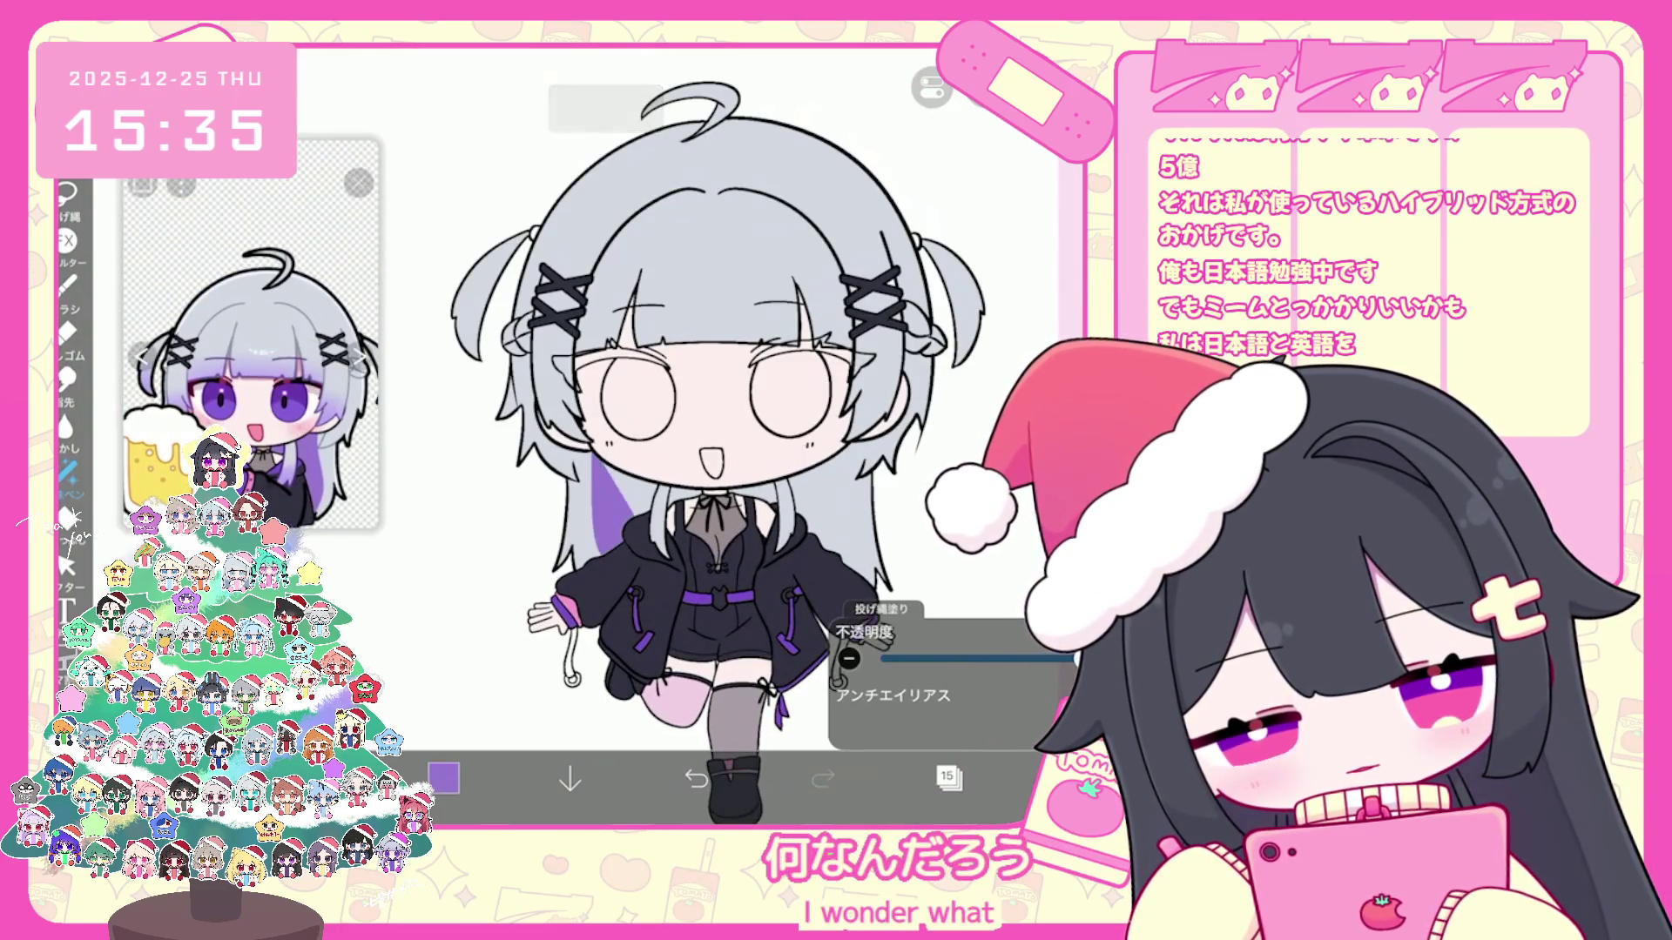
pyautogui.scroll(2, 677, 436)
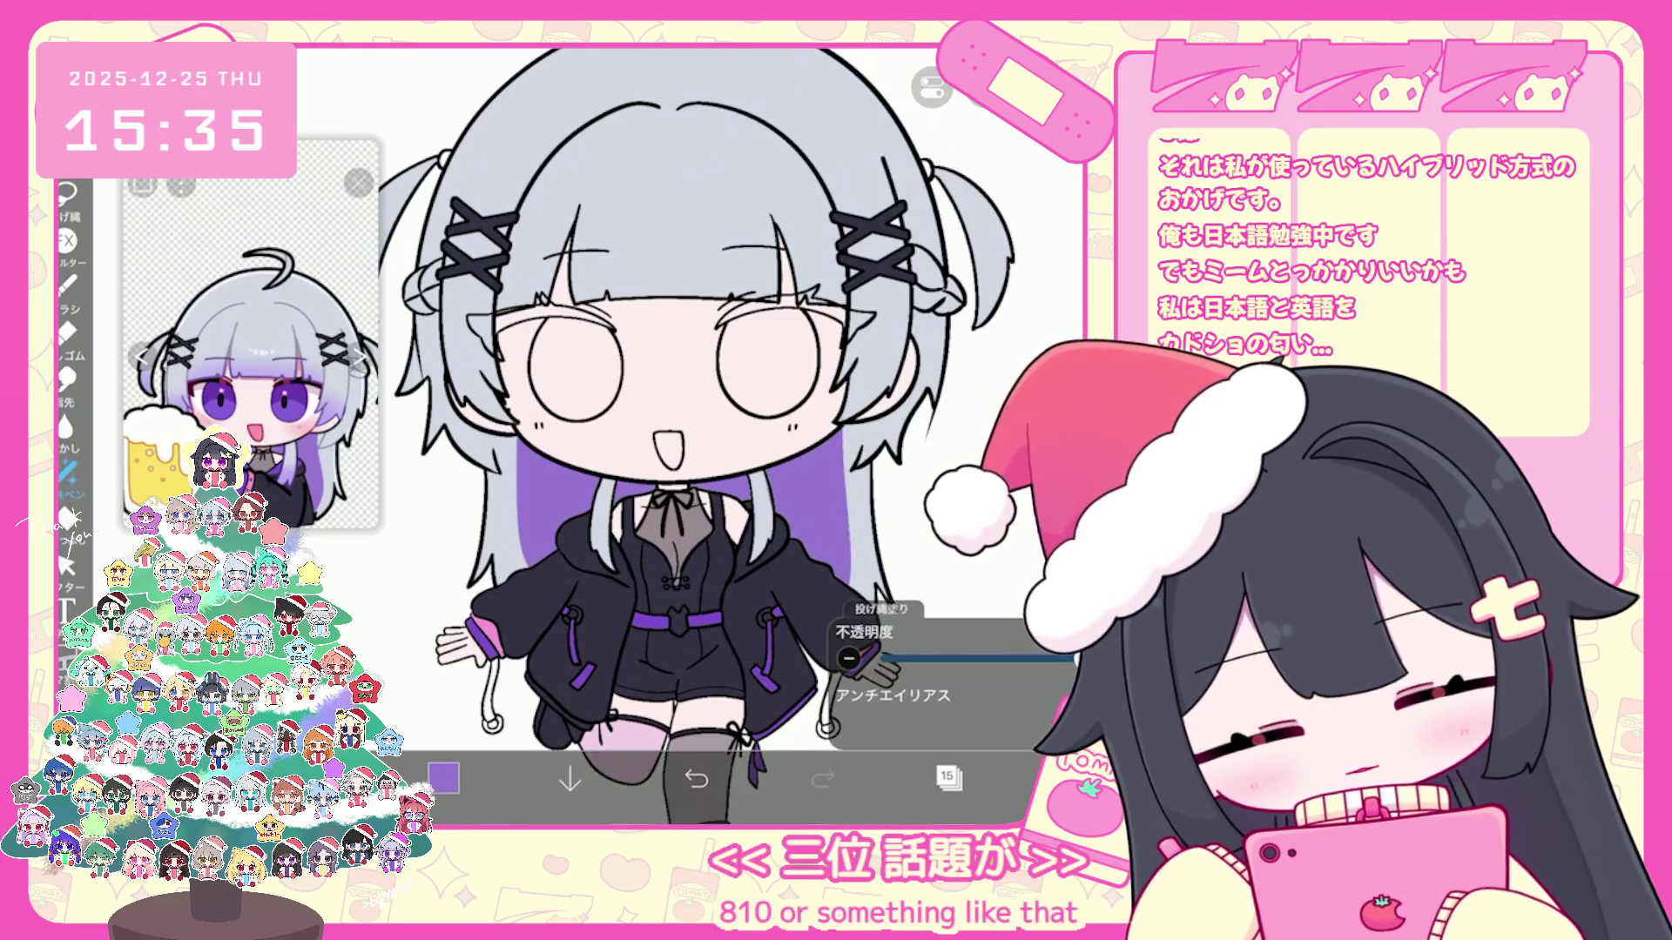
pyautogui.scroll(3, 811, 483)
pyautogui.hotkey('ctrl', 'z')
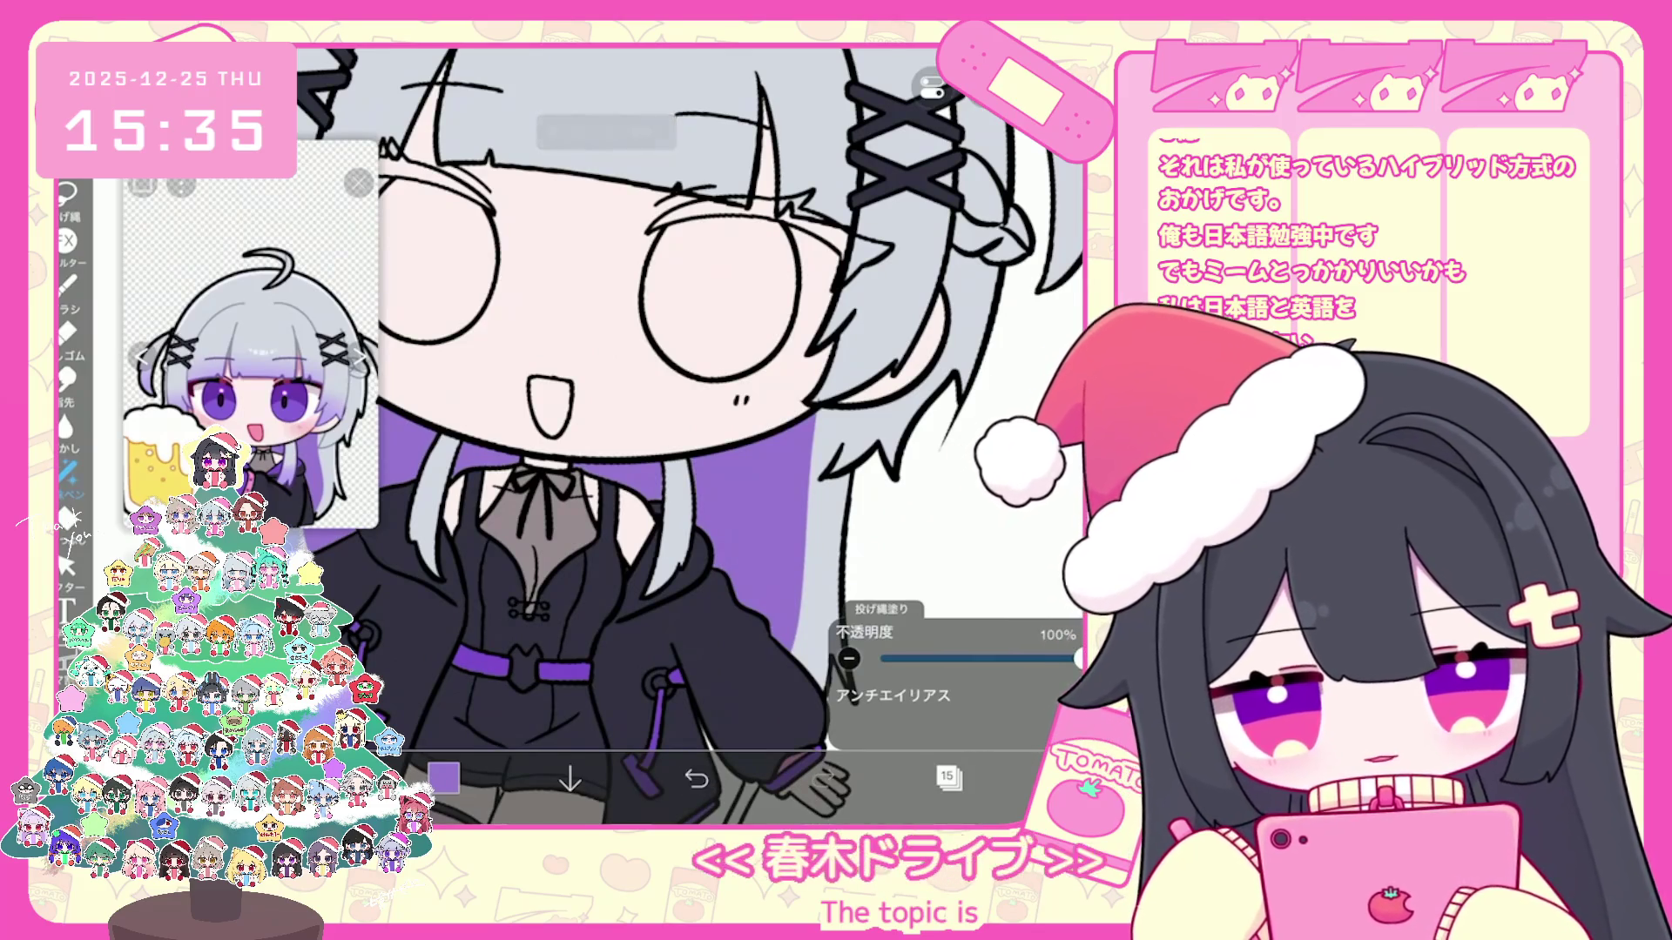
pyautogui.scroll(-3, 666, 431)
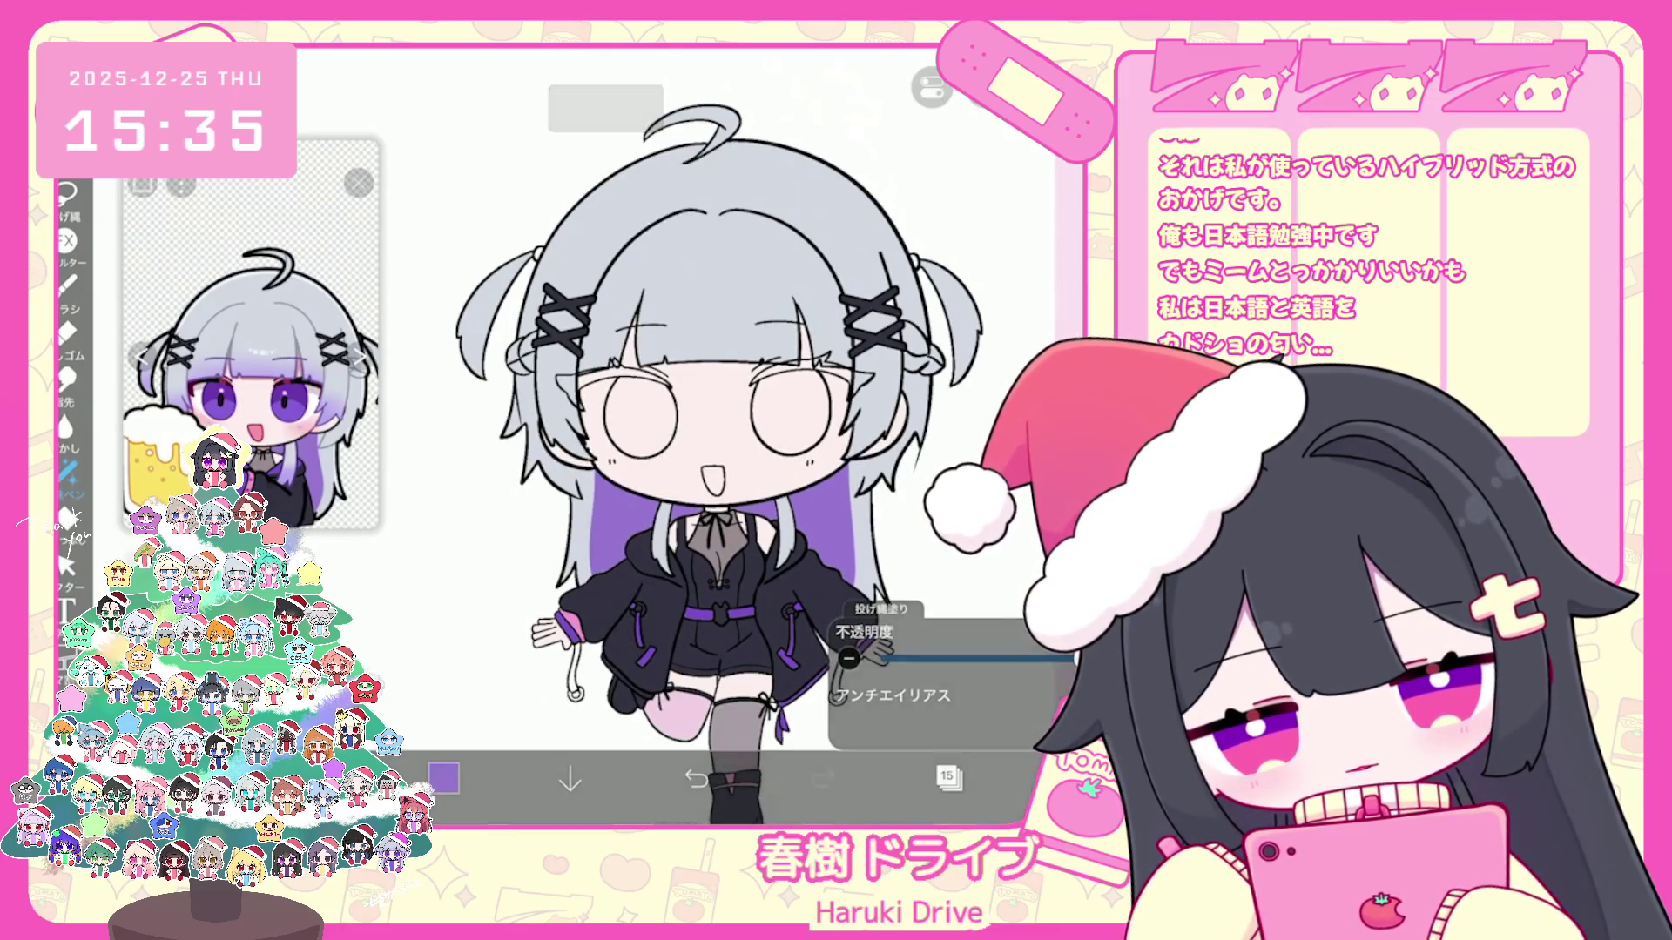
pyautogui.scroll(-3, 666, 431)
pyautogui.scroll(2, 666, 431)
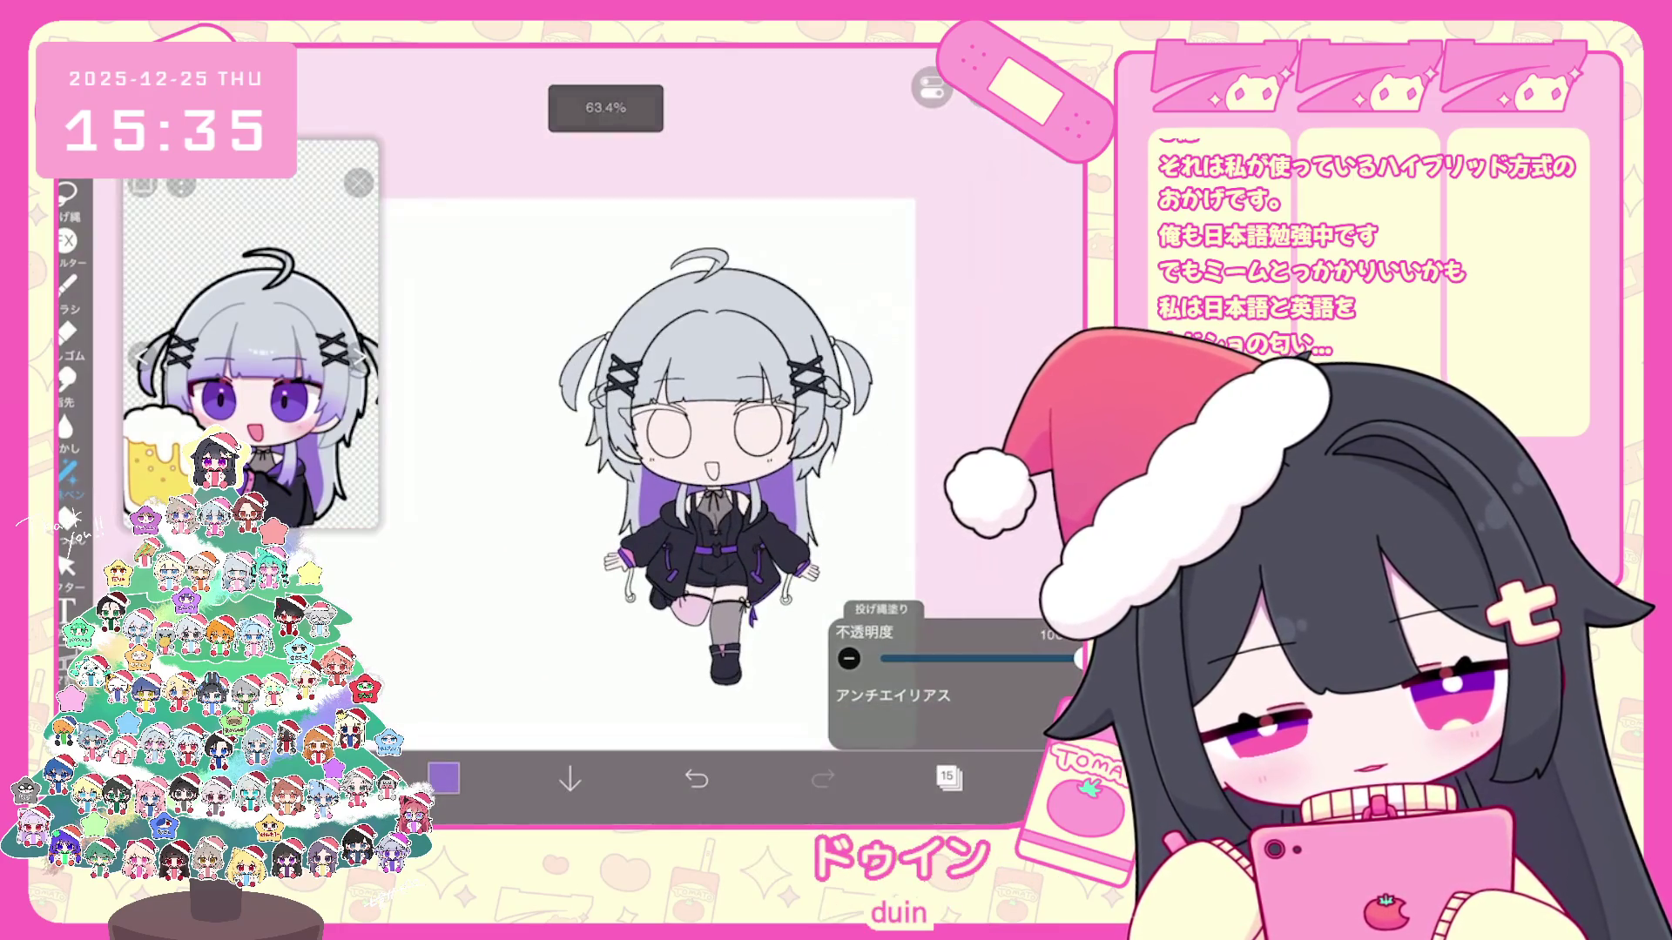
pyautogui.scroll(2, 666, 431)
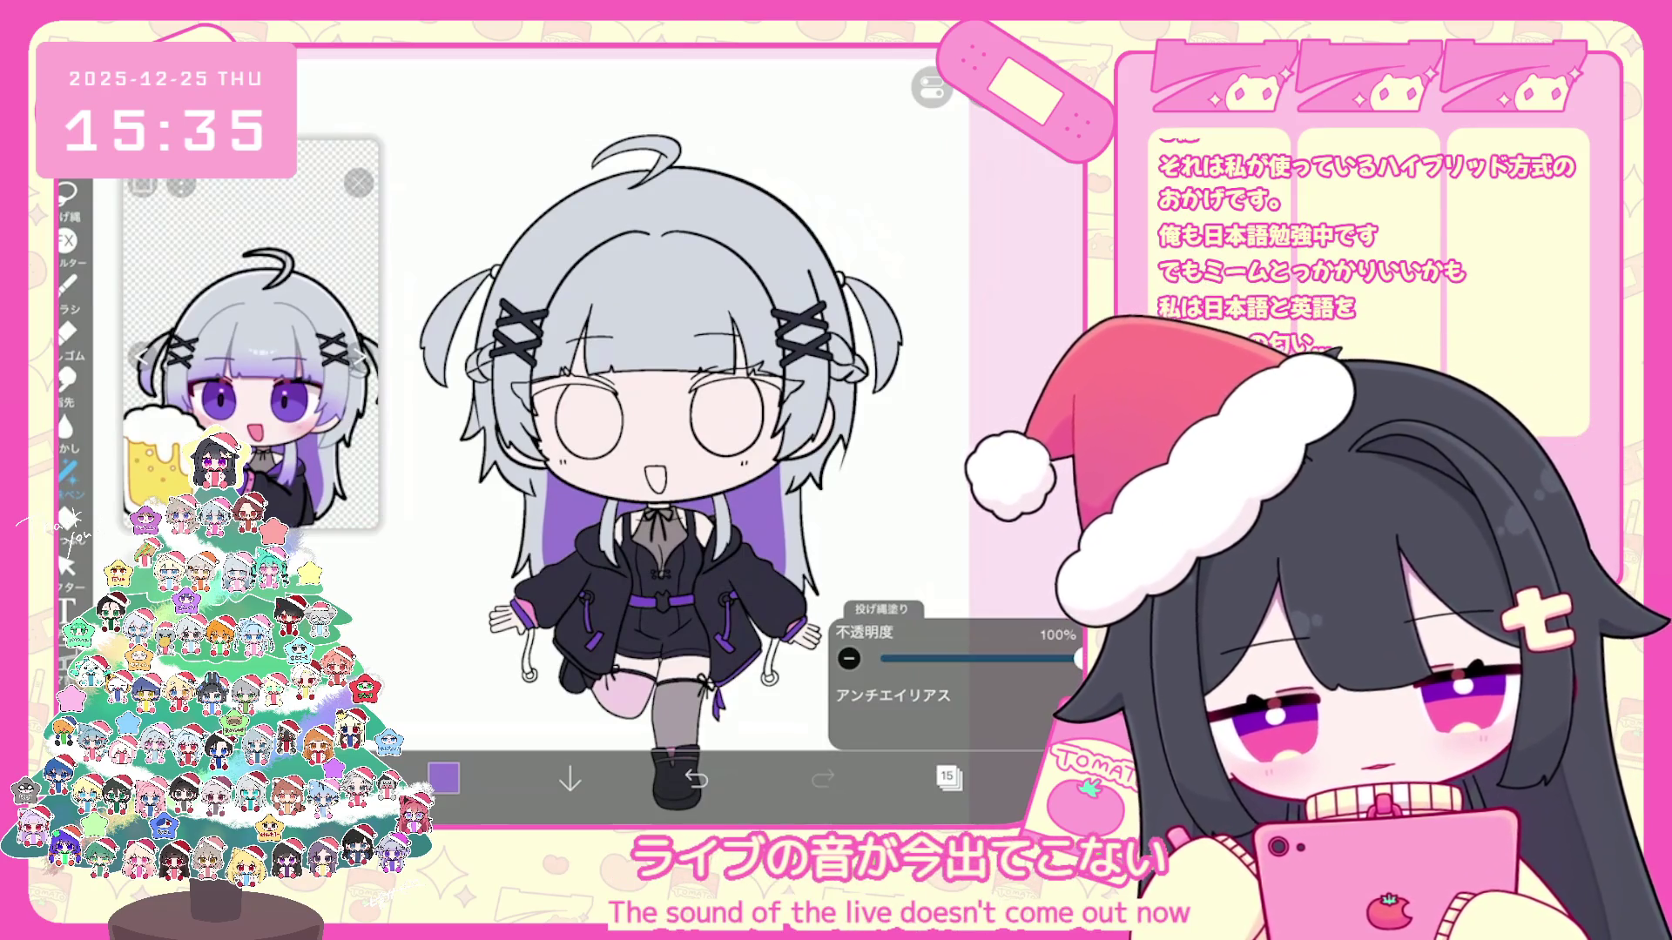
pyautogui.click(949, 779)
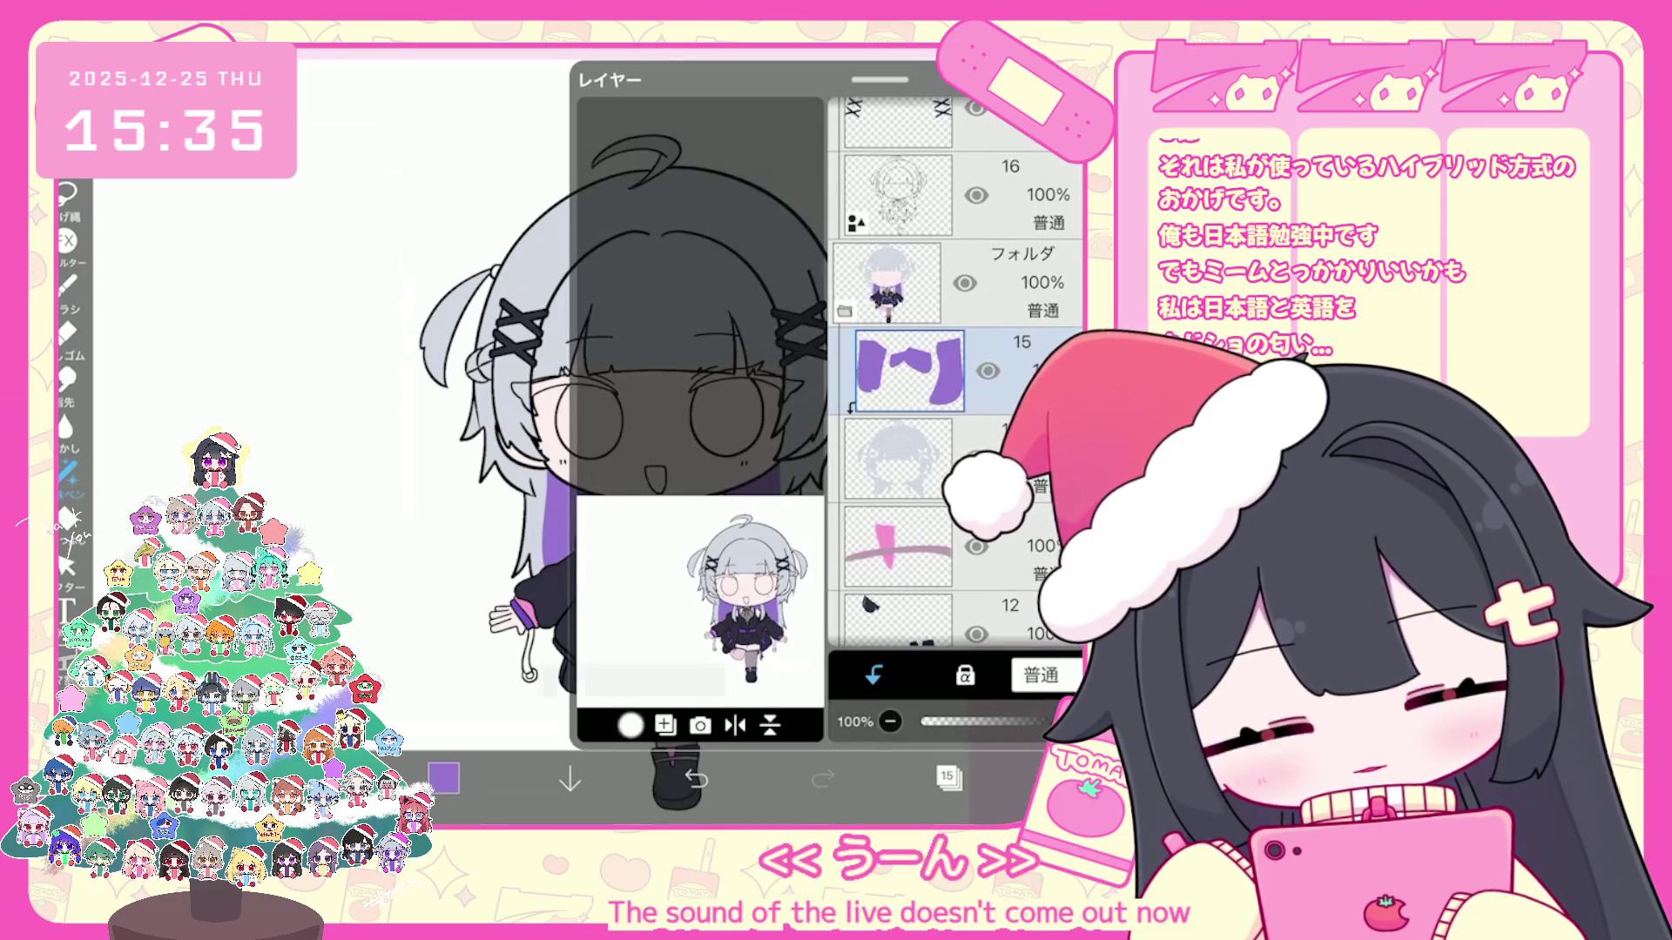
# Step: Choose the large soft Airbrush (Triangle) brush at 176px for shading
pyautogui.click(949, 779)
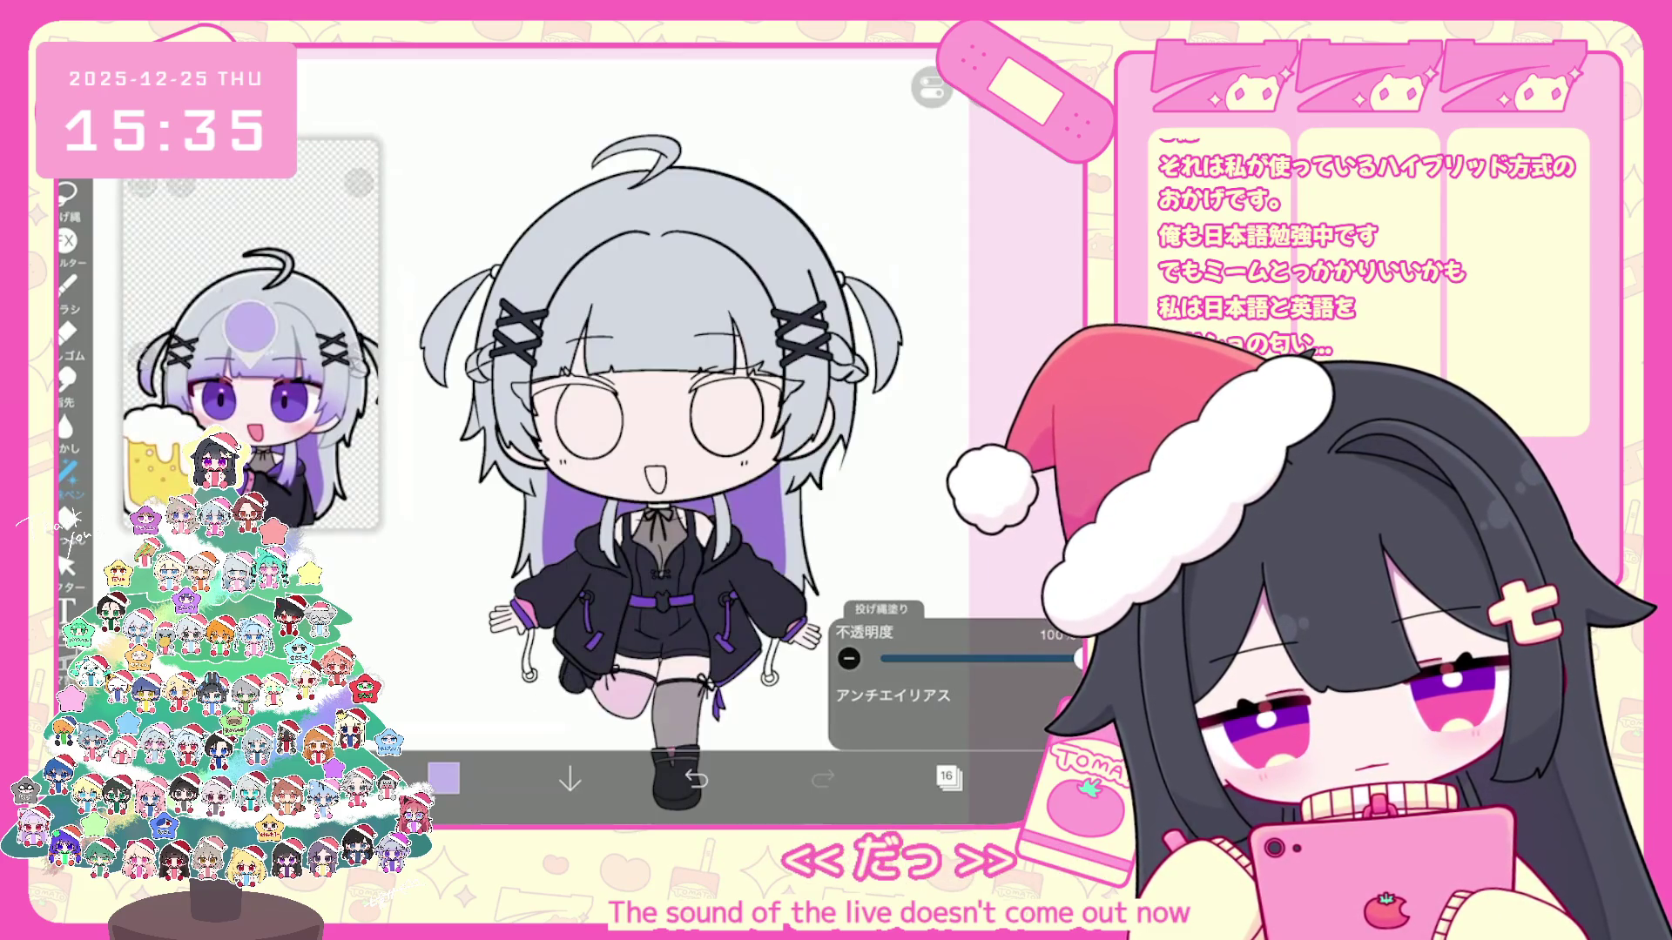
pyautogui.click(67, 294)
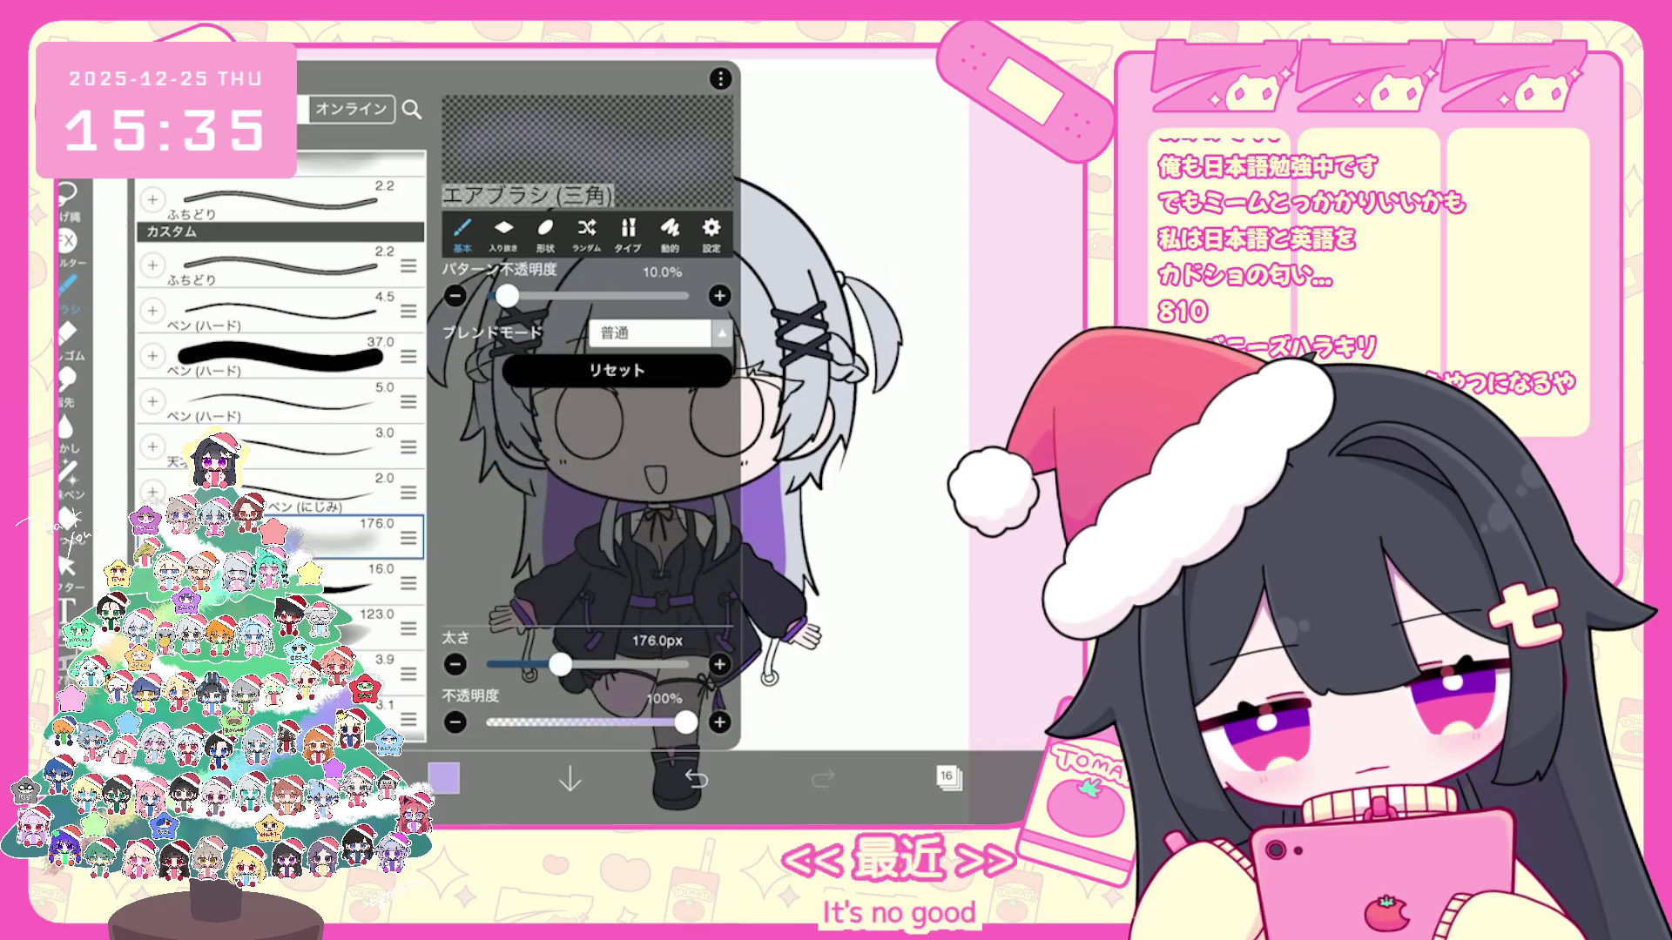
pyautogui.click(68, 285)
pyautogui.scroll(3, 653, 444)
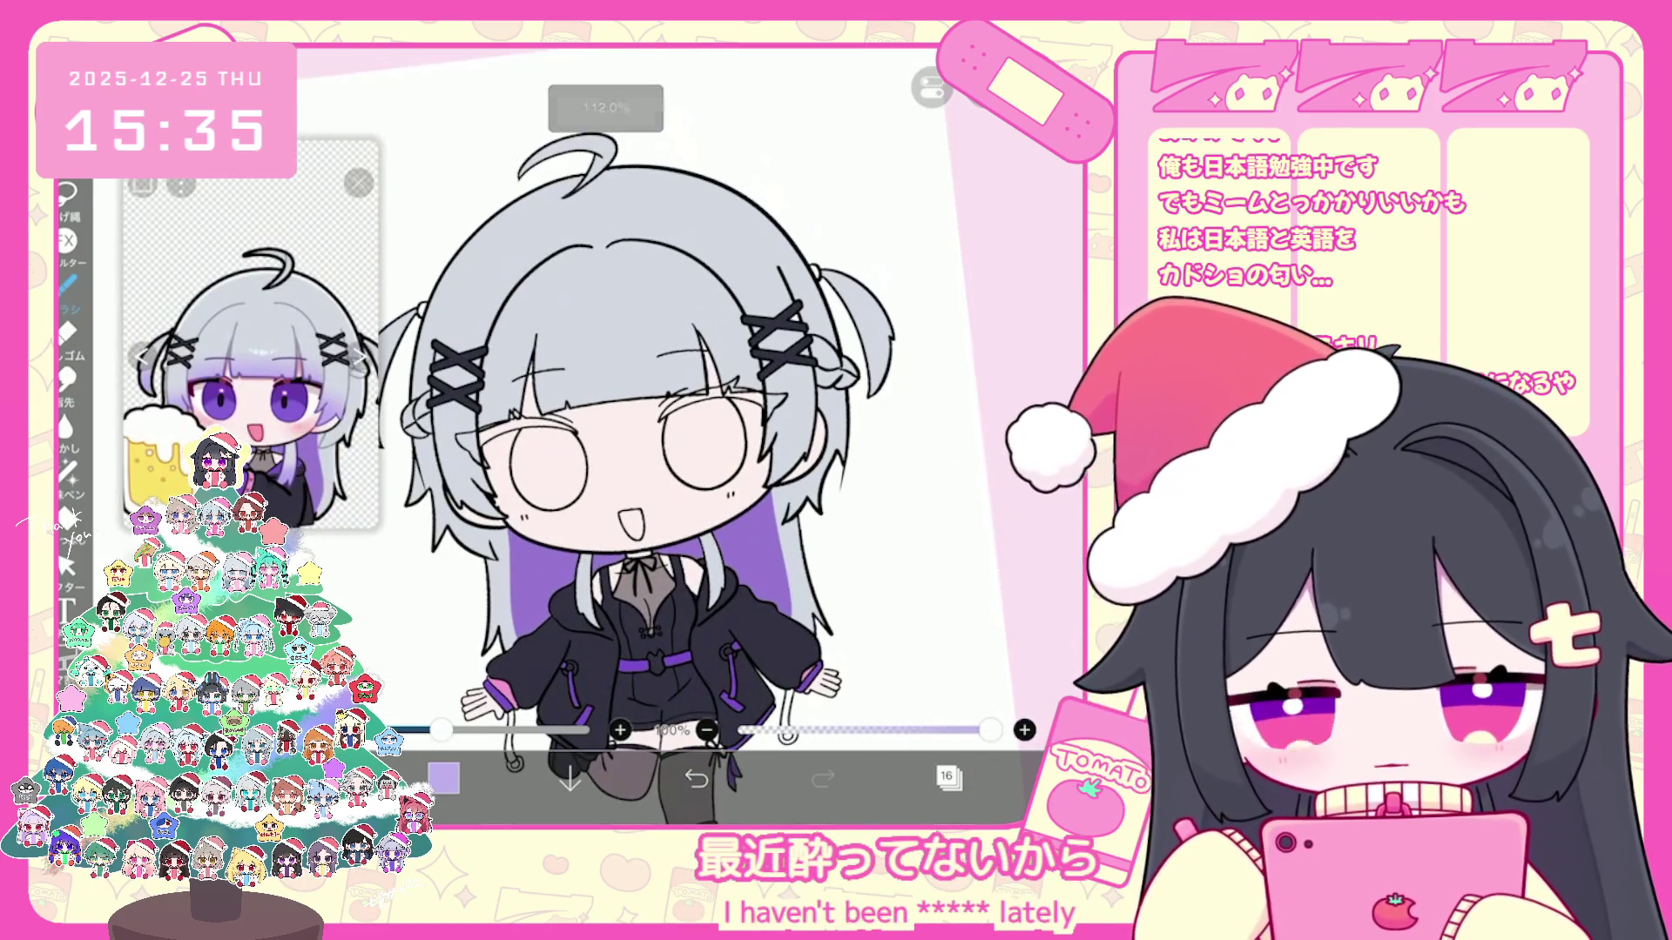
pyautogui.scroll(3, 654, 444)
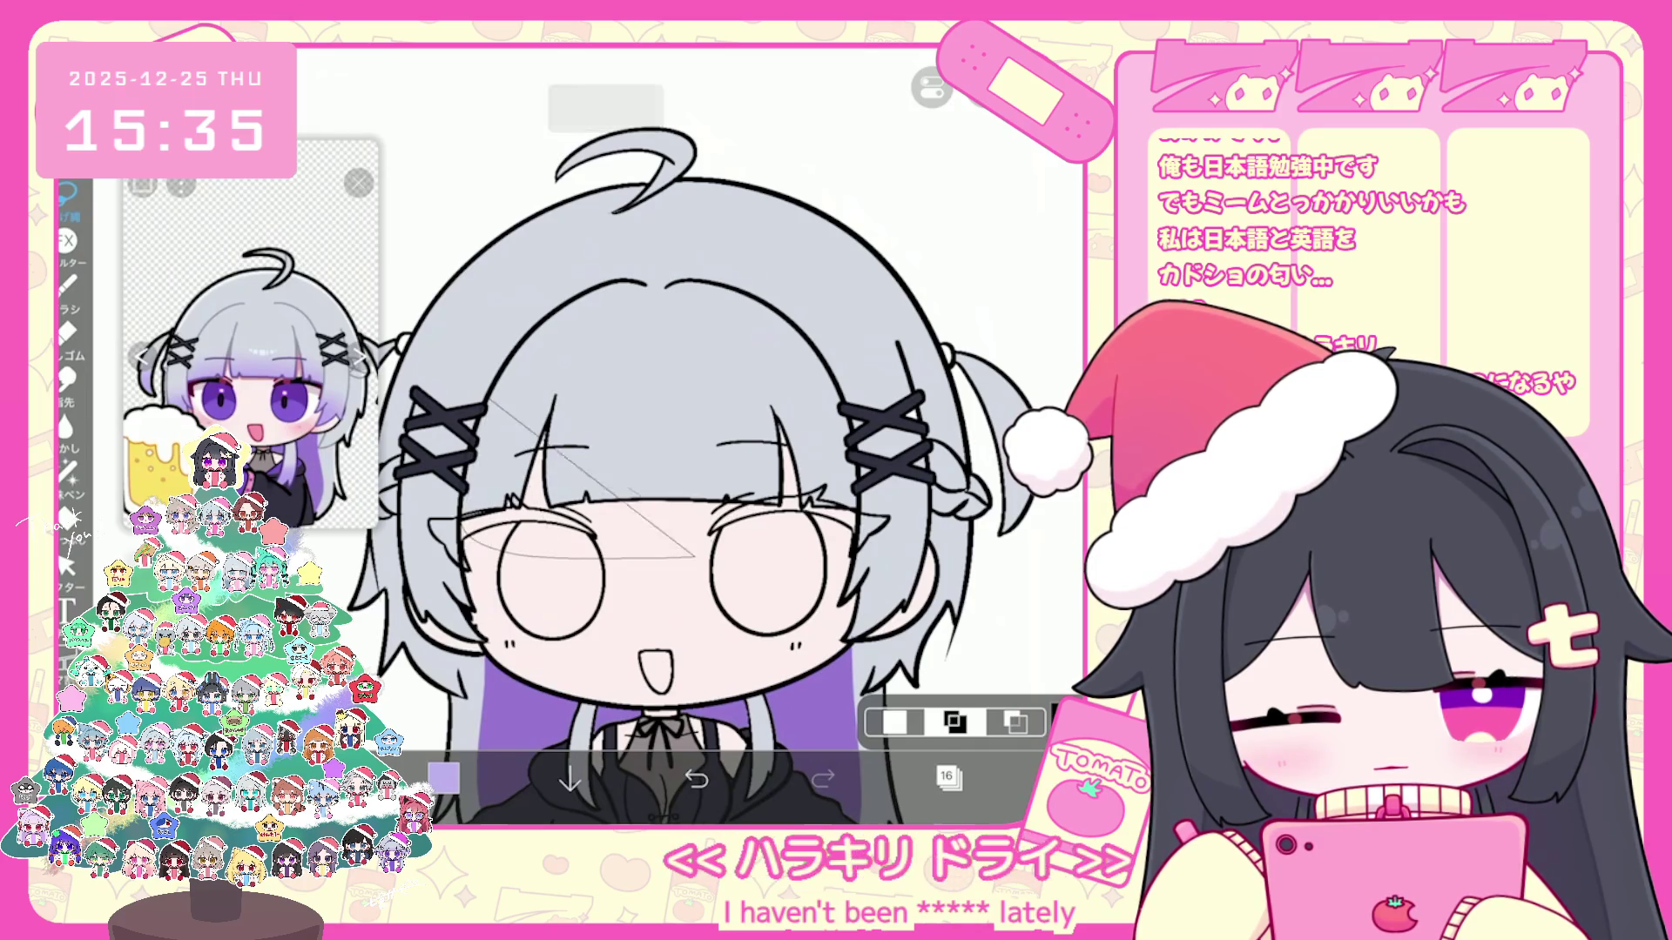
# Step: Airbrush a soft light purple gradient onto the bang tips, undoing mistakes
pyautogui.moveTo(477, 392); pyautogui.dragTo(868, 388)
pyautogui.moveTo(483, 576); pyautogui.dragTo(940, 555)
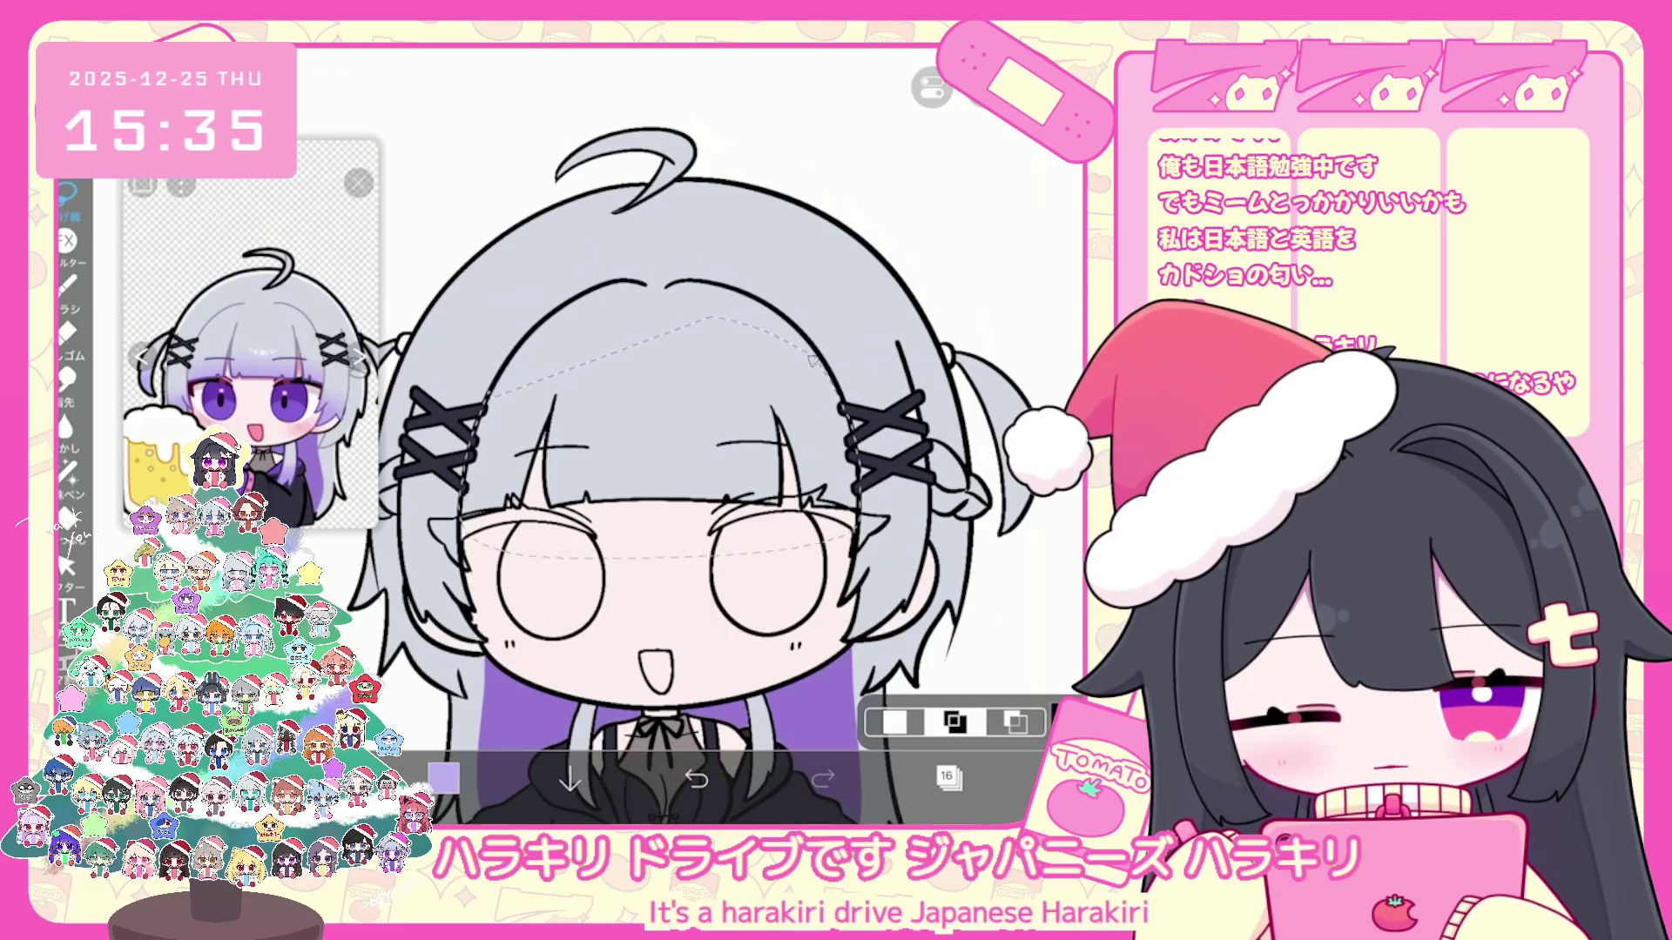
pyautogui.hotkey('ctrl', 'z')
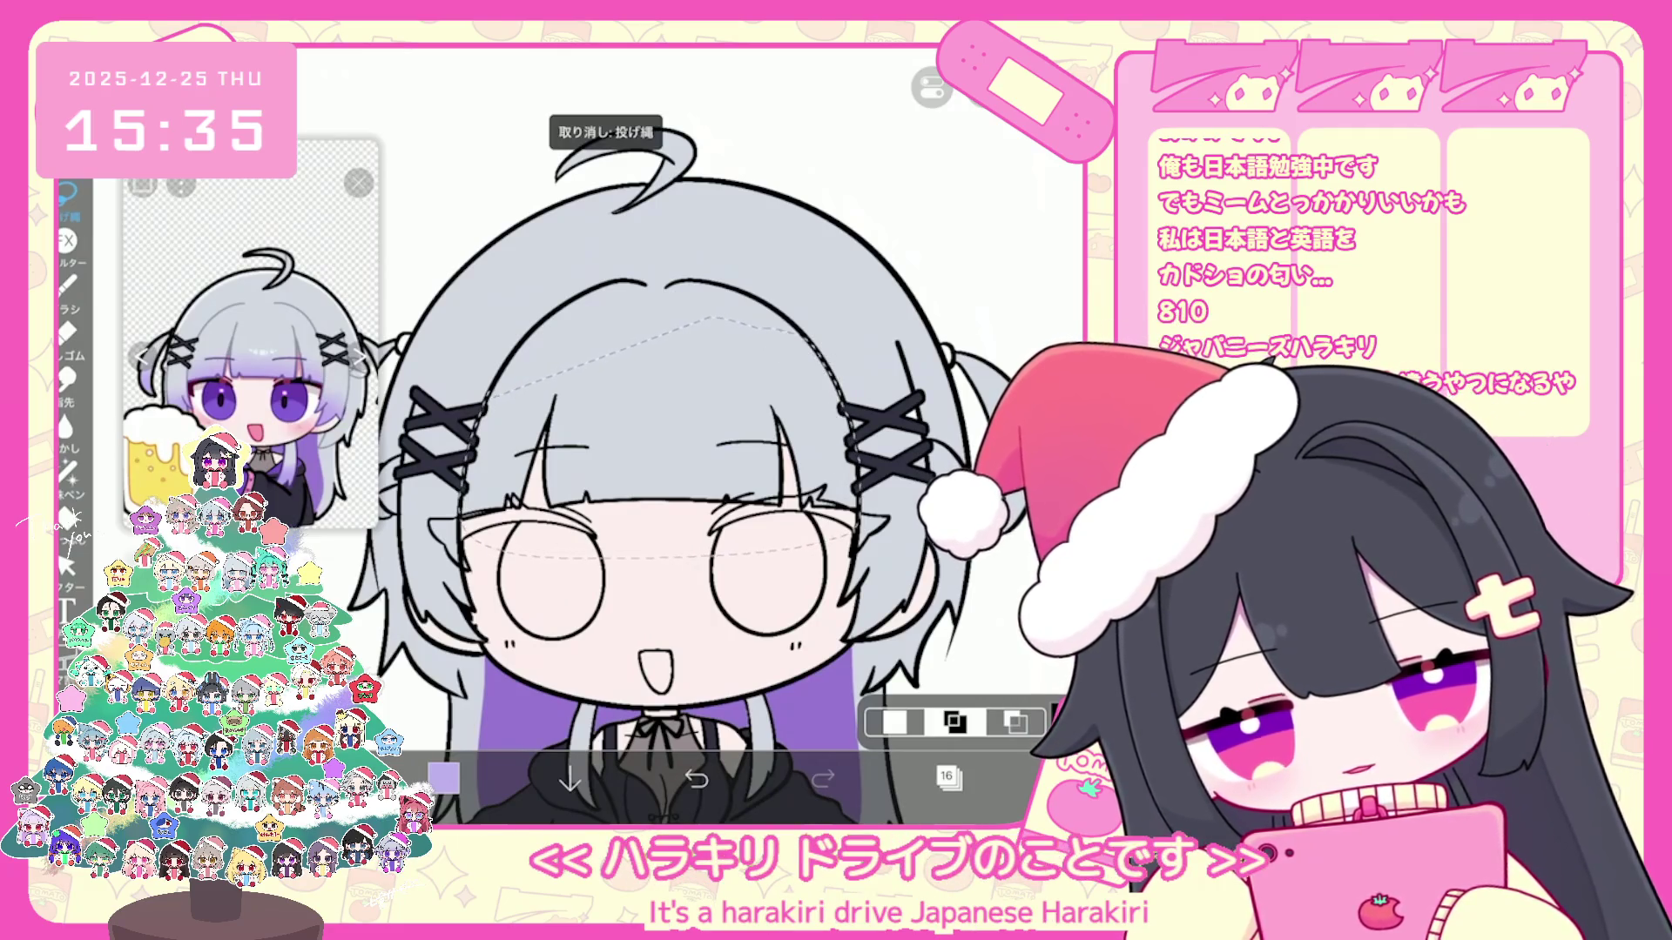
pyautogui.scroll(2, 705, 445)
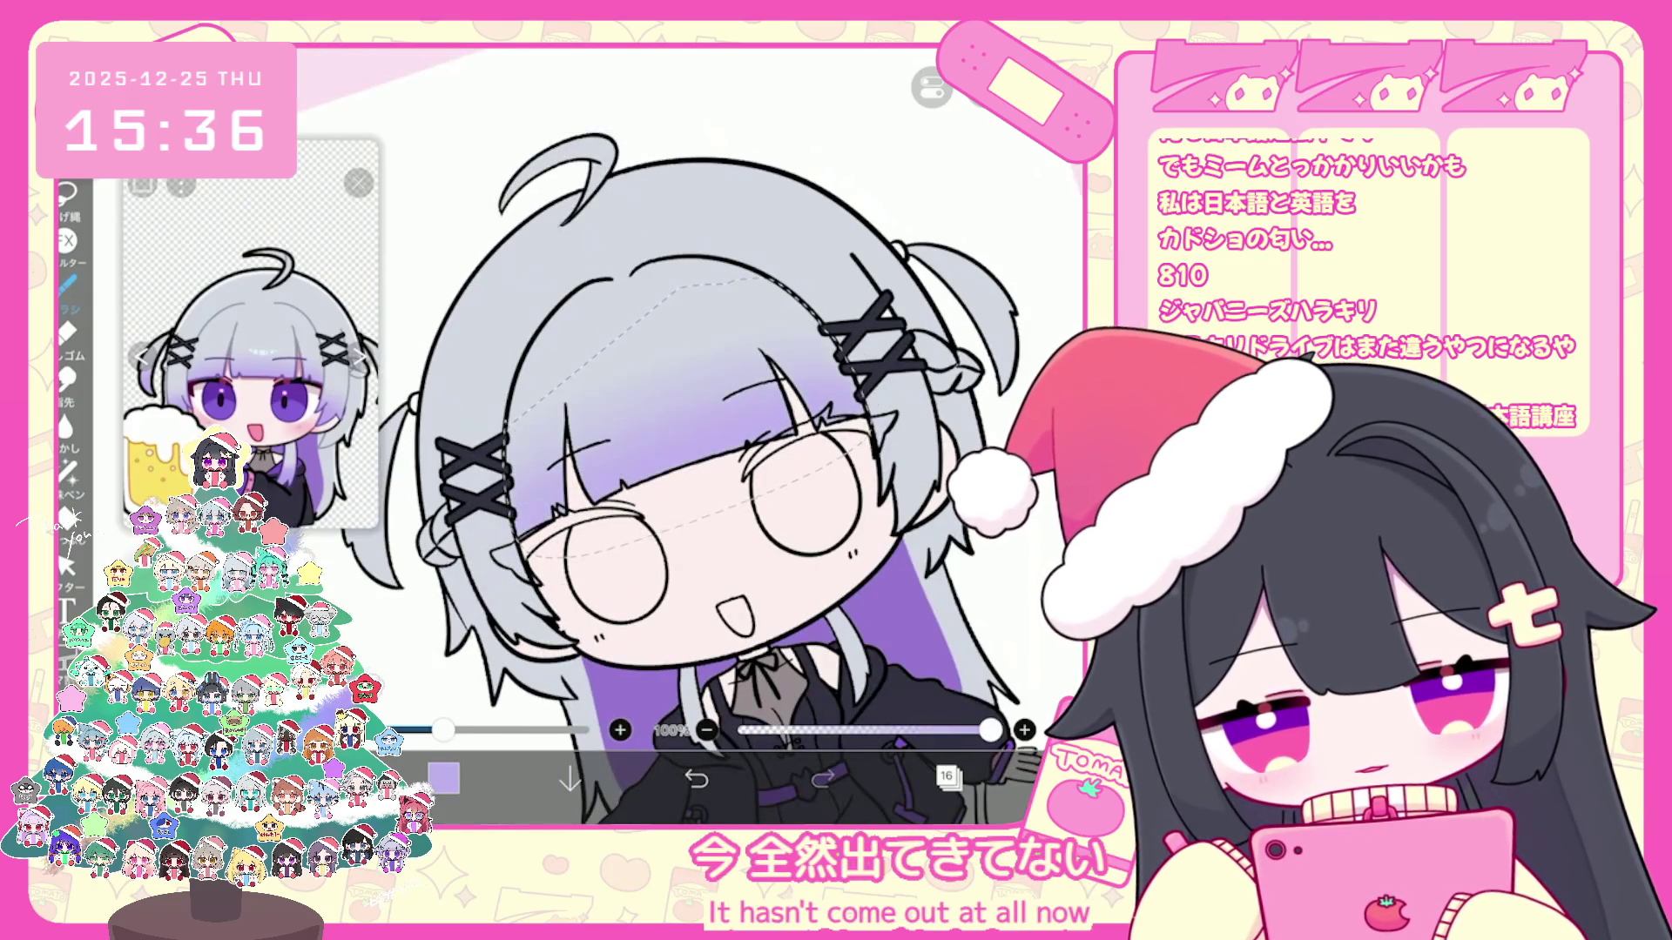
pyautogui.scroll(-2, 705, 444)
pyautogui.hotkey('ctrl', 'z')
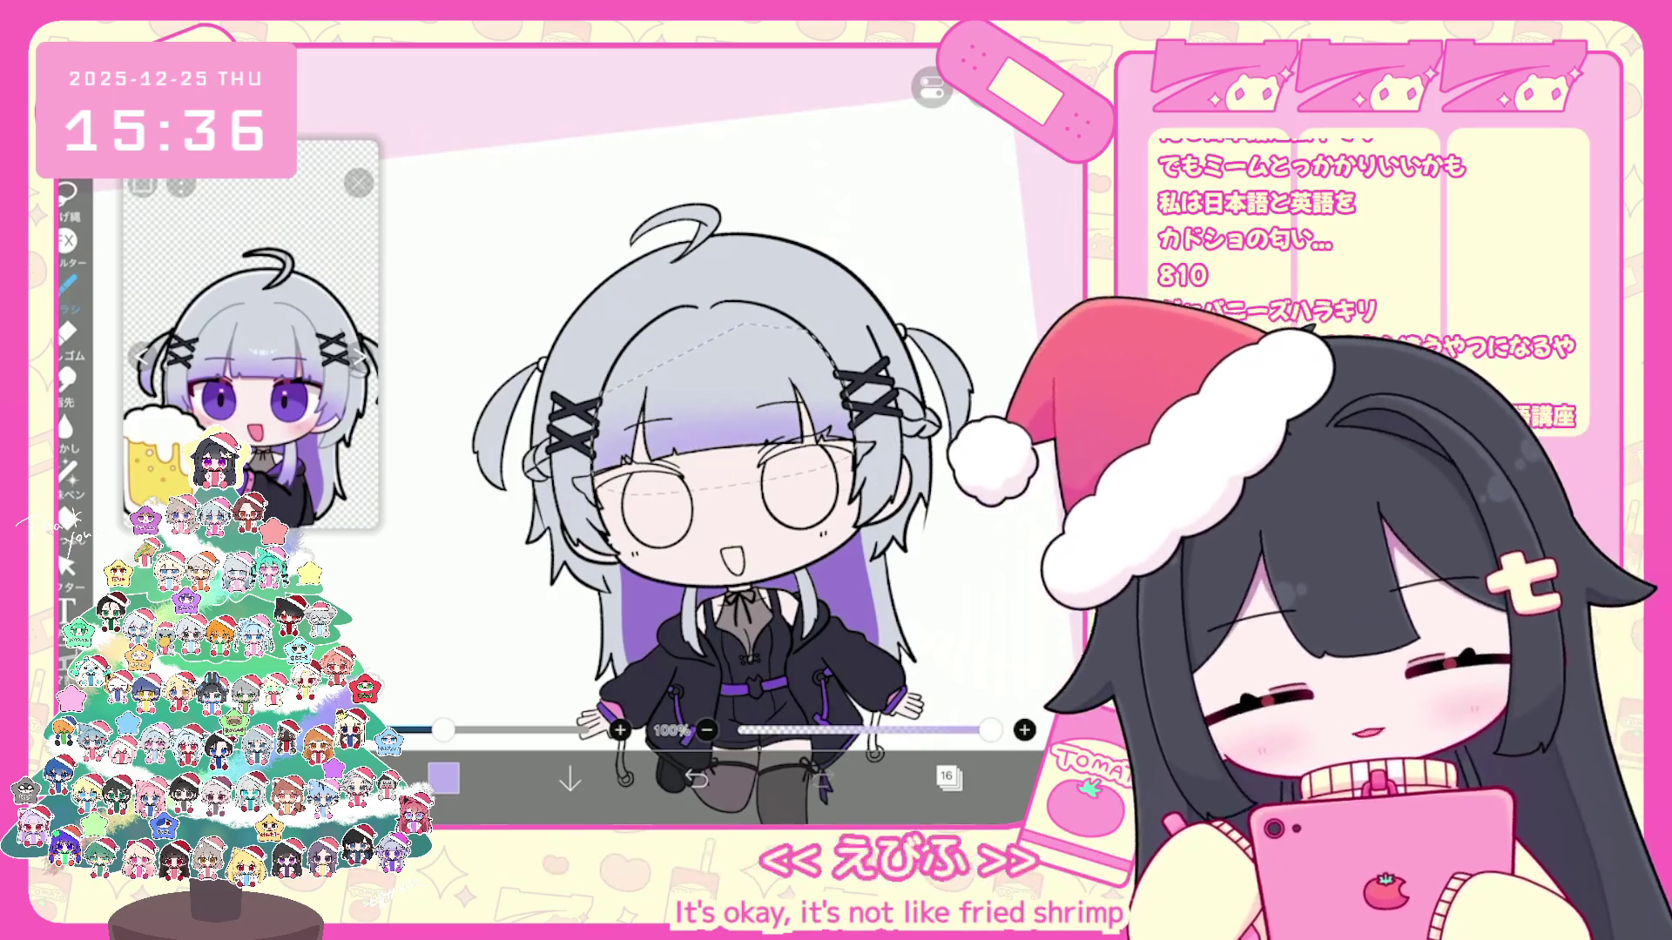
pyautogui.press('l')
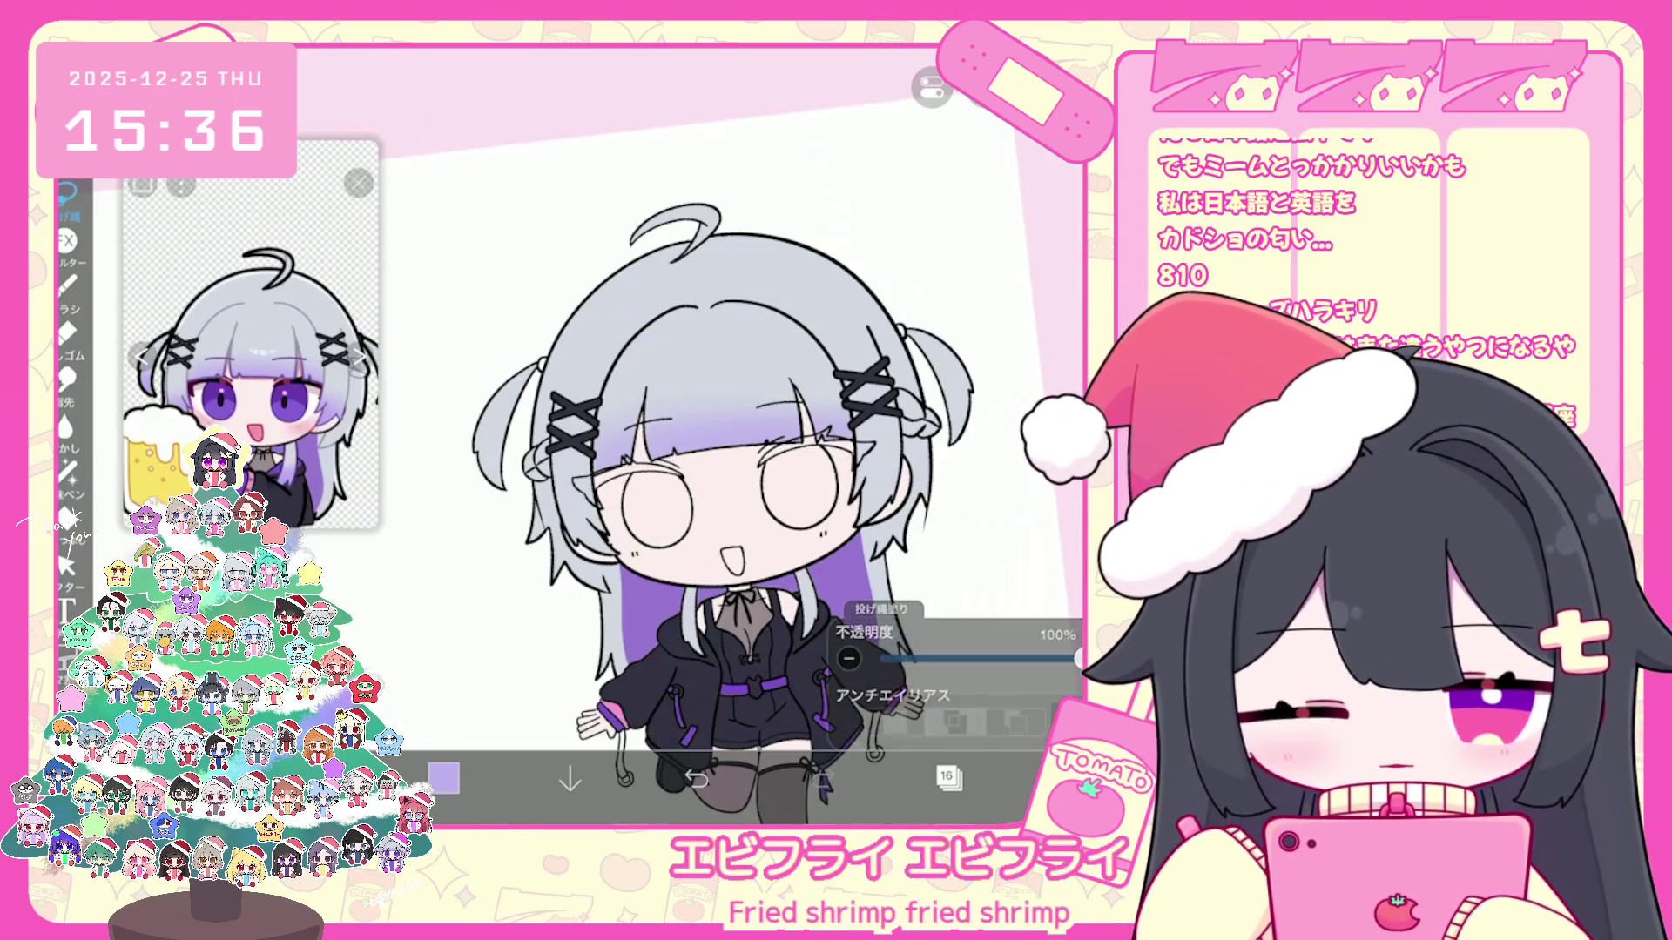
pyautogui.scroll(3, 770, 432)
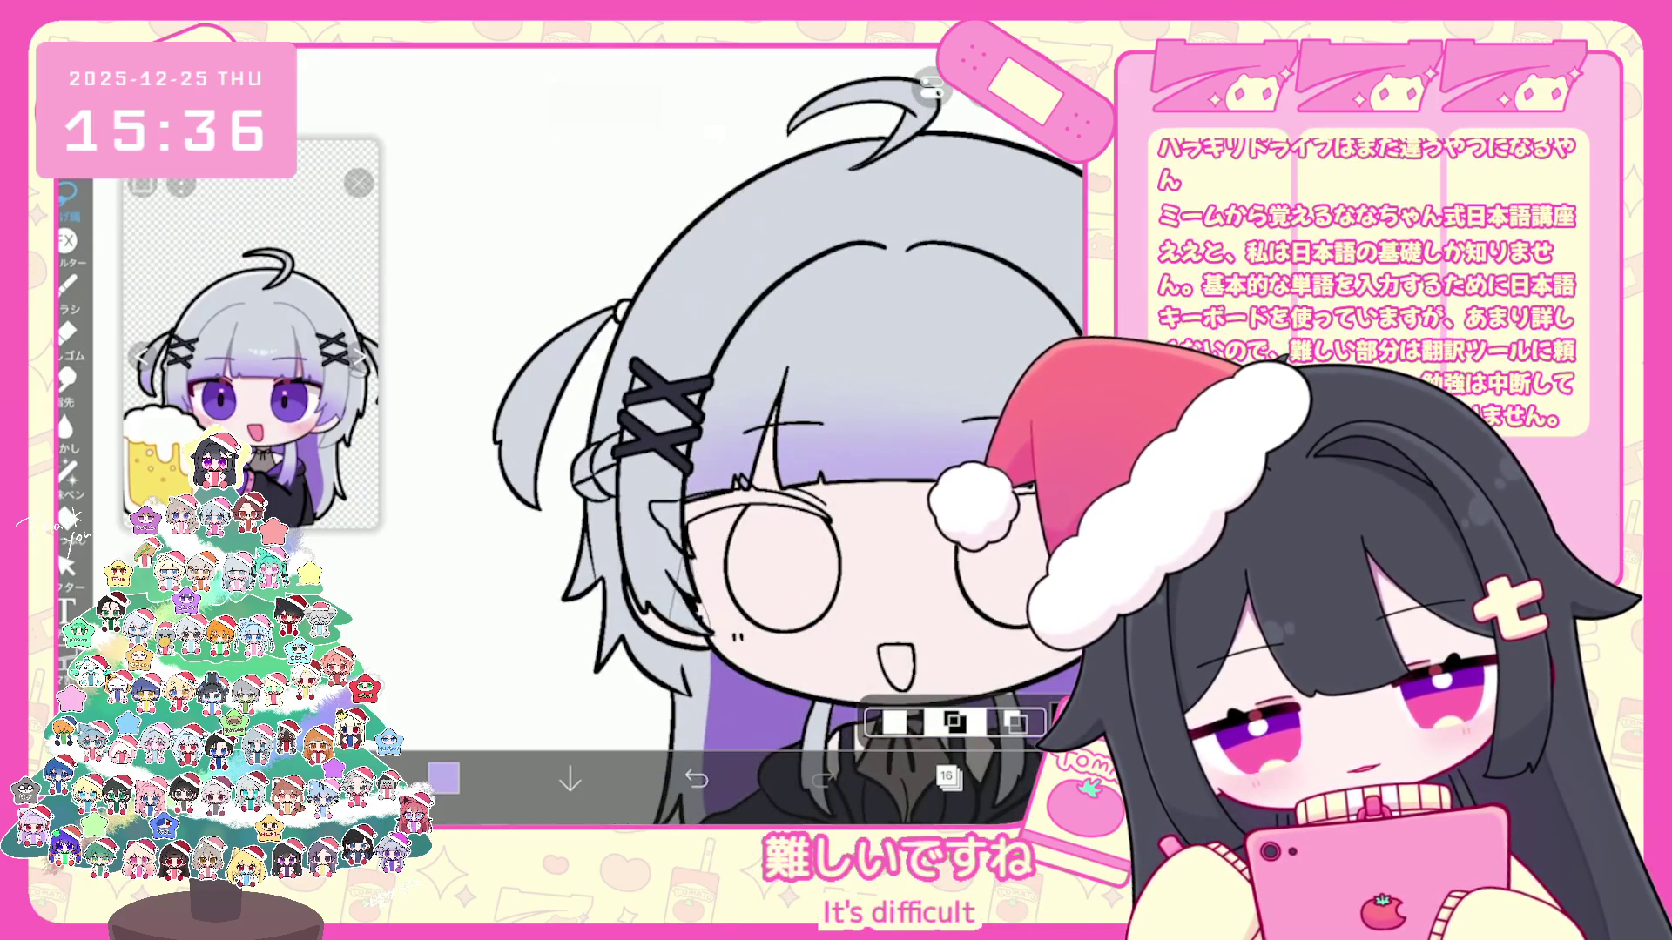
pyautogui.scroll(-2, 732, 457)
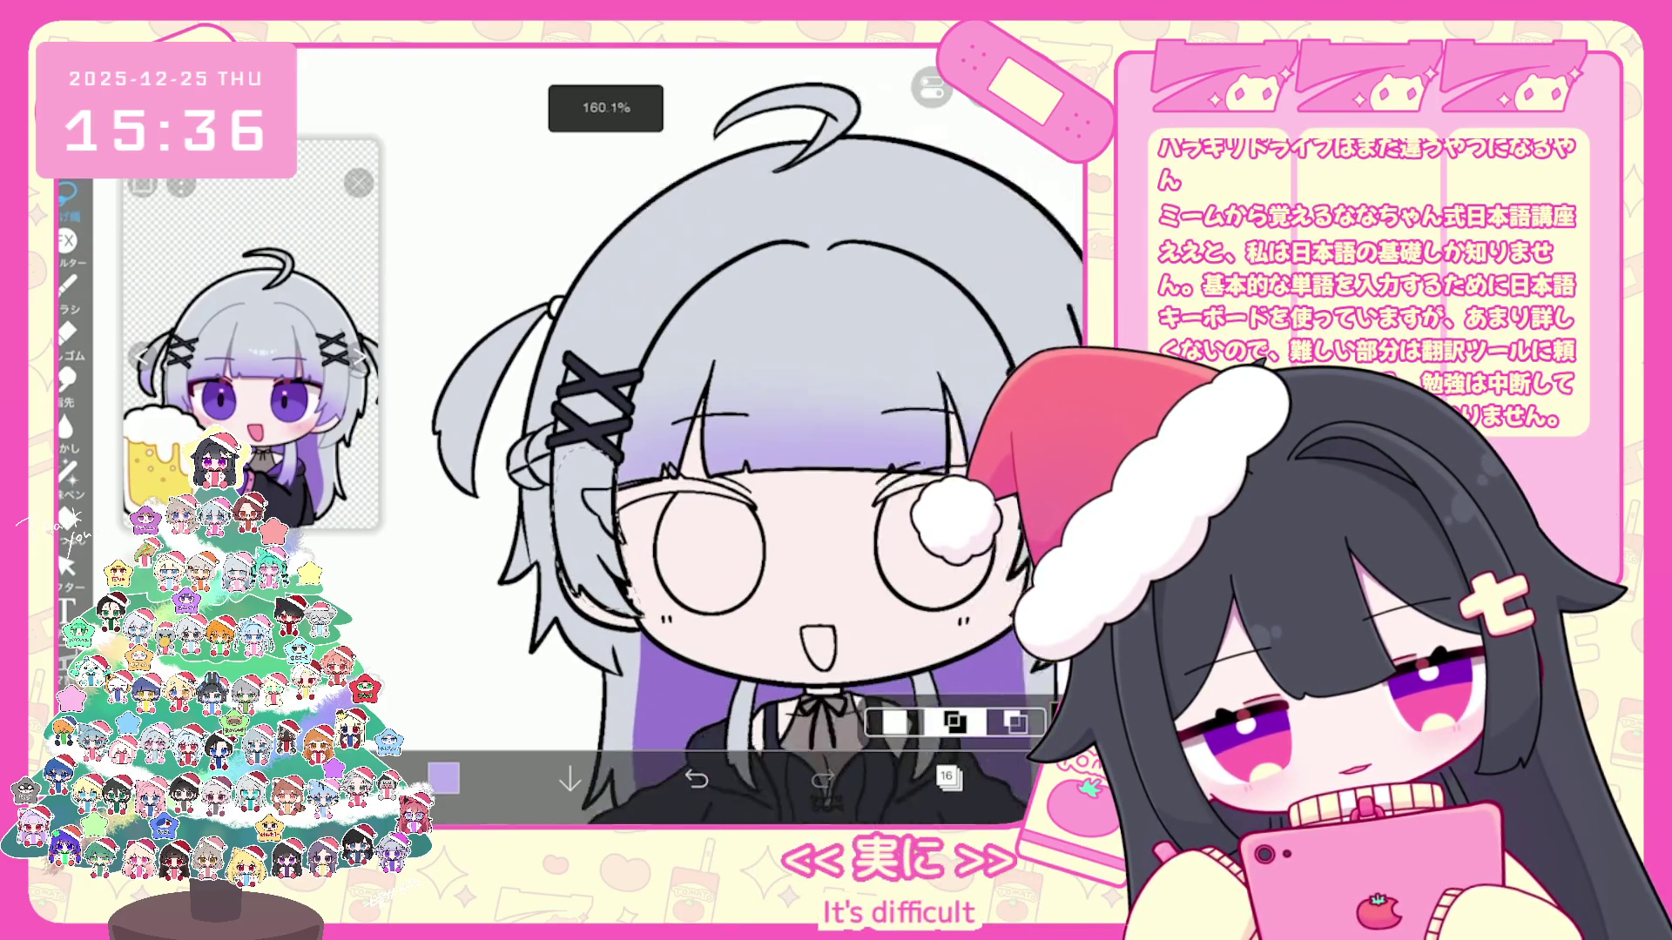
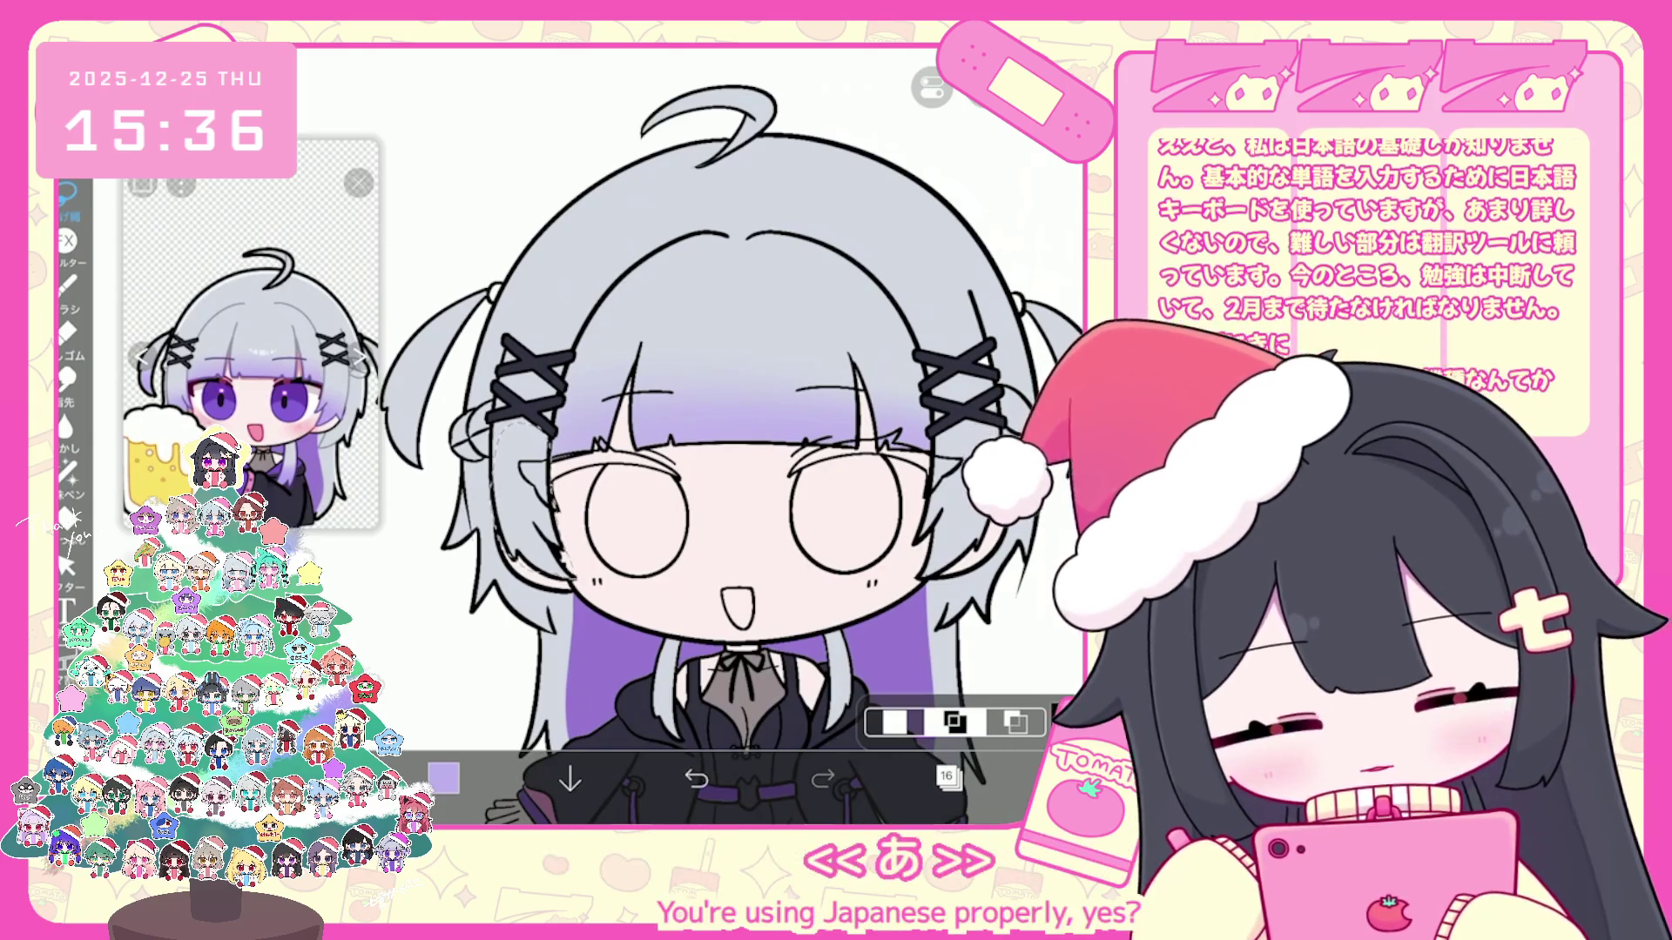
# Step: Undo the last lasso action and return to the Brush tool
pyautogui.hotkey('ctrl', 'z')
pyautogui.scroll(3, 732, 432)
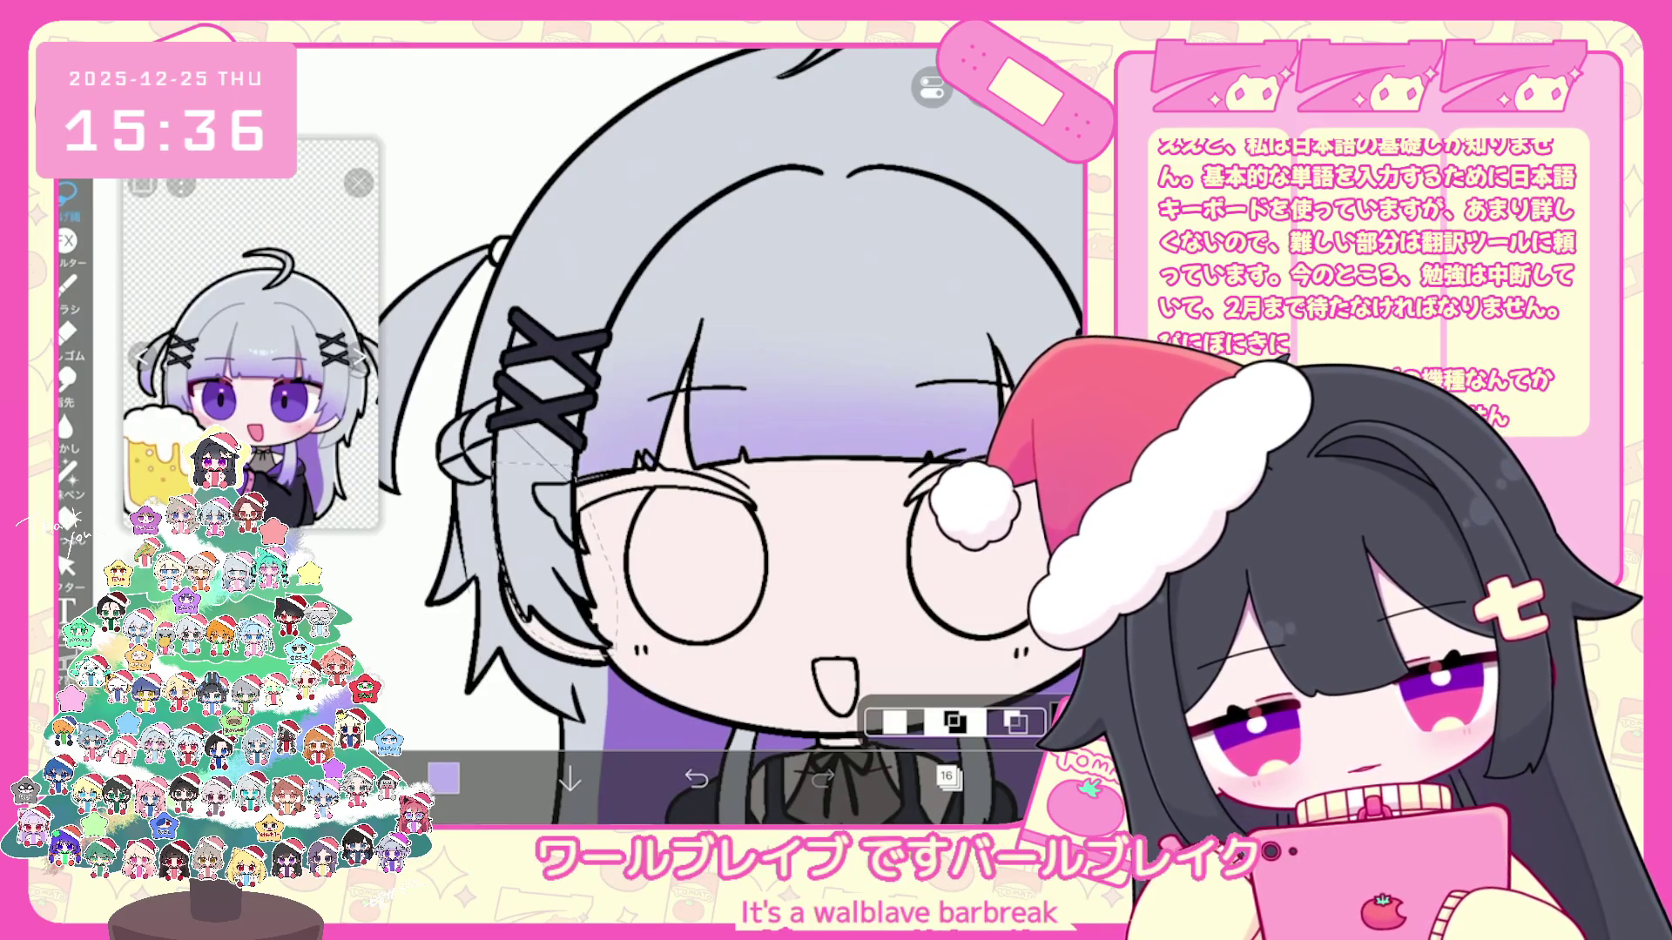
pyautogui.scroll(1, 693, 431)
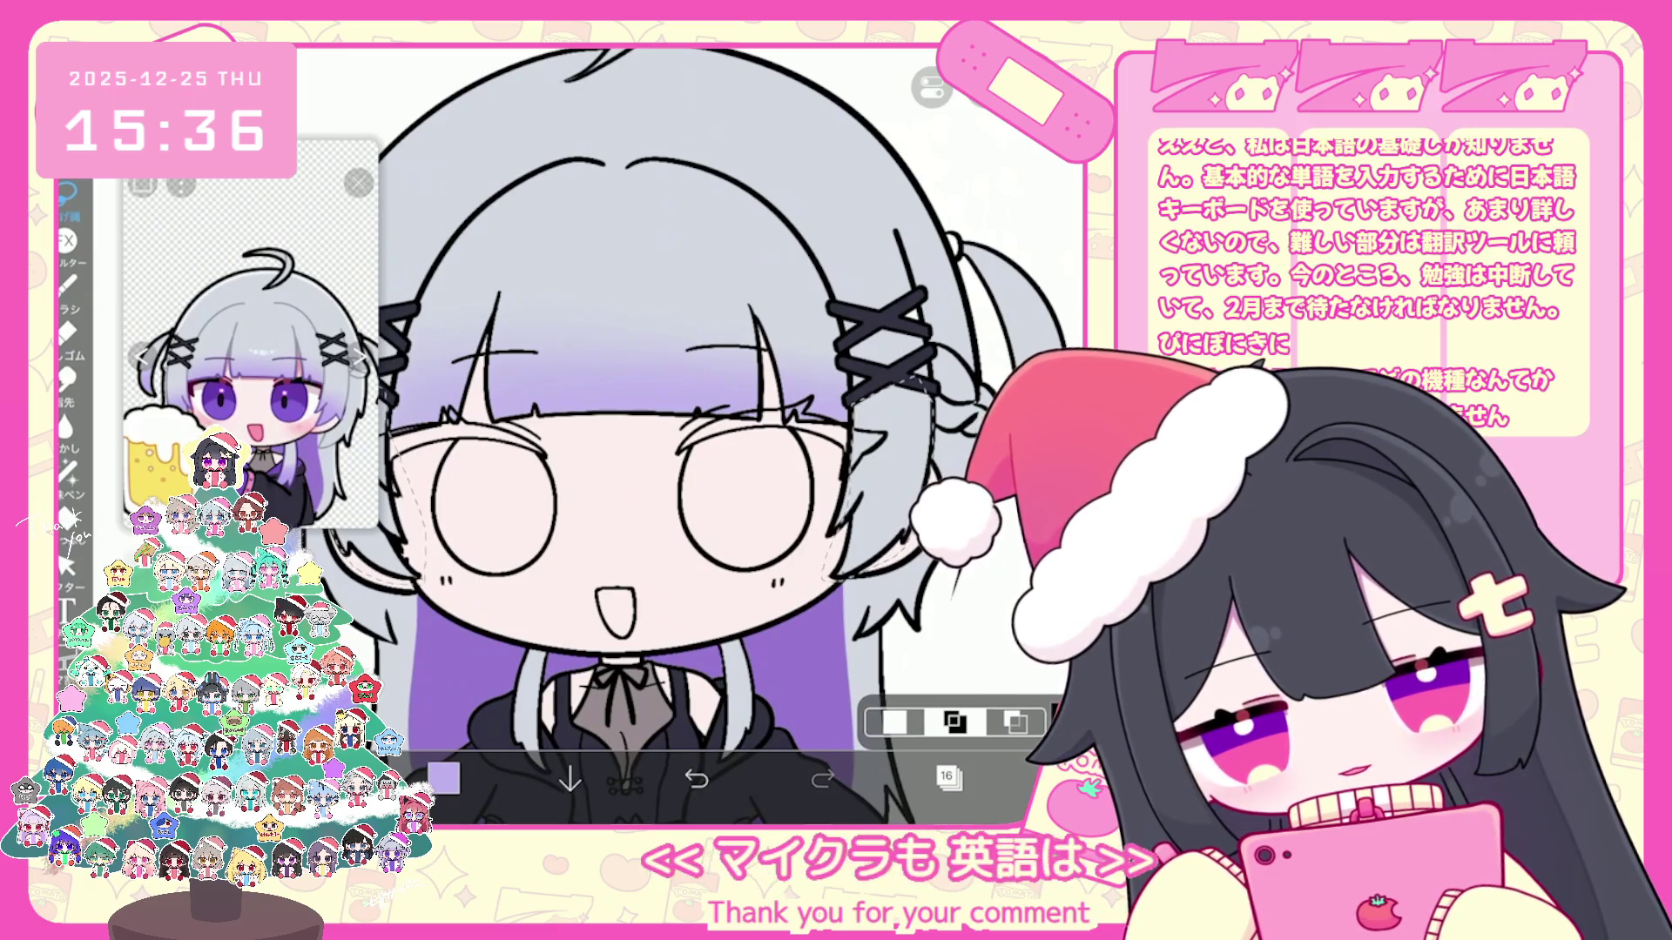
pyautogui.click(66, 282)
pyautogui.scroll(1, 692, 431)
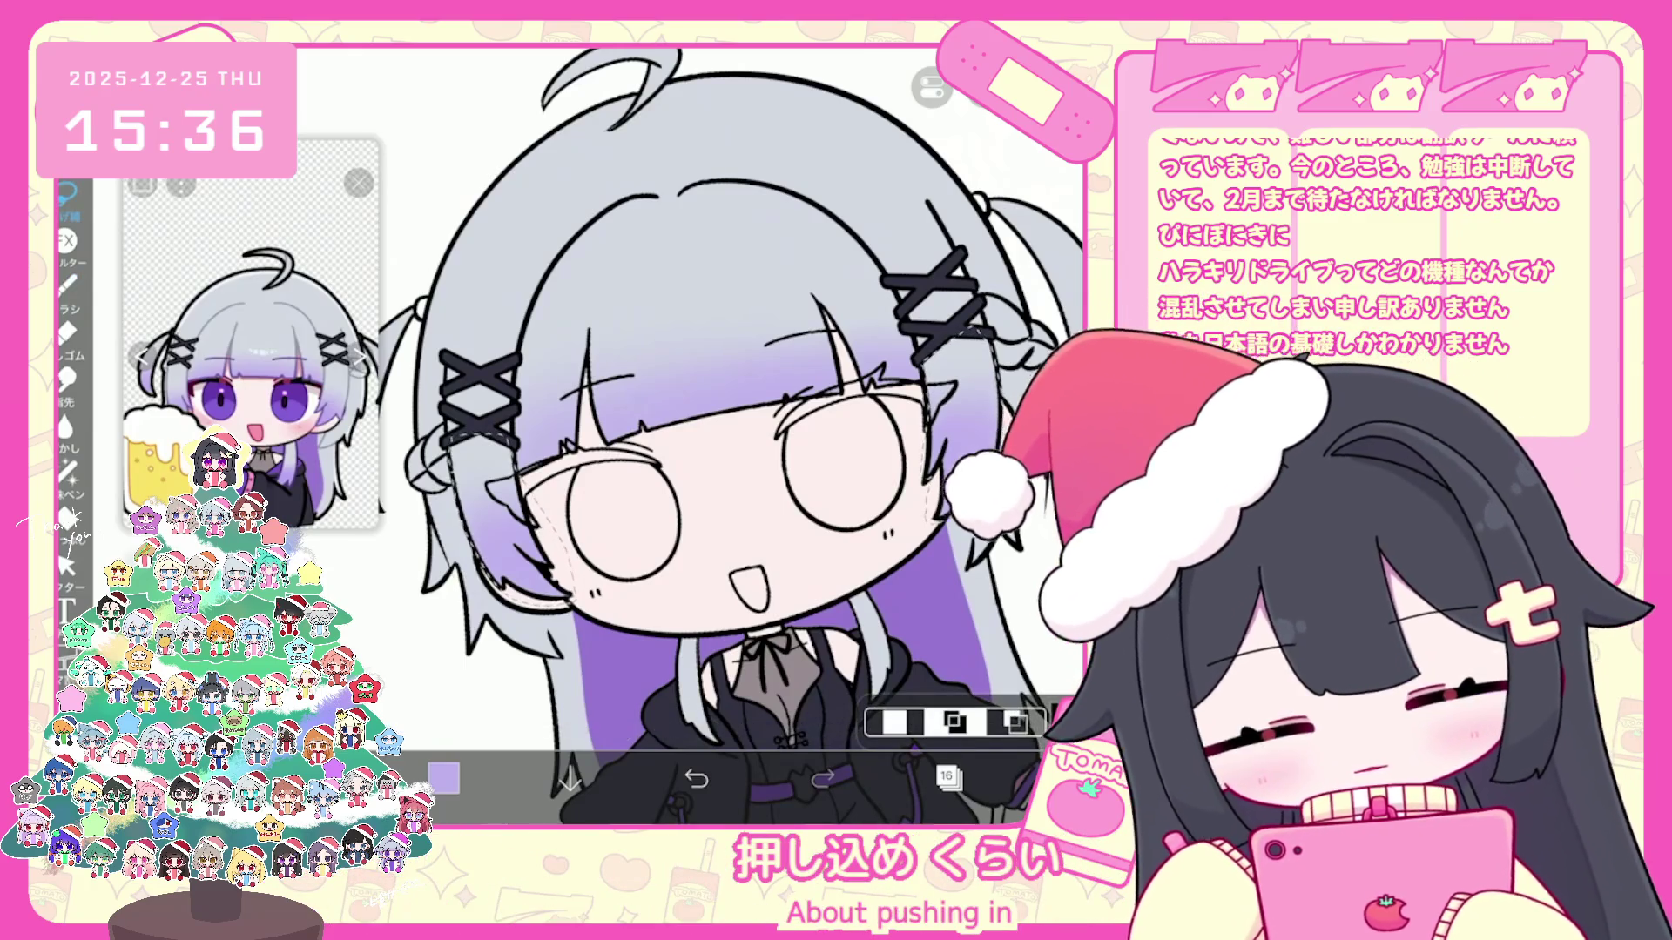
pyautogui.scroll(-5, 689, 437)
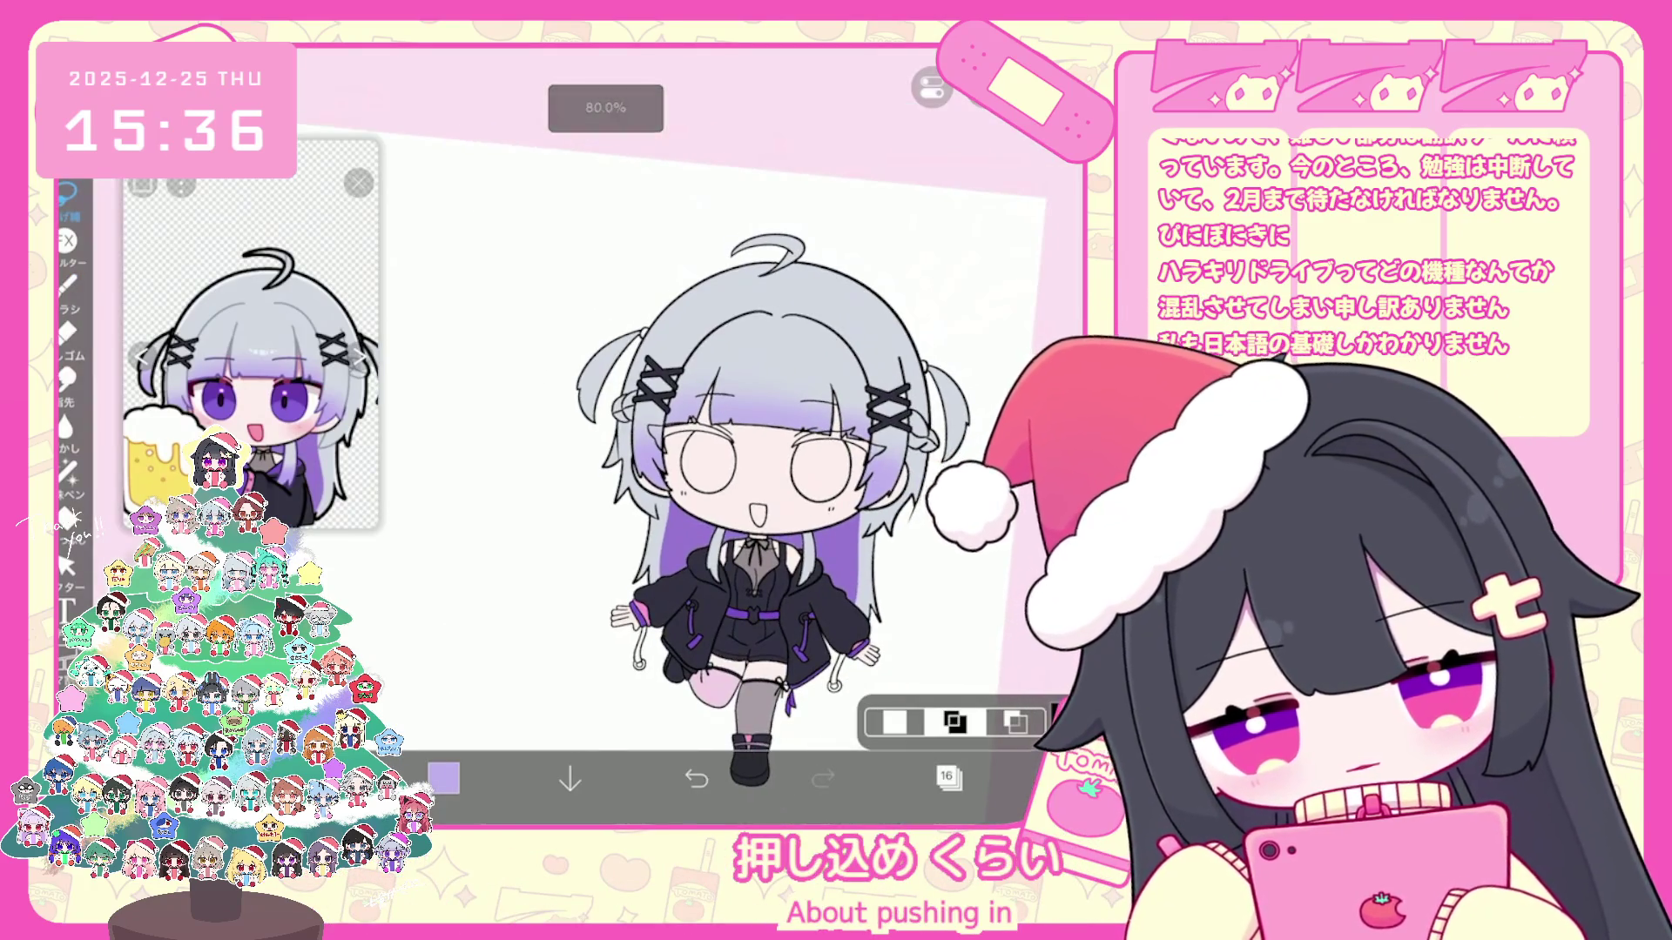
# Step: Lasso an area beside the head, toggle Brush and back to Lasso Fill, then check the layer list
pyautogui.moveTo(614, 350); pyautogui.dragTo(600, 445)
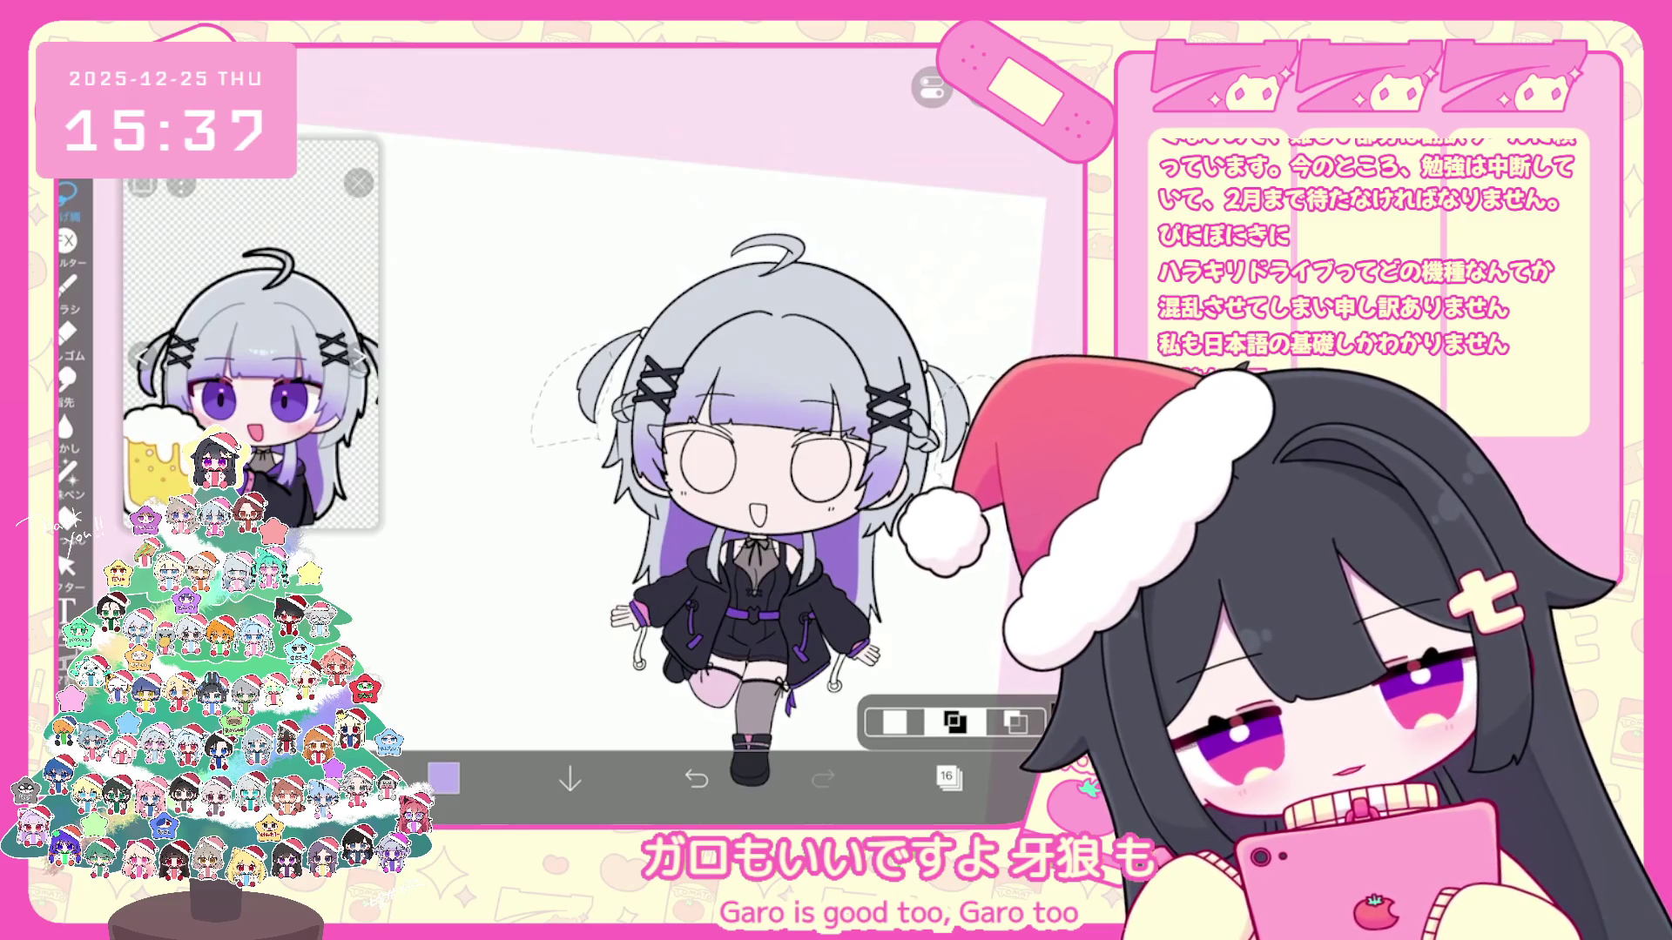
pyautogui.click(68, 282)
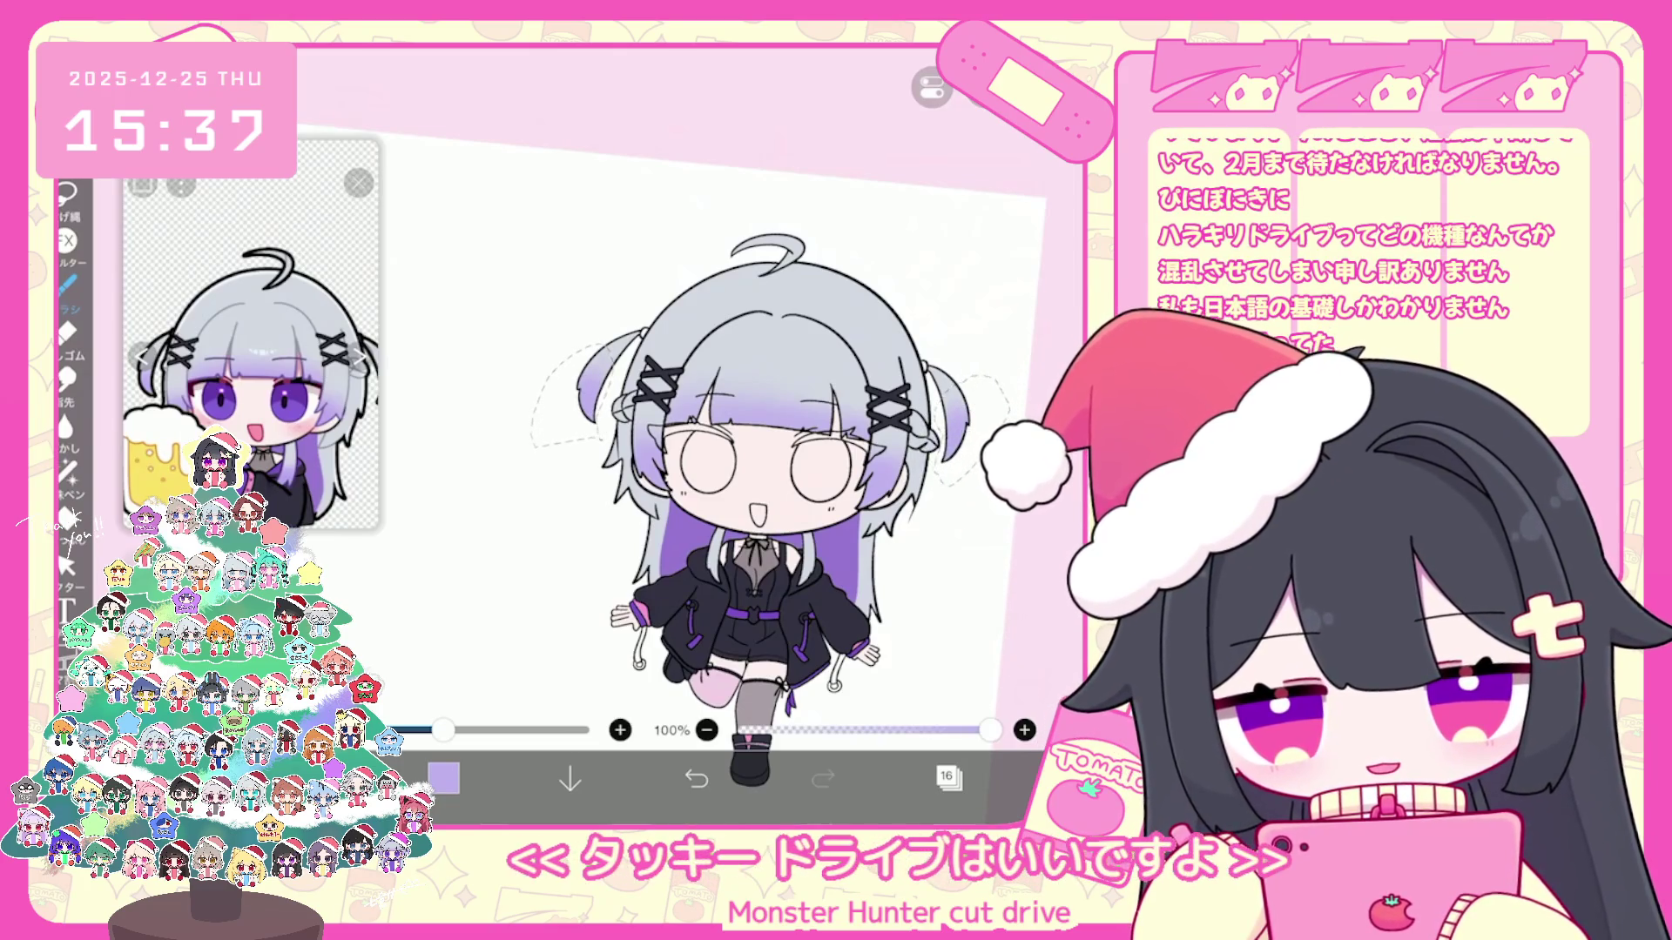
pyautogui.click(68, 197)
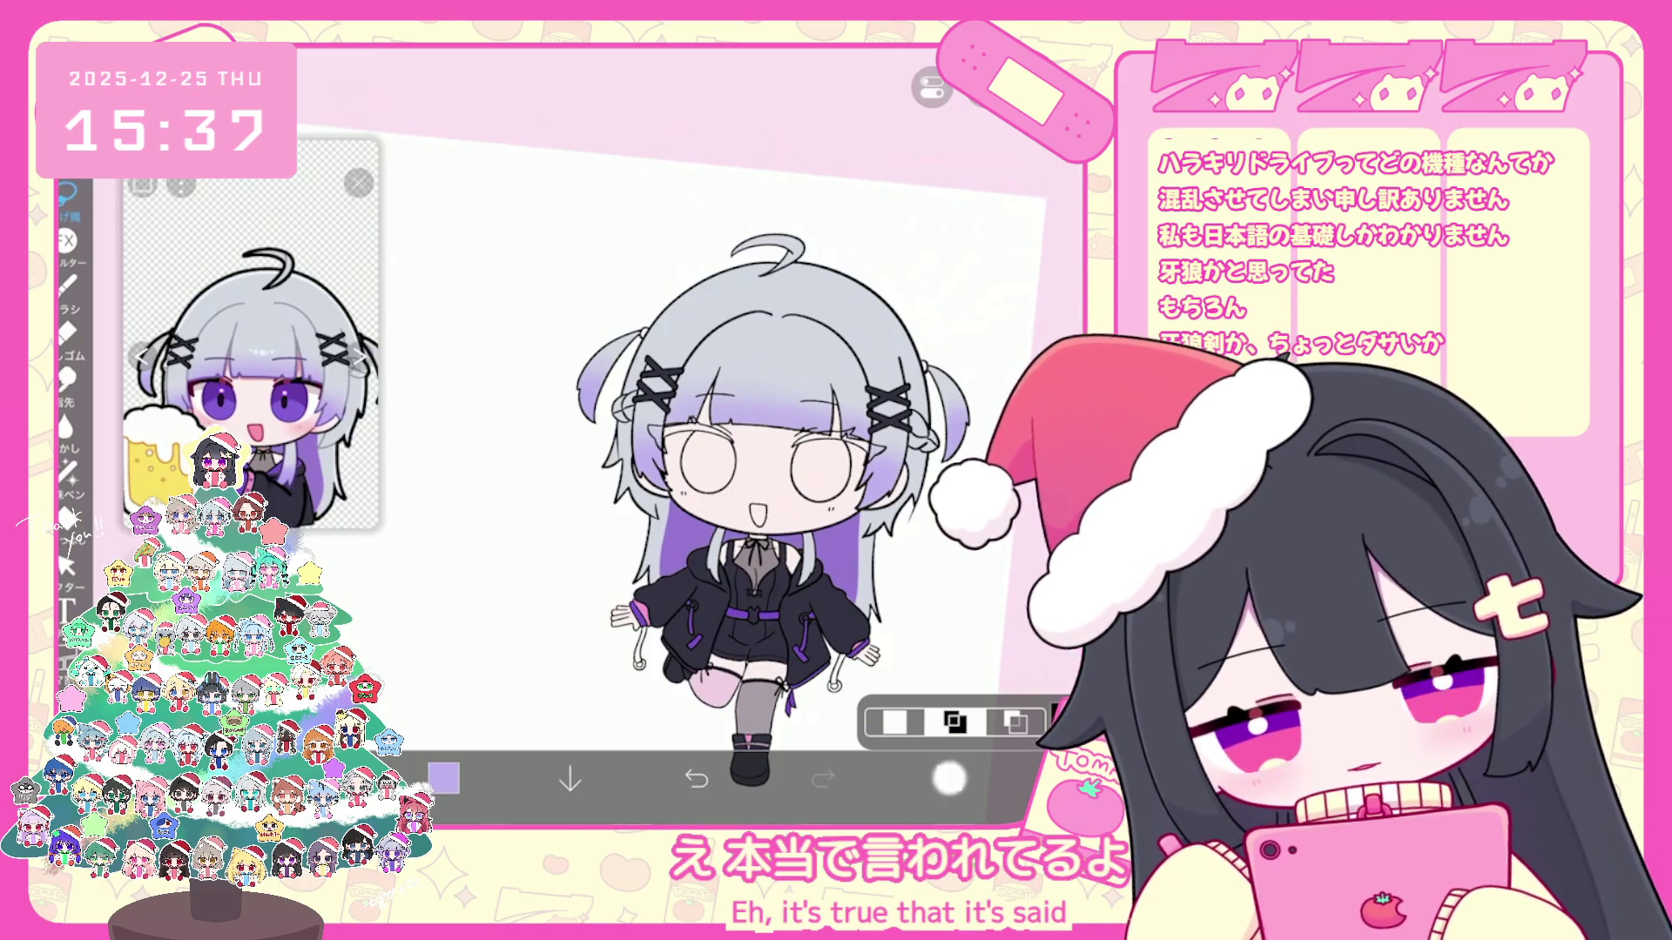
pyautogui.click(948, 779)
pyautogui.click(949, 779)
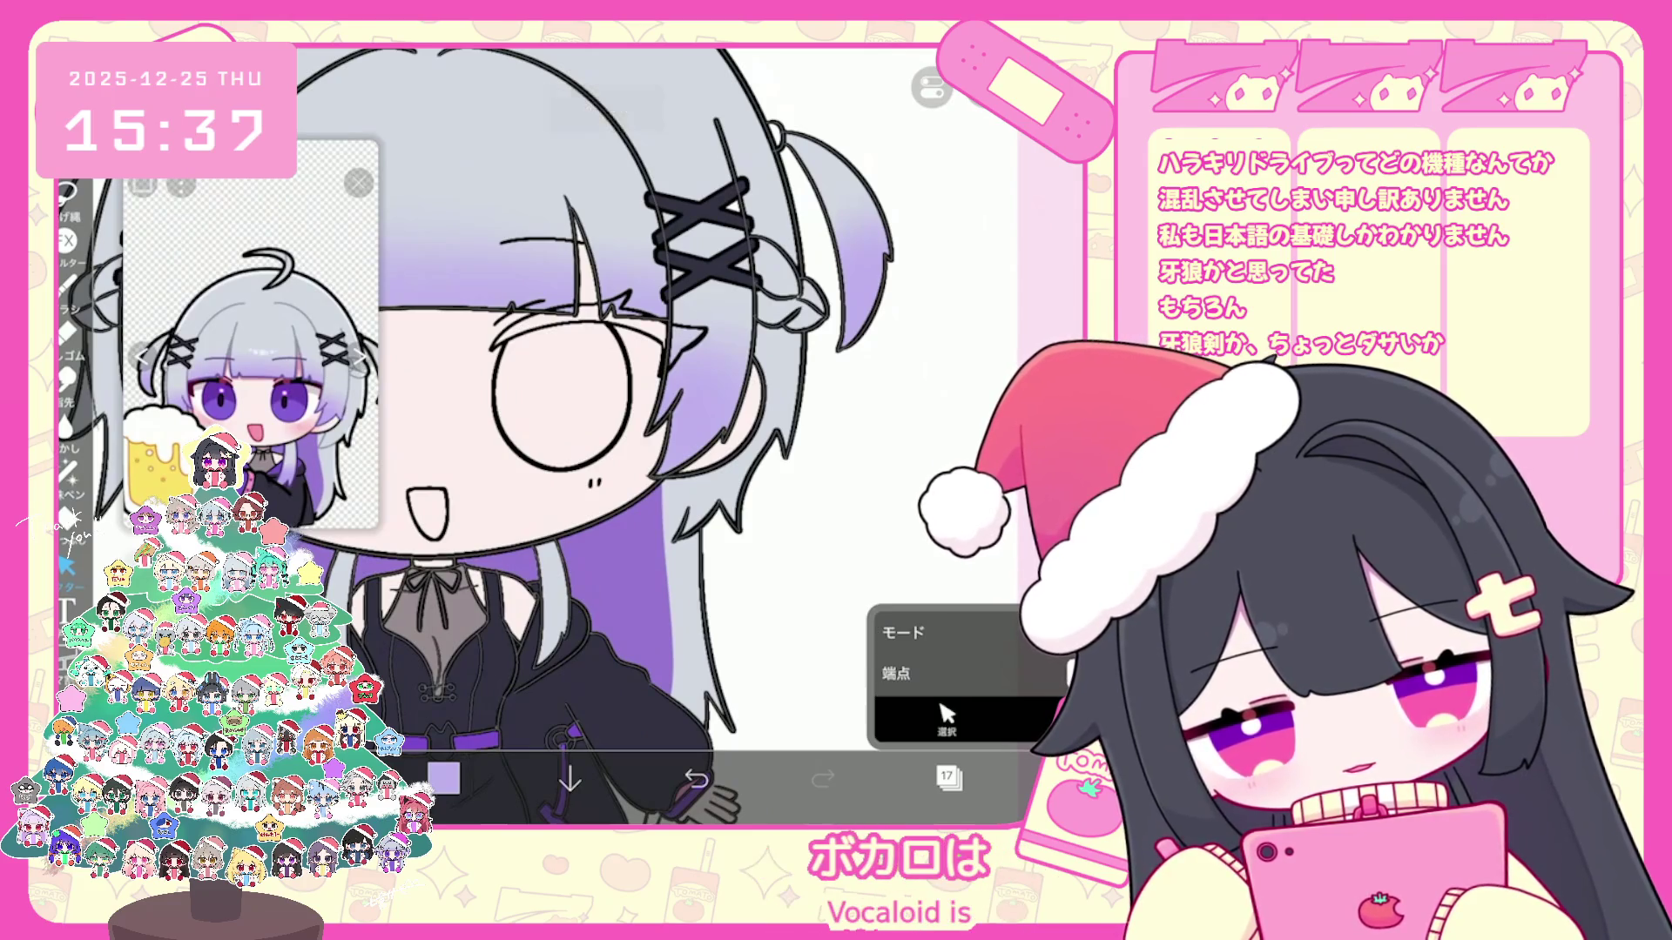
pyautogui.scroll(-3, 614, 432)
# Step: Make the empty layer 15 the active layer and dismiss the colour picker
pyautogui.click(948, 780)
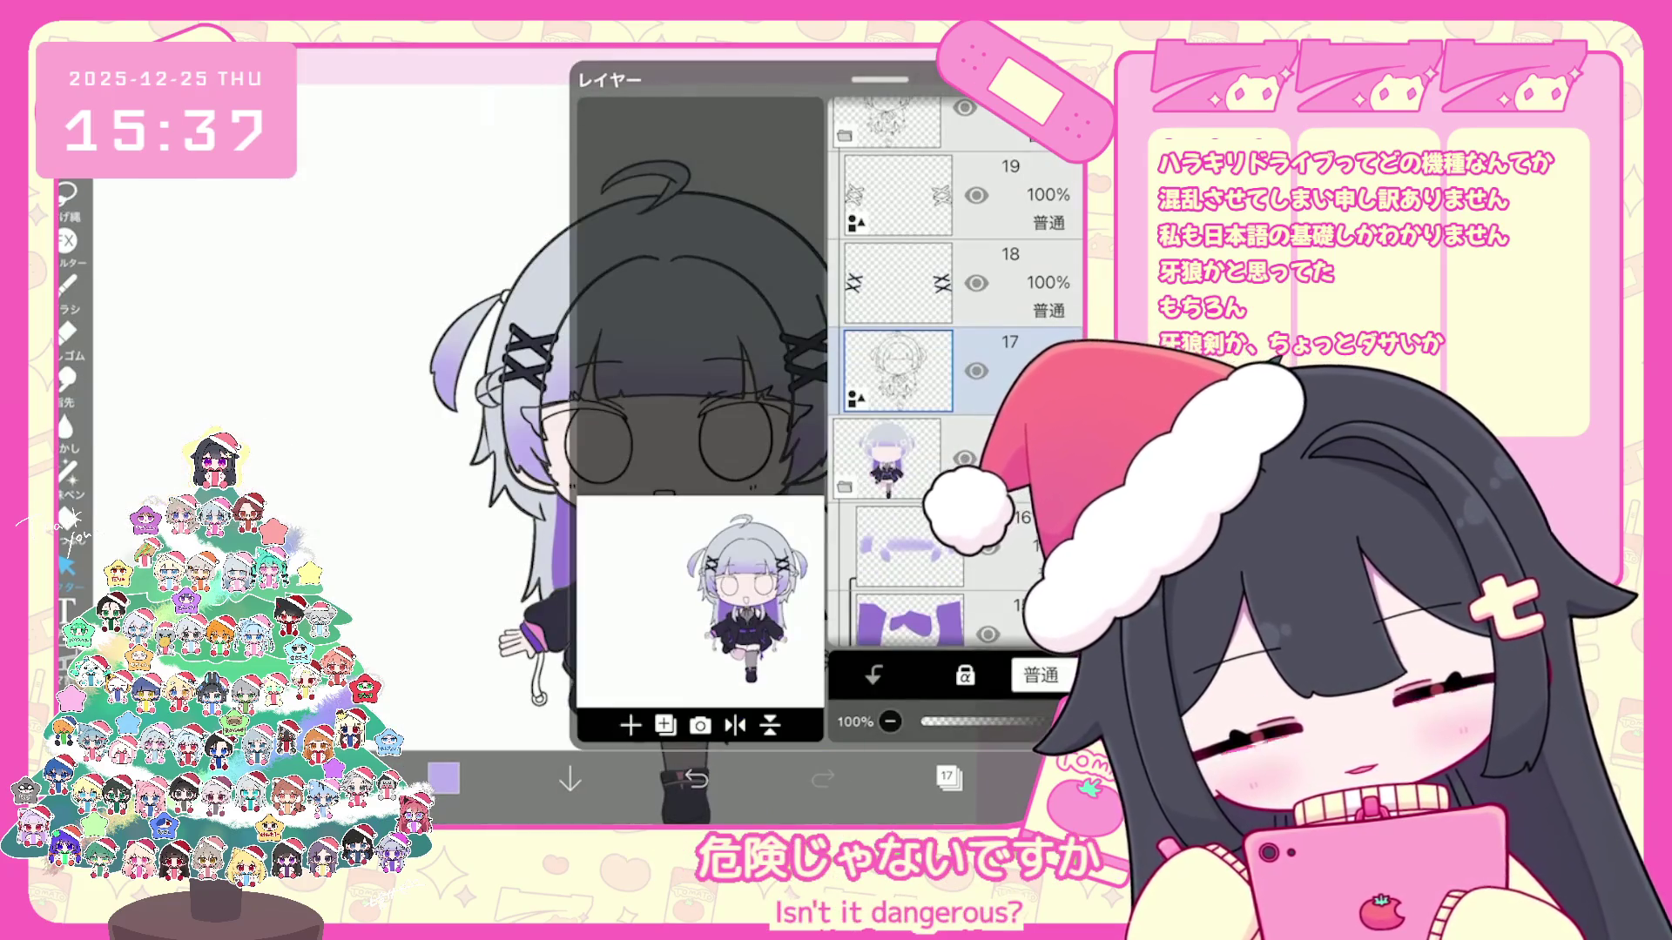
pyautogui.scroll(-2, 953, 393)
pyautogui.click(908, 405)
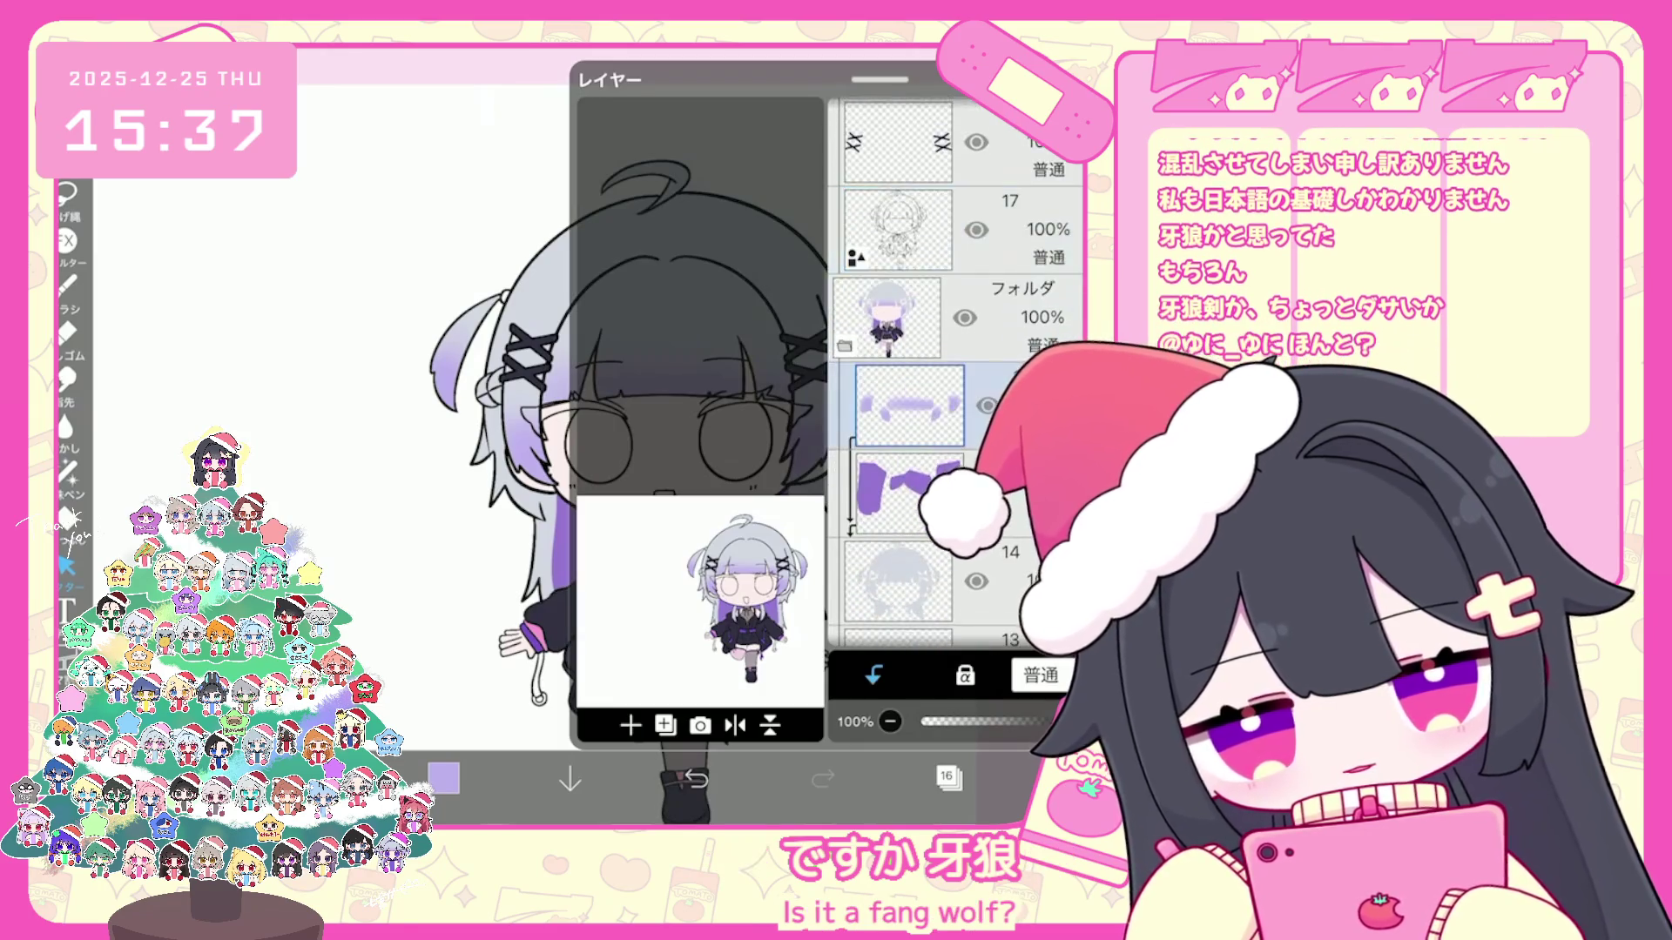
pyautogui.scroll(-2, 953, 392)
pyautogui.click(908, 370)
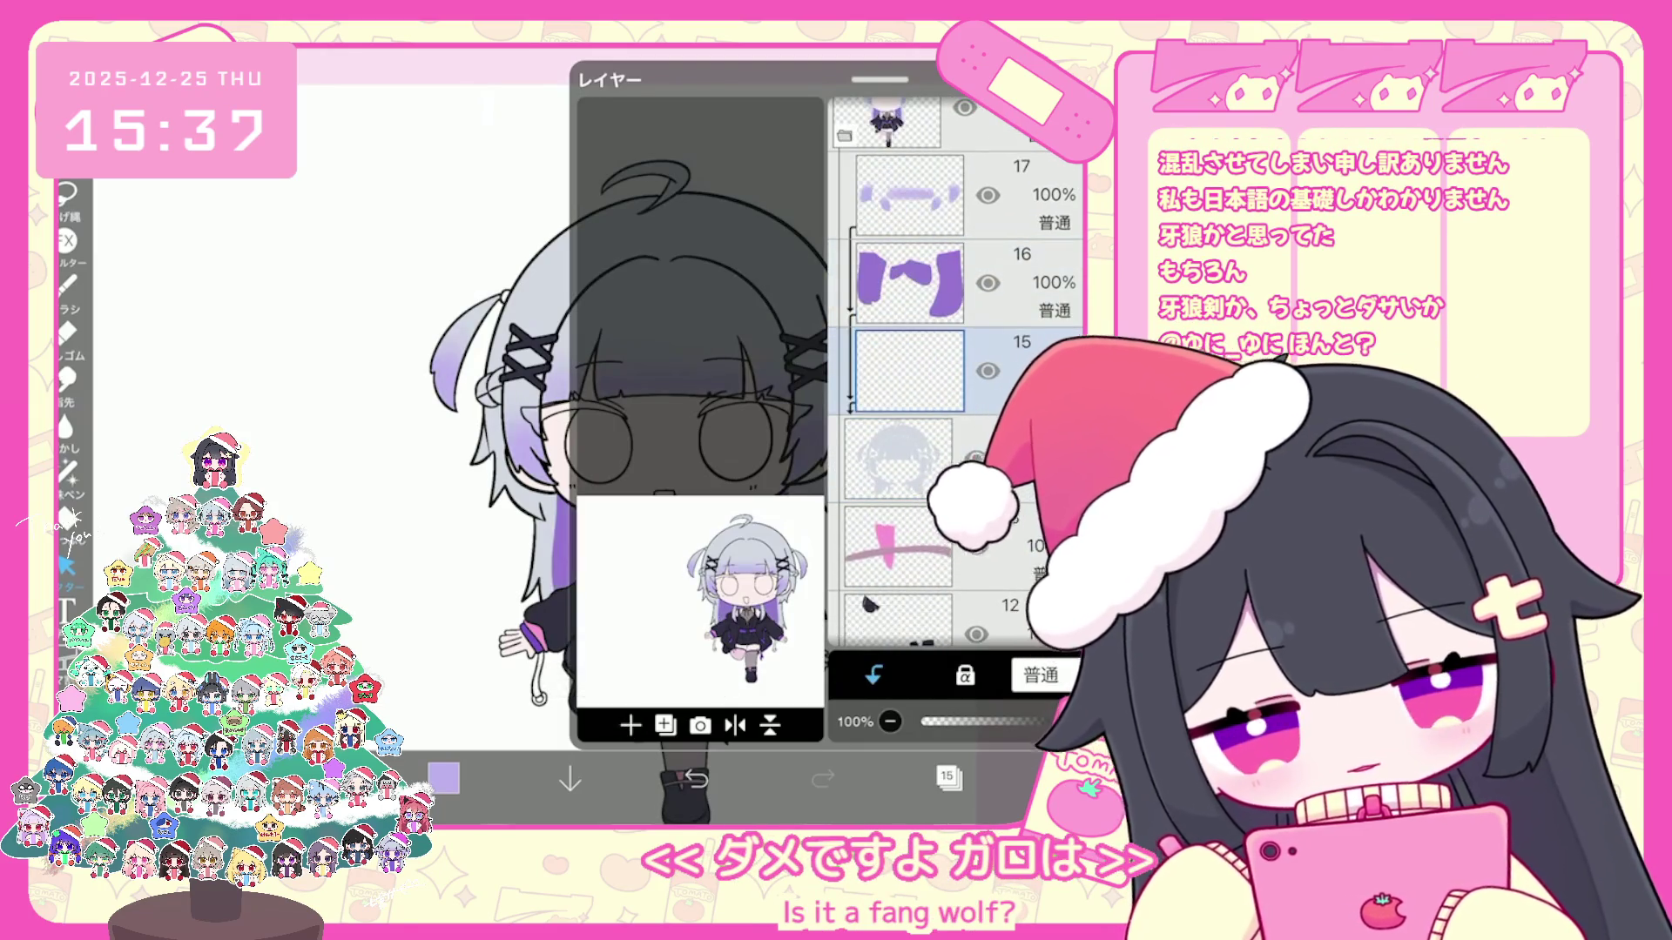
pyautogui.click(949, 780)
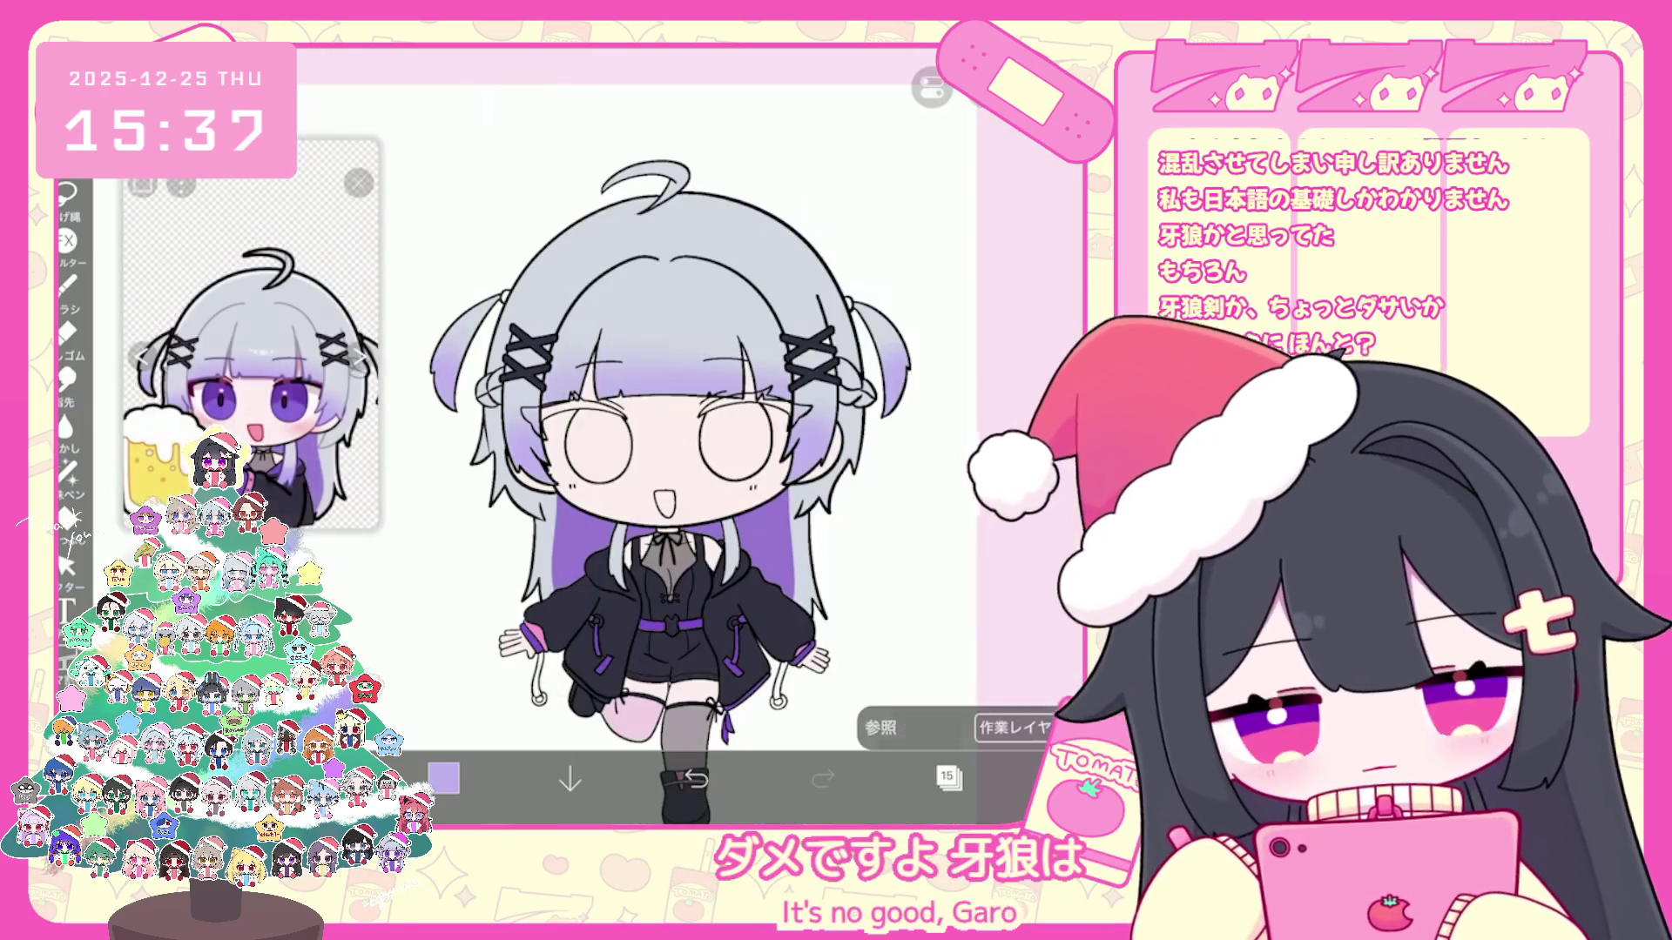
pyautogui.click(628, 295)
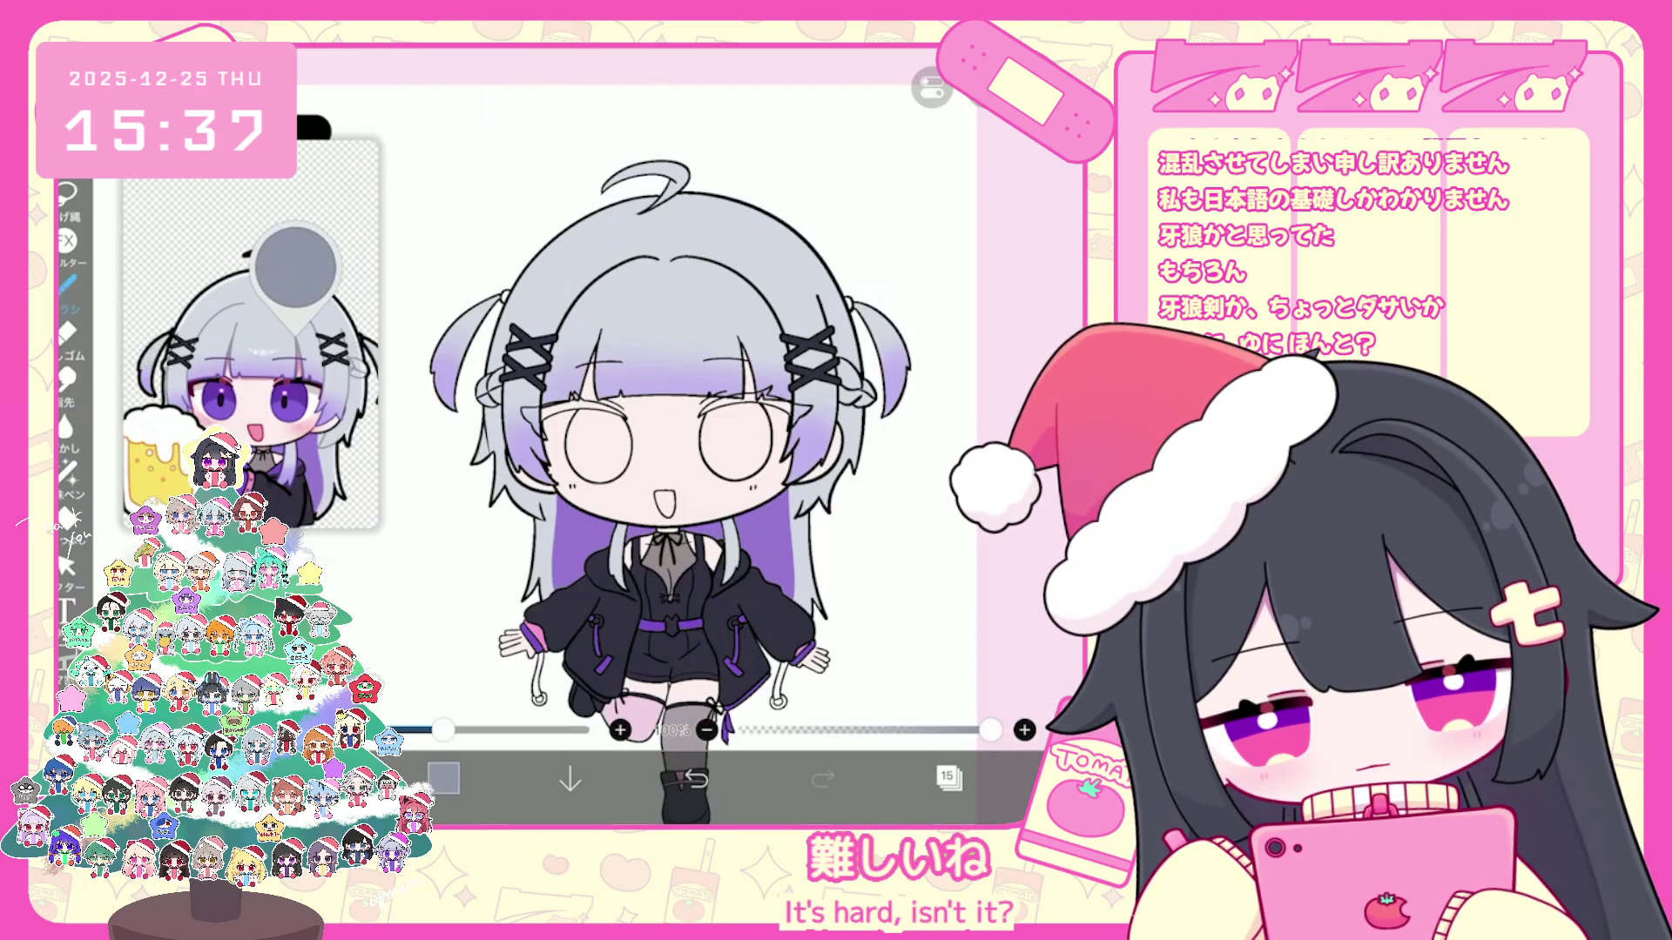
pyautogui.scroll(3, 693, 444)
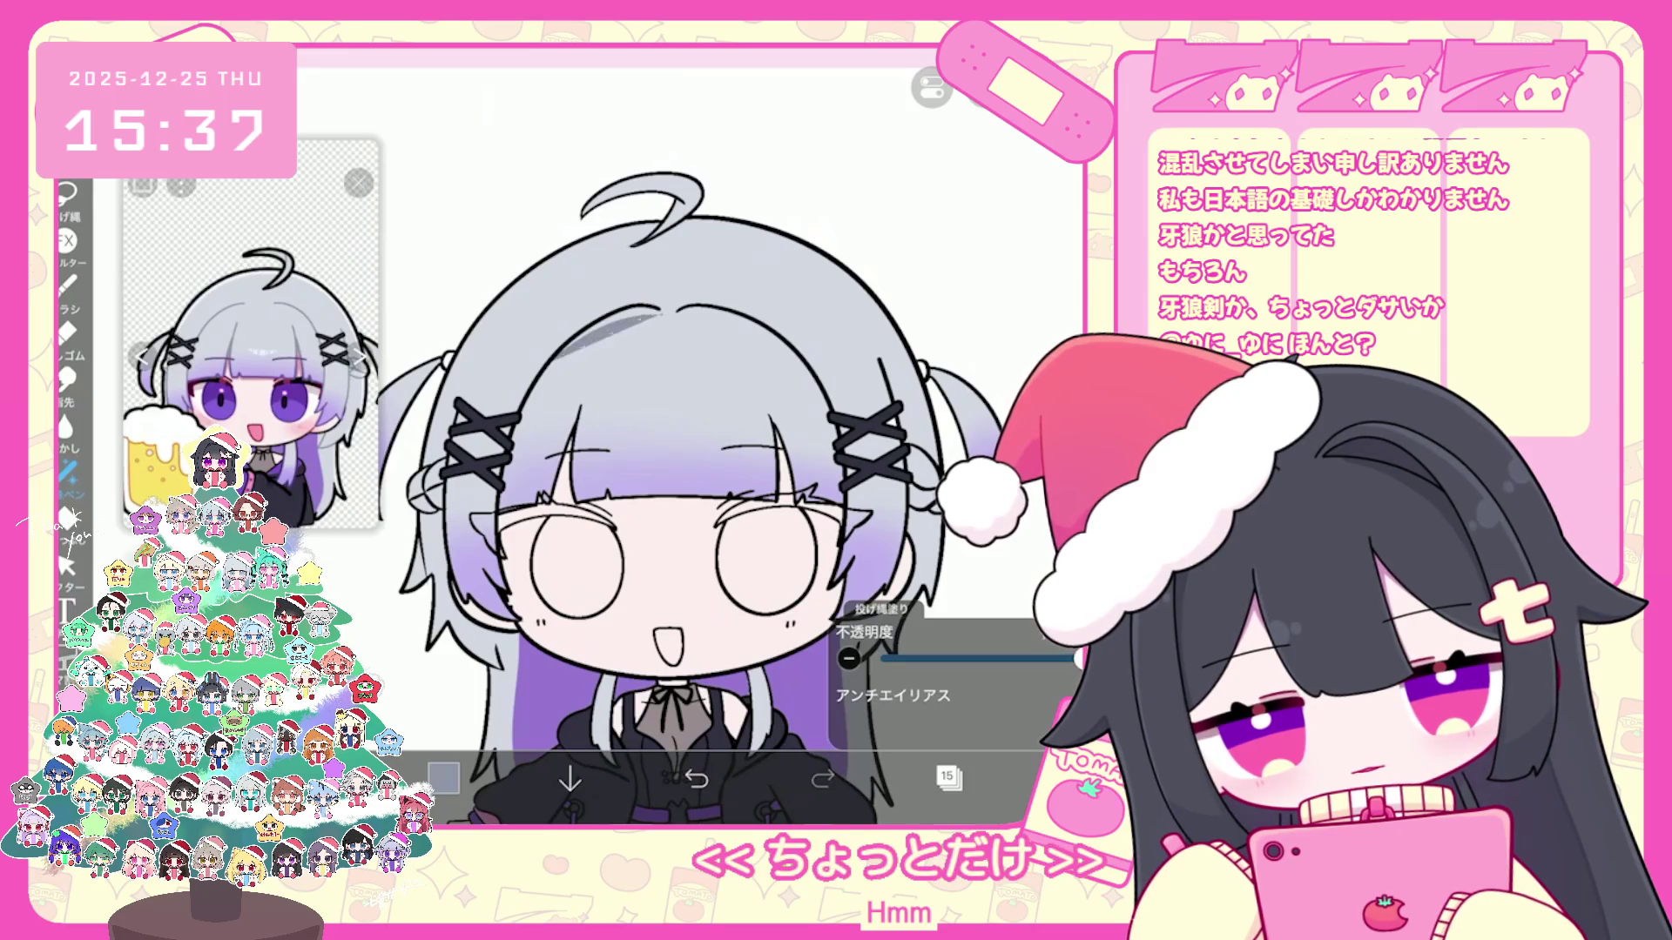
pyautogui.scroll(3, 706, 457)
# Step: Try grey lasso-fill shading shapes on the hair, undoing the attempts
pyautogui.hotkey('ctrl', 'z')
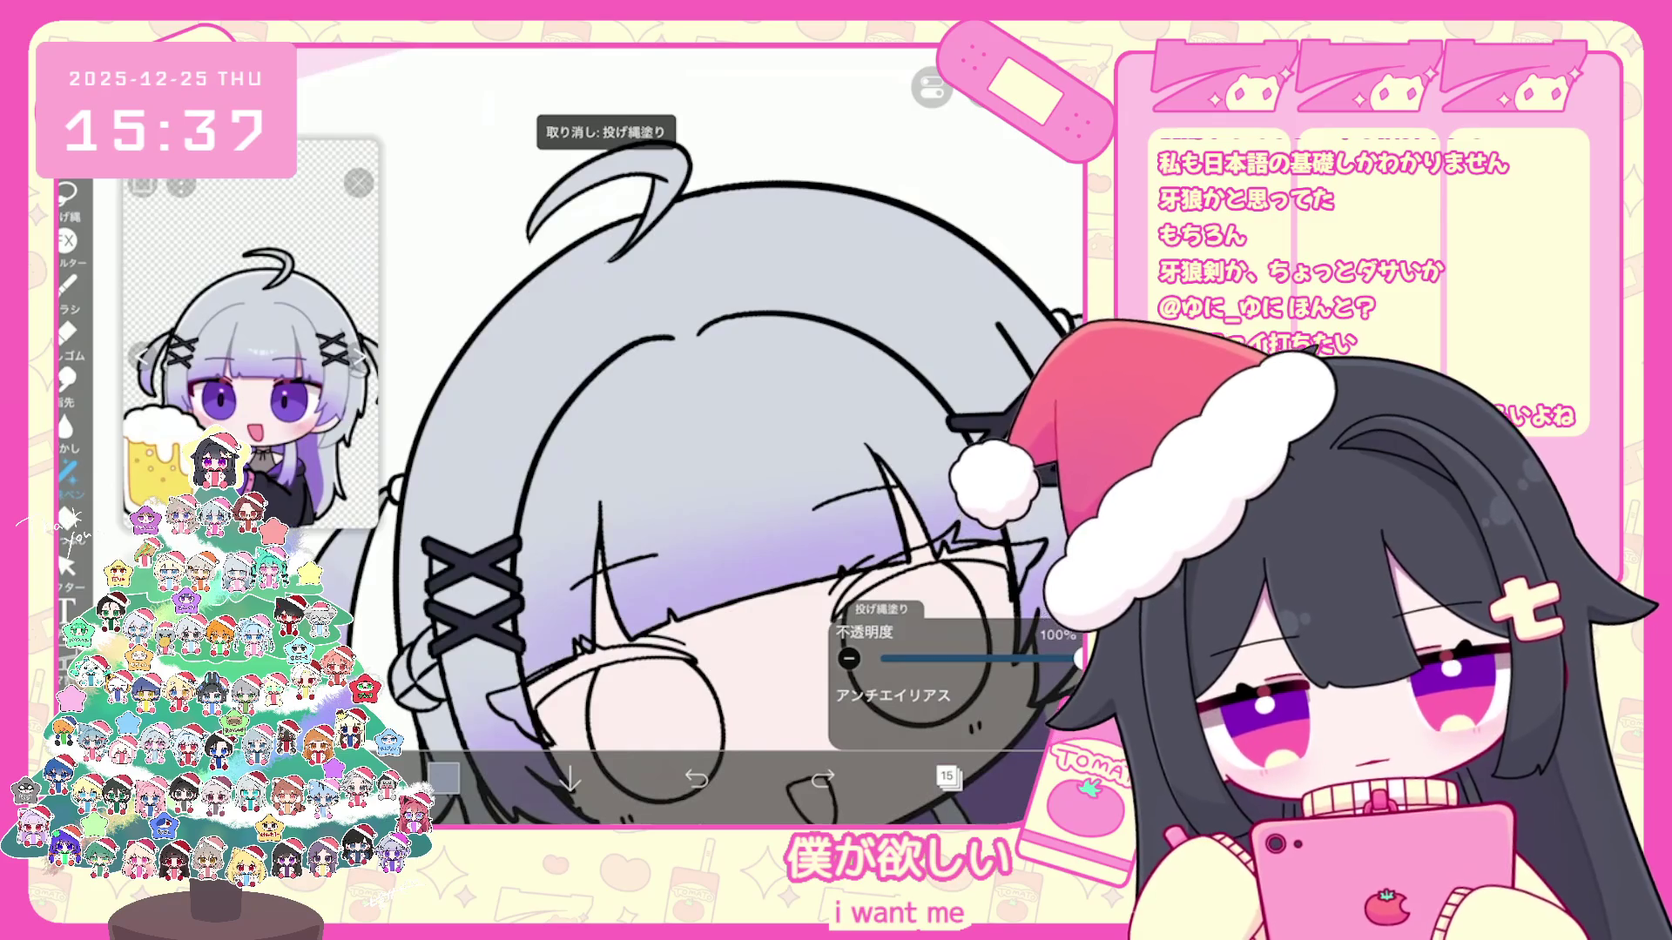
pyautogui.scroll(-1, 706, 458)
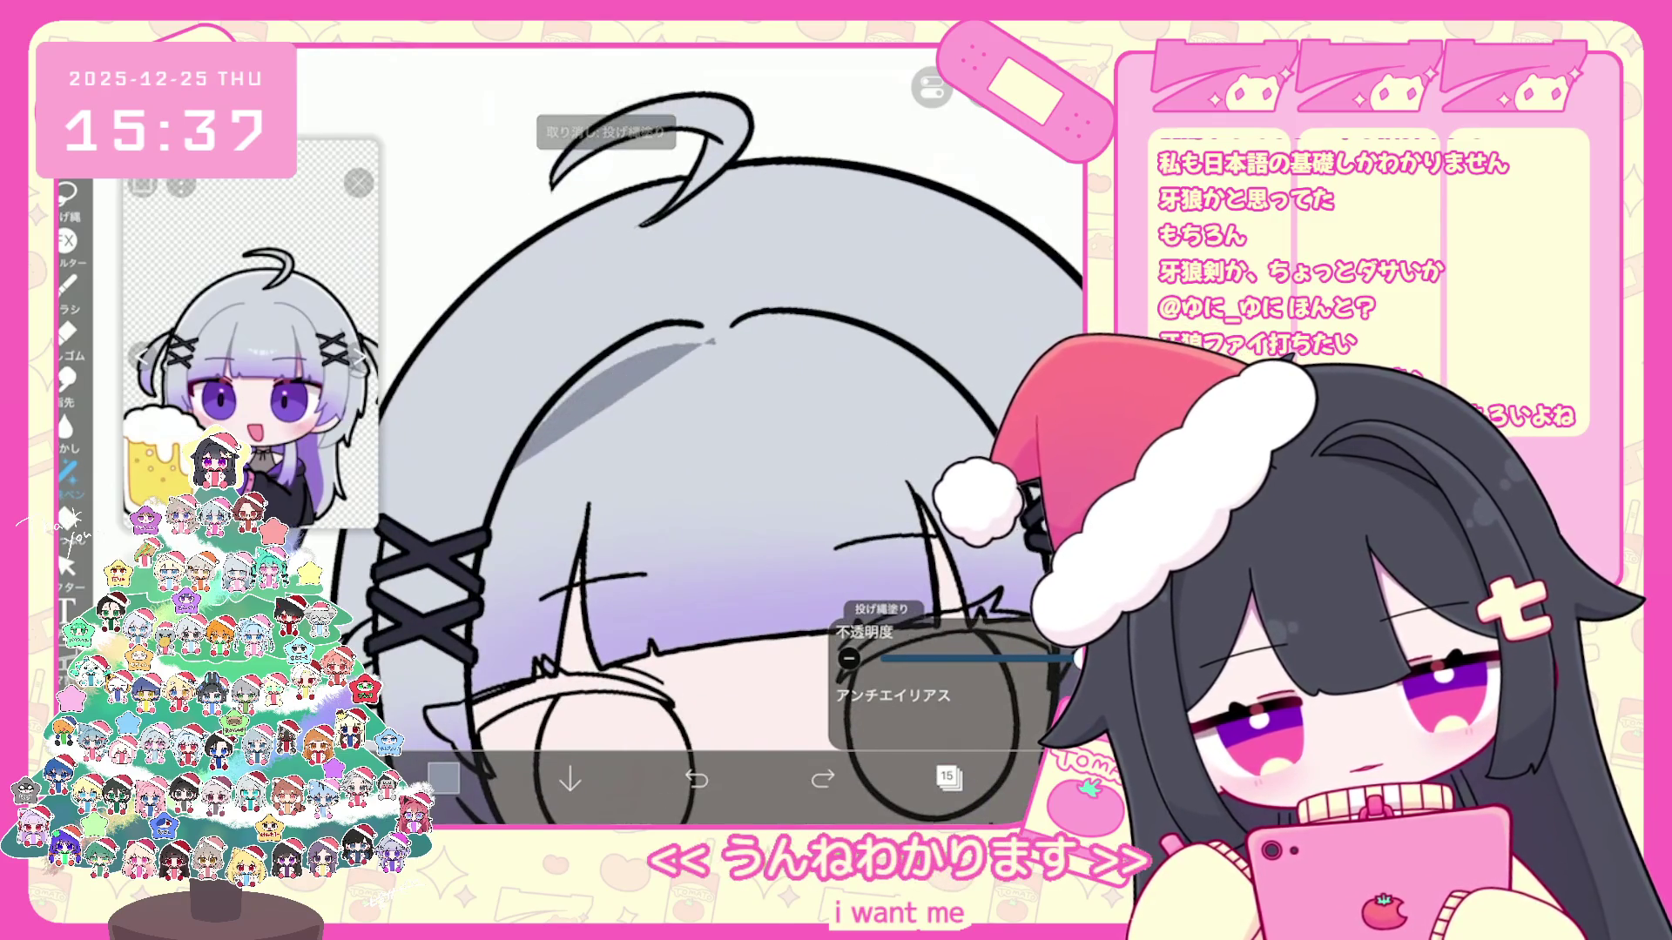
pyautogui.moveTo(515, 334); pyautogui.dragTo(645, 465)
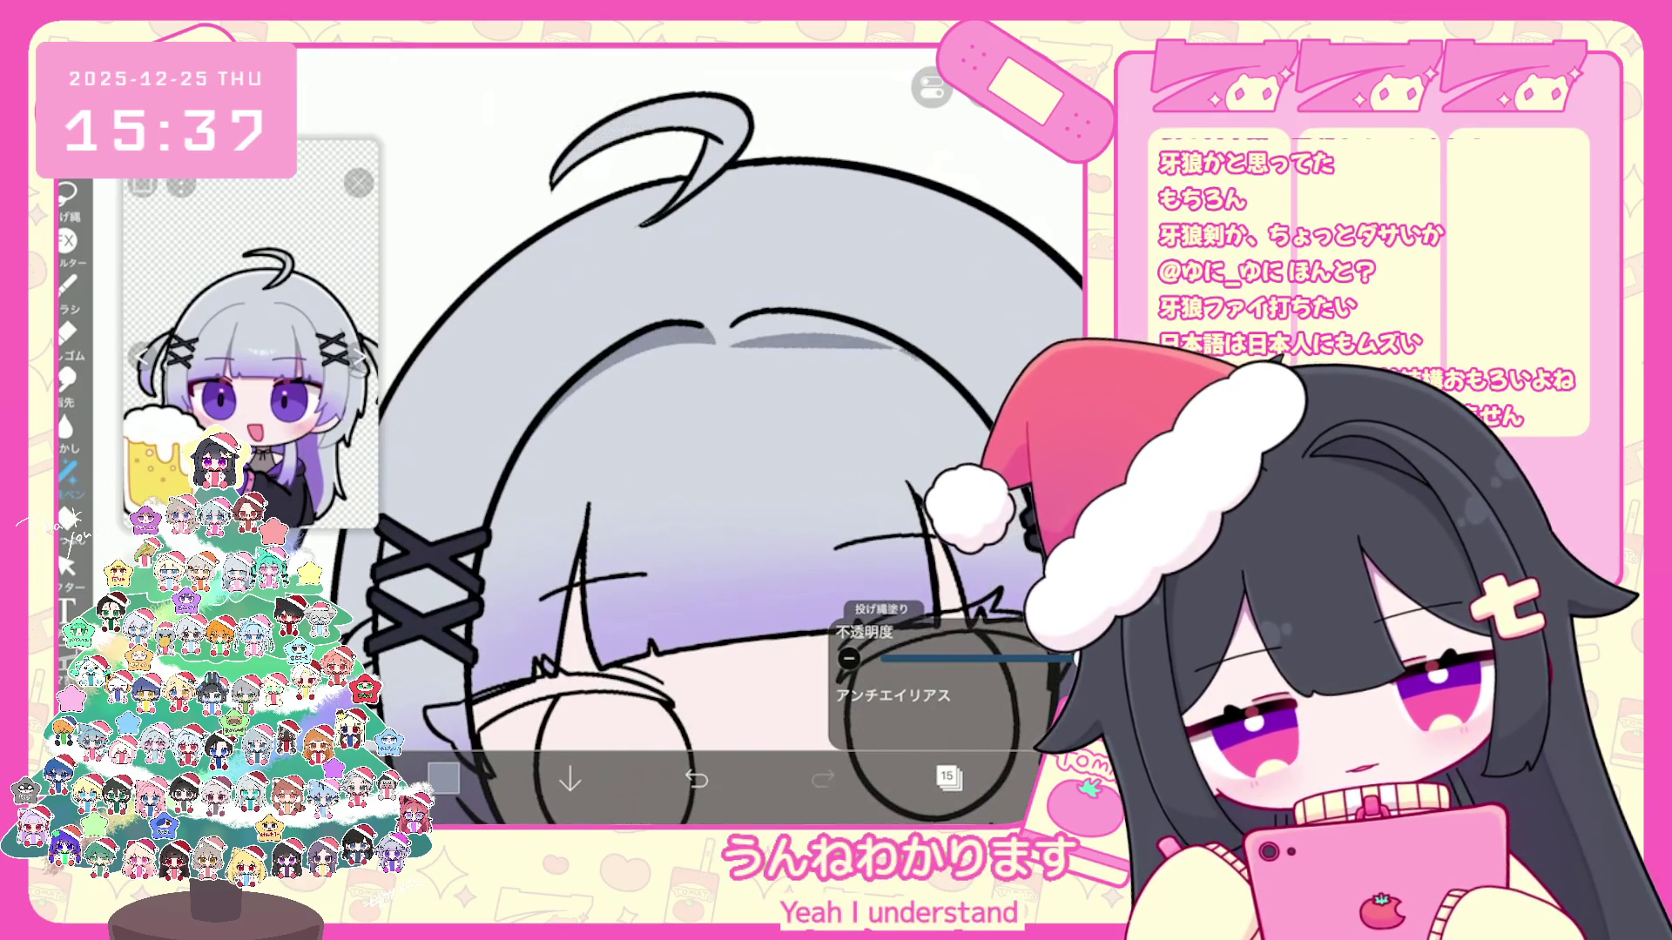
pyautogui.scroll(1, 706, 458)
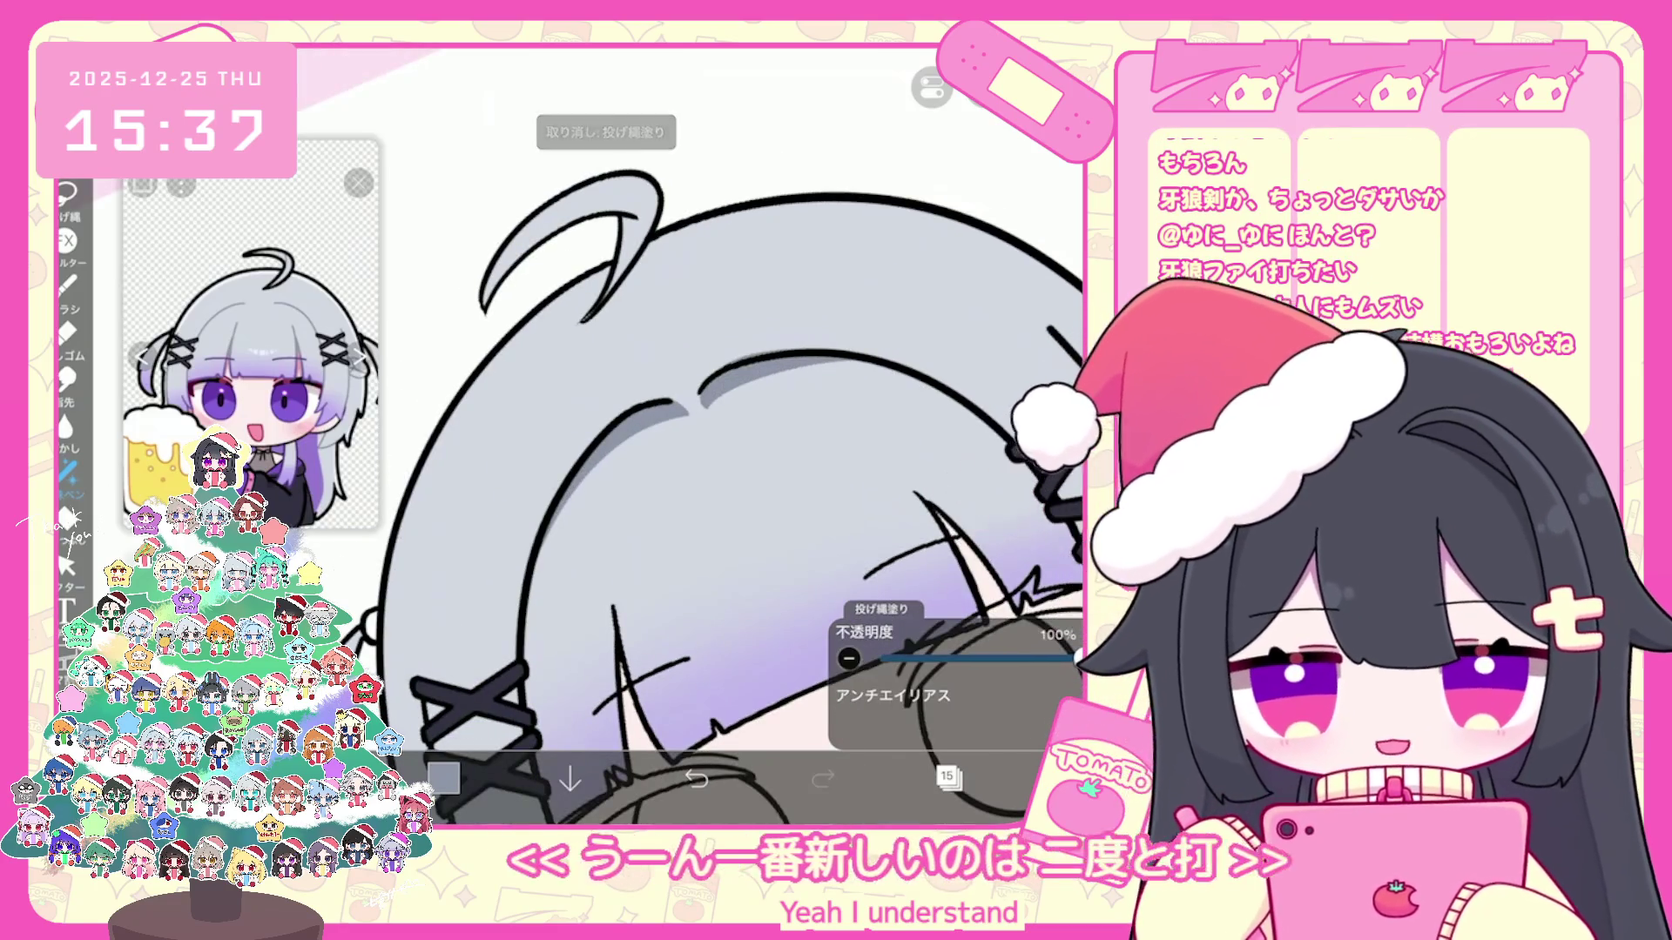
pyautogui.hotkey('ctrl', 'z')
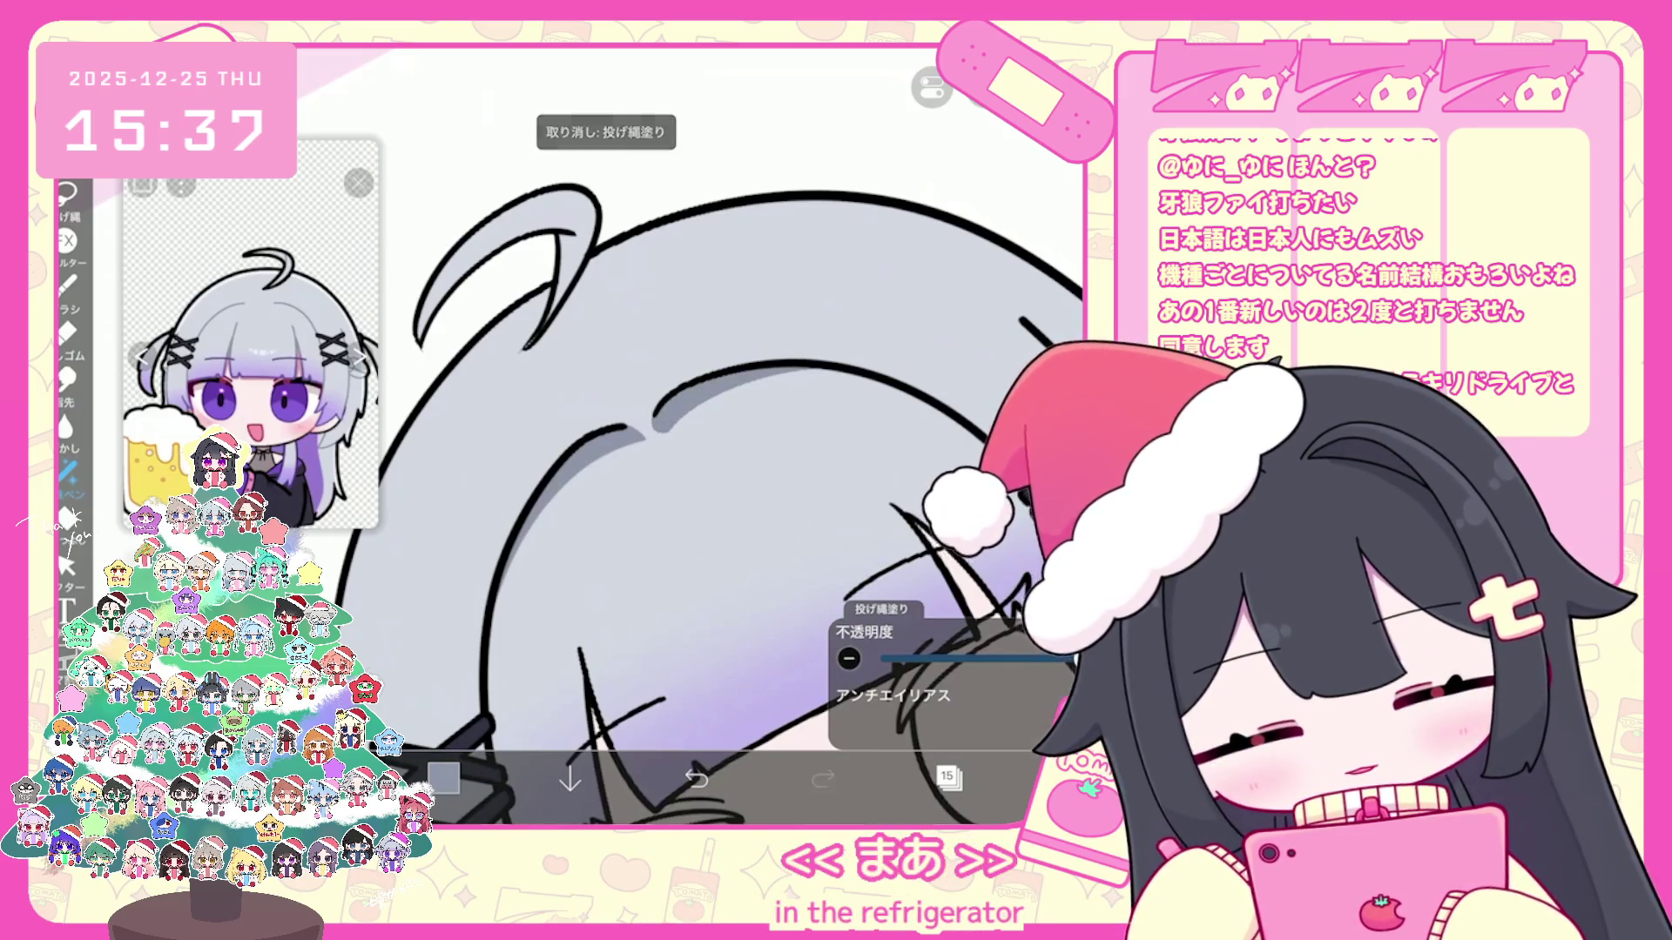
pyautogui.scroll(-5, 706, 432)
# Step: Switch to line-art layer 18 with a black 天才ペン brush
pyautogui.click(947, 778)
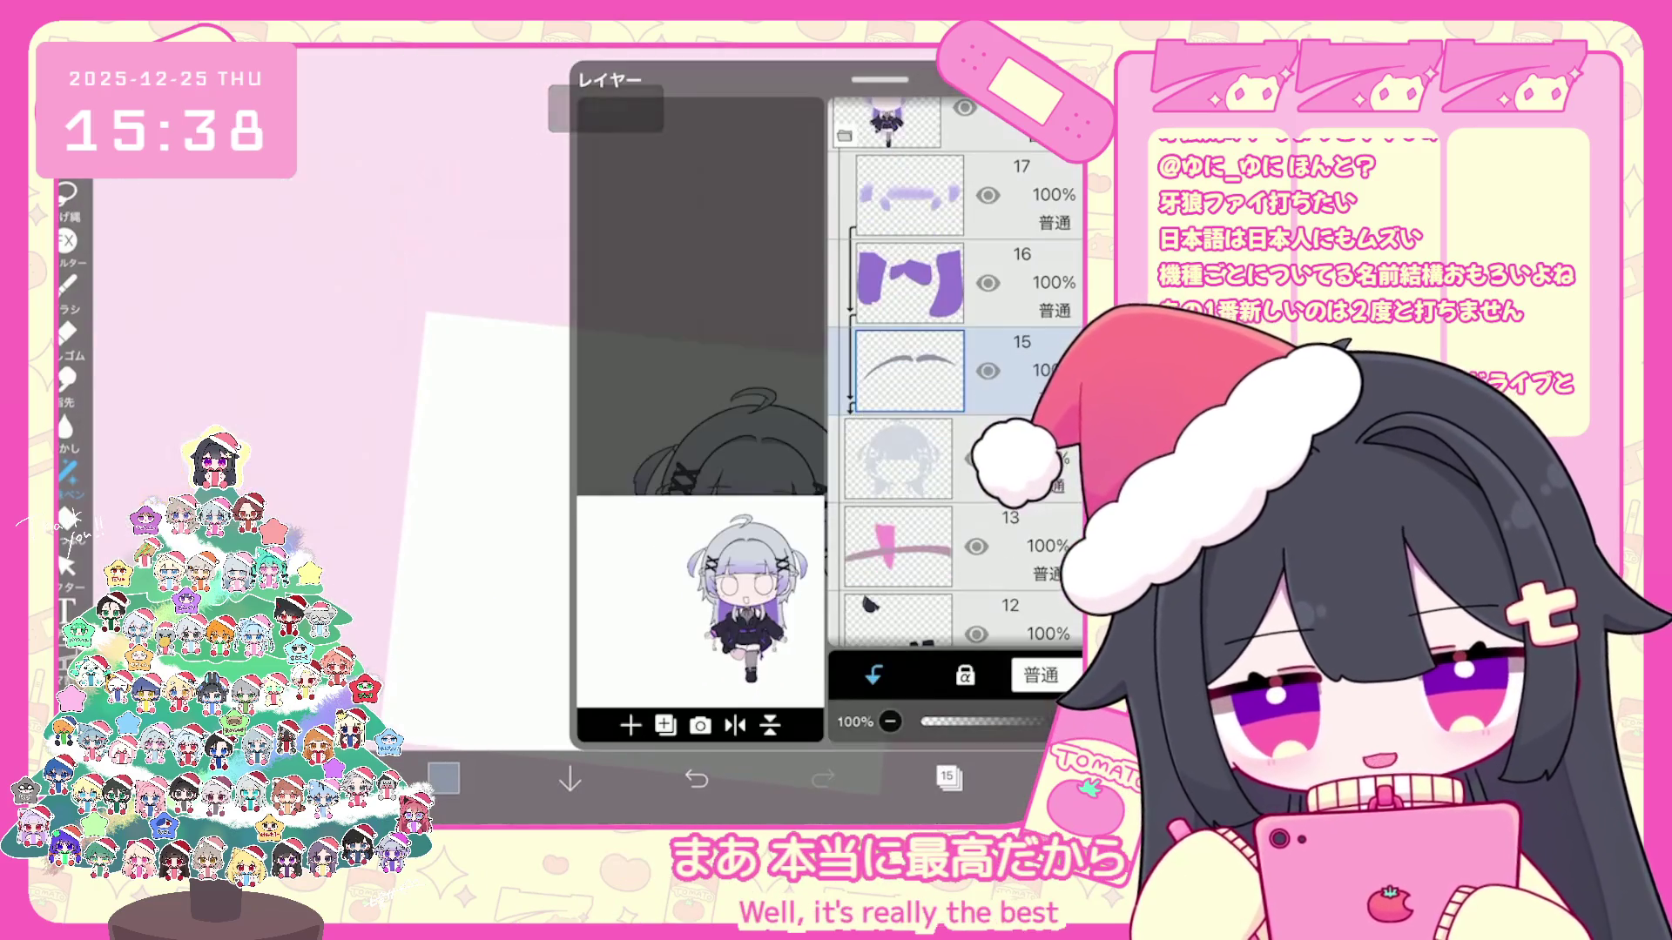
pyautogui.scroll(3, 953, 378)
pyautogui.click(901, 364)
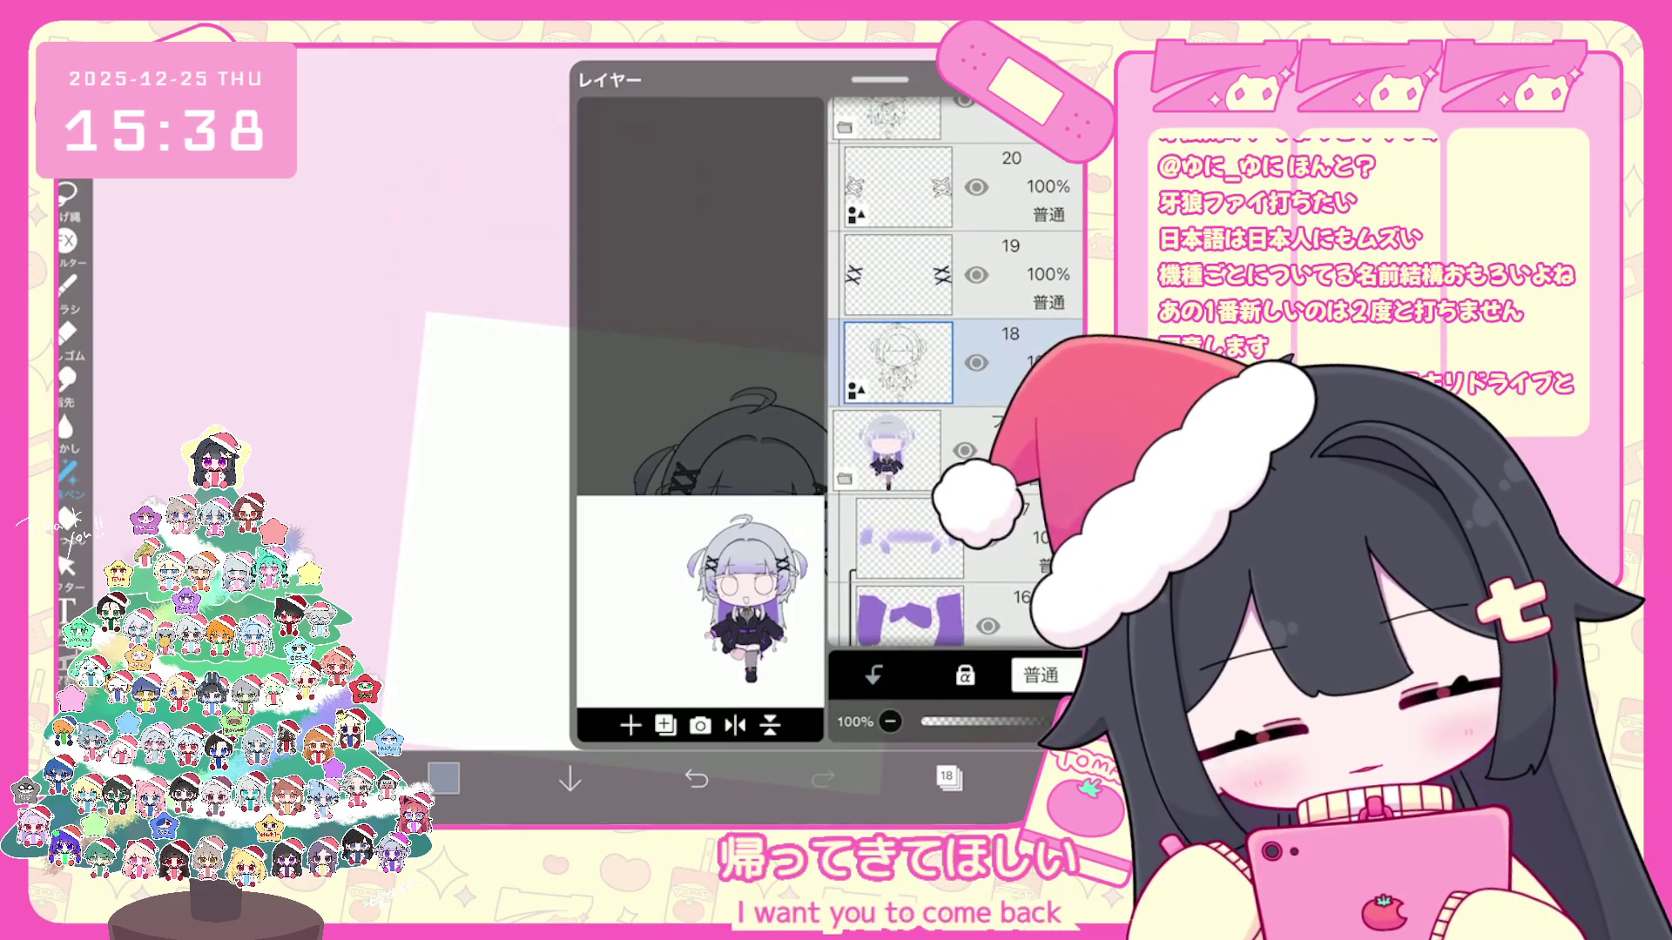
pyautogui.click(444, 778)
pyautogui.click(444, 779)
pyautogui.click(69, 284)
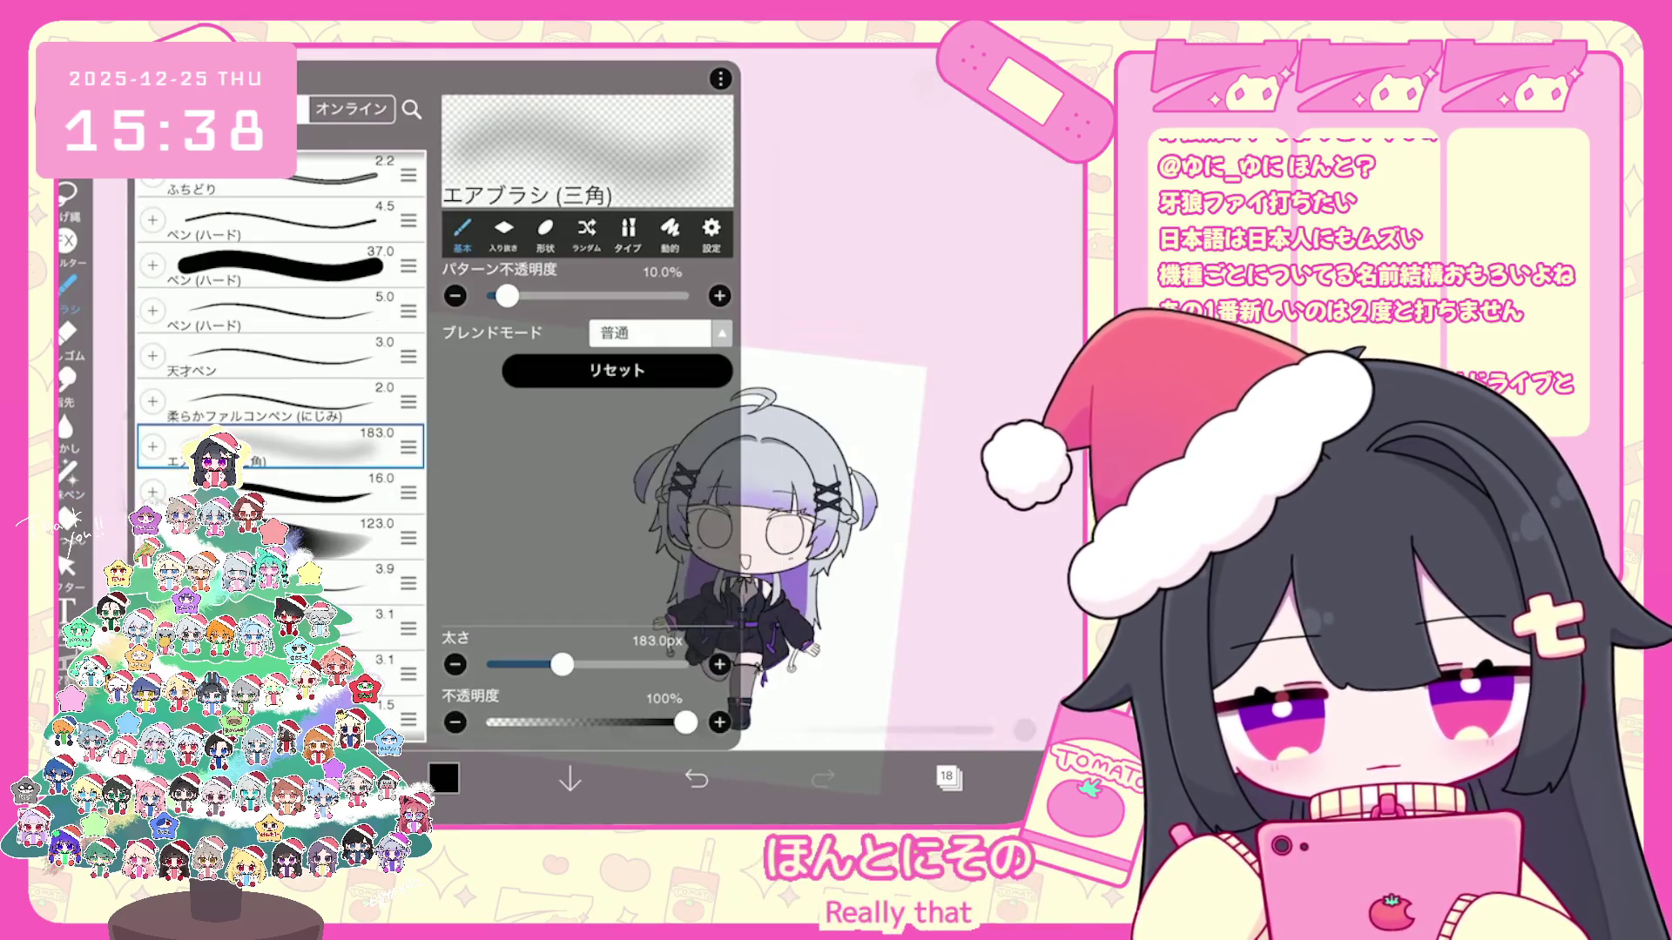
pyautogui.click(262, 379)
pyautogui.click(68, 285)
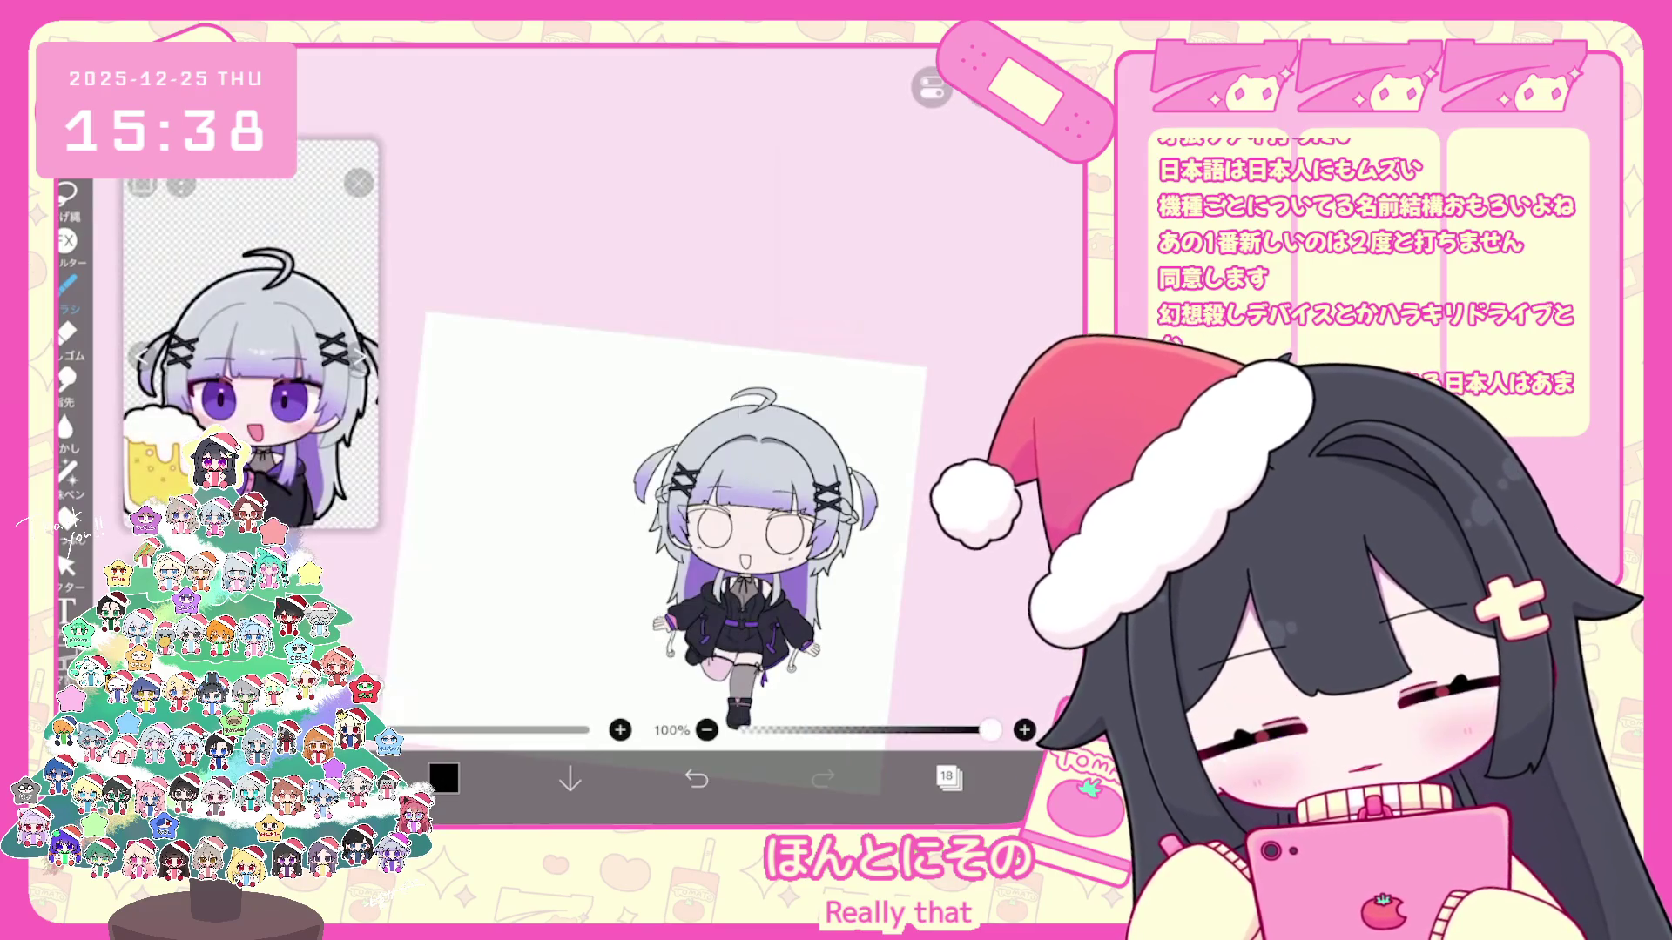
pyautogui.scroll(3, 692, 431)
pyautogui.scroll(5, 692, 432)
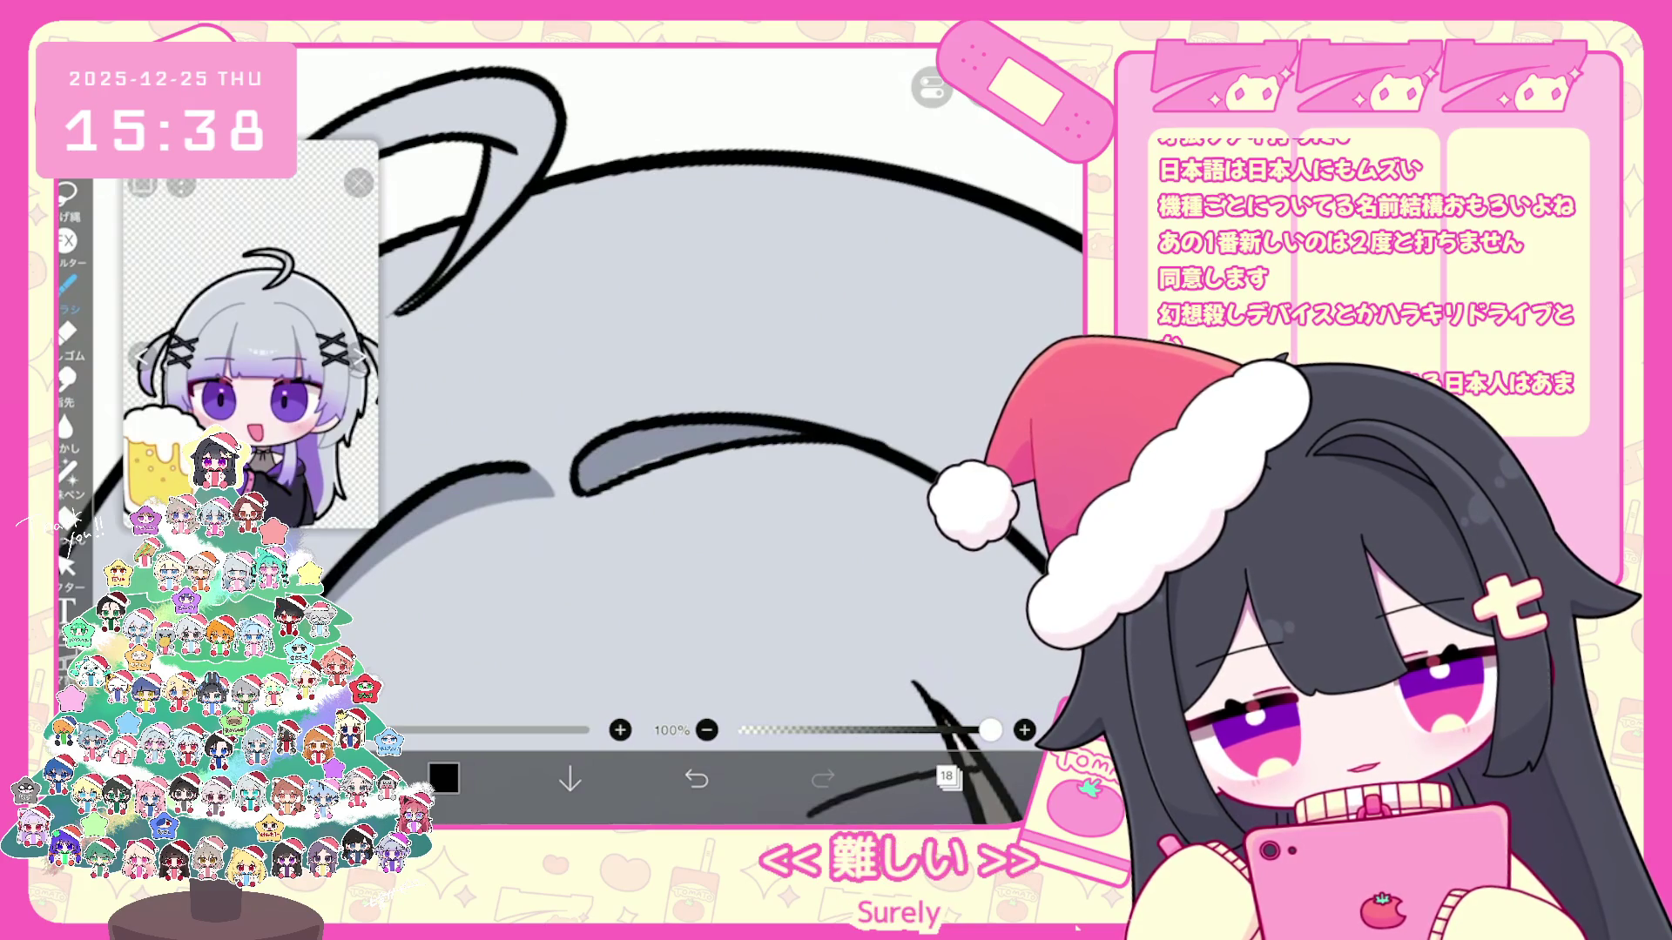
# Step: Draw and undo trial strokes on the hair, then return to shading layer 15
pyautogui.hotkey('ctrl', 'z')
pyautogui.scroll(-2, 718, 392)
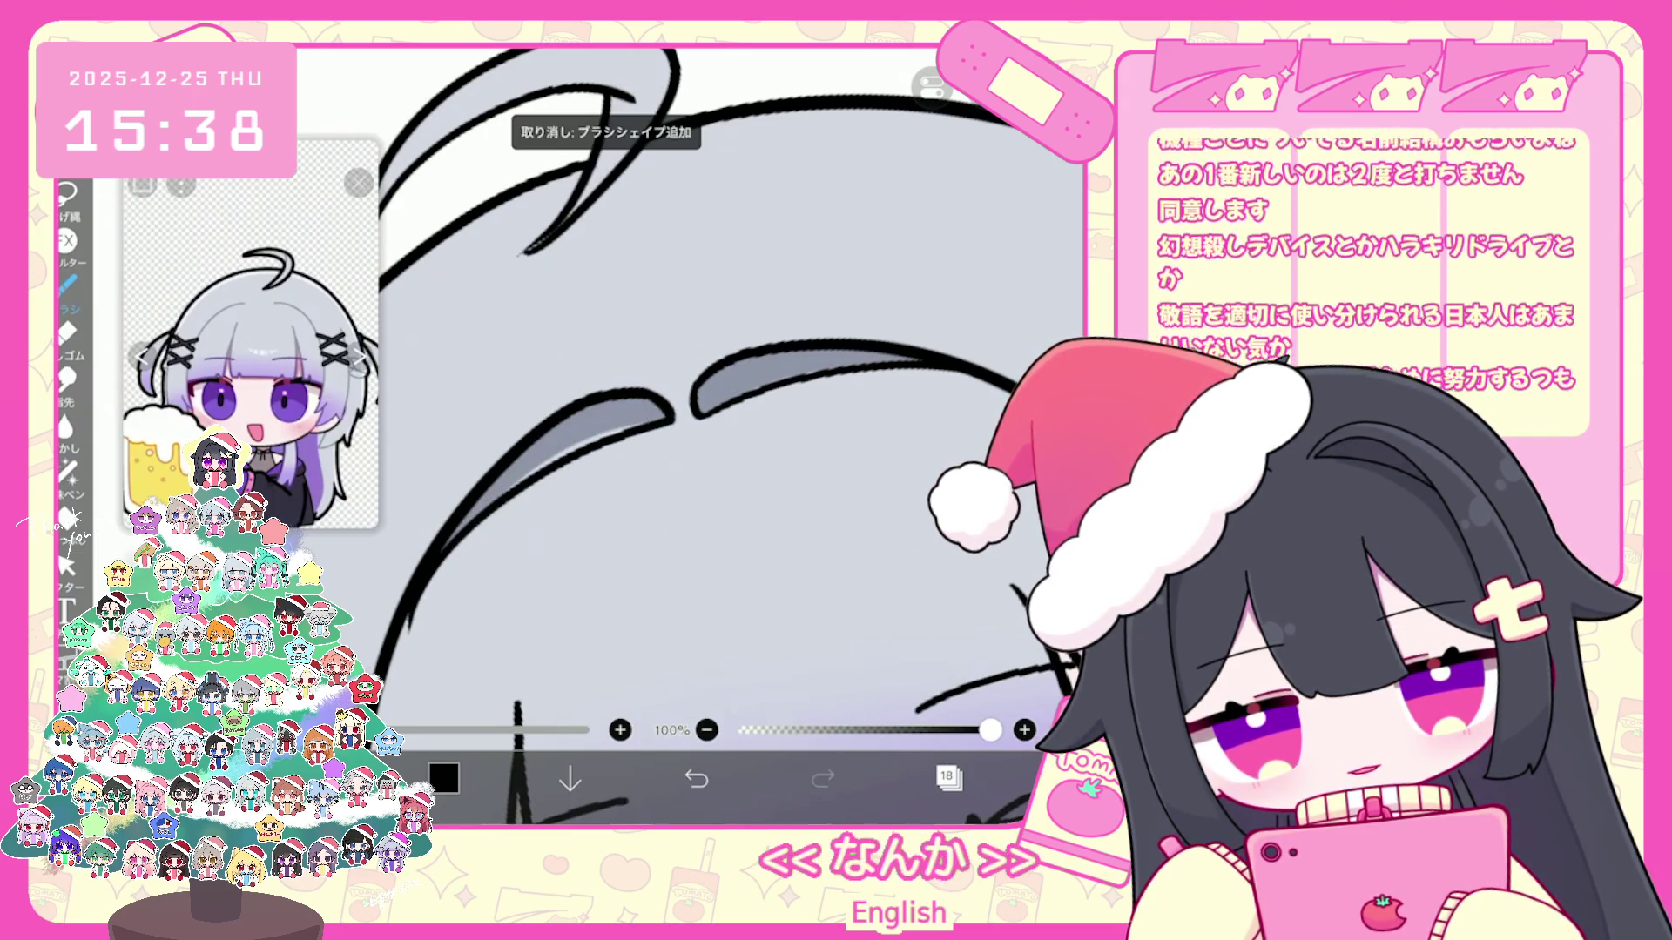
pyautogui.moveTo(650, 395); pyautogui.dragTo(668, 415)
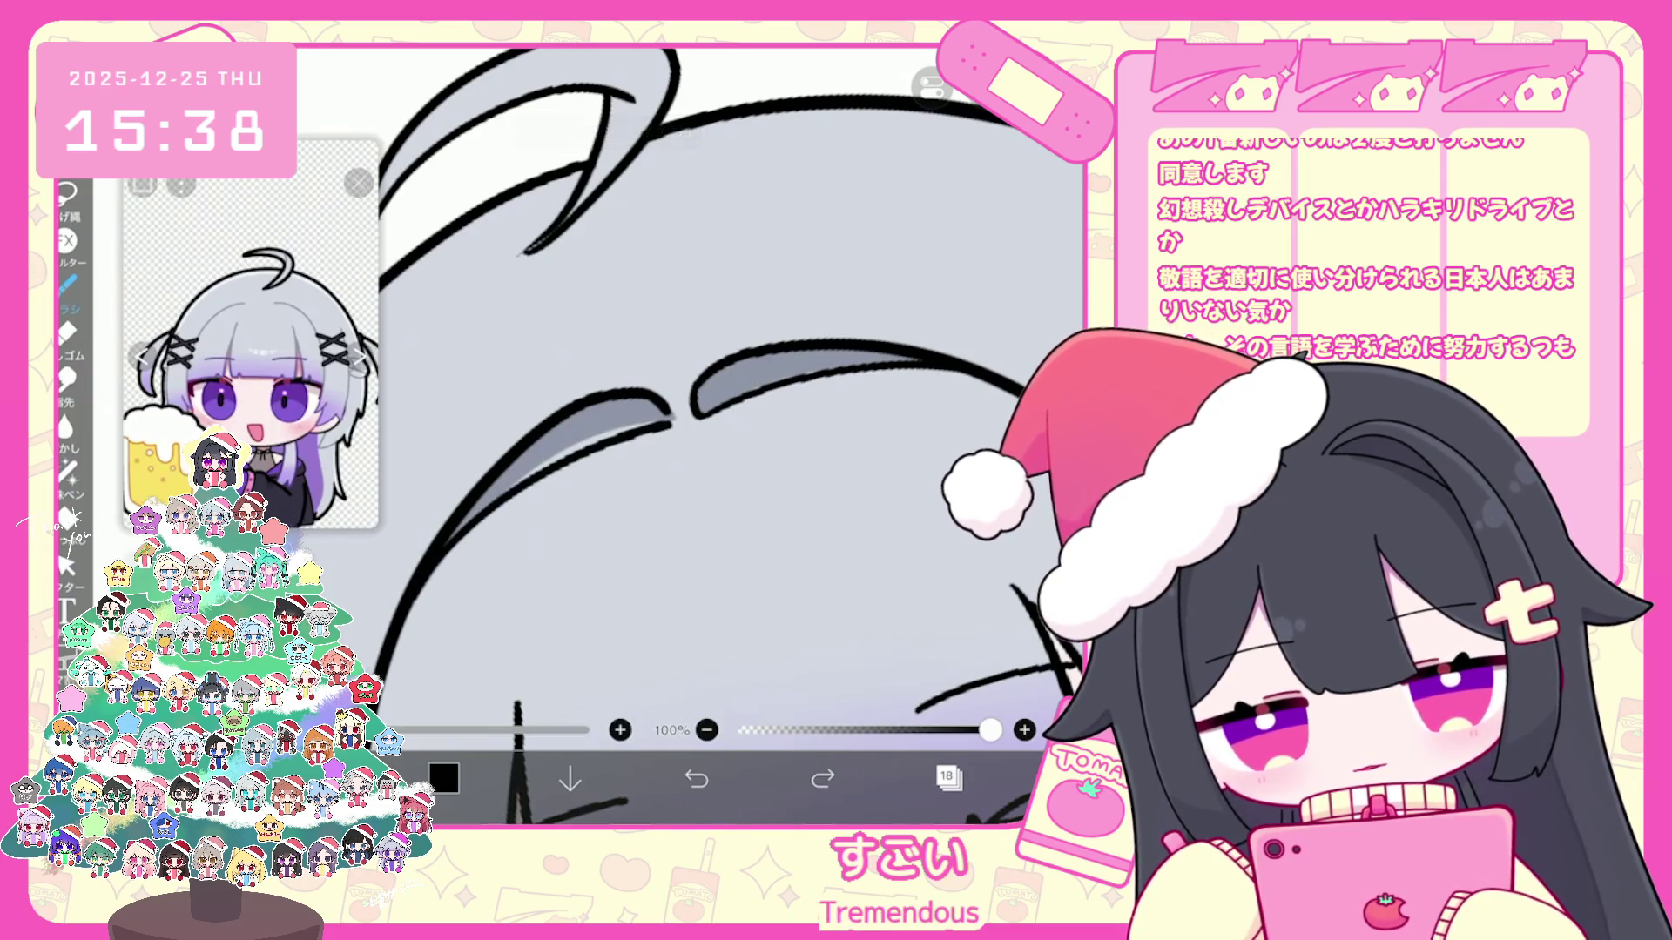
pyautogui.scroll(2, 705, 391)
pyautogui.hotkey('ctrl', 'z')
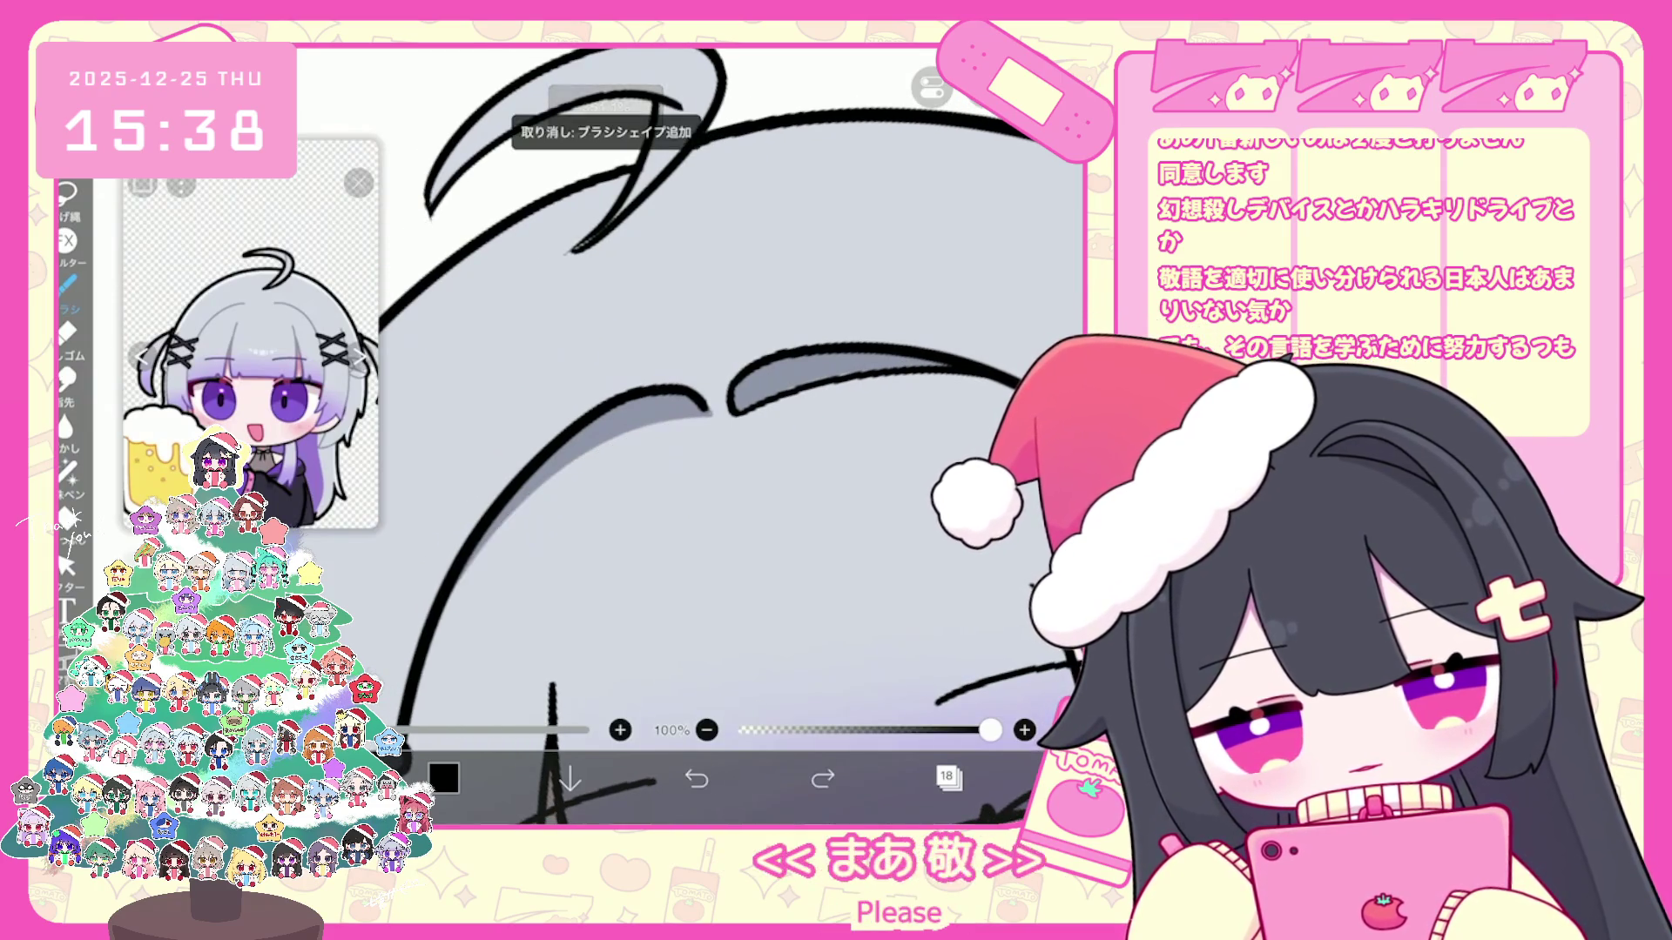
pyautogui.scroll(-3, 706, 431)
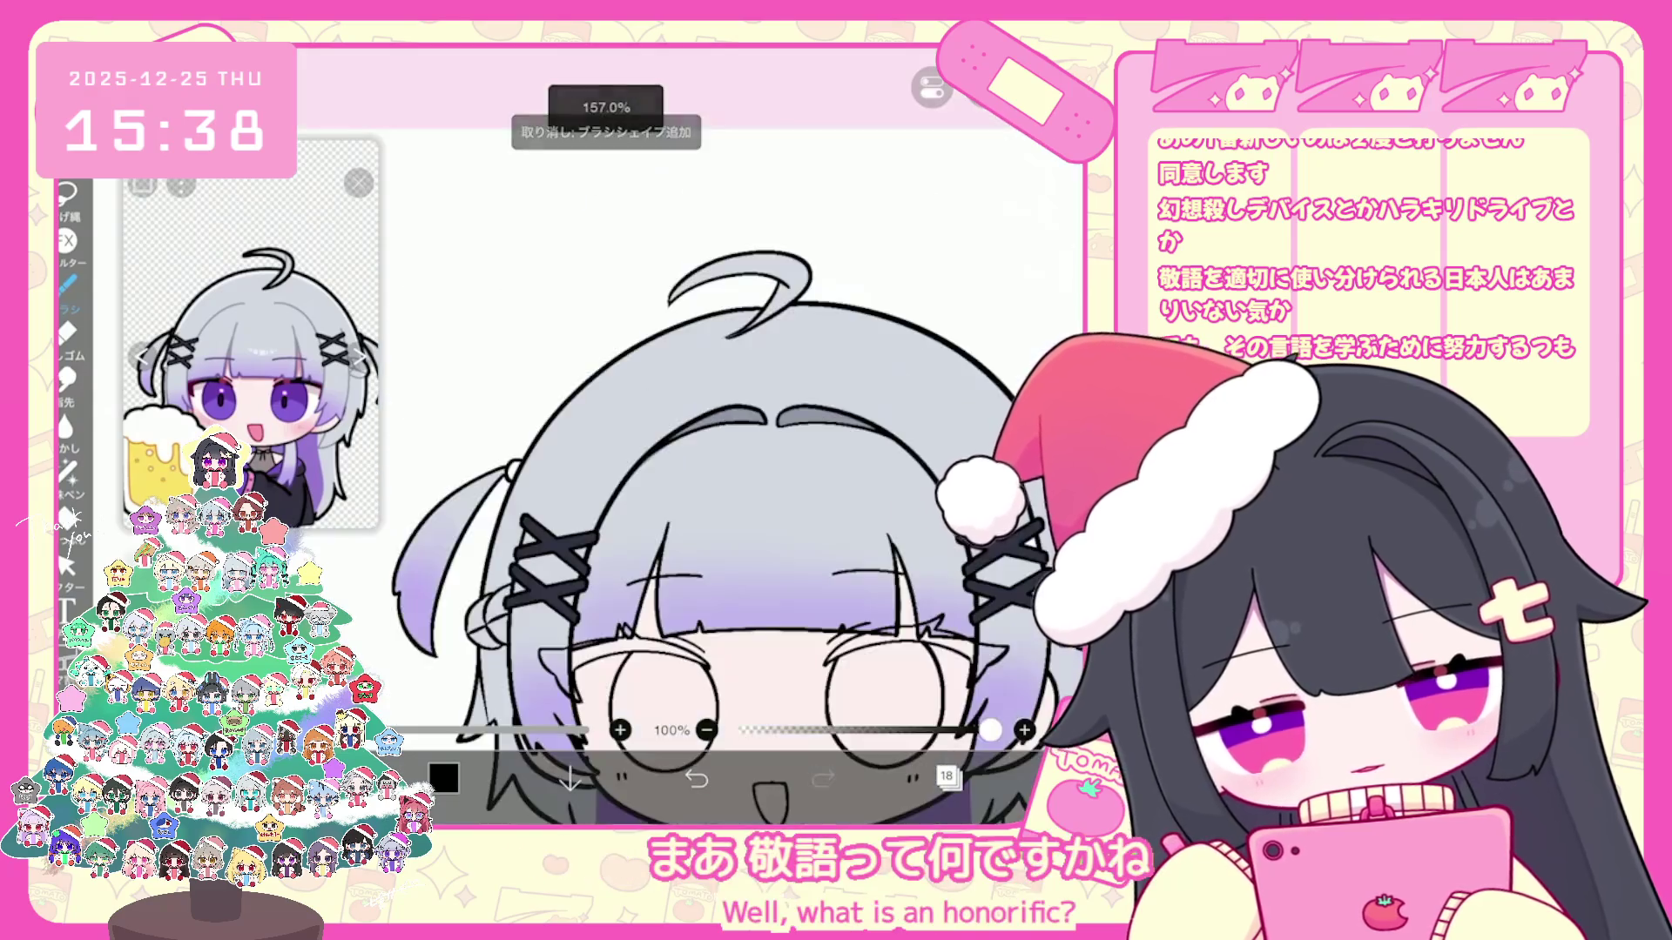
pyautogui.click(948, 778)
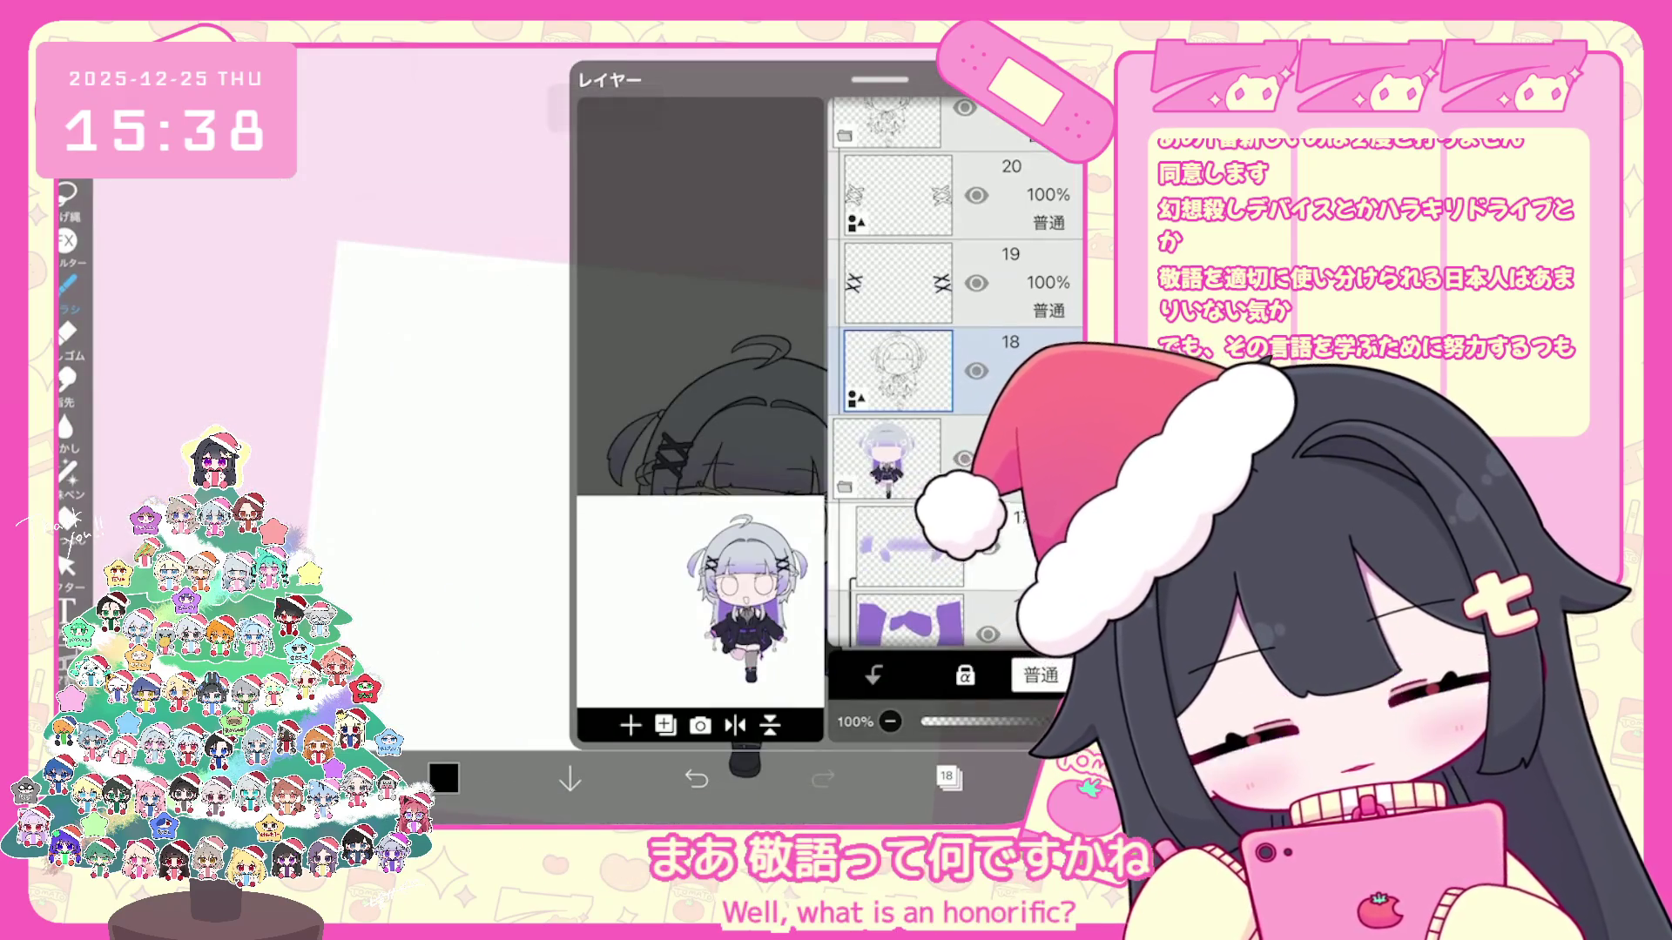
pyautogui.scroll(-3, 954, 391)
pyautogui.click(911, 232)
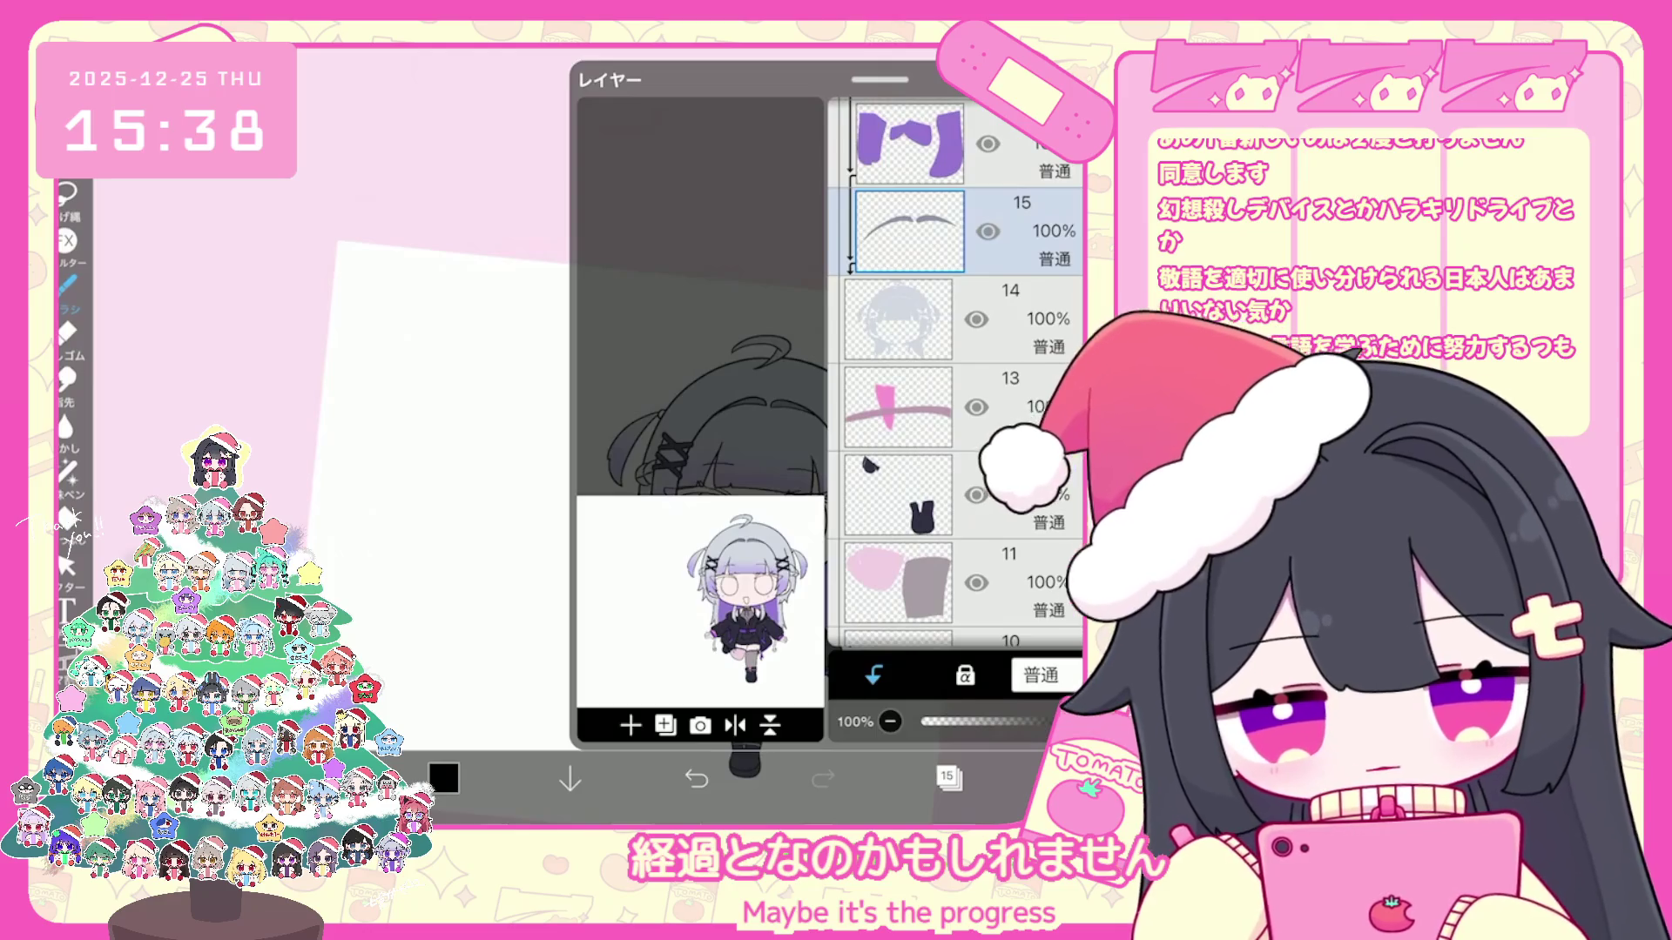
pyautogui.click(948, 778)
pyautogui.click(754, 392)
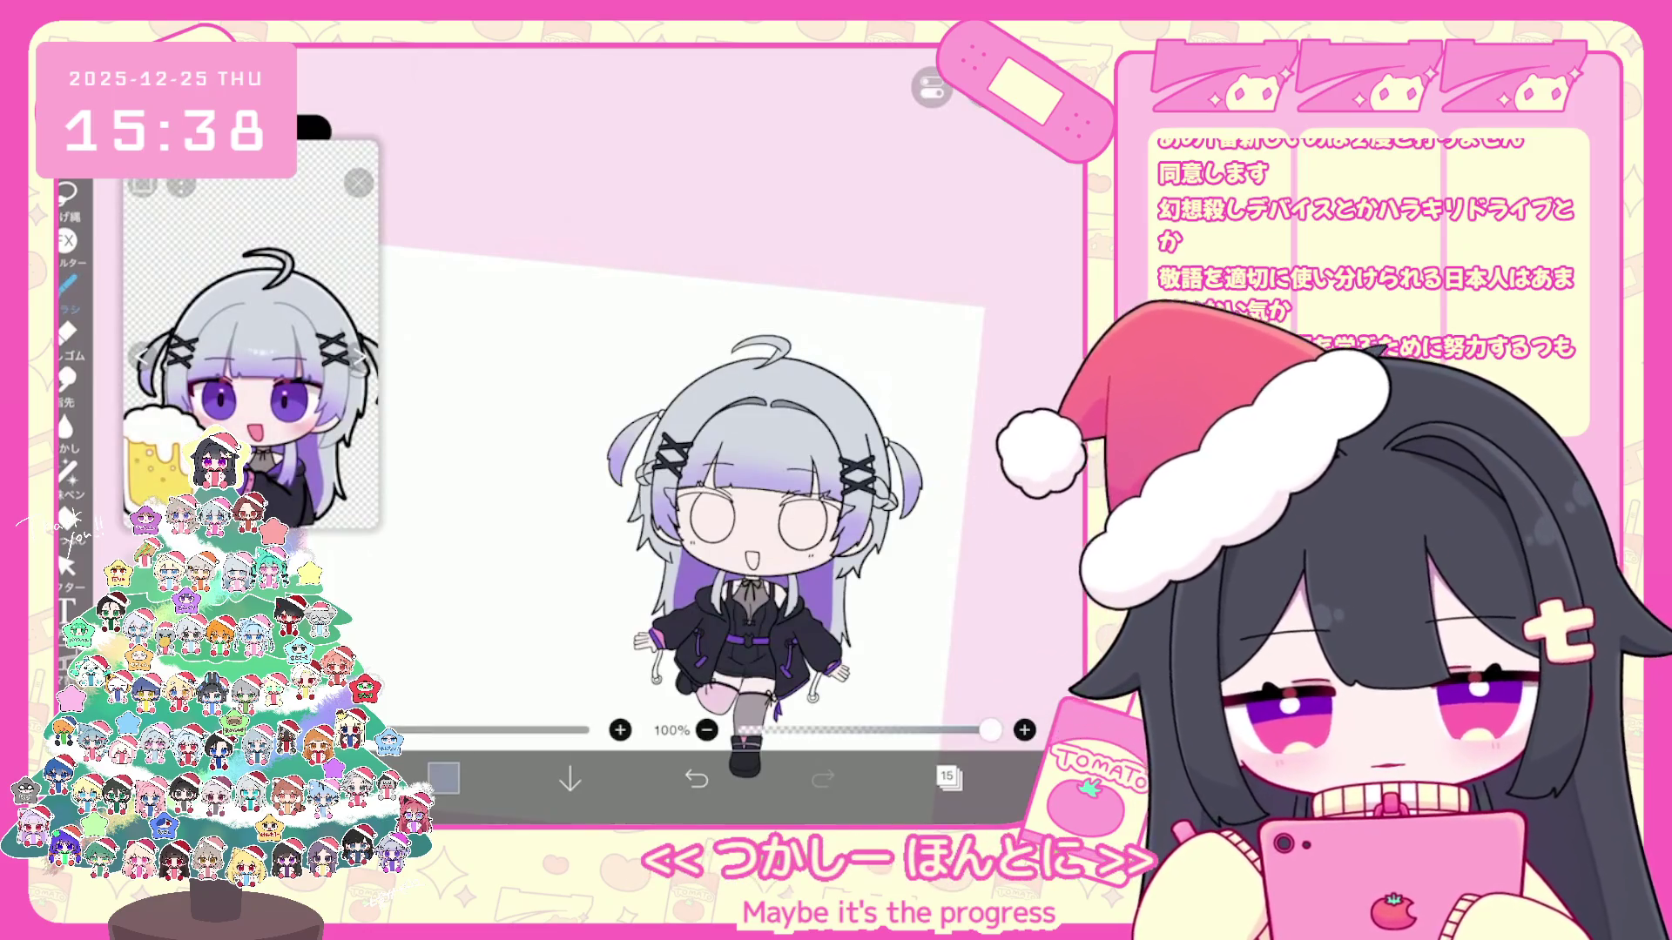
pyautogui.scroll(3, 673, 444)
pyautogui.scroll(2, 672, 444)
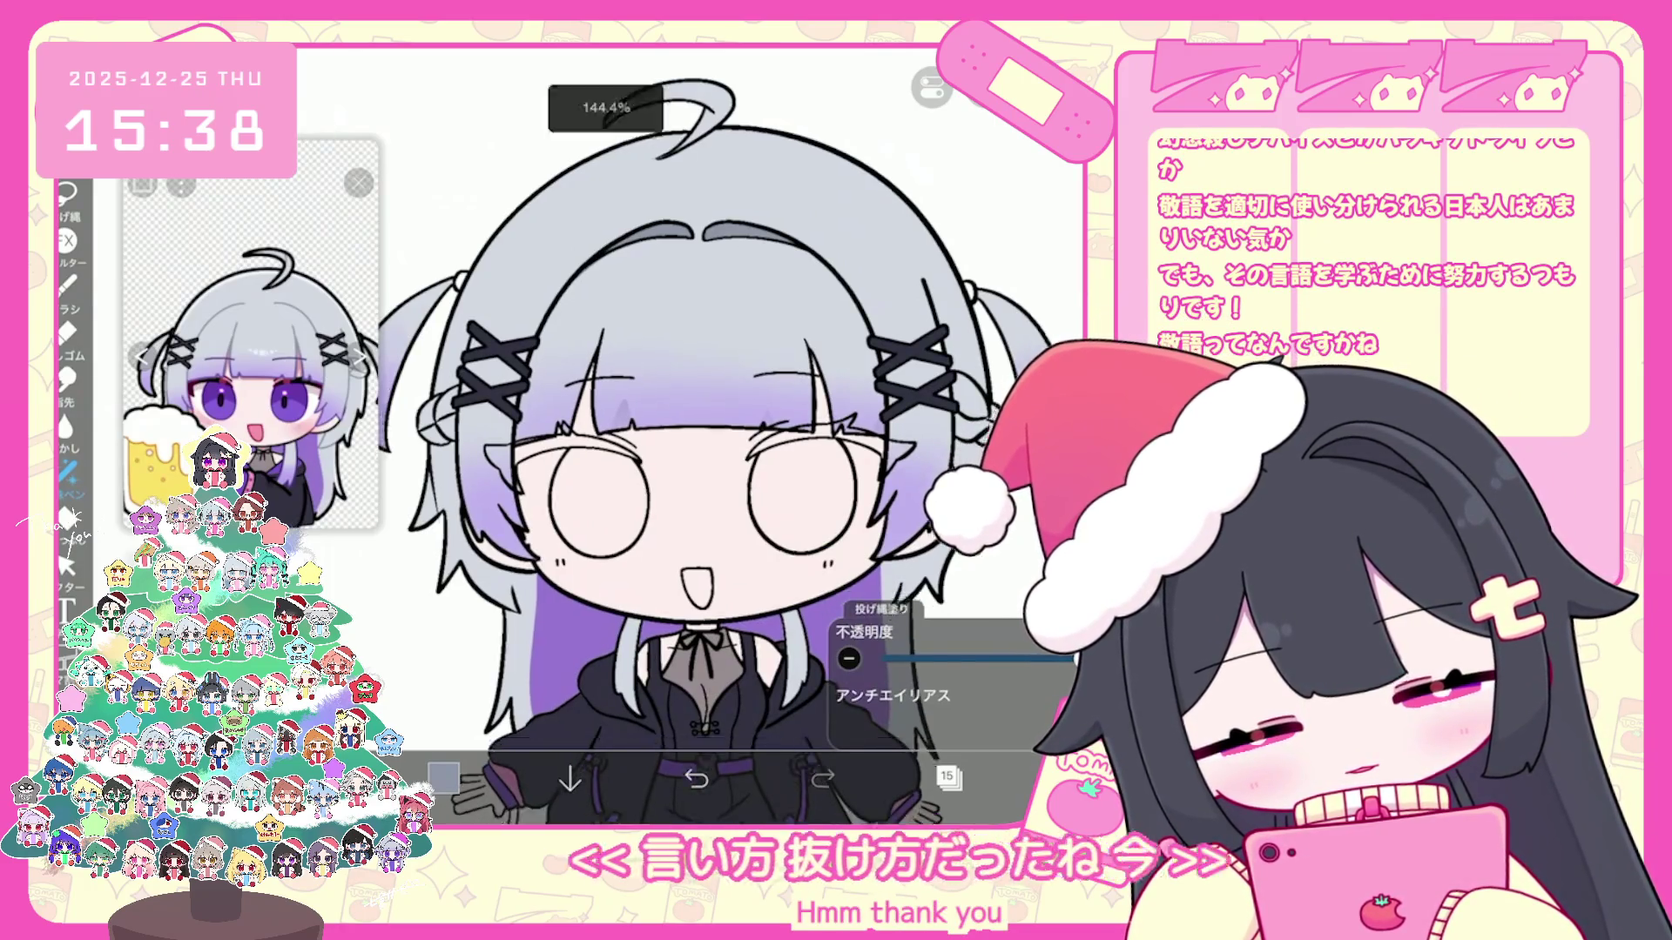
pyautogui.scroll(2, 724, 437)
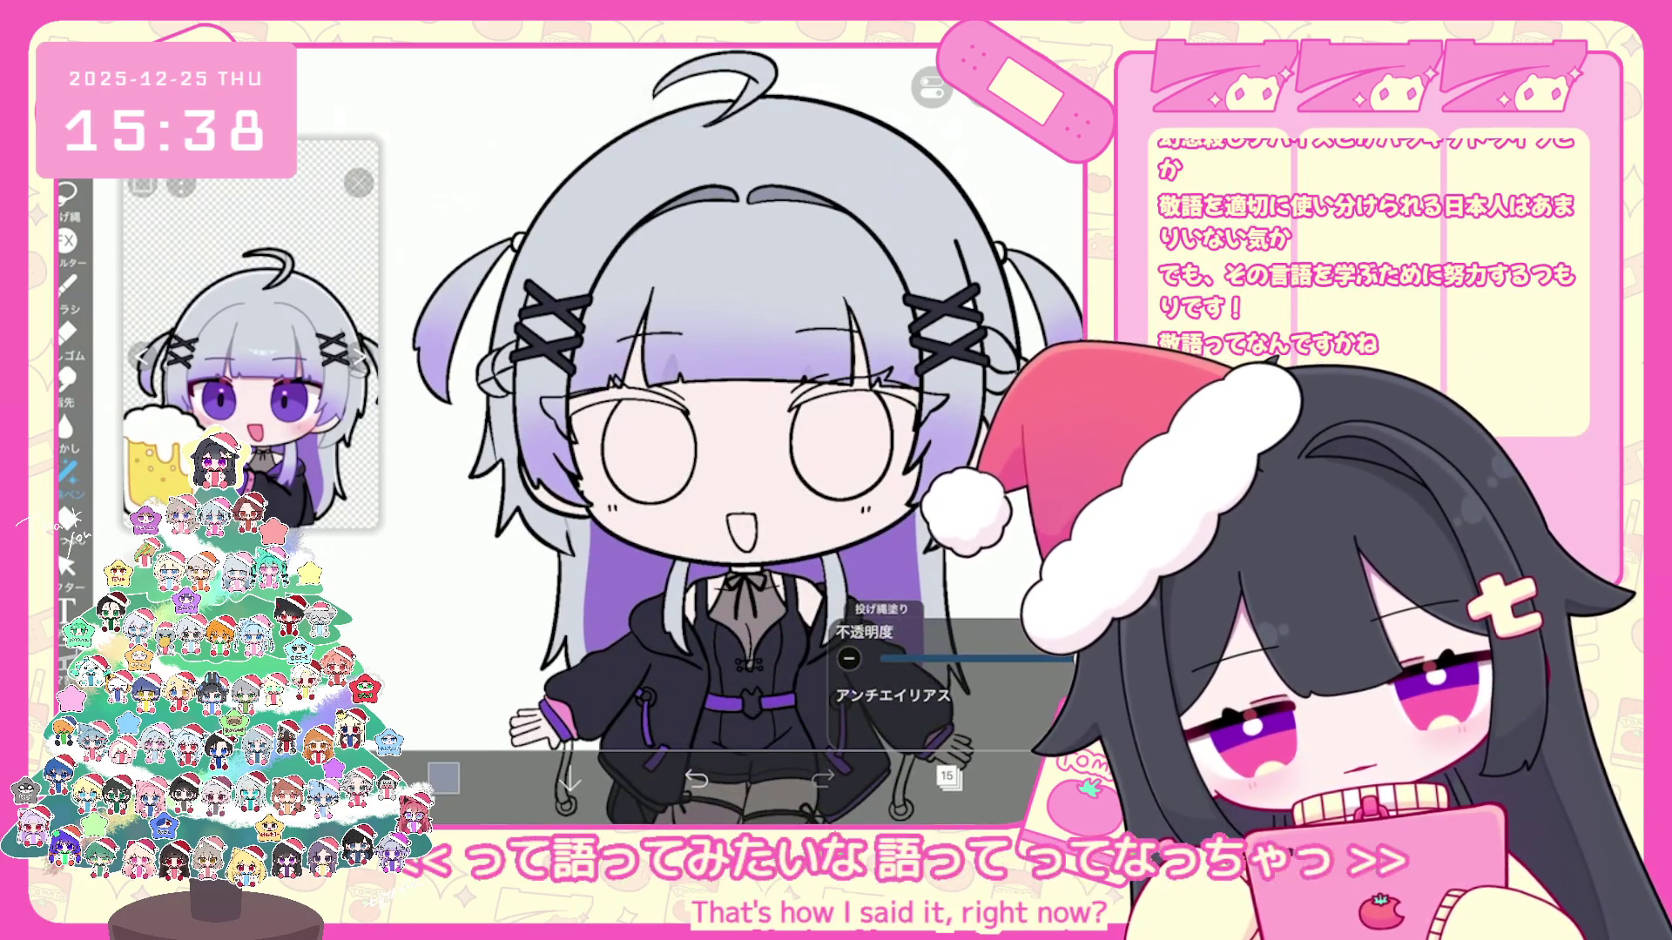
pyautogui.click(443, 778)
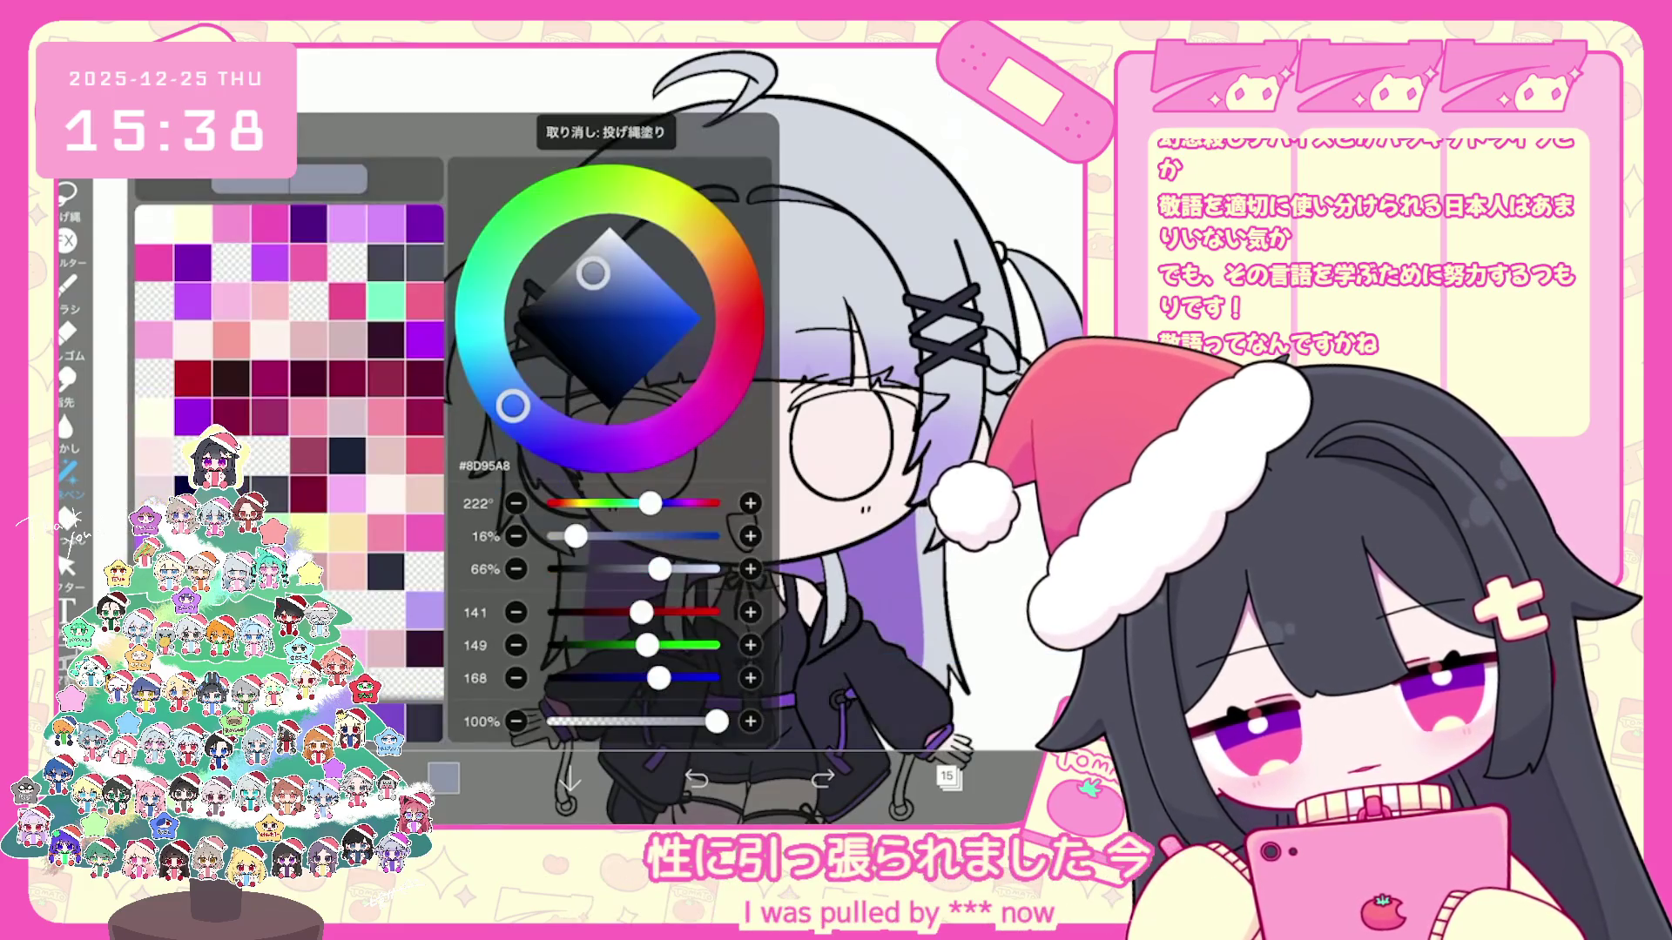
pyautogui.click(443, 779)
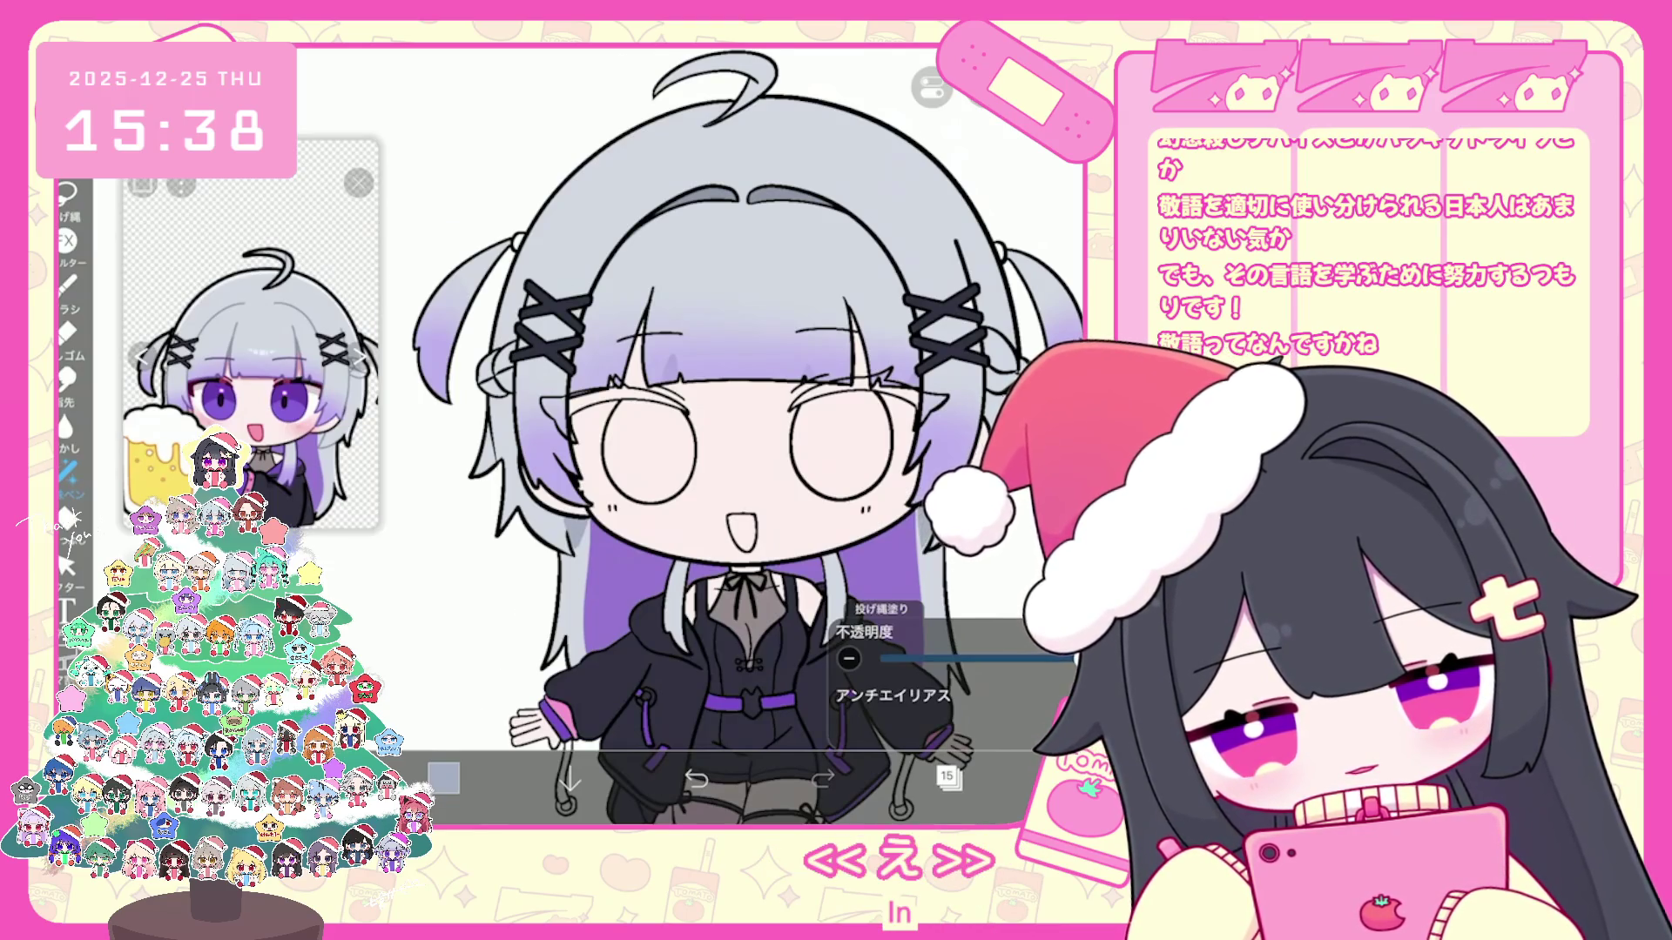
pyautogui.hotkey('ctrl', 'z')
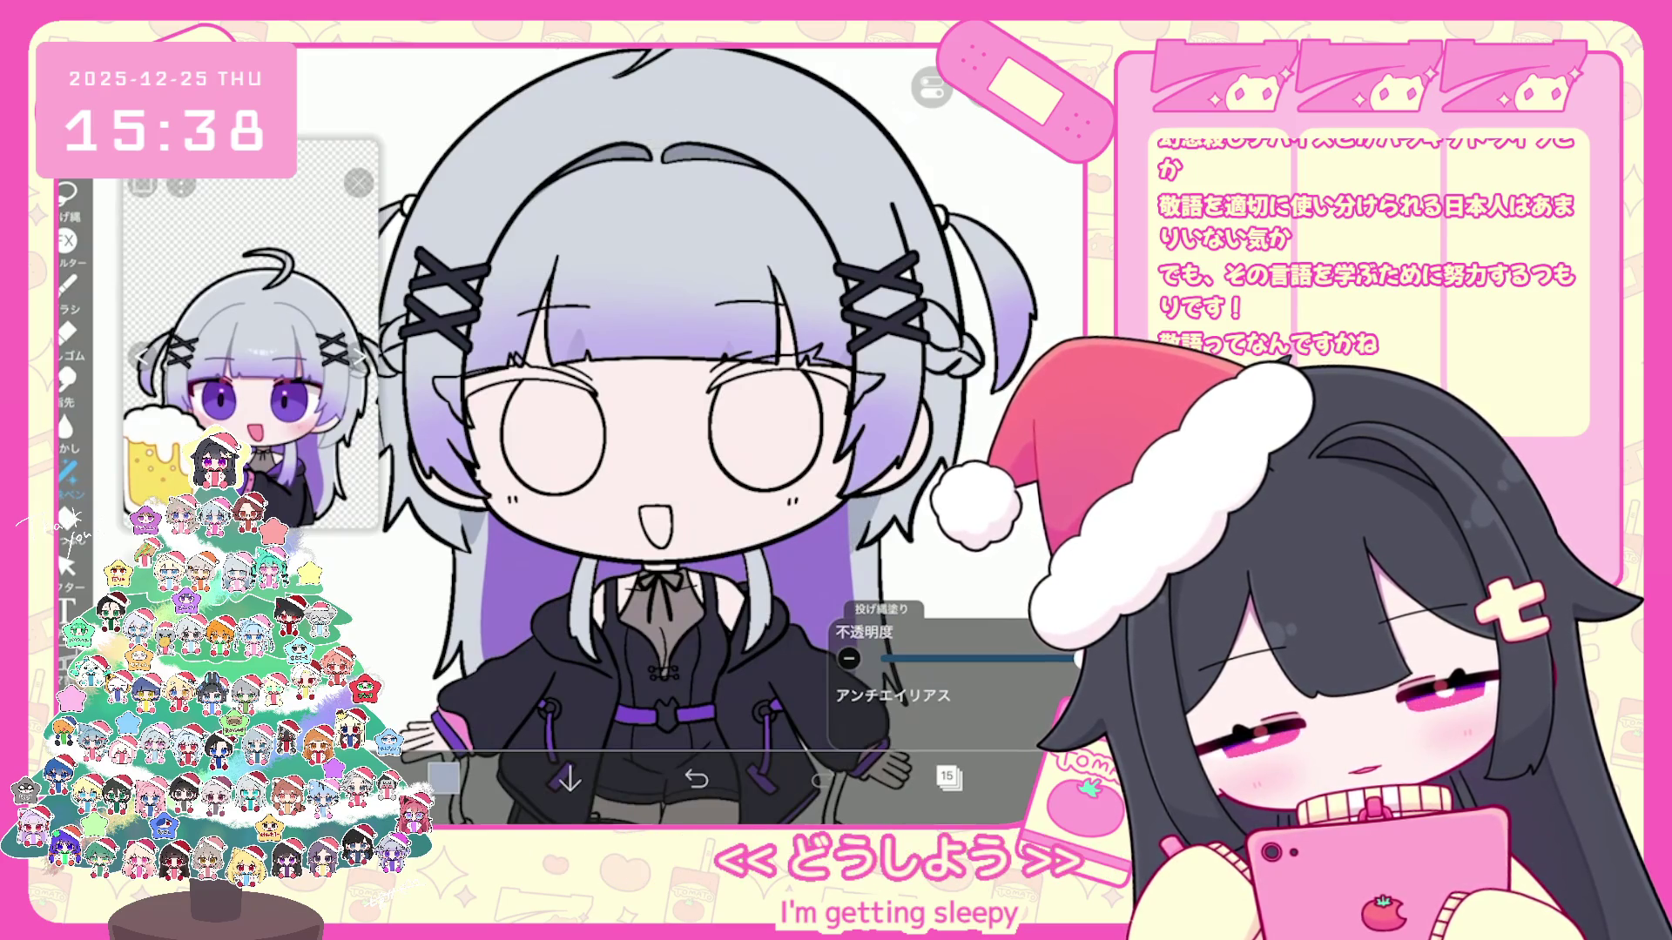
pyautogui.scroll(-5, 689, 437)
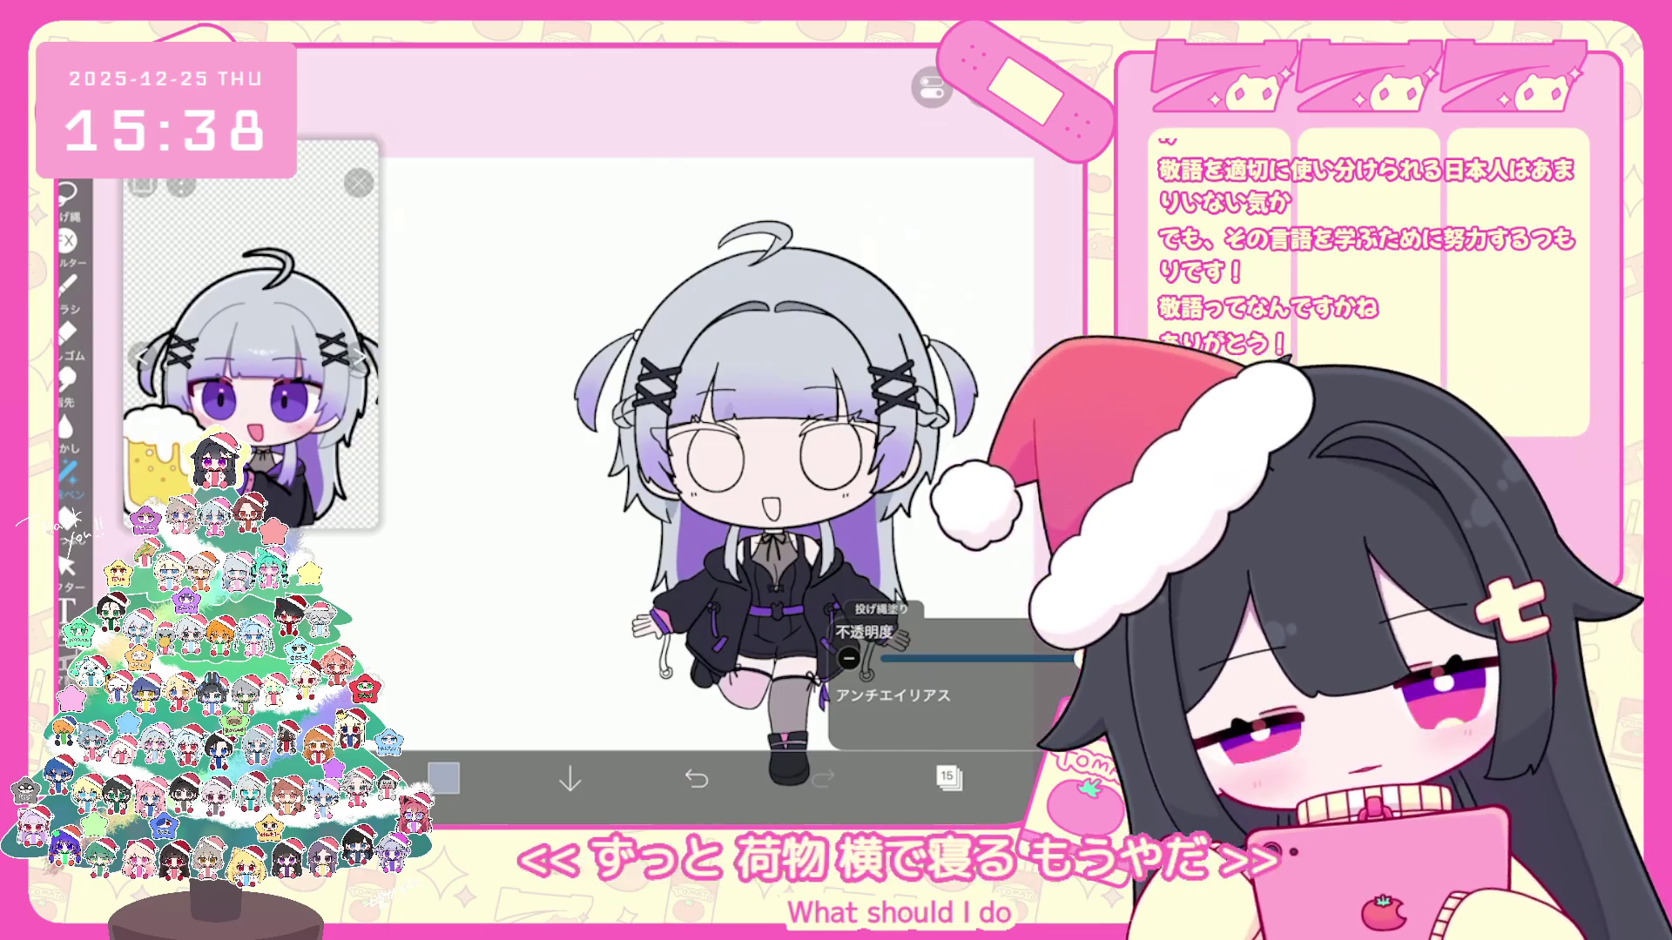
pyautogui.hotkey('ctrl', 'z')
pyautogui.scroll(3, 784, 444)
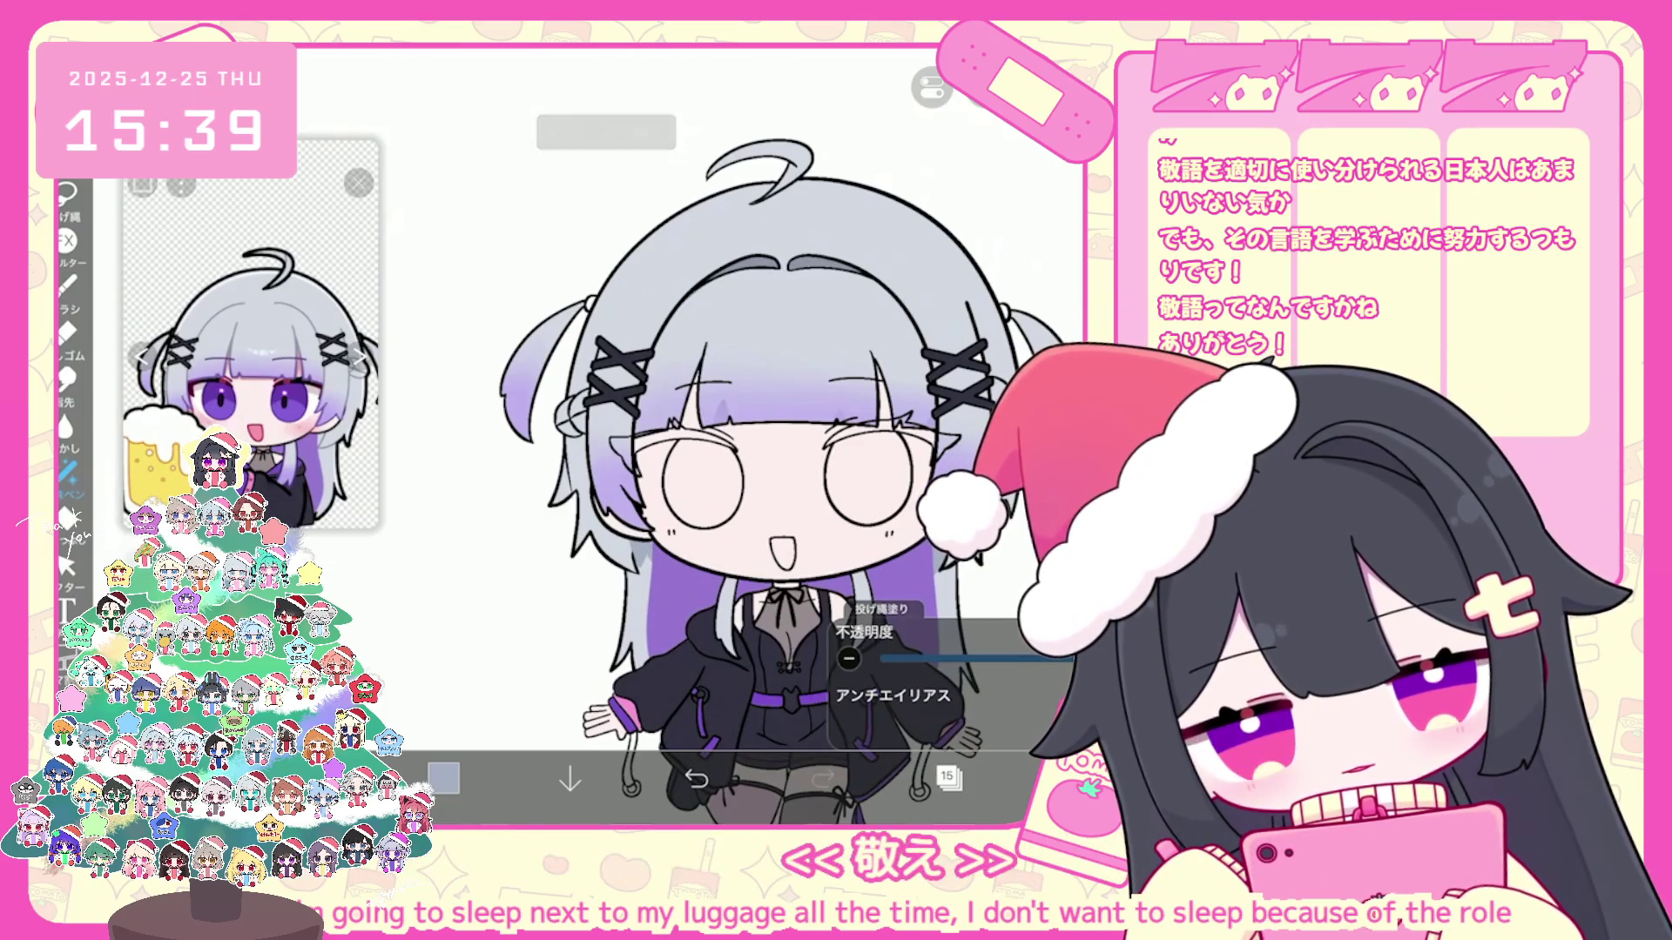
pyautogui.click(948, 780)
pyautogui.scroll(3, 953, 392)
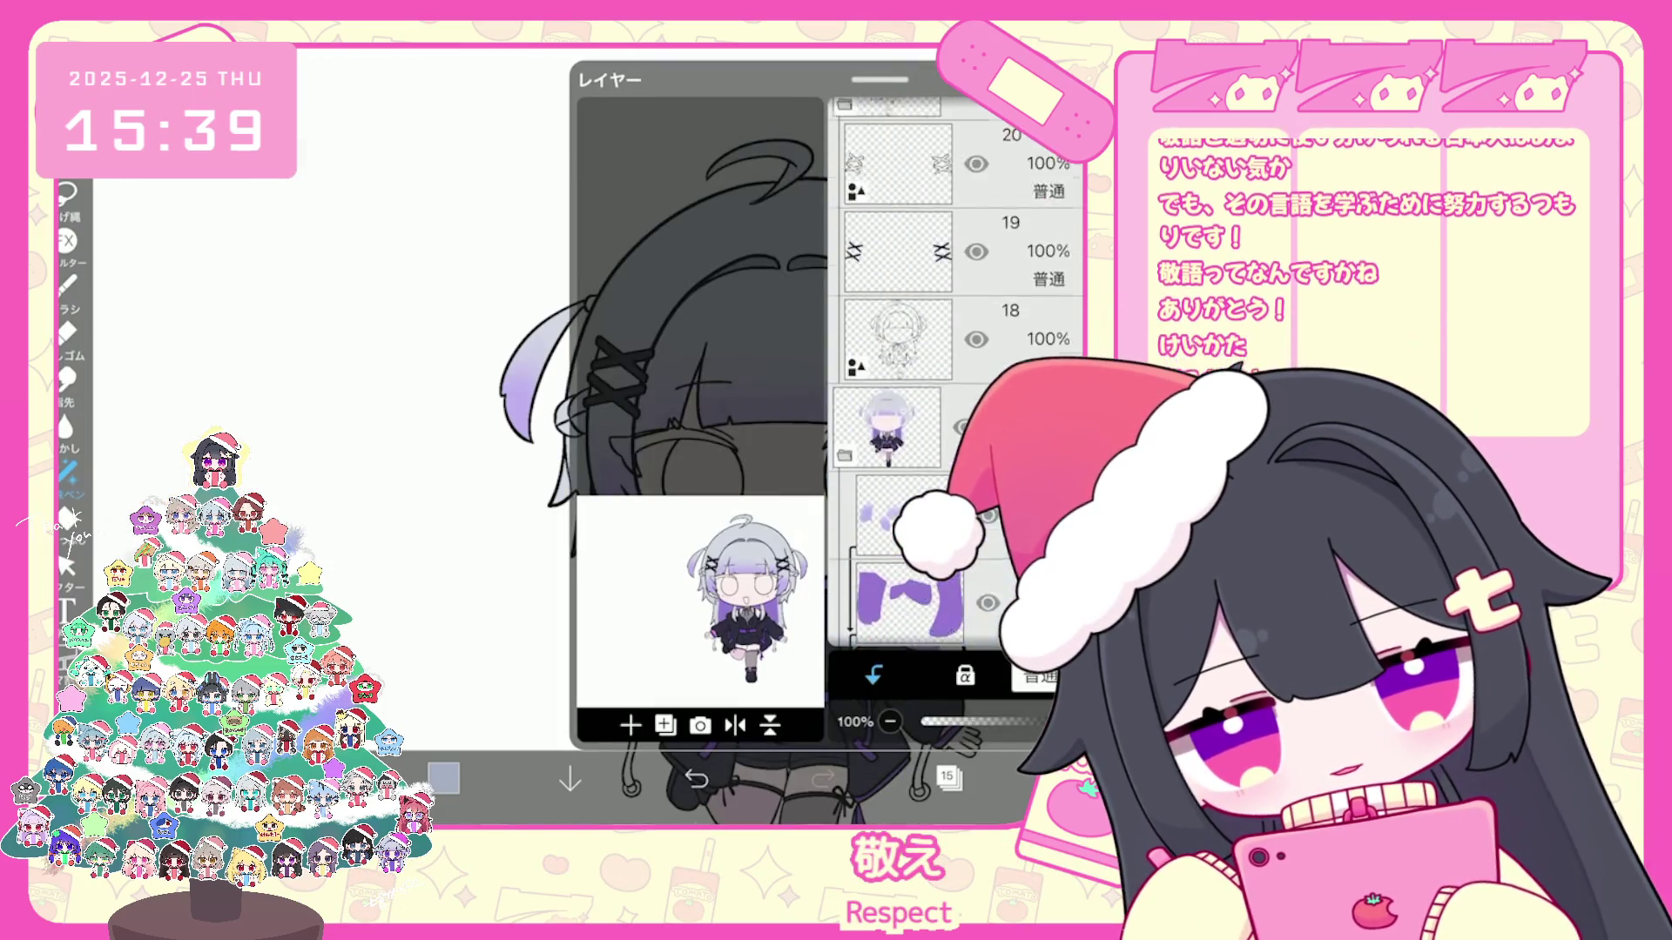
pyautogui.click(898, 280)
pyautogui.click(900, 369)
pyautogui.click(948, 779)
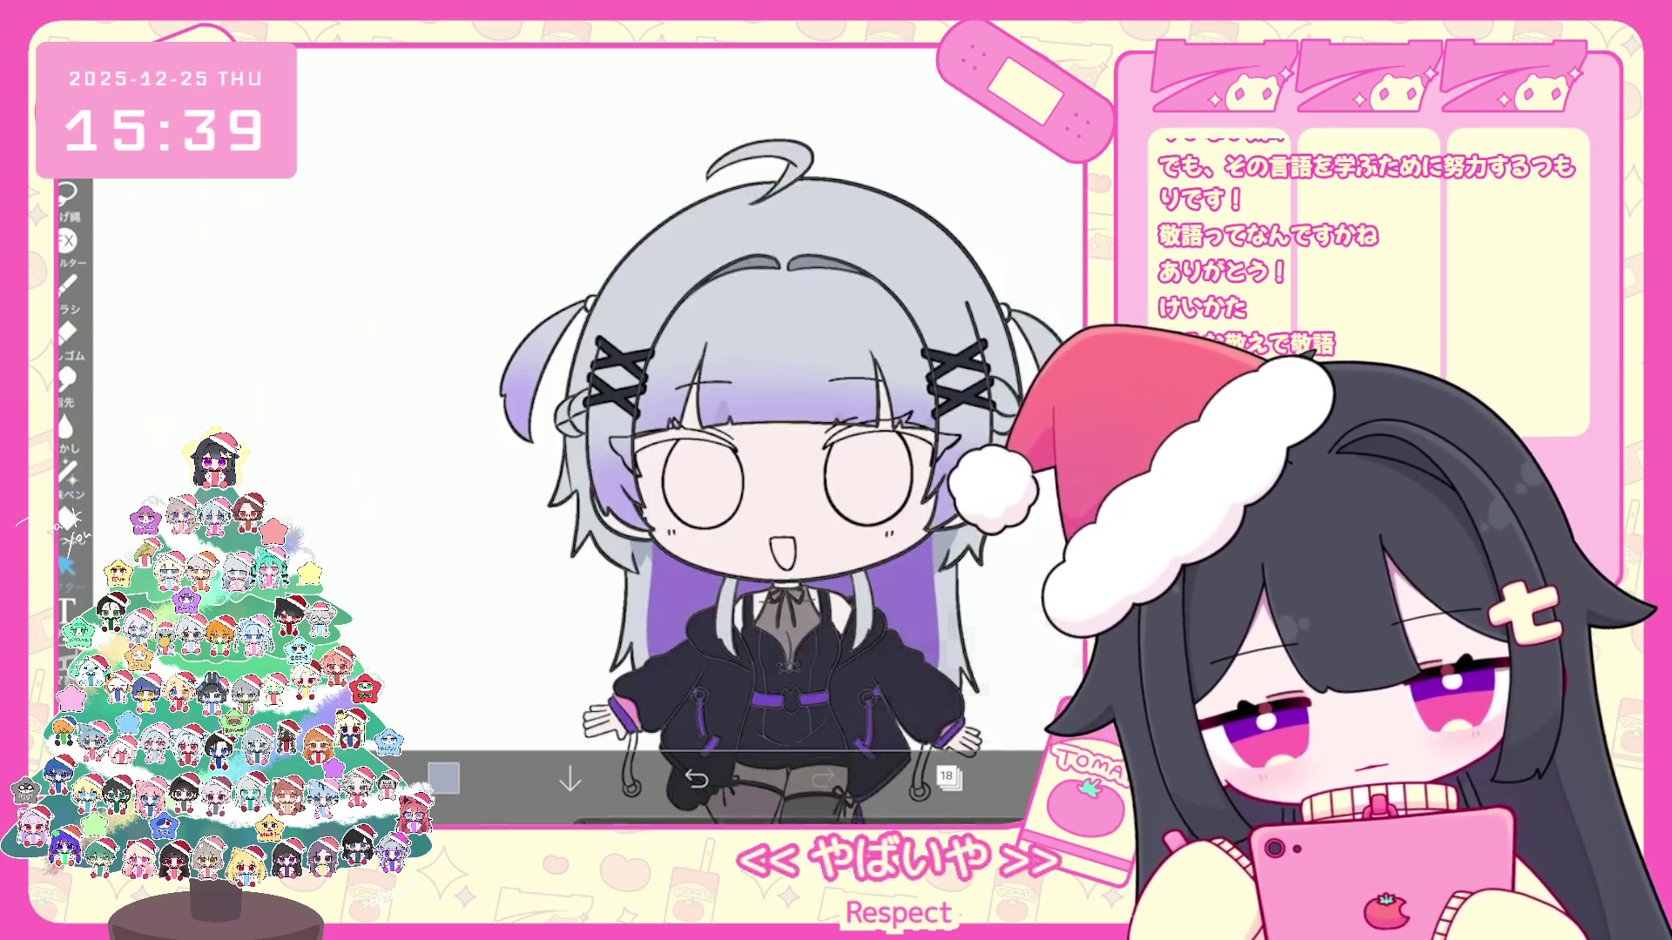
pyautogui.scroll(3, 731, 431)
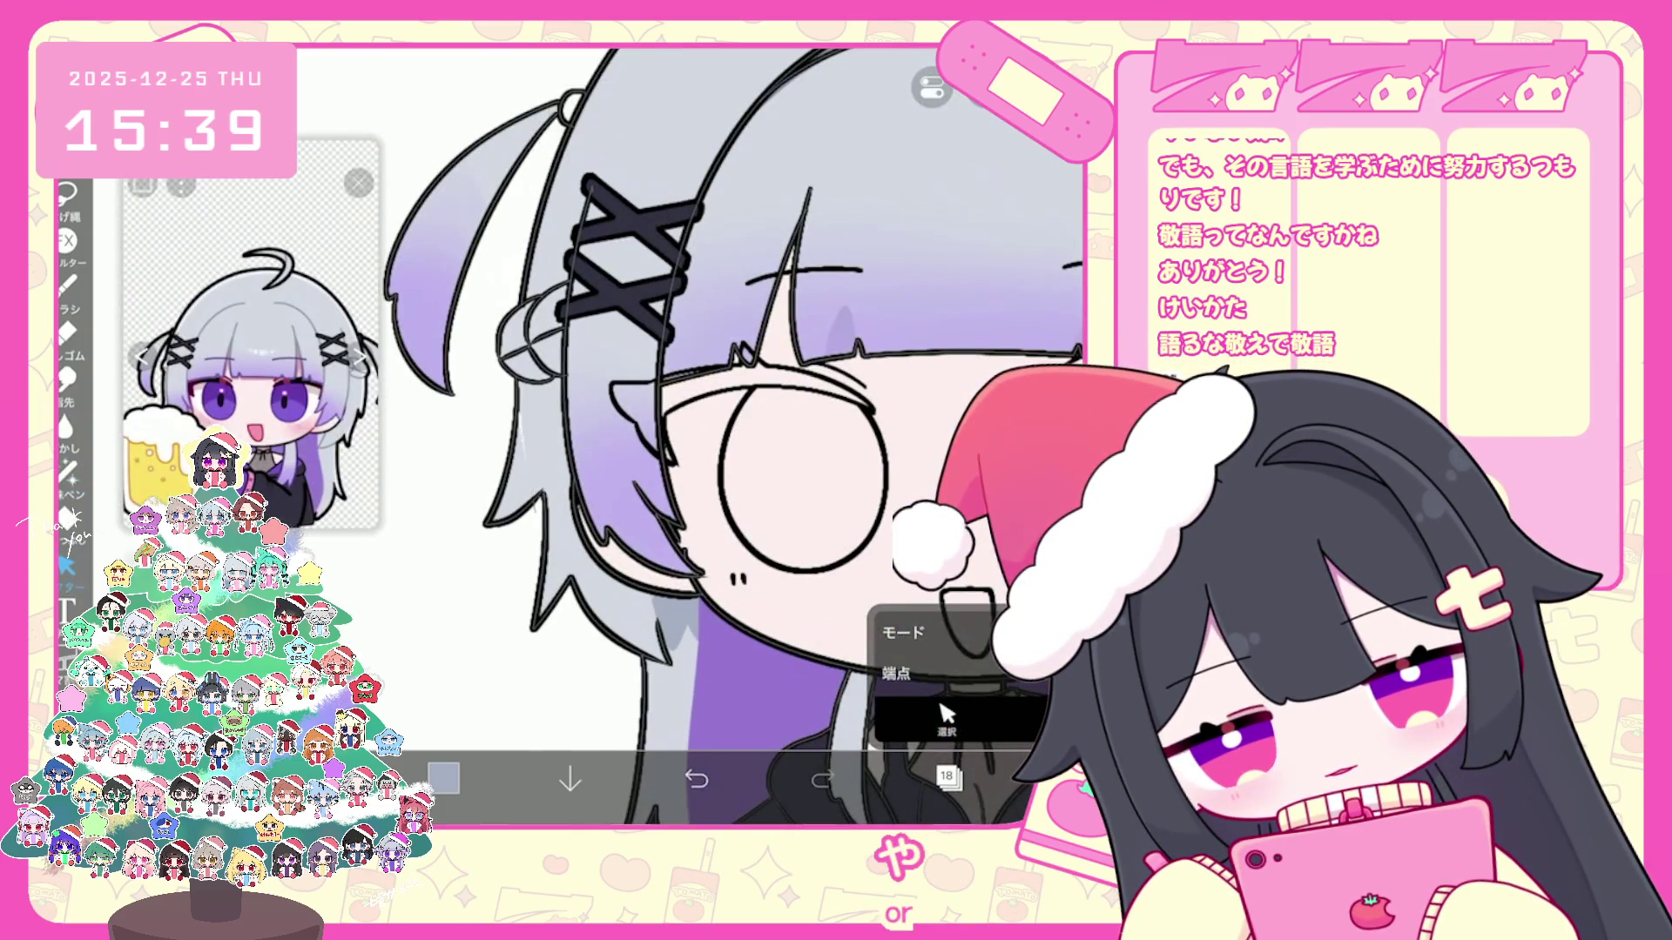
pyautogui.click(948, 778)
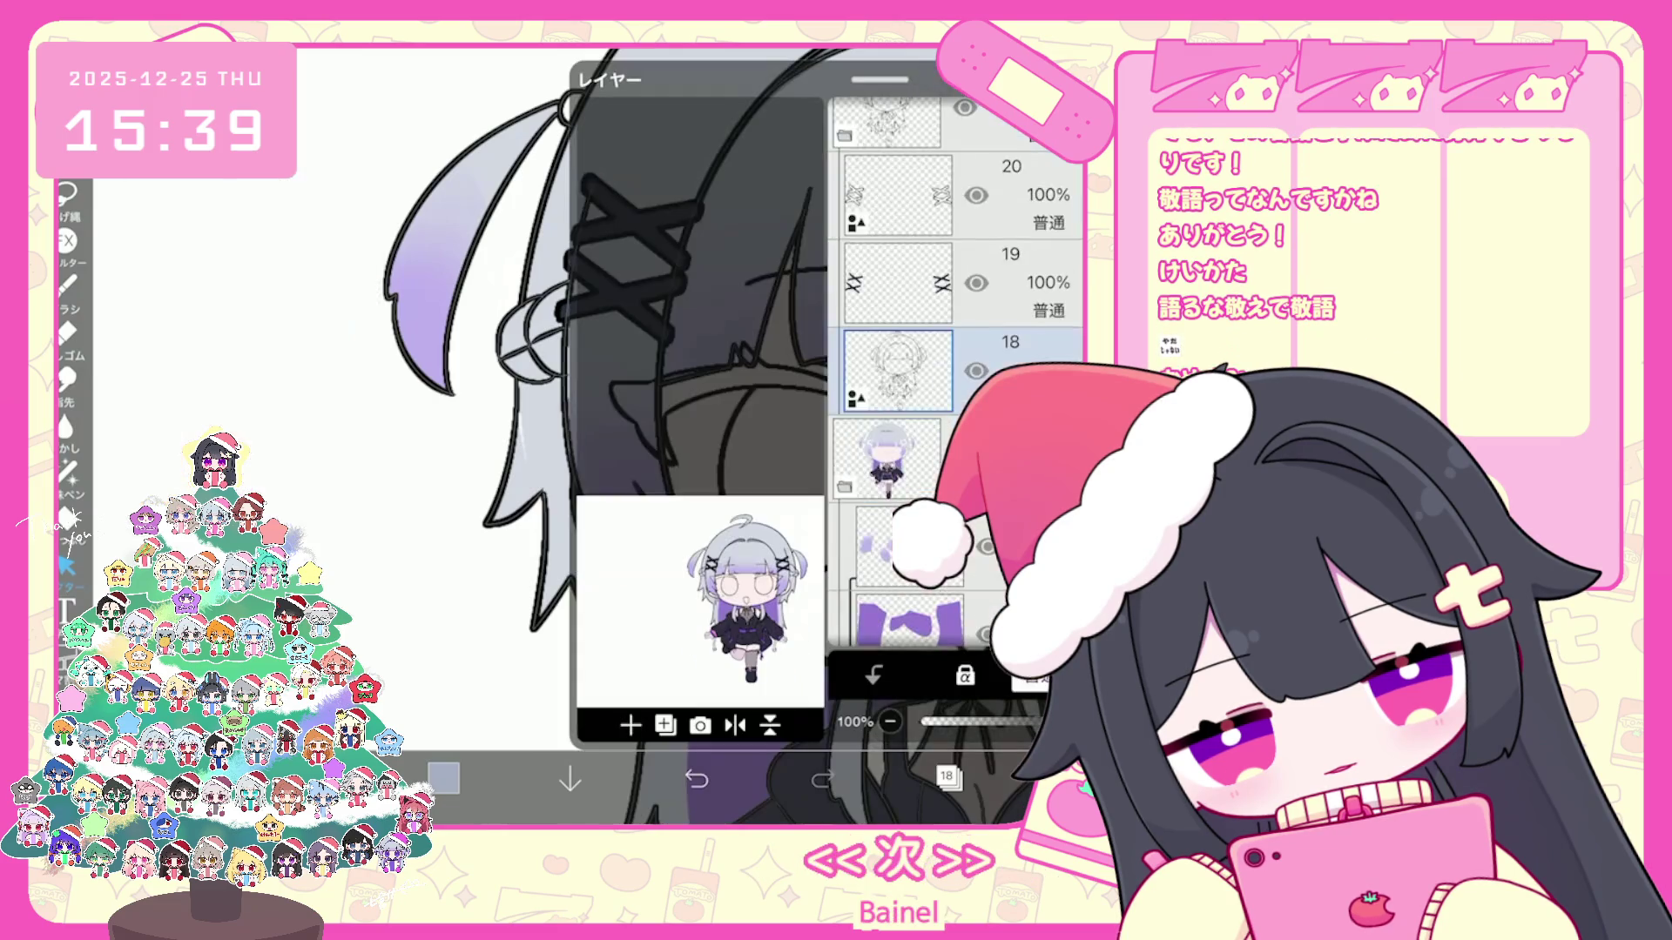
pyautogui.scroll(-3, 954, 391)
pyautogui.click(899, 350)
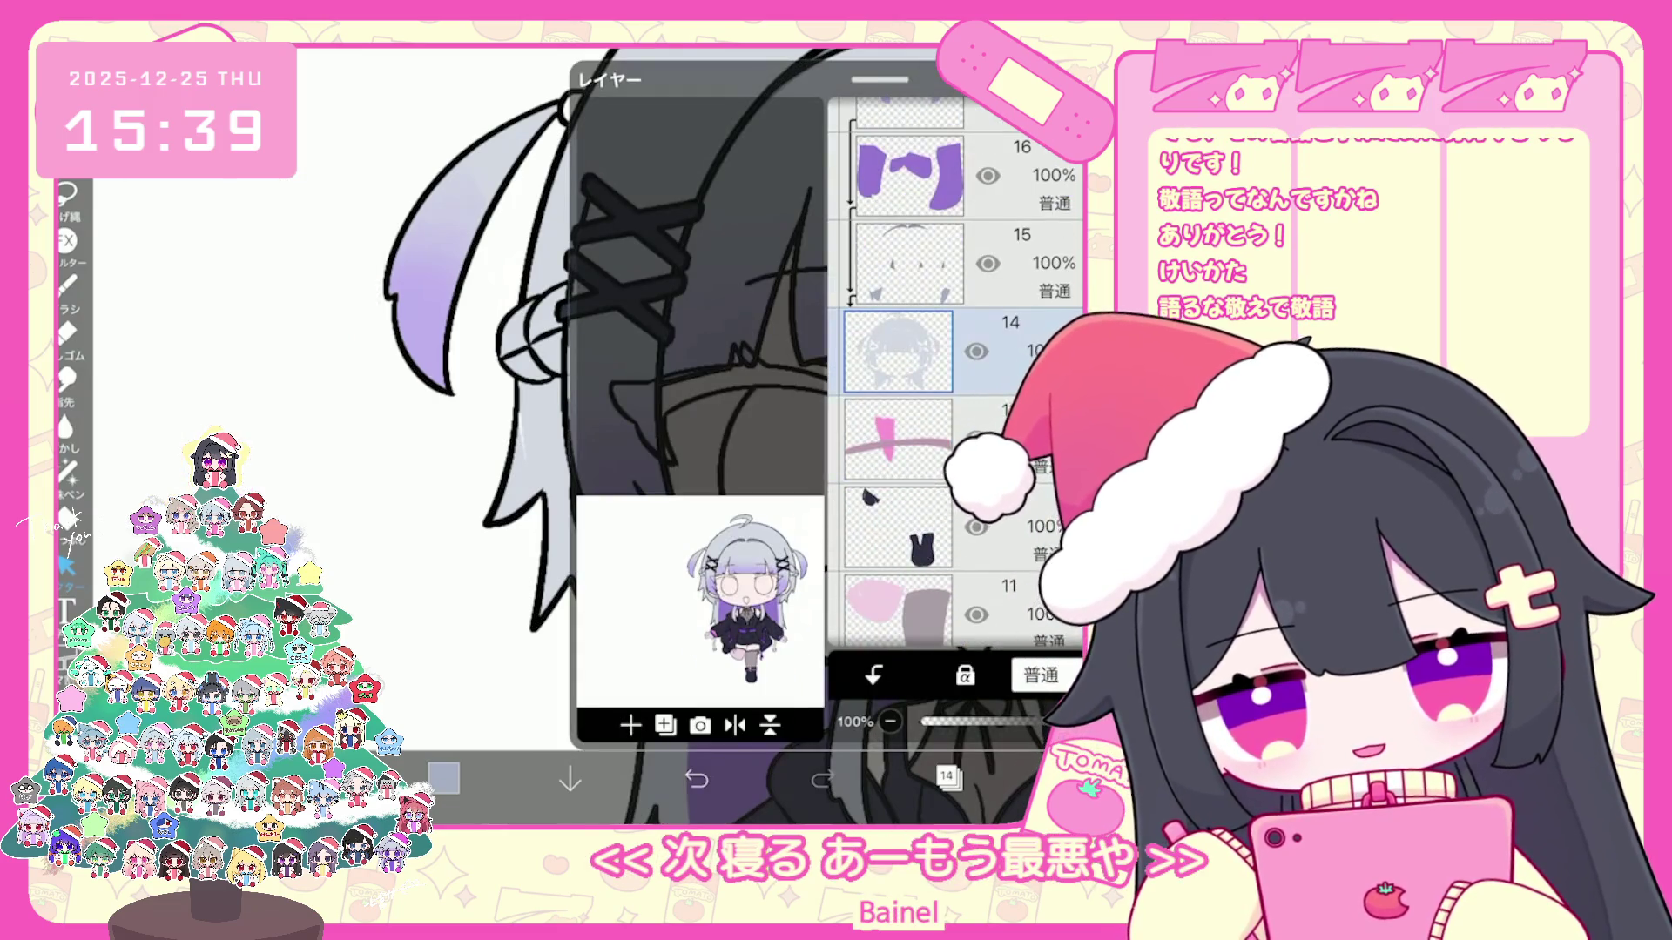
pyautogui.click(948, 778)
pyautogui.click(68, 470)
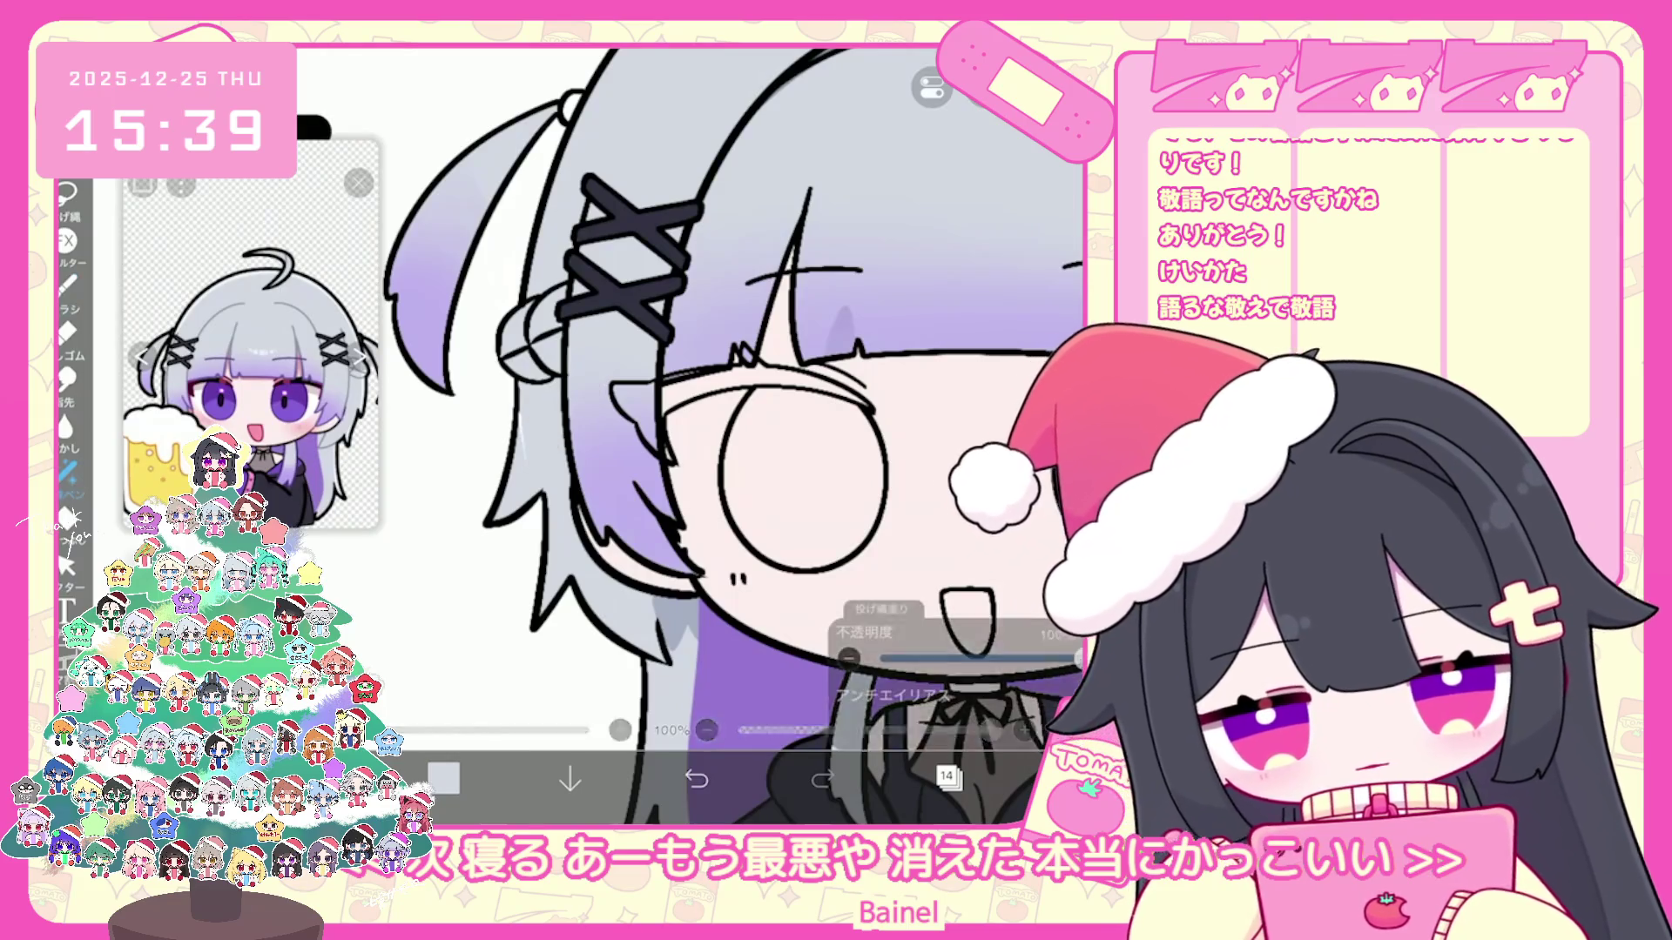
pyautogui.scroll(-3, 732, 432)
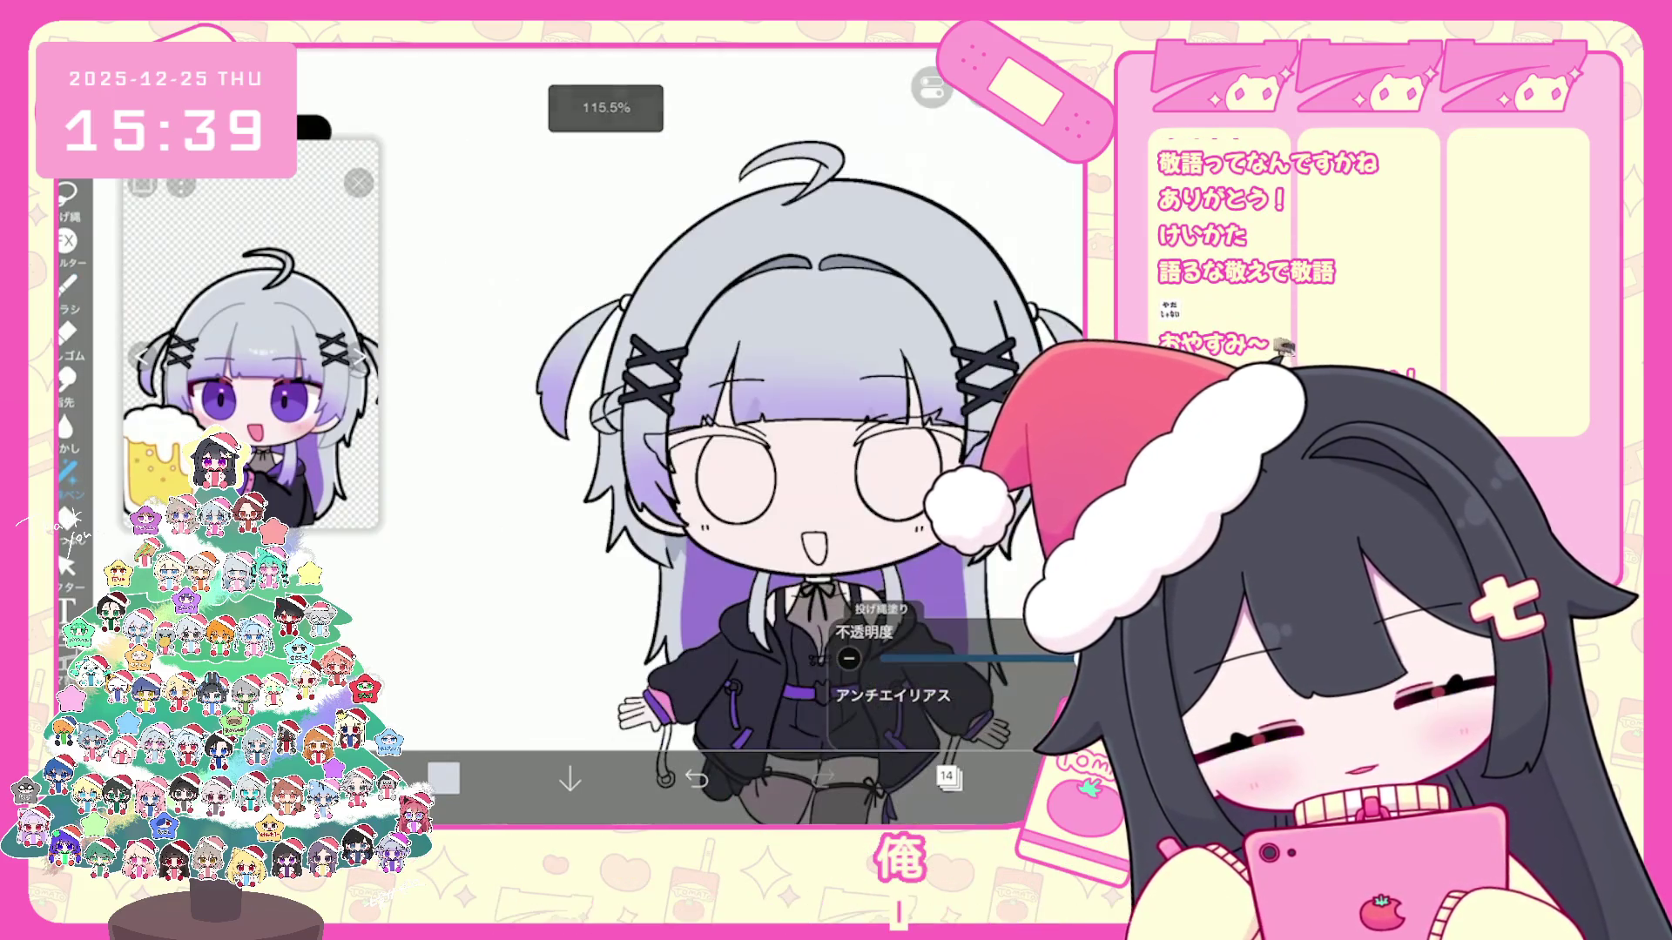
pyautogui.click(948, 779)
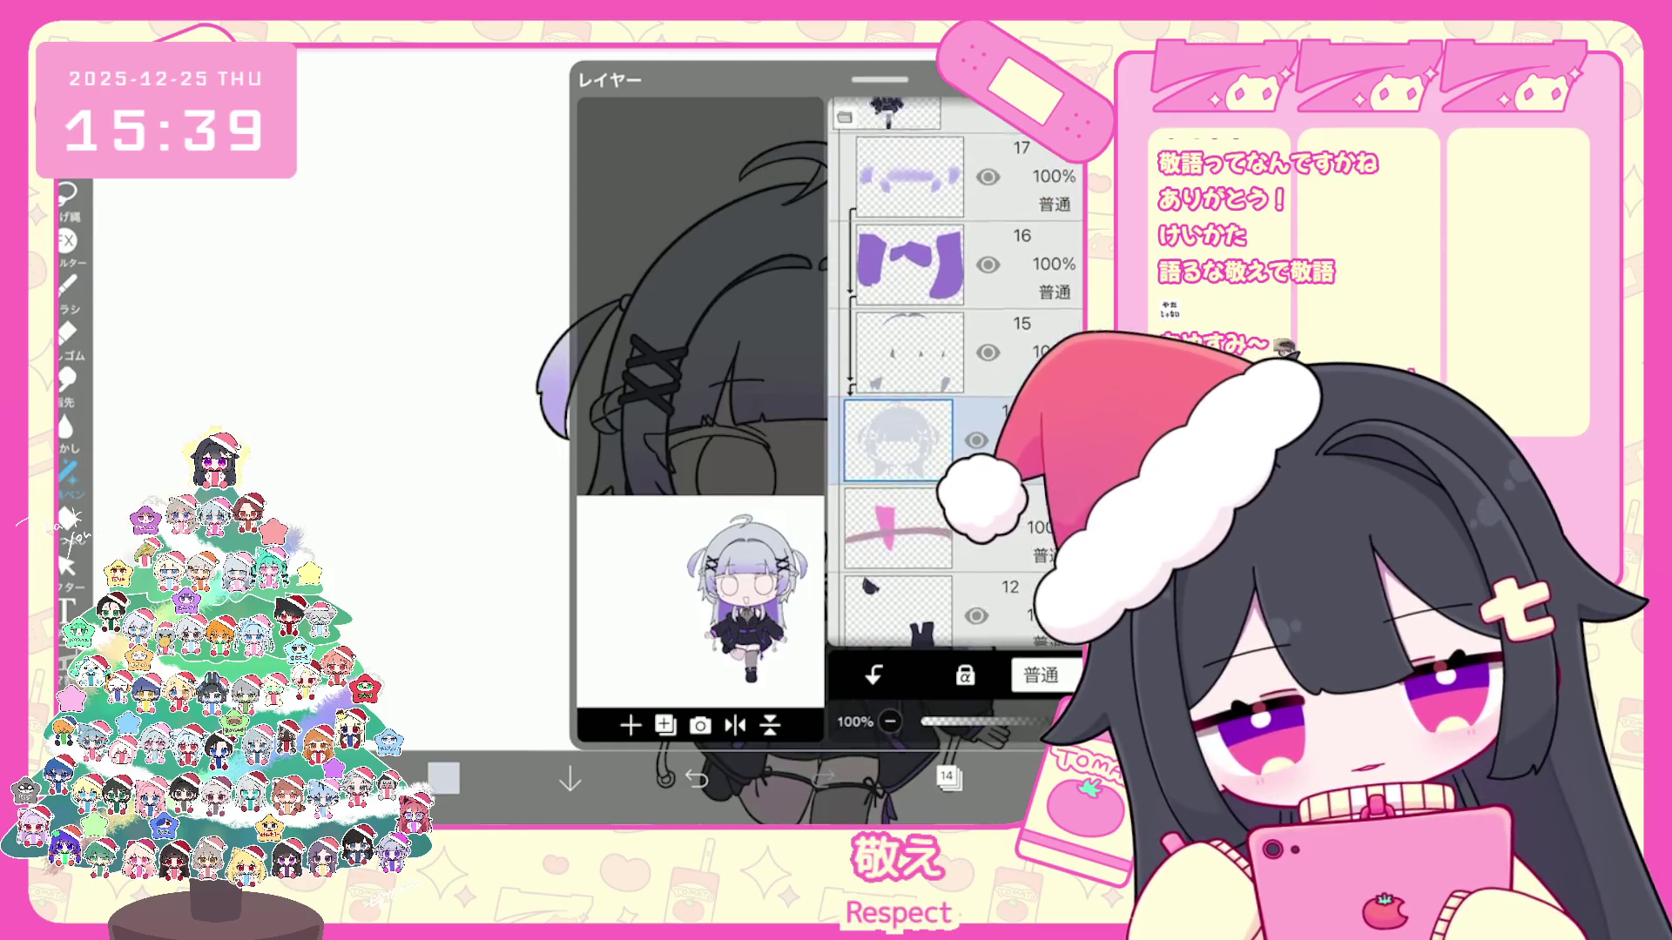
pyautogui.click(948, 779)
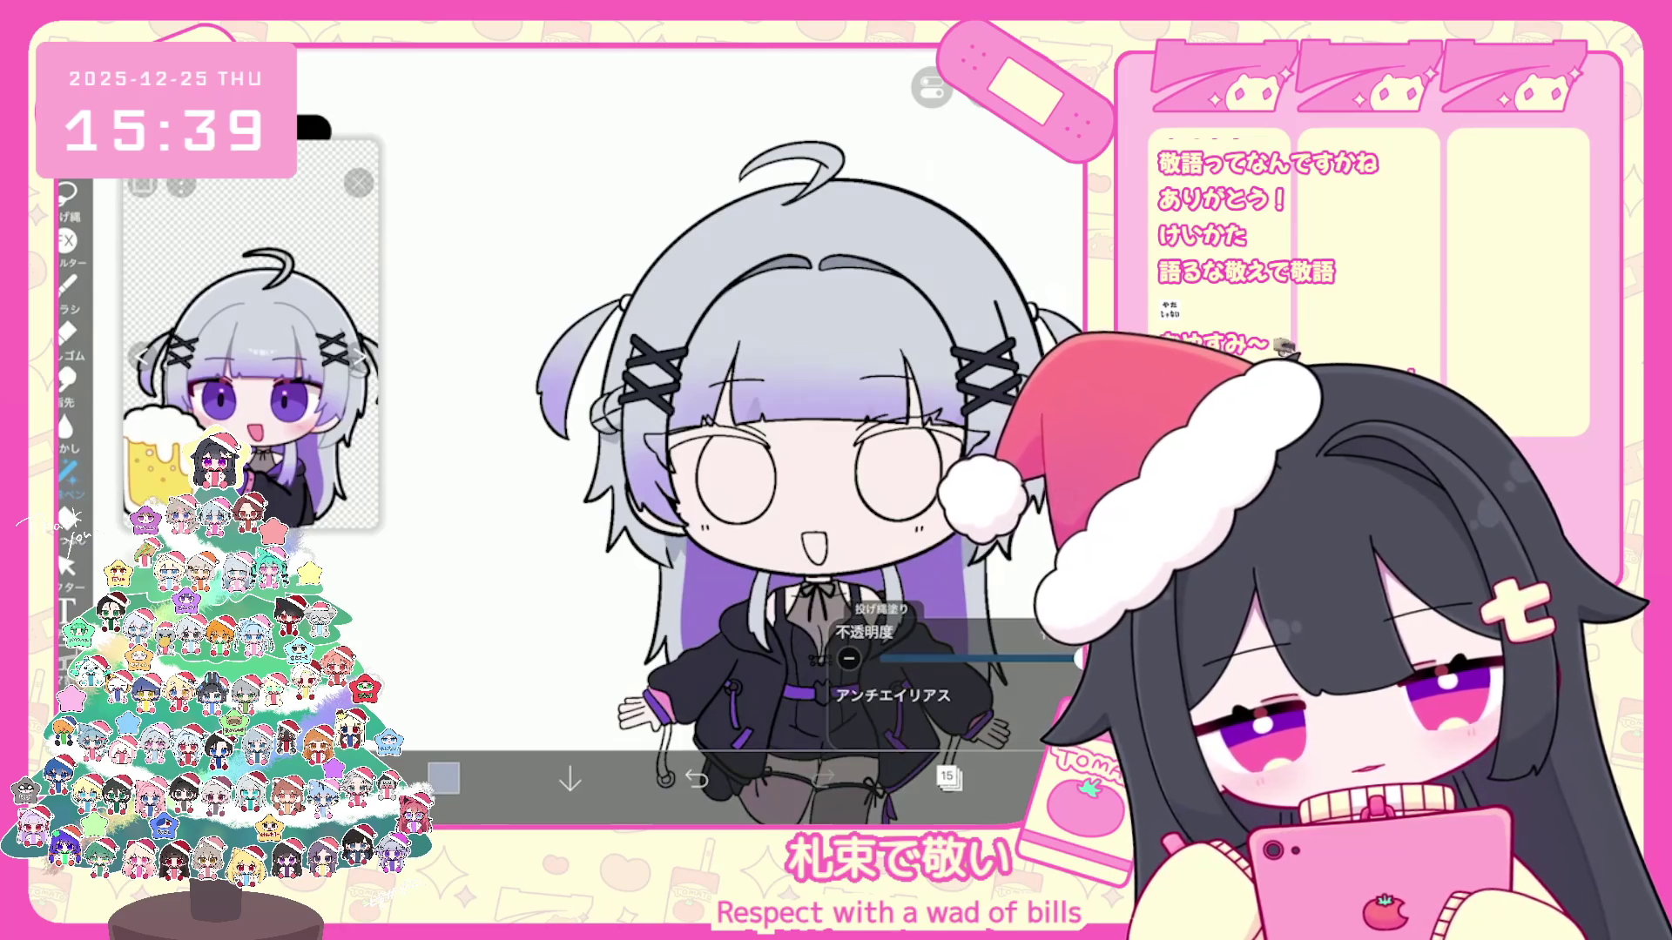
pyautogui.hotkey('ctrl', 'z')
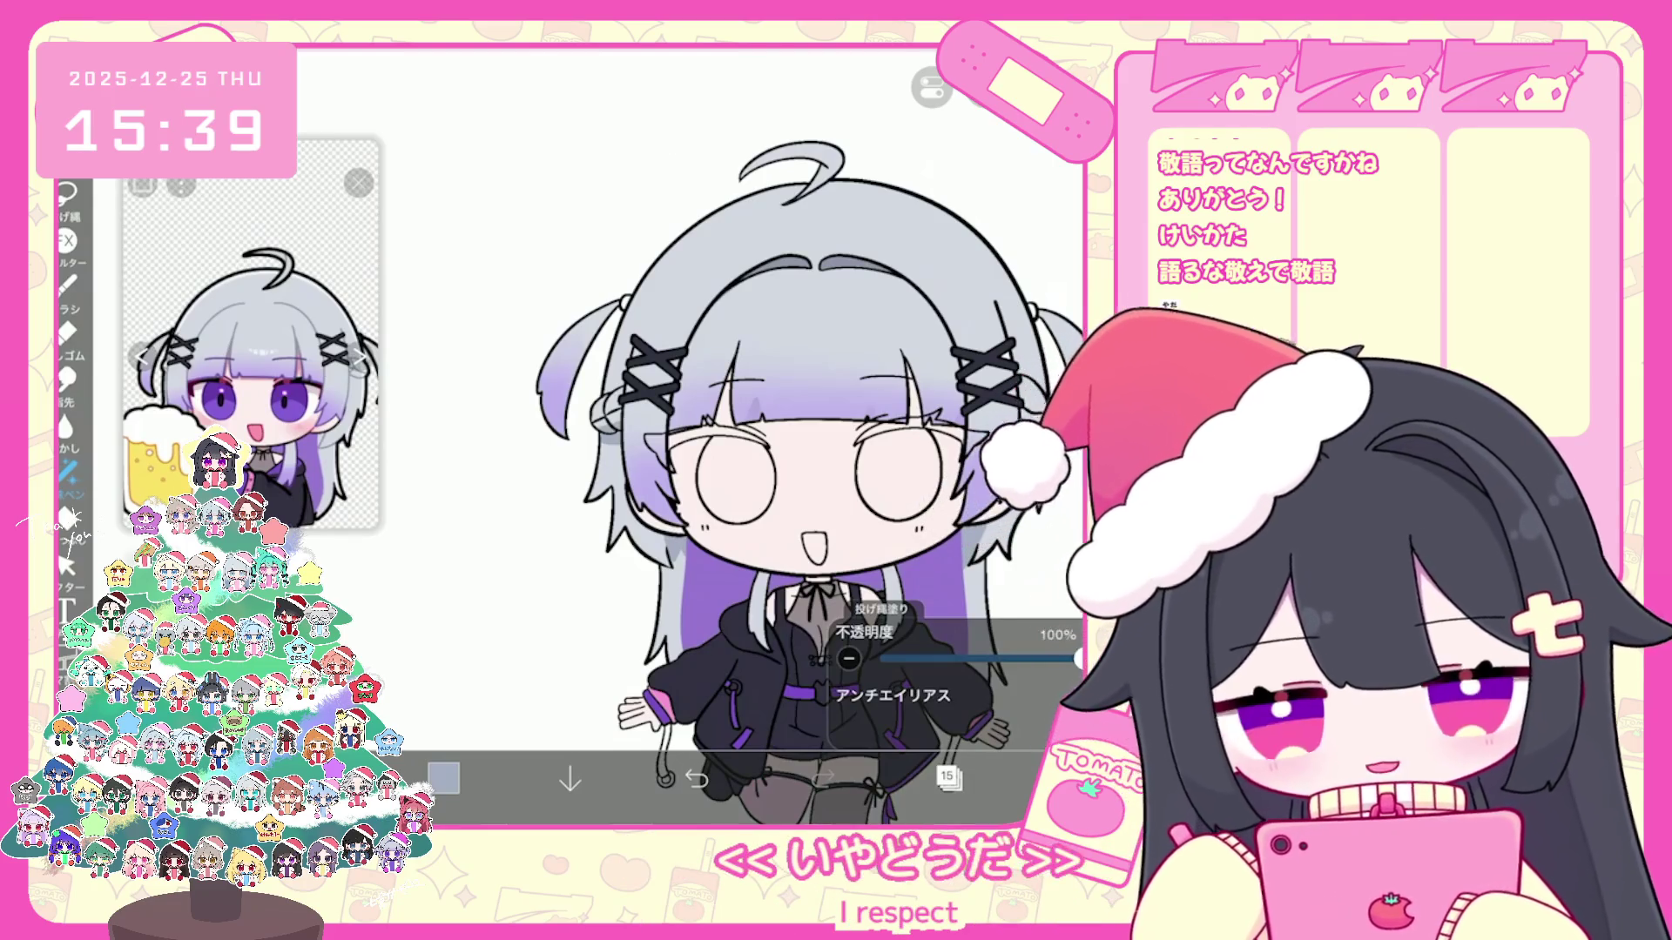
pyautogui.hotkey('ctrl', 'z')
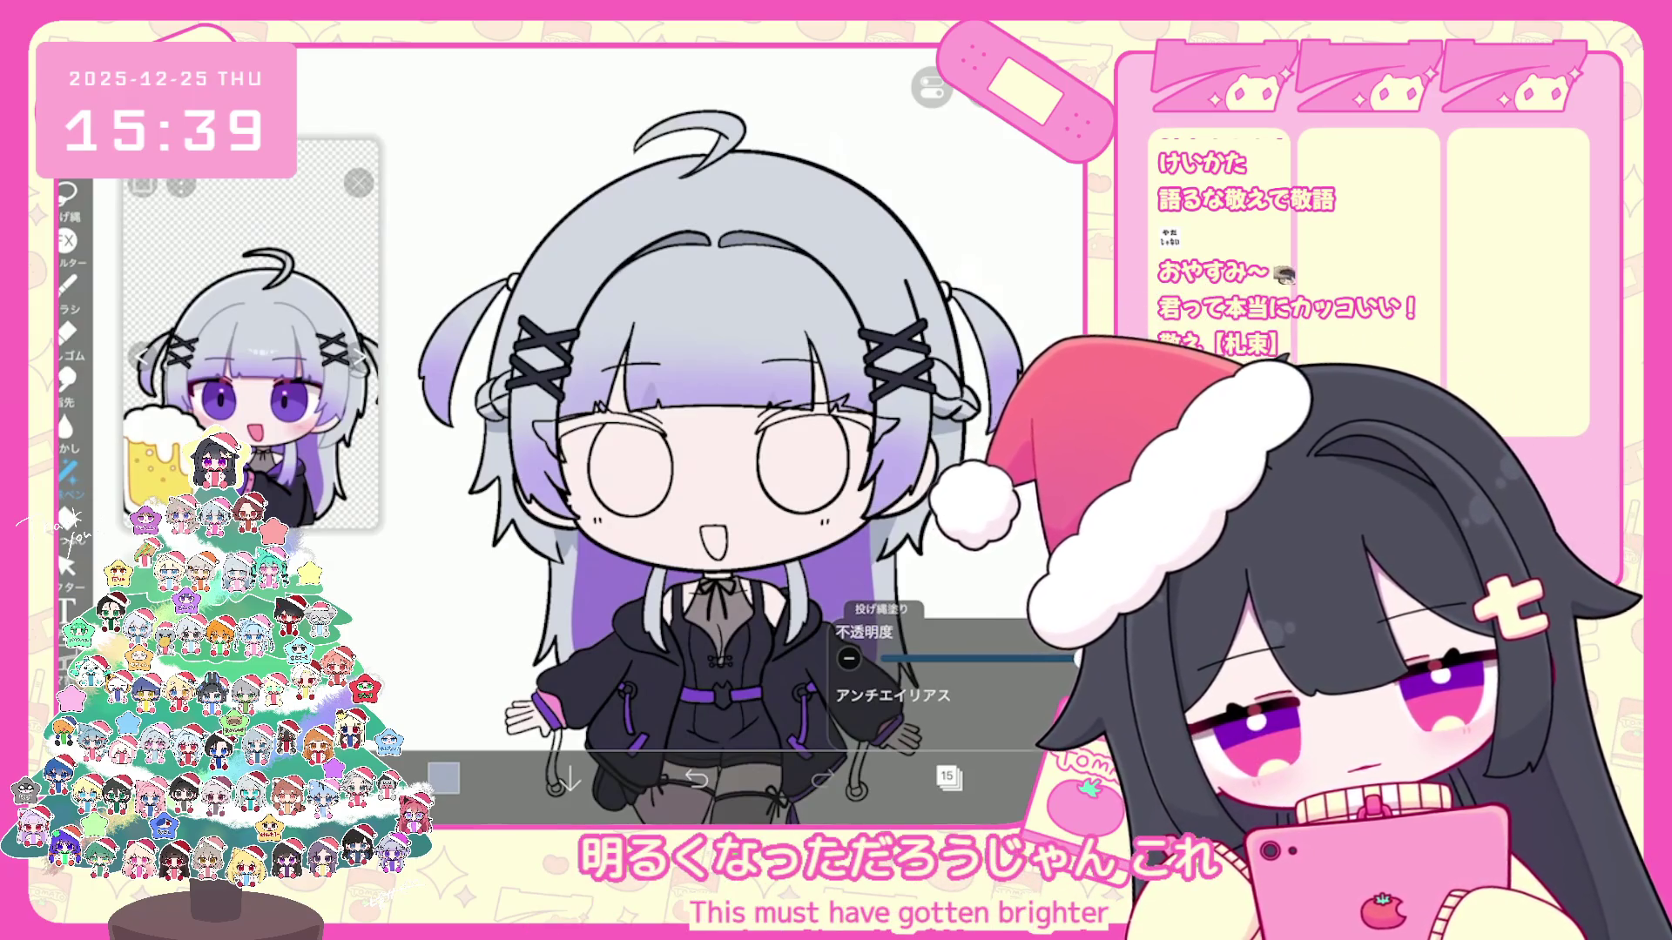
pyautogui.scroll(2, 731, 431)
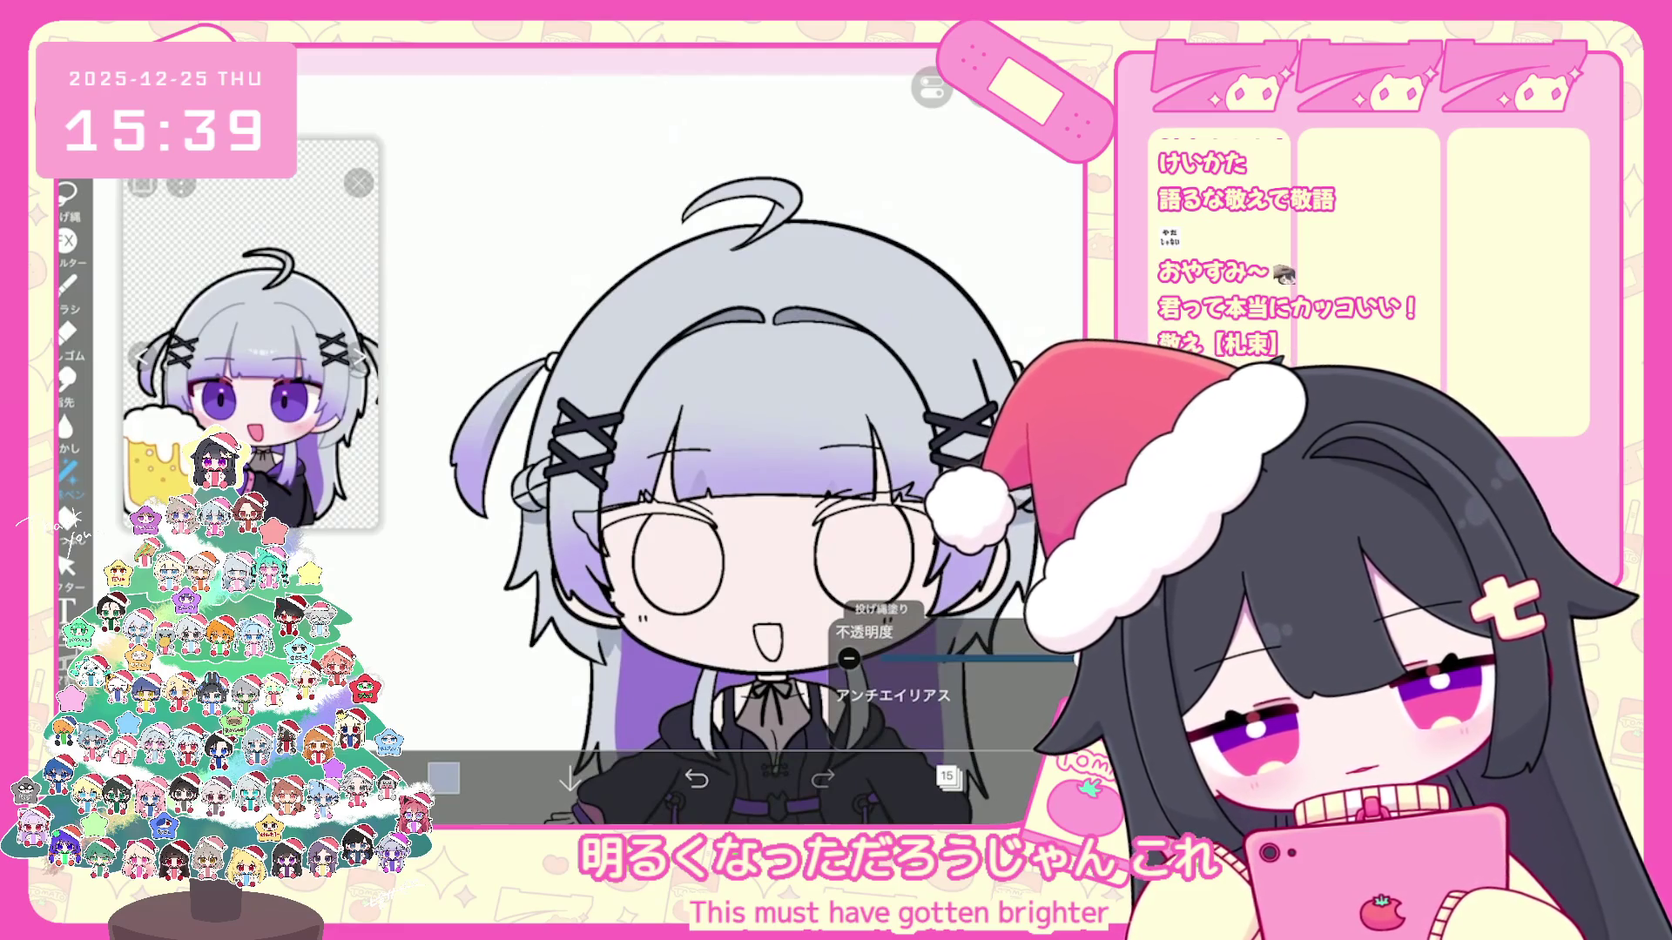
# Step: Undo two lasso fills and switch to layer 16
pyautogui.hotkey('ctrl', 'z')
pyautogui.scroll(-2, 692, 496)
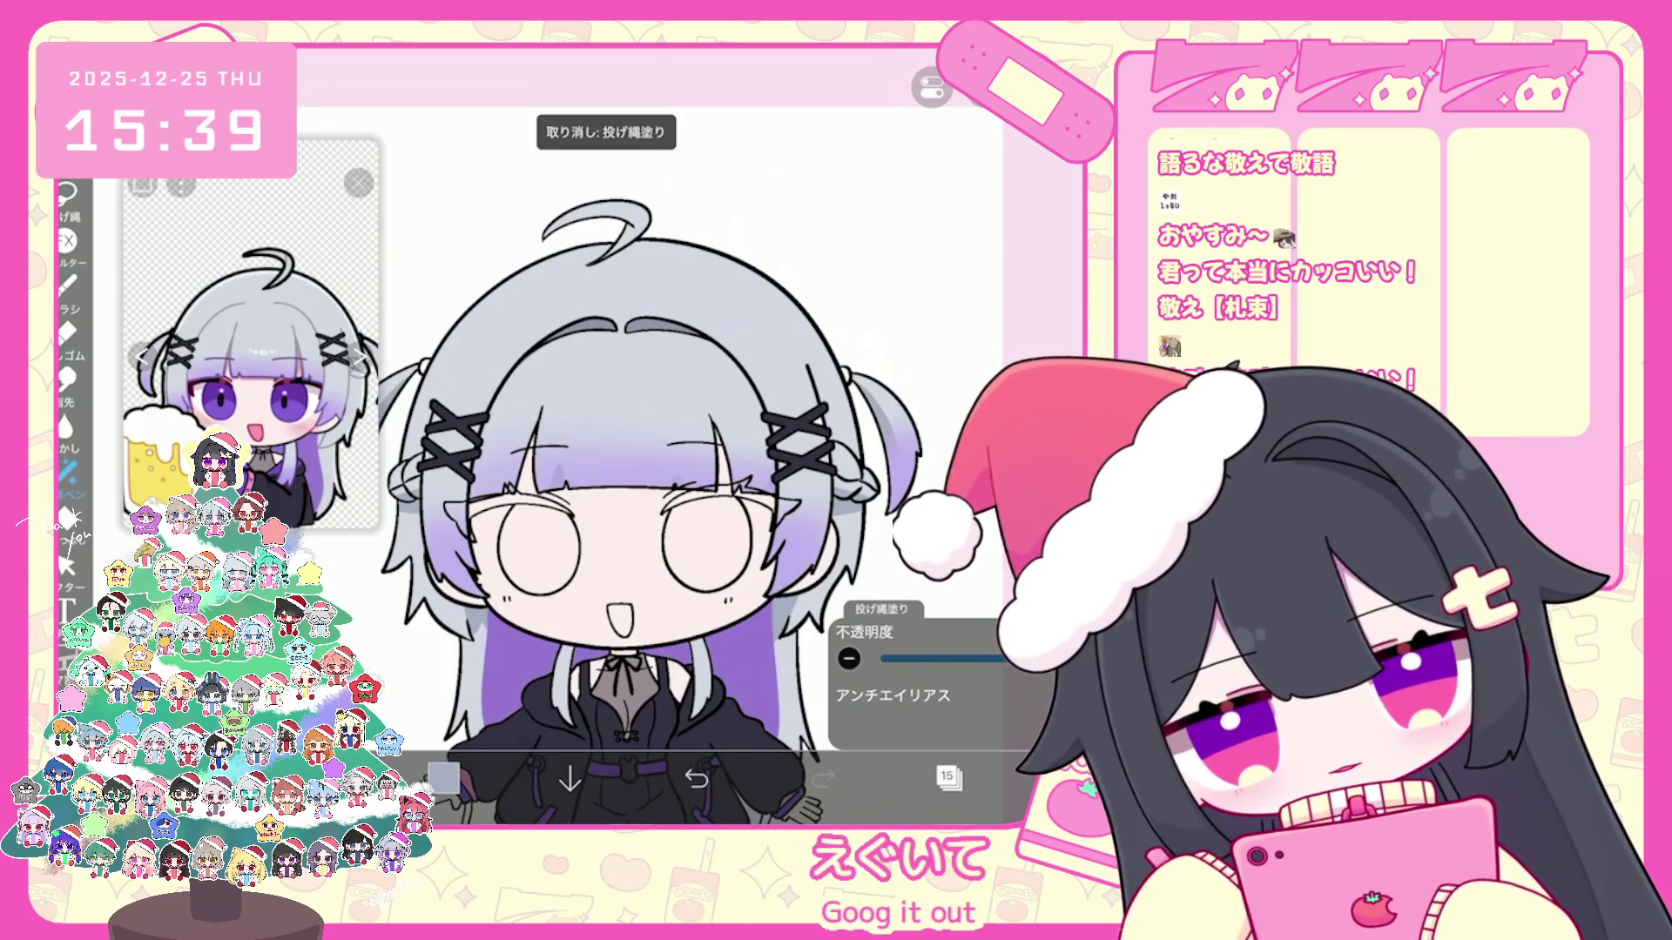
pyautogui.scroll(-3, 692, 457)
pyautogui.scroll(2, 692, 457)
pyautogui.scroll(3, 693, 458)
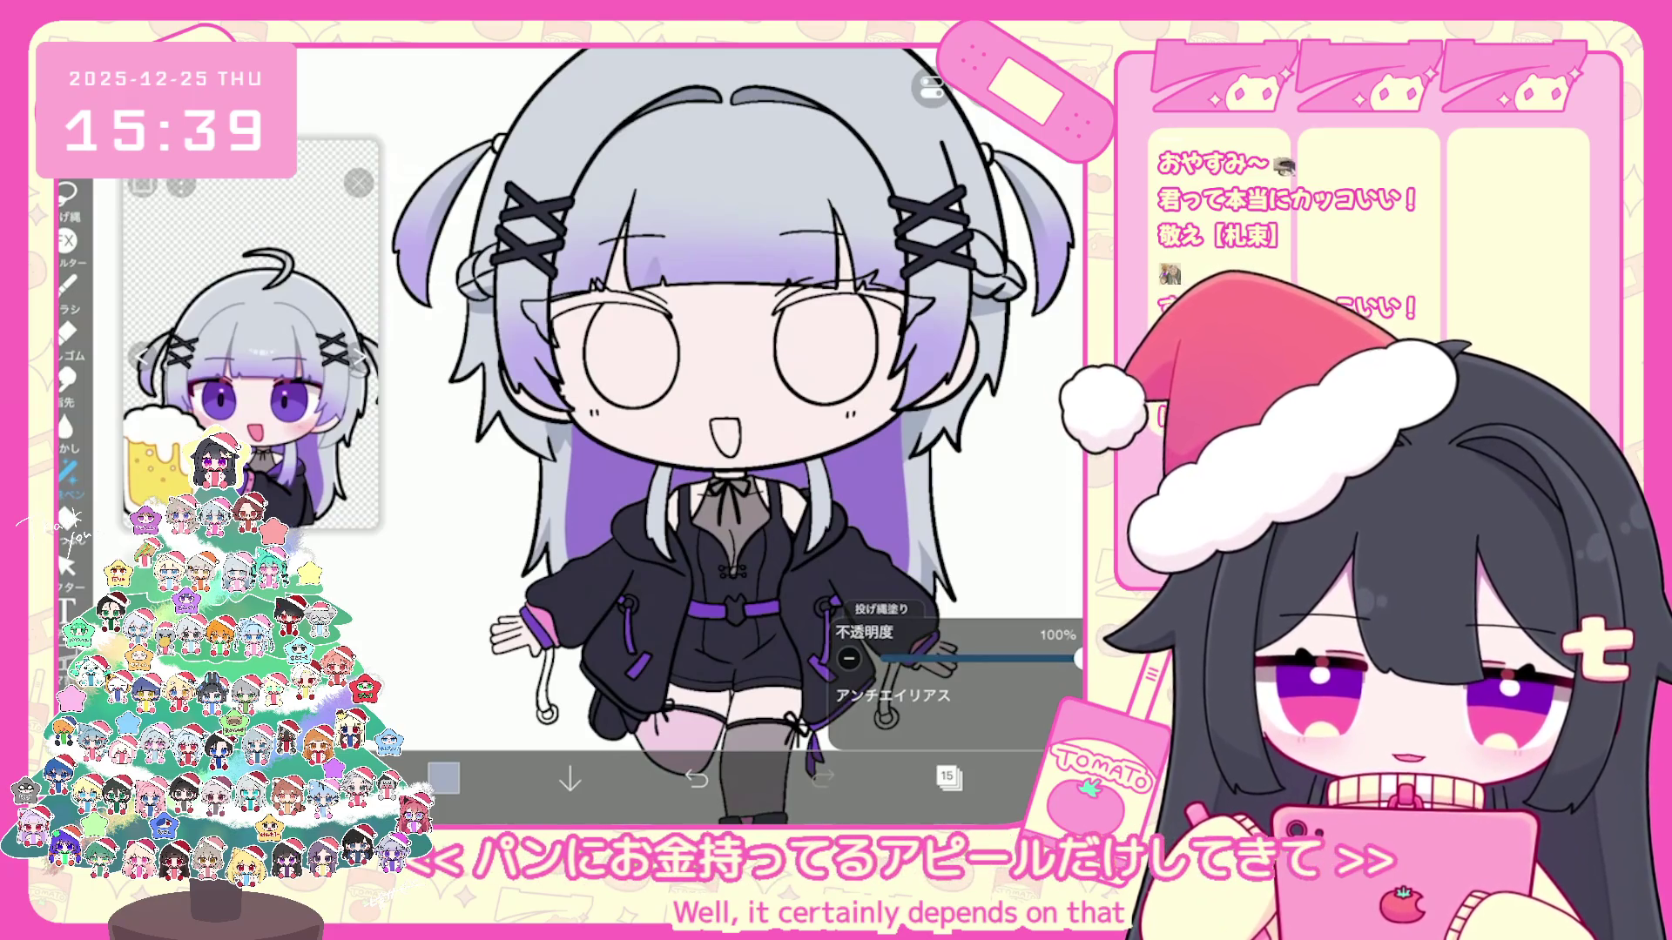
pyautogui.scroll(-2, 652, 431)
pyautogui.scroll(3, 692, 432)
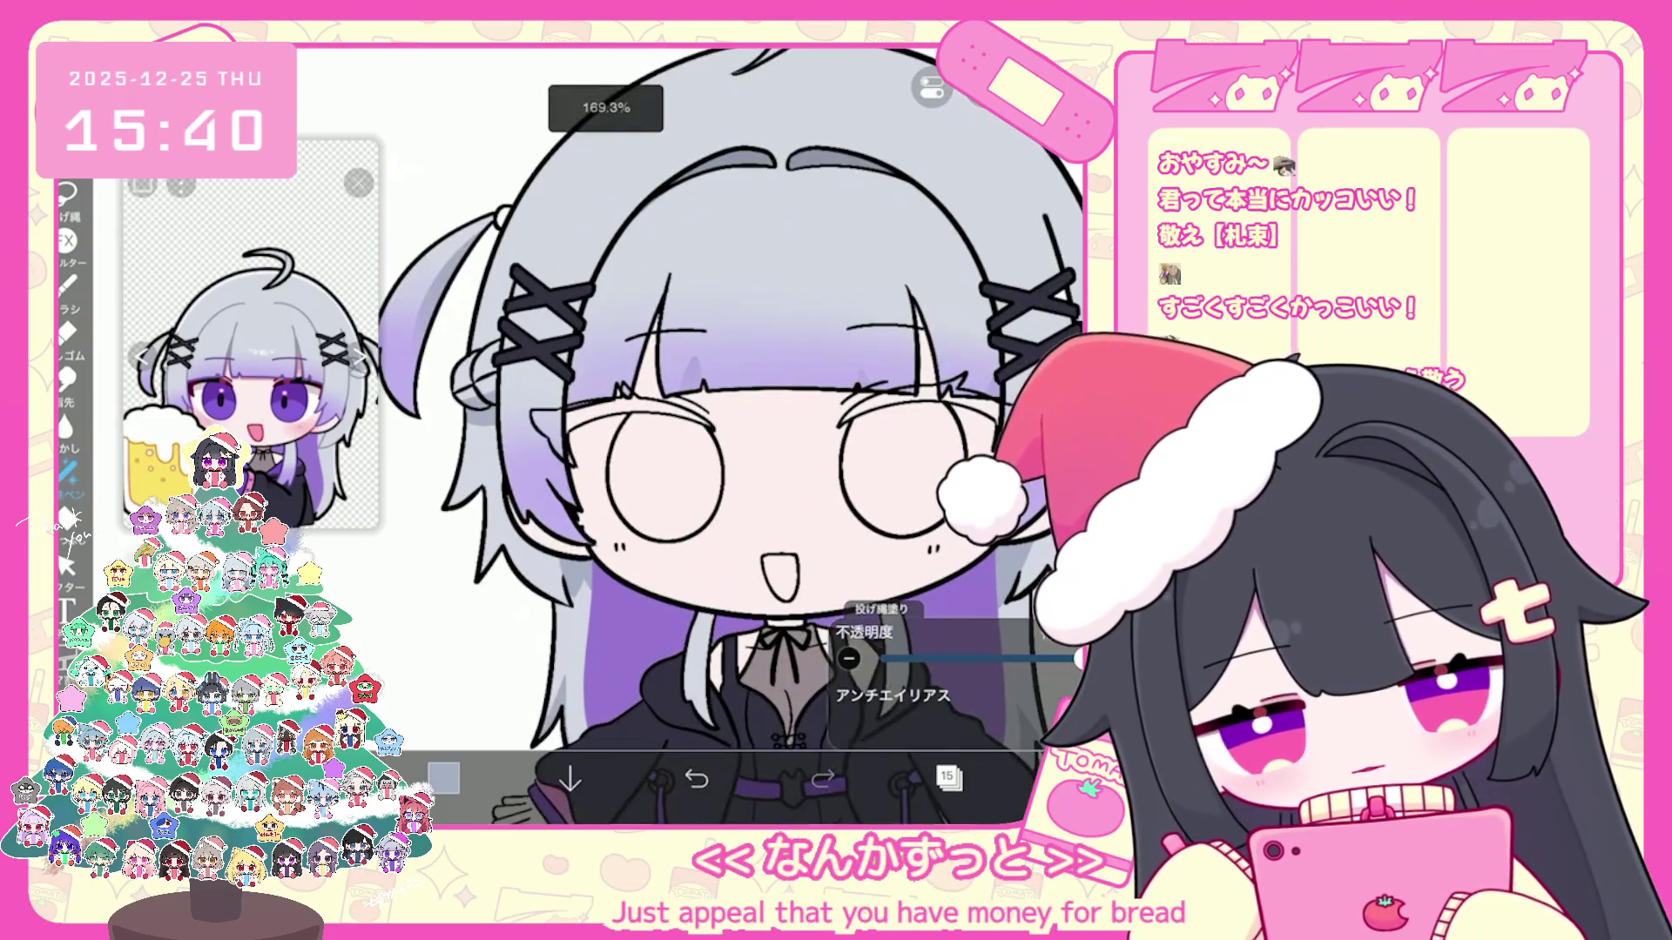
pyautogui.hotkey('ctrl', 'z')
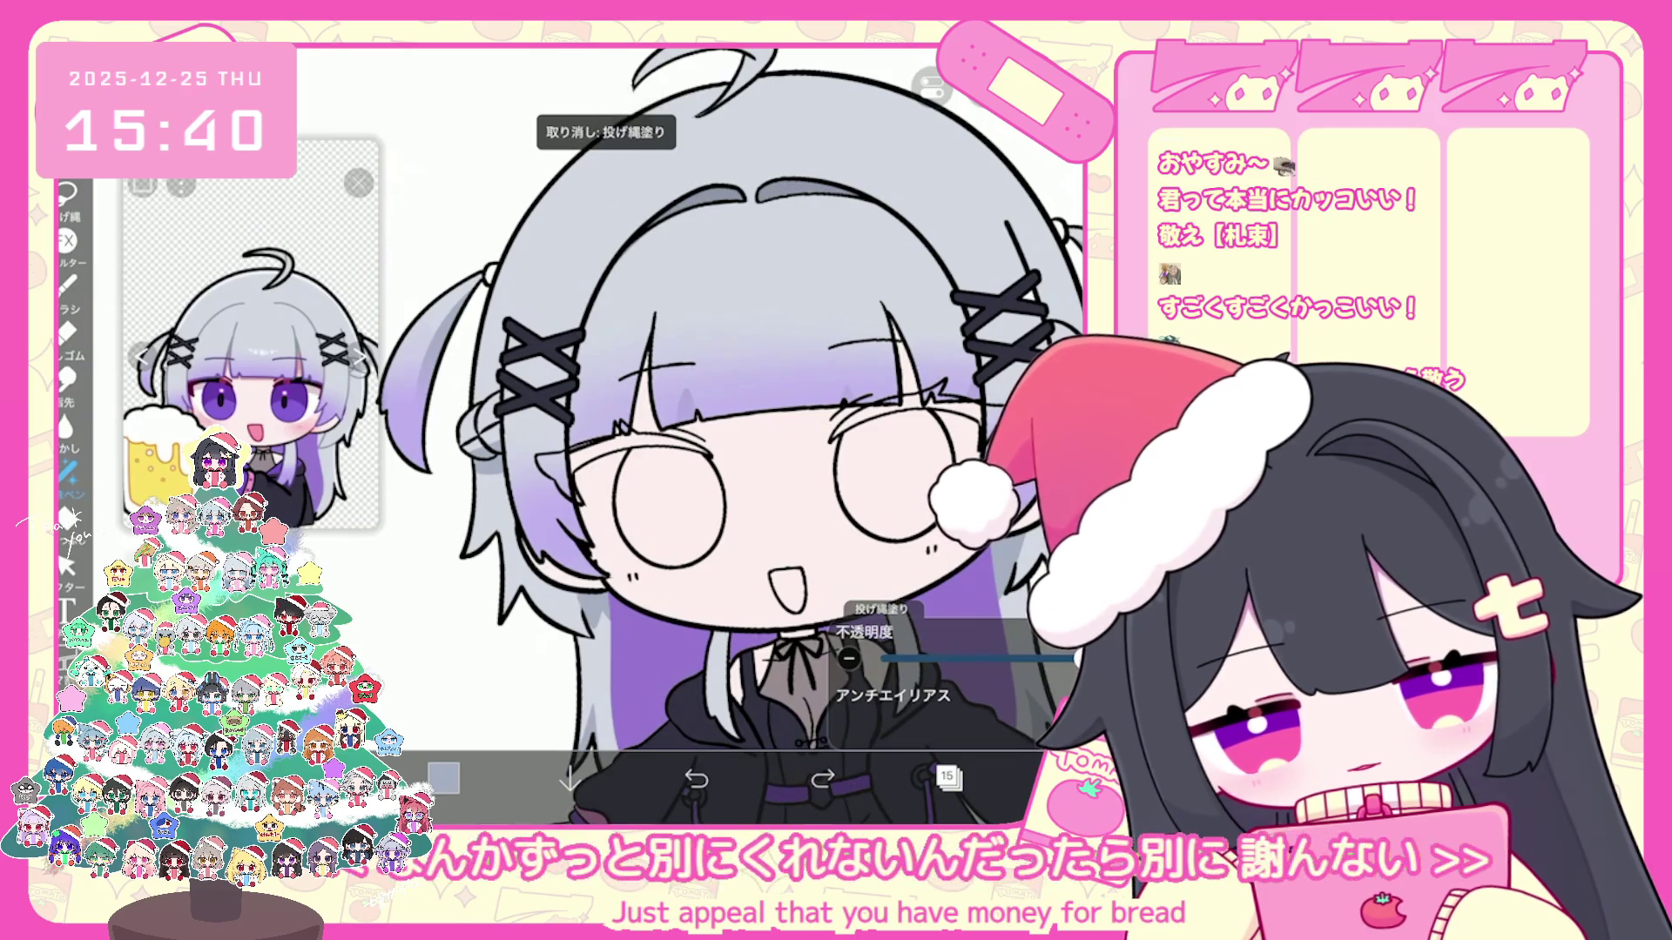
pyautogui.scroll(-2, 732, 432)
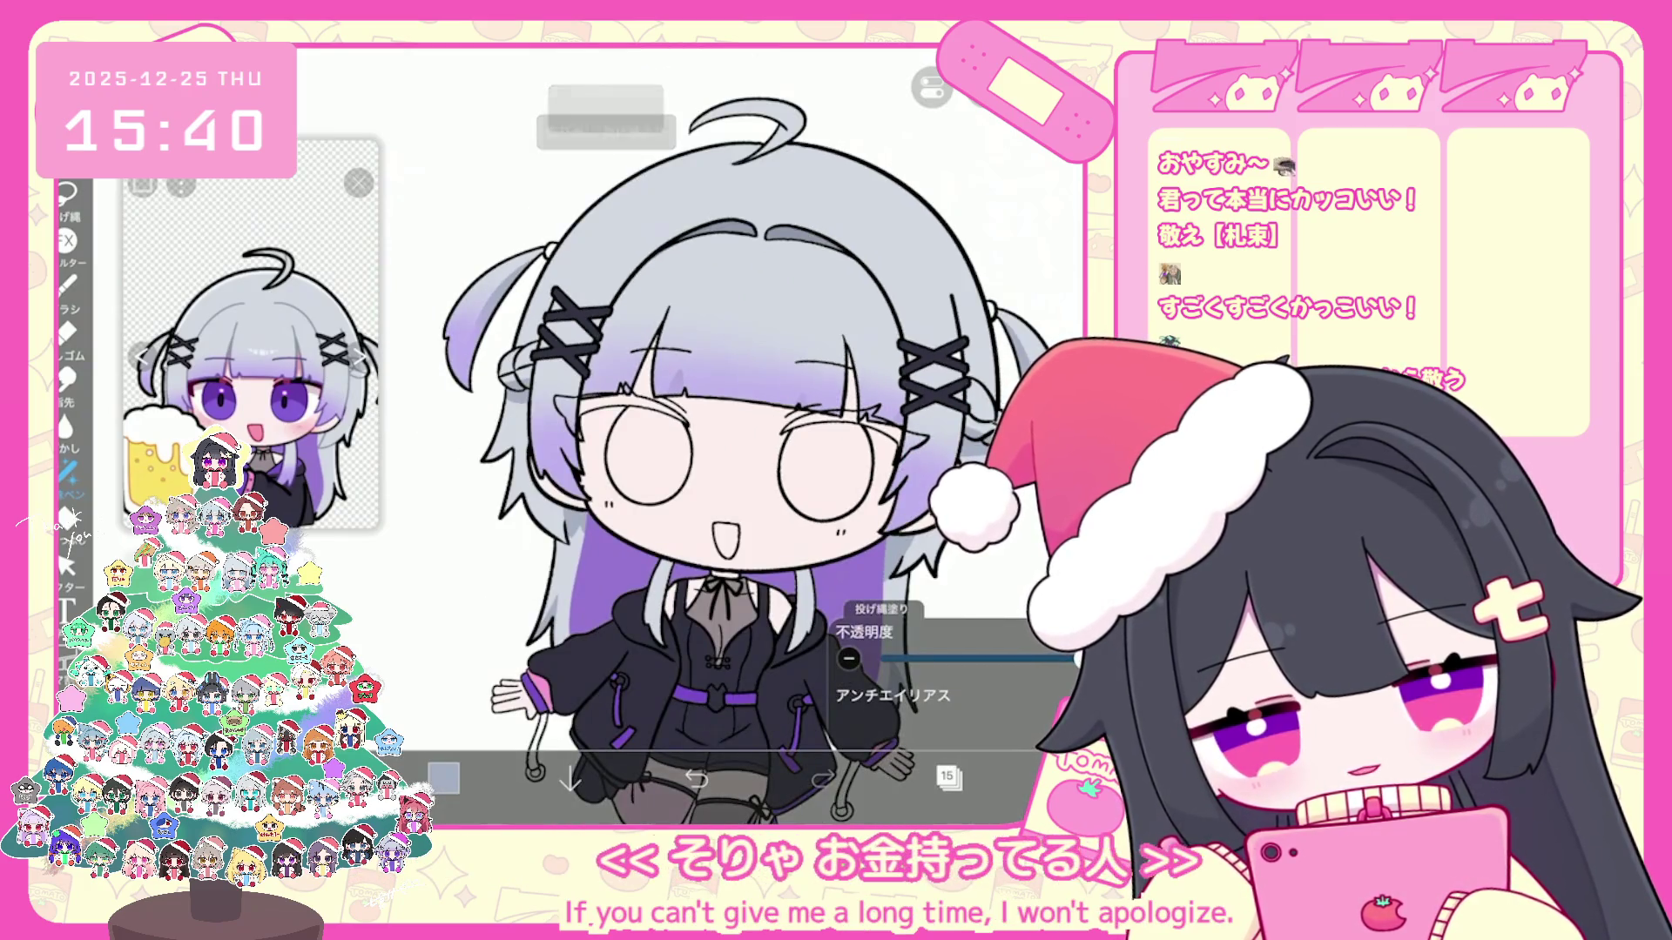
pyautogui.click(947, 777)
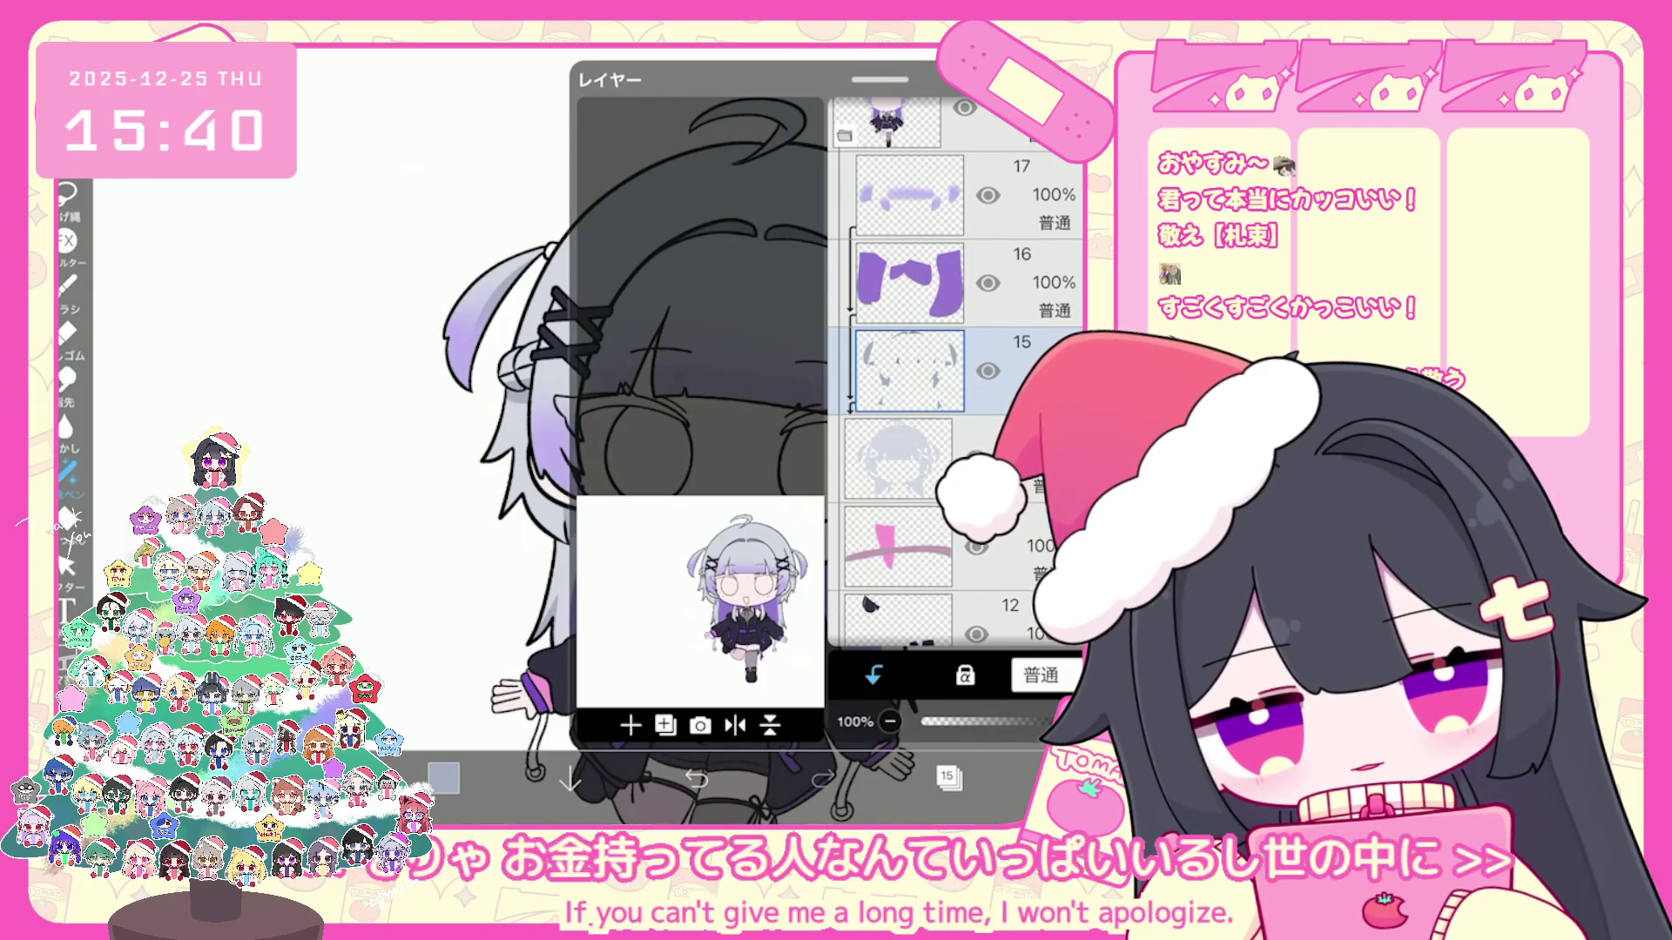
pyautogui.click(966, 282)
pyautogui.click(947, 777)
pyautogui.scroll(-3, 732, 496)
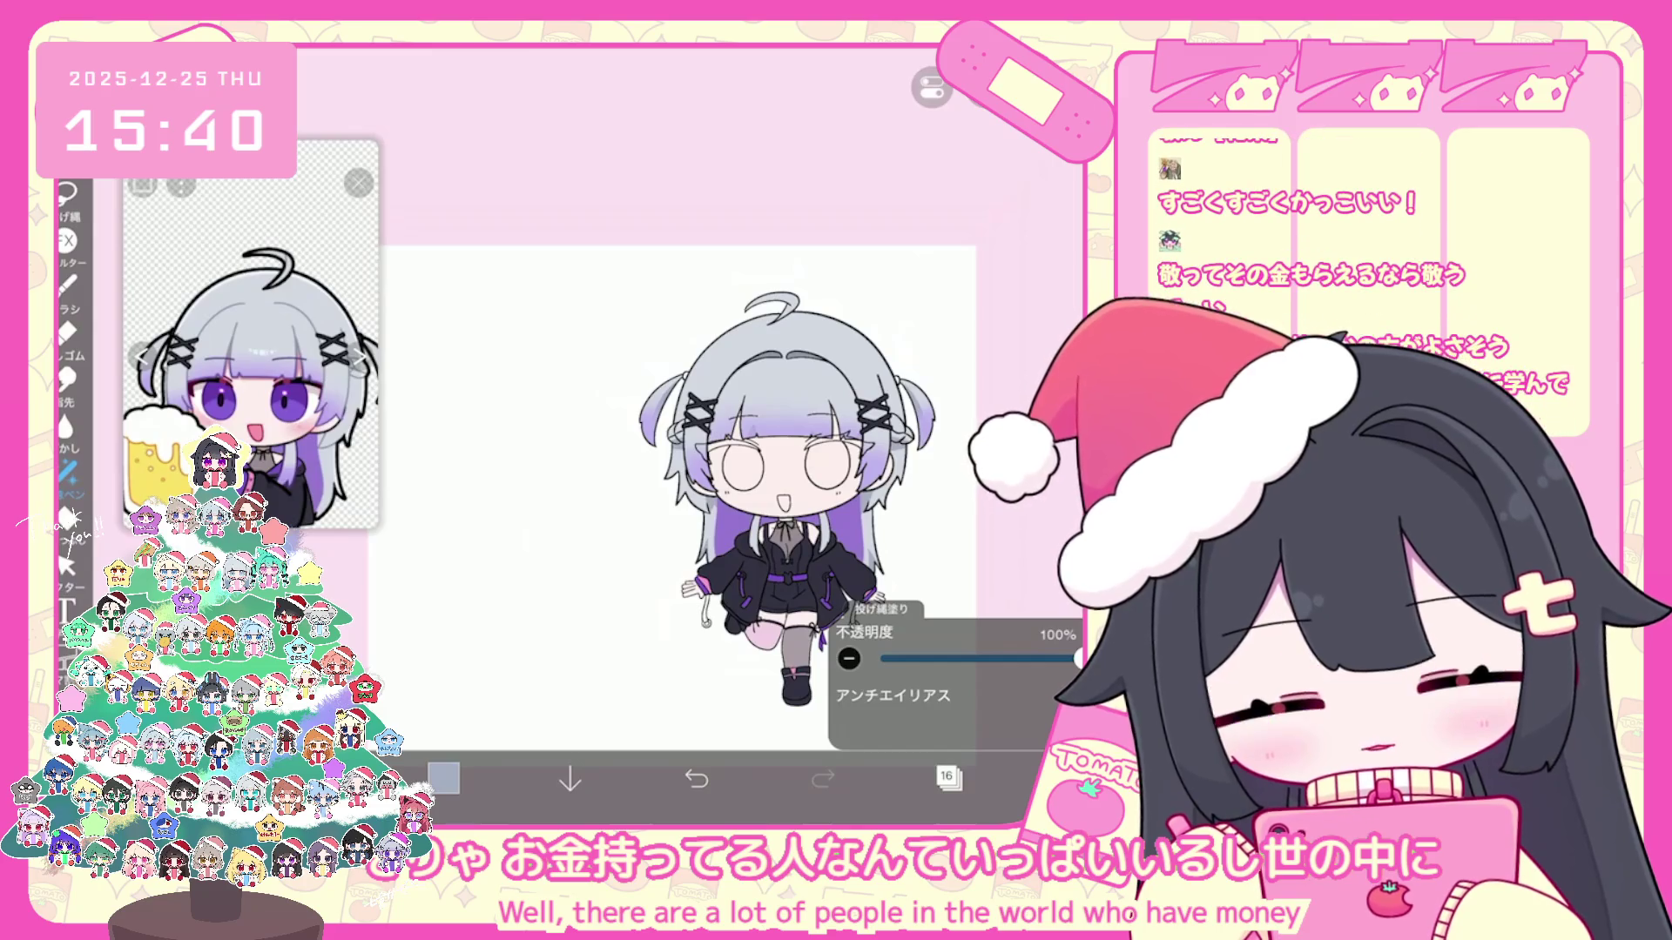
# Step: Switch back to layer 15, undo the hair fill, and reopen the layer list
pyautogui.click(946, 777)
pyautogui.click(915, 457)
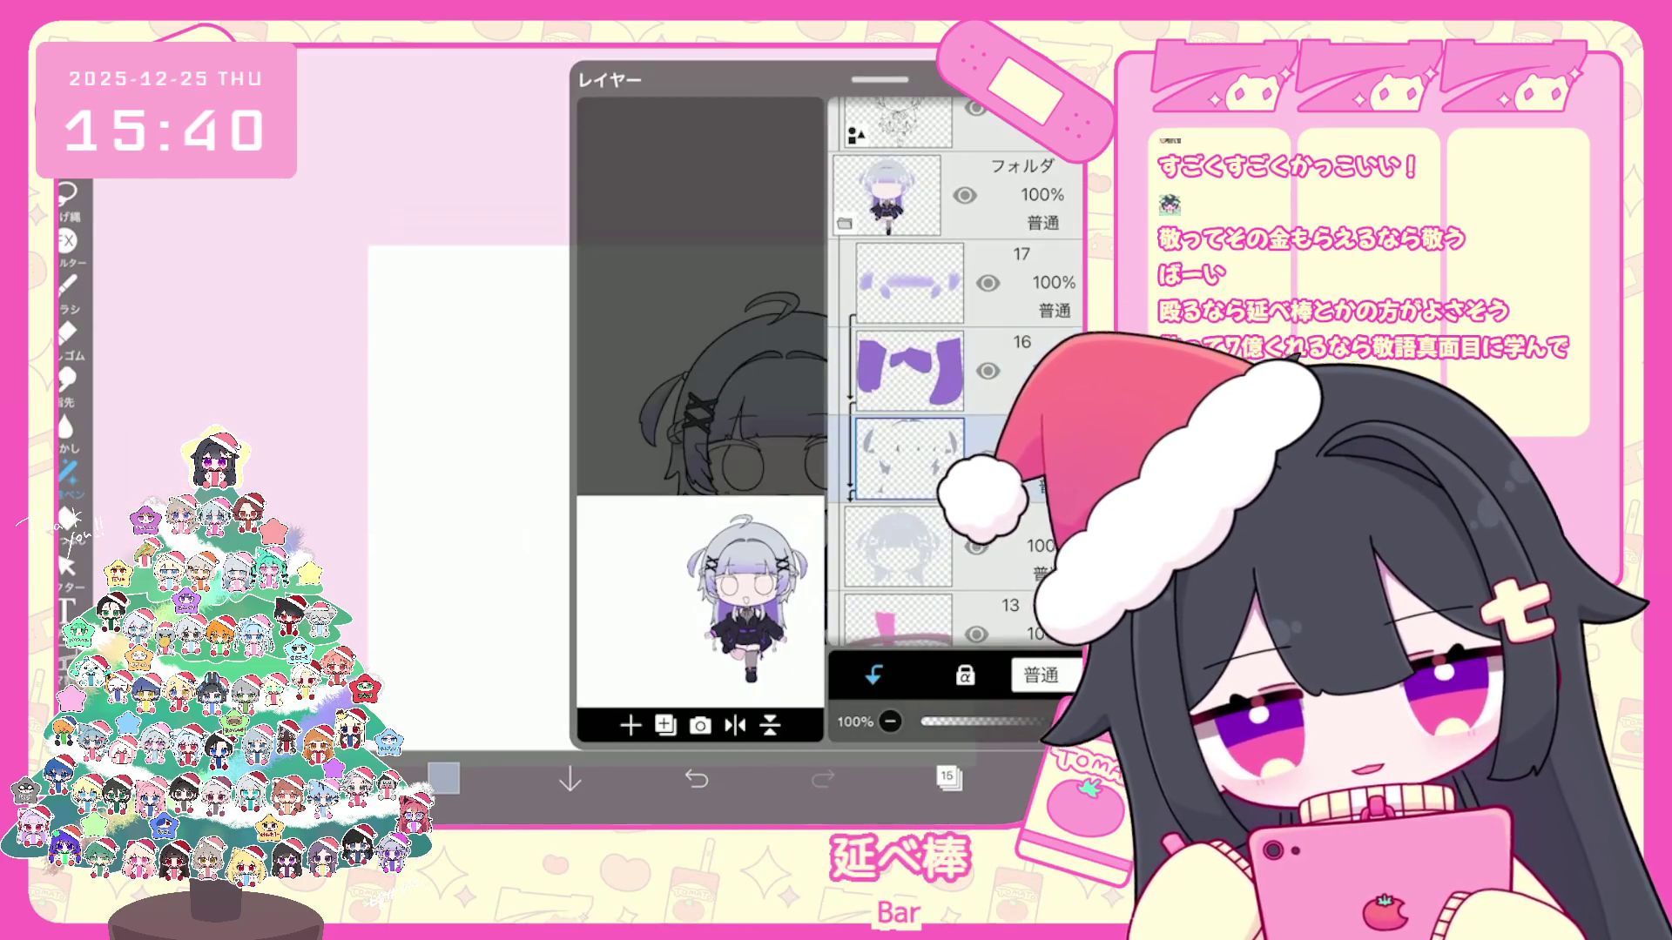
pyautogui.click(948, 777)
pyautogui.scroll(5, 732, 497)
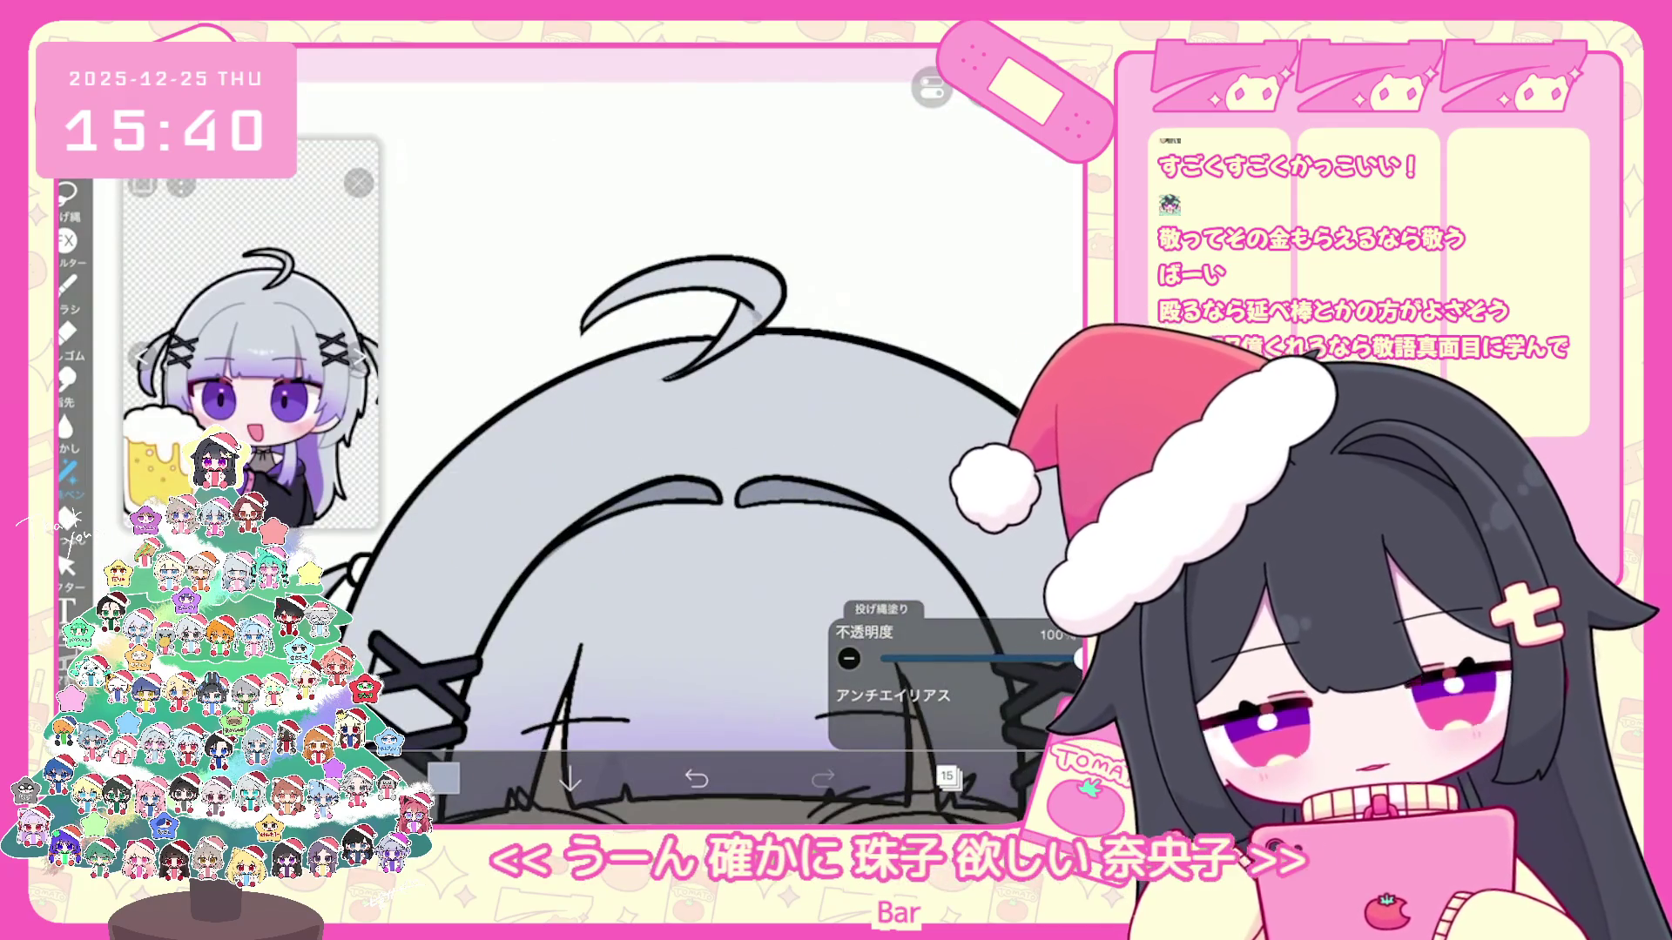
pyautogui.hotkey('ctrl', 'z')
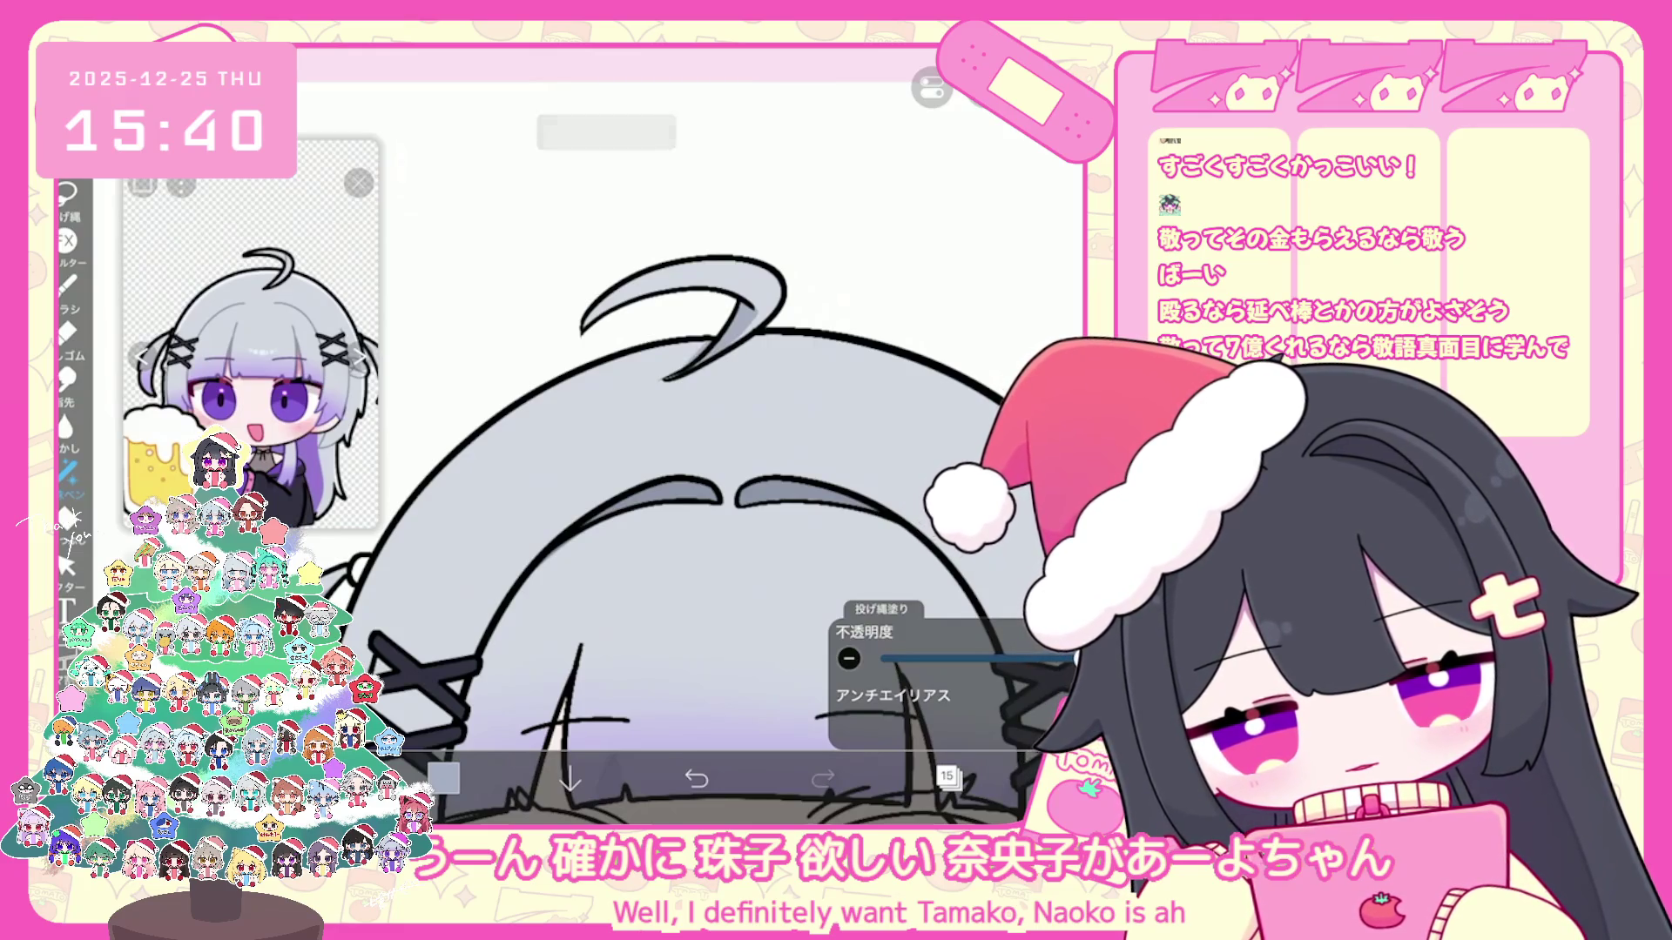
pyautogui.scroll(-5, 692, 497)
pyautogui.click(947, 776)
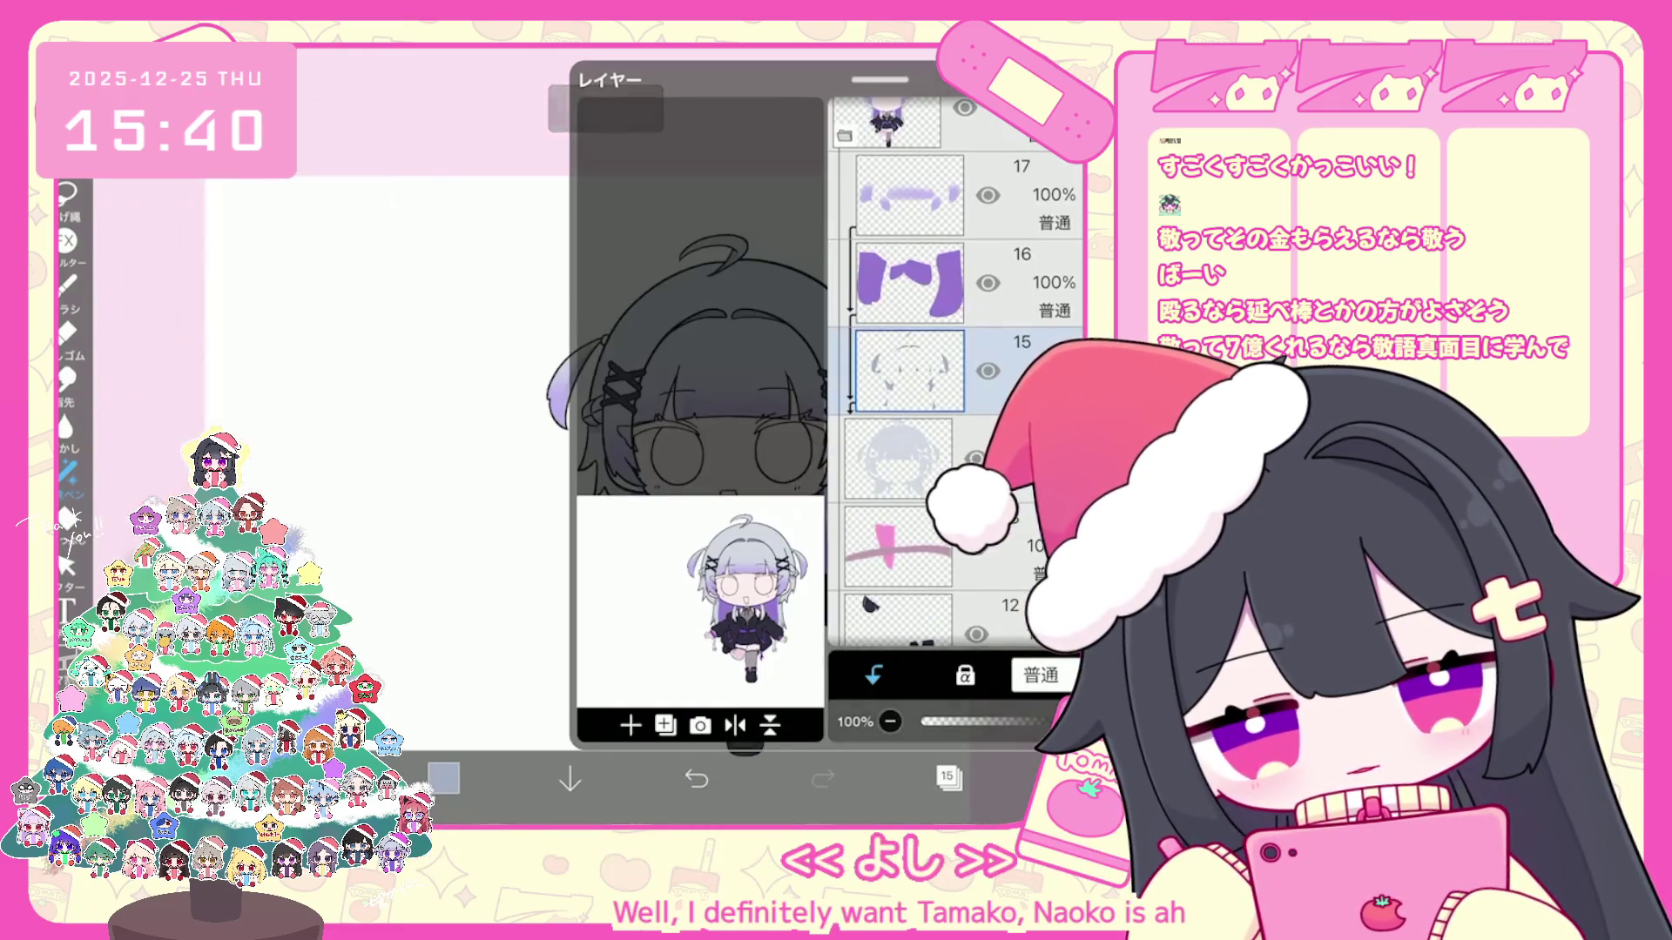
pyautogui.scroll(5, 953, 366)
# Step: Collapse the layer folder and move face line-art layer 21 down the stack
pyautogui.click(953, 229)
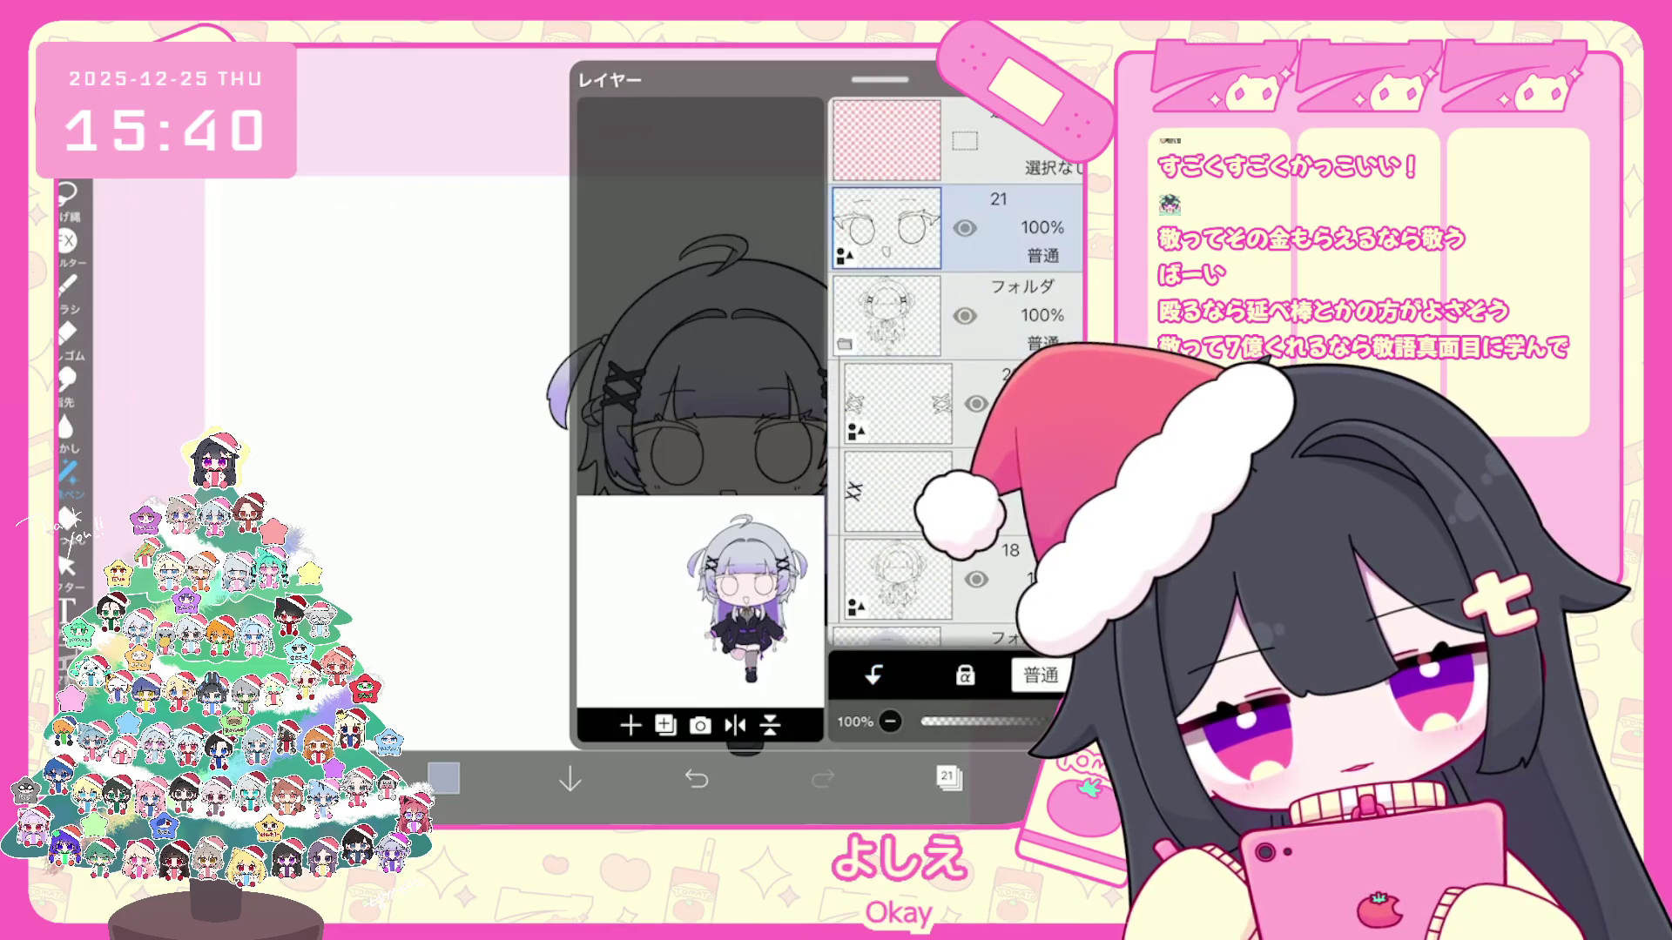
pyautogui.click(845, 342)
pyautogui.scroll(-1, 954, 391)
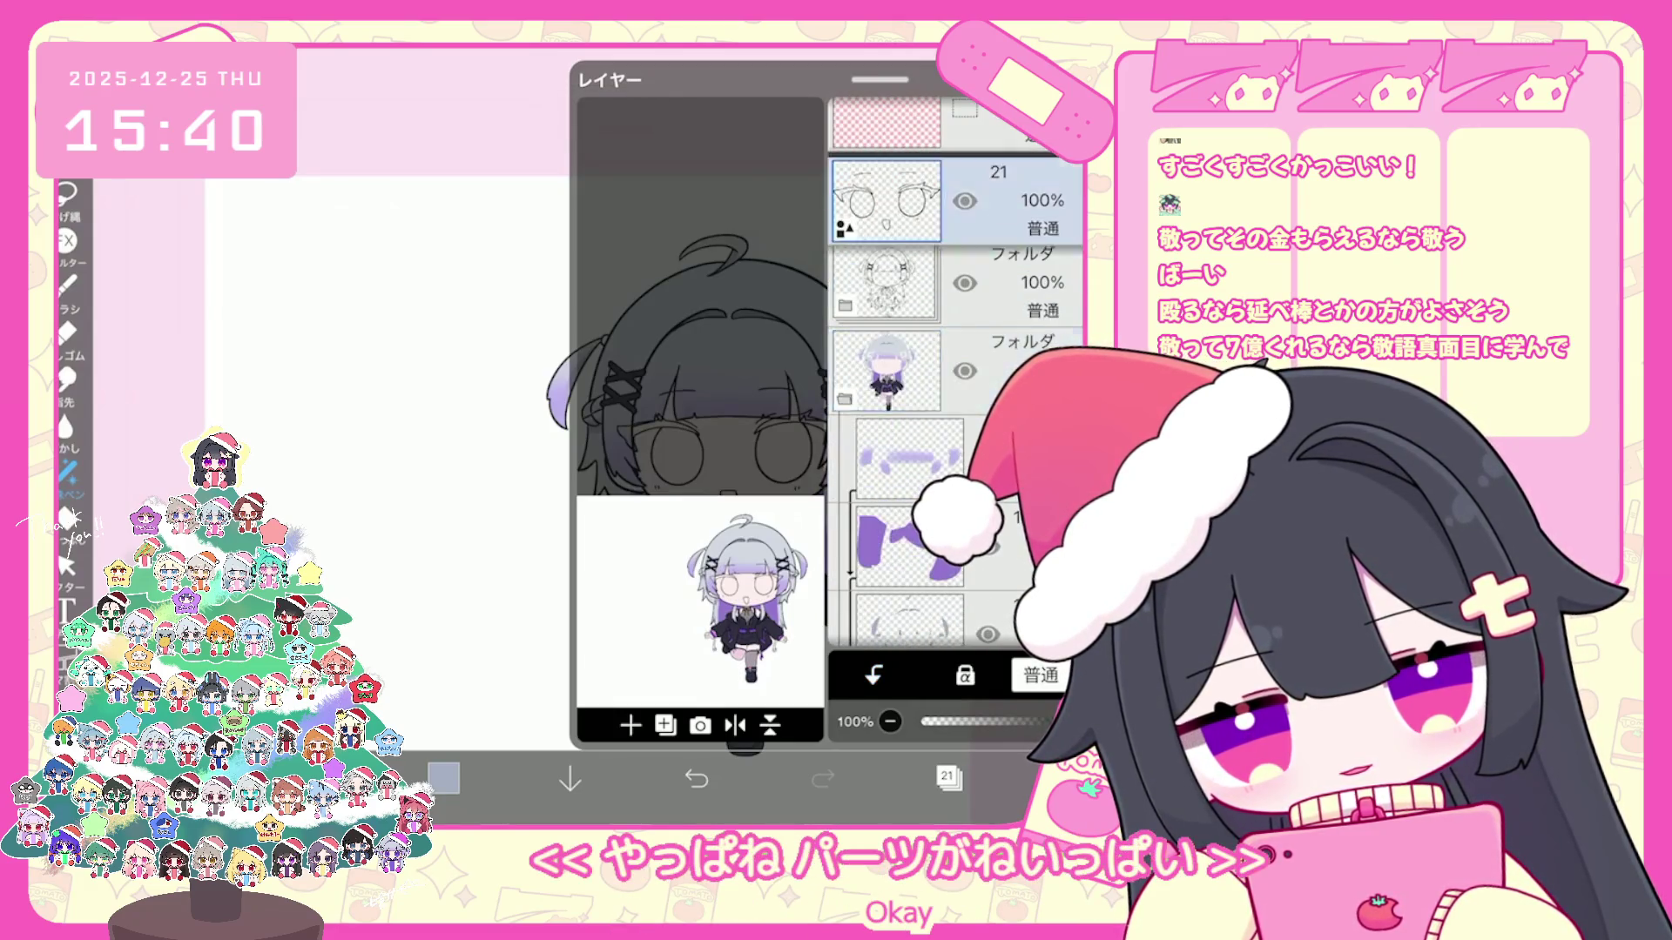
pyautogui.moveTo(889, 200)
pyautogui.mouseDown()
pyautogui.moveTo(899, 601)
pyautogui.moveTo(898, 268)
pyautogui.mouseUp()
# Step: Add a new folder and blank layer above it, then bring up the colour picker for dark purple
pyautogui.click(630, 726)
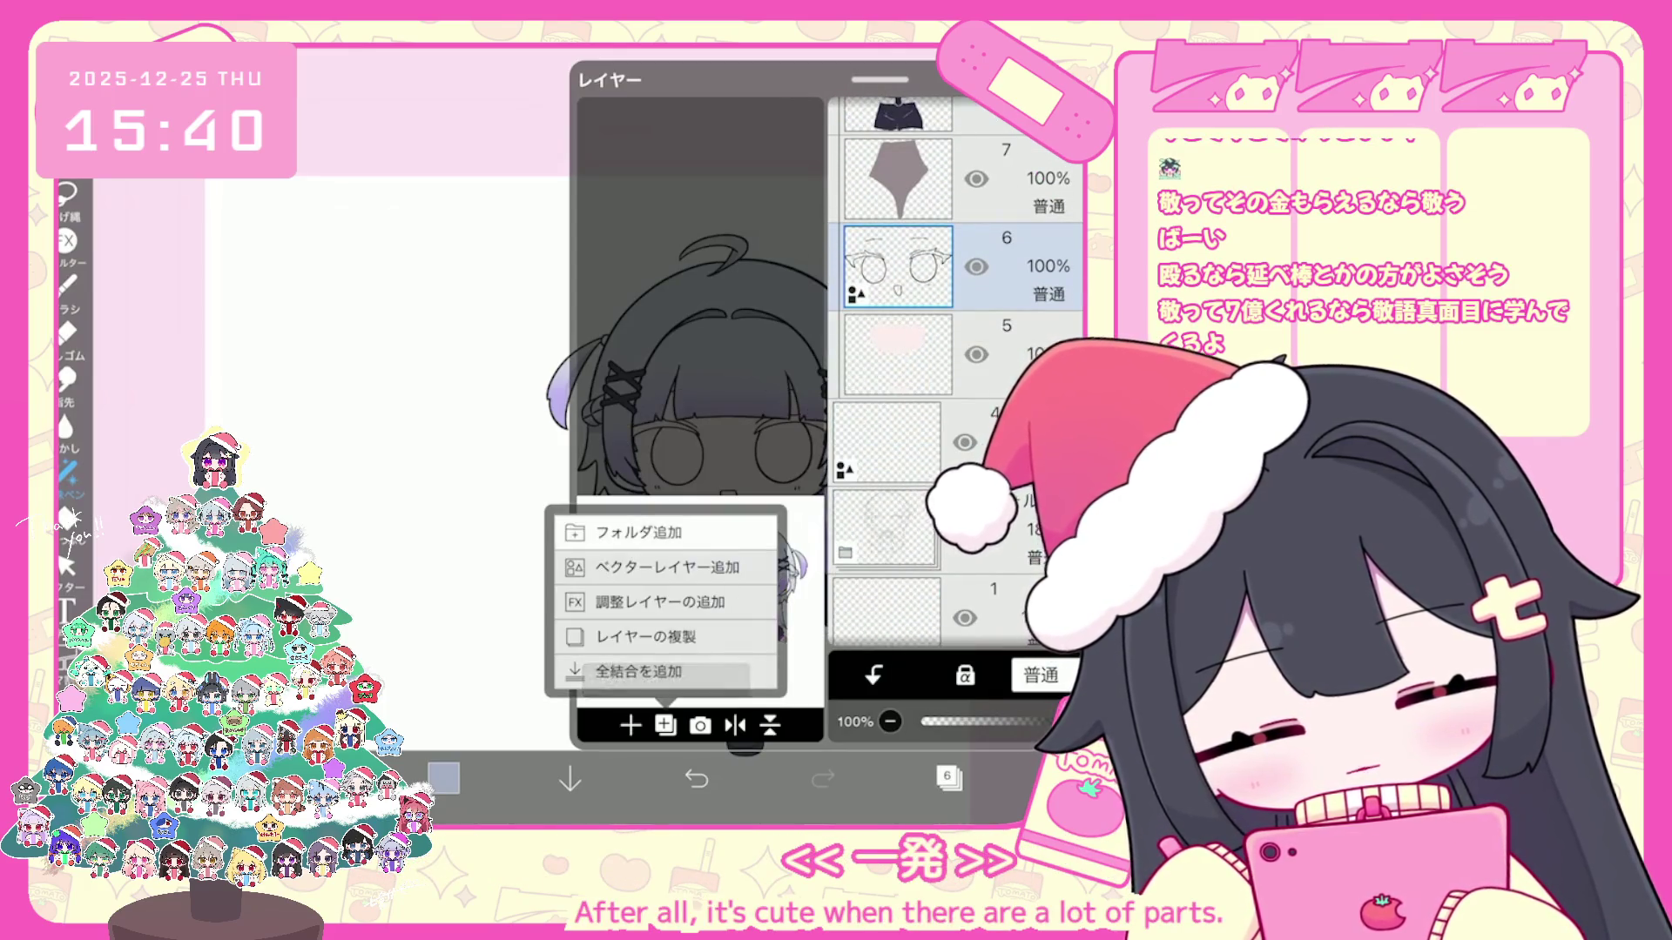
pyautogui.click(640, 532)
pyautogui.click(631, 724)
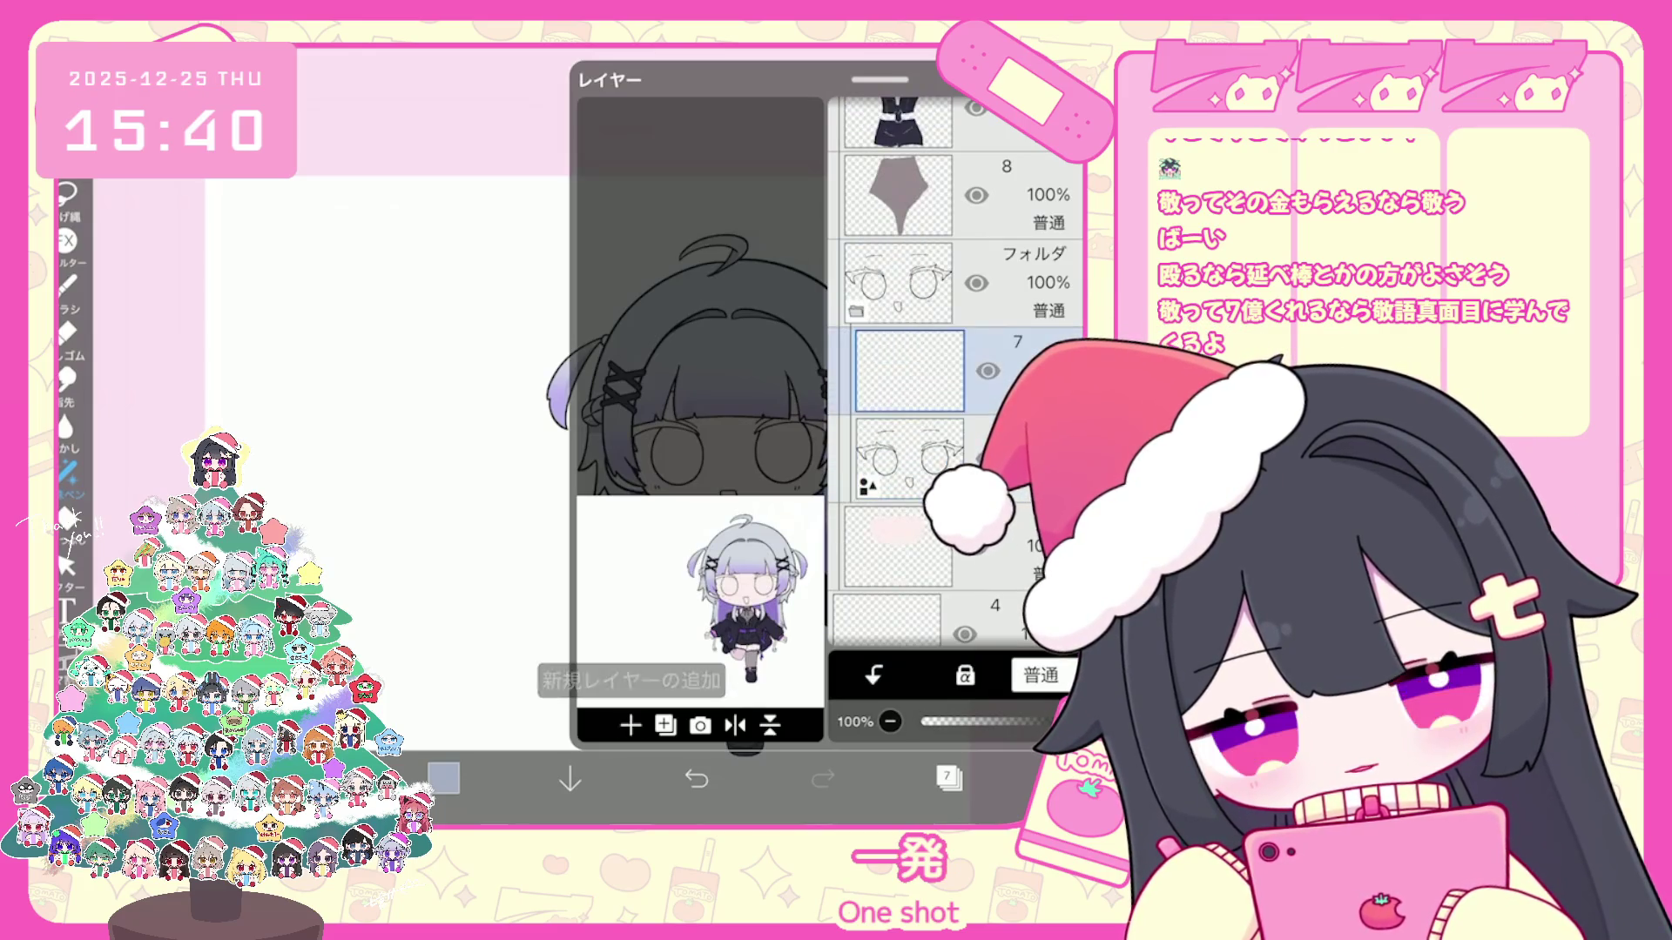
pyautogui.click(948, 778)
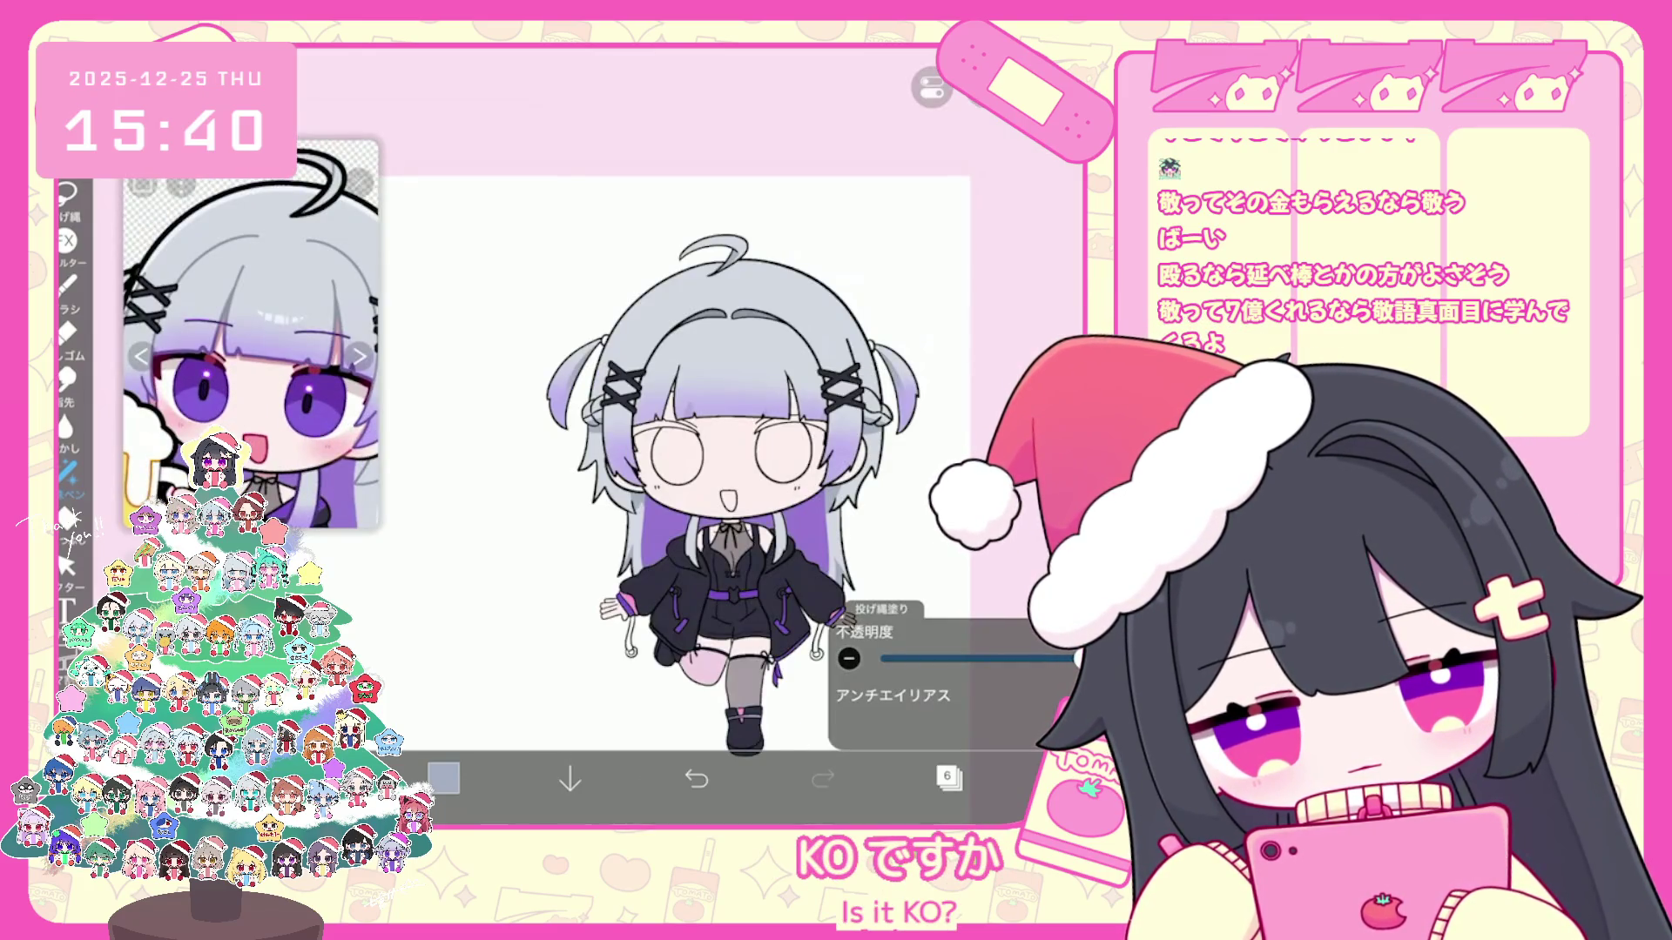
pyautogui.click(444, 779)
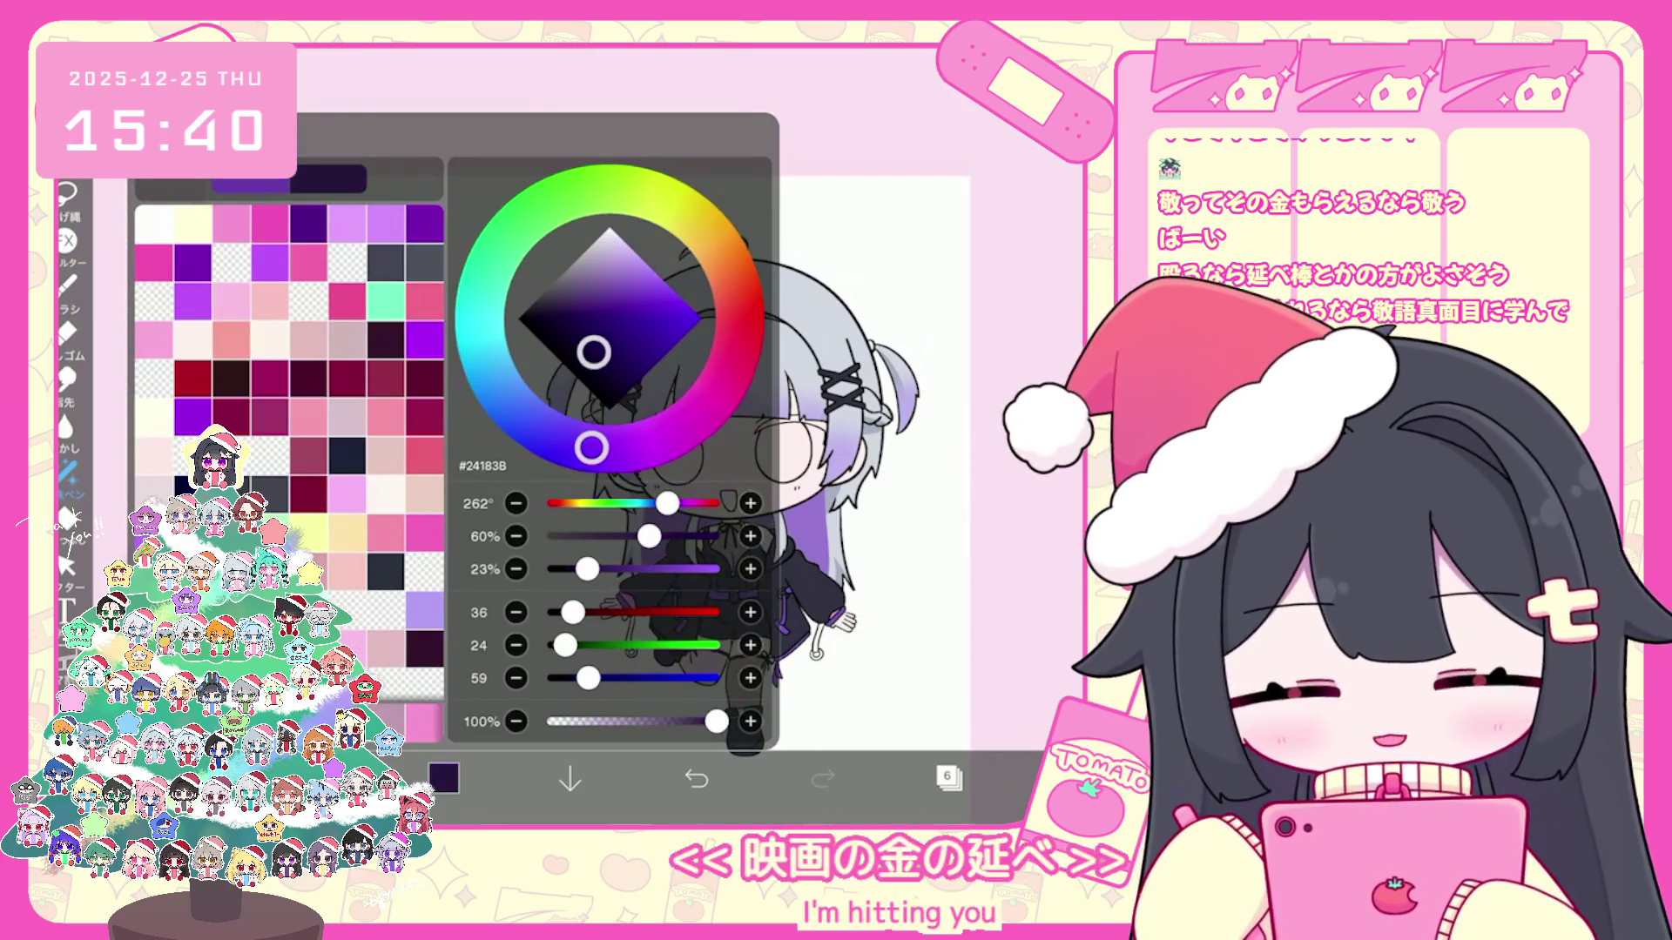
# Step: Close the colour picker, check the layer list, and reopen it over the face close-up
pyautogui.click(444, 778)
pyautogui.click(948, 779)
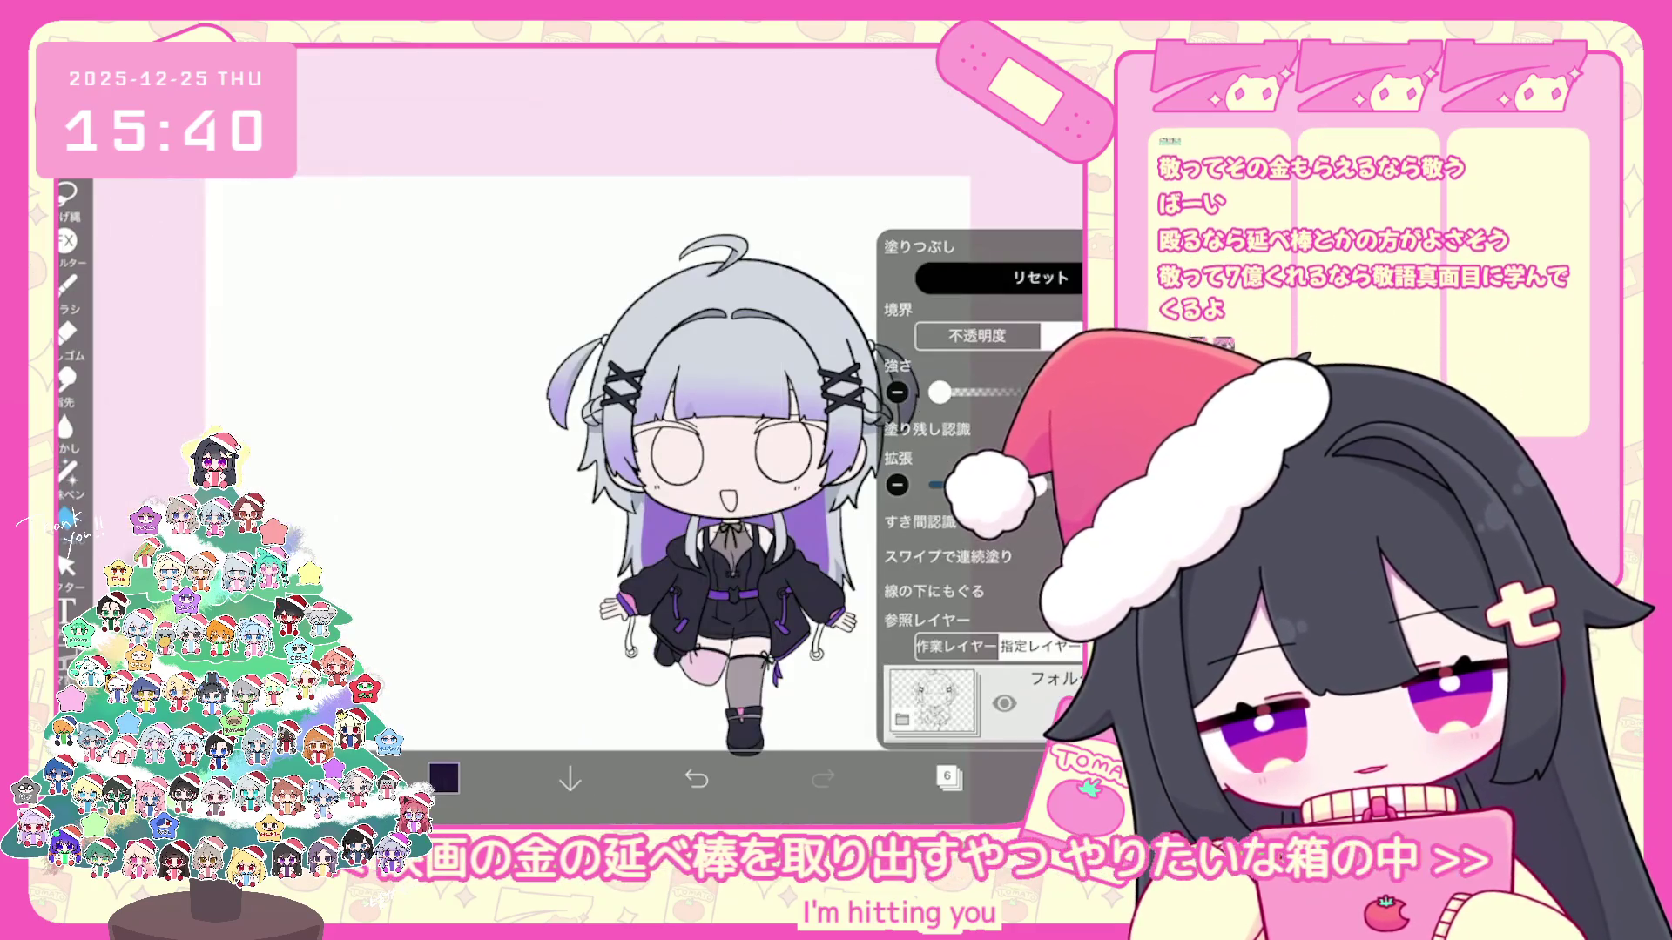
pyautogui.scroll(-10, 980, 366)
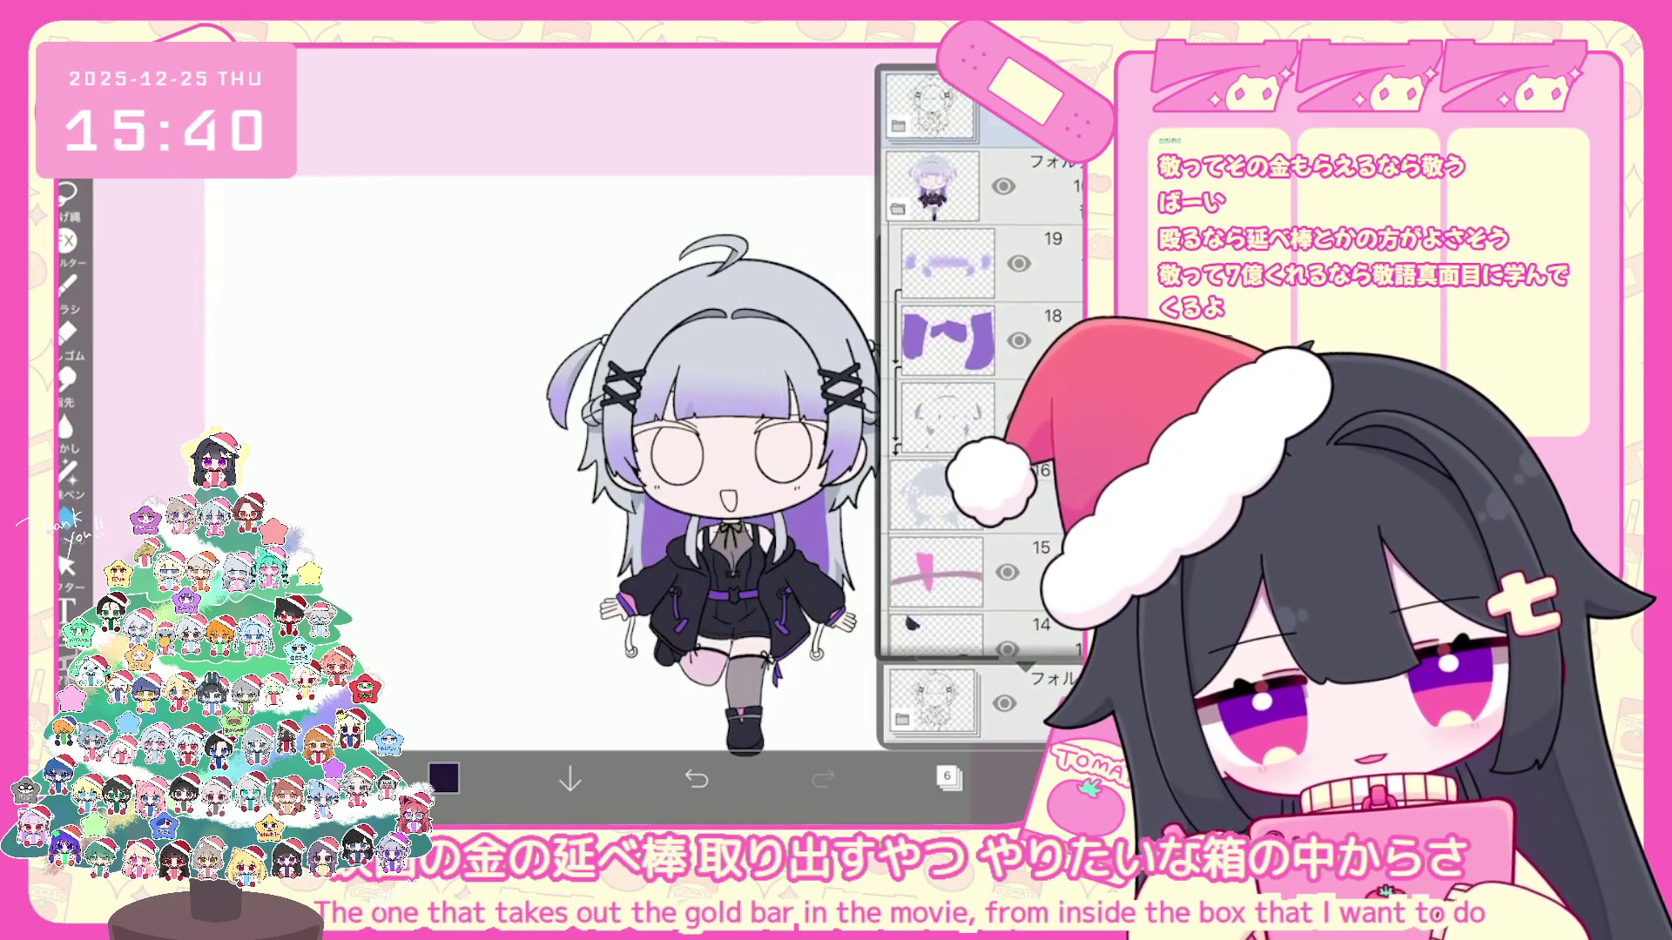
pyautogui.click(948, 780)
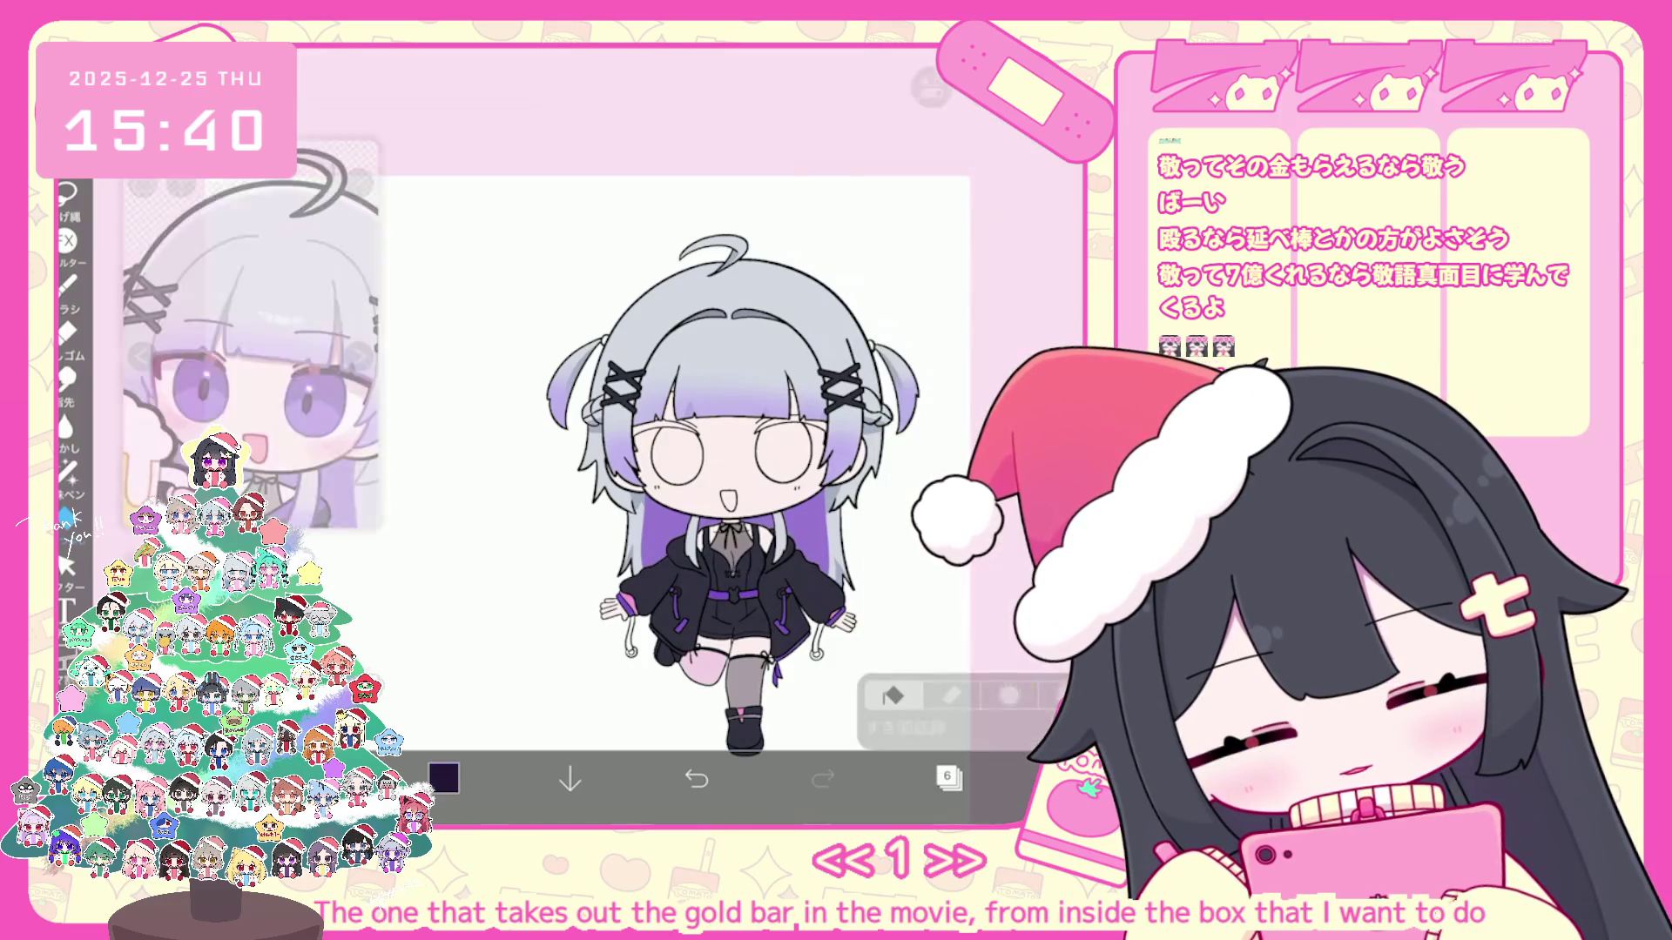
pyautogui.scroll(5, 692, 431)
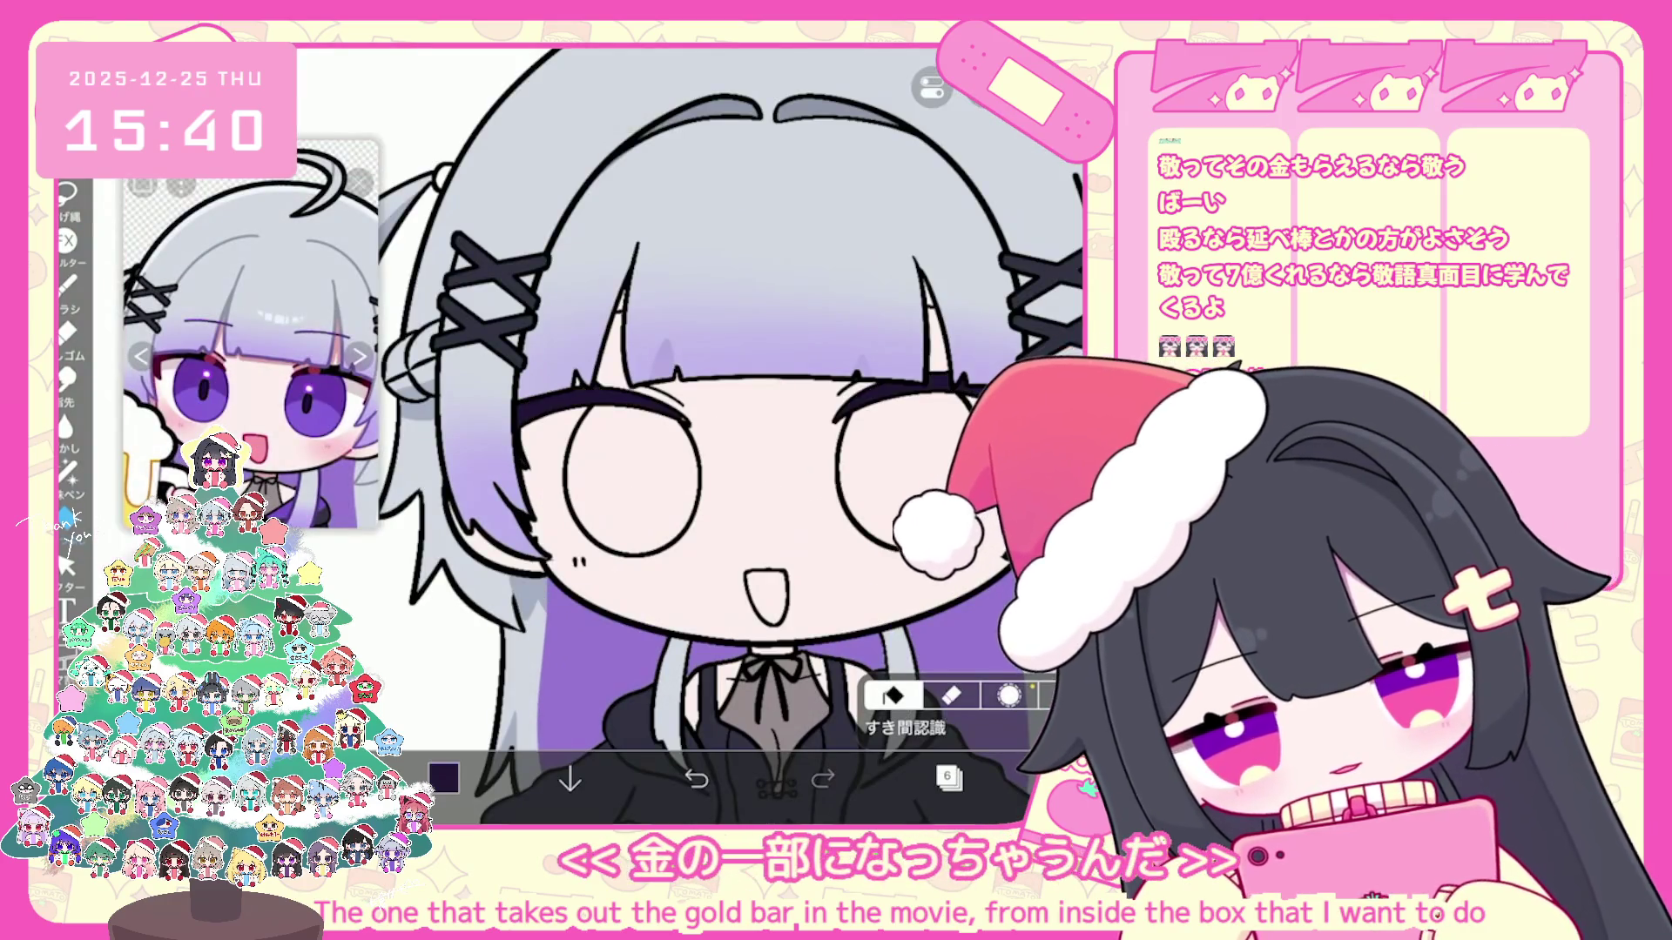
pyautogui.scroll(3, 686, 432)
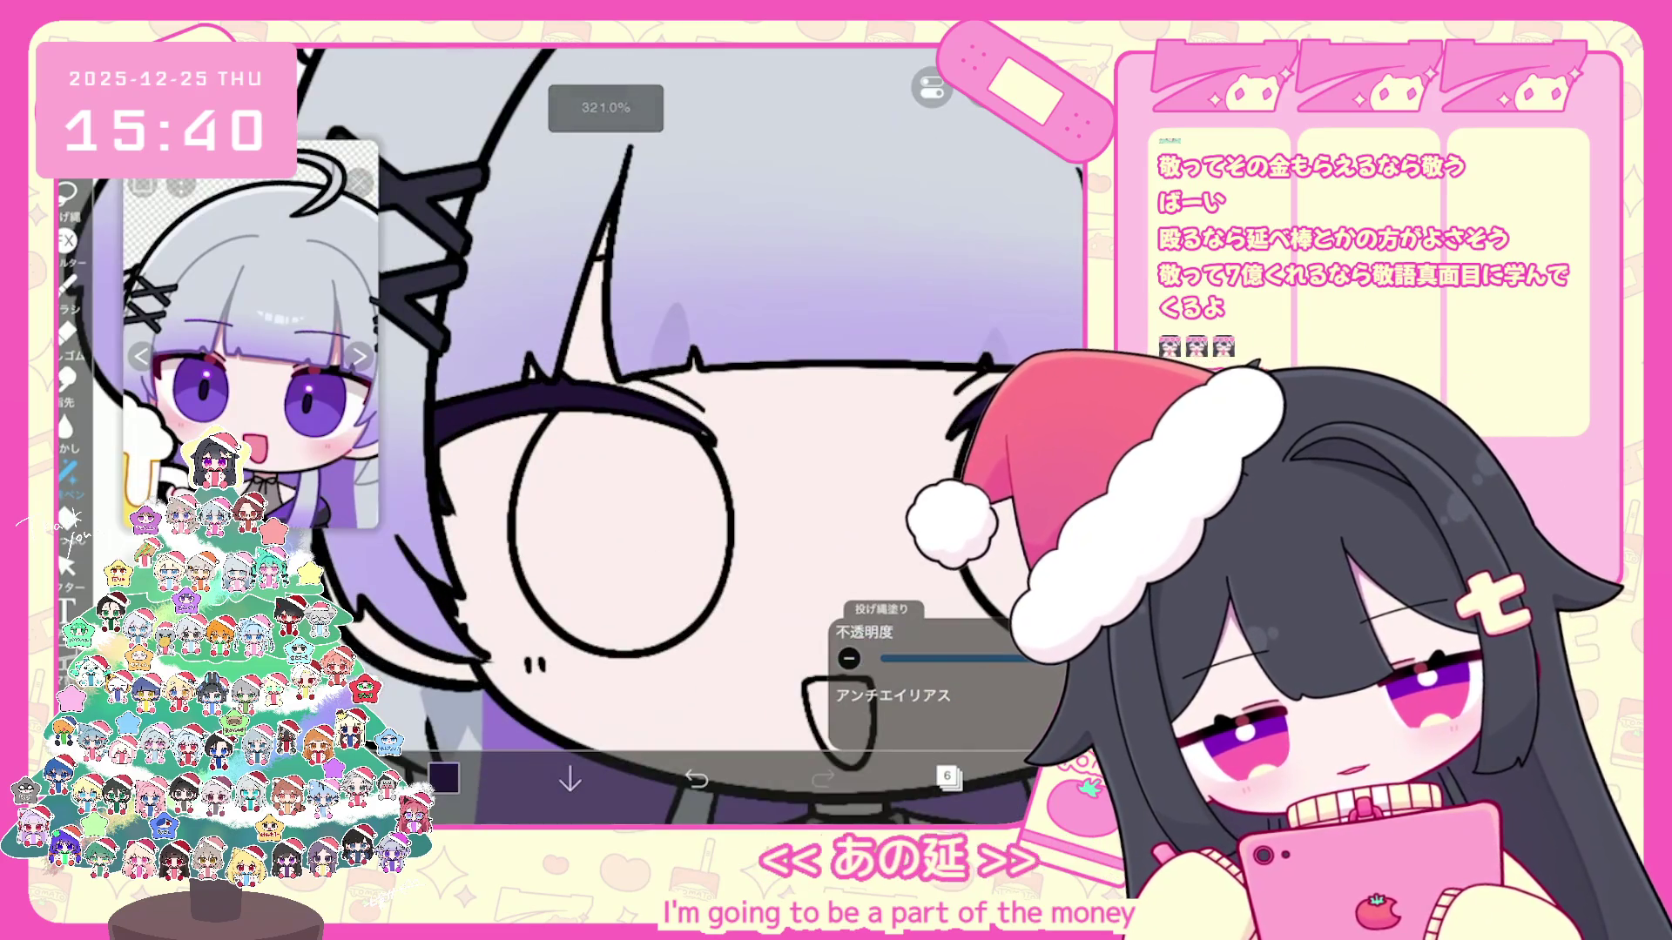
pyautogui.scroll(-4, 693, 431)
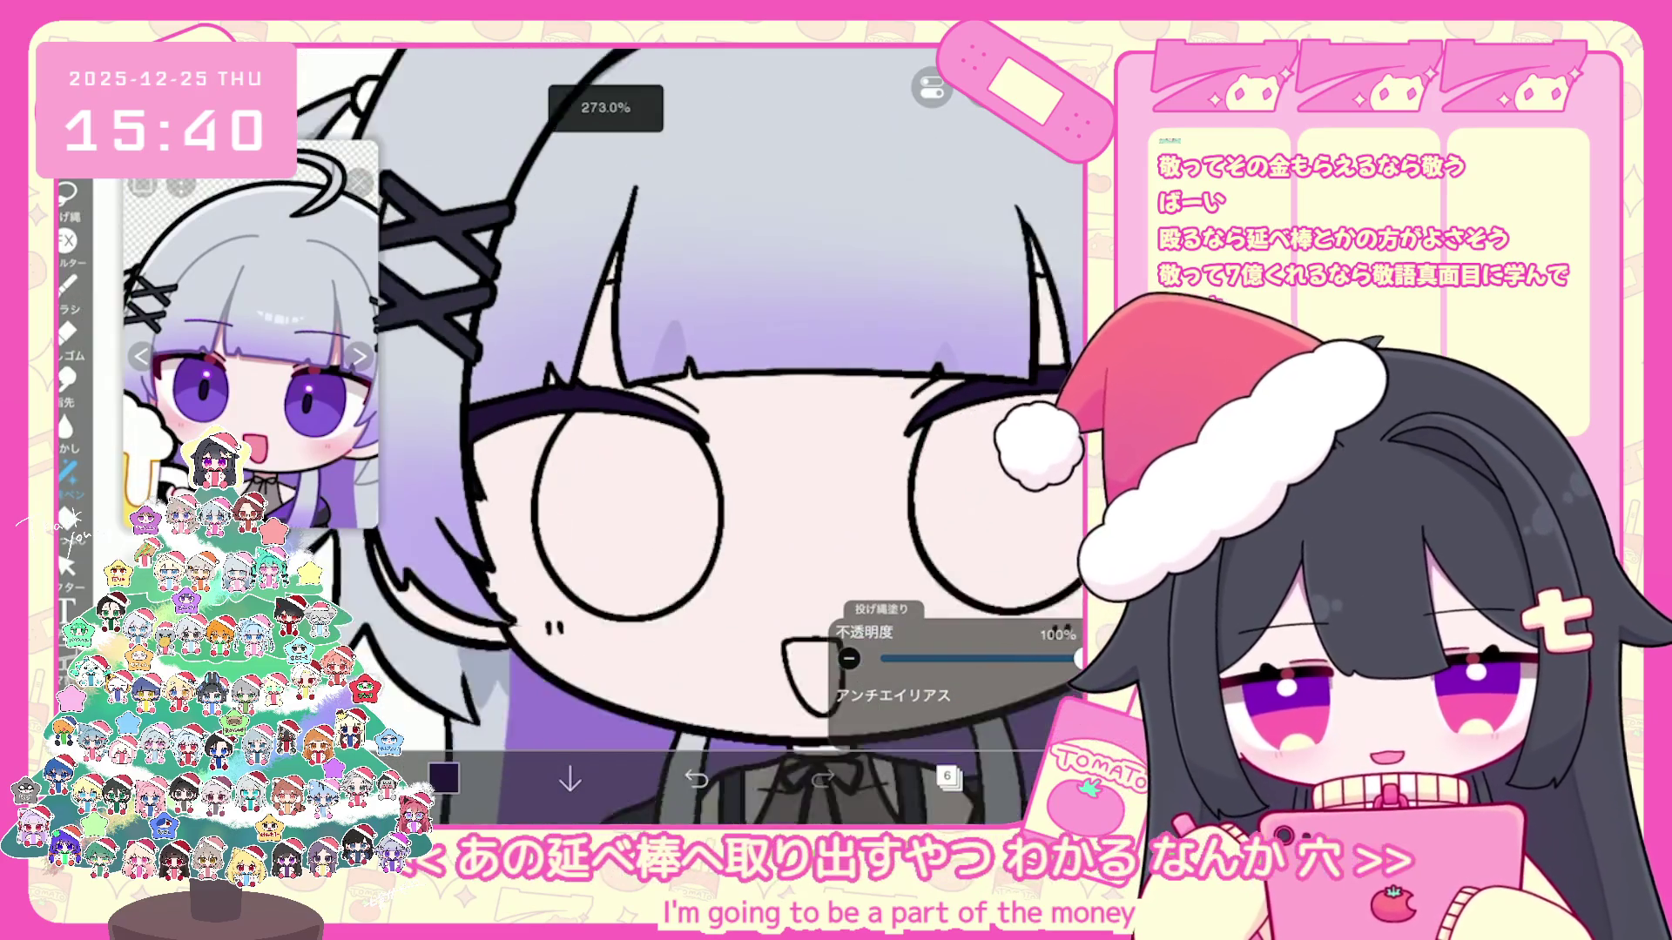
pyautogui.click(948, 778)
pyautogui.scroll(5, 959, 365)
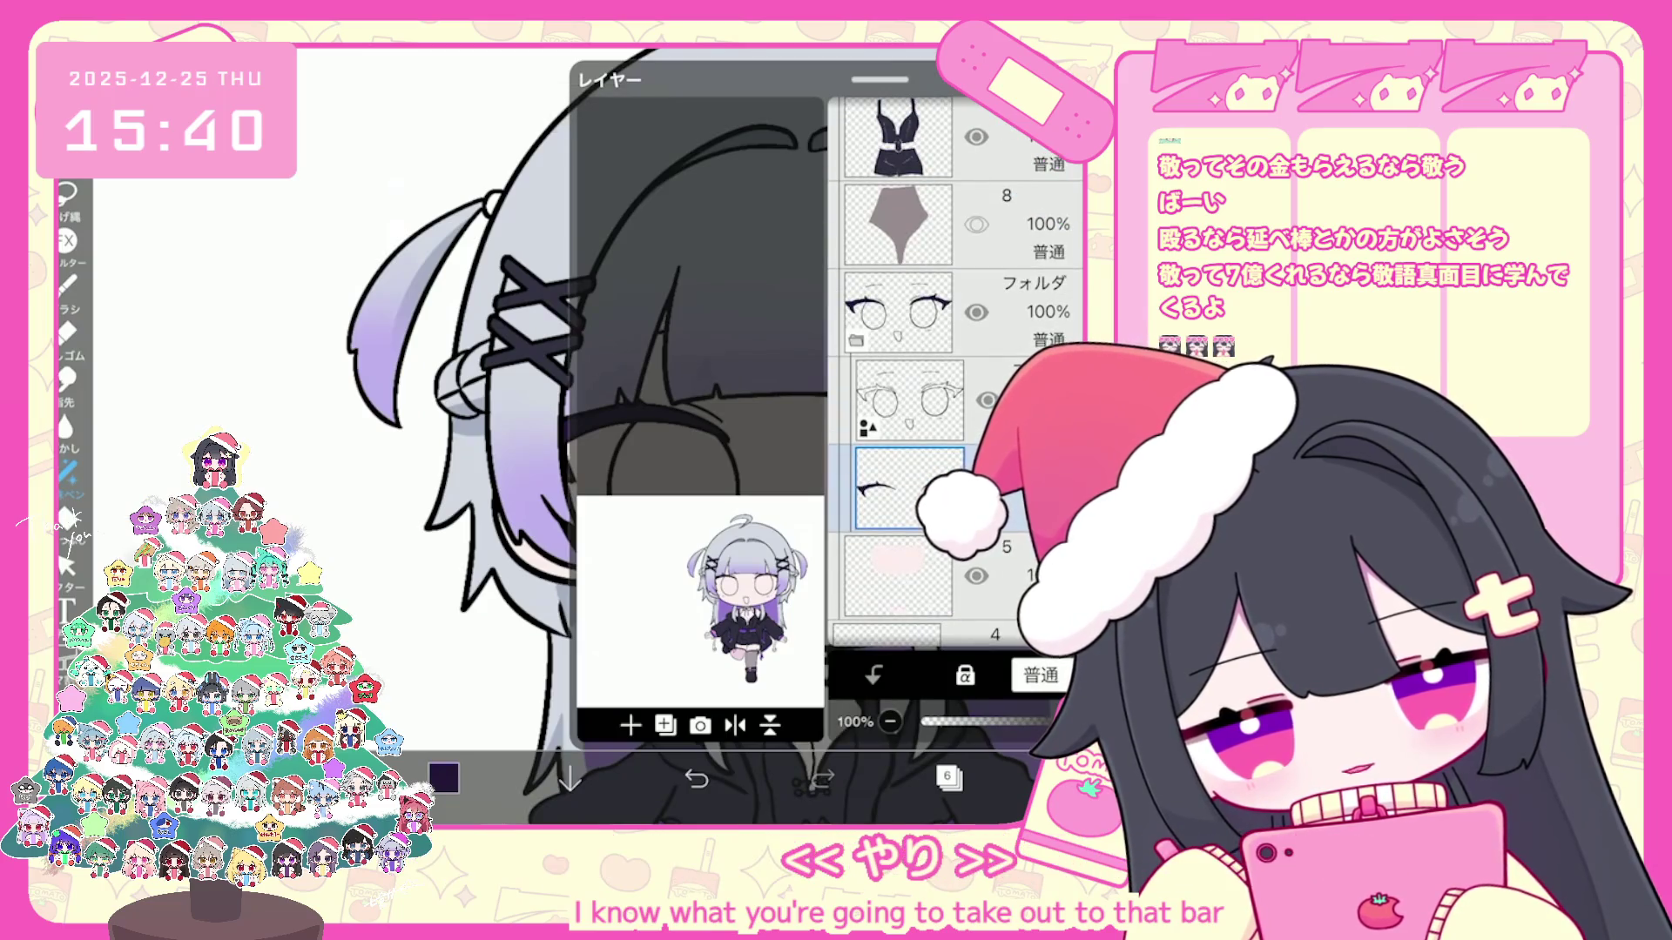
# Step: Select hair overlay layer 16 then eyelash layer 6, and shift the colour hue toward dark magenta
pyautogui.click(901, 330)
pyautogui.scroll(5, 961, 366)
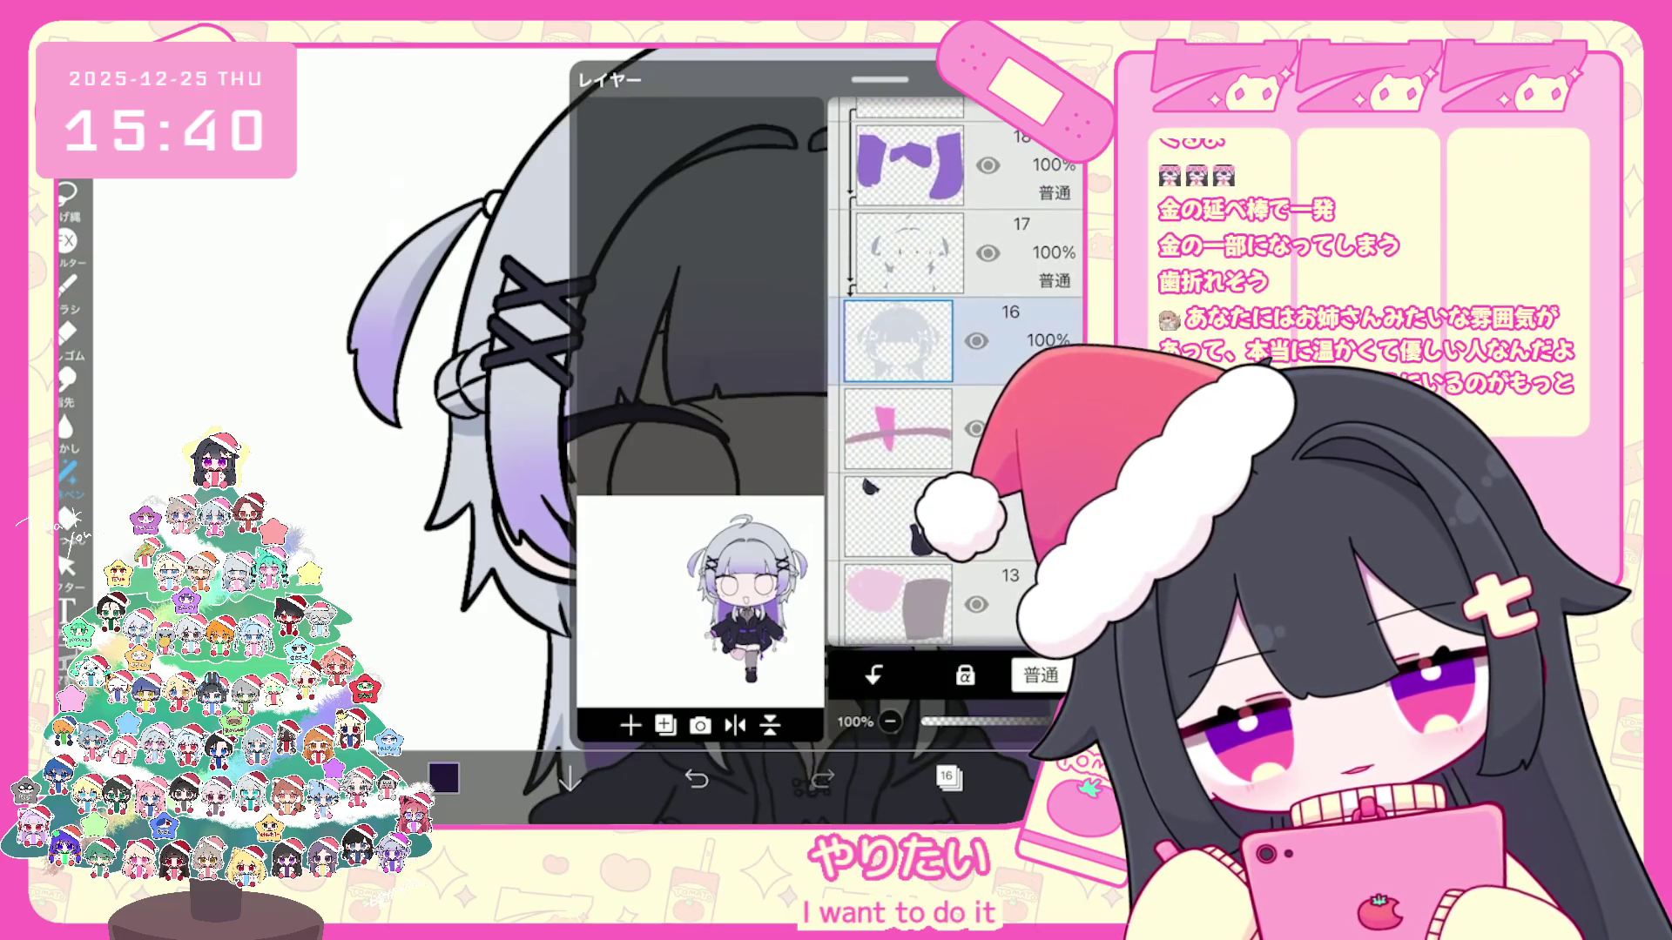
pyautogui.scroll(5, 959, 366)
pyautogui.scroll(-3, 960, 378)
pyautogui.click(900, 432)
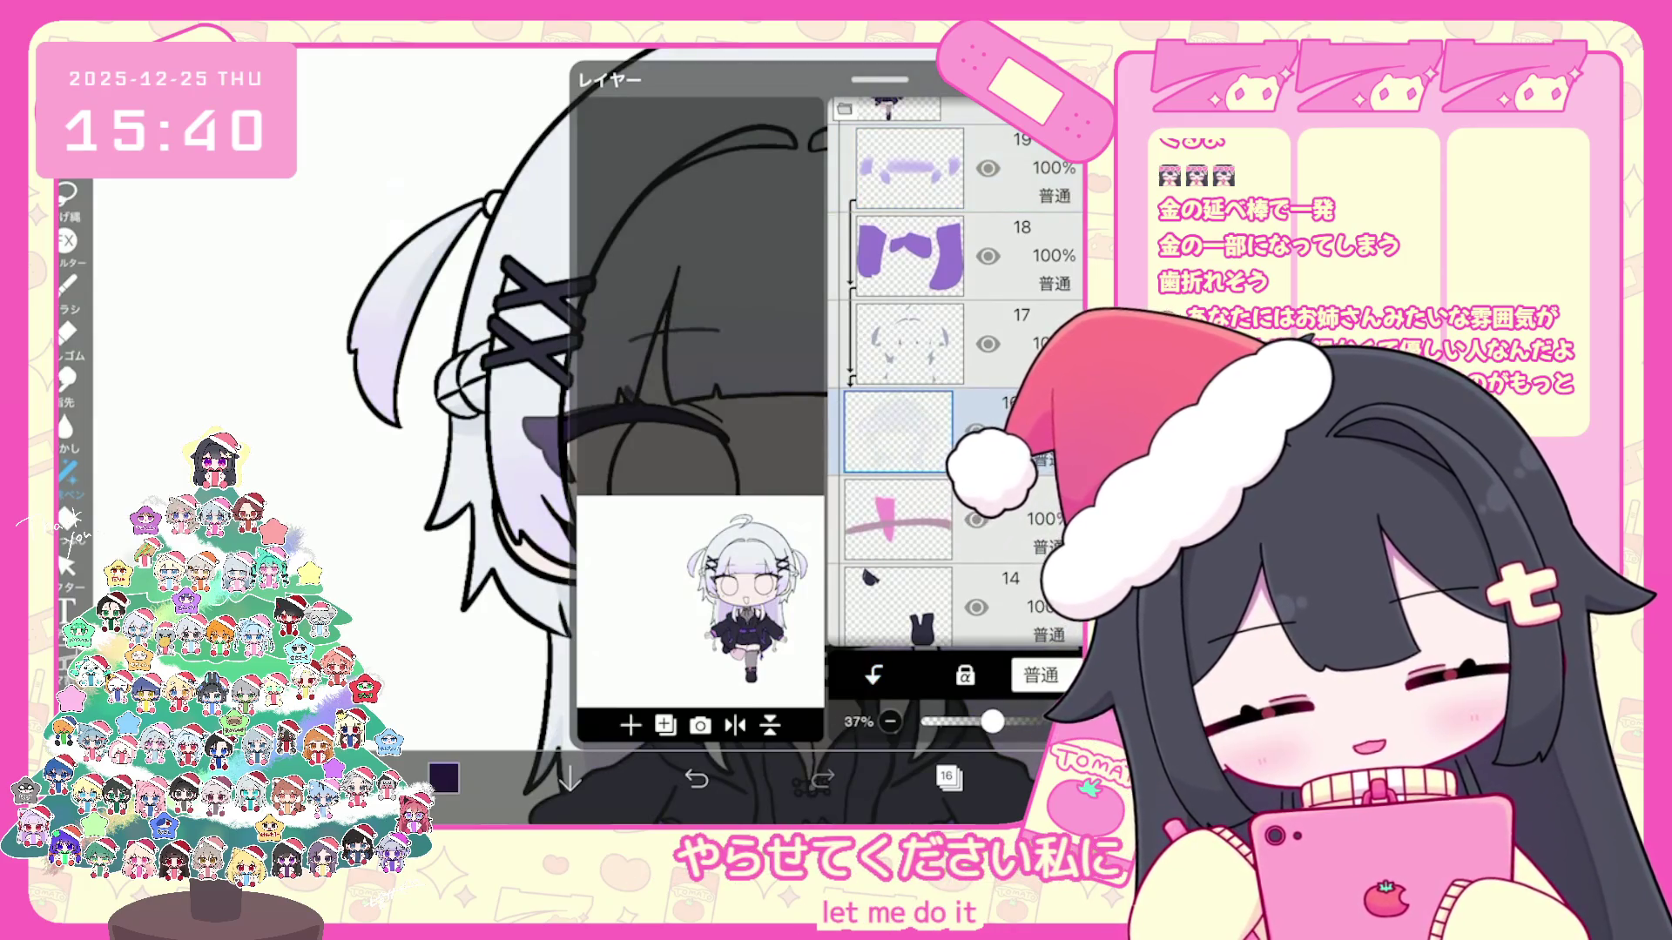
pyautogui.scroll(-1, 960, 372)
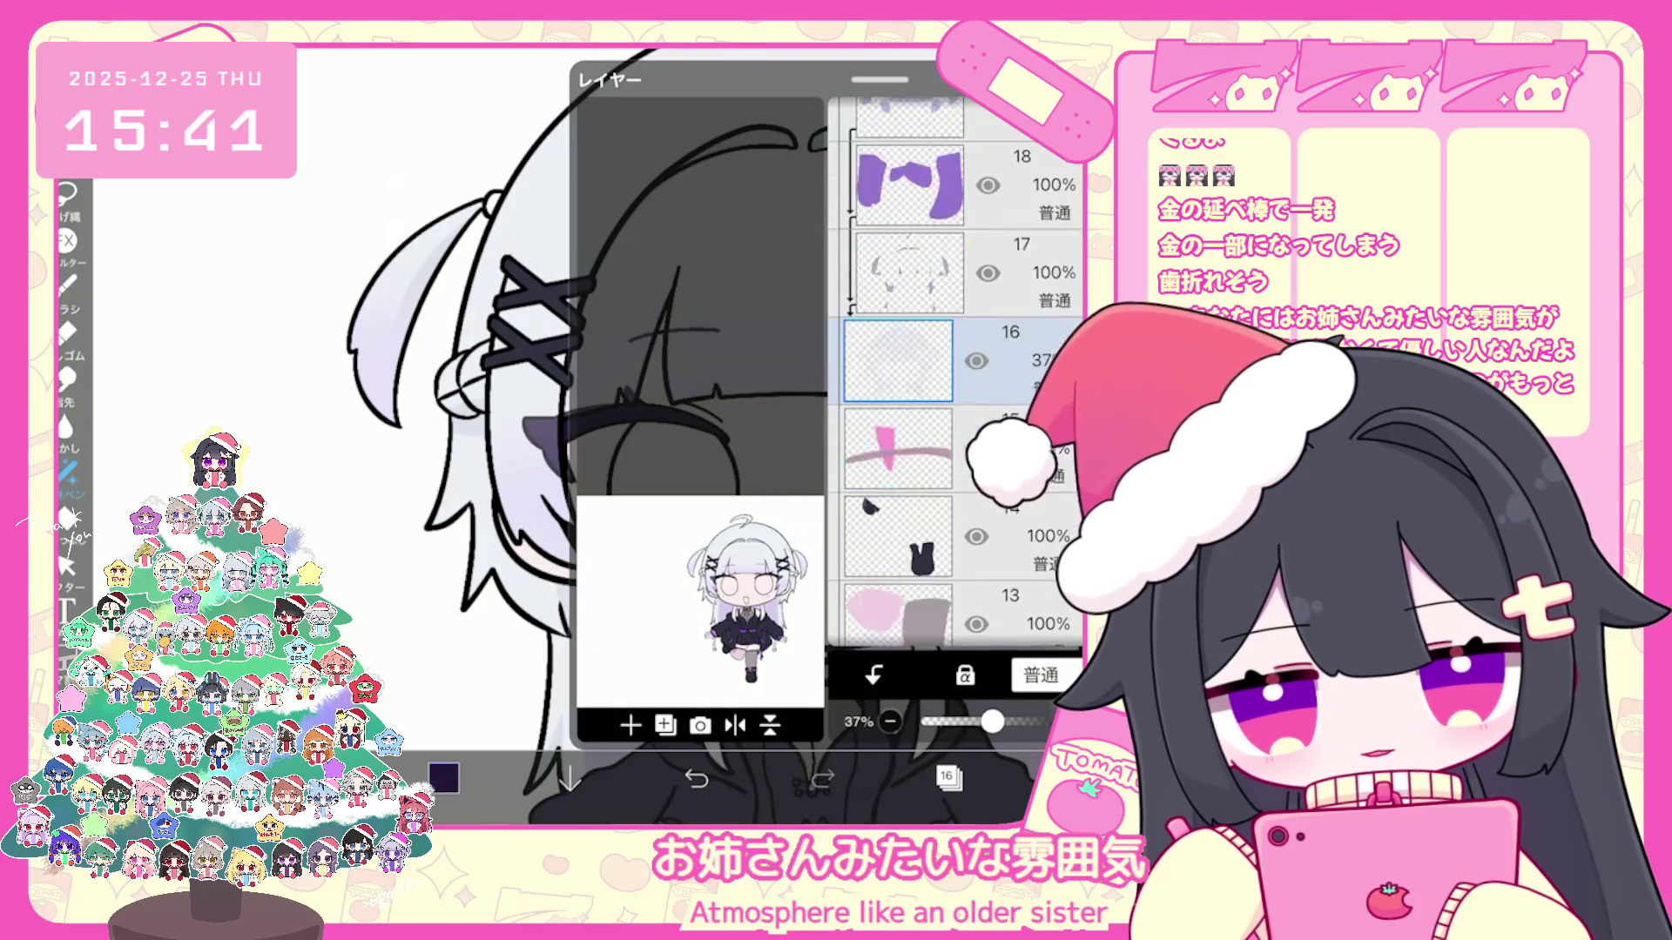
pyautogui.scroll(-8, 961, 373)
pyautogui.click(907, 559)
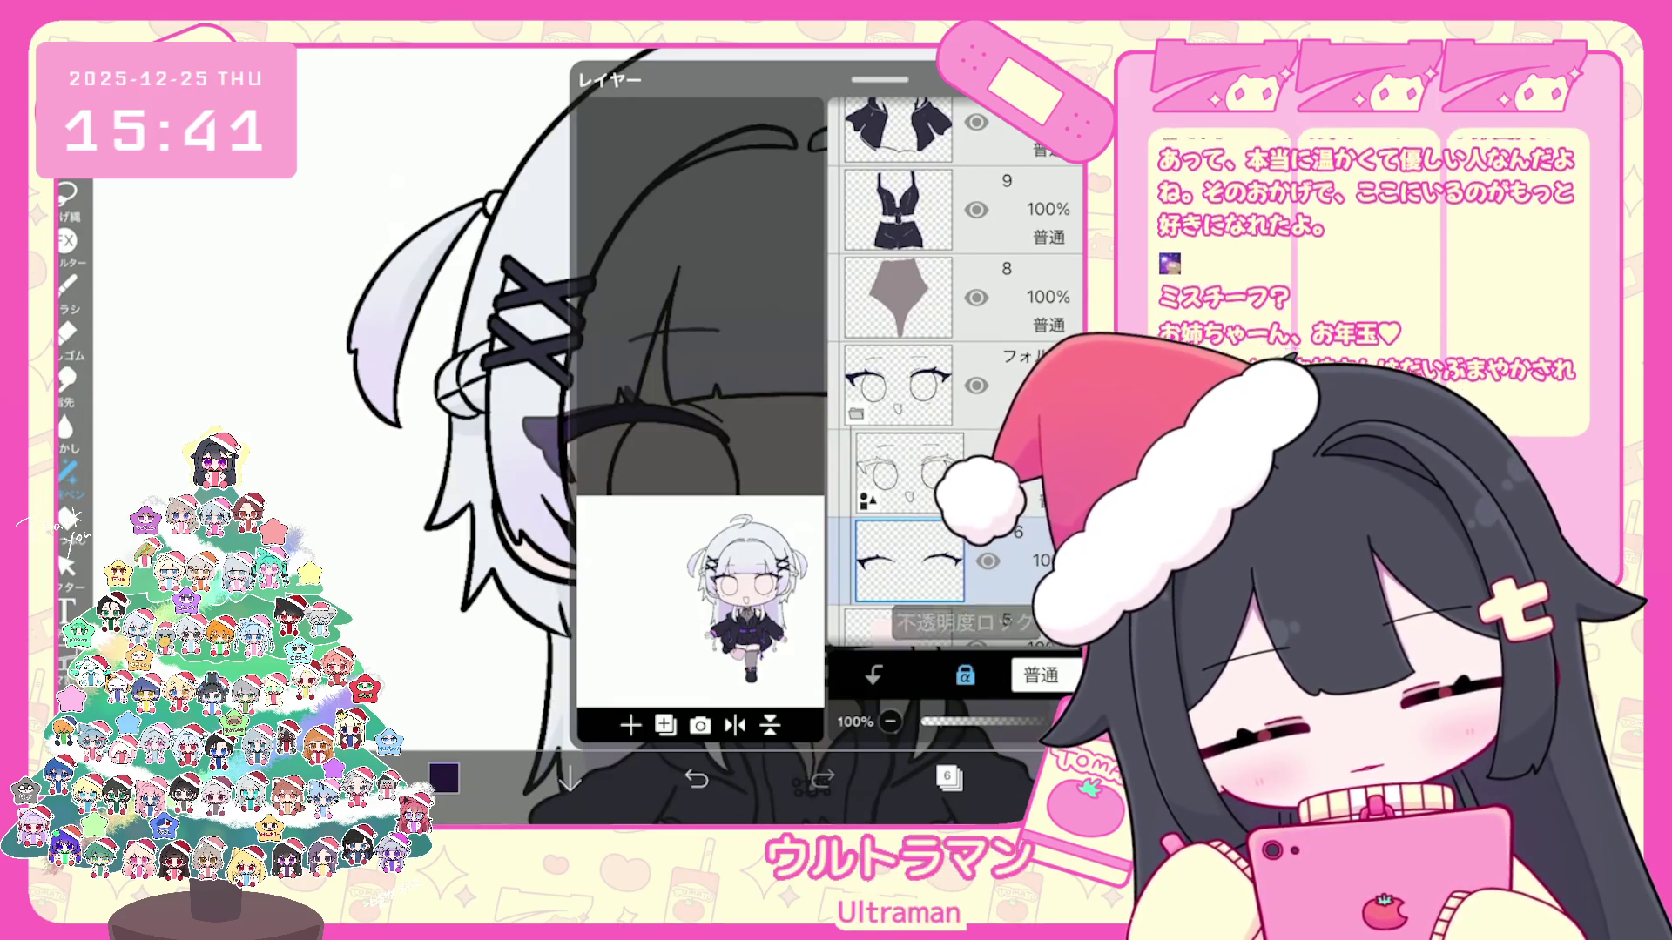
pyautogui.moveTo(587, 445); pyautogui.dragTo(722, 382)
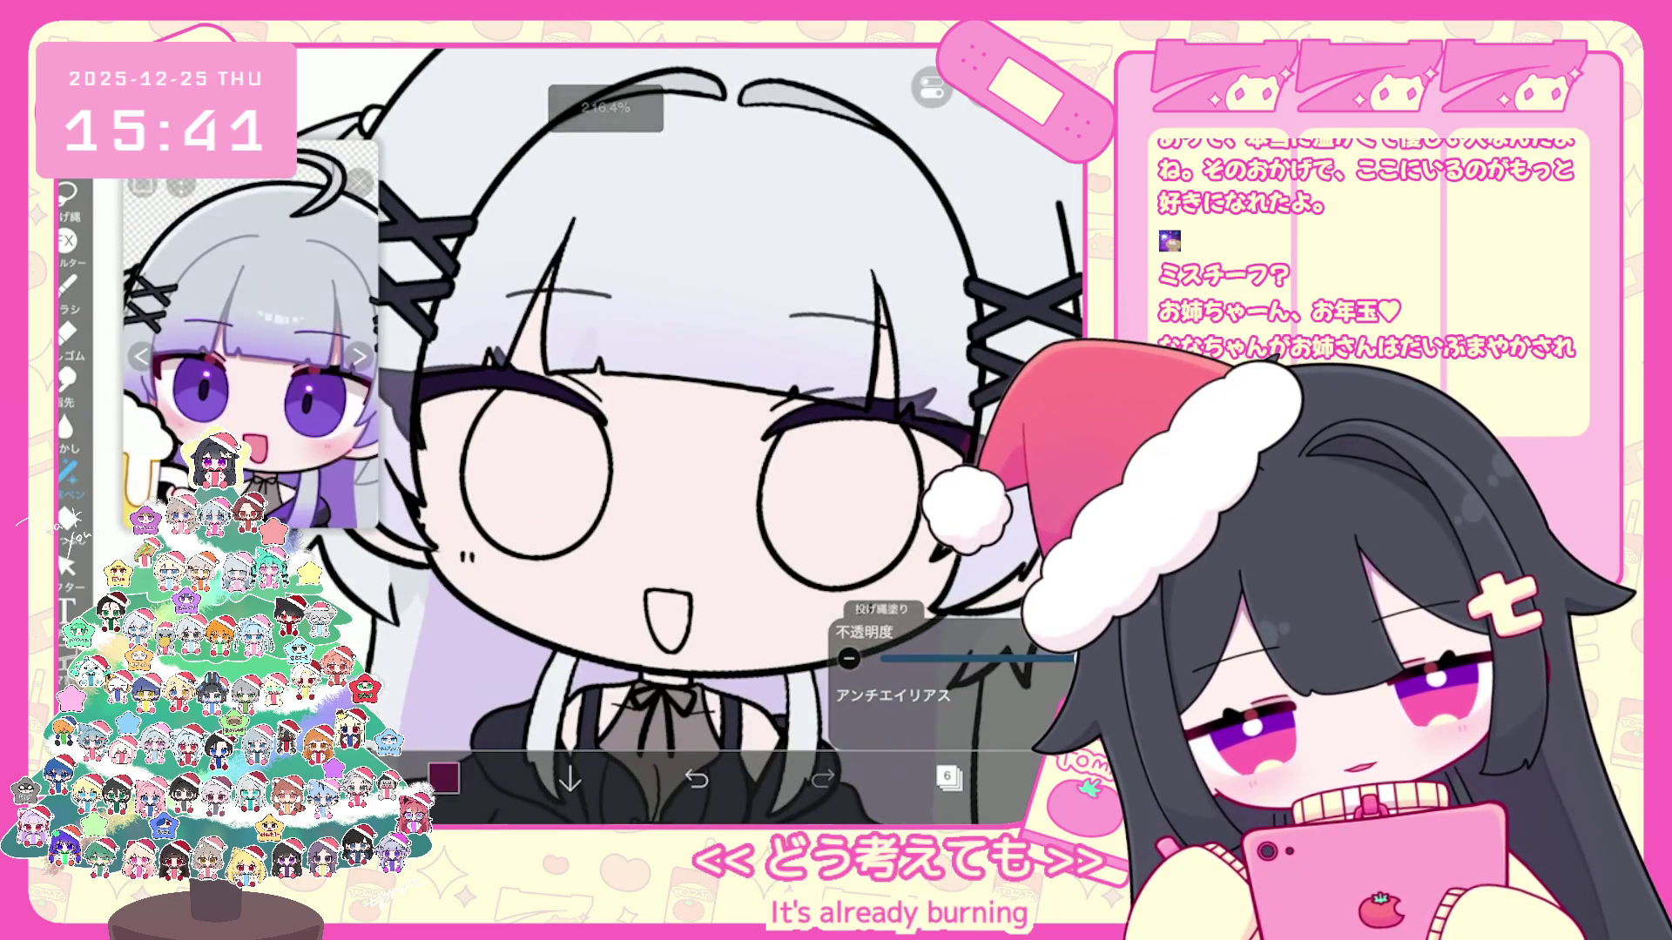
pyautogui.scroll(-1, 686, 438)
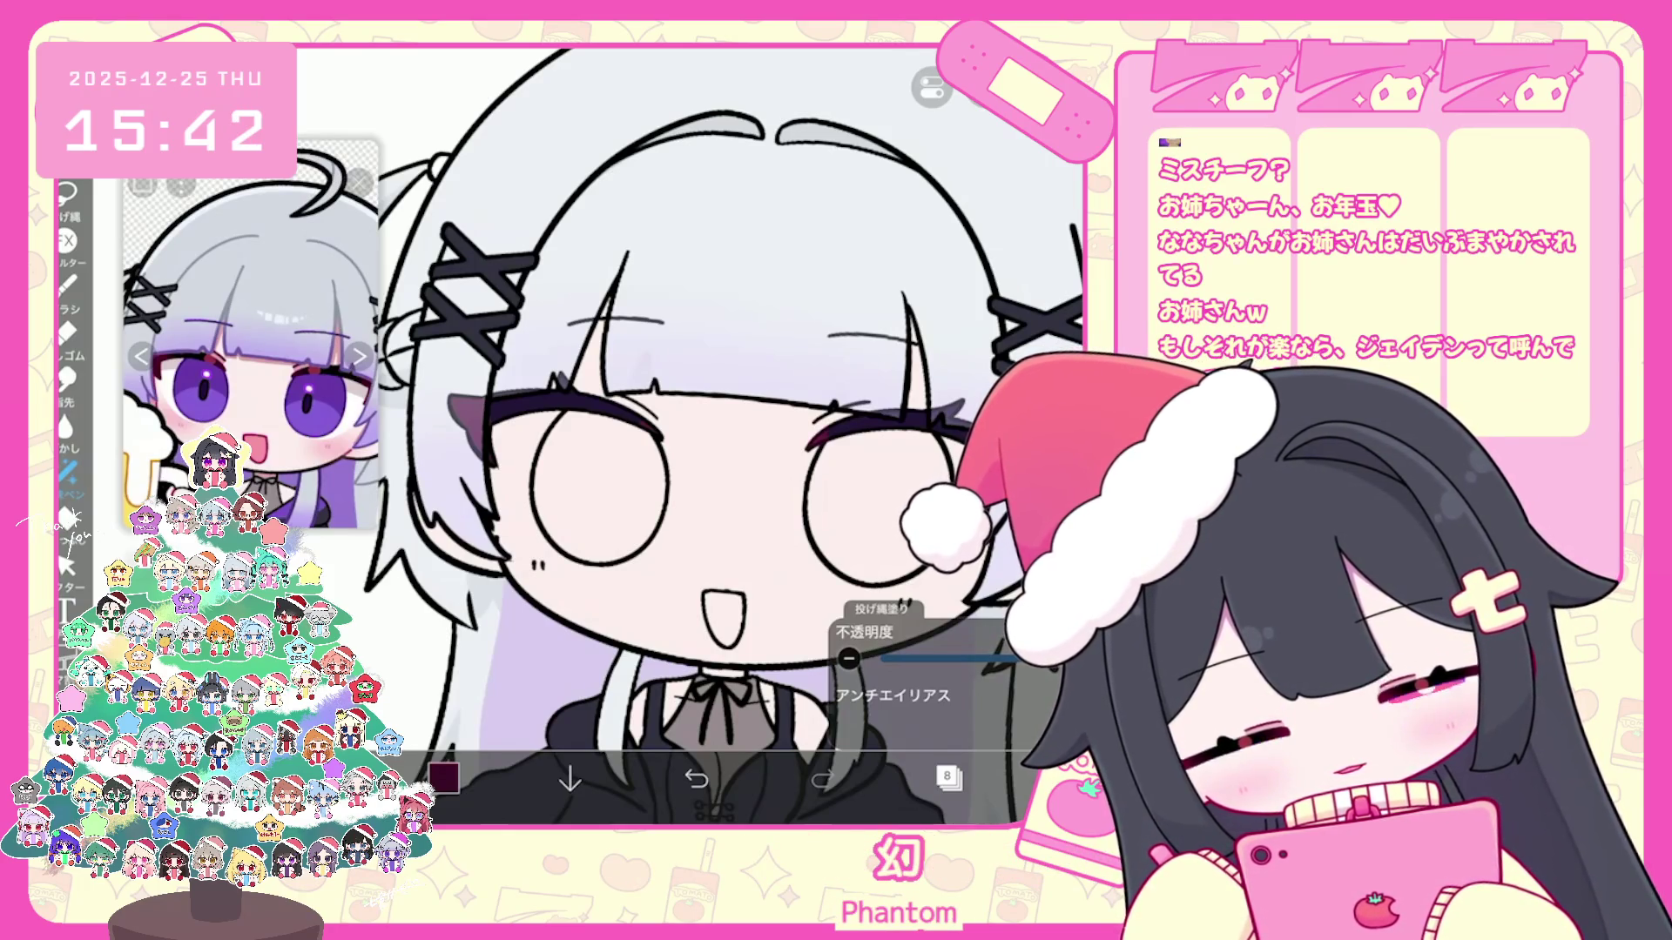
# Step: Undo a stray lasso fill on the eyelash tips
pyautogui.hotkey('ctrl', 'z')
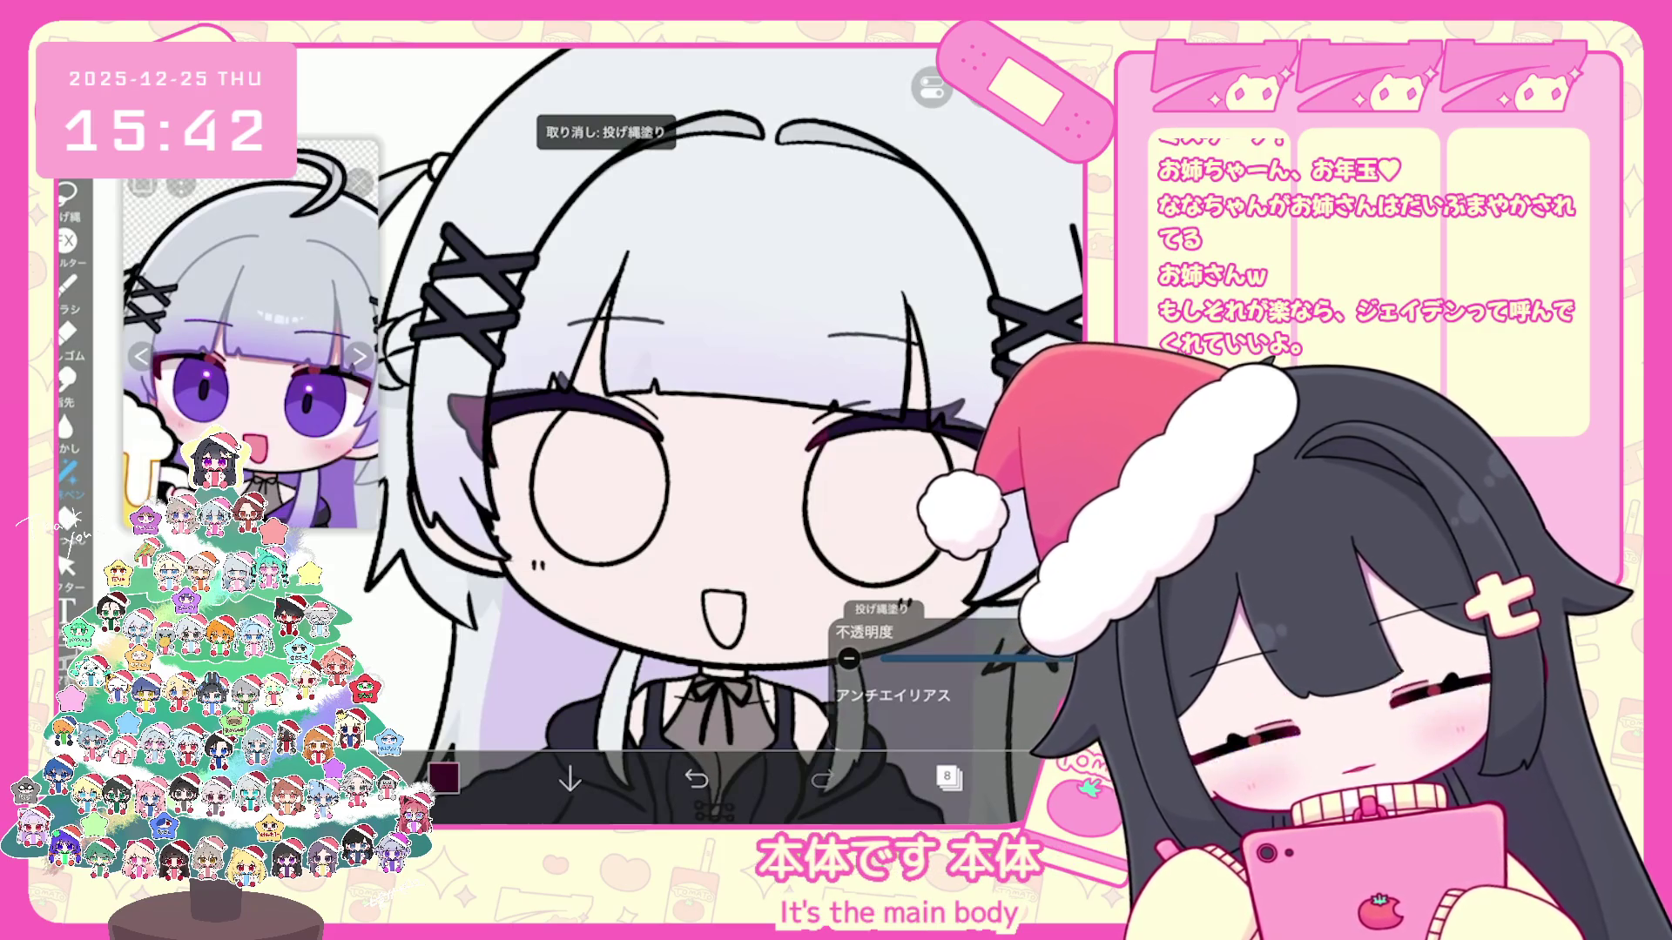
pyautogui.scroll(2, 719, 431)
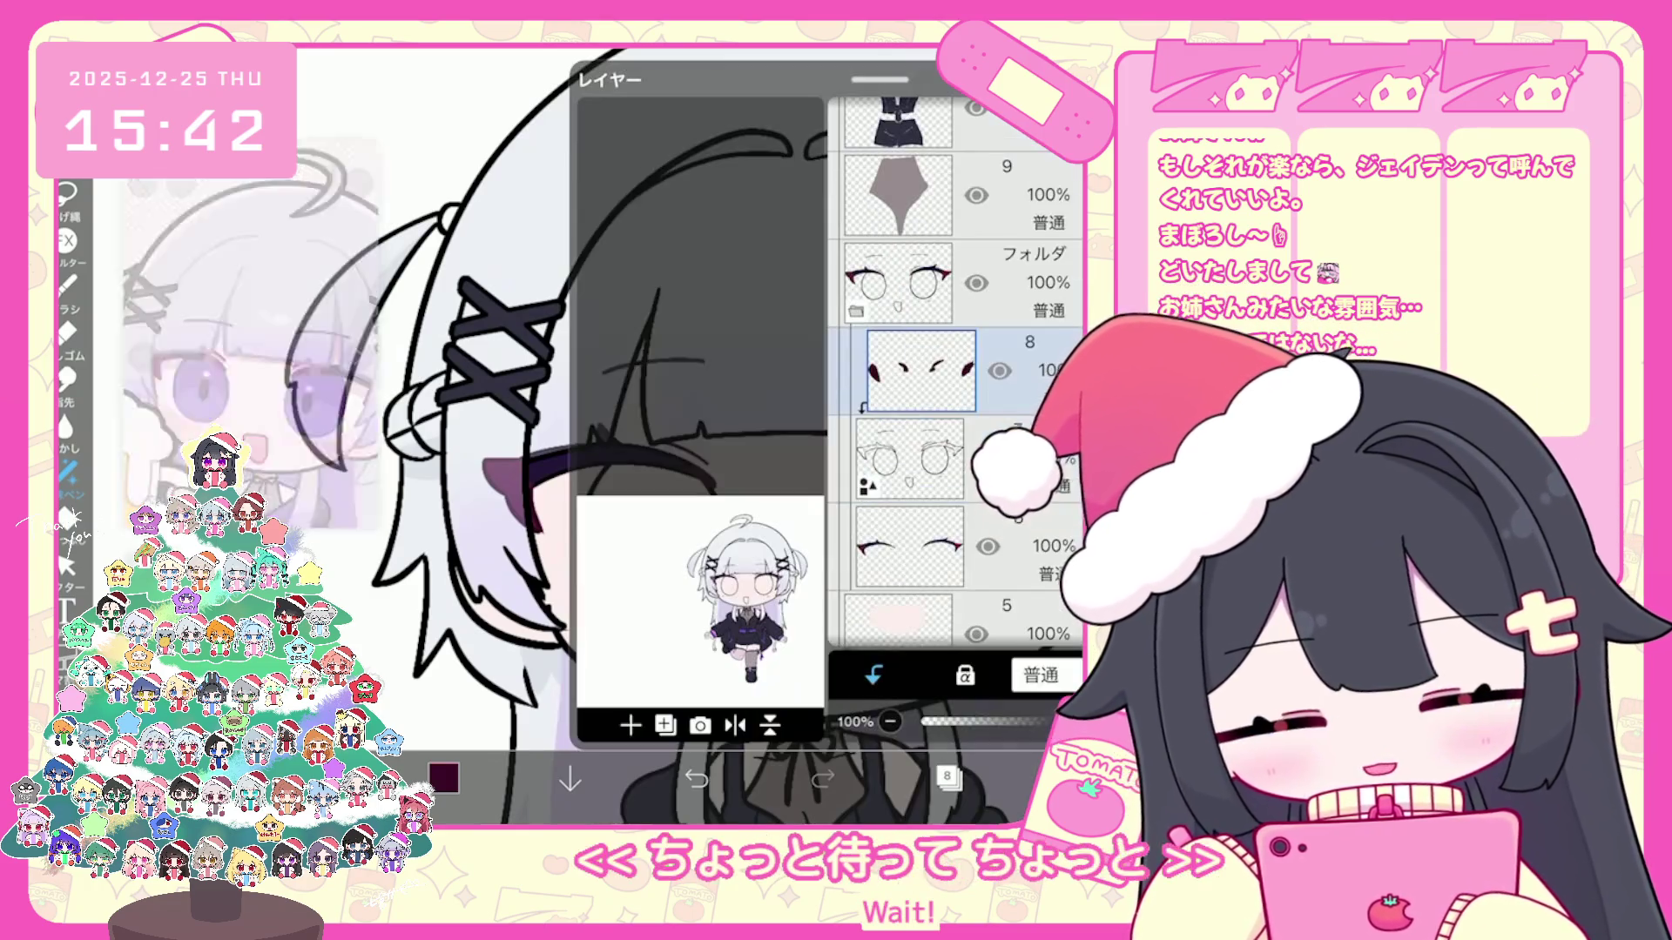
pyautogui.scroll(-3, 954, 392)
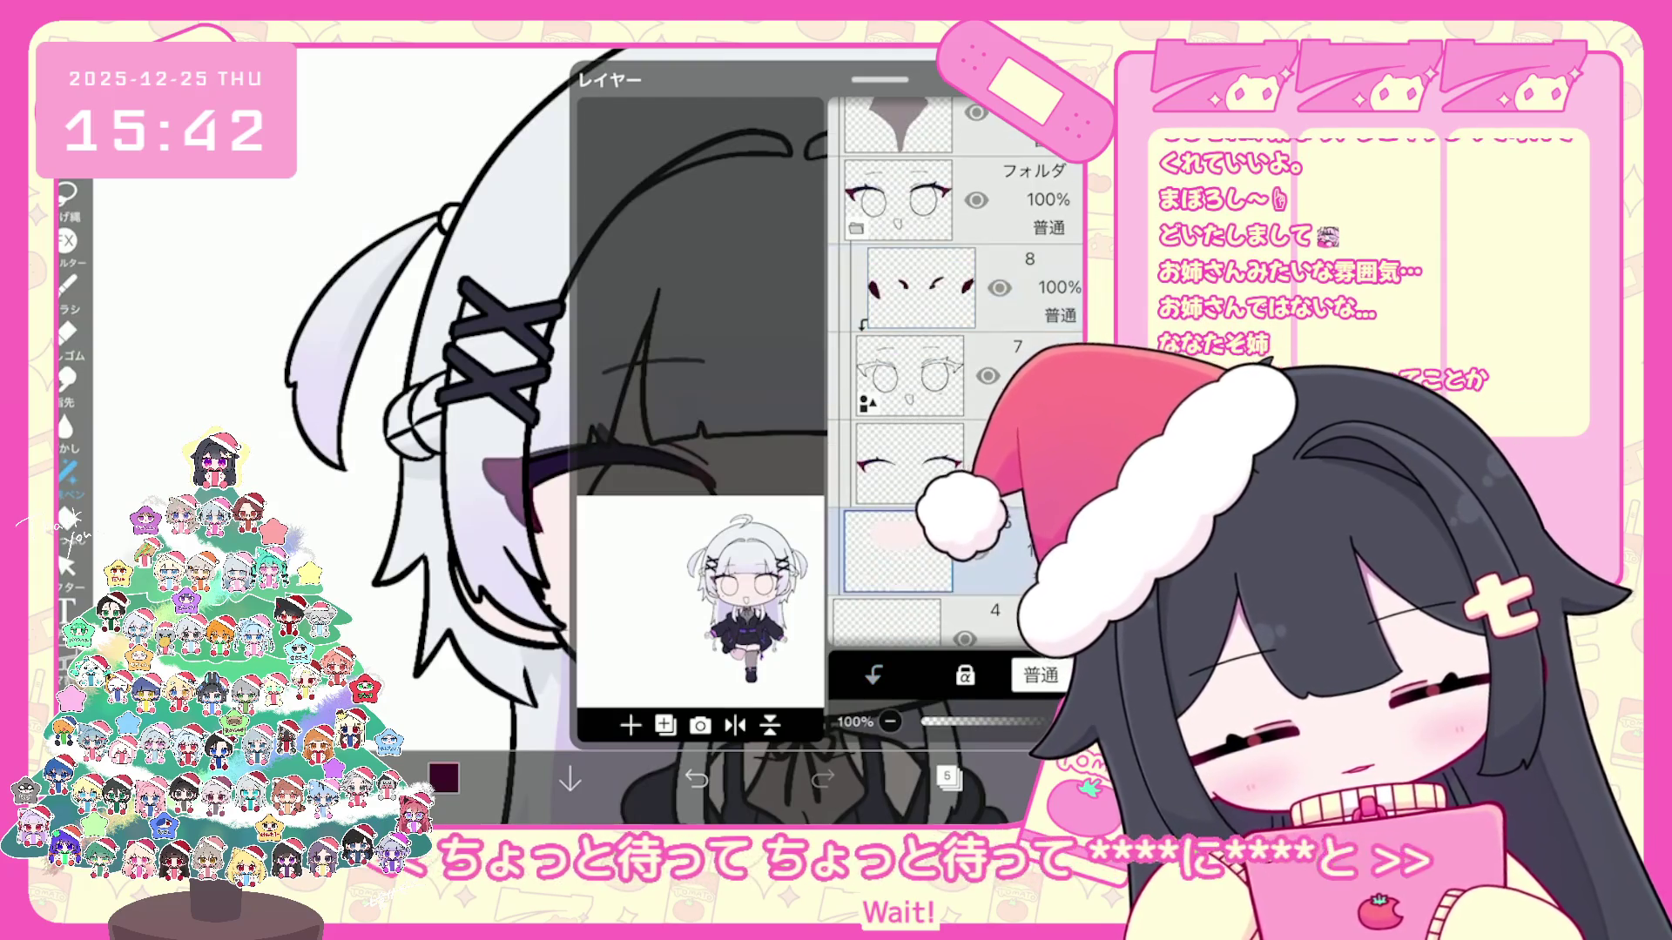
# Step: On layer 6, bucket-fill both eyes with purple sampled from the reference
pyautogui.click(914, 367)
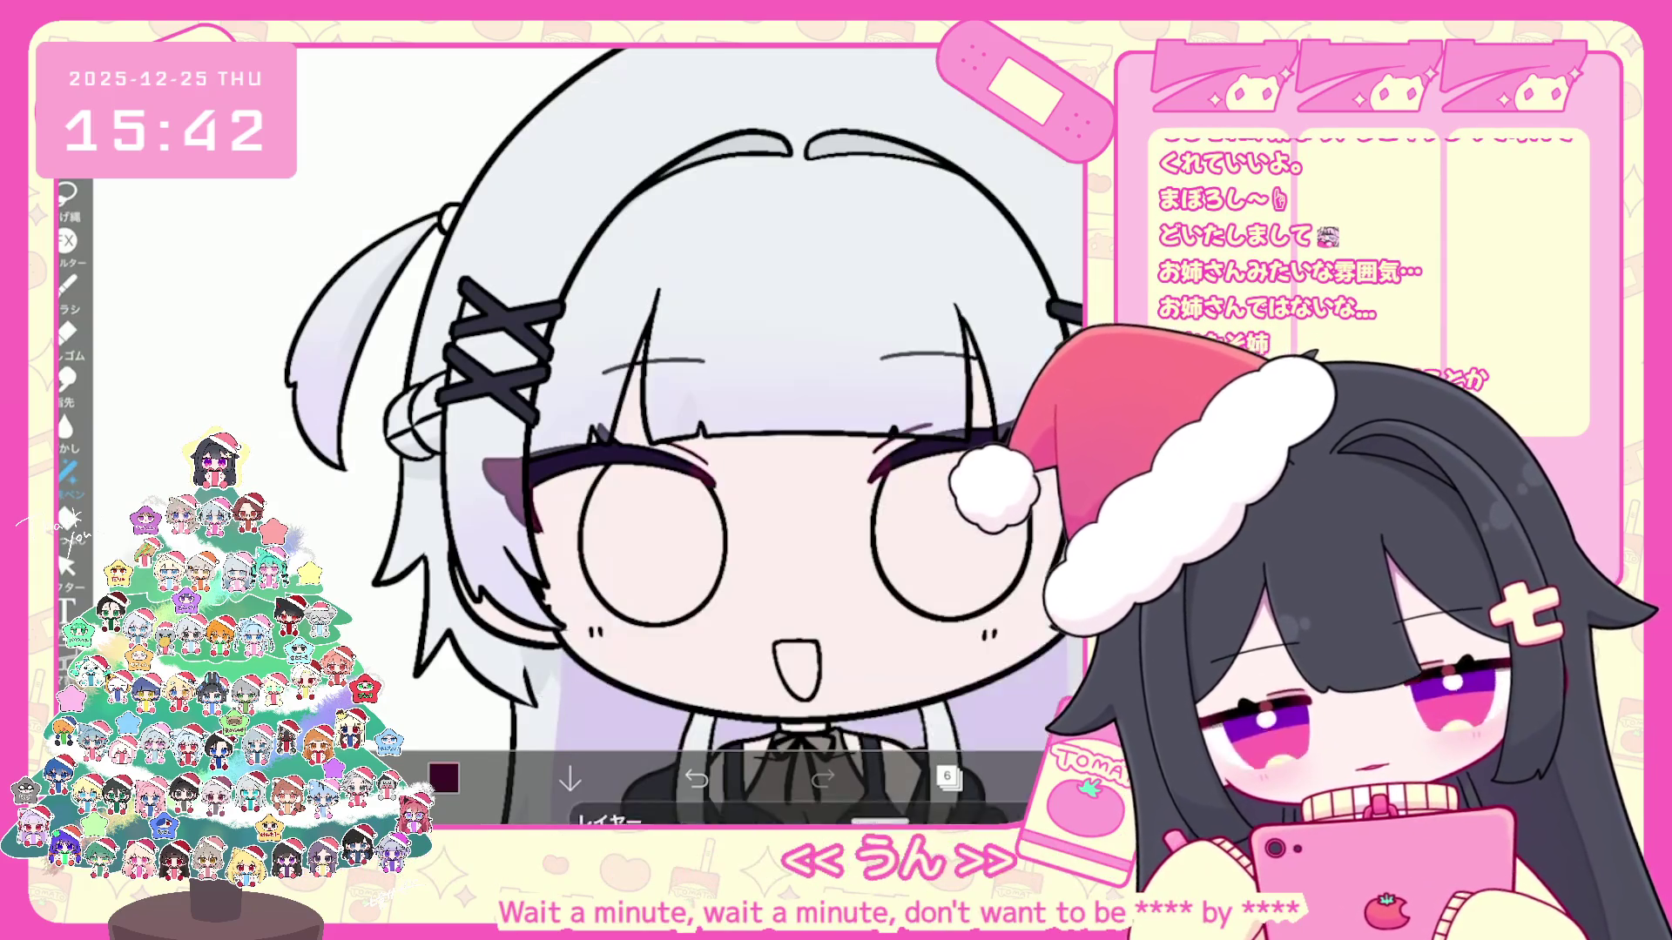
pyautogui.click(949, 778)
pyautogui.click(298, 337)
pyautogui.click(68, 473)
pyautogui.click(649, 548)
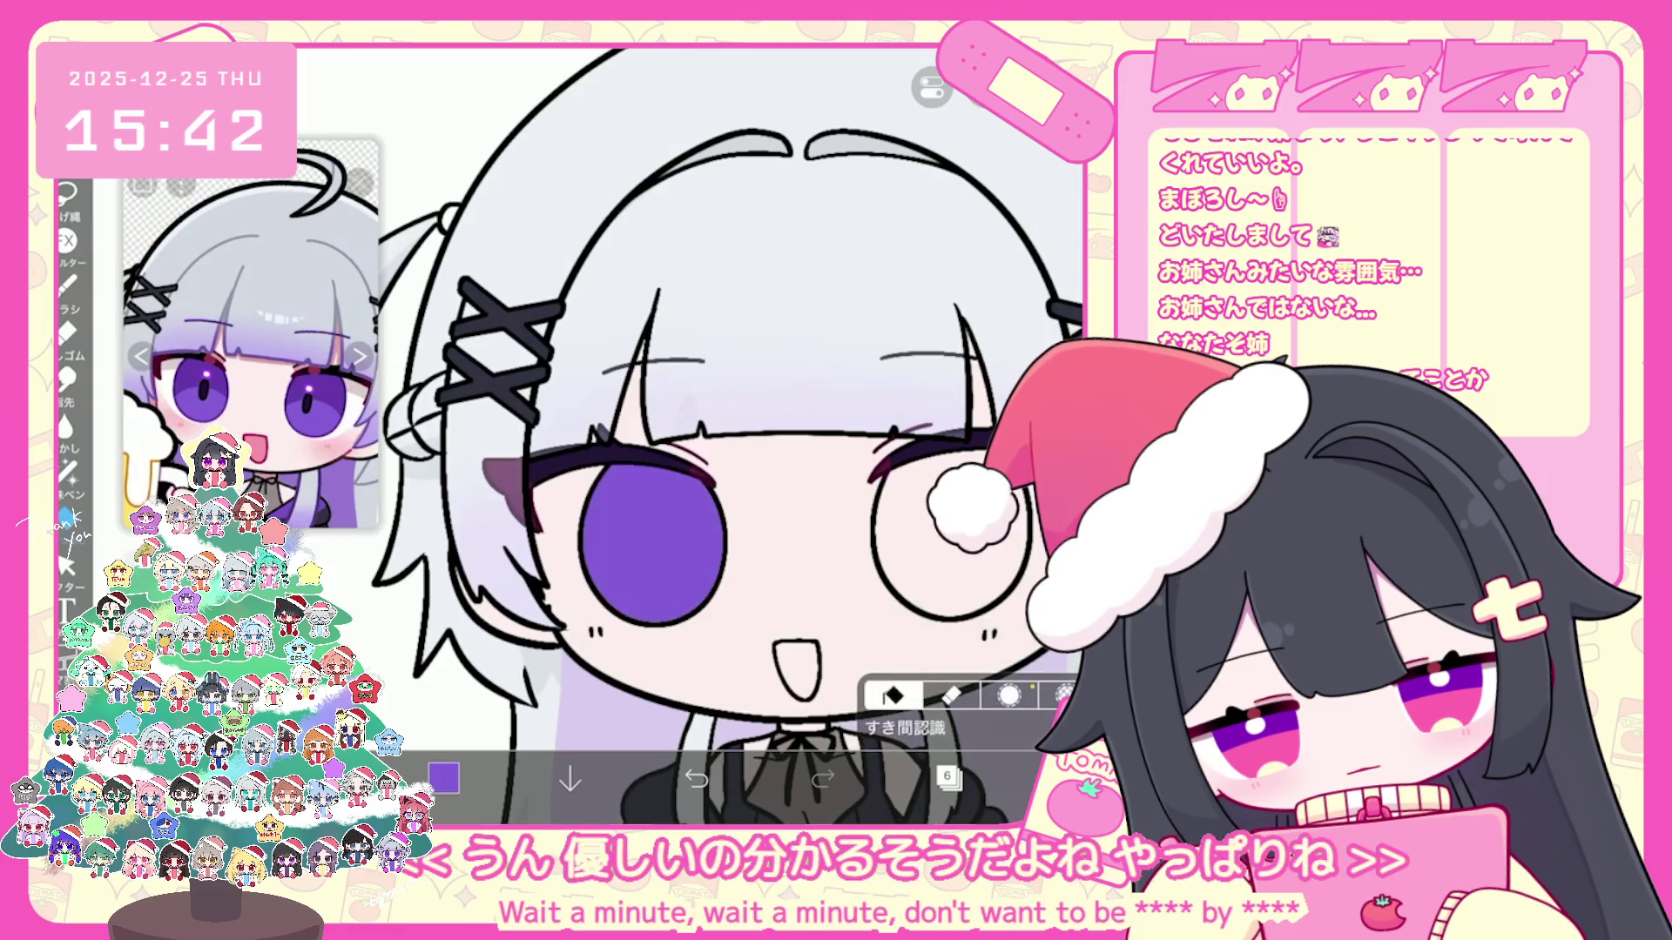
pyautogui.scroll(-2, 718, 431)
pyautogui.click(863, 503)
# Step: Add a clipped layer above the eyes, swipe to another reference image, and return to Lasso Fill
pyautogui.click(949, 779)
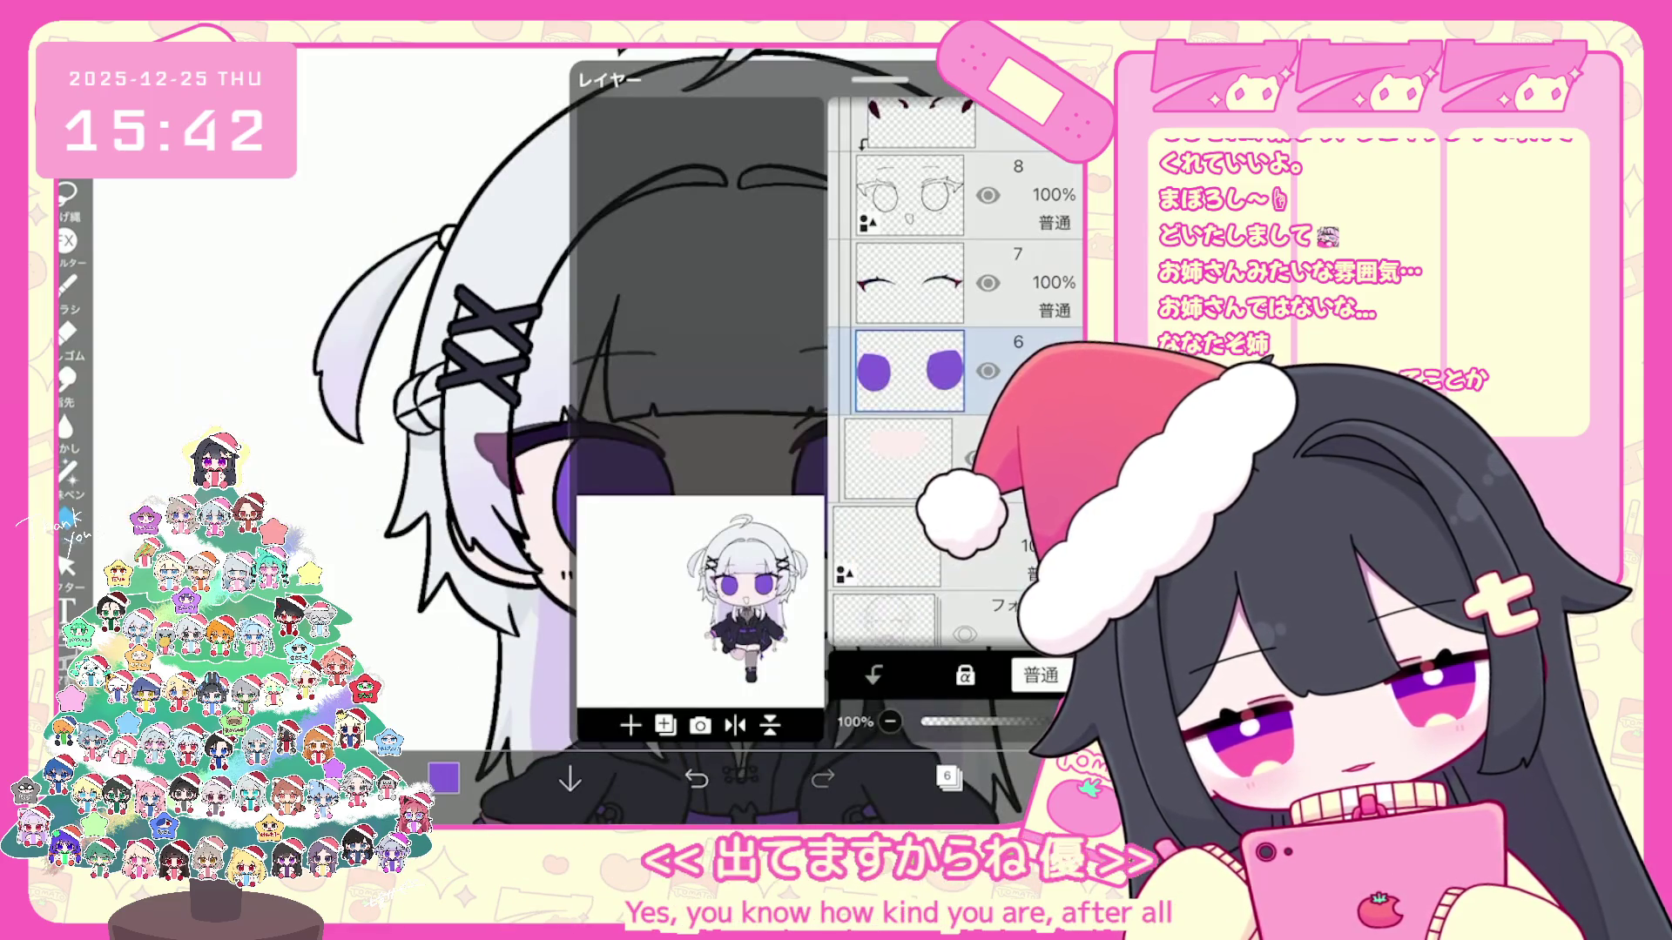
pyautogui.click(629, 725)
pyautogui.click(872, 674)
pyautogui.click(949, 779)
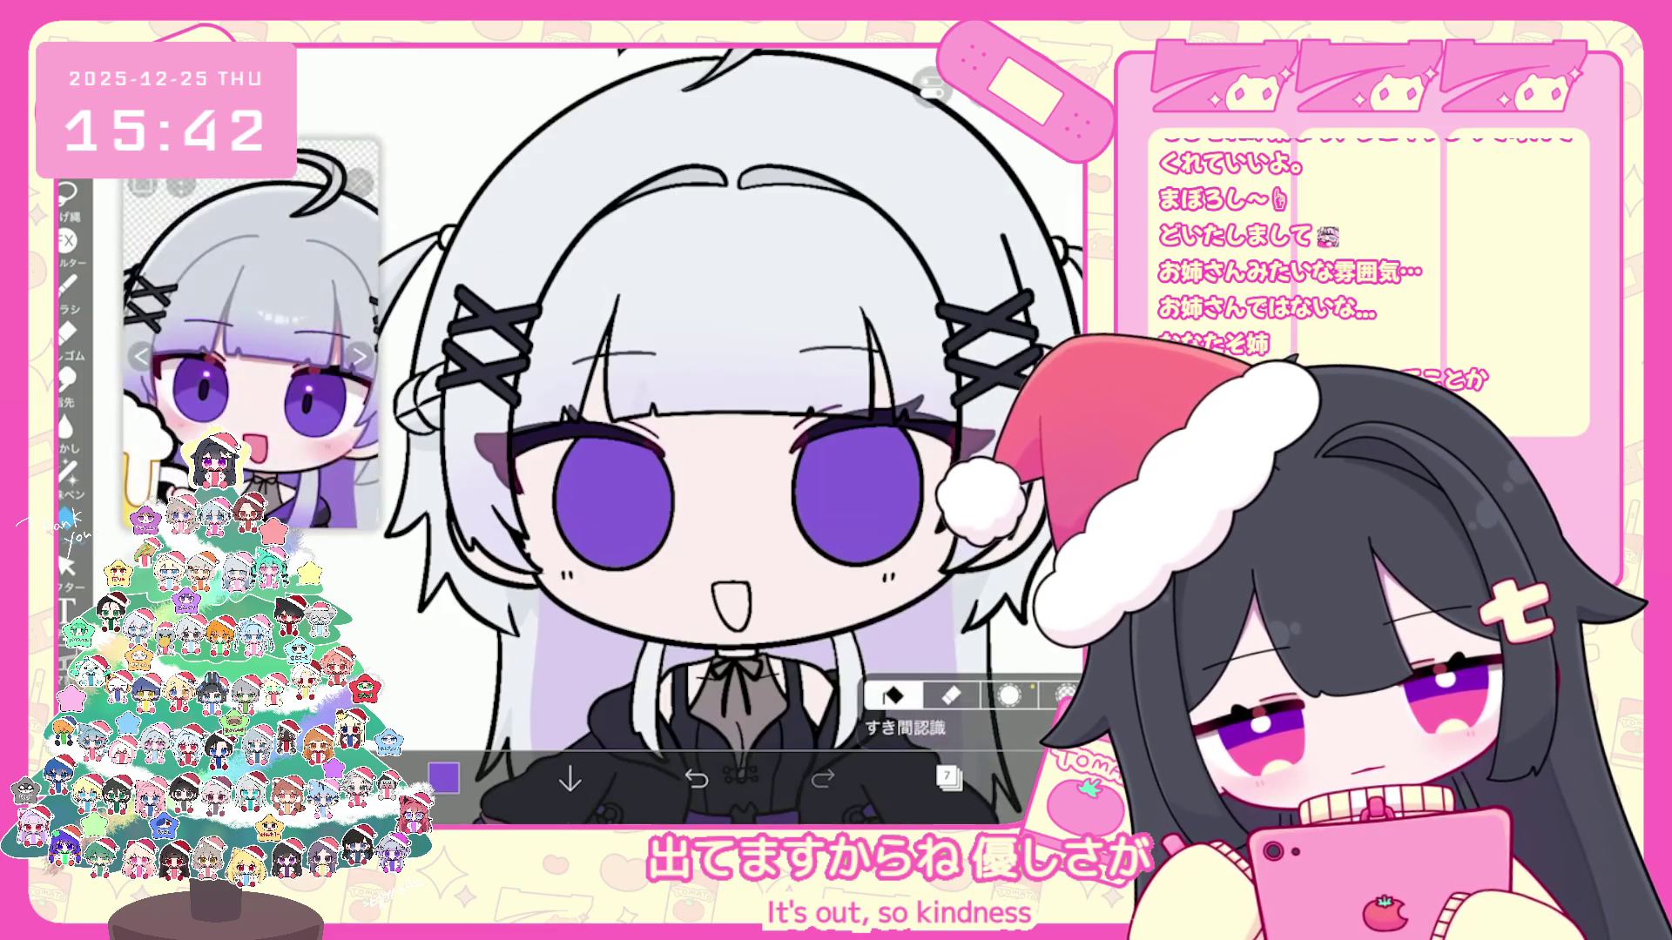
pyautogui.moveTo(302, 310); pyautogui.dragTo(170, 313)
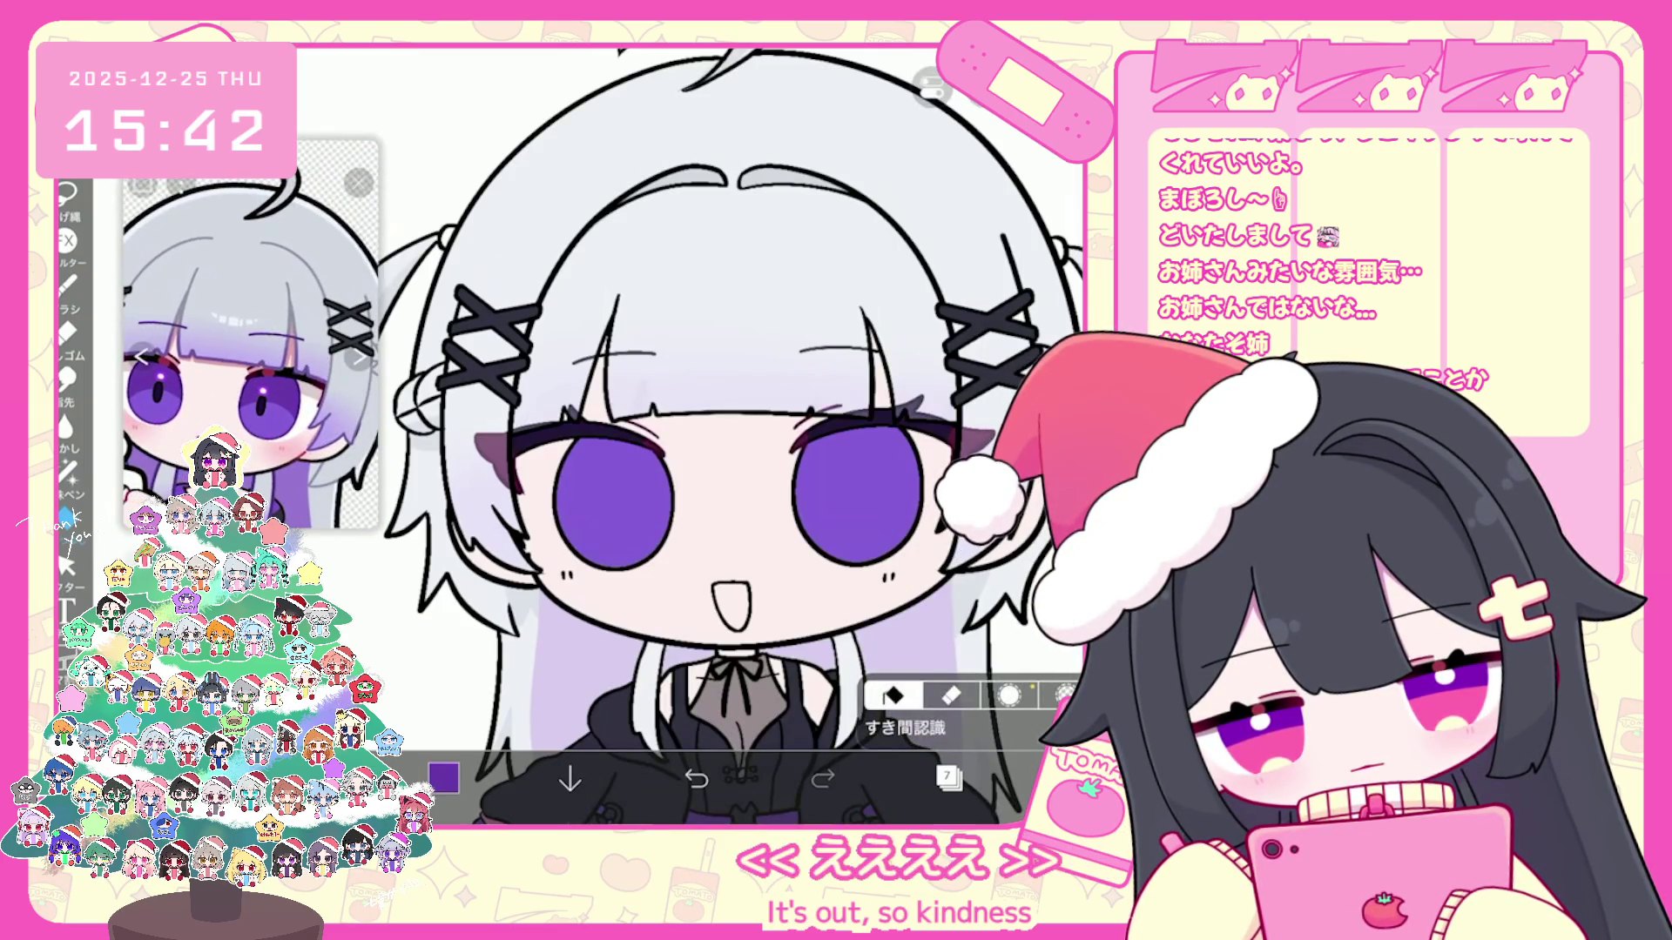
pyautogui.click(65, 473)
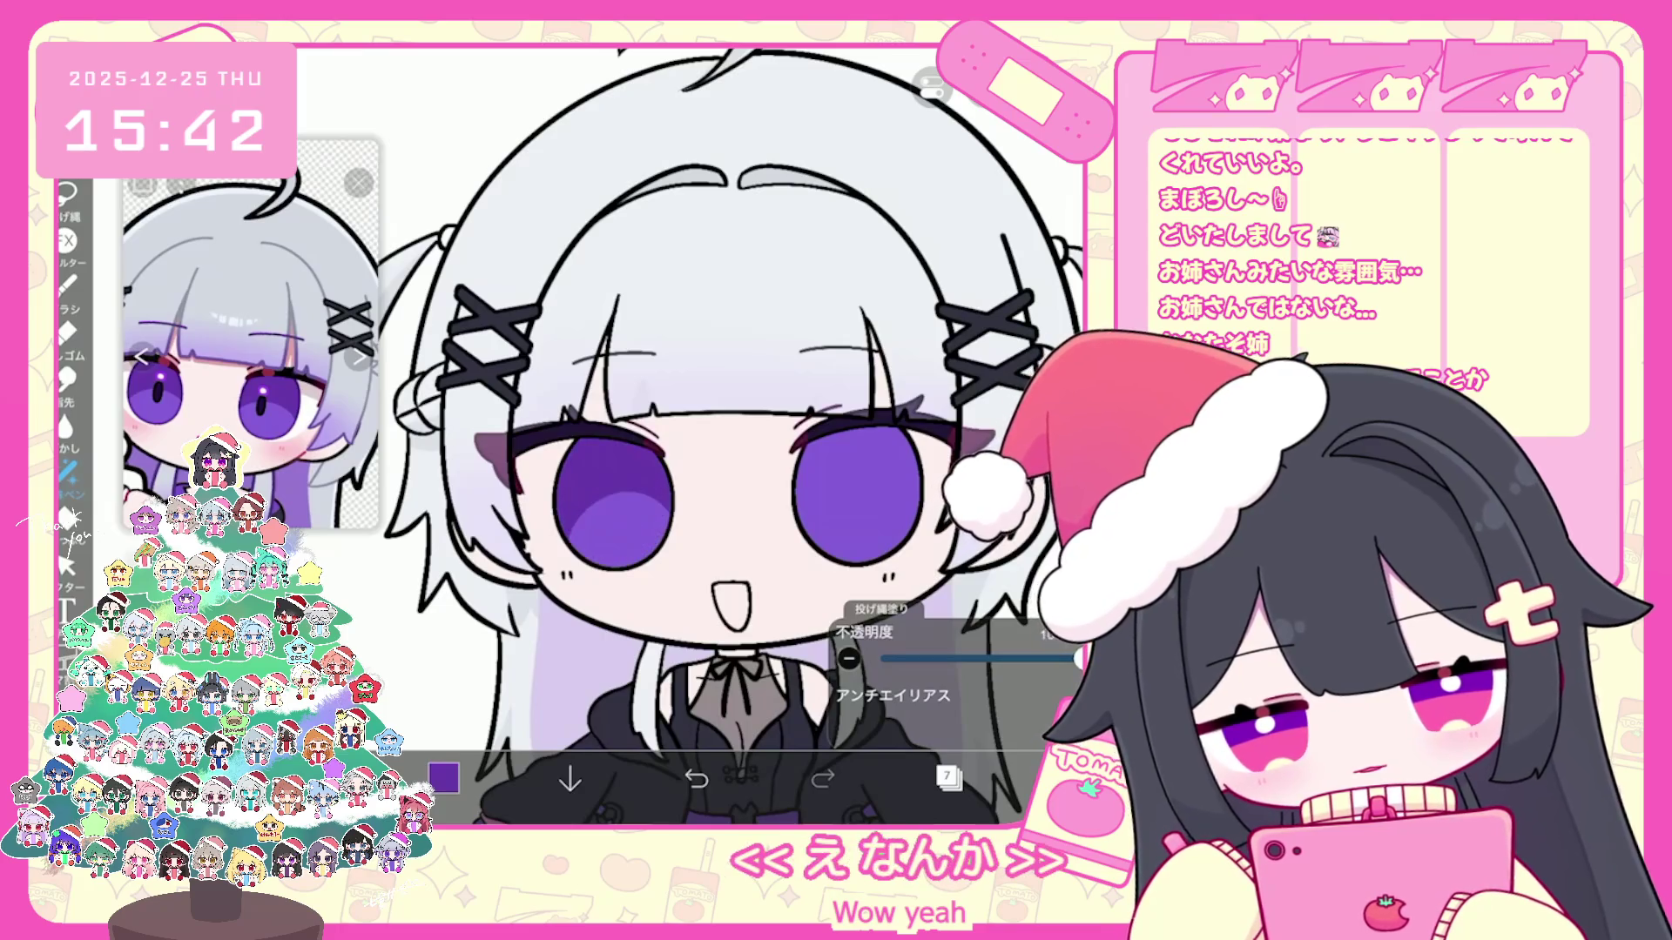
# Step: Undo and redo the lasso fills so the eyes end with the darker purple fill
pyautogui.hotkey('ctrl', 'z')
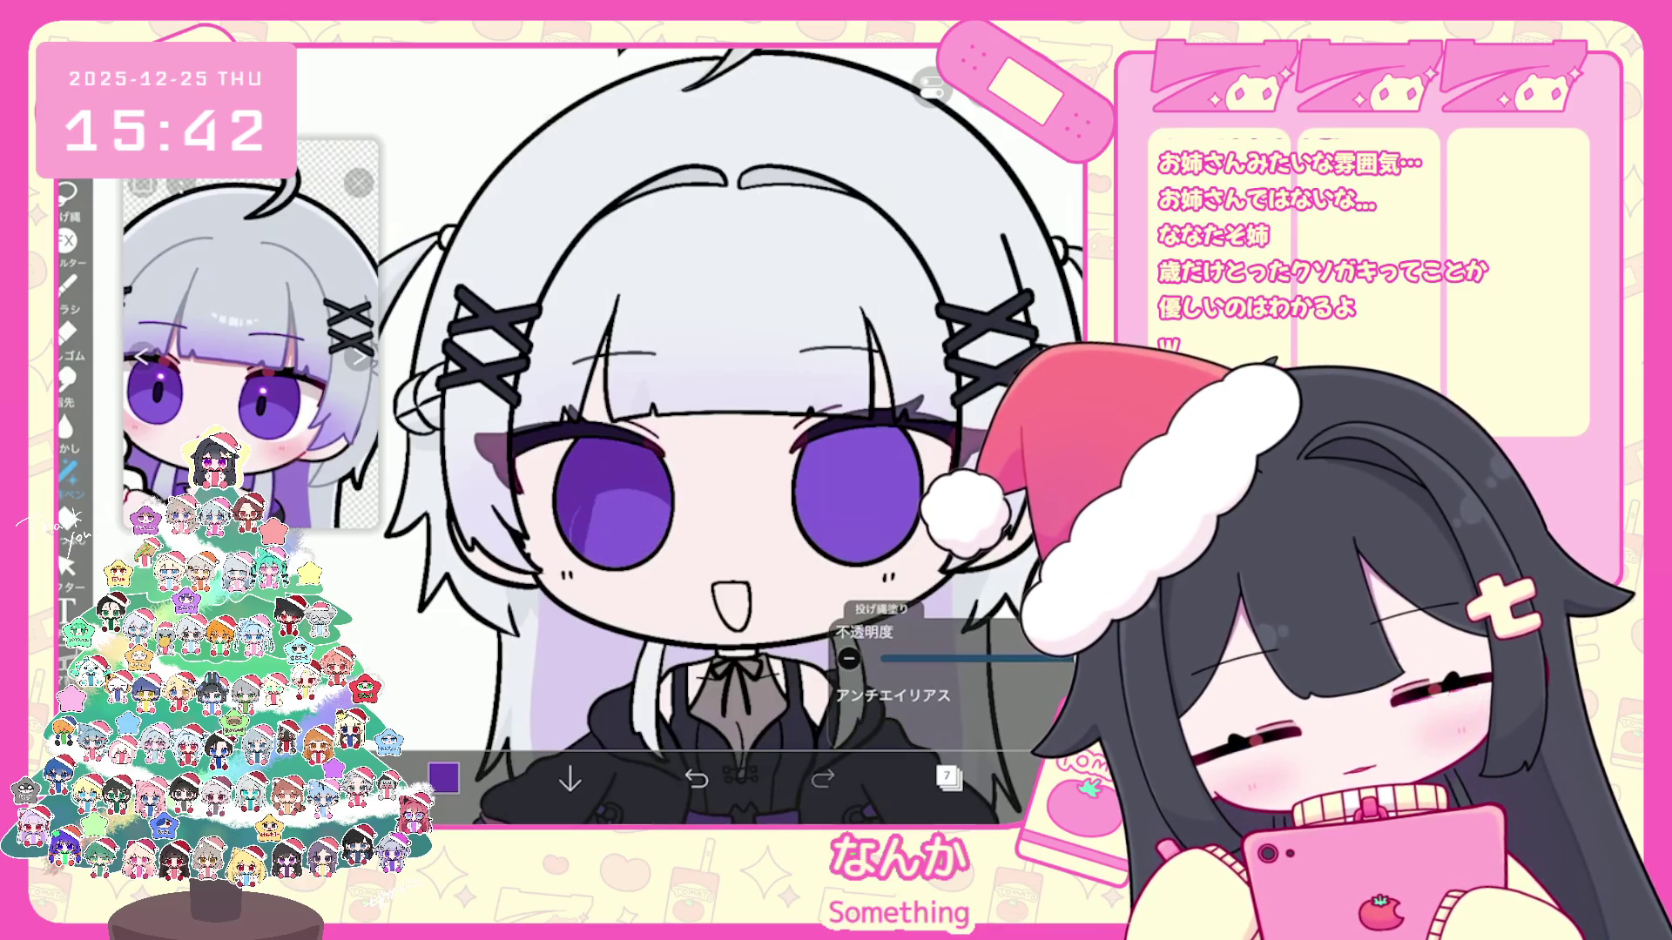
pyautogui.hotkey('ctrl', 'z')
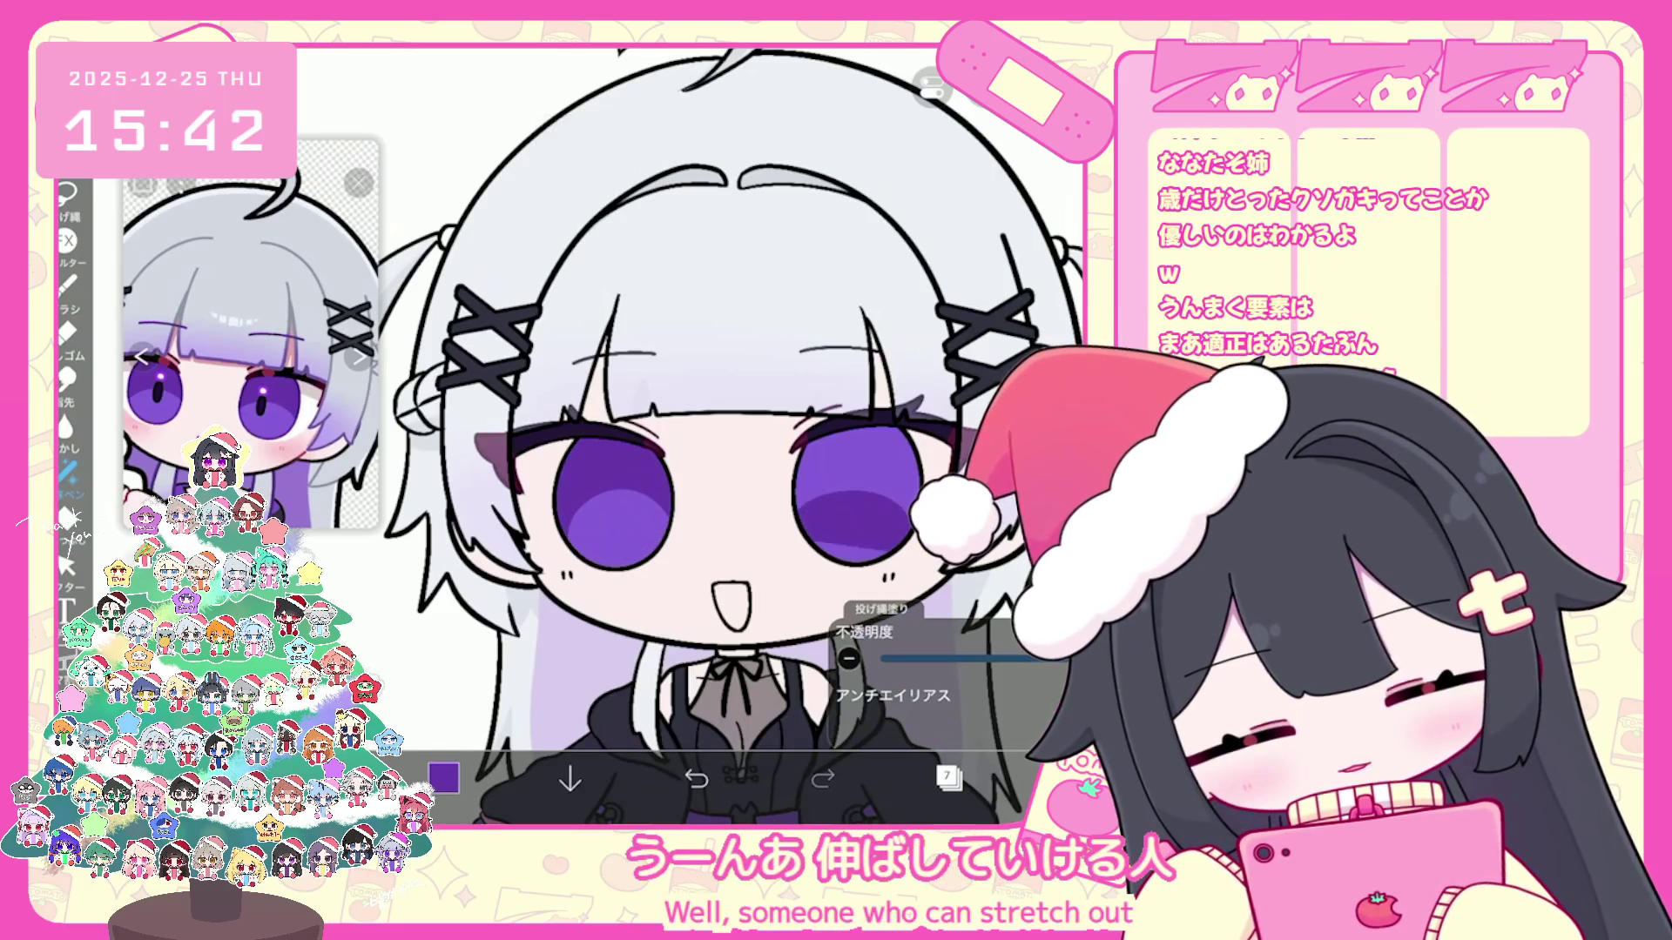
pyautogui.scroll(2, 711, 432)
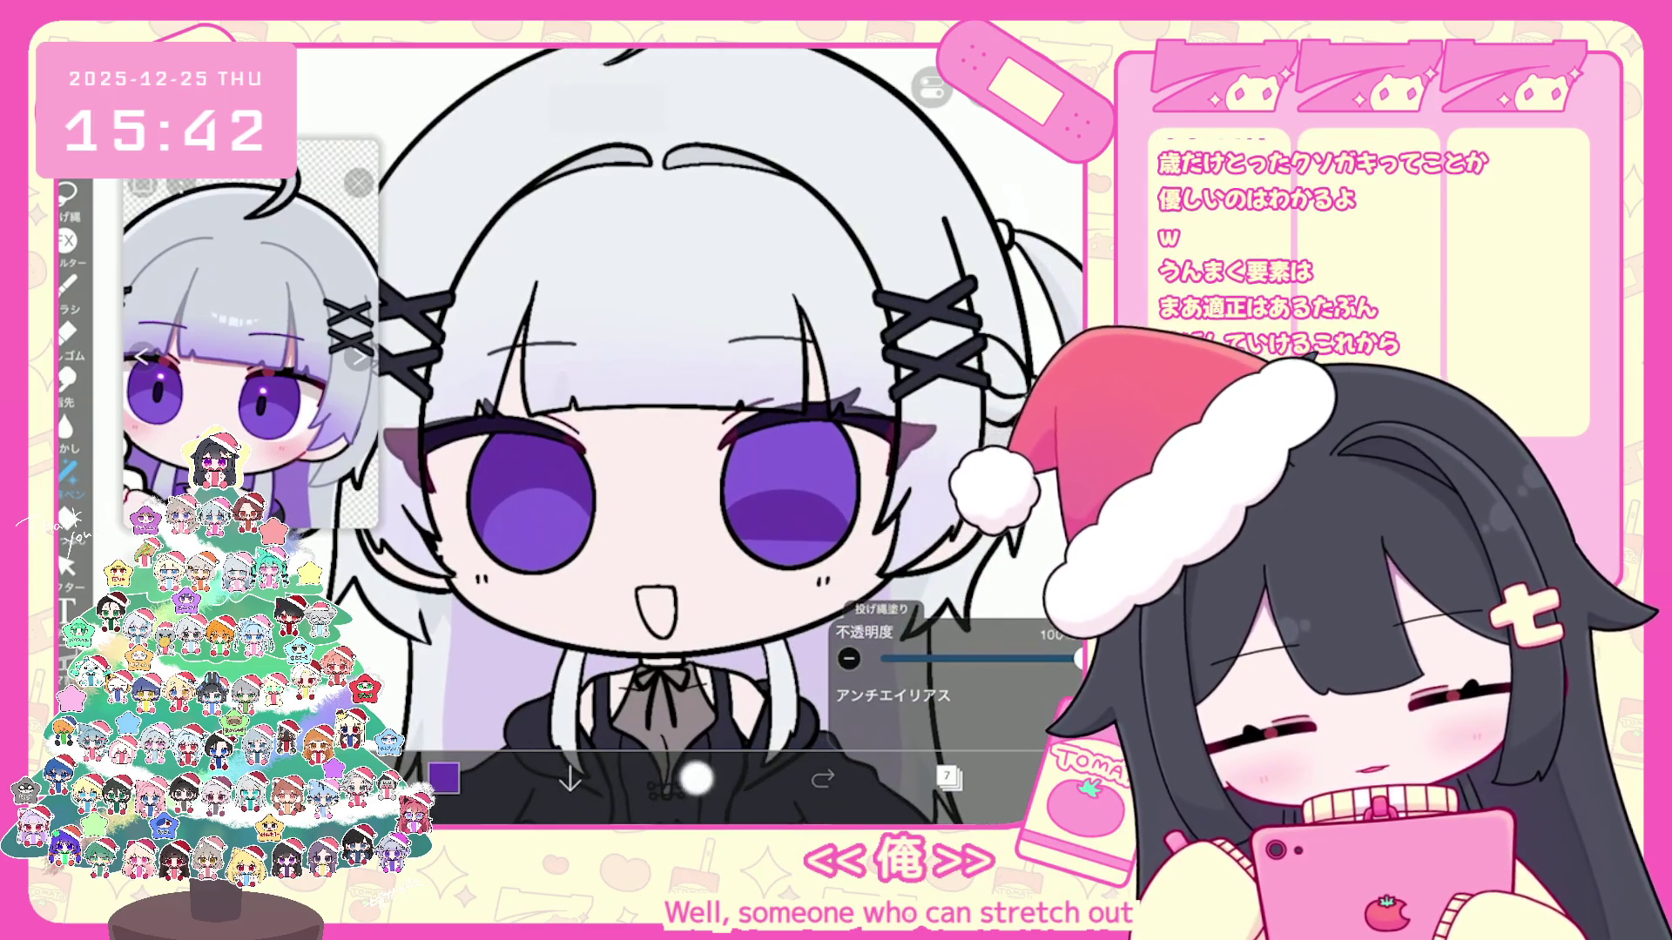
pyautogui.click(696, 780)
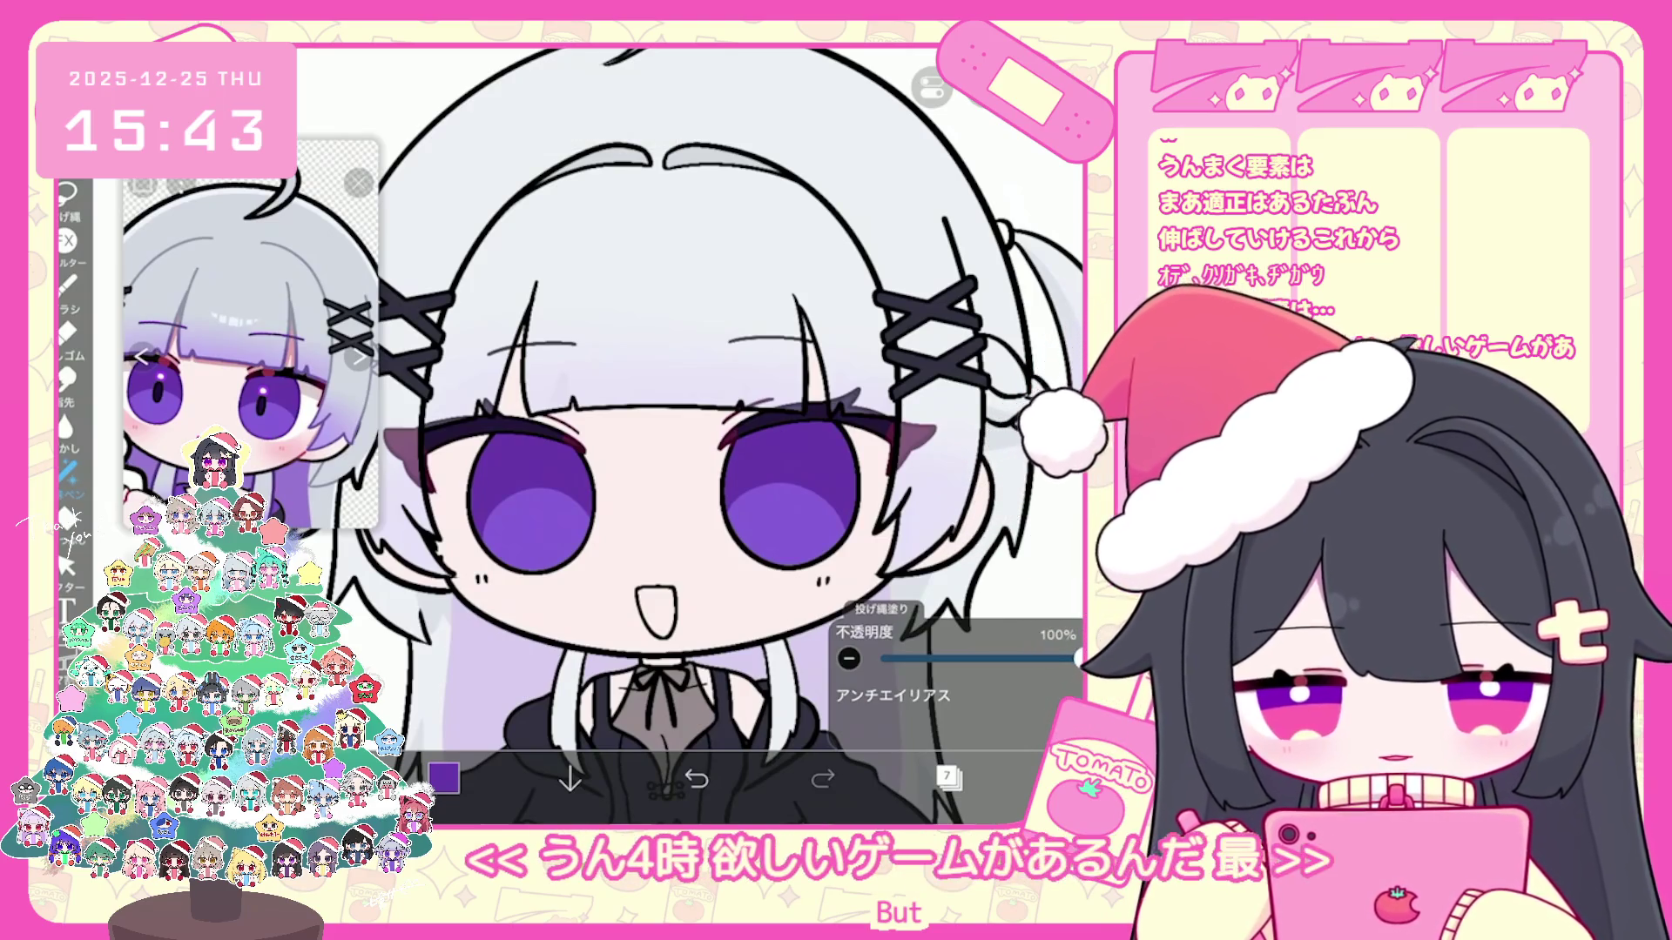
pyautogui.click(696, 780)
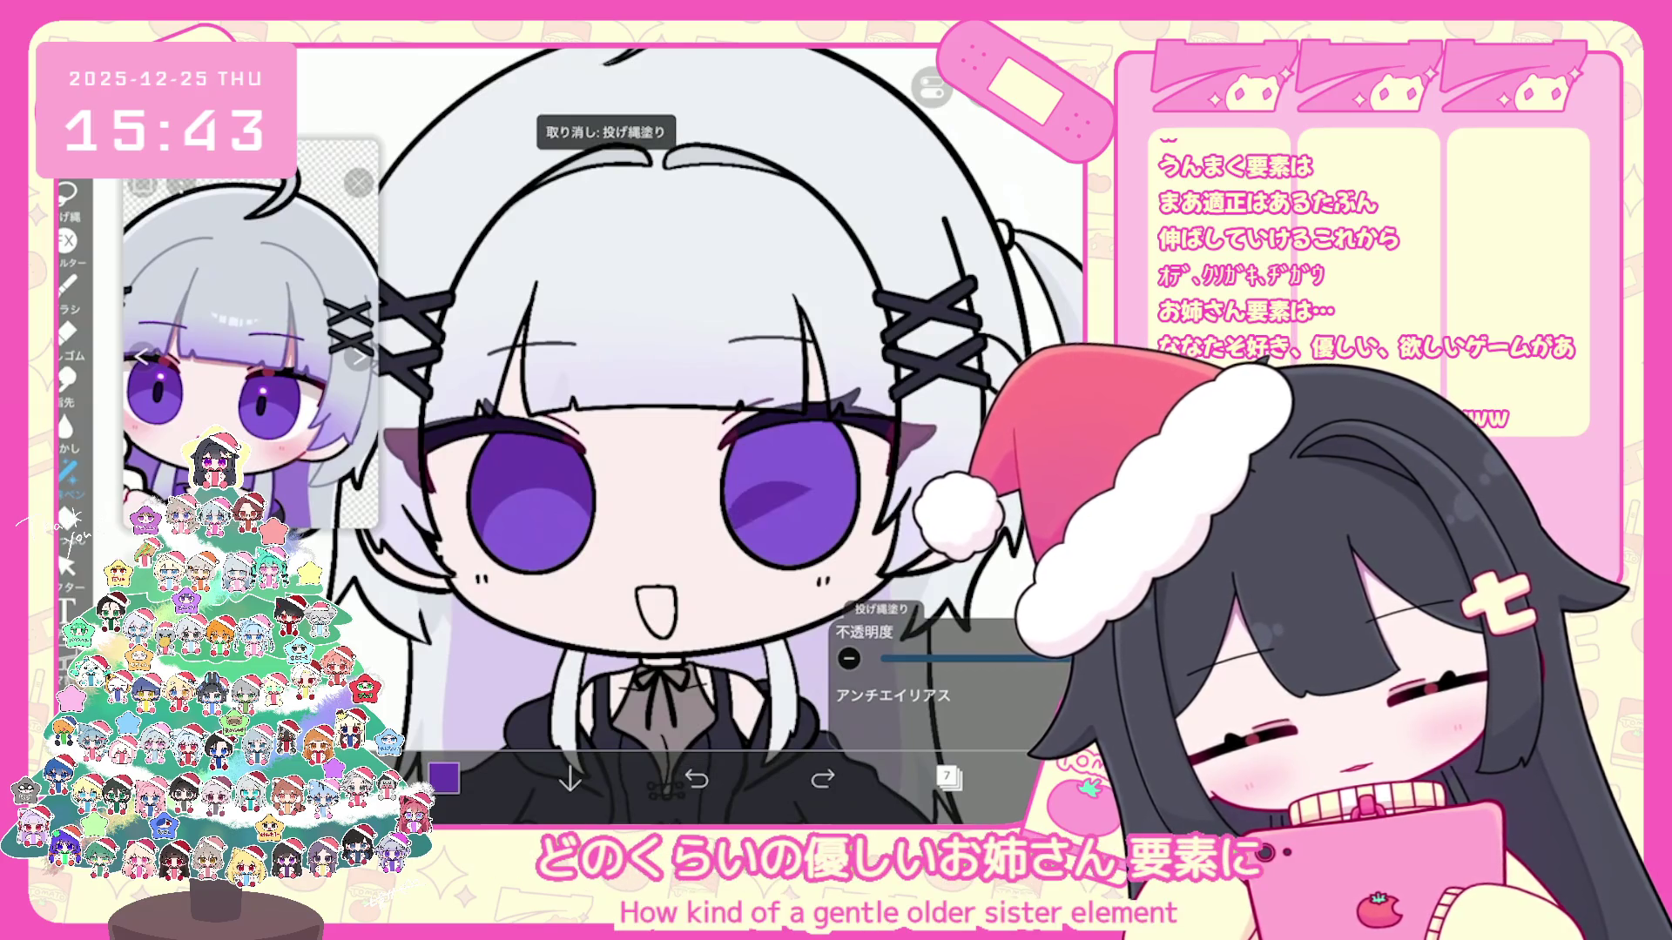
pyautogui.click(821, 780)
pyautogui.click(696, 780)
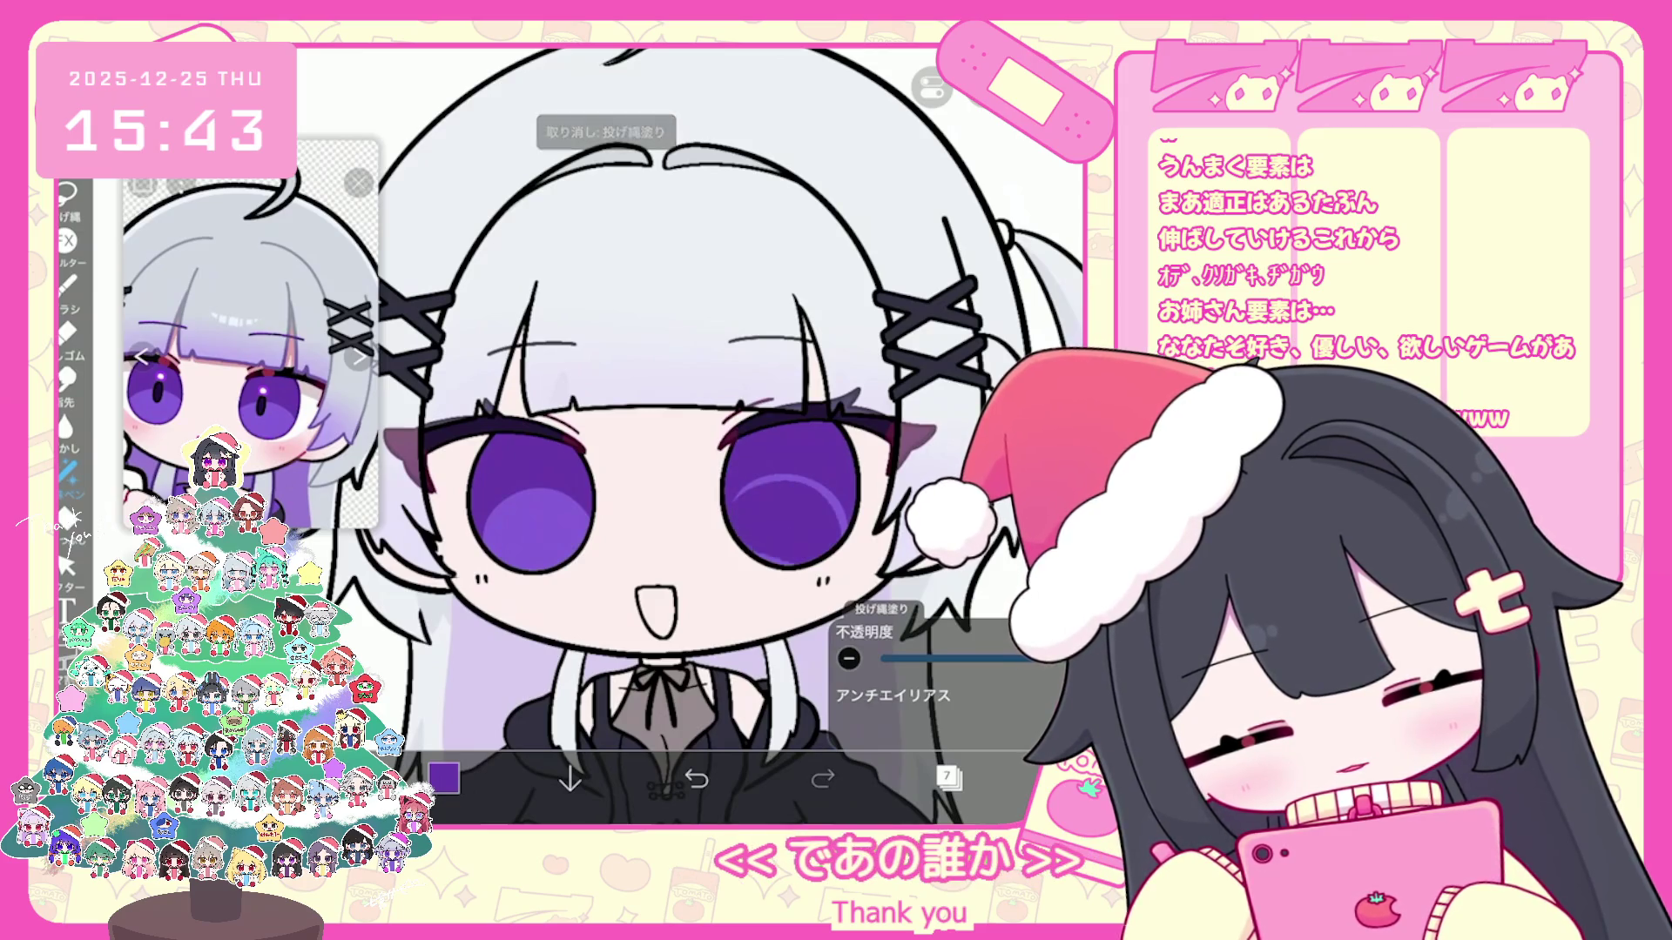
pyautogui.click(822, 779)
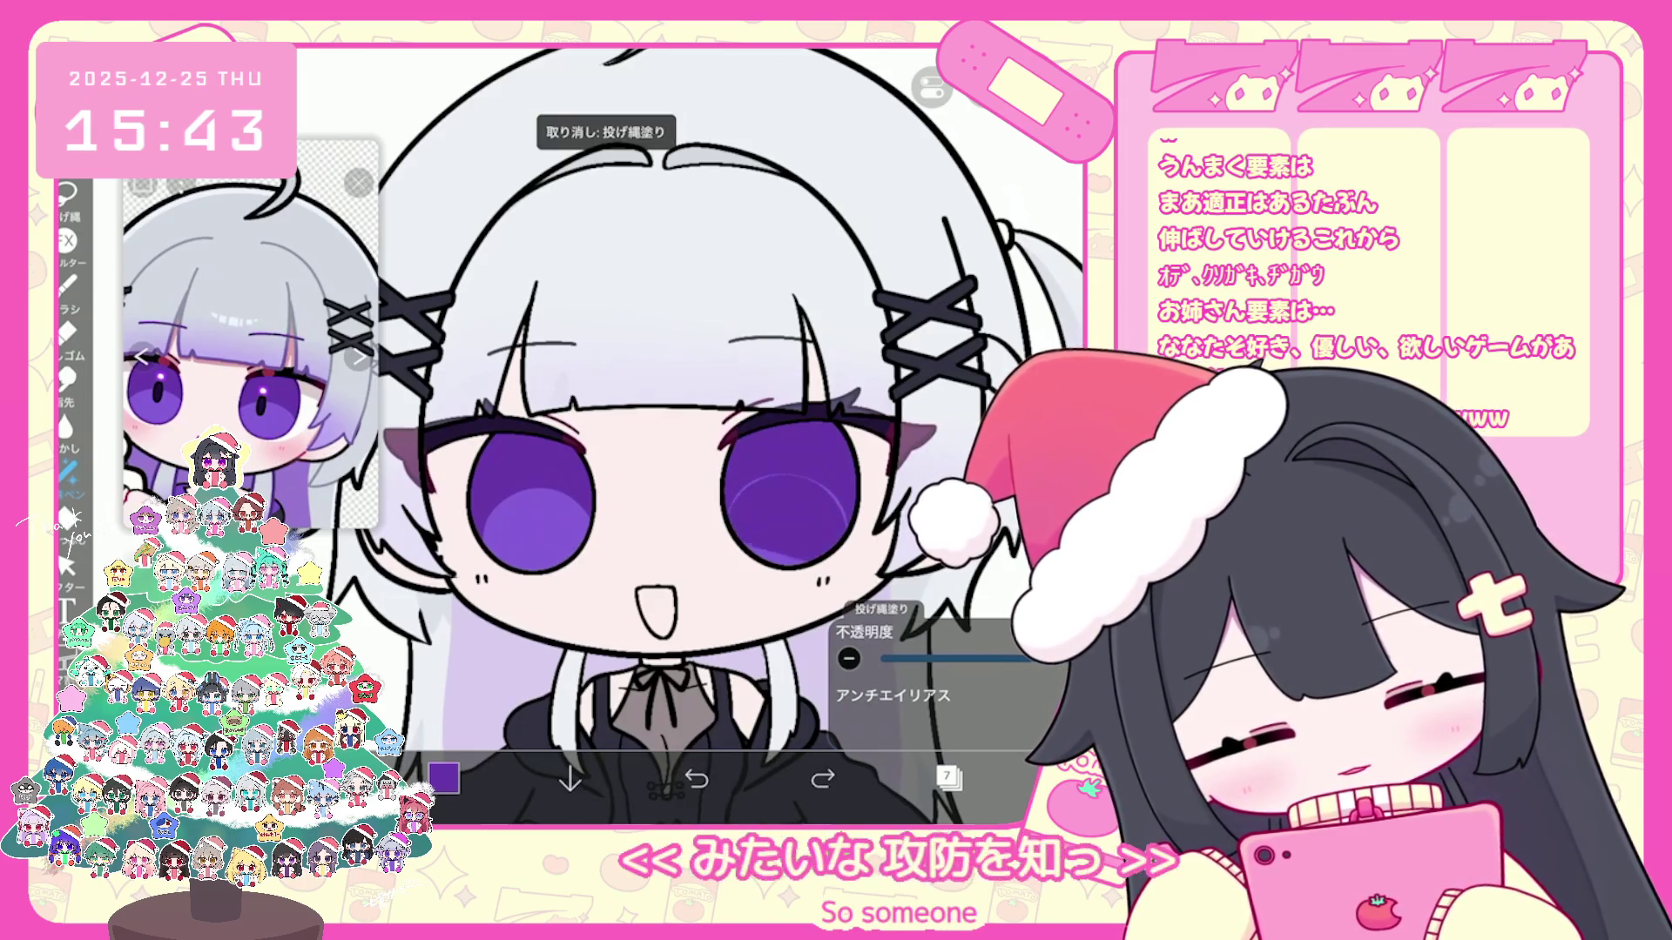
pyautogui.scroll(-5, 689, 436)
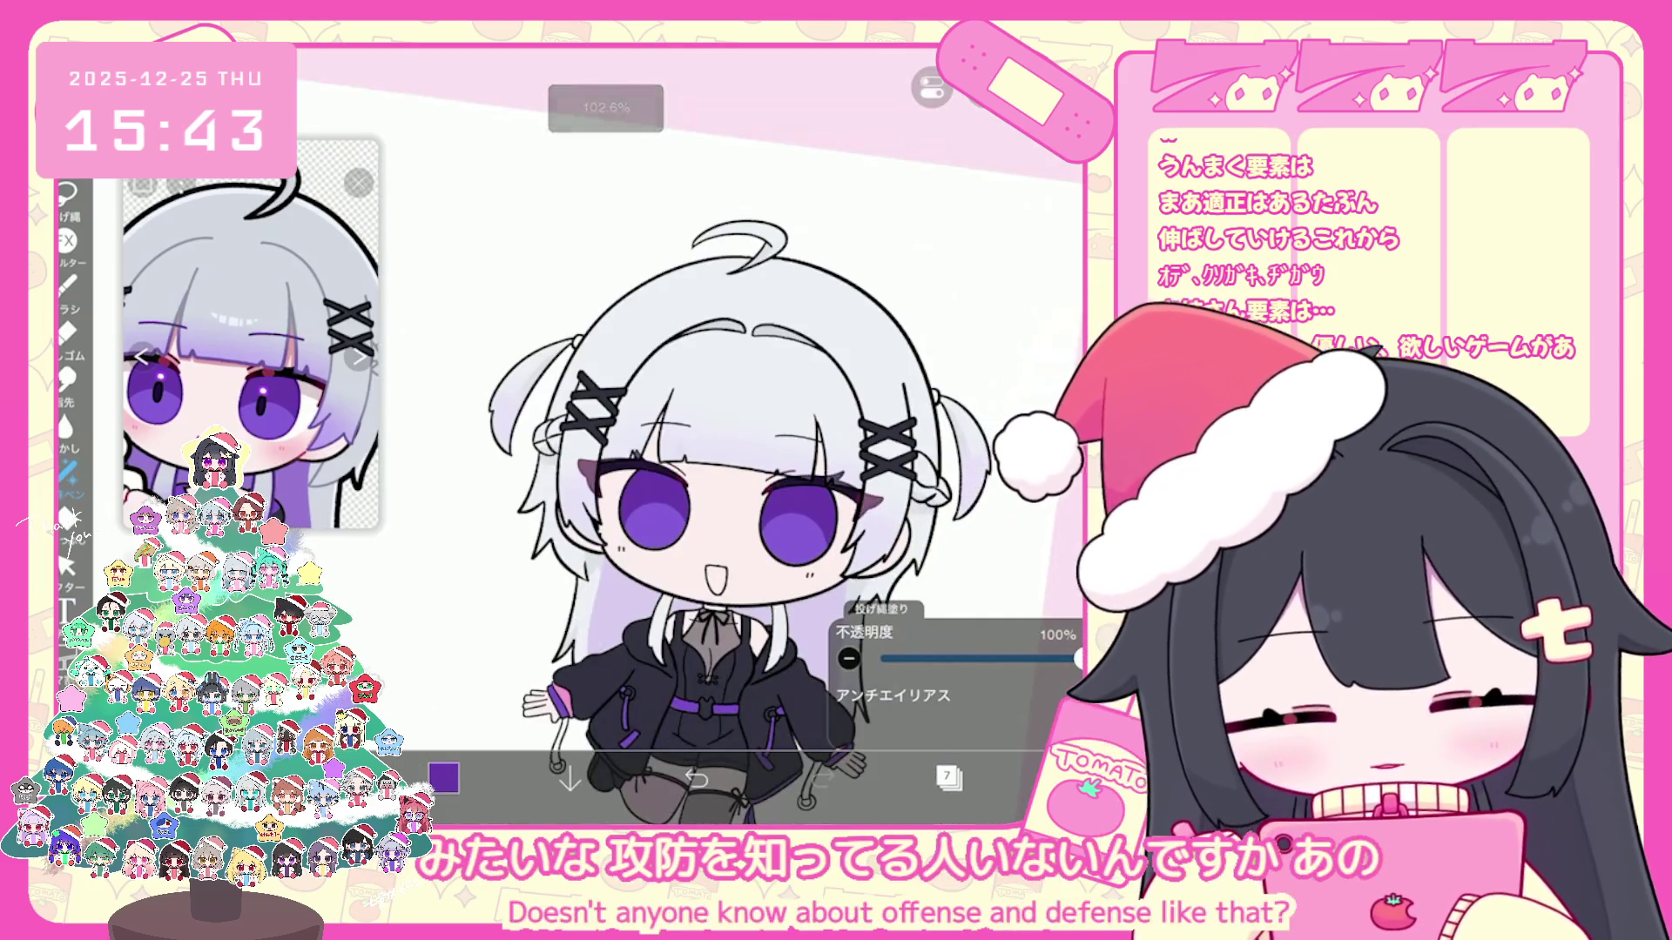
# Step: Peek at the layer list, then bring up the black pen's brush settings
pyautogui.click(948, 778)
pyautogui.click(949, 778)
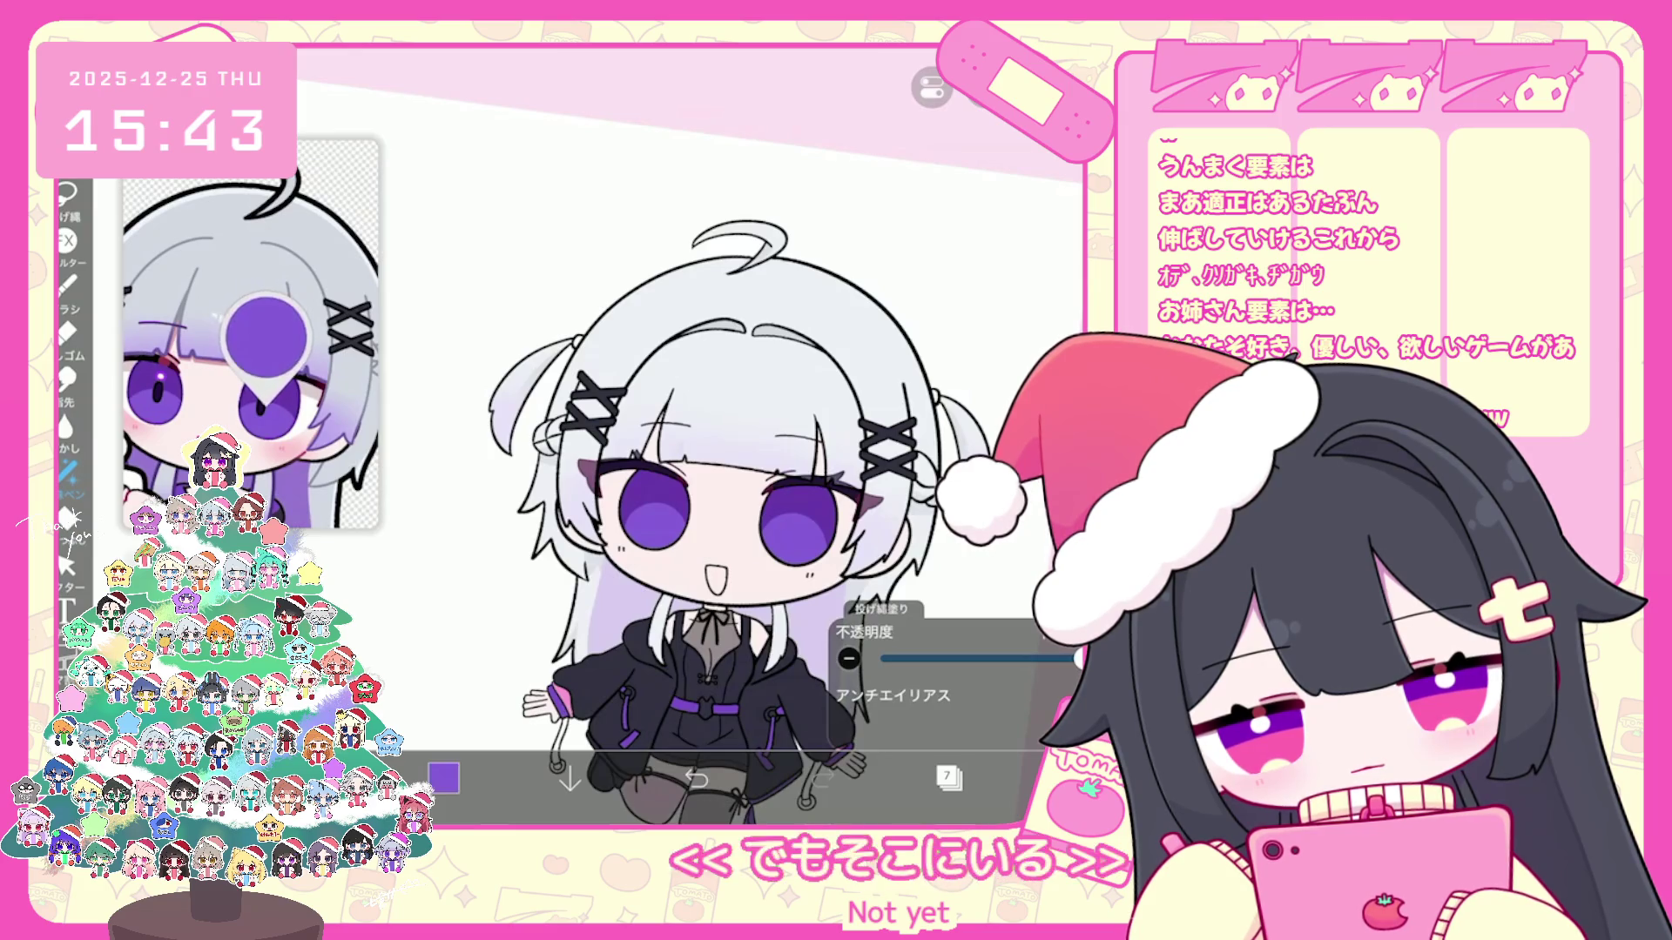
pyautogui.click(68, 282)
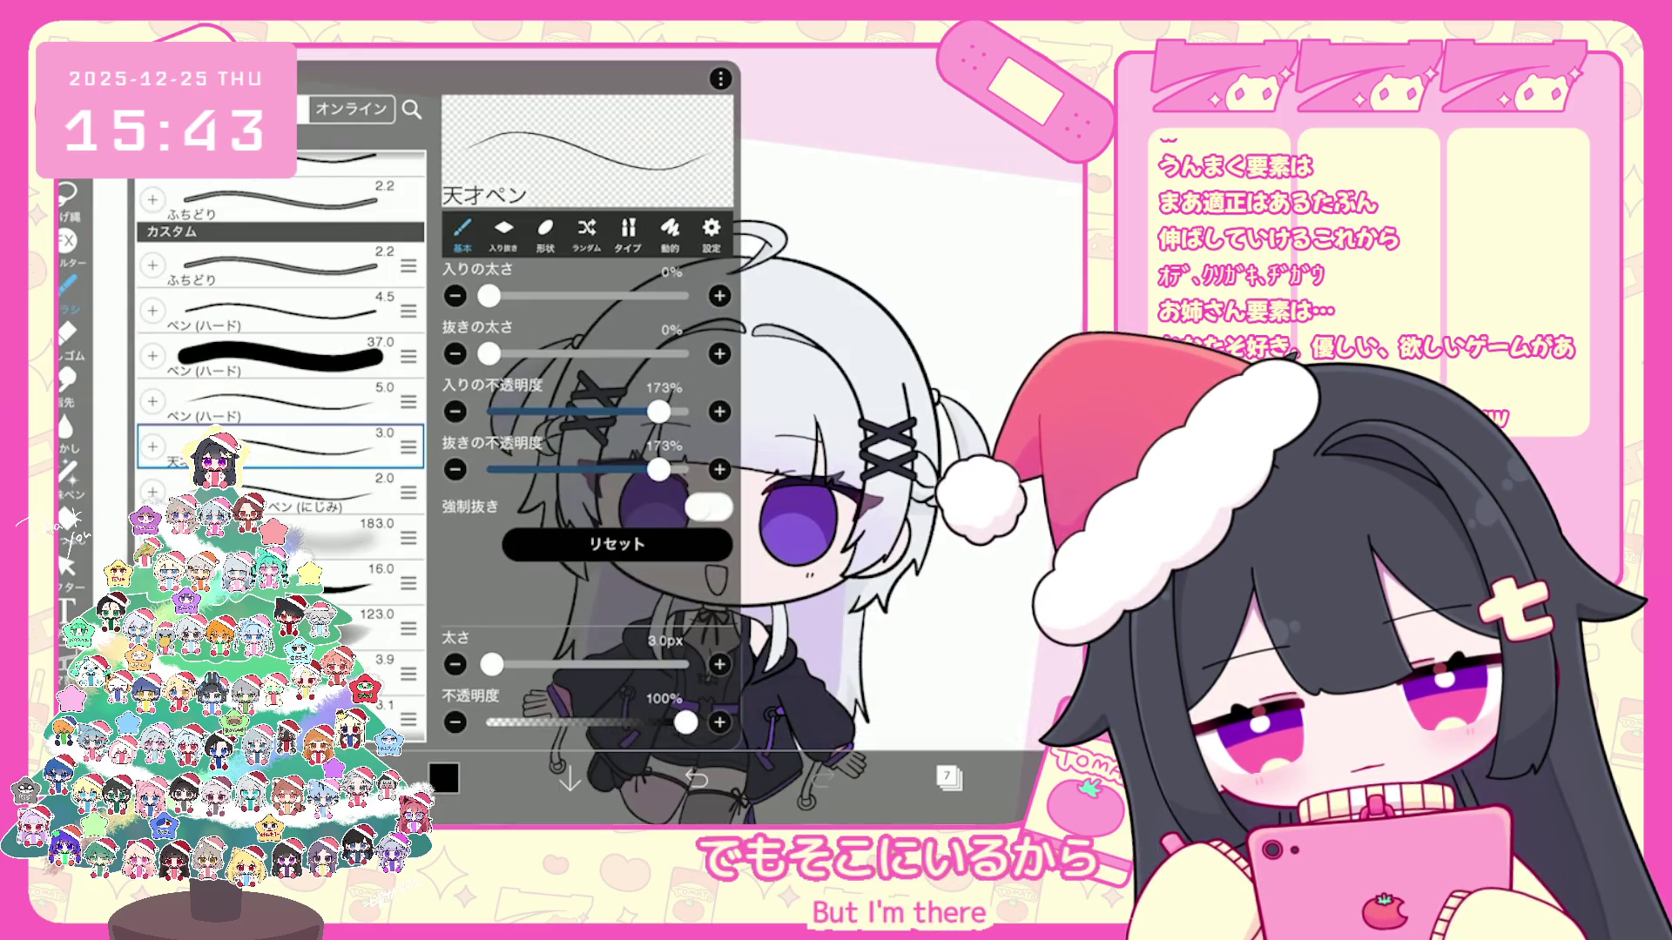
# Step: Add a vector layer and draw the left eye's dark oval pupil outline, retrying with undo
pyautogui.click(67, 281)
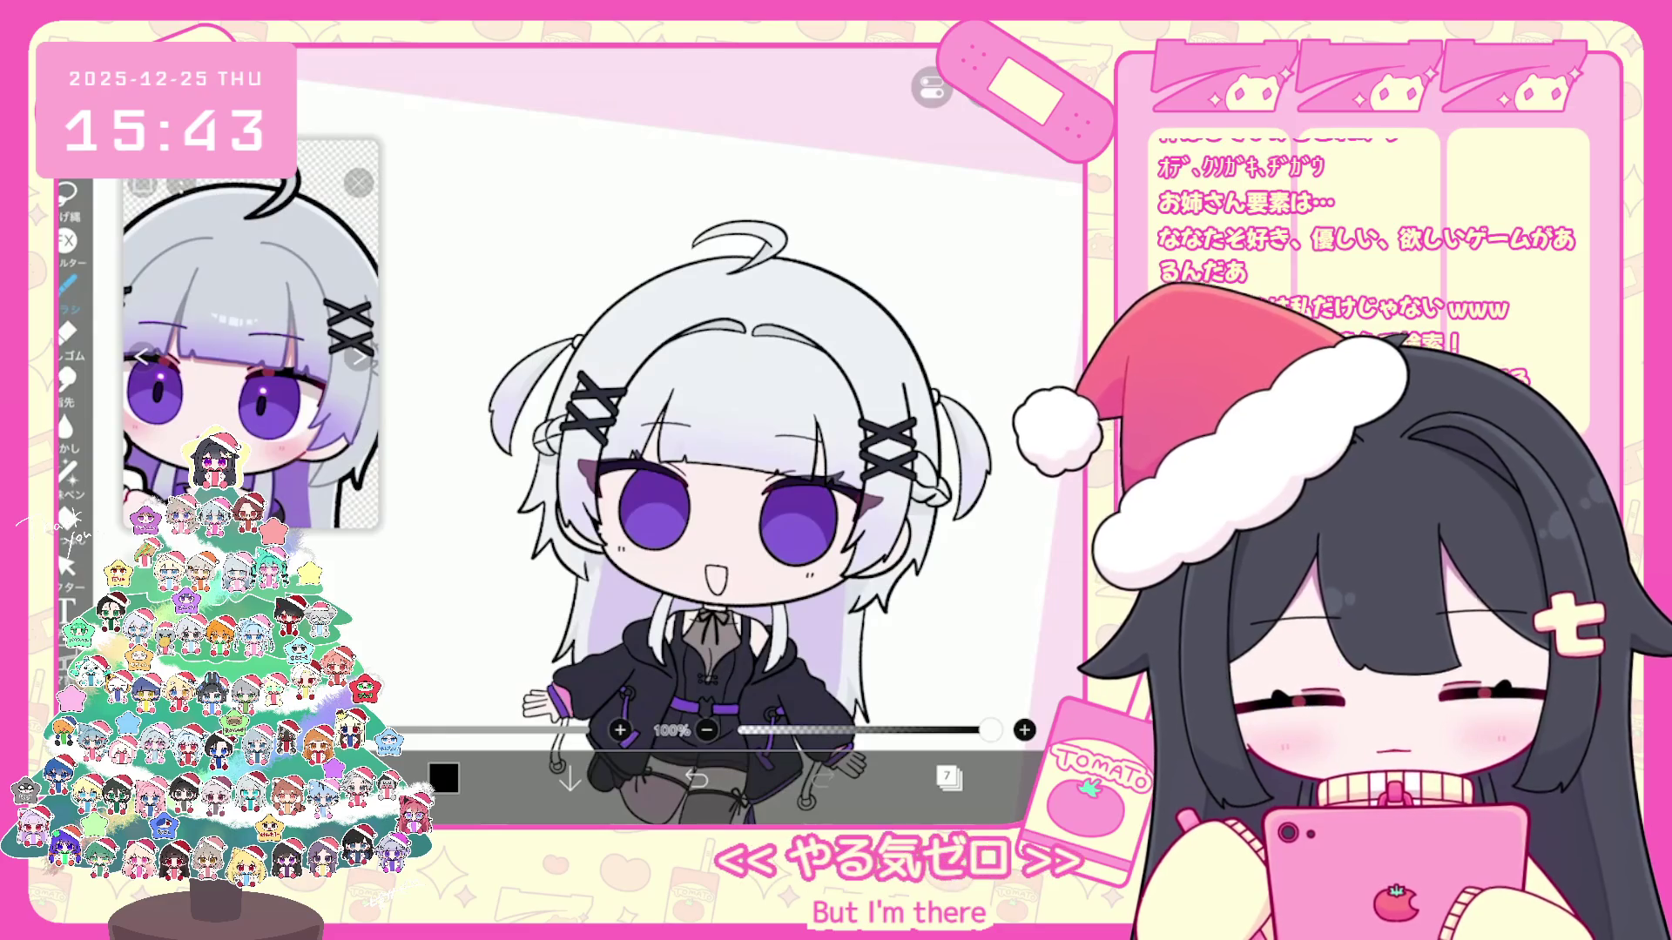
pyautogui.scroll(5, 686, 431)
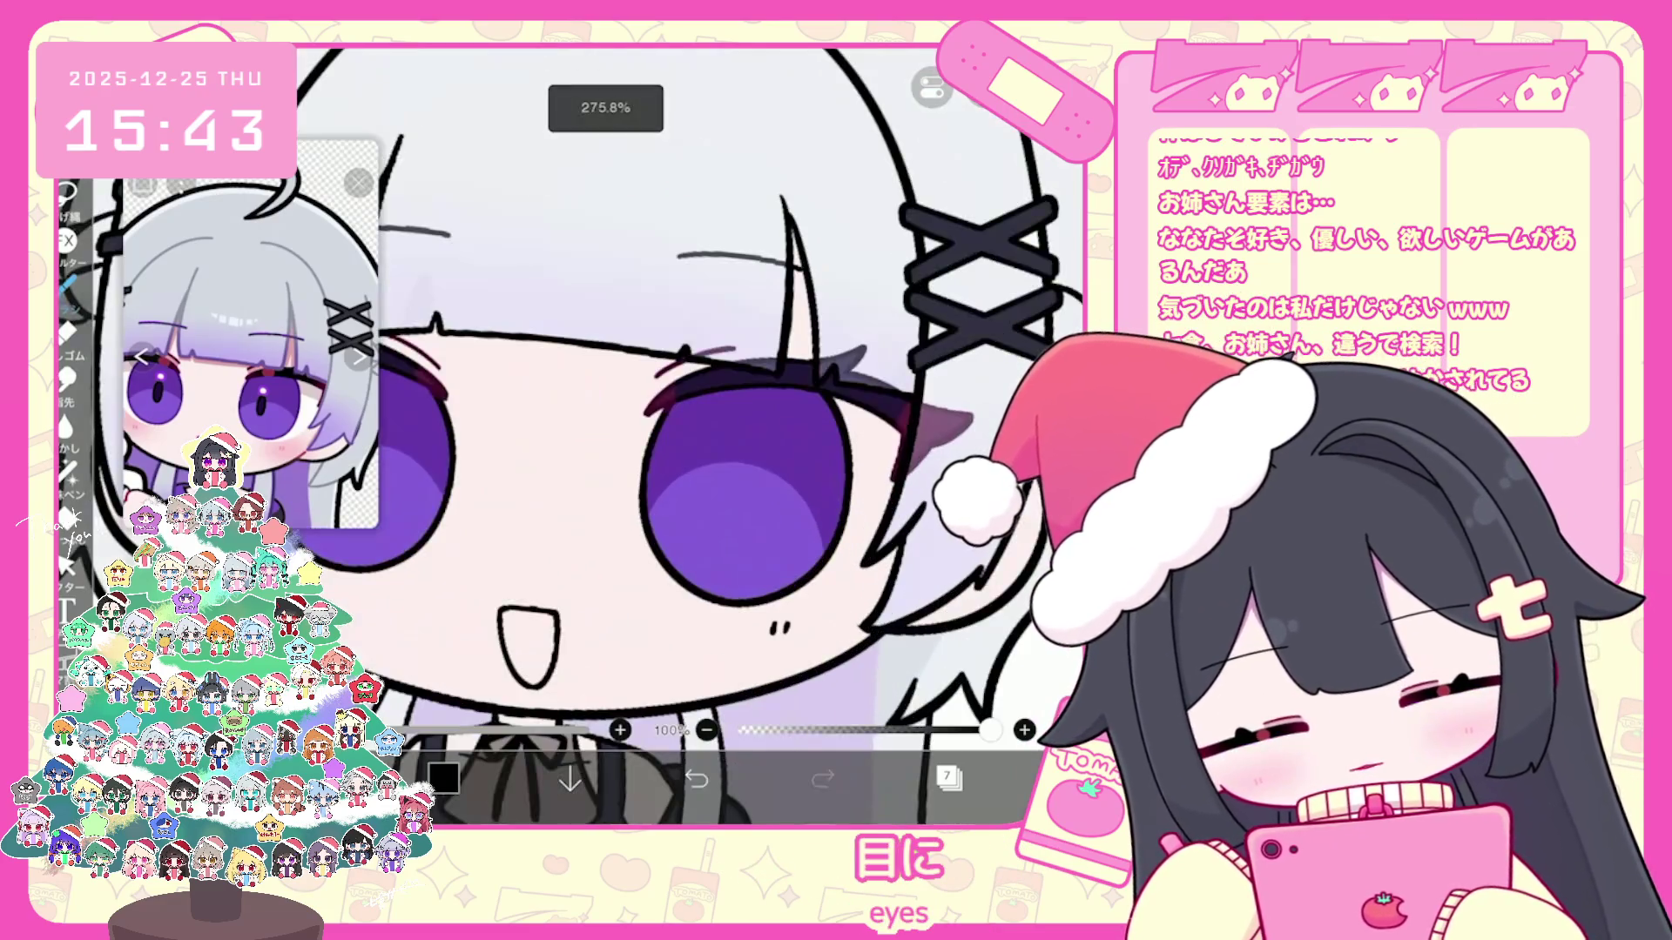
pyautogui.click(947, 777)
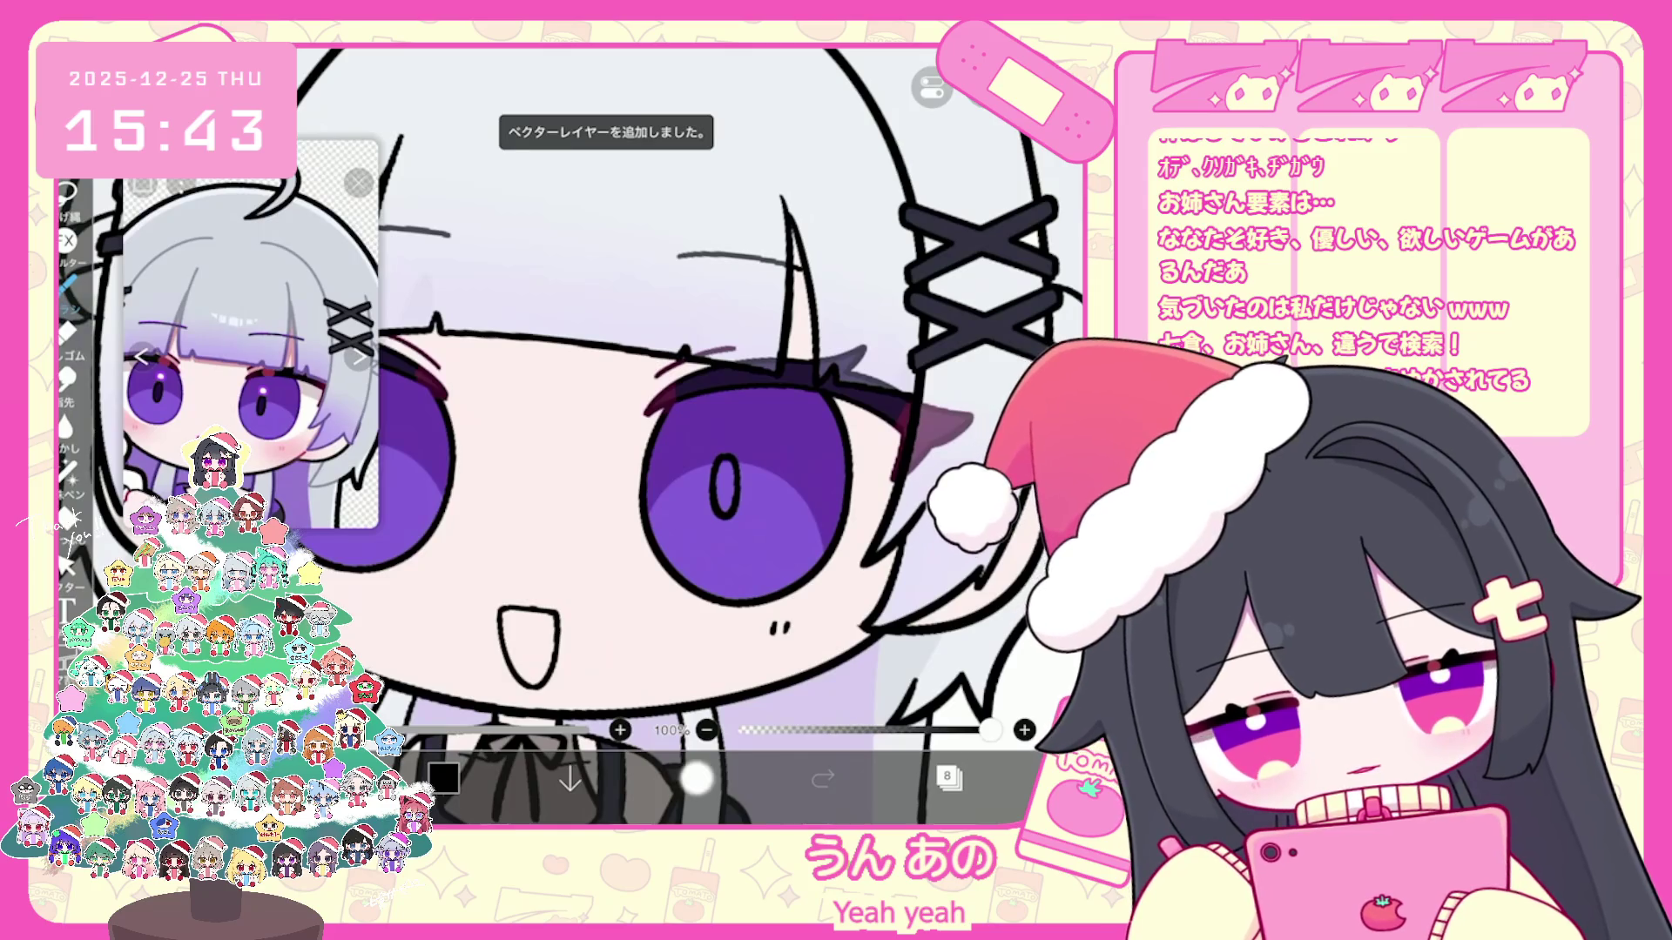
pyautogui.scroll(-3, 686, 431)
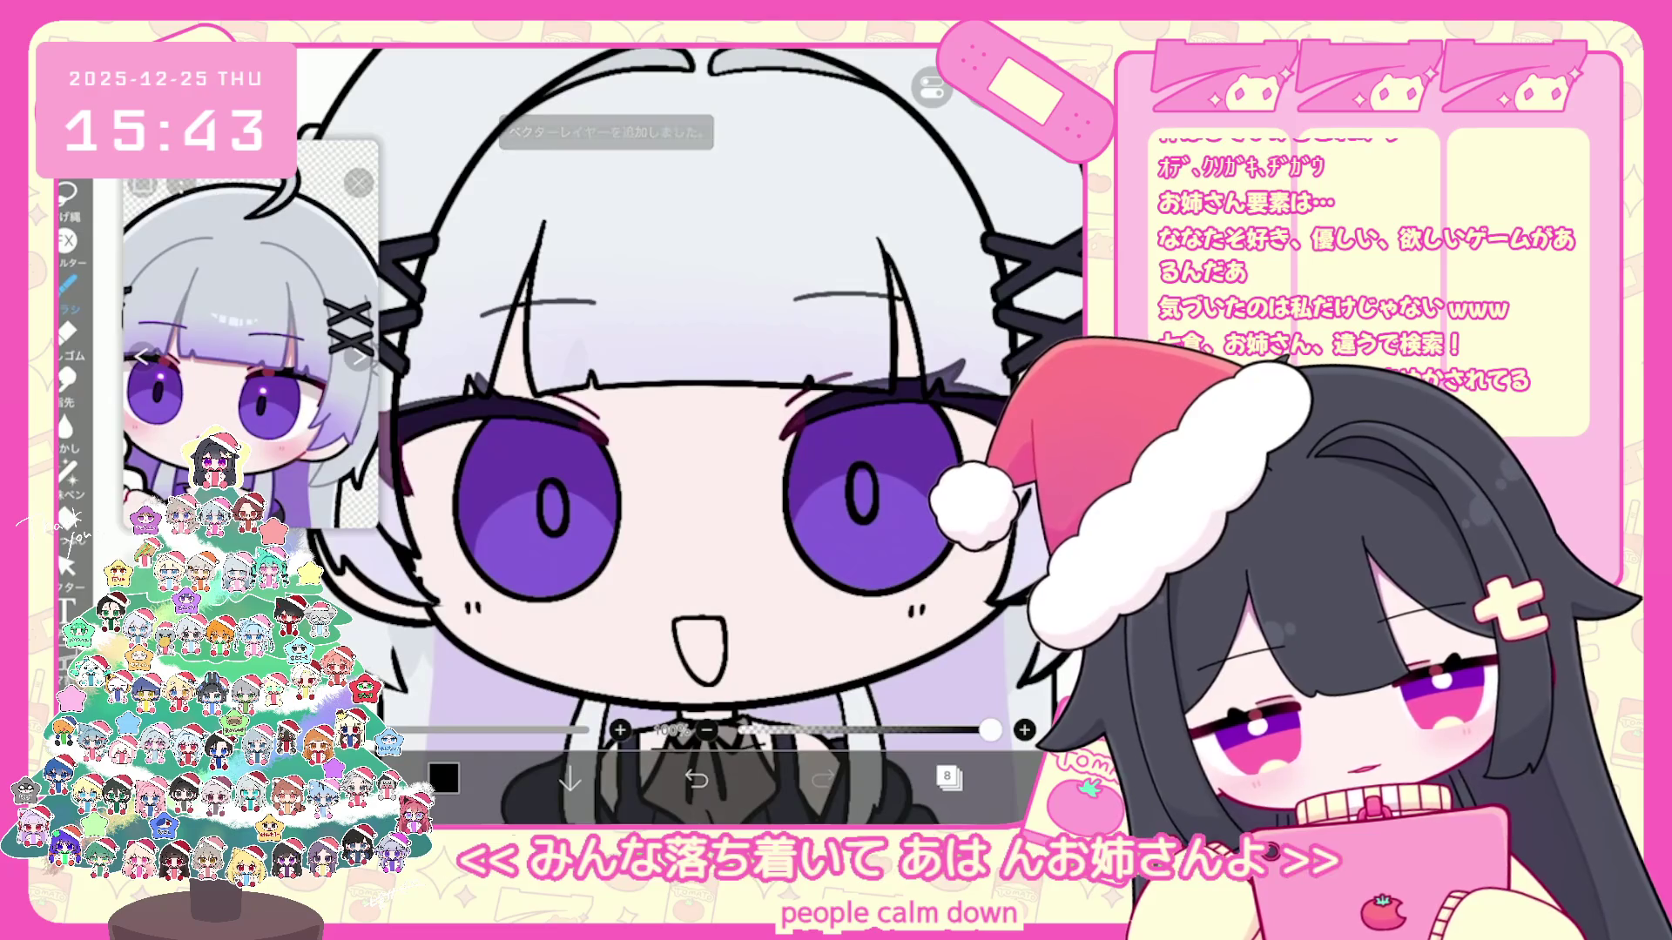
pyautogui.hotkey('ctrl', 'z')
pyautogui.moveTo(562, 478); pyautogui.dragTo(564, 504)
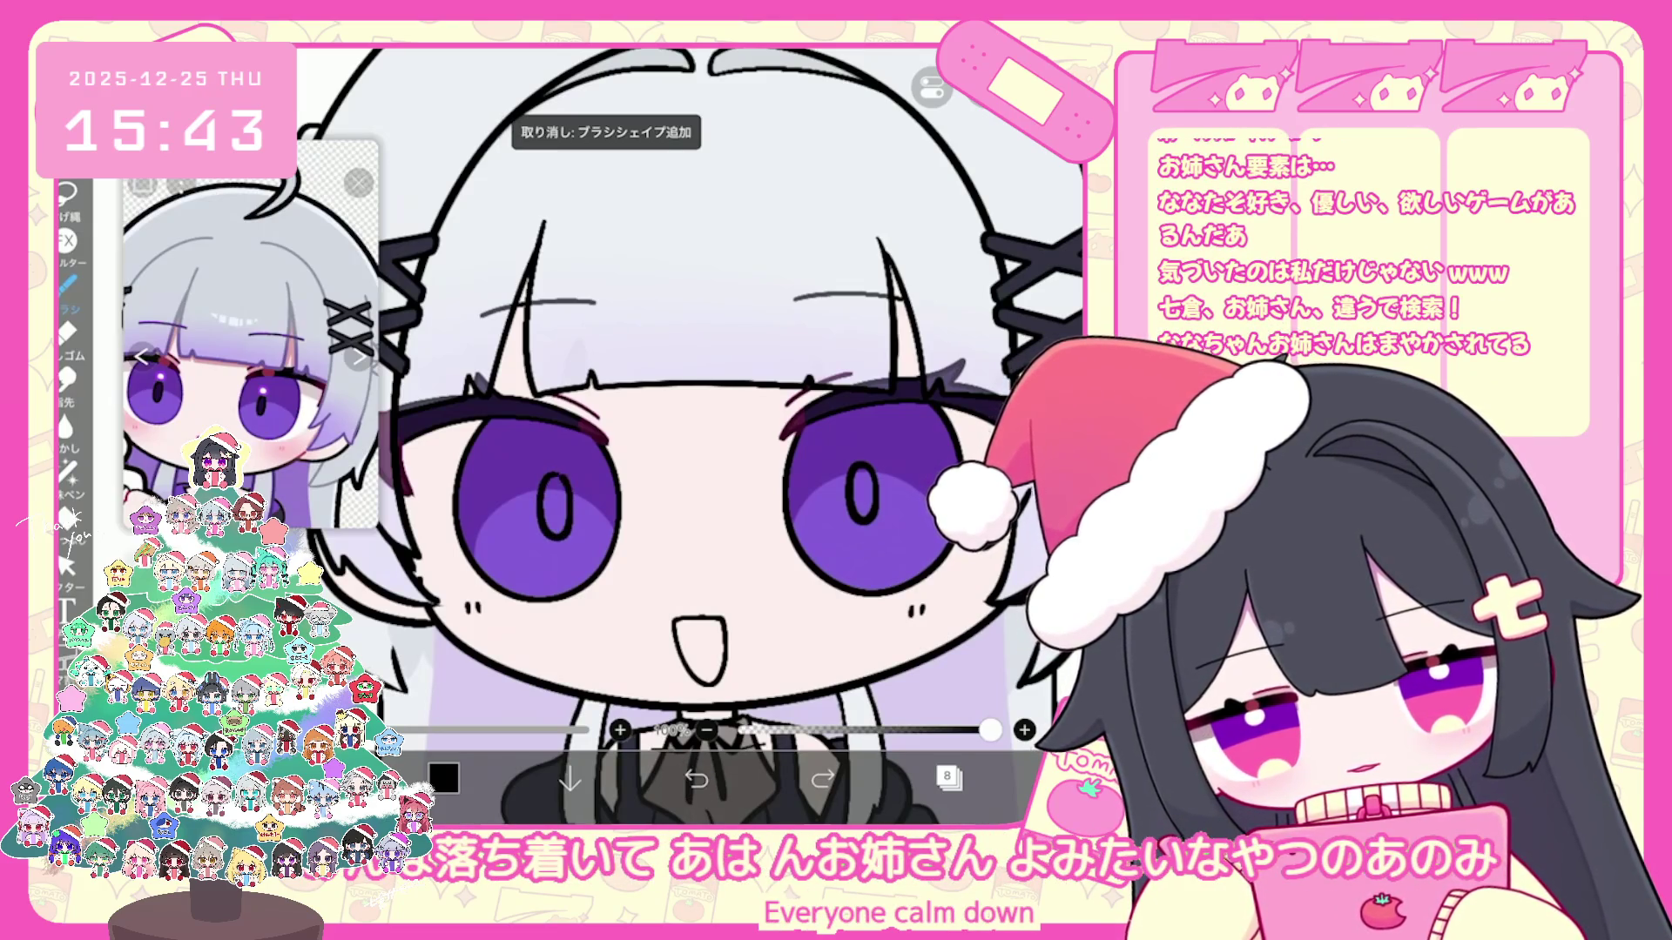
pyautogui.hotkey('ctrl', 'z')
pyautogui.moveTo(546, 476); pyautogui.dragTo(542, 520)
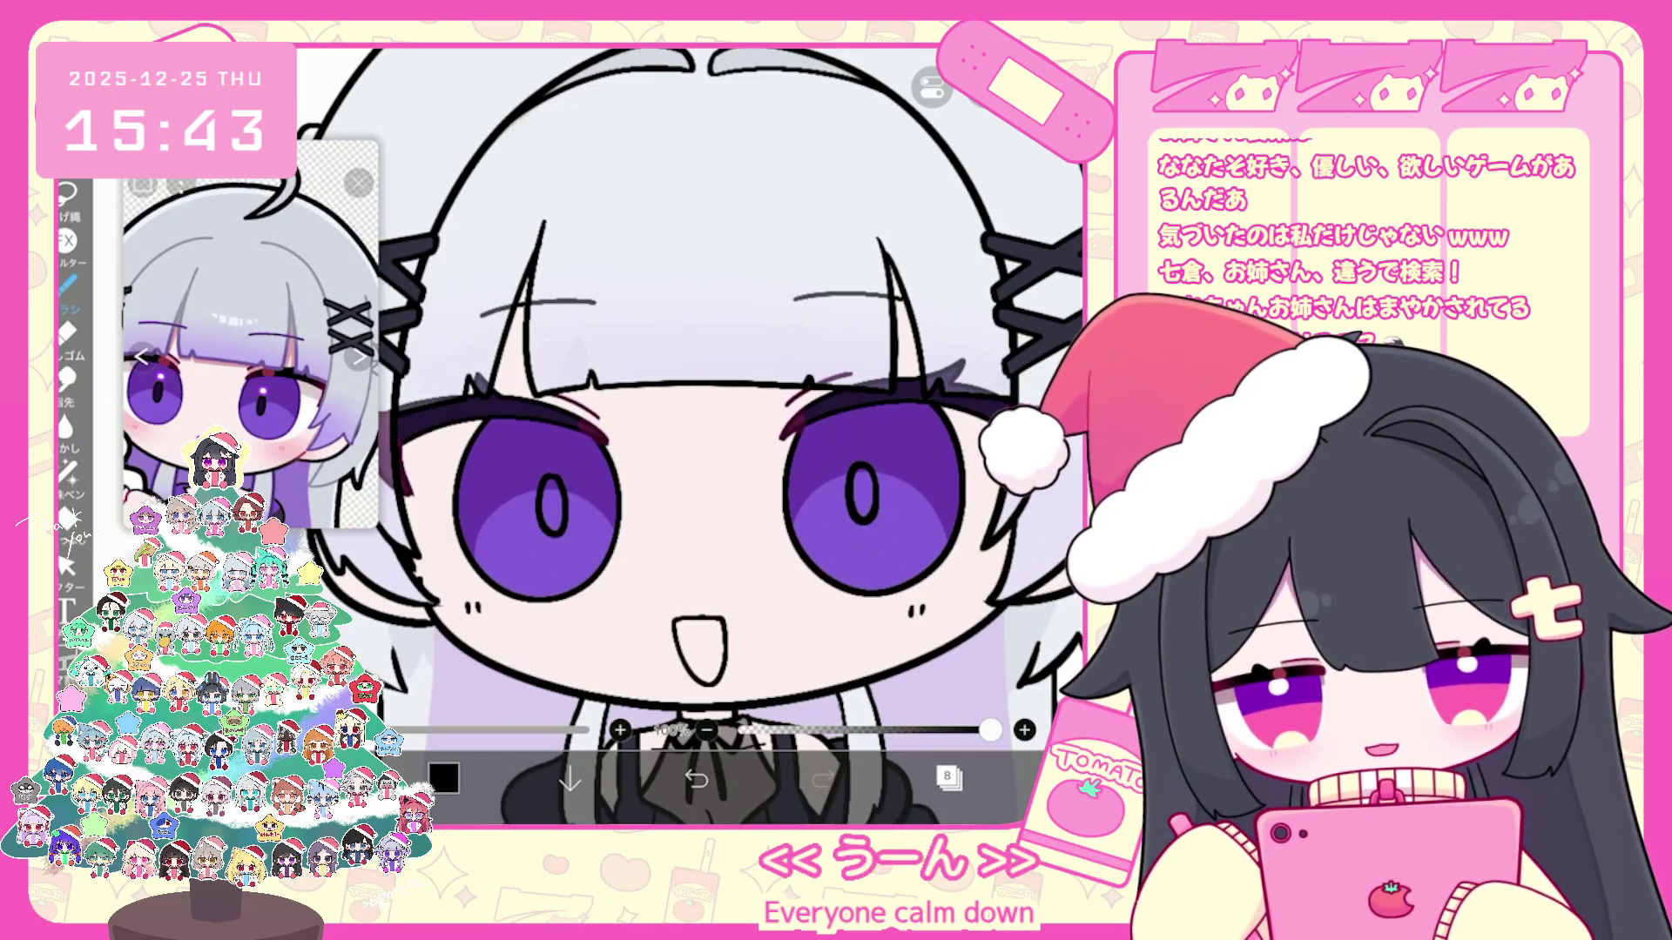
pyautogui.hotkey('ctrl', 'z')
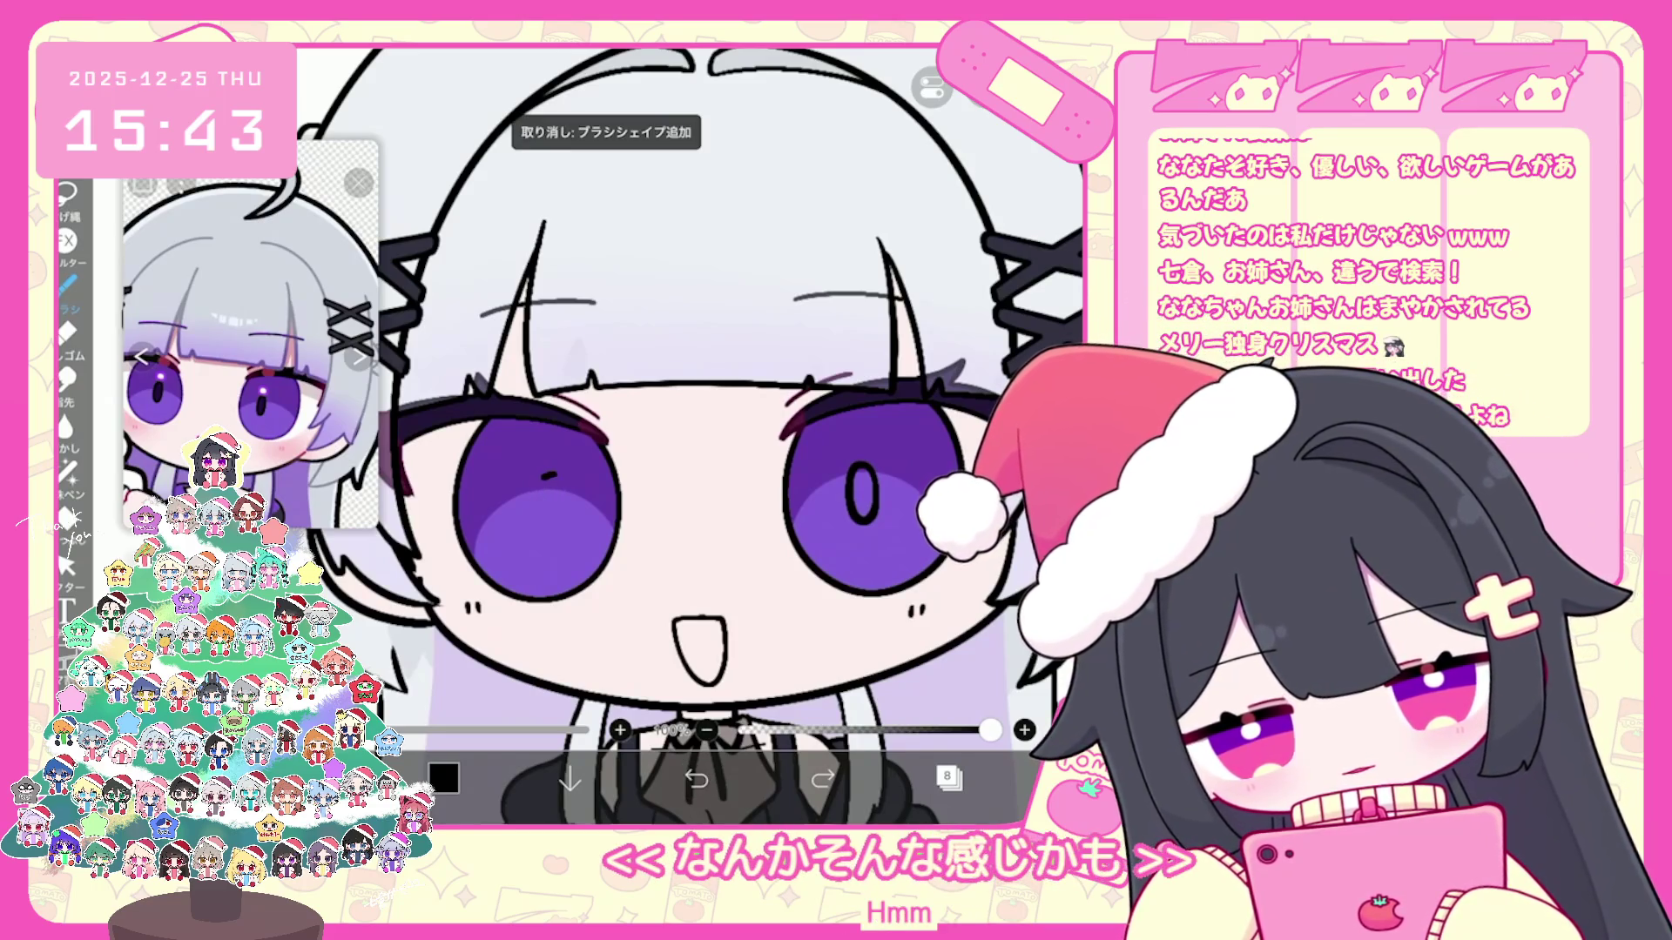
pyautogui.hotkey('ctrl', 'z')
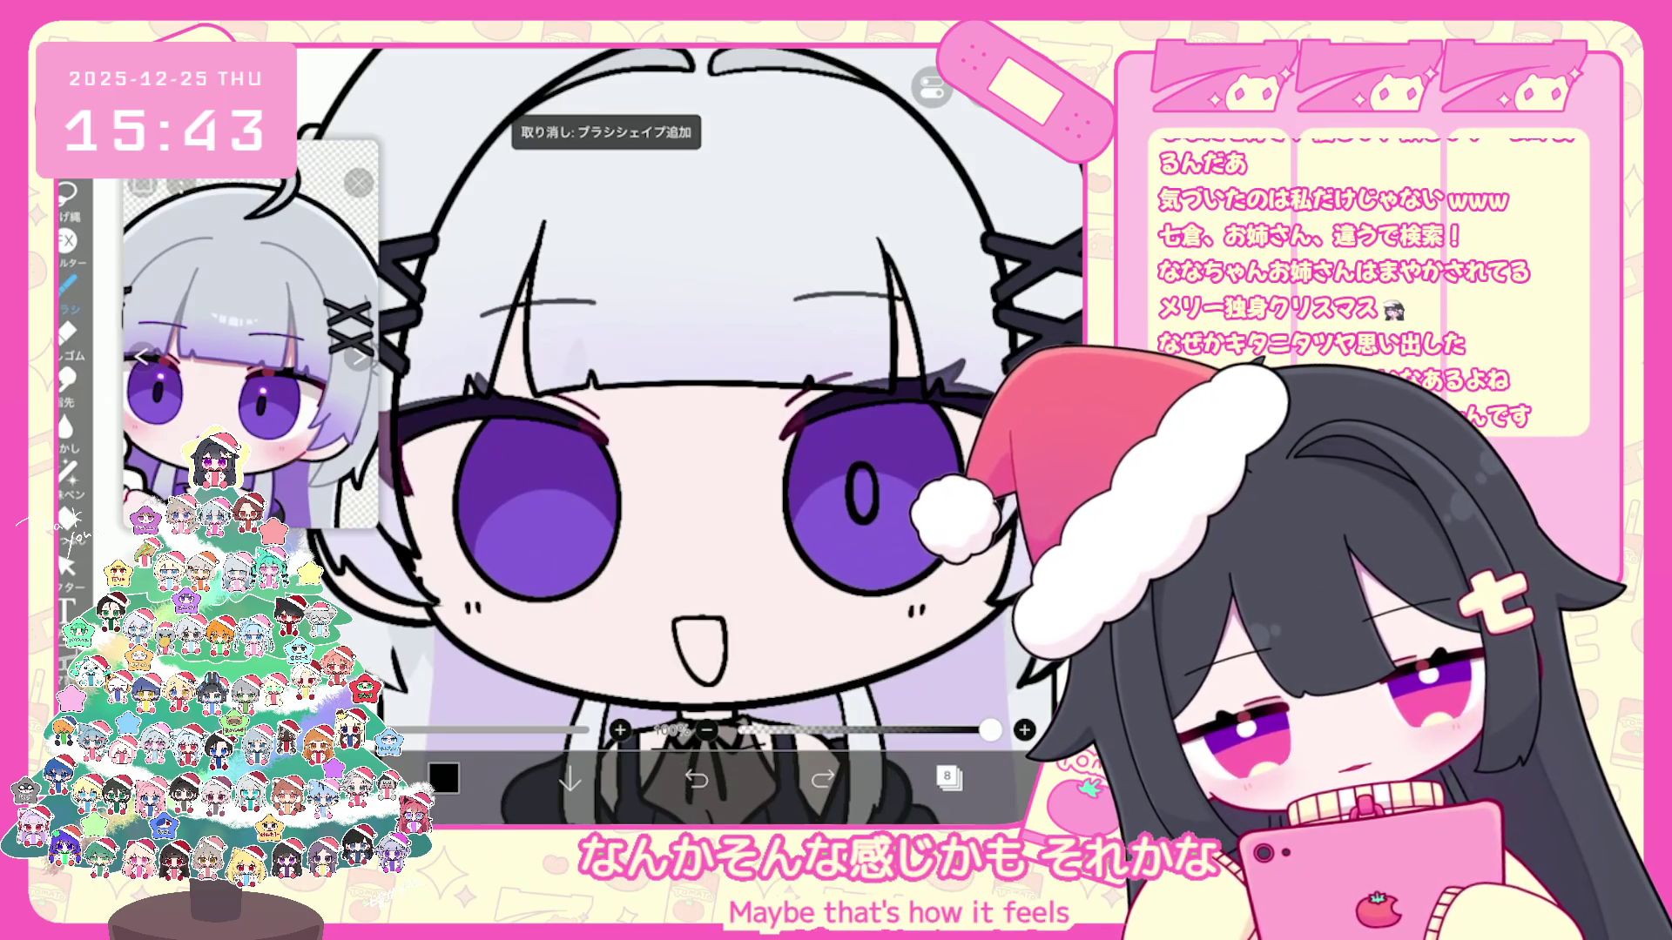
pyautogui.moveTo(545, 476); pyautogui.dragTo(538, 528)
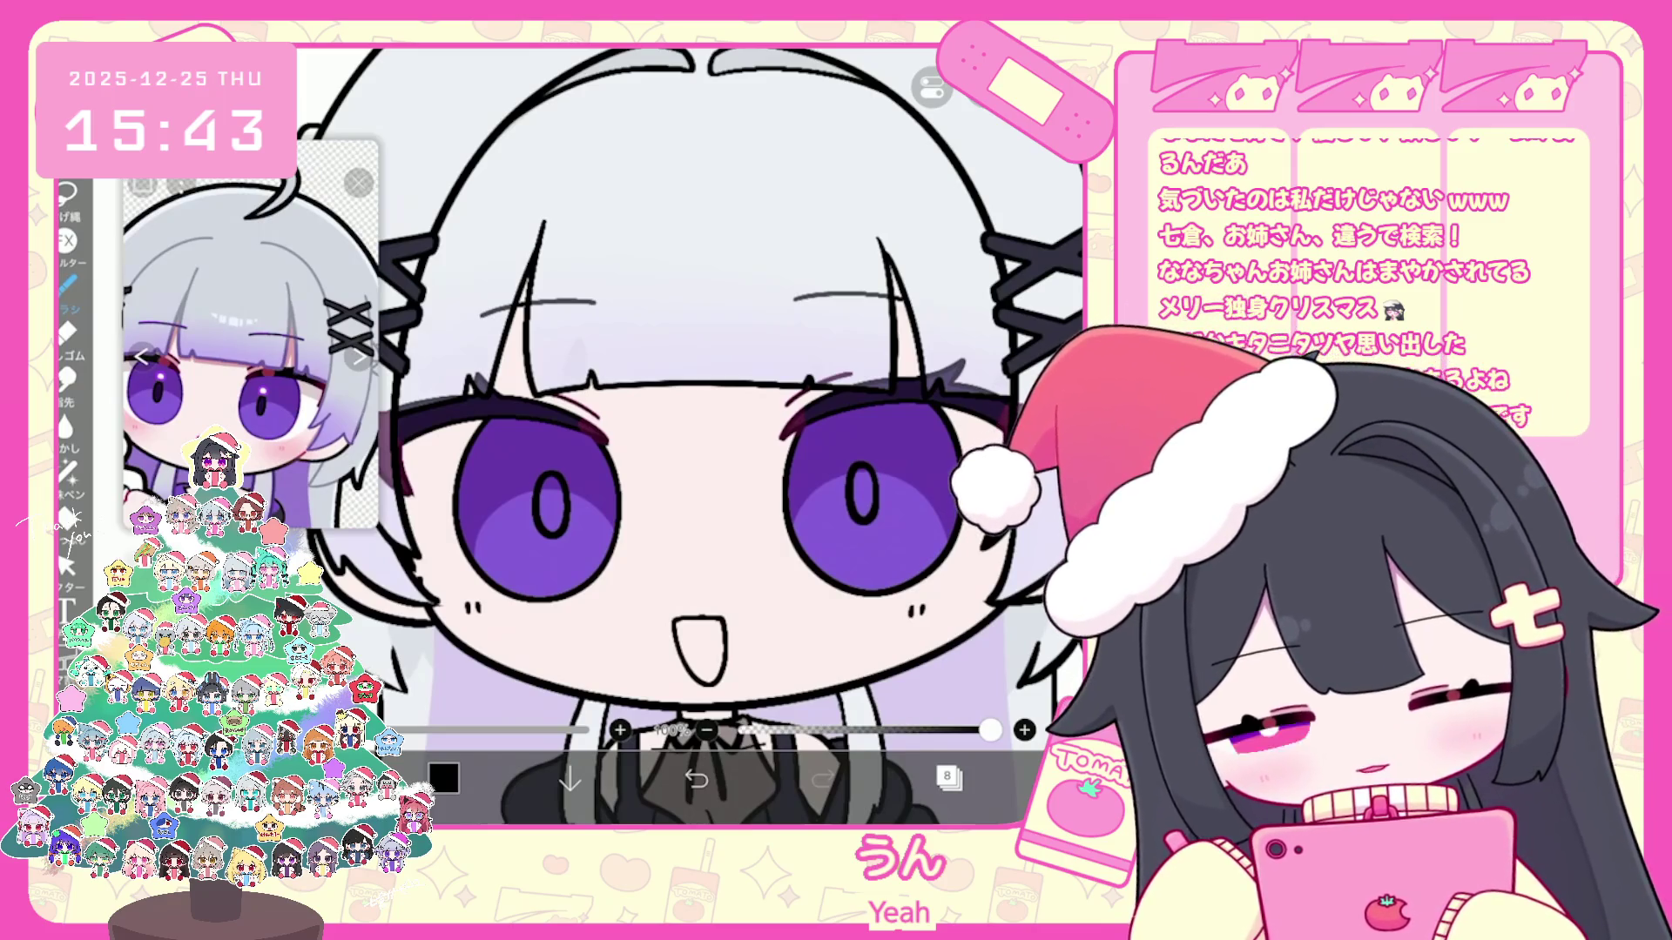
# Step: Adjust the pupil stroke with the Select tool, then show the layer list
pyautogui.click(65, 564)
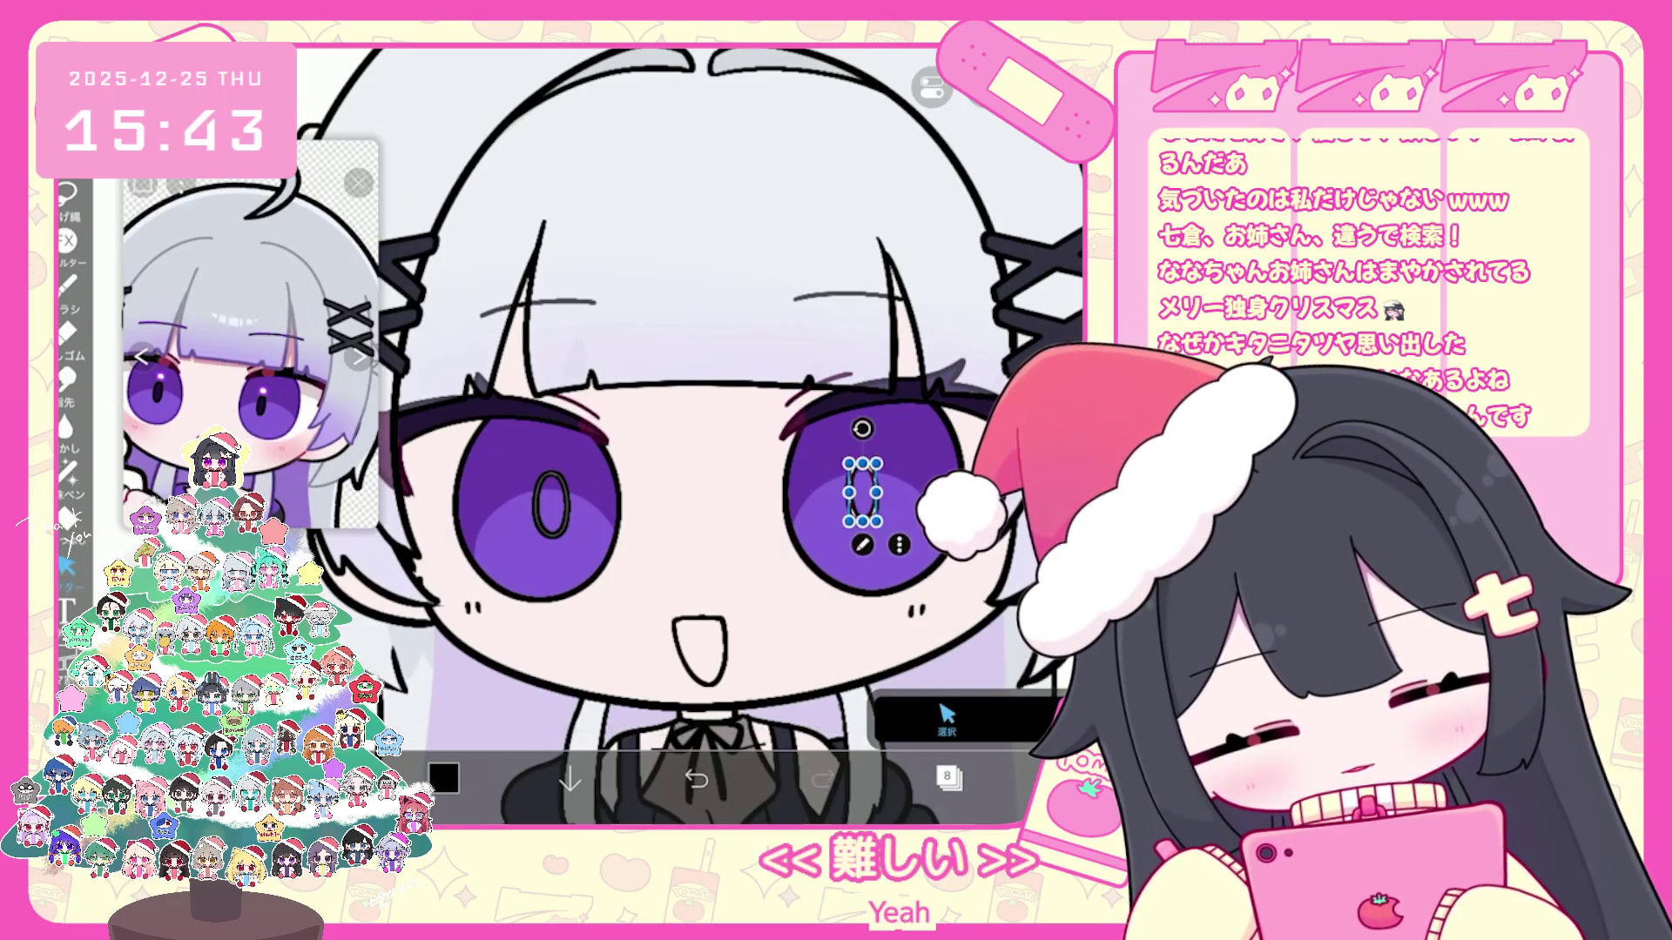
pyautogui.click(856, 494)
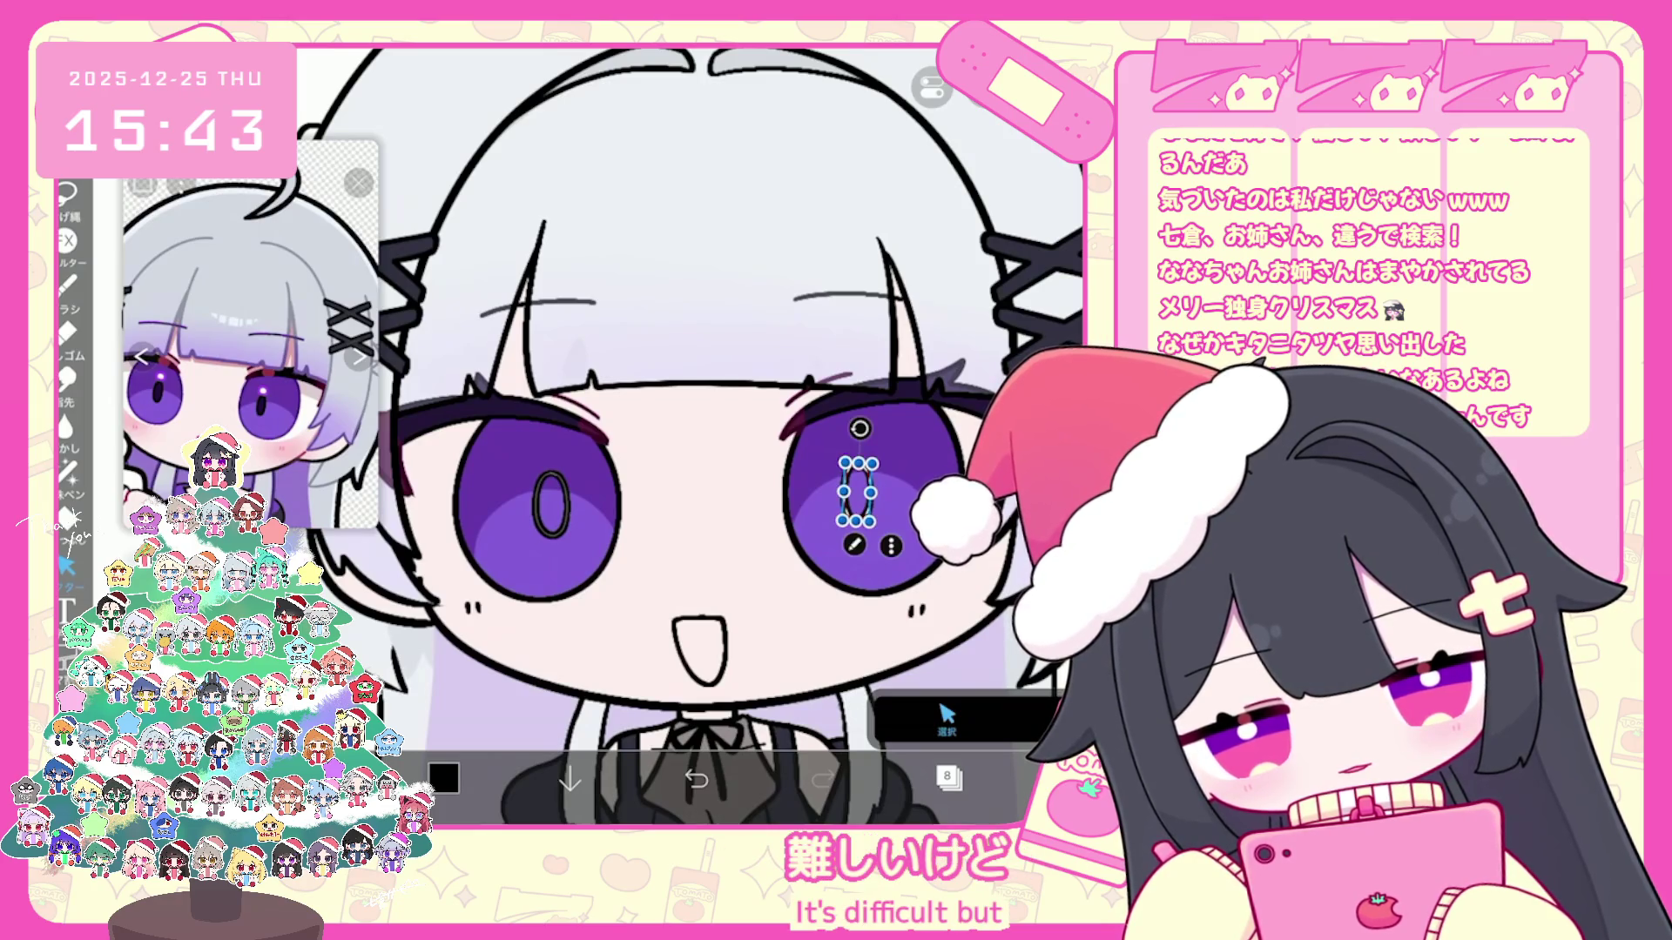
pyautogui.press('Escape')
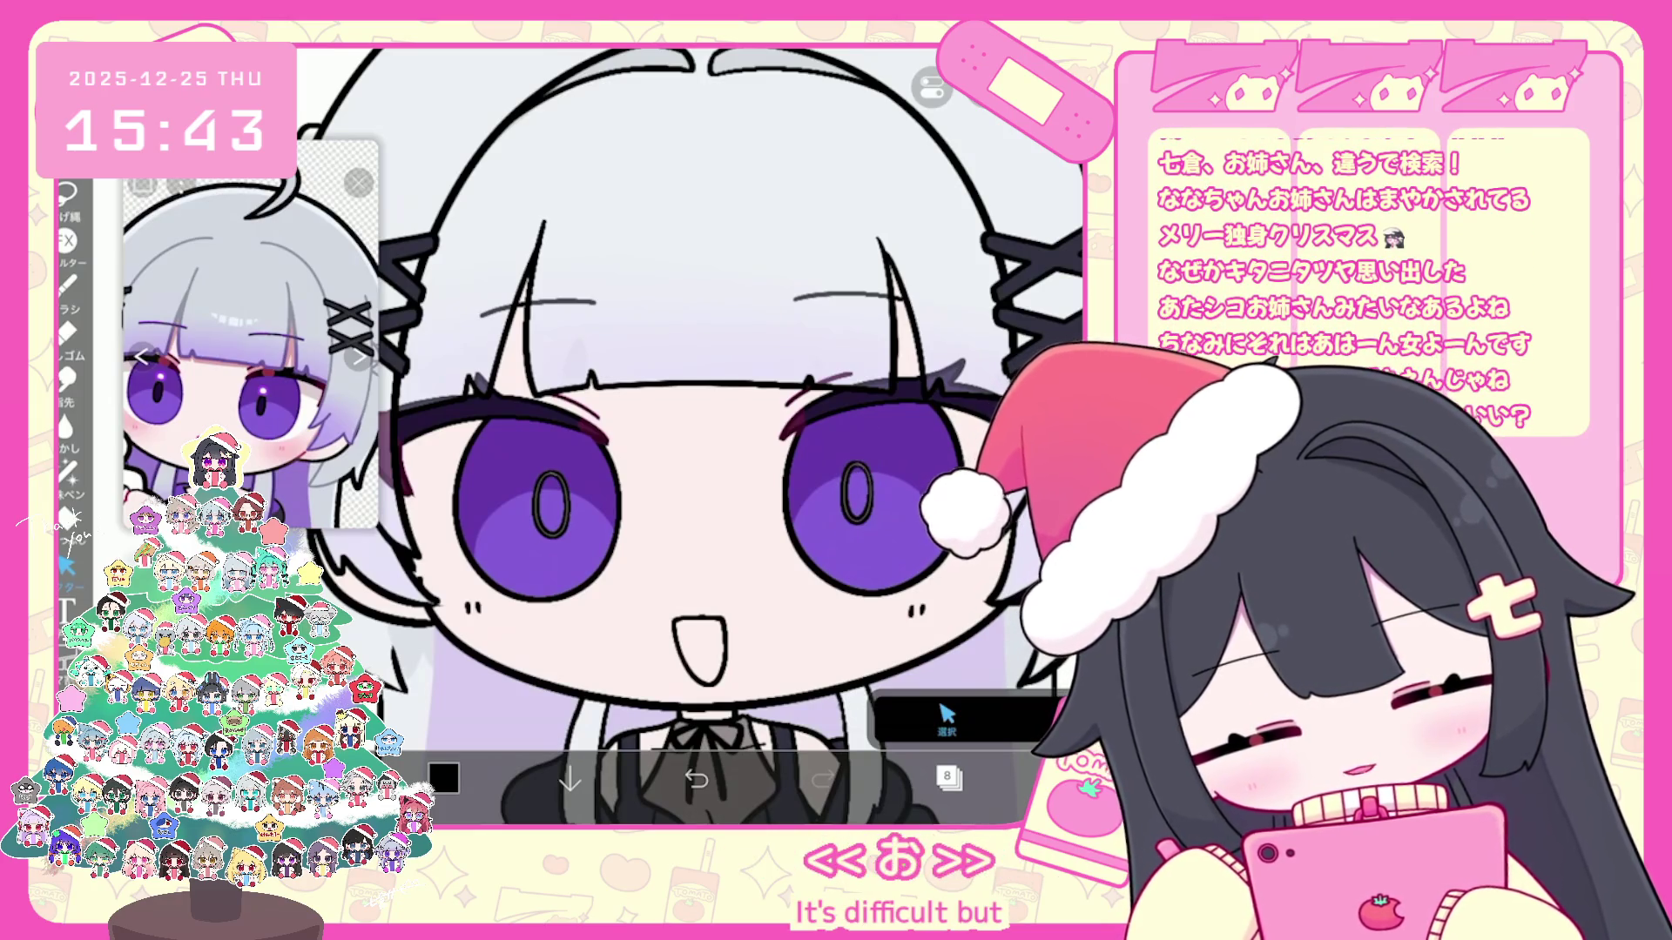
pyautogui.click(948, 778)
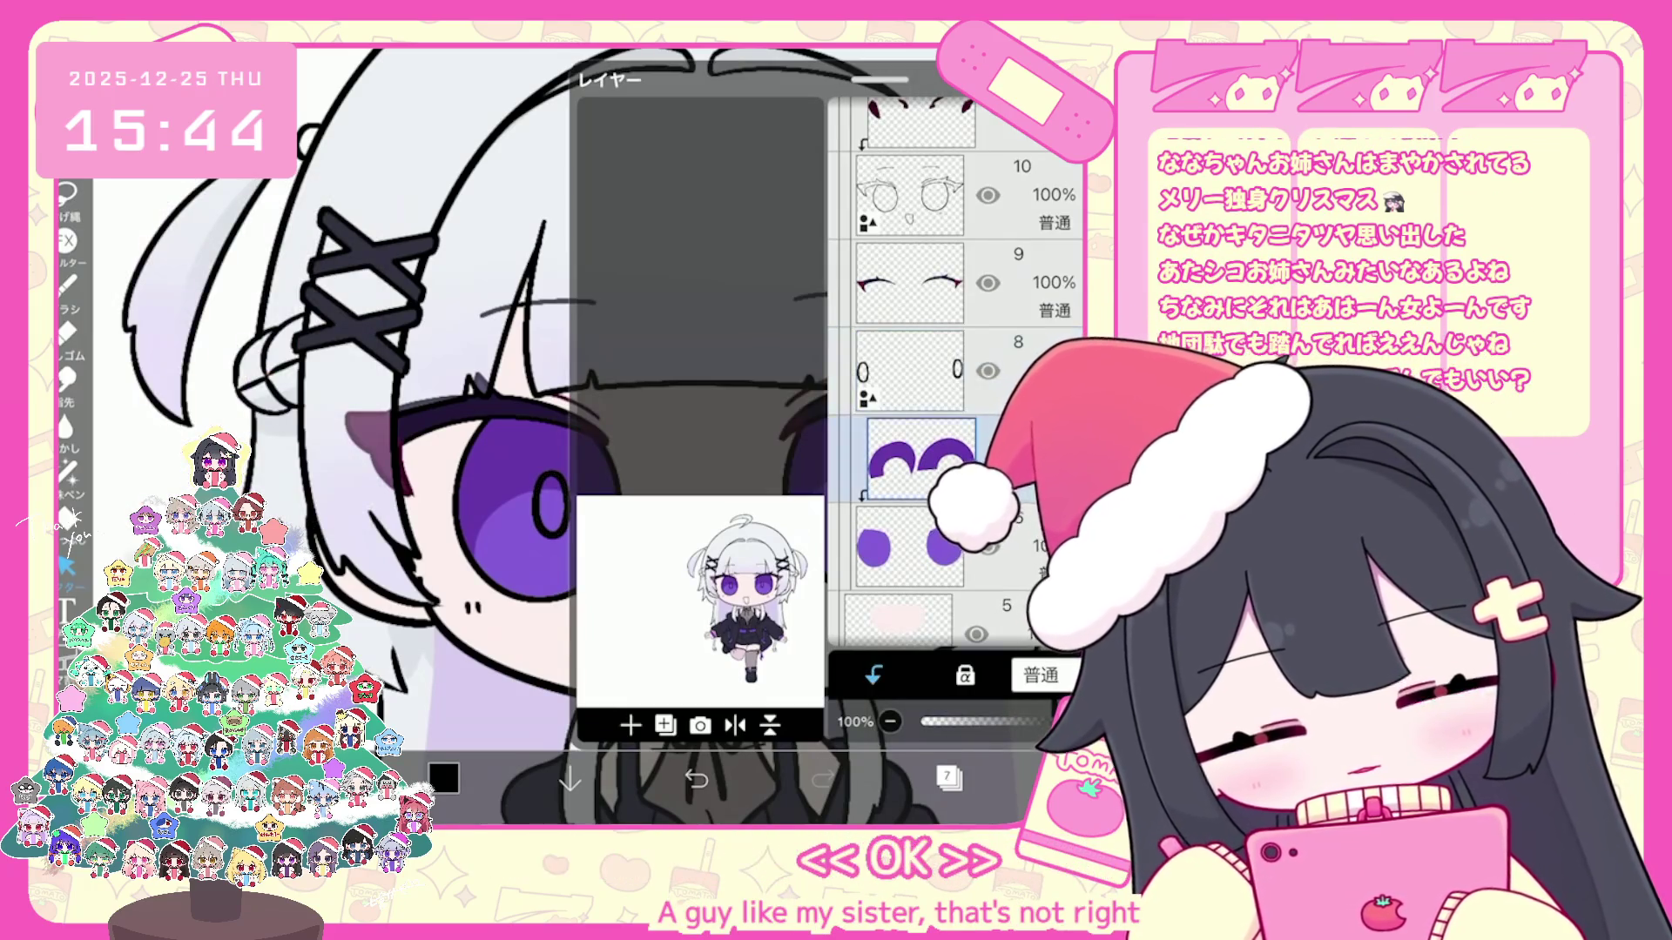
# Step: Add a new layer above layer 11 and pick the reference-eye purple for the pen
pyautogui.click(949, 777)
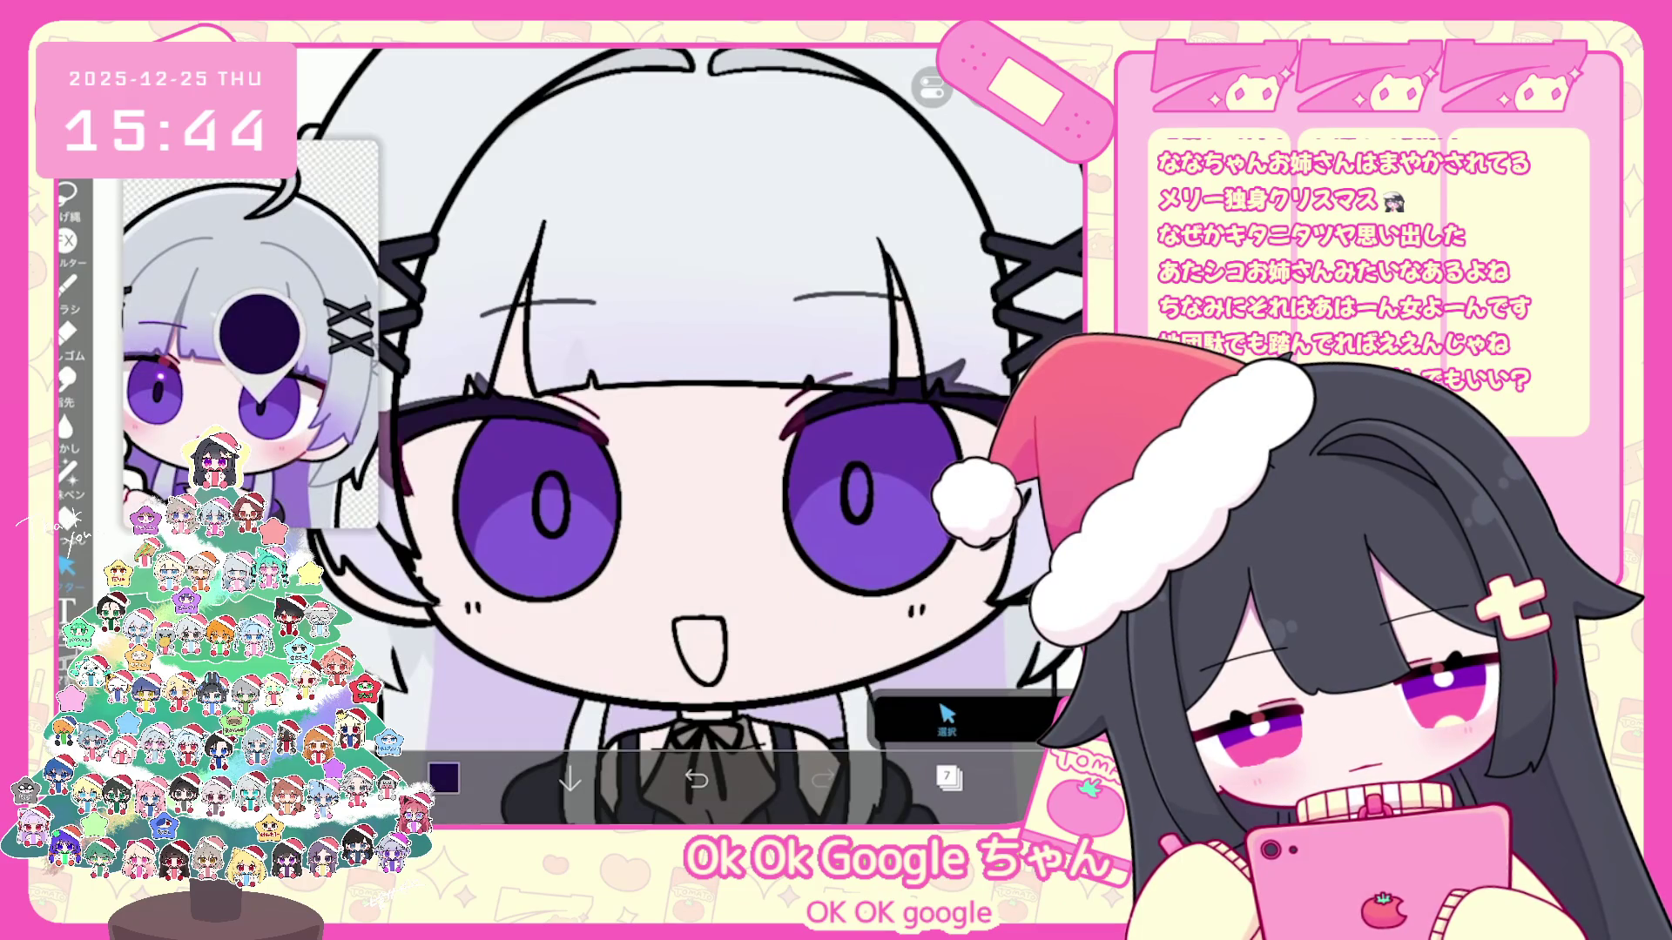
pyautogui.click(67, 473)
pyautogui.scroll(5, 685, 431)
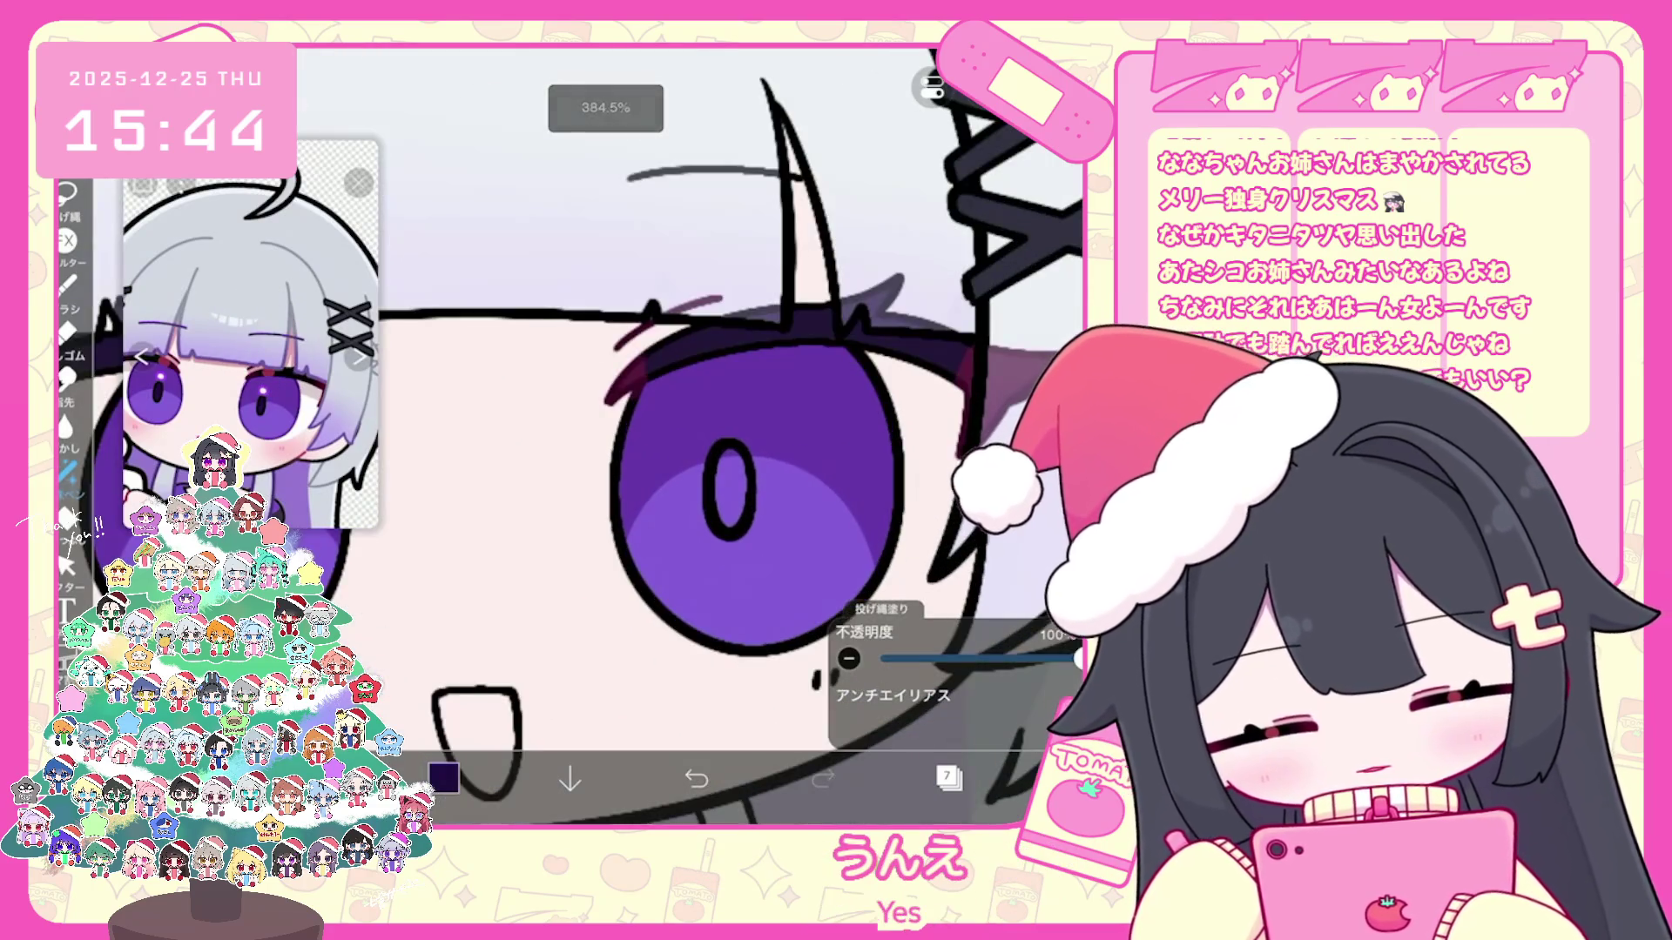
pyautogui.scroll(-1, 686, 431)
pyautogui.scroll(-1, 686, 432)
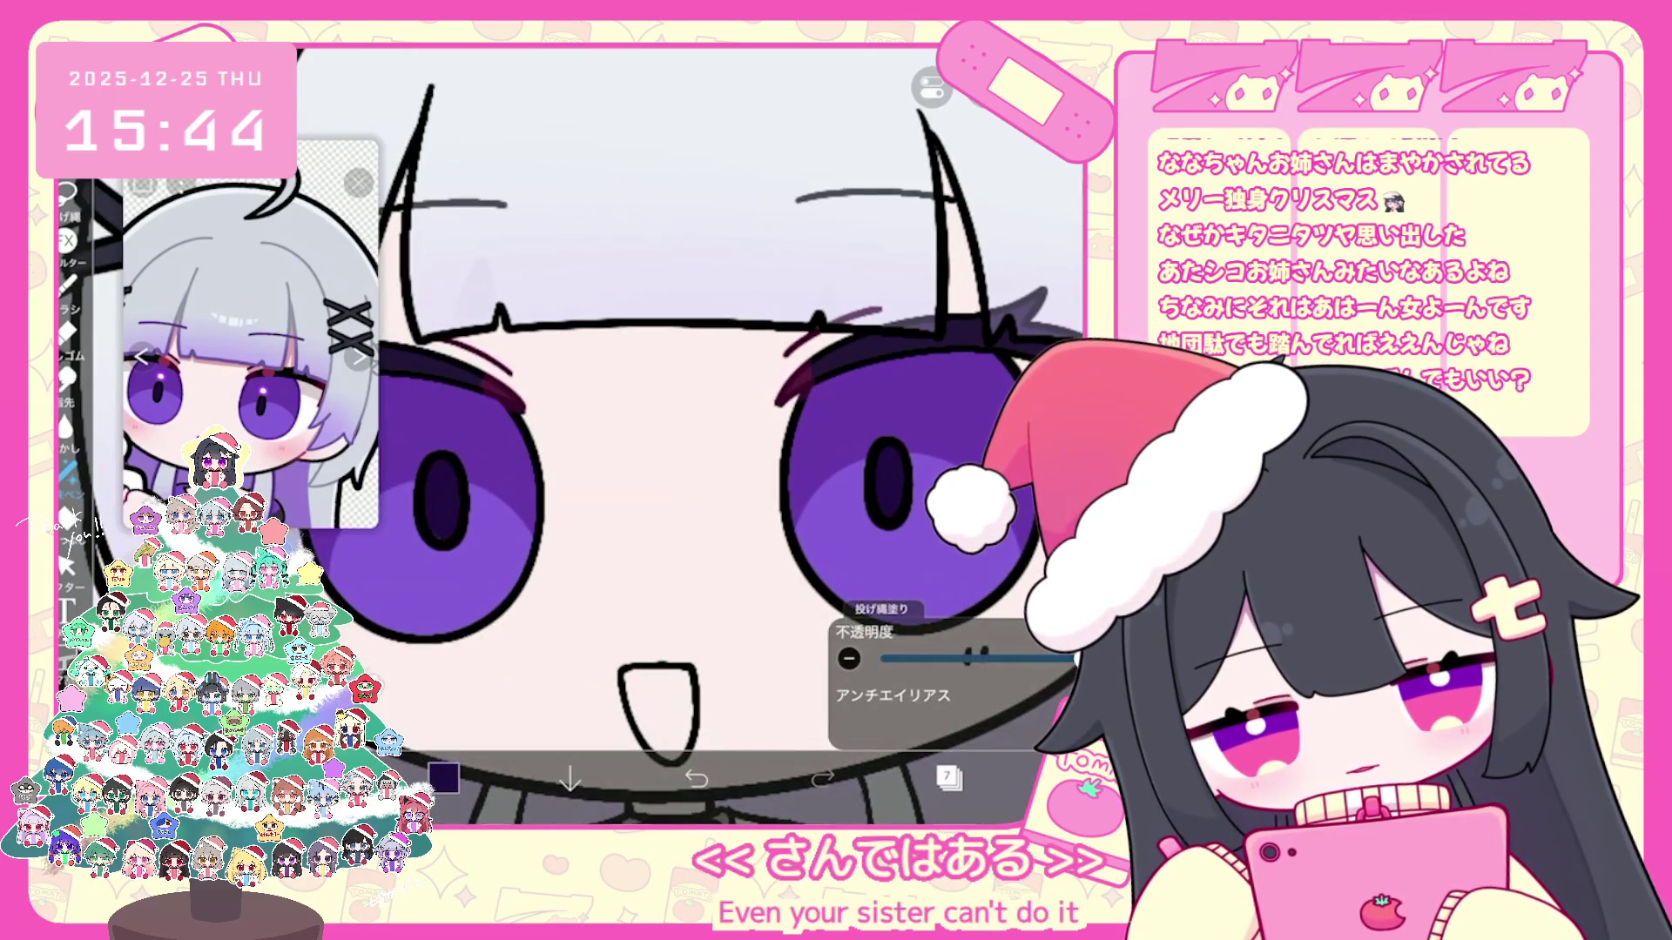
pyautogui.scroll(-5, 685, 431)
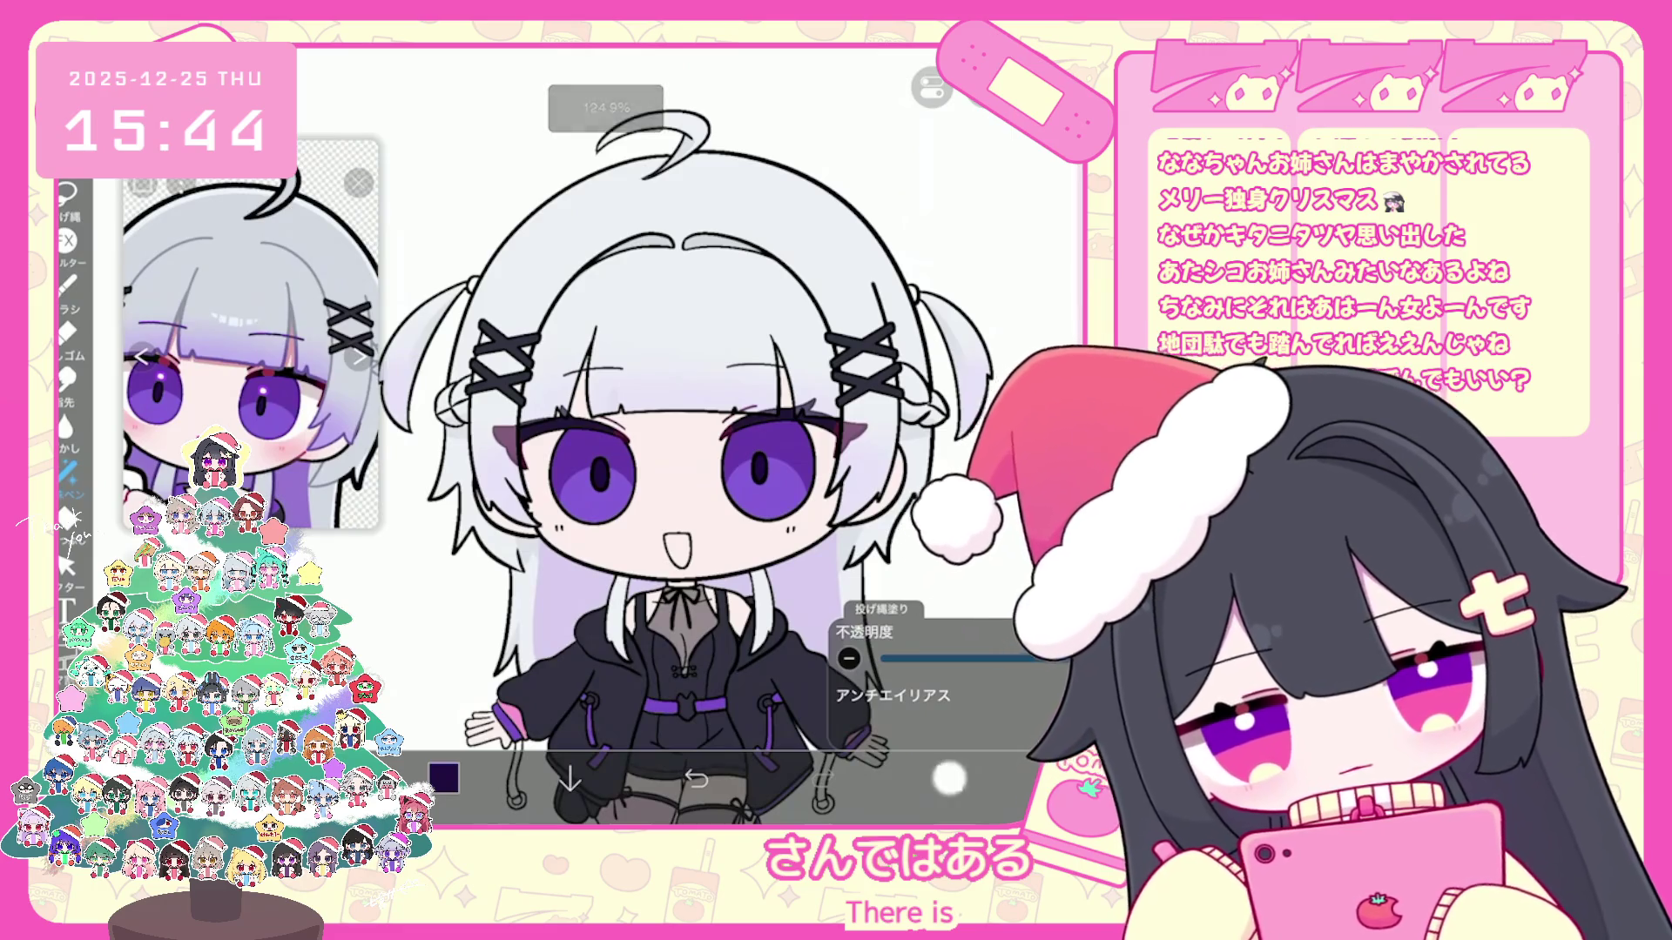
pyautogui.click(948, 779)
pyautogui.scroll(4, 960, 391)
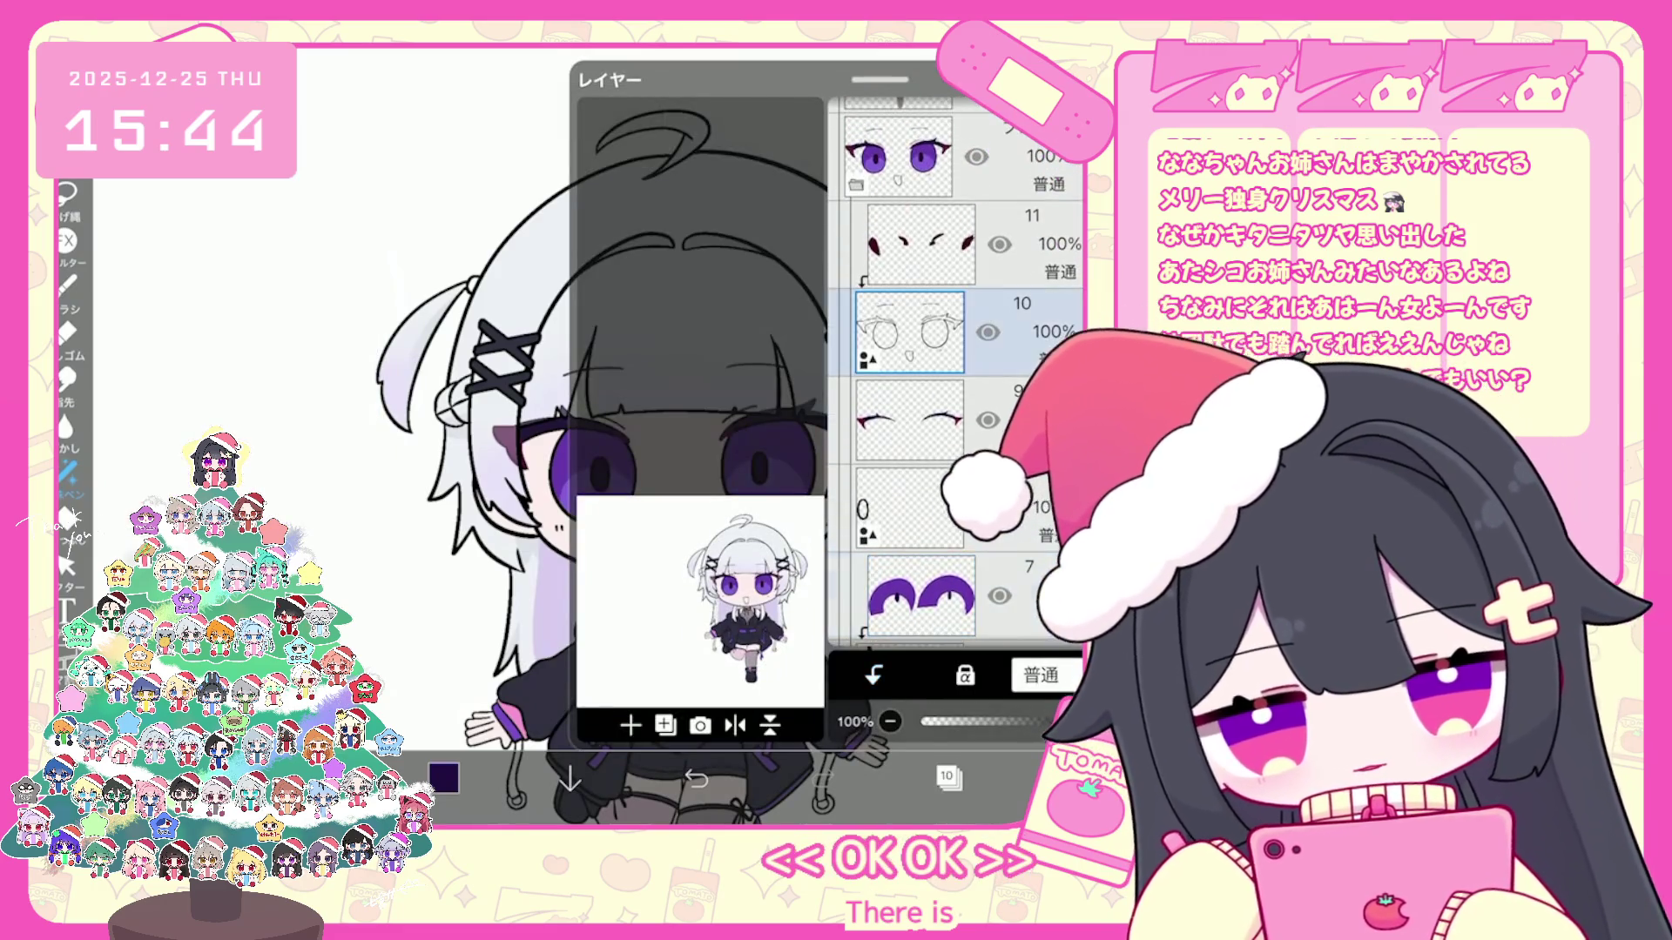
pyautogui.click(920, 245)
pyautogui.click(630, 725)
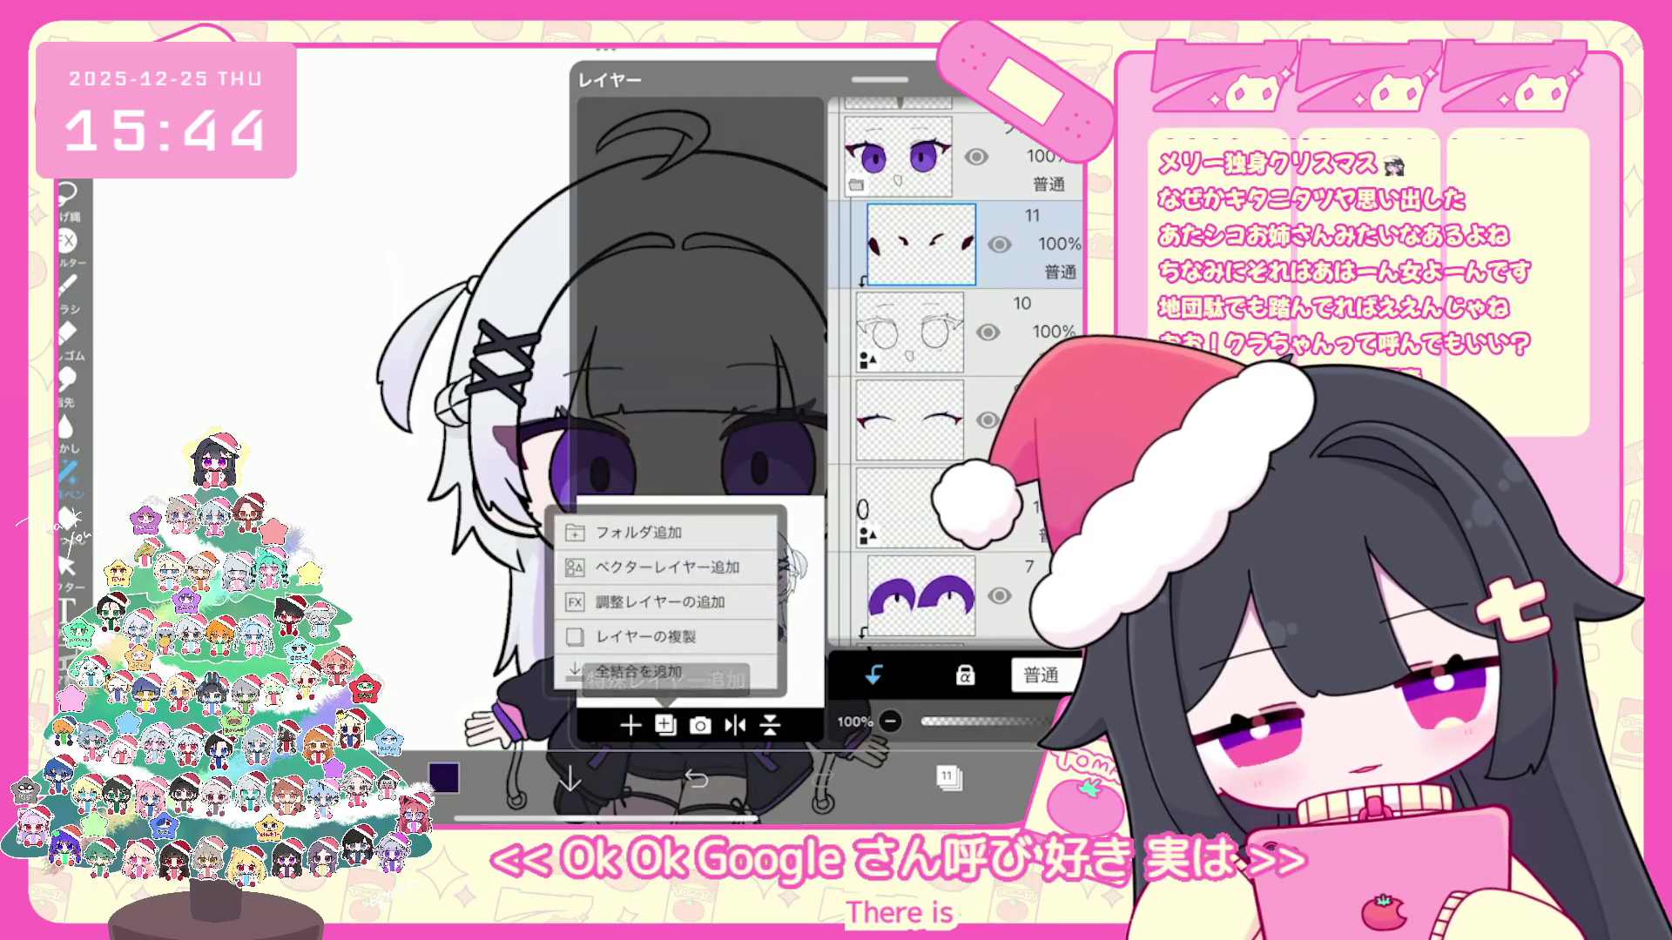
pyautogui.click(693, 563)
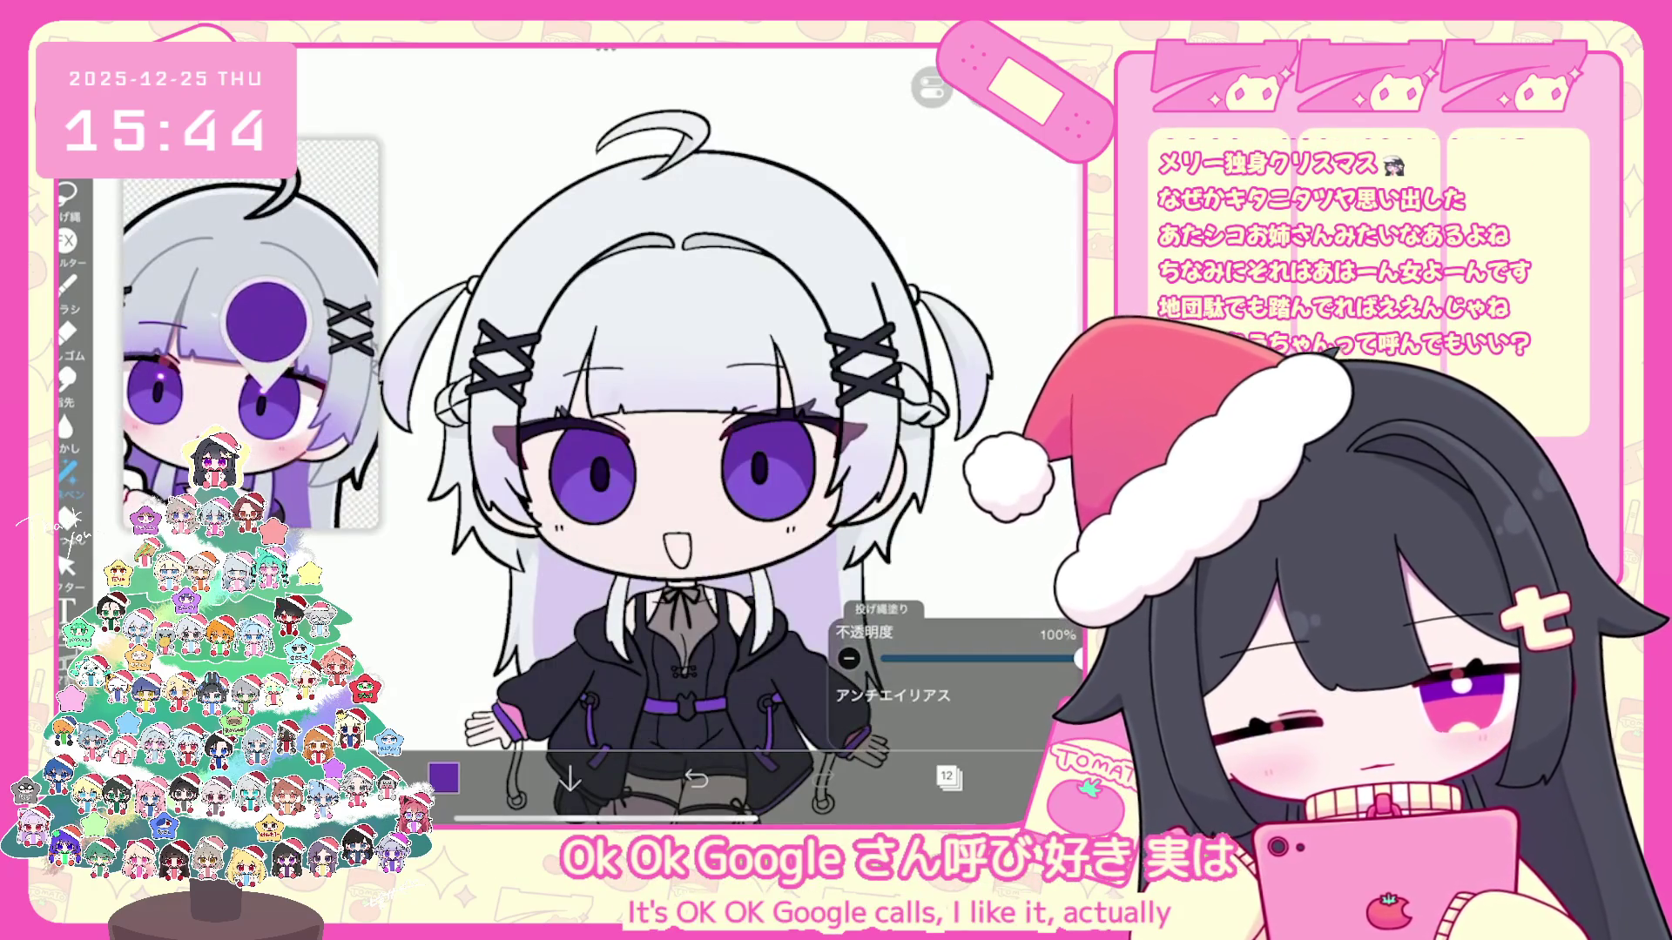
pyautogui.scroll(5, 251, 334)
pyautogui.click(239, 387)
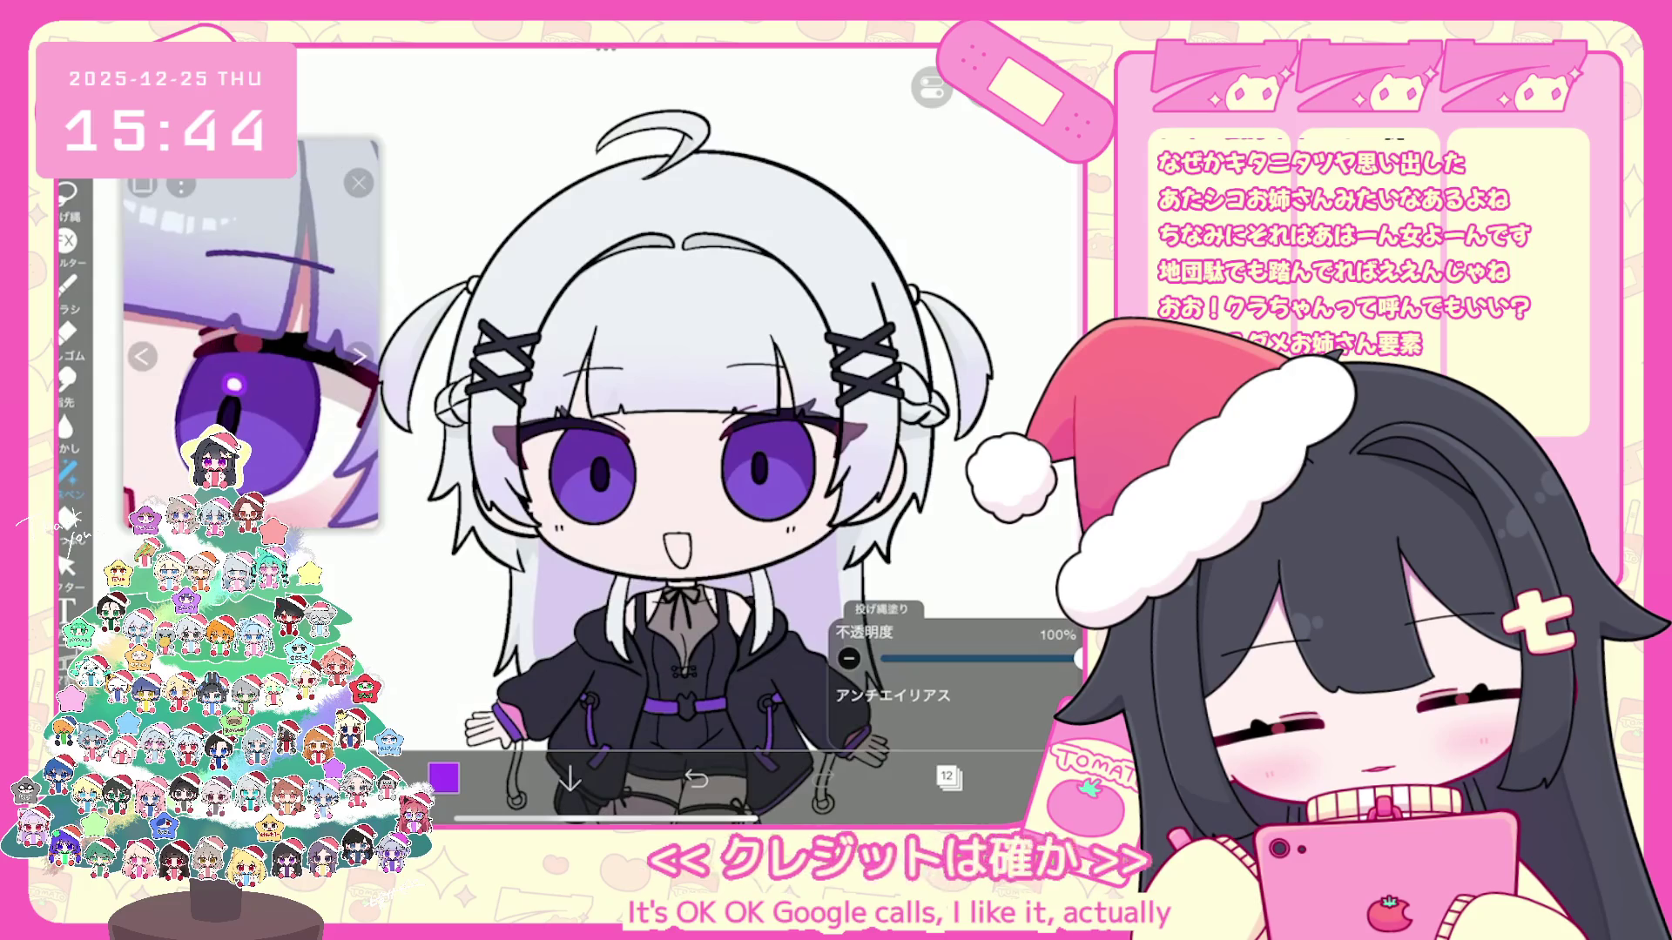
pyautogui.click(68, 282)
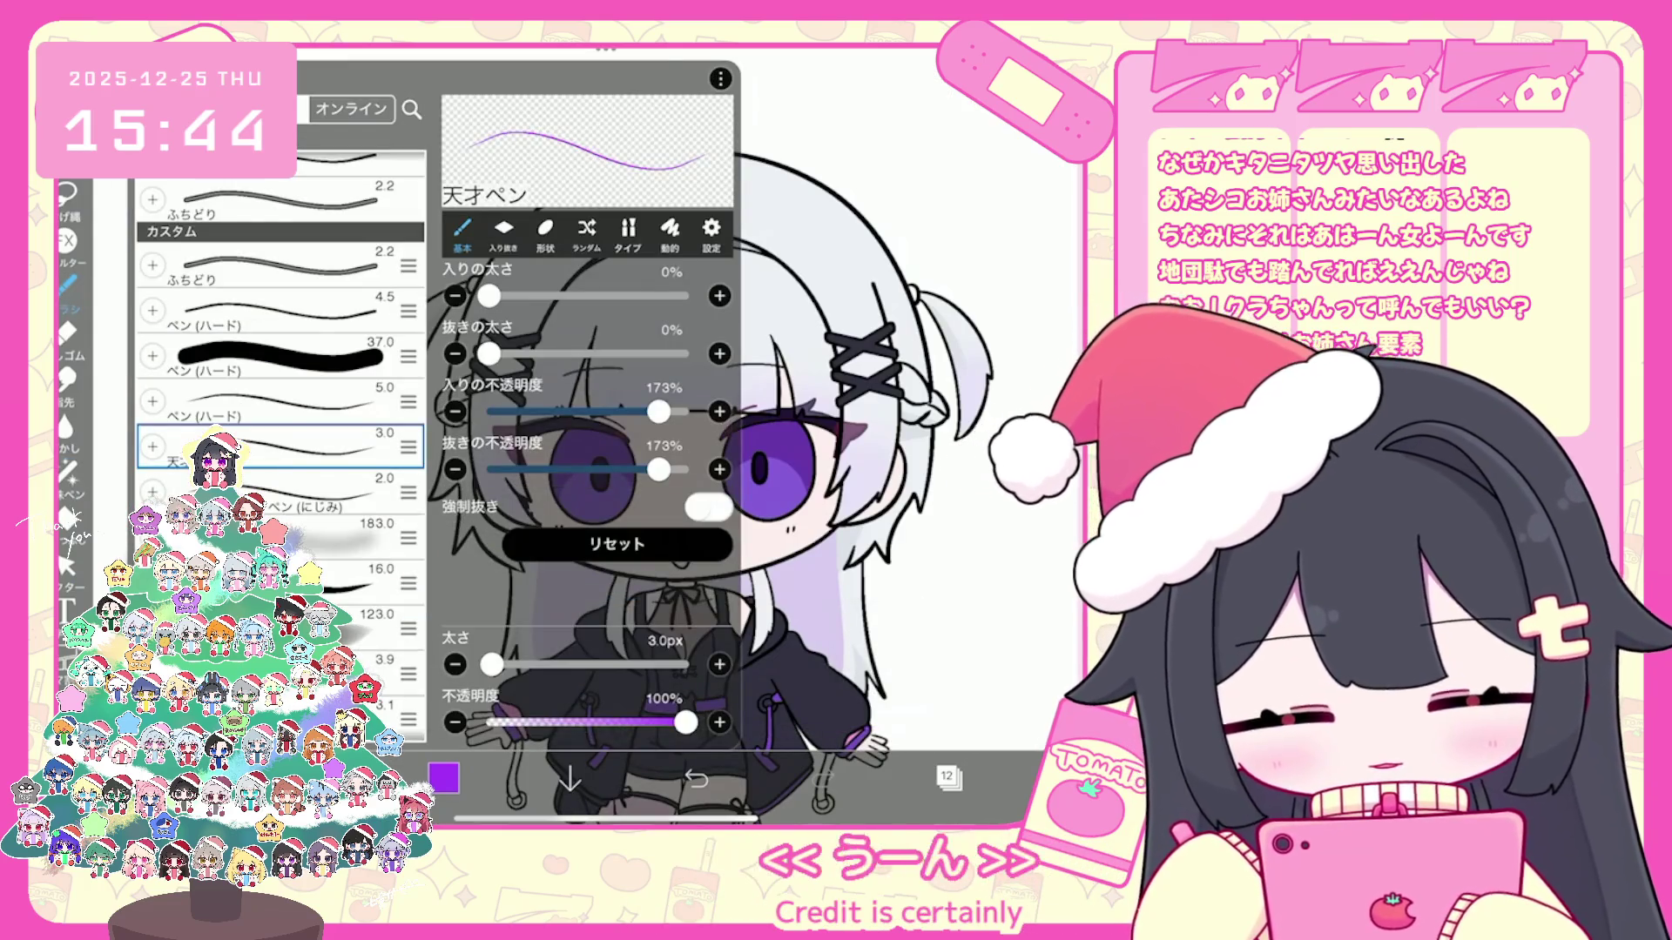
pyautogui.click(67, 282)
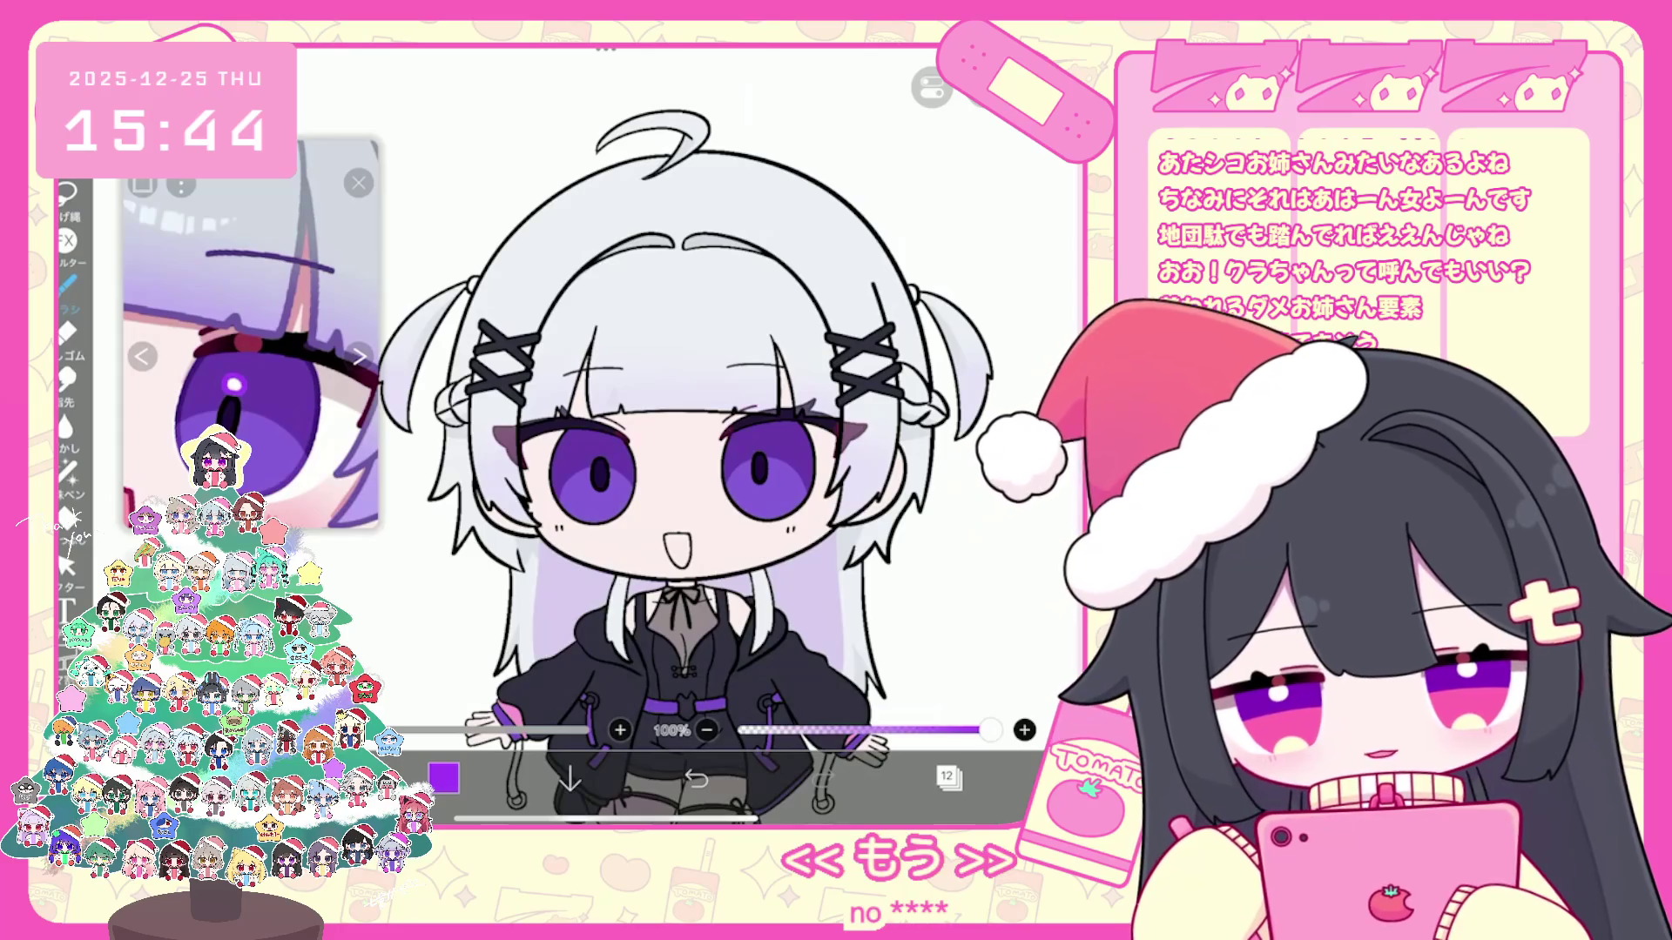
pyautogui.scroll(5, 593, 470)
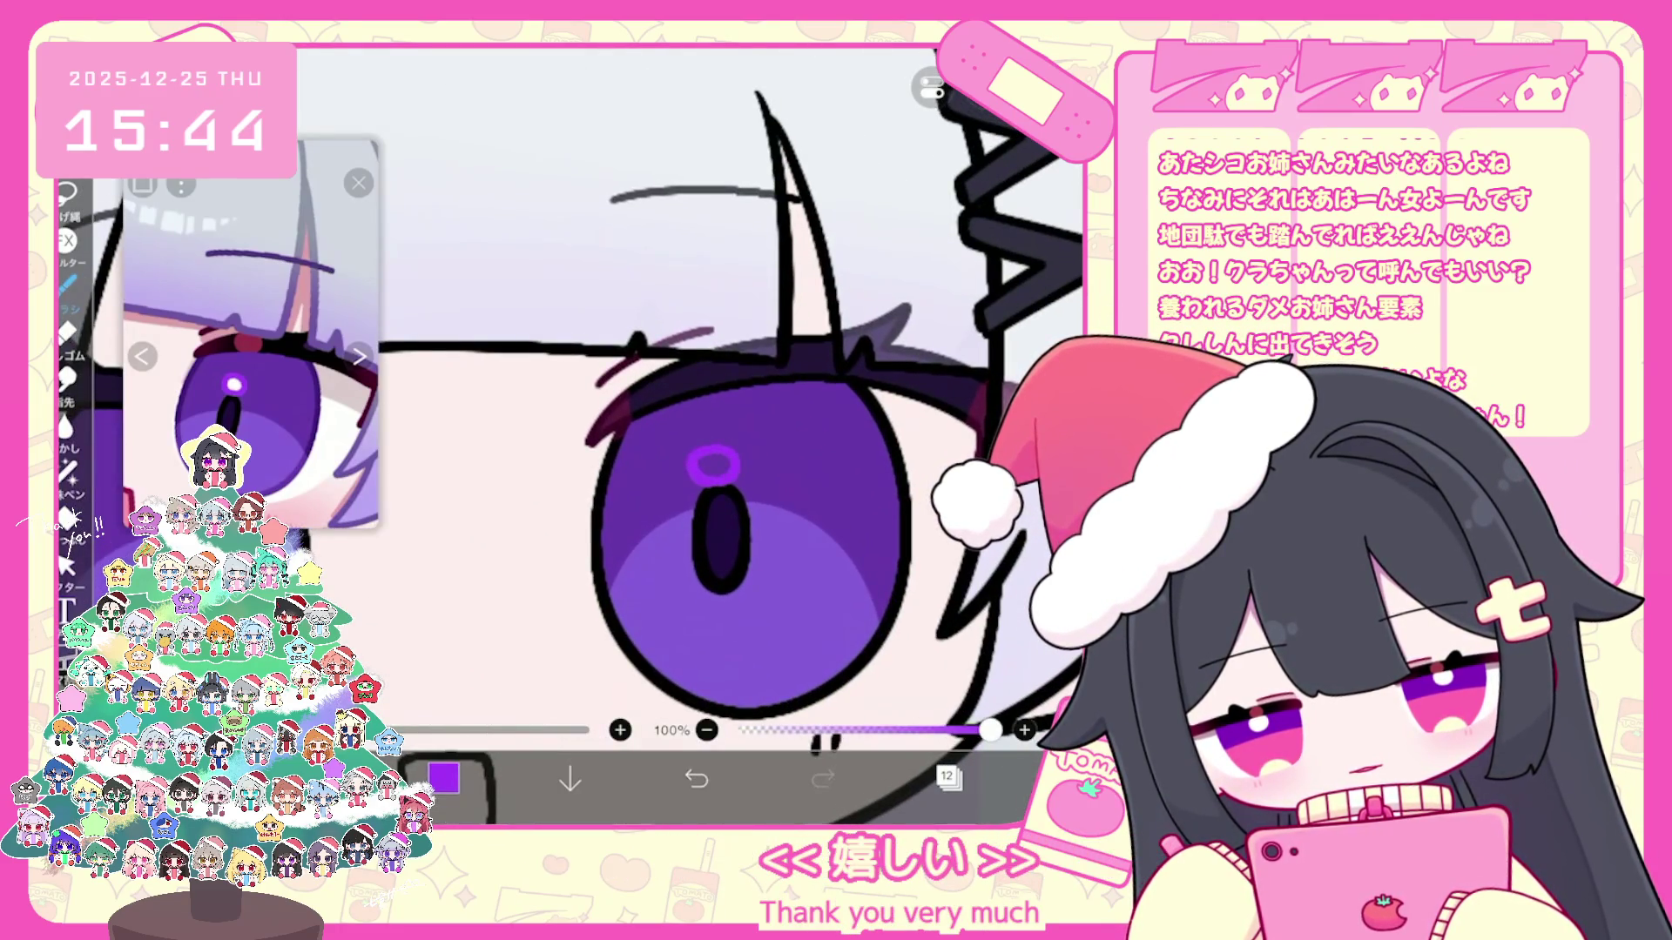
# Step: Draw small ring highlights on both pupils, undoing failed tries, then show the layers
pyautogui.hotkey('ctrl', 'z')
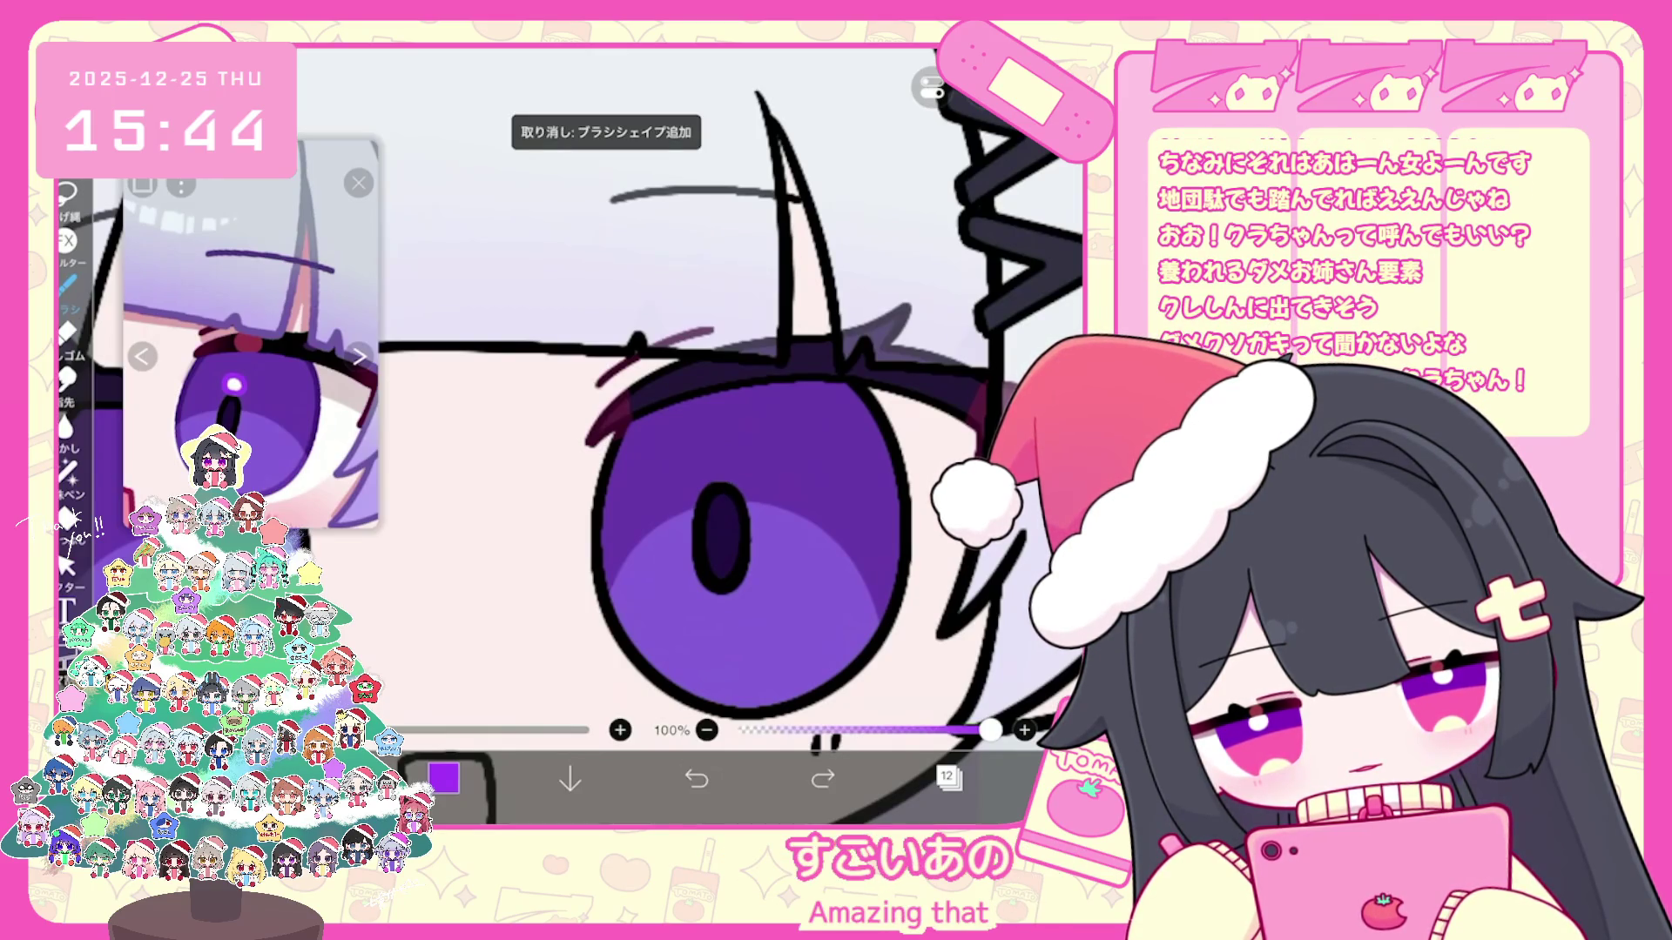
pyautogui.hotkey('ctrl', 'z')
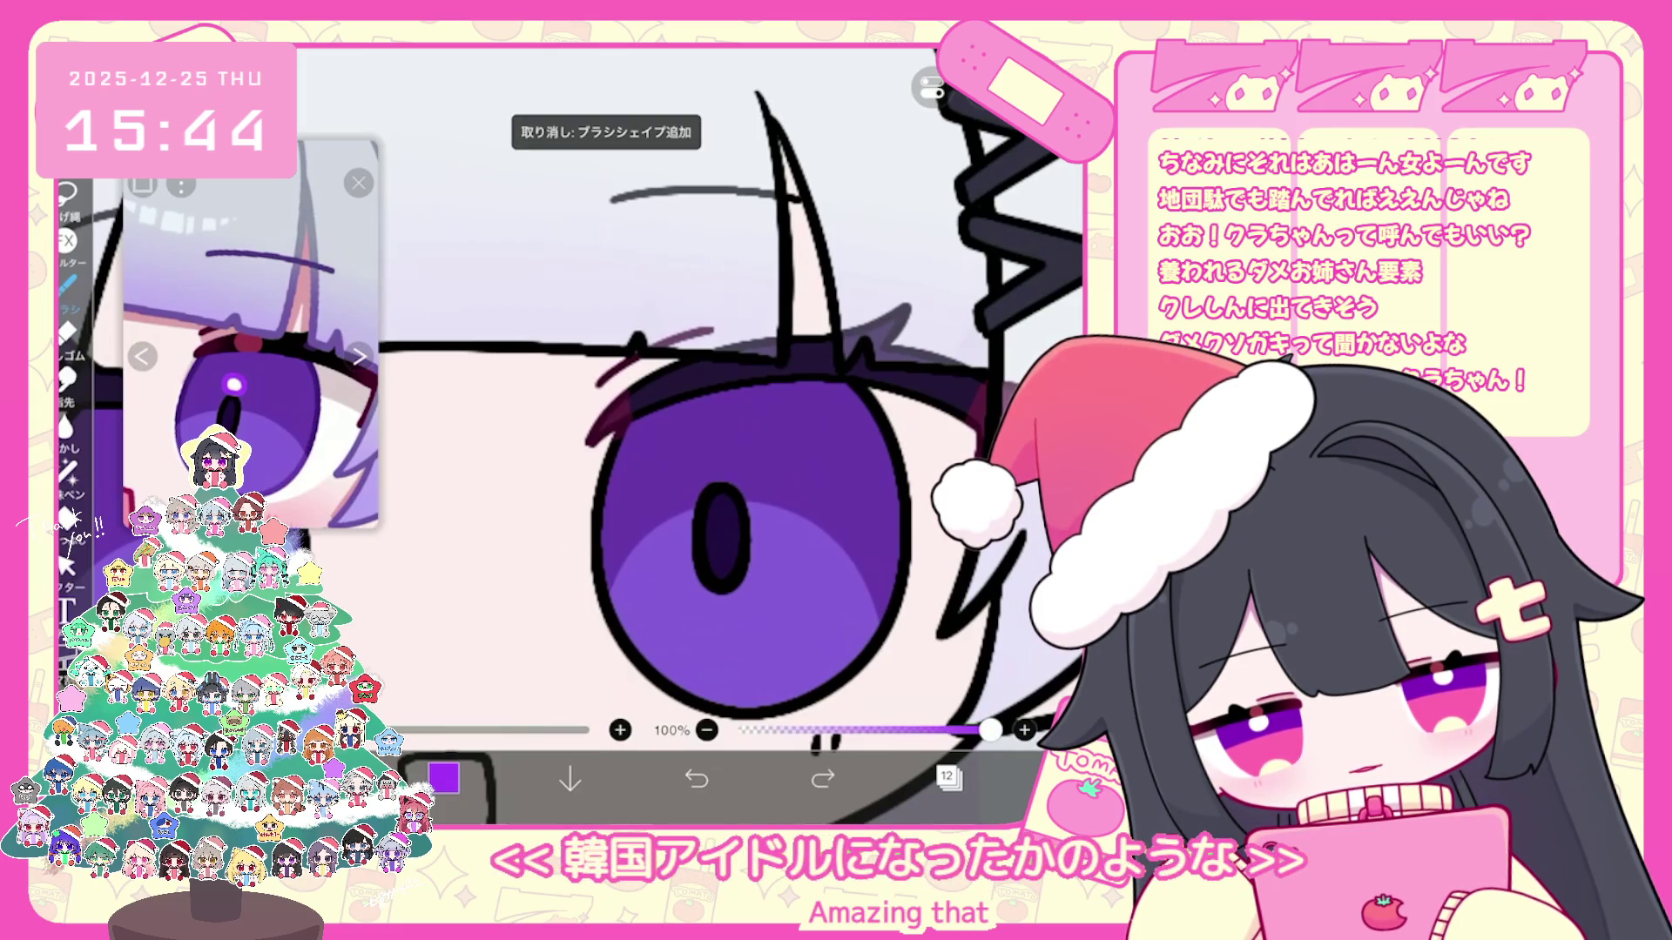
pyautogui.moveTo(705, 453); pyautogui.dragTo(715, 479)
pyautogui.hotkey('ctrl', 'z')
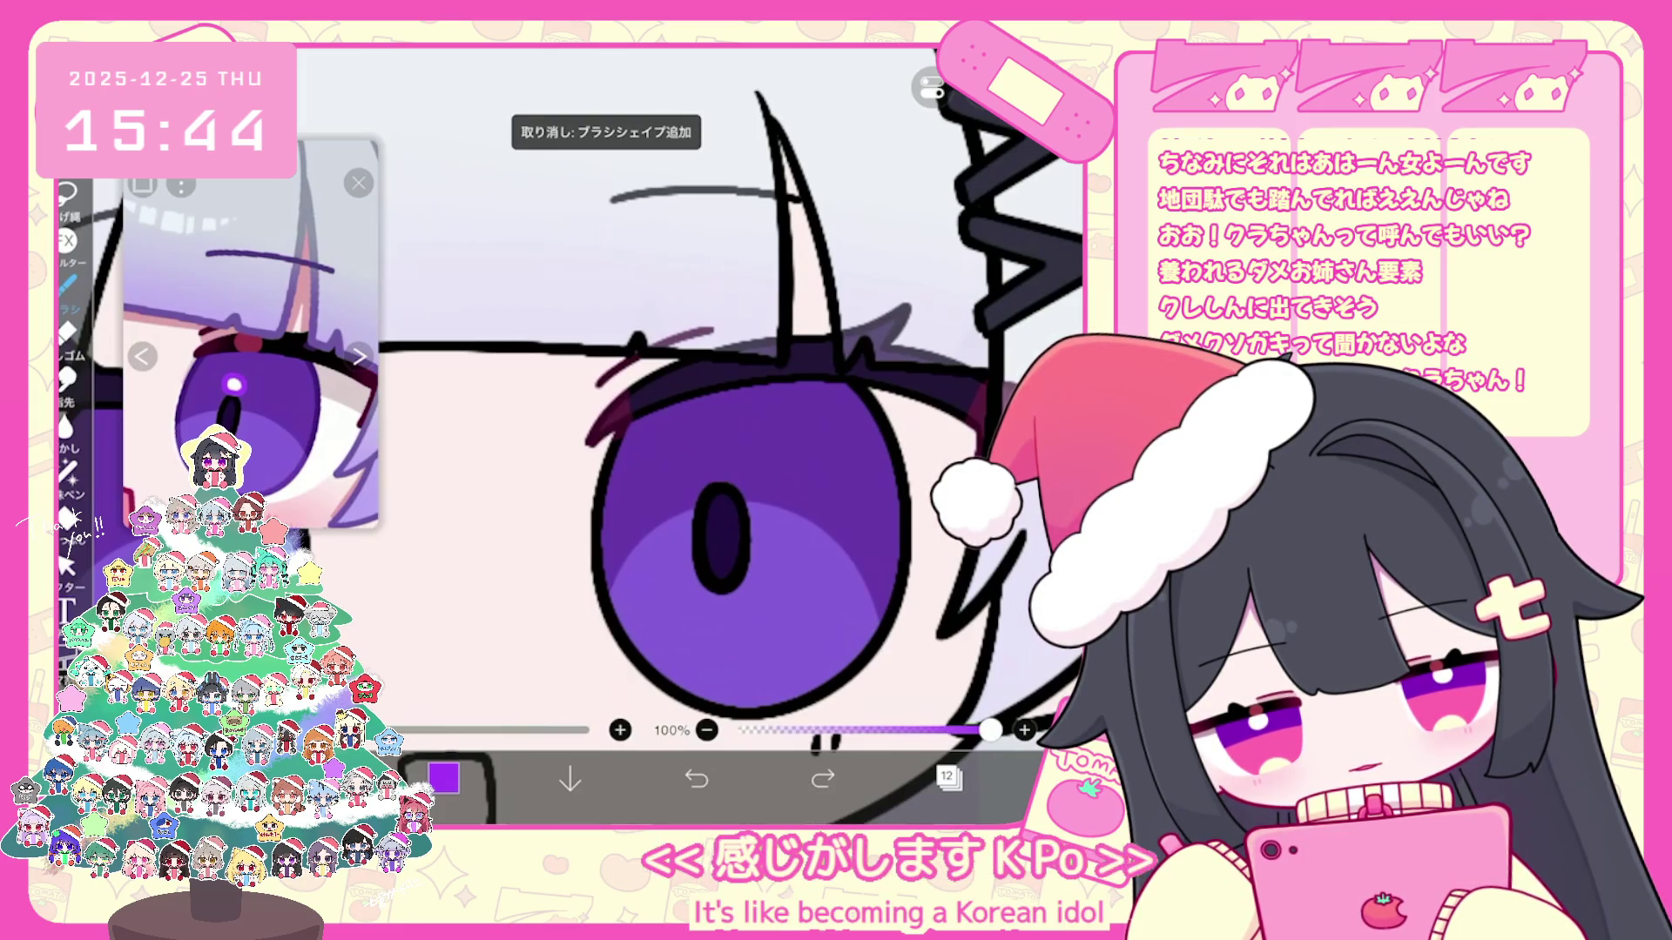
pyautogui.scroll(-3, 705, 432)
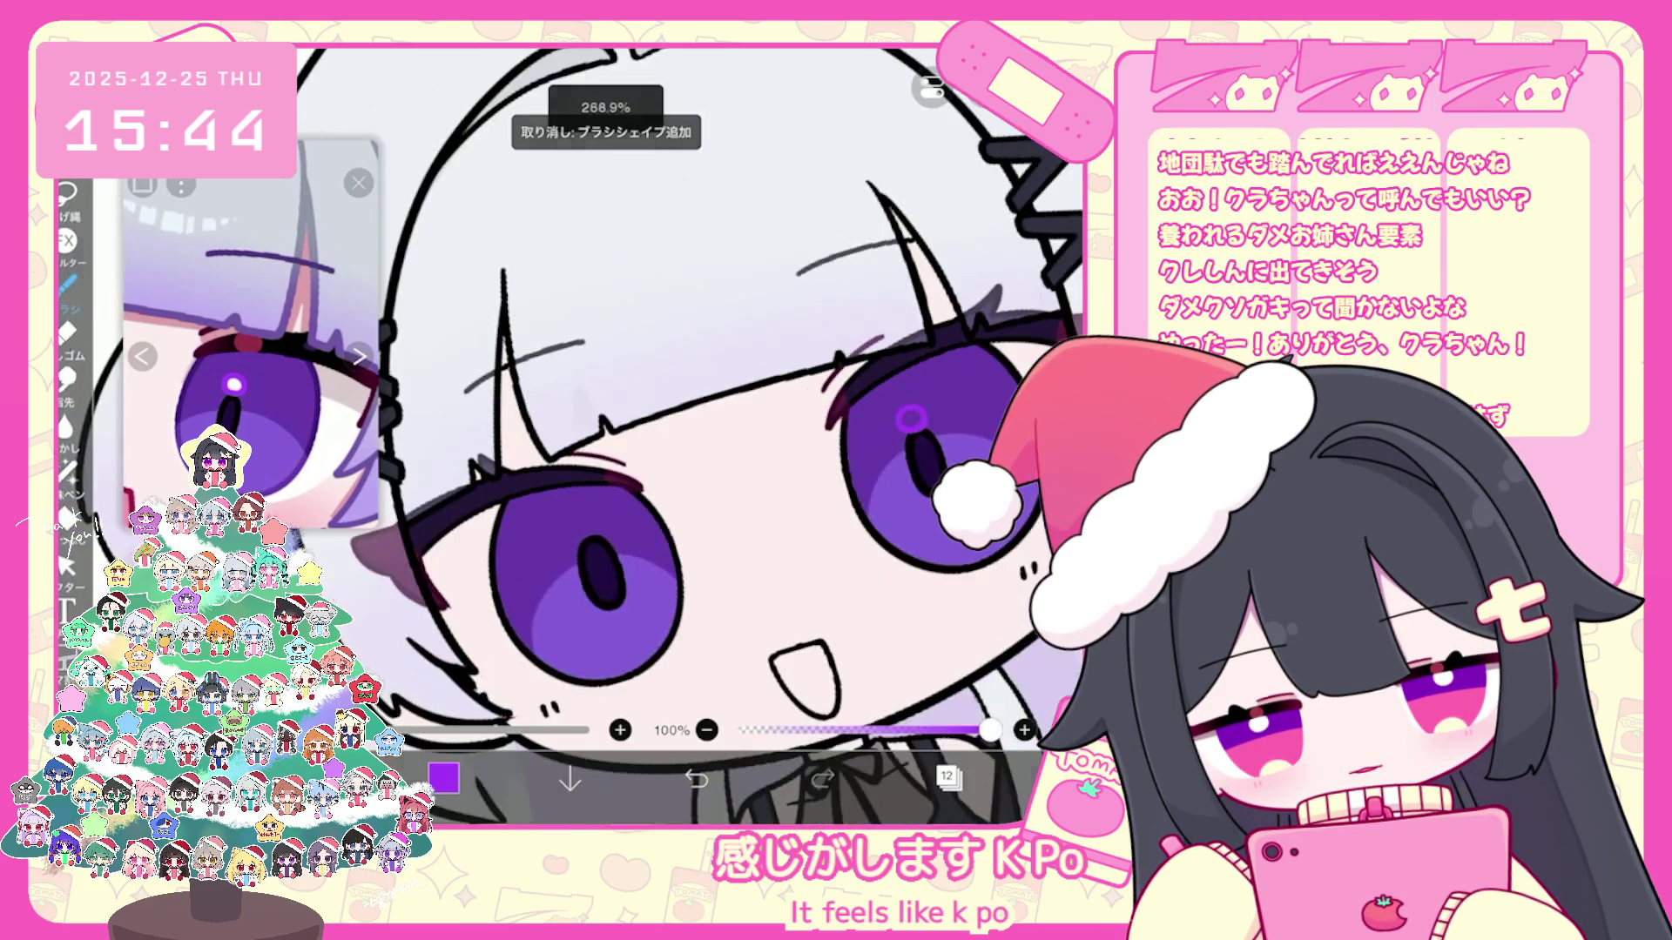
pyautogui.moveTo(607, 504); pyautogui.dragTo(603, 524)
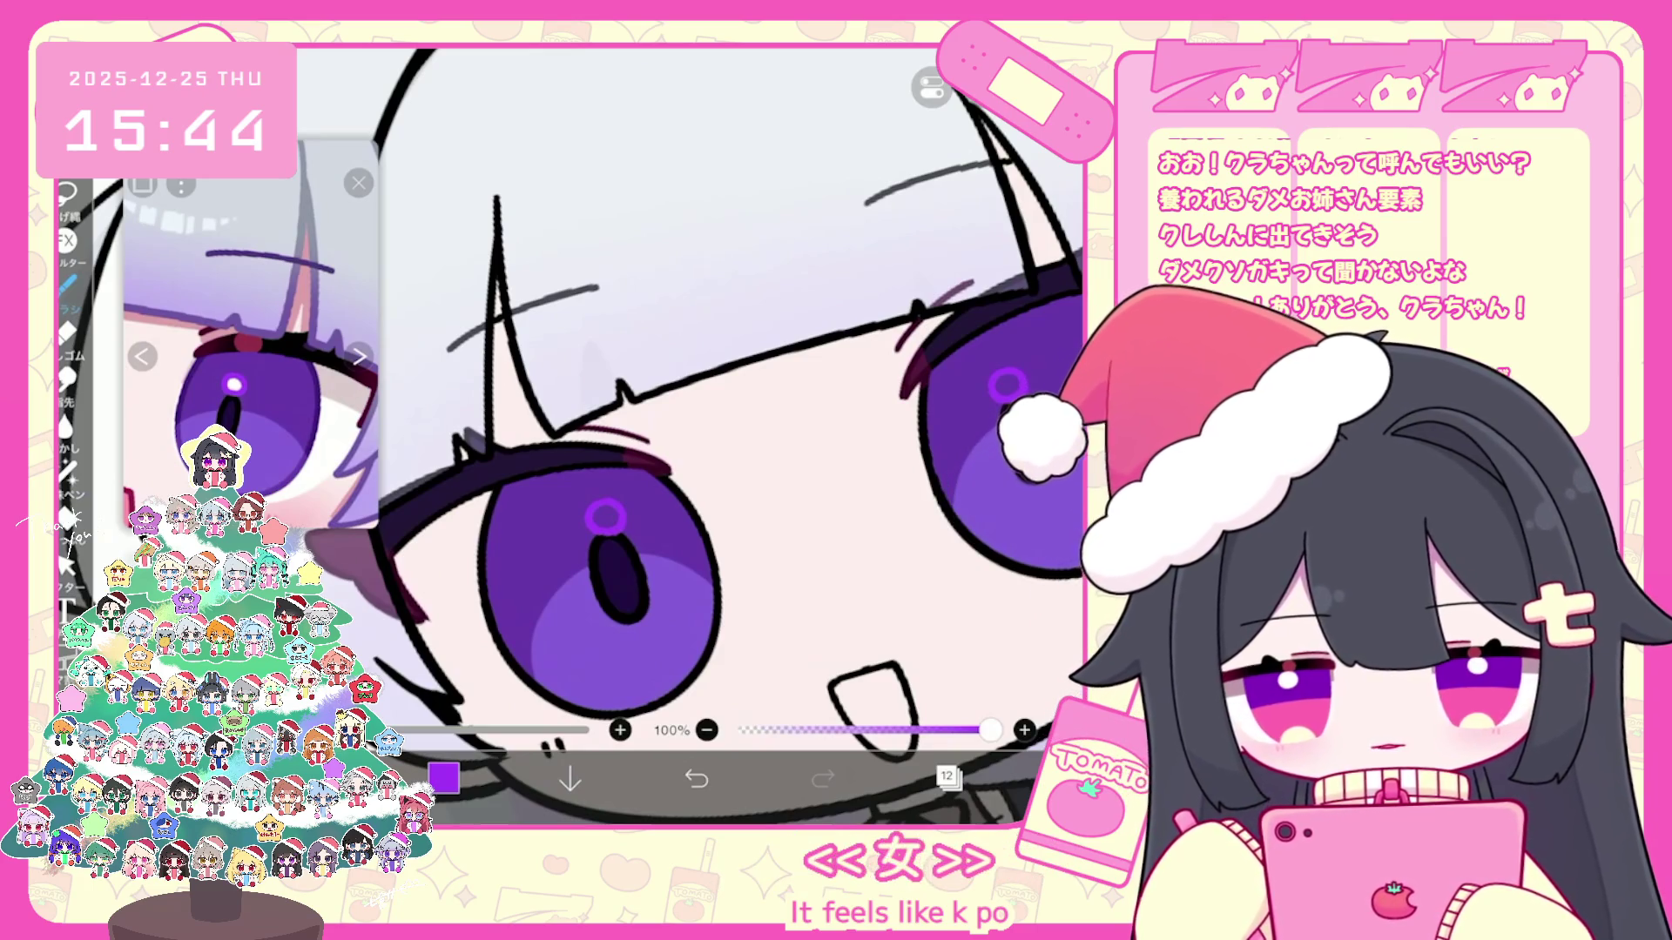
pyautogui.click(947, 777)
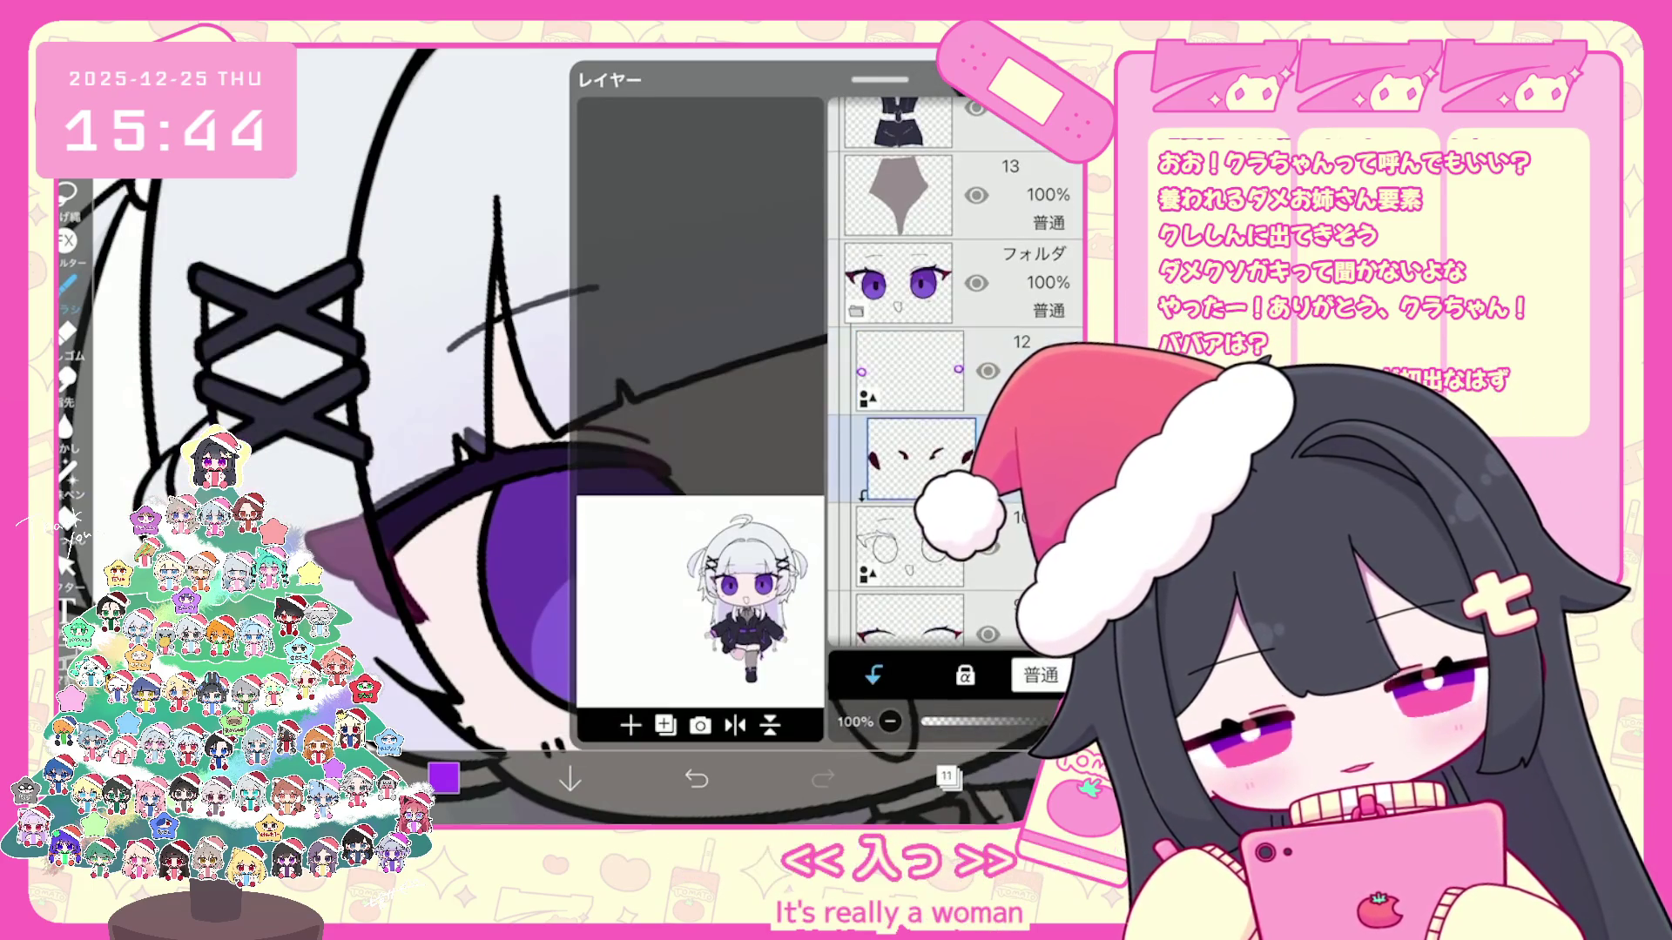
# Step: Add empty layer 12 above the eye layers and choose white as the drawing colour
pyautogui.click(630, 726)
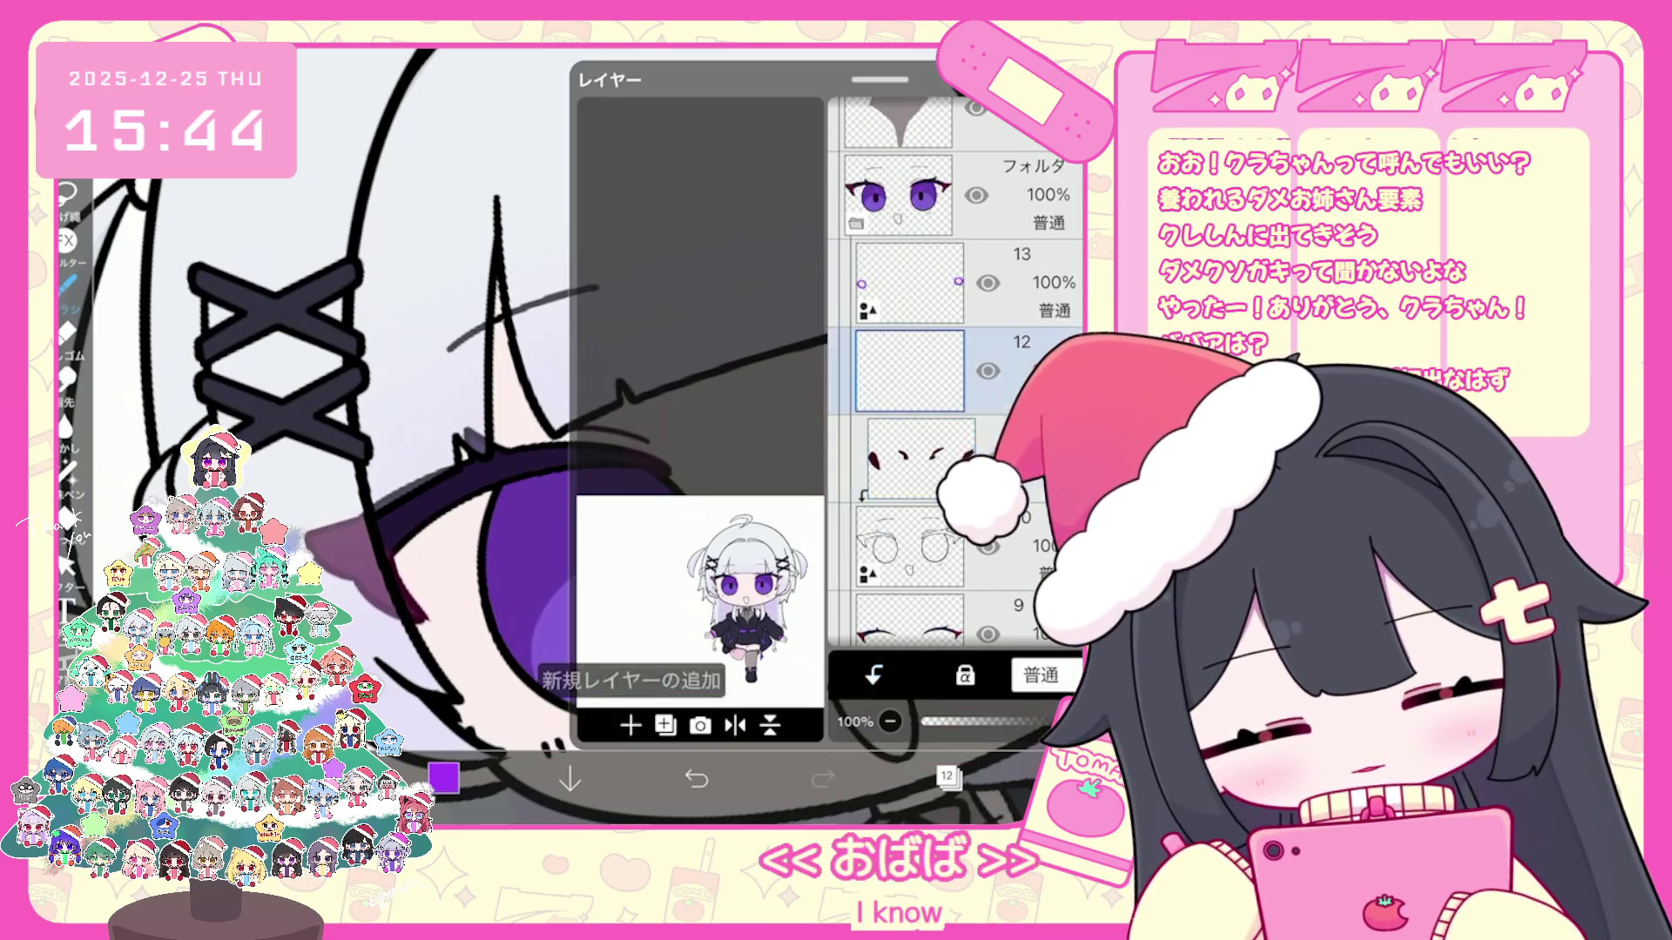
pyautogui.click(442, 778)
pyautogui.click(154, 224)
pyautogui.click(443, 779)
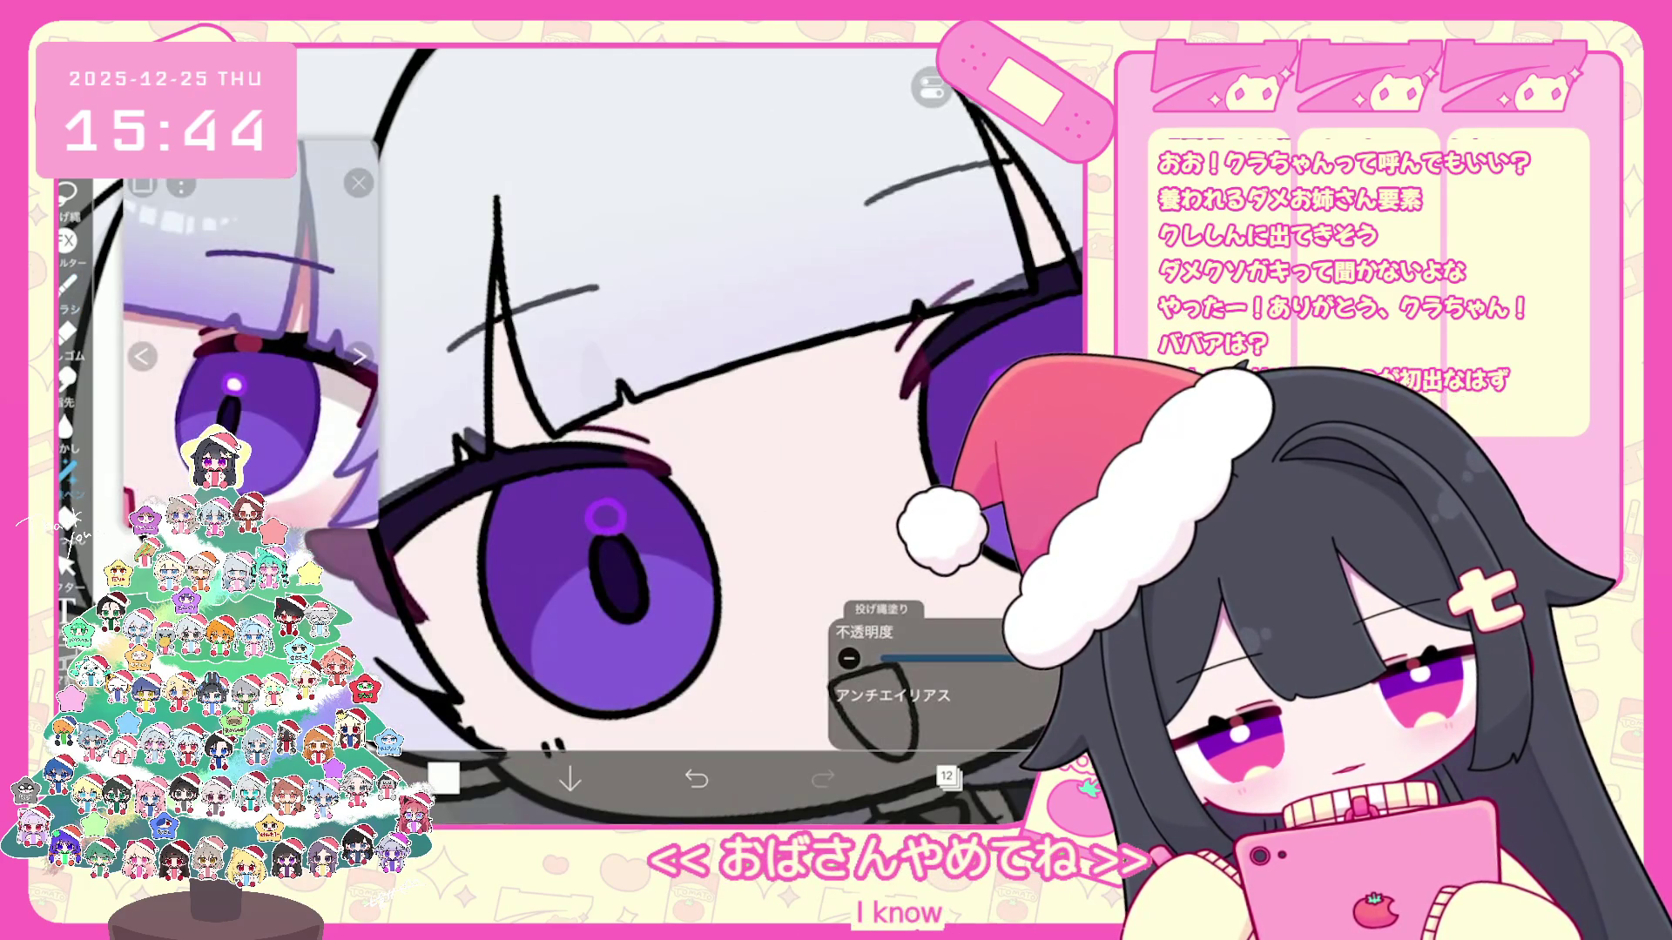
pyautogui.scroll(-3, 685, 437)
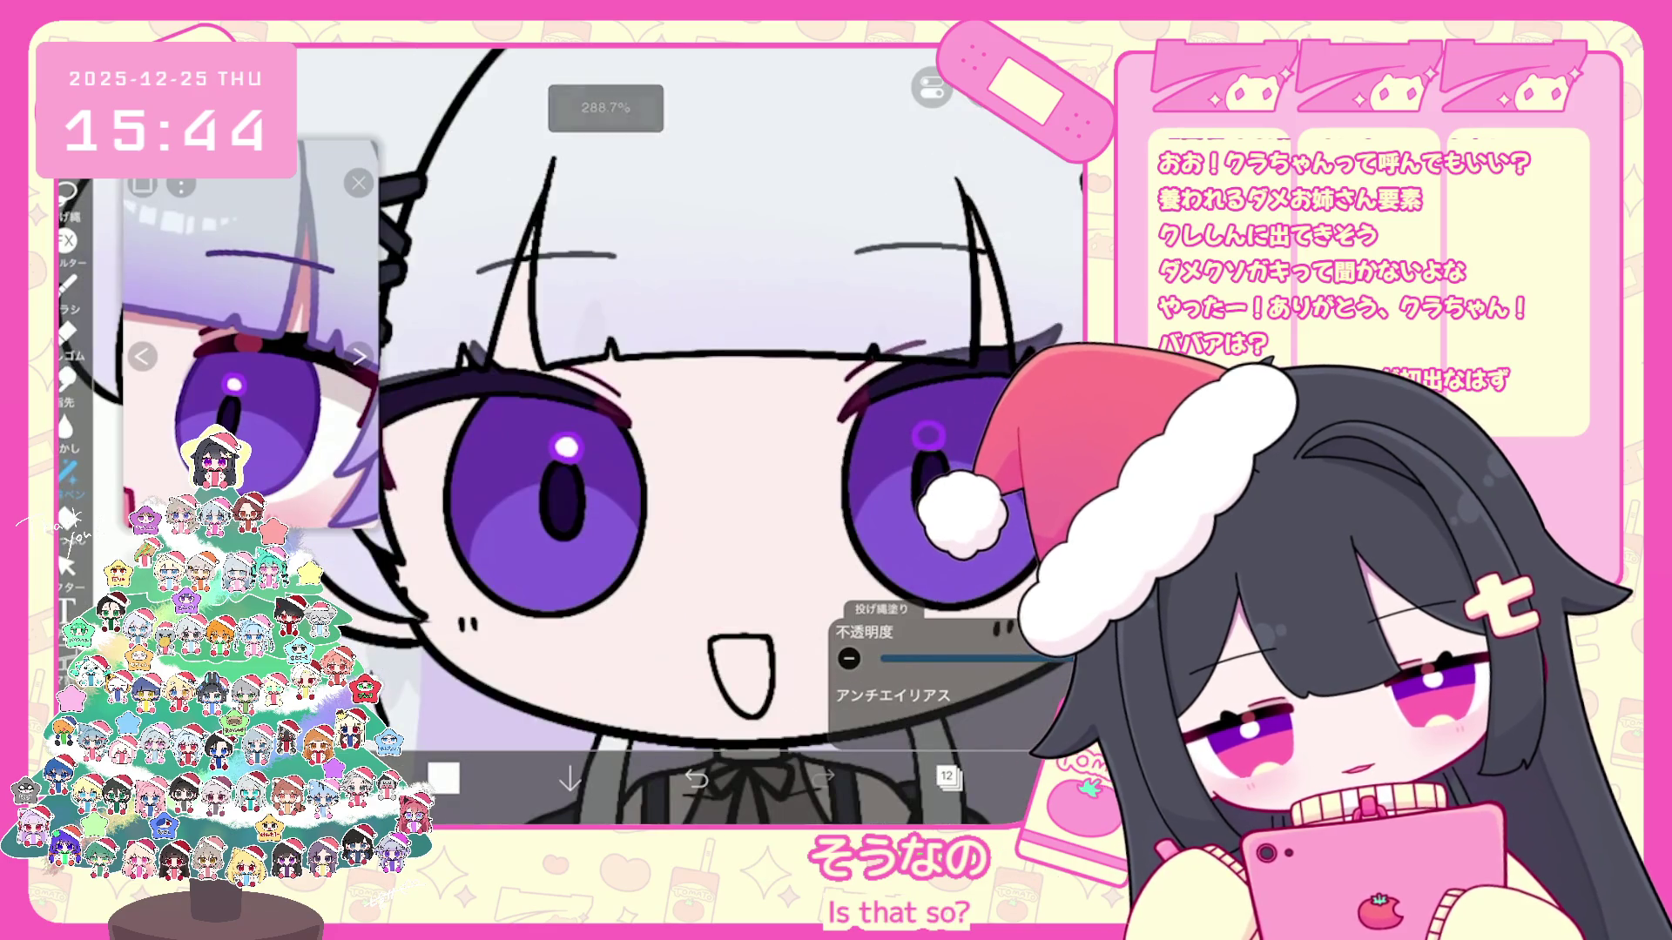
pyautogui.scroll(-3, 686, 438)
pyautogui.scroll(-2, 686, 438)
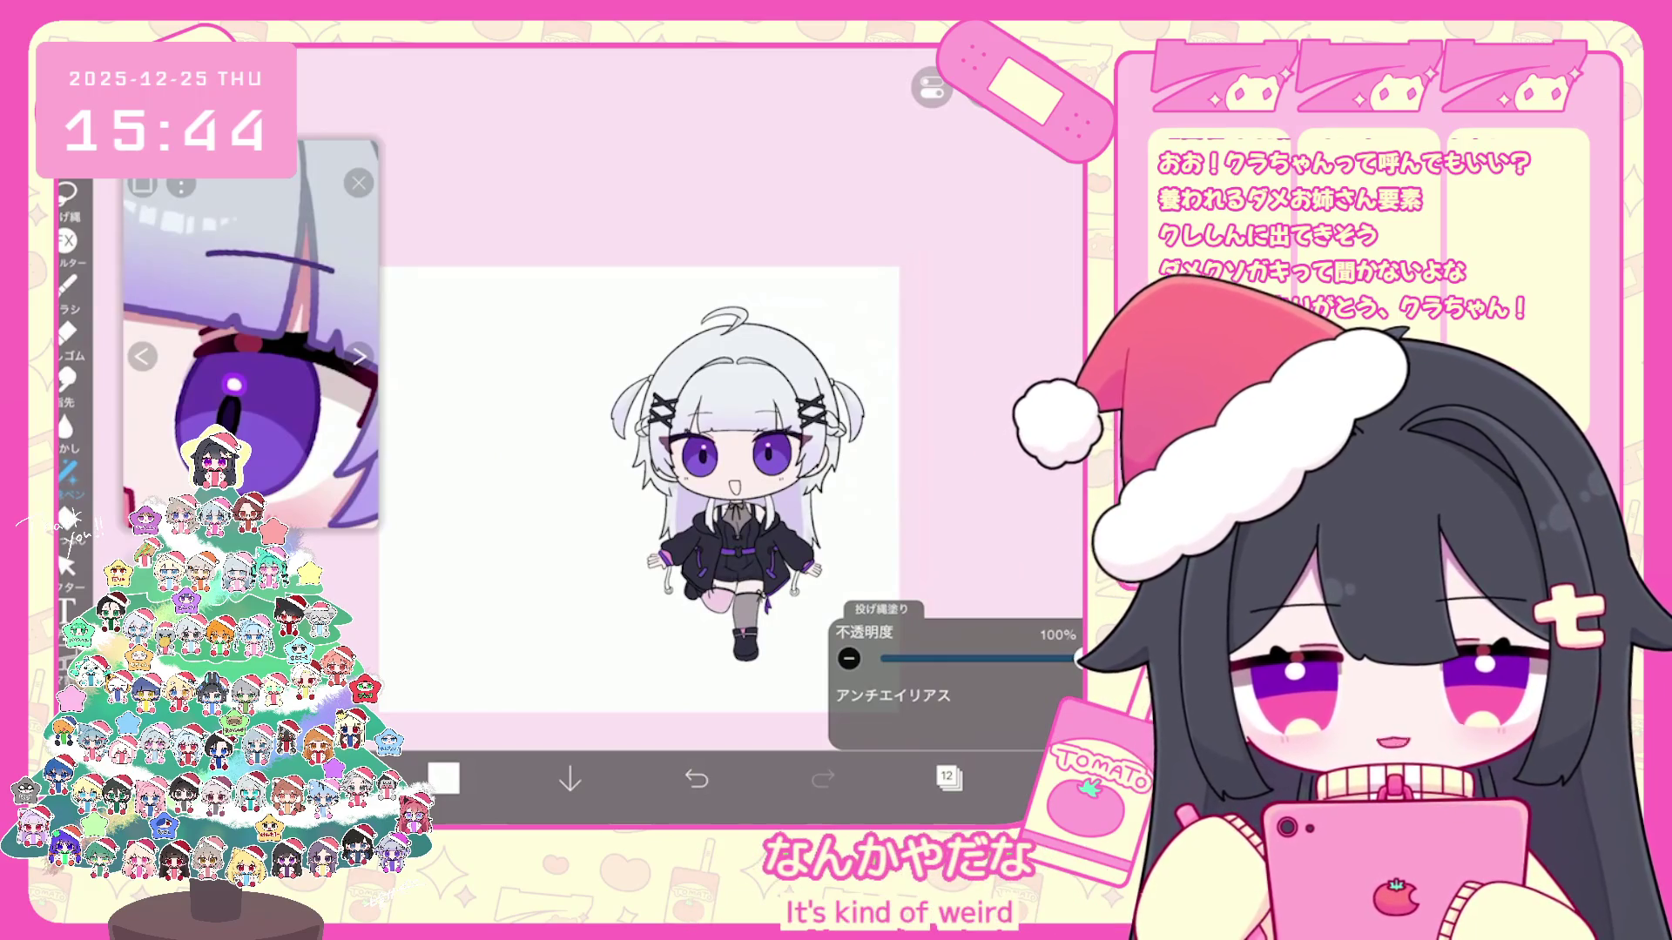
pyautogui.click(948, 779)
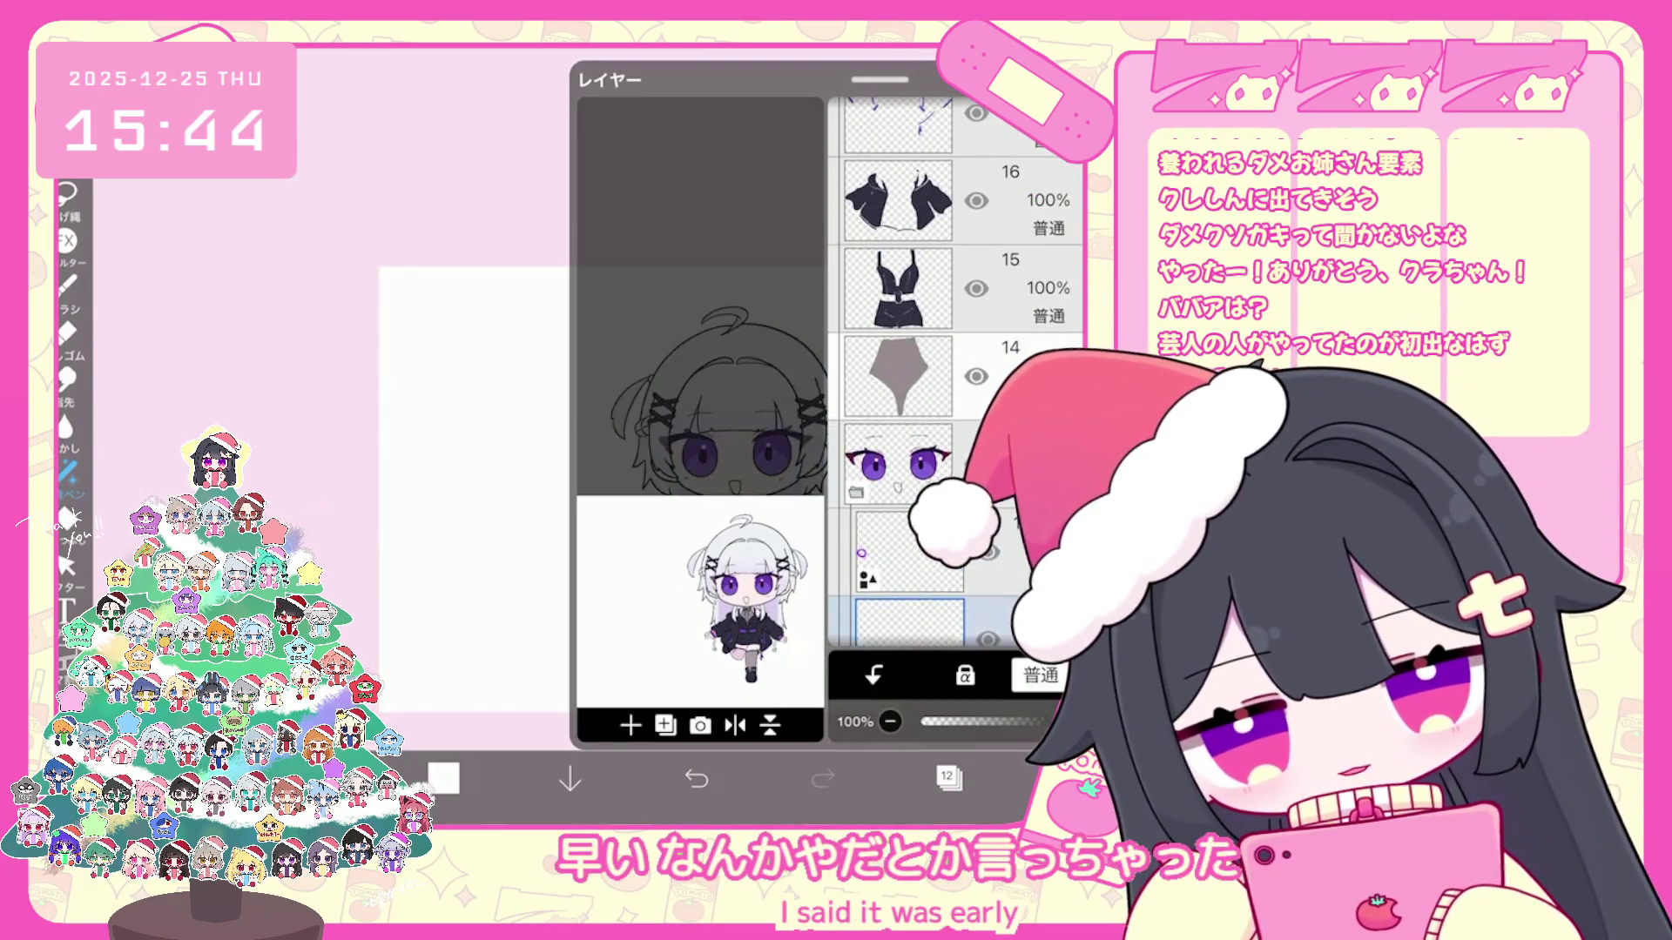
pyautogui.scroll(-5, 956, 366)
# Step: Switch to layer 11 with the eye colours and pick a dark maroon drawing colour
pyautogui.click(921, 388)
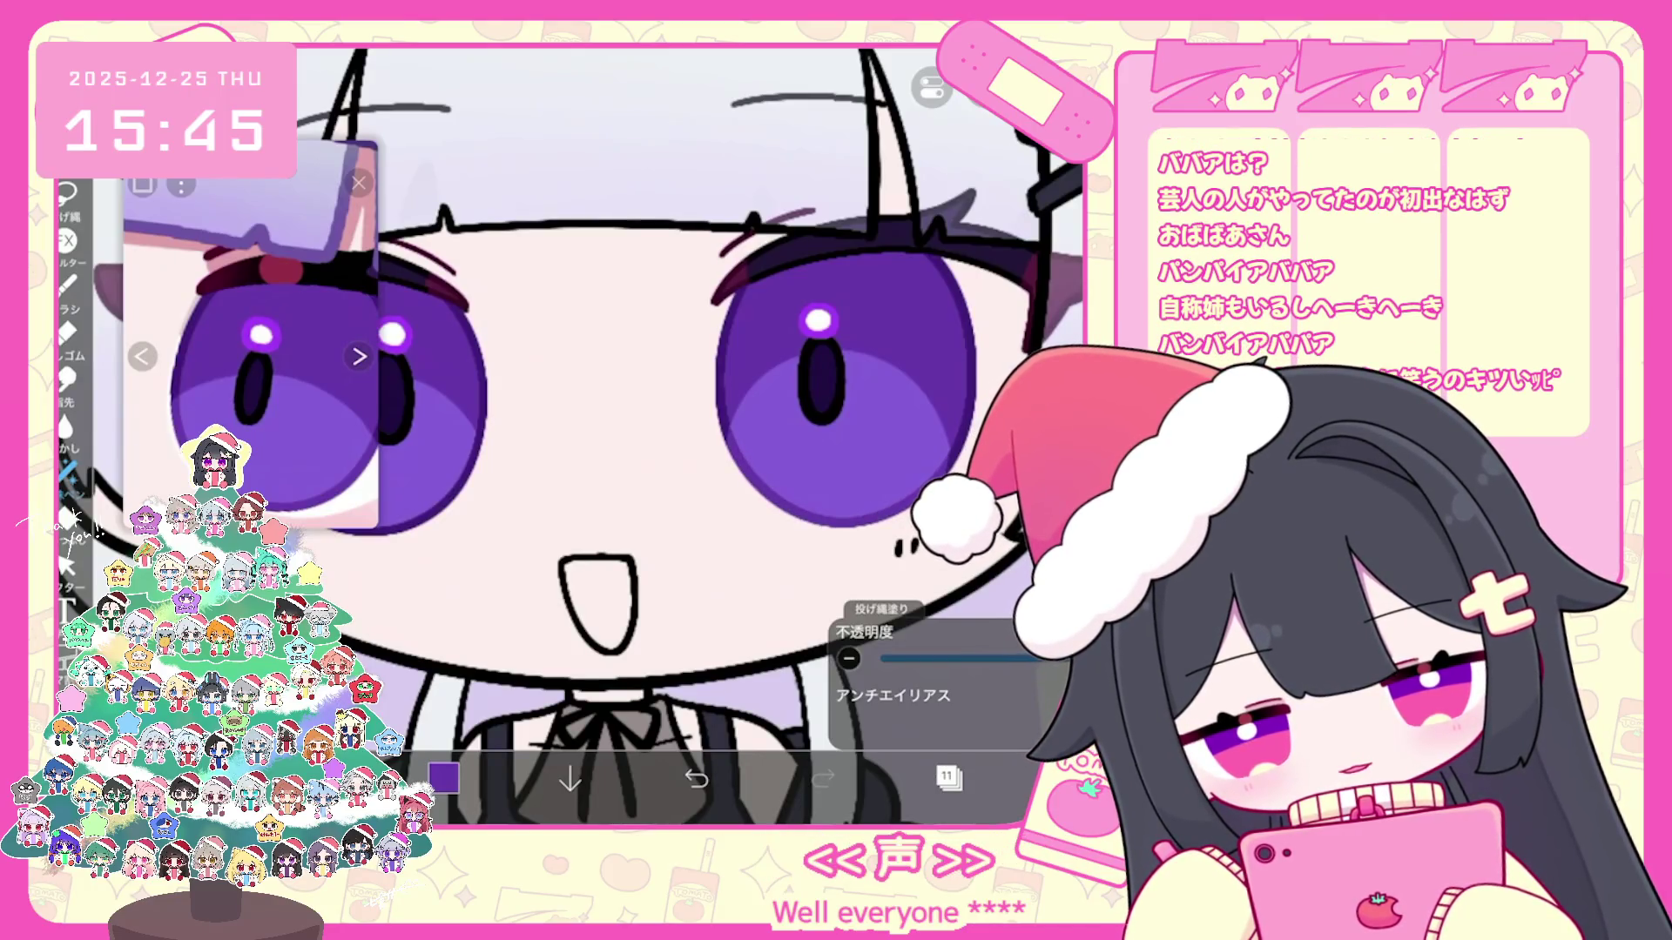
pyautogui.scroll(-3, 686, 437)
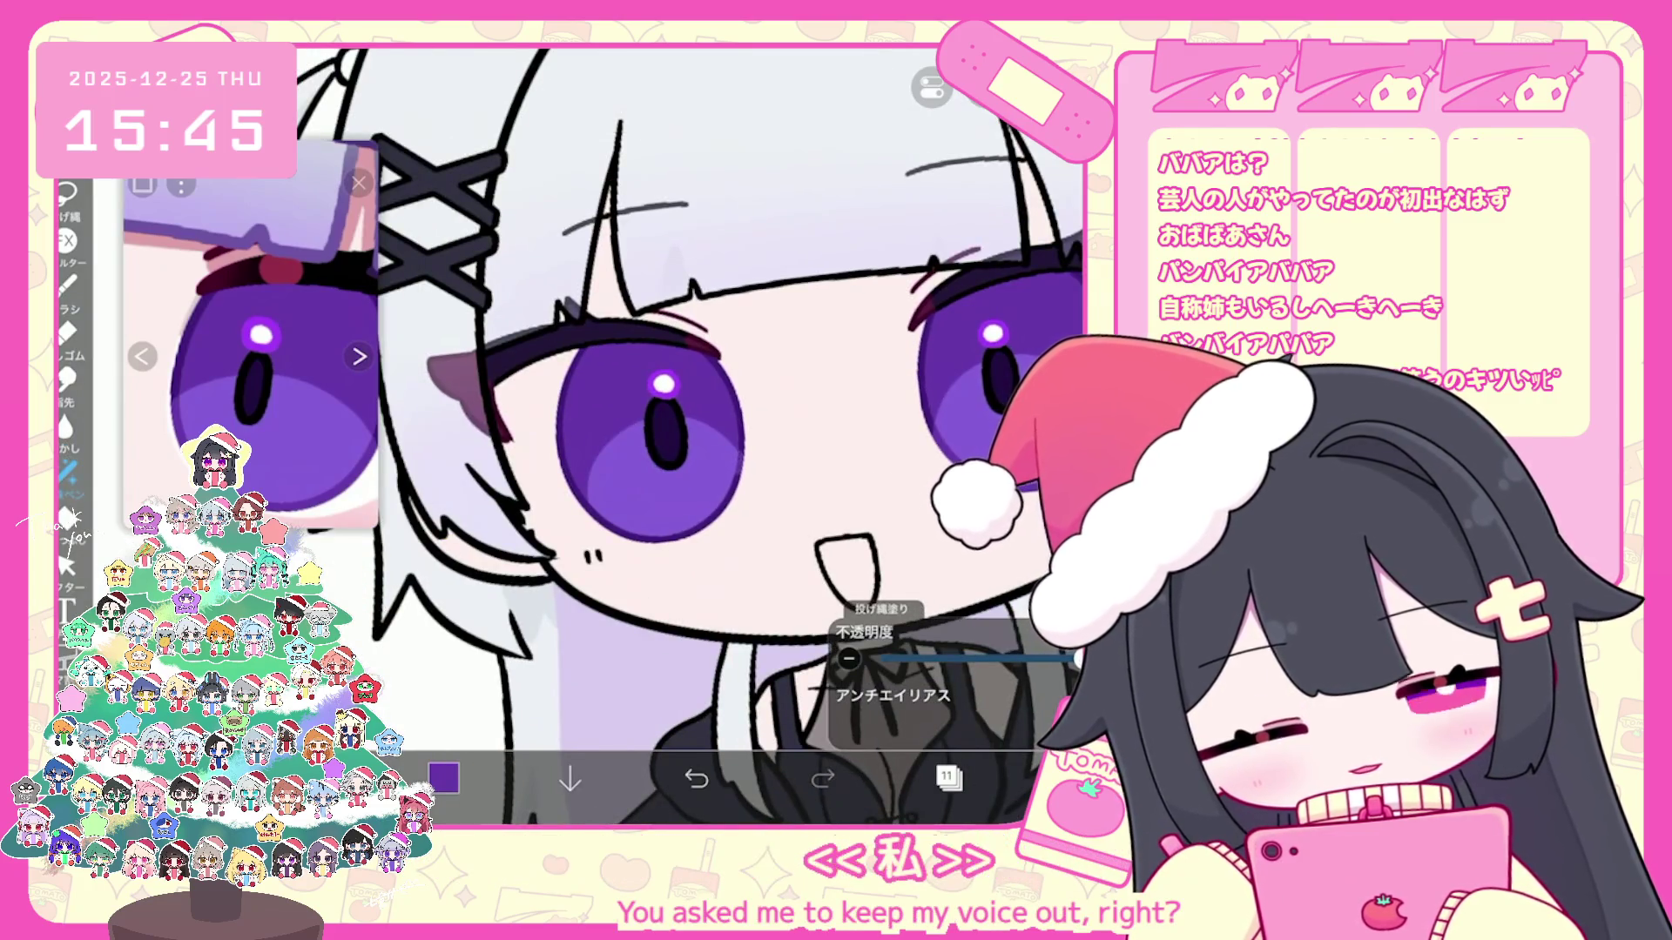
pyautogui.scroll(-5, 693, 431)
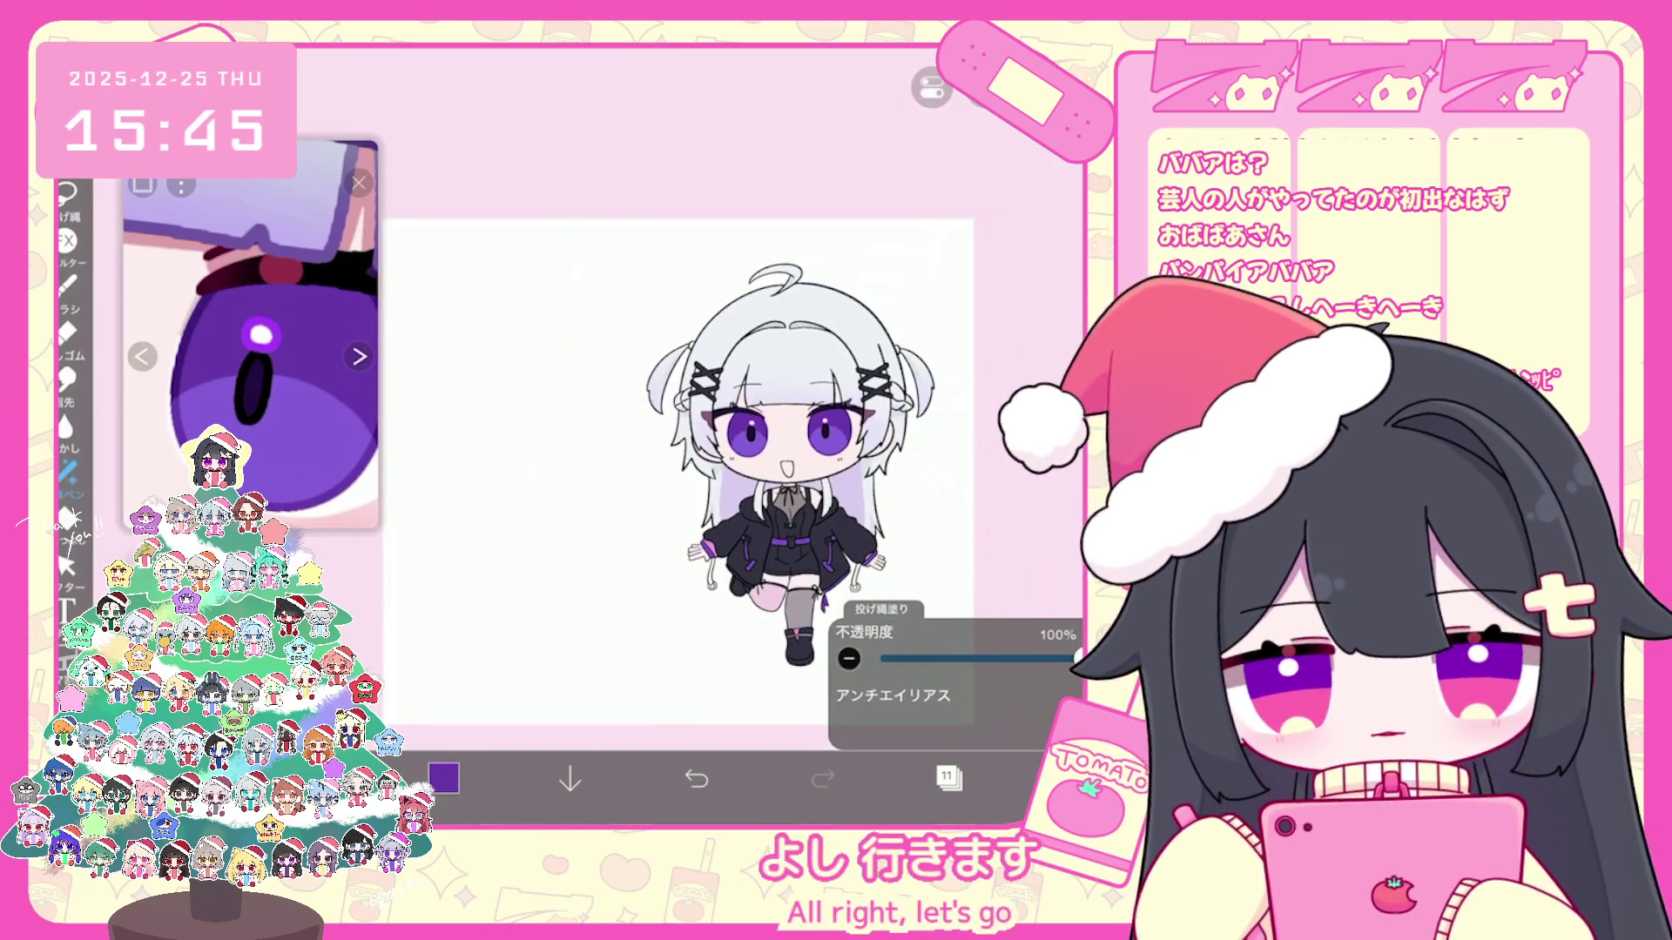
pyautogui.scroll(3, 731, 431)
pyautogui.click(949, 779)
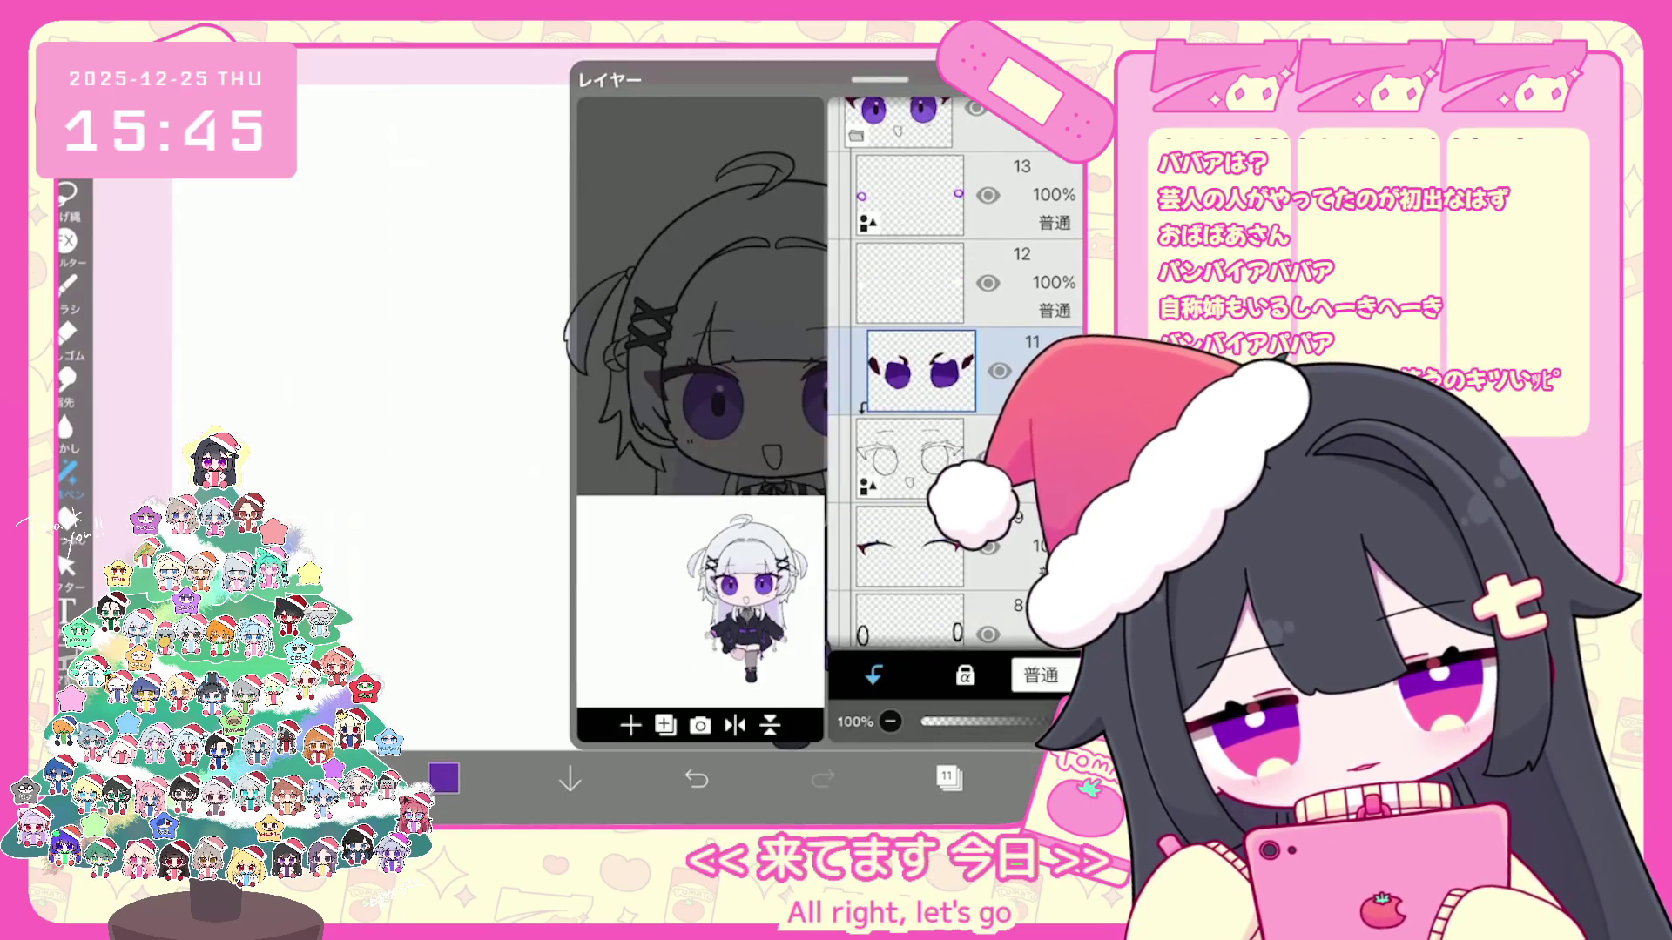
pyautogui.scroll(-2, 960, 392)
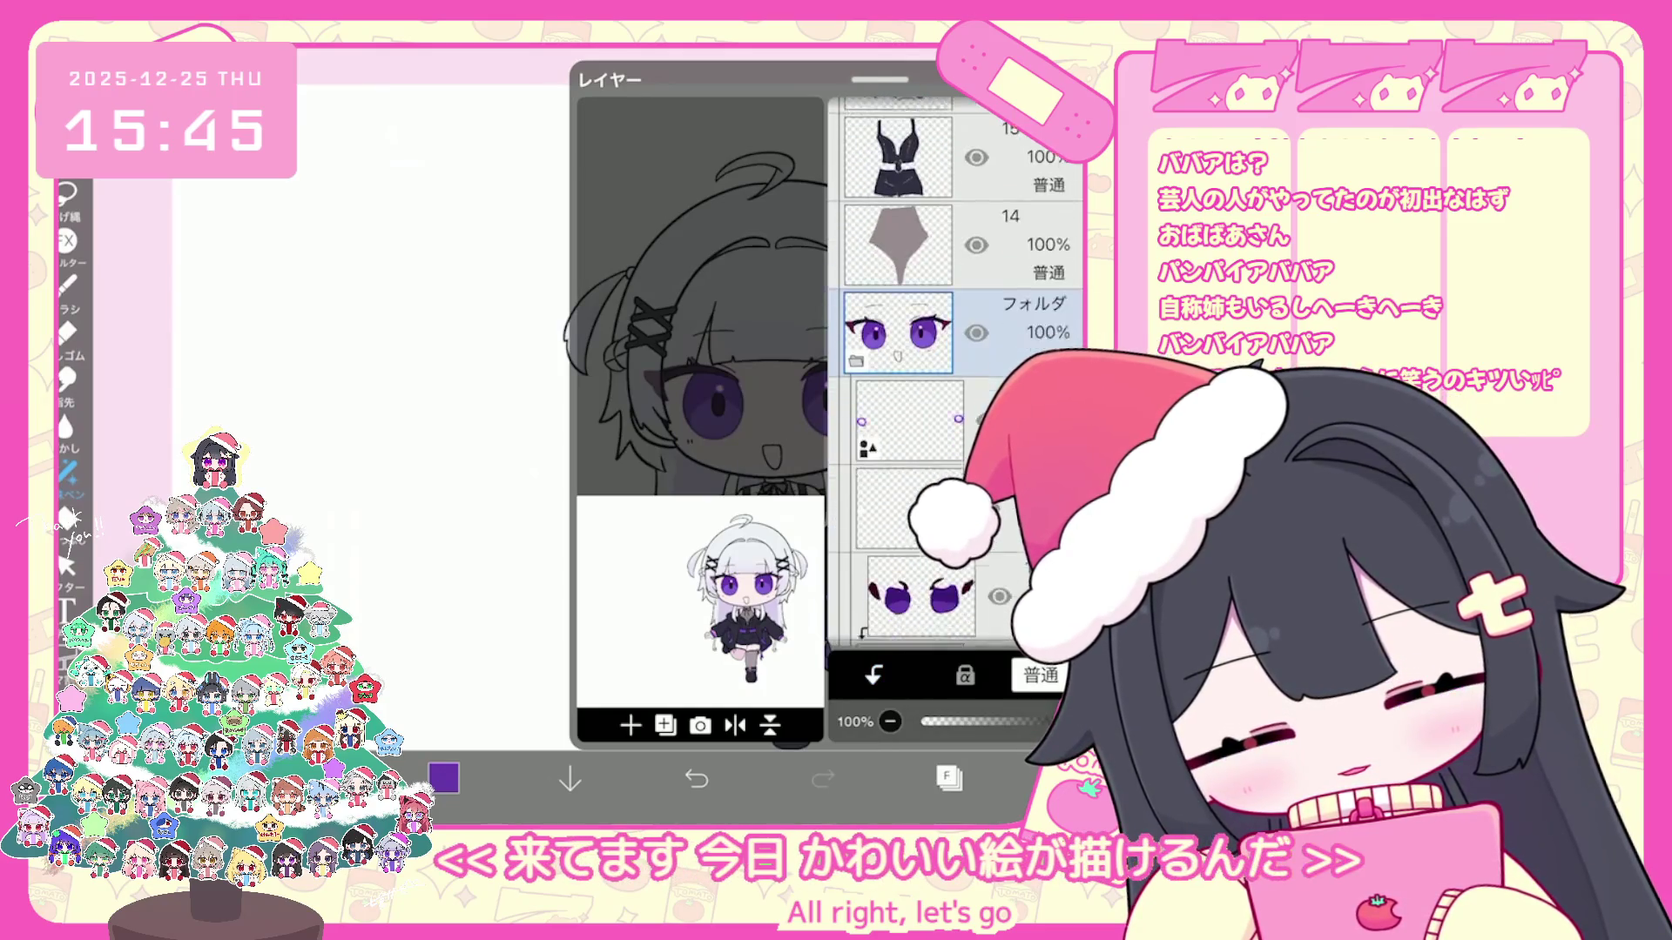
pyautogui.click(914, 476)
pyautogui.click(948, 779)
pyautogui.click(444, 779)
pyautogui.click(654, 326)
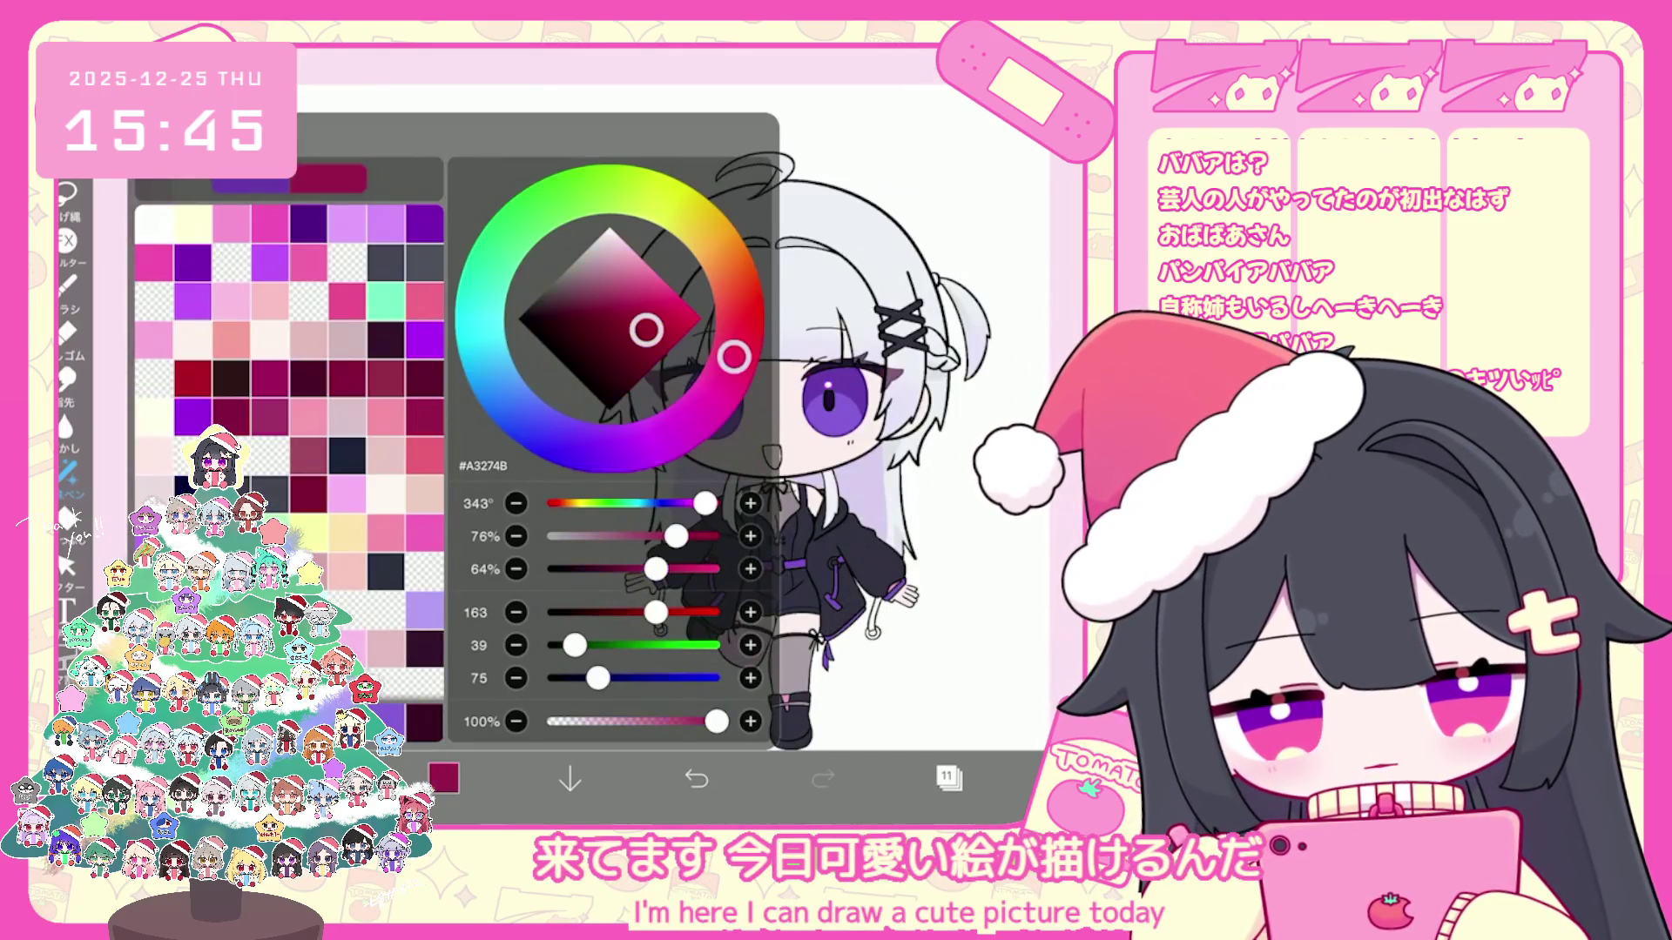
pyautogui.click(444, 779)
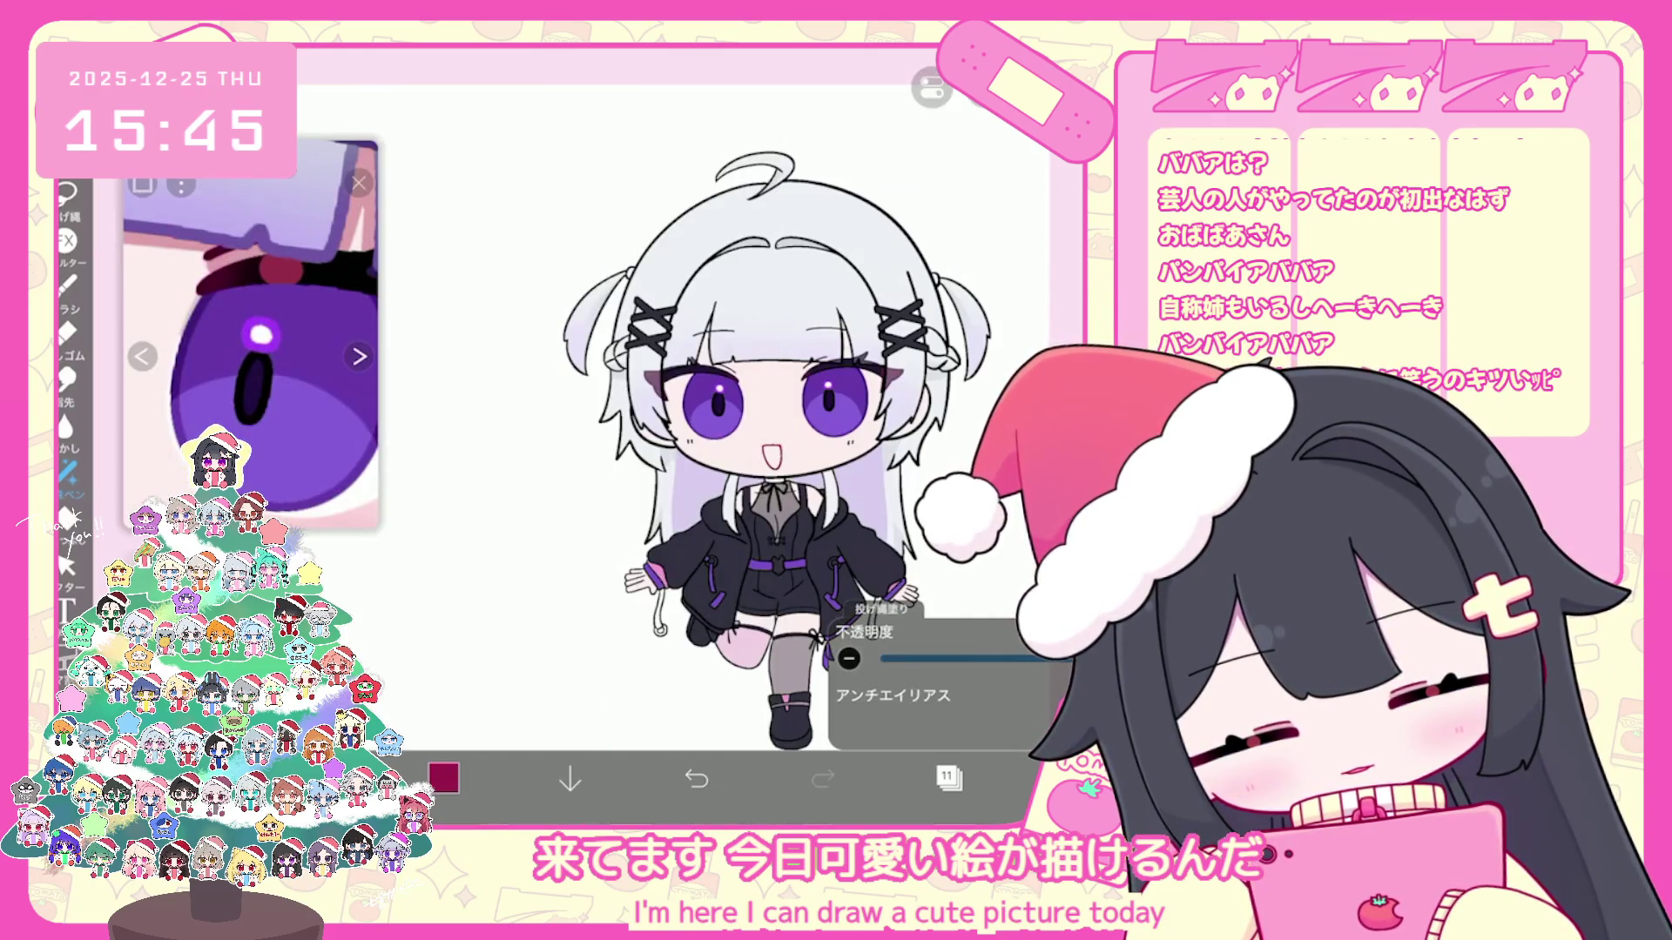
# Step: Move to the mouth layer so the open mouth gets its pink lasso fill
pyautogui.click(948, 779)
pyautogui.scroll(5, 956, 373)
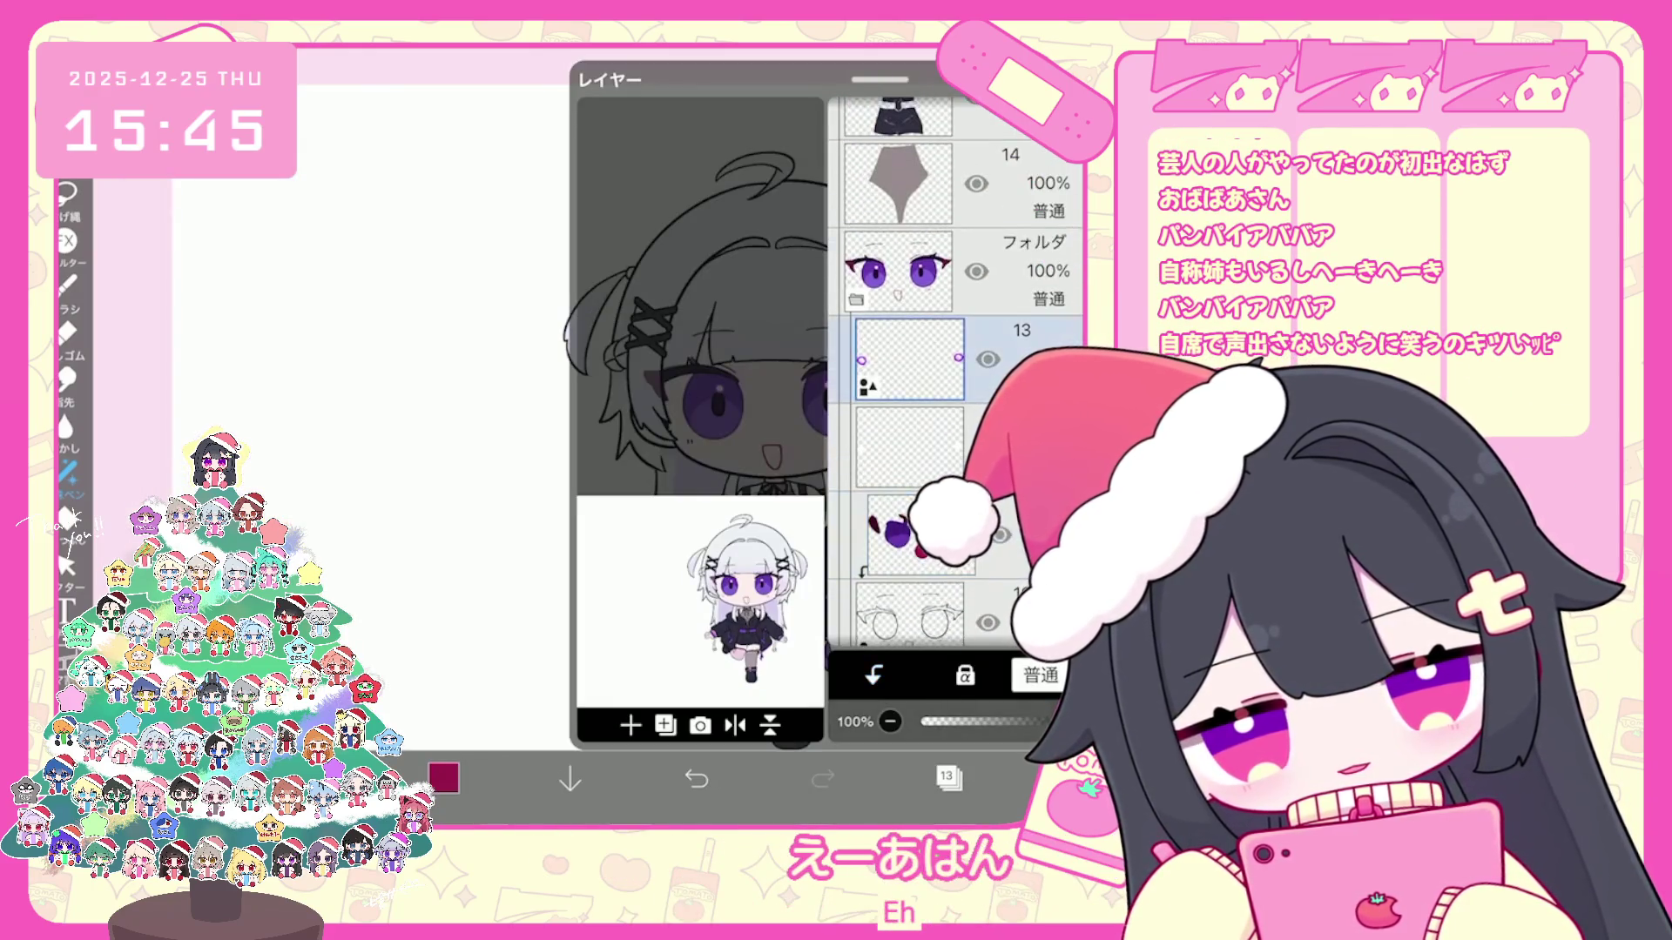
pyautogui.click(898, 461)
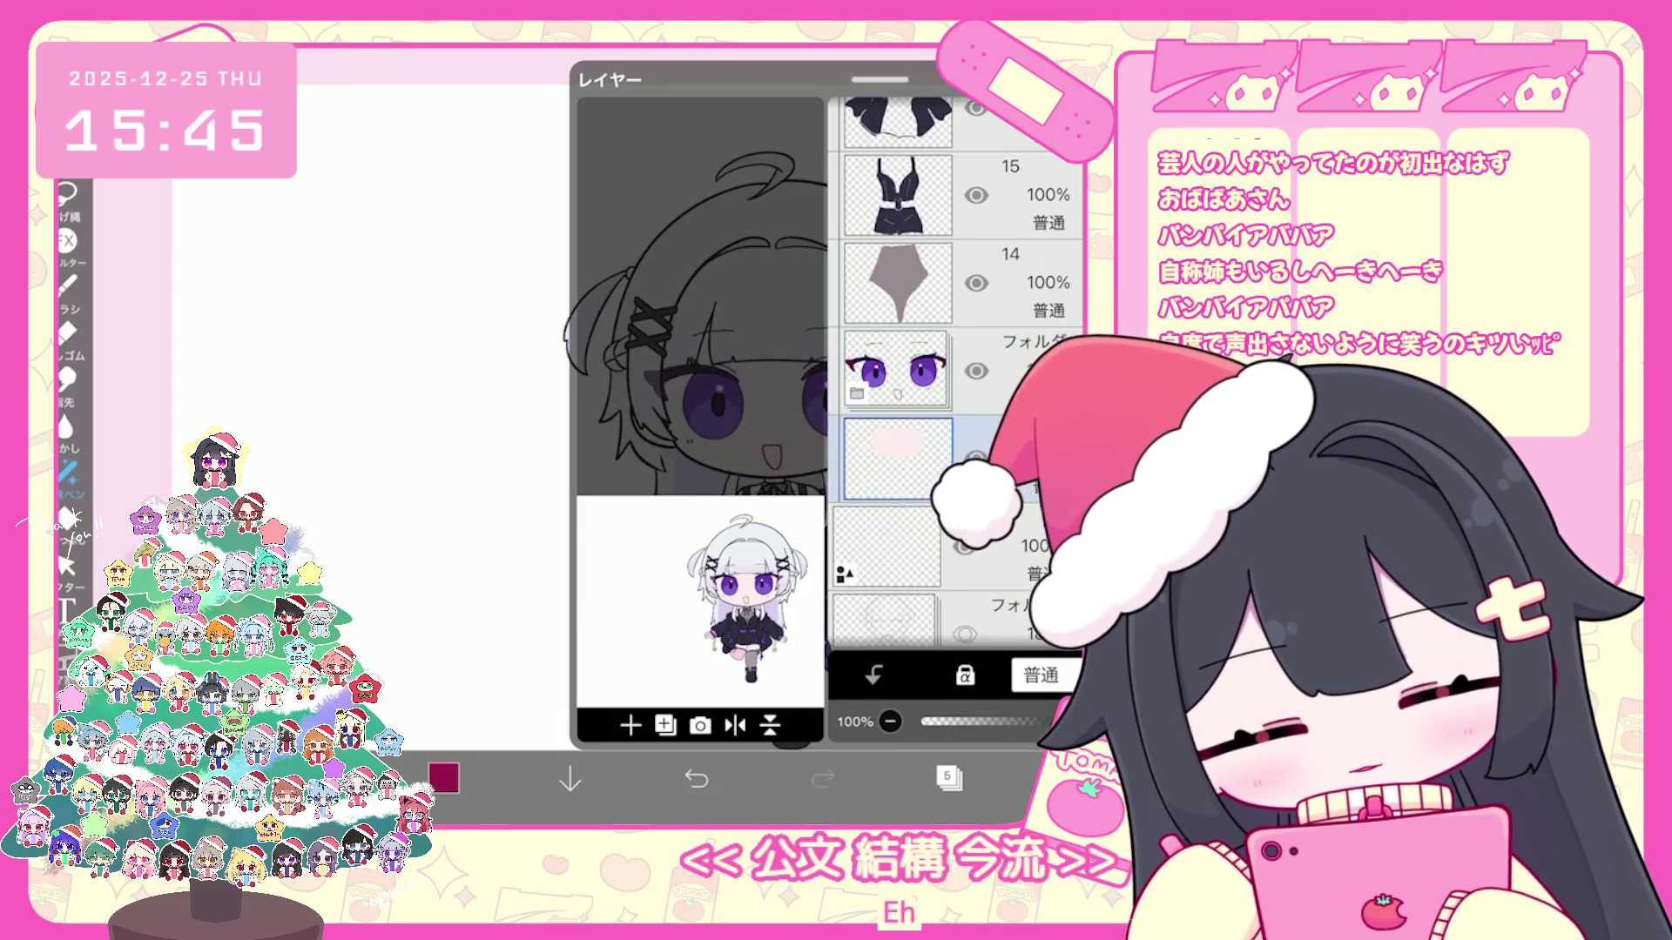
pyautogui.click(444, 777)
pyautogui.scroll(5, 602, 393)
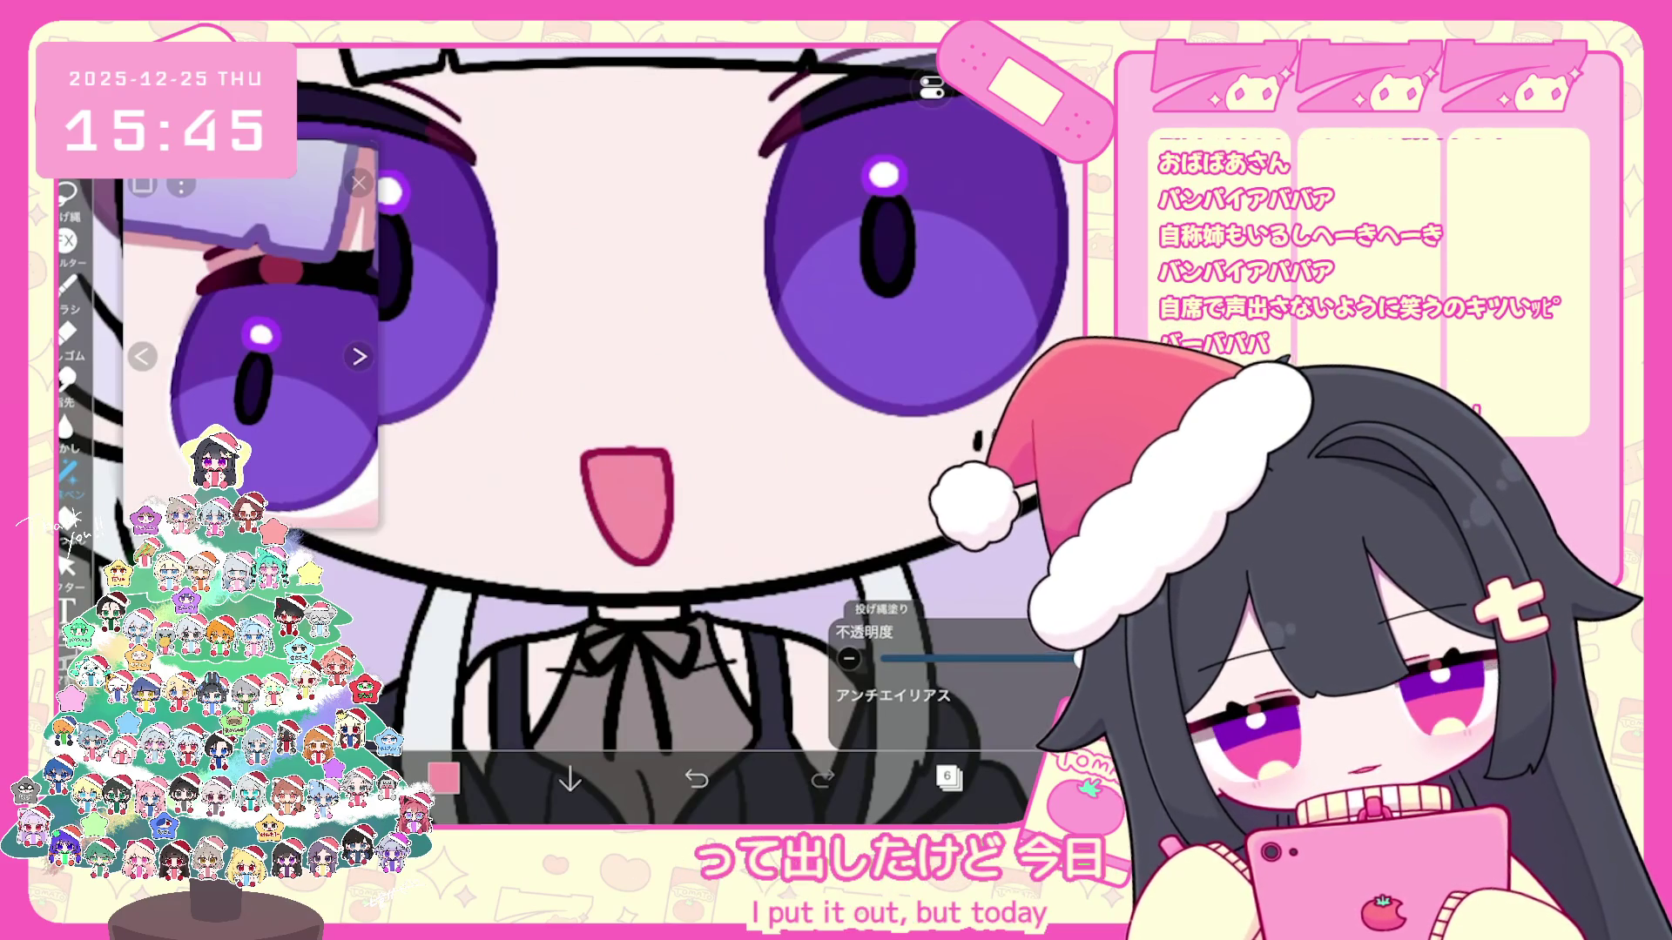
pyautogui.scroll(-3, 689, 431)
pyautogui.scroll(-2, 689, 431)
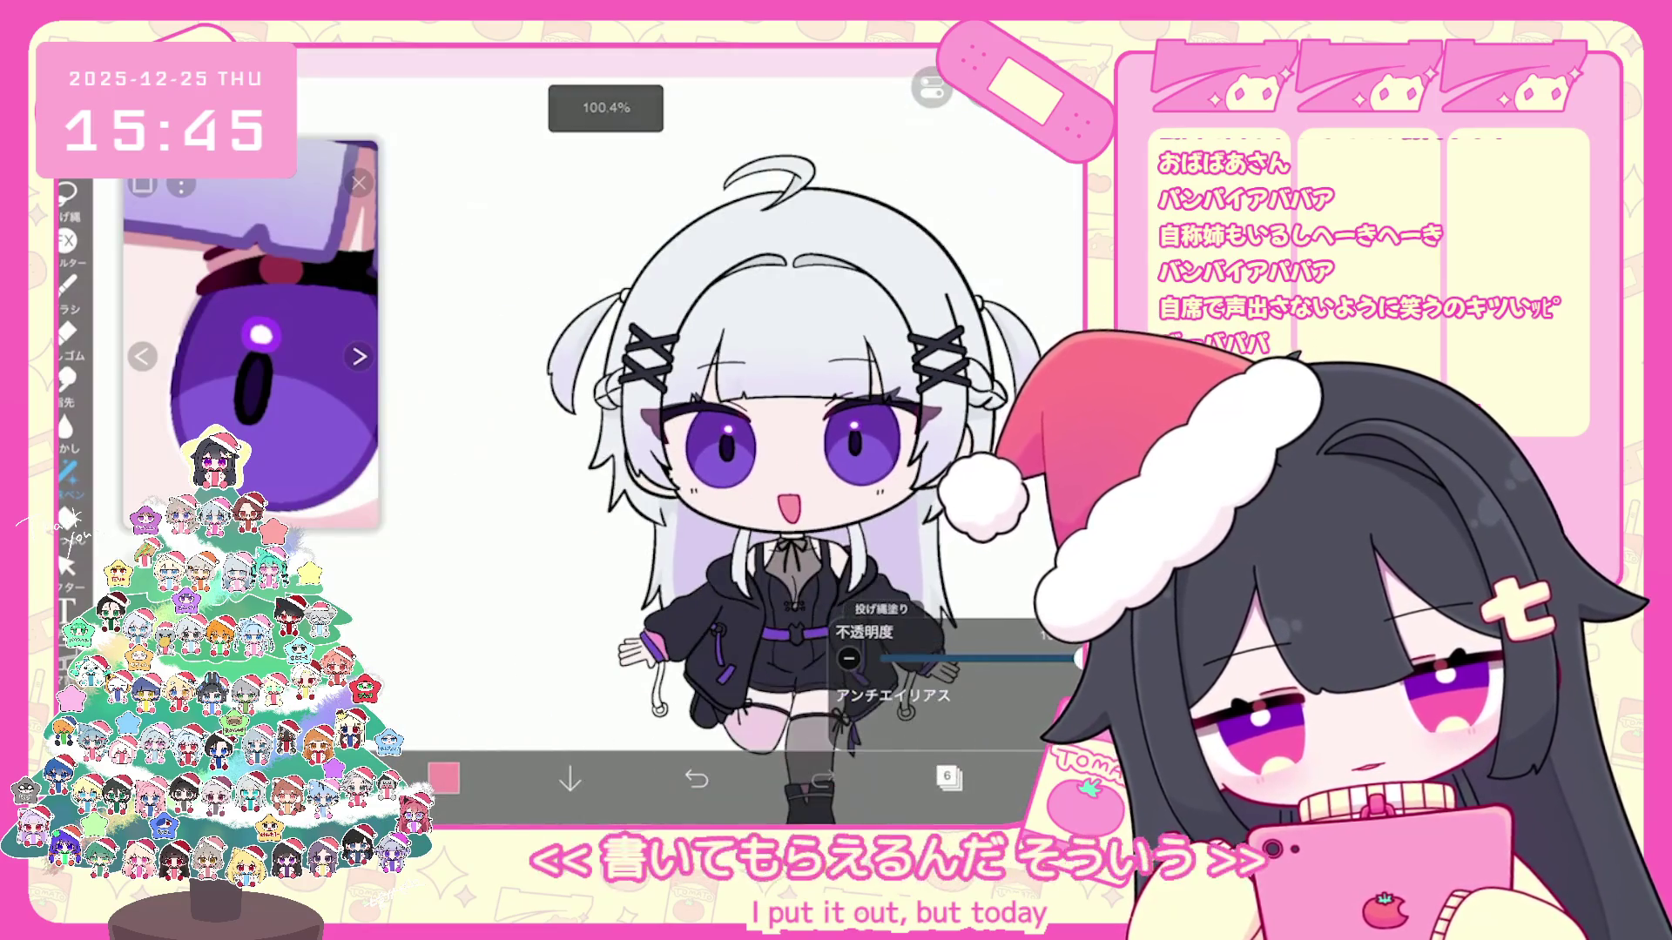
# Step: Browse layers 25 and 23 and select the folder containing the eyes
pyautogui.click(949, 777)
pyautogui.scroll(3, 954, 392)
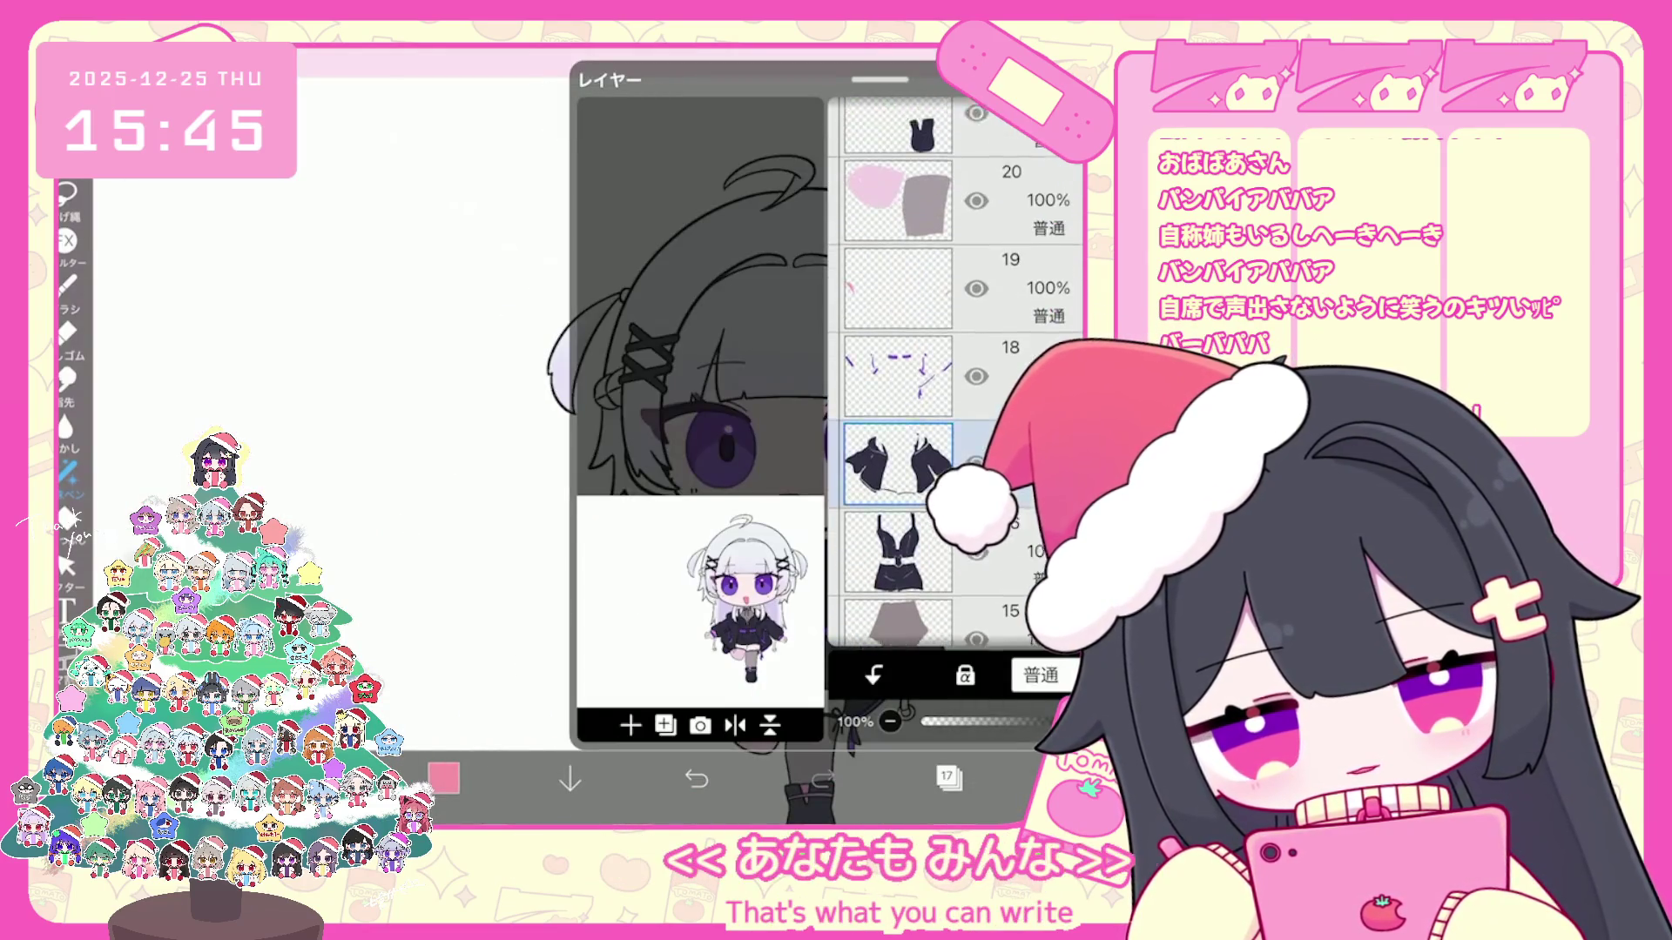
pyautogui.scroll(3, 954, 393)
pyautogui.click(911, 437)
pyautogui.click(901, 598)
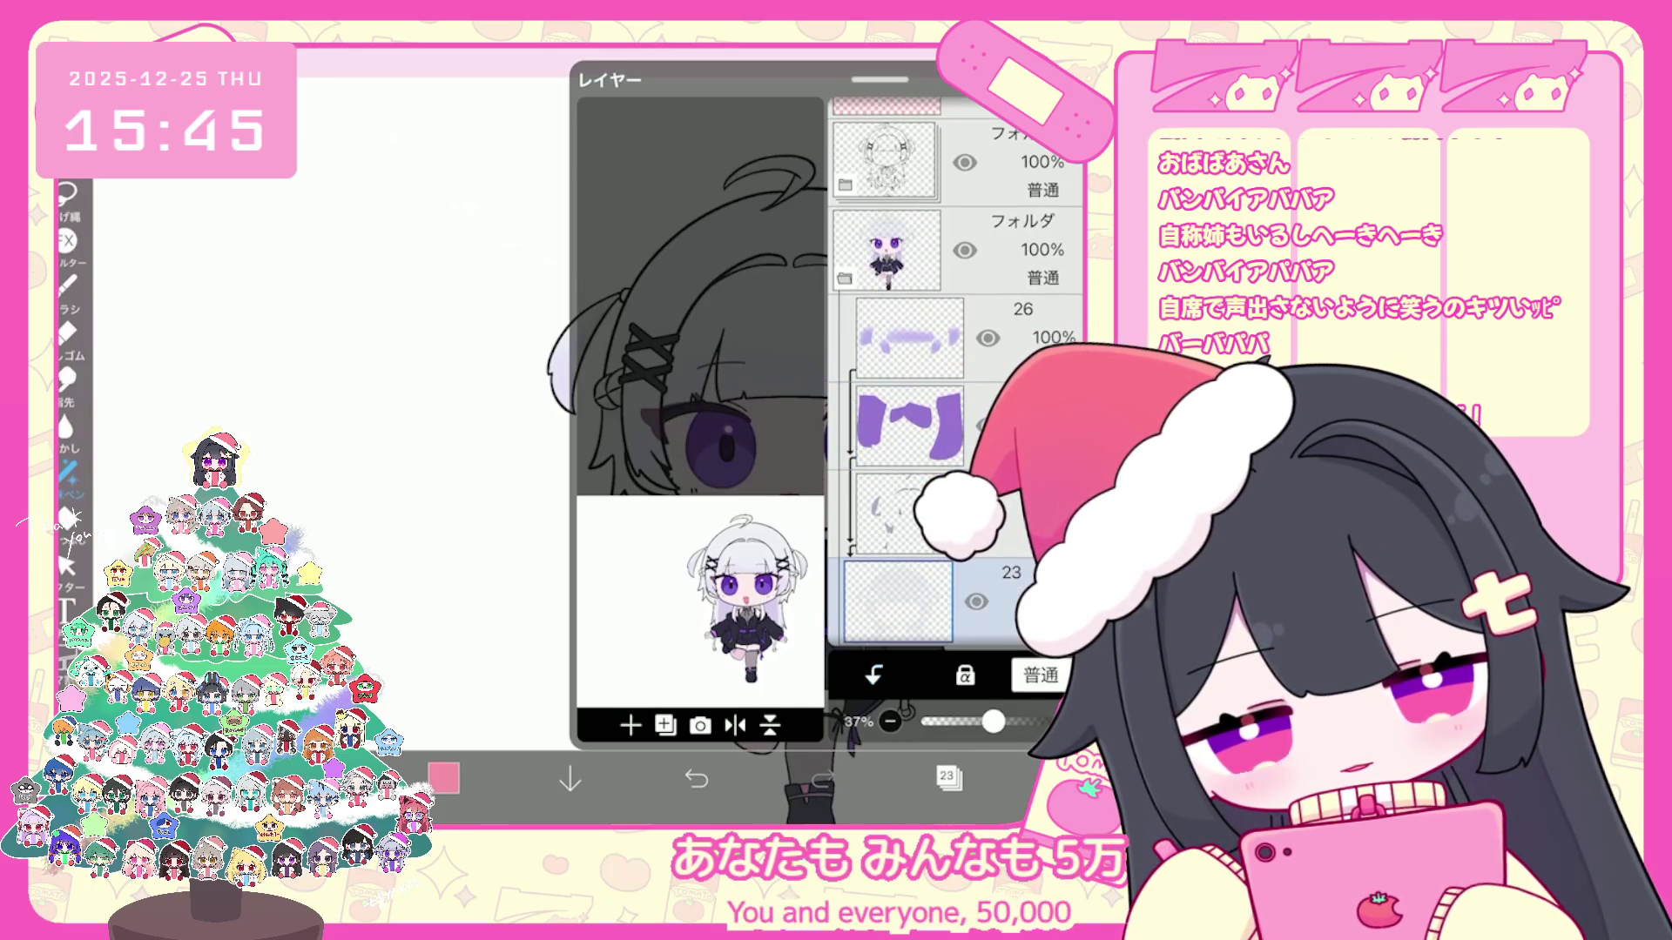
pyautogui.scroll(-3, 954, 392)
pyautogui.scroll(-5, 954, 392)
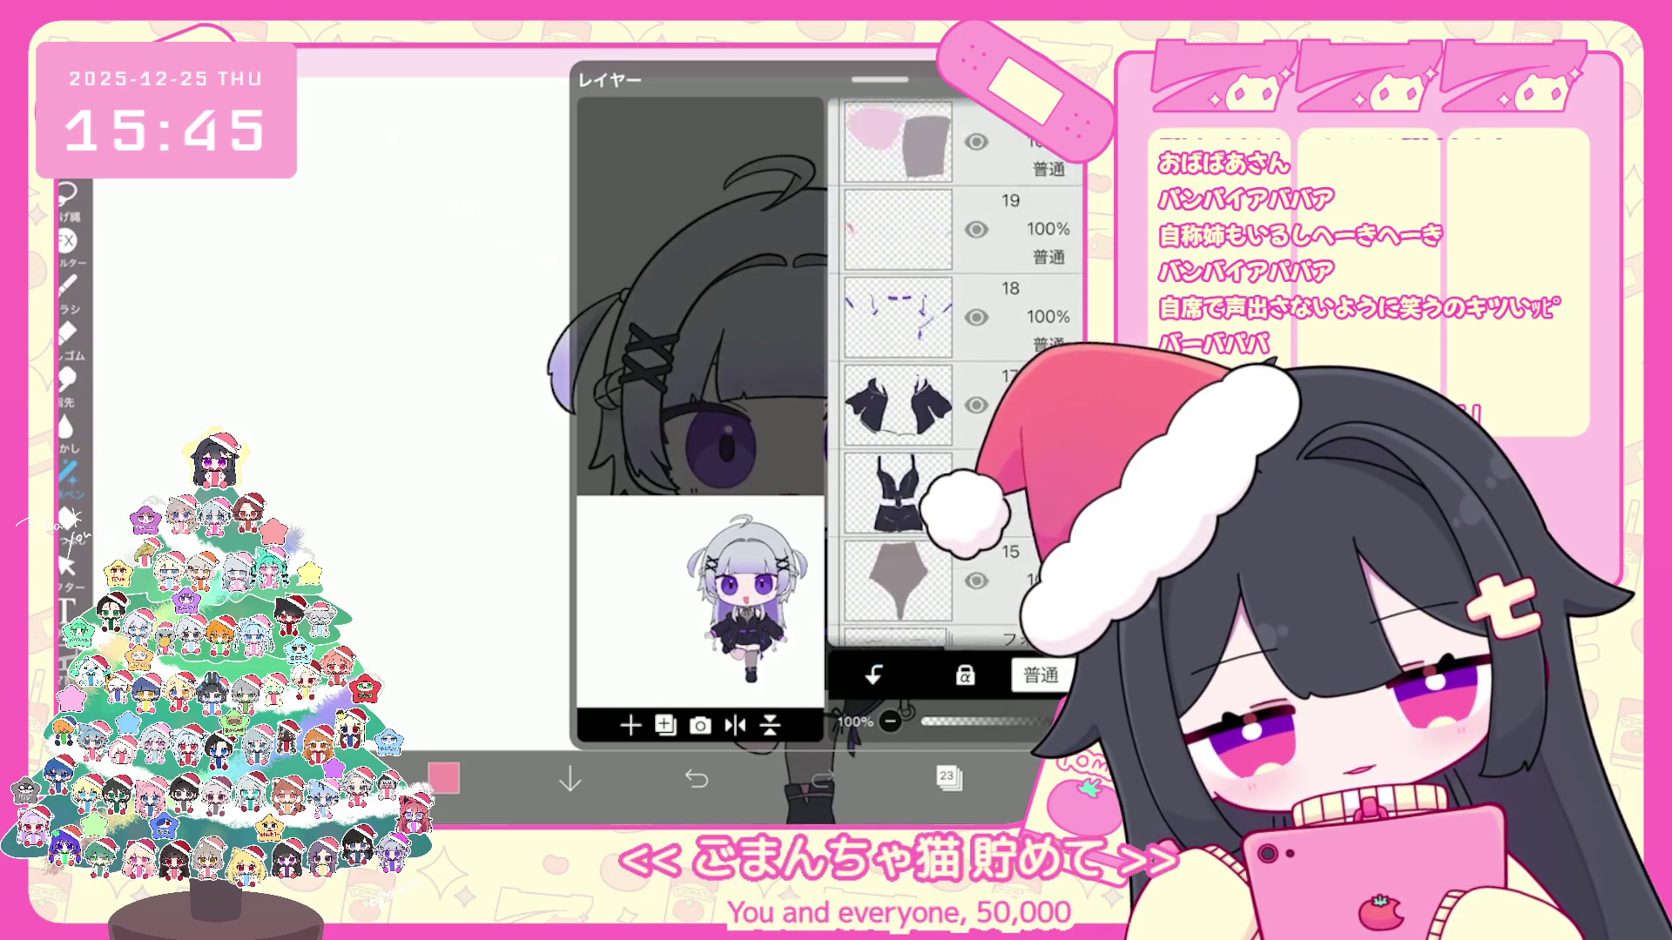
pyautogui.click(898, 471)
pyautogui.click(664, 725)
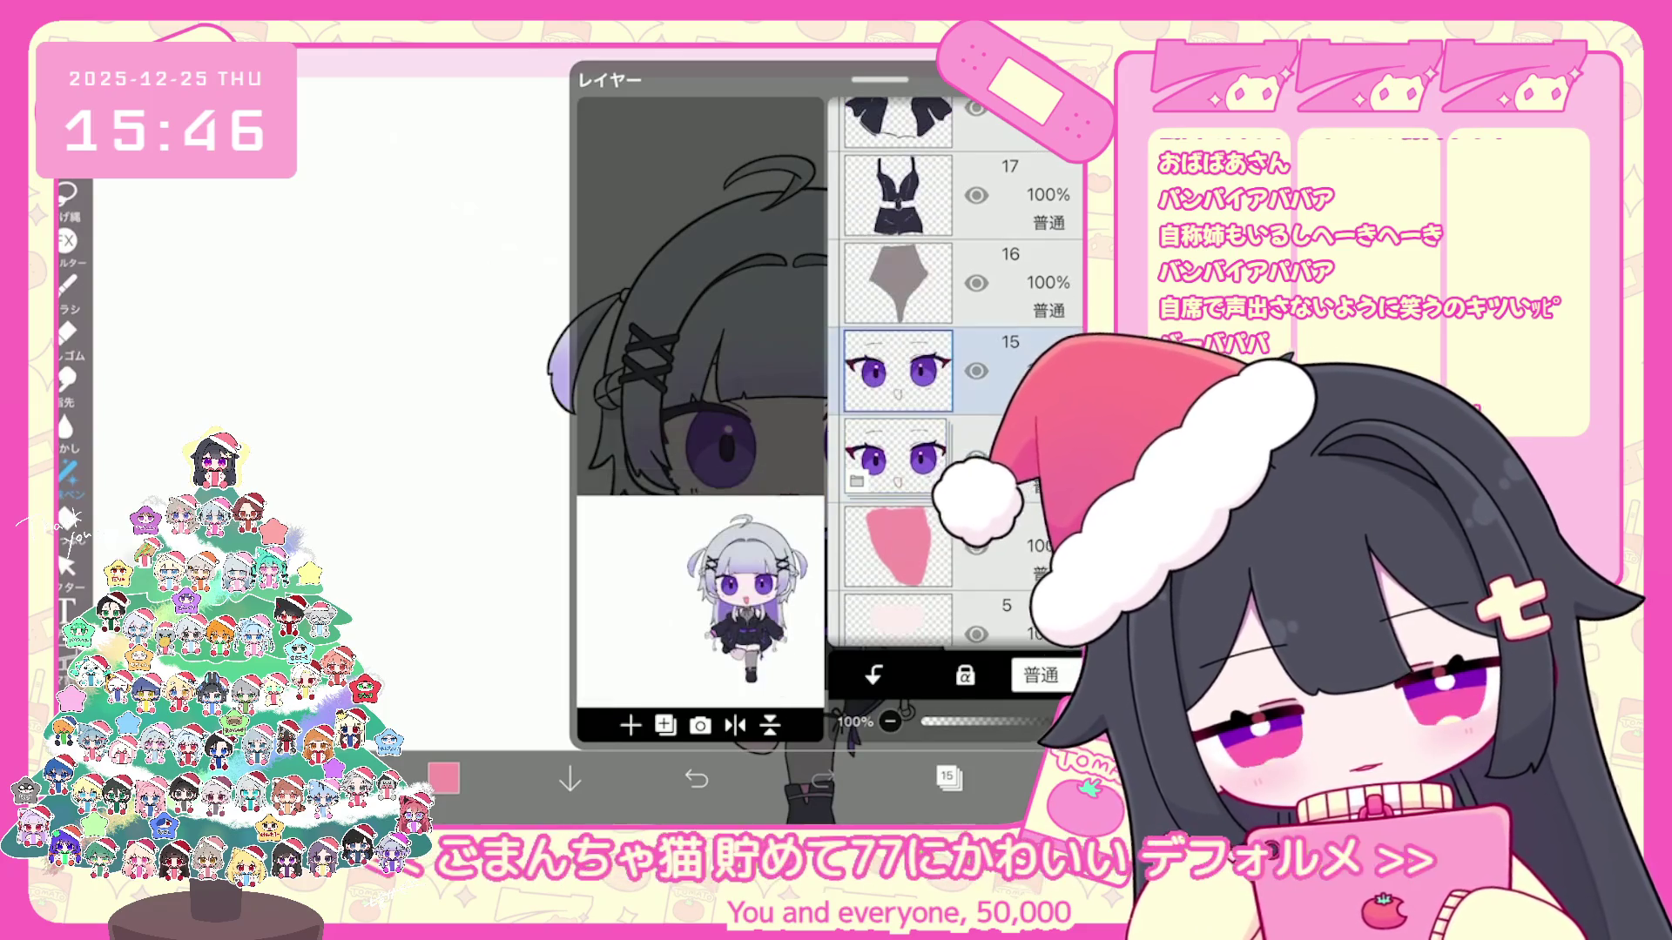
pyautogui.scroll(5, 954, 392)
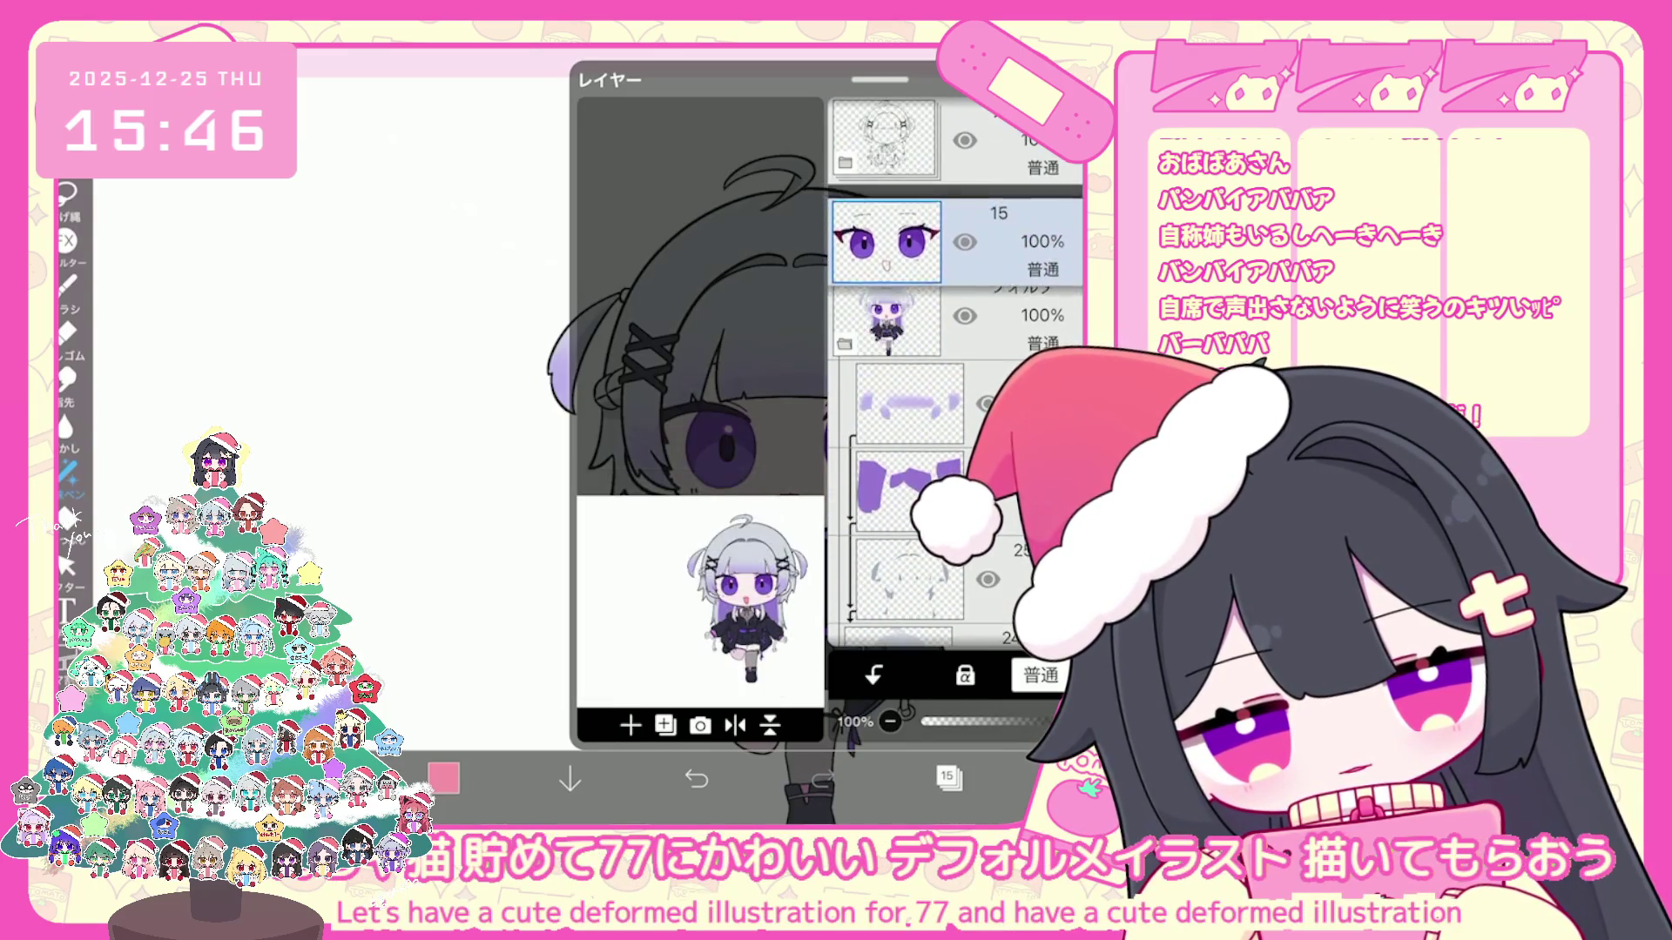
# Step: Move the eyes layer into the character folder as layer 27 at 40% opacity
pyautogui.moveTo(886, 144); pyautogui.dragTo(898, 321)
pyautogui.moveTo(1052, 722); pyautogui.dragTo(1000, 722)
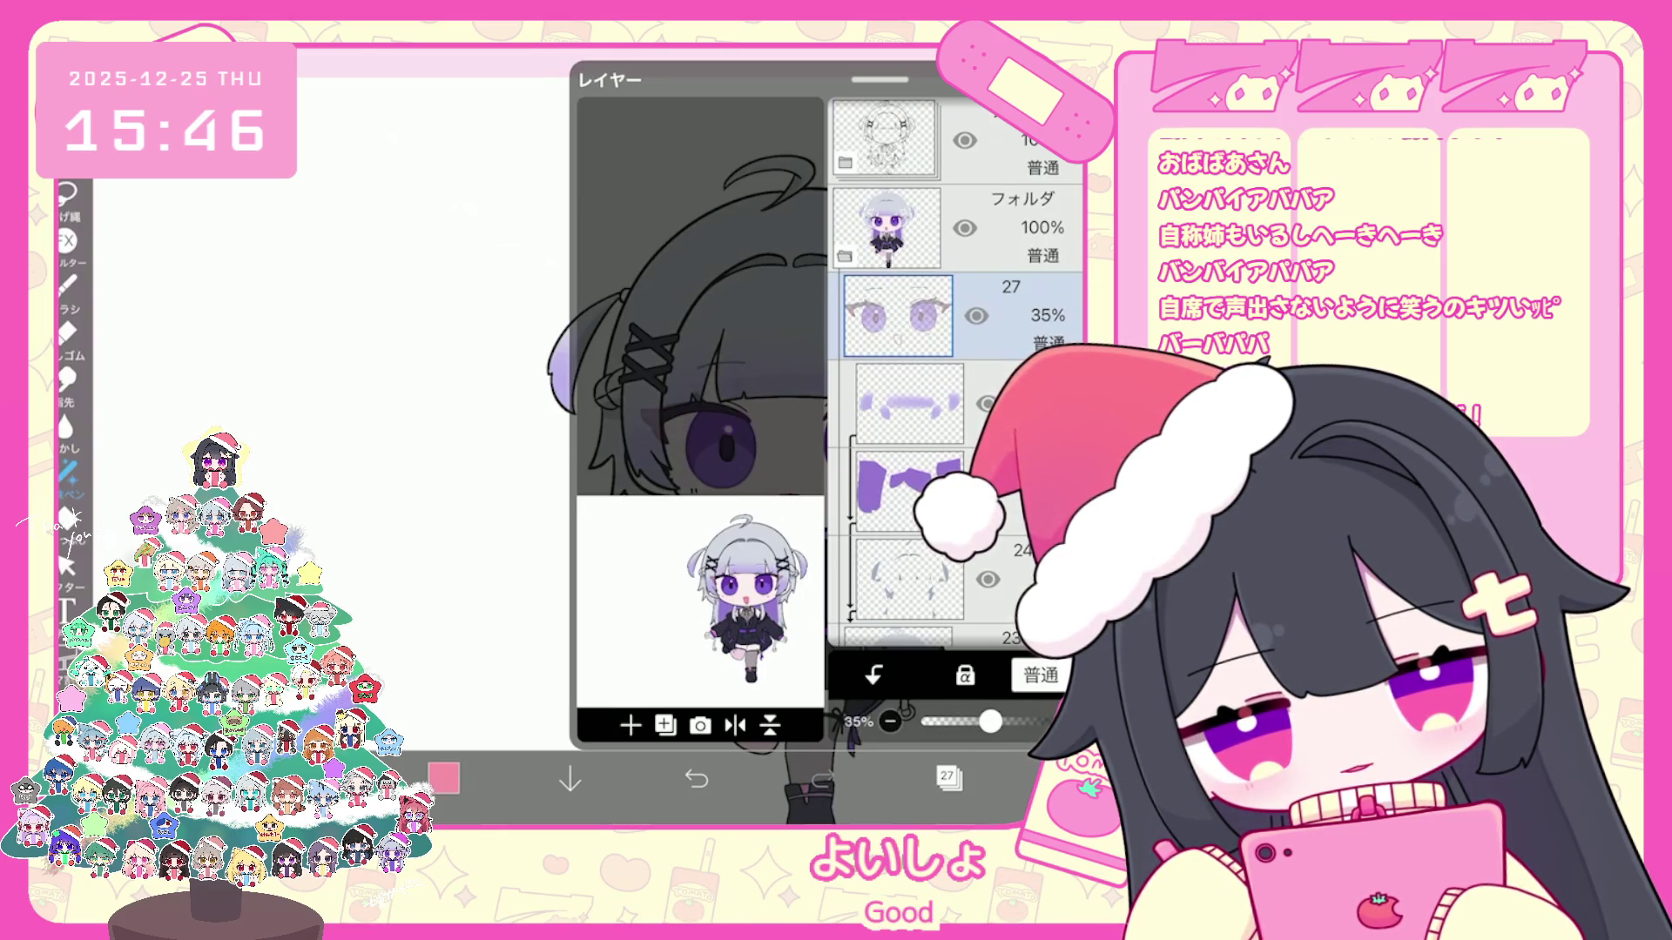
pyautogui.click(948, 777)
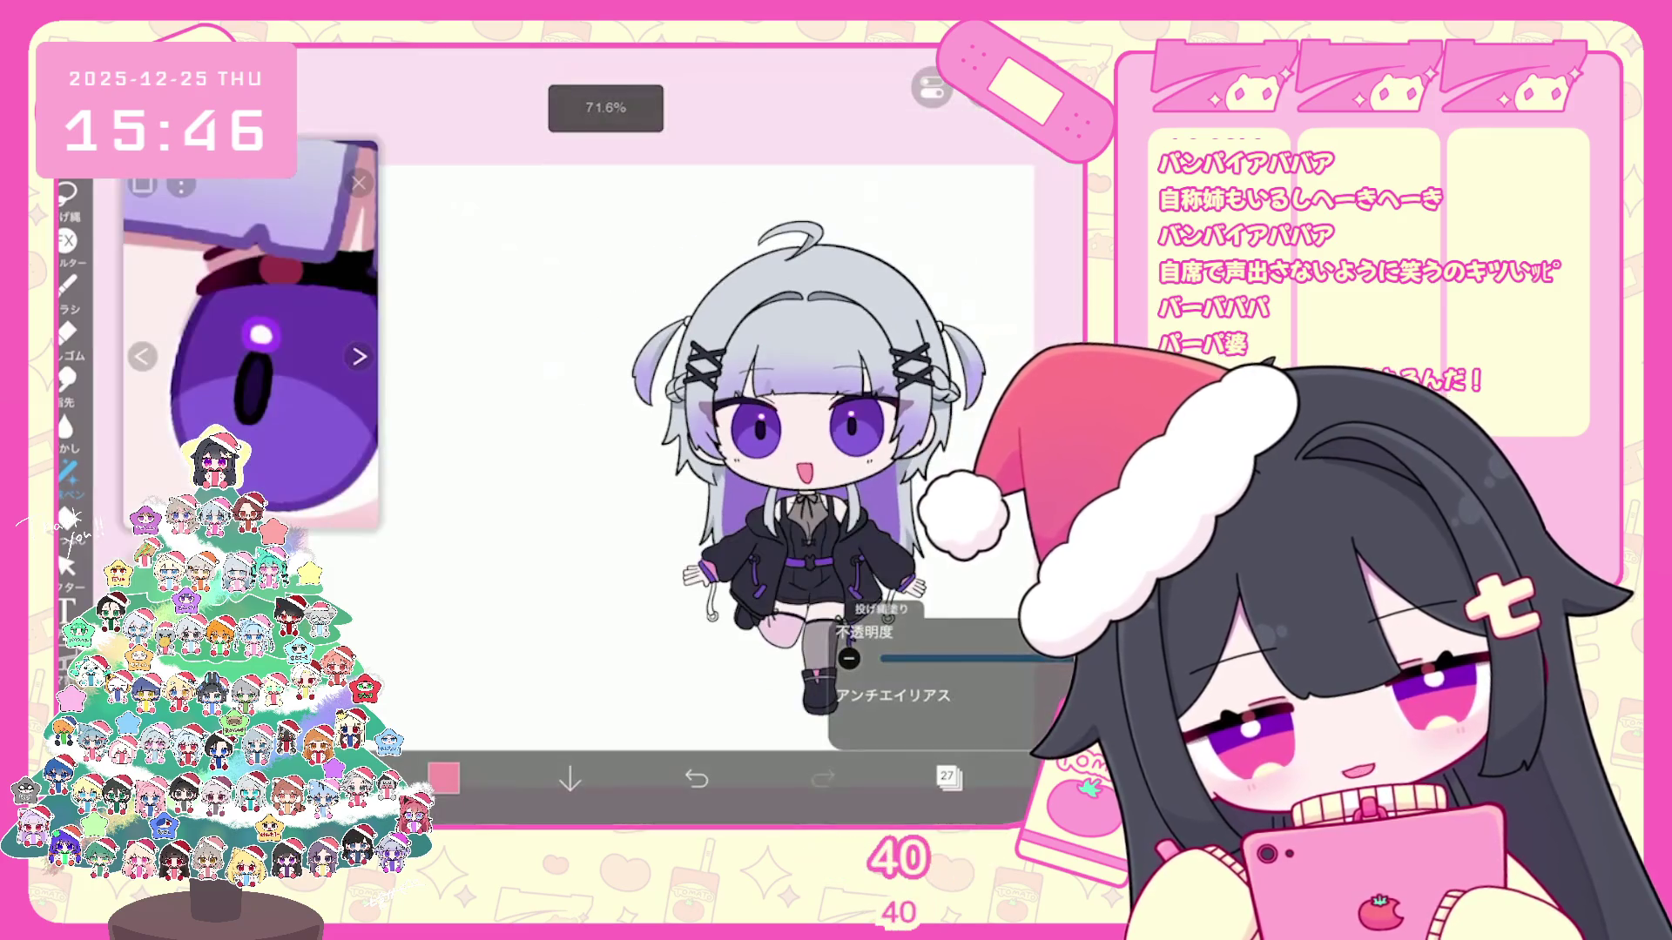
pyautogui.click(948, 777)
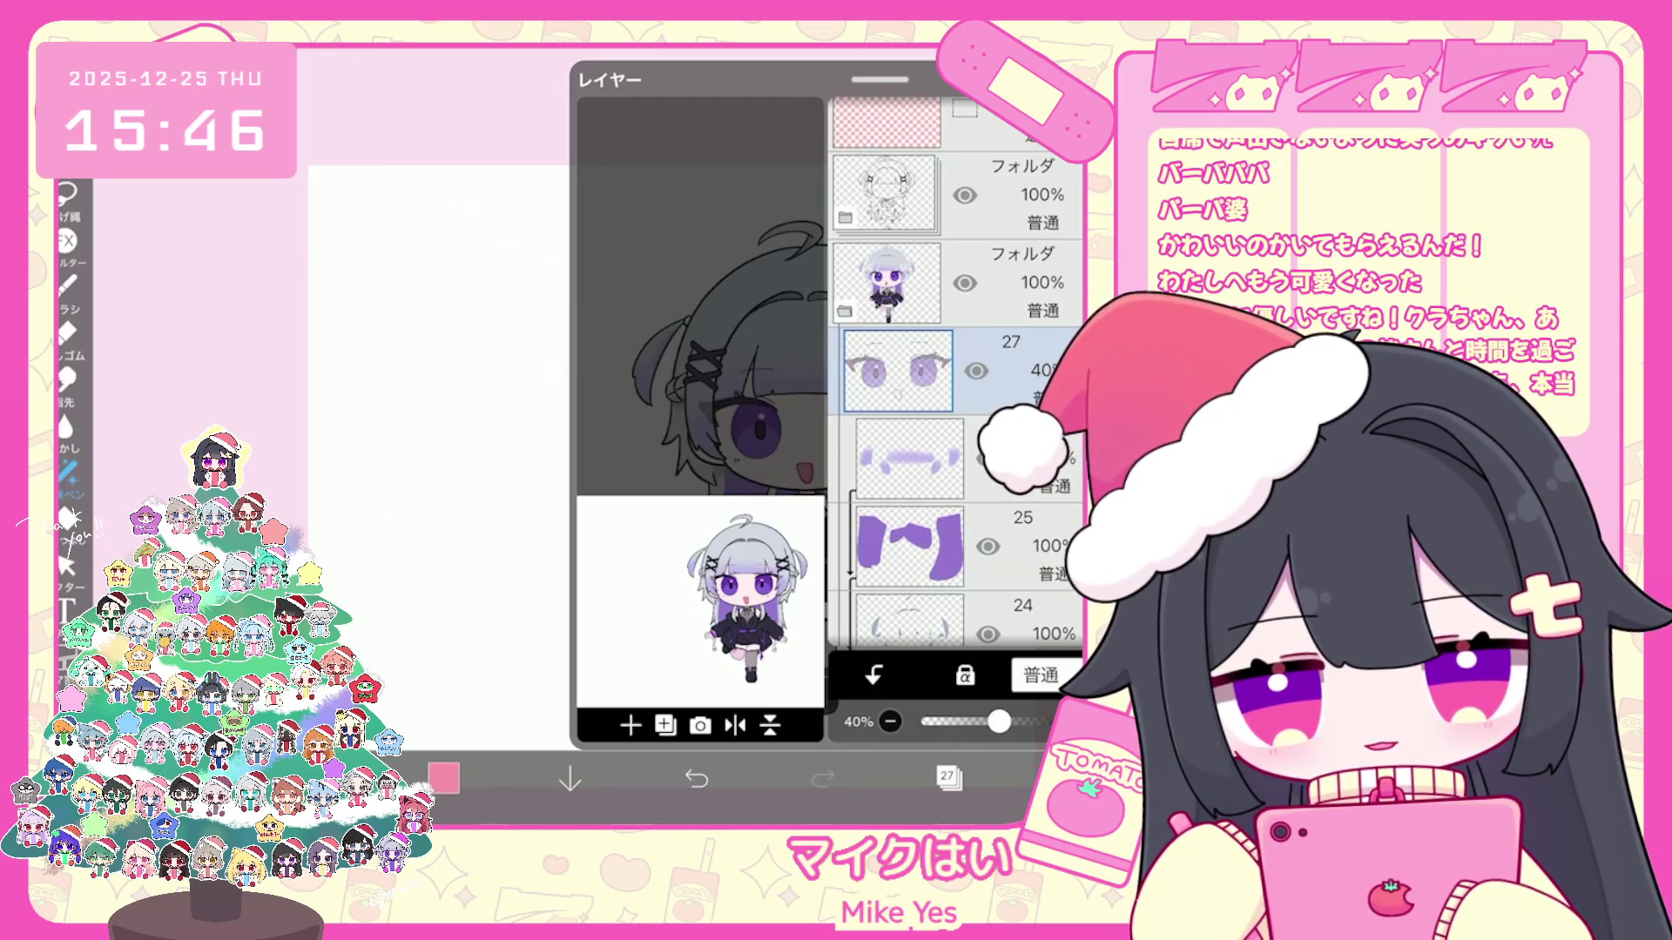
pyautogui.scroll(-10, 956, 392)
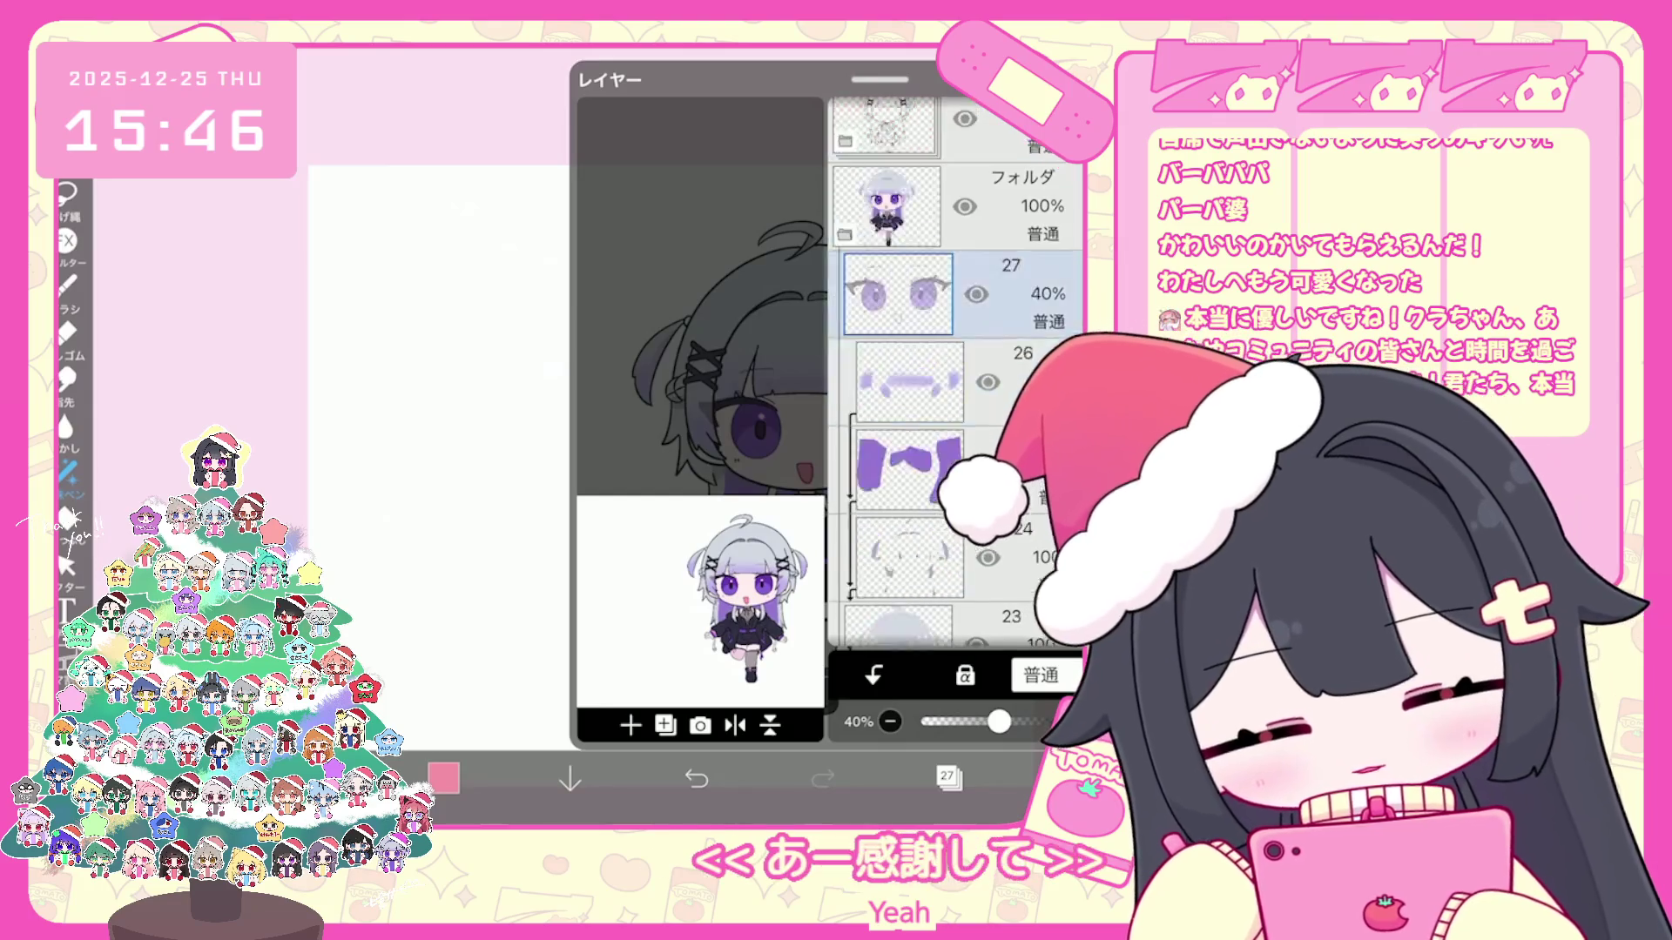
pyautogui.scroll(-2, 956, 378)
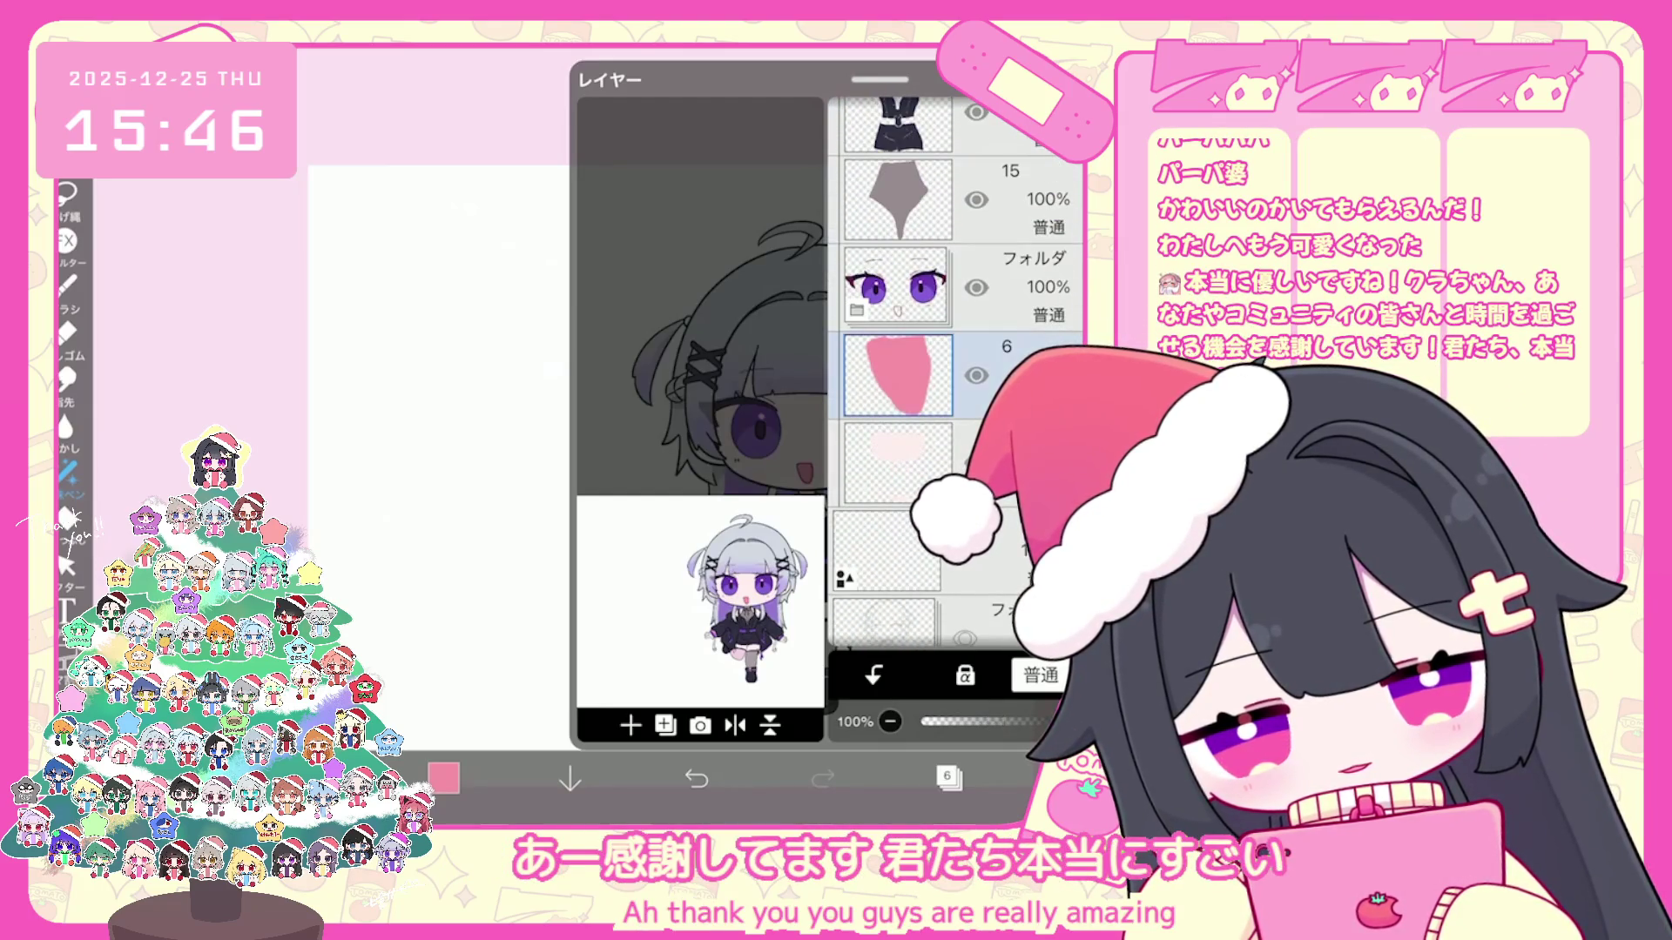
# Step: Add a layer above the pink mouth, undo a lasso fill, and pick pale pink #D8BBC1
pyautogui.click(629, 727)
pyautogui.click(444, 778)
pyautogui.moveTo(613, 249); pyautogui.dragTo(647, 263)
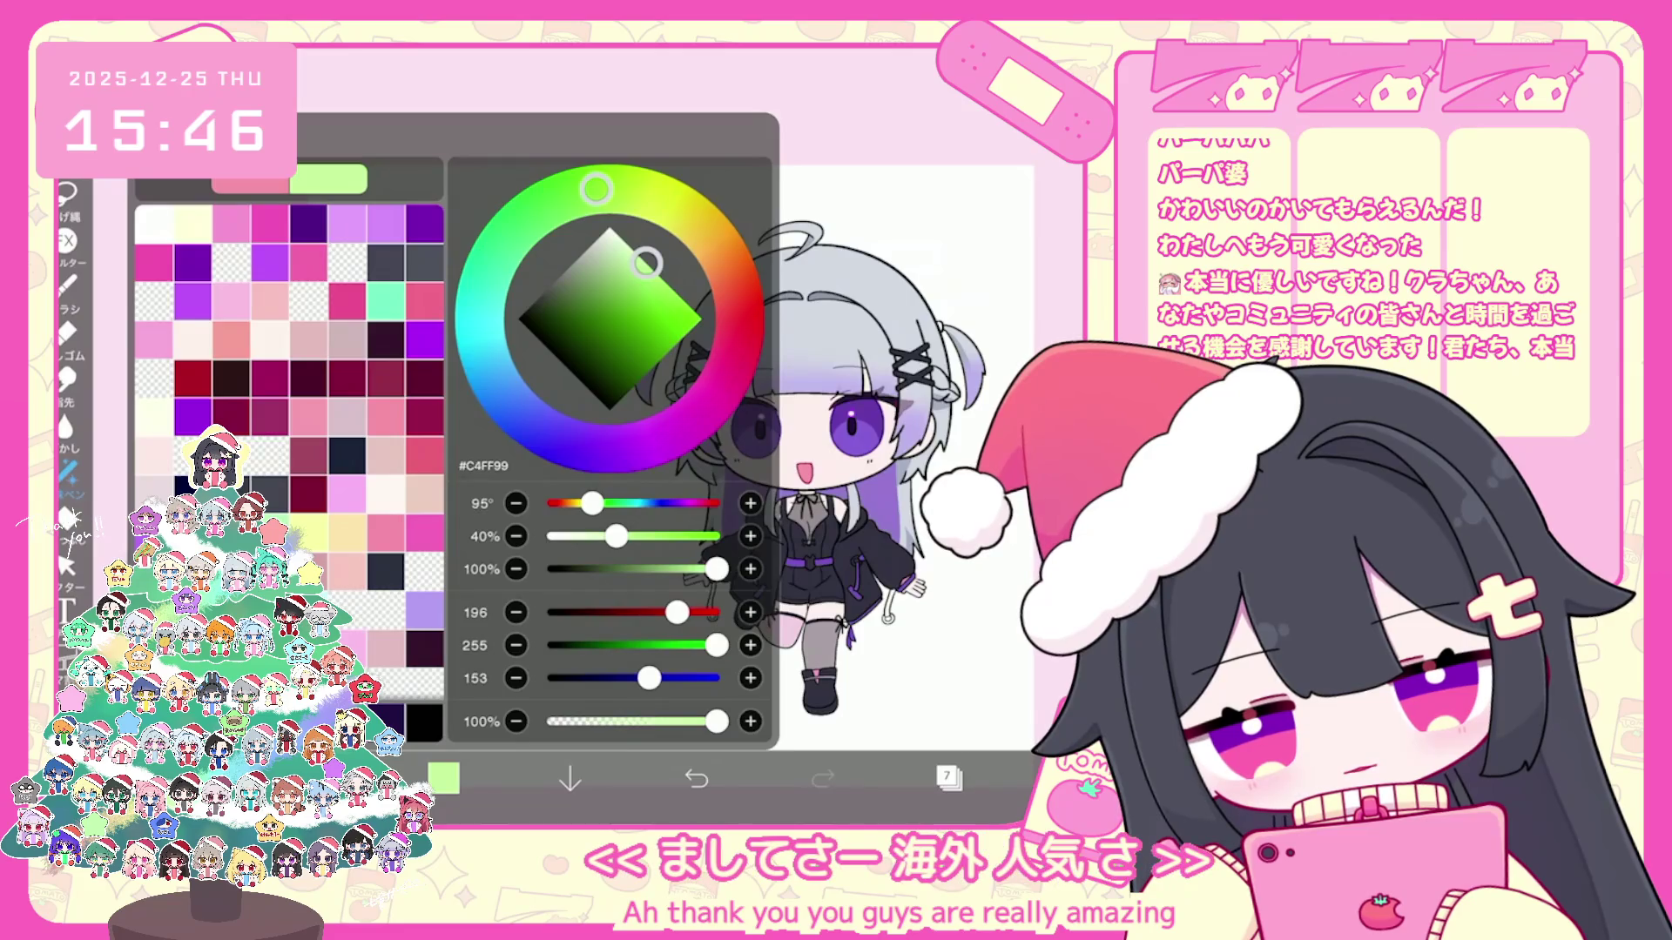
pyautogui.click(445, 779)
pyautogui.scroll(5, 706, 471)
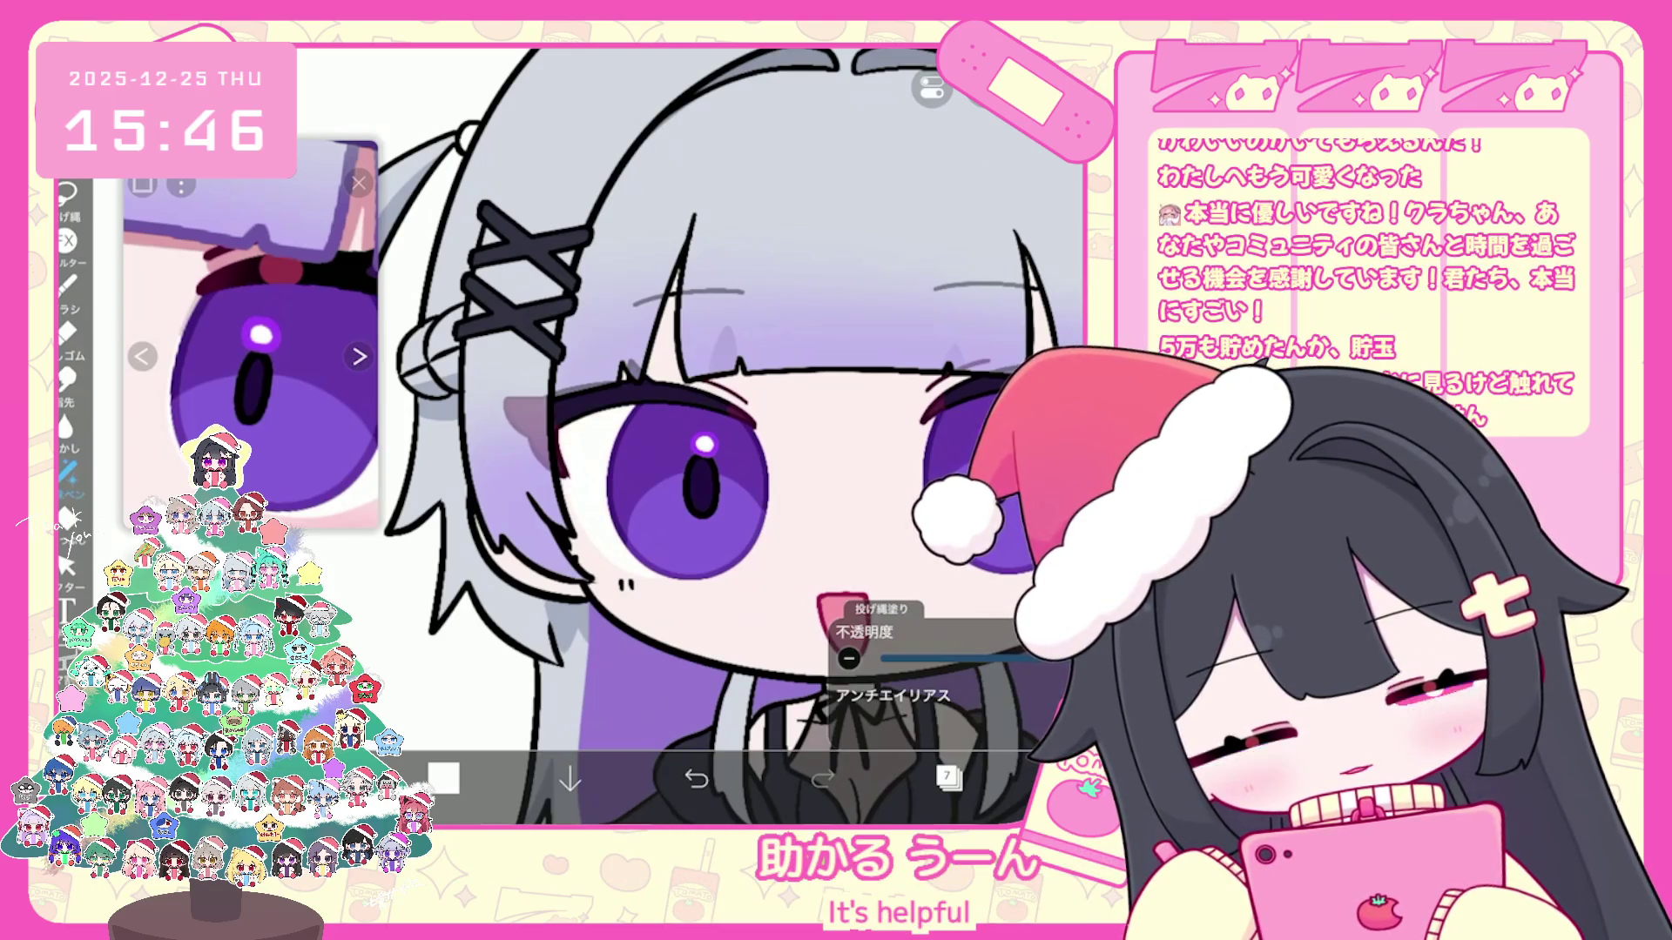
pyautogui.scroll(3, 679, 431)
pyautogui.scroll(-1, 600, 431)
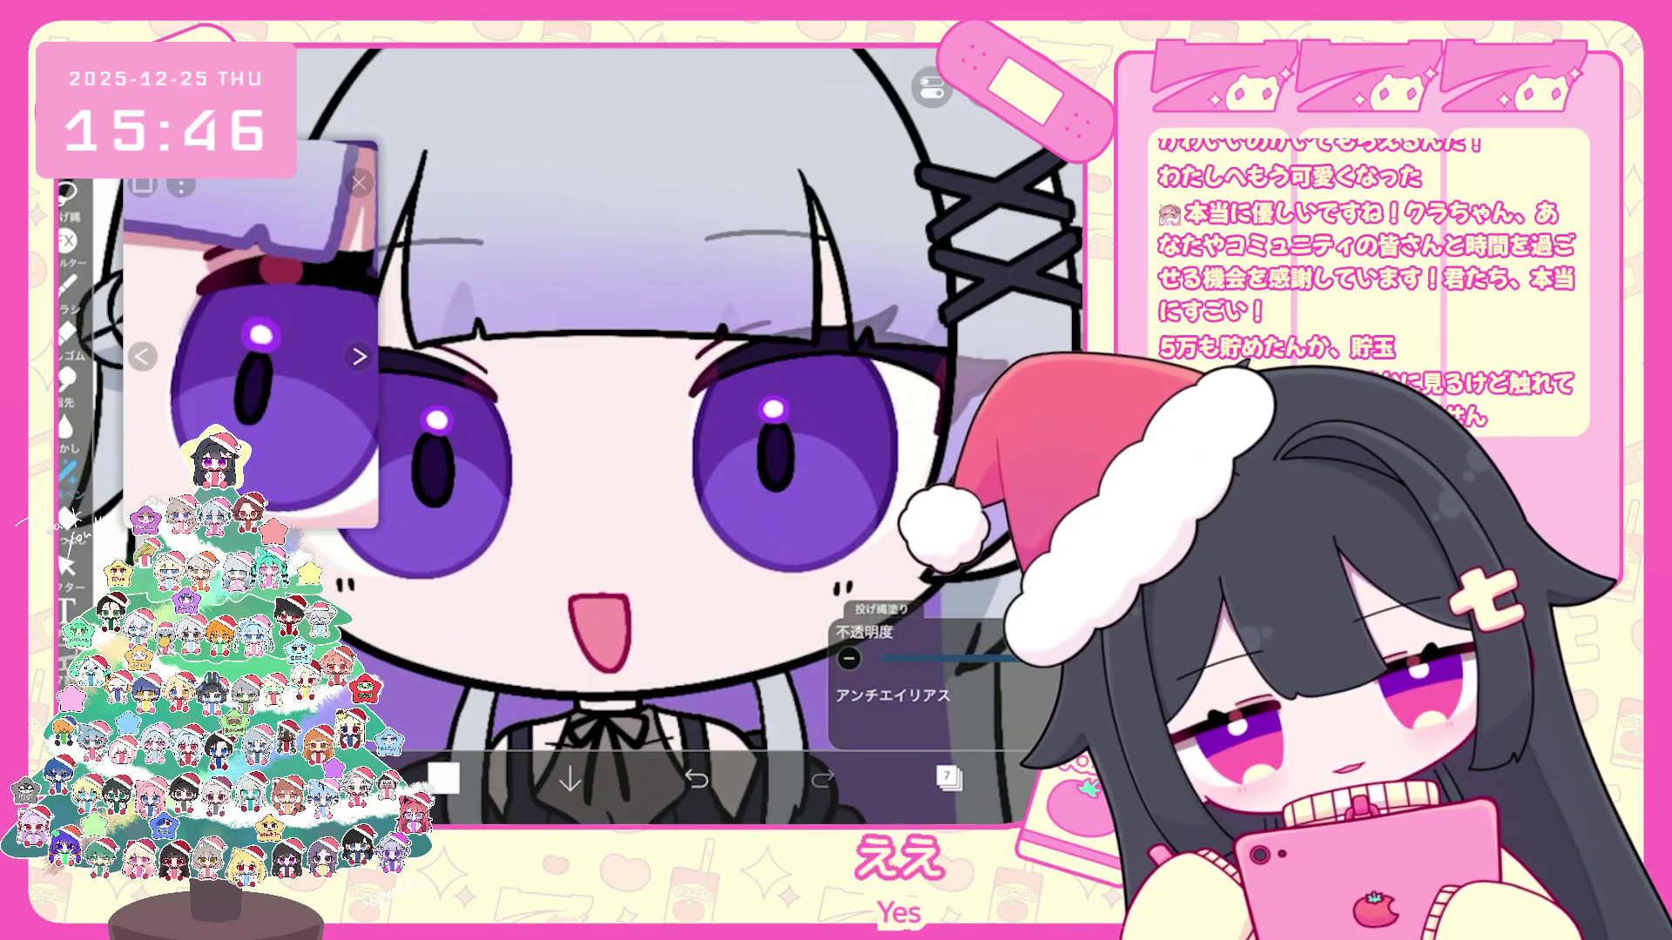
pyautogui.click(696, 780)
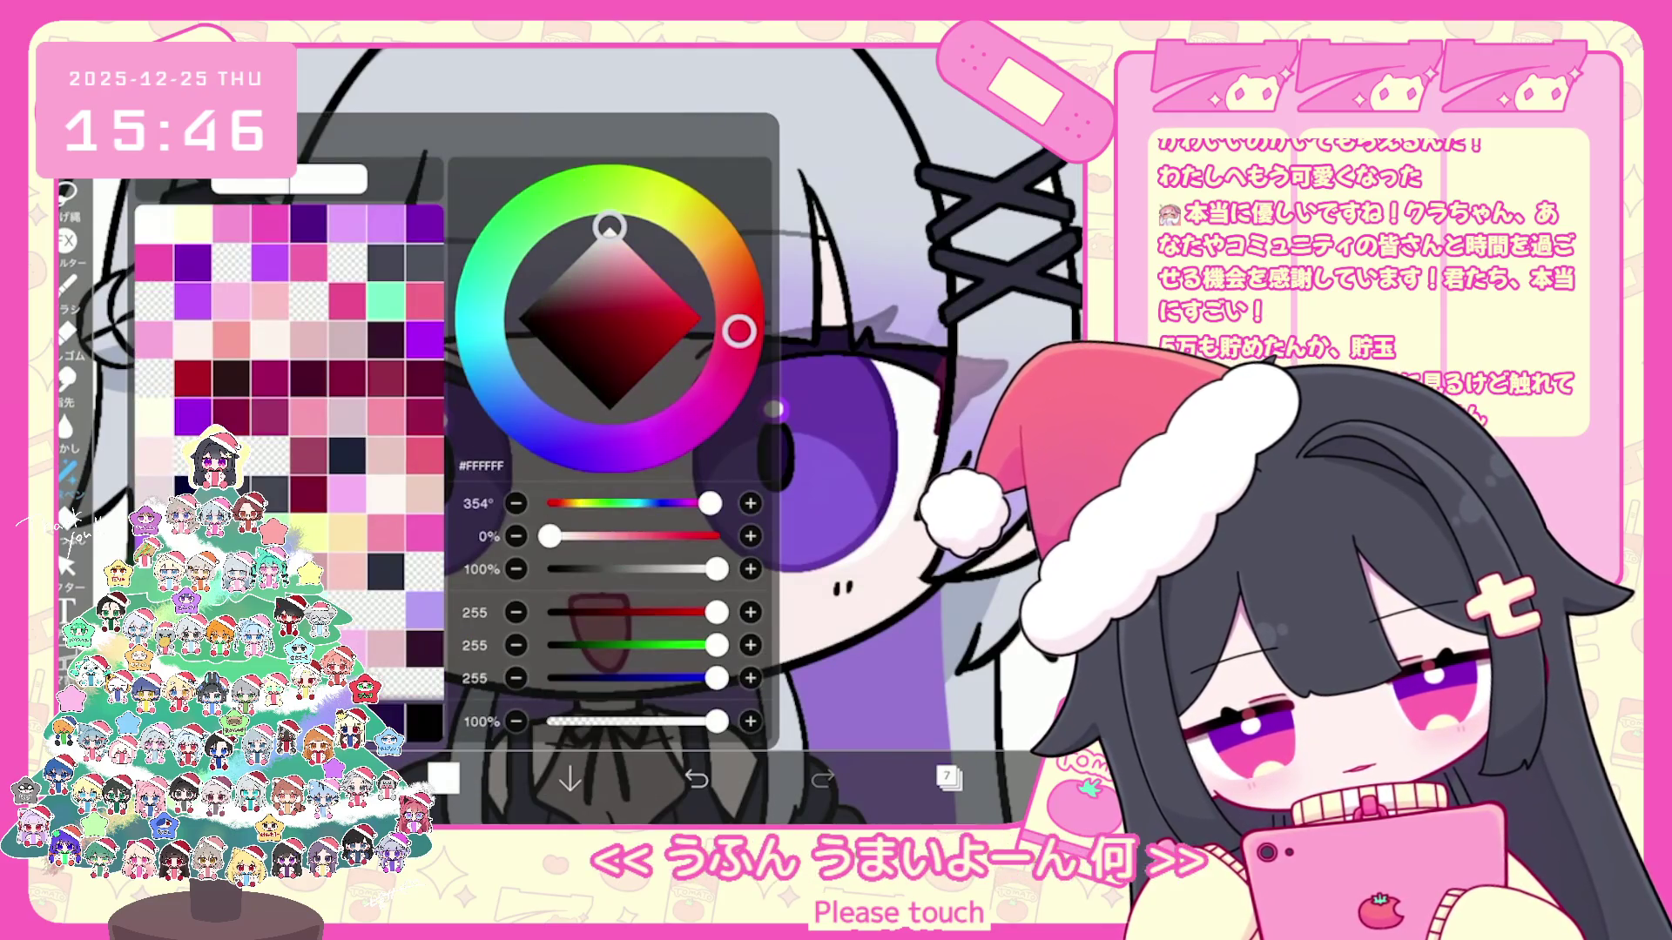
pyautogui.click(346, 534)
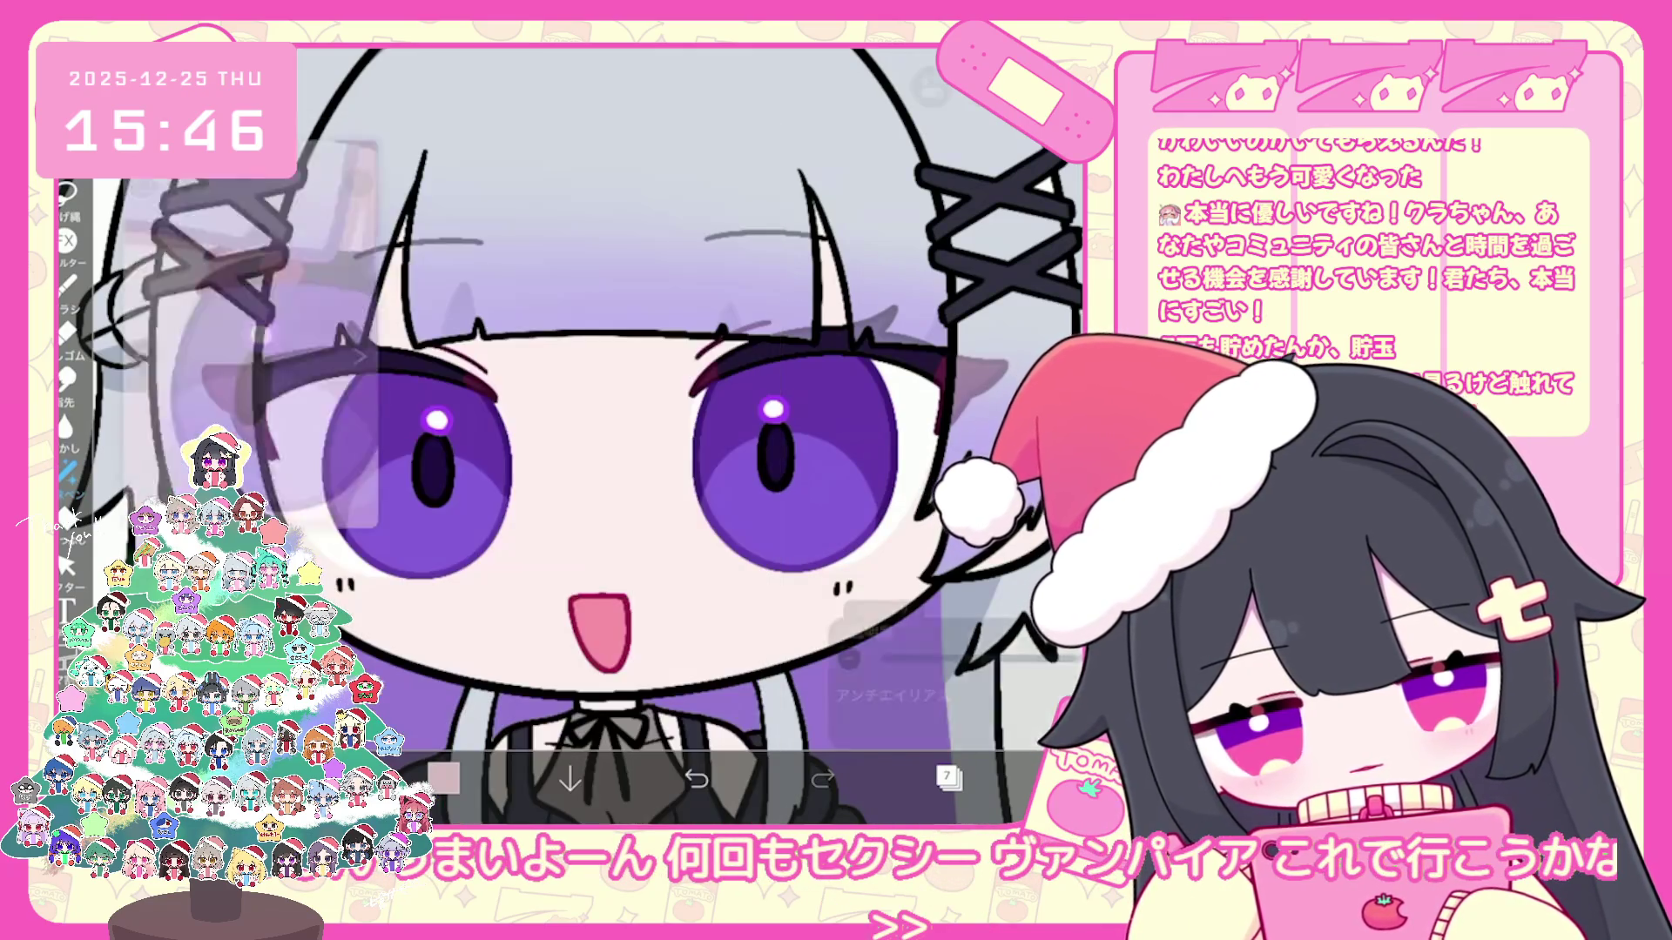
pyautogui.scroll(-3, 686, 438)
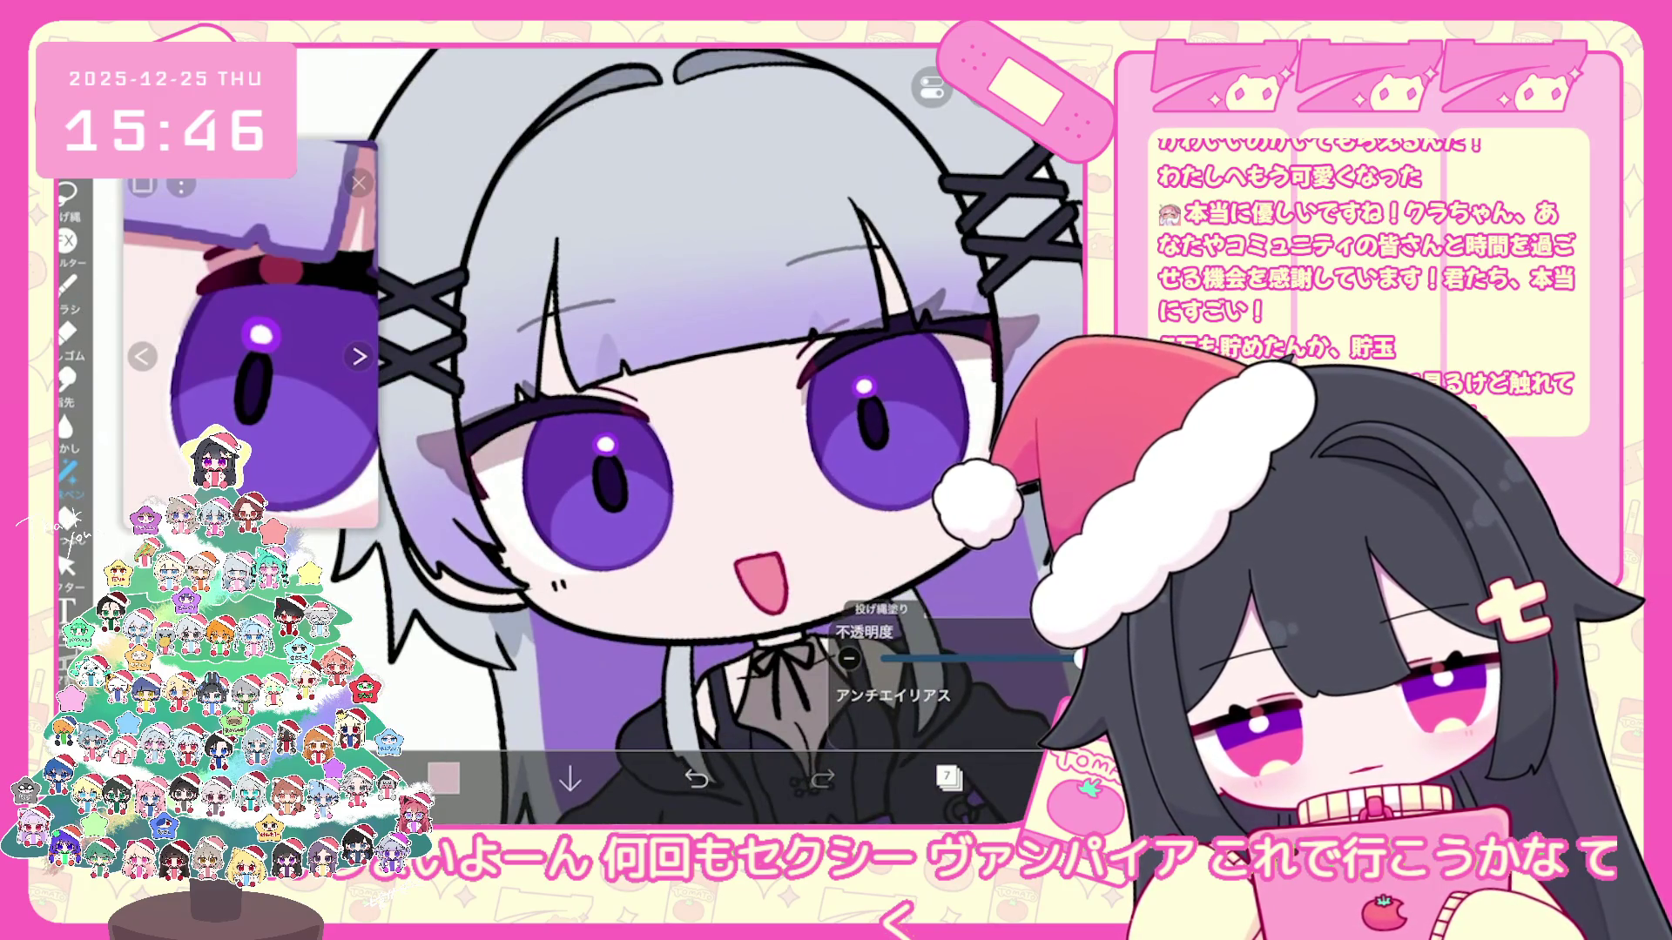
pyautogui.scroll(-5, 705, 438)
pyautogui.scroll(-1, 705, 437)
pyautogui.scroll(1, 706, 438)
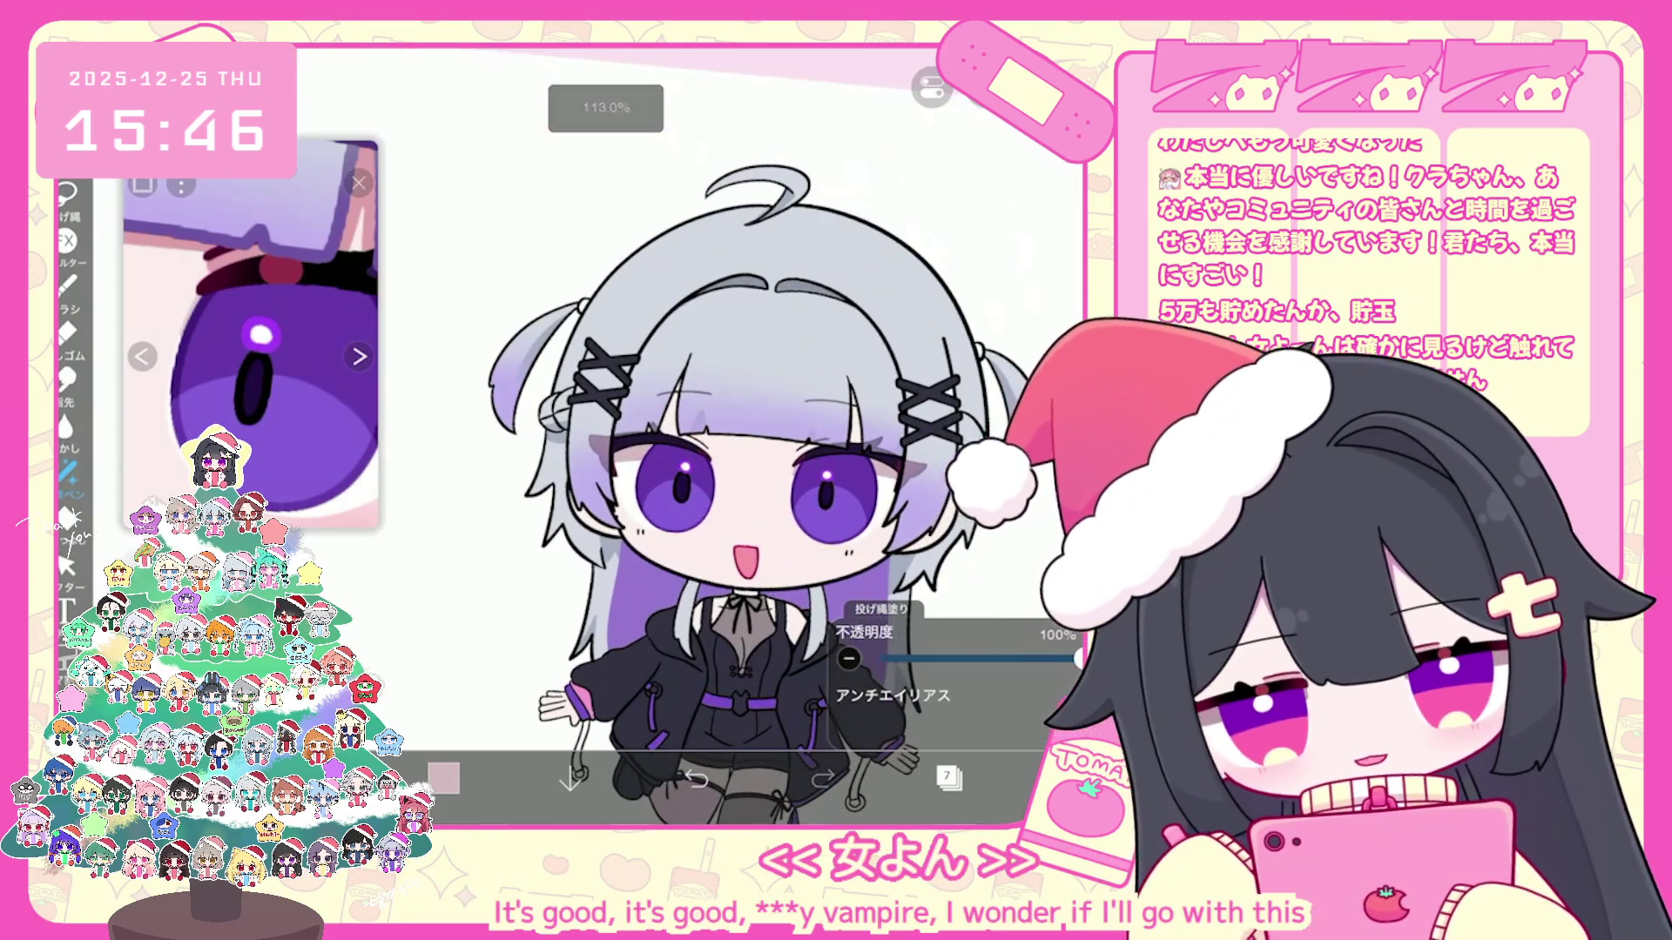
pyautogui.click(948, 776)
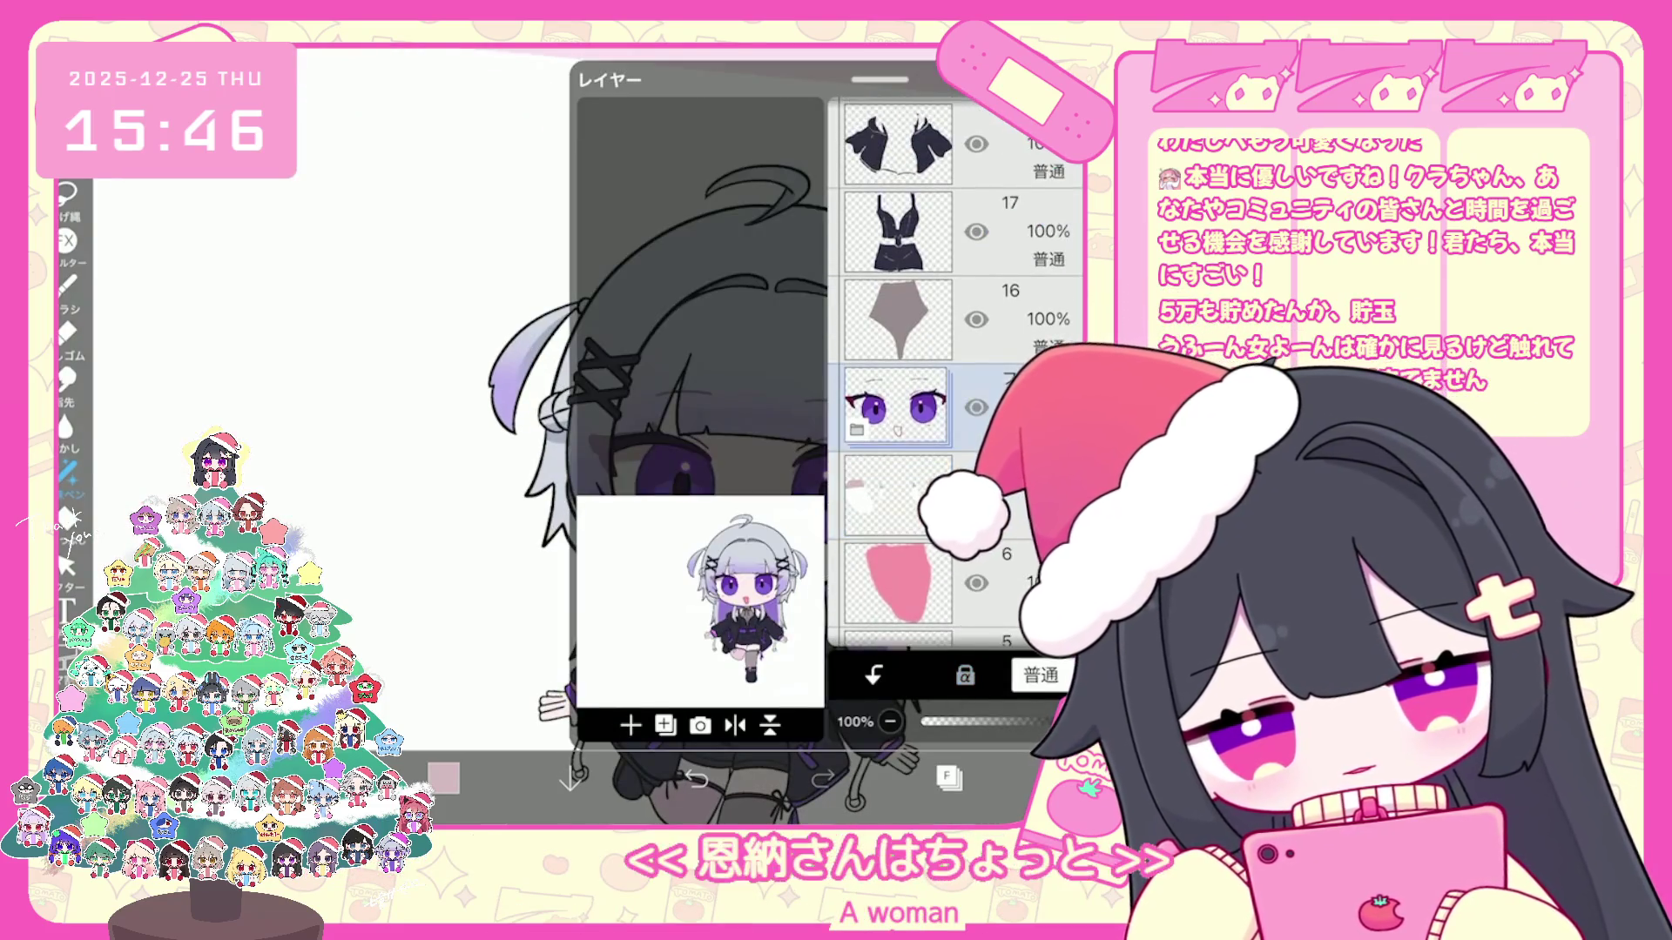
pyautogui.scroll(-1, 957, 373)
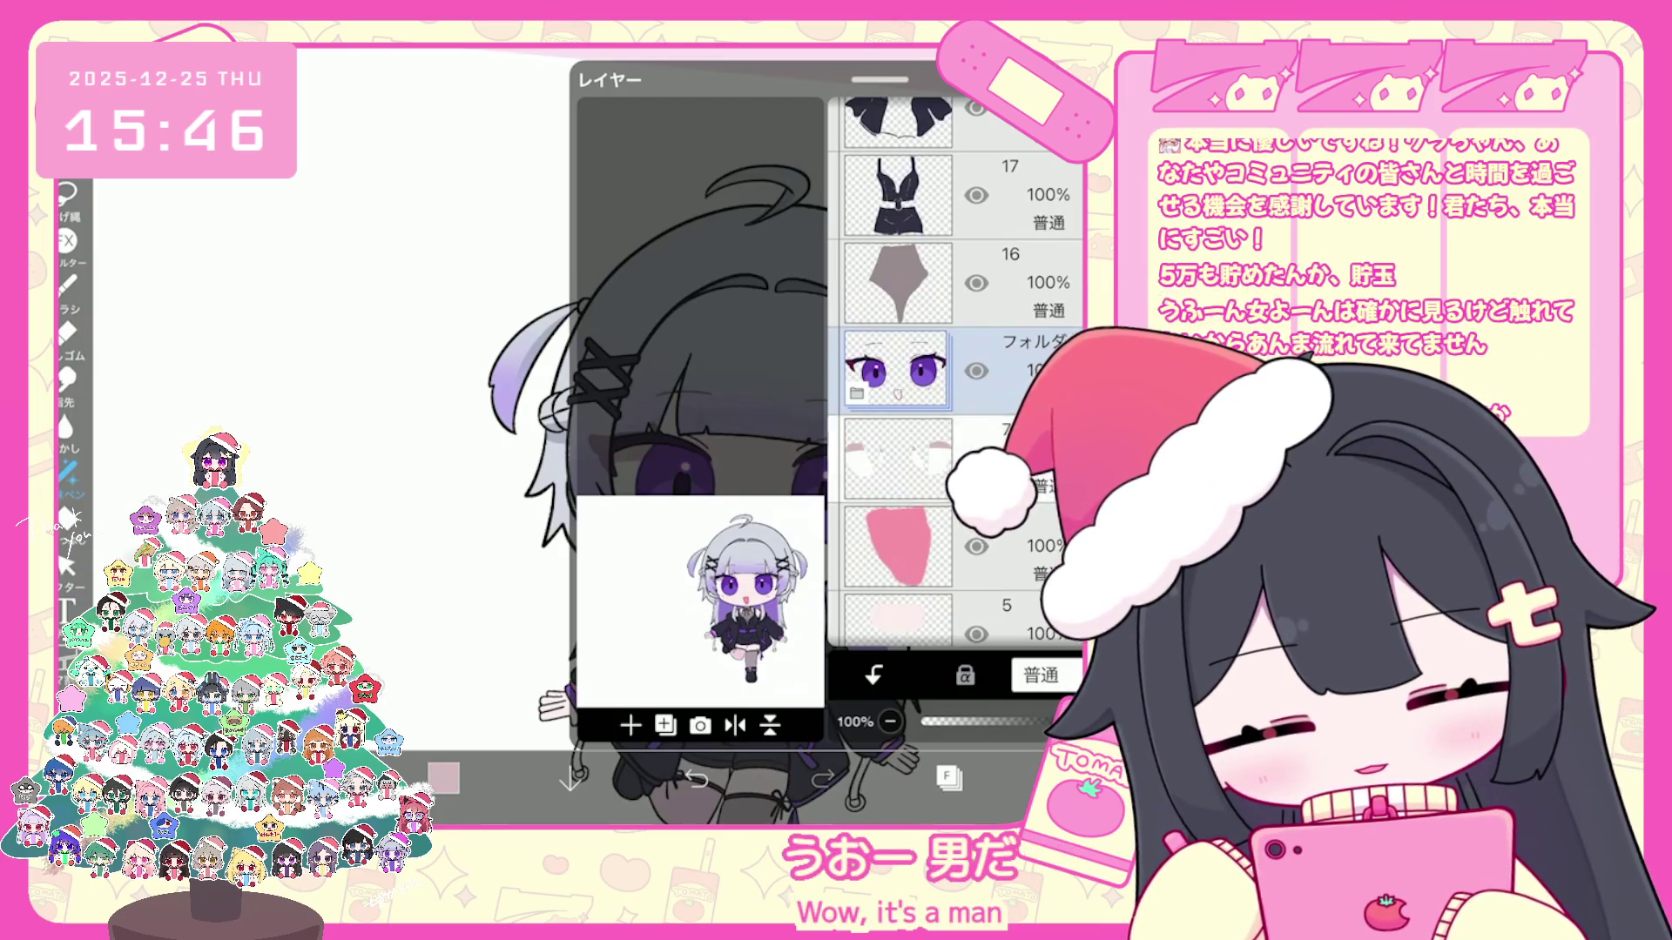
# Step: Add empty layer 6 to the face-parts stack and clip it to the layer below
pyautogui.click(632, 725)
pyautogui.click(873, 675)
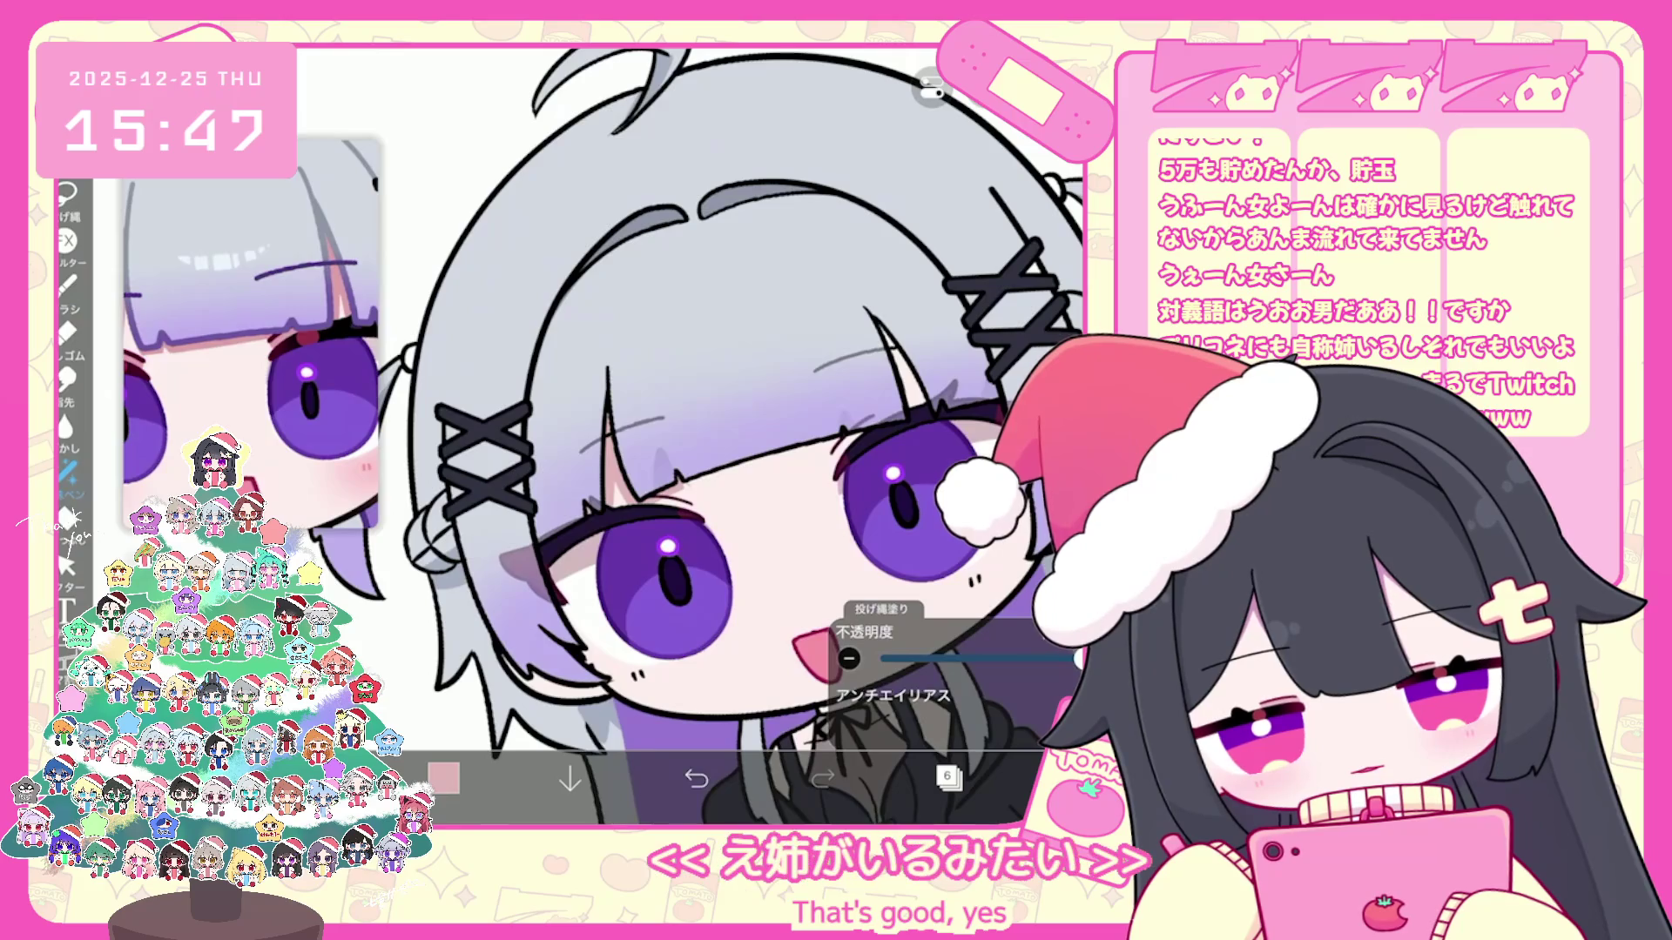
pyautogui.hotkey('ctrl', 'z')
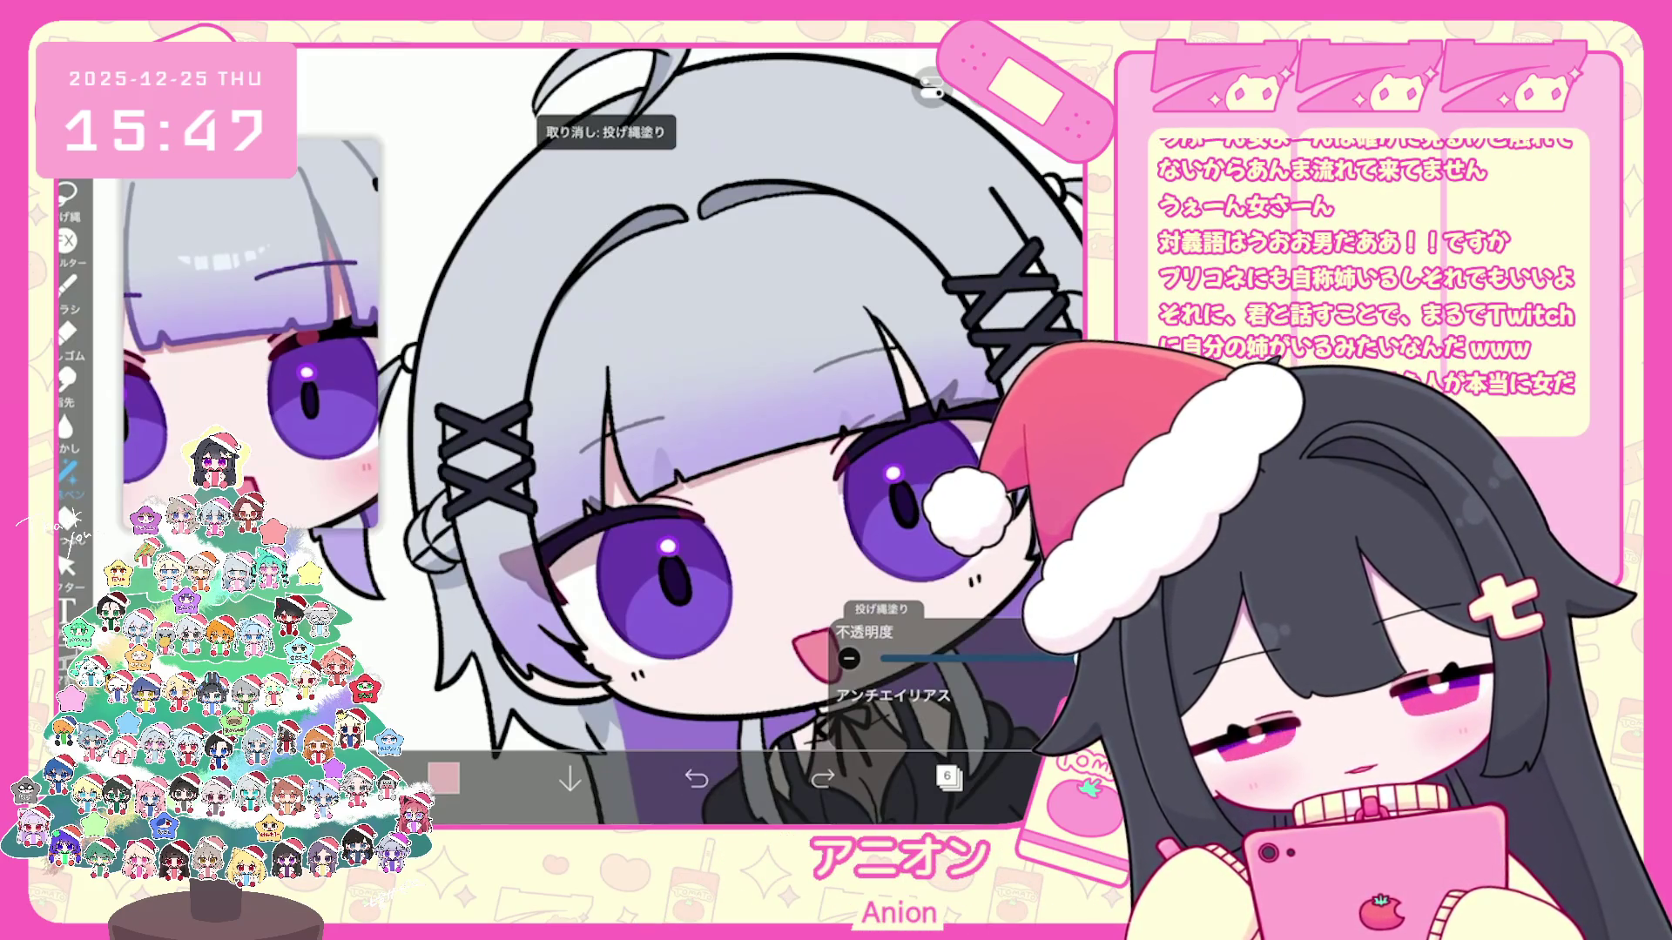
pyautogui.scroll(2, 731, 431)
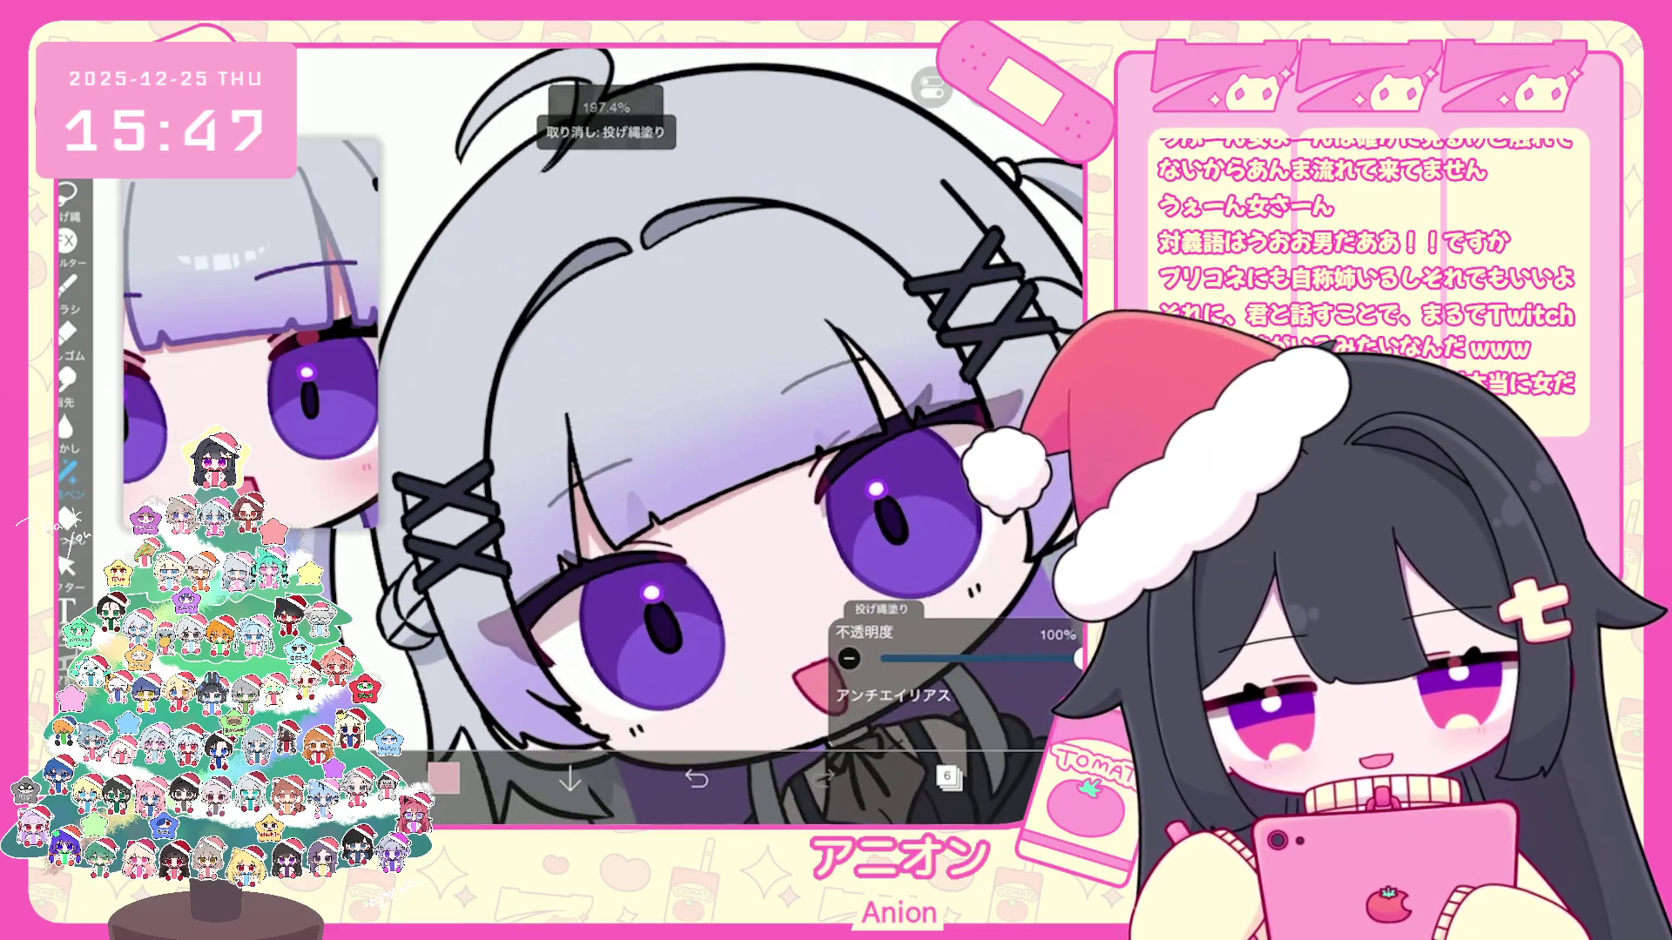
pyautogui.scroll(2, 692, 431)
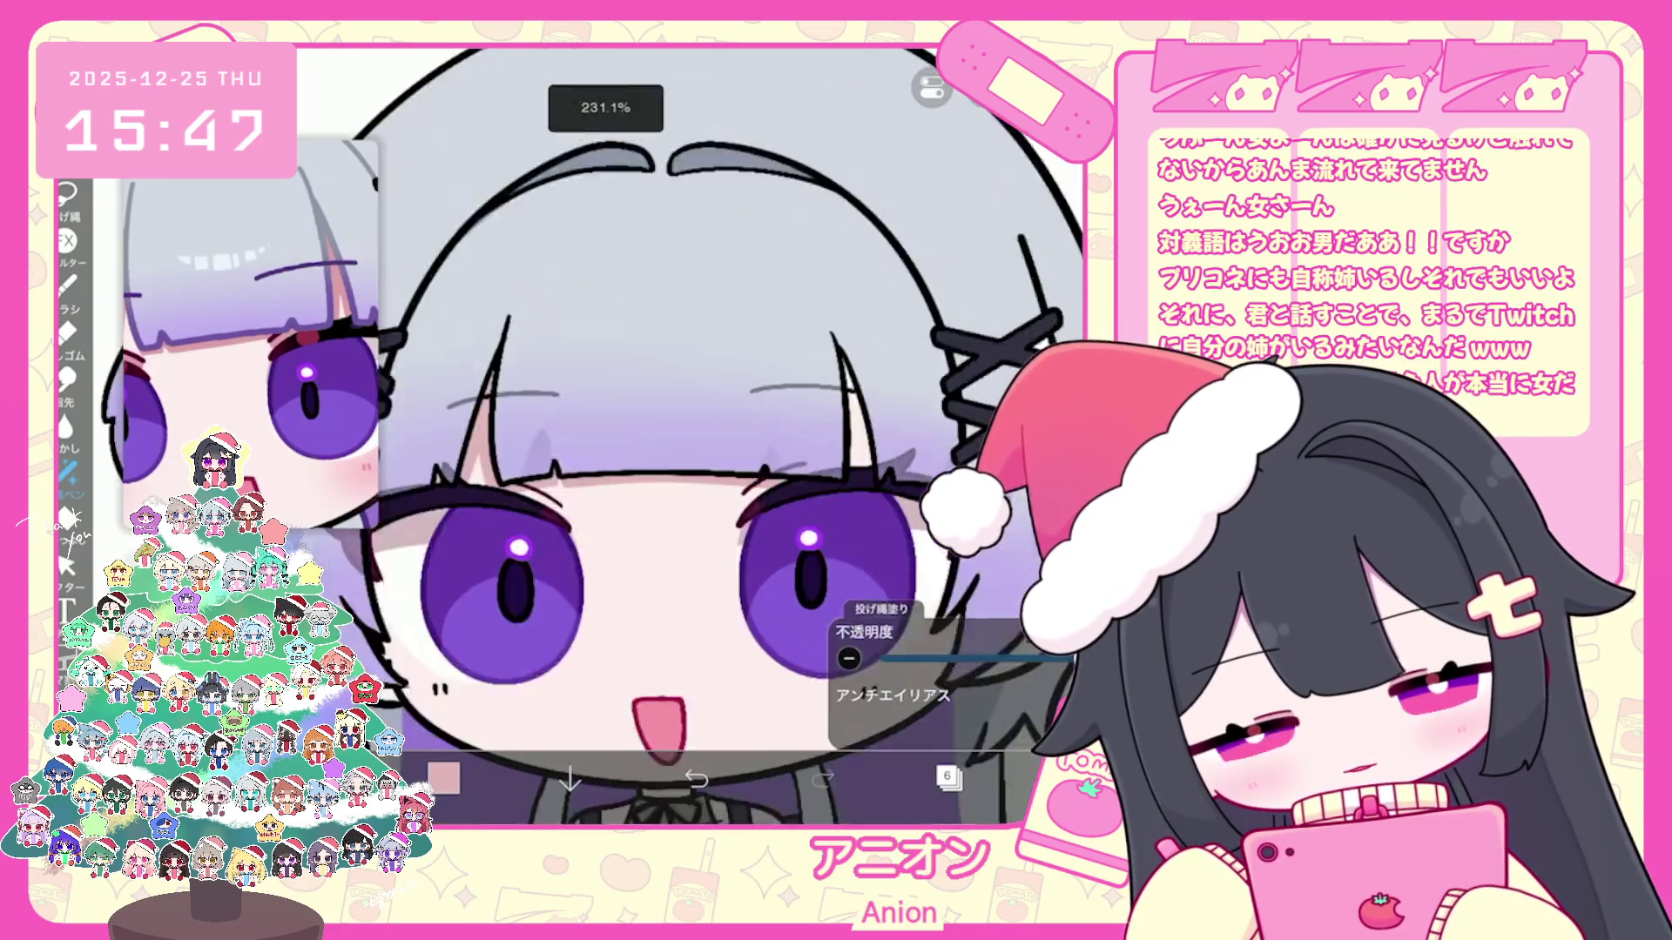
pyautogui.scroll(1, 692, 431)
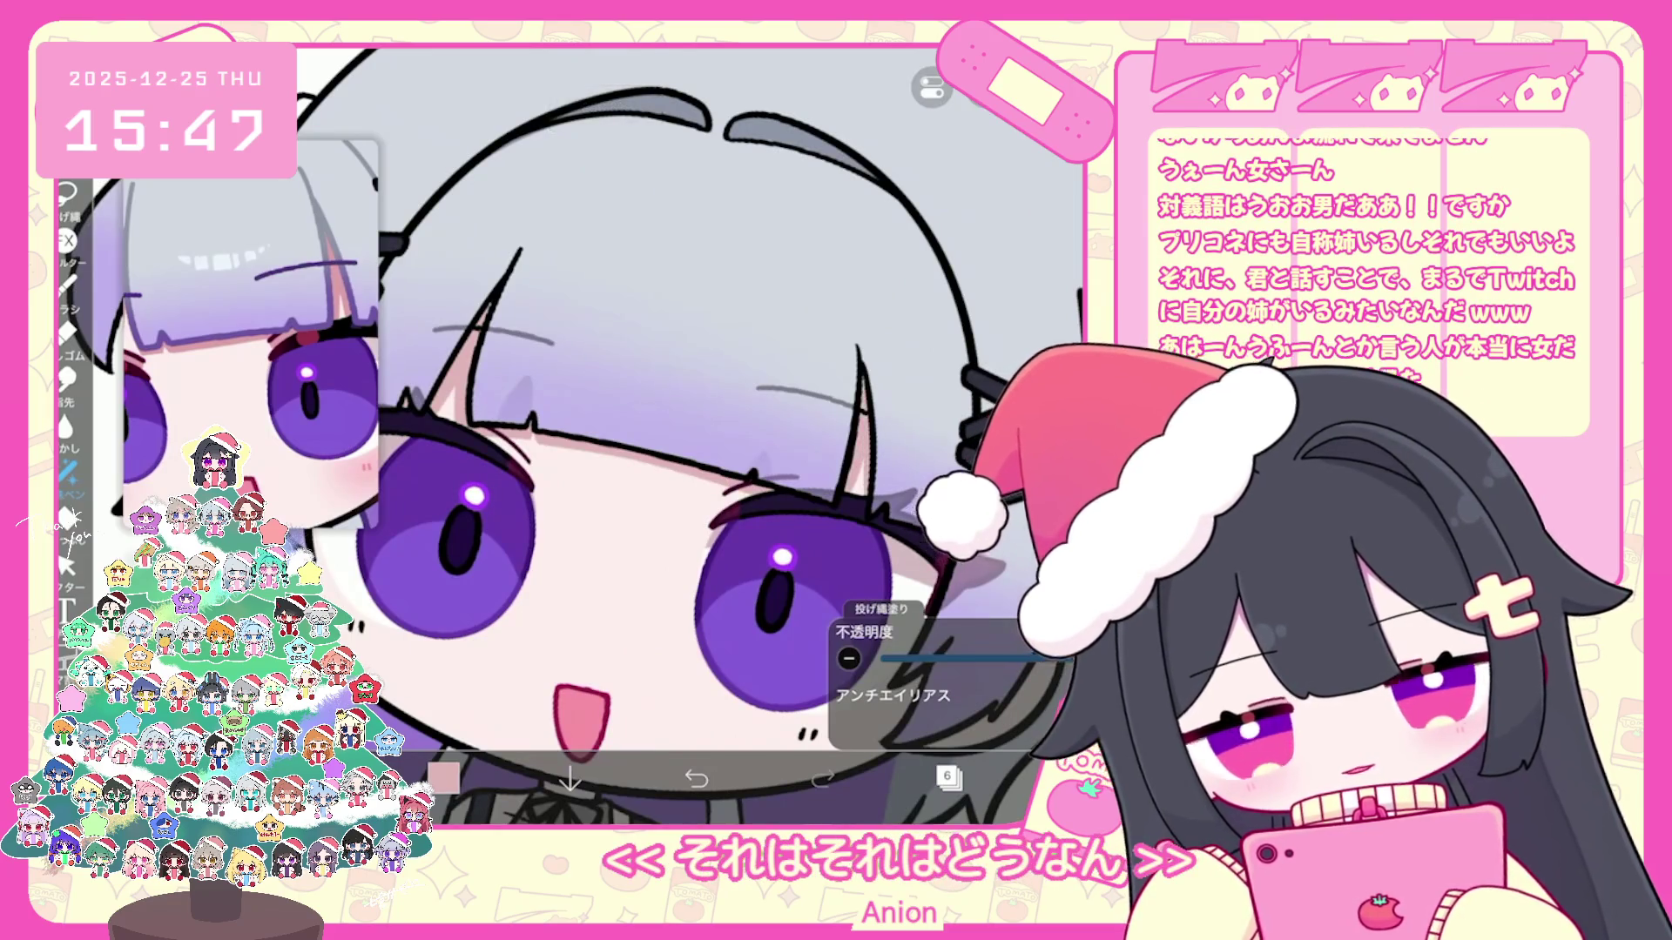
pyautogui.scroll(1, 692, 431)
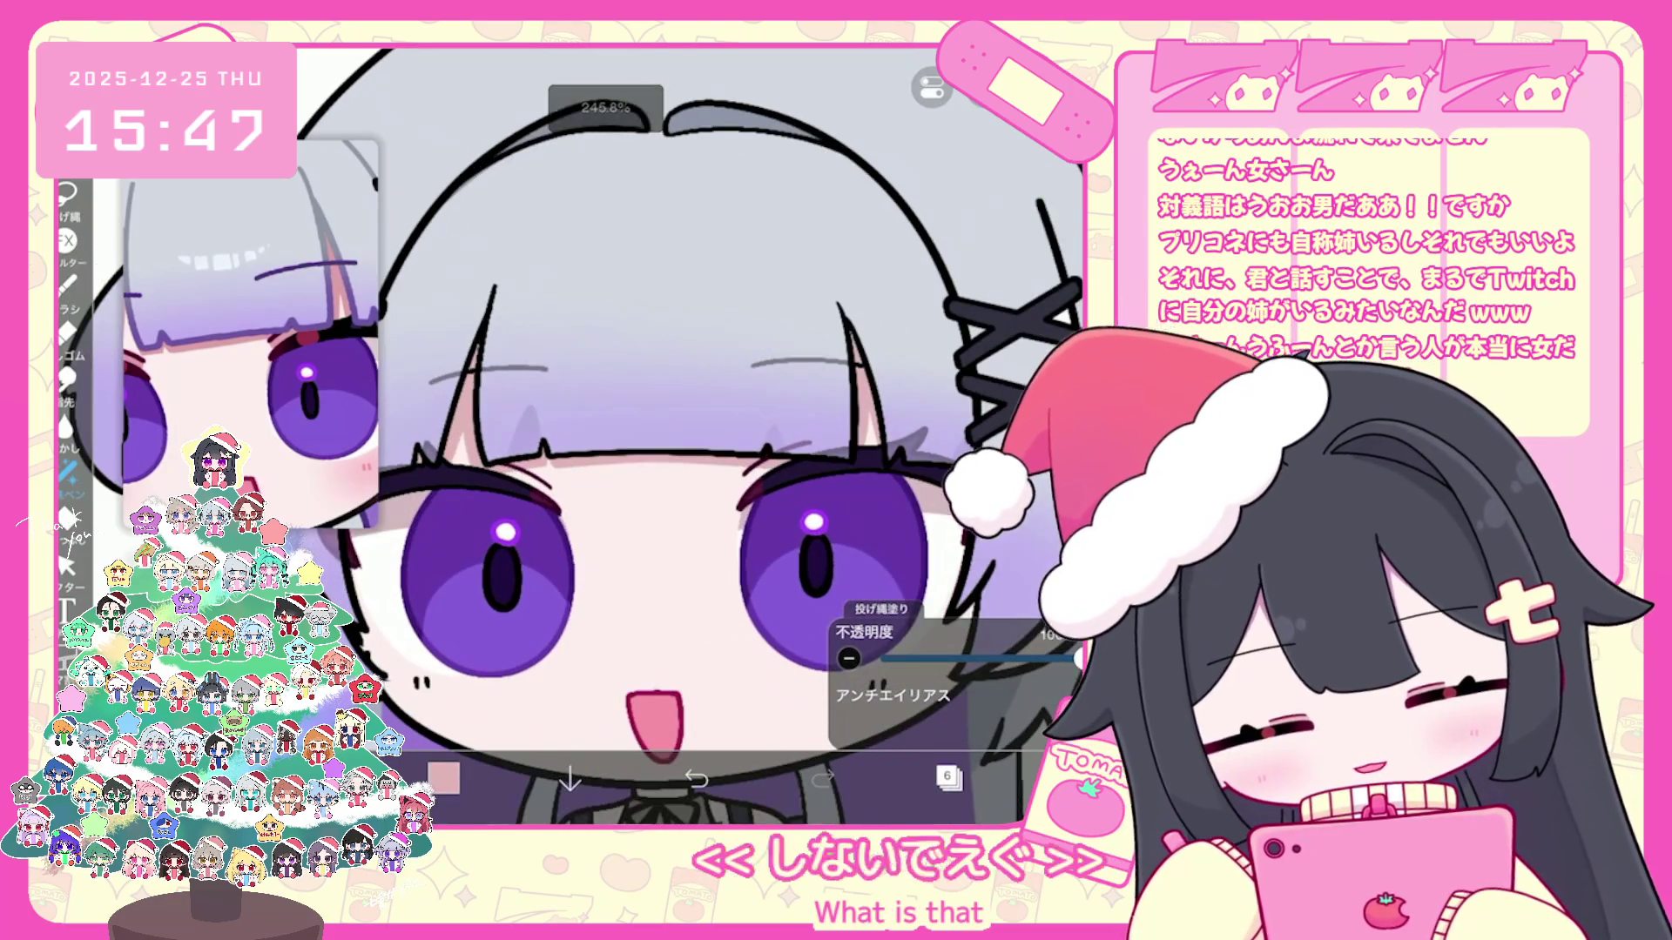
pyautogui.hotkey('ctrl', 'z')
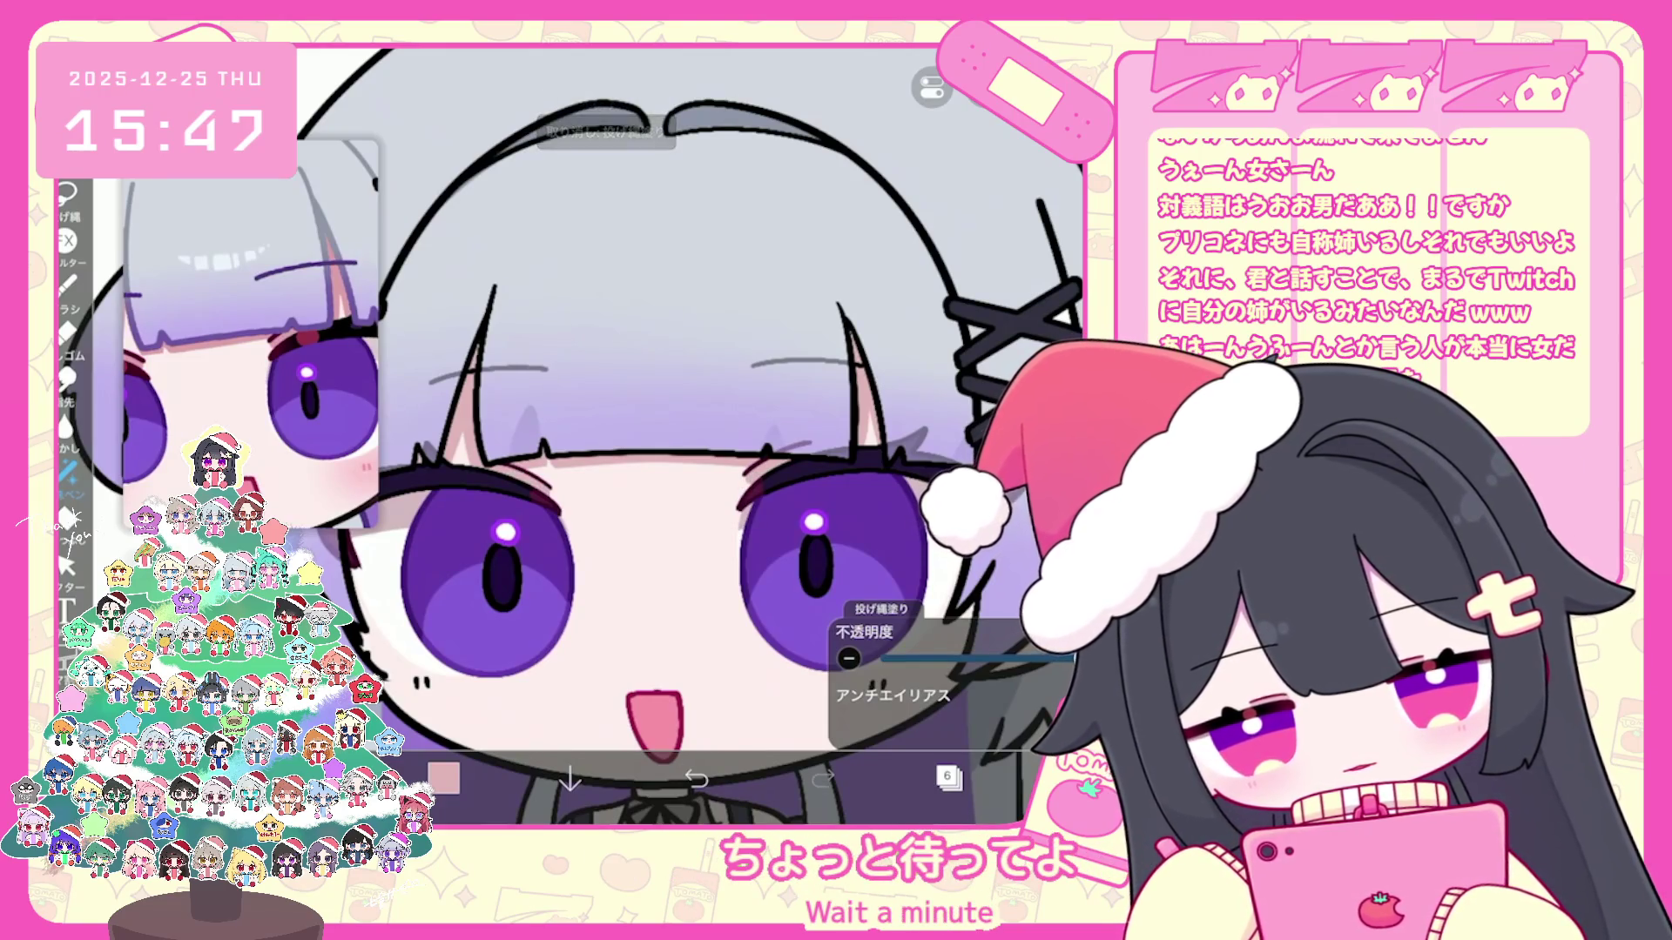
pyautogui.scroll(-1, 692, 432)
pyautogui.scroll(1, 693, 431)
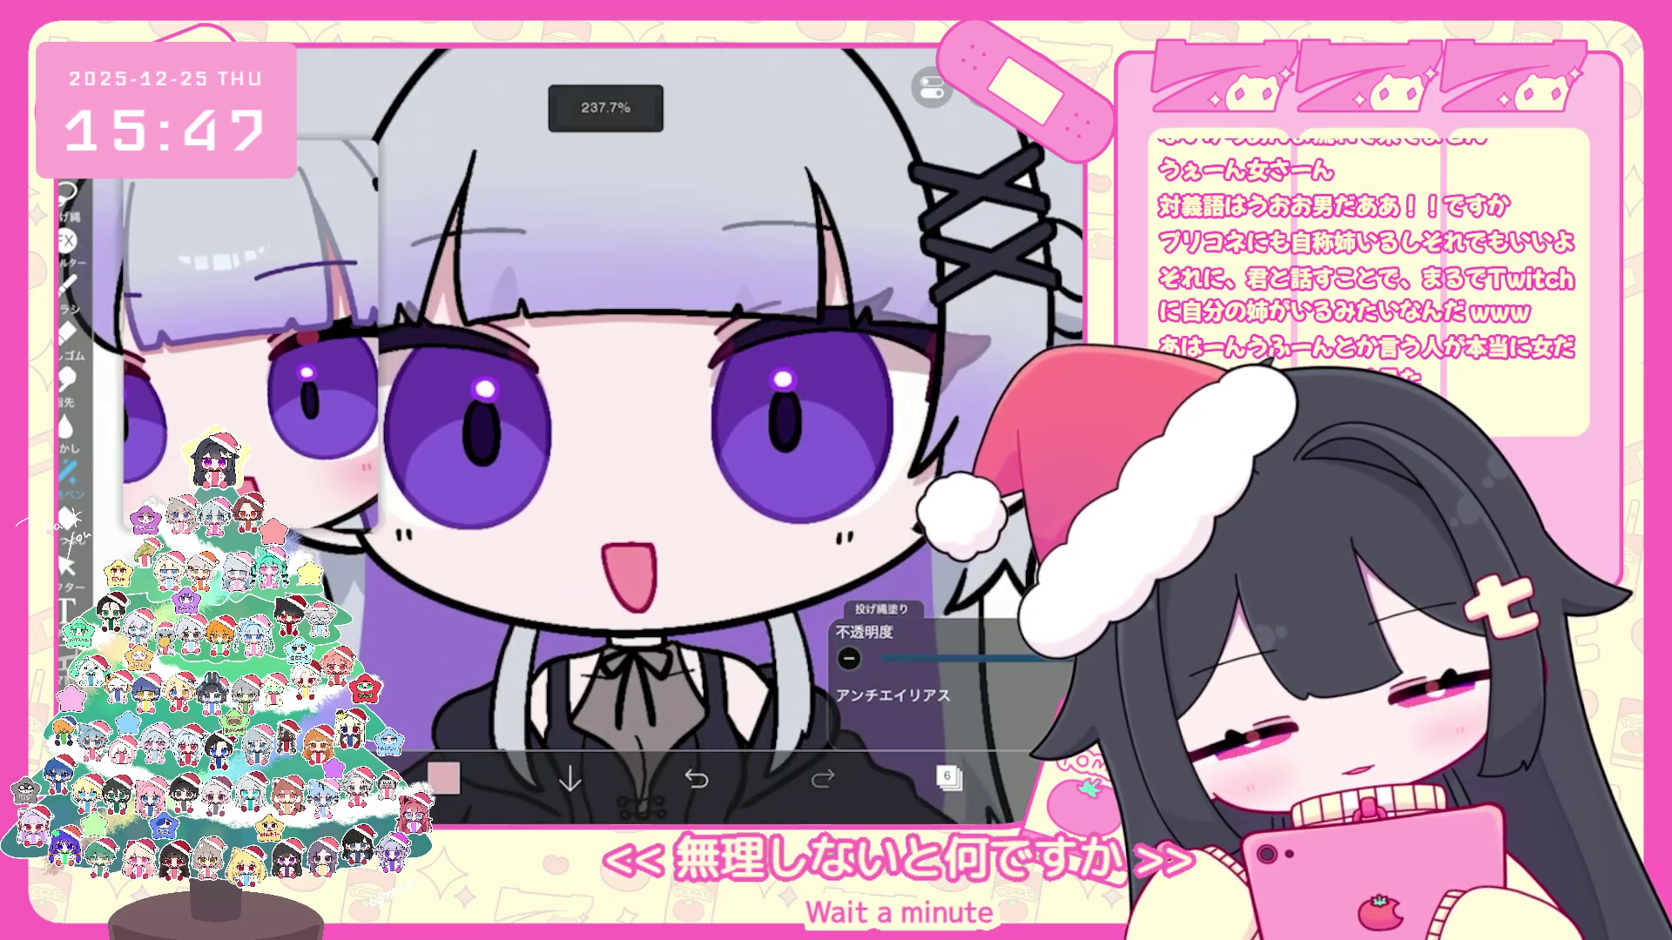
pyautogui.scroll(-1, 692, 431)
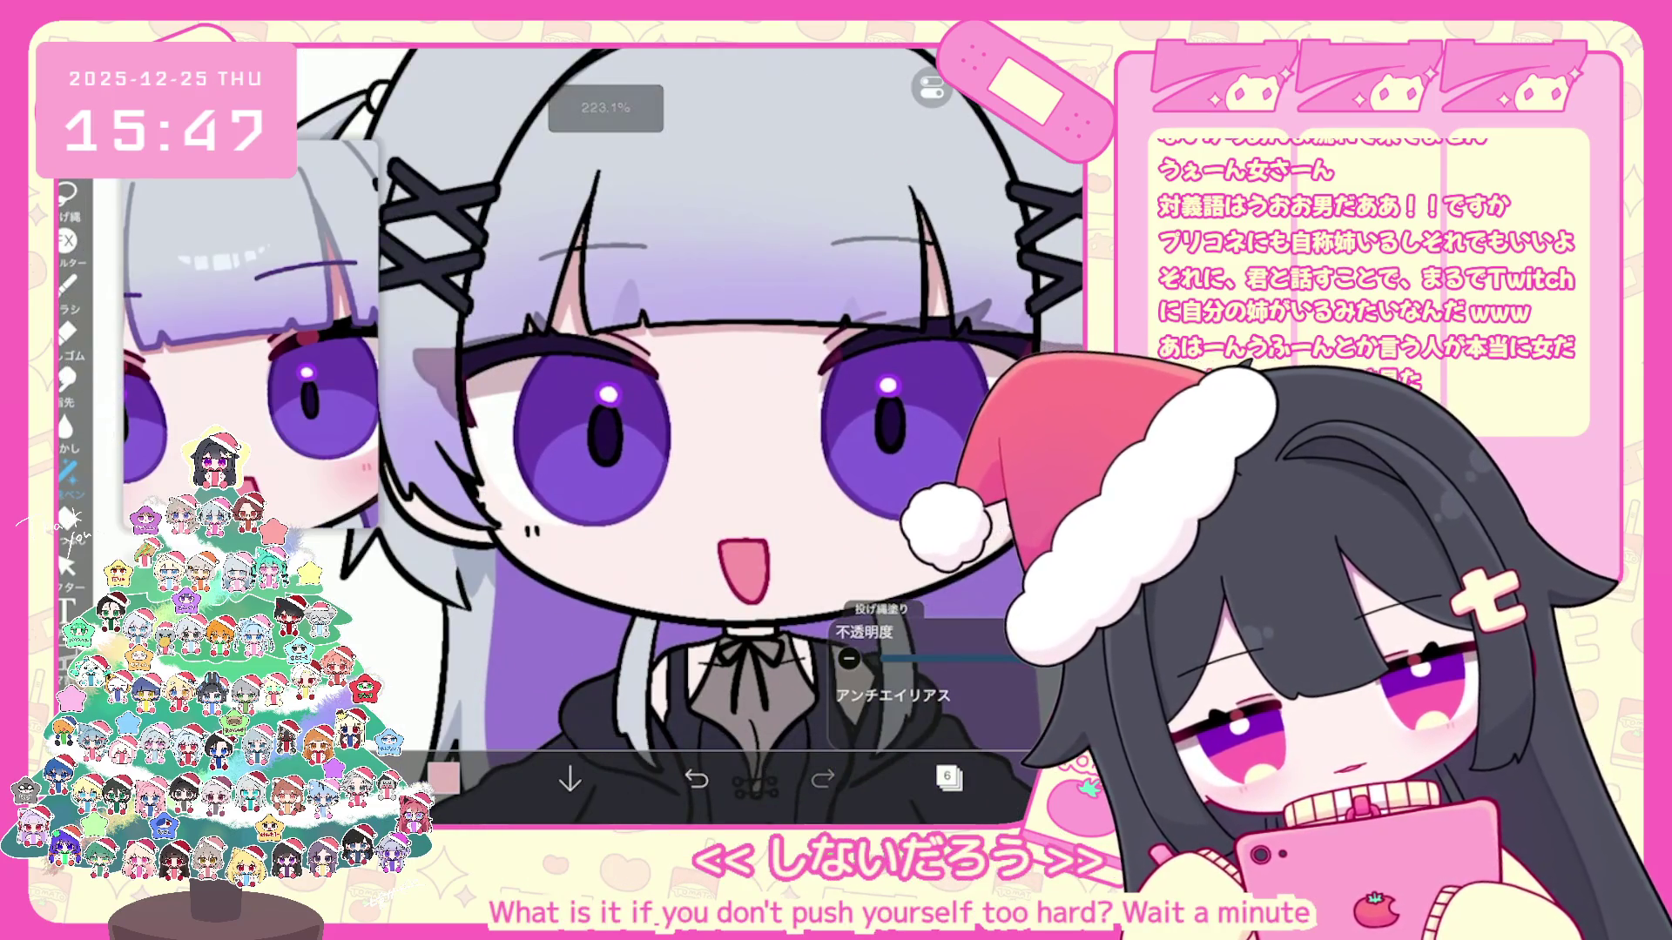
pyautogui.scroll(1, 693, 431)
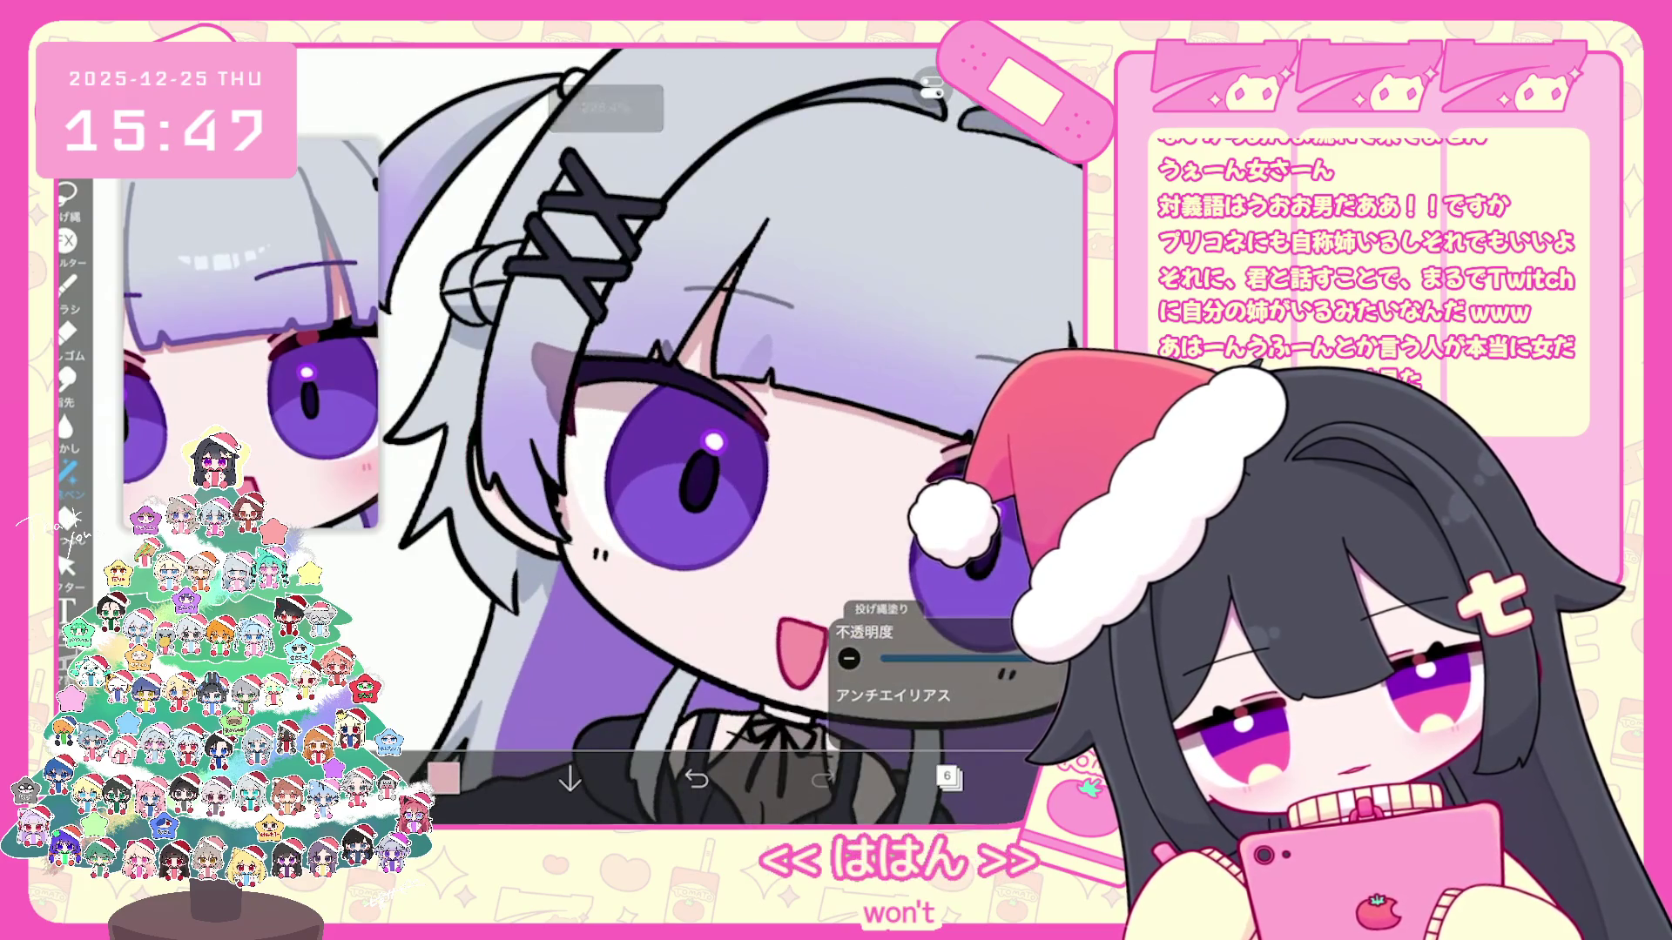
pyautogui.scroll(-3, 732, 430)
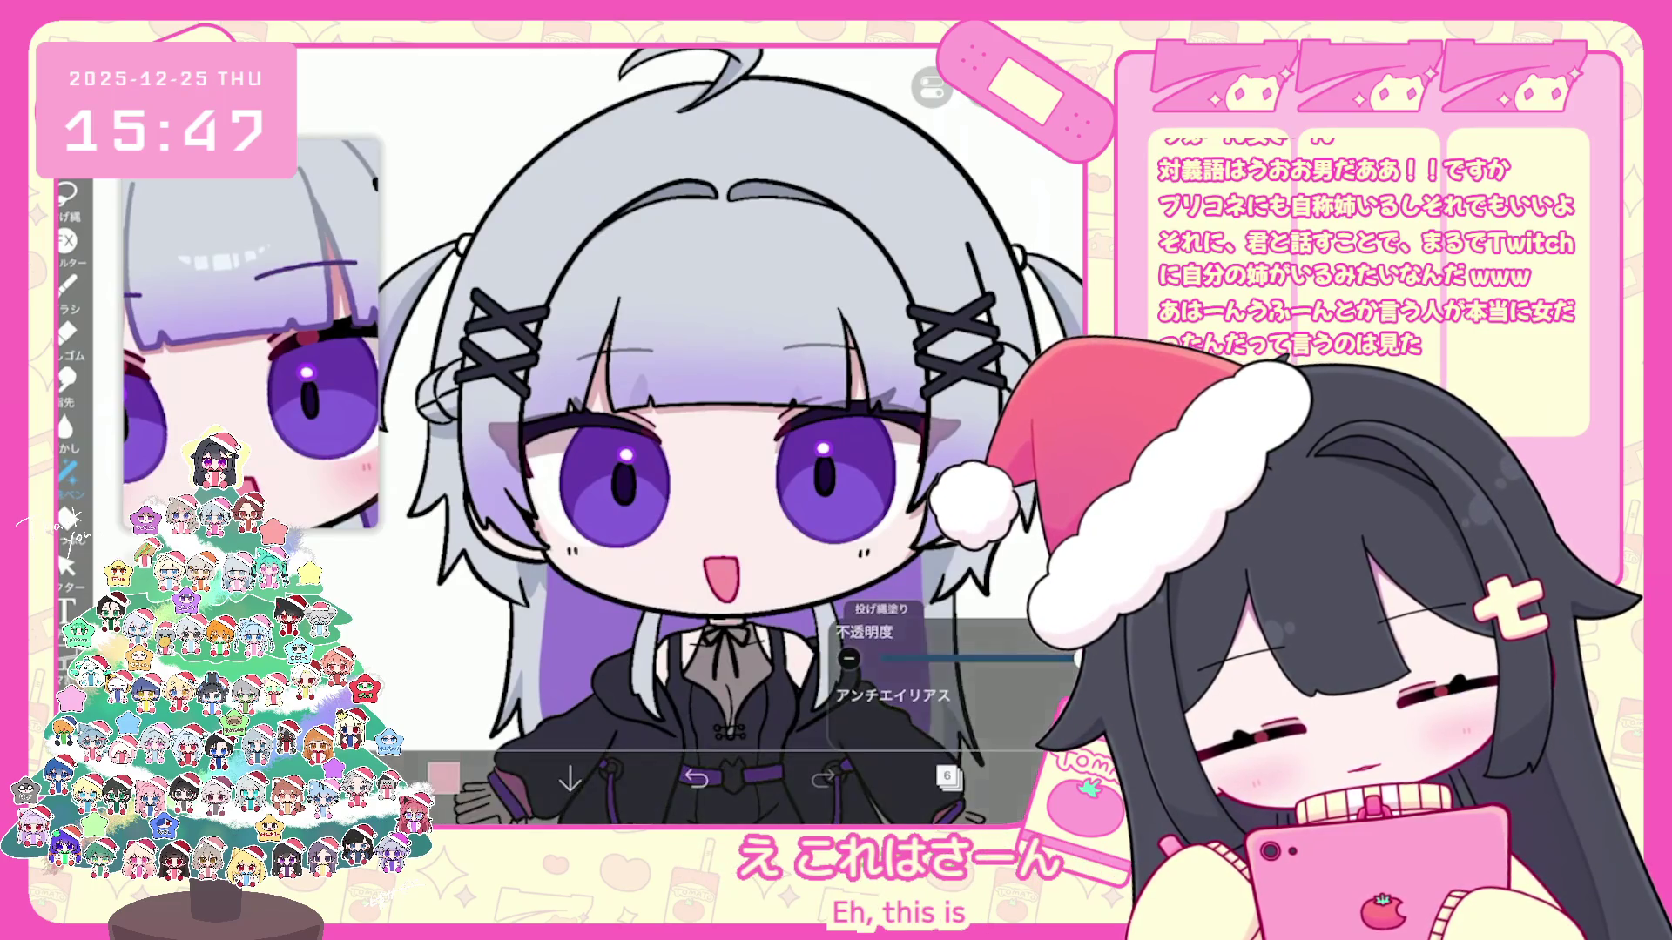
pyautogui.scroll(-3, 731, 431)
pyautogui.scroll(3, 732, 431)
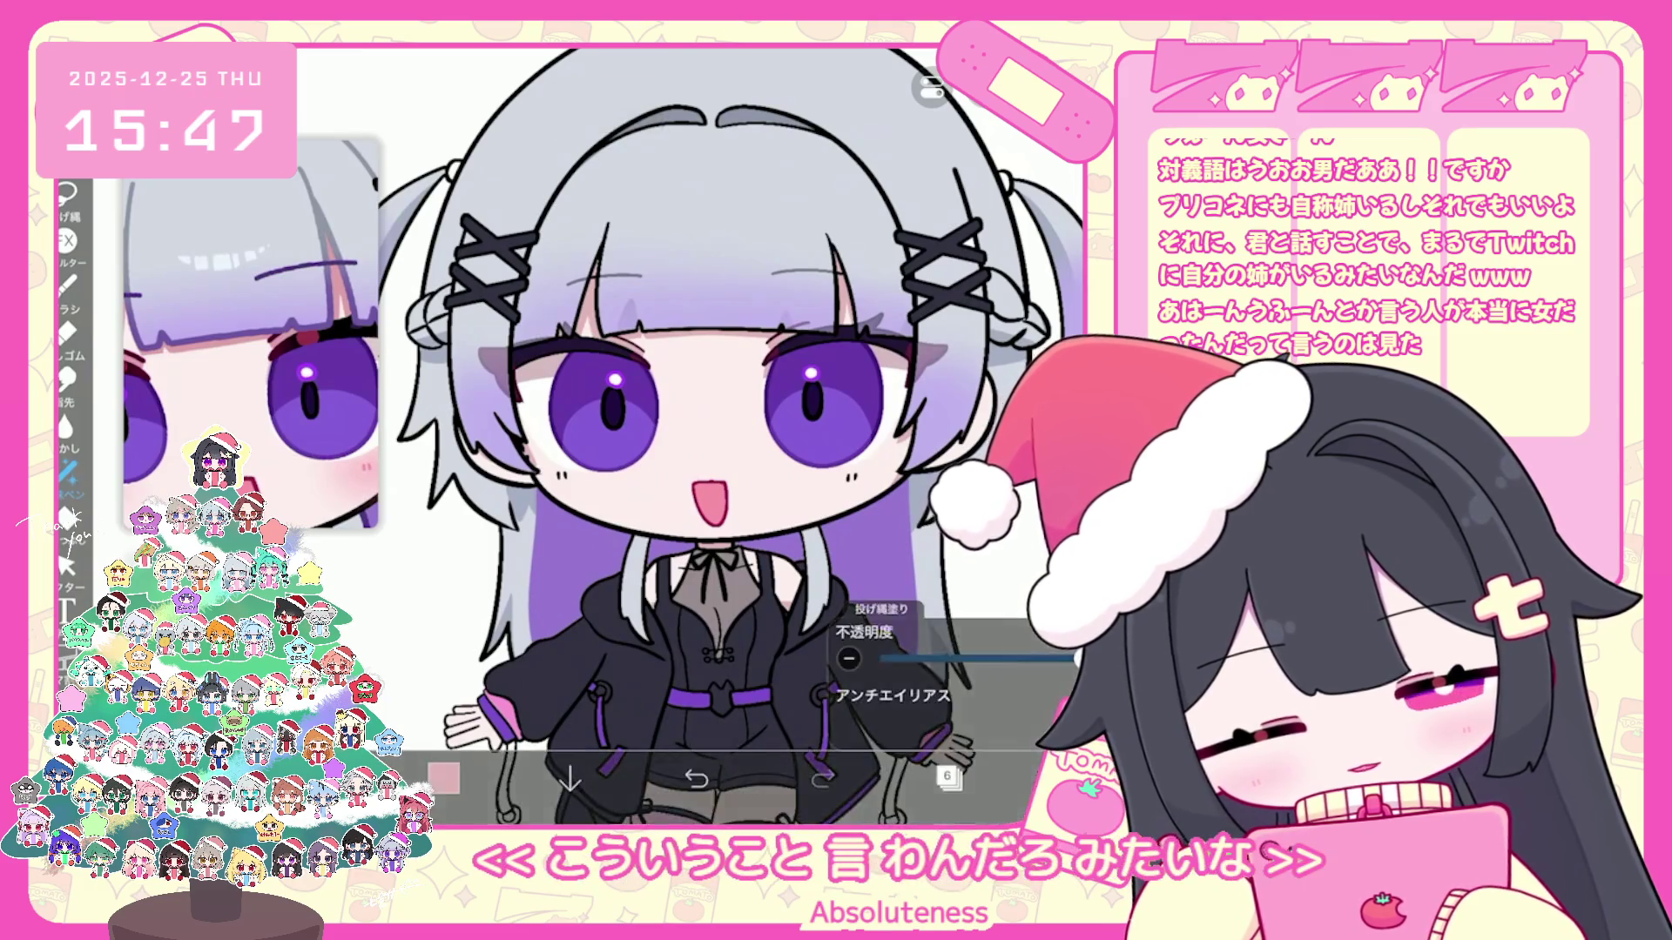
pyautogui.scroll(-2, 732, 431)
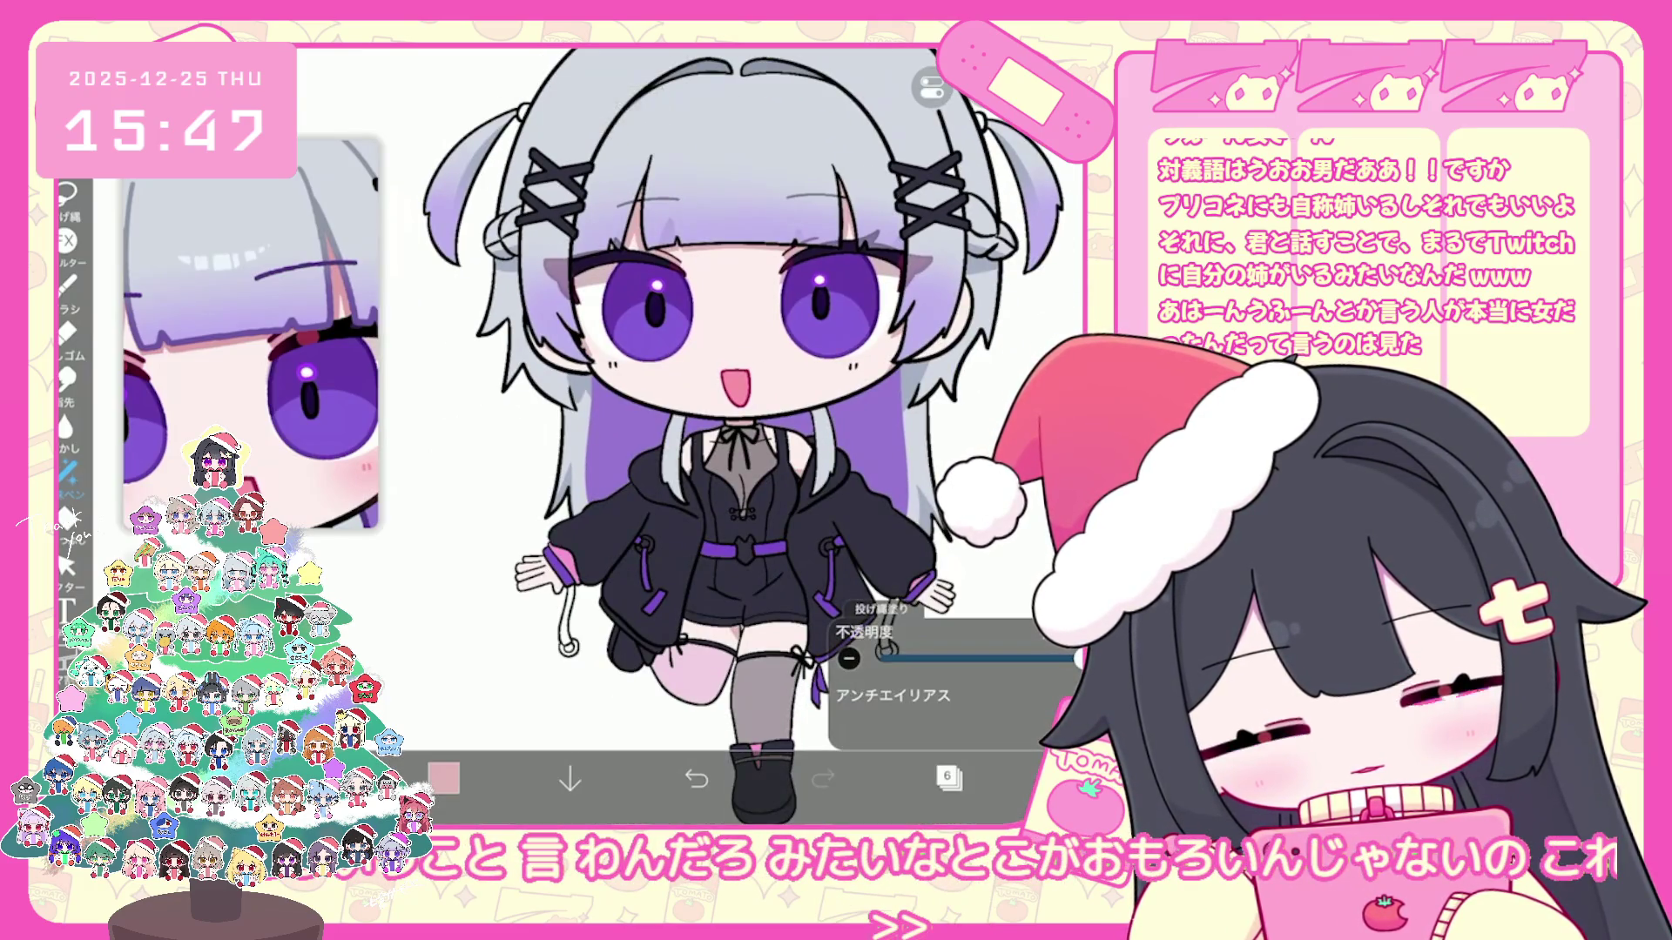
pyautogui.hotkey('ctrl', 'z')
pyautogui.scroll(3, 693, 431)
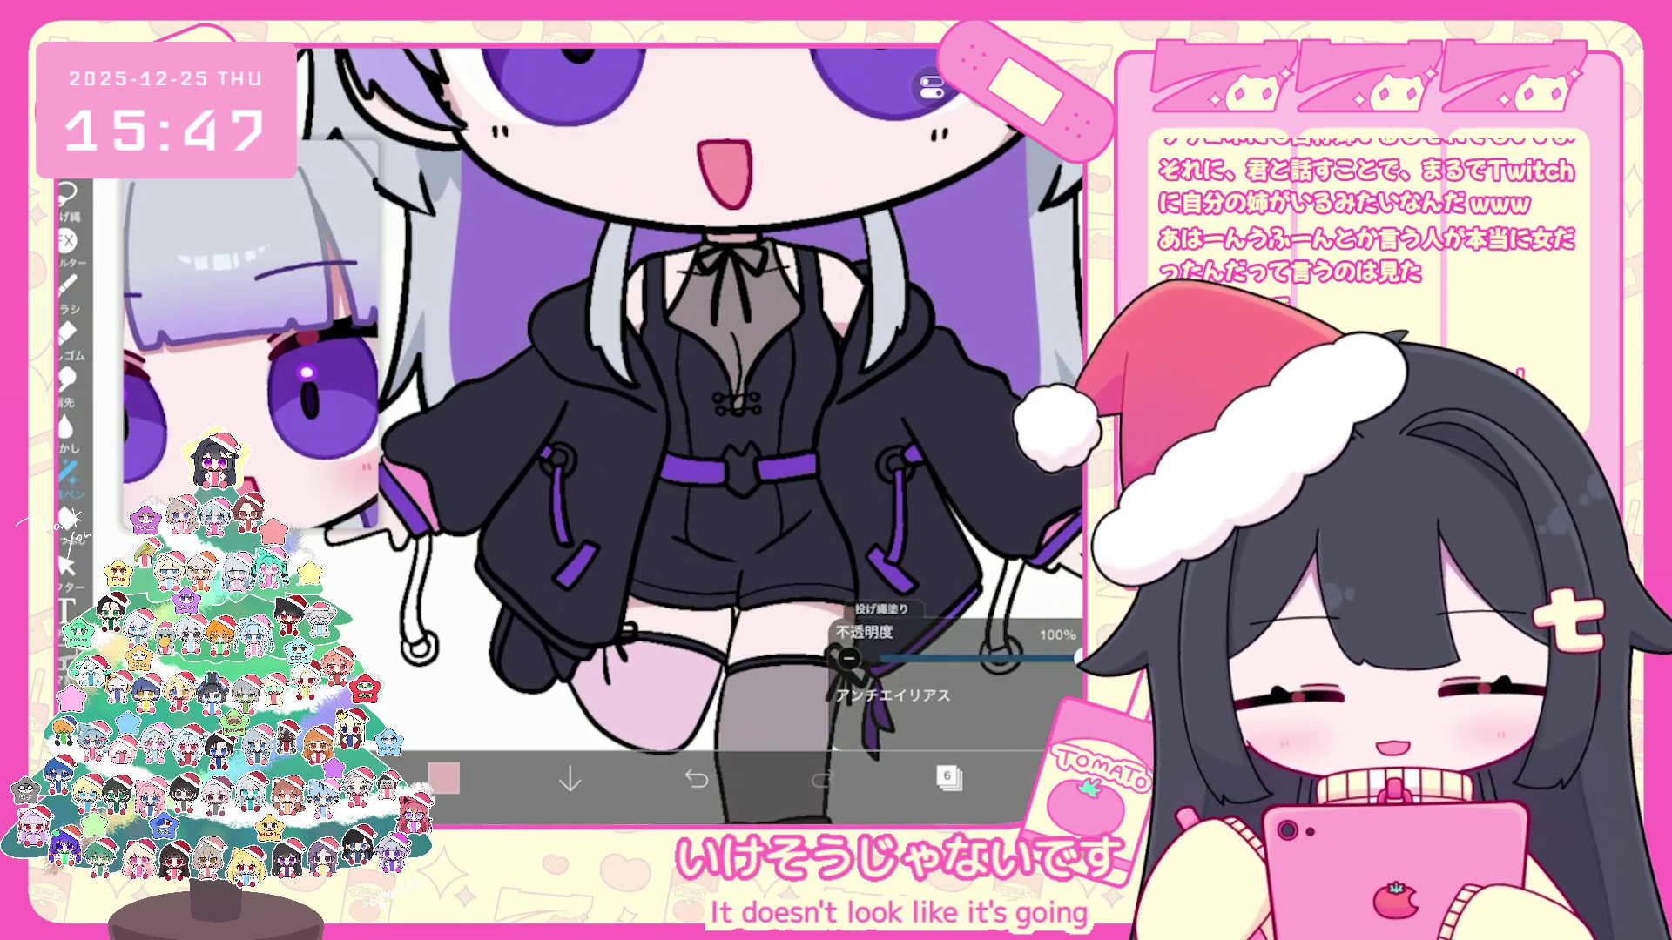
pyautogui.scroll(-2, 692, 432)
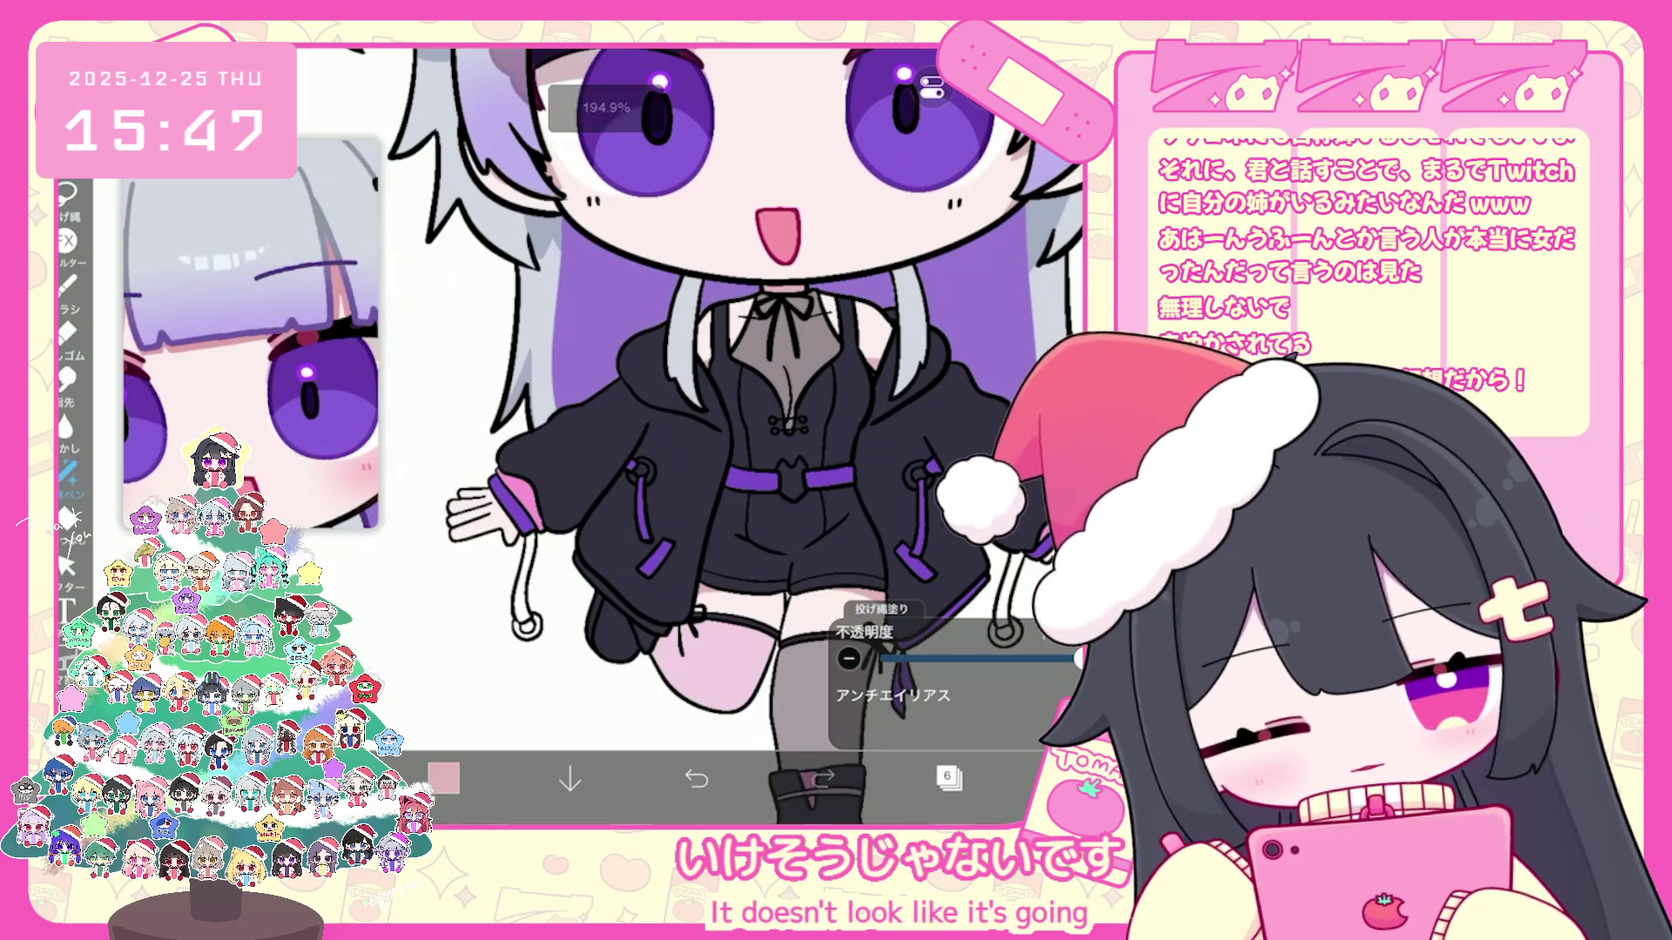
pyautogui.hotkey('ctrl', 'z')
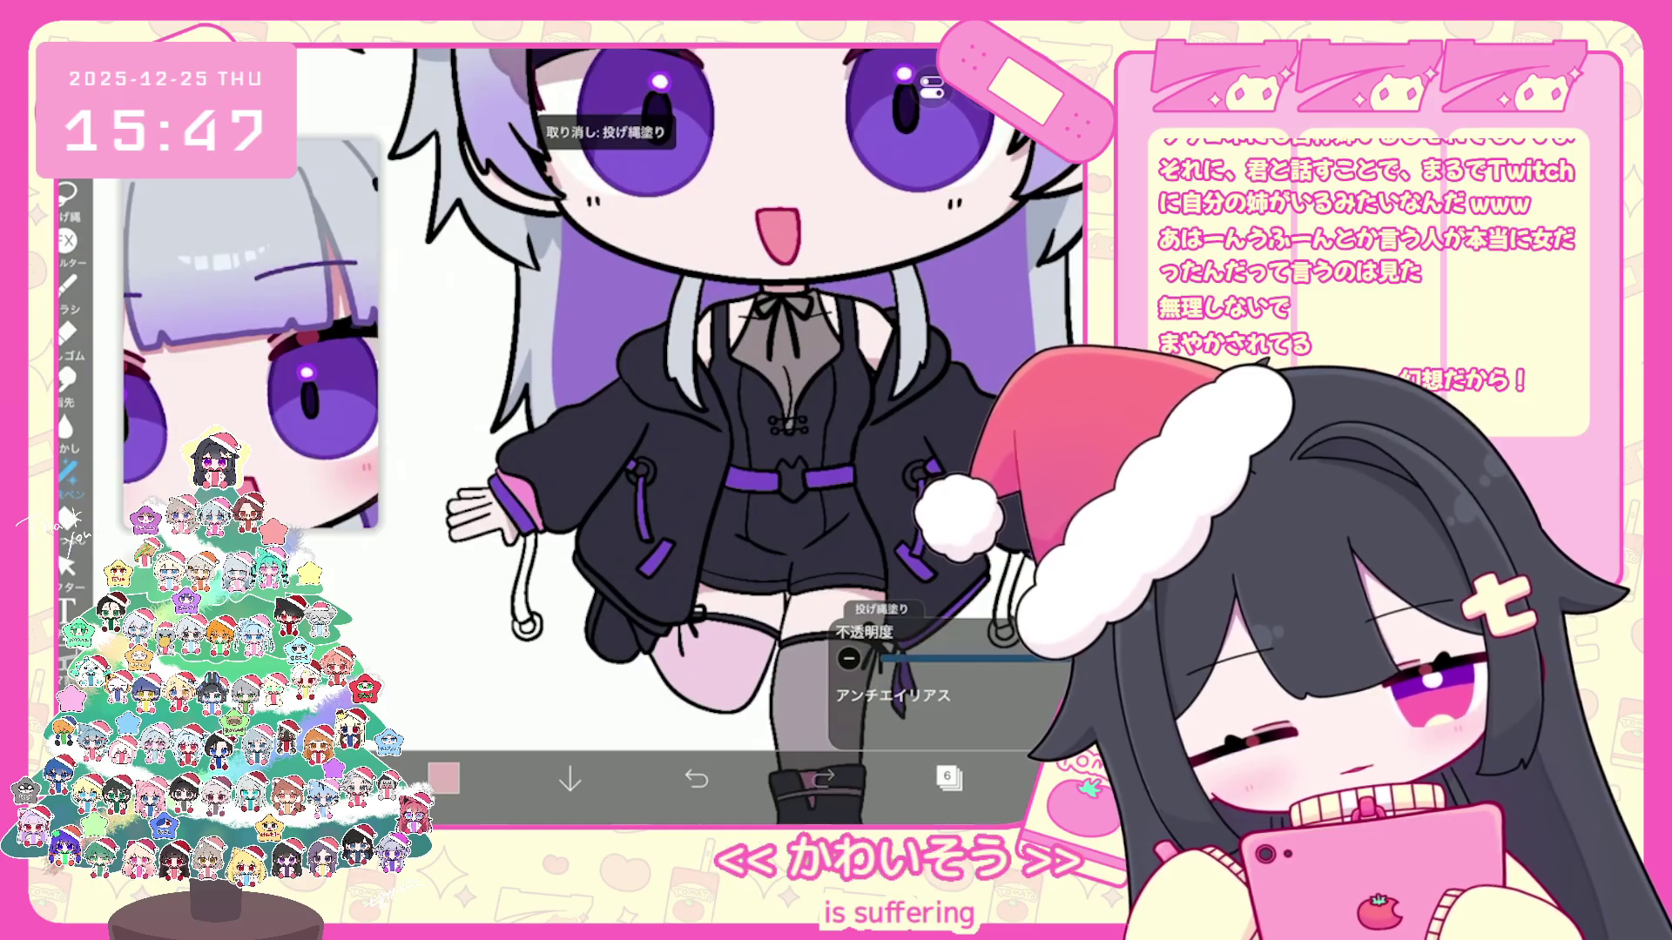
pyautogui.scroll(-2, 692, 431)
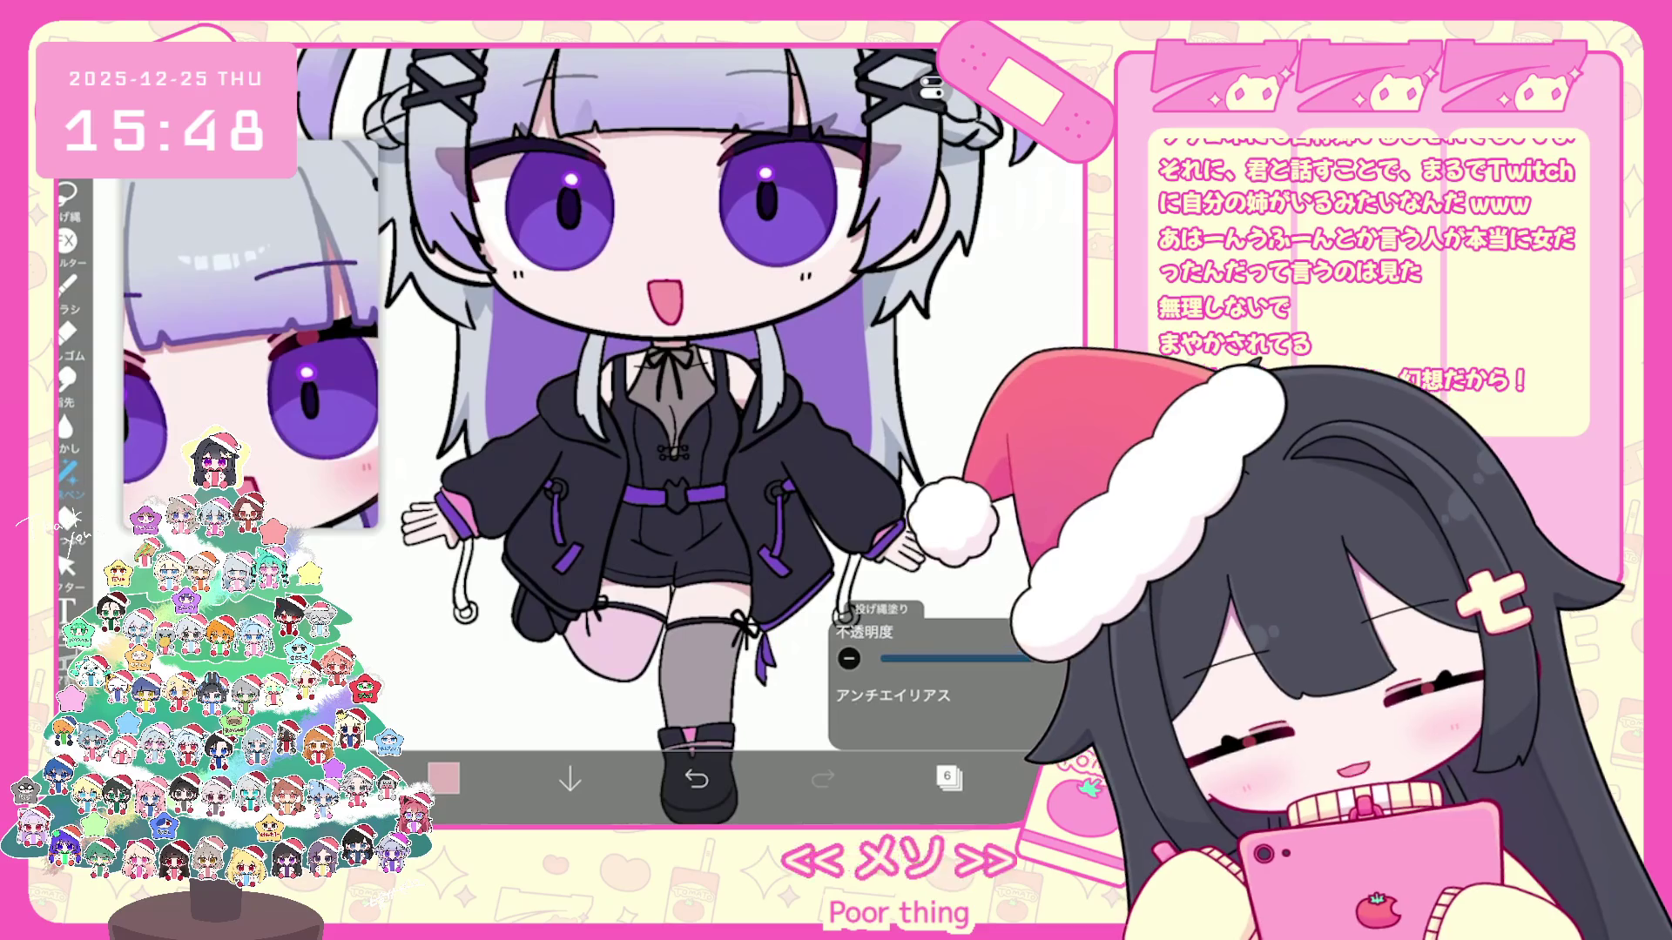
# Step: Move to the pink mouth layer 7 and bring up the colour window showing #FF9AA4
pyautogui.click(948, 778)
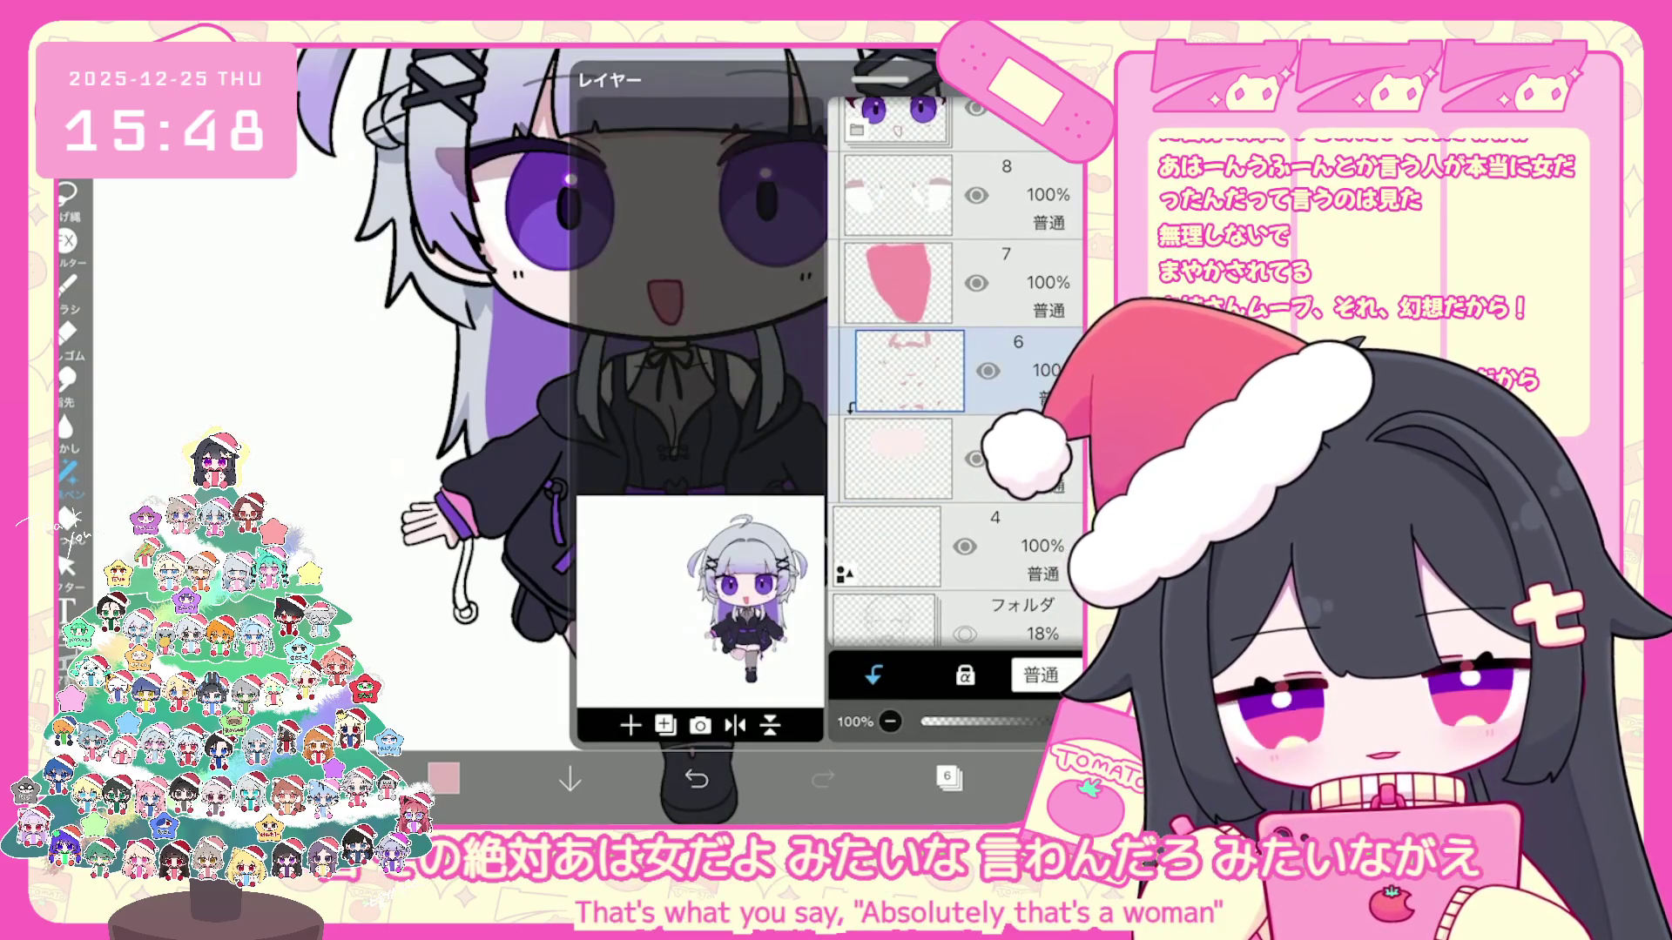
pyautogui.scroll(5, 956, 379)
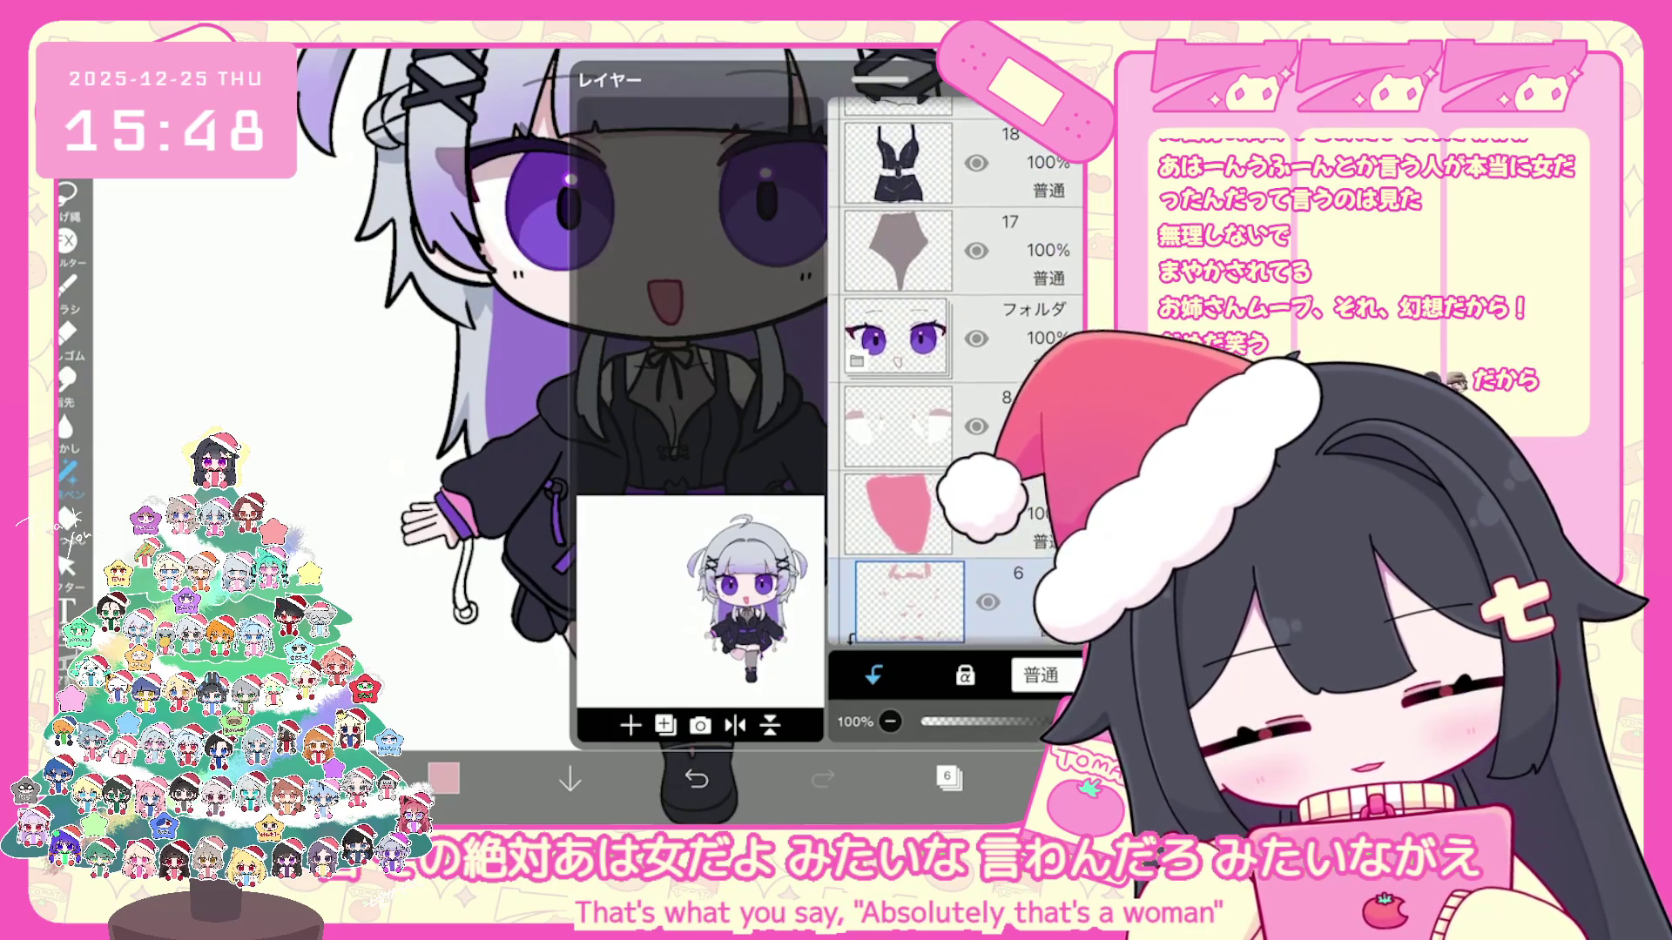
pyautogui.scroll(-4, 956, 379)
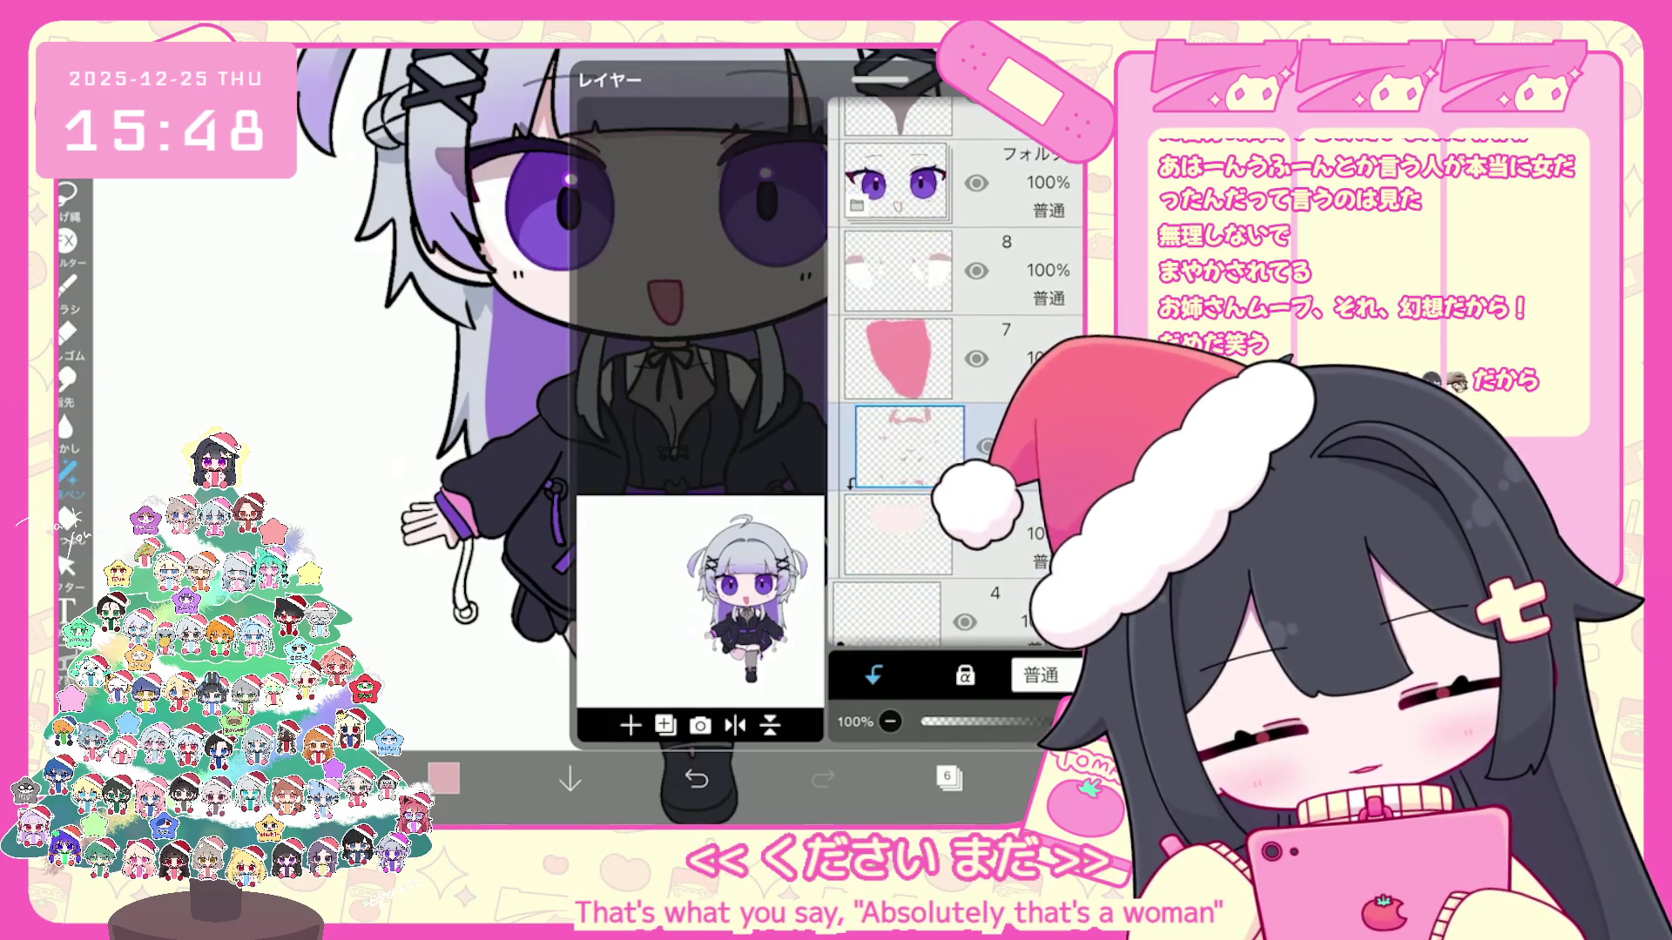
pyautogui.click(443, 780)
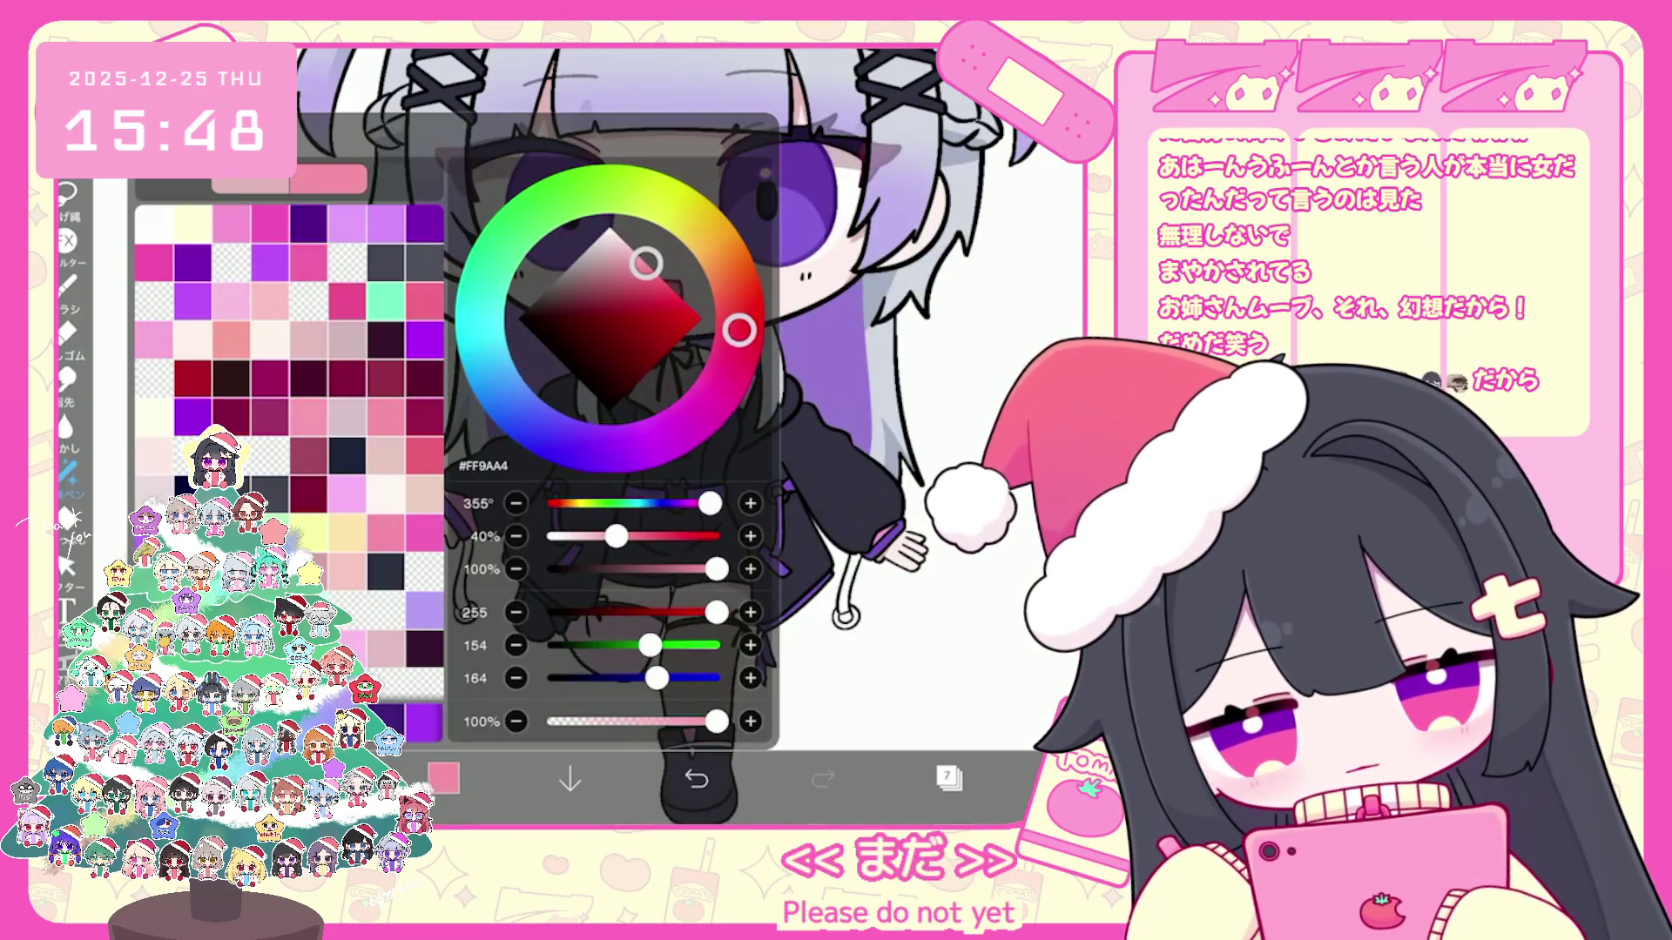
# Step: Return to the brush, tilt the canvas, and undo the last brush strokes
pyautogui.click(68, 294)
pyautogui.click(68, 294)
pyautogui.scroll(3, 693, 431)
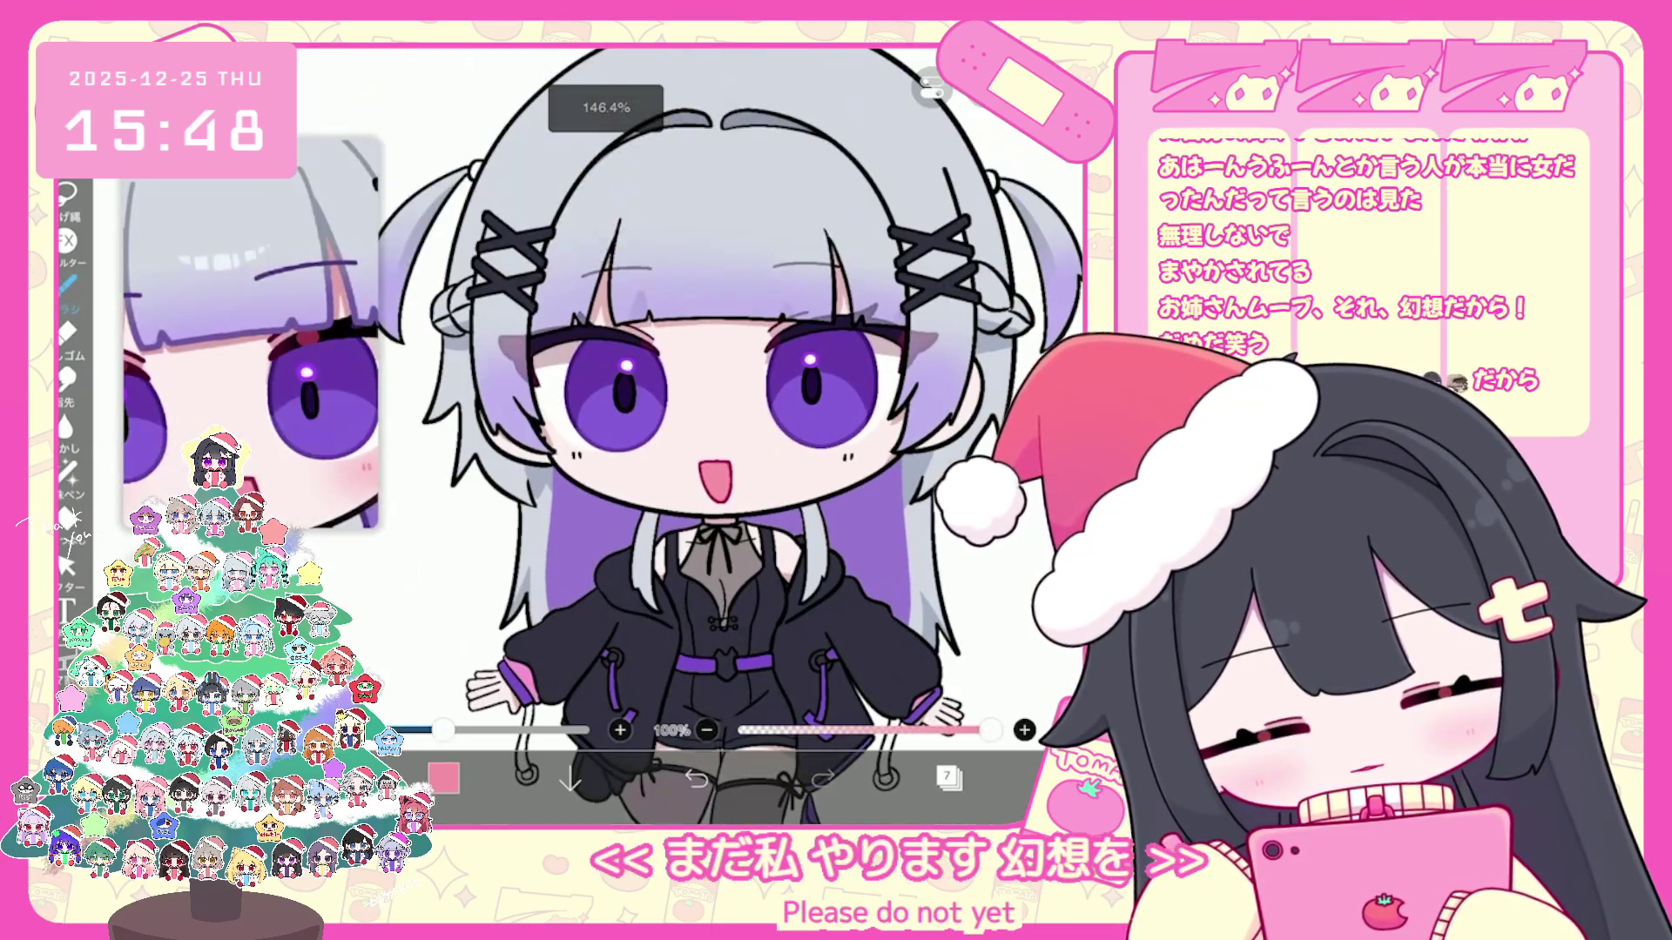
pyautogui.moveTo(731, 431); pyautogui.dragTo(784, 391)
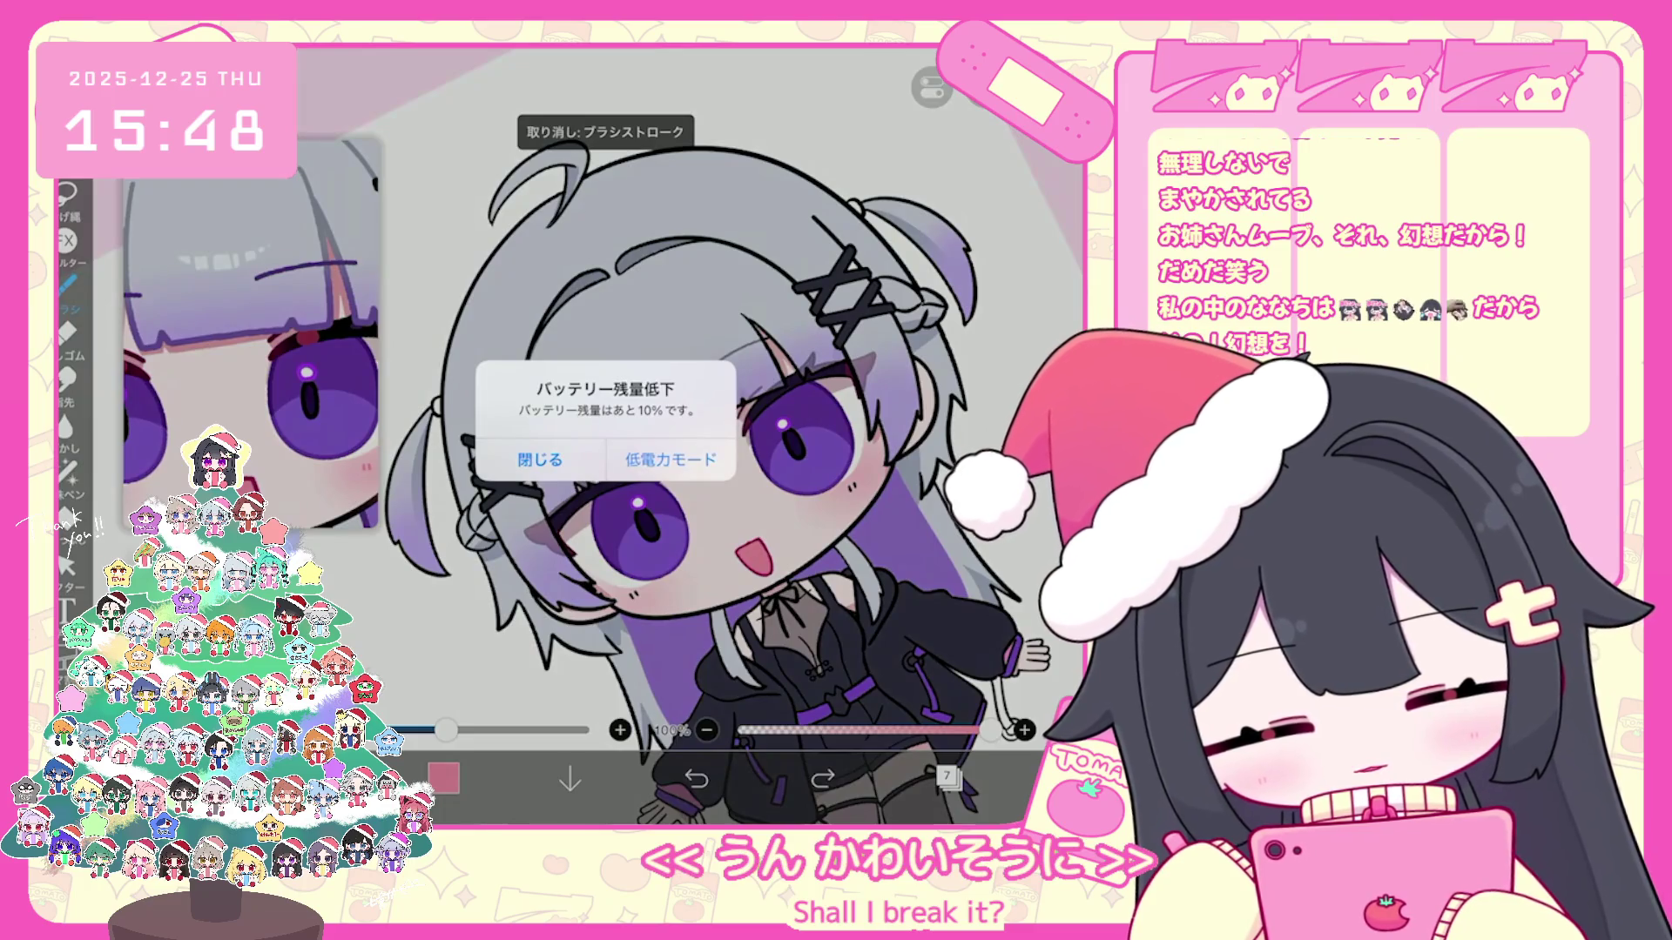
pyautogui.click(544, 463)
pyautogui.hotkey('ctrl', 'z')
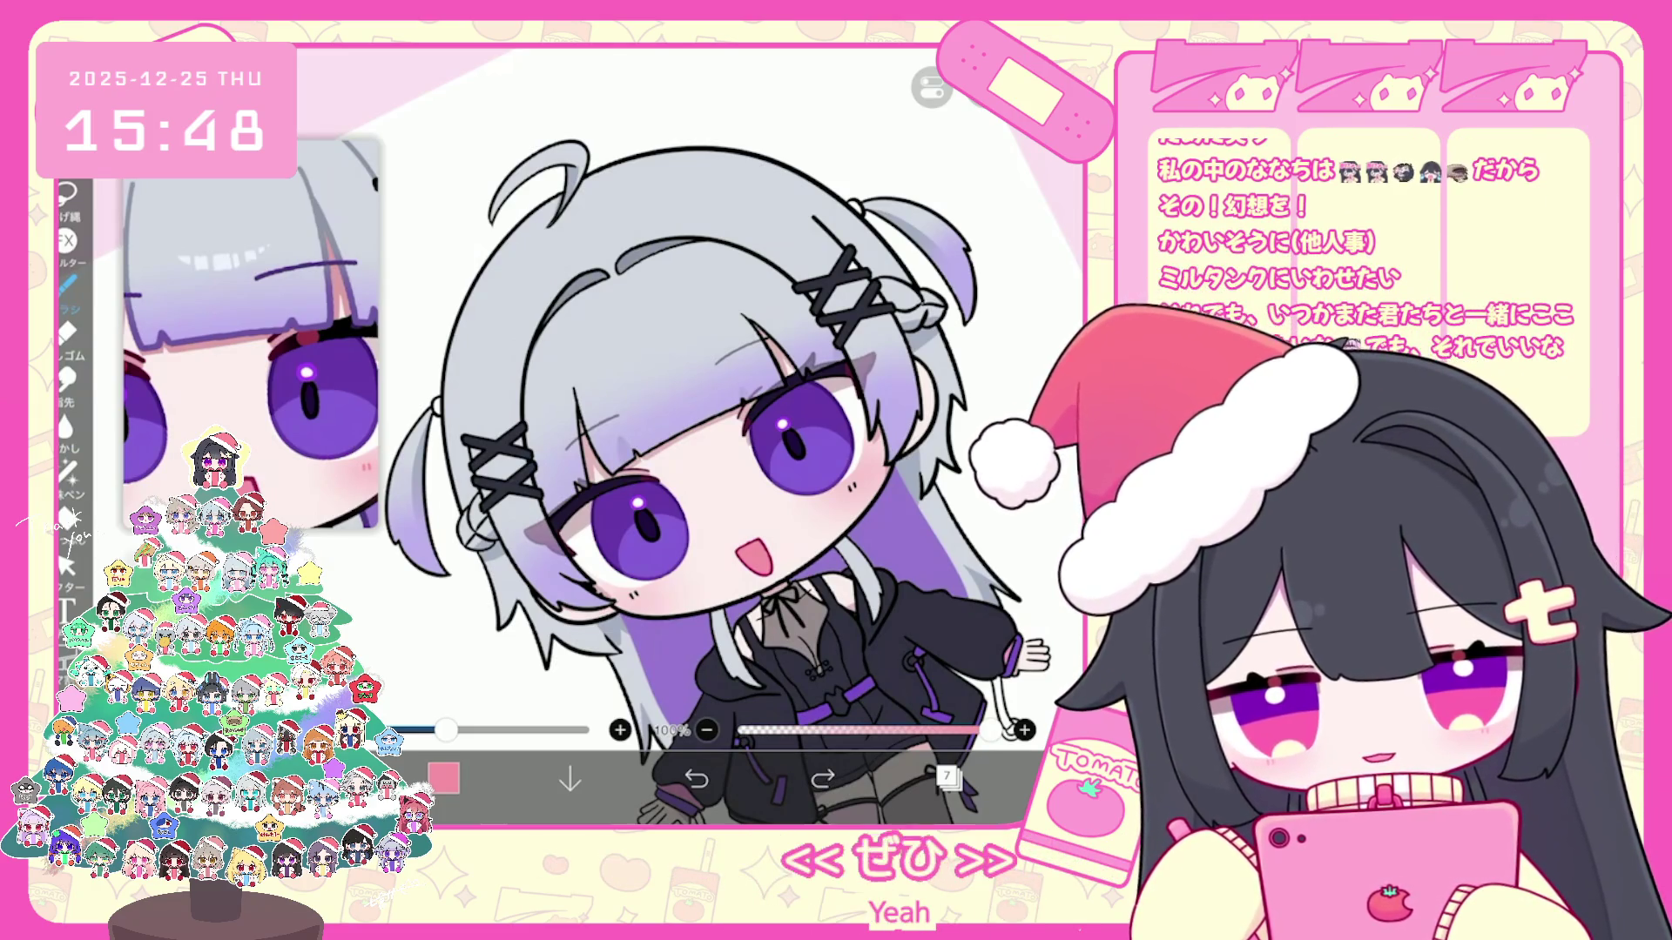
pyautogui.click(697, 781)
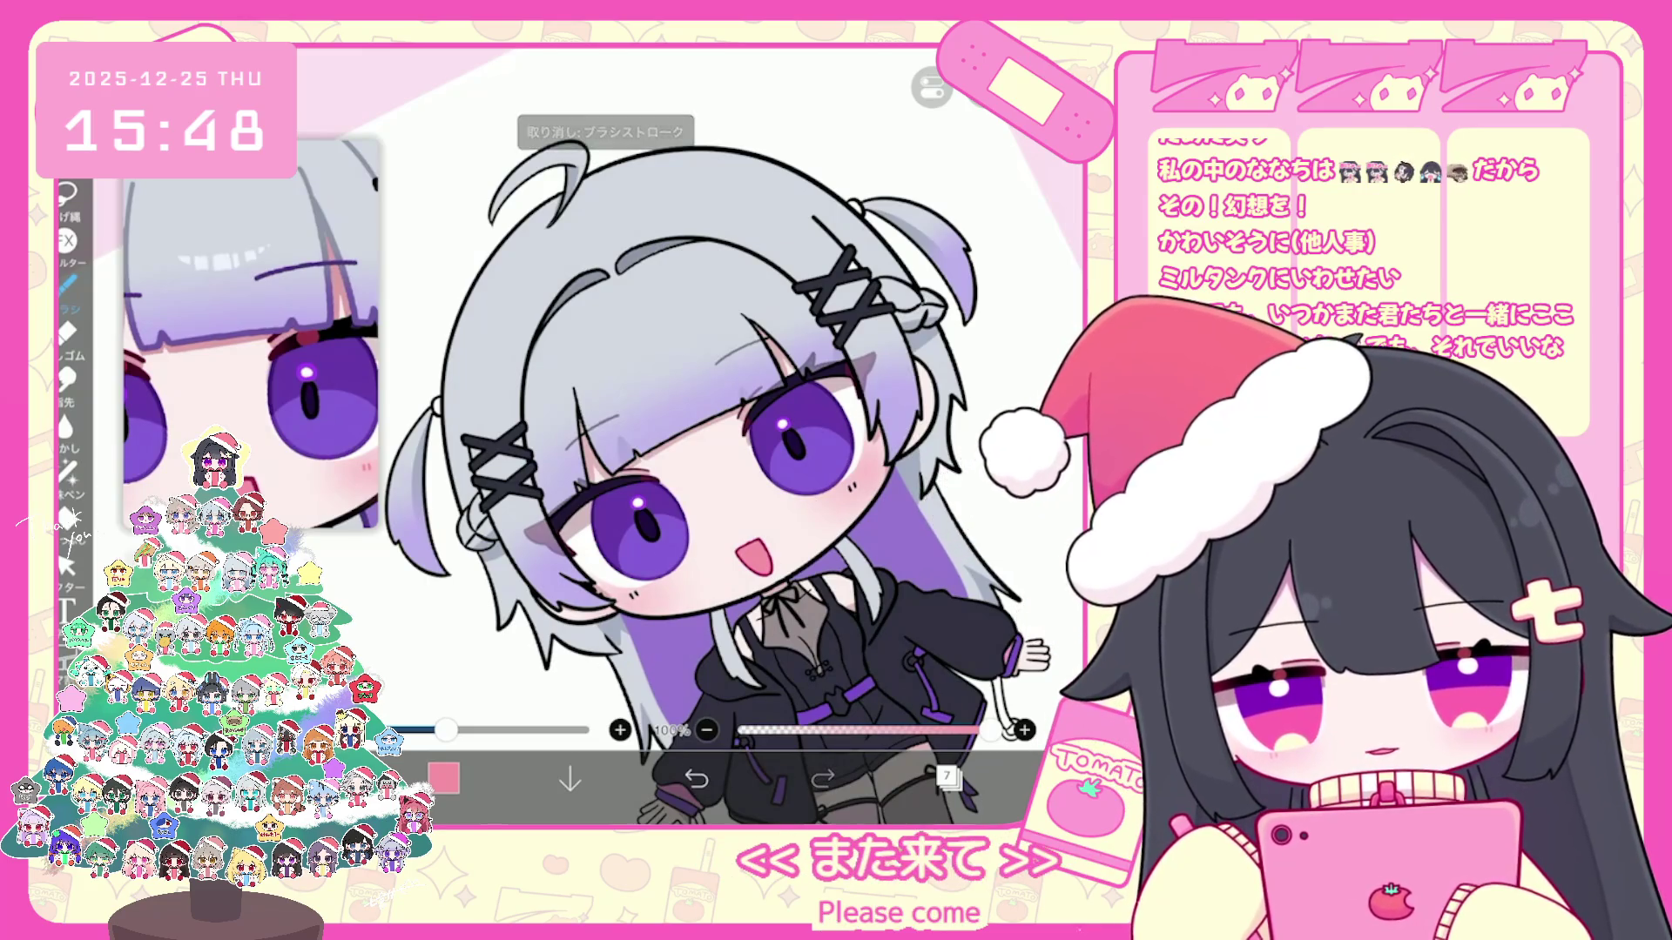
pyautogui.scroll(-2, 711, 454)
pyautogui.click(949, 778)
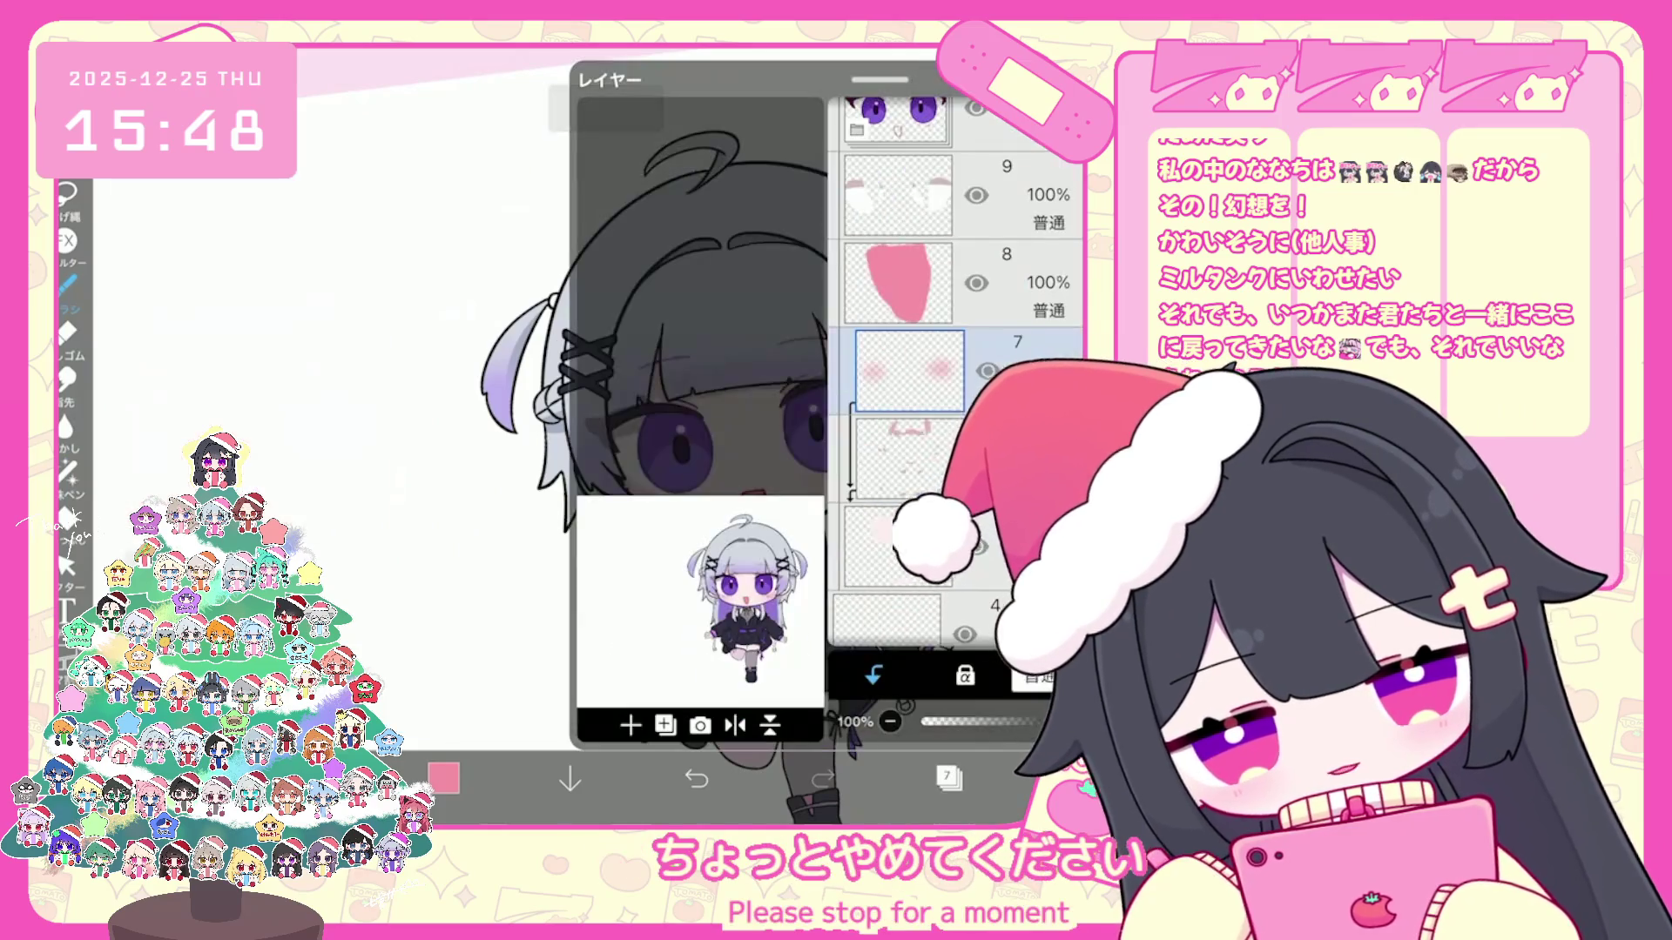
pyautogui.scroll(3, 956, 373)
pyautogui.scroll(-1, 956, 372)
pyautogui.scroll(-2, 957, 372)
pyautogui.click(921, 461)
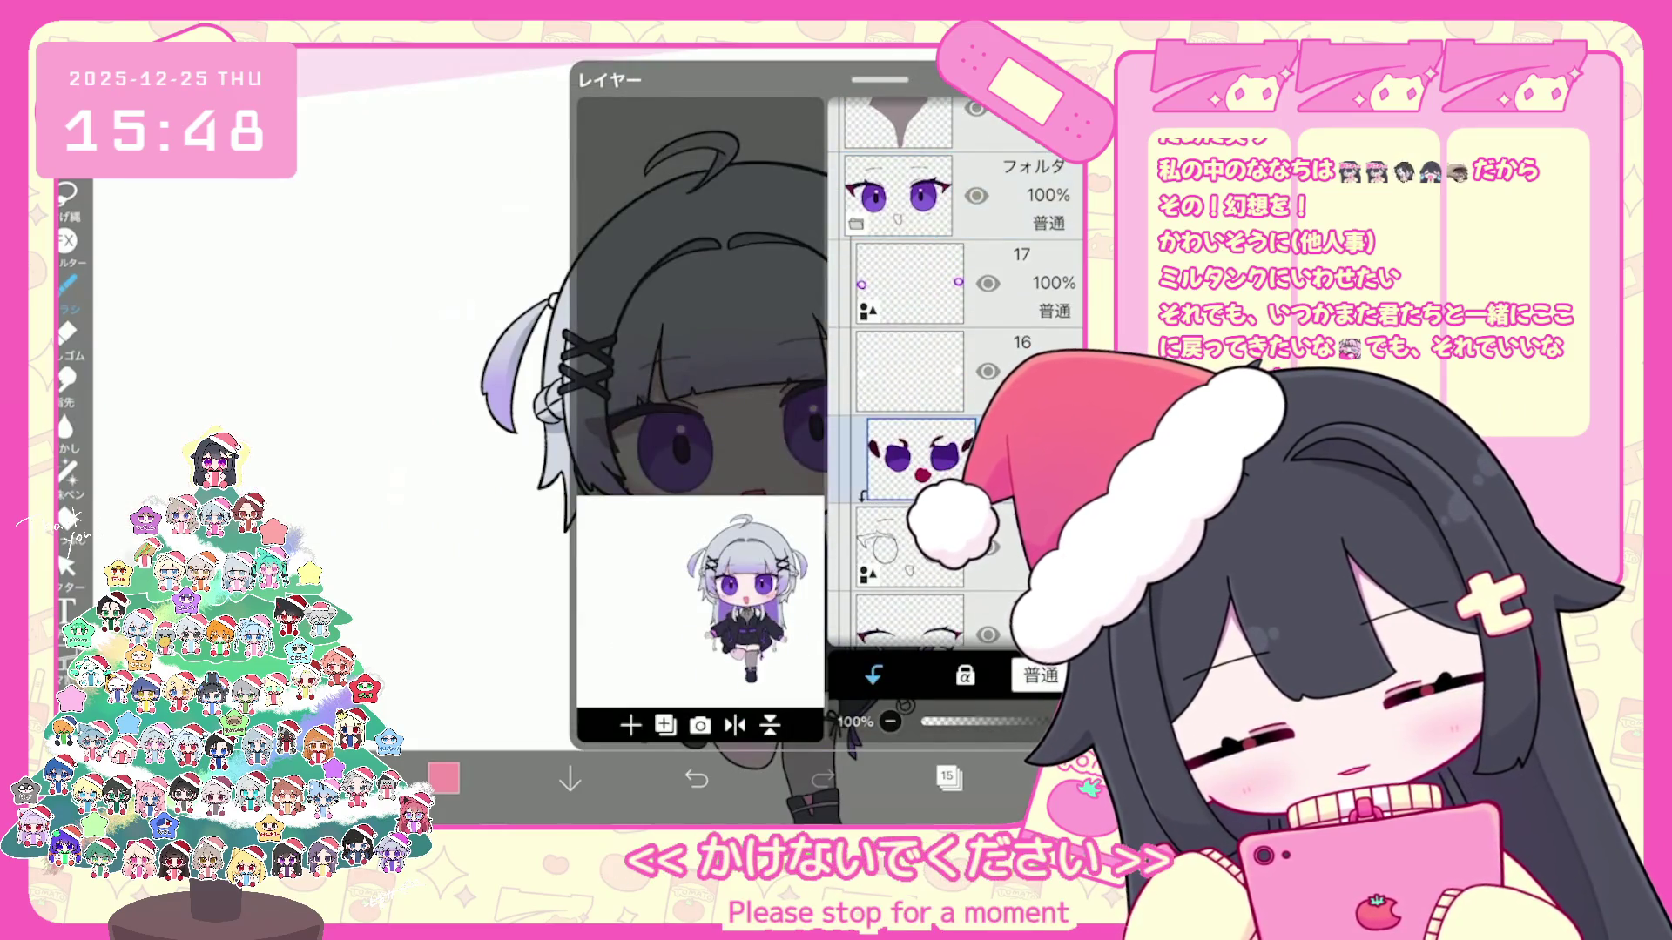
pyautogui.click(948, 778)
pyautogui.scroll(3, 710, 455)
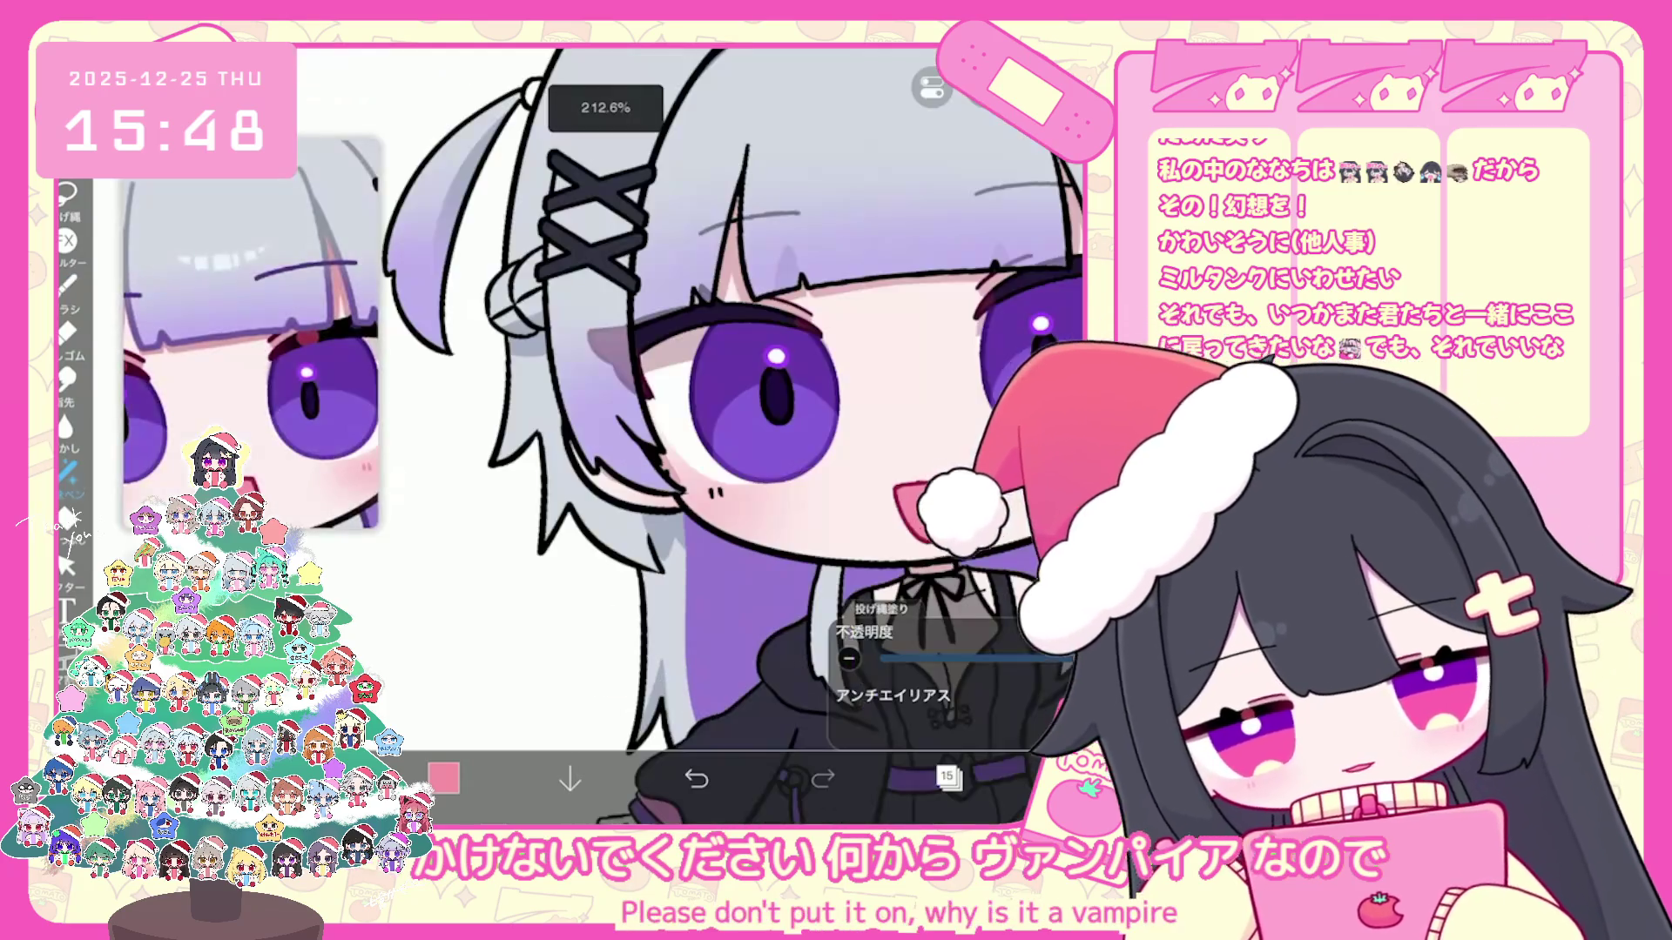
pyautogui.scroll(1, 732, 392)
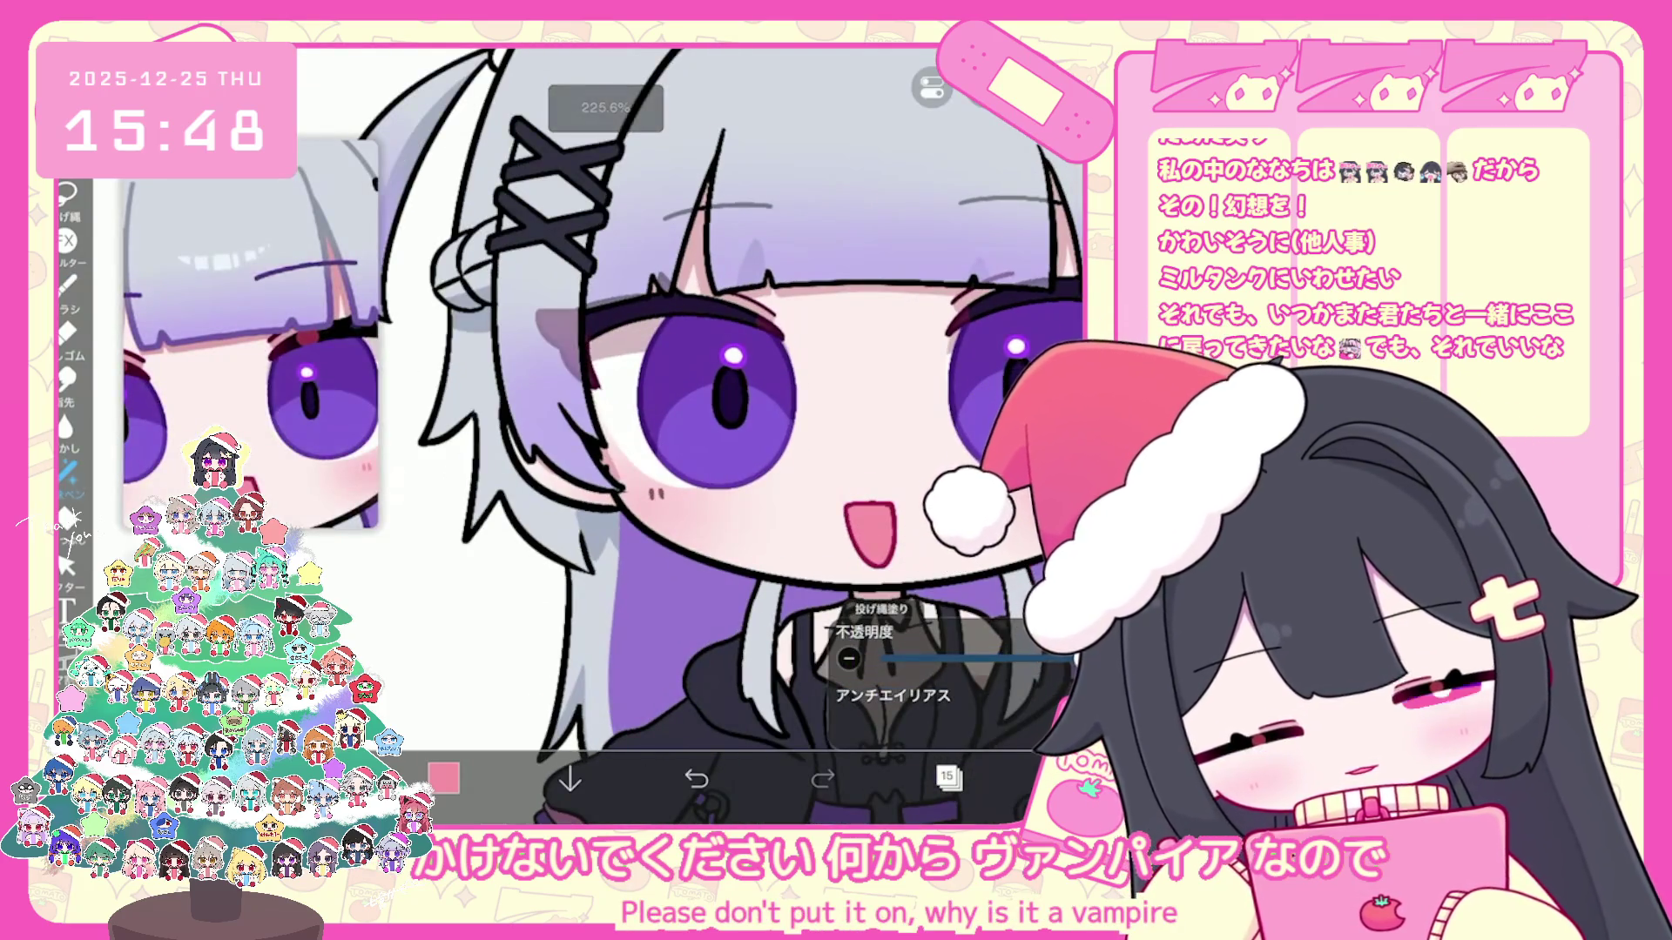
pyautogui.click(948, 778)
pyautogui.scroll(3, 957, 373)
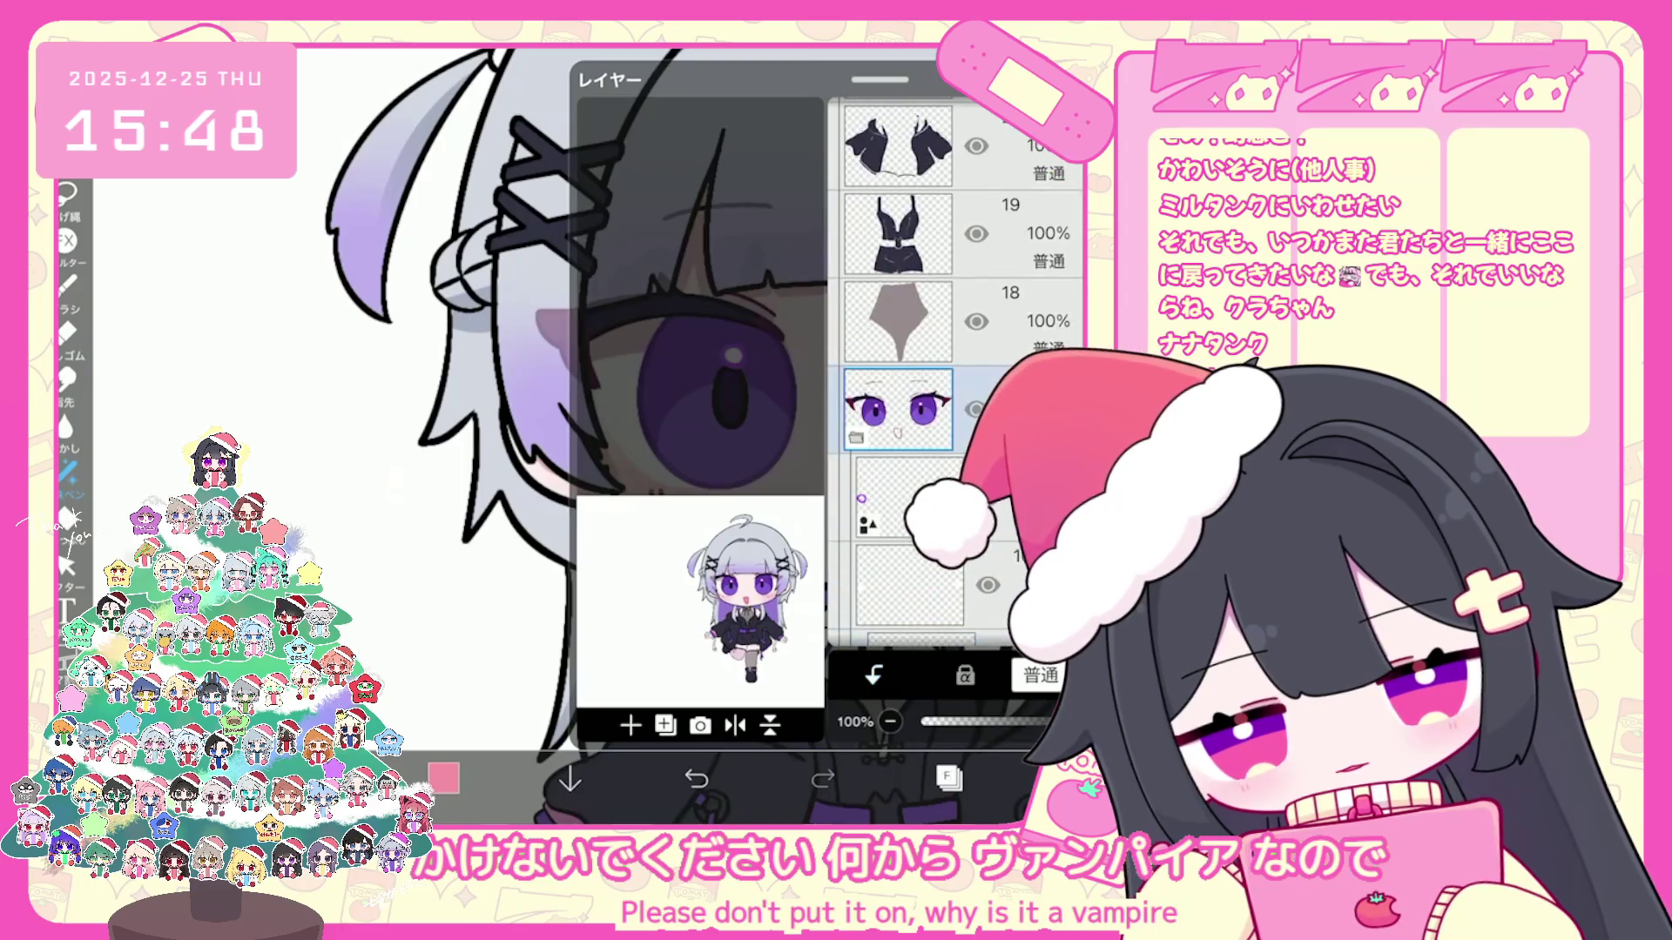
# Step: Set eye-overlay layer 30 to 40% opacity and delete layer 31
pyautogui.click(630, 725)
pyautogui.click(733, 680)
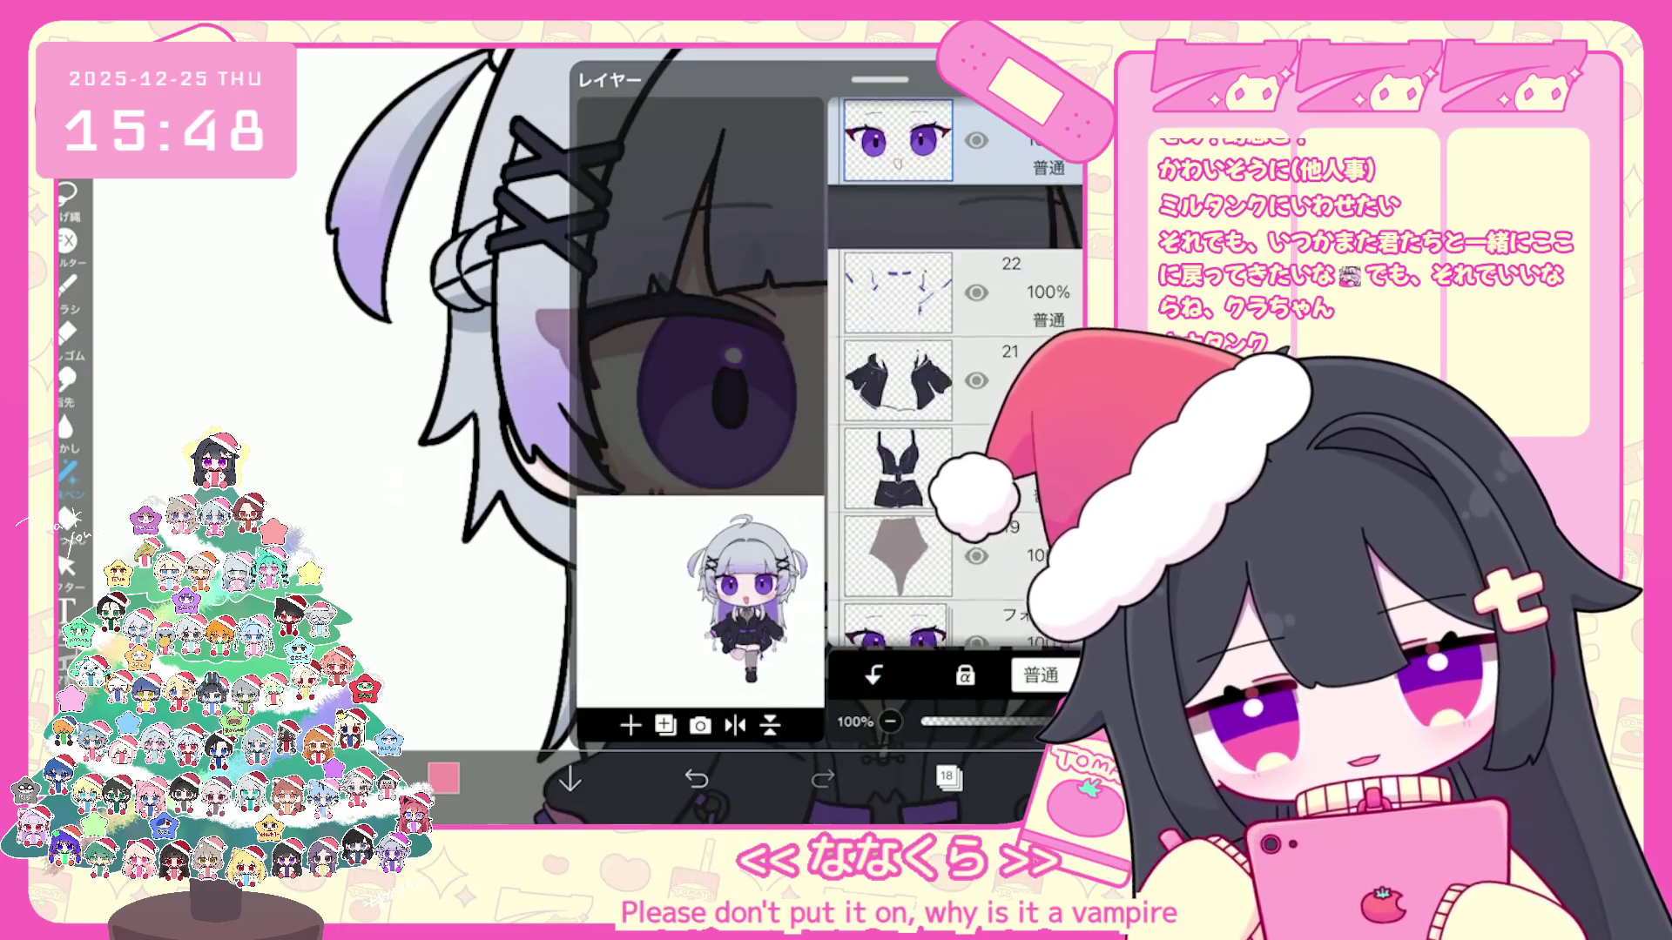
pyautogui.scroll(-2, 957, 393)
pyautogui.scroll(5, 957, 392)
pyautogui.click(902, 305)
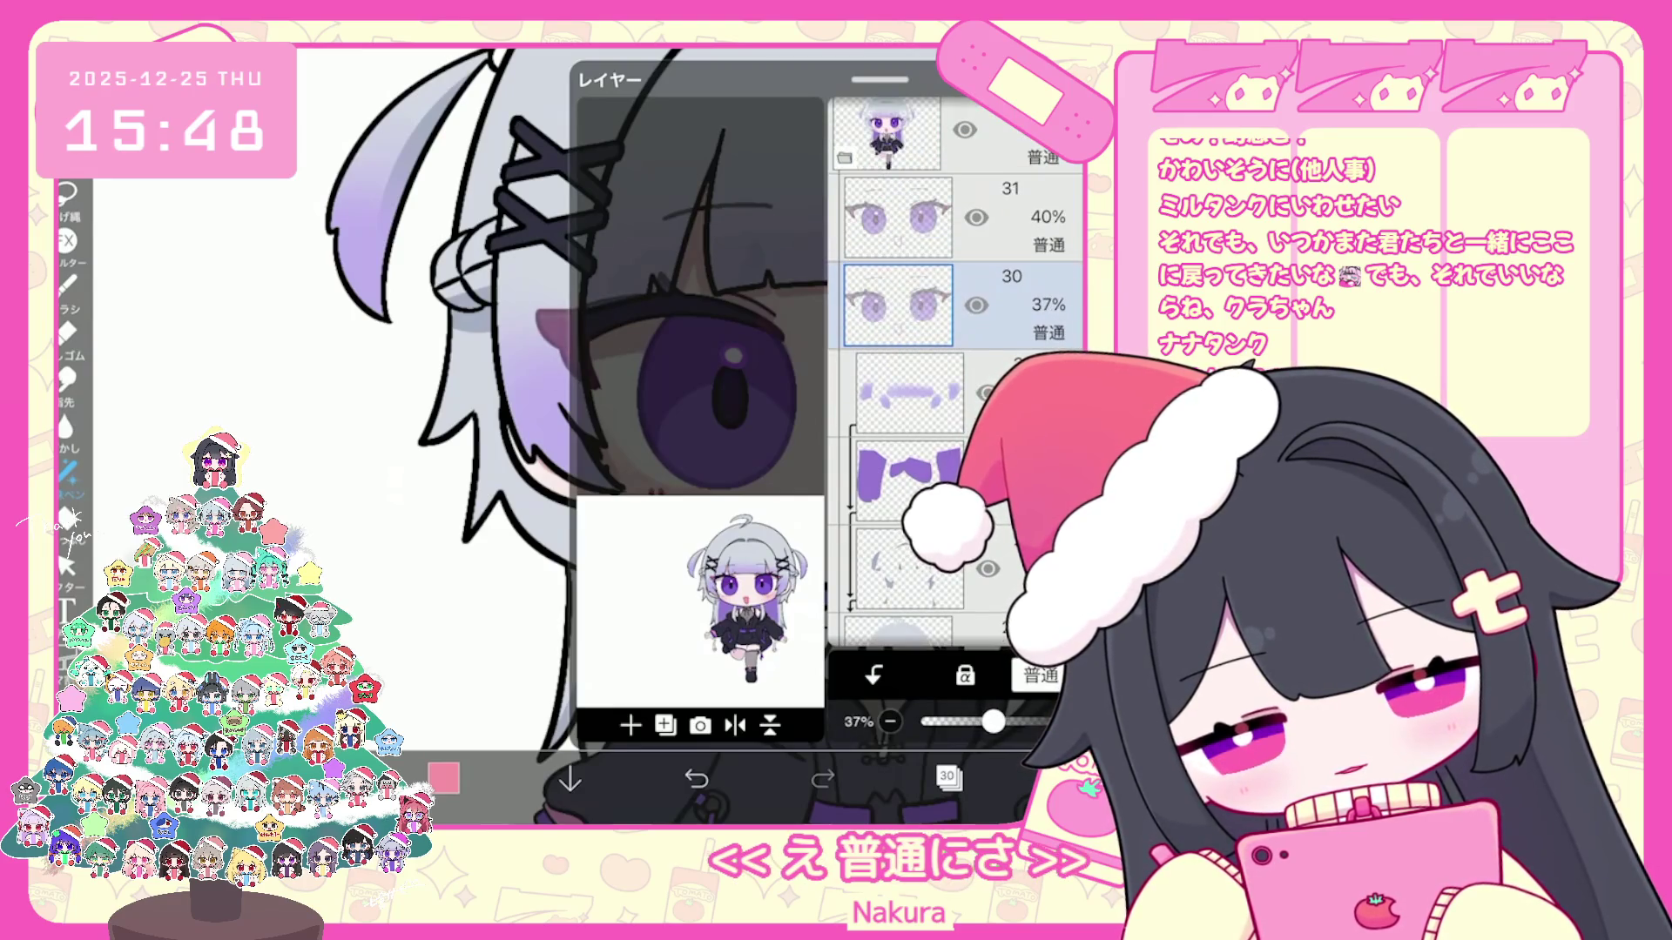
pyautogui.moveTo(993, 721); pyautogui.dragTo(1000, 721)
pyautogui.click(900, 218)
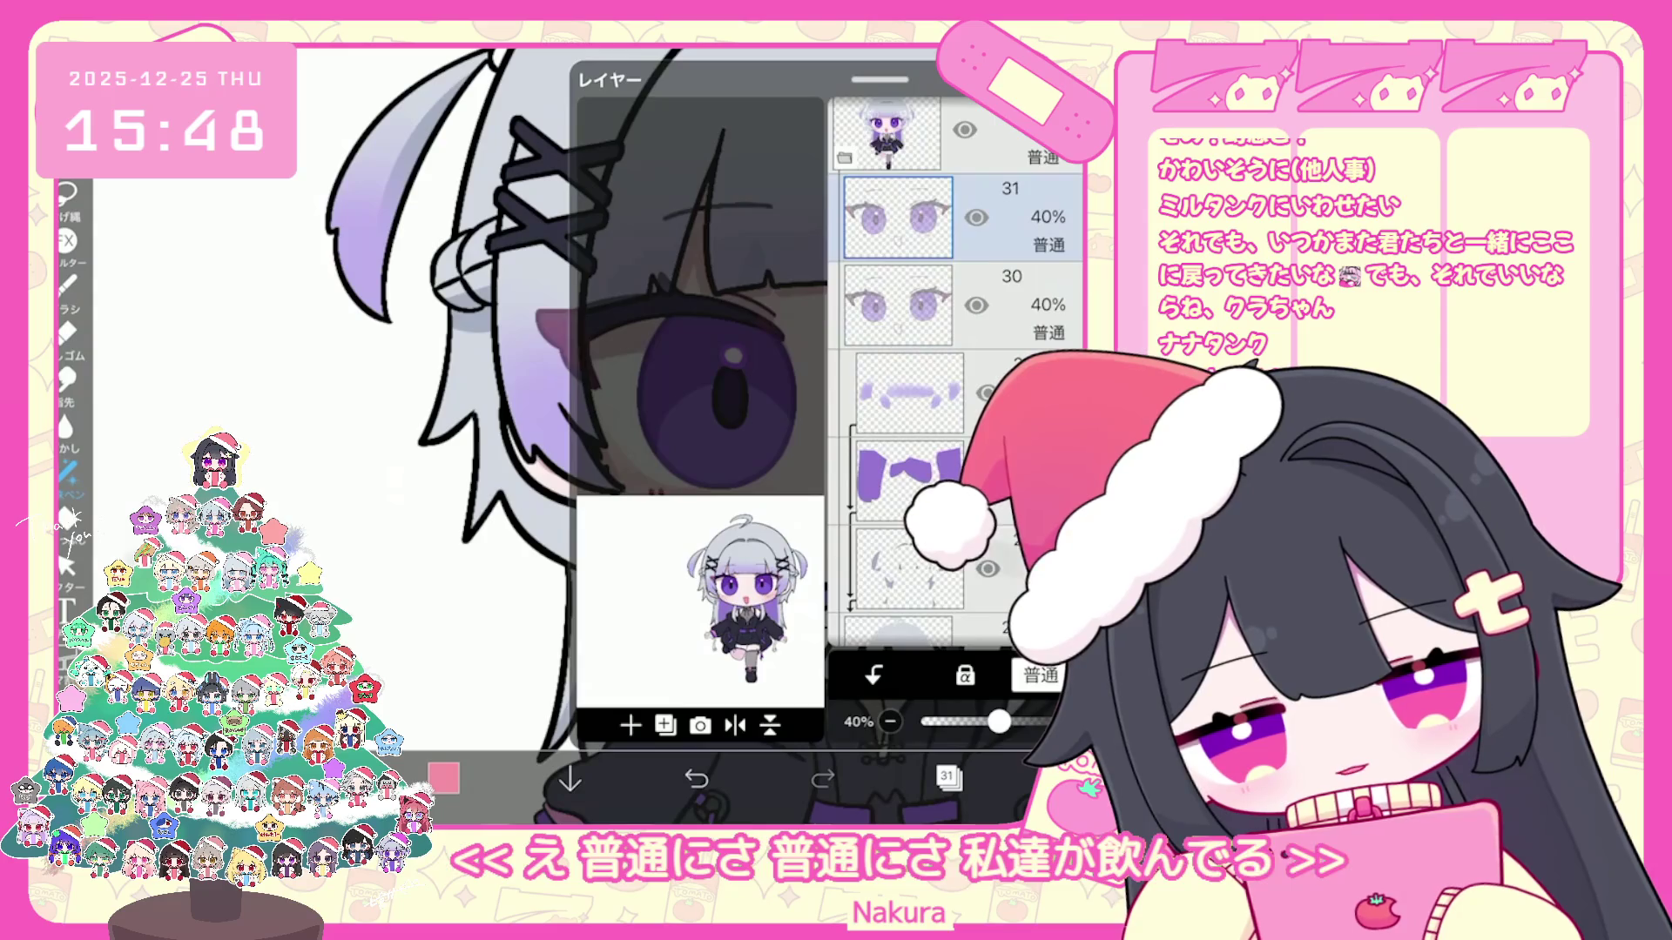
pyautogui.press('Delete')
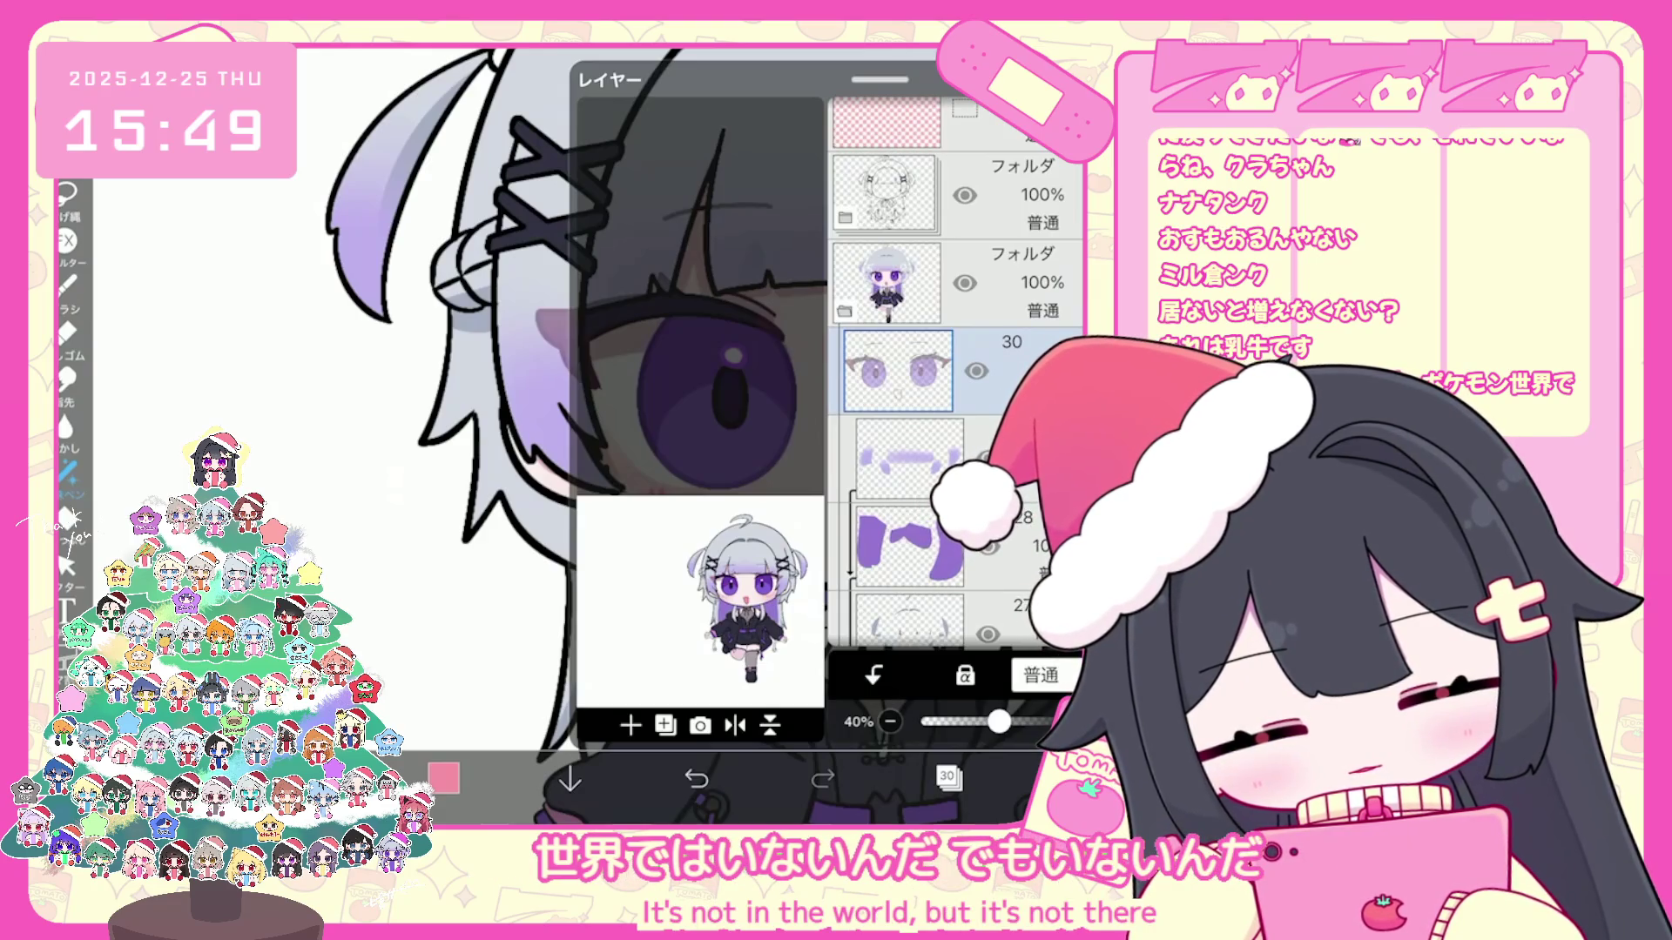
pyautogui.scroll(-5, 732, 432)
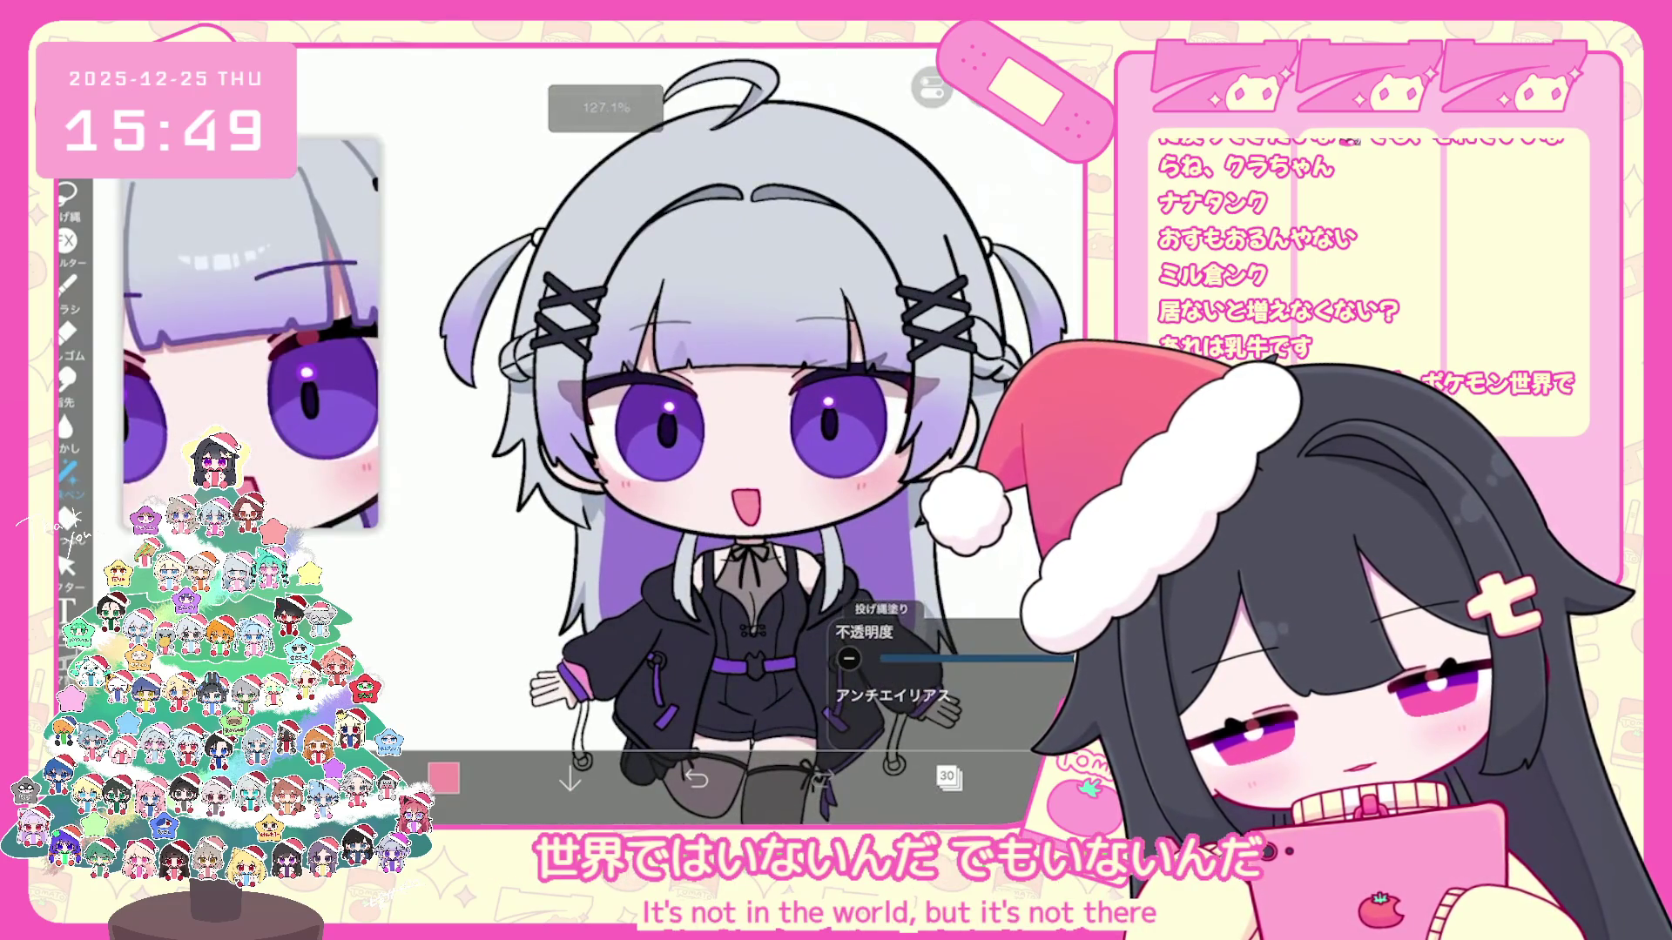
# Step: Add a new empty layer inside the expanded top folder
pyautogui.click(949, 779)
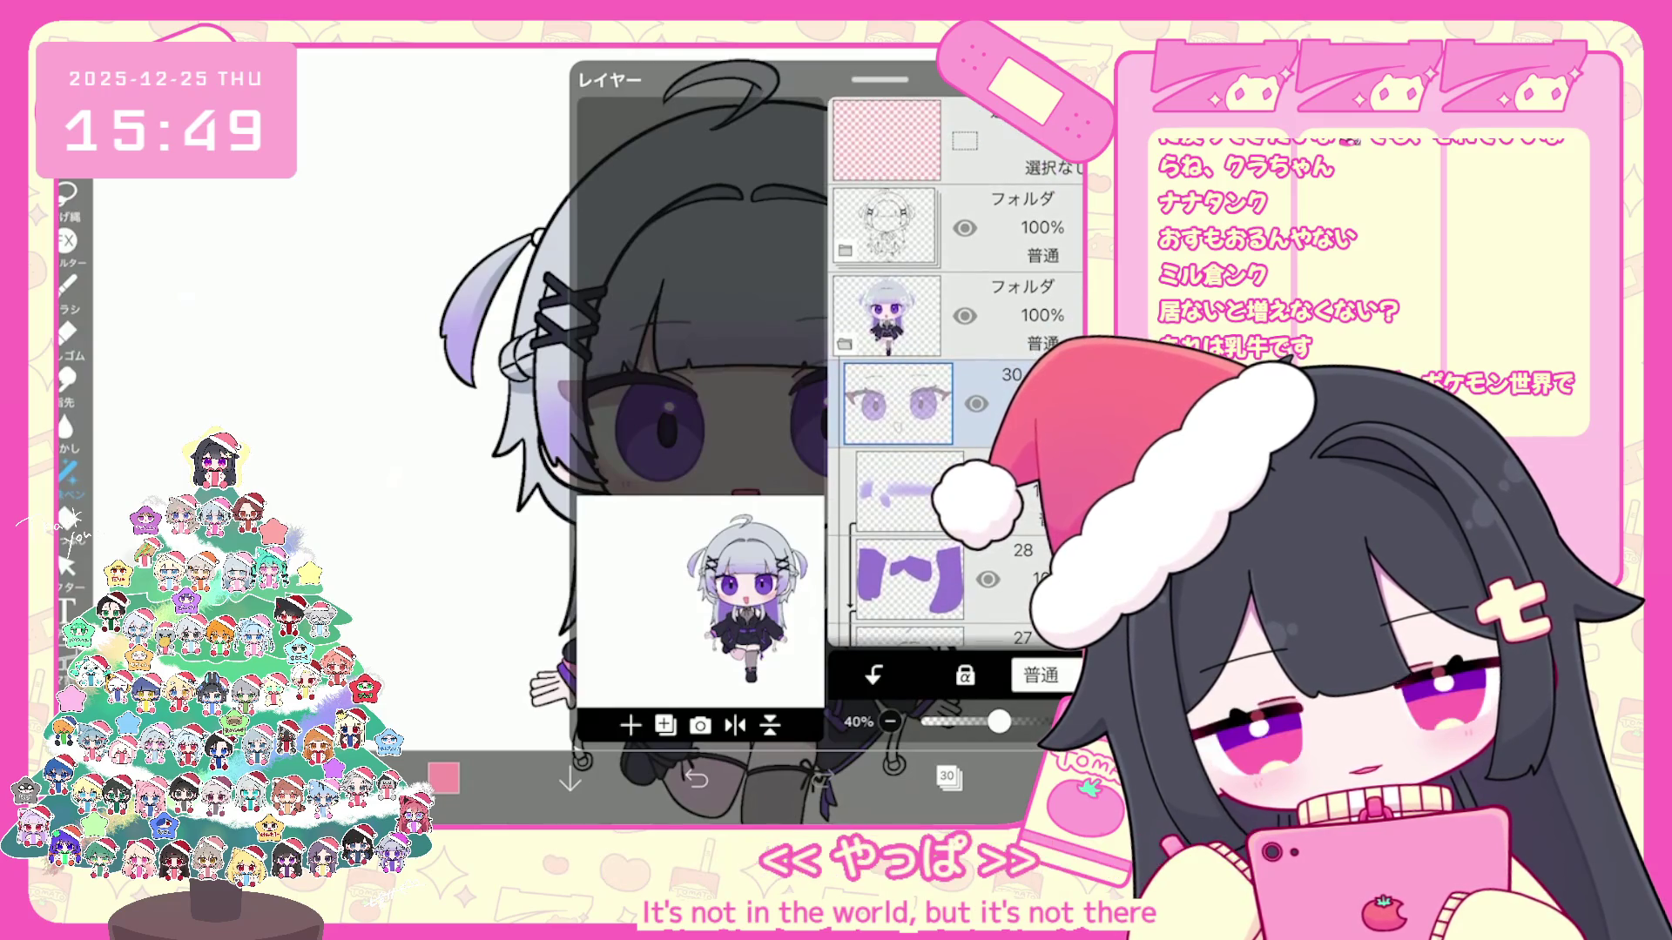
pyautogui.click(889, 229)
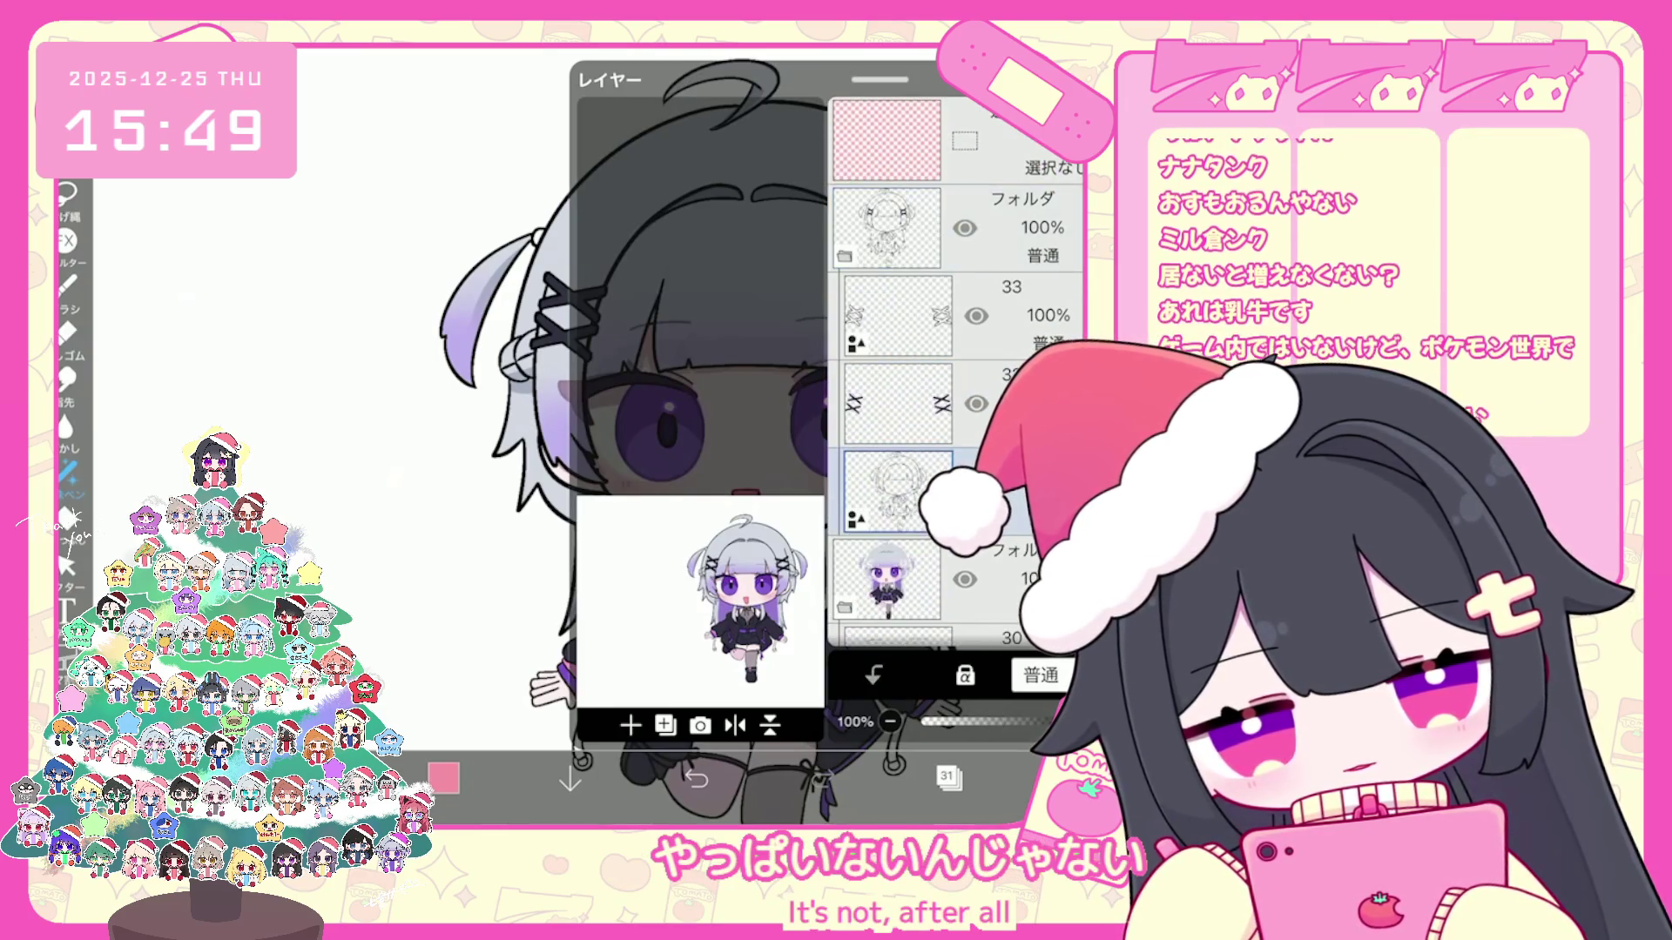
pyautogui.click(630, 724)
# Step: Choose the deep crimson #A3274B as the drawing colour
pyautogui.click(949, 780)
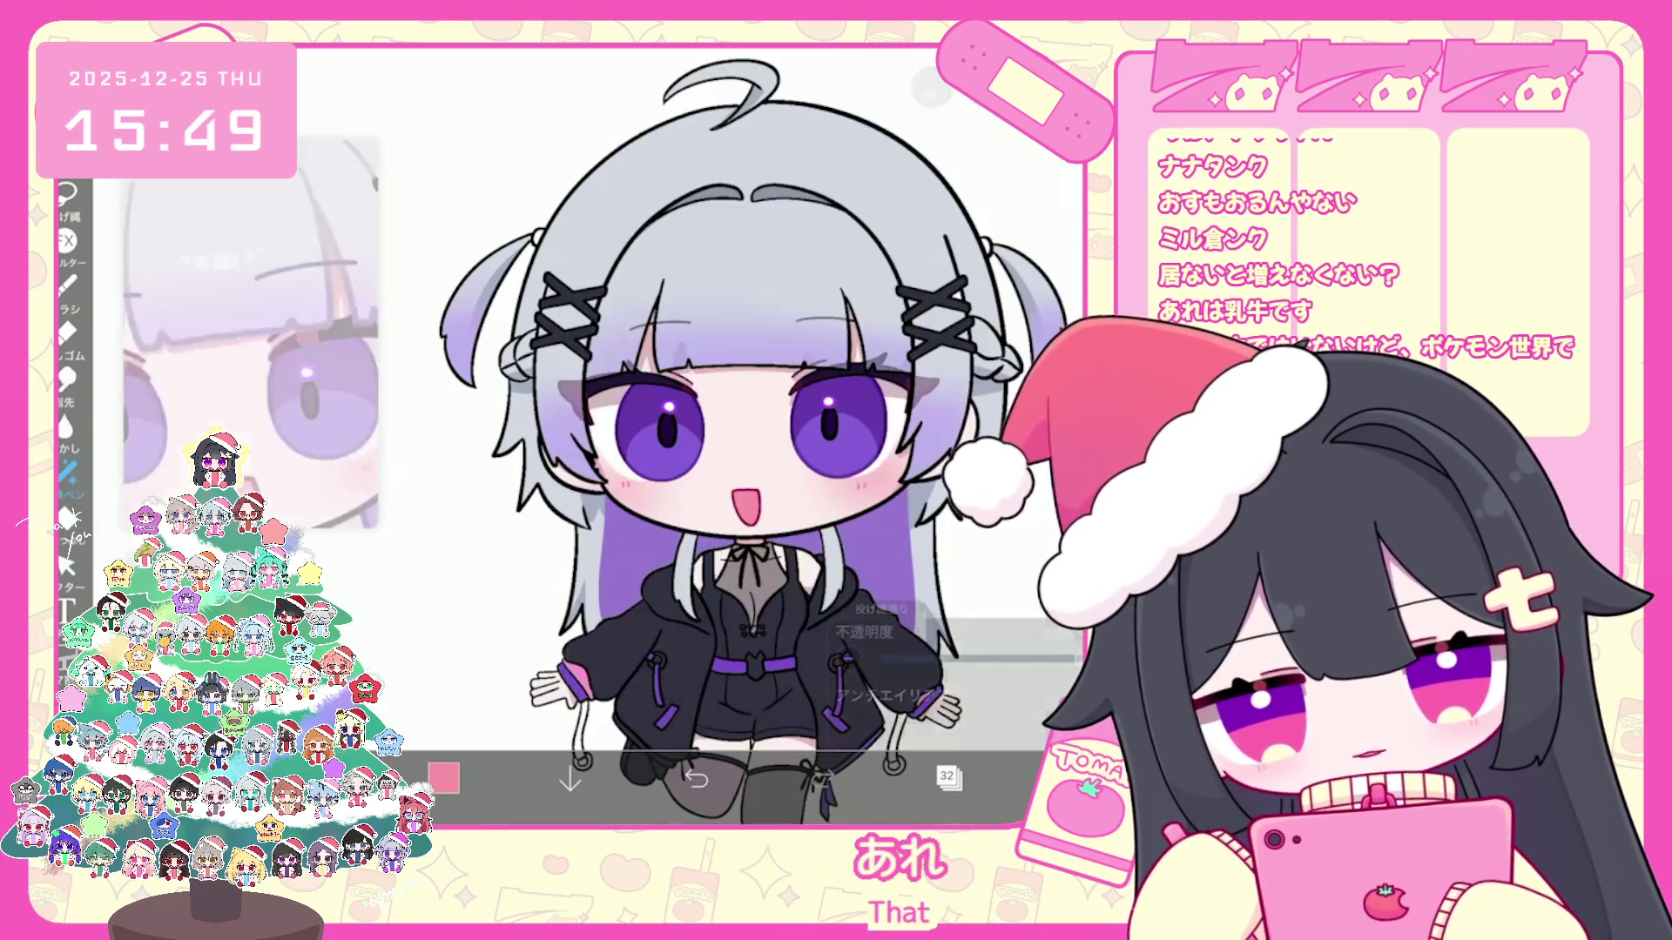
pyautogui.click(443, 779)
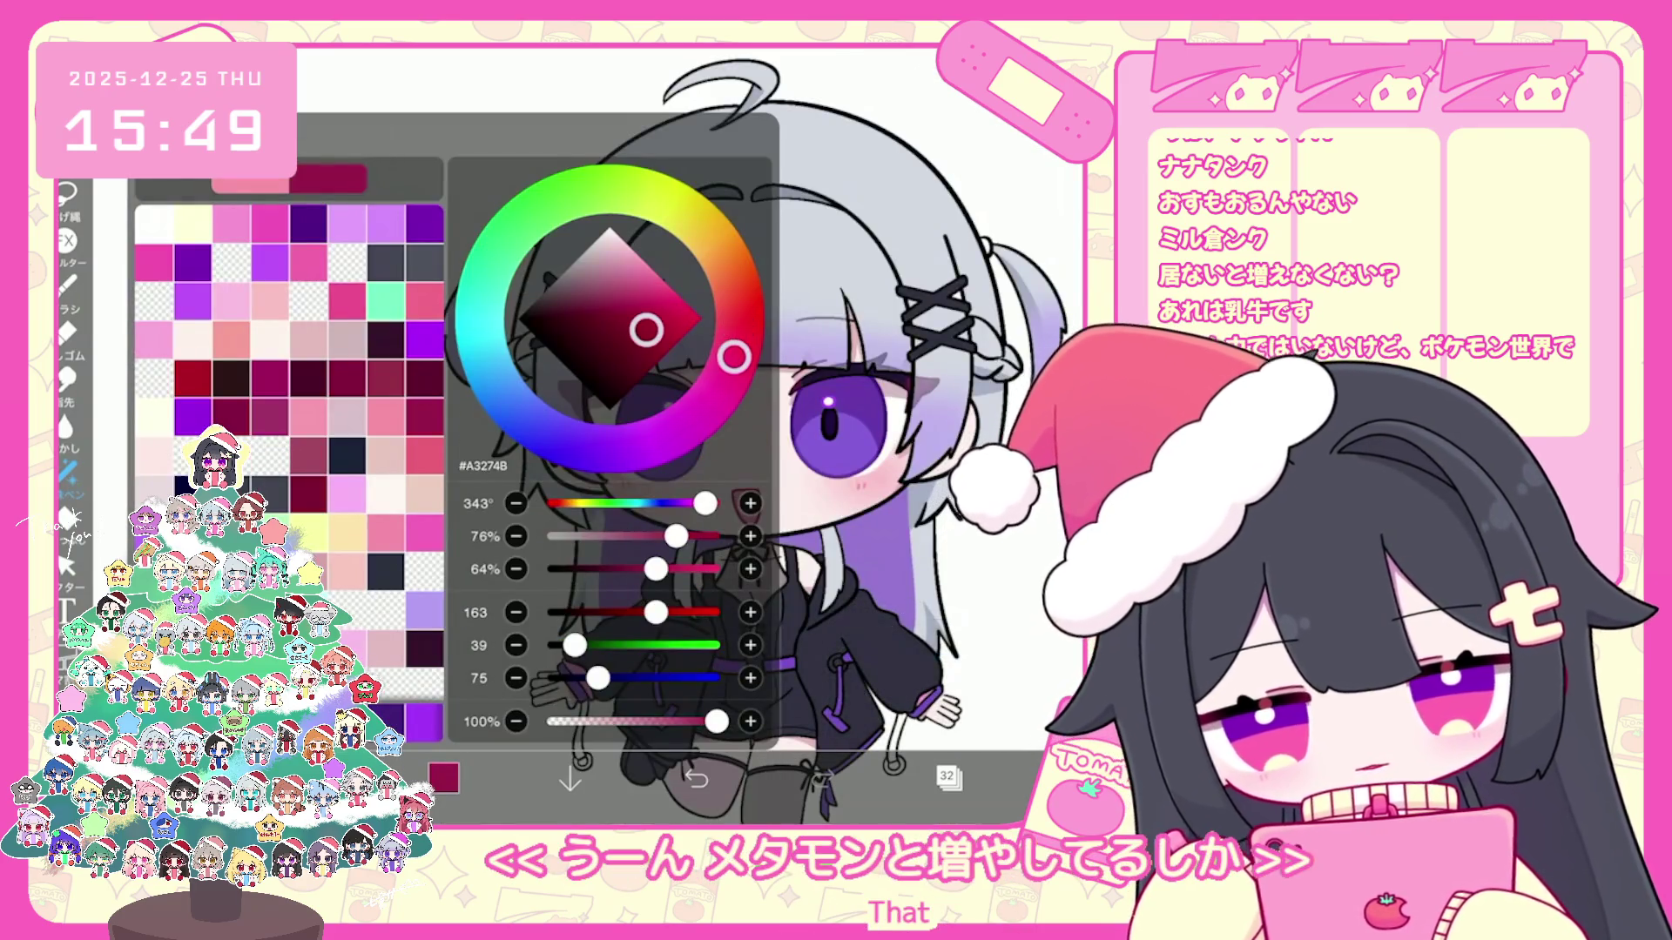
pyautogui.scroll(5, 731, 432)
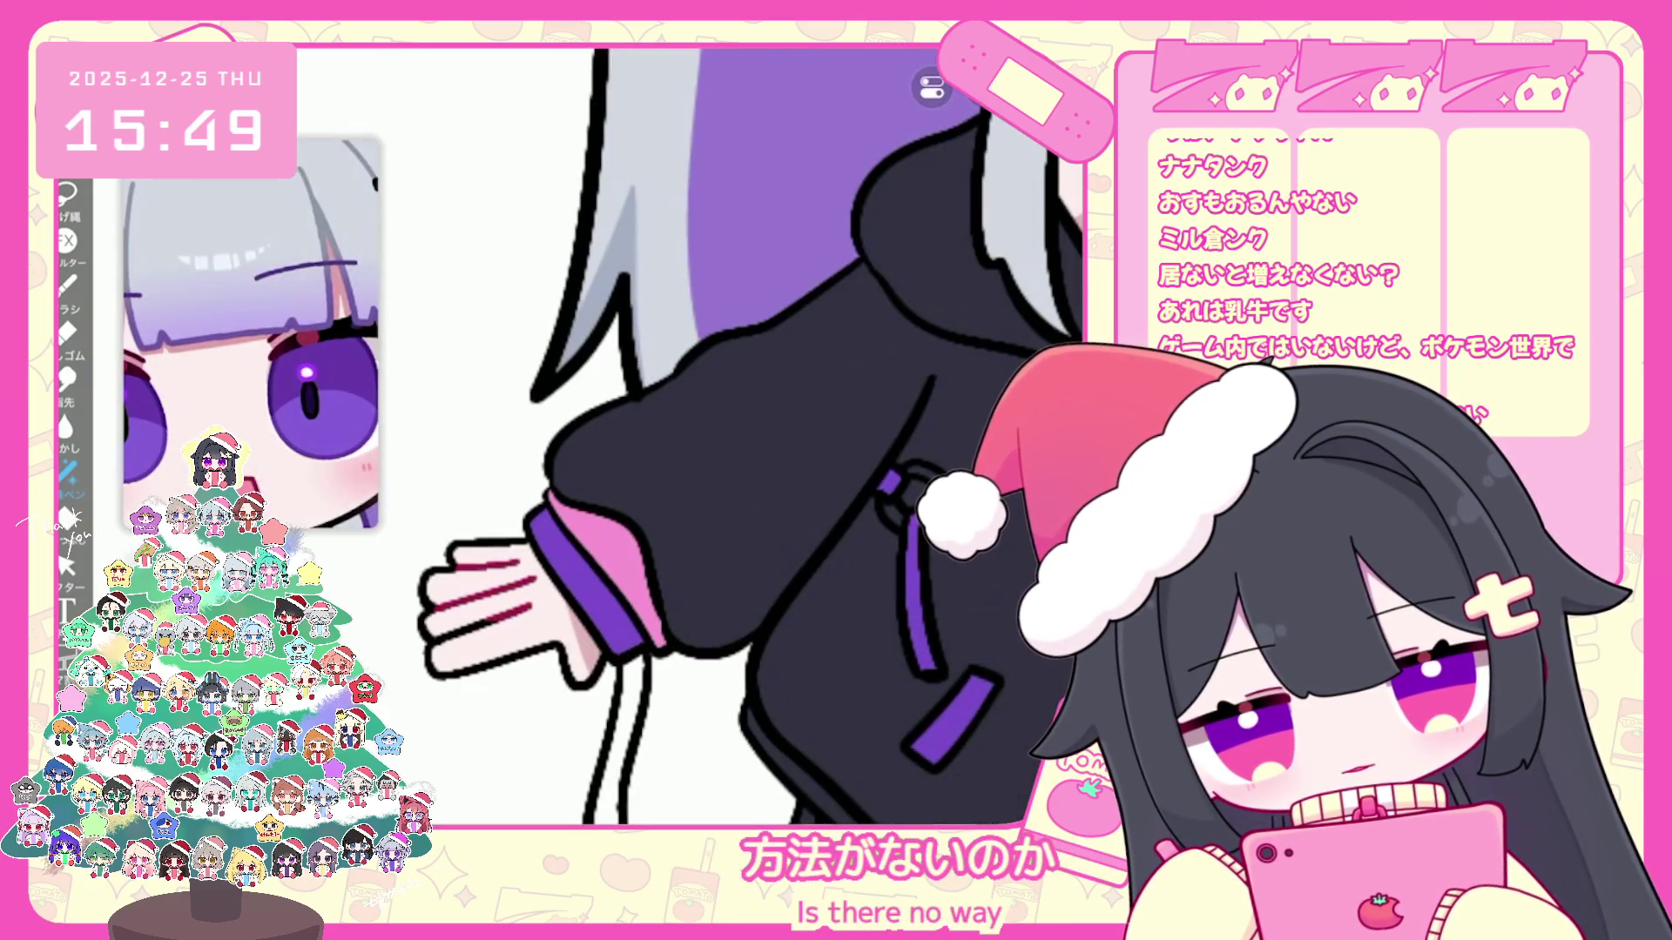
pyautogui.scroll(-5, 732, 431)
pyautogui.scroll(5, 732, 432)
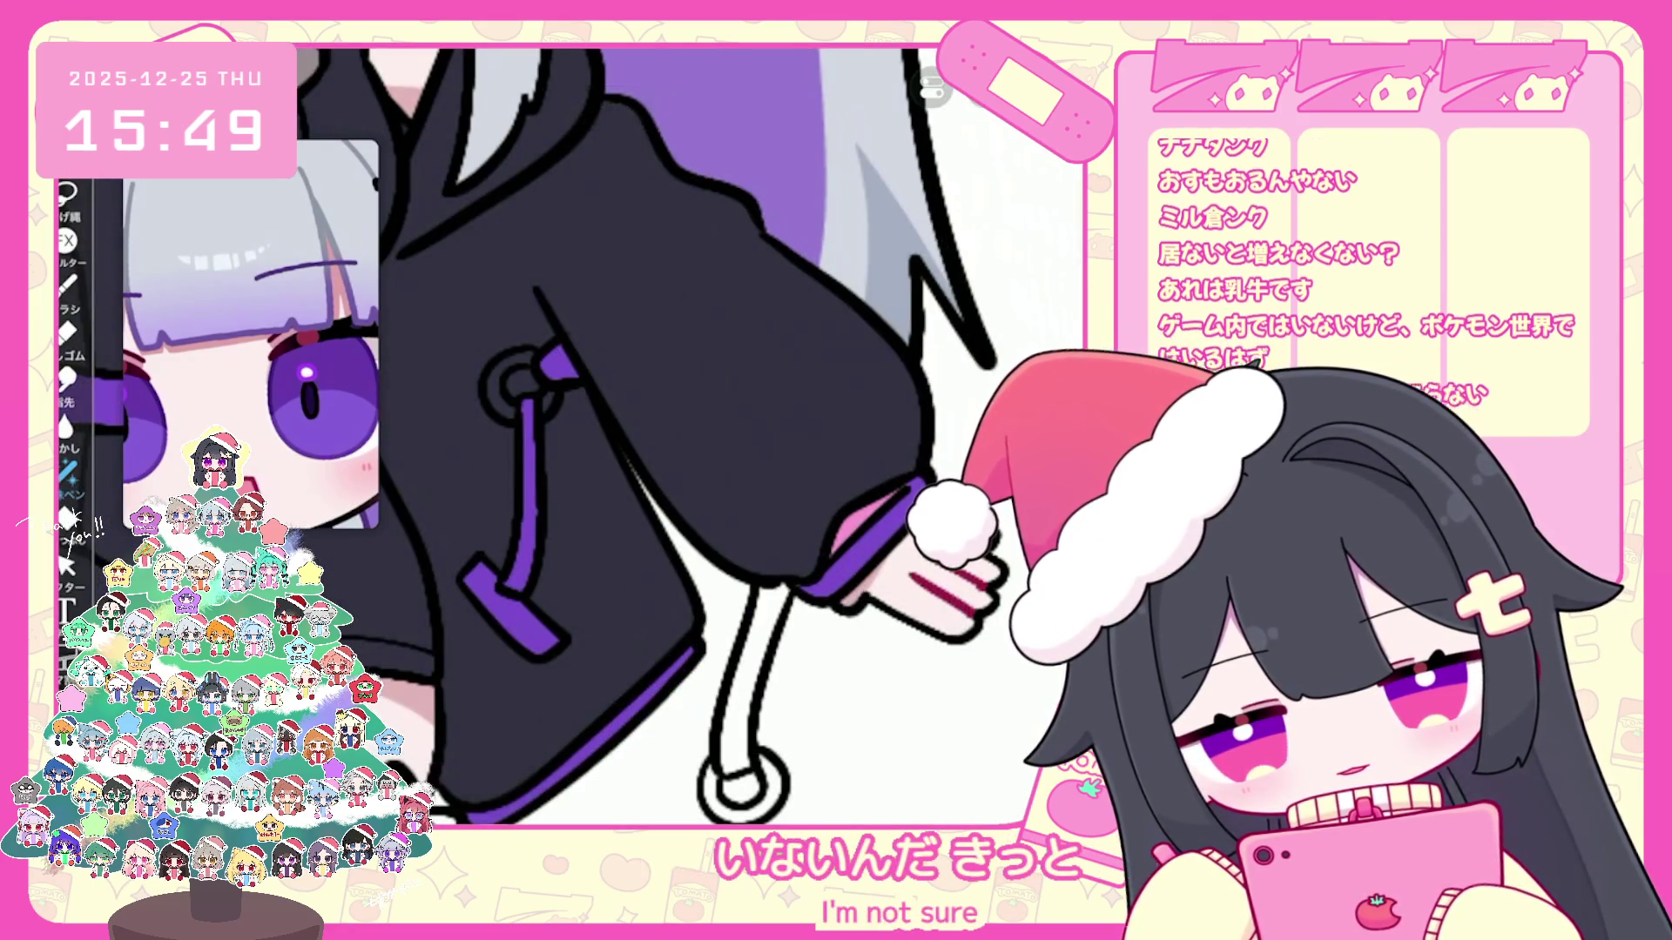
pyautogui.scroll(-2, 692, 431)
pyautogui.scroll(-3, 692, 432)
pyautogui.scroll(5, 692, 431)
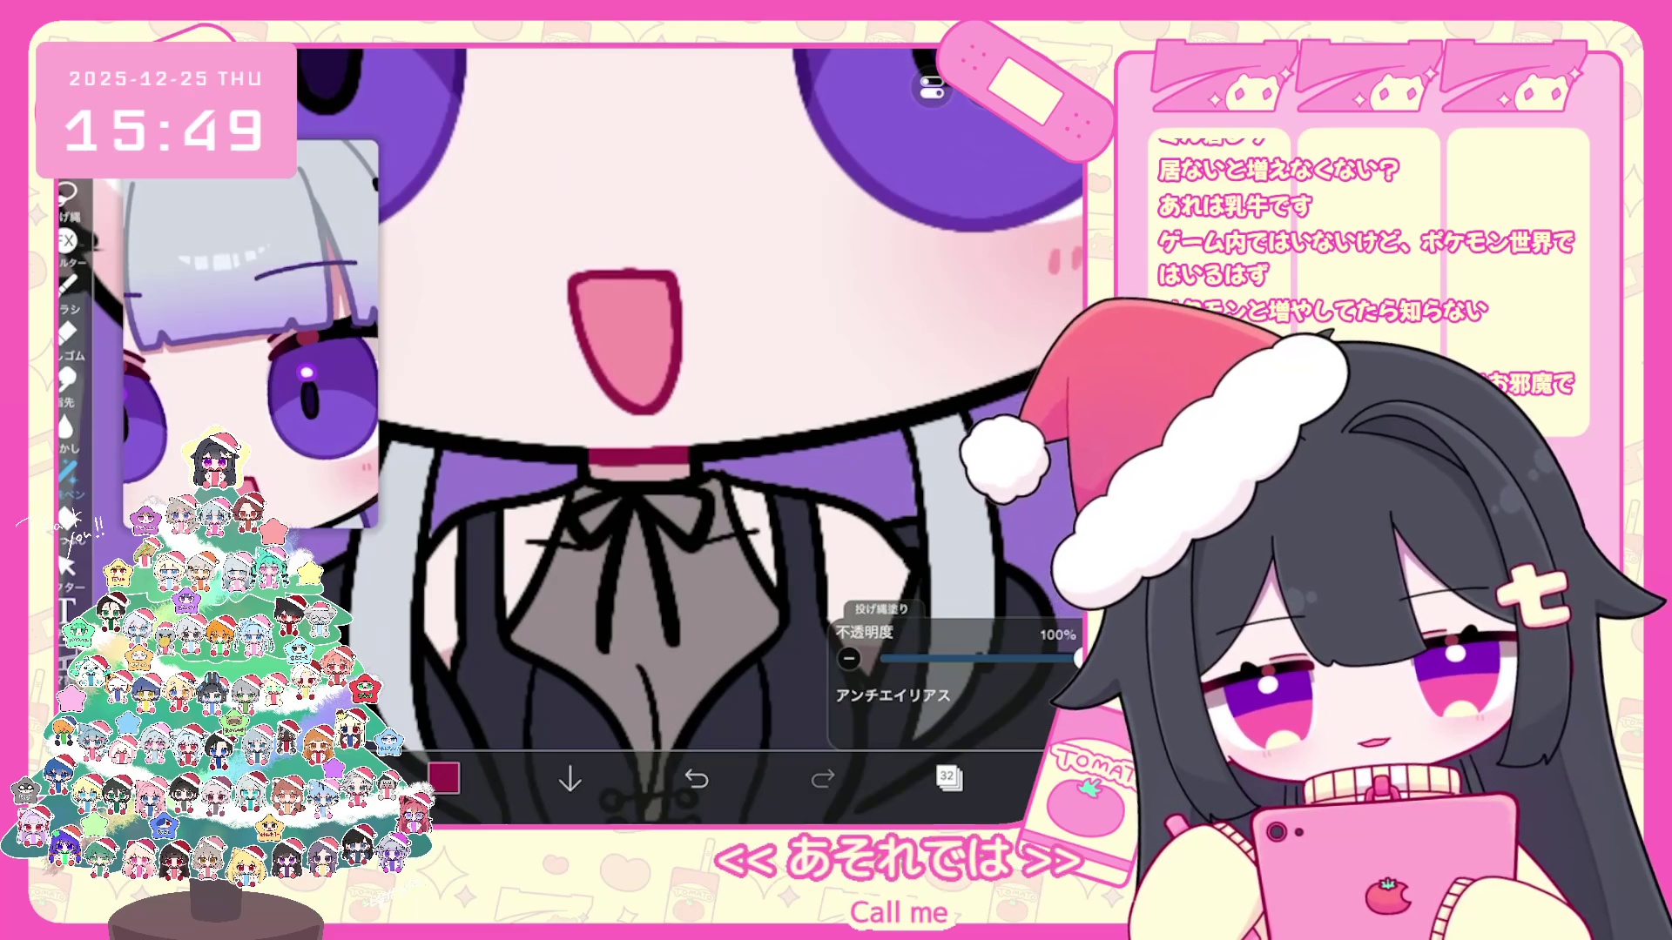
pyautogui.scroll(-4, 692, 432)
pyautogui.scroll(2, 693, 432)
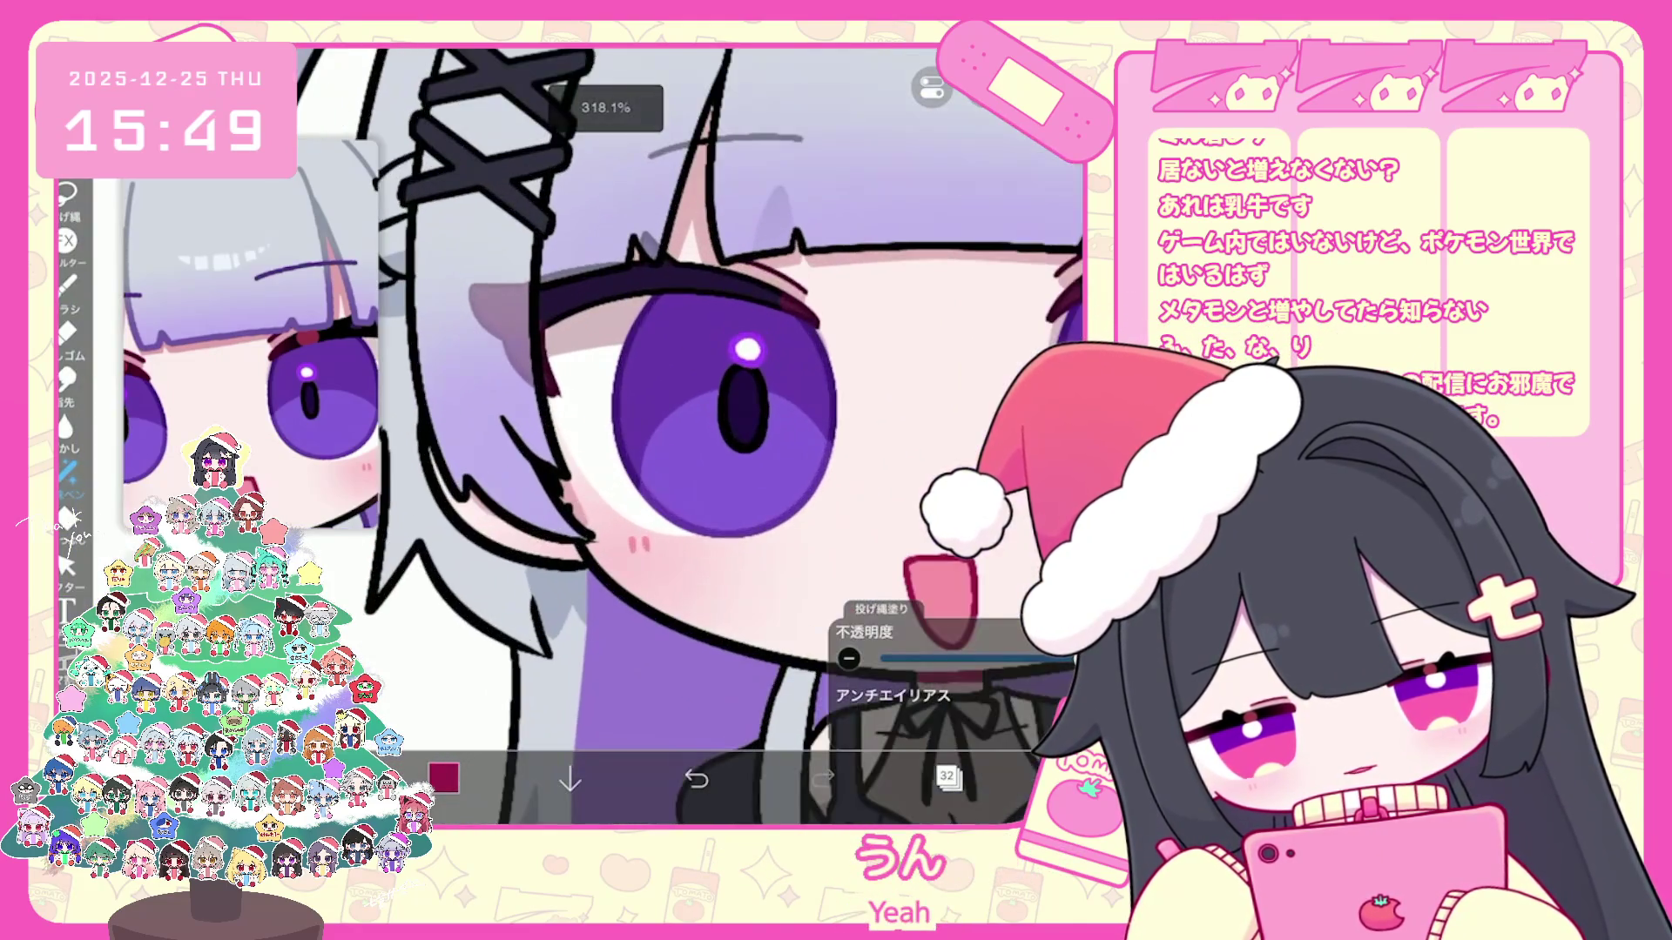
pyautogui.scroll(2, 692, 432)
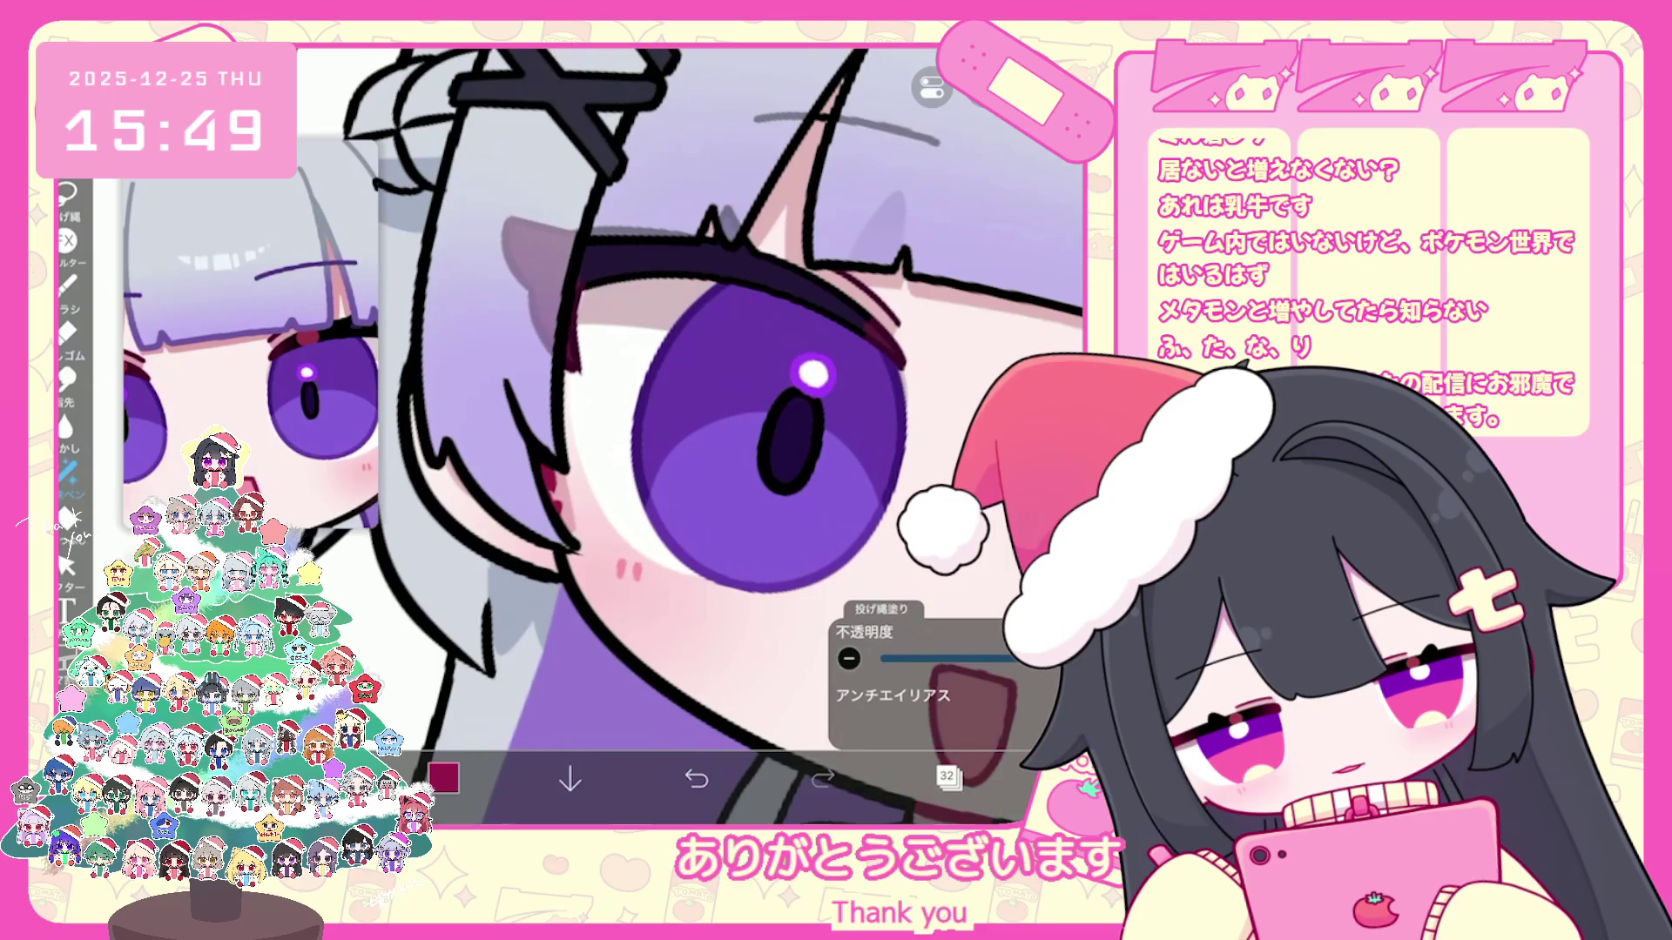
pyautogui.scroll(-3, 692, 432)
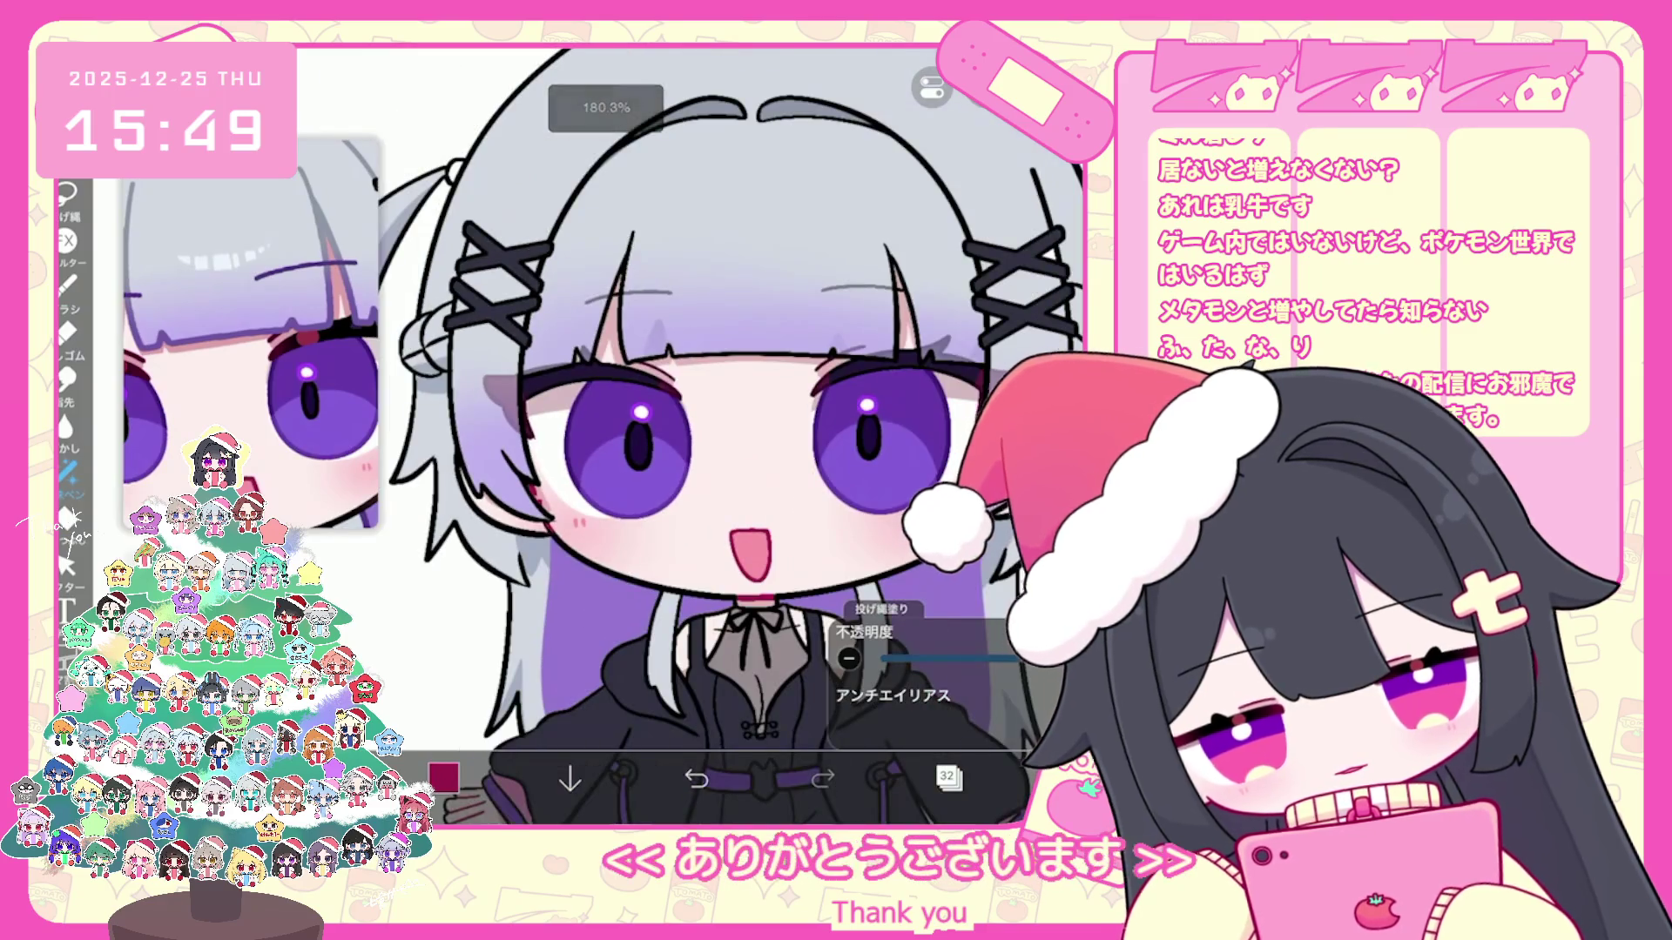
pyautogui.scroll(3, 693, 432)
pyautogui.scroll(1, 693, 431)
# Step: Undo the lasso fill, try crimson in the thigh gap, then undo that fill too
pyautogui.hotkey('ctrl', 'z')
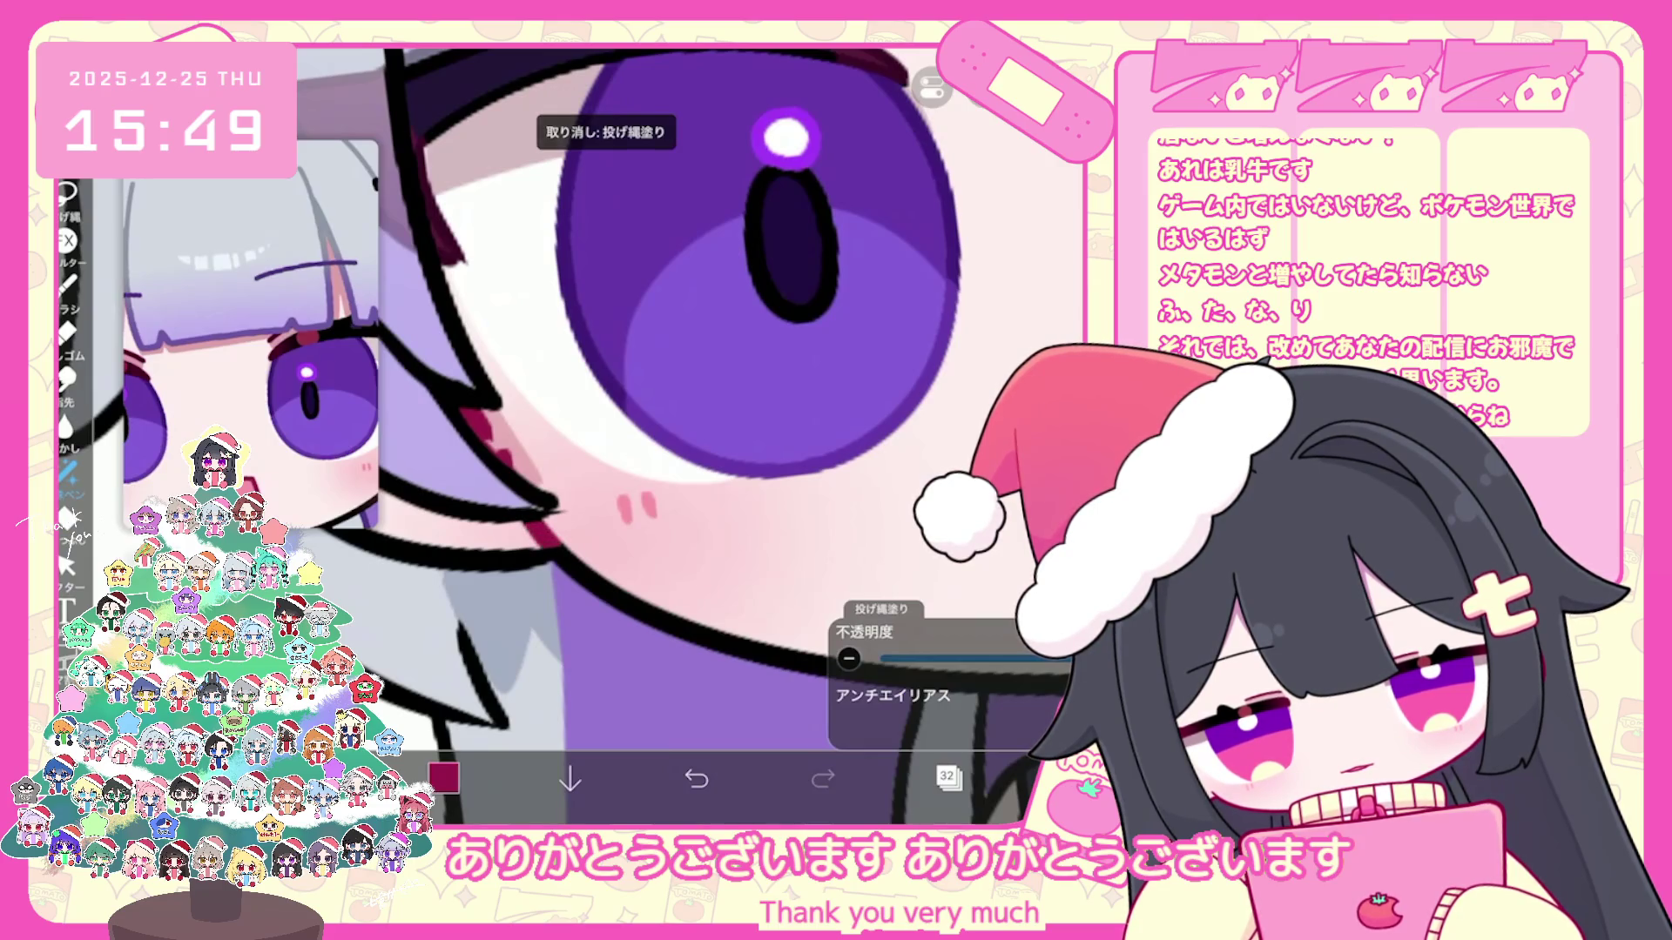
pyautogui.scroll(-3, 692, 432)
pyautogui.scroll(-2, 692, 431)
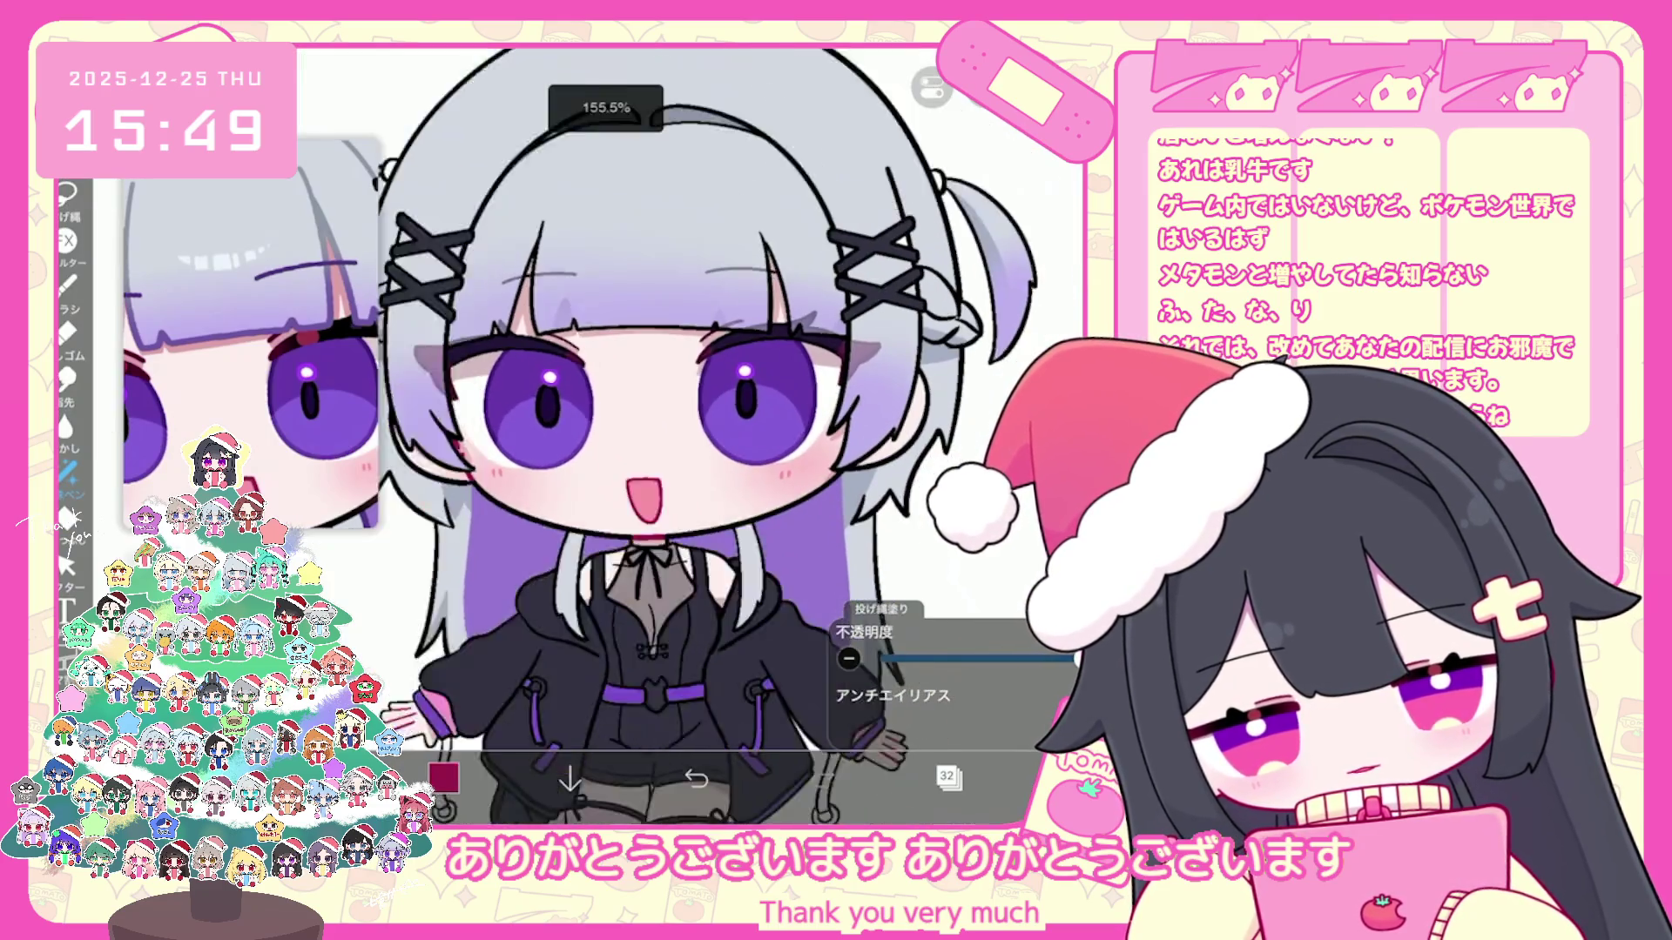
pyautogui.scroll(-1, 718, 444)
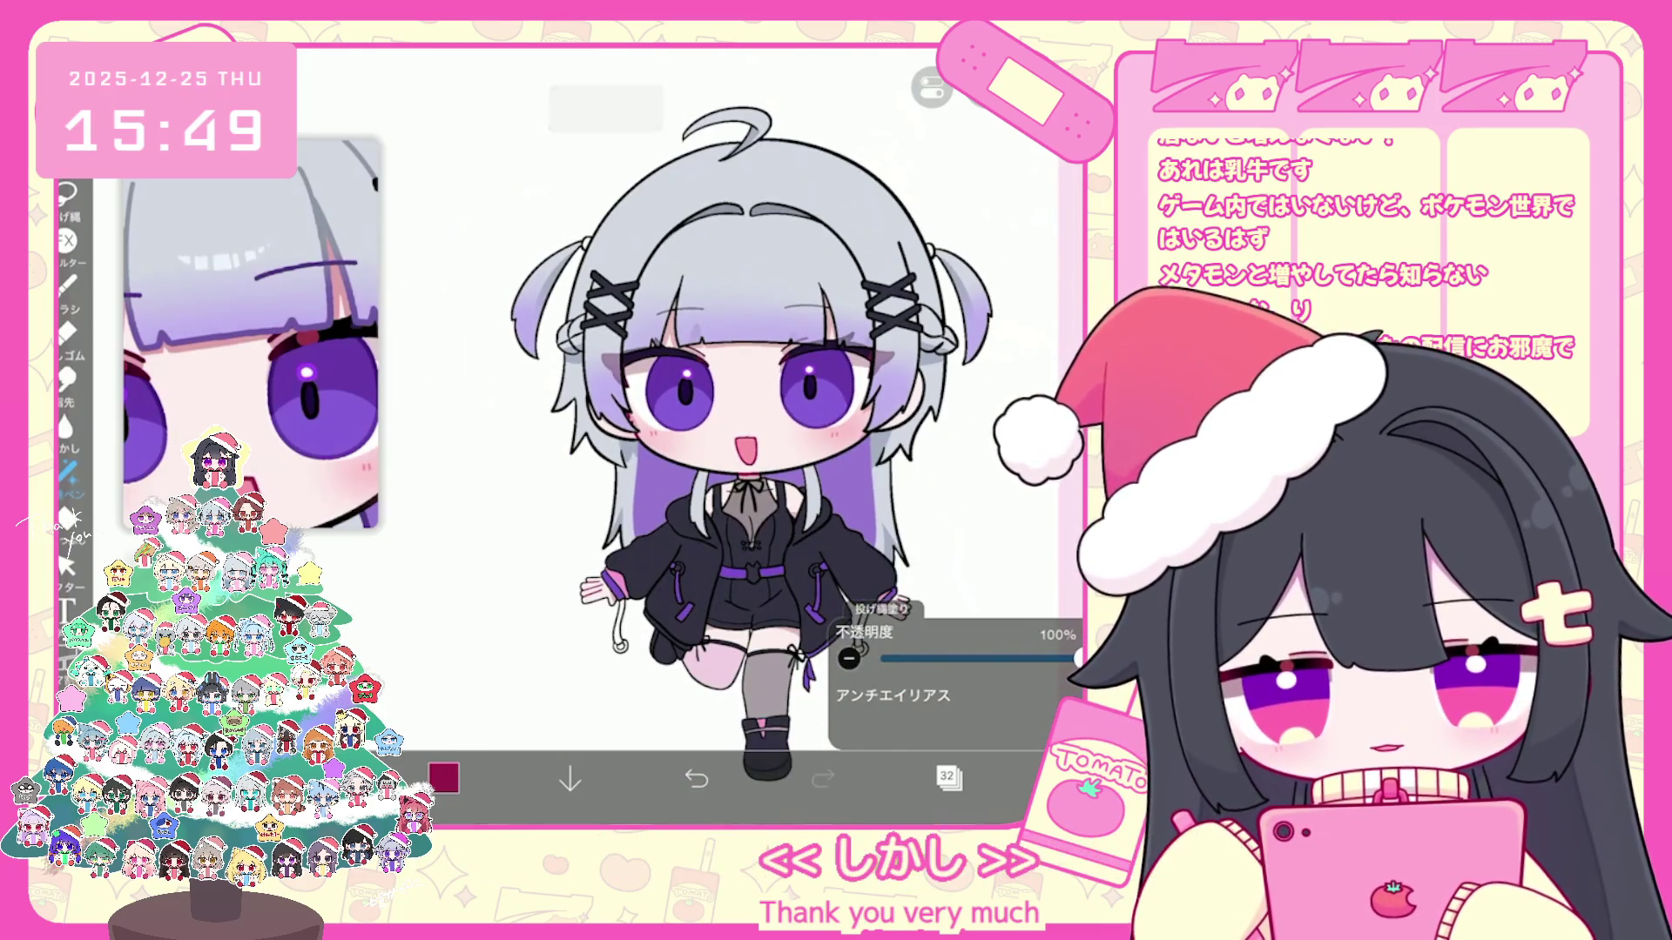
pyautogui.scroll(3, 778, 666)
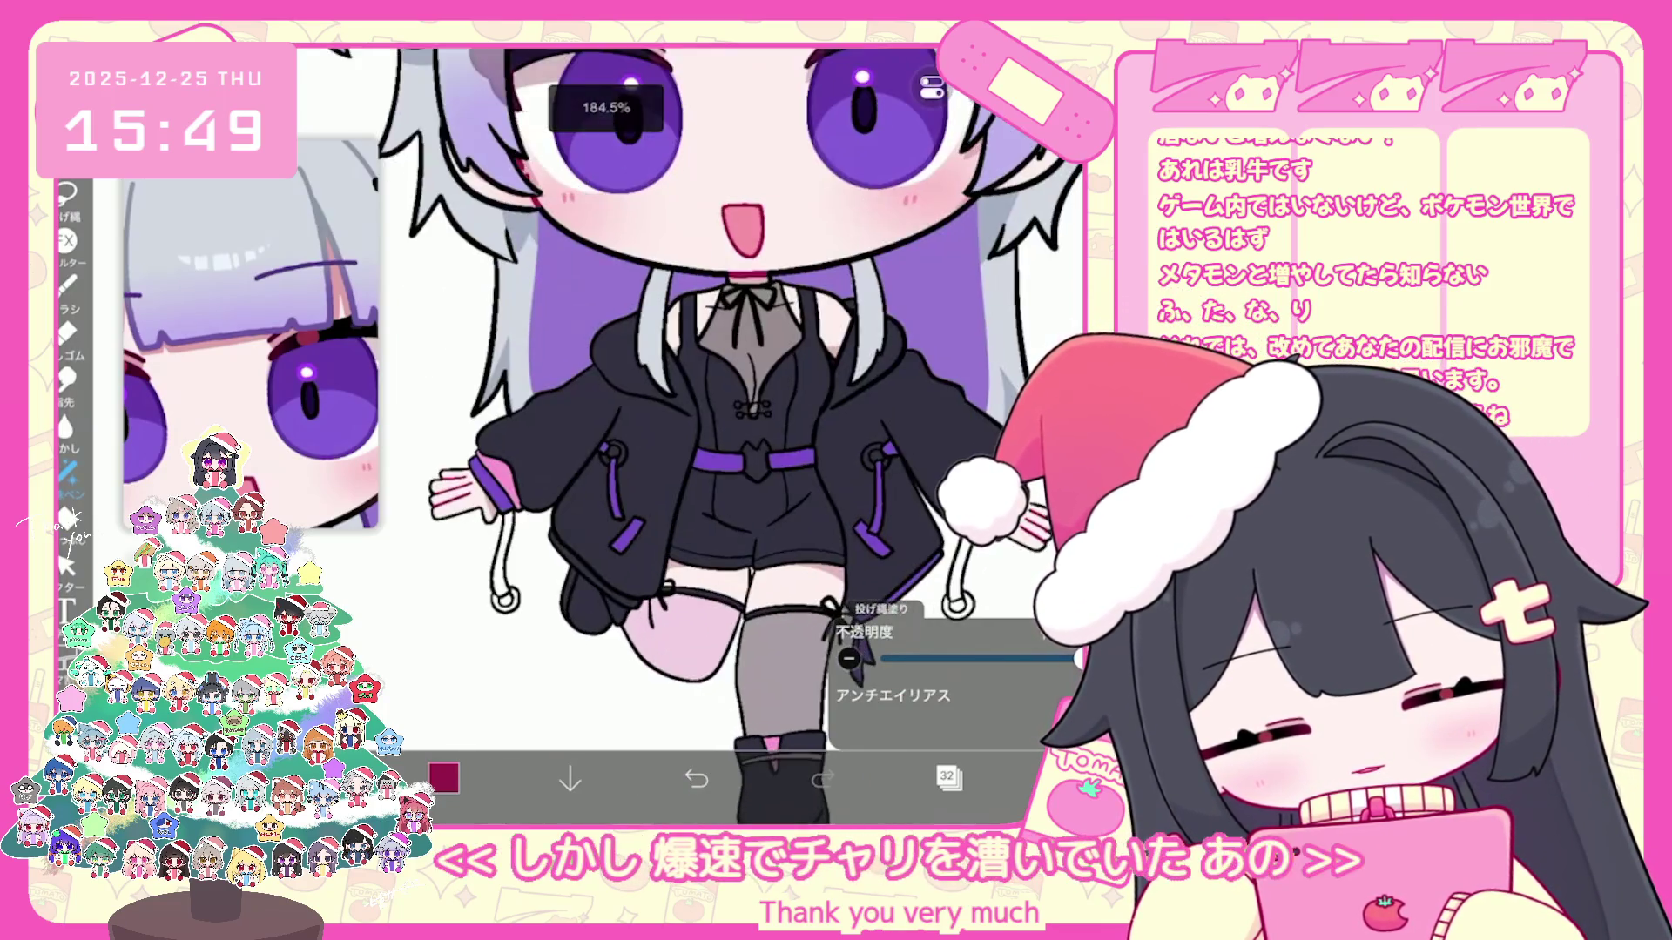
pyautogui.scroll(2, 777, 666)
pyautogui.scroll(2, 757, 561)
pyautogui.moveTo(653, 496); pyautogui.dragTo(635, 606)
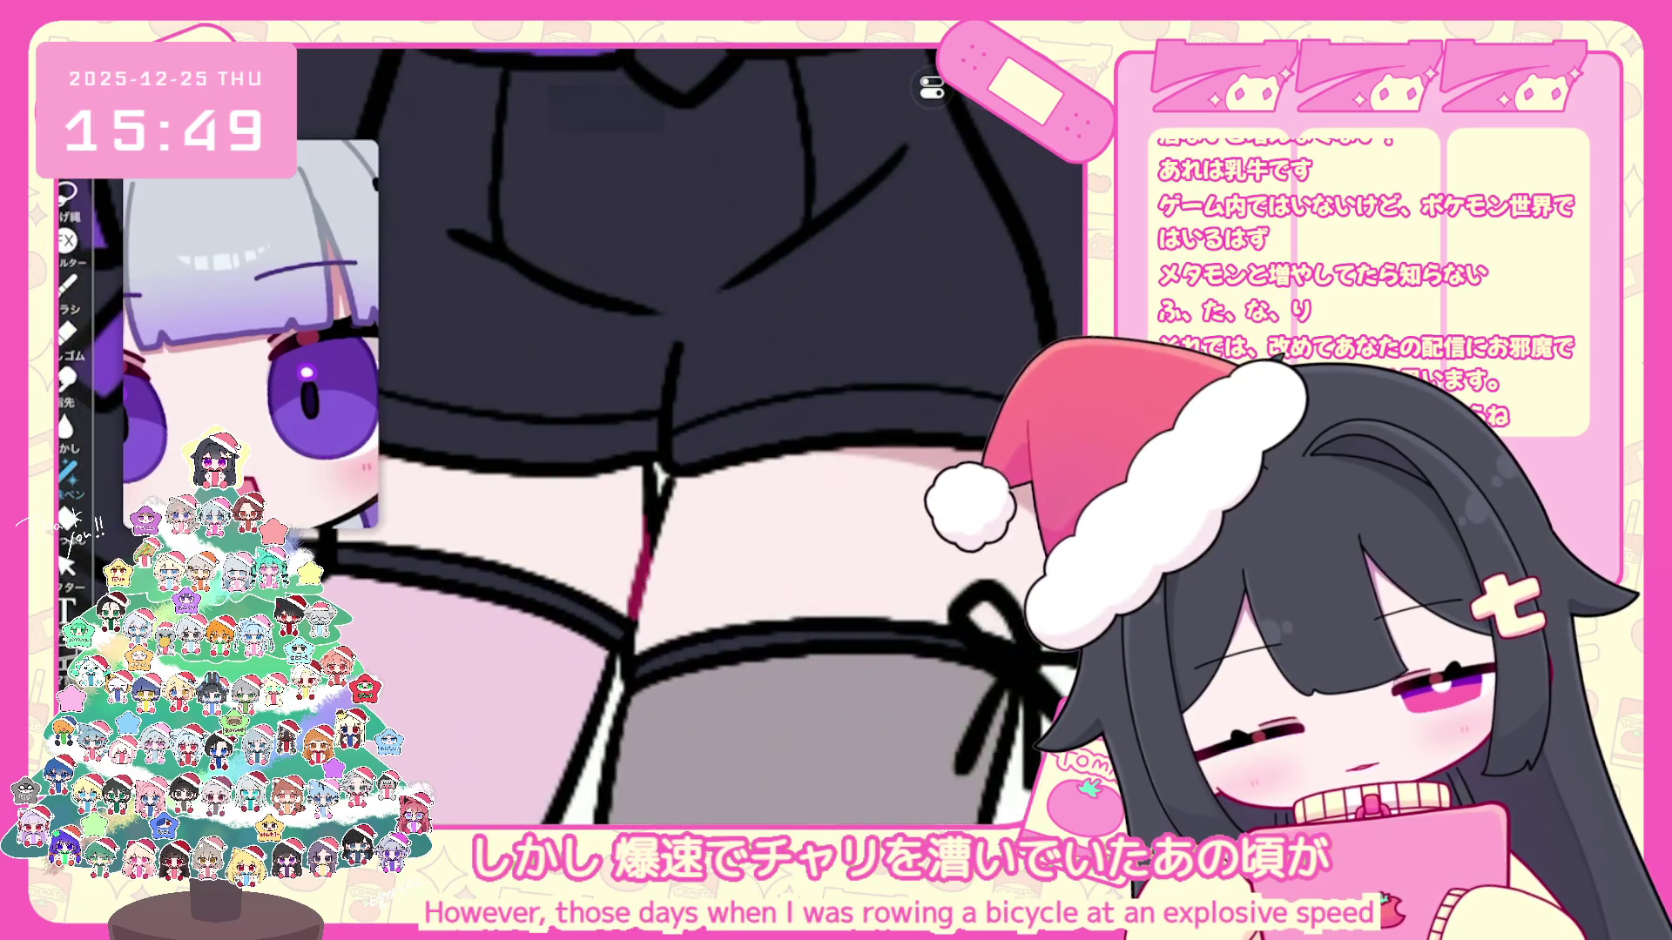
pyautogui.moveTo(660, 516); pyautogui.dragTo(647, 567)
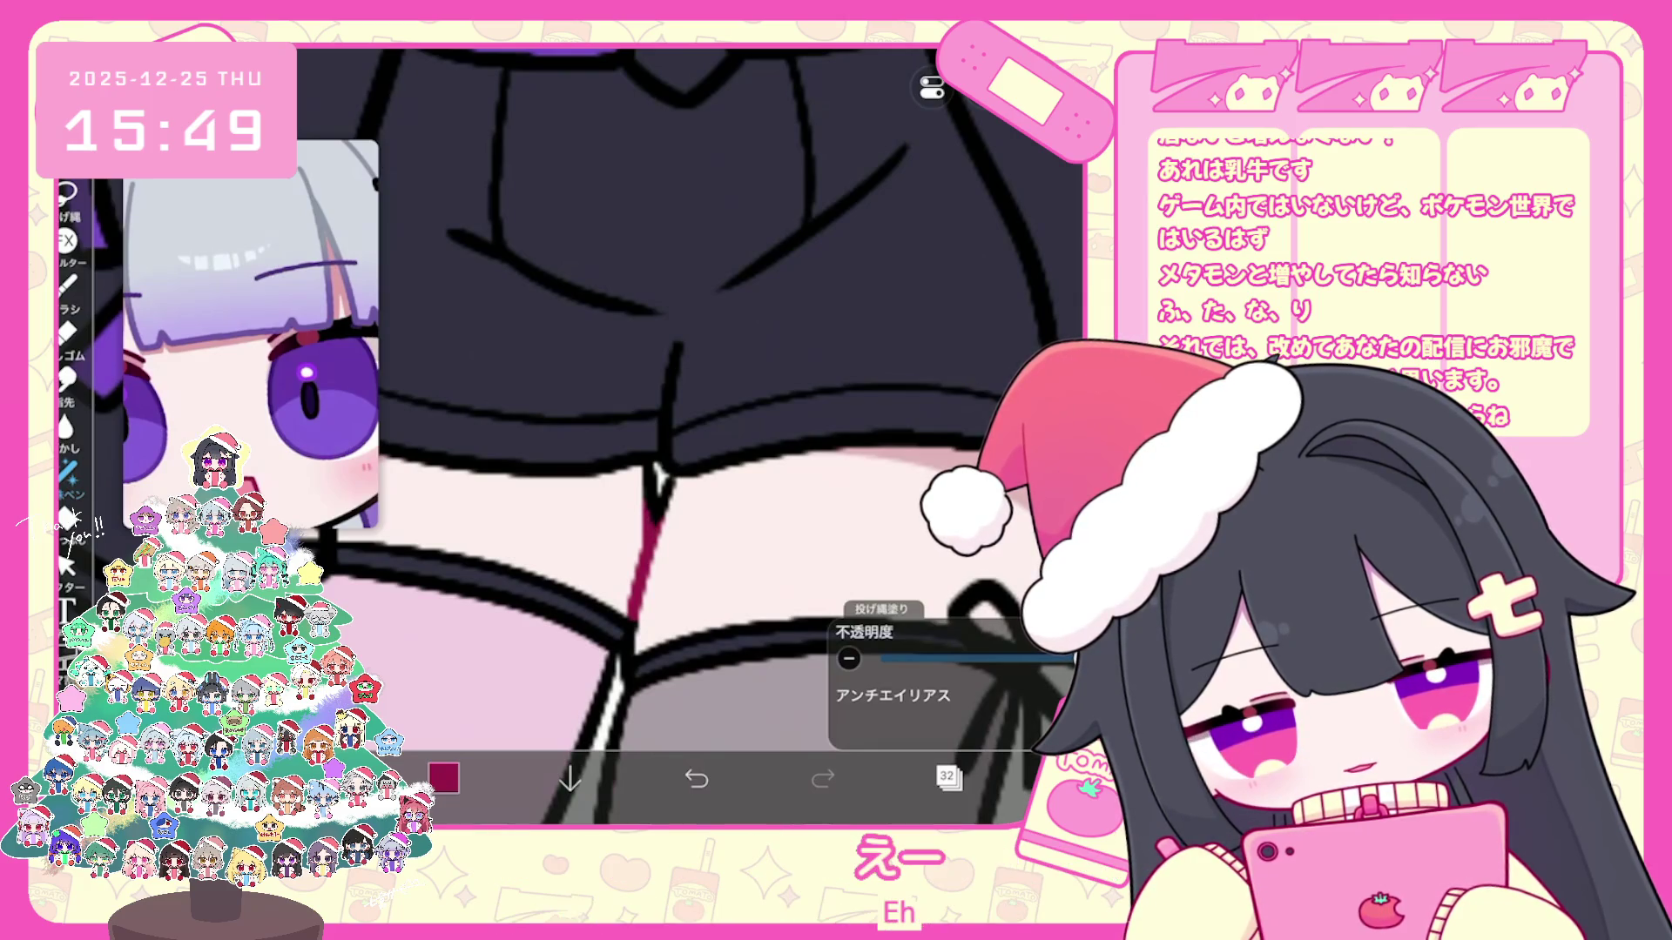
pyautogui.scroll(-3, 657, 475)
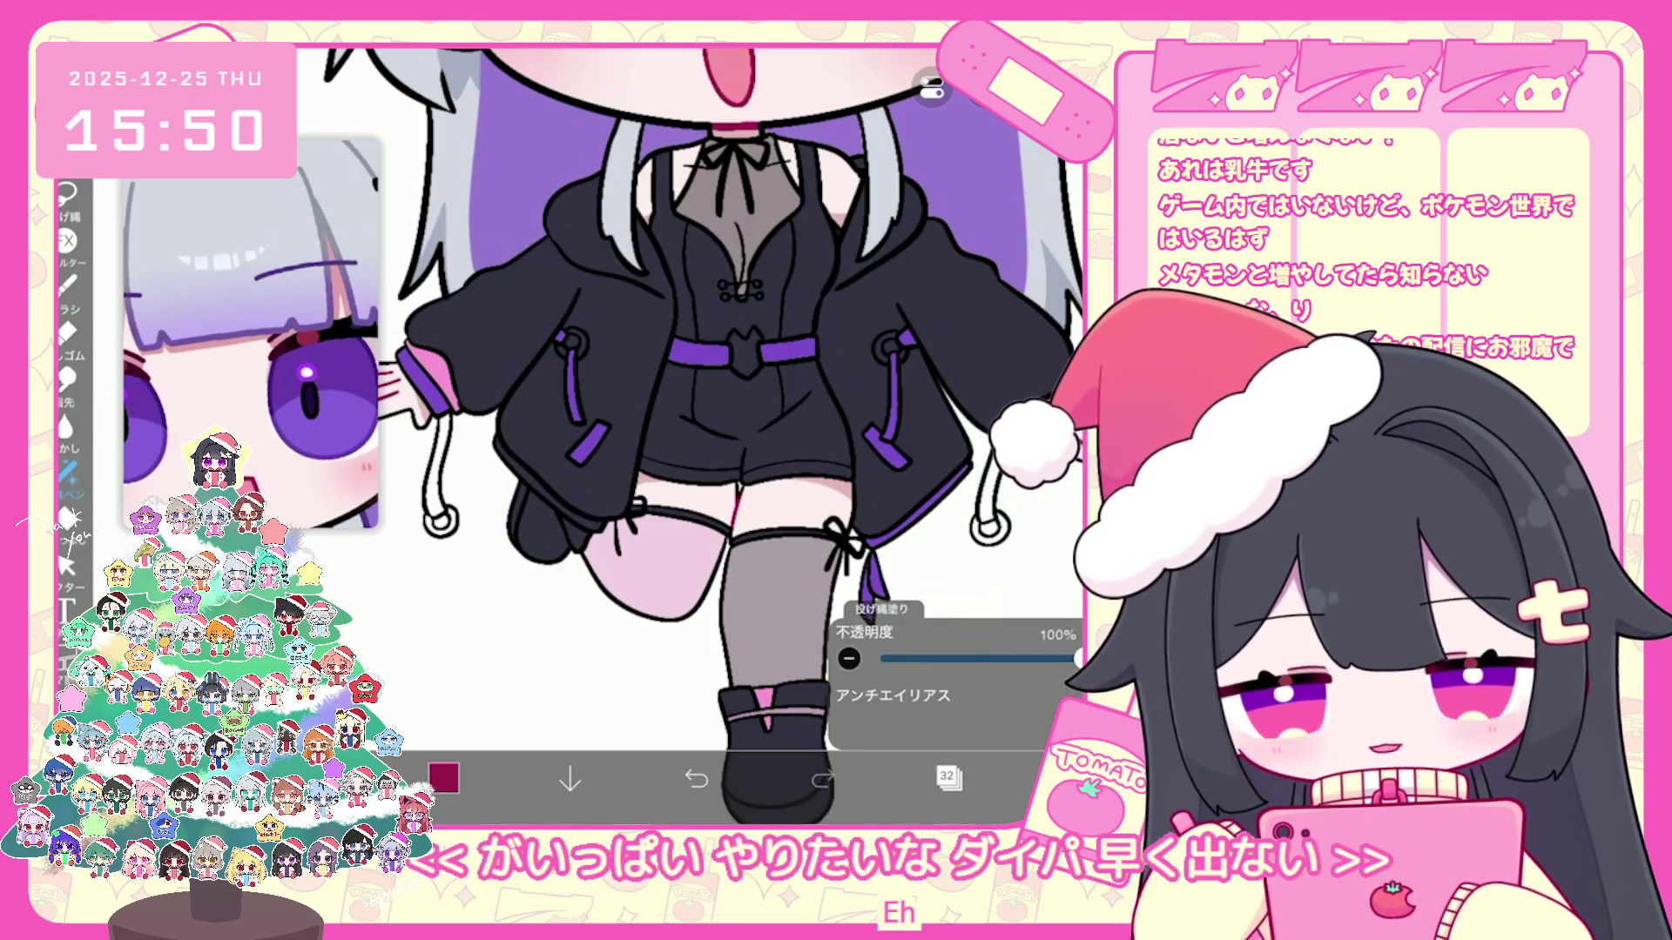
pyautogui.scroll(3, 692, 392)
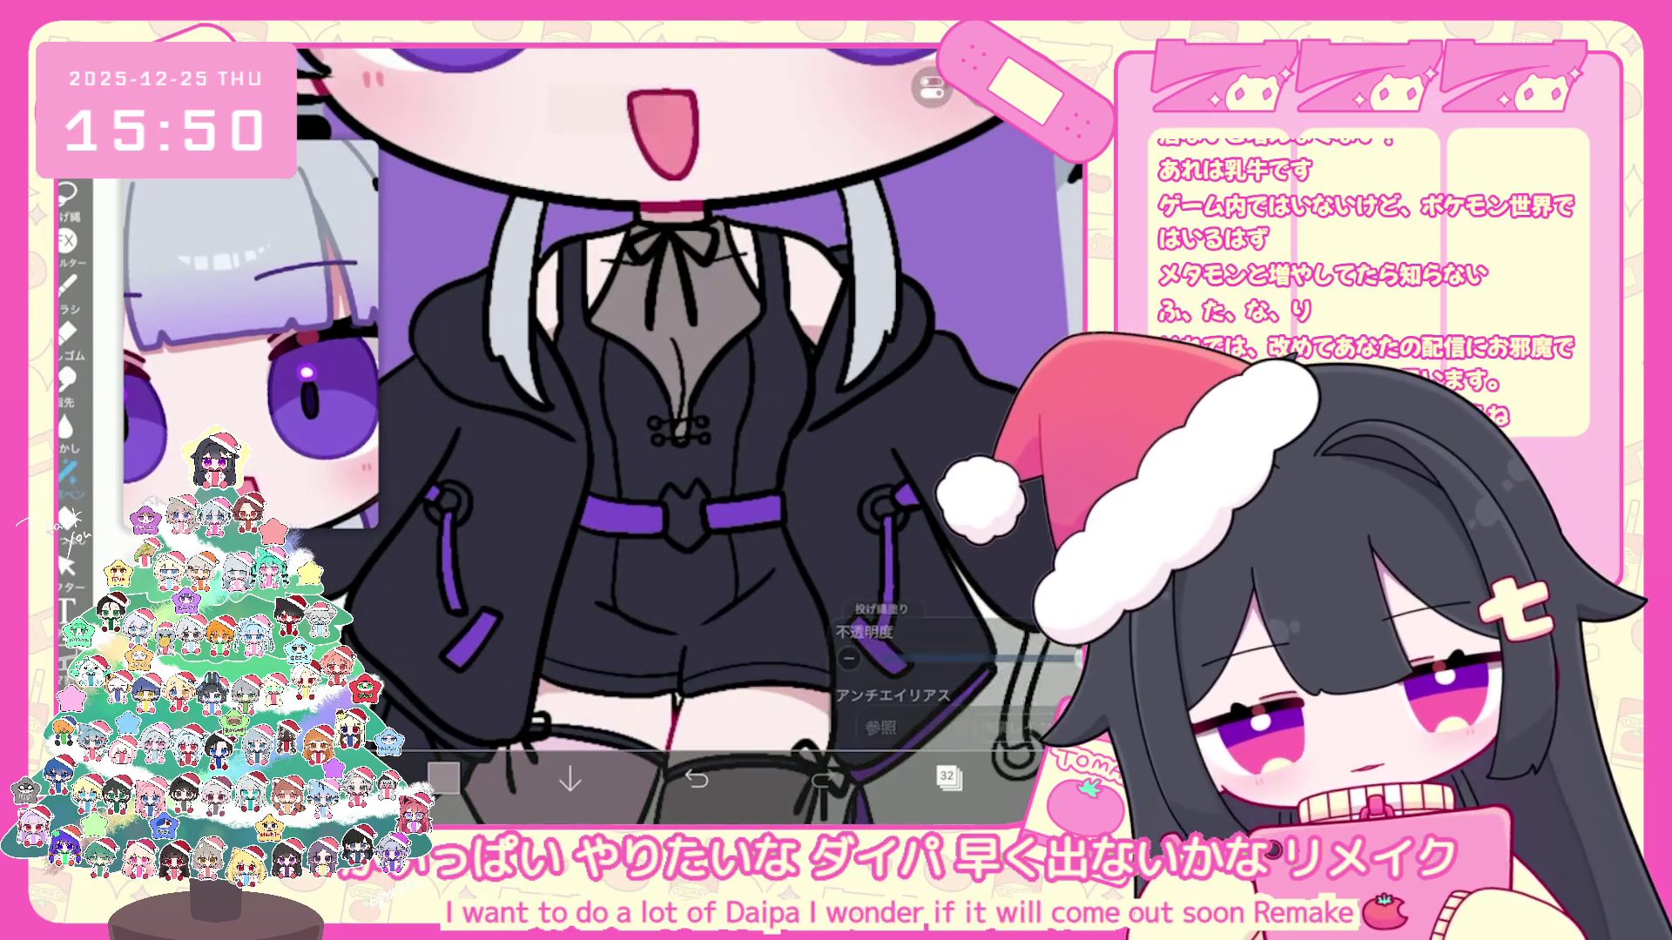
pyautogui.click(445, 778)
pyautogui.click(444, 778)
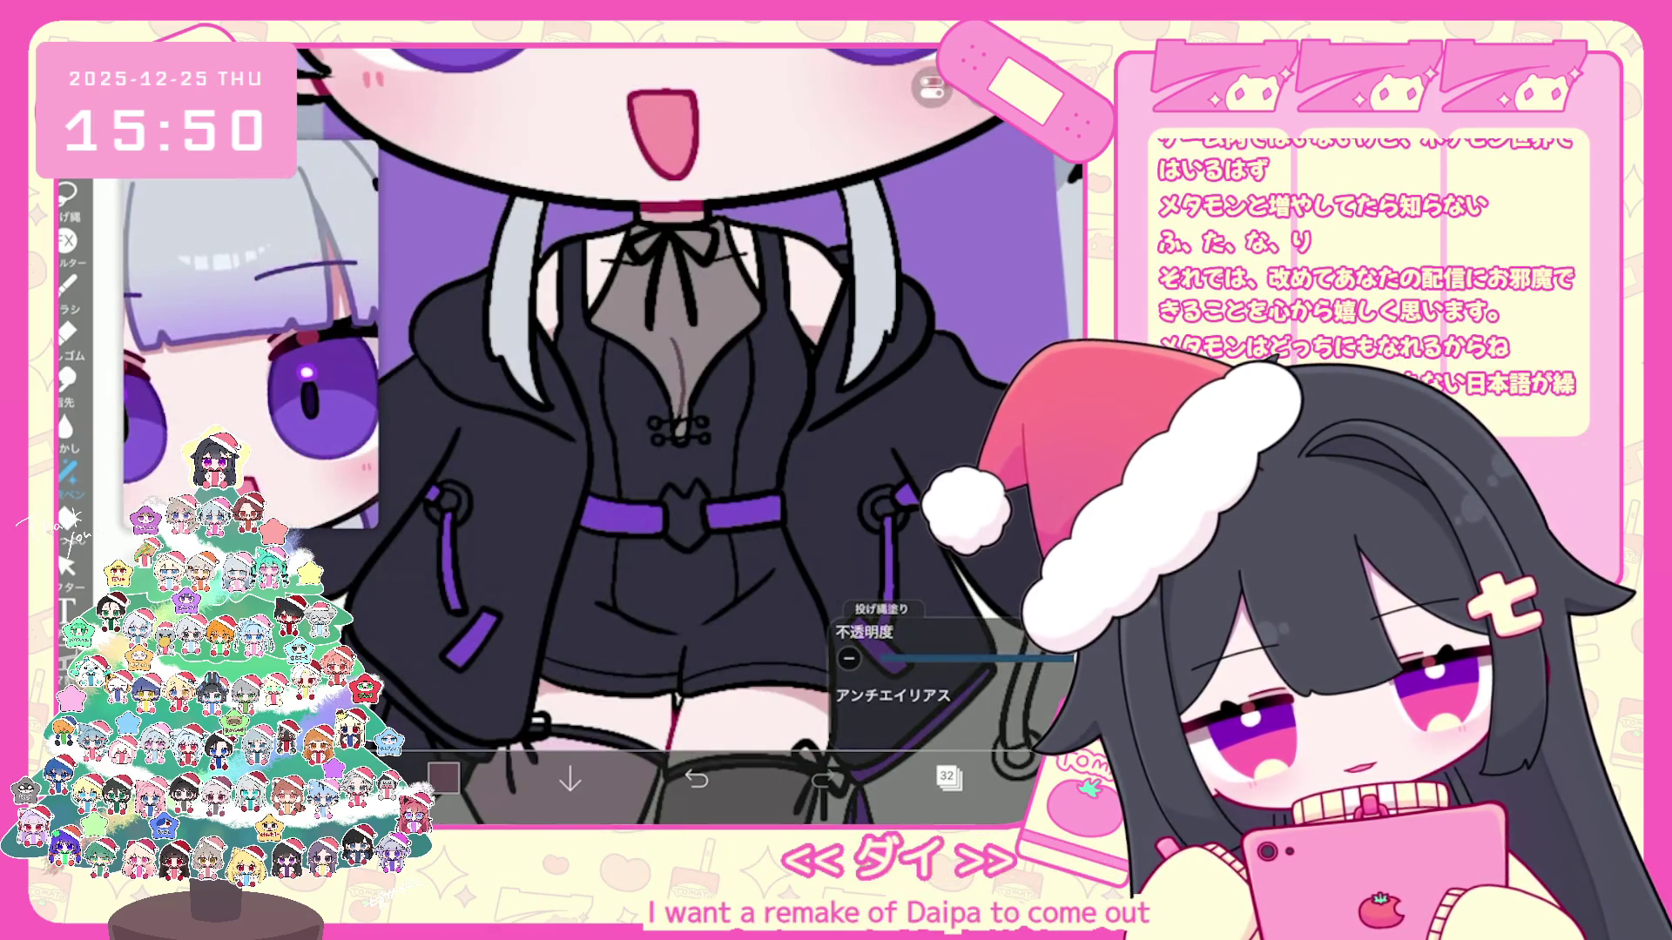
pyautogui.scroll(5, 633, 421)
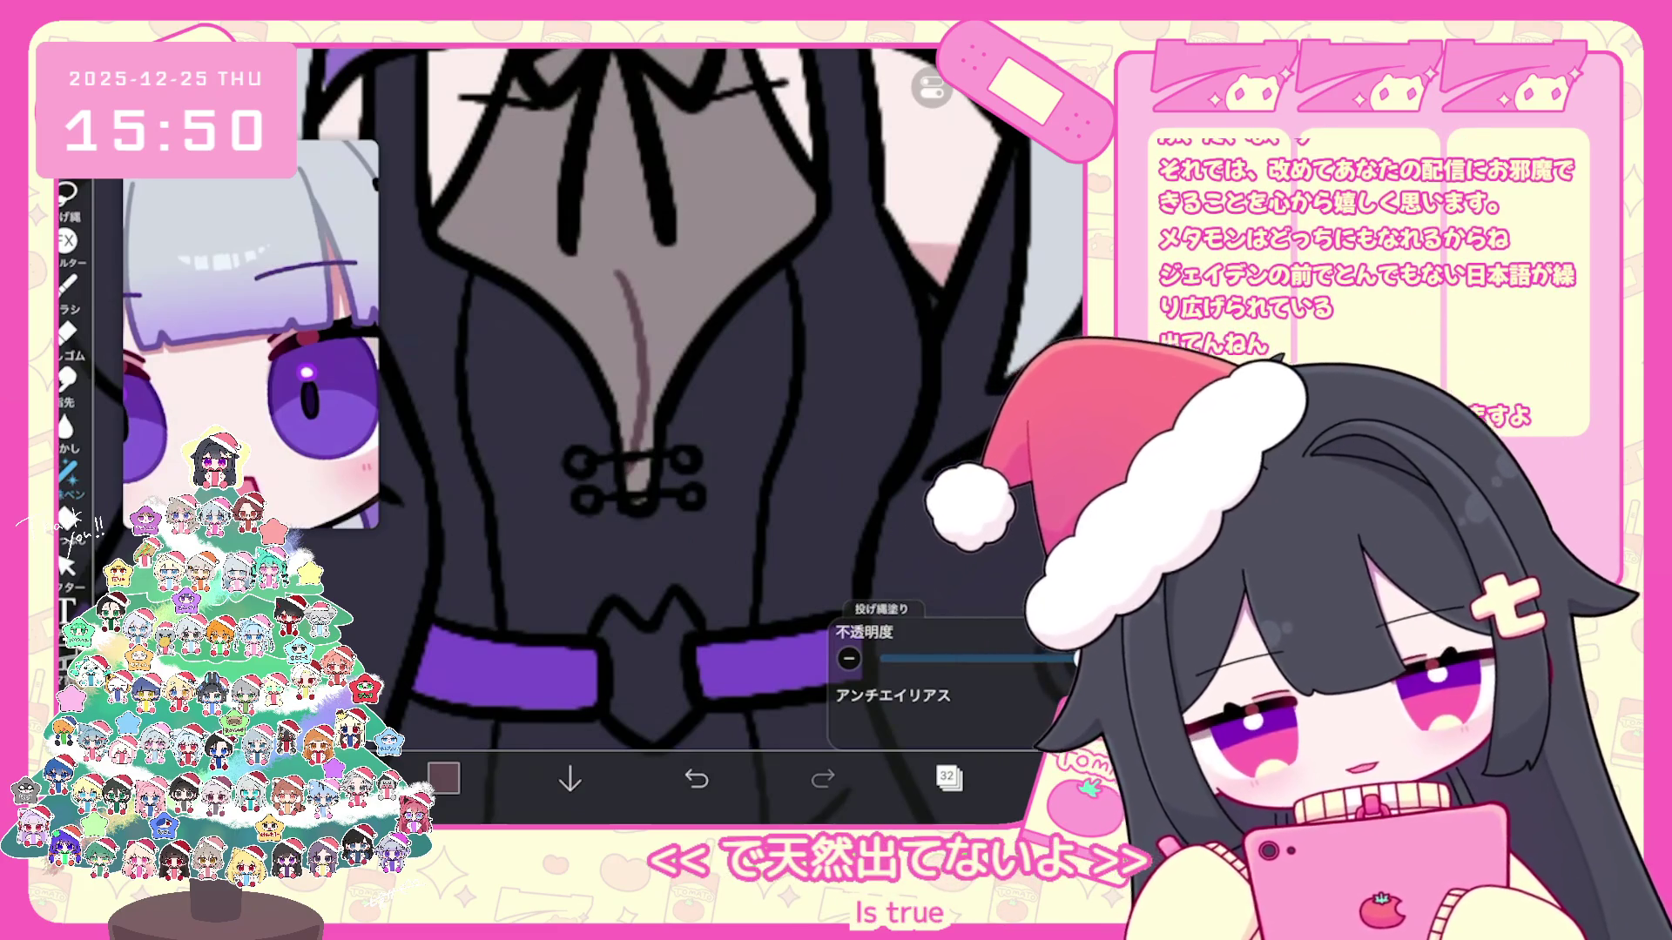
pyautogui.scroll(-3, 692, 392)
pyautogui.scroll(-2, 693, 392)
pyautogui.scroll(3, 693, 432)
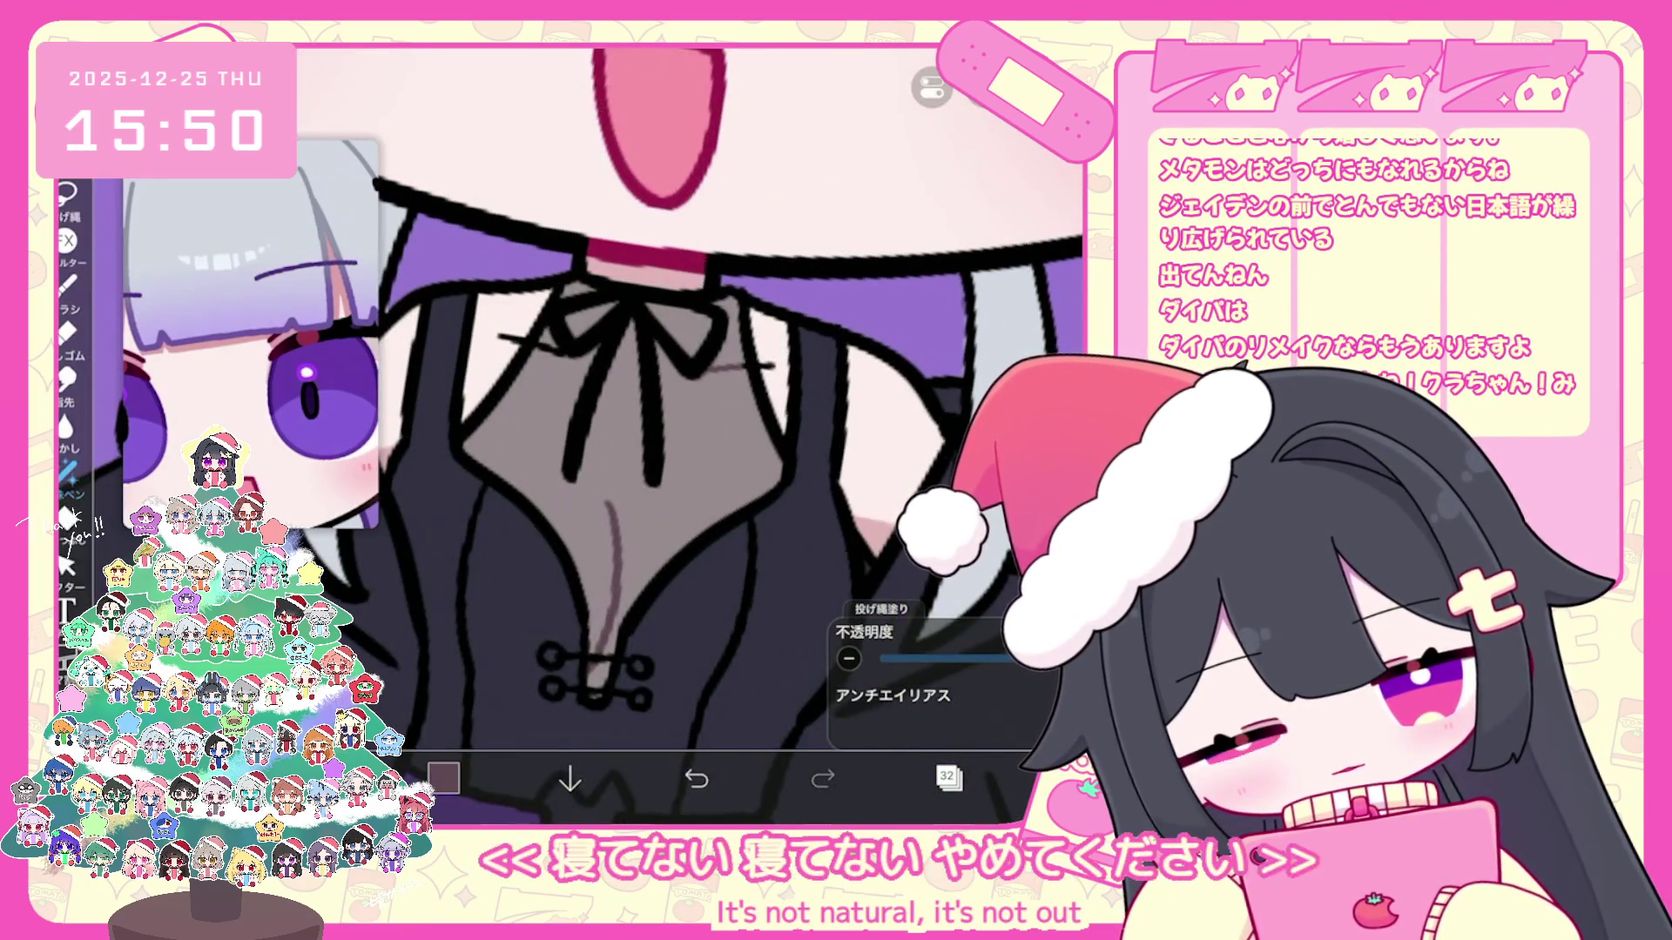
pyautogui.hotkey('ctrl', 'z')
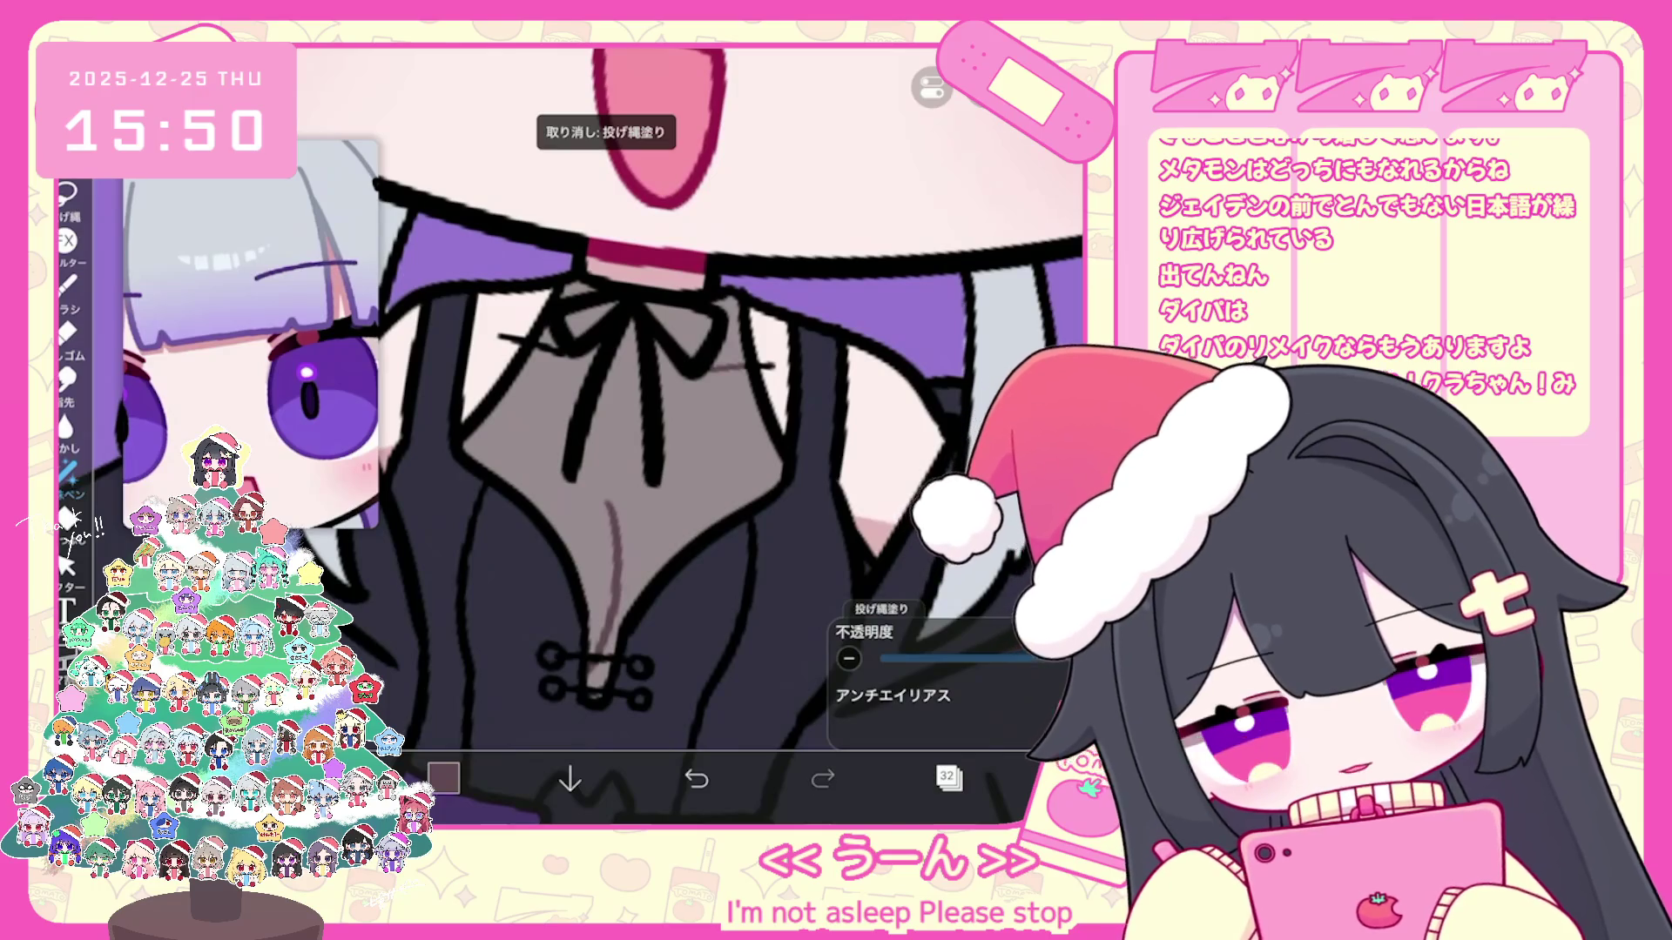
pyautogui.scroll(2, 692, 431)
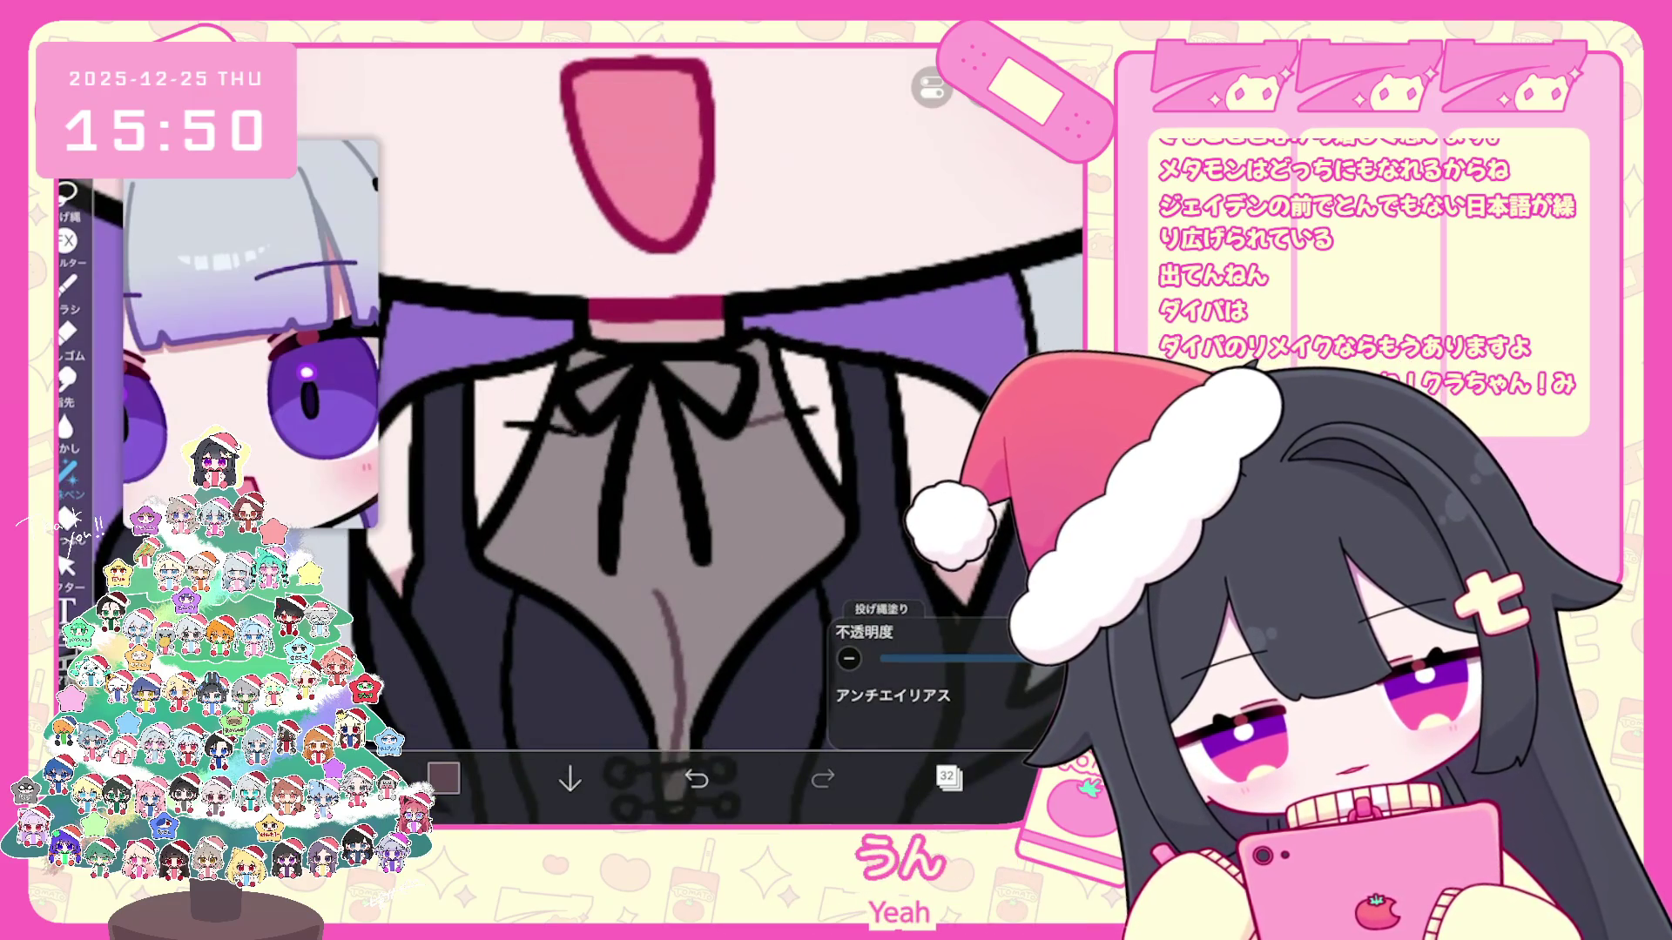
pyautogui.scroll(-2, 692, 431)
pyautogui.scroll(-2, 692, 431)
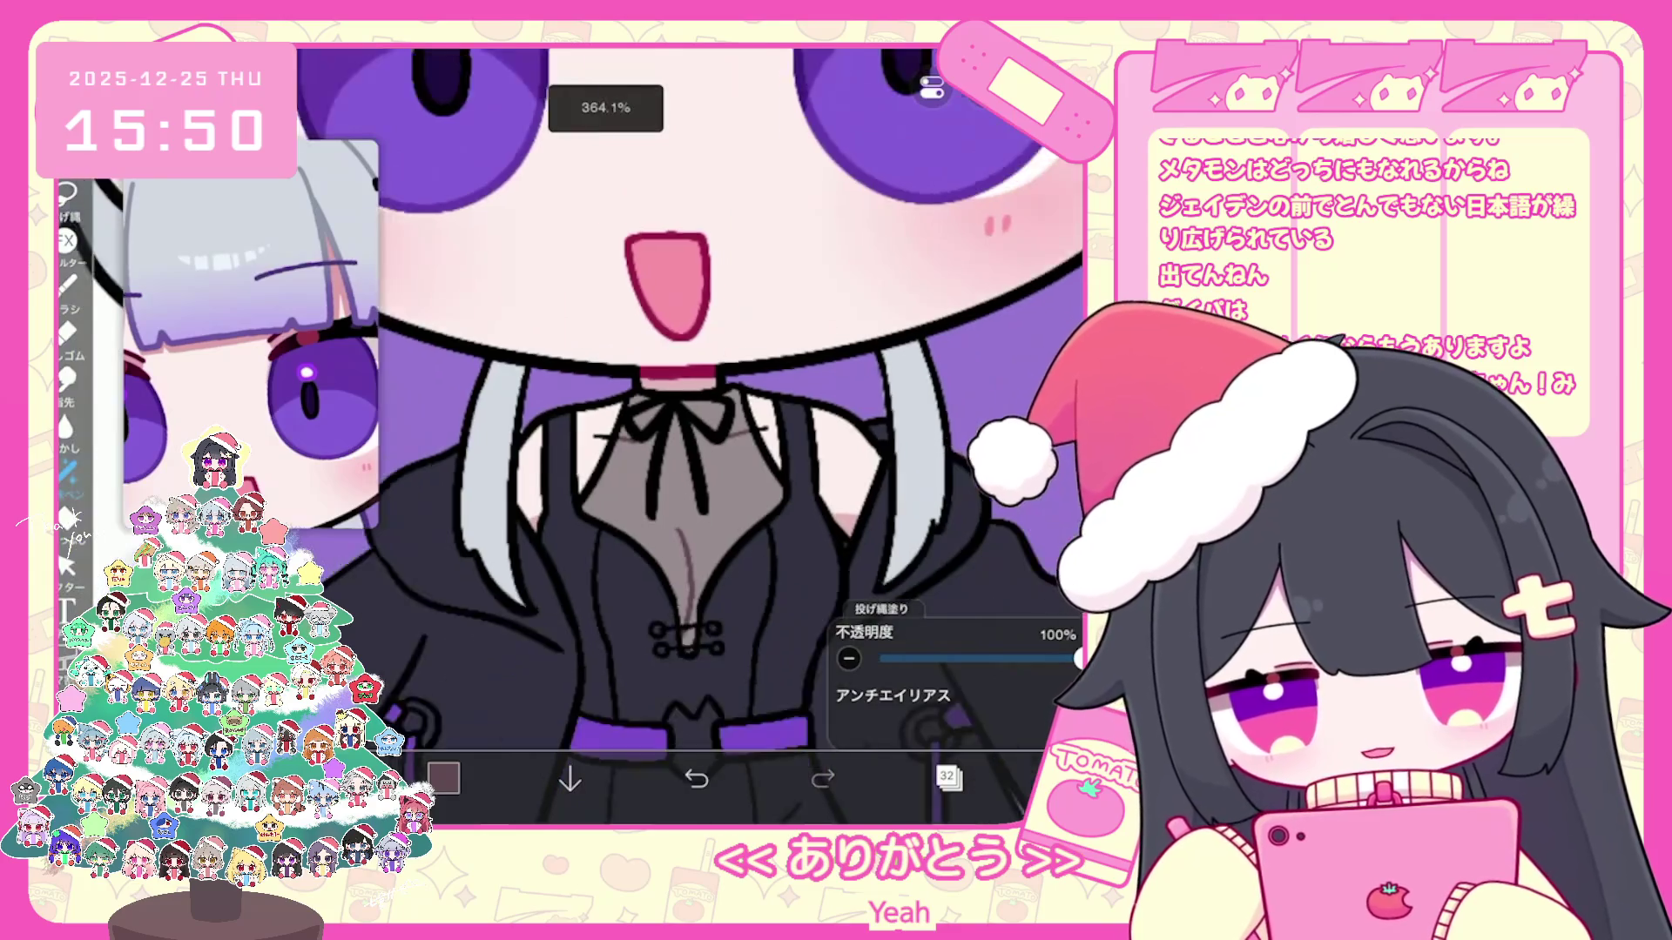
pyautogui.scroll(-2, 693, 431)
pyautogui.scroll(-1, 692, 431)
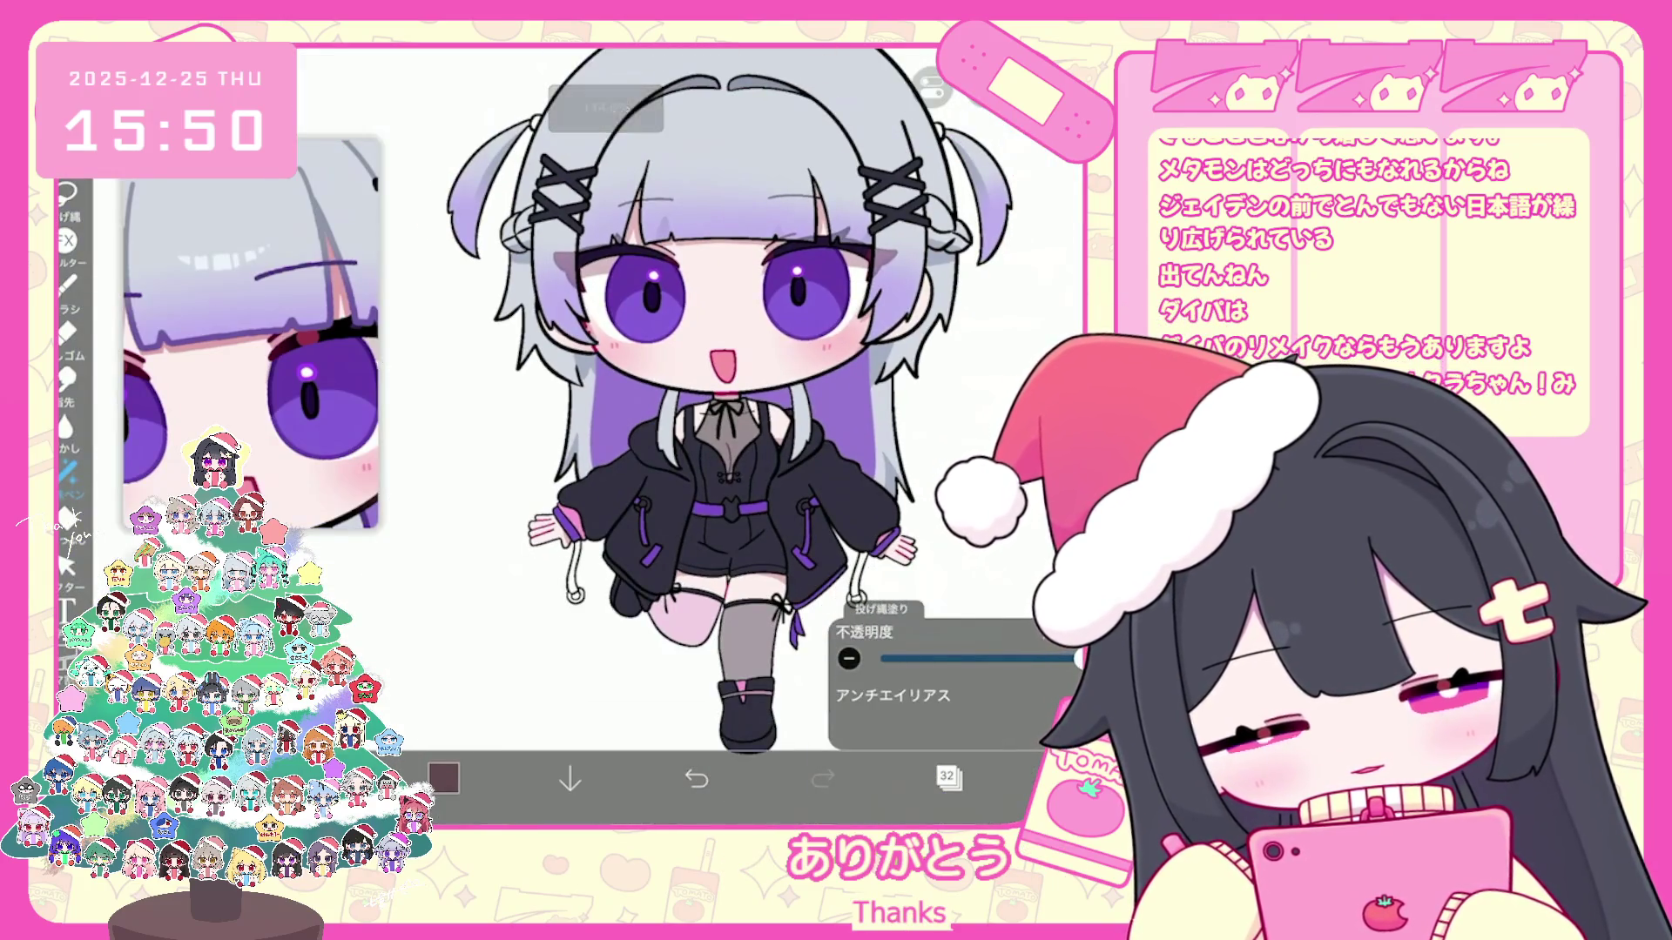
# Step: Review the layer list before sampling the hair purple
pyautogui.click(949, 779)
pyautogui.scroll(-2, 956, 366)
pyautogui.scroll(-2, 956, 366)
pyautogui.scroll(-2, 956, 366)
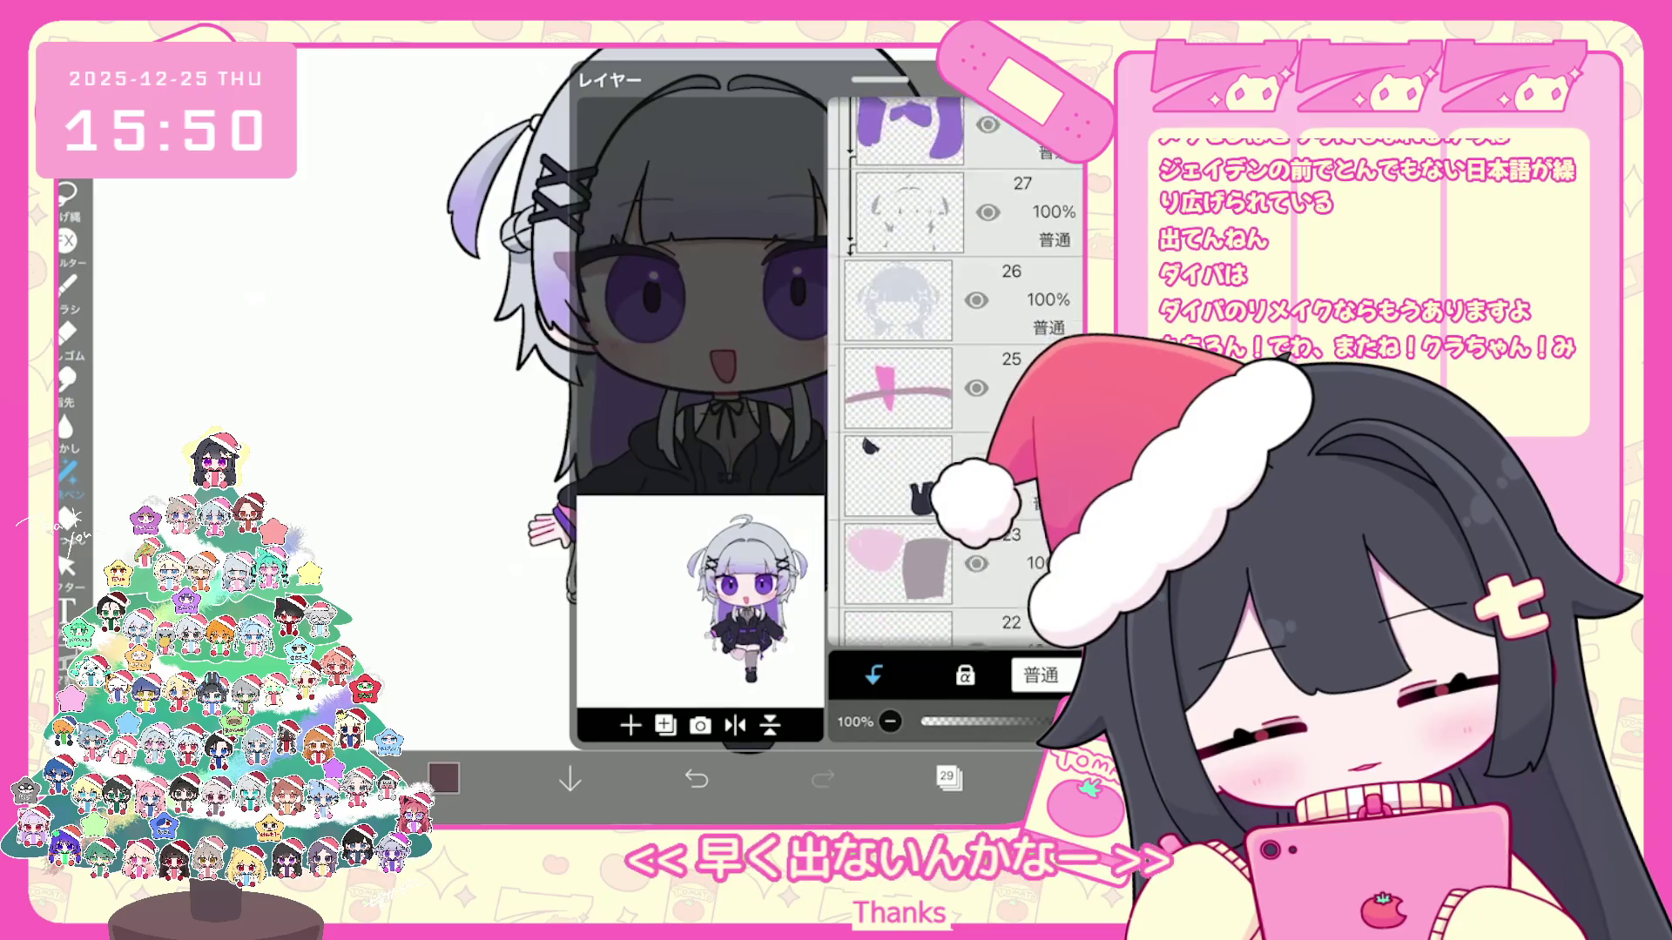
pyautogui.scroll(-3, 956, 365)
pyautogui.click(948, 780)
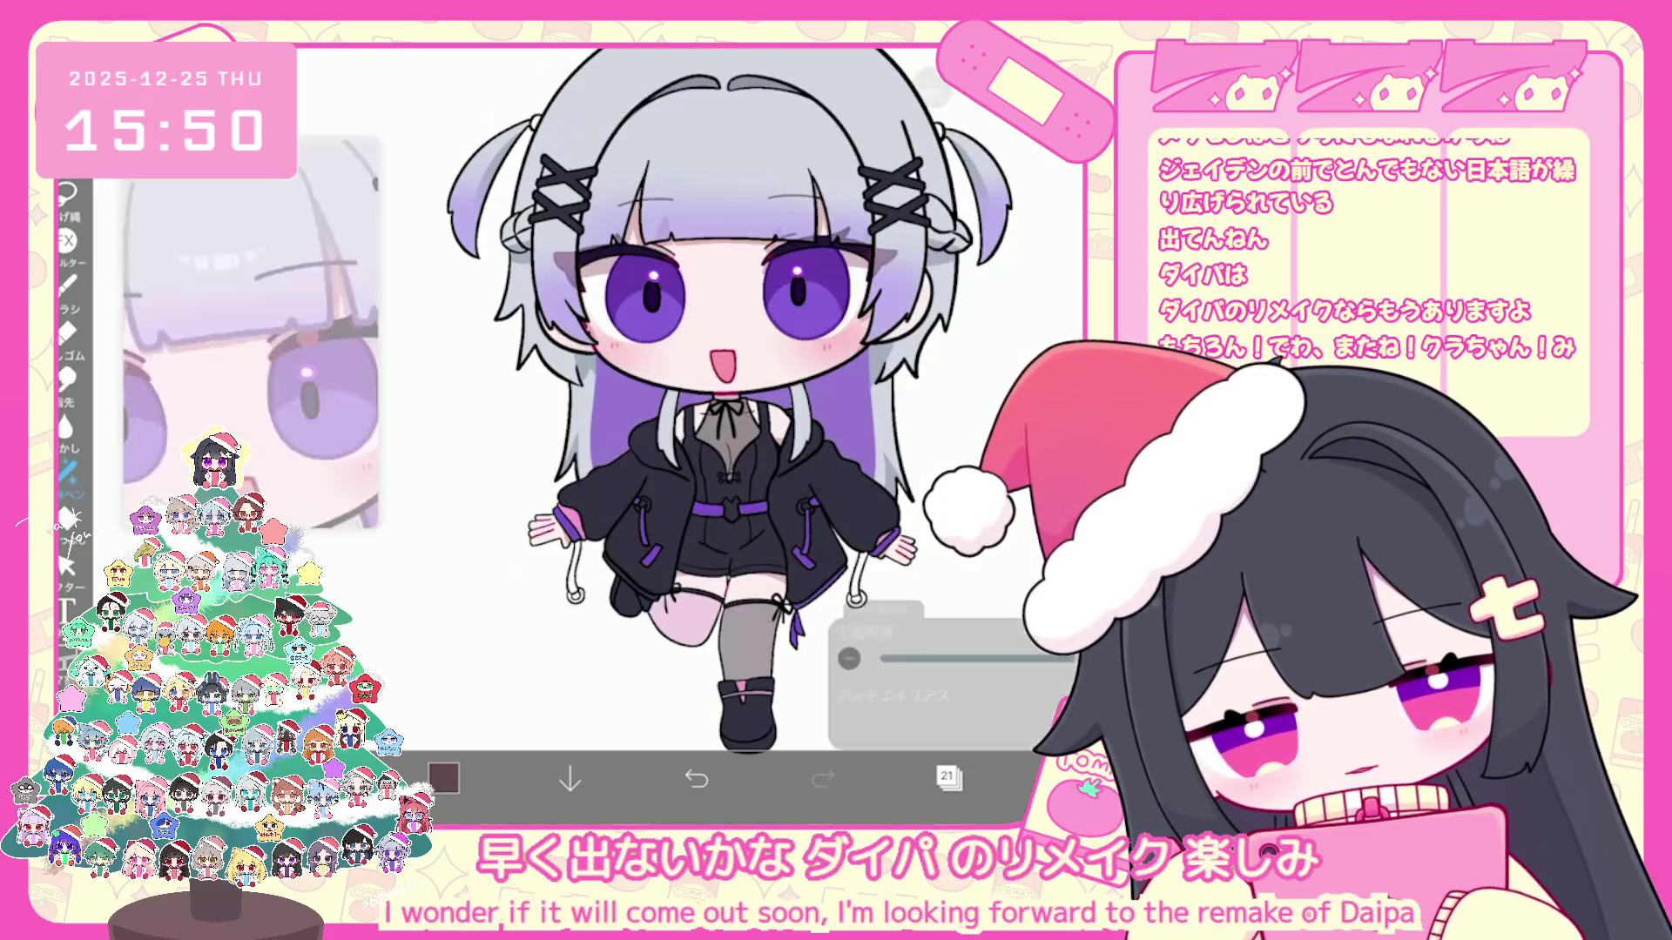
pyautogui.scroll(-2, 261, 339)
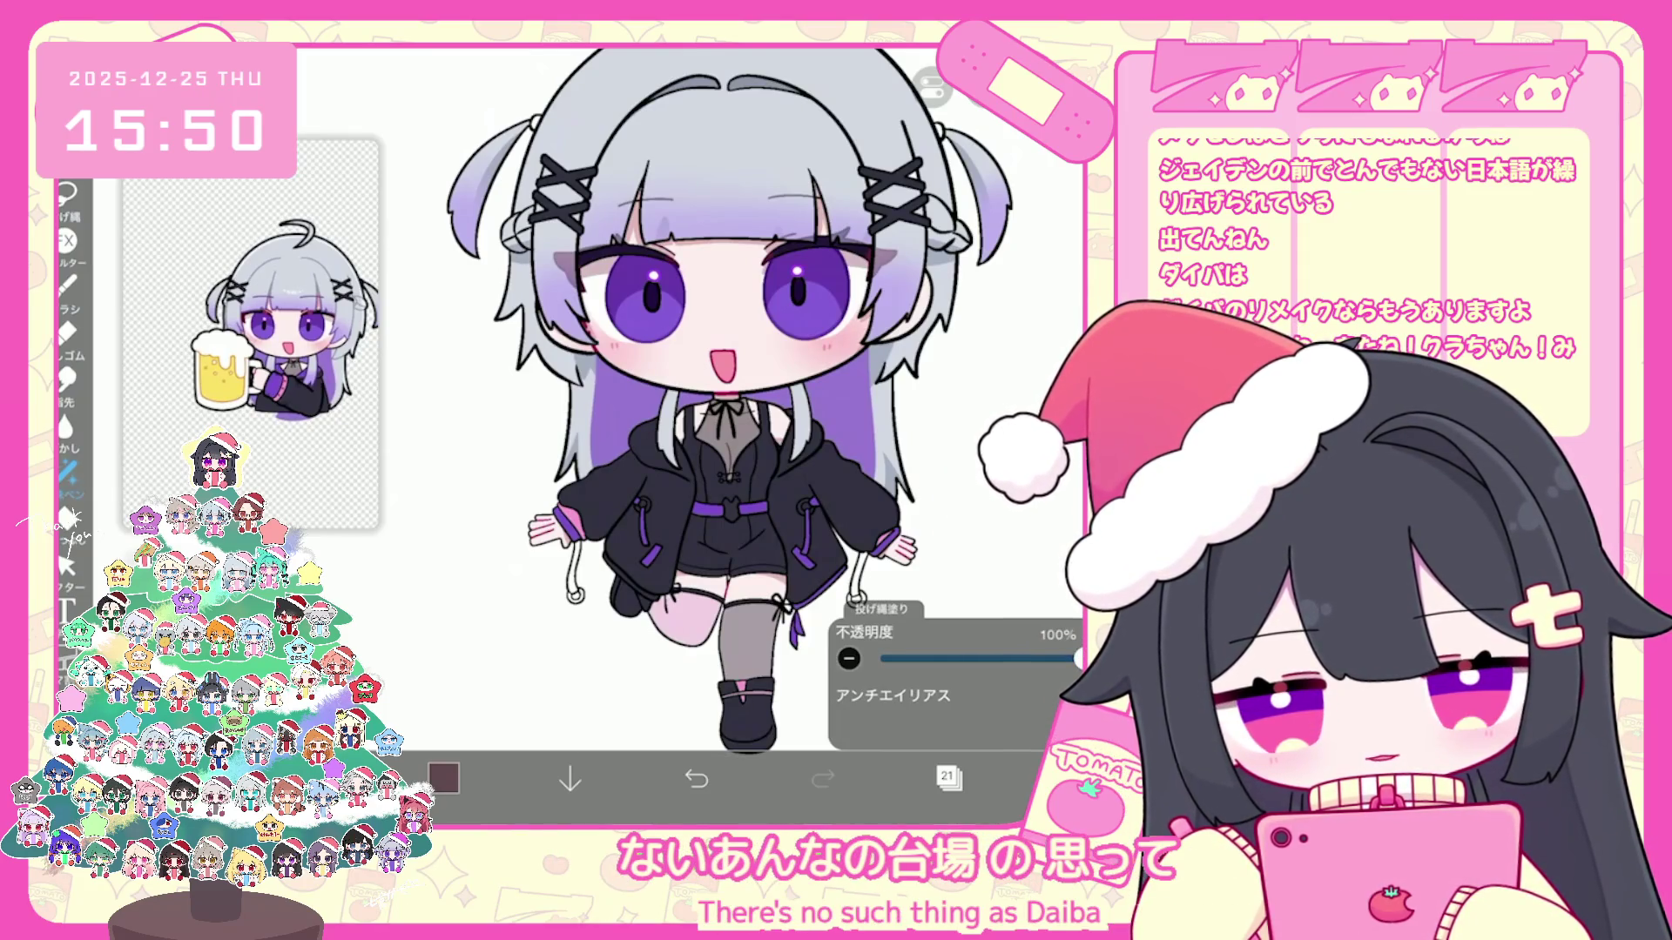
# Step: Sample the hair purple, try a fill with it and undo
pyautogui.click(644, 474)
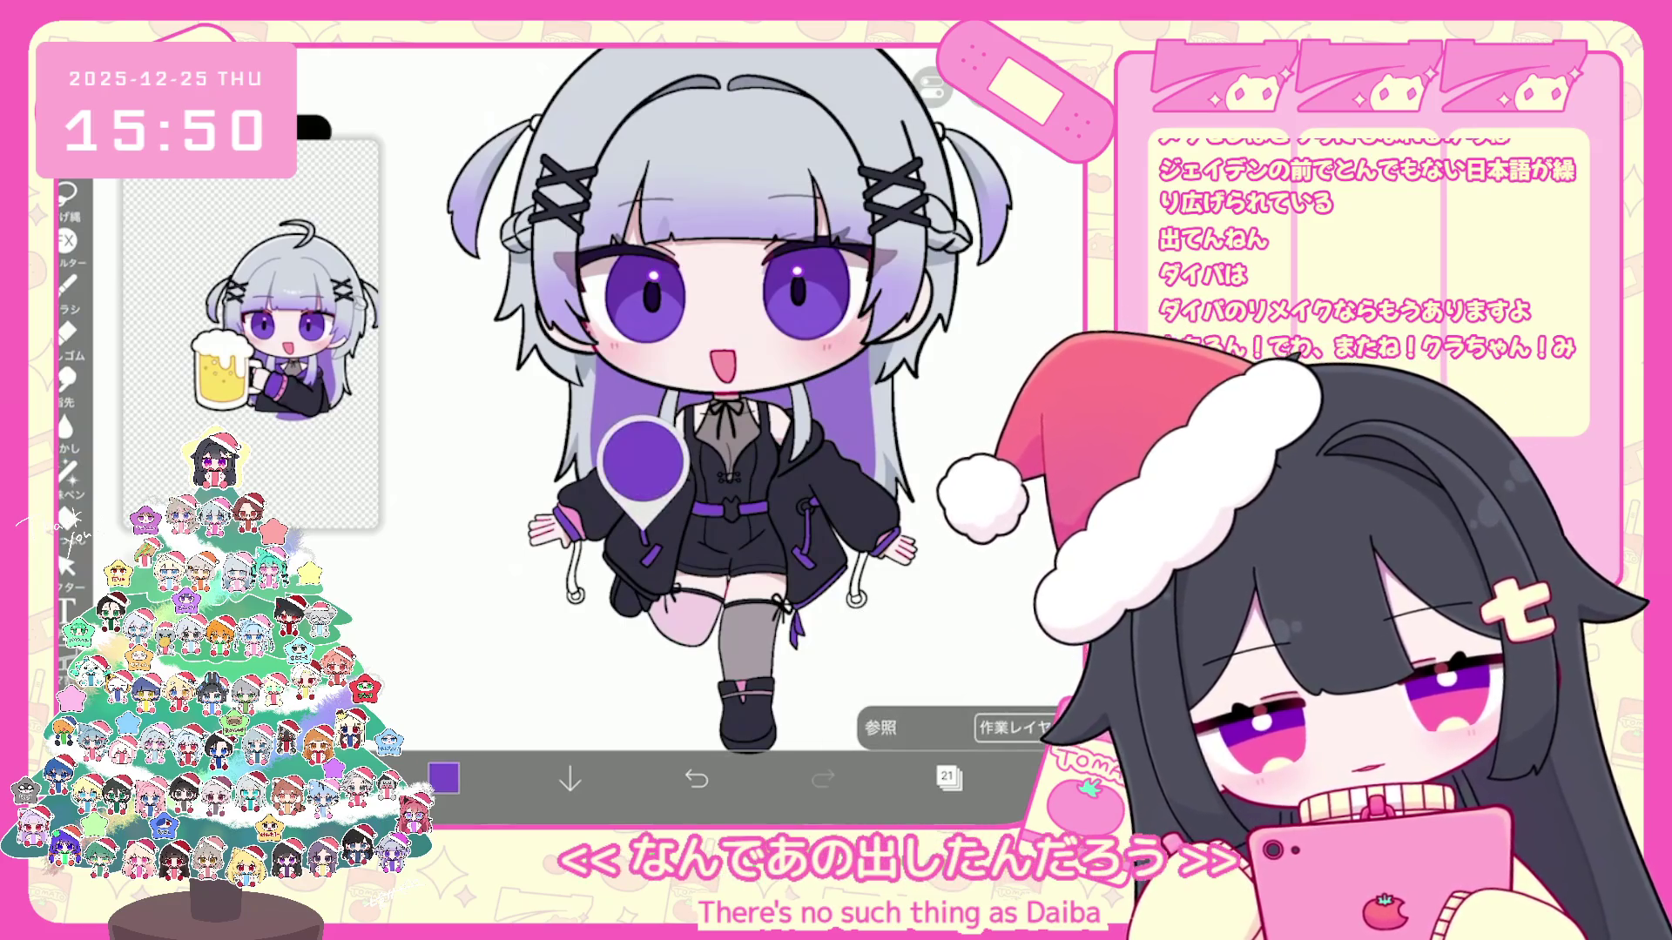
pyautogui.scroll(3, 705, 431)
pyautogui.click(392, 392)
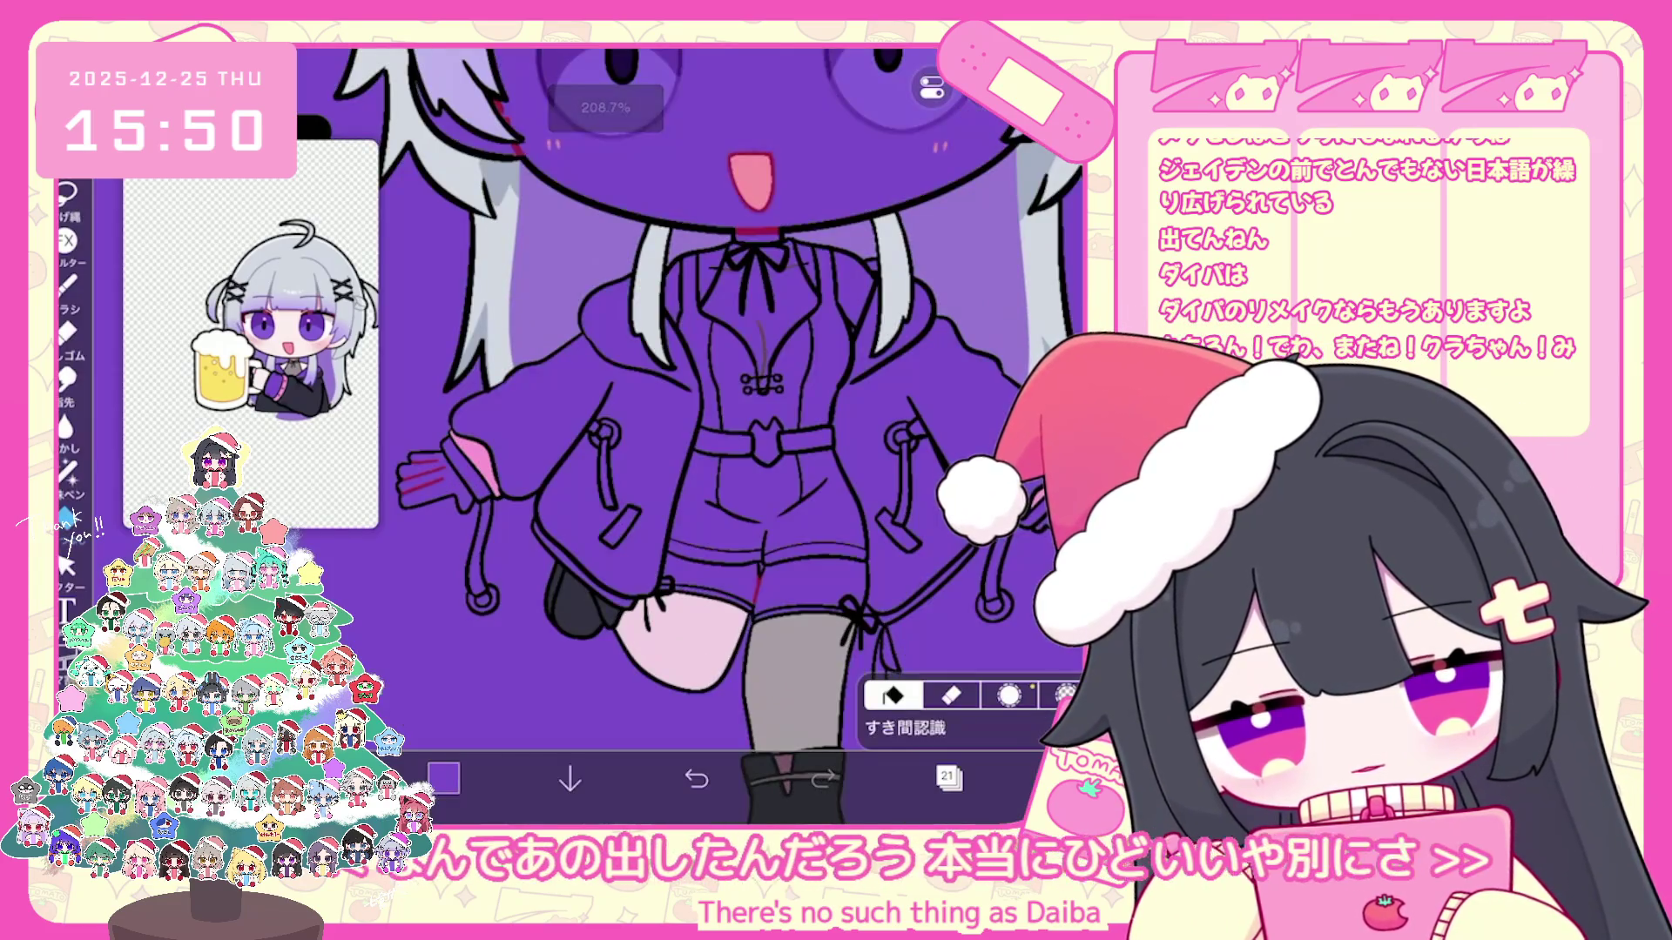
pyautogui.hotkey('ctrl', 'z')
pyautogui.click(1008, 696)
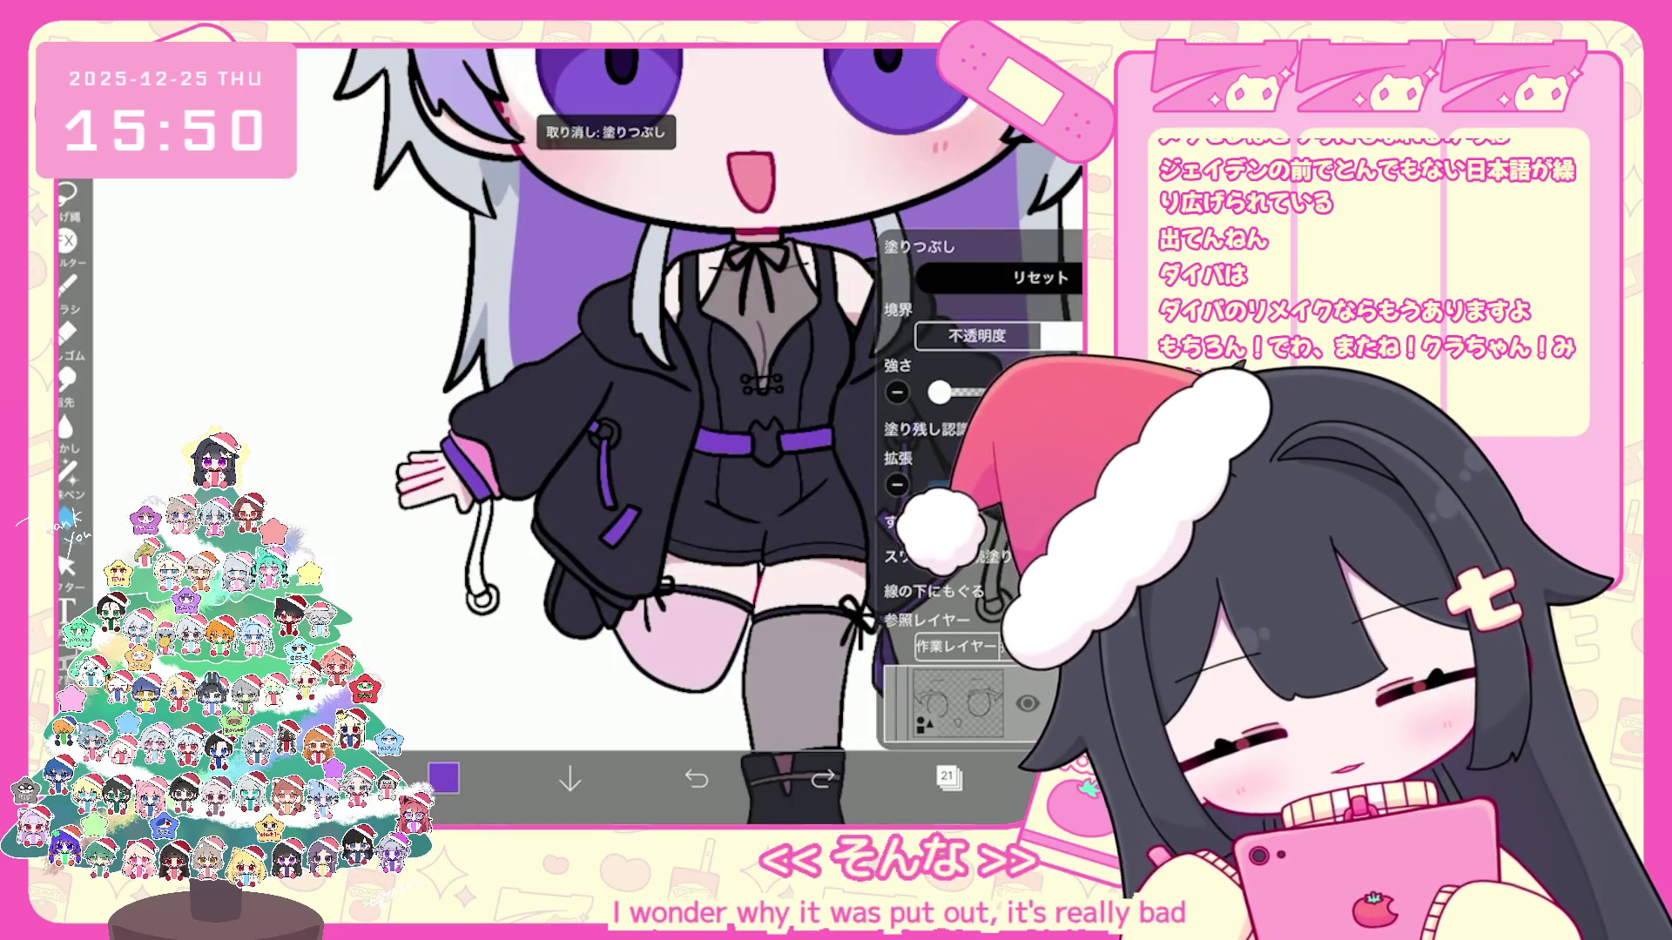
pyautogui.click(1009, 696)
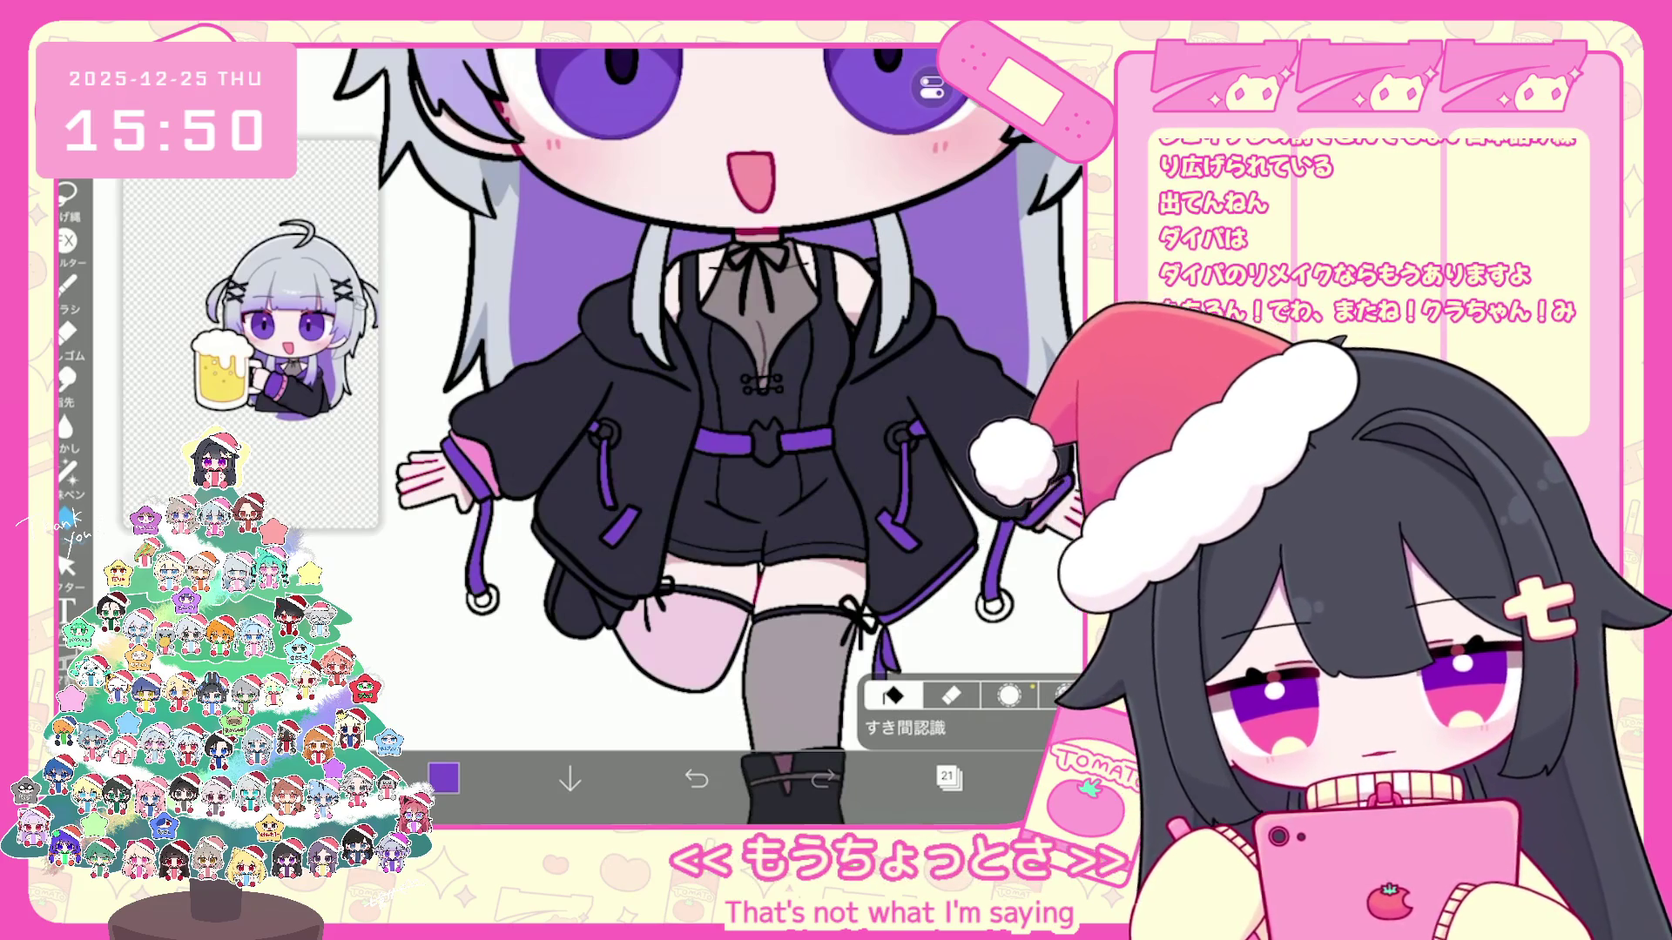
# Step: Check the colour panel, add a new layer 22 and undo the trial fill
pyautogui.click(445, 779)
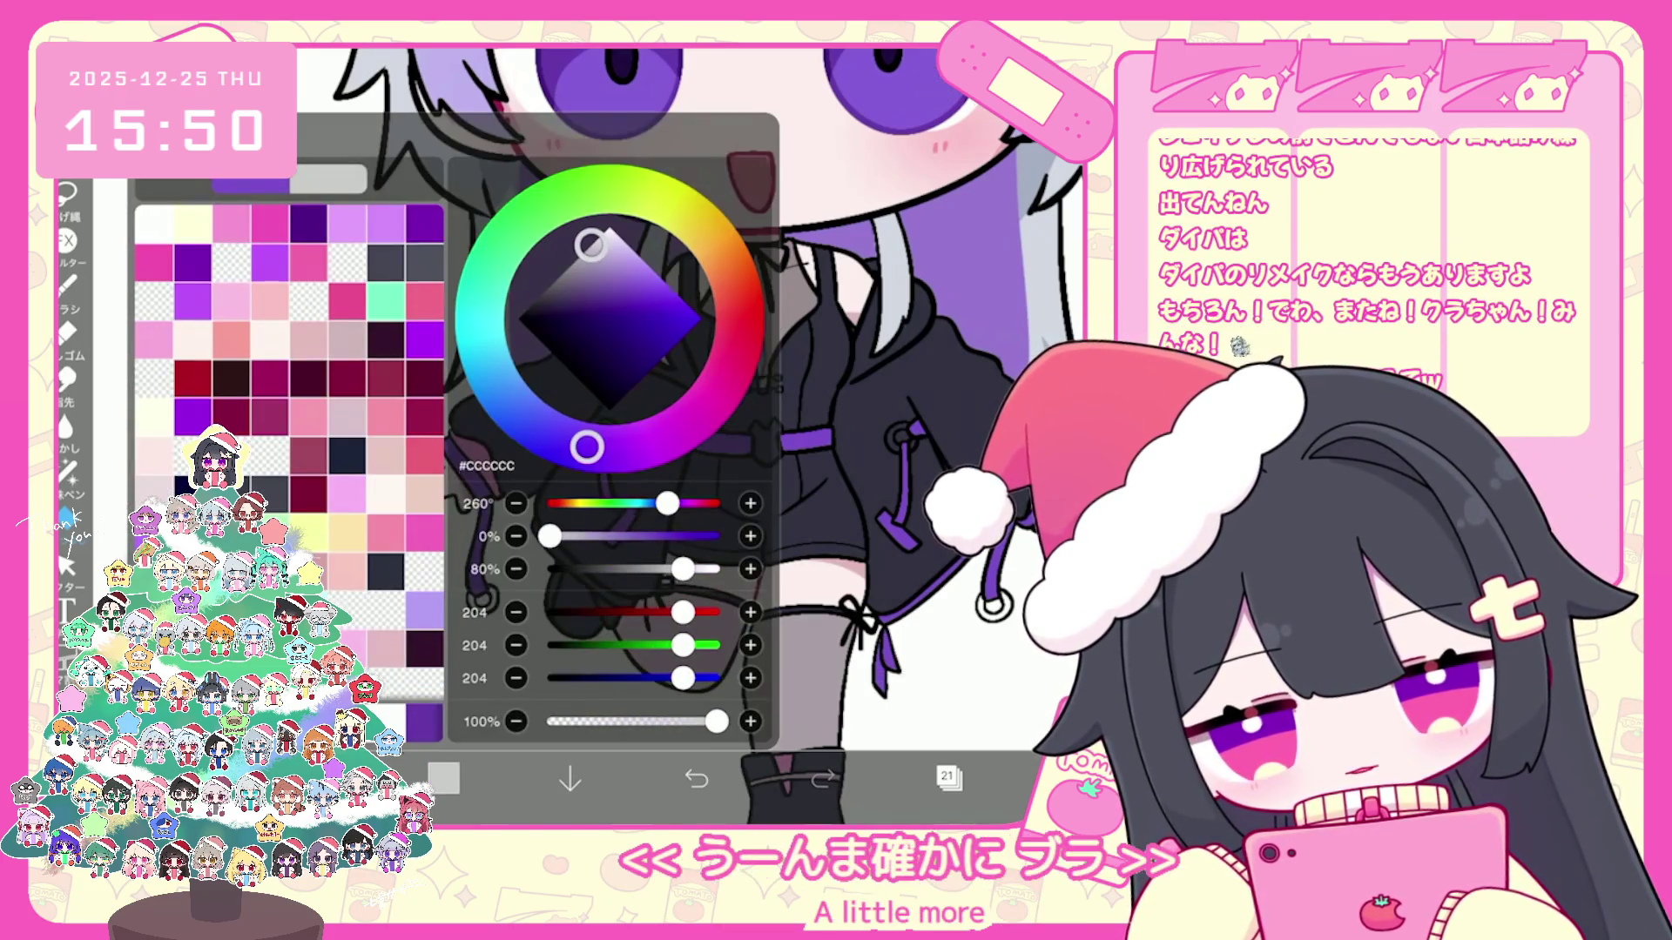
pyautogui.click(948, 779)
pyautogui.click(949, 778)
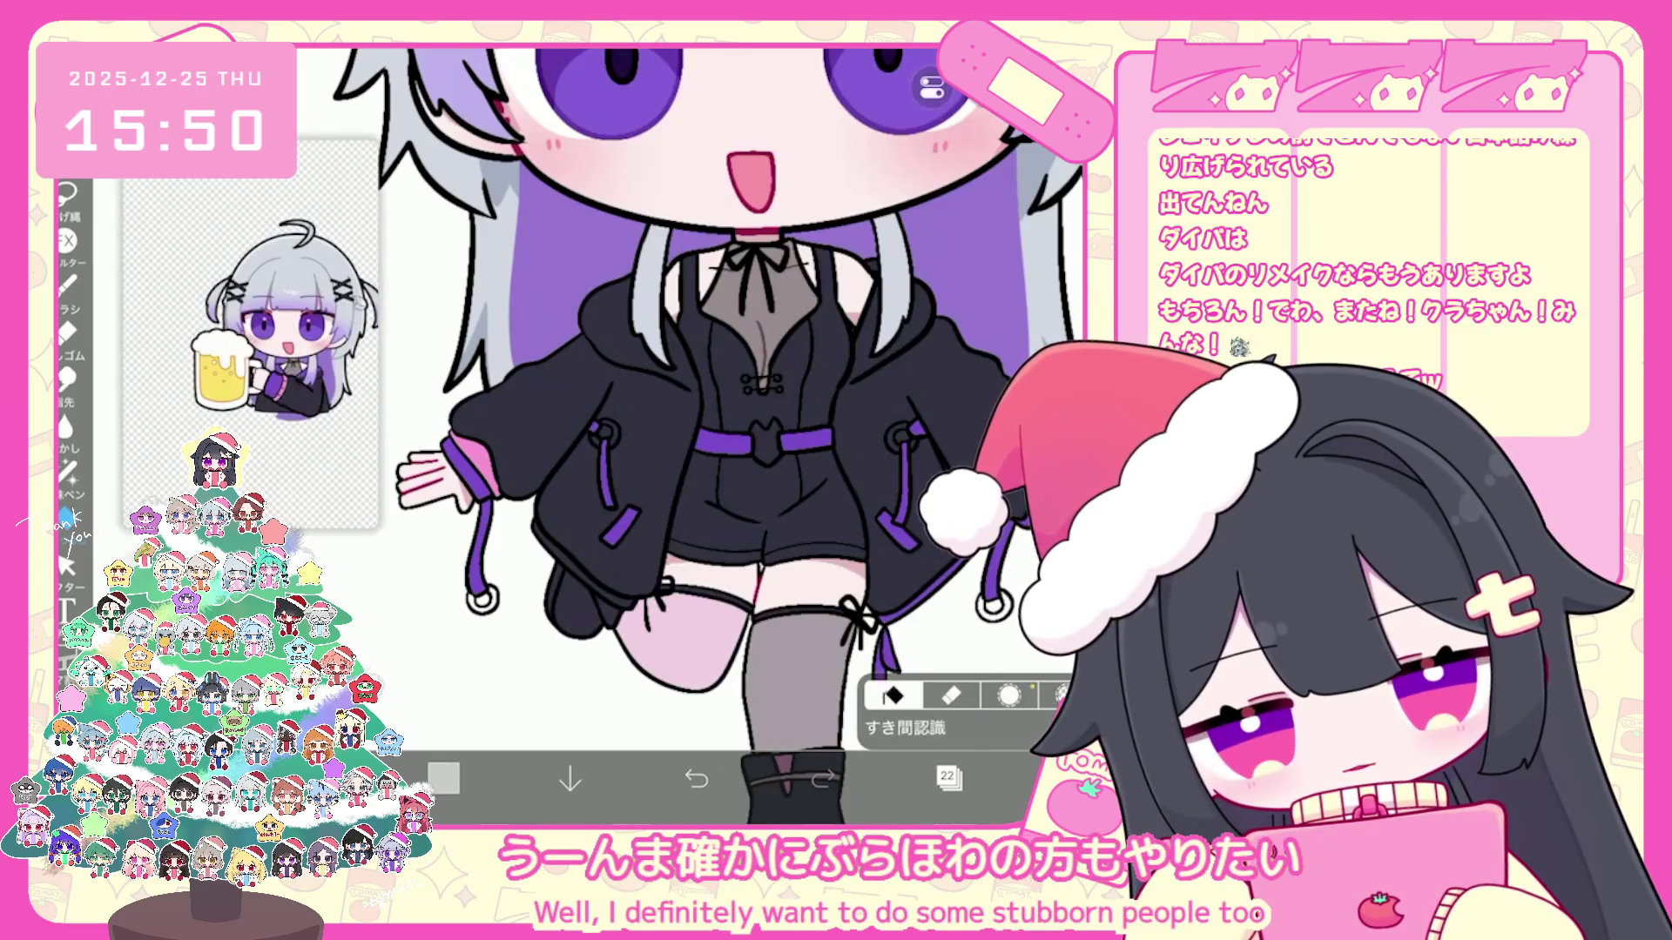
pyautogui.click(697, 778)
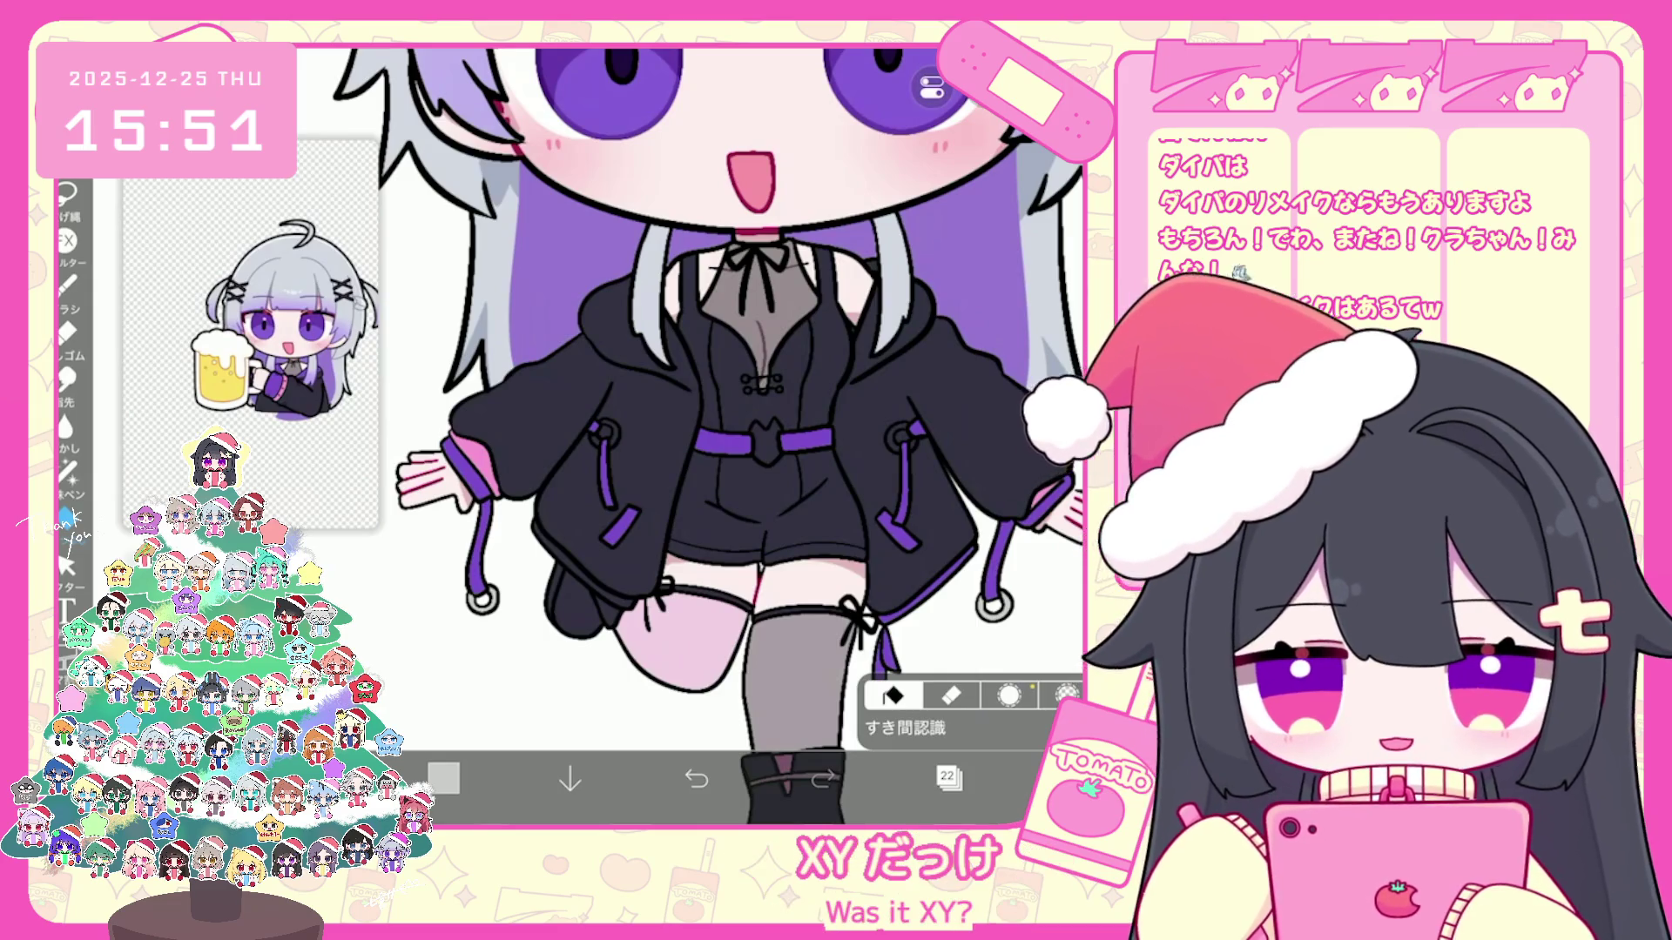
pyautogui.scroll(-3, 731, 431)
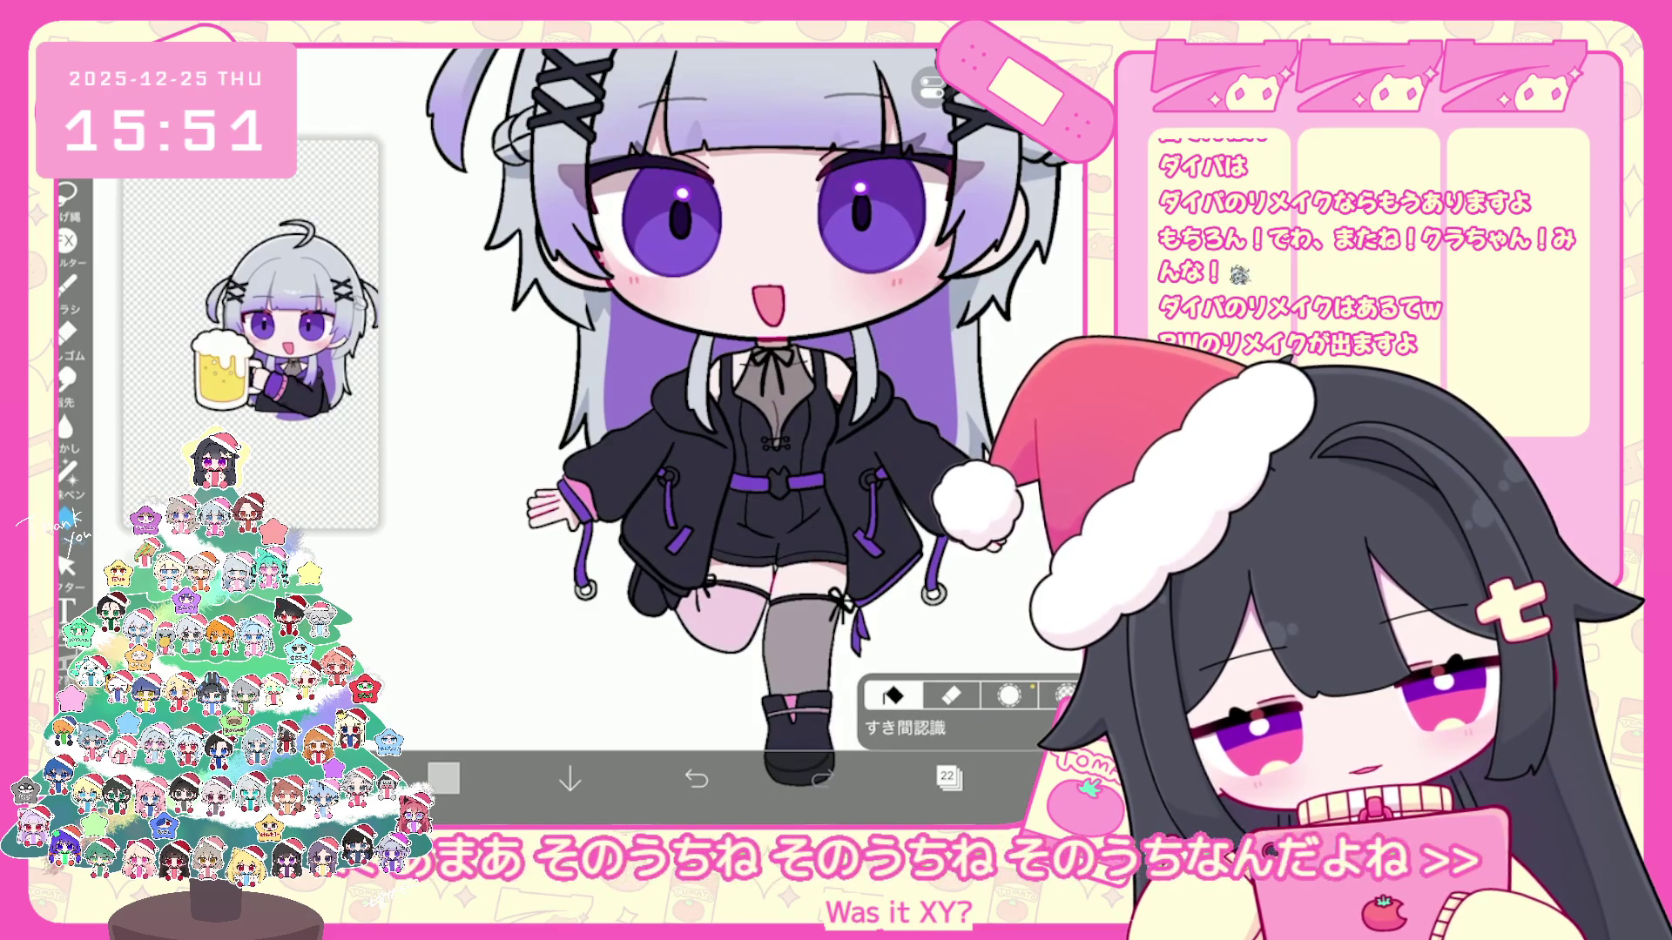
pyautogui.scroll(-2, 778, 419)
pyautogui.scroll(-2, 778, 419)
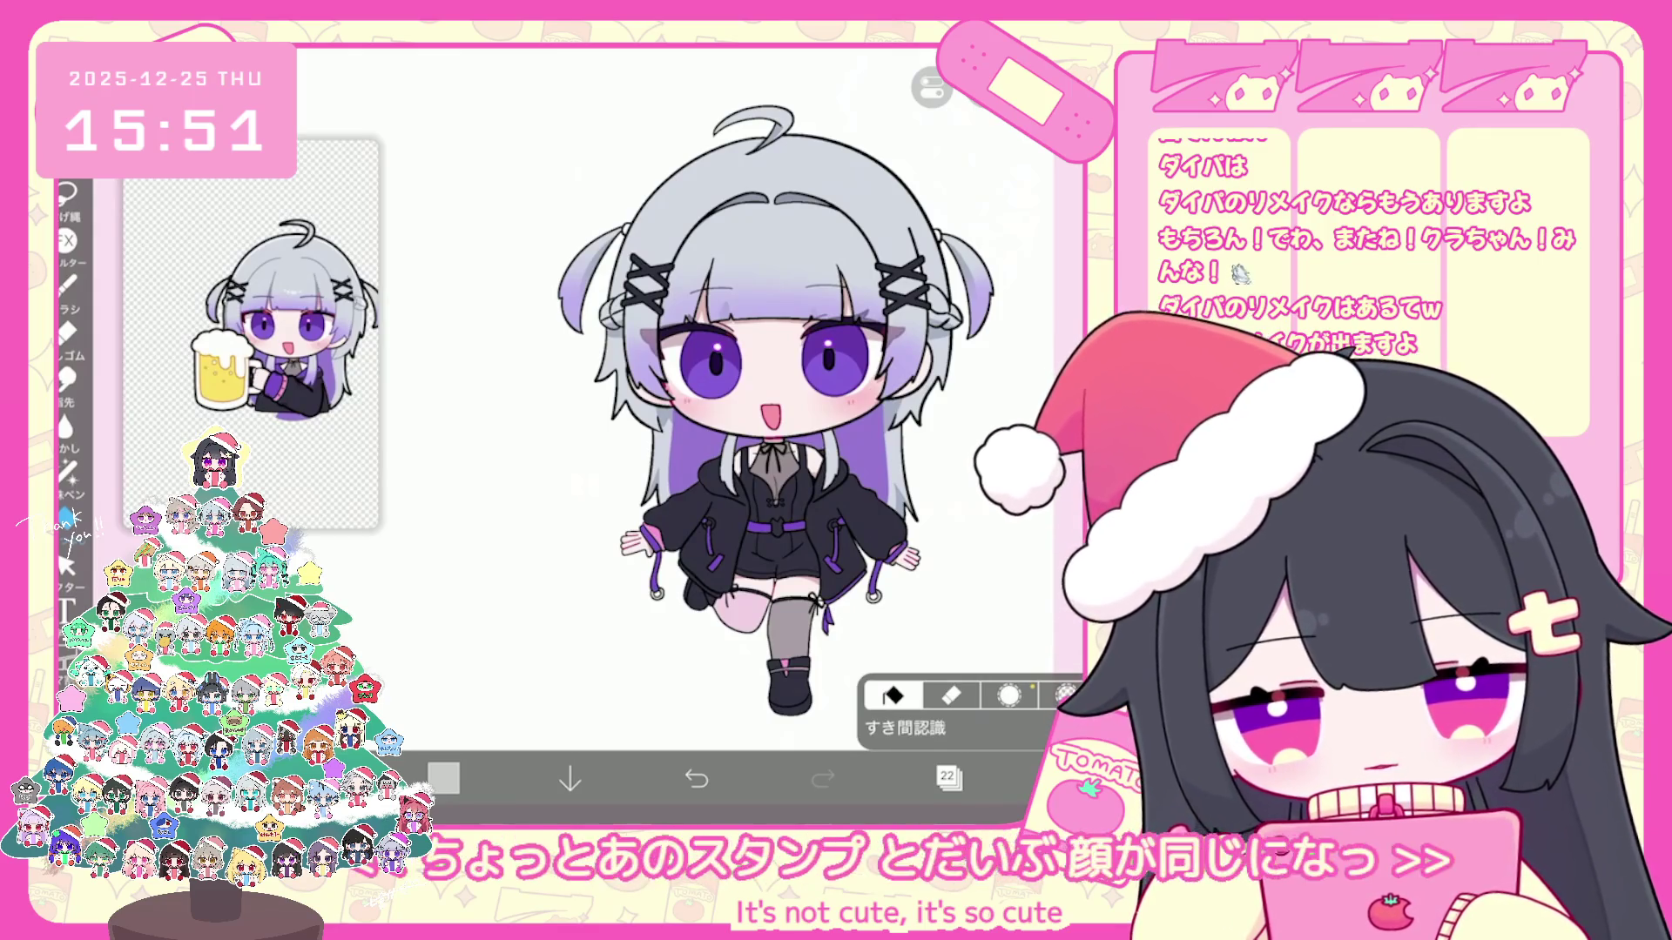
# Step: Move the eye folder and add new layer 23 above layer 22
pyautogui.click(949, 779)
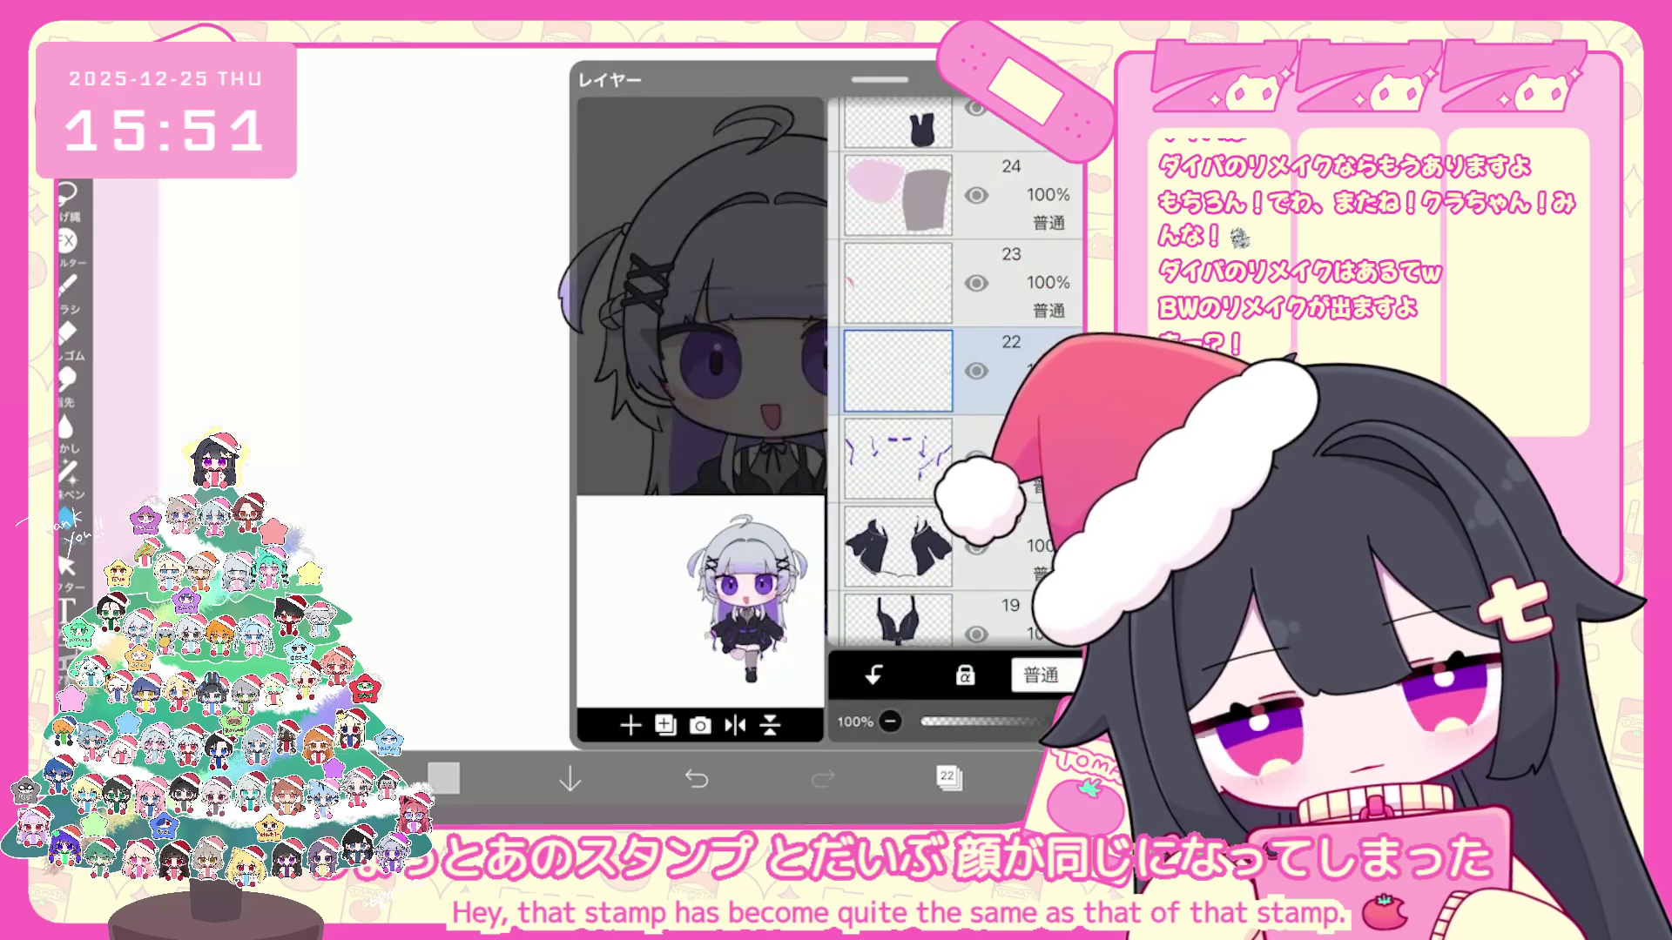
pyautogui.scroll(10, 954, 373)
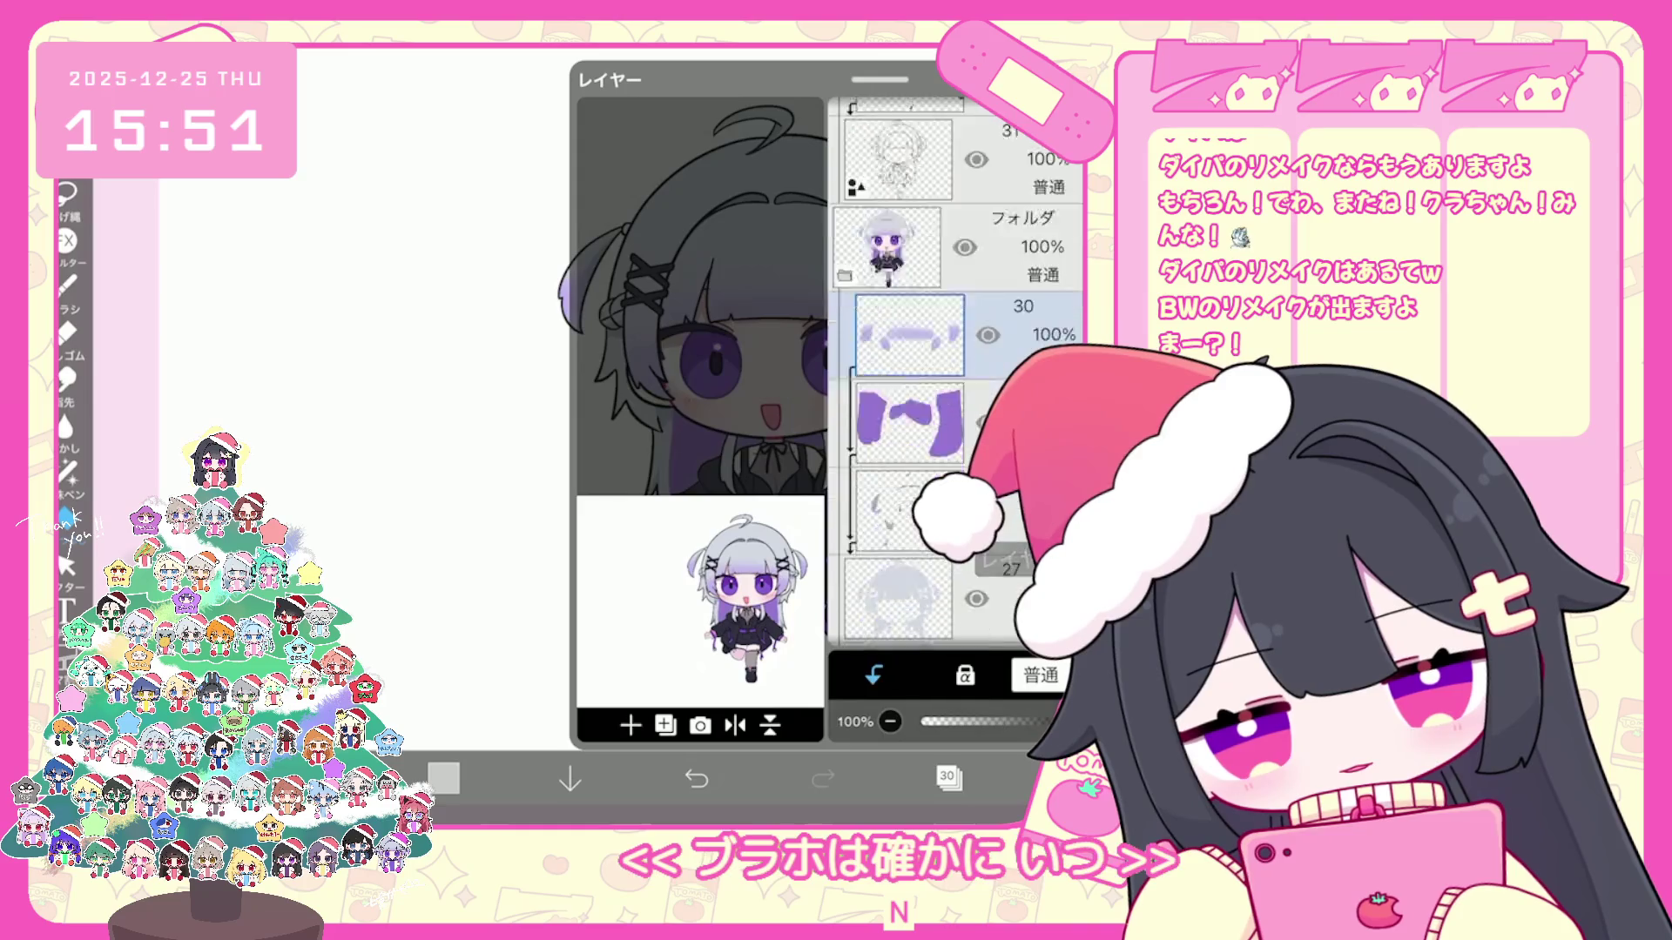
pyautogui.scroll(-10, 954, 372)
pyautogui.moveTo(897, 309)
pyautogui.mouseDown()
pyautogui.moveTo(897, 140)
pyautogui.moveTo(895, 370)
pyautogui.mouseUp()
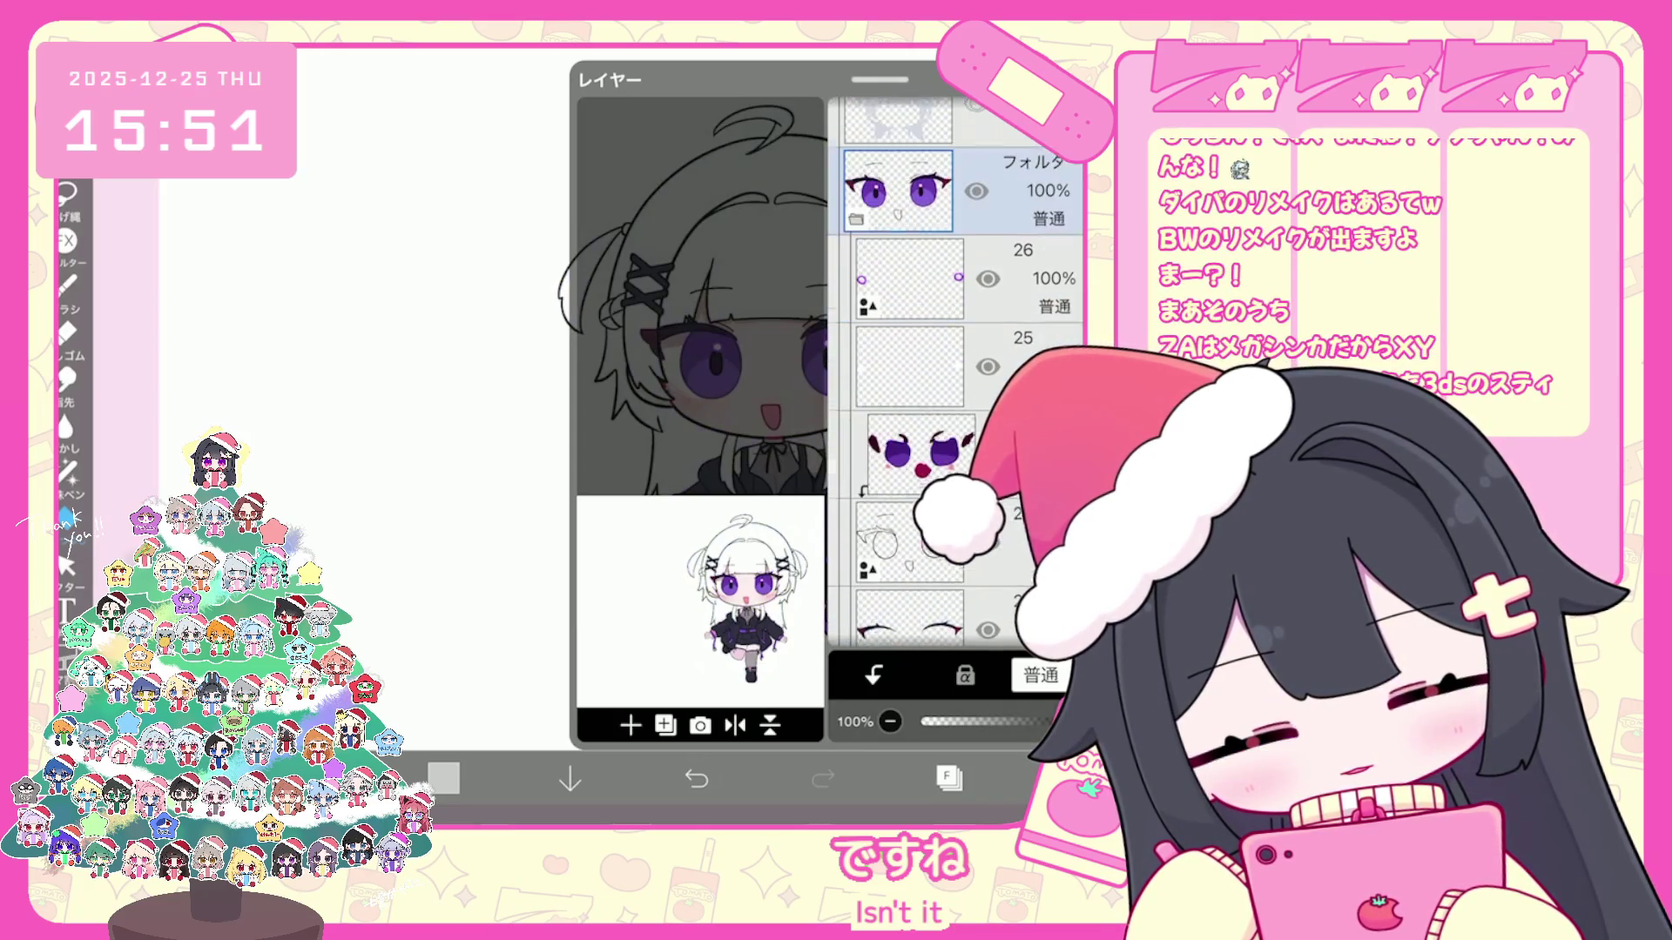
pyautogui.scroll(-3, 953, 372)
pyautogui.click(909, 479)
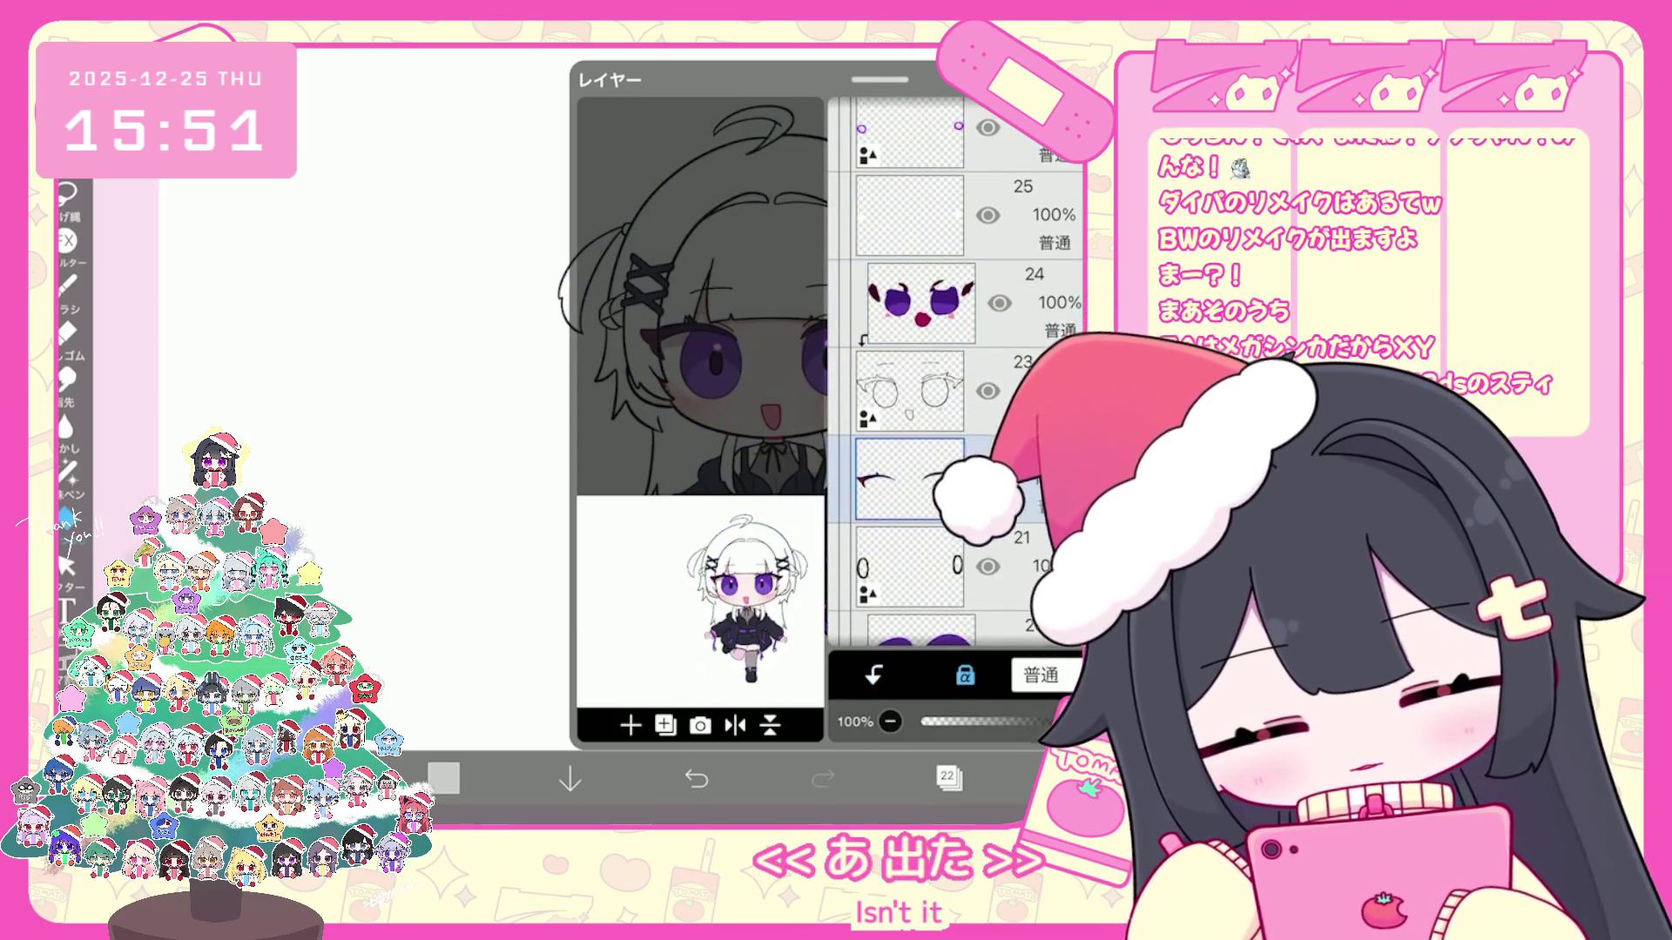
pyautogui.scroll(-1, 966, 371)
pyautogui.click(909, 349)
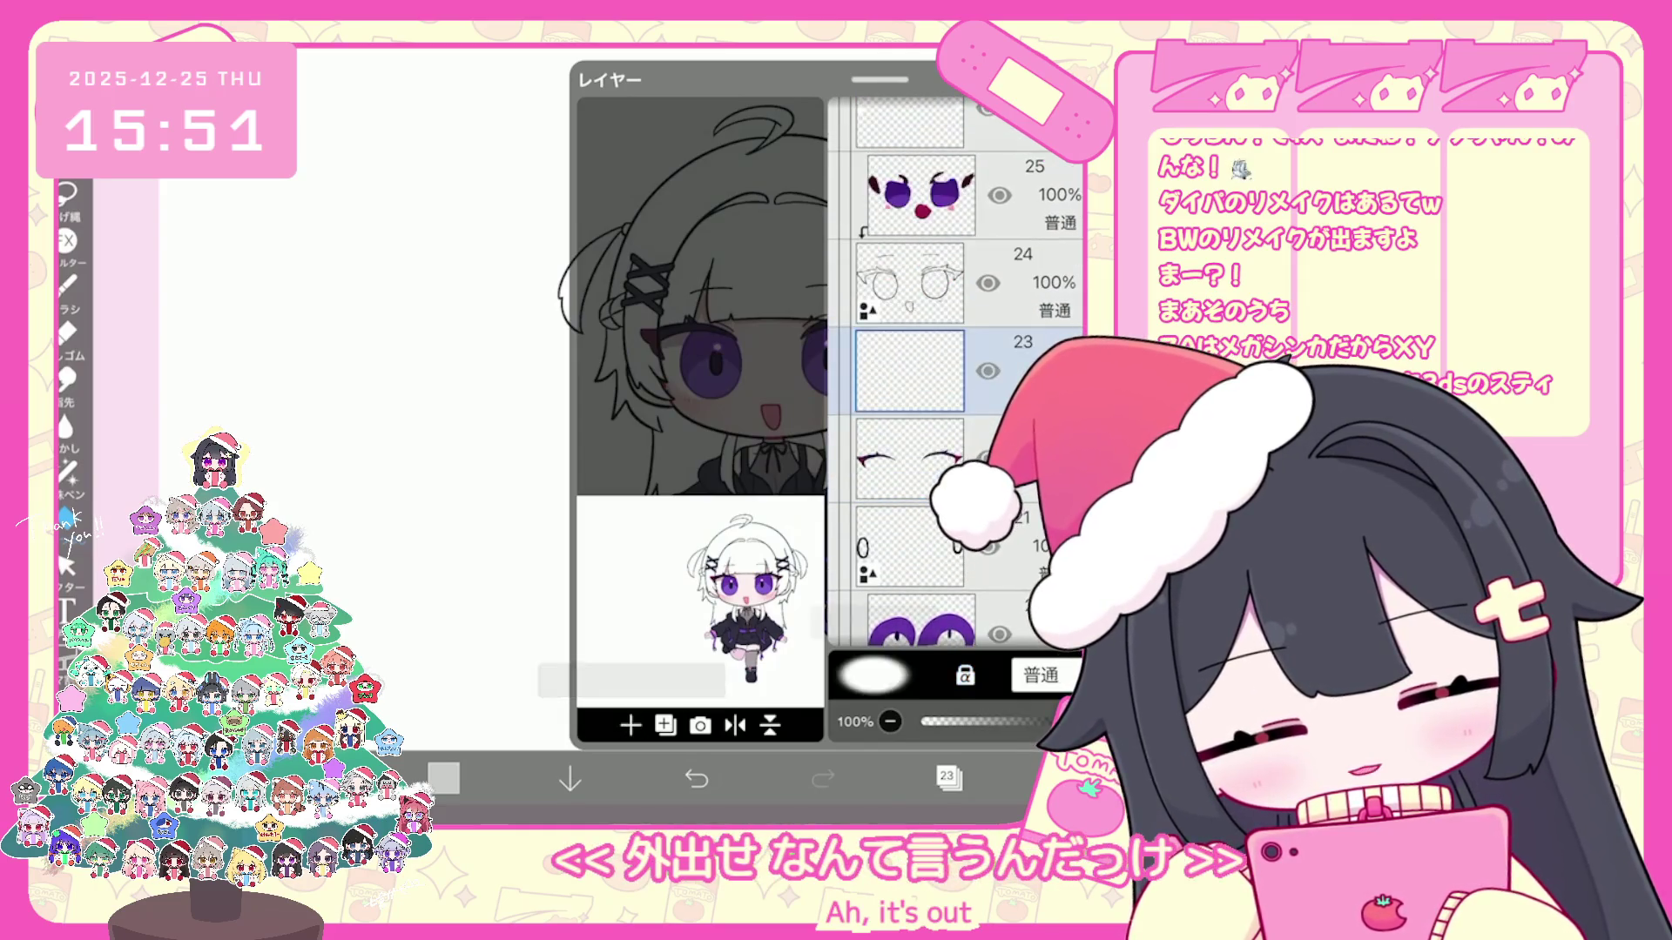
pyautogui.click(949, 777)
# Step: Sample the eyes' purple and switch to Lasso Fill
pyautogui.click(694, 346)
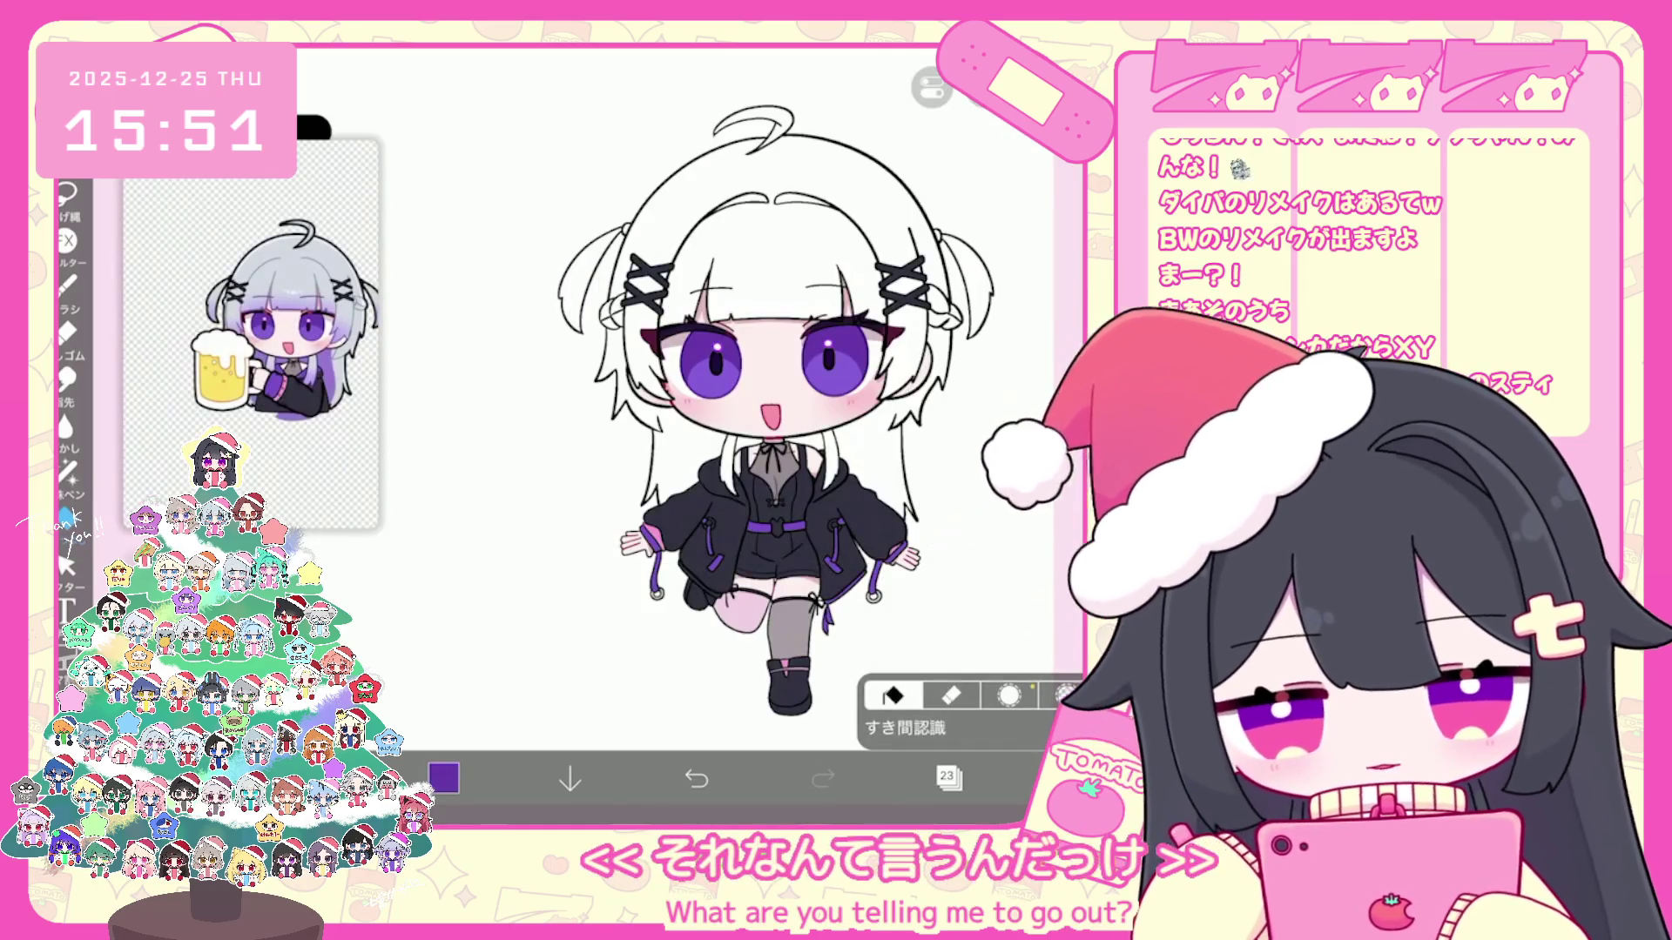
pyautogui.click(65, 195)
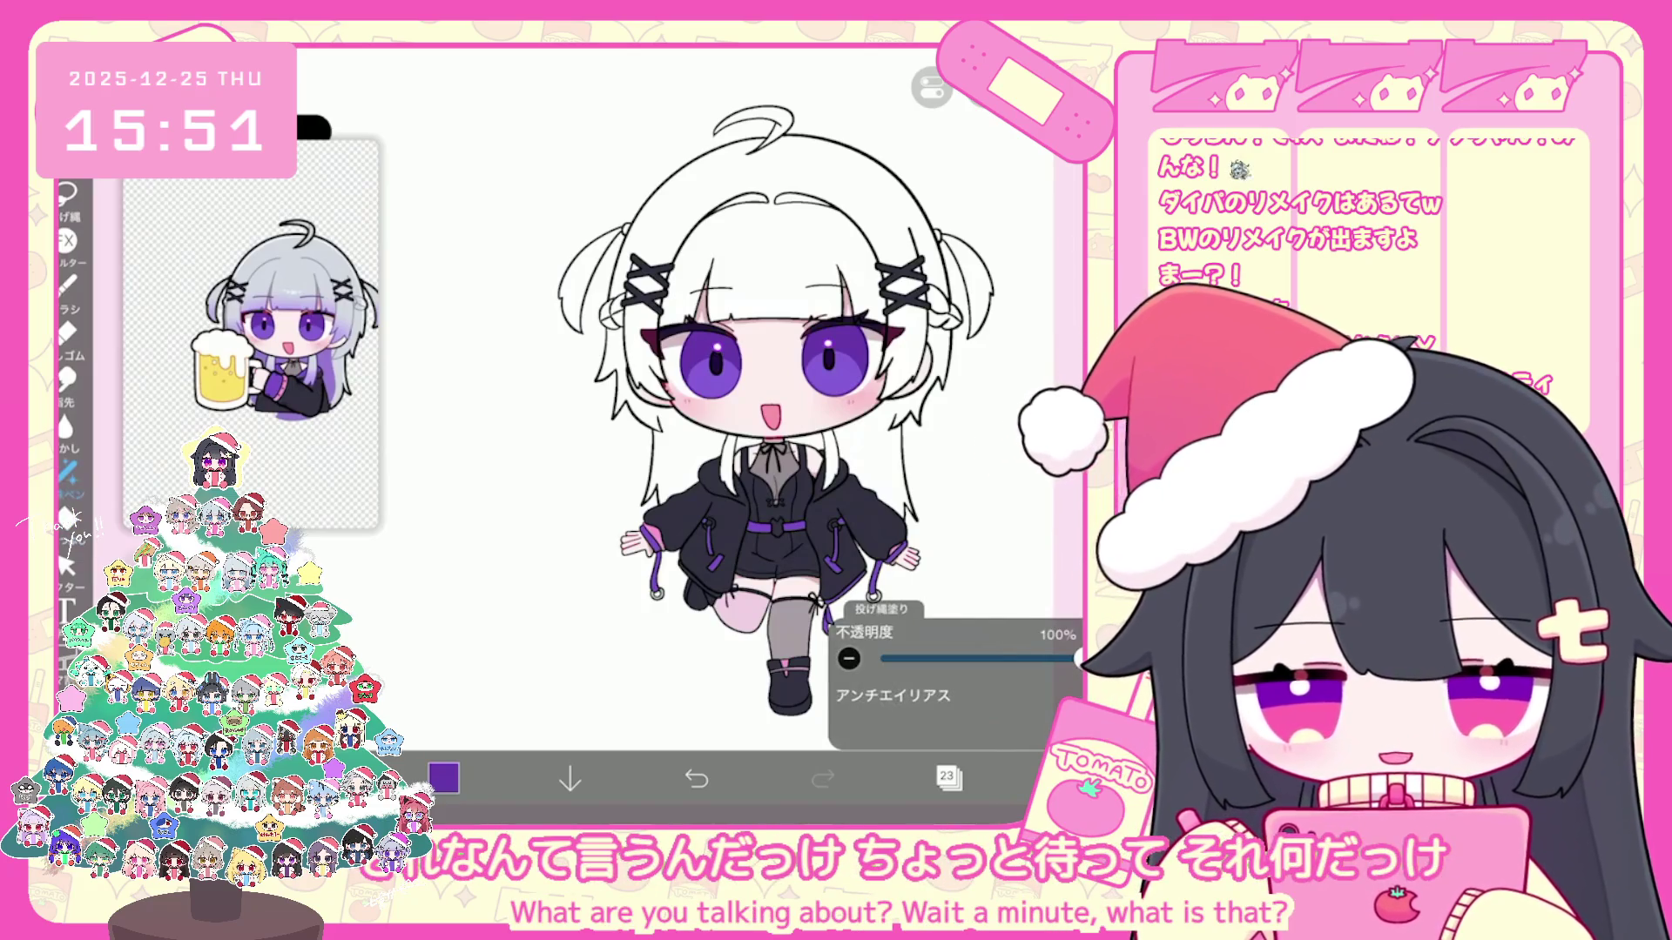
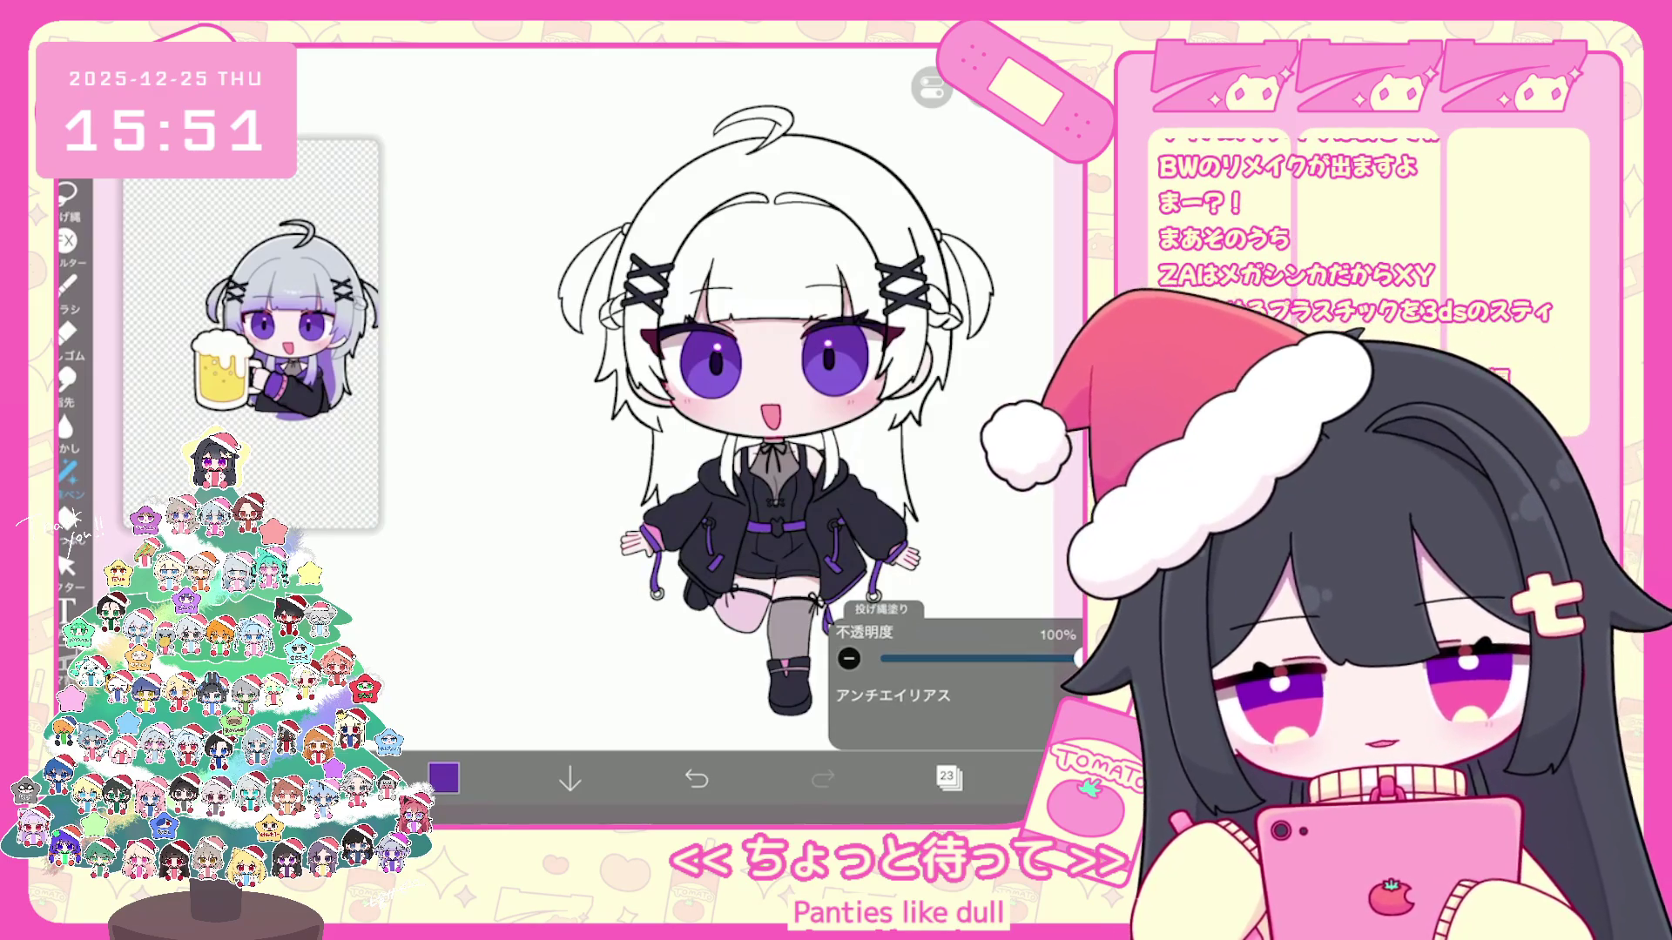
pyautogui.scroll(3, 732, 393)
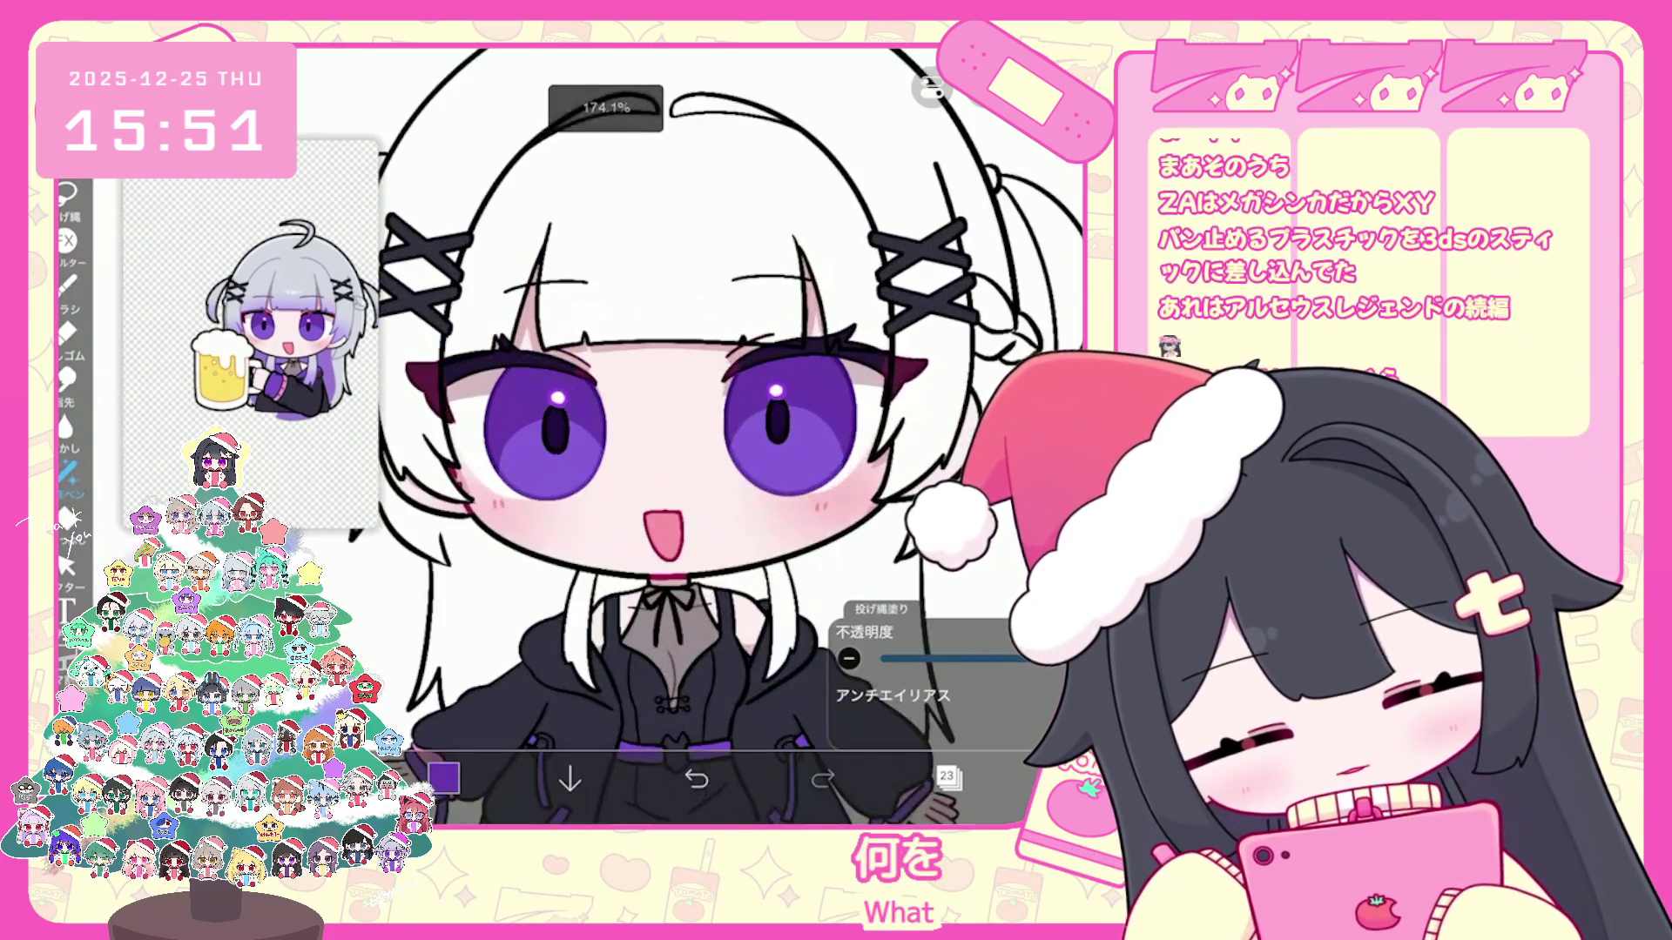
pyautogui.scroll(3, 731, 392)
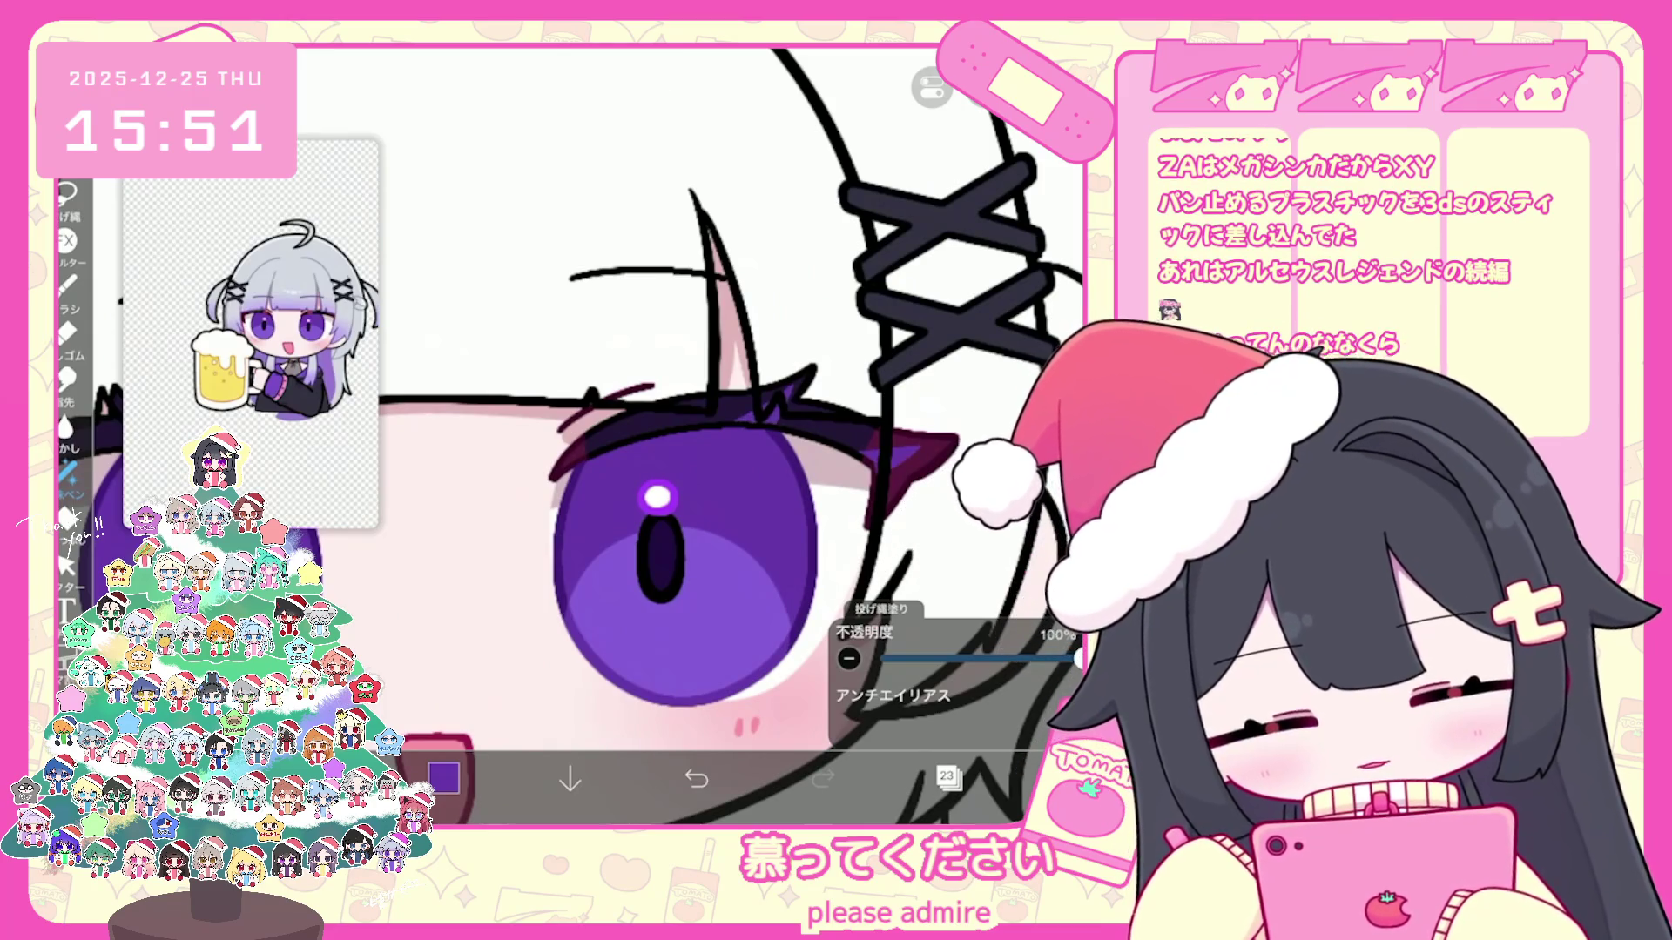
pyautogui.scroll(-3, 693, 431)
pyautogui.scroll(3, 692, 432)
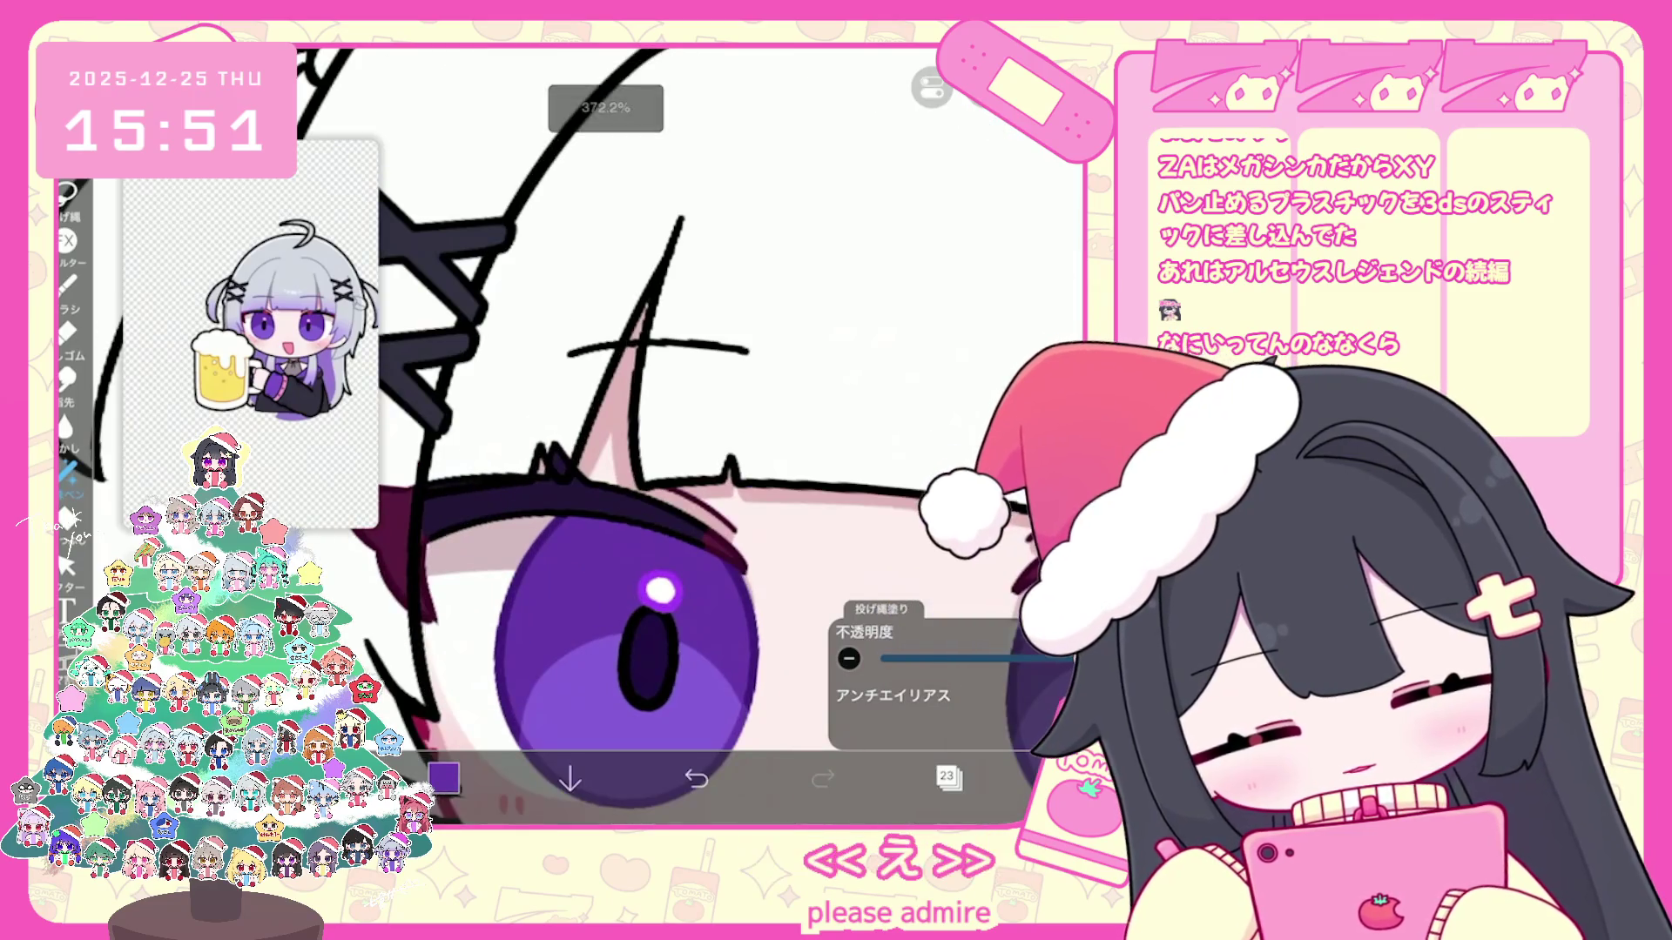
pyautogui.scroll(1, 692, 431)
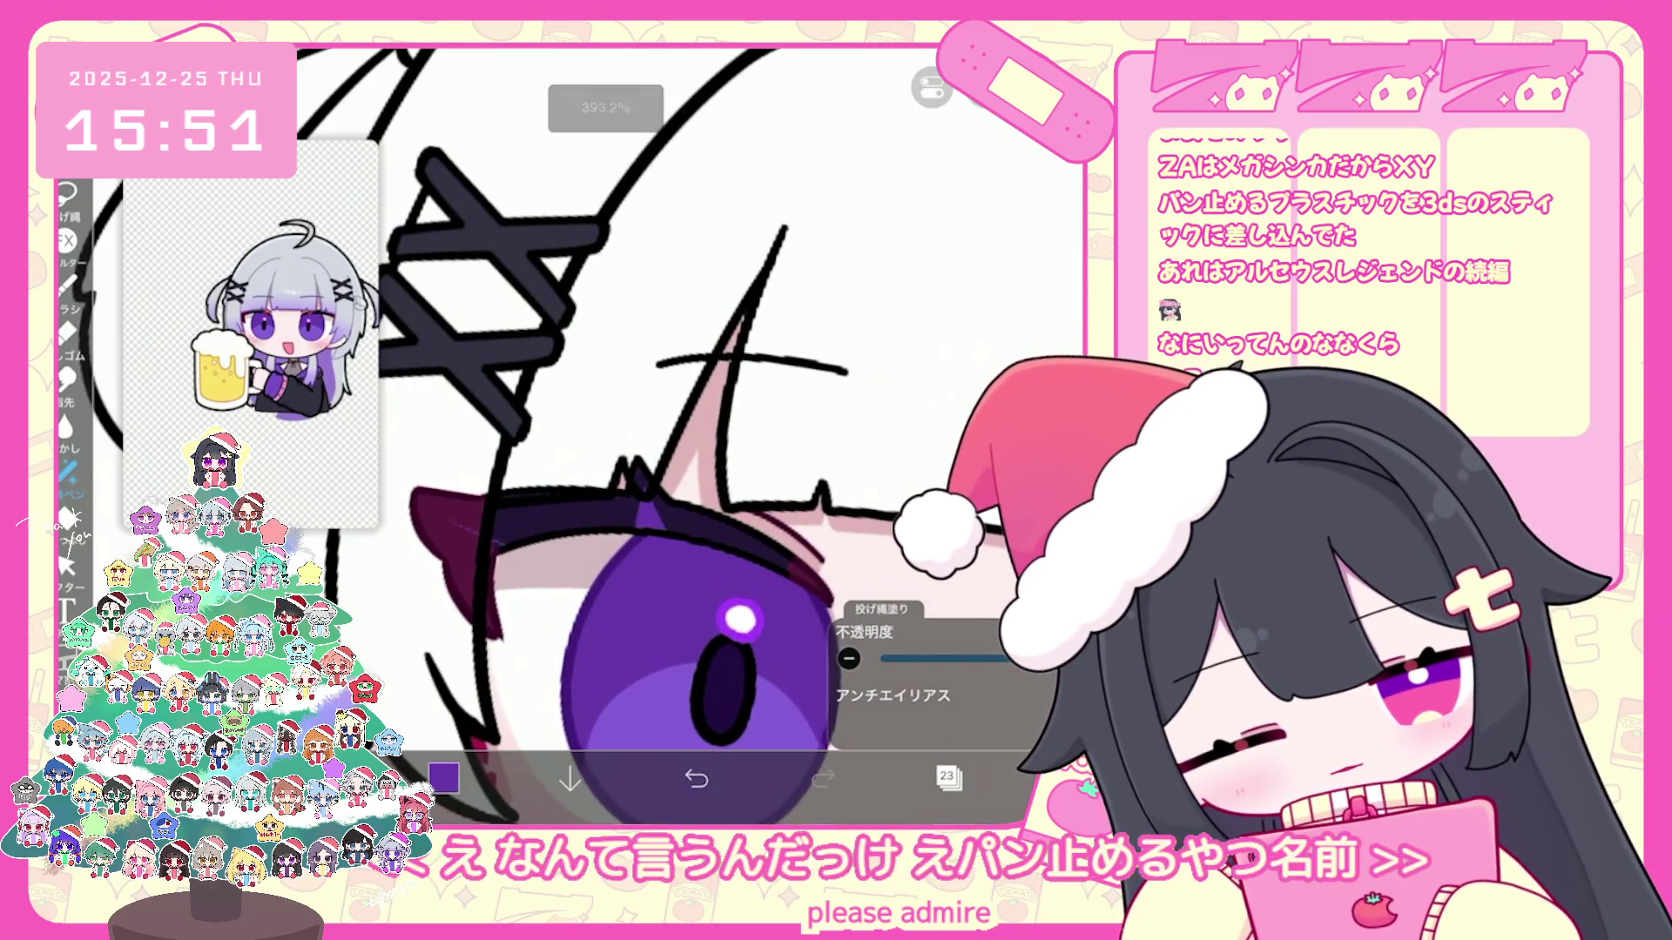
# Step: Undo the last lasso fill around the eye
pyautogui.hotkey('ctrl', 'z')
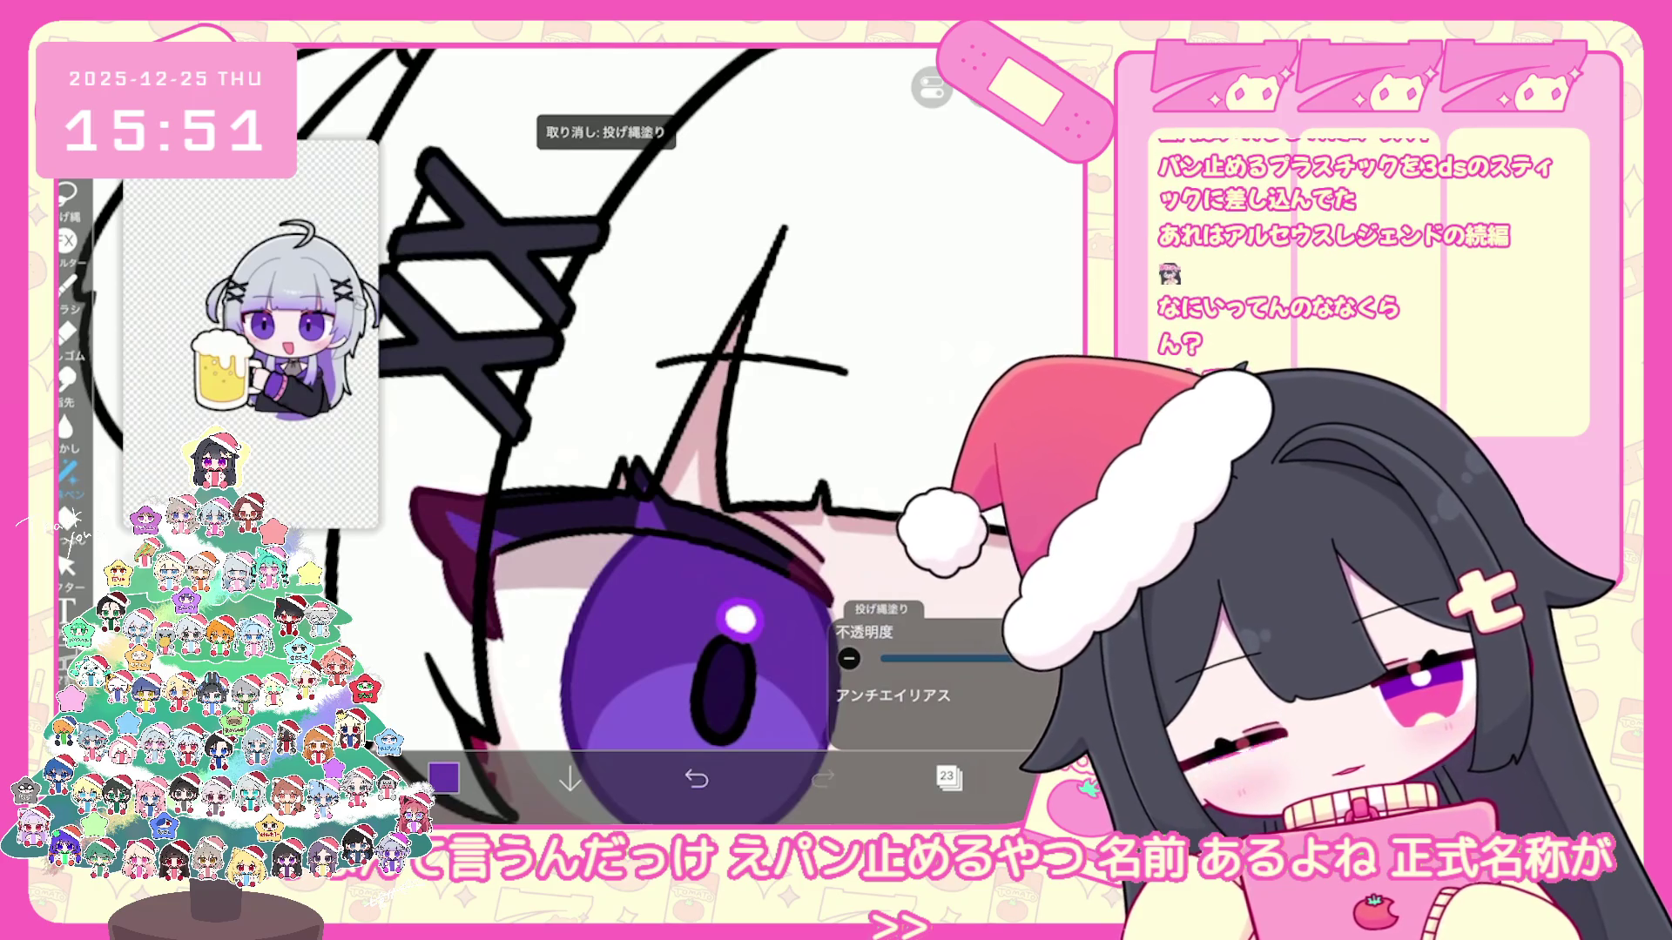
pyautogui.scroll(-2, 693, 431)
pyautogui.scroll(-2, 693, 431)
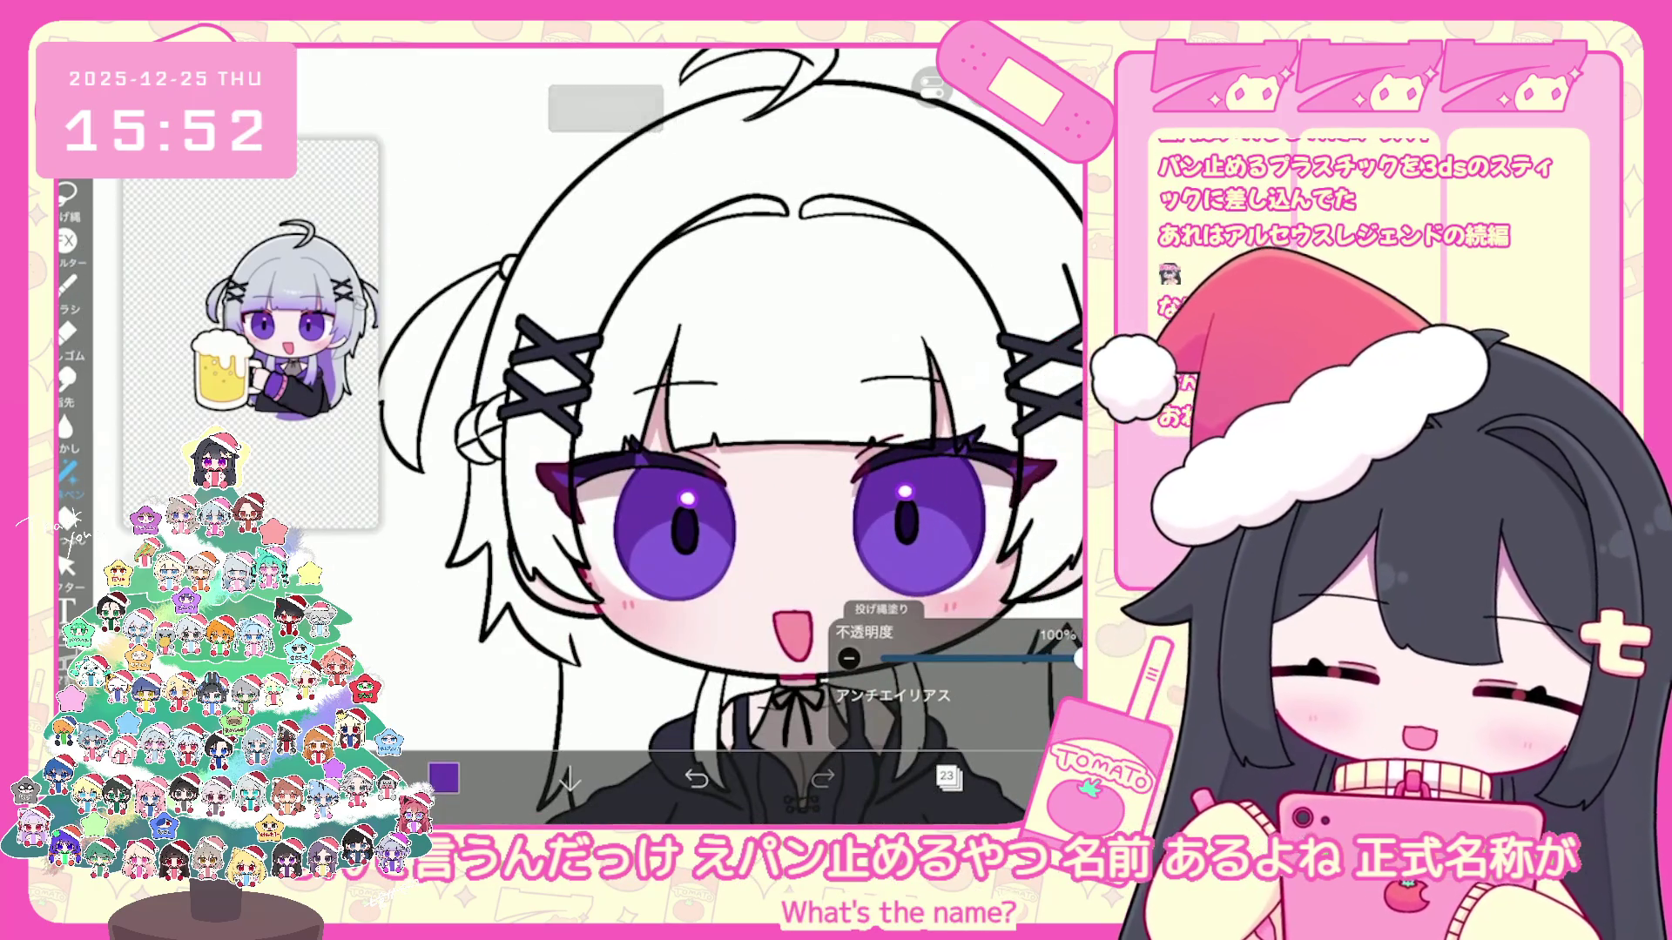
# Step: Lower layer 23's opacity to 50% in the Layers panel
pyautogui.click(948, 778)
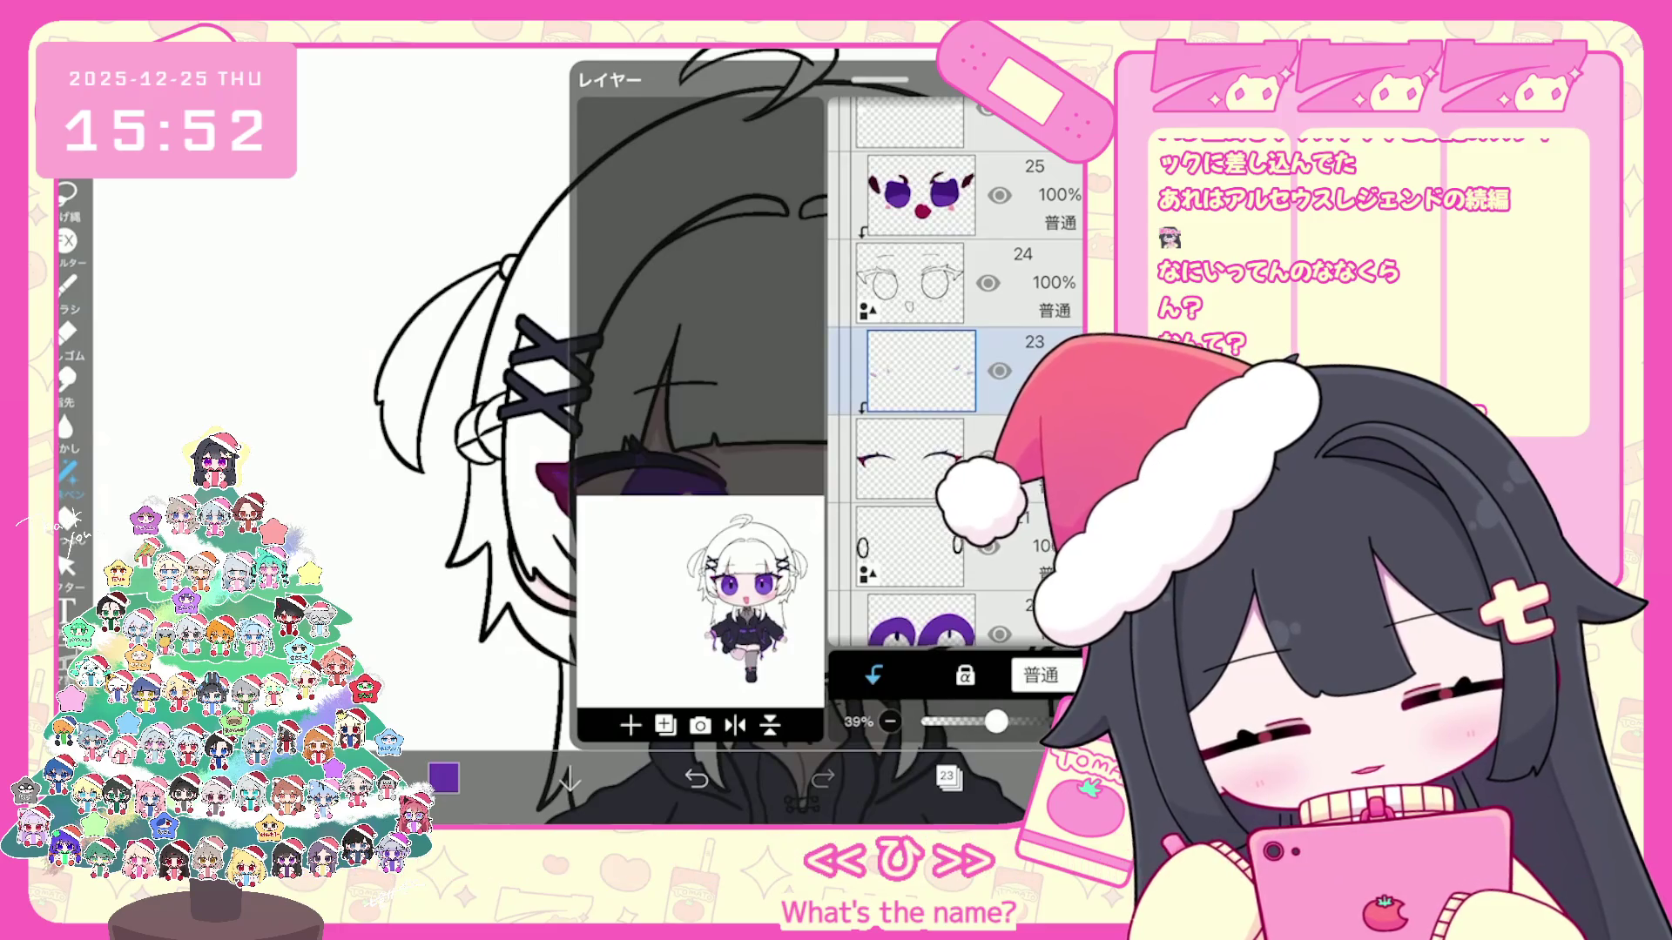
pyautogui.moveTo(1009, 721); pyautogui.dragTo(1012, 721)
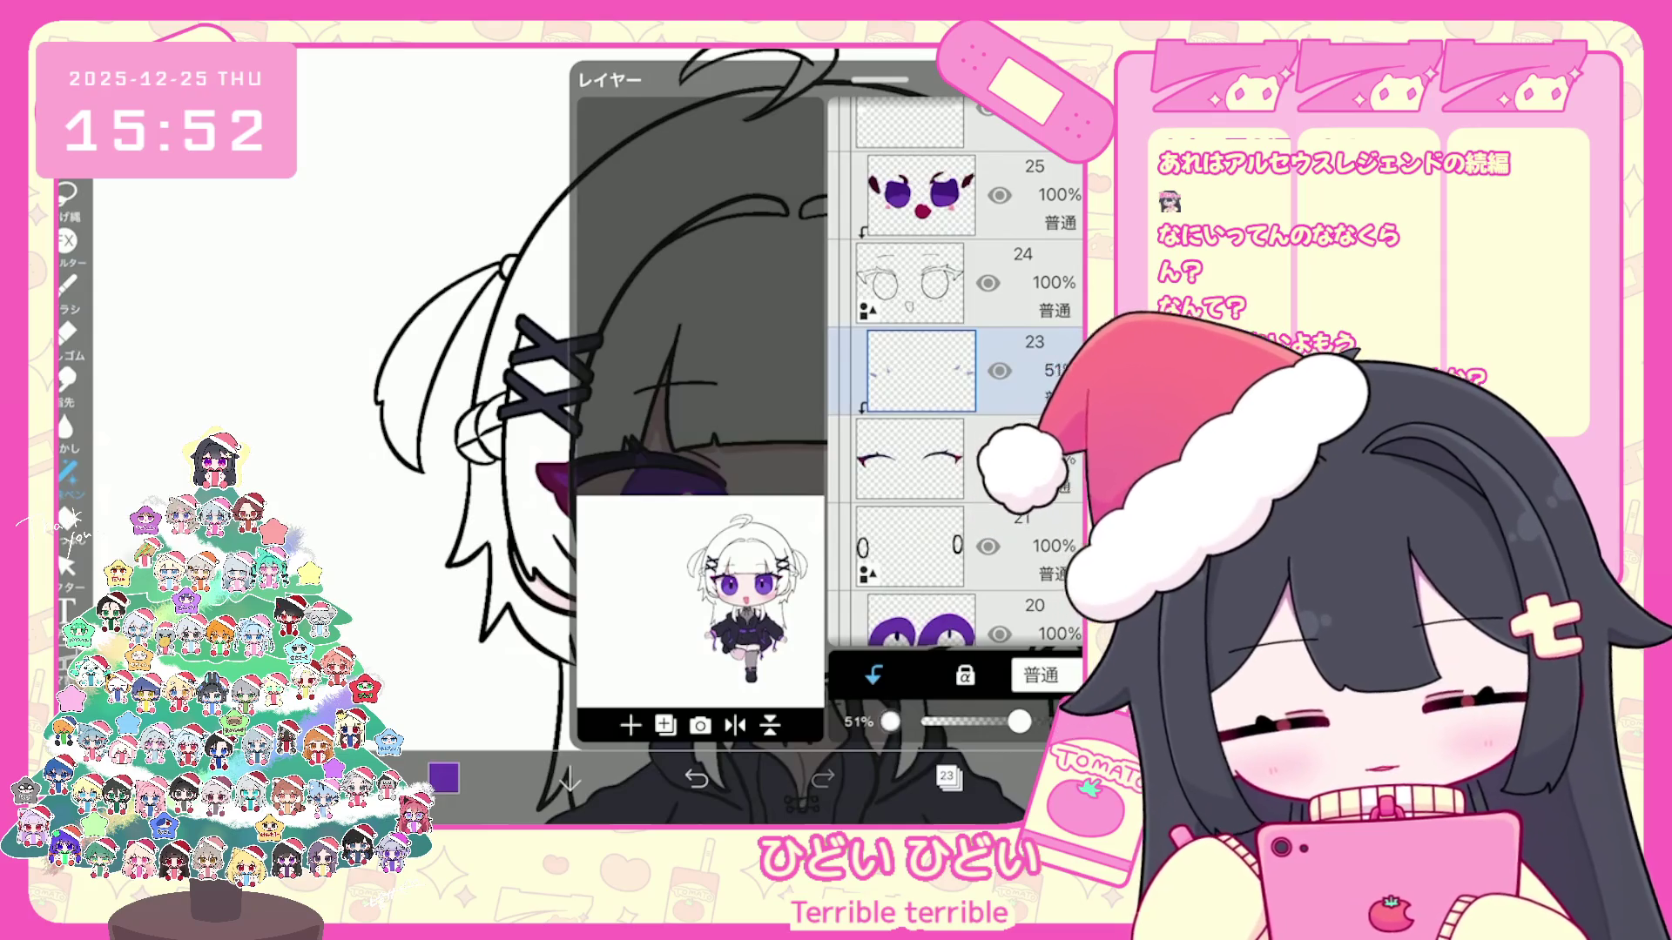
pyautogui.click(889, 721)
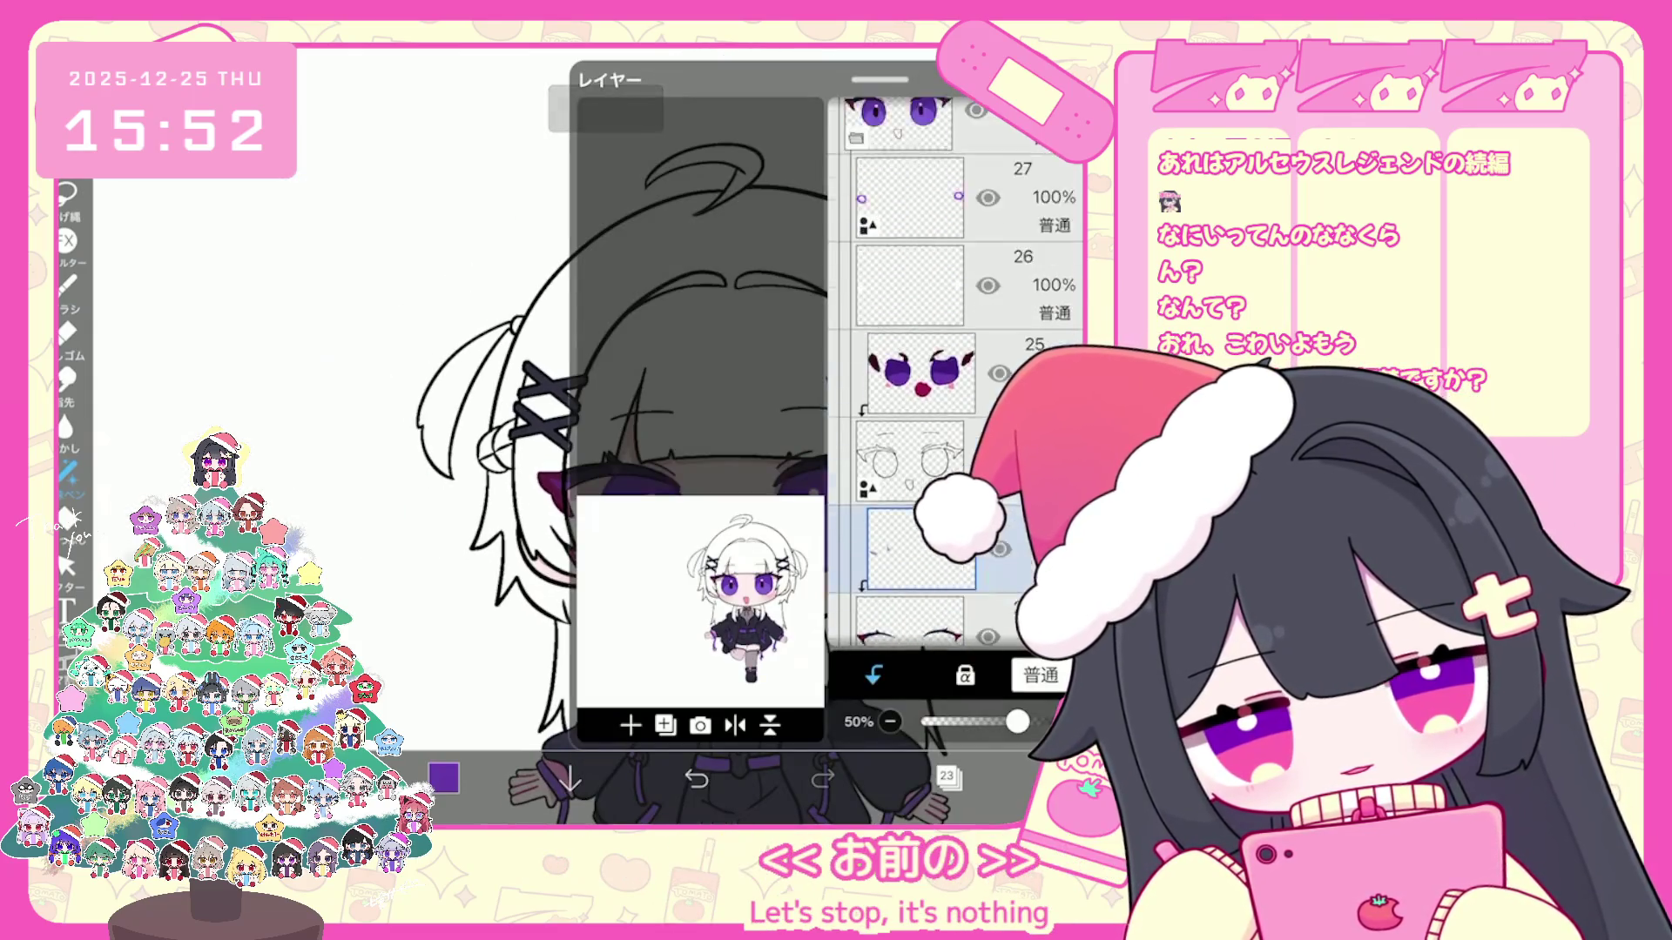
pyautogui.scroll(-2, 956, 379)
pyautogui.scroll(-2, 956, 379)
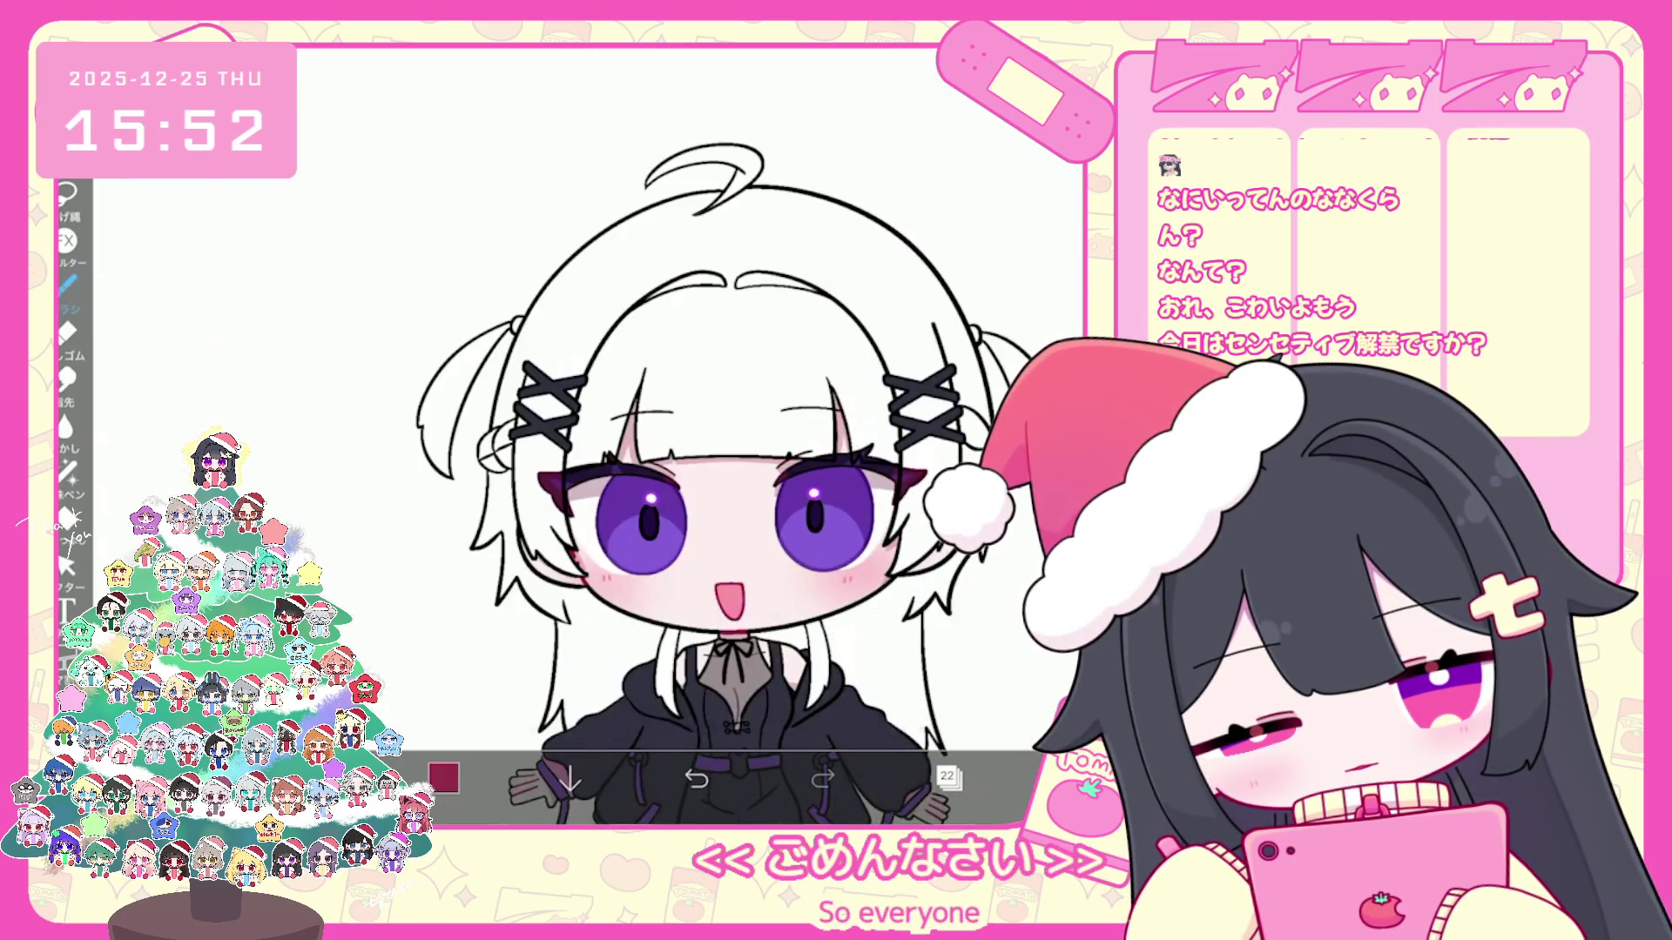
# Step: Switch to the Pen (Hard) brush and undo three recent brush strokes
pyautogui.click(262, 249)
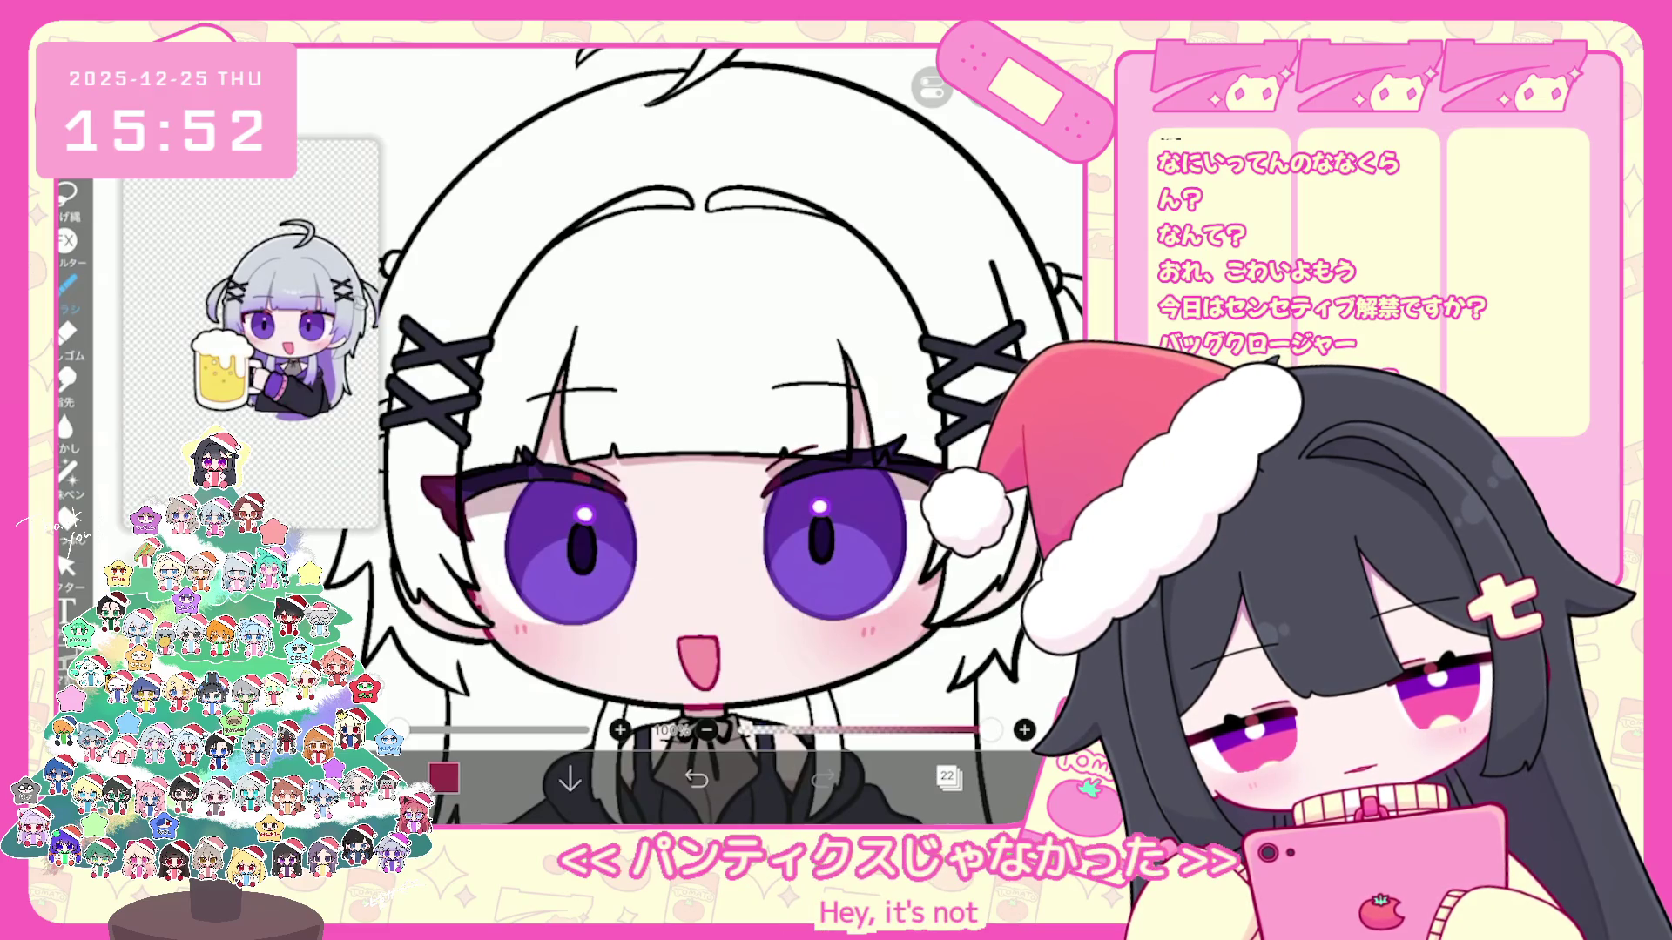
pyautogui.click(697, 780)
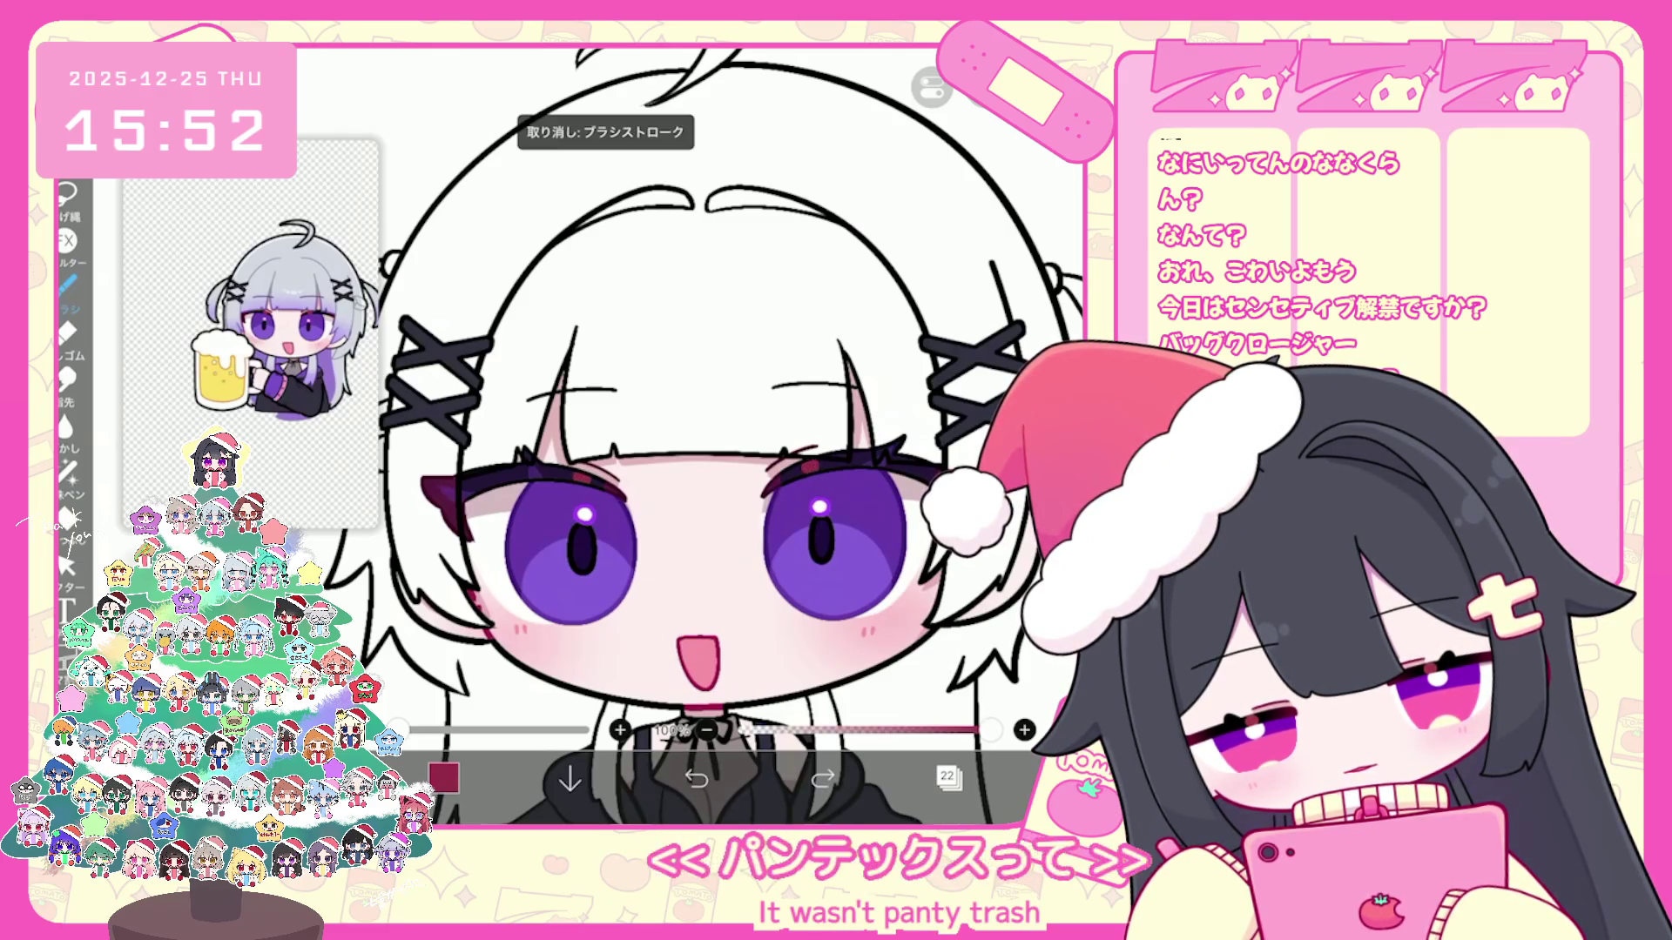
pyautogui.scroll(-3, 712, 522)
pyautogui.scroll(2, 713, 497)
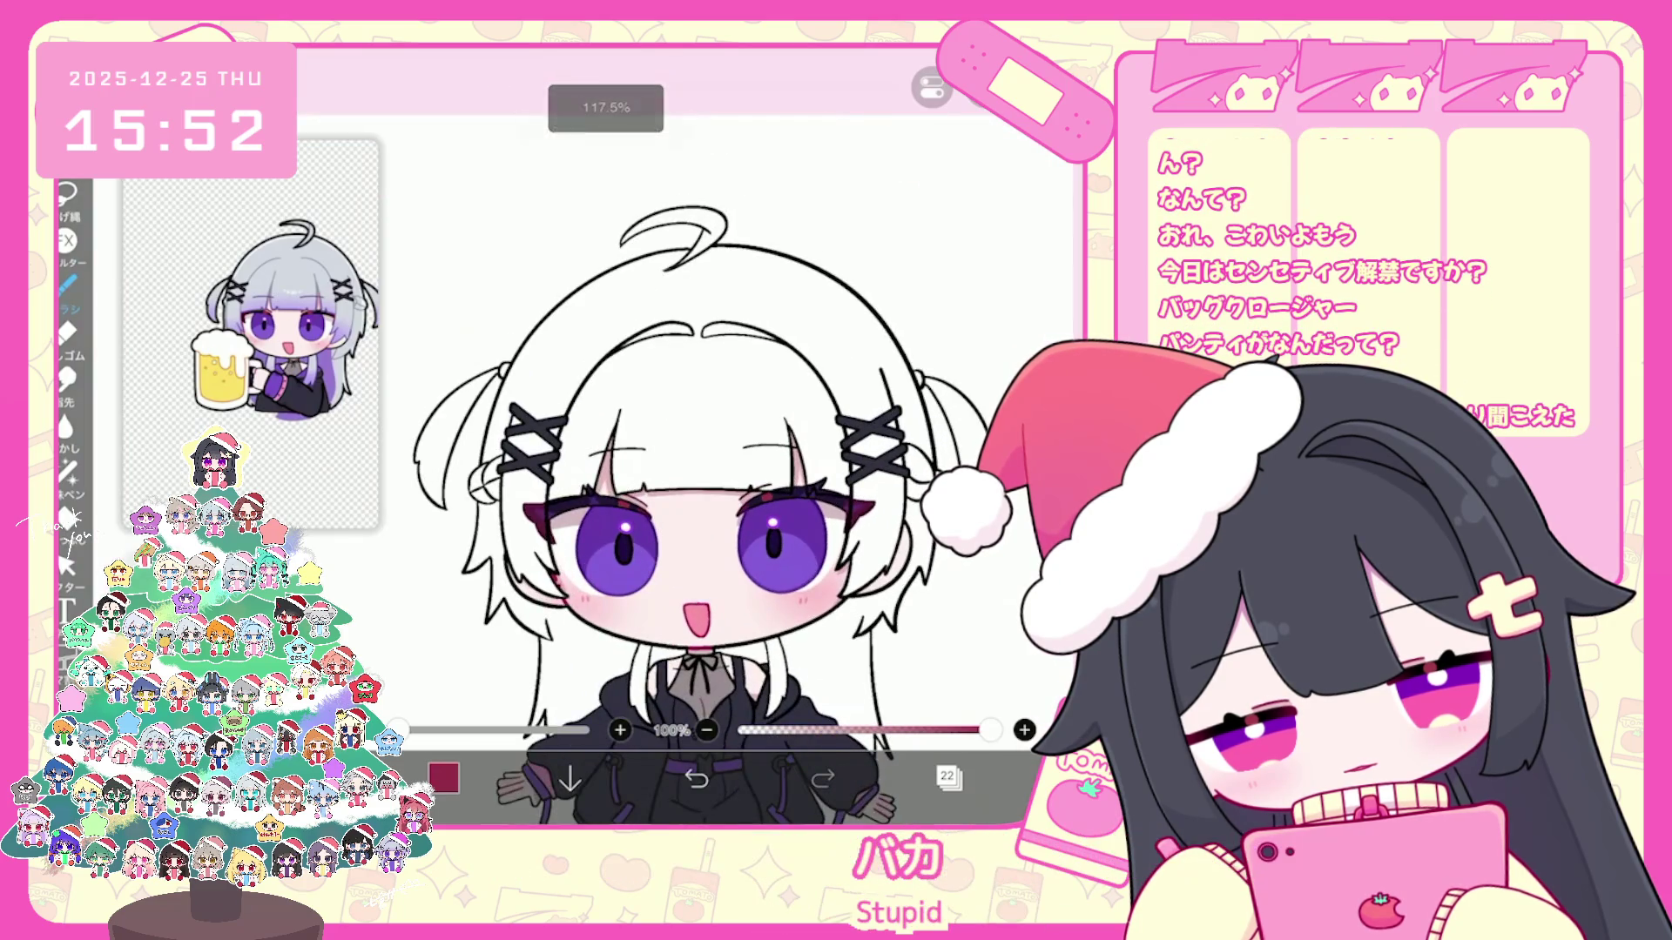
pyautogui.scroll(3, 711, 523)
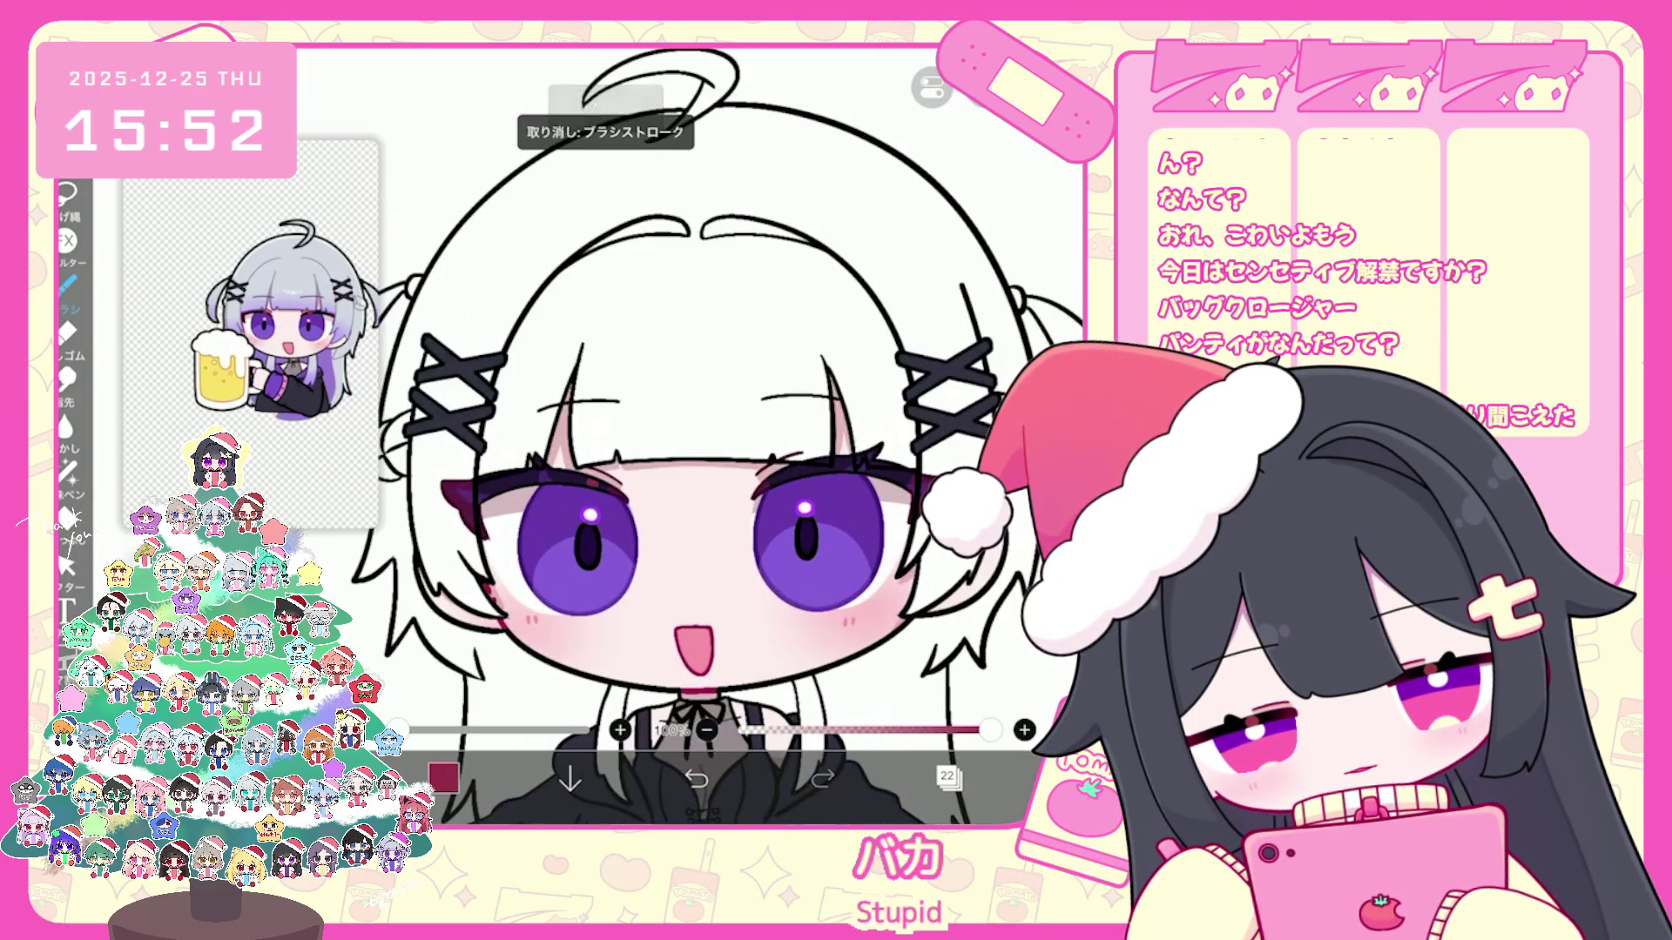
pyautogui.hotkey('ctrl', 'z')
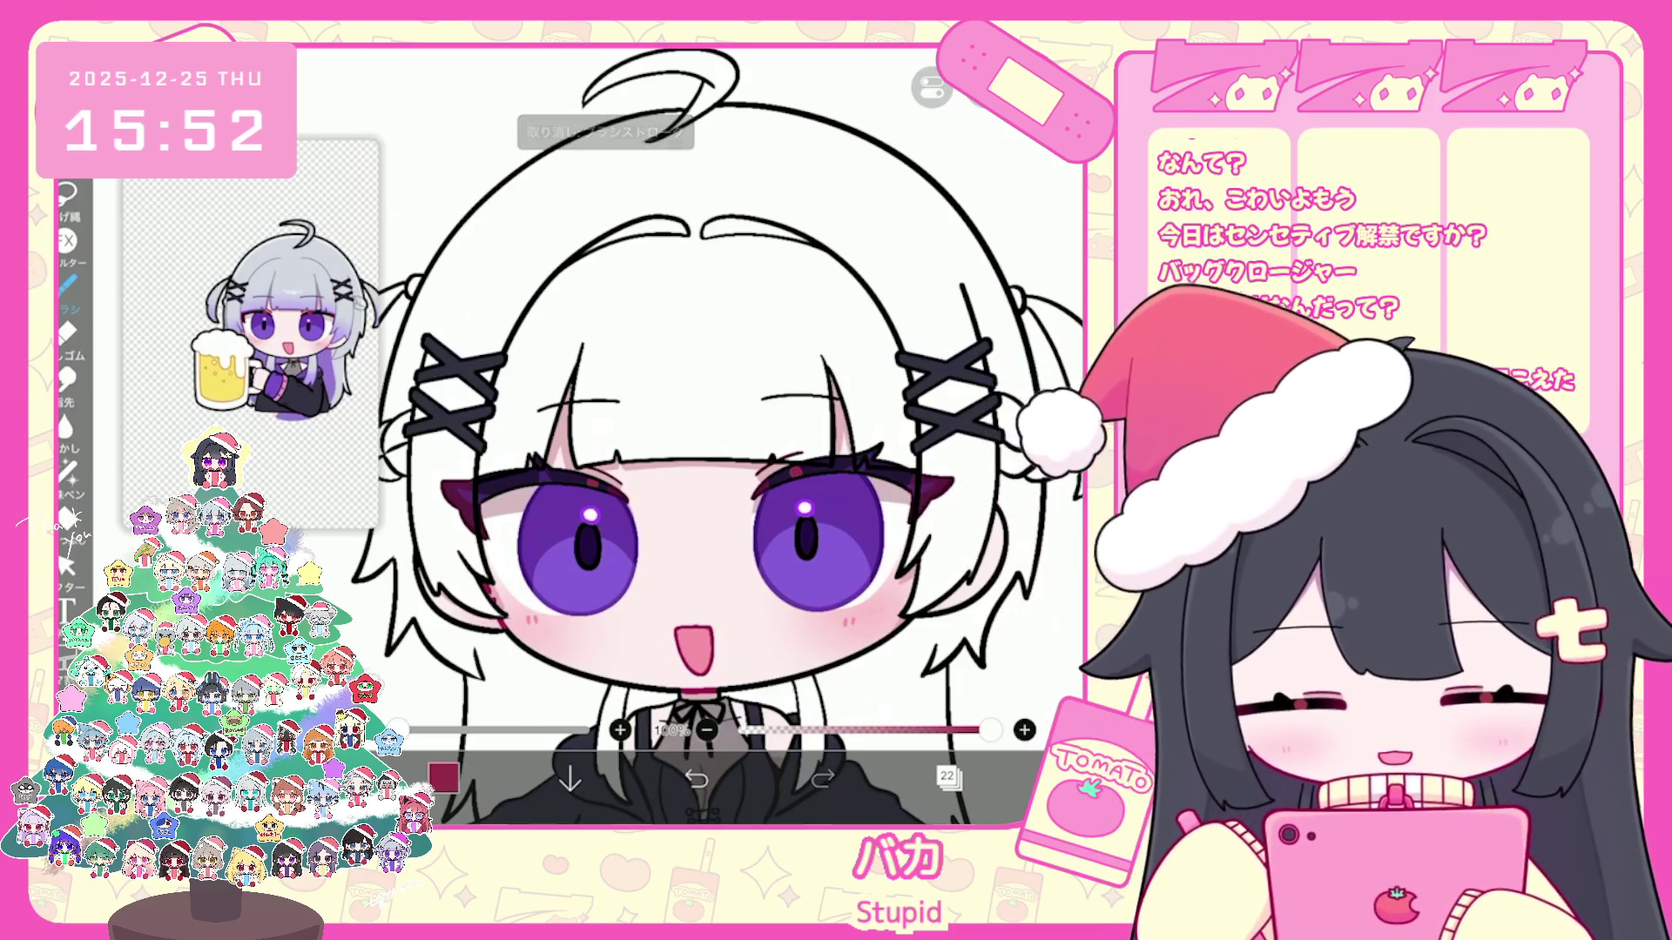
pyautogui.hotkey('ctrl', 'z')
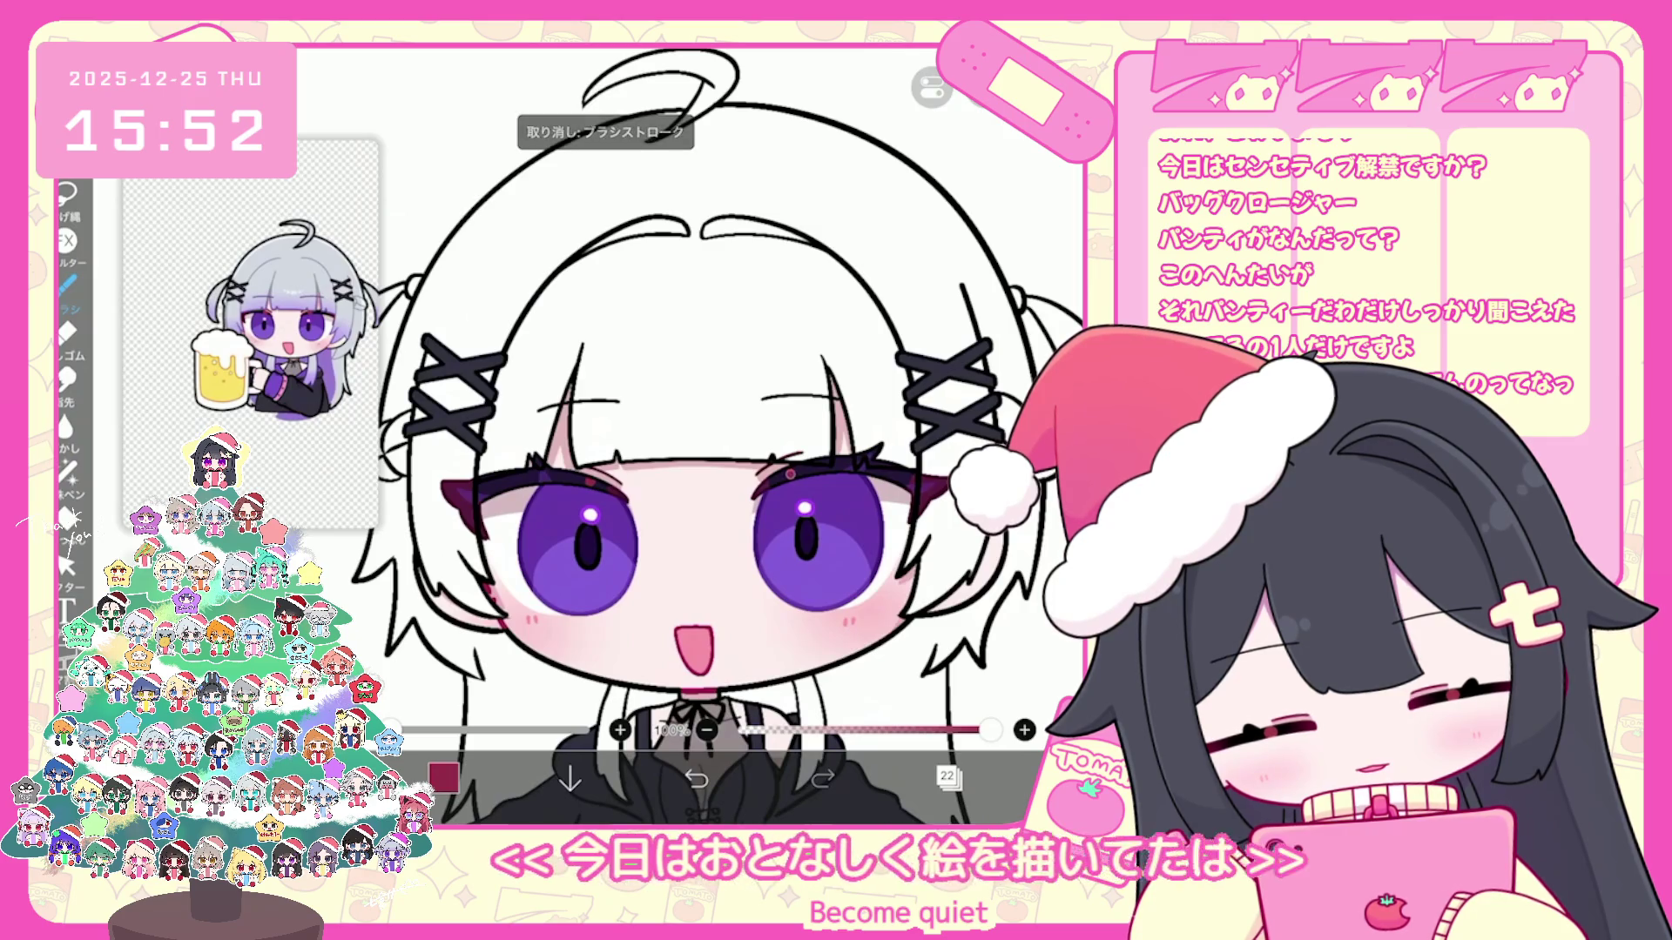
pyautogui.scroll(-3, 706, 430)
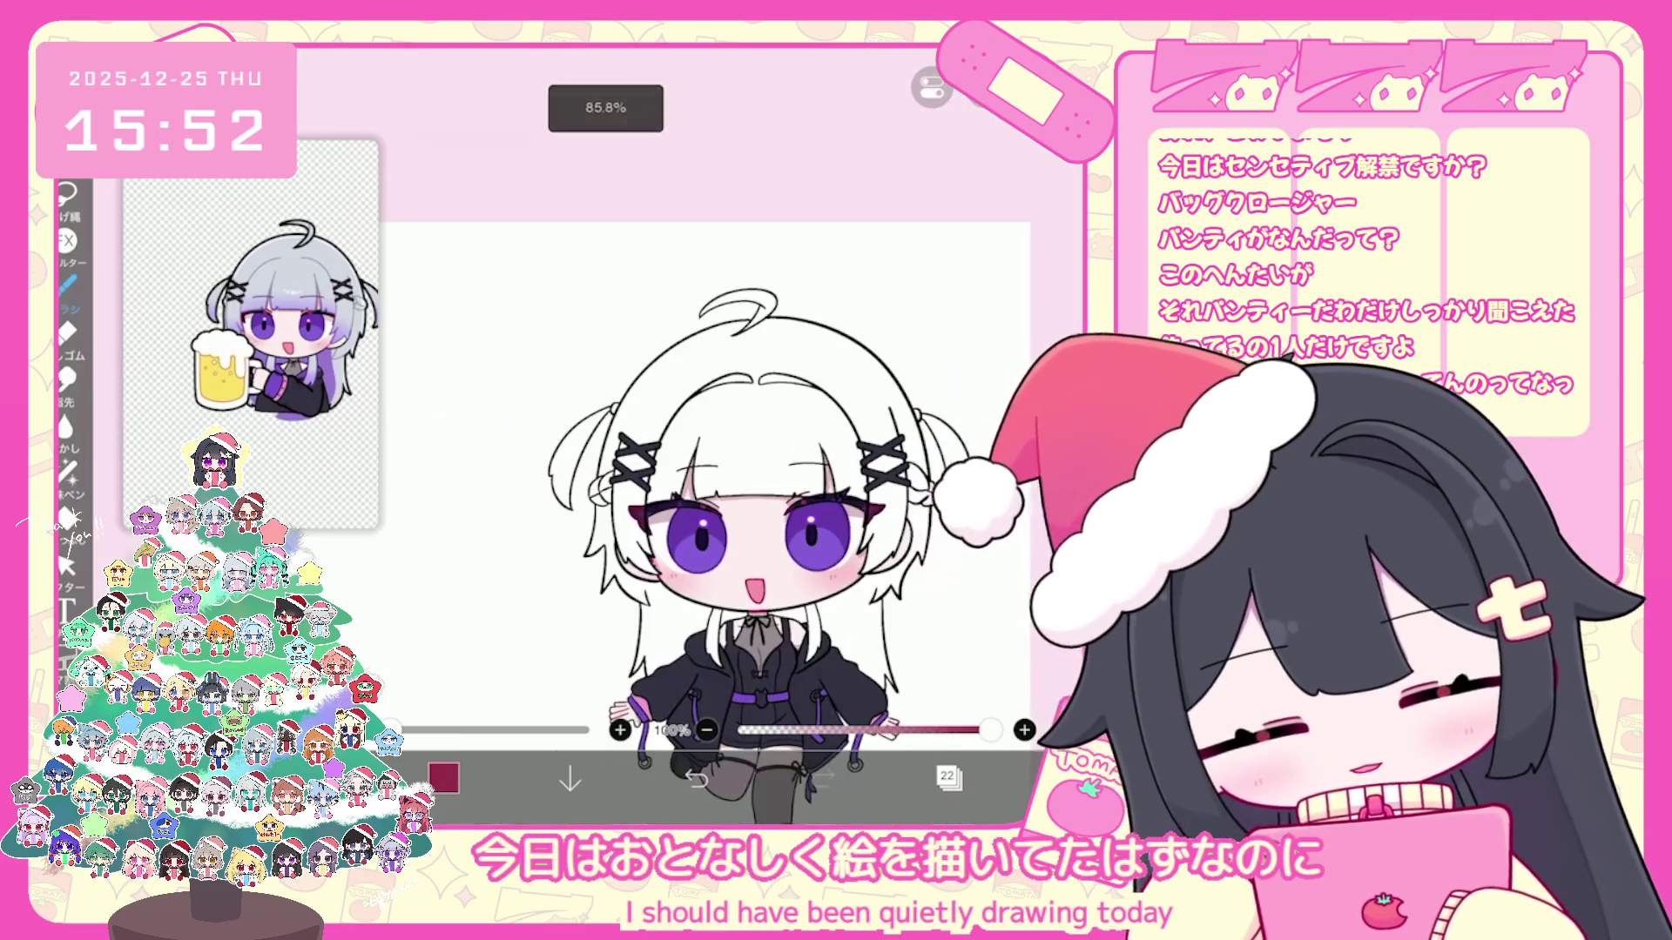
# Step: Duplicate the eyes layer and make the copy about half transparent
pyautogui.click(948, 779)
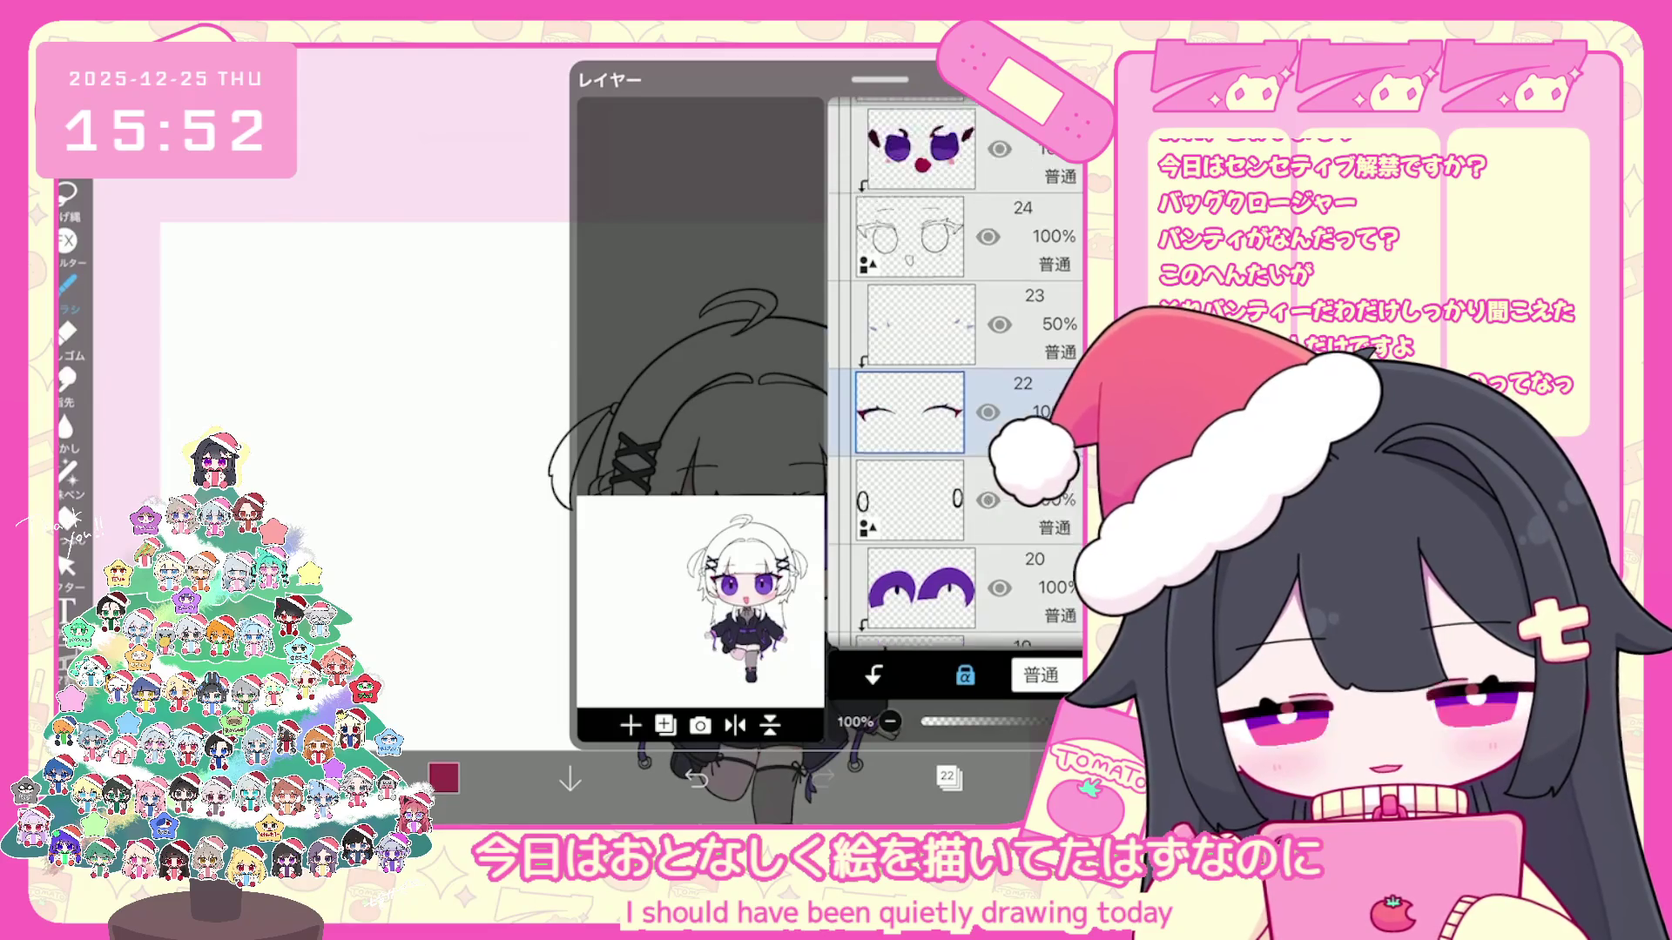
pyautogui.scroll(3, 956, 366)
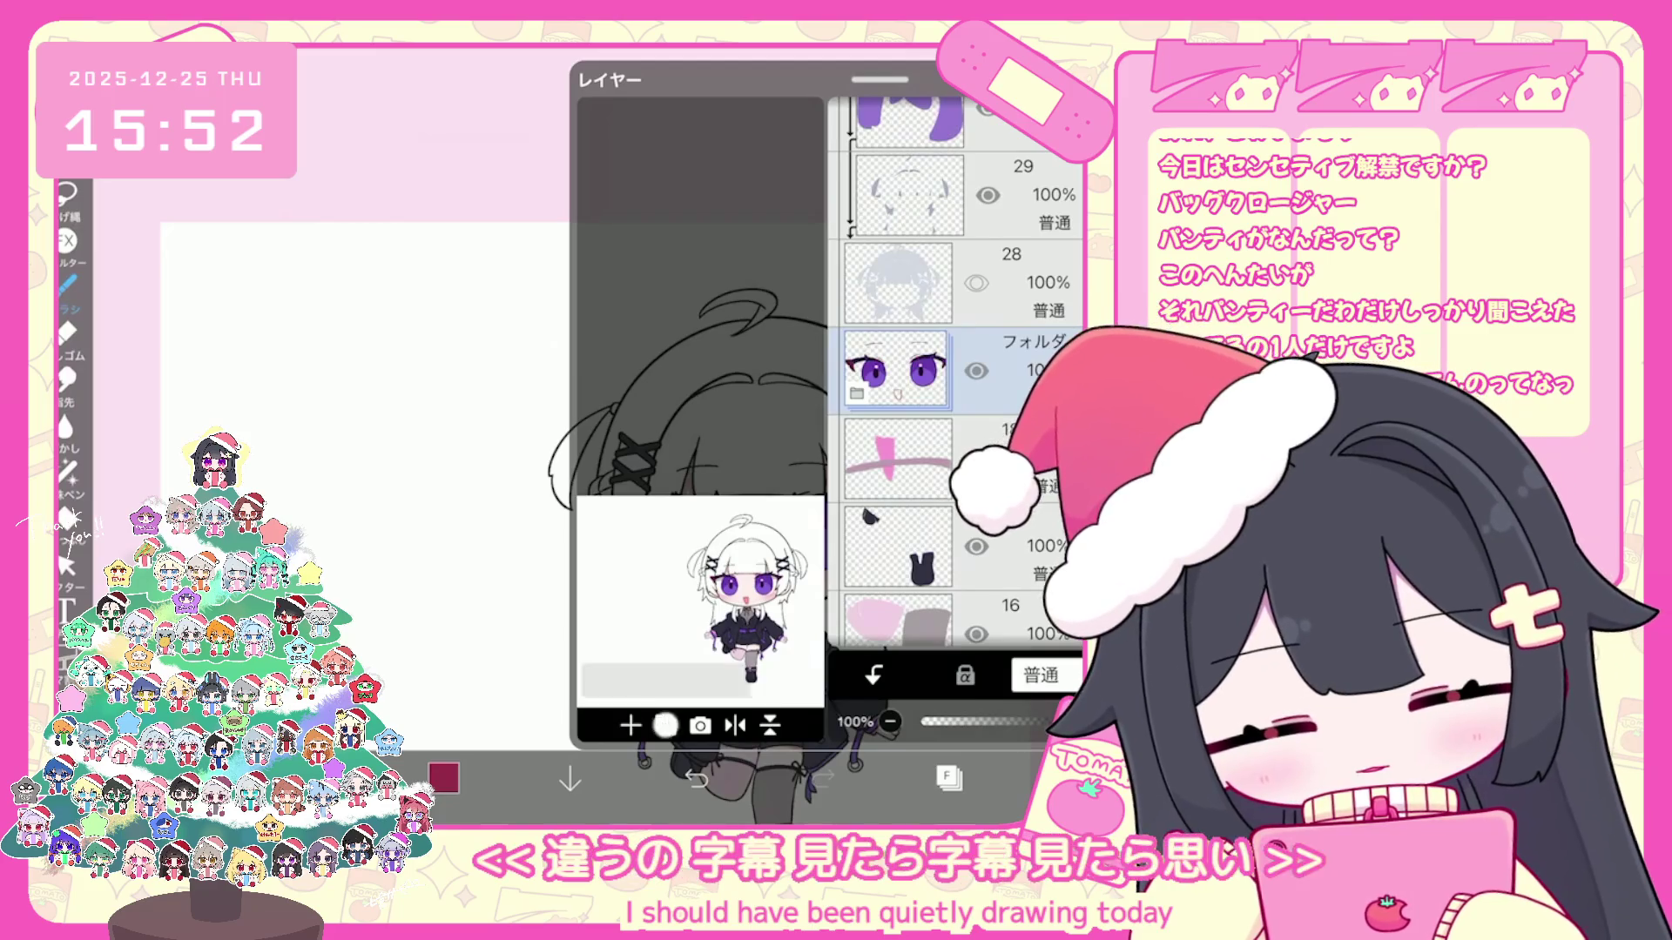
pyautogui.click(665, 724)
pyautogui.click(666, 645)
pyautogui.scroll(3, 956, 367)
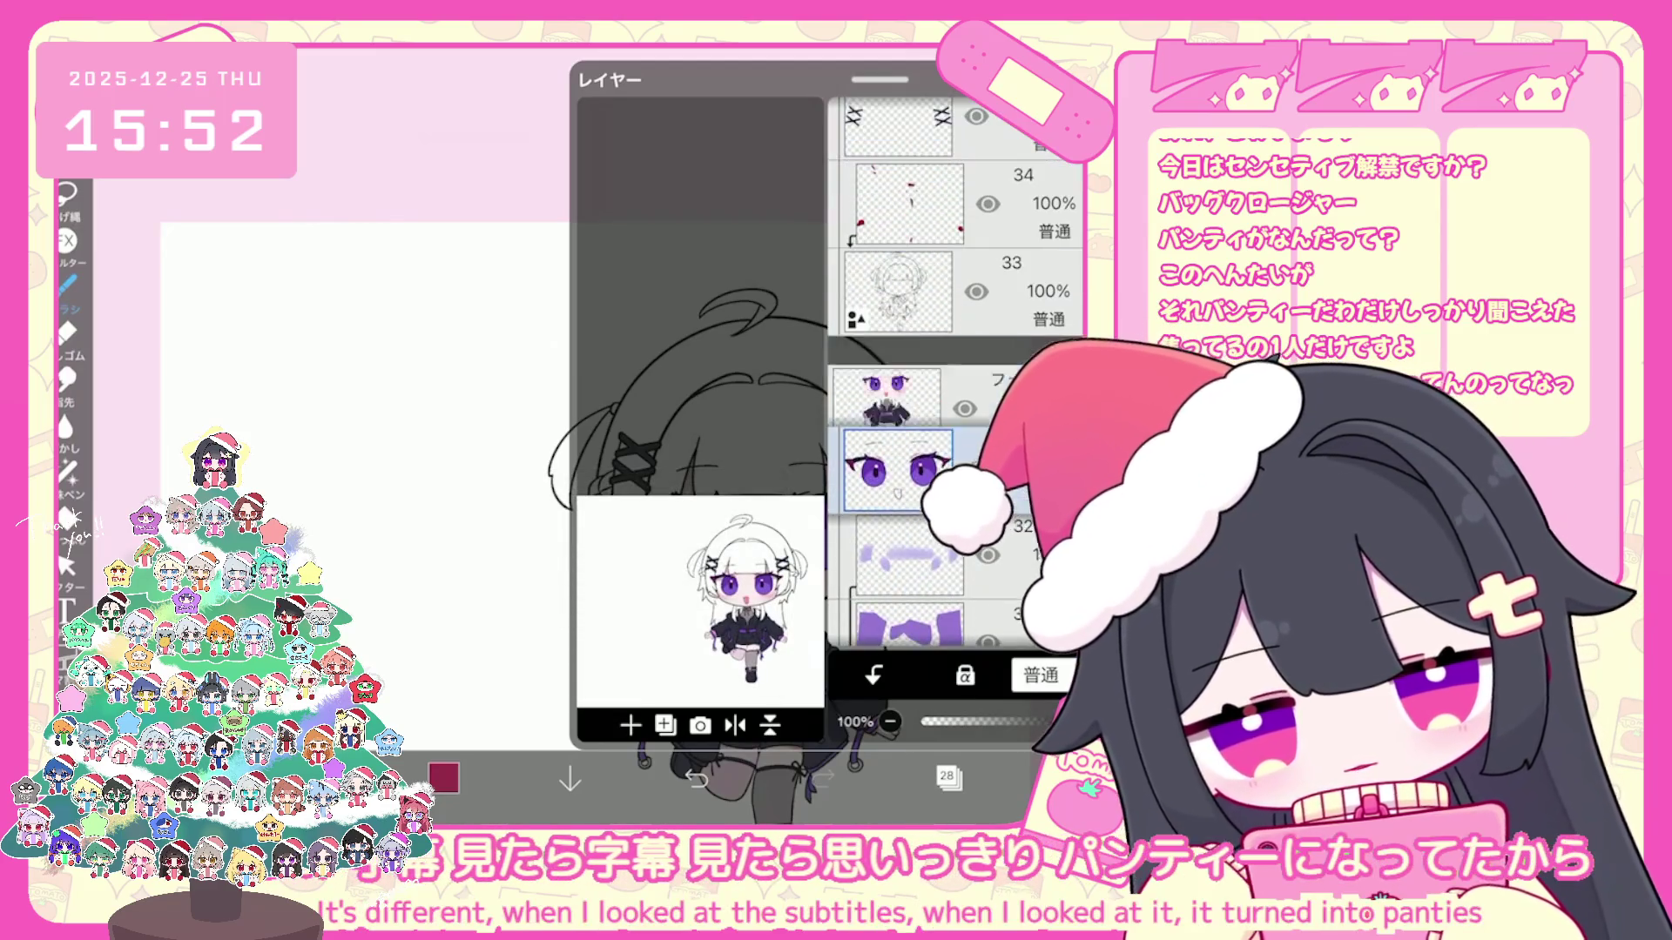
pyautogui.moveTo(1110, 721); pyautogui.dragTo(999, 721)
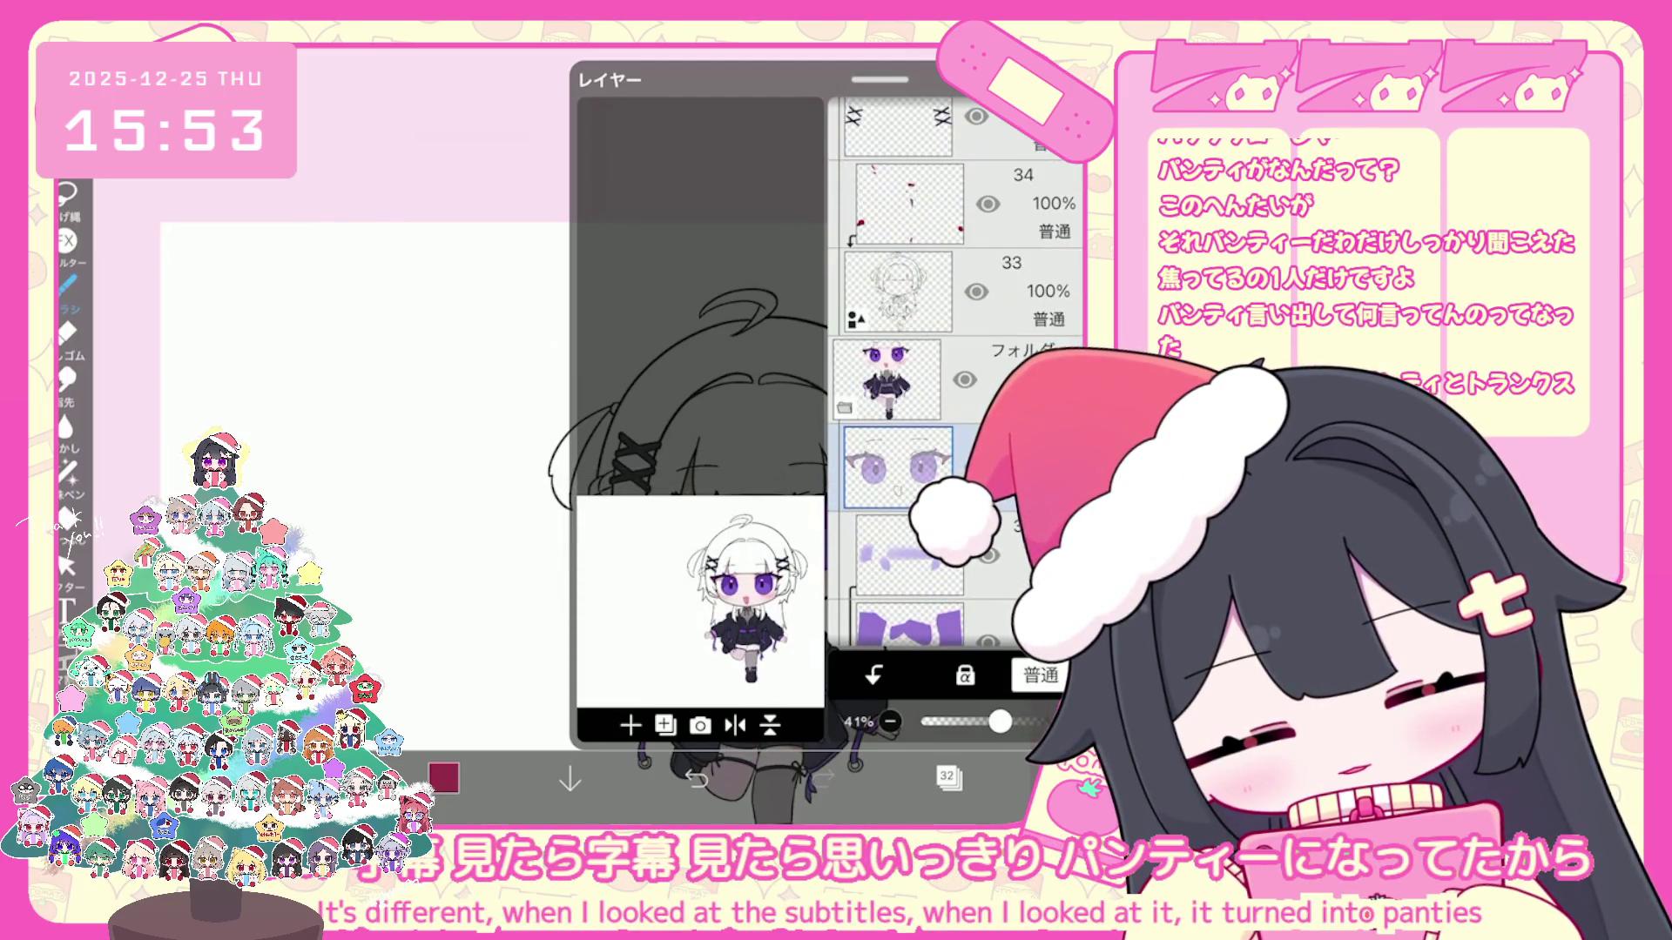
pyautogui.scroll(-3, 957, 366)
# Step: Select layer 29, check the whole character, then add a new empty layer above layer 34
pyautogui.click(901, 468)
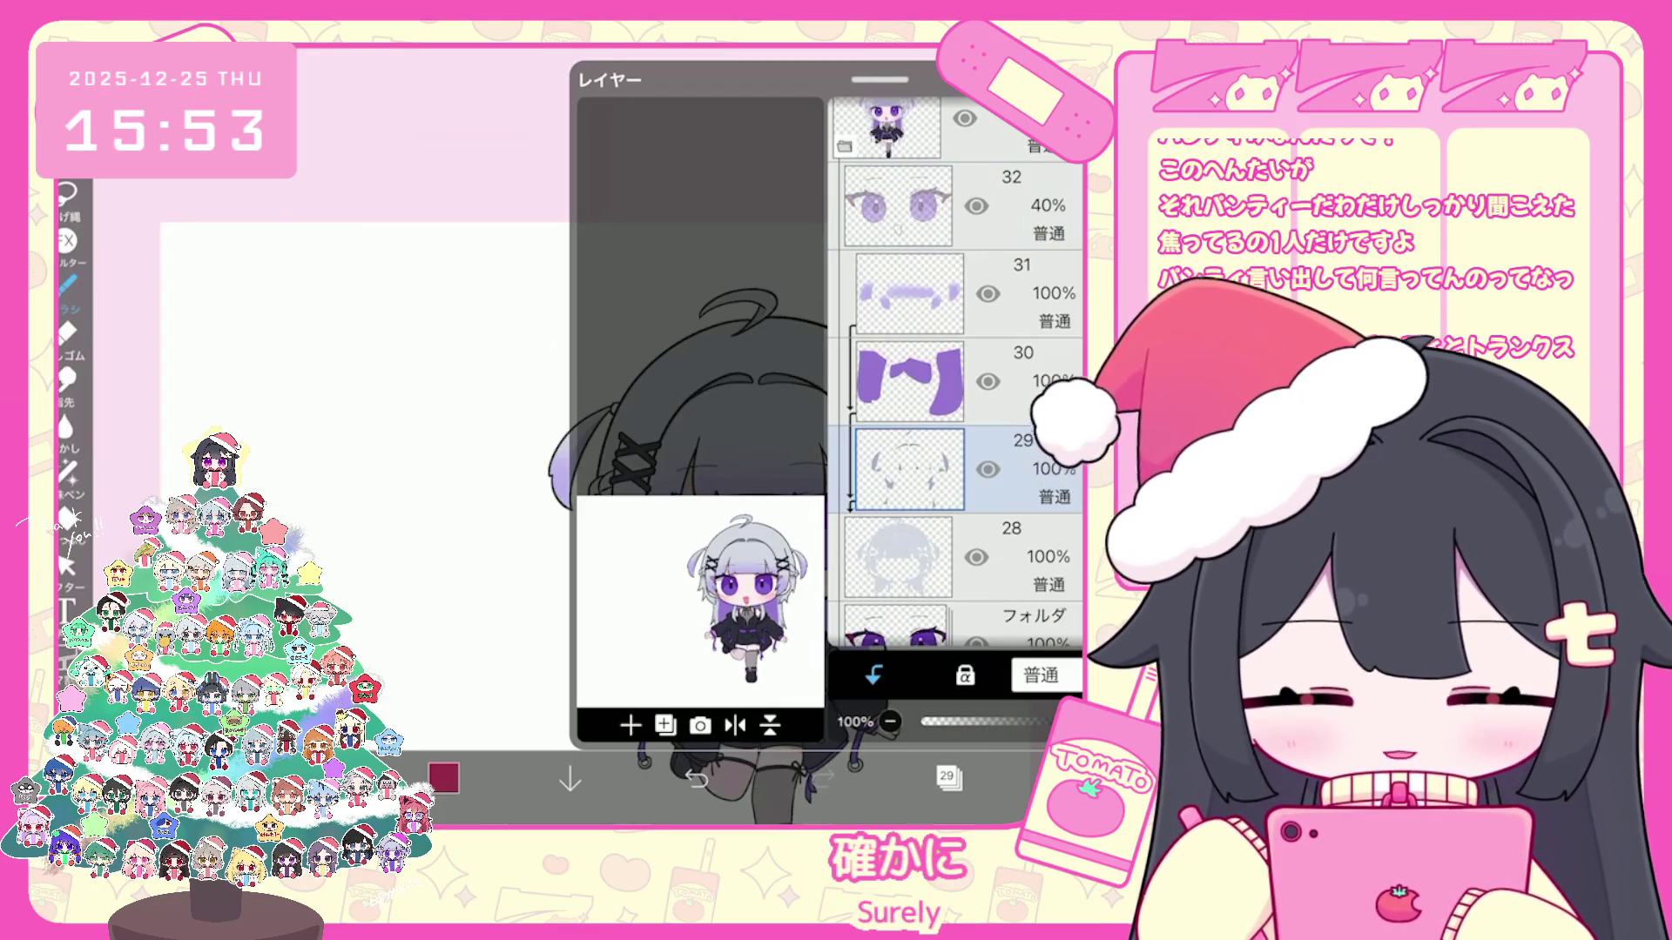
pyautogui.click(949, 779)
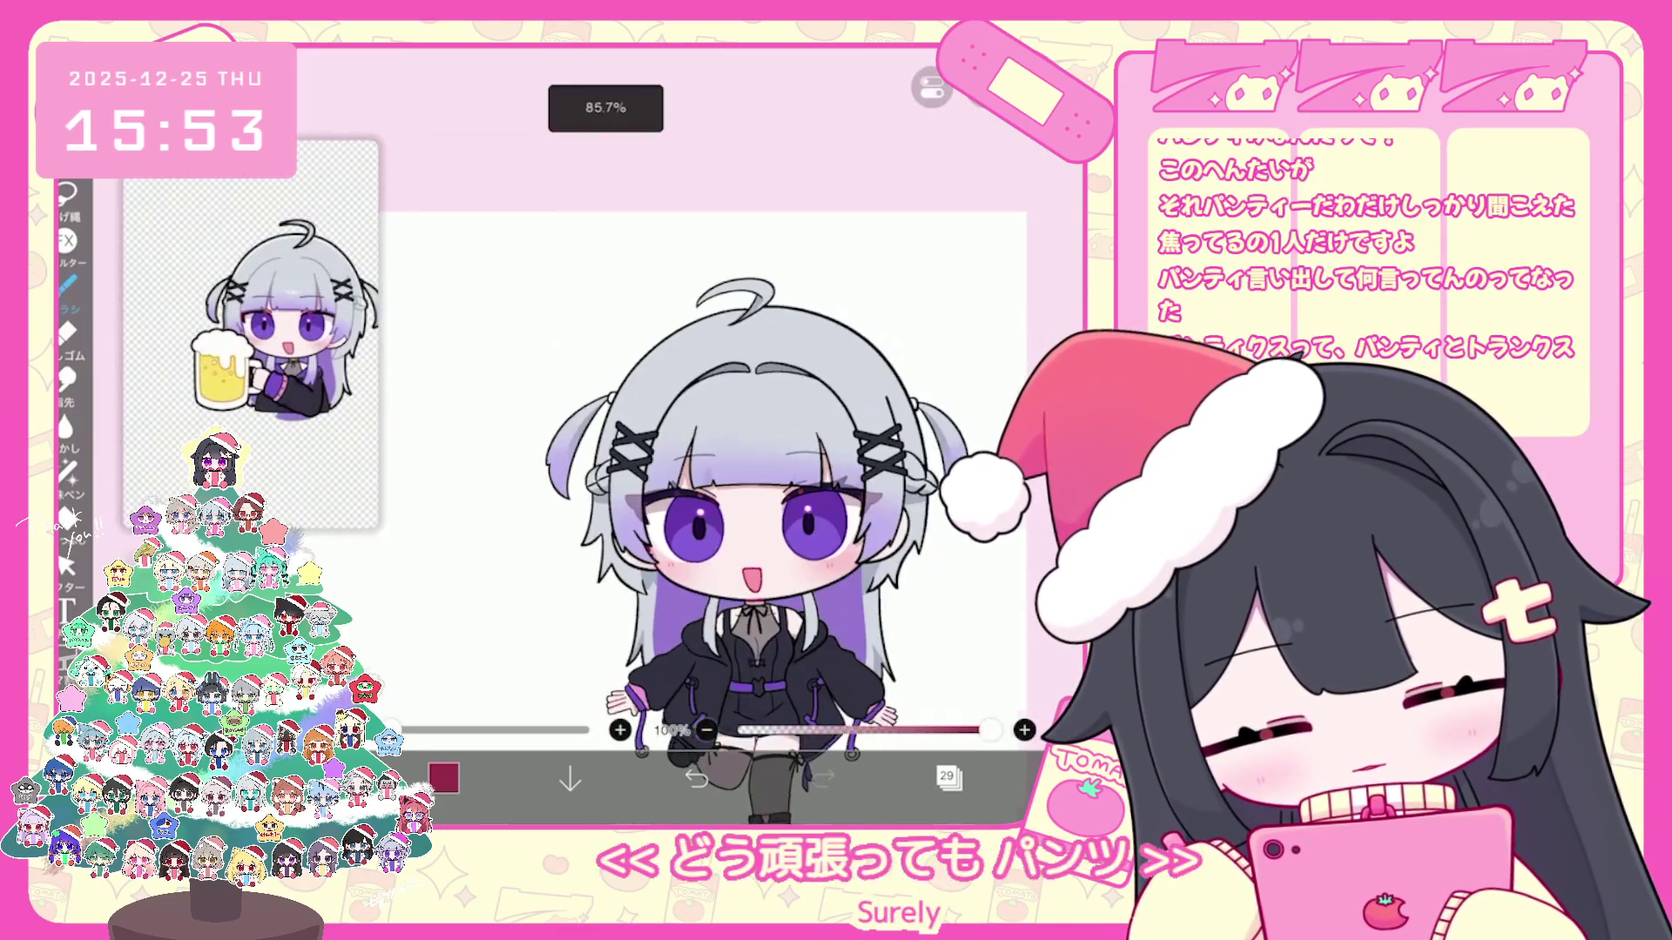
pyautogui.click(948, 779)
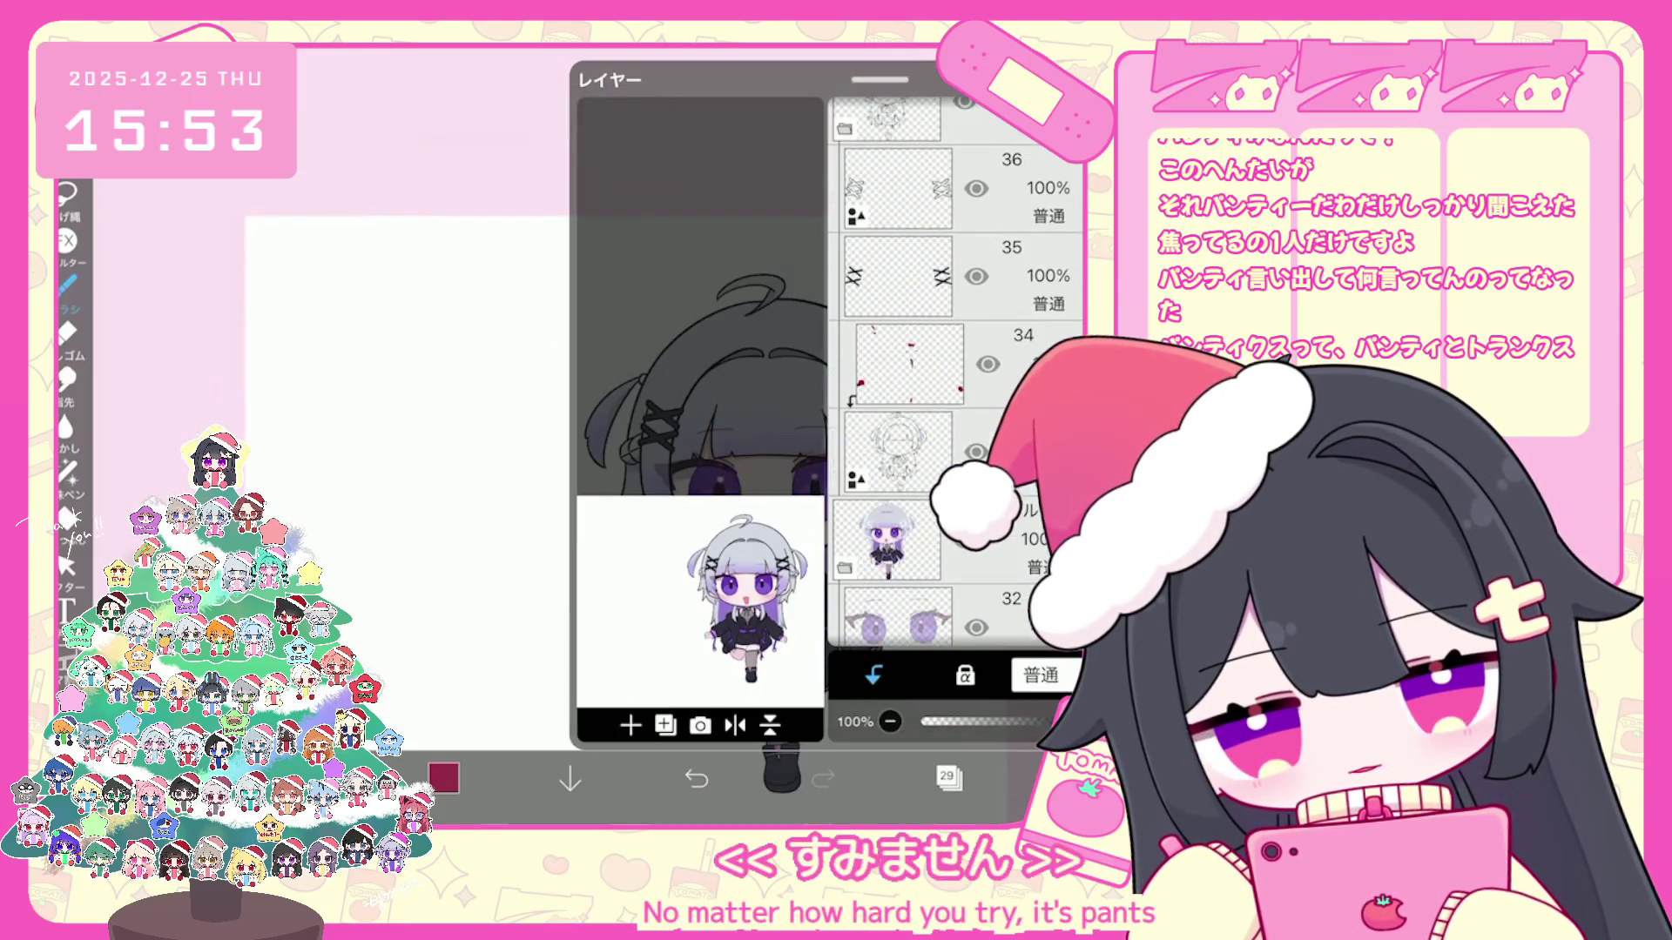
pyautogui.click(630, 724)
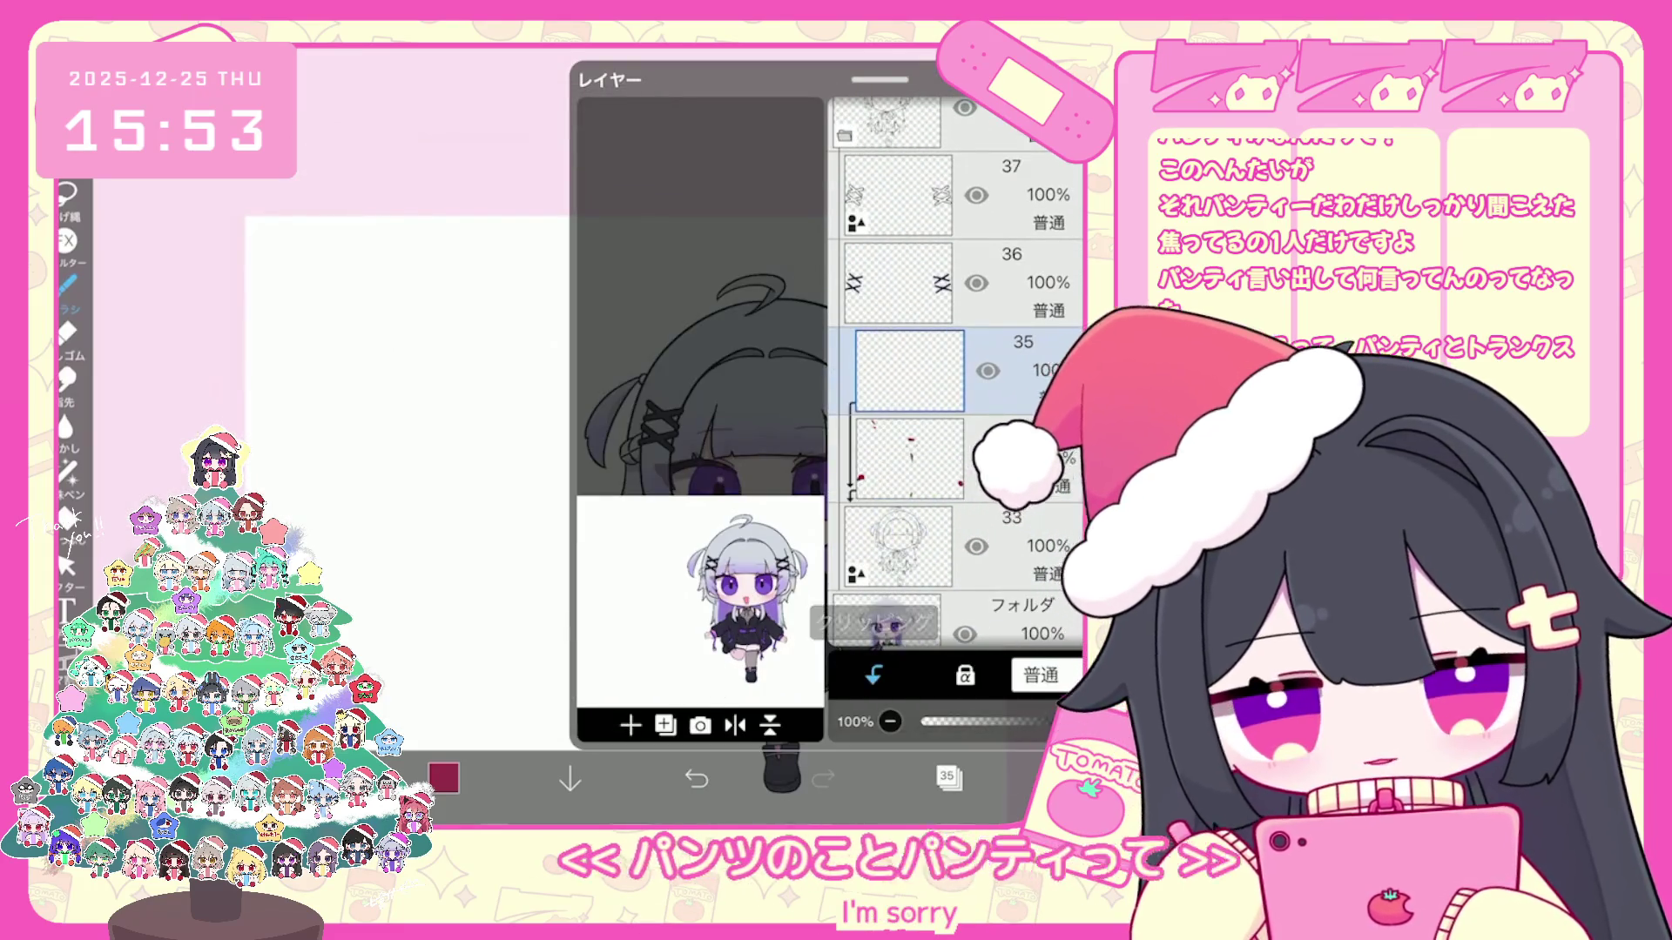
pyautogui.click(949, 780)
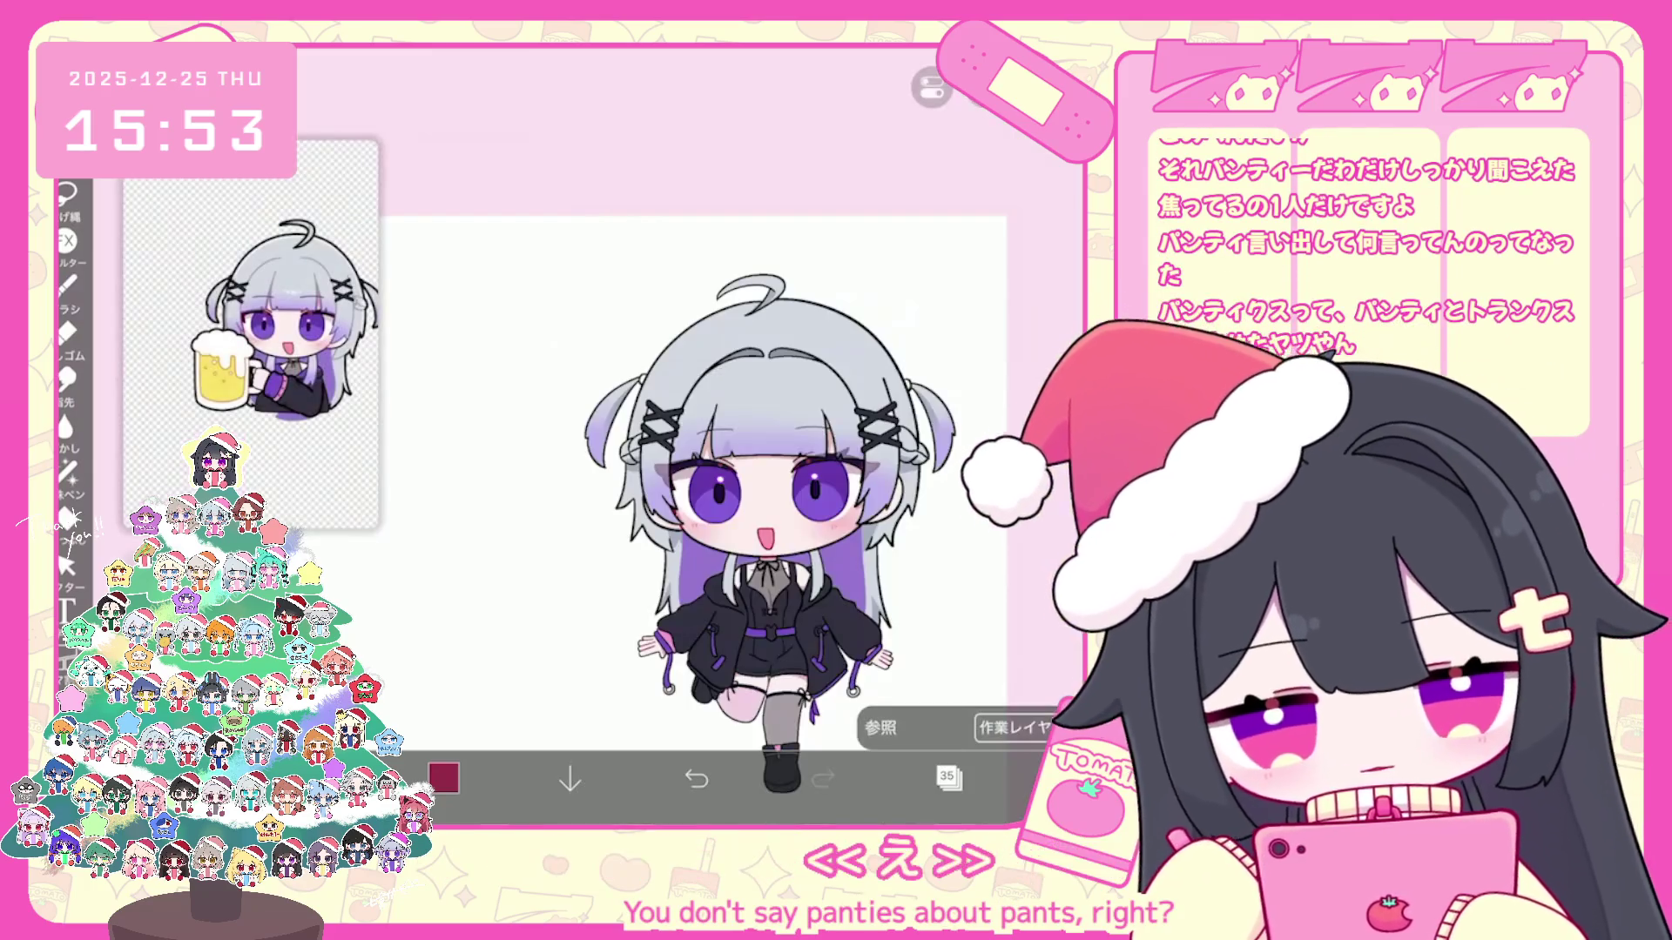
# Step: Check the colour picker and keep the current gray-blue colour
pyautogui.click(445, 779)
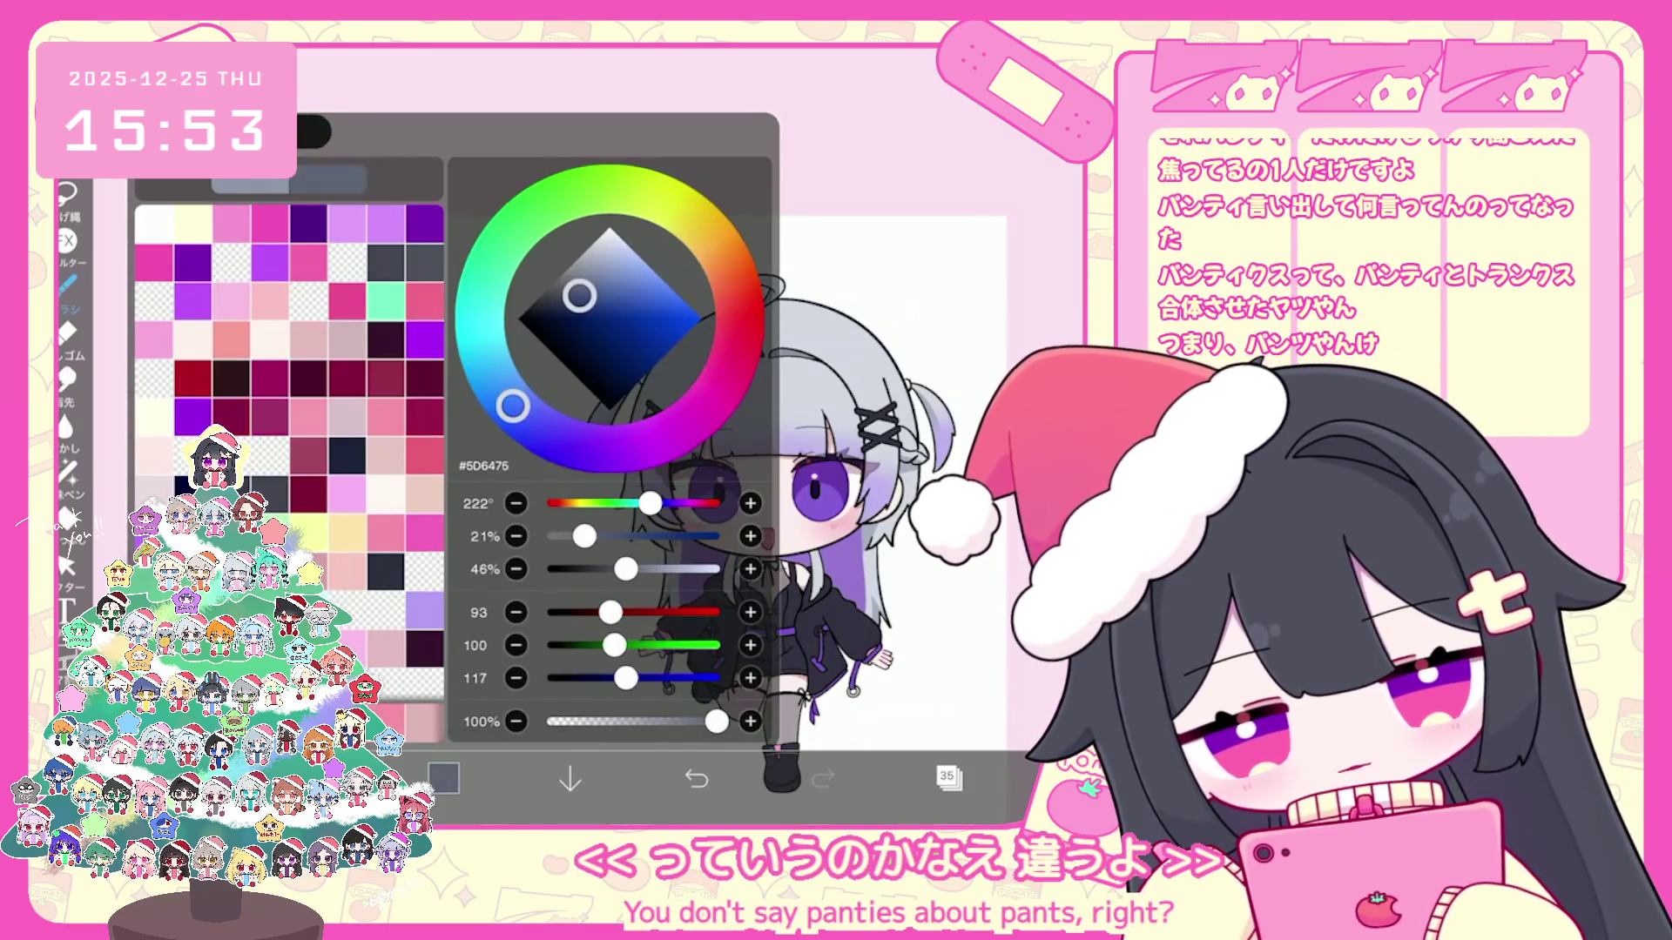
pyautogui.click(444, 778)
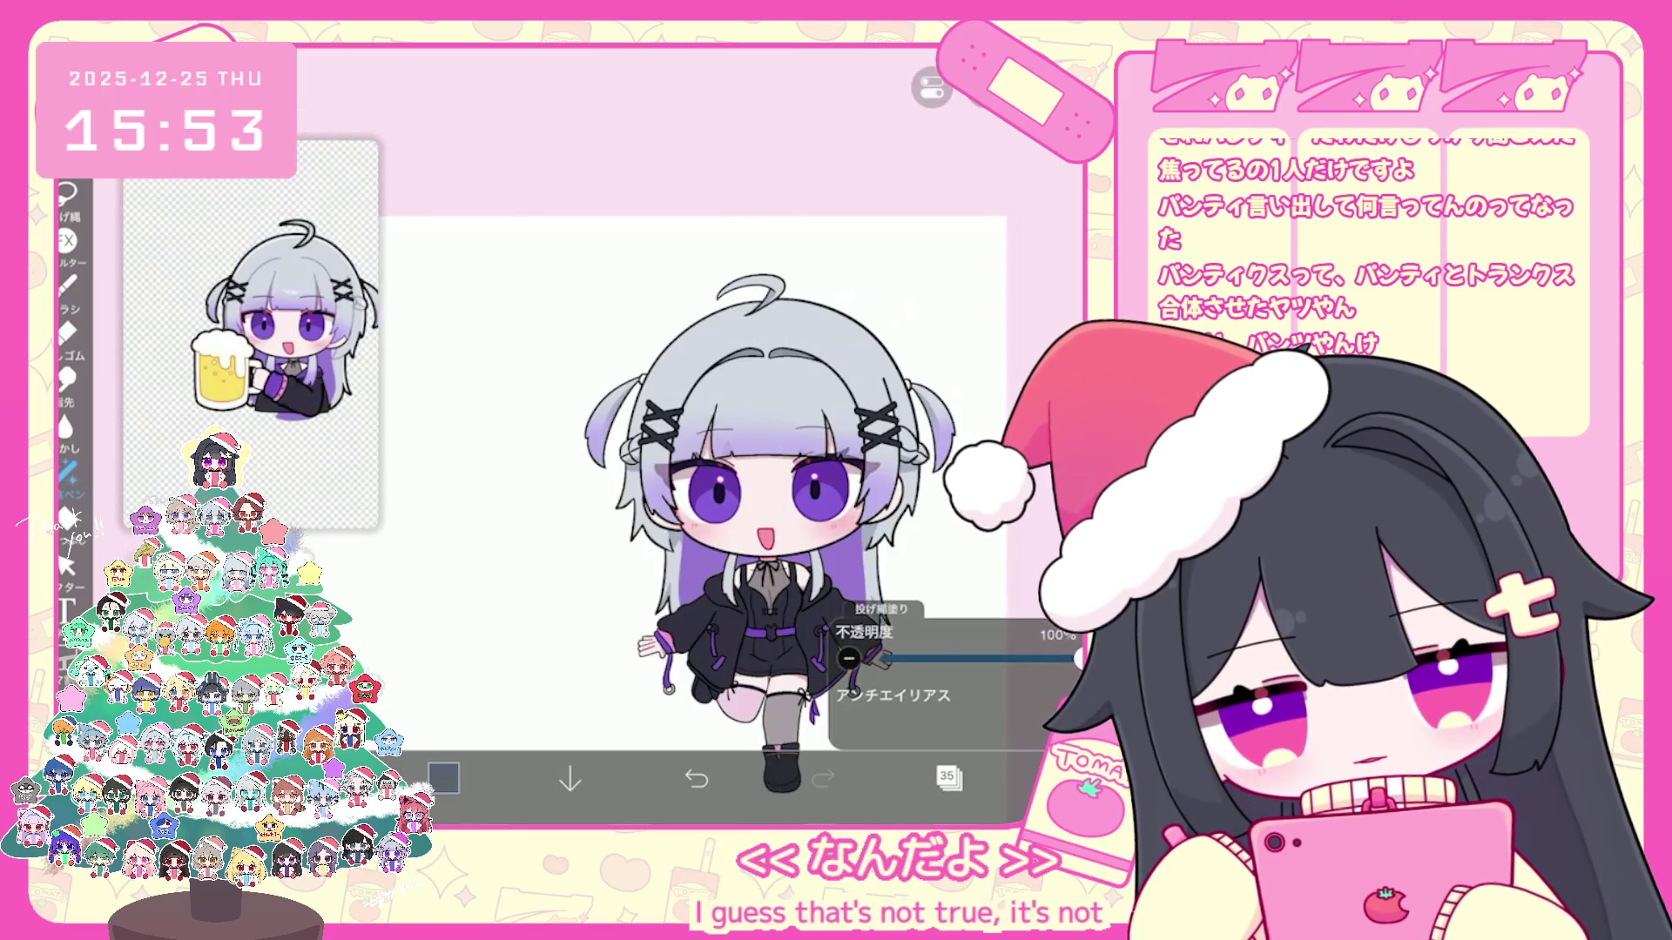
pyautogui.scroll(3, 731, 496)
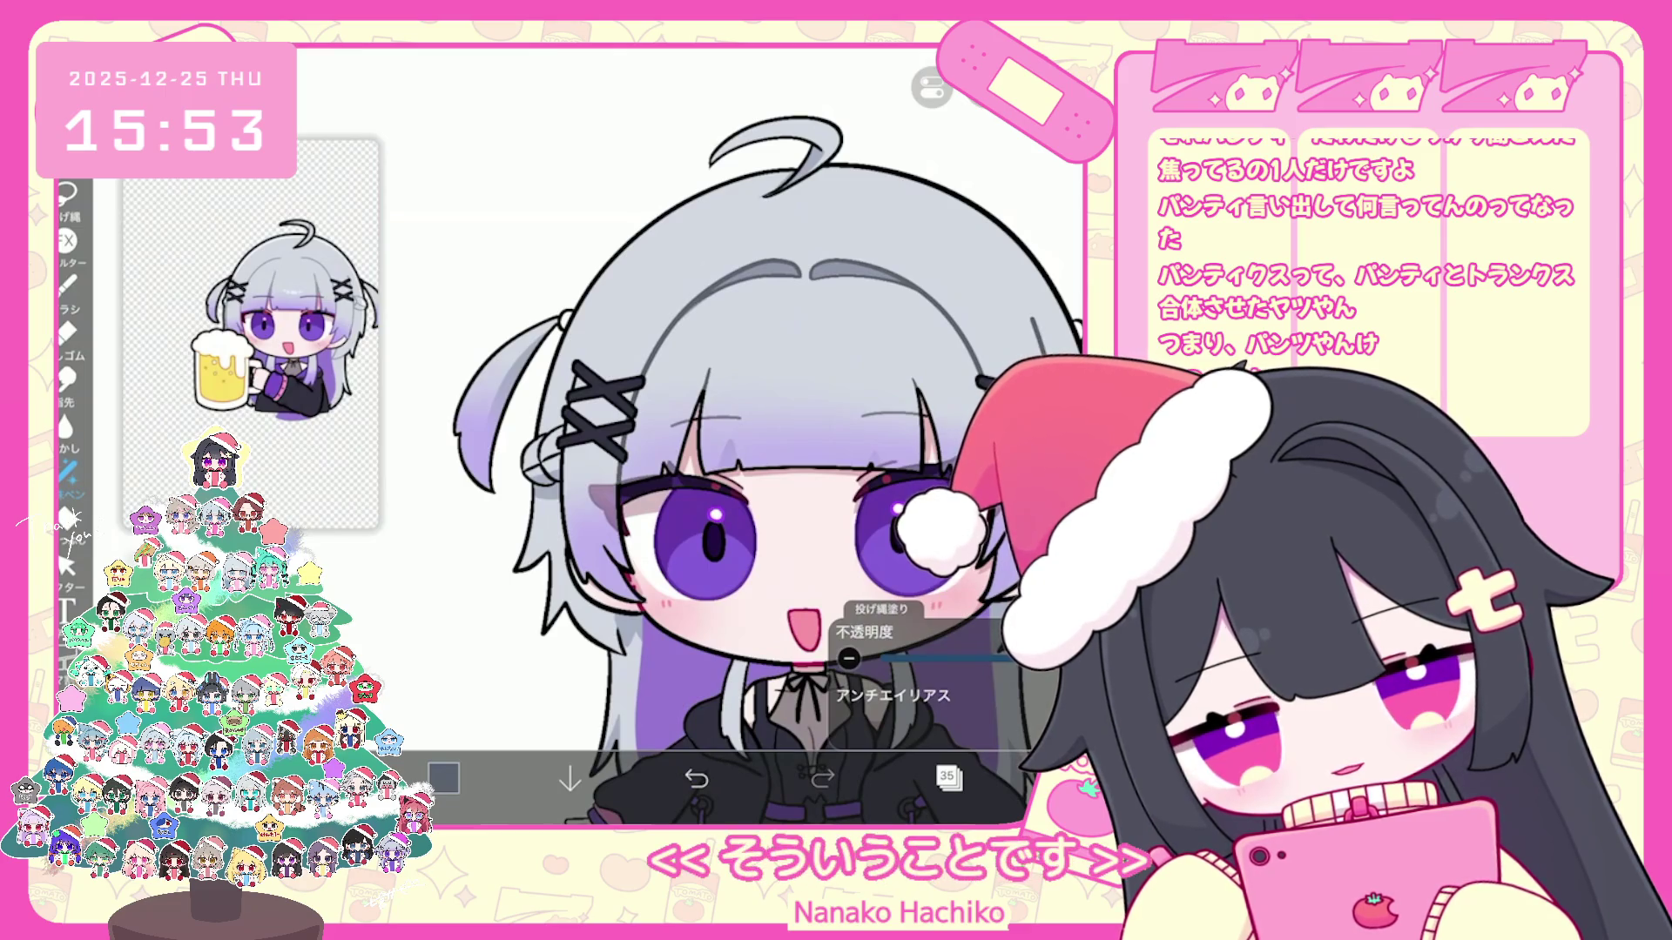
pyautogui.scroll(3, 684, 436)
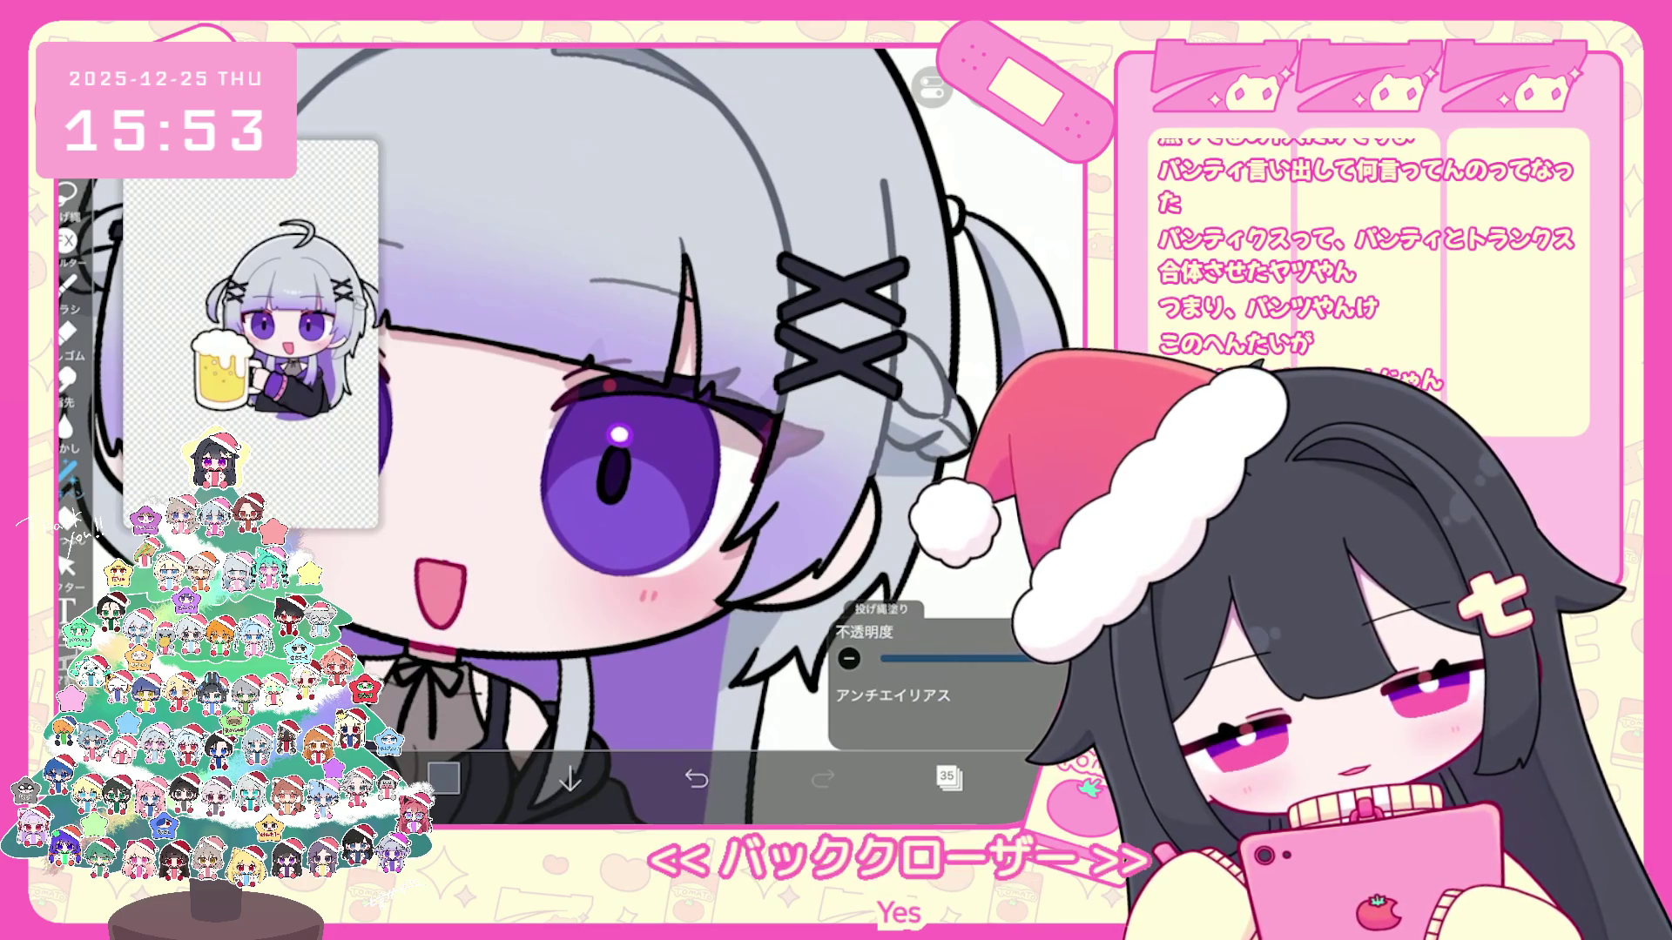
pyautogui.scroll(-1, 706, 431)
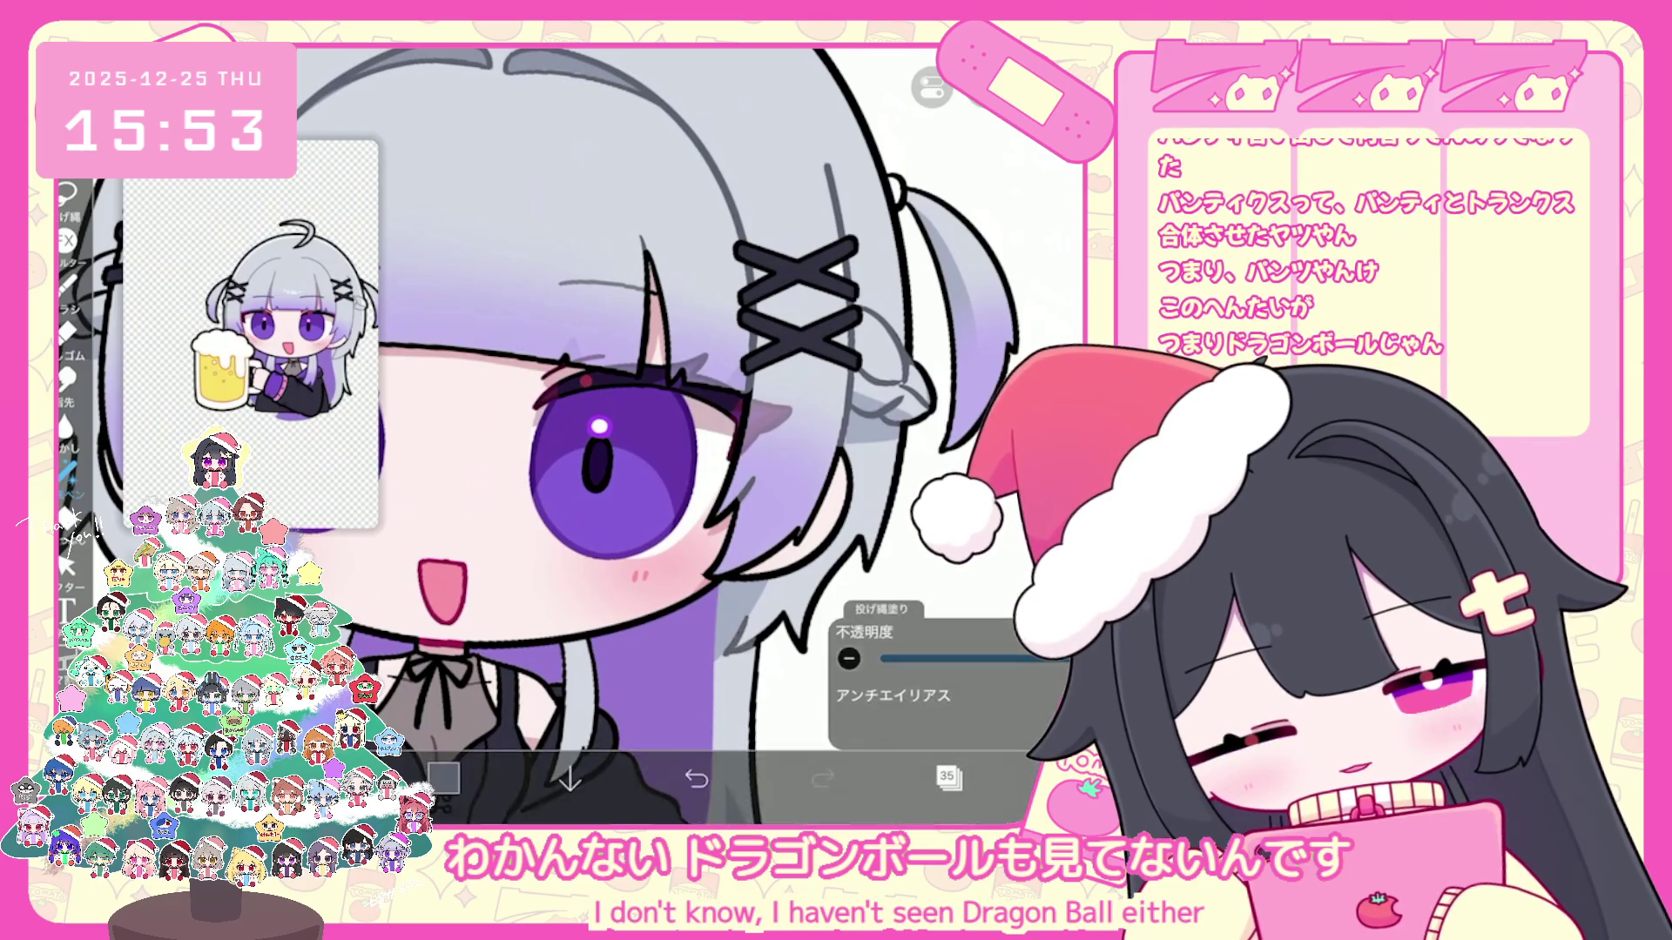
pyautogui.scroll(-3, 685, 437)
pyautogui.scroll(2, 686, 438)
pyautogui.scroll(-2, 686, 438)
pyautogui.scroll(3, 686, 437)
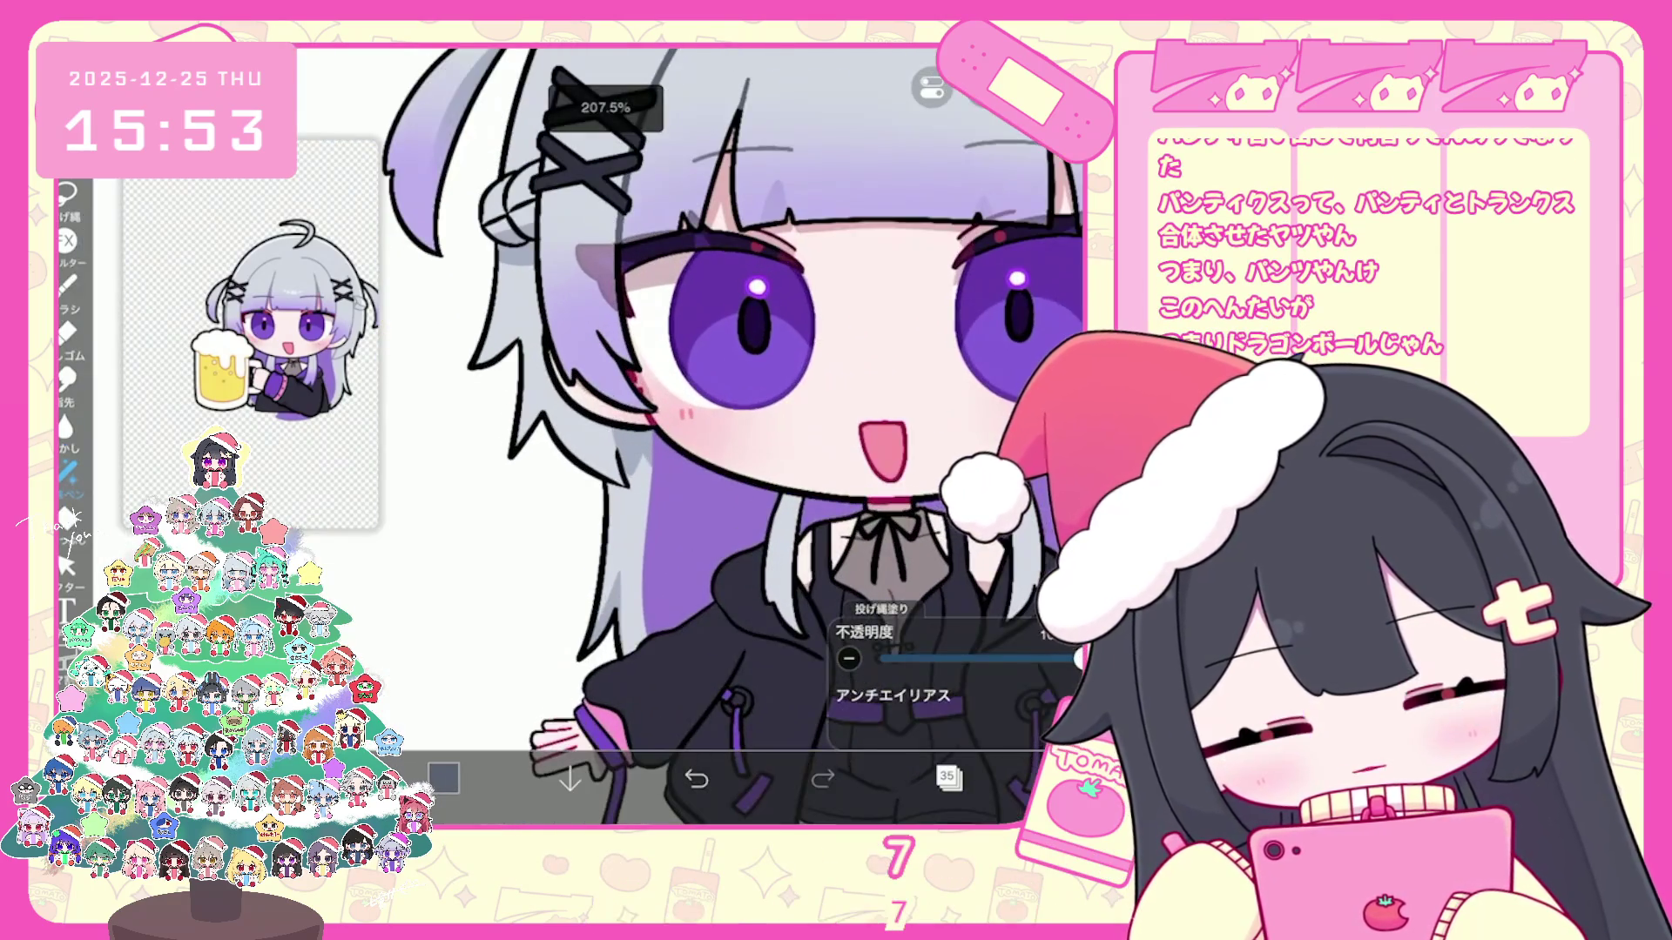
pyautogui.scroll(2, 685, 437)
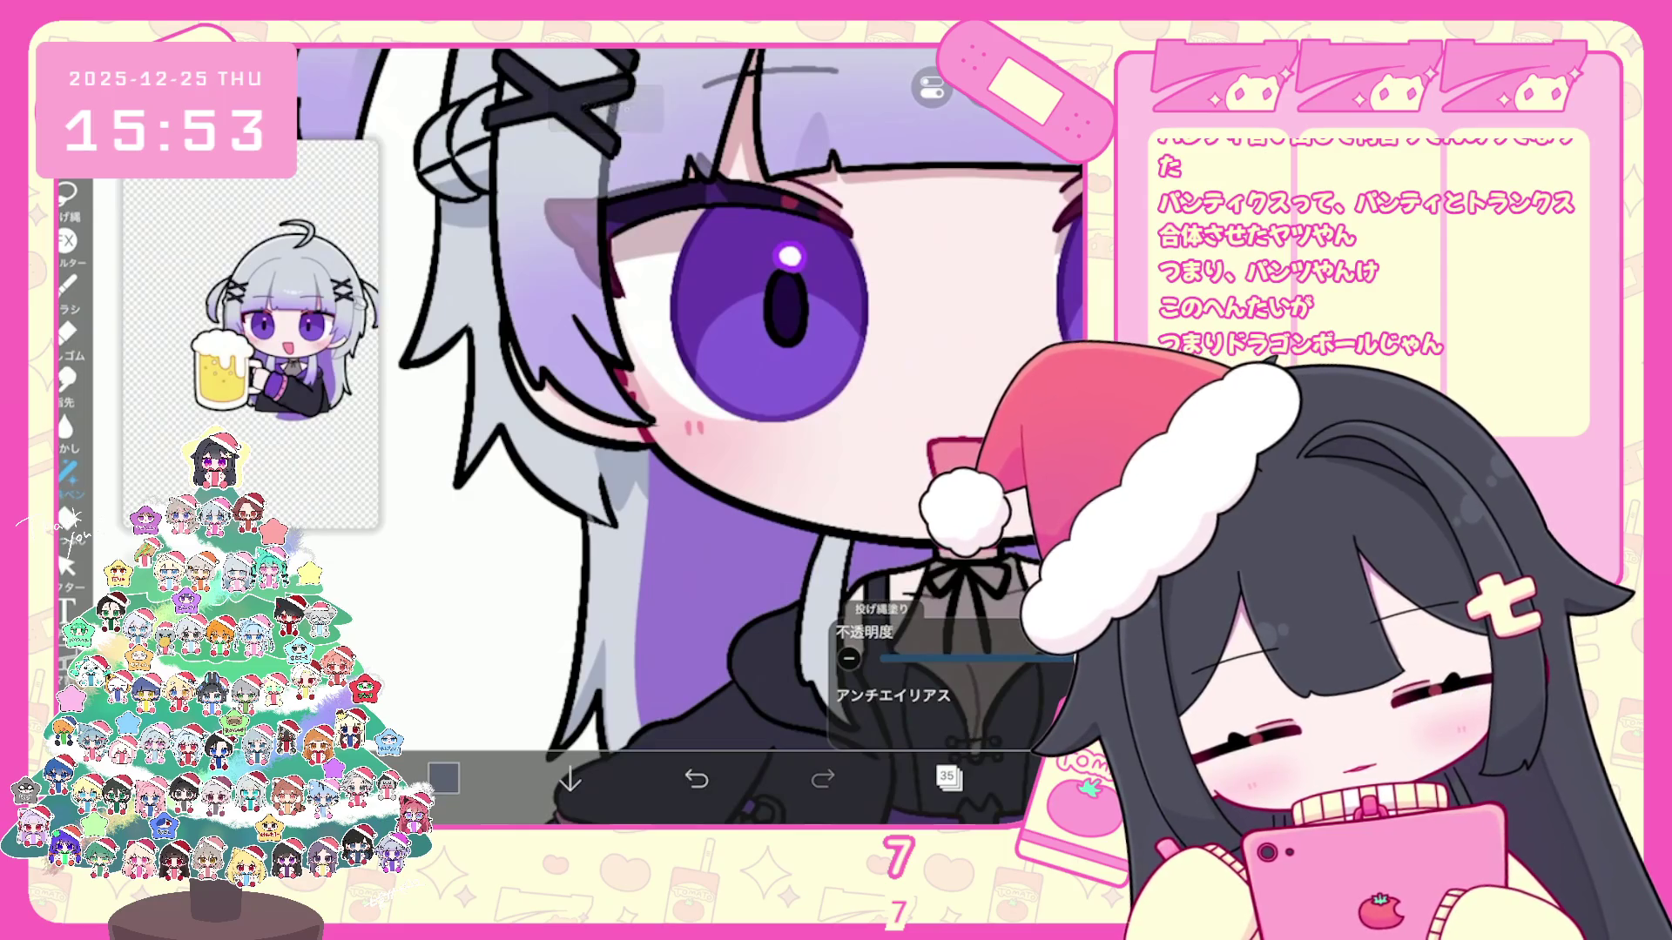
pyautogui.scroll(1, 685, 438)
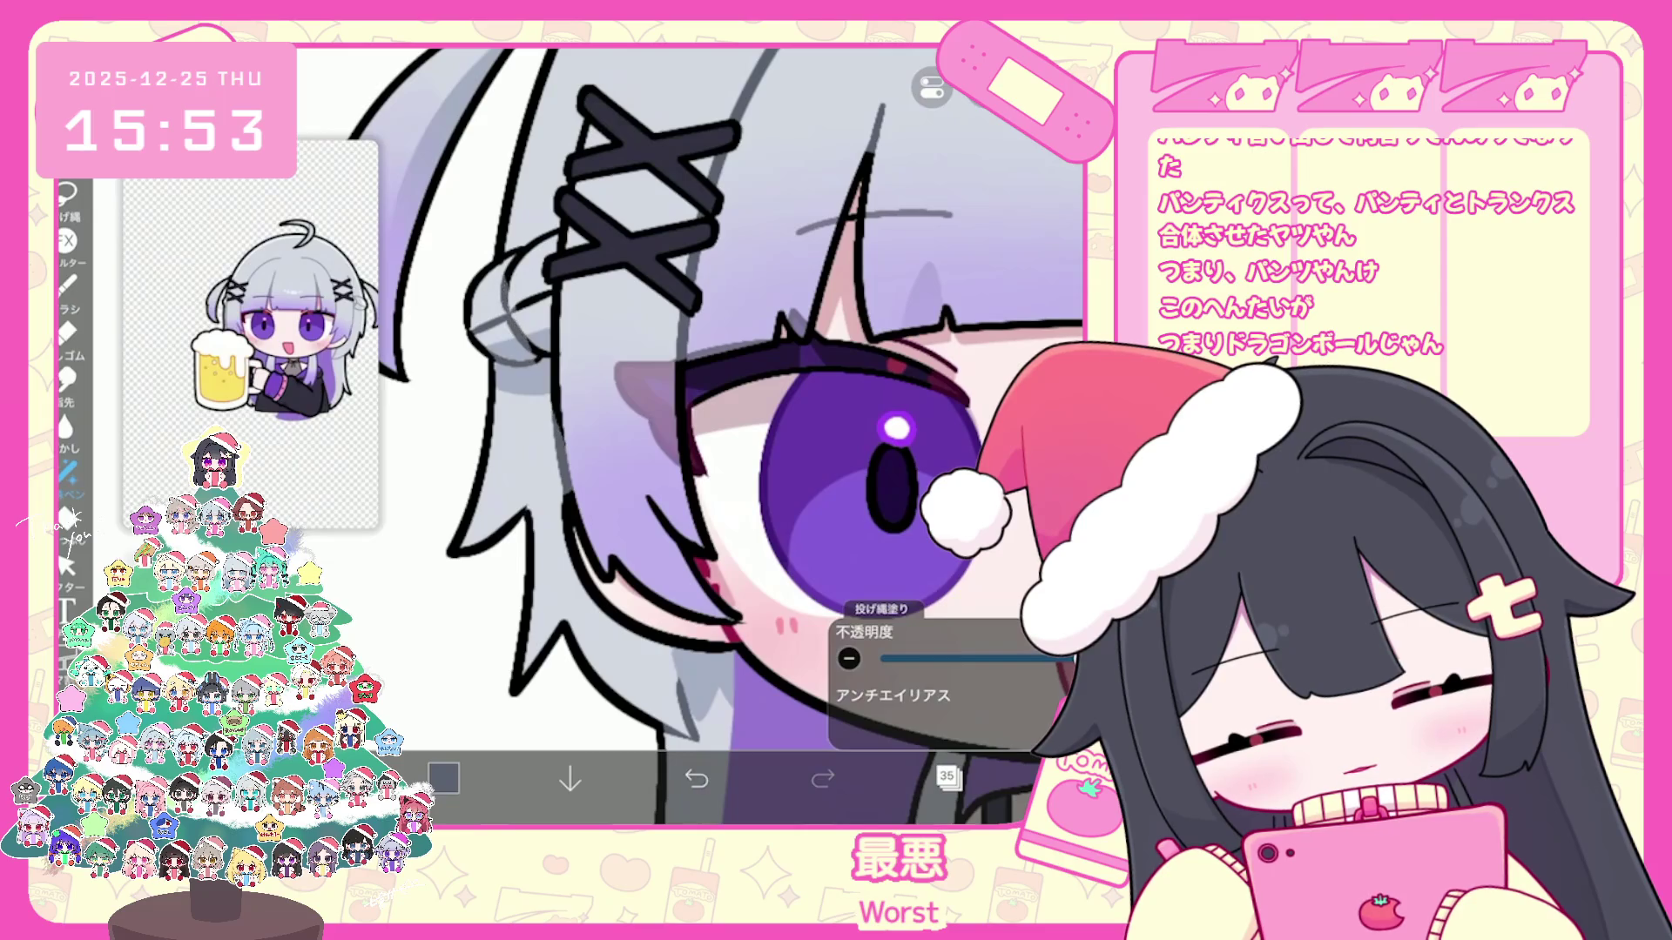
pyautogui.scroll(1, 714, 436)
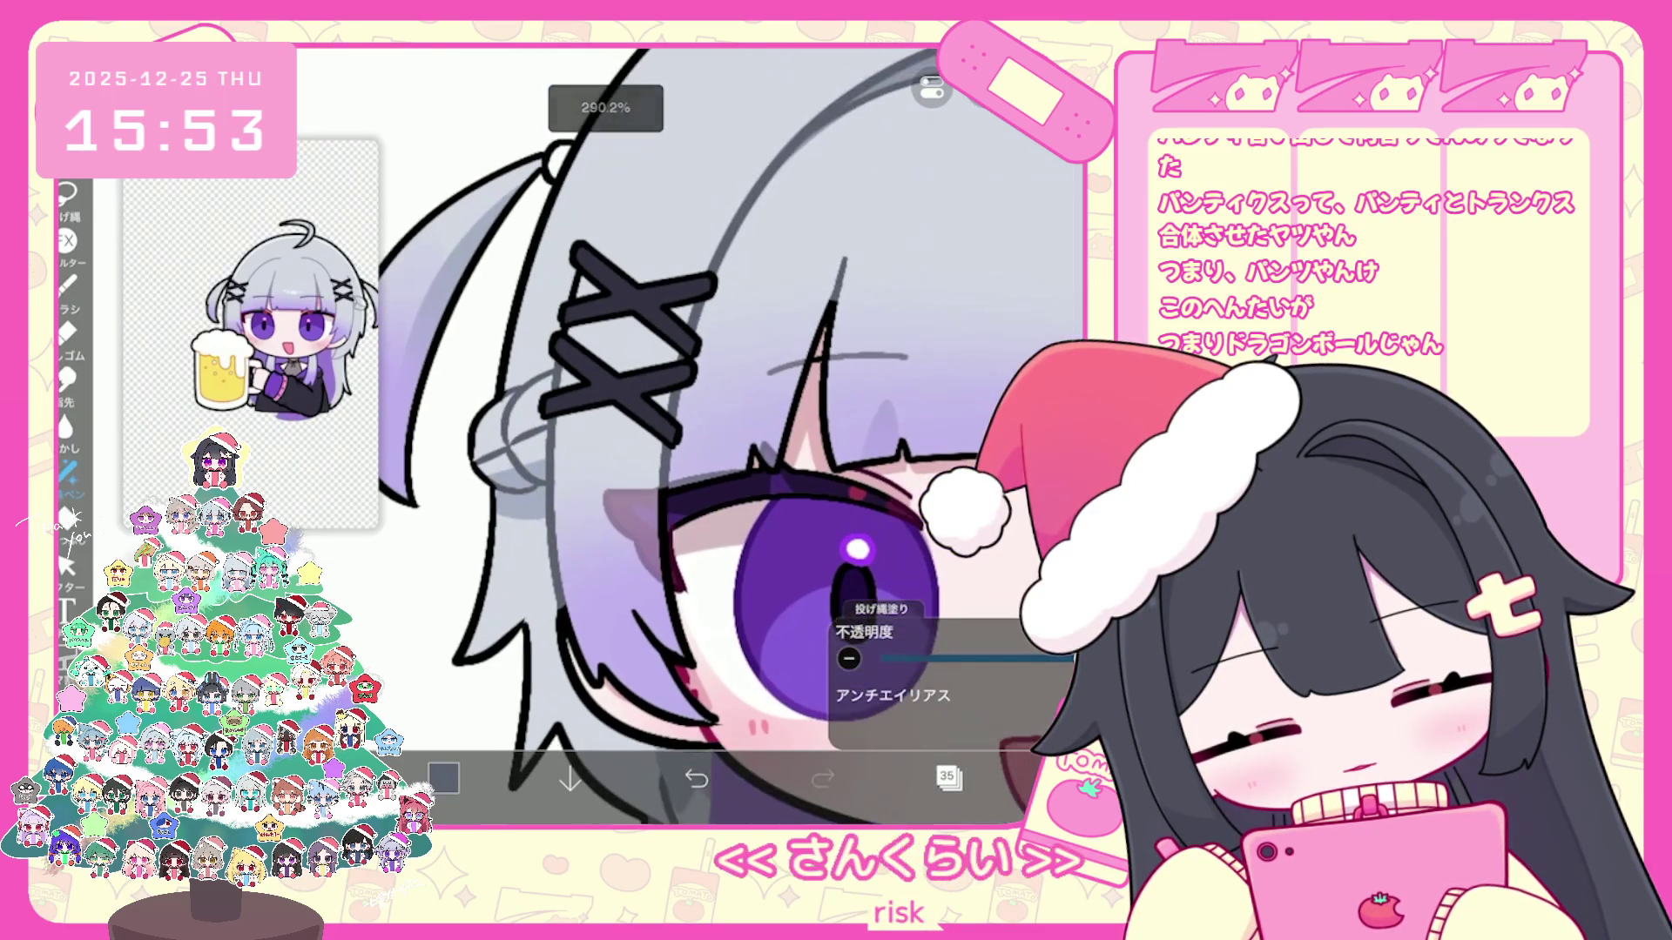
pyautogui.scroll(2, 715, 436)
pyautogui.moveTo(667, 607); pyautogui.dragTo(687, 800)
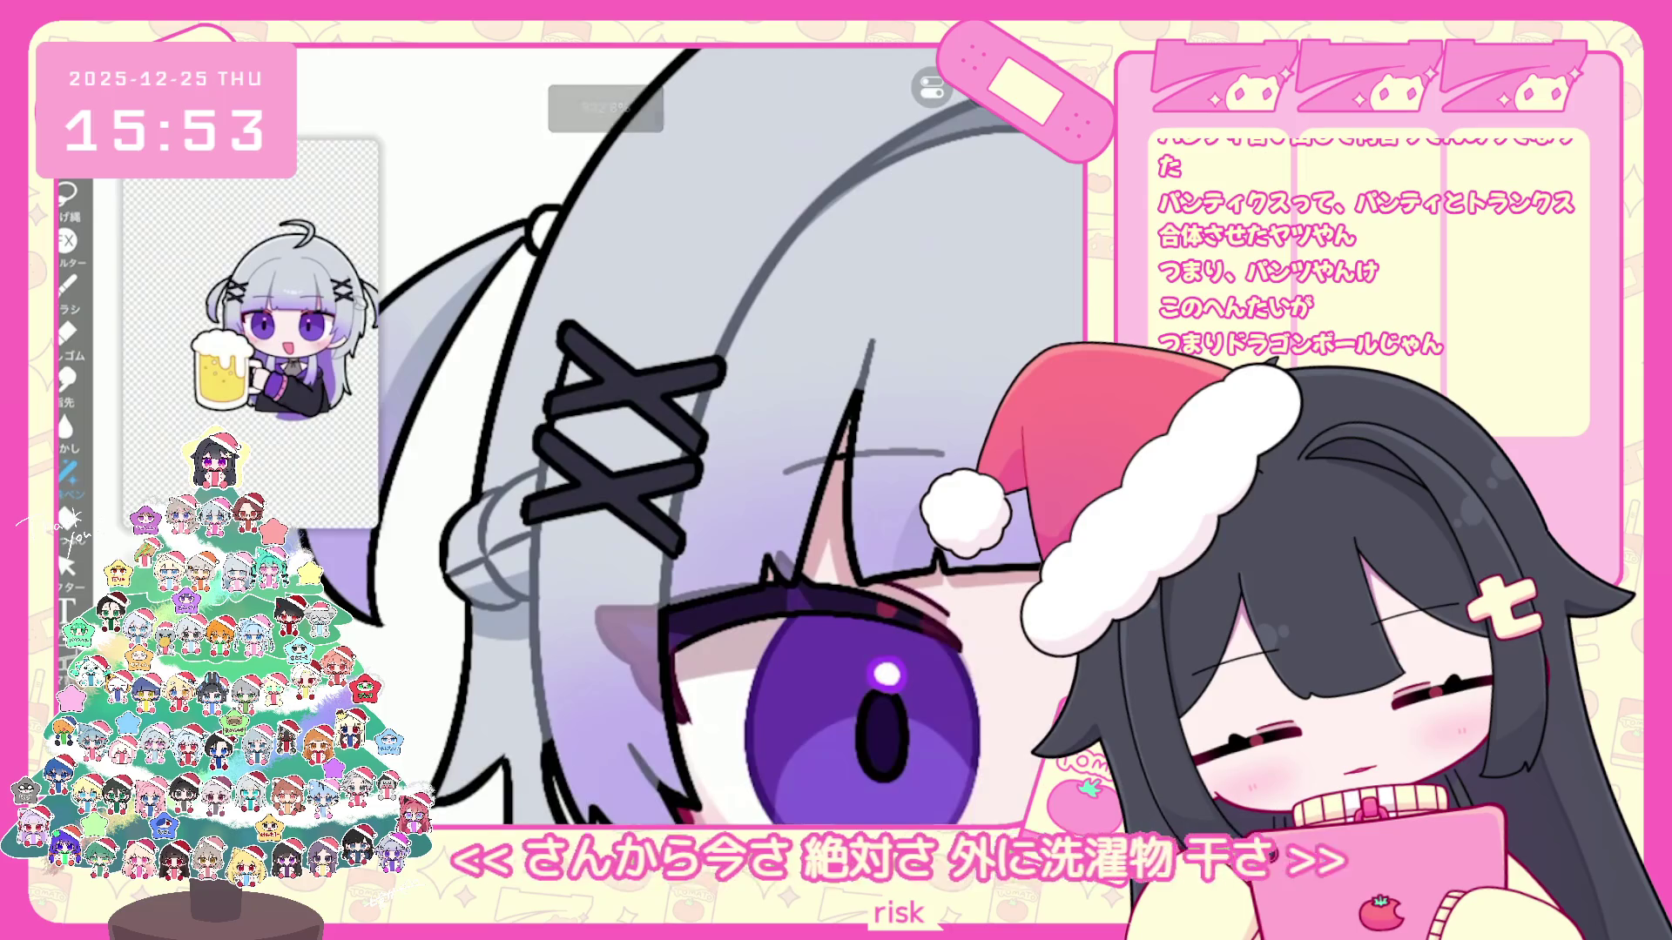
pyautogui.scroll(-2, 689, 437)
pyautogui.scroll(-2, 690, 436)
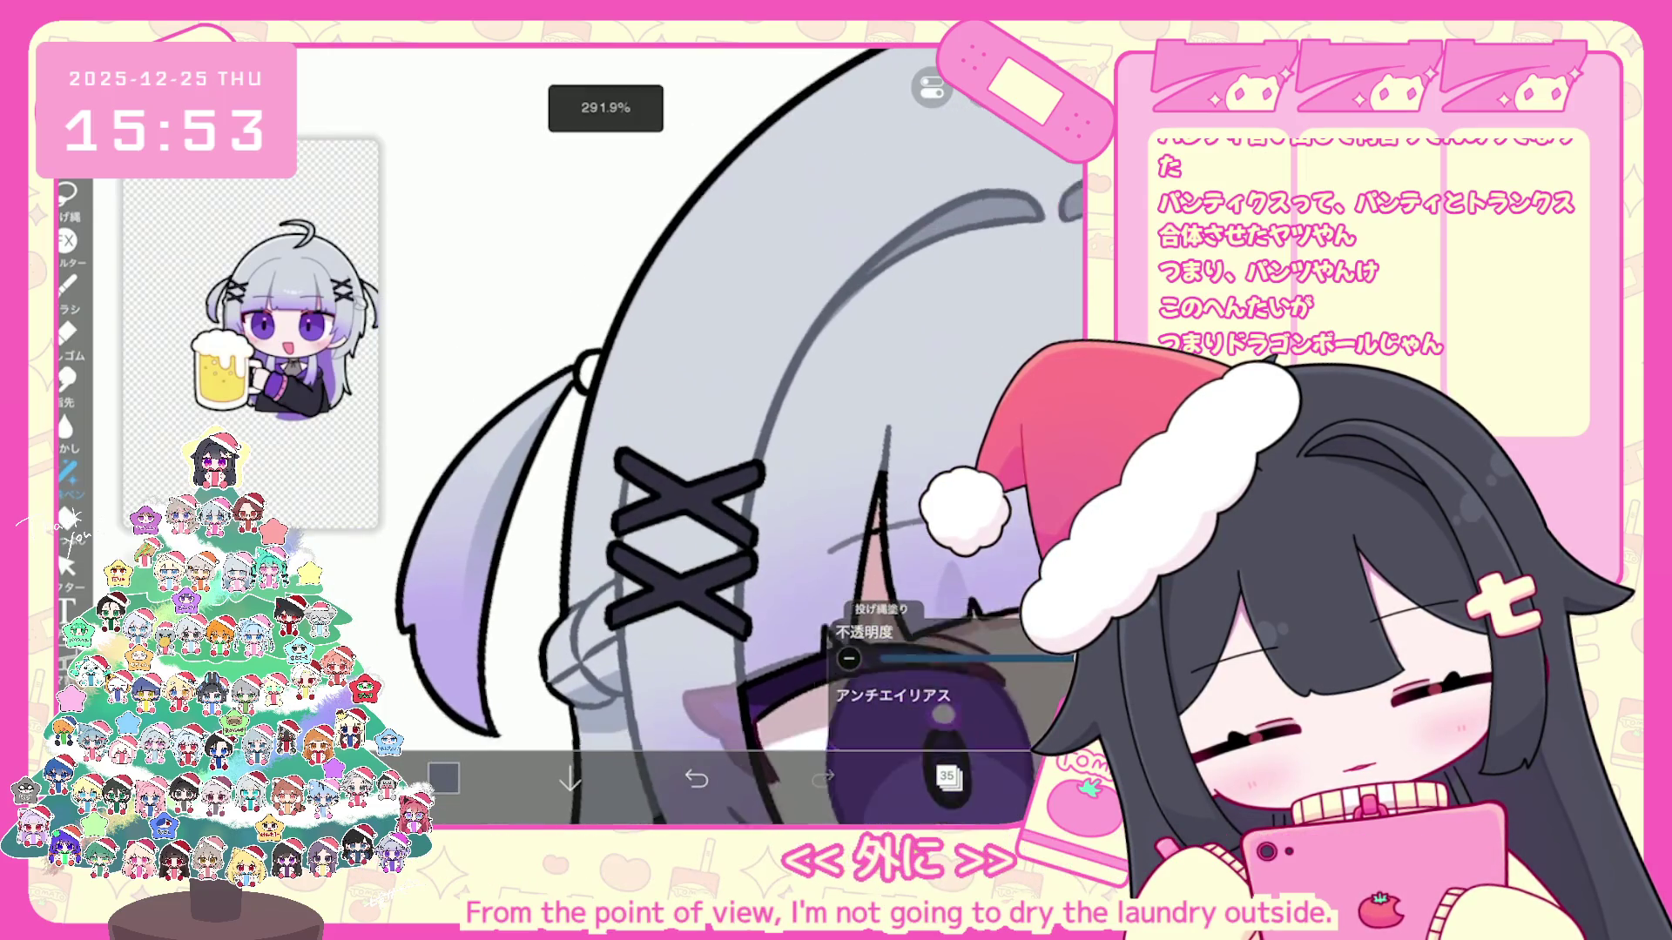
pyautogui.scroll(-2, 689, 437)
pyautogui.scroll(3, 718, 432)
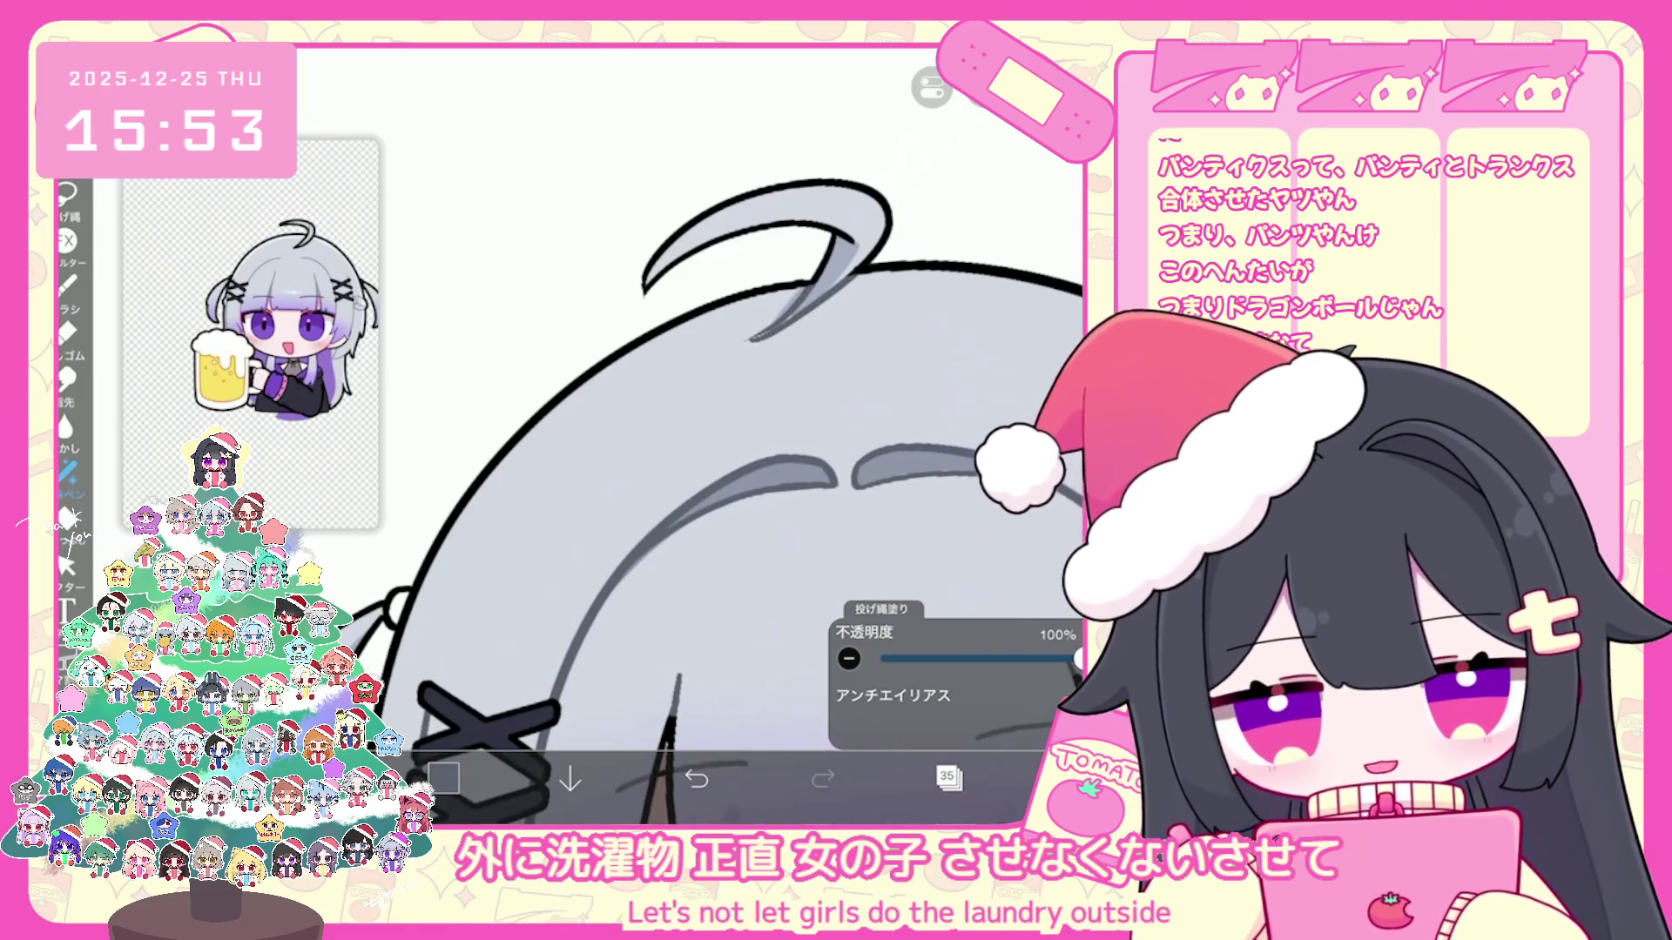
pyautogui.scroll(3, 719, 431)
# Step: Select layer 28, then add new blank layers above layer 31
pyautogui.click(949, 778)
pyautogui.scroll(-5, 956, 378)
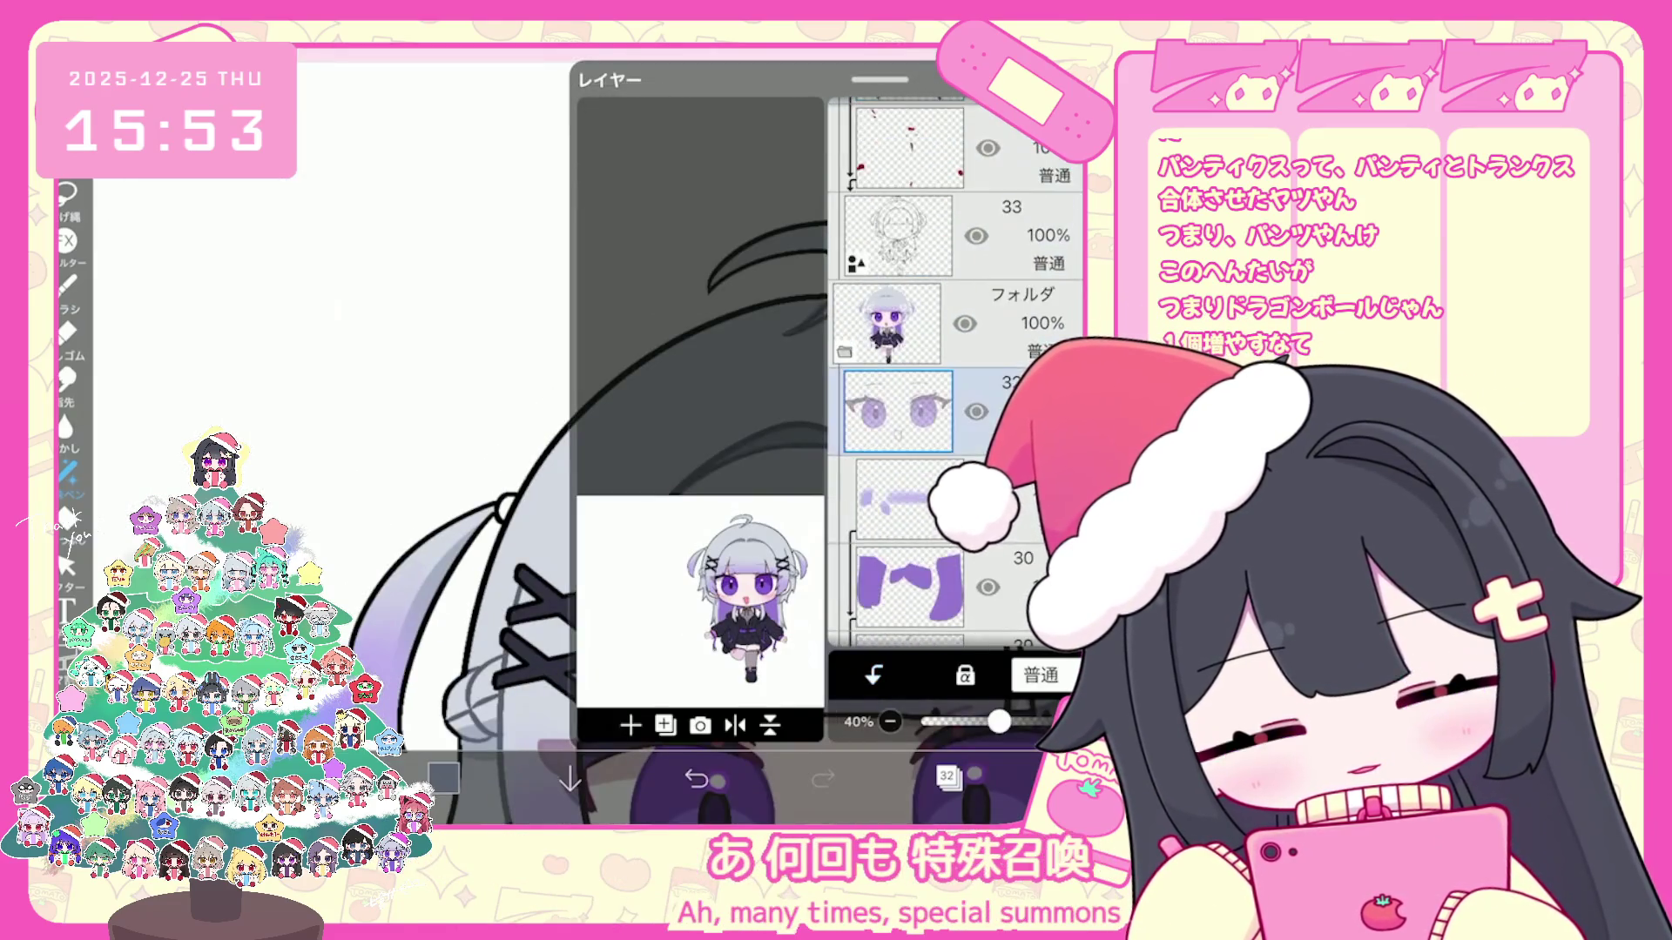
pyautogui.click(902, 402)
pyautogui.click(948, 779)
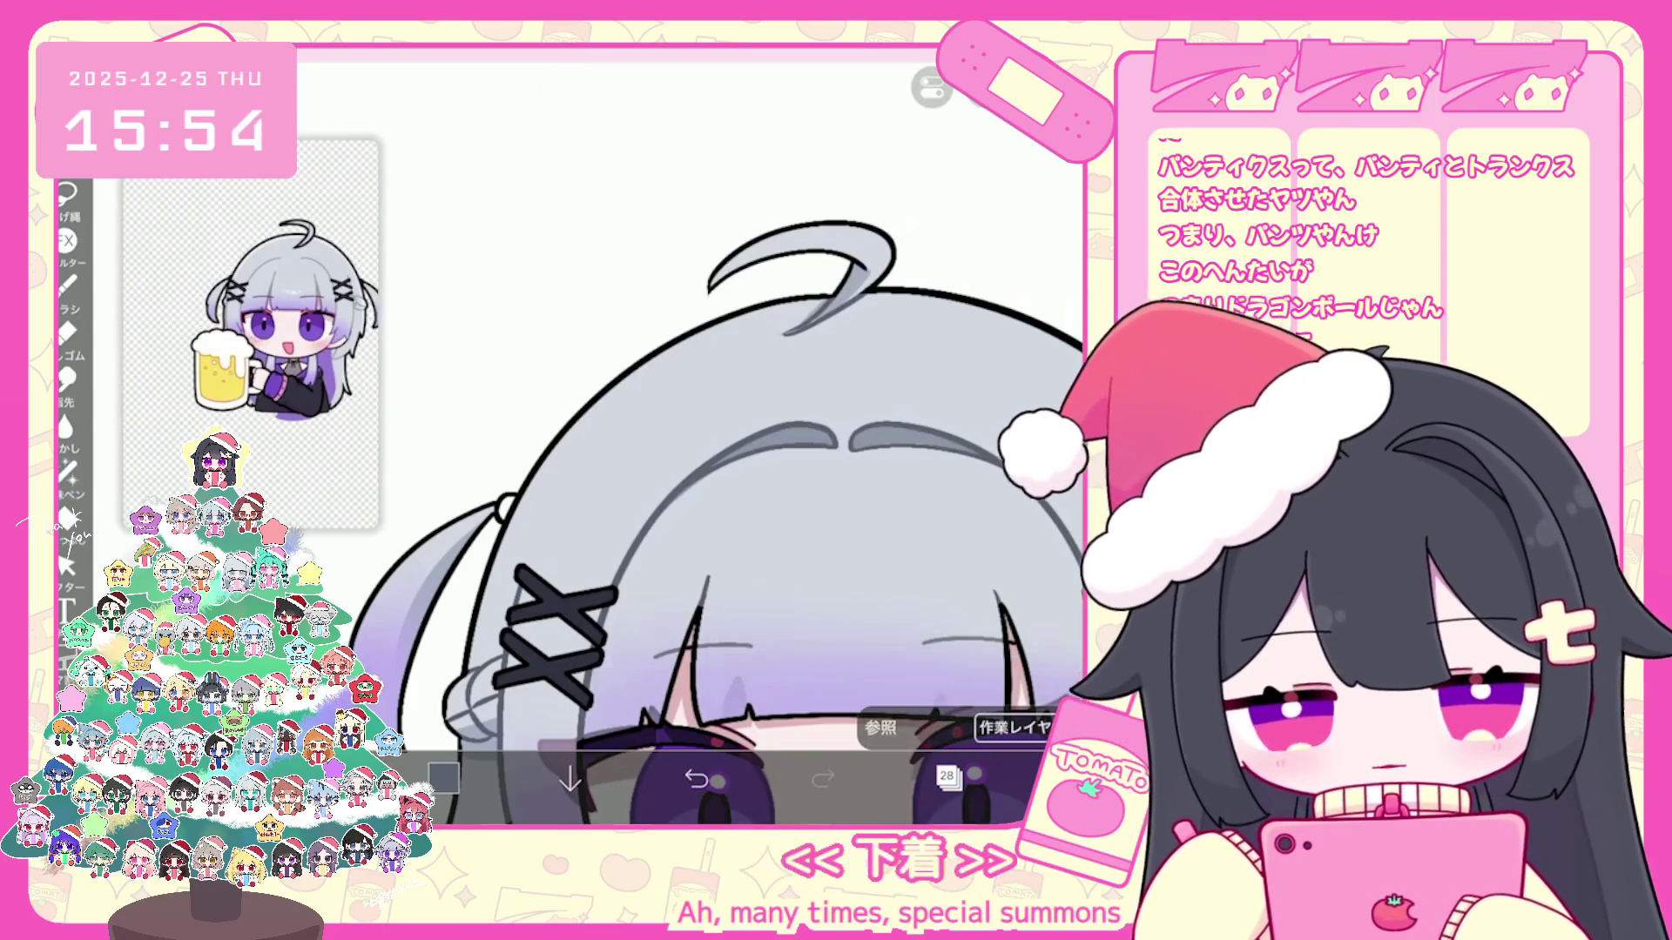
pyautogui.scroll(-3, 719, 444)
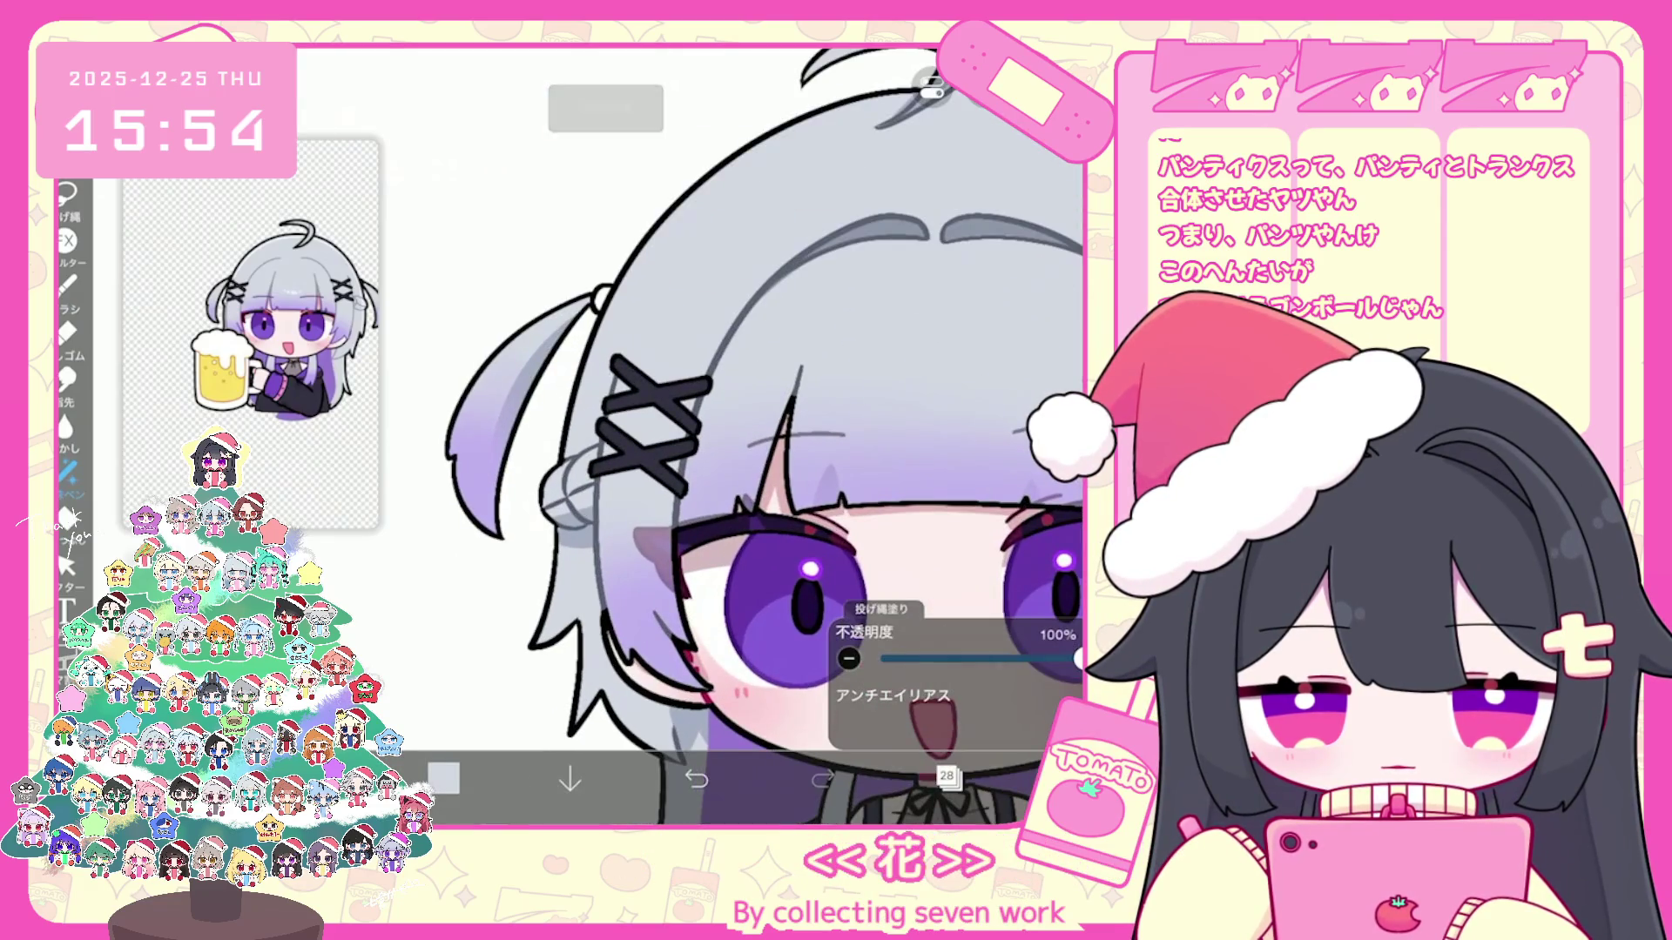
pyautogui.scroll(-3, 693, 432)
pyautogui.scroll(5, 693, 431)
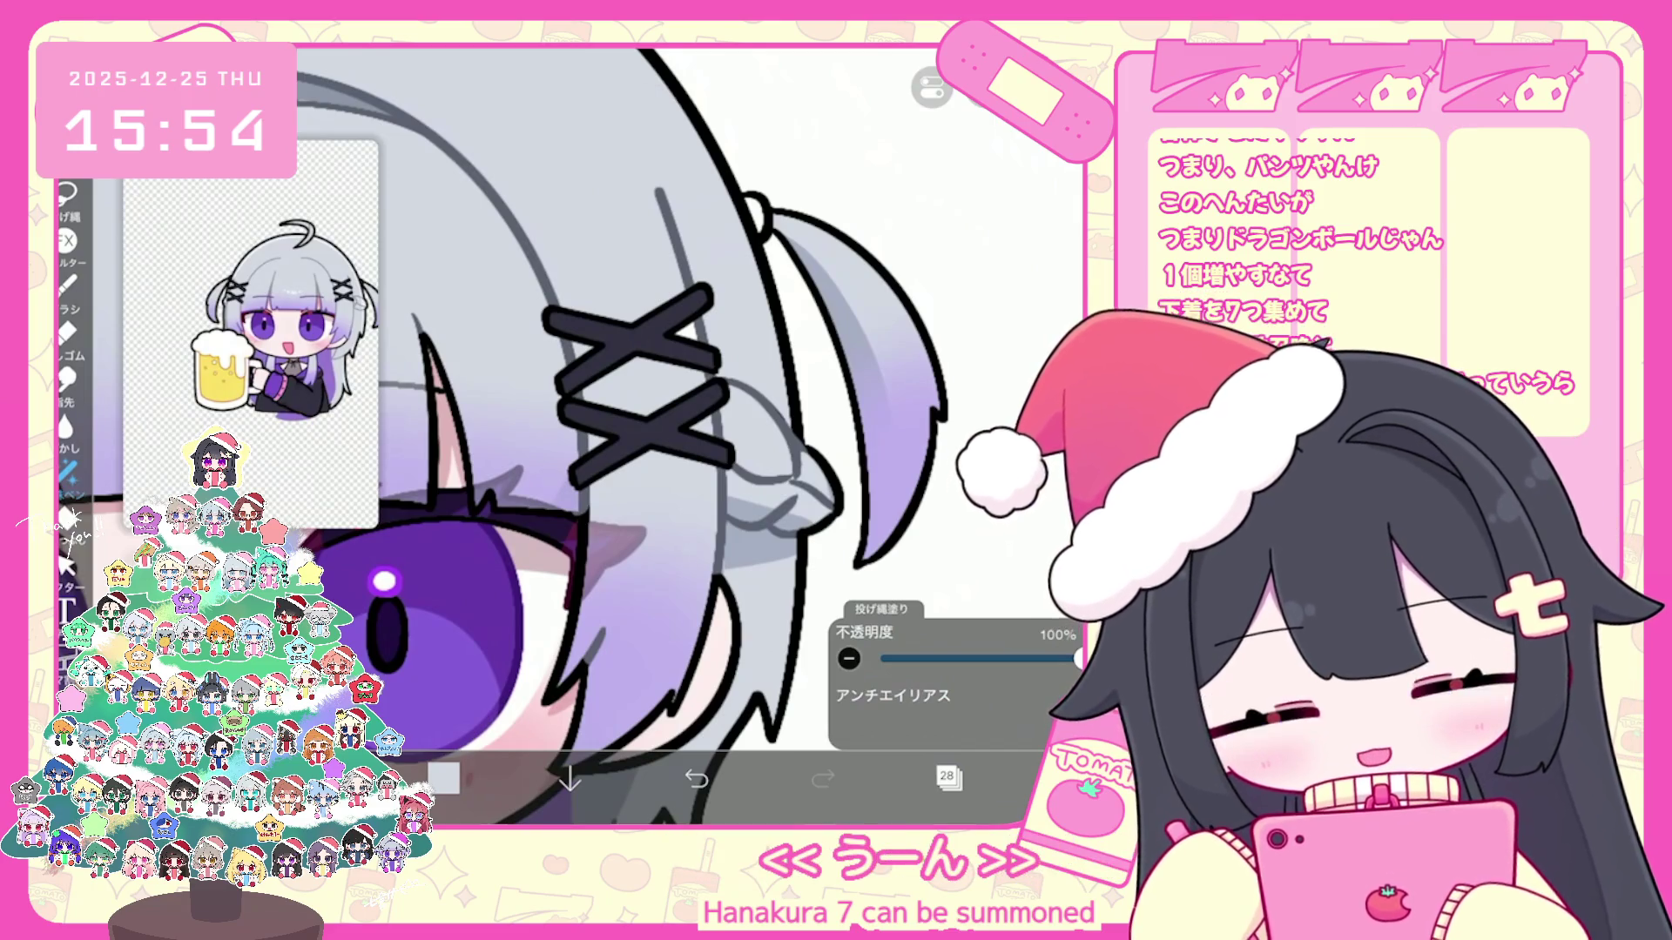
pyautogui.scroll(-3, 620, 431)
pyautogui.scroll(3, 692, 431)
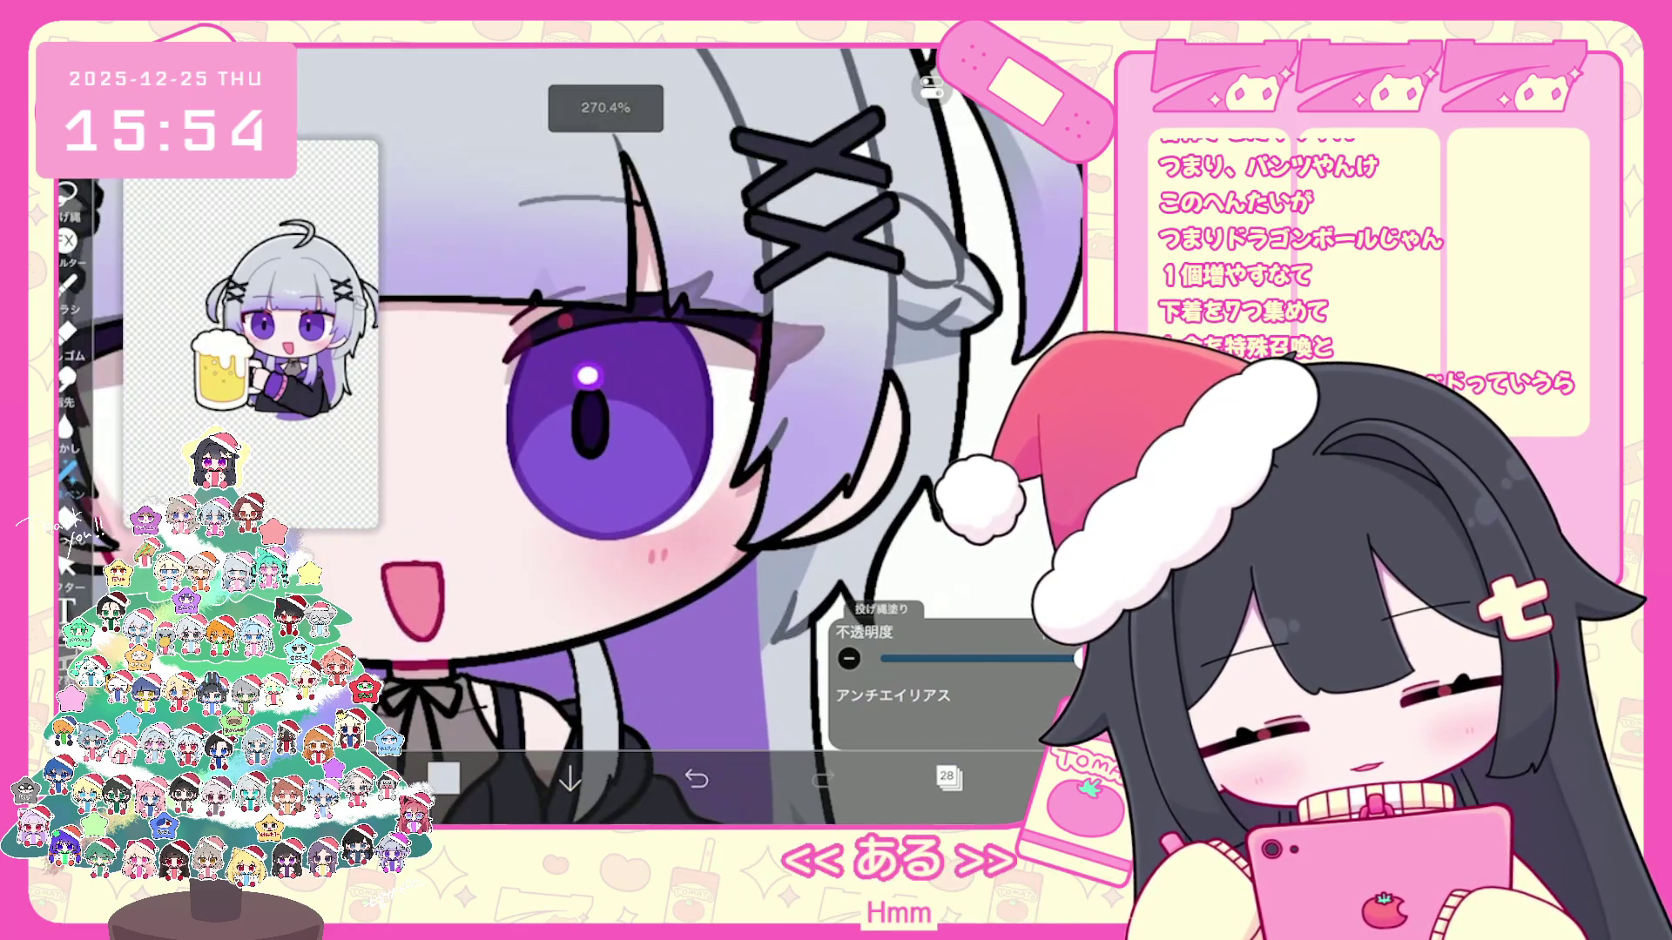
pyautogui.scroll(-2, 693, 432)
pyautogui.scroll(3, 693, 431)
pyautogui.scroll(-5, 684, 436)
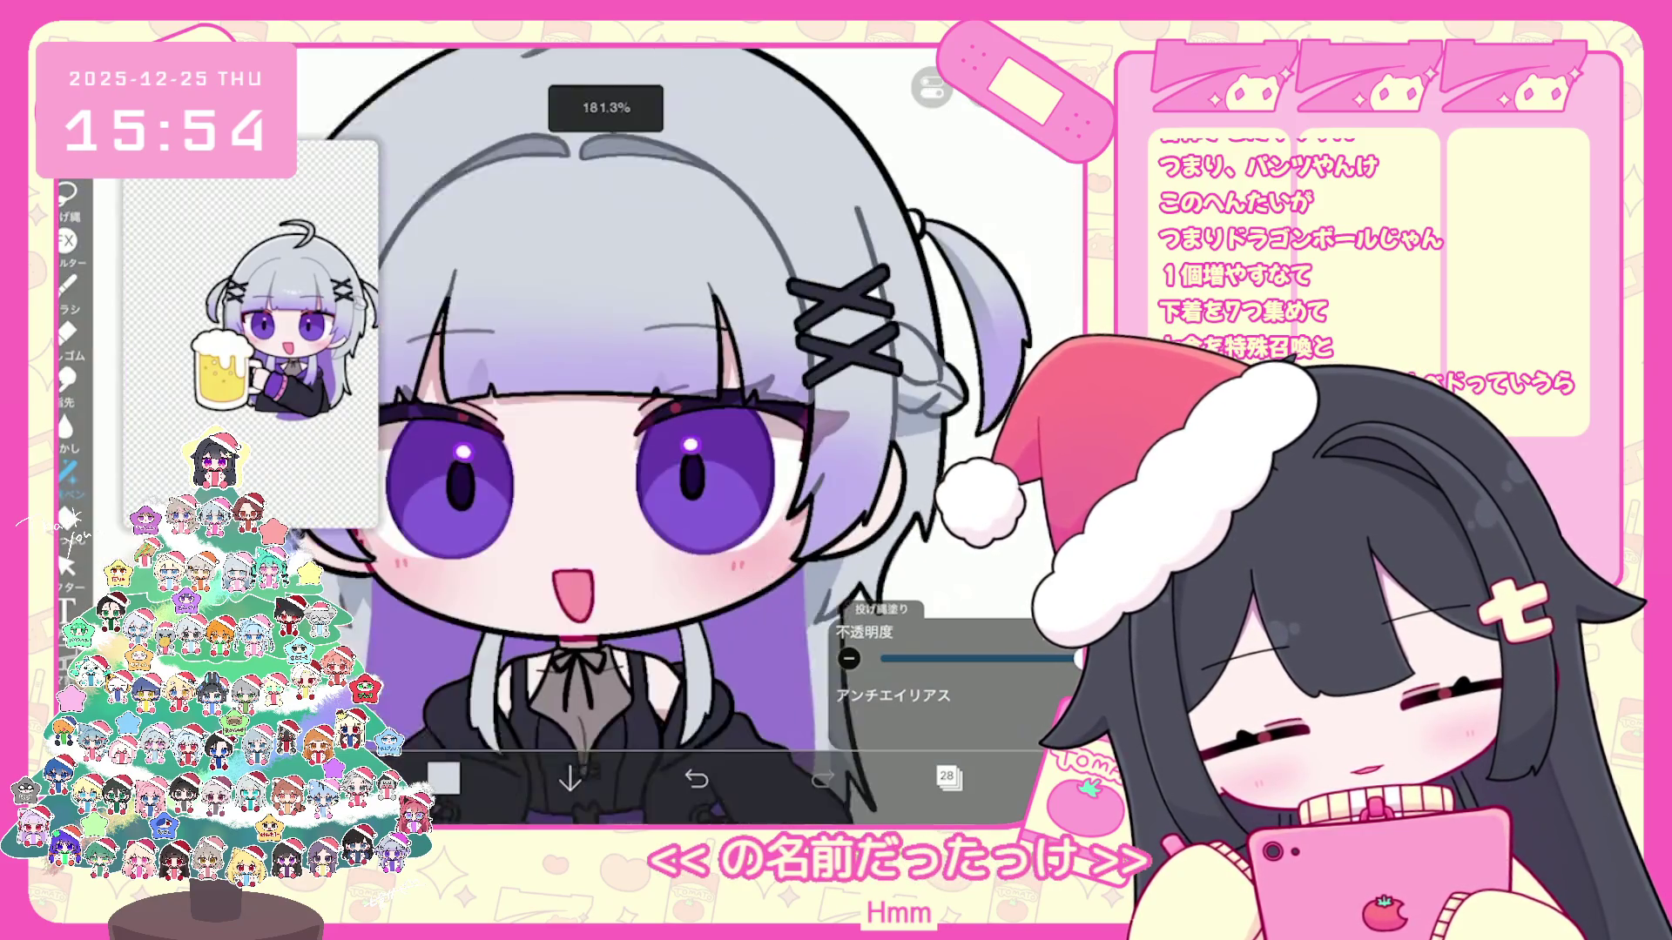
pyautogui.click(948, 779)
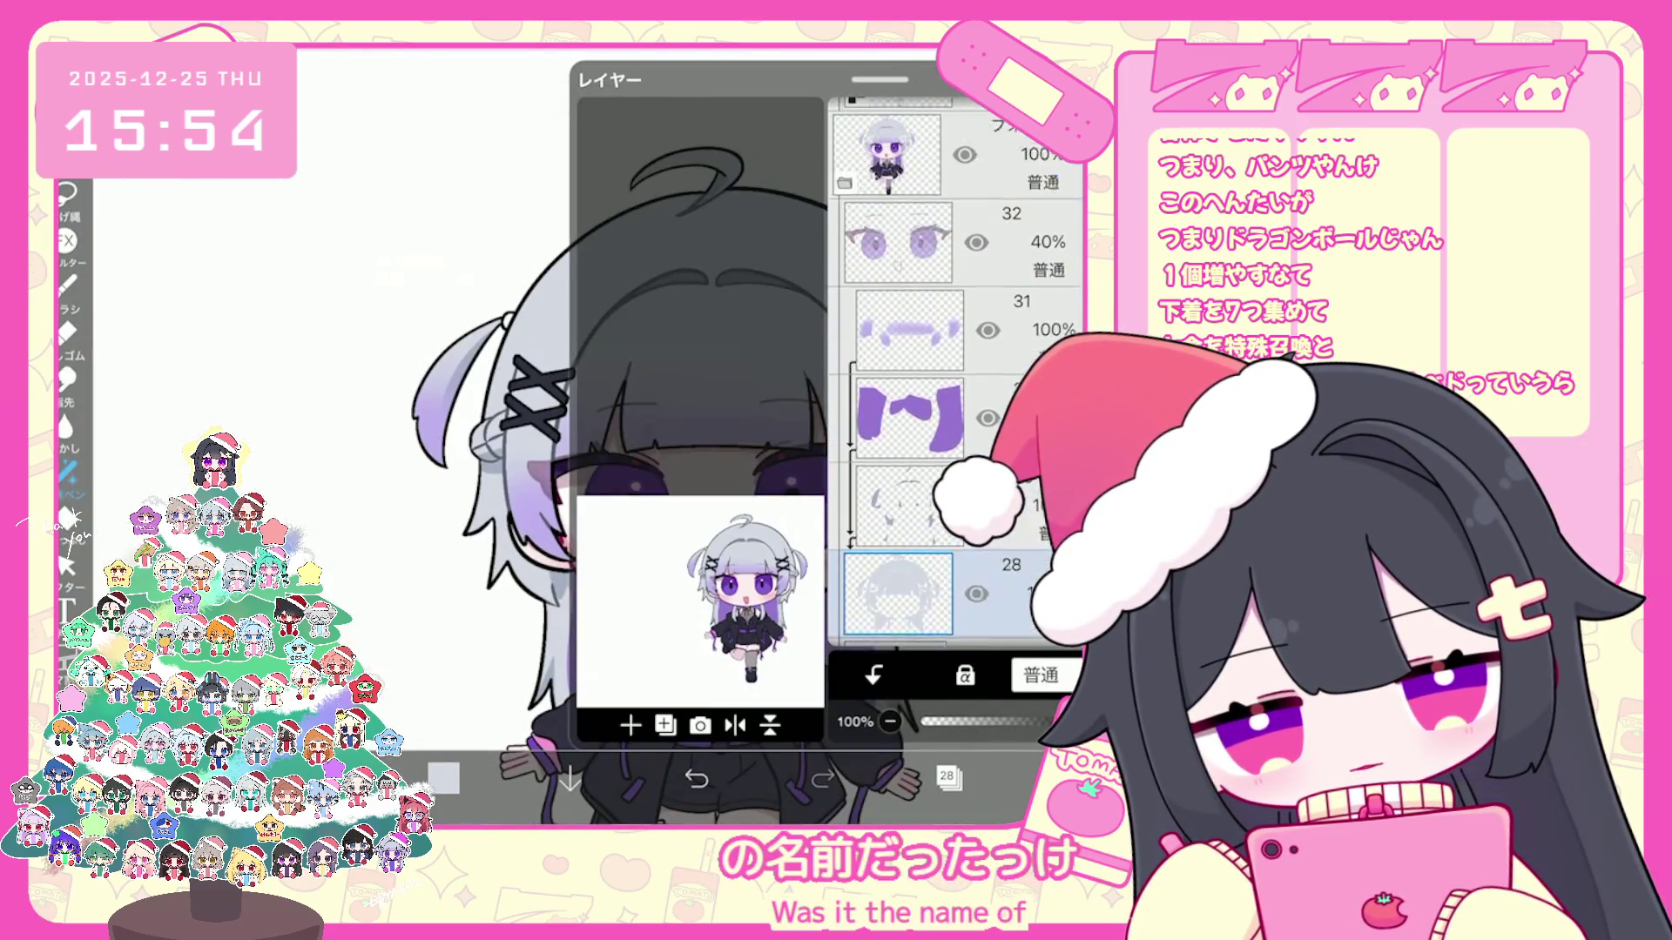
pyautogui.click(908, 299)
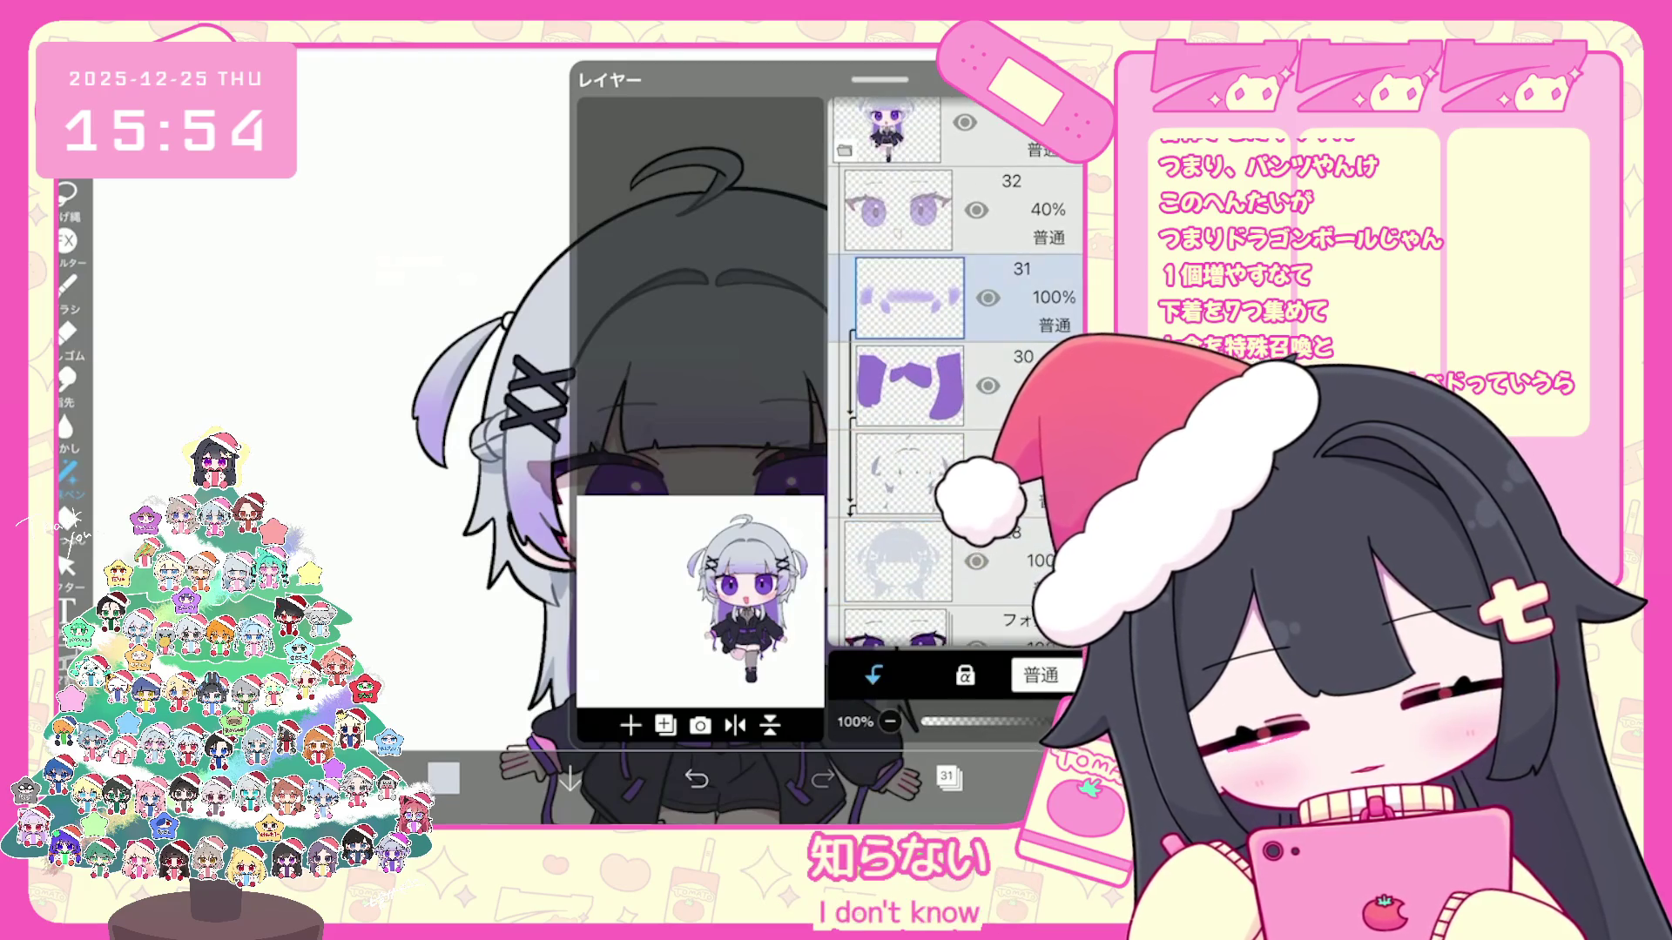
pyautogui.click(629, 724)
pyautogui.click(948, 779)
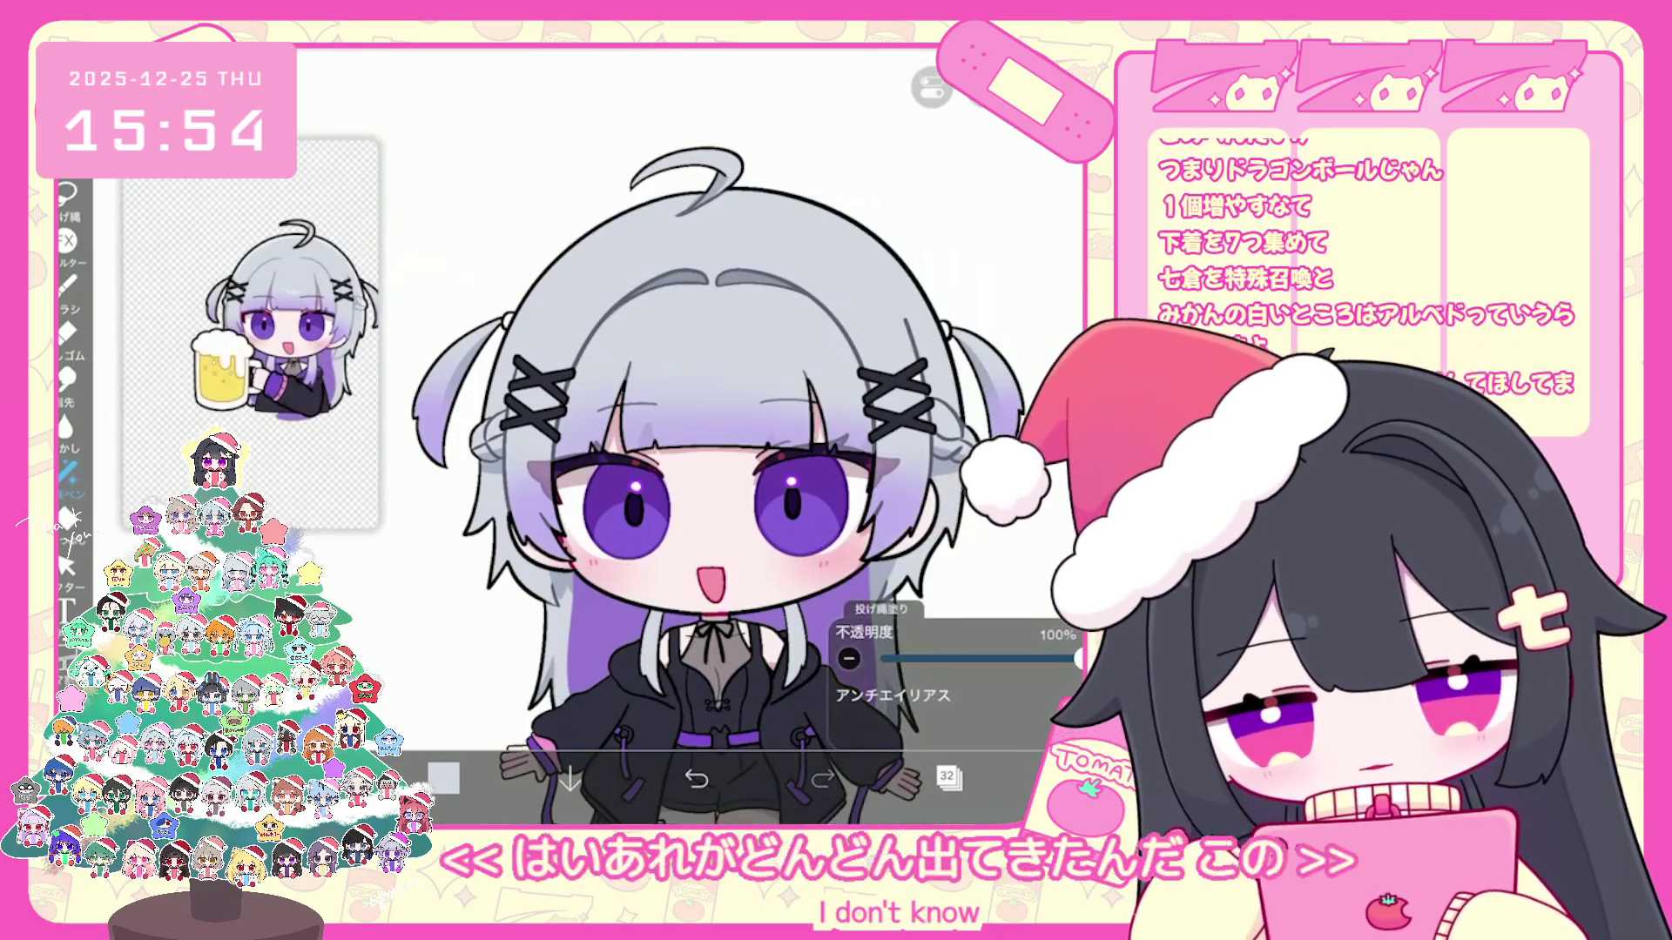
# Step: Enlarge the reference image on the face, add another blank layer and return to lasso filling
pyautogui.moveTo(248, 392); pyautogui.dragTo(266, 356)
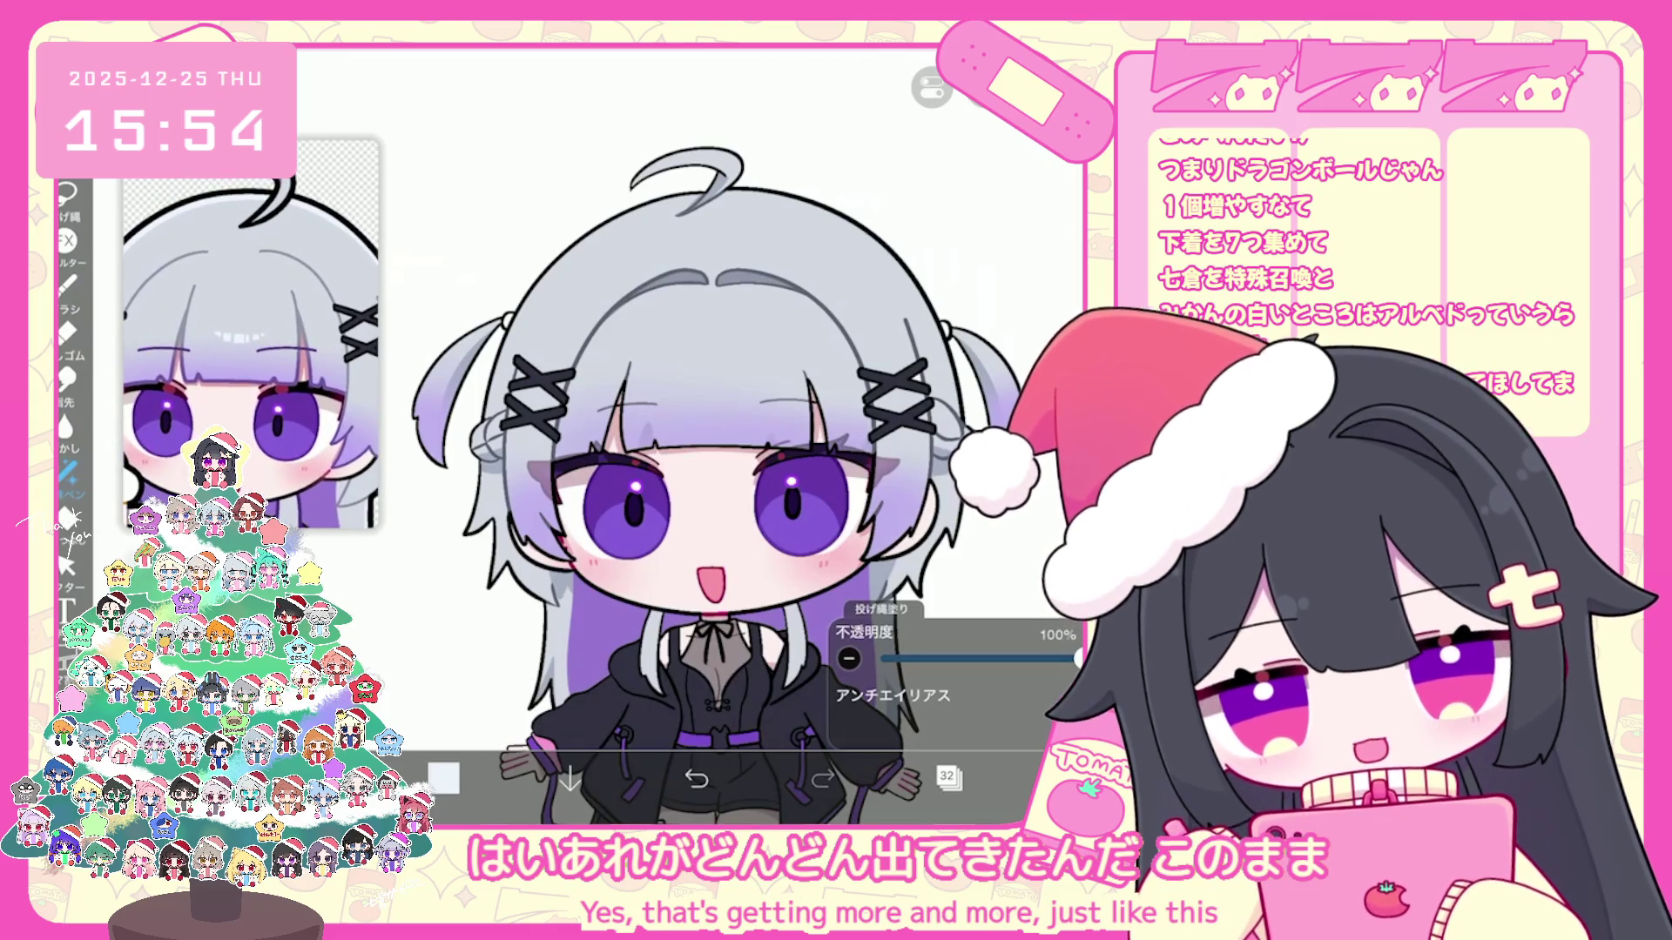
pyautogui.click(69, 281)
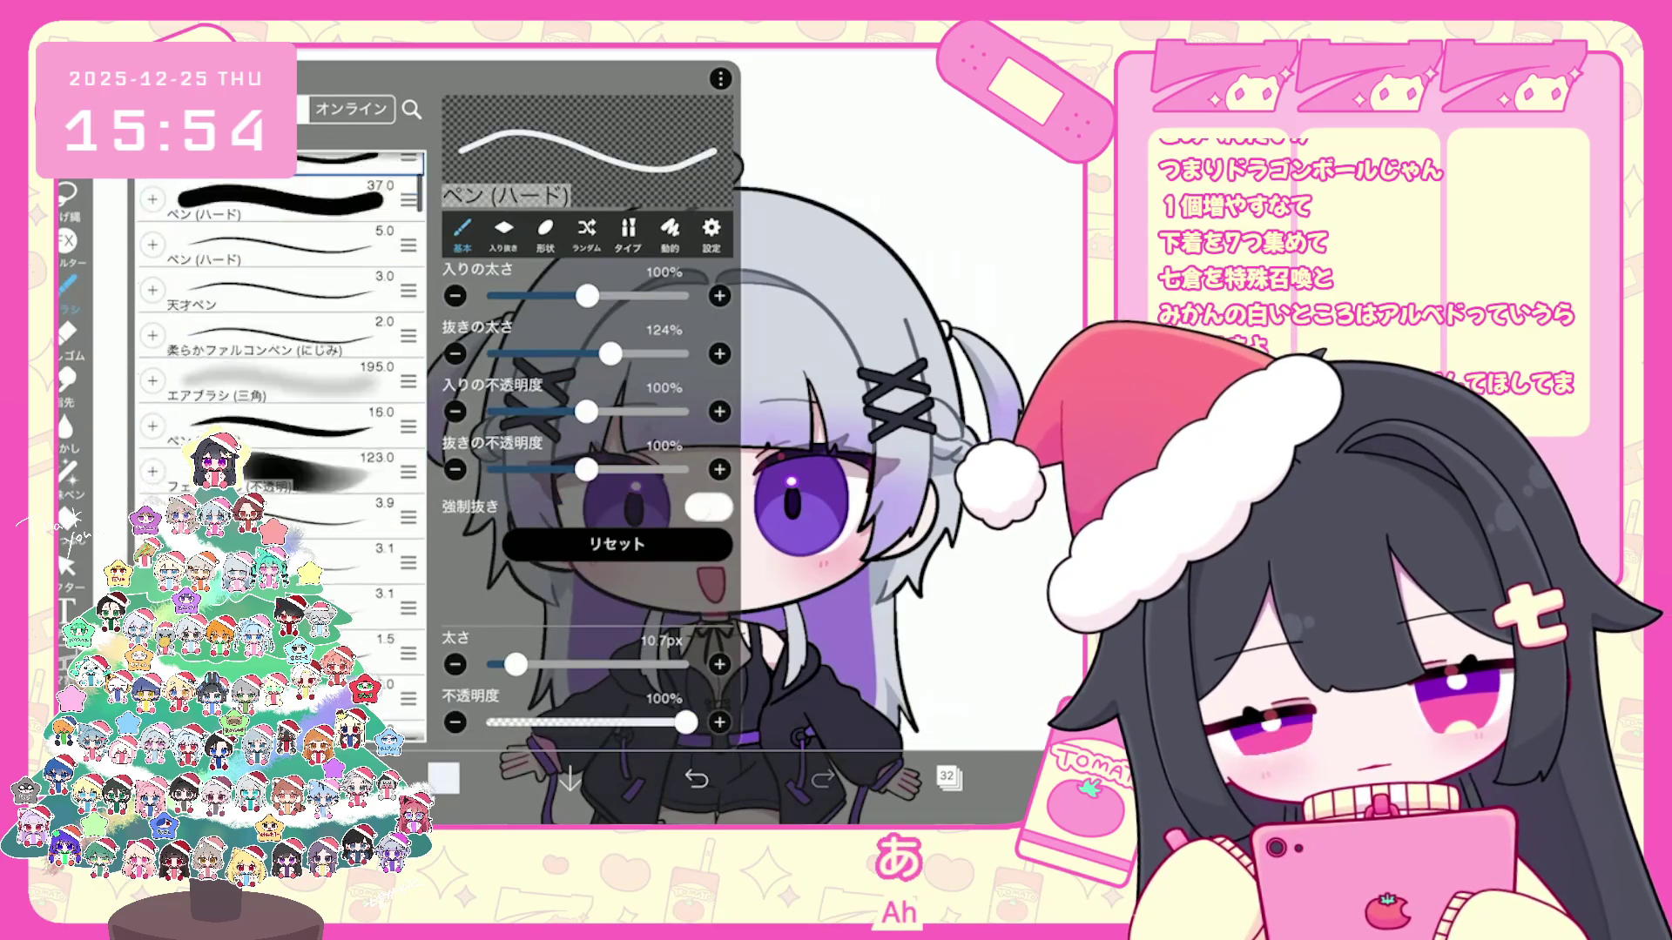
pyautogui.click(68, 280)
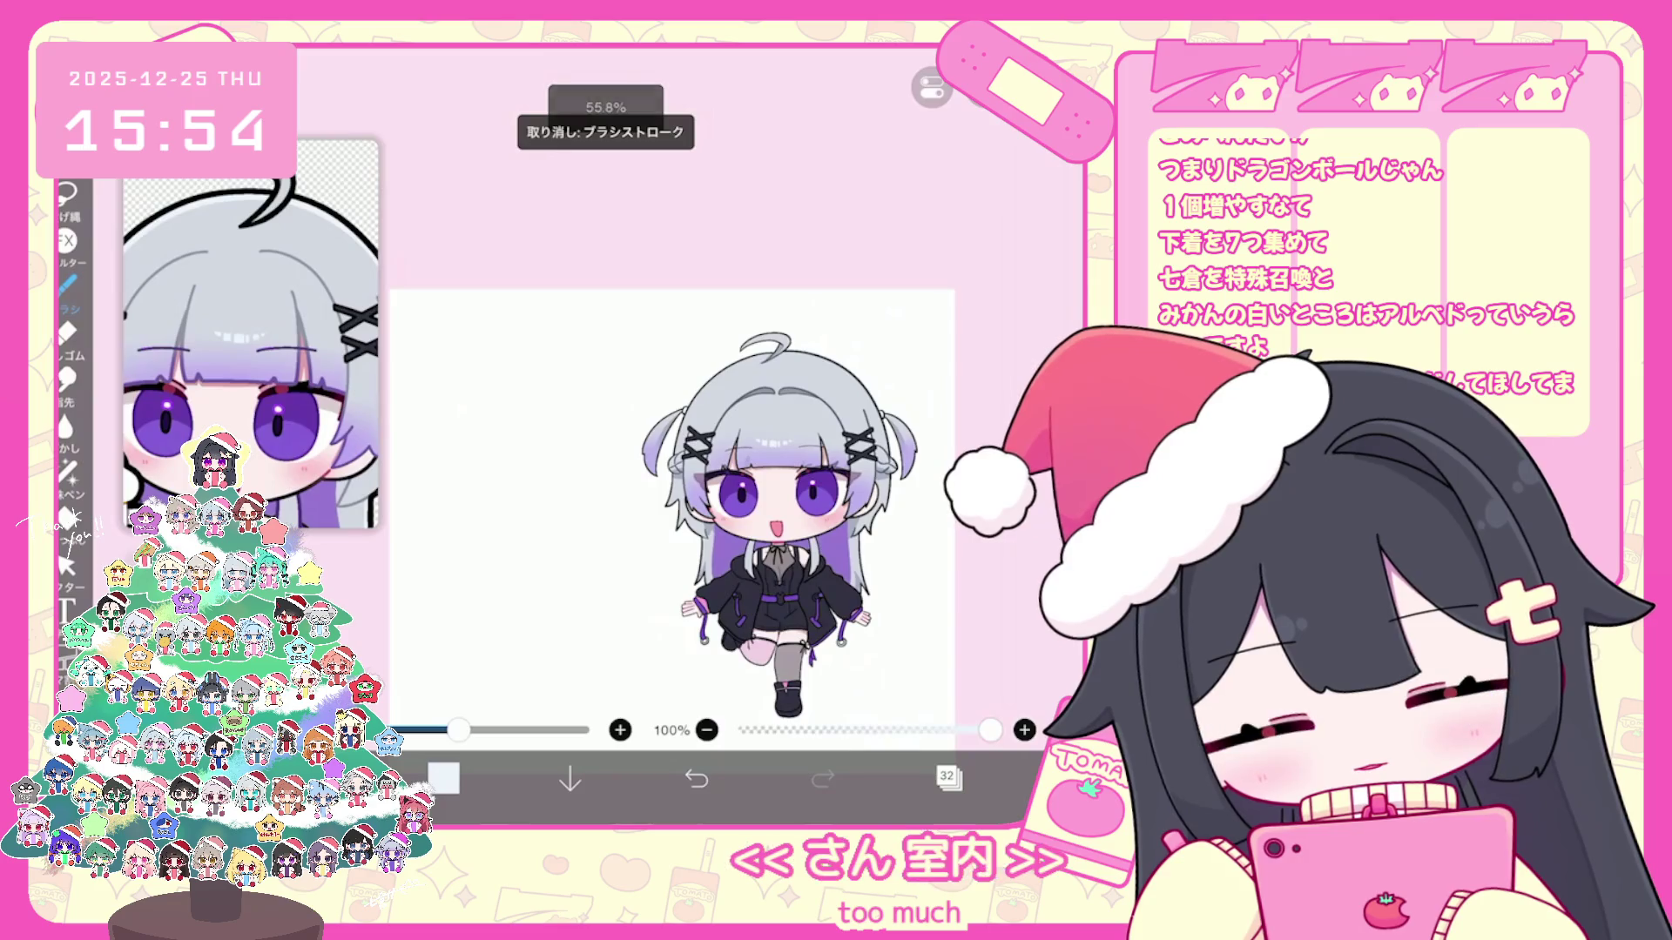
pyautogui.click(949, 778)
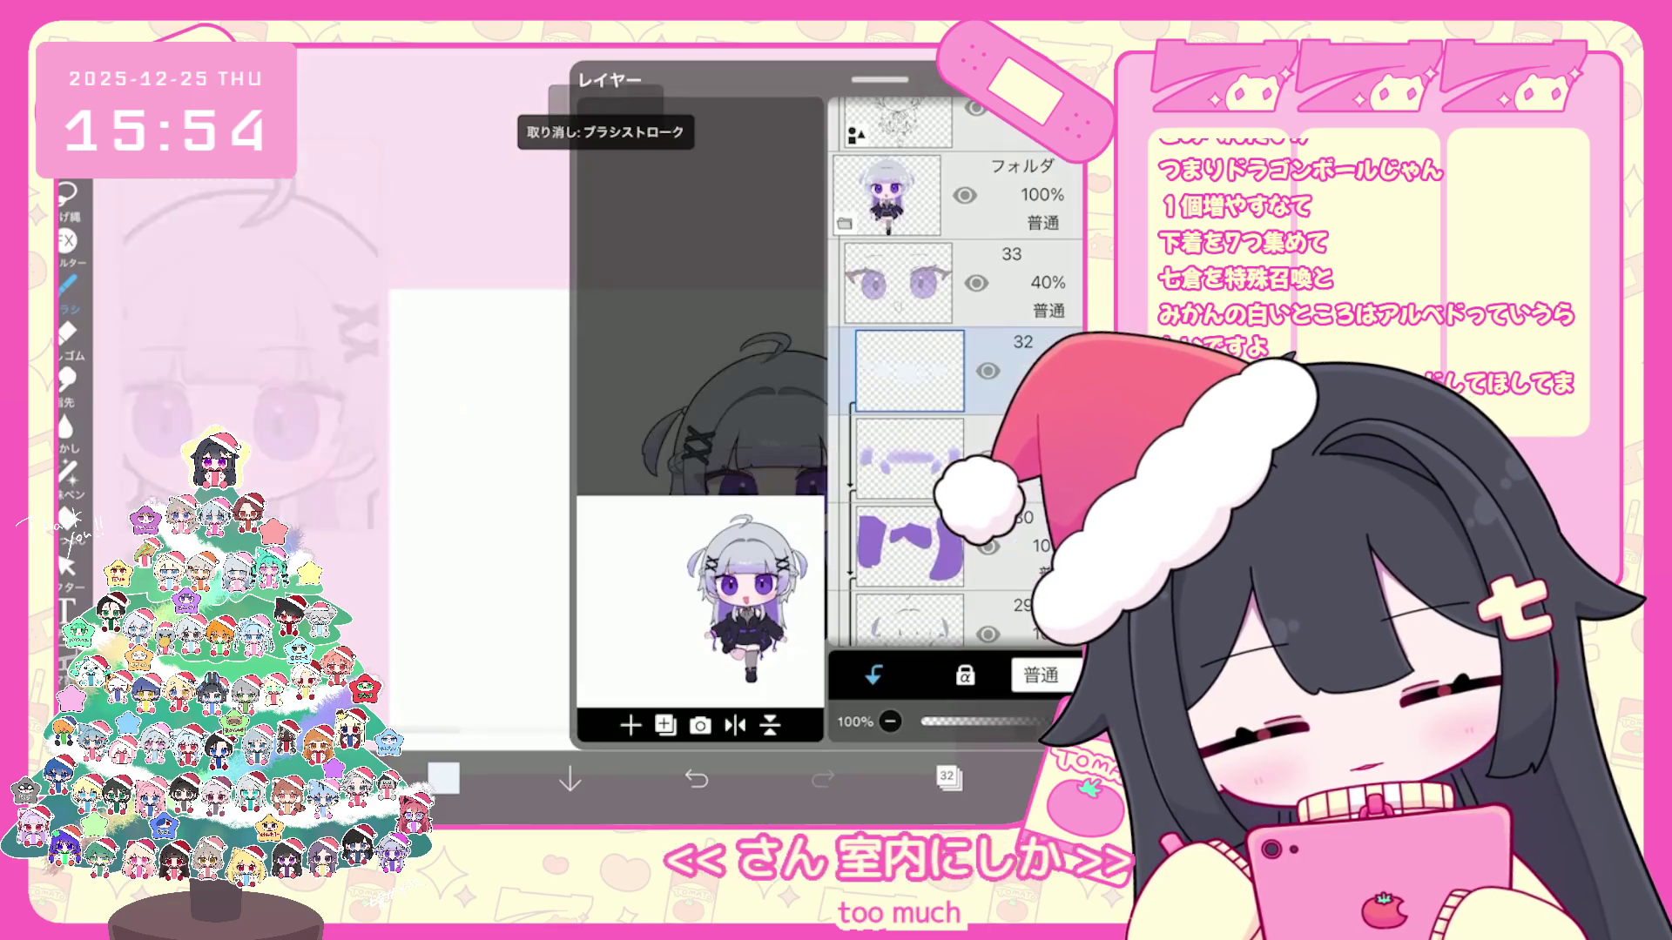
pyautogui.click(629, 725)
pyautogui.click(949, 779)
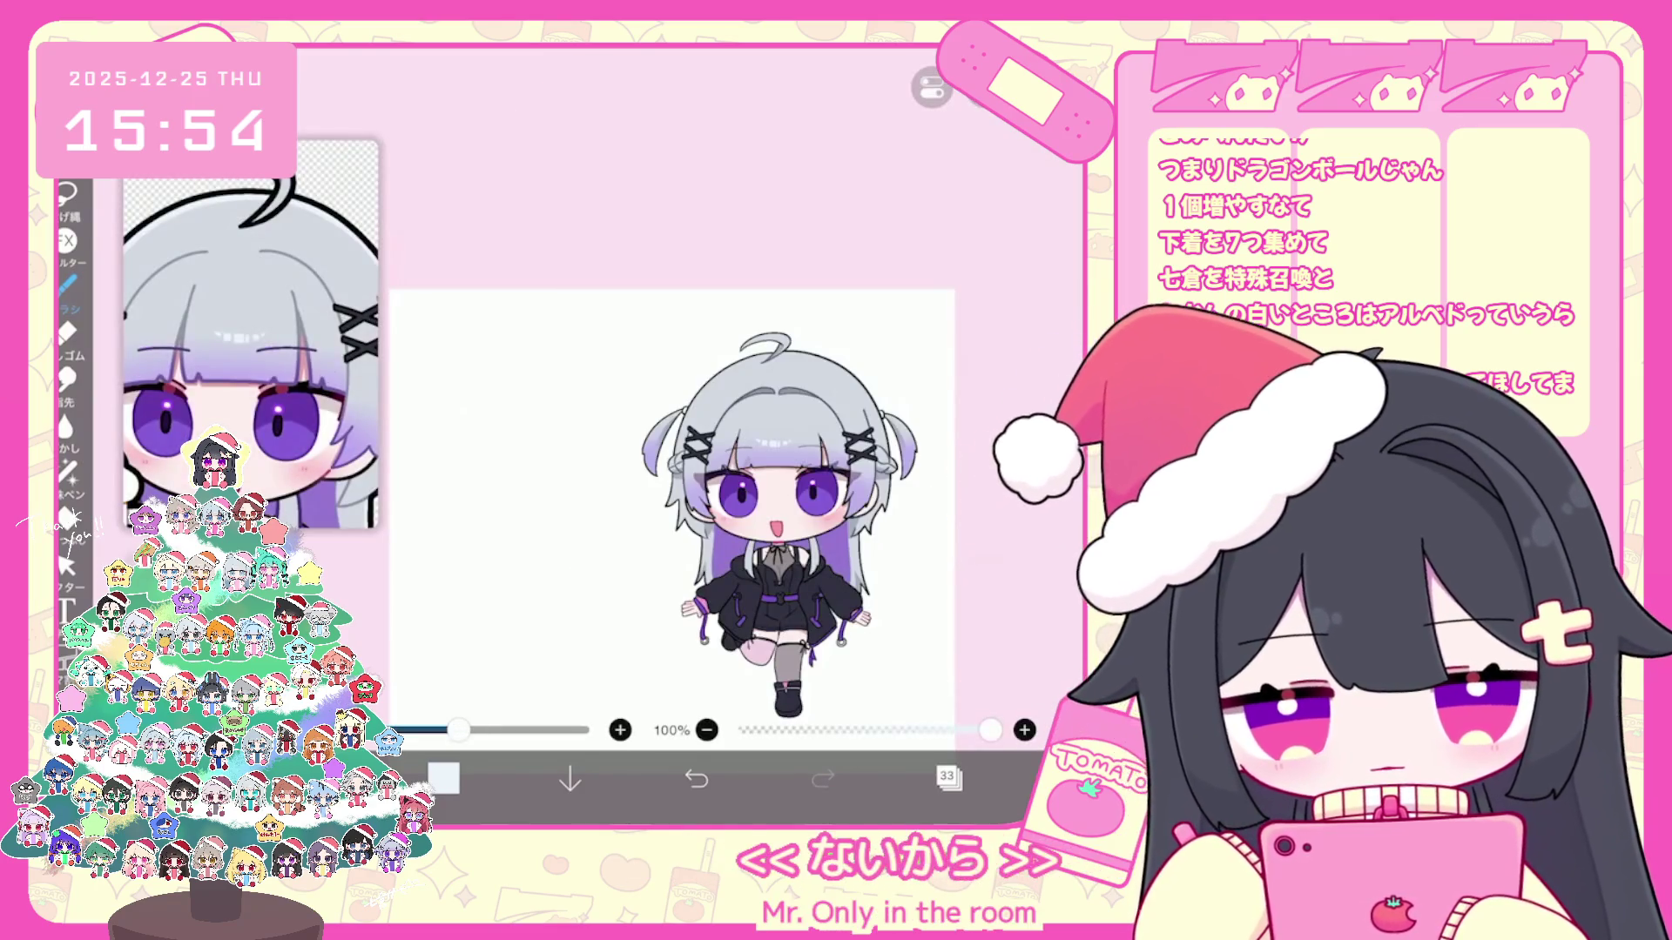
pyautogui.click(67, 196)
pyautogui.scroll(3, 672, 496)
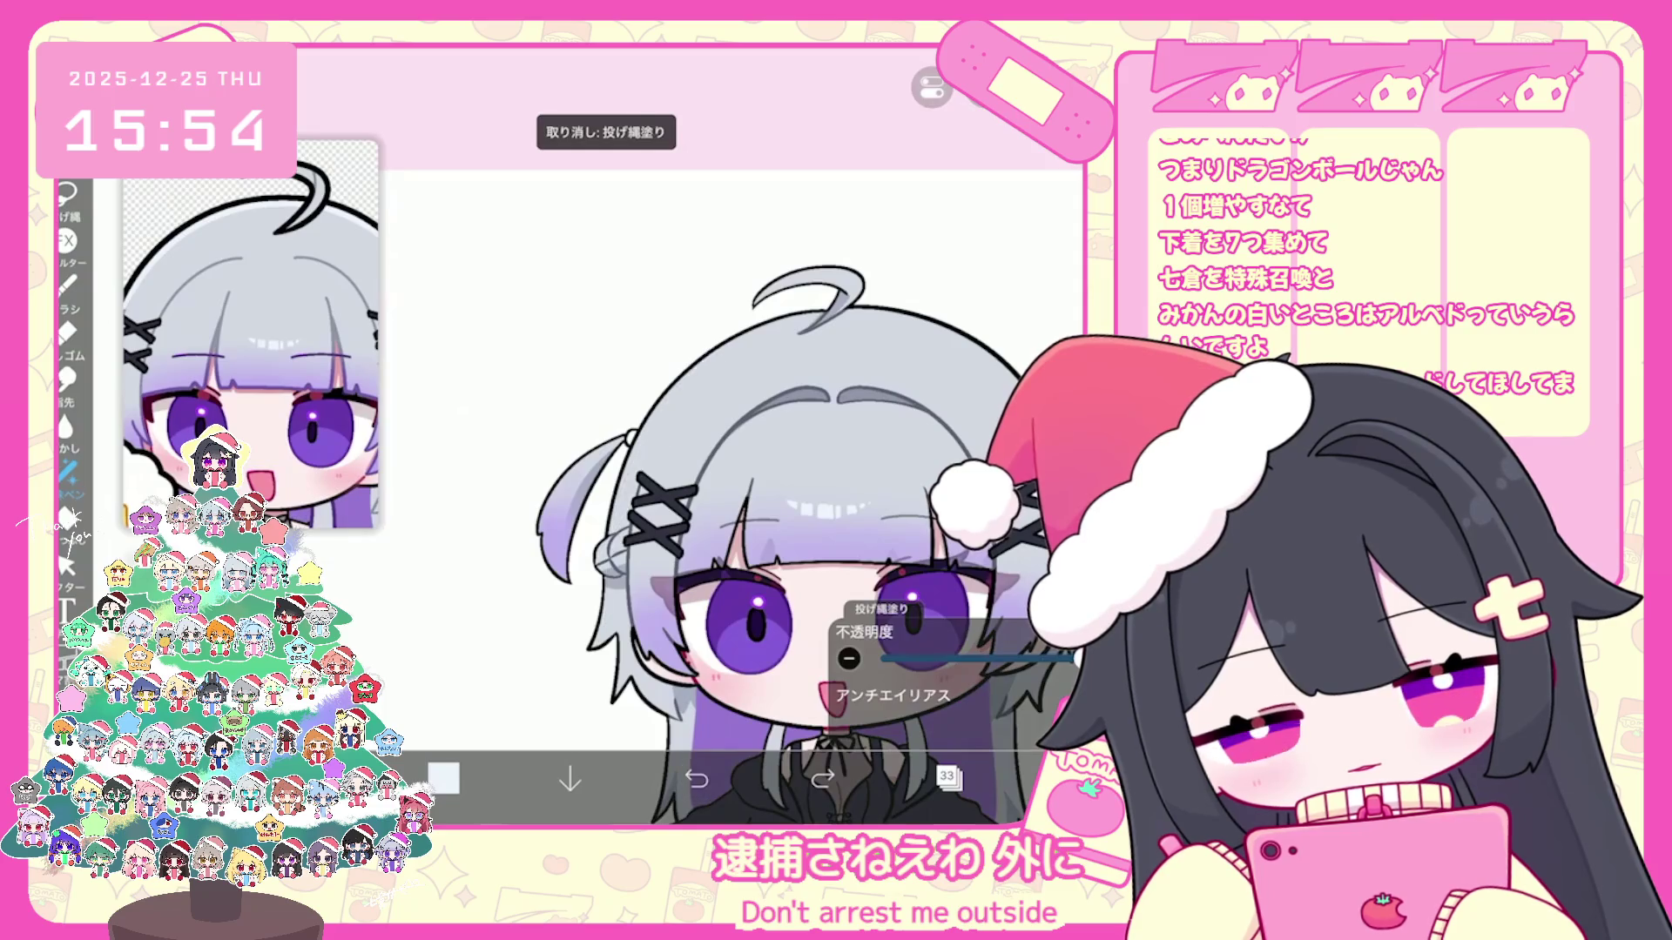
pyautogui.scroll(2, 731, 497)
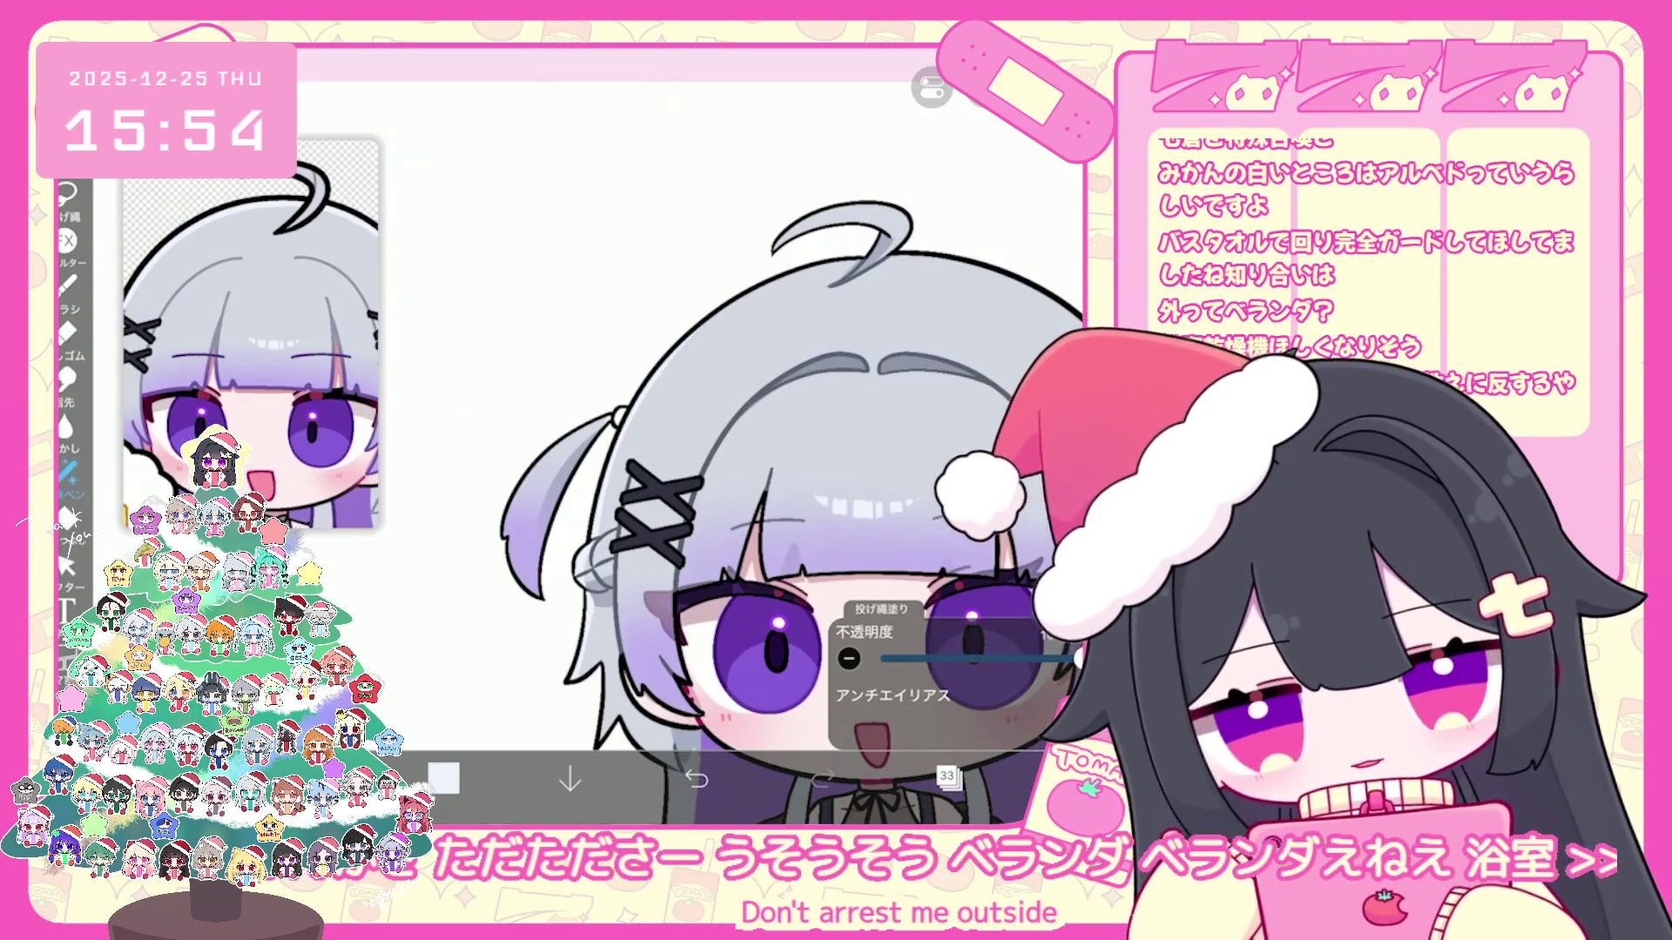
pyautogui.scroll(2, 752, 510)
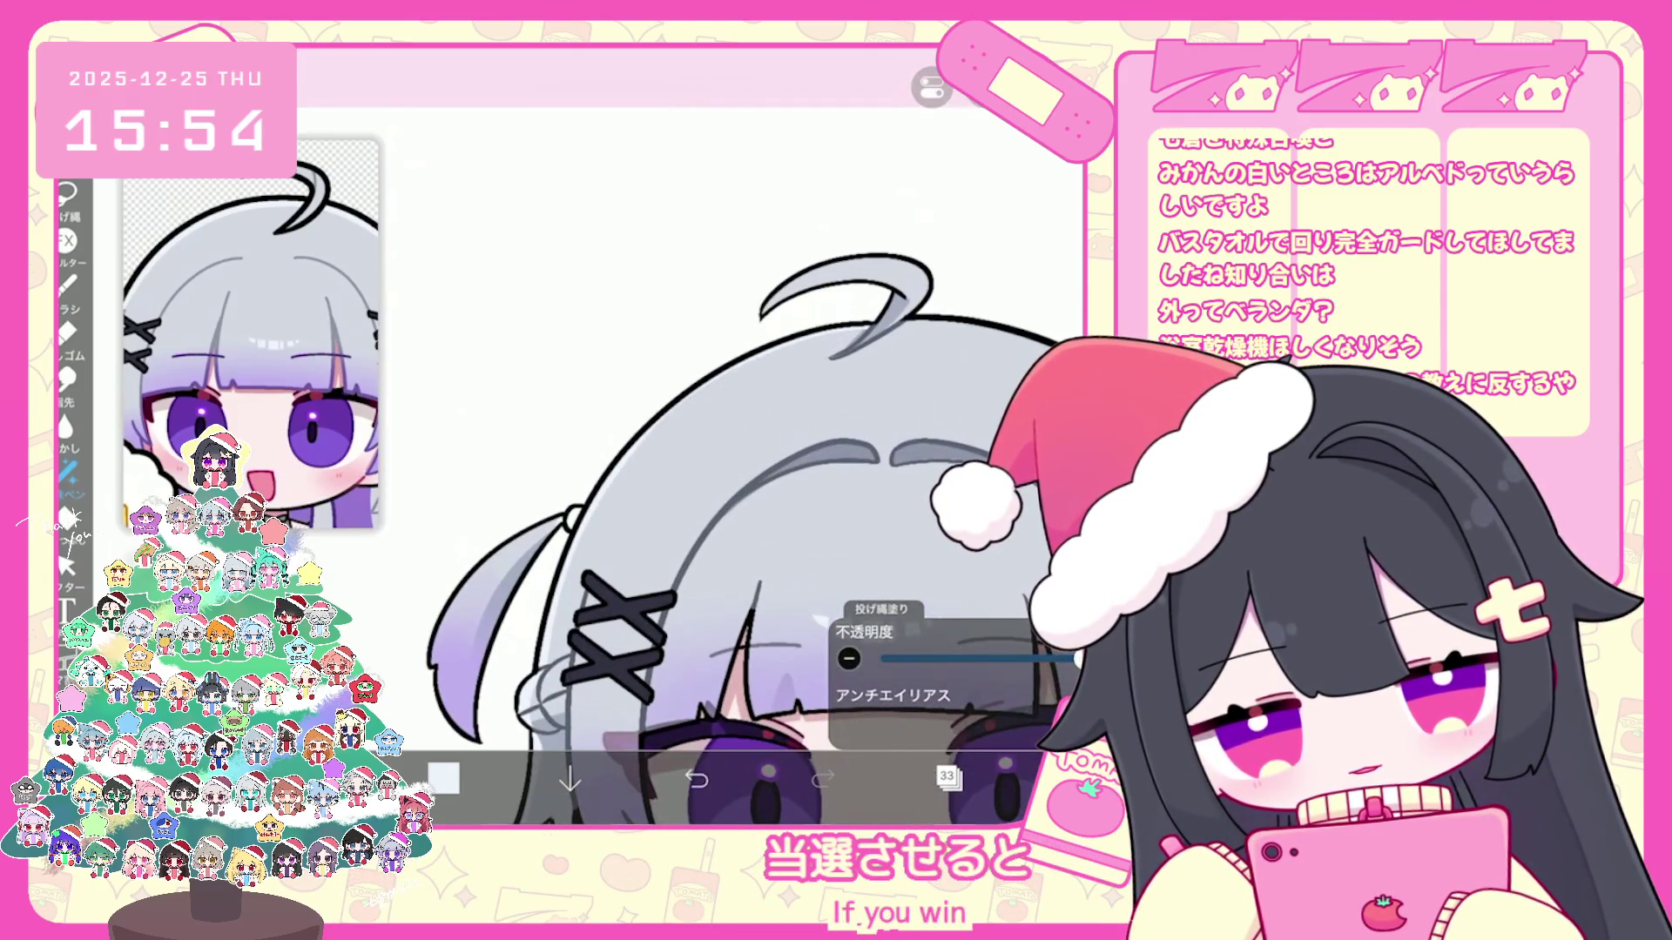
pyautogui.scroll(1, 751, 509)
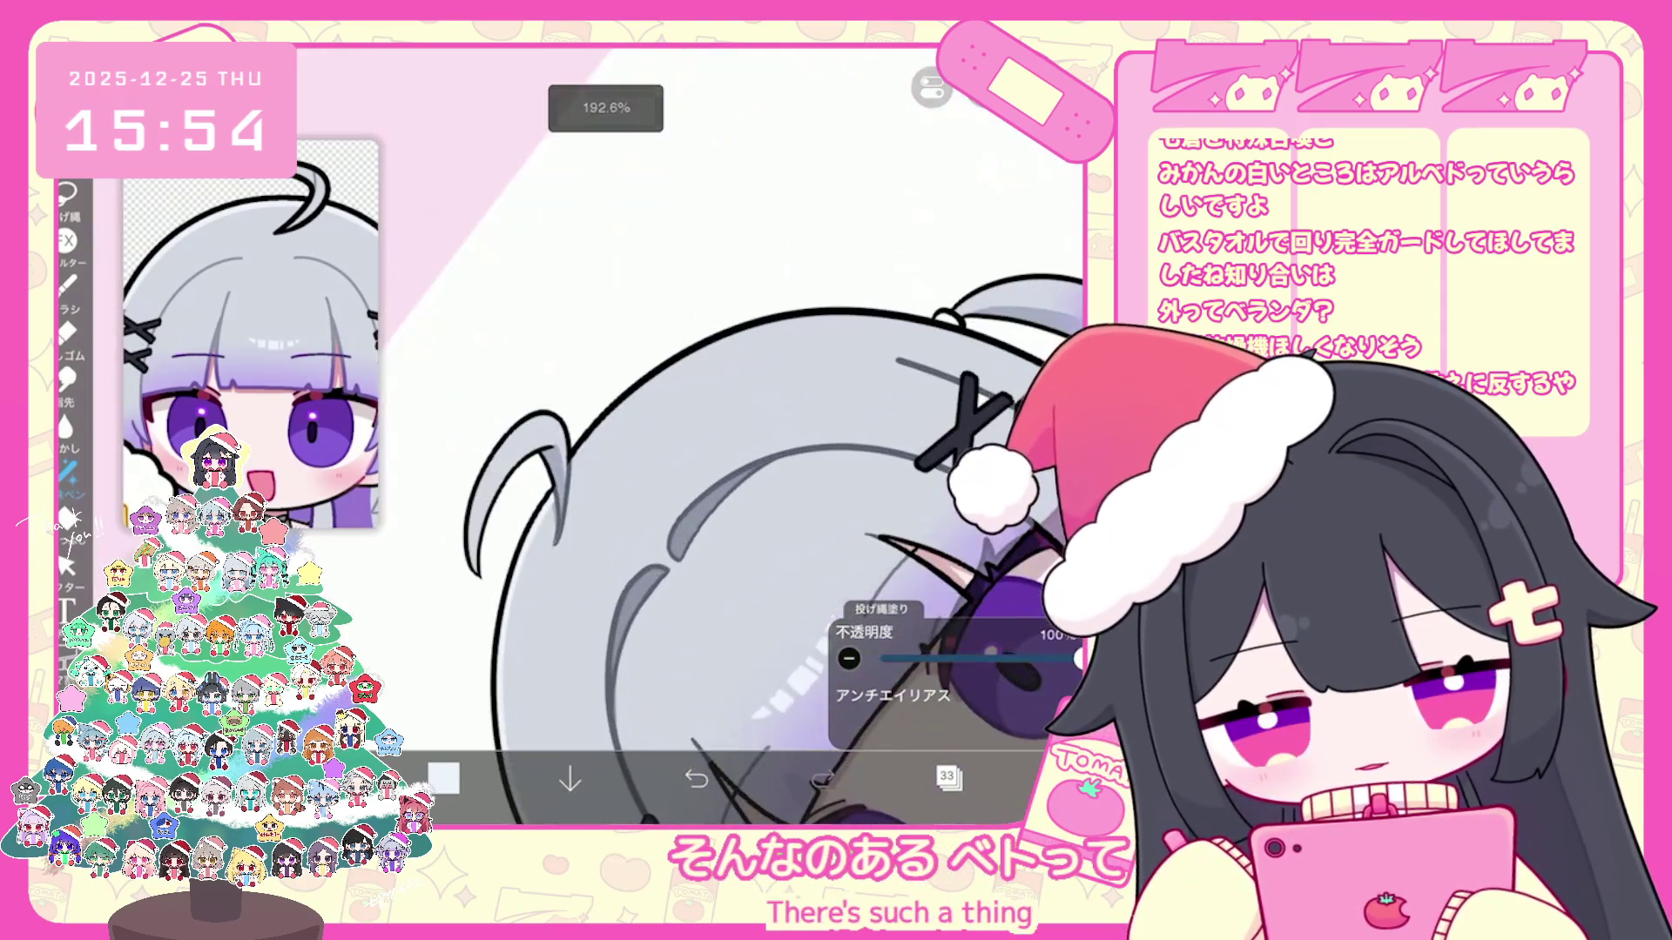
pyautogui.scroll(-1, 771, 549)
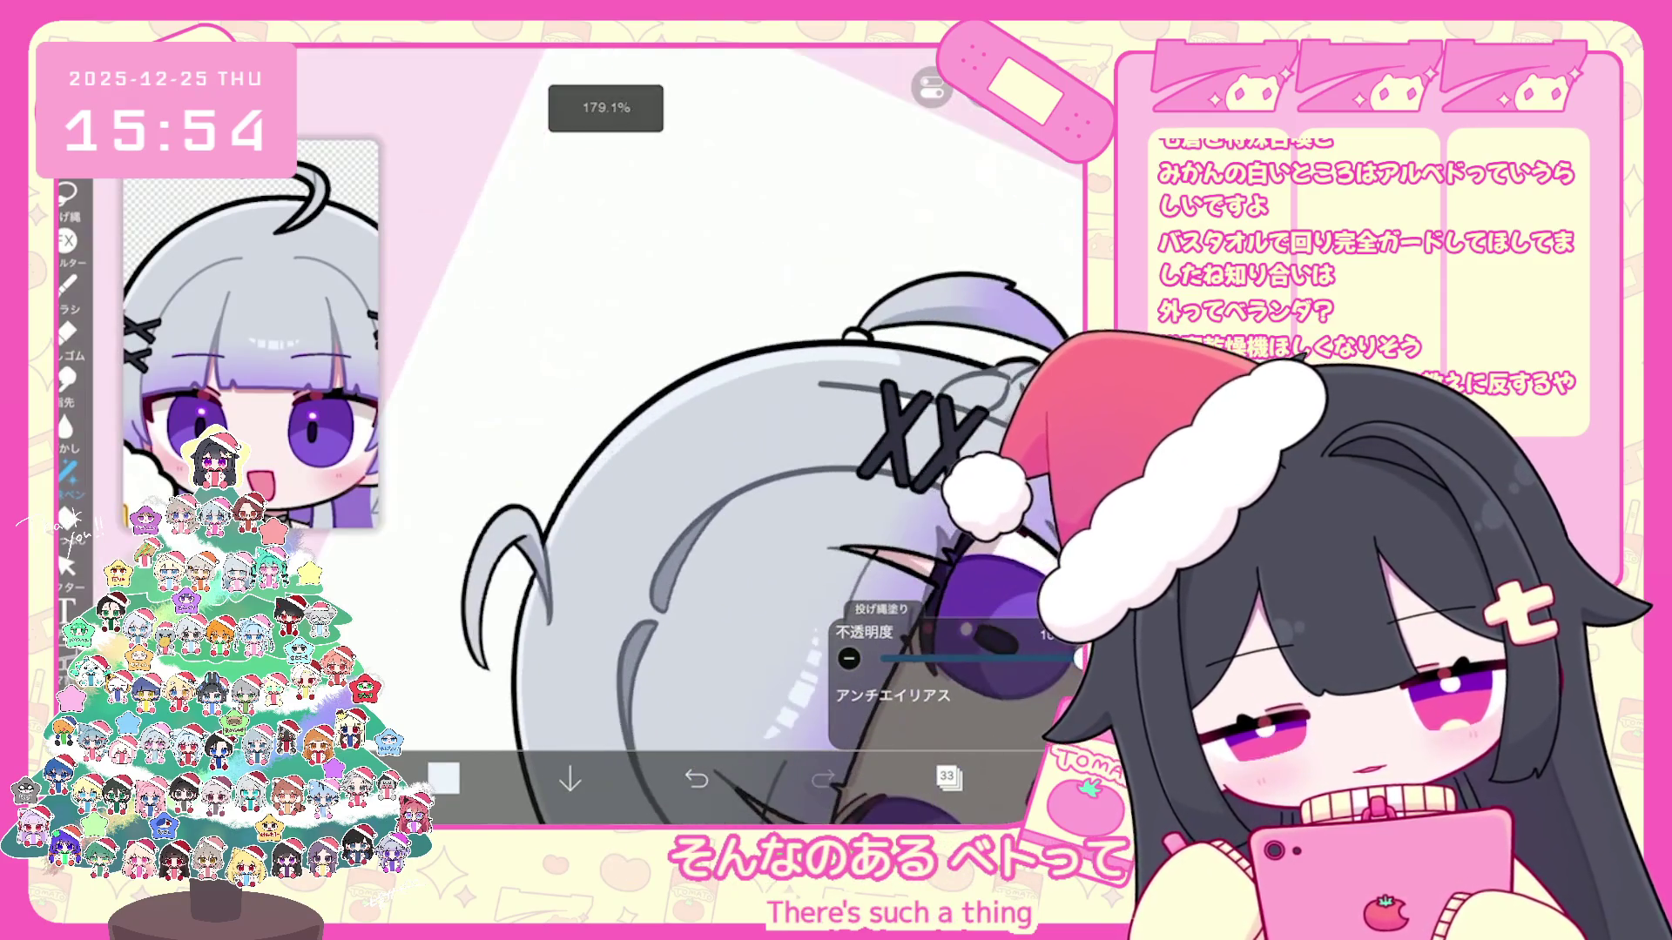
# Step: Undo a trial lasso fill, refill a hair region, then cycle eraser and brush back to lasso fill
pyautogui.hotkey('ctrl', 'z')
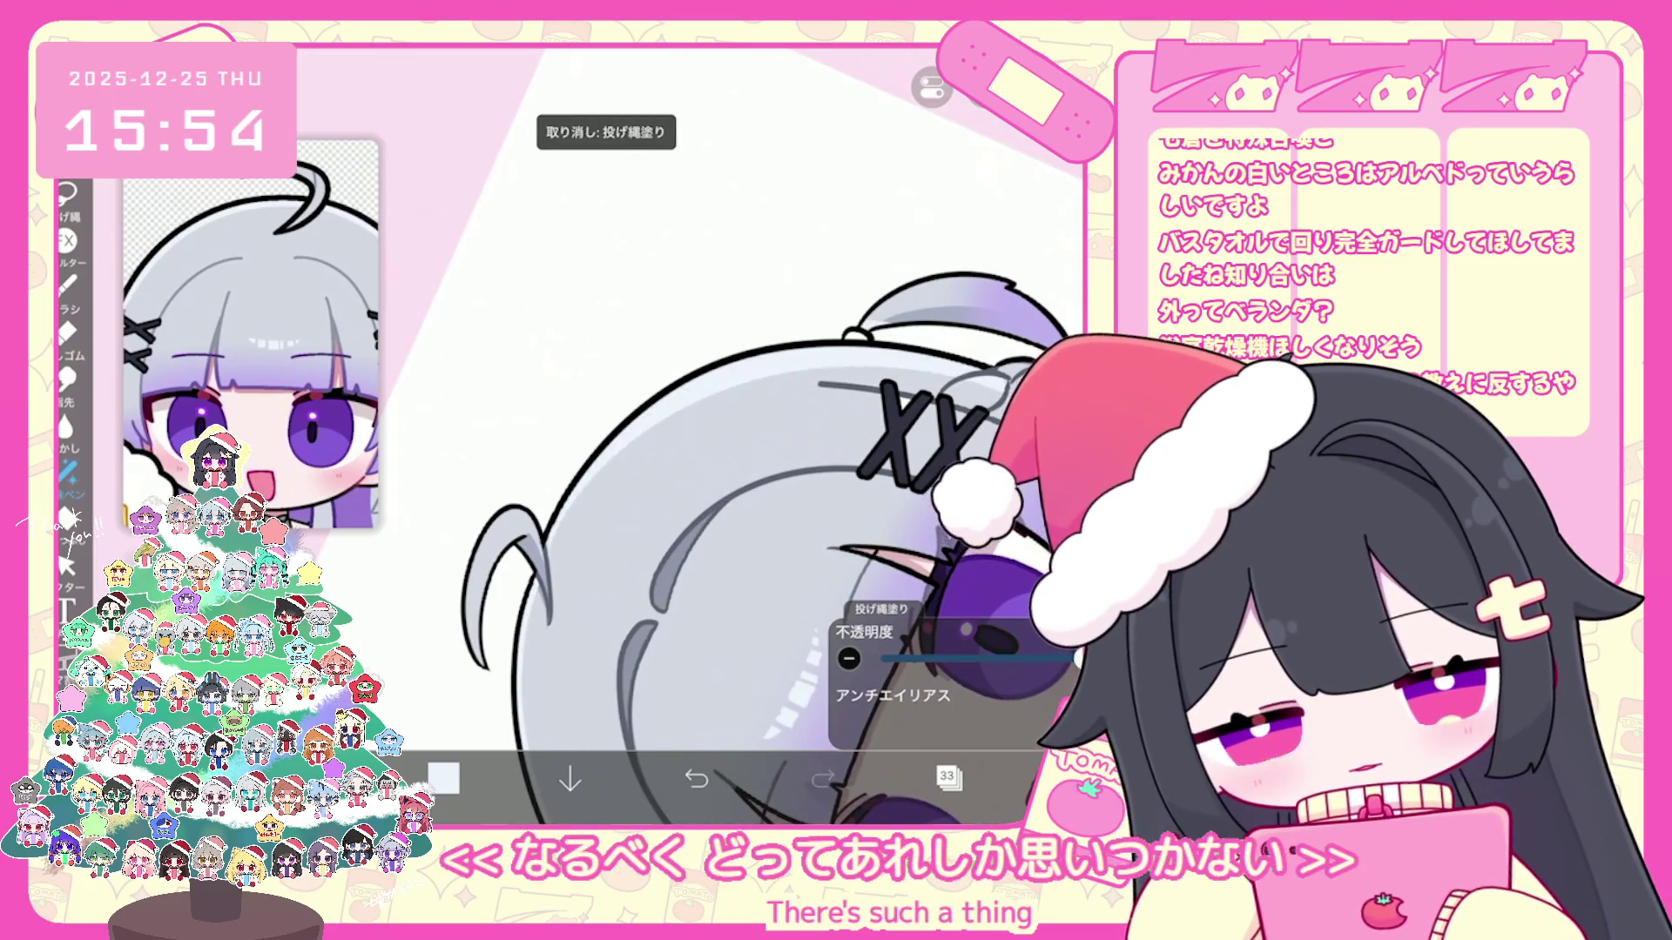
pyautogui.moveTo(561, 529); pyautogui.dragTo(915, 367)
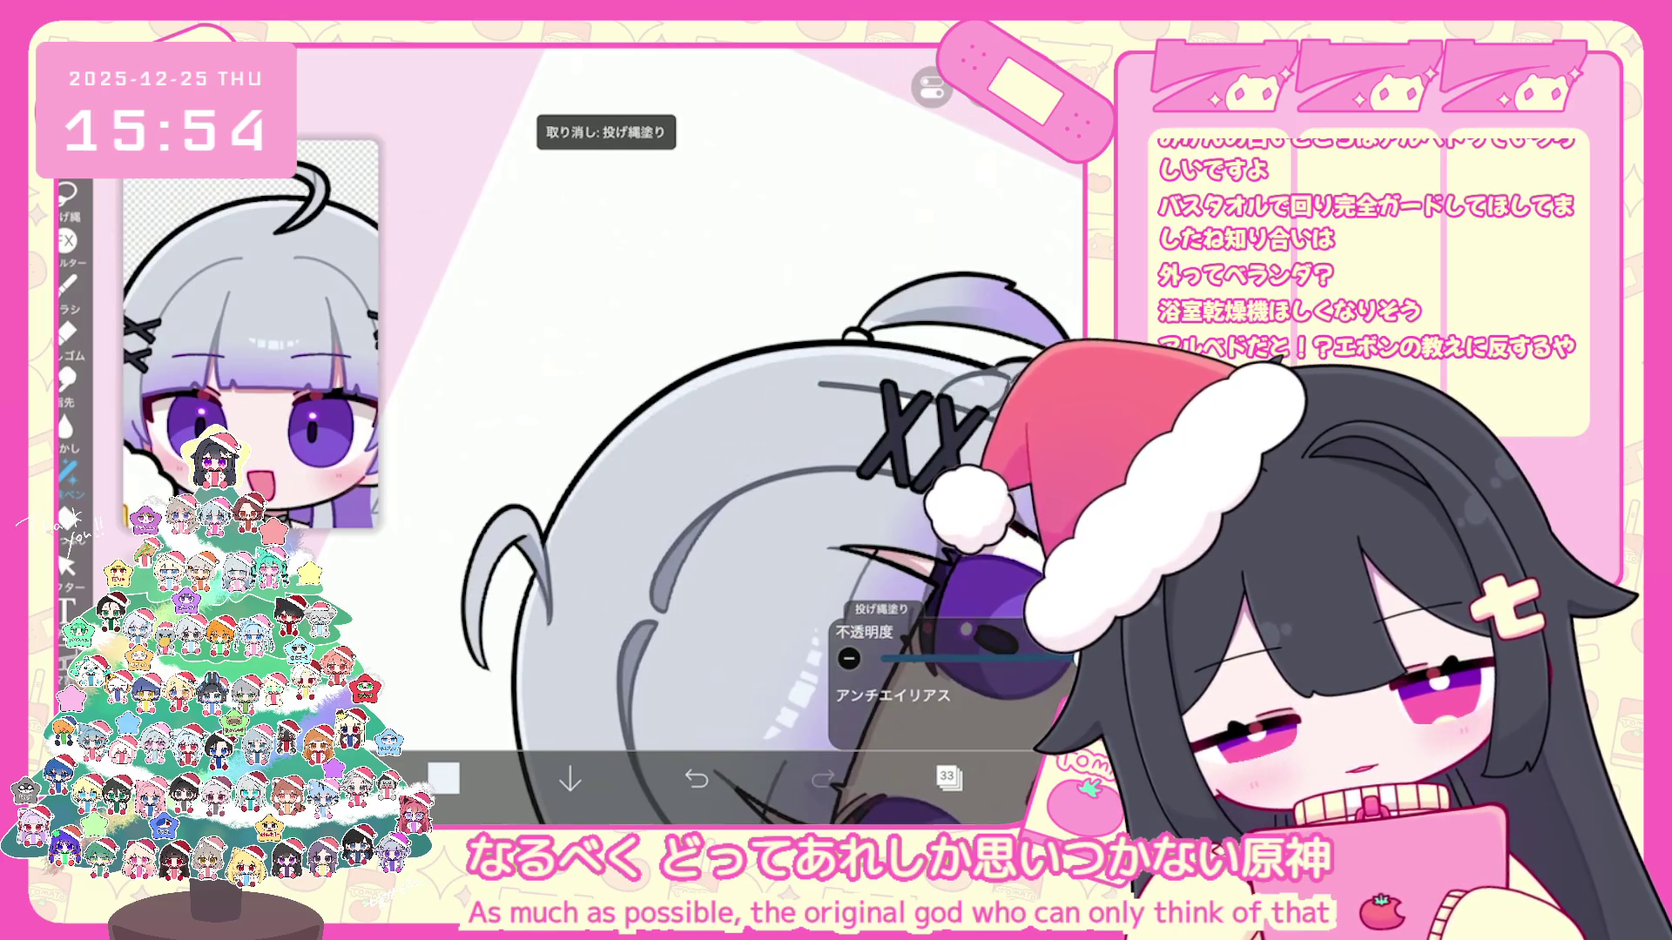
pyautogui.scroll(-1, 672, 437)
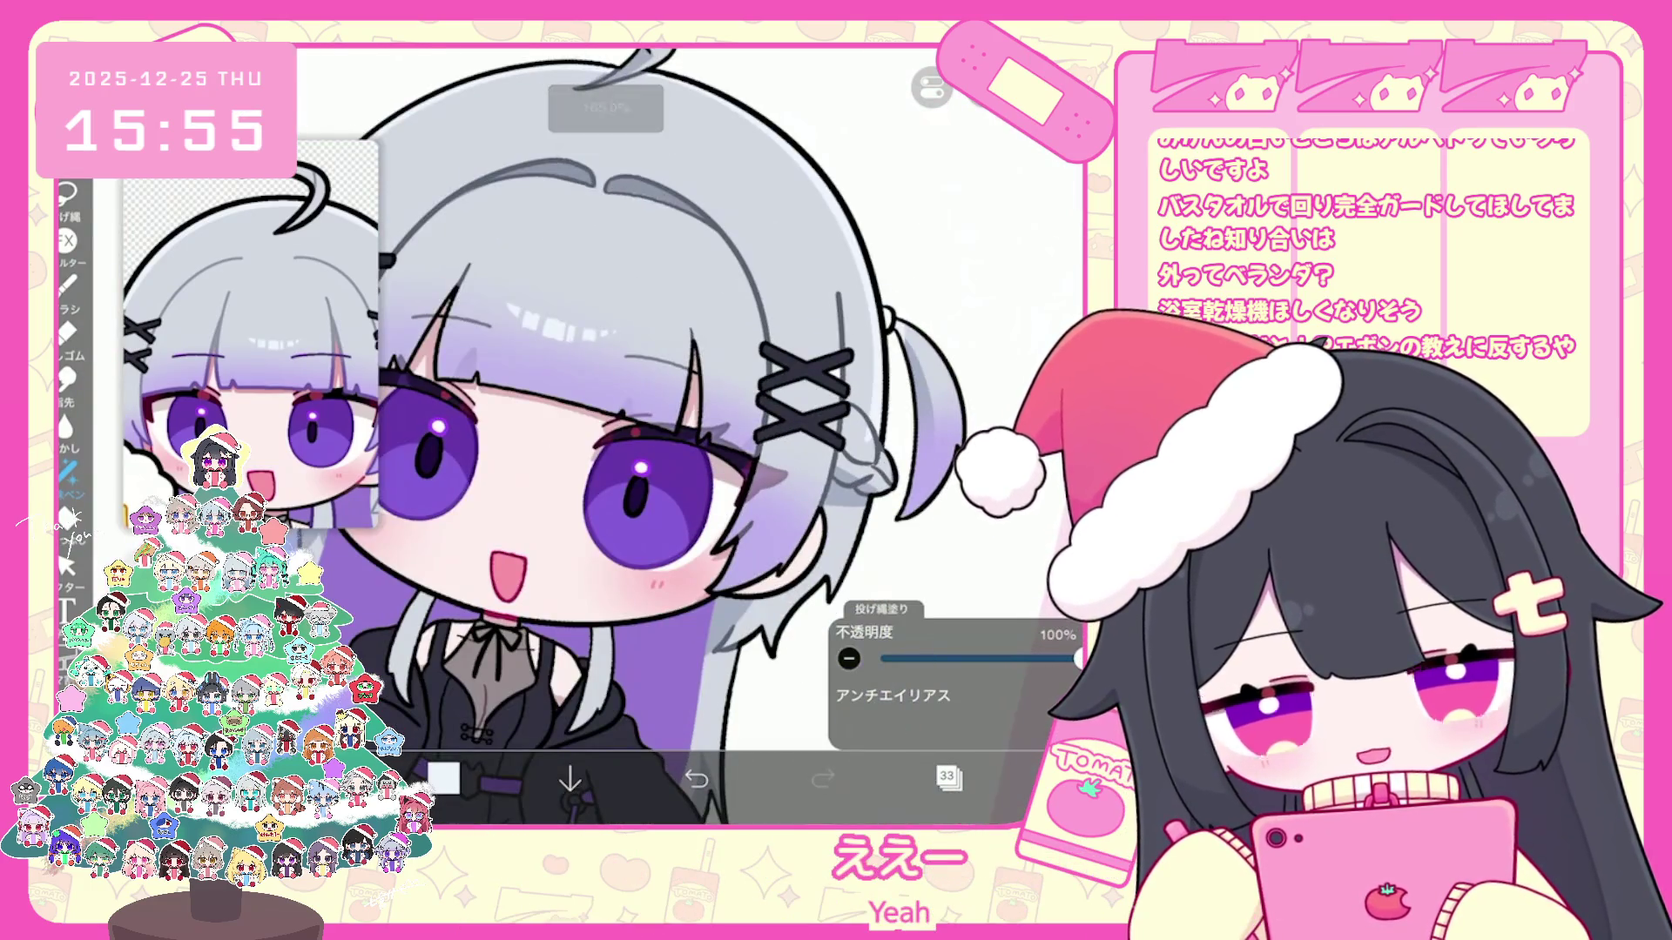
pyautogui.press('e')
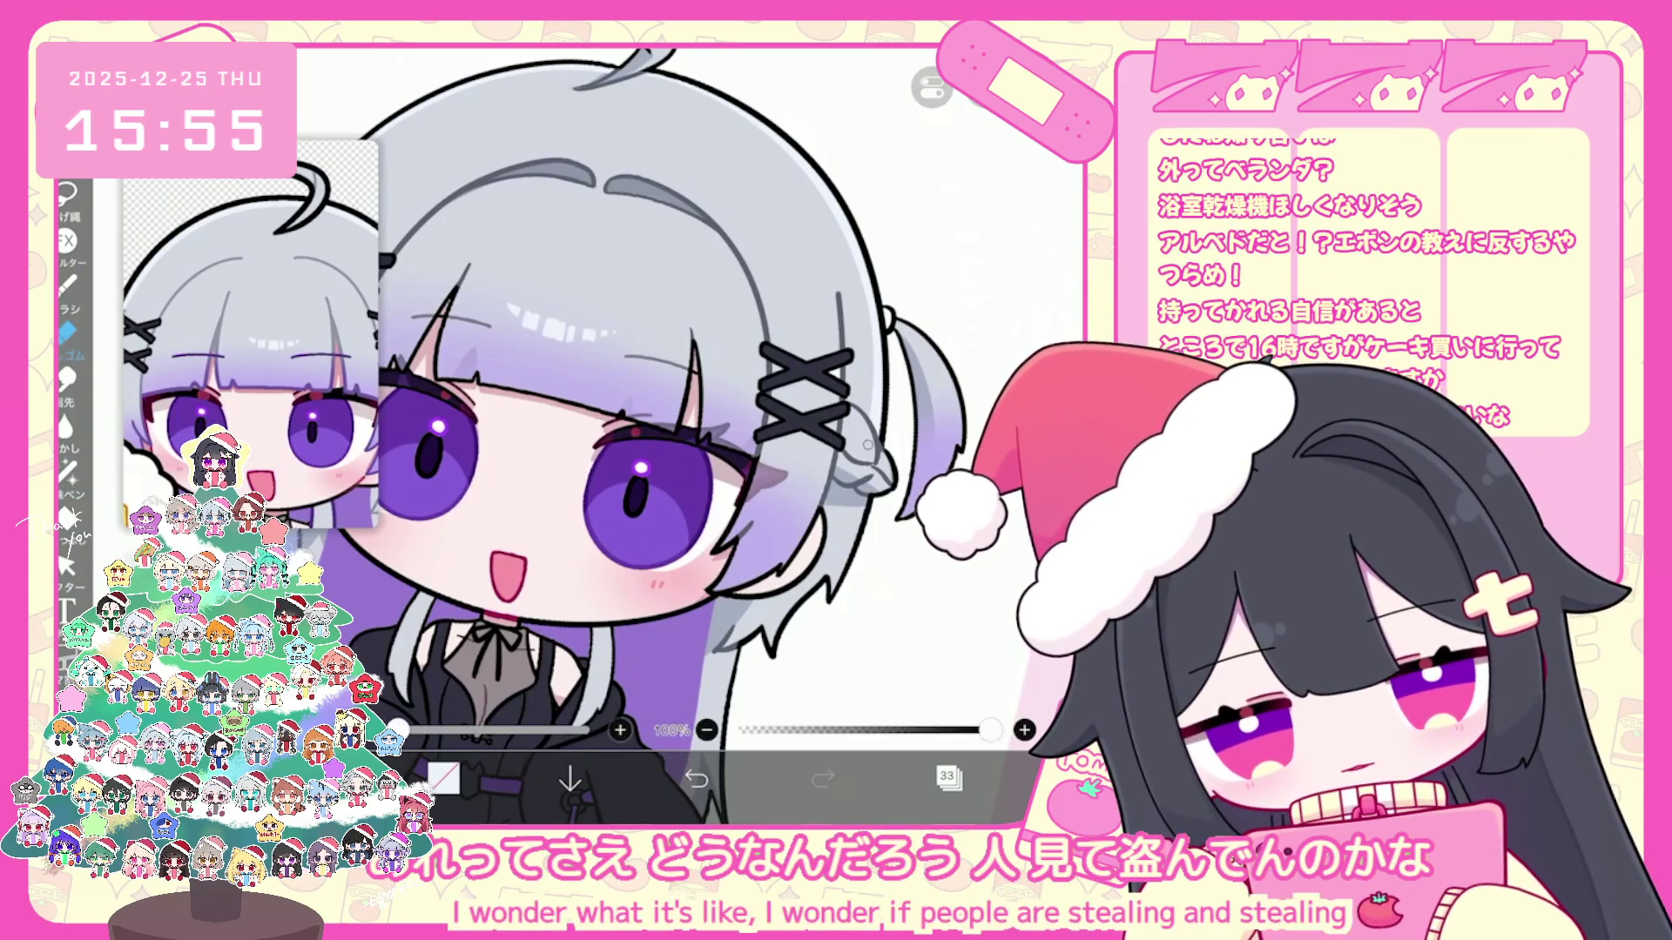
pyautogui.press('b')
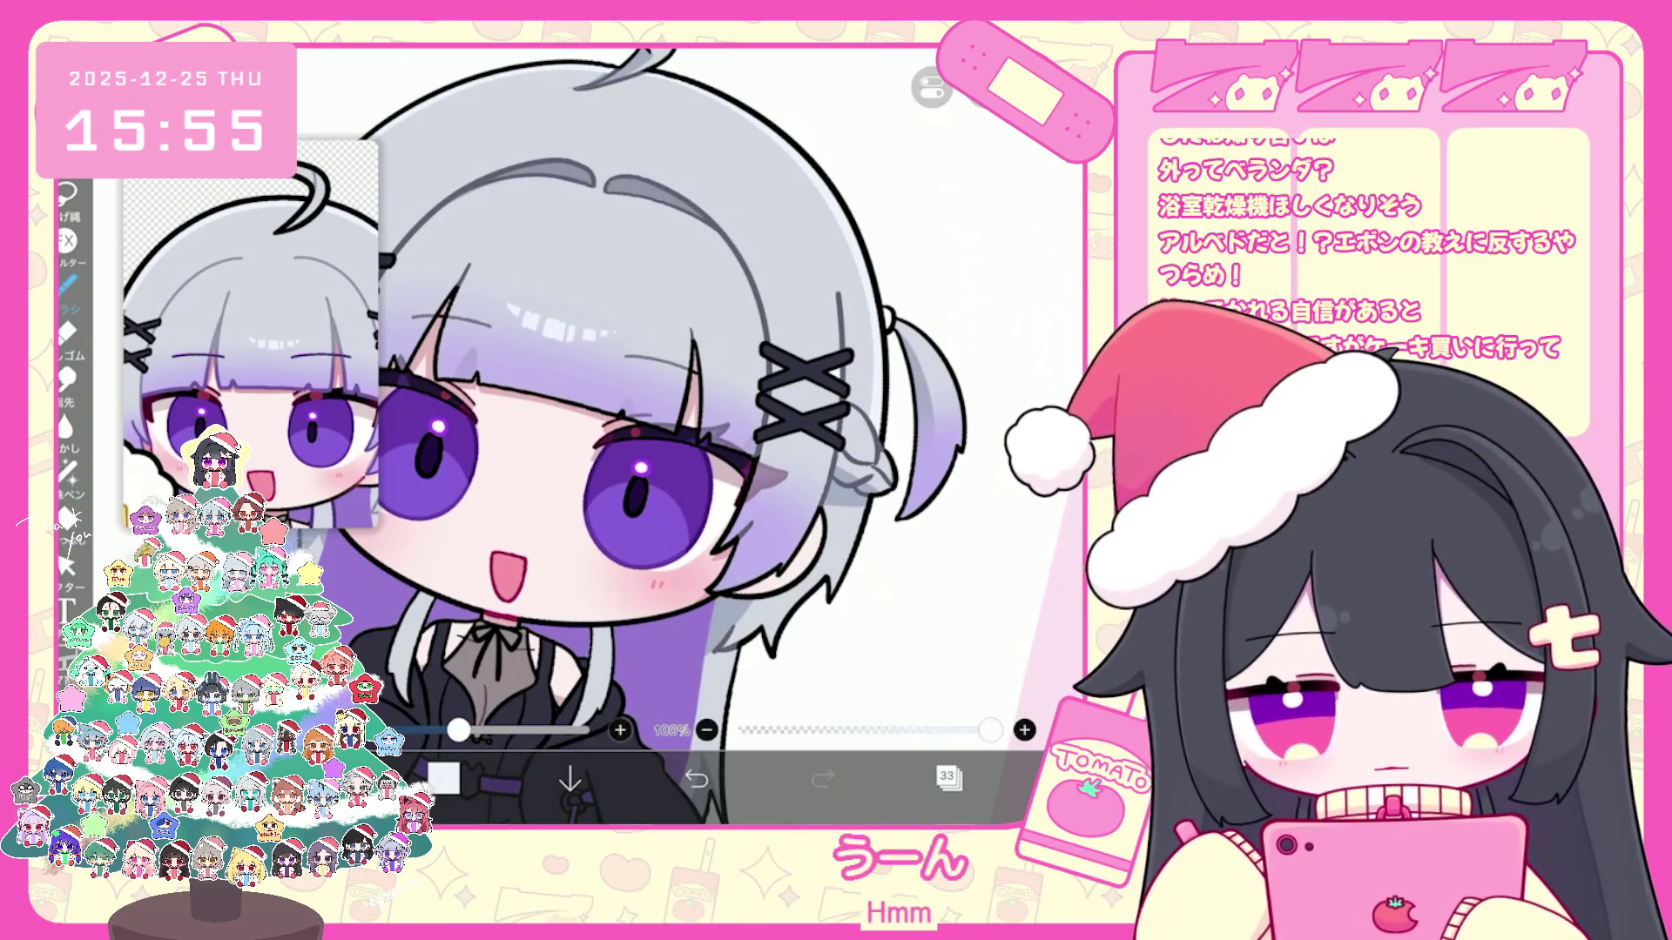
pyautogui.press('l')
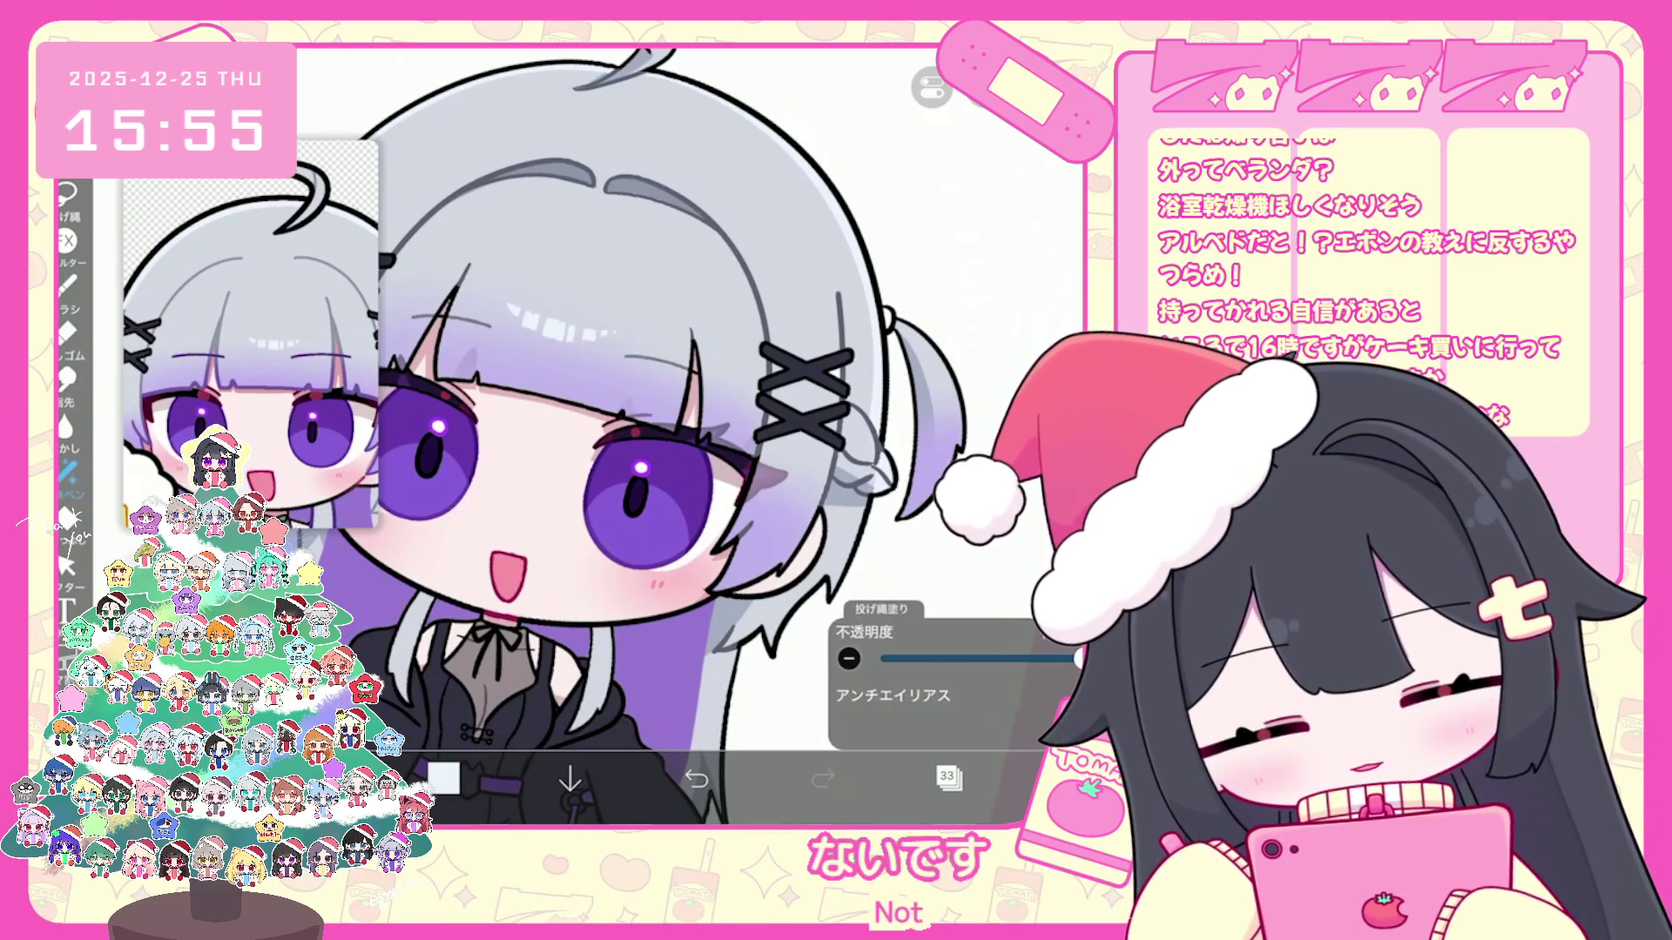
pyautogui.scroll(2, 631, 437)
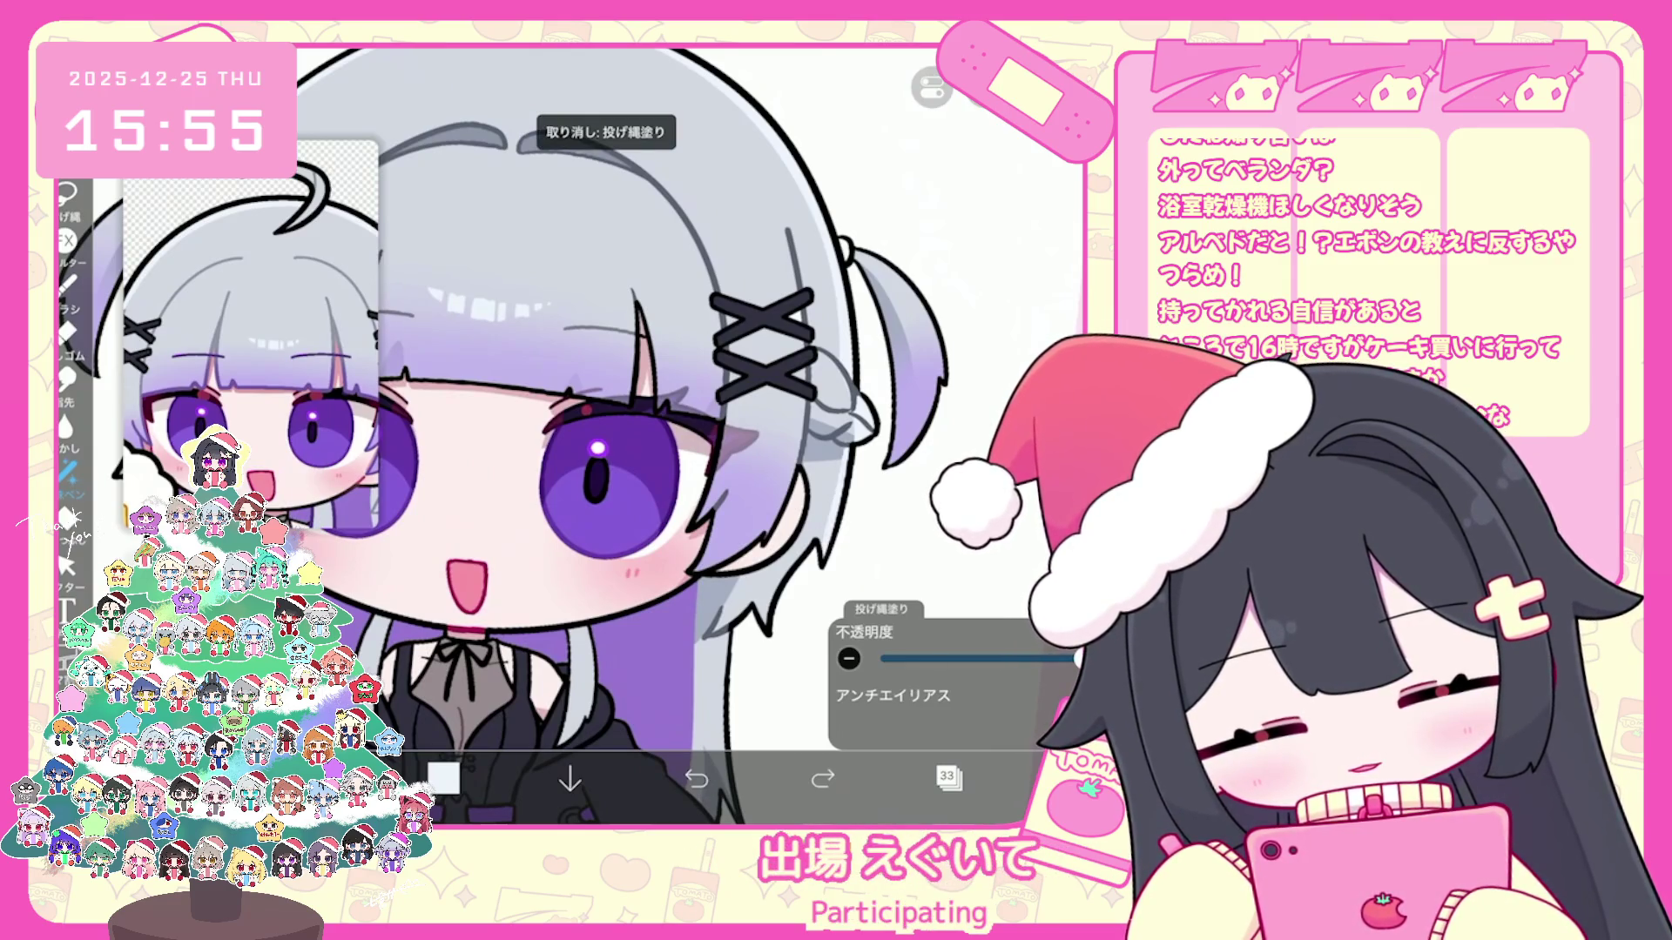
pyautogui.scroll(2, 632, 436)
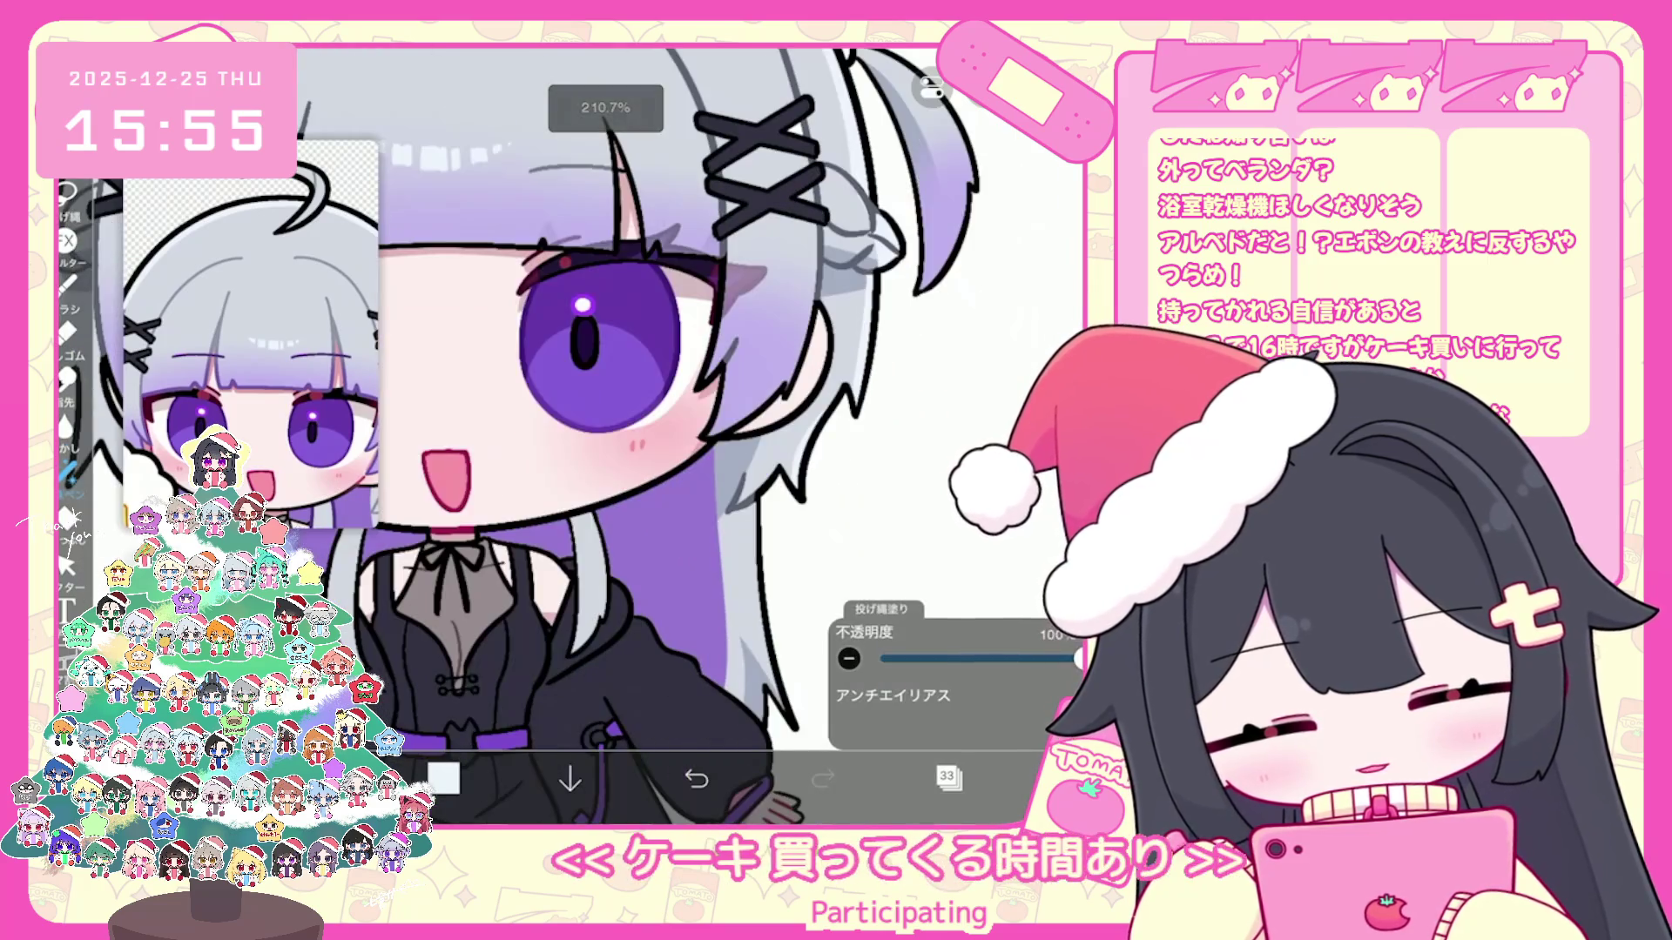
pyautogui.scroll(-2, 630, 436)
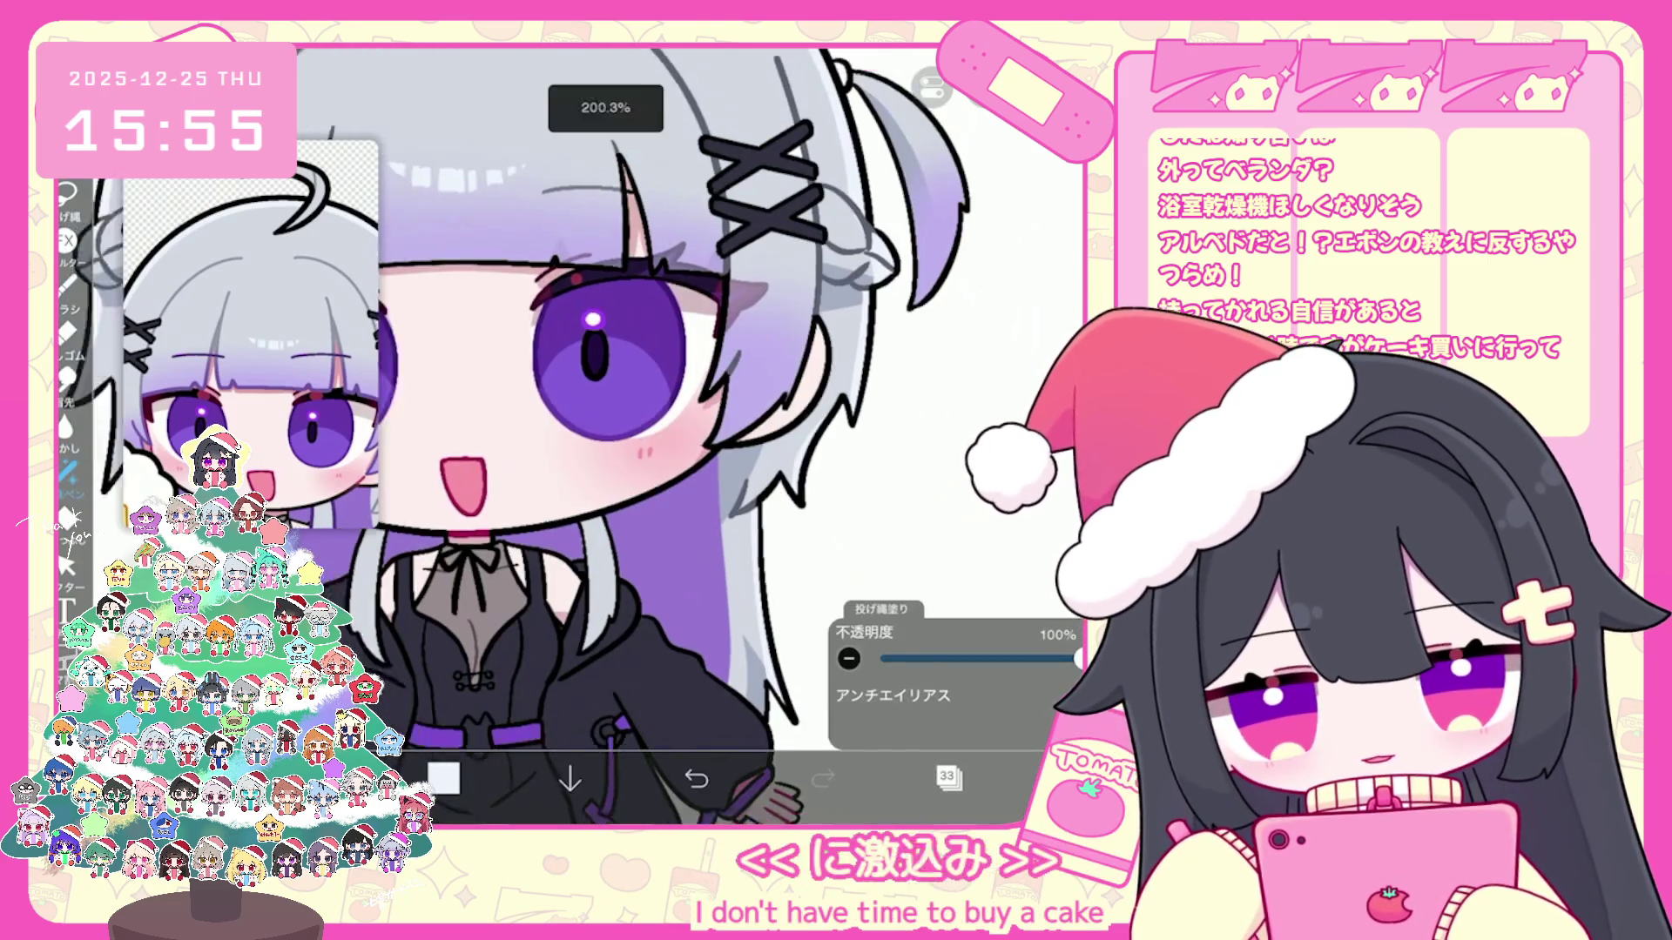
pyautogui.scroll(1, 753, 436)
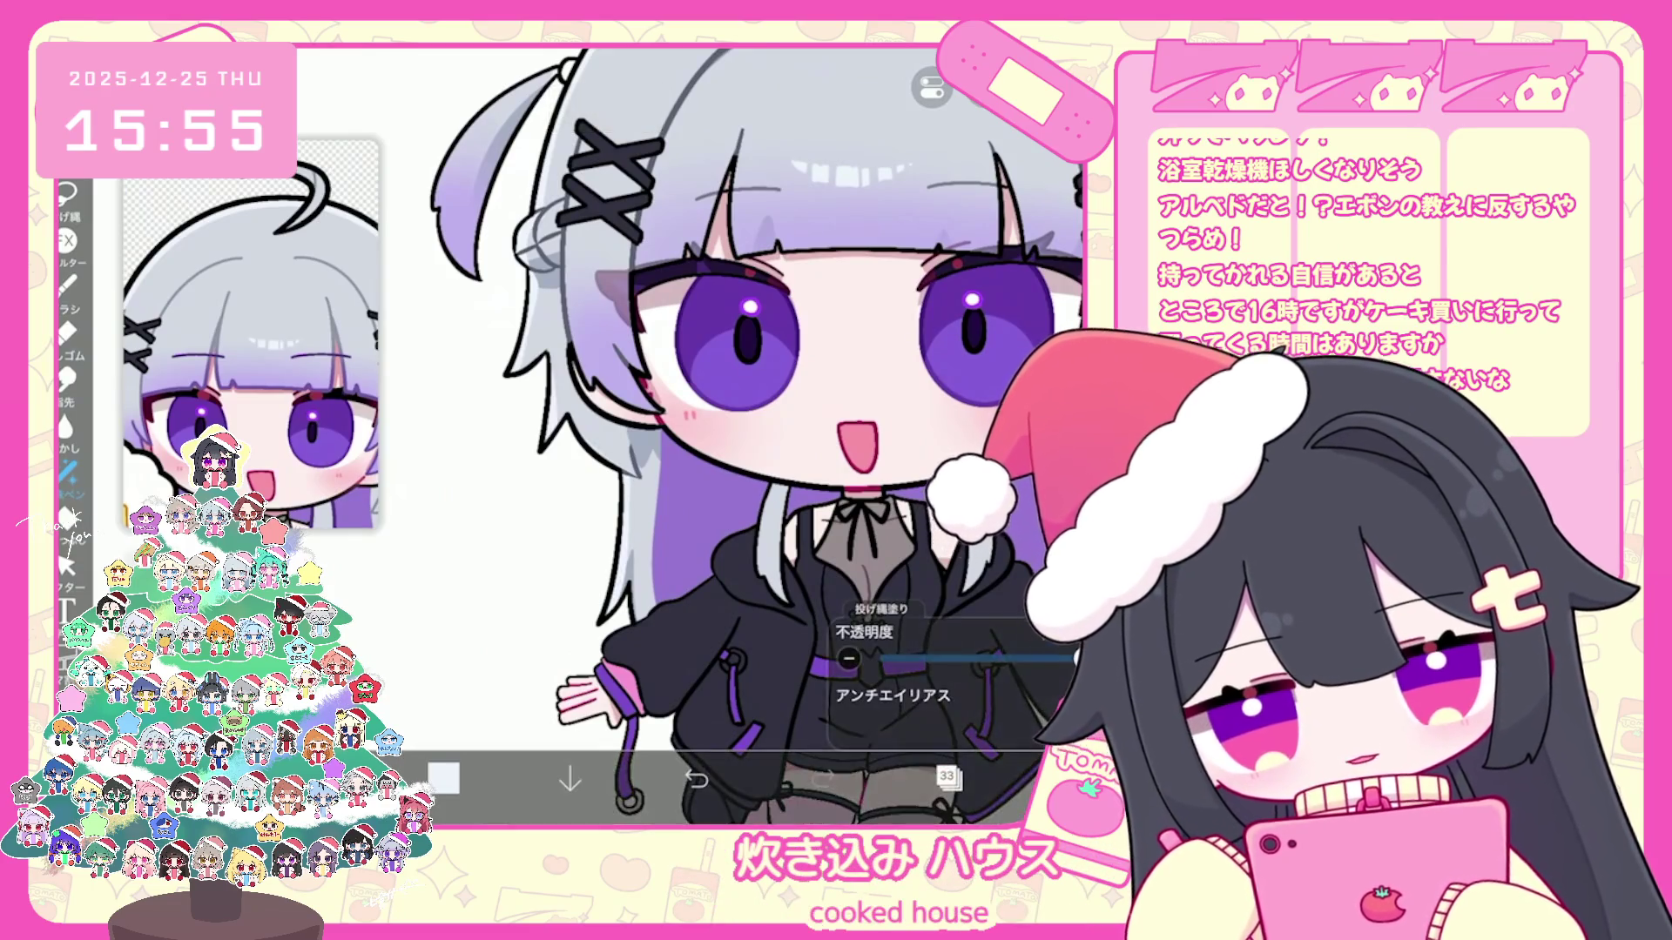
pyautogui.scroll(-1, 758, 436)
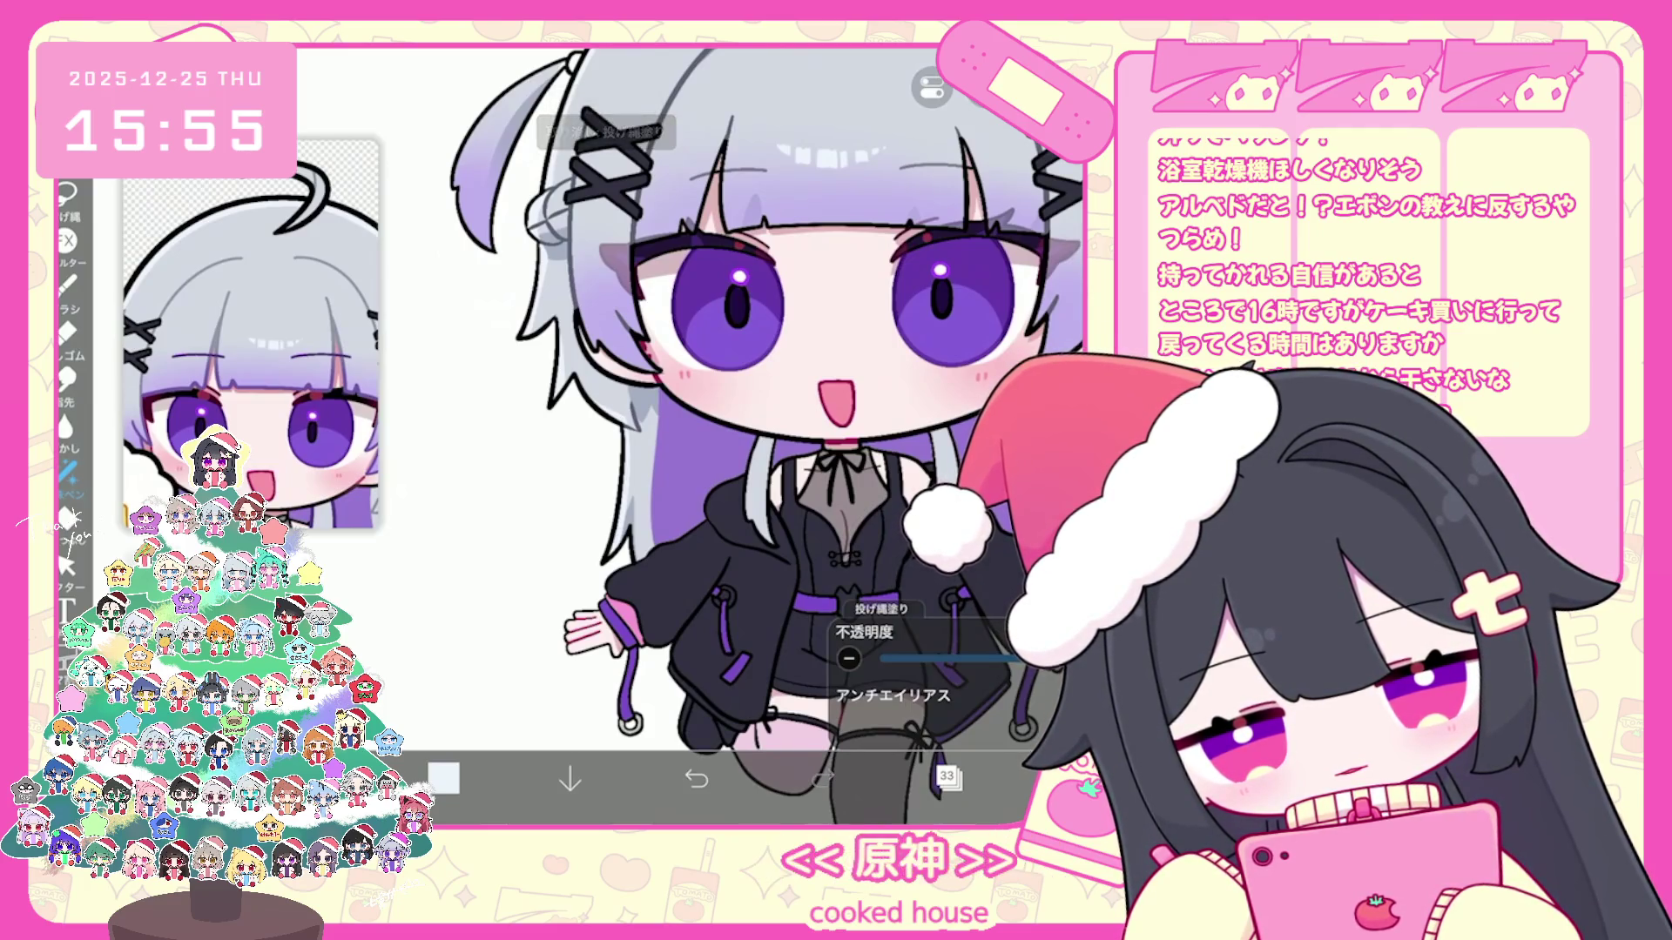
pyautogui.scroll(-2, 754, 436)
pyautogui.scroll(3, 754, 437)
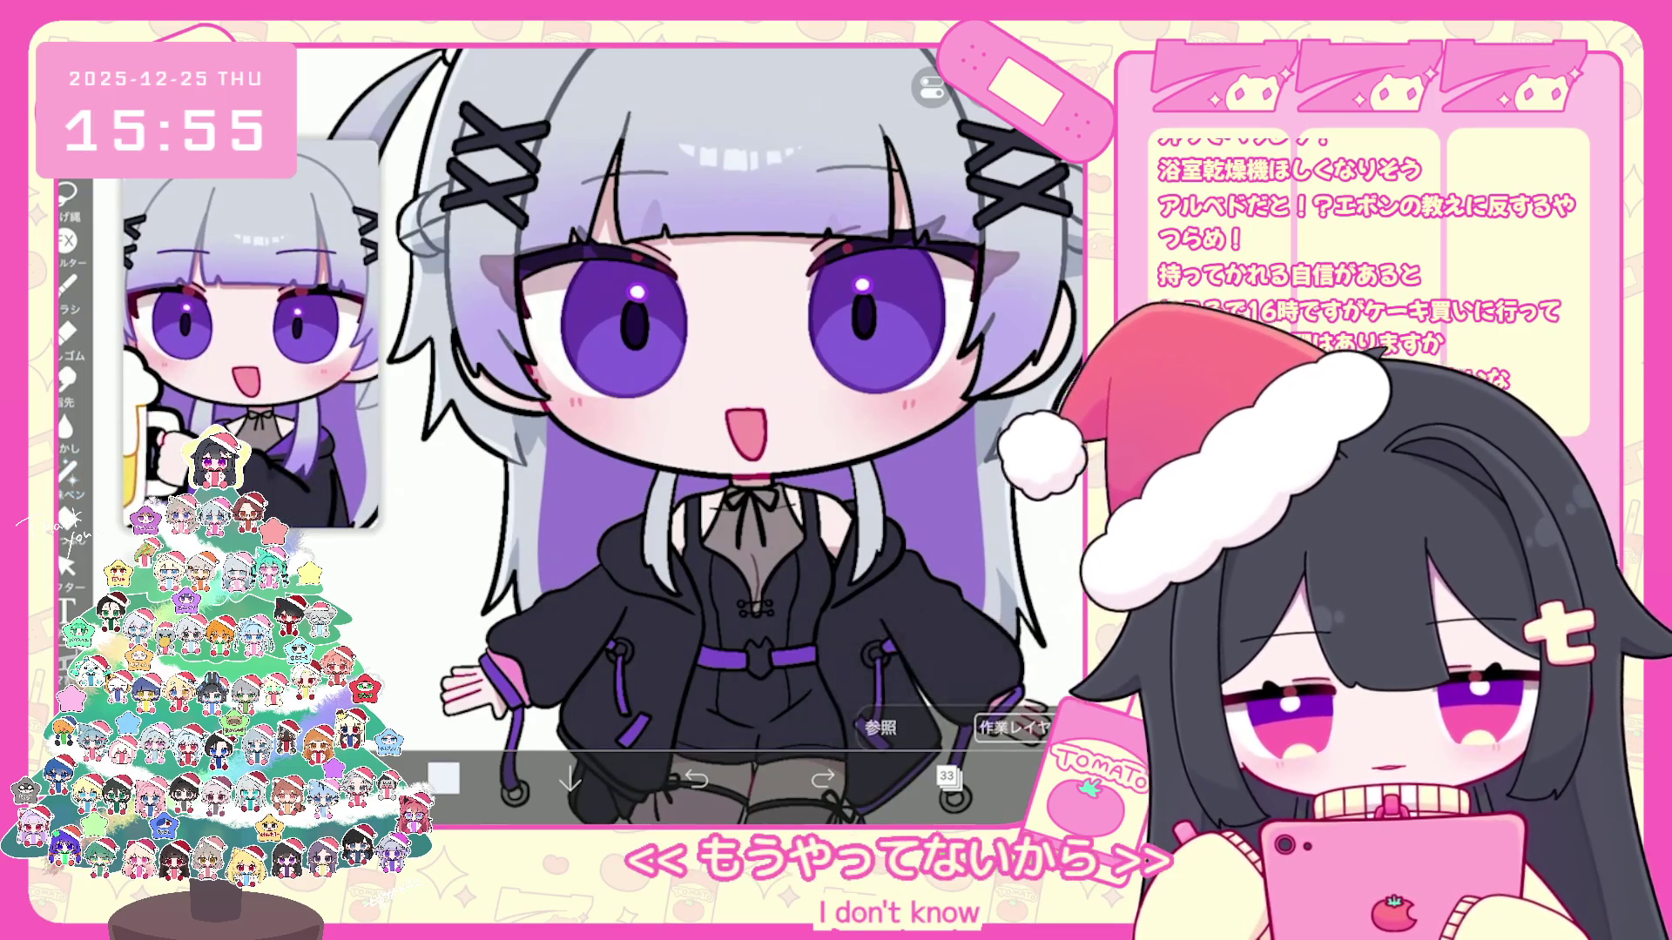
# Step: Make layer 31 the working layer
pyautogui.click(947, 776)
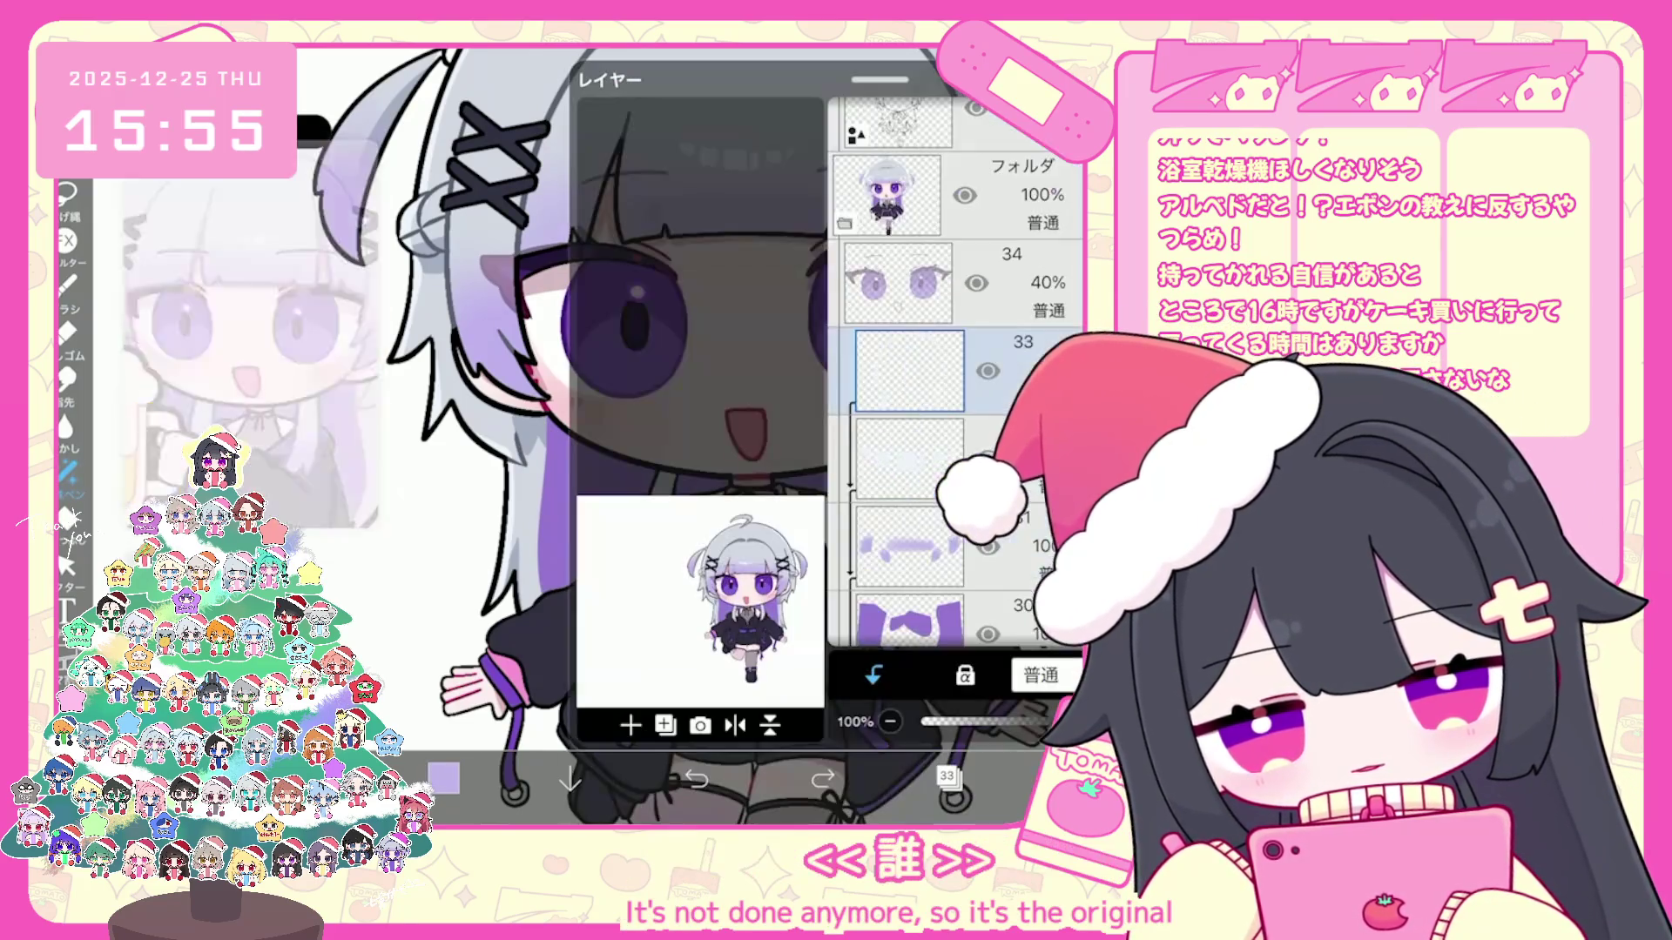
pyautogui.click(908, 386)
pyautogui.click(908, 474)
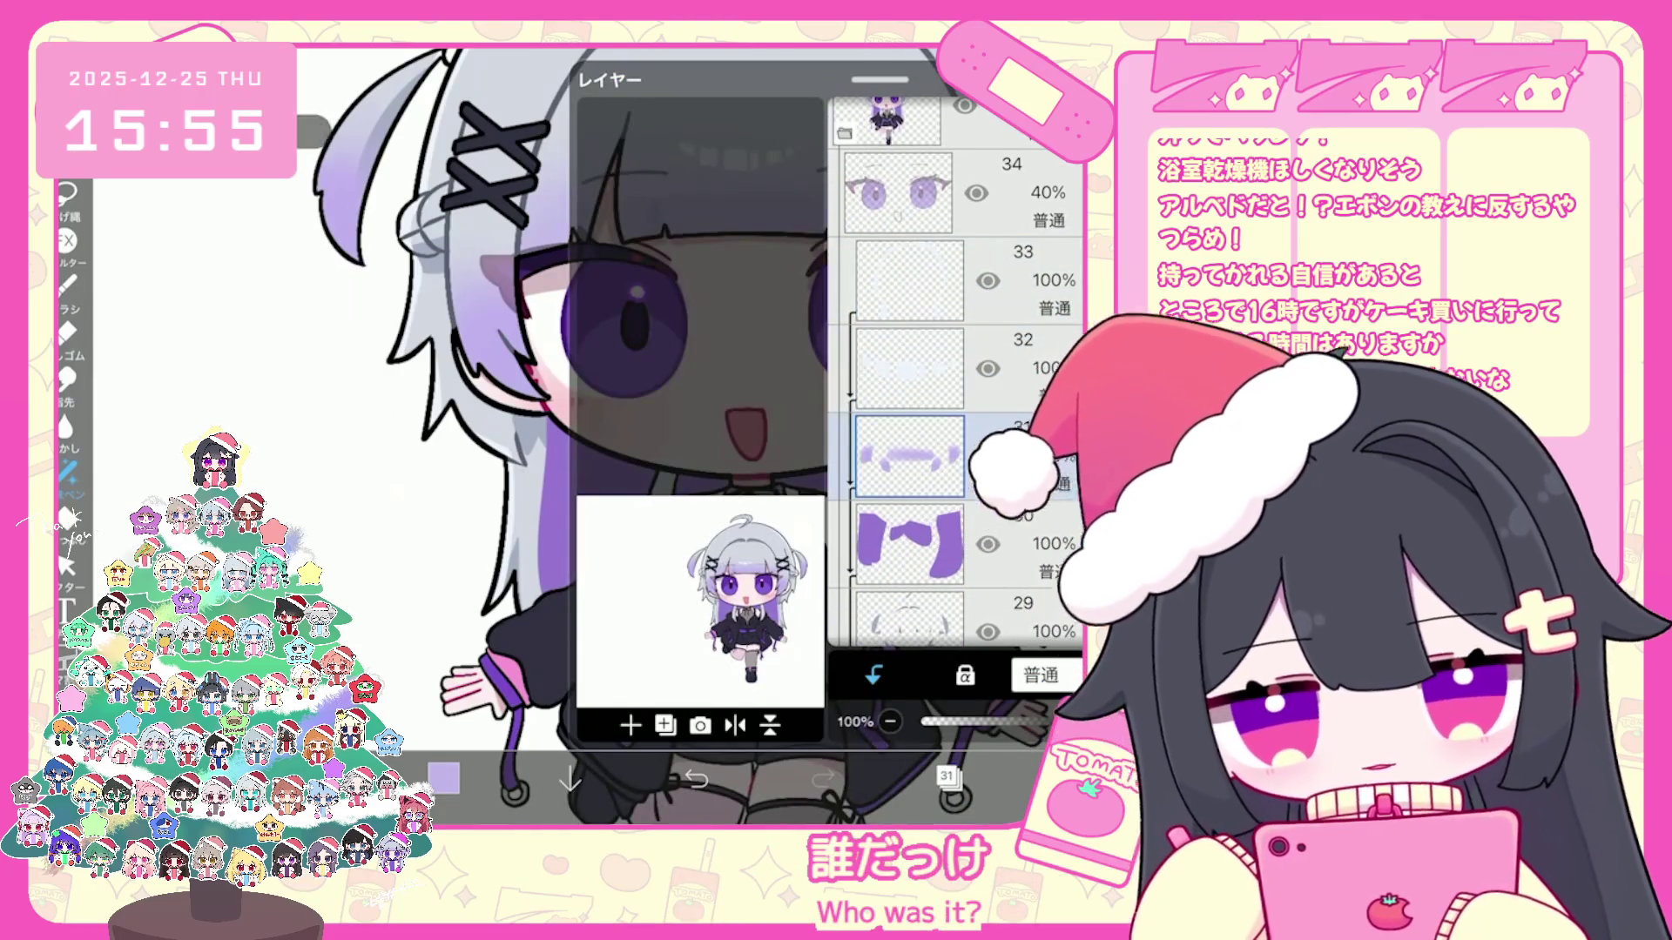
pyautogui.click(947, 775)
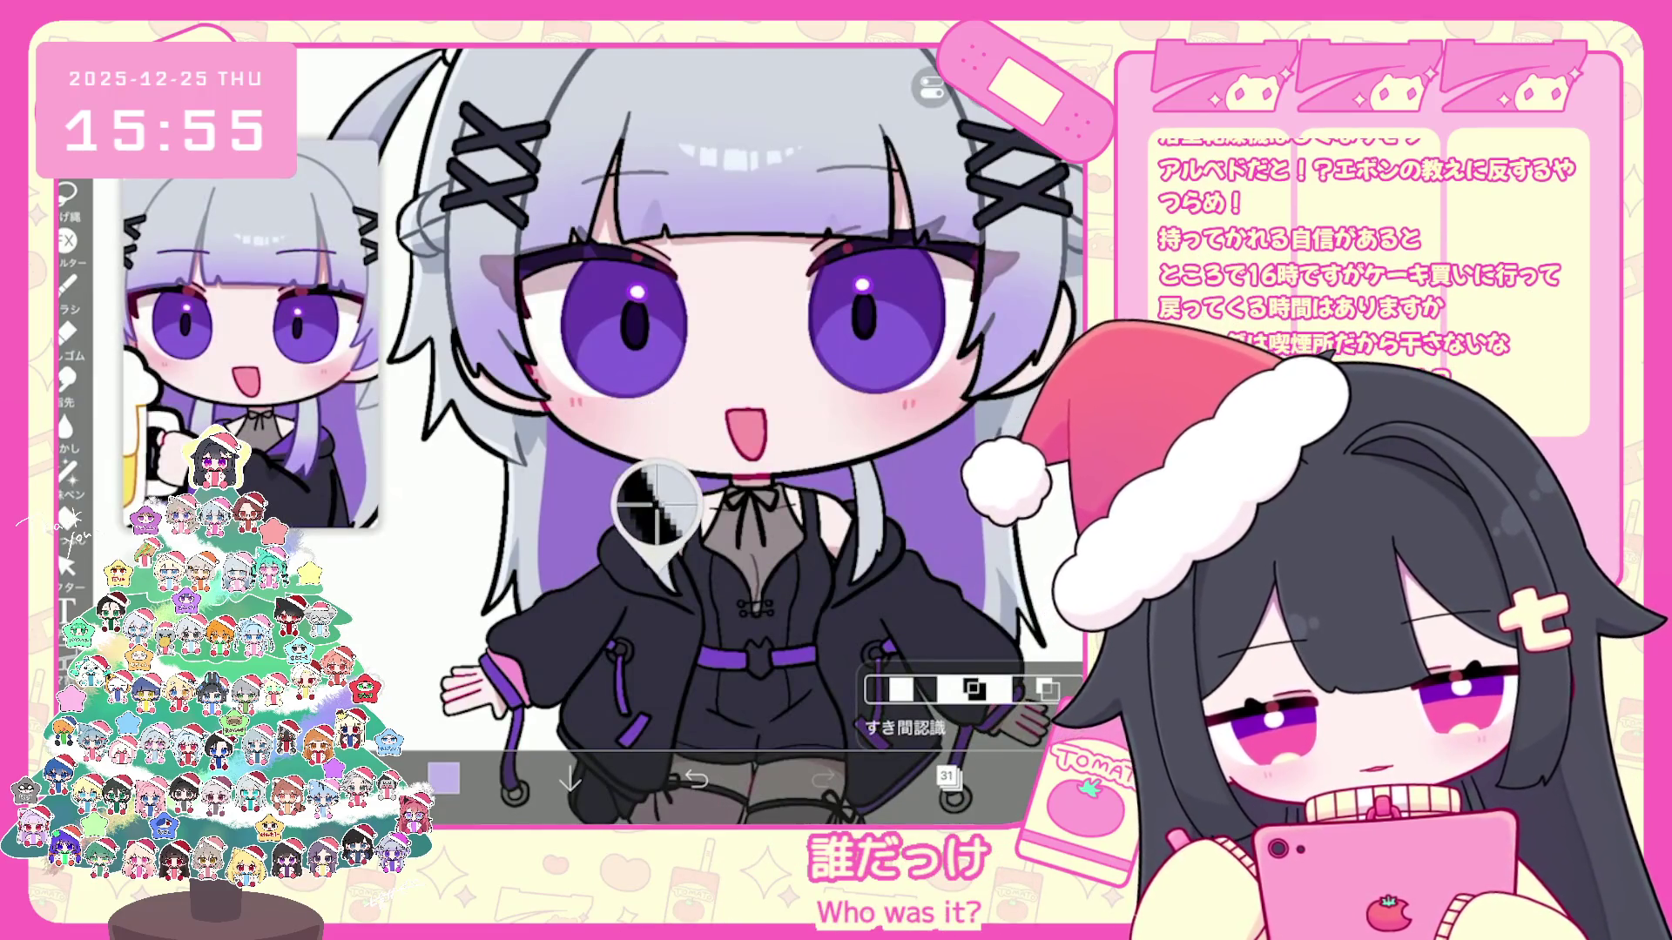
# Step: Try an auto selection near the neck and undo it, switch to the brush and undo a stroke
pyautogui.moveTo(653, 416); pyautogui.dragTo(659, 523)
pyautogui.hotkey('ctrl', 'z')
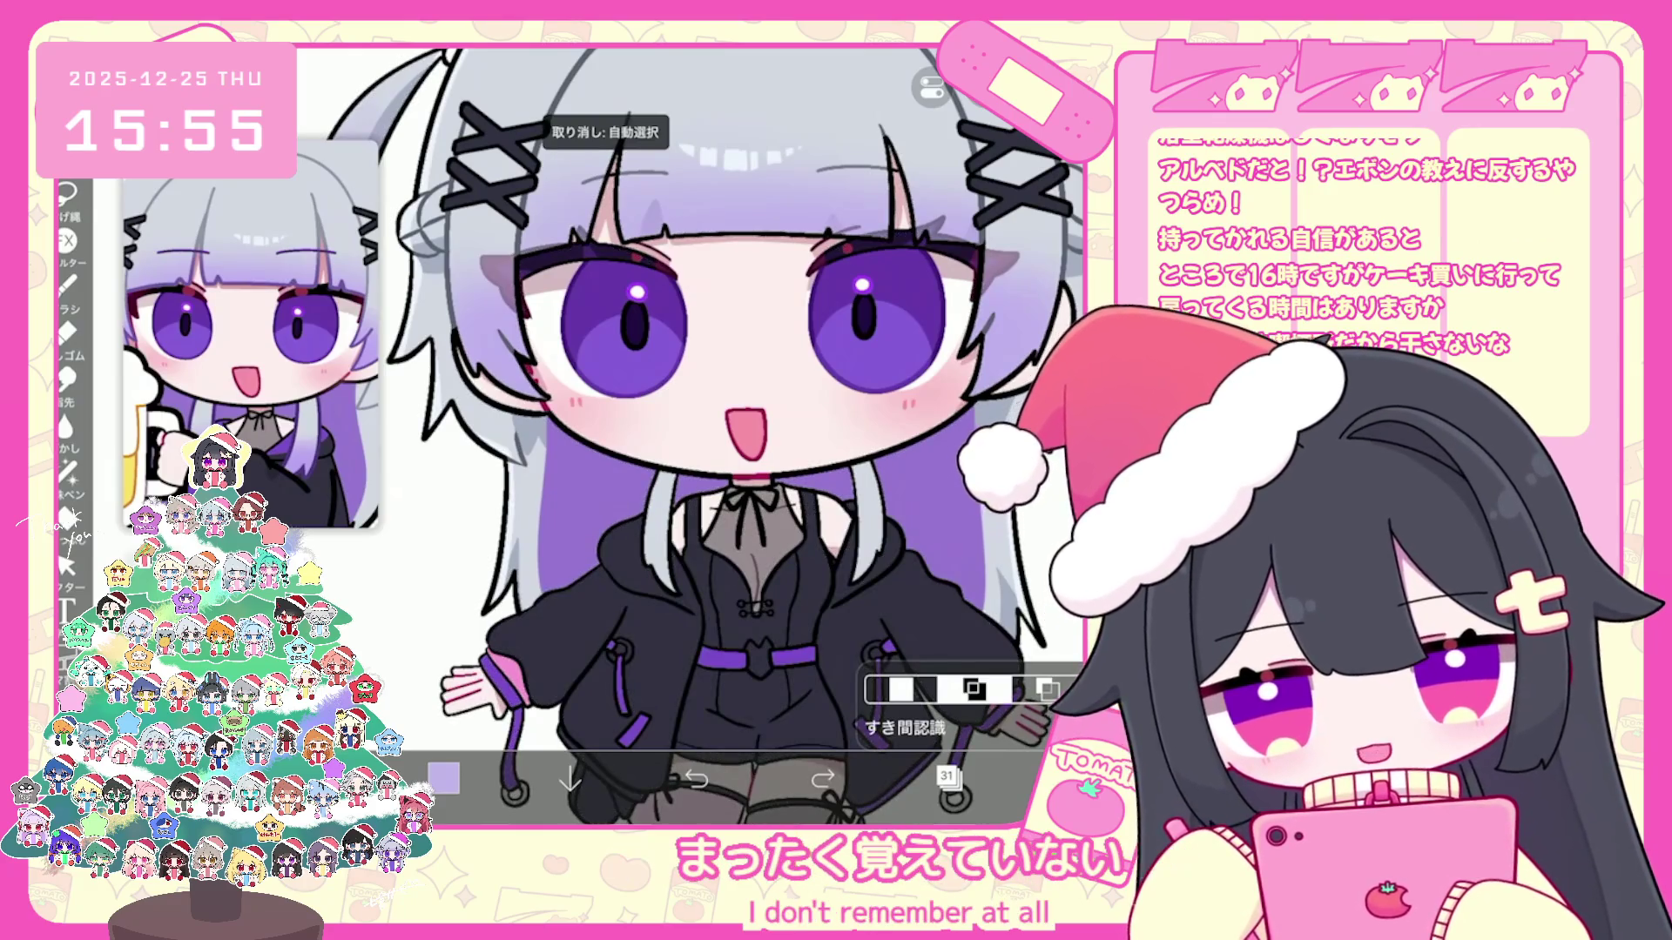
pyautogui.click(663, 467)
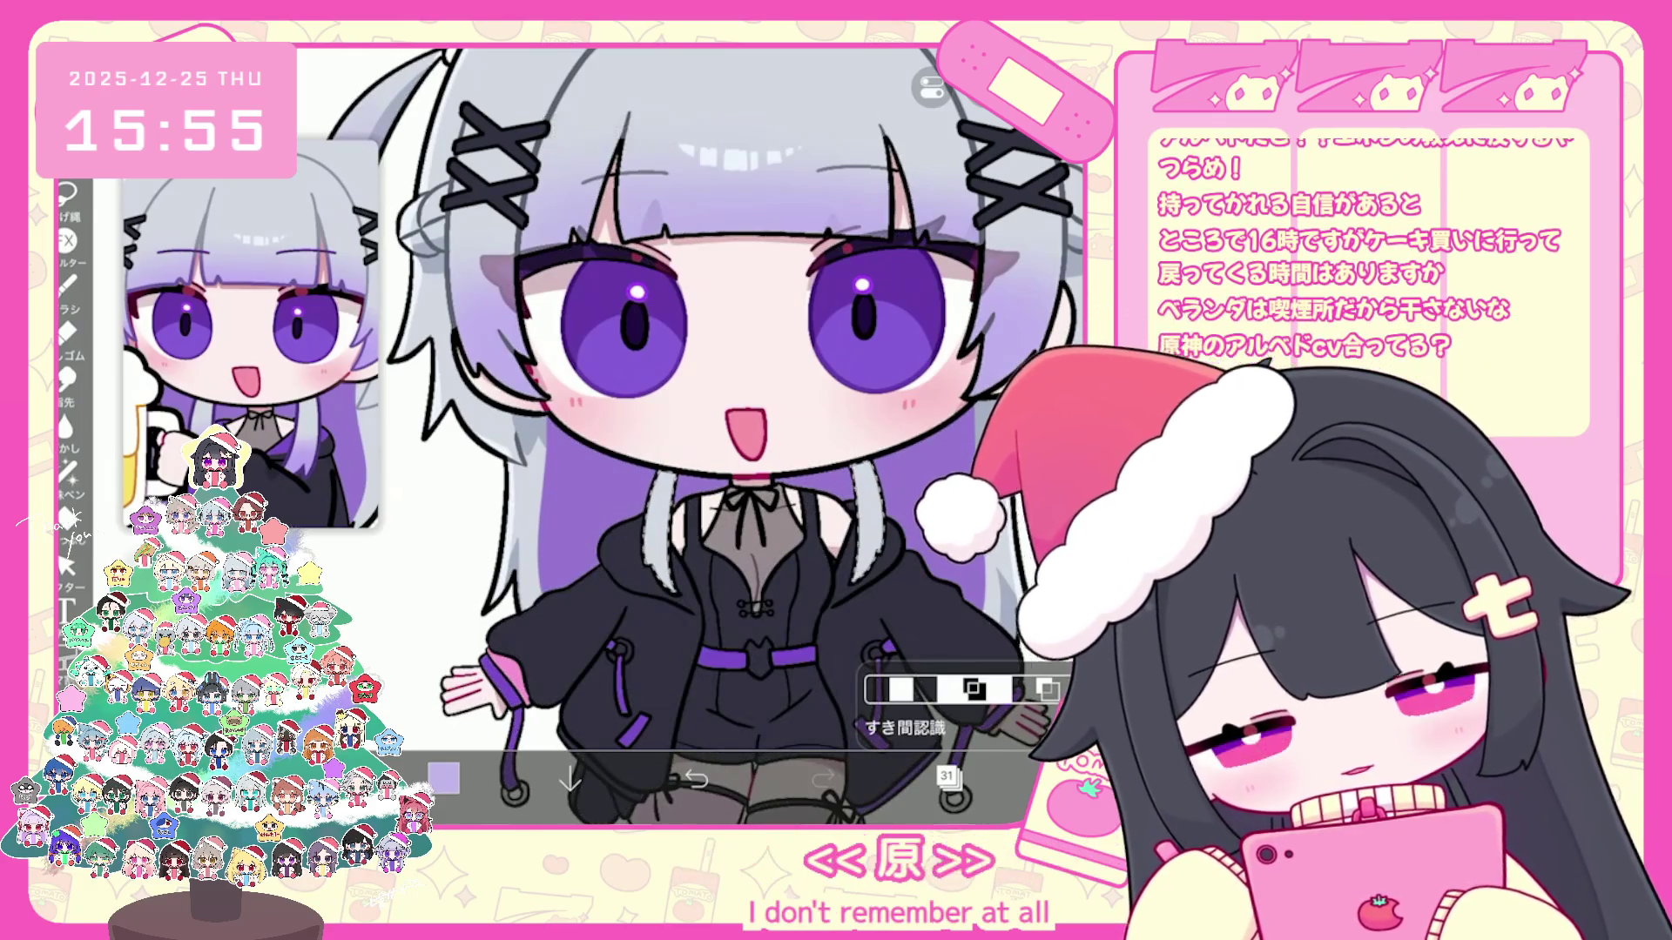
pyautogui.click(68, 280)
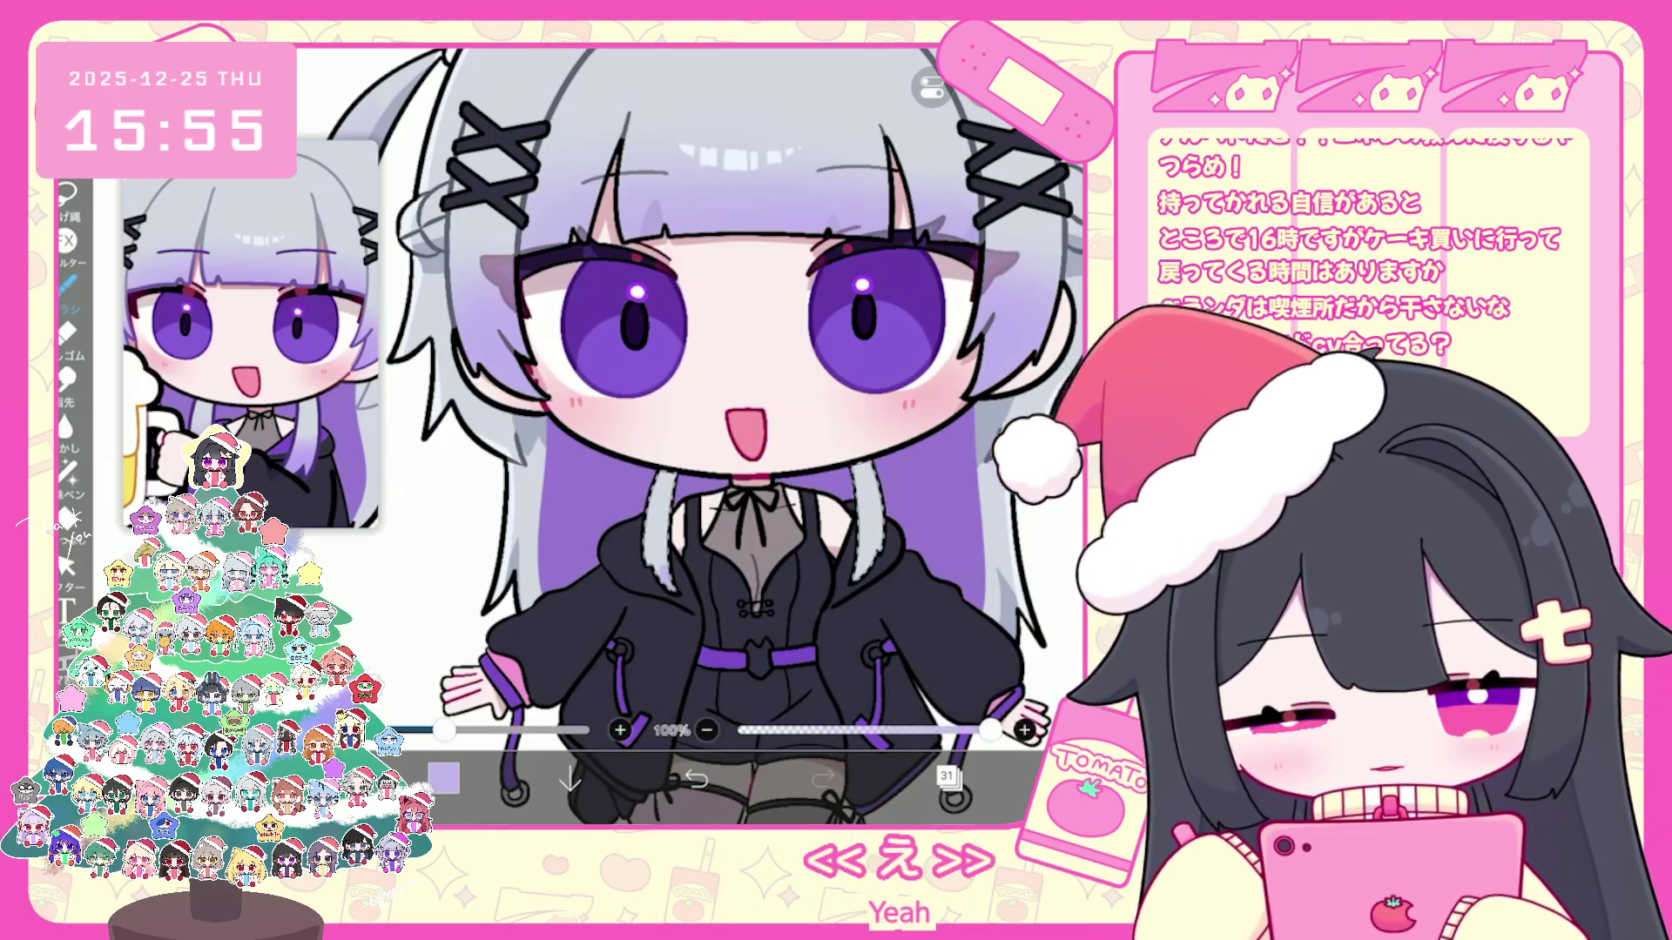
pyautogui.hotkey('ctrl', 'z')
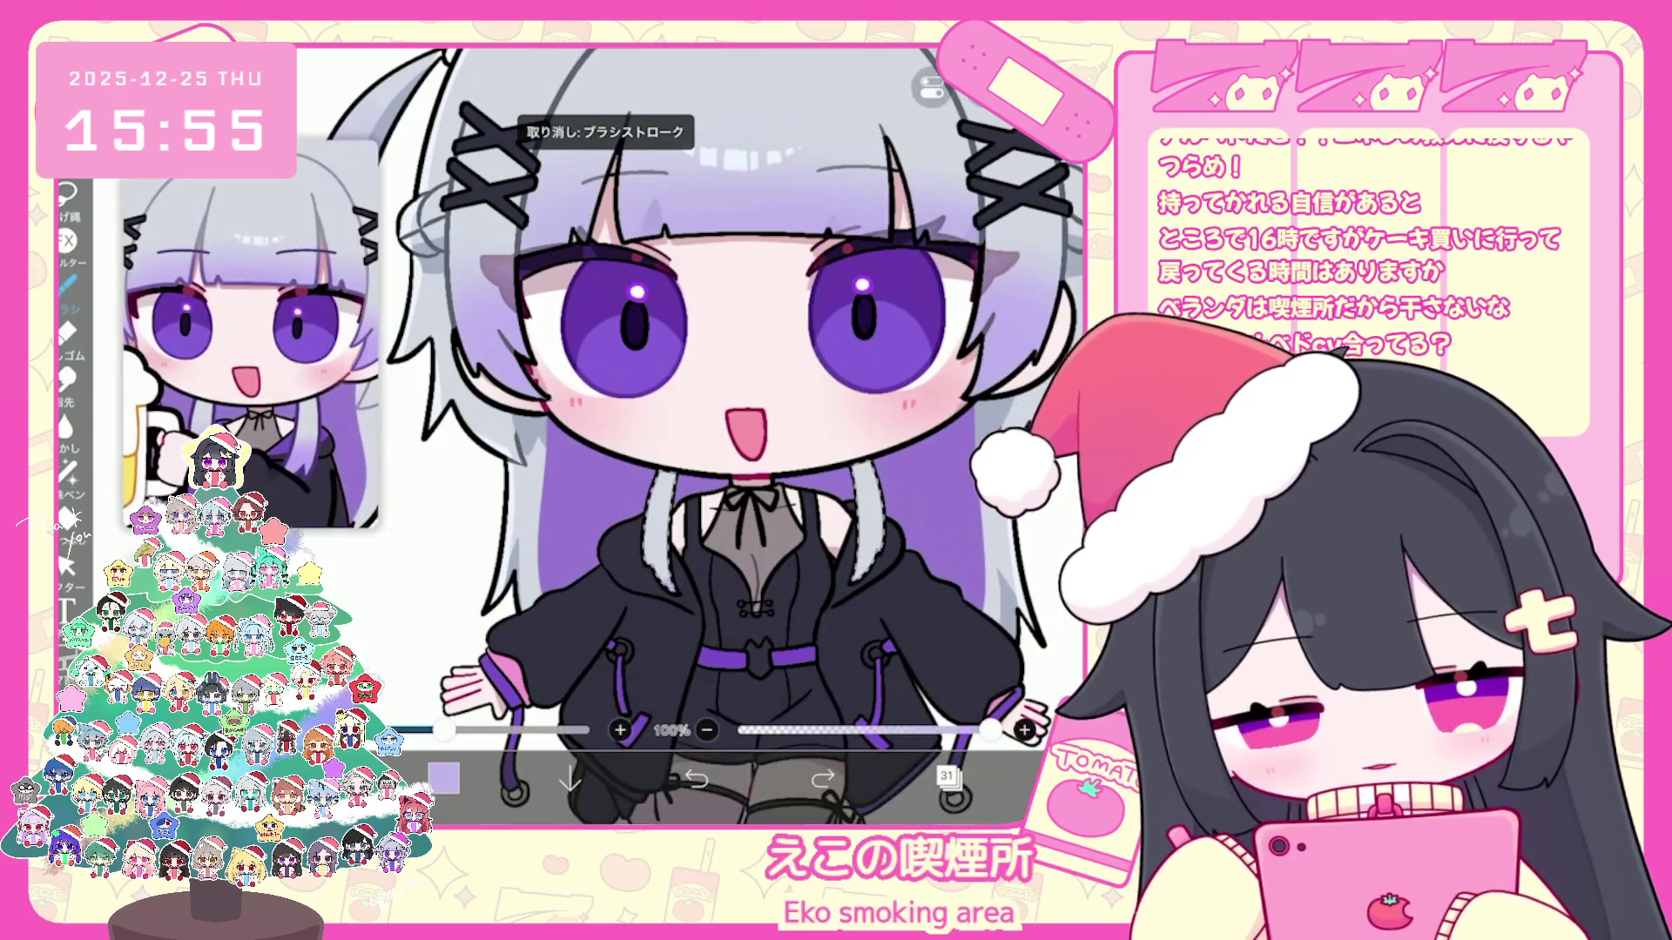
pyautogui.click(68, 280)
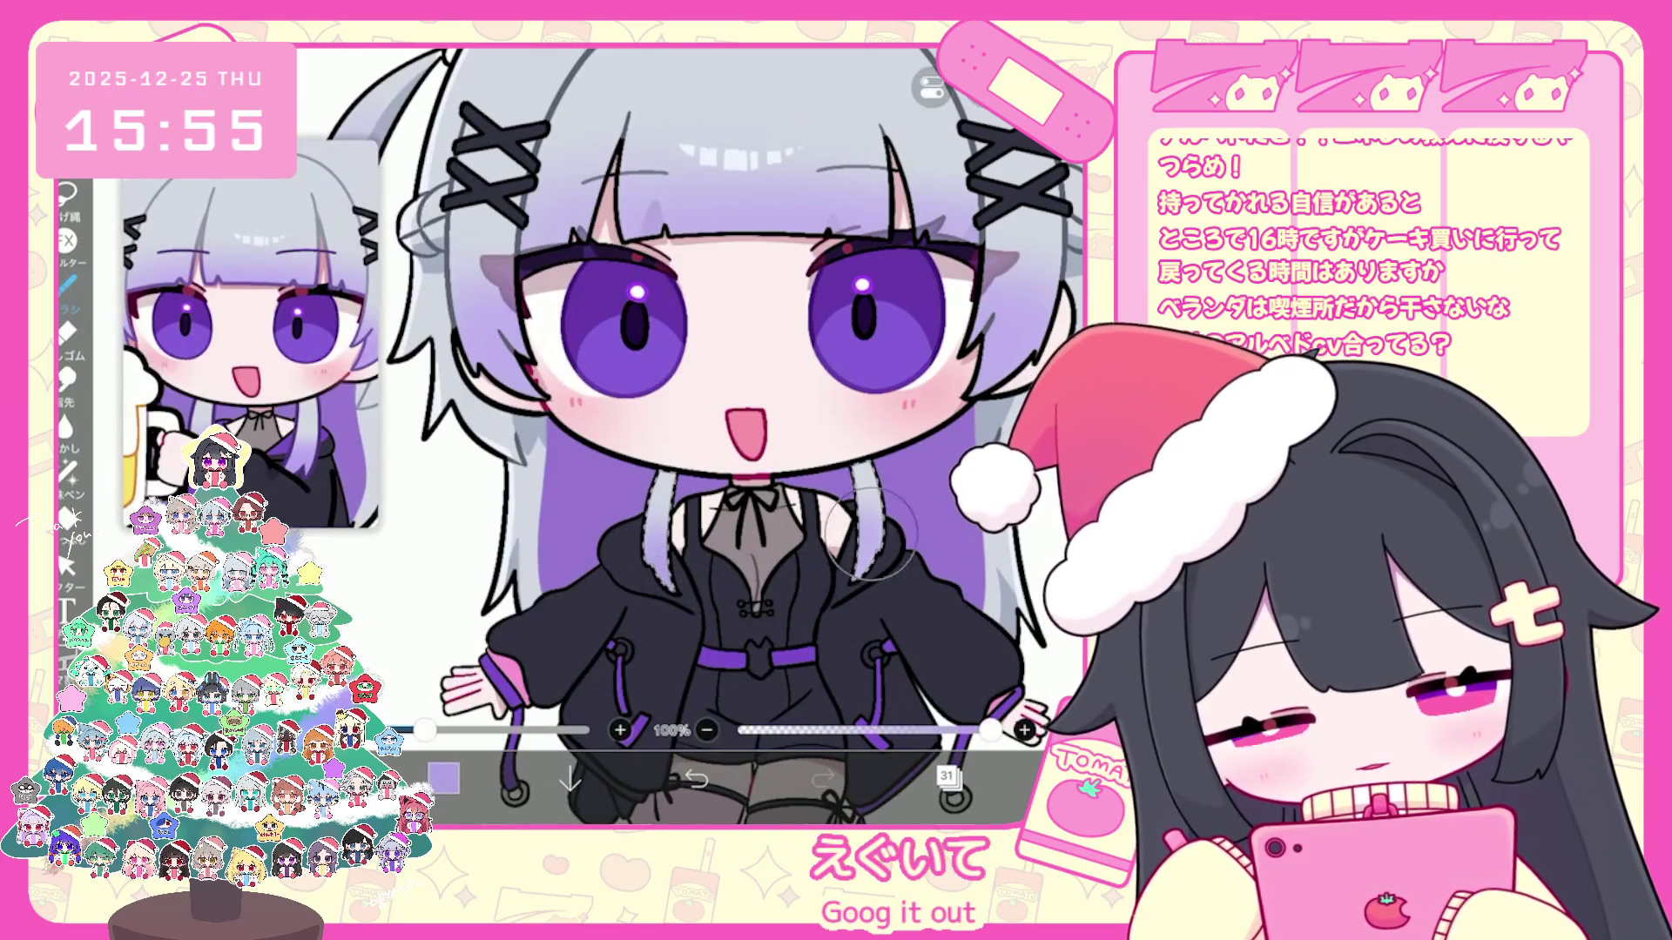
pyautogui.scroll(-5, 706, 431)
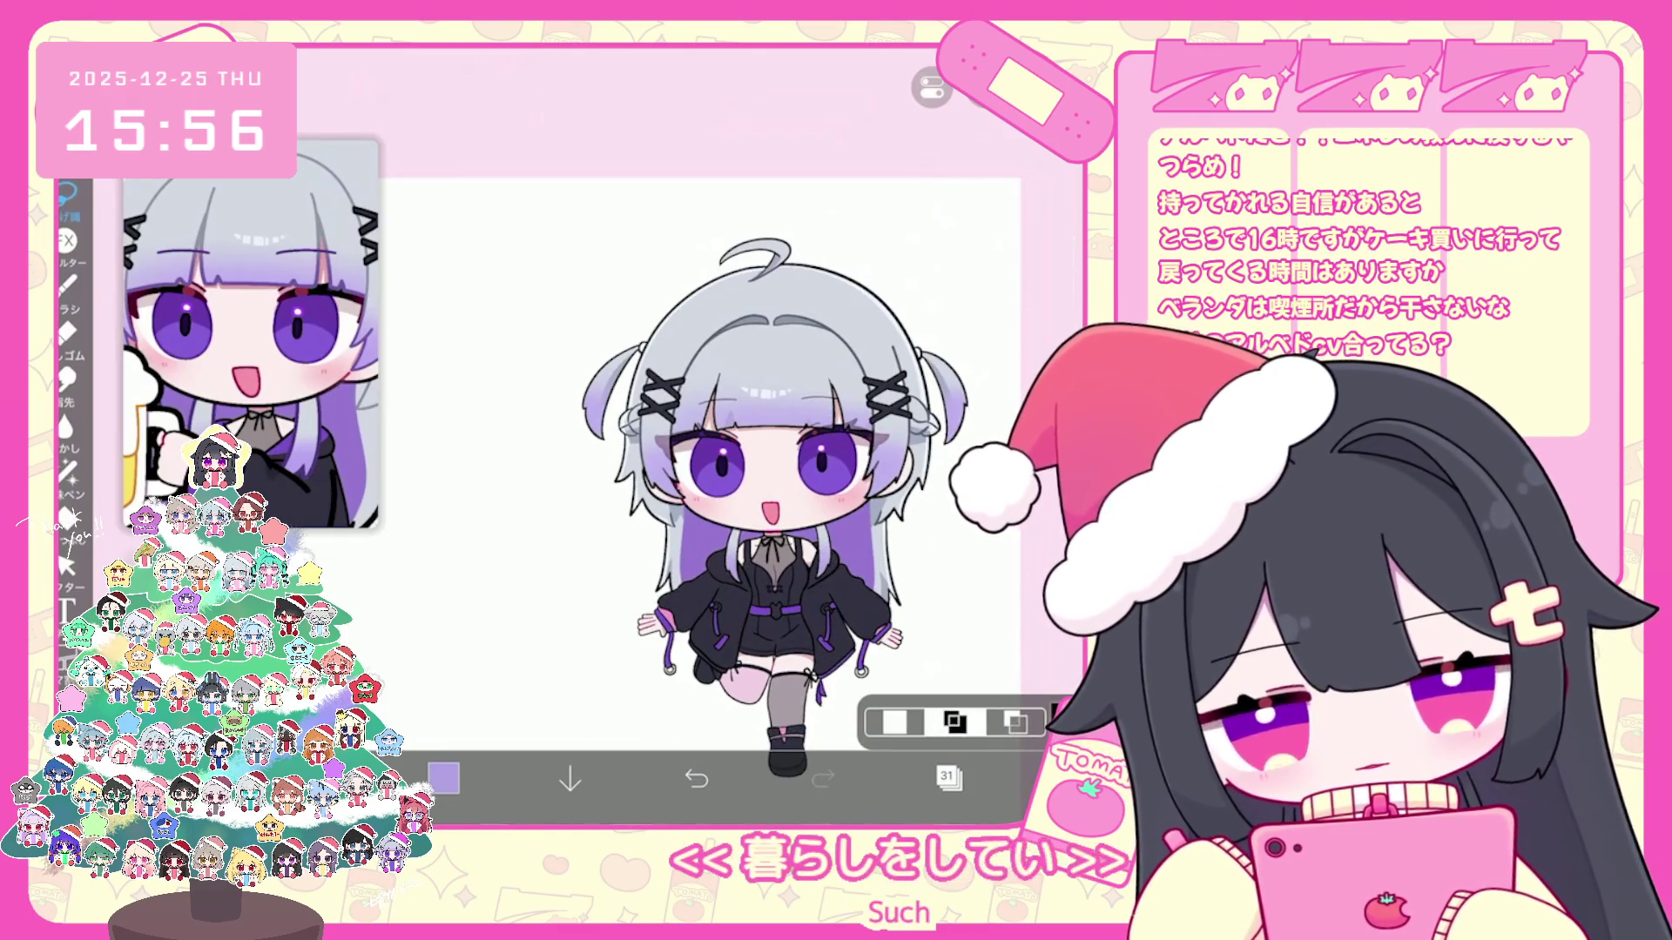
pyautogui.scroll(3, 732, 458)
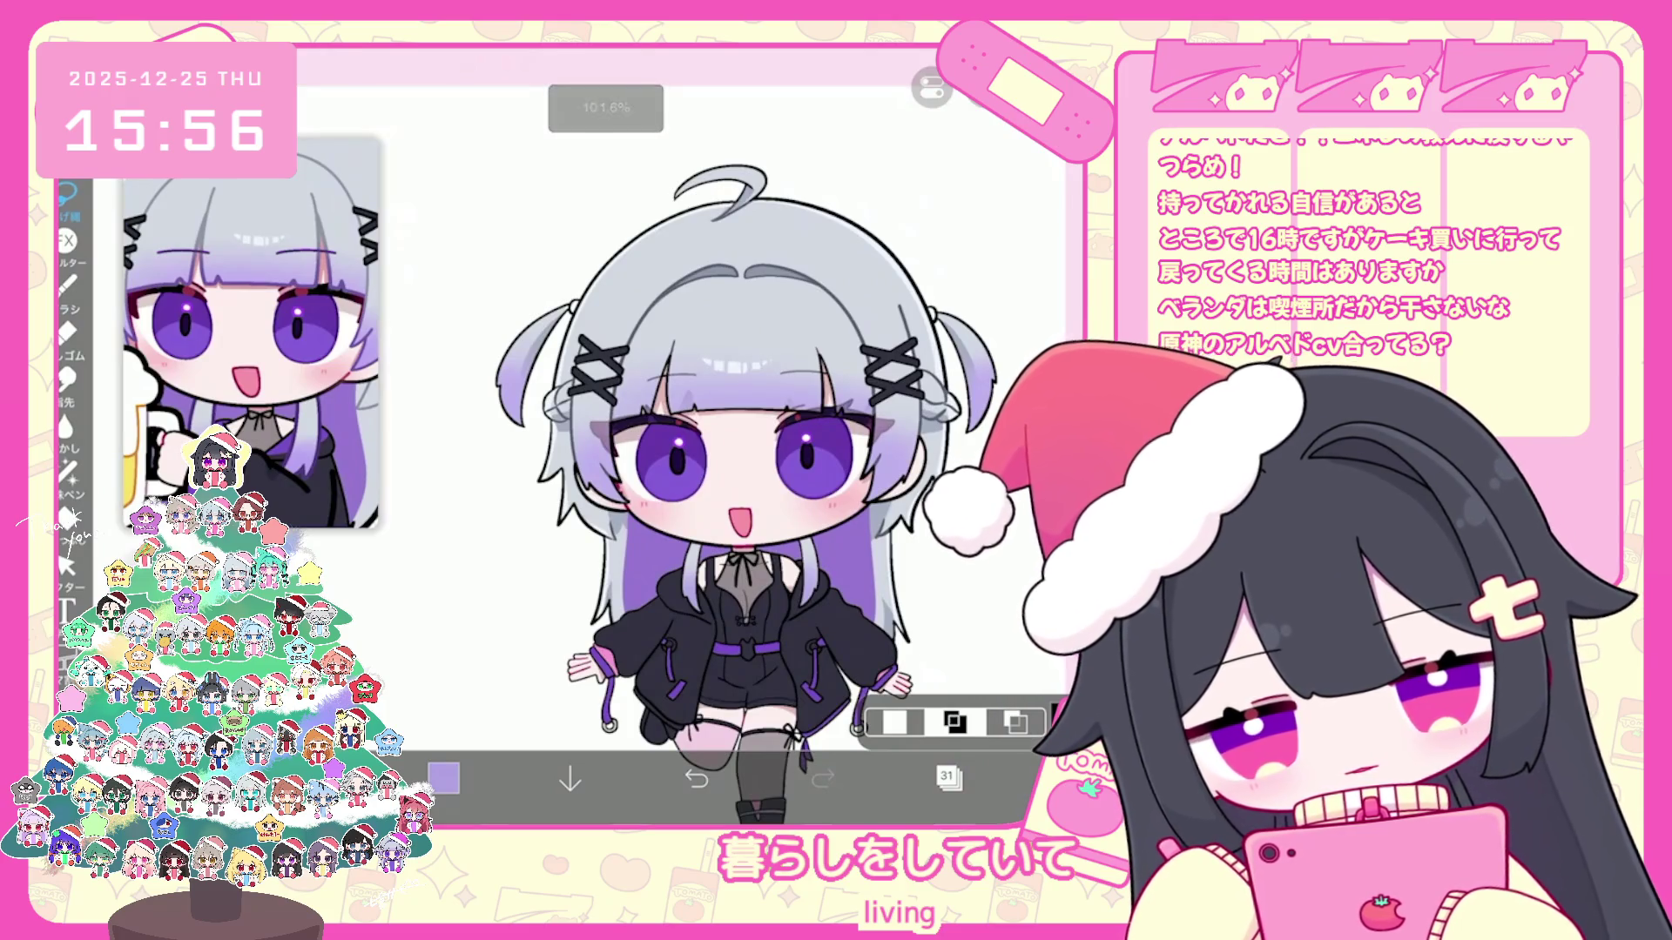
pyautogui.scroll(-3, 731, 457)
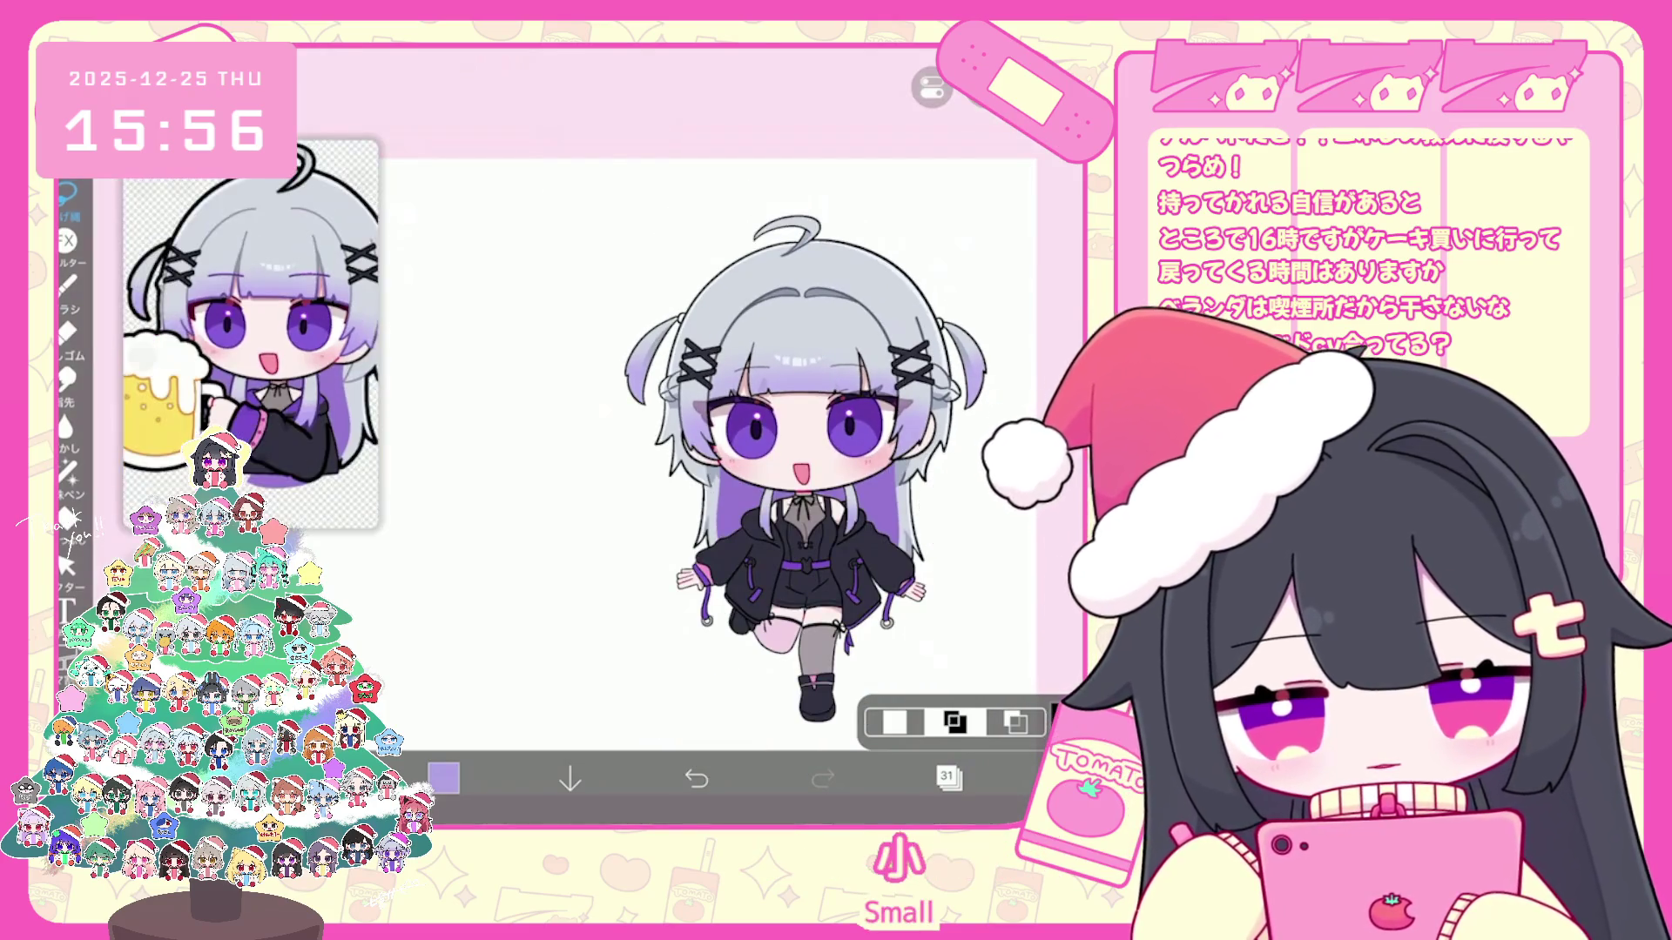
pyautogui.scroll(2, 785, 458)
pyautogui.scroll(-2, 653, 431)
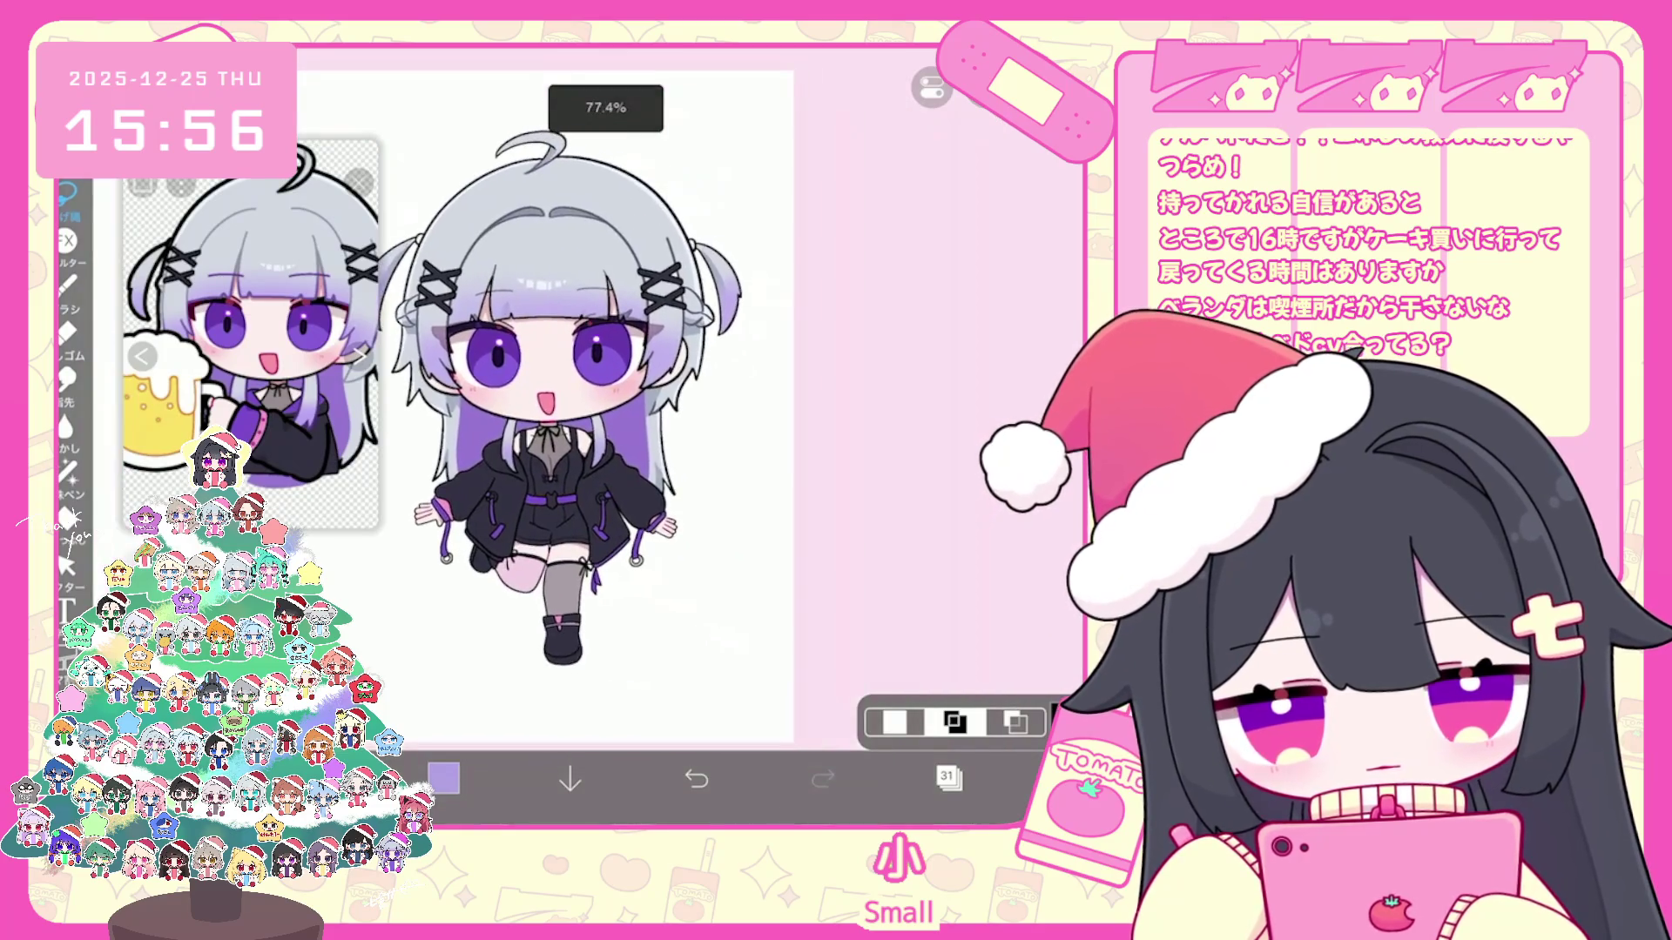
pyautogui.scroll(4, 653, 431)
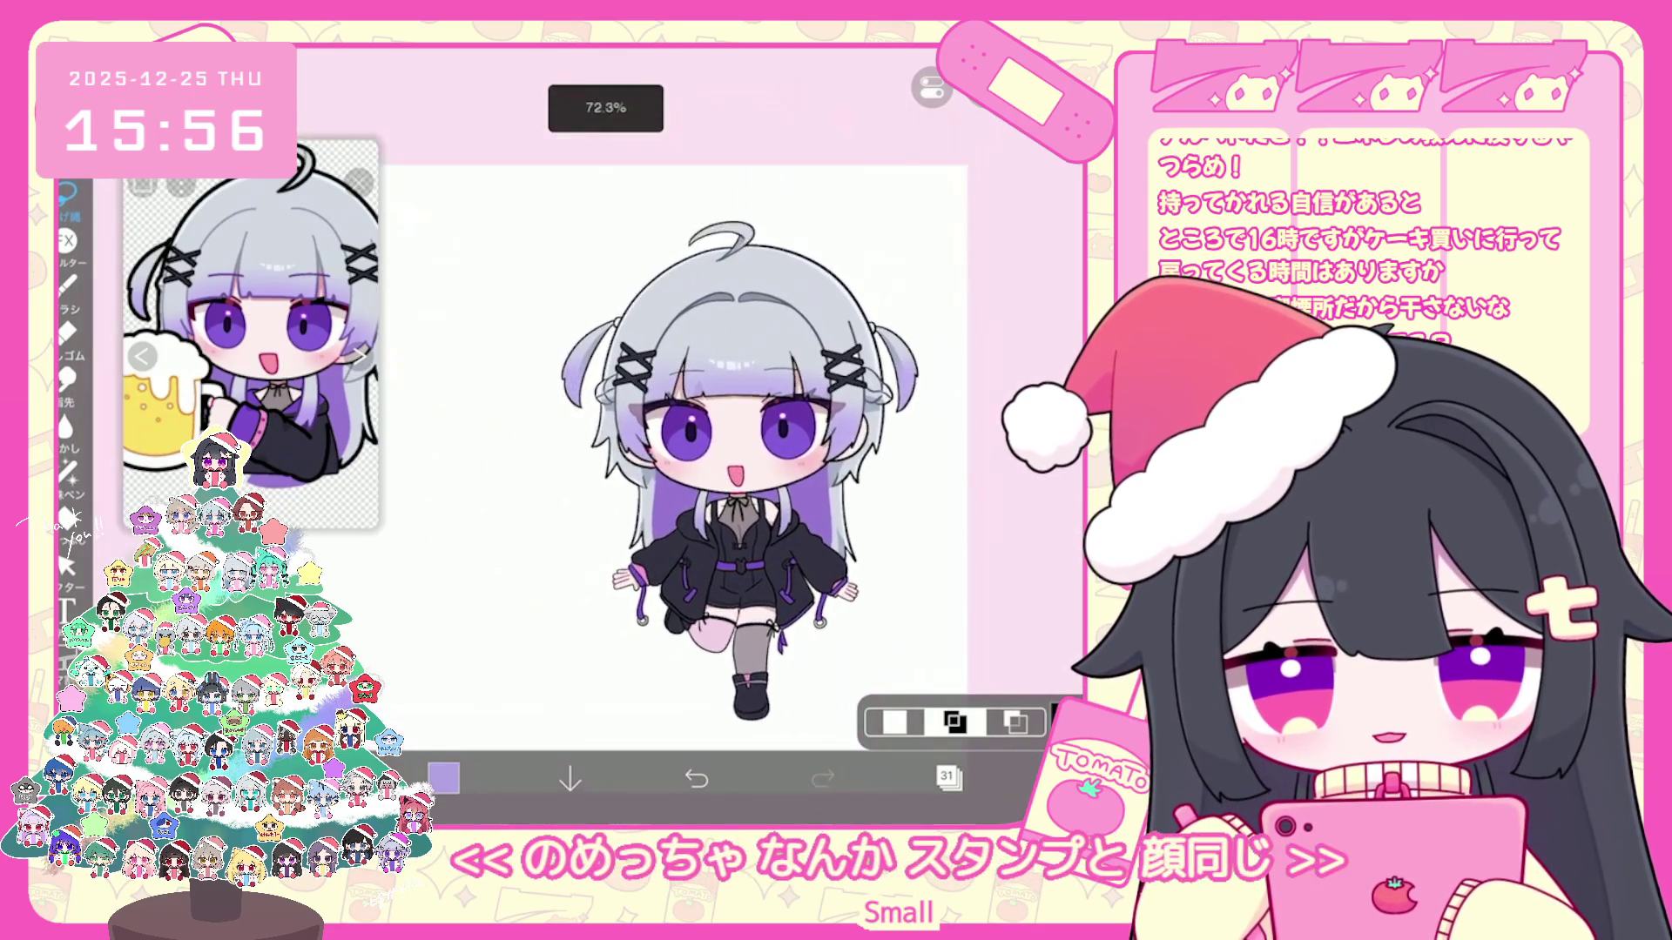
pyautogui.scroll(1, 810, 457)
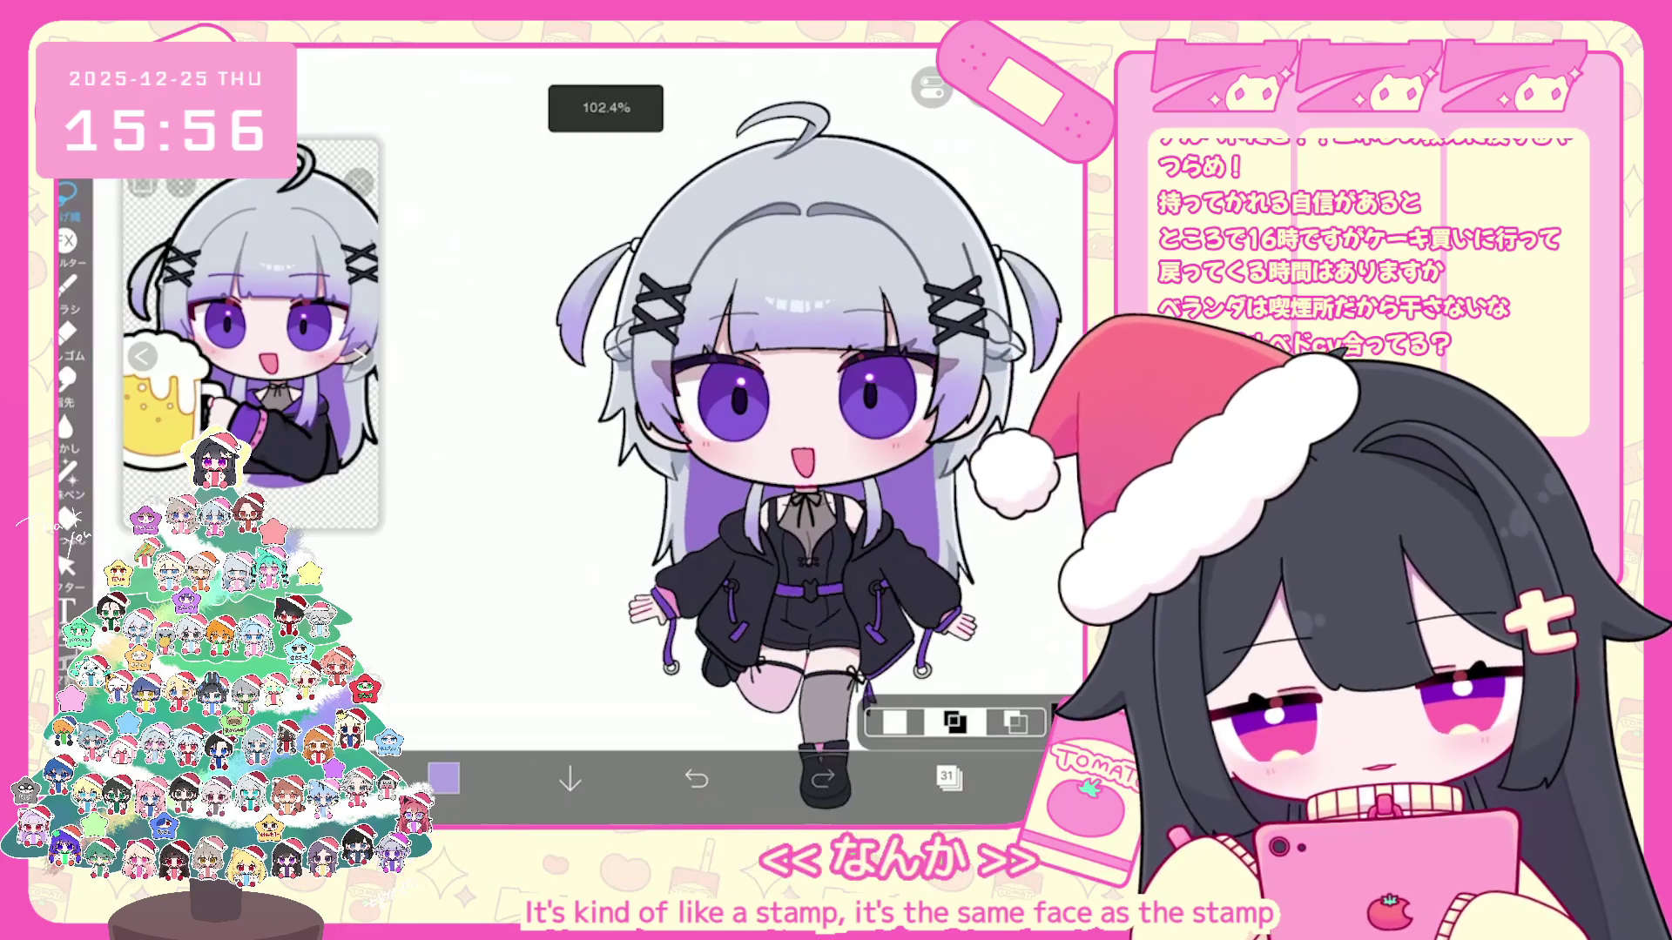
# Step: Select the jacket layer 12 and switch to lasso filling
pyautogui.click(948, 778)
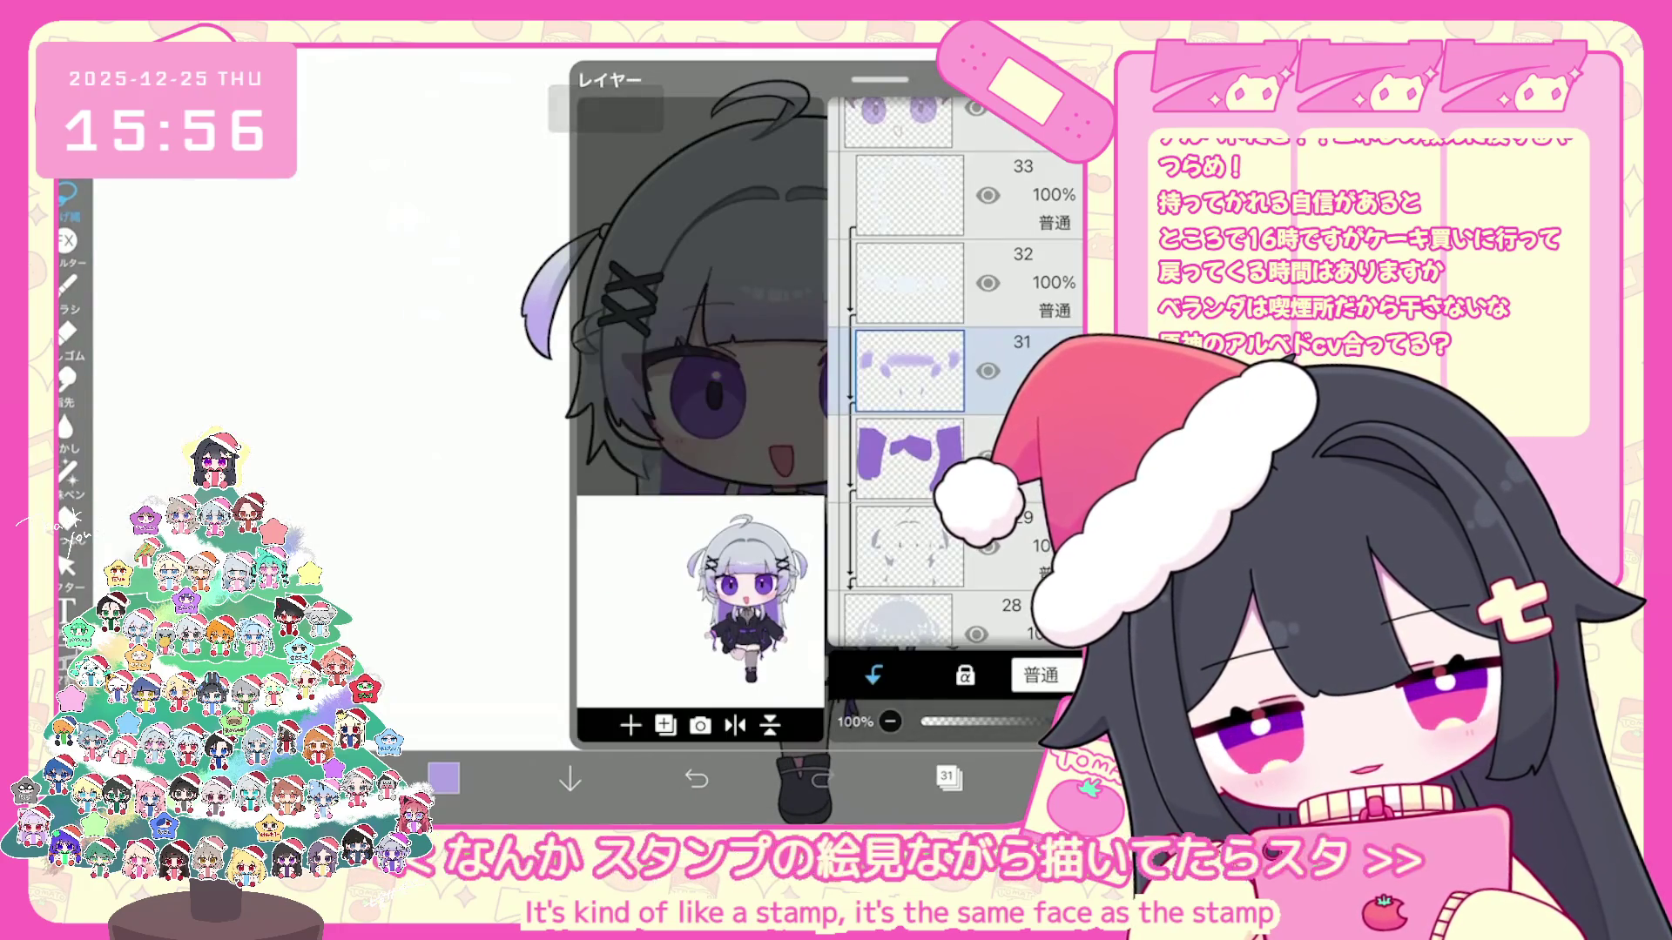
pyautogui.scroll(-3, 960, 392)
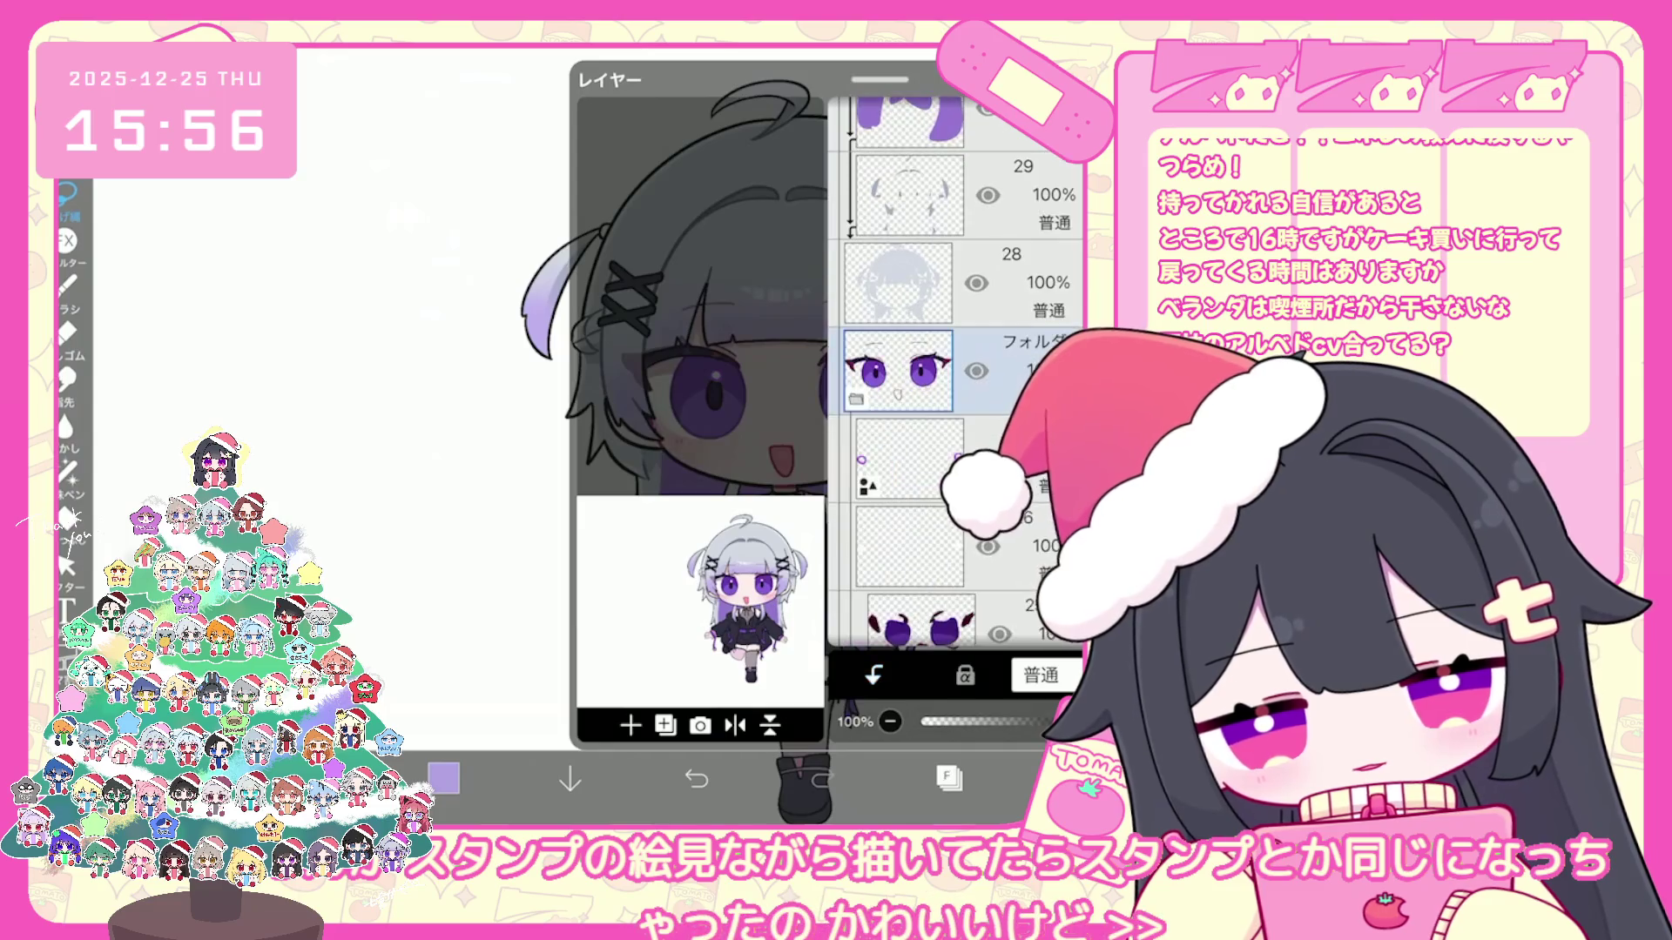
pyautogui.scroll(-2, 959, 392)
pyautogui.scroll(-2, 960, 393)
pyautogui.click(960, 278)
pyautogui.scroll(-2, 960, 392)
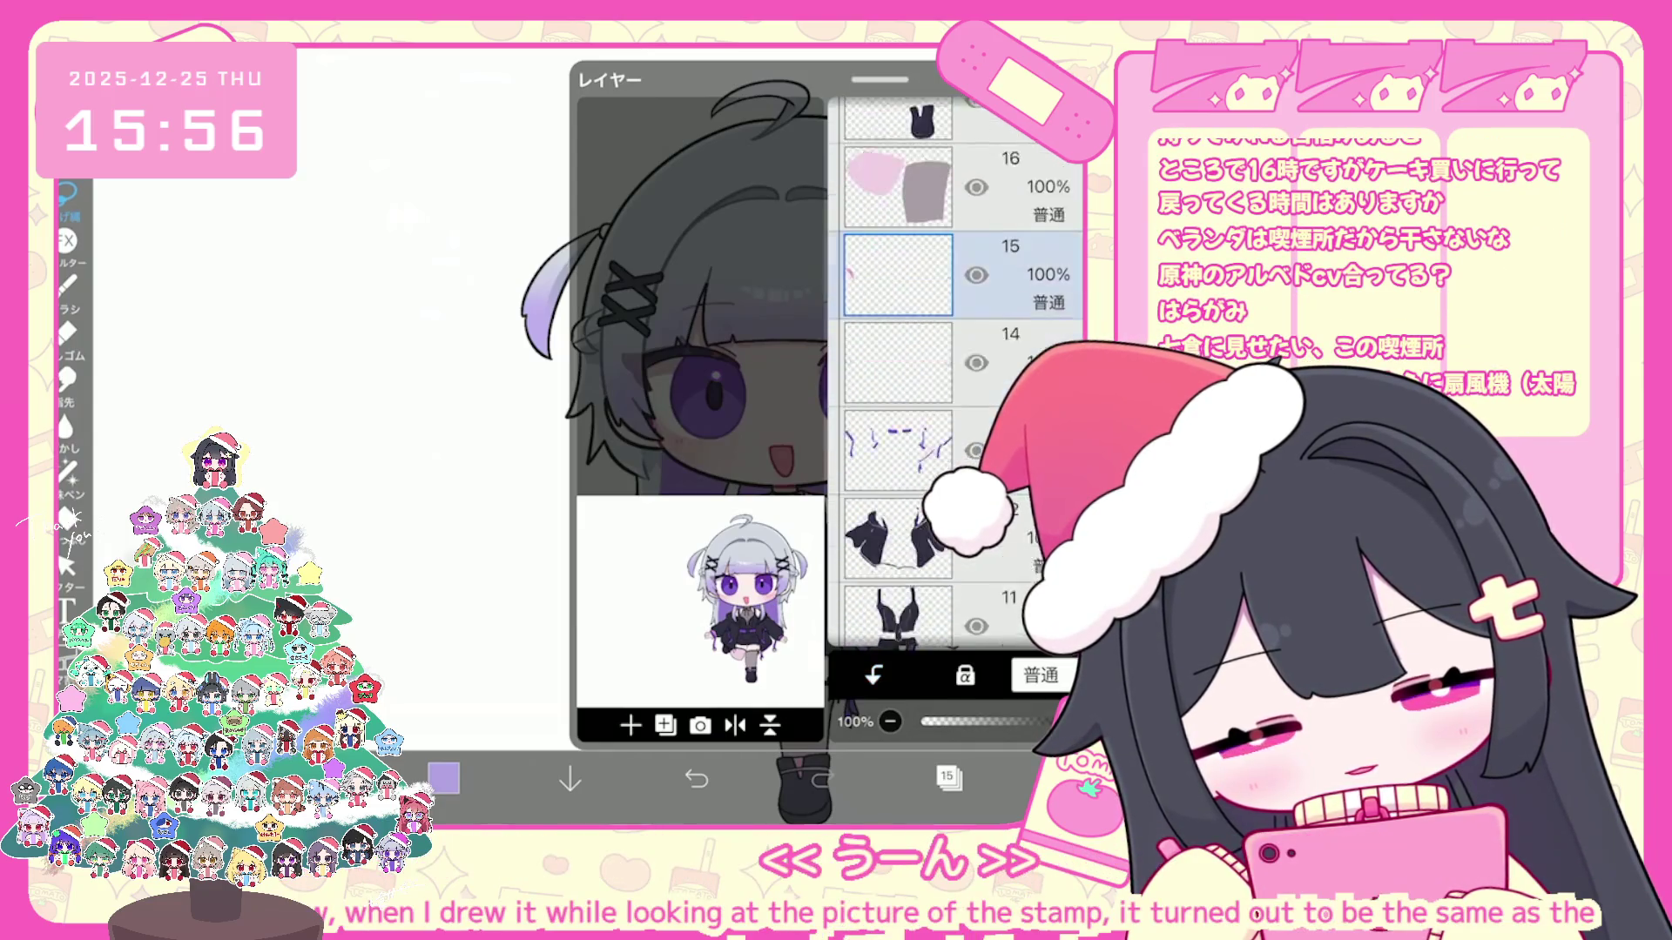
pyautogui.click(902, 444)
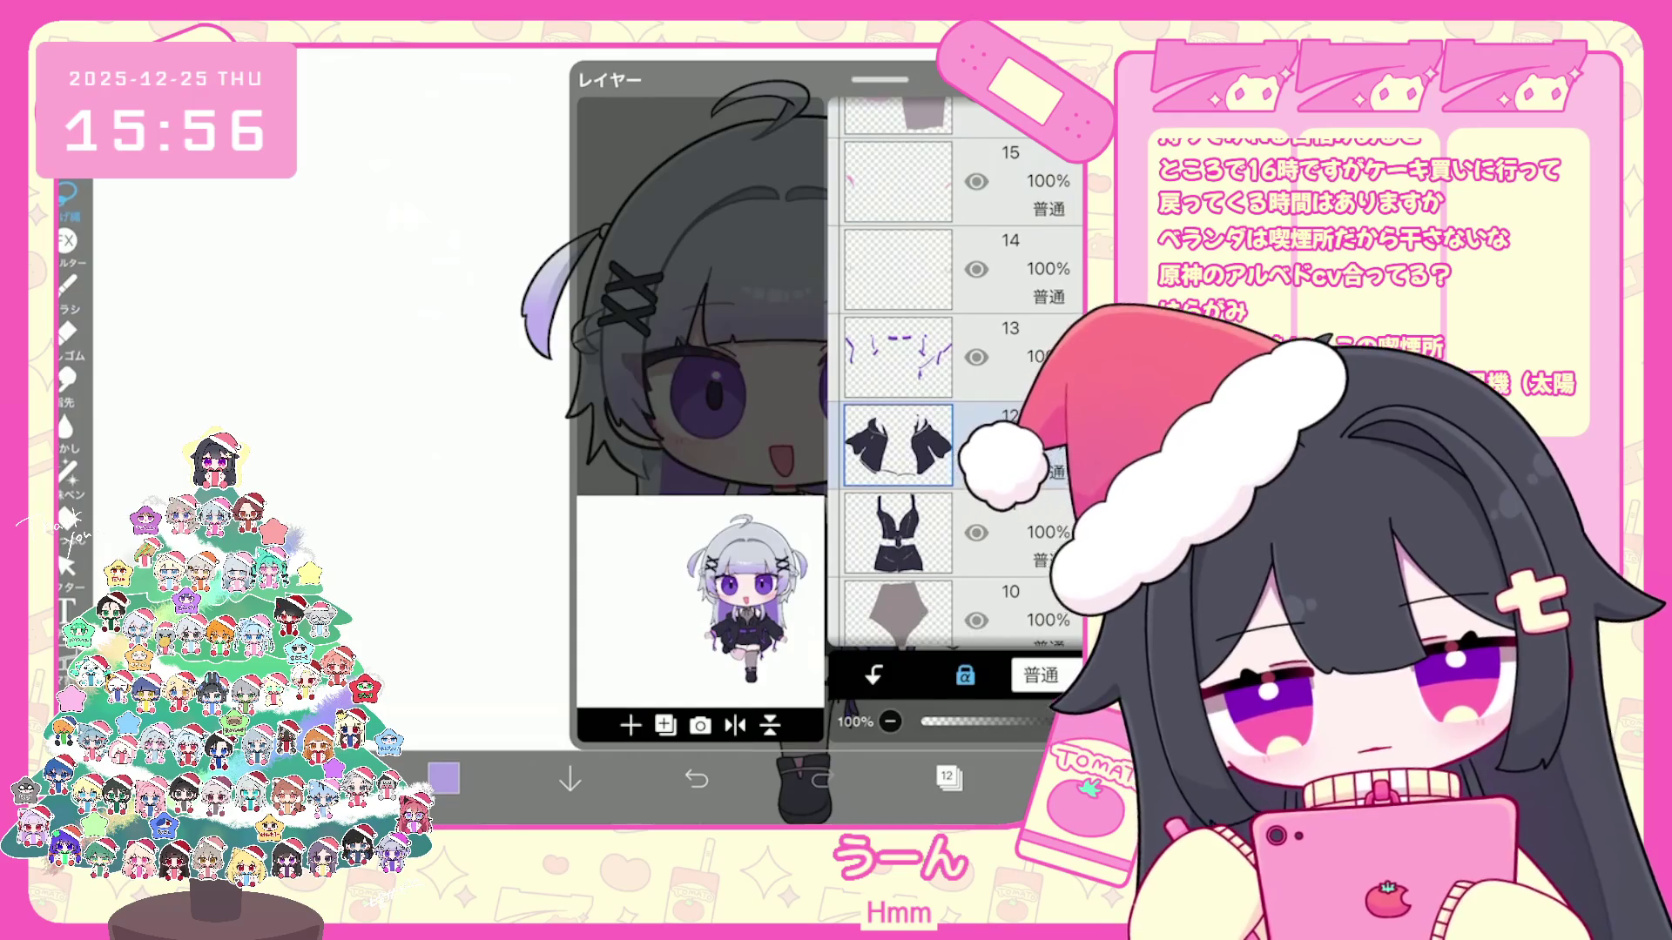
pyautogui.click(949, 778)
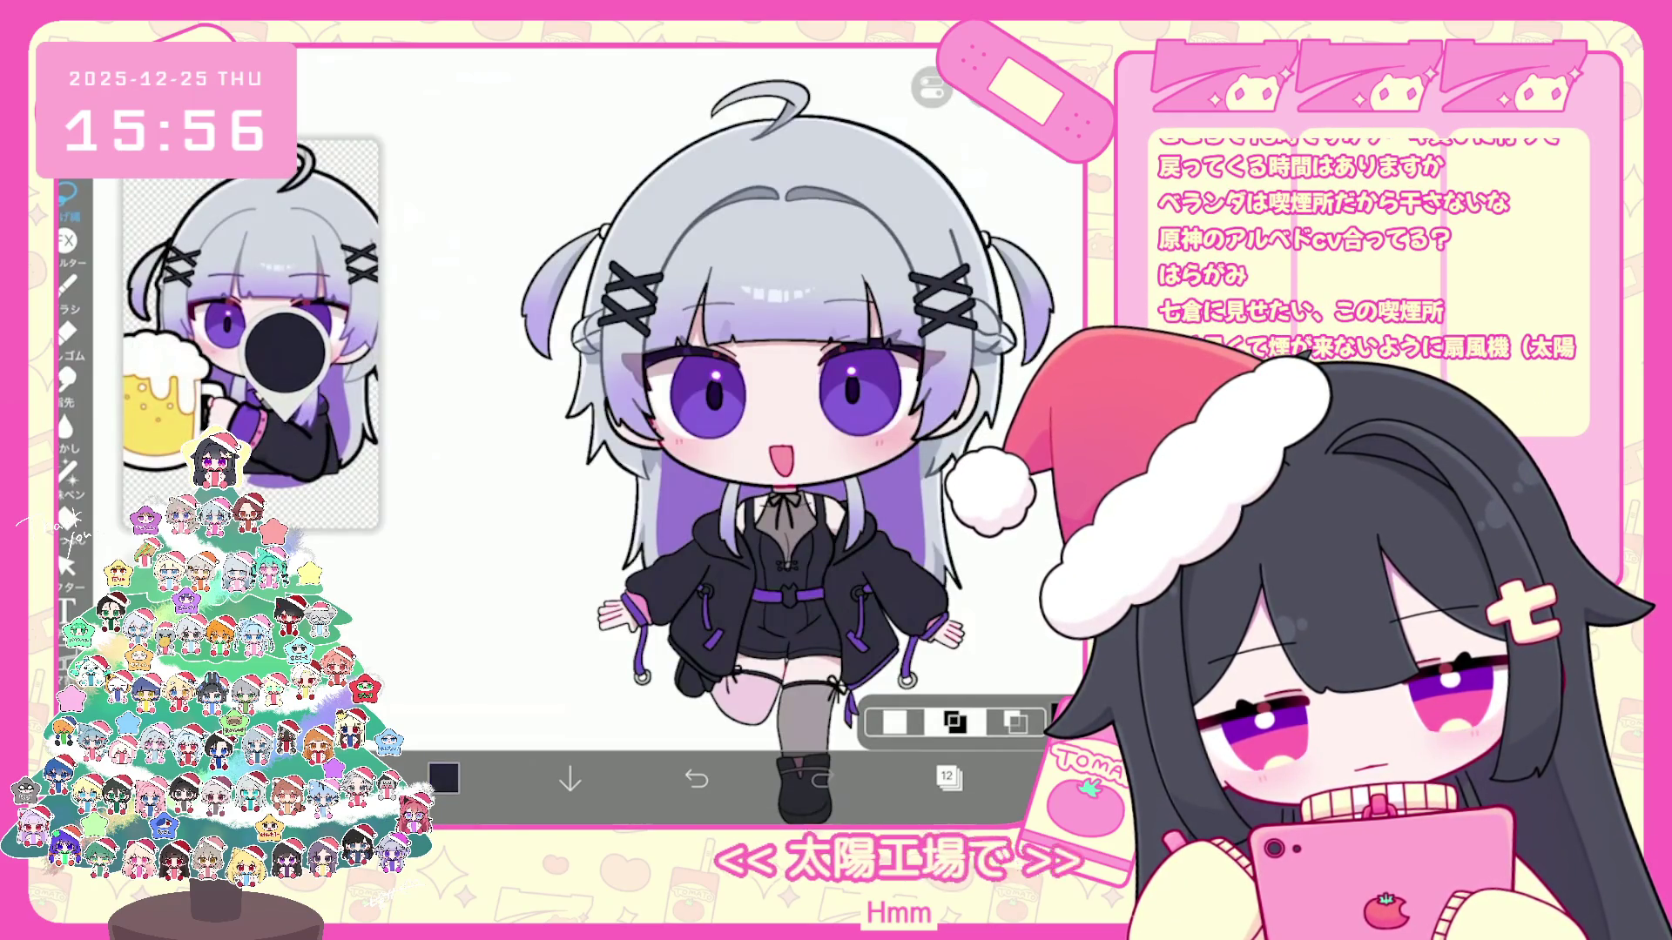
pyautogui.click(65, 473)
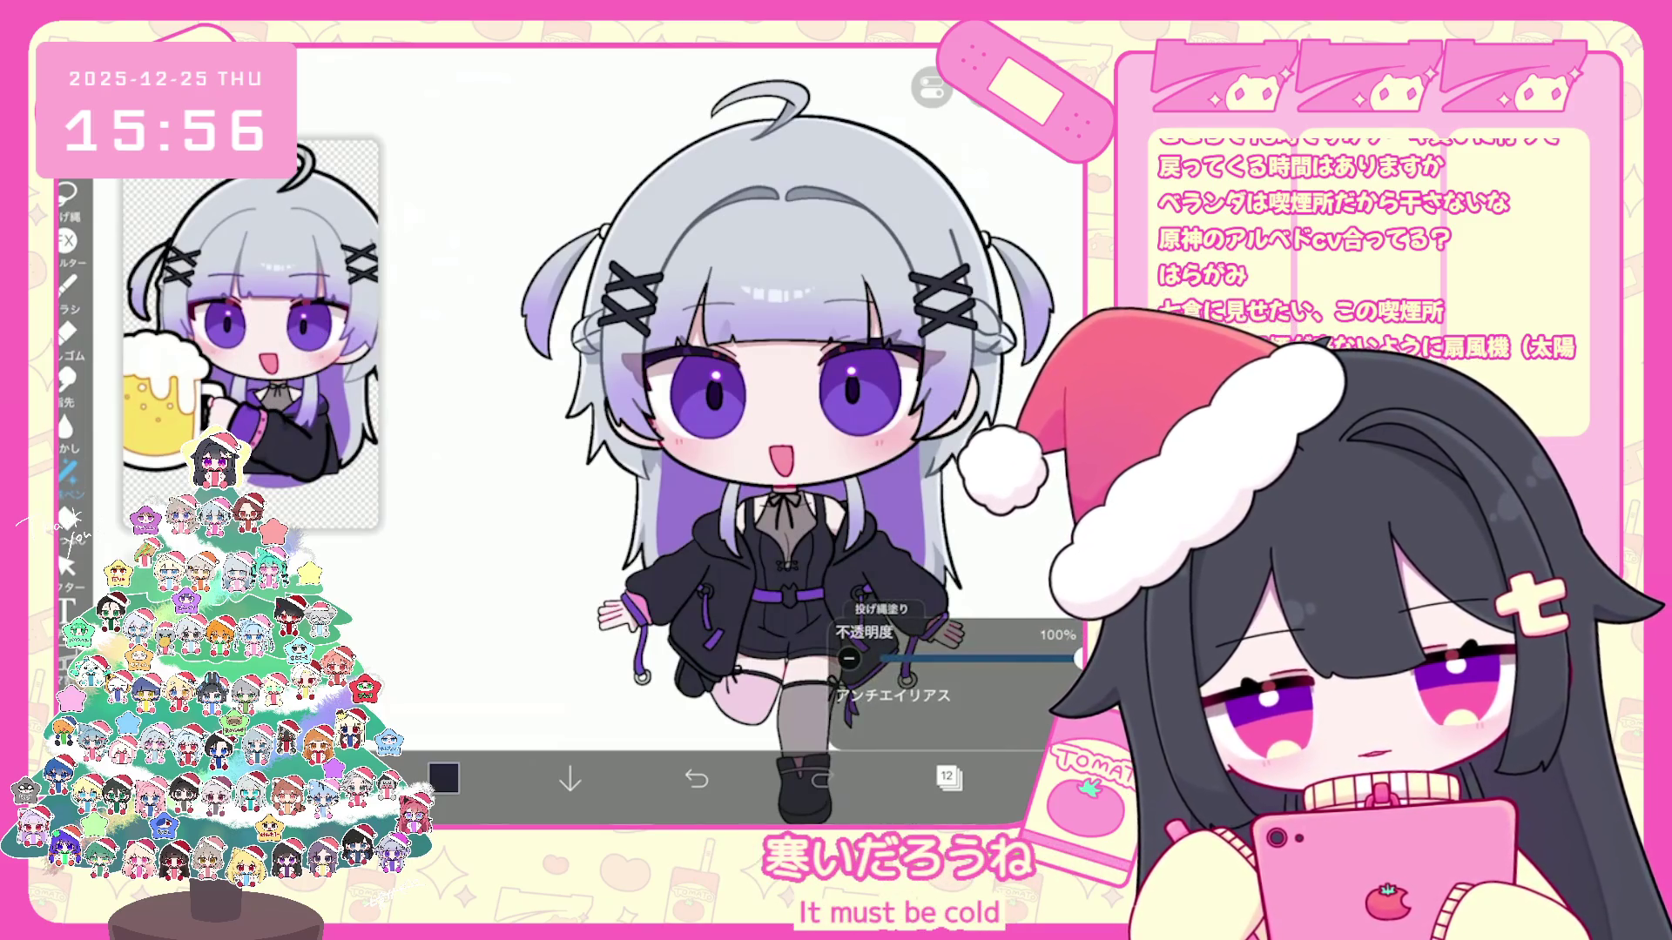
pyautogui.scroll(5, 732, 431)
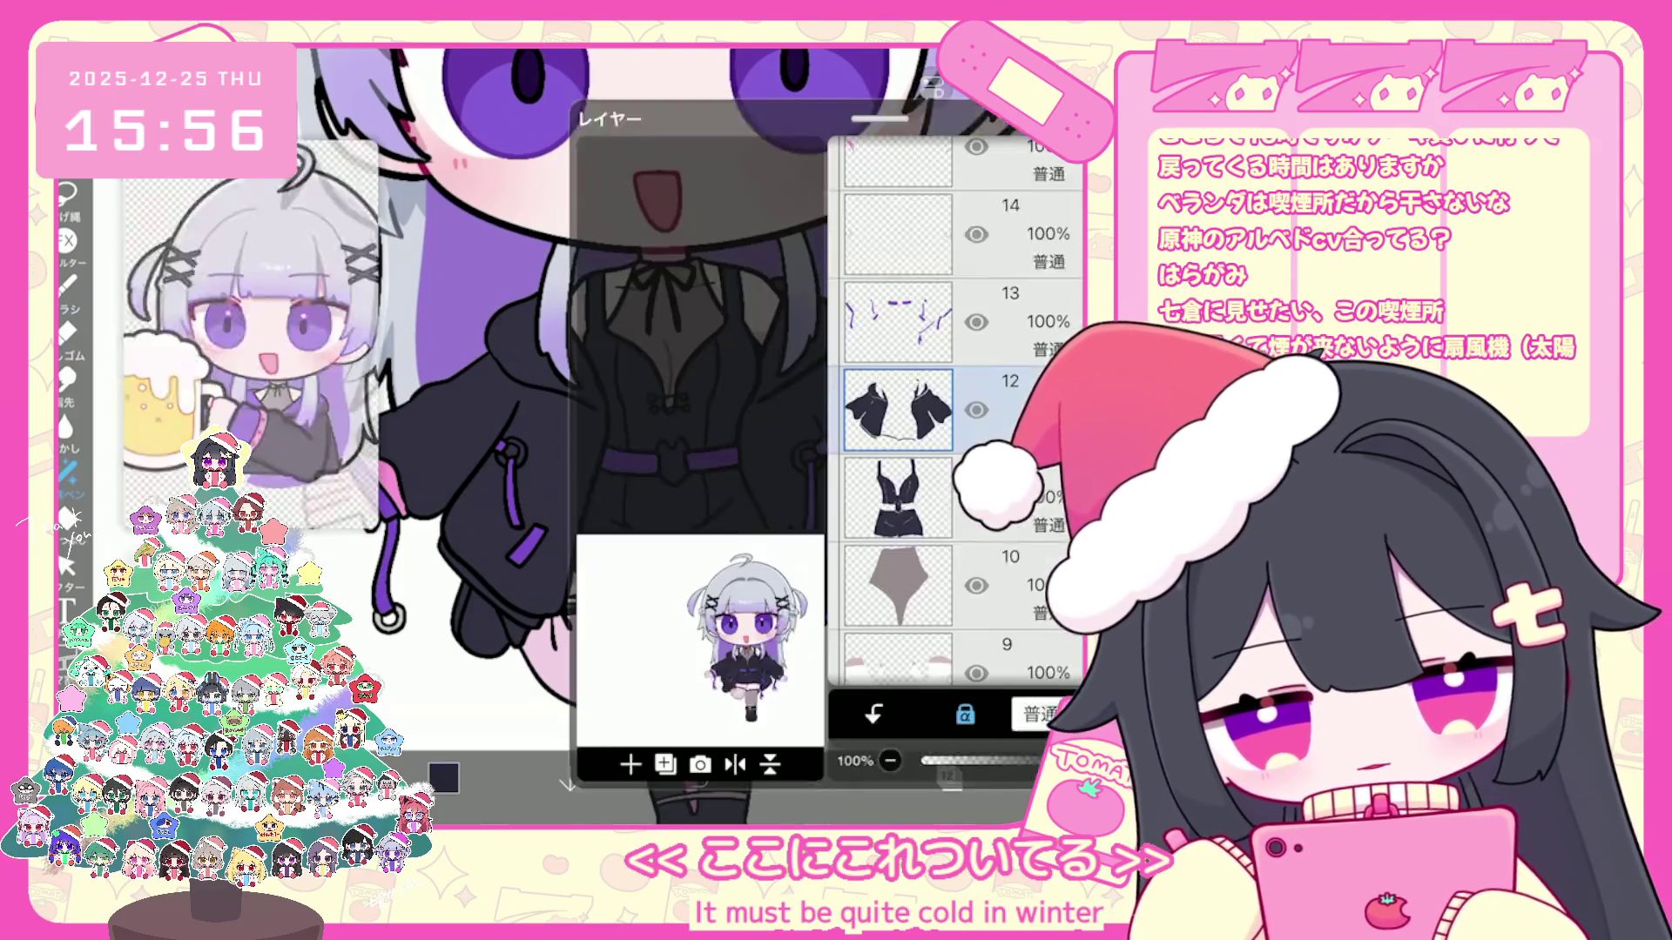
pyautogui.scroll(10, 953, 379)
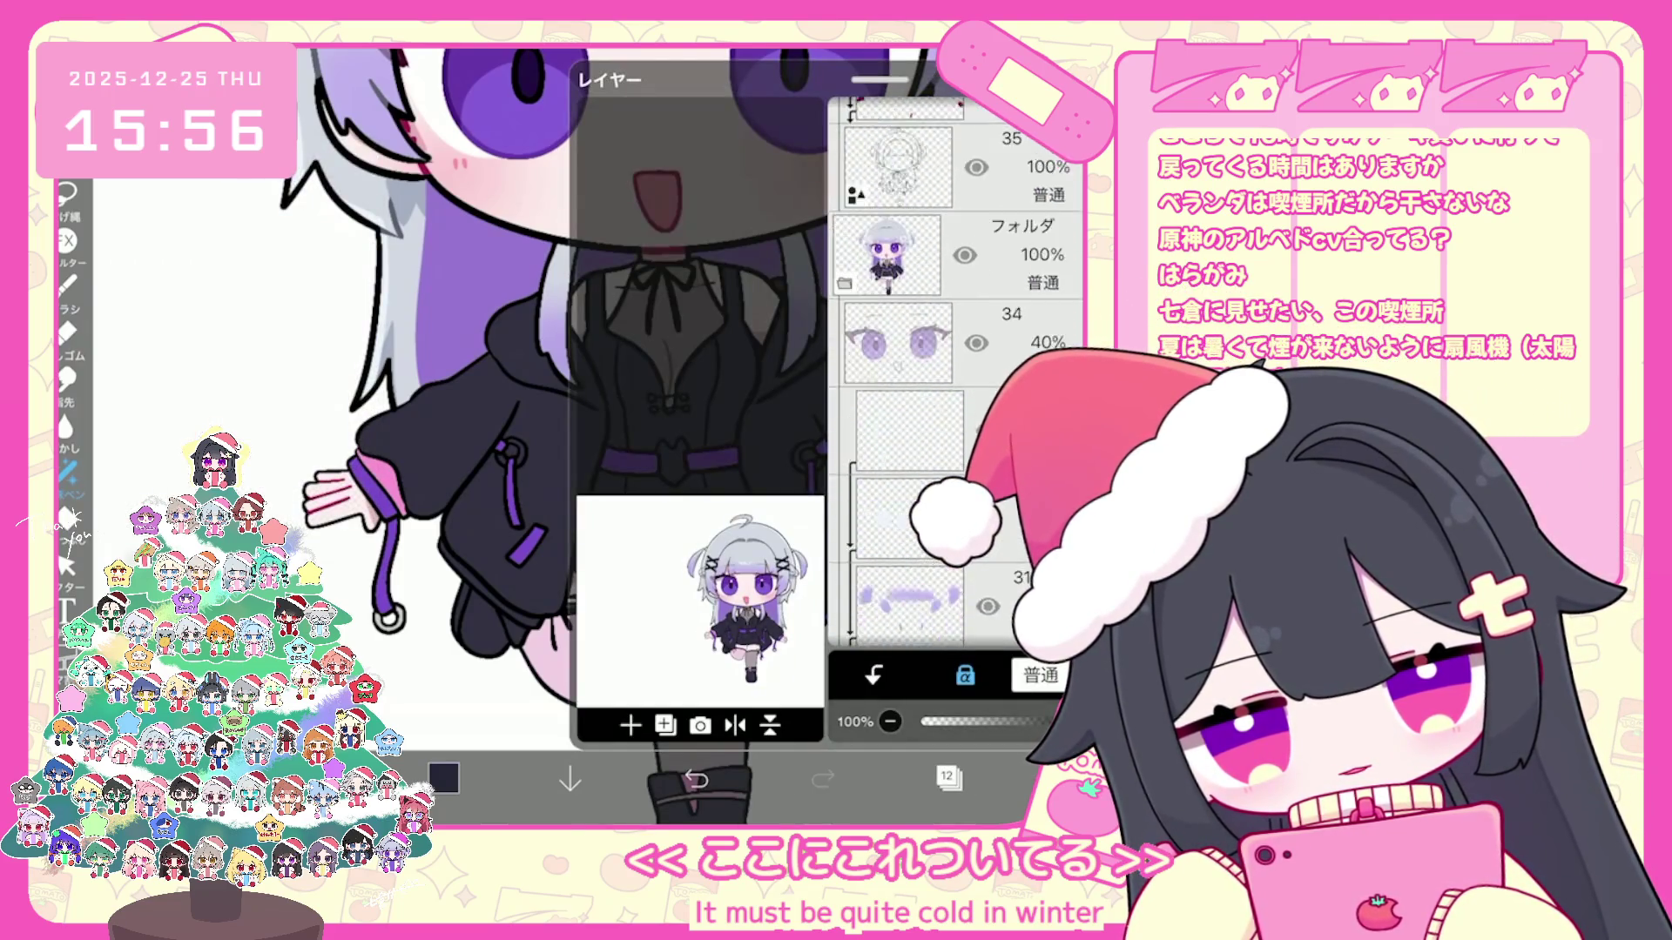
# Step: Make layer 35 the working layer and bring up the colour picker showing black
pyautogui.click(899, 342)
pyautogui.click(444, 779)
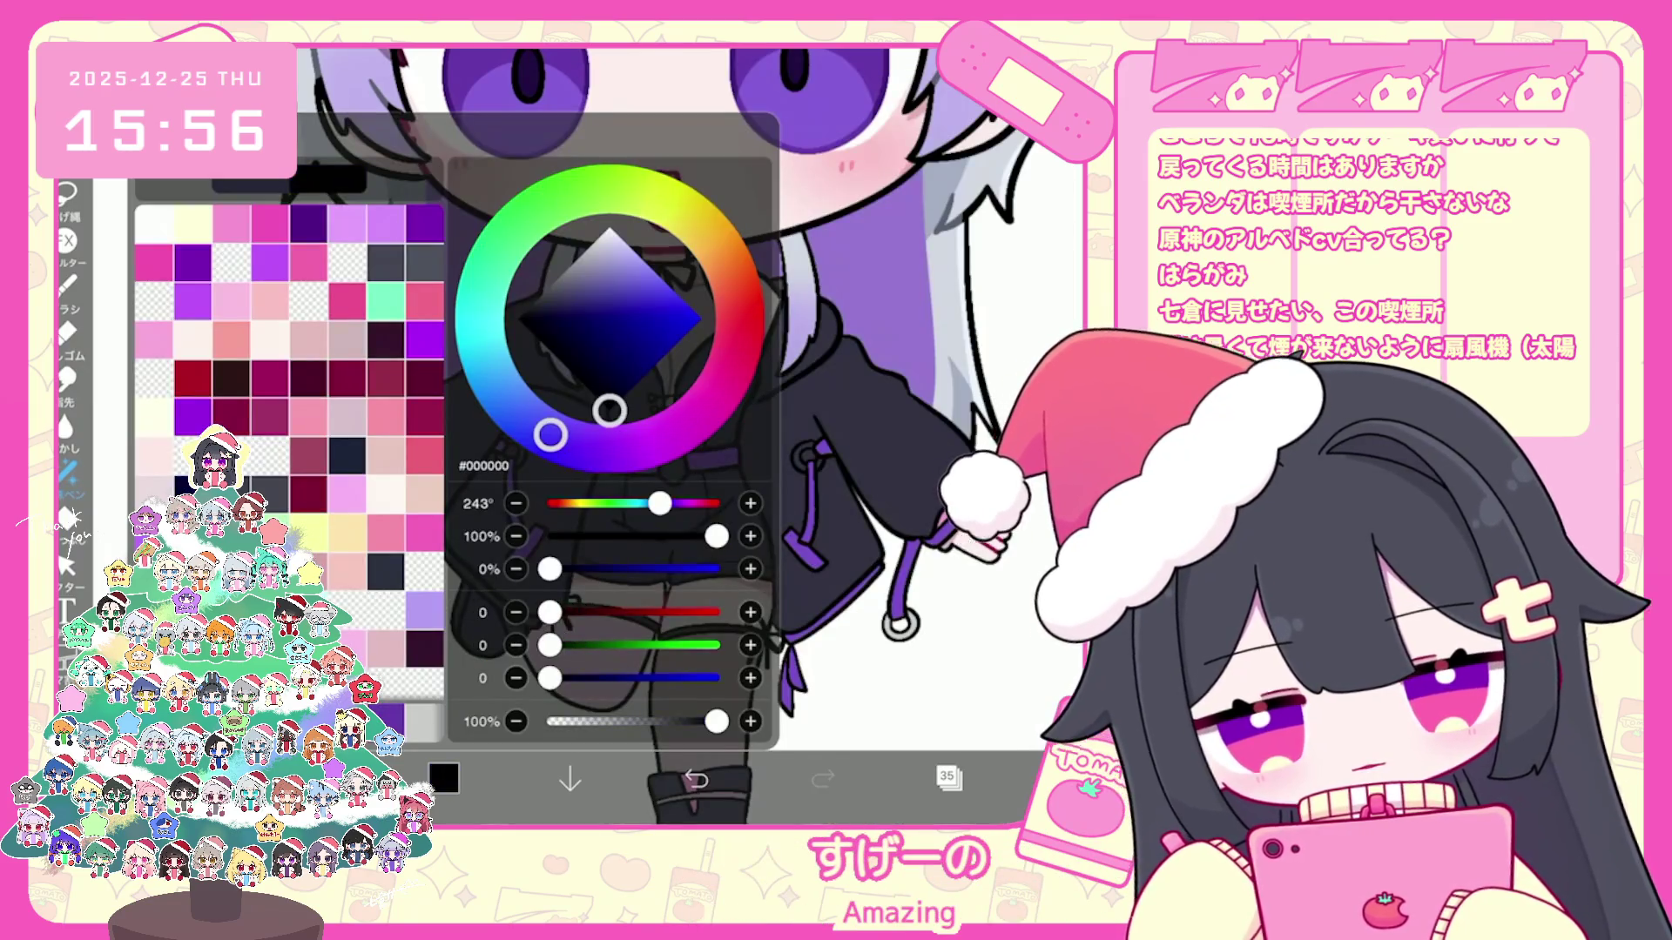
# Step: Close the colour picker and review the current brush settings
pyautogui.click(68, 285)
pyautogui.click(262, 302)
pyautogui.click(68, 285)
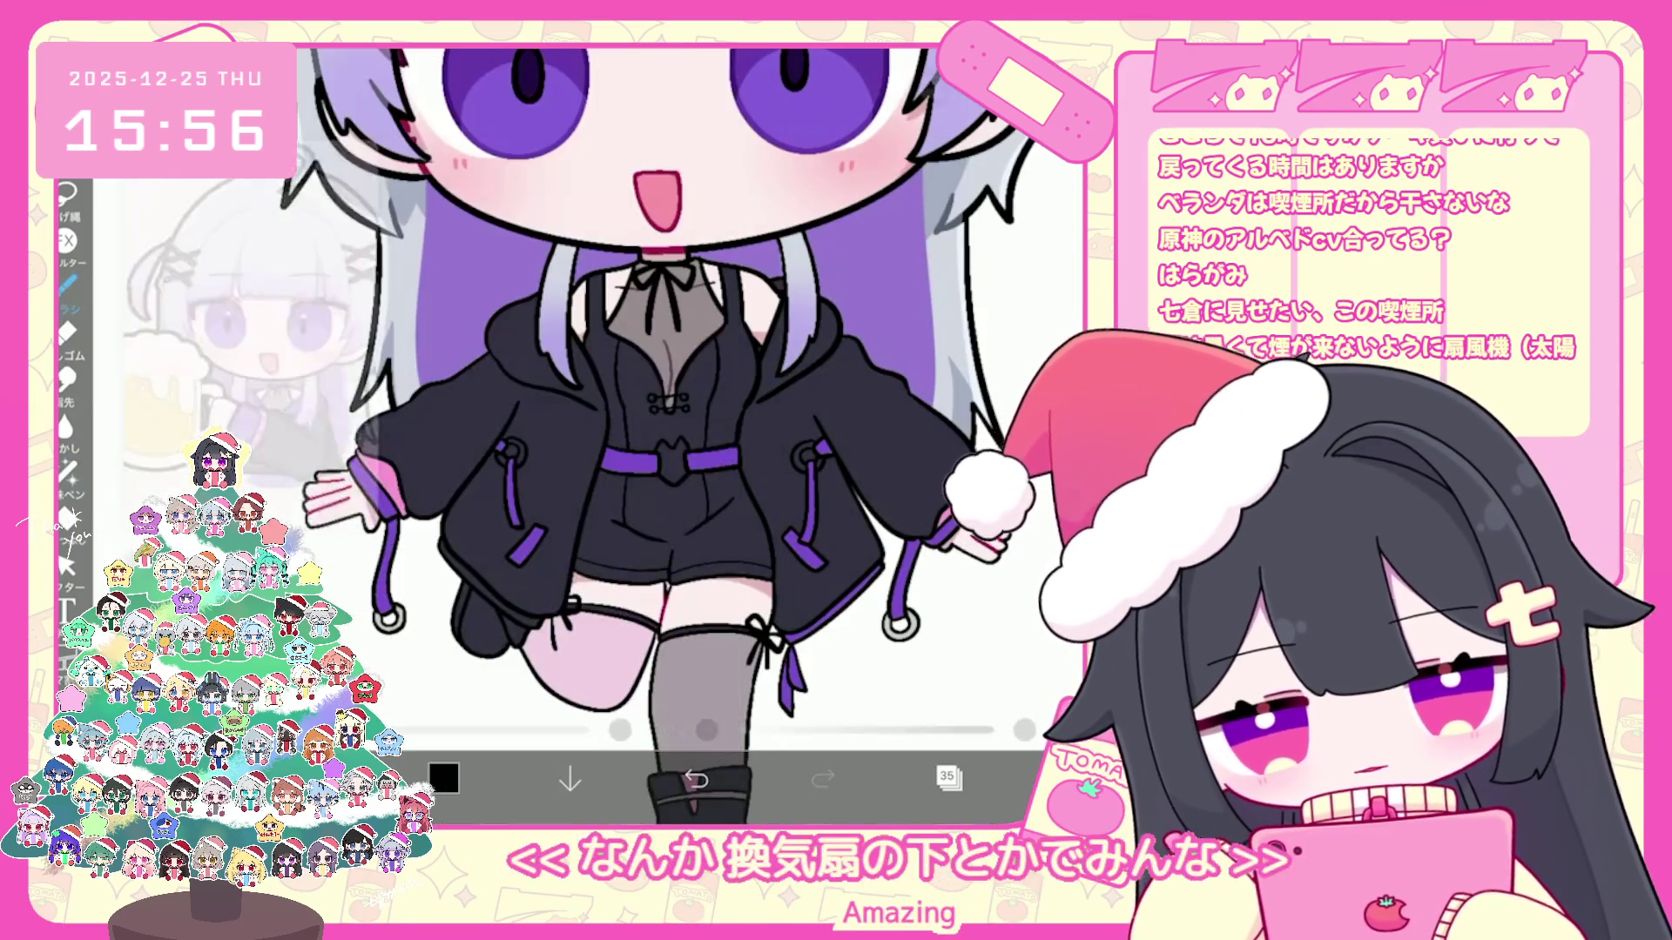
pyautogui.scroll(3, 685, 431)
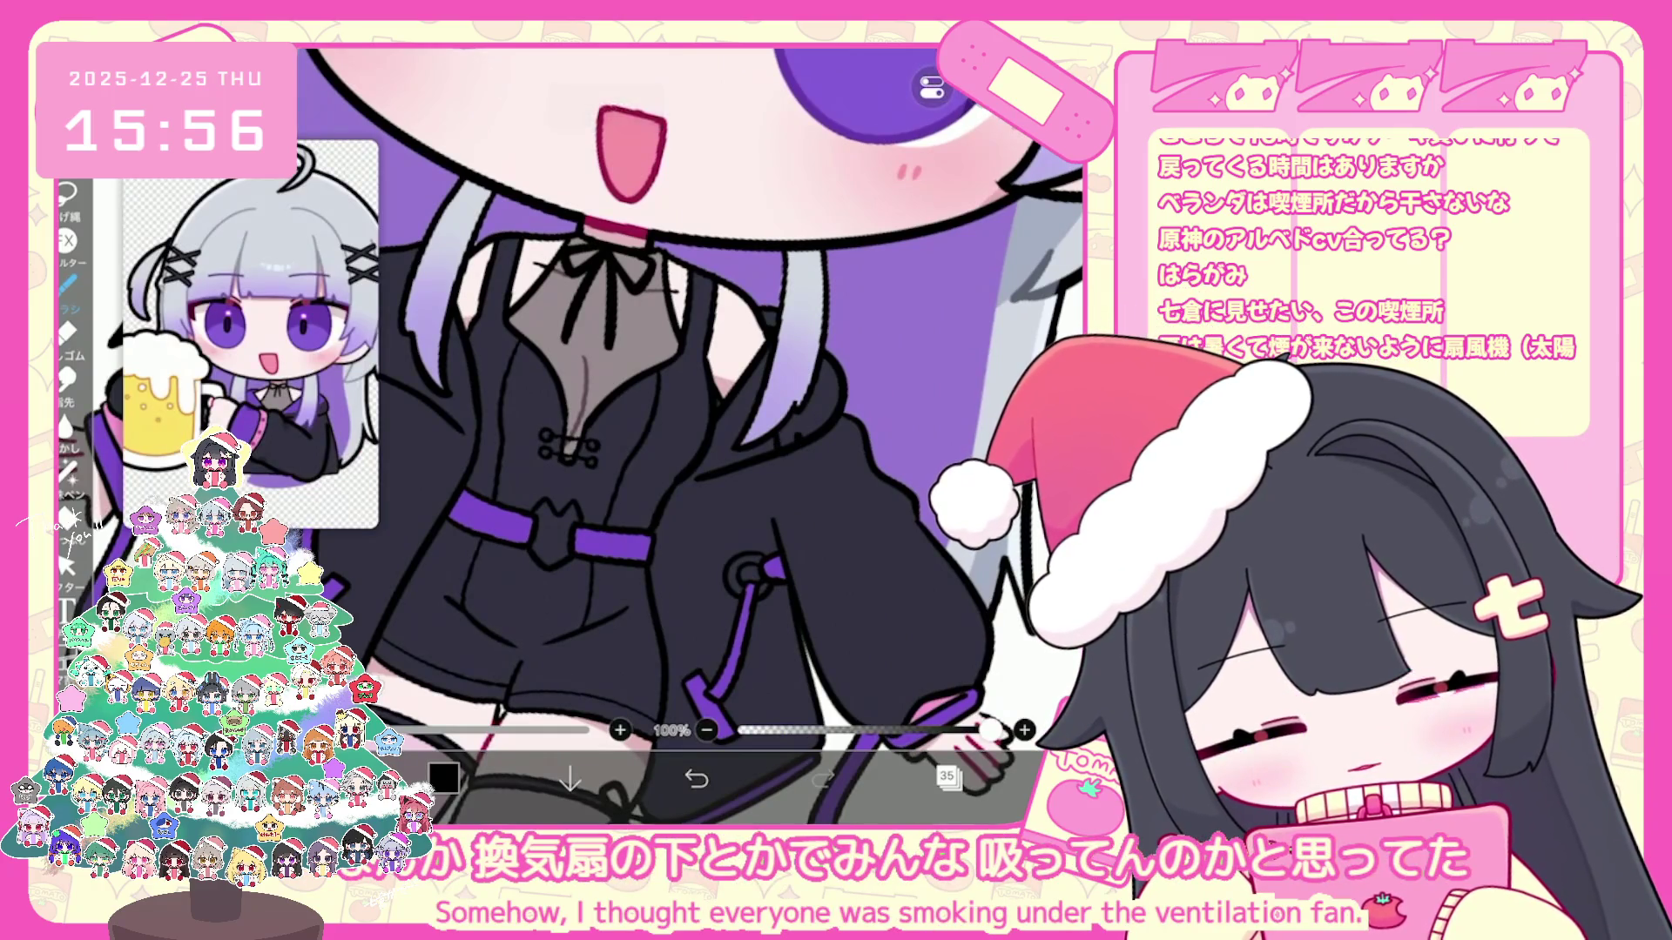
pyautogui.scroll(-2, 686, 432)
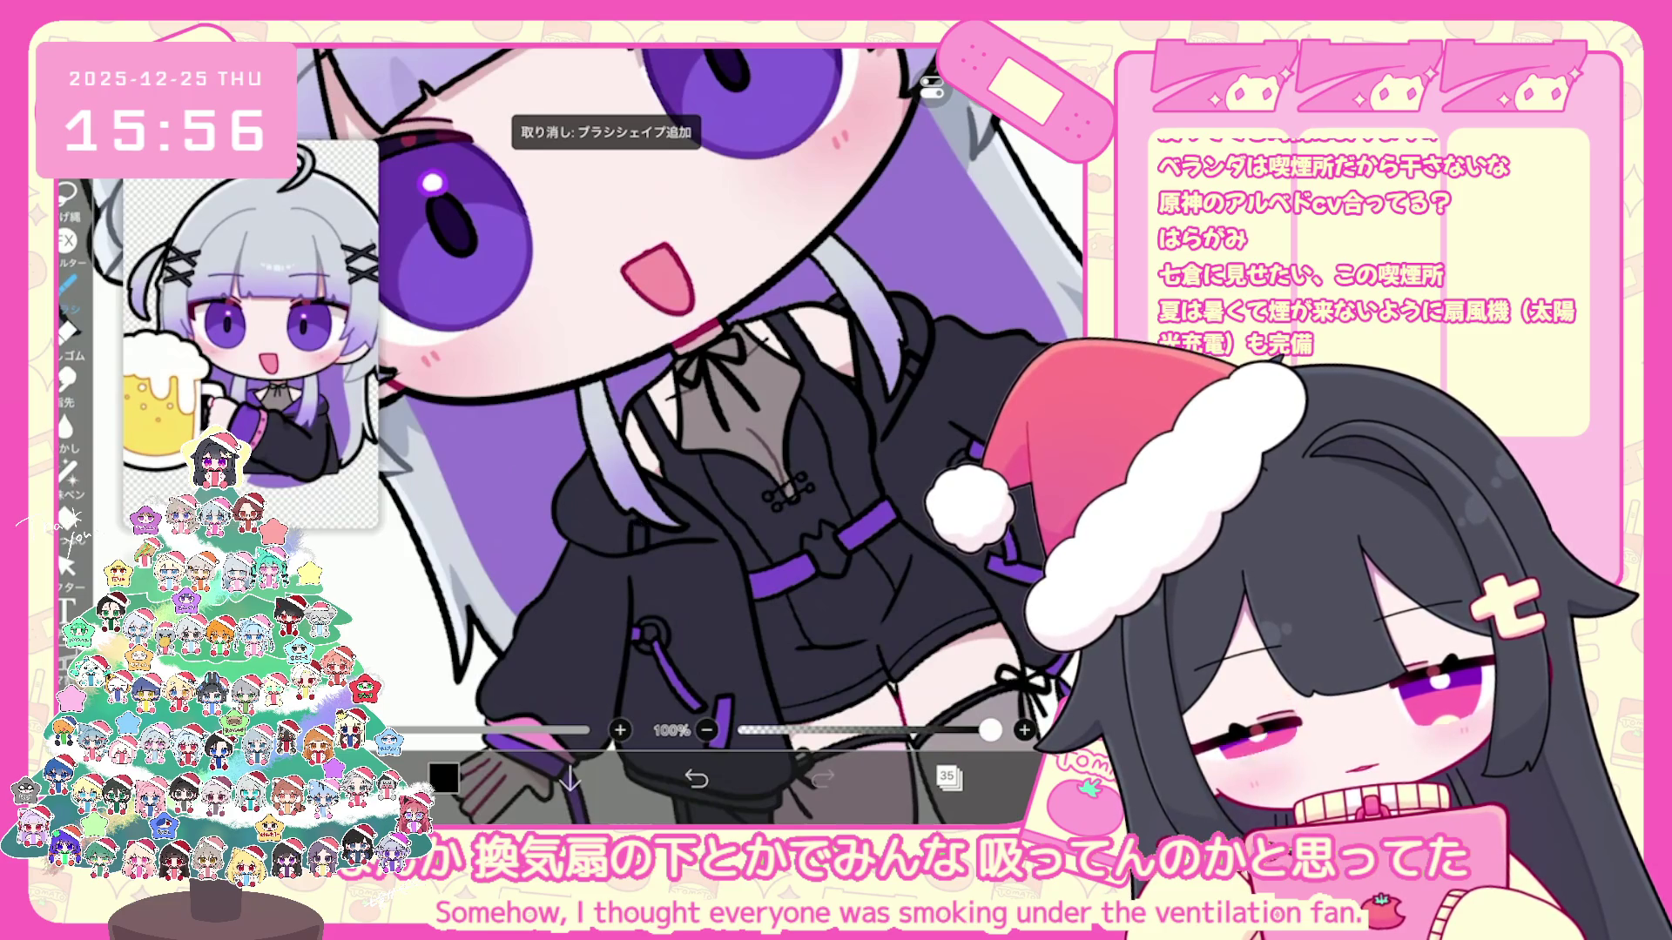
# Step: Switch to layer 13 and sample the jacket sleeve's pink as the drawing colour
pyautogui.click(949, 777)
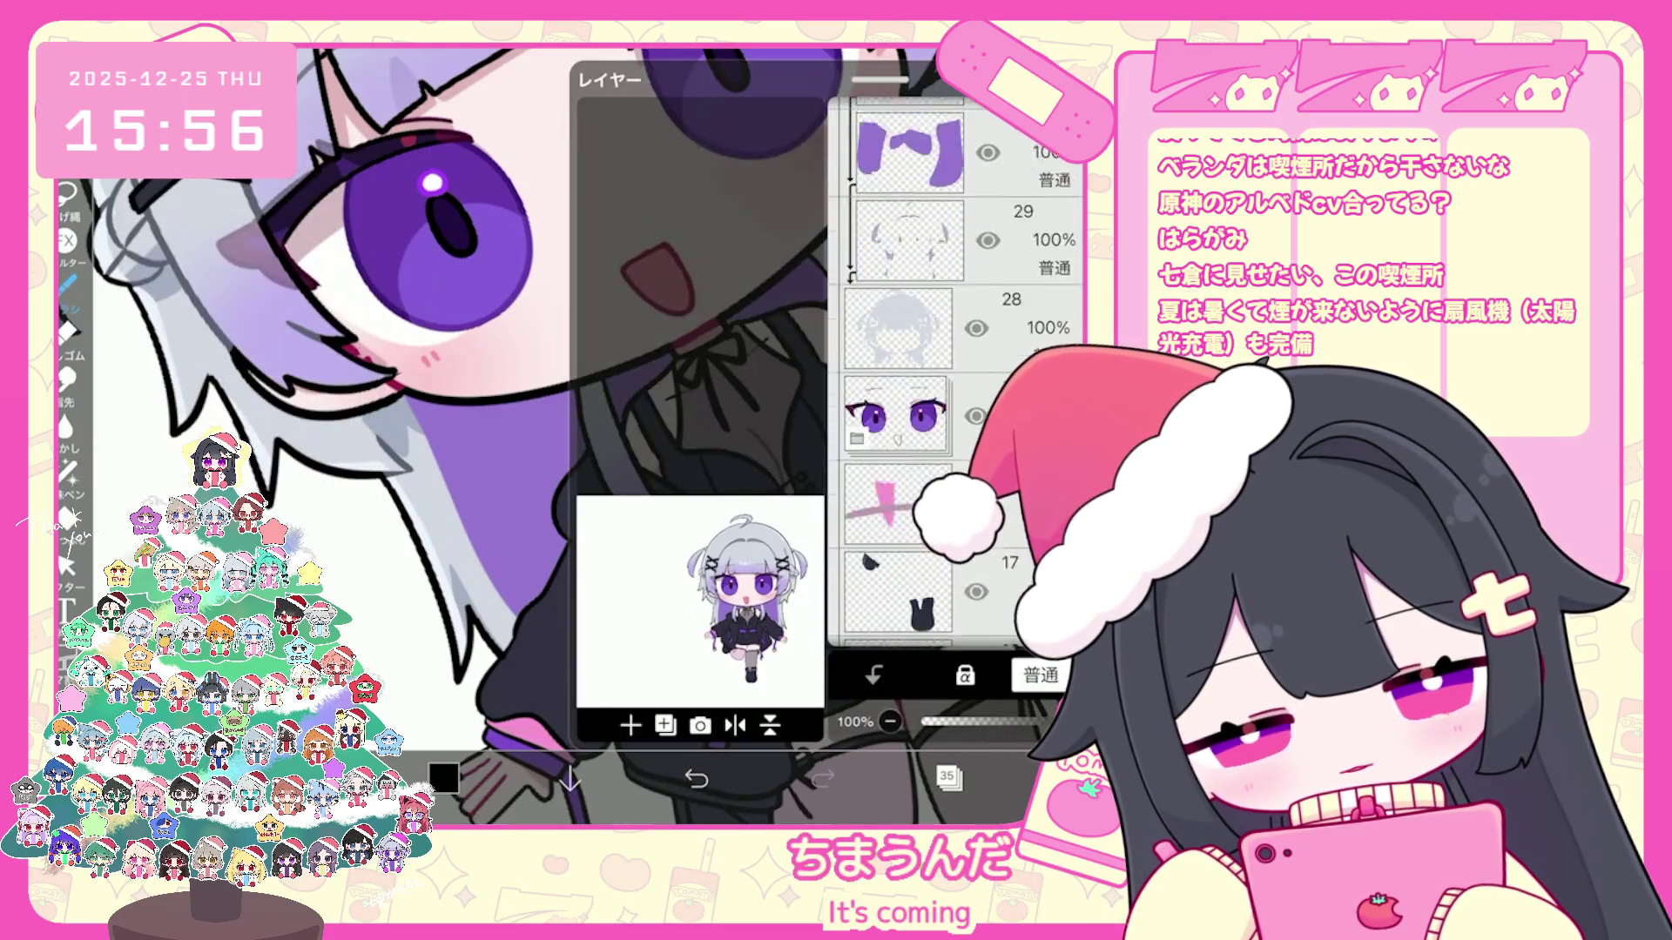
pyautogui.scroll(-5, 957, 365)
pyautogui.click(899, 483)
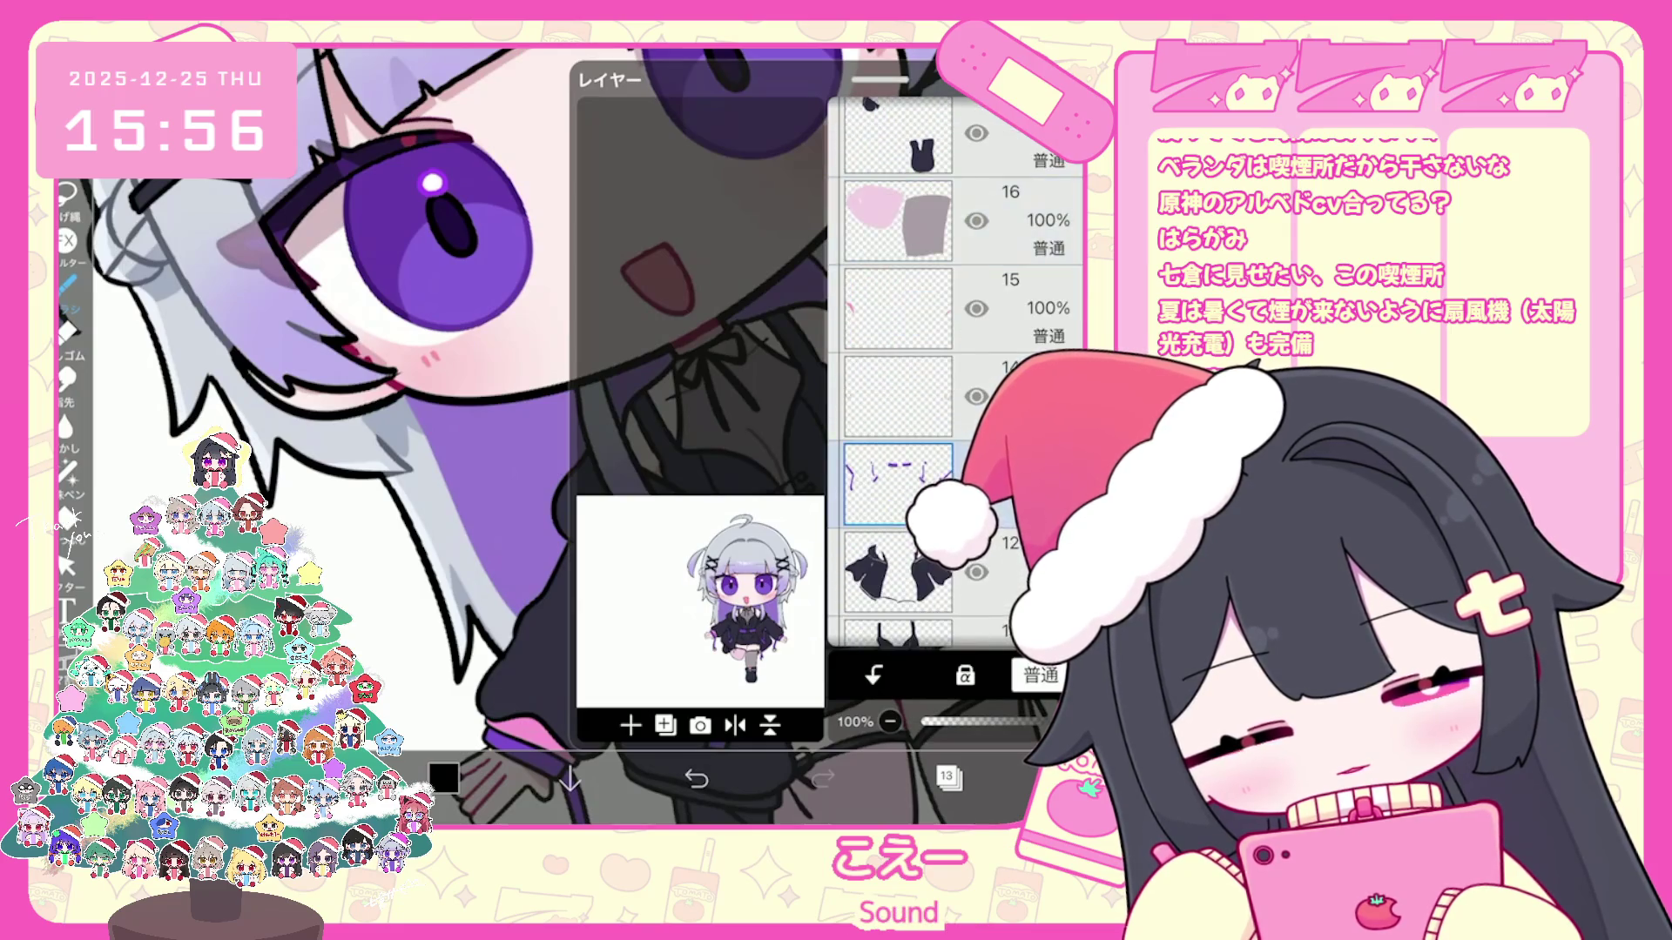
pyautogui.click(948, 777)
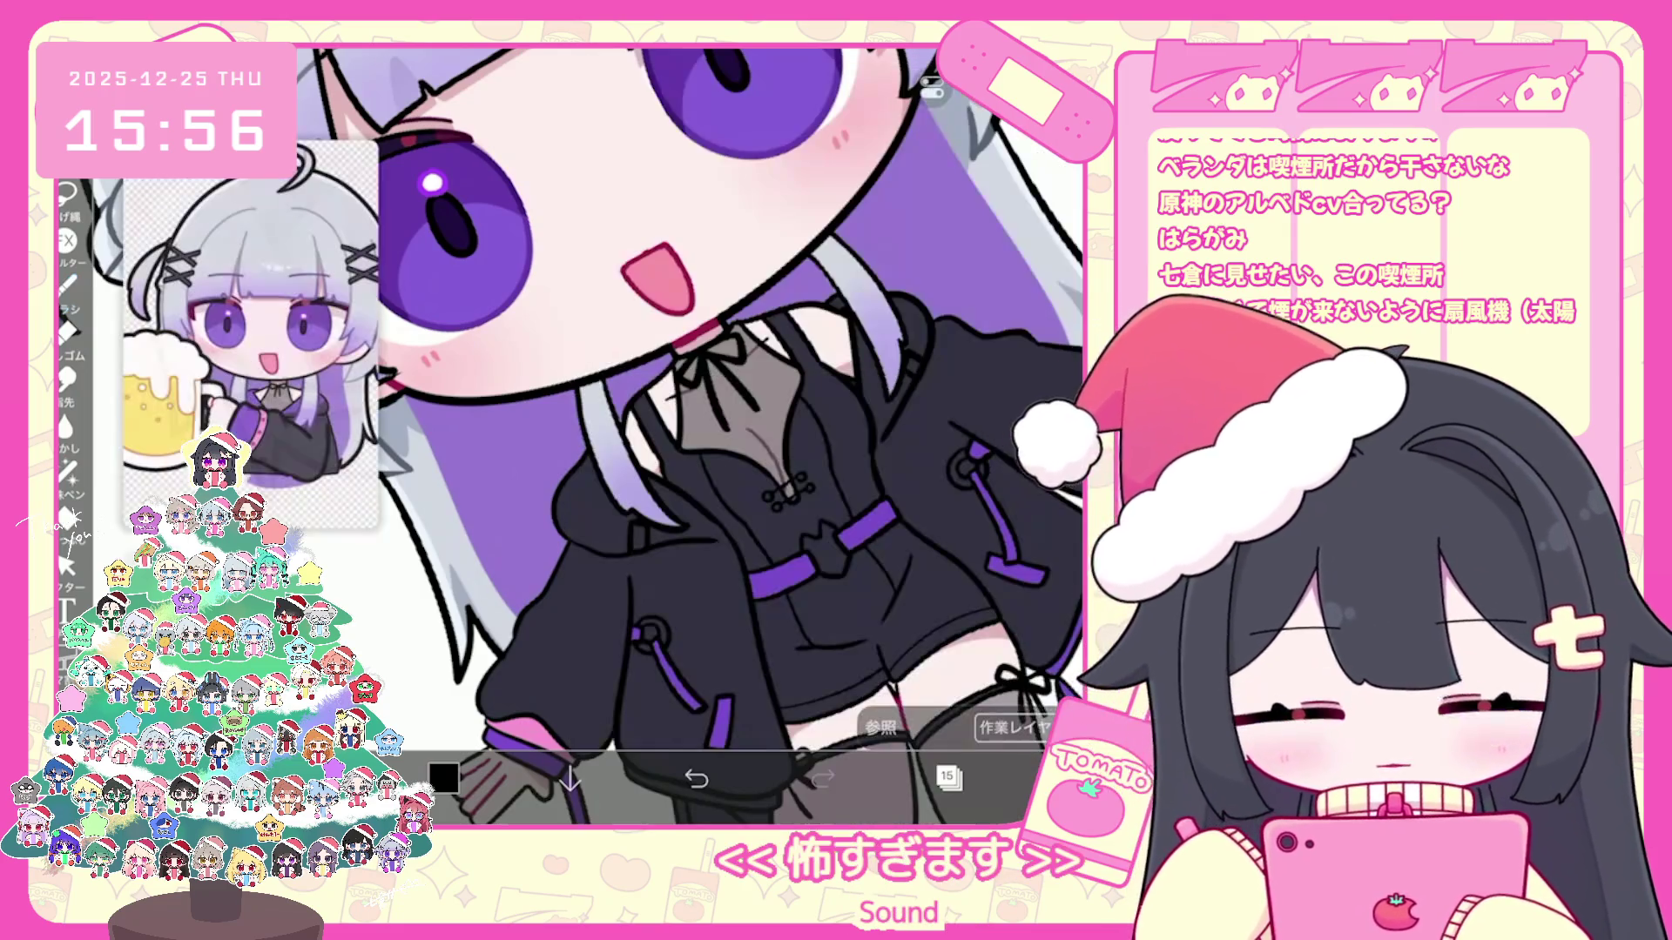
pyautogui.click(537, 614)
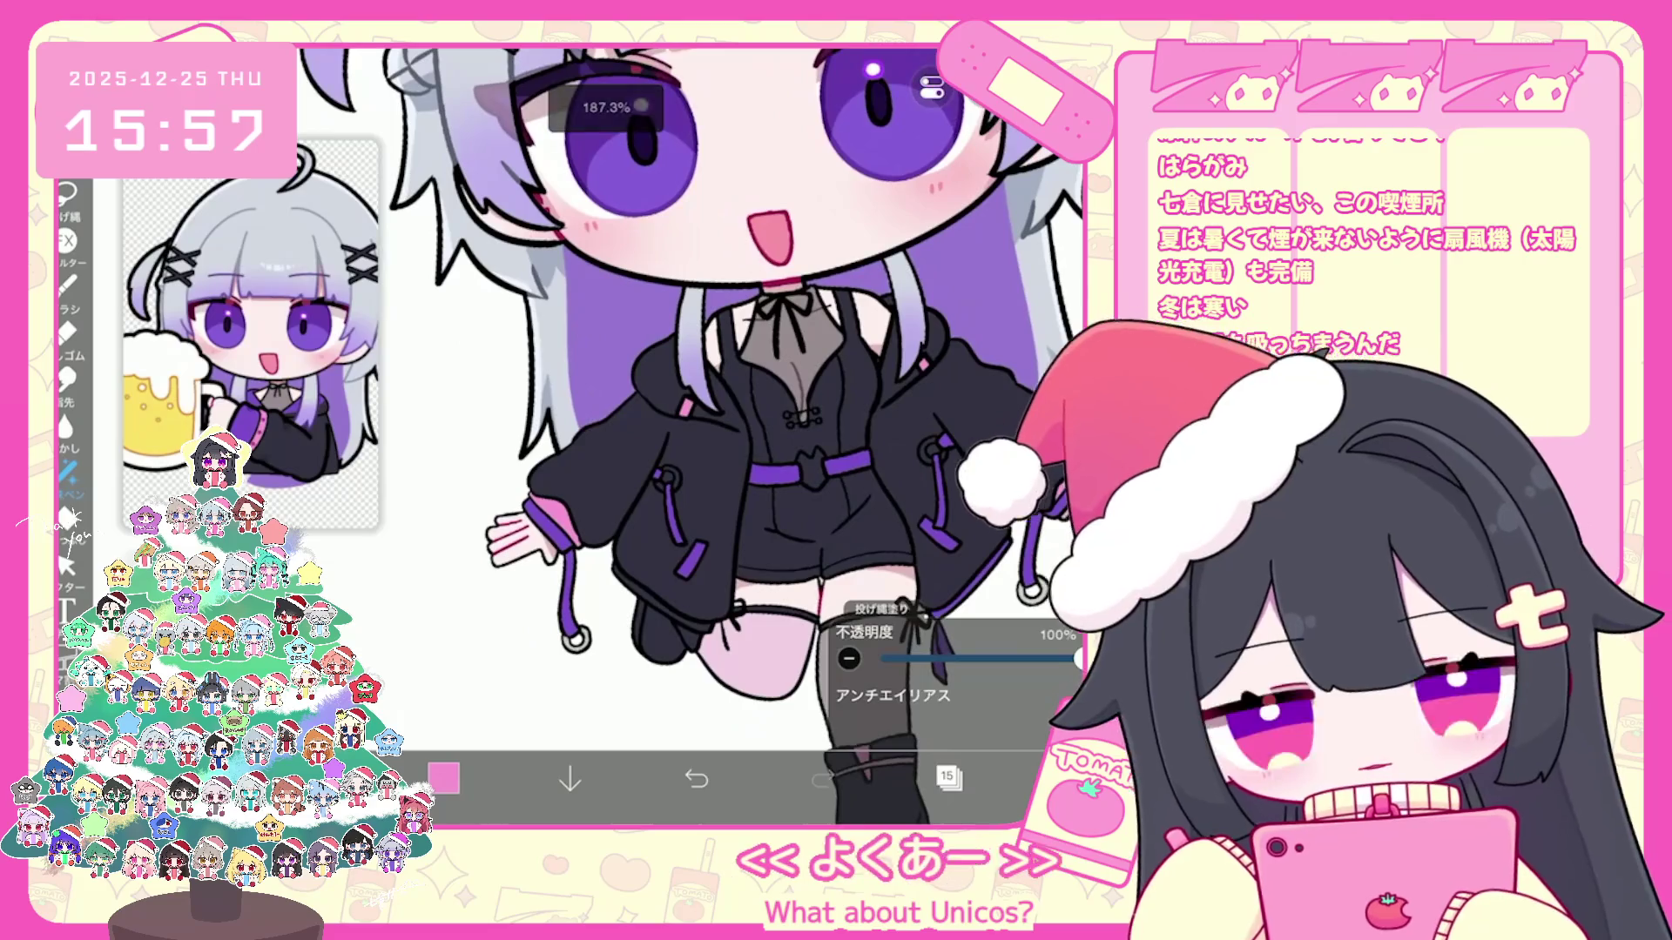
pyautogui.scroll(5, 957, 379)
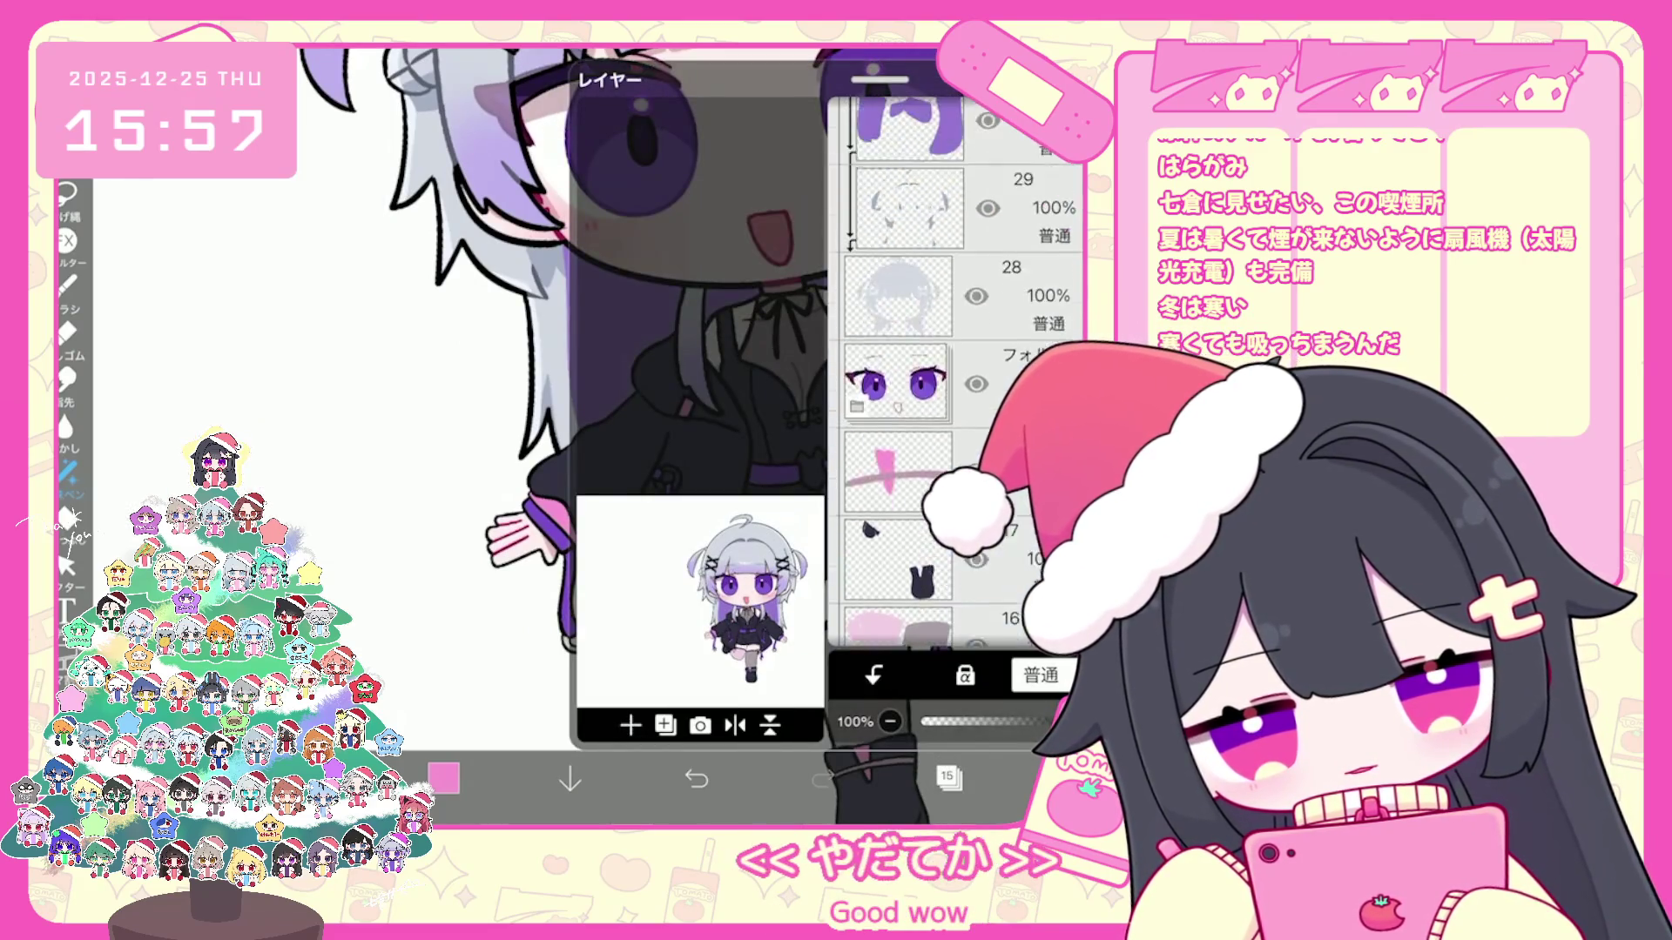
pyautogui.scroll(5, 955, 378)
pyautogui.scroll(5, 956, 379)
pyautogui.scroll(5, 956, 379)
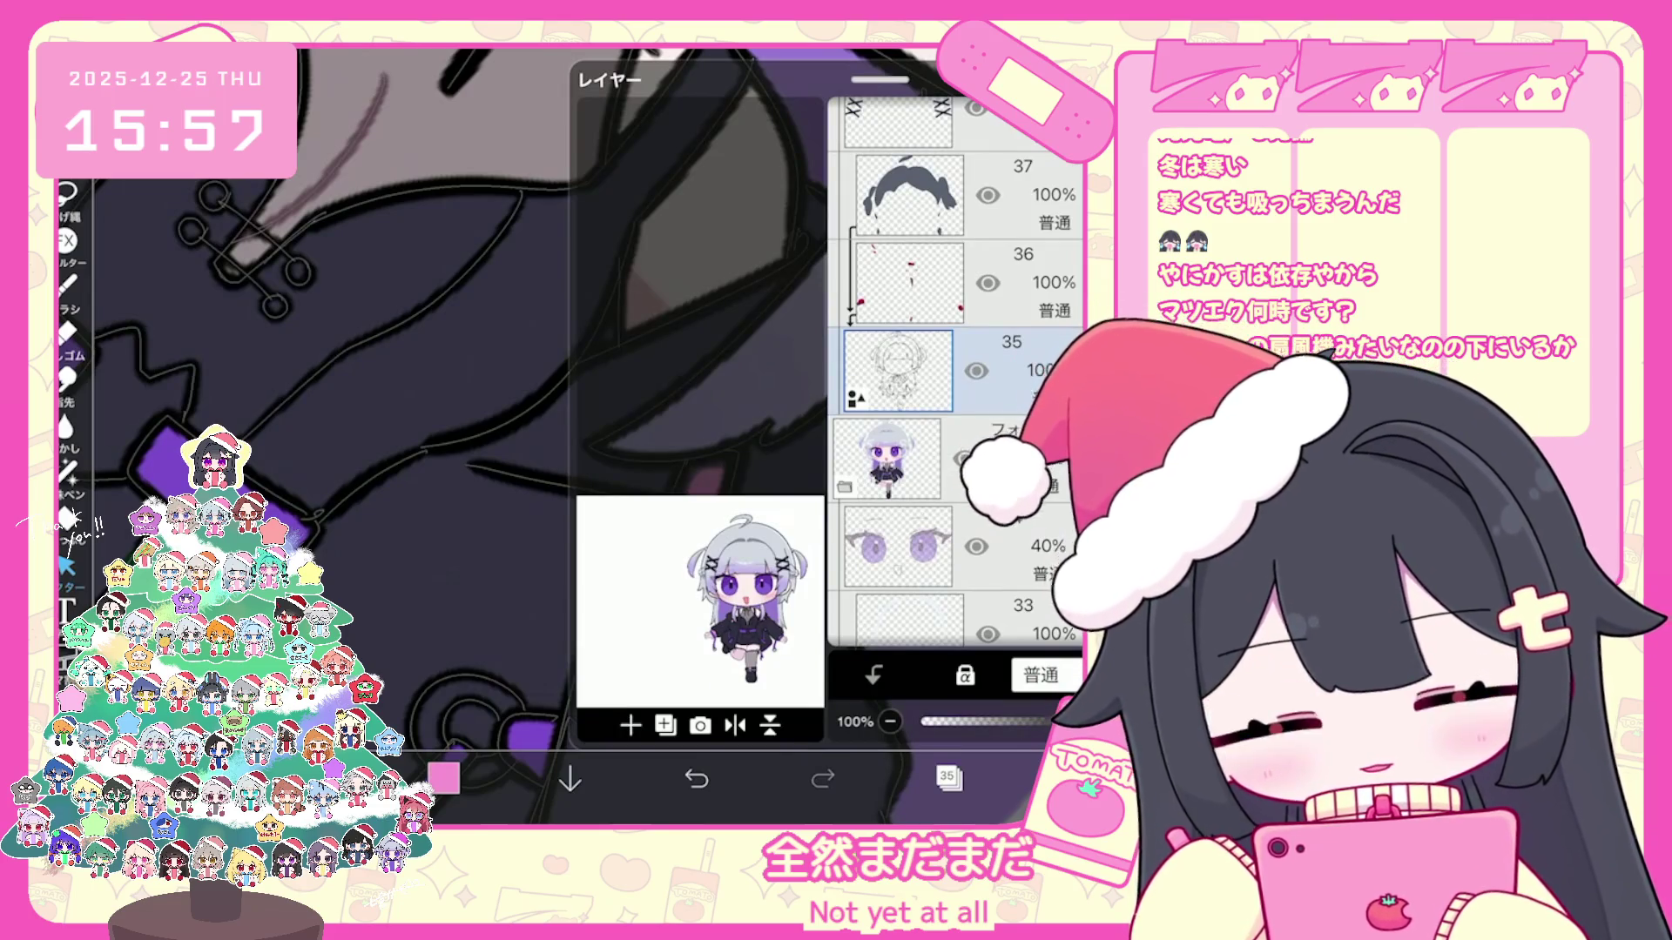
pyautogui.scroll(-10, 956, 372)
# Step: Make layer 13 the working layer (via 15 and 12) and load near-black navy #21202F
pyautogui.click(900, 480)
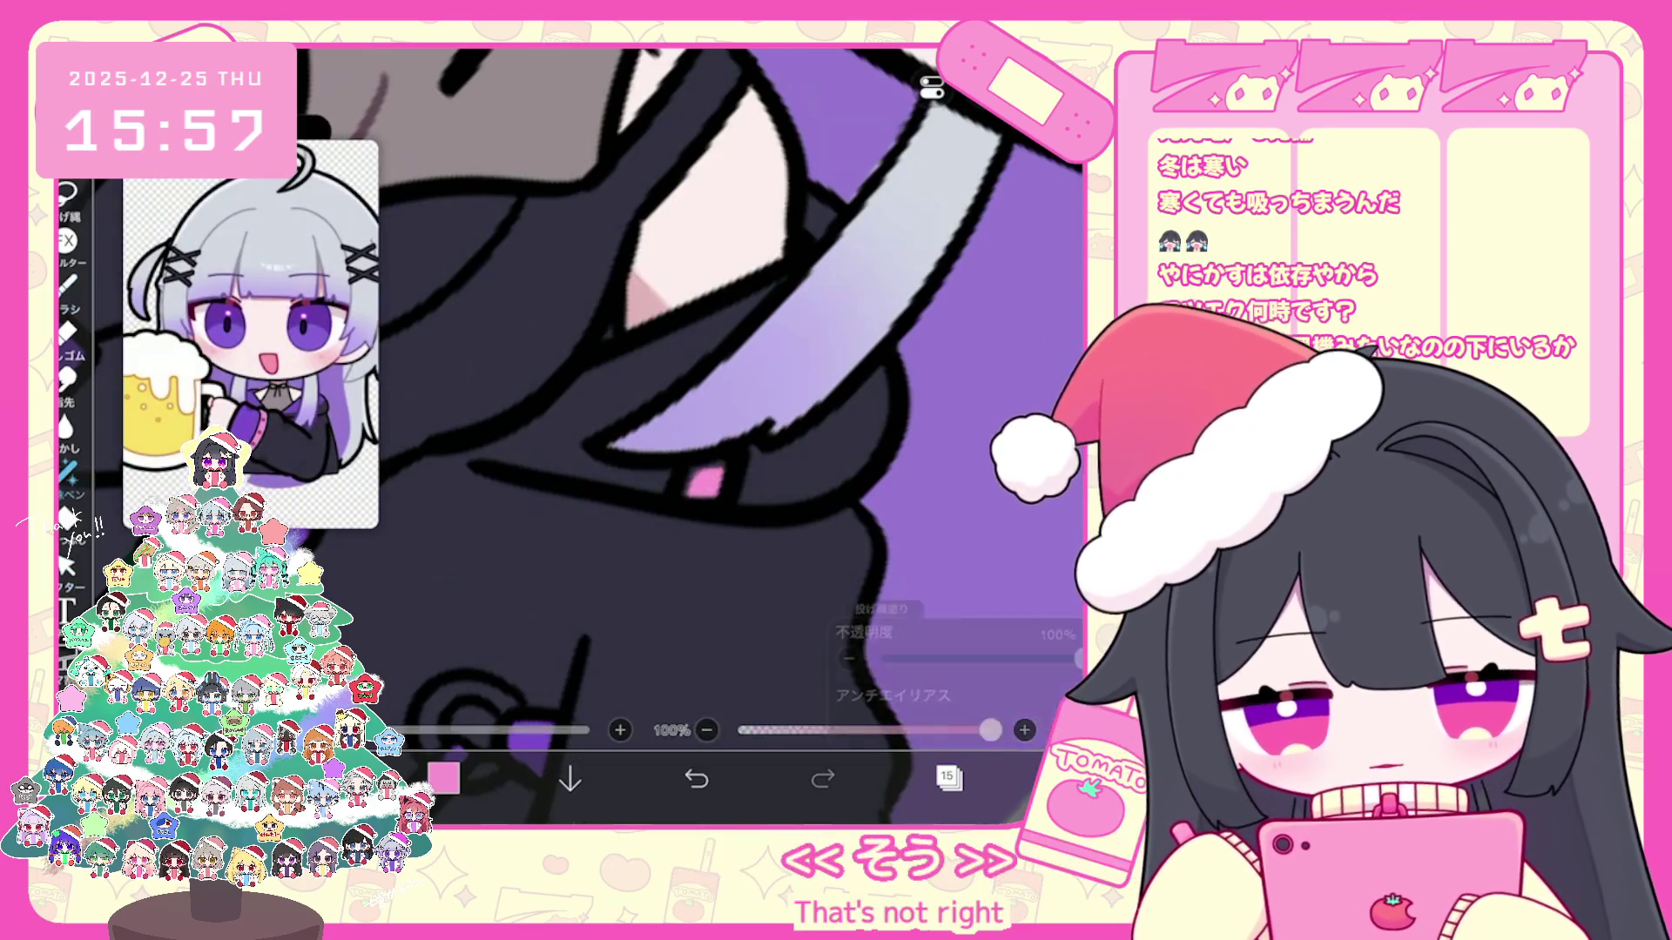
pyautogui.scroll(-5, 690, 437)
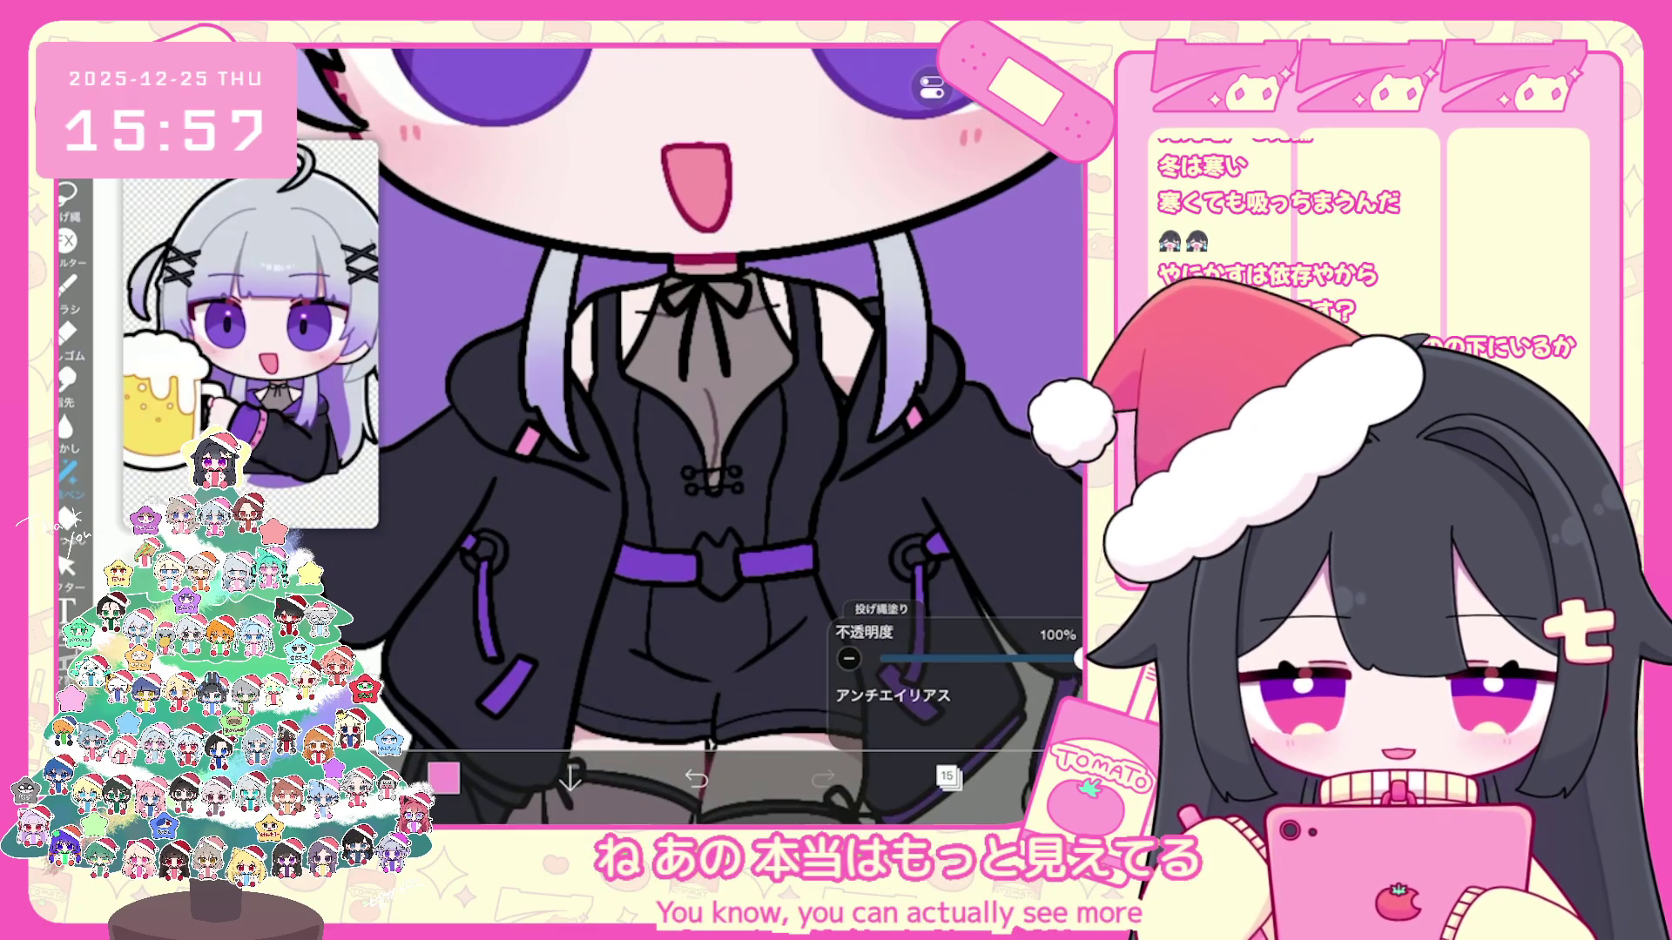
pyautogui.scroll(3, 689, 436)
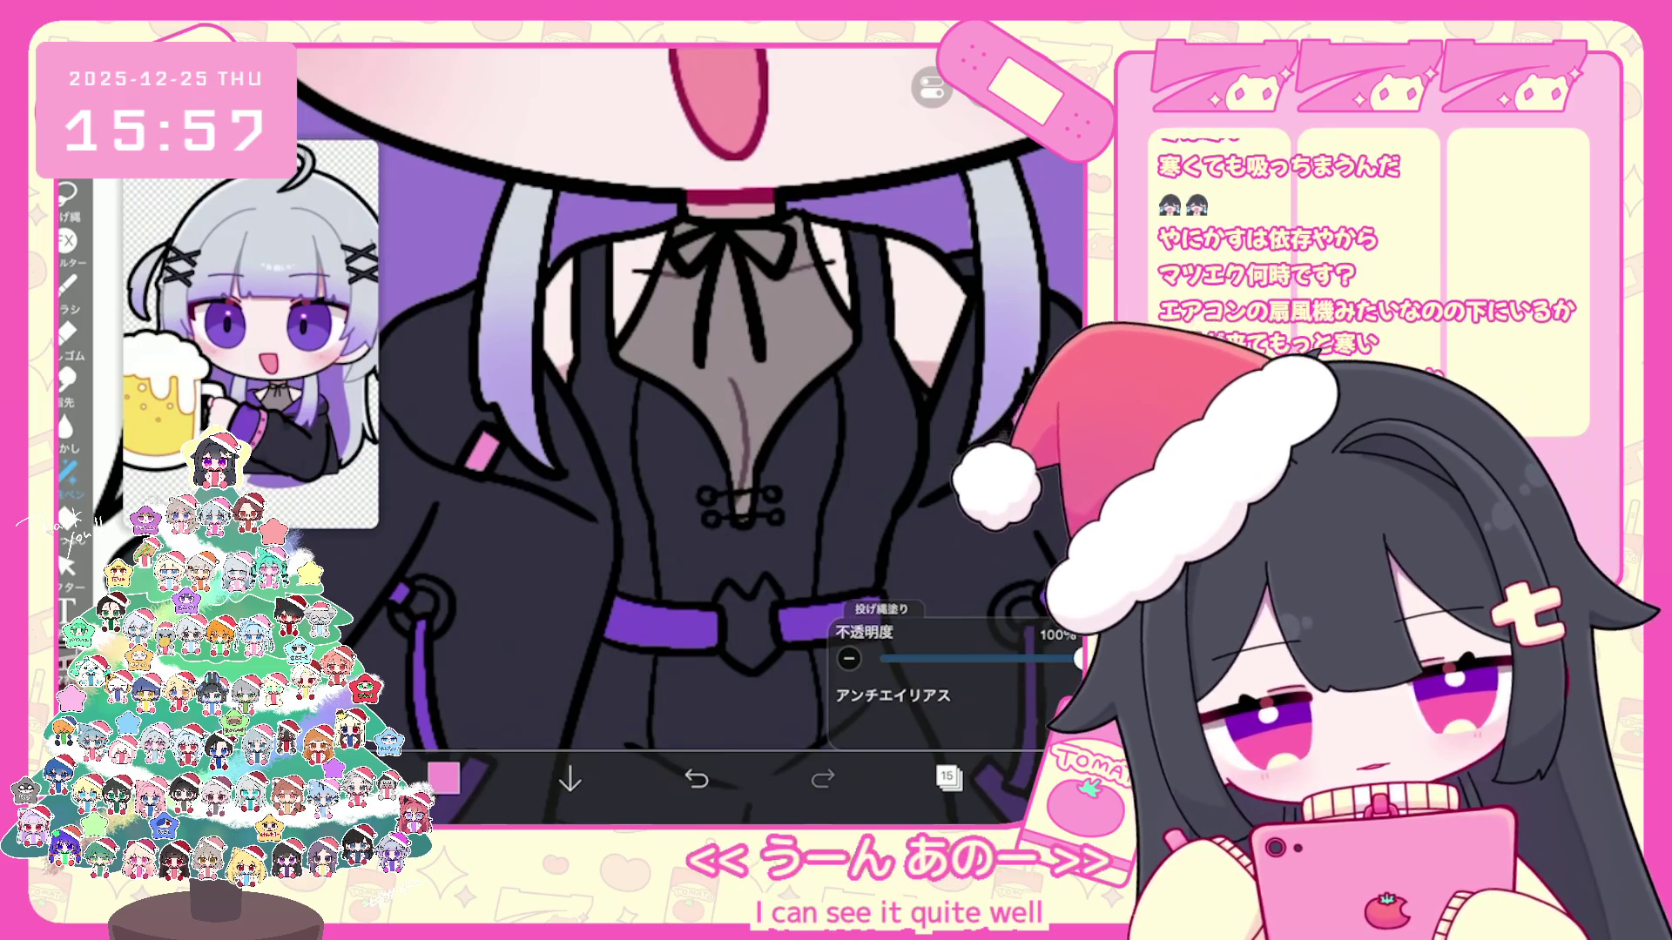
pyautogui.scroll(-2, 689, 437)
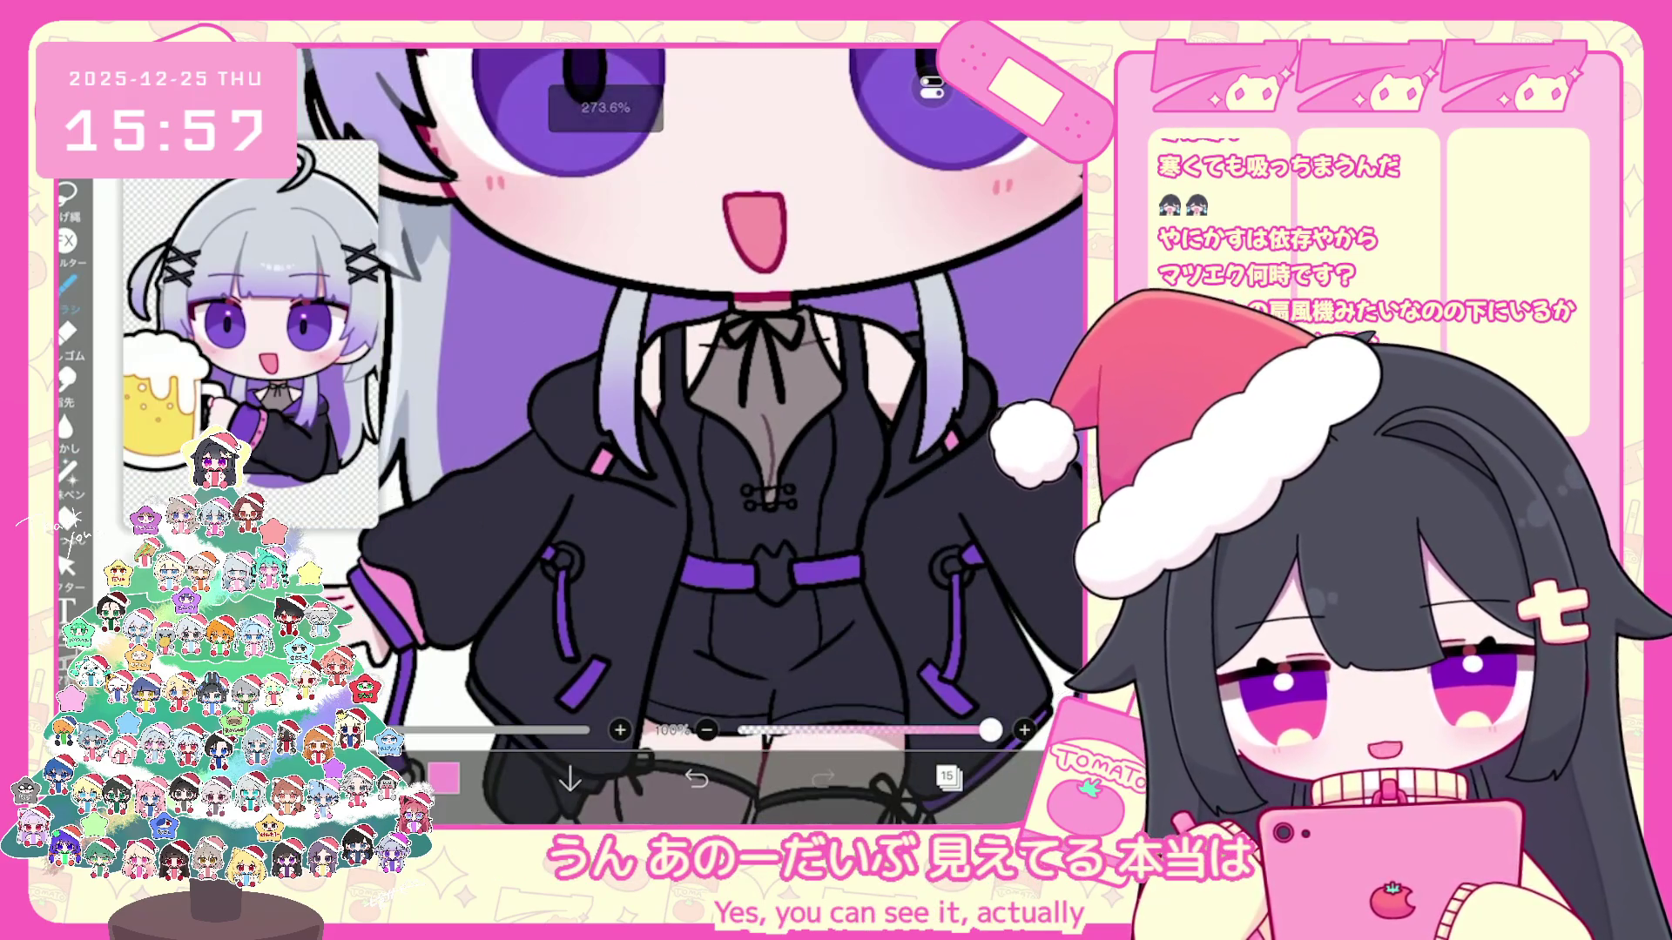
pyautogui.scroll(-2, 690, 437)
pyautogui.click(948, 780)
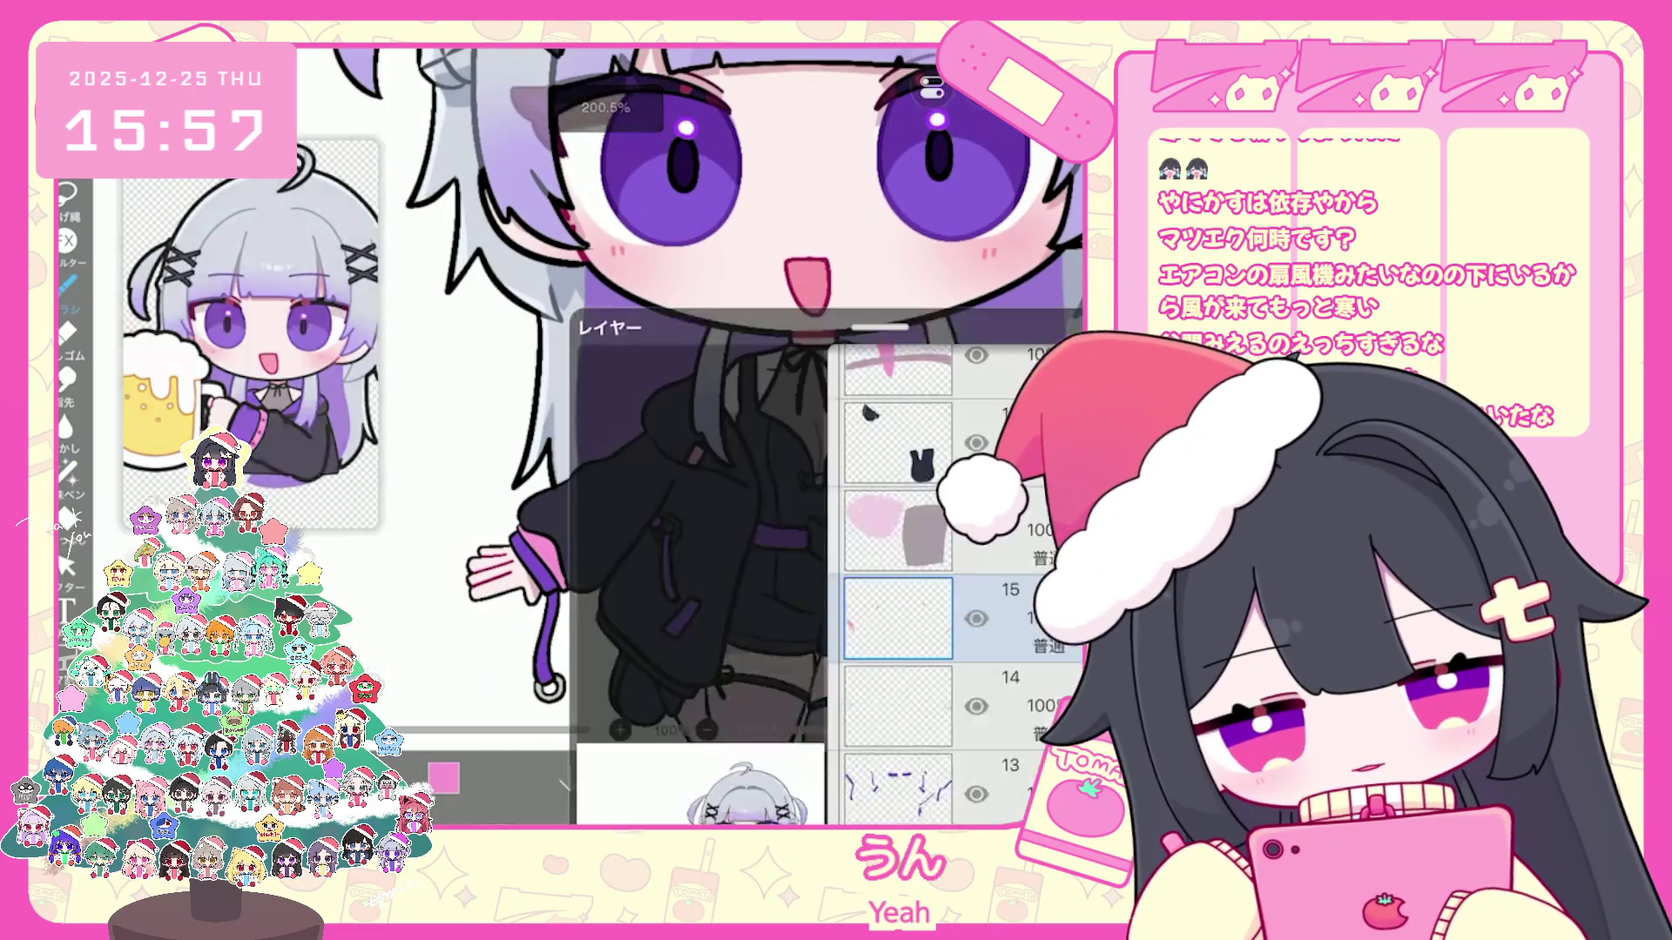
pyautogui.scroll(-3, 953, 393)
pyautogui.click(899, 499)
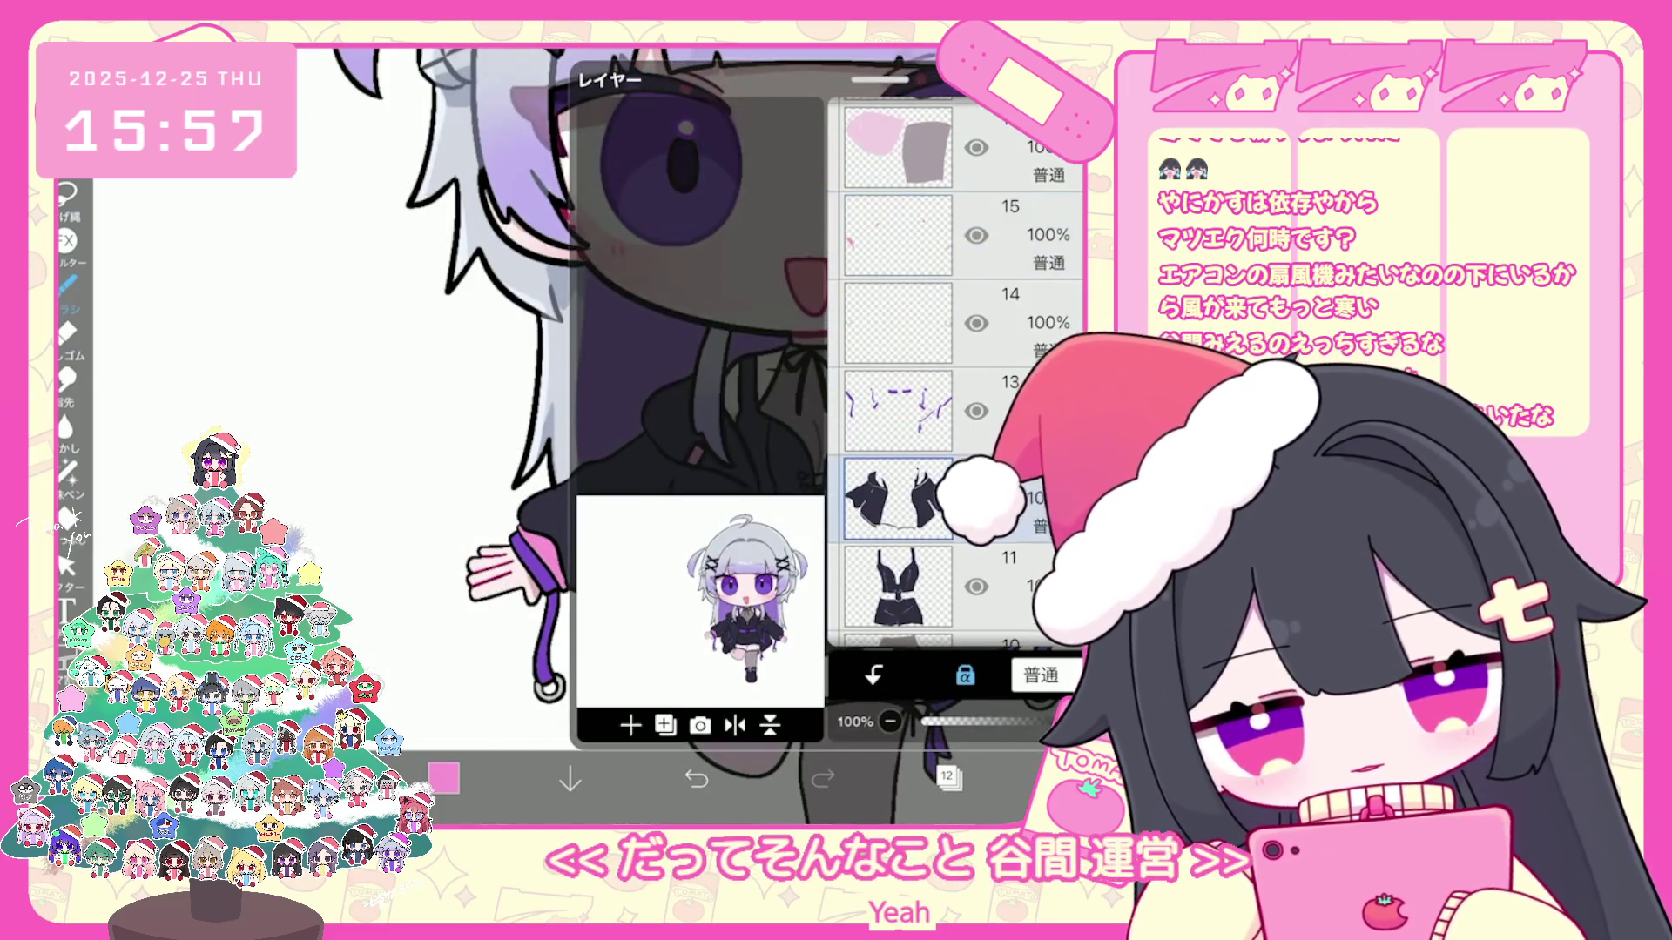
pyautogui.click(899, 411)
pyautogui.click(949, 780)
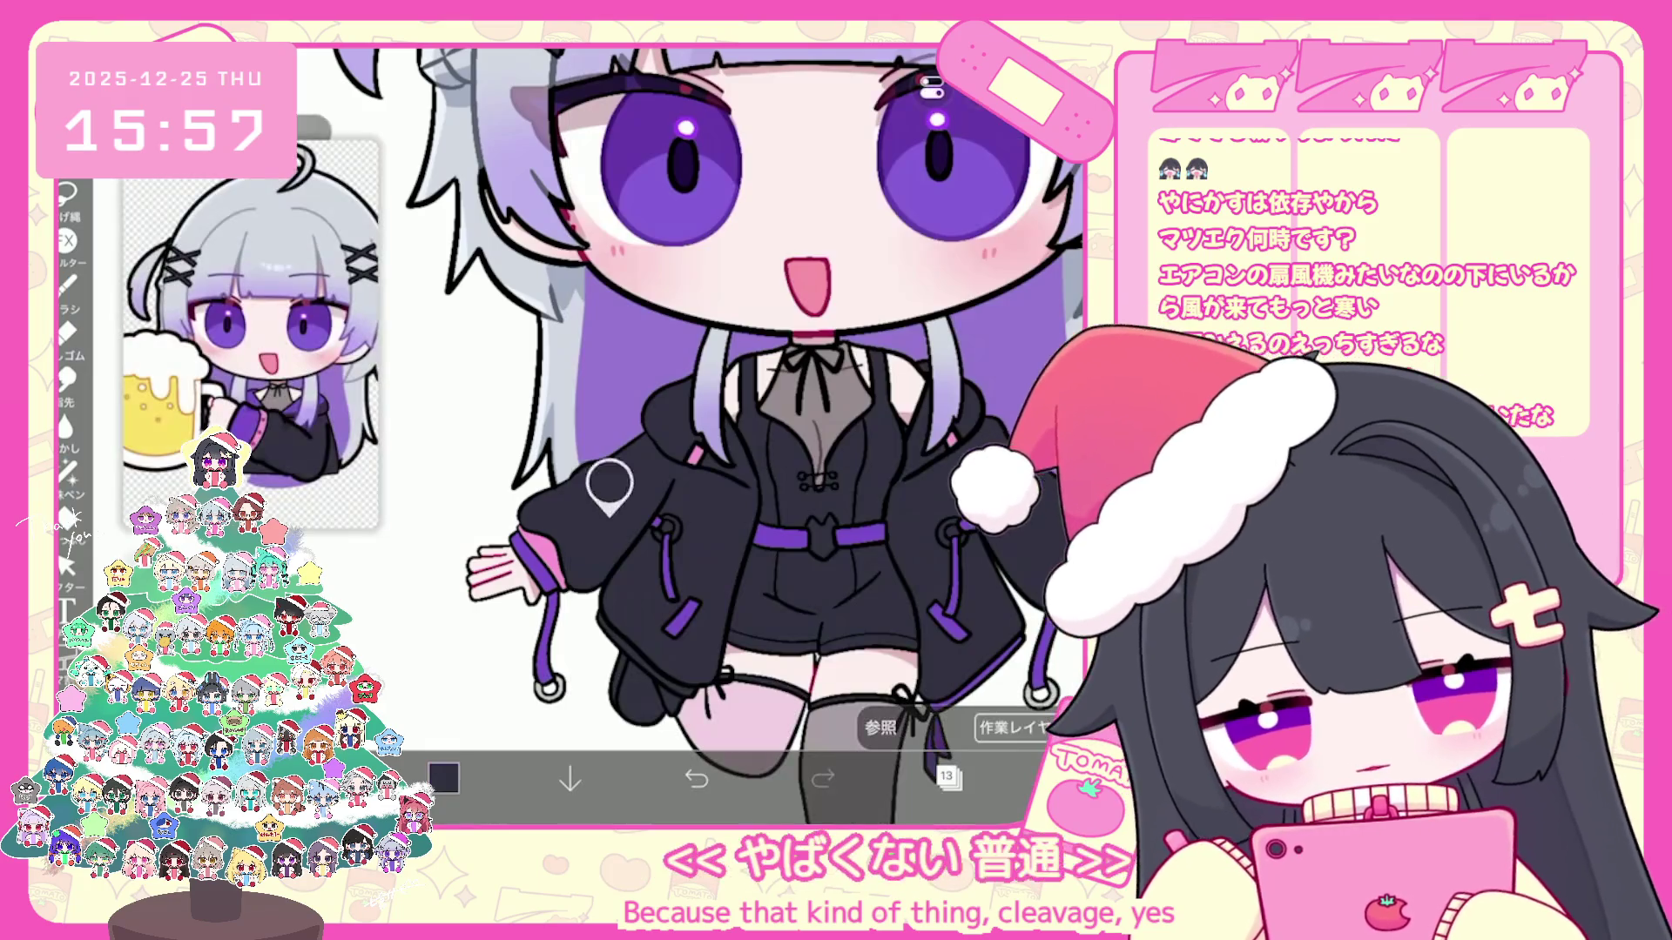
pyautogui.click(445, 779)
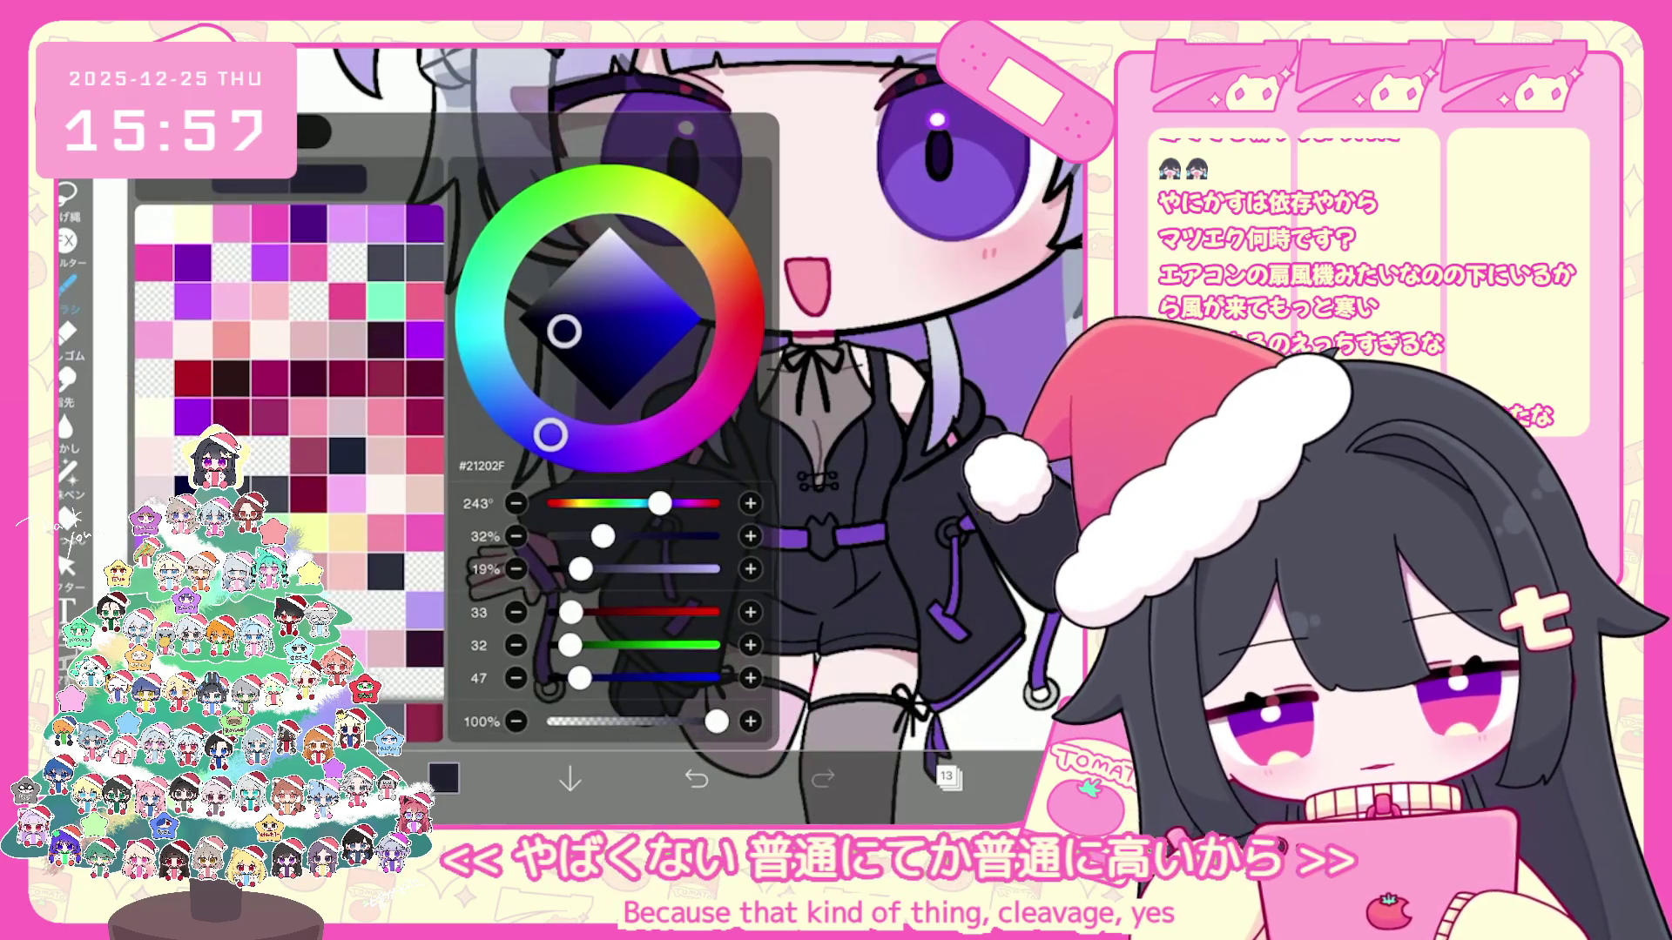
# Step: Undo the trial dark lasso fills on the thigh-high sock, leaving it gray, with layer 13 active
pyautogui.click(444, 779)
pyautogui.scroll(3, 784, 392)
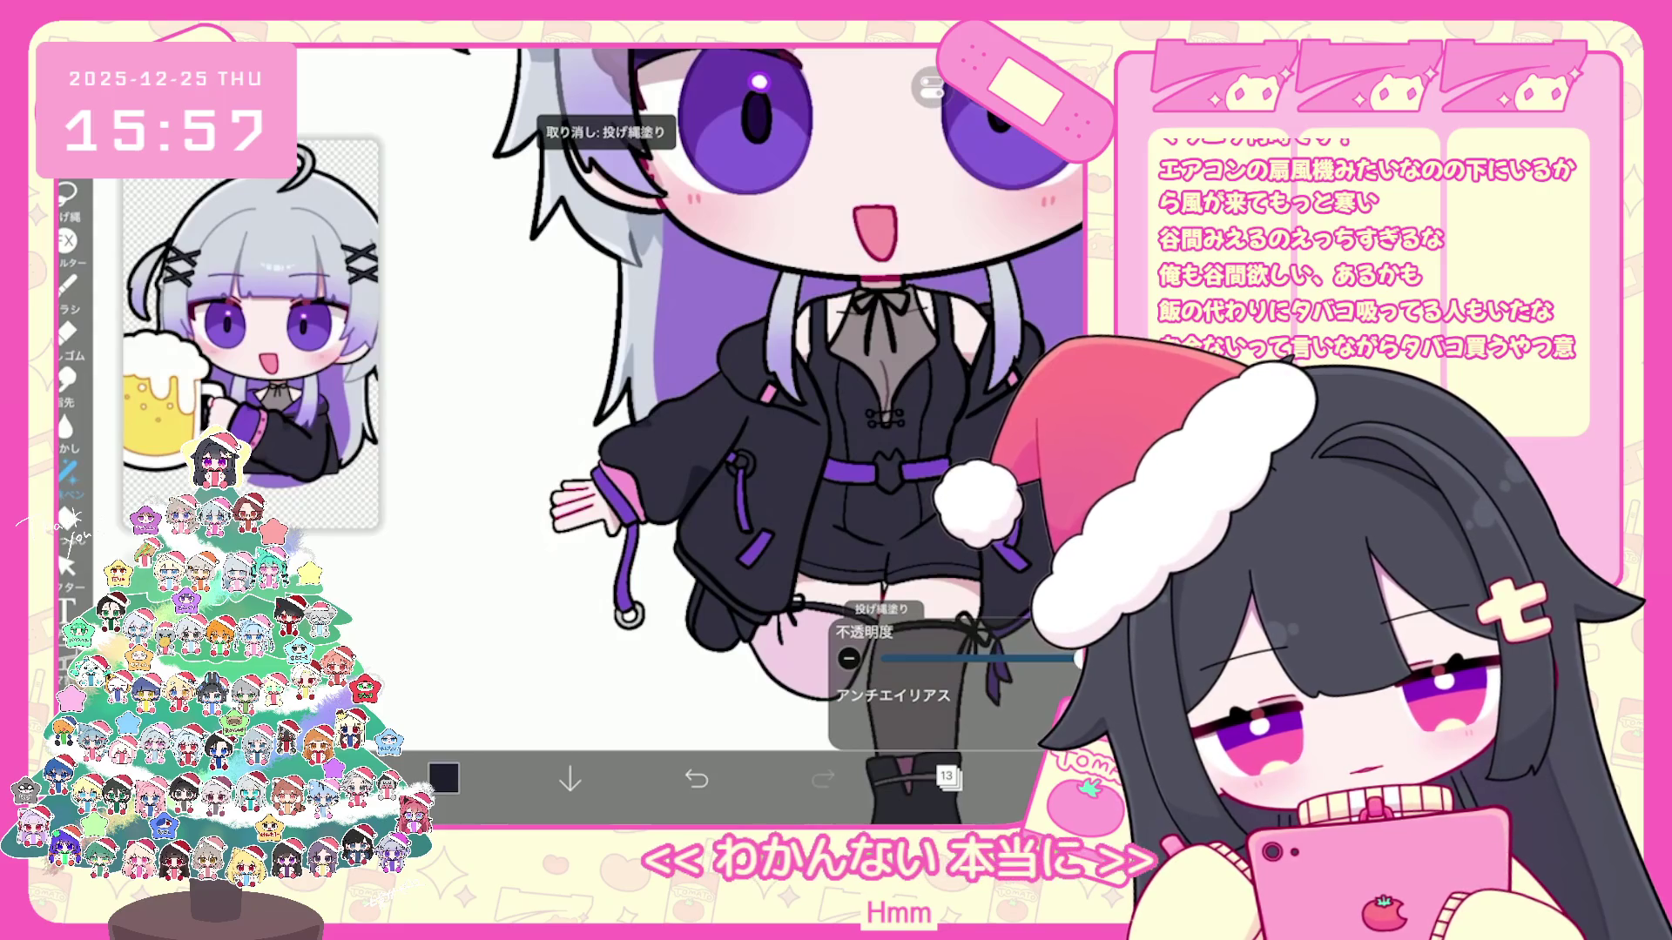
pyautogui.hotkey('ctrl', 'z')
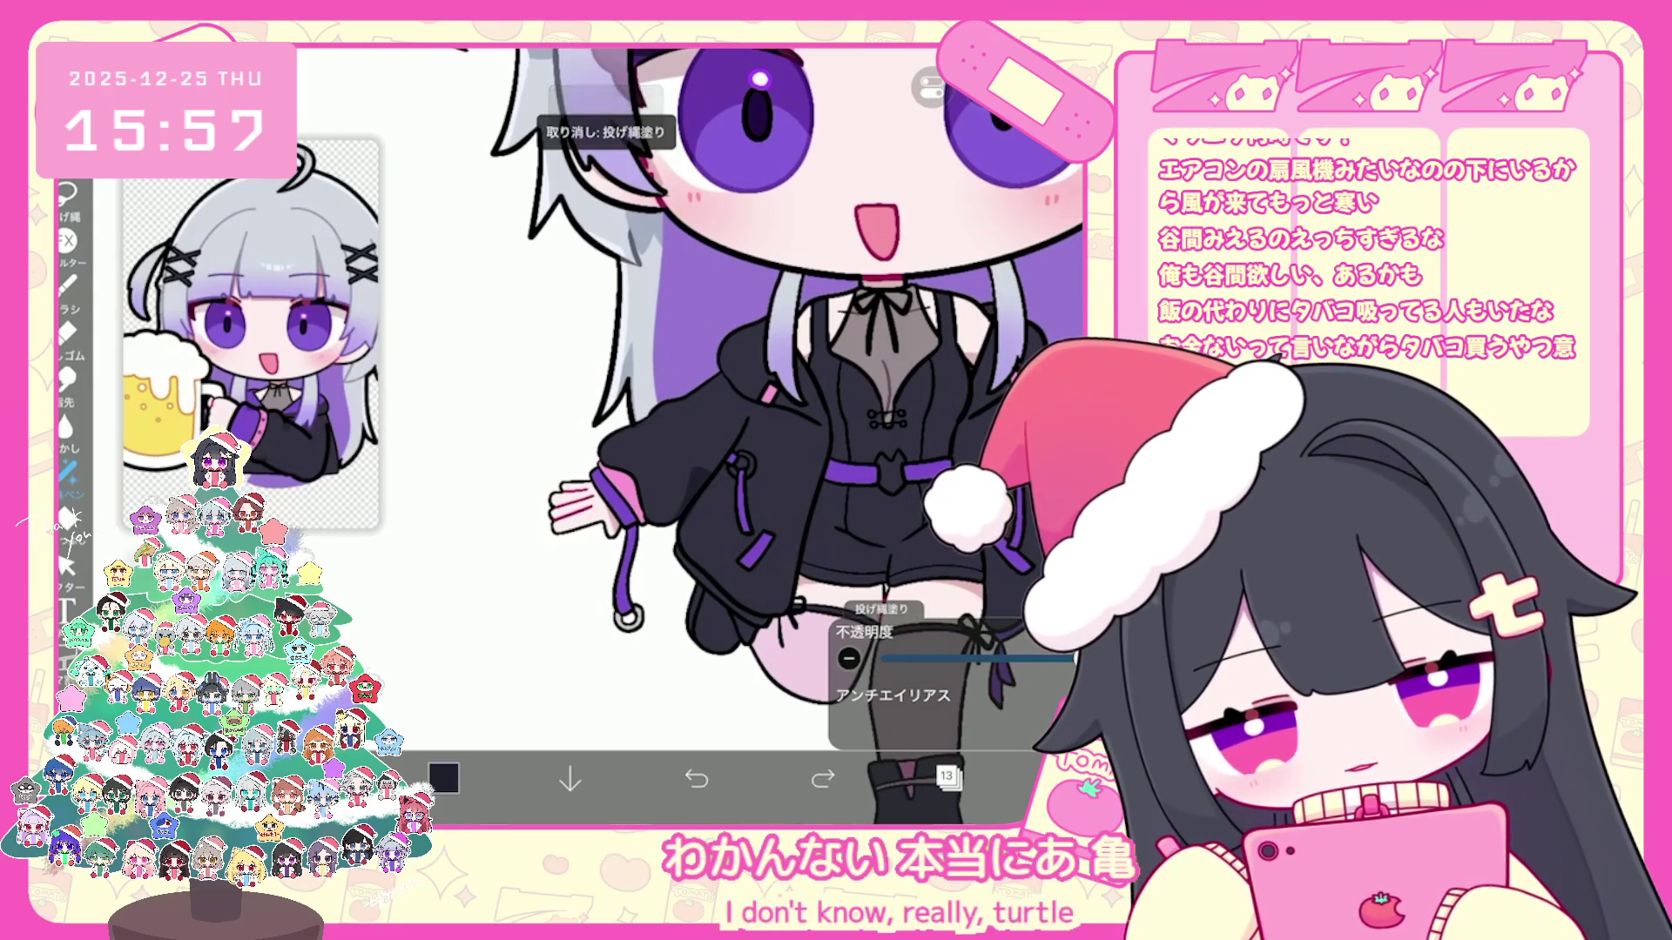
pyautogui.hotkey('ctrl', 'z')
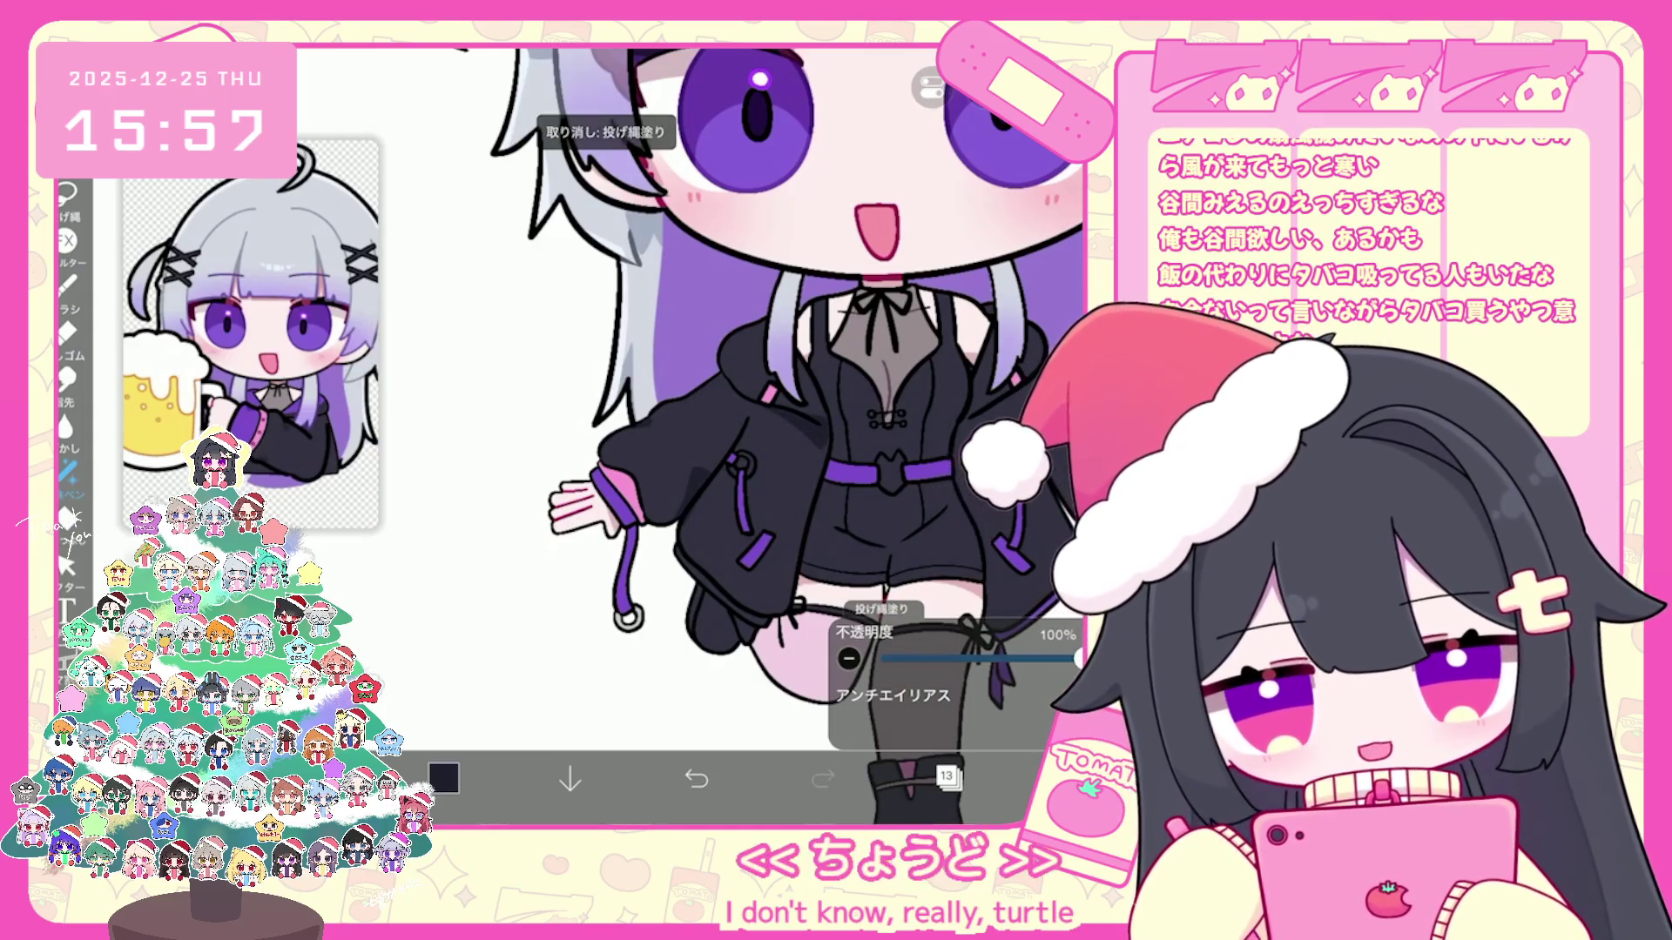
pyautogui.scroll(2, 769, 436)
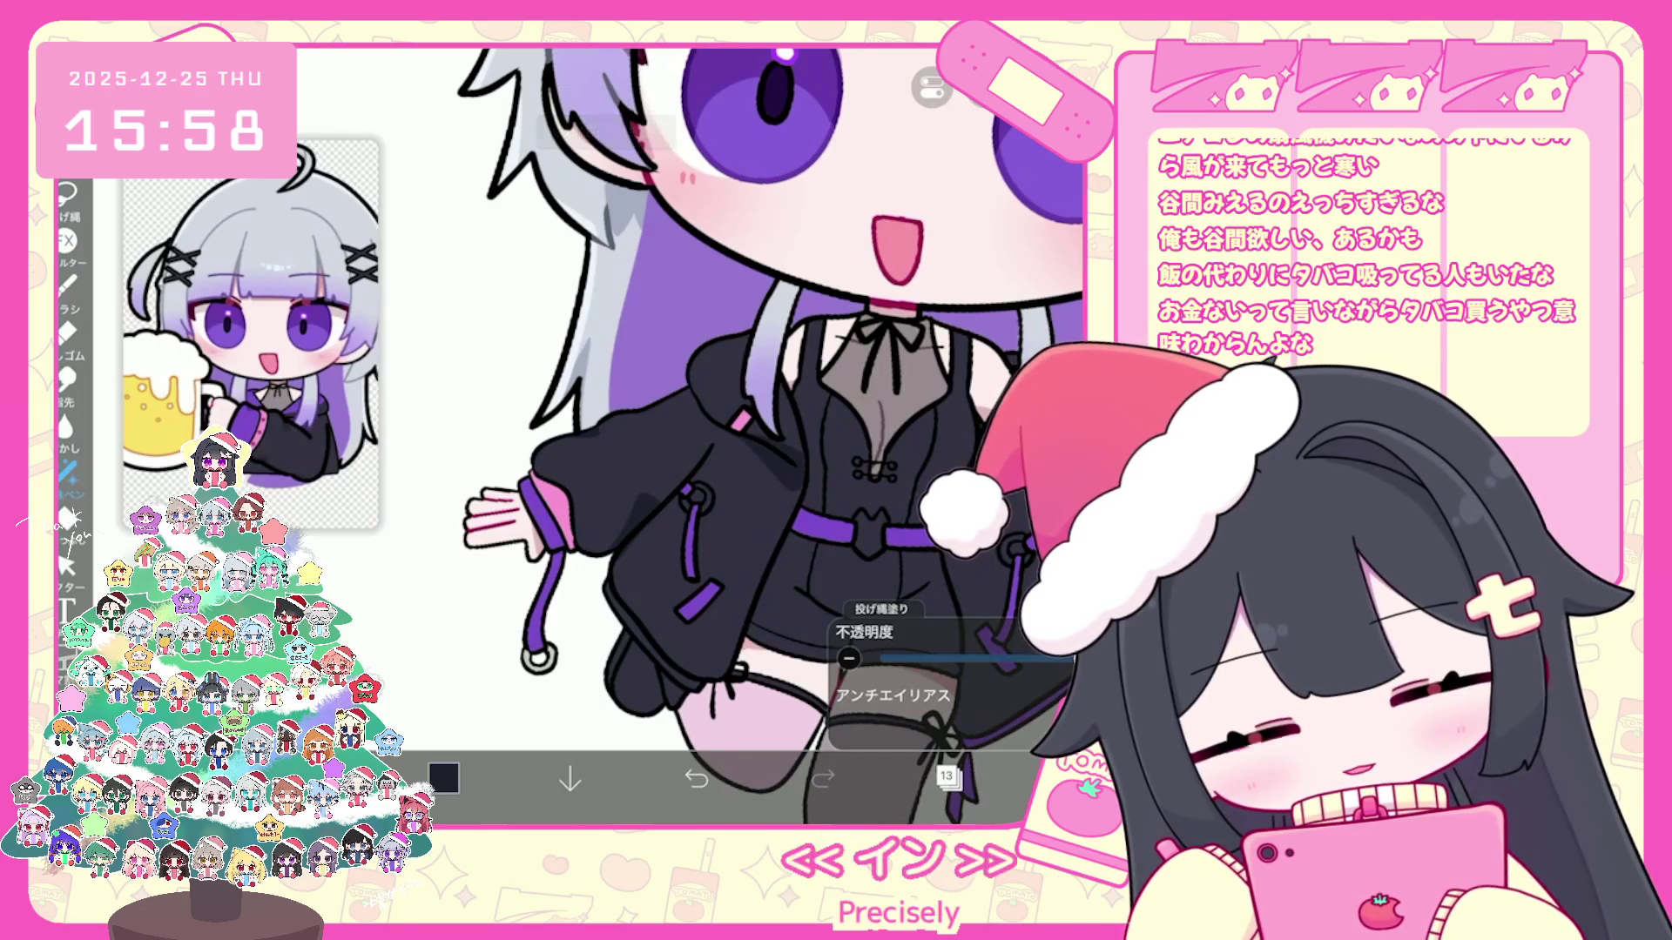
pyautogui.scroll(-1, 731, 431)
pyautogui.hotkey('ctrl', 'z')
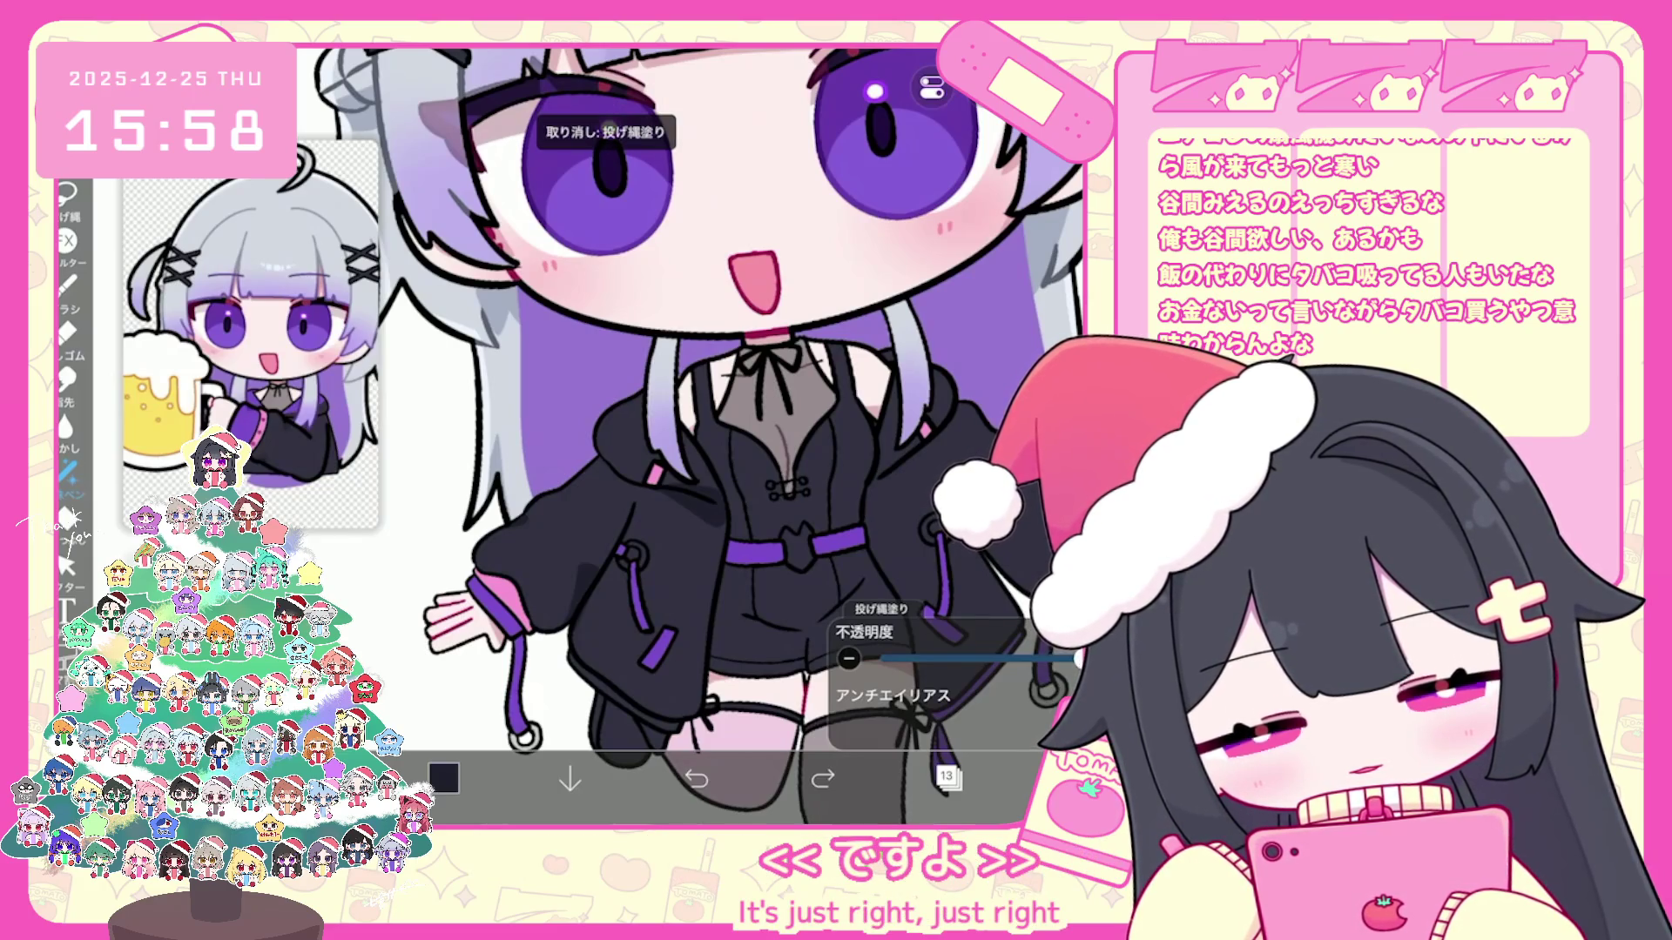
pyautogui.scroll(-2, 700, 436)
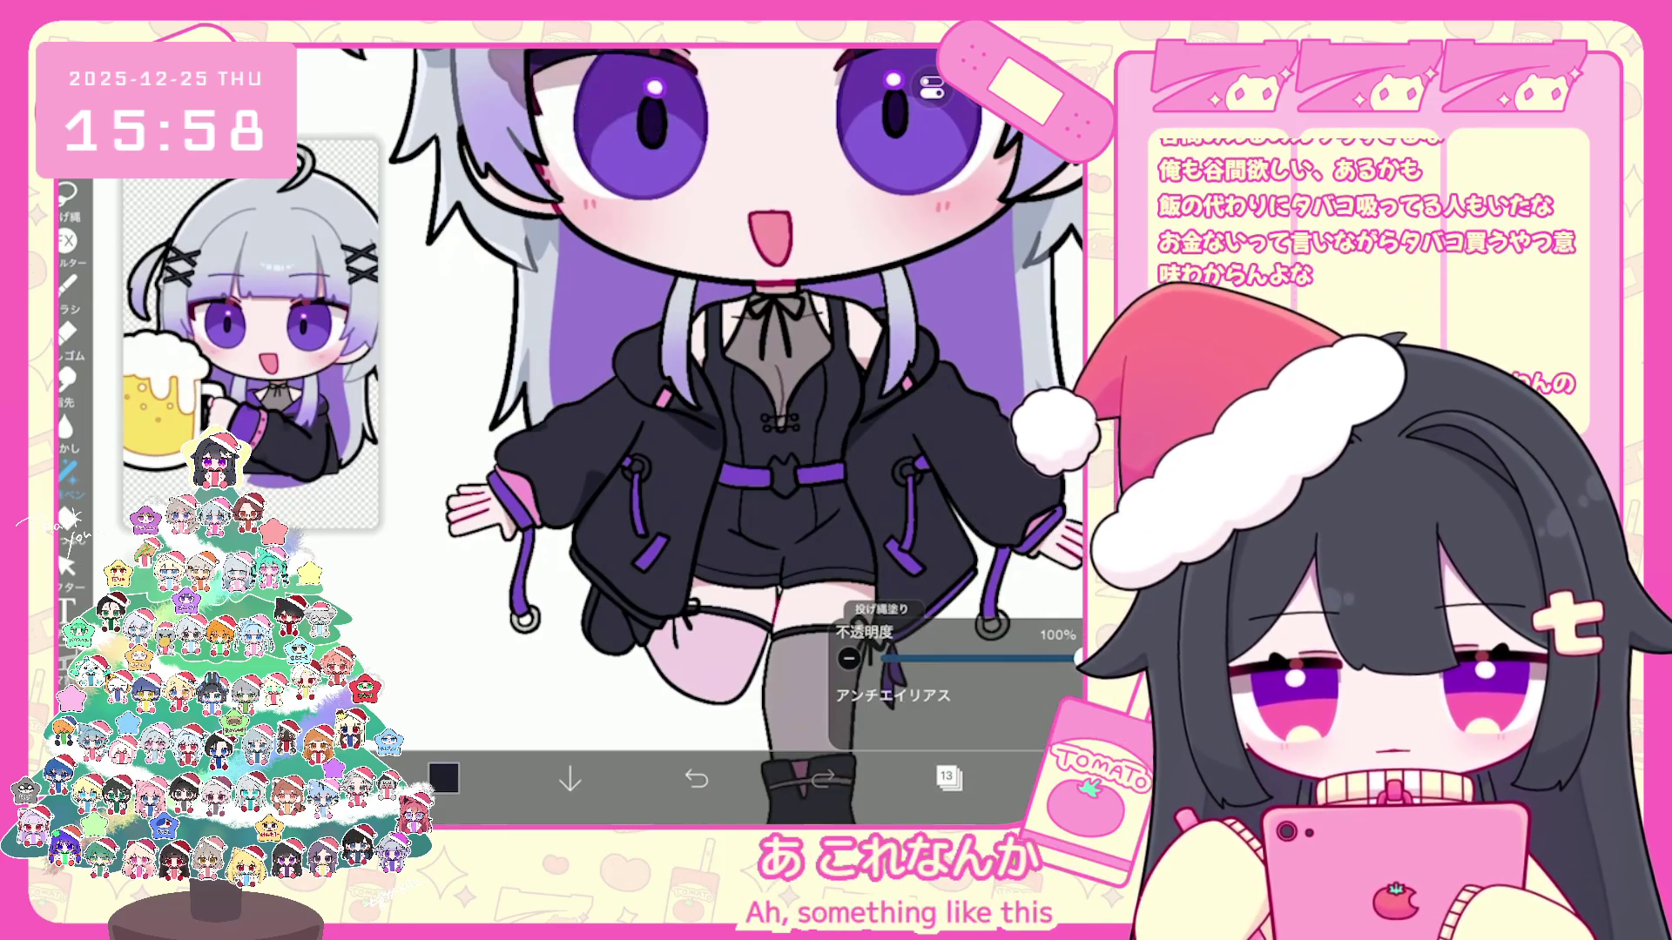
pyautogui.click(949, 779)
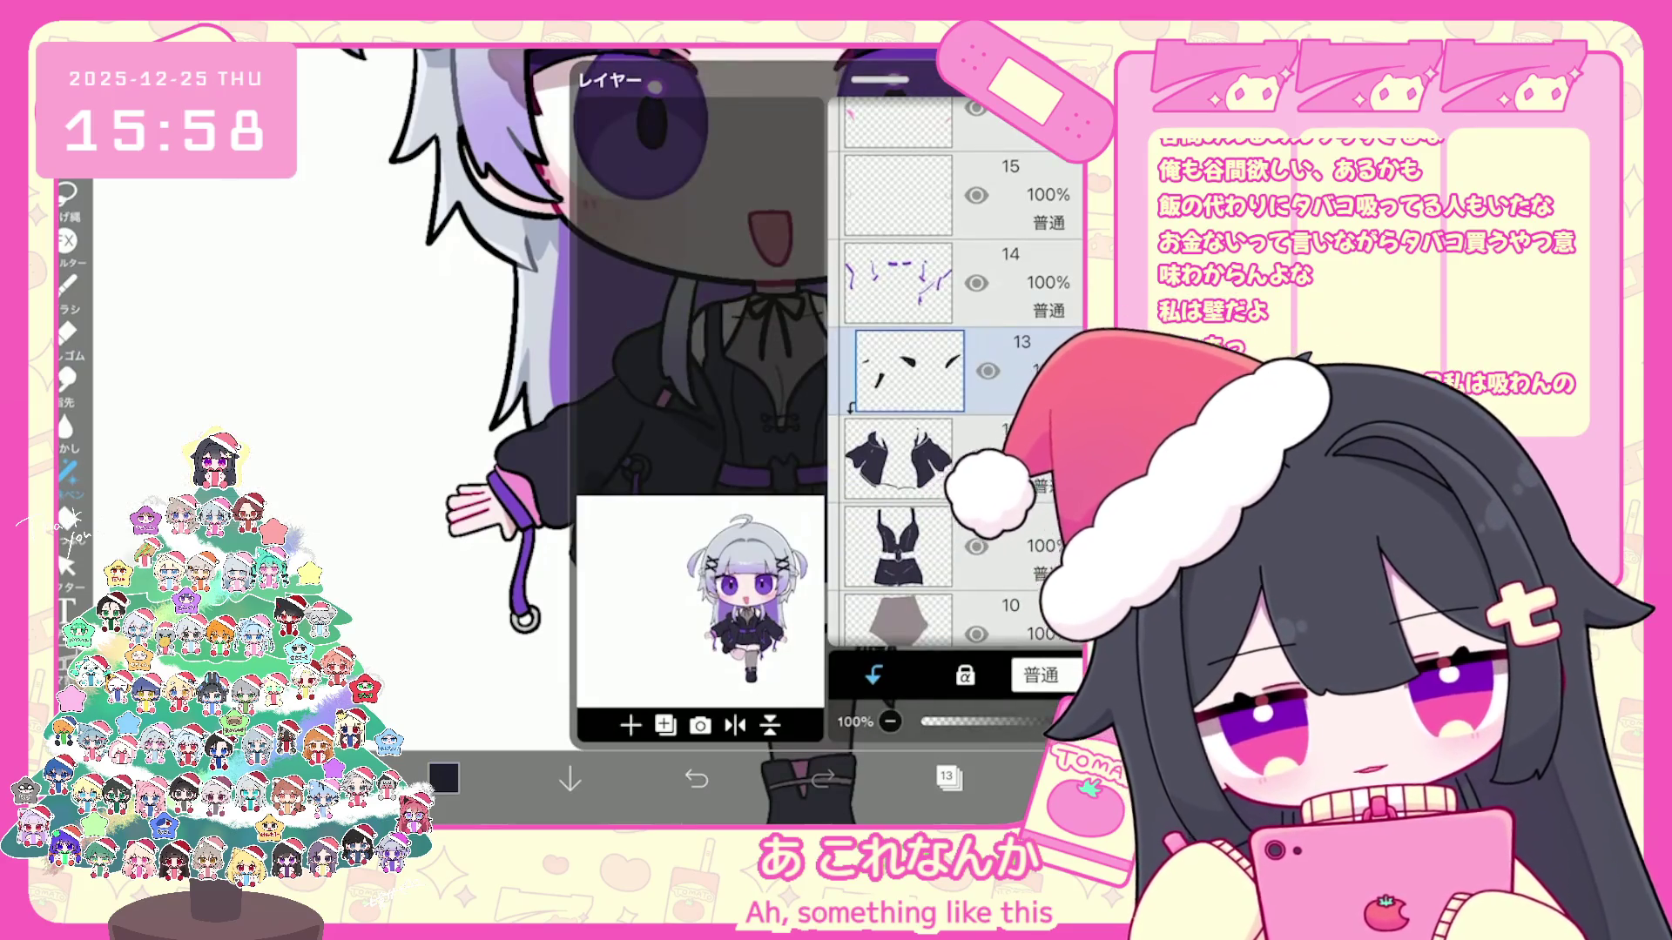
pyautogui.scroll(5, 959, 367)
pyautogui.scroll(3, 960, 366)
pyautogui.scroll(3, 960, 365)
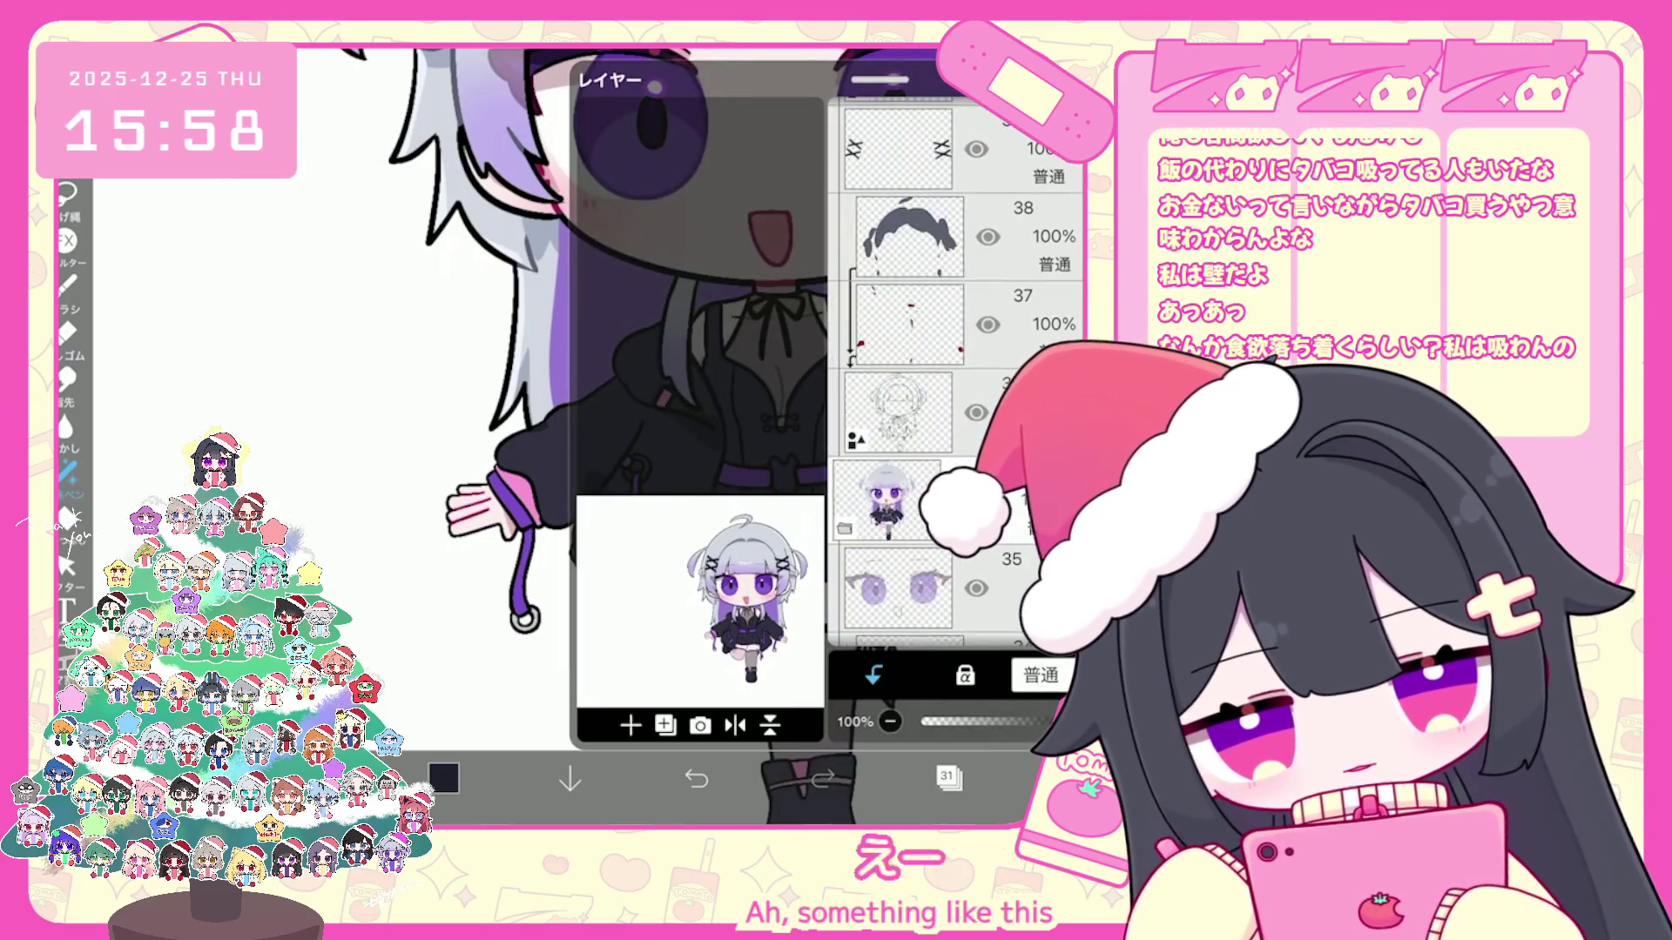
# Step: Check the colour and brush settings, then switch the working layer to layer 12
pyautogui.click(948, 778)
pyautogui.click(445, 779)
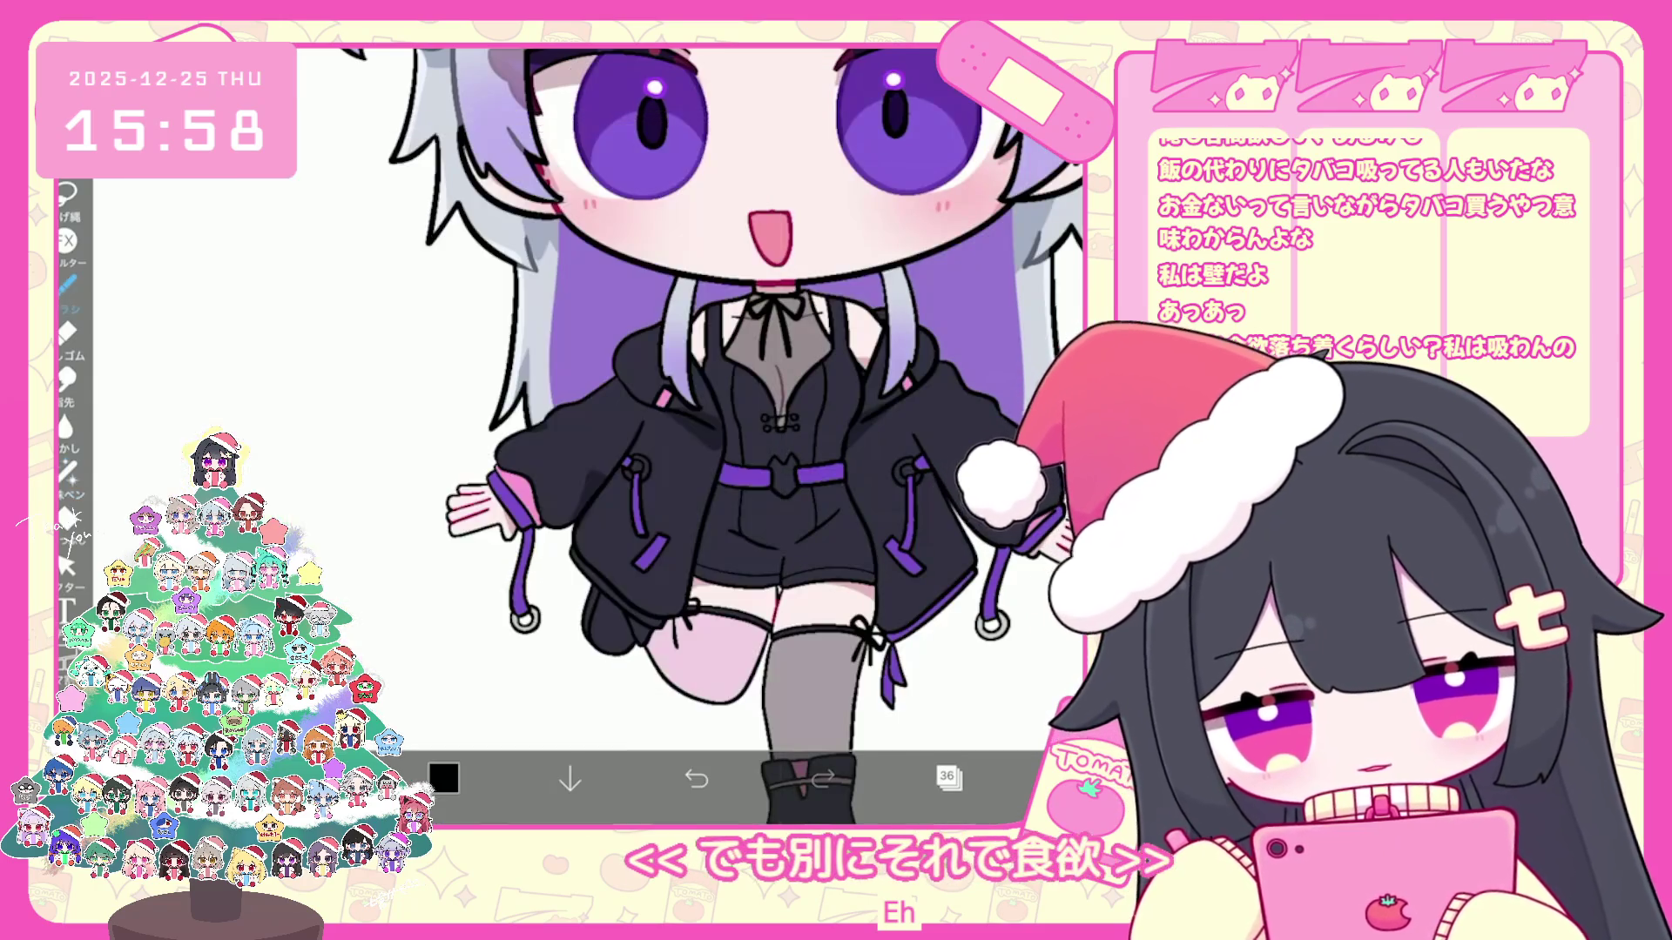
pyautogui.click(68, 281)
pyautogui.click(68, 281)
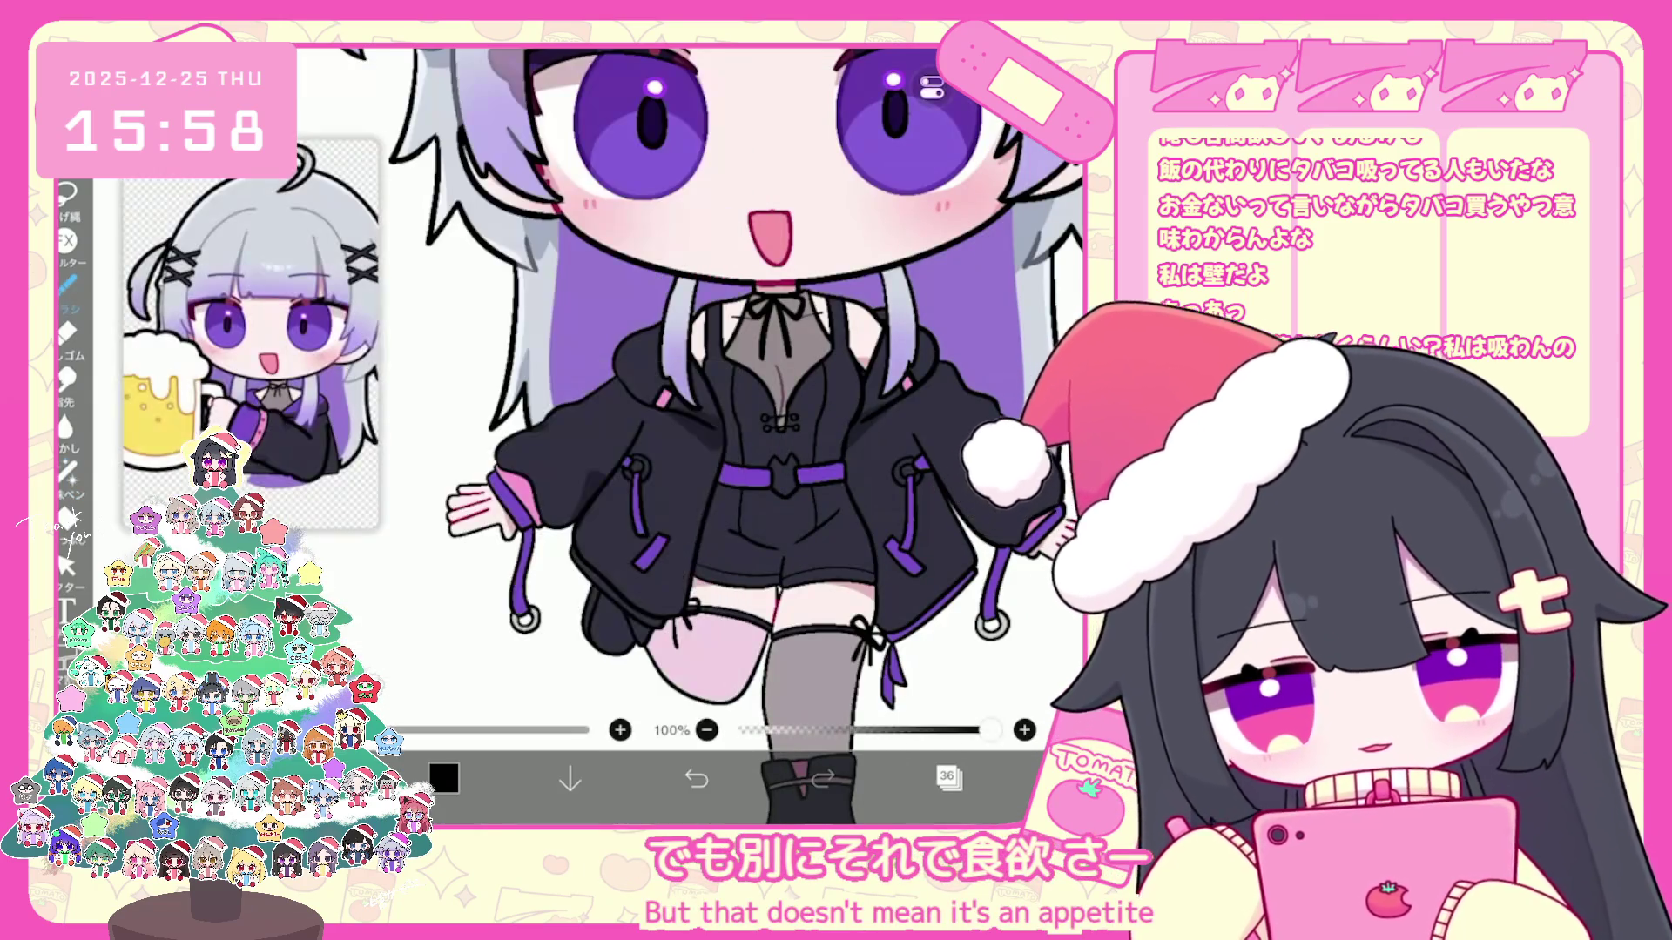
pyautogui.scroll(5, 731, 431)
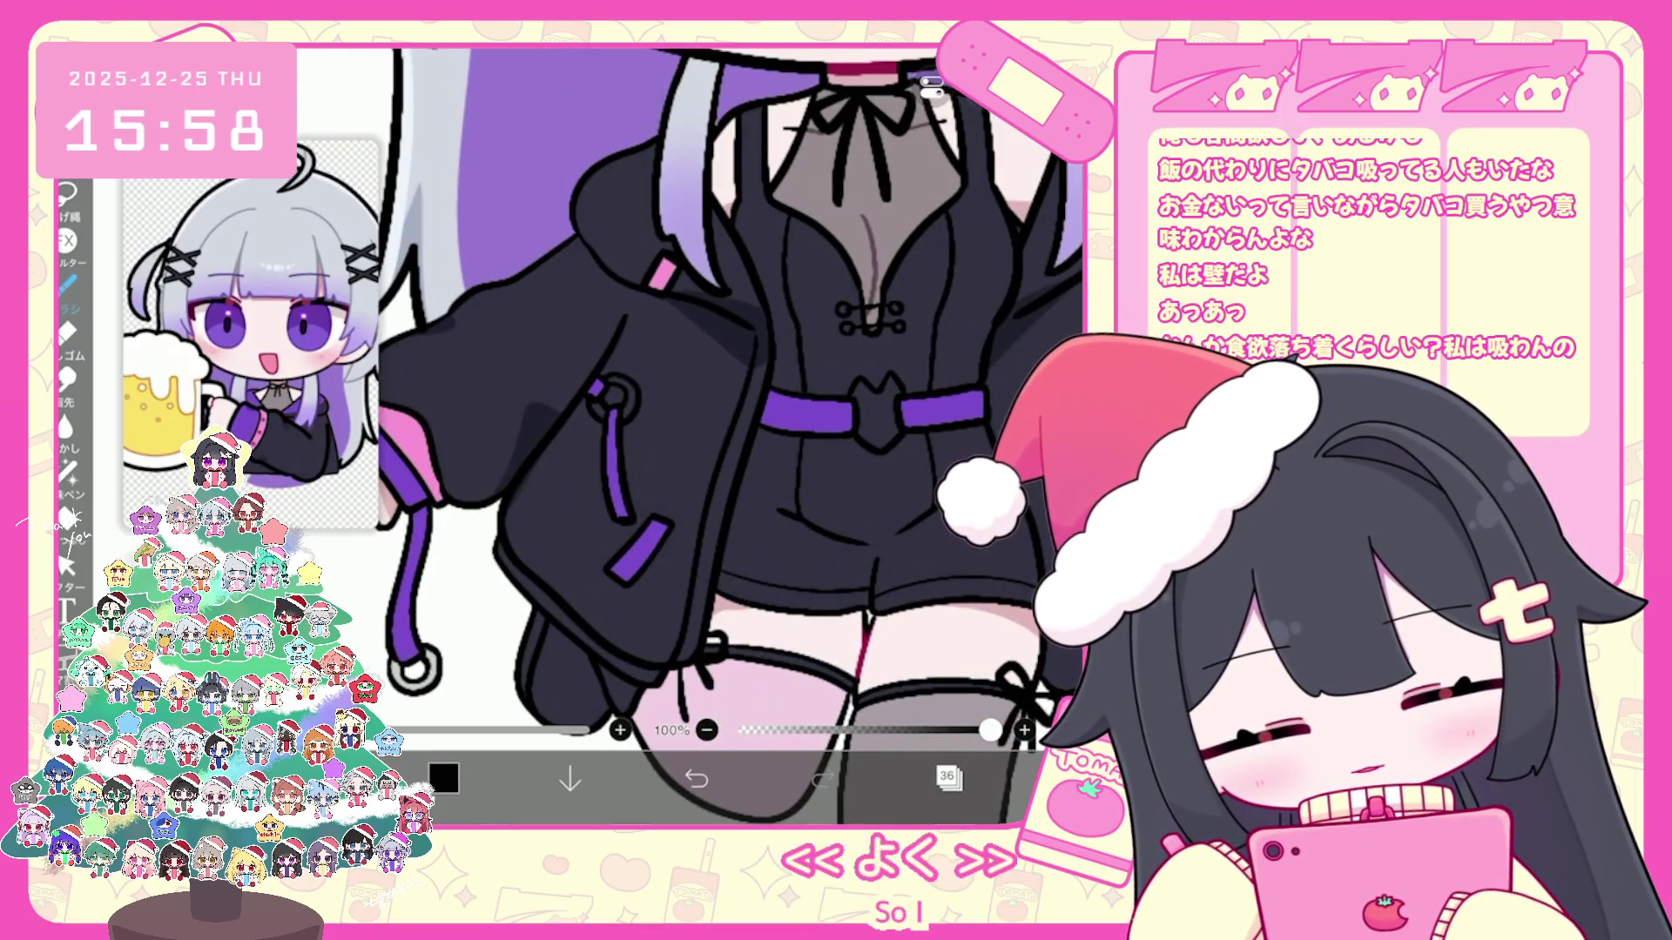
pyautogui.scroll(2, 686, 431)
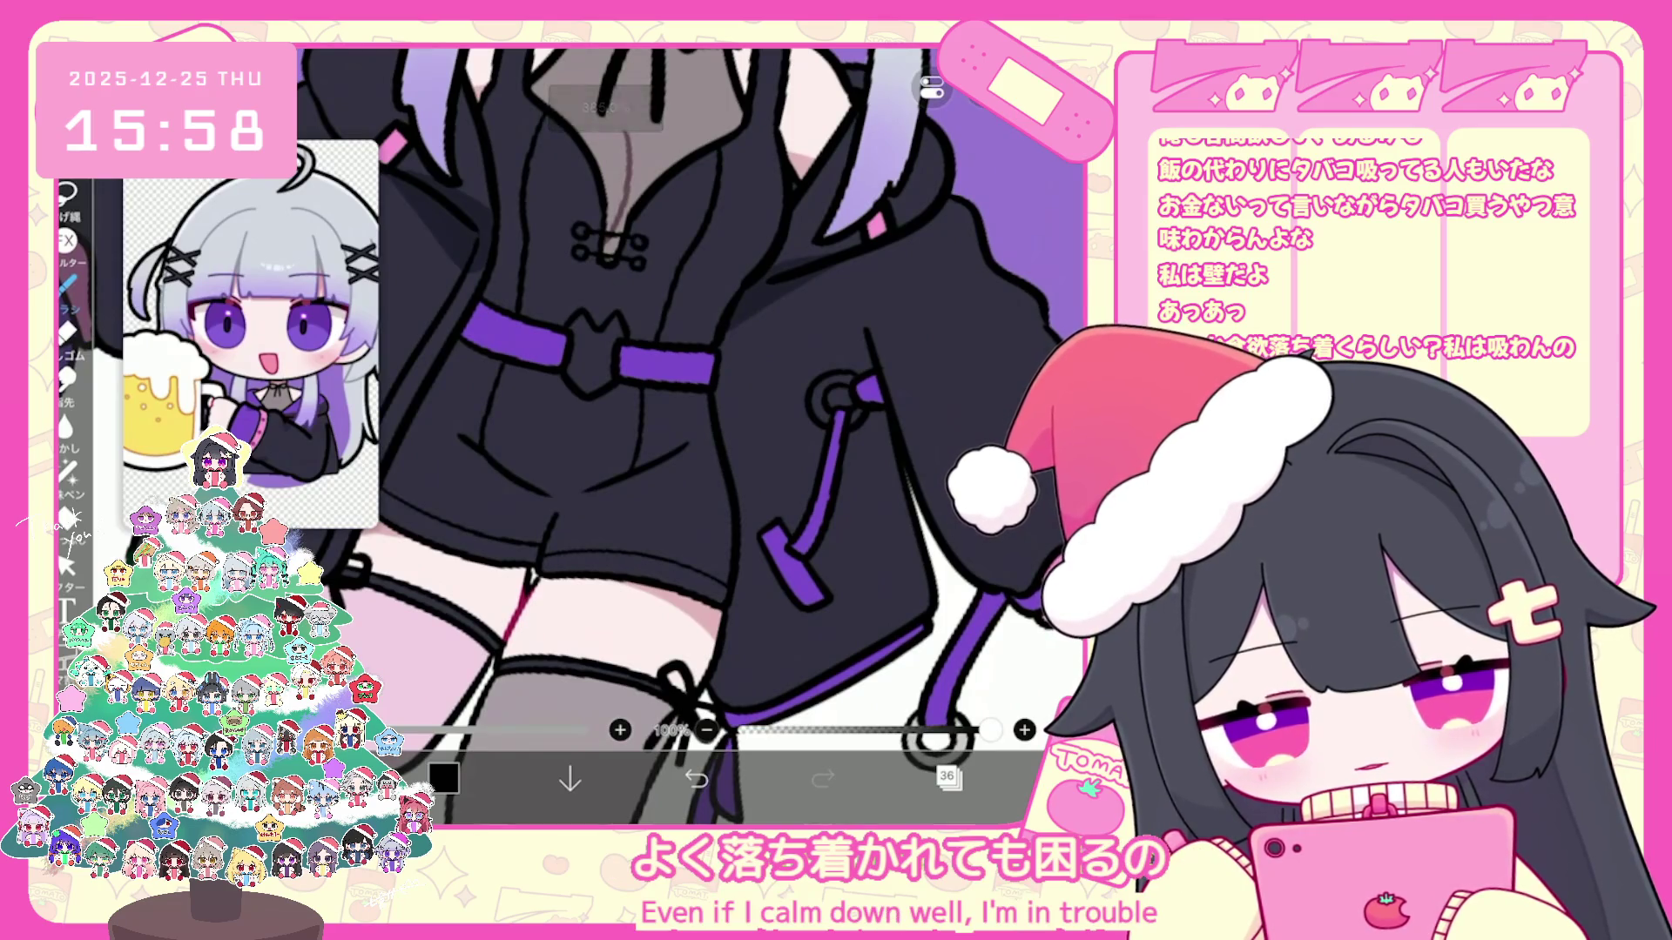
pyautogui.scroll(-5, 686, 431)
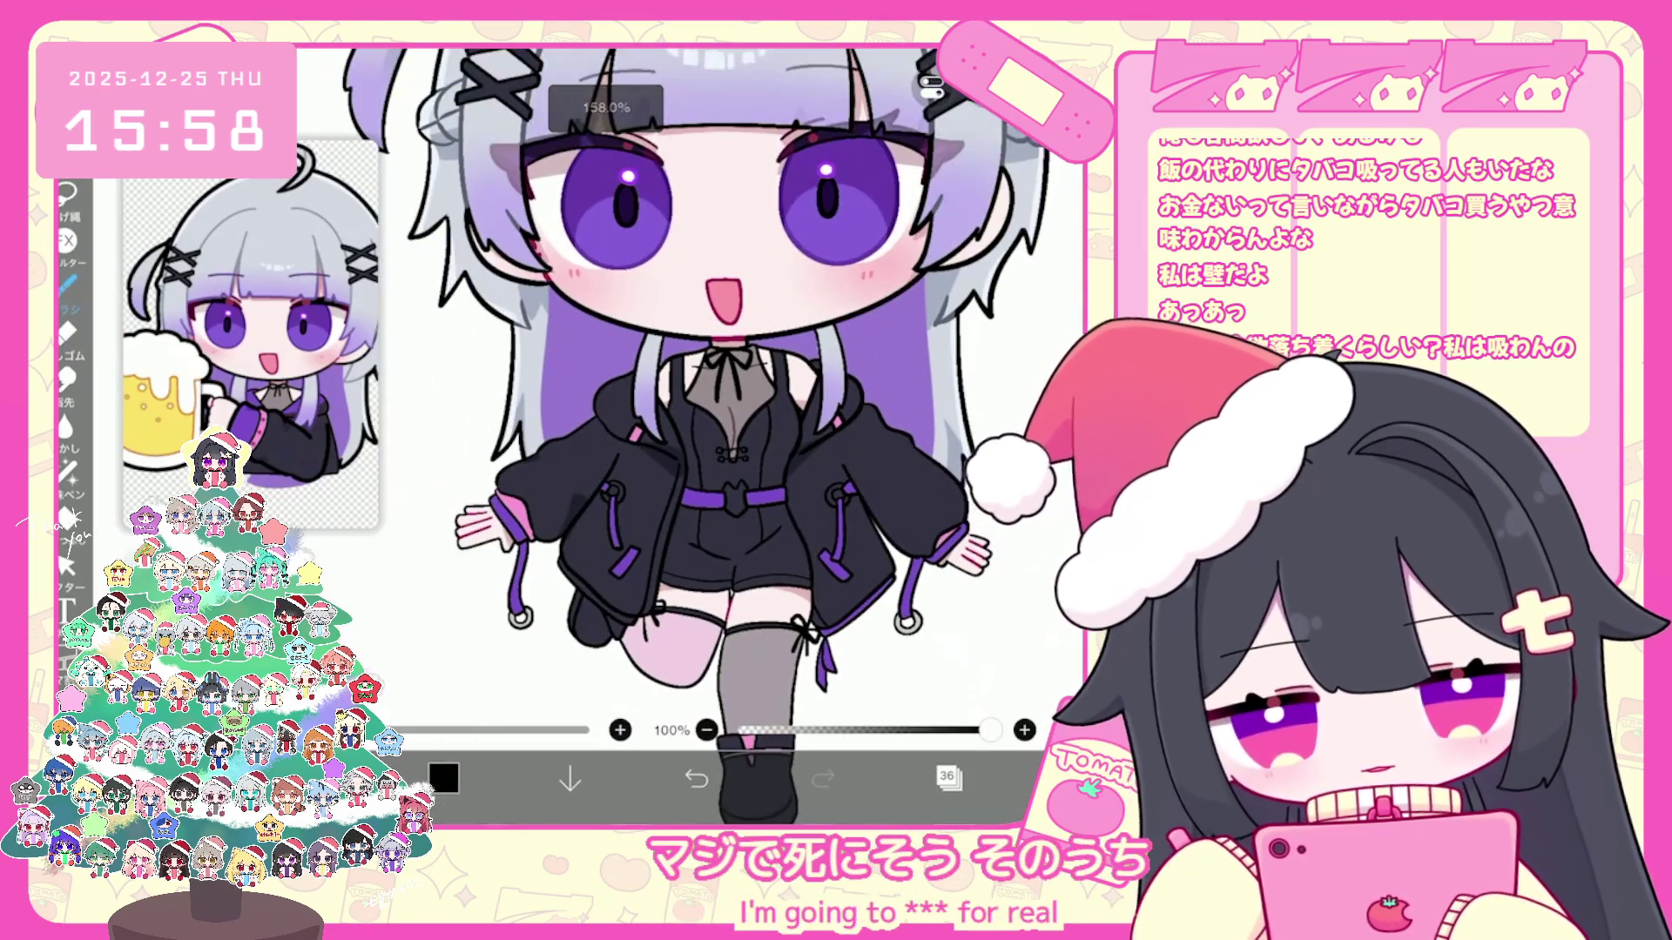
pyautogui.click(948, 778)
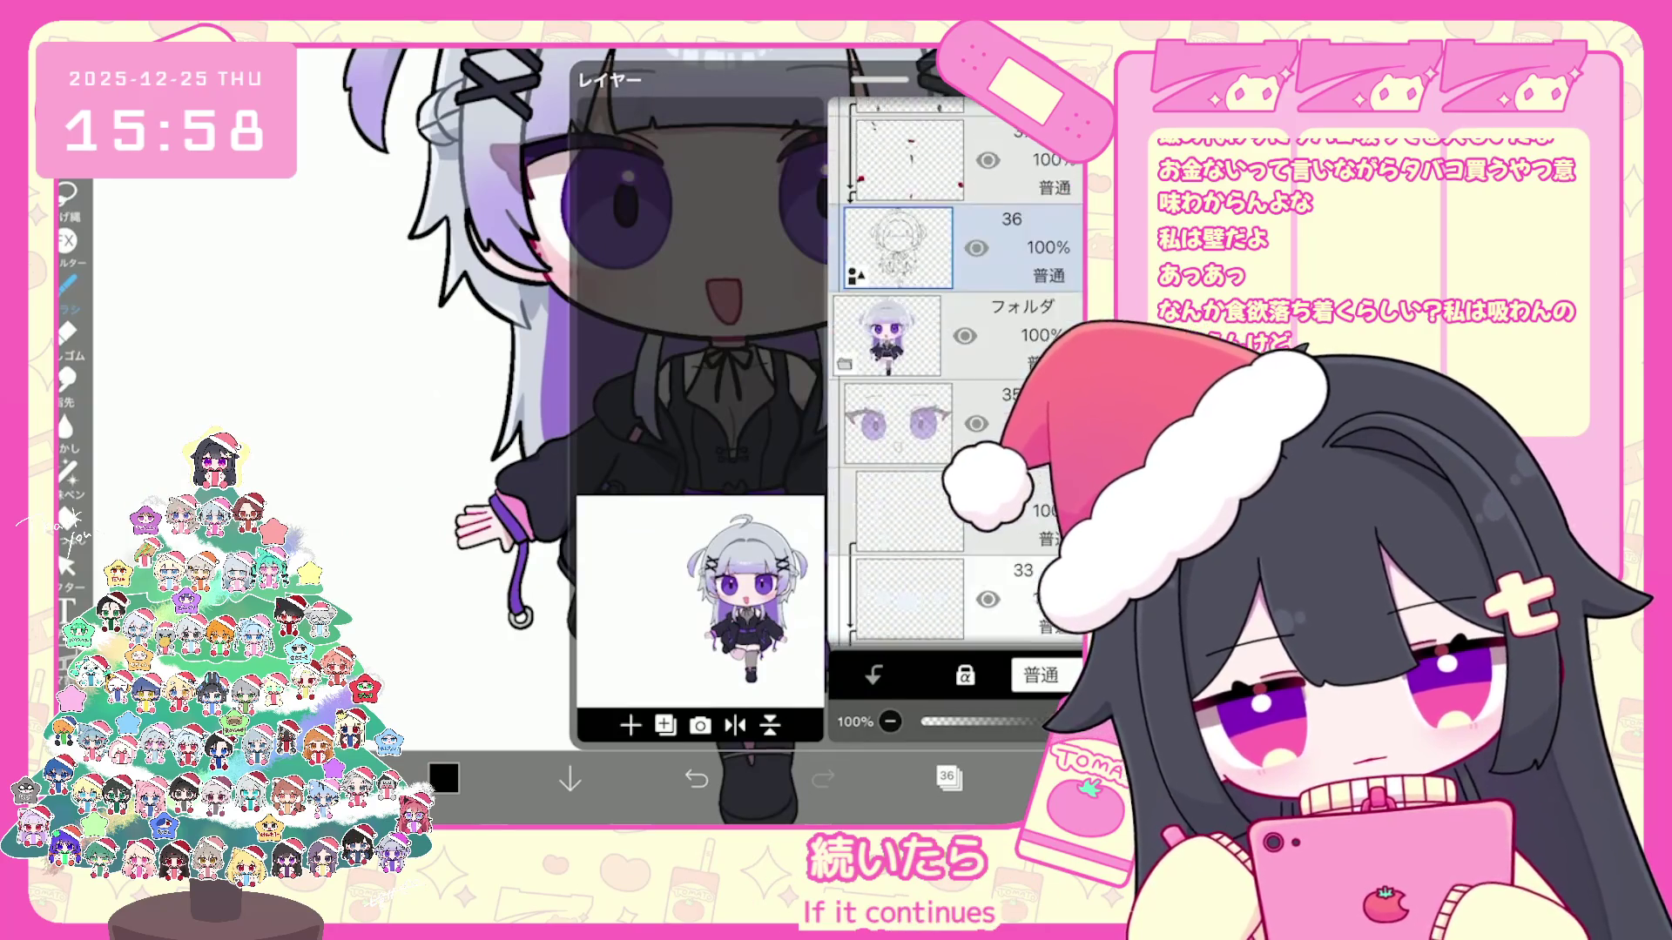
pyautogui.scroll(-10, 953, 380)
pyautogui.click(898, 427)
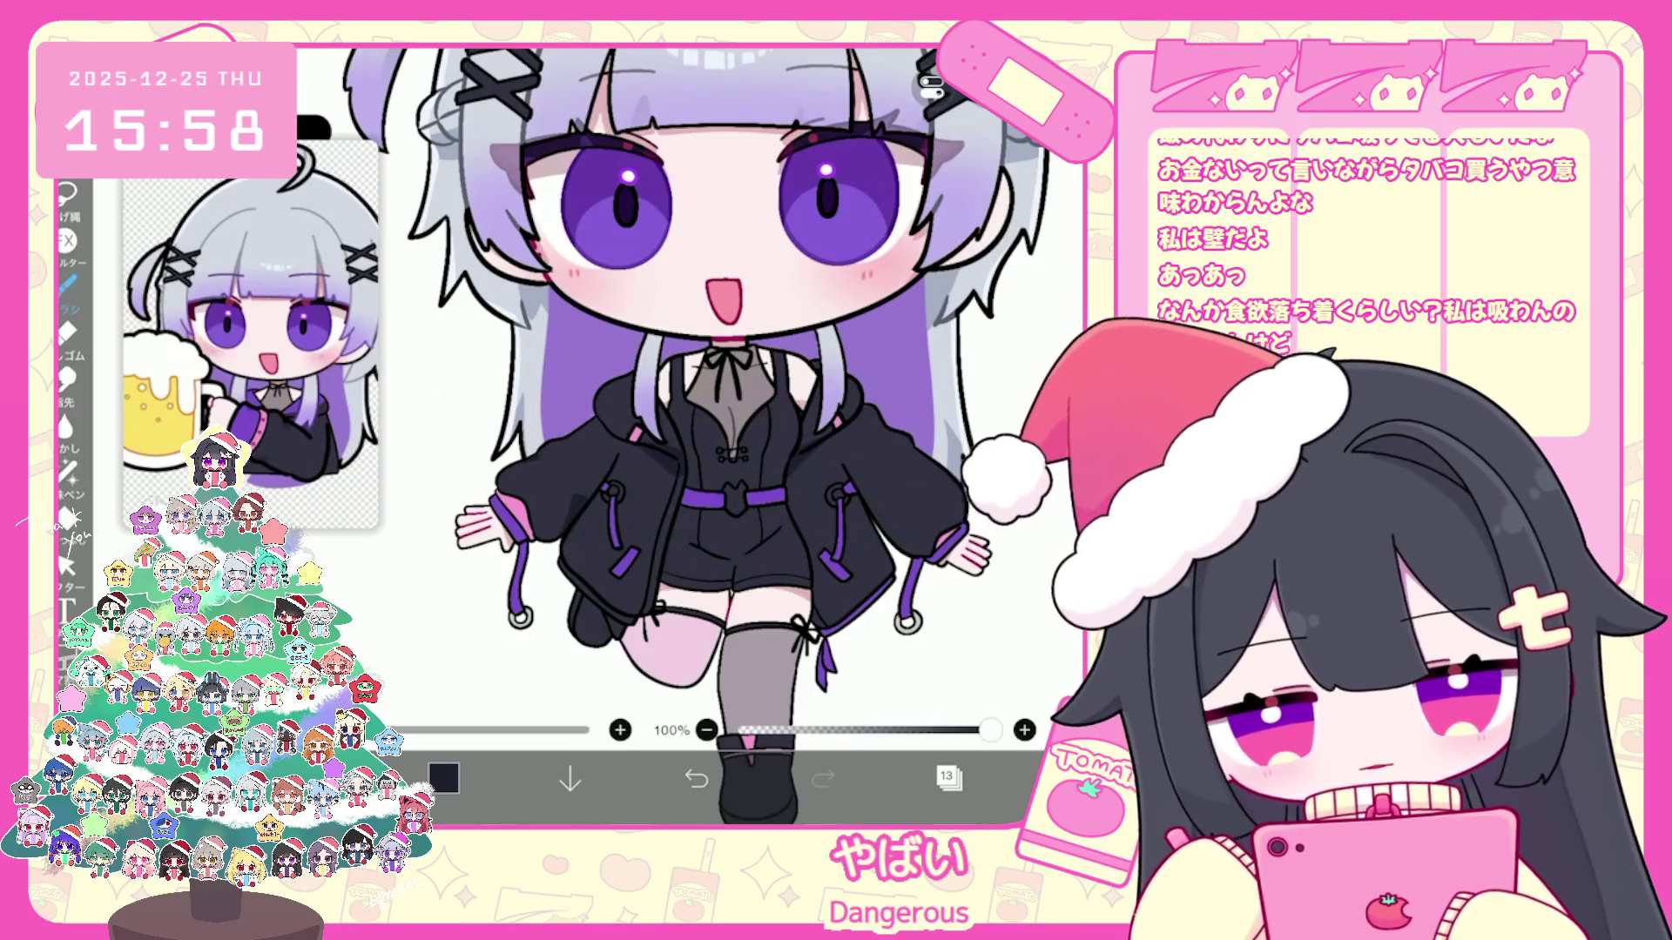
pyautogui.scroll(3, 712, 432)
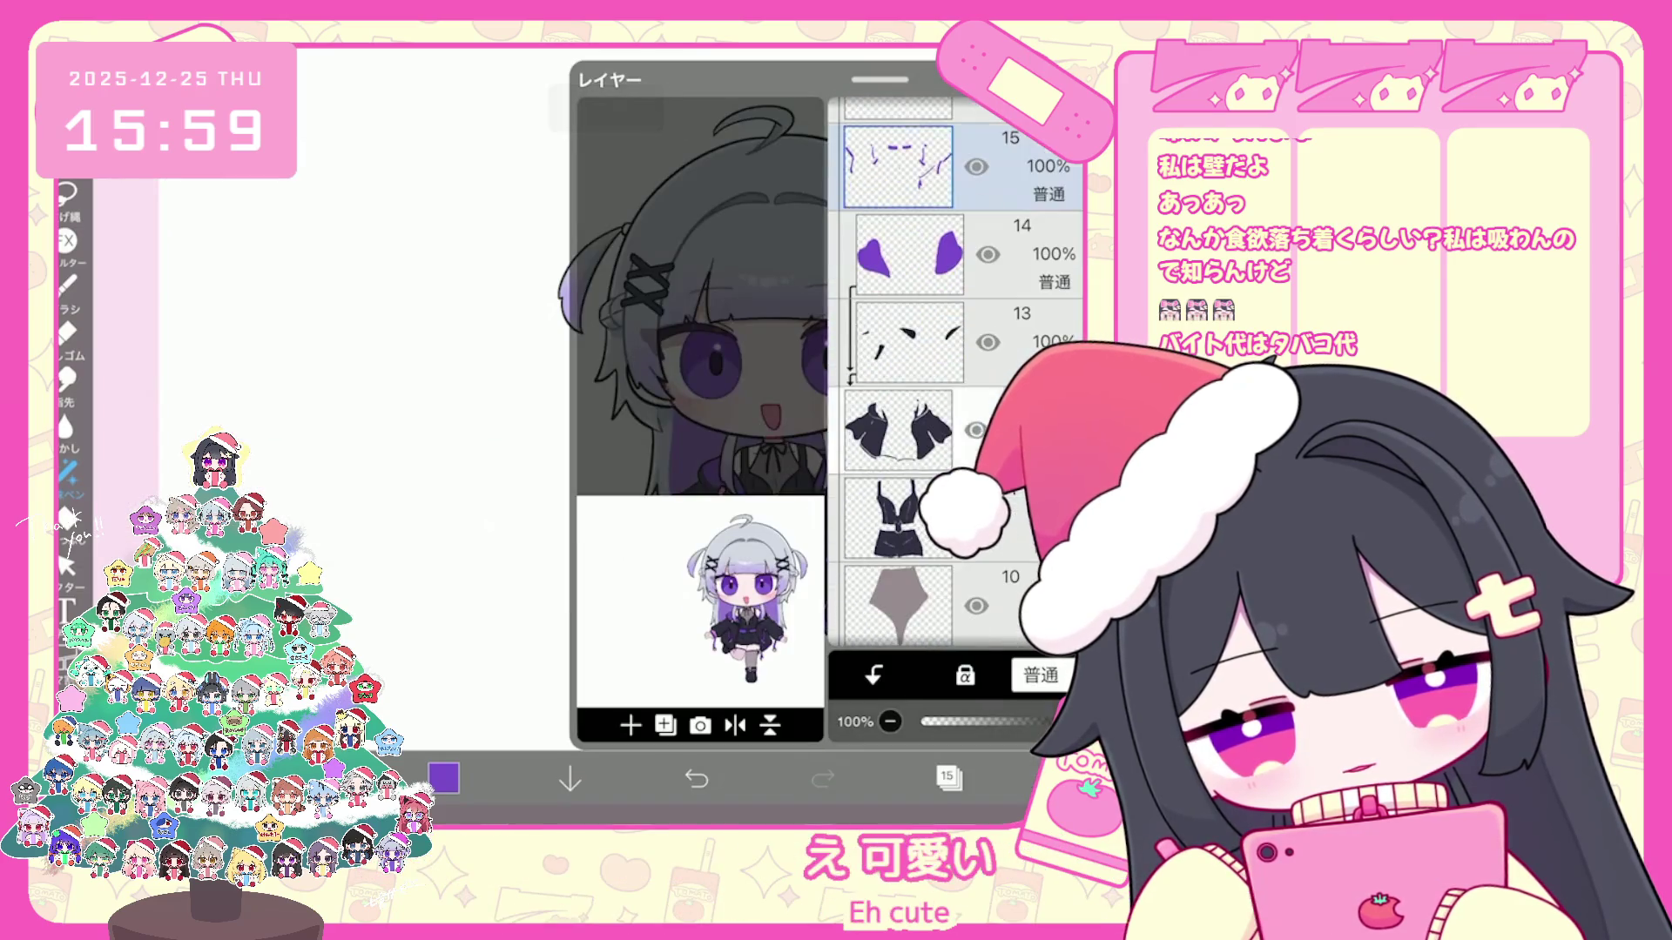
# Step: On outfit layer 11, undo and redo the trial lasso-fill shading, ending with it undone
pyautogui.click(901, 520)
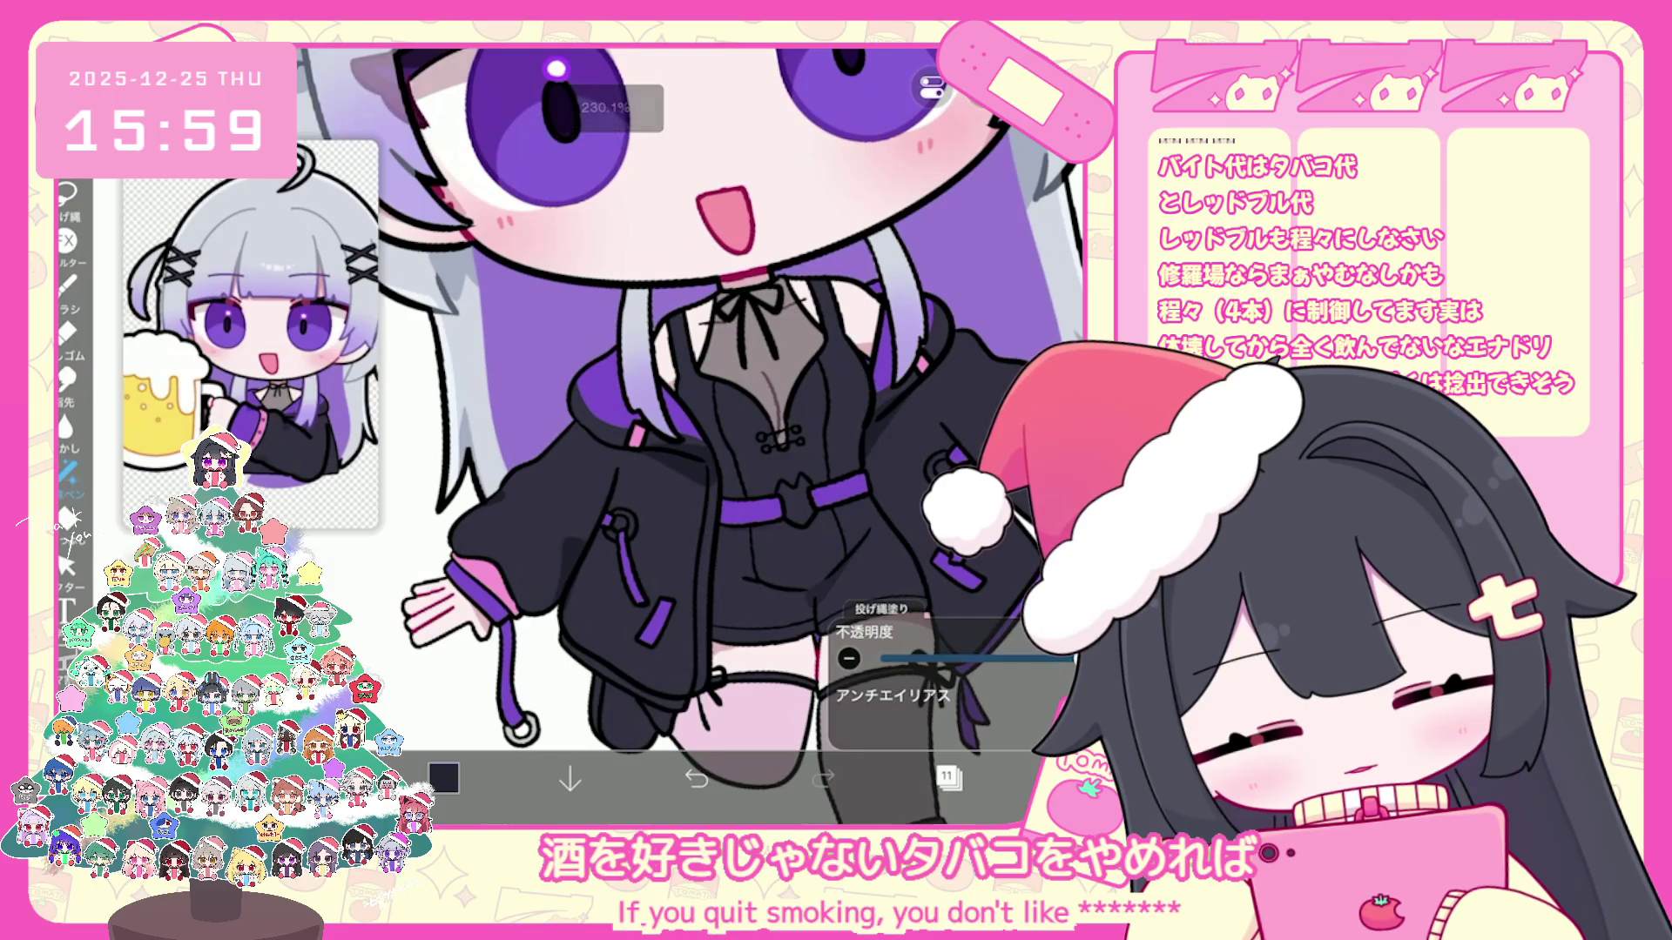
pyautogui.hotkey('ctrl', 'z')
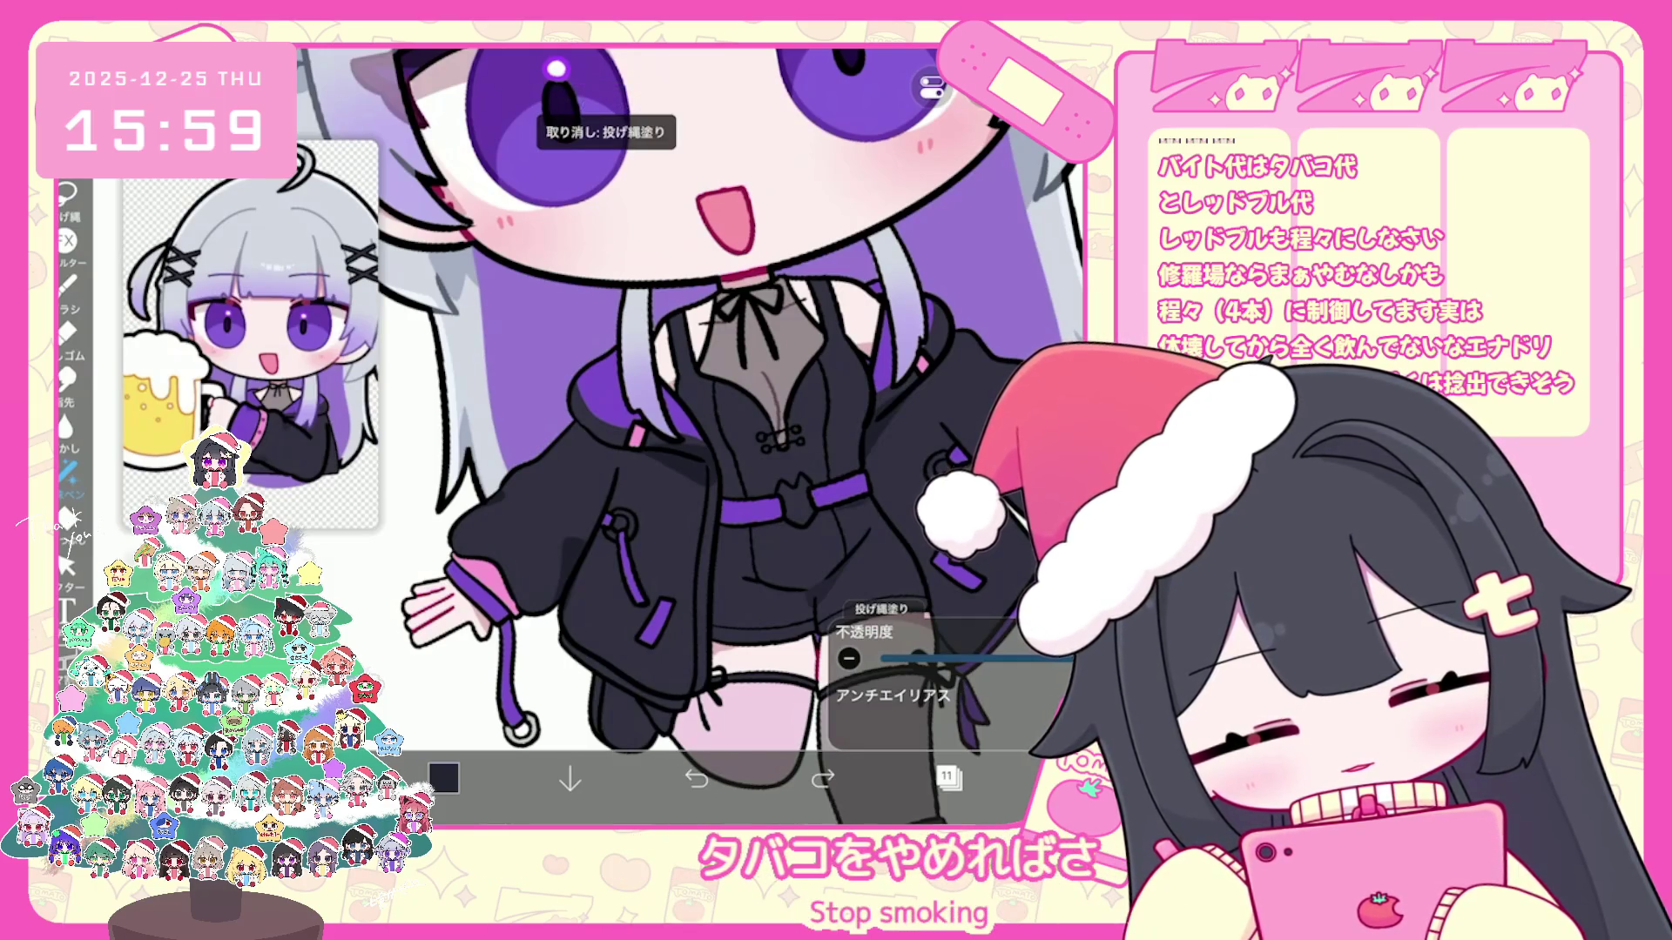
pyautogui.scroll(2, 689, 436)
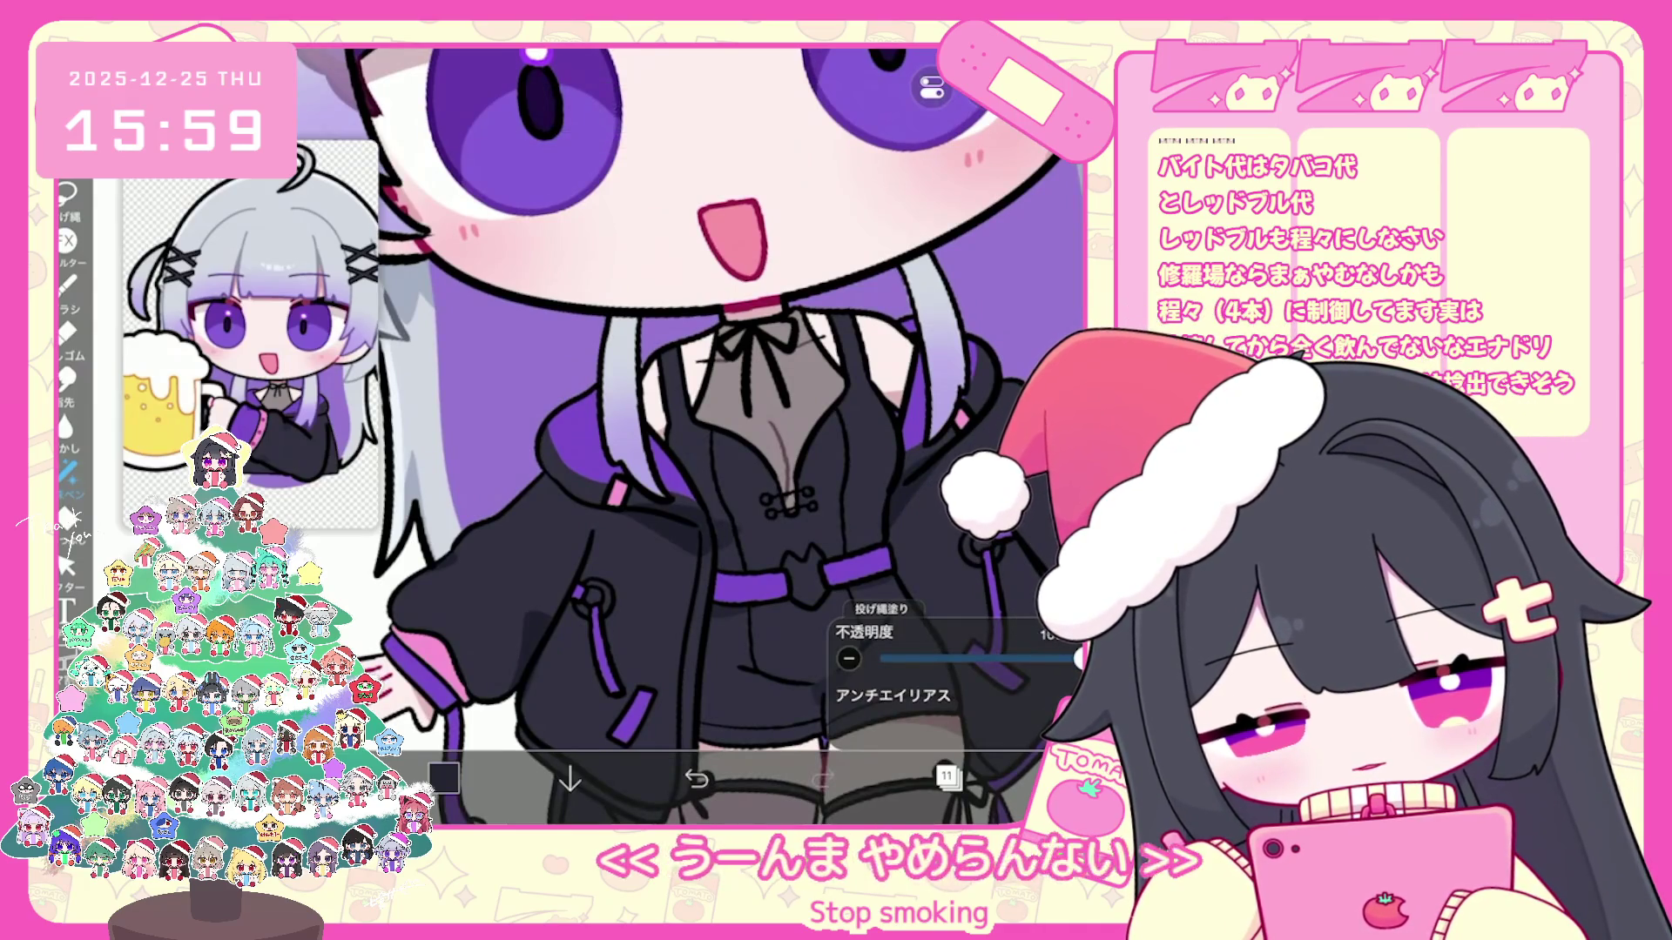
pyautogui.hotkey('ctrl', 'z')
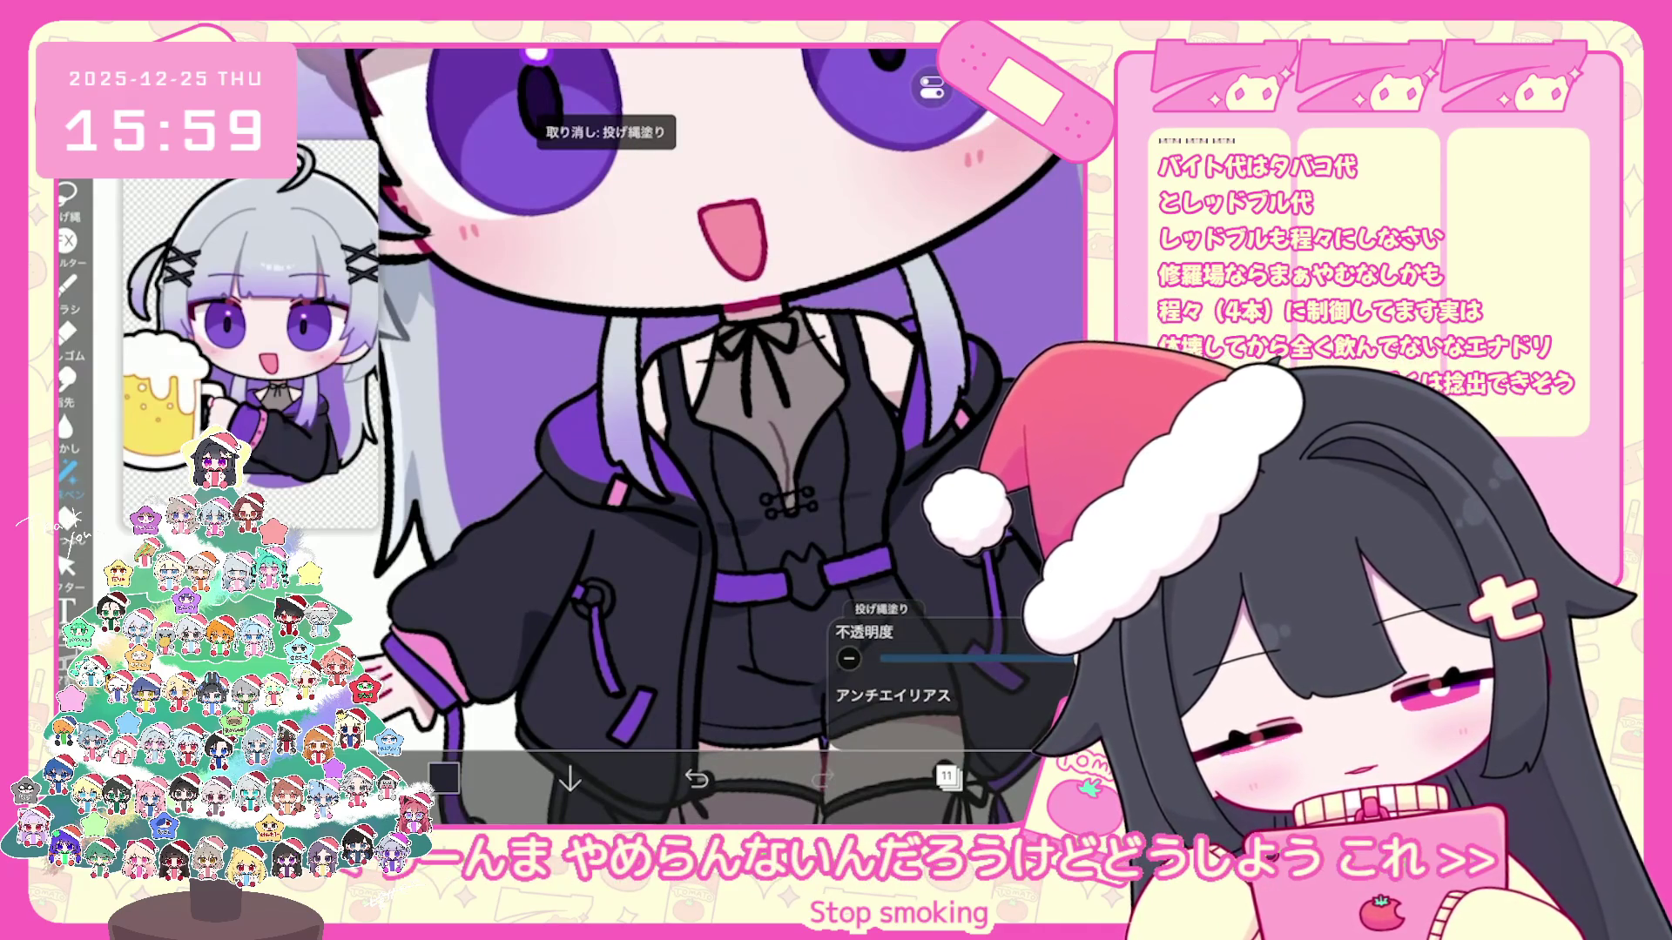
pyautogui.hotkey('ctrl', 'z')
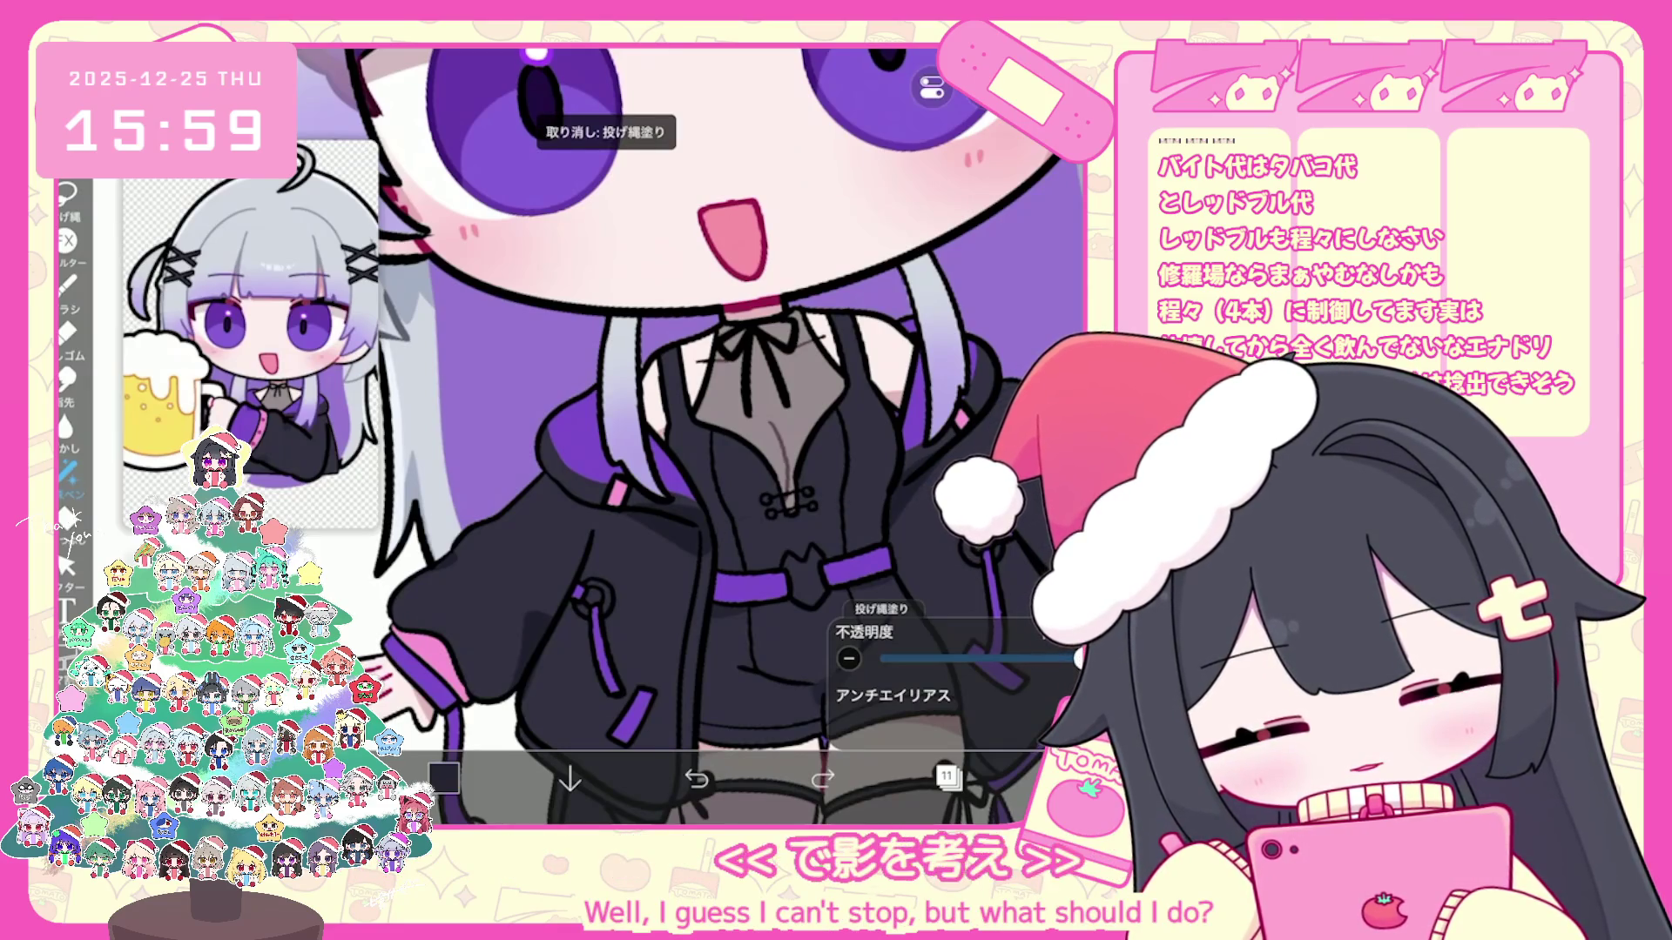
pyautogui.hotkey('ctrl', 'z')
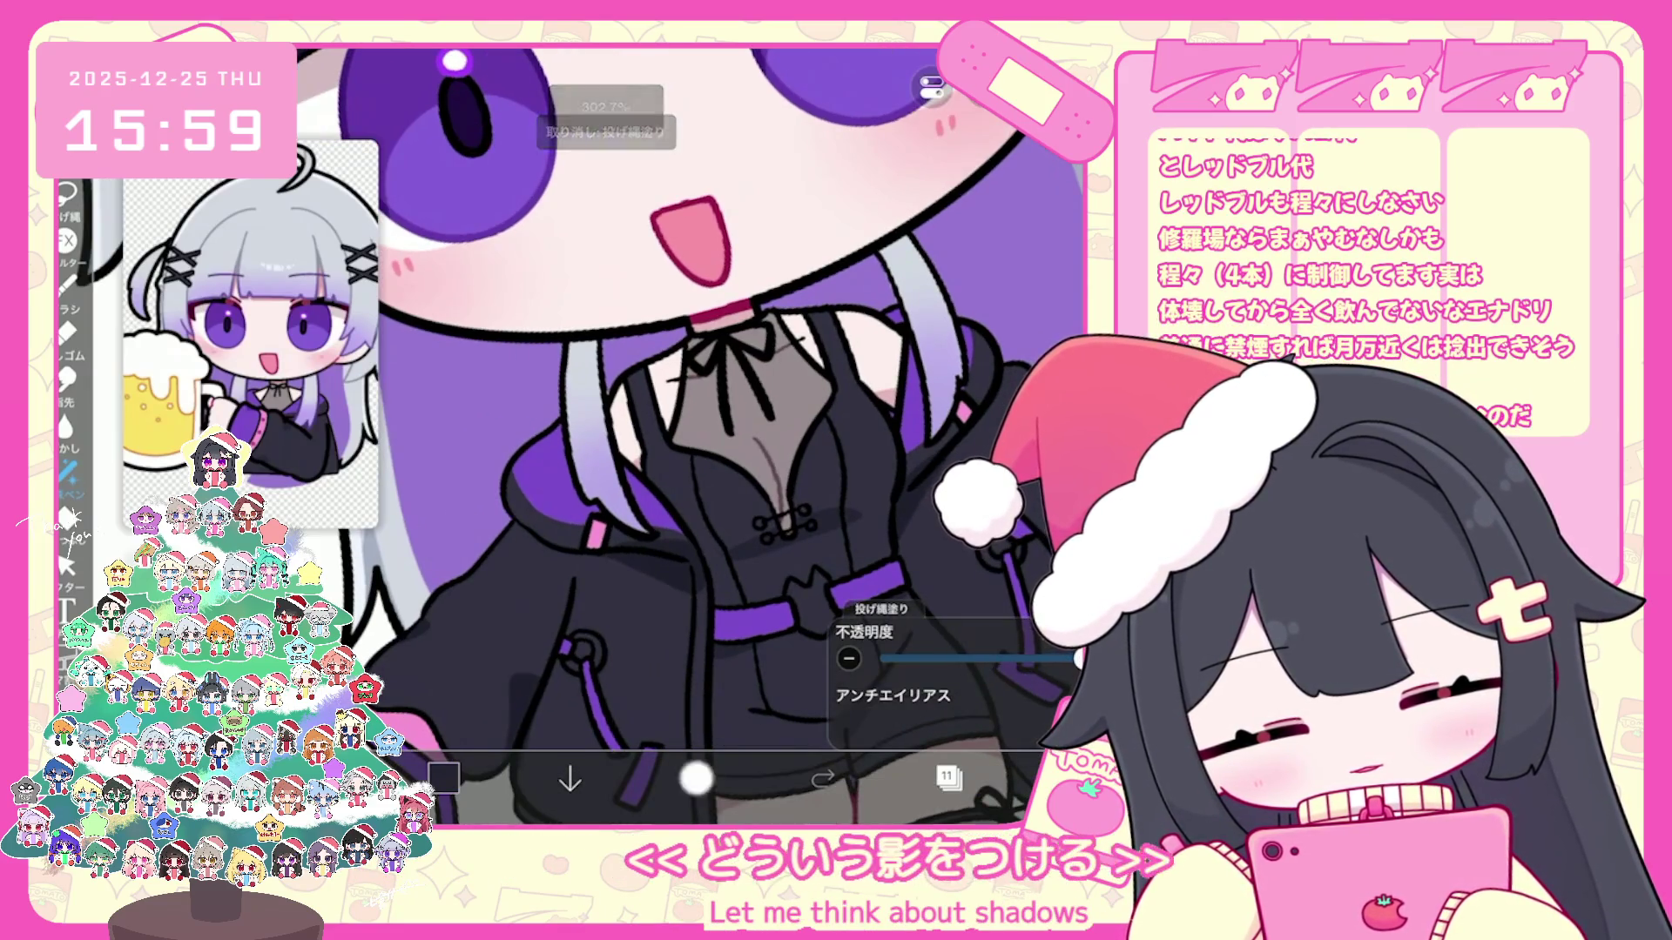
pyautogui.scroll(-5, 690, 437)
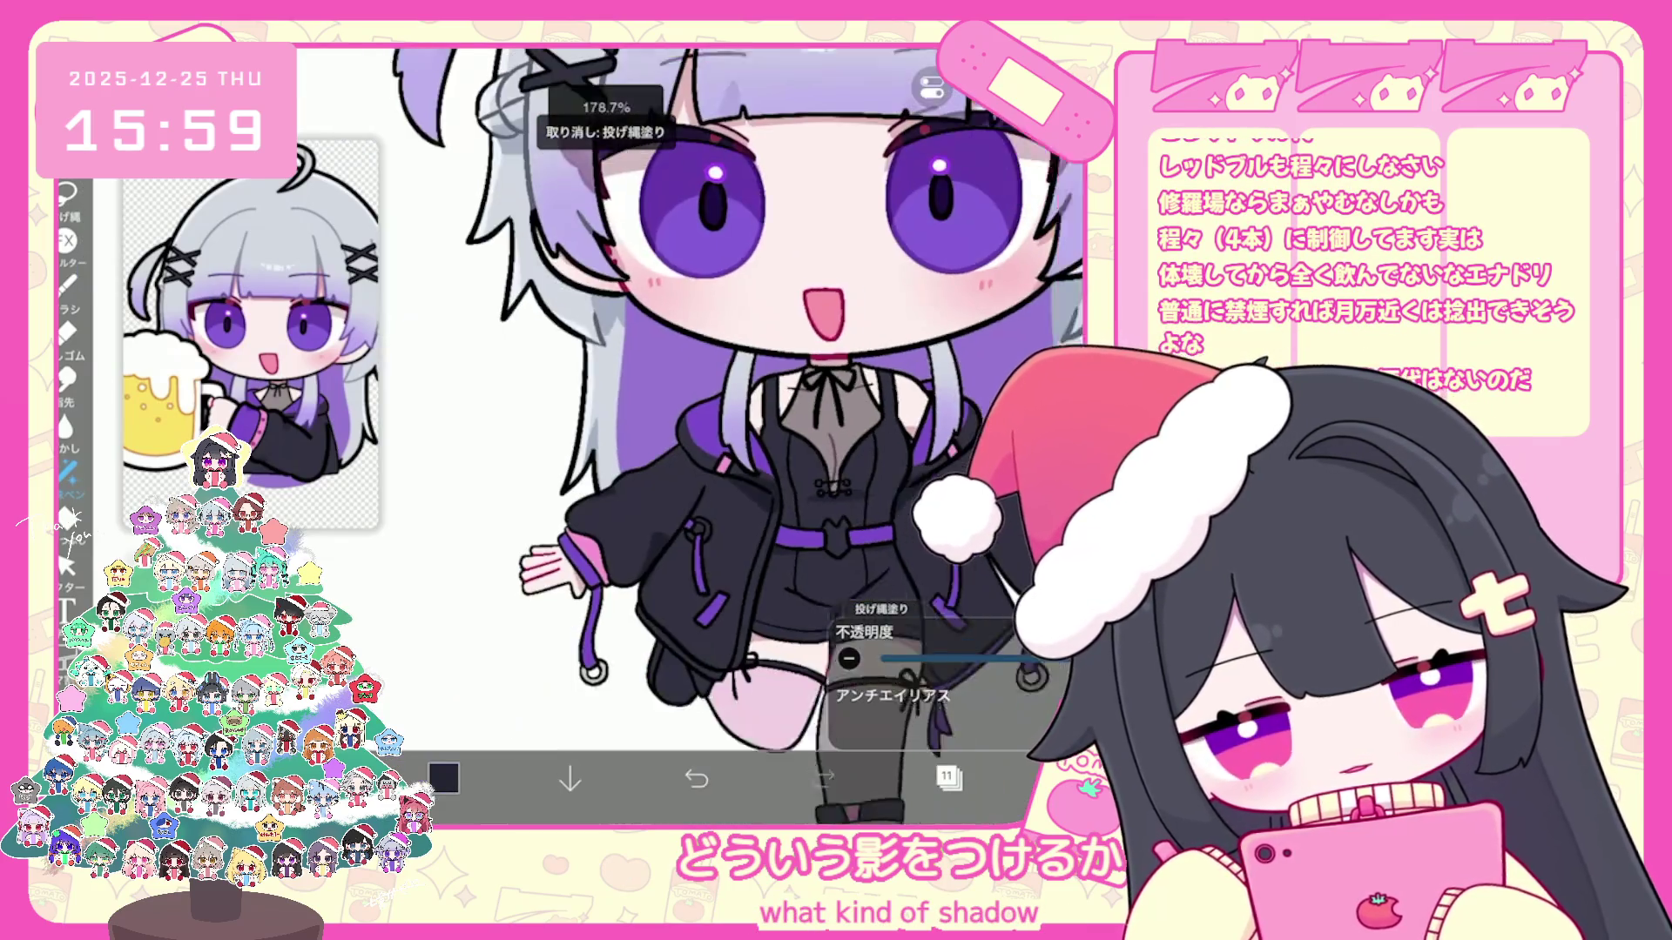
pyautogui.hotkey('ctrl', 'shift', 'z')
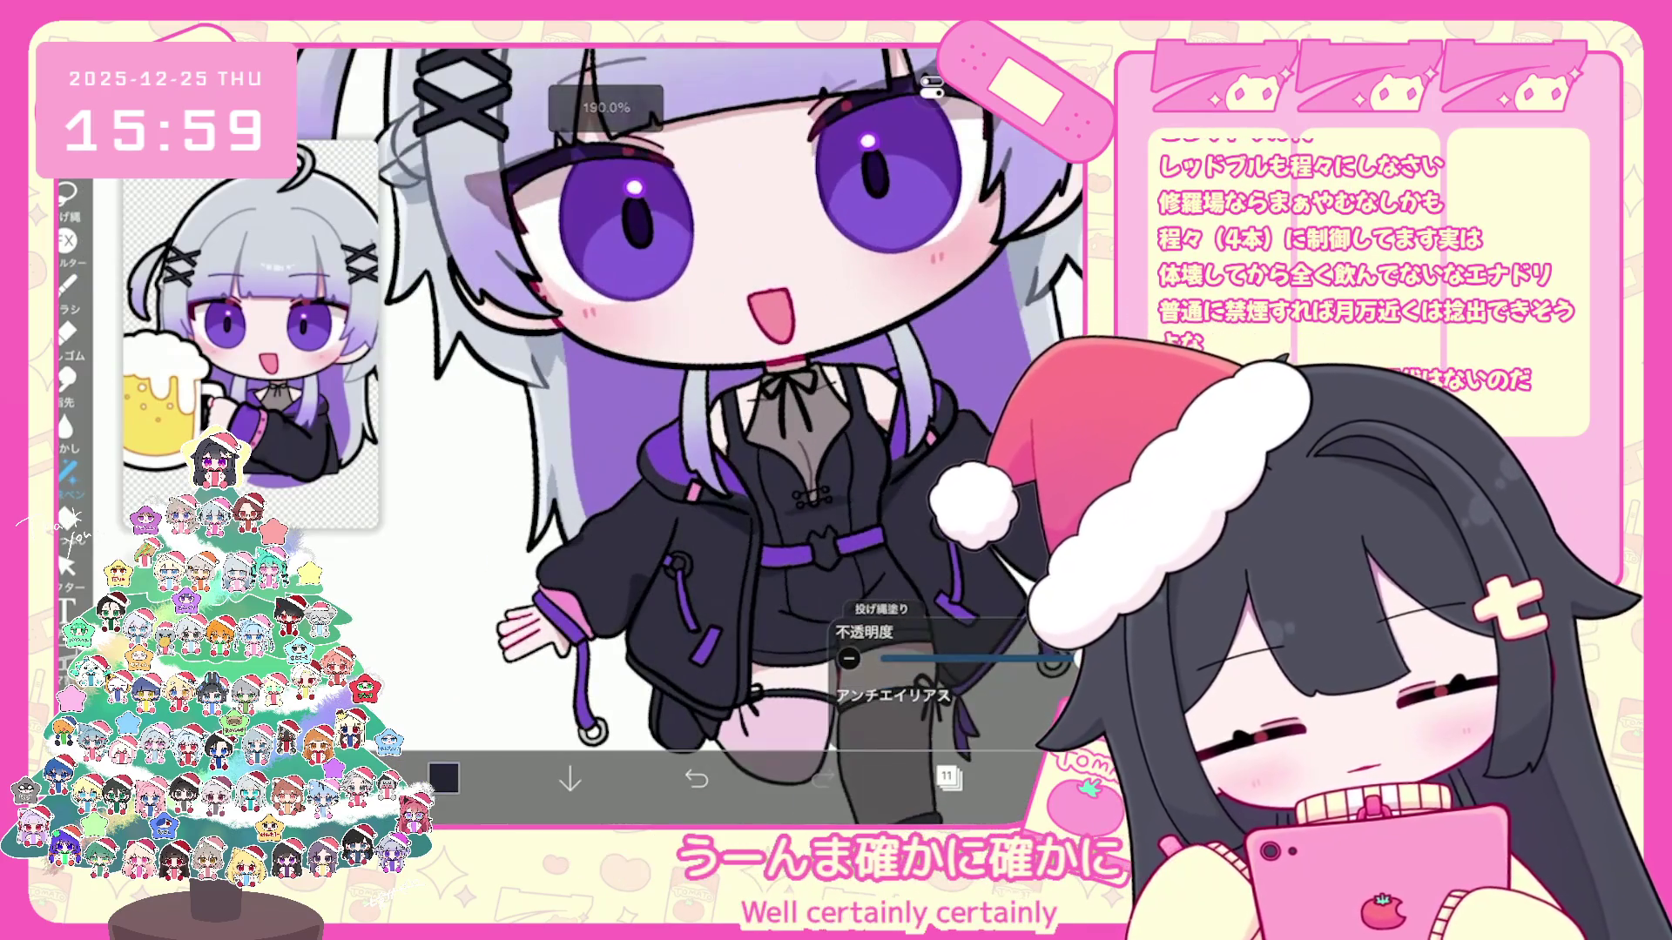
pyautogui.hotkey('ctrl', 'z')
pyautogui.hotkey('ctrl', 'shift', 'z')
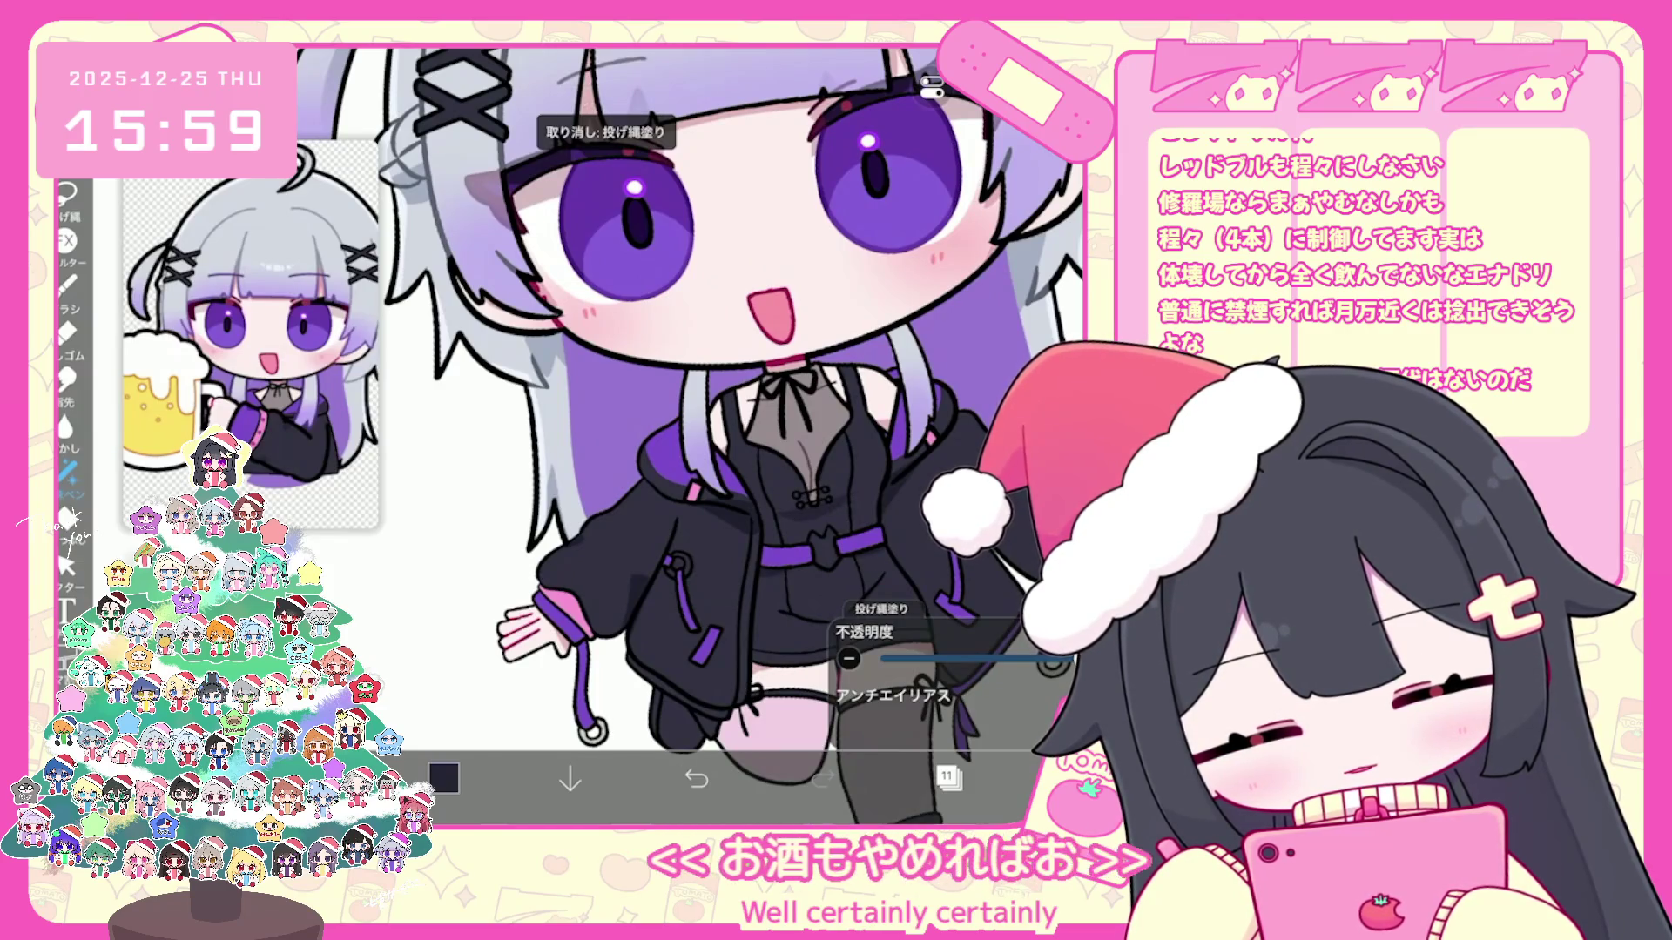
pyautogui.click(697, 780)
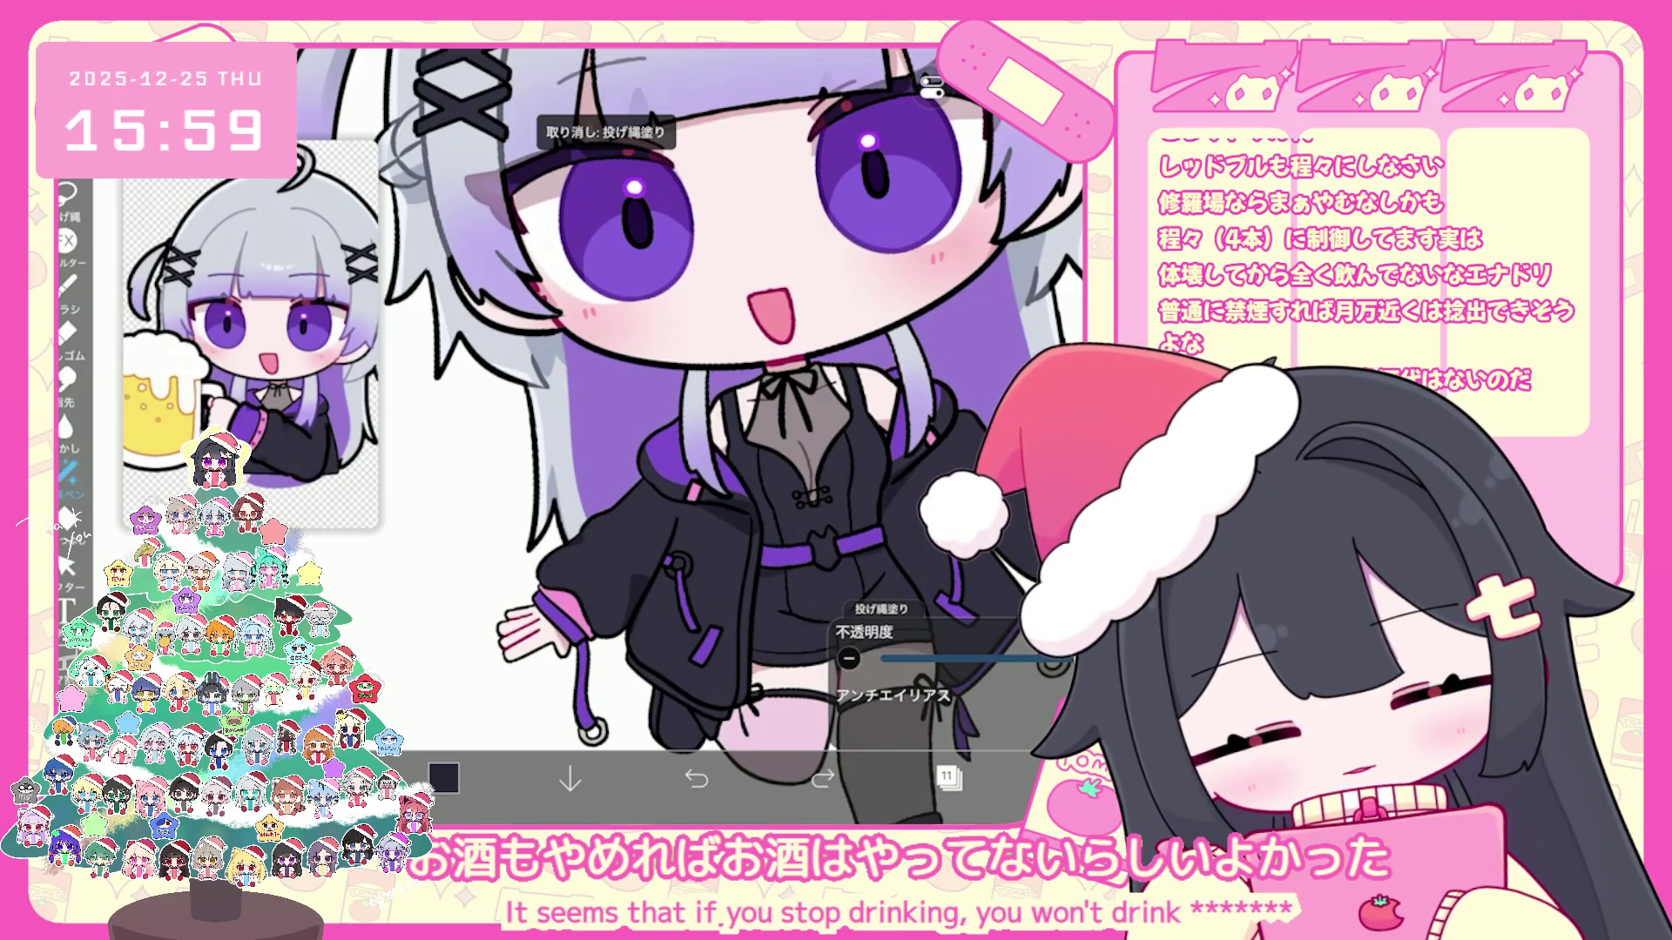
pyautogui.hotkey('ctrl', 'shift', 'z')
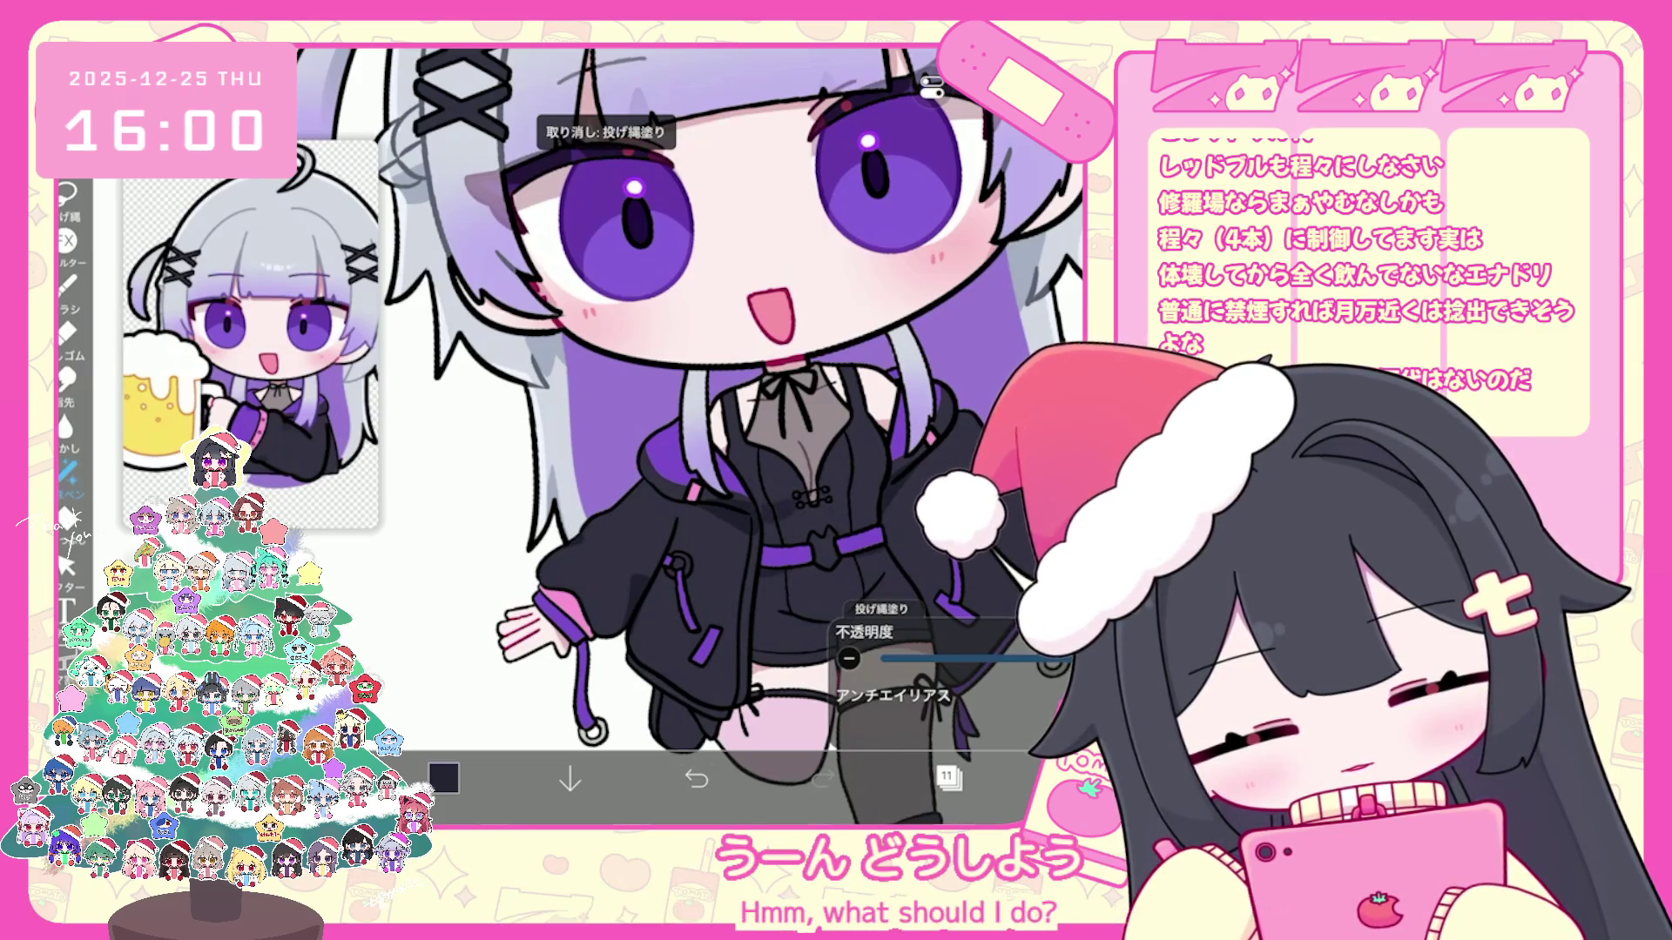
pyautogui.scroll(-5, 731, 432)
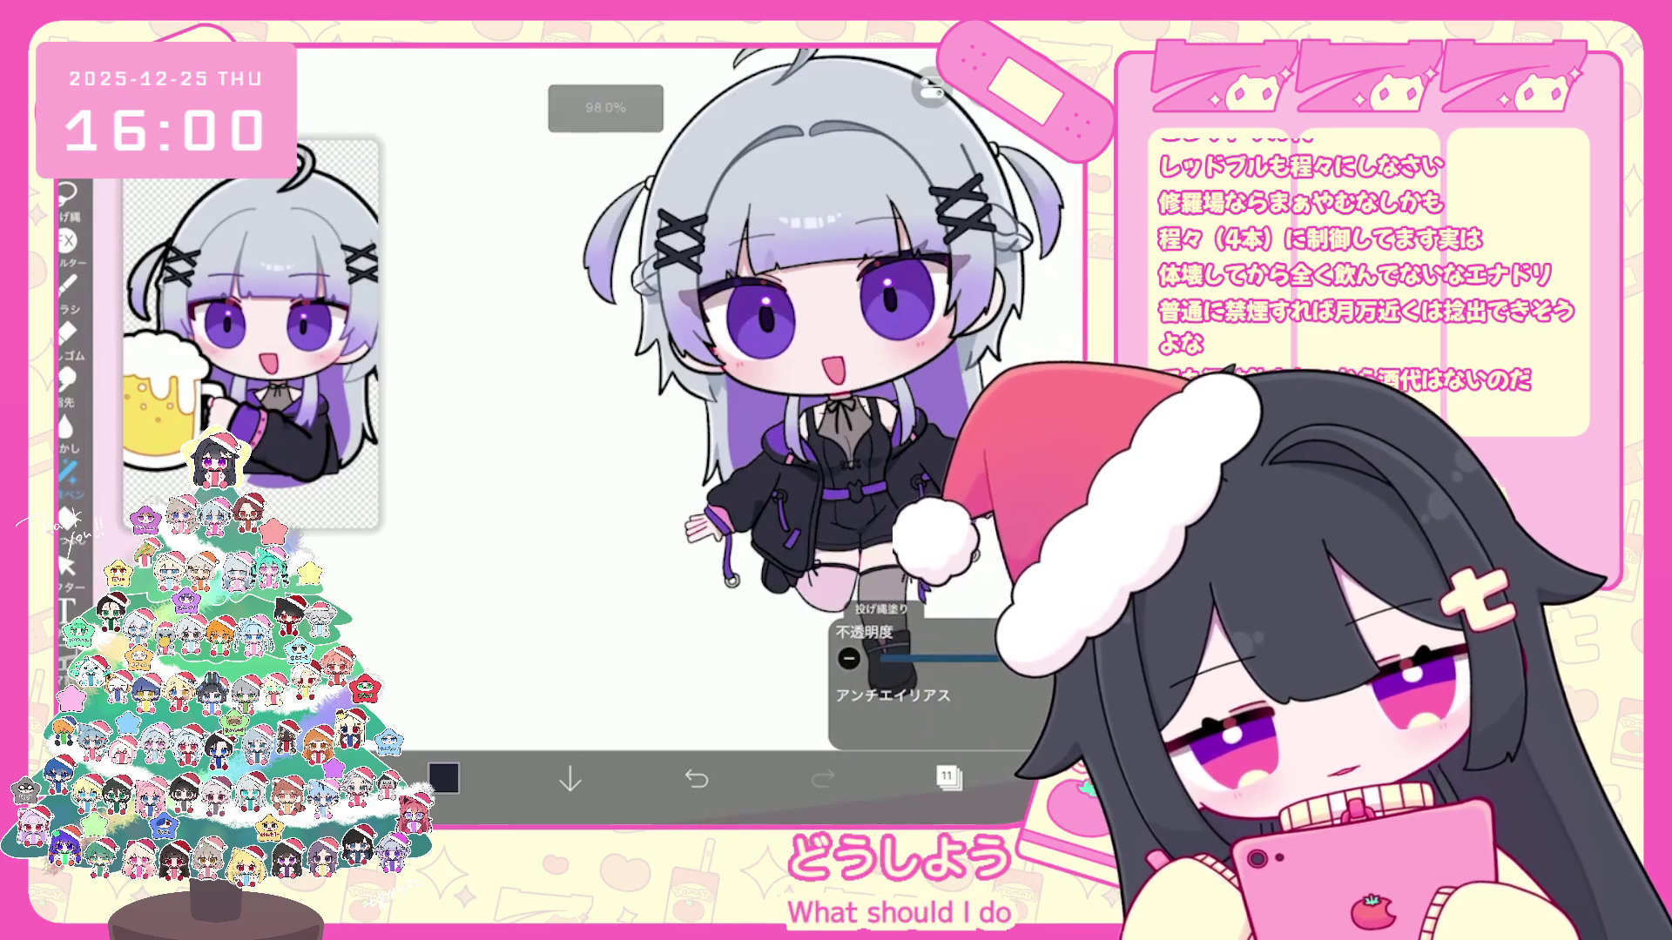
pyautogui.scroll(2, 771, 431)
pyautogui.scroll(3, 692, 431)
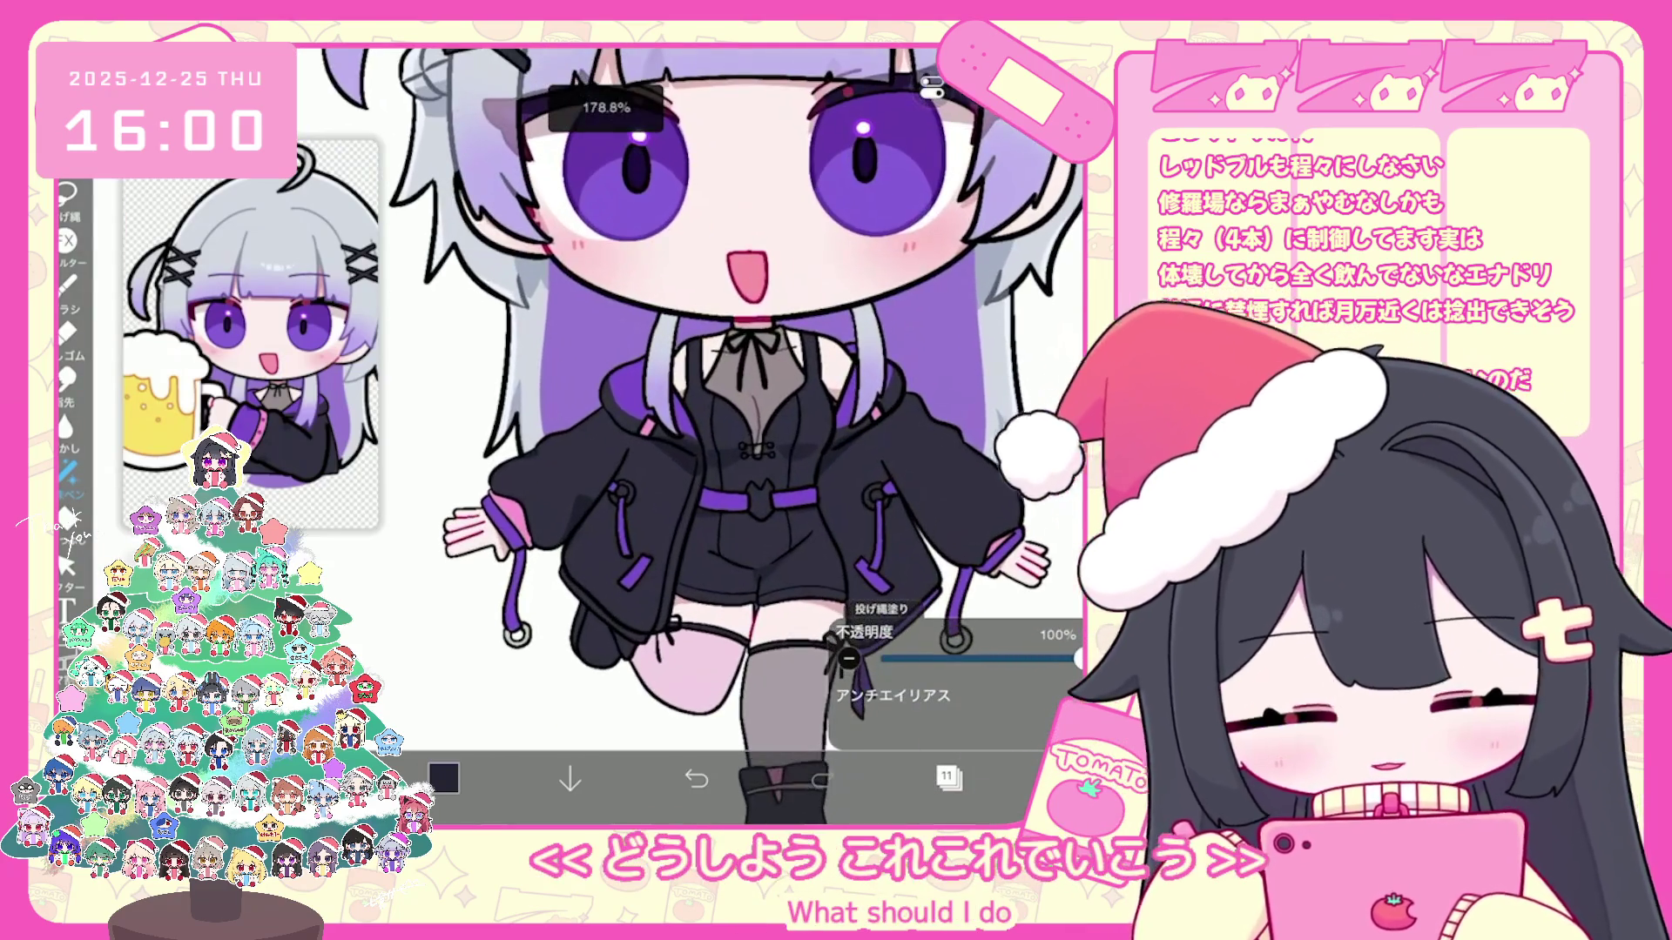
pyautogui.scroll(2, 693, 431)
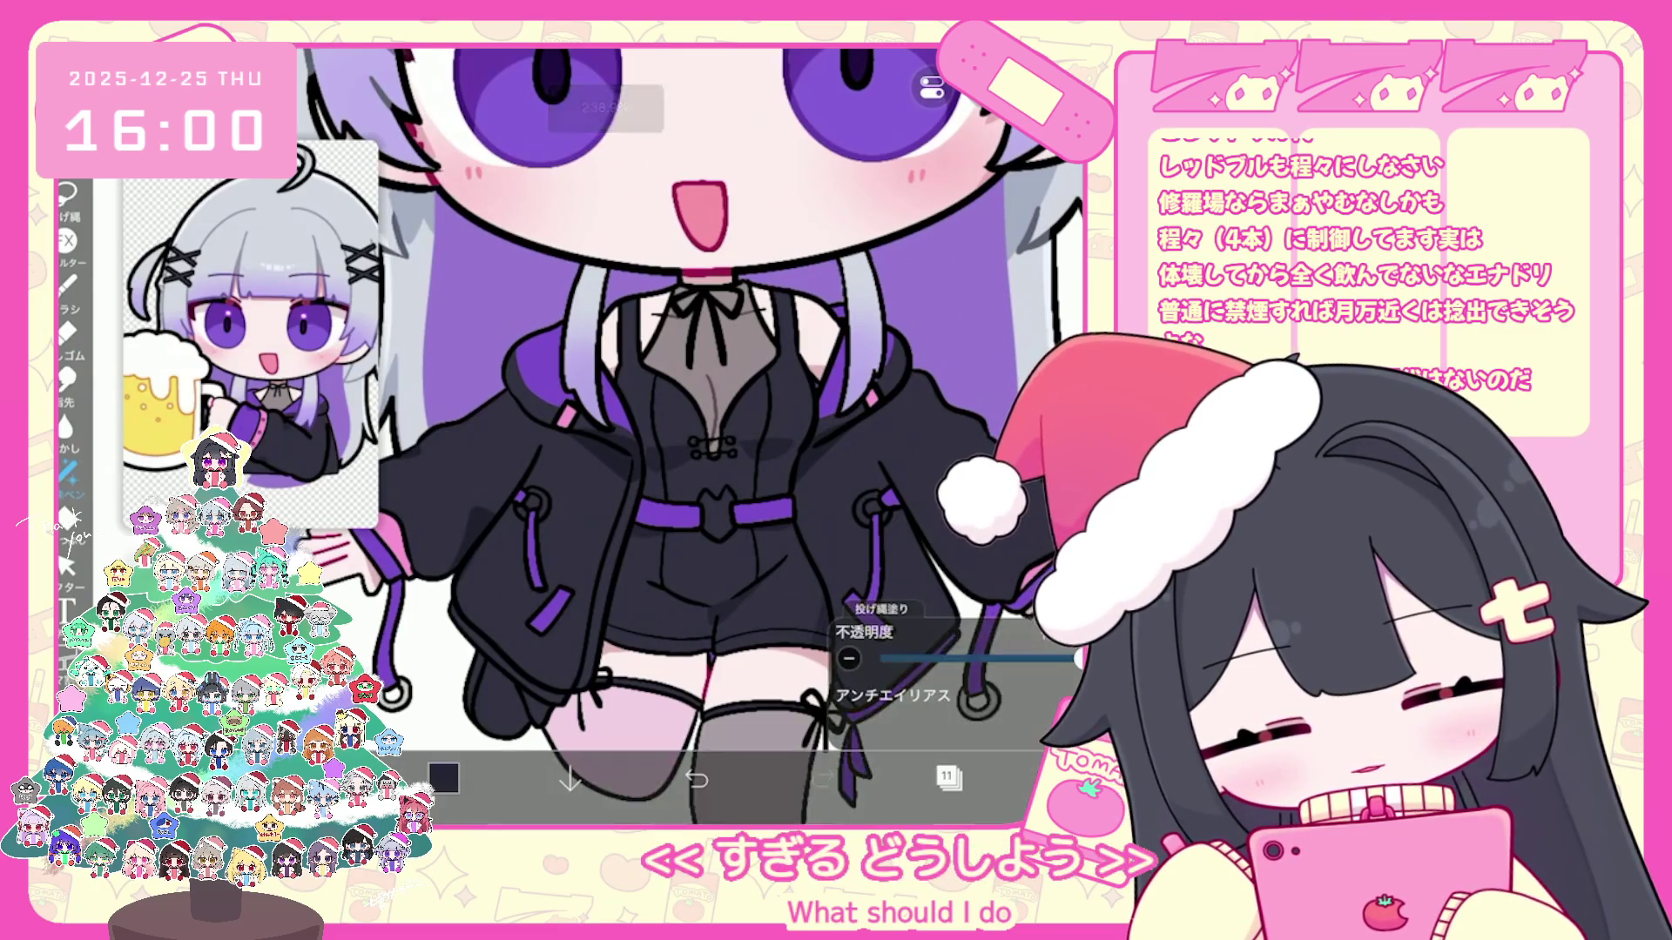
pyautogui.scroll(1, 693, 431)
pyautogui.scroll(-3, 692, 431)
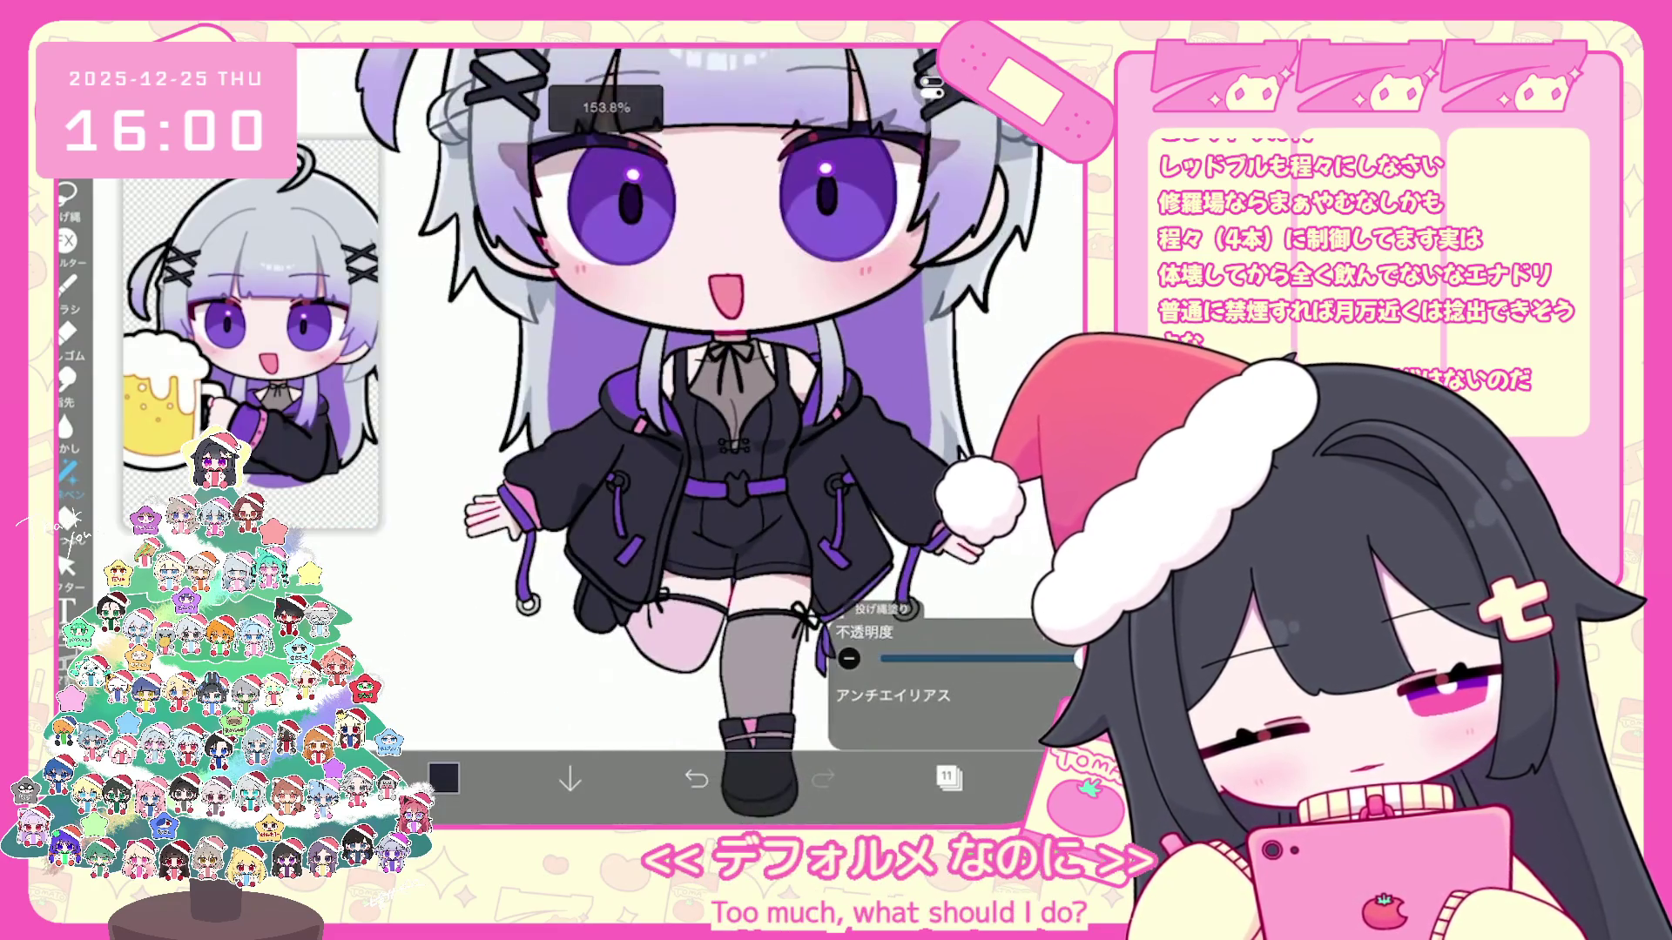
pyautogui.scroll(1, 692, 431)
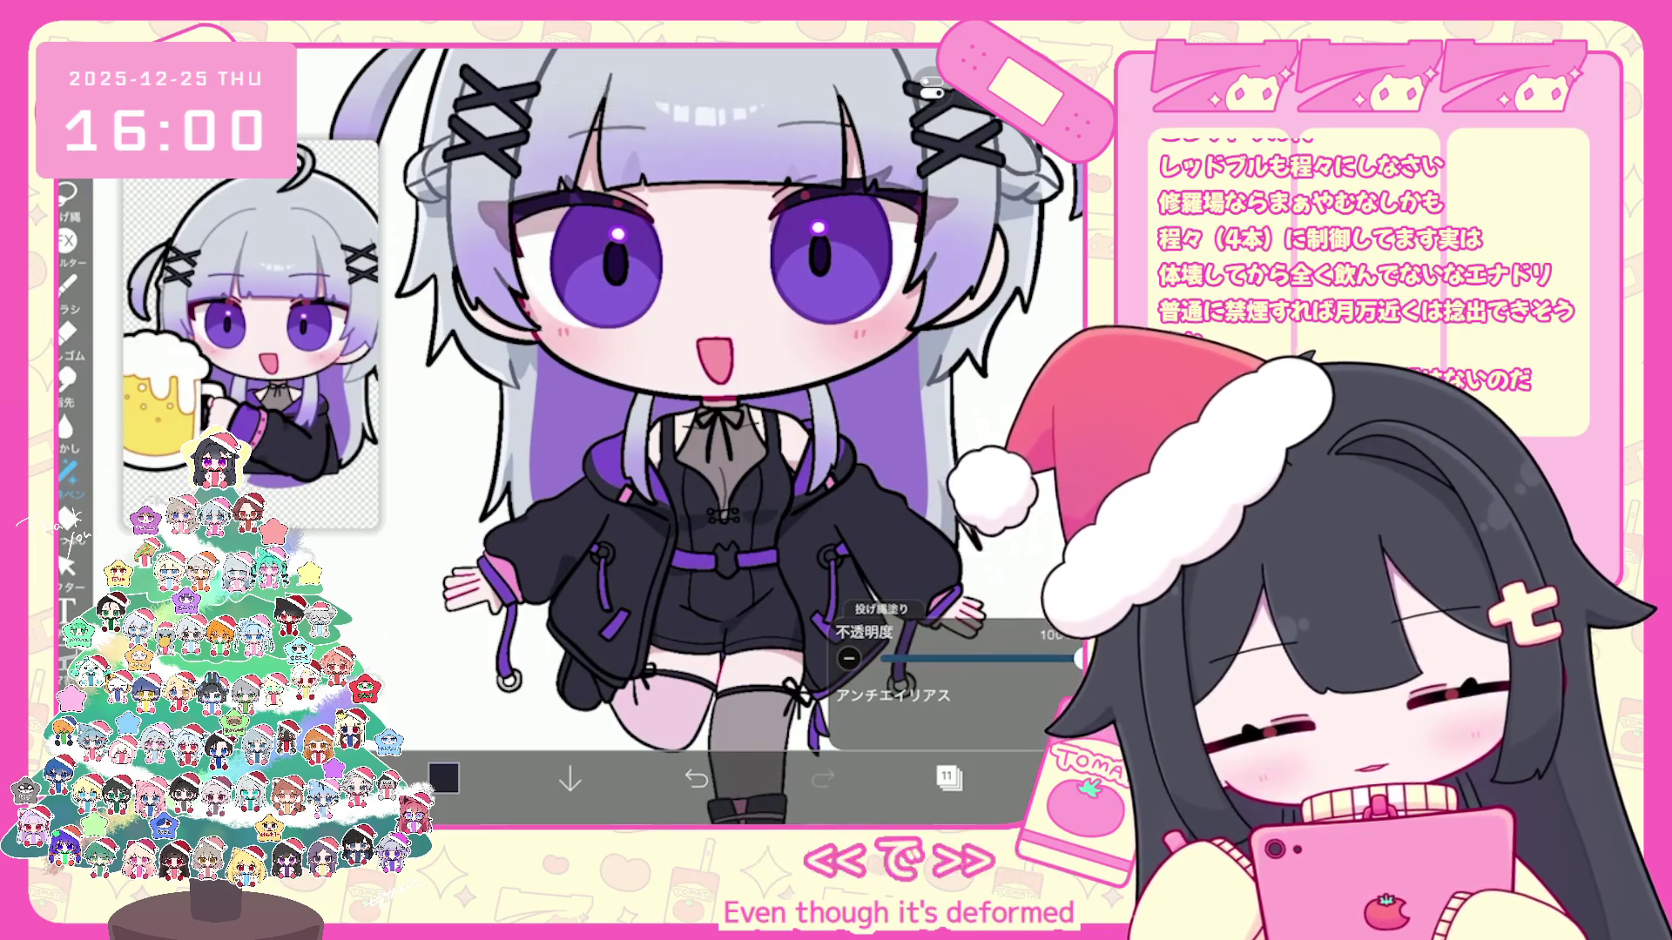
pyautogui.hotkey('ctrl', 'z')
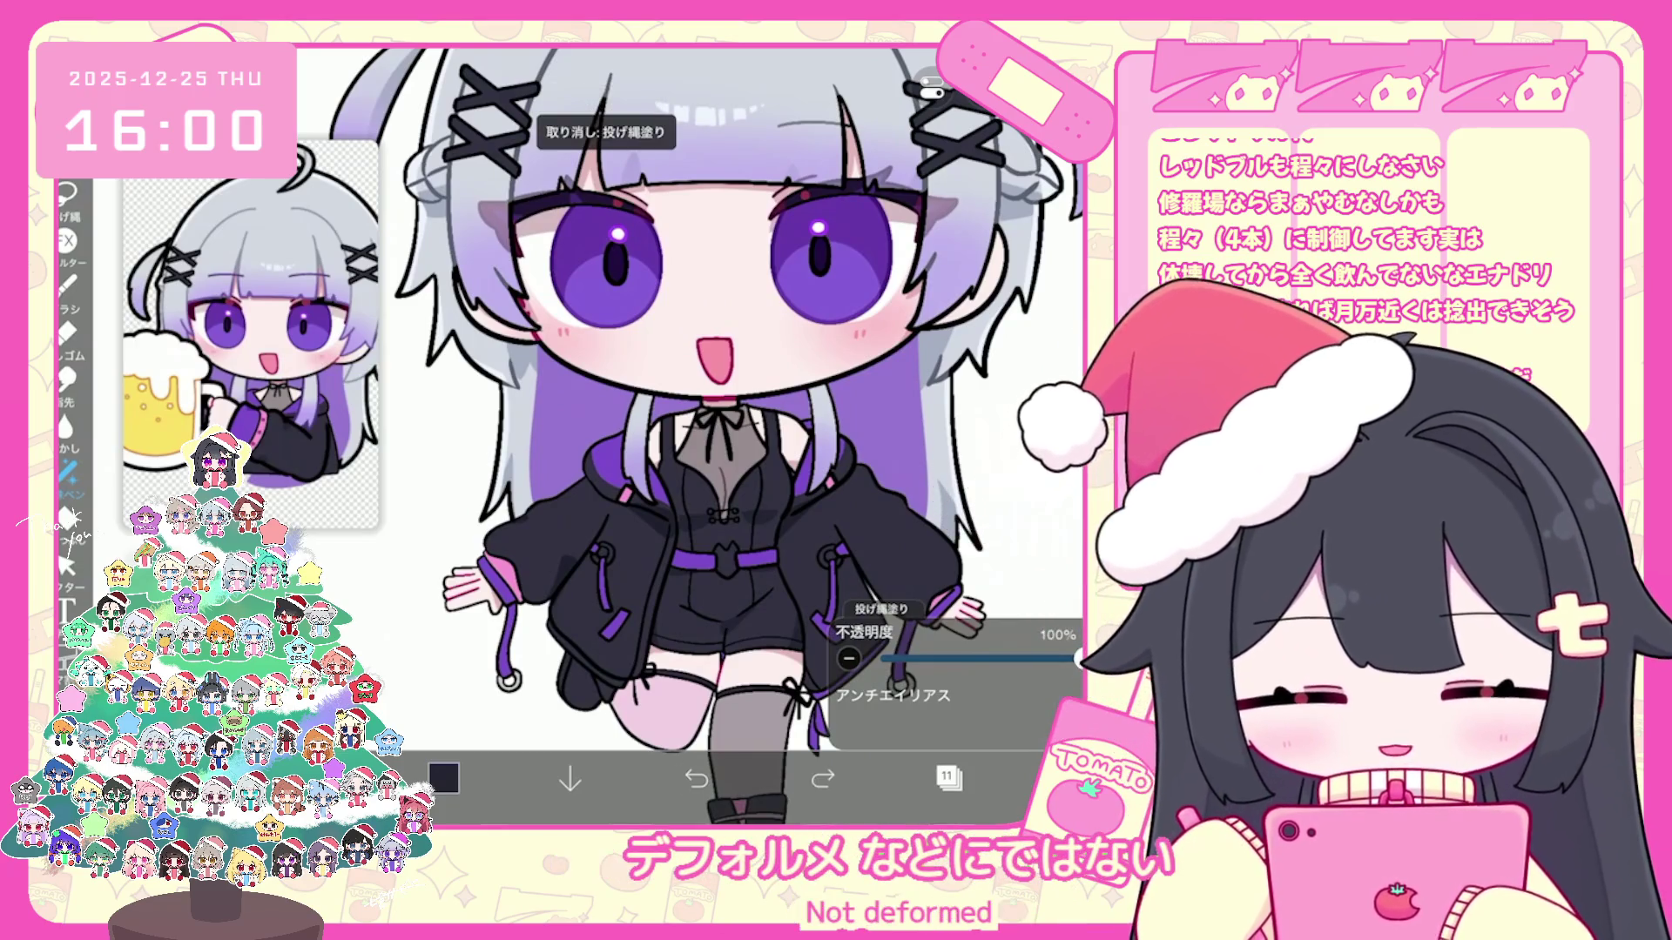
pyautogui.scroll(2, 692, 431)
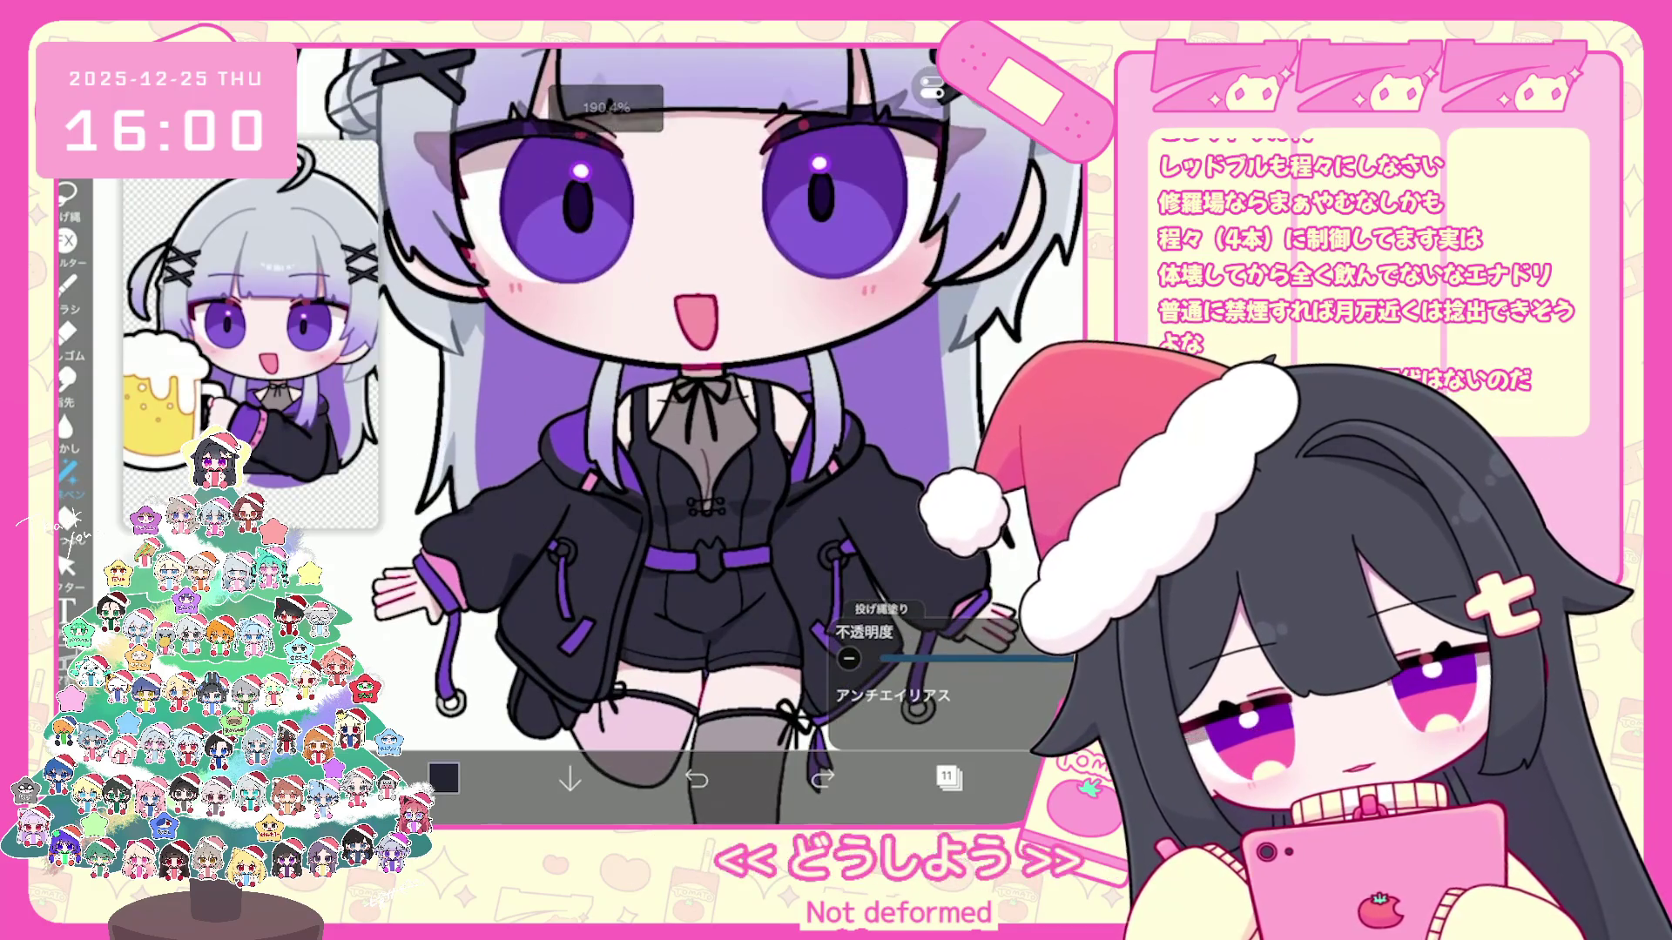
# Step: Switch to layer 9 and choose the muted mauve #89747A as the drawing colour
pyautogui.click(948, 779)
pyautogui.click(899, 503)
pyautogui.click(948, 778)
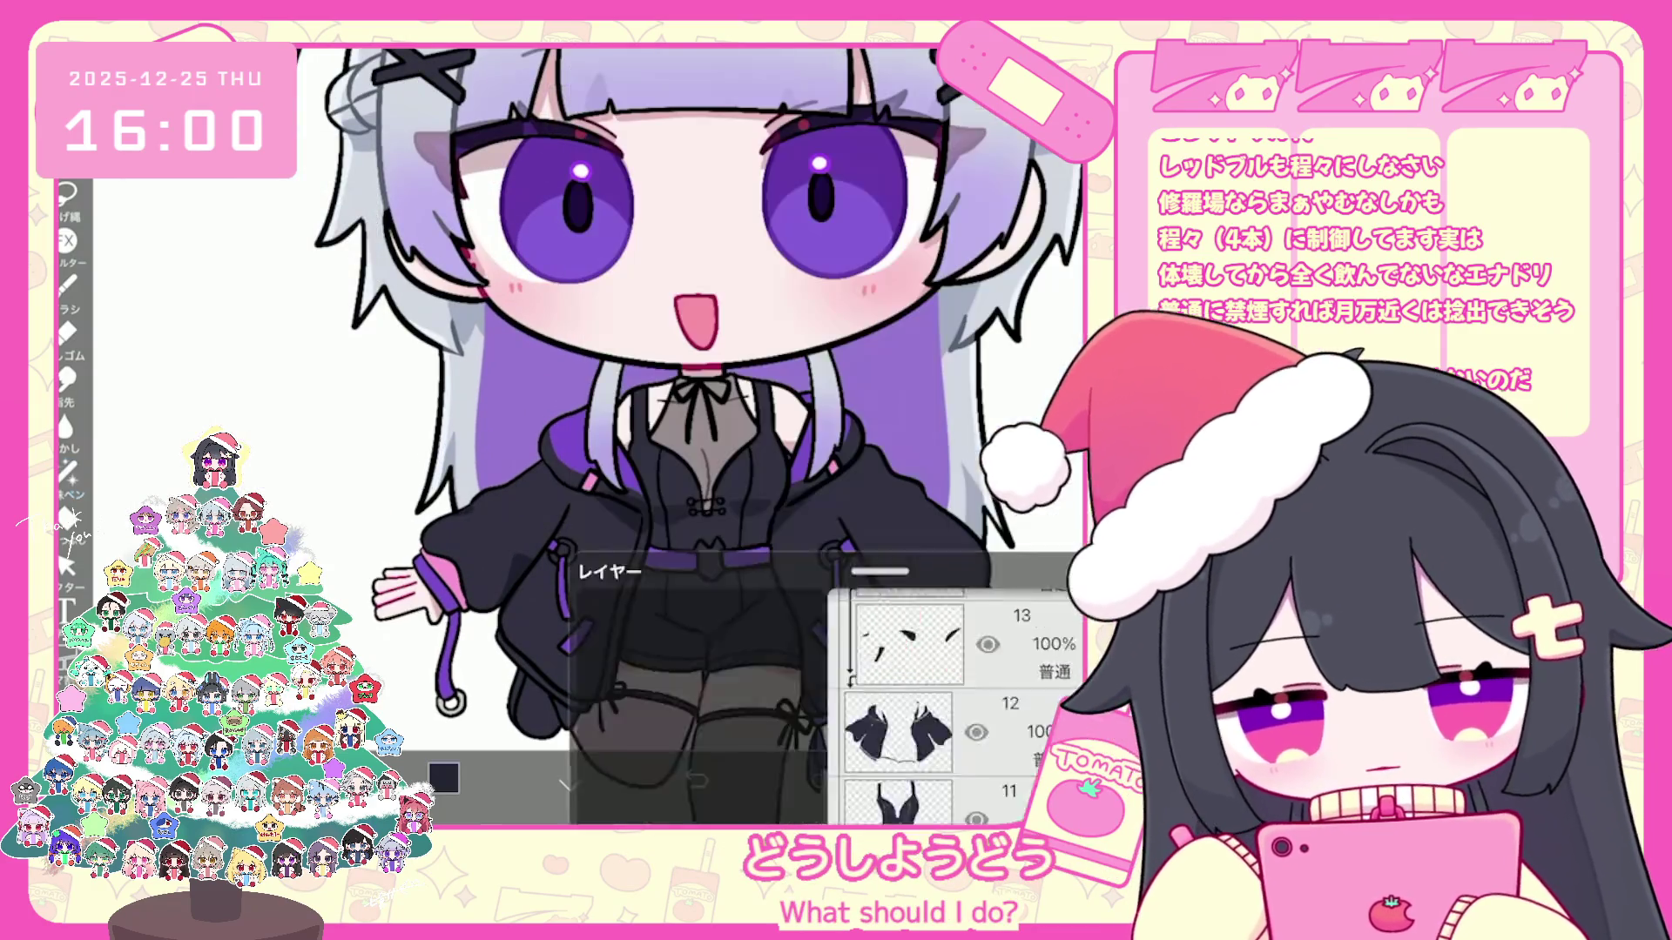
pyautogui.click(444, 778)
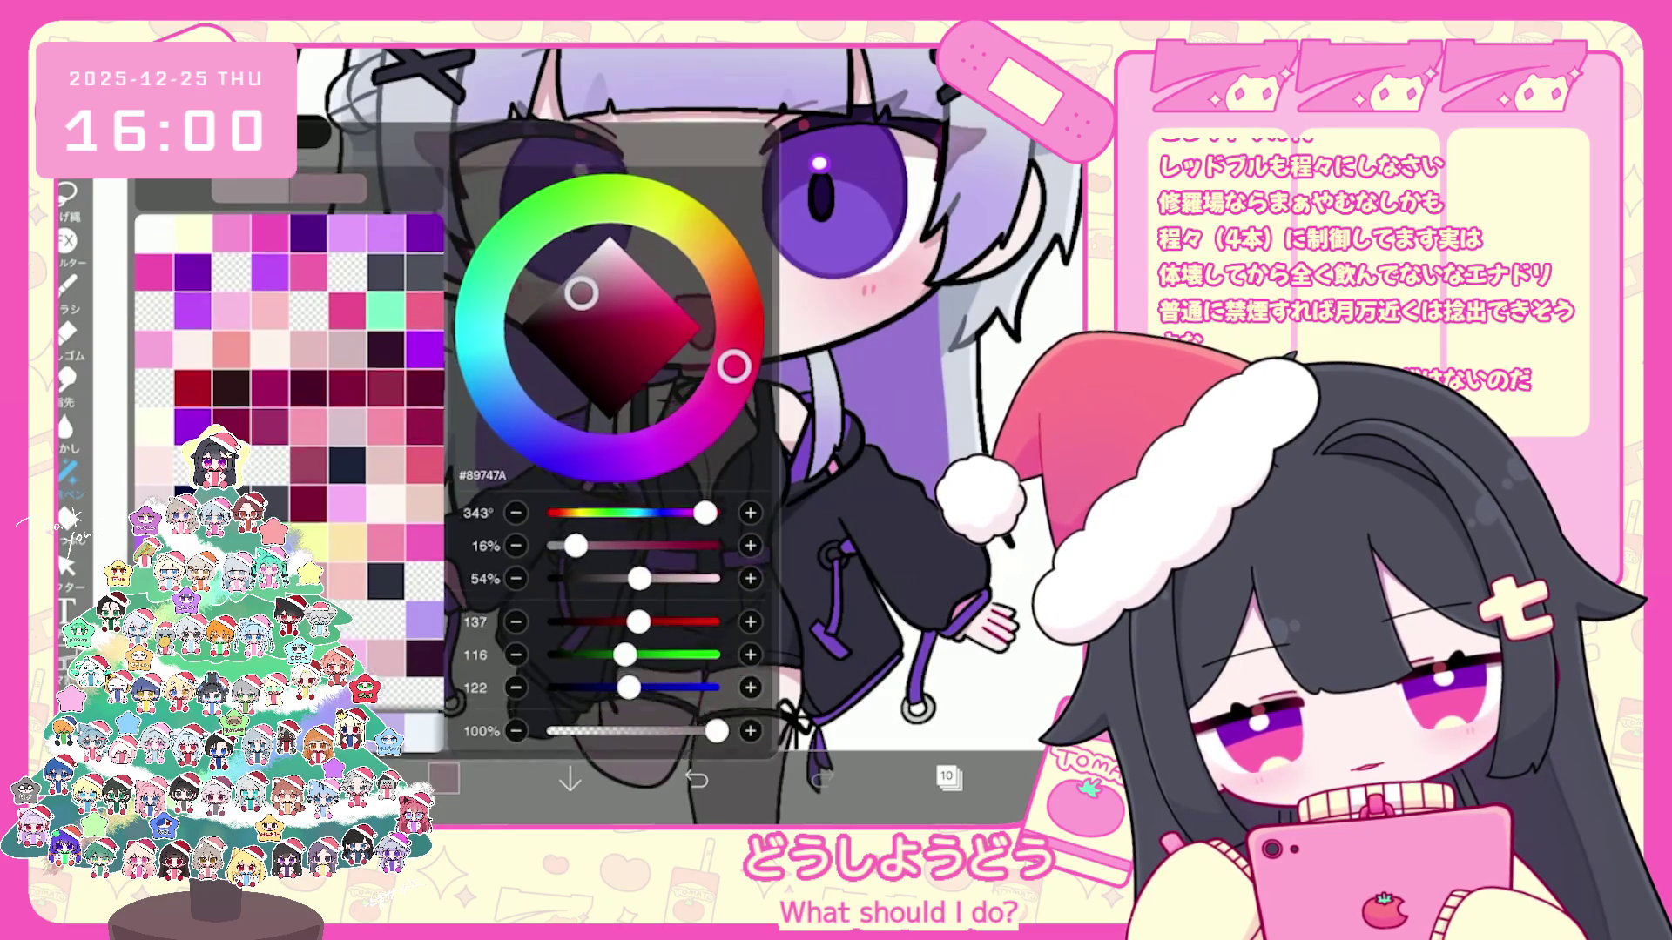
pyautogui.click(948, 778)
pyautogui.click(948, 779)
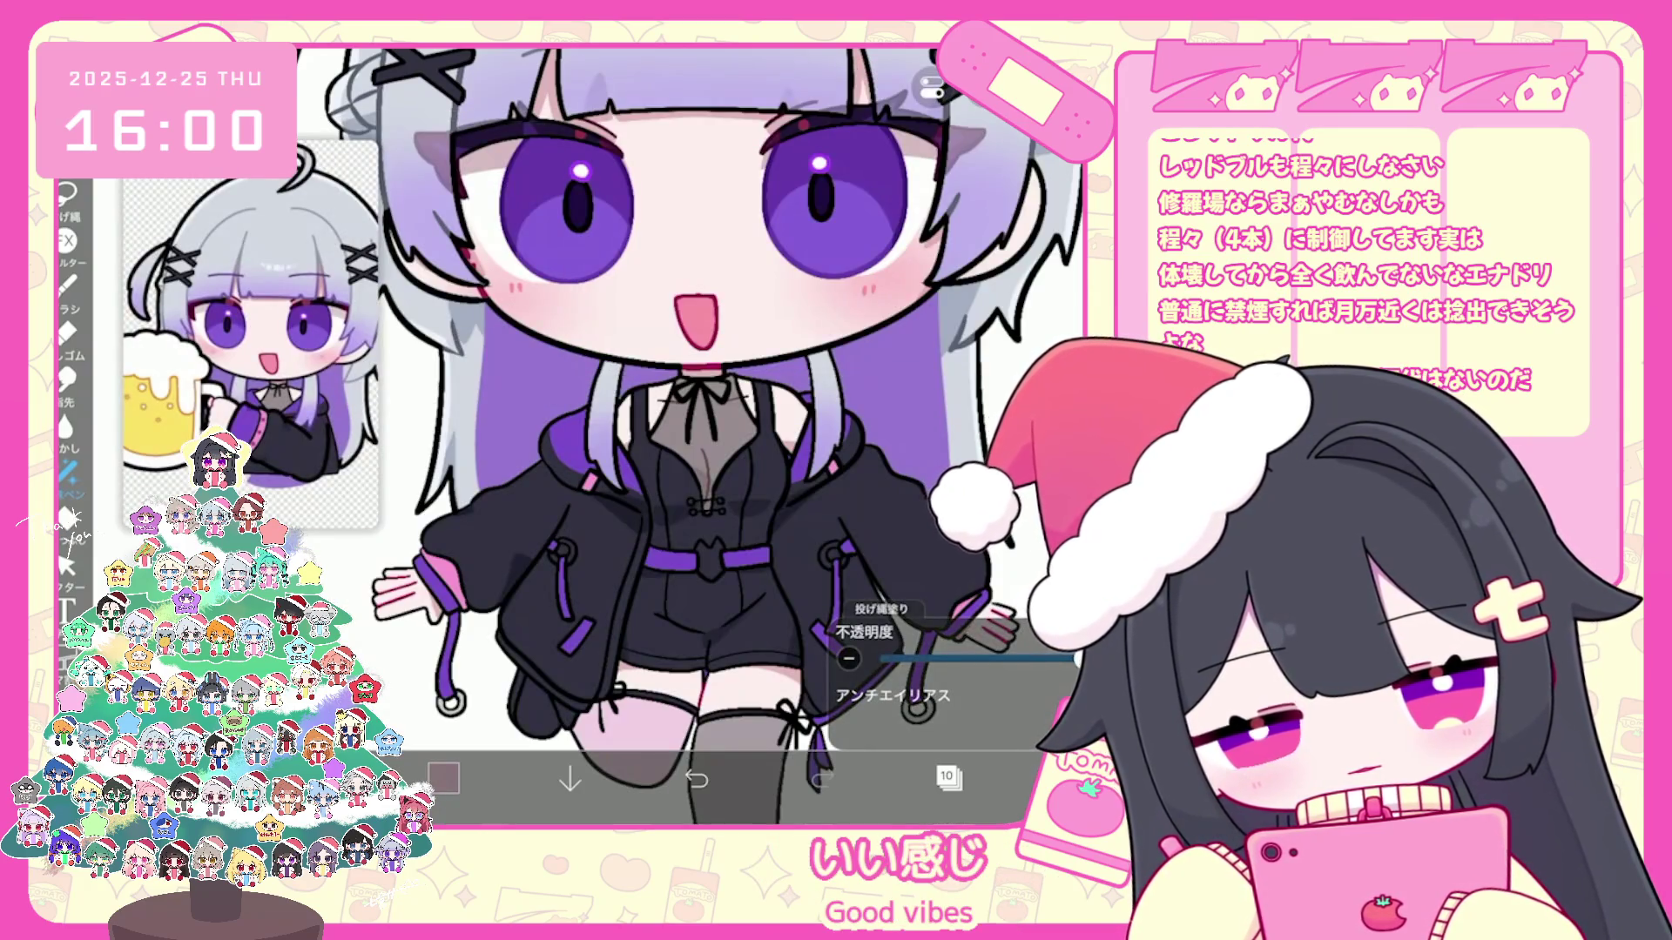
pyautogui.scroll(-3, 706, 431)
pyautogui.scroll(2, 706, 431)
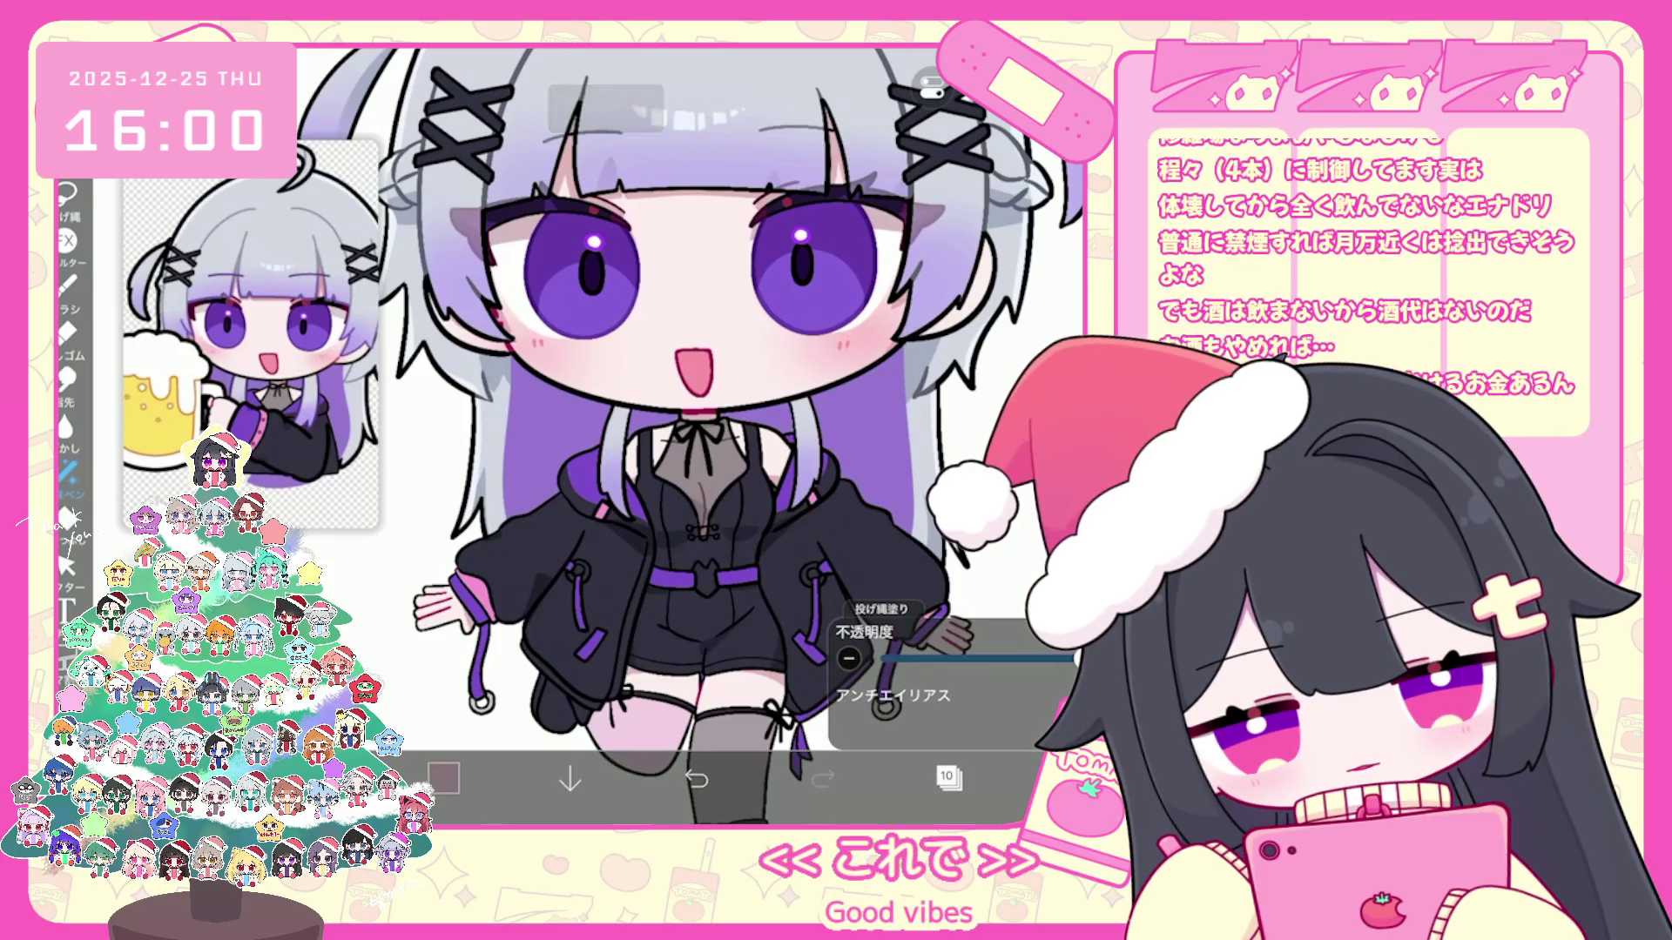
pyautogui.click(949, 779)
pyautogui.moveTo(953, 522); pyautogui.dragTo(953, 196)
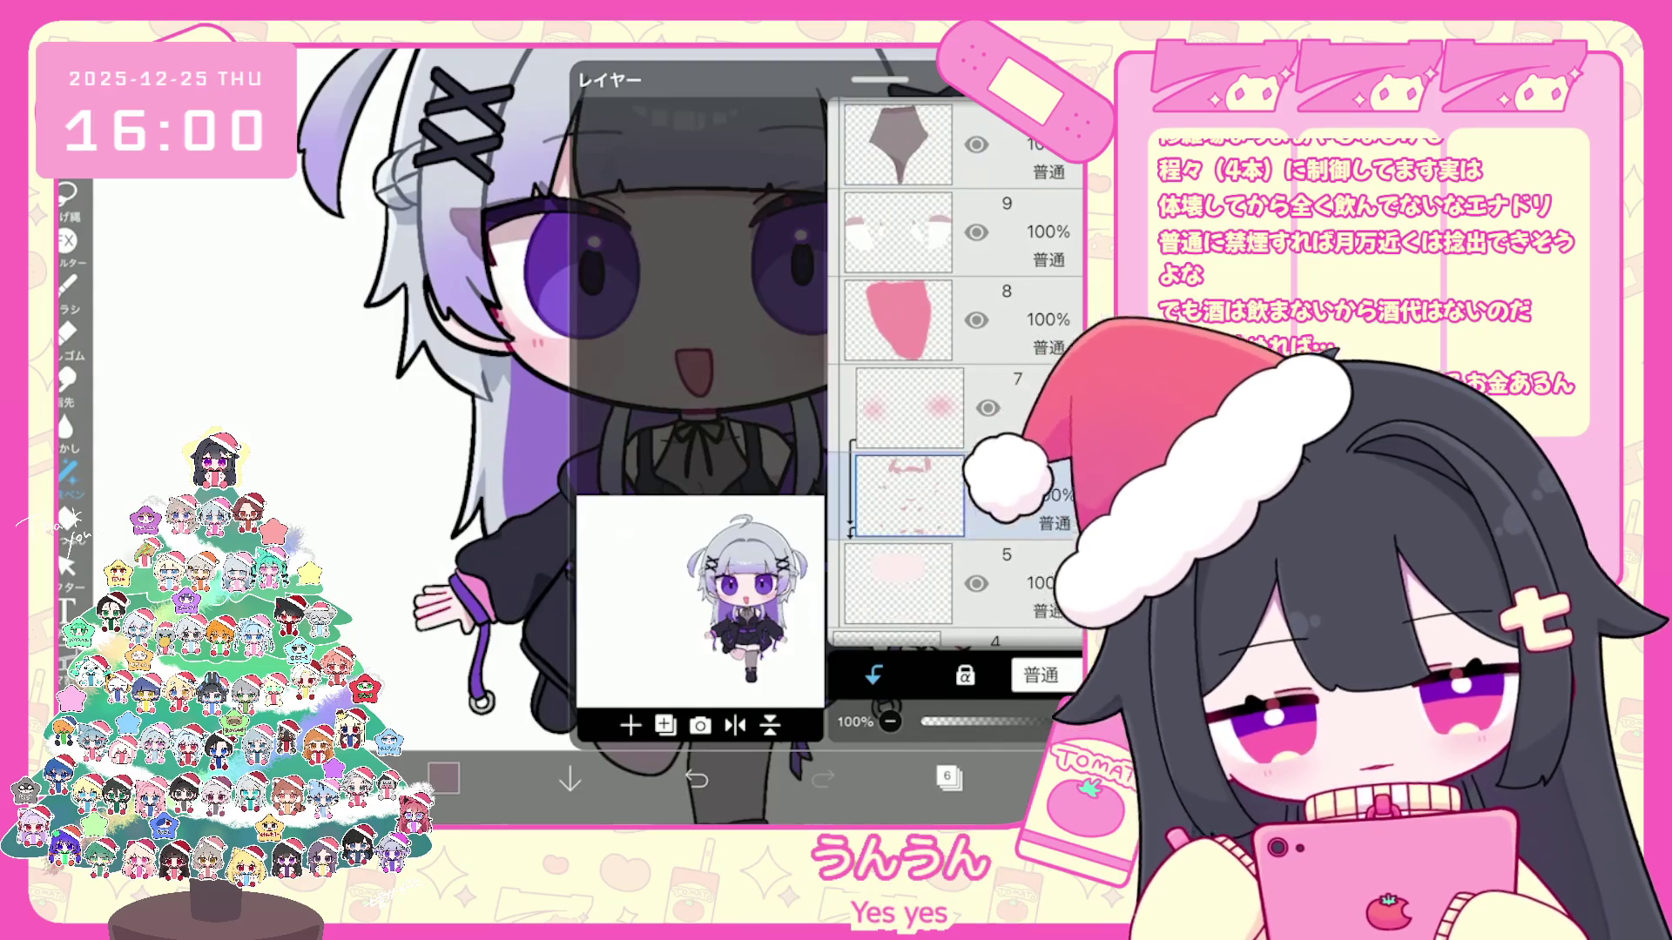
pyautogui.click(949, 778)
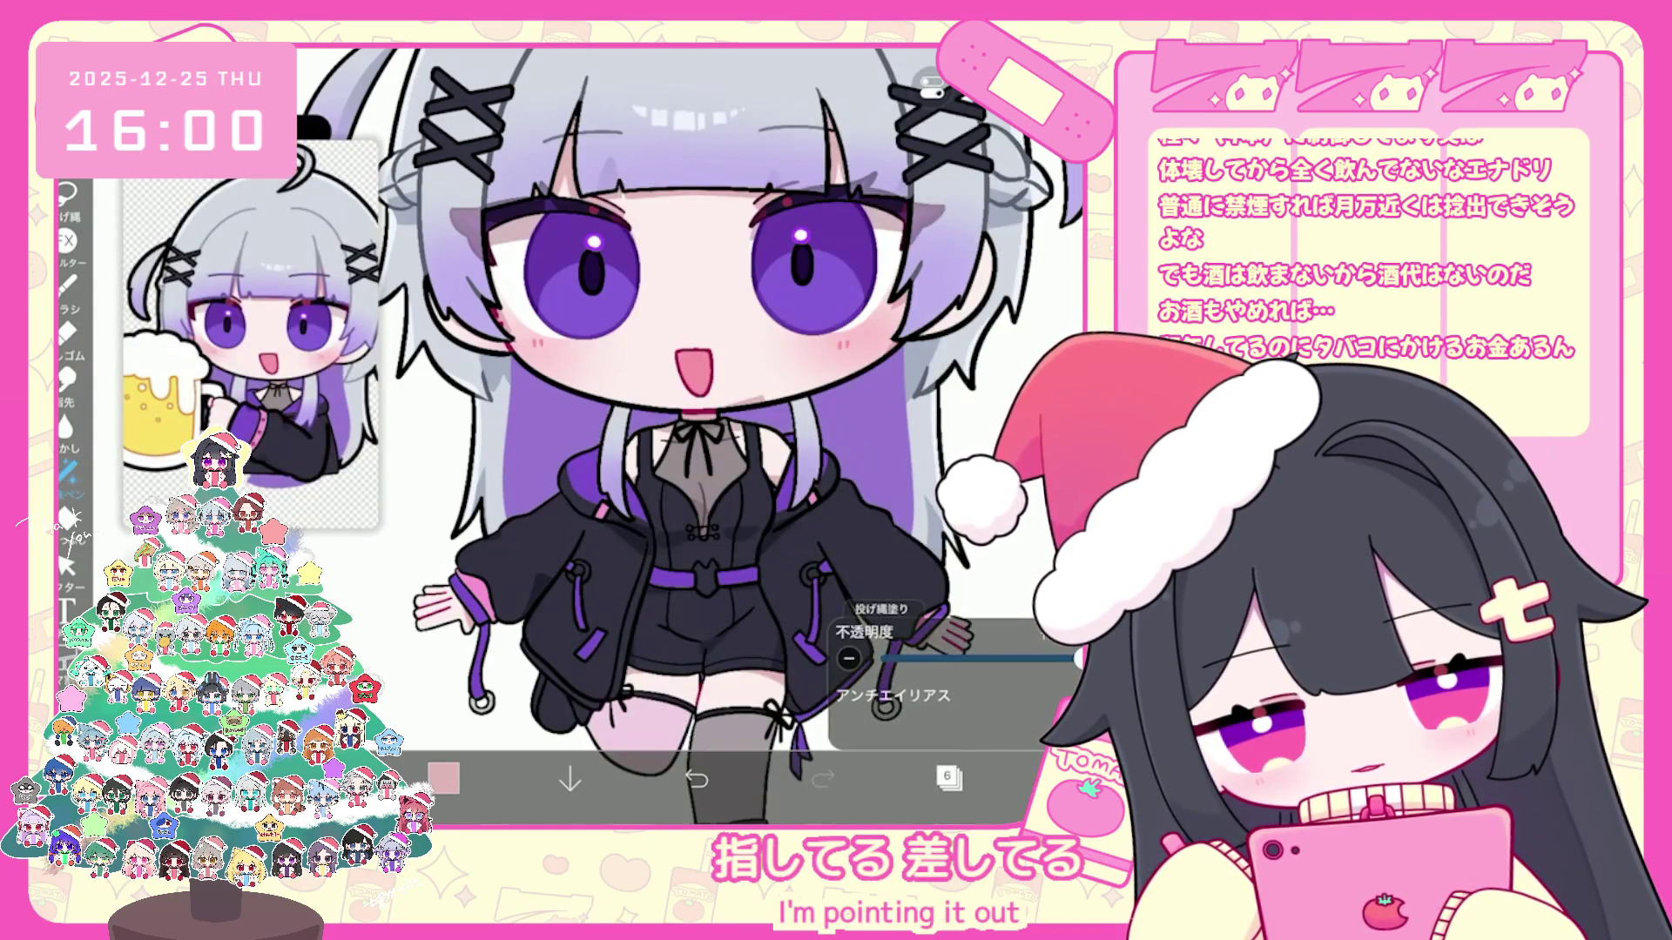
pyautogui.scroll(3, 689, 437)
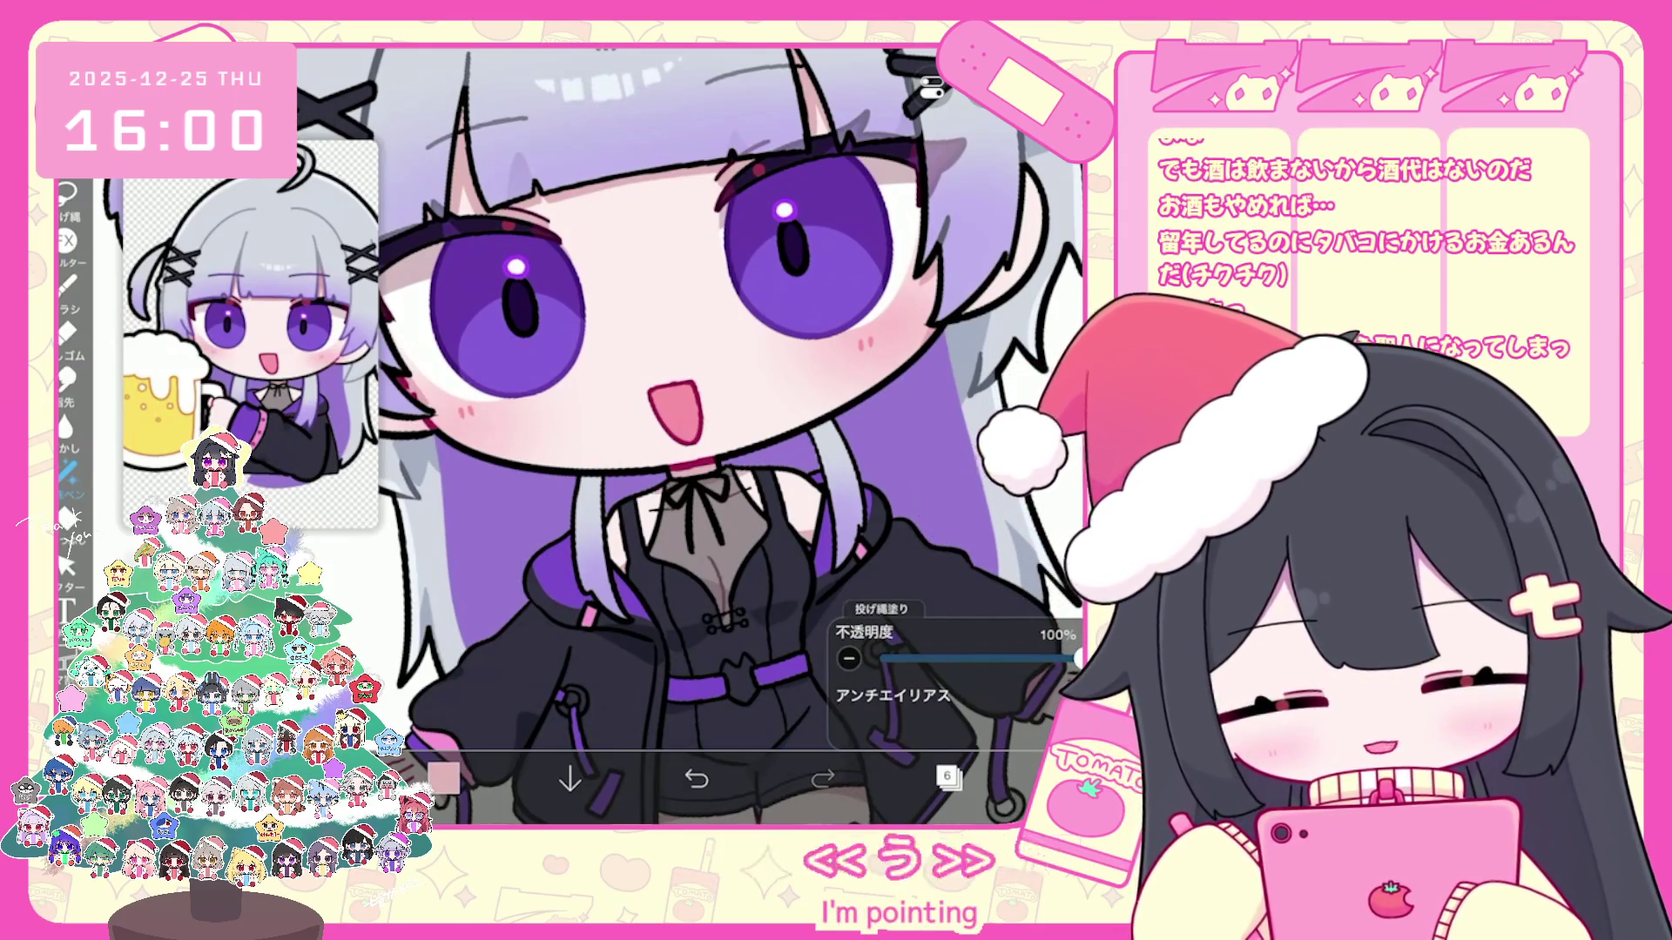
pyautogui.scroll(-3, 689, 436)
pyautogui.scroll(2, 689, 437)
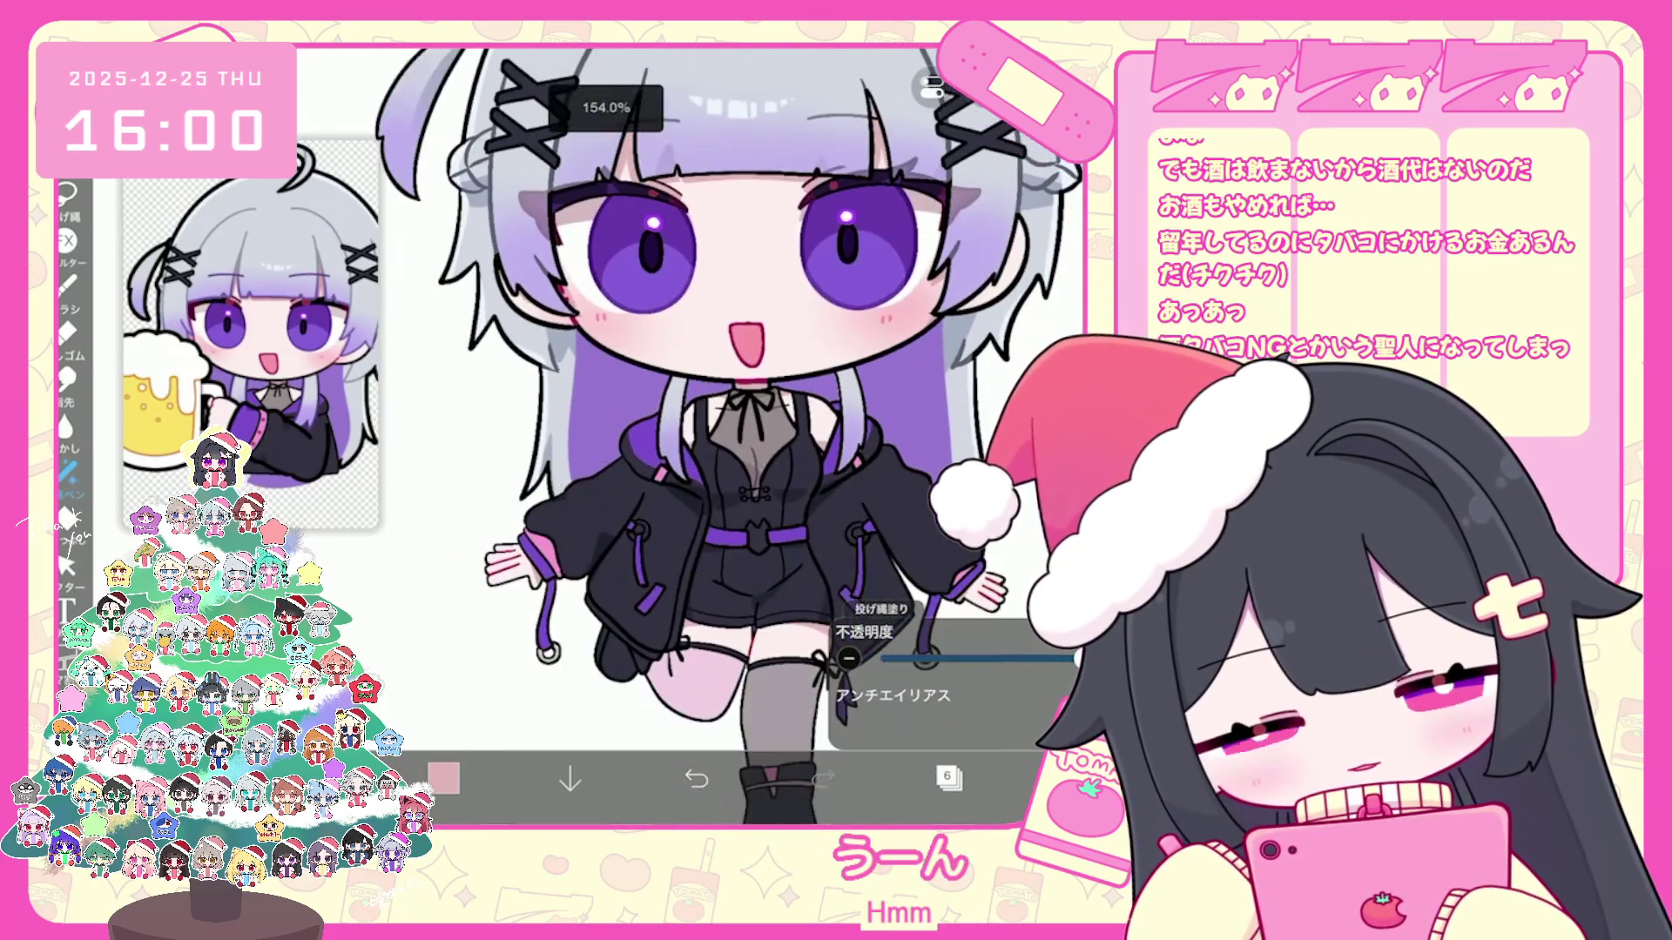
# Step: Make layer 18 the working layer and switch to Lasso Fill
pyautogui.click(949, 779)
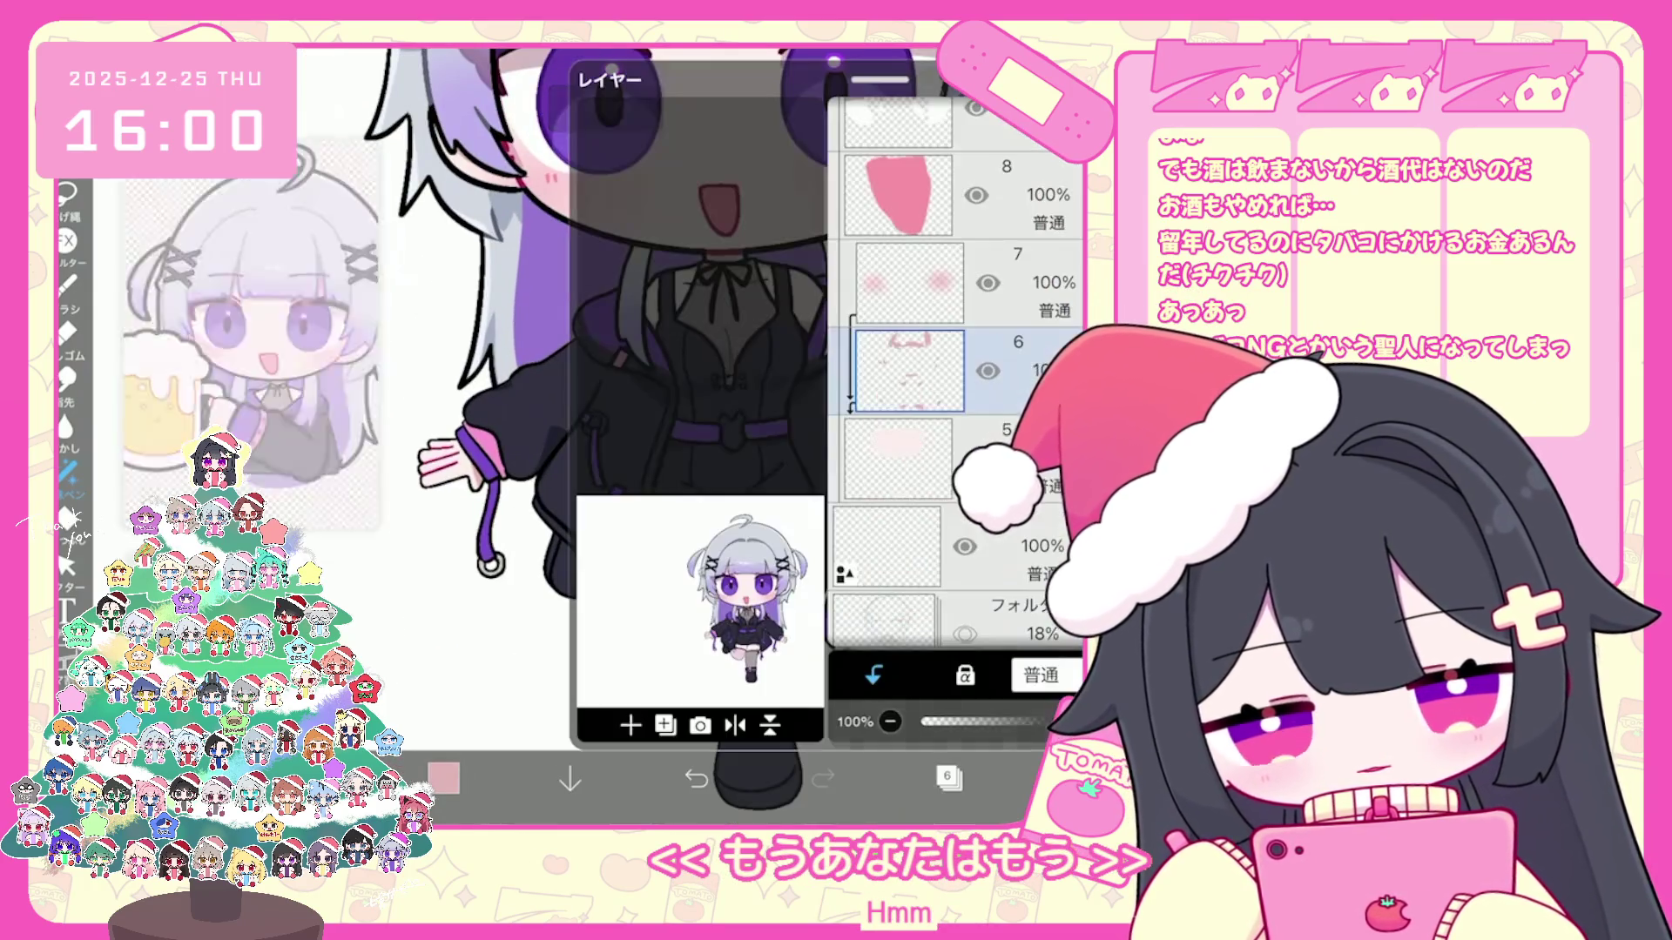
pyautogui.scroll(3, 953, 392)
pyautogui.click(902, 480)
pyautogui.scroll(5, 954, 391)
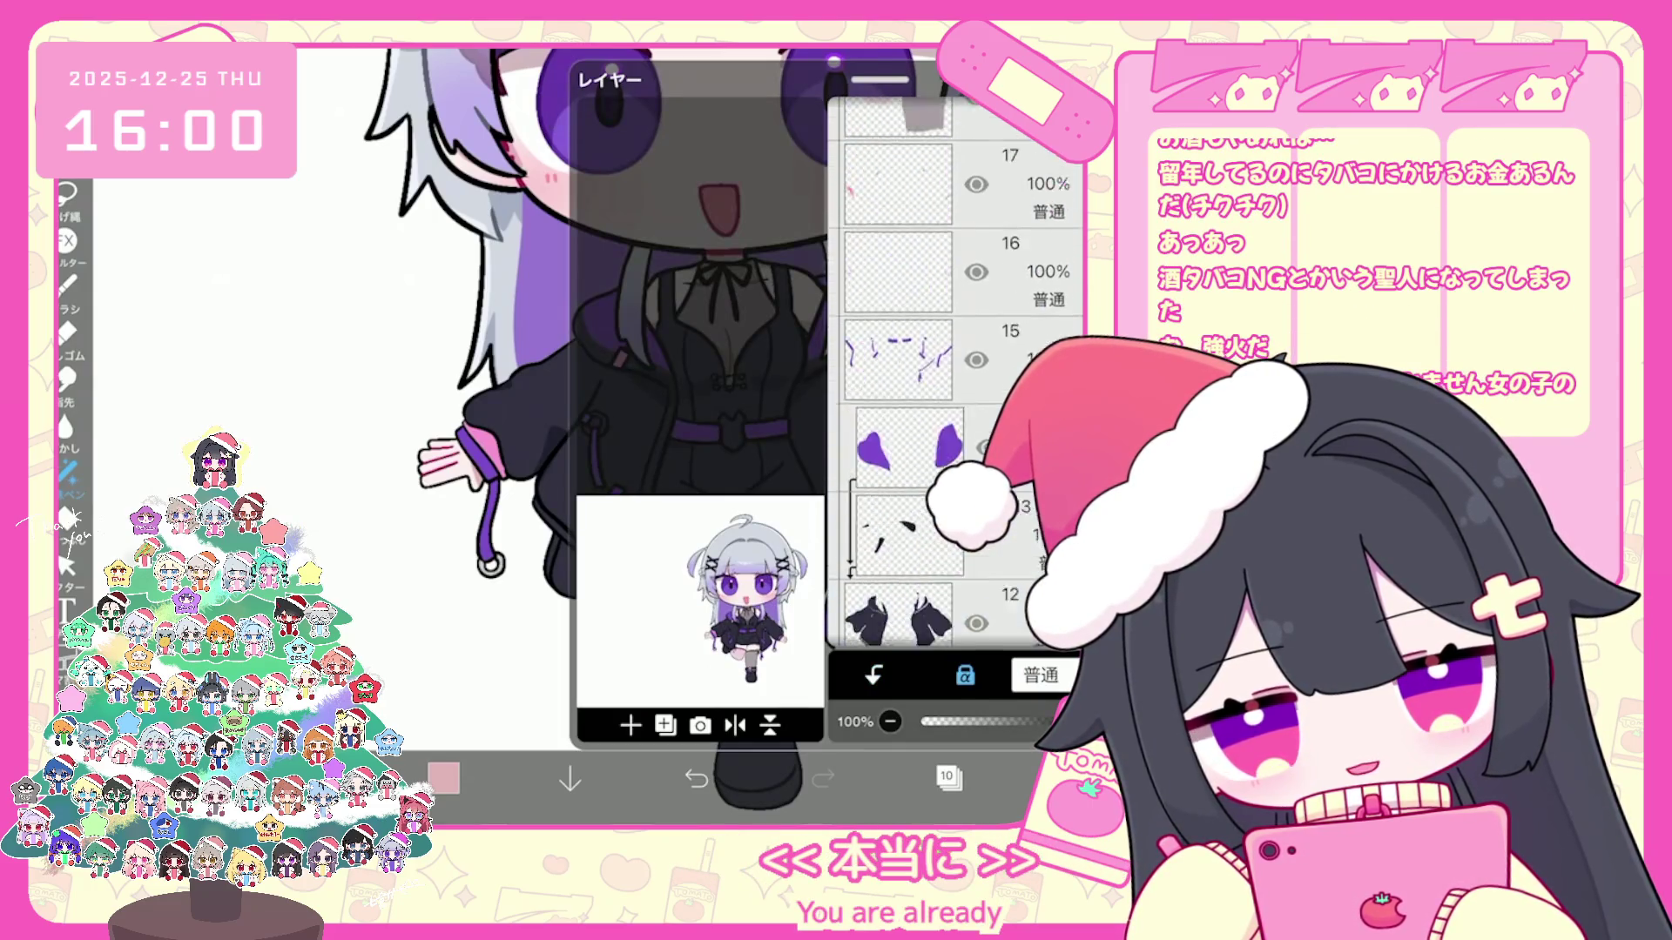
pyautogui.click(899, 330)
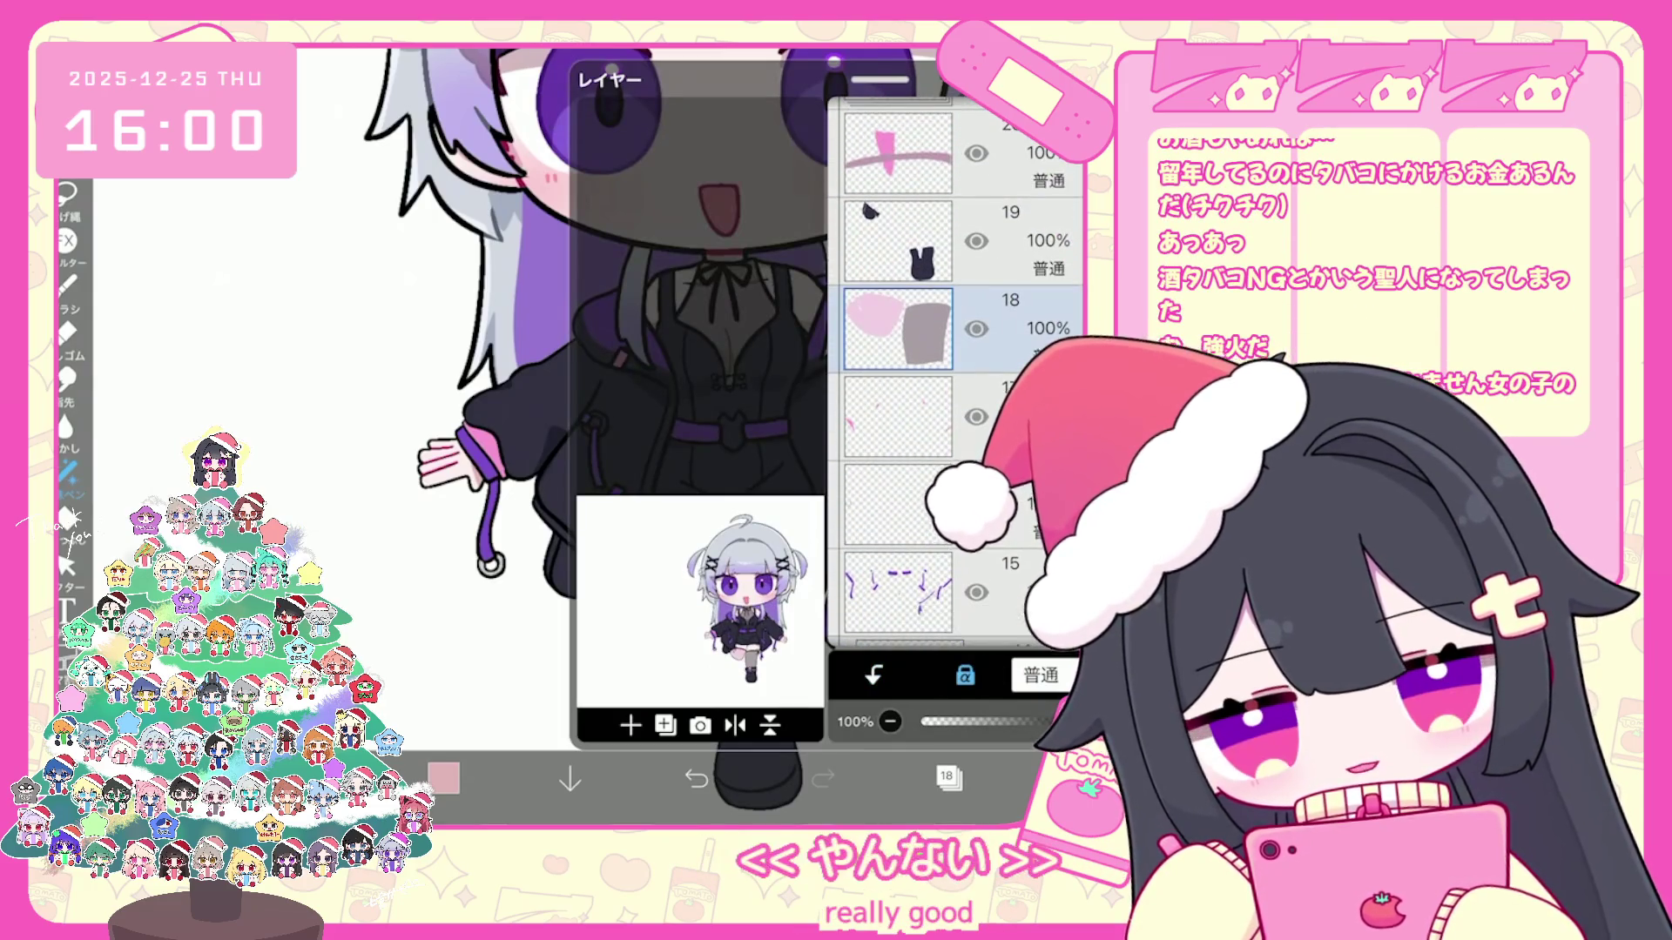
pyautogui.click(949, 779)
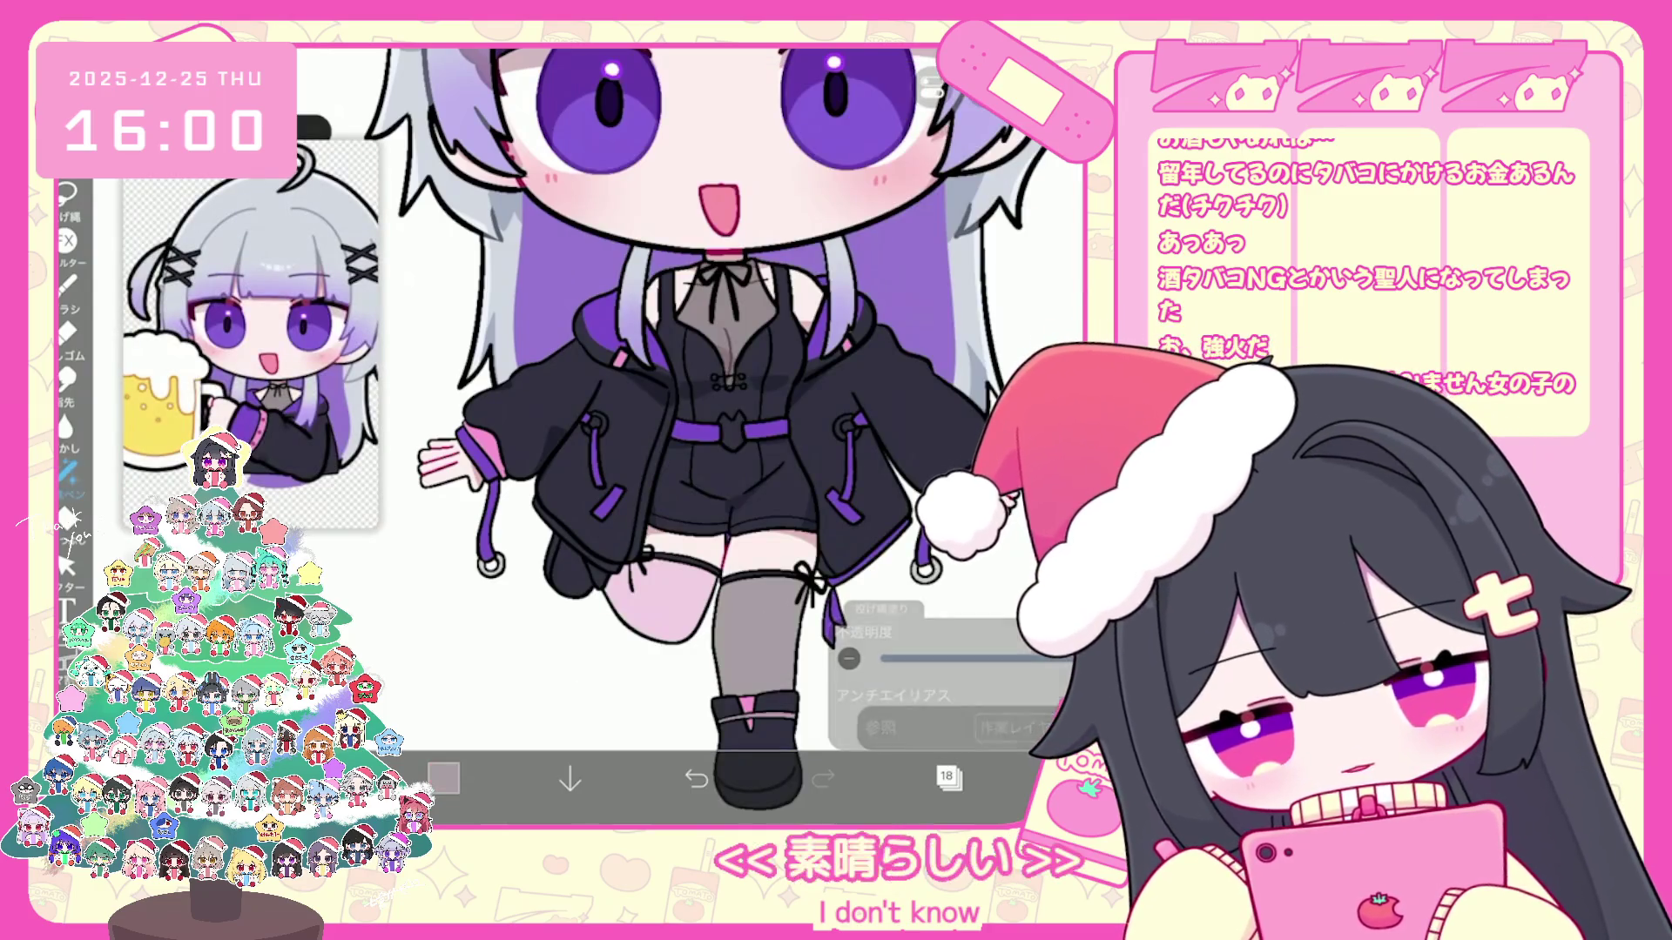
pyautogui.scroll(3, 692, 392)
pyautogui.click(444, 779)
pyautogui.click(443, 778)
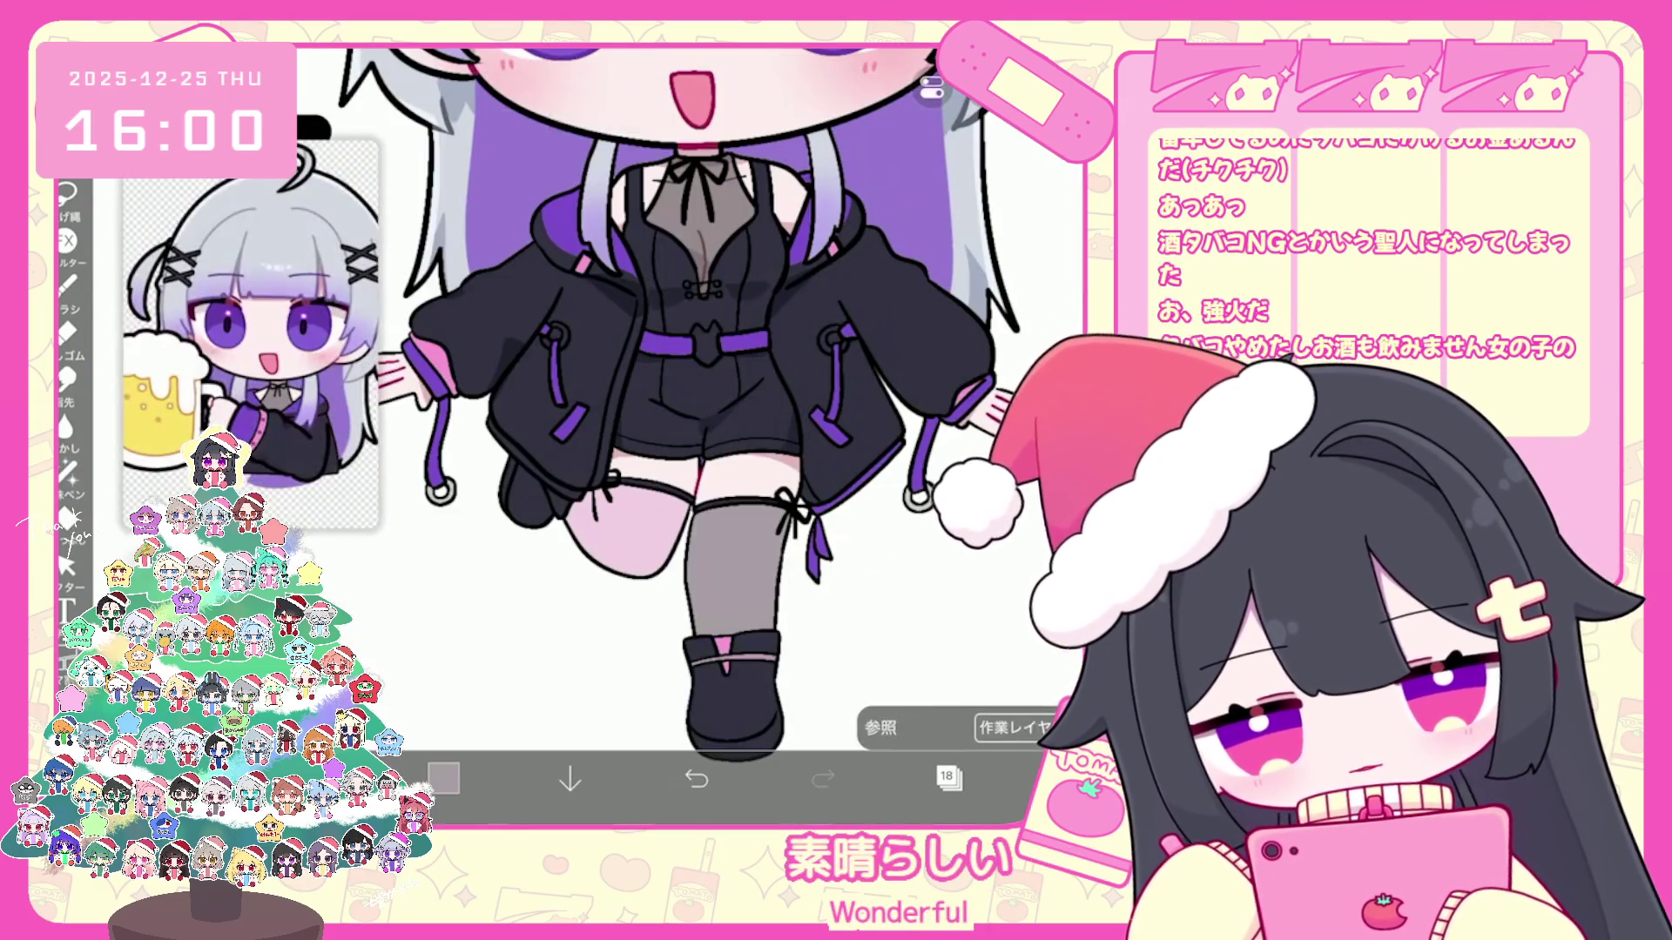
pyautogui.click(65, 197)
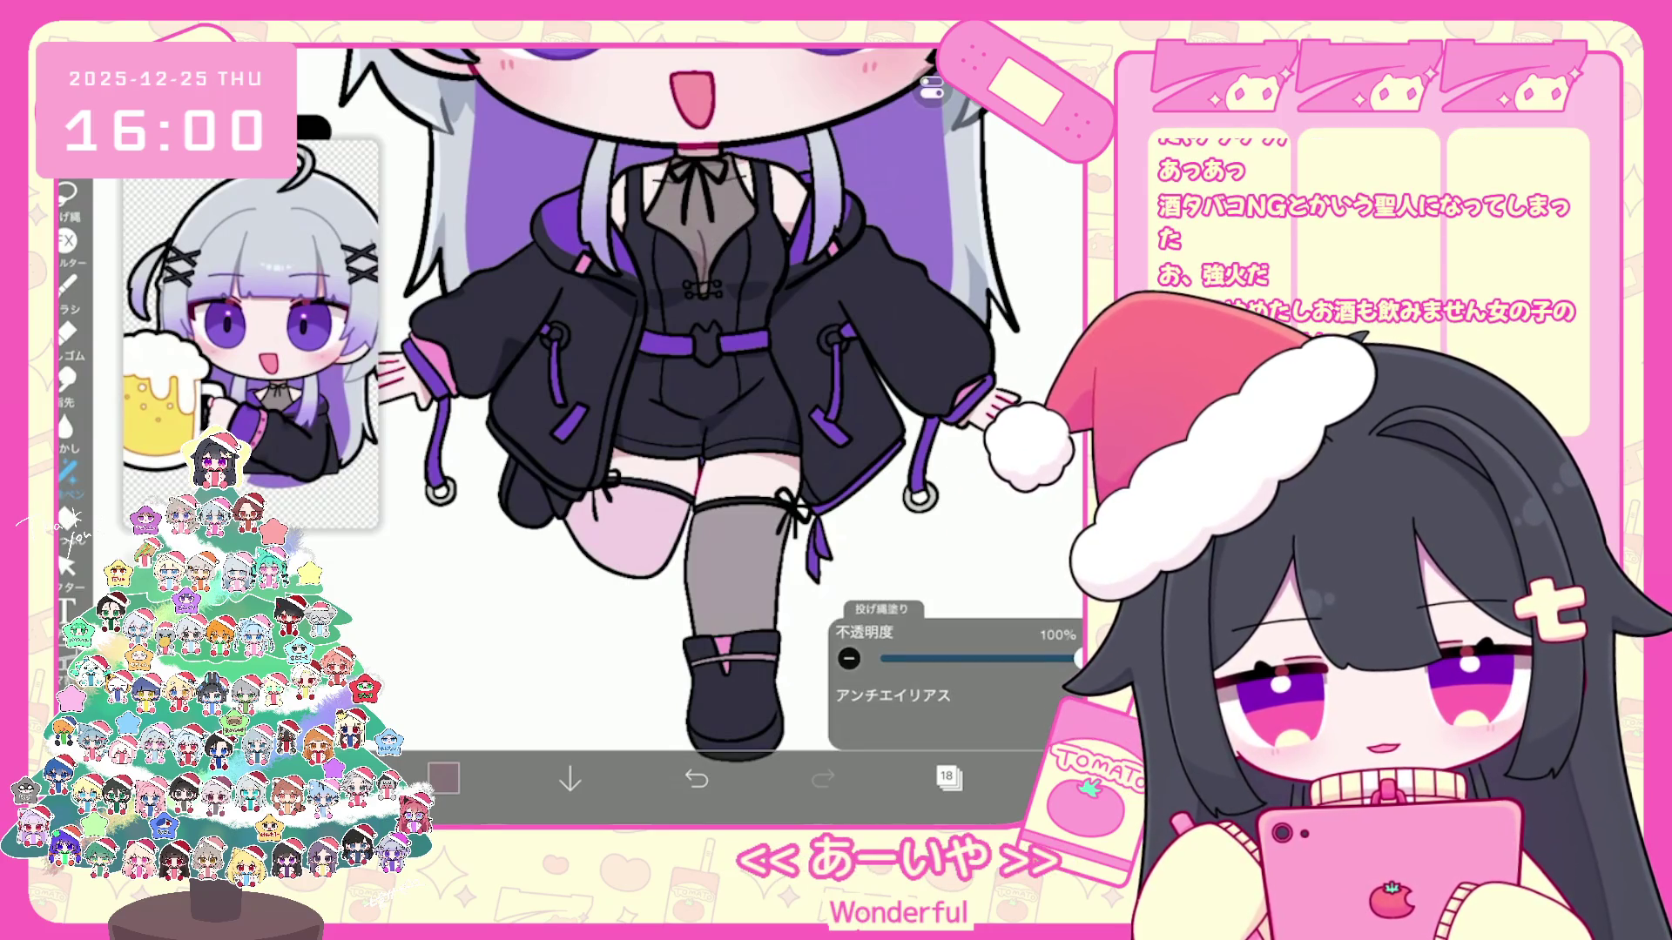
pyautogui.scroll(-2, 706, 392)
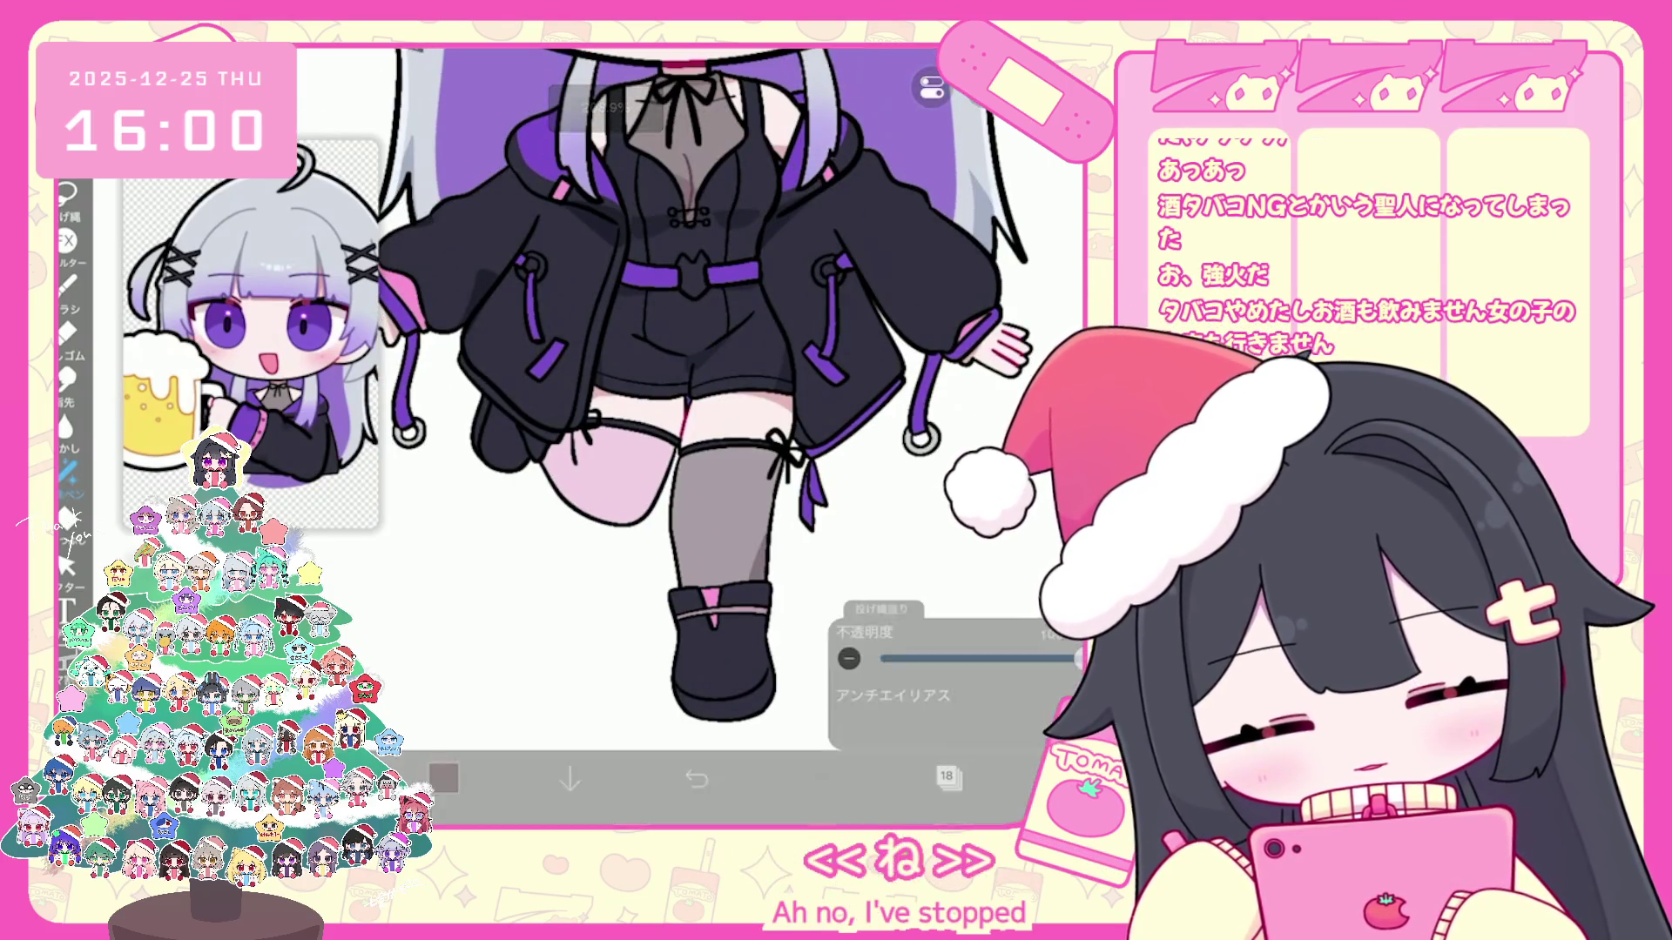
# Step: Undo each trial lasso fill and settle on pale pink #ECB6D4 as the drawing colour
pyautogui.hotkey('ctrl', 'z')
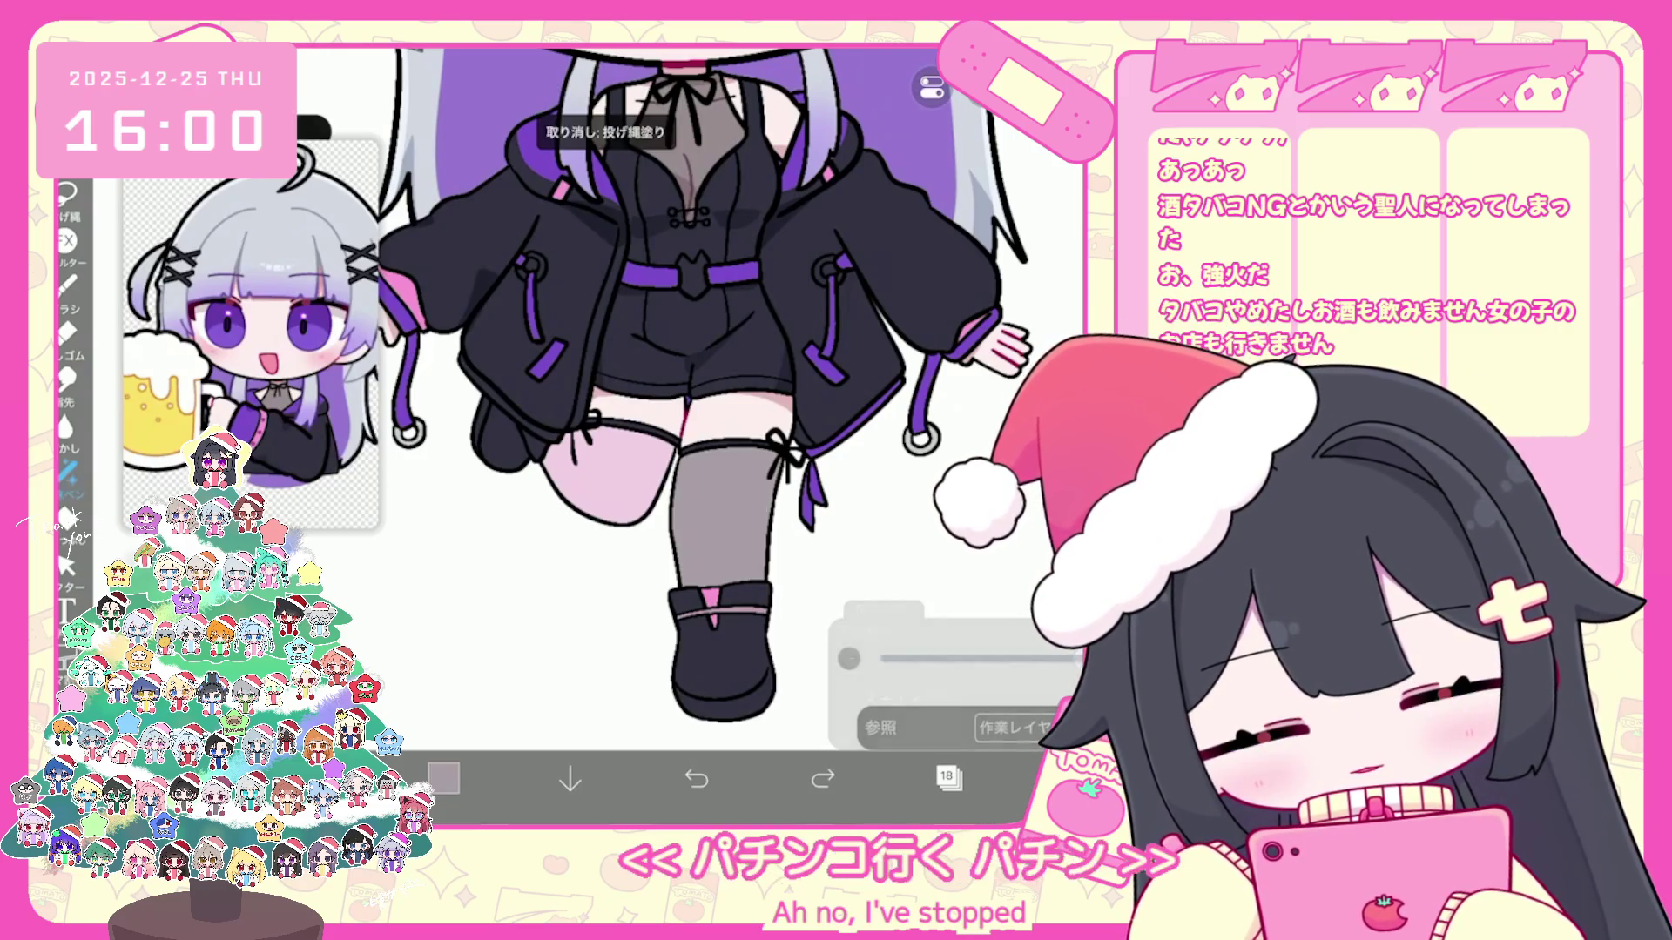
pyautogui.click(445, 780)
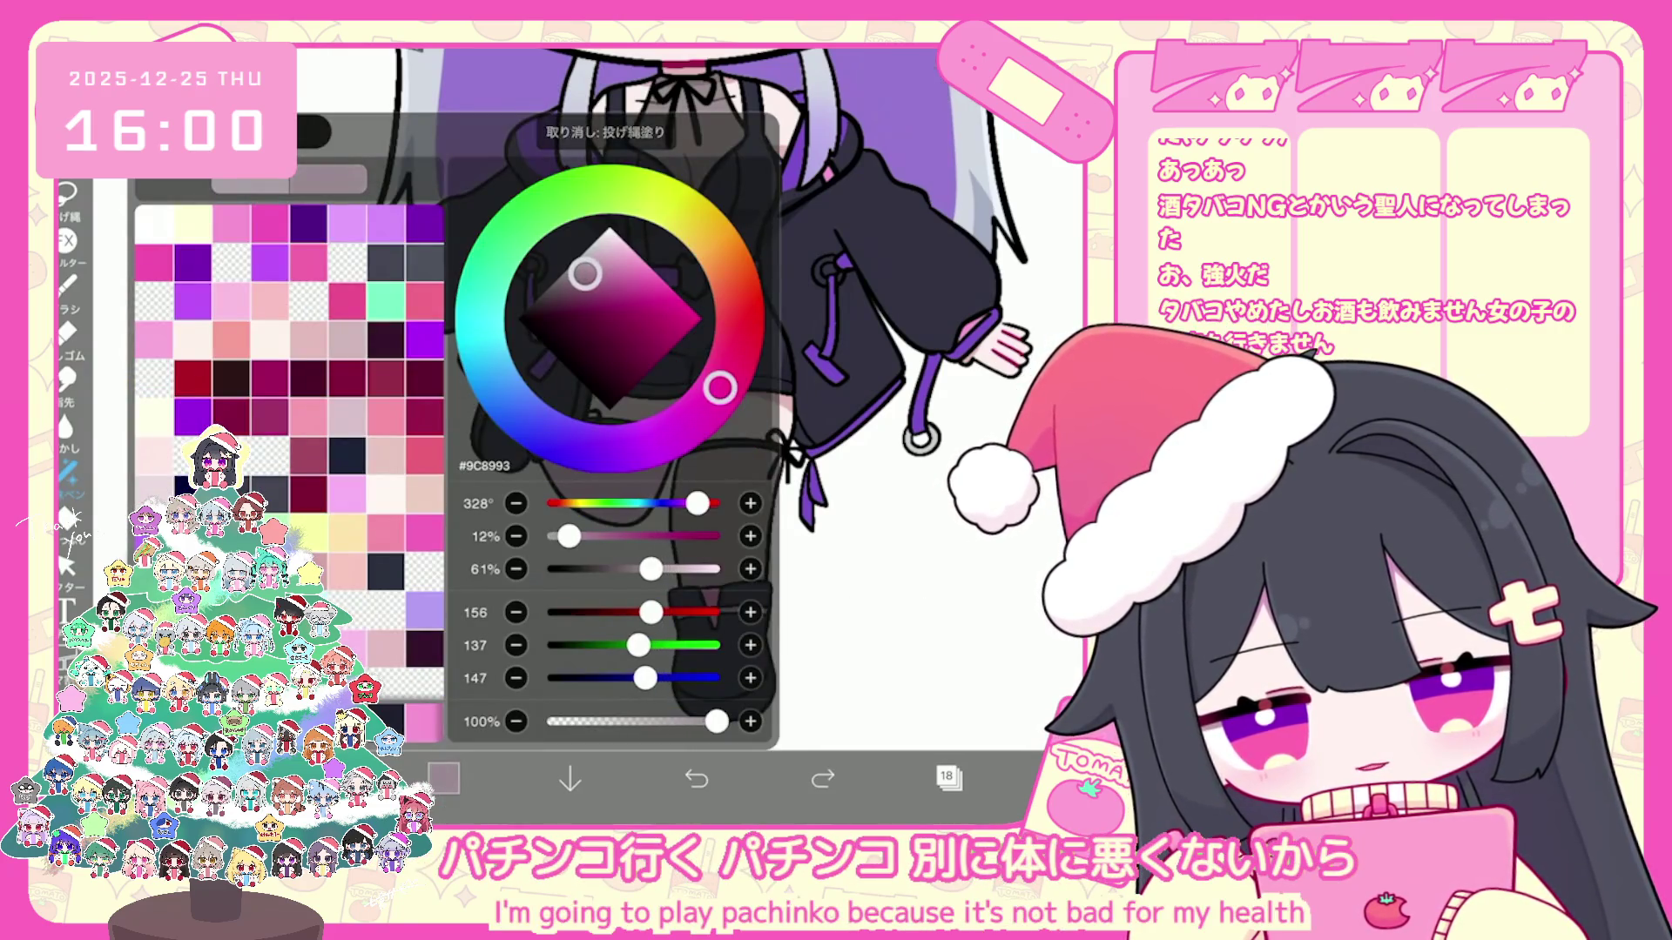
pyautogui.click(444, 778)
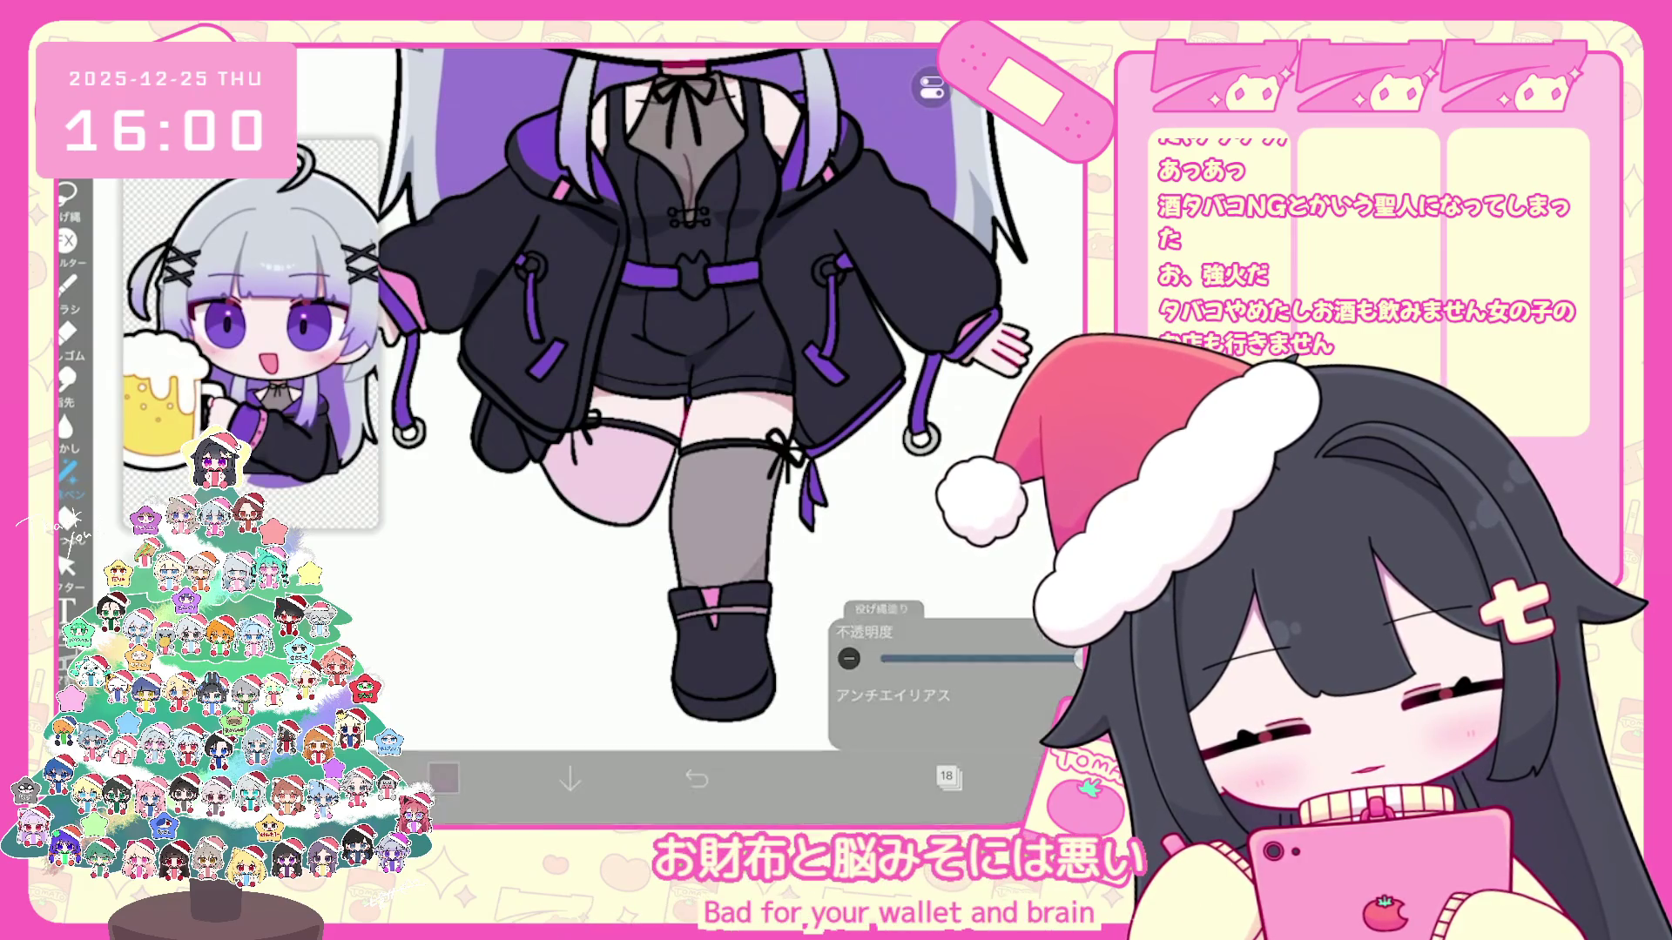
pyautogui.moveTo(689, 271); pyautogui.dragTo(770, 361)
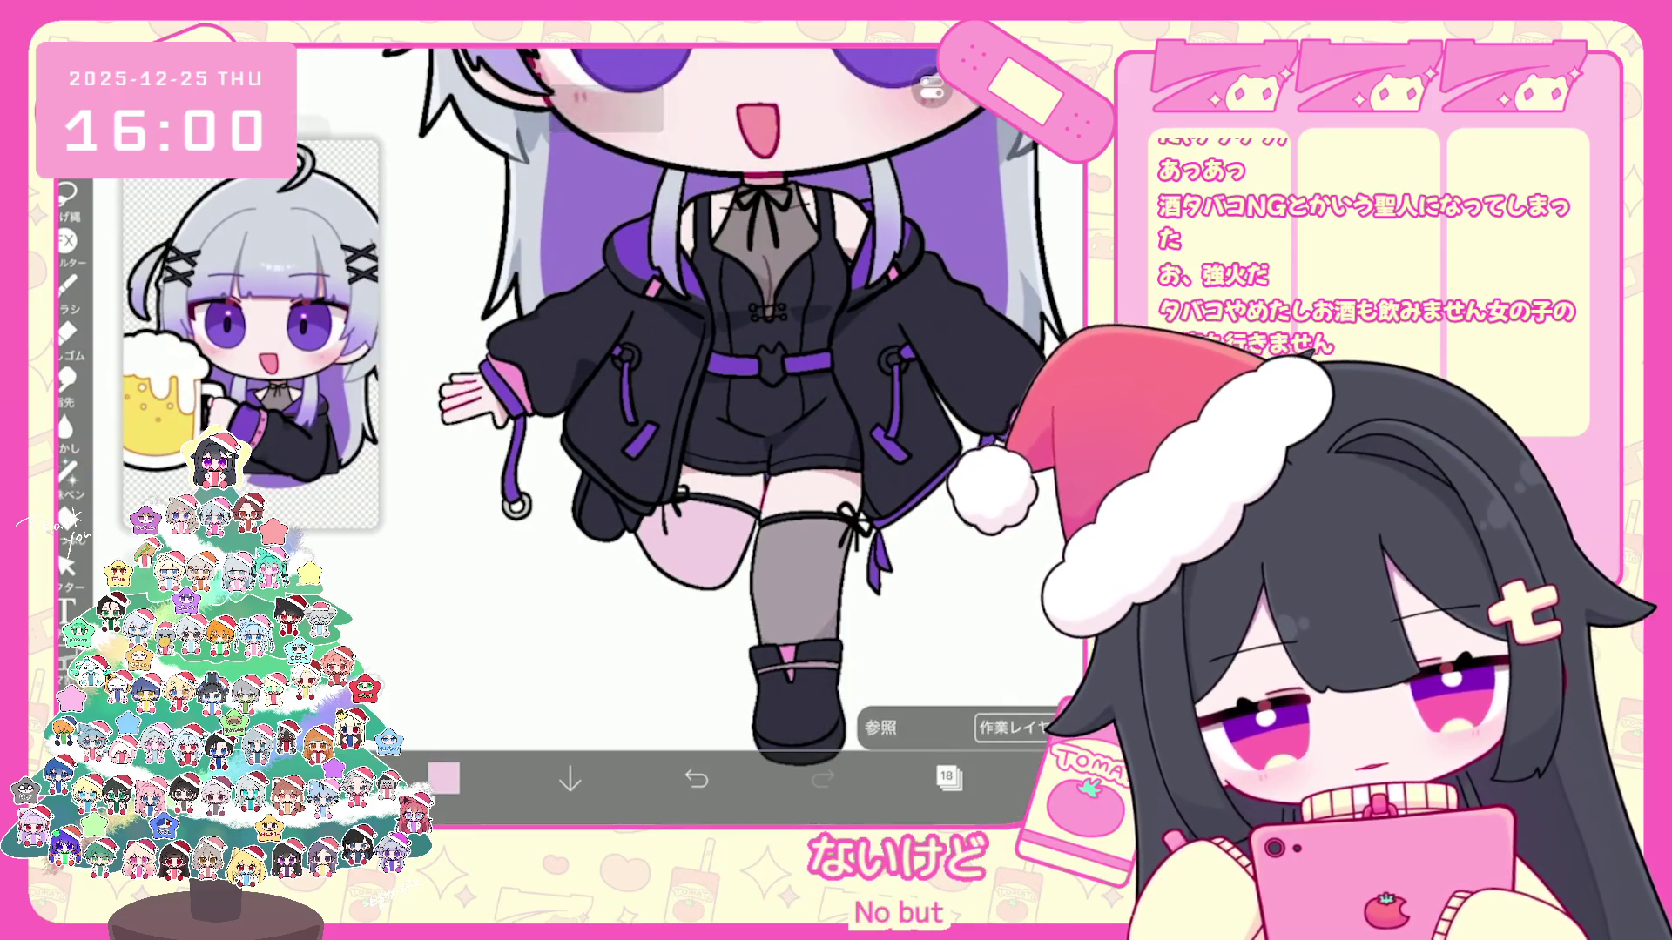
pyautogui.click(444, 778)
pyautogui.click(444, 778)
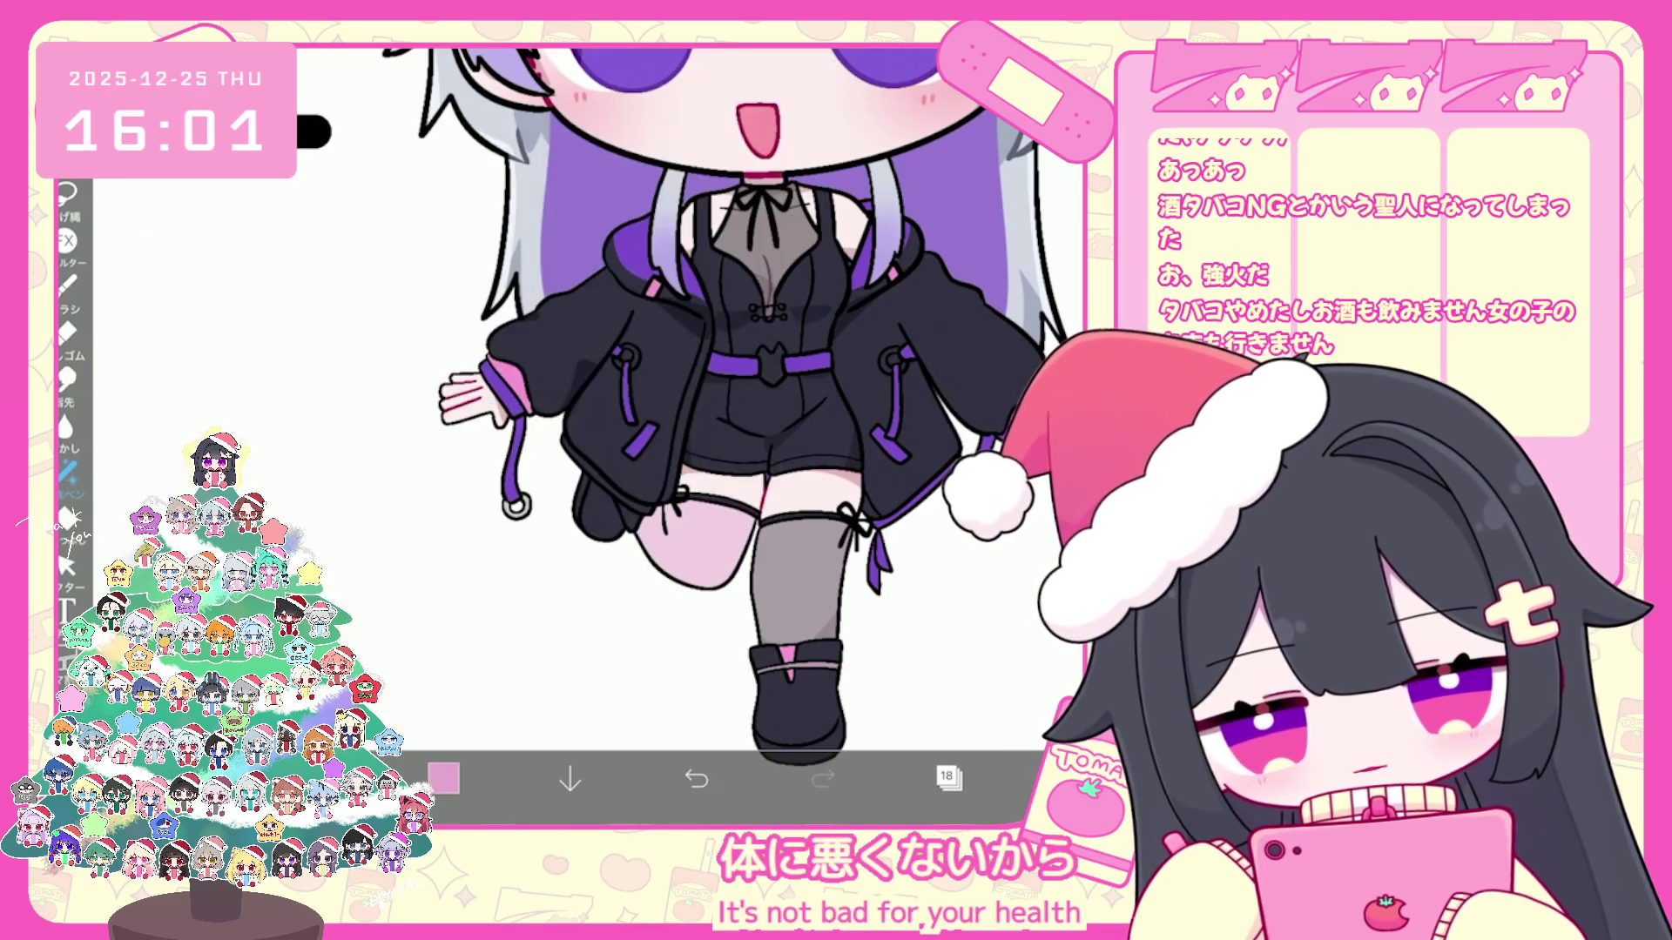
pyautogui.hotkey('ctrl', 'z')
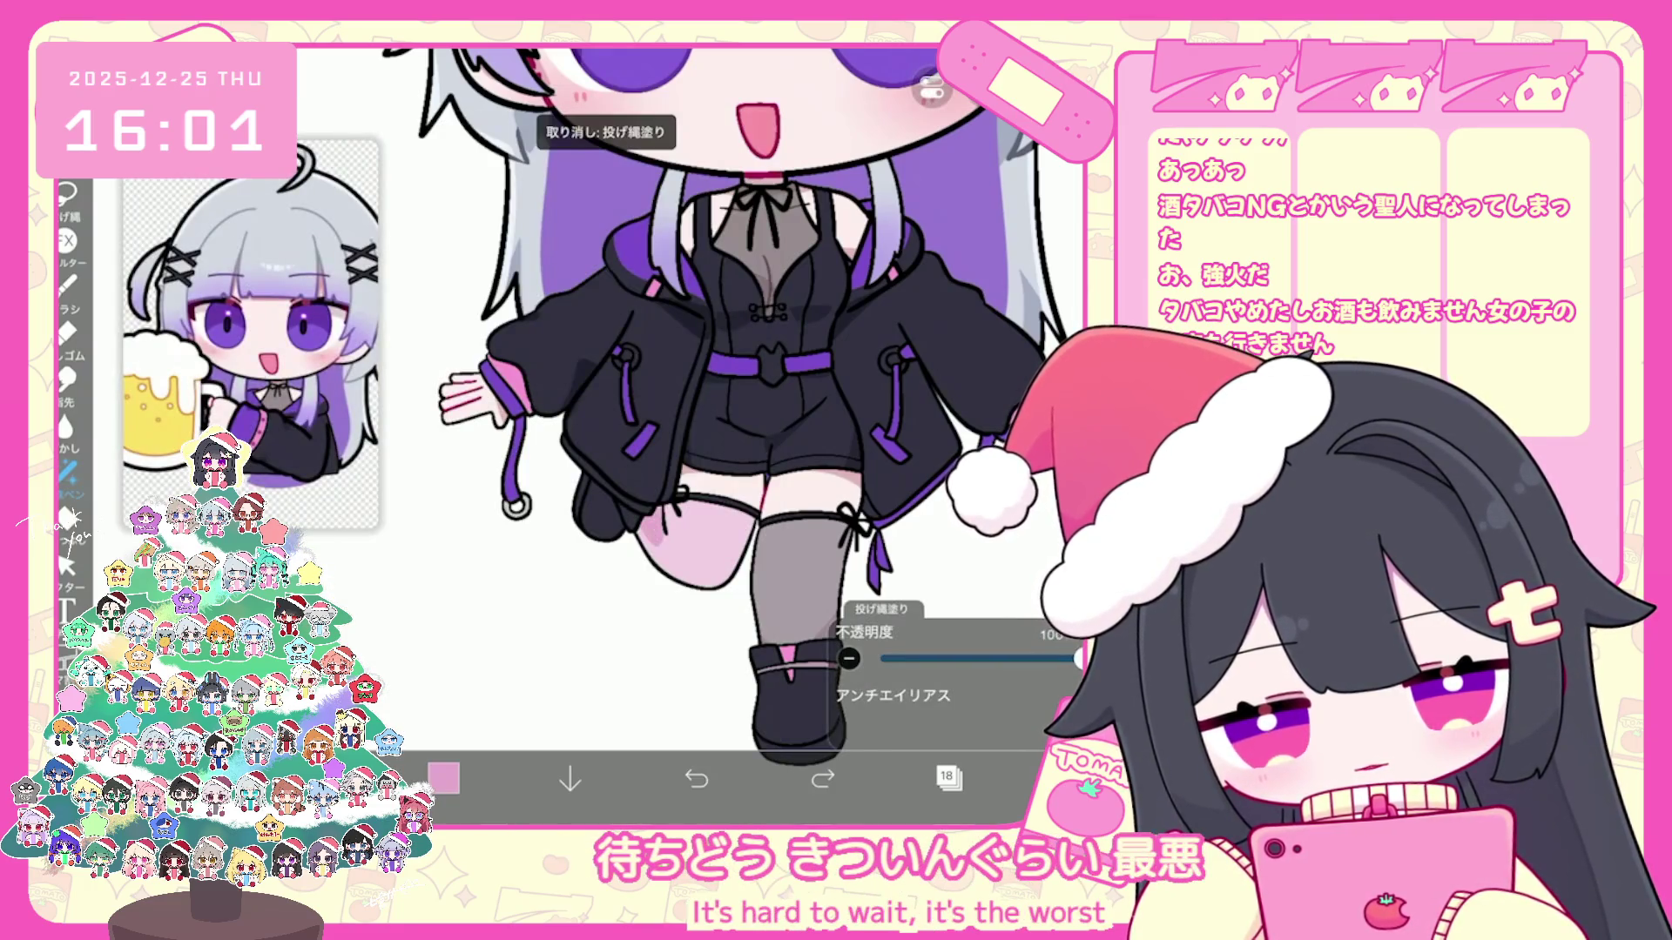
pyautogui.click(444, 779)
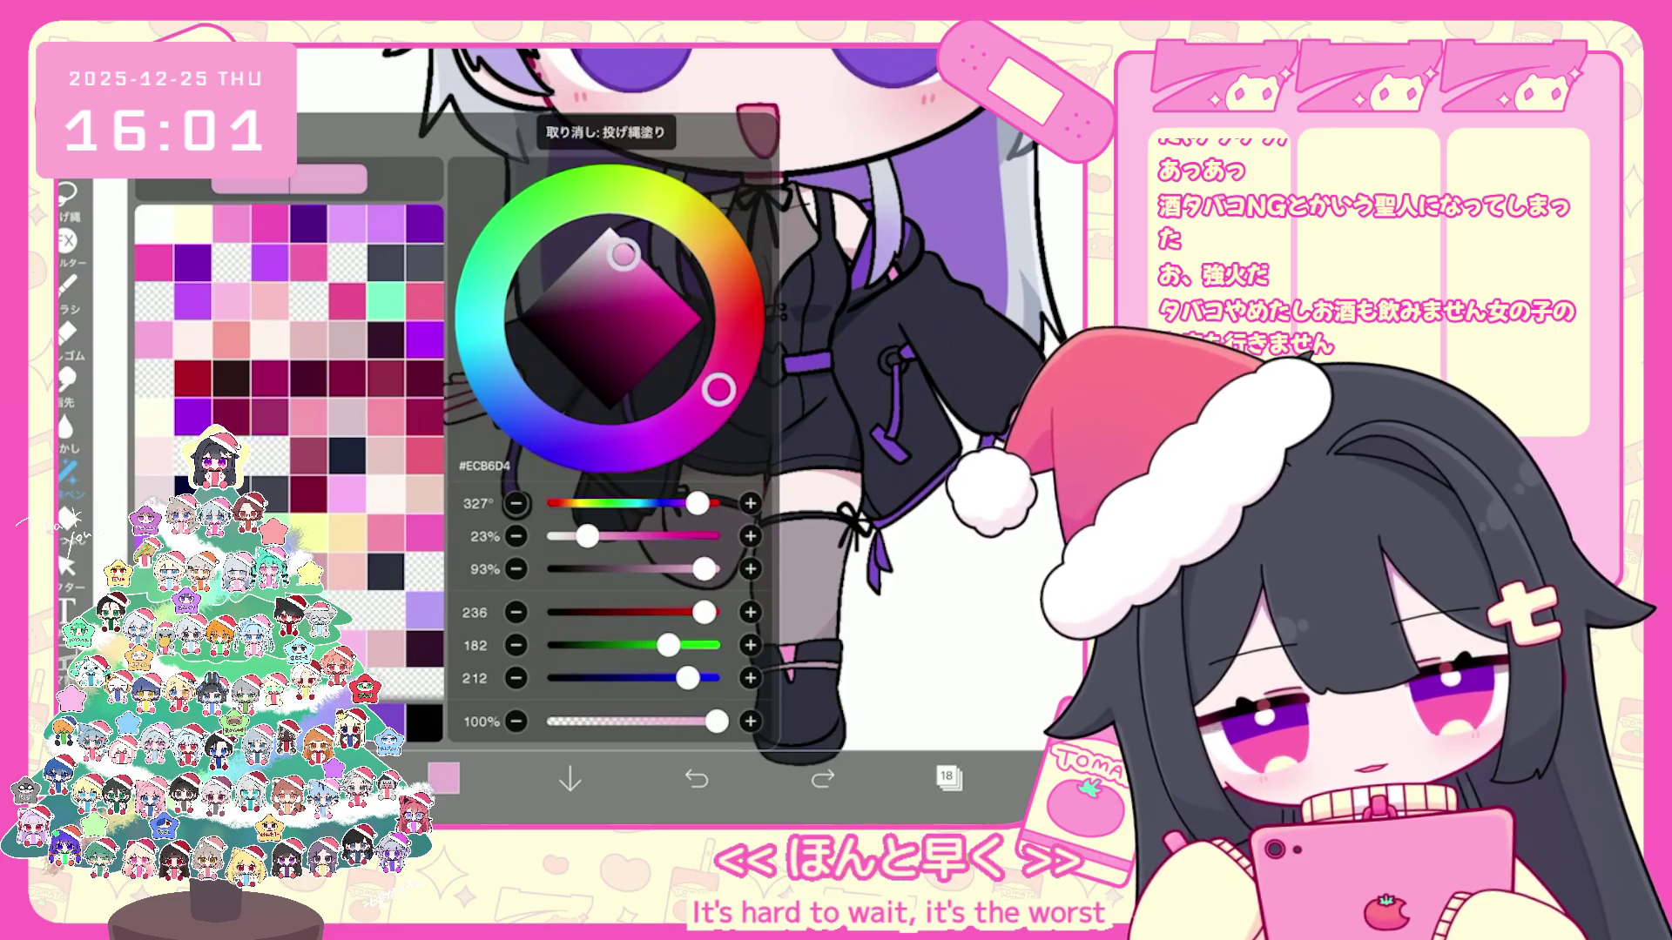
pyautogui.click(444, 780)
pyautogui.scroll(3, 719, 432)
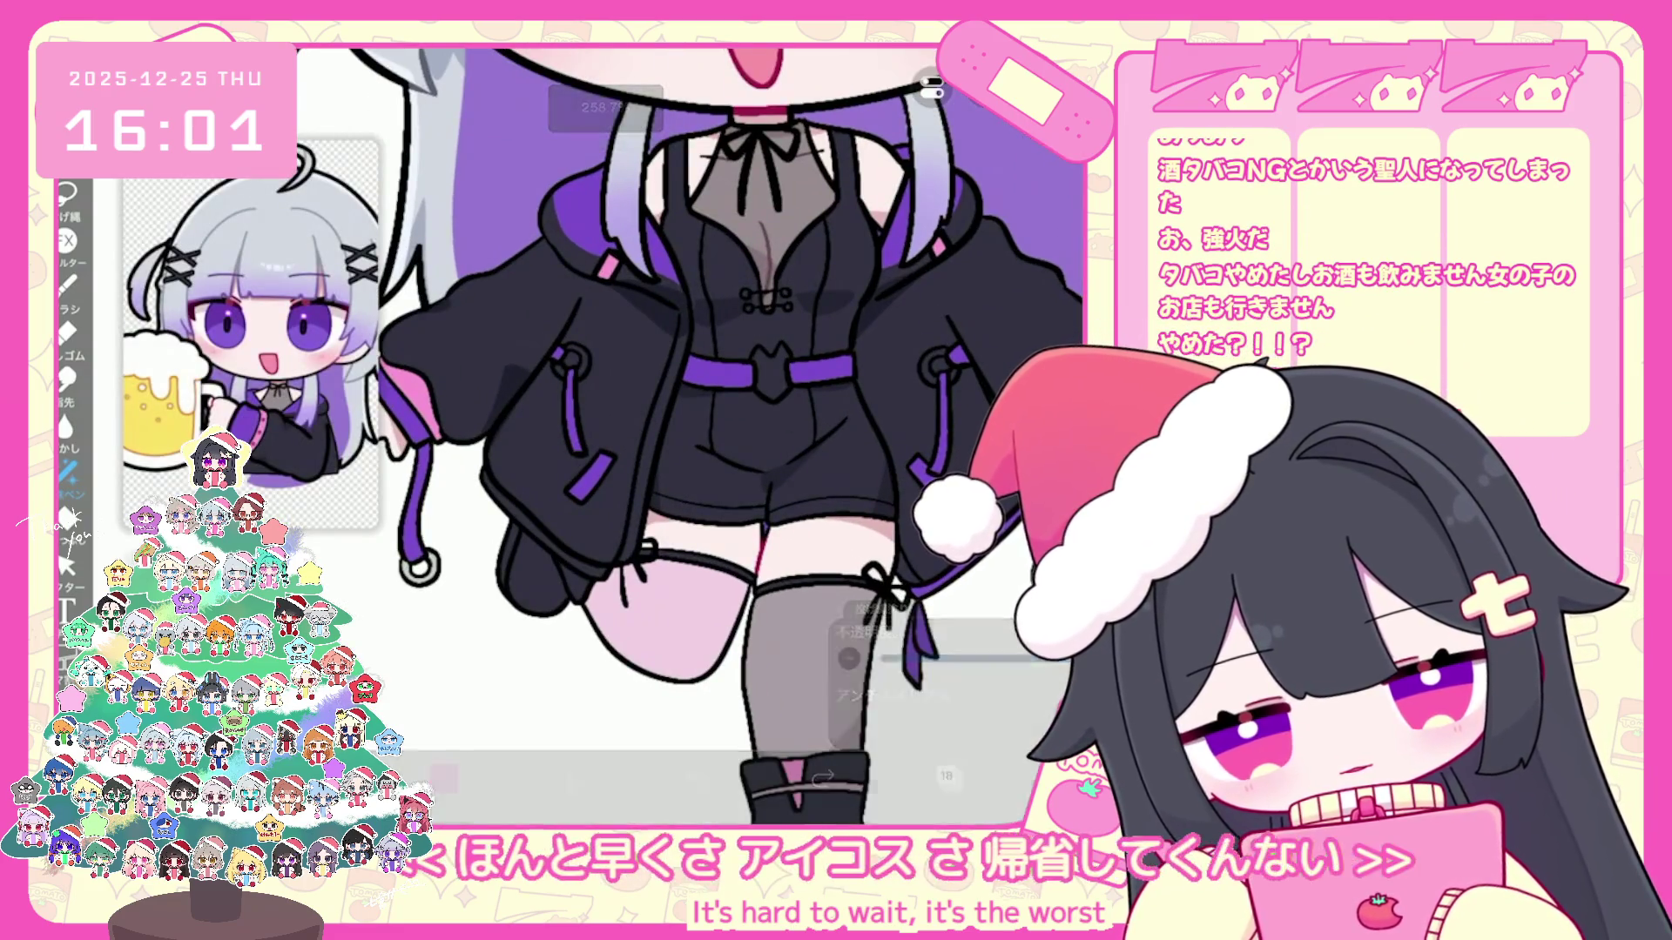
pyautogui.hotkey('ctrl', 'z')
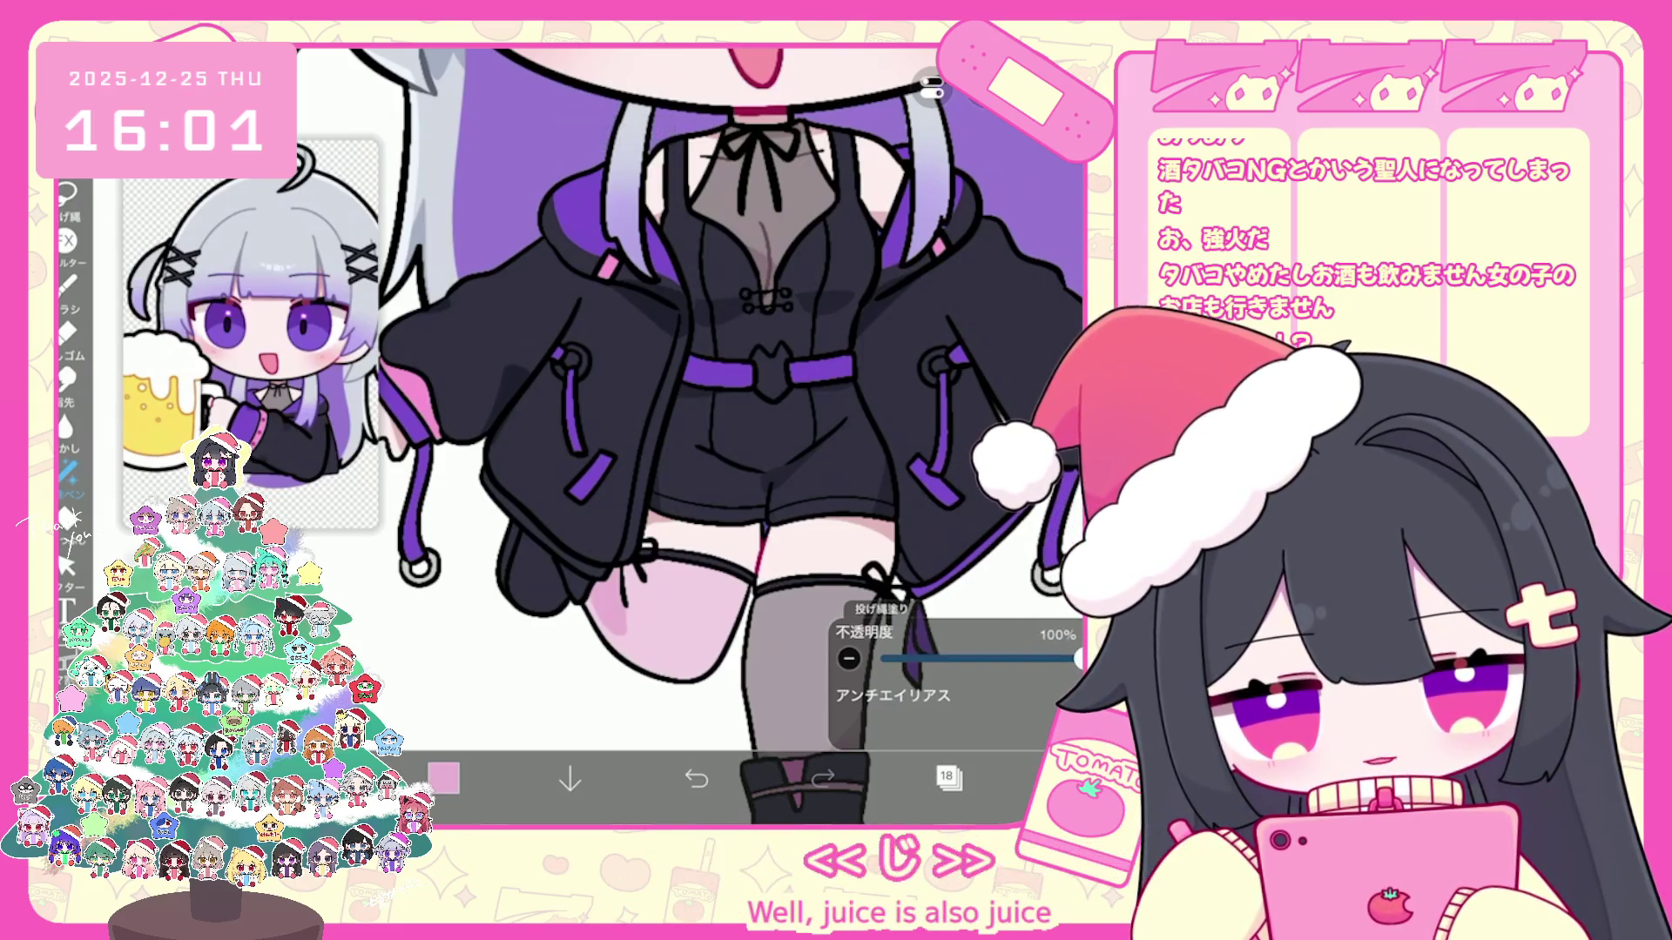
pyautogui.scroll(-3, 716, 437)
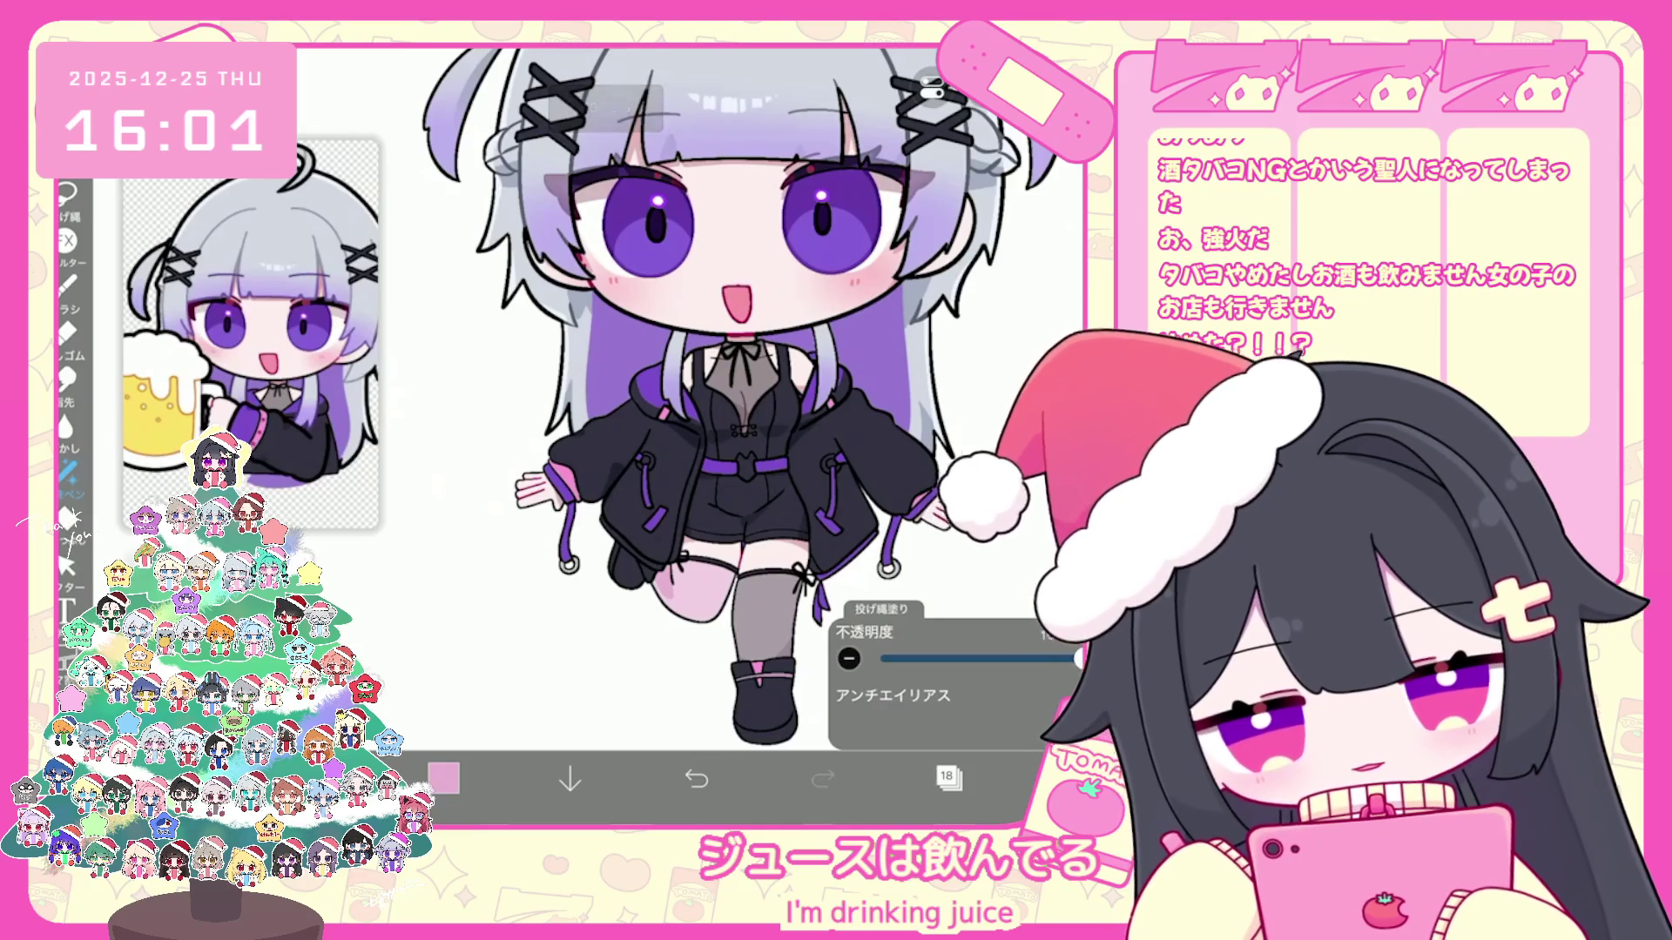
pyautogui.scroll(3, 744, 431)
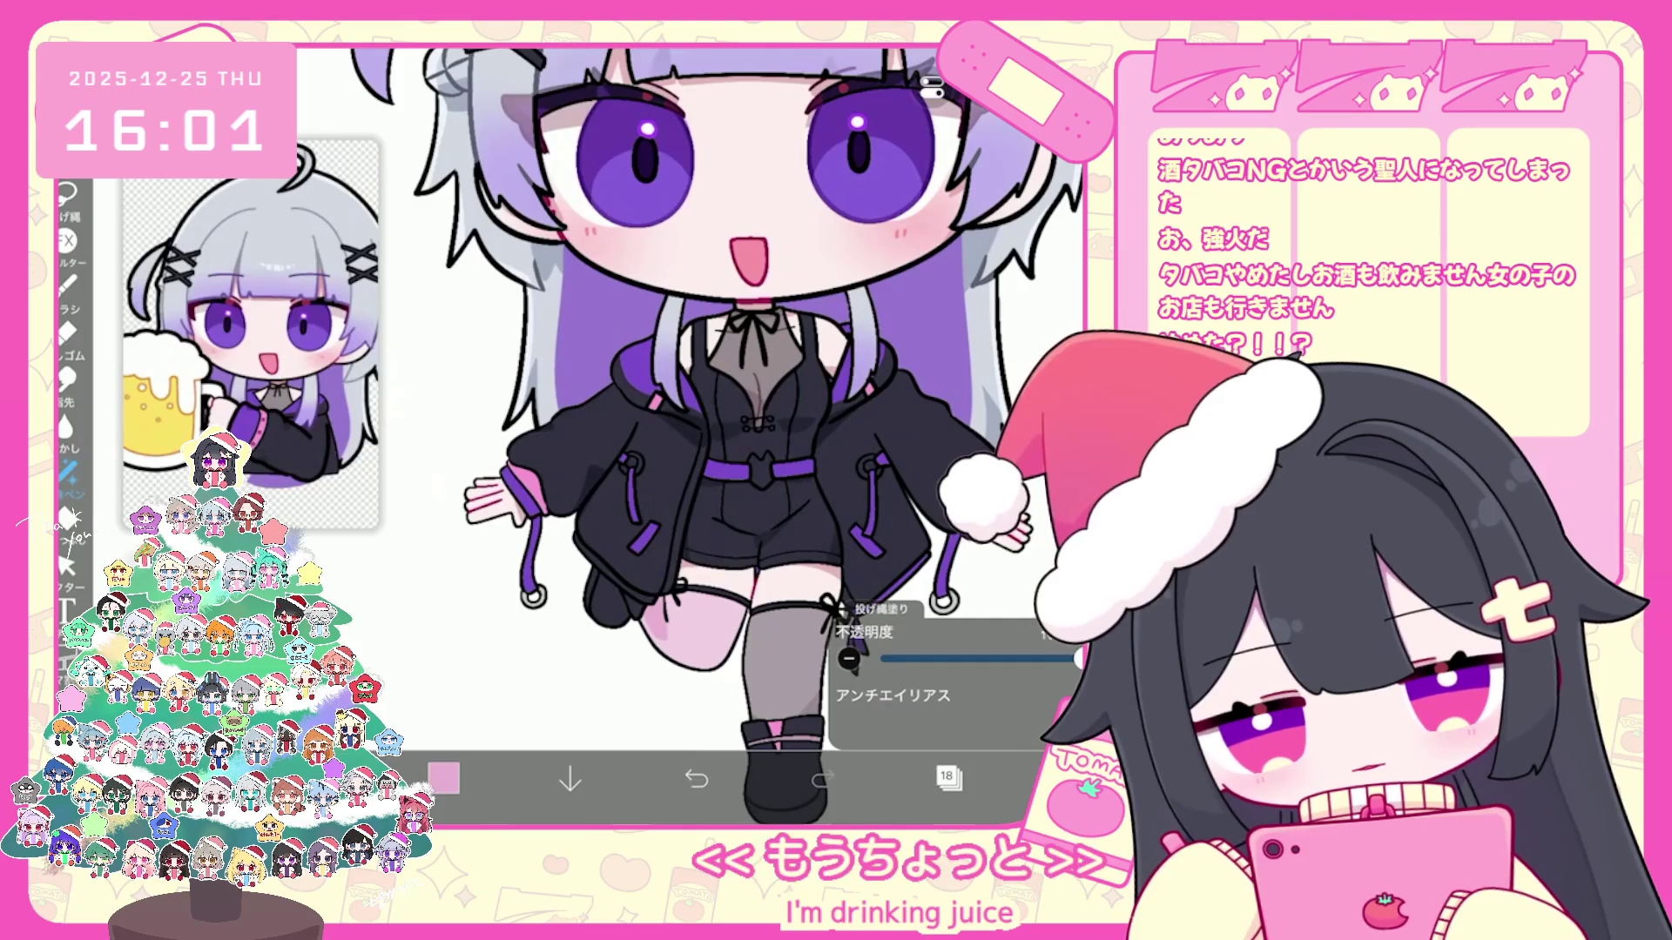
pyautogui.click(442, 780)
pyautogui.click(949, 779)
# Step: Shade the raised leg with lavender using the 114px Airbrush (Triangle)
pyautogui.click(441, 779)
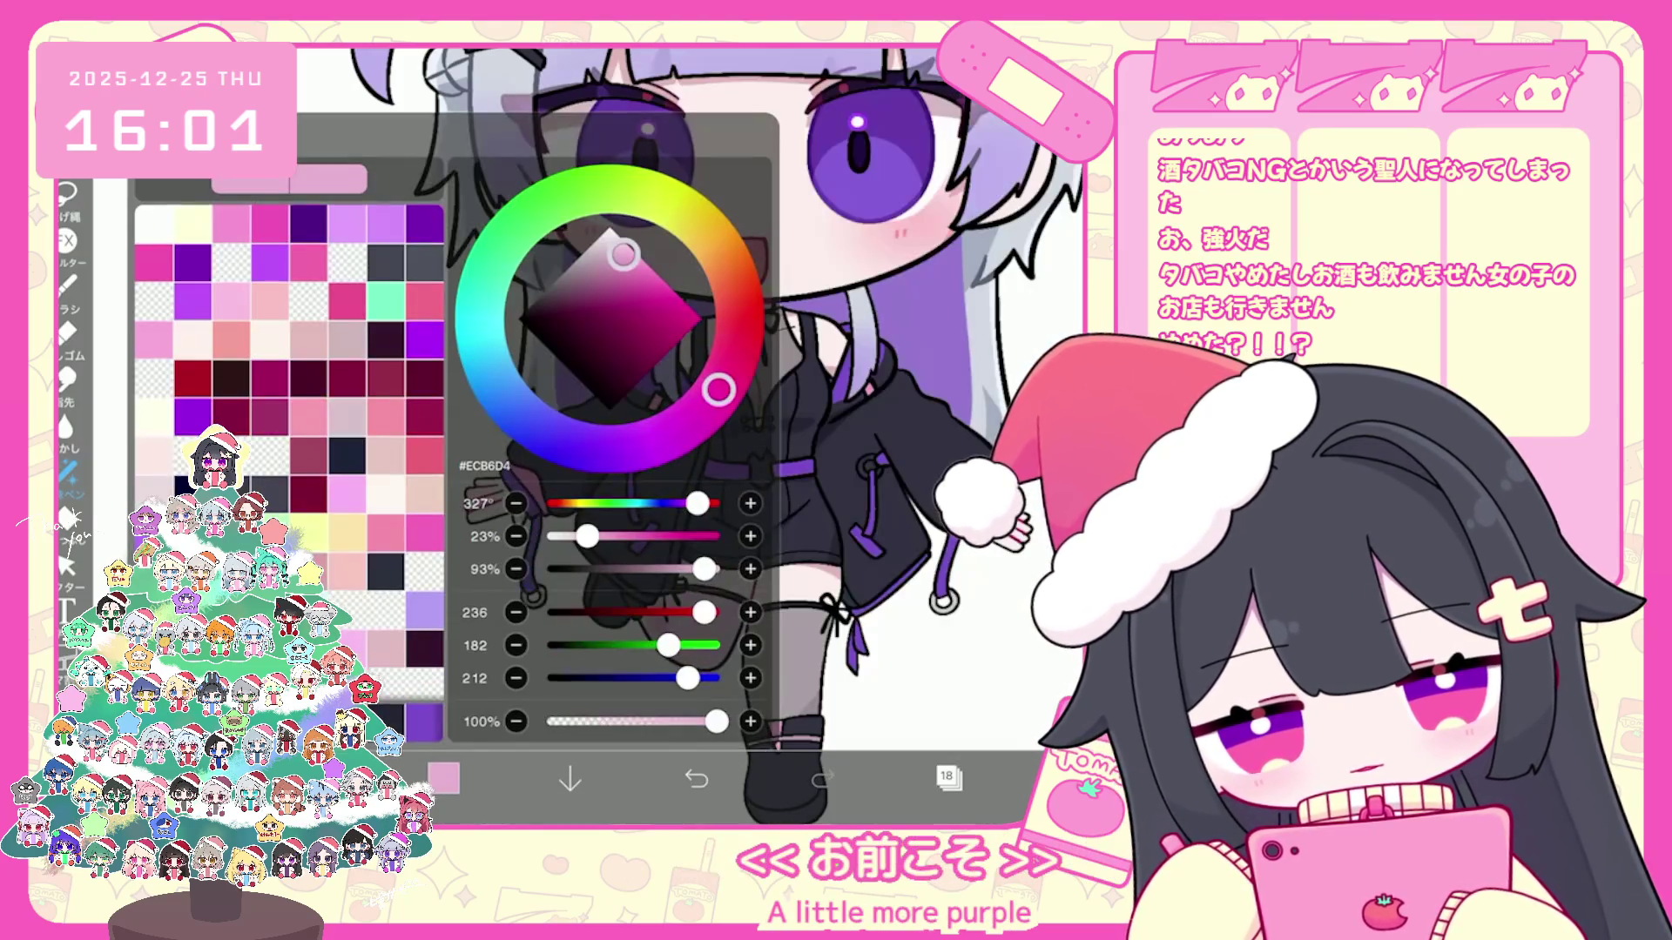
pyautogui.click(630, 447)
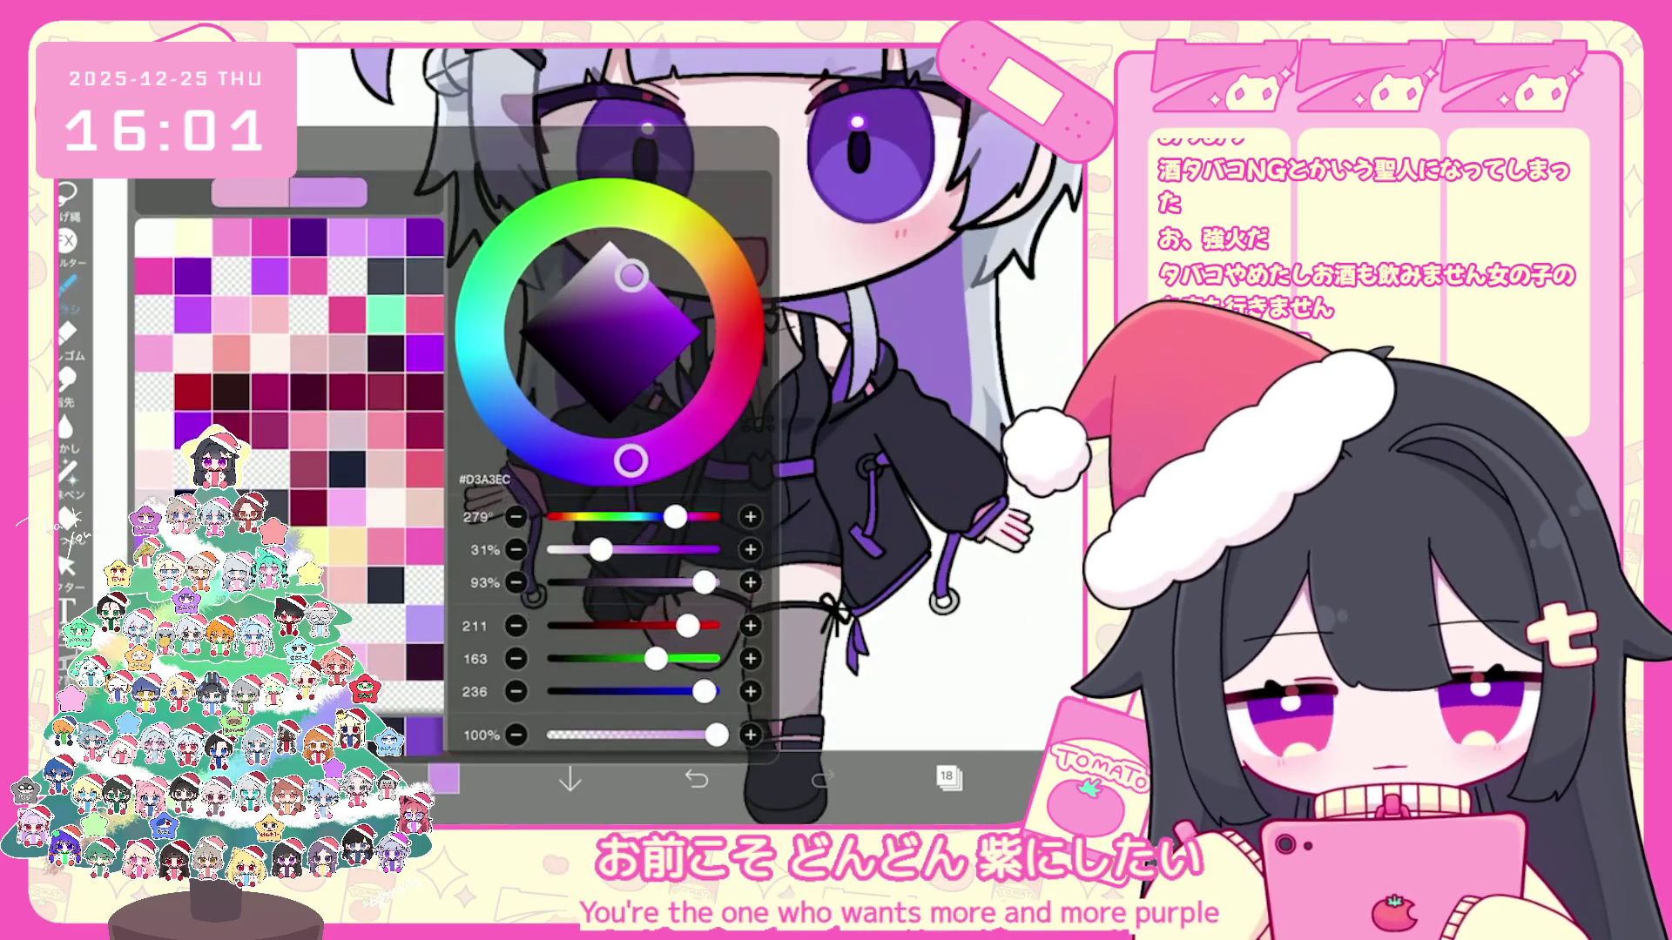
pyautogui.click(69, 281)
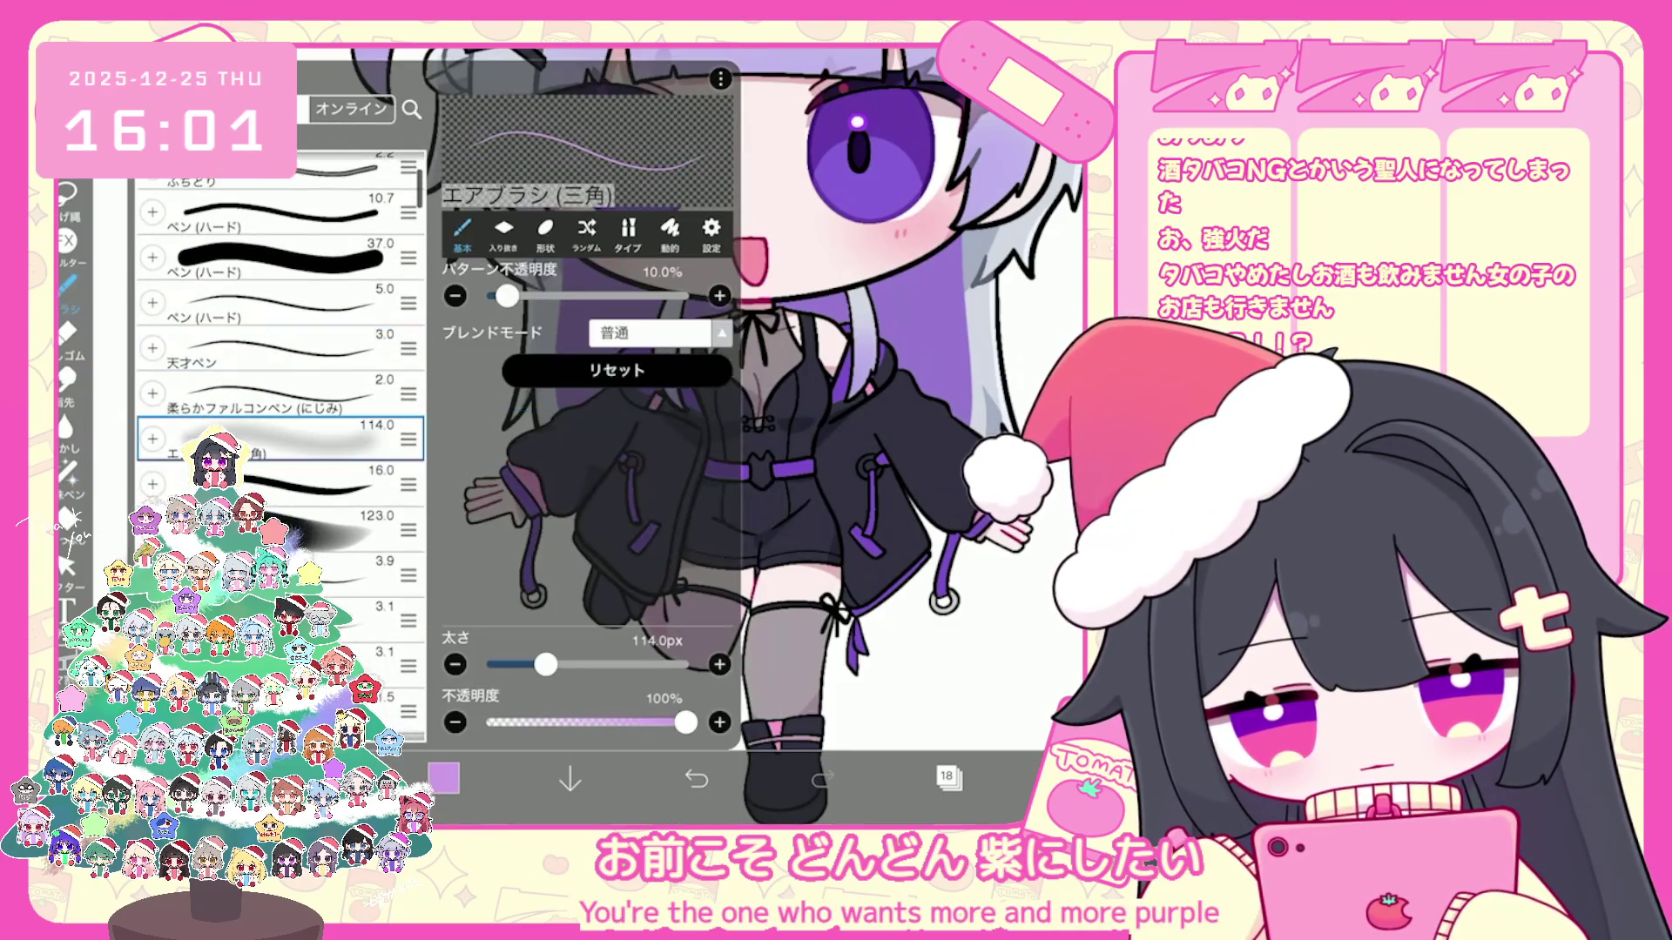
pyautogui.click(68, 281)
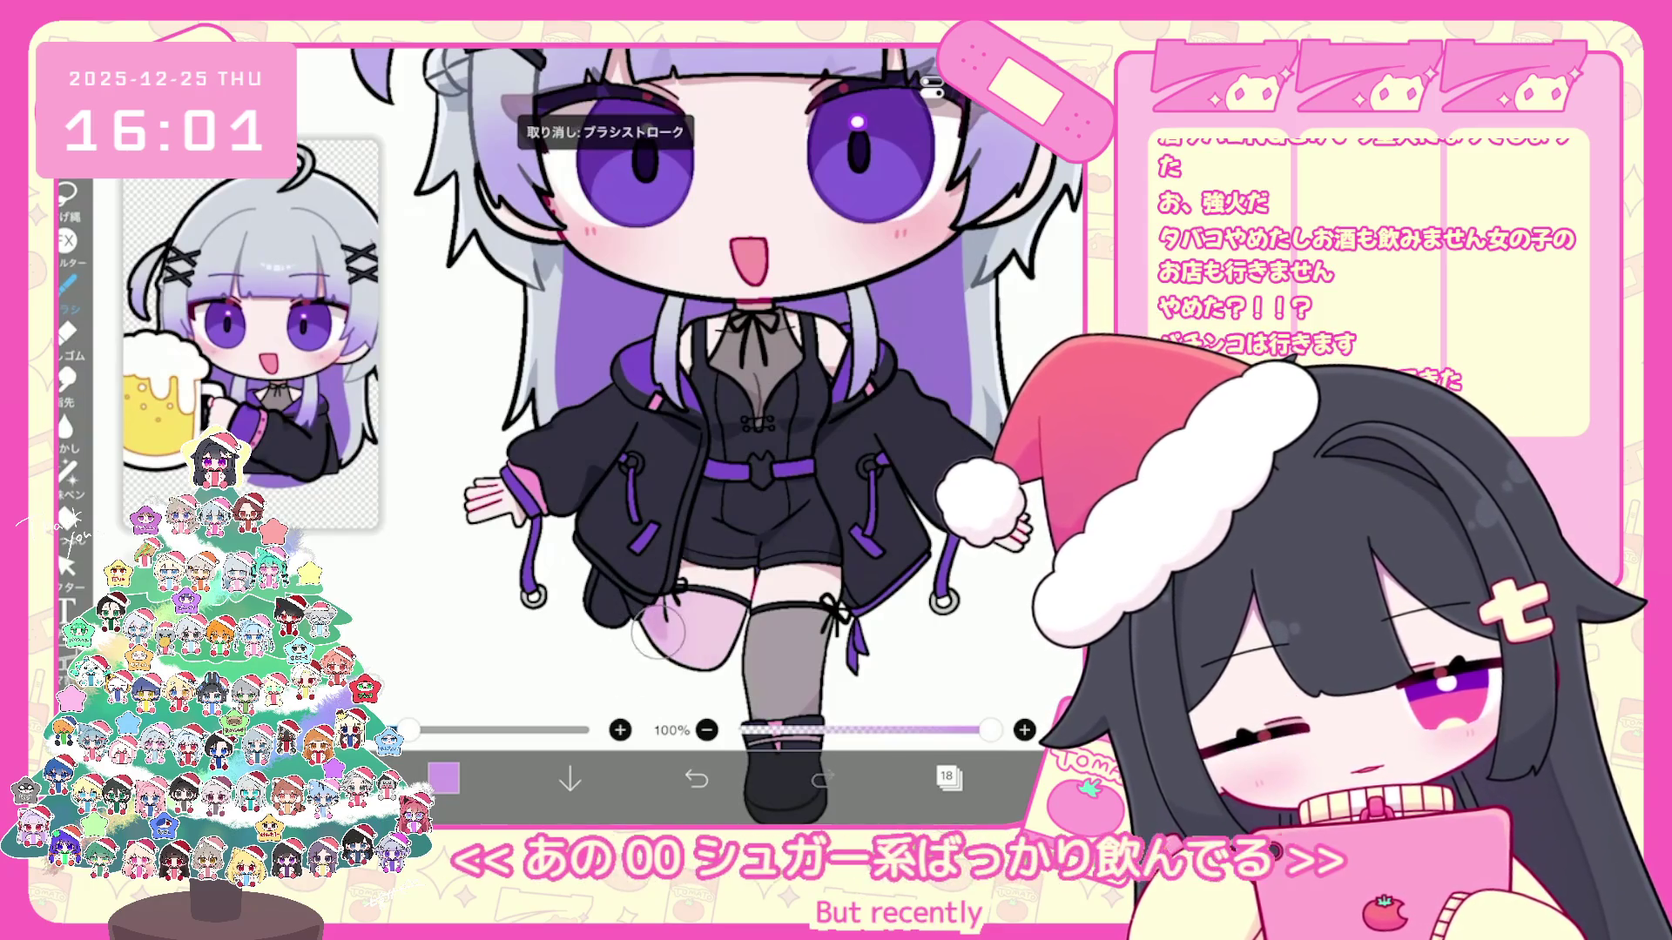
pyautogui.scroll(-3, 748, 389)
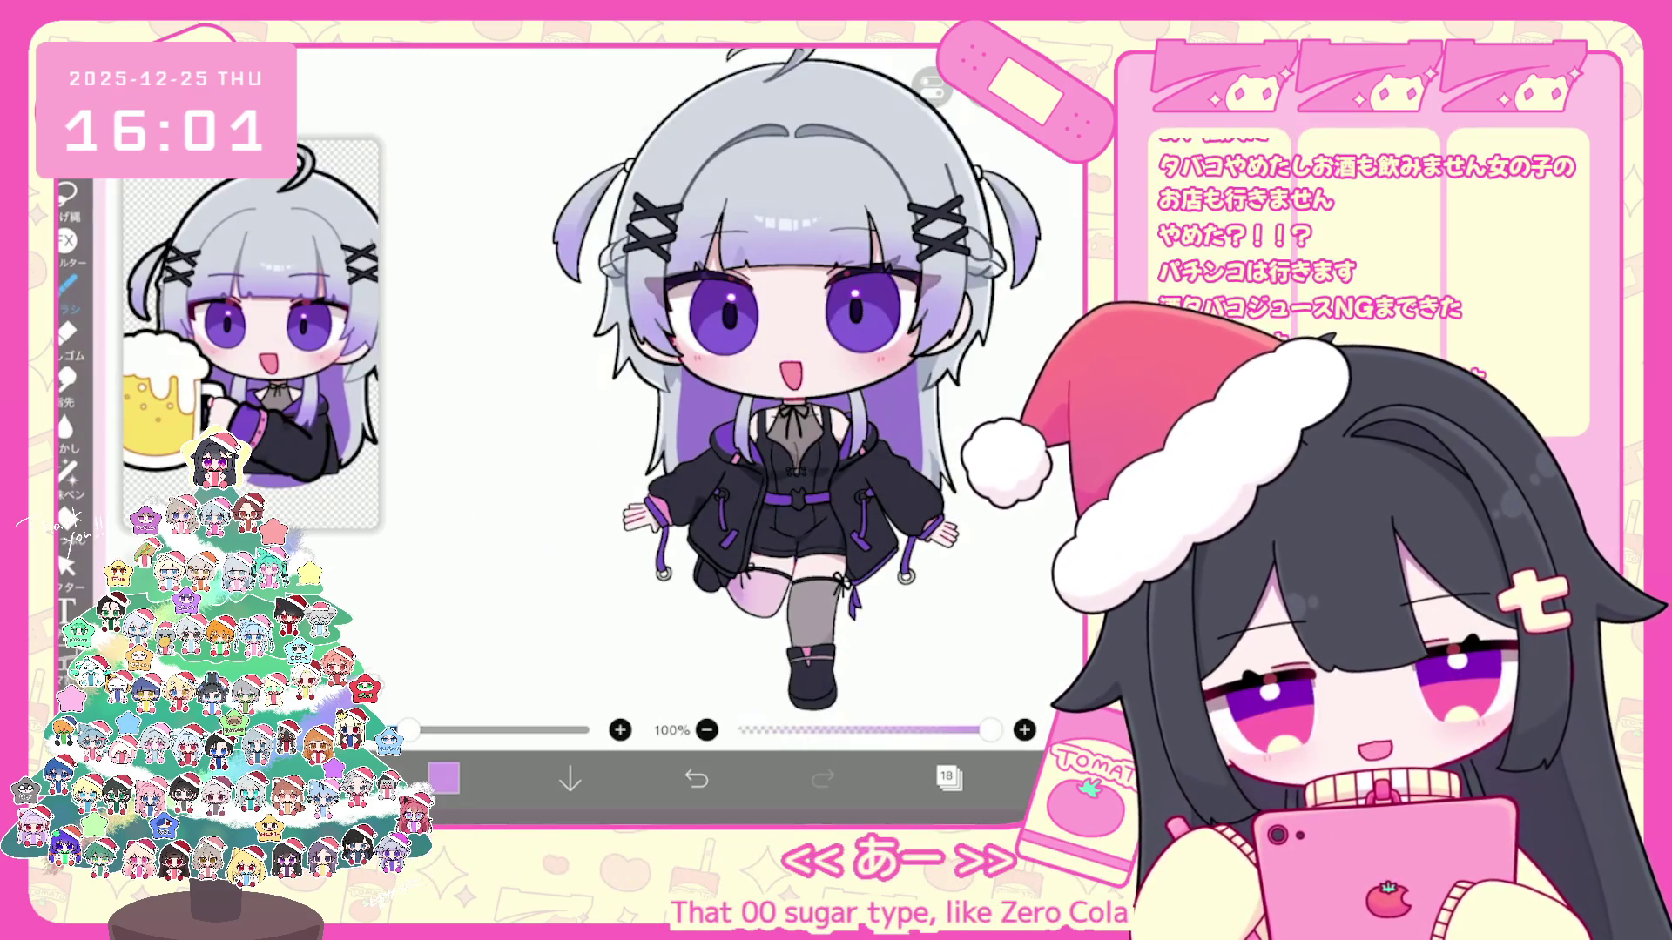
pyautogui.scroll(3, 772, 389)
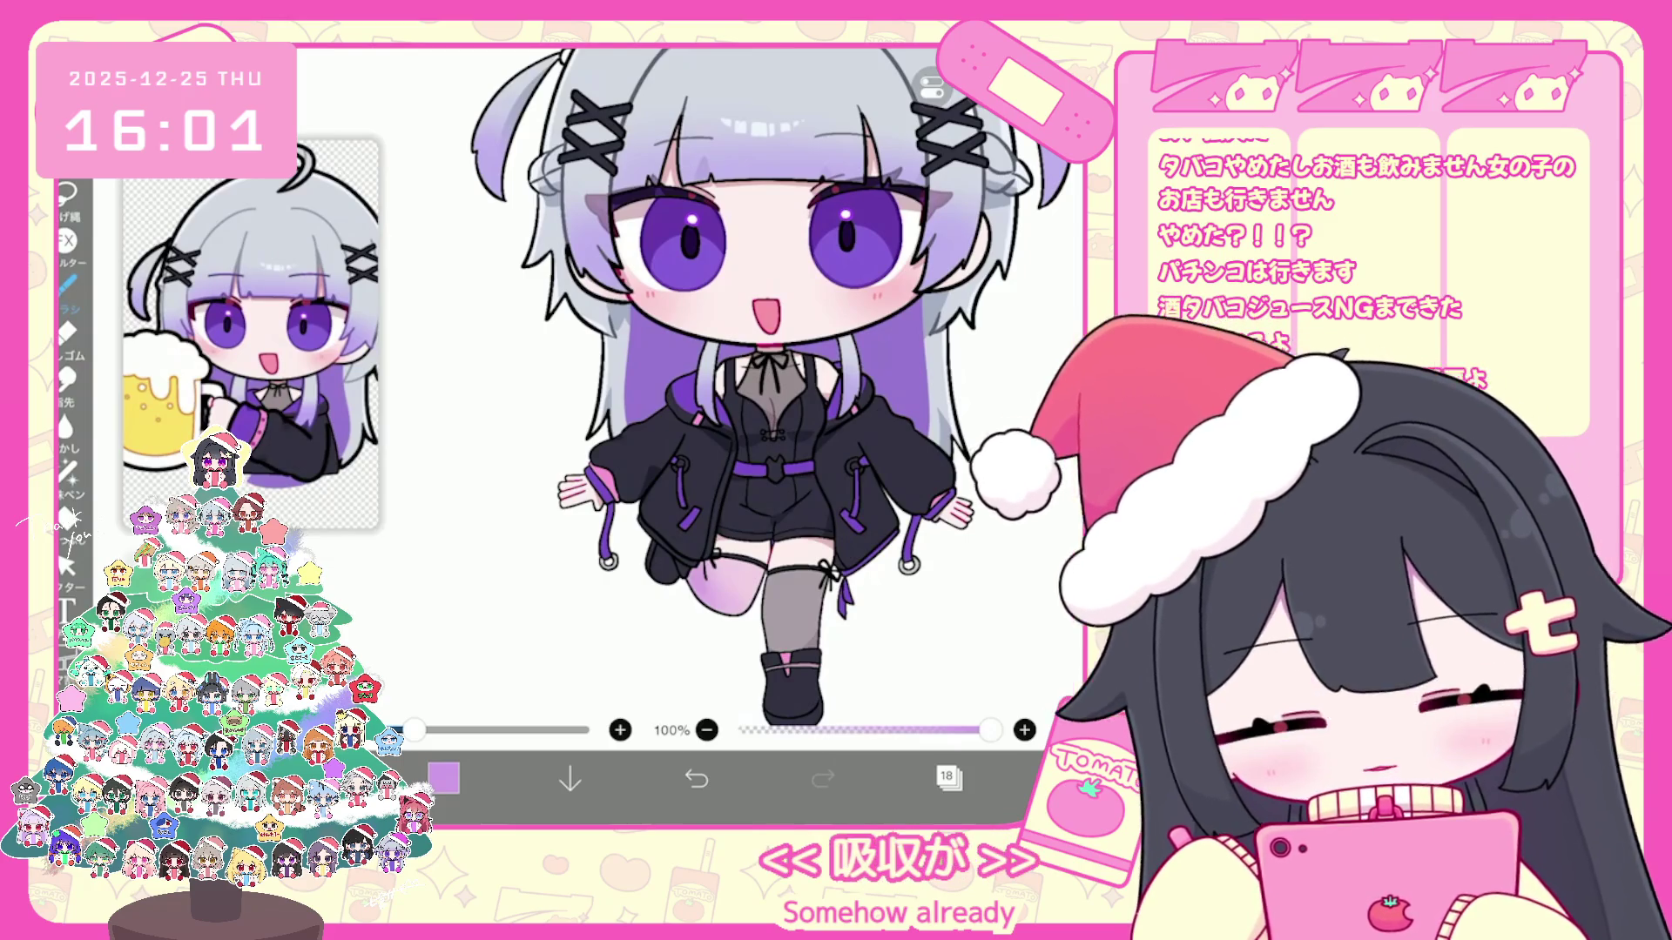
pyautogui.scroll(3, 748, 389)
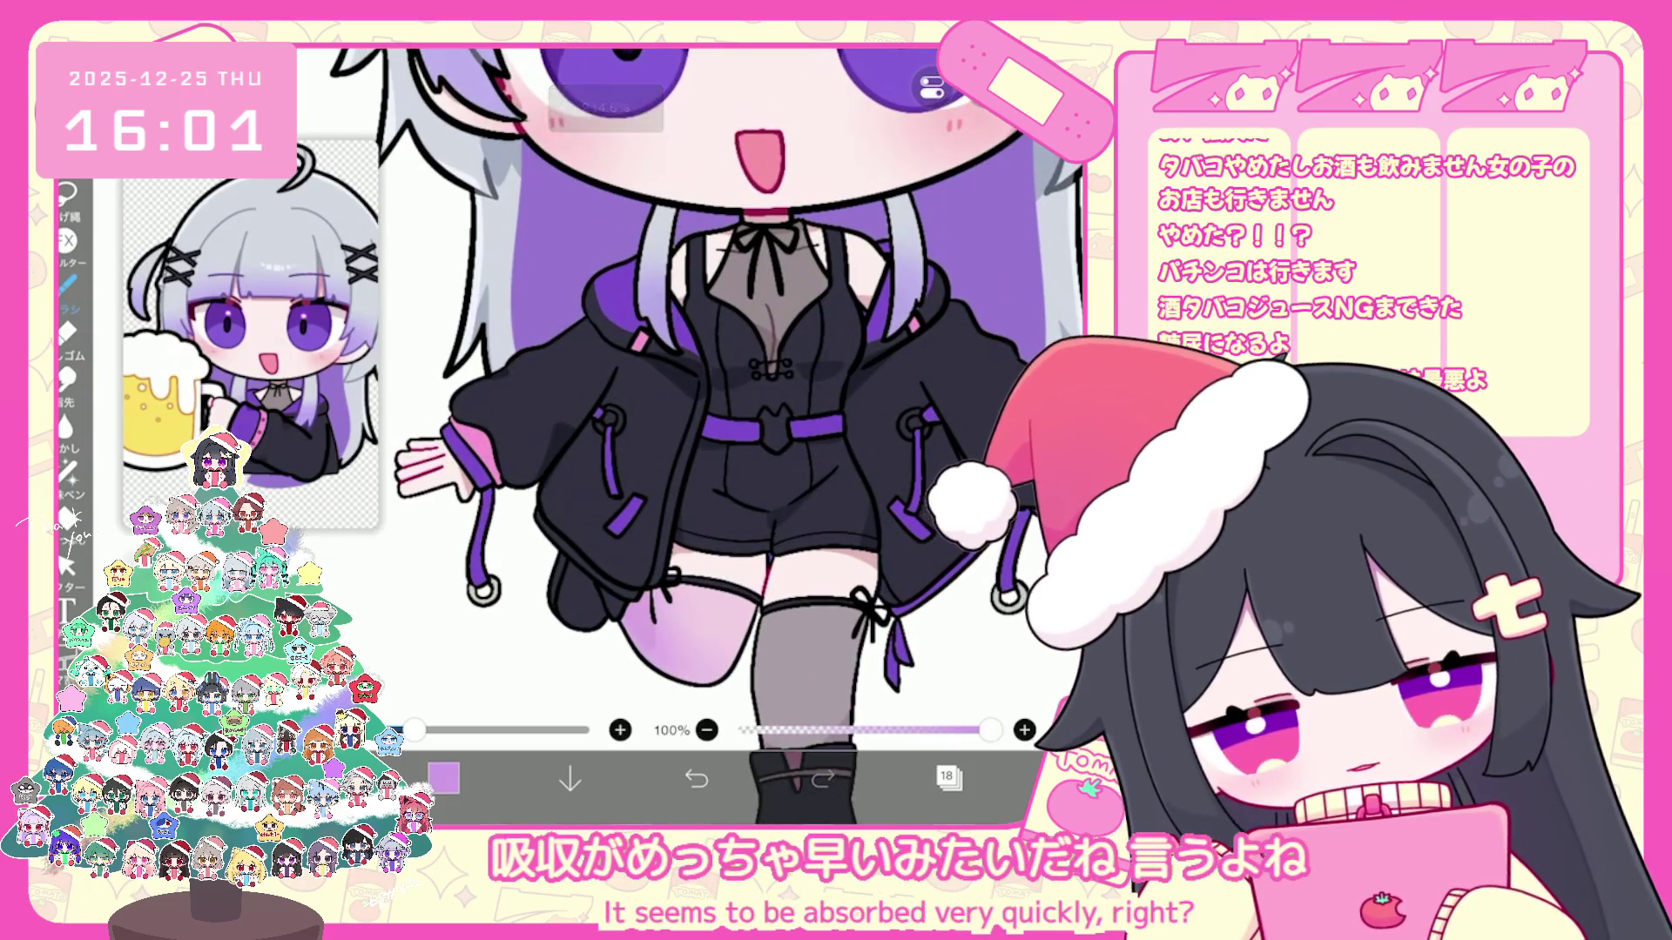
pyautogui.click(948, 780)
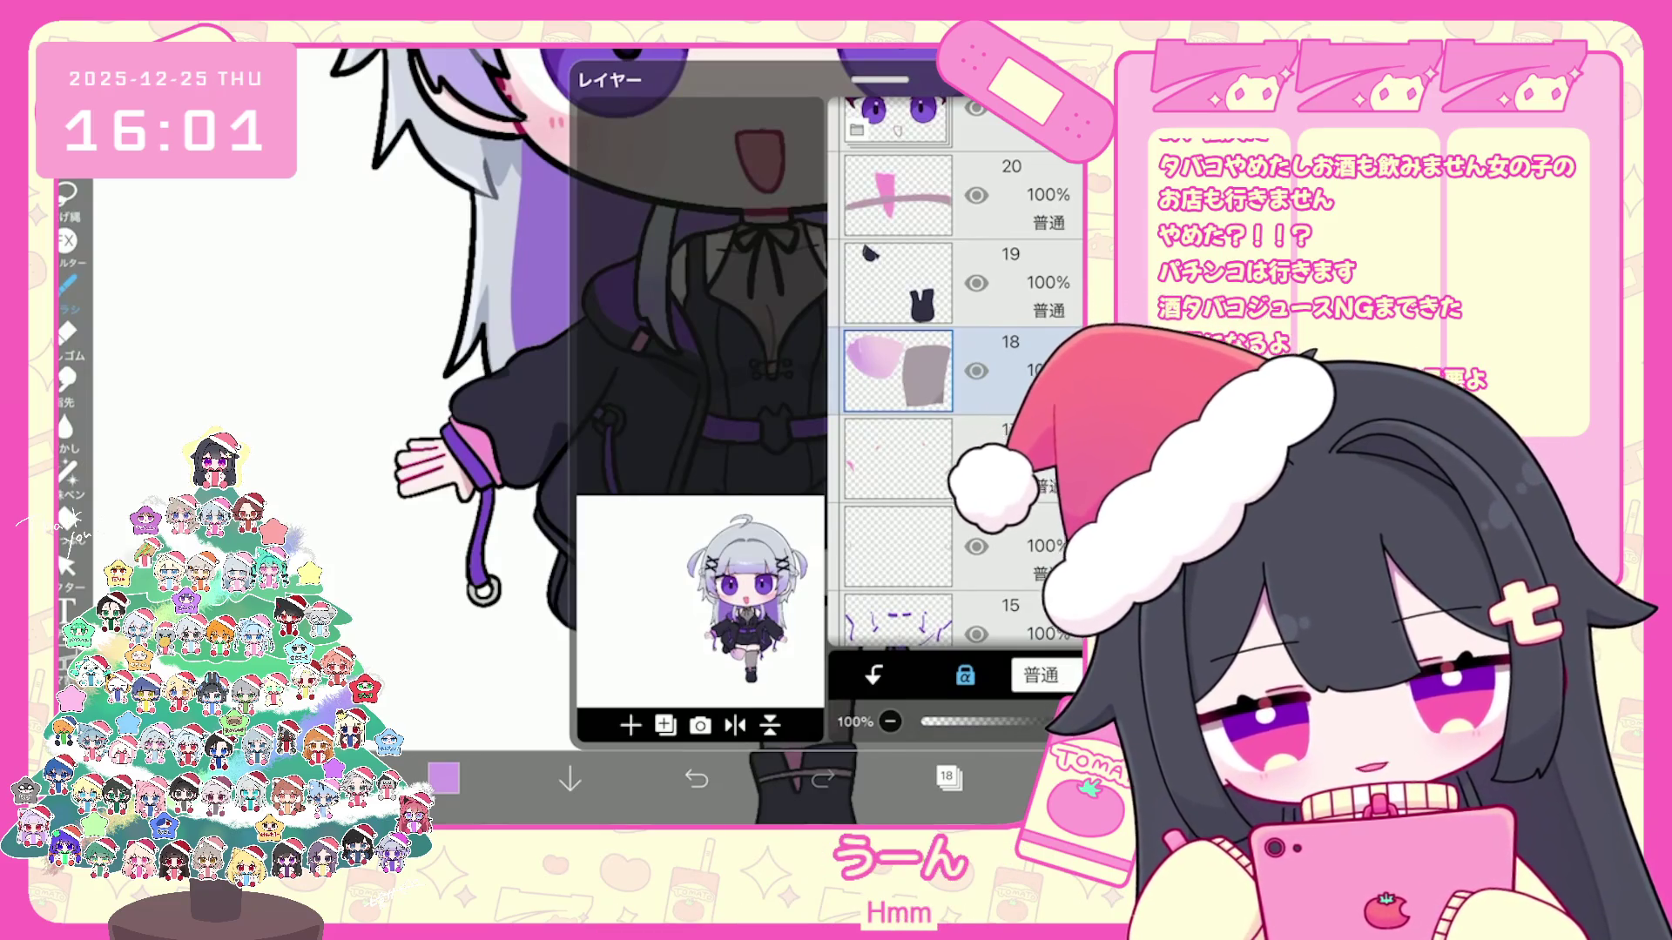
pyautogui.scroll(10, 957, 373)
pyautogui.scroll(3, 957, 373)
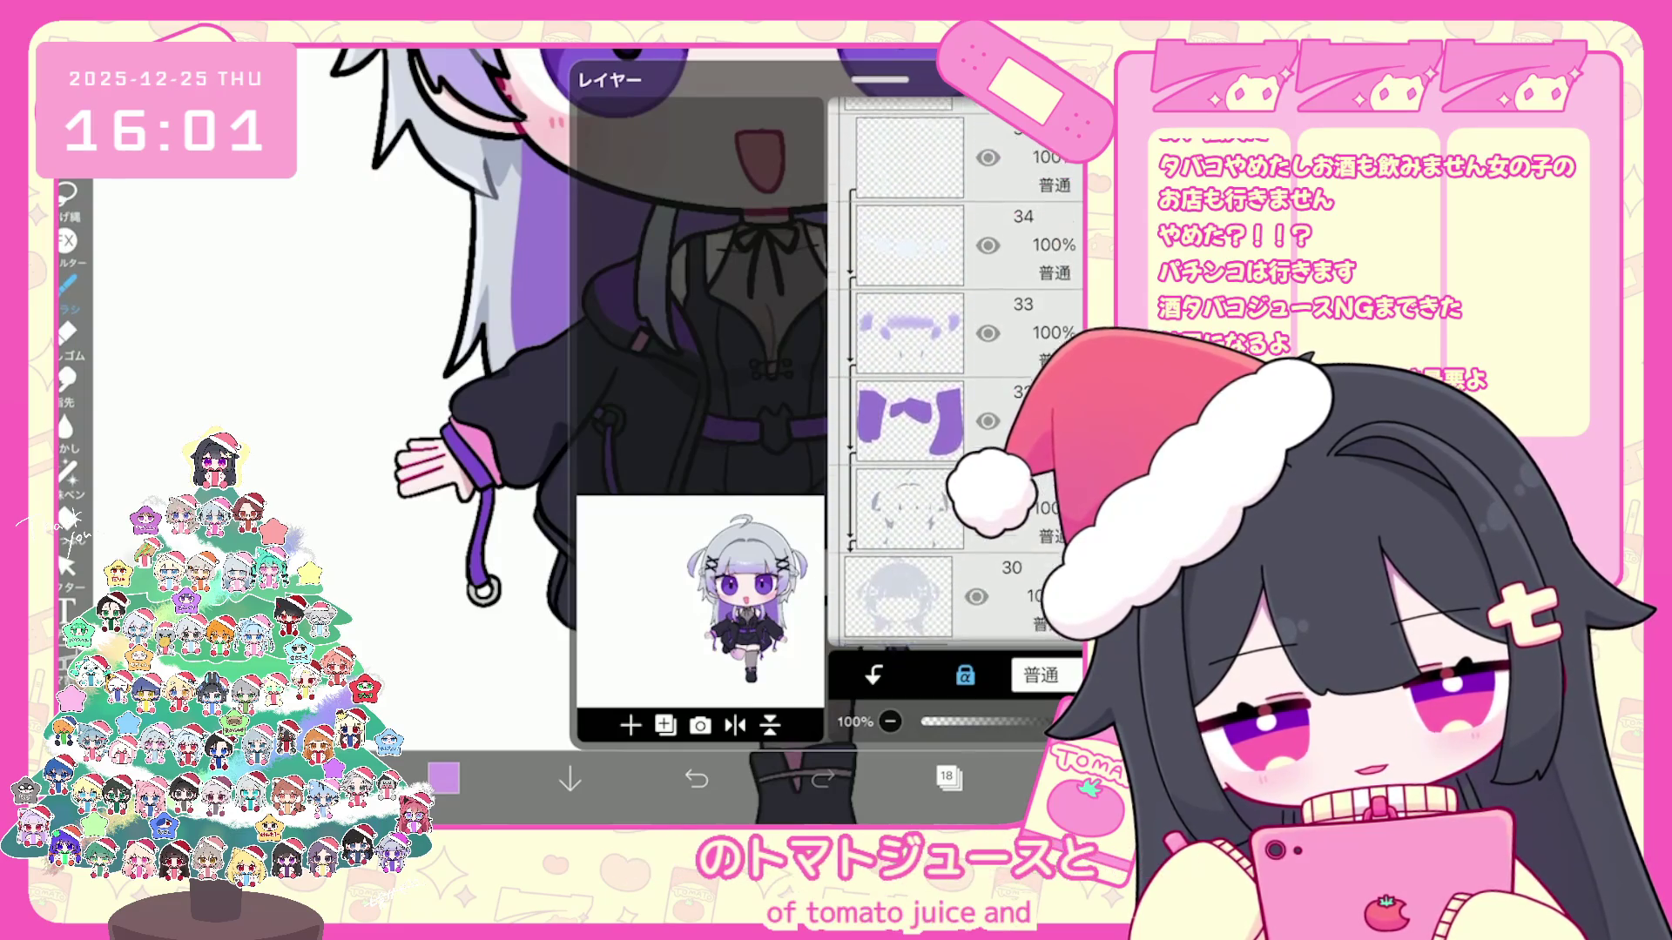
pyautogui.scroll(2, 957, 373)
pyautogui.scroll(3, 956, 373)
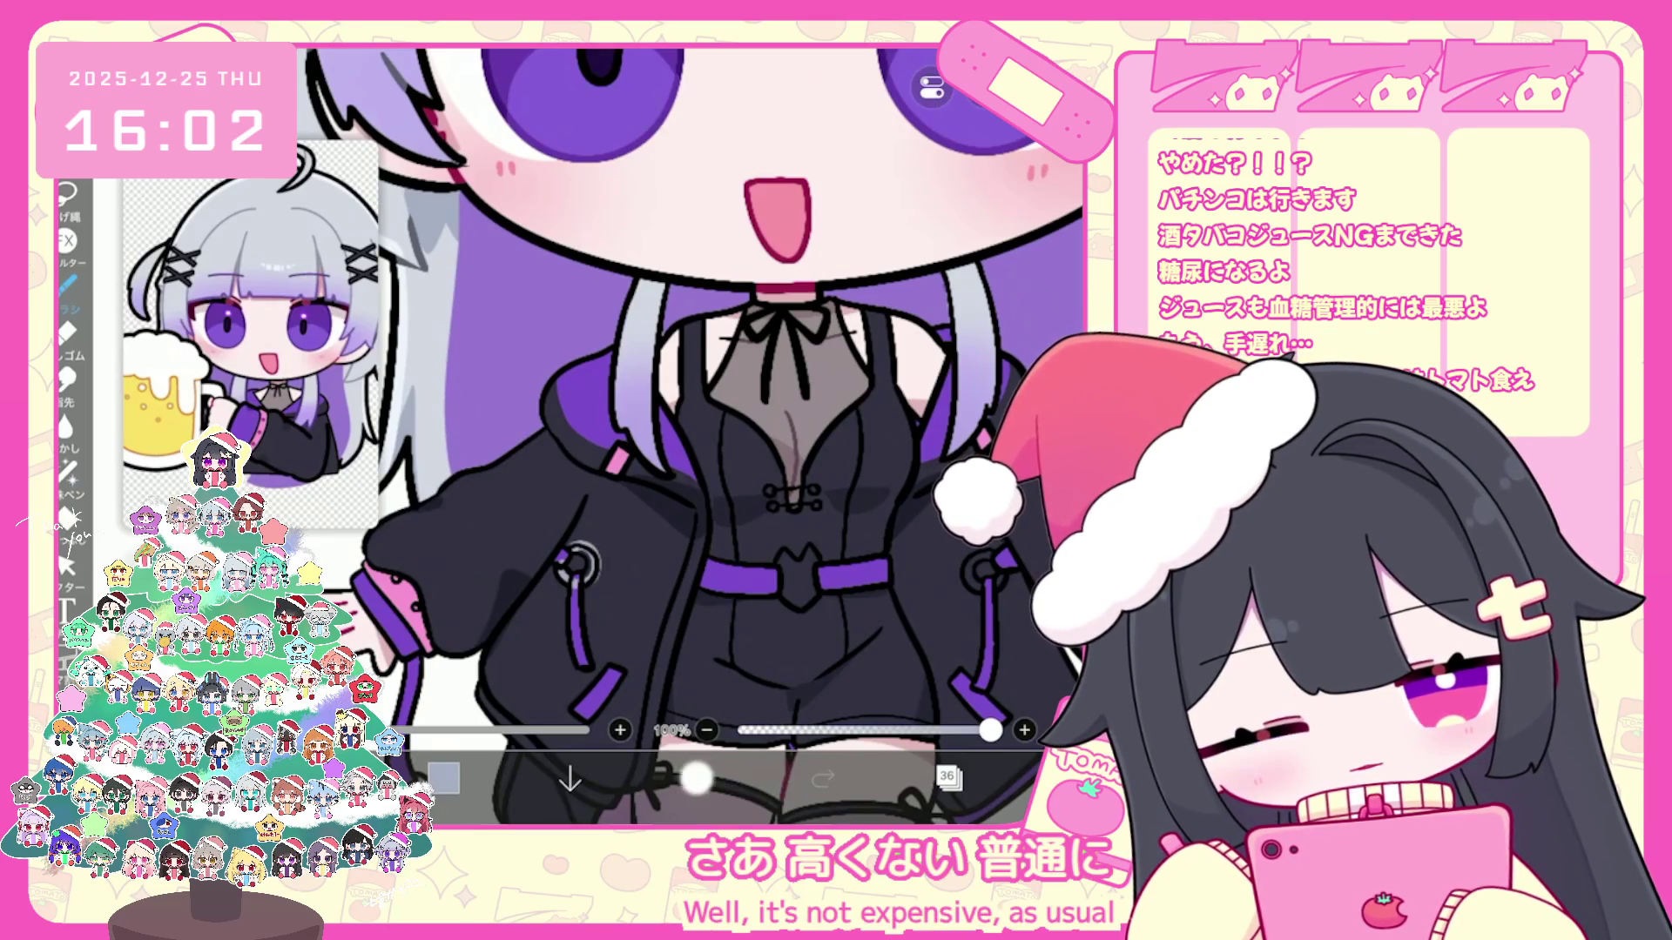
# Step: Undo the last brush stroke, move to blank layer 36 and set the colour to black
pyautogui.click(695, 780)
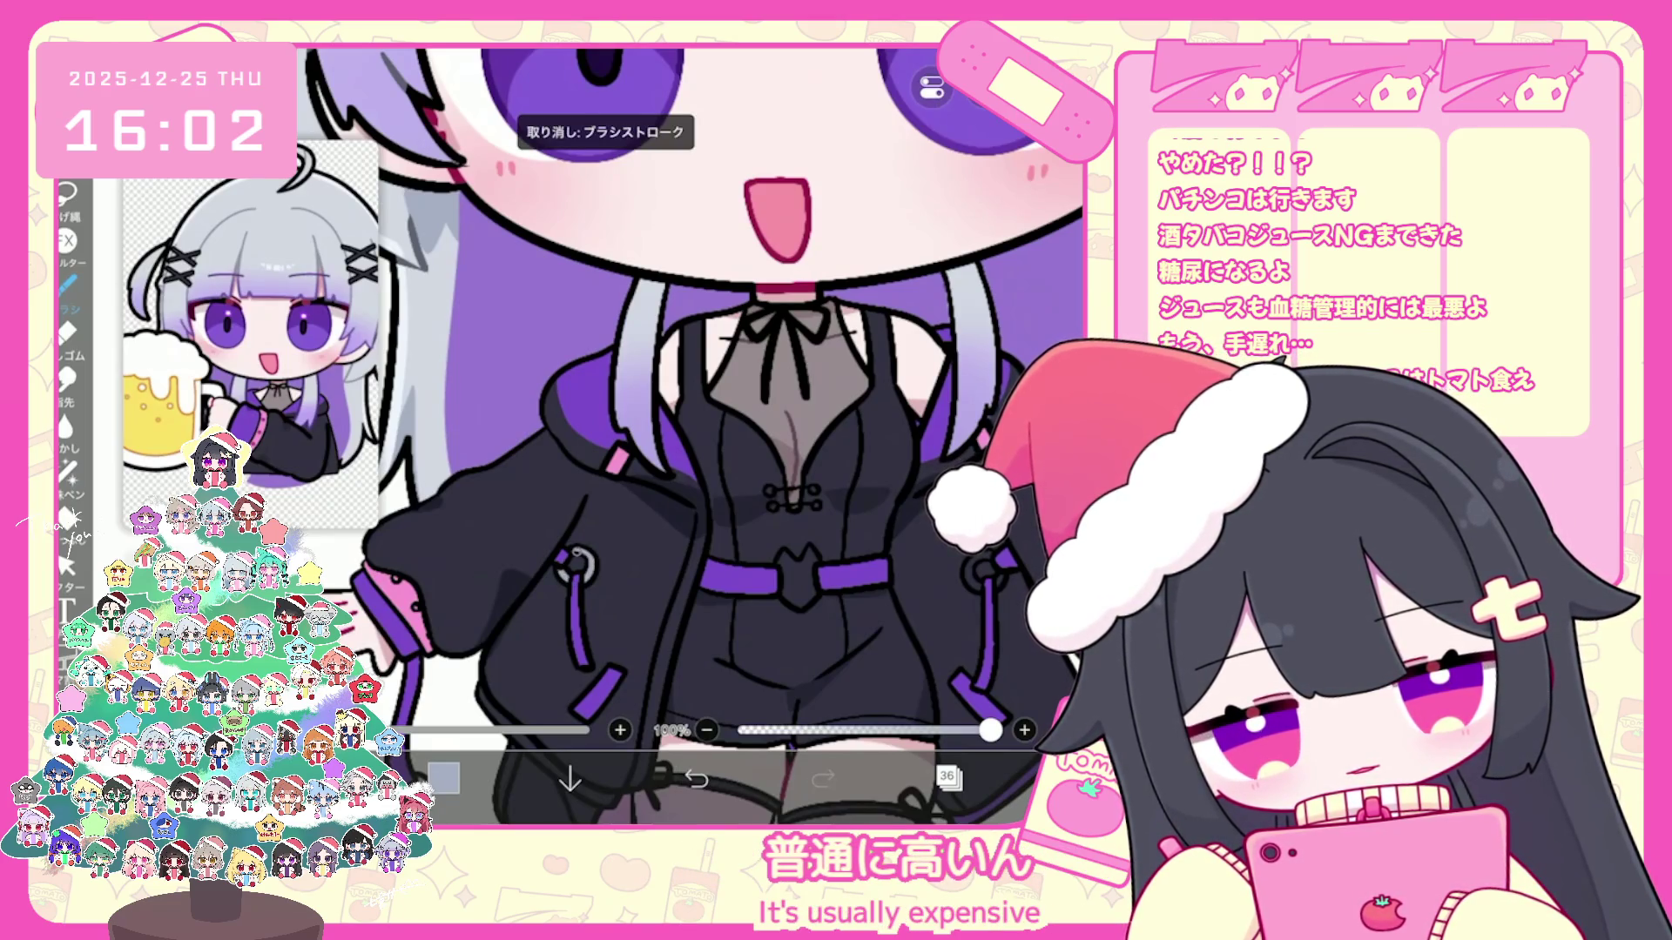
pyautogui.scroll(2, 685, 432)
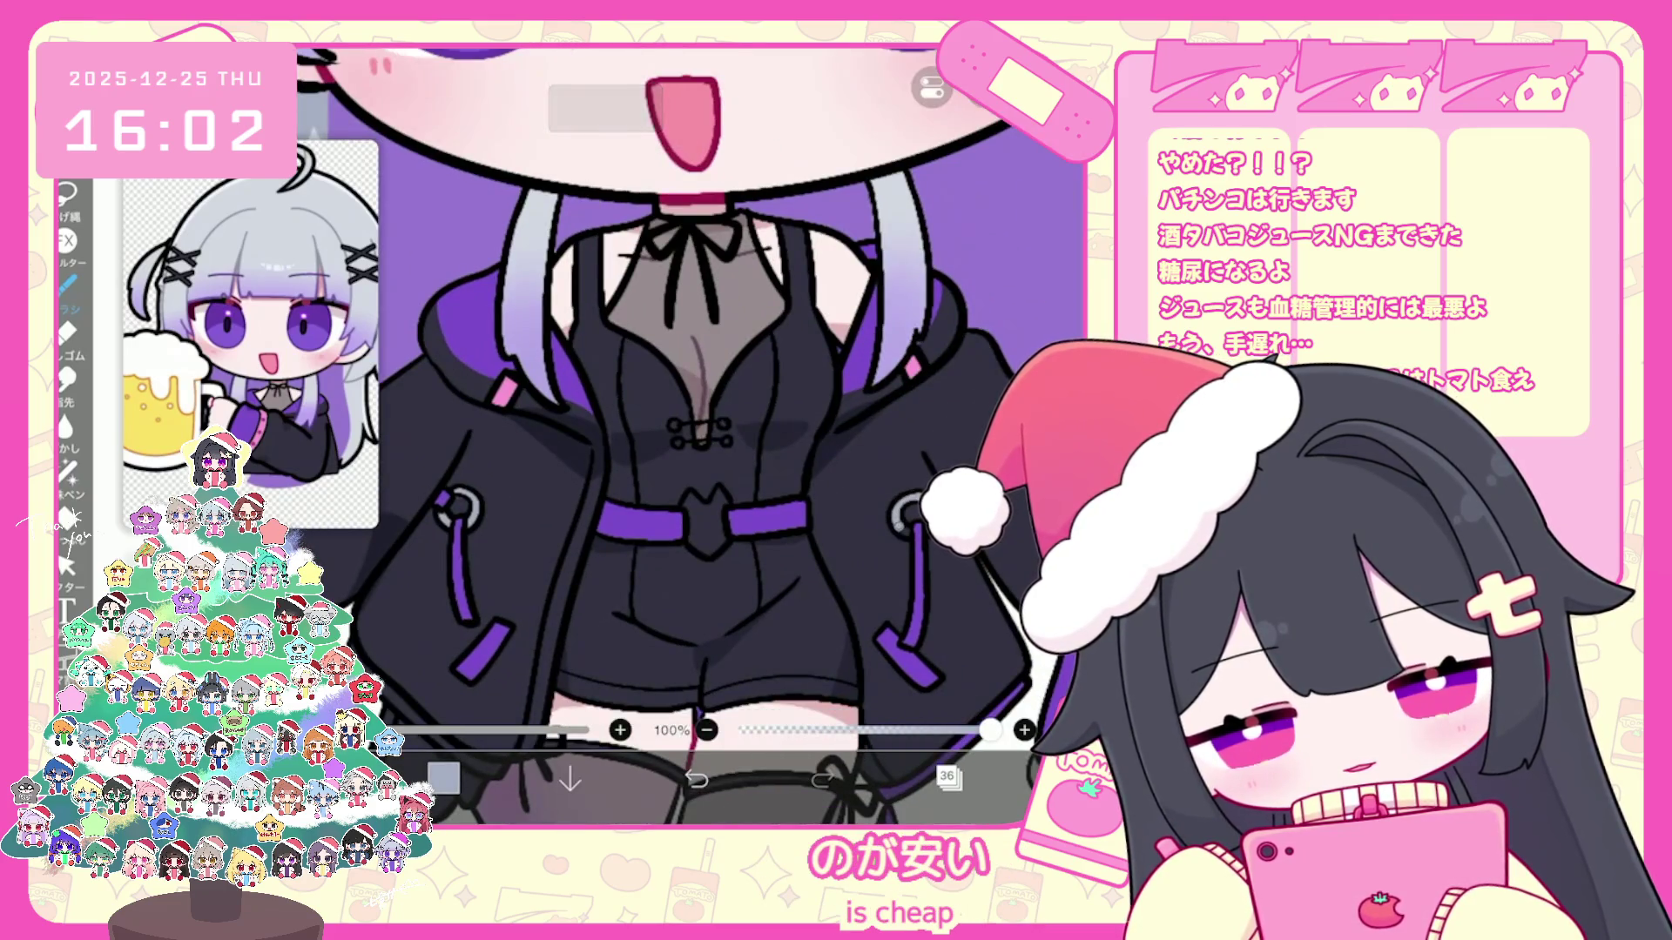
pyautogui.scroll(-3, 687, 431)
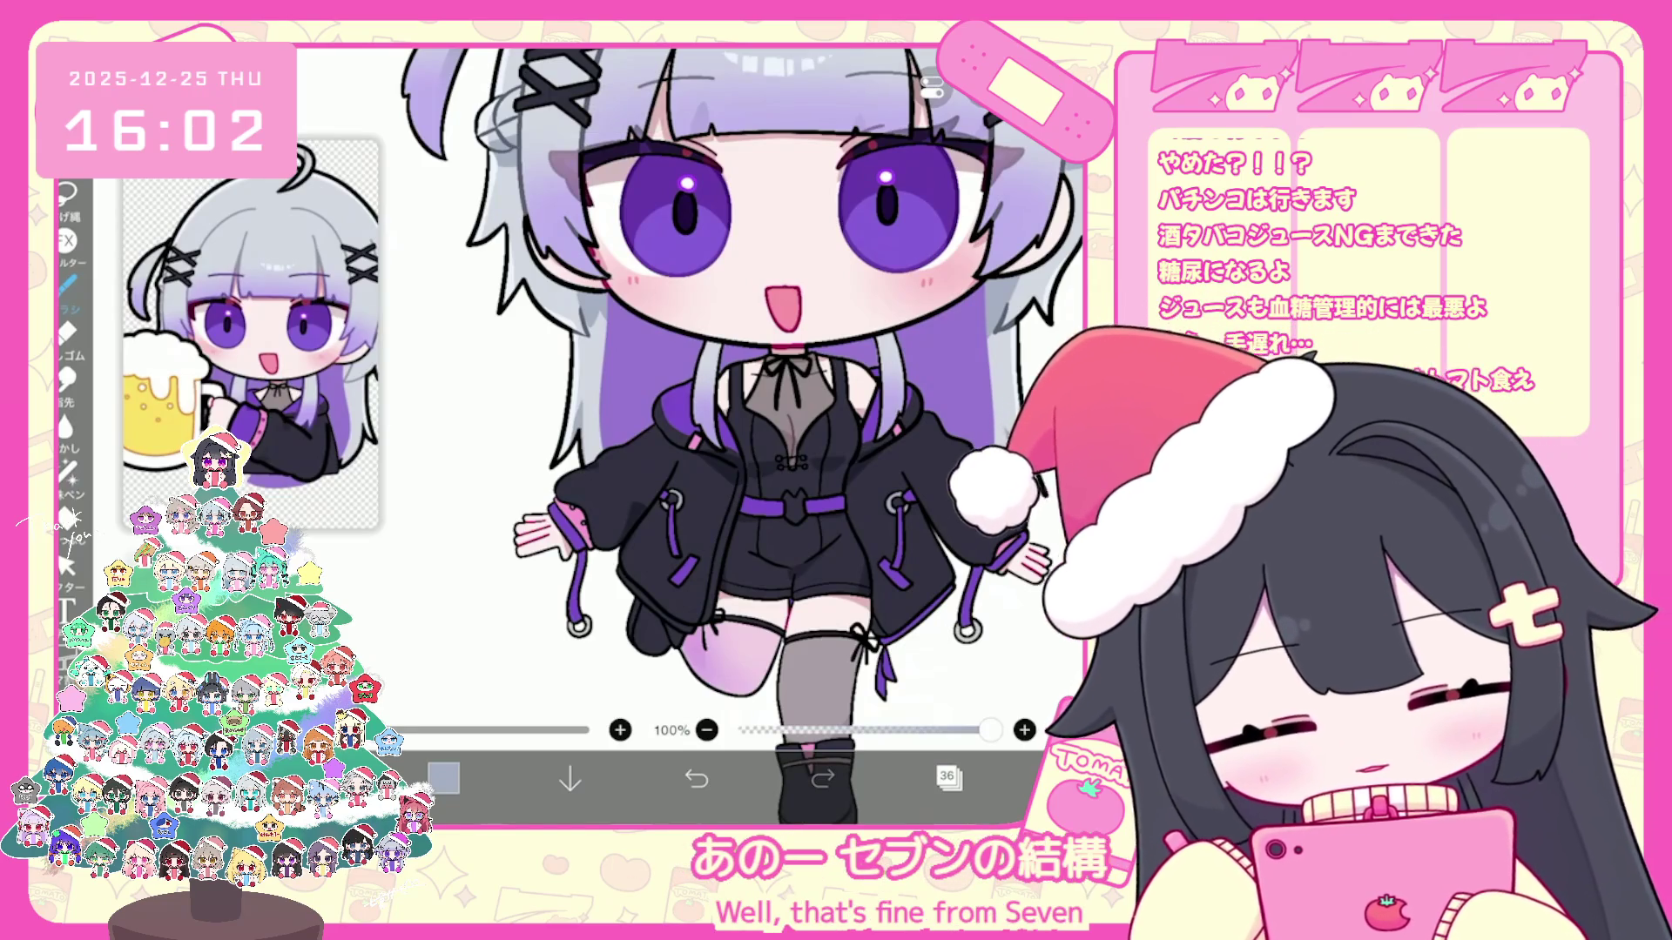
pyautogui.click(948, 779)
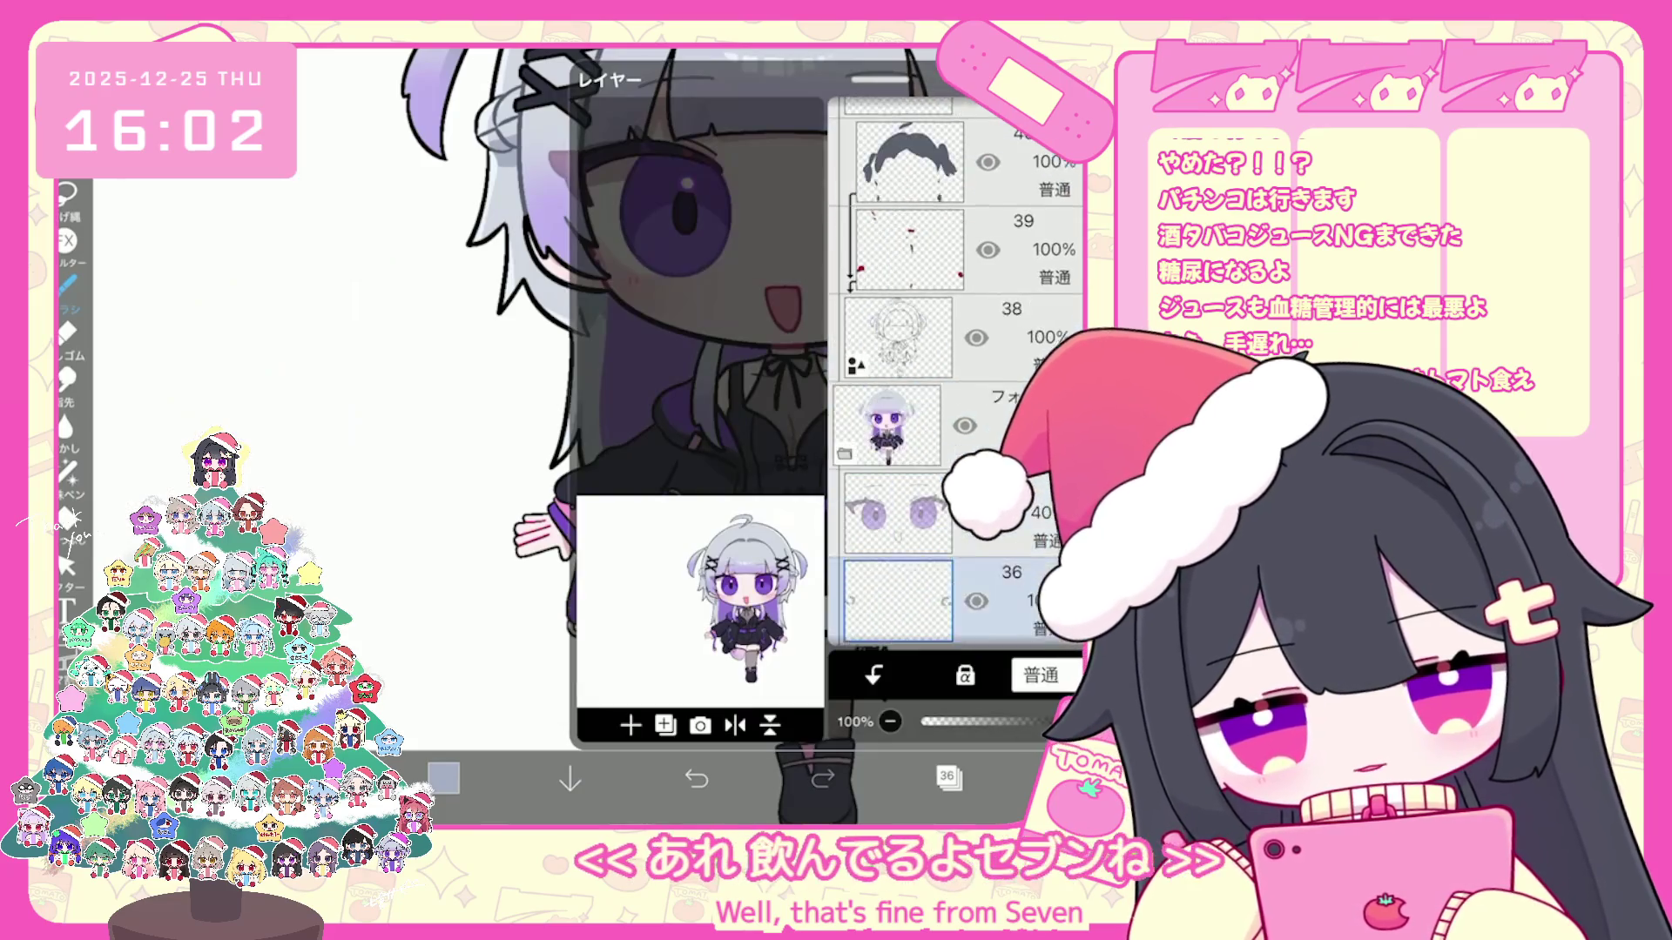
pyautogui.click(444, 778)
# Step: Choose the Pen (Hard) brush and view the layers list with eye layer 37 at 40% opacity
pyautogui.click(65, 281)
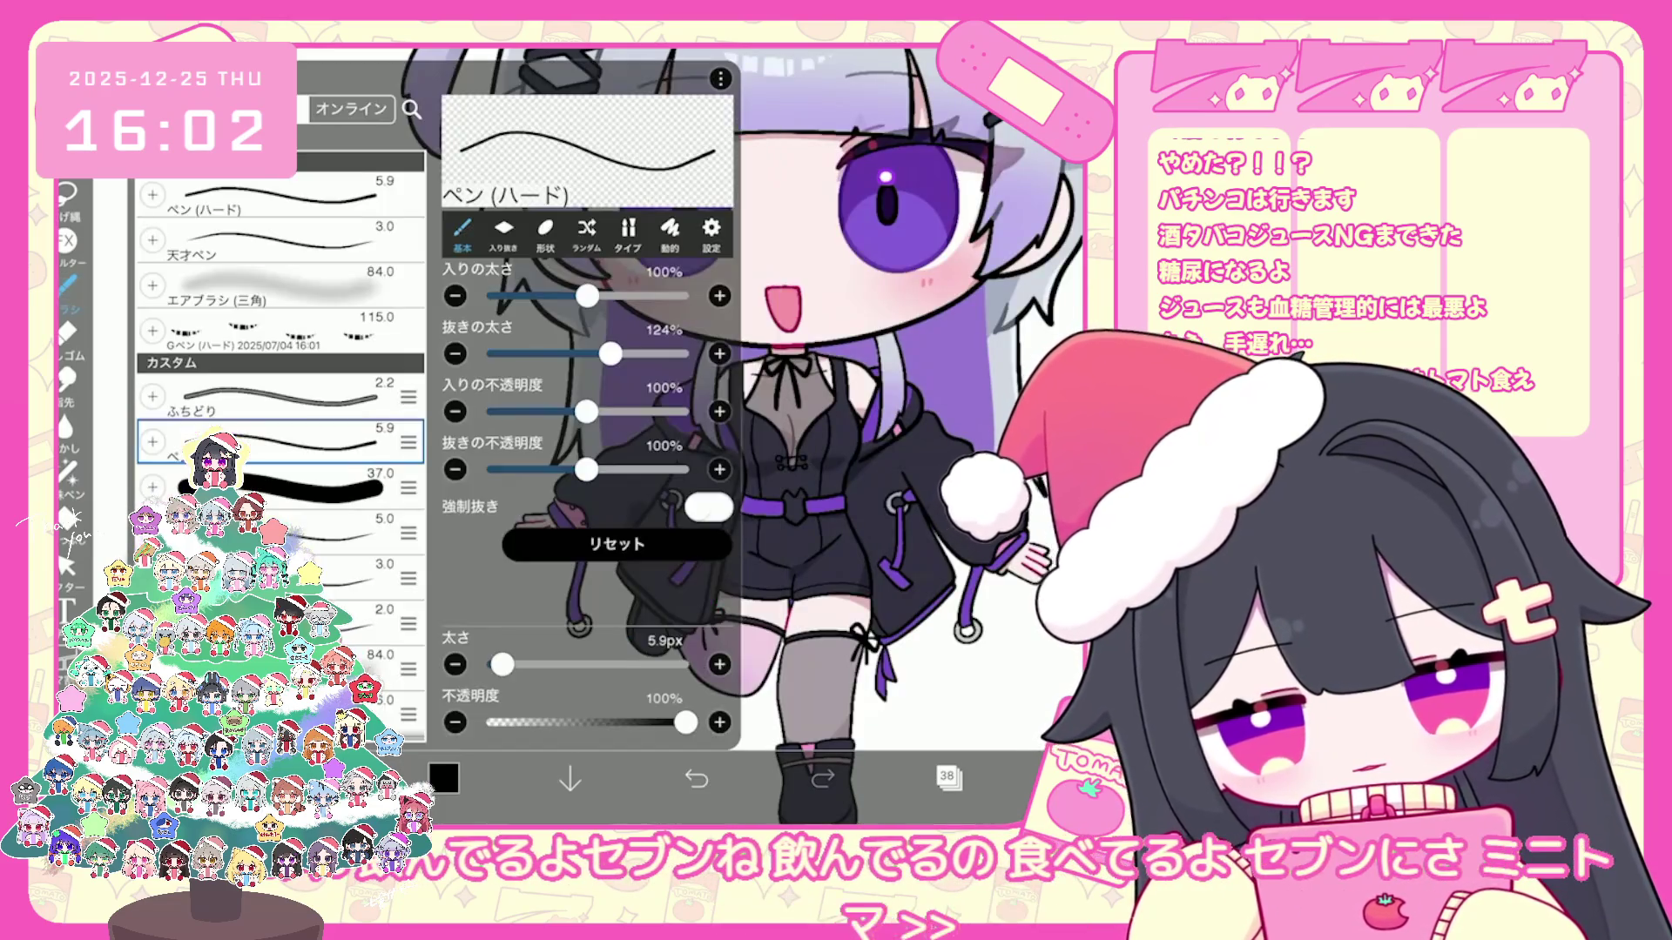
pyautogui.click(914, 392)
pyautogui.scroll(5, 679, 432)
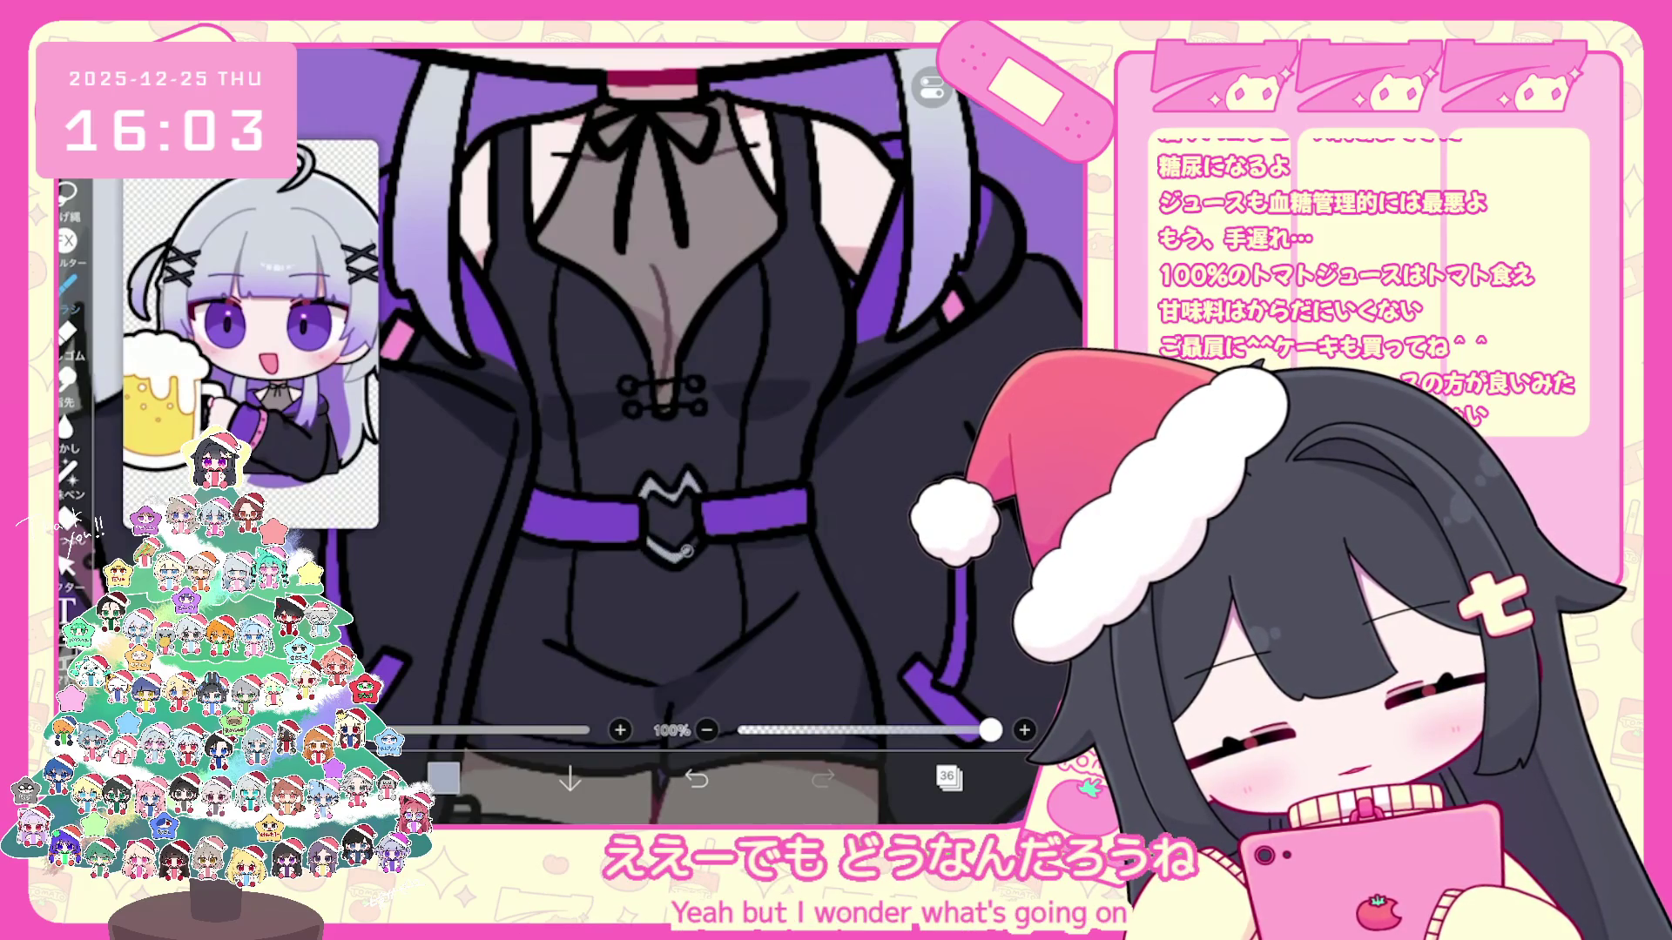
pyautogui.scroll(-5, 686, 431)
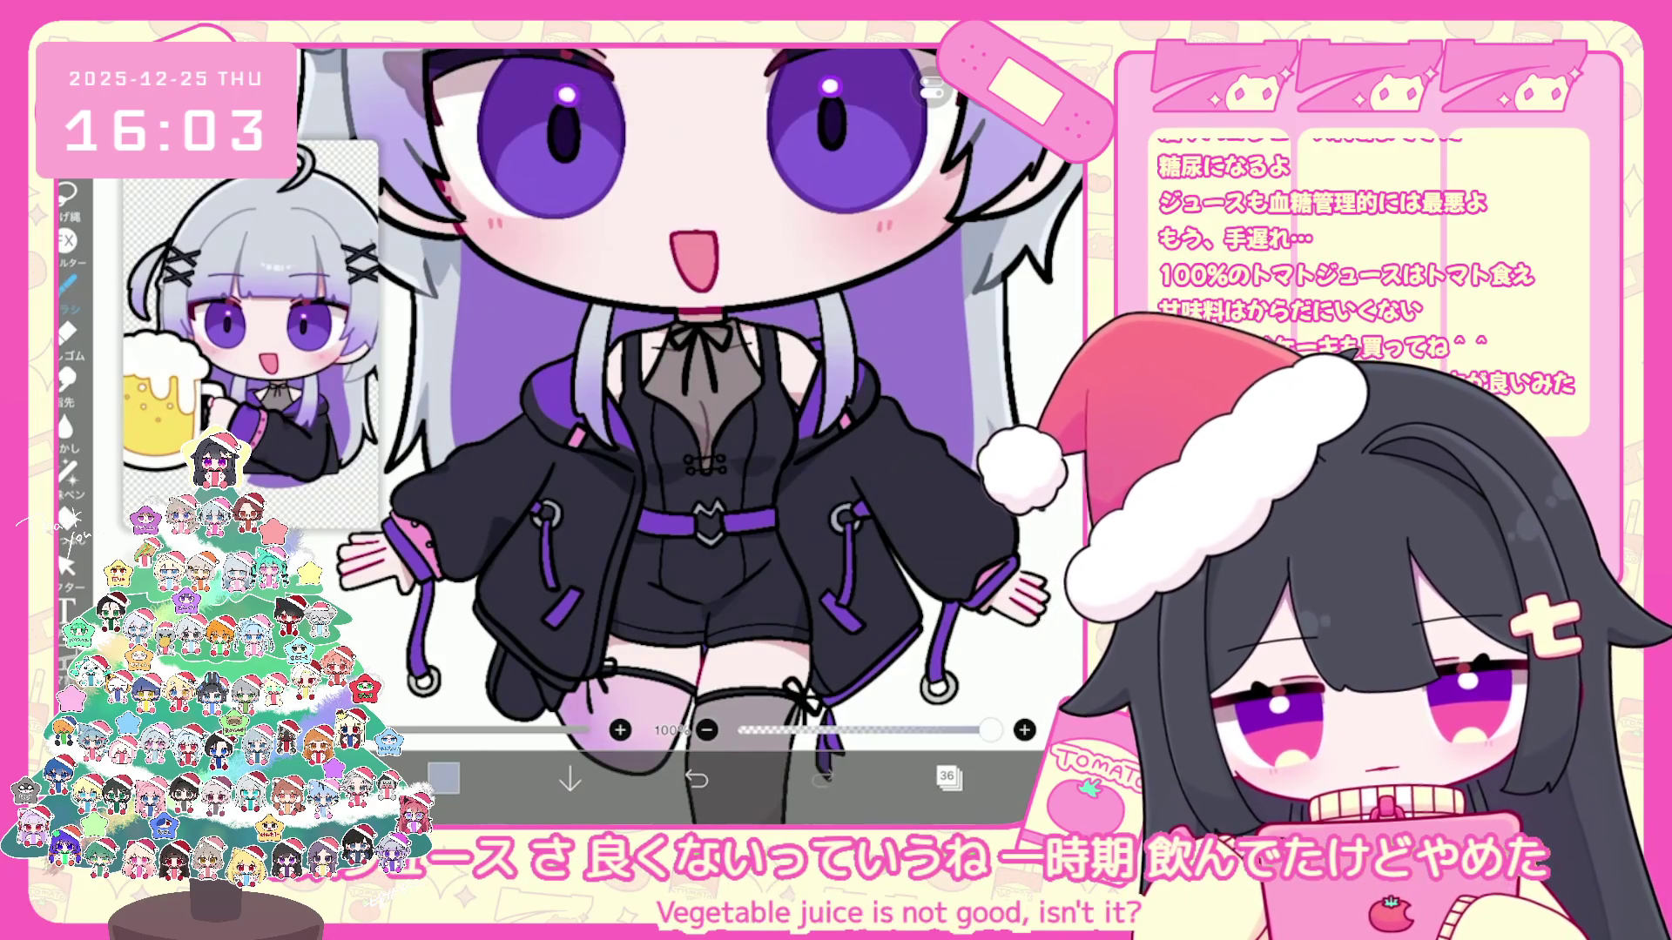
pyautogui.click(948, 779)
pyautogui.scroll(1, 953, 393)
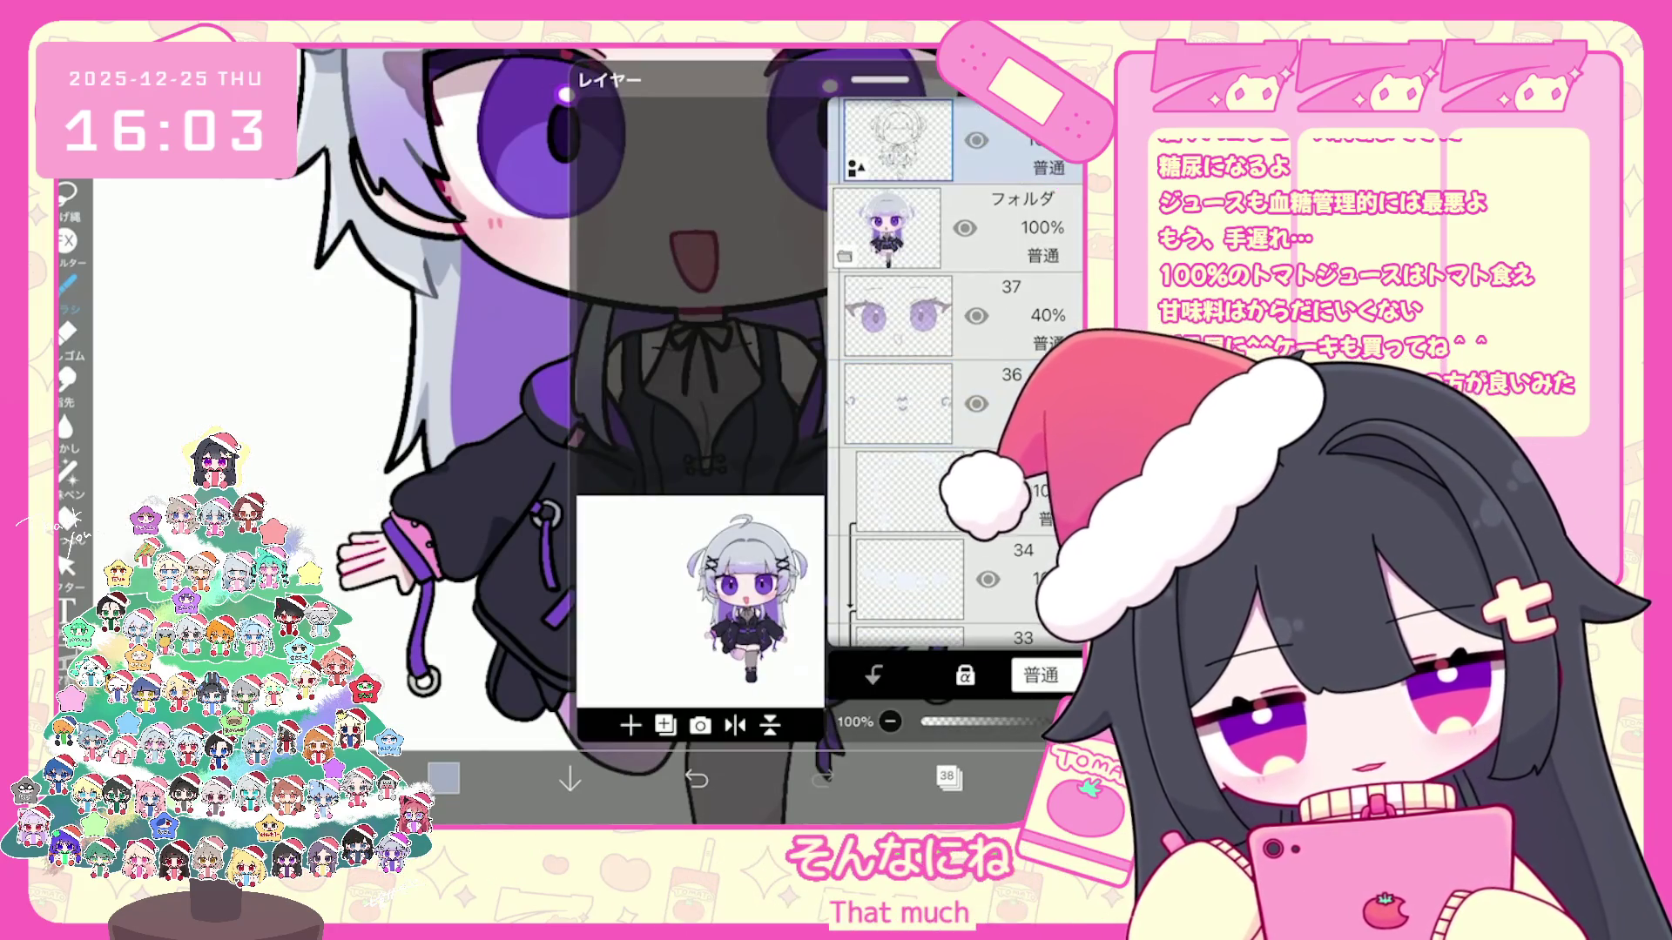
# Step: Set the drawing colour to black and select the 天才ペン brush preset
pyautogui.click(444, 779)
pyautogui.click(68, 281)
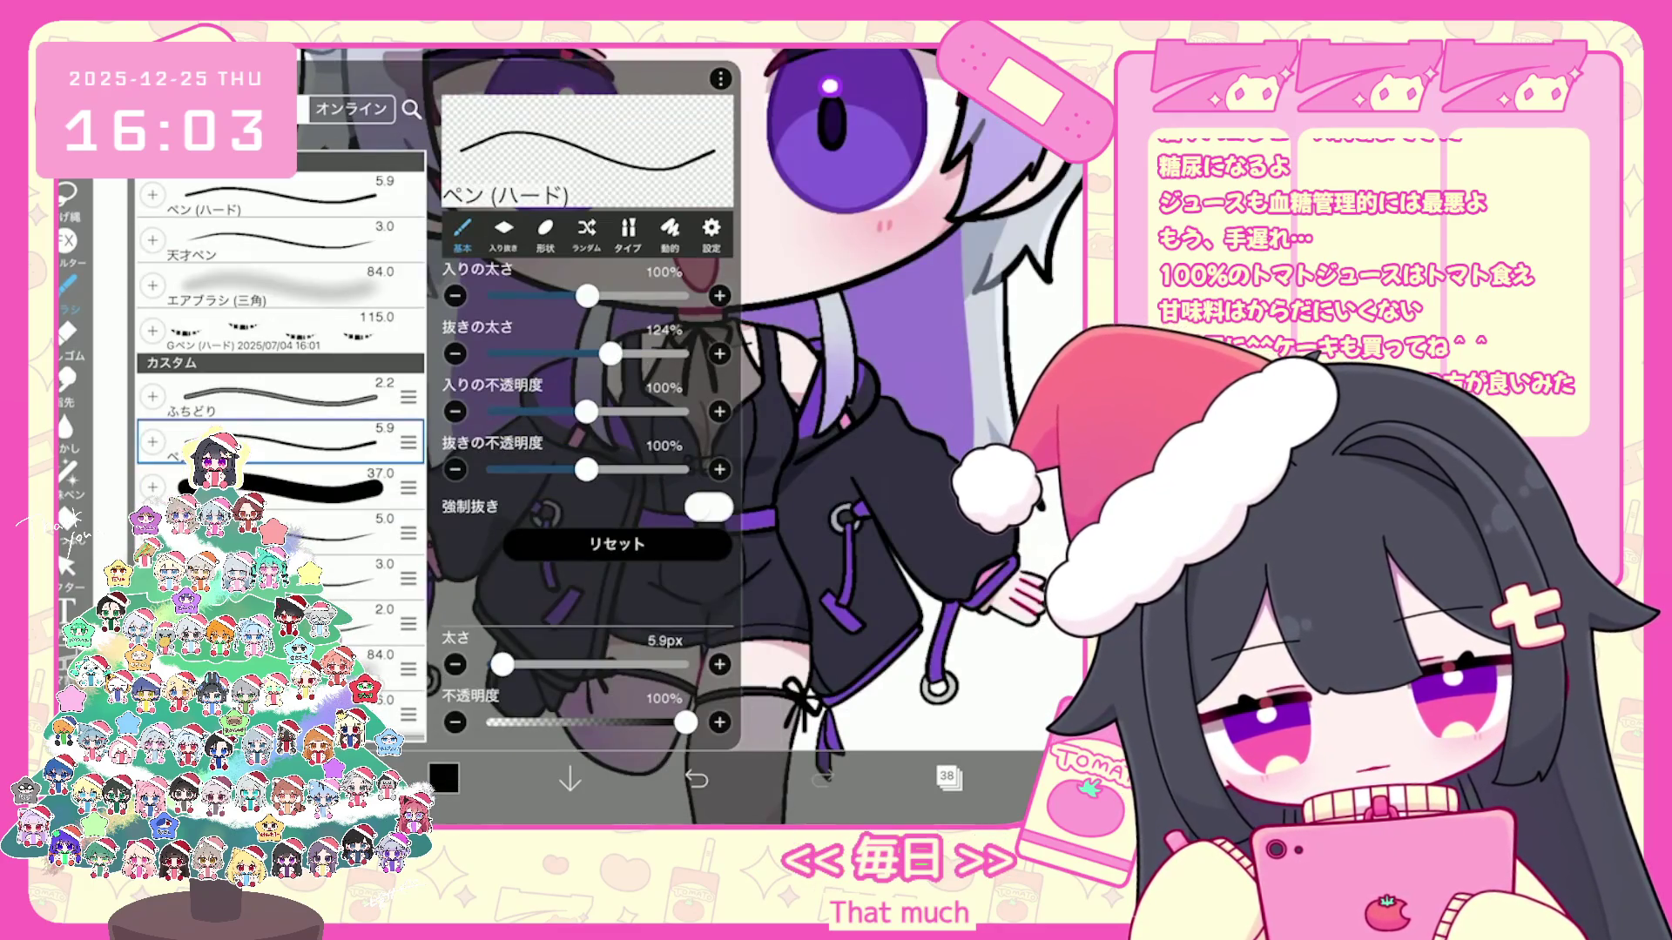
pyautogui.click(281, 236)
pyautogui.click(915, 392)
pyautogui.scroll(-2, 679, 432)
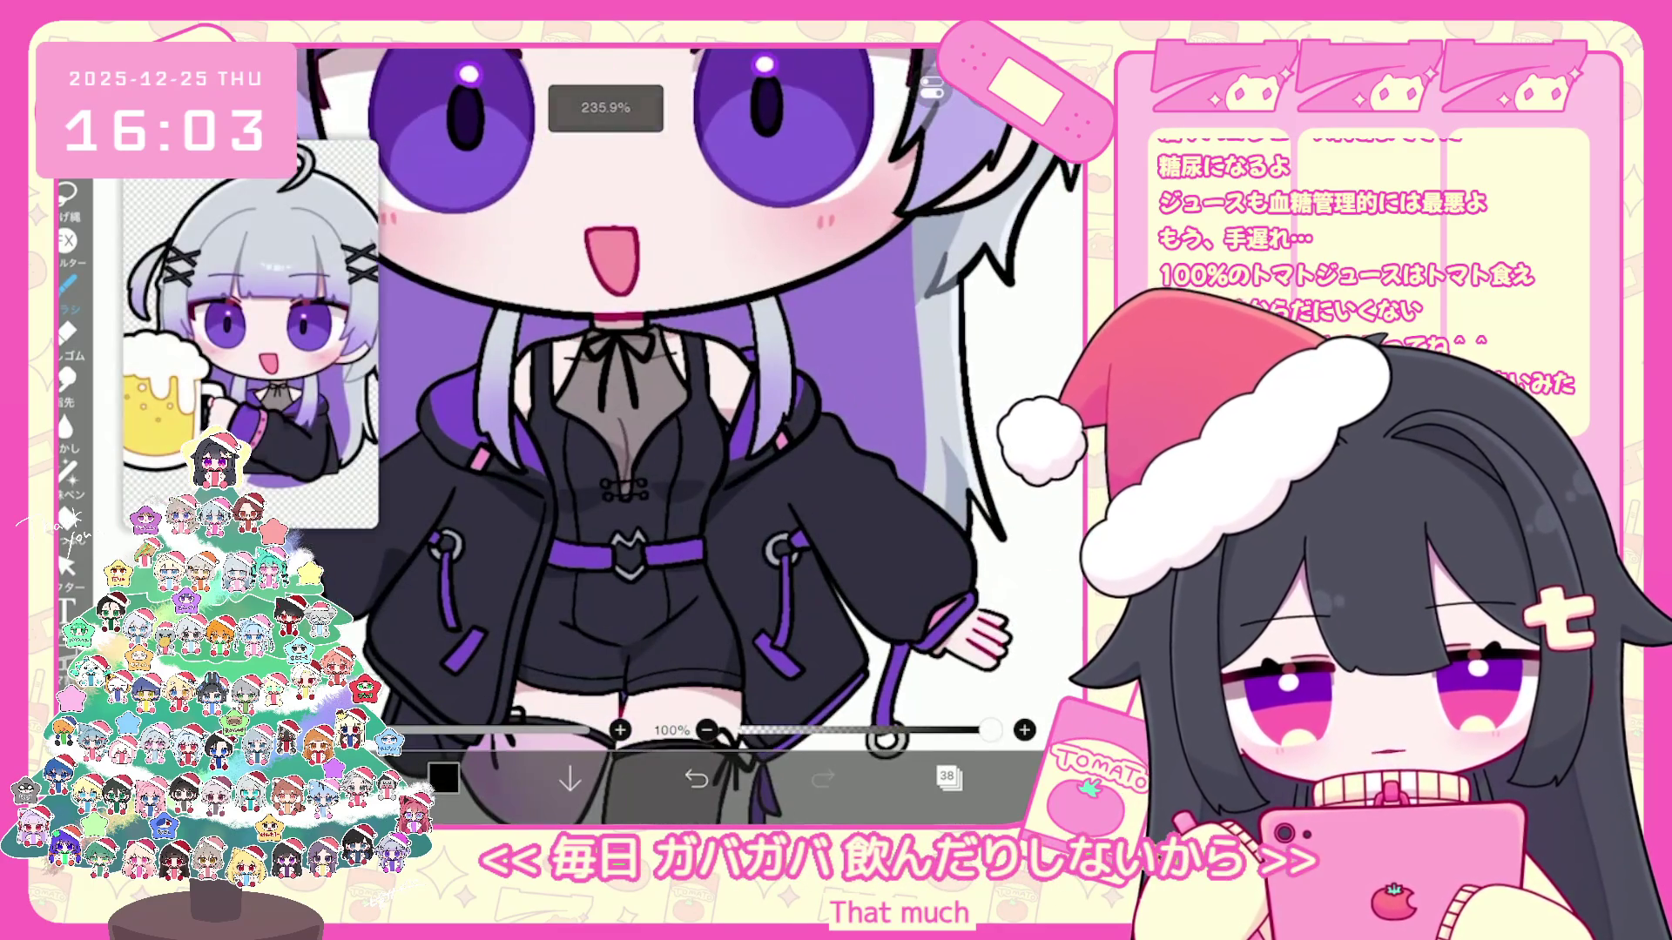
pyautogui.scroll(3, 687, 431)
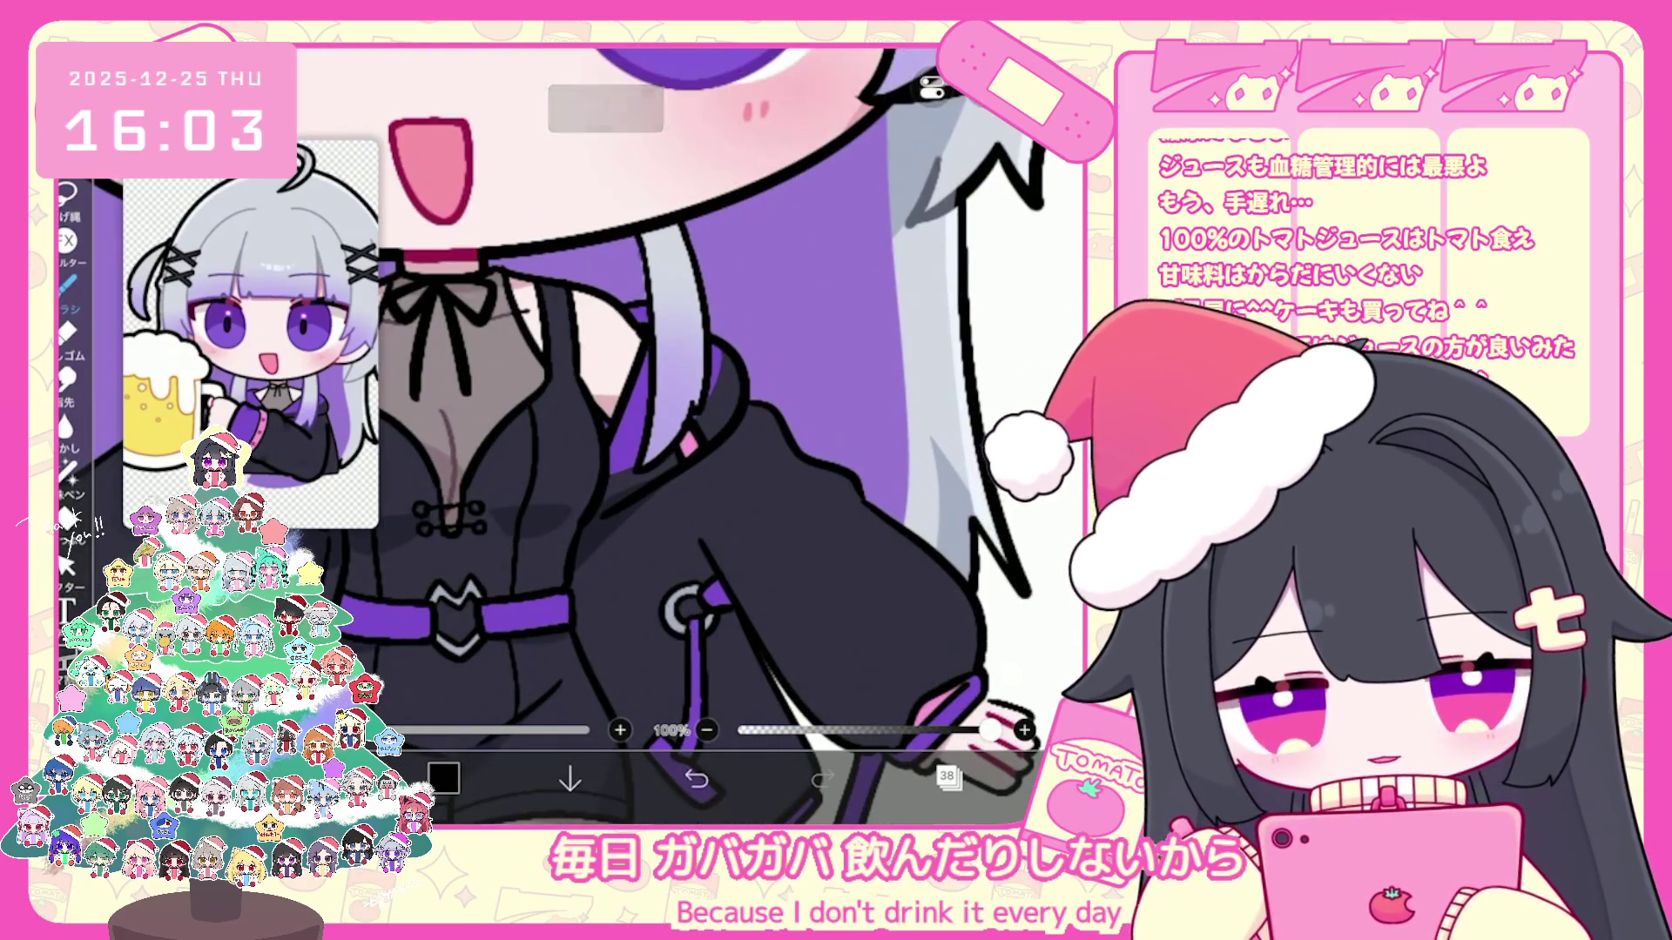
pyautogui.scroll(2, 674, 436)
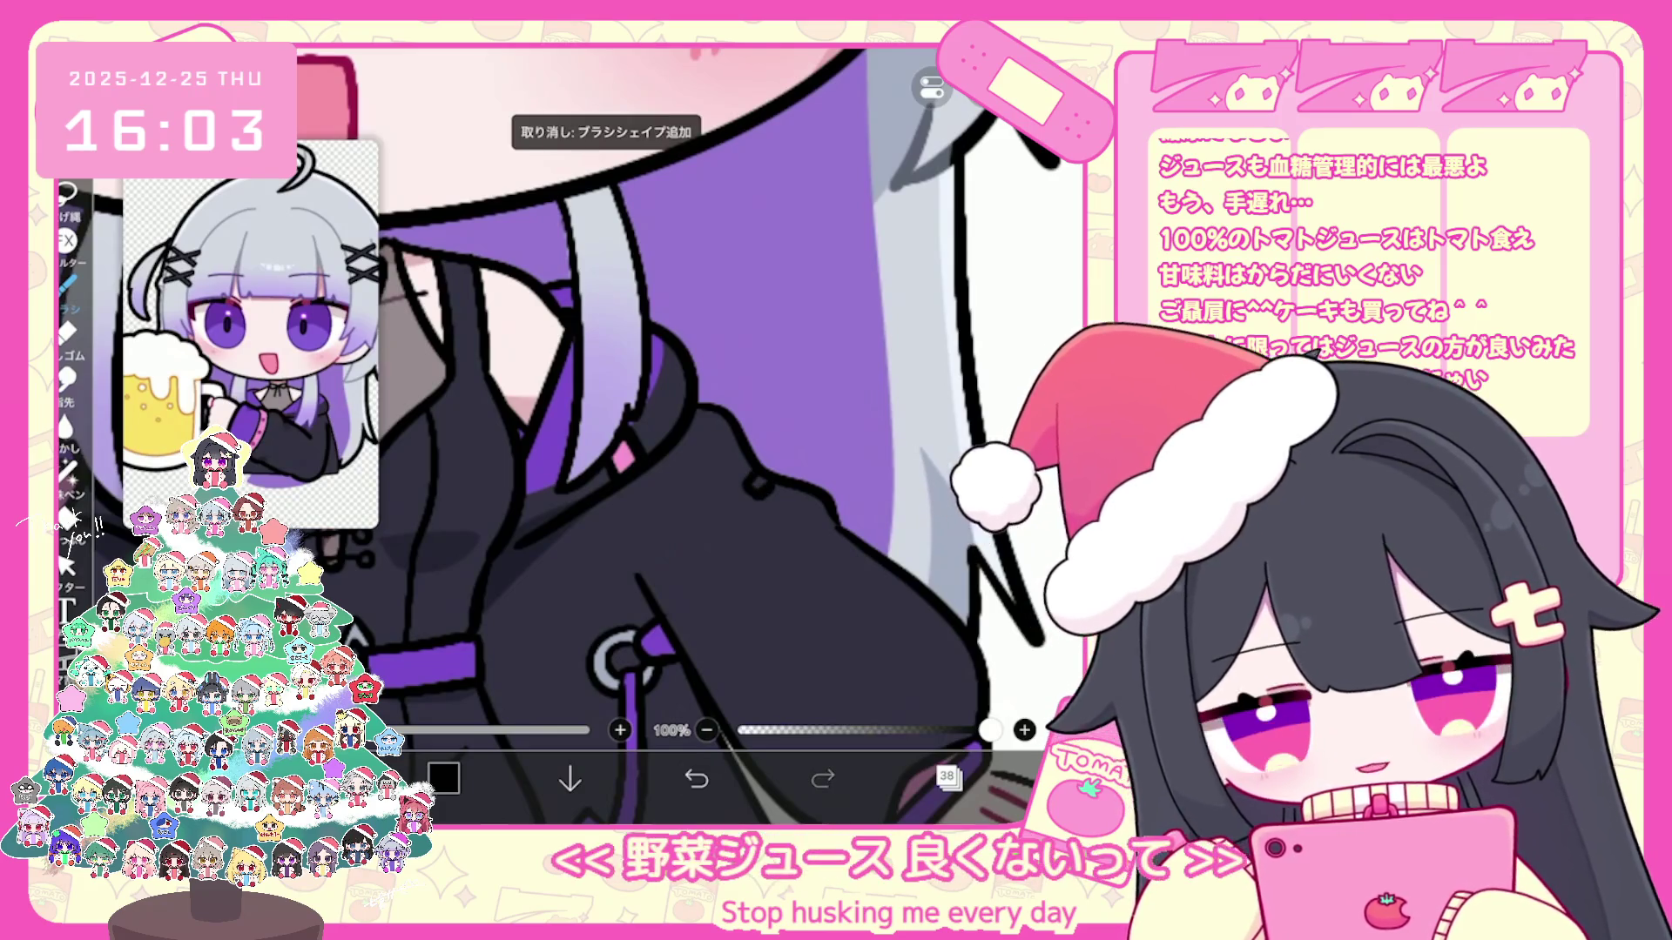
# Step: Draw four short black detail lines on the jacket near the shoulder
pyautogui.moveTo(739, 499); pyautogui.dragTo(770, 478)
pyautogui.moveTo(927, 564); pyautogui.dragTo(961, 543)
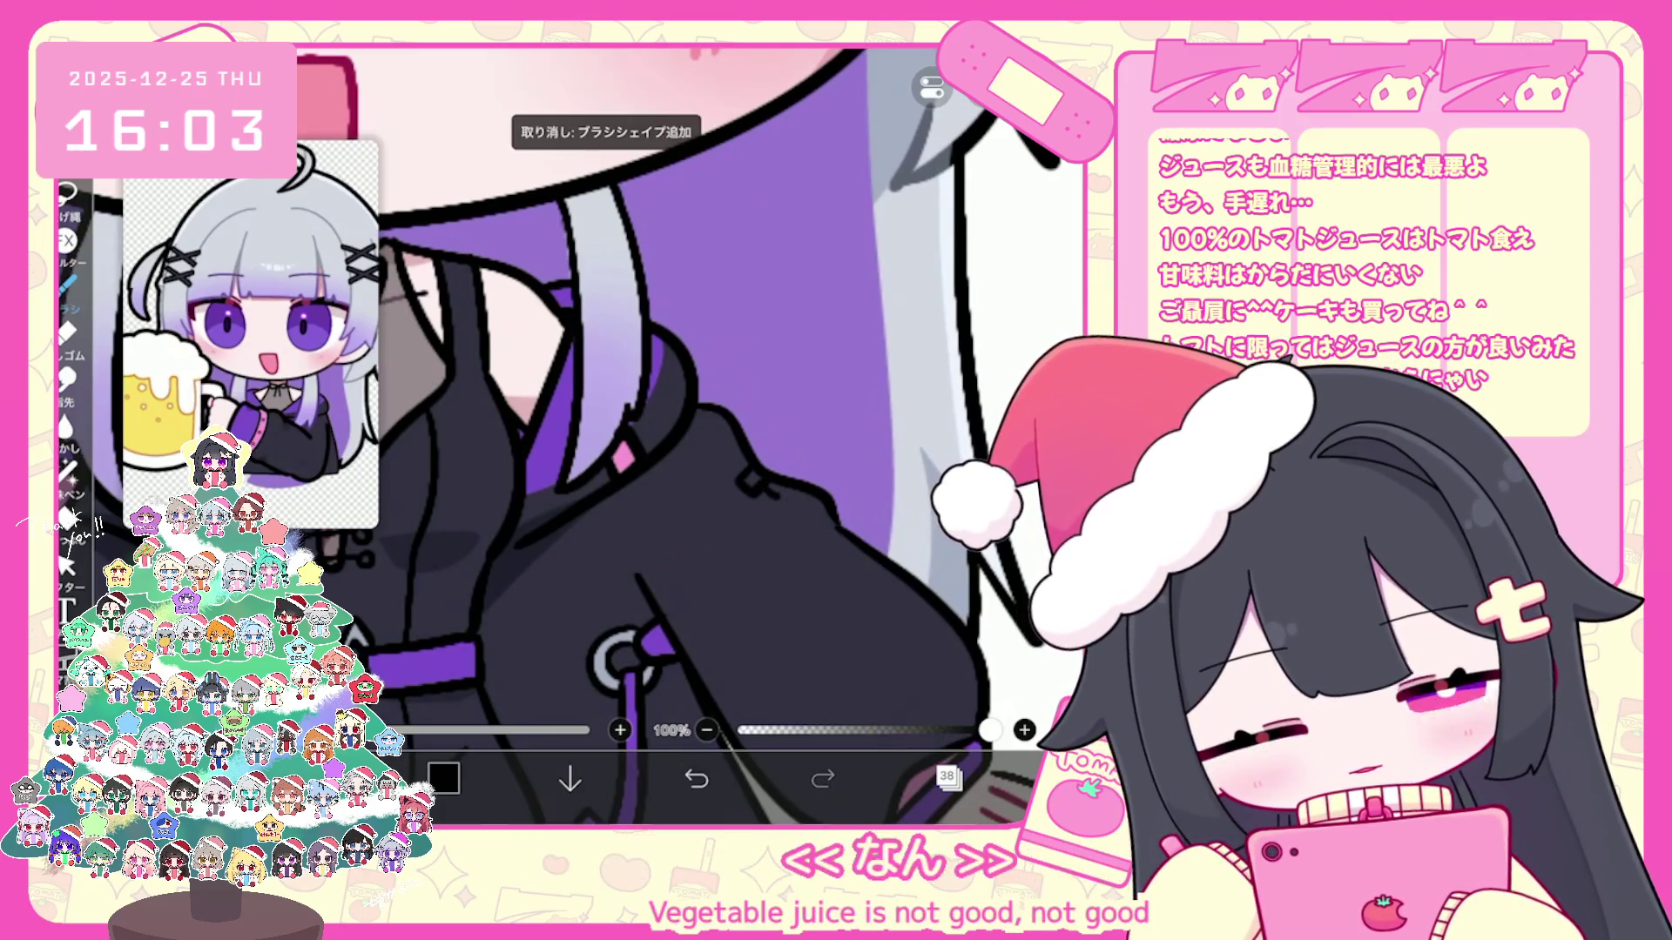
pyautogui.moveTo(776, 498); pyautogui.dragTo(771, 529)
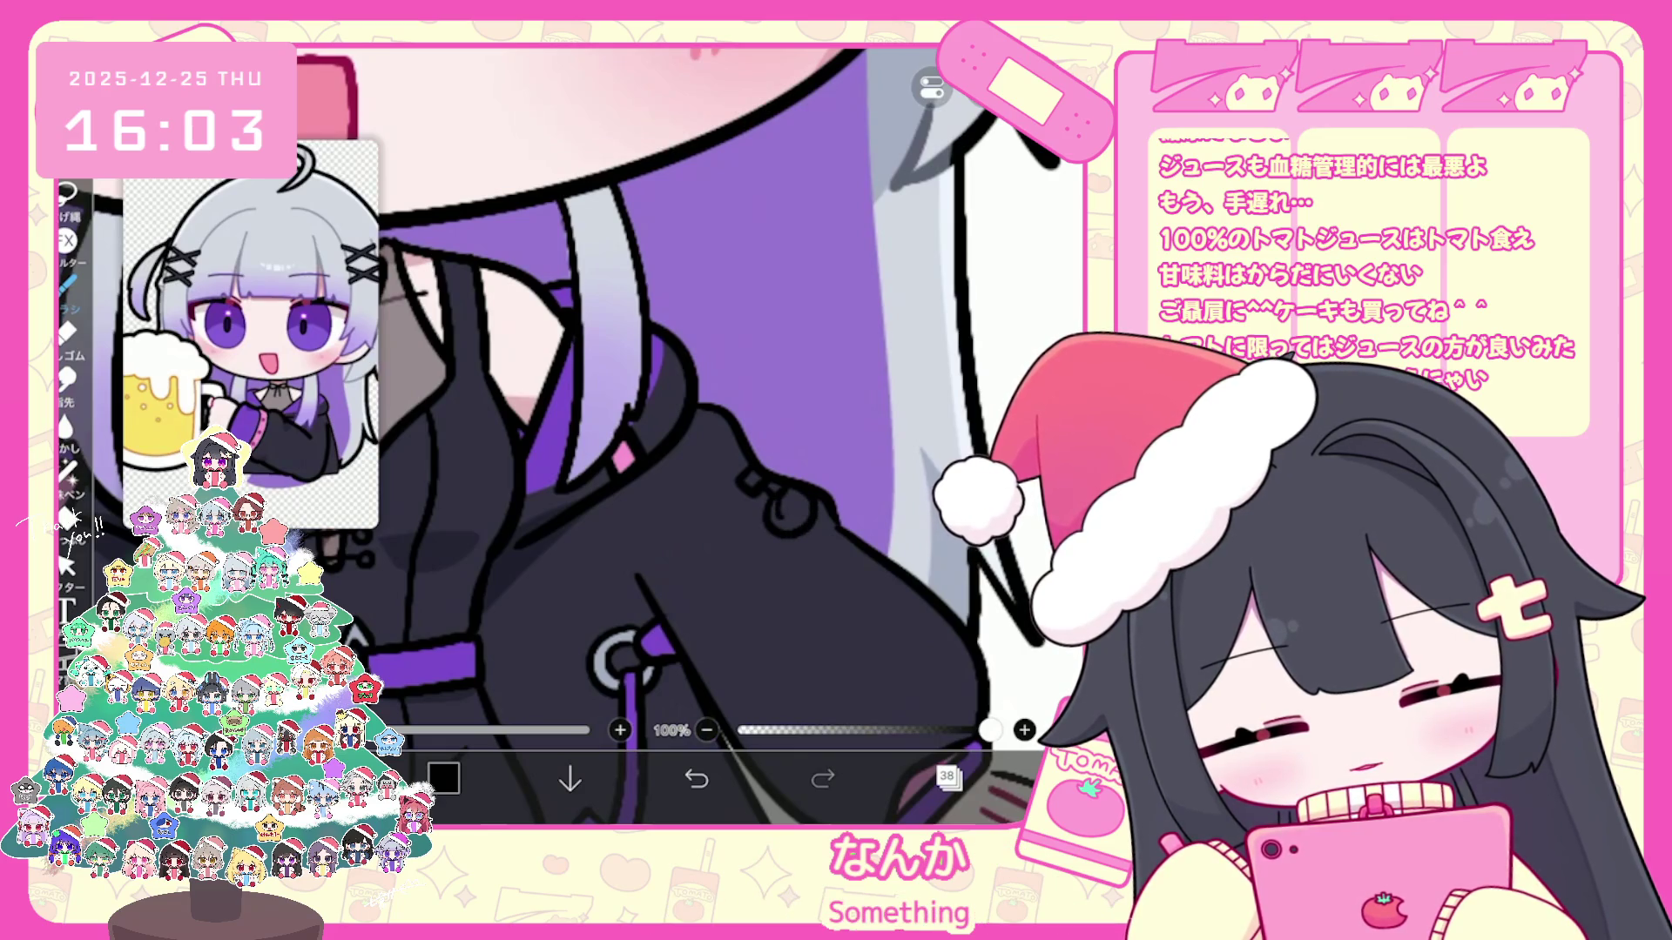
pyautogui.scroll(-5, 686, 438)
pyautogui.scroll(5, 686, 438)
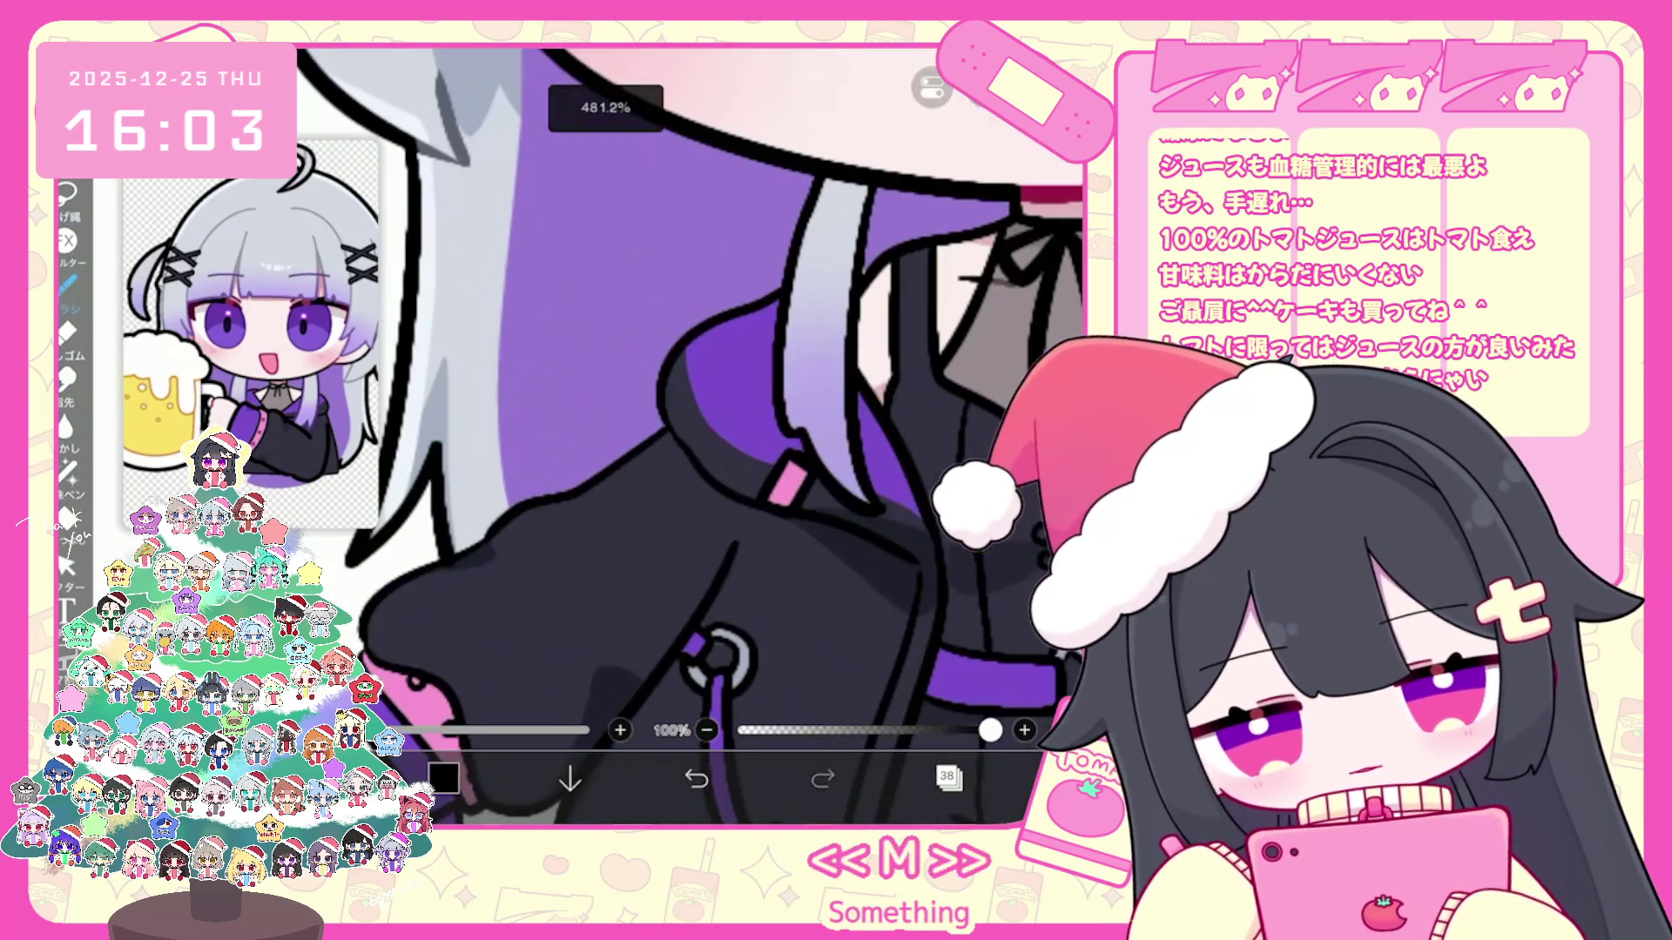
pyautogui.moveTo(603, 509); pyautogui.dragTo(633, 494)
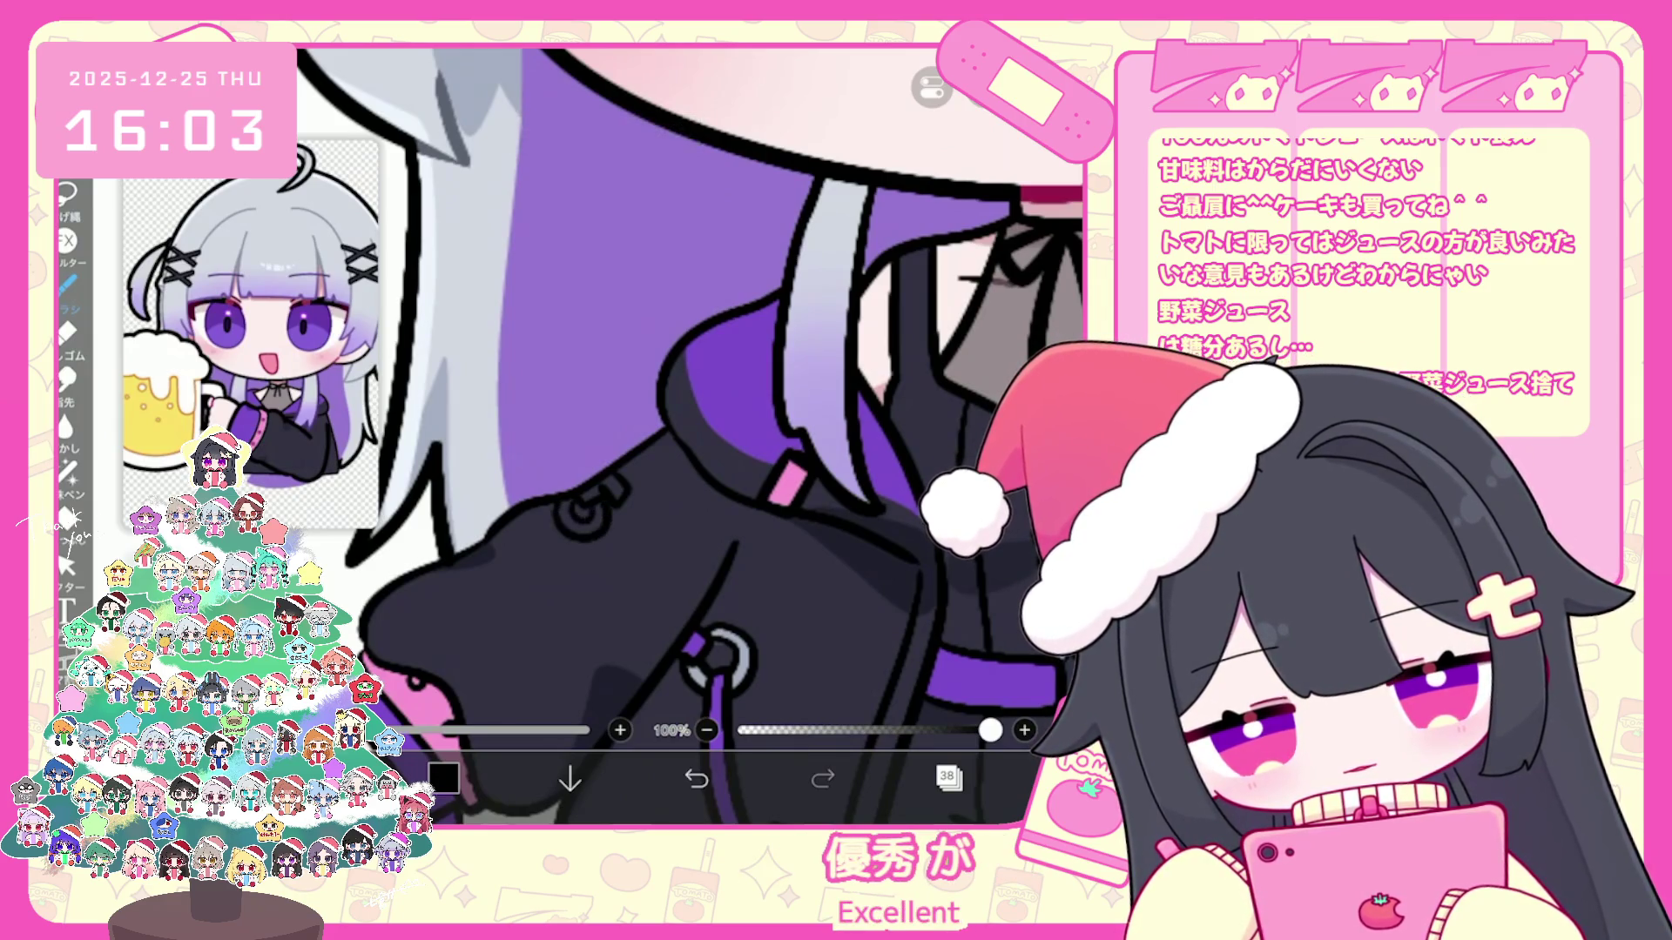
pyautogui.scroll(-3, 690, 436)
# Step: Merge the layer down and lasso-fill a purple strip along the black jacket's edge
pyautogui.click(946, 778)
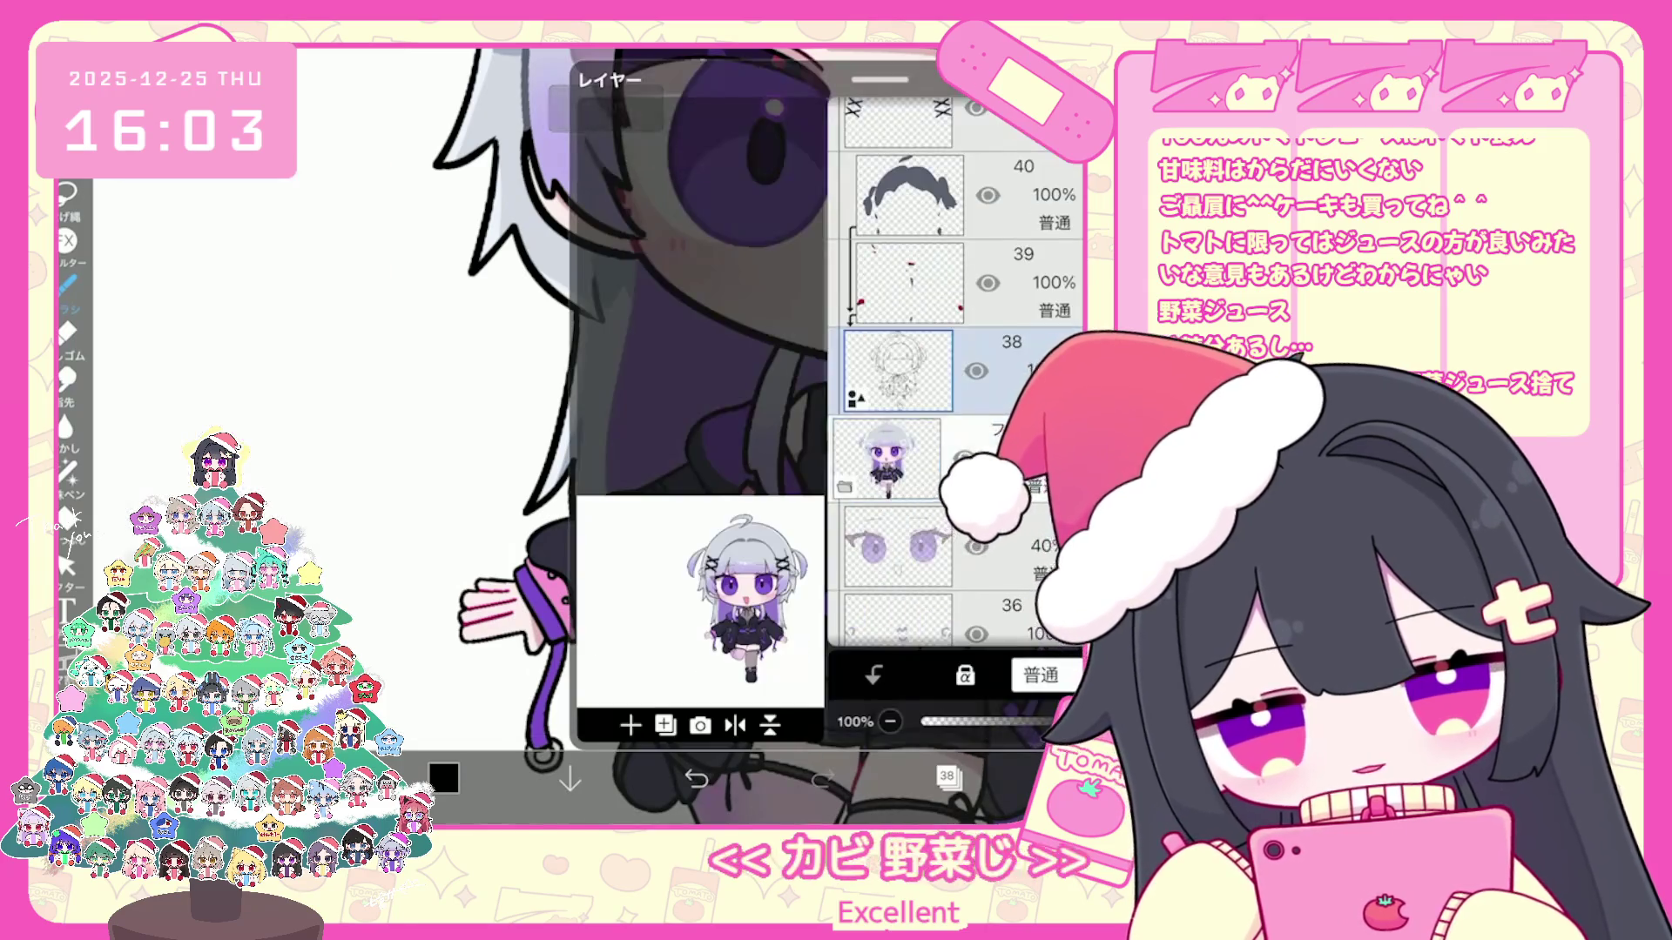
pyautogui.scroll(-5, 953, 365)
pyautogui.click(947, 780)
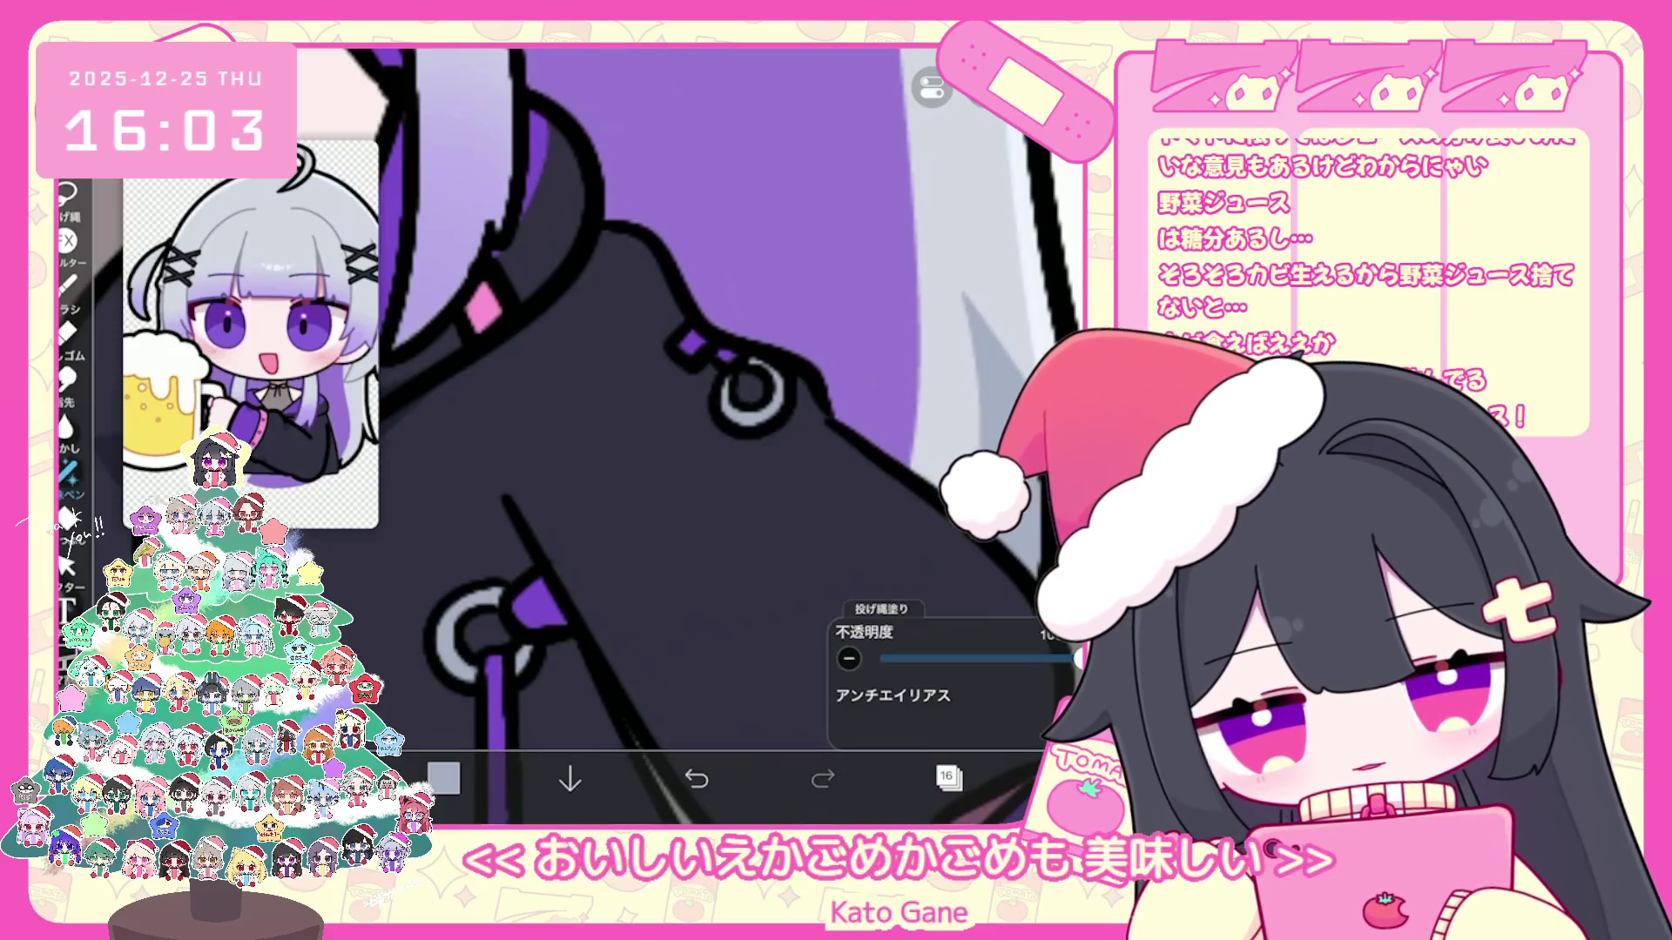
pyautogui.scroll(-5, 689, 436)
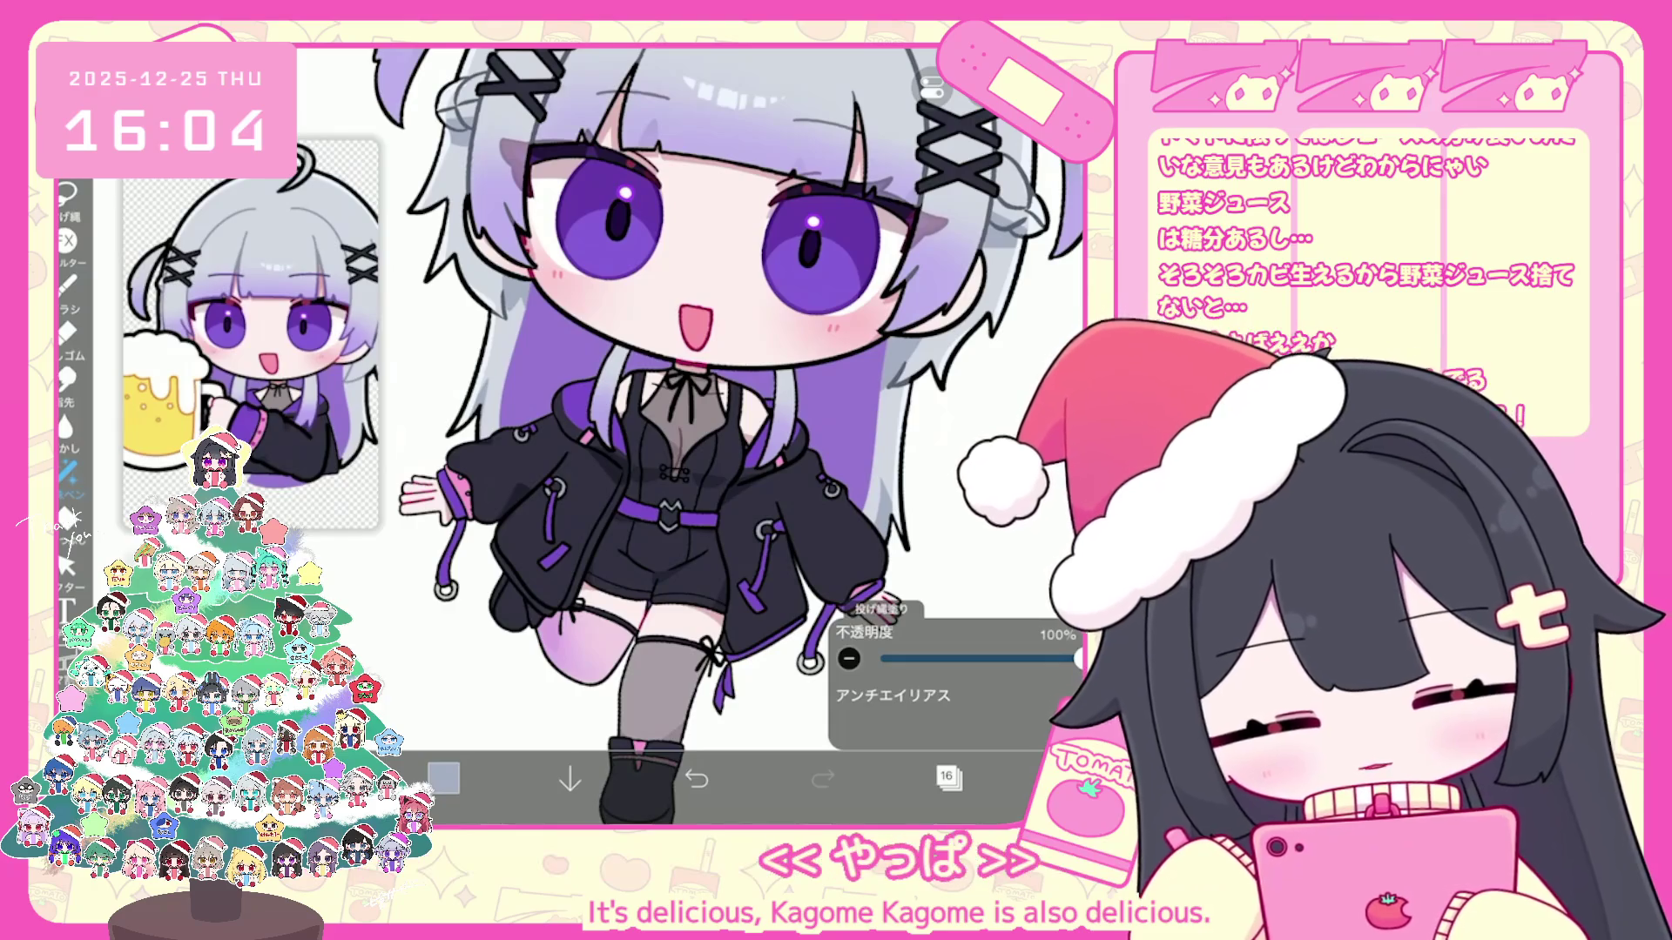
pyautogui.scroll(-2, 725, 432)
pyautogui.scroll(-2, 724, 432)
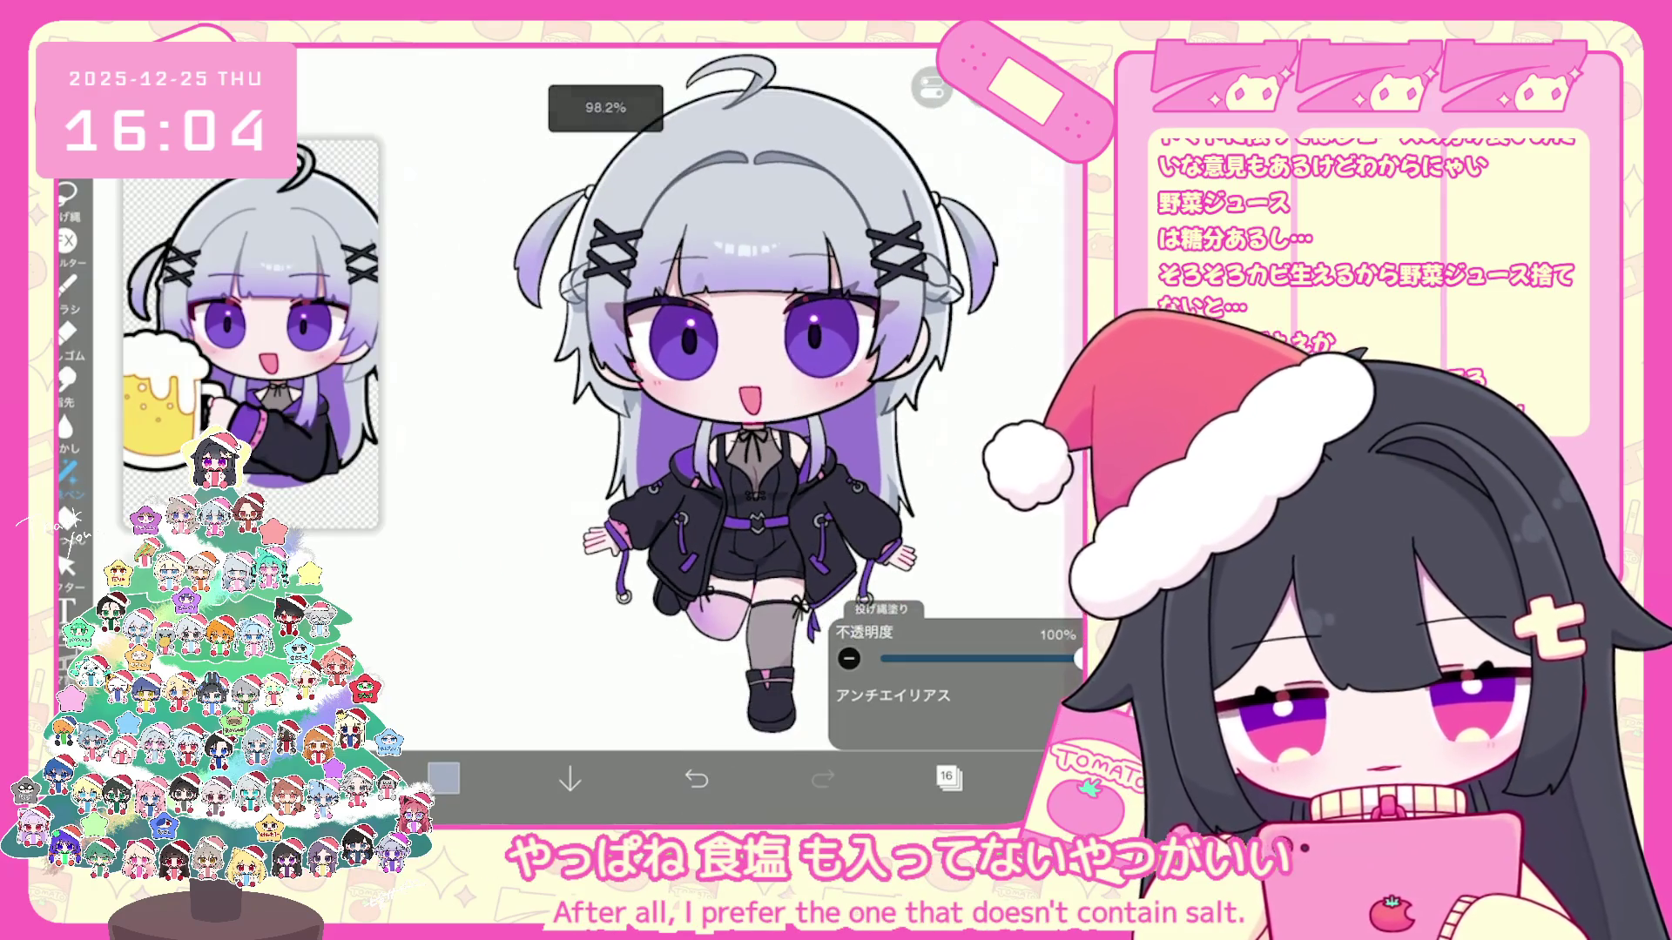
pyautogui.scroll(-1, 725, 431)
pyautogui.scroll(-1, 725, 431)
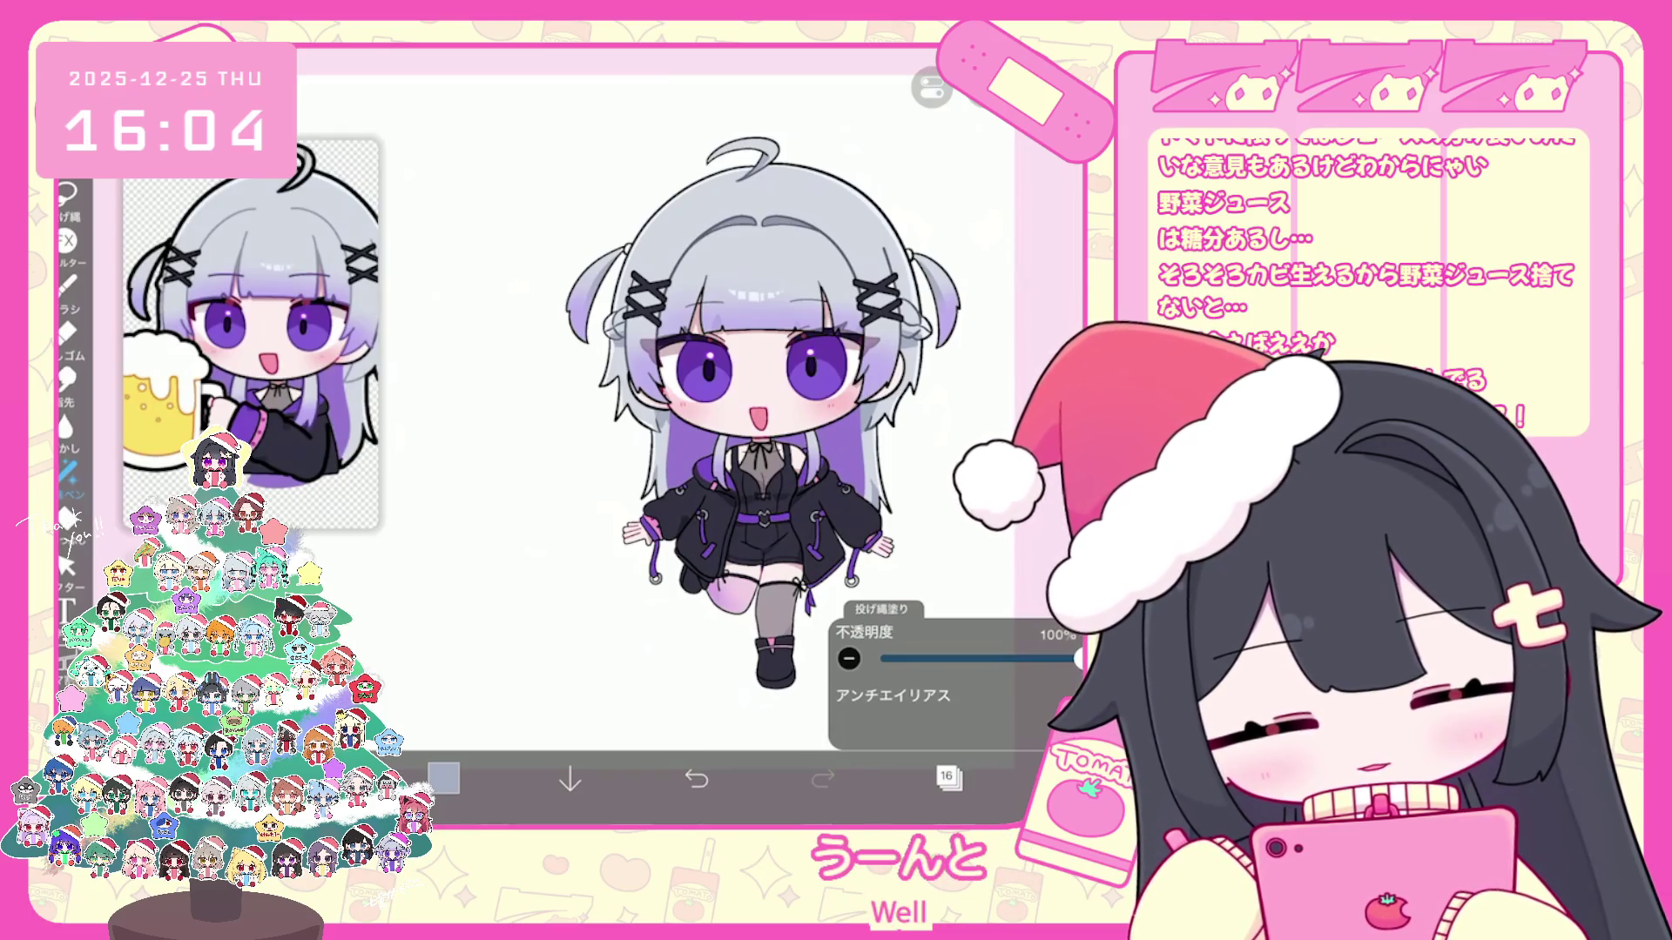
pyautogui.click(948, 779)
pyautogui.click(948, 779)
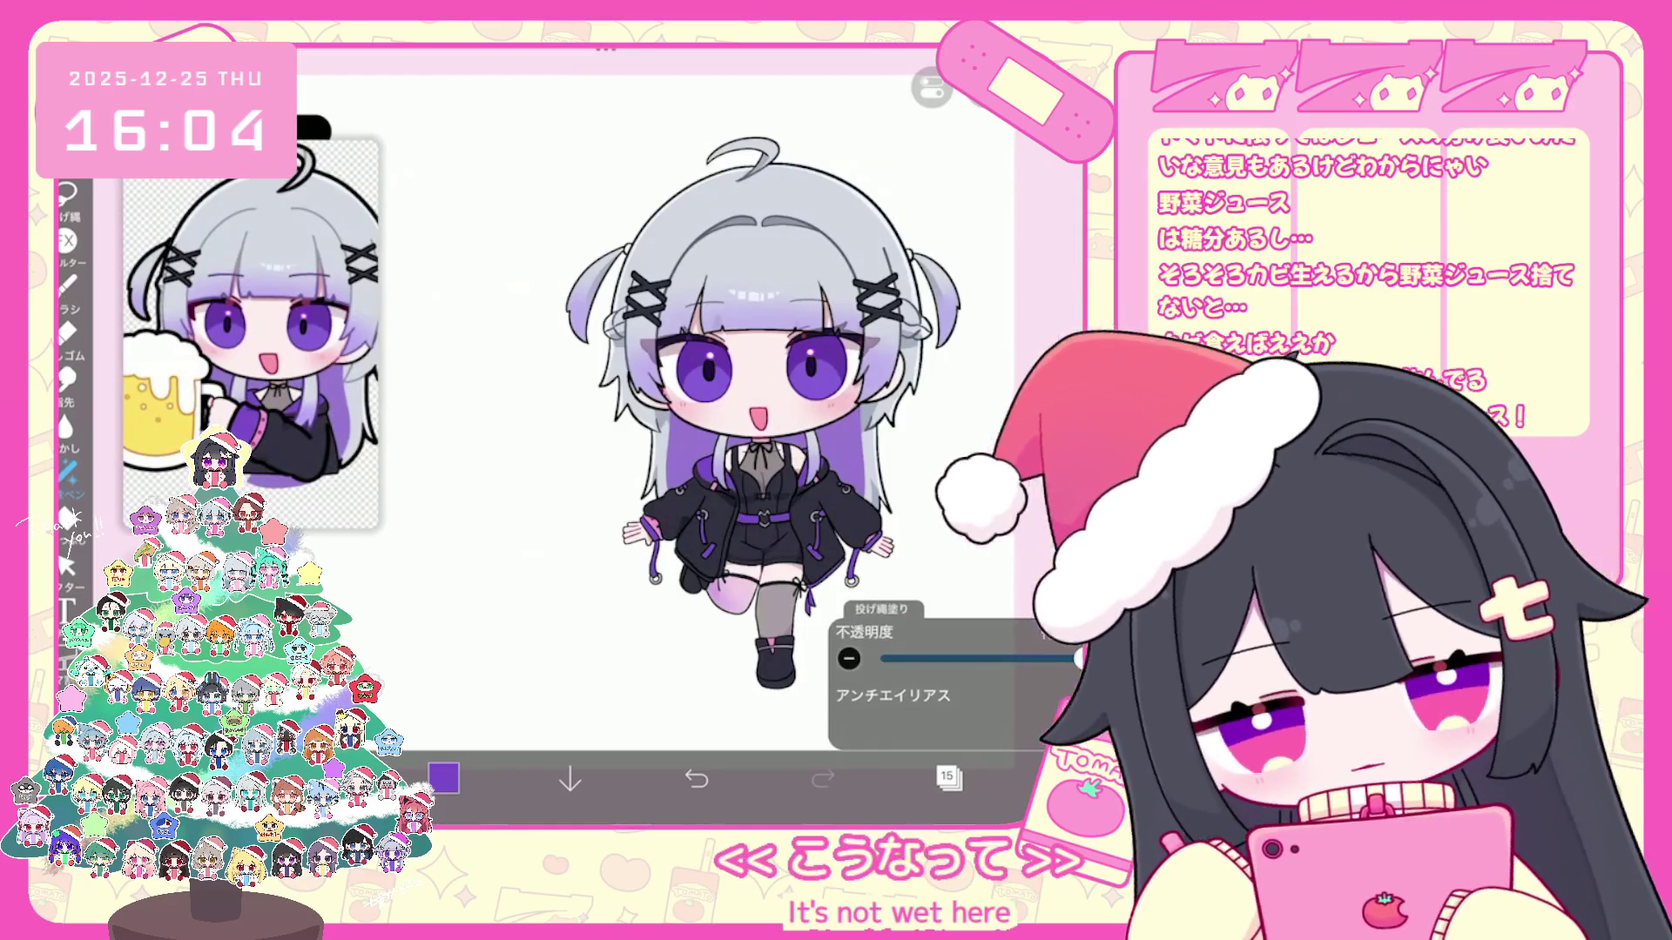
pyautogui.scroll(5, 758, 523)
pyautogui.moveTo(613, 385); pyautogui.dragTo(626, 654)
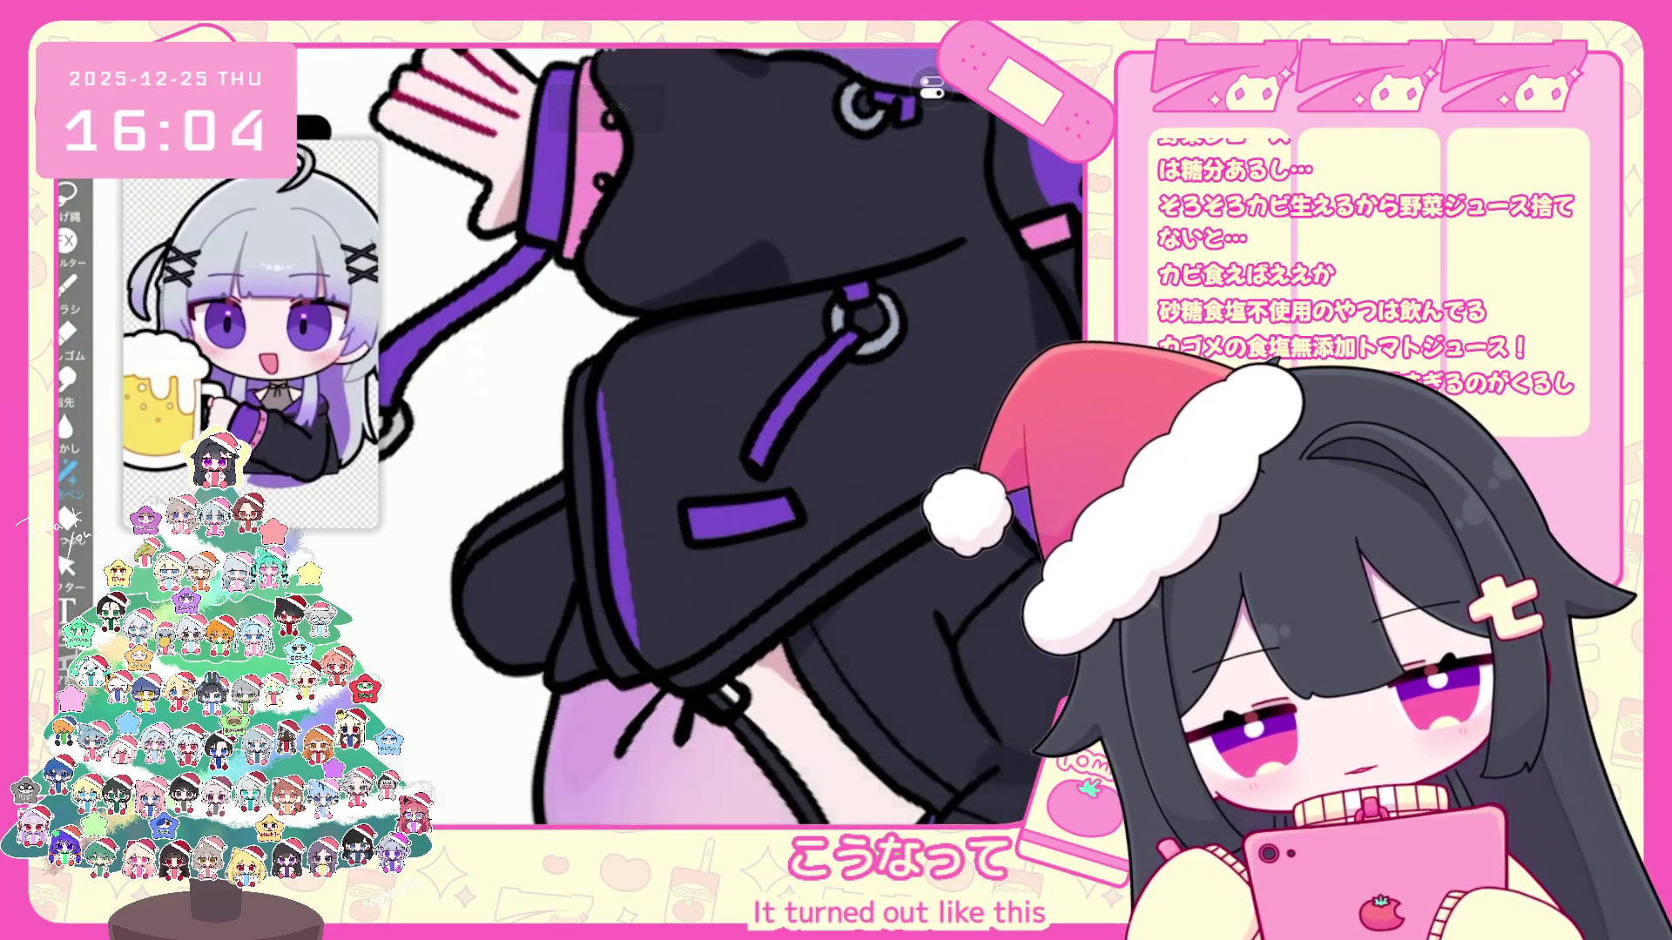
pyautogui.scroll(-3, 725, 437)
pyautogui.scroll(-3, 724, 438)
pyautogui.scroll(2, 745, 392)
pyautogui.scroll(2, 744, 391)
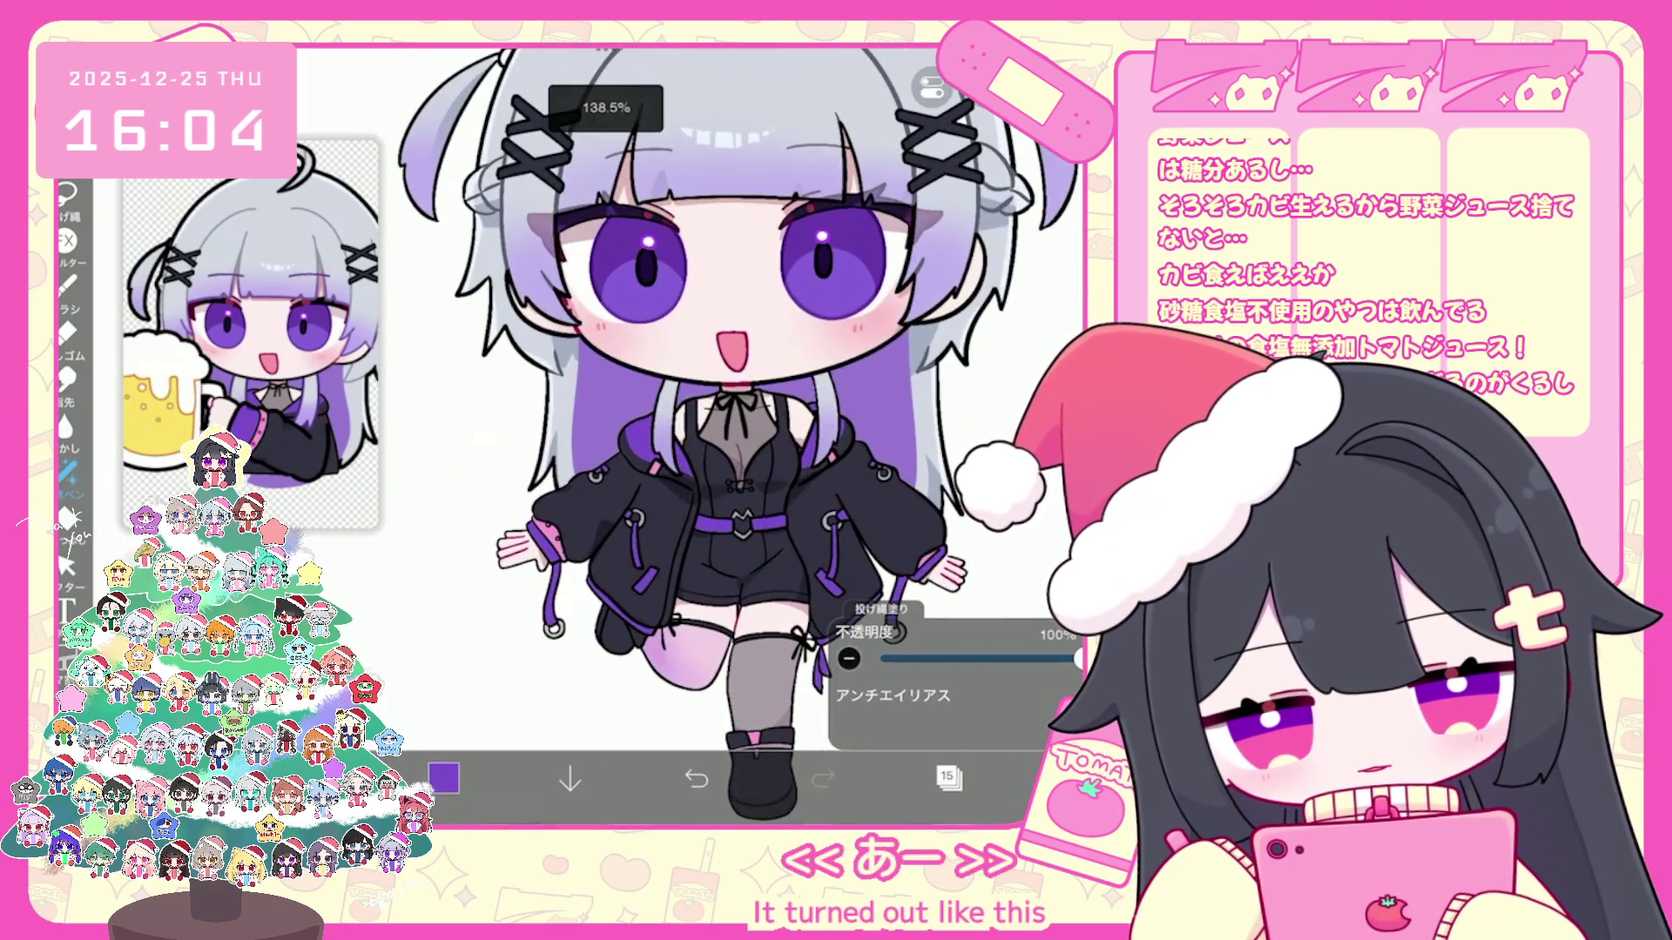
pyautogui.scroll(1, 745, 393)
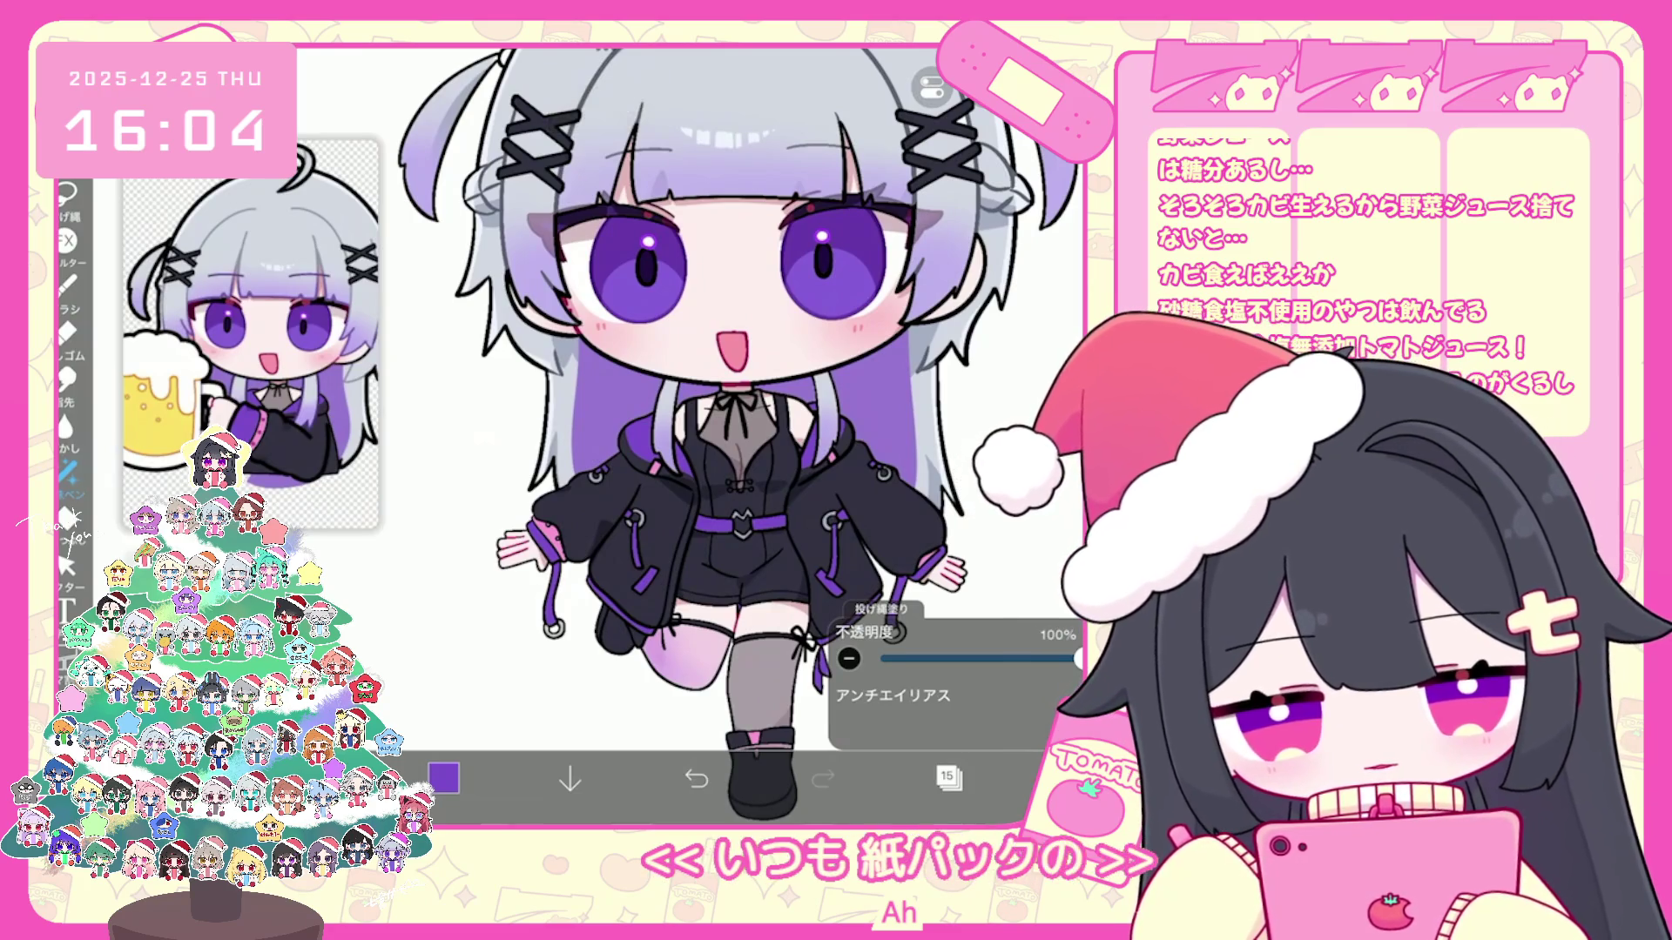
pyautogui.scroll(-2, 718, 431)
pyautogui.scroll(-1, 718, 431)
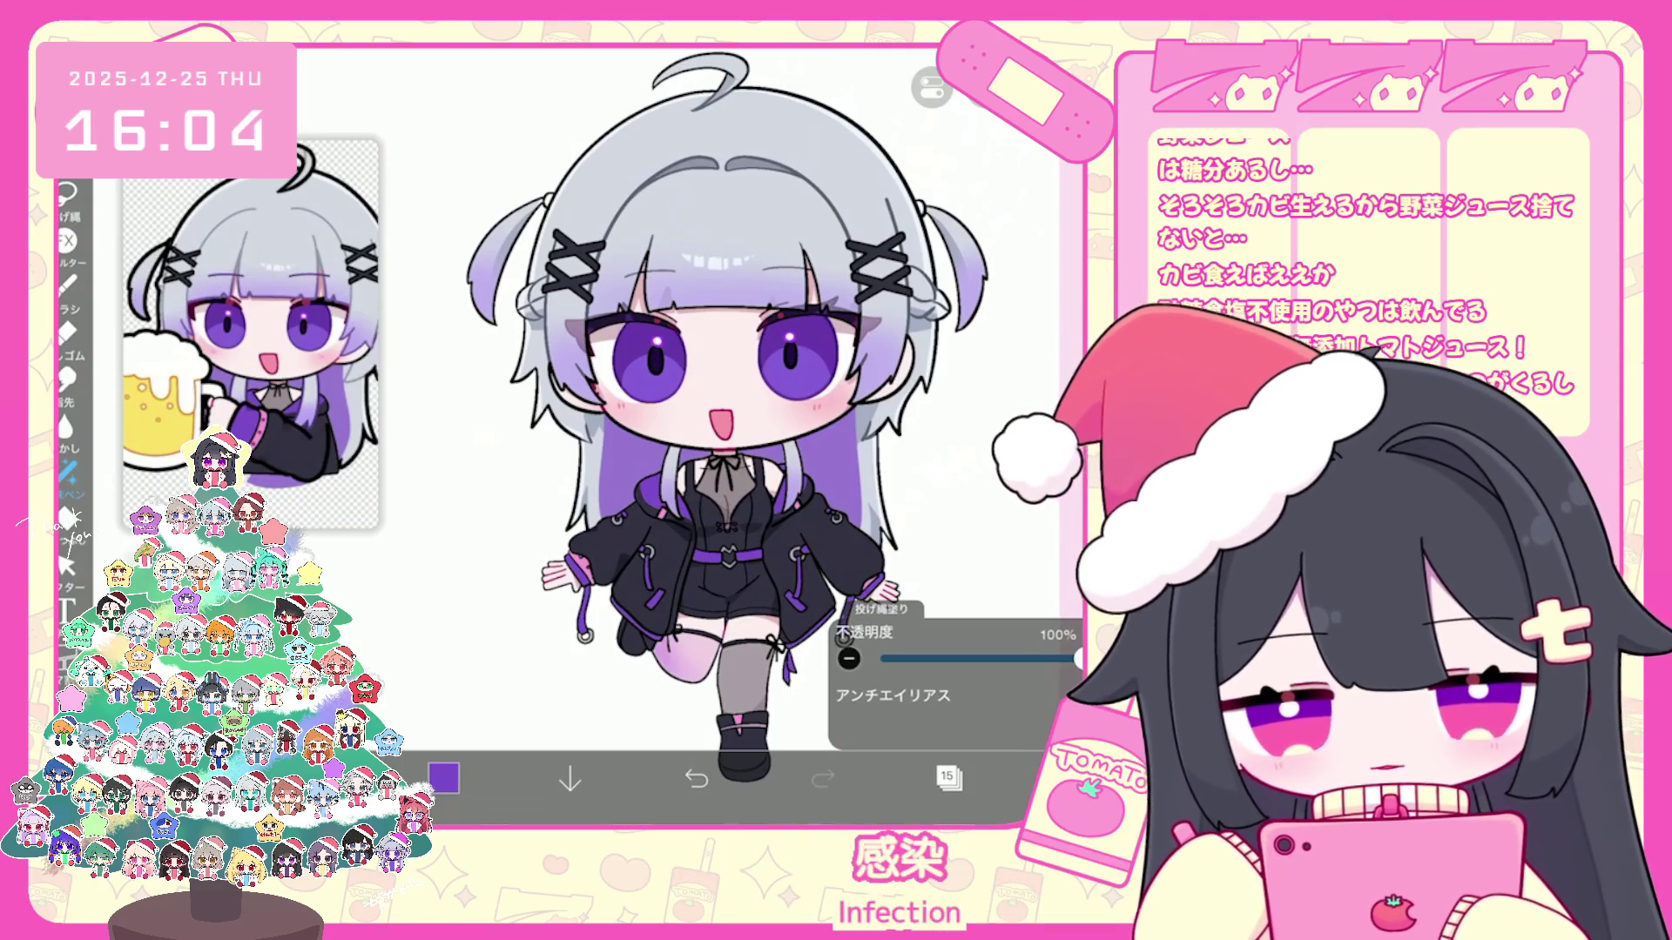
pyautogui.scroll(-1, 680, 431)
pyautogui.scroll(-2, 680, 431)
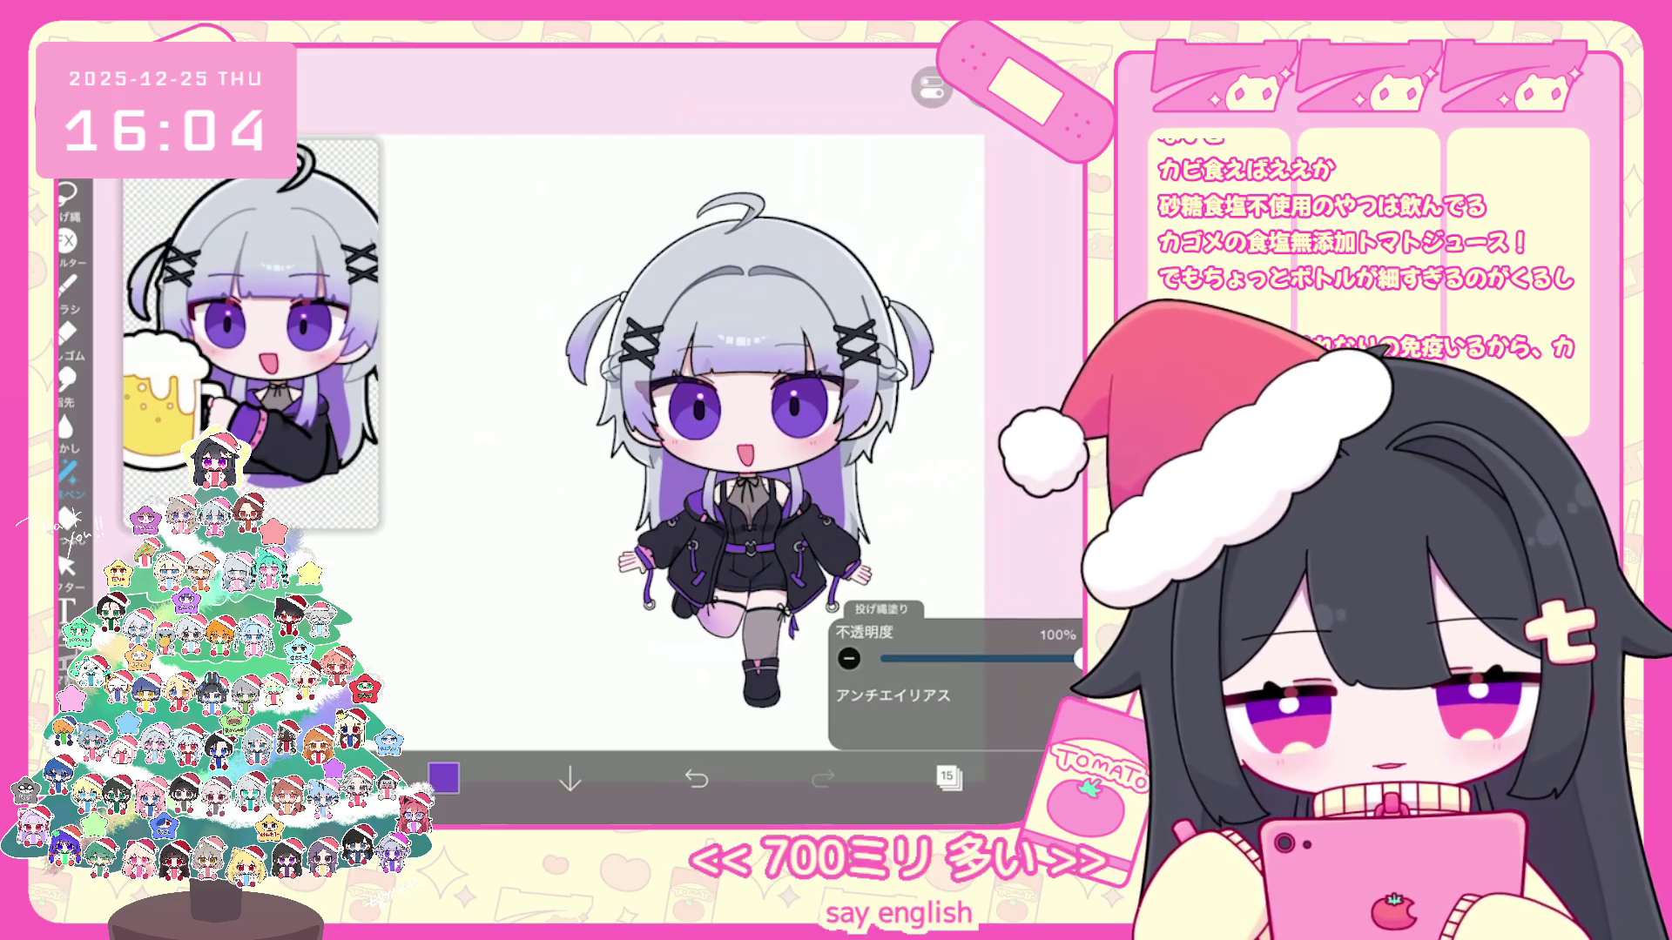
pyautogui.click(949, 778)
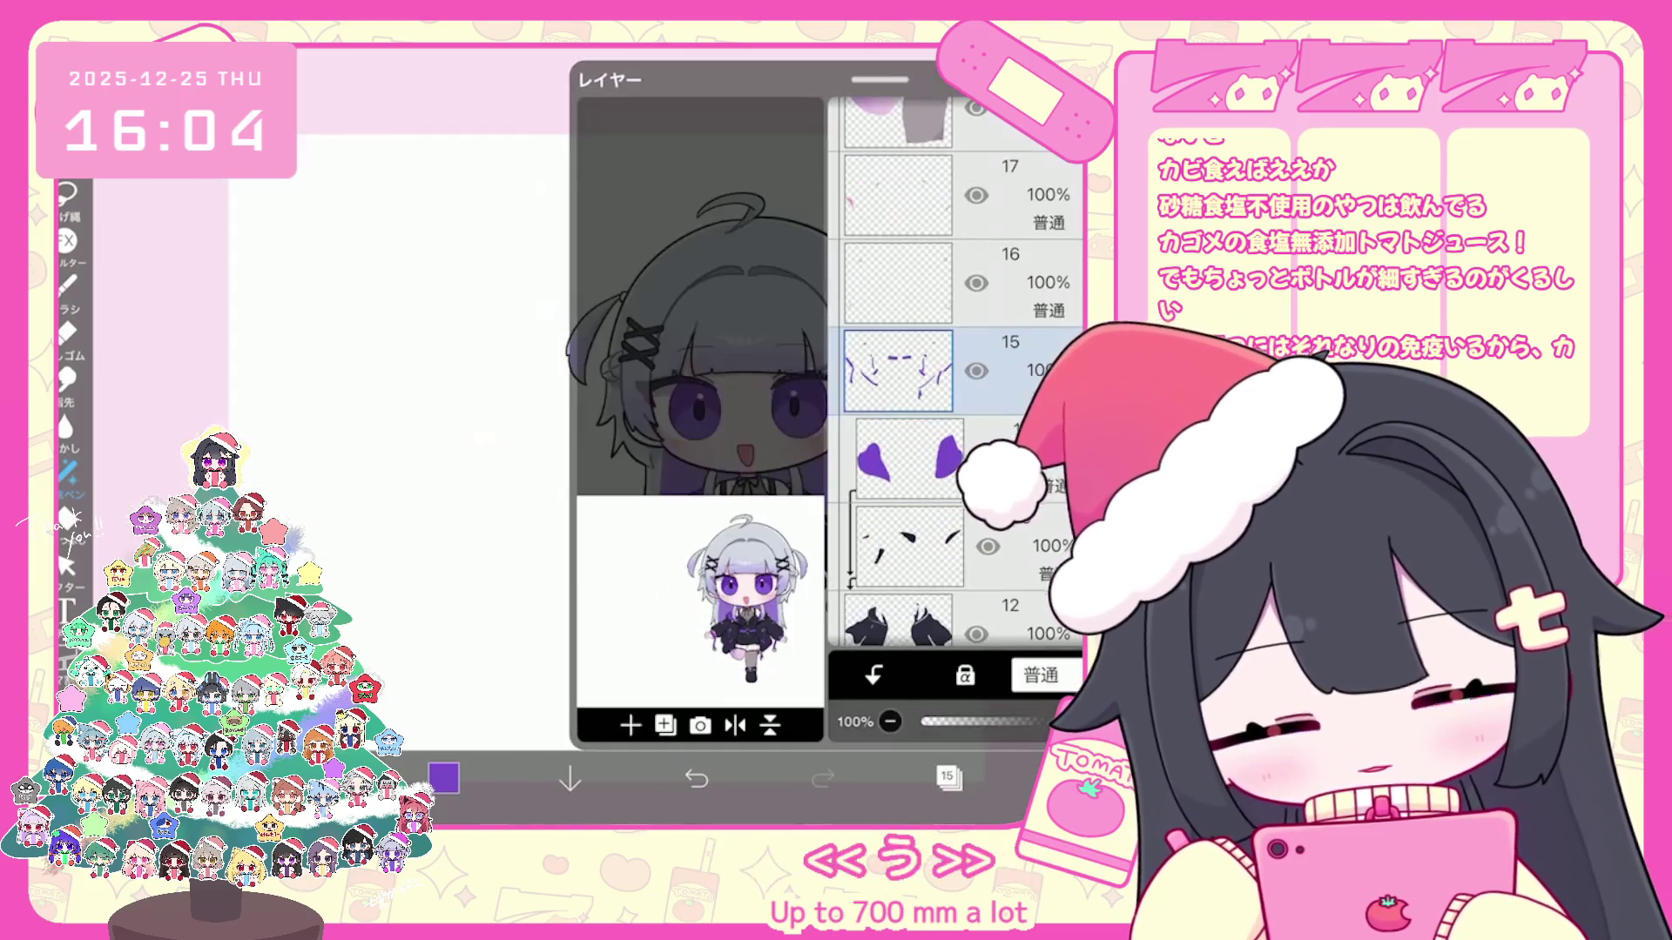
pyautogui.scroll(2, 960, 379)
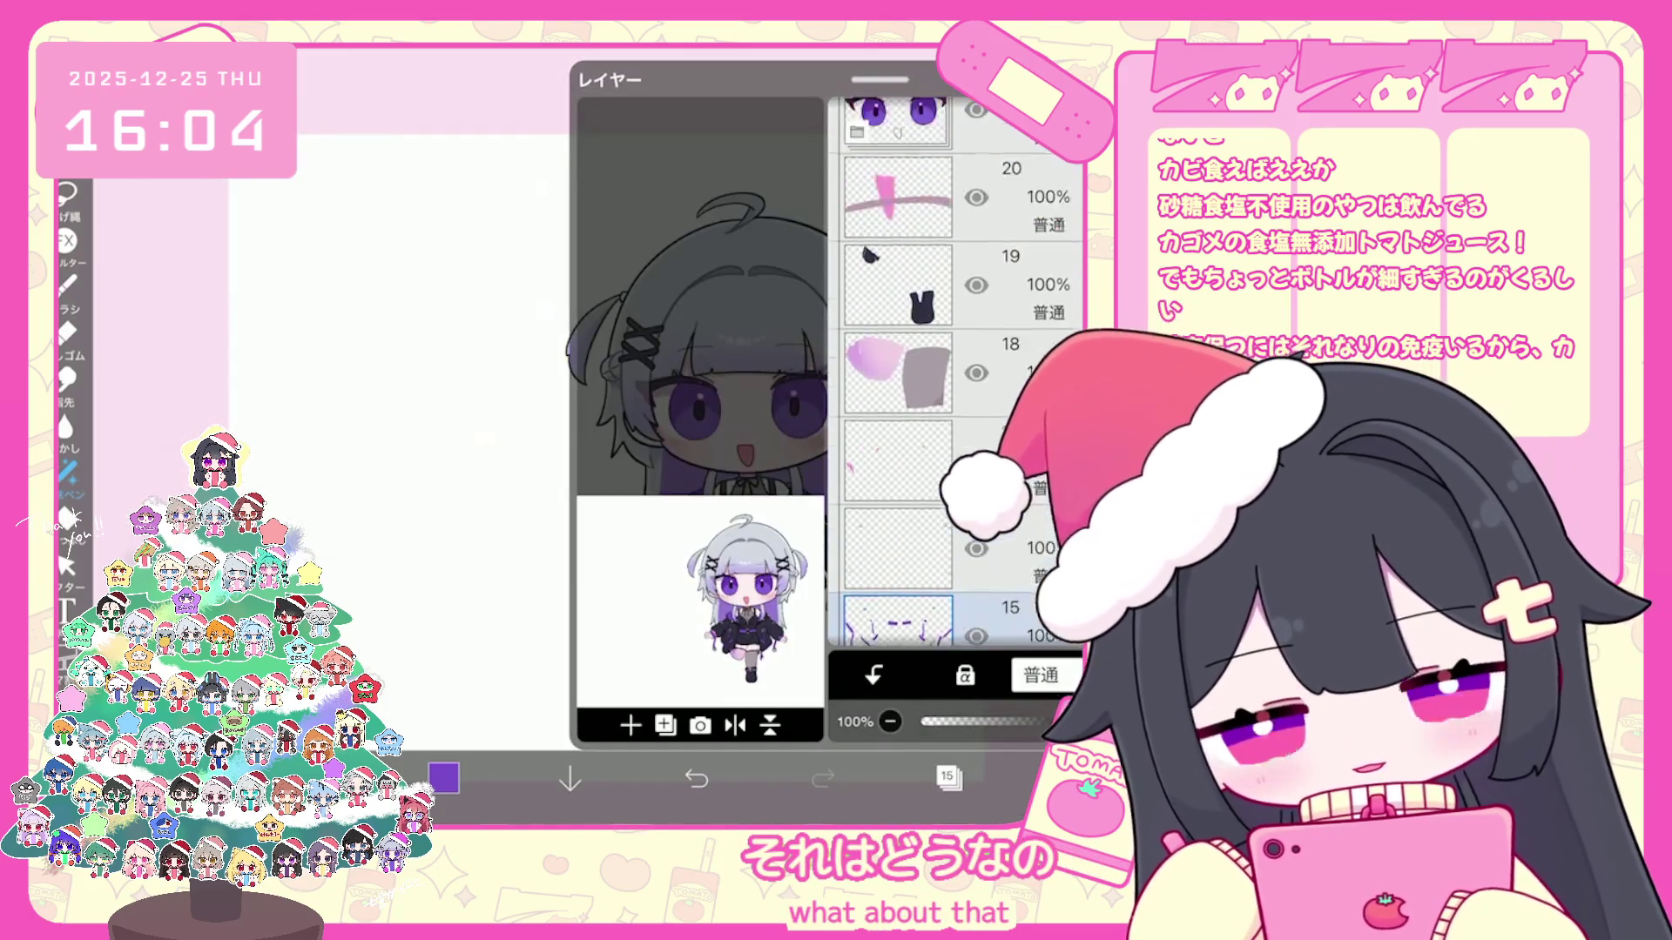
pyautogui.scroll(-5, 959, 379)
pyautogui.scroll(2, 960, 373)
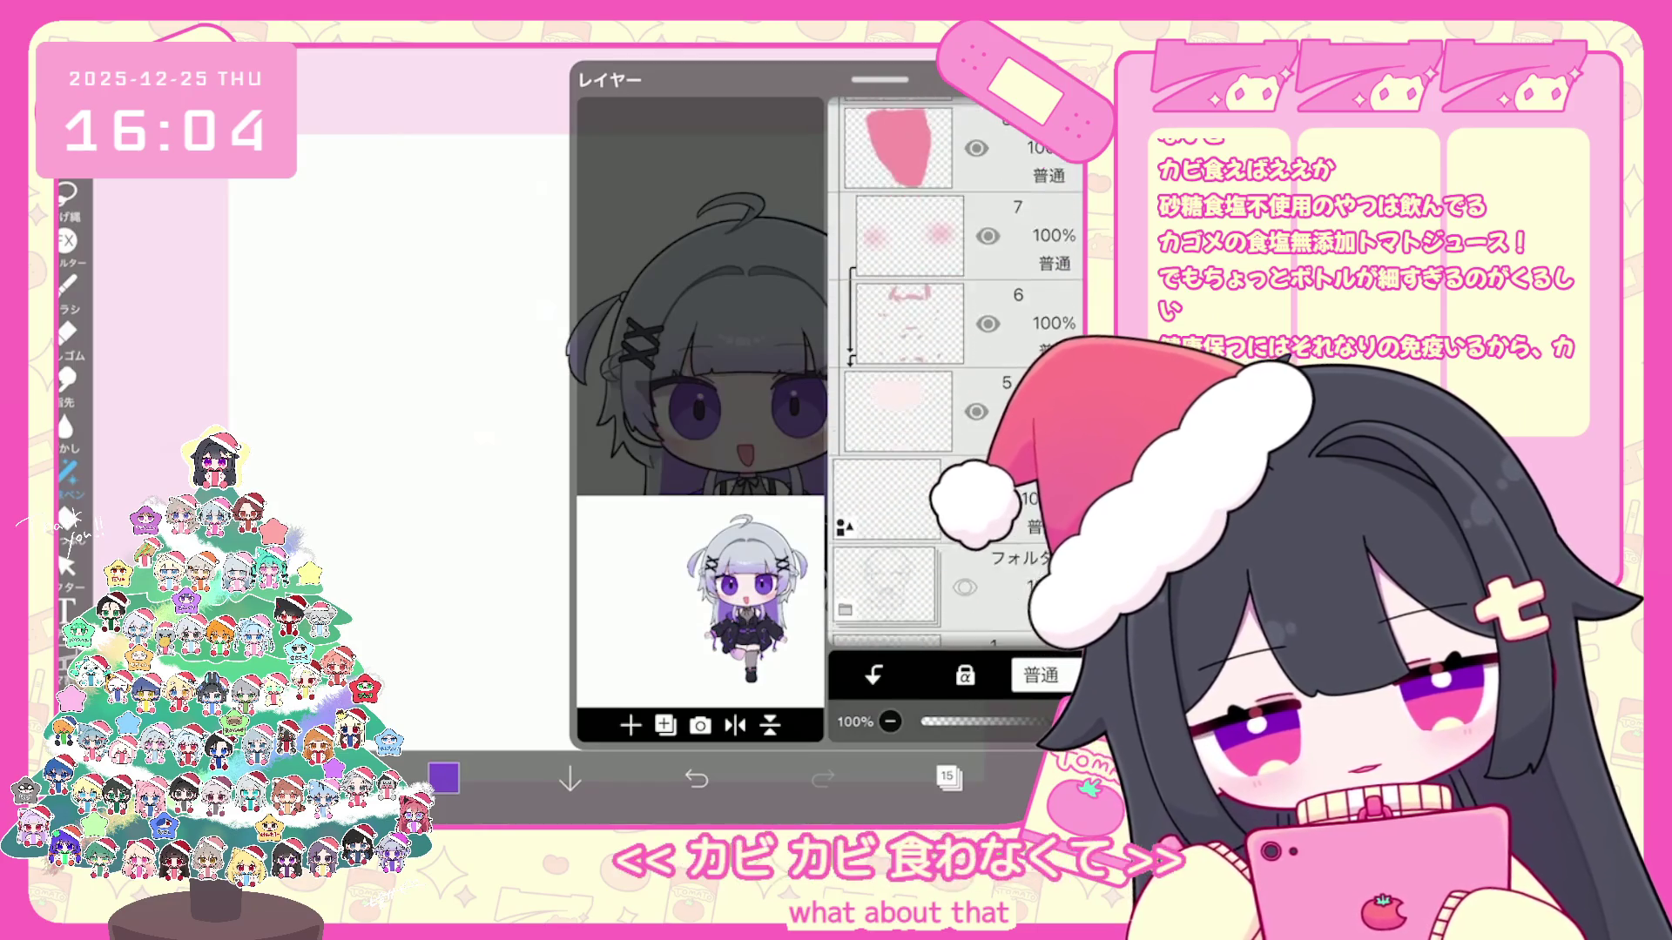
pyautogui.scroll(2, 959, 373)
pyautogui.scroll(3, 960, 373)
pyautogui.scroll(3, 960, 372)
pyautogui.scroll(1, 960, 373)
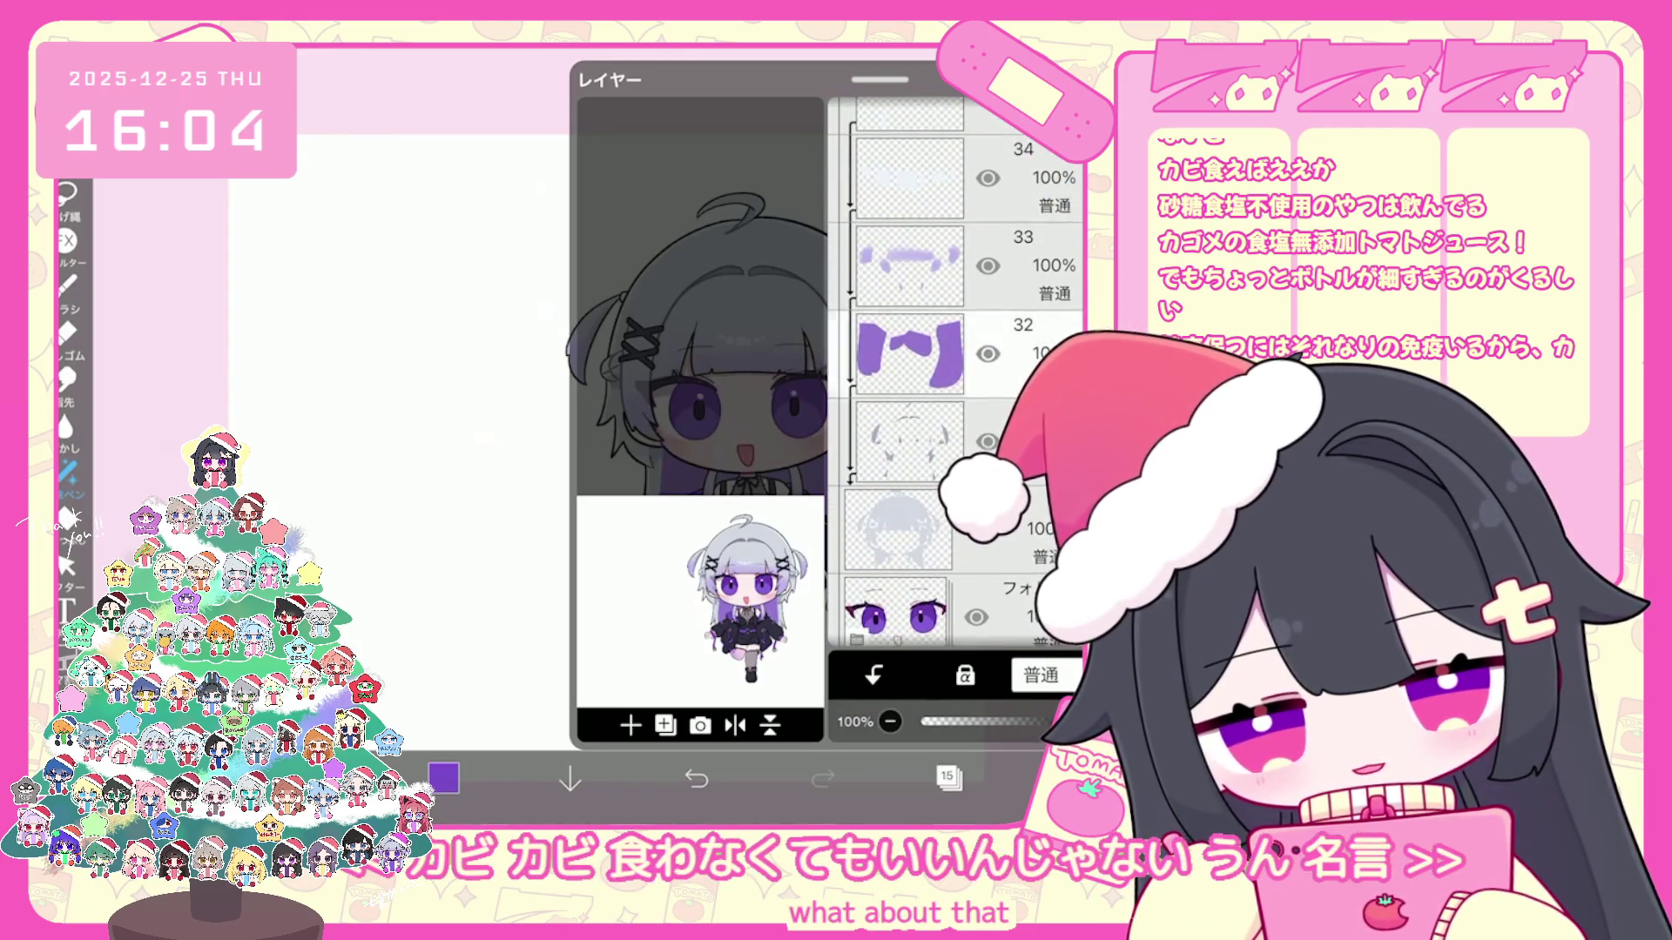
# Step: Undo the trial lasso fill after checking the colour picker
pyautogui.click(948, 778)
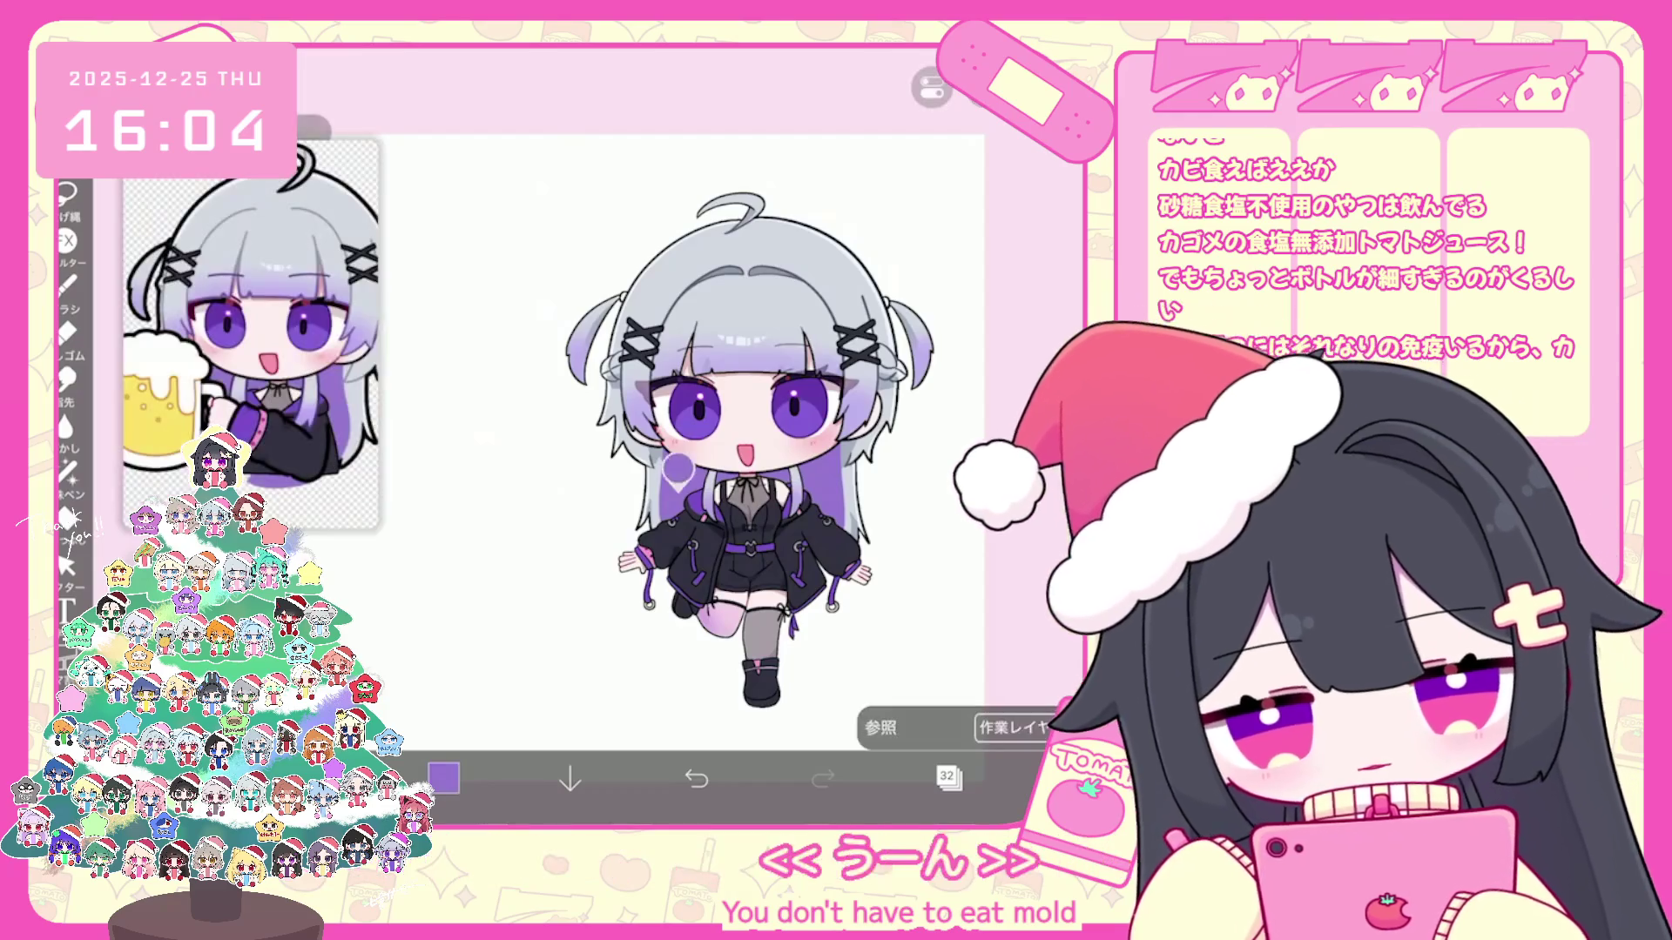
pyautogui.click(443, 778)
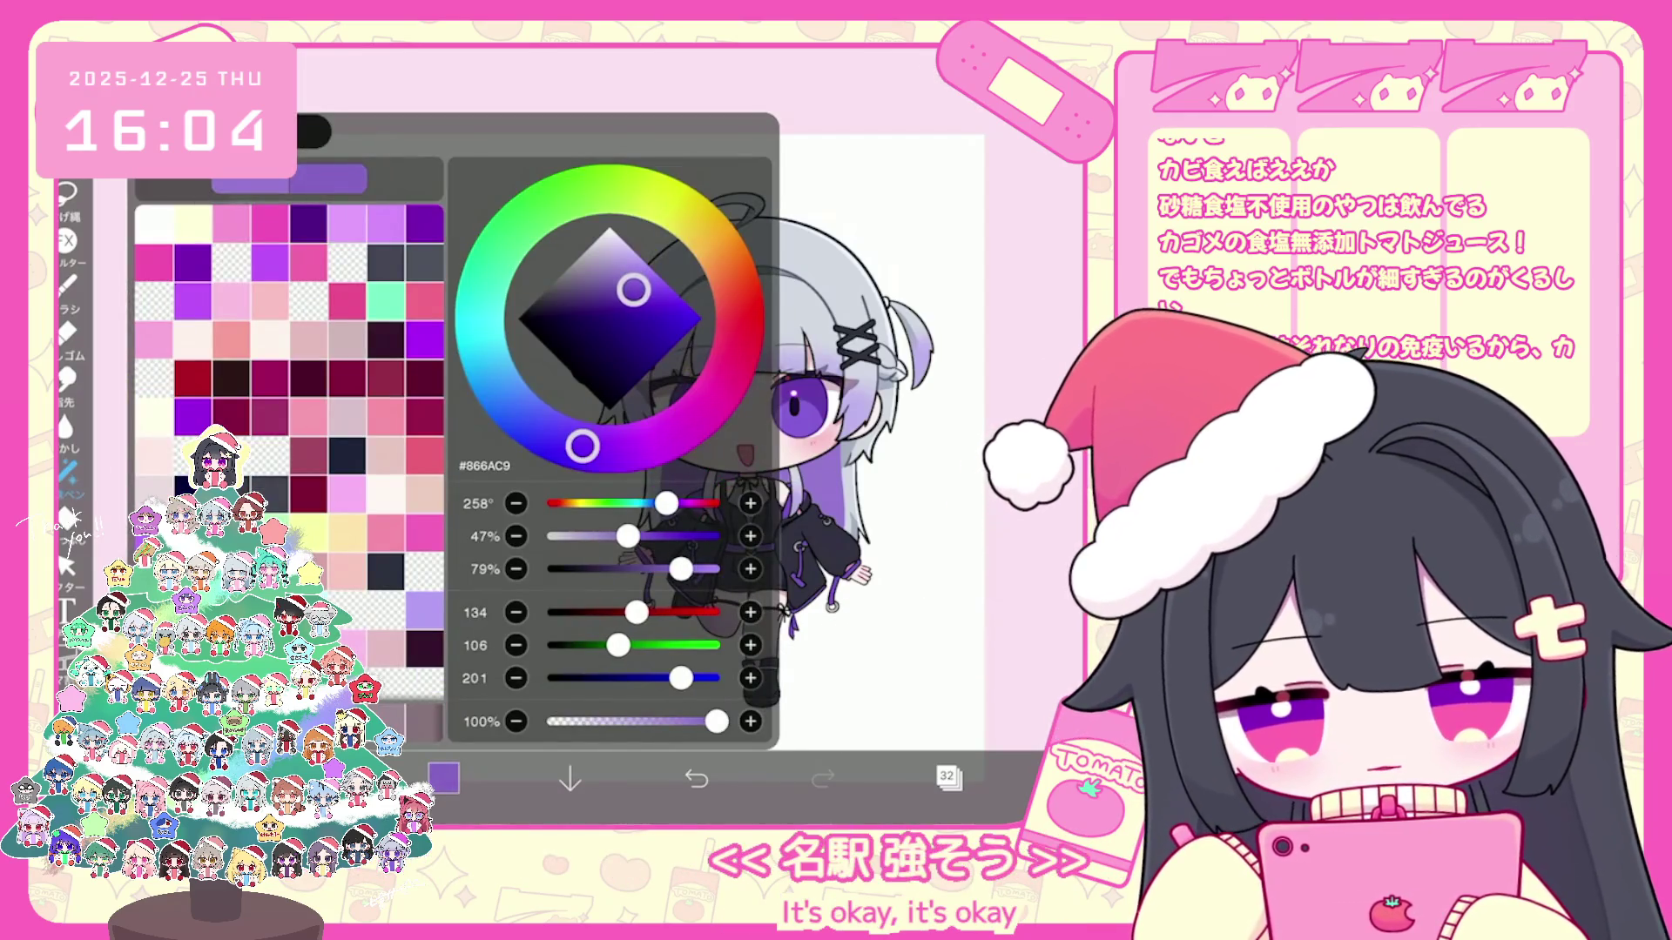
pyautogui.click(443, 778)
pyautogui.scroll(3, 692, 431)
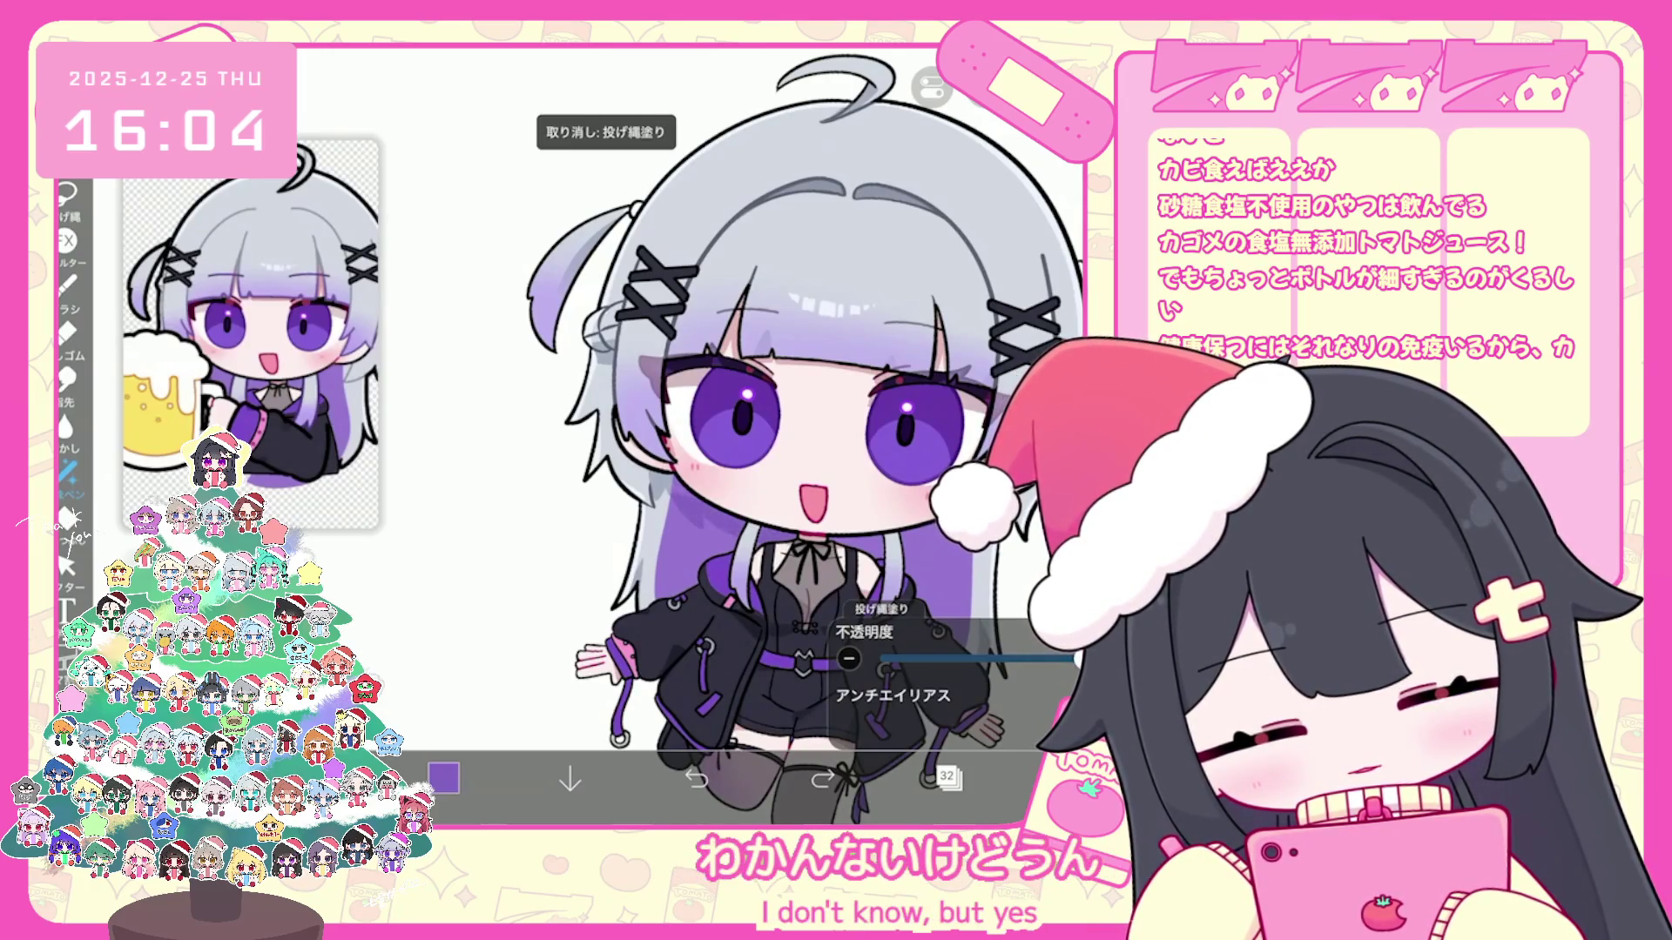
pyautogui.hotkey('ctrl', 'z')
pyautogui.scroll(2, 758, 431)
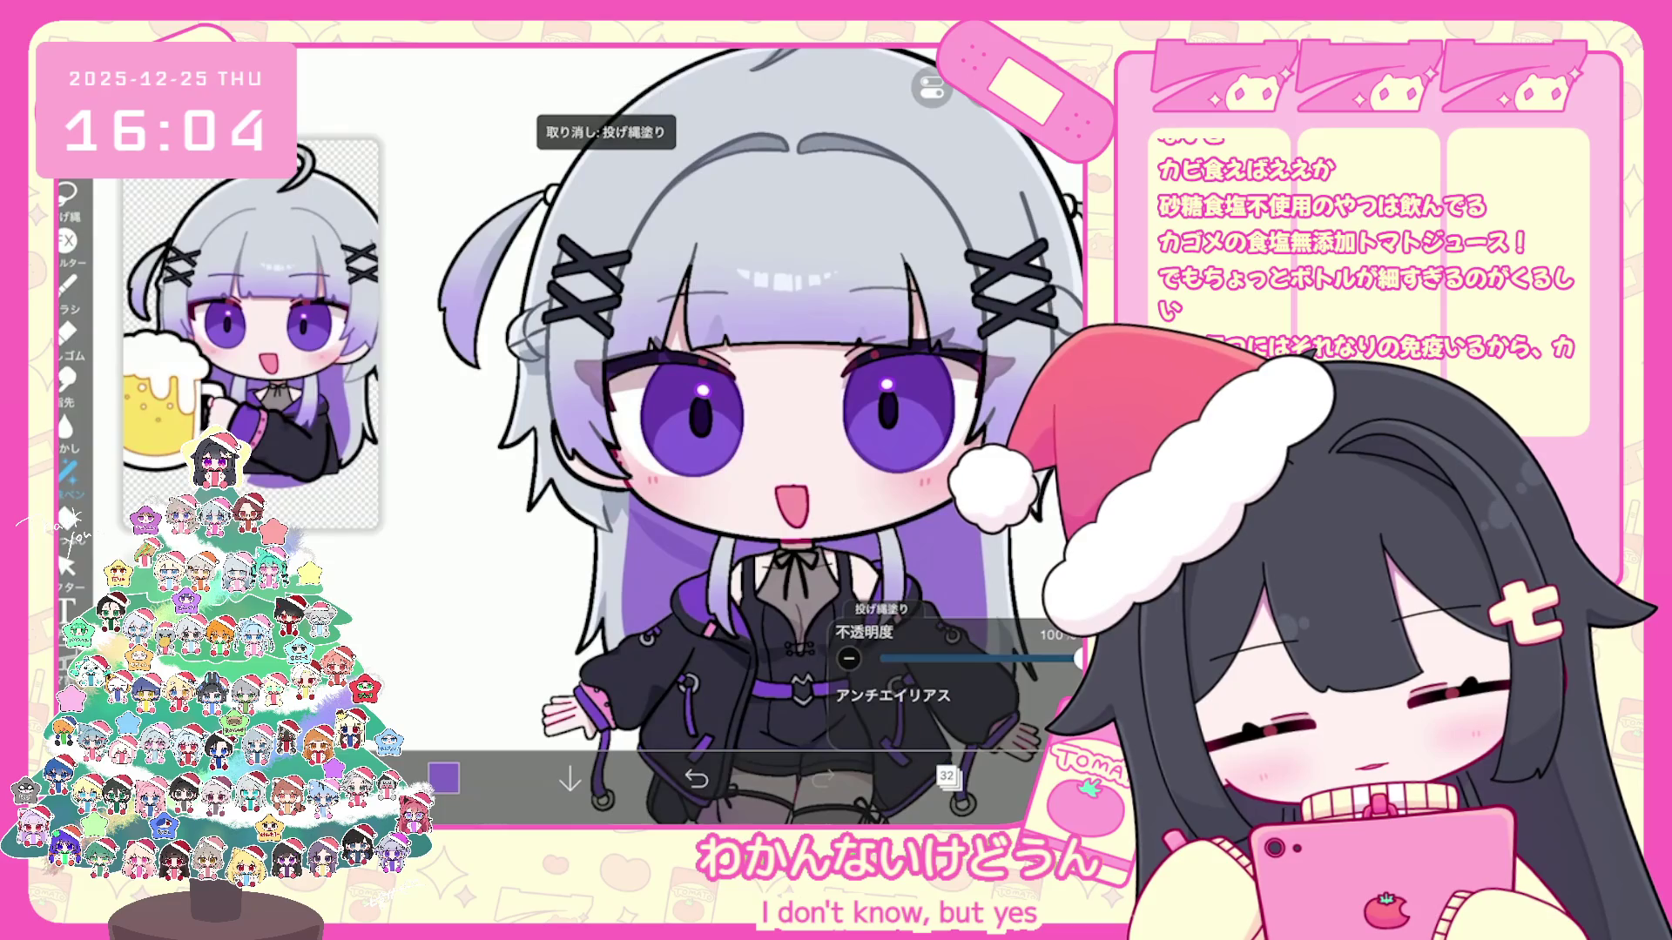
pyautogui.scroll(1, 732, 430)
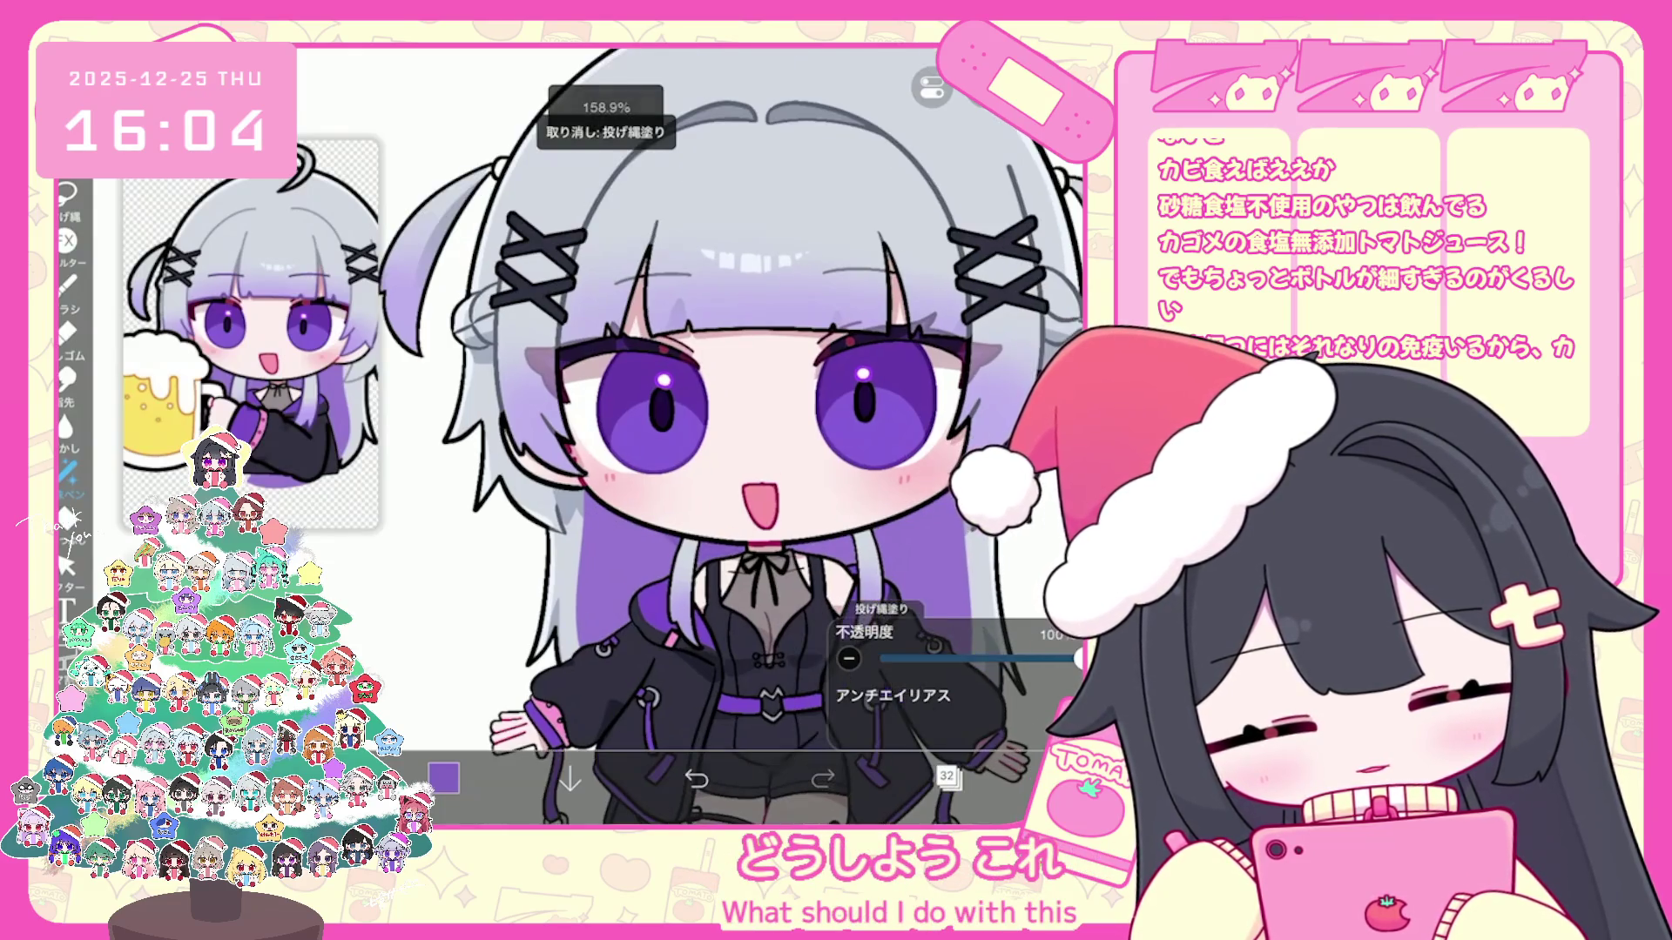
pyautogui.scroll(-2, 732, 431)
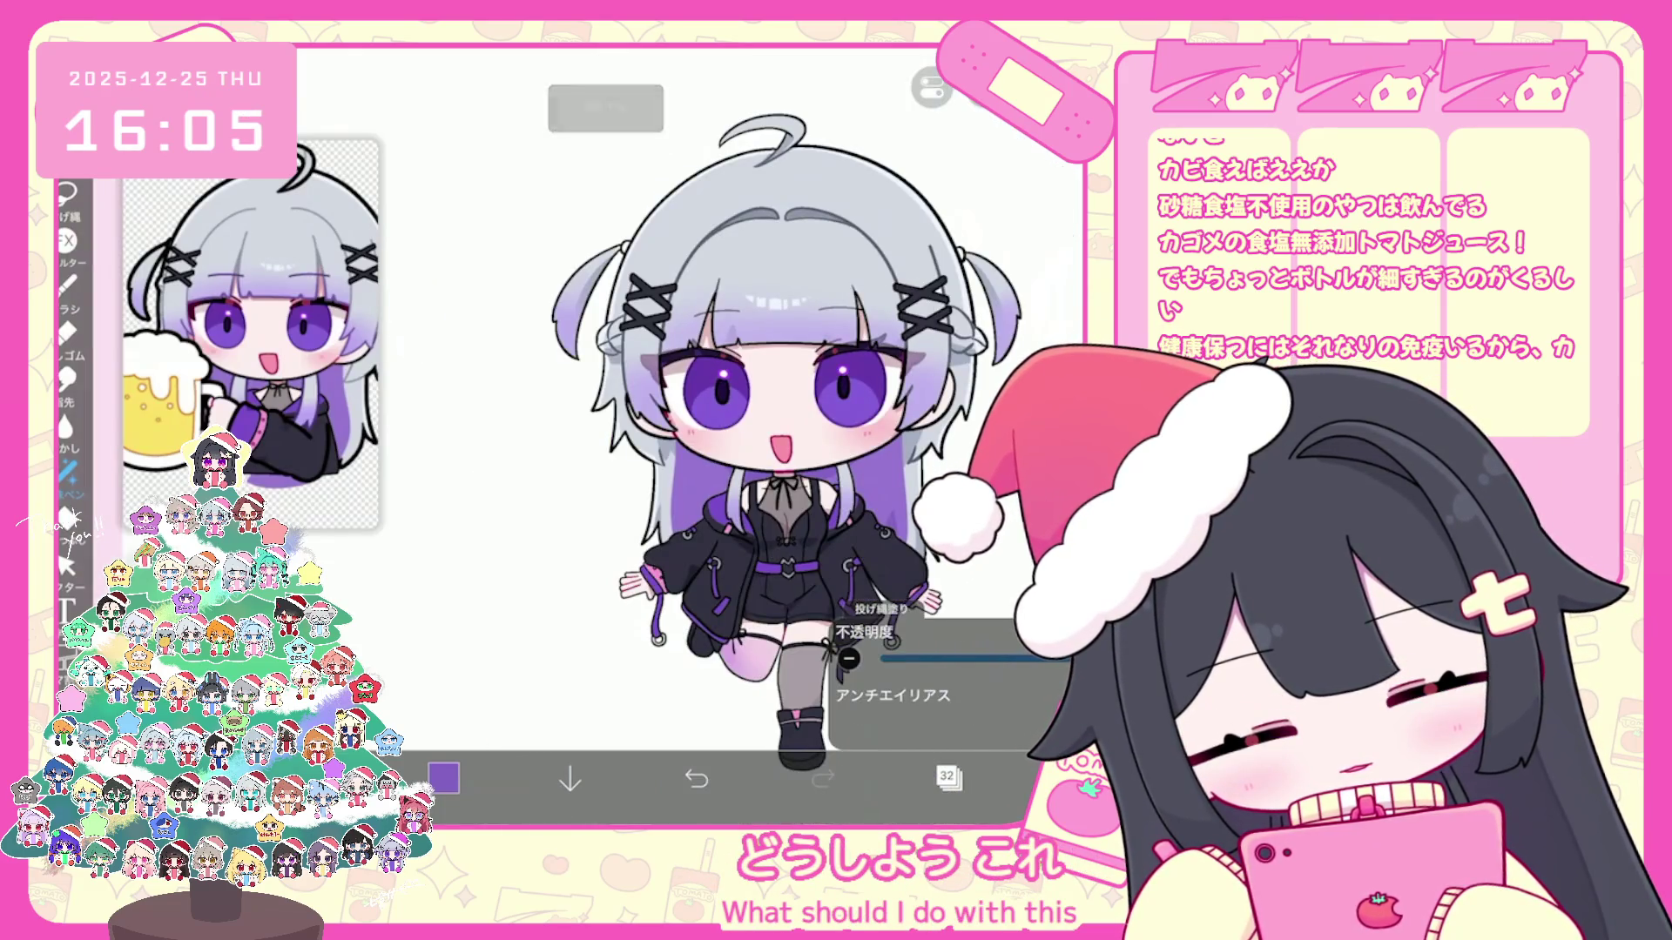
pyautogui.scroll(1, 732, 432)
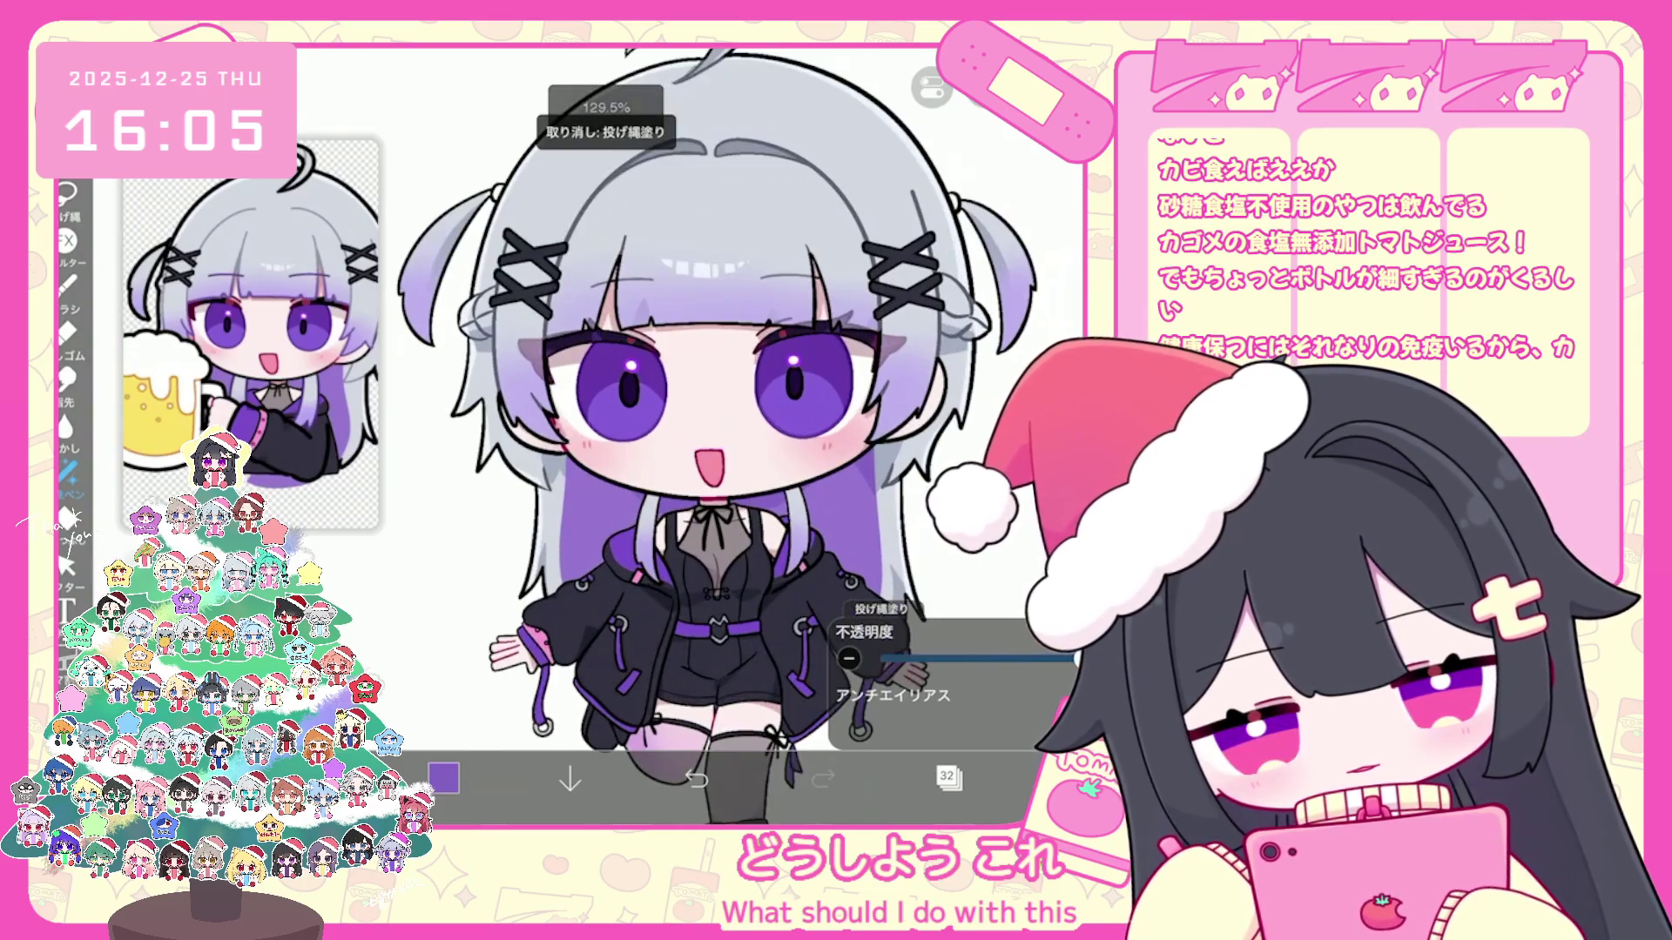
pyautogui.scroll(-2, 731, 431)
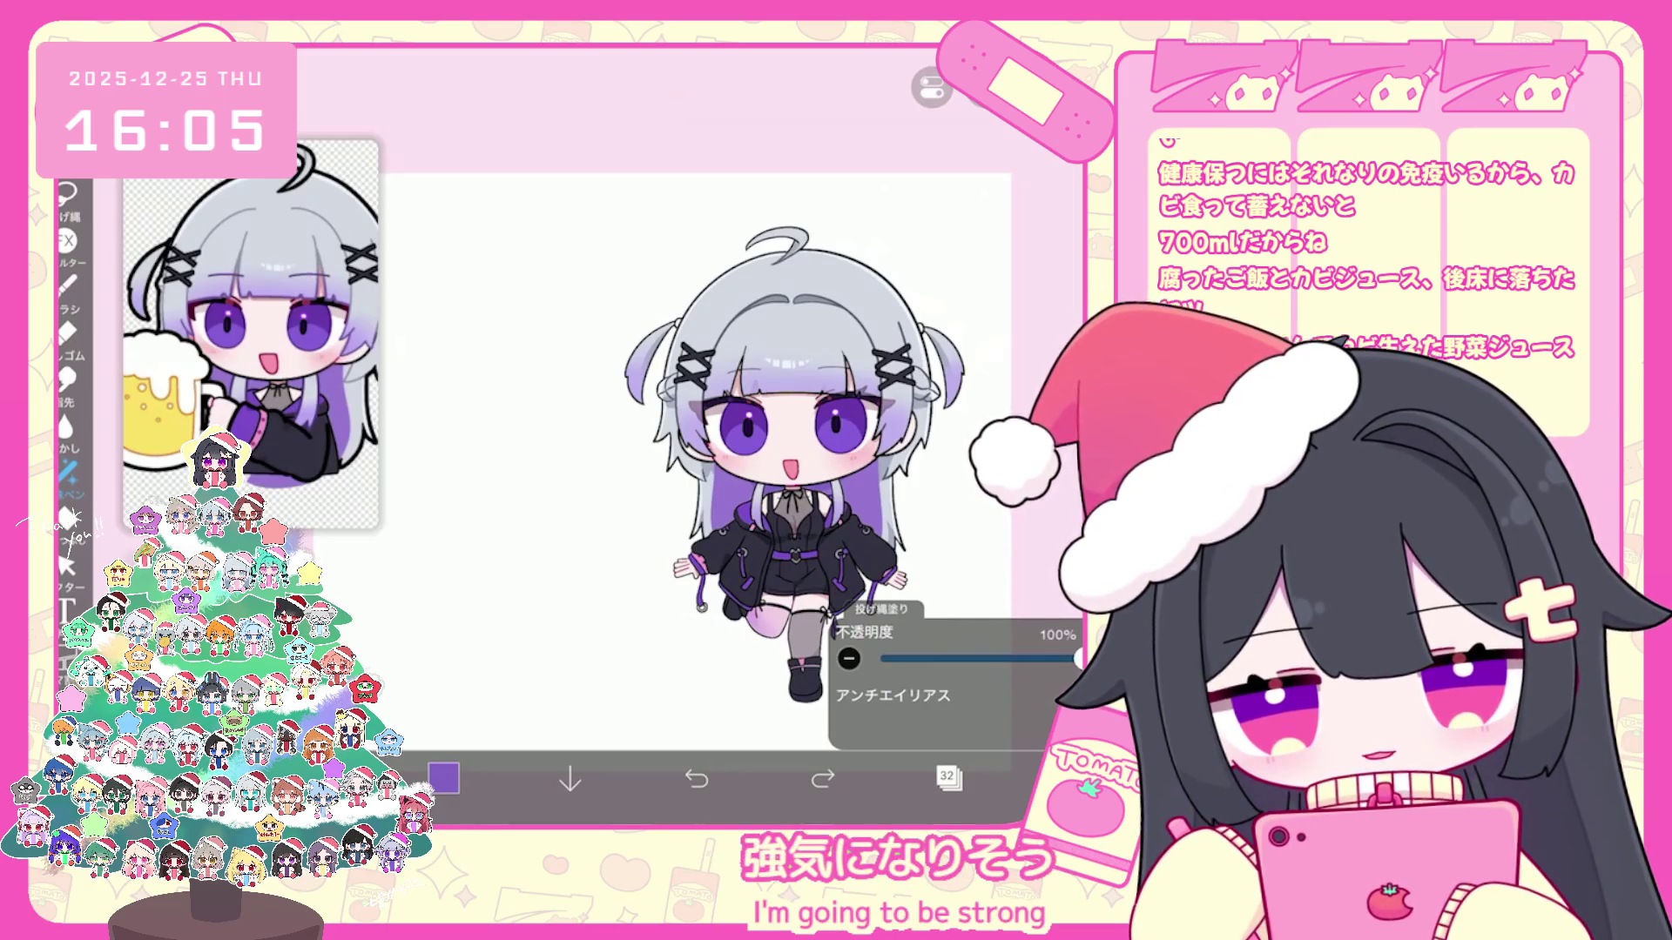
# Step: Leave the layer list open over the unchanged chibi drawing
pyautogui.click(948, 778)
pyautogui.click(948, 779)
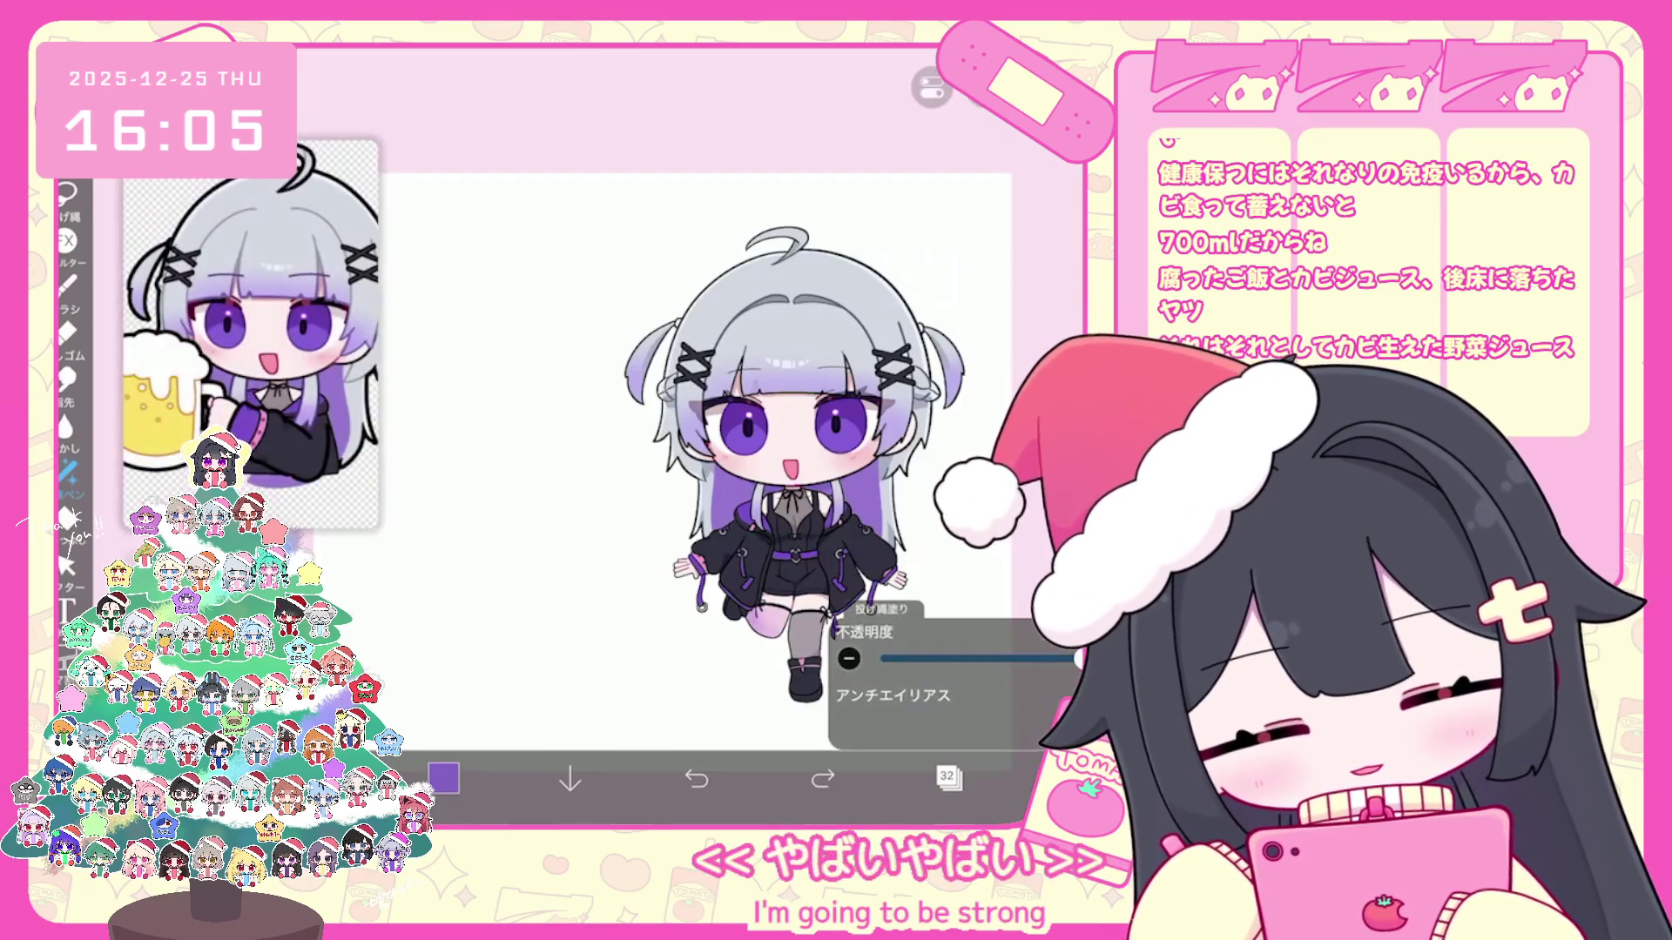
pyautogui.scroll(3, 784, 392)
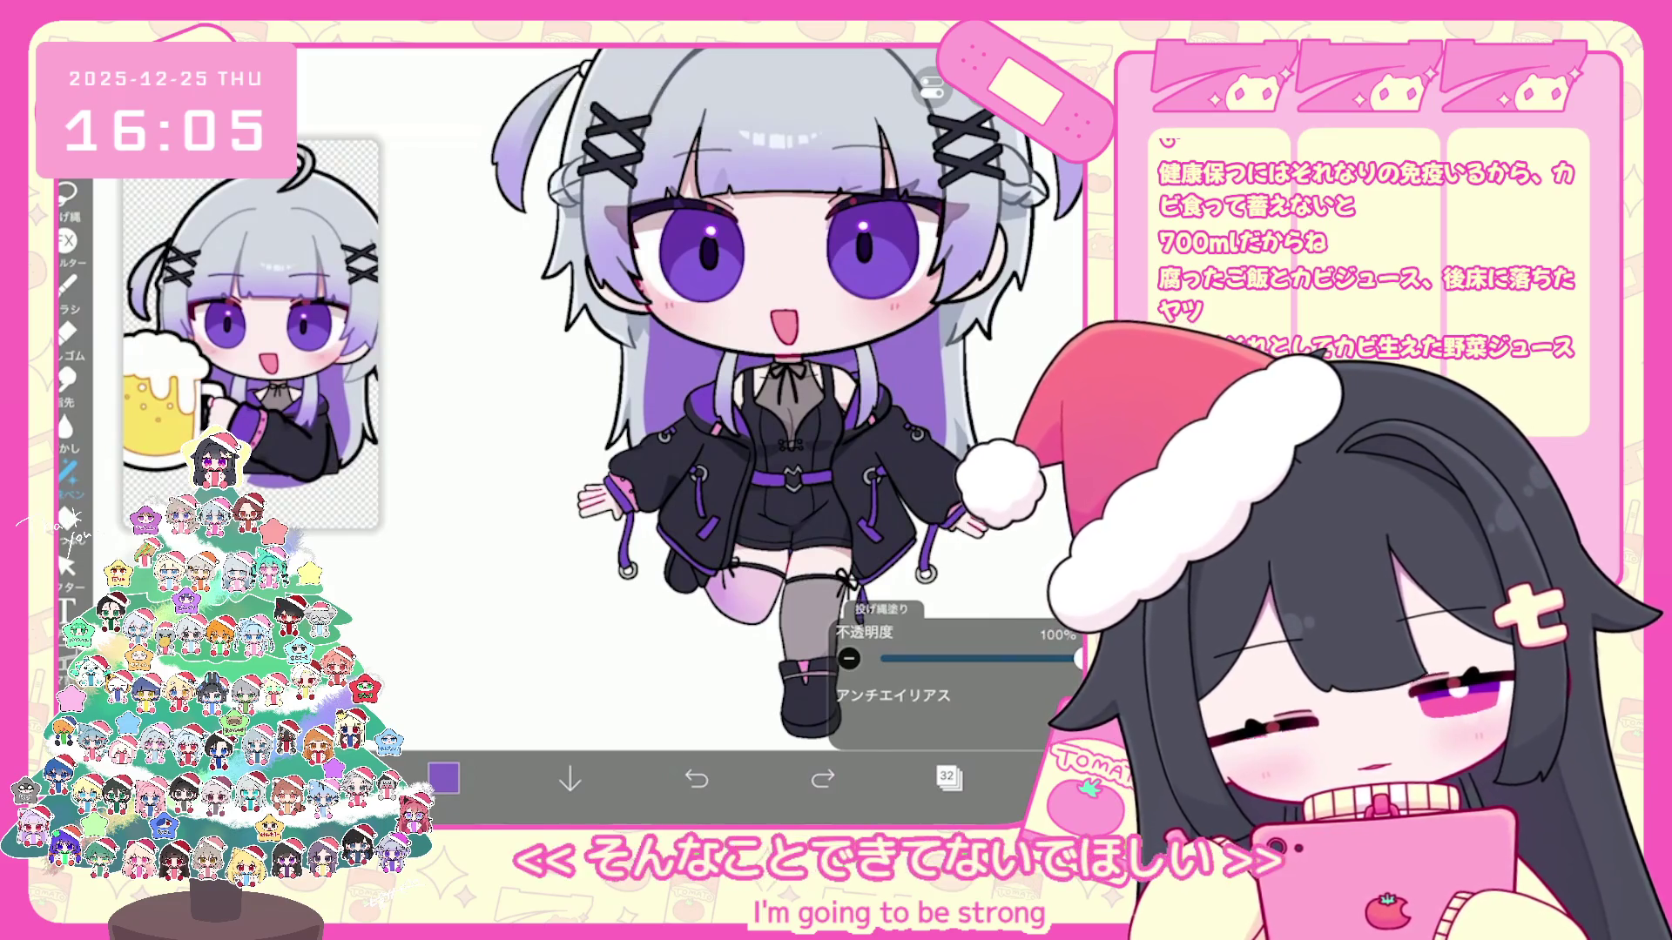
pyautogui.click(948, 778)
pyautogui.scroll(3, 953, 392)
pyautogui.scroll(-10, 953, 391)
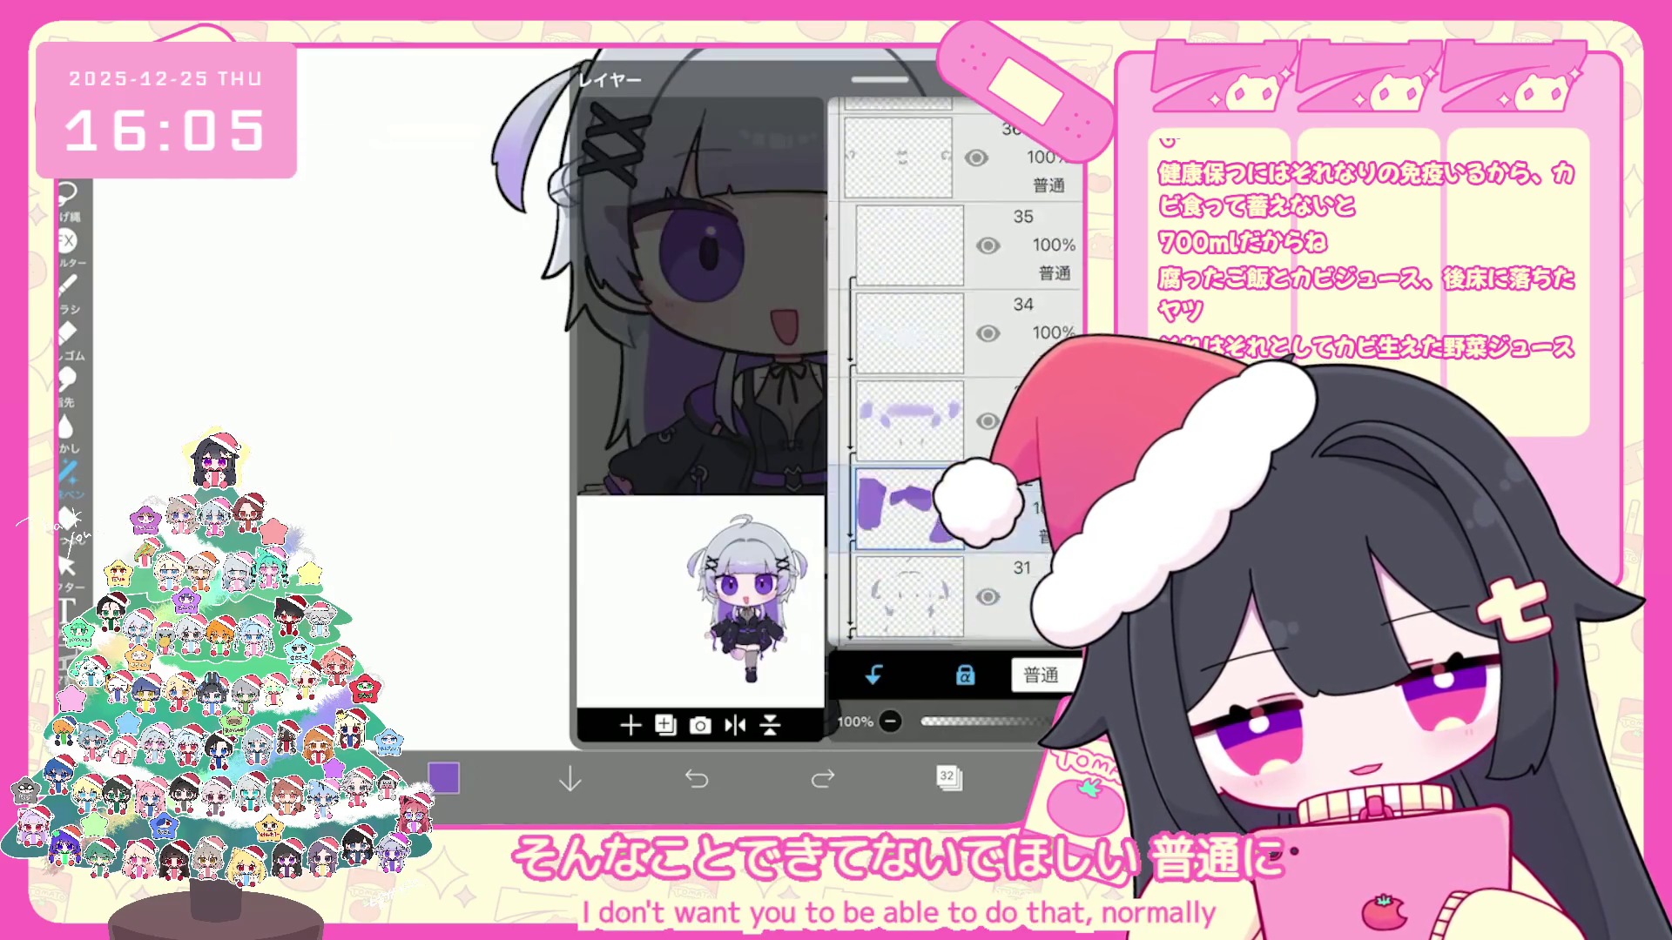
# Step: Add a new empty layer above the purple-shapes layer and clip it
pyautogui.click(899, 176)
pyautogui.click(899, 438)
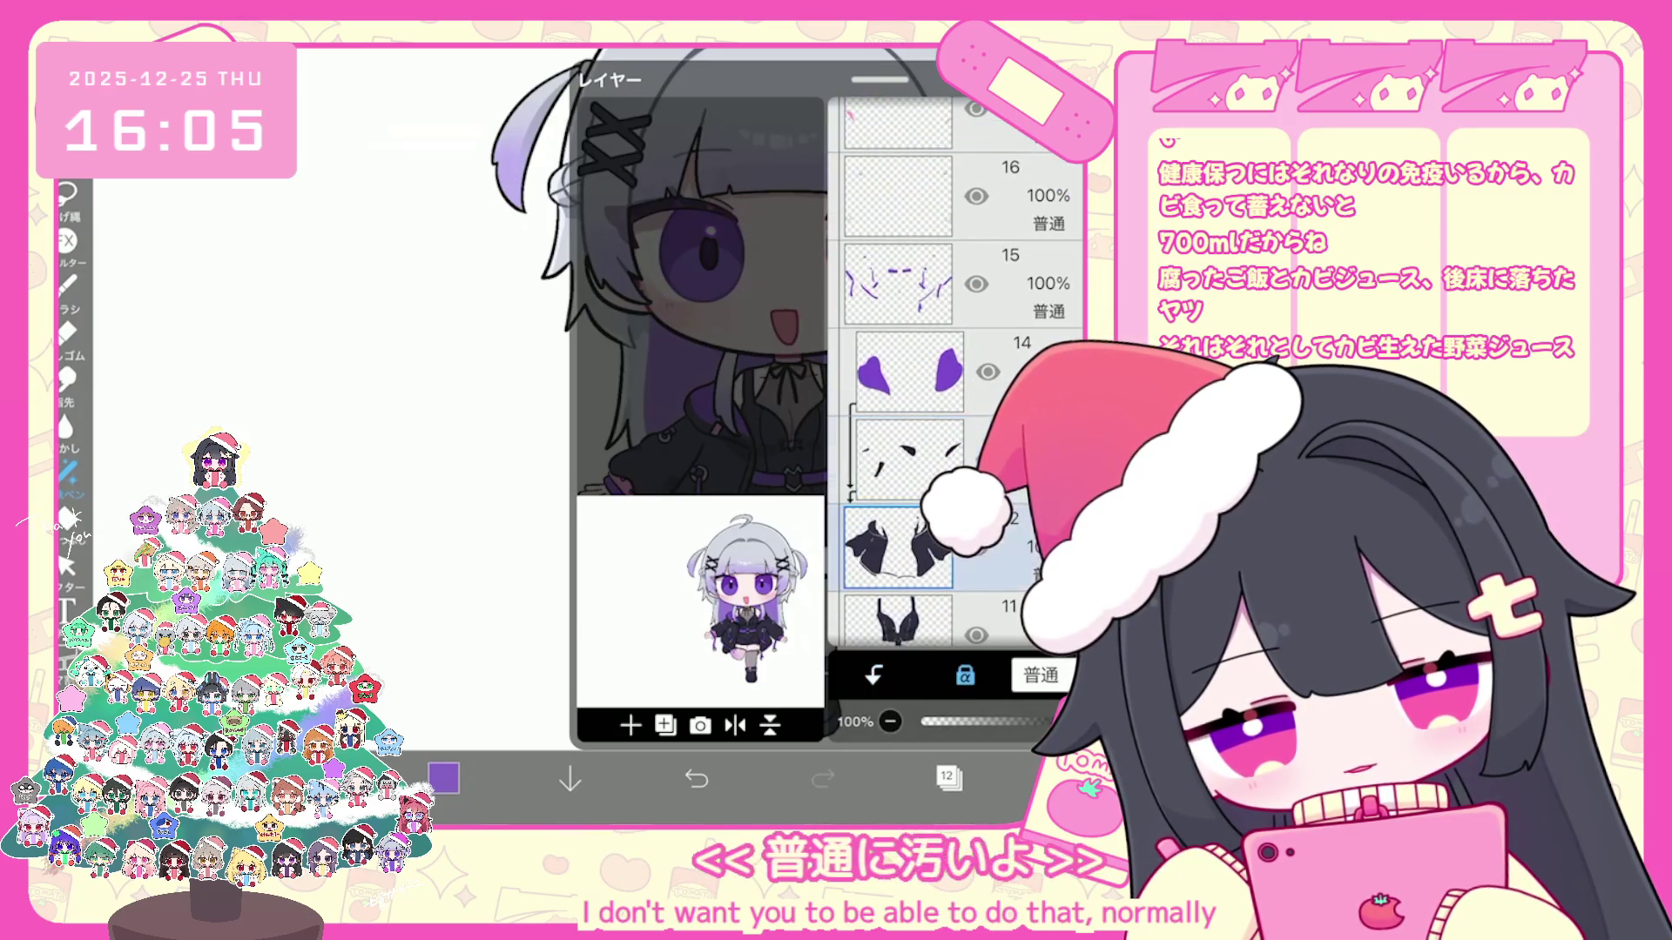
pyautogui.click(630, 725)
pyautogui.click(872, 676)
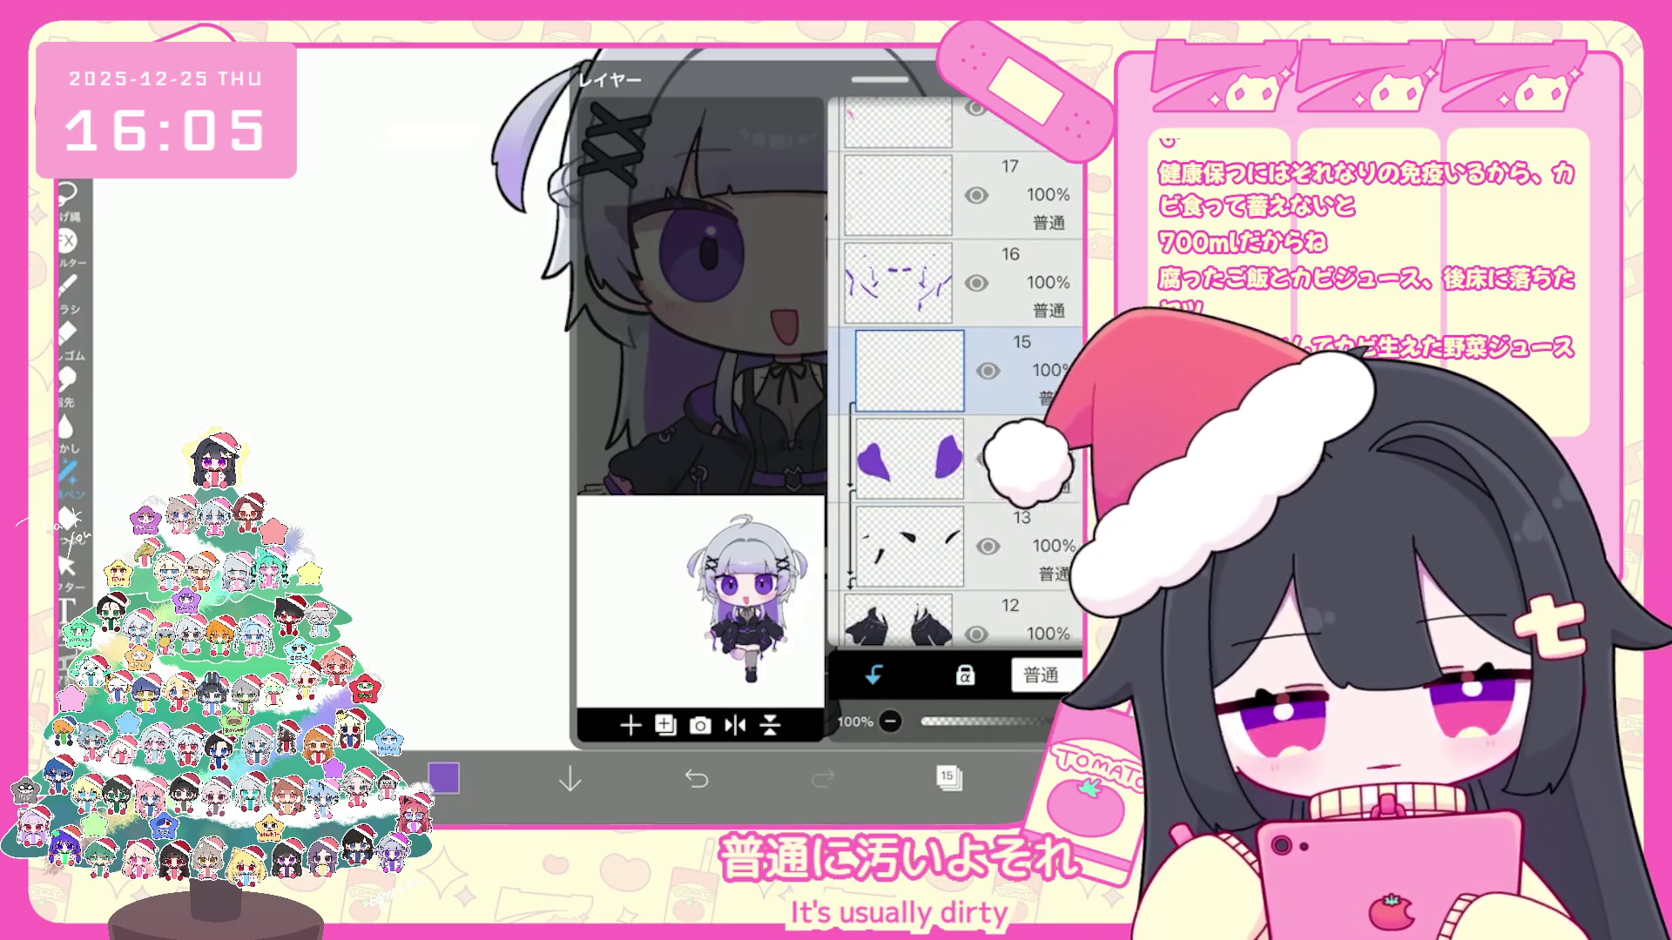
pyautogui.click(948, 778)
# Step: Choose a dark slate colour, try a lasso fill, then undo and redo it
pyautogui.click(444, 778)
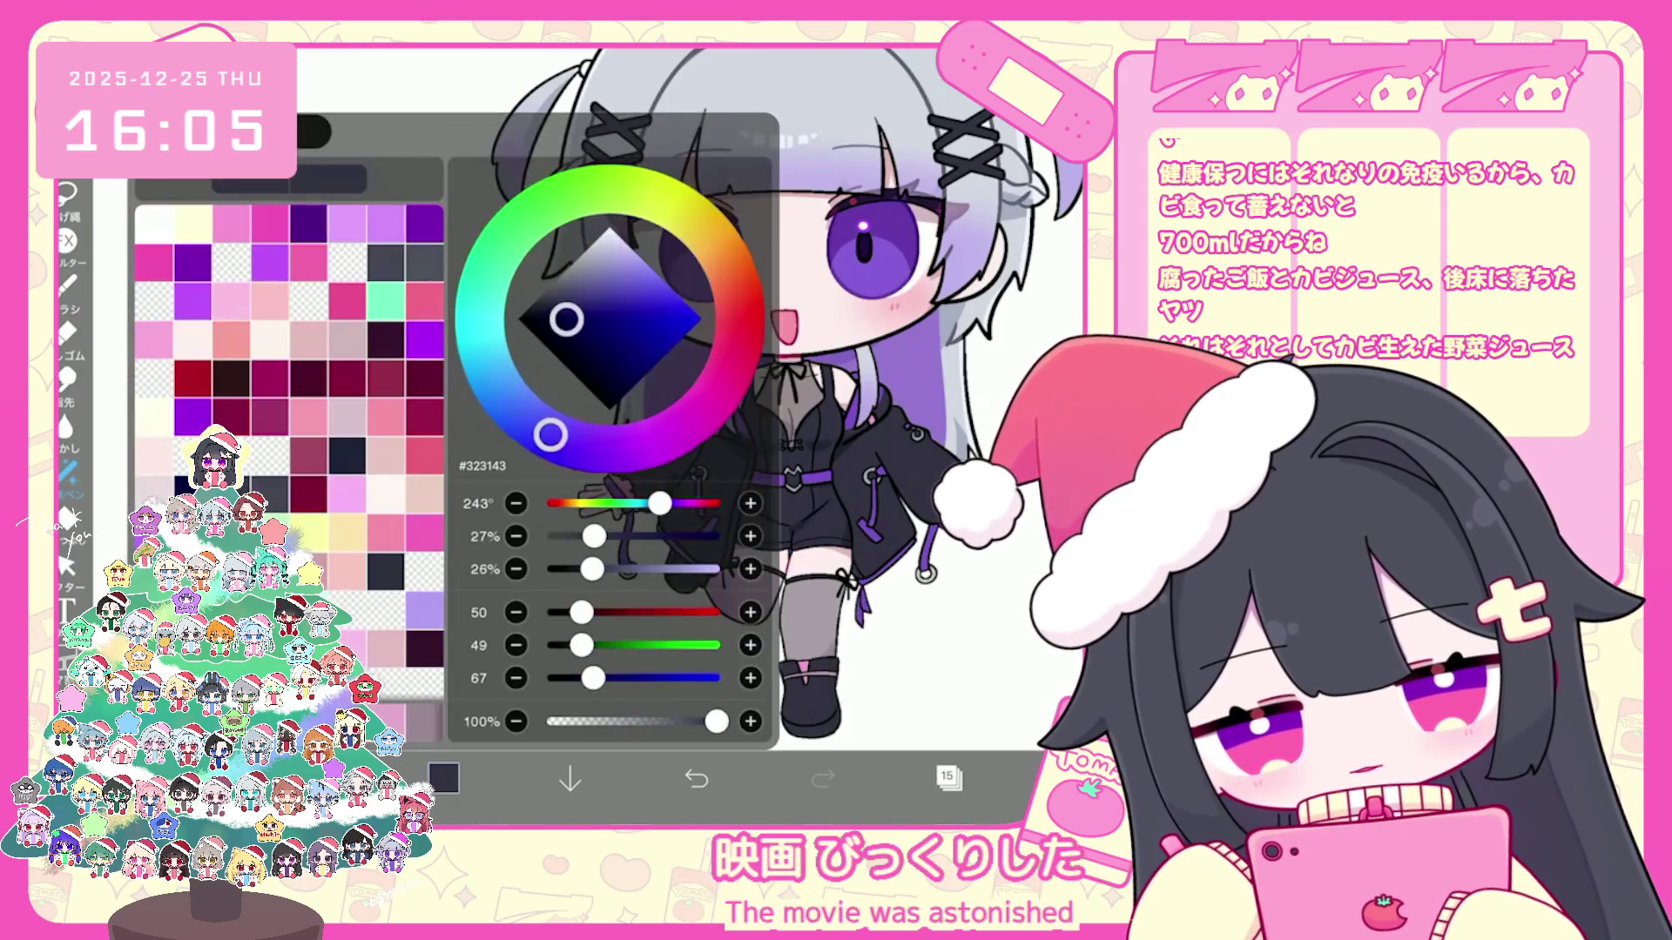
pyautogui.click(444, 778)
pyautogui.scroll(5, 733, 431)
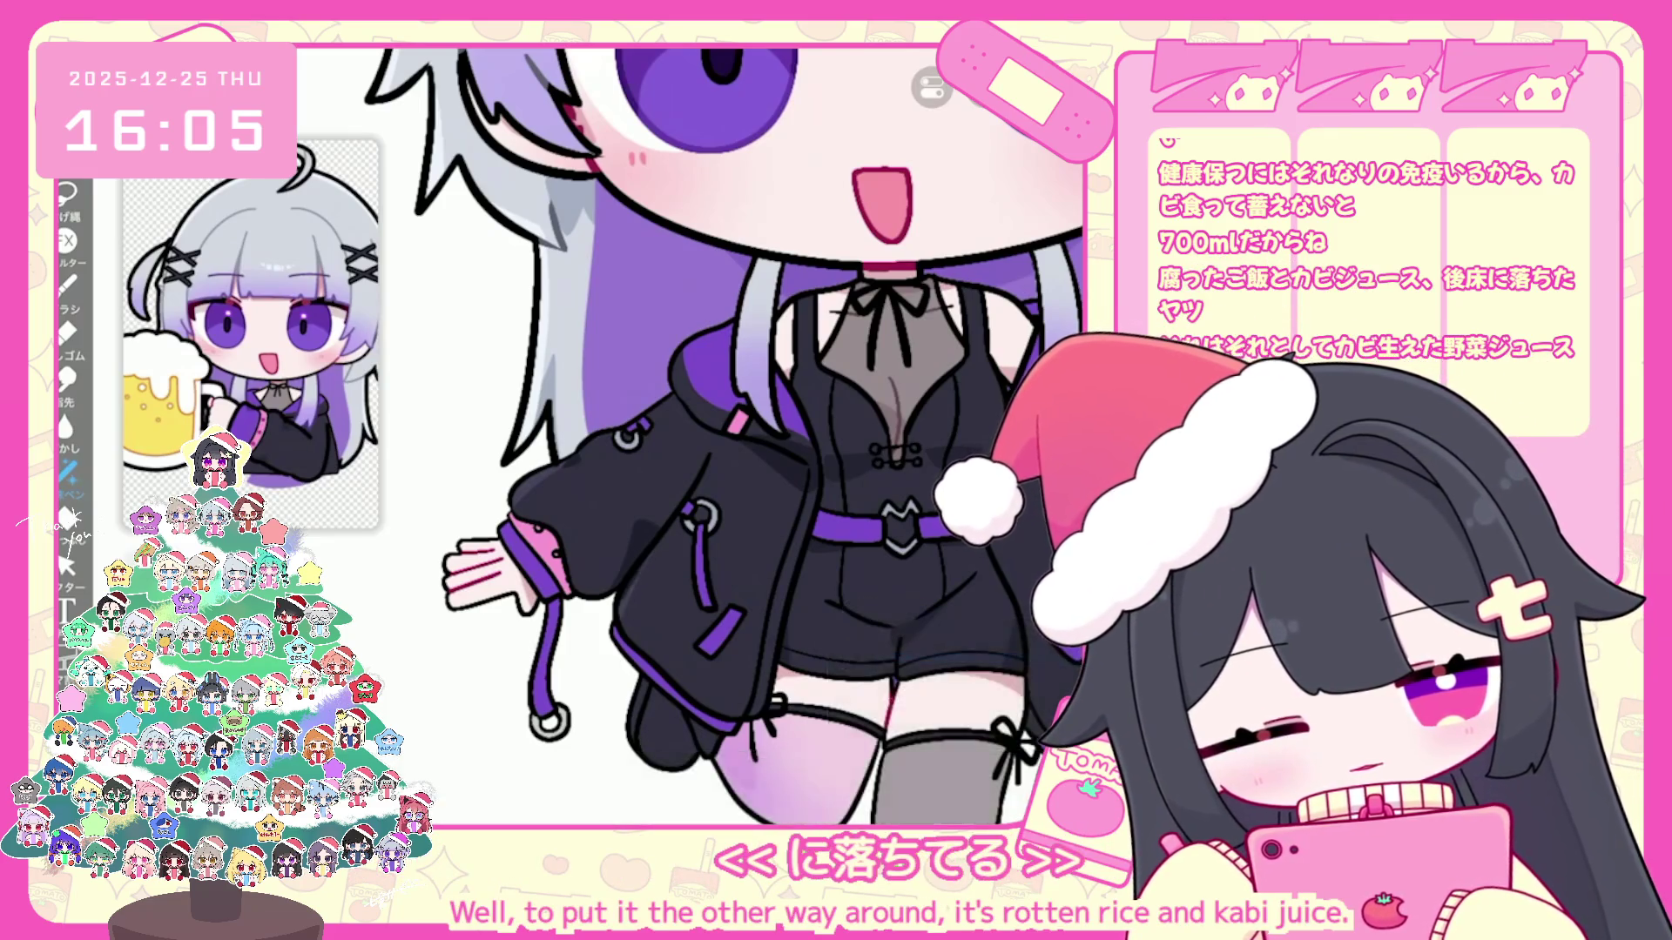
pyautogui.scroll(-3, 684, 436)
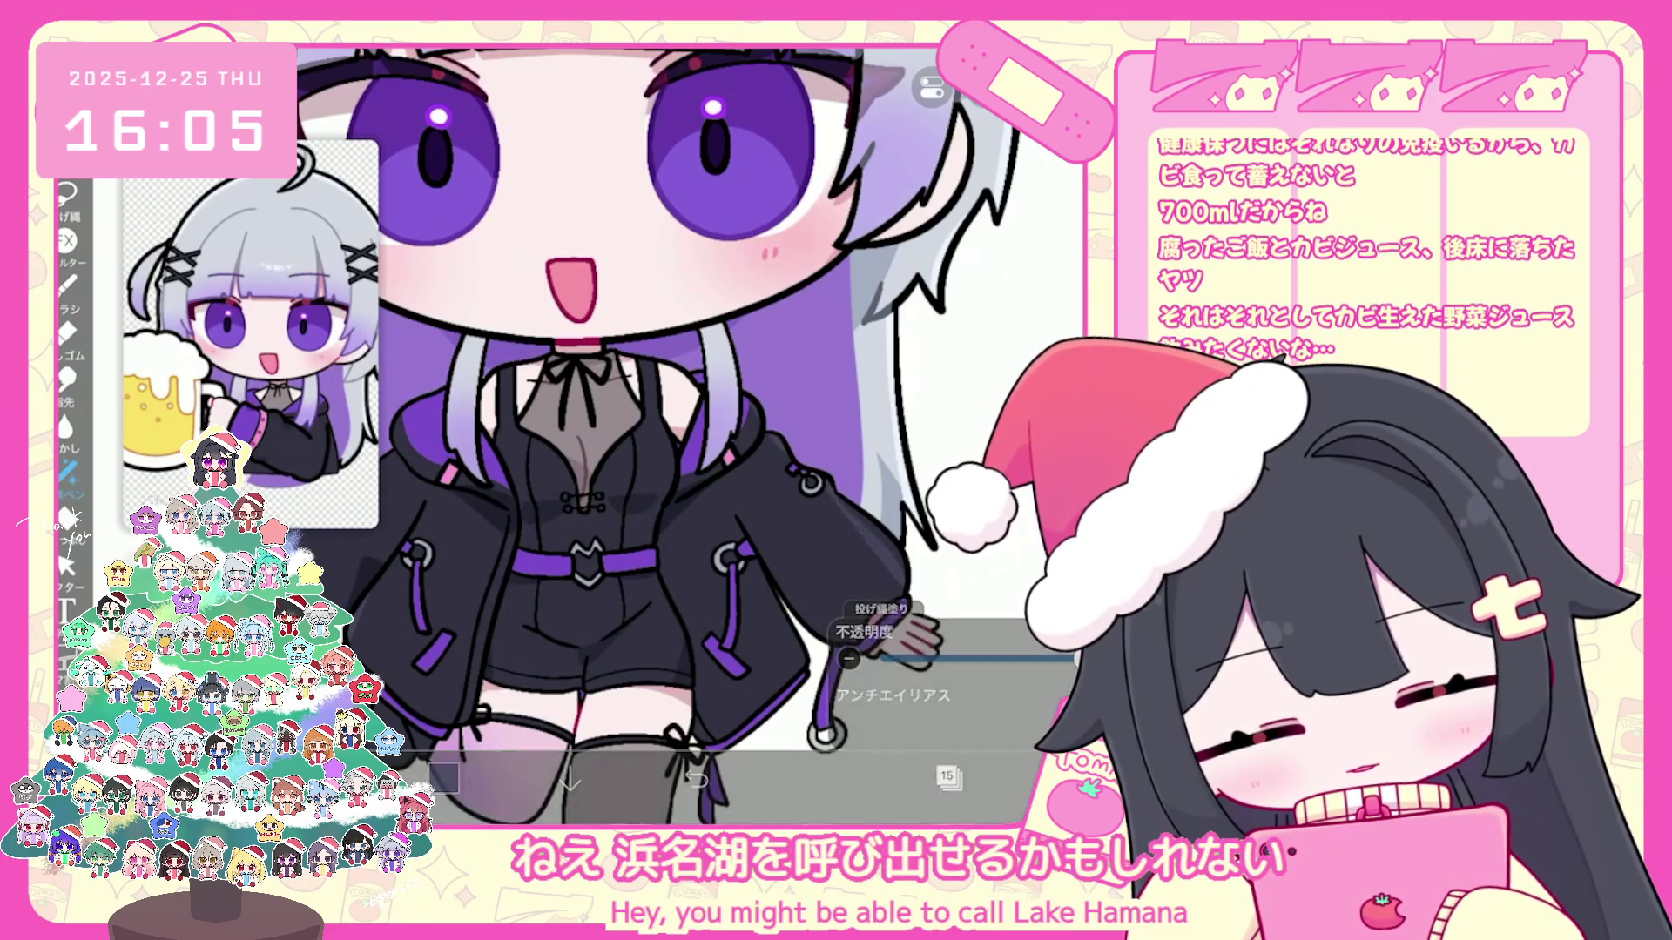
pyautogui.scroll(2, 686, 436)
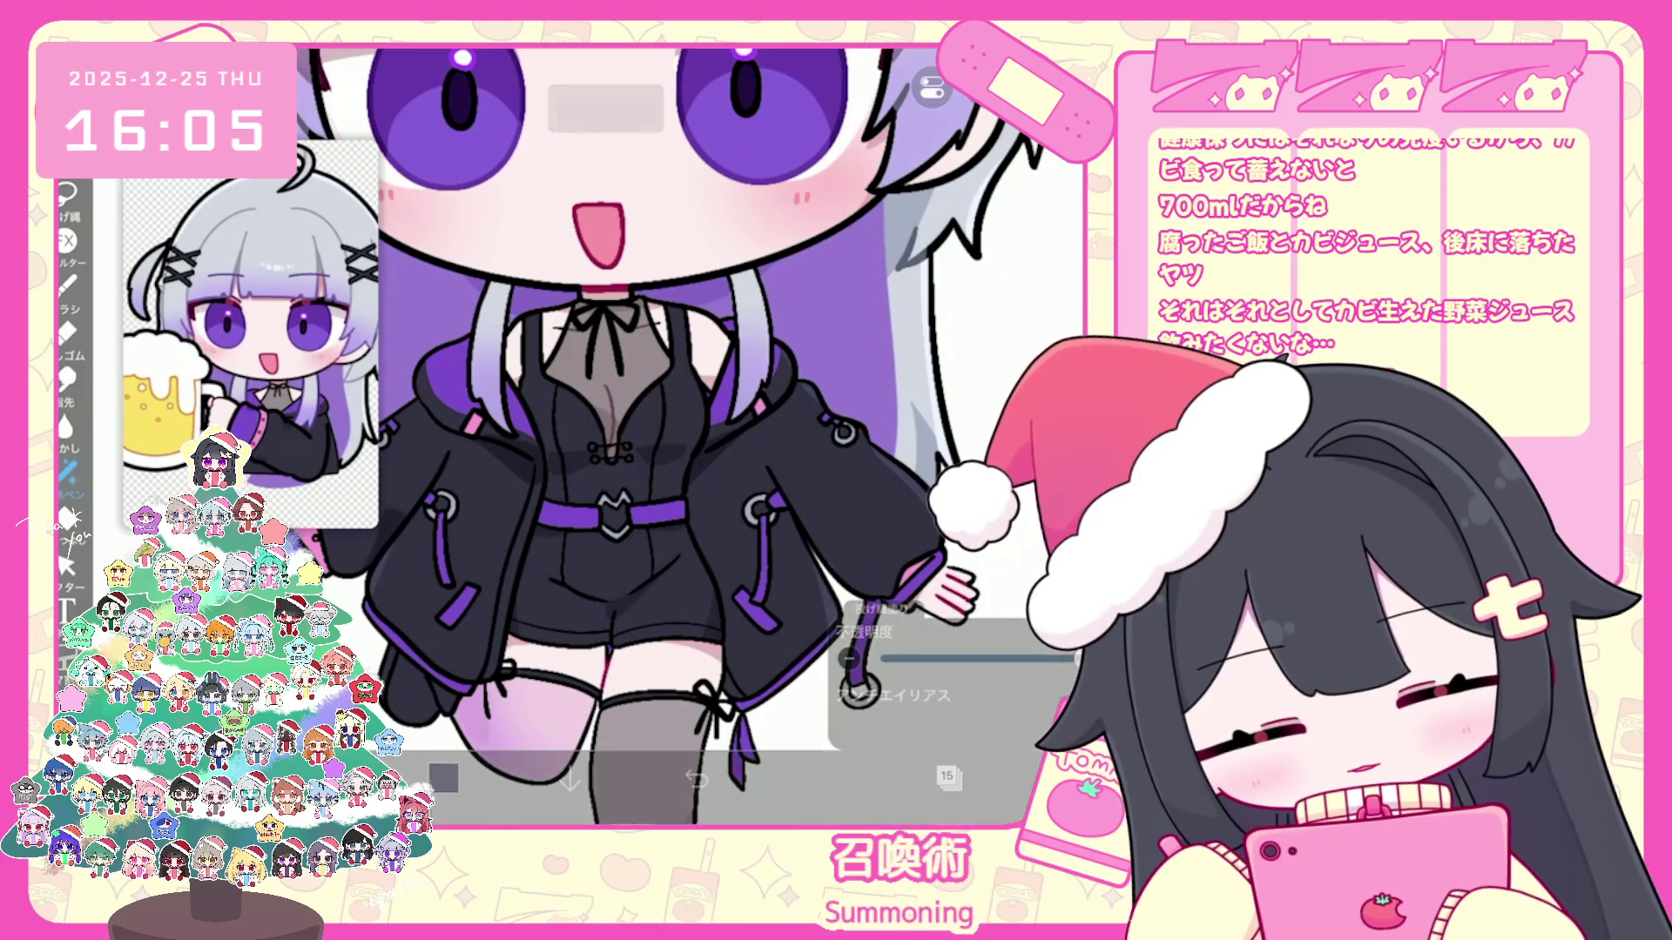
pyautogui.hotkey('ctrl', 'z')
pyautogui.scroll(2, 686, 437)
pyautogui.hotkey('ctrl', 'shift', 'z')
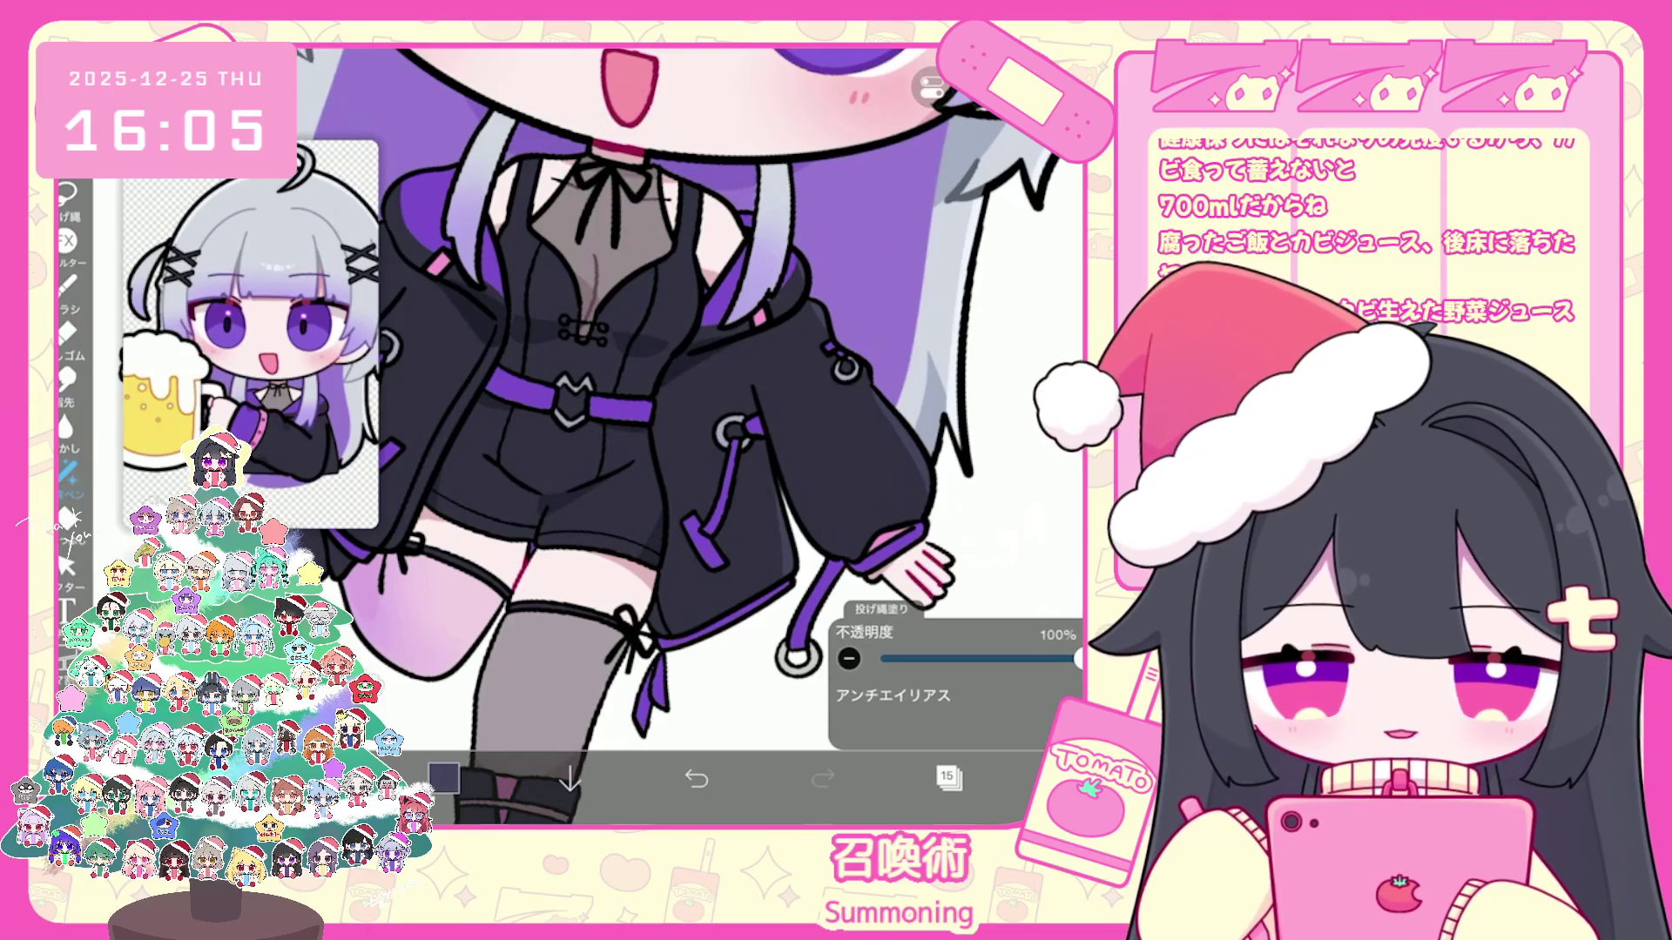
pyautogui.scroll(-2, 686, 437)
pyautogui.scroll(1, 699, 435)
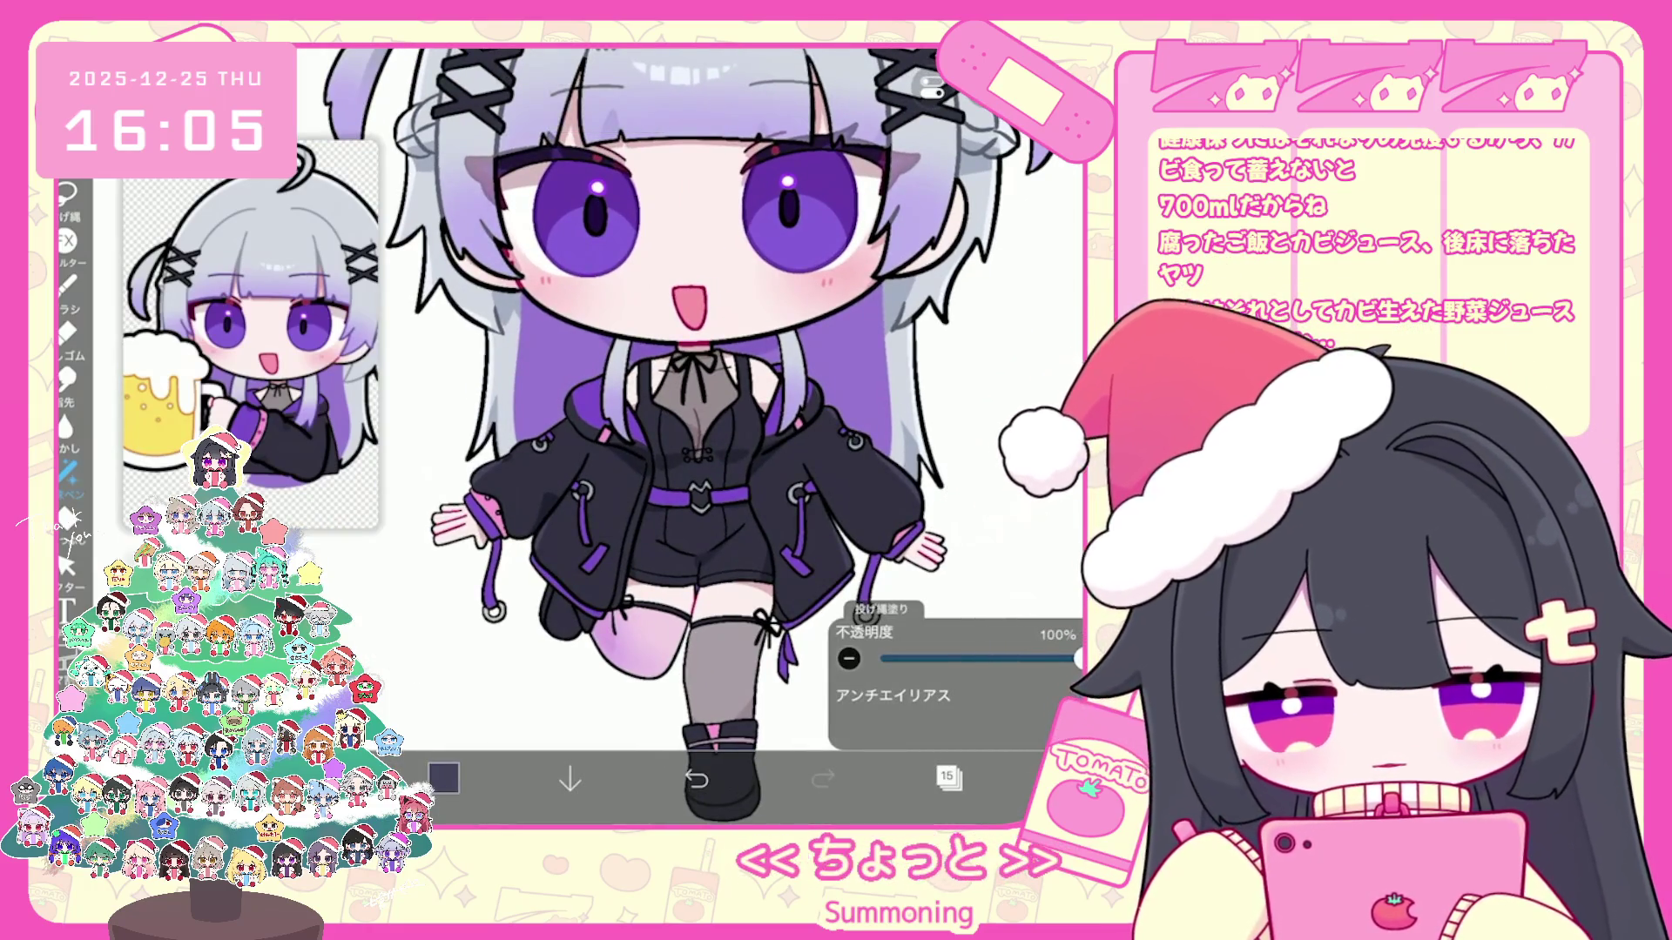
pyautogui.scroll(-3, 705, 431)
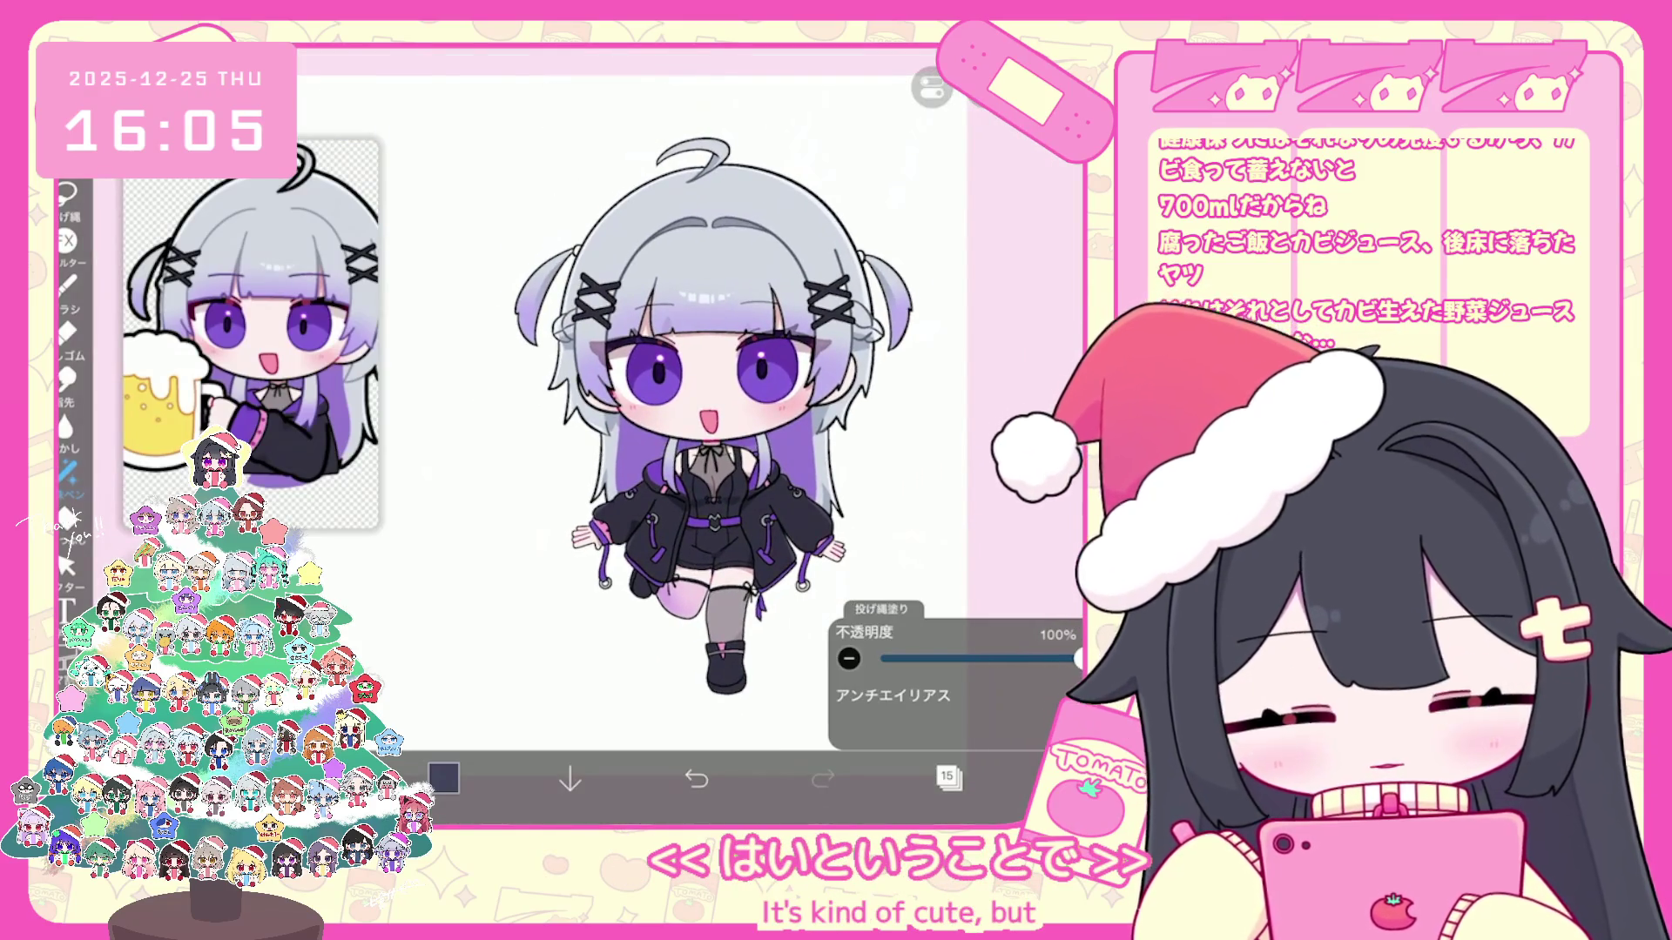
# Step: Make layer 20 the working layer and undo a trial stroke
pyautogui.click(949, 779)
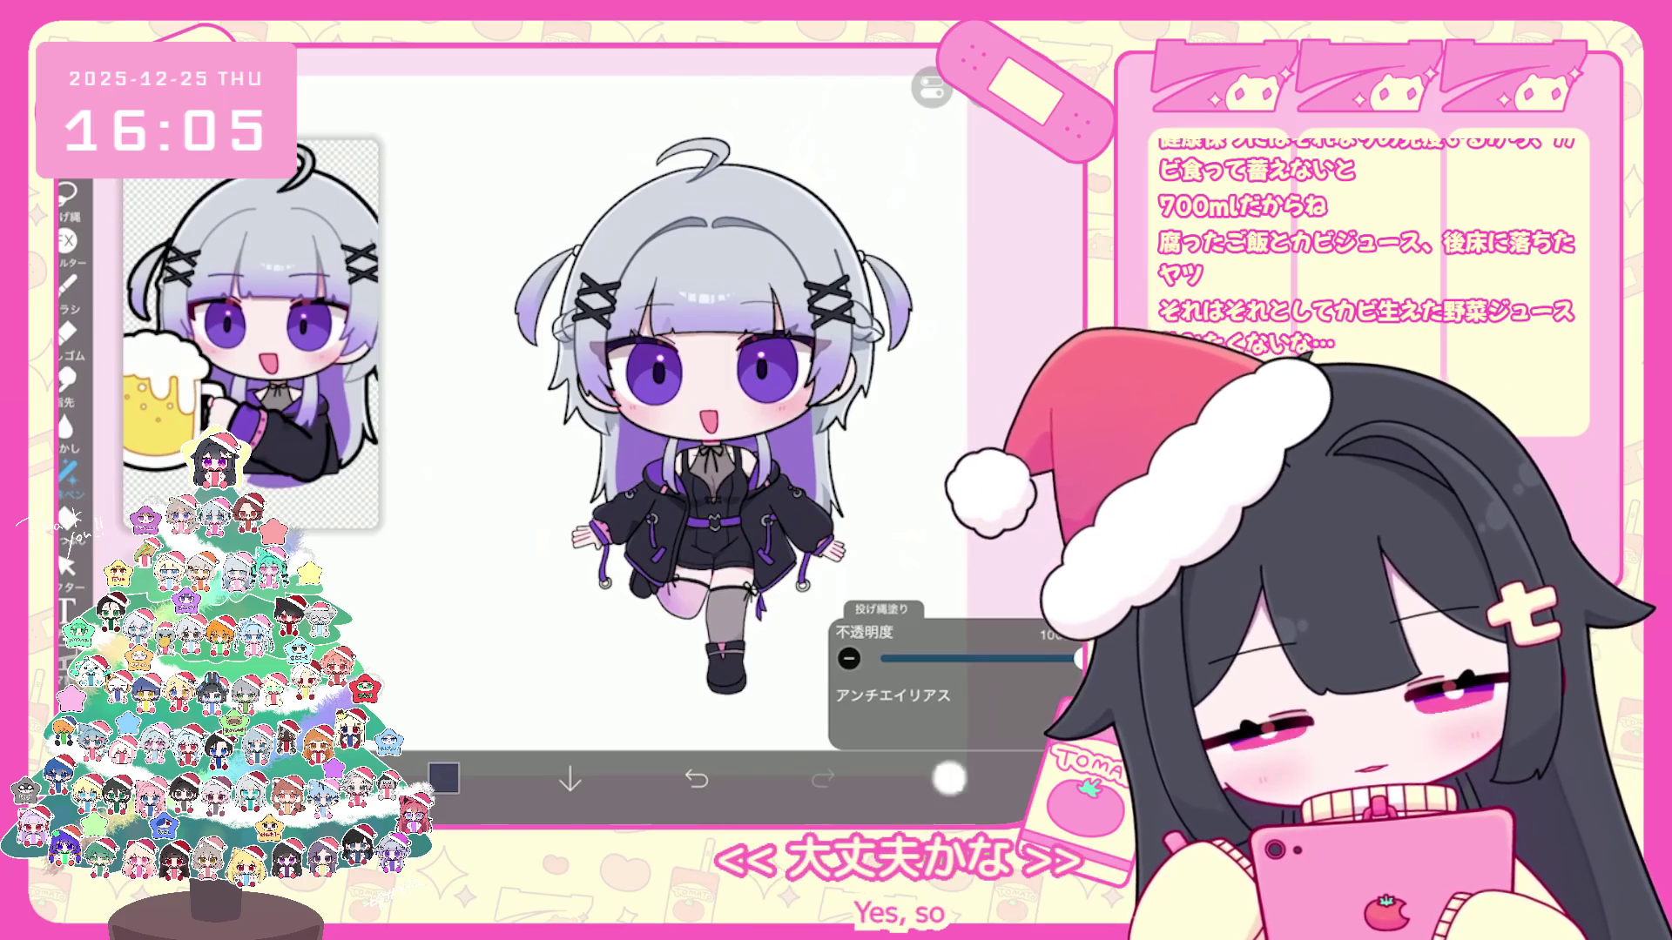
pyautogui.scroll(5, 961, 366)
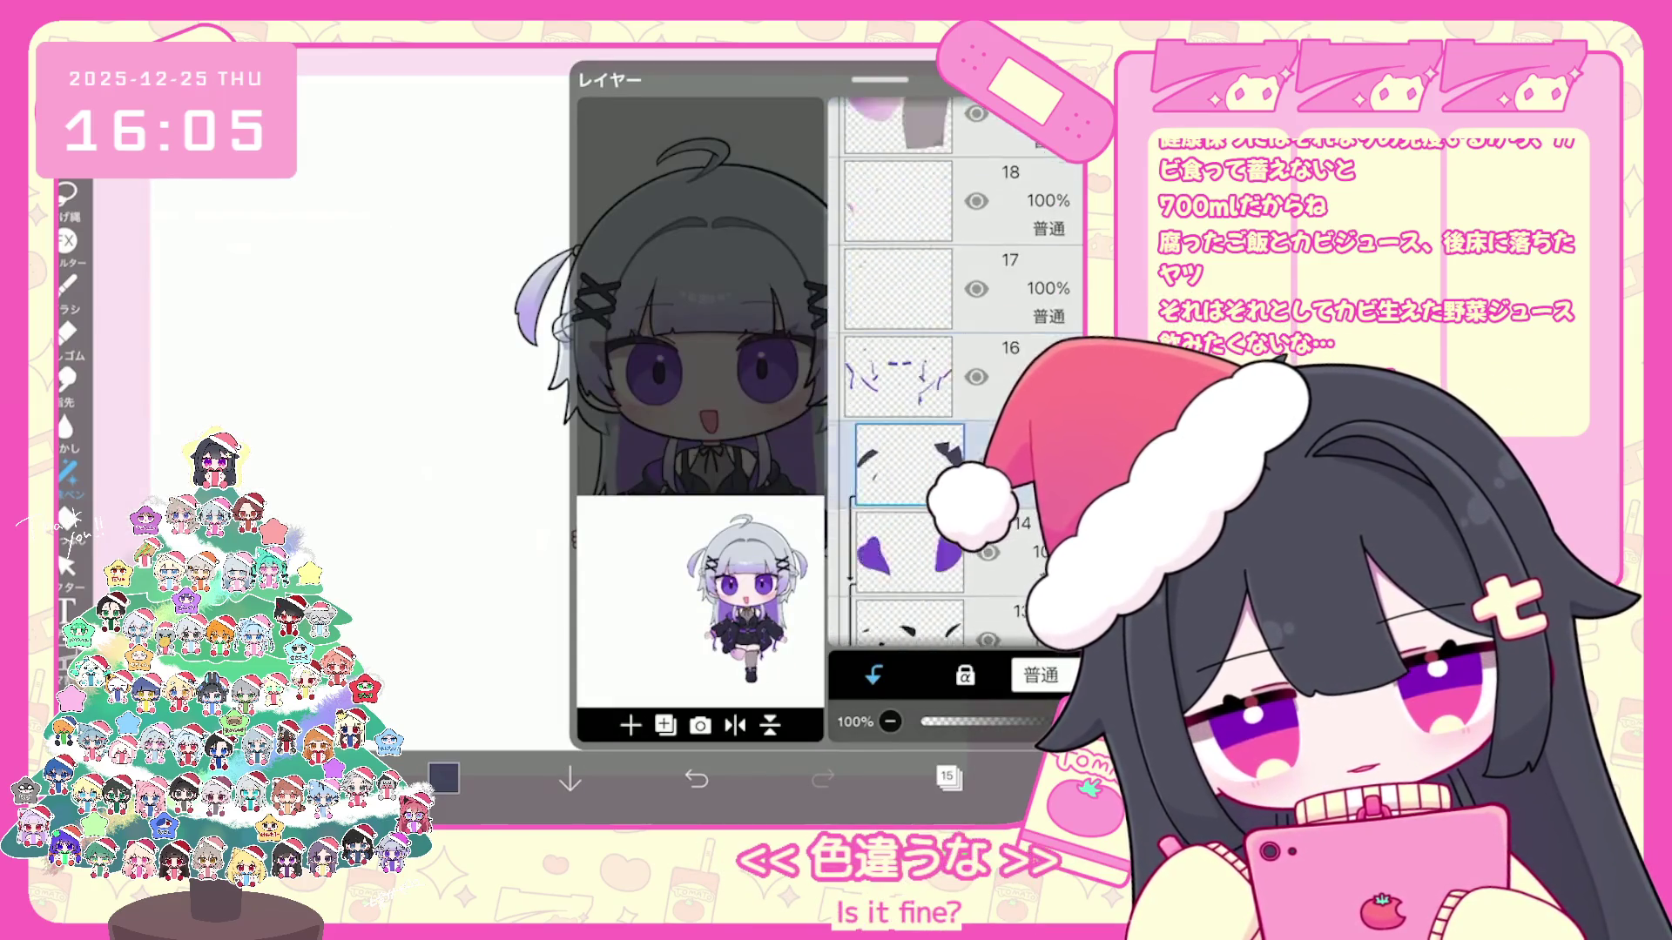
pyautogui.click(899, 453)
pyautogui.click(948, 779)
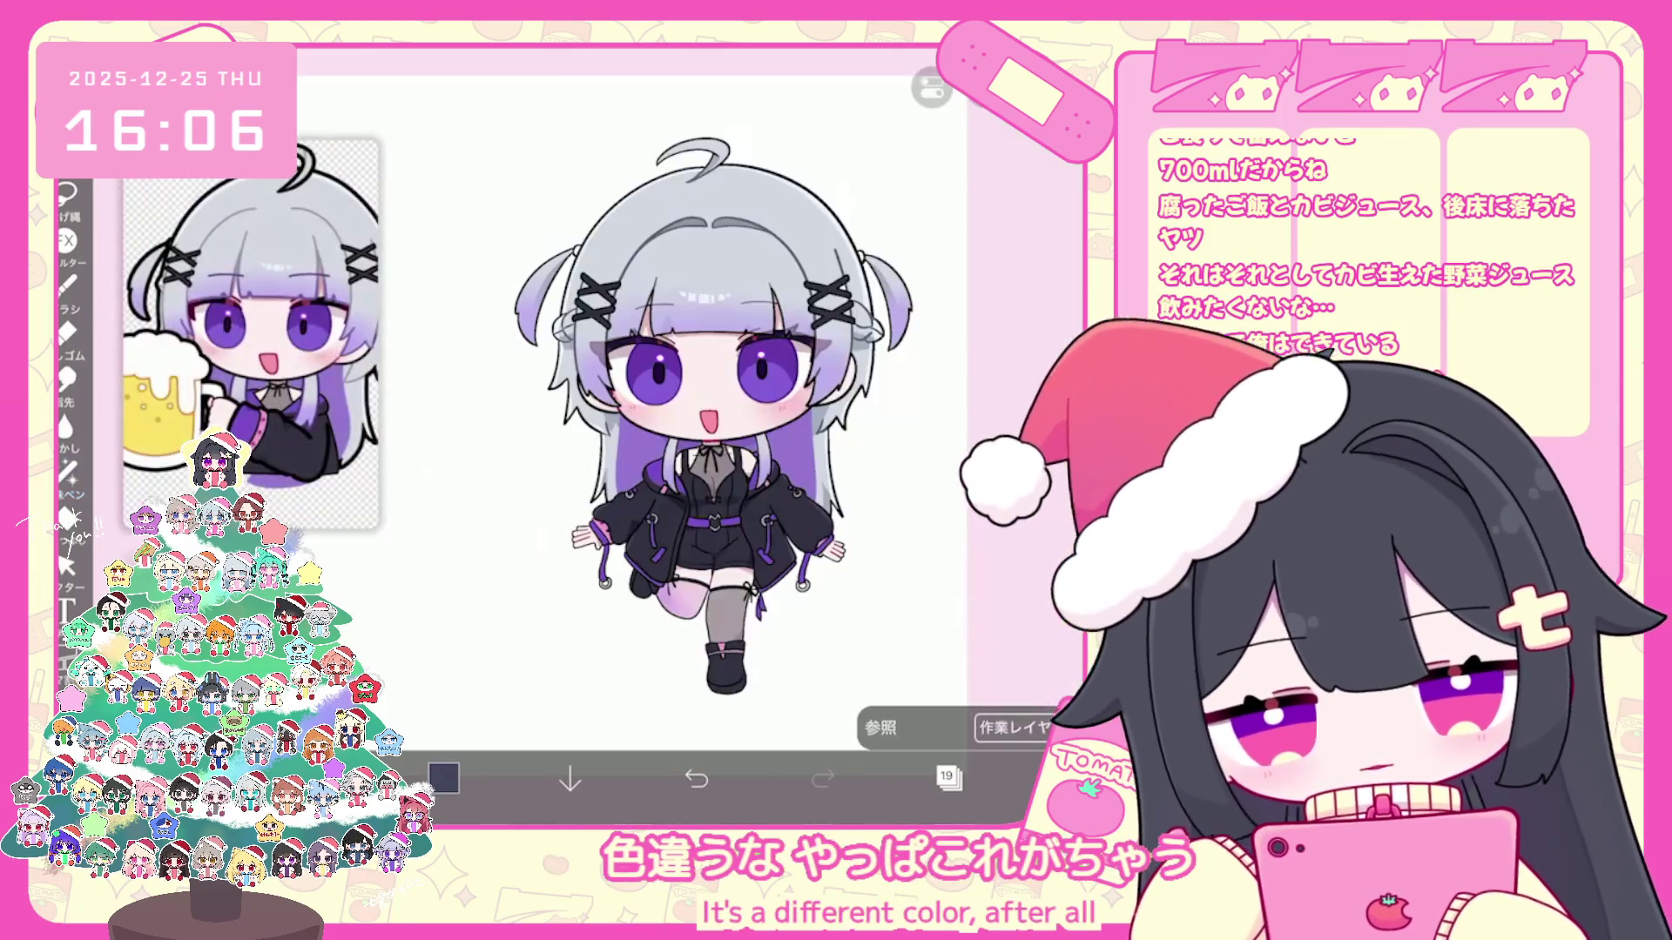
pyautogui.click(1013, 728)
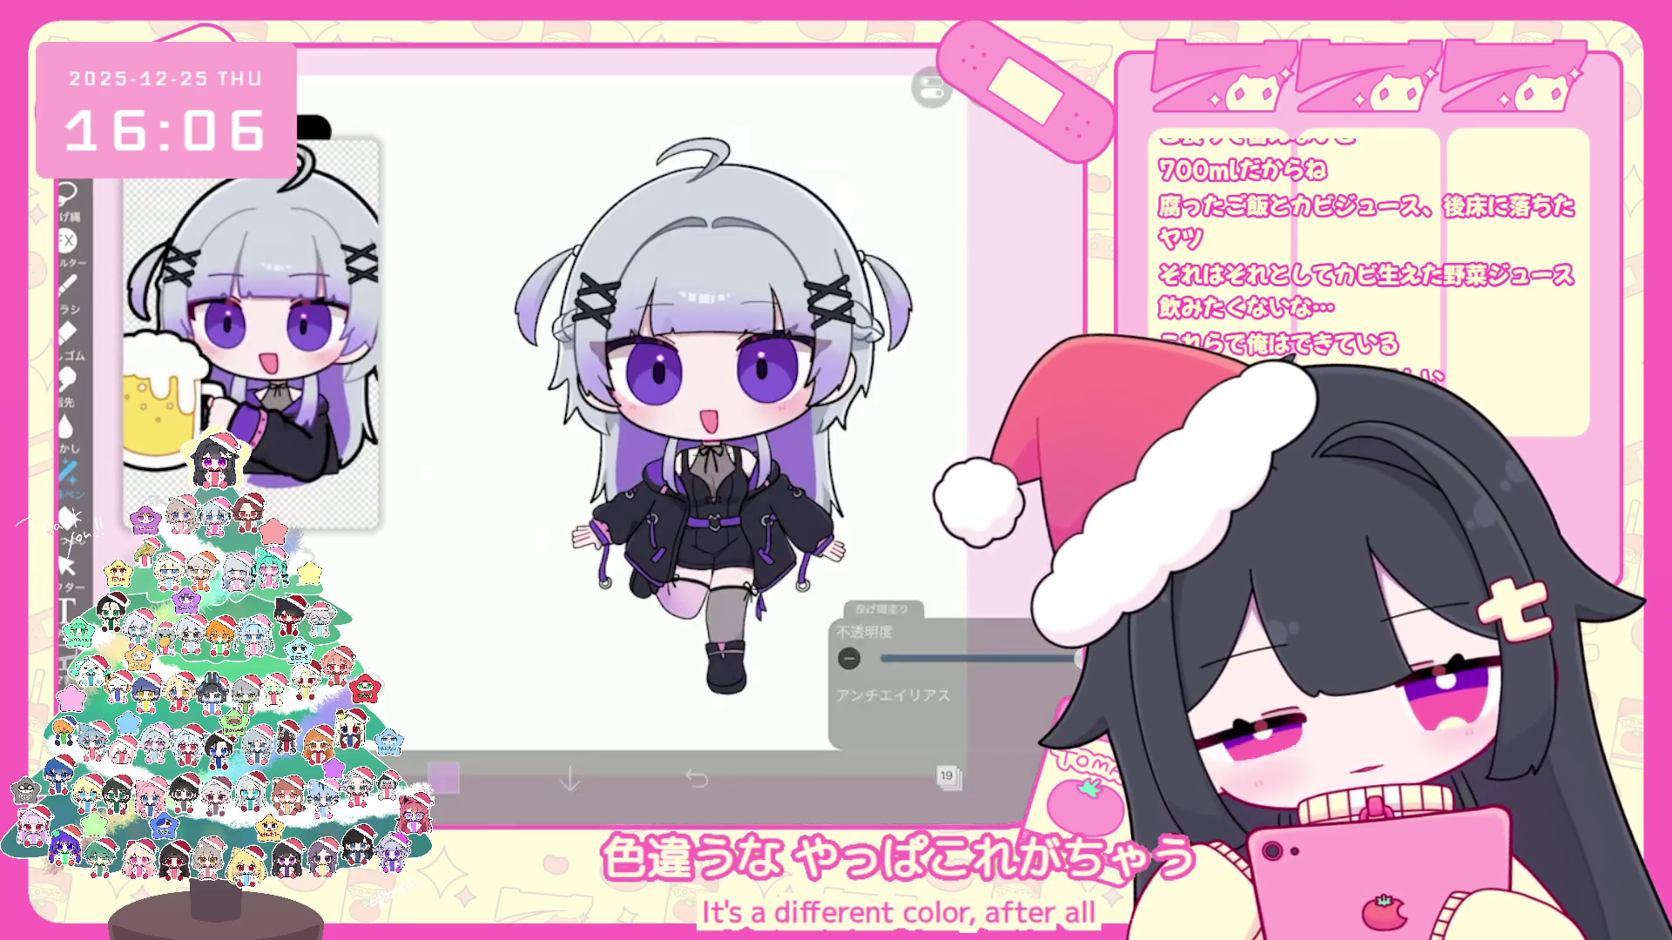
pyautogui.scroll(3, 706, 432)
pyautogui.hotkey('ctrl', 'z')
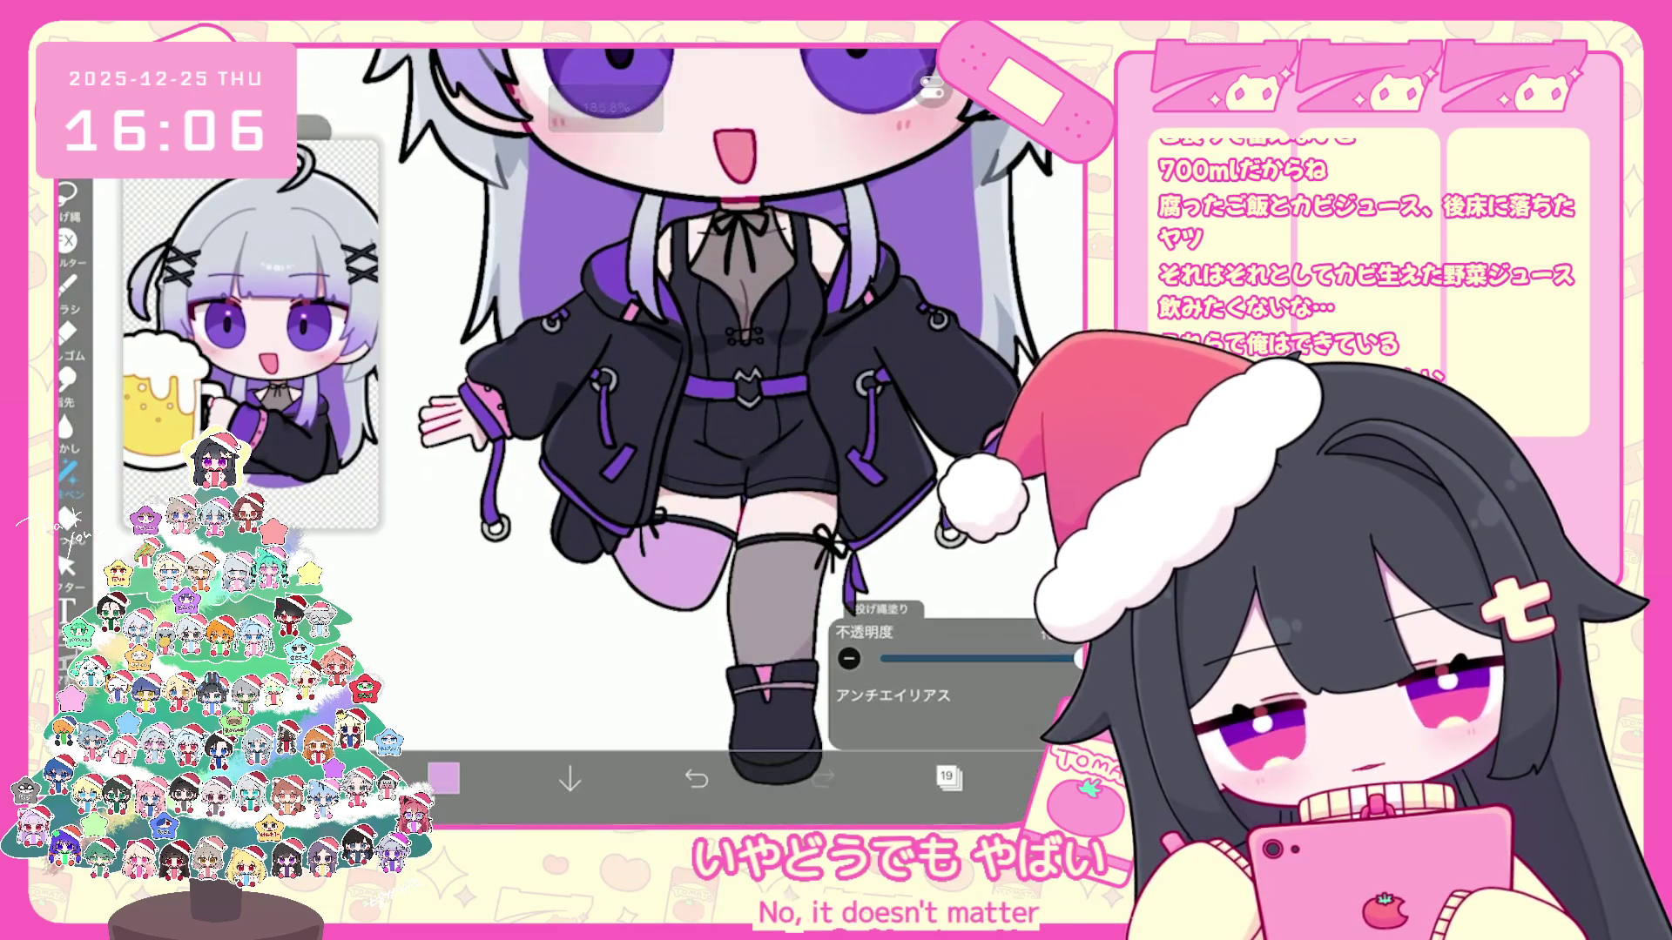
# Step: Load a soft orchid purple (#CC87DD) and switch between brush and fill tools
pyautogui.click(444, 780)
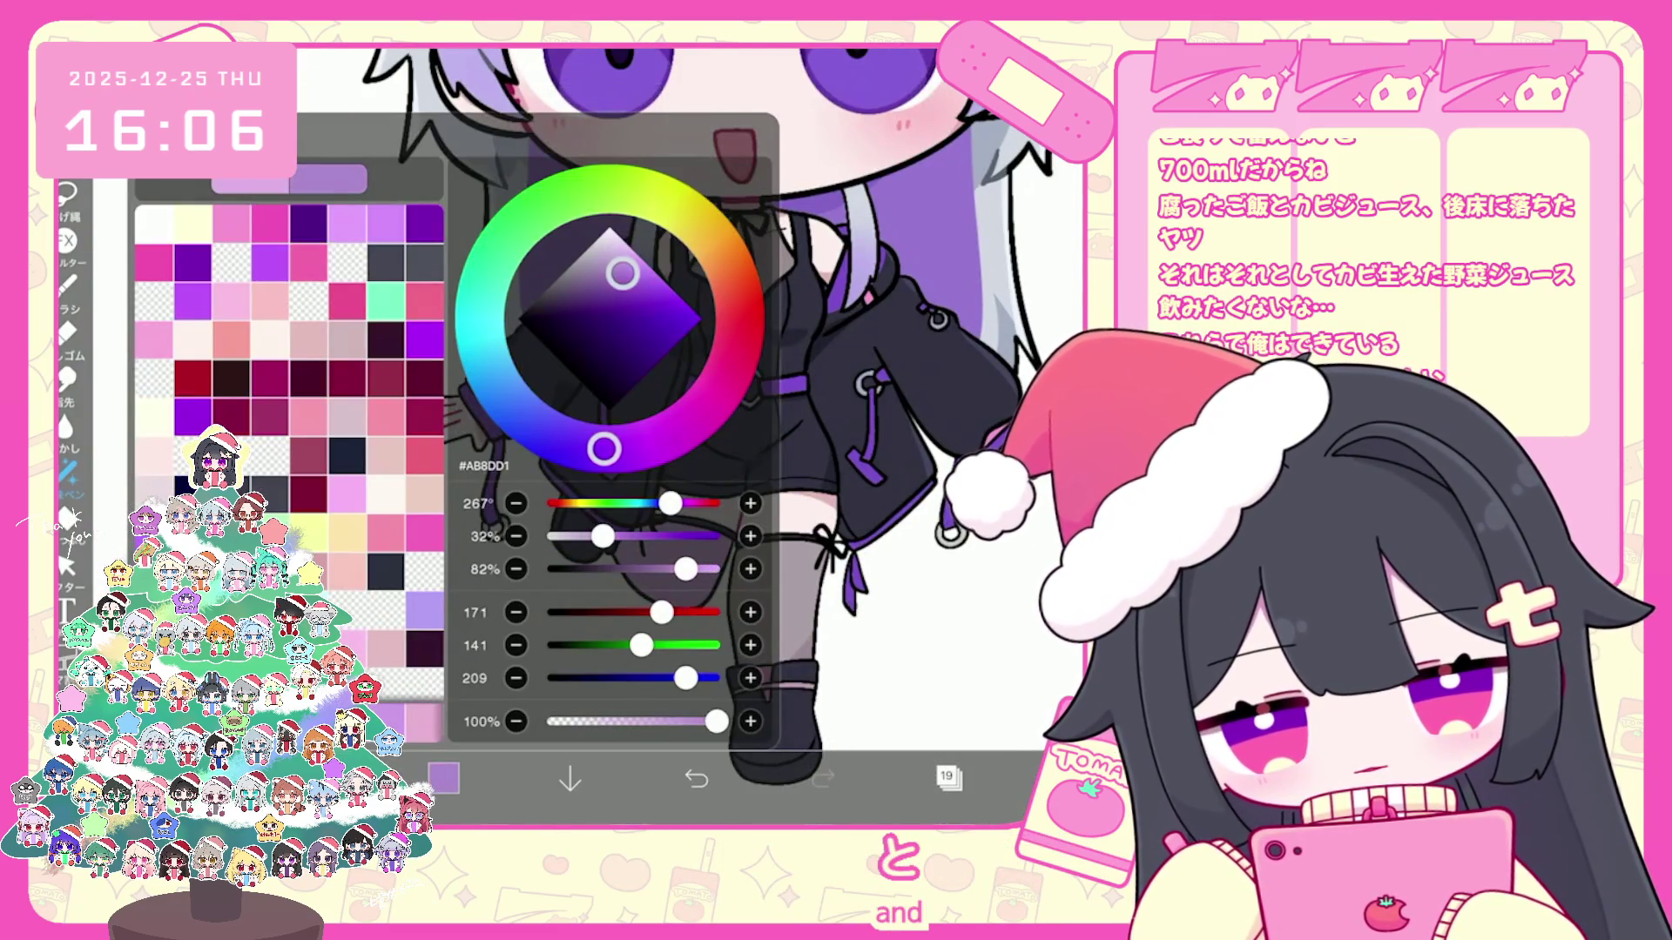
pyautogui.click(68, 281)
pyautogui.click(68, 281)
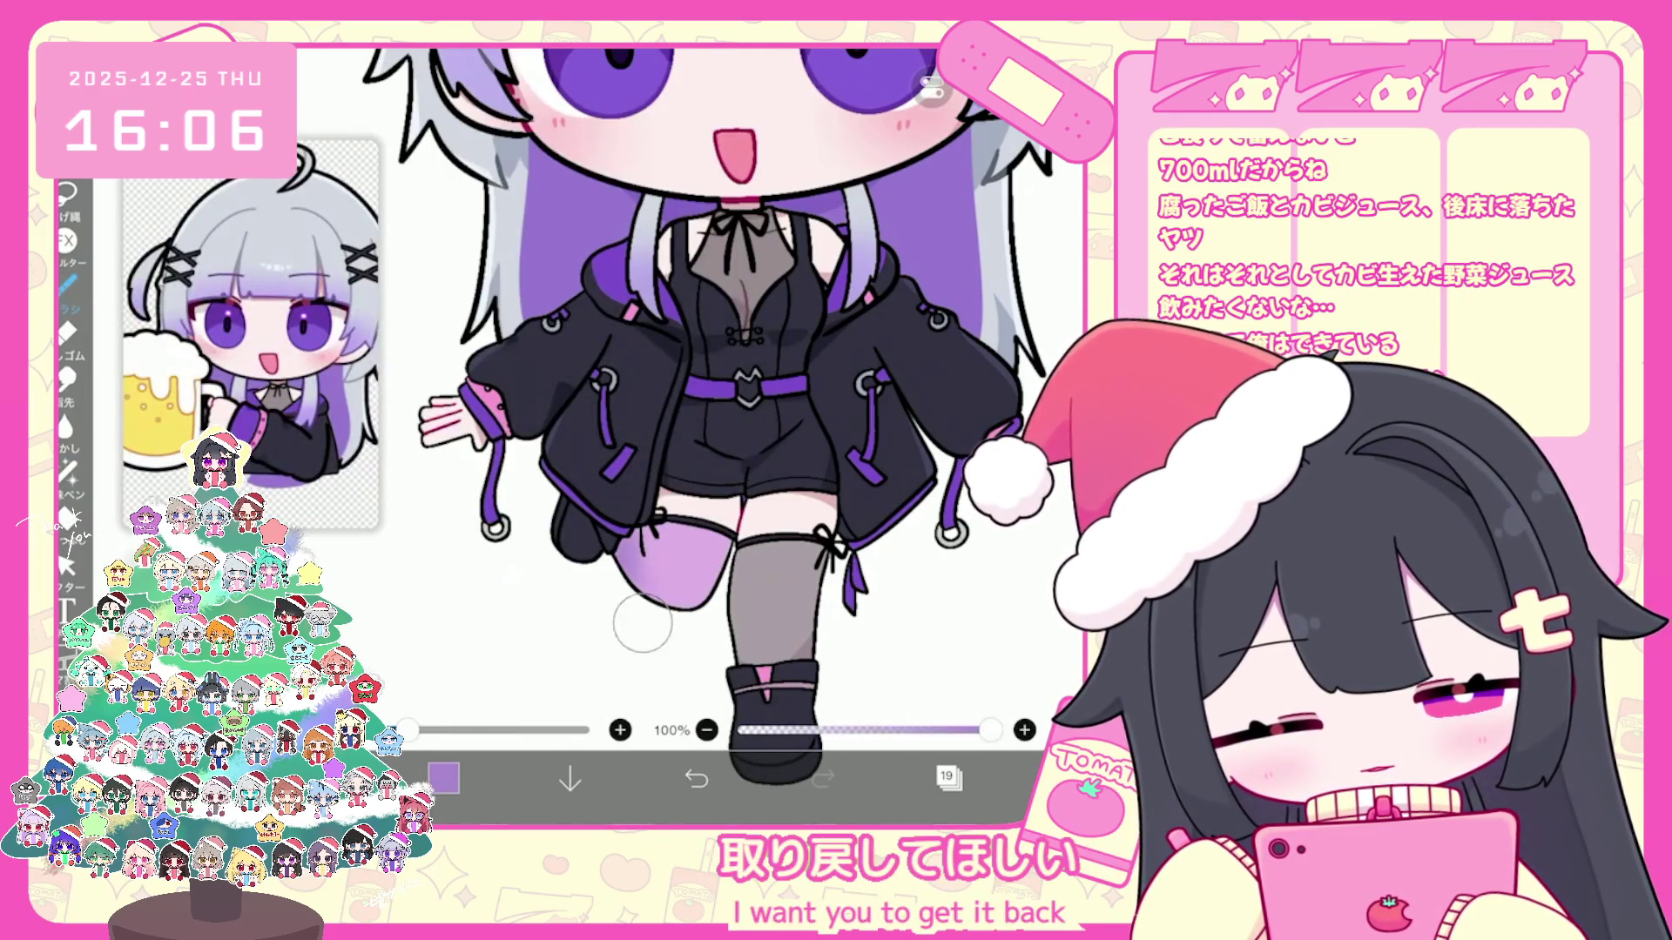
pyautogui.scroll(-3, 719, 393)
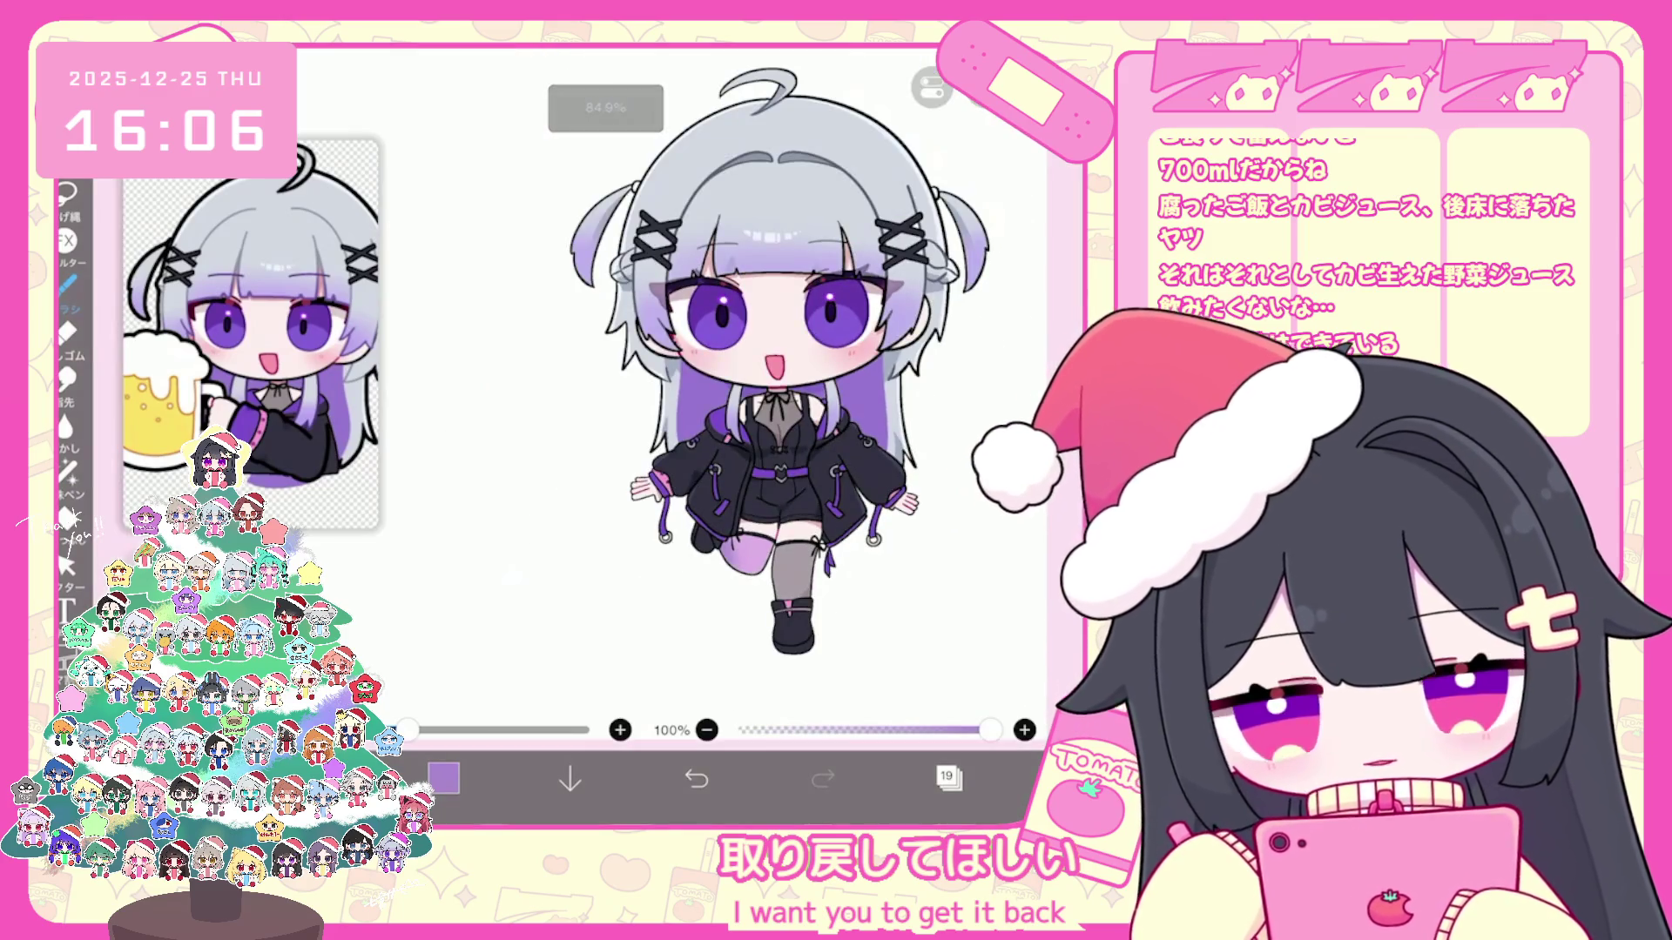
pyautogui.click(68, 515)
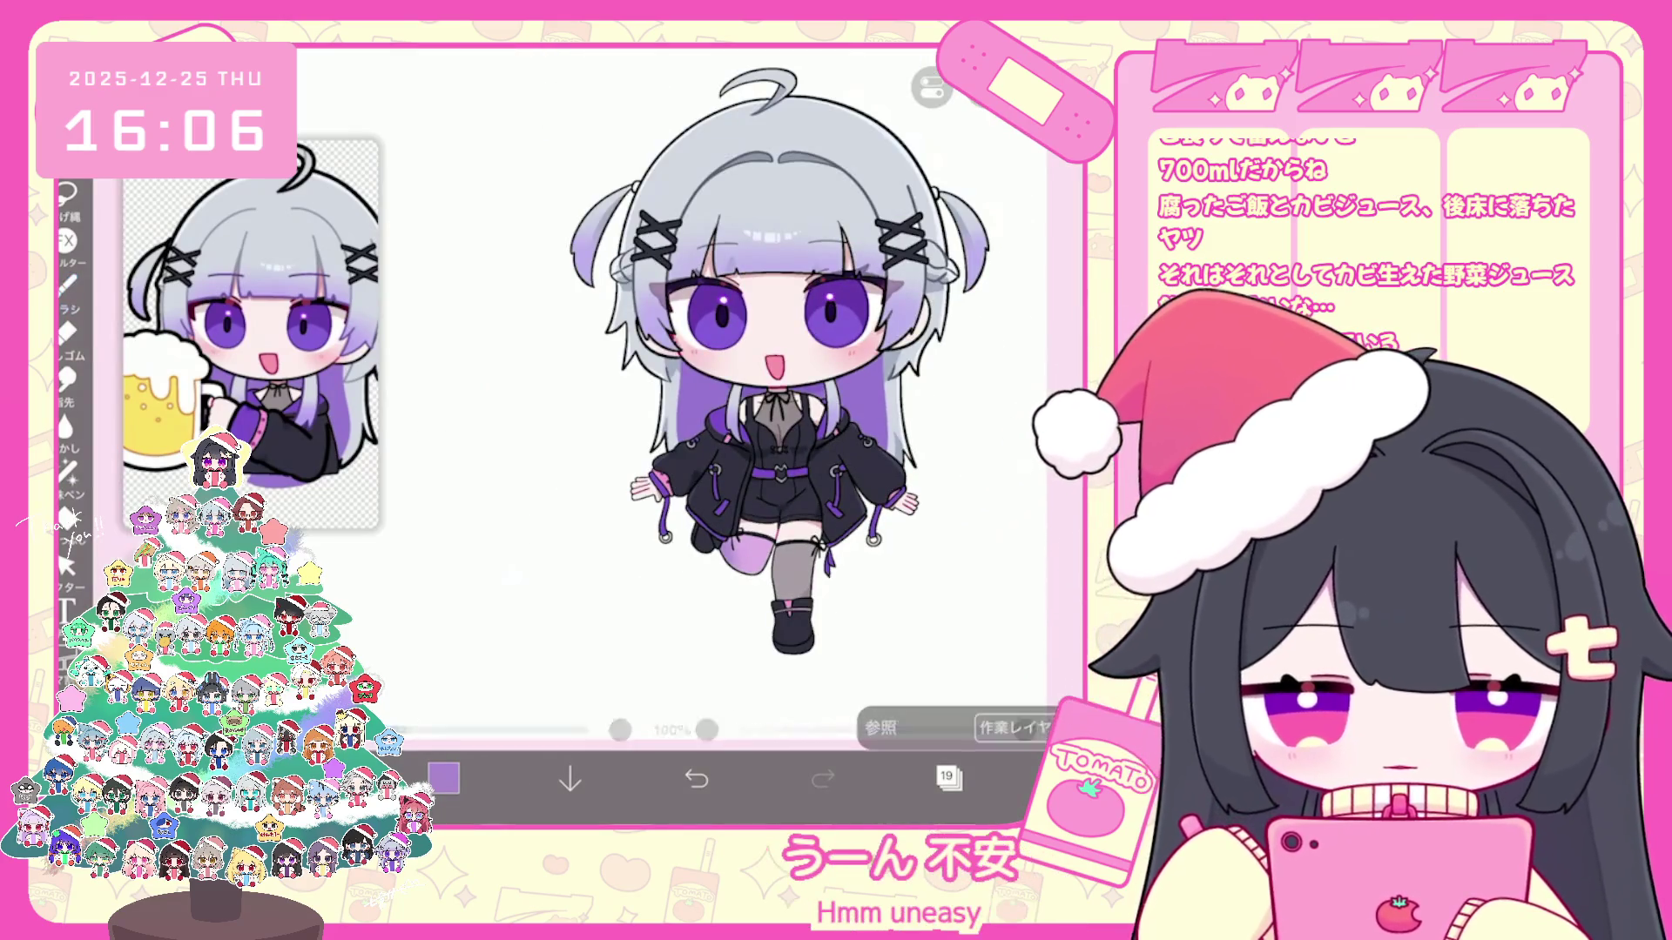
pyautogui.click(68, 283)
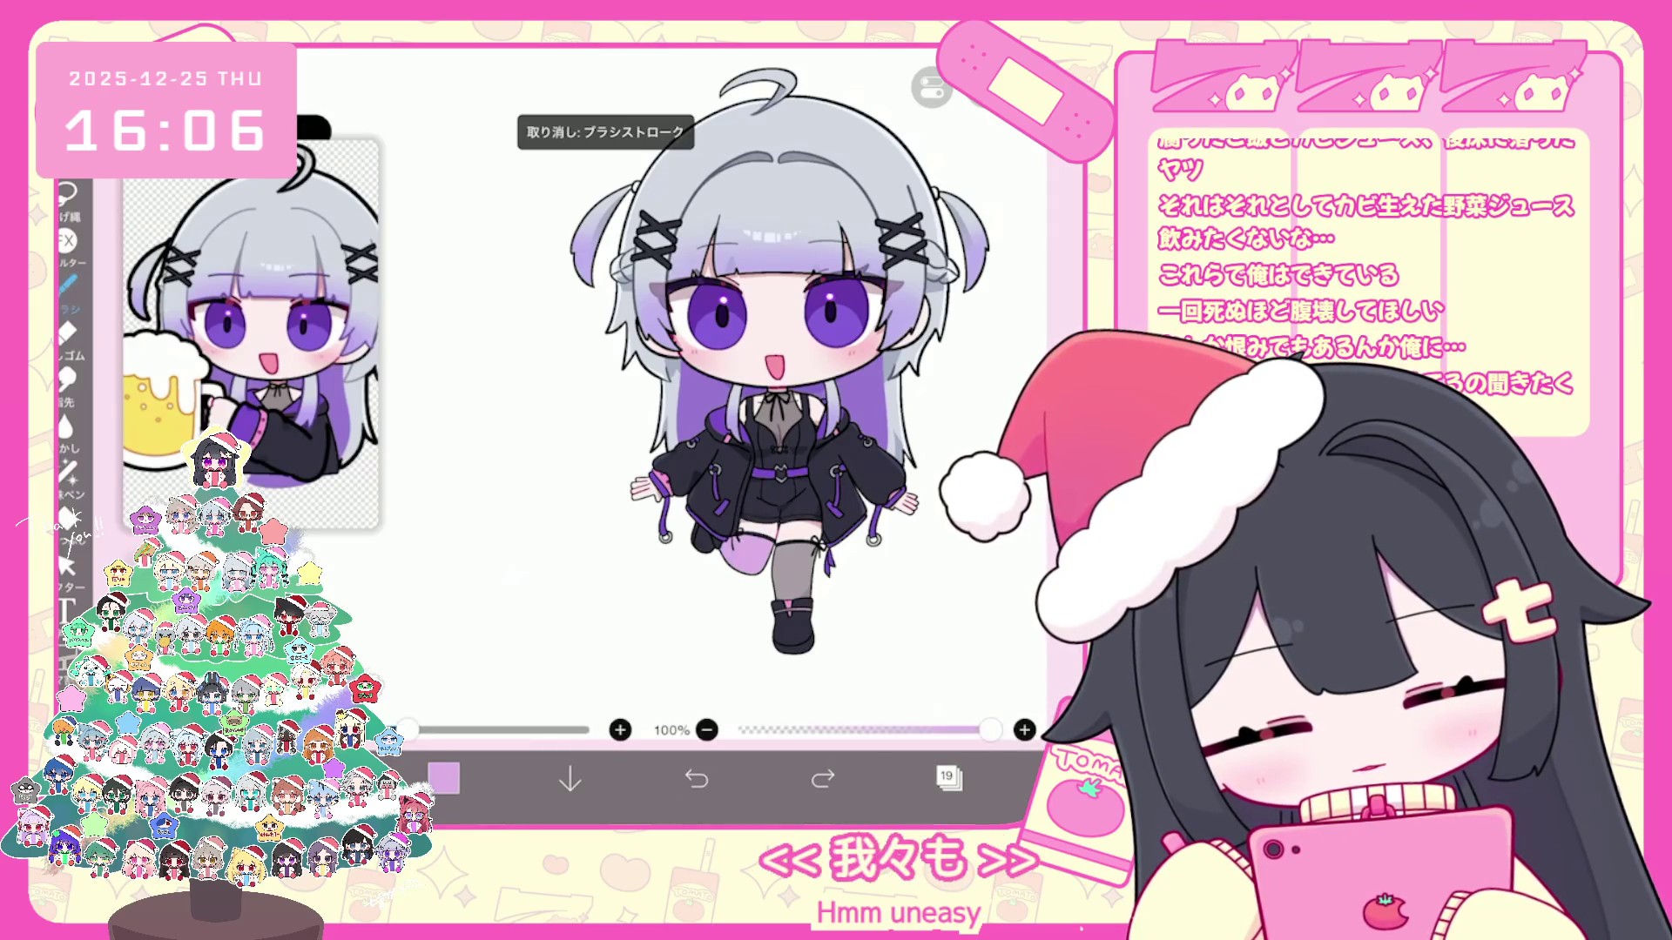
pyautogui.click(68, 564)
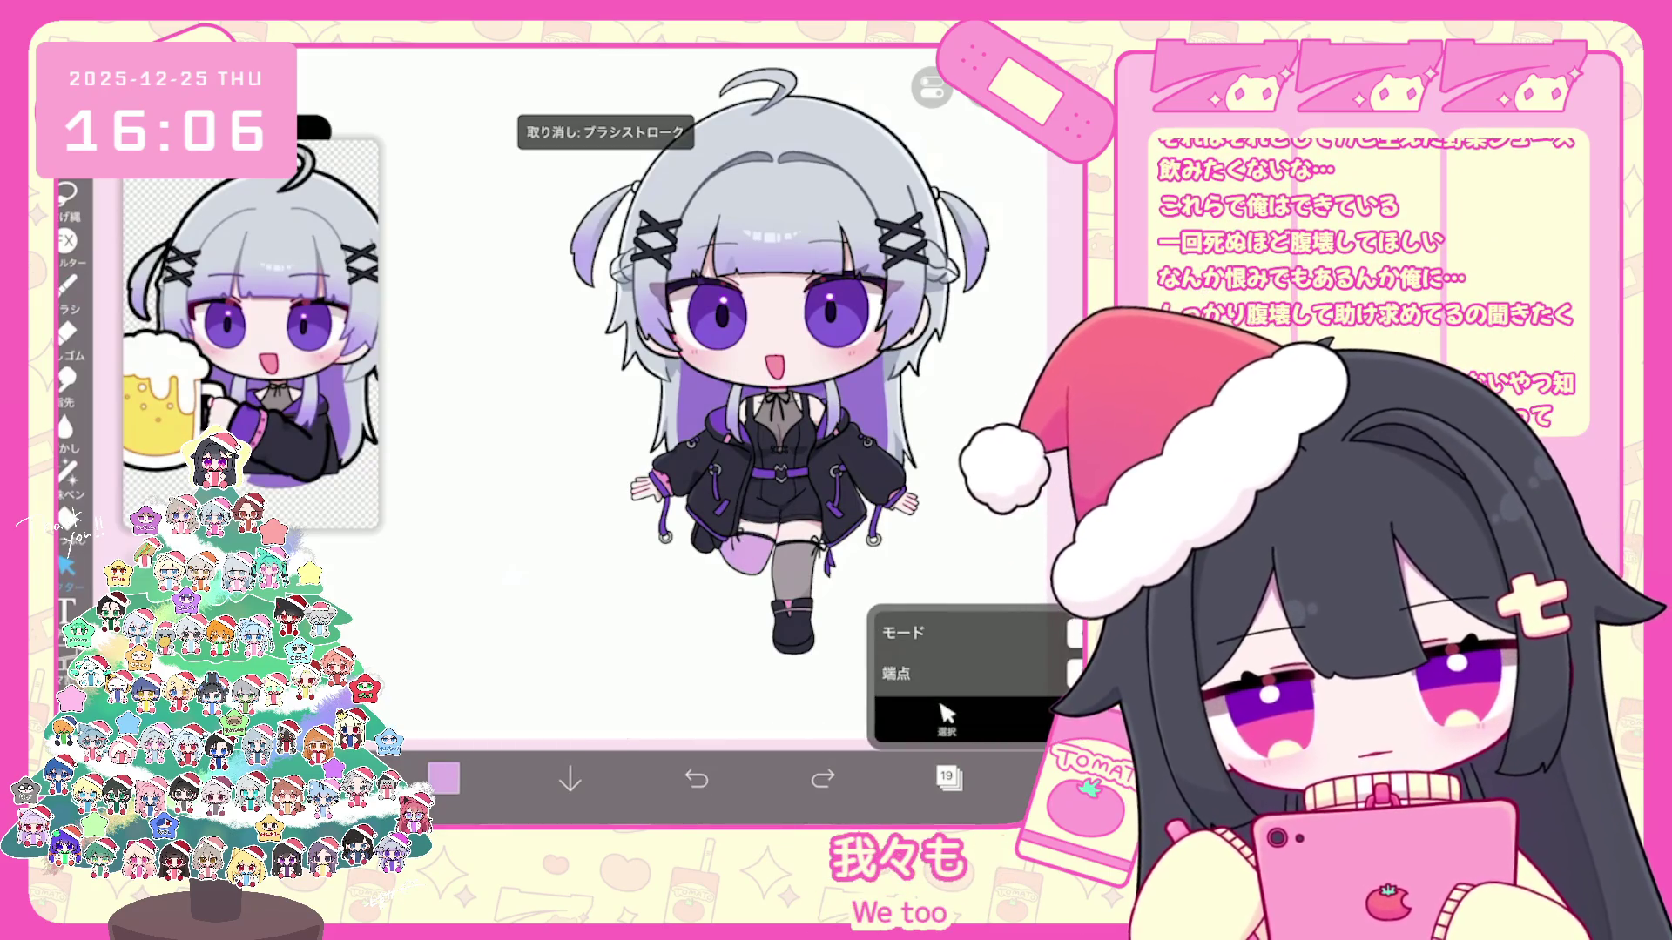
pyautogui.click(944, 716)
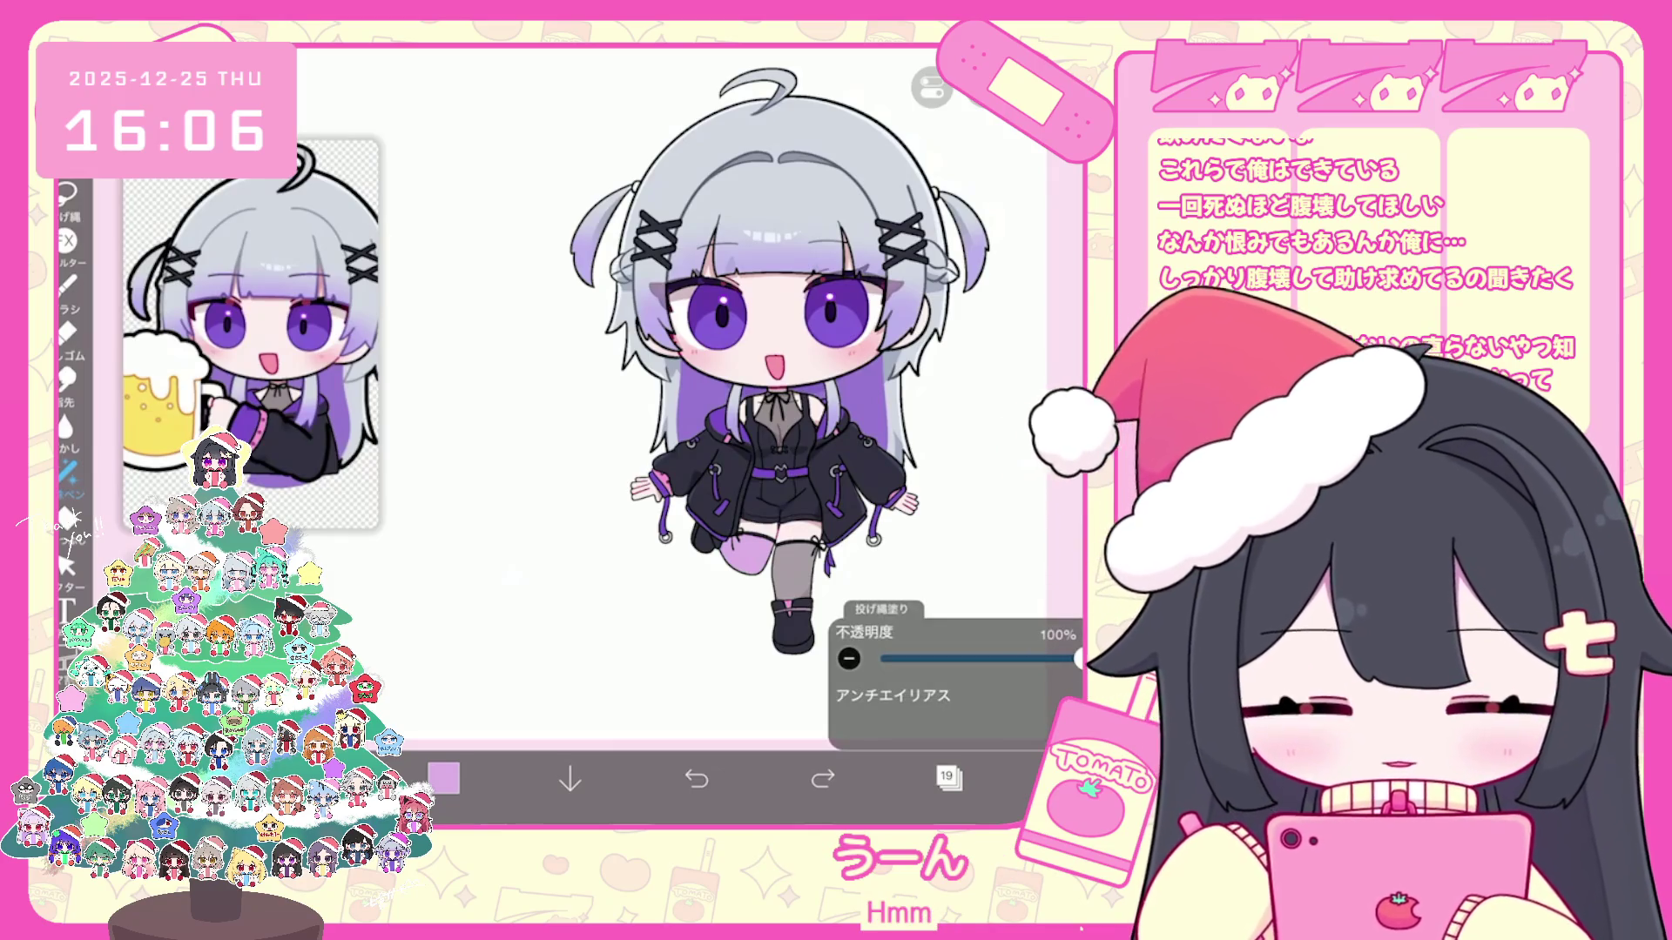
# Step: Make layer 21 the working layer
pyautogui.click(948, 779)
pyautogui.click(954, 196)
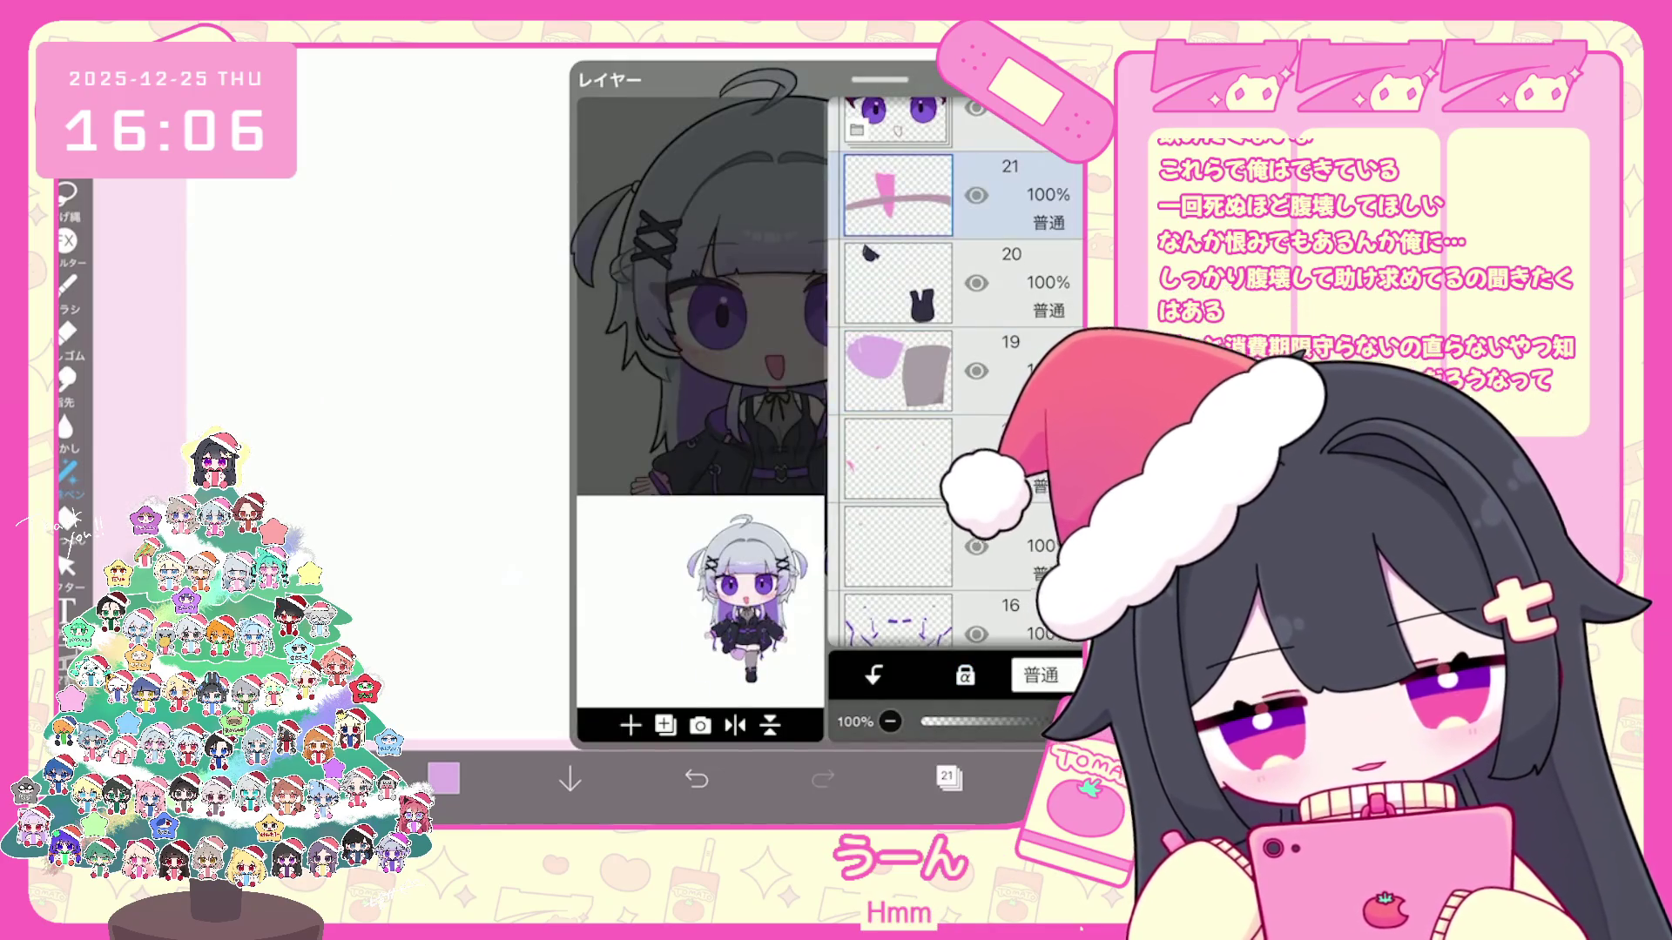
pyautogui.click(948, 778)
pyautogui.scroll(3, 680, 392)
# Step: Lighten the purple to pale lavender and fill the upper thigh above the stocking
pyautogui.click(443, 779)
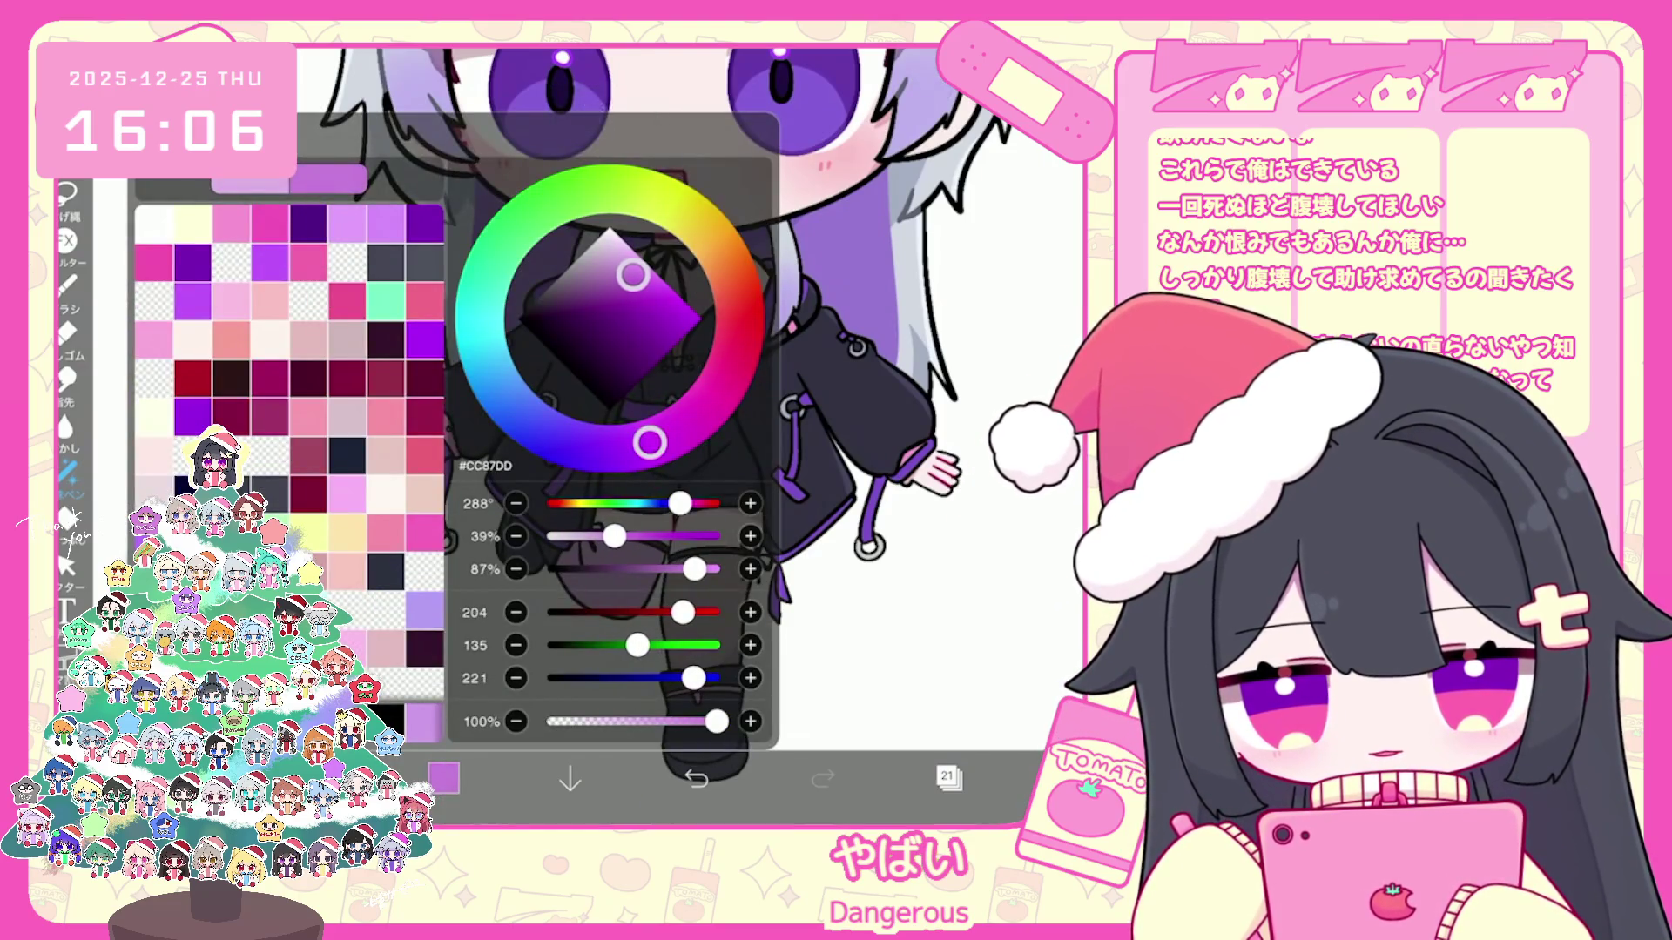
pyautogui.click(443, 779)
pyautogui.scroll(3, 680, 431)
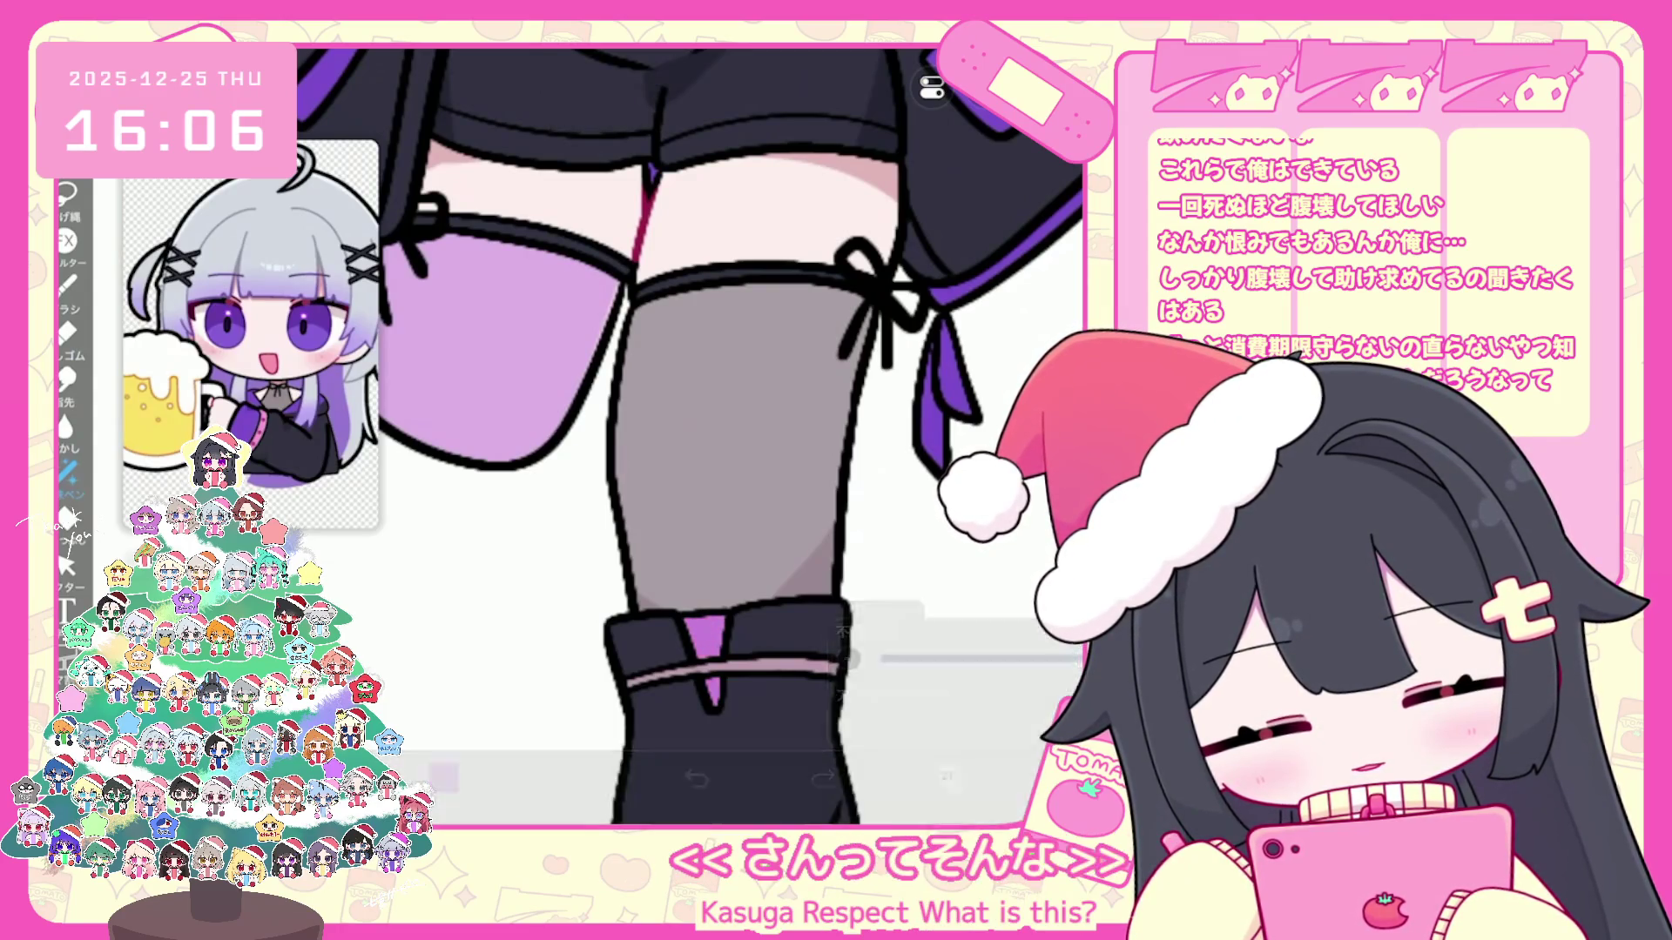
pyautogui.scroll(-1, 680, 432)
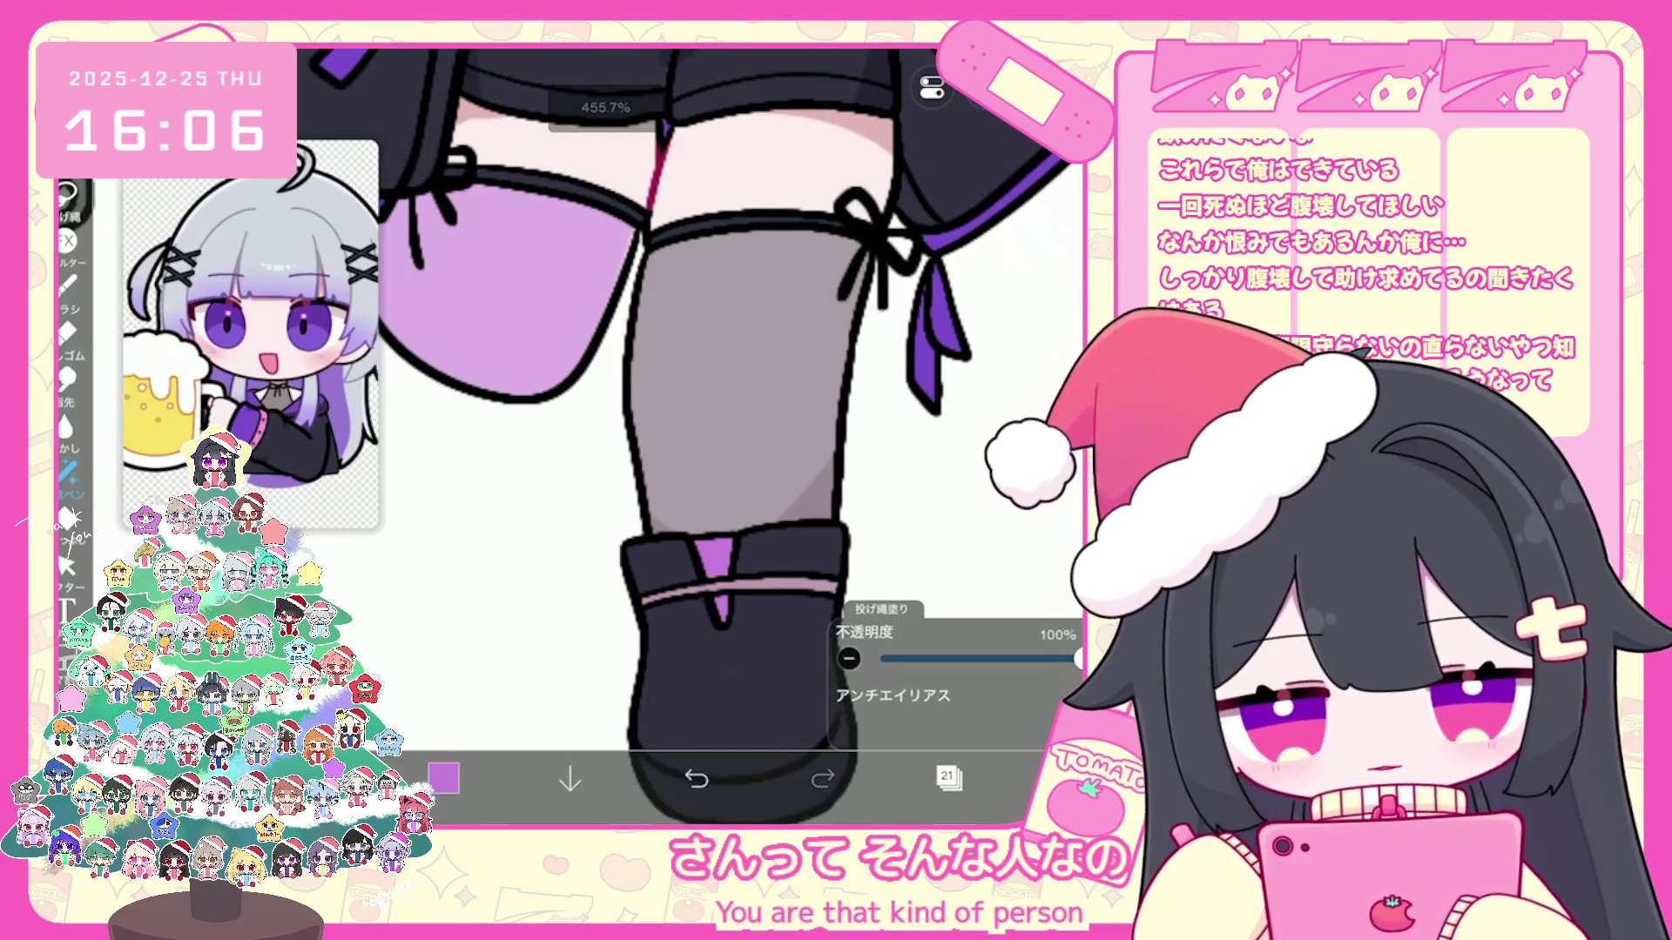
pyautogui.click(443, 780)
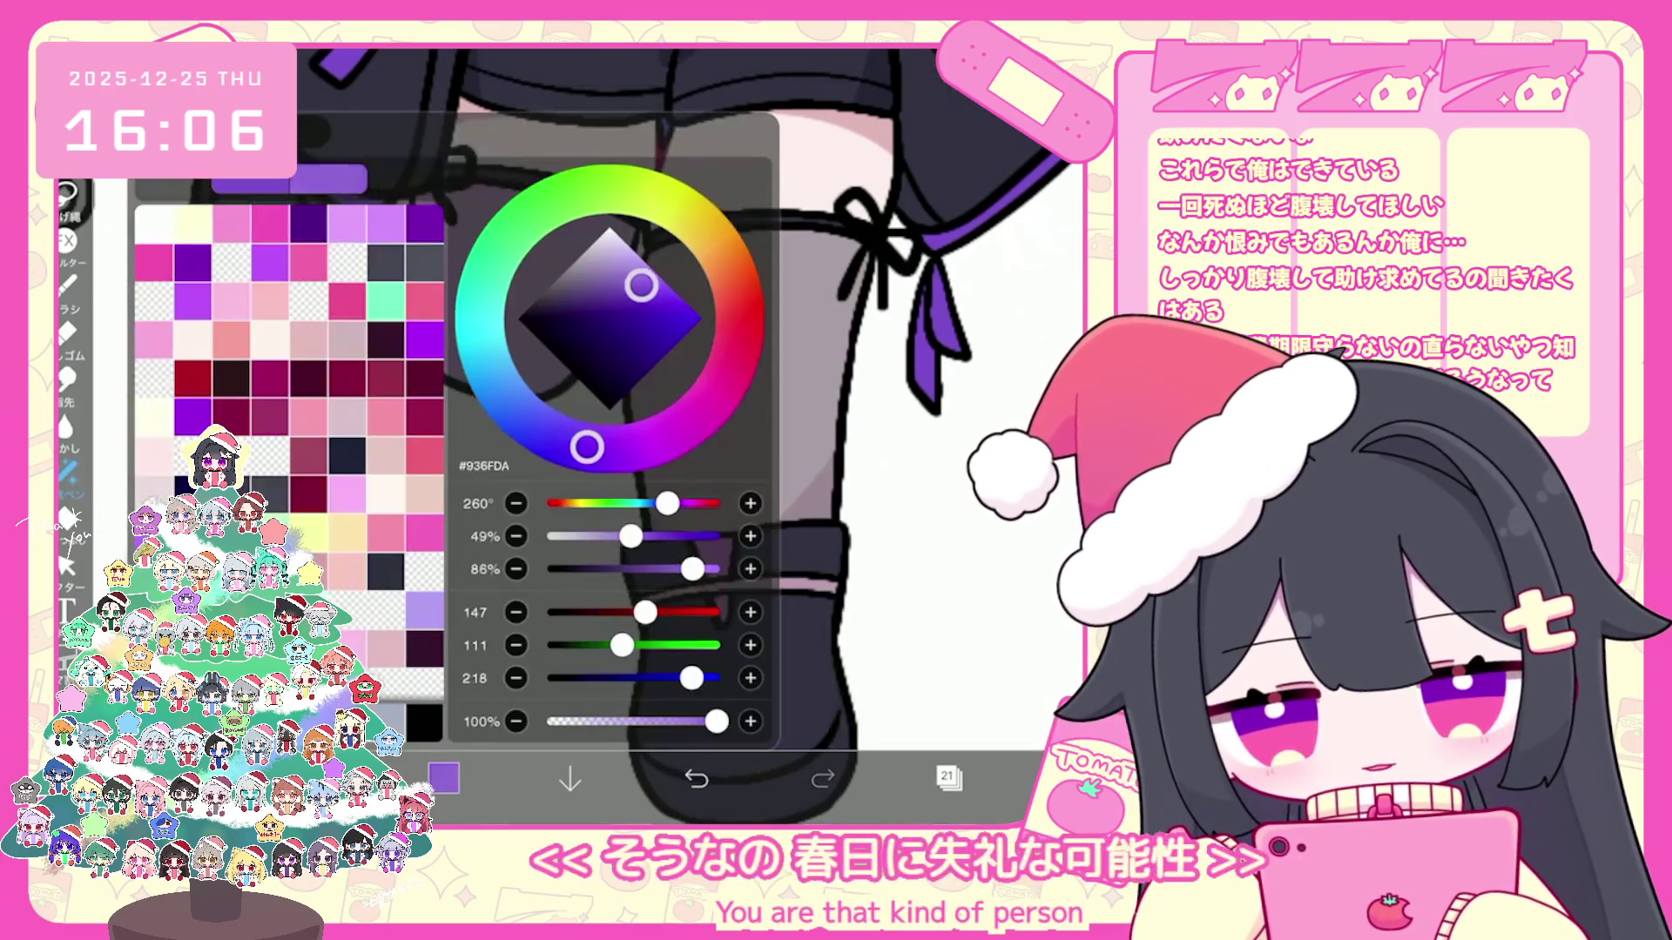
pyautogui.moveTo(642, 292); pyautogui.dragTo(637, 266)
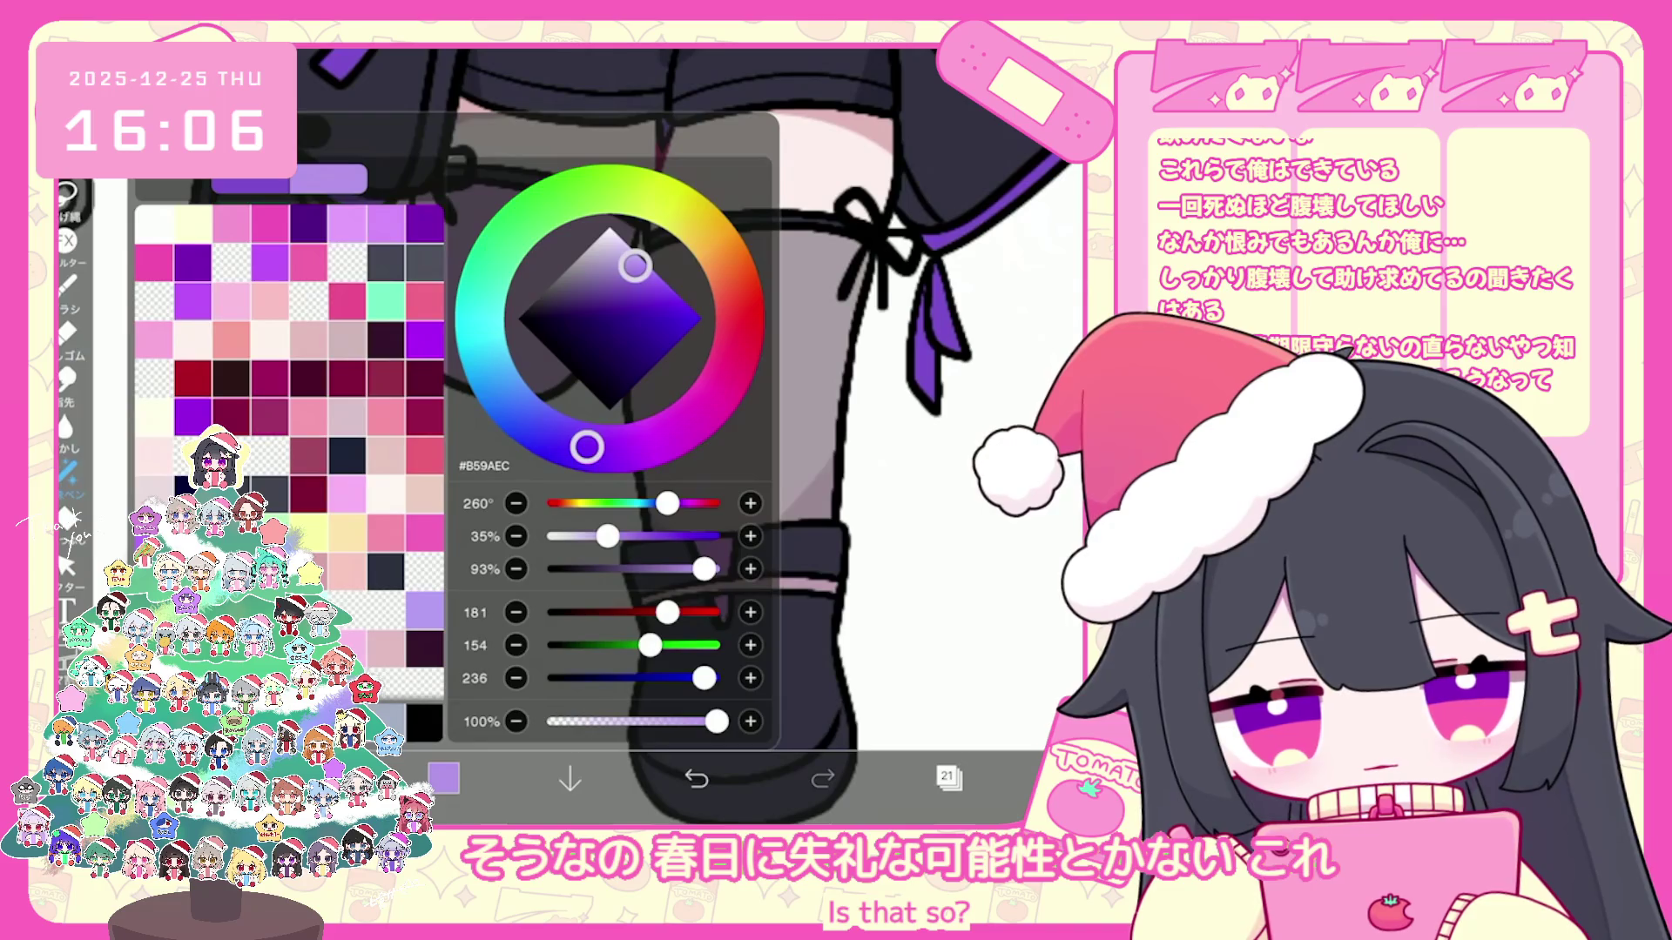
pyautogui.click(509, 301)
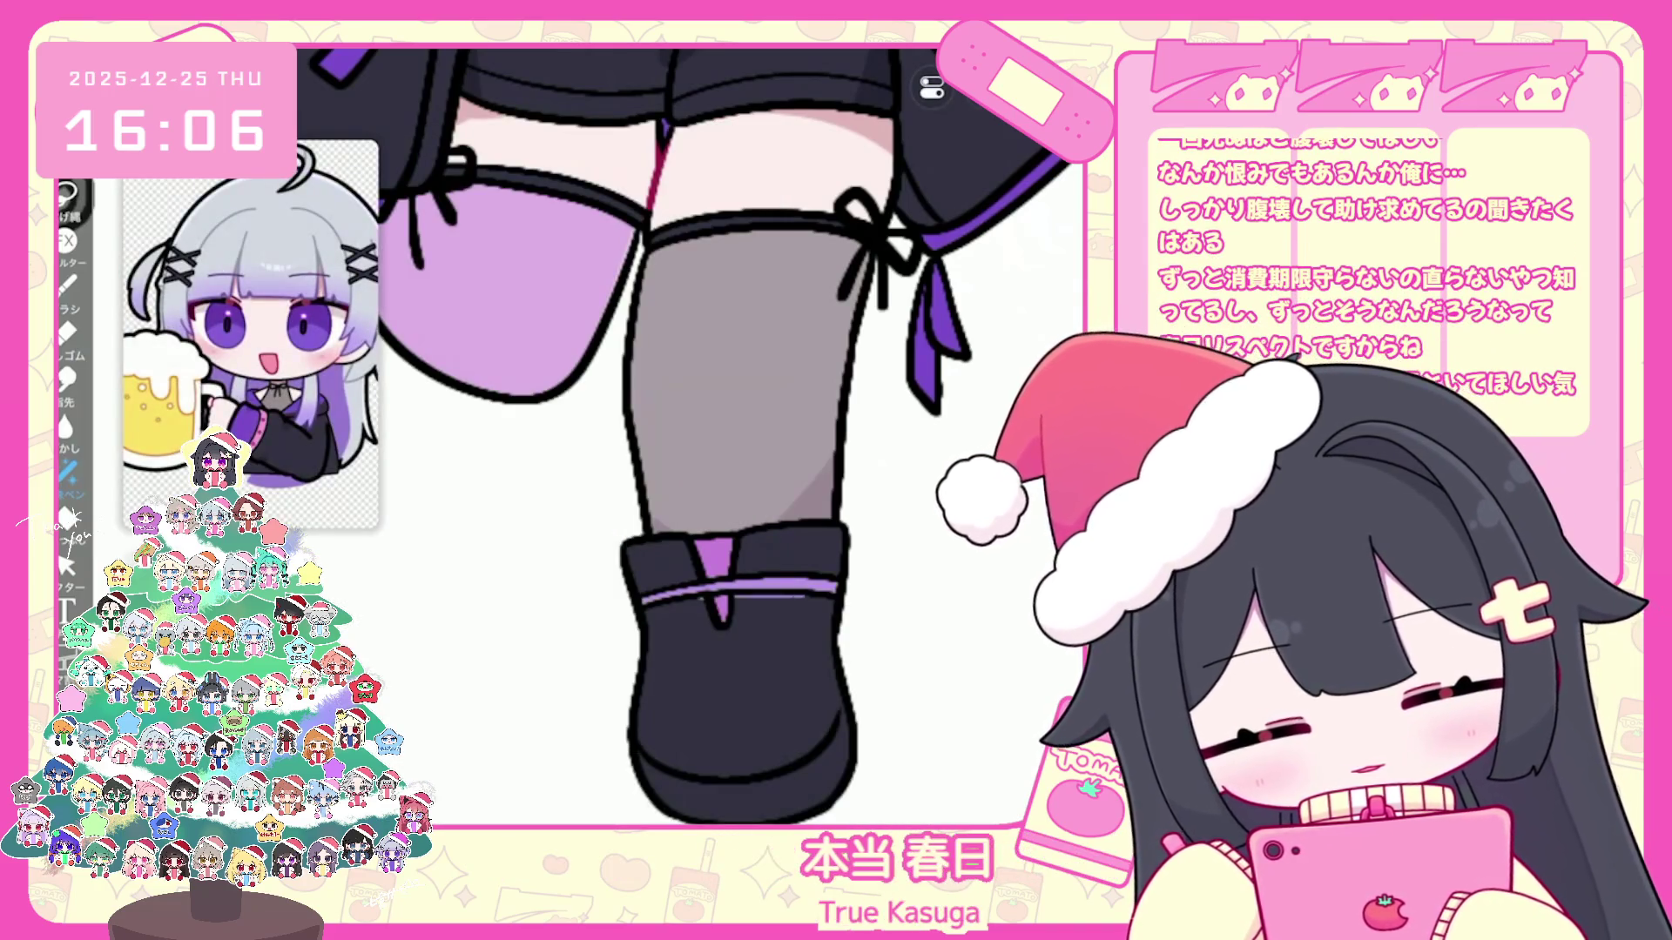
pyautogui.scroll(-5, 693, 432)
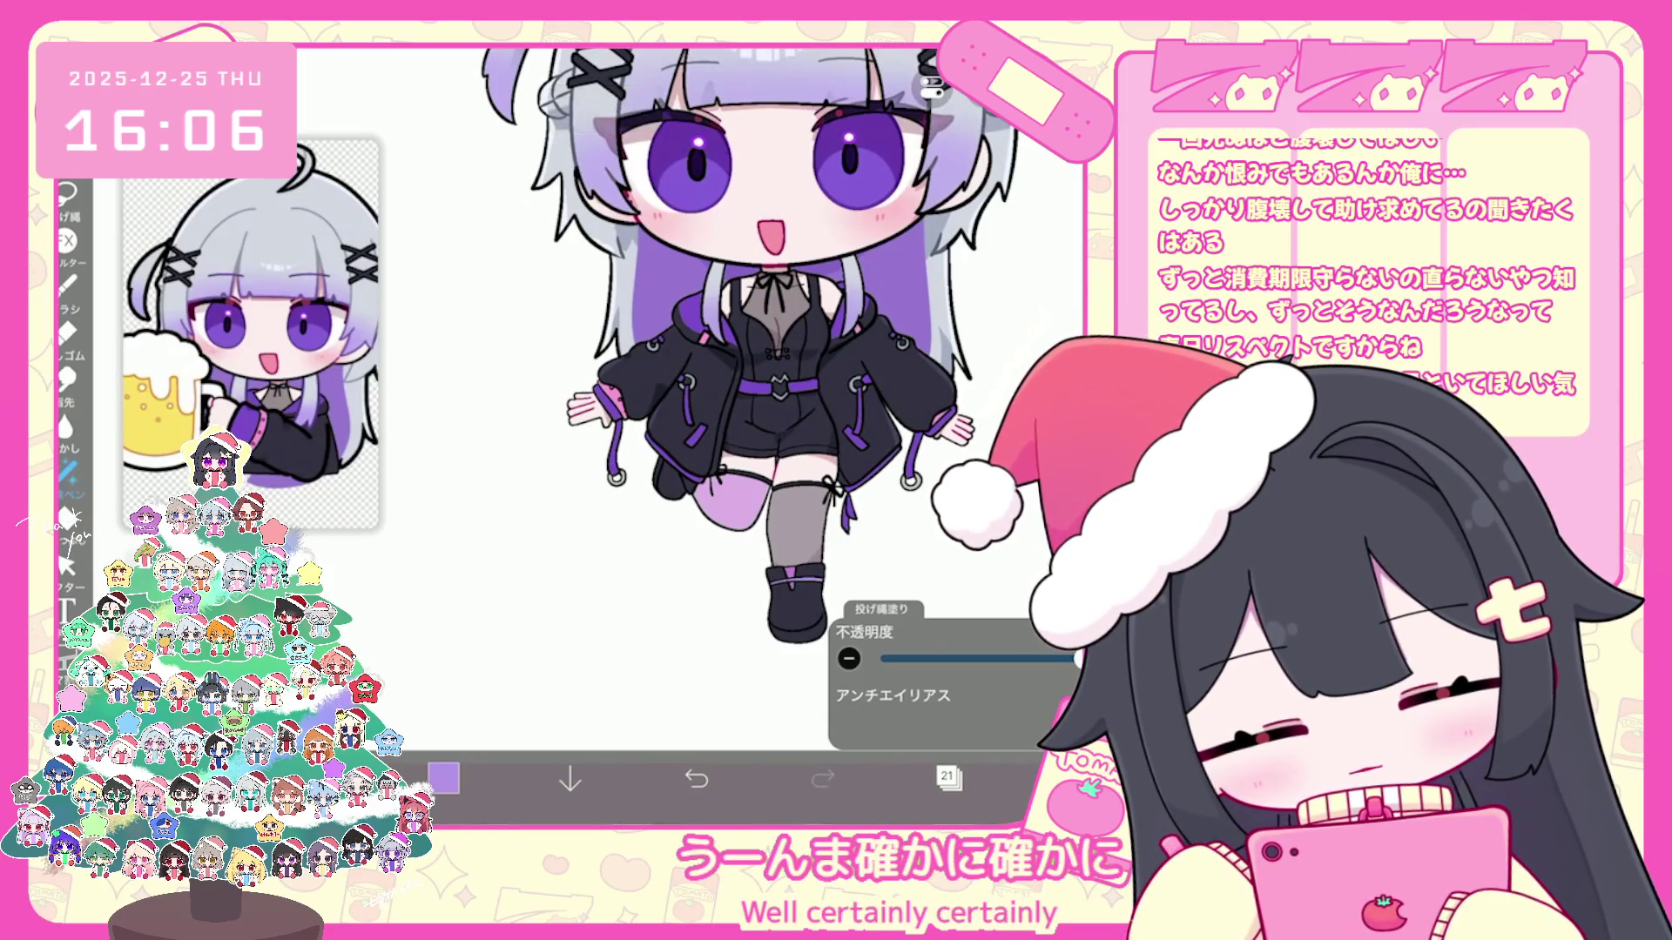
pyautogui.click(948, 780)
pyautogui.scroll(-3, 783, 391)
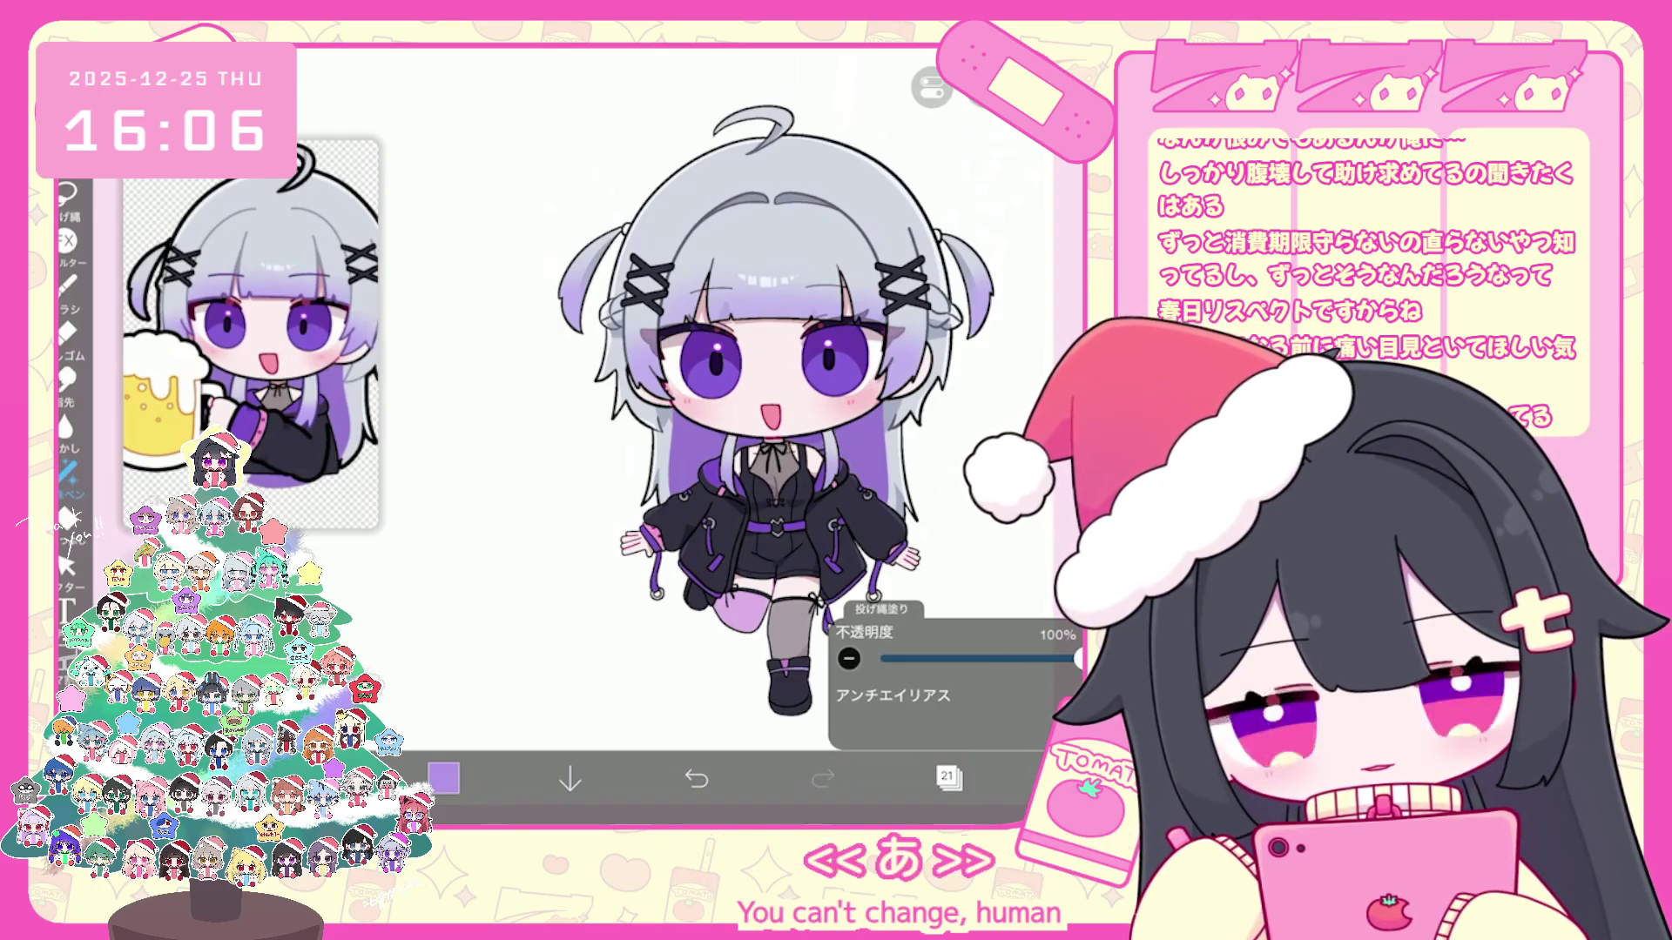
pyautogui.click(948, 779)
pyautogui.scroll(3, 954, 367)
pyautogui.scroll(3, 953, 366)
pyautogui.scroll(3, 955, 366)
pyautogui.click(899, 439)
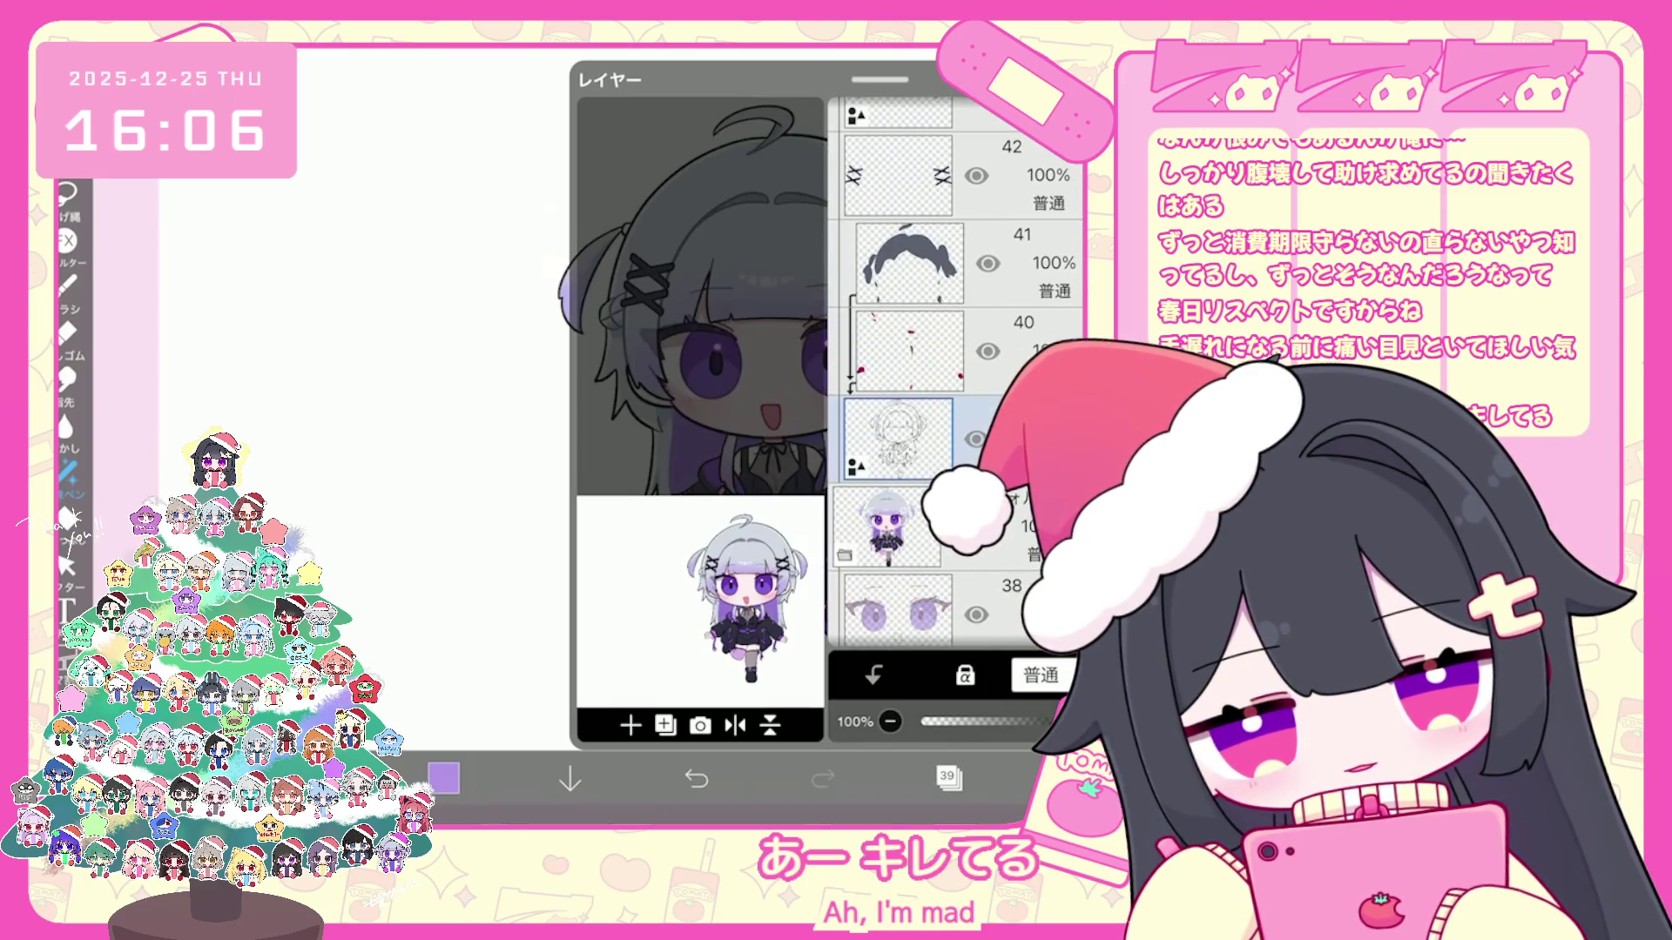
pyautogui.click(629, 725)
pyautogui.click(654, 531)
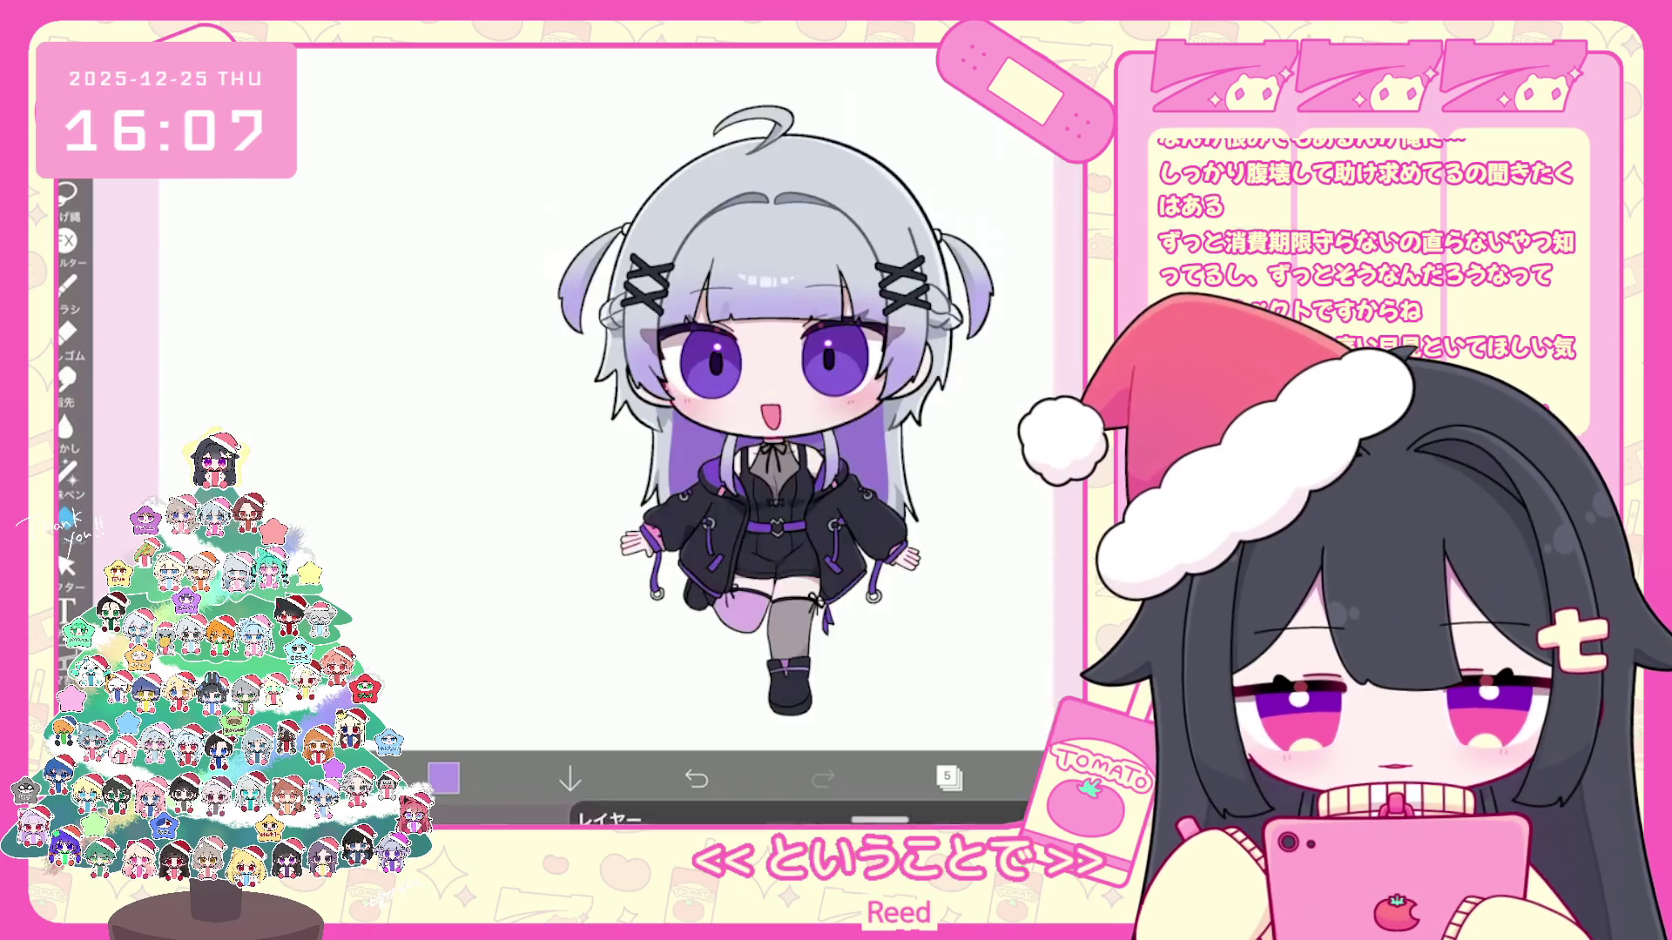
pyautogui.click(948, 780)
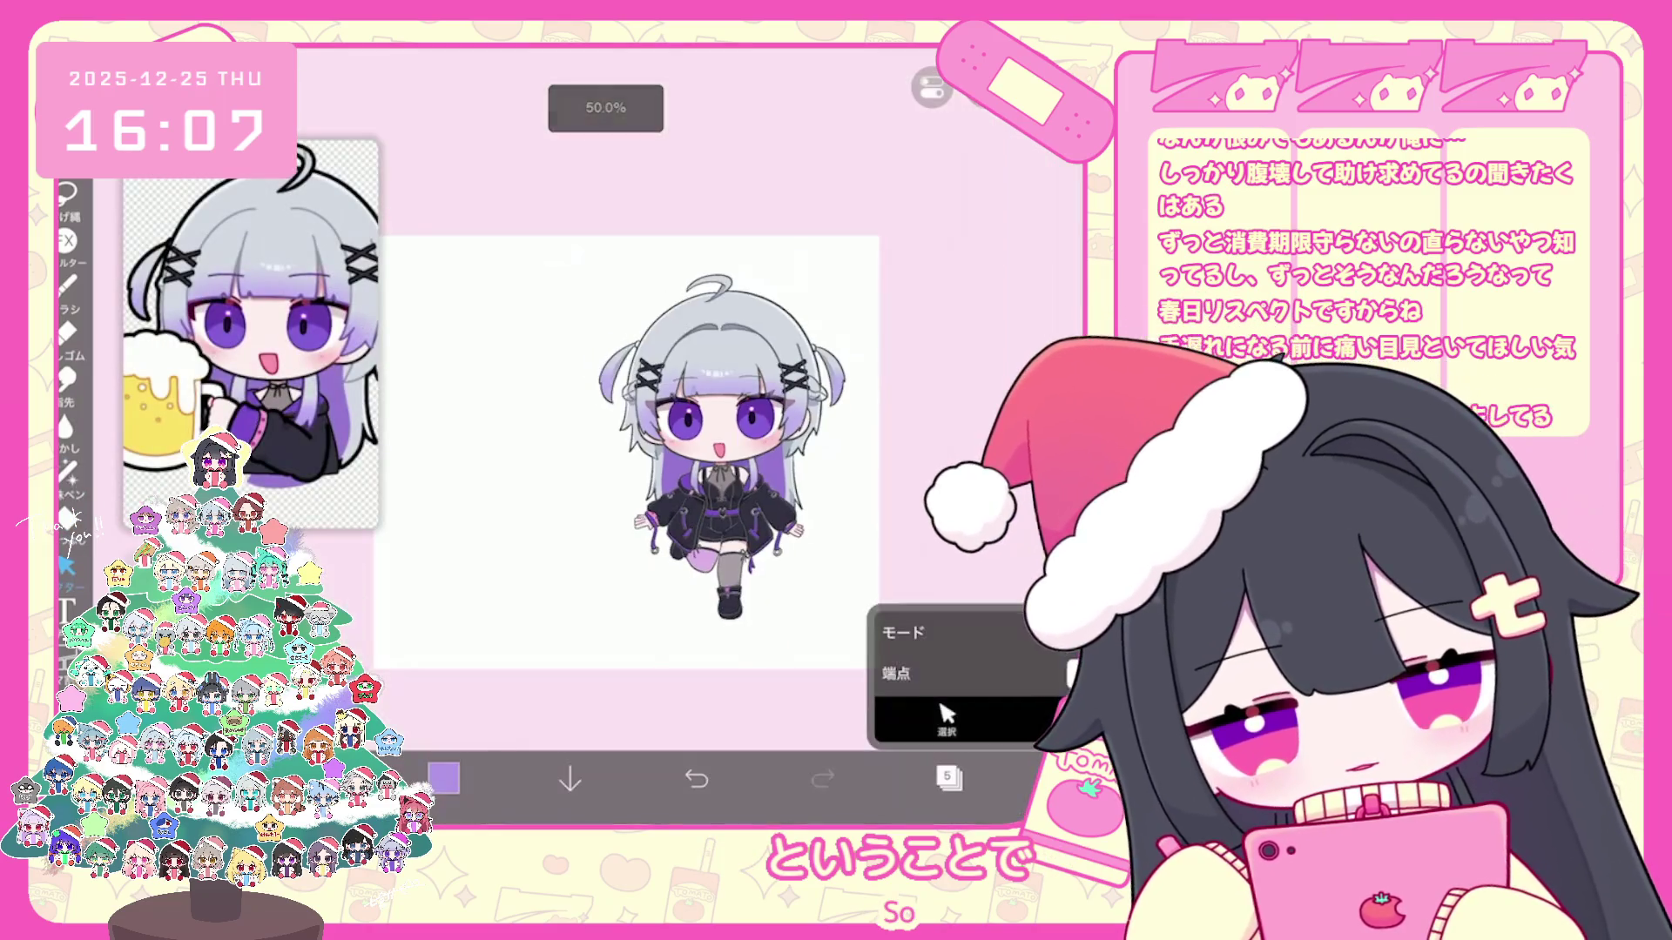
pyautogui.click(946, 717)
pyautogui.click(725, 444)
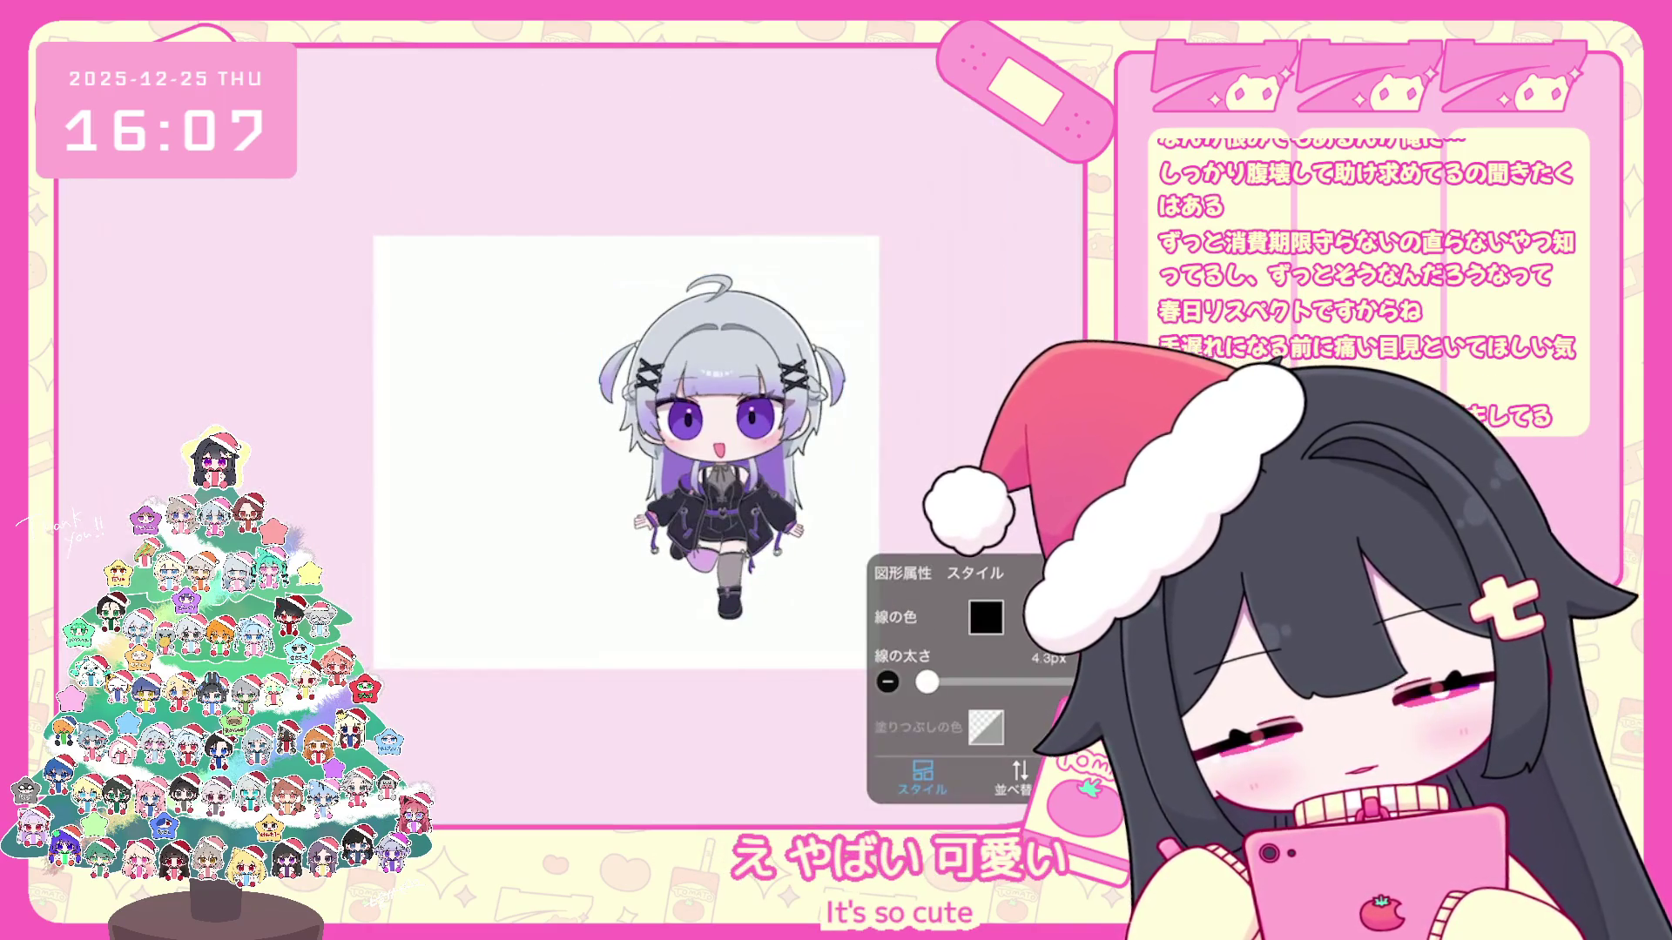
pyautogui.click(721, 446)
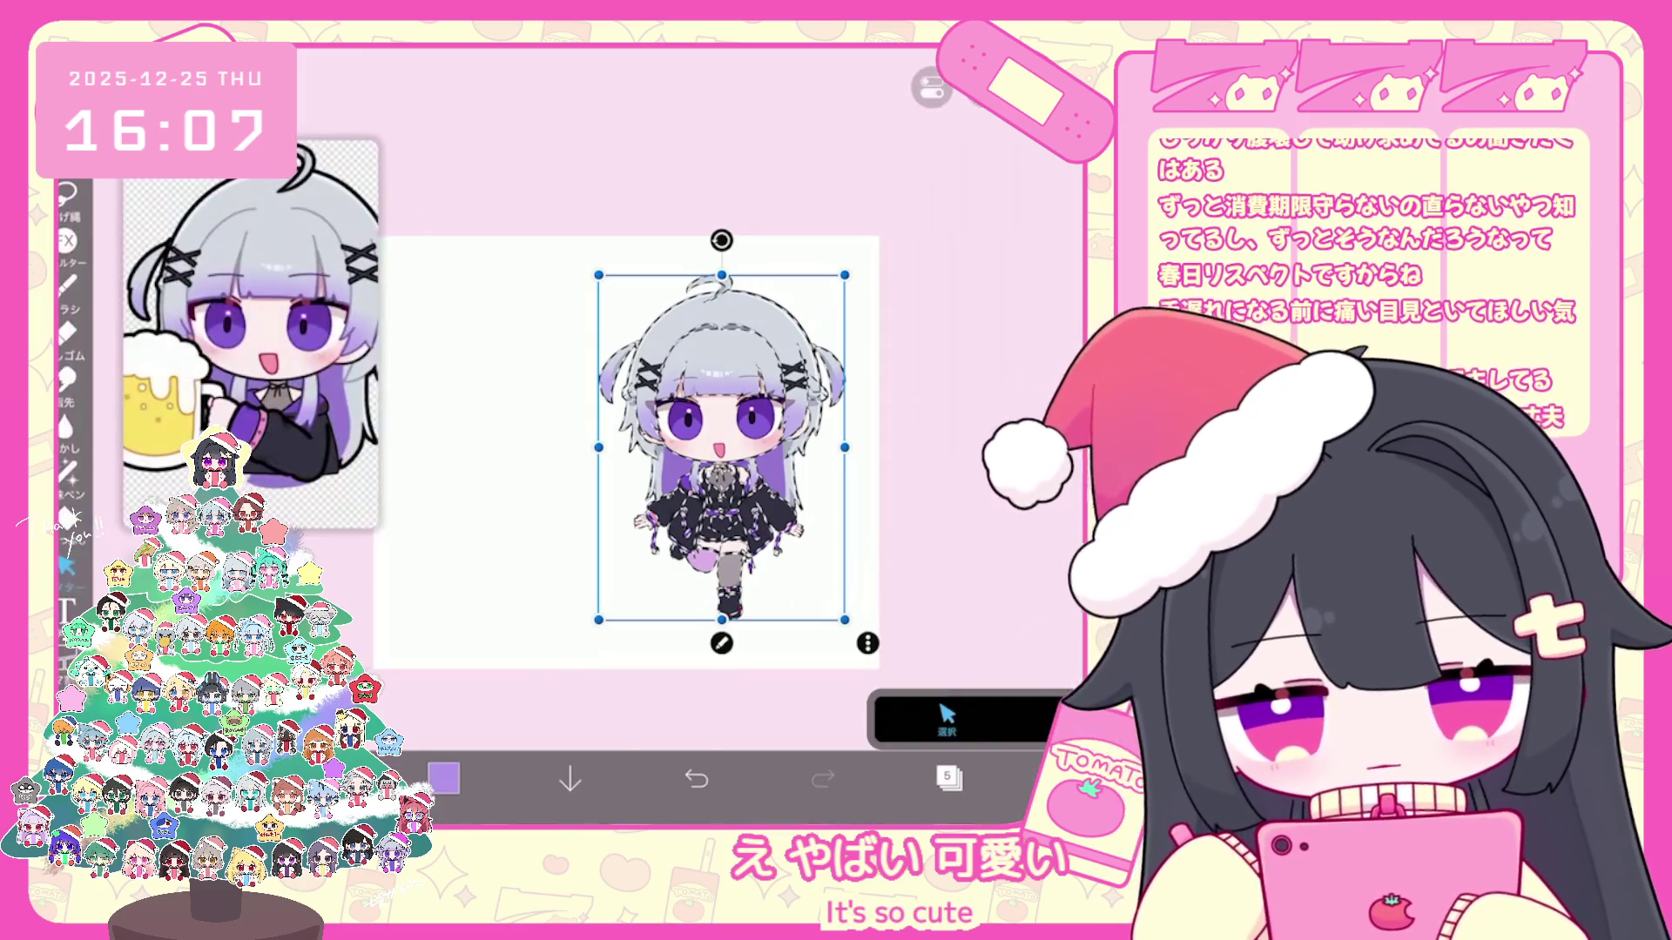
pyautogui.click(713, 641)
pyautogui.scroll(3, 607, 444)
pyautogui.click(949, 778)
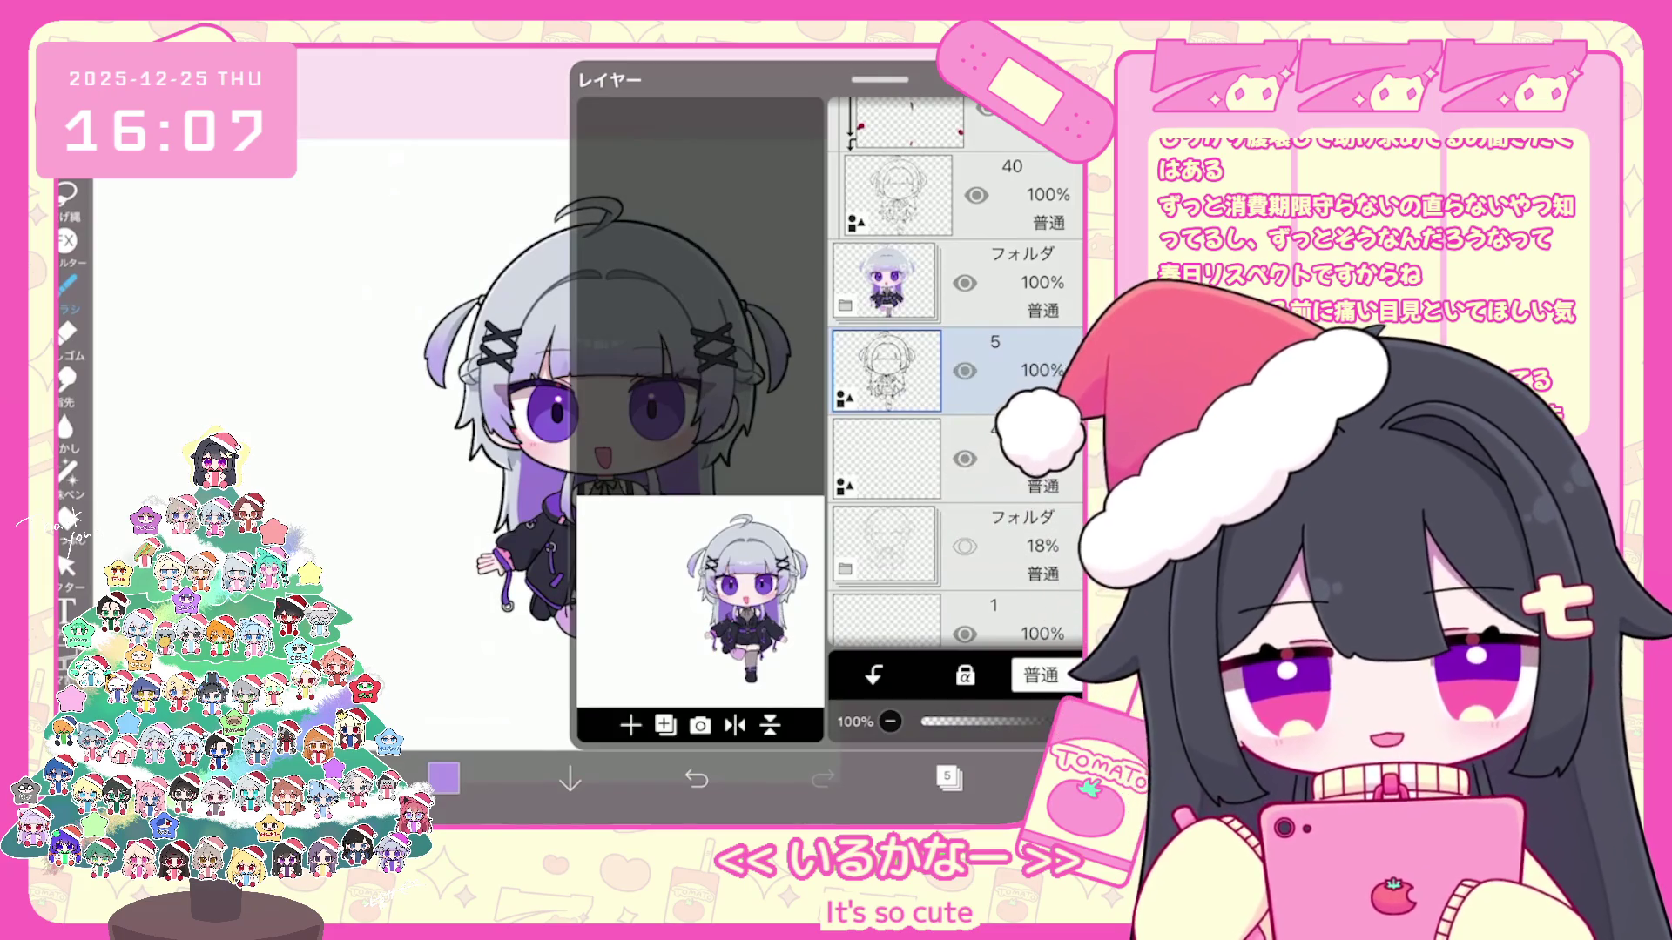
pyautogui.click(949, 778)
pyautogui.moveTo(608, 445); pyautogui.dragTo(810, 445)
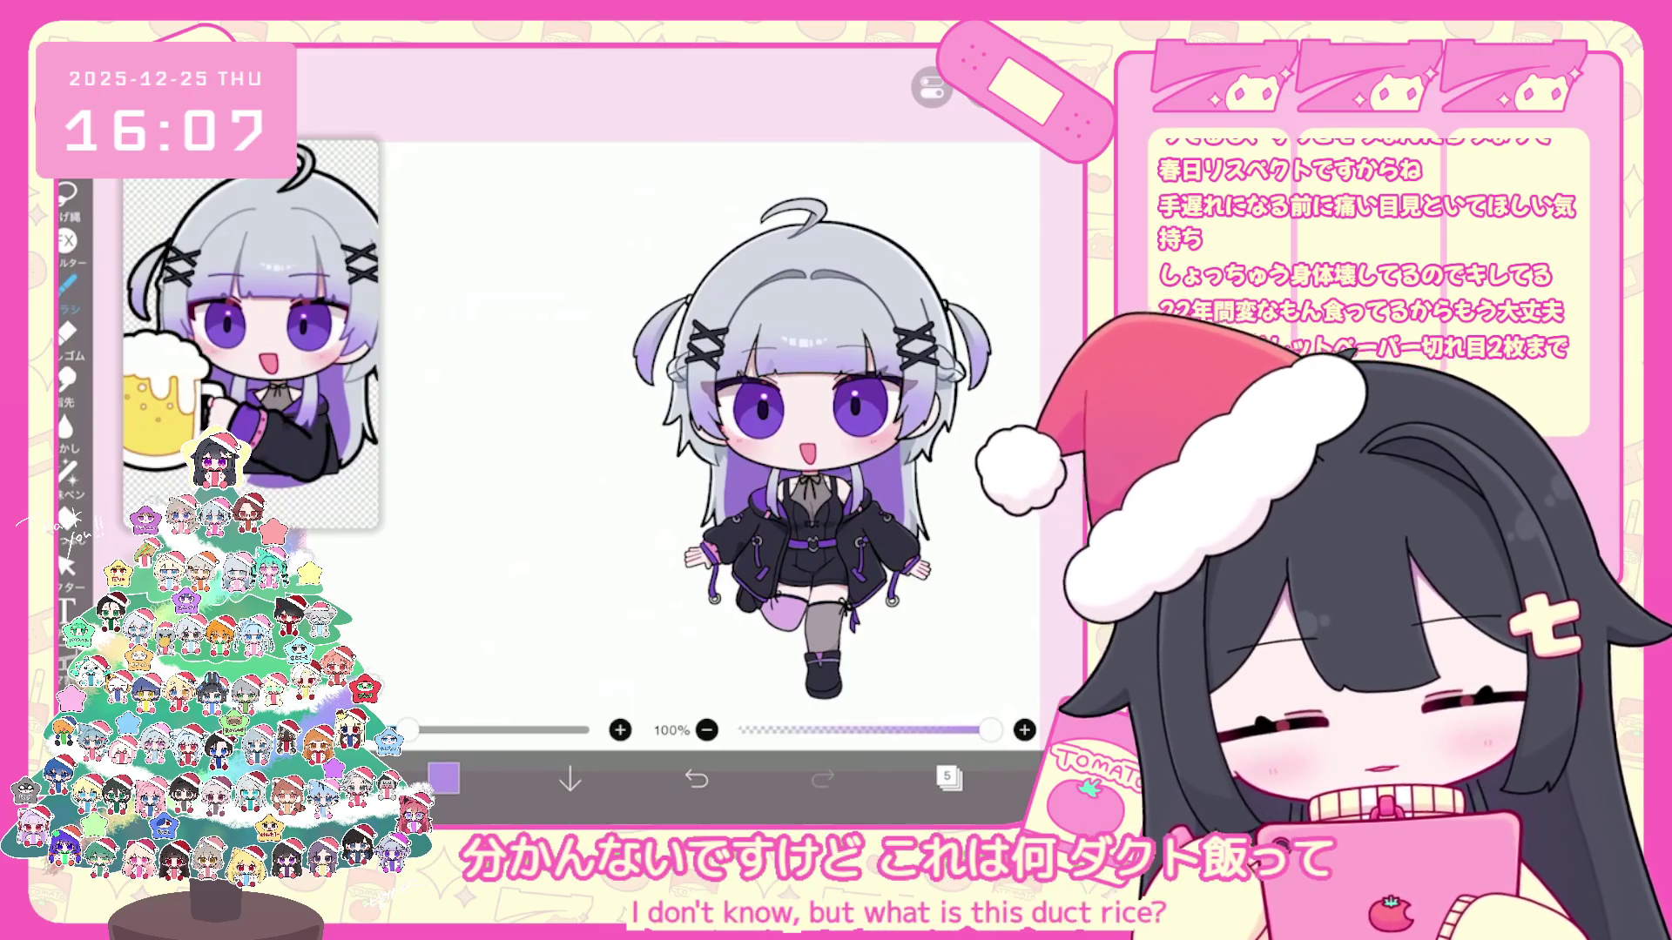
pyautogui.scroll(2, 797, 431)
pyautogui.scroll(1, 774, 405)
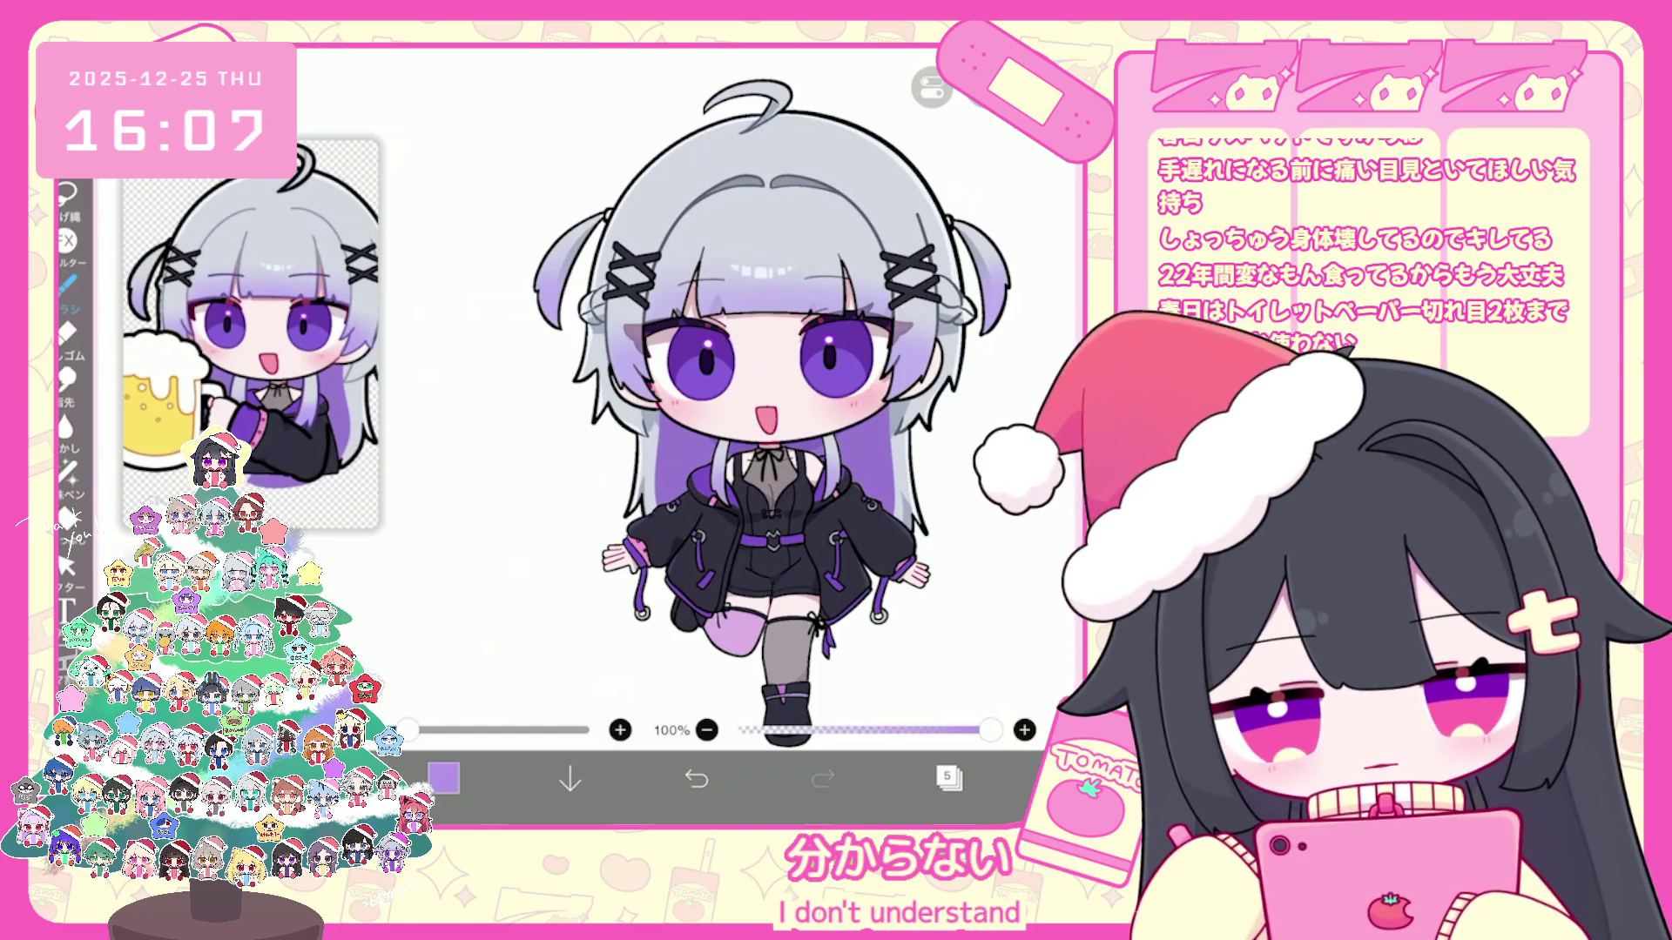
# Step: Make layer 21 with the dark clothing shapes the working layer
pyautogui.click(949, 778)
pyautogui.scroll(-2, 953, 392)
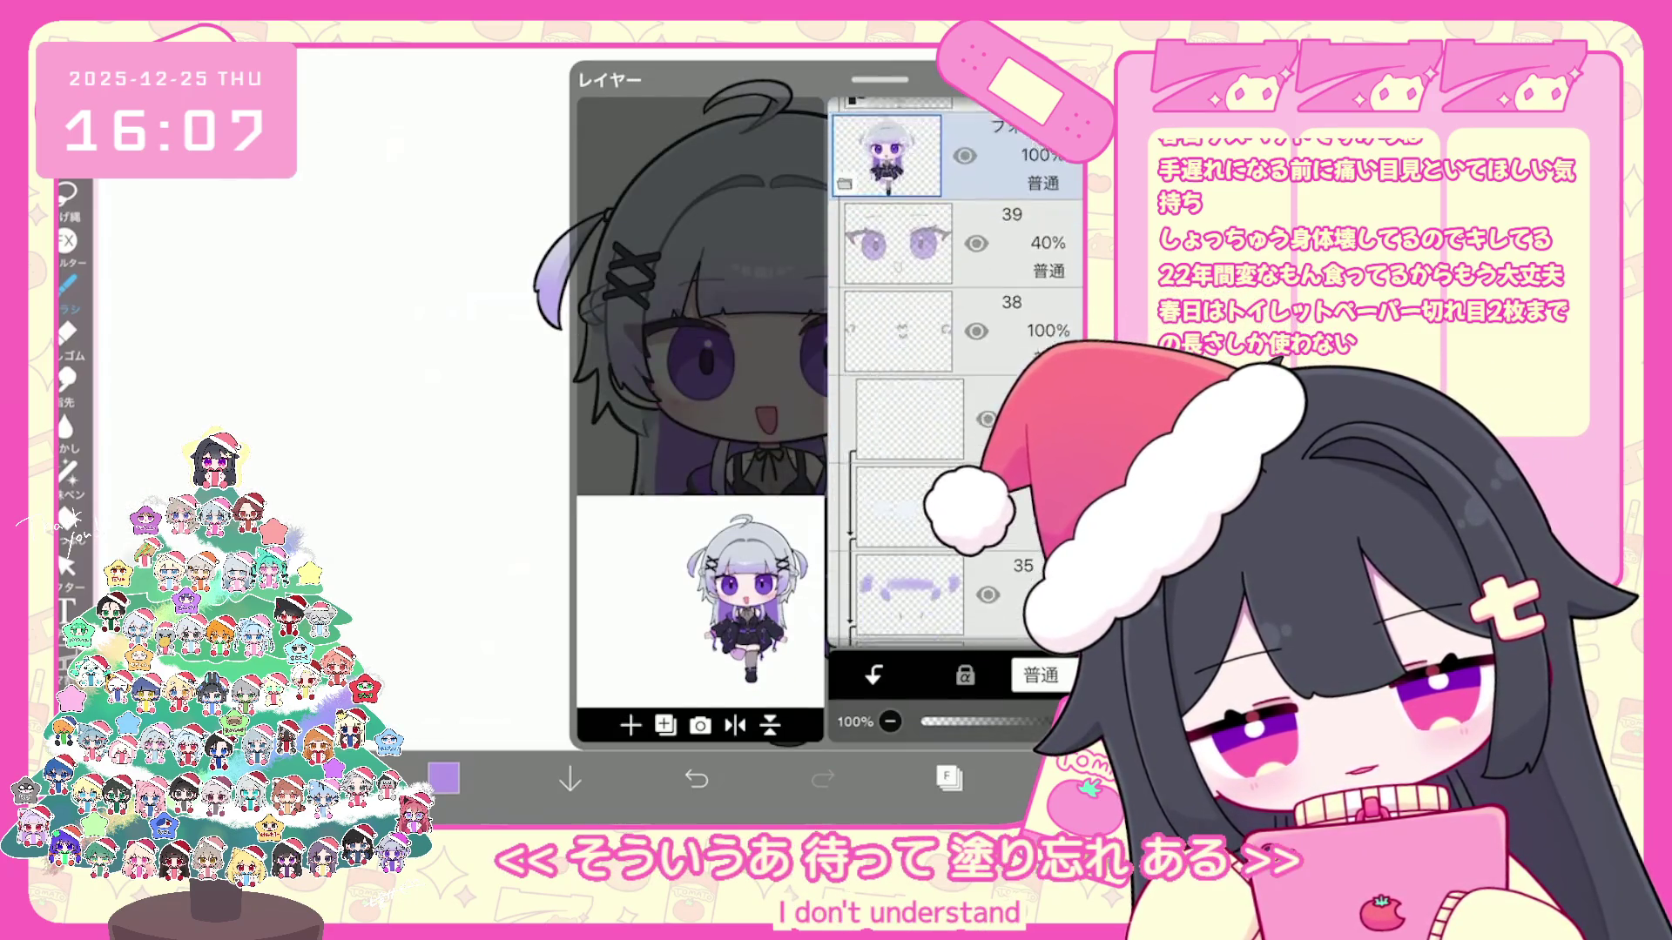
pyautogui.scroll(-10, 953, 379)
pyautogui.click(901, 371)
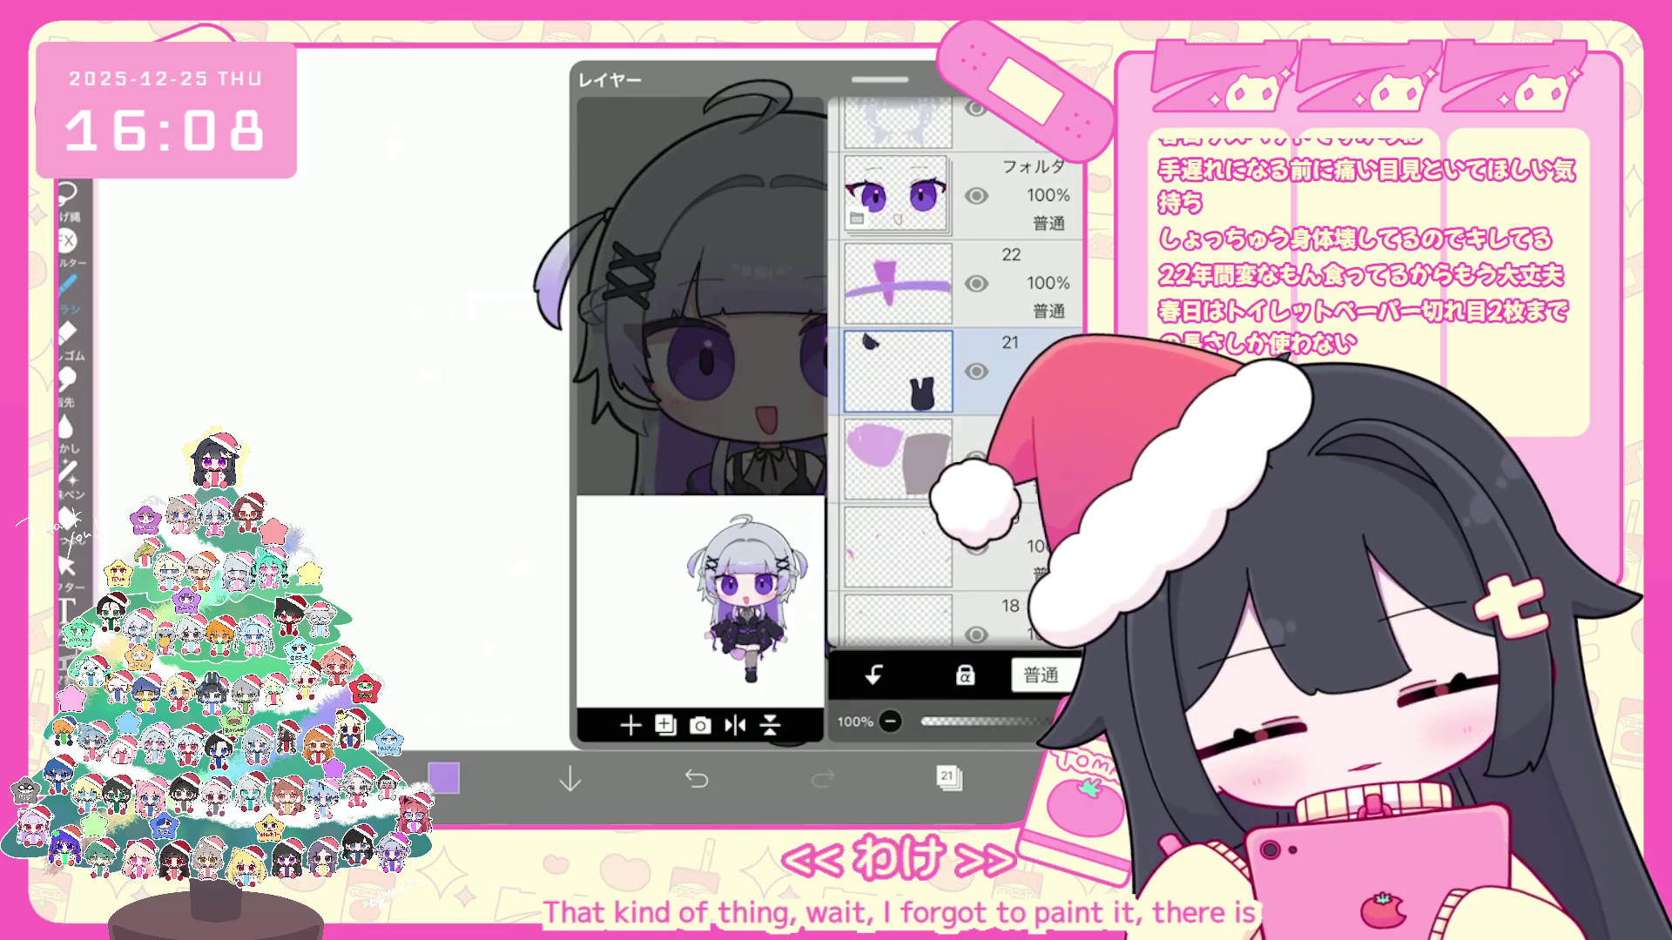
# Step: Lasso-fill the small hair tie on the side ponytail dark, redoing the first attempt
pyautogui.click(948, 779)
pyautogui.scroll(3, 784, 392)
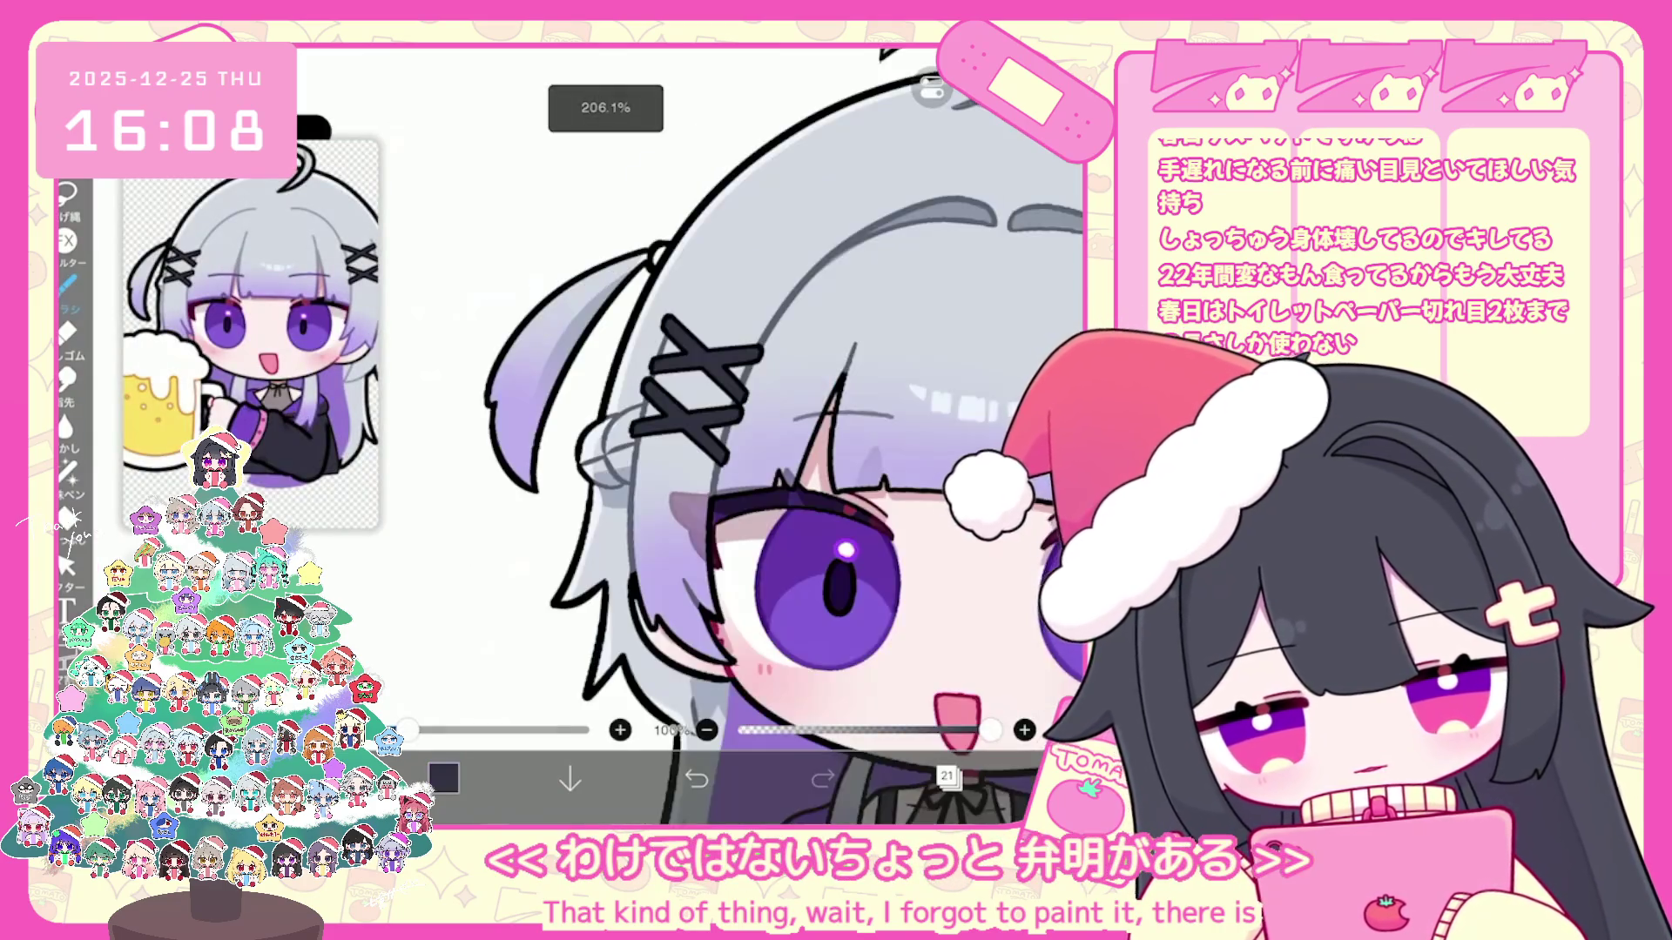
pyautogui.scroll(3, 731, 431)
pyautogui.click(68, 471)
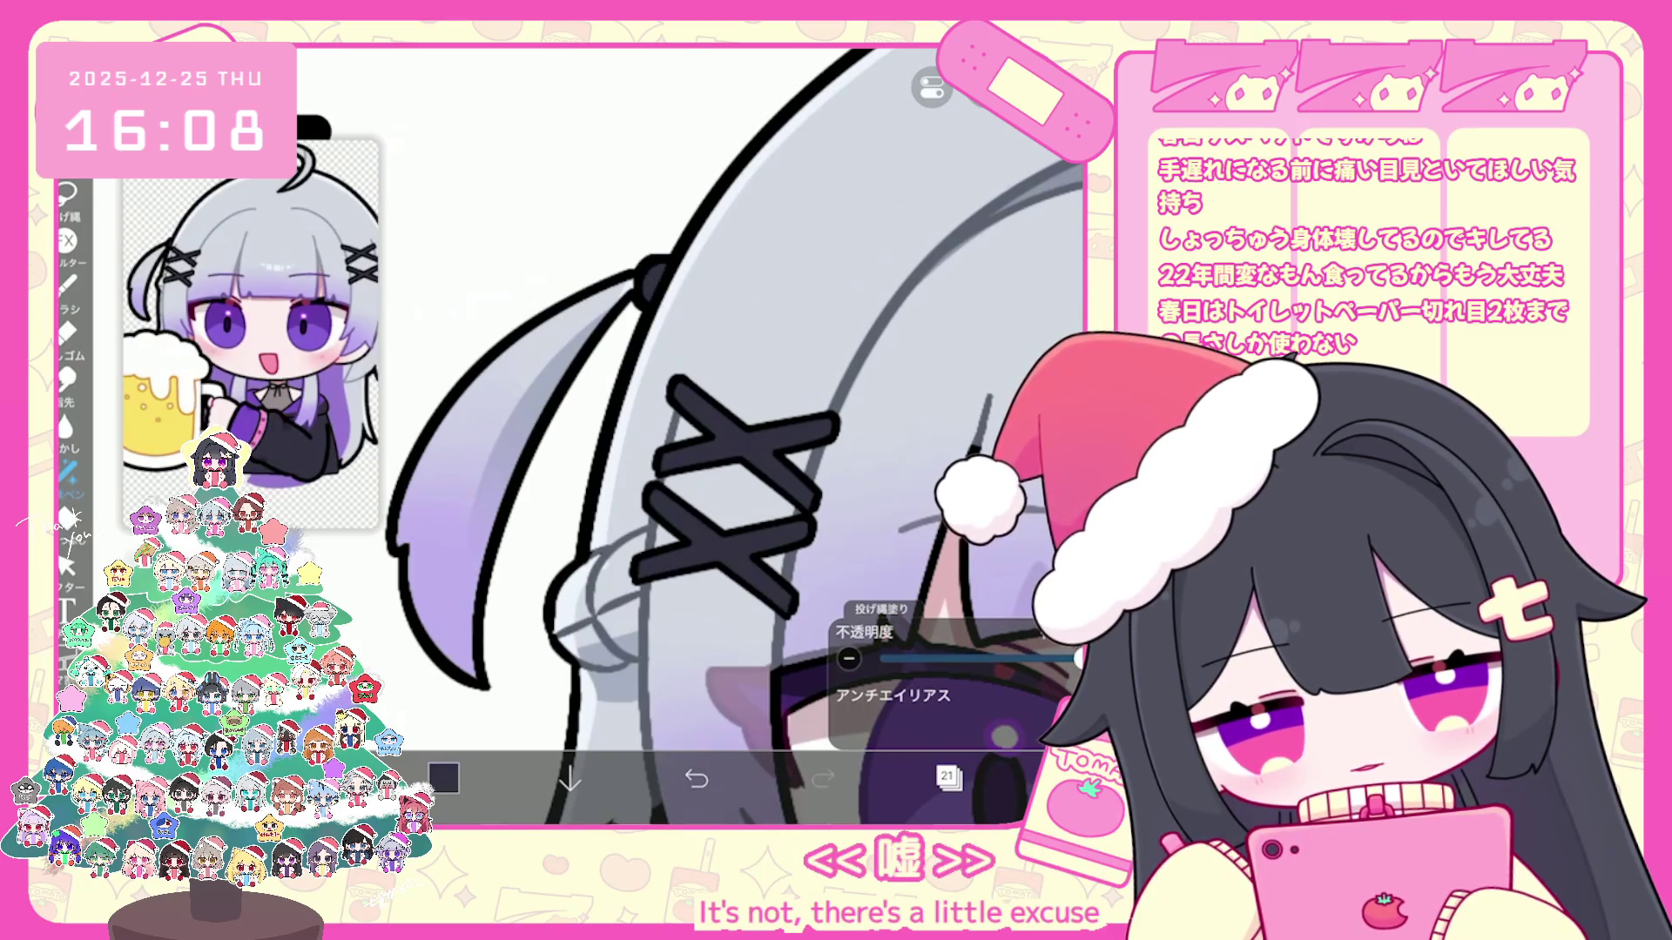
pyautogui.scroll(-2, 731, 431)
pyautogui.scroll(3, 732, 431)
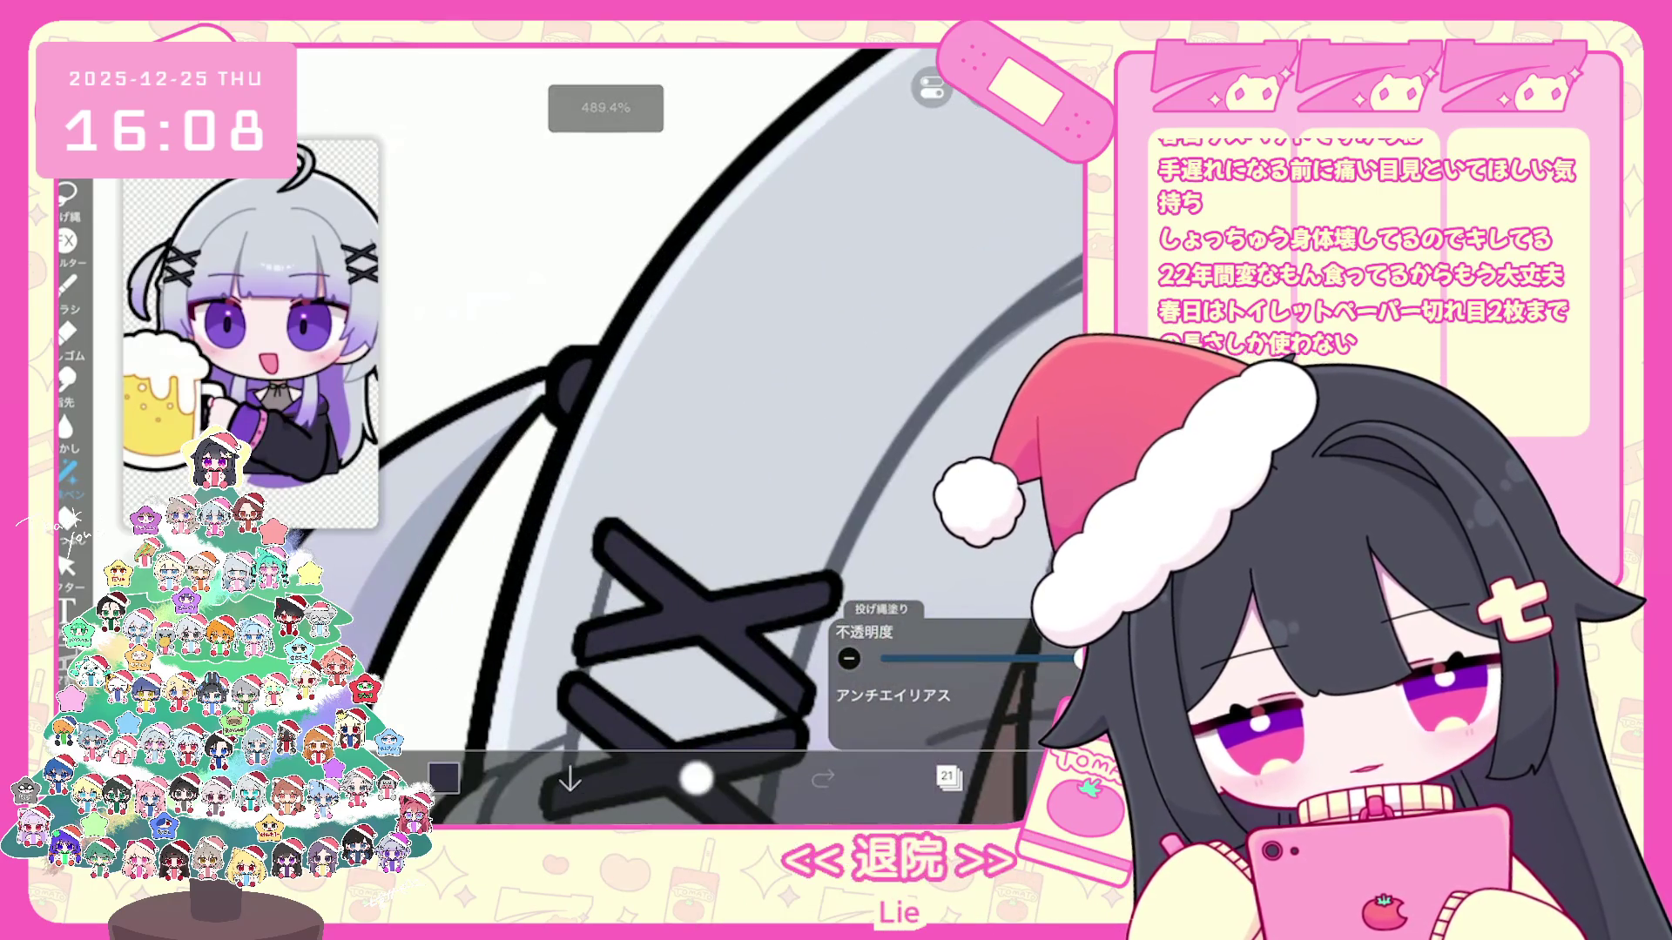
pyautogui.hotkey('ctrl', 'z')
pyautogui.moveTo(560, 355); pyautogui.dragTo(590, 393)
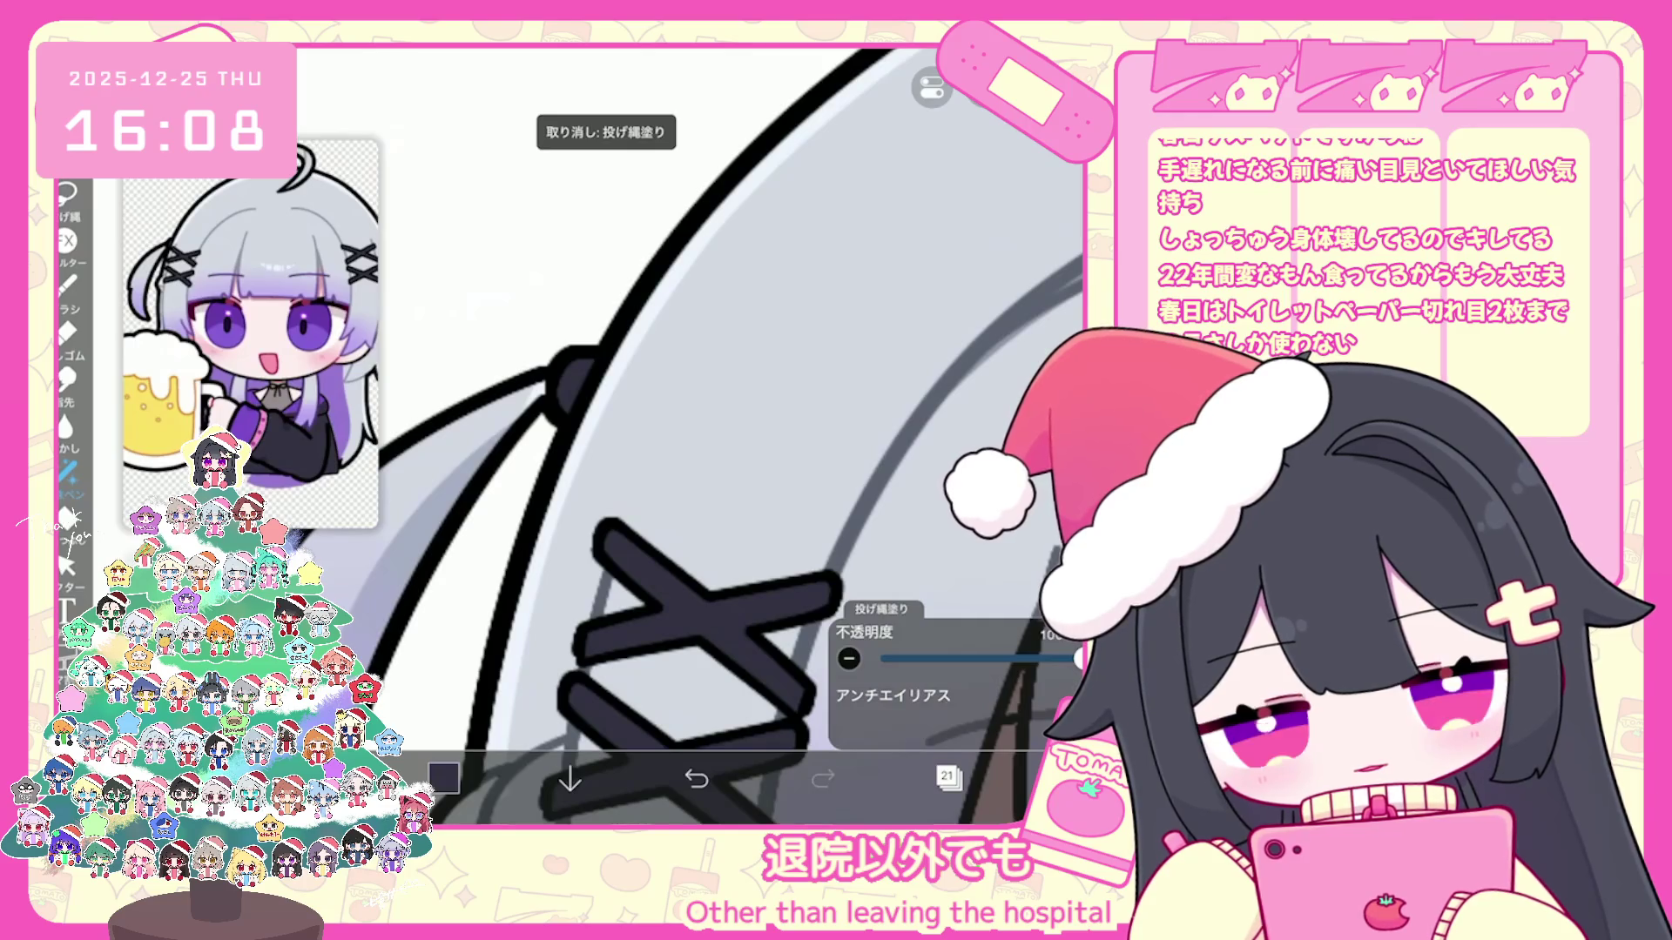
pyautogui.scroll(-3, 693, 431)
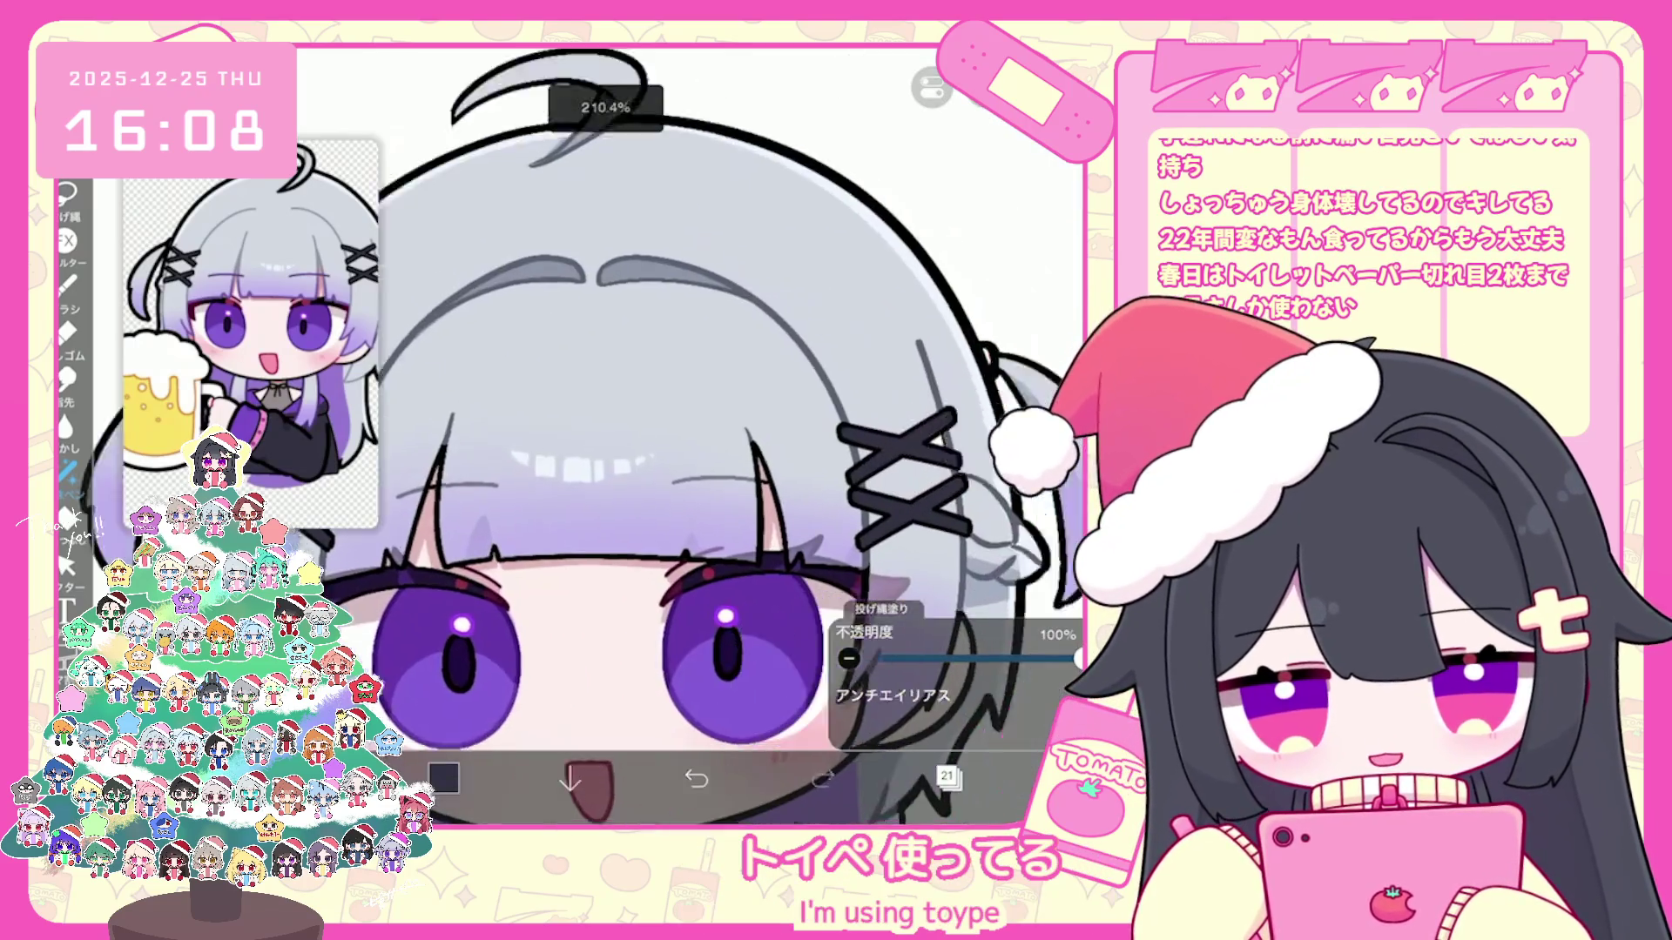
pyautogui.scroll(3, 901, 484)
pyautogui.scroll(1, 901, 484)
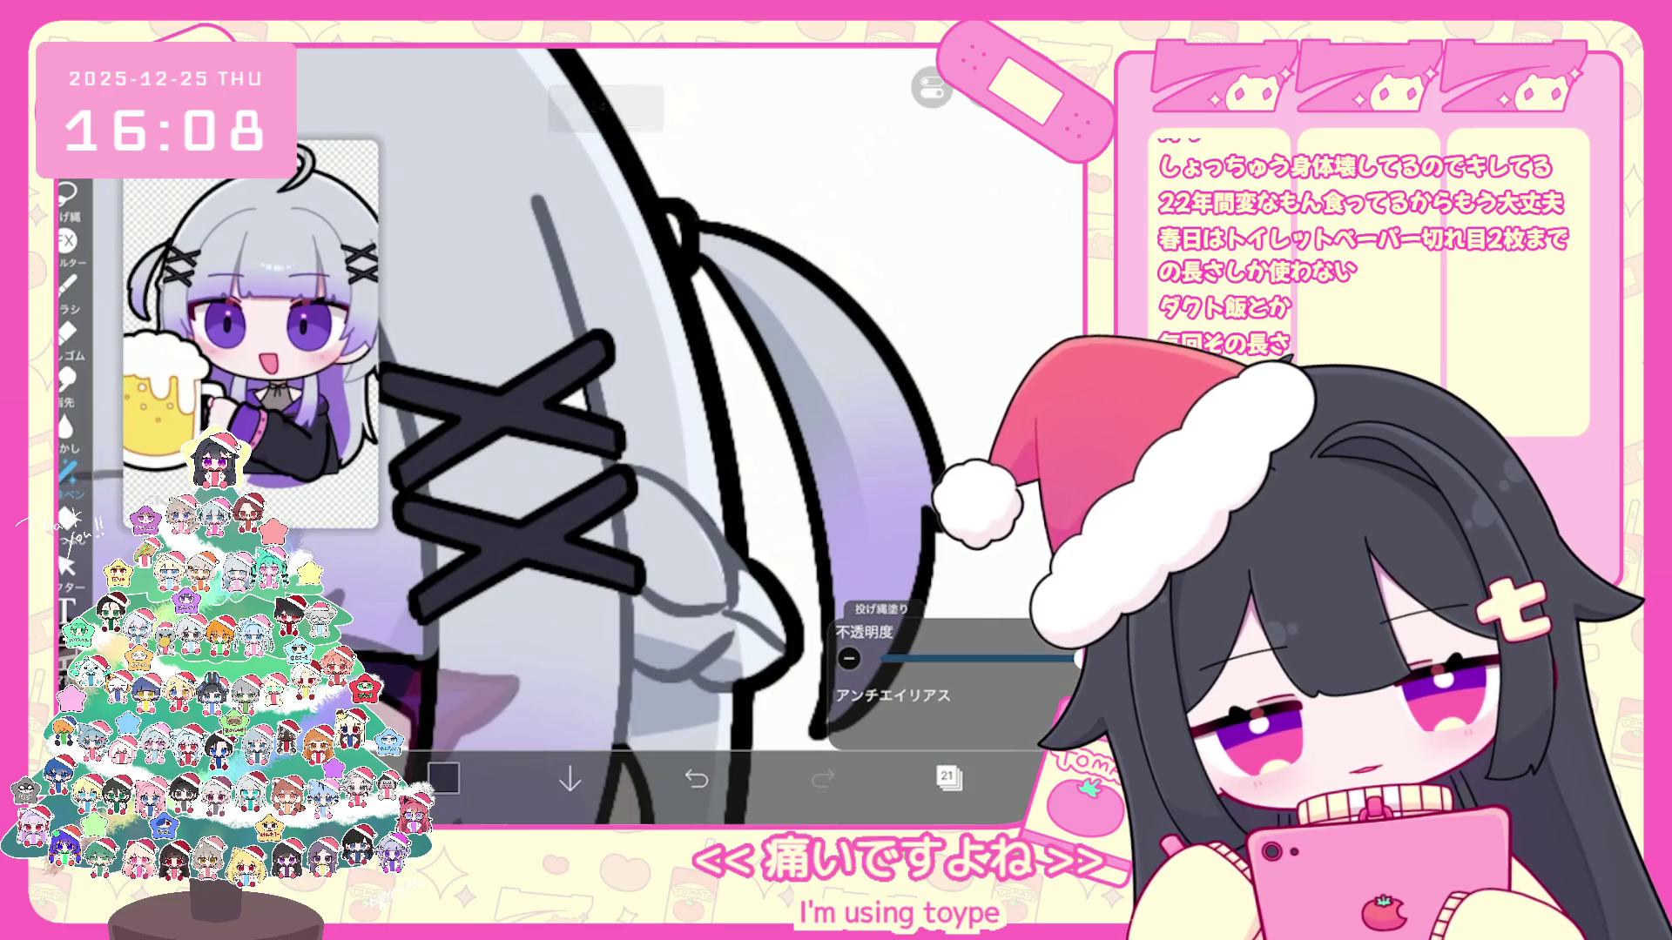
pyautogui.scroll(-1, 693, 431)
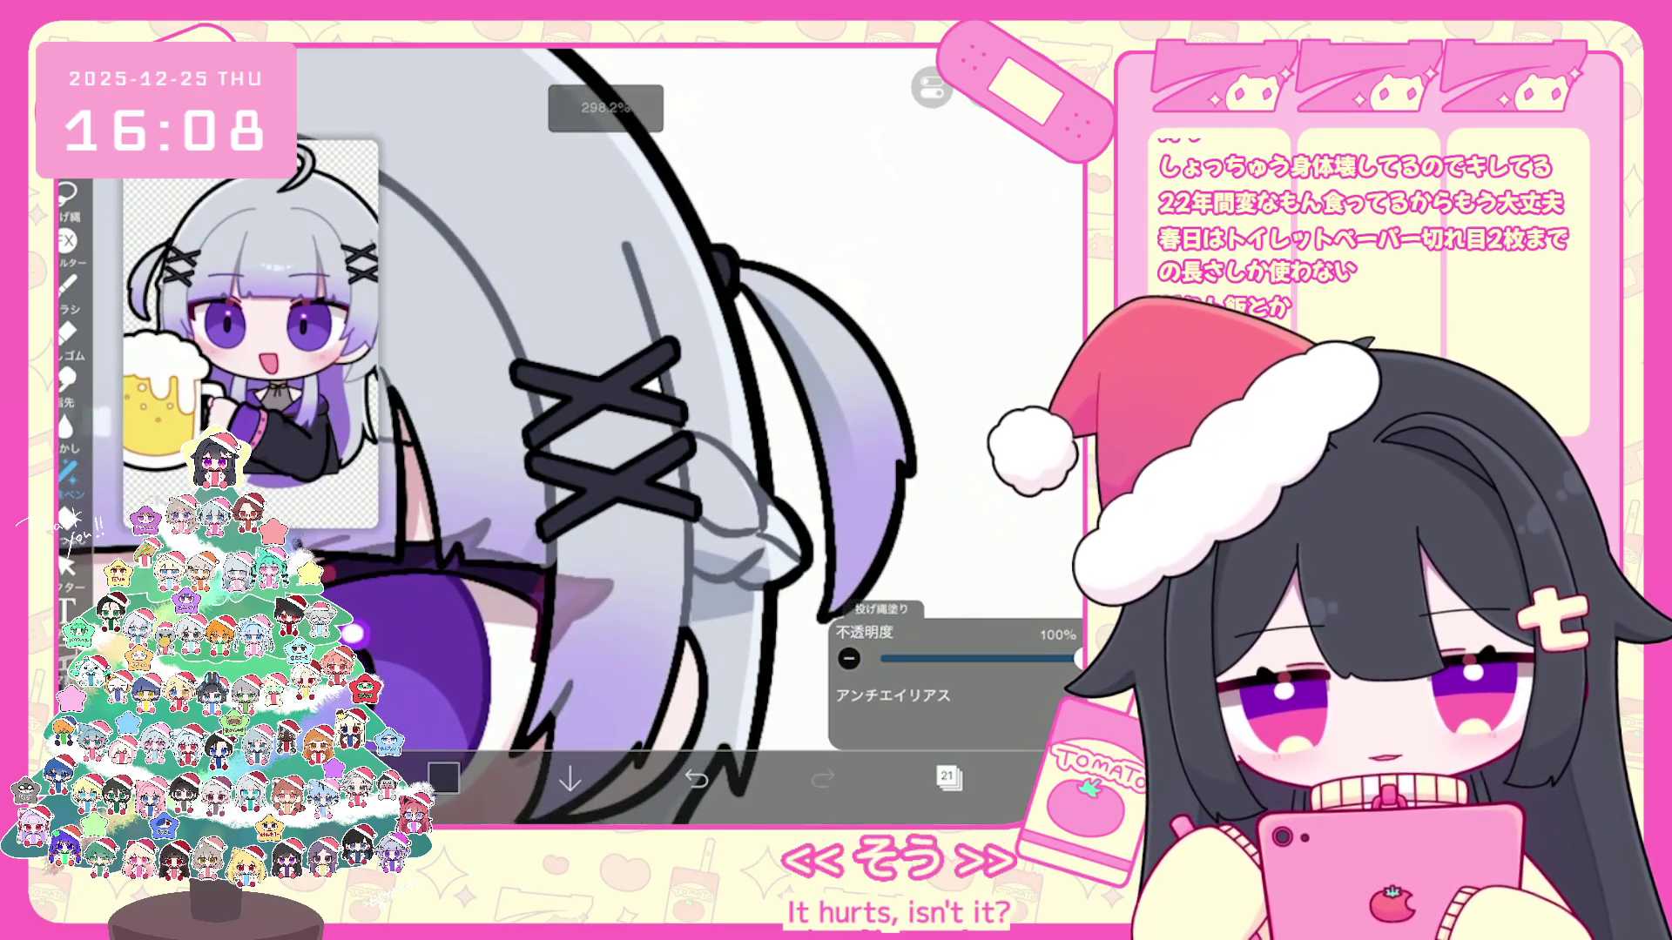
pyautogui.scroll(-2, 601, 432)
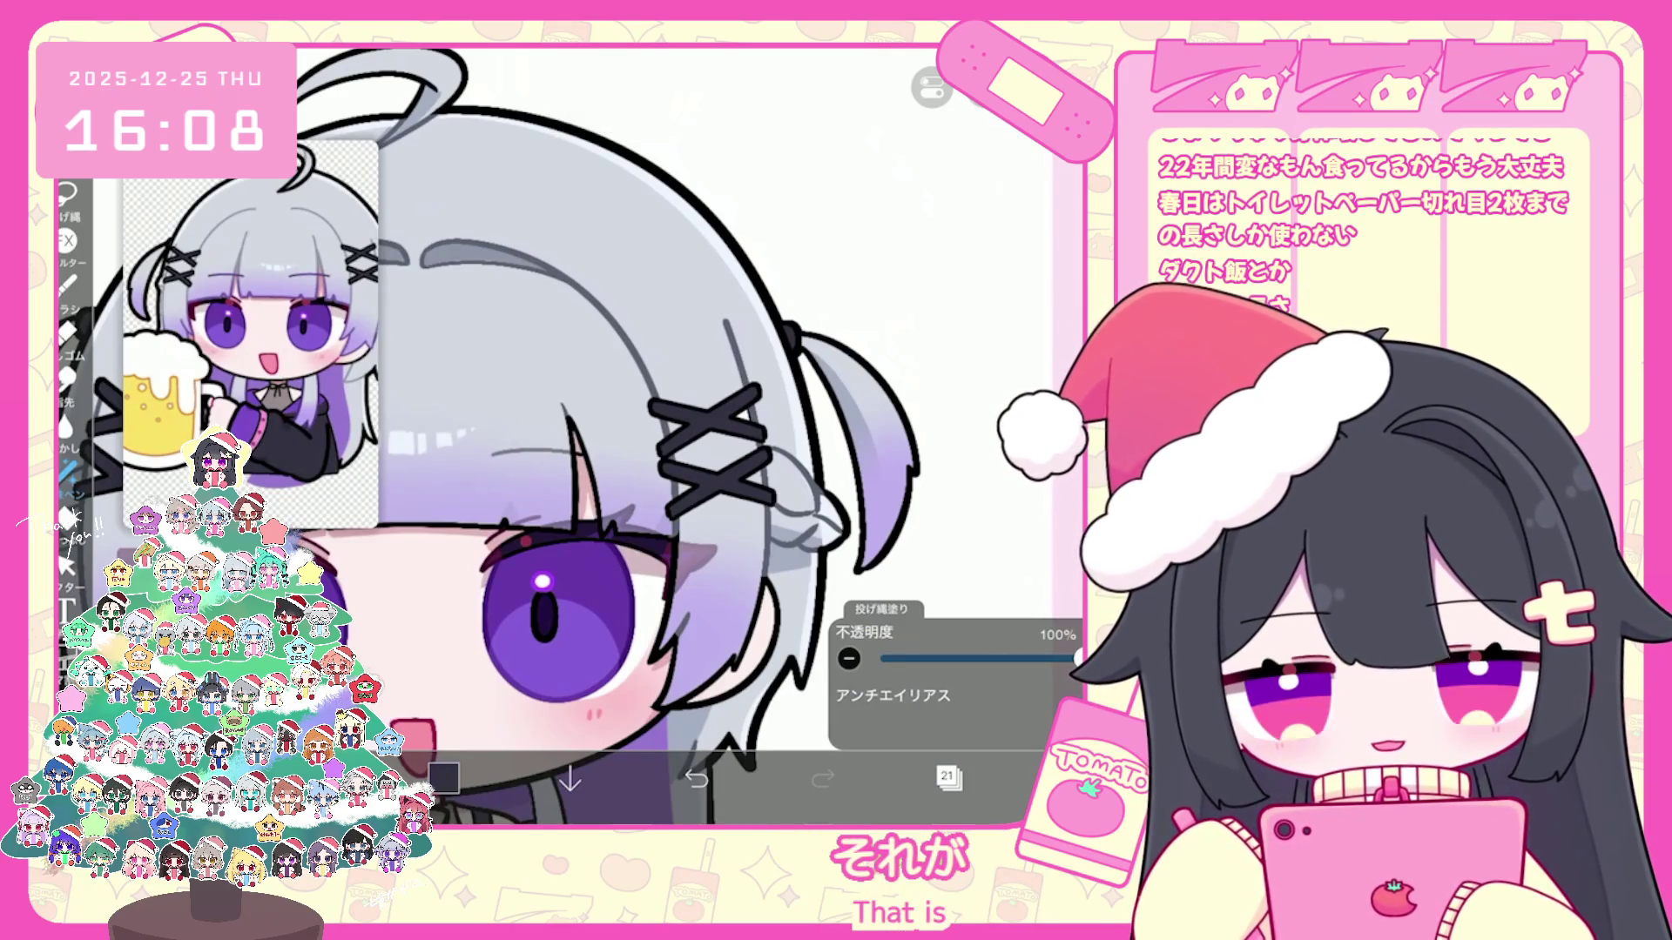
pyautogui.scroll(-3, 614, 432)
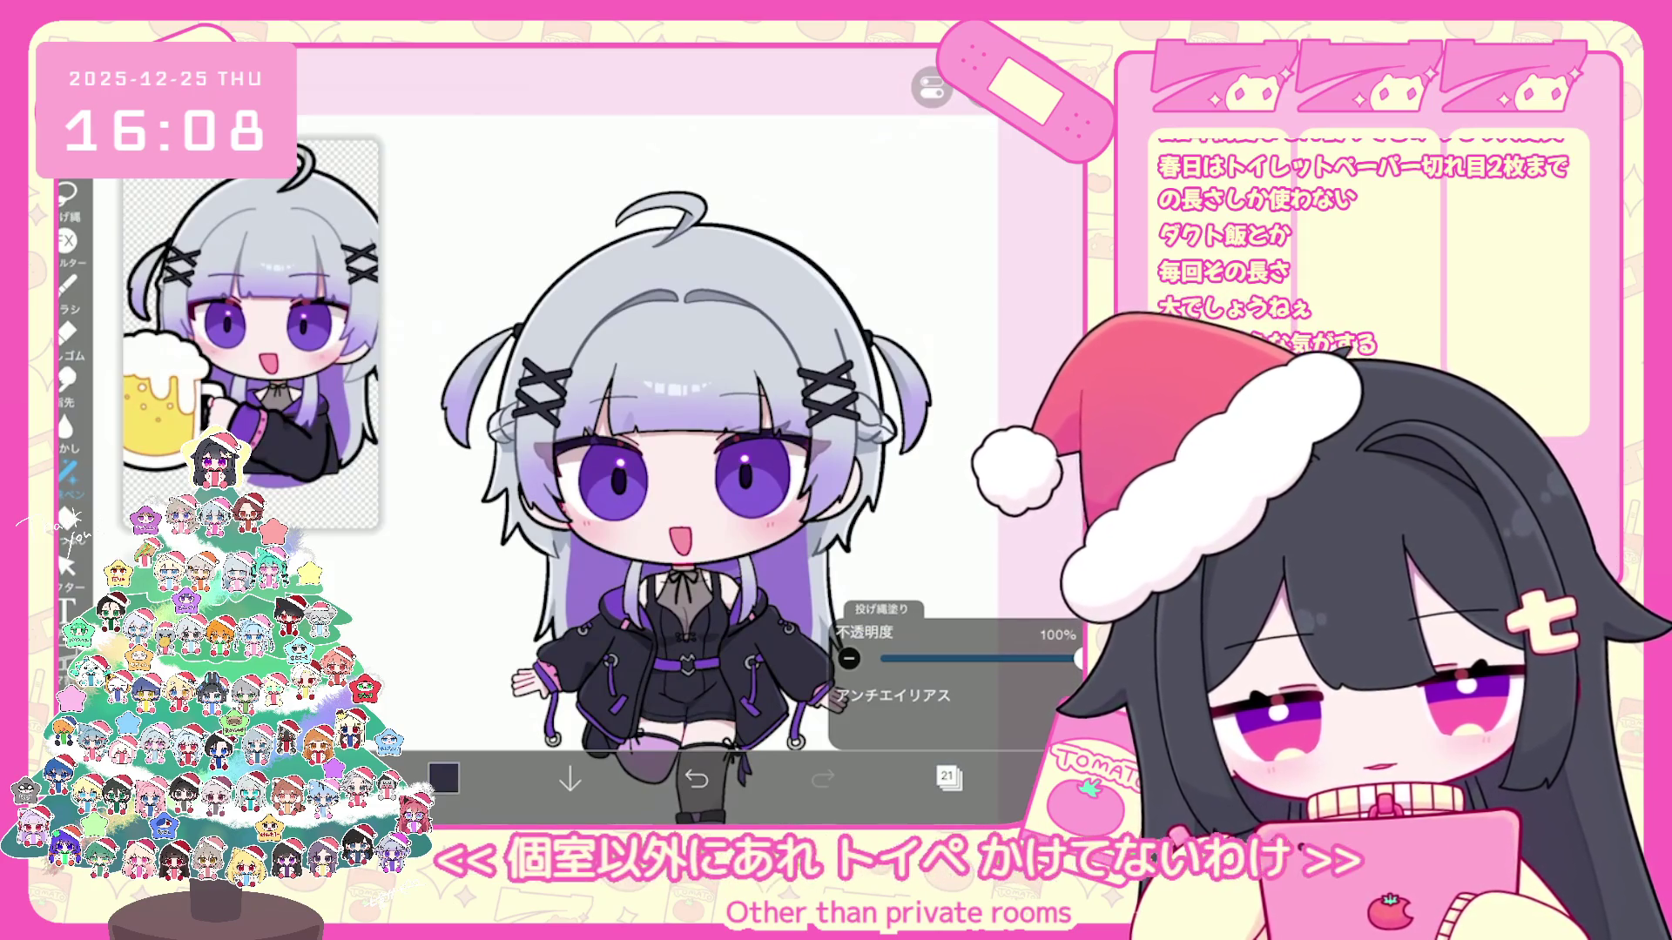
pyautogui.scroll(-1, 693, 496)
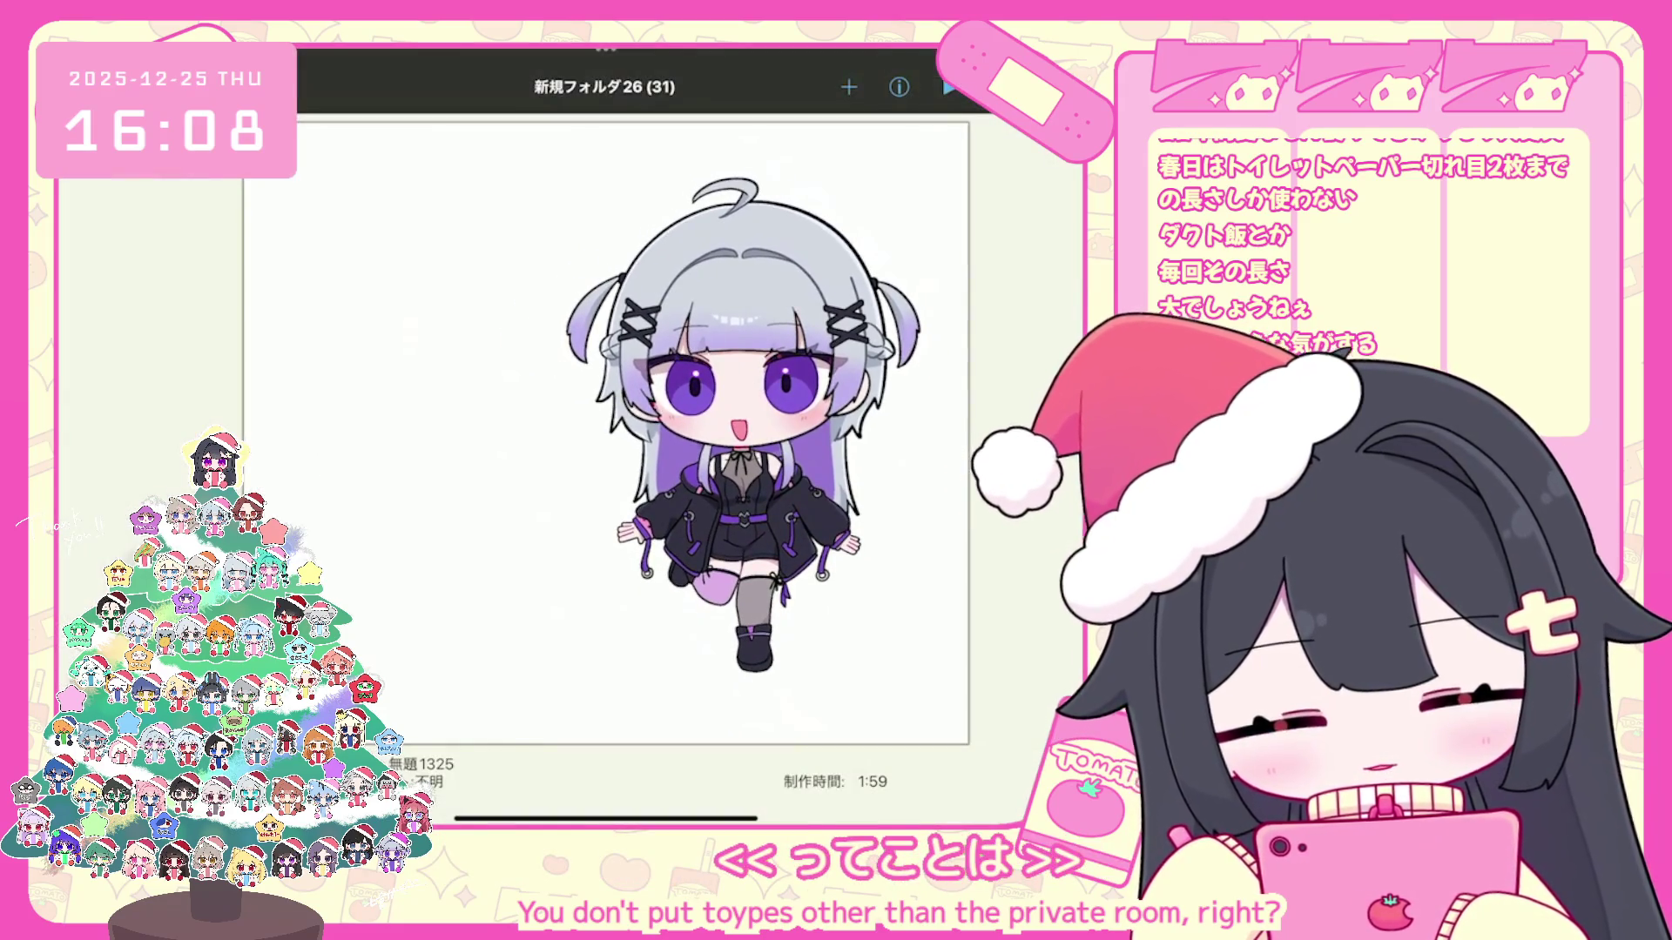
# Step: Browse the gallery artworks around the finished chibi and start a new canvas
pyautogui.moveTo(810, 432); pyautogui.dragTo(392, 431)
pyautogui.click(604, 431)
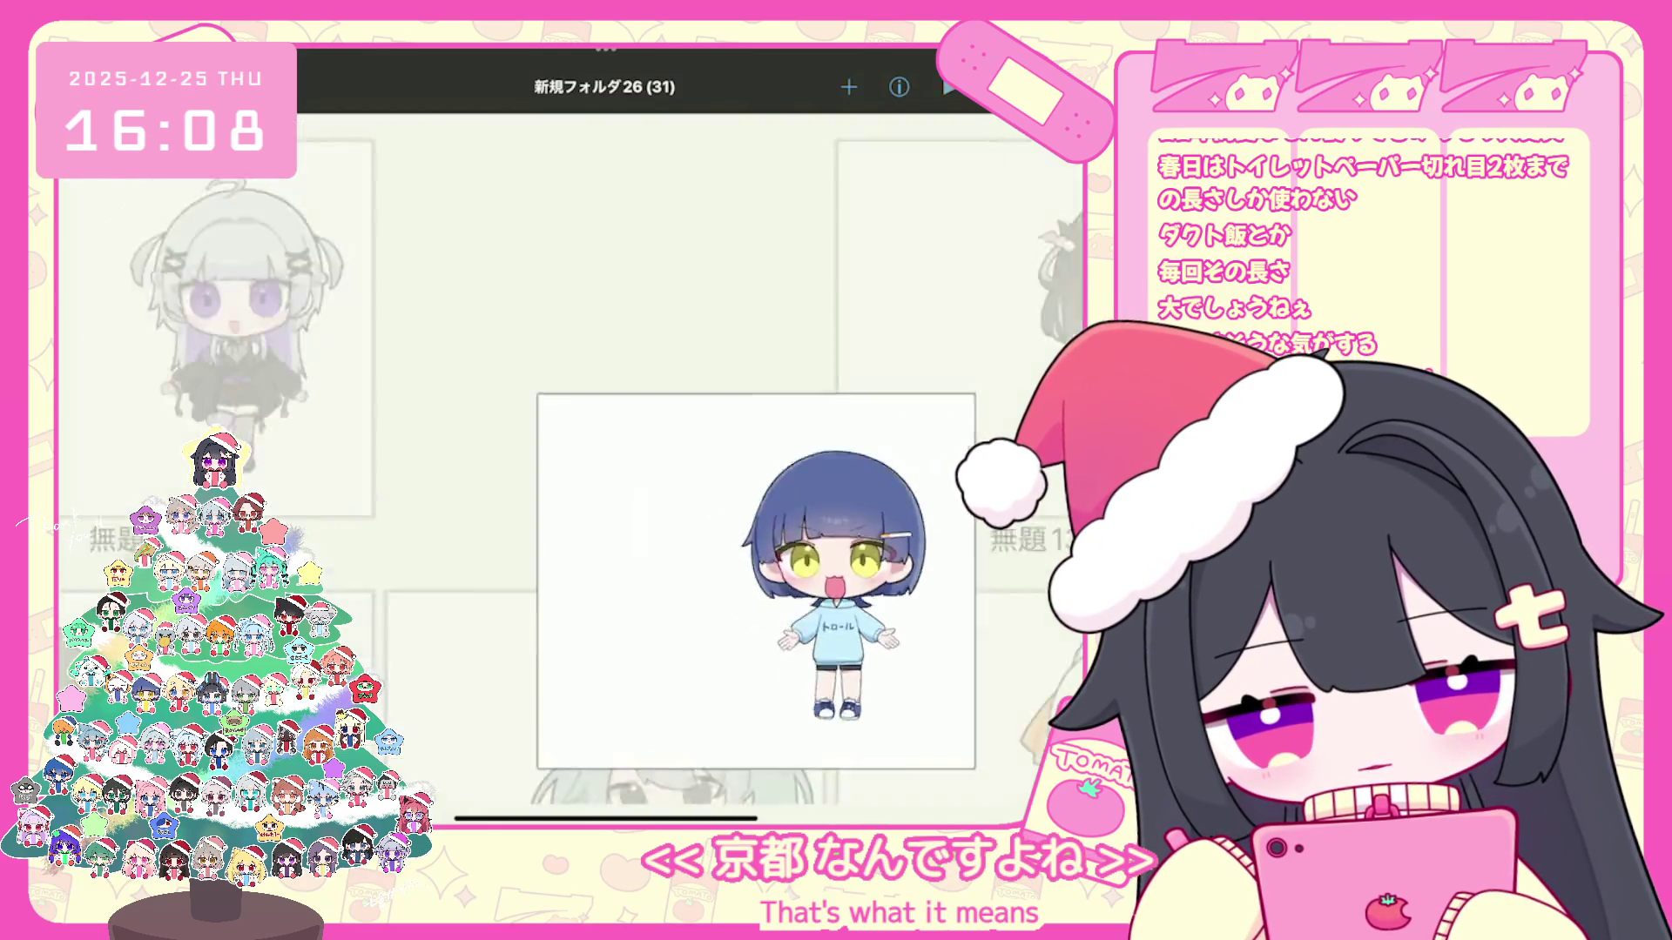
pyautogui.click(606, 248)
pyautogui.moveTo(392, 431)
pyautogui.mouseDown()
pyautogui.moveTo(810, 431)
pyautogui.moveTo(393, 431)
pyautogui.mouseUp()
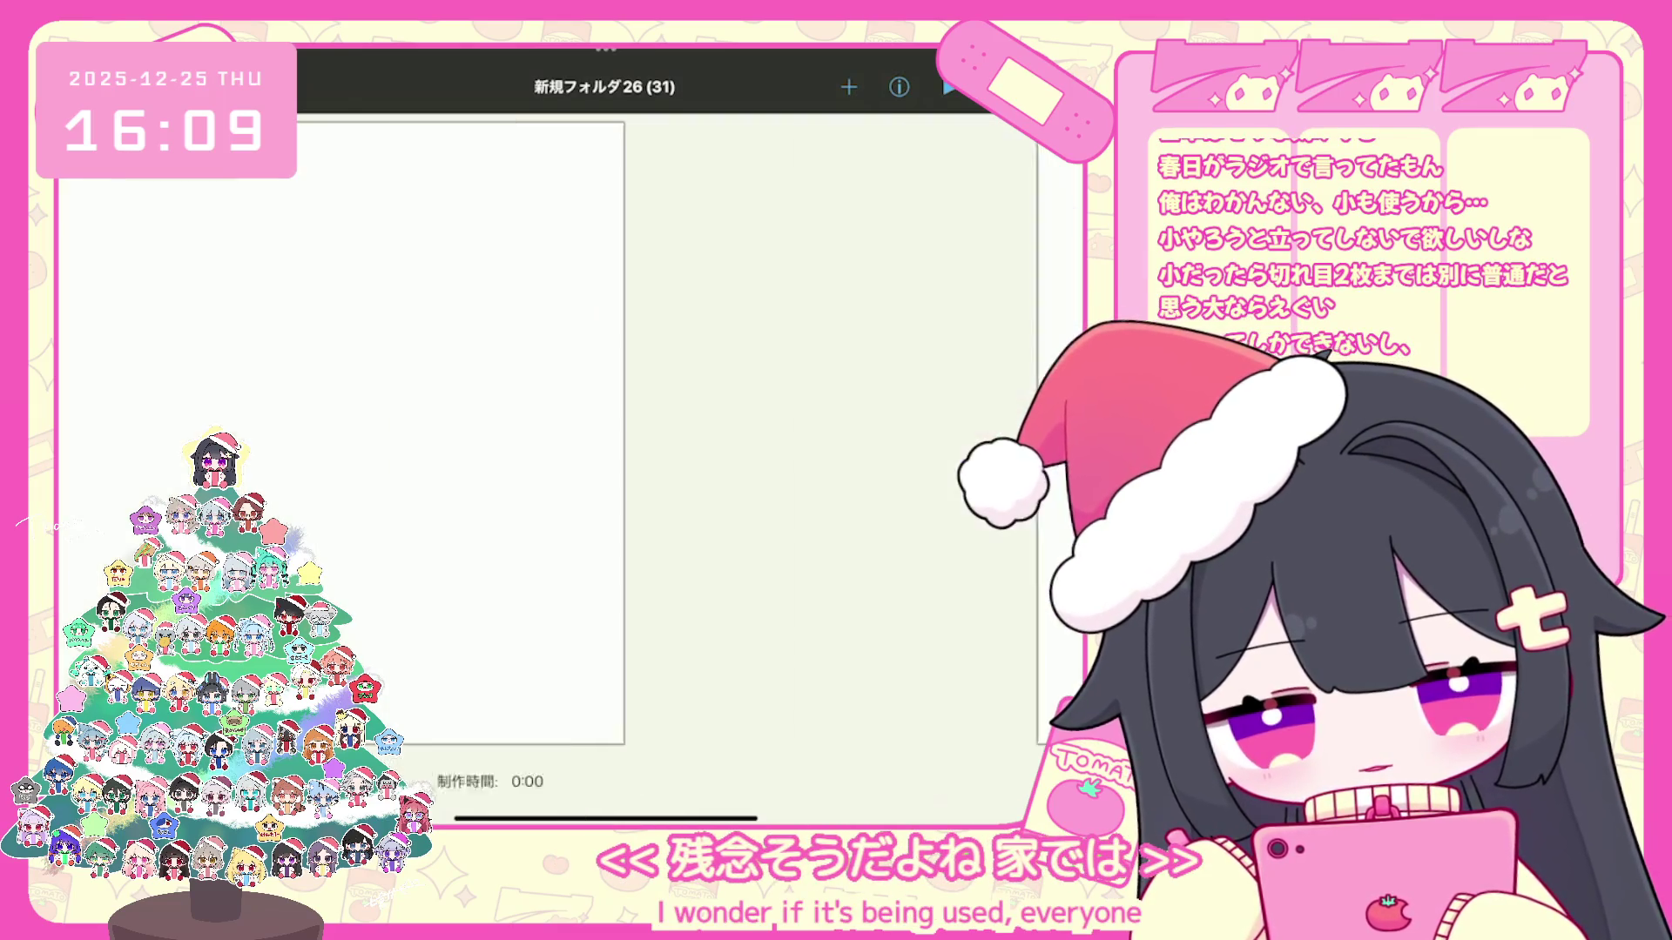
pyautogui.click(850, 87)
# Step: Create a new blank canvas and open it for drawing
pyautogui.click(914, 170)
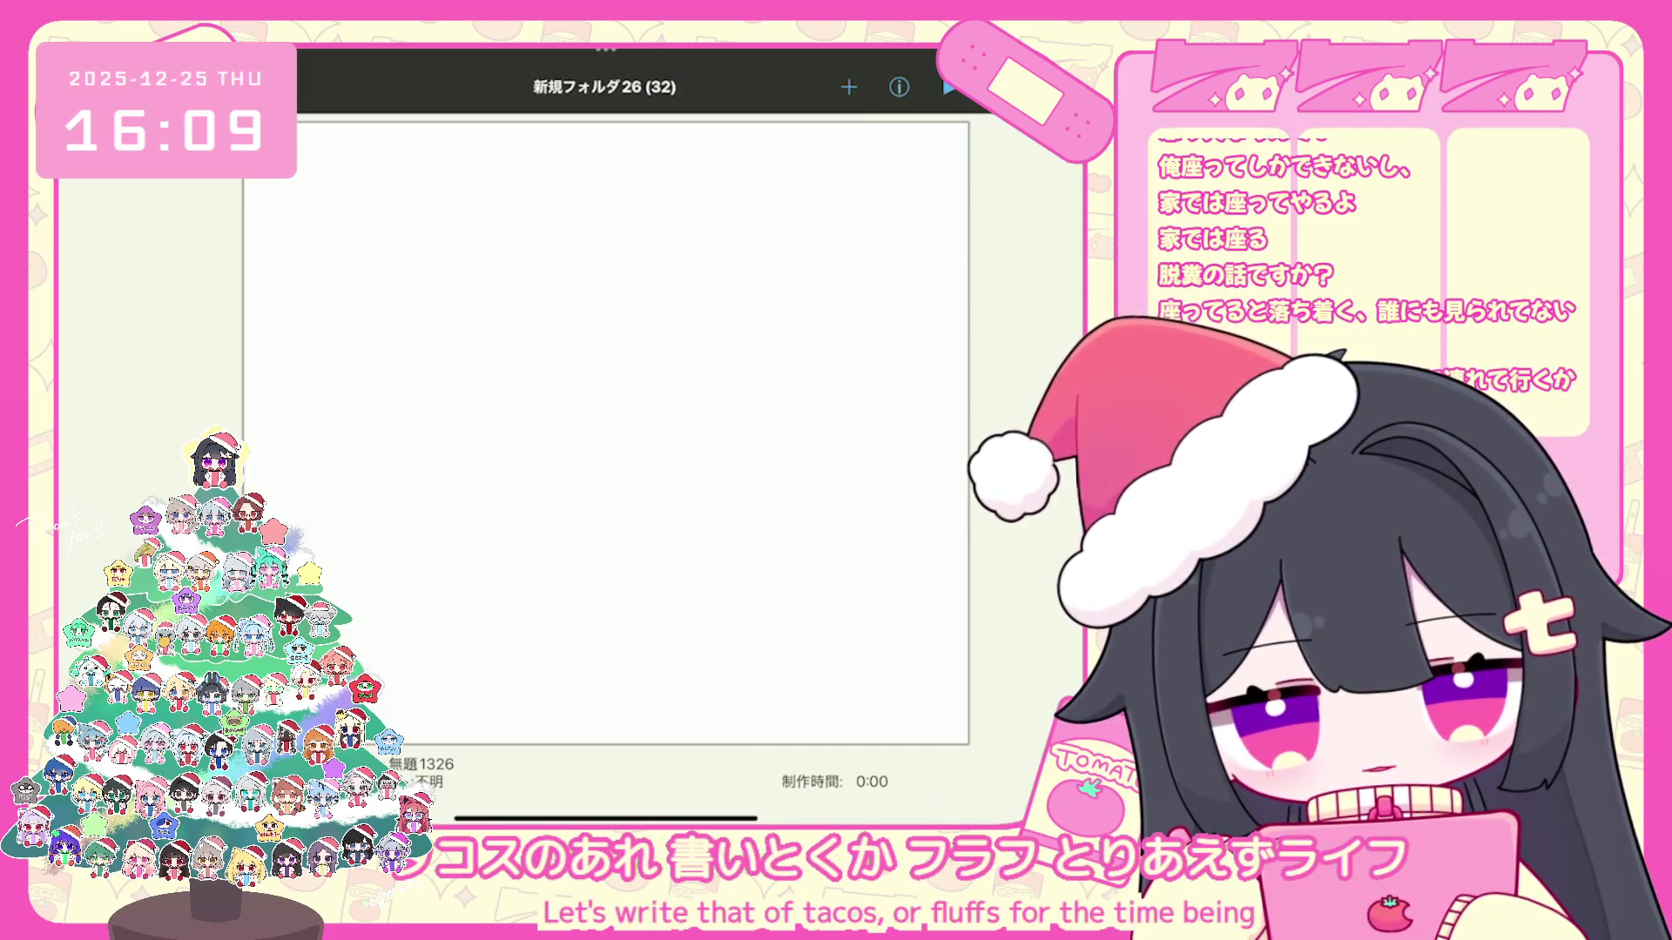
pyautogui.click(605, 431)
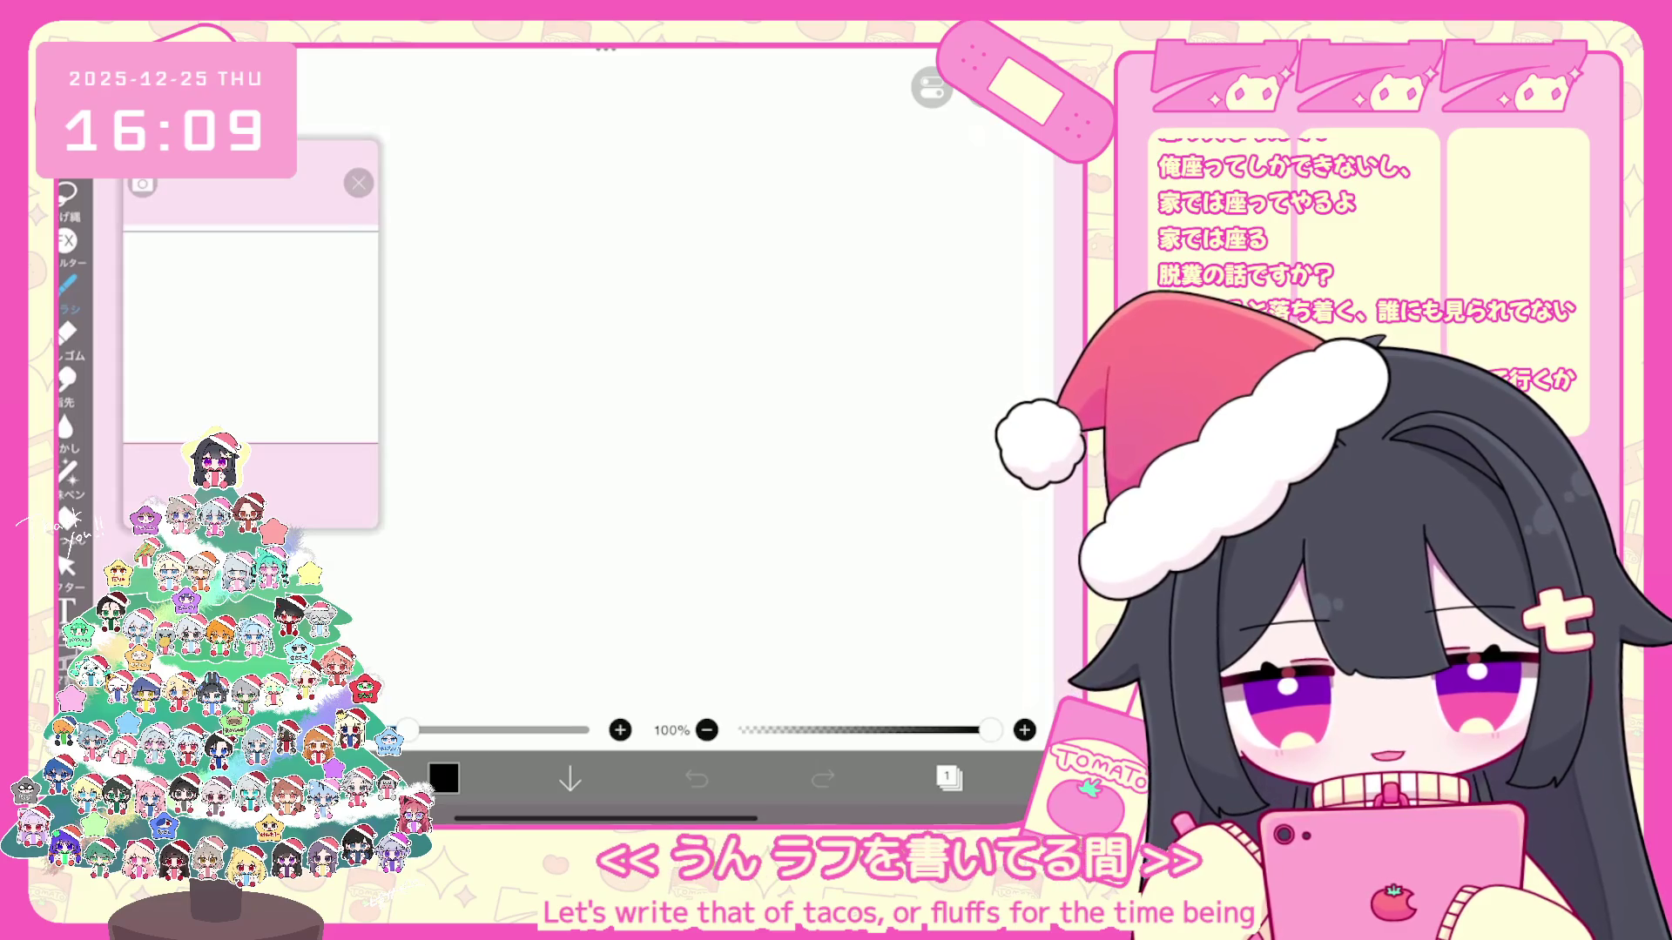
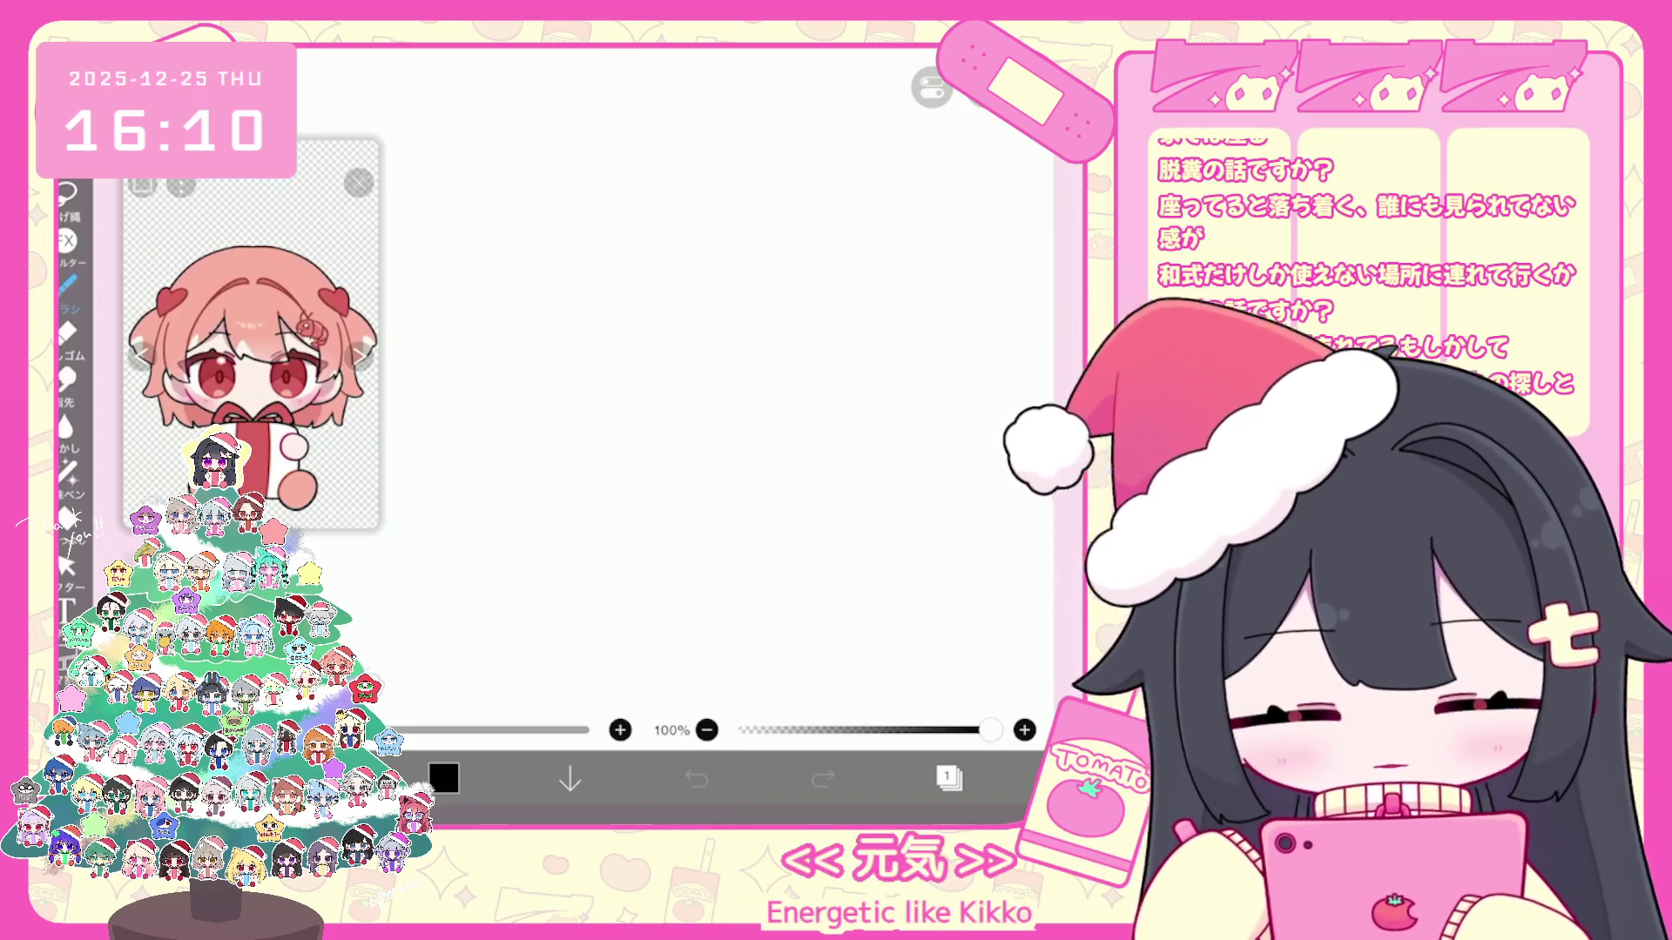
# Step: Draw a first short curved pencil stroke on the blank canvas, auto-adding a vector layer
pyautogui.click(948, 780)
pyautogui.click(948, 778)
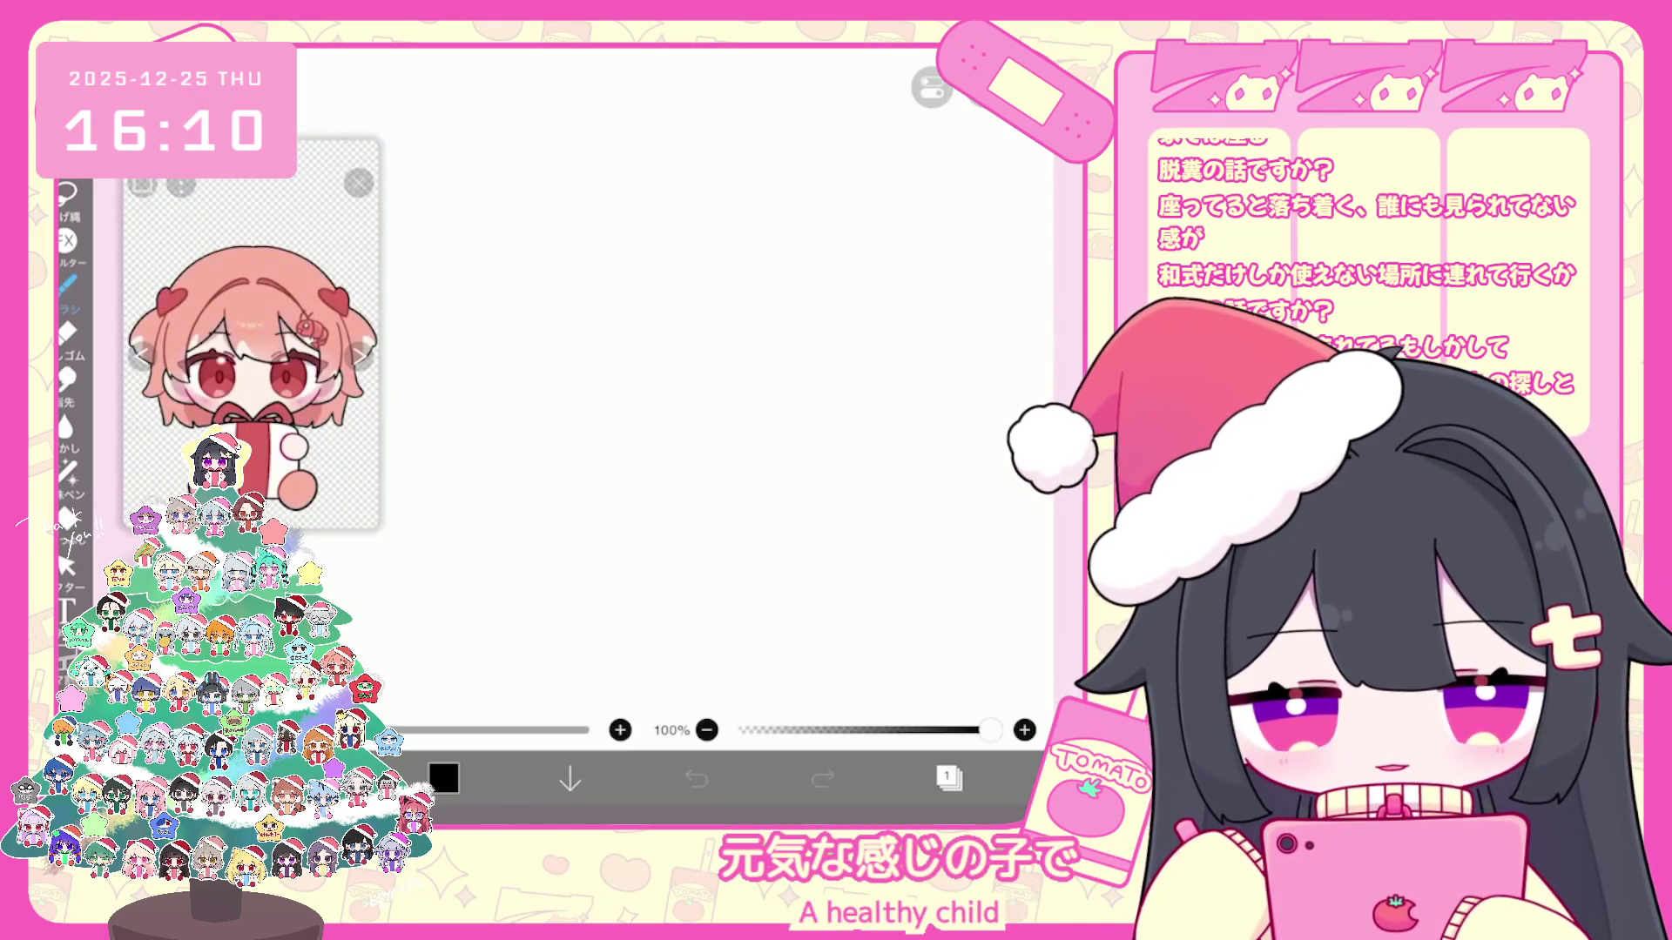
pyautogui.click(69, 282)
pyautogui.moveTo(669, 408)
pyautogui.mouseDown()
pyautogui.moveTo(686, 454)
pyautogui.moveTo(745, 469)
pyautogui.moveTo(817, 449)
pyautogui.mouseUp()
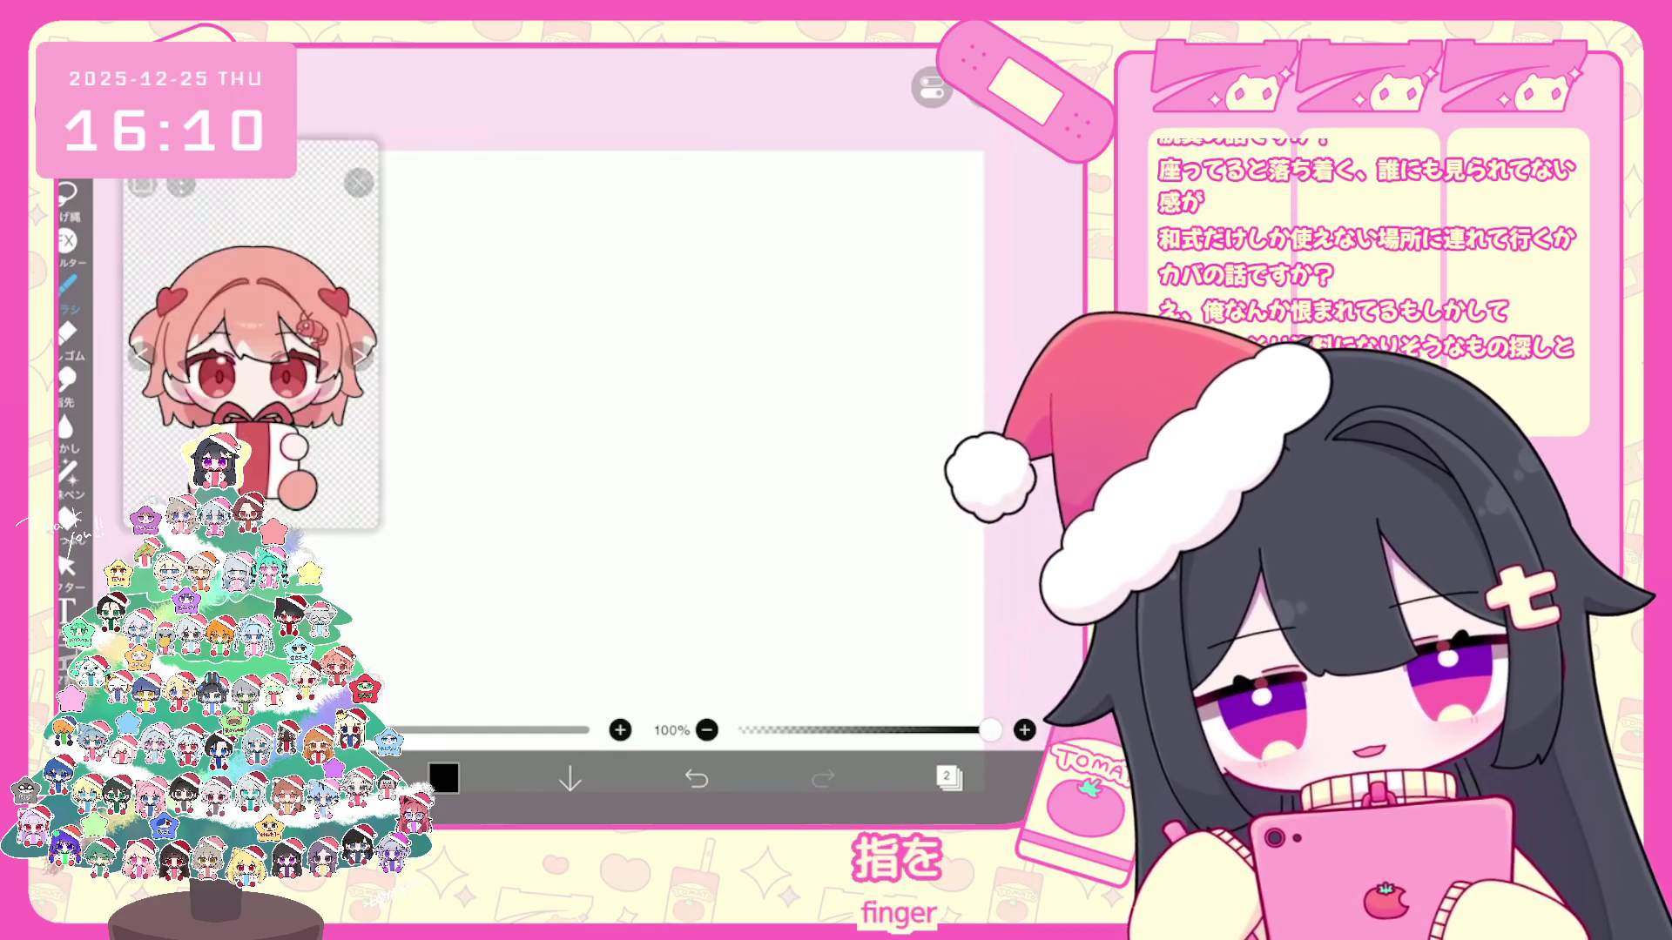
# Step: Switch the brush to 鉛筆(HB) in the brush panel and return to drawing
pyautogui.click(68, 282)
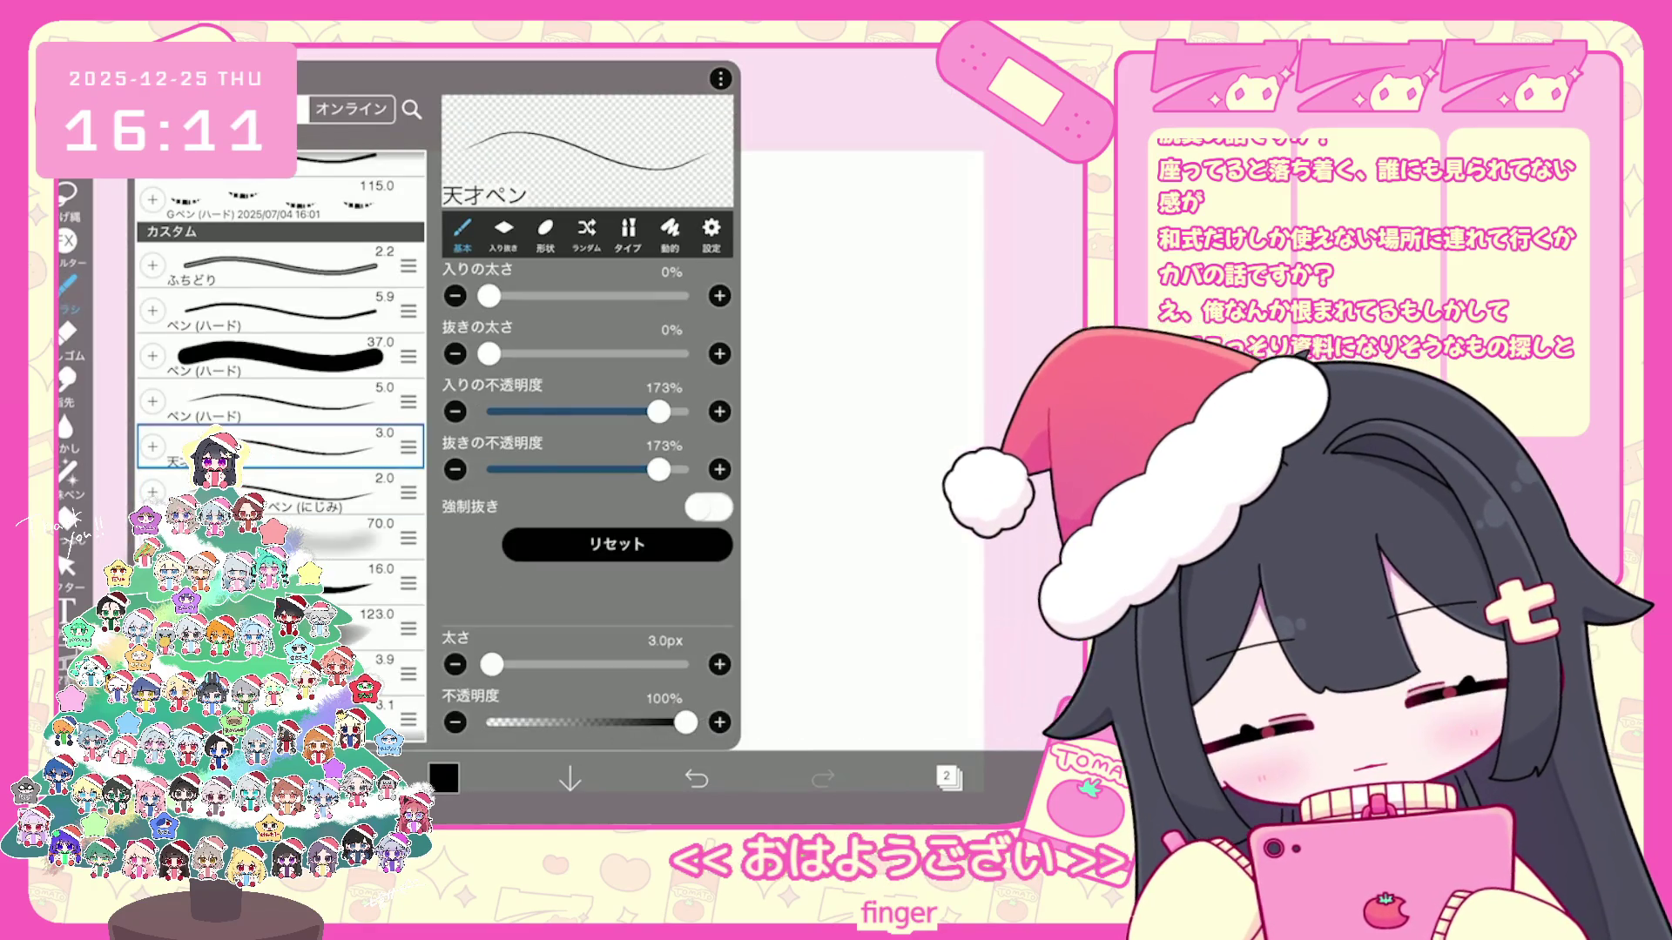
pyautogui.click(365, 669)
pyautogui.click(68, 283)
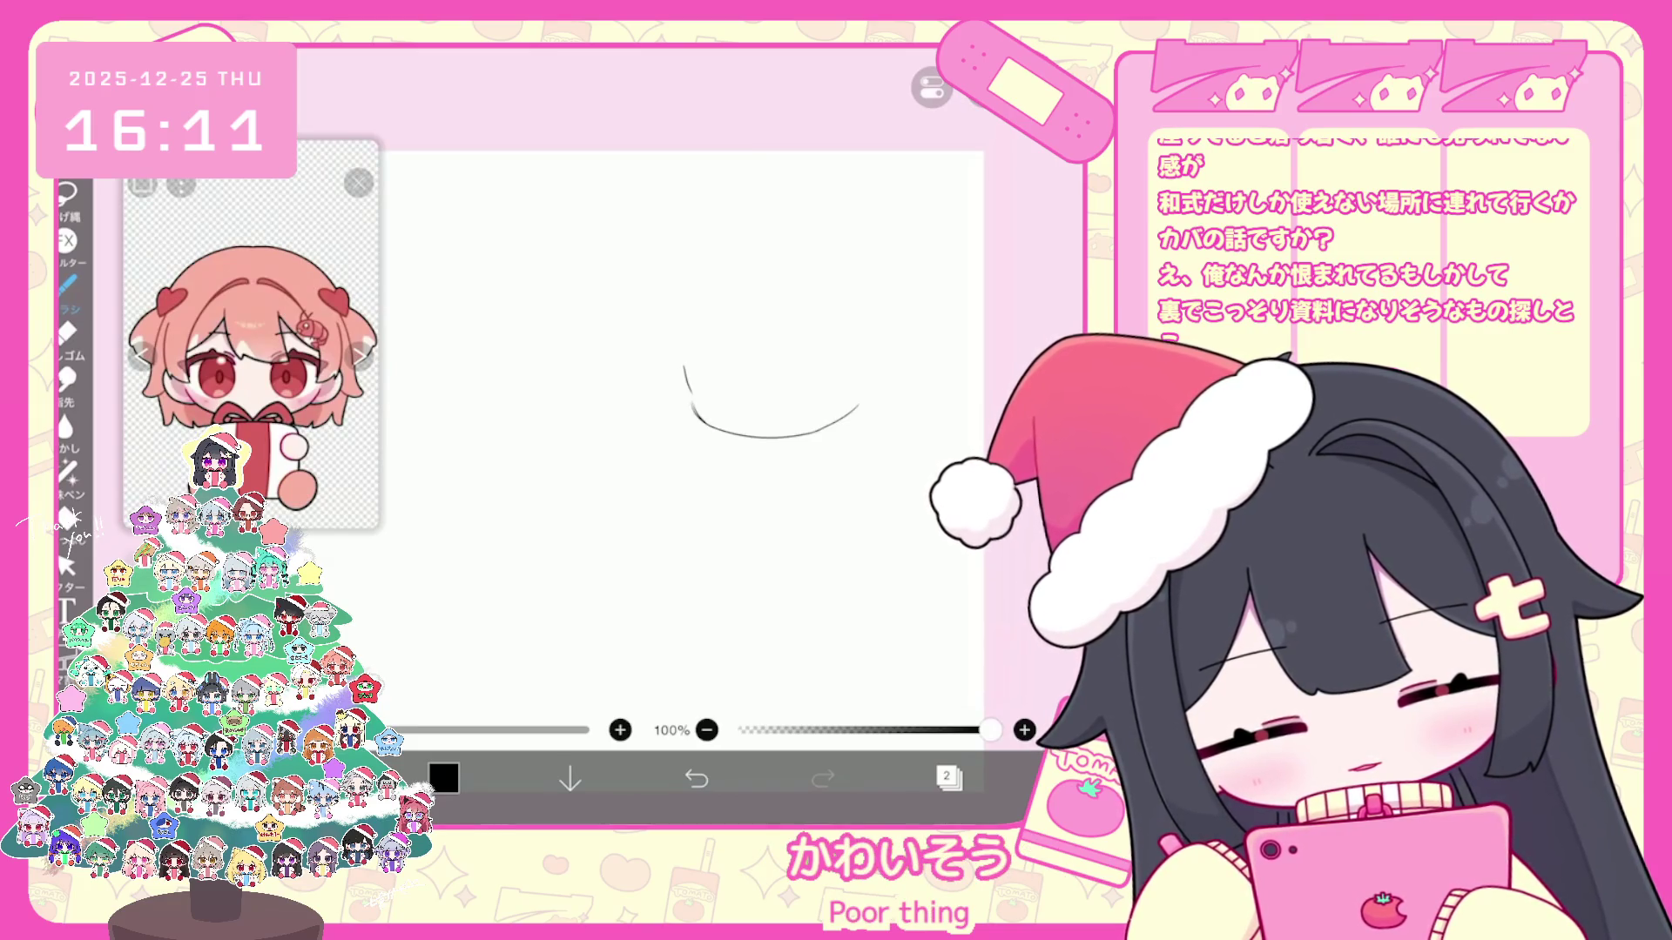
# Step: Sketch the round head outline's left side and top curve, undoing a stray stroke
pyautogui.moveTo(680, 392); pyautogui.dragTo(660, 496)
pyautogui.moveTo(688, 329); pyautogui.dragTo(666, 516)
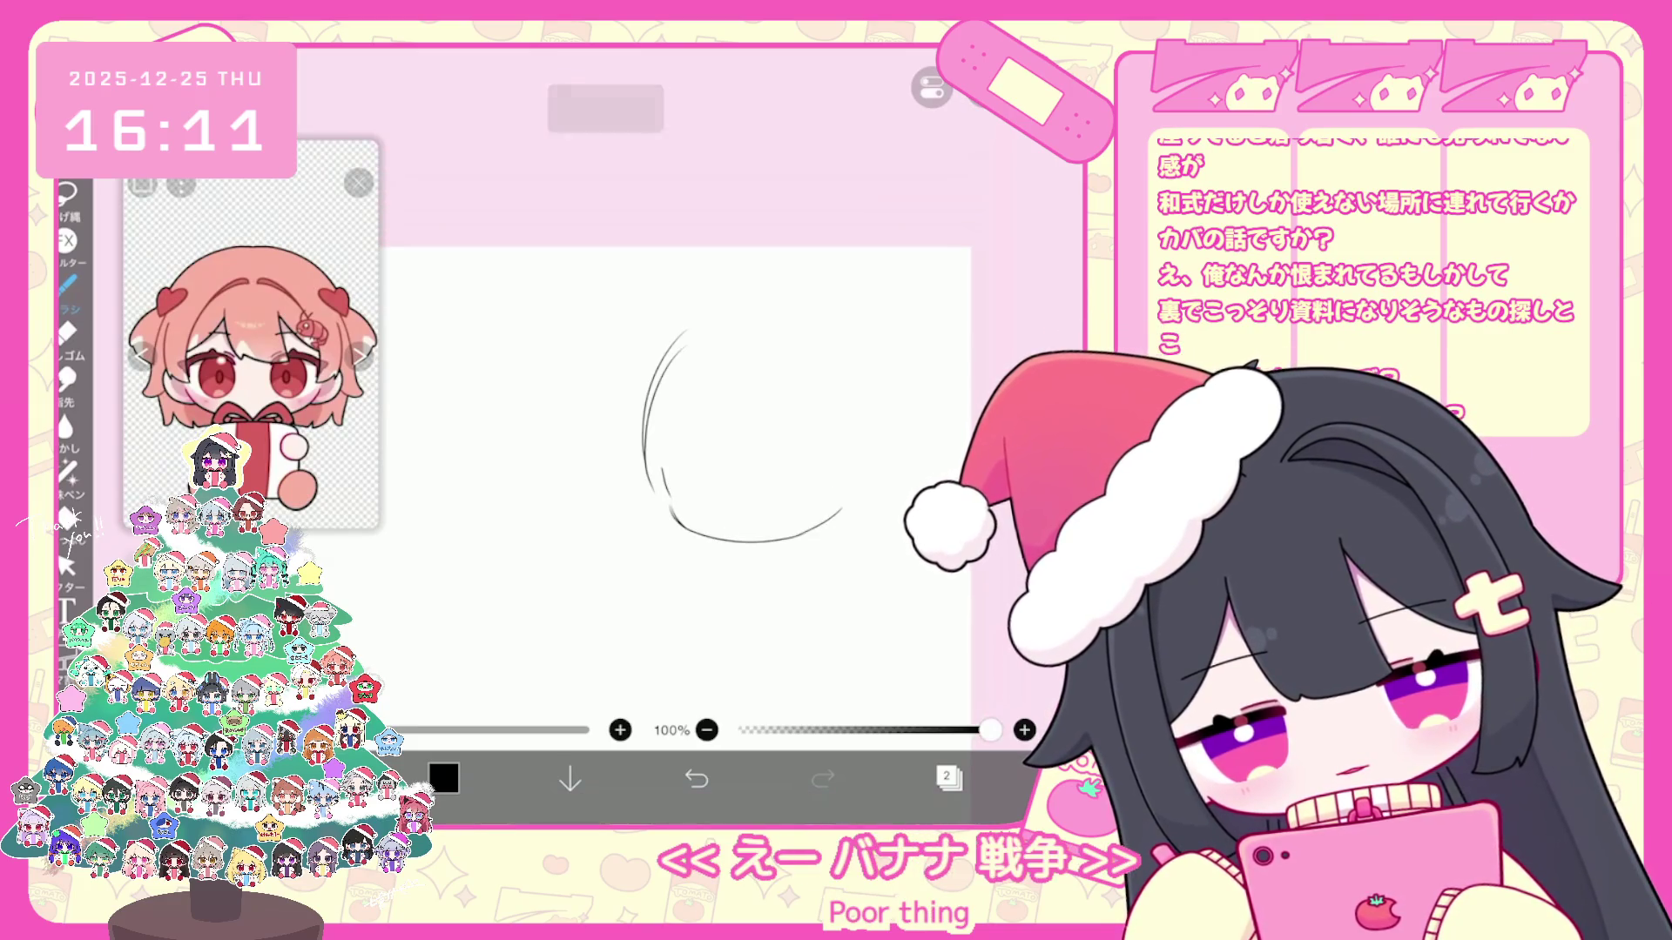
pyautogui.moveTo(672, 330)
pyautogui.mouseDown()
pyautogui.moveTo(836, 318)
pyautogui.moveTo(891, 431)
pyautogui.mouseUp()
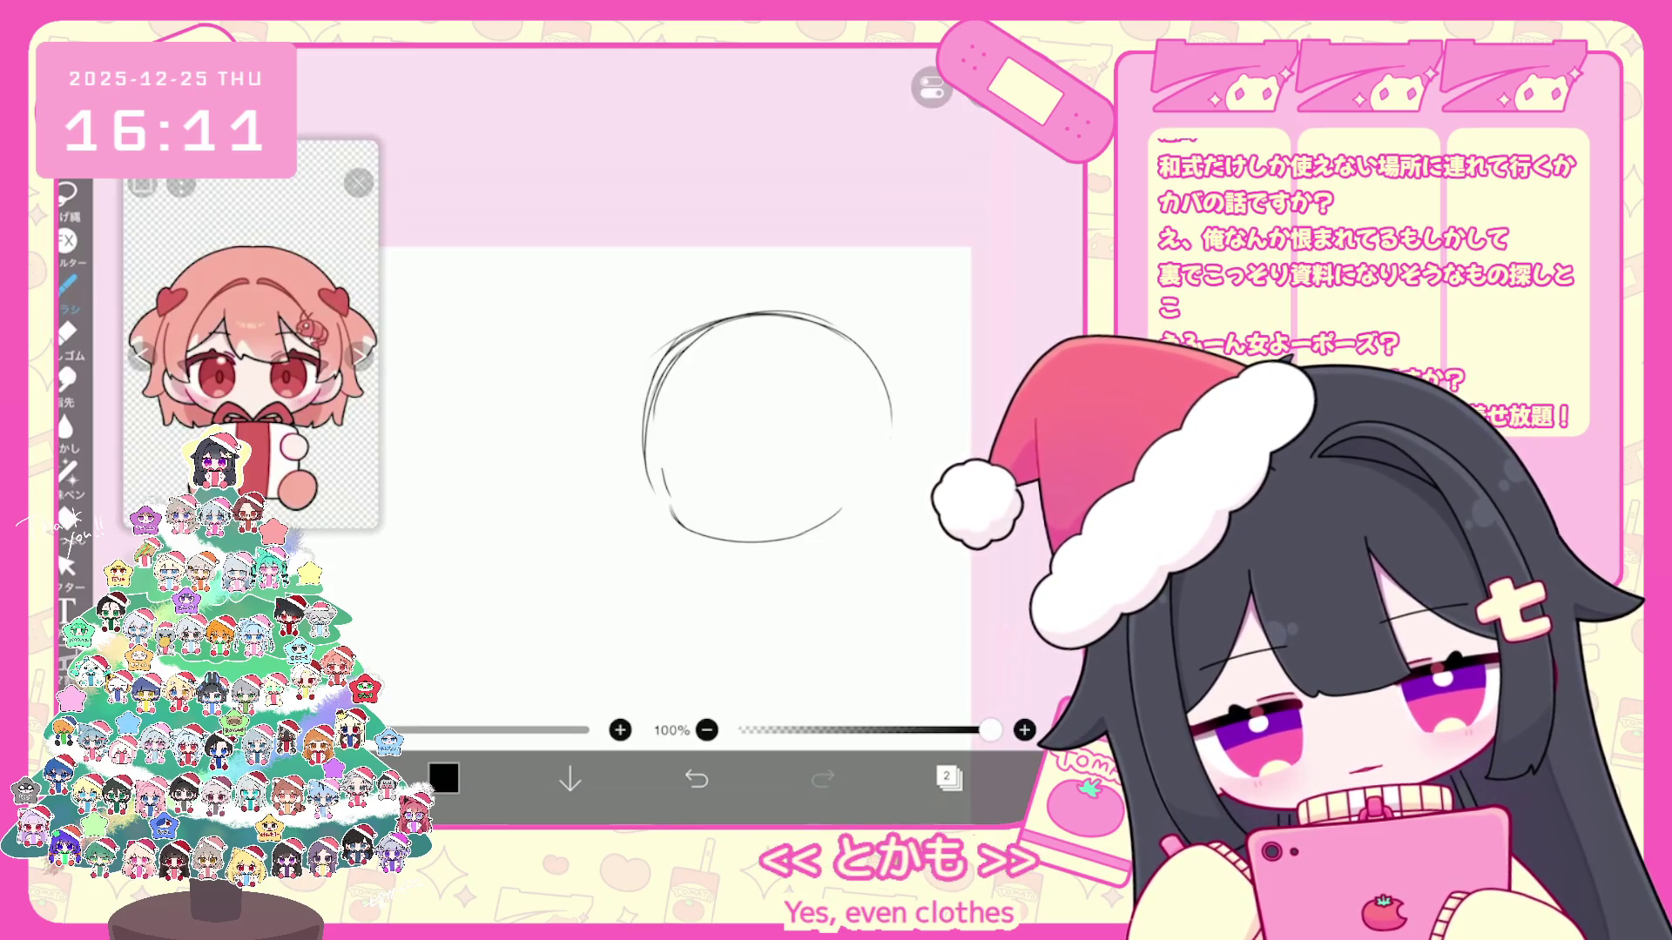
pyautogui.scroll(1, 772, 393)
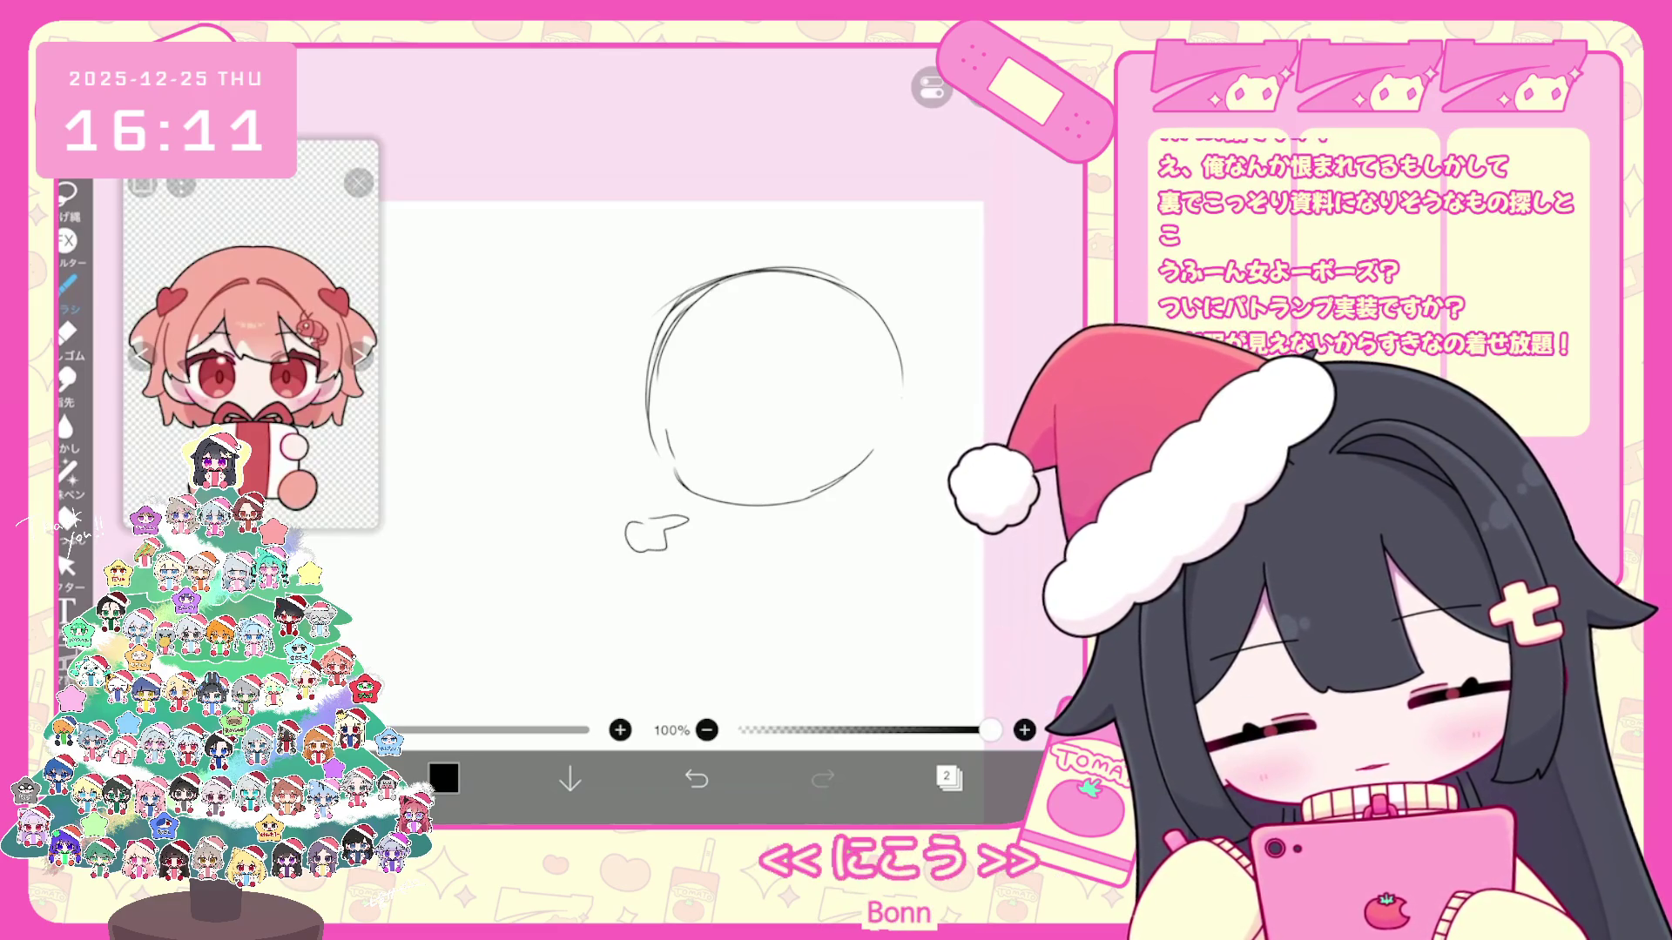
pyautogui.click(695, 778)
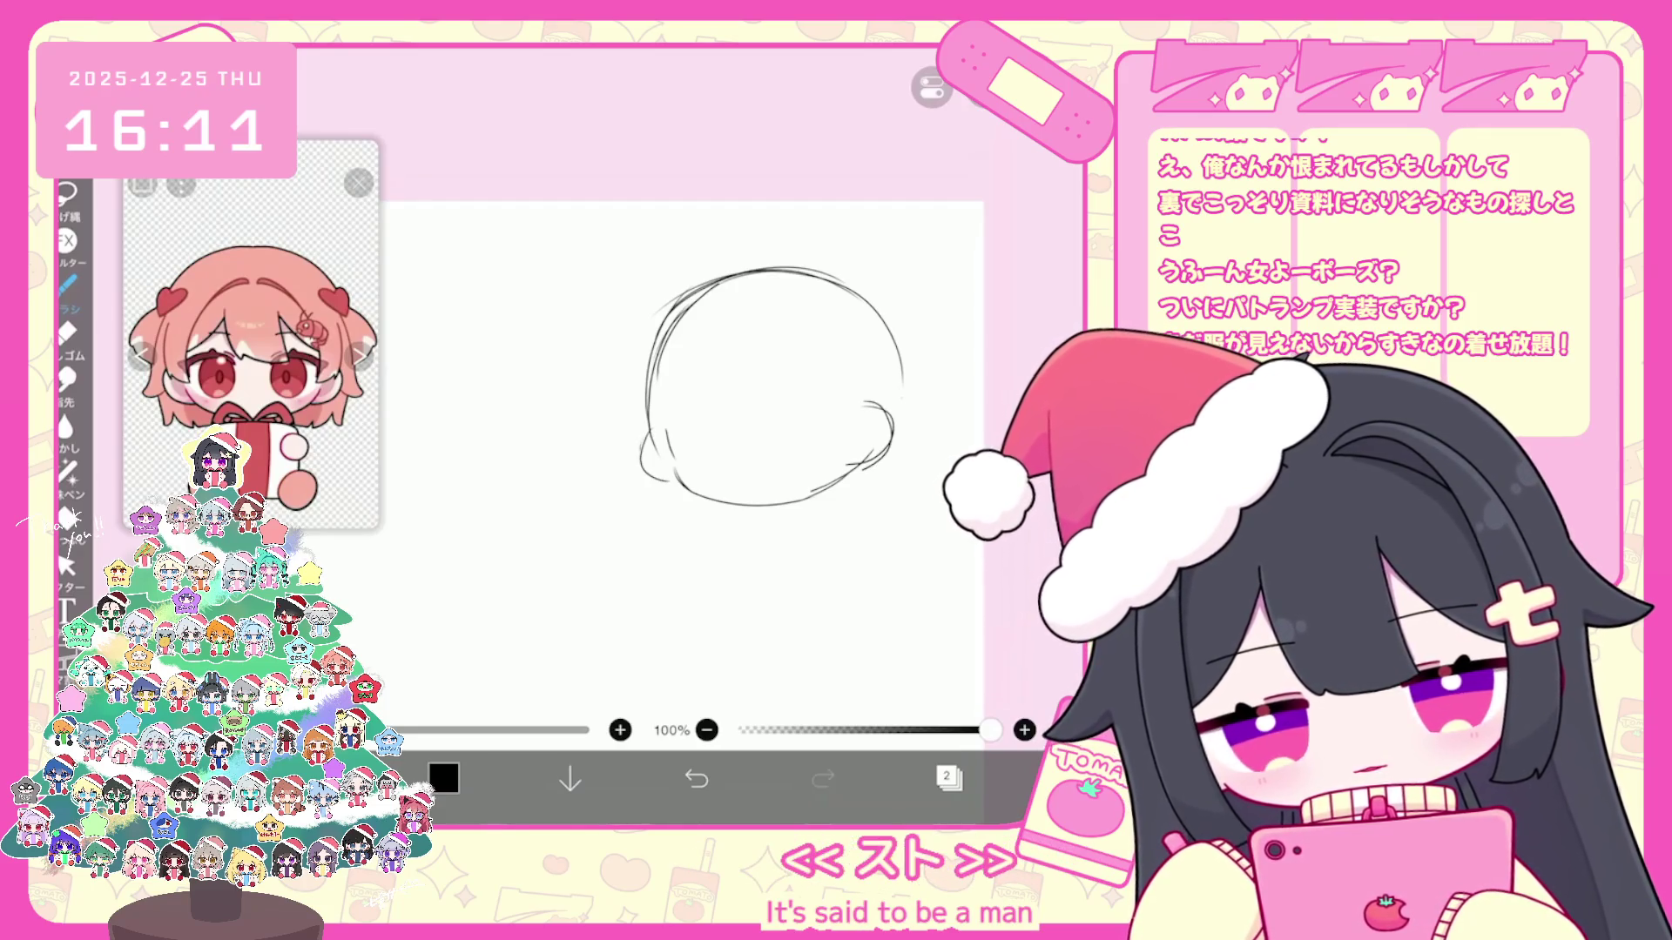
pyautogui.scroll(-1, 680, 444)
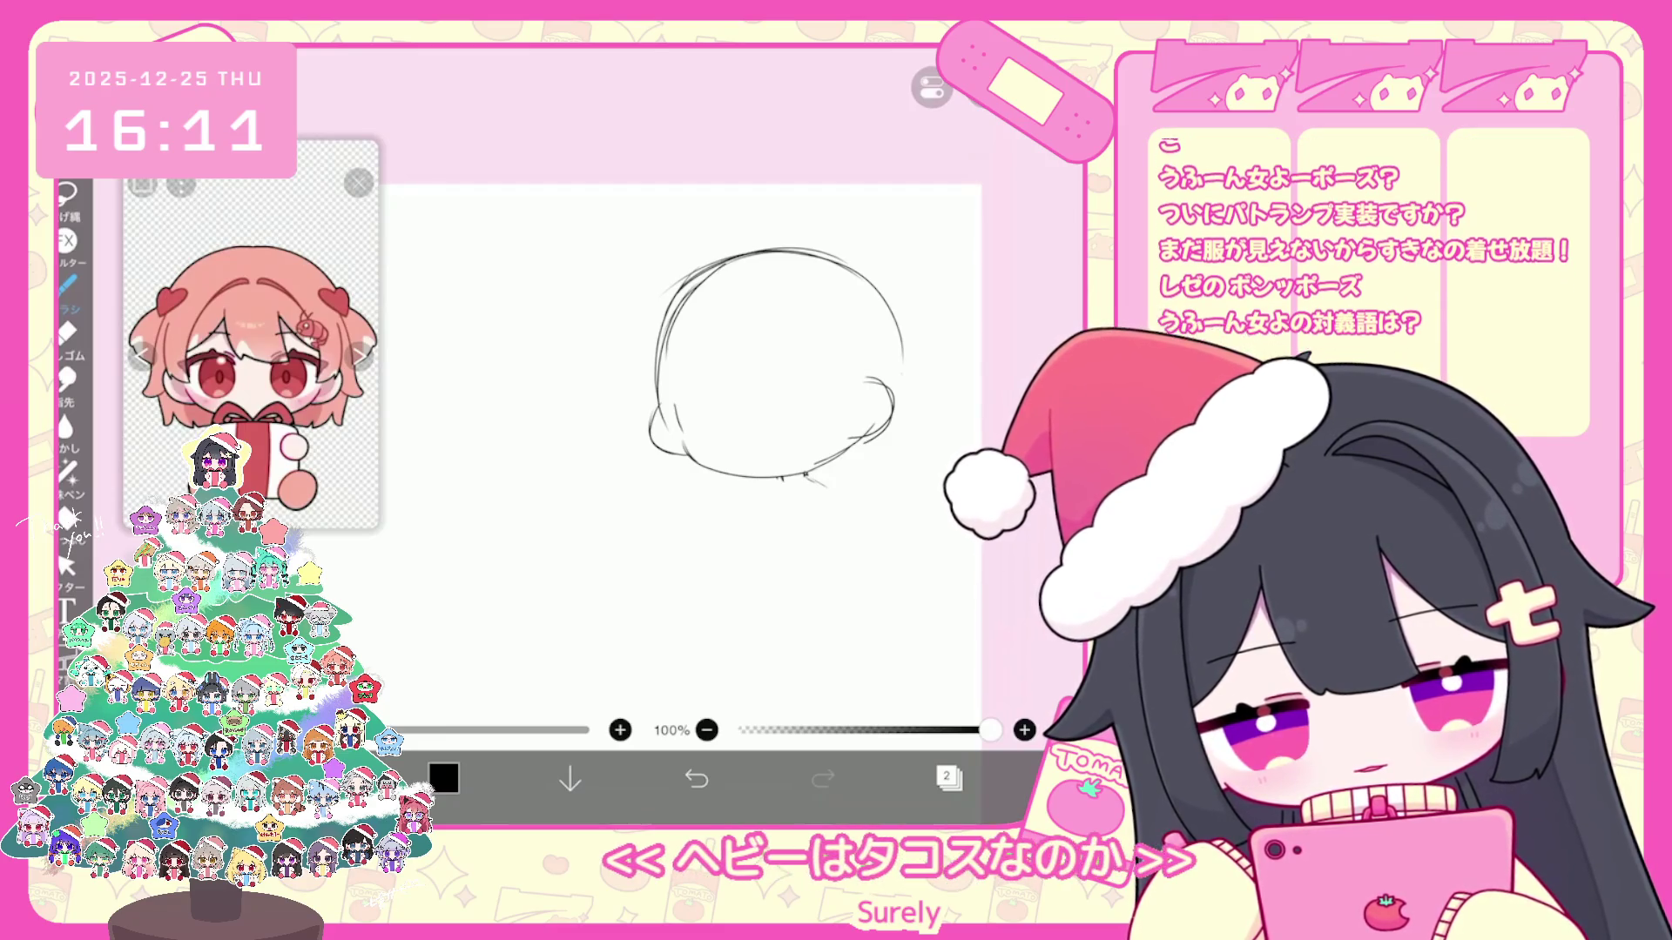
# Step: Sketch a small oval shape with inner detail just below the head
pyautogui.moveTo(677, 486); pyautogui.dragTo(732, 525)
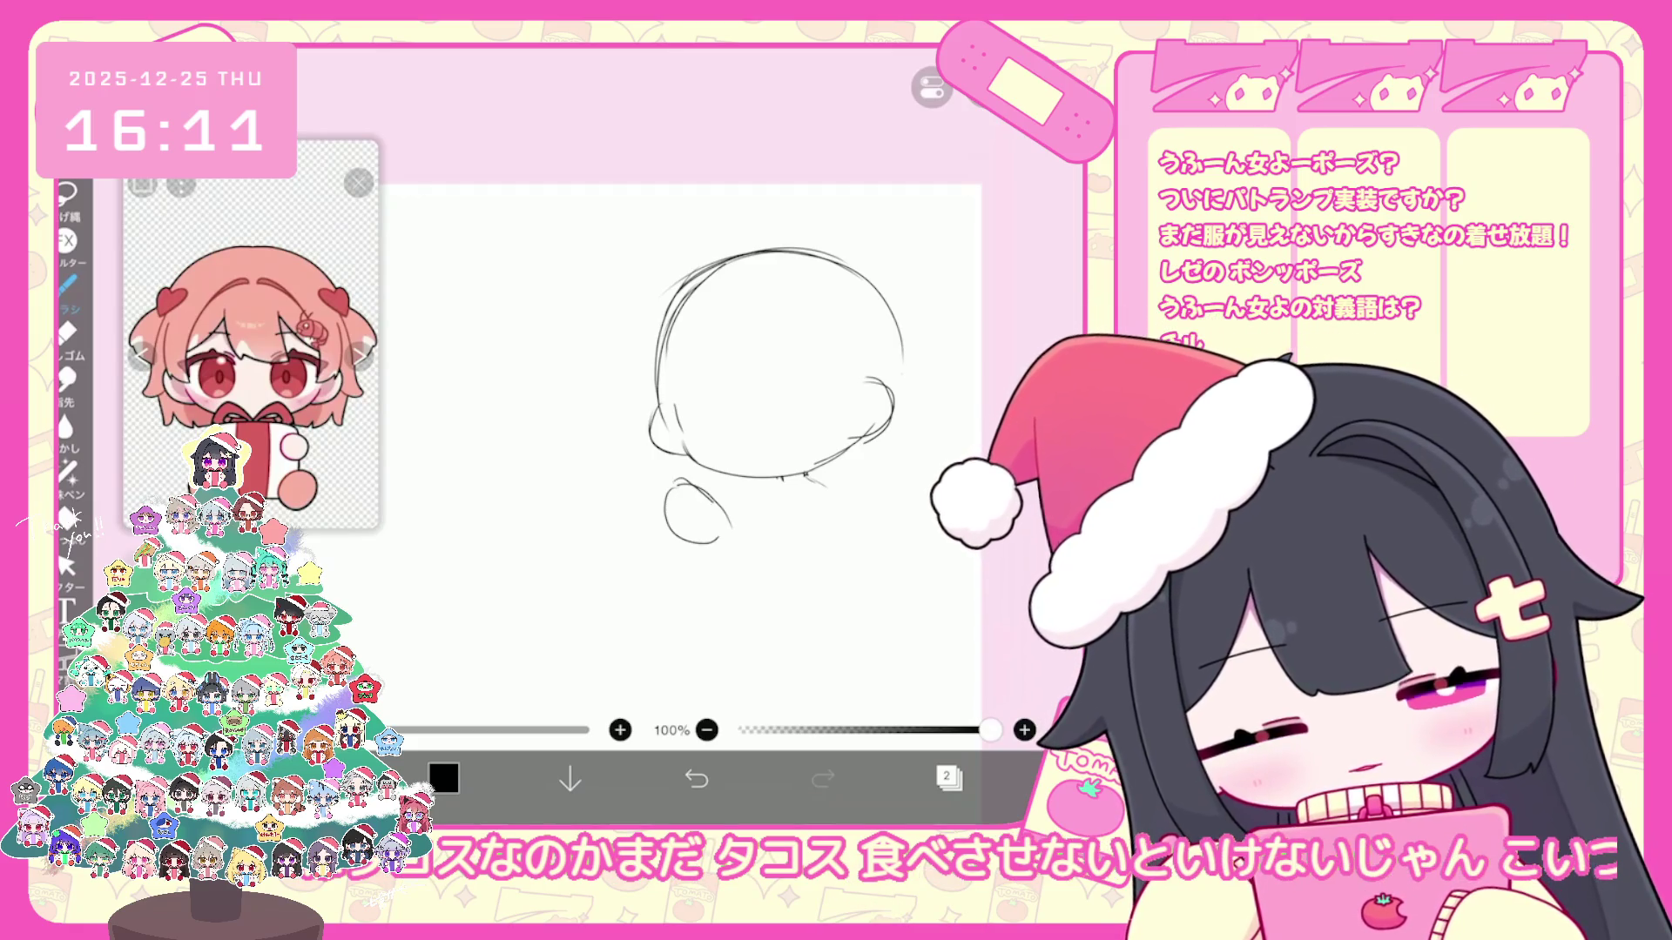
pyautogui.moveTo(672, 485); pyautogui.dragTo(730, 512)
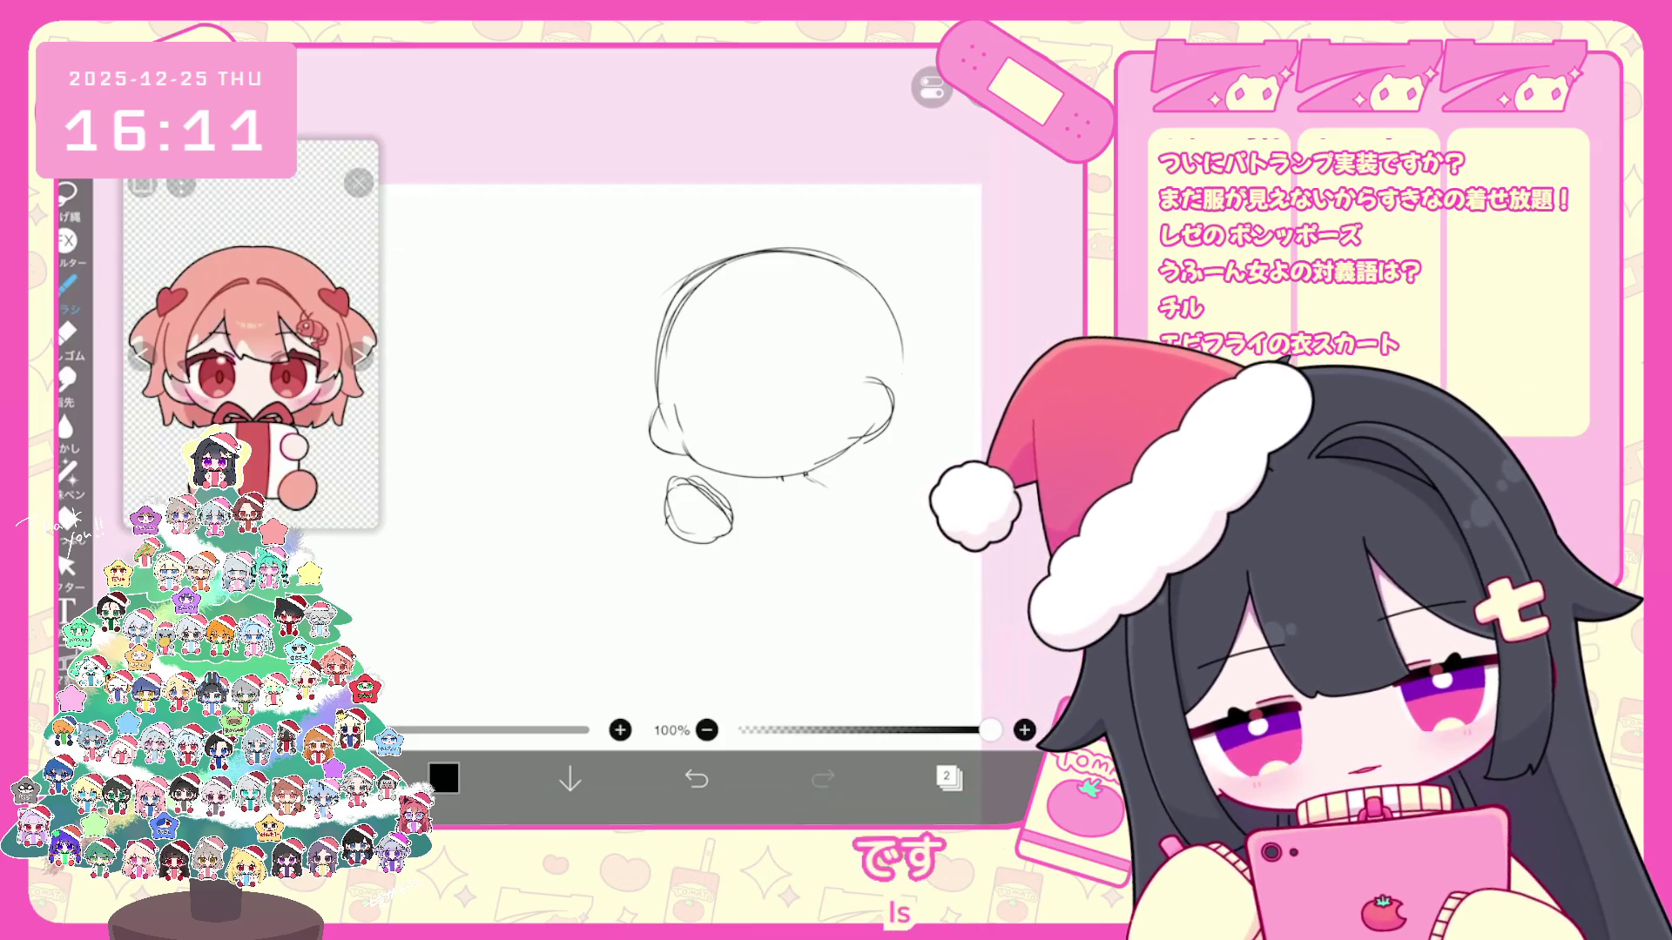
pyautogui.moveTo(669, 507); pyautogui.dragTo(705, 560)
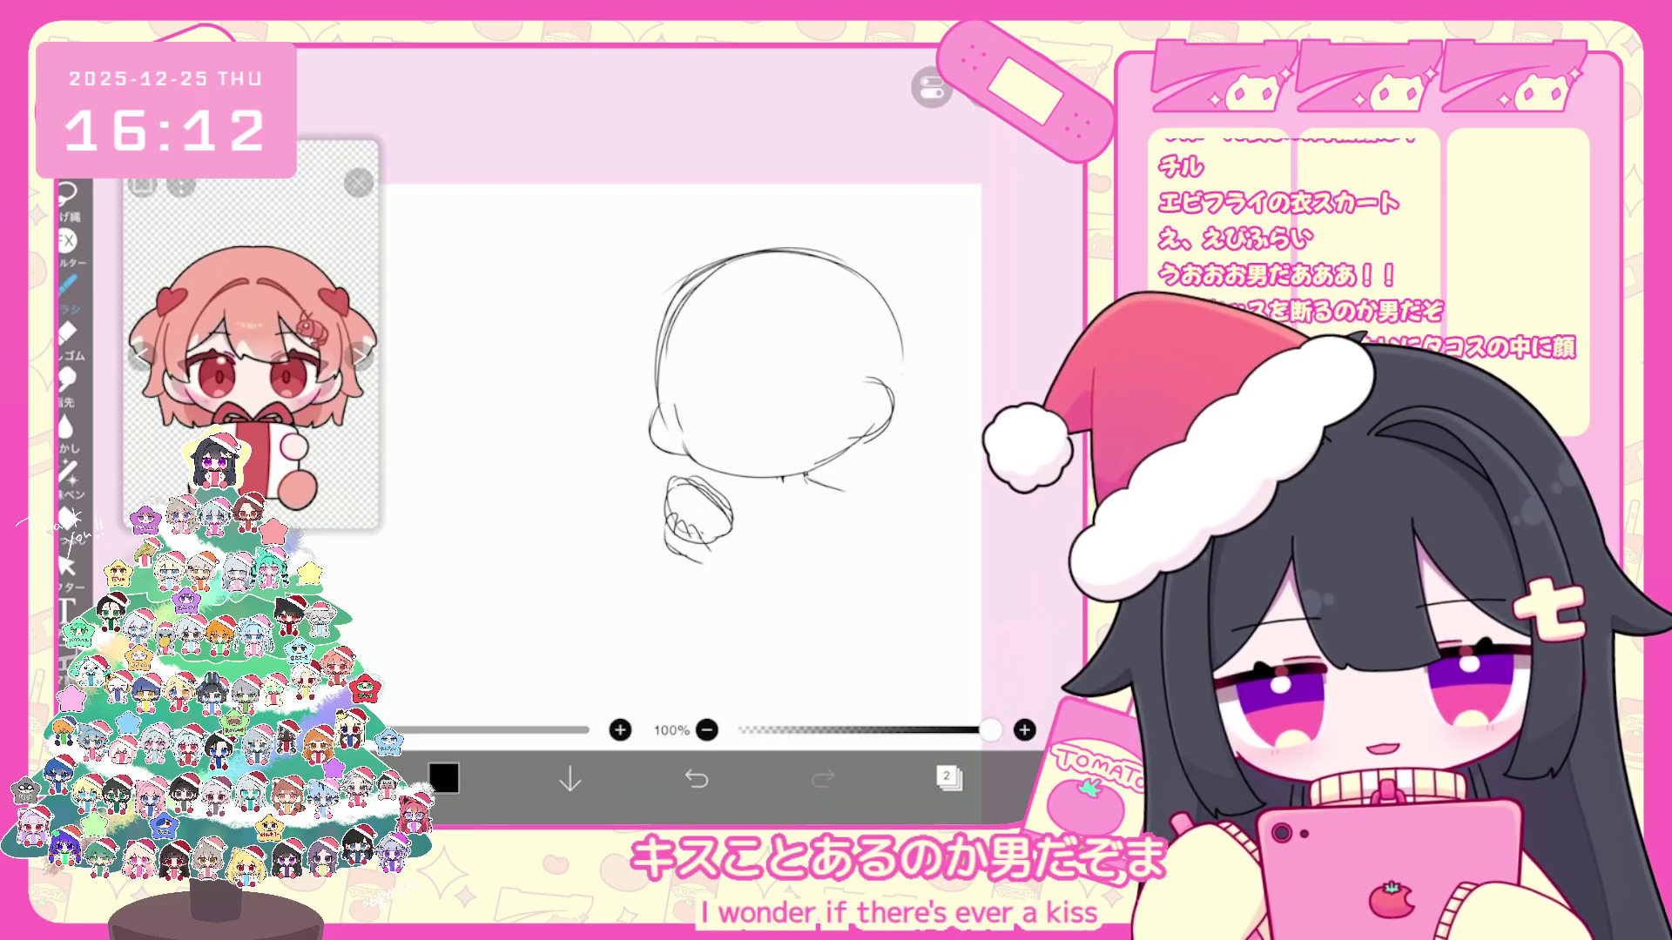
pyautogui.scroll(-3, 771, 379)
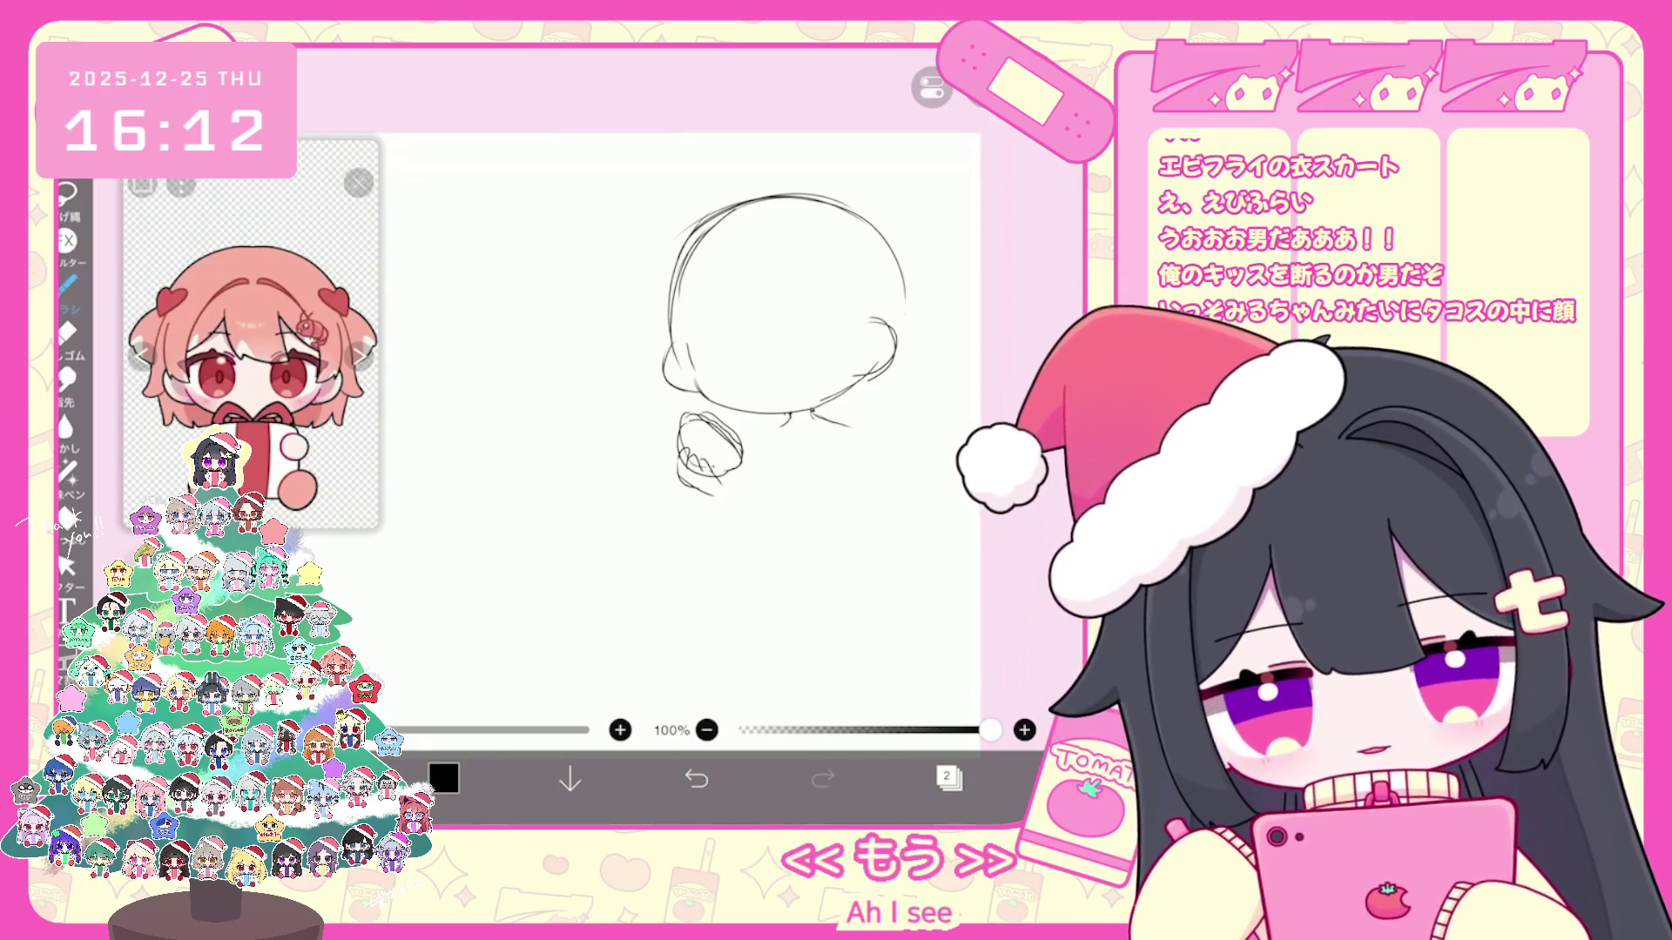
pyautogui.scroll(1, 685, 431)
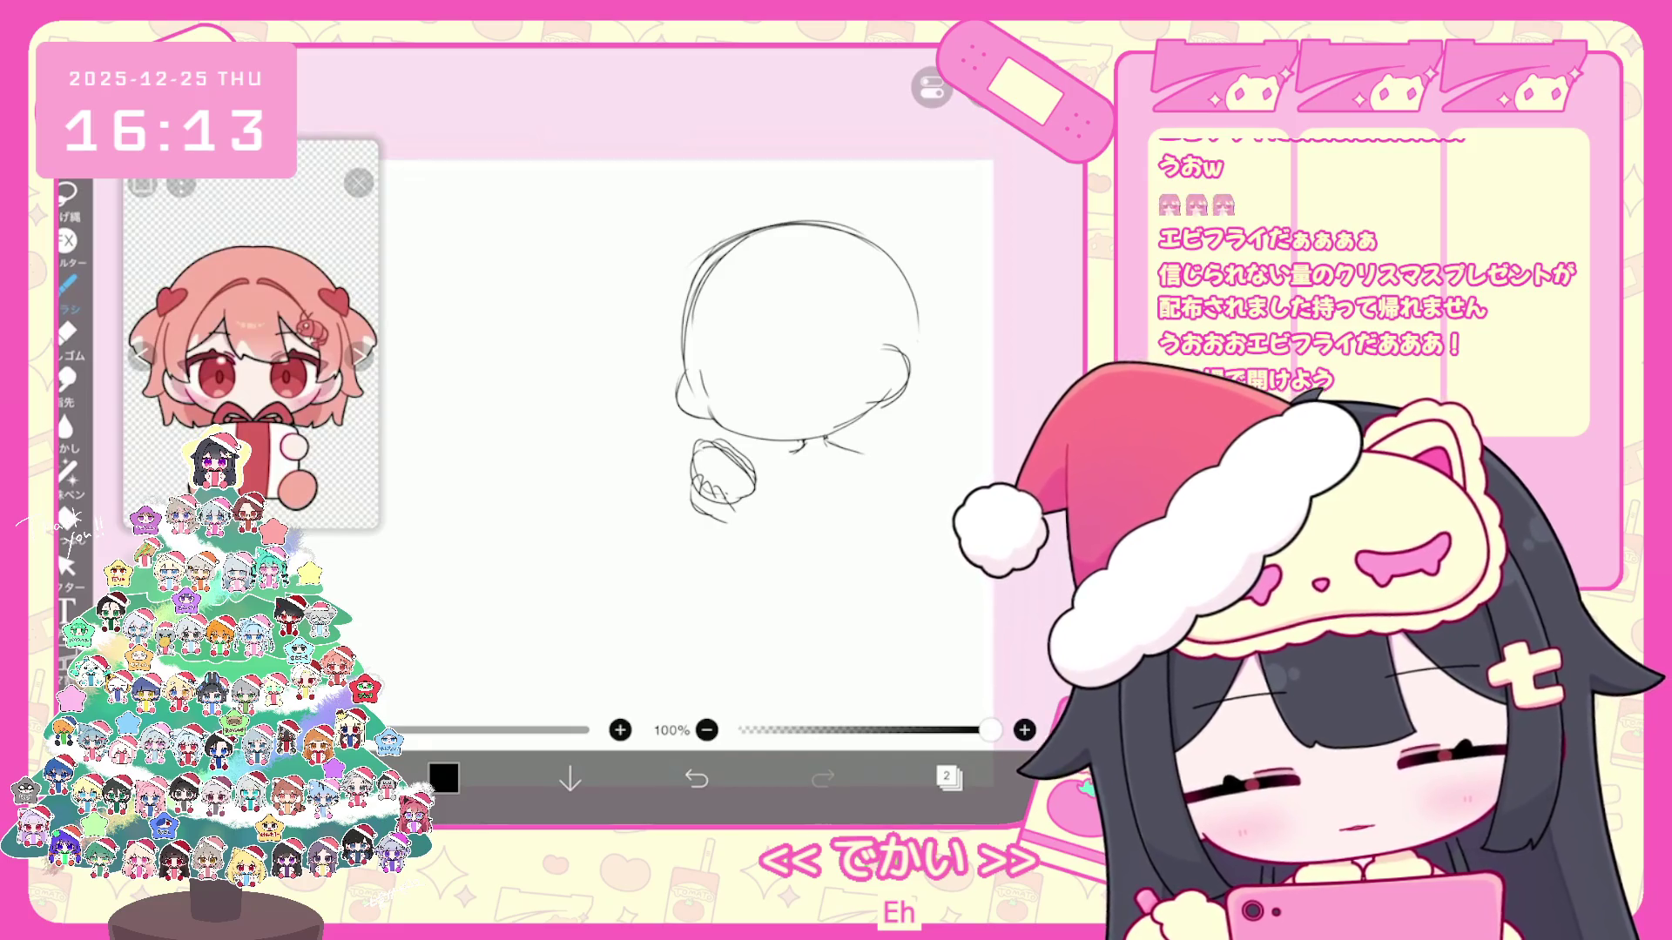
pyautogui.scroll(2, 758, 340)
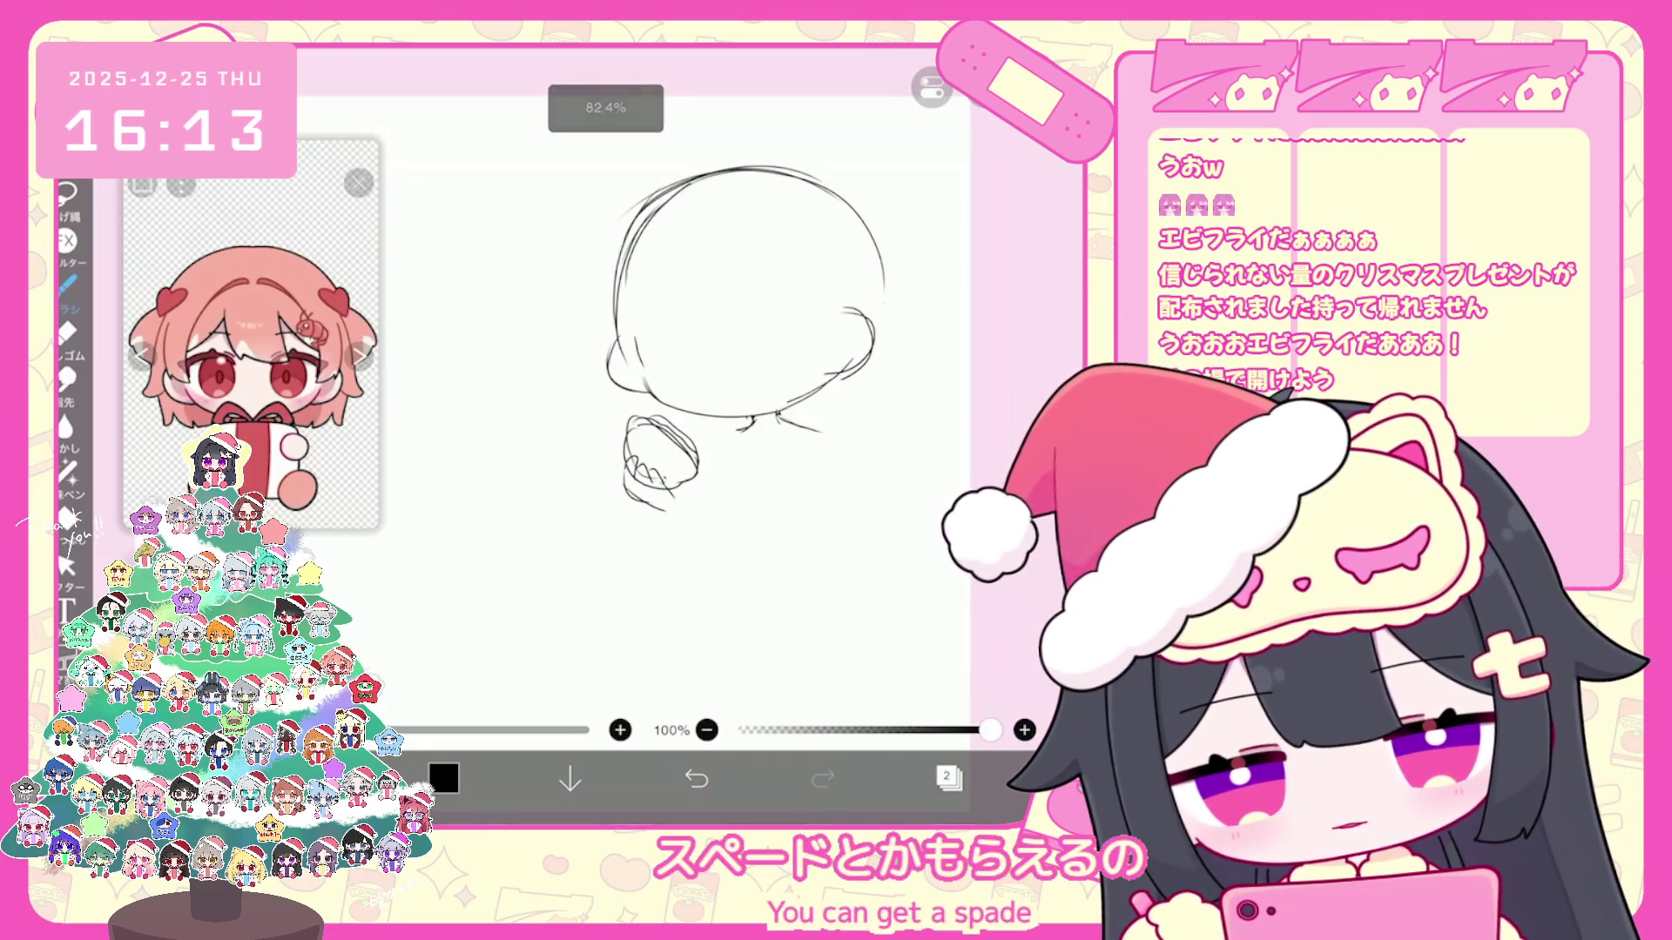
pyautogui.scroll(1, 759, 326)
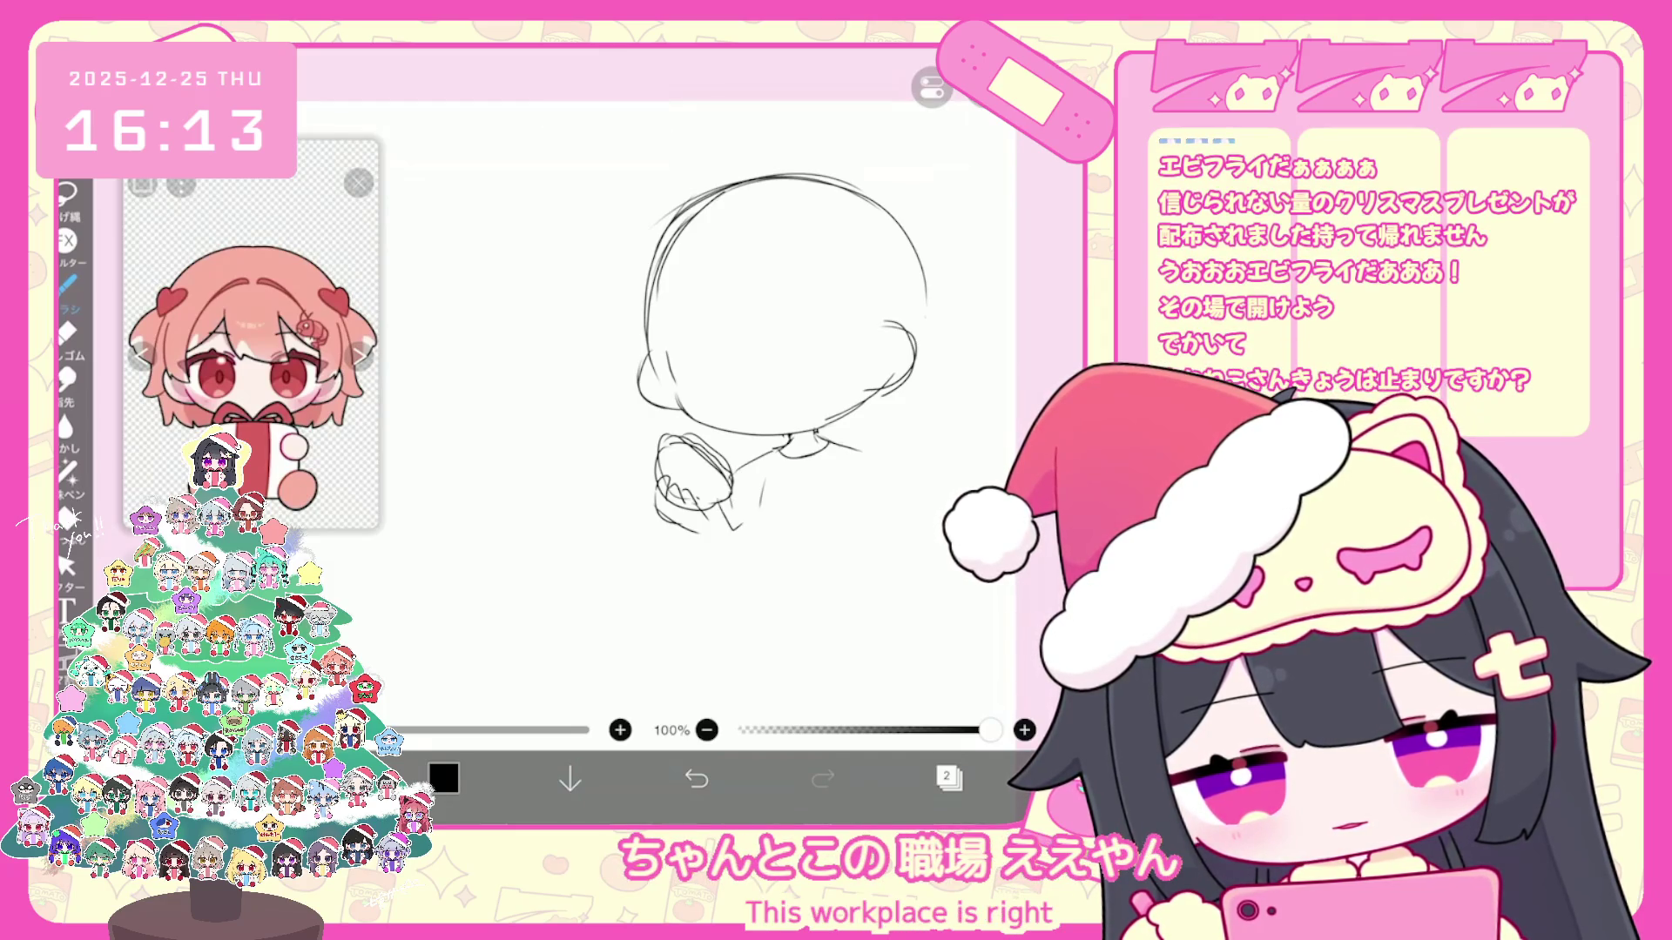
# Step: Undo the last stroke and extend the curve around the small shape's bottom and right
pyautogui.hotkey('ctrl', 'z')
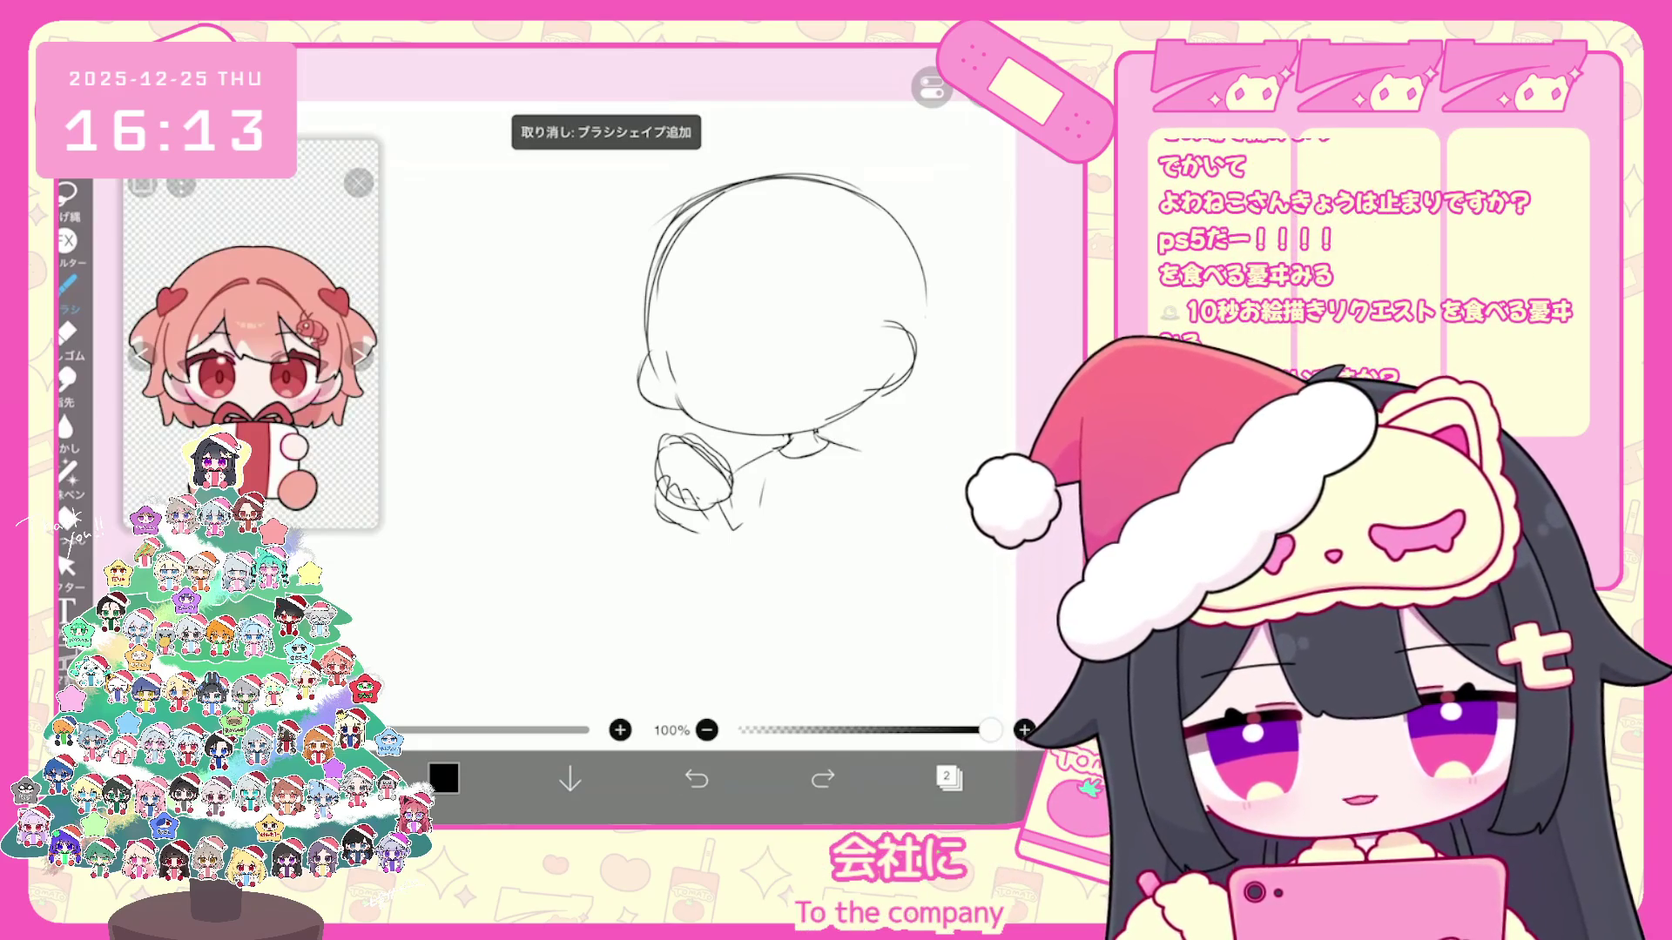
pyautogui.moveTo(784, 327); pyautogui.dragTo(895, 334)
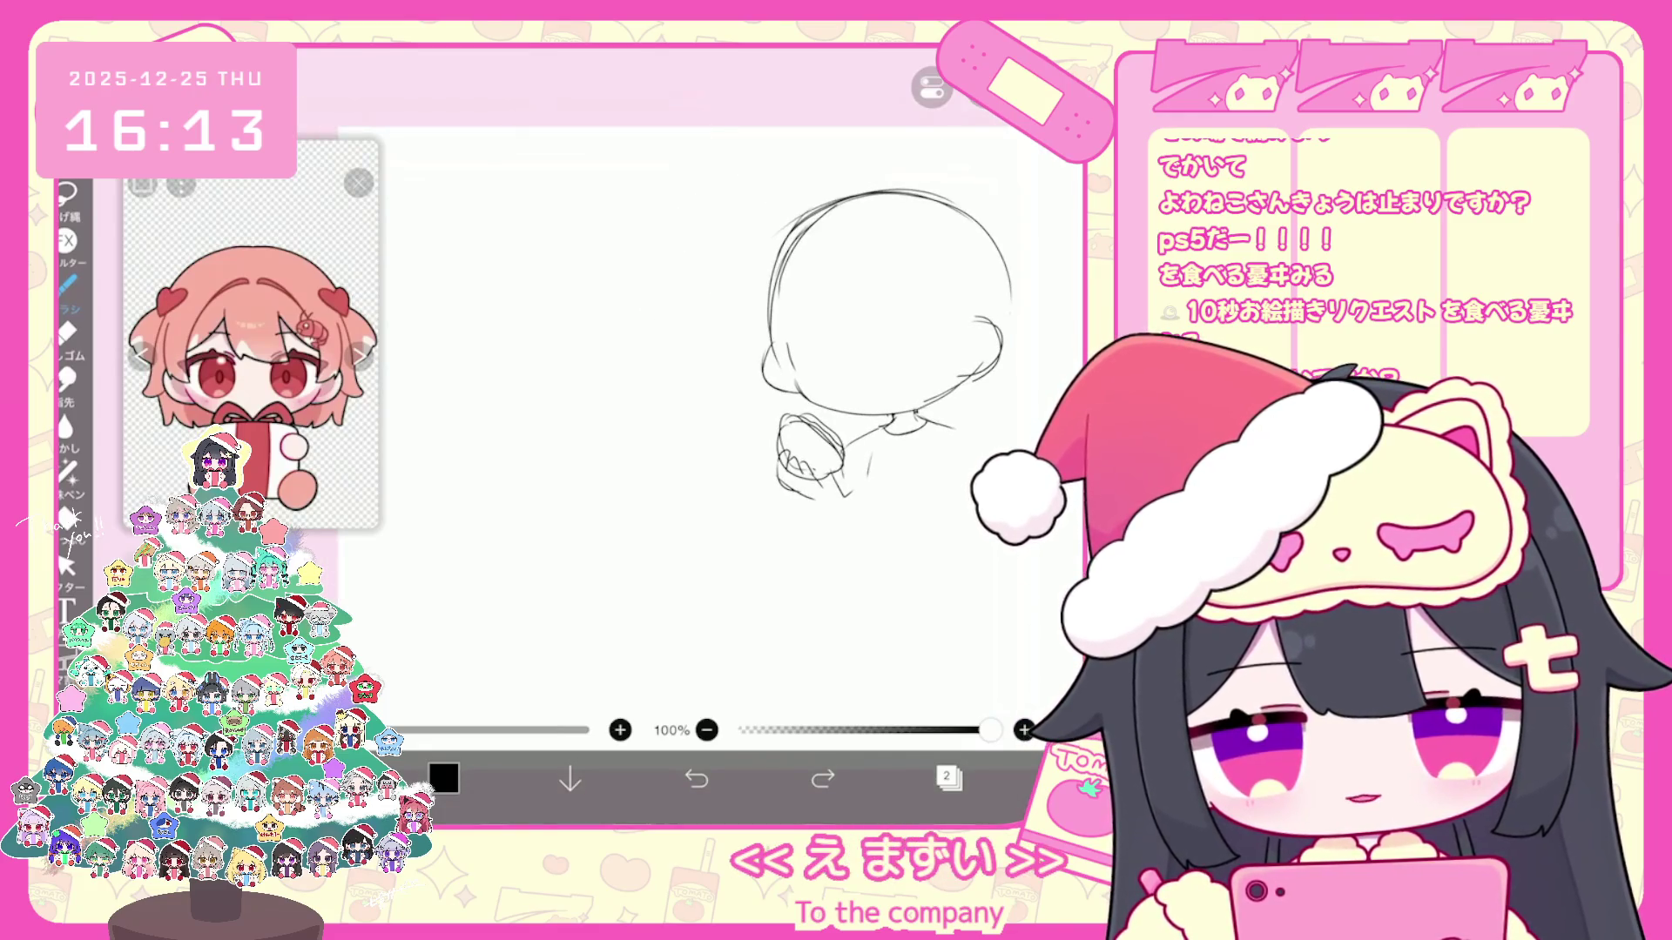
pyautogui.scroll(2, 901, 313)
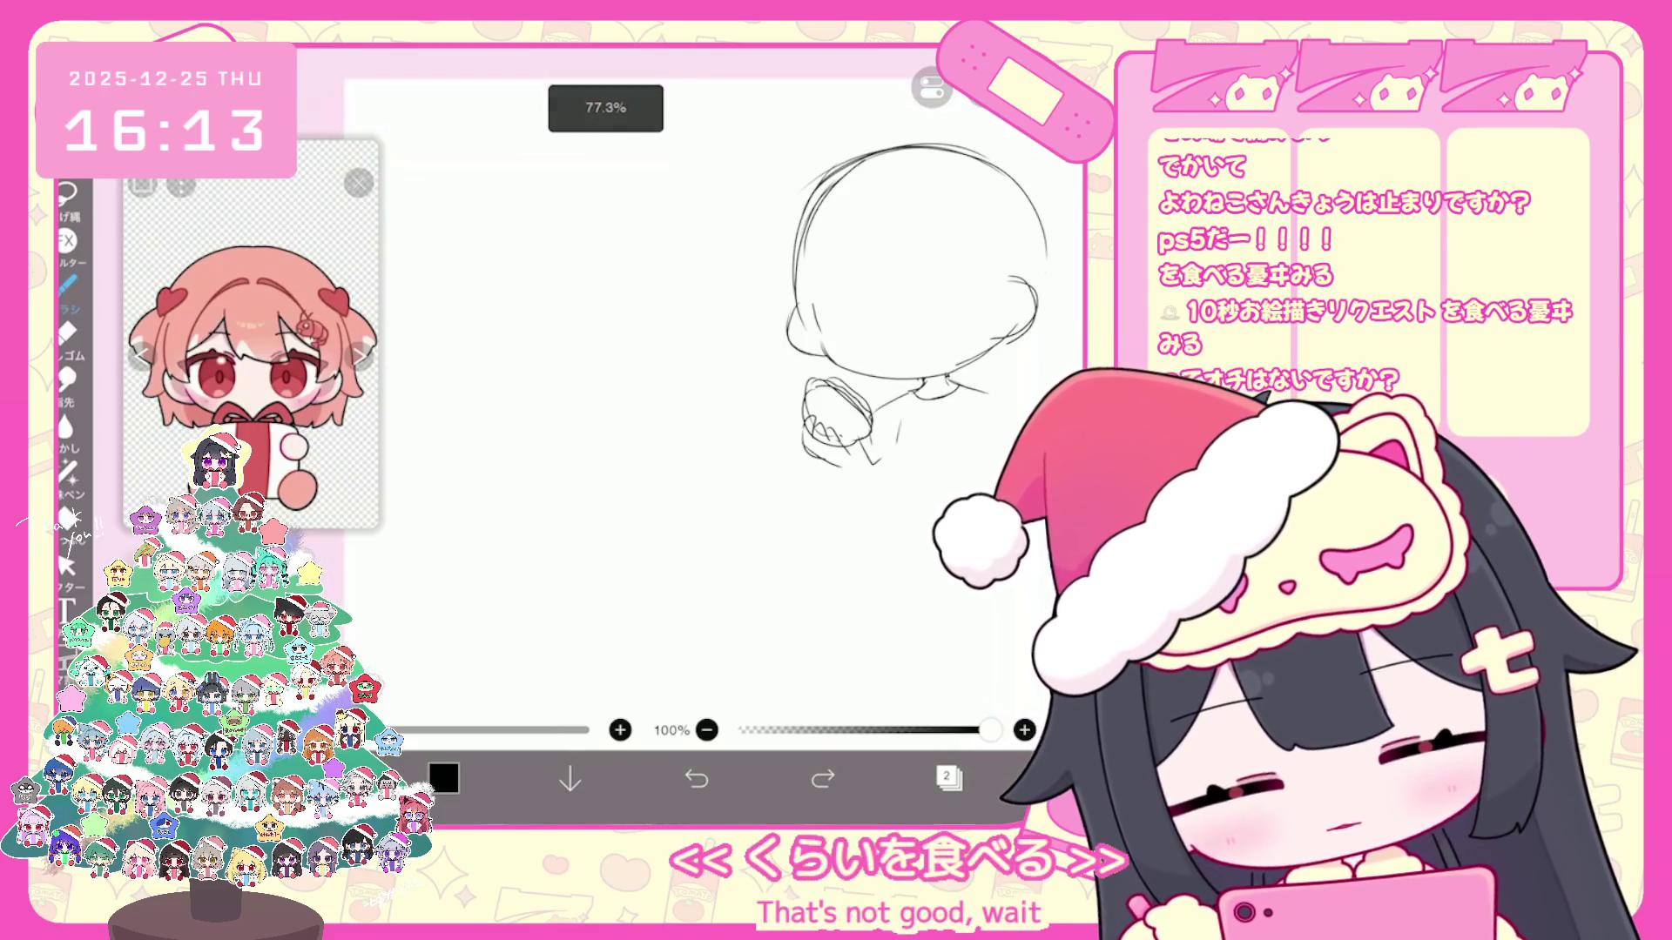
pyautogui.moveTo(560, 549); pyautogui.dragTo(626, 517)
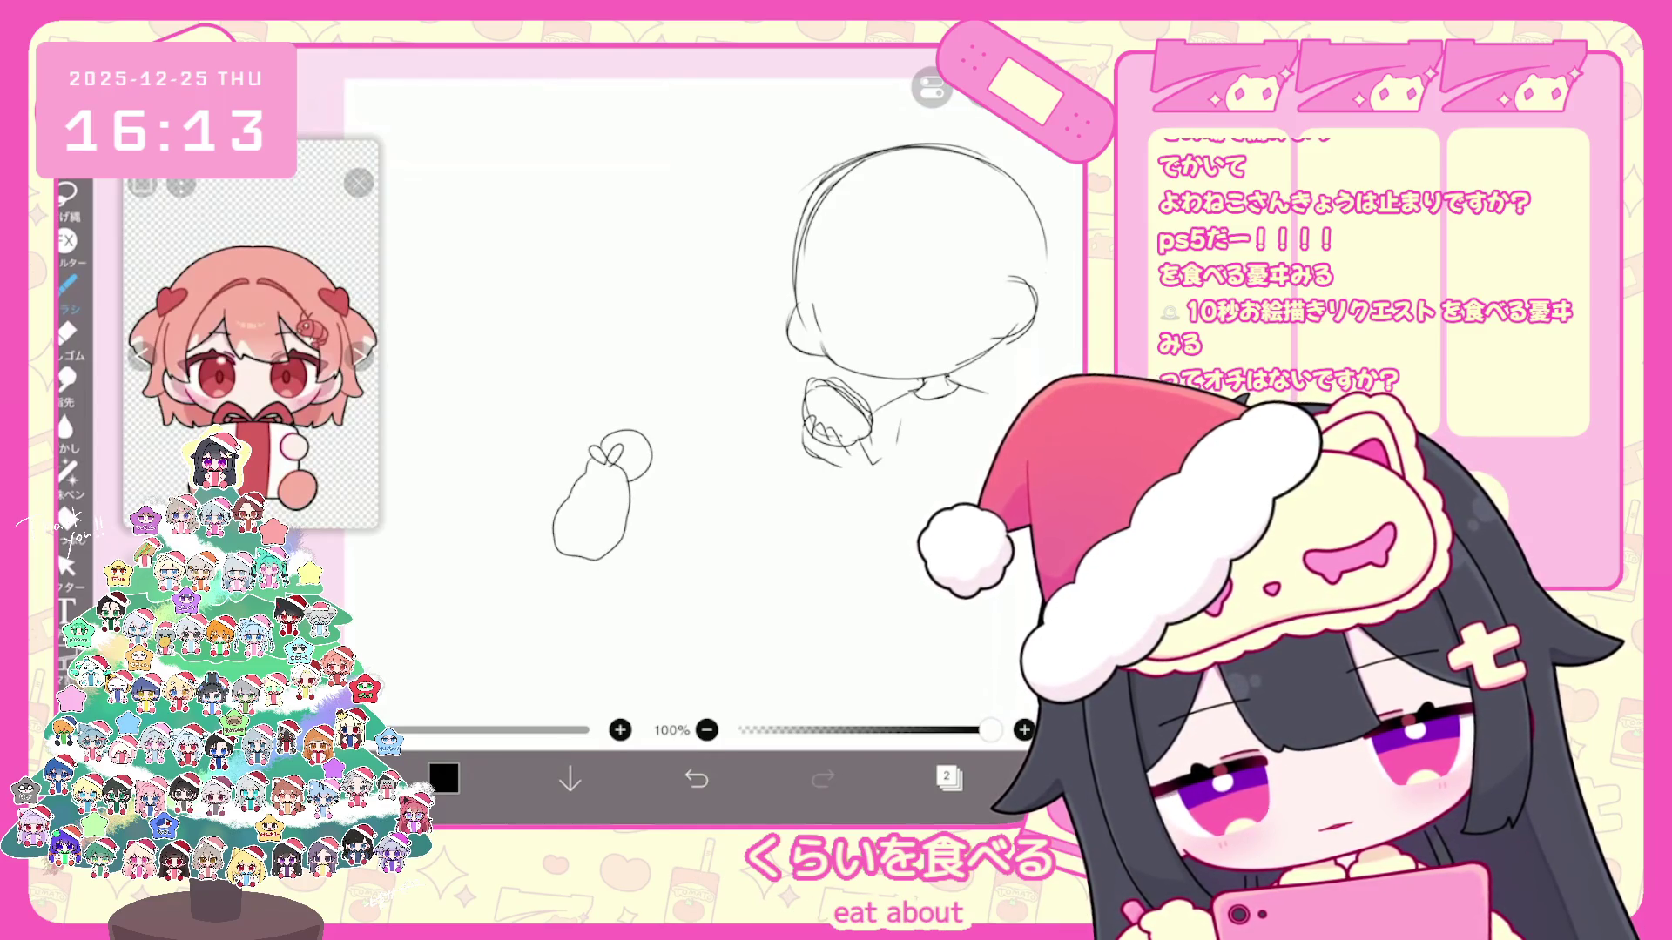
pyautogui.scroll(2, 705, 392)
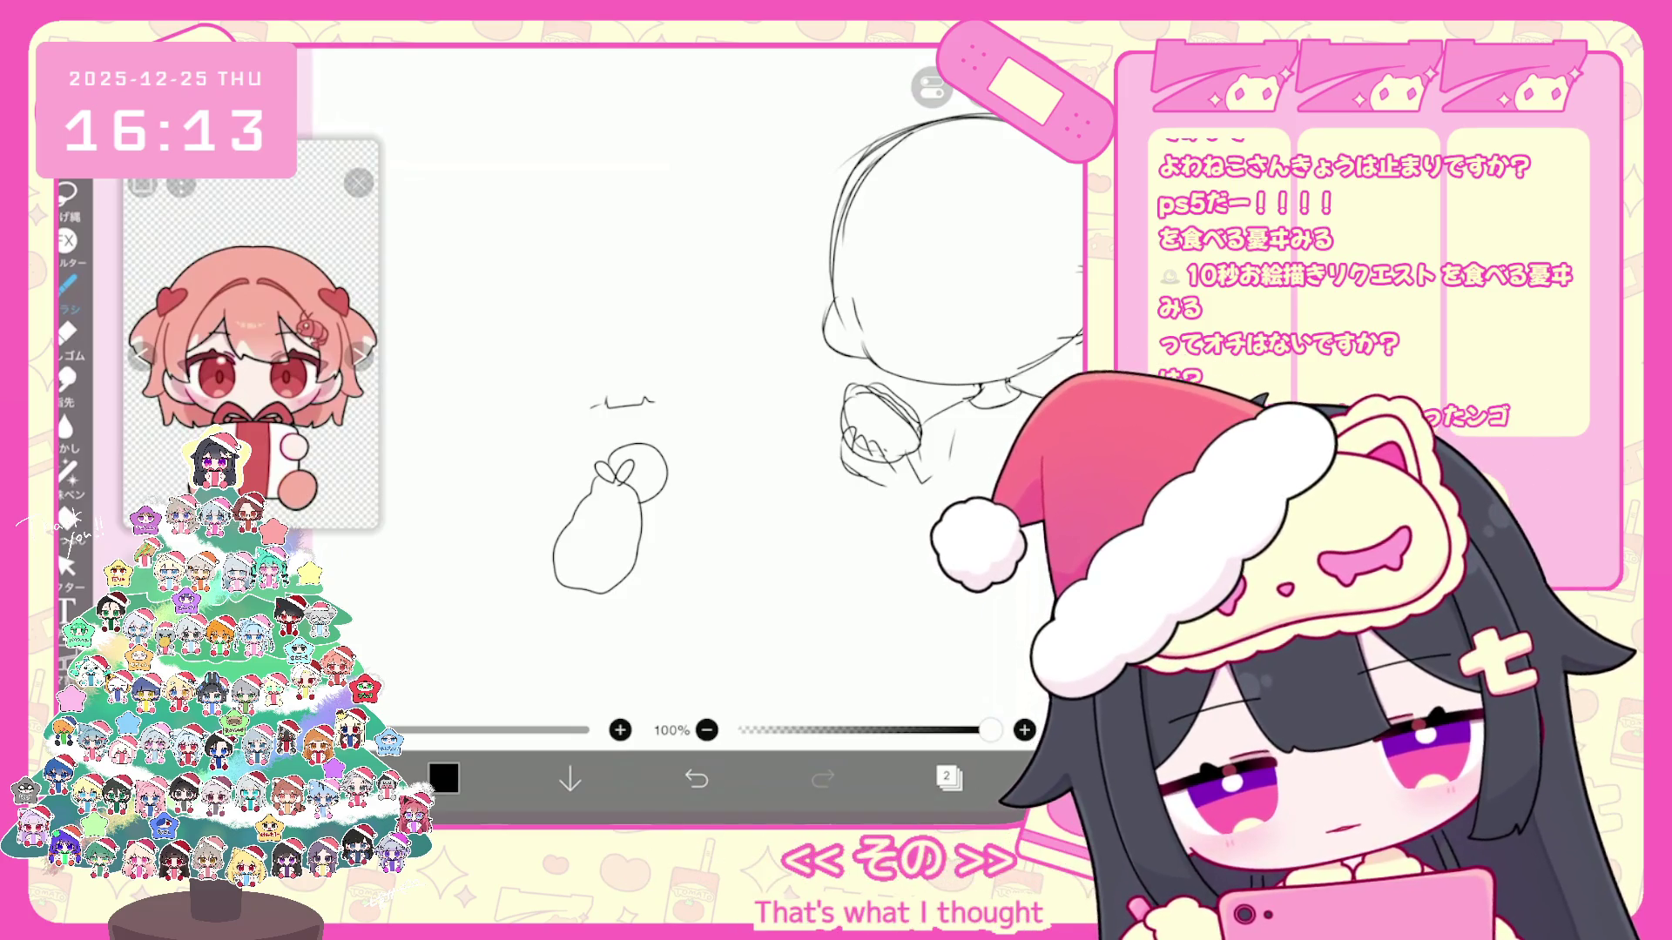
pyautogui.scroll(1, 692, 393)
# Step: Sketch the small figure's side hair, bangs strokes and ear-like shapes, undoing wrong strokes
pyautogui.moveTo(596, 399); pyautogui.dragTo(590, 479)
pyautogui.hotkey('ctrl', 'z')
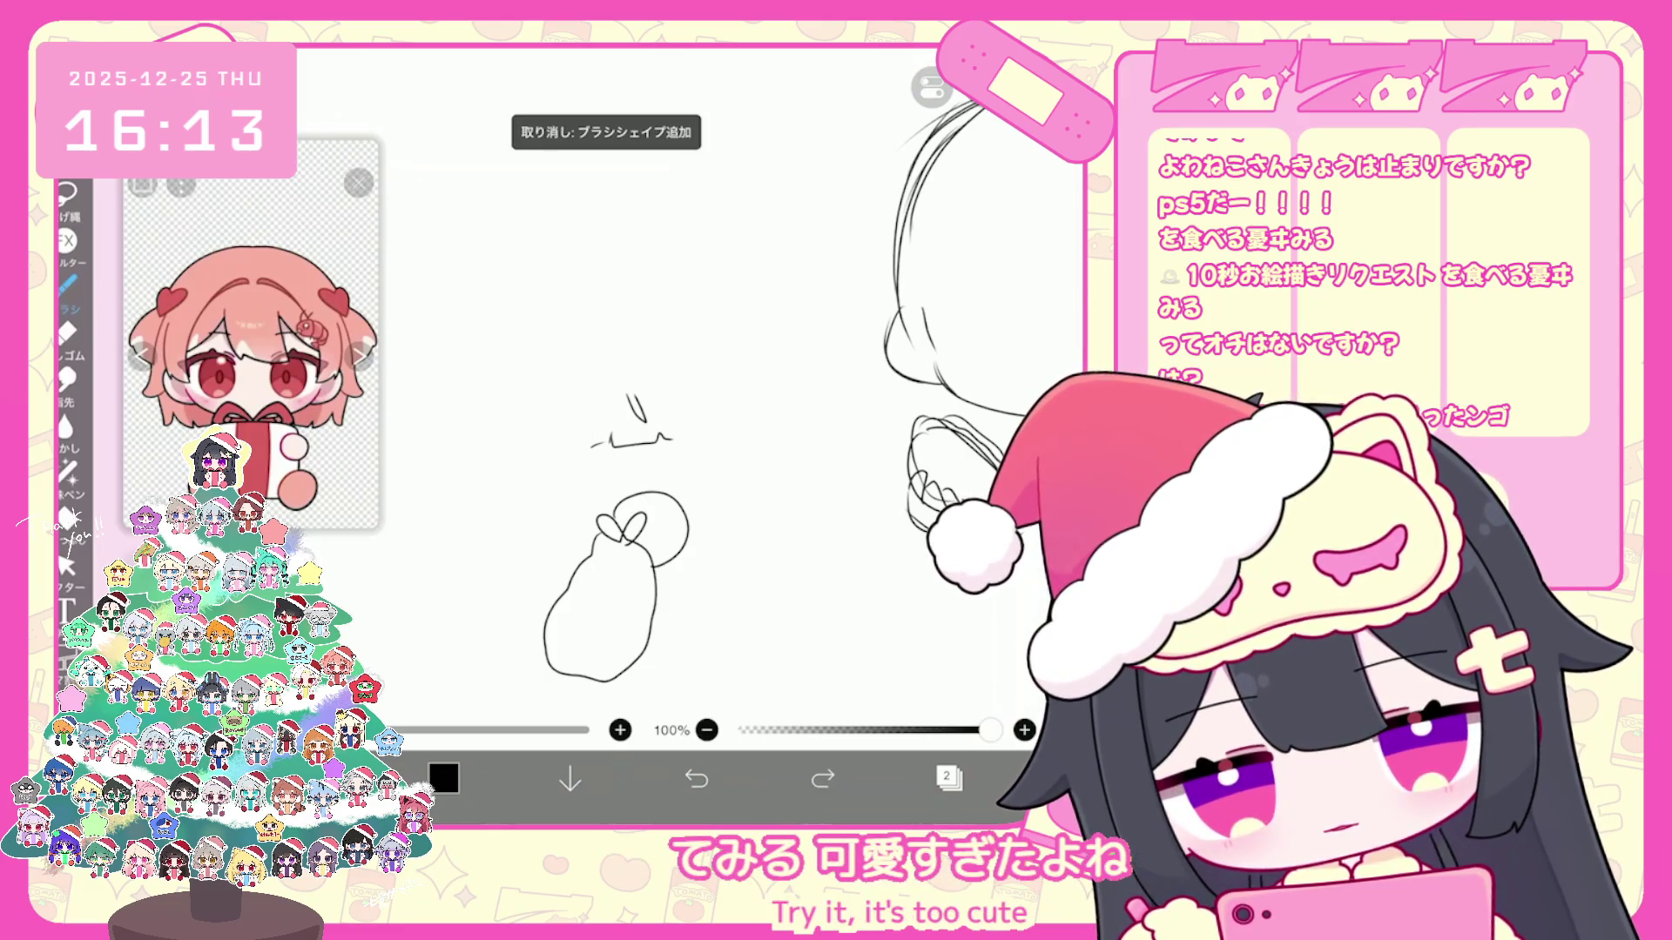
pyautogui.moveTo(587, 451); pyautogui.dragTo(587, 517)
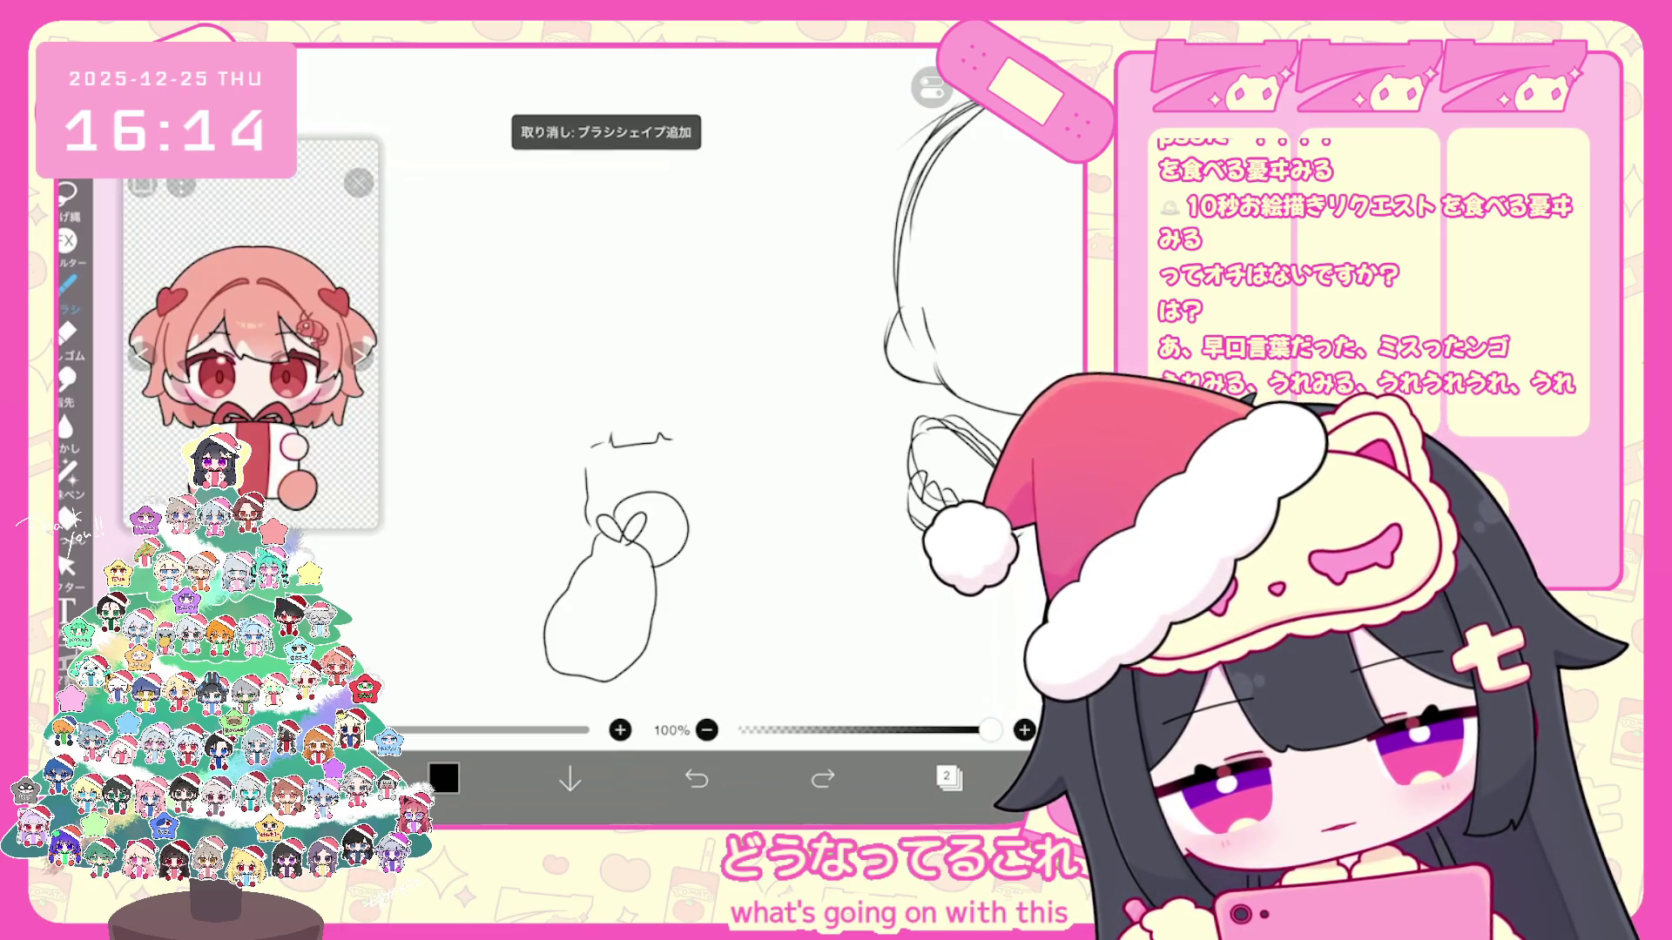
pyautogui.moveTo(591, 465)
pyautogui.mouseDown()
pyautogui.moveTo(617, 486)
pyautogui.moveTo(698, 473)
pyautogui.mouseUp()
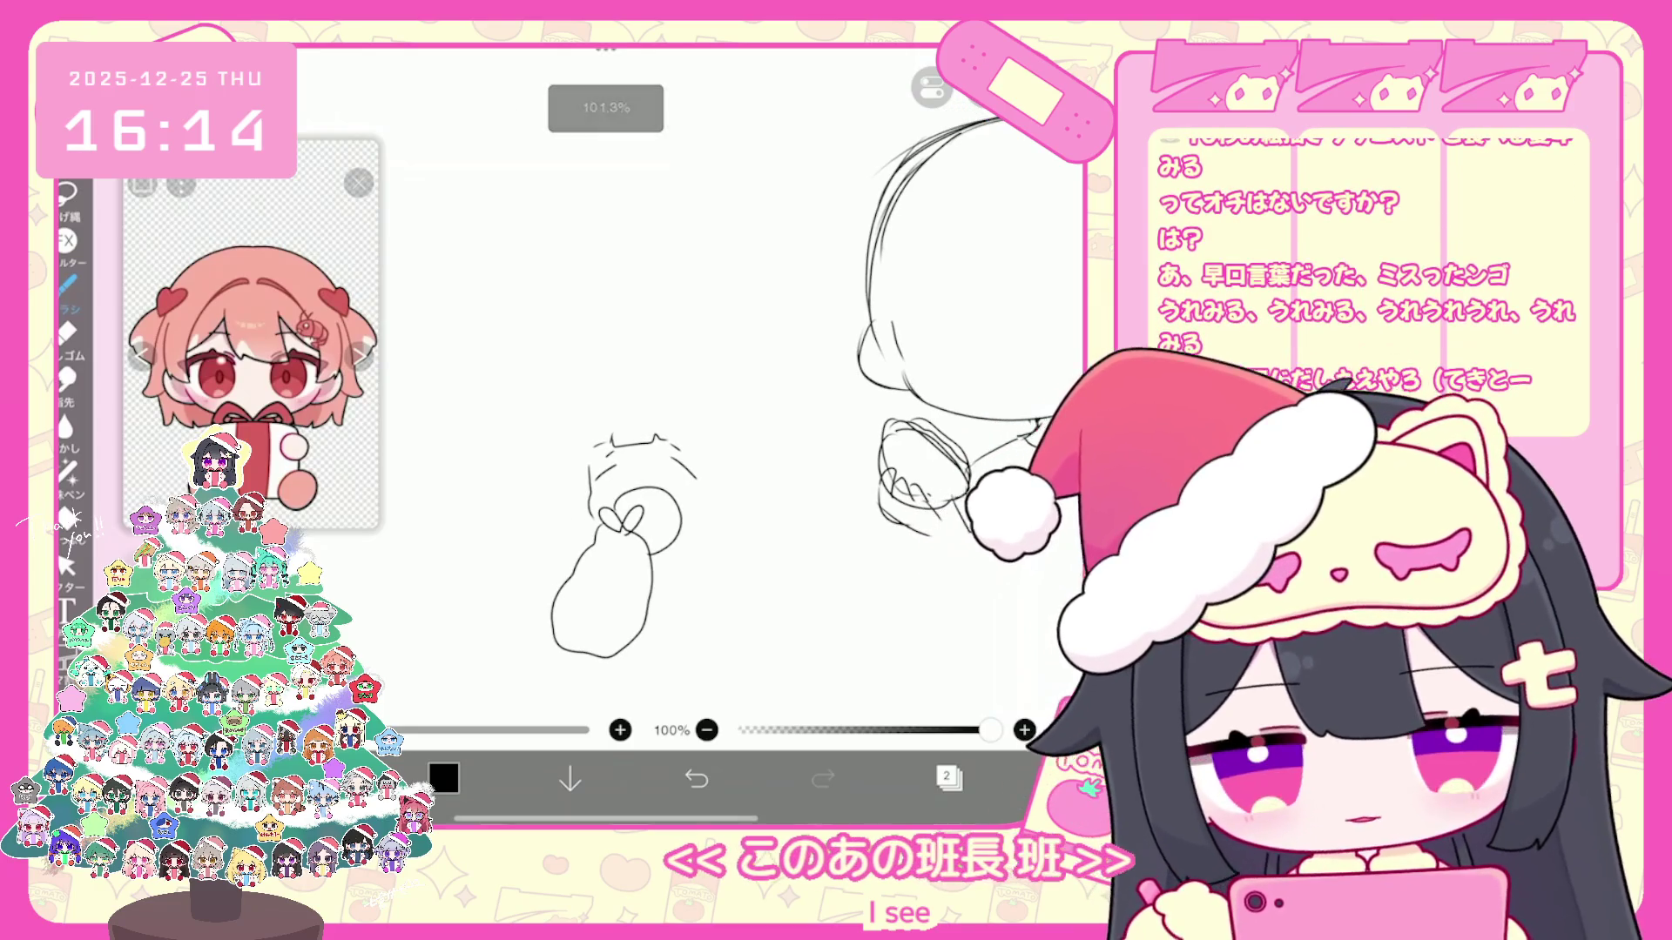
pyautogui.click(696, 779)
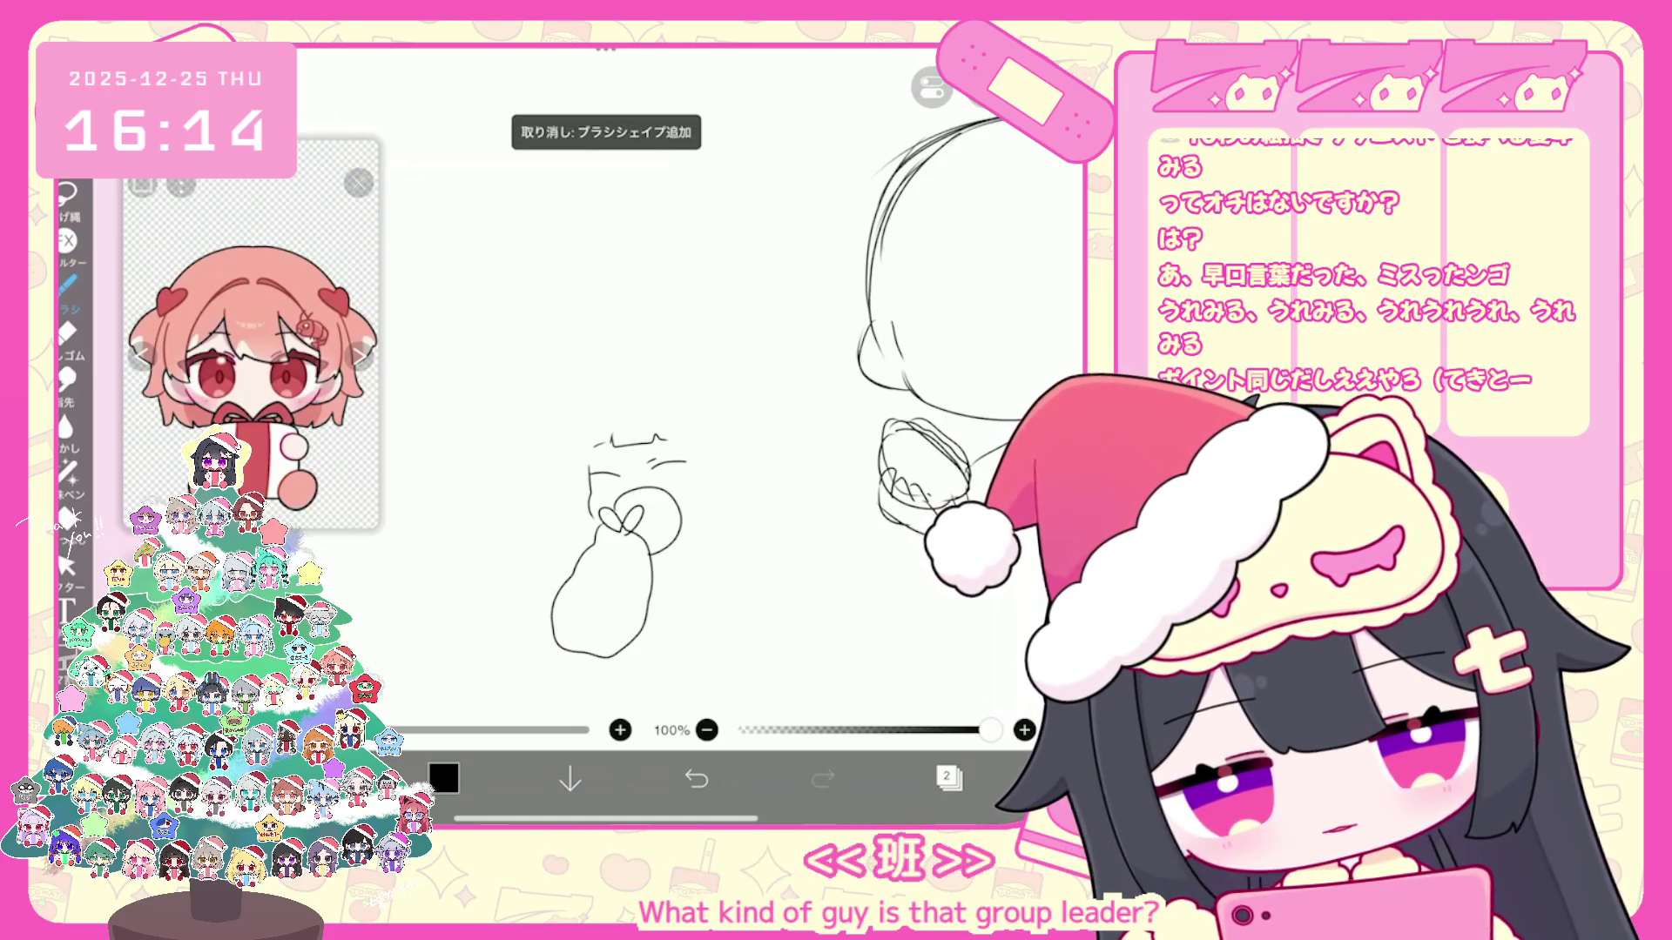
pyautogui.moveTo(612, 391)
pyautogui.mouseDown()
pyautogui.moveTo(608, 442)
pyautogui.moveTo(674, 451)
pyautogui.mouseUp()
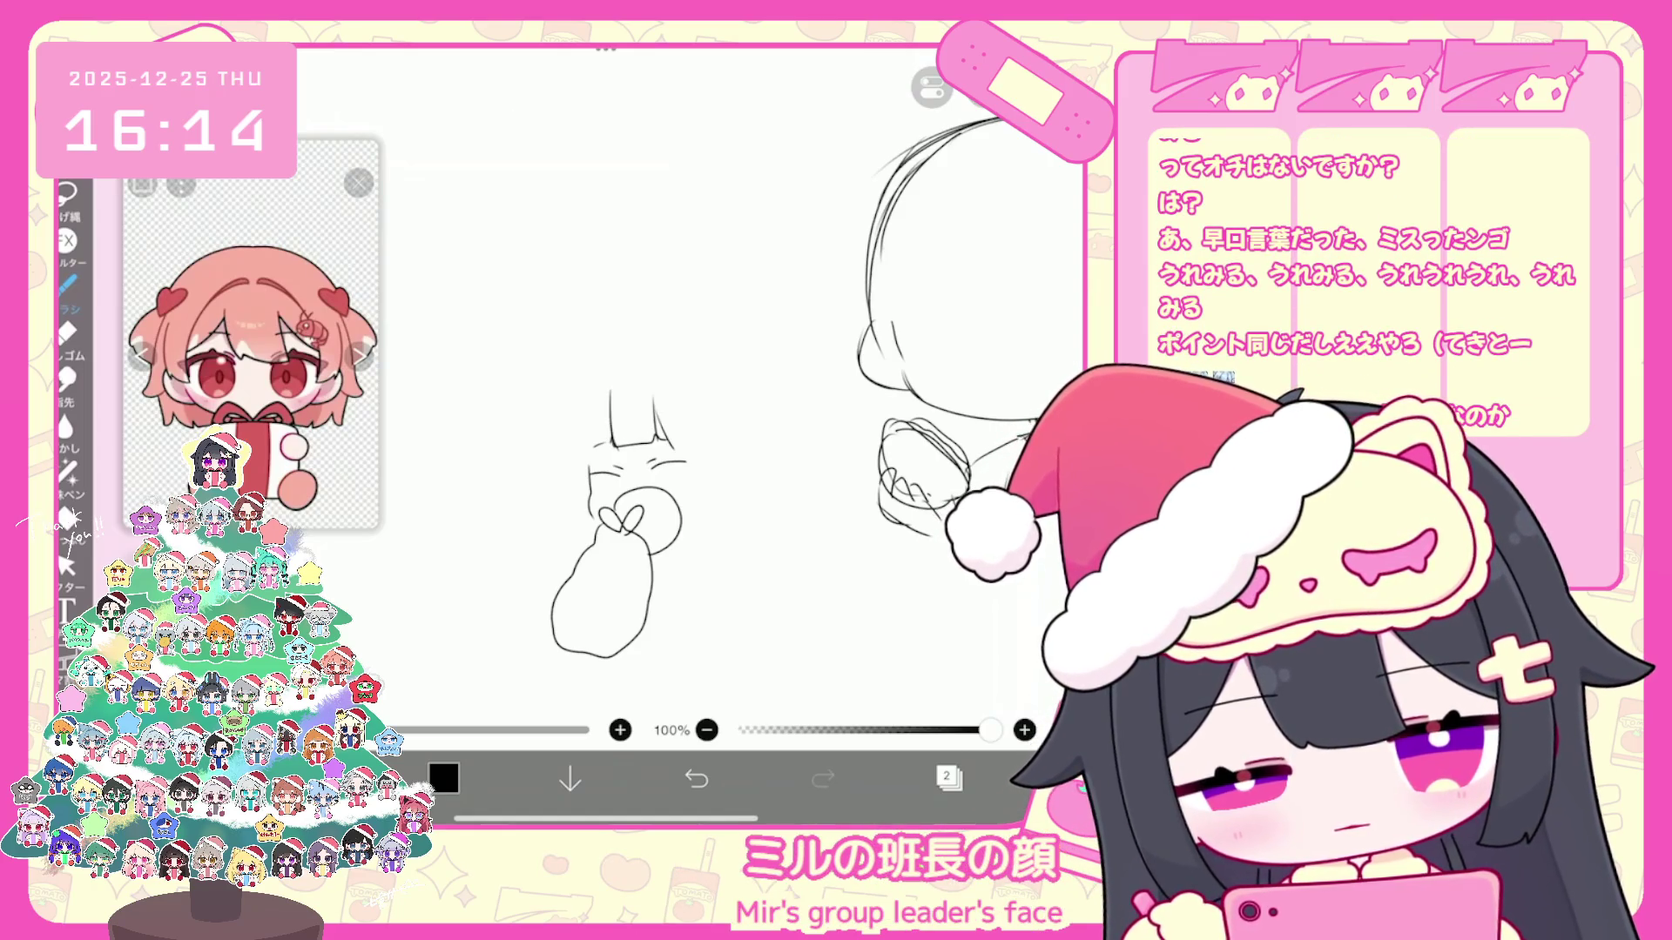
# Step: Rework the small figure's head arc and cat ear, undoing the misplaced strokes
pyautogui.hotkey('ctrl', 'z')
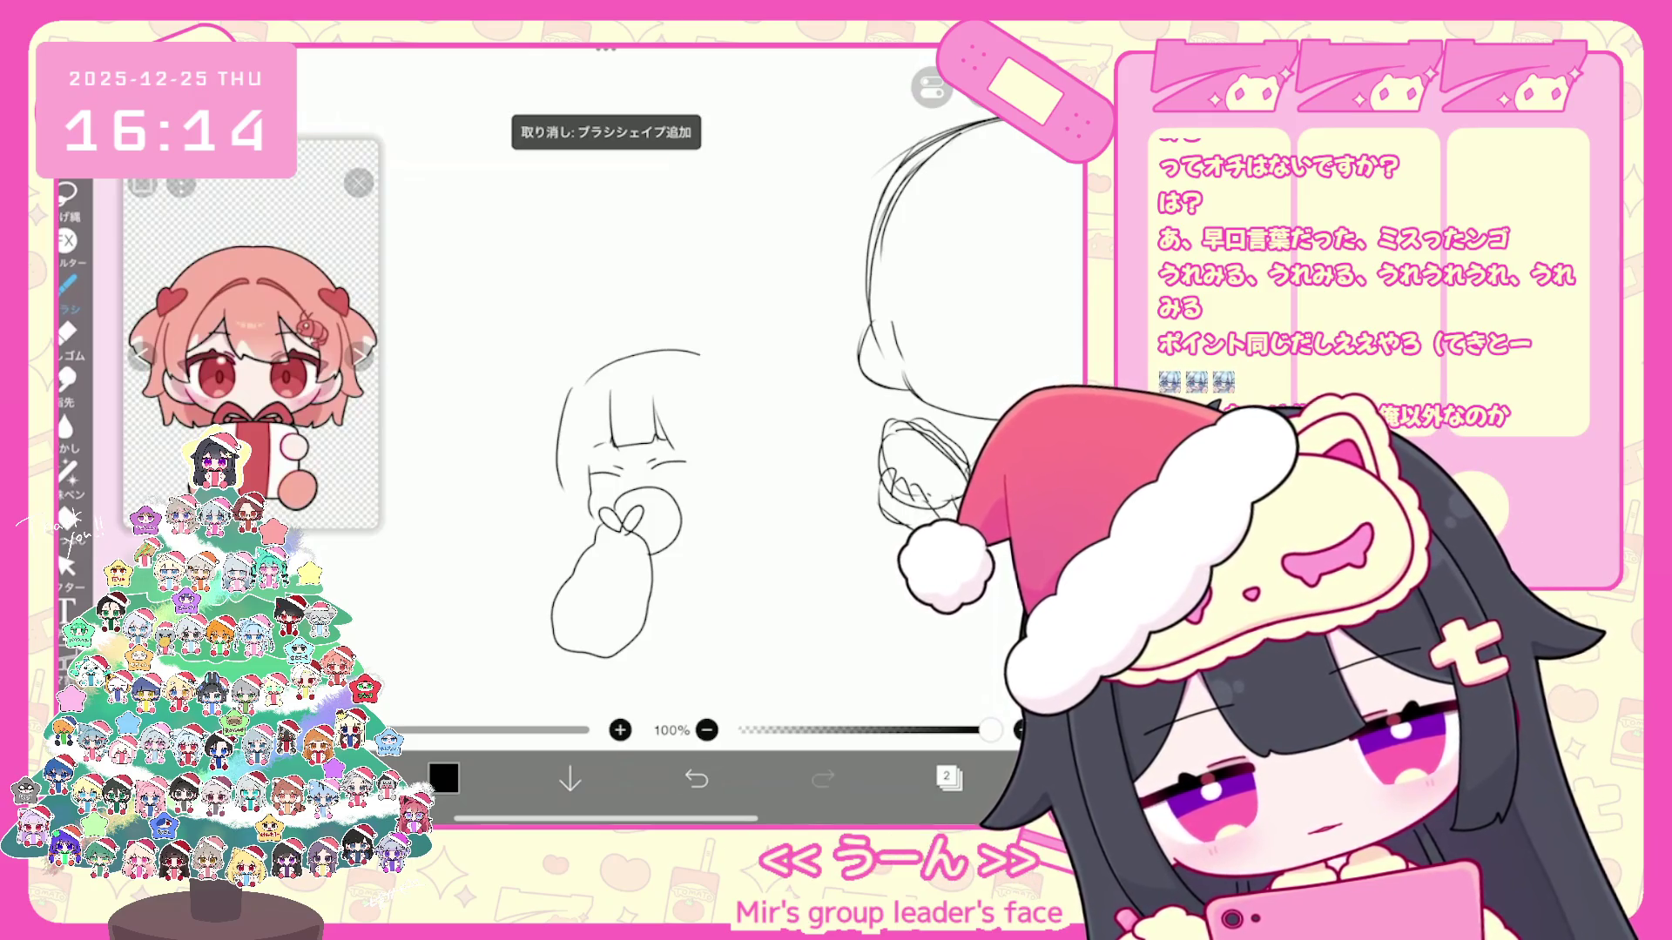
pyautogui.hotkey('ctrl', 'z')
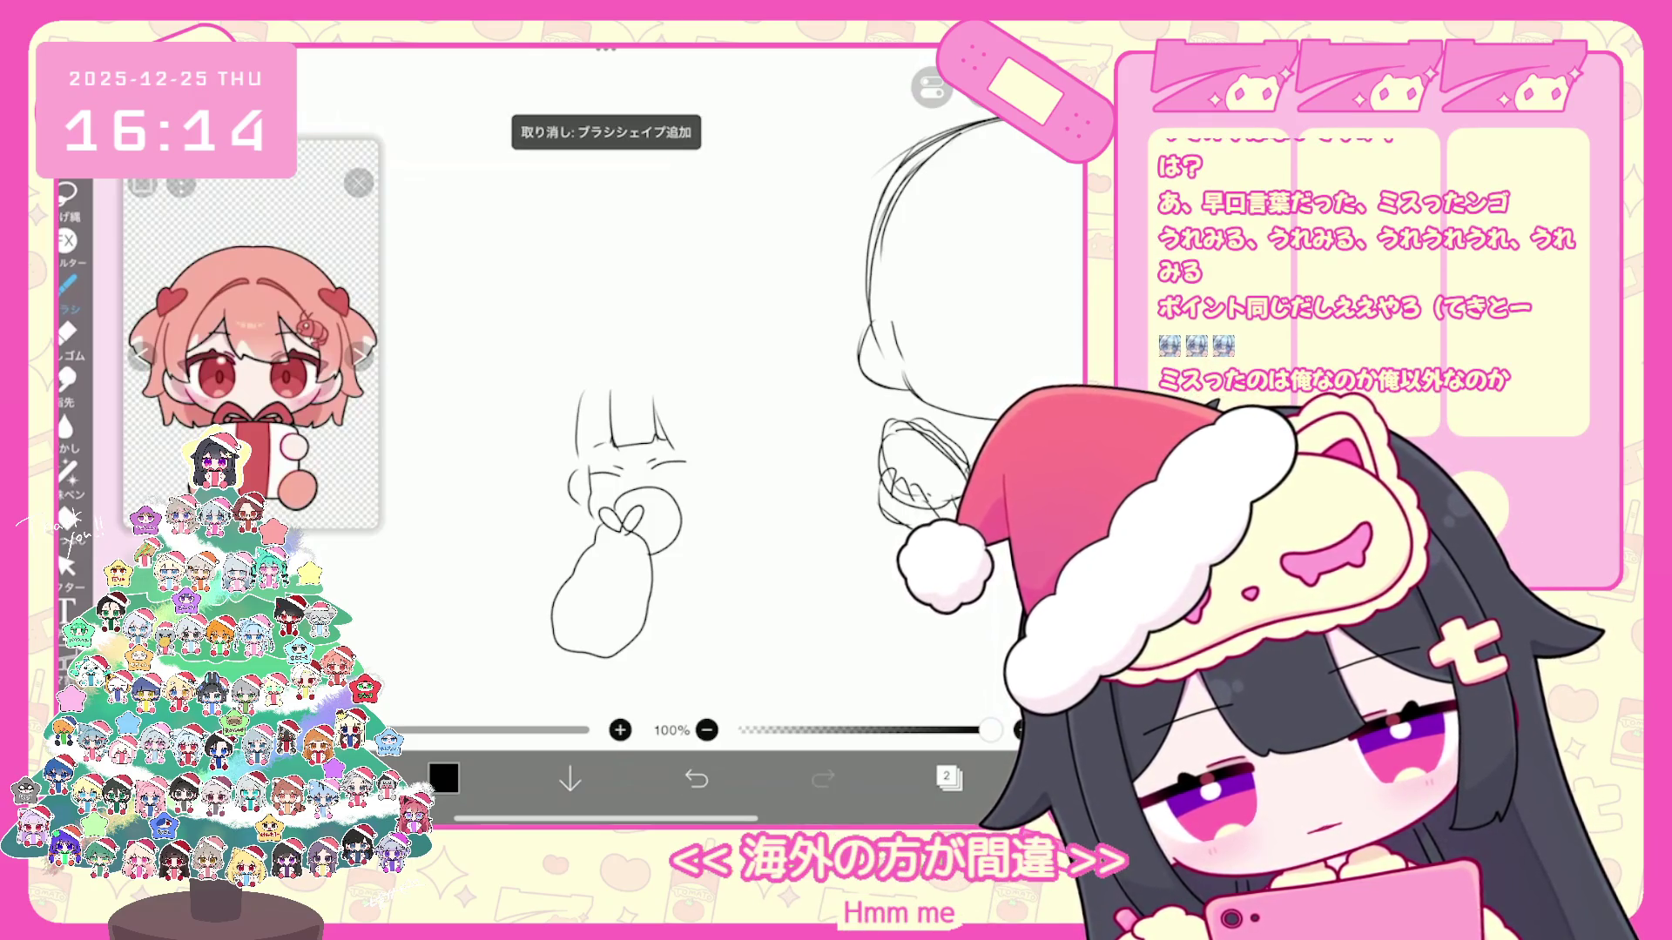
pyautogui.moveTo(595, 381); pyautogui.dragTo(644, 356)
pyautogui.moveTo(729, 460)
pyautogui.mouseDown()
pyautogui.moveTo(732, 513)
pyautogui.moveTo(709, 533)
pyautogui.mouseUp()
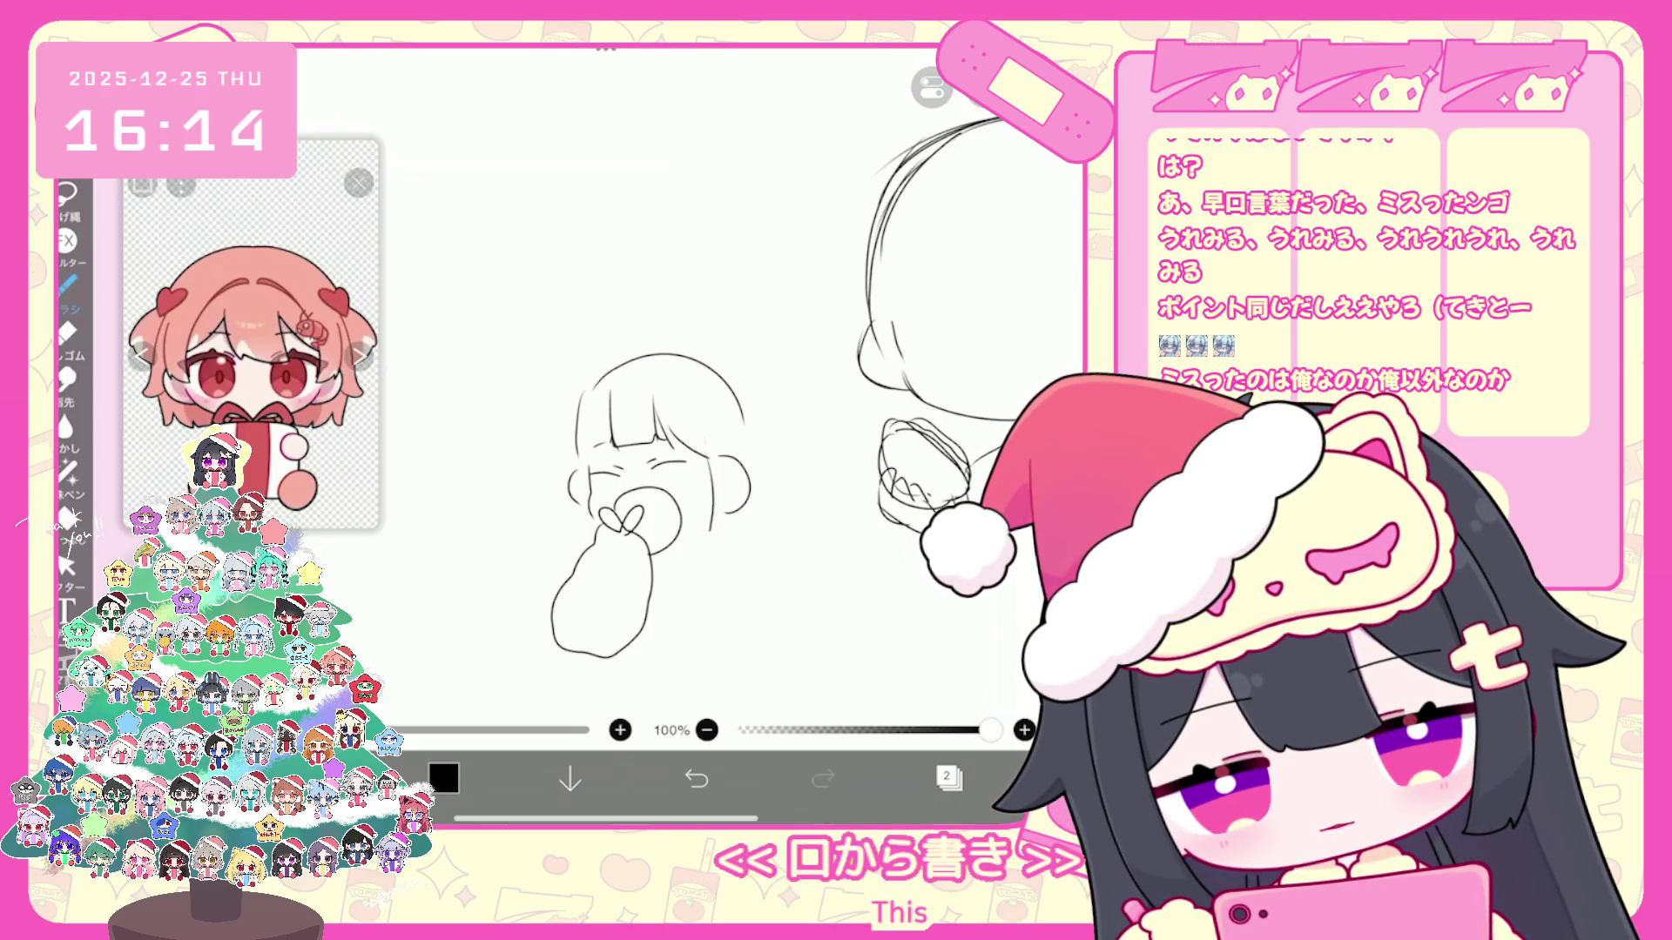
pyautogui.hotkey('ctrl', 'z')
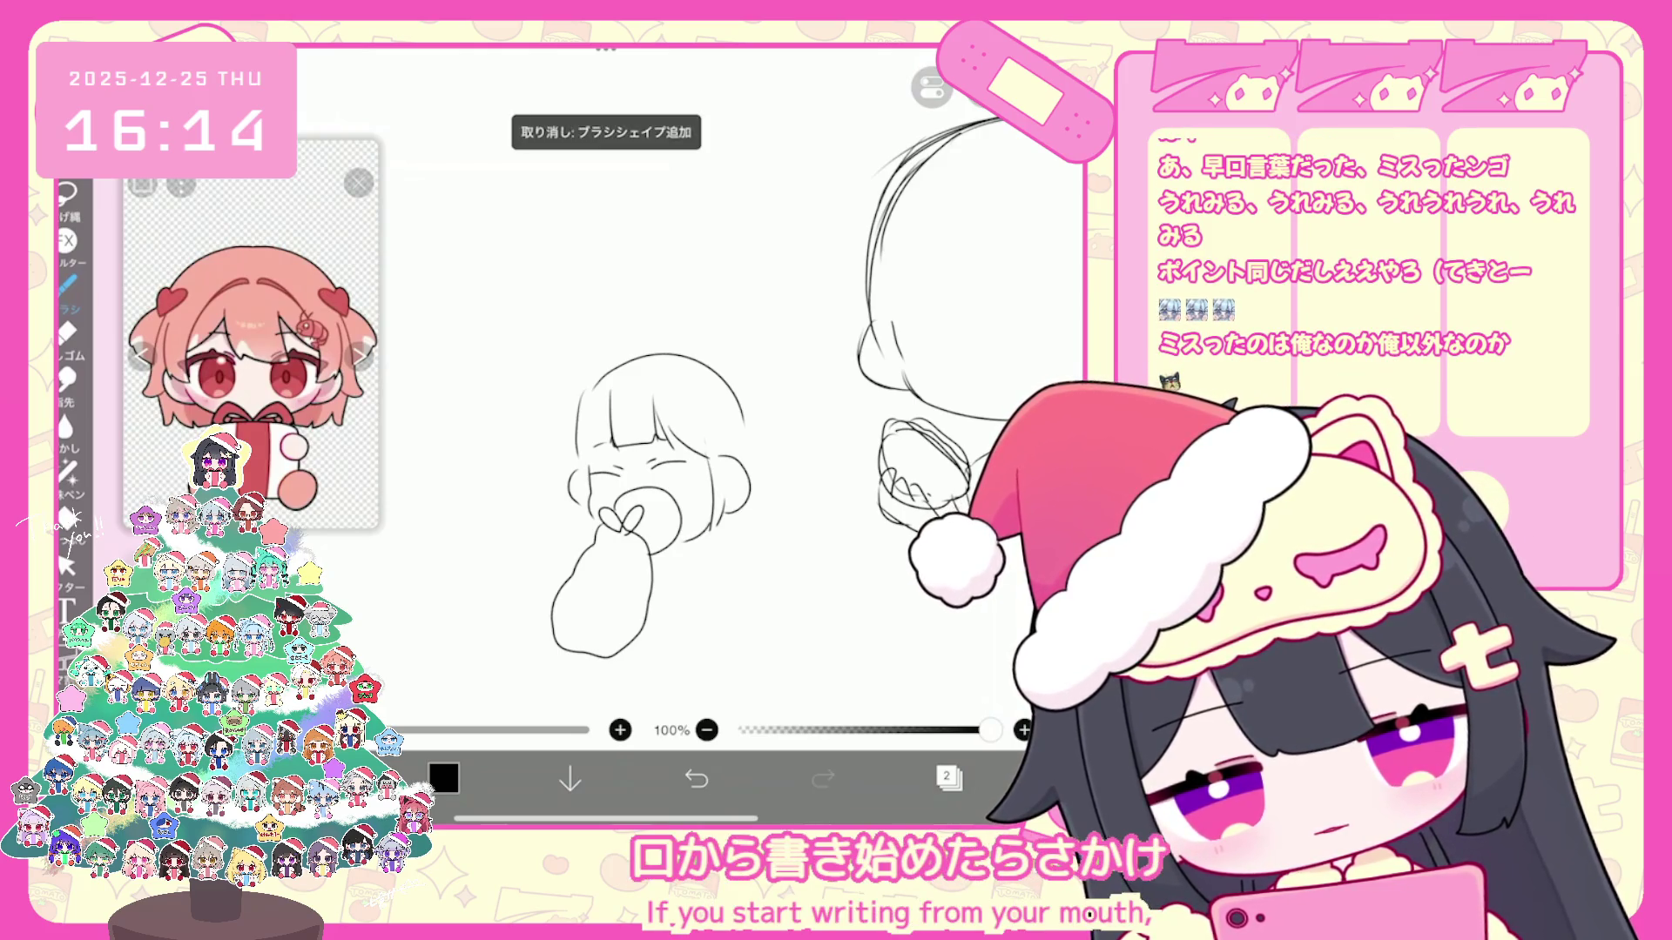
pyautogui.moveTo(572, 370); pyautogui.dragTo(742, 392)
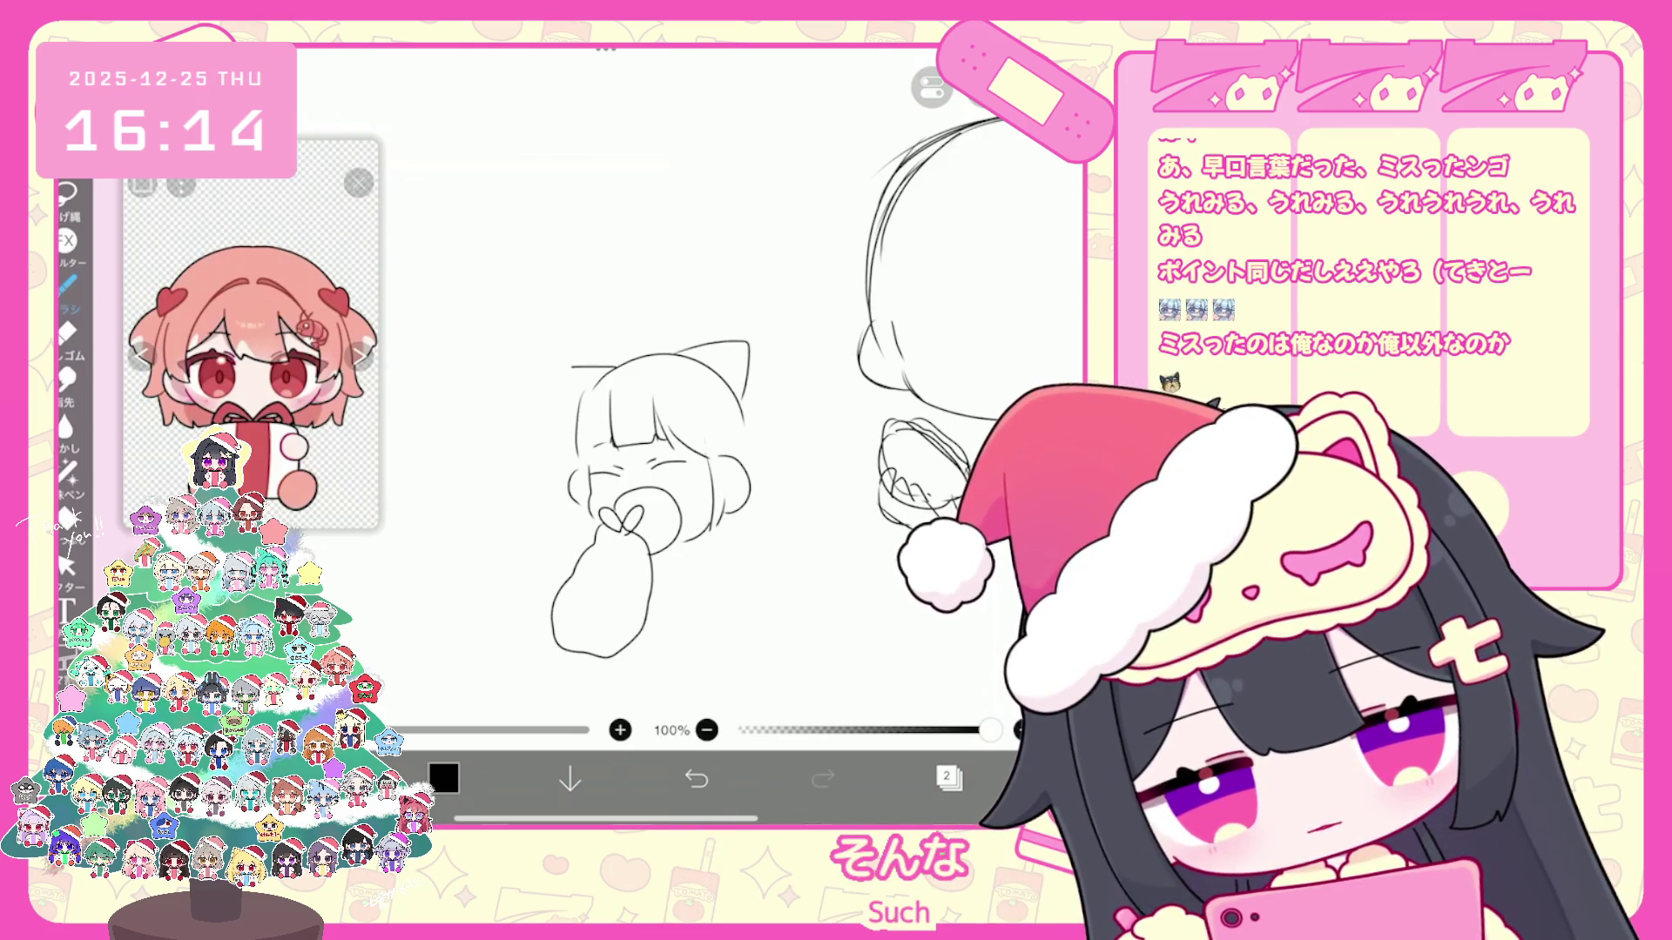
pyautogui.hotkey('ctrl', 'z')
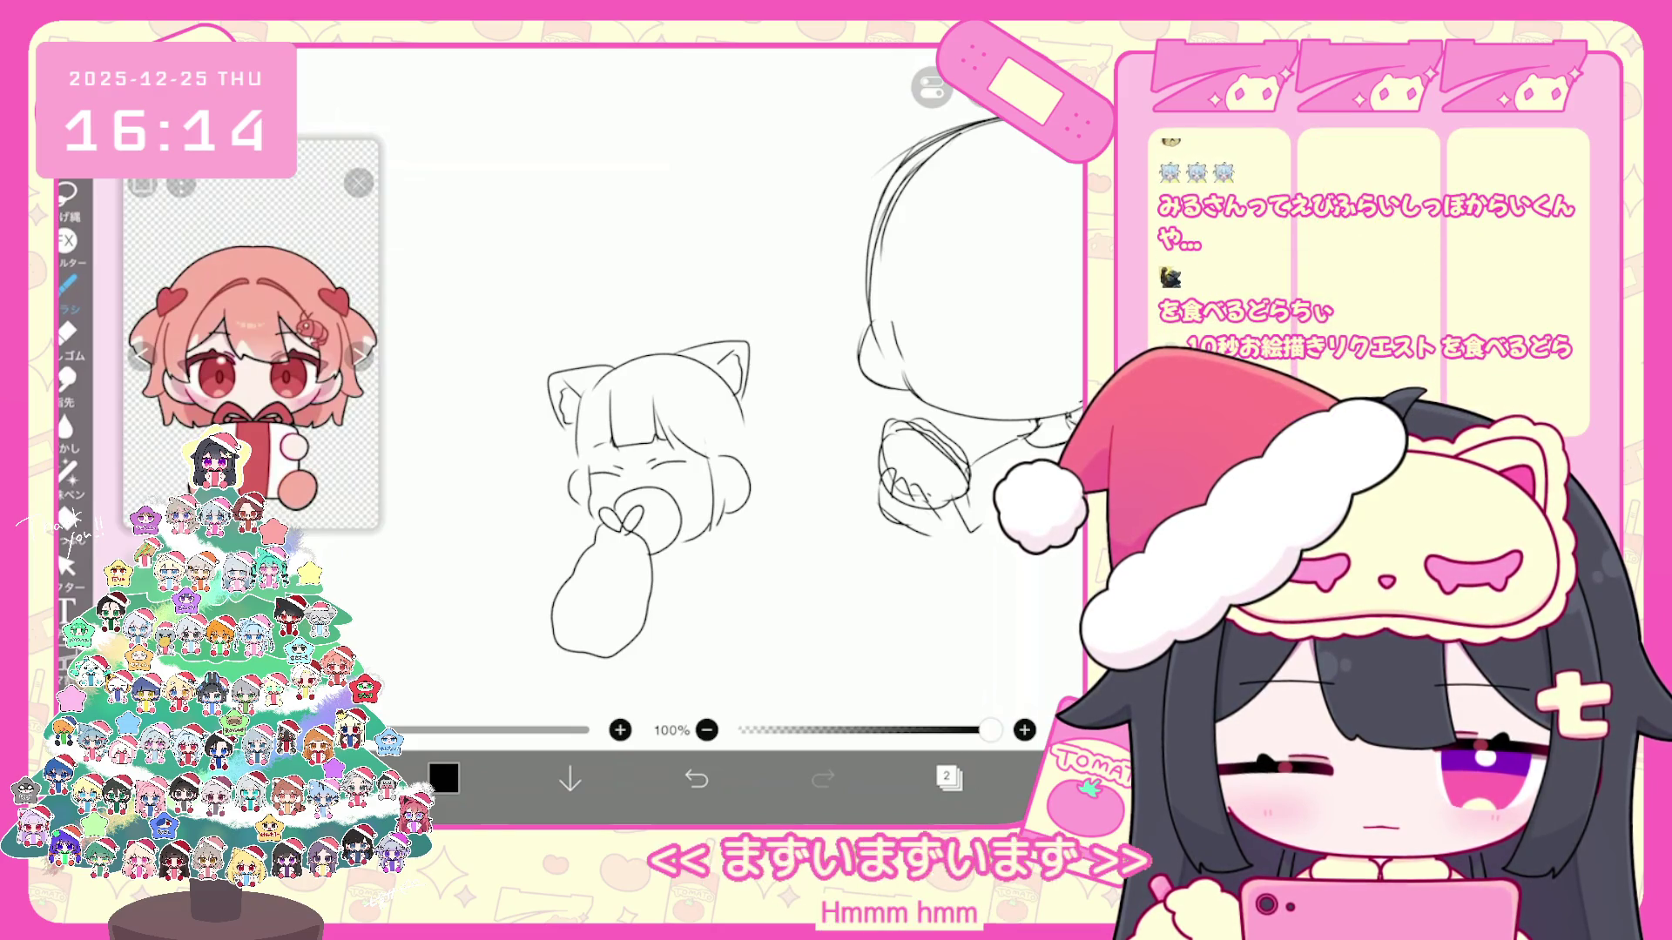
# Step: Add a hair curl on top, long hair down both sides and a small loop near the hands
pyautogui.moveTo(630, 356); pyautogui.dragTo(649, 351)
pyautogui.moveTo(757, 394); pyautogui.dragTo(783, 604)
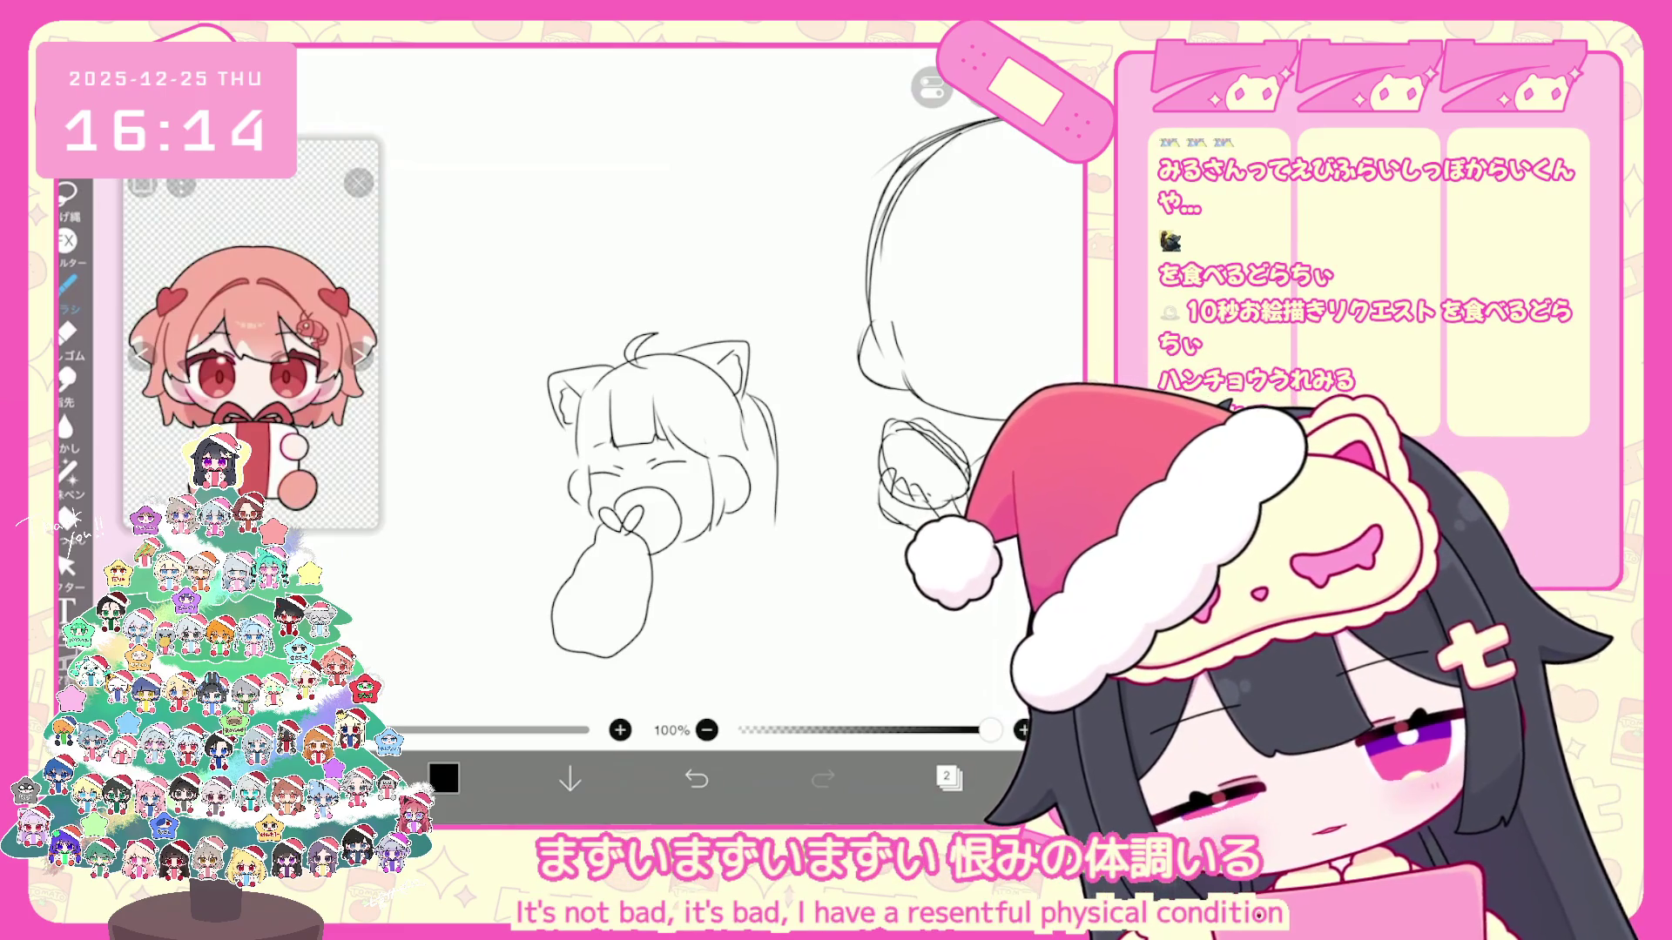
pyautogui.moveTo(555, 418); pyautogui.dragTo(541, 591)
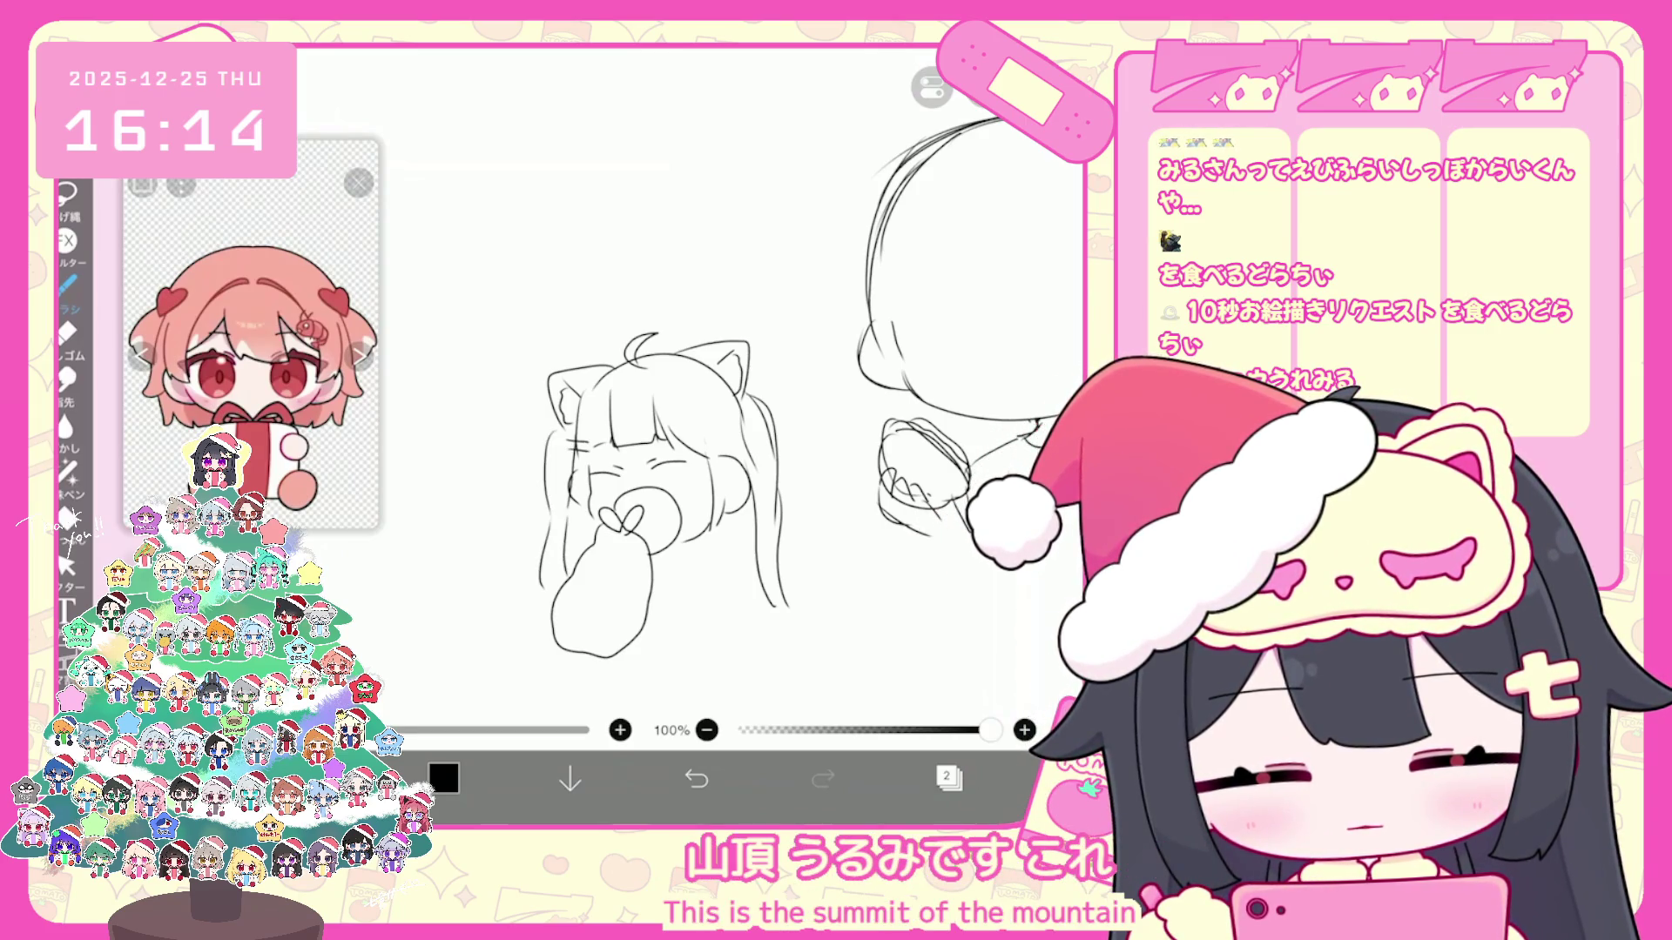
pyautogui.moveTo(683, 421); pyautogui.dragTo(695, 431)
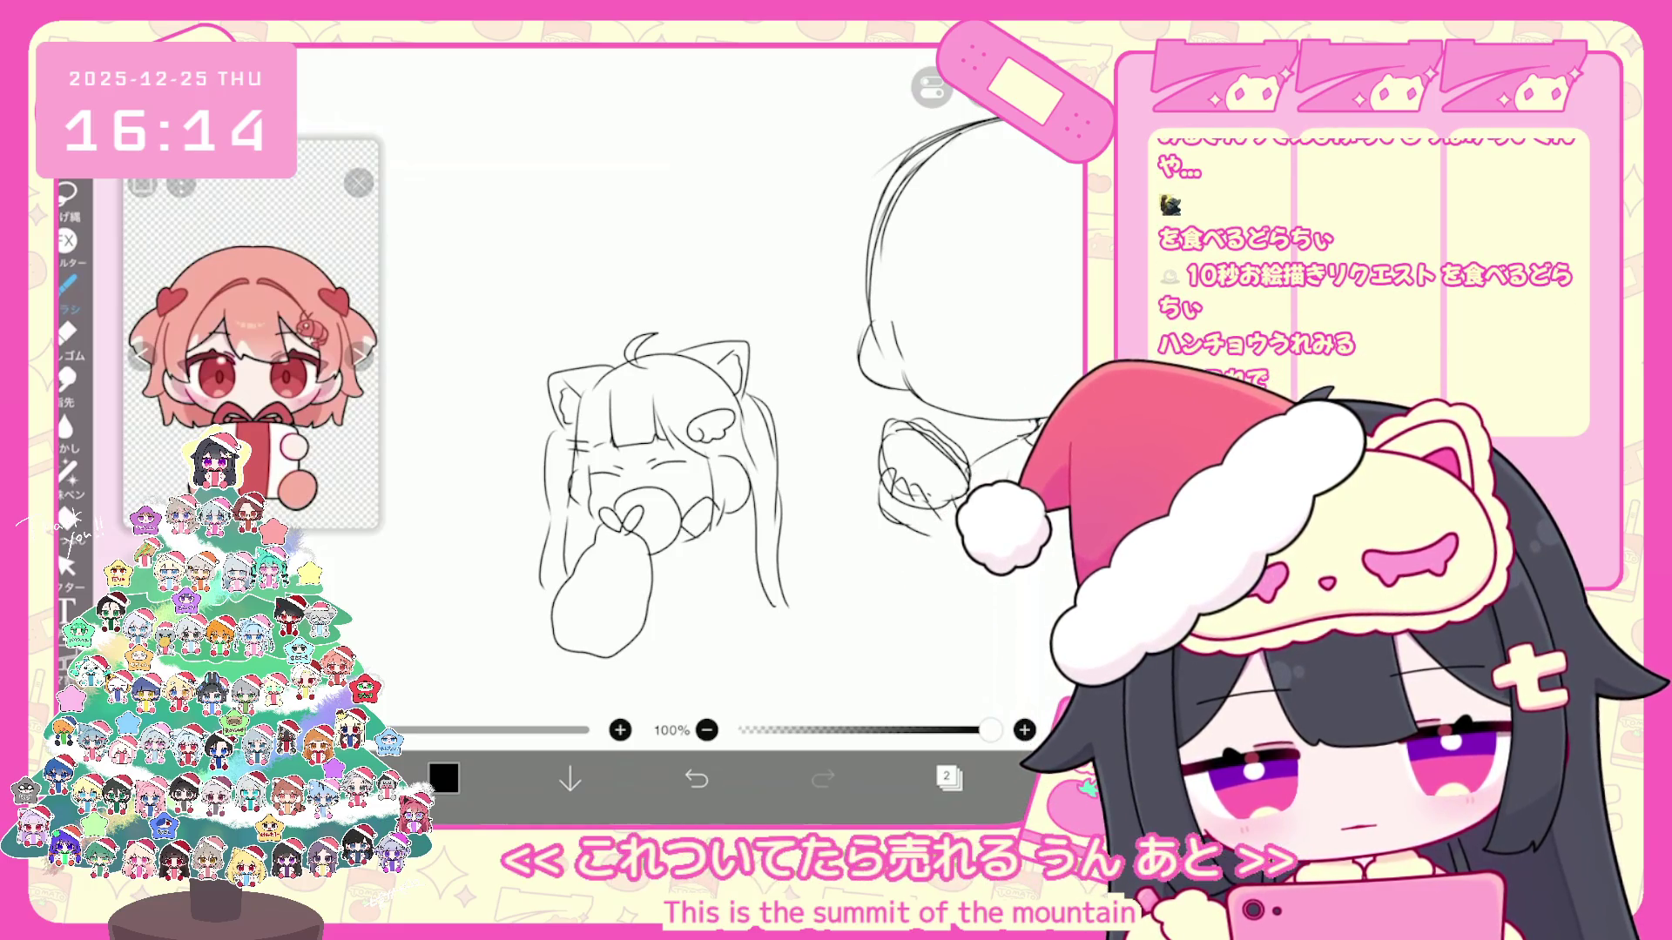
pyautogui.moveTo(659, 571)
pyautogui.mouseDown()
pyautogui.moveTo(679, 622)
pyautogui.moveTo(692, 577)
pyautogui.mouseUp()
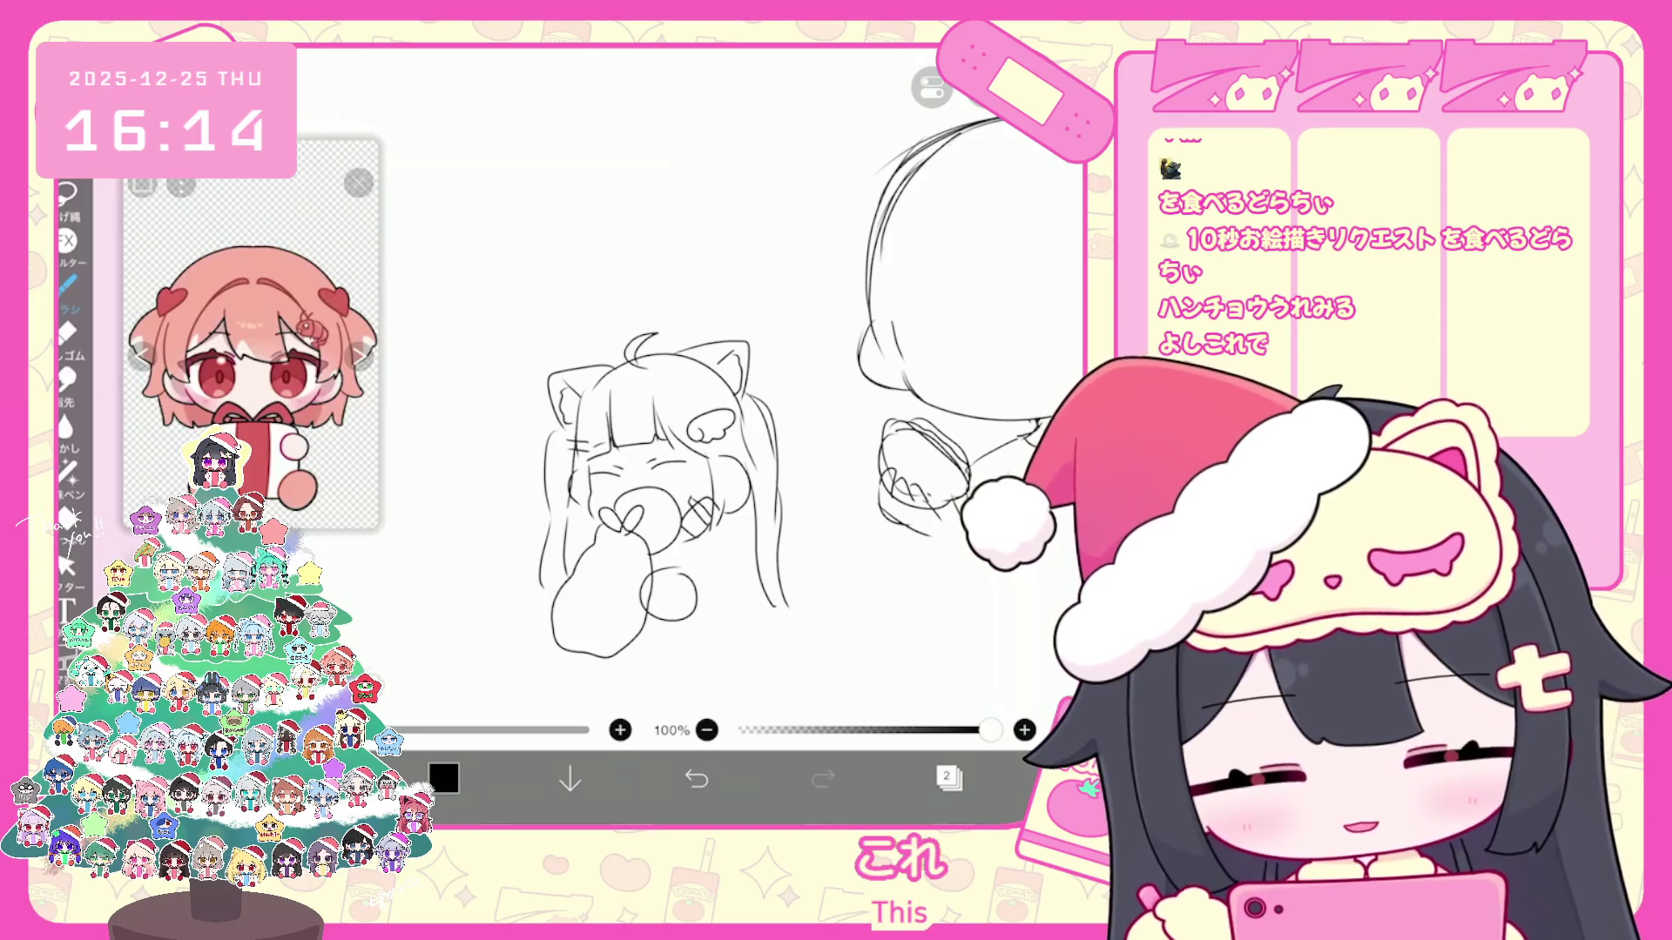
pyautogui.scroll(-3, 686, 392)
pyautogui.click(65, 564)
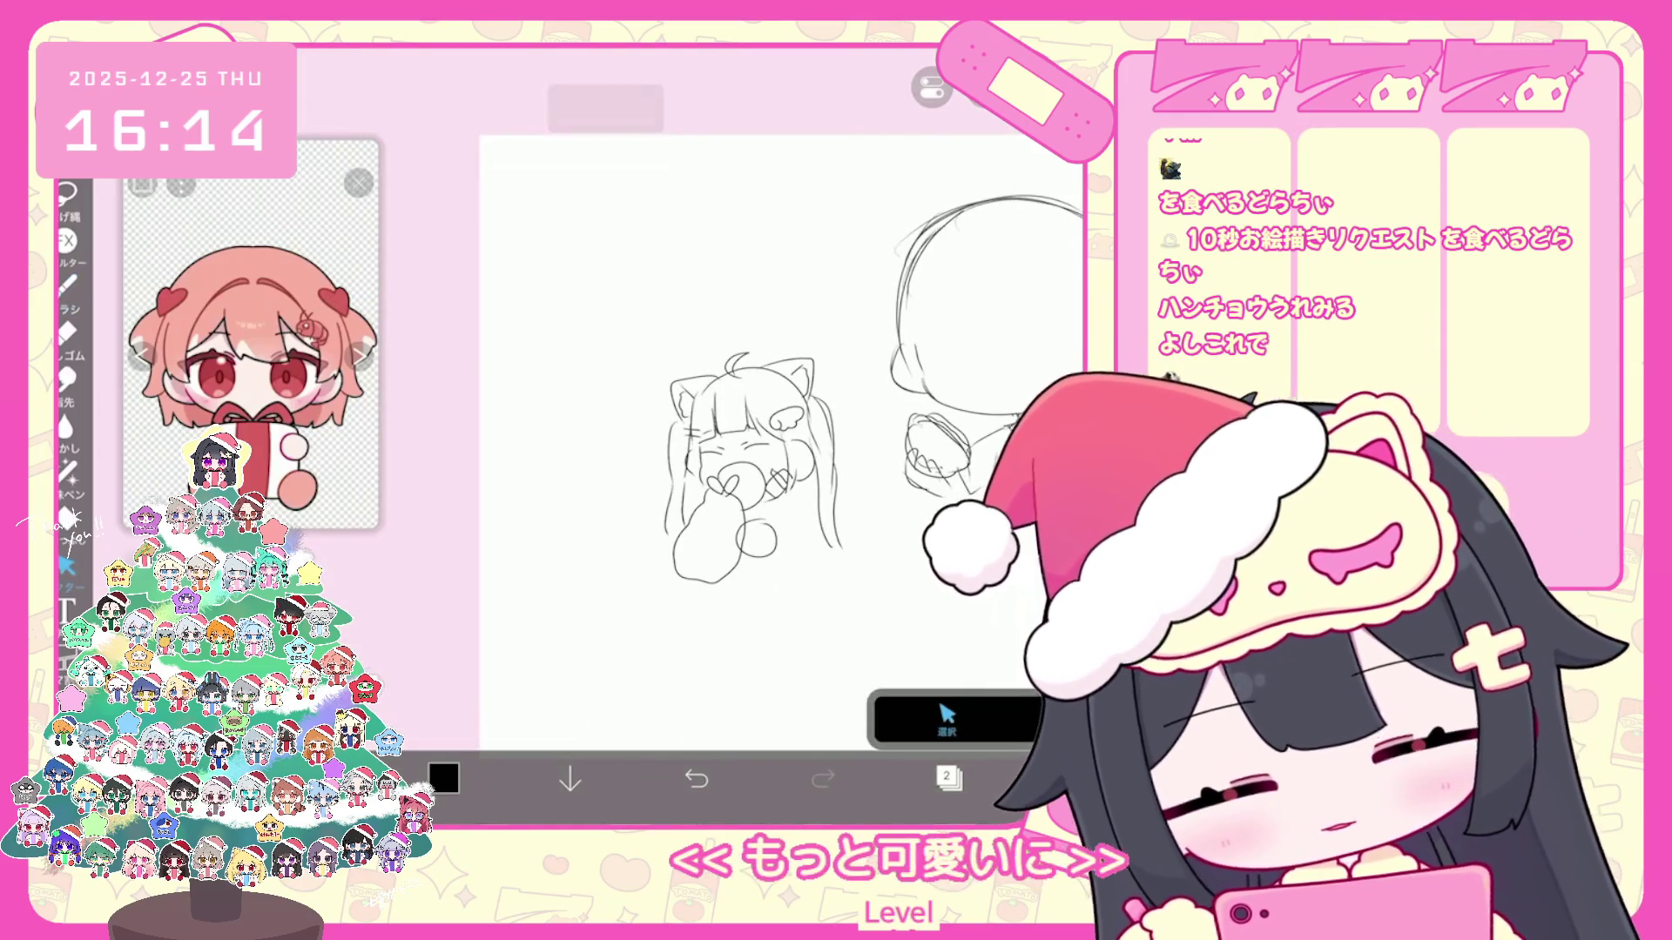
# Step: Move the sketch down-left, then draw a large head arc with jagged bangs above it
pyautogui.moveTo(755, 466); pyautogui.dragTo(663, 542)
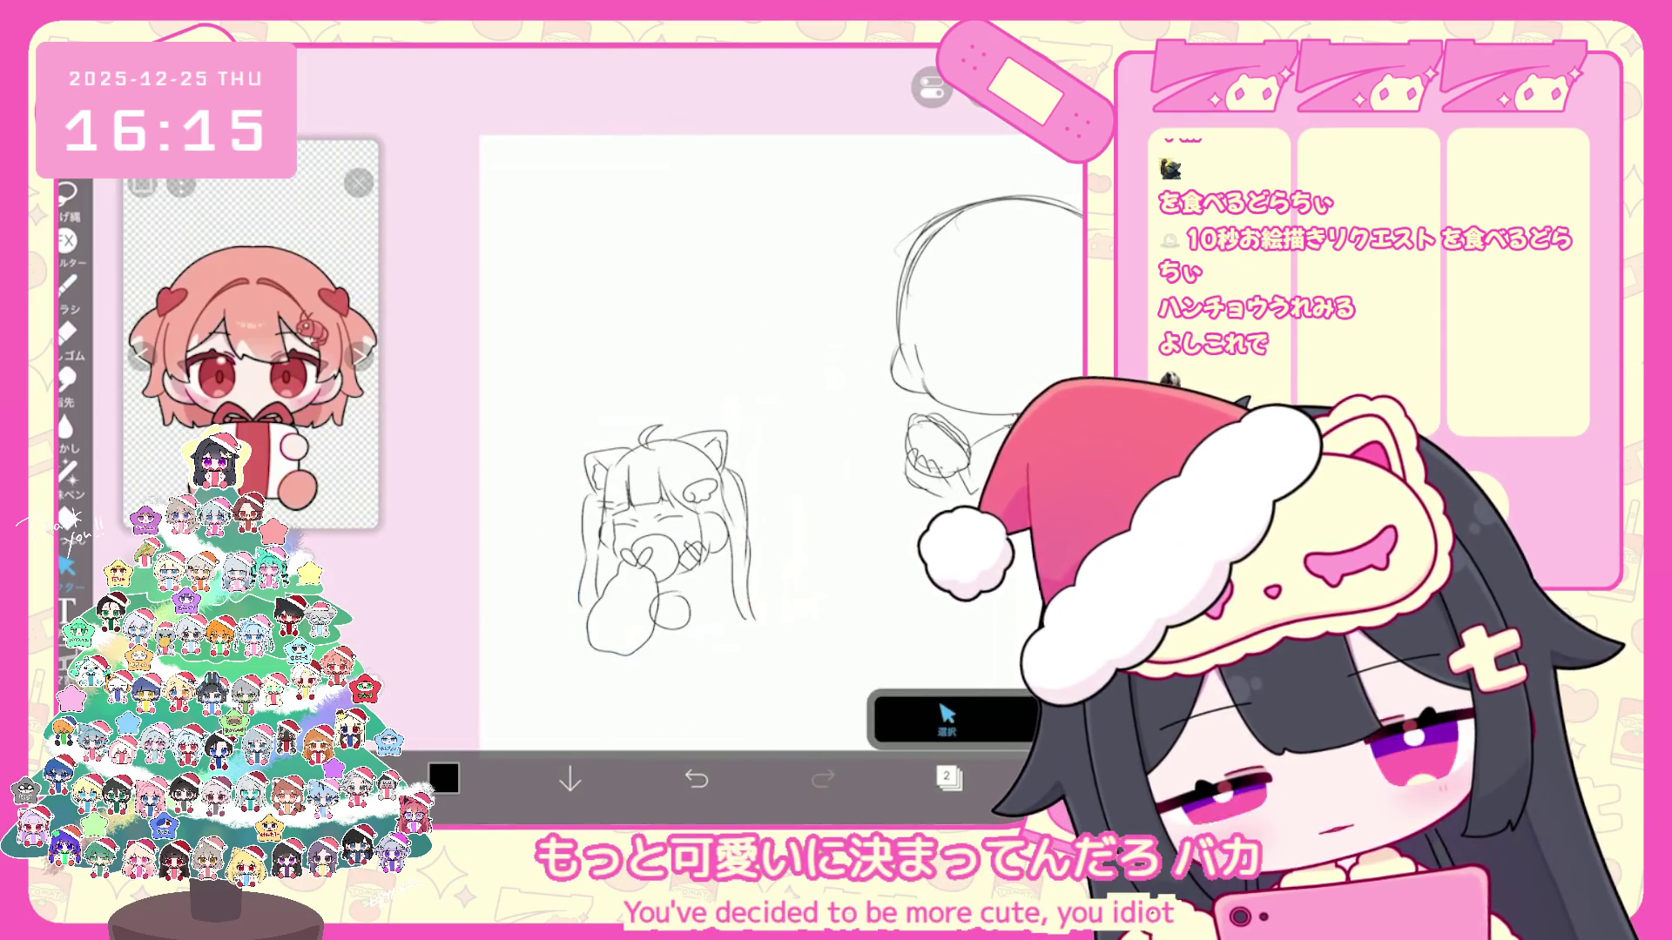
pyautogui.click(66, 281)
pyautogui.scroll(2, 686, 392)
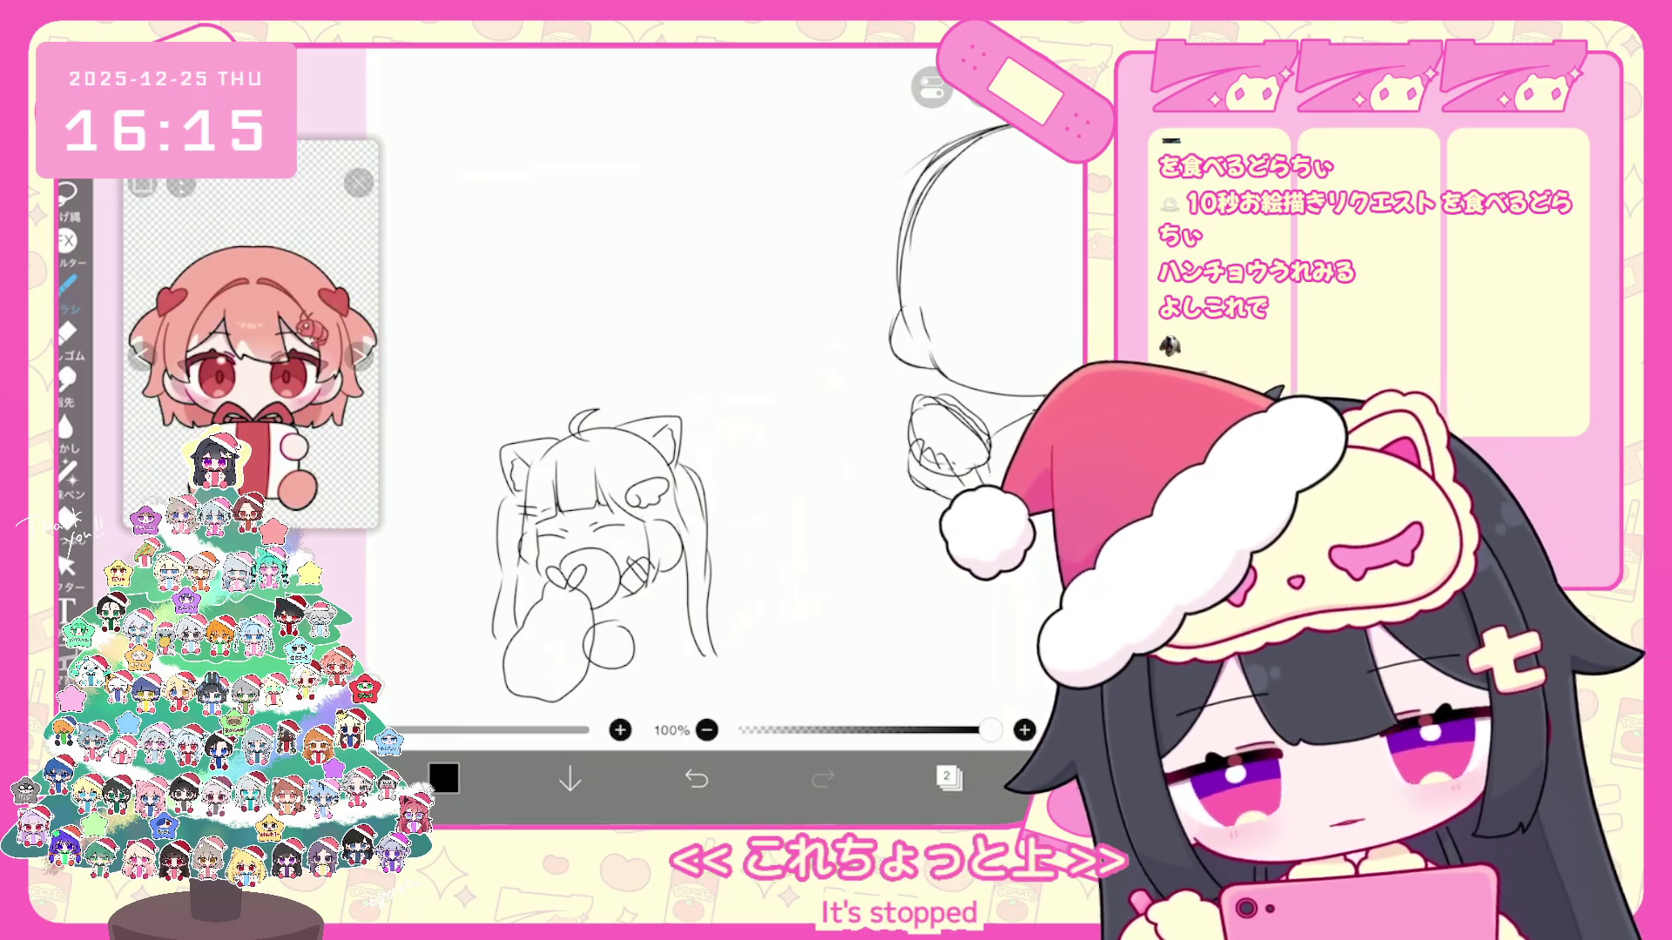
pyautogui.moveTo(595, 418); pyautogui.dragTo(692, 405)
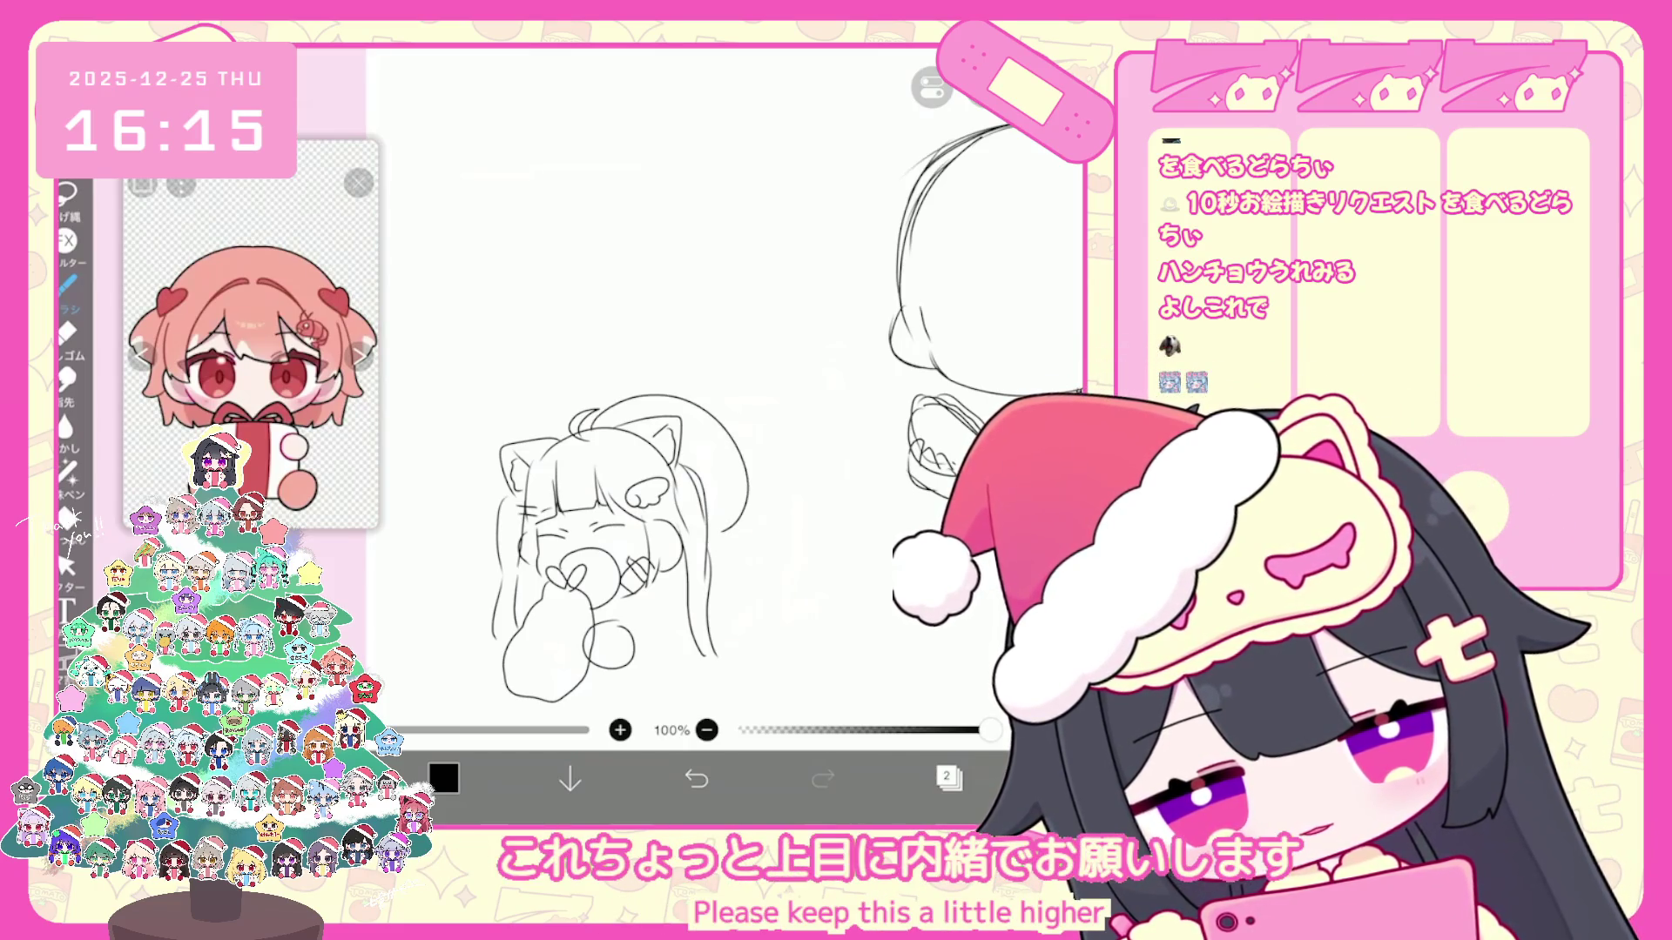
pyautogui.moveTo(604, 340)
pyautogui.mouseDown()
pyautogui.moveTo(678, 355)
pyautogui.moveTo(582, 385)
pyautogui.mouseUp()
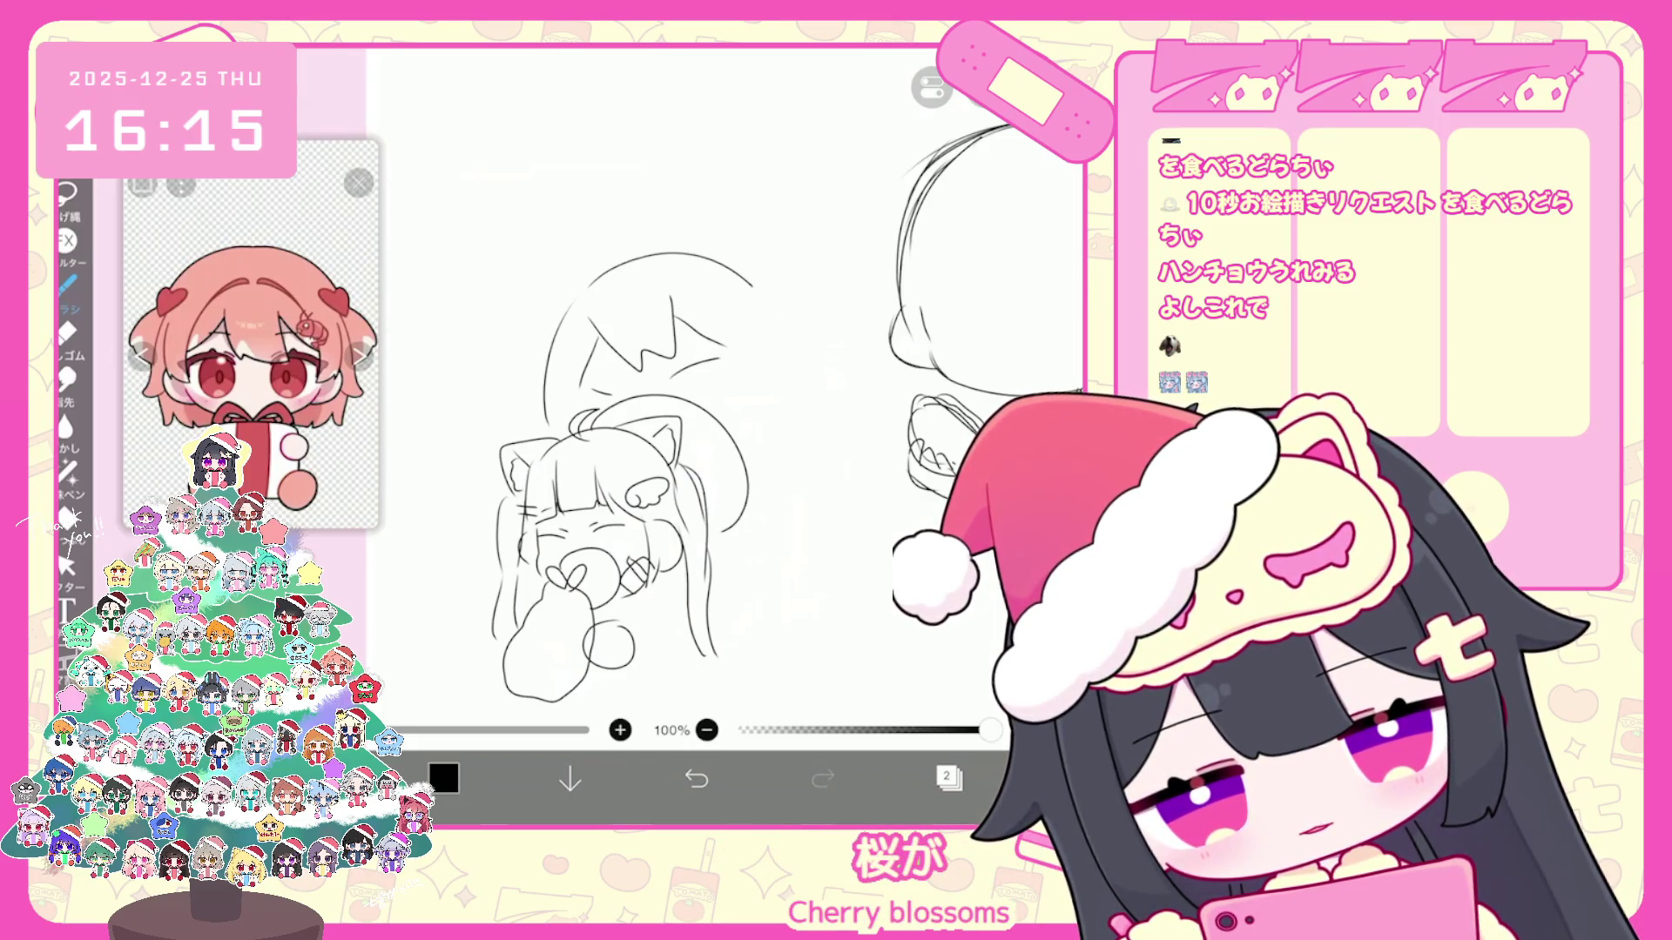
# Step: Try a 七-like mark and right-side strokes on the large head, then remove the jagged head entirely
pyautogui.hotkey('ctrl', 'z')
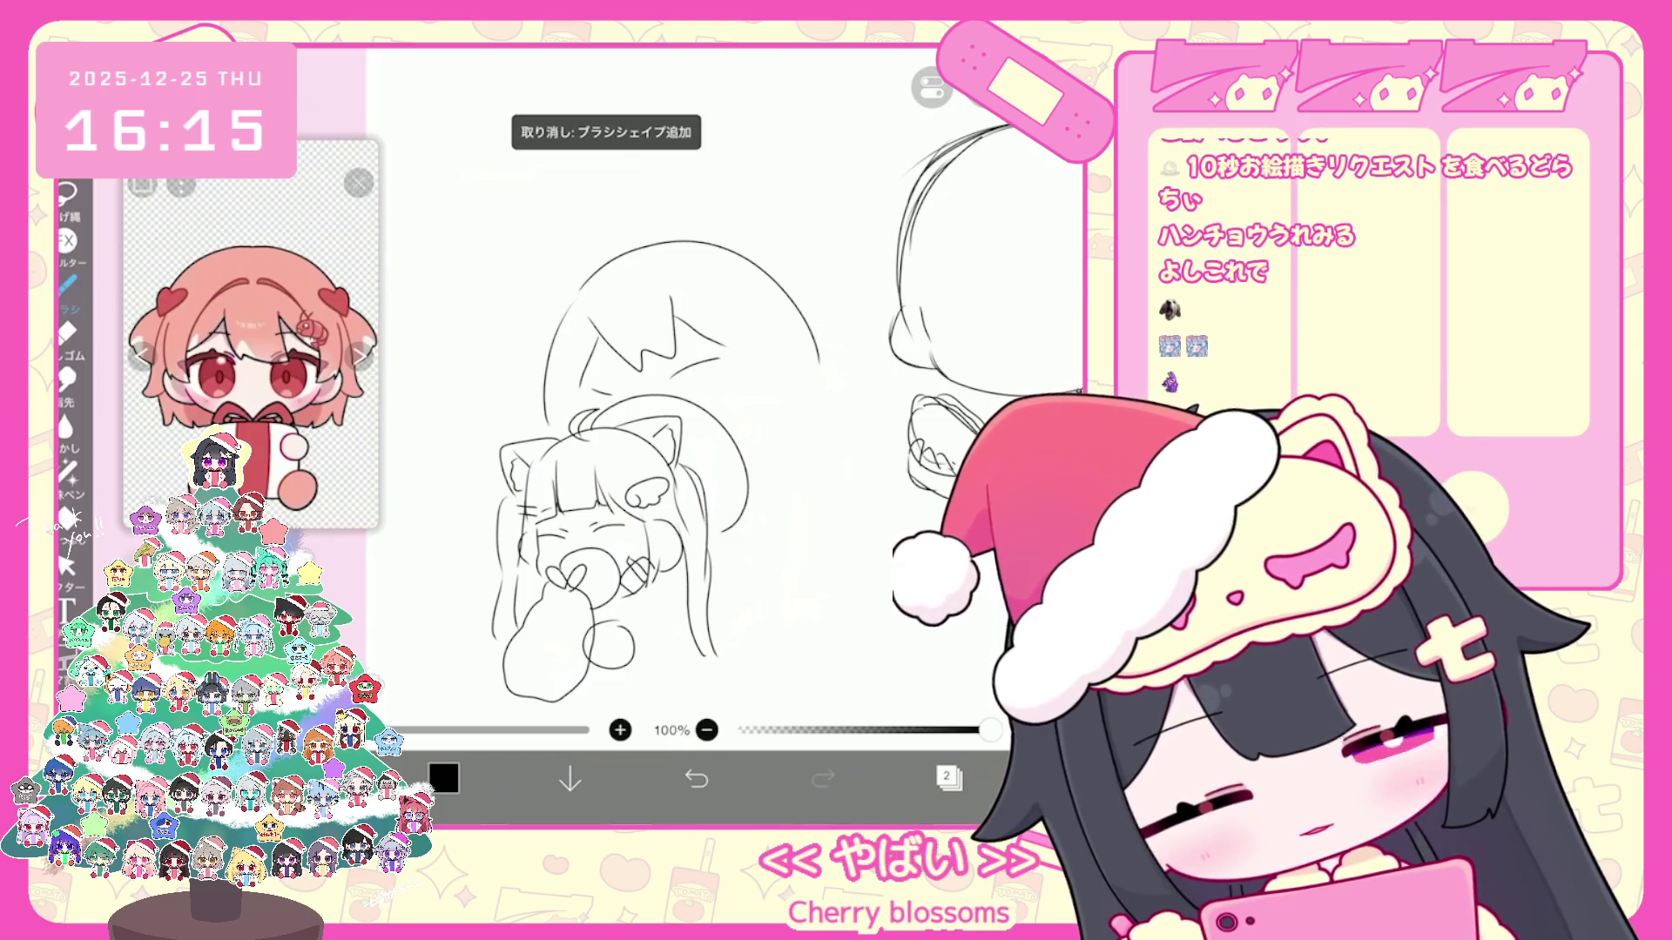
pyautogui.moveTo(747, 343); pyautogui.dragTo(784, 364)
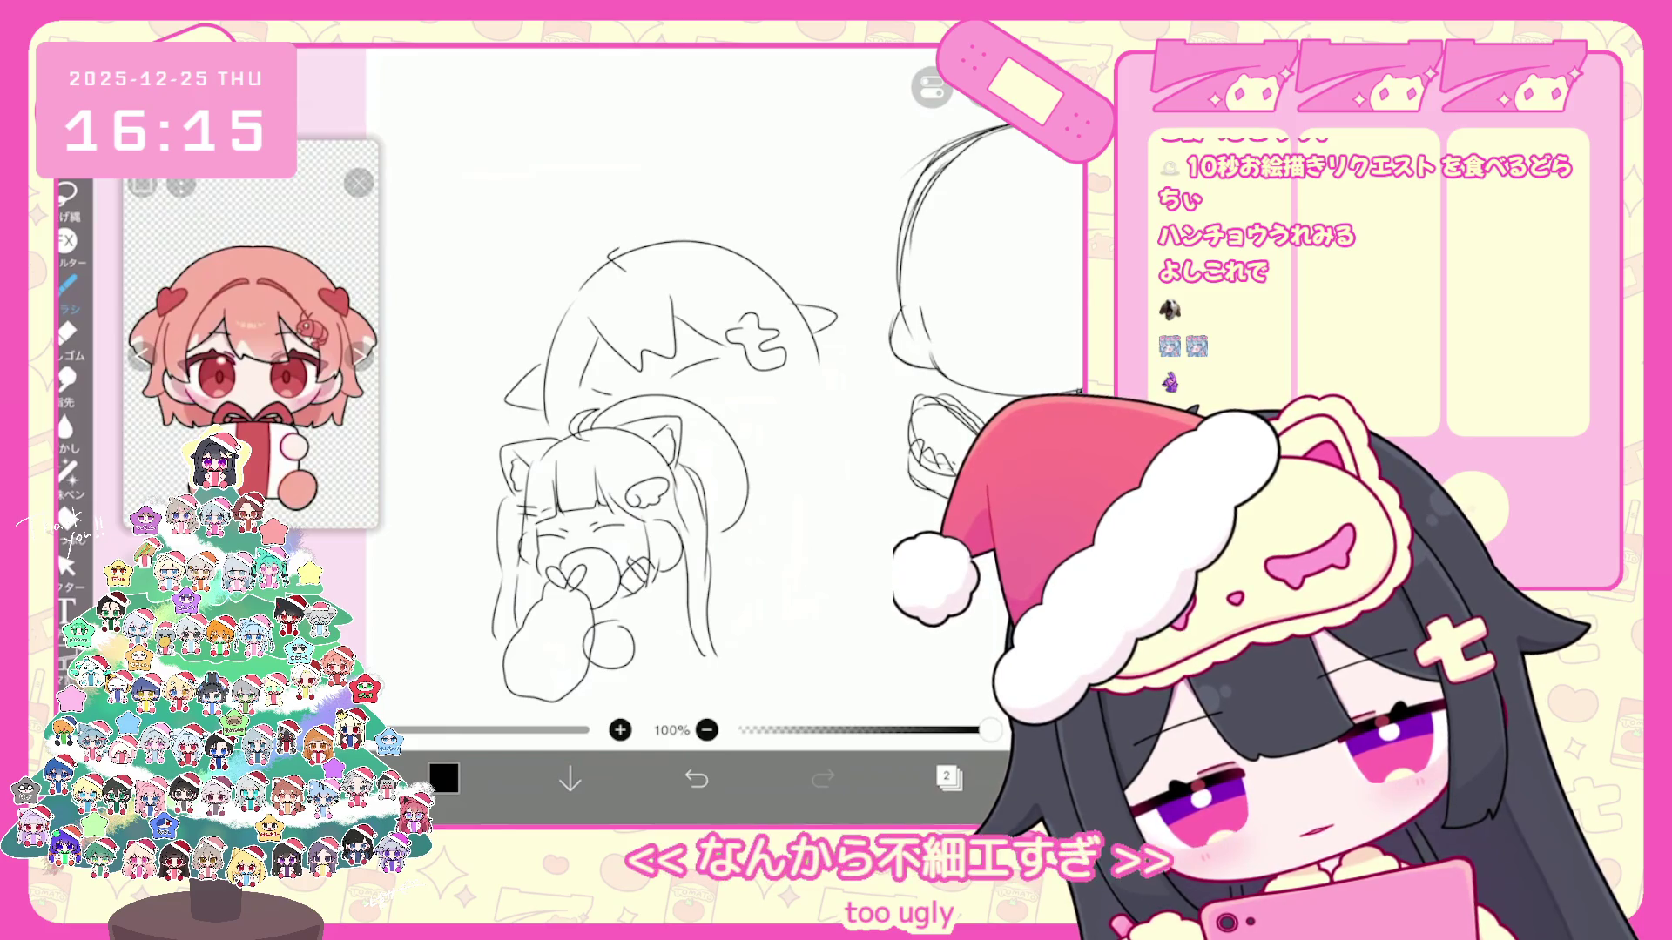
pyautogui.moveTo(776, 414); pyautogui.dragTo(792, 497)
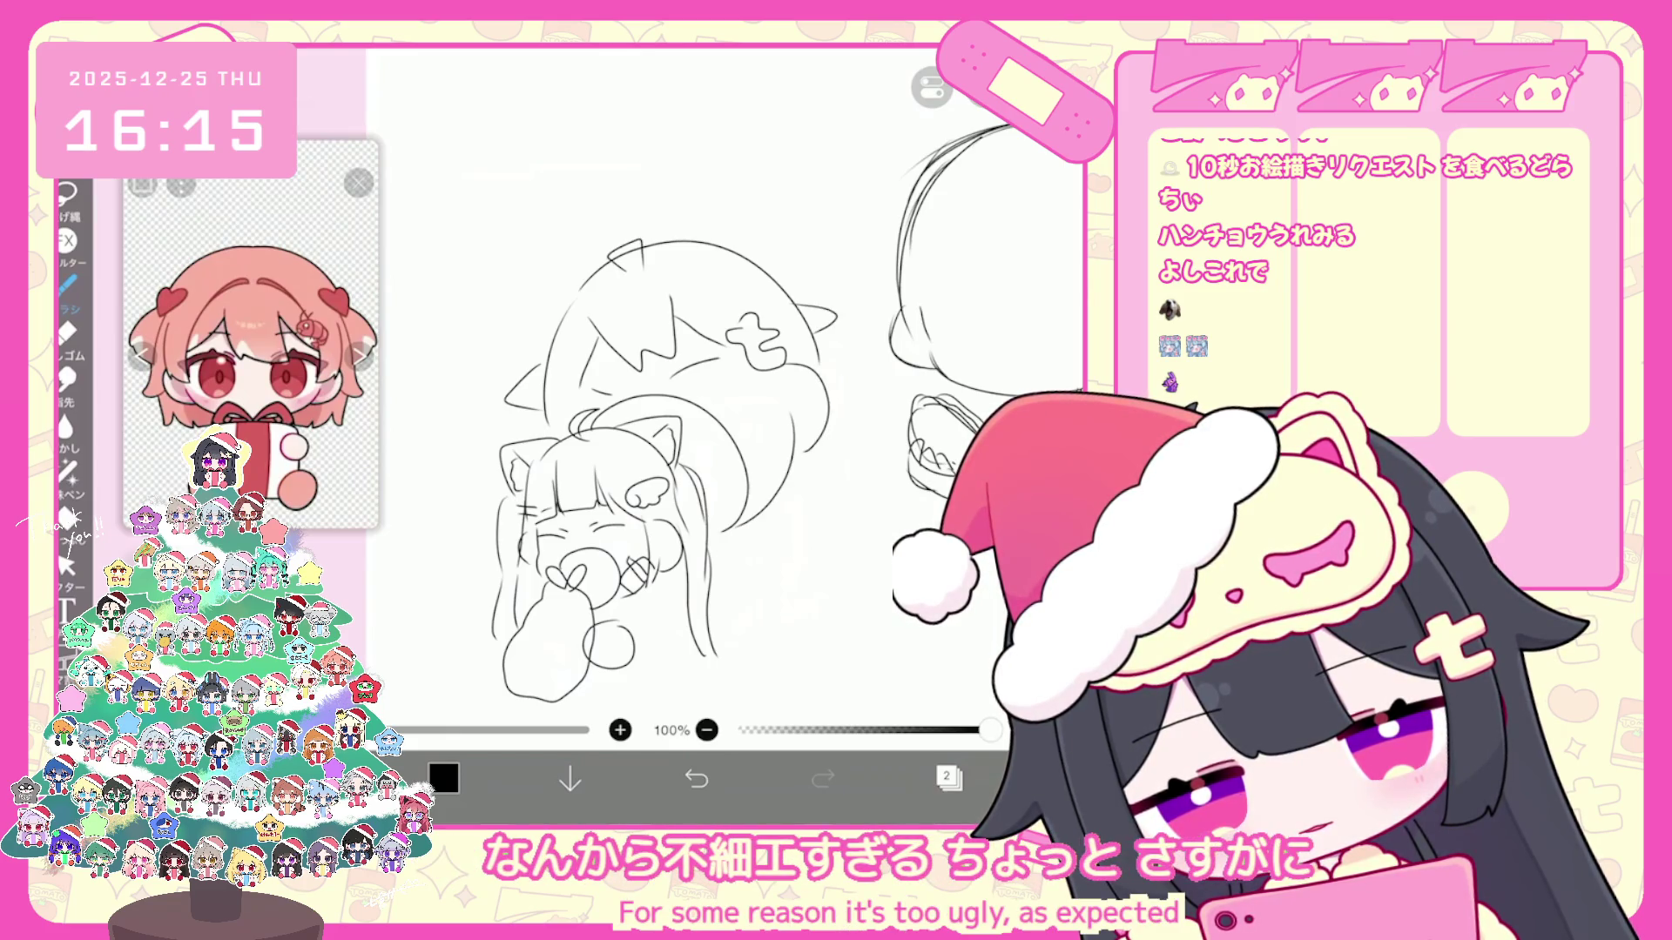
pyautogui.moveTo(779, 369); pyautogui.dragTo(802, 484)
pyautogui.moveTo(804, 407); pyautogui.dragTo(812, 497)
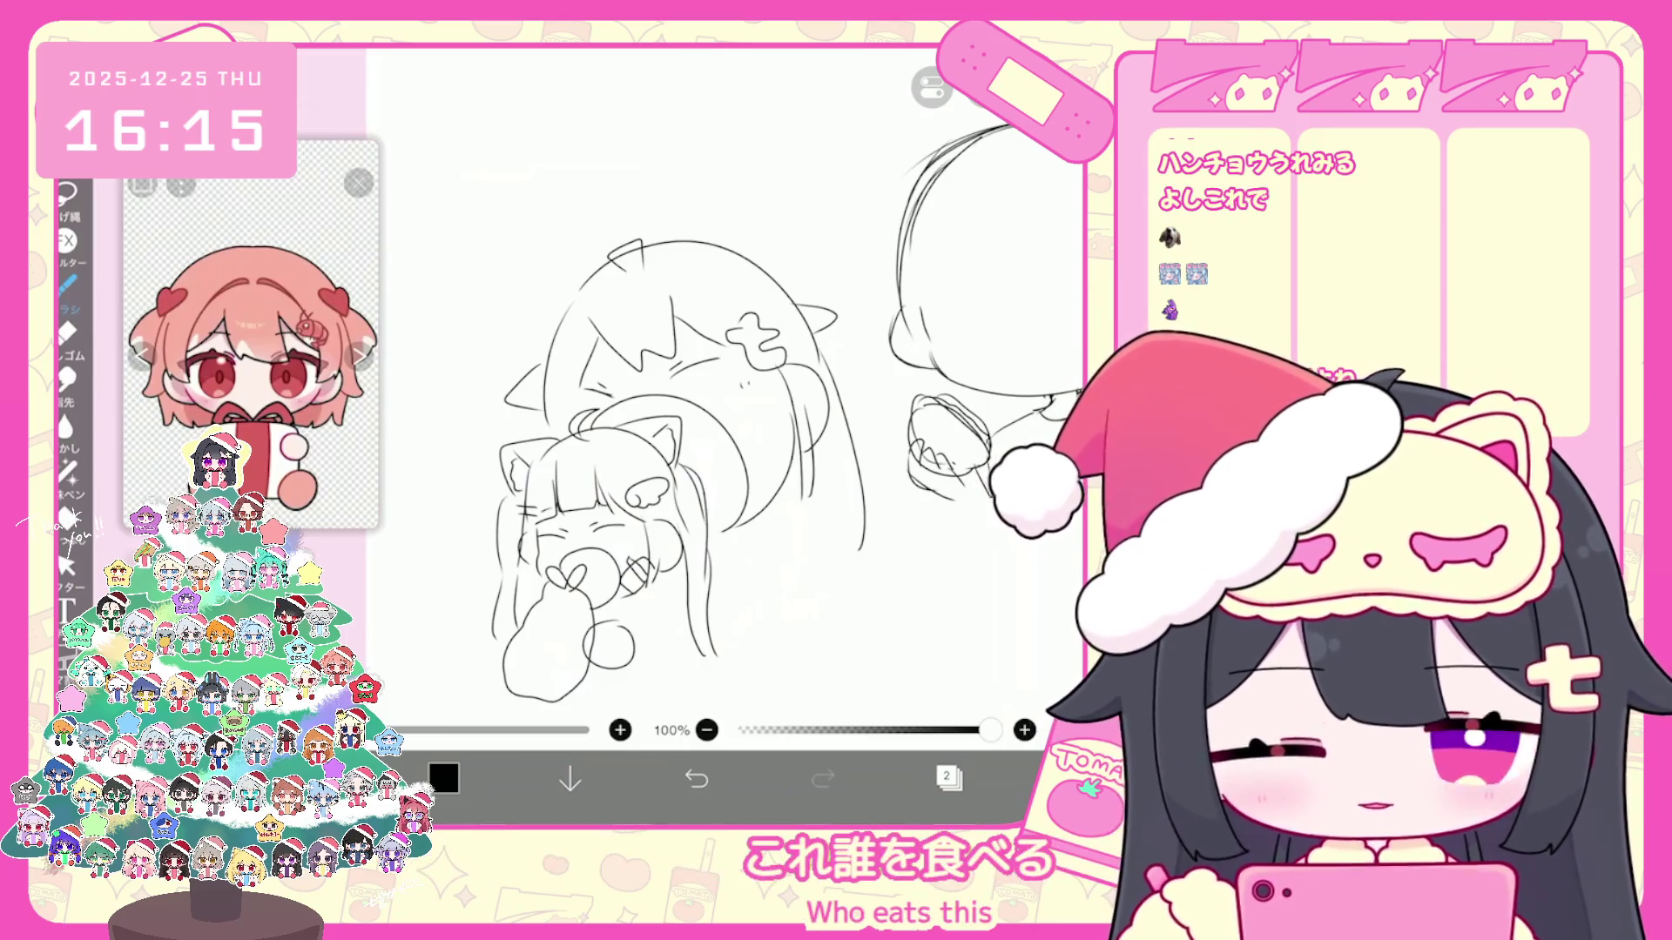
pyautogui.hotkey('ctrl', 'z')
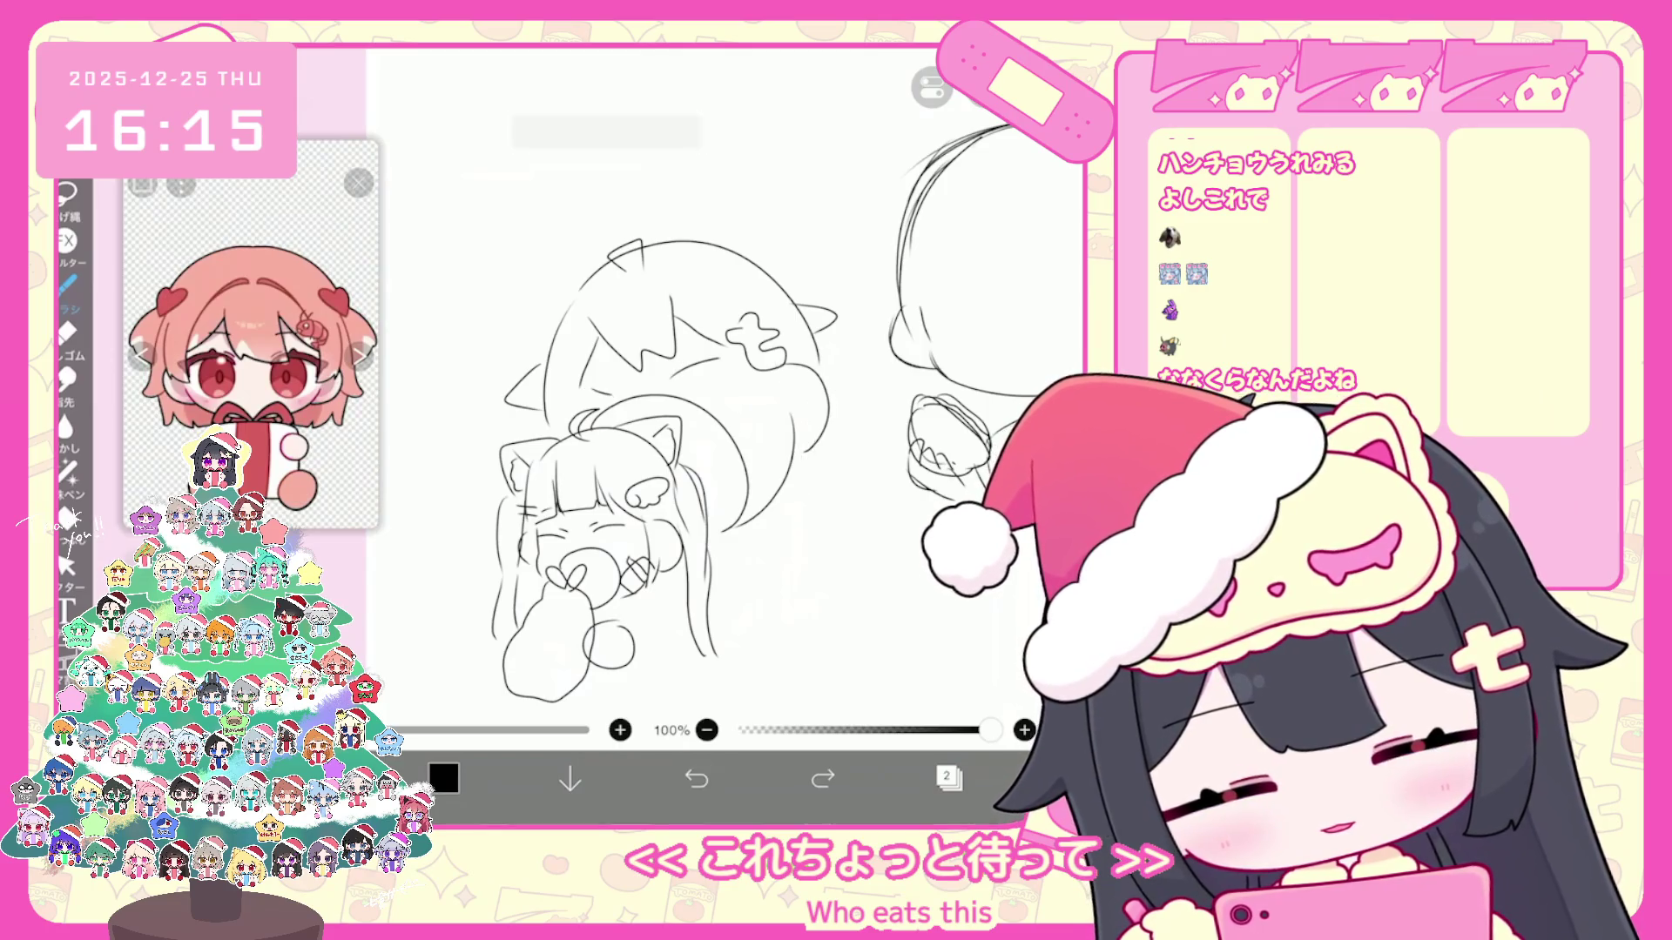
pyautogui.hotkey('ctrl', 'z')
pyautogui.hotkey('ctrl', 'z')
pyautogui.hotkey('ctrl', 'z')
pyautogui.hotkey('ctrl', 'z')
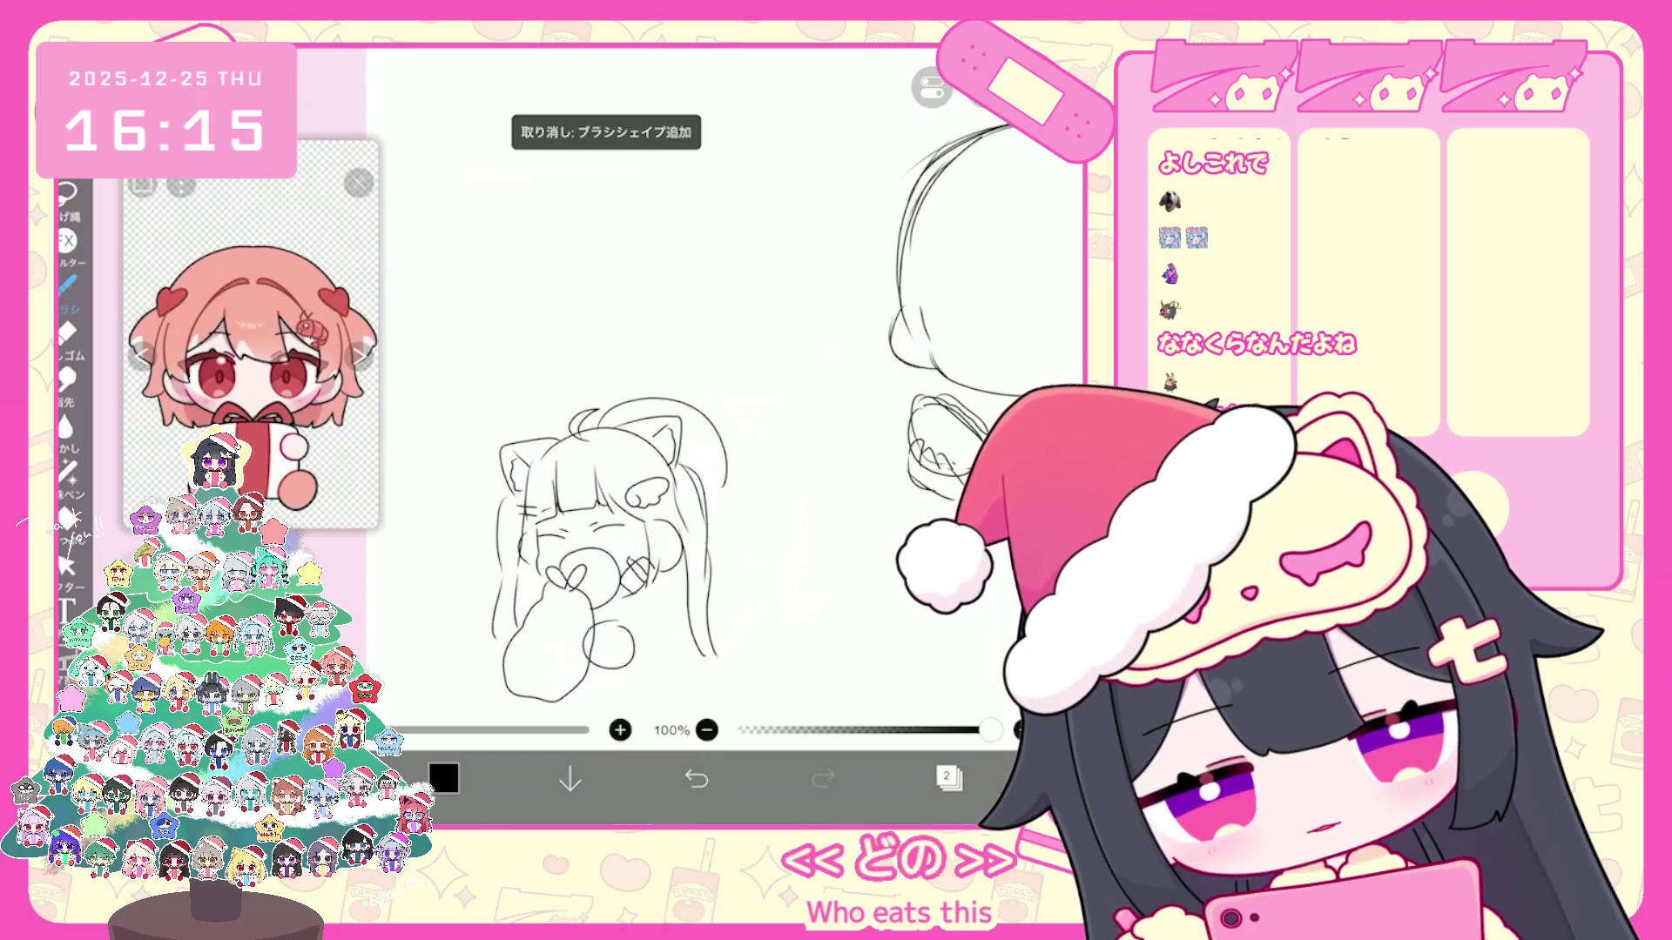
# Step: Draw a large round head above the figure, undoing a small inner circle
pyautogui.moveTo(556, 392); pyautogui.dragTo(765, 502)
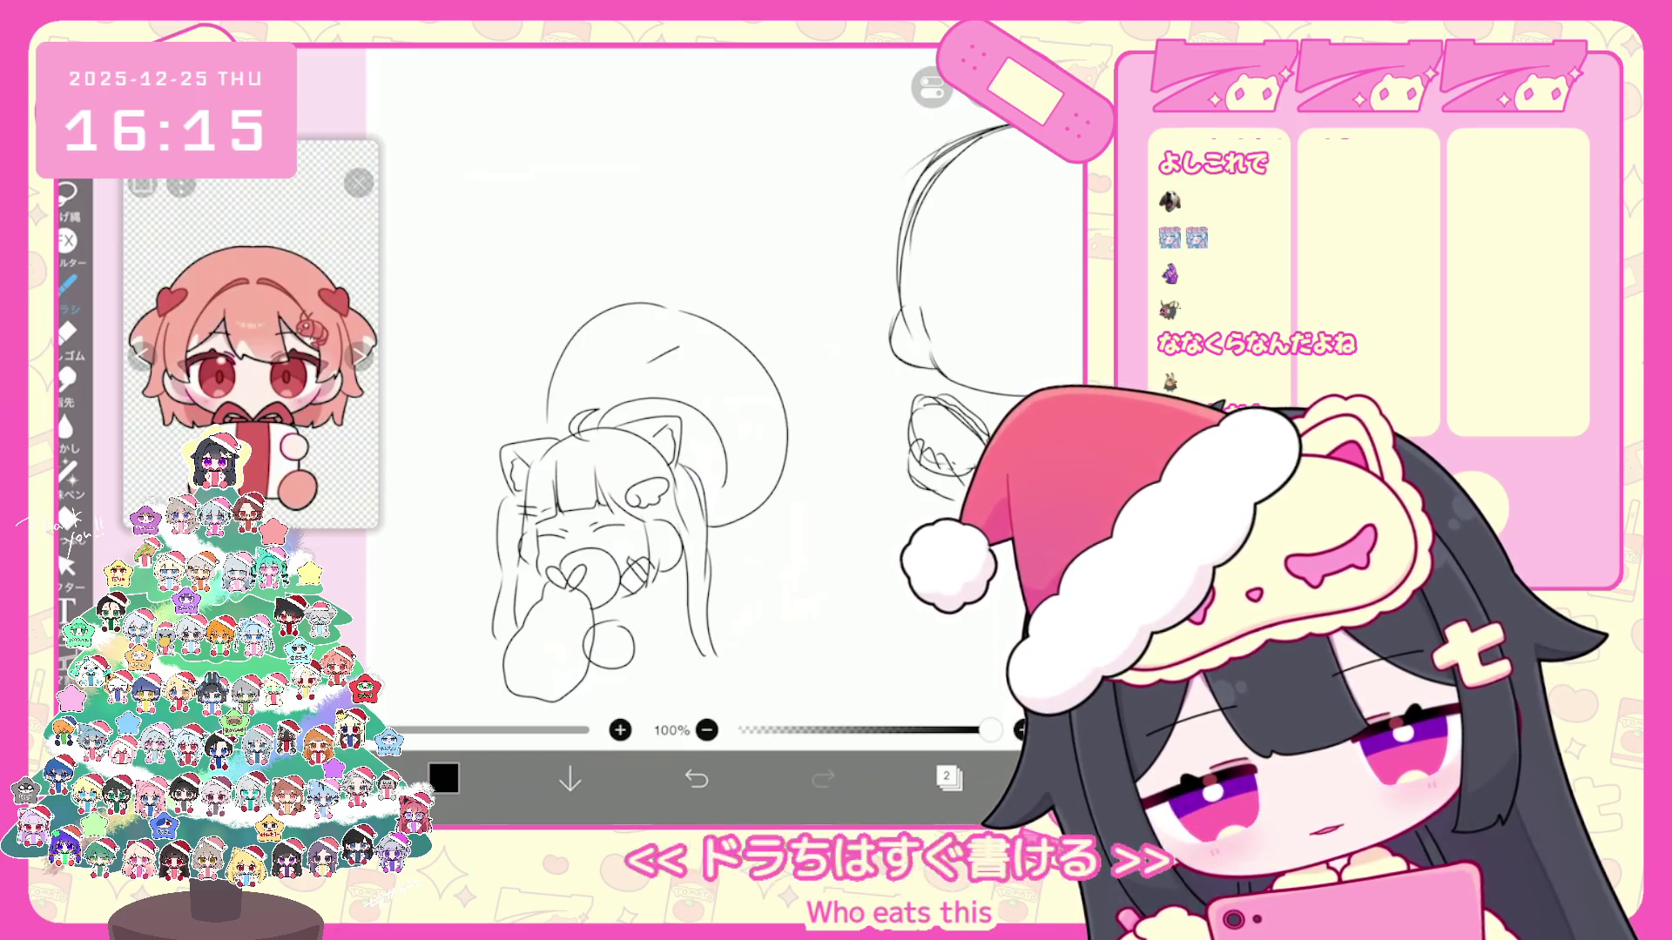
pyautogui.moveTo(635, 330); pyautogui.dragTo(633, 330)
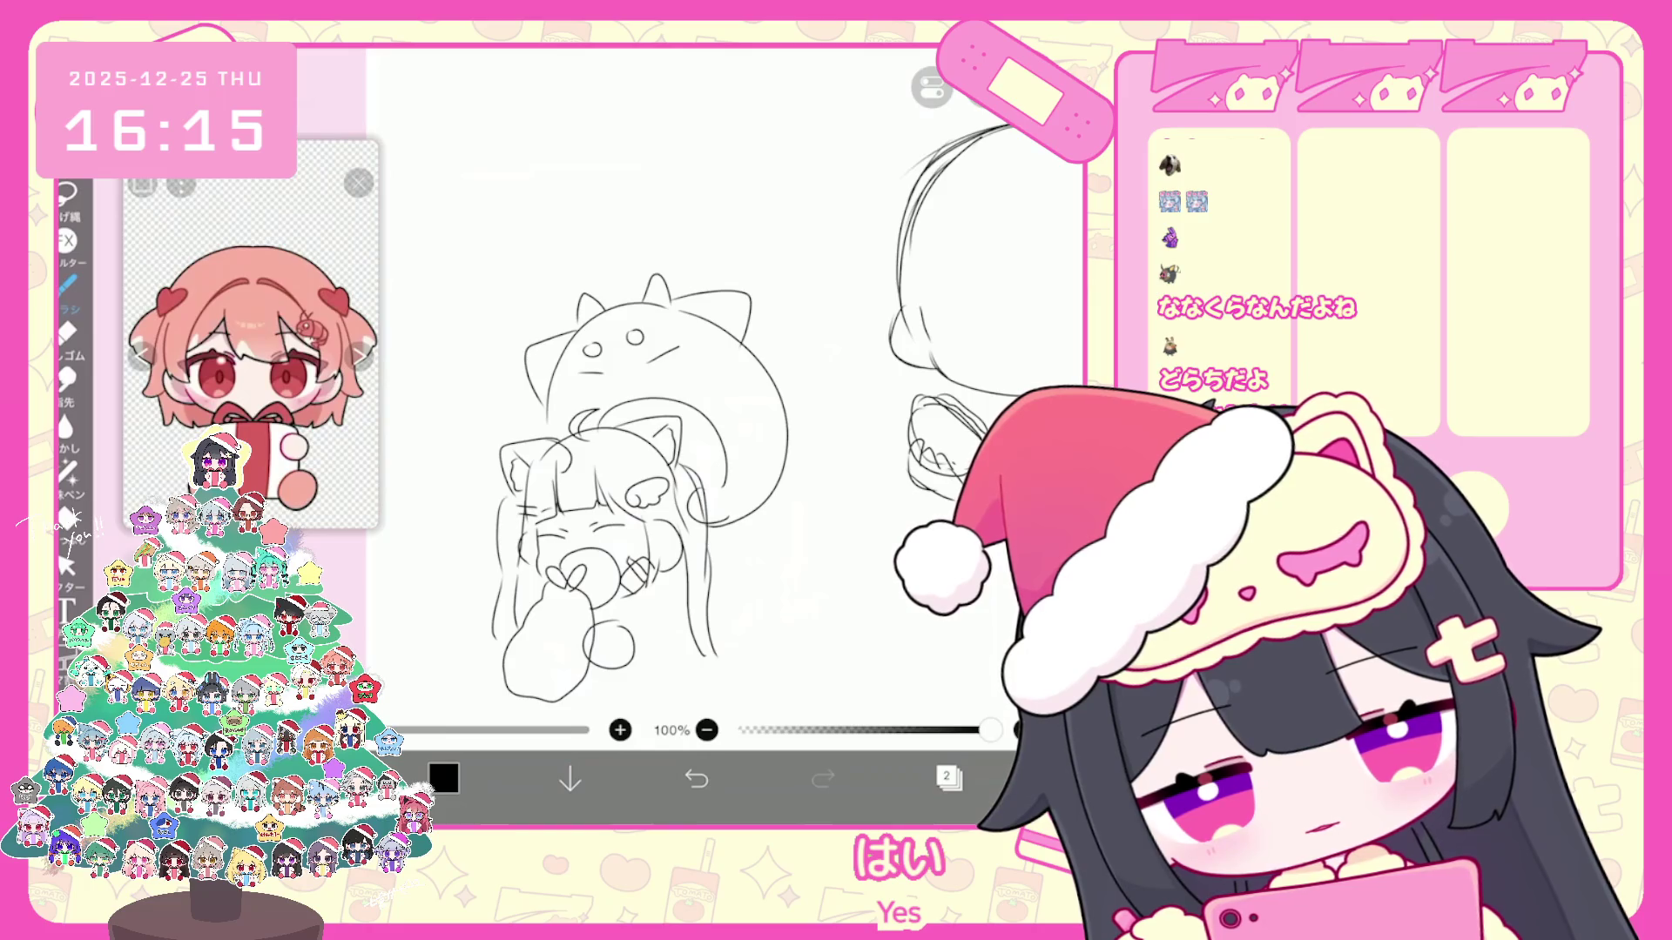
pyautogui.hotkey('ctrl', 'z')
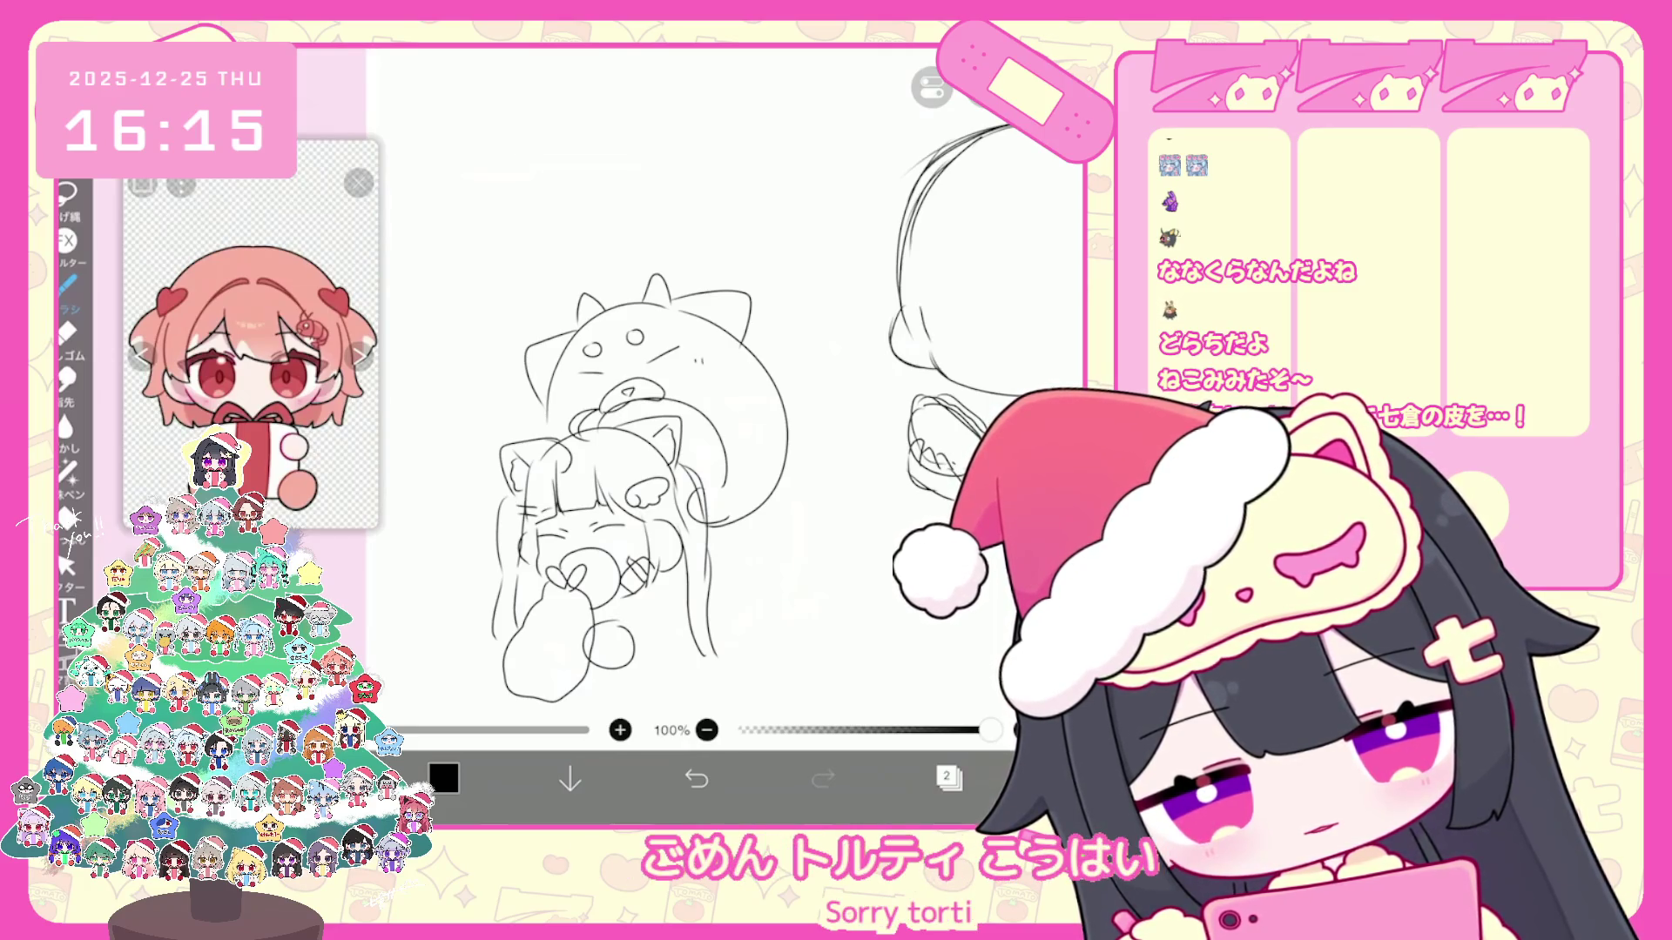
pyautogui.scroll(-2, 745, 418)
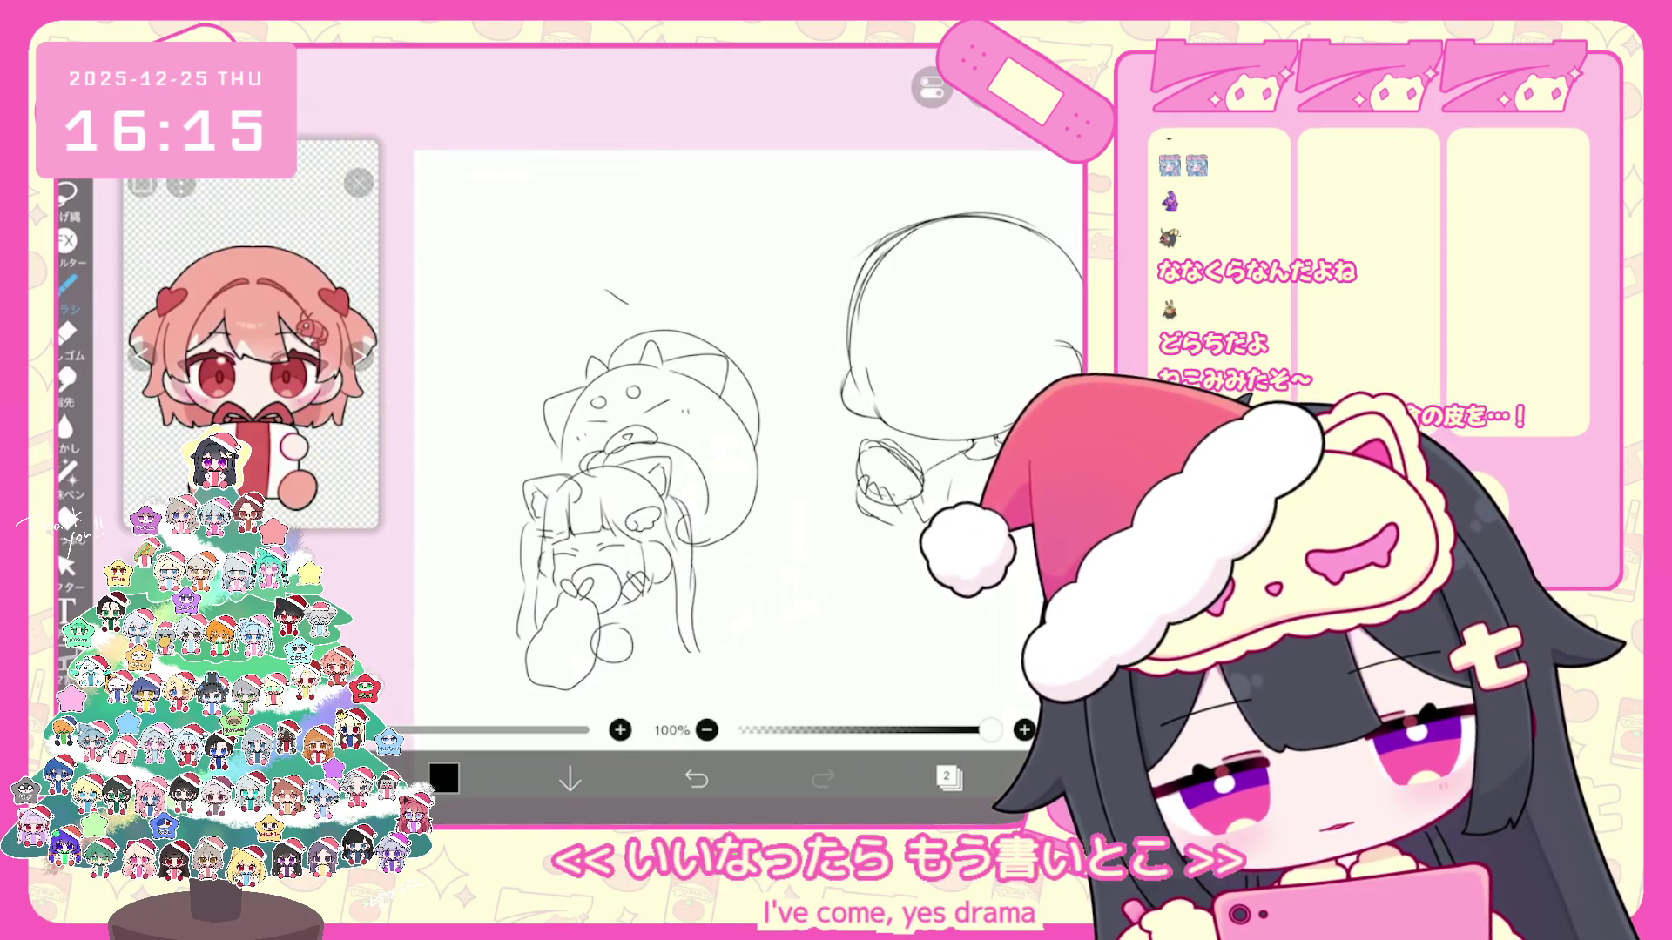
# Step: Draw jagged bangs, short lines and a small clover mark on the top head, undoing one stroke
pyautogui.moveTo(606, 286); pyautogui.dragTo(654, 265)
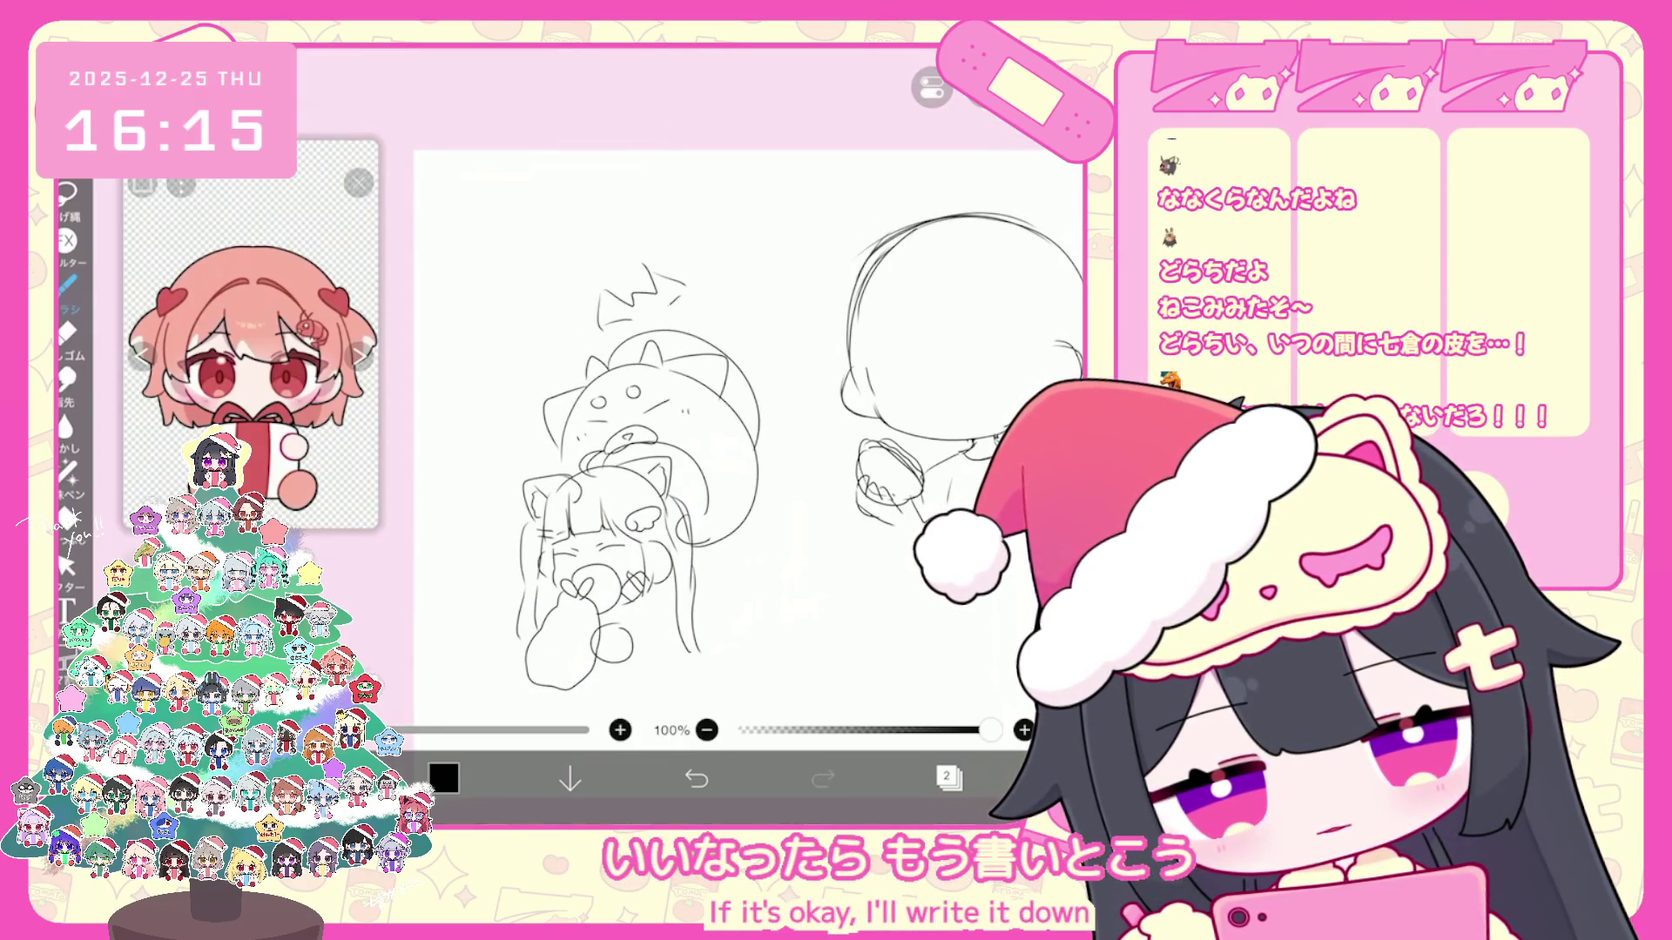
pyautogui.moveTo(591, 326); pyautogui.dragTo(598, 368)
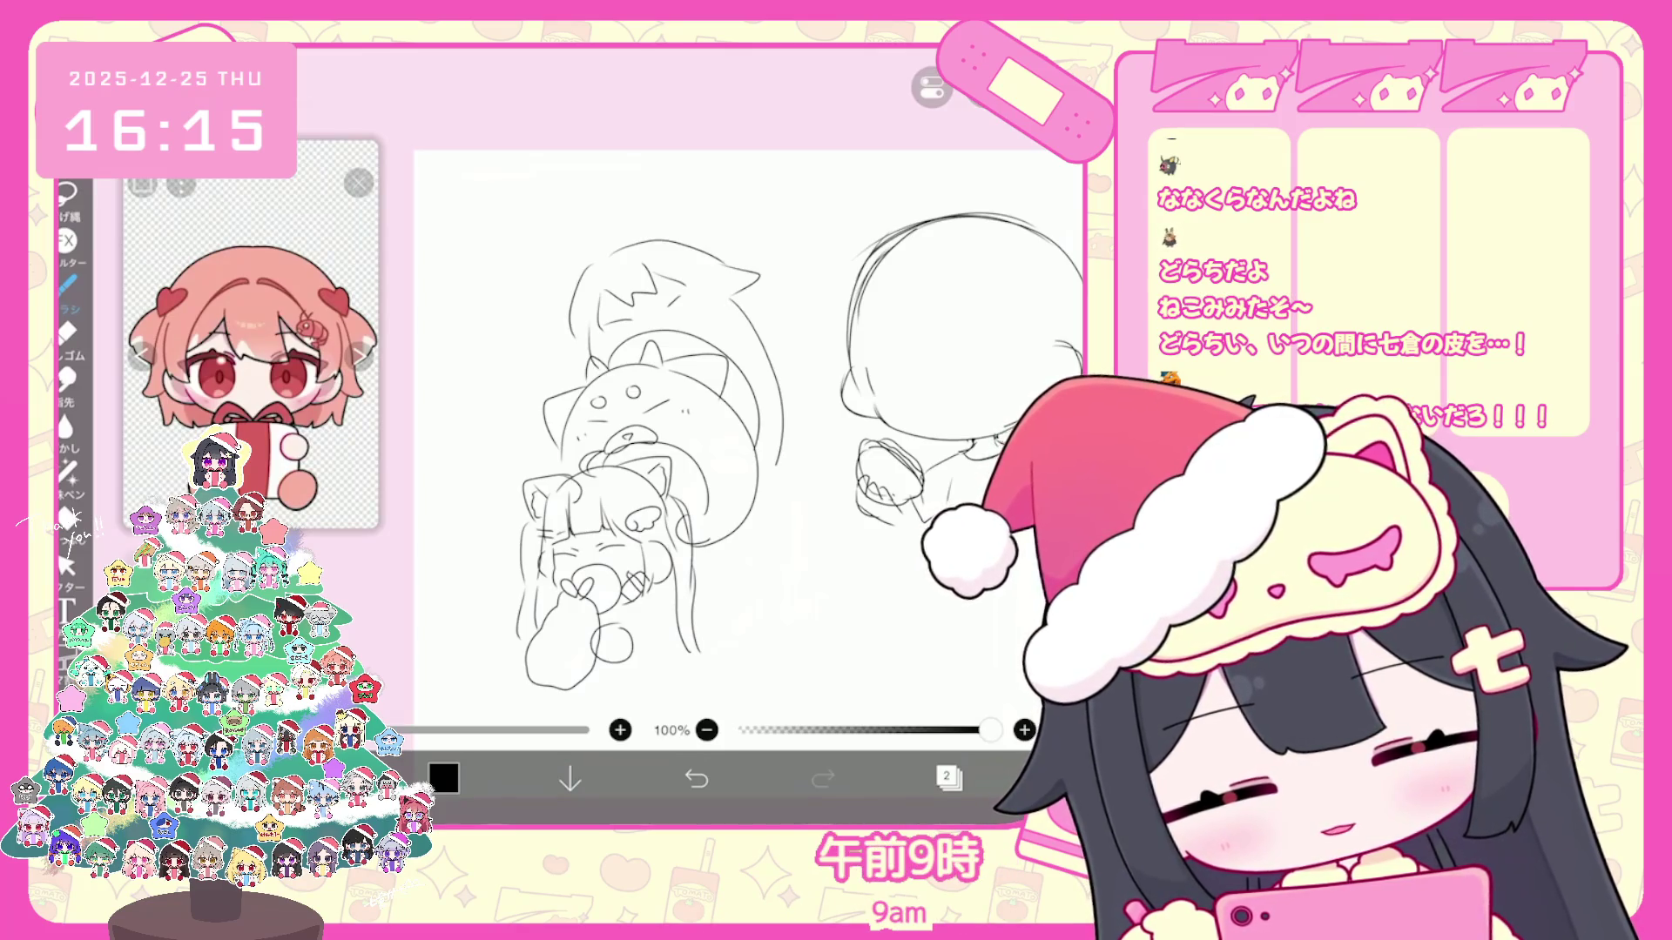
pyautogui.moveTo(712, 284); pyautogui.dragTo(720, 291)
pyautogui.moveTo(576, 334); pyautogui.dragTo(550, 355)
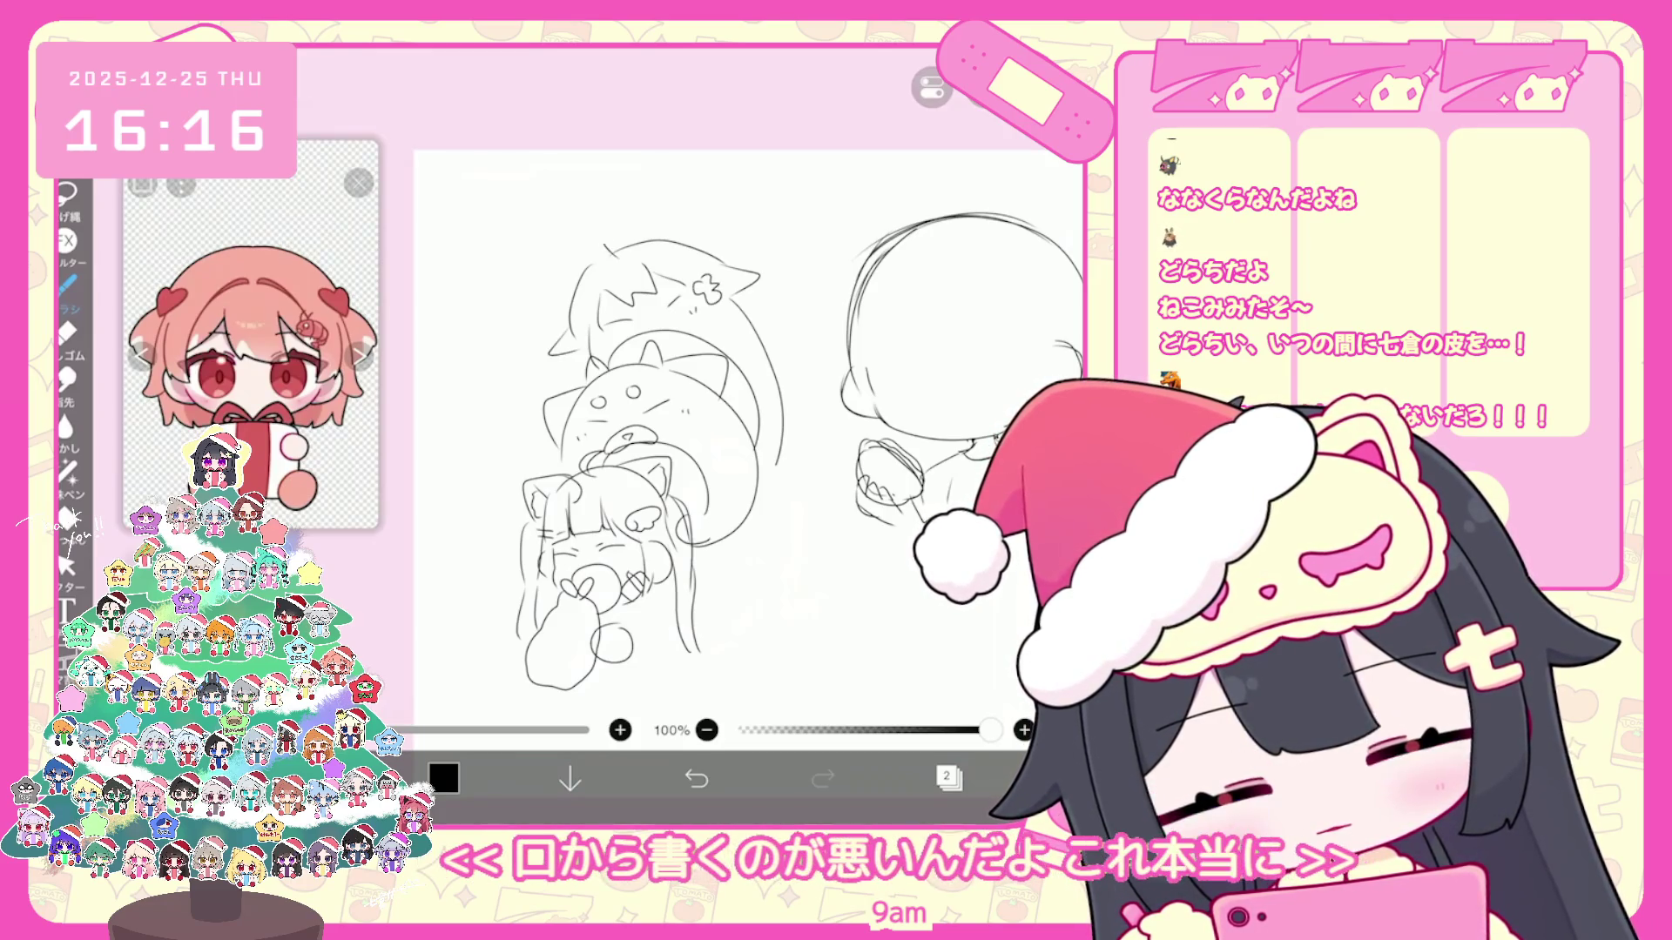
pyautogui.moveTo(606, 251); pyautogui.dragTo(625, 231)
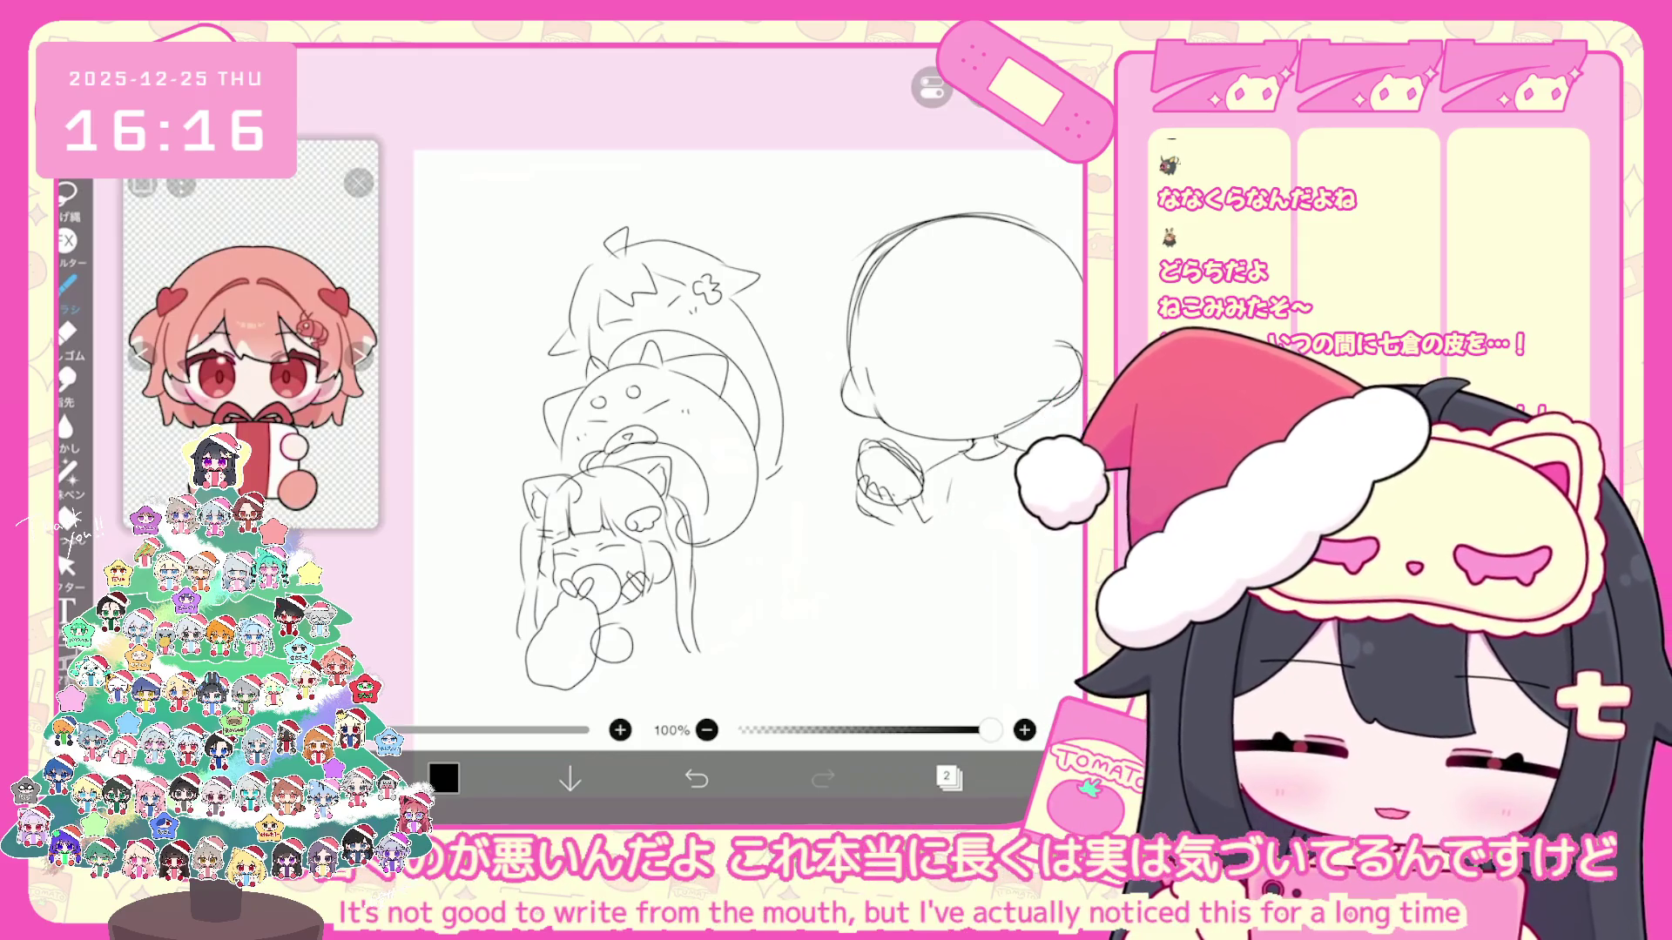
pyautogui.hotkey('ctrl', 'z')
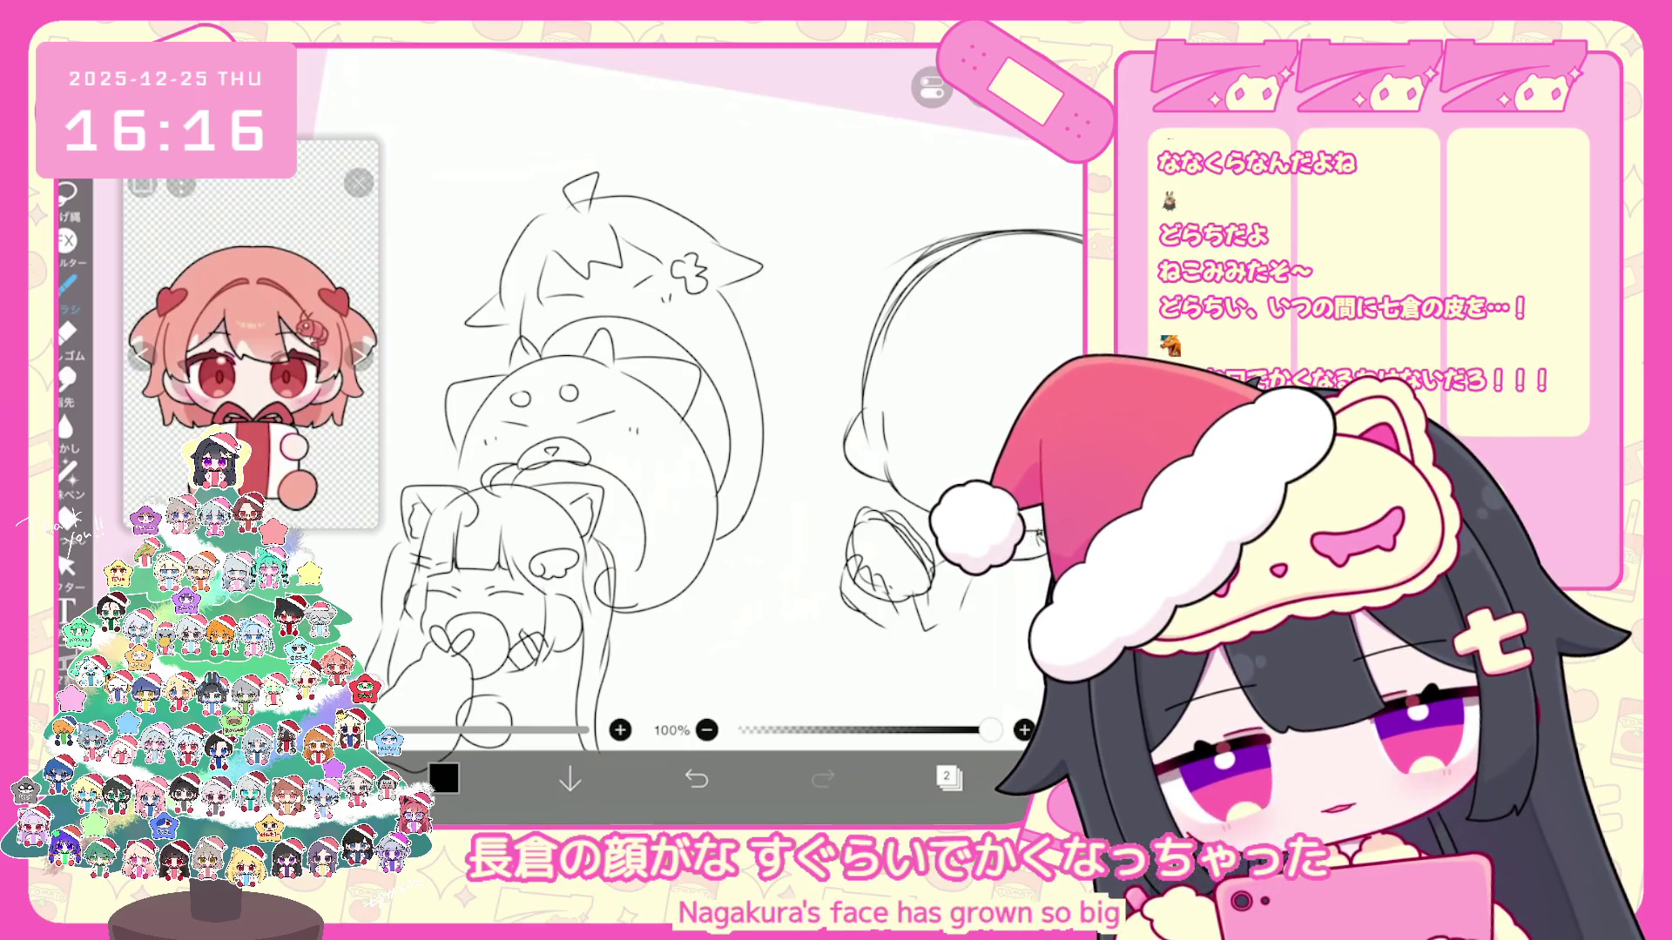
pyautogui.scroll(-2, 679, 418)
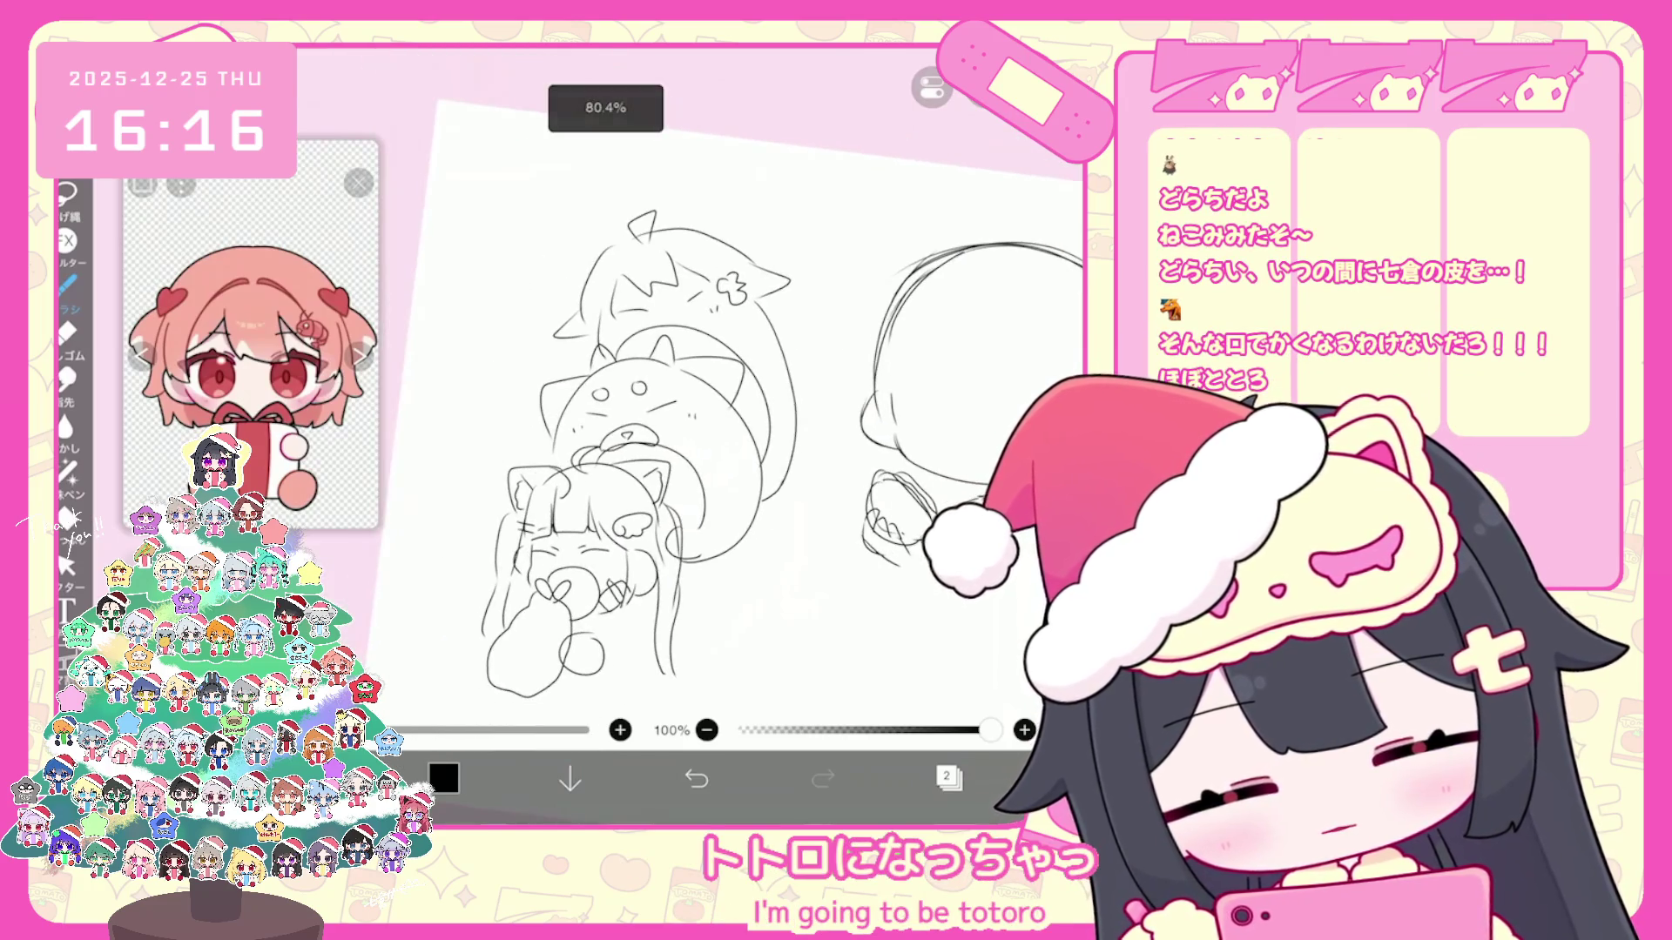
# Step: From the Layer window, select the whole left sketch for transforming
pyautogui.click(948, 779)
pyautogui.click(948, 779)
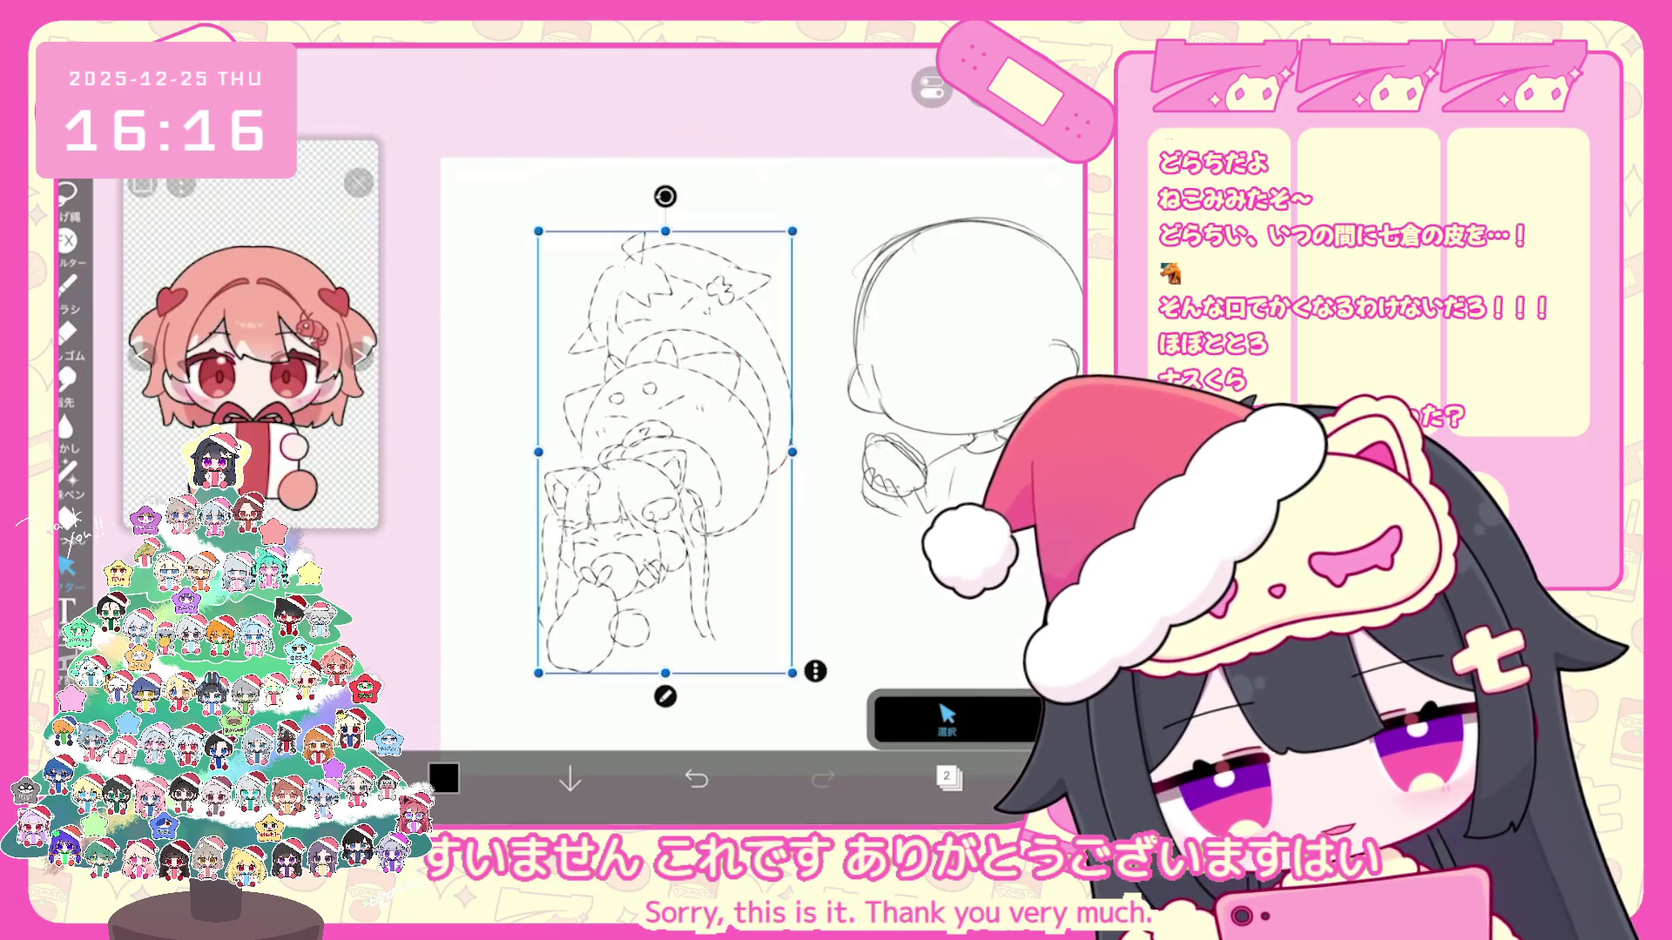
# Step: Delete the entire left stacked sketch and pan back to the chibi
pyautogui.press('Delete')
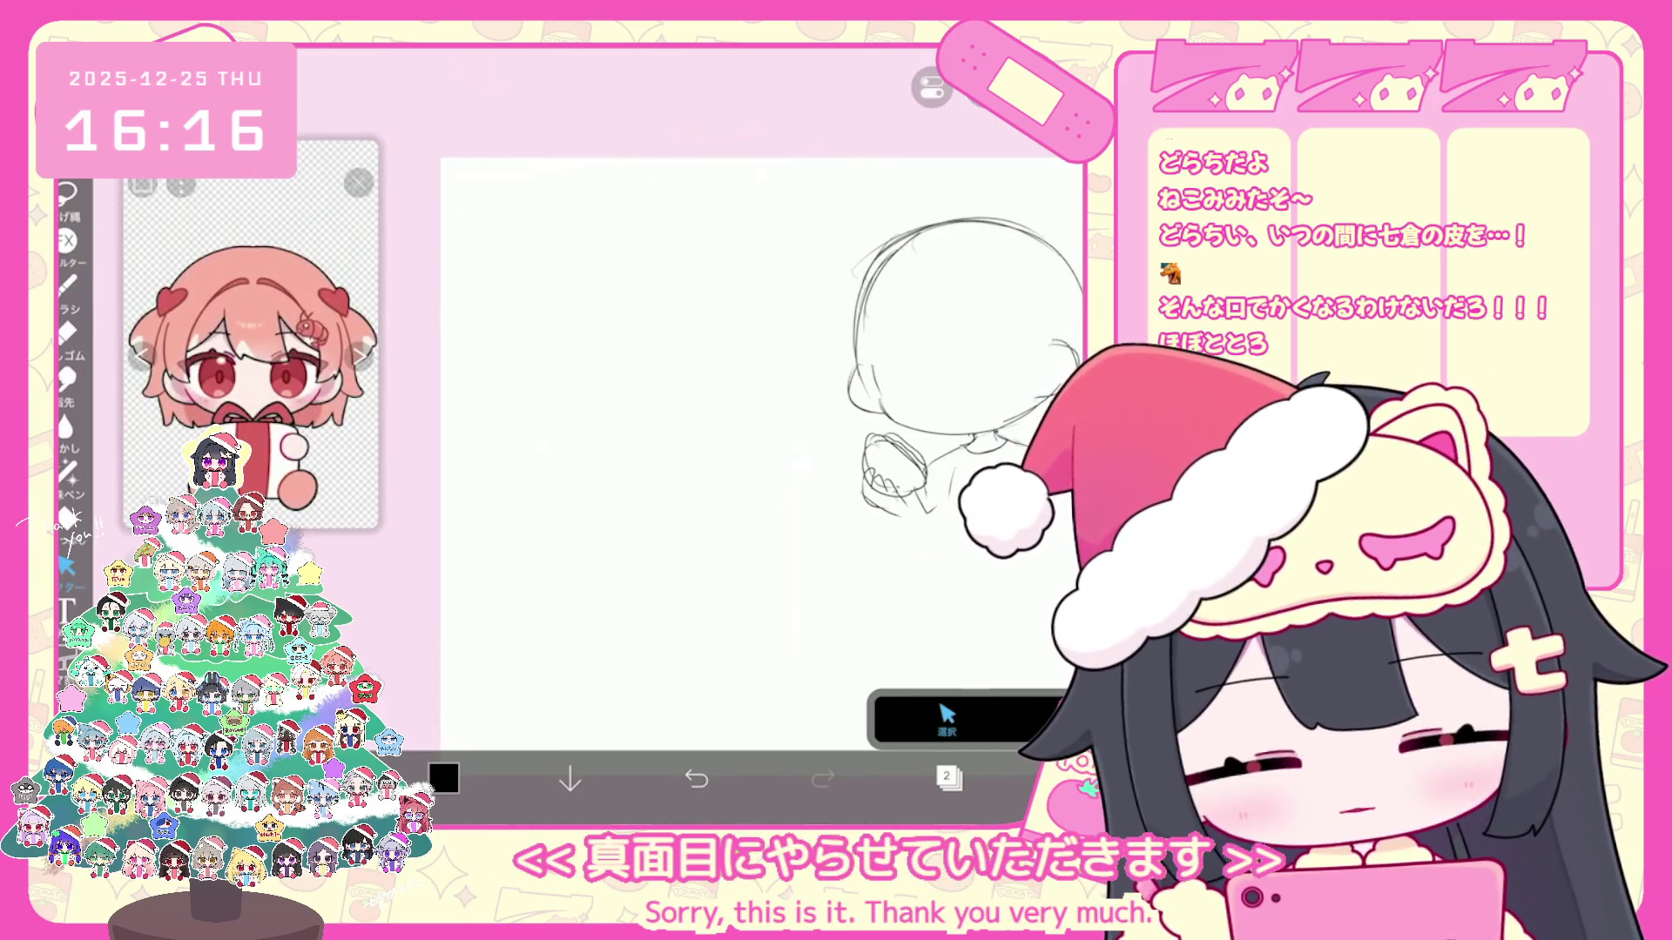
pyautogui.moveTo(914, 393); pyautogui.dragTo(823, 392)
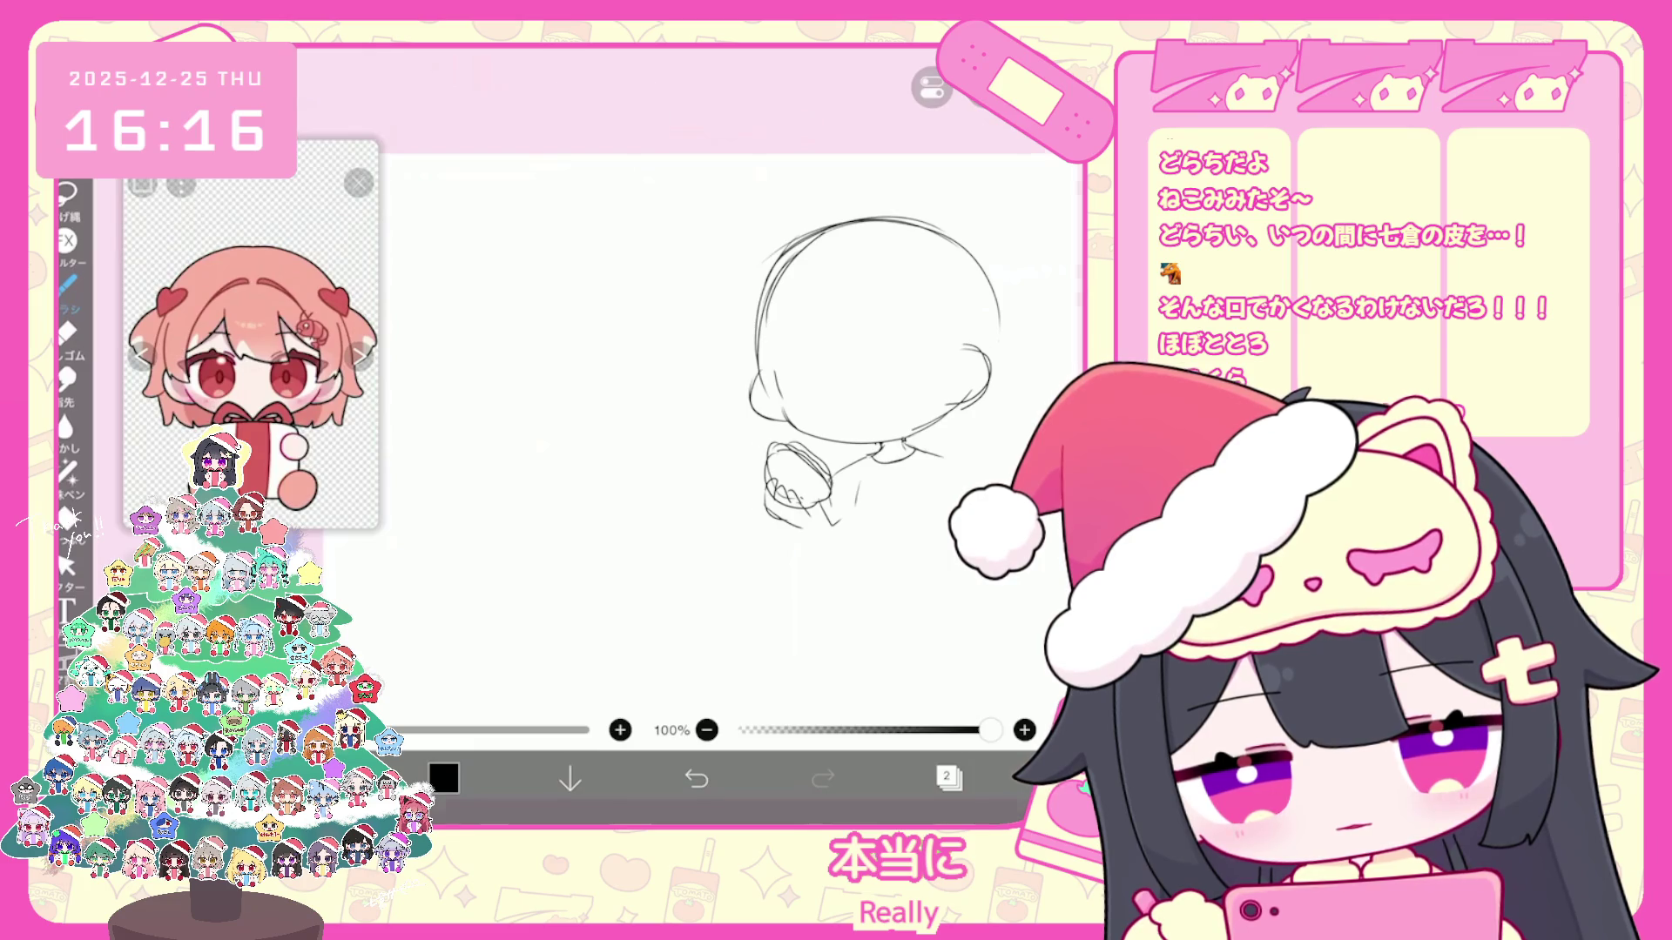
pyautogui.scroll(2, 837, 392)
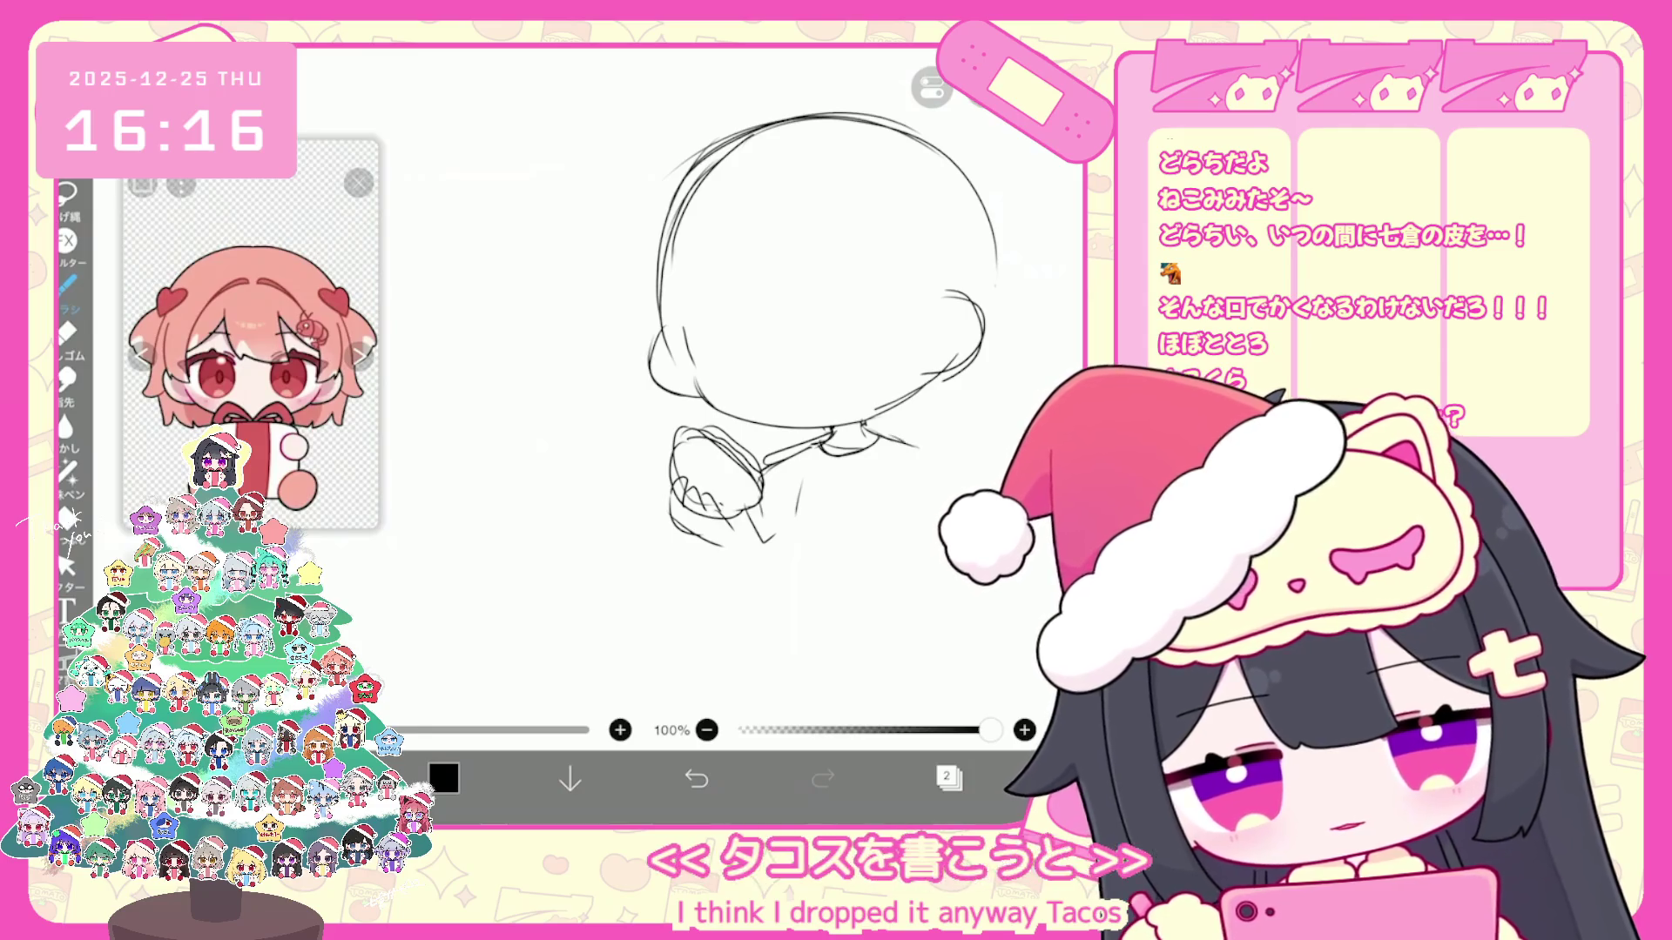
pyautogui.scroll(-2, 823, 366)
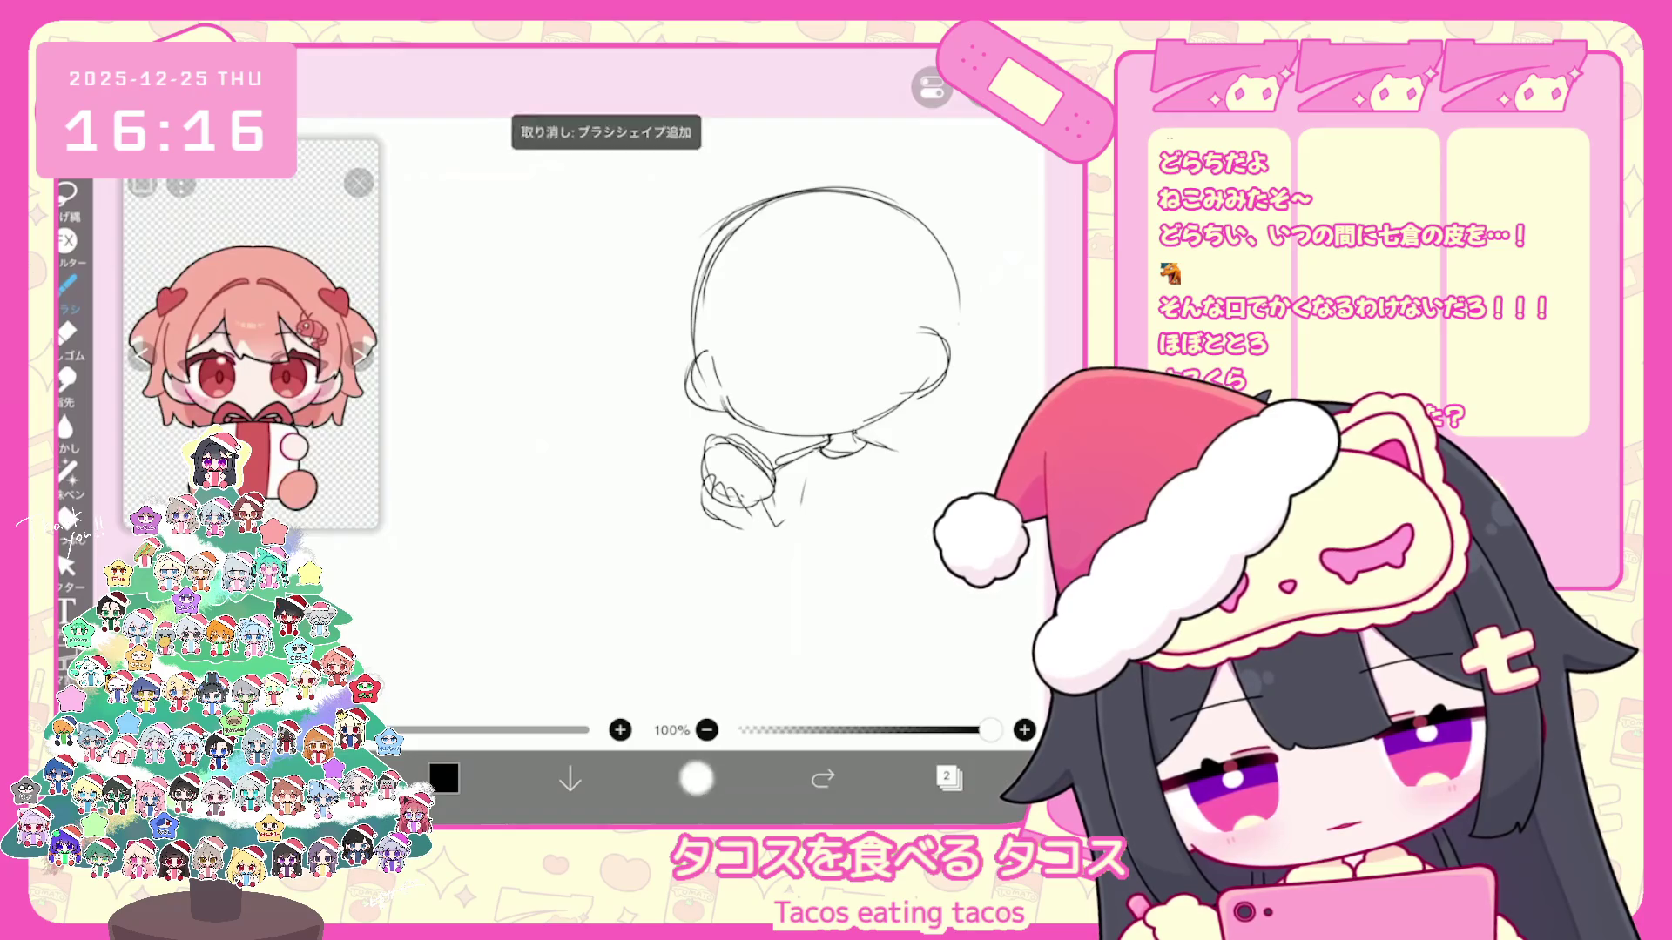
pyautogui.click(66, 564)
# Step: Box-select the body strokes under the chibi head, delete them and return to the pencil
pyautogui.moveTo(764, 482); pyautogui.dragTo(836, 542)
pyautogui.moveTo(917, 441); pyautogui.dragTo(751, 523)
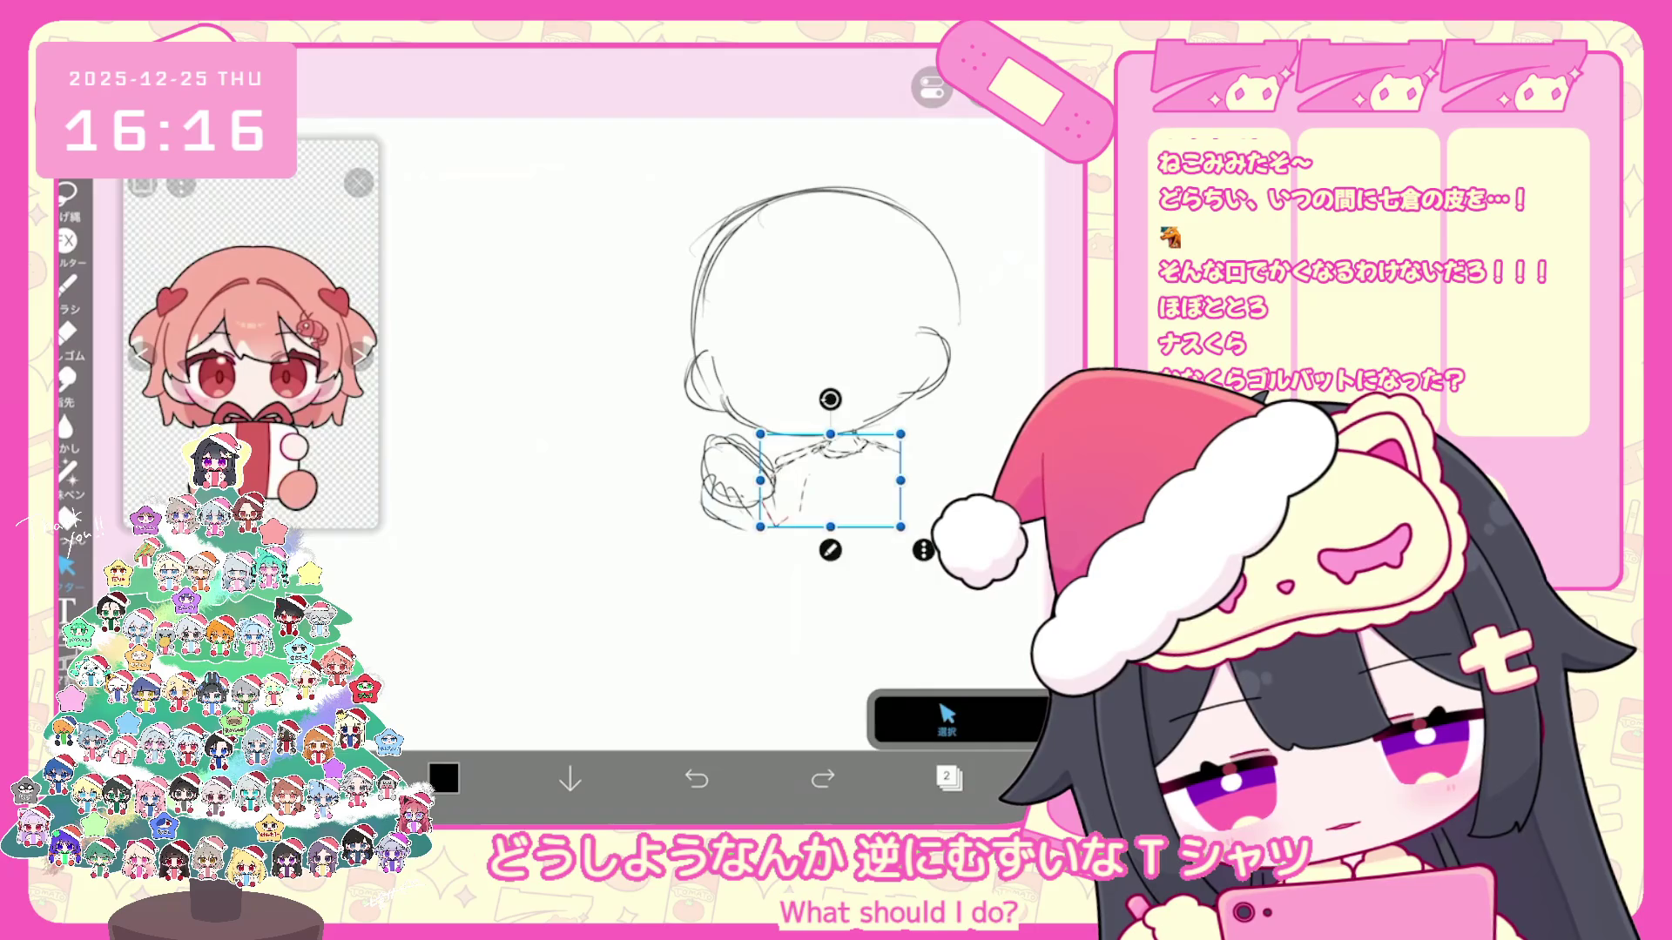
pyautogui.press('Delete')
pyautogui.click(66, 281)
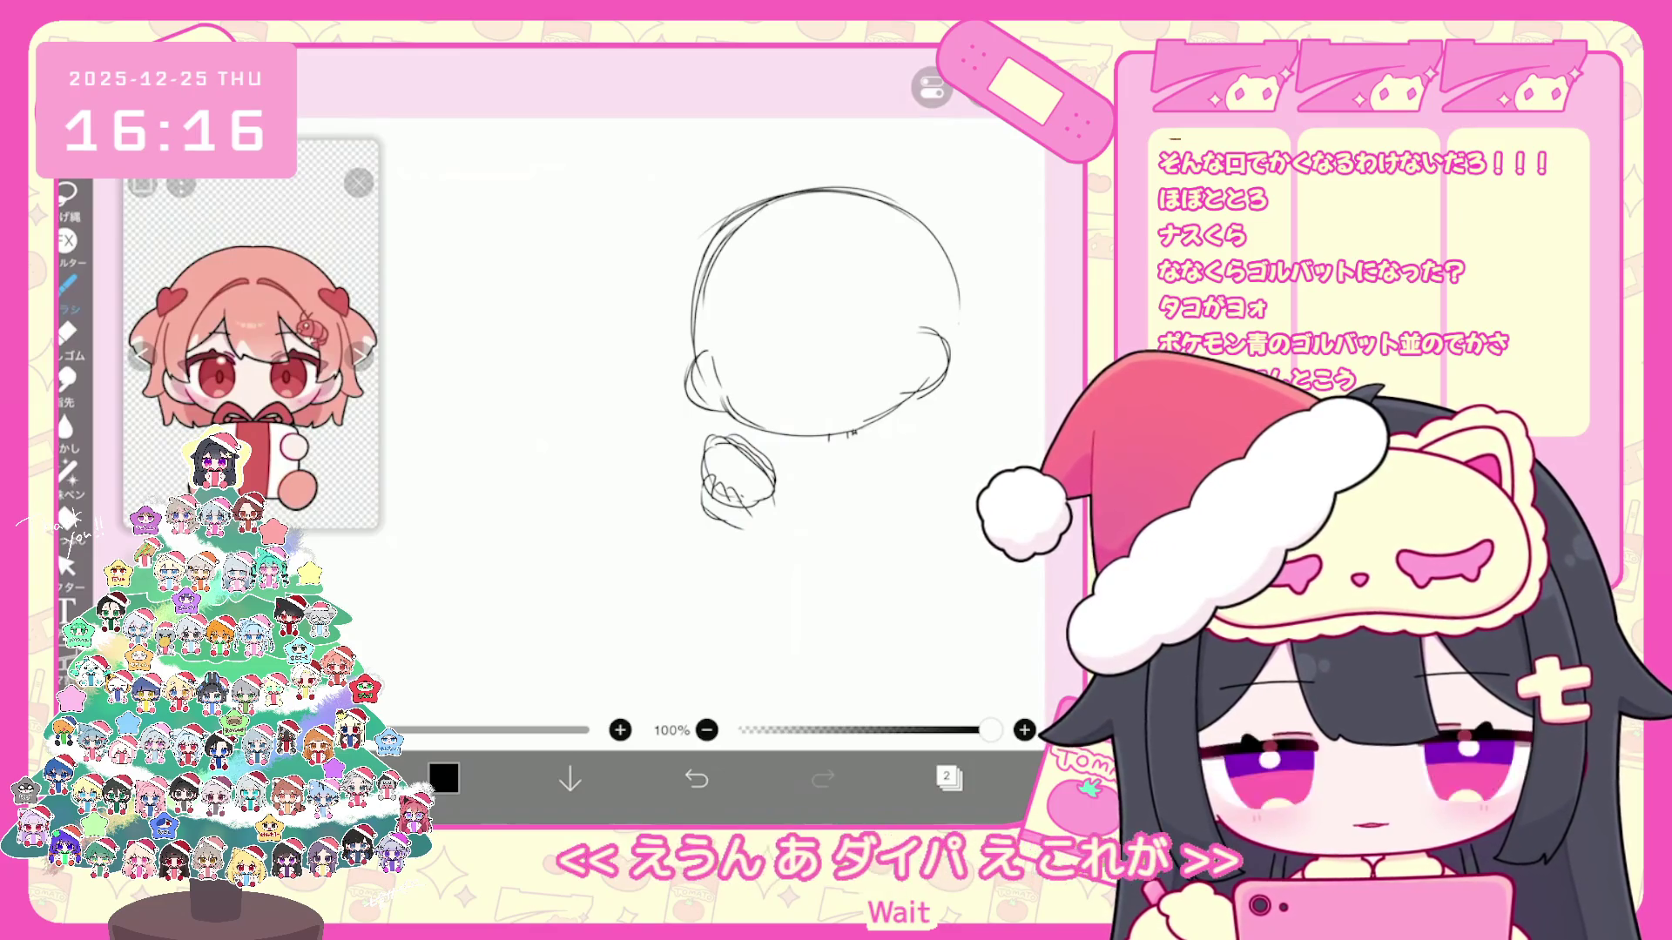
pyautogui.moveTo(738, 477); pyautogui.dragTo(862, 411)
pyautogui.moveTo(558, 435); pyautogui.dragTo(616, 416)
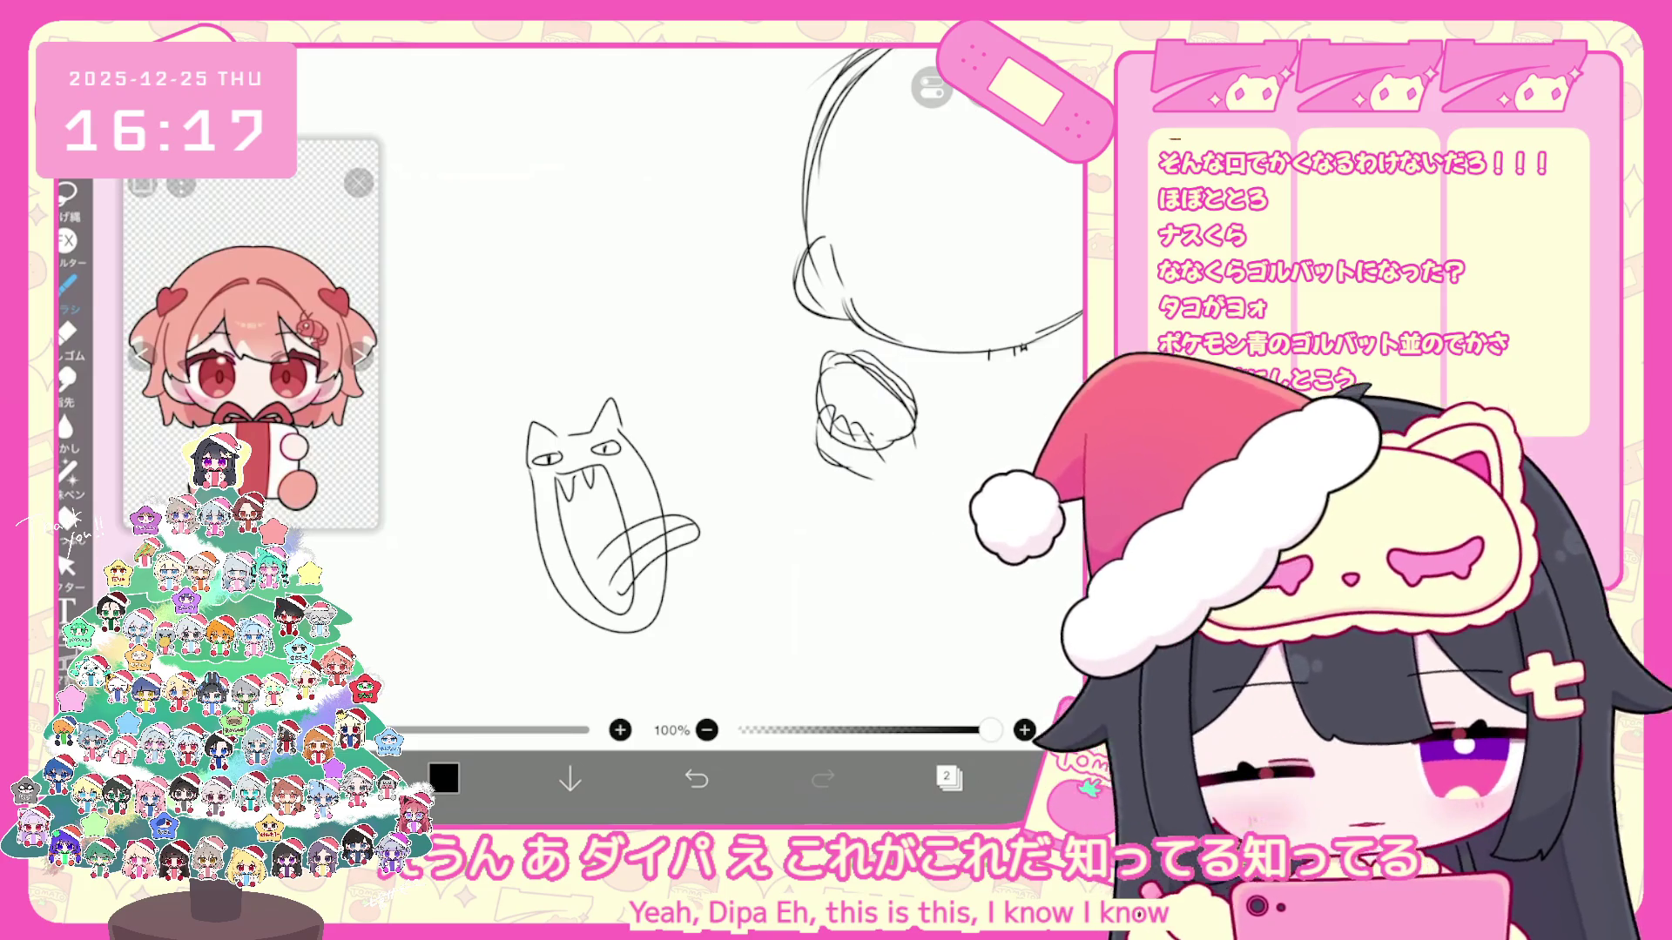
pyautogui.moveTo(595, 570); pyautogui.dragTo(605, 601)
pyautogui.moveTo(627, 431); pyautogui.dragTo(680, 608)
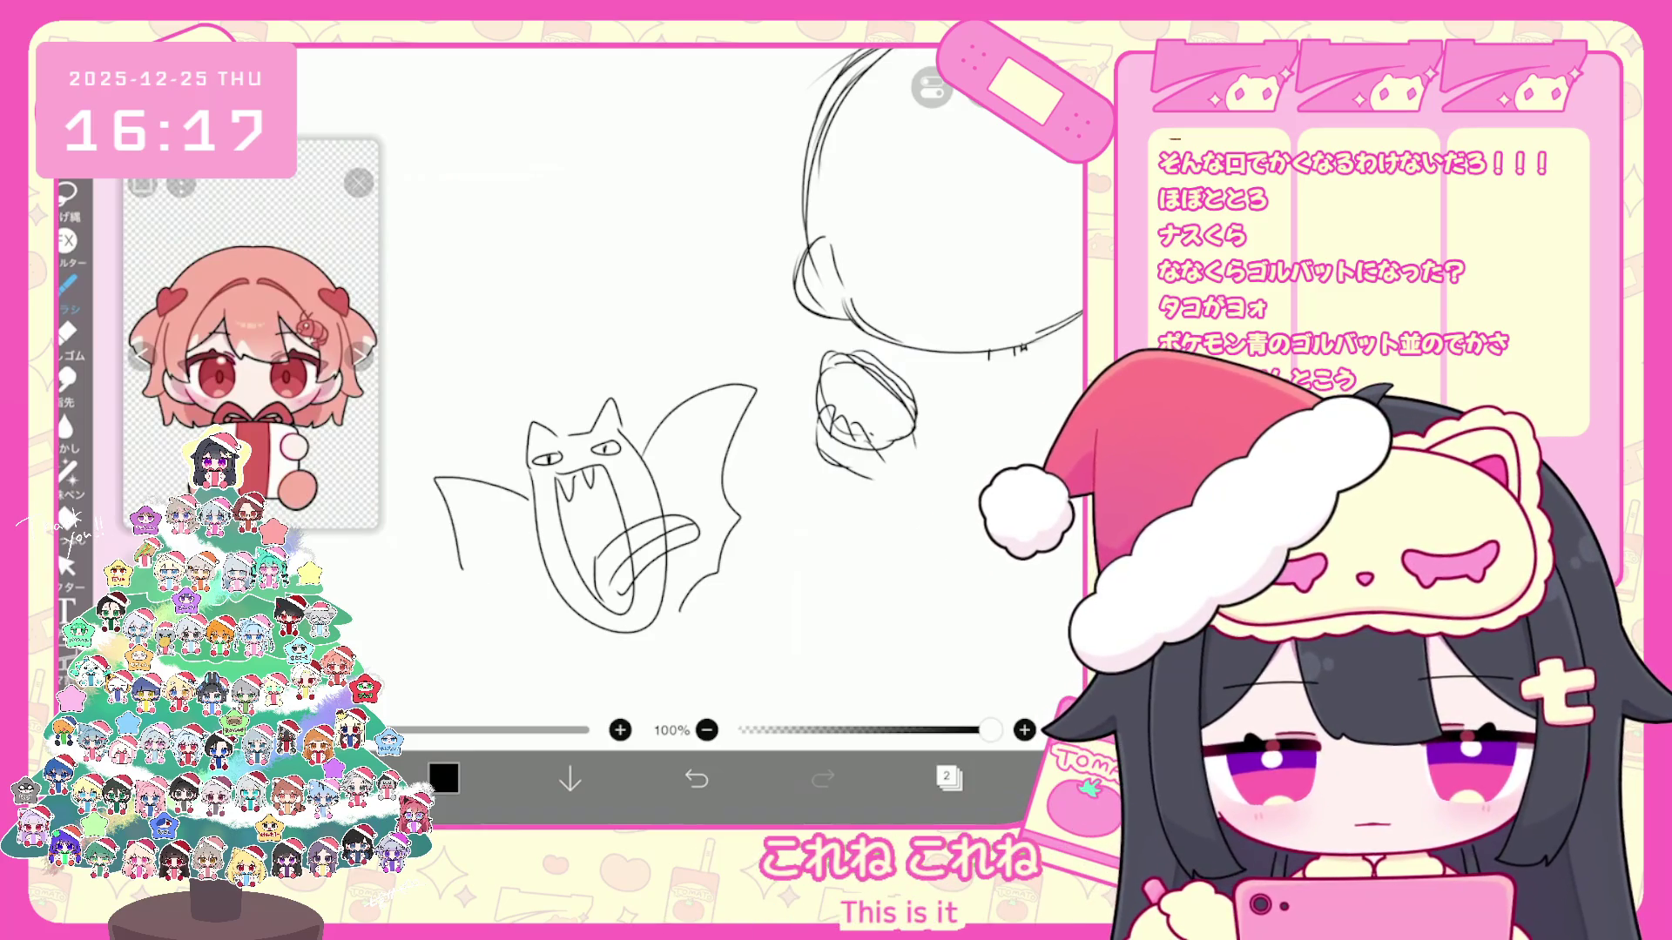
pyautogui.moveTo(664, 603); pyautogui.dragTo(693, 628)
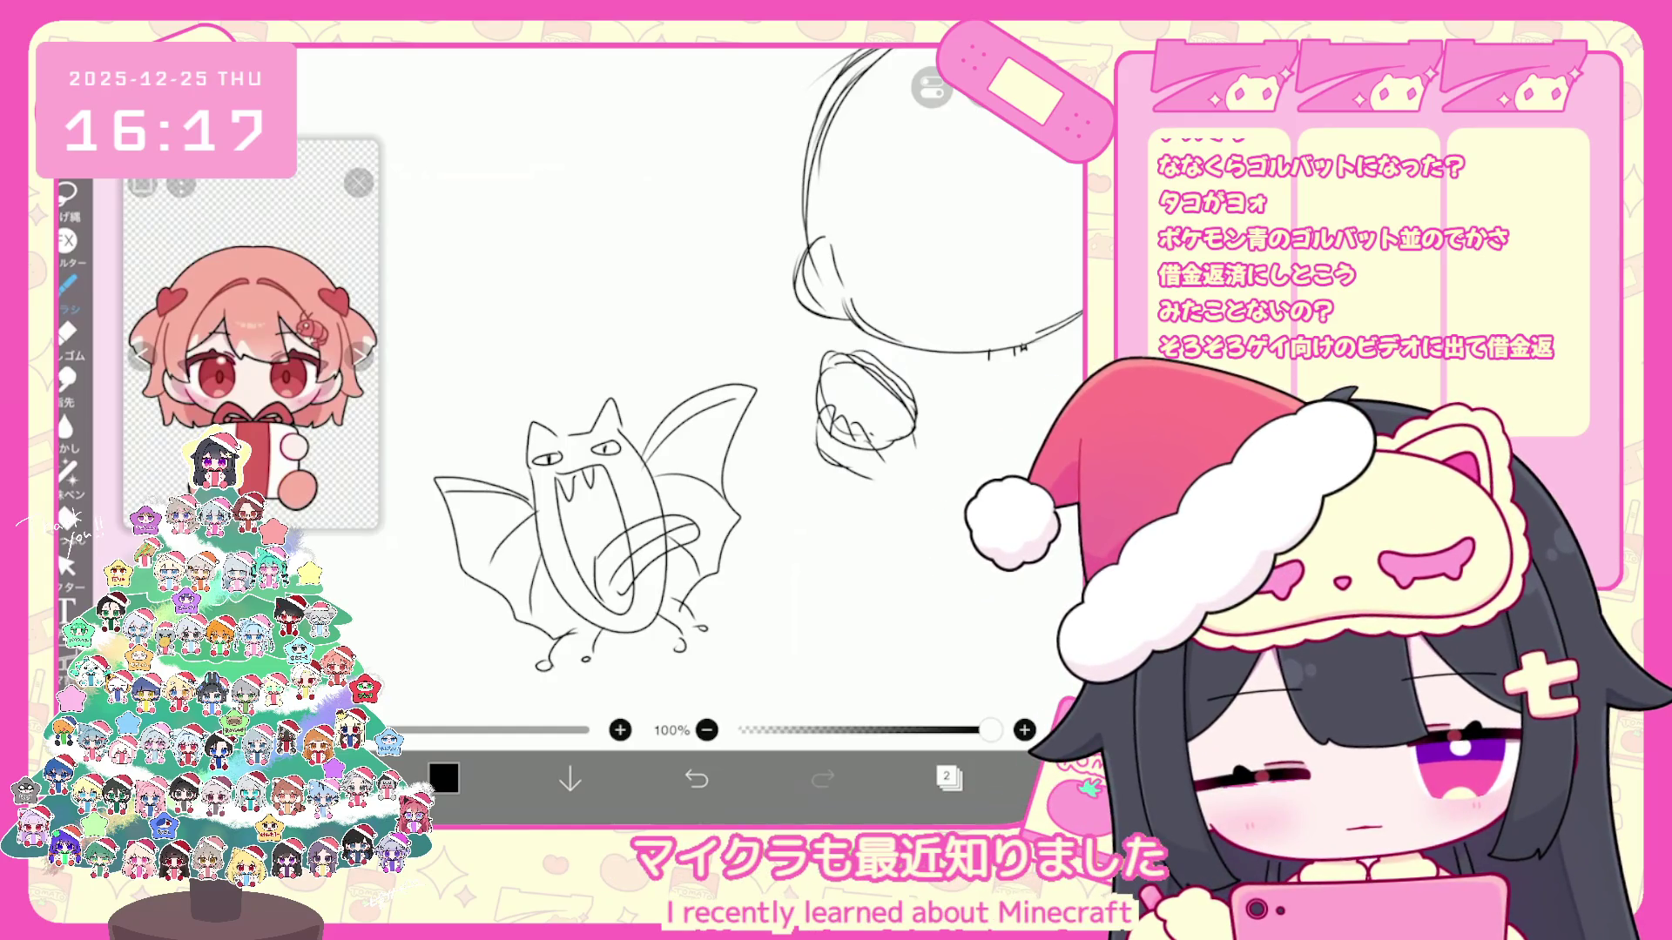
pyautogui.scroll(-3, 758, 365)
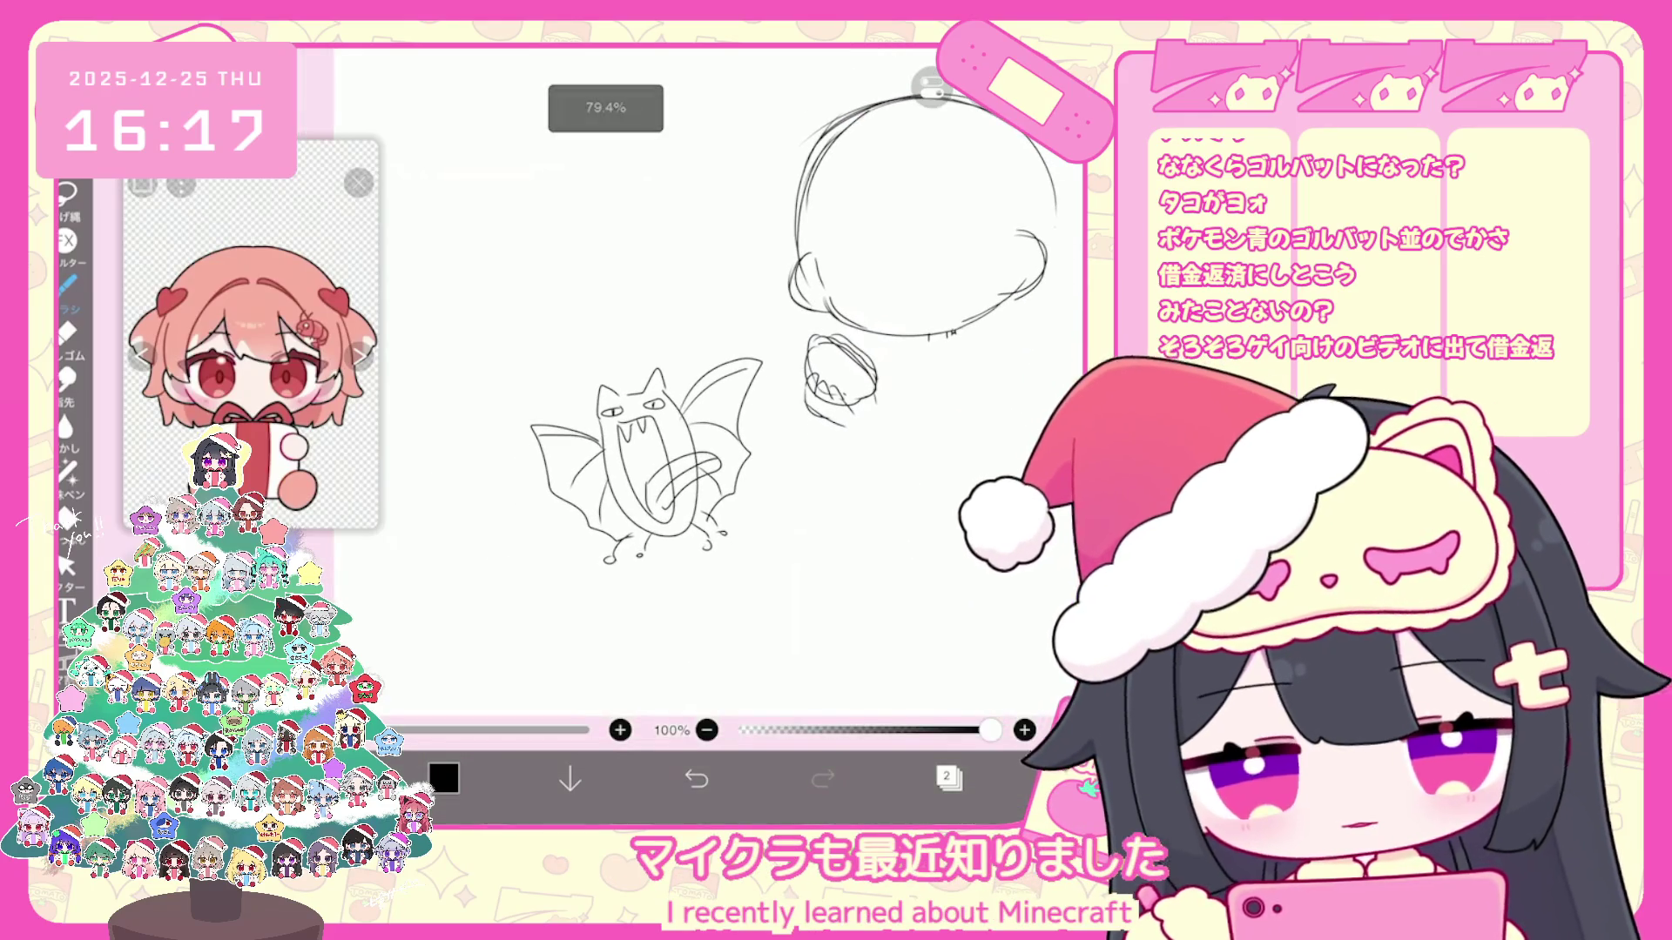
pyautogui.scroll(2, 652, 431)
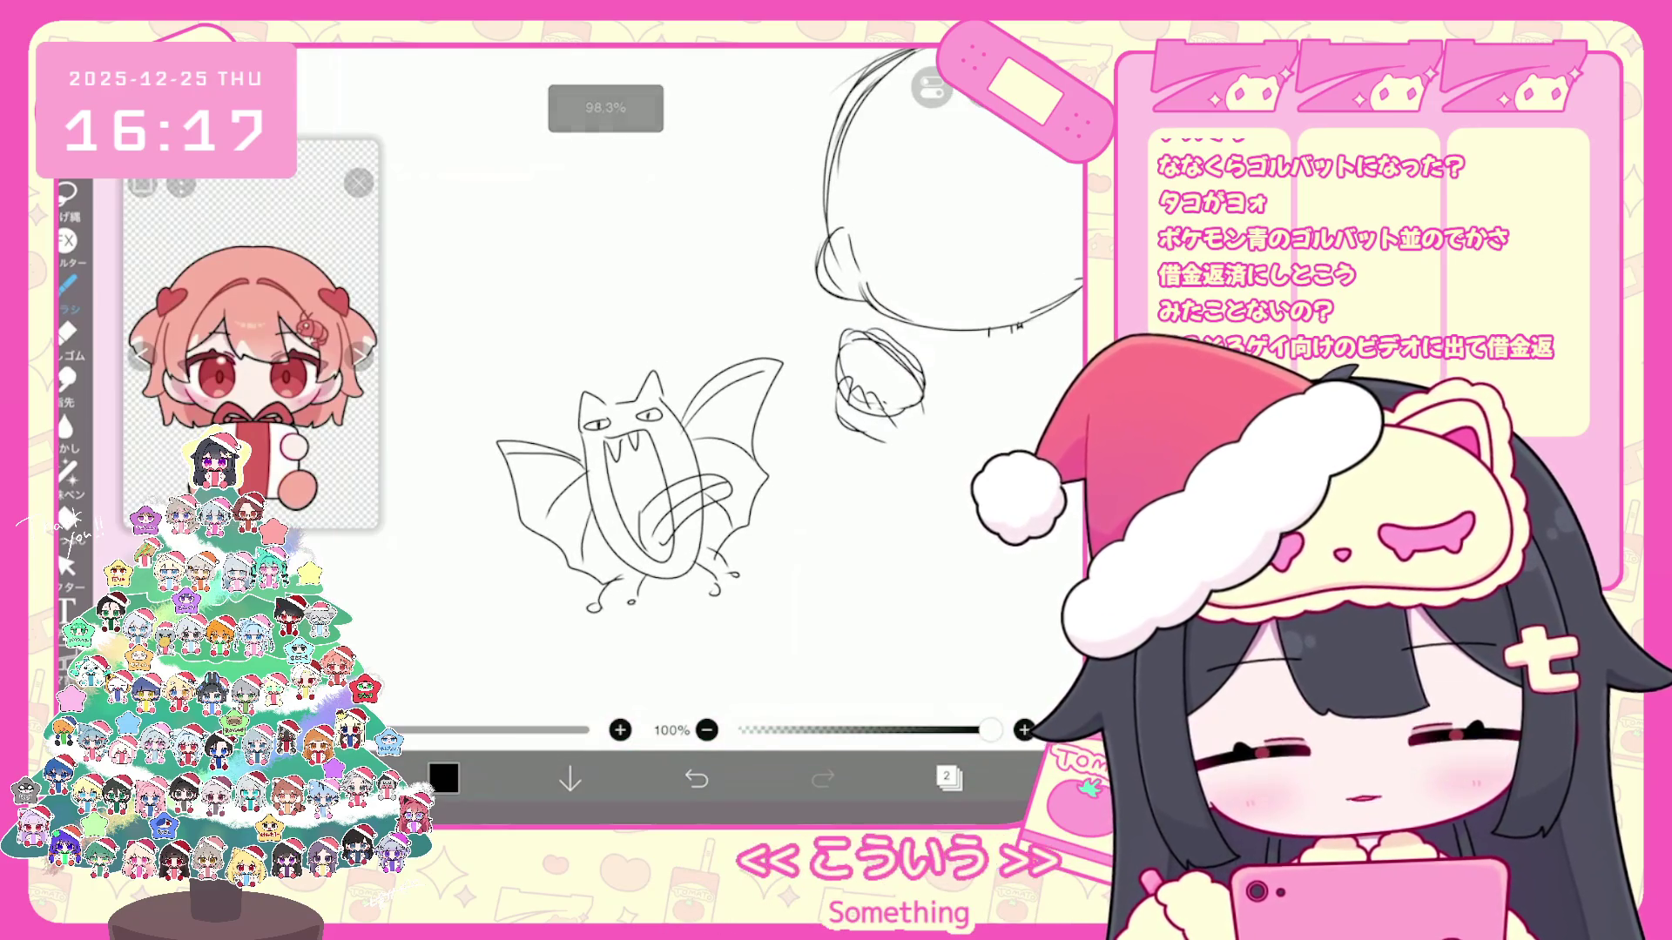
pyautogui.click(65, 562)
pyautogui.moveTo(488, 484); pyautogui.dragTo(625, 634)
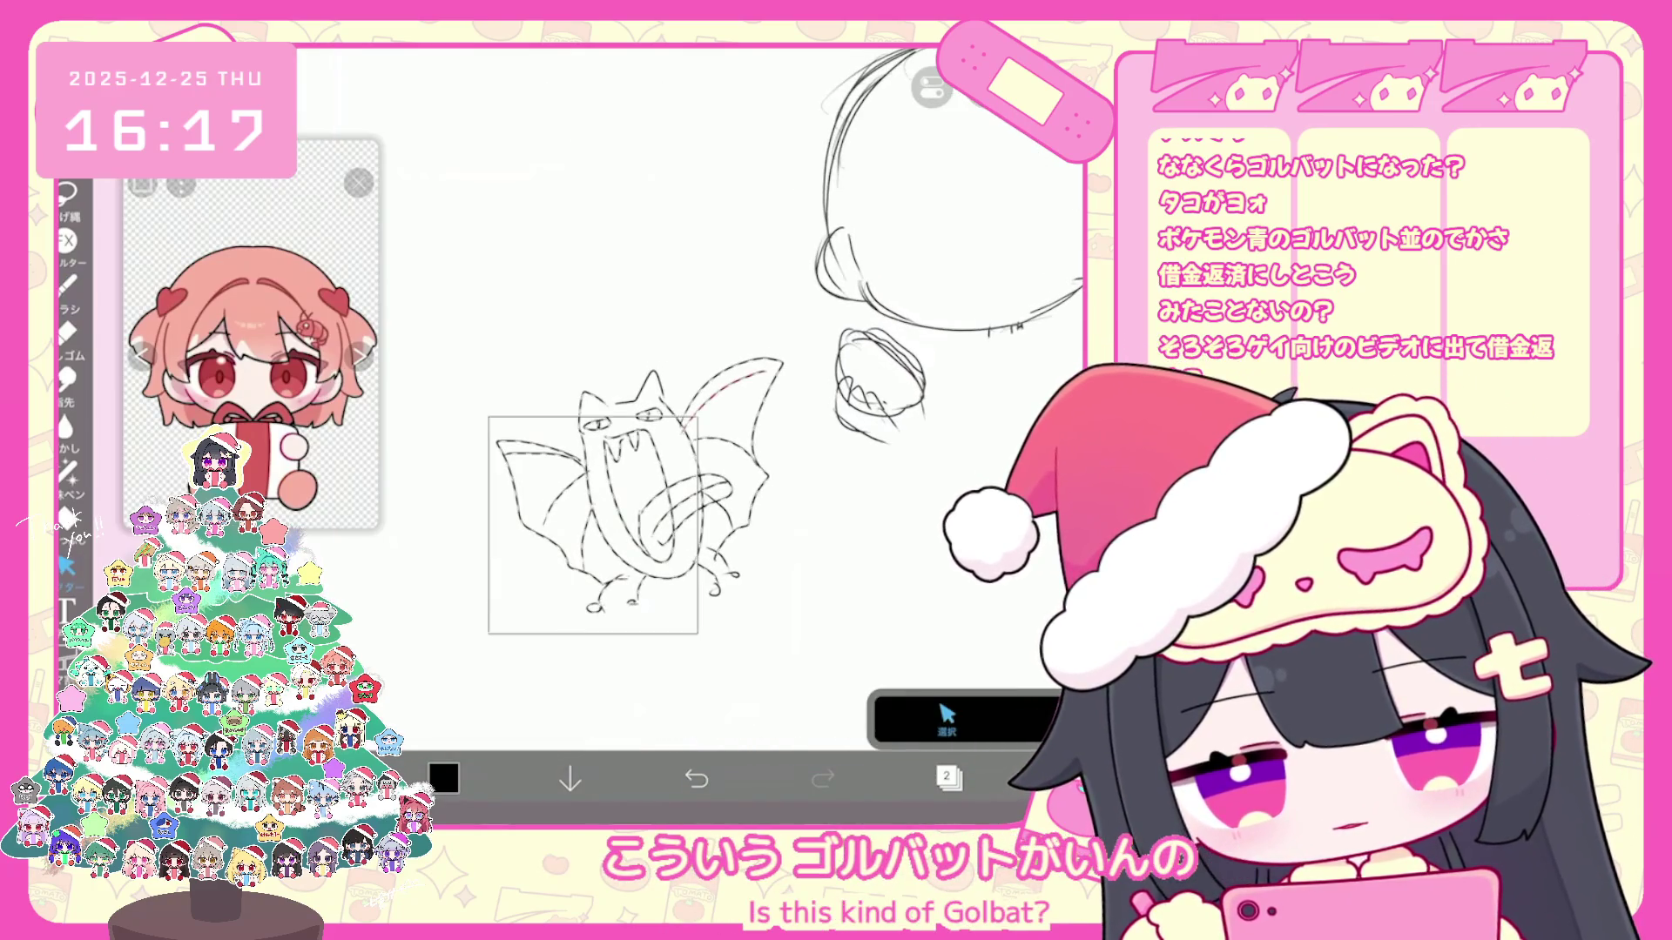
pyautogui.press('Delete')
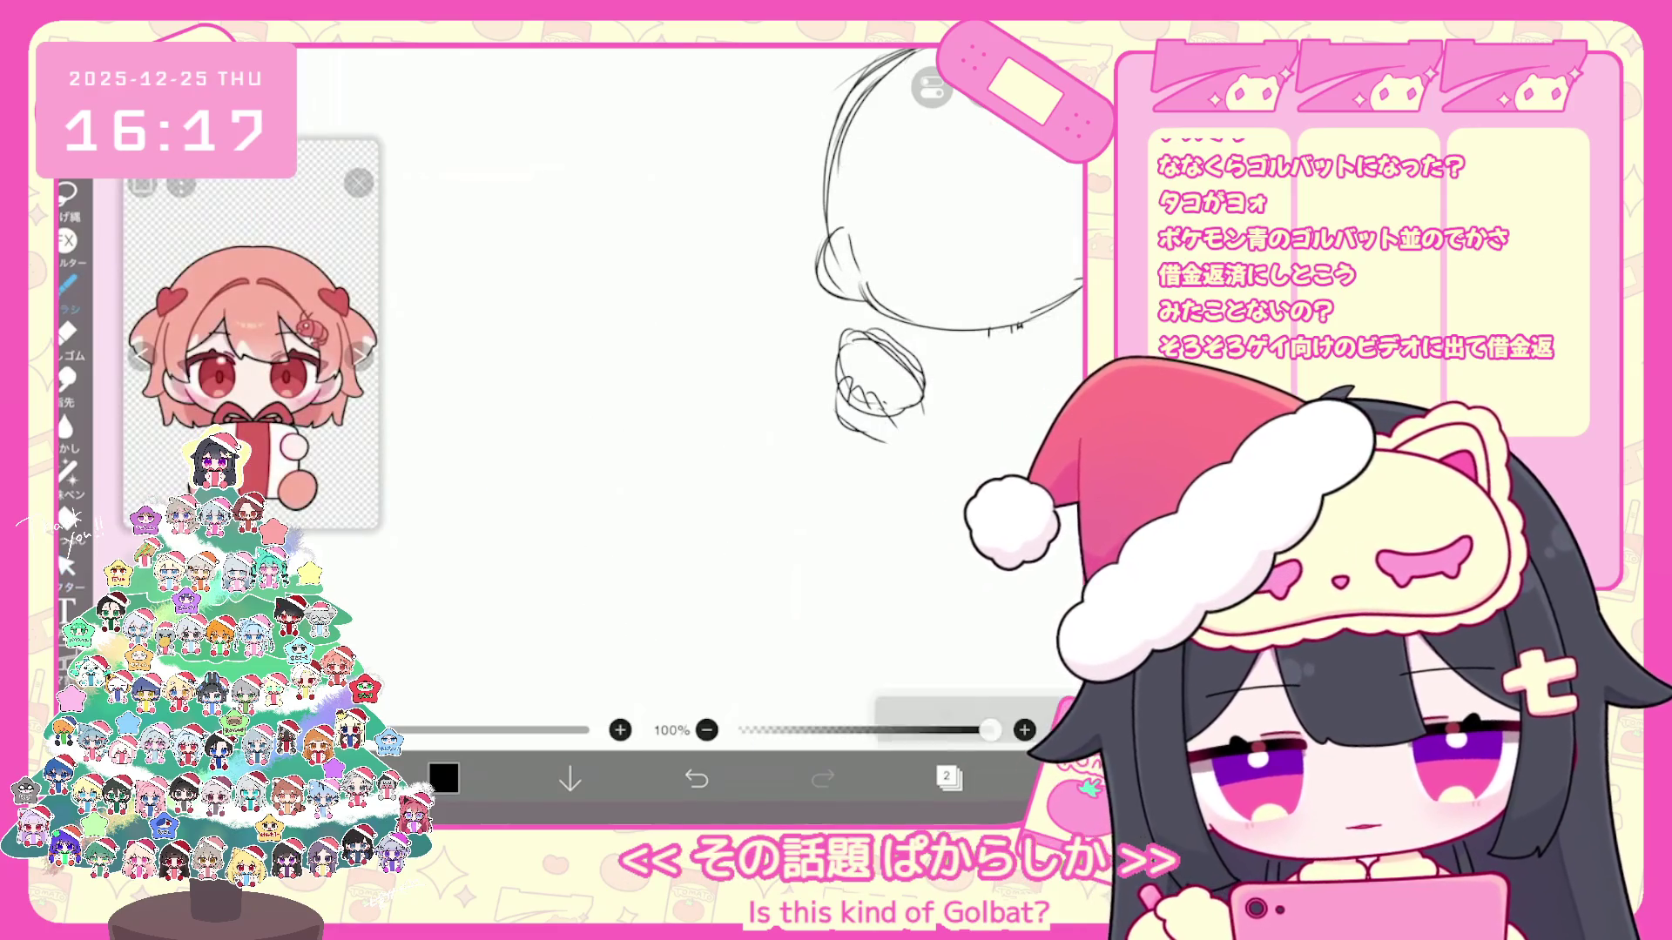
pyautogui.moveTo(954, 184)
pyautogui.mouseDown()
pyautogui.moveTo(859, 167)
pyautogui.moveTo(820, 248)
pyautogui.mouseUp()
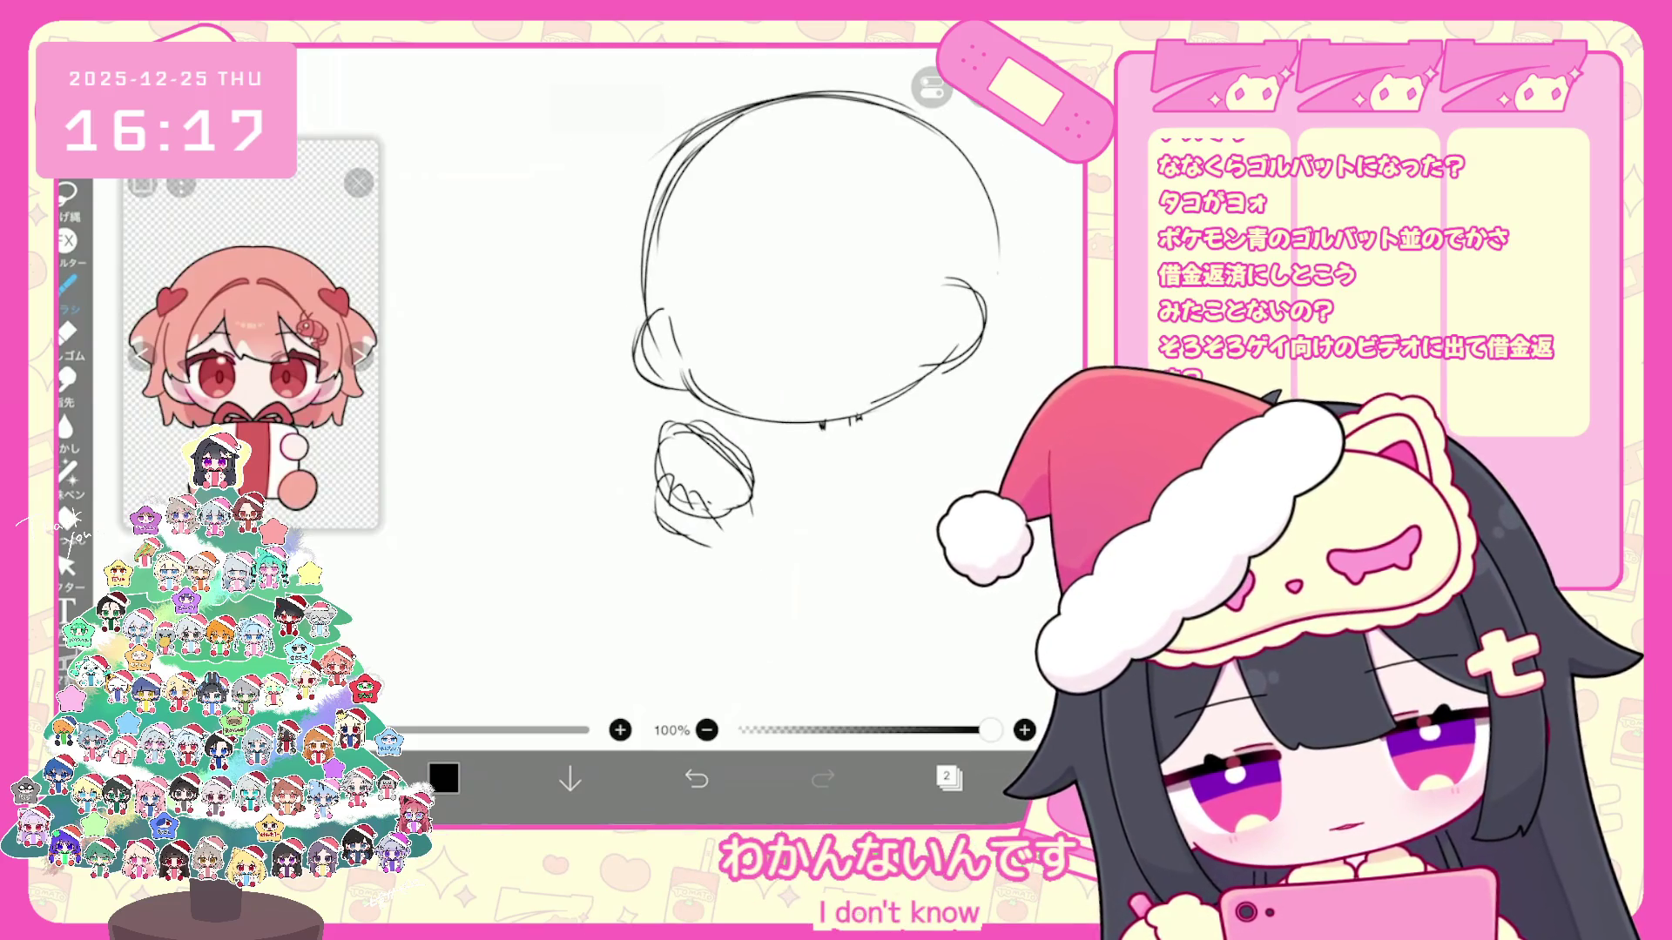
# Step: Try short neck strokes, undoing each, and remove the lower torso strokes
pyautogui.moveTo(824, 327); pyautogui.dragTo(796, 344)
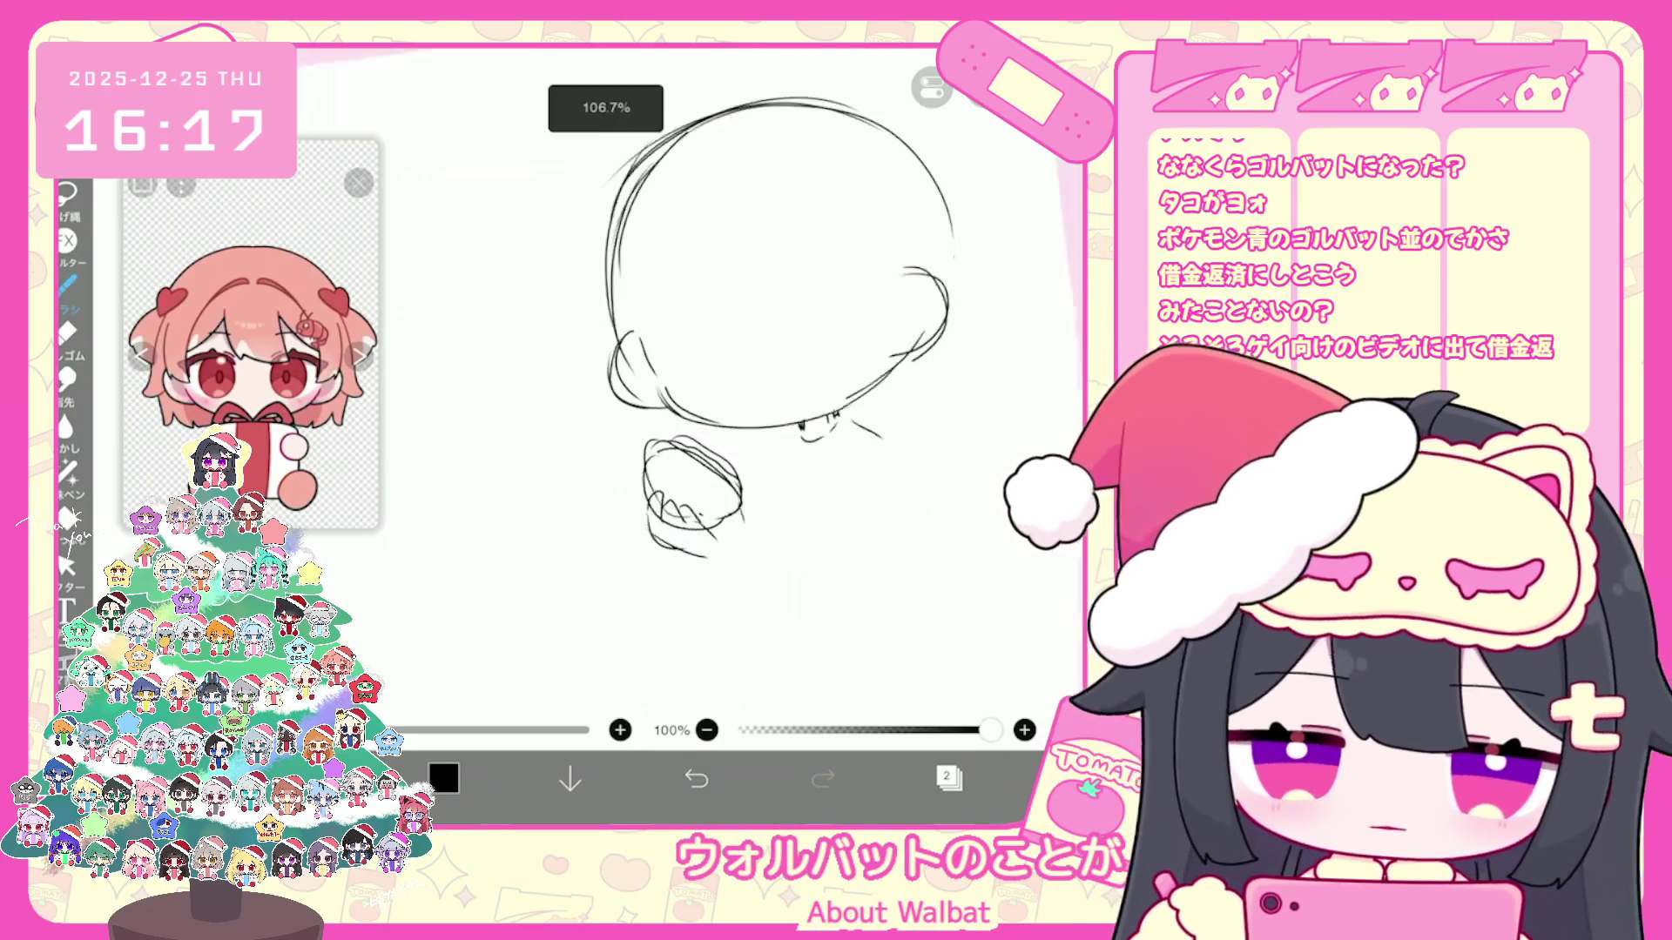
pyautogui.hotkey('ctrl', 'z')
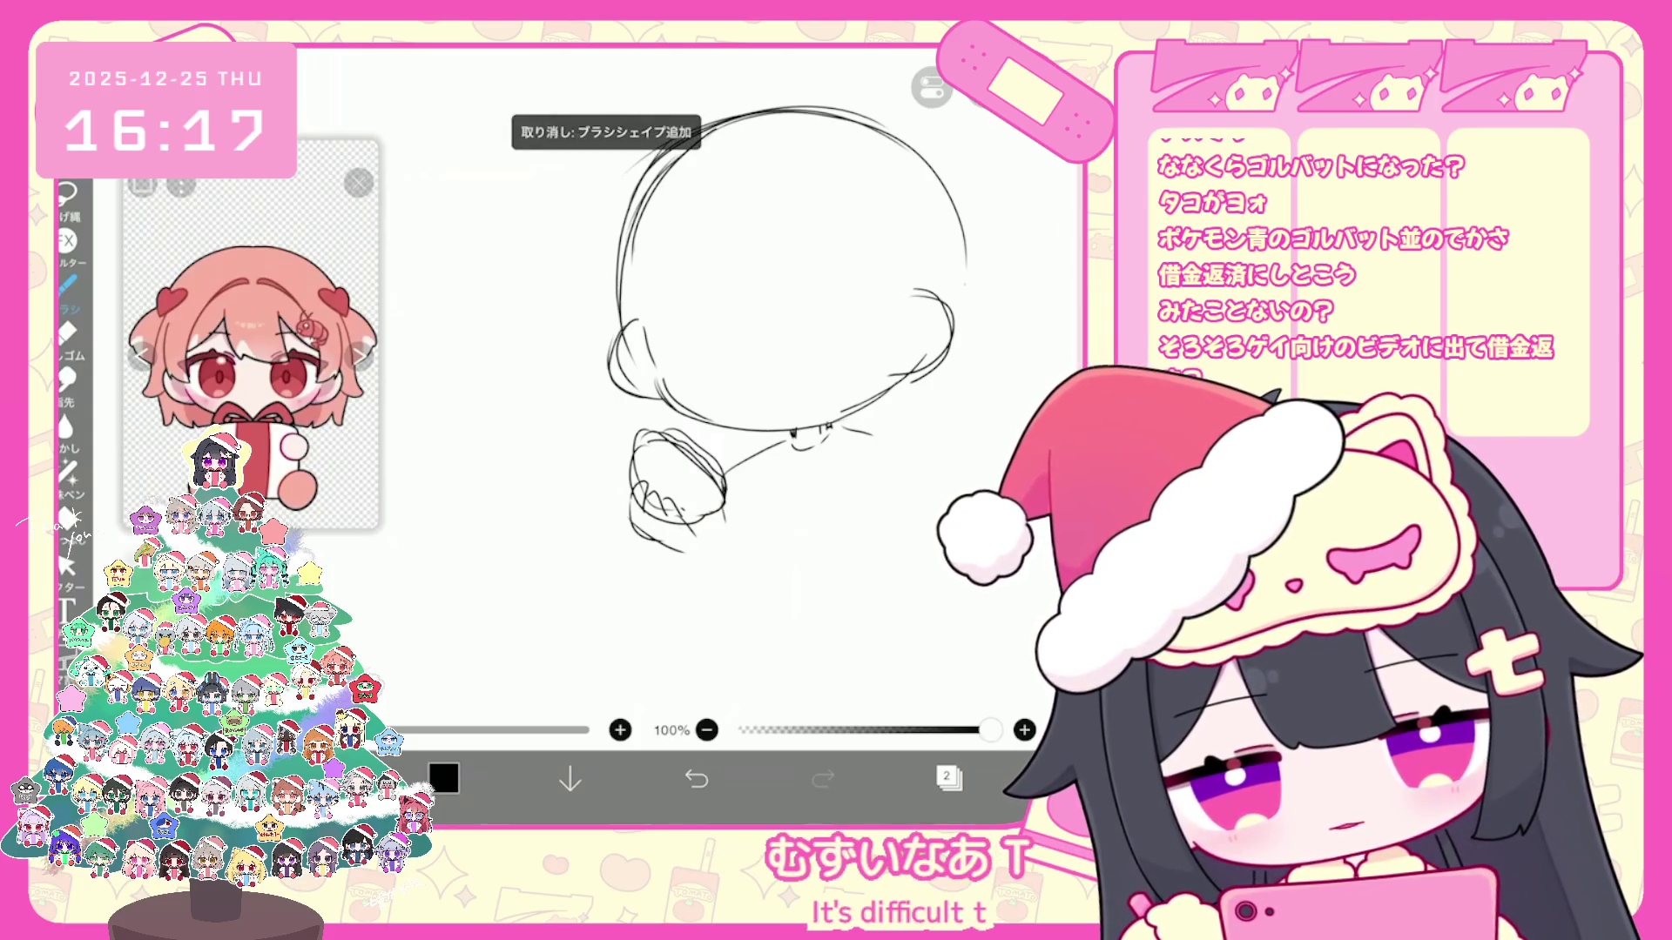
pyautogui.scroll(-3, 771, 340)
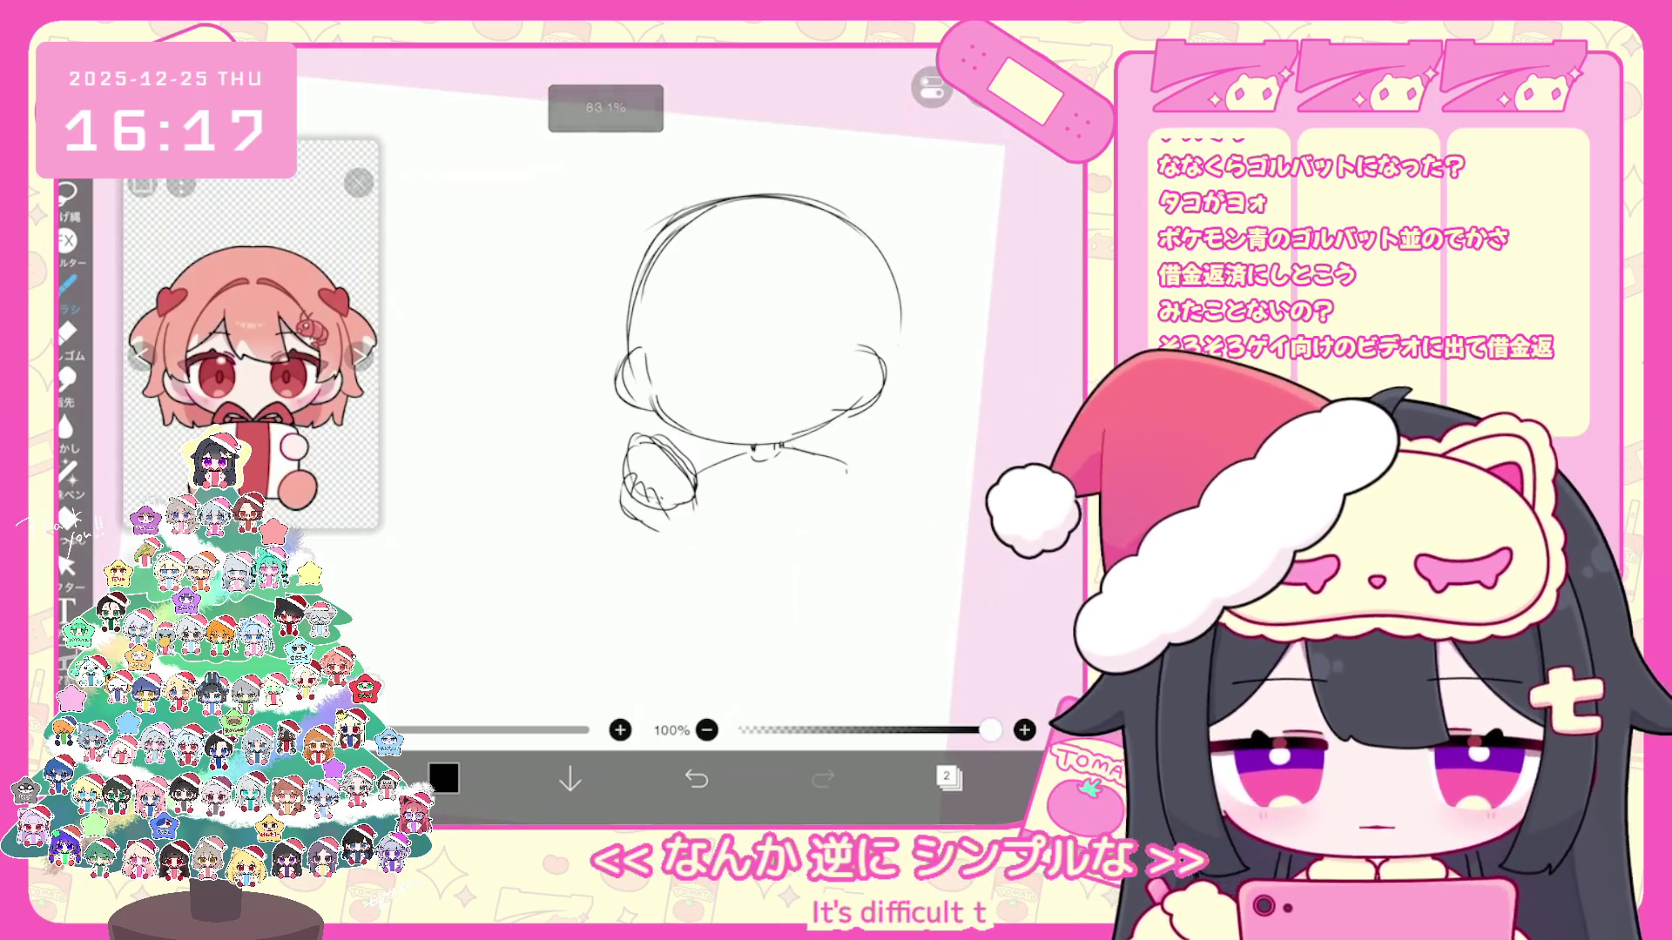
pyautogui.moveTo(723, 487); pyautogui.dragTo(722, 533)
pyautogui.hotkey('ctrl', 'z')
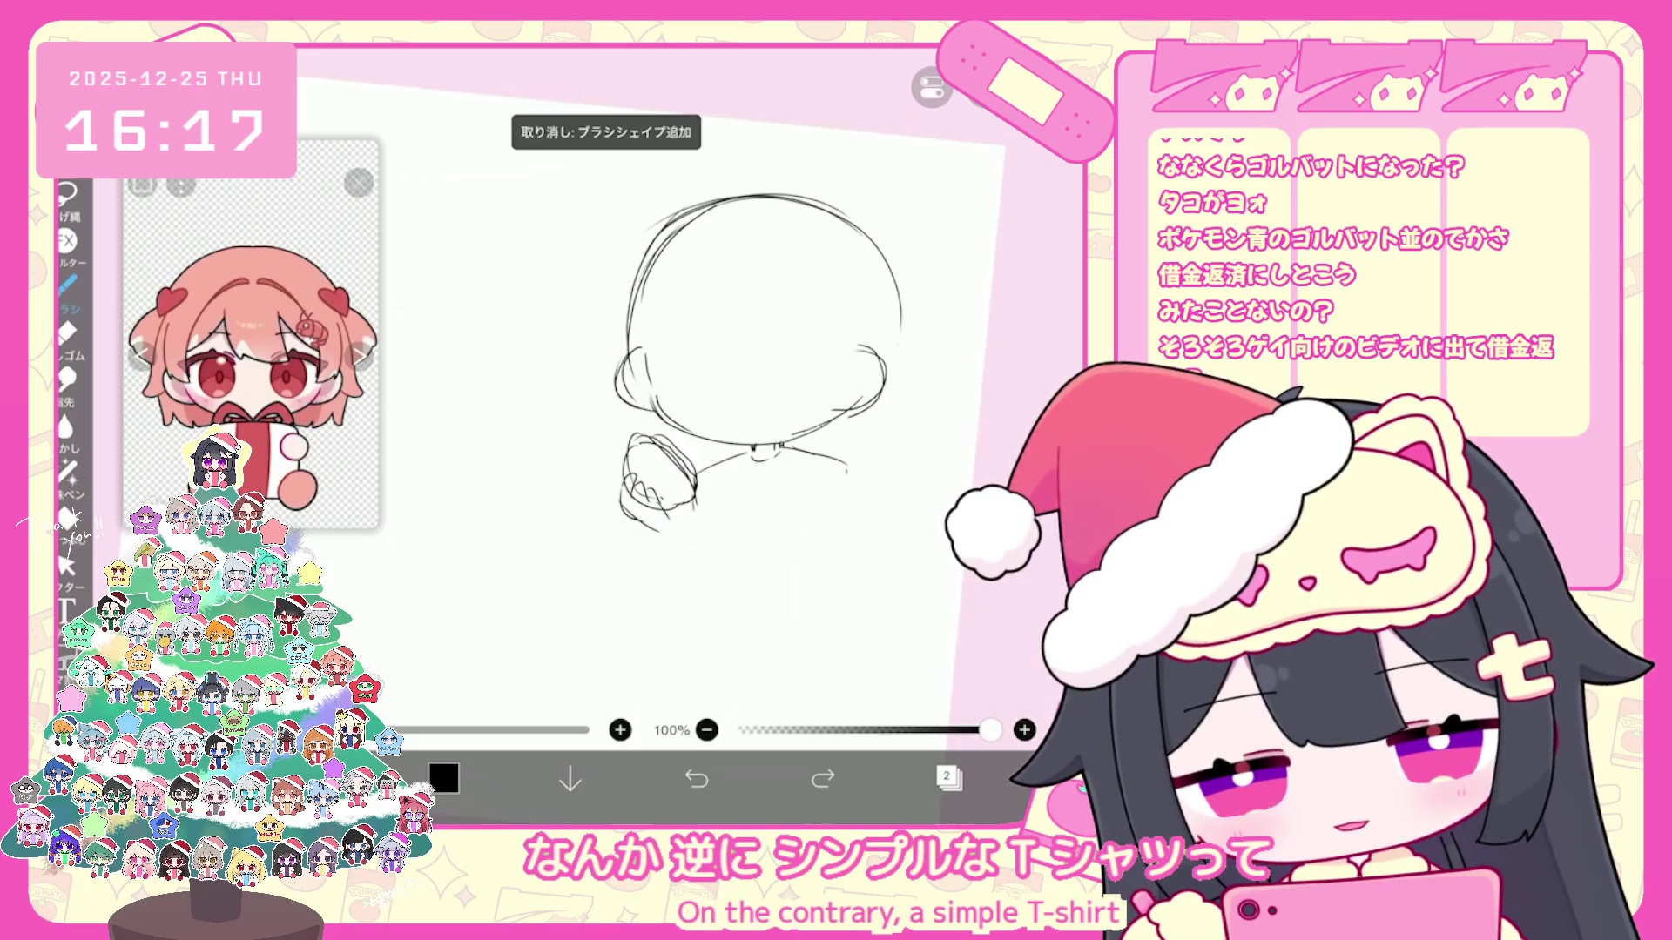
pyautogui.moveTo(693, 455); pyautogui.dragTo(741, 470)
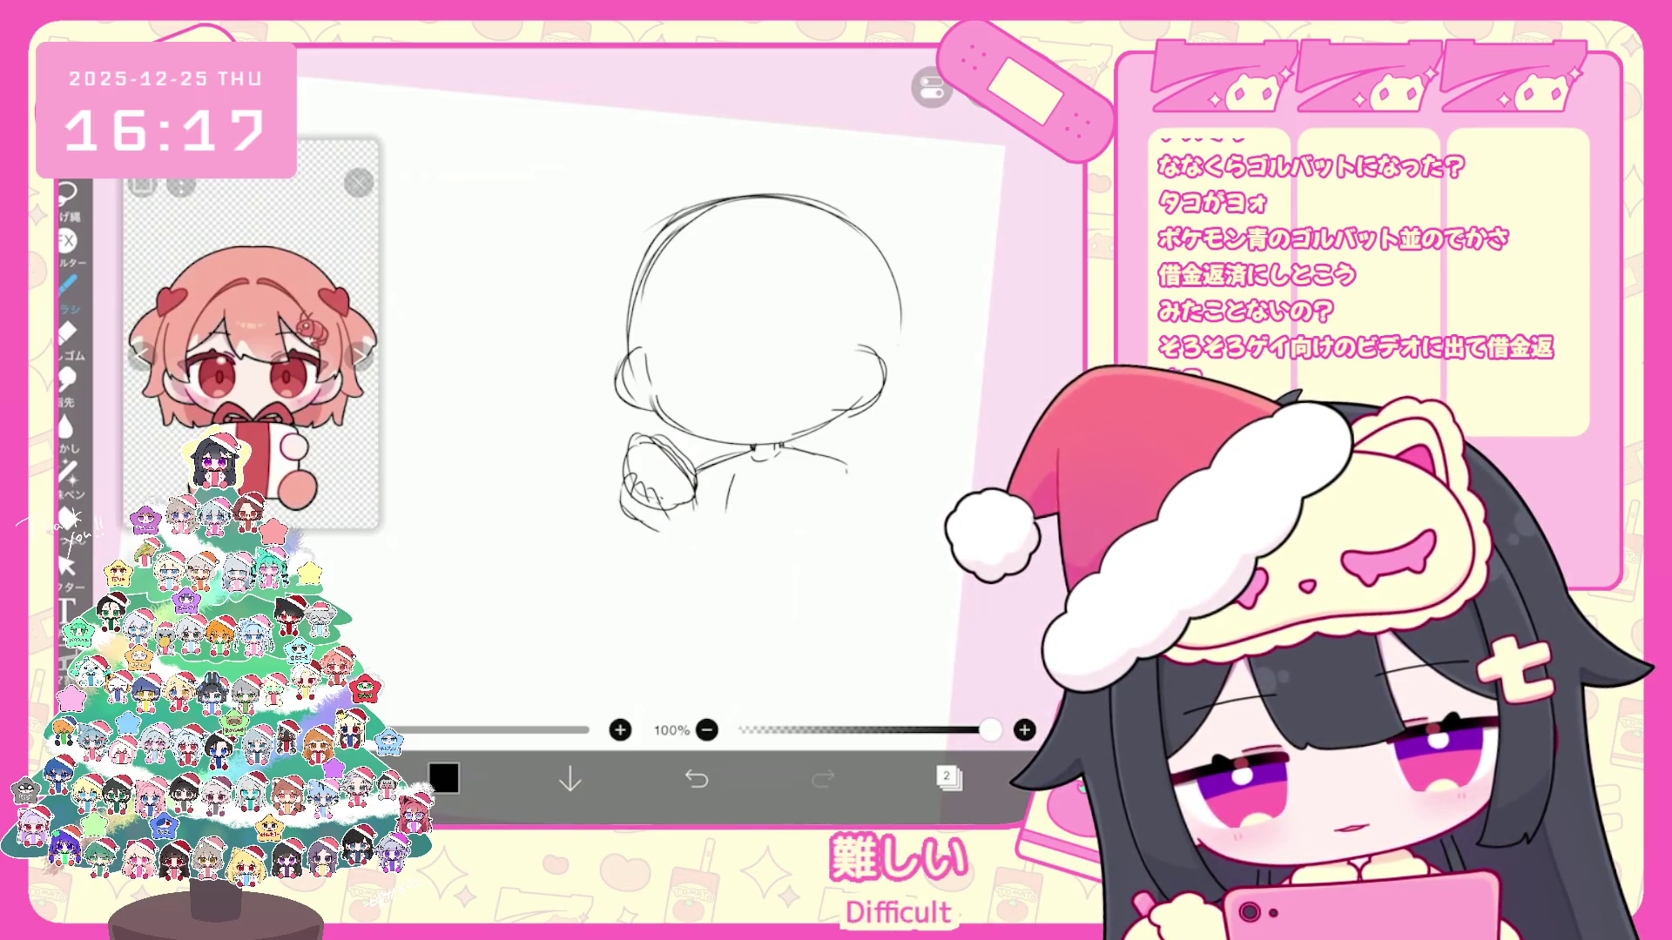
pyautogui.hotkey('ctrl', 'z')
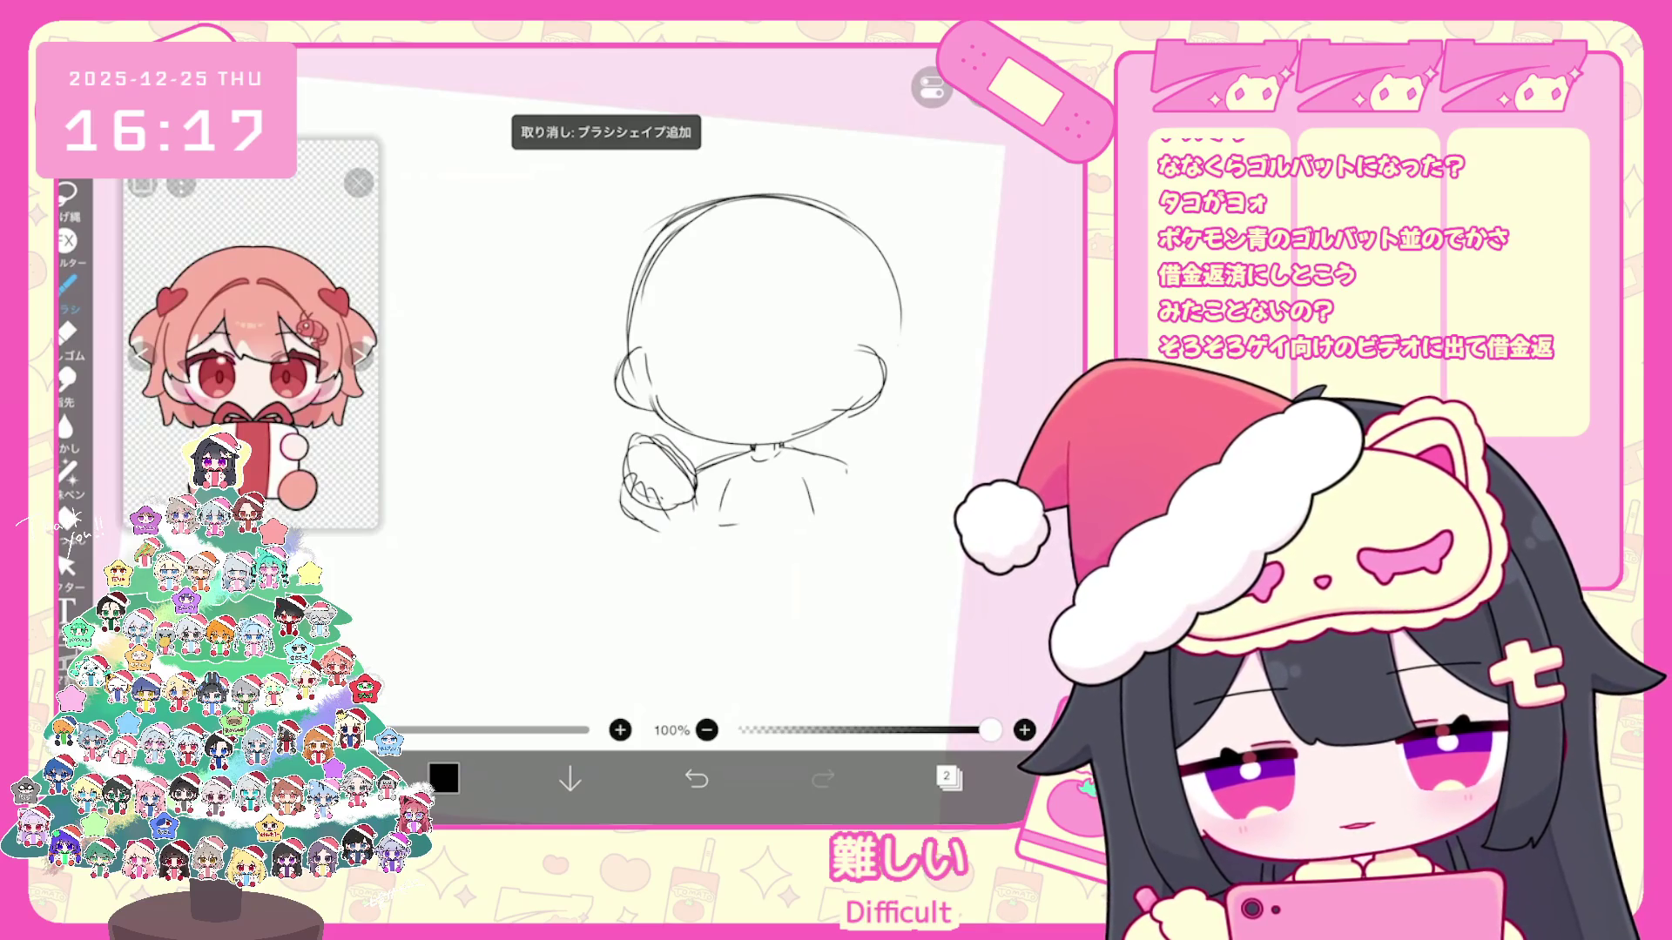
pyautogui.hotkey('ctrl', 'z')
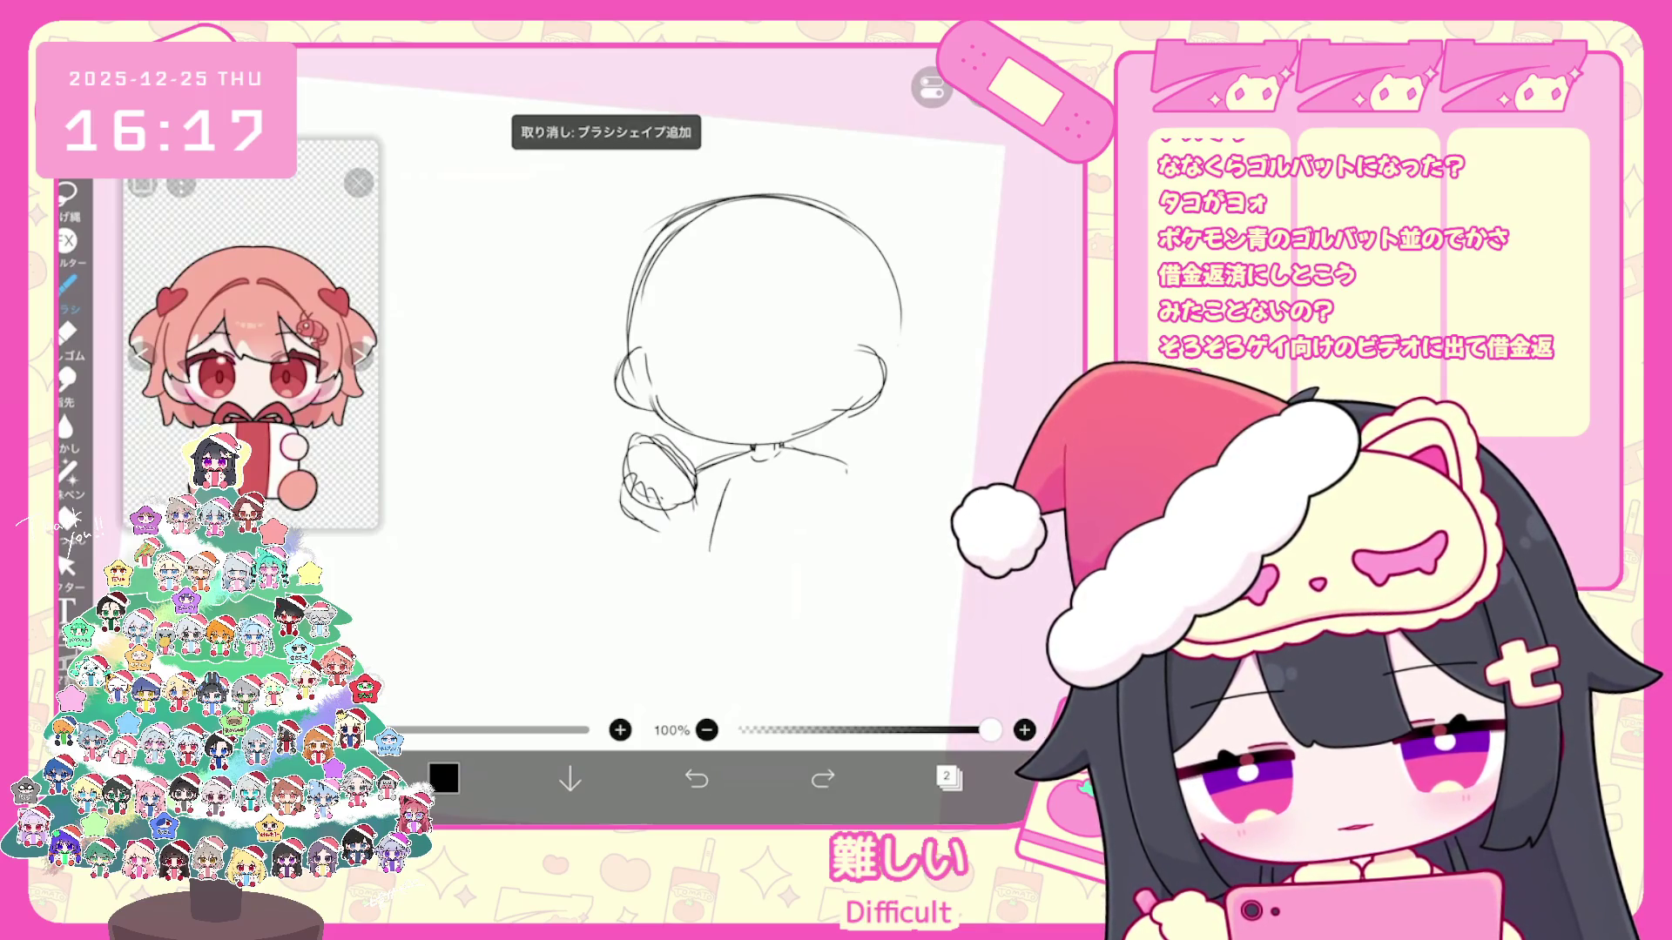
pyautogui.scroll(2, 758, 393)
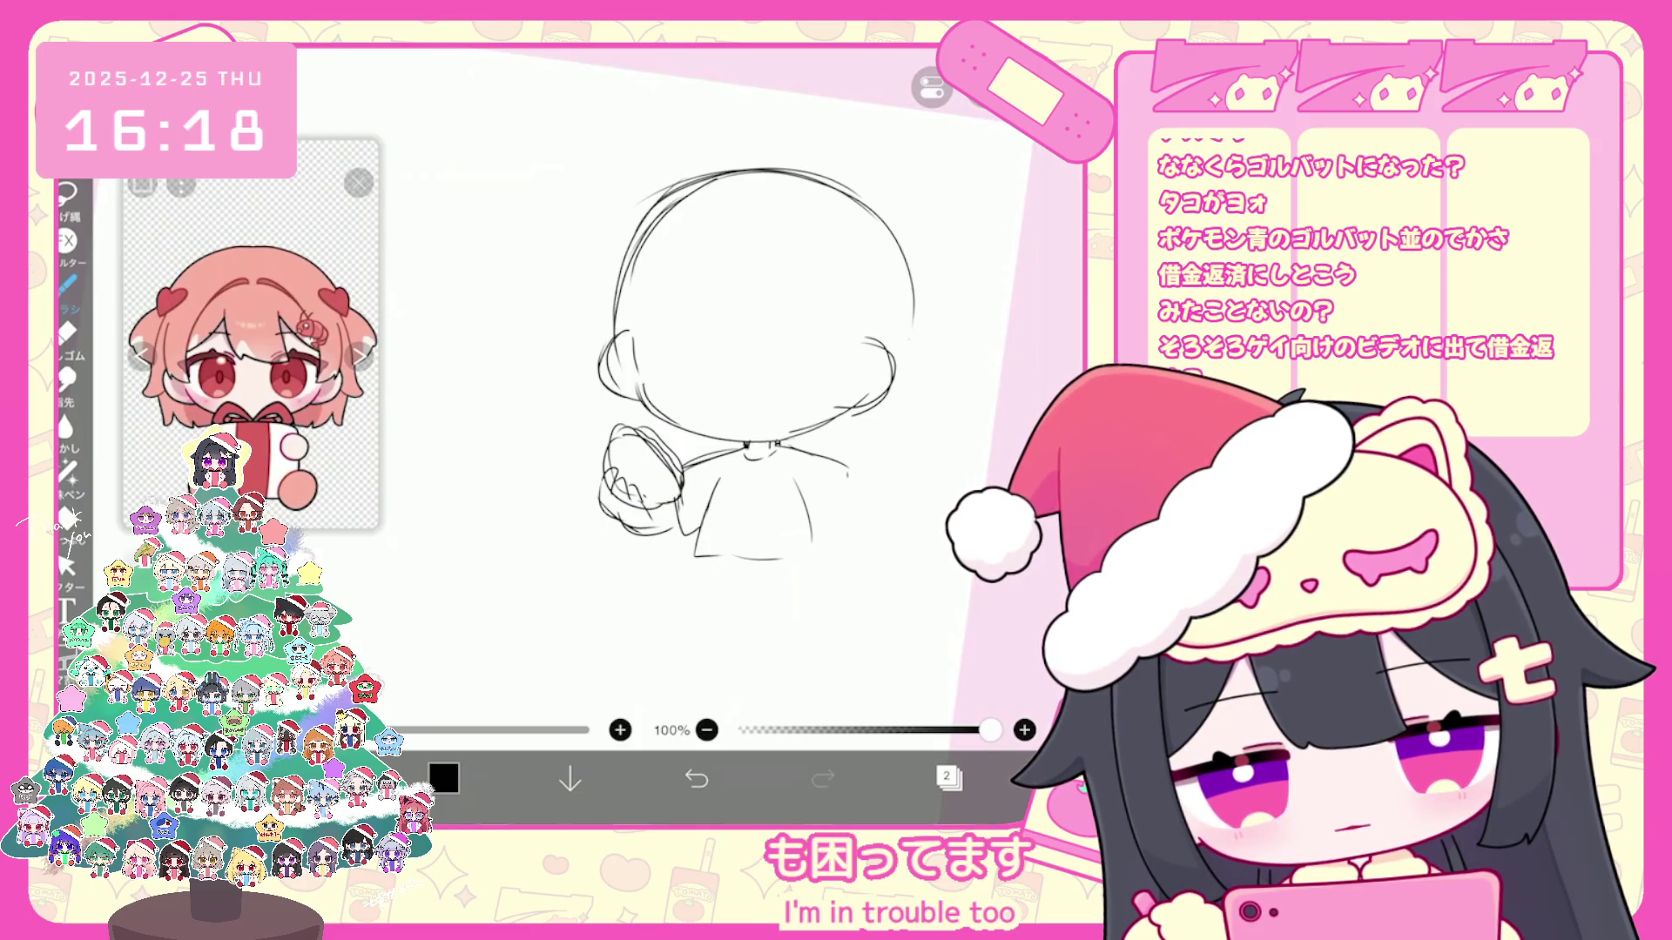
pyautogui.scroll(-3, 758, 392)
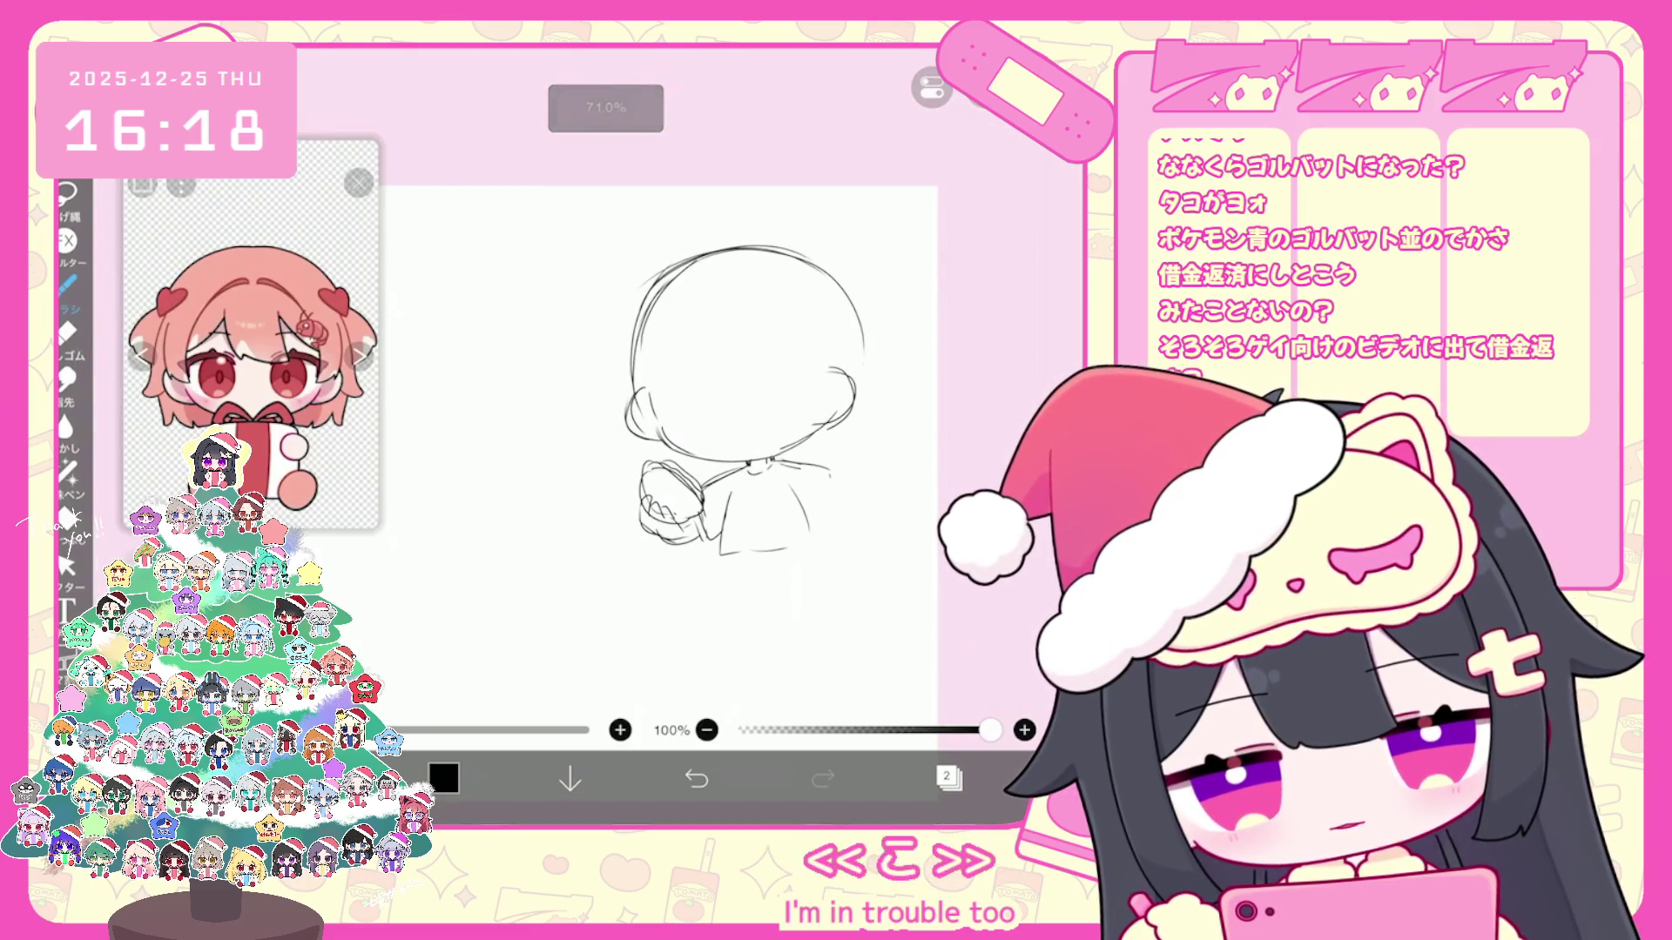
pyautogui.scroll(1, 748, 371)
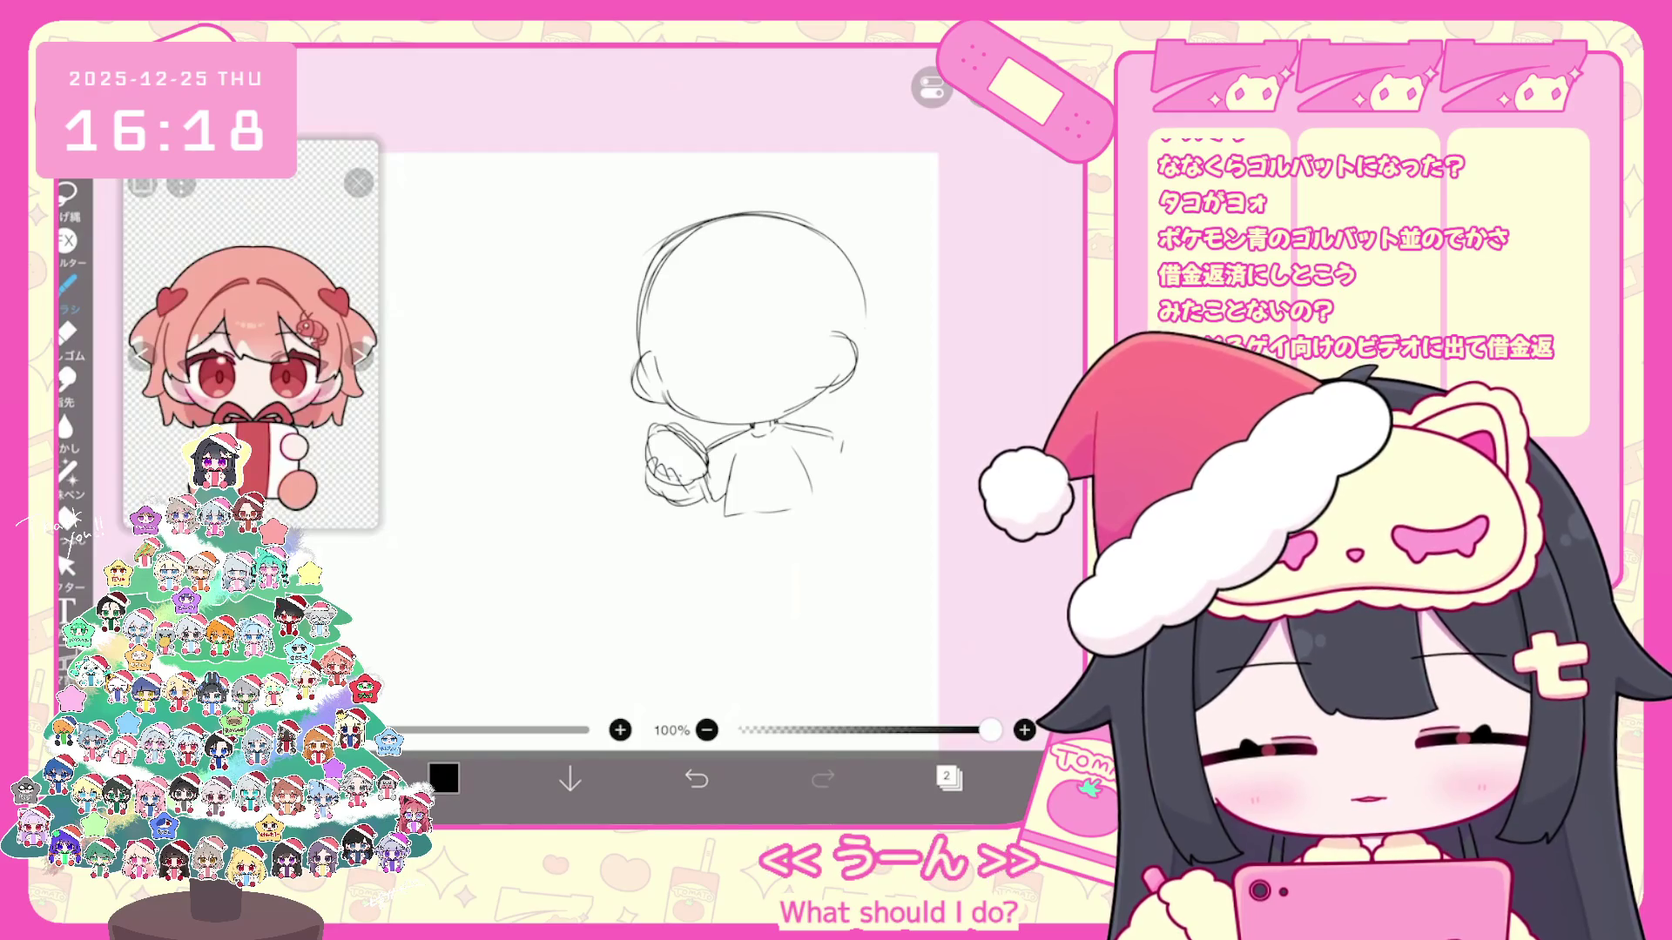
# Step: Attempt skirt lines several times and undo them along with the lower-body strokes
pyautogui.moveTo(747, 517)
pyautogui.mouseDown()
pyautogui.moveTo(740, 551)
pyautogui.moveTo(792, 559)
pyautogui.mouseUp()
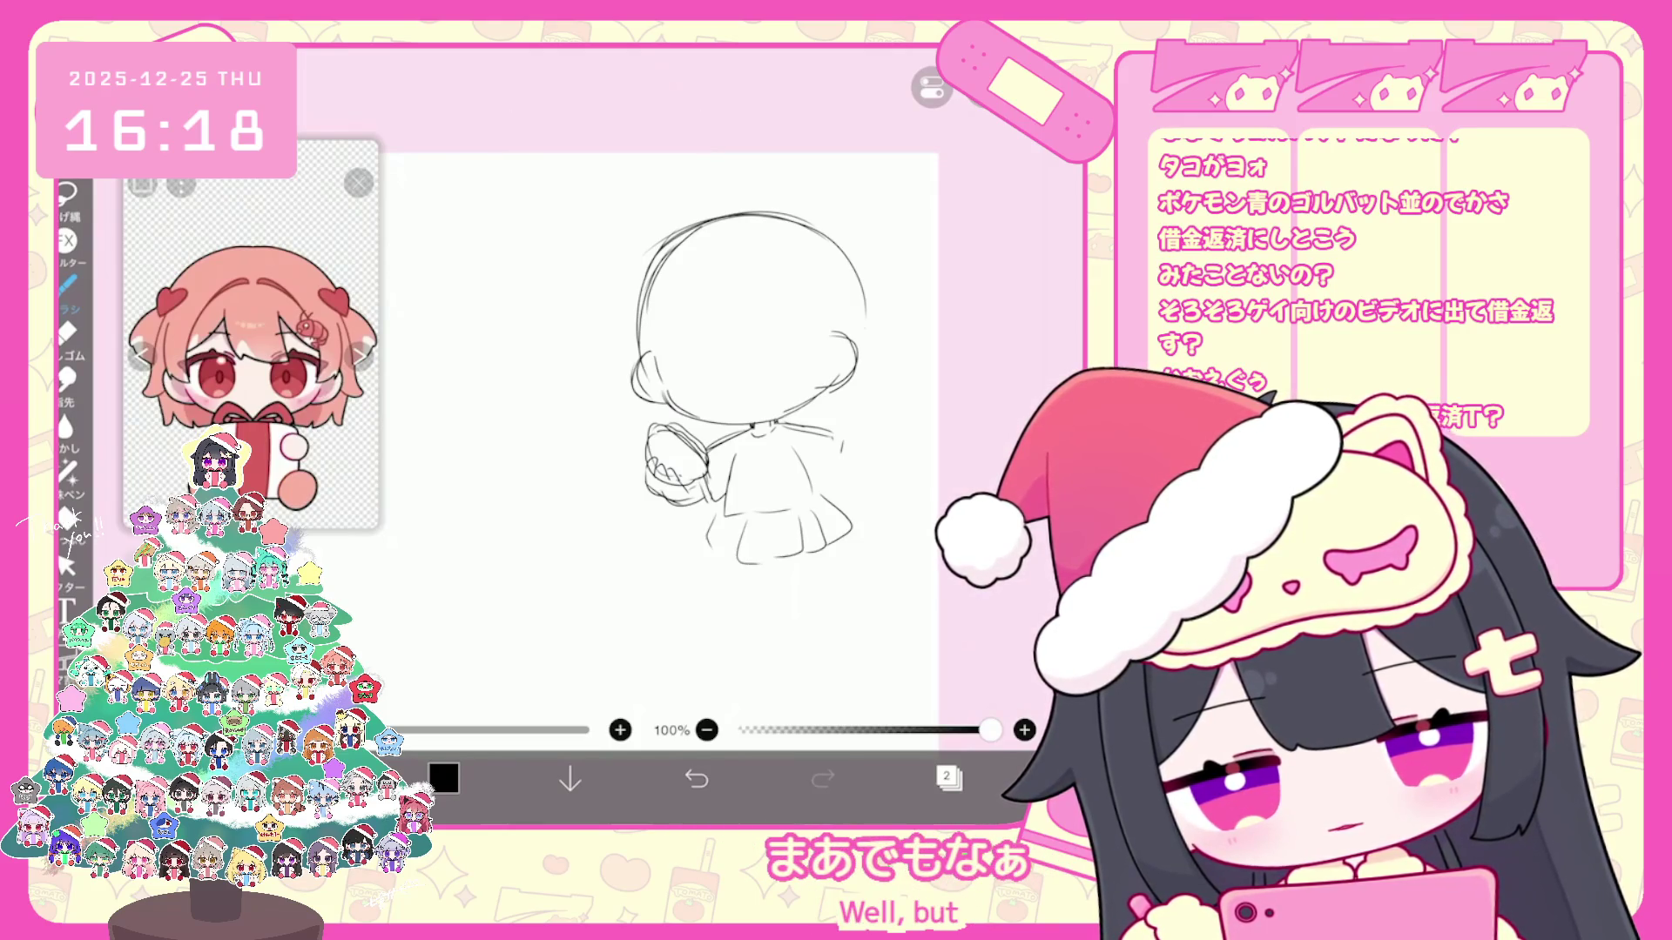
pyautogui.click(695, 778)
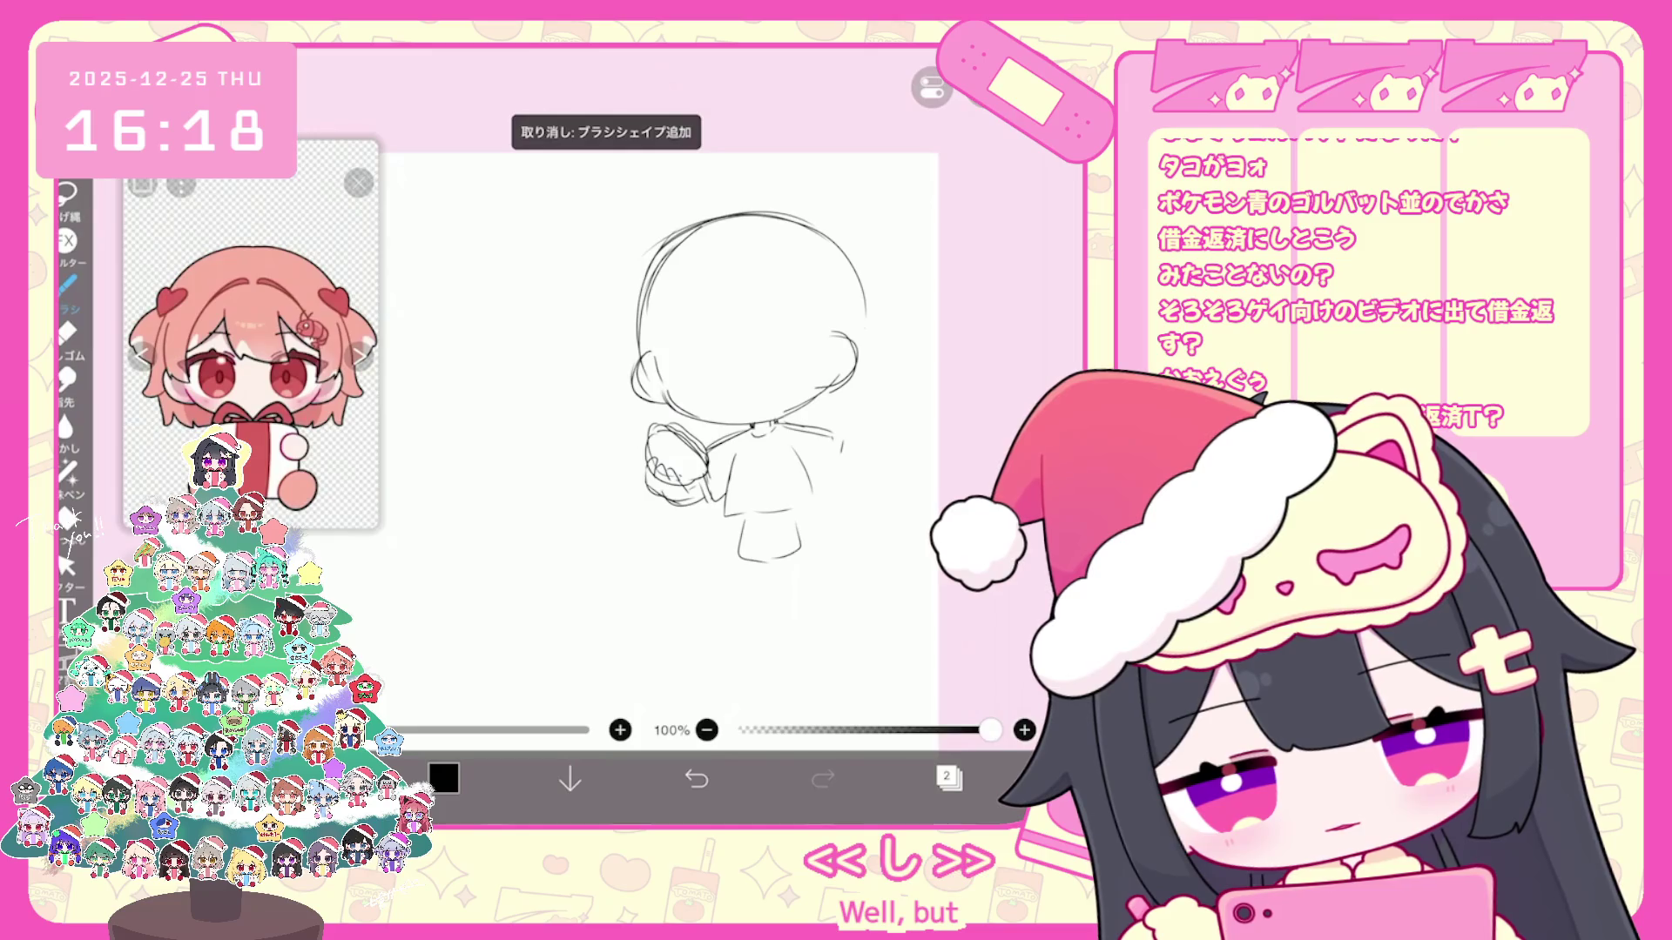
pyautogui.moveTo(726, 505); pyautogui.dragTo(847, 520)
pyautogui.click(696, 778)
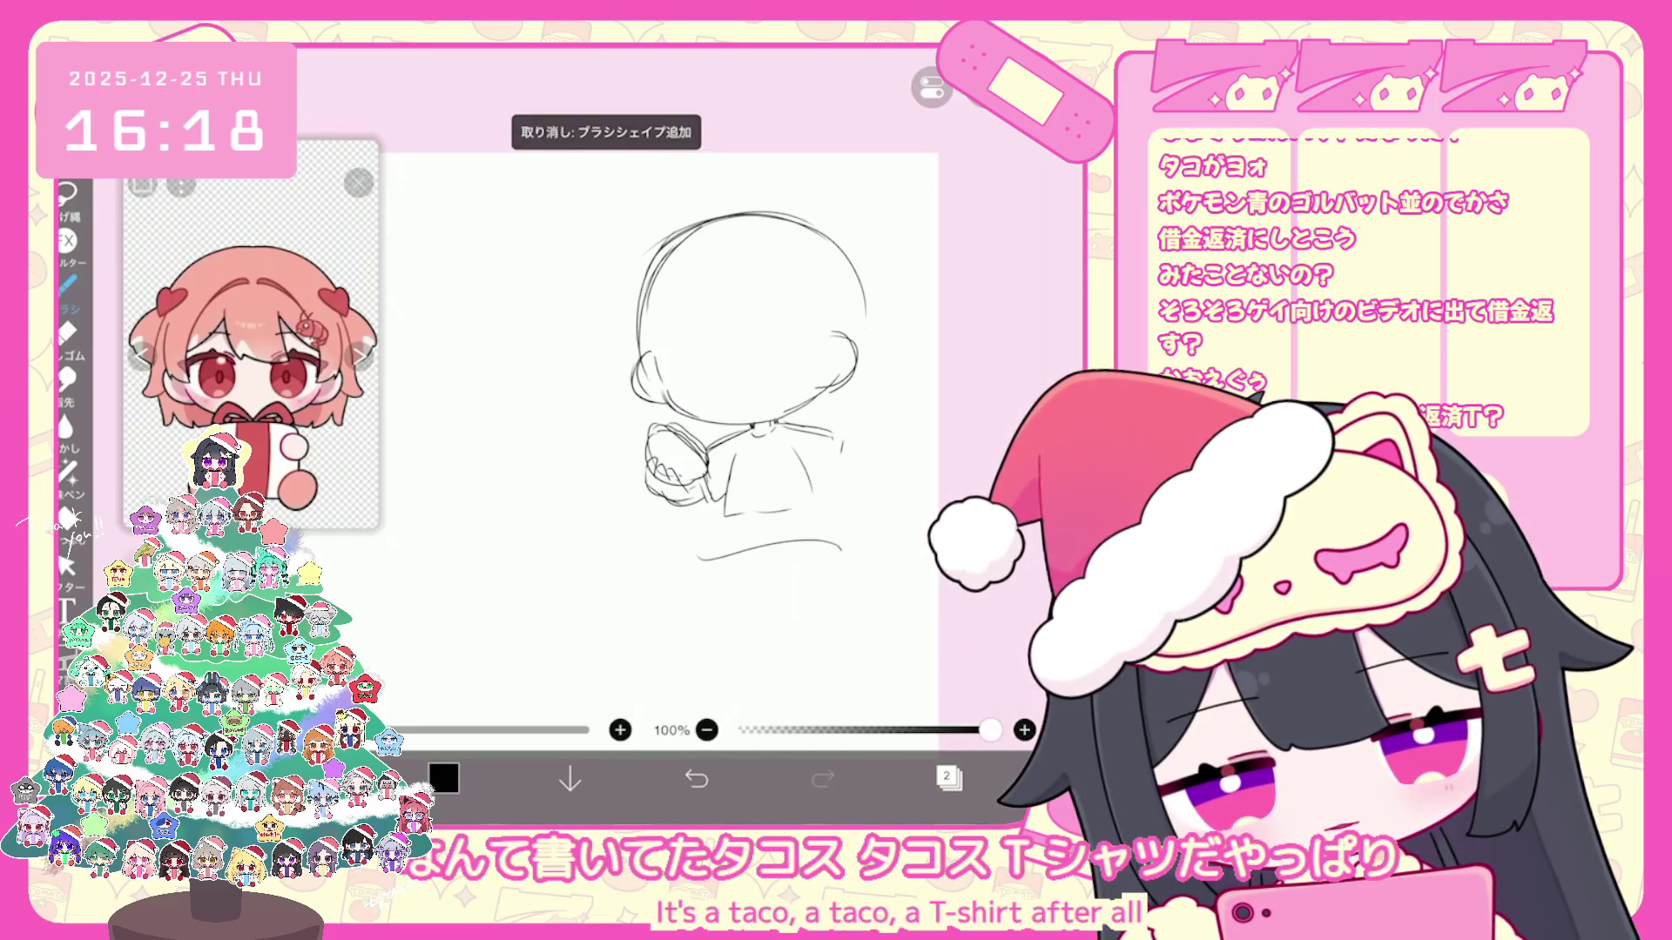
pyautogui.moveTo(729, 511); pyautogui.dragTo(699, 556)
pyautogui.click(697, 779)
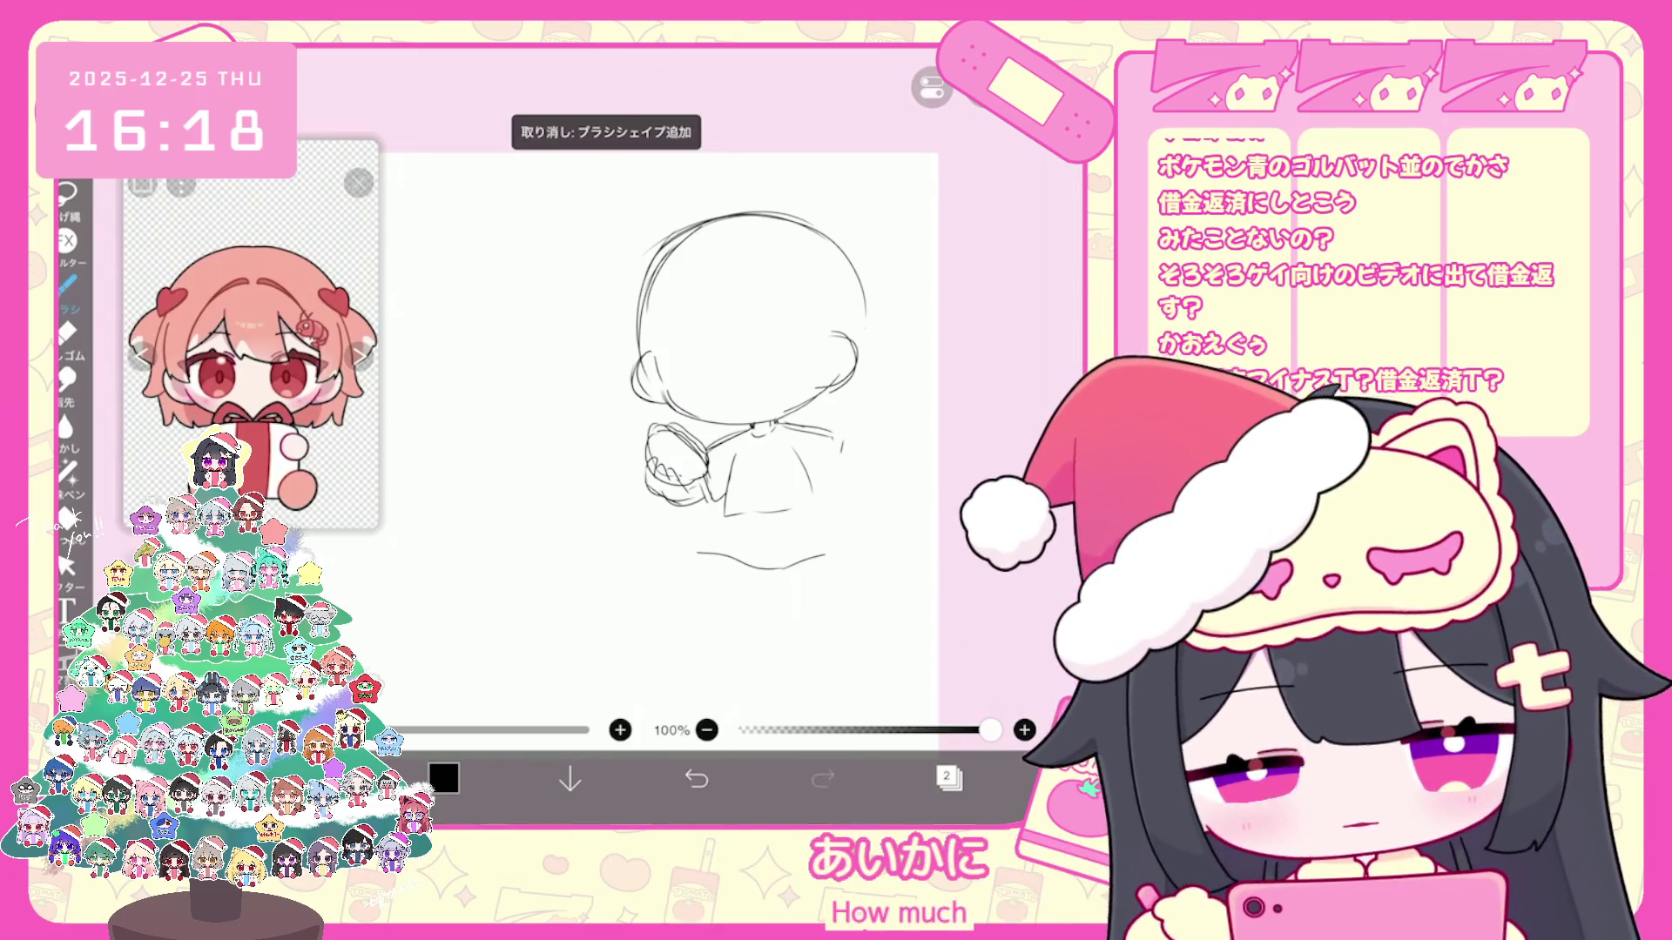
pyautogui.click(696, 778)
pyautogui.click(696, 778)
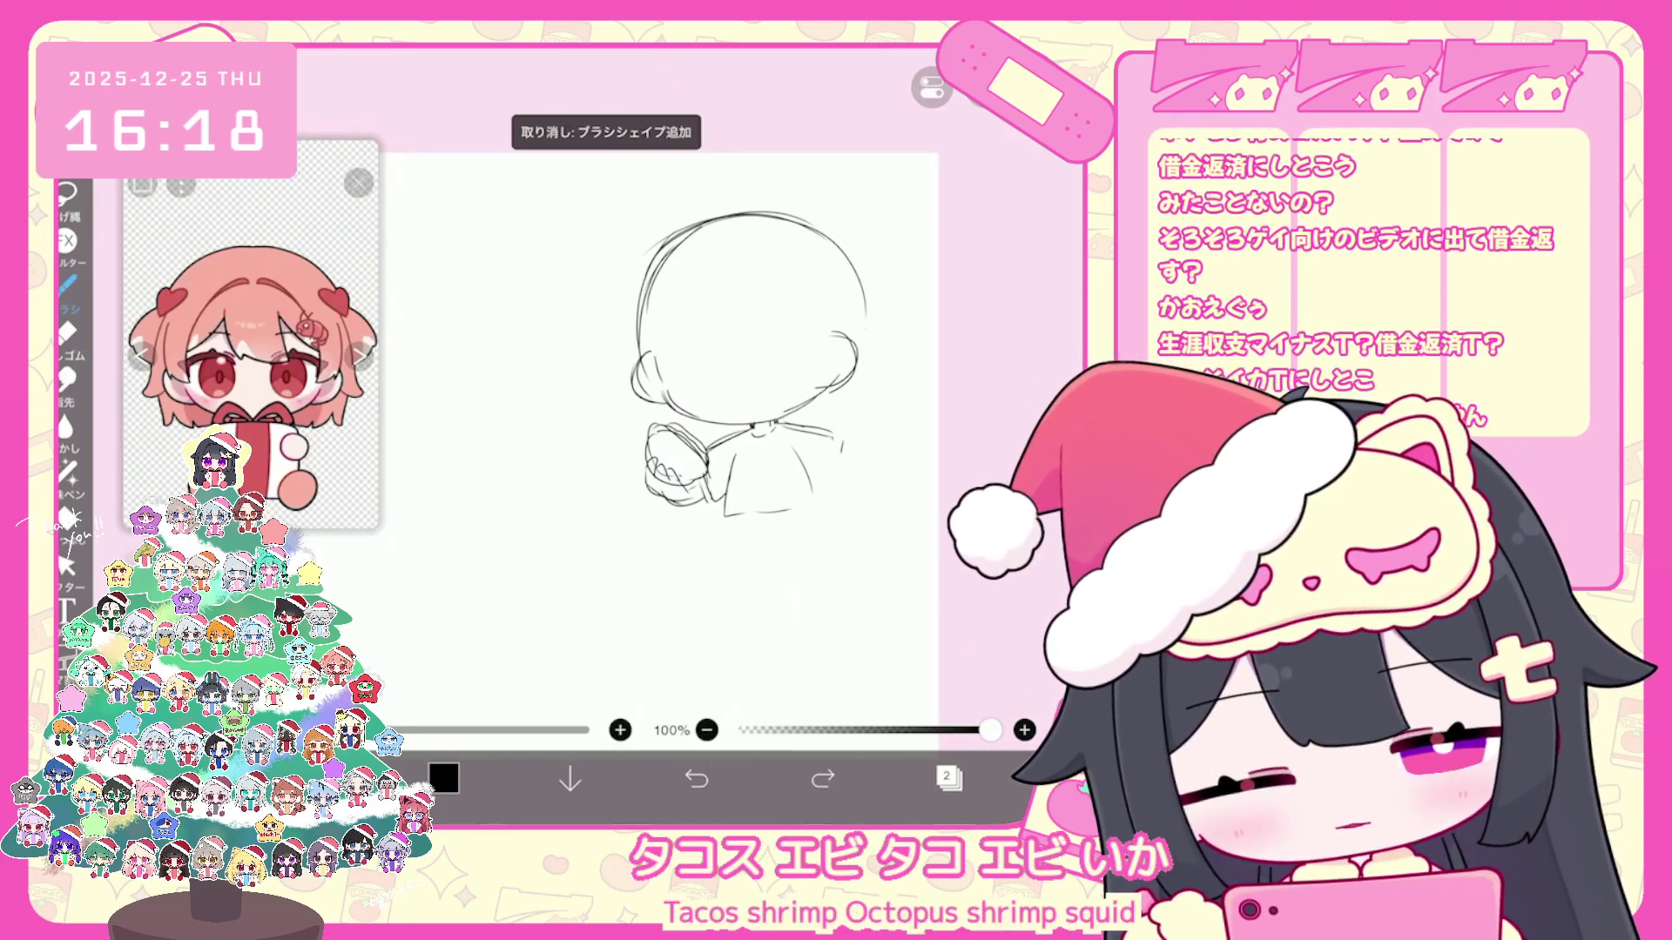
pyautogui.moveTo(721, 521); pyautogui.dragTo(689, 571)
pyautogui.click(695, 778)
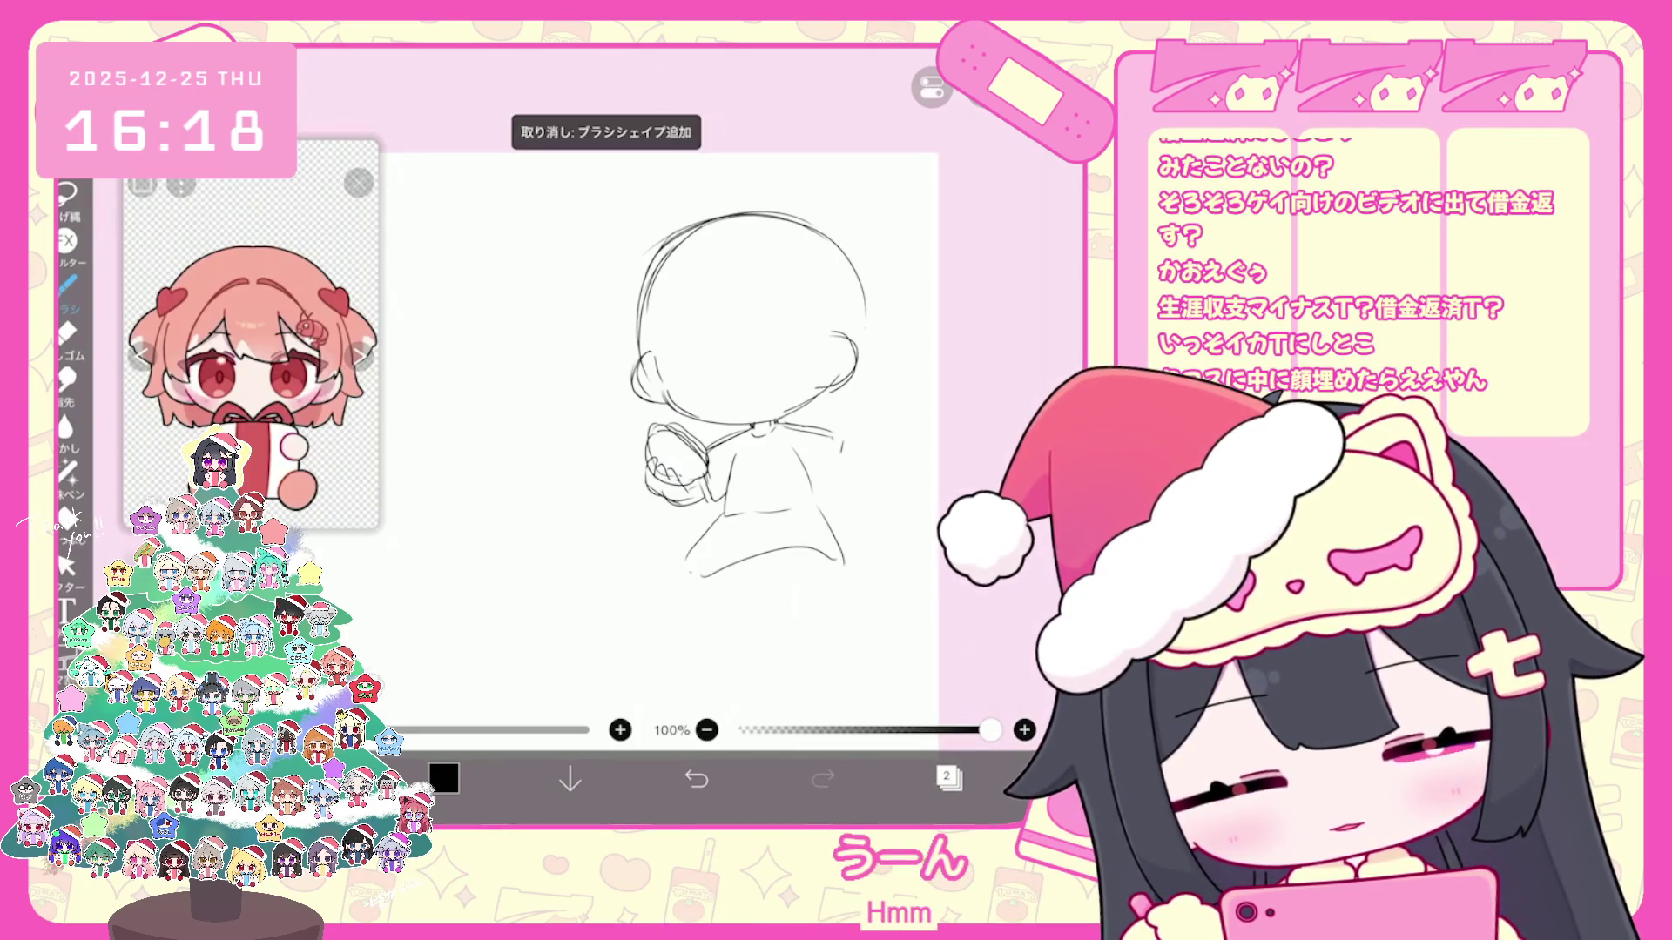
pyautogui.click(696, 778)
pyautogui.click(696, 778)
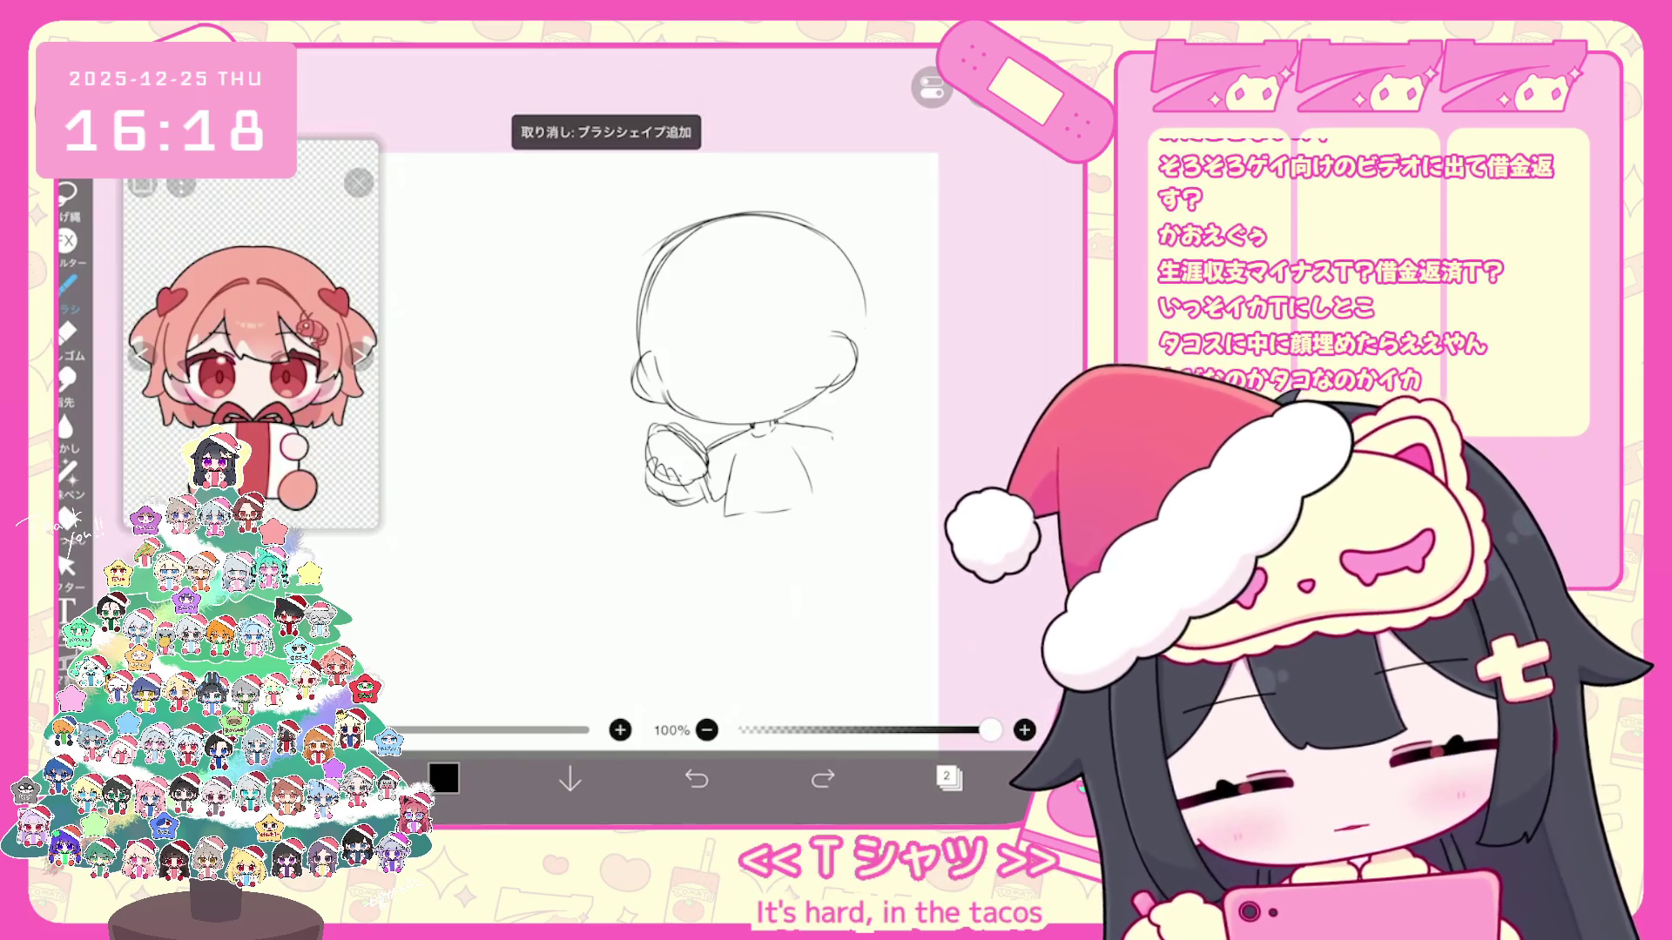
pyautogui.click(821, 778)
pyautogui.click(822, 778)
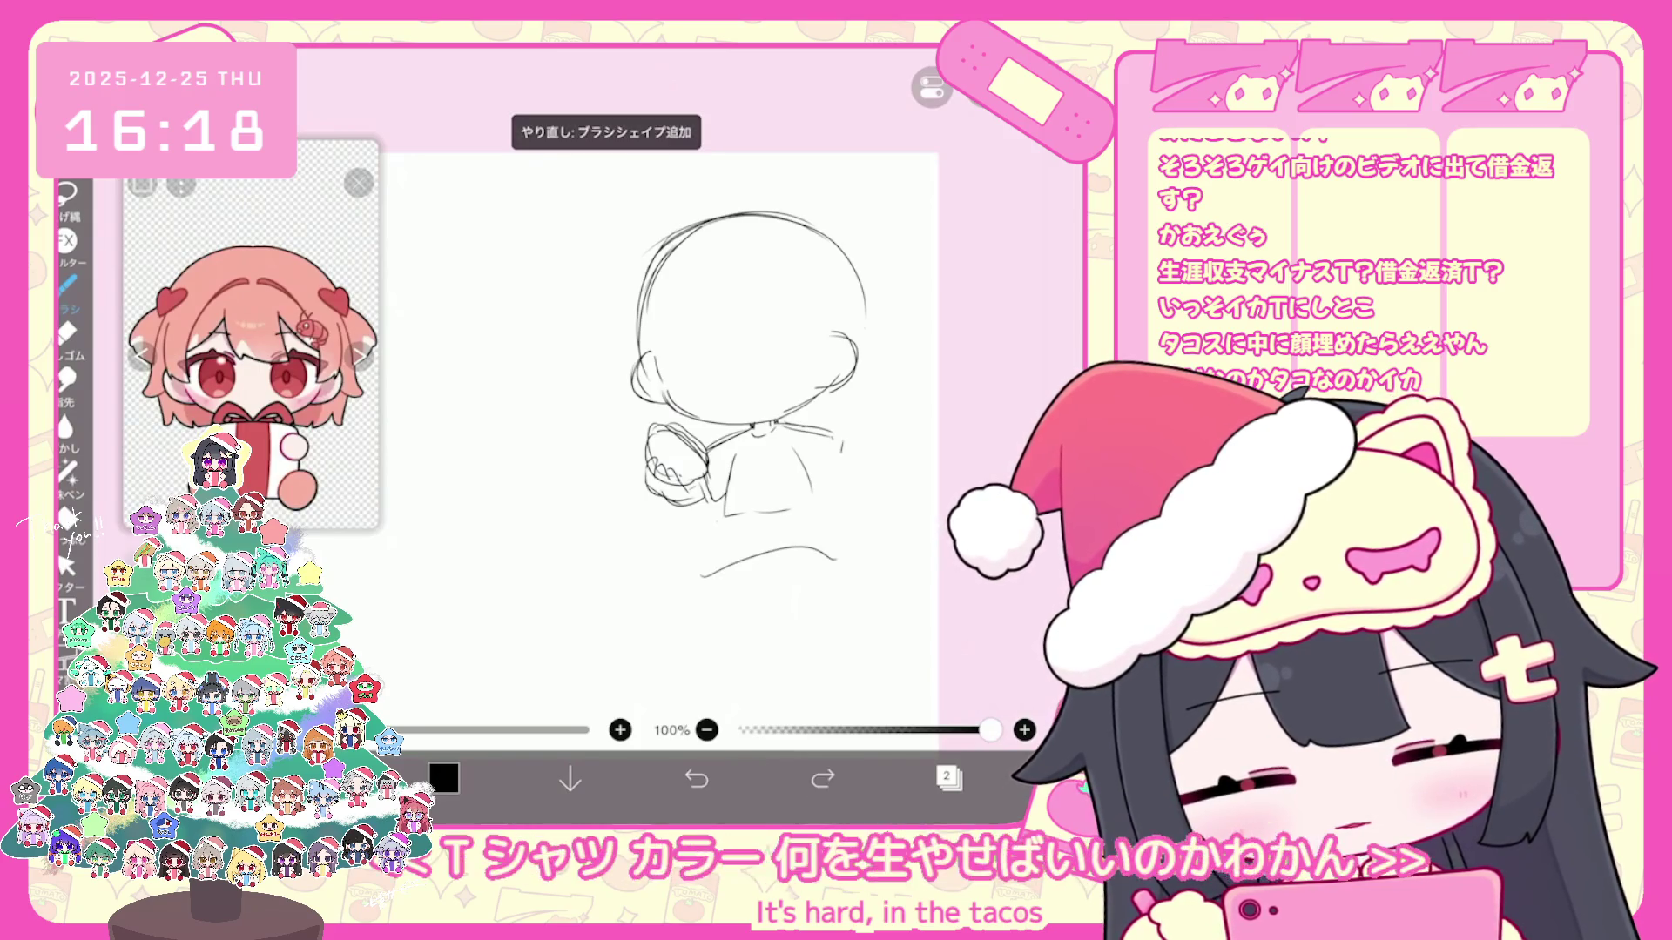
pyautogui.click(696, 778)
# Step: Redraw the legs and the line beneath the skirt, undoing leg strokes that miss
pyautogui.moveTo(747, 520)
pyautogui.mouseDown()
pyautogui.moveTo(744, 548)
pyautogui.moveTo(703, 544)
pyautogui.mouseUp()
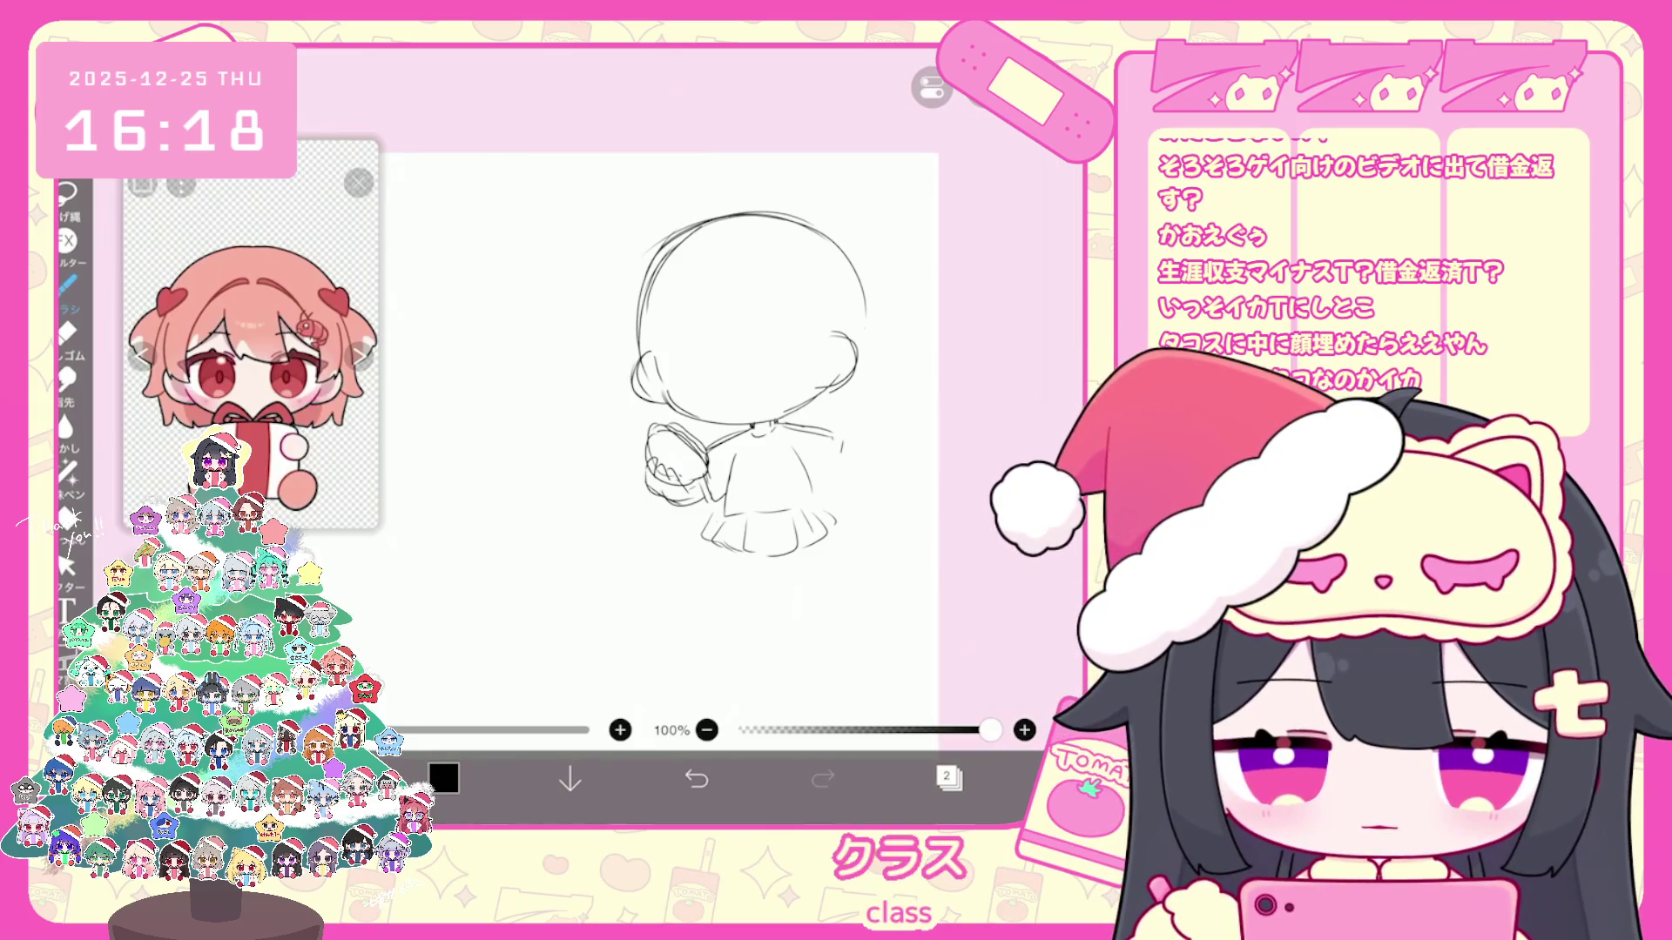
pyautogui.moveTo(784, 555); pyautogui.dragTo(789, 614)
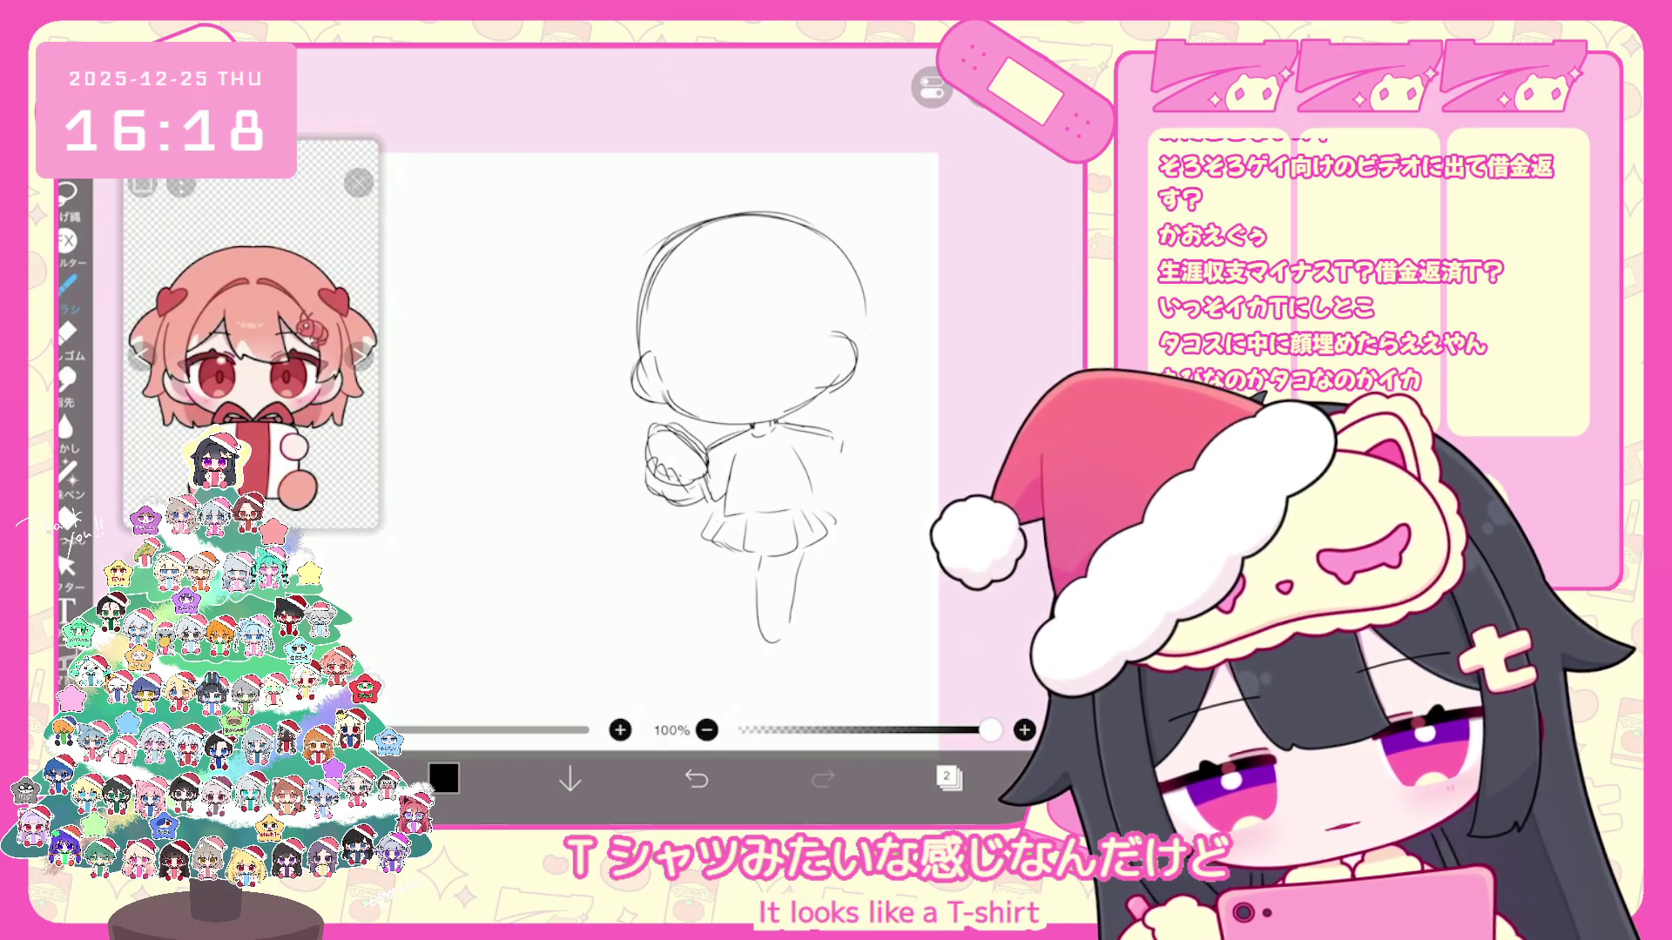
pyautogui.hotkey('ctrl', 'z')
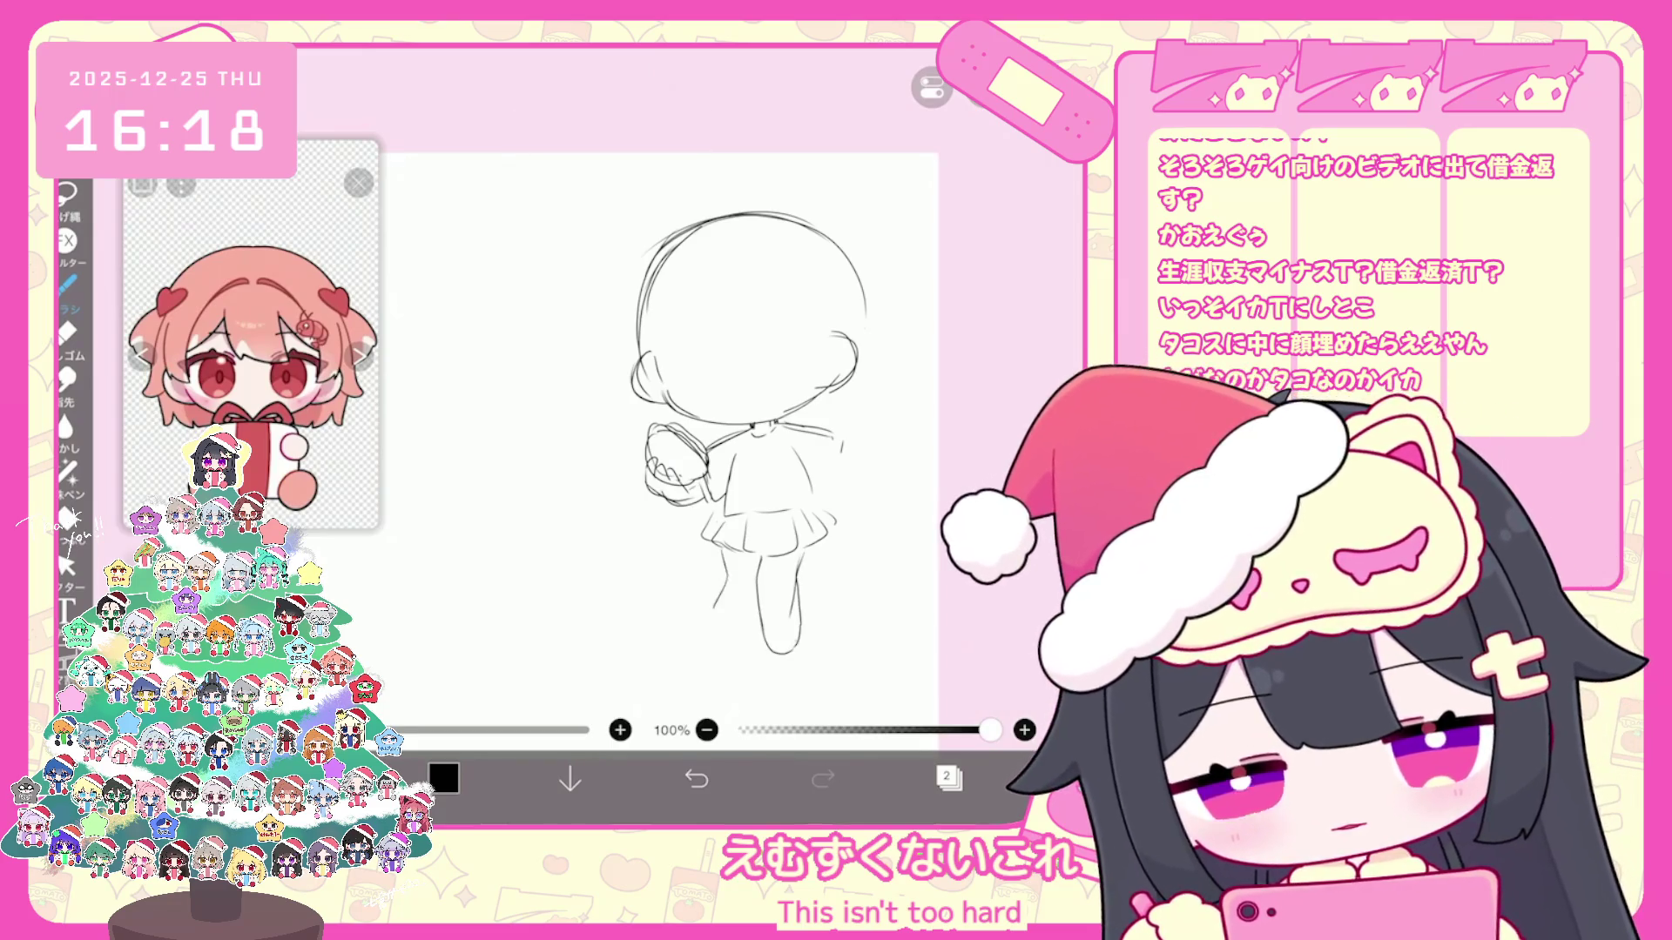
pyautogui.hotkey('ctrl', 'z')
pyautogui.moveTo(717, 580); pyautogui.dragTo(701, 634)
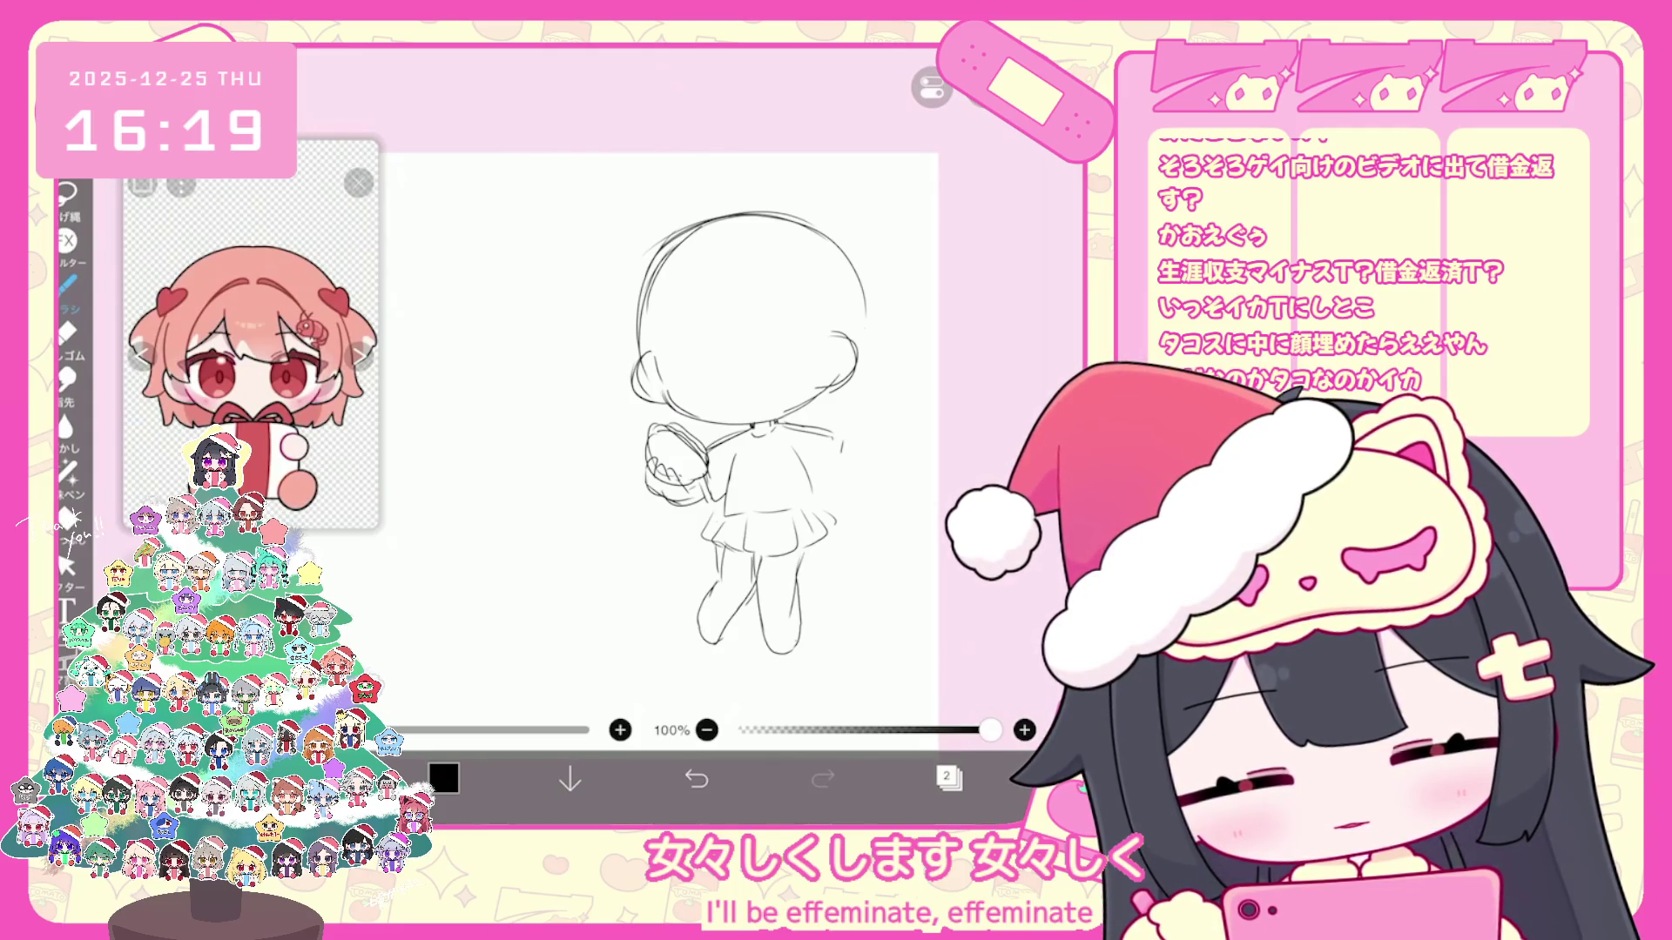
pyautogui.hotkey('ctrl', 'z')
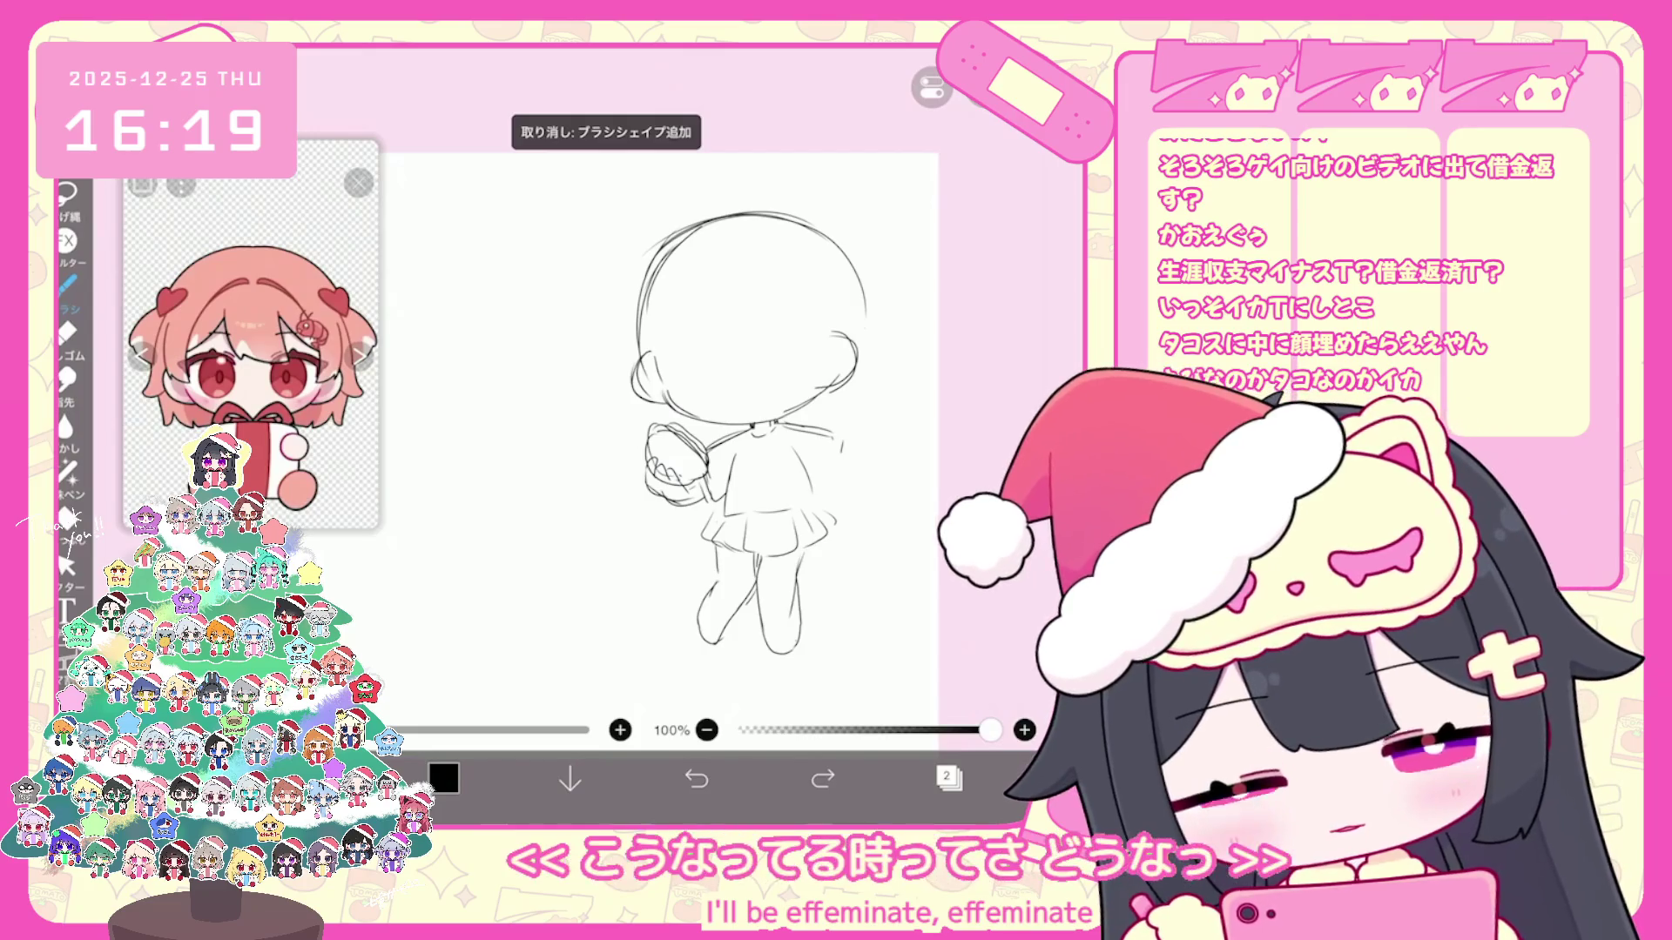
pyautogui.moveTo(705, 515); pyautogui.dragTo(723, 536)
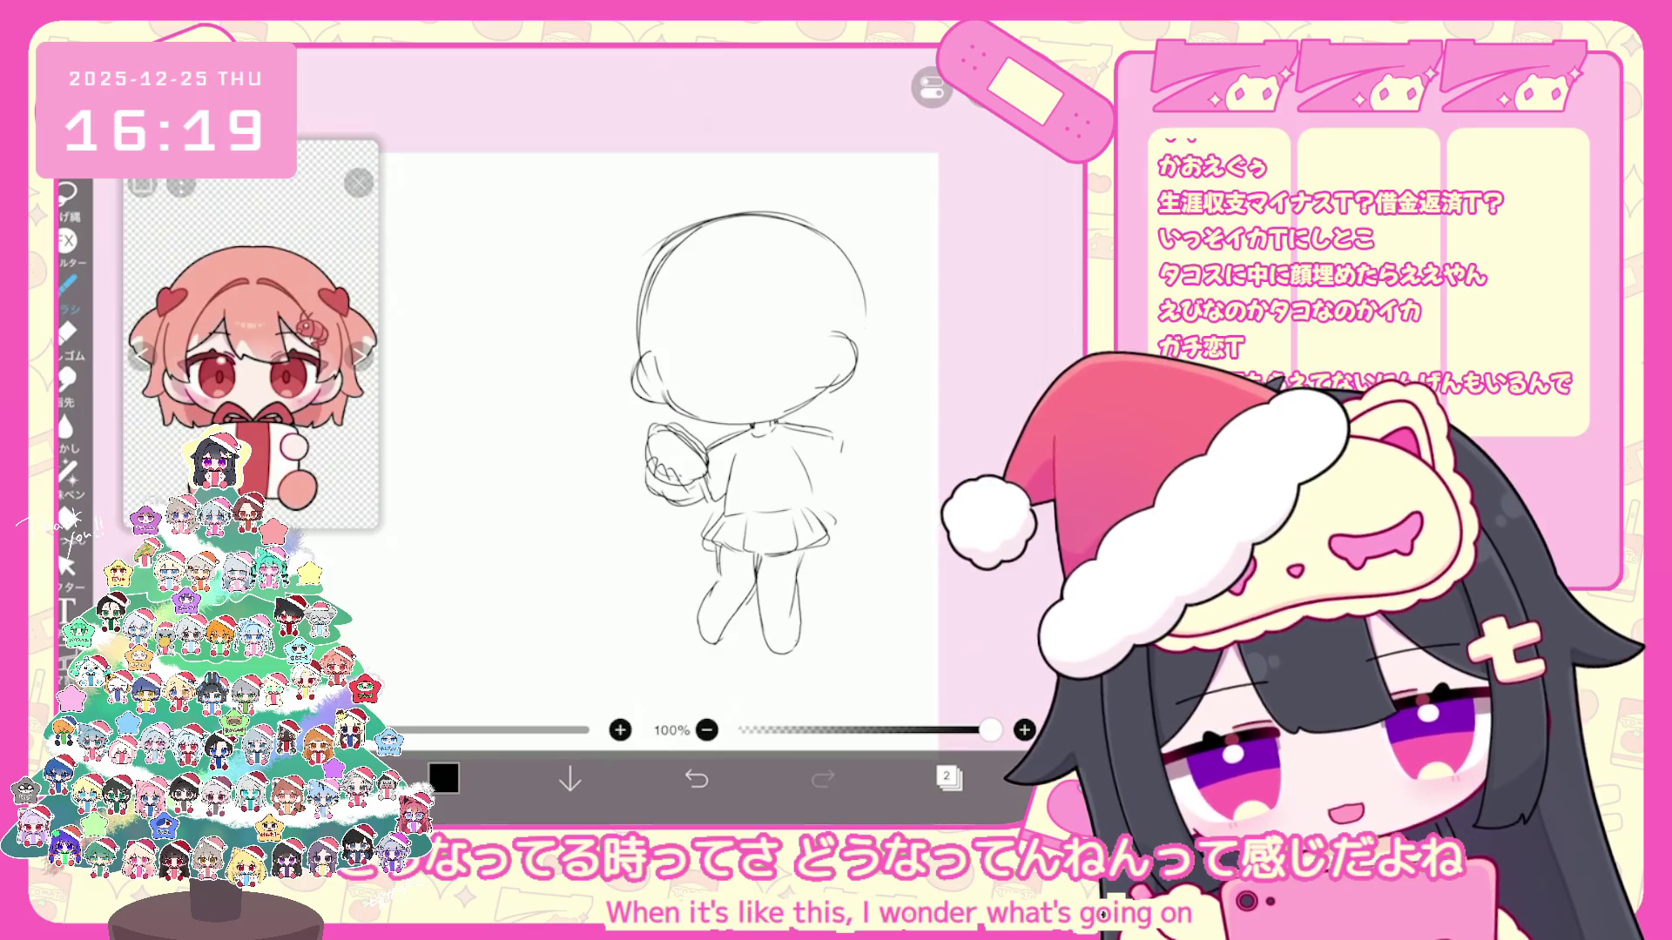
pyautogui.click(68, 565)
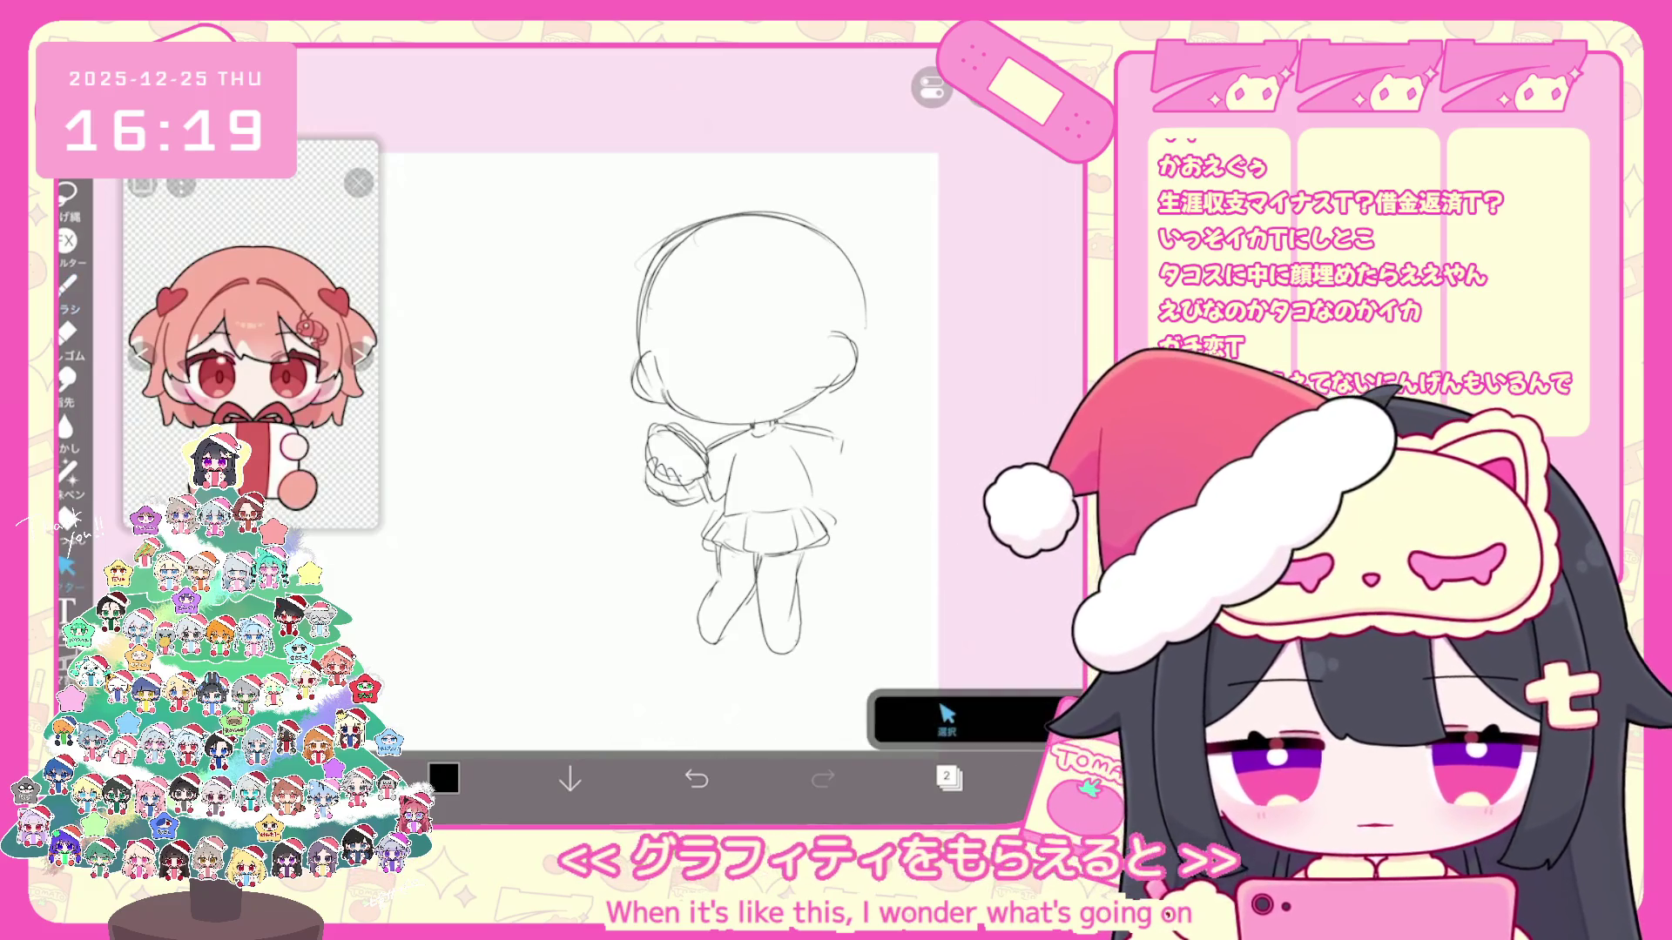
# Step: Tilt the head slightly clockwise and reposition the legs with the Select tool
pyautogui.moveTo(582, 184); pyautogui.dragTo(948, 498)
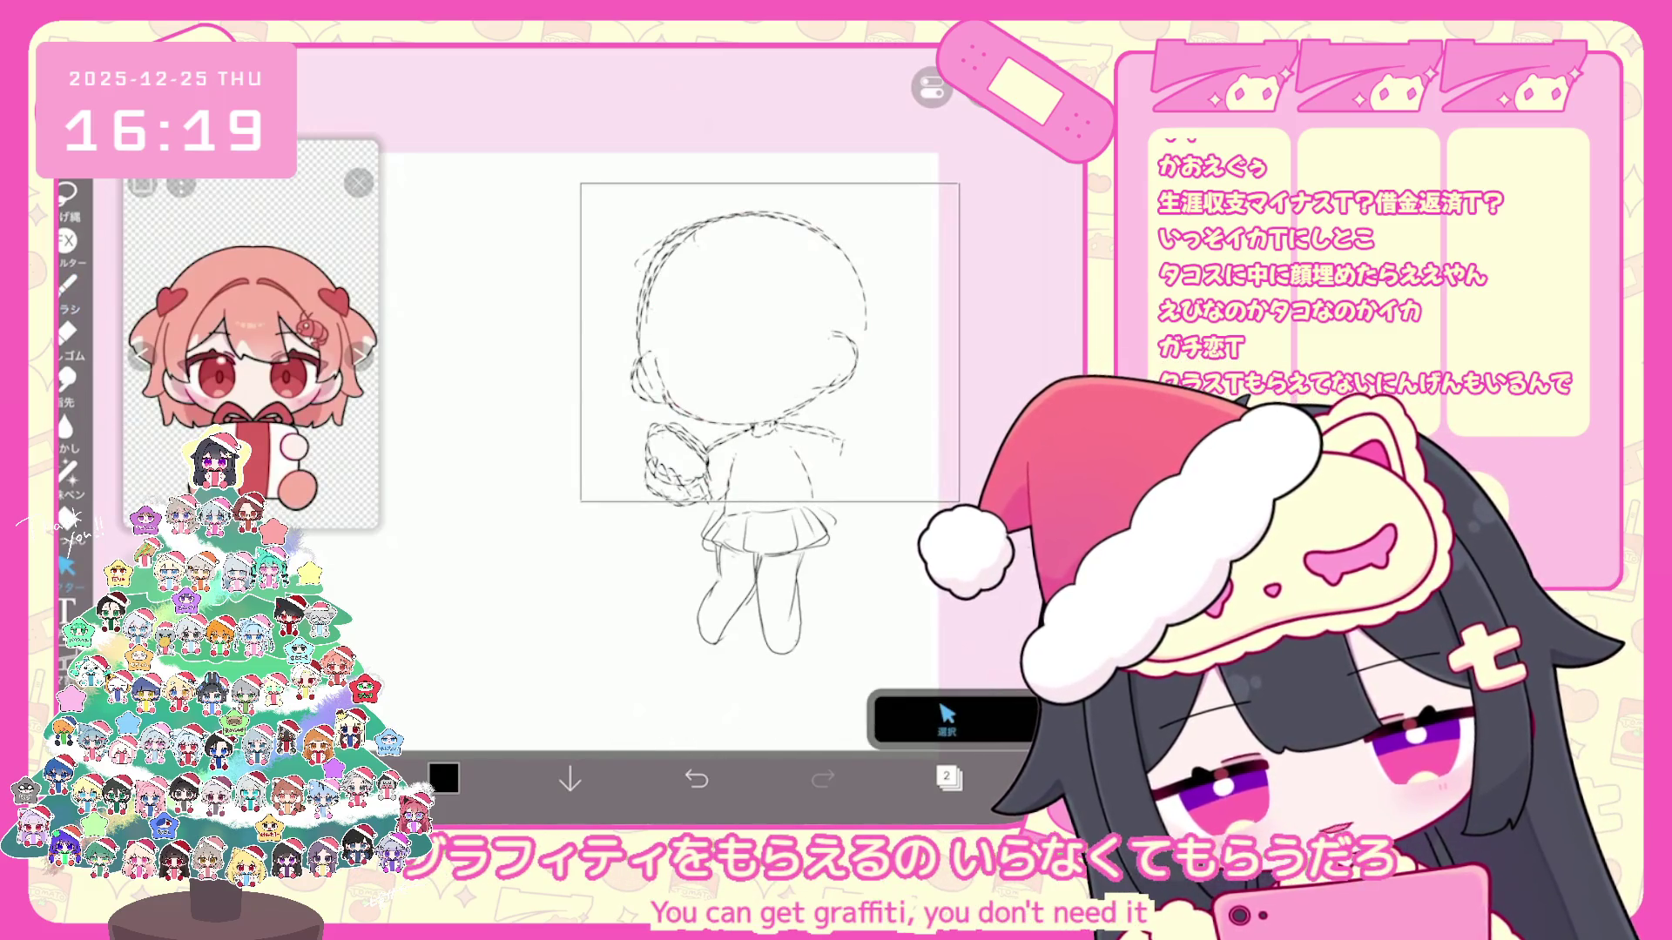
pyautogui.moveTo(746, 175); pyautogui.dragTo(774, 173)
pyautogui.moveTo(671, 525); pyautogui.dragTo(855, 675)
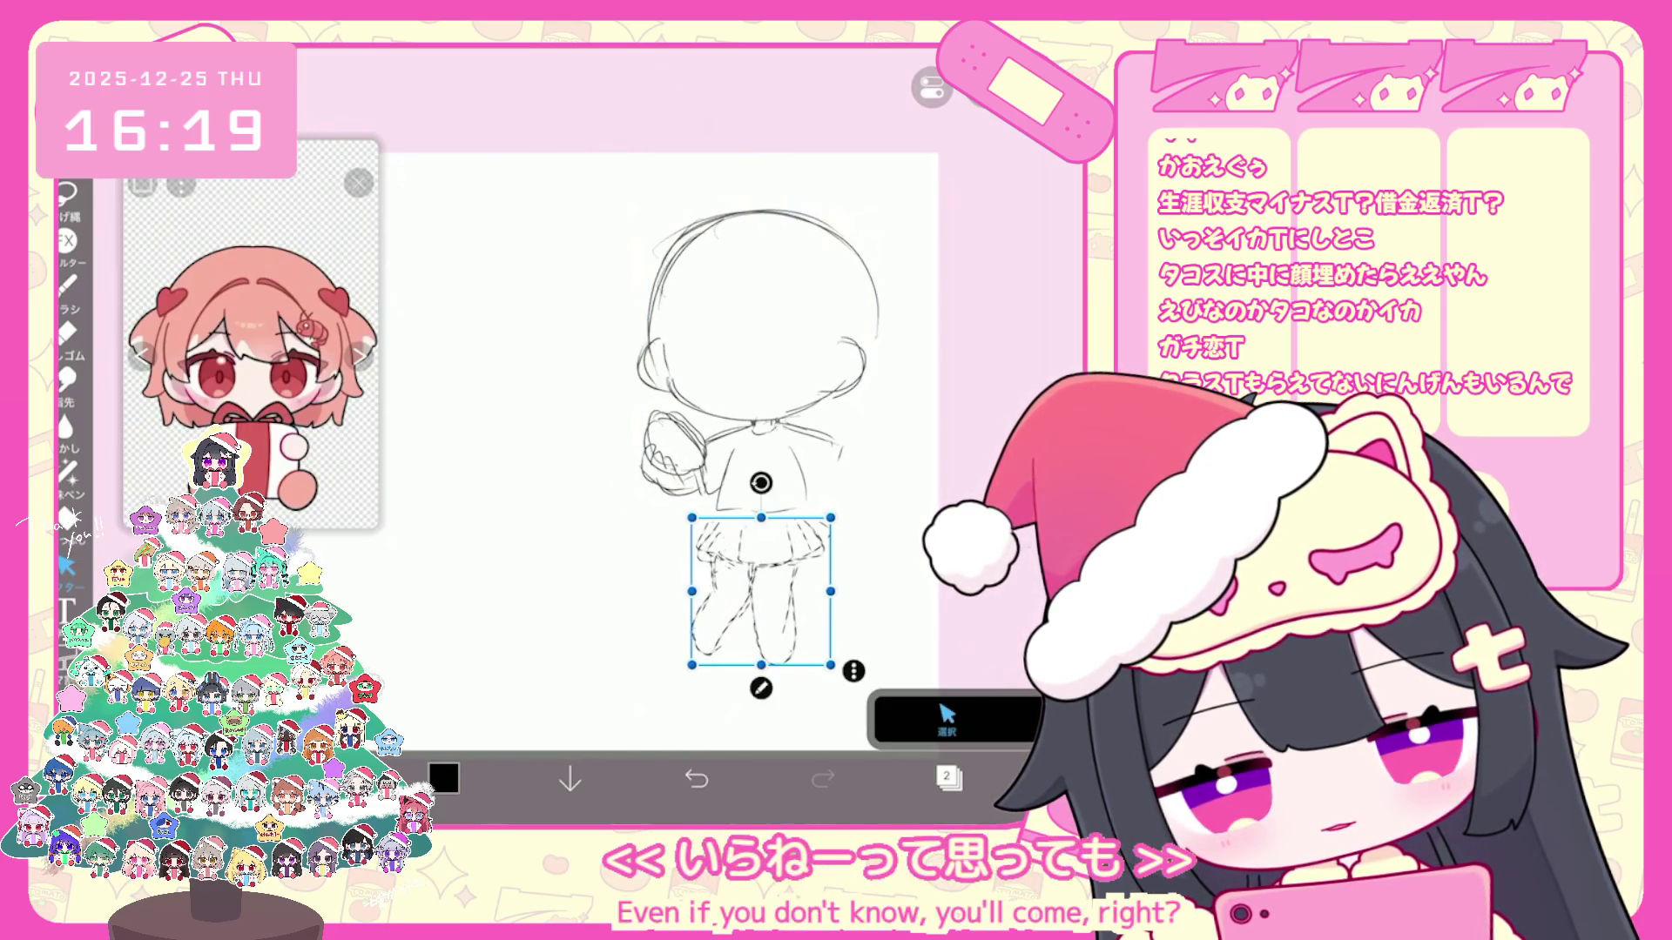
pyautogui.moveTo(674, 525); pyautogui.dragTo(829, 669)
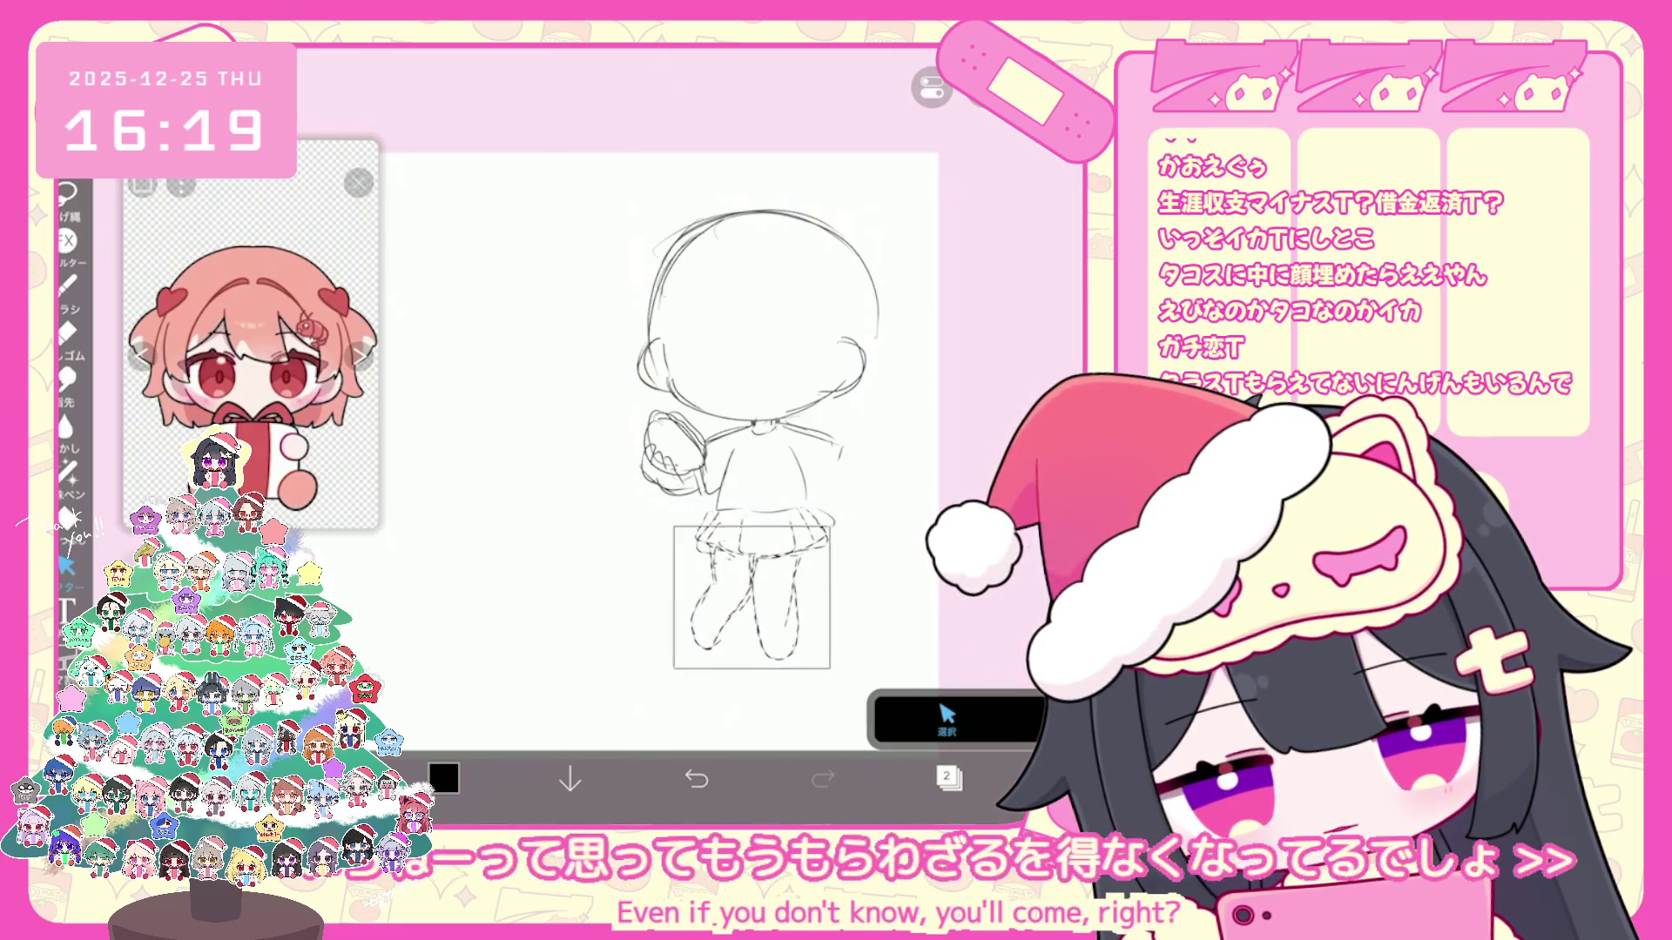
pyautogui.press('b')
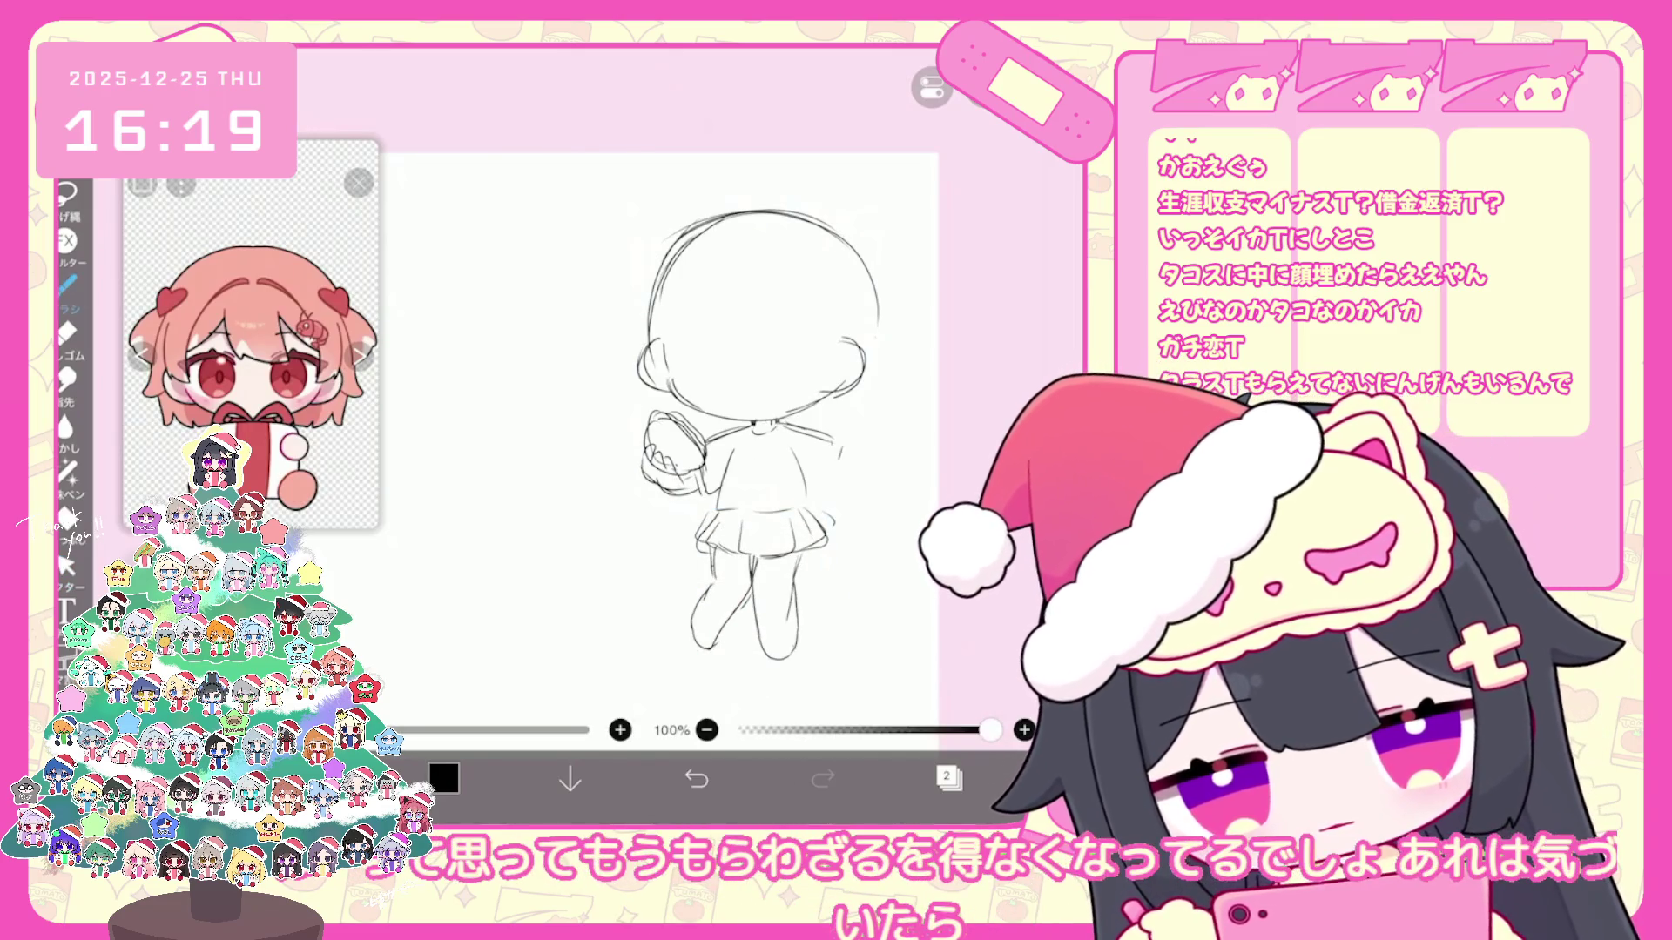
# Step: Shift the whole sketch left and down, then sketch a raised hand and undo it
pyautogui.press('m')
pyautogui.scroll(-3, 667, 431)
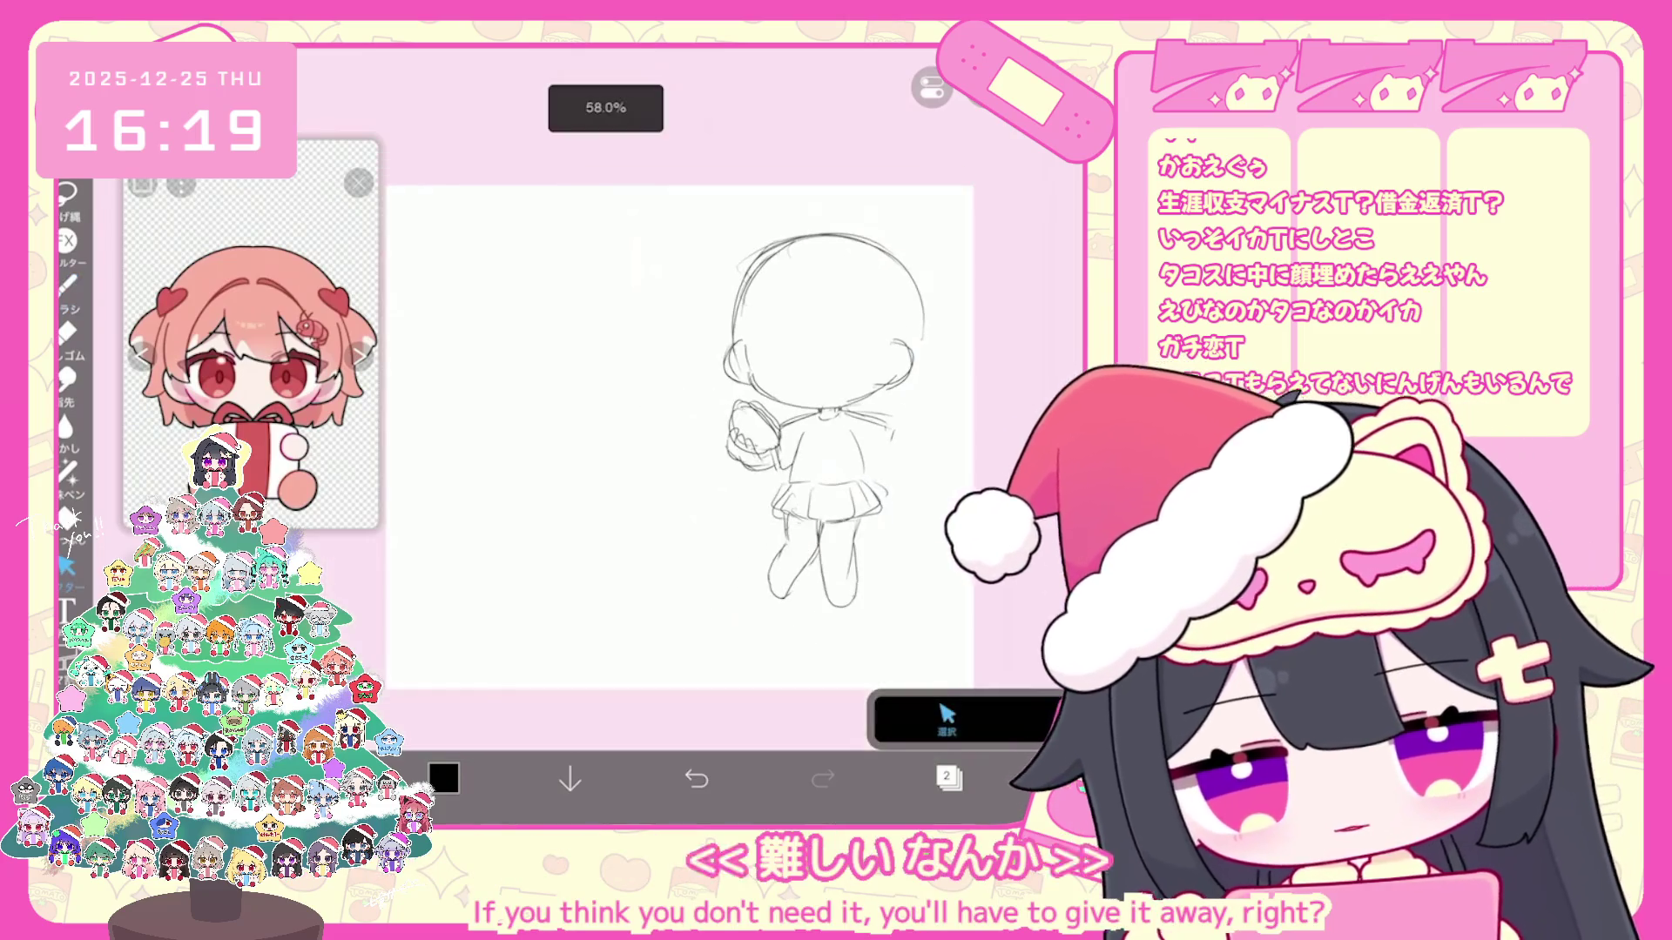
pyautogui.moveTo(822, 418); pyautogui.dragTo(764, 445)
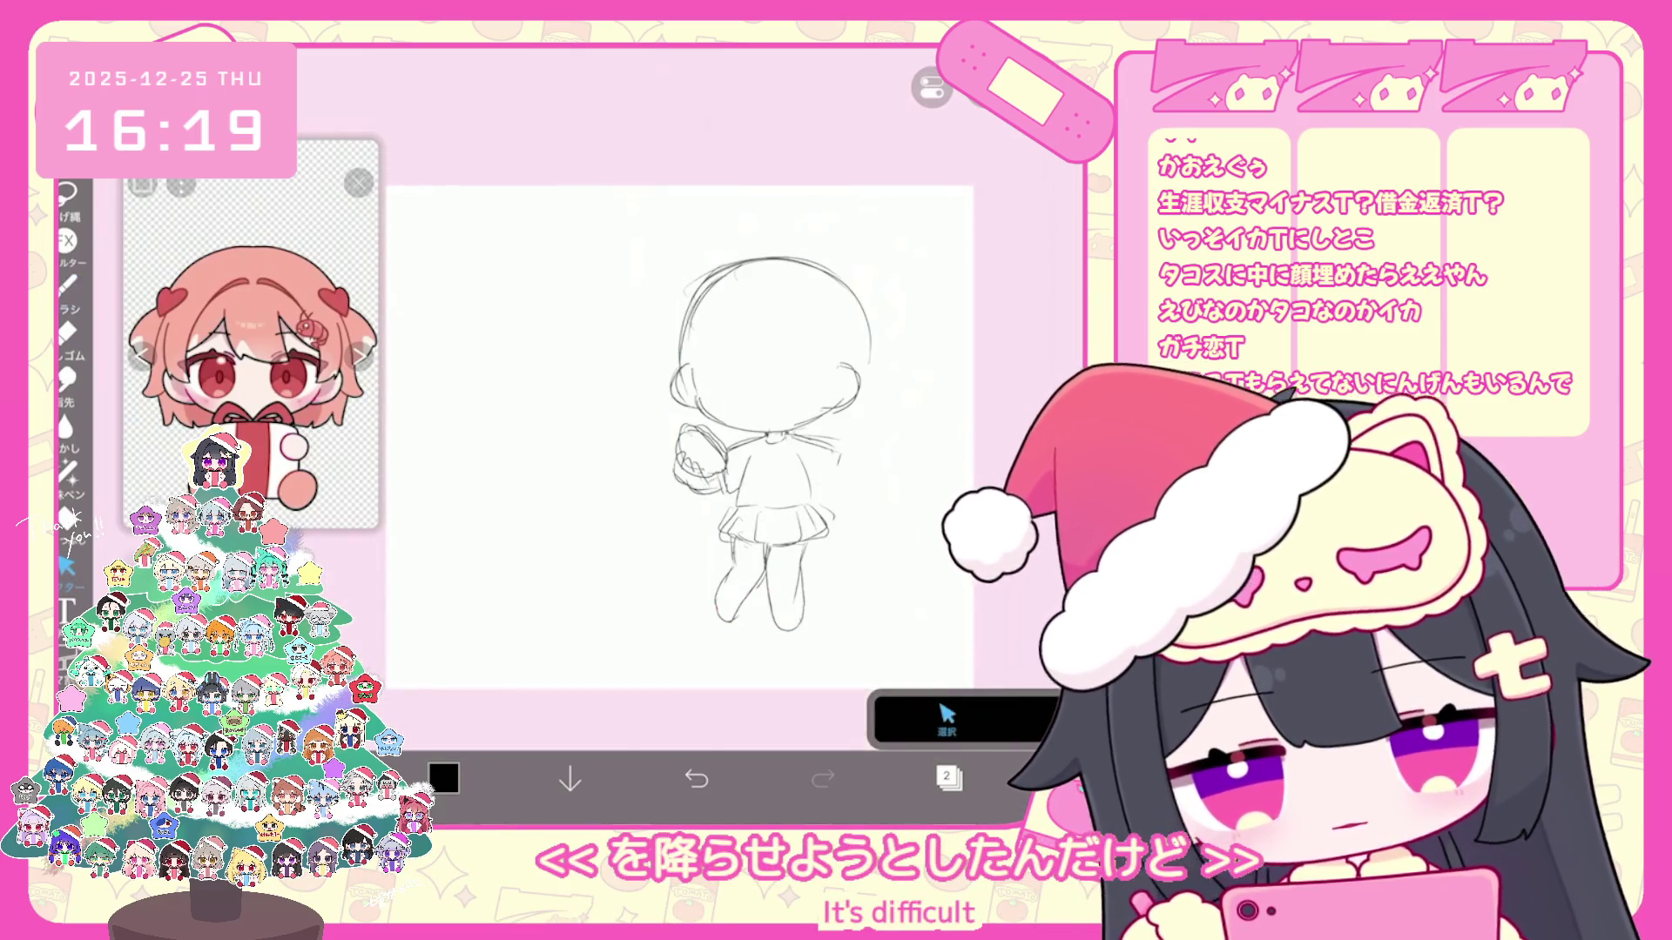
pyautogui.press('b')
pyautogui.scroll(3, 693, 431)
pyautogui.moveTo(811, 471); pyautogui.dragTo(878, 447)
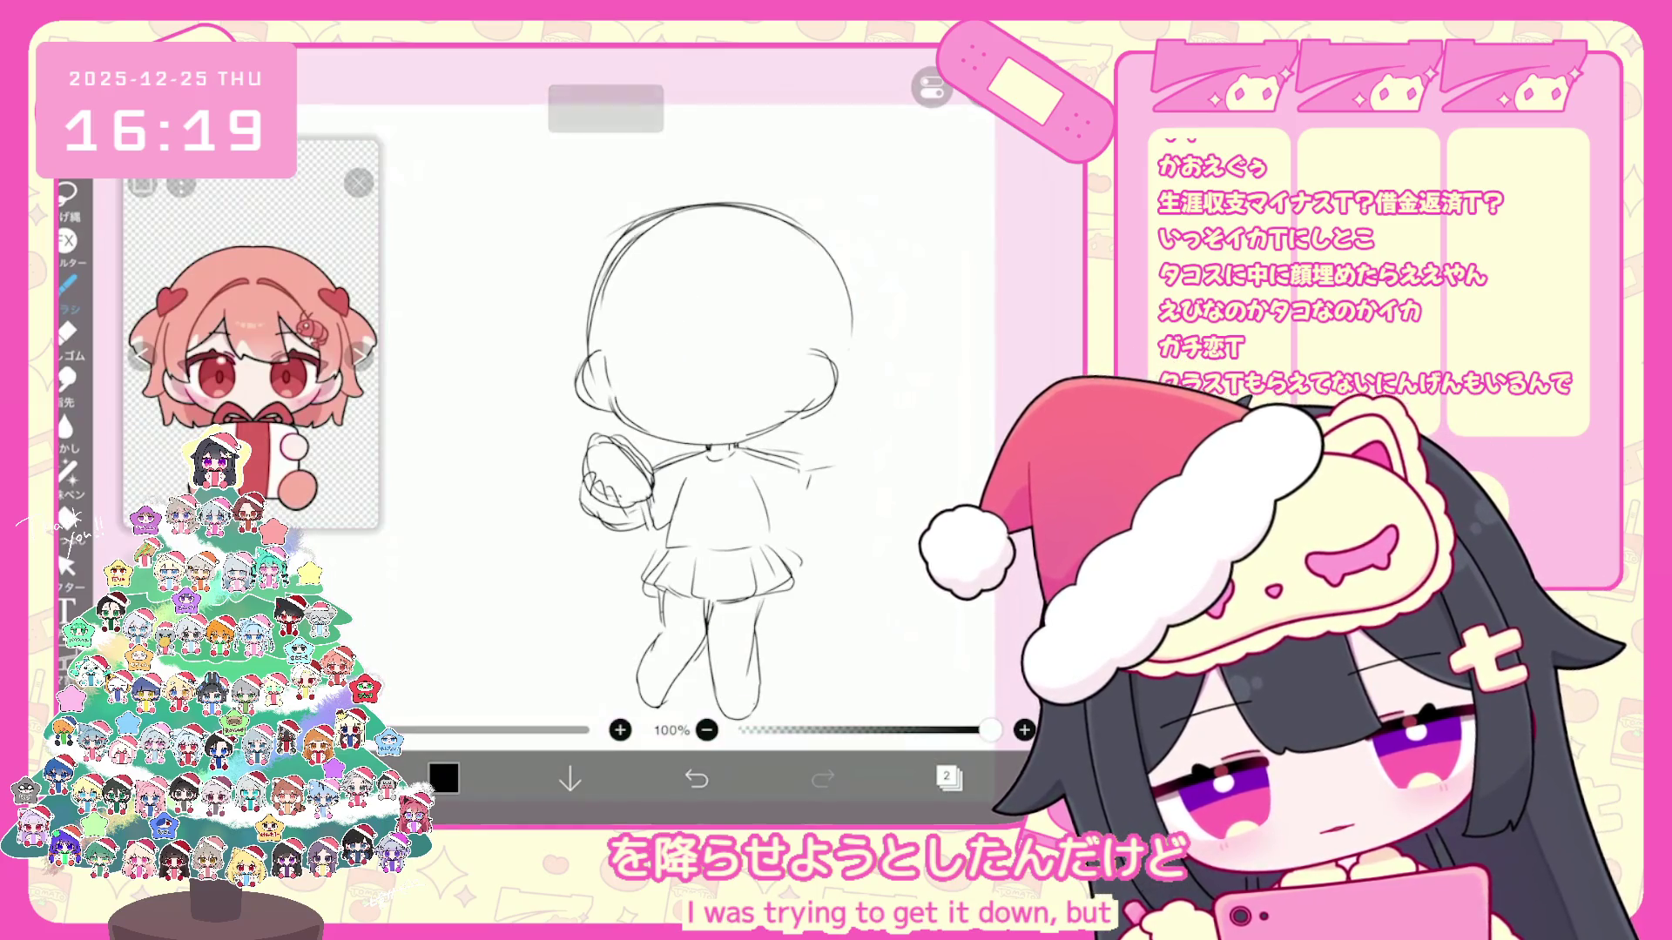
pyautogui.click(696, 778)
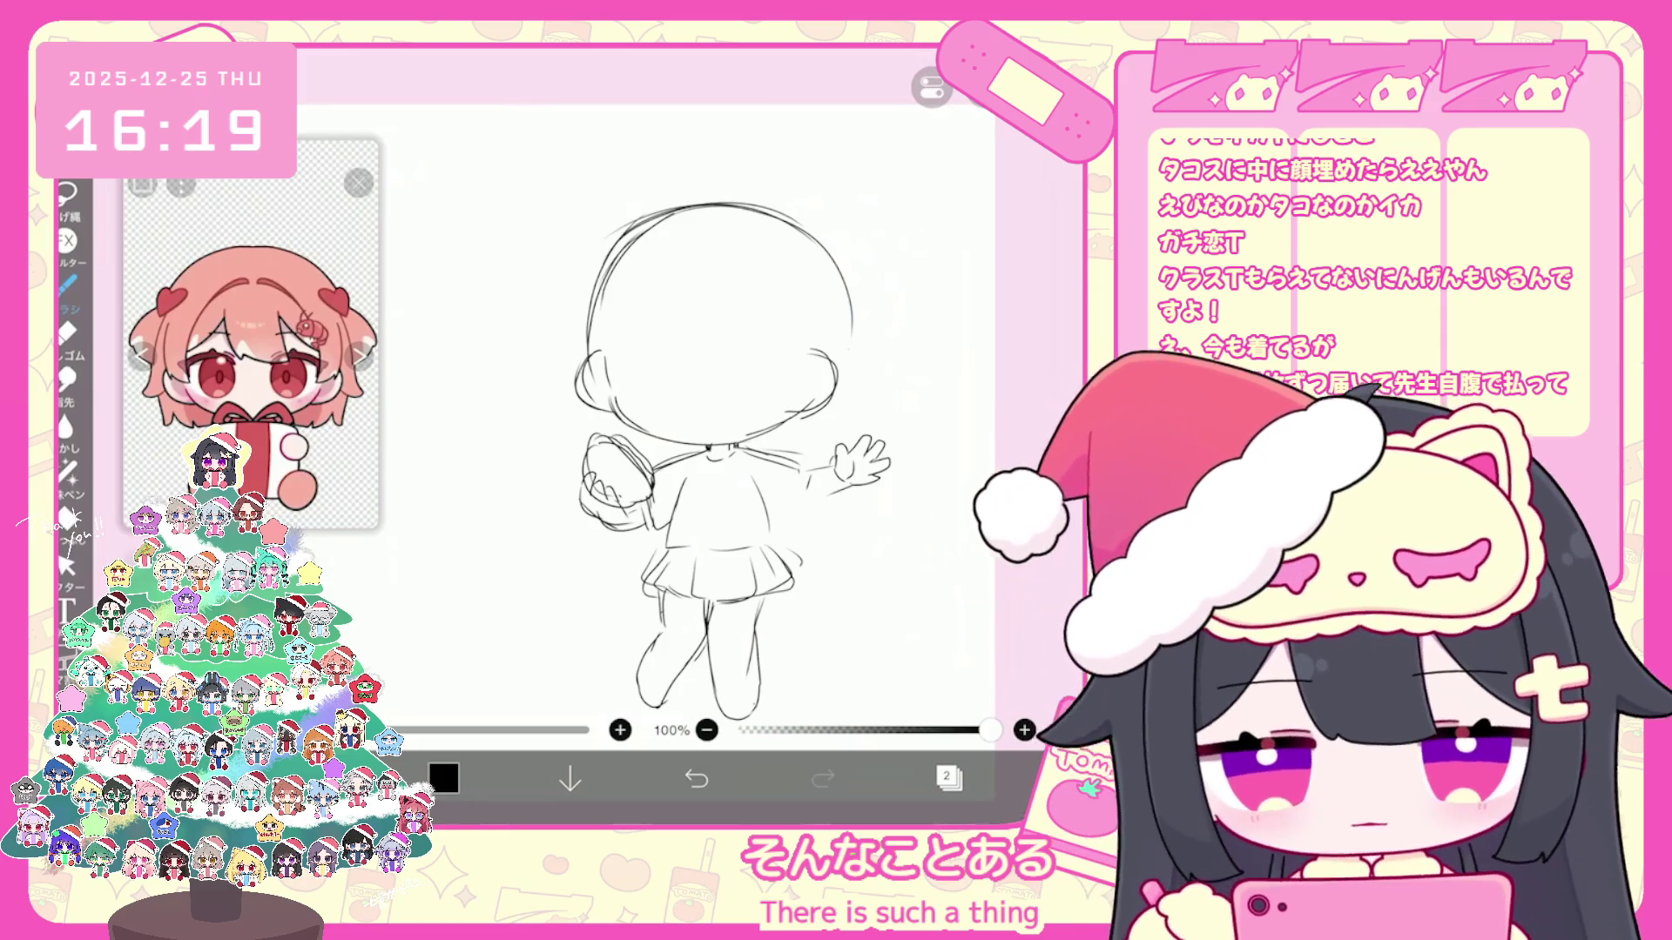
# Step: Remove the raised hand by selecting its strokes and deleting them
pyautogui.hotkey('ctrl', 'z')
pyautogui.click(65, 565)
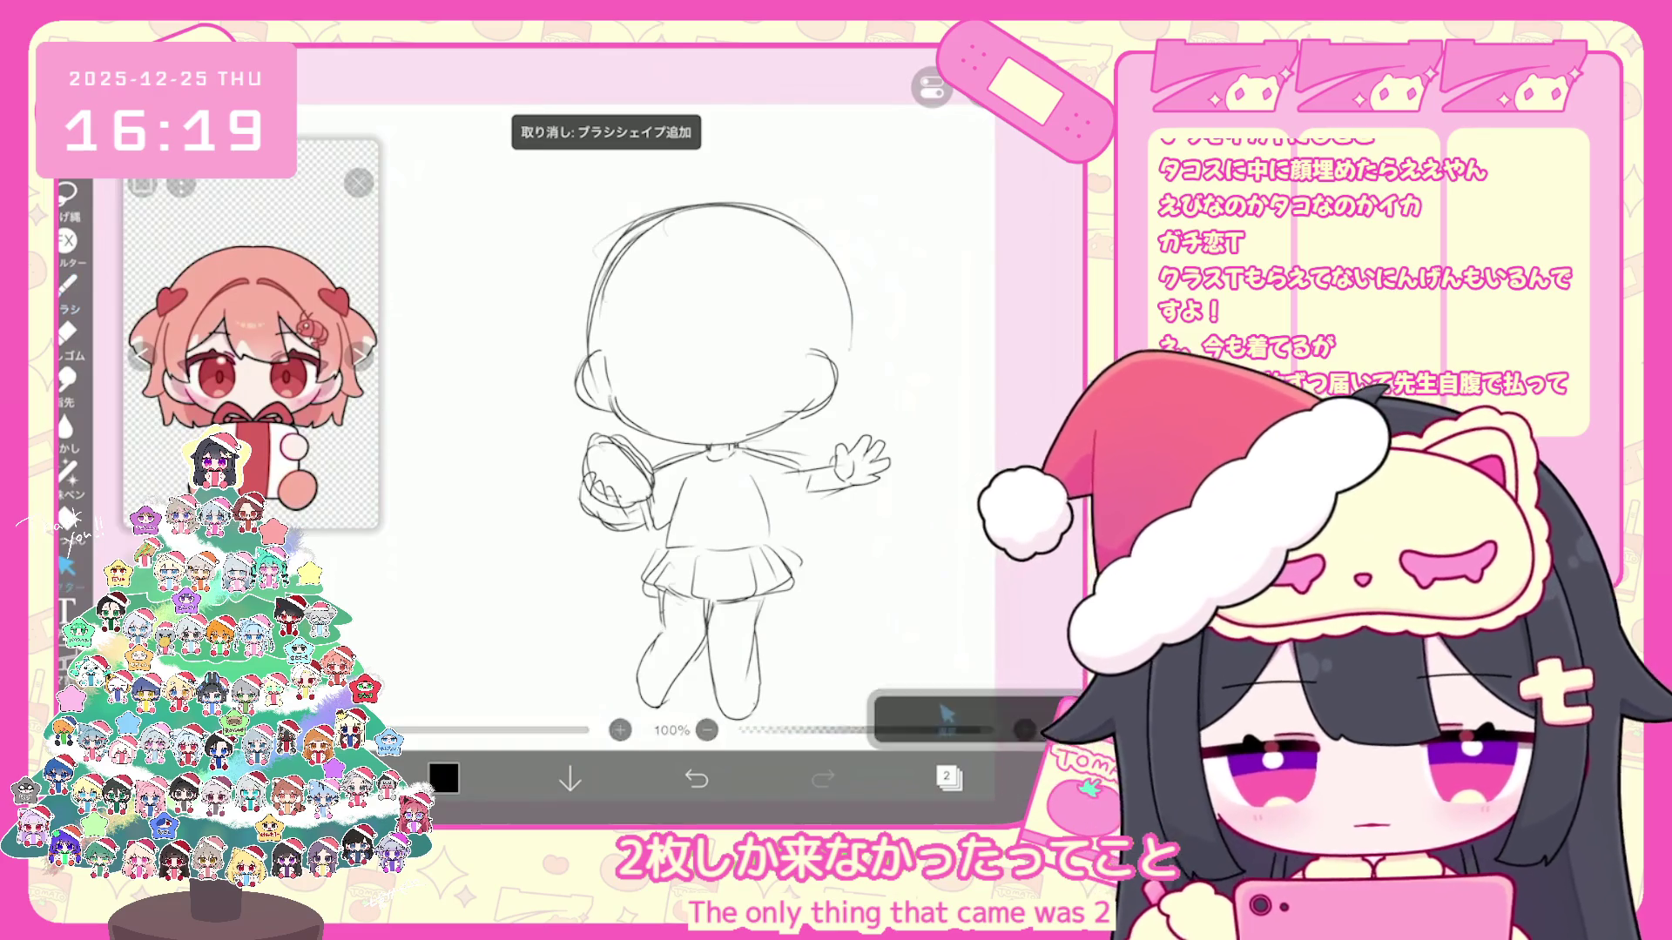
pyautogui.moveTo(793, 436); pyautogui.dragTo(901, 498)
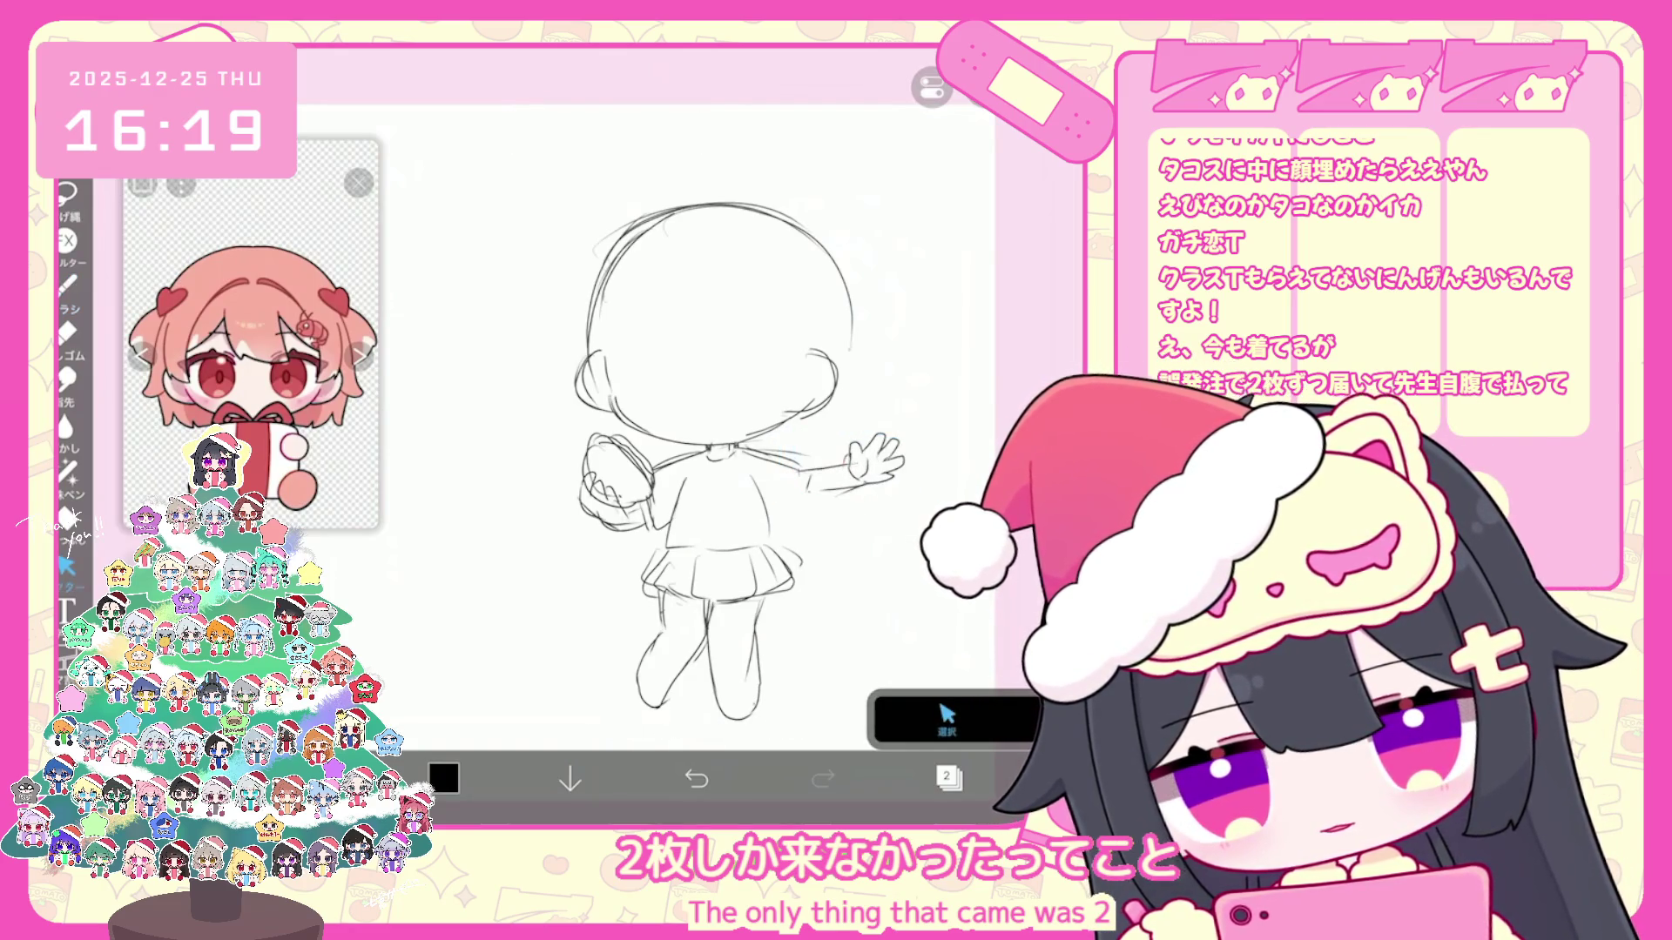
pyautogui.click(65, 282)
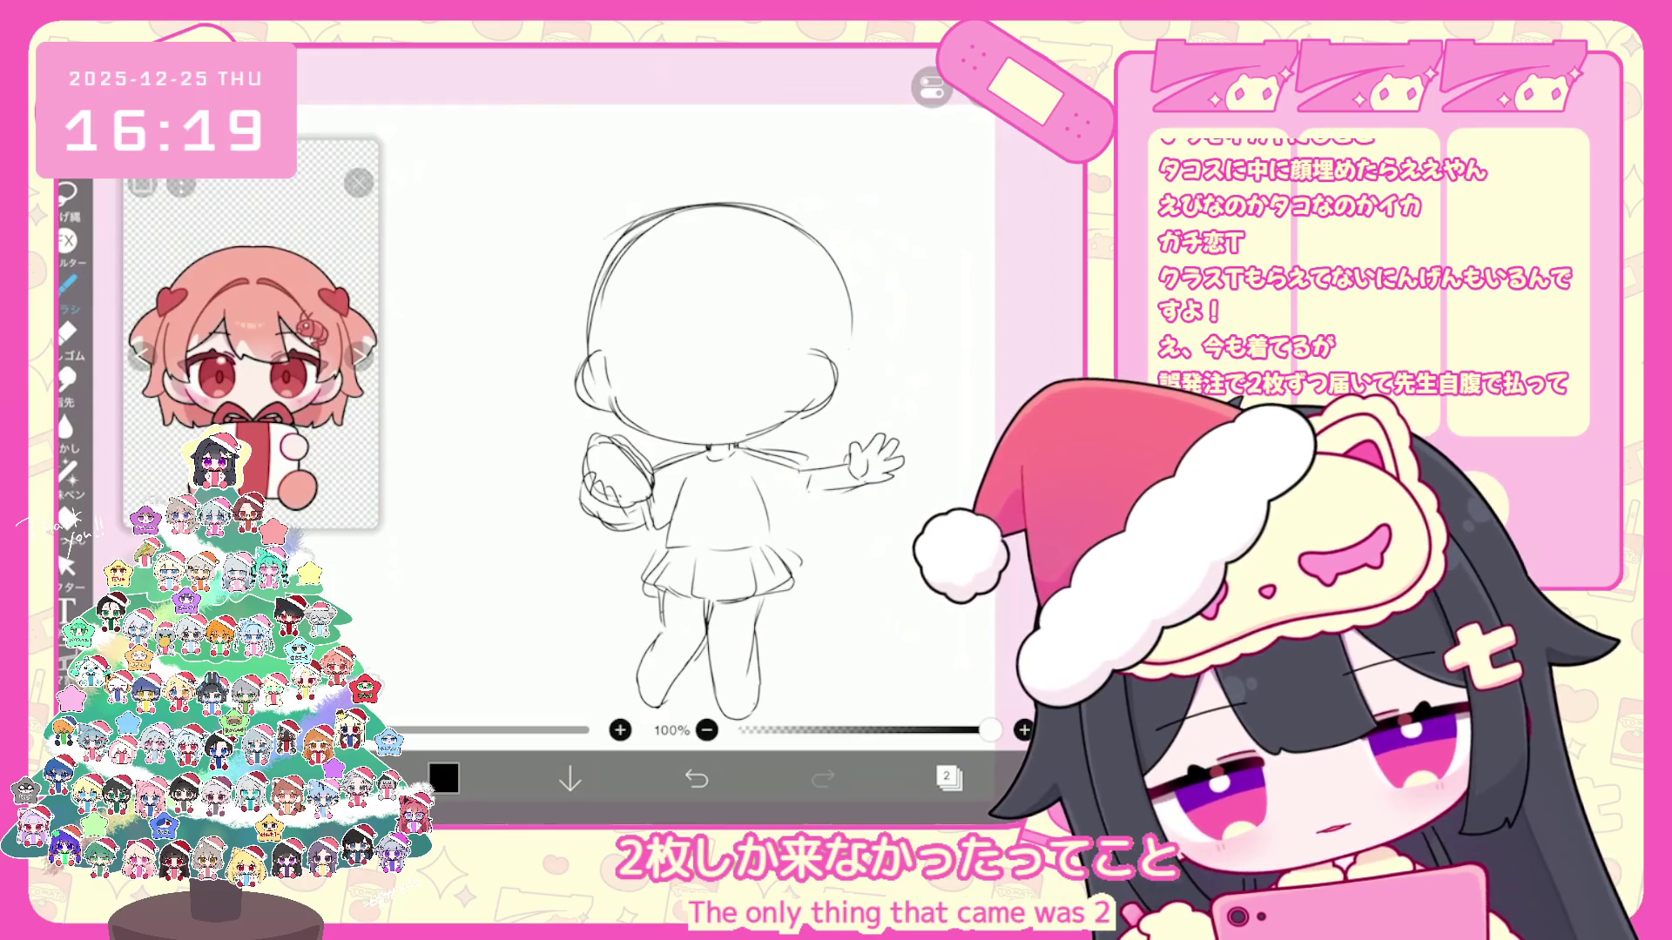
pyautogui.click(697, 780)
pyautogui.click(65, 565)
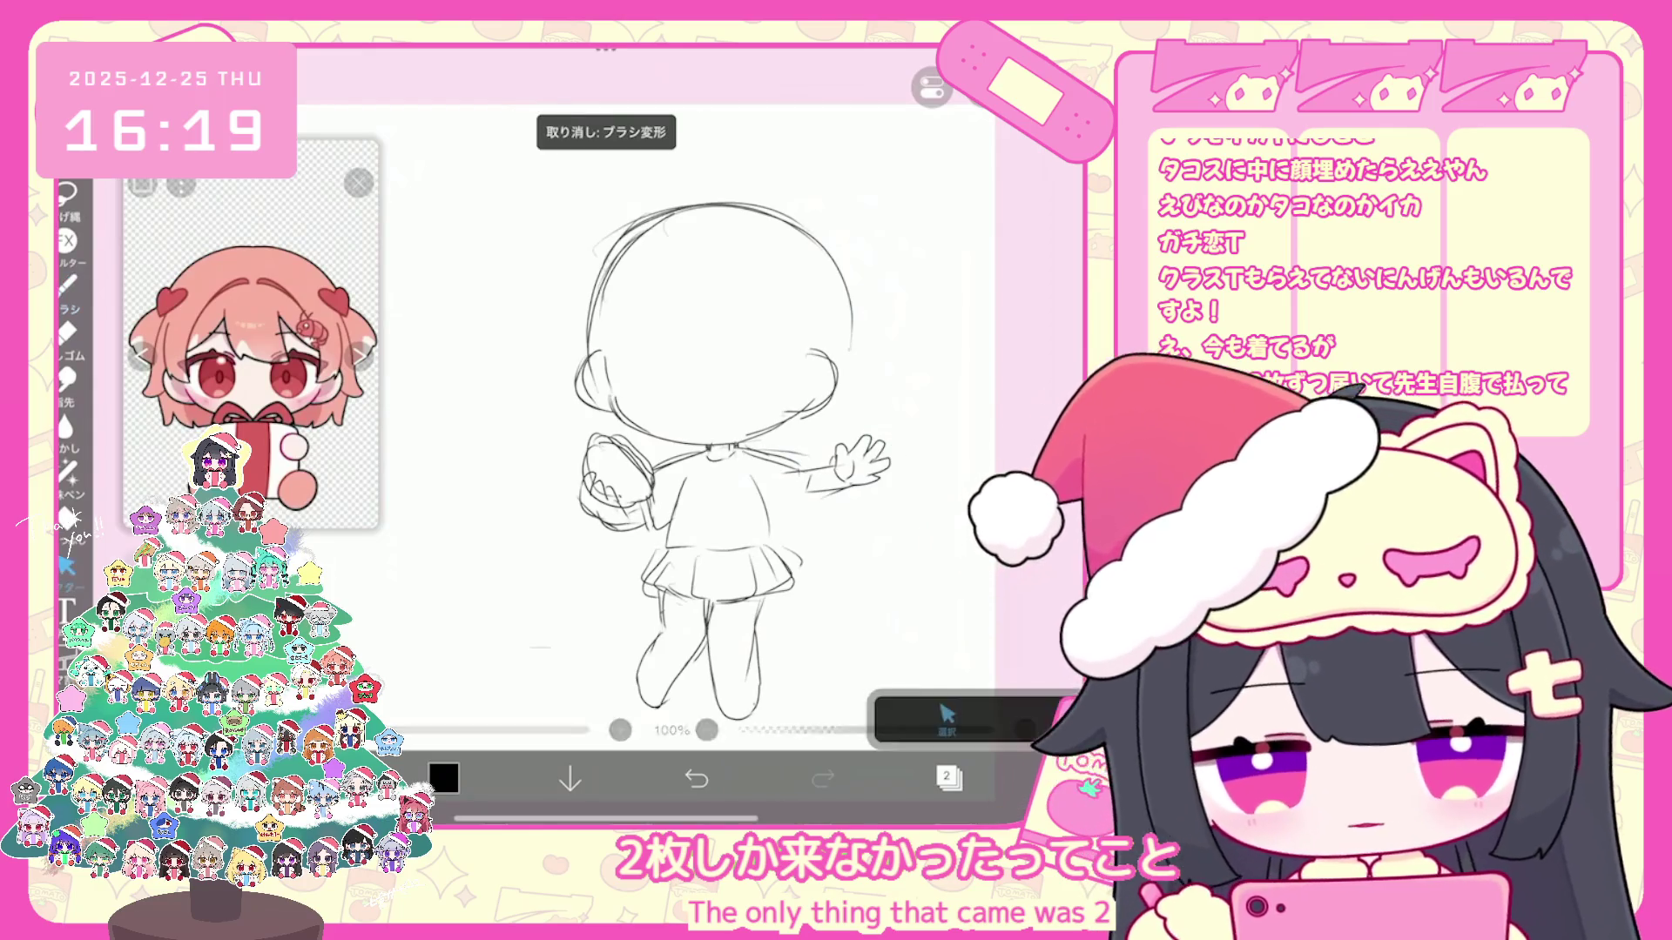
pyautogui.moveTo(732, 437); pyautogui.dragTo(890, 497)
pyautogui.click(912, 522)
pyautogui.click(895, 242)
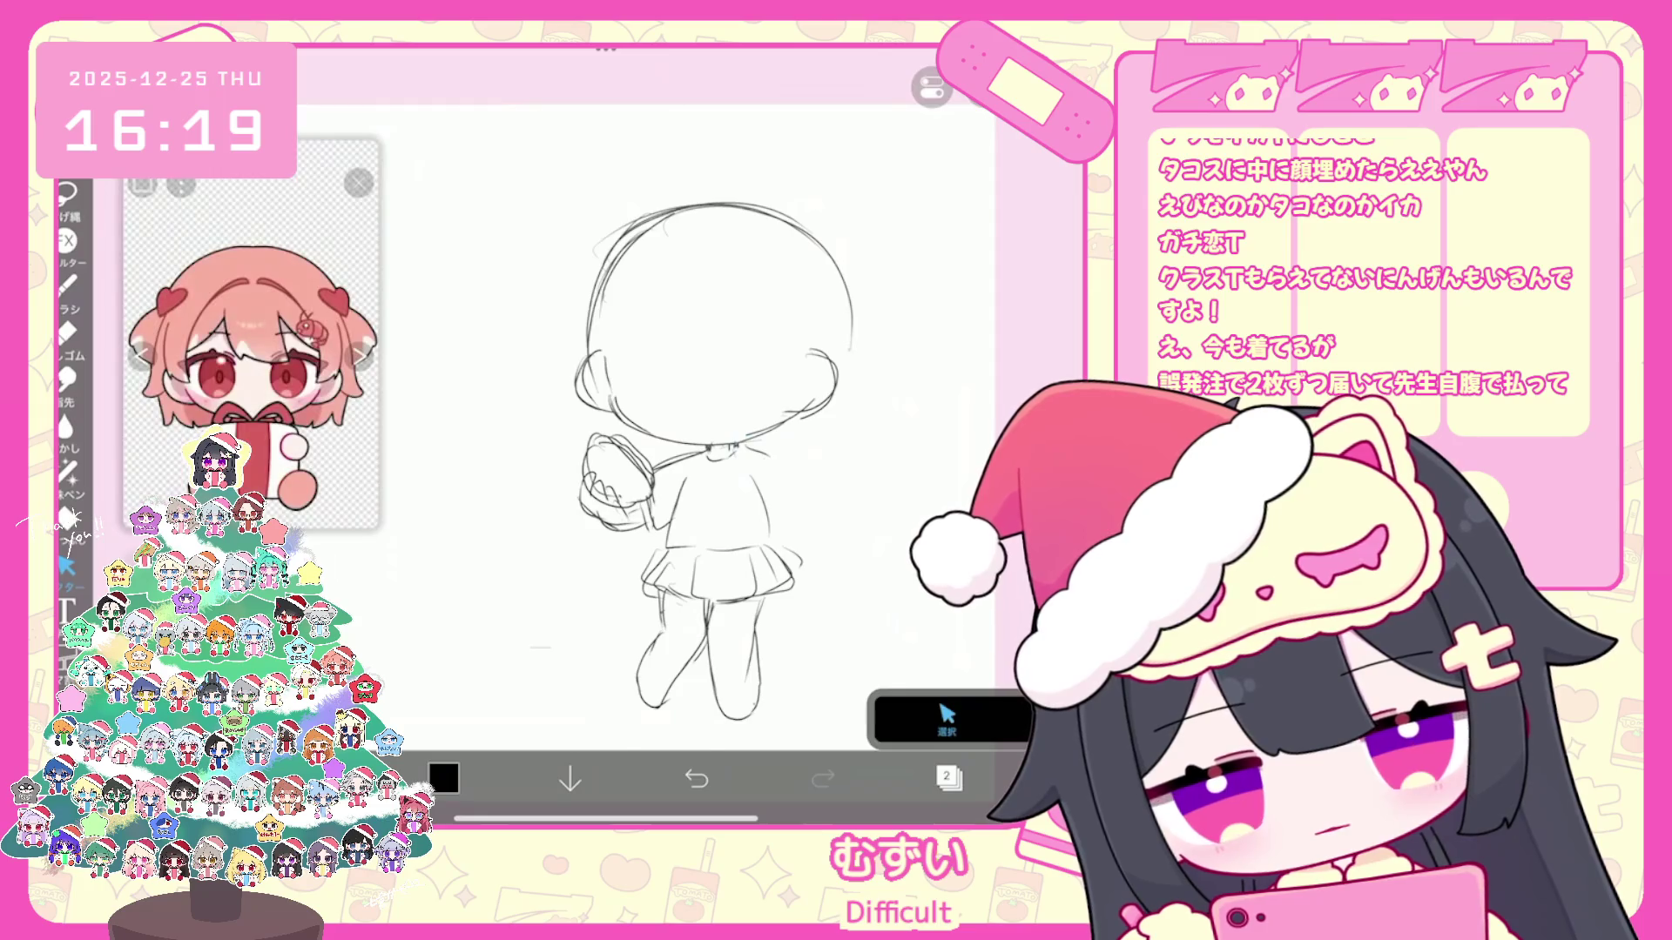
pyautogui.click(65, 281)
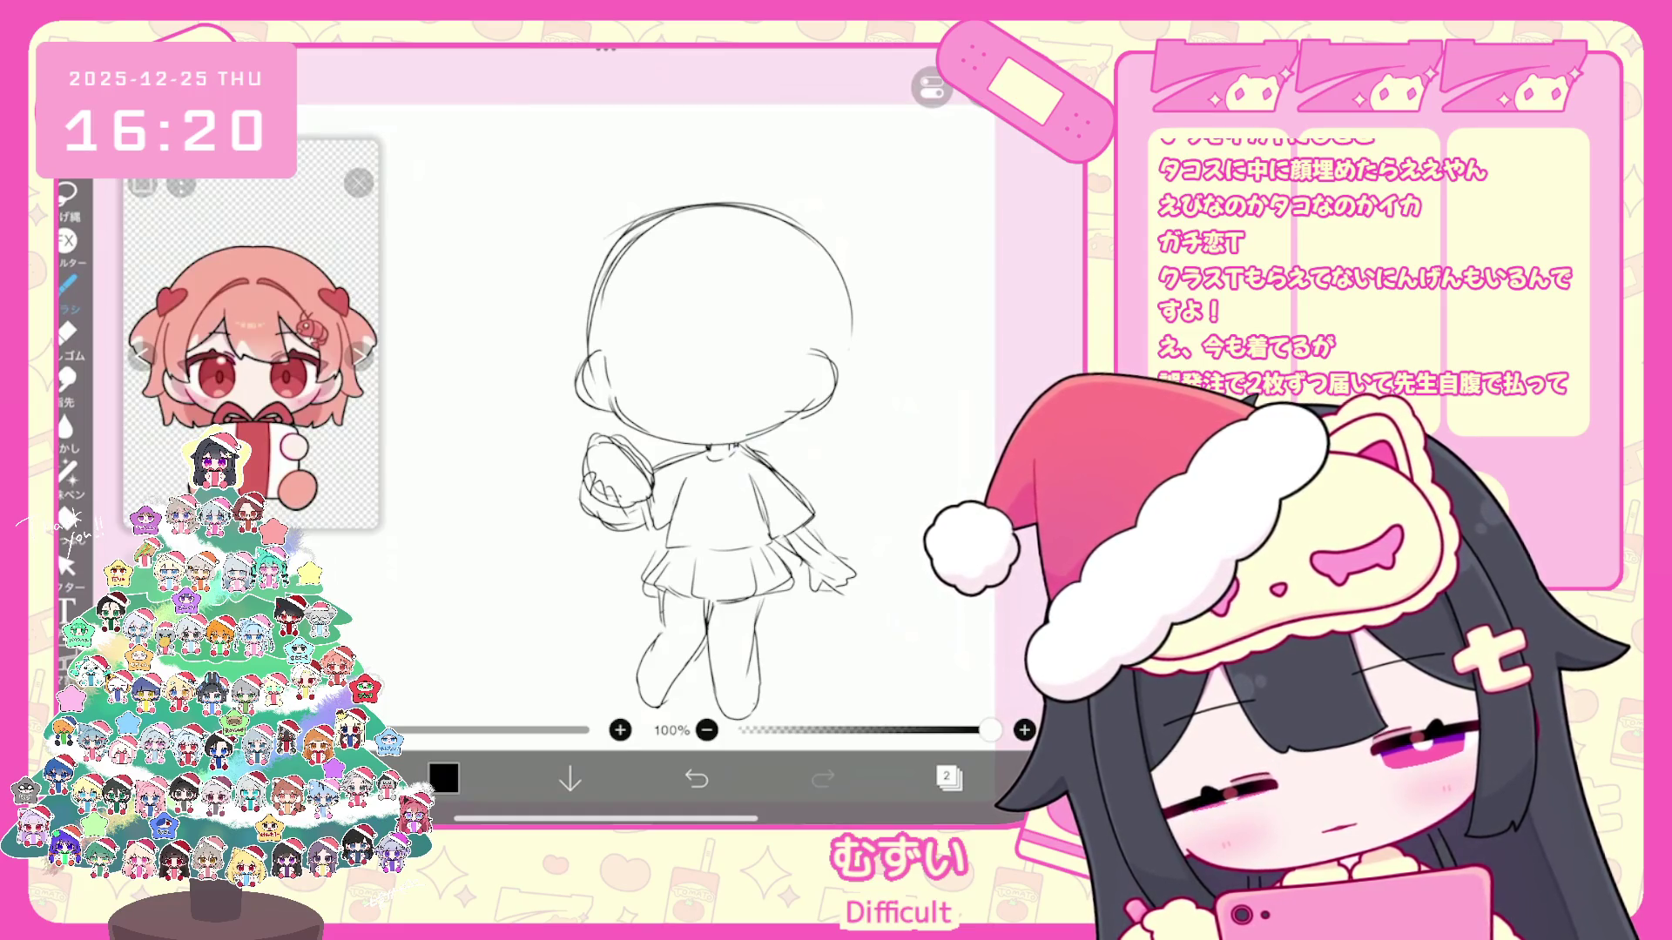
# Step: Delete the old sleeve strokes so the arm can hang down with a wide sleeve and small hand
pyautogui.click(67, 565)
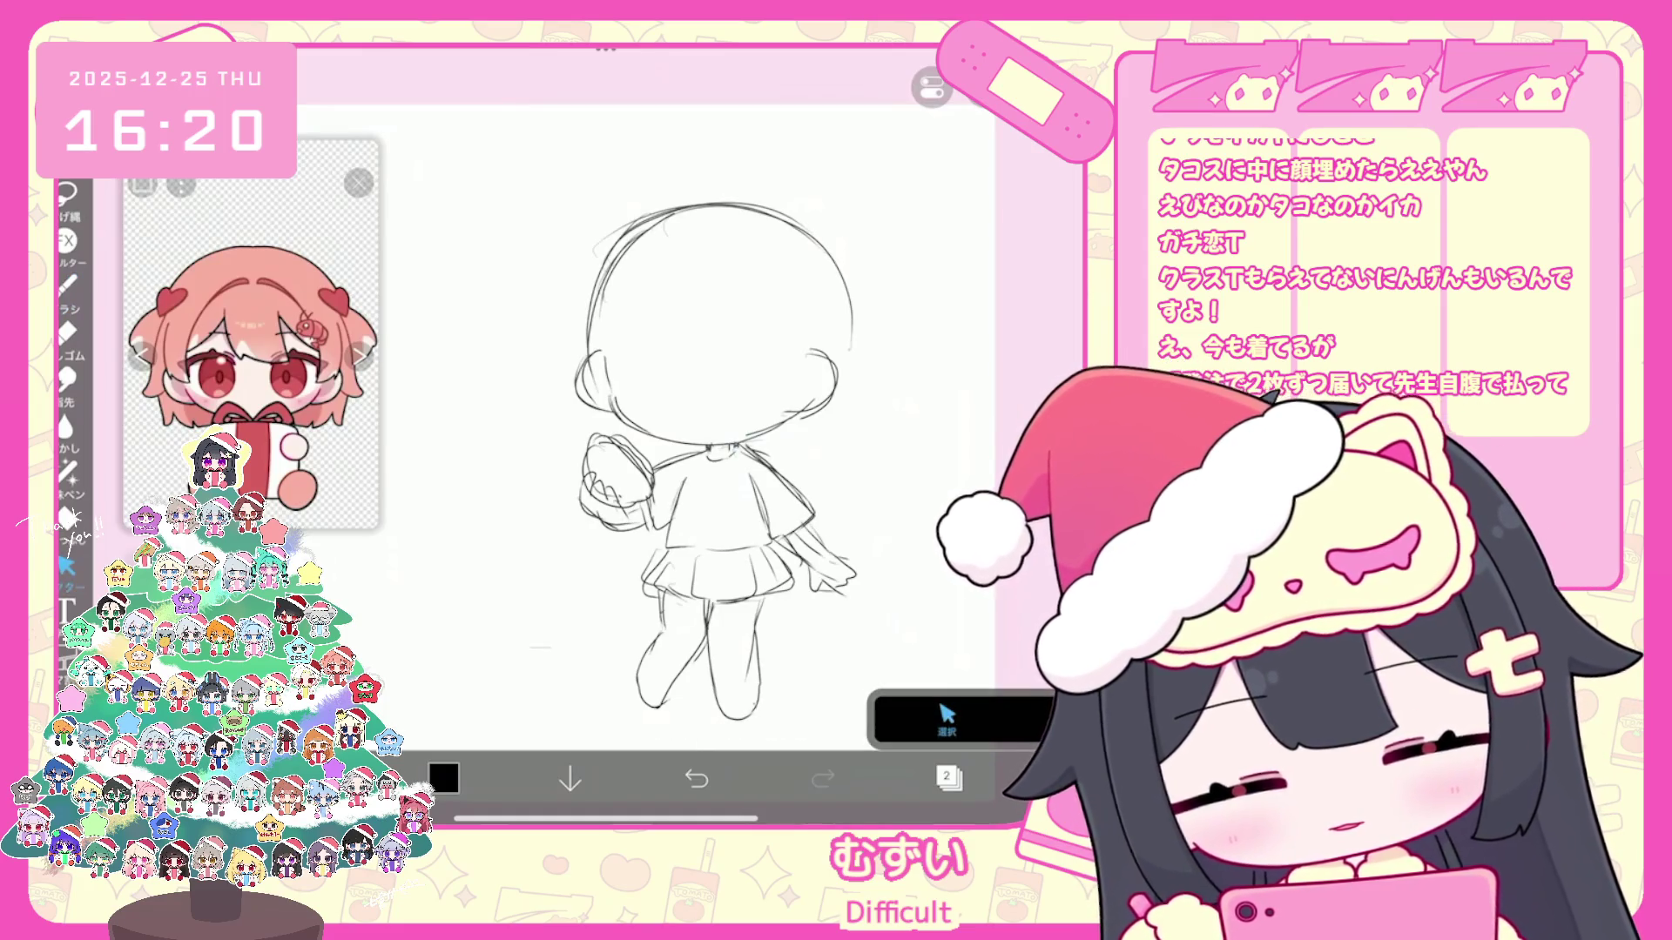
pyautogui.moveTo(810, 531); pyautogui.dragTo(855, 603)
pyautogui.click(968, 184)
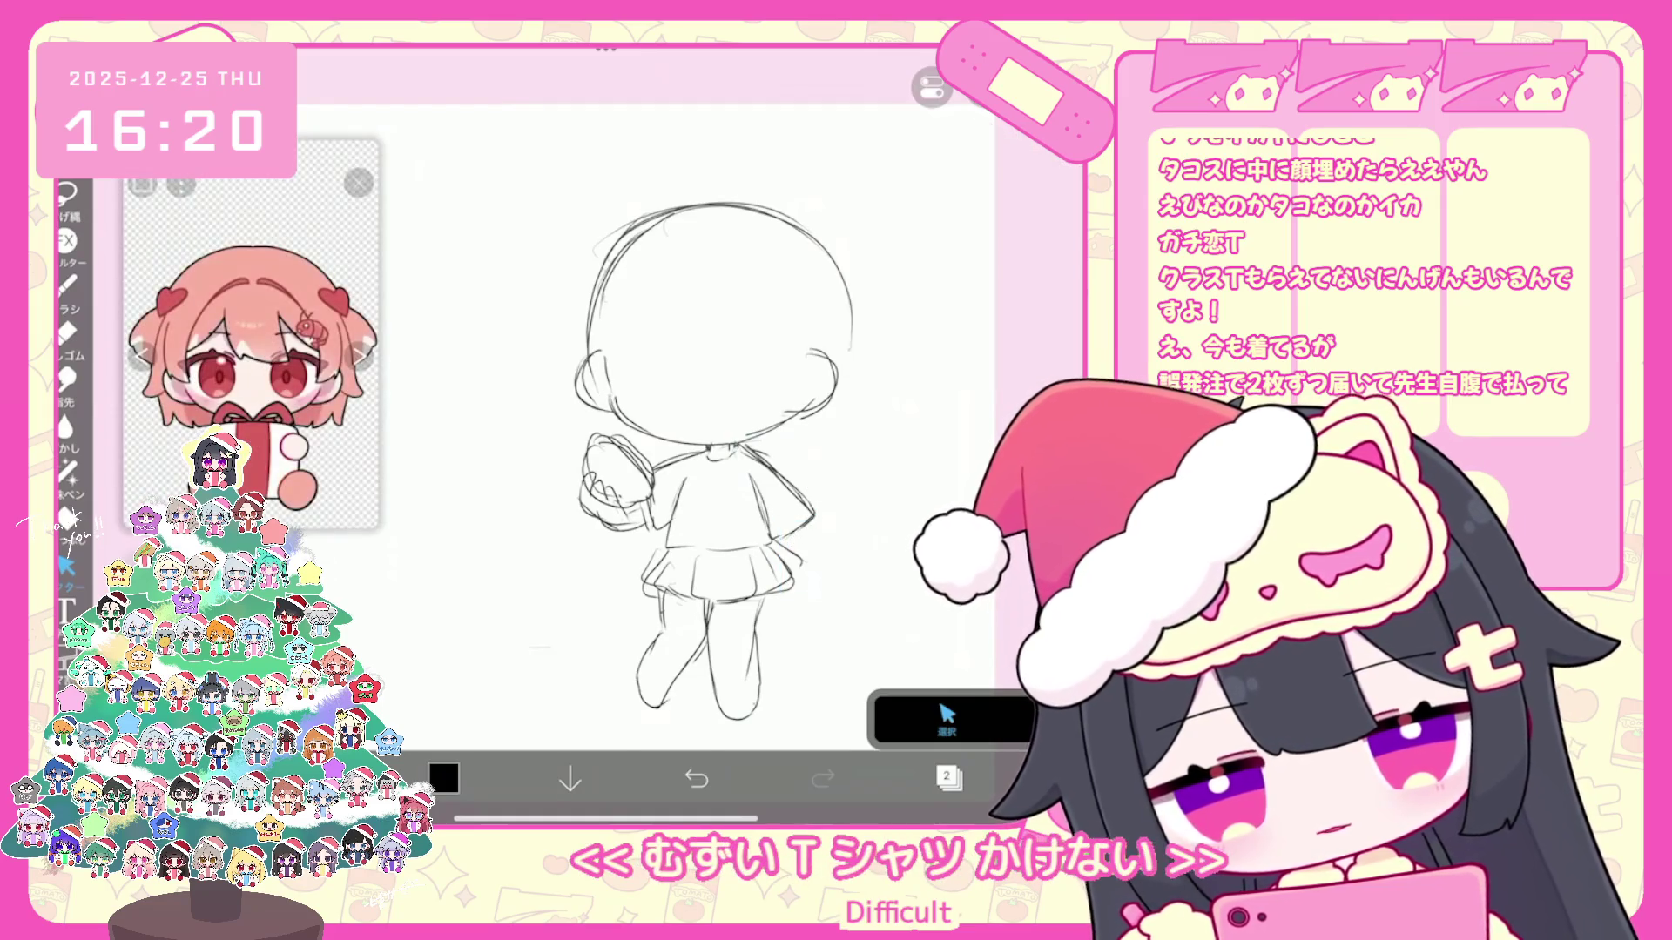
pyautogui.click(66, 281)
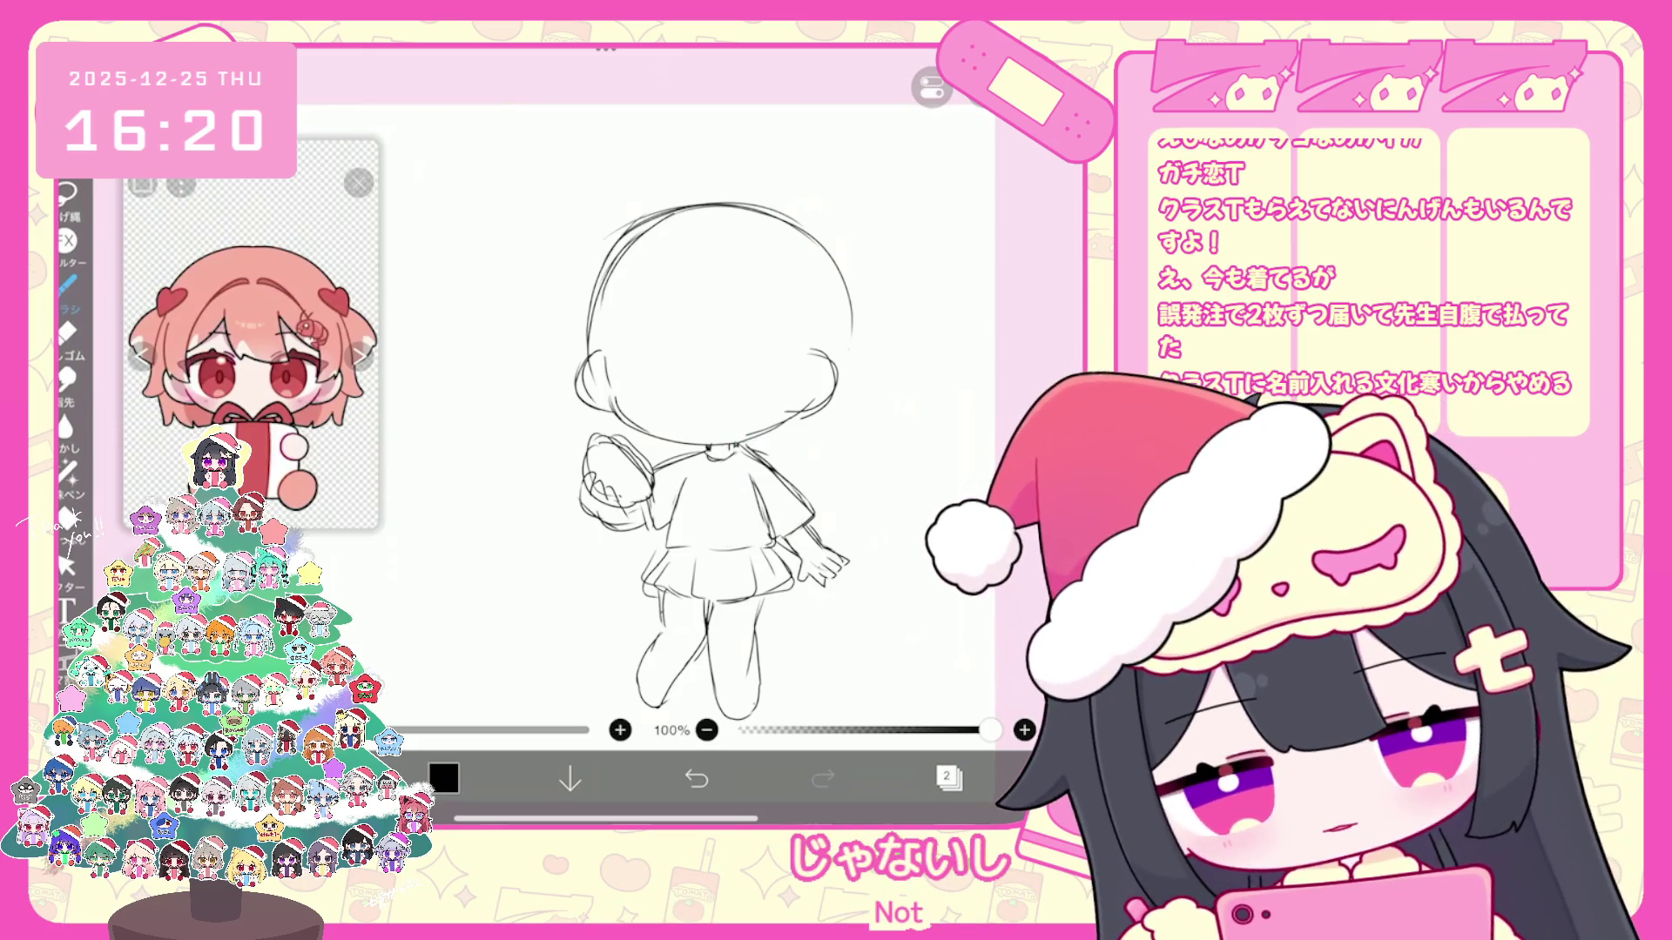
# Step: Write たこす on the T-shirt front, undo a stray stroke, and add a vector layer
pyautogui.moveTo(703, 497); pyautogui.dragTo(713, 508)
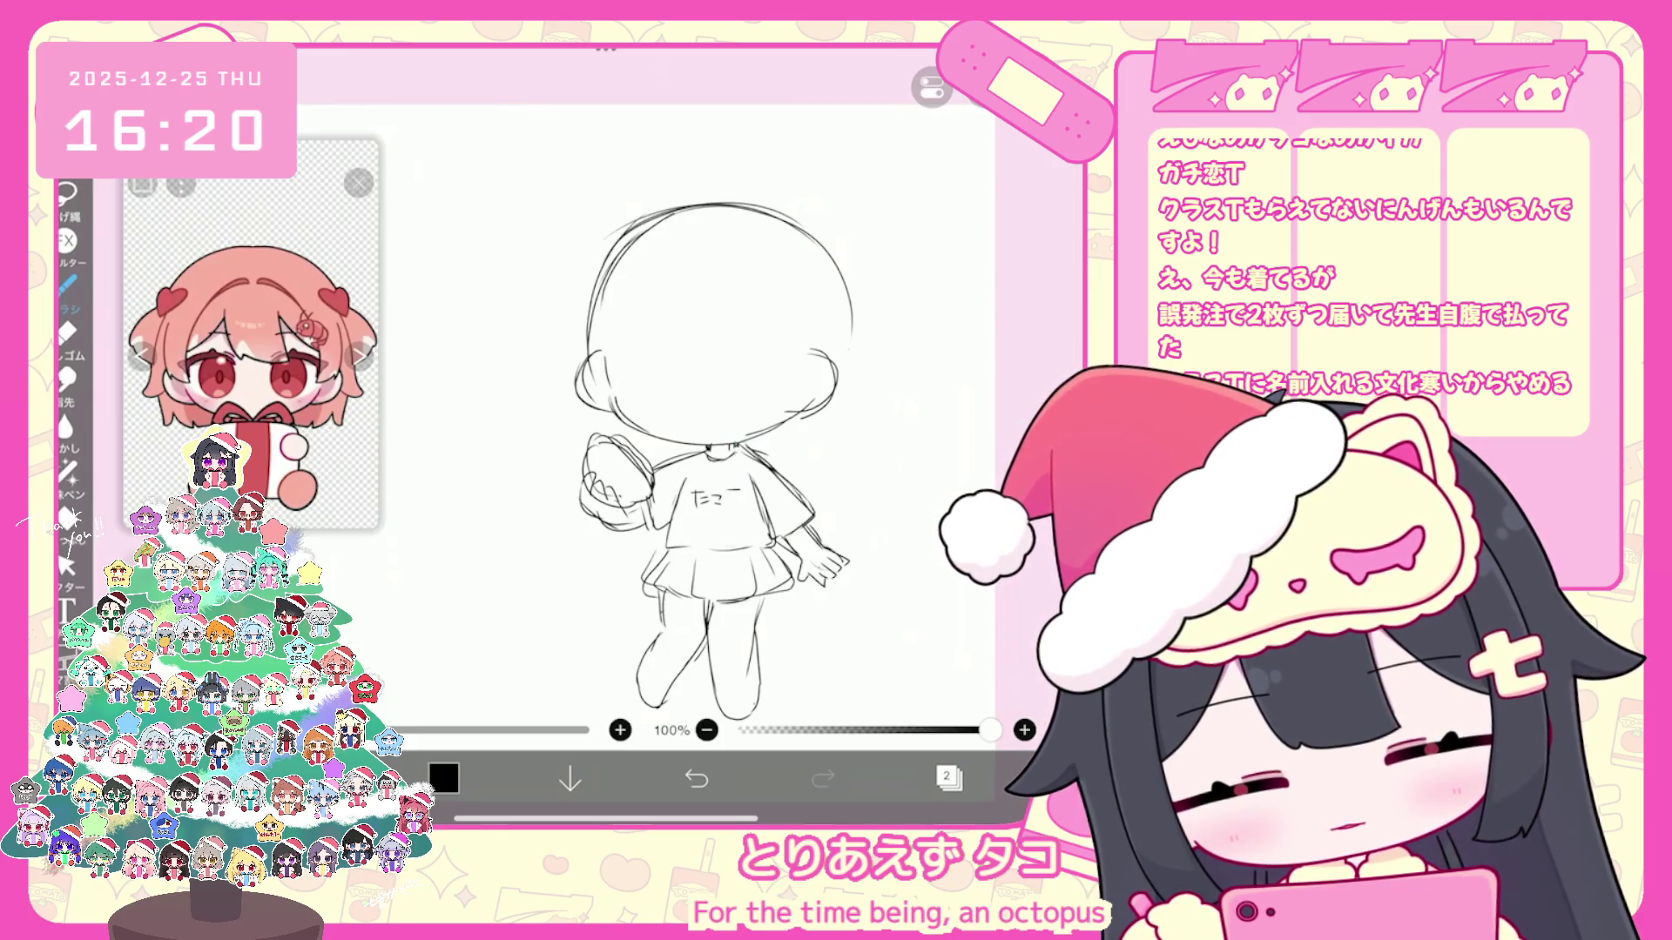
pyautogui.scroll(2, 735, 432)
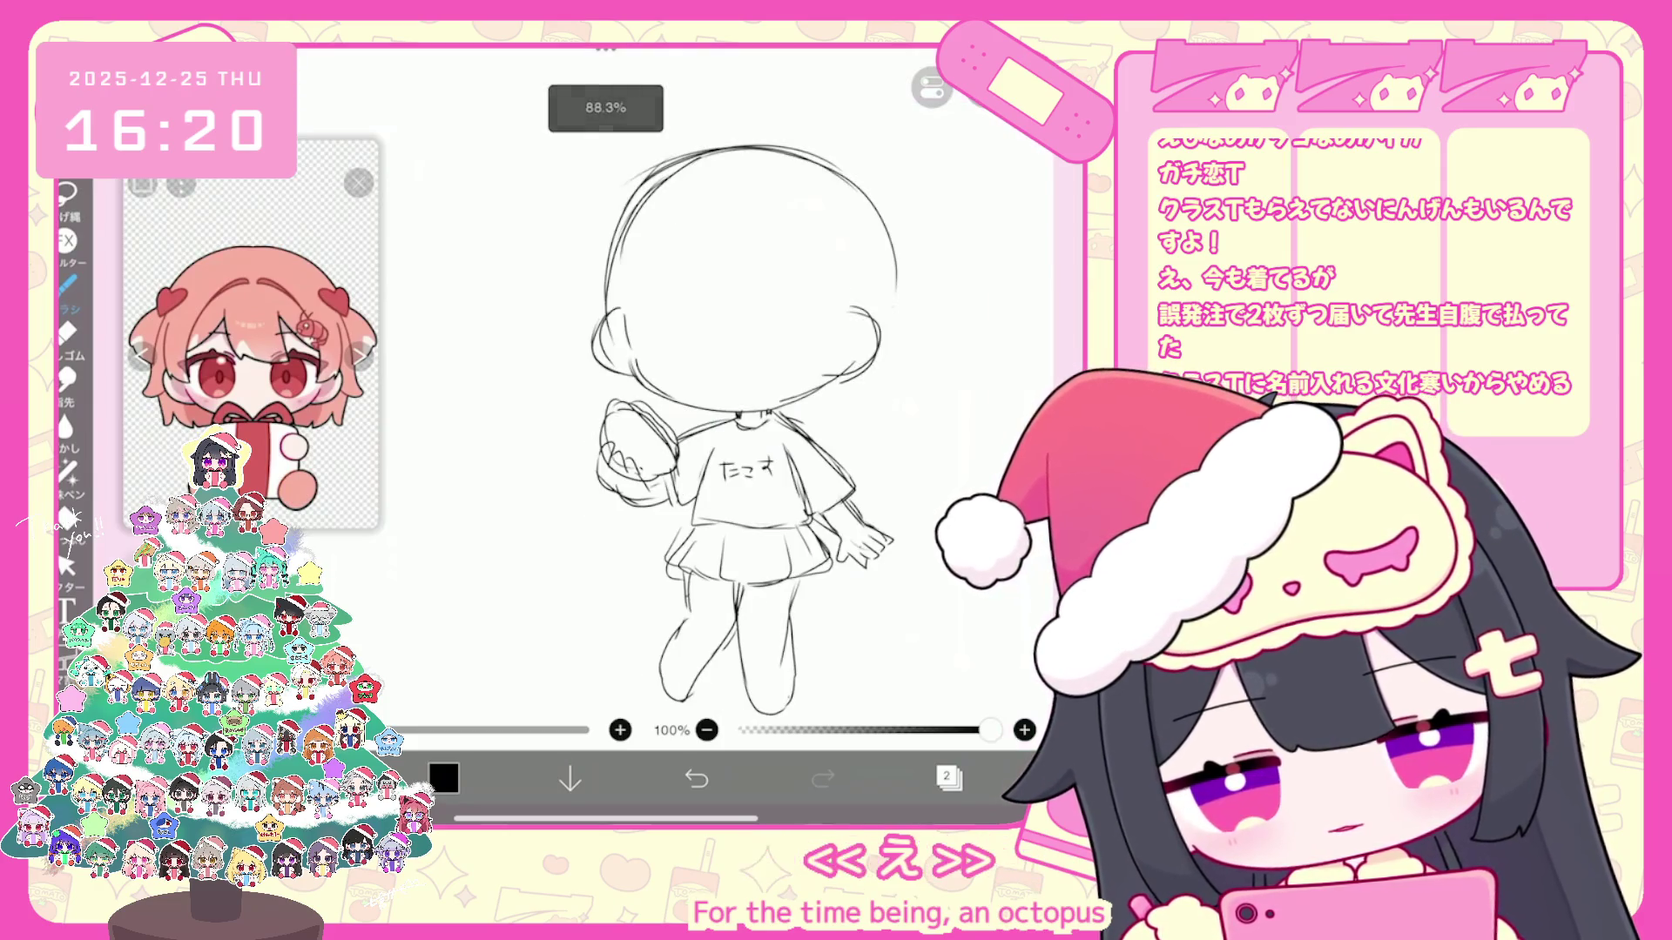
pyautogui.scroll(1, 735, 432)
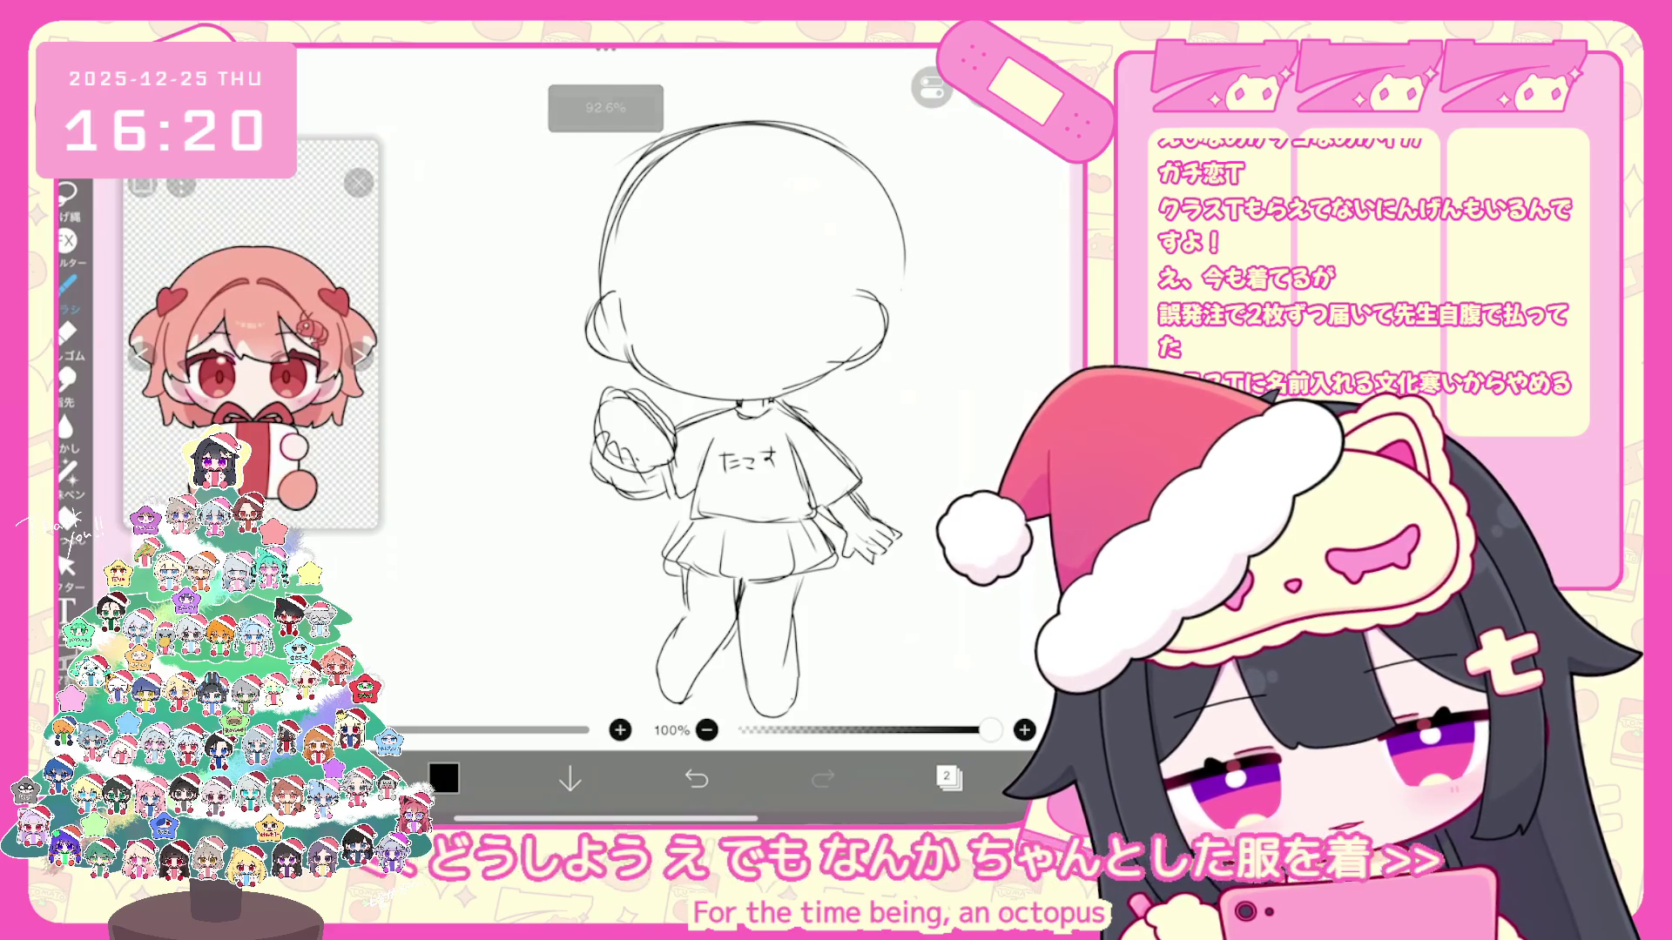
pyautogui.hotkey('ctrl', 'z')
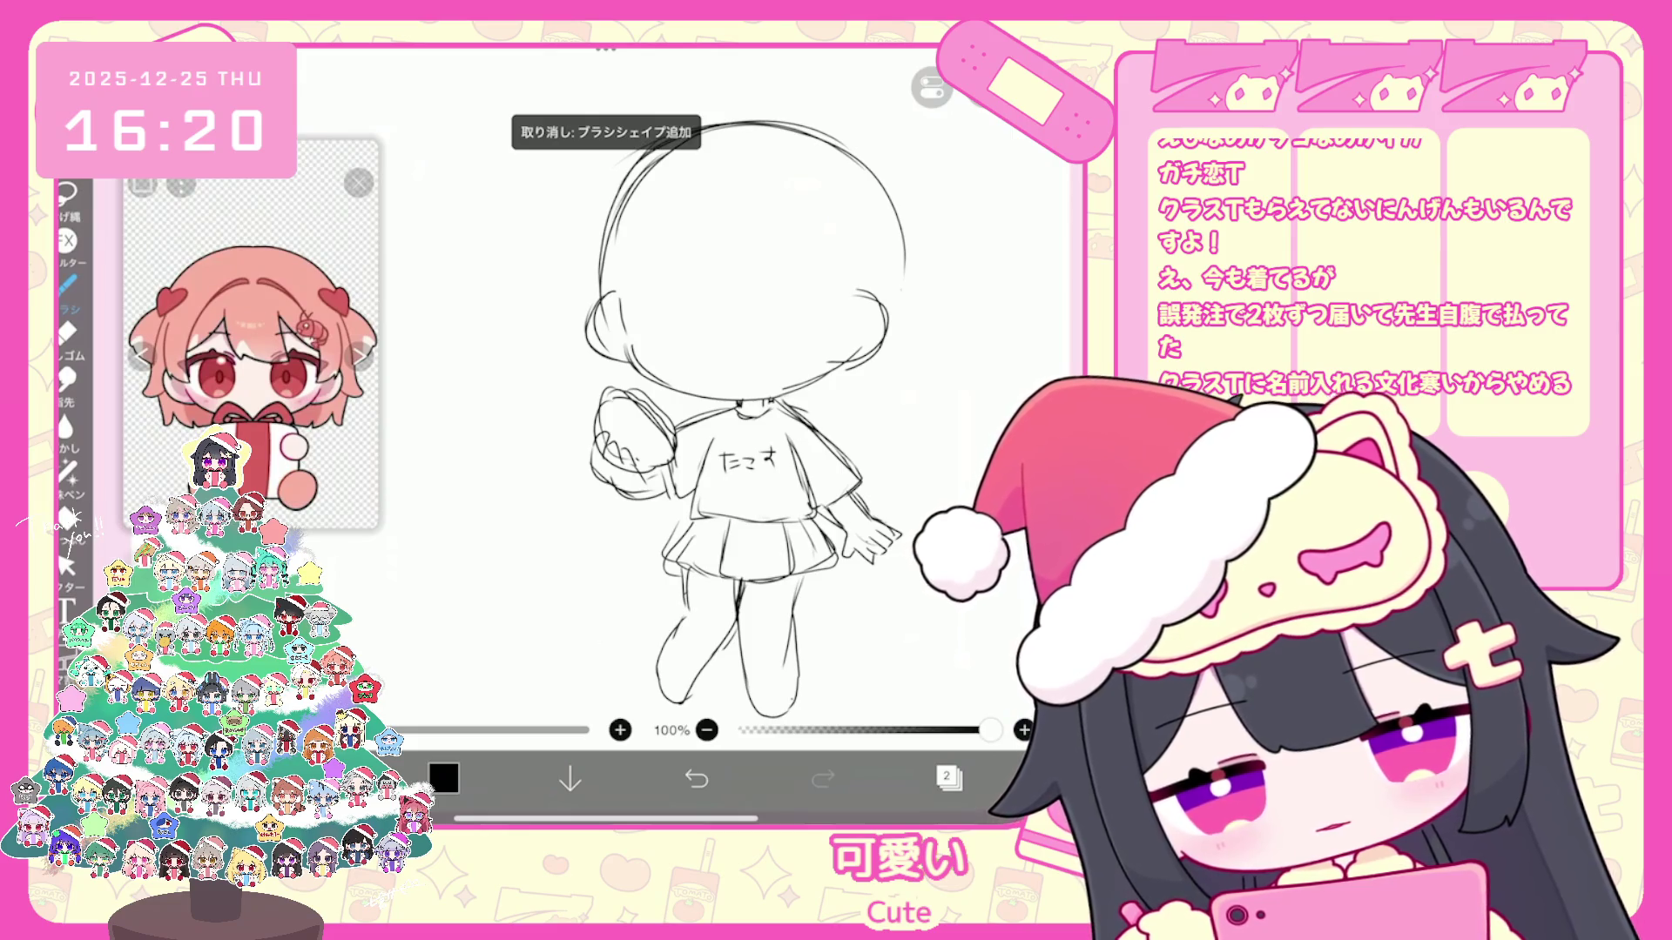
pyautogui.scroll(-1, 736, 431)
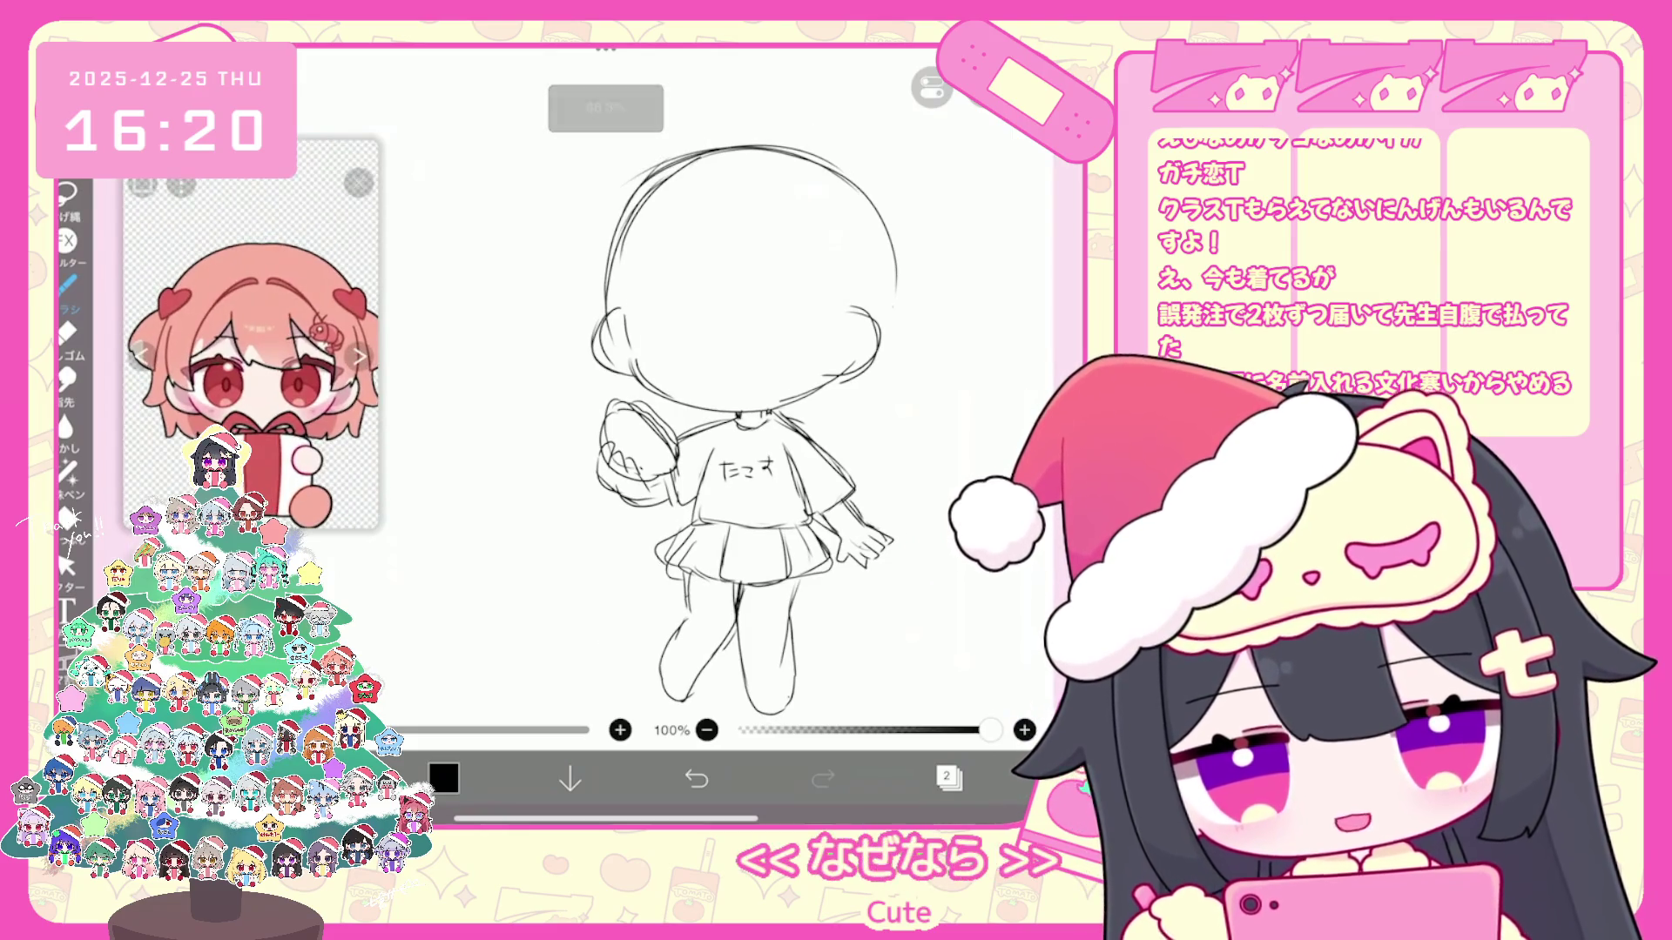
pyautogui.click(949, 779)
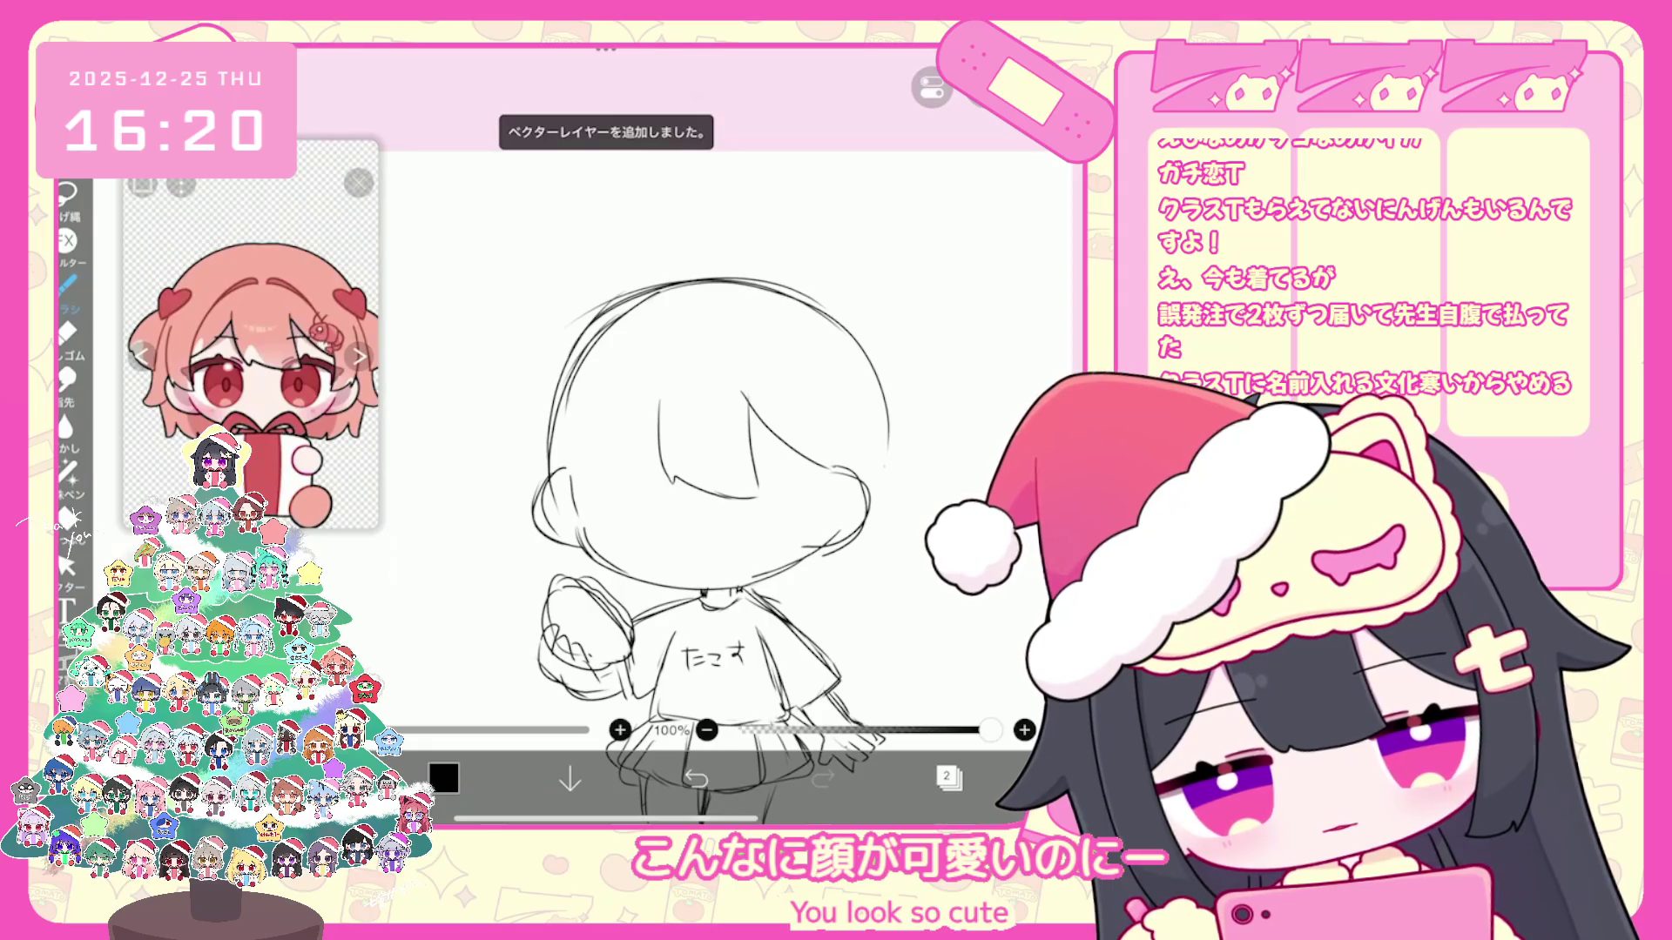
# Step: Draw a bangs stroke across the top of the face and undo it
pyautogui.moveTo(695, 341); pyautogui.dragTo(638, 367)
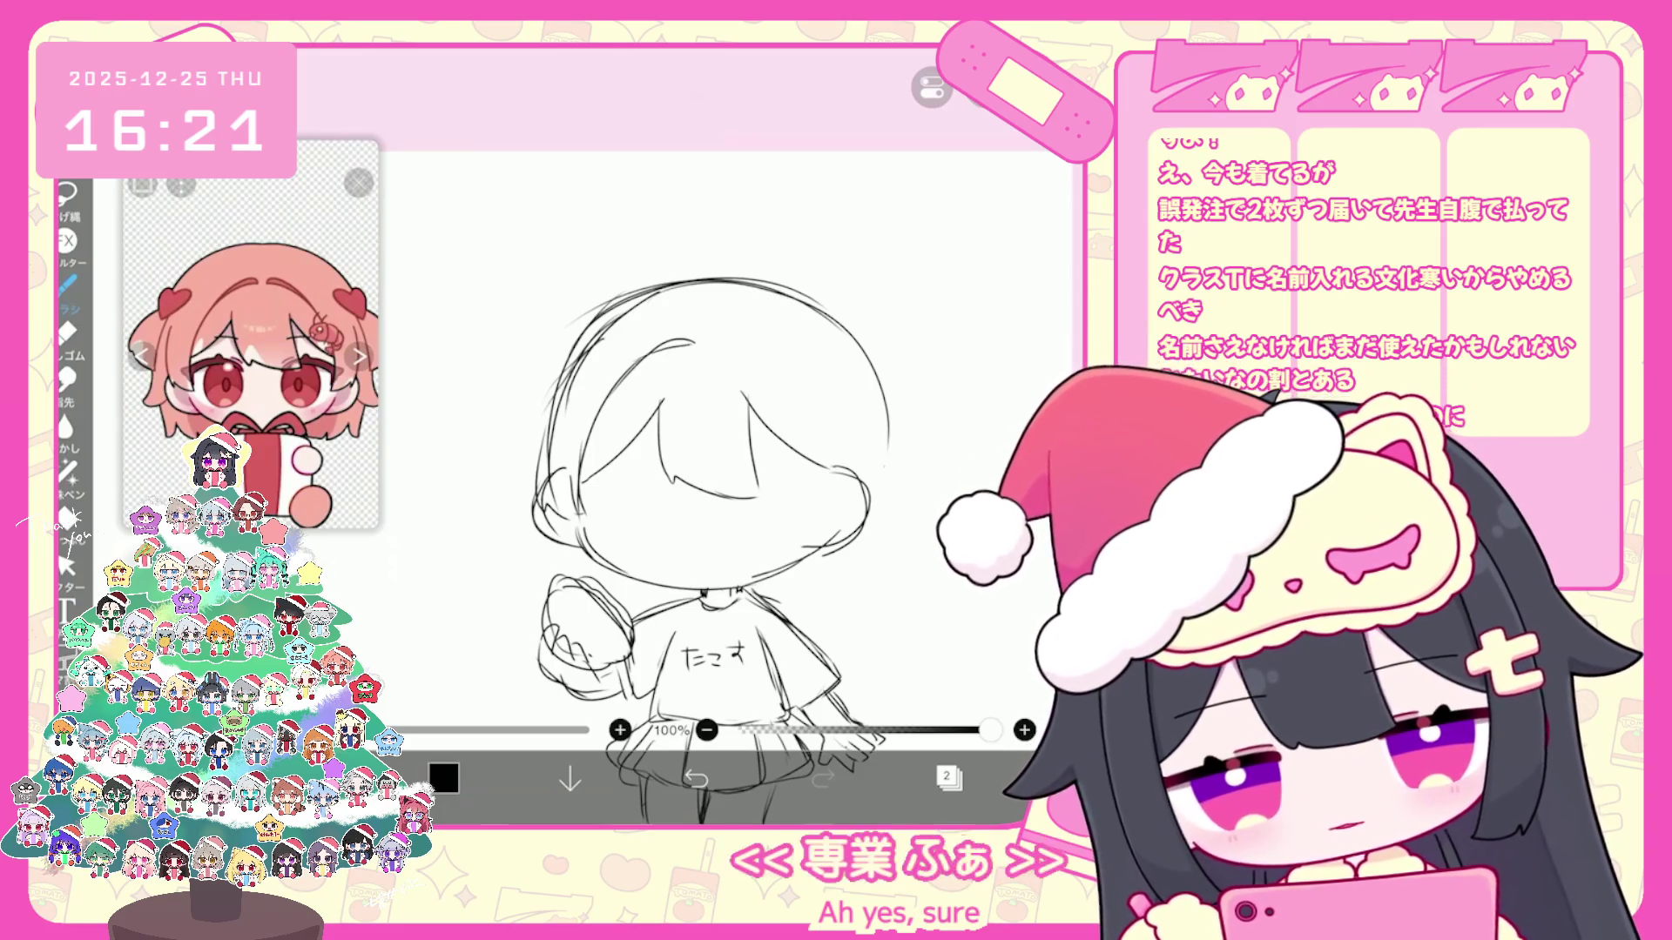
pyautogui.hotkey('ctrl', 'z')
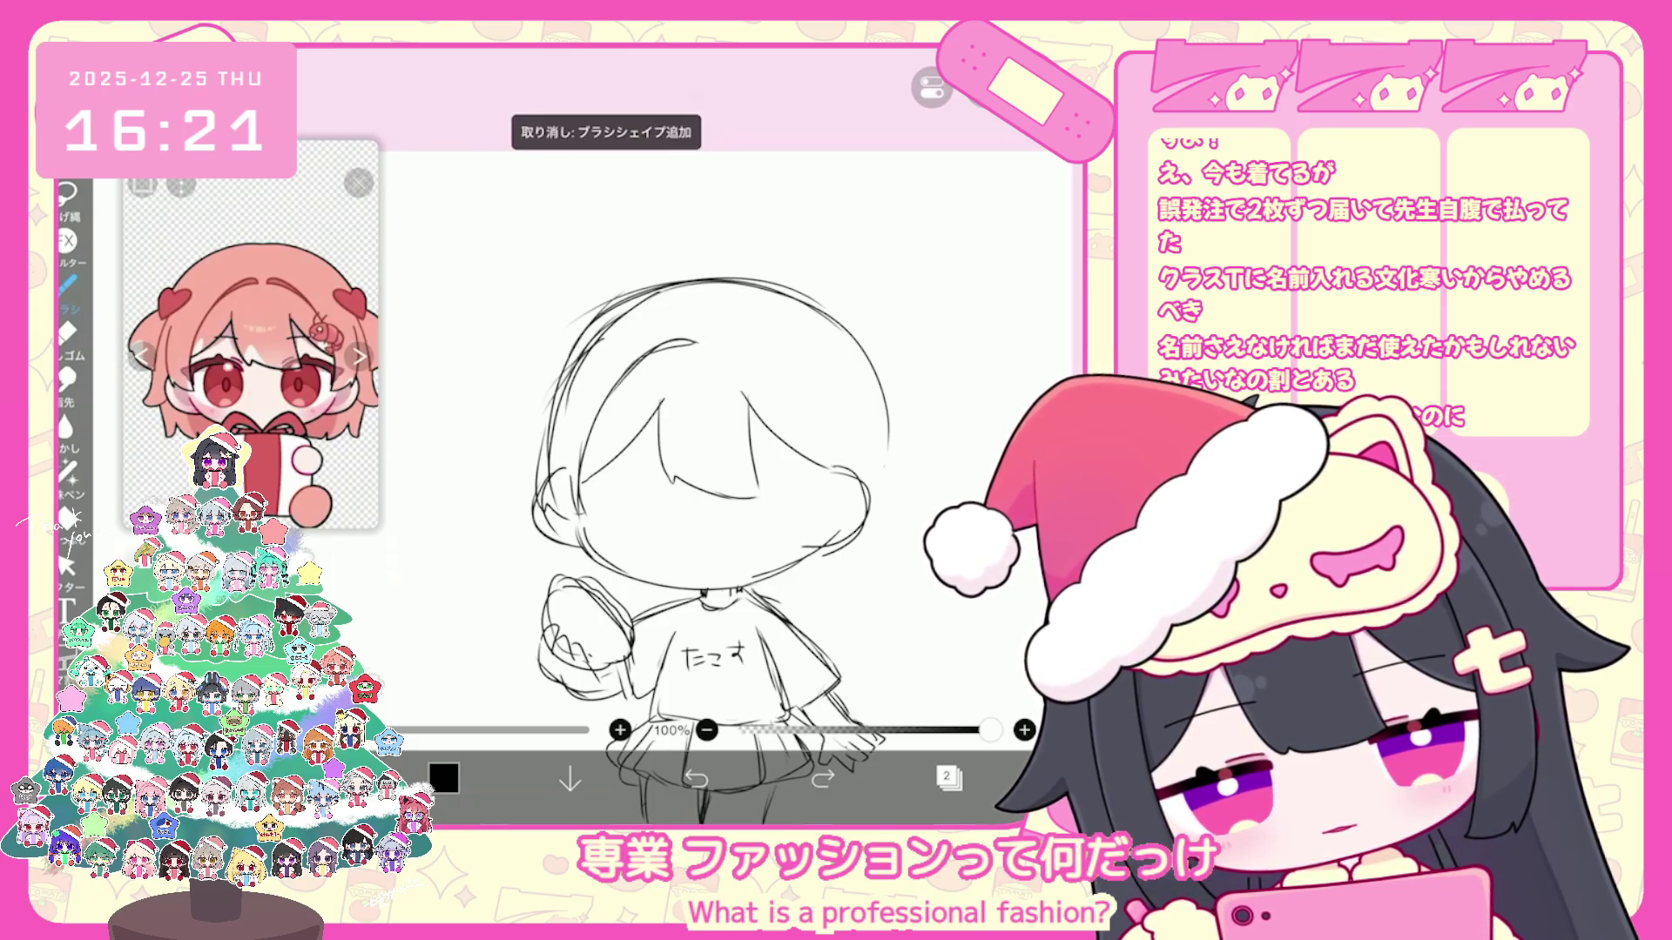